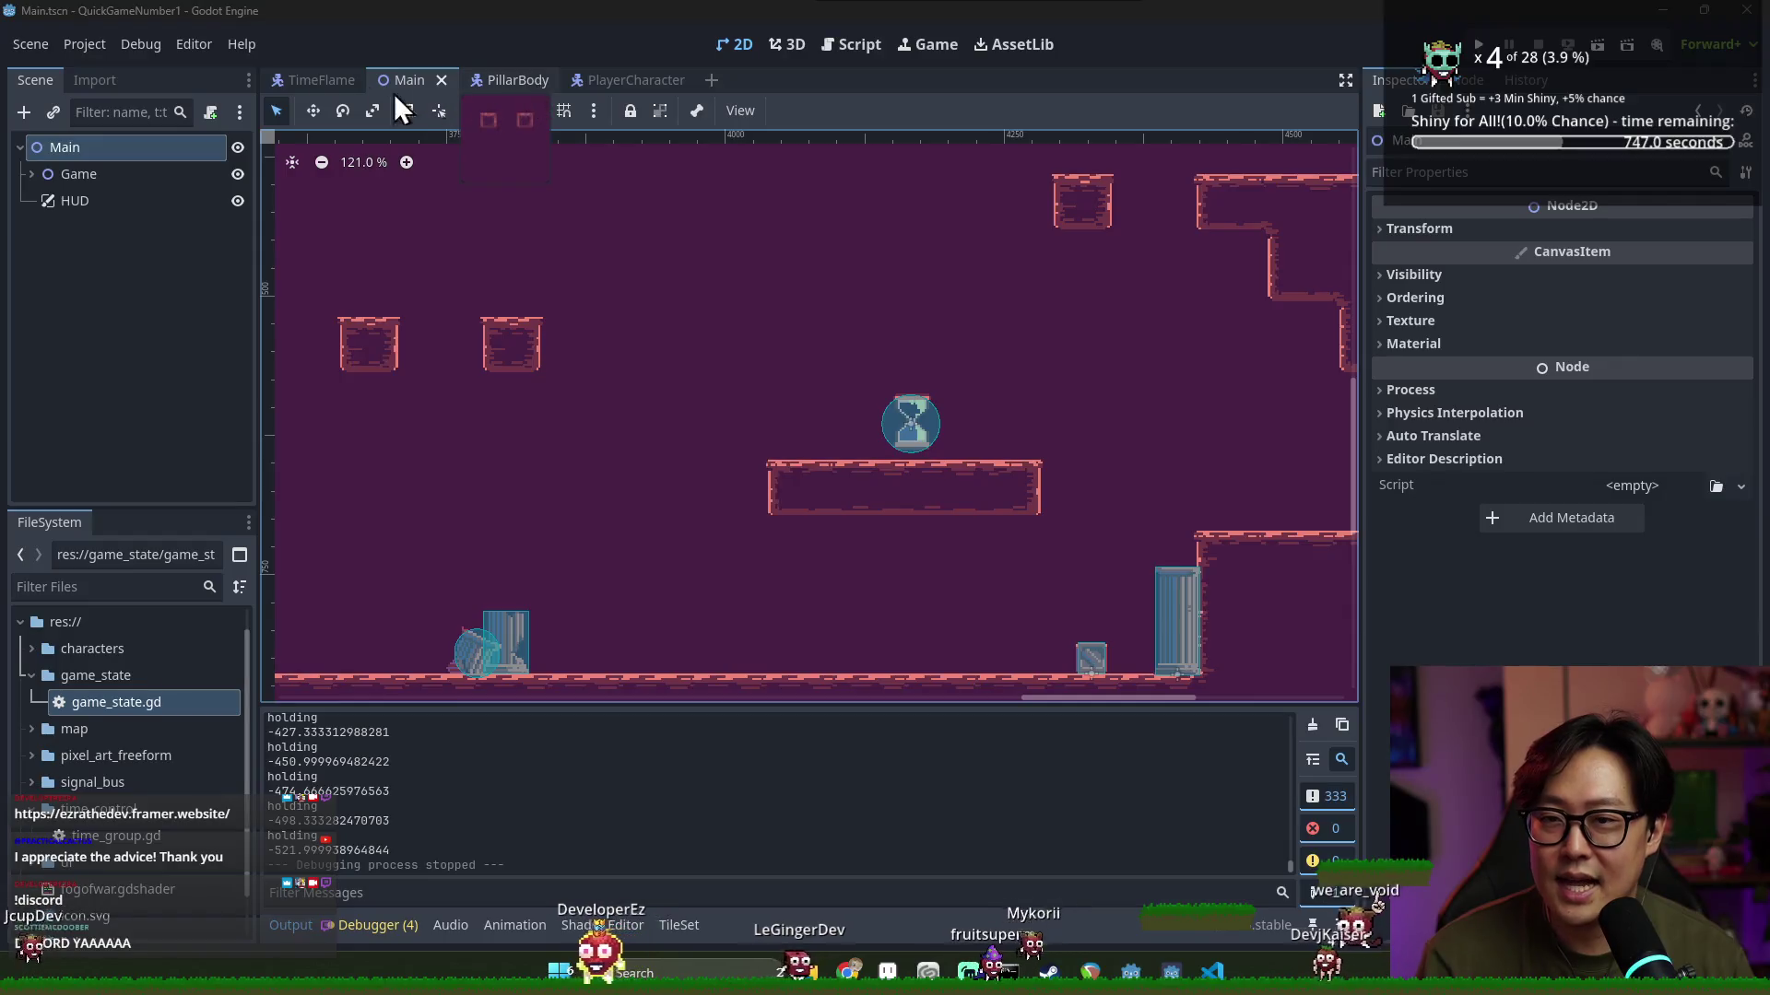
Step: Look over the PillarBody, PlayerCharacter and Main scenes
click(507, 82)
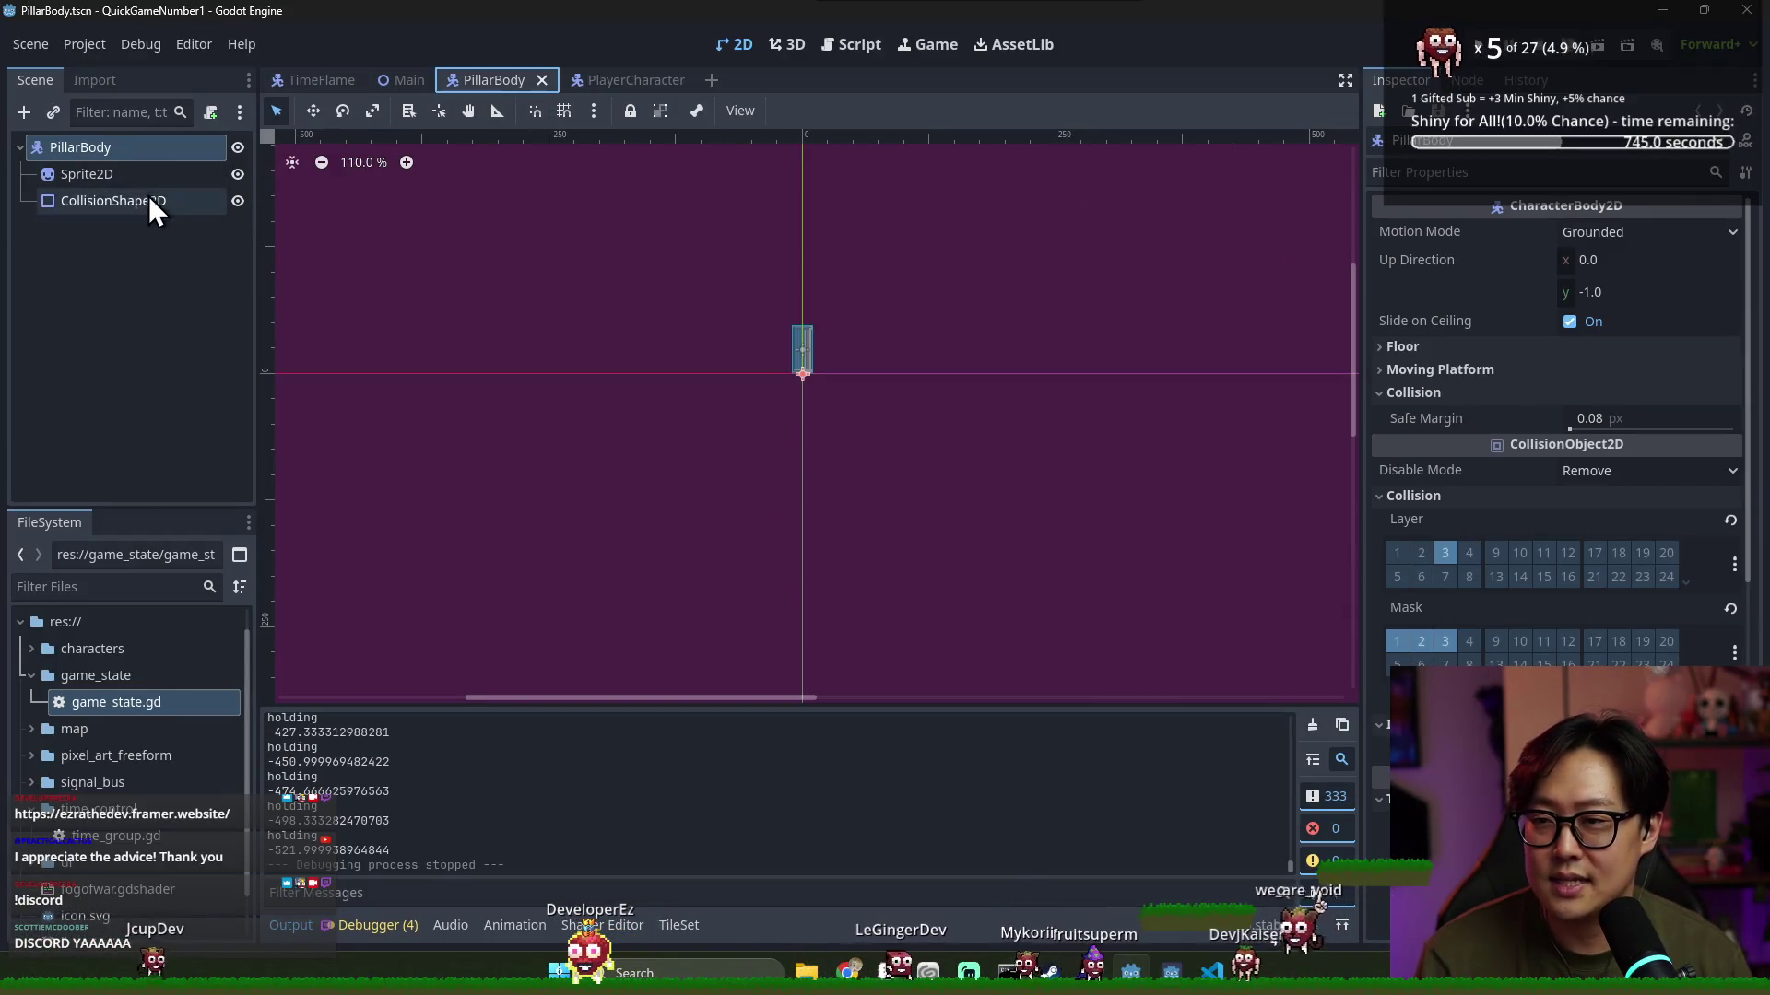
click(610, 83)
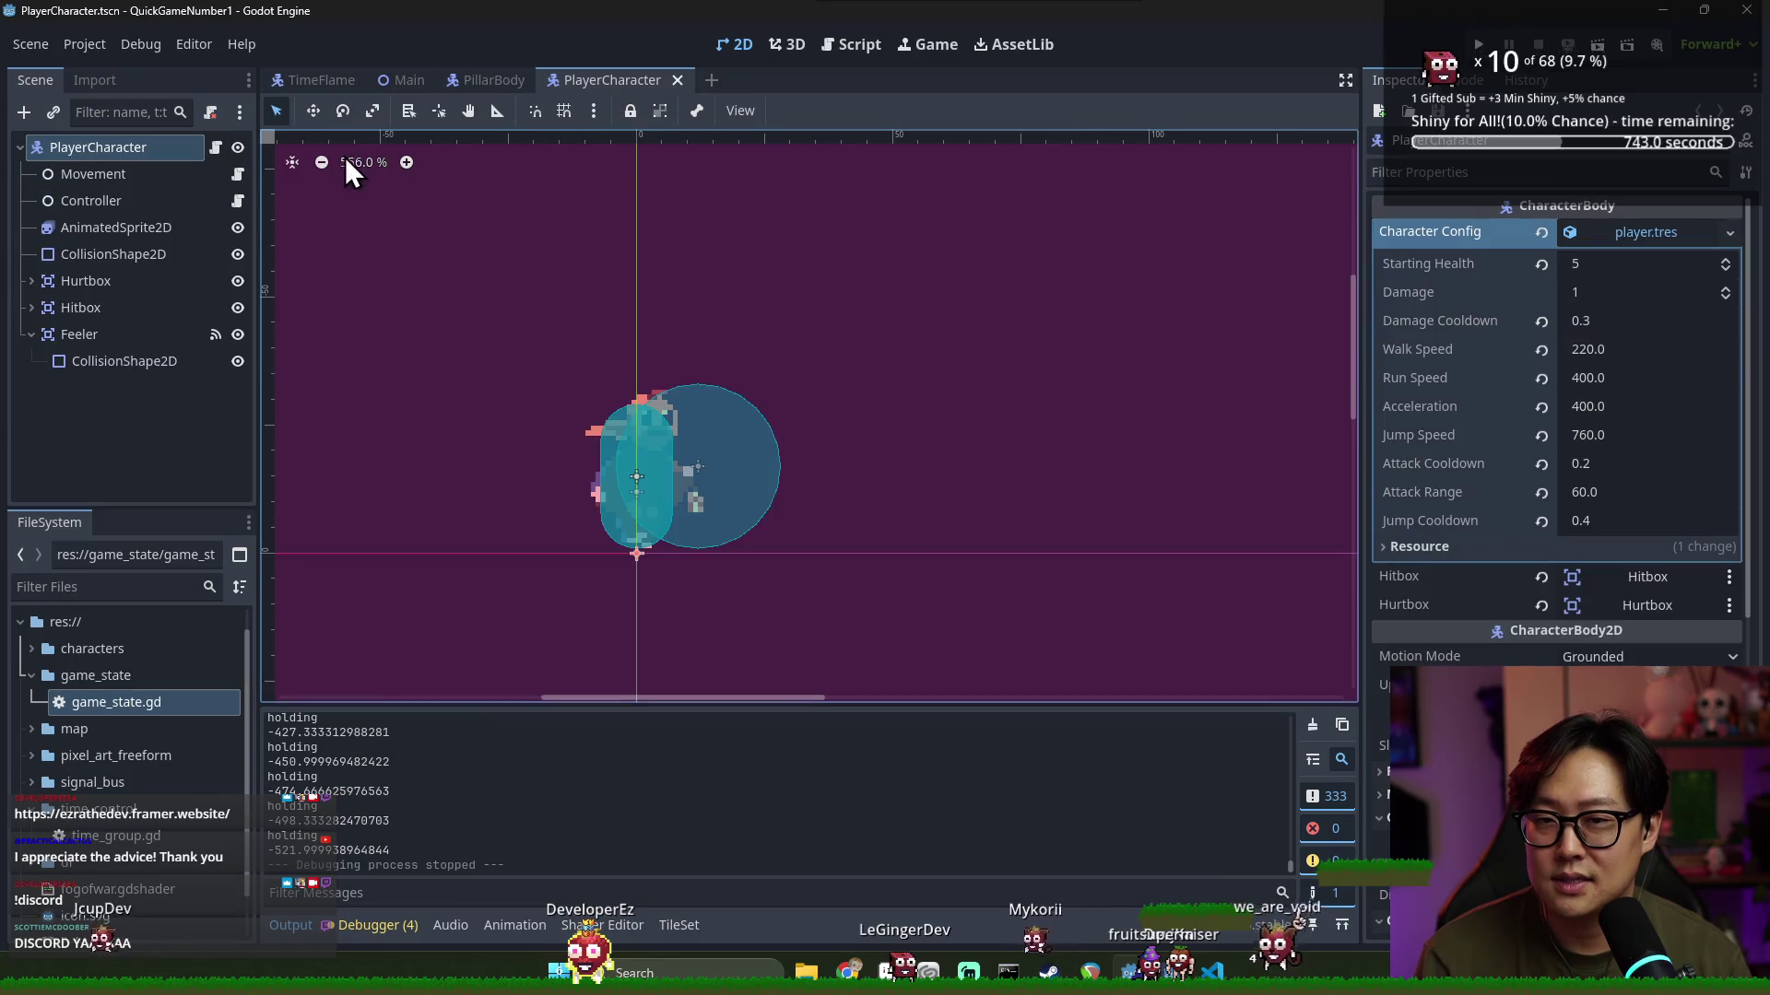
click(379, 79)
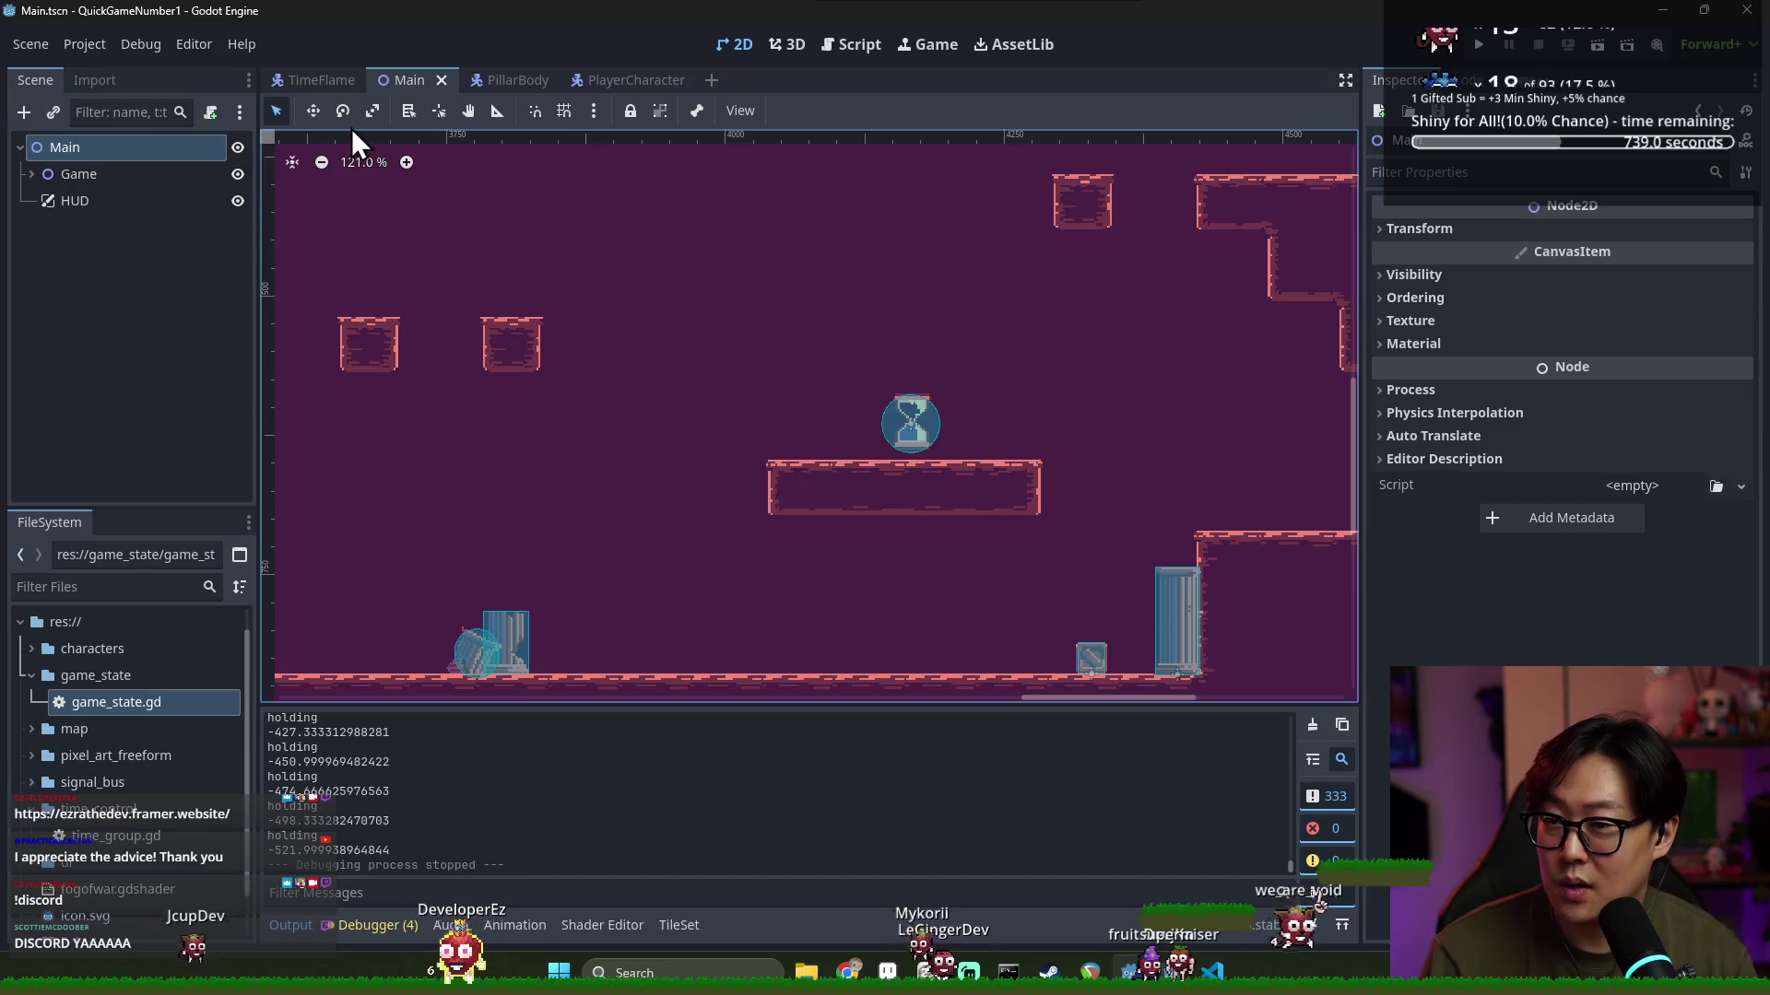
Step: Inspect Main's TimeFlame node, then open the PlayerCharacter scene's player_character.gd script
click(898, 435)
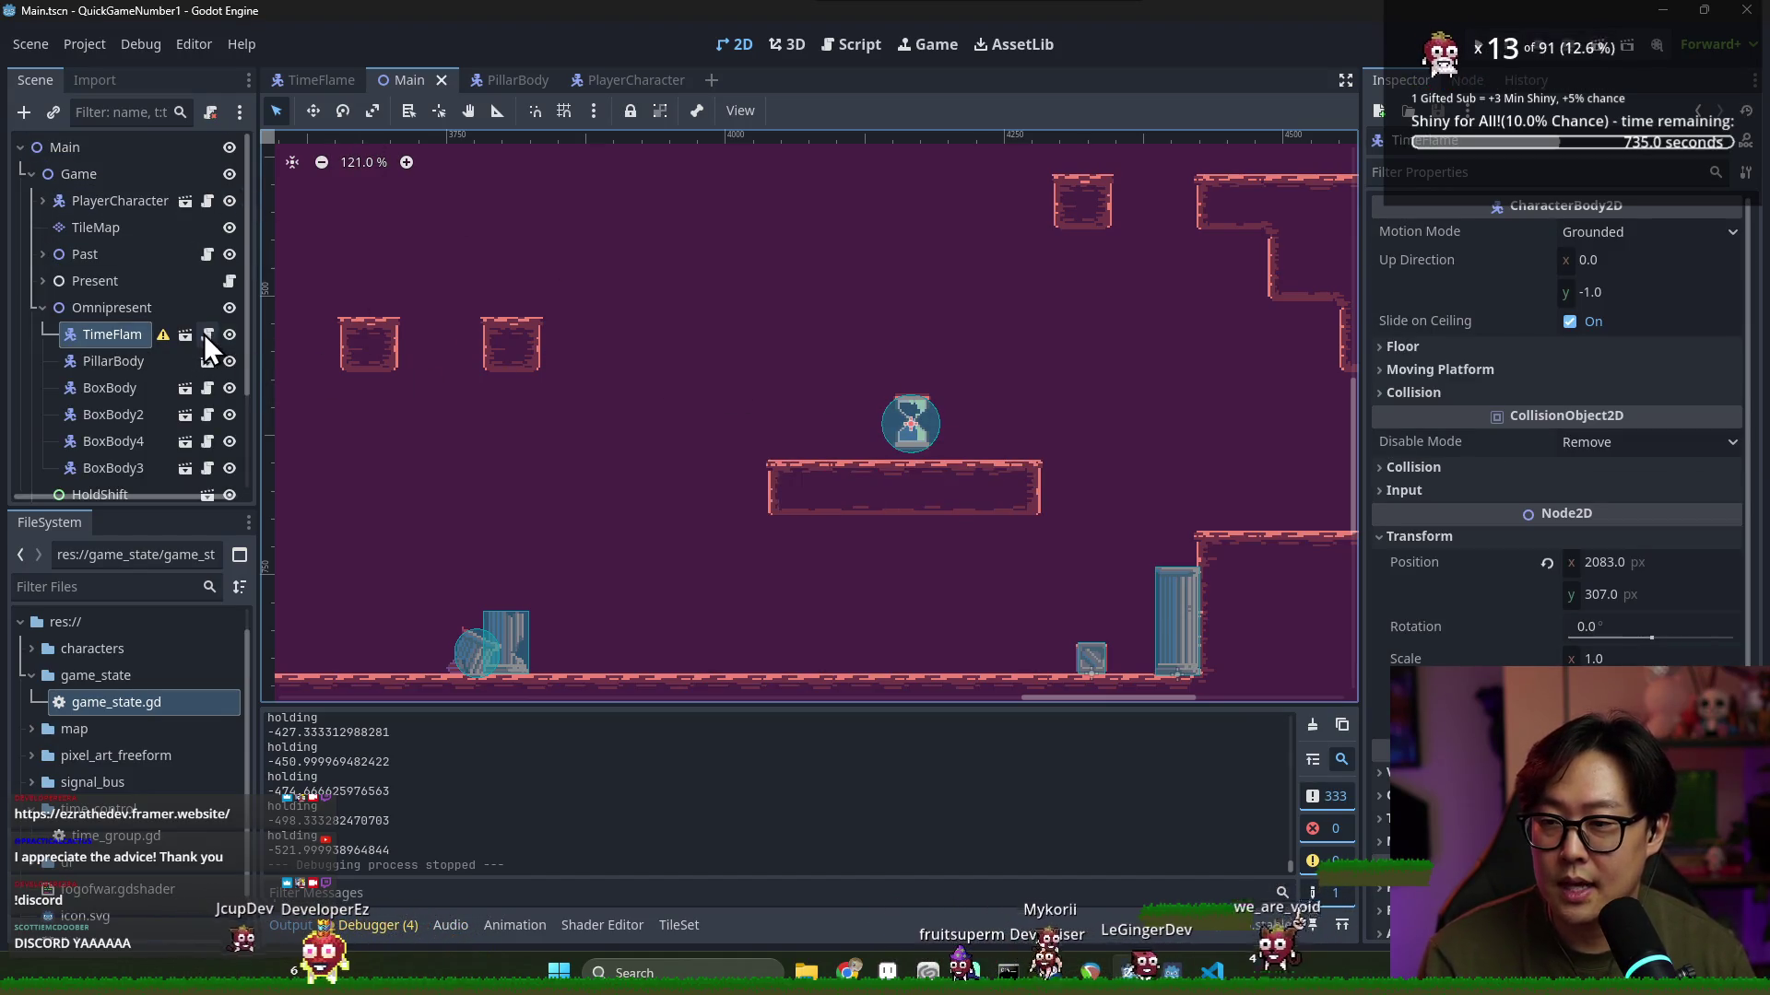
click(616, 81)
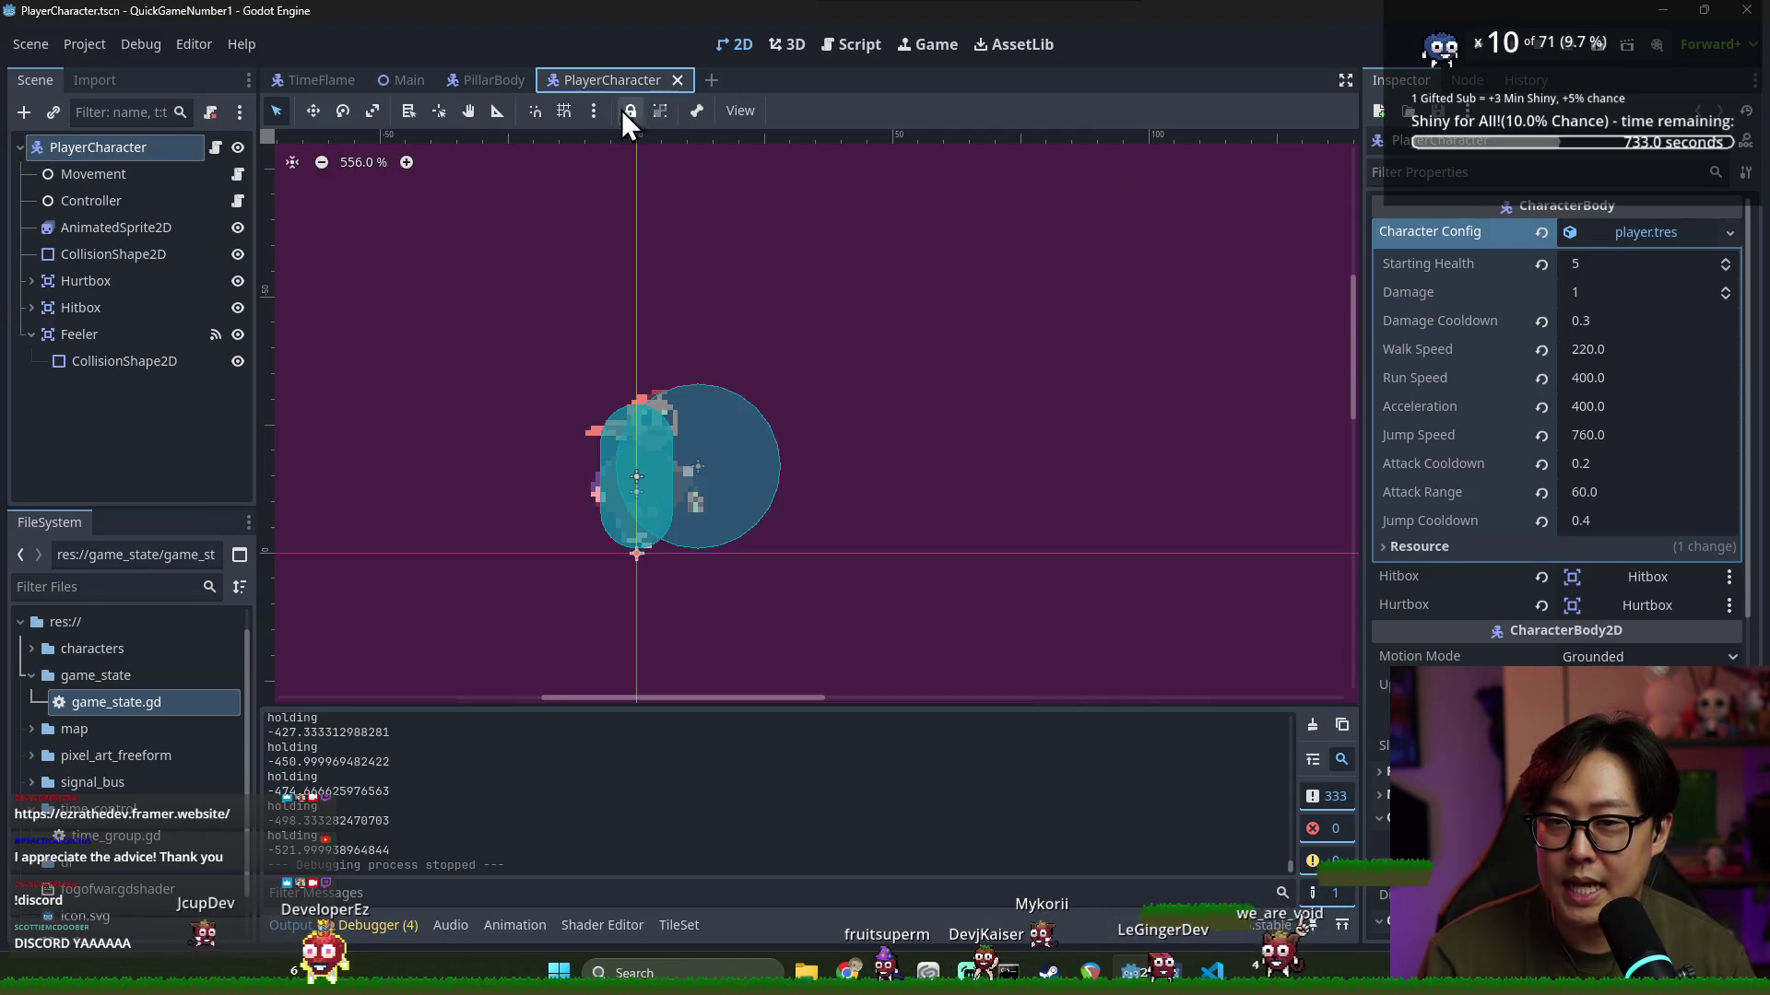
click(215, 148)
Step: Review player_character.gd's feeler-area handlers and its get_parent usage
scroll(668, 358, down, 6)
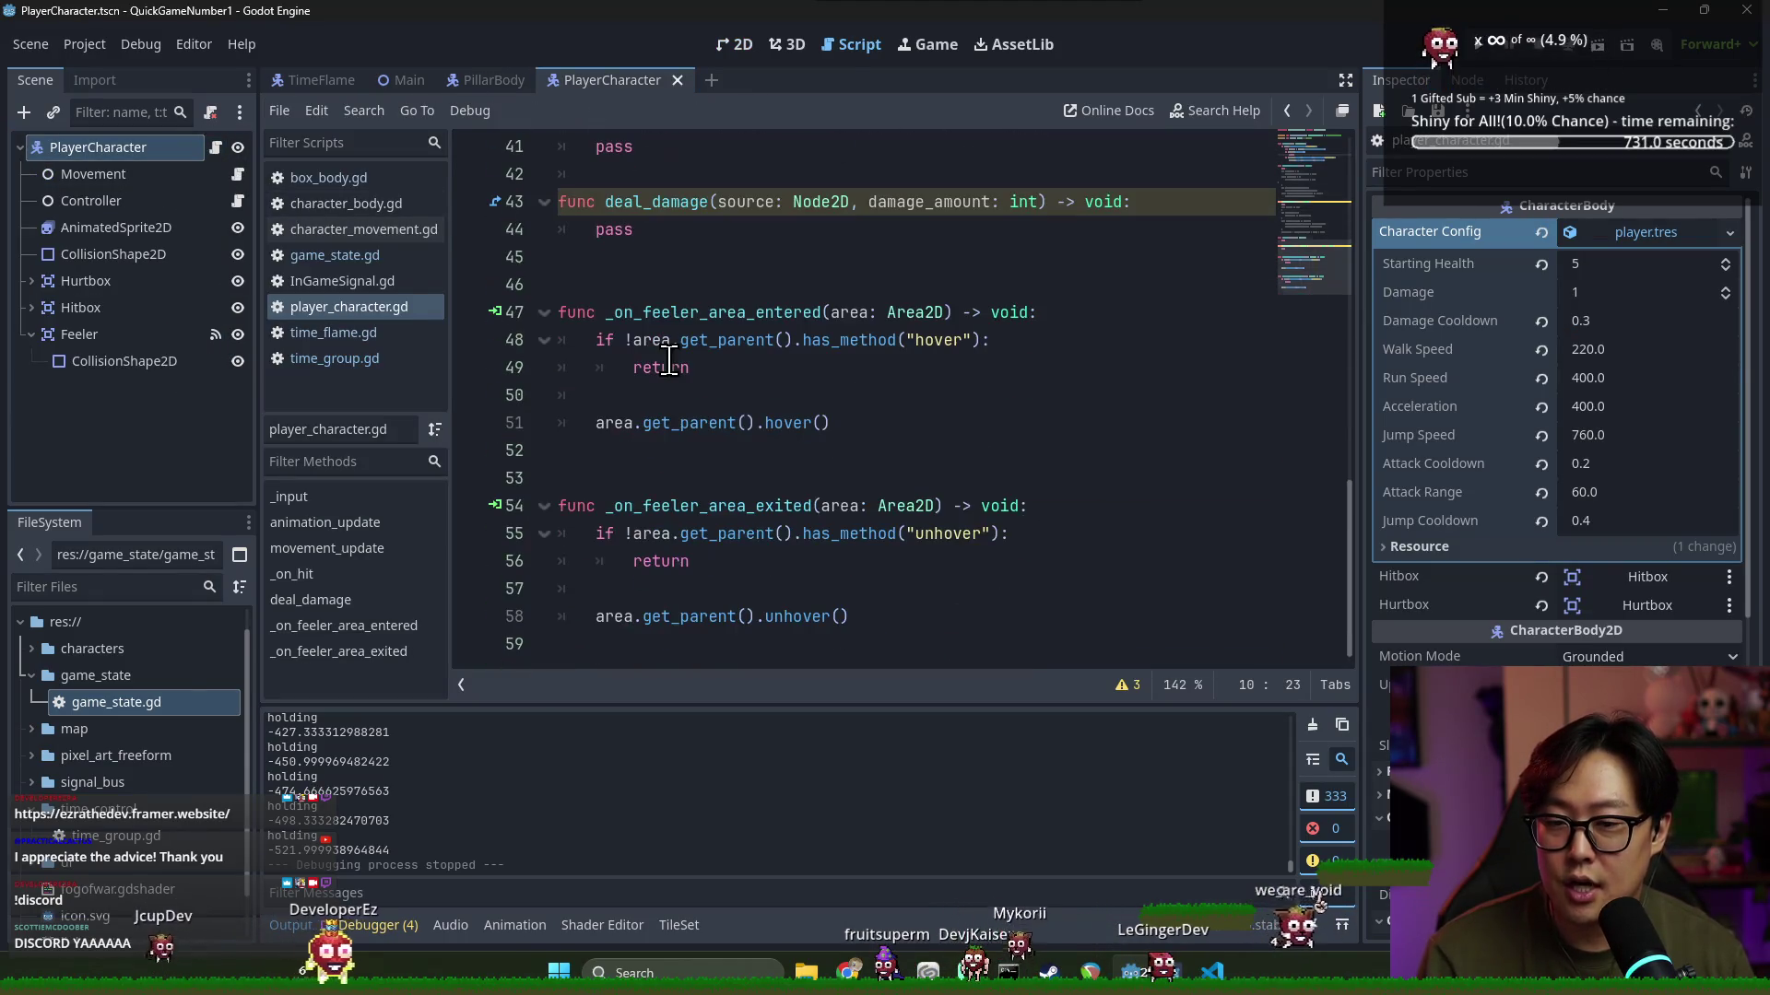
scroll(663, 328, up, 10)
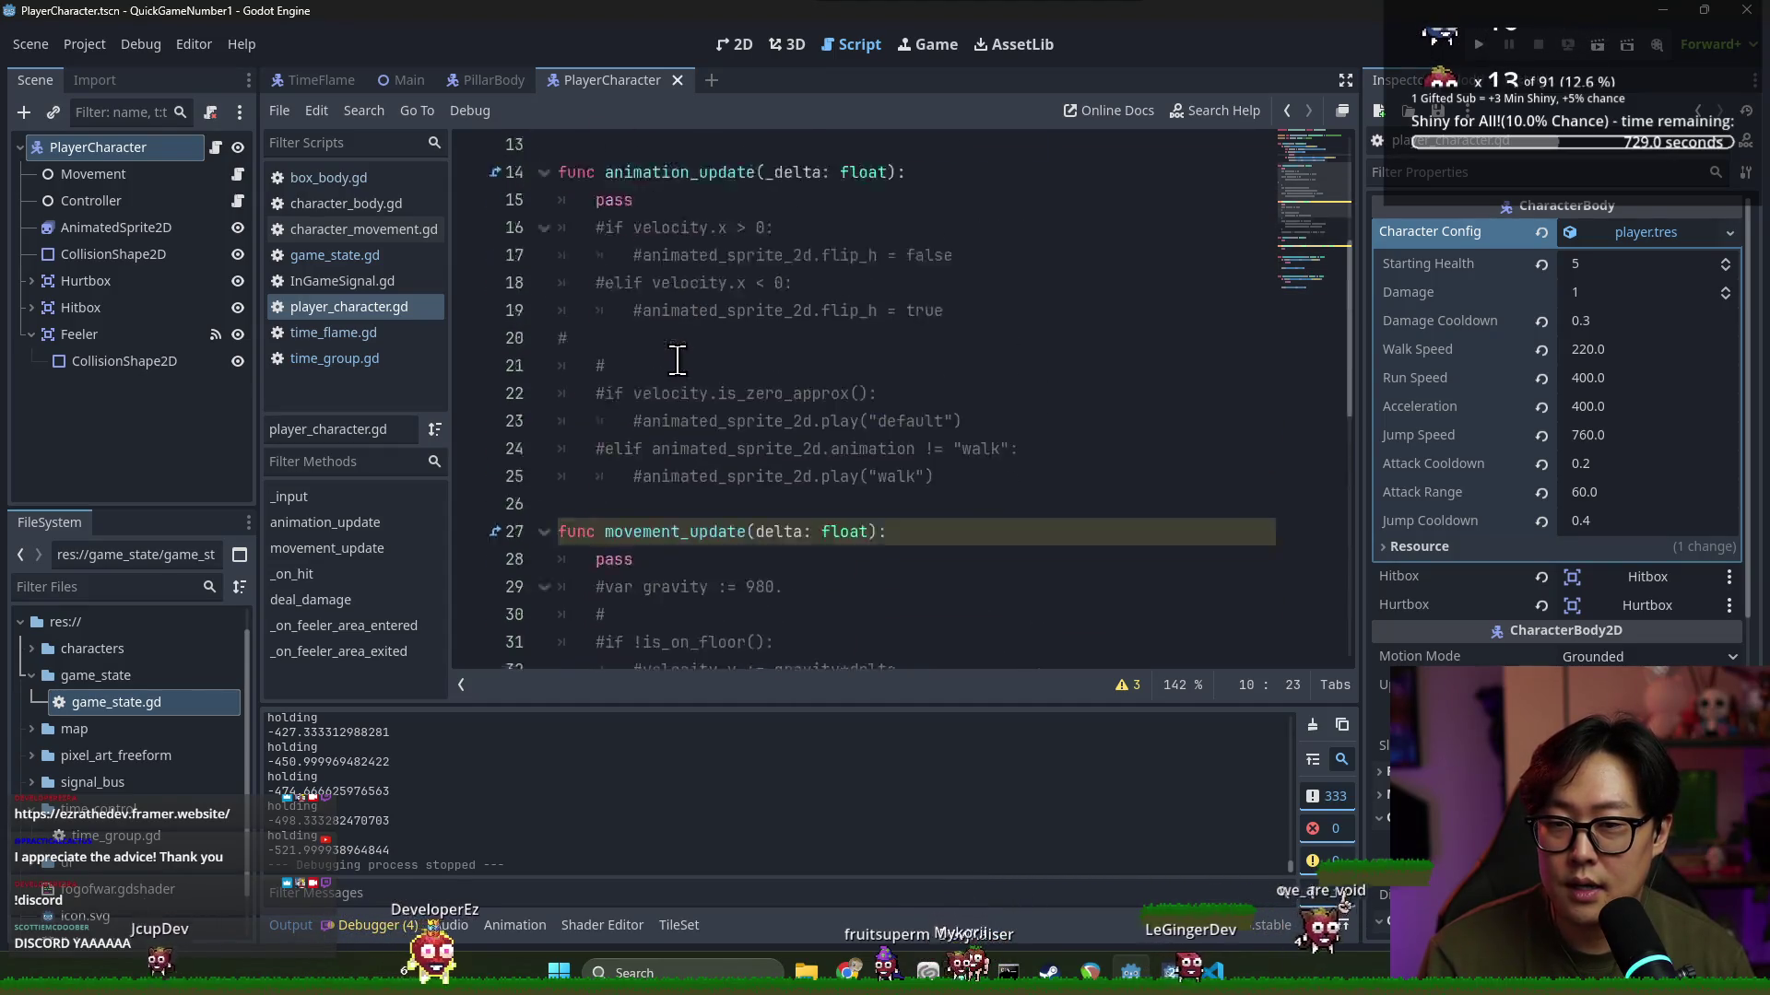
scroll(679, 350, up, 2)
scroll(691, 304, down, 8)
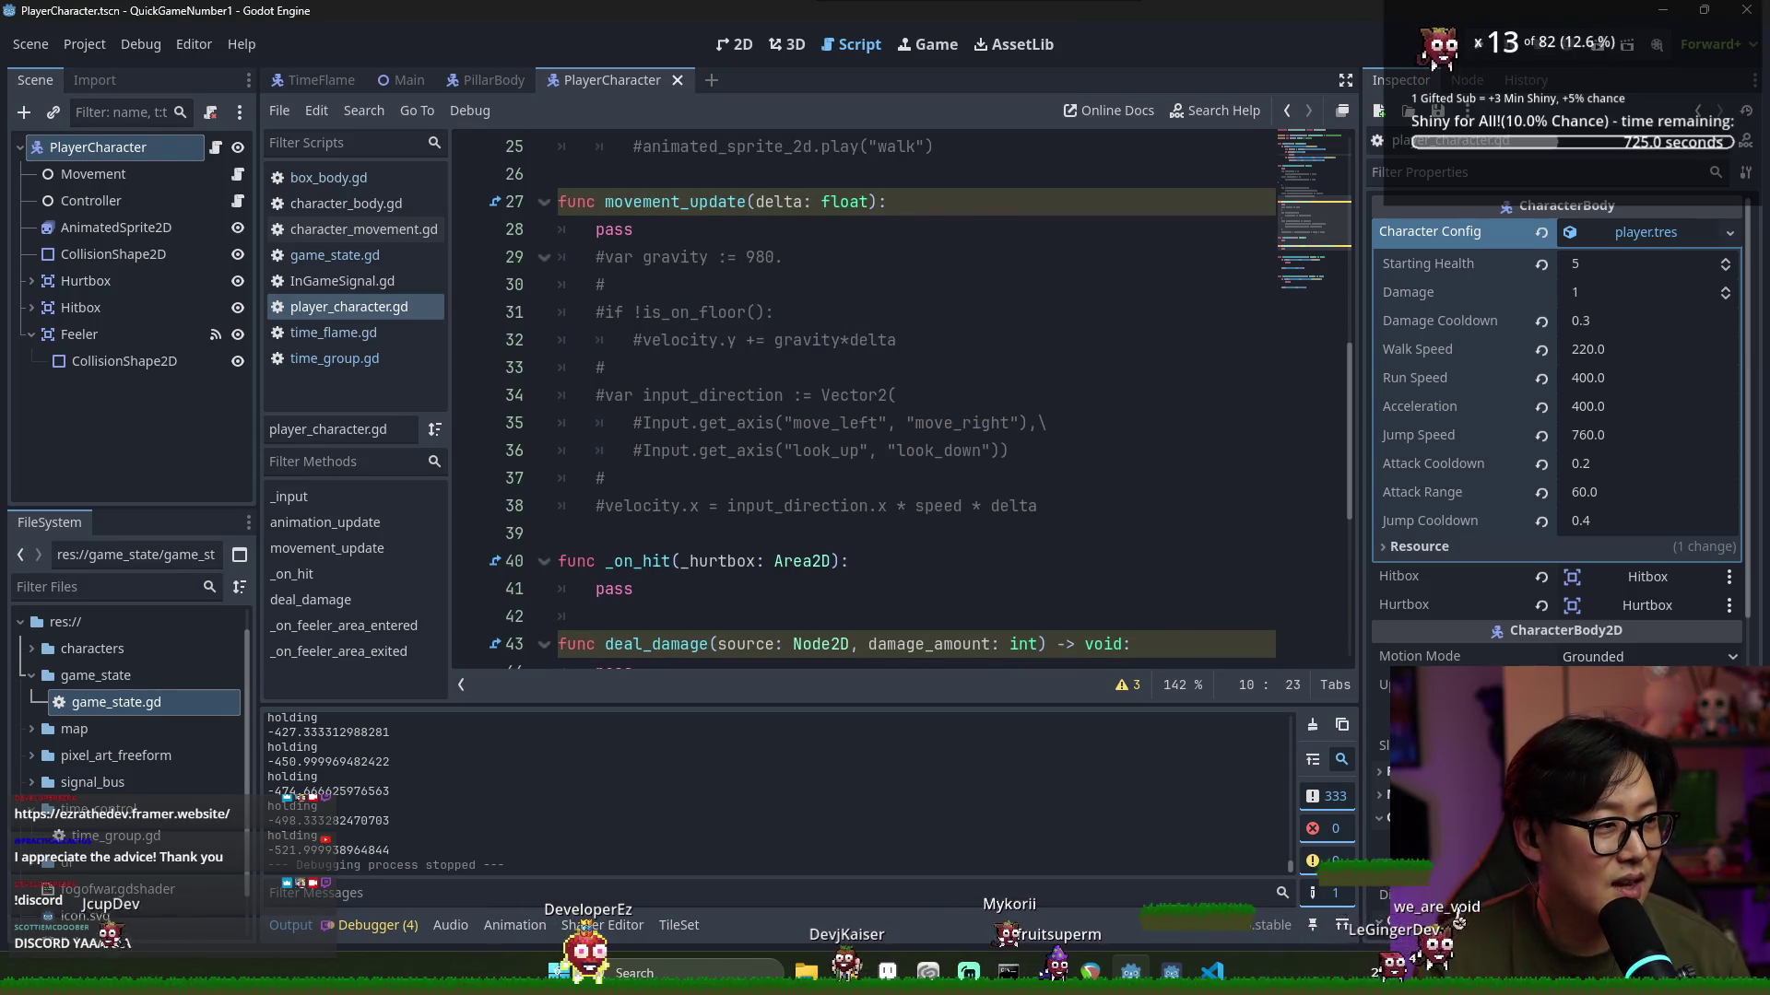
scroll(1014, 349, down, 5)
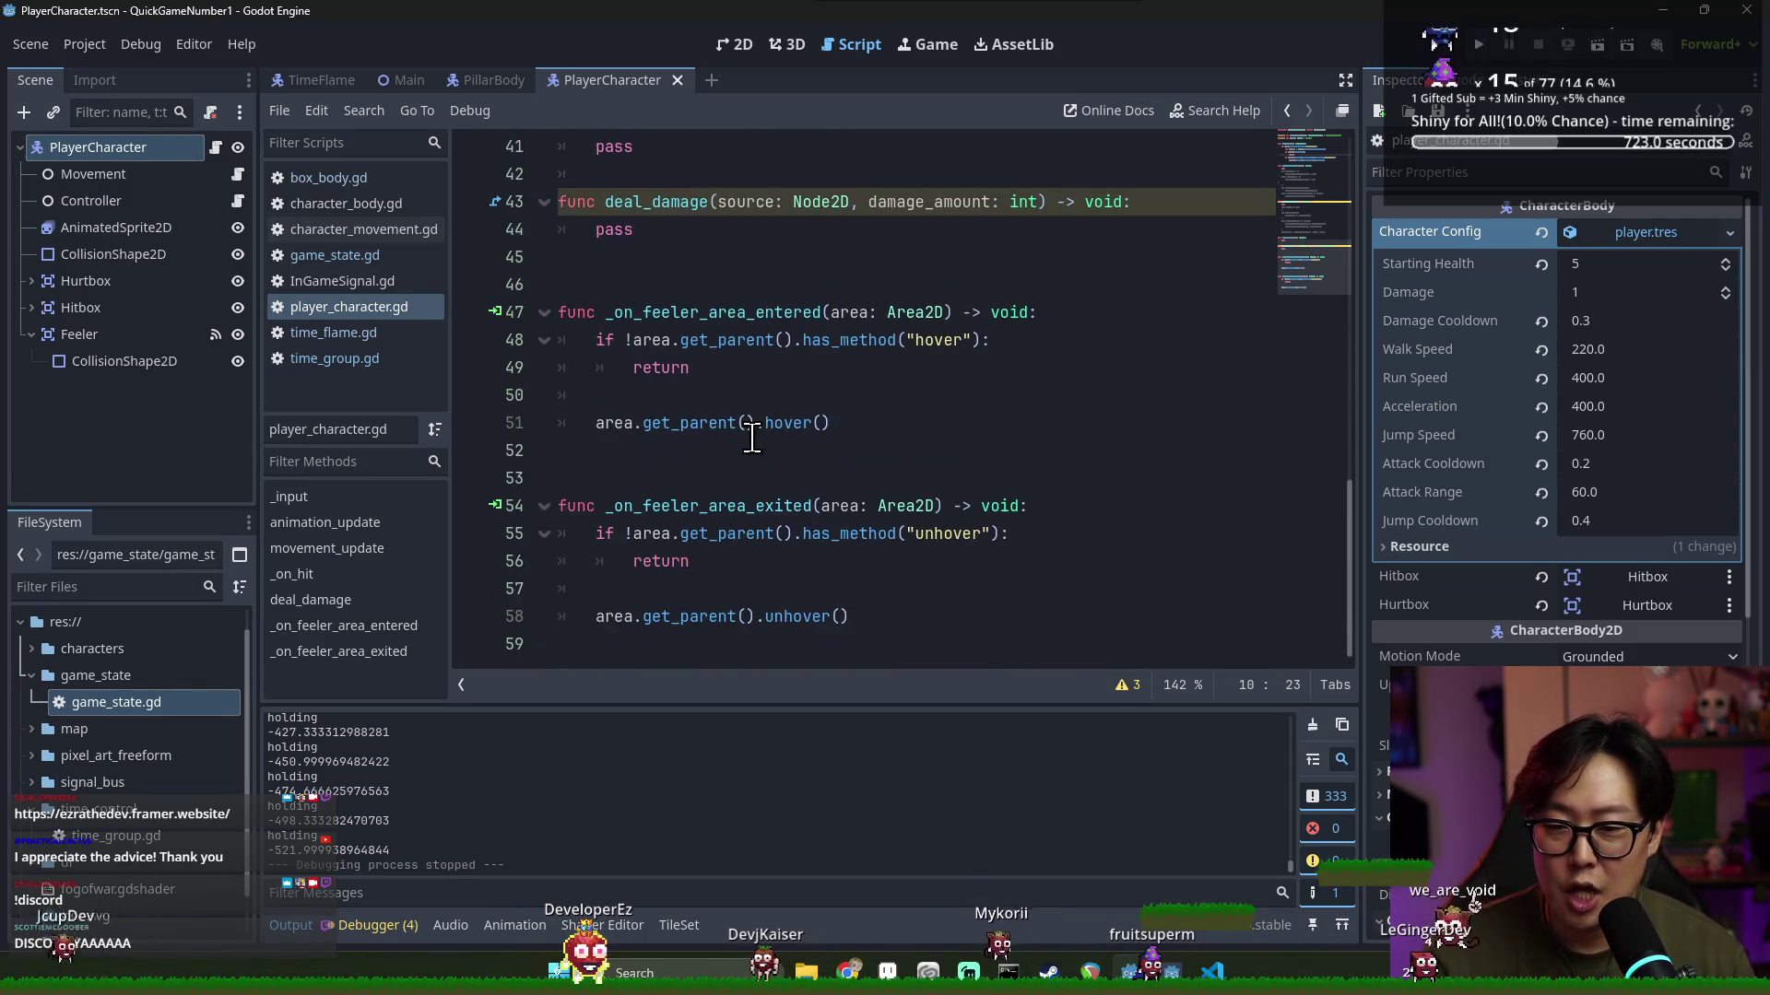
triple_click(651, 506)
double_click(710, 341)
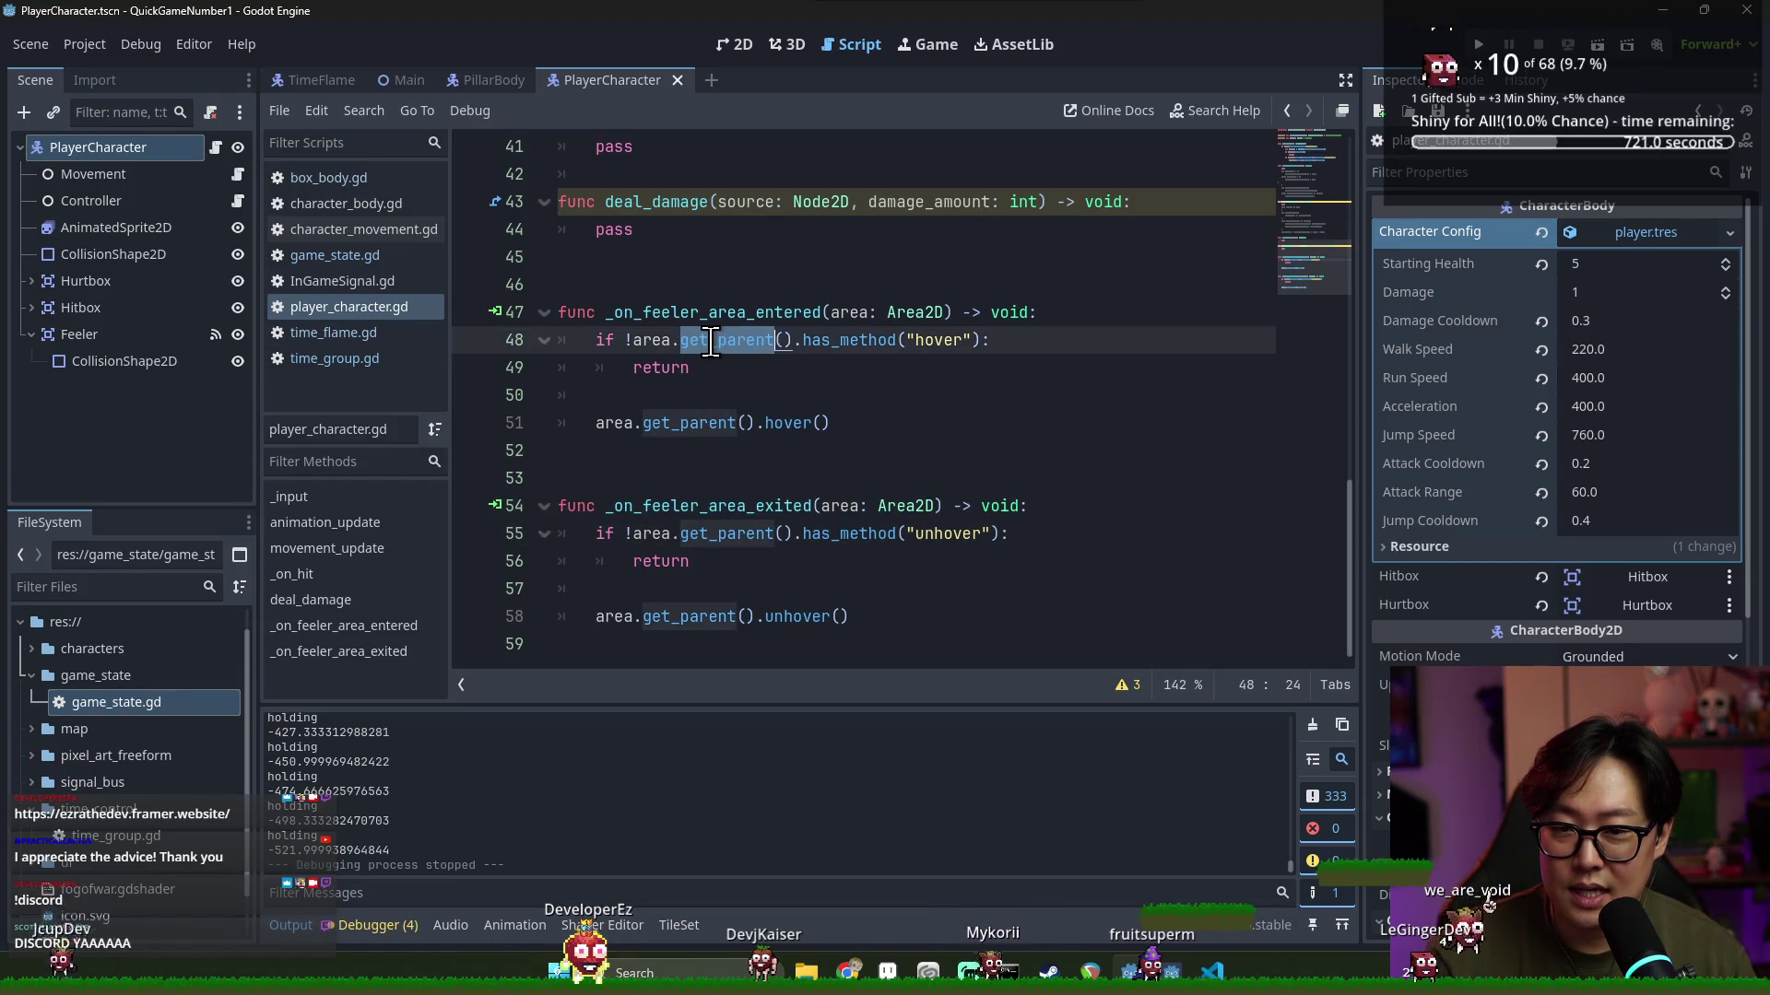
scroll(798, 442, up, 13)
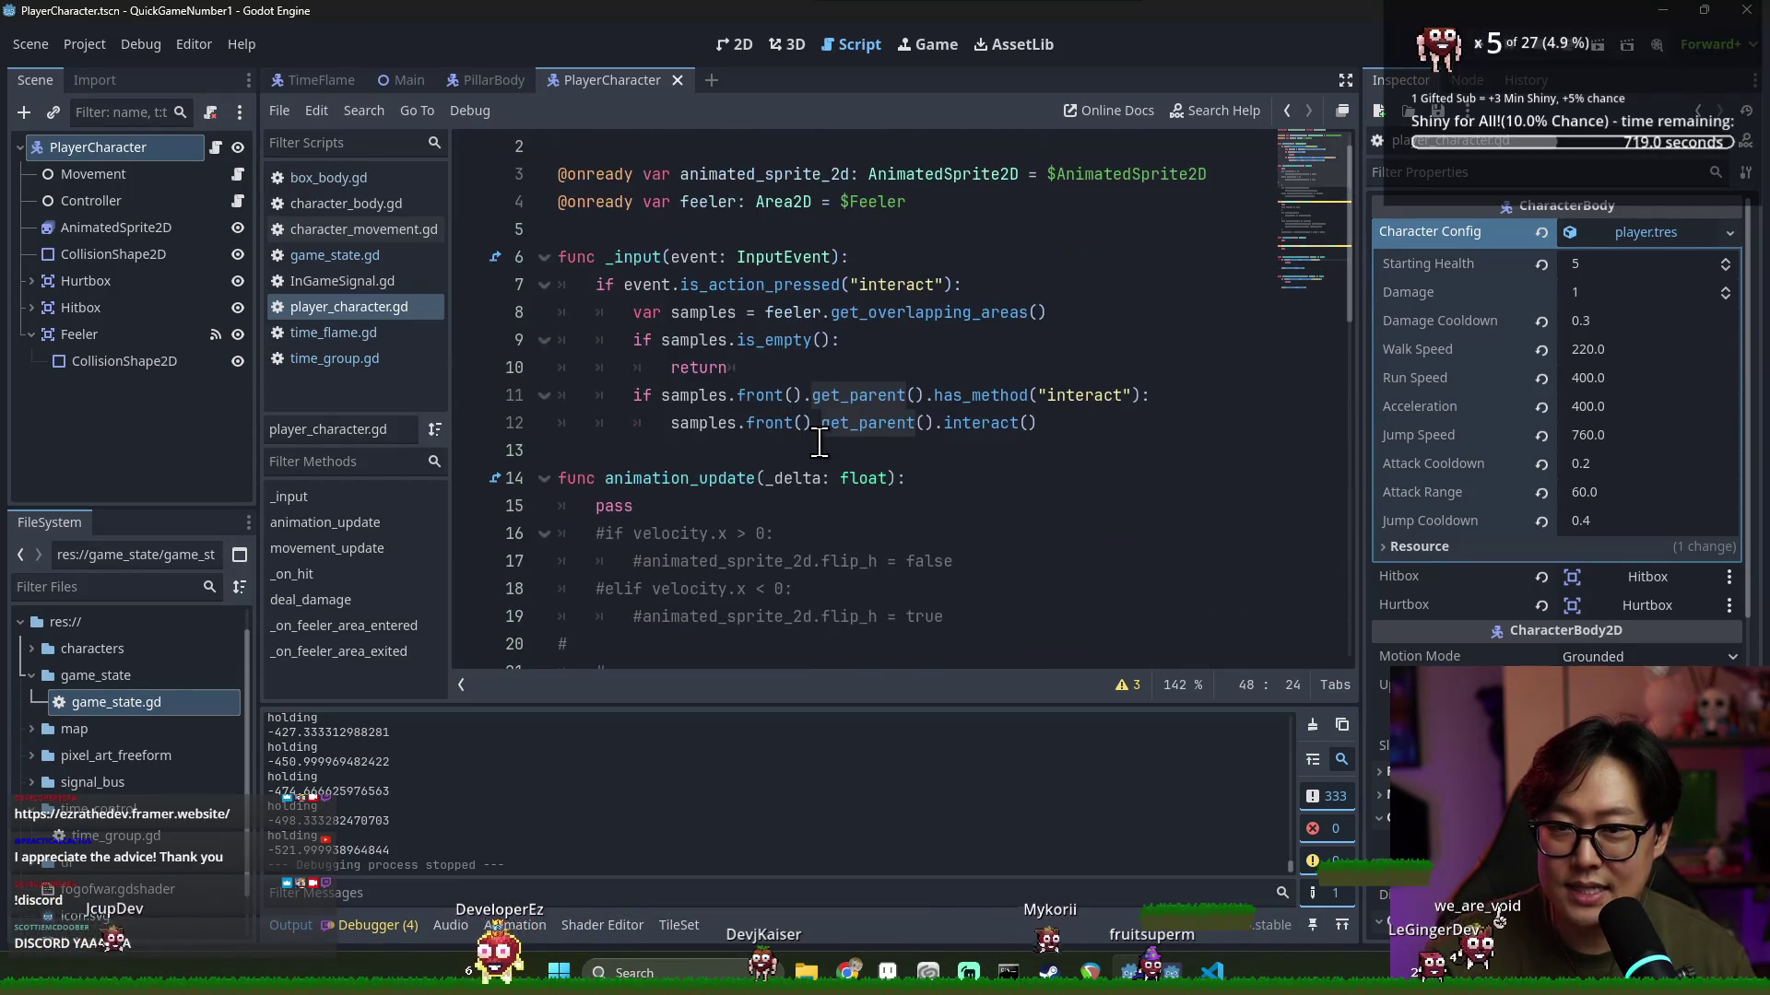
Step: Under the interact call, add a samples.front().get_parent() line for move_parent(self), and save
click(1087, 422)
drag(670, 394, 1146, 394)
click(975, 422)
key(Left)
key(Left)
key(Left)
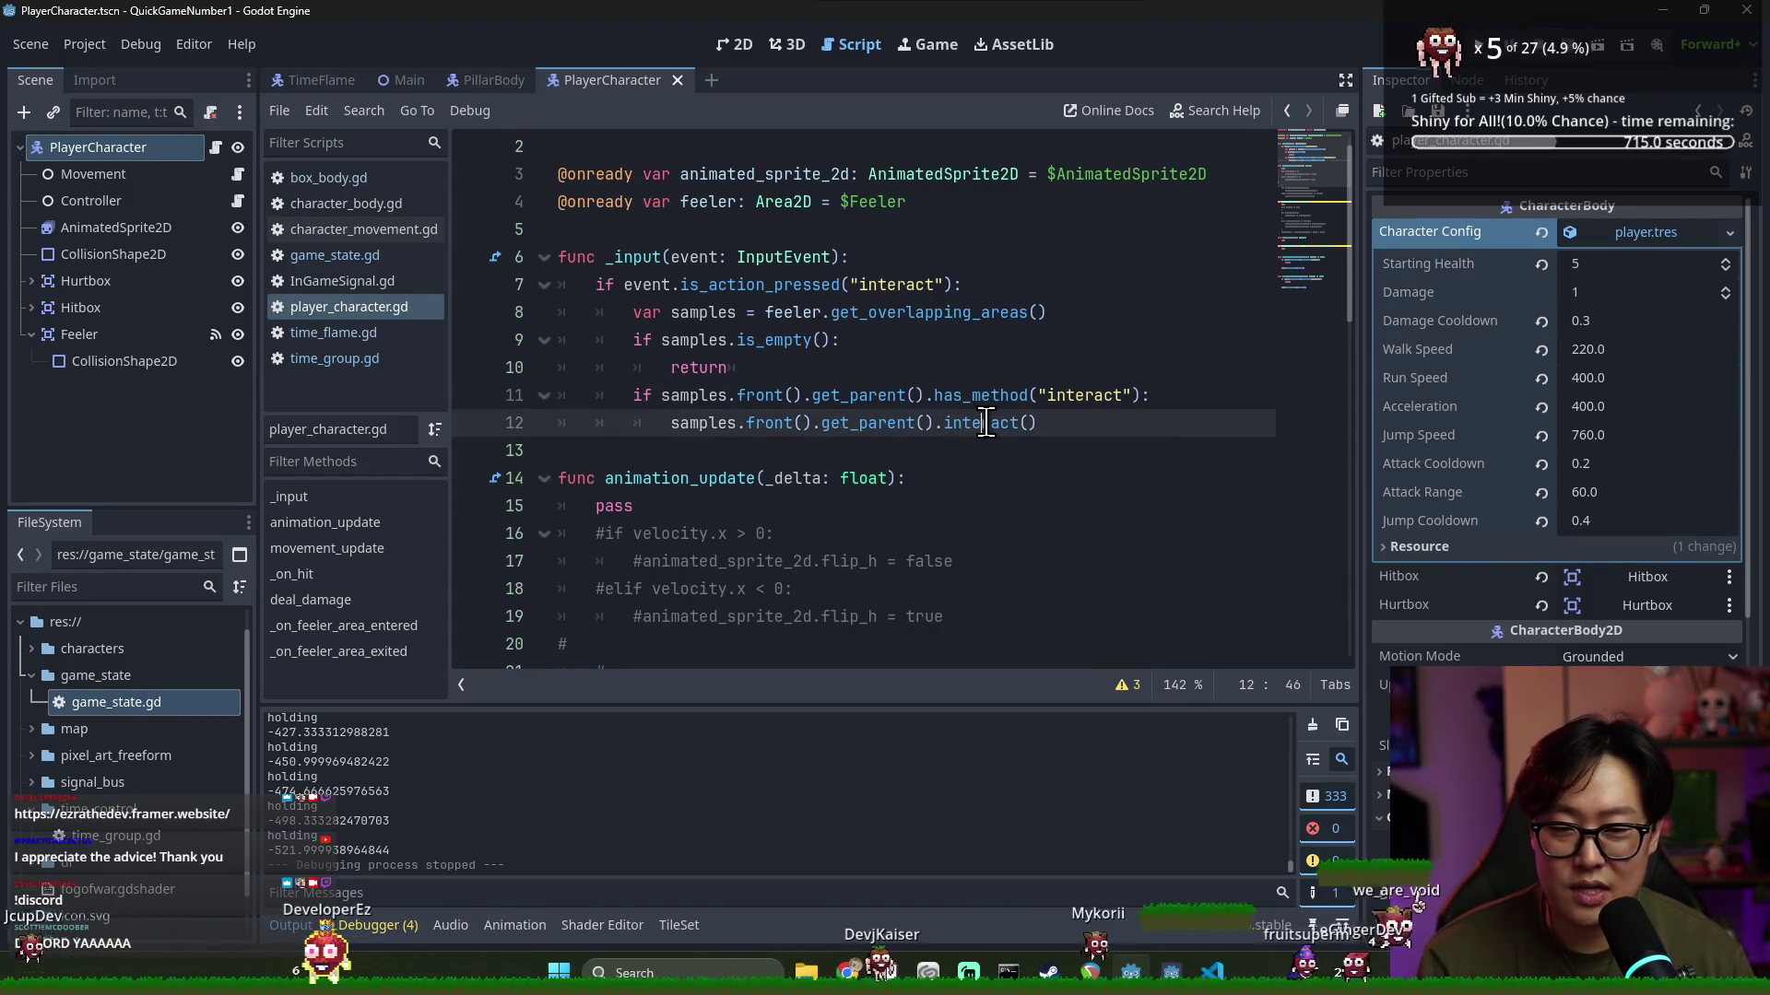
double_click(969, 426)
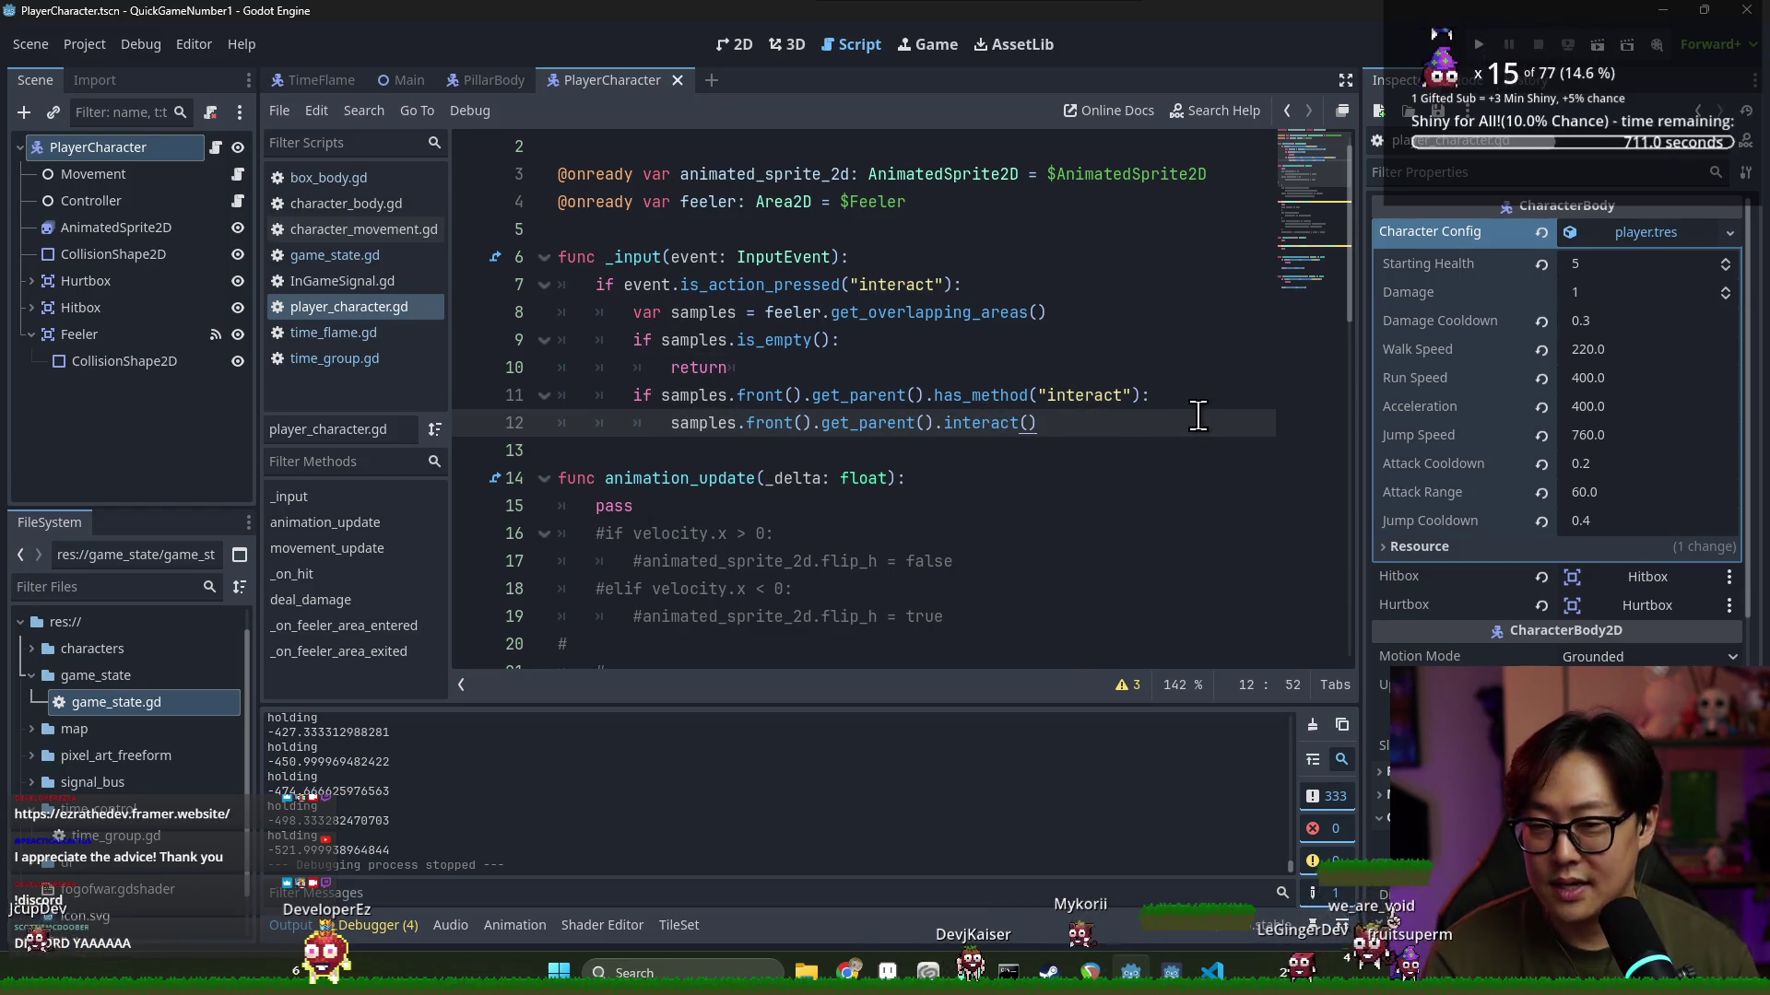
key(Return)
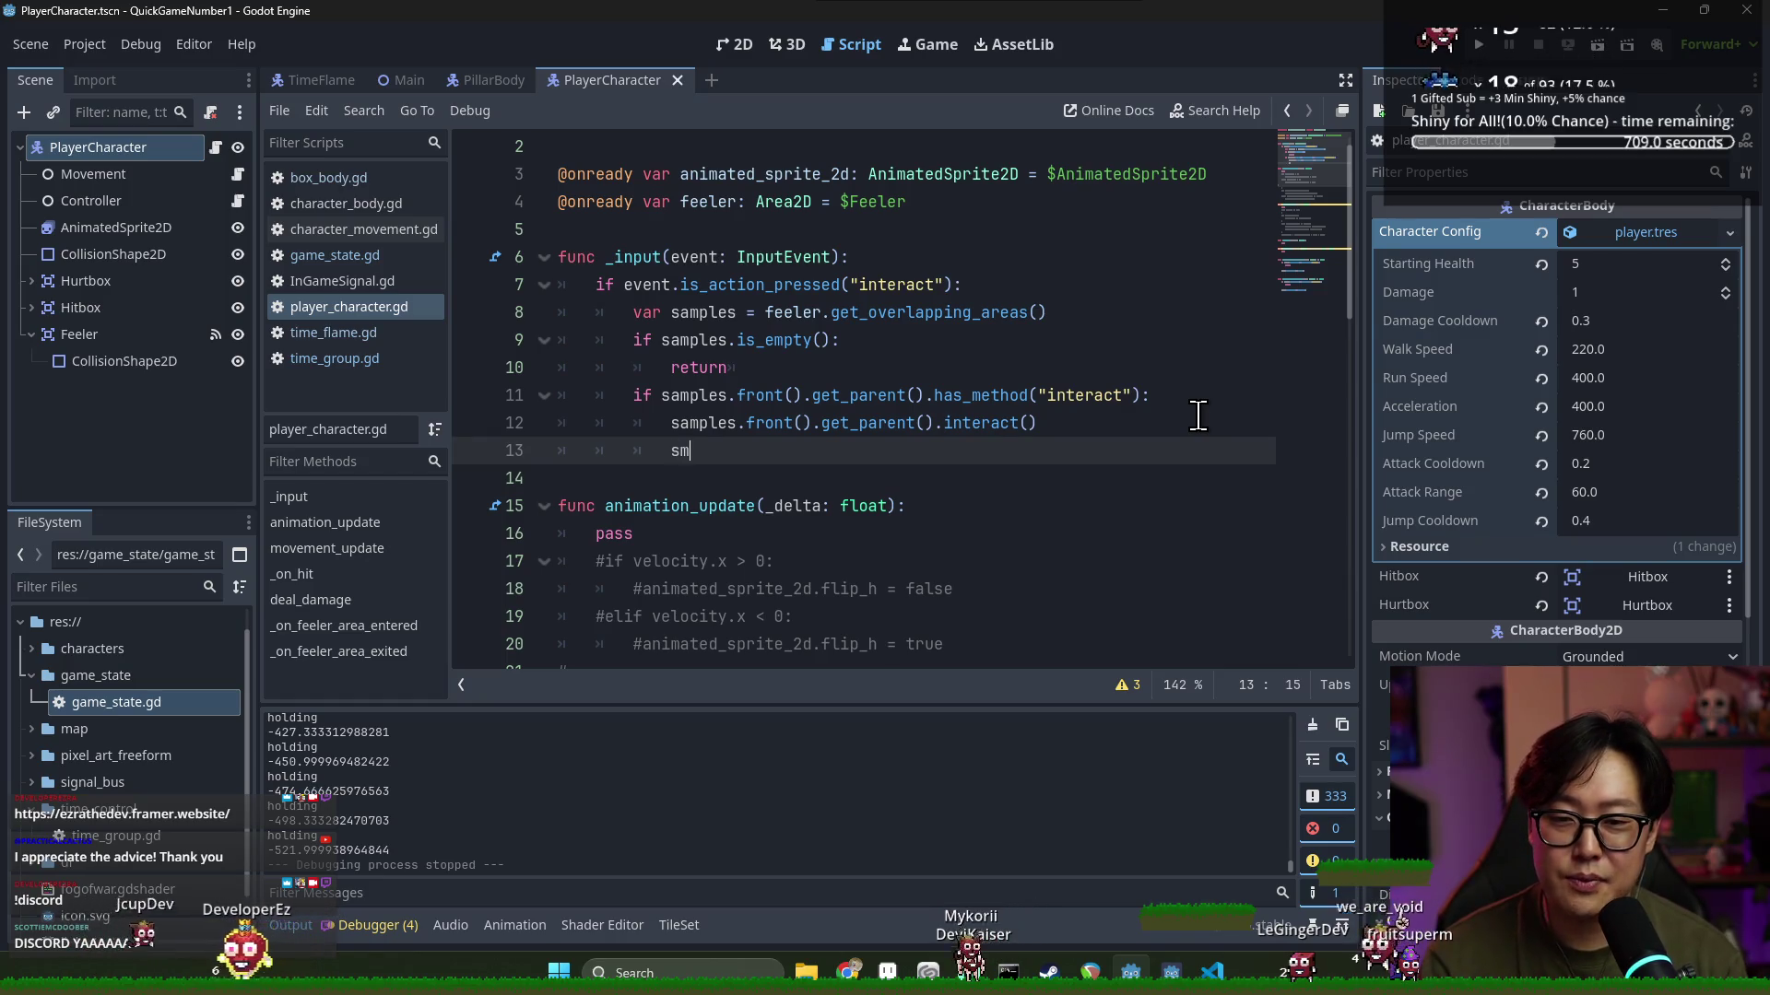
key(BackSpace)
key(BackSpace)
double_click(698, 426)
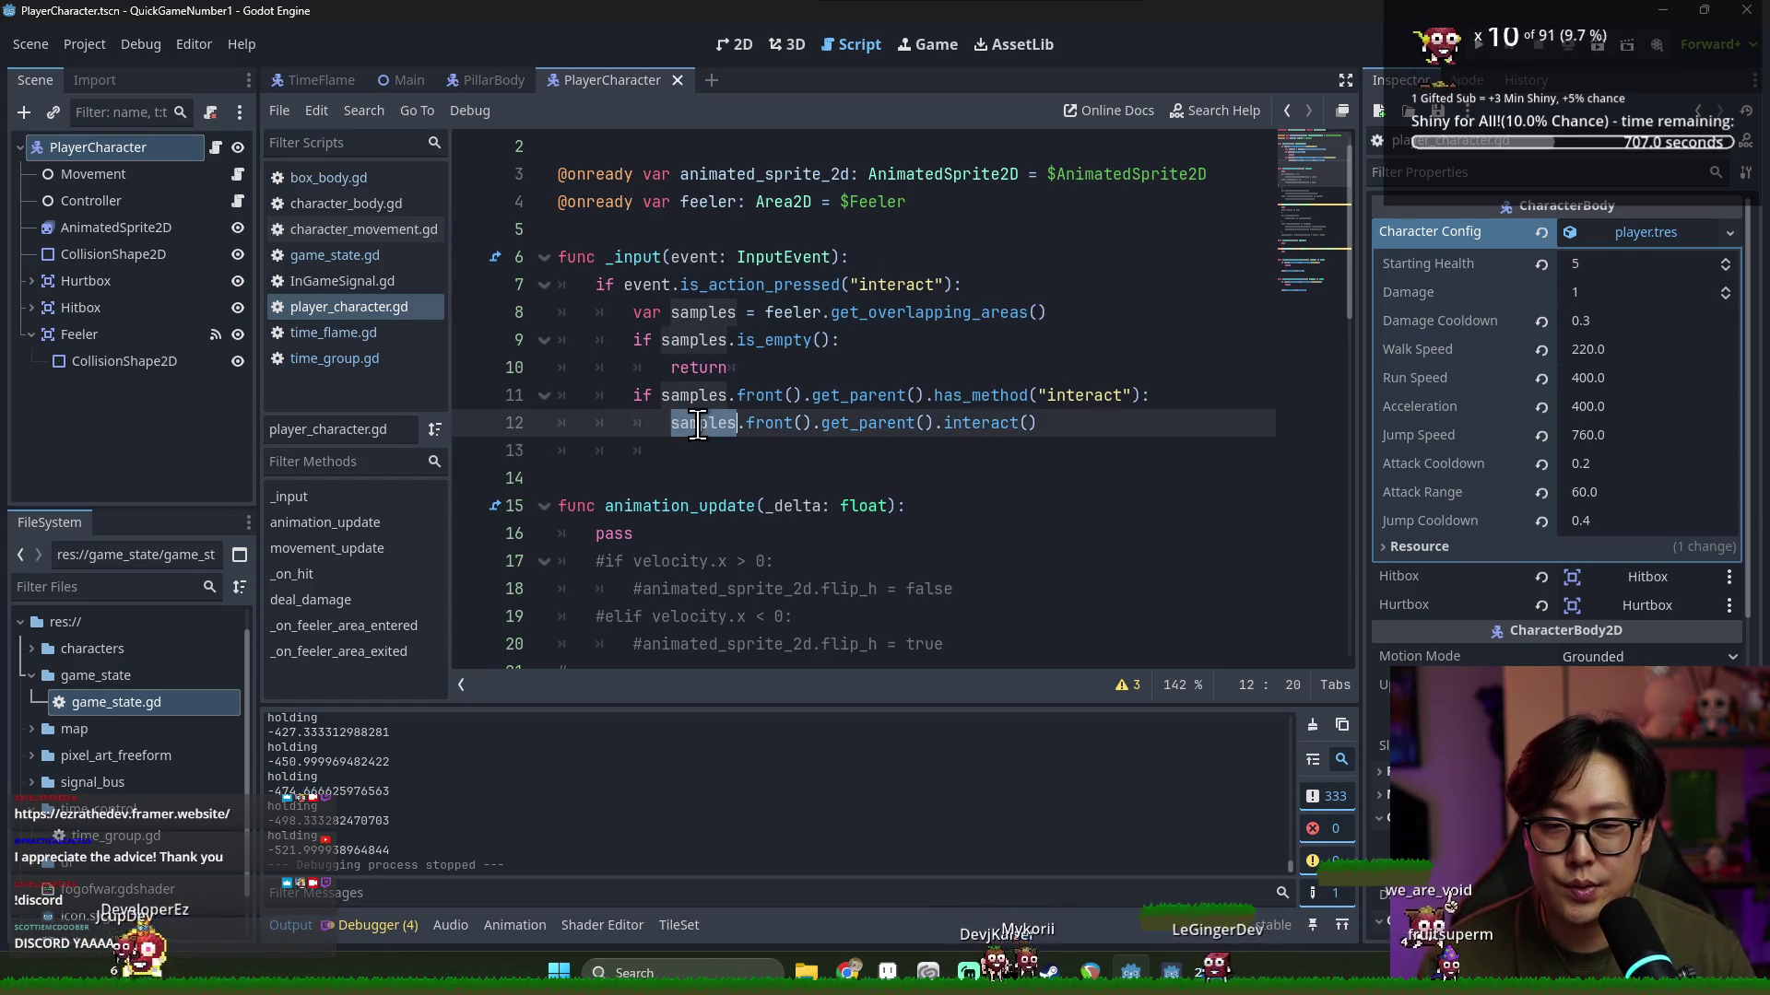
drag(697, 425, 945, 426)
key(ctrl+c)
click(925, 451)
key(ctrl+v)
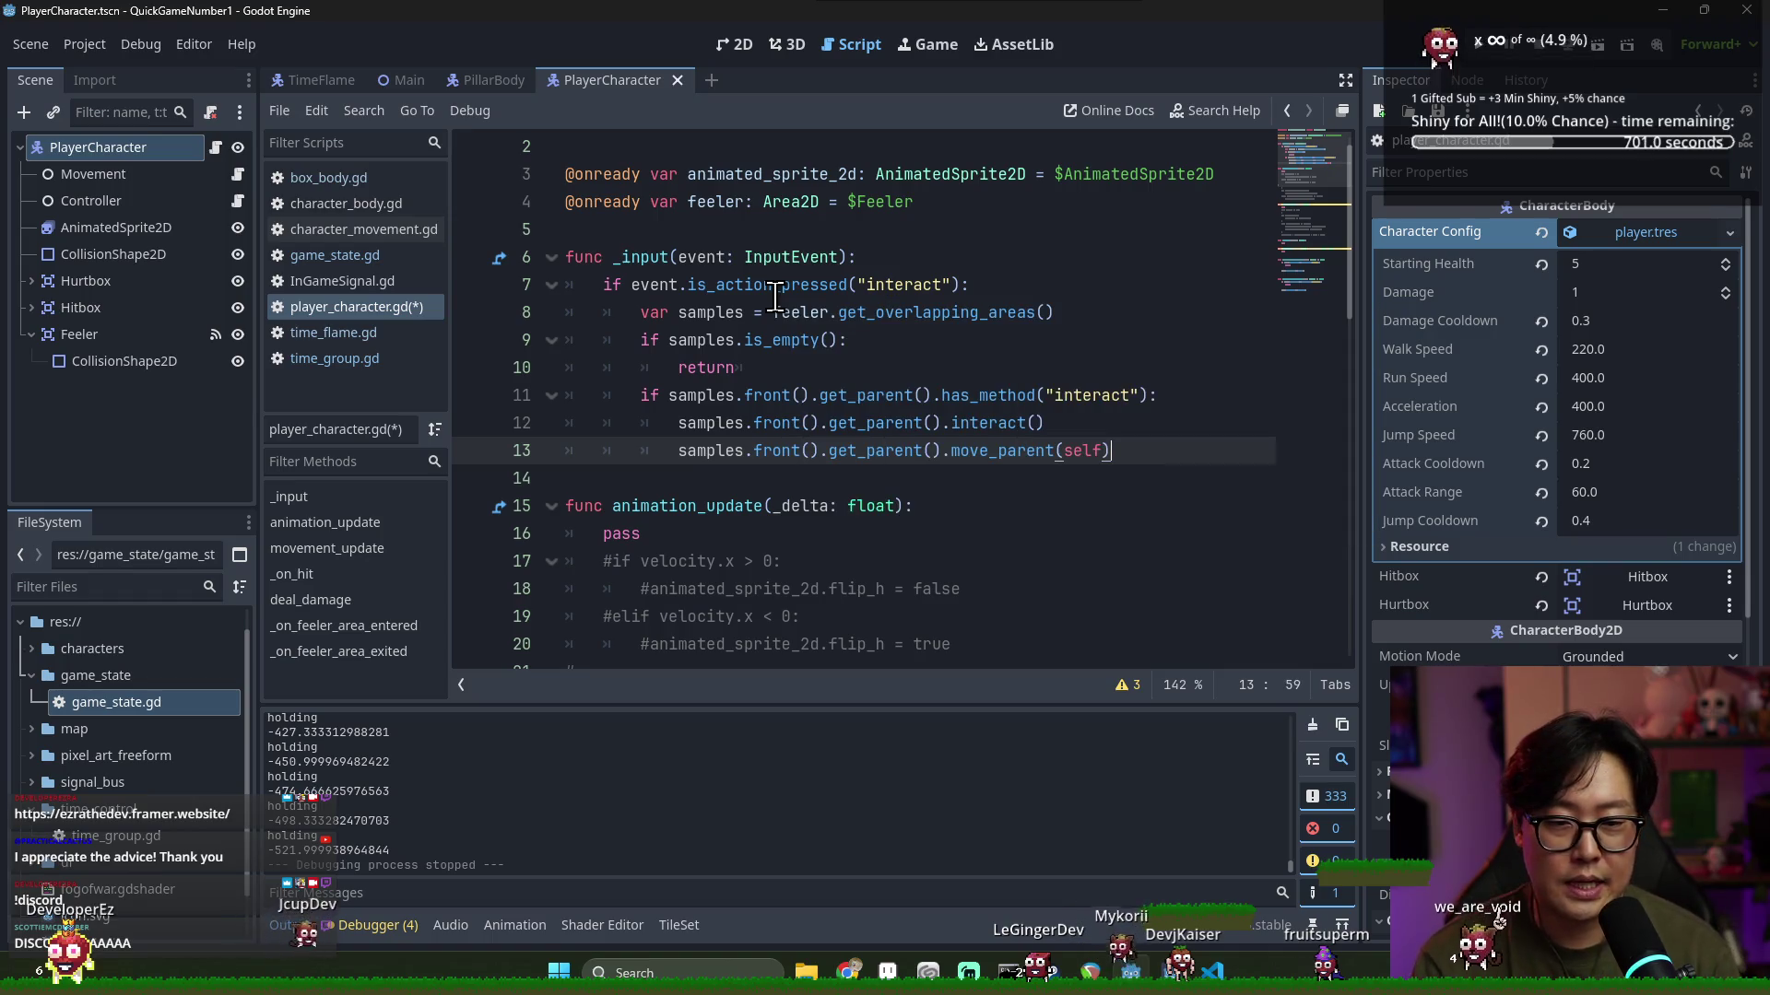
key(ctrl+s)
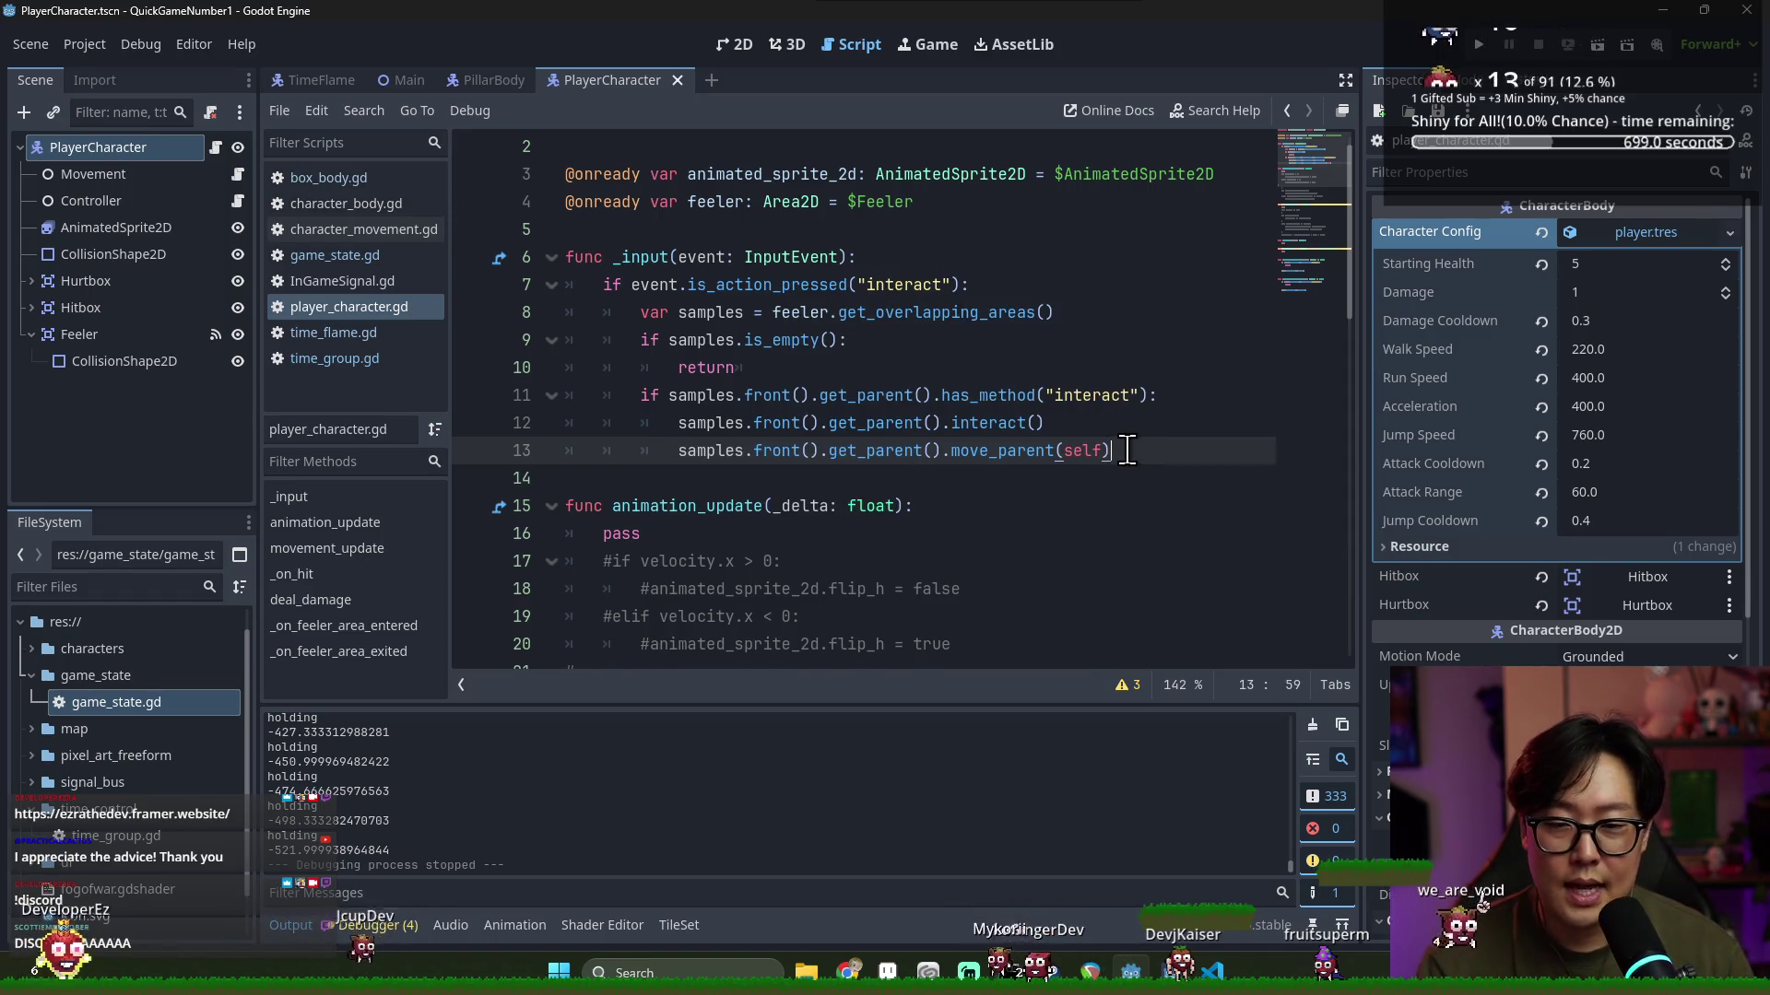
Step: Add a line setting samples.front().get_parent().position = Vector2(16,0) and save the script
key(Return)
drag(680, 452, 942, 454)
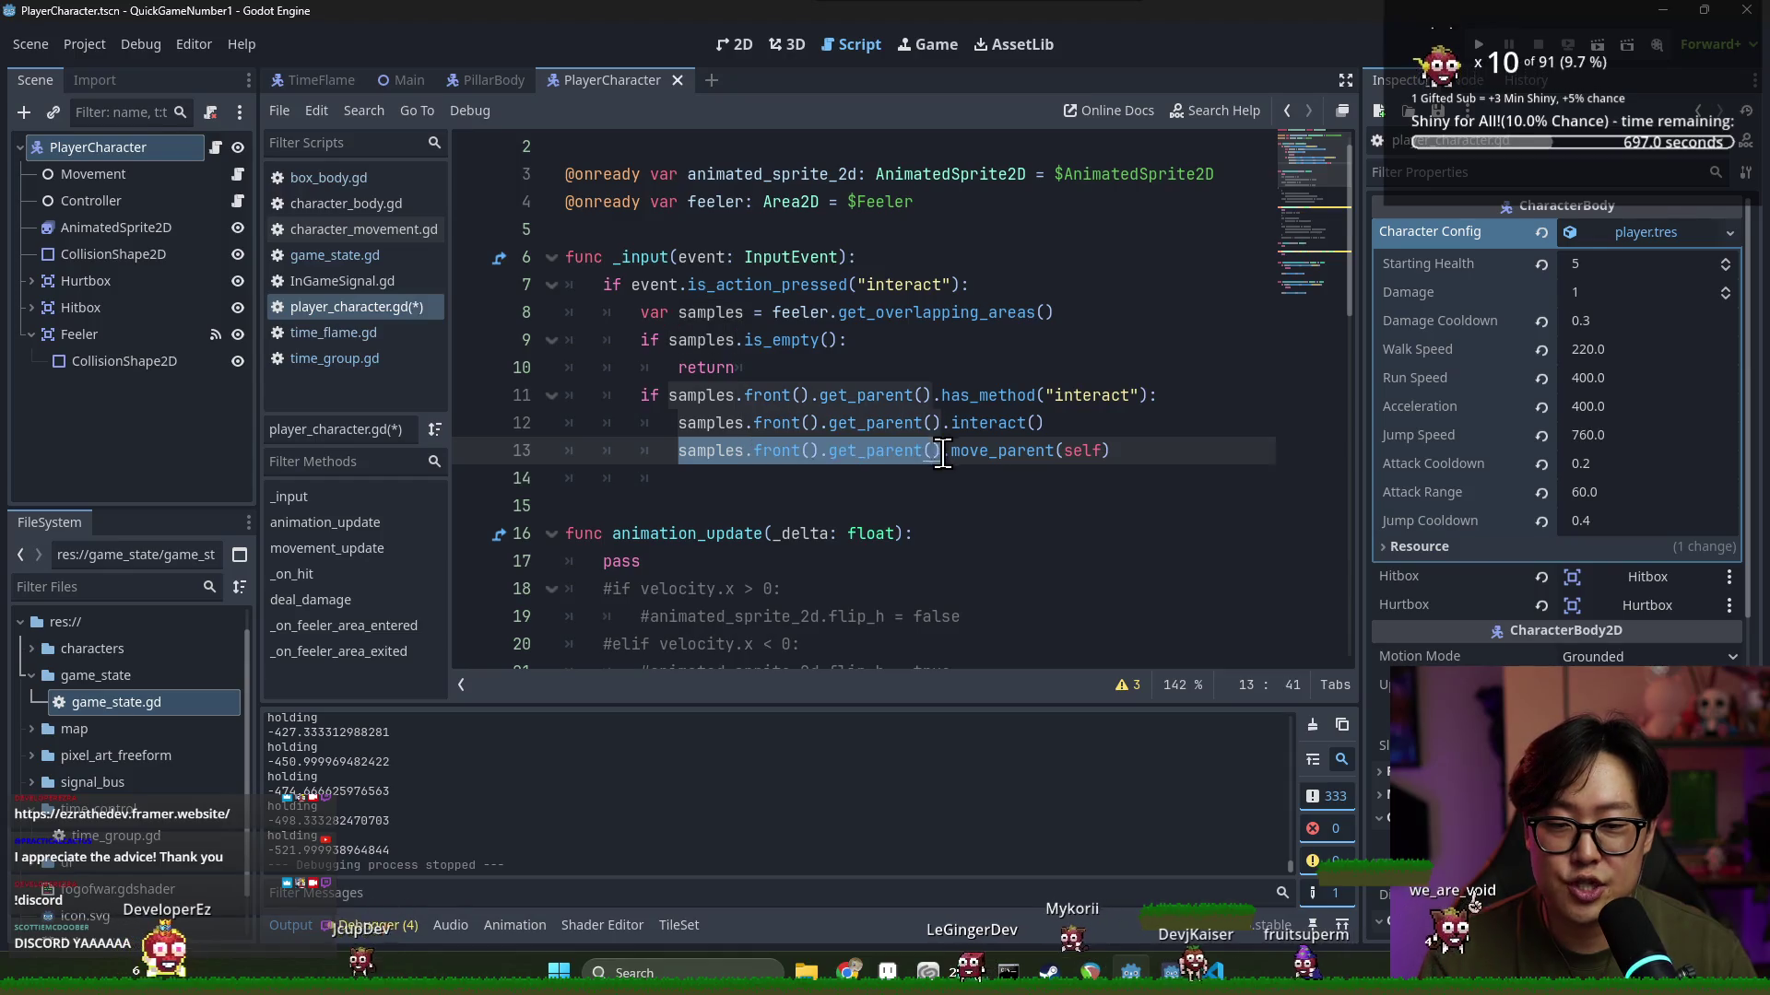
key(ctrl+c)
click(908, 480)
key(ctrl+v)
text(.position = Vector2)
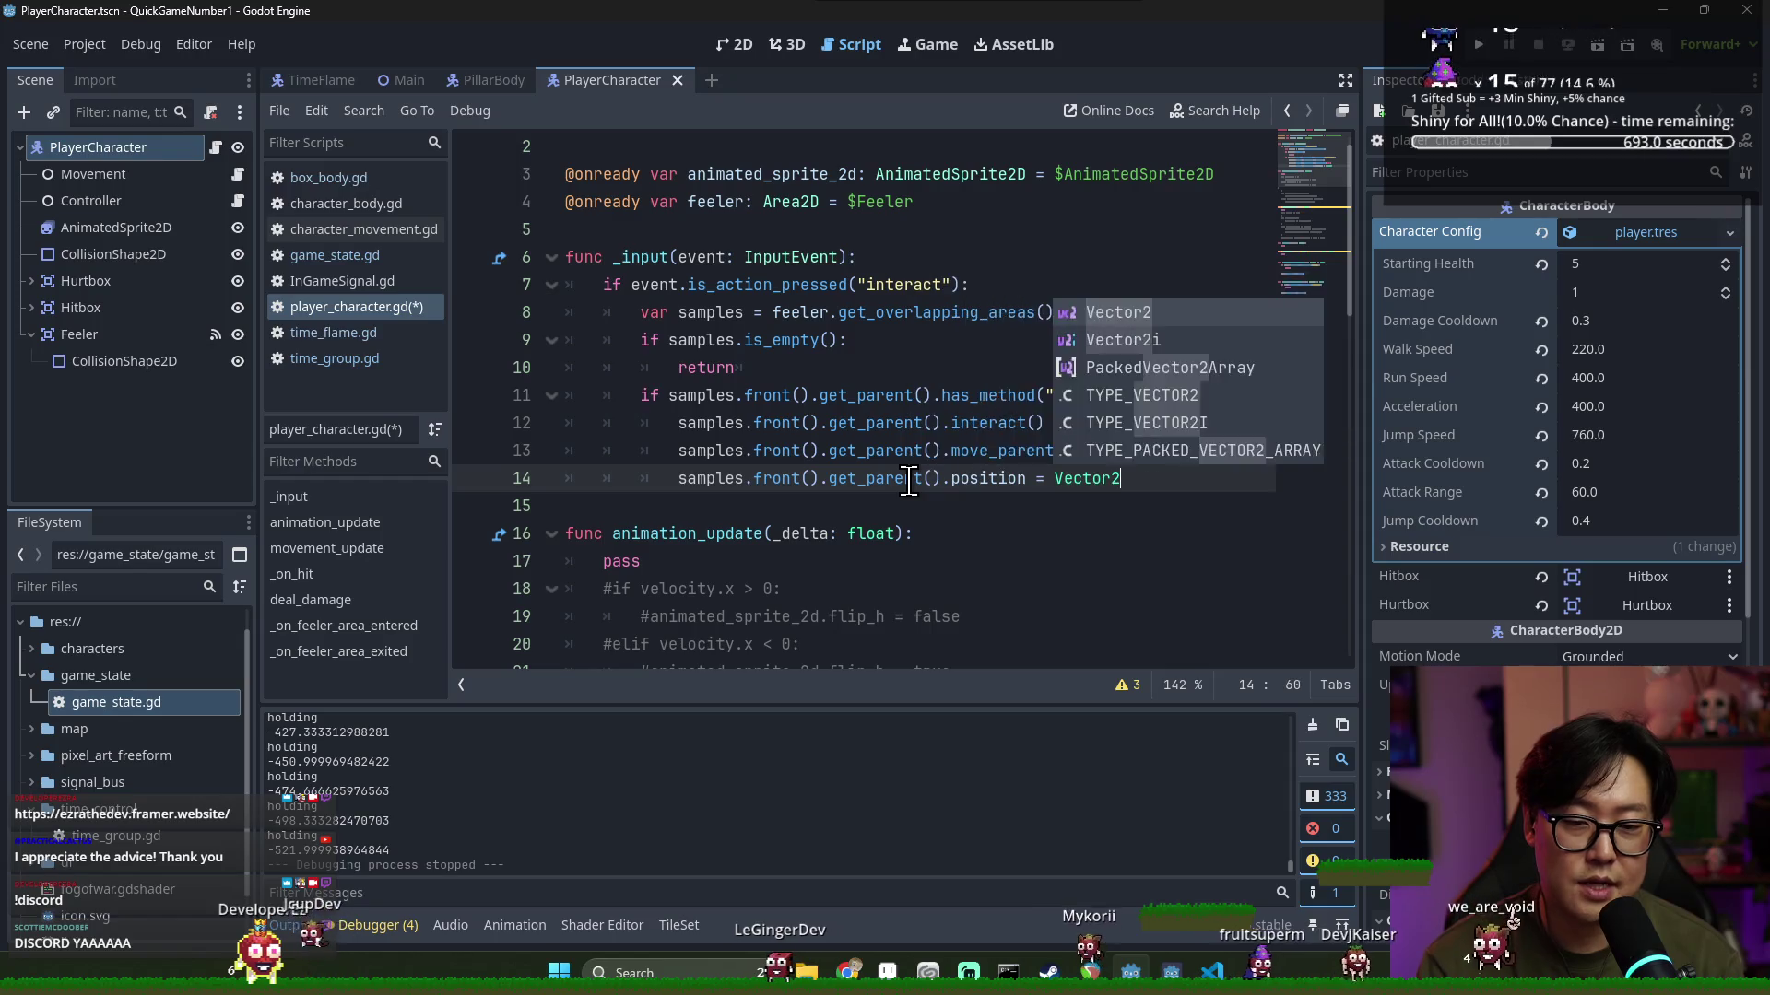
text(()
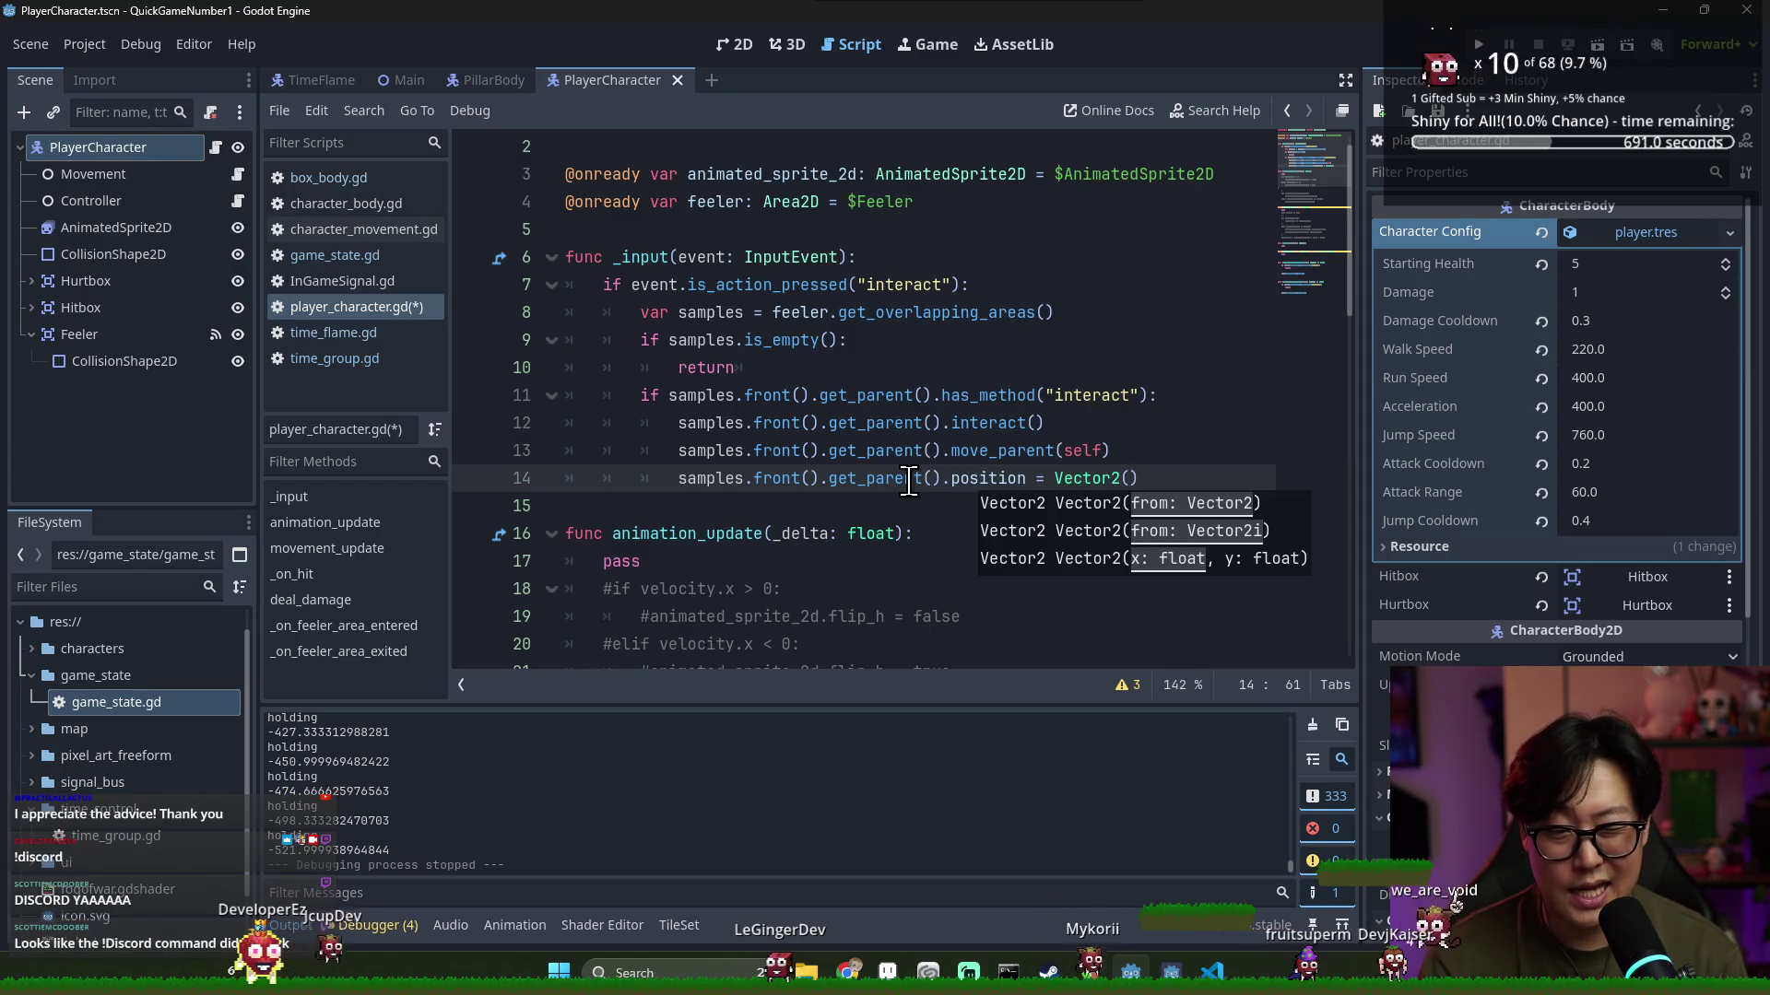
text(16,0)
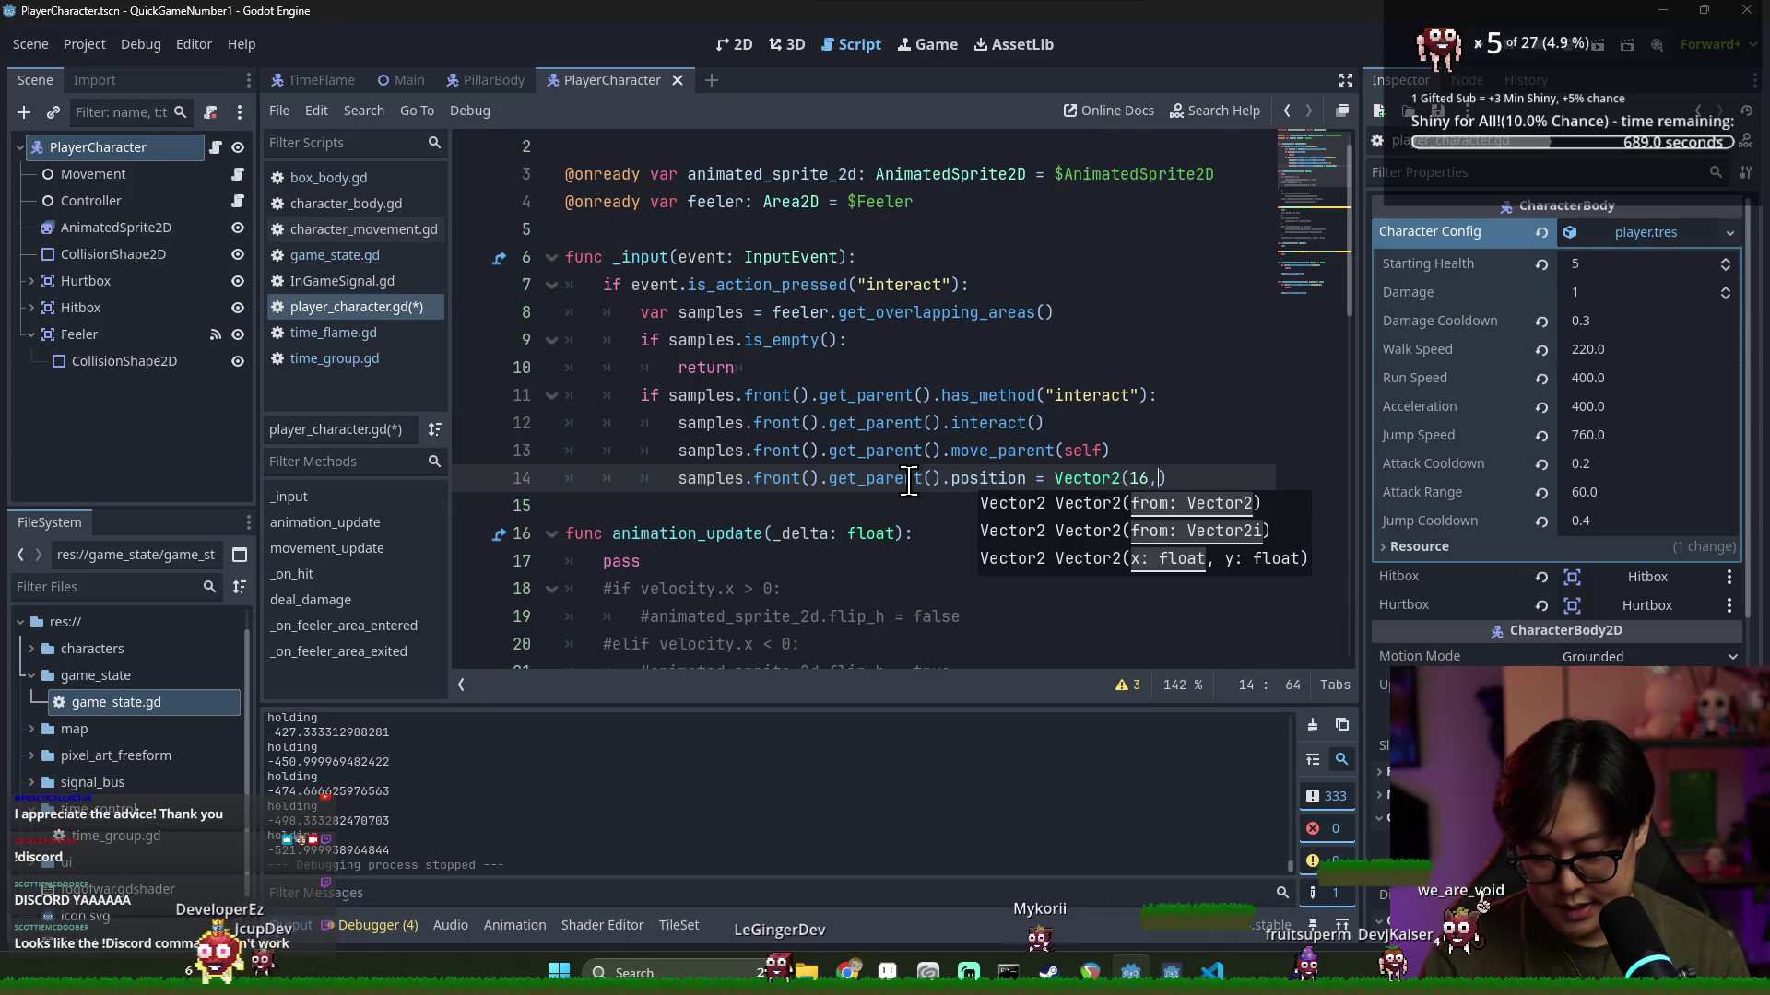
text())
key(ctrl+s)
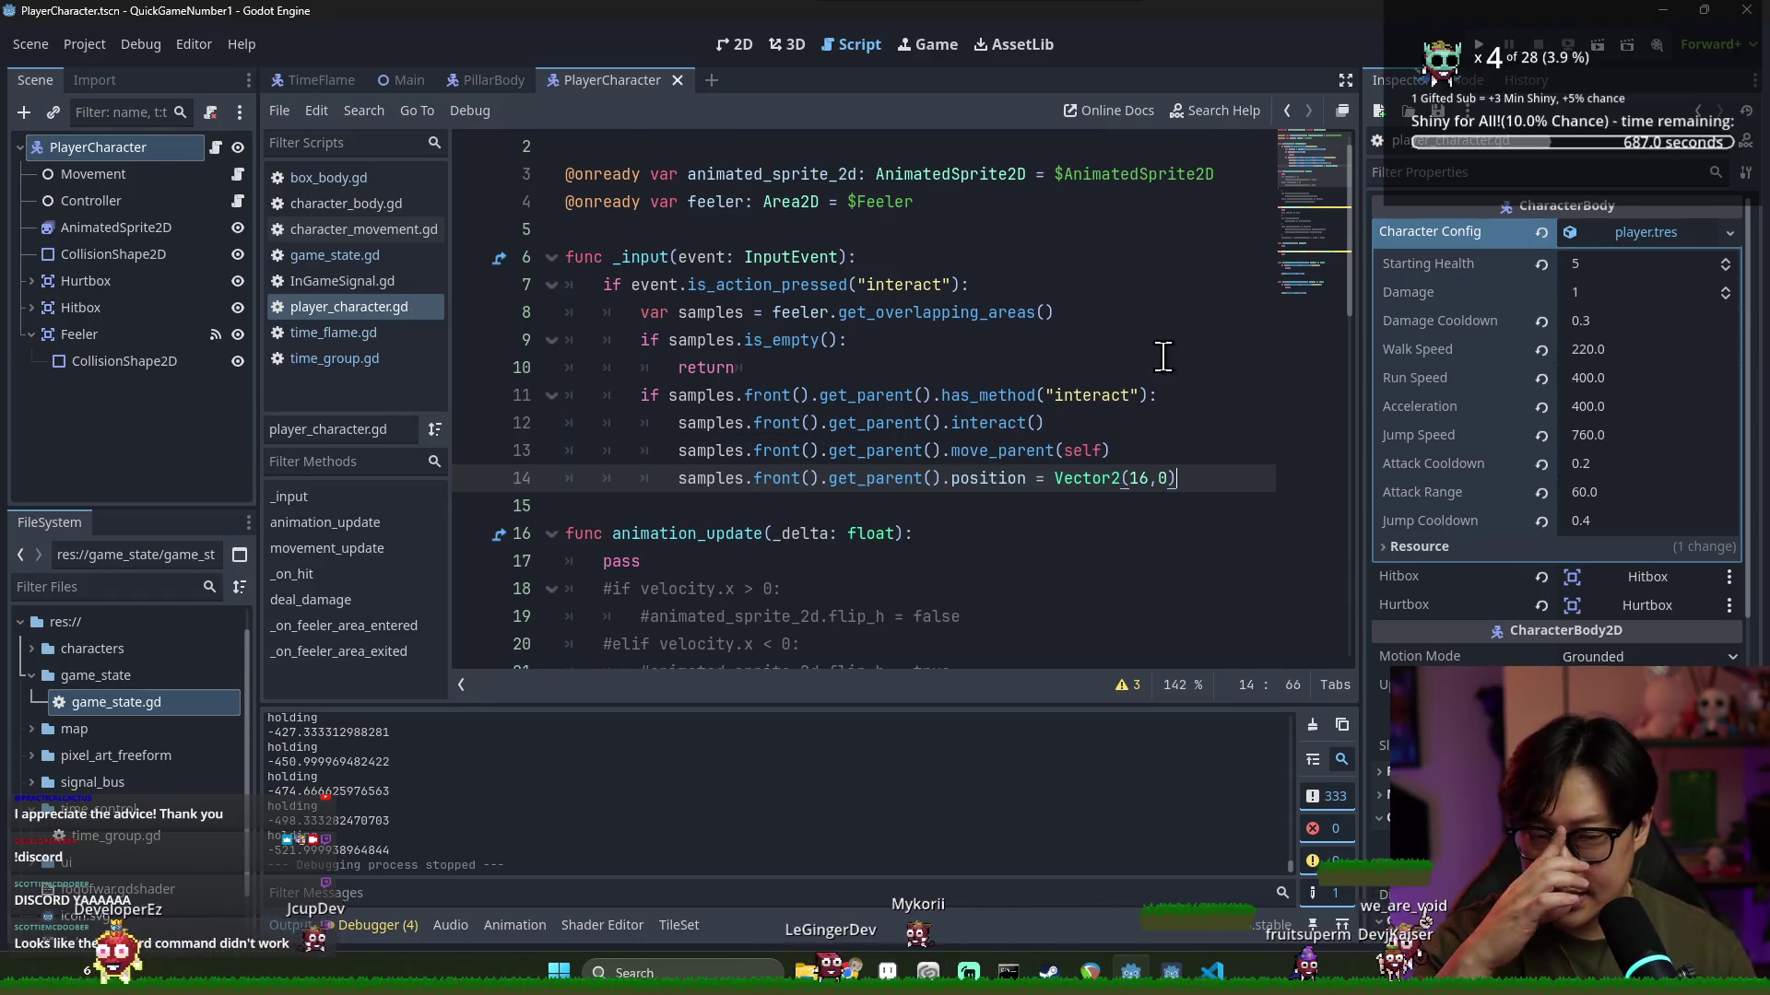
Step: Run the game and move the character right, jumping across the pit onto the ledge
click(1475, 46)
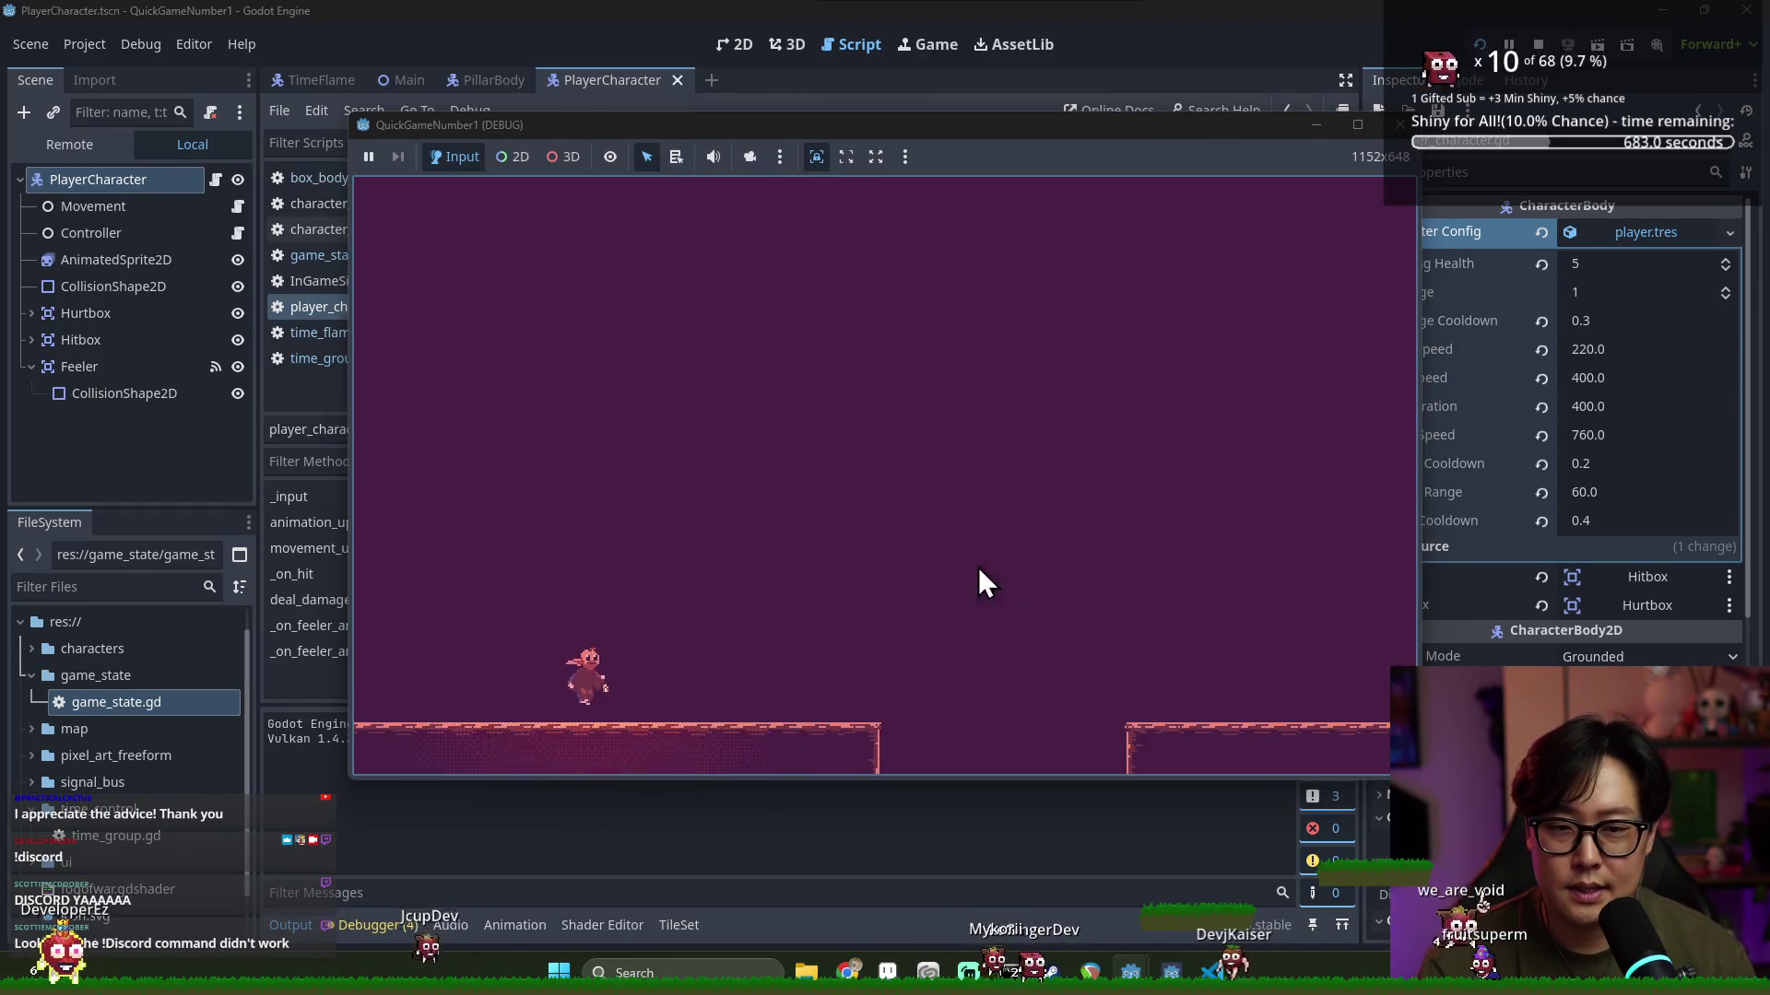
key(Right)
key(space)
key(Right)
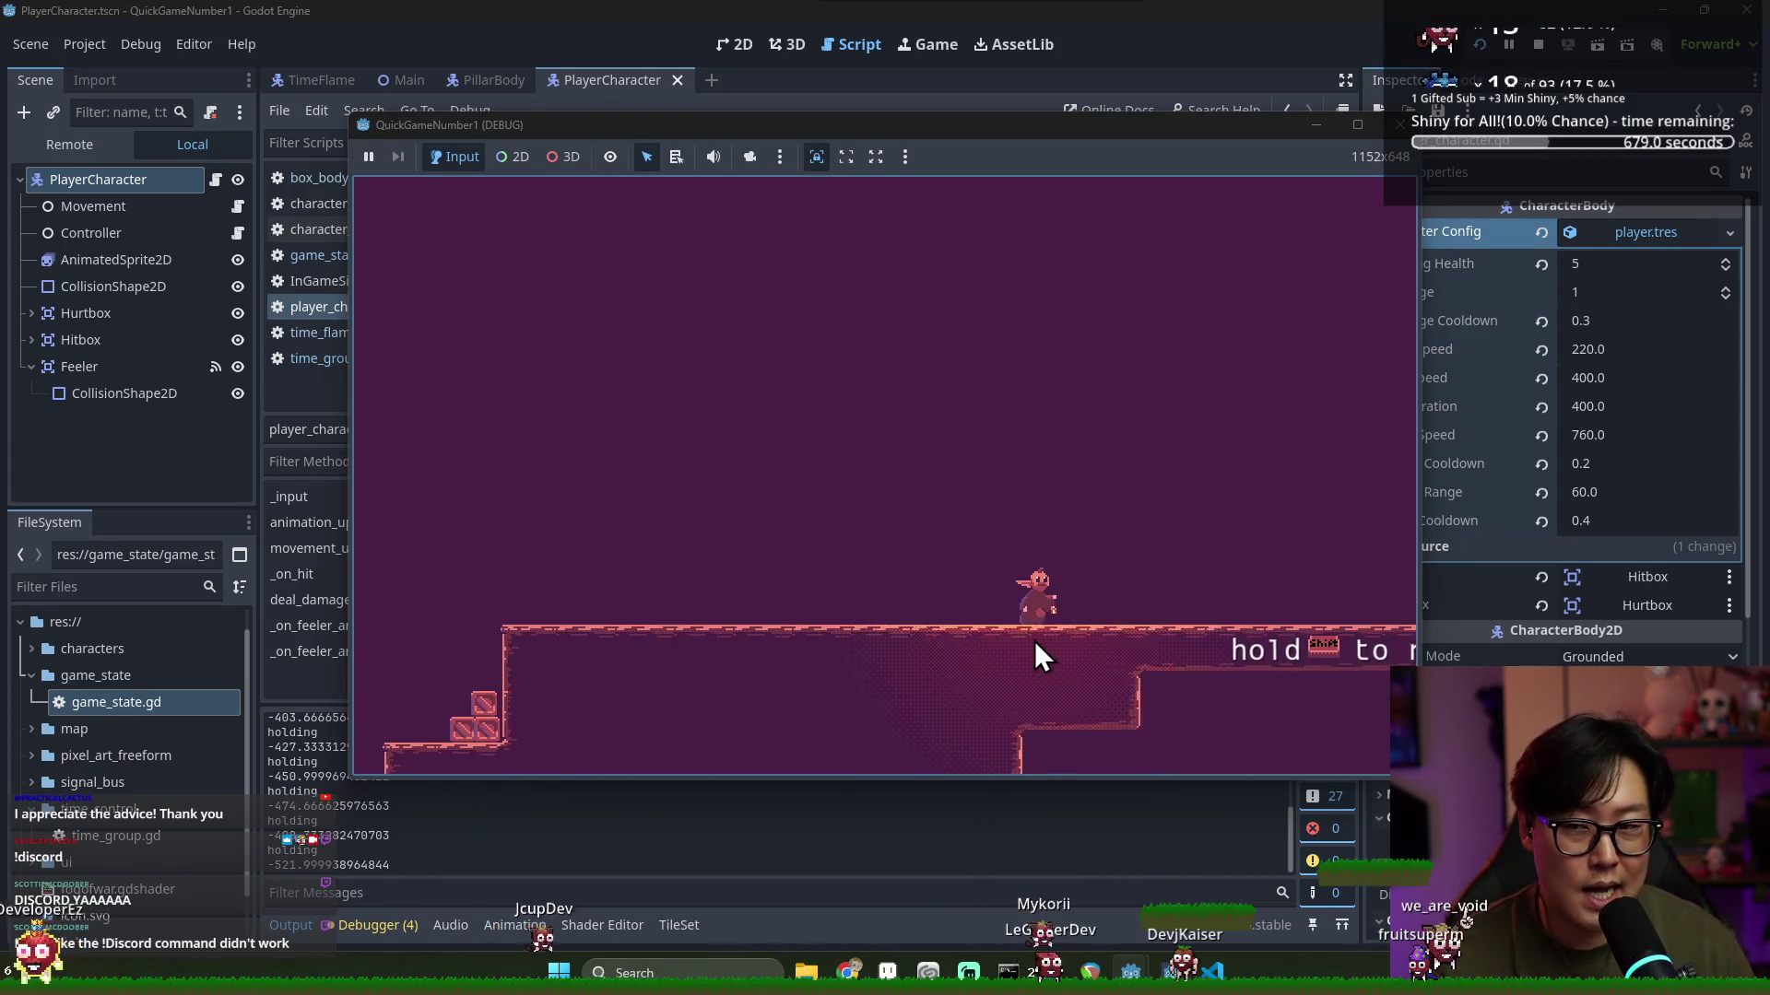
key(Right)
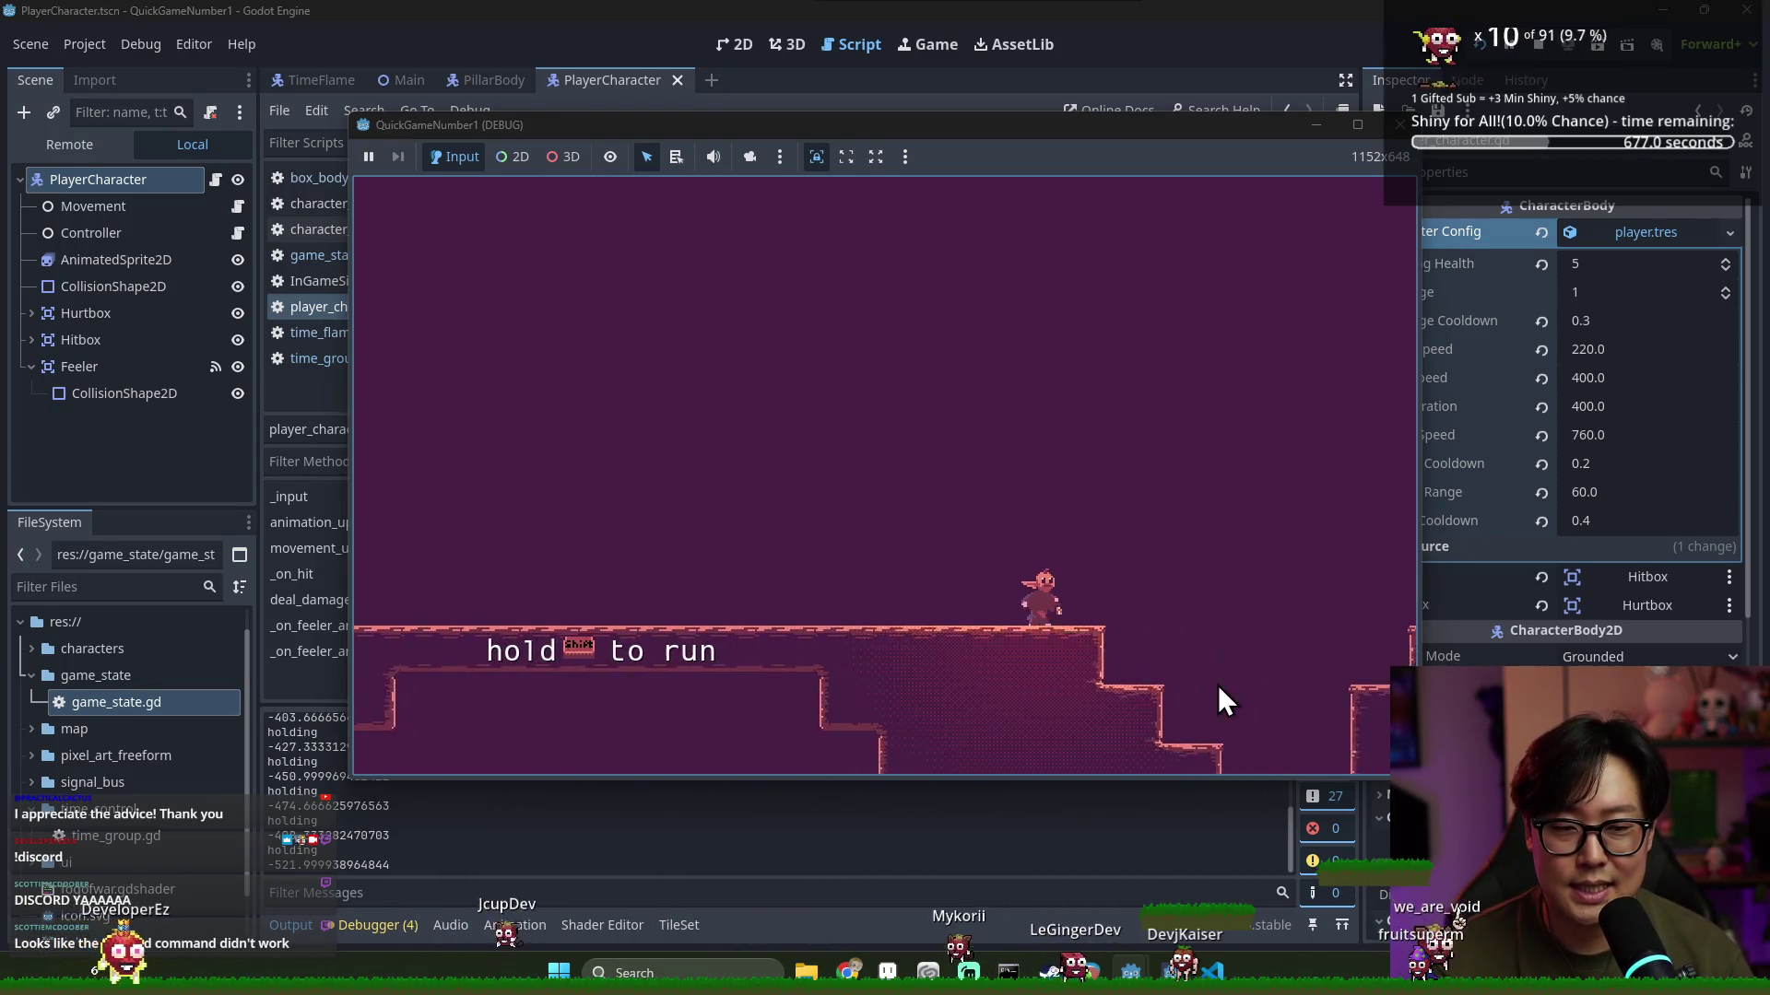
key(Right)
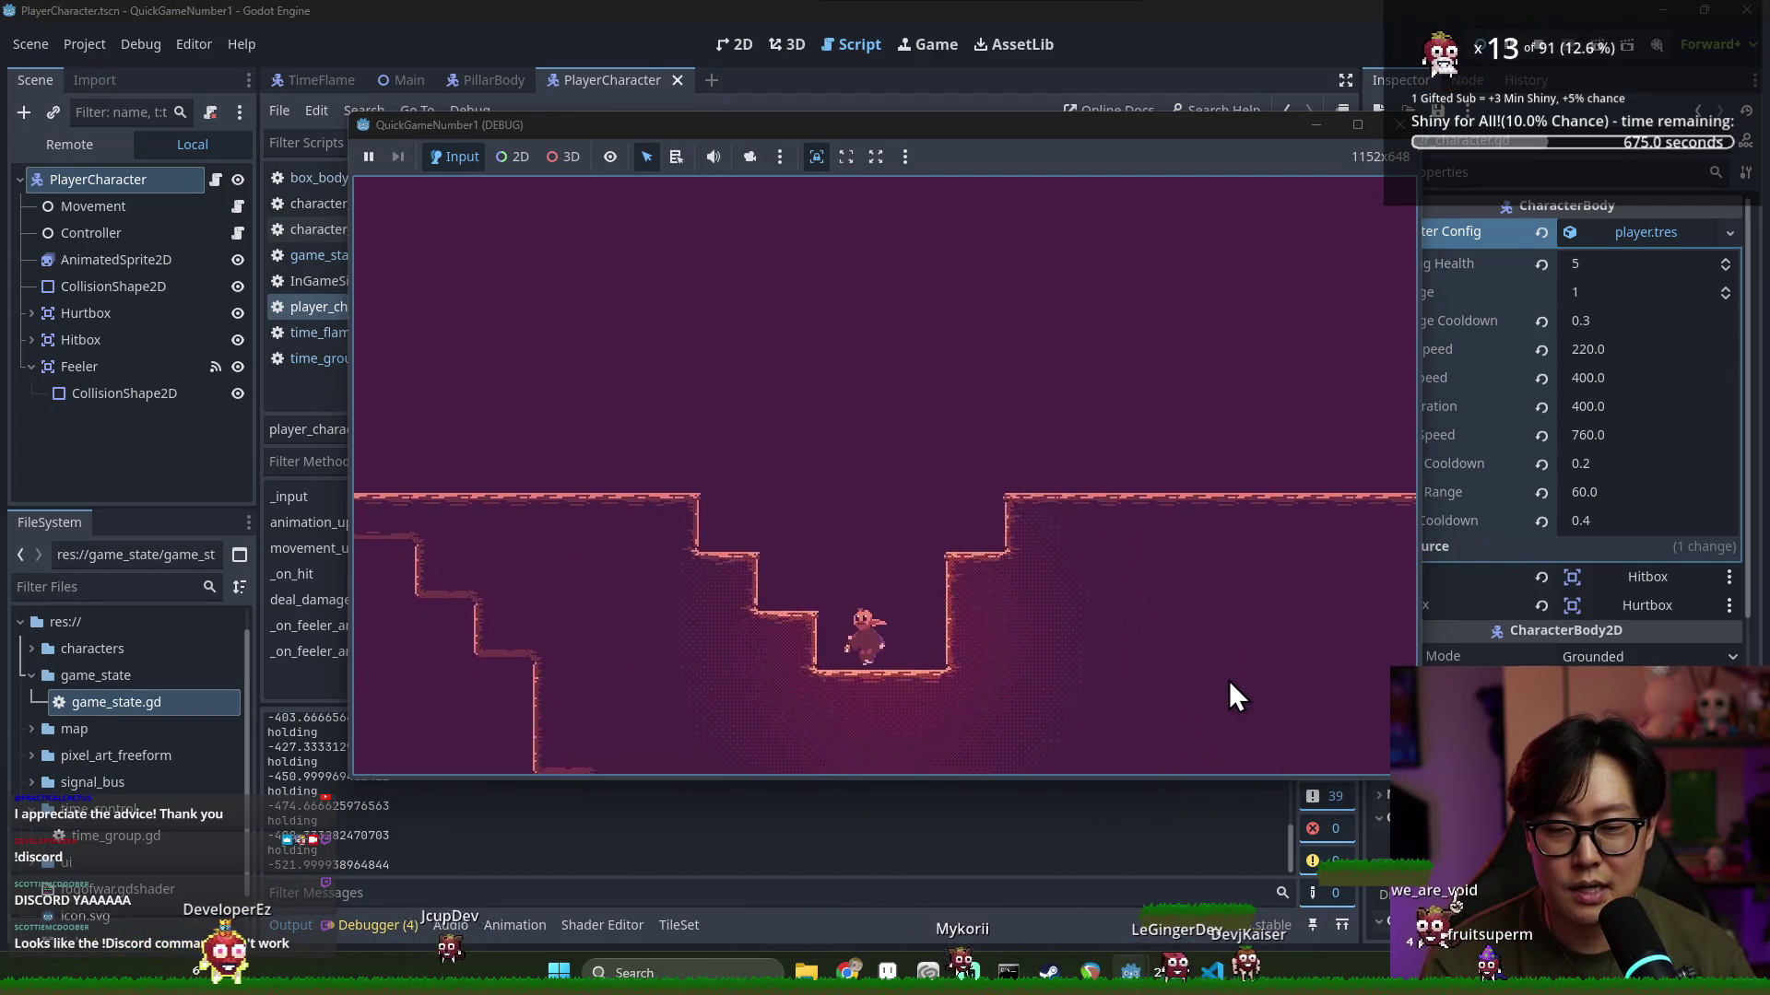
key(Right)
key(space)
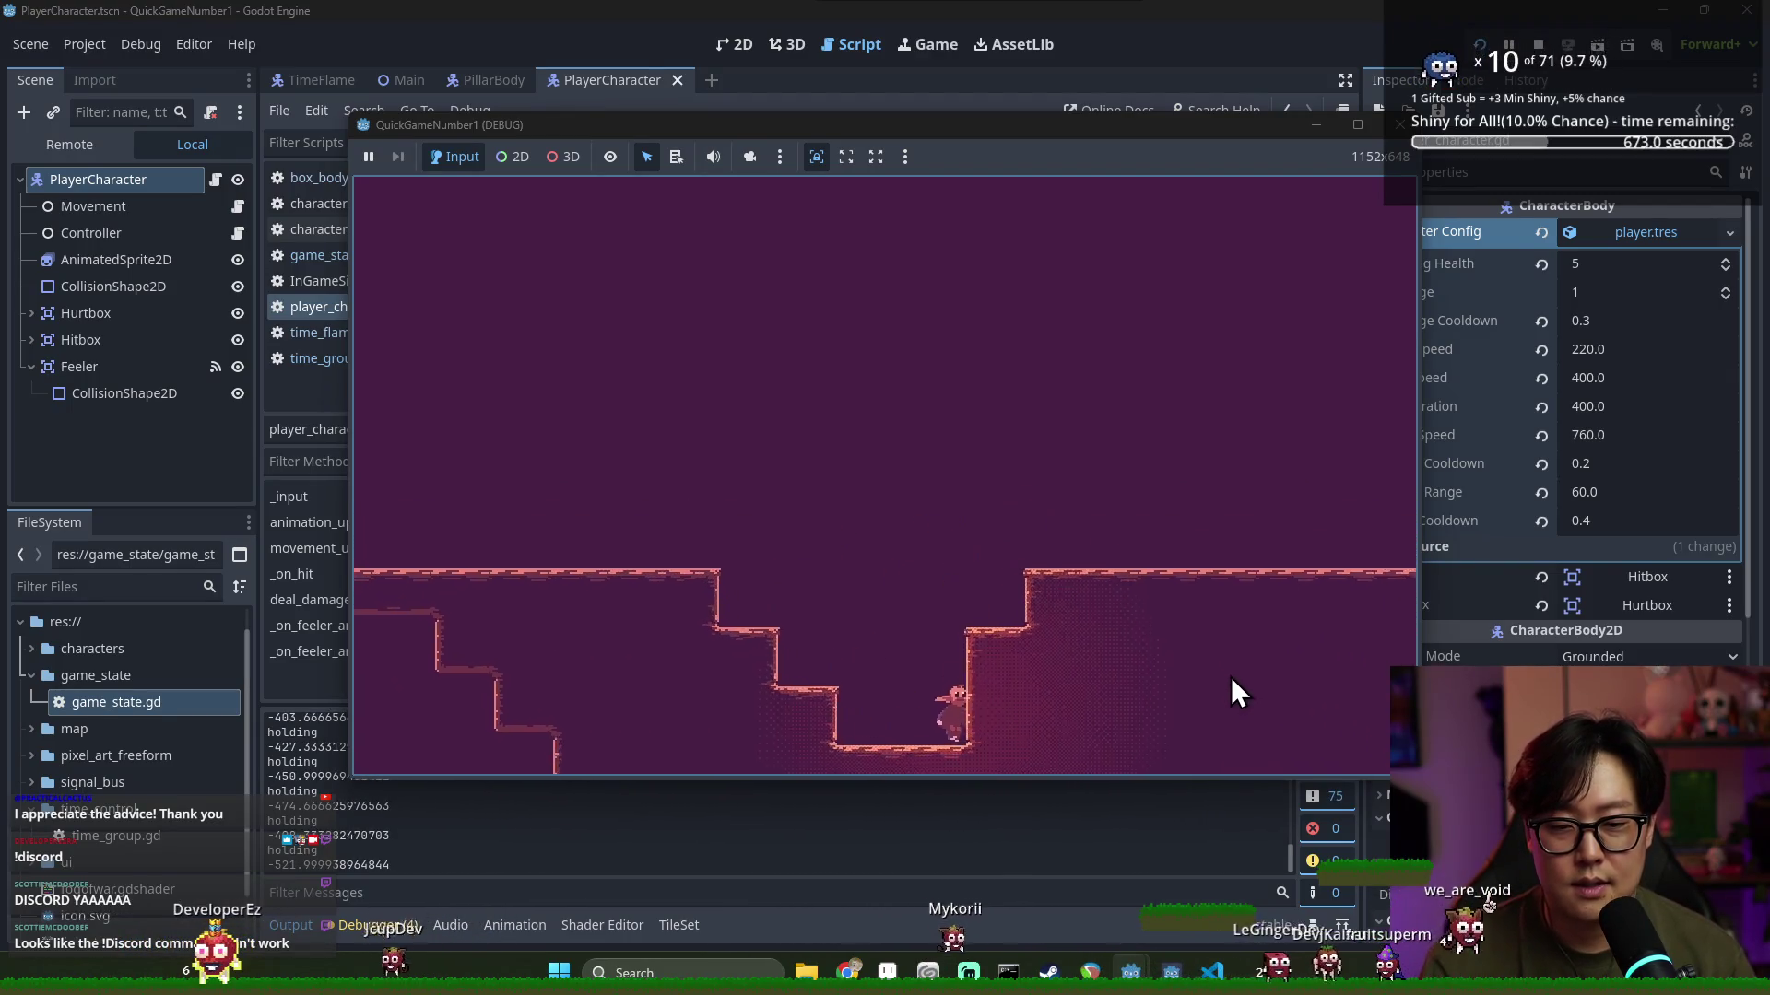
key(Right)
key(space)
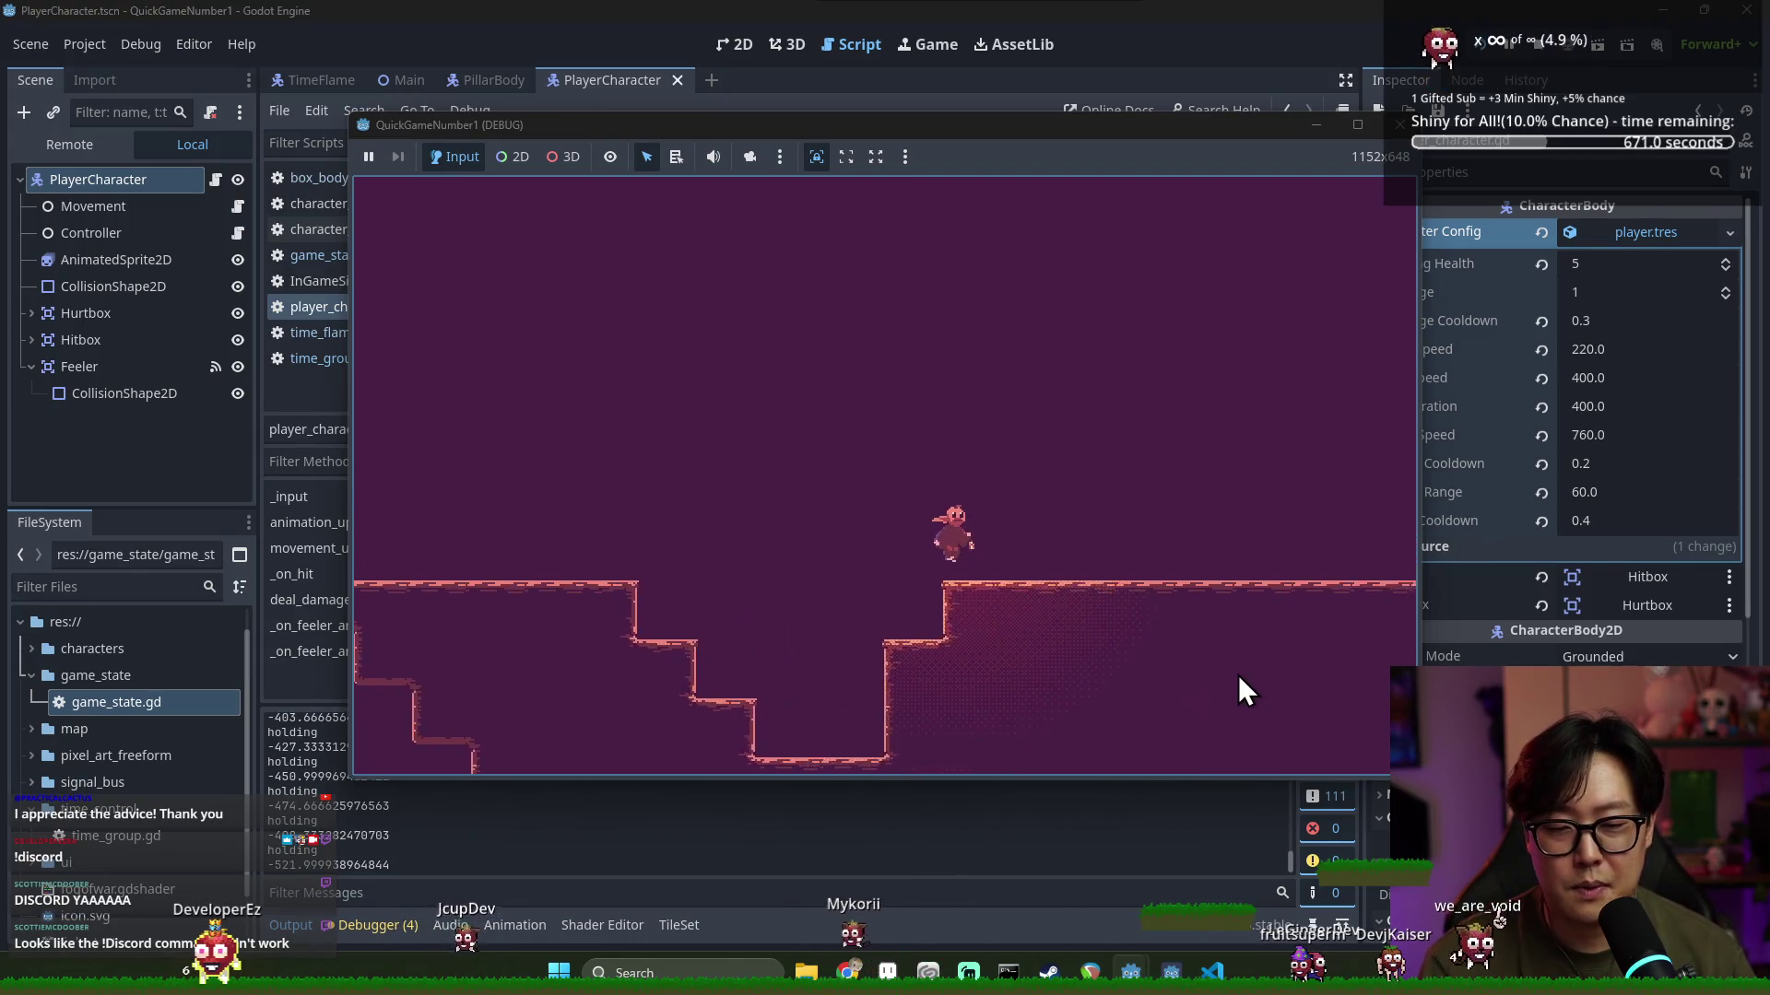
Step: Continue to the pillar, jump onto the hourglass platform and interact with the hourglass
key(Right)
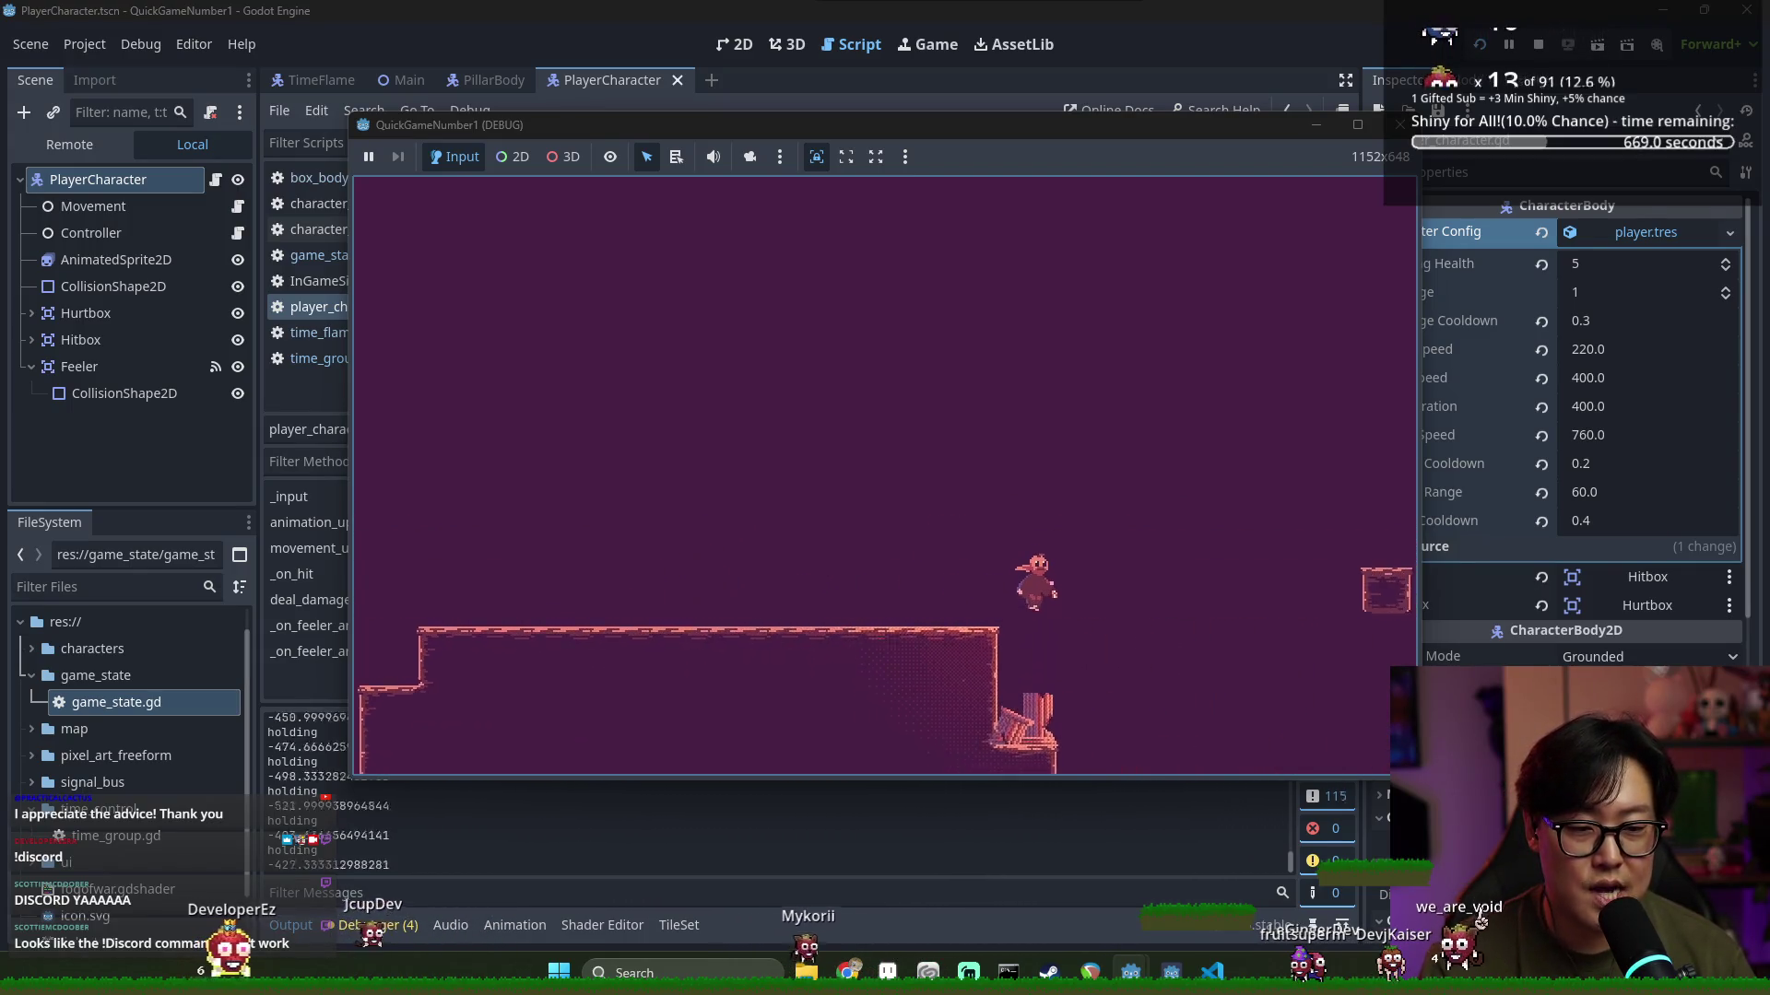
key(Right)
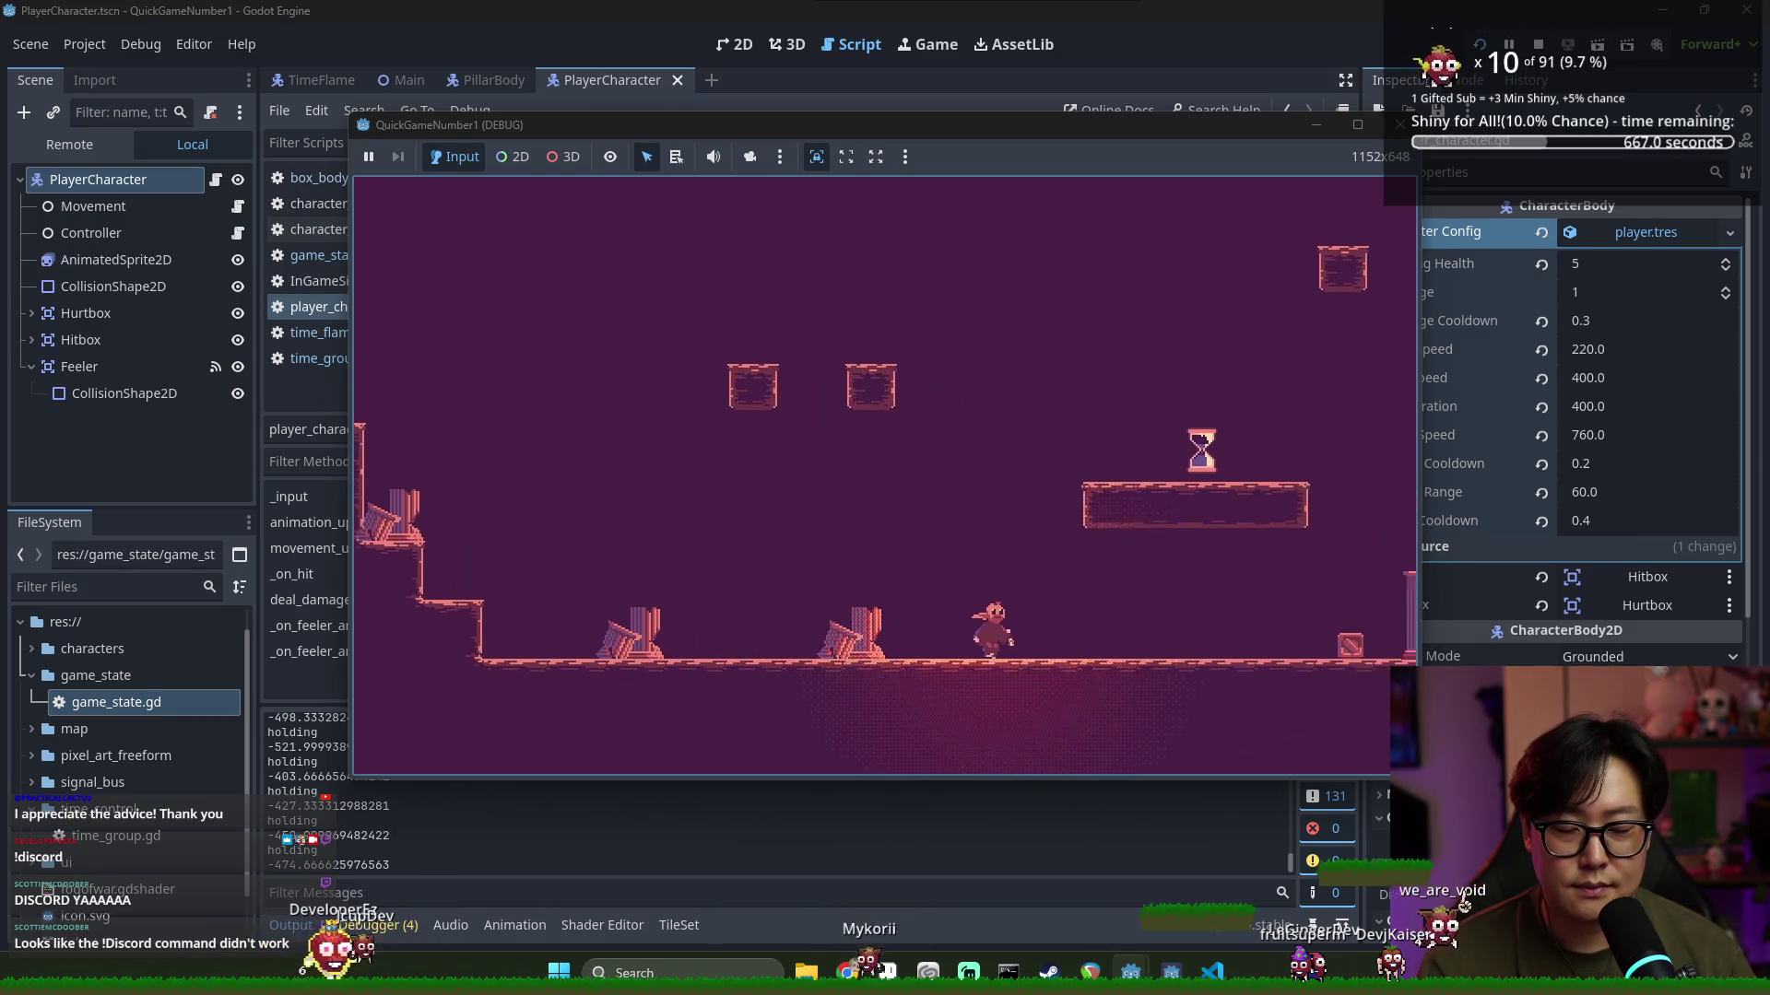
key(Right)
key(space)
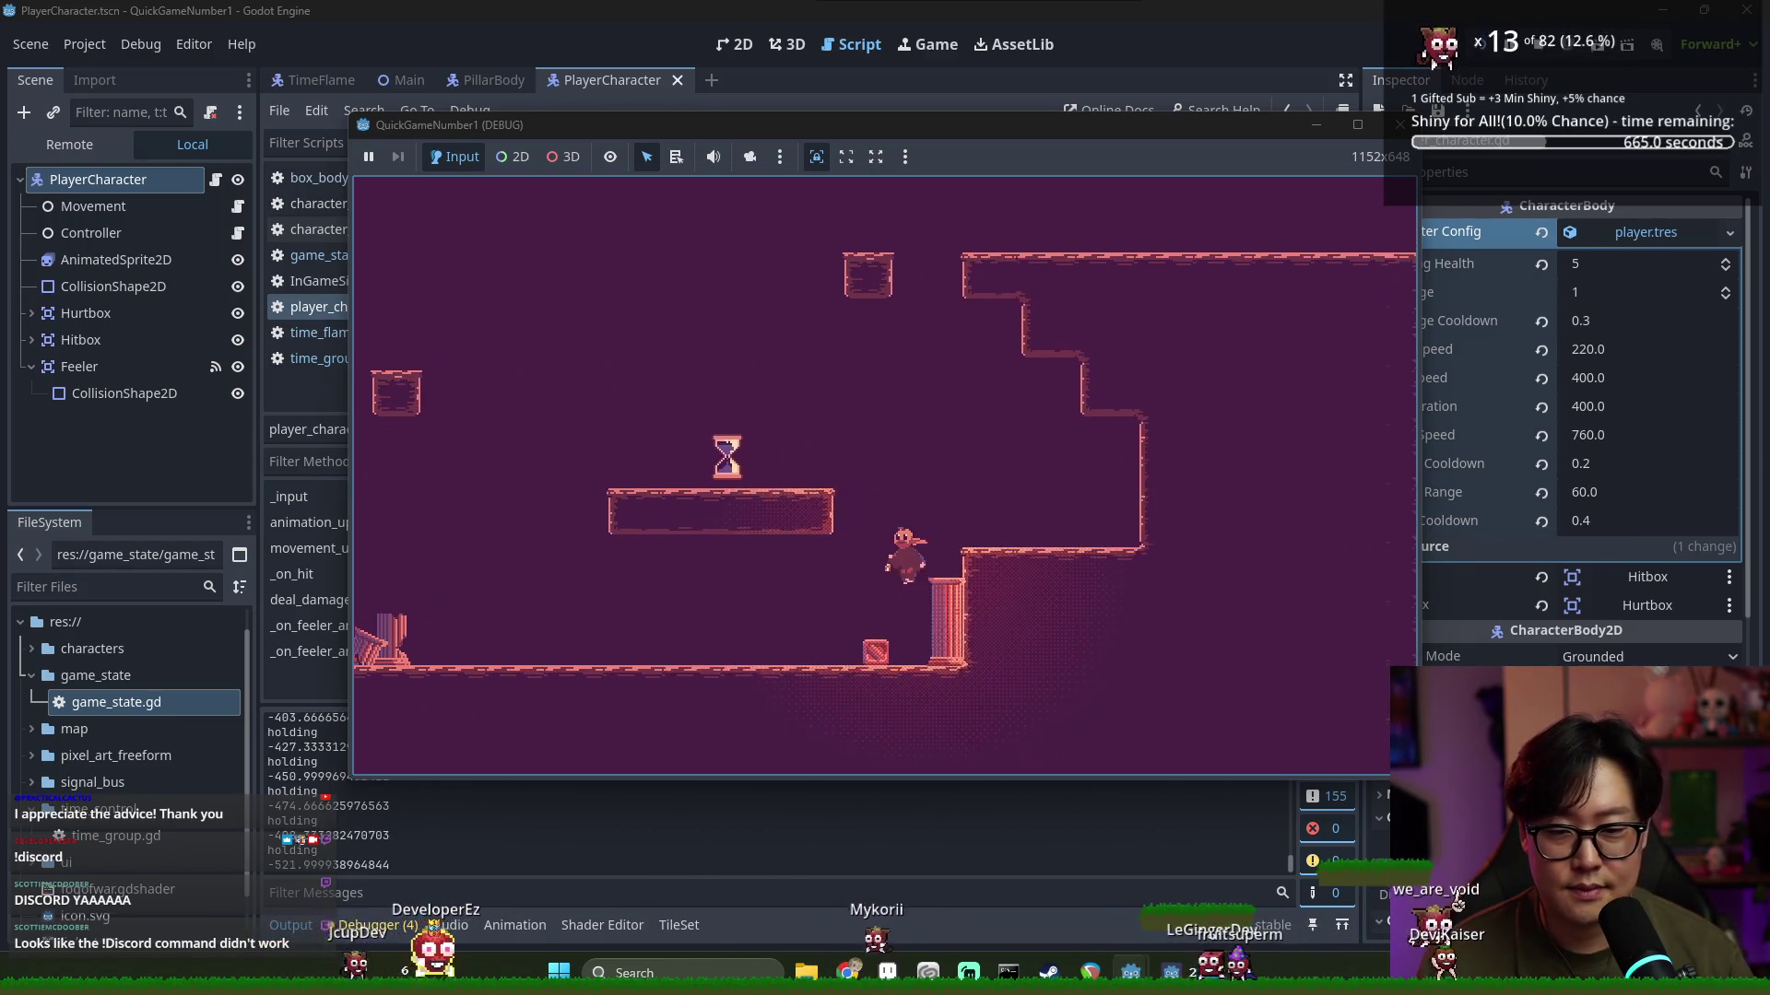
key(Left)
key(space)
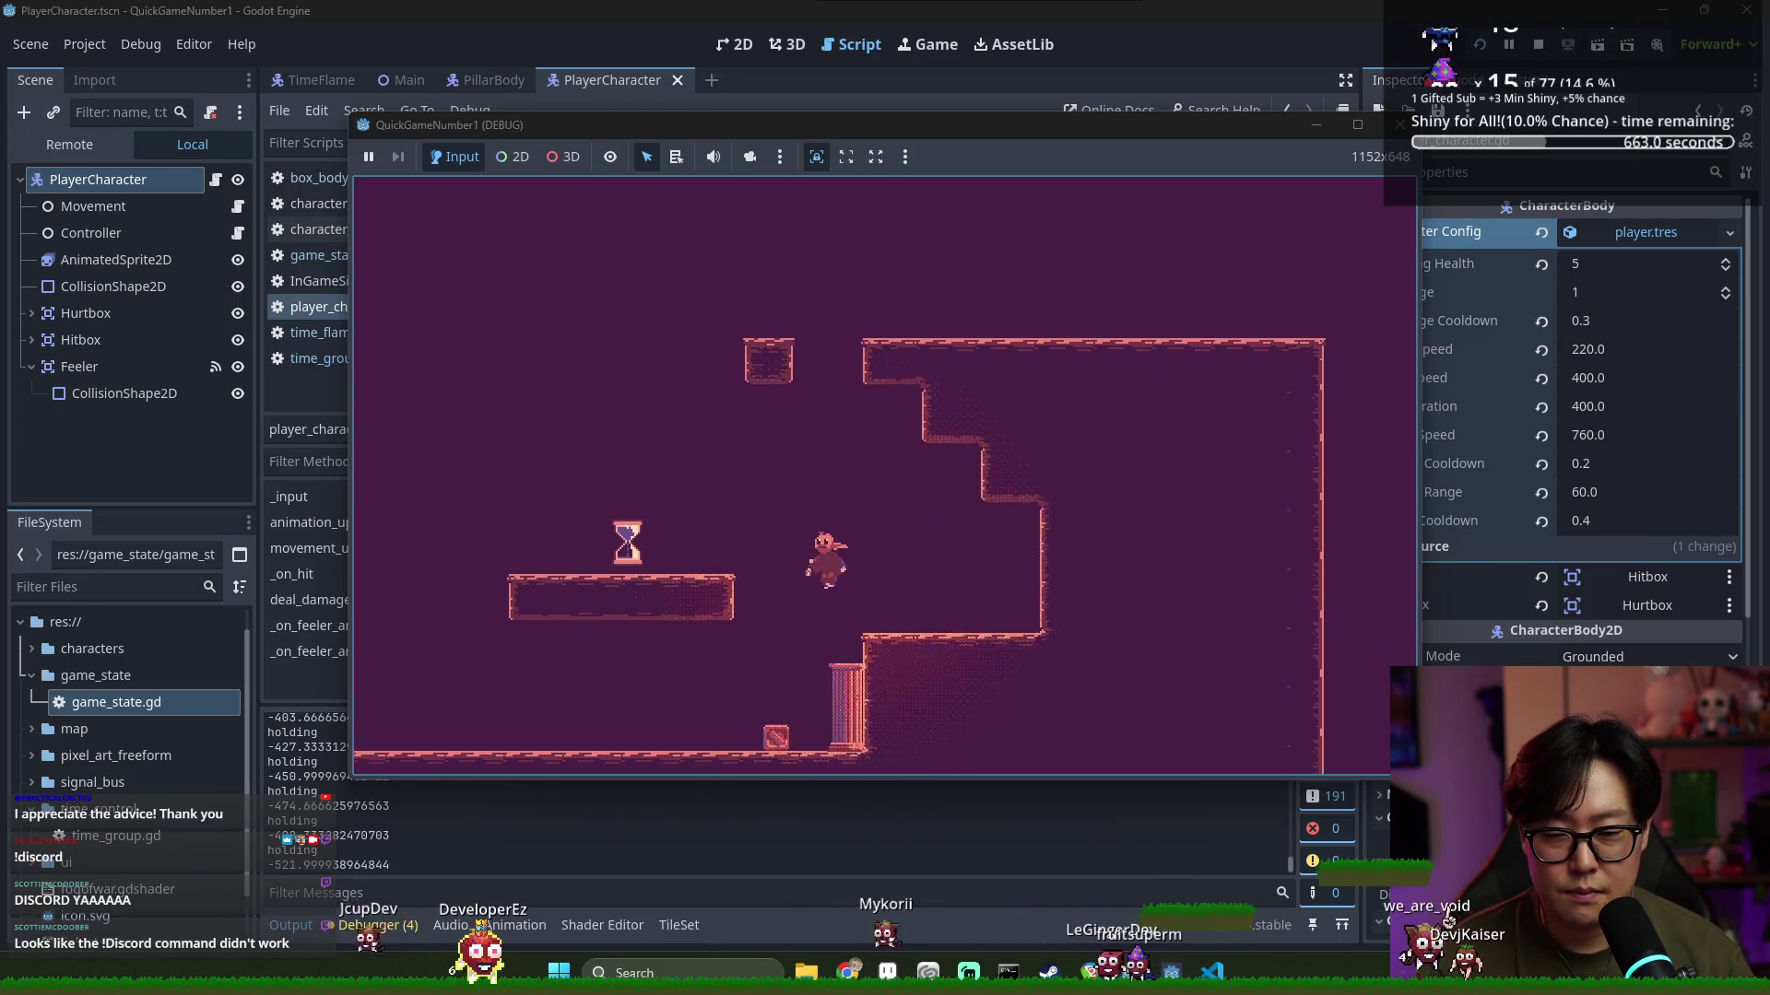
key(e)
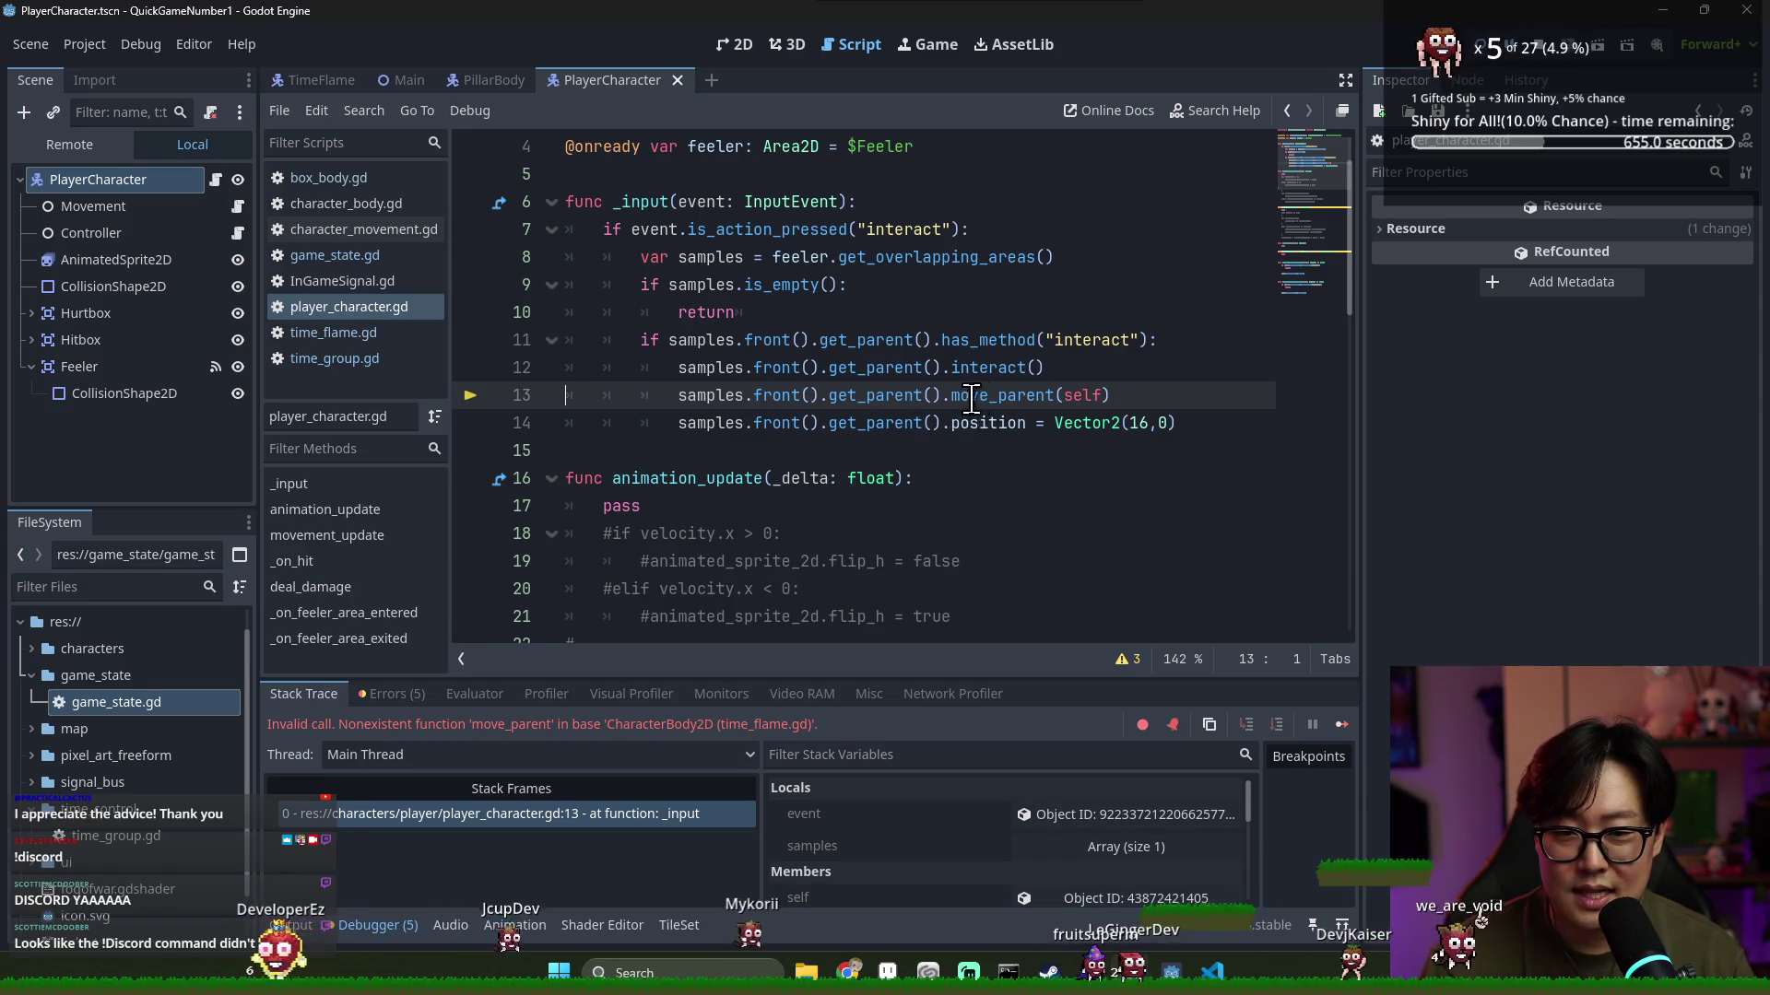
Step: Stop the paused debug session and insert a blank line after the interact call
click(1100, 370)
key(F8)
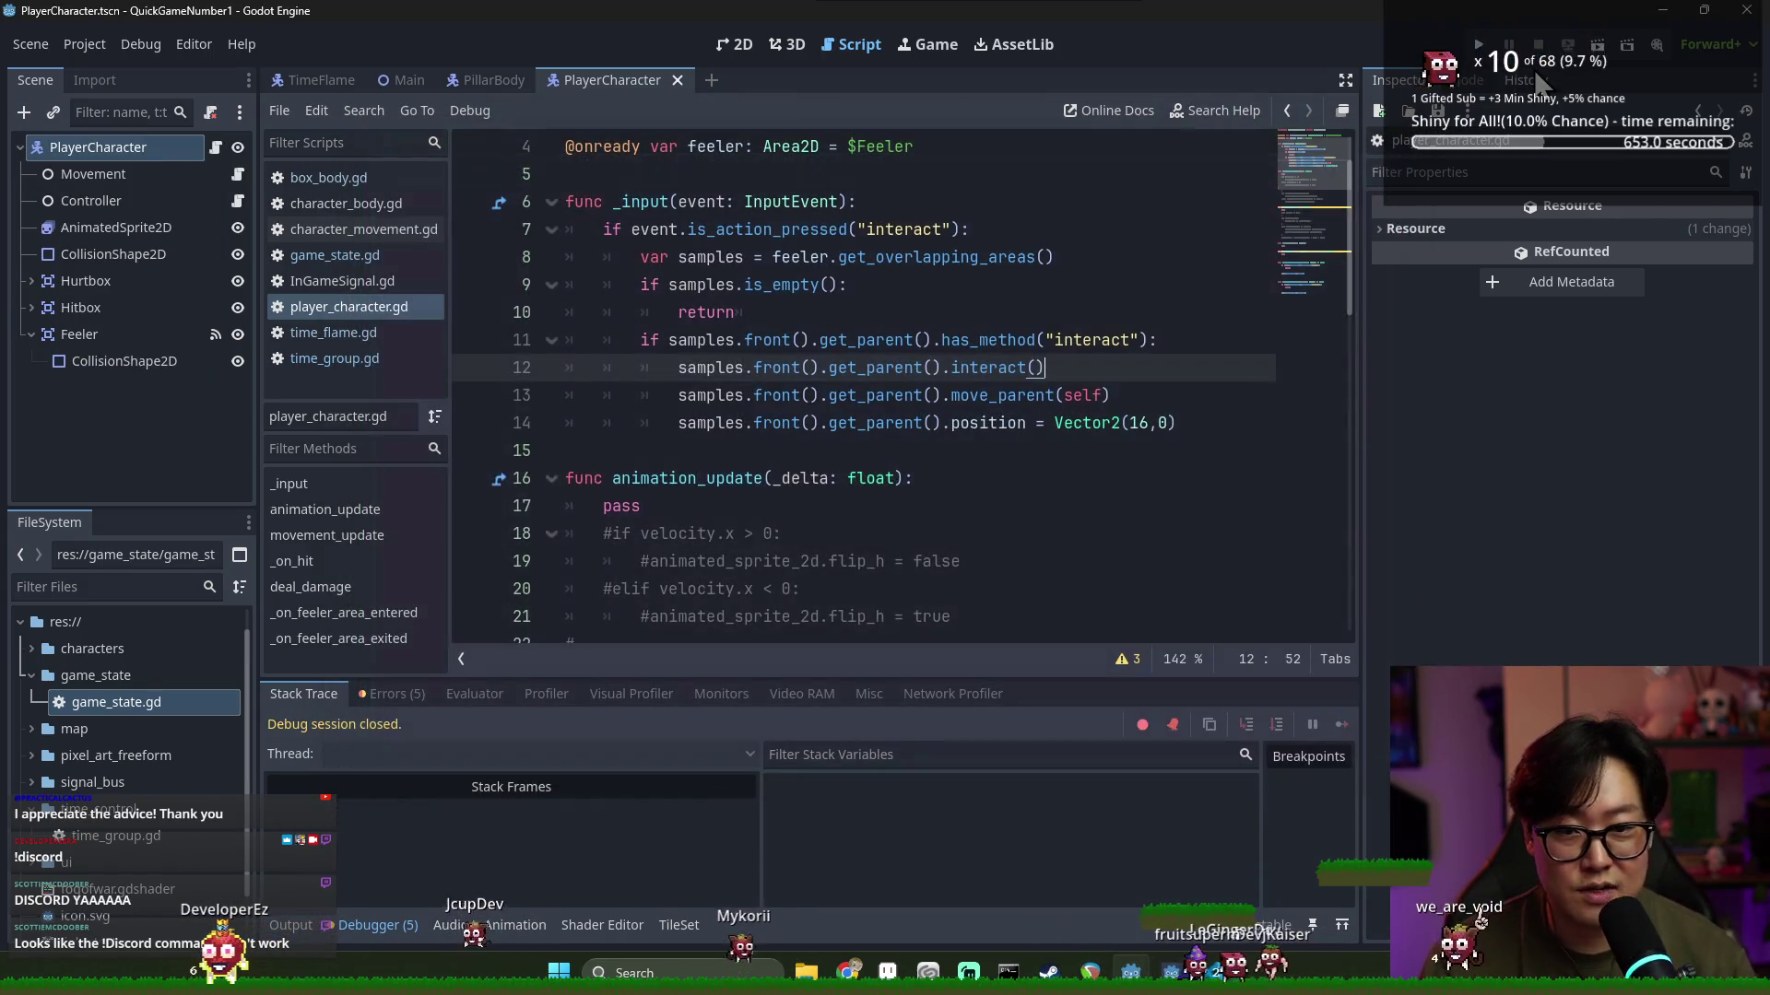
key(Return)
text(M)
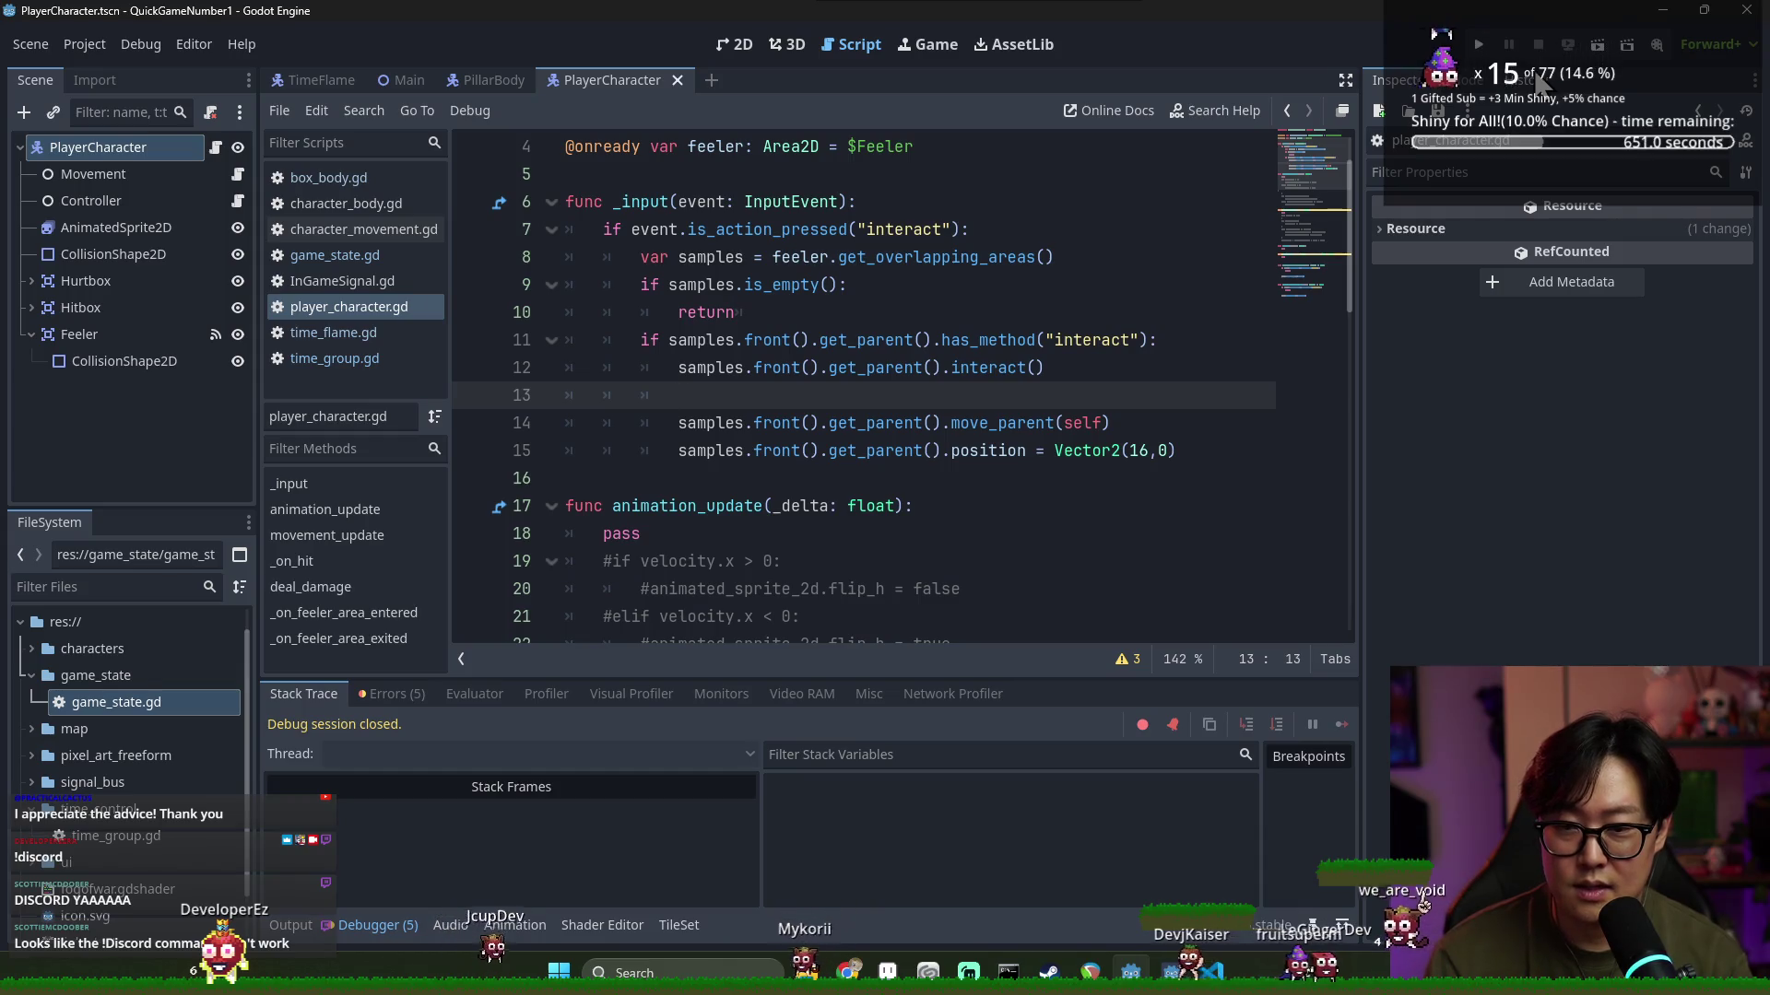
text(pare)
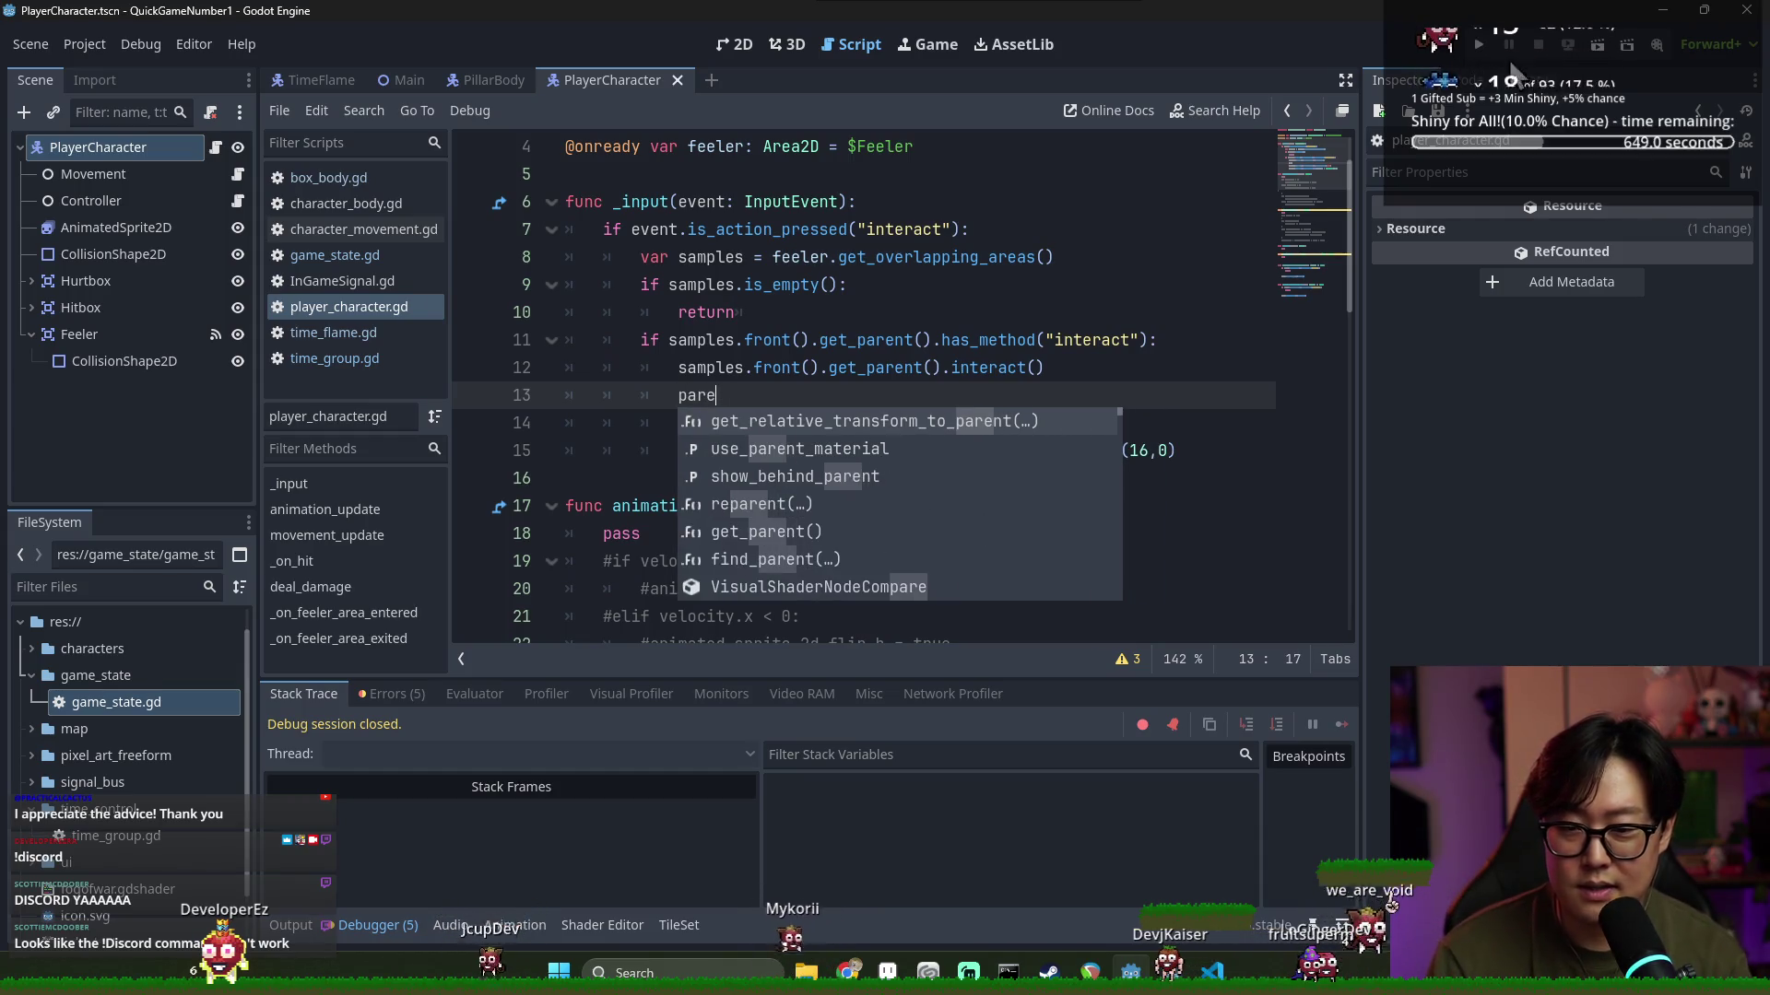
key(Escape)
key(BackSpace)
Step: Change move_parent to reparent on line 14 and run the project again
double_click(1010, 424)
text(reparent)
click(1479, 47)
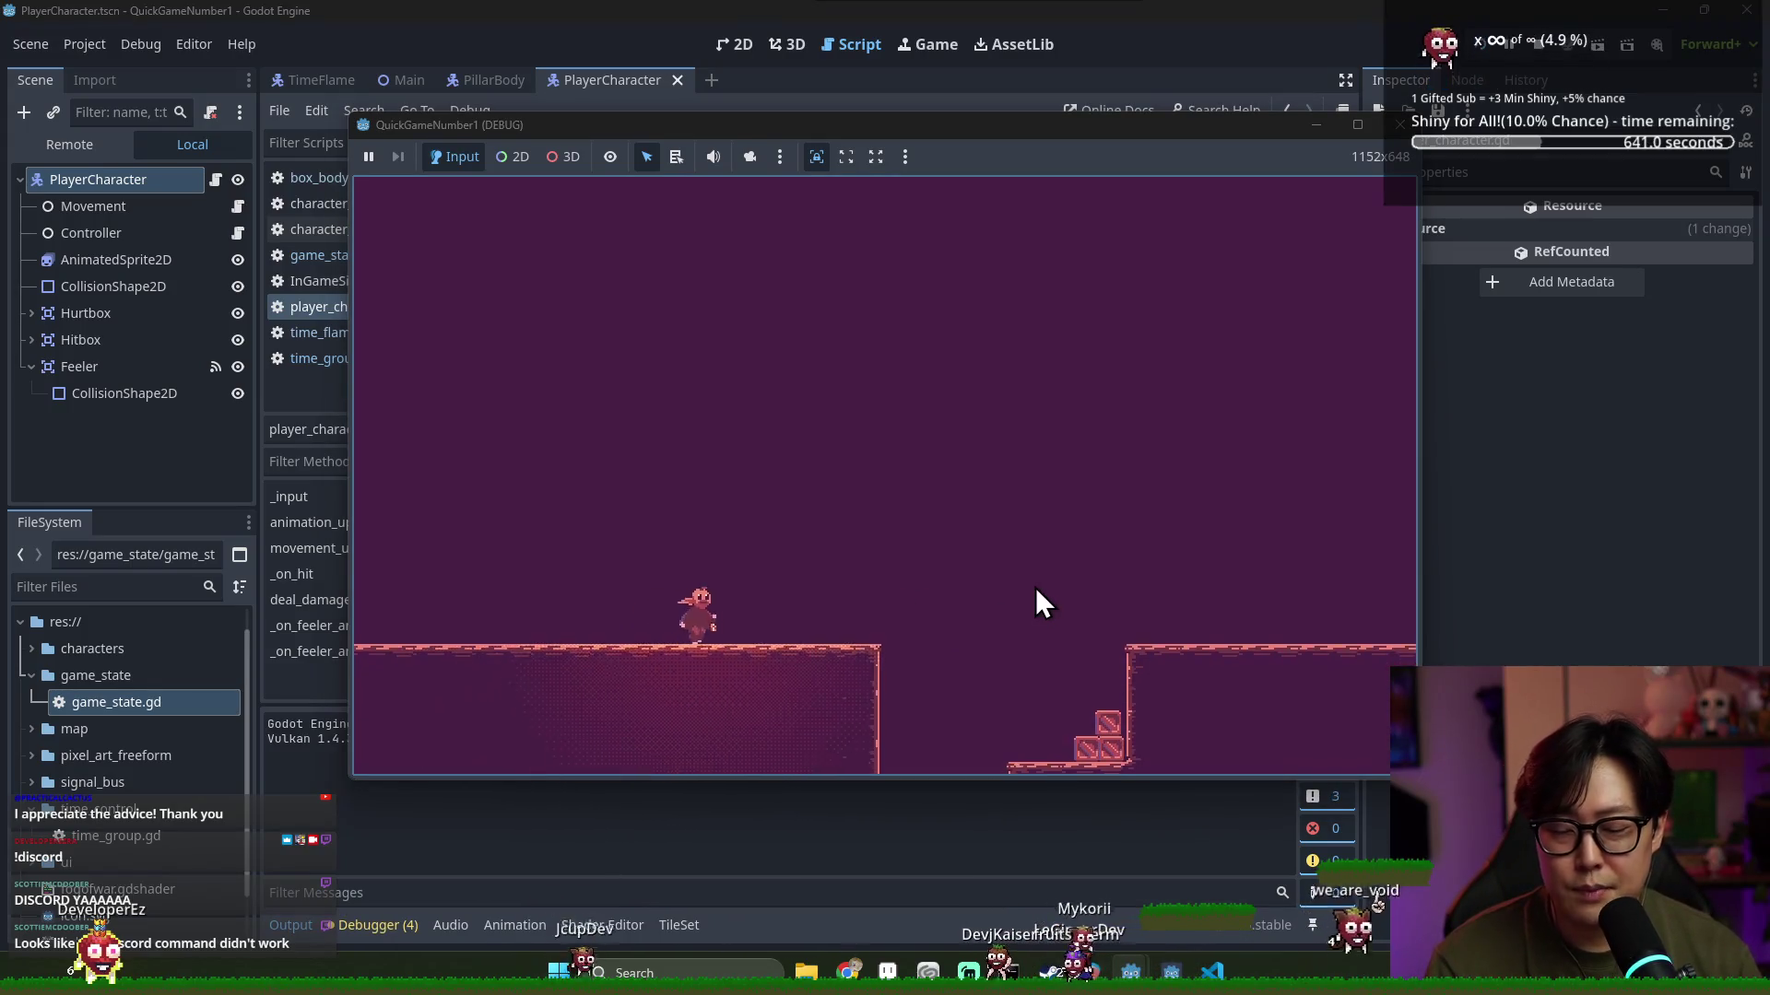
Step: Walk the character right through the level, over the higher platform and down onto the crate
key(Right)
key(space)
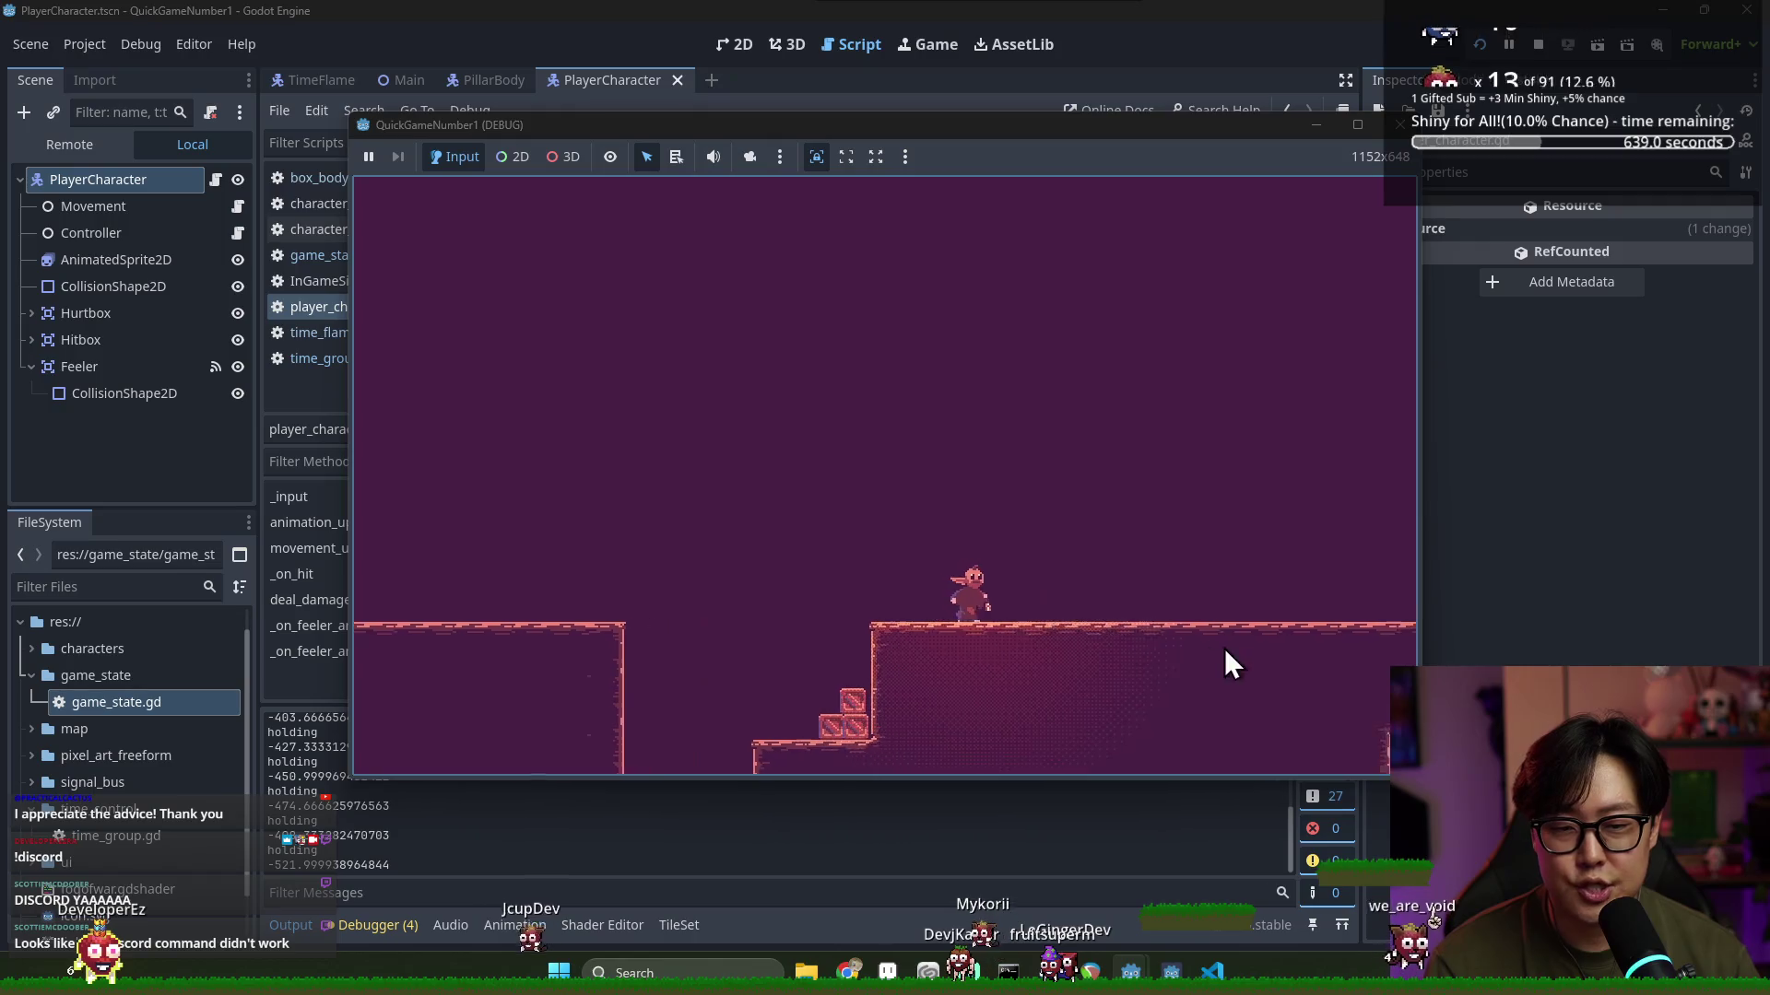
key(Right)
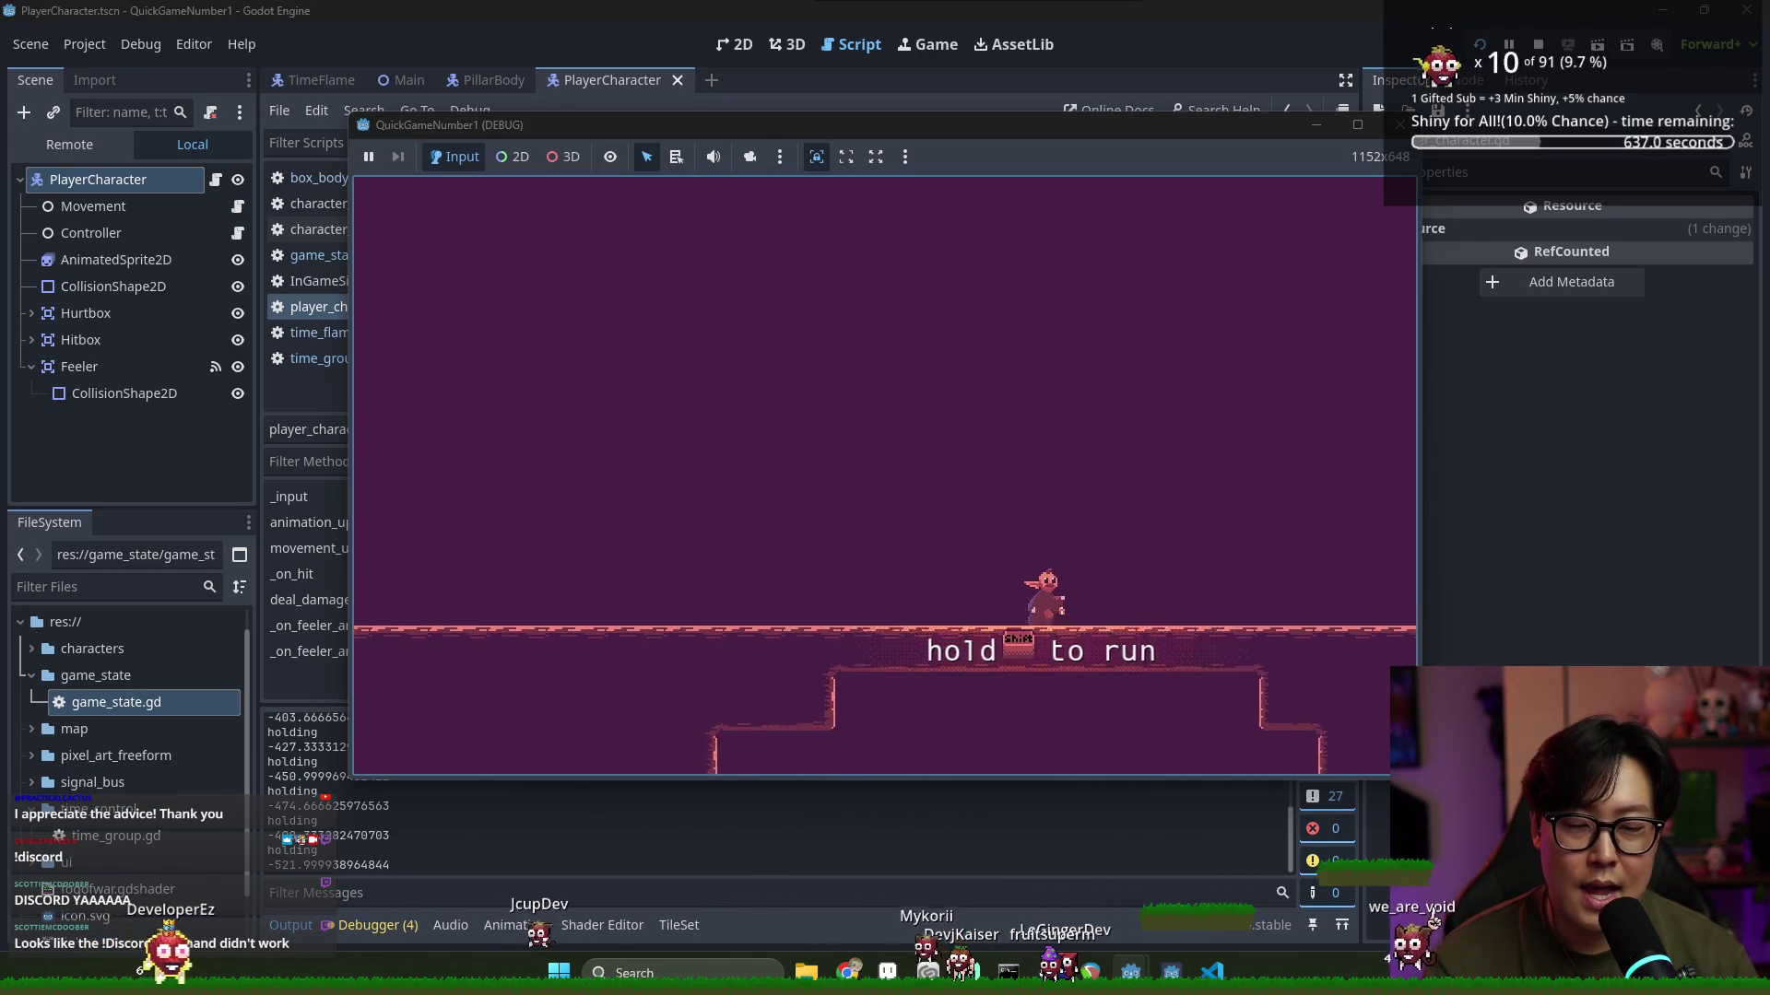
key(Right)
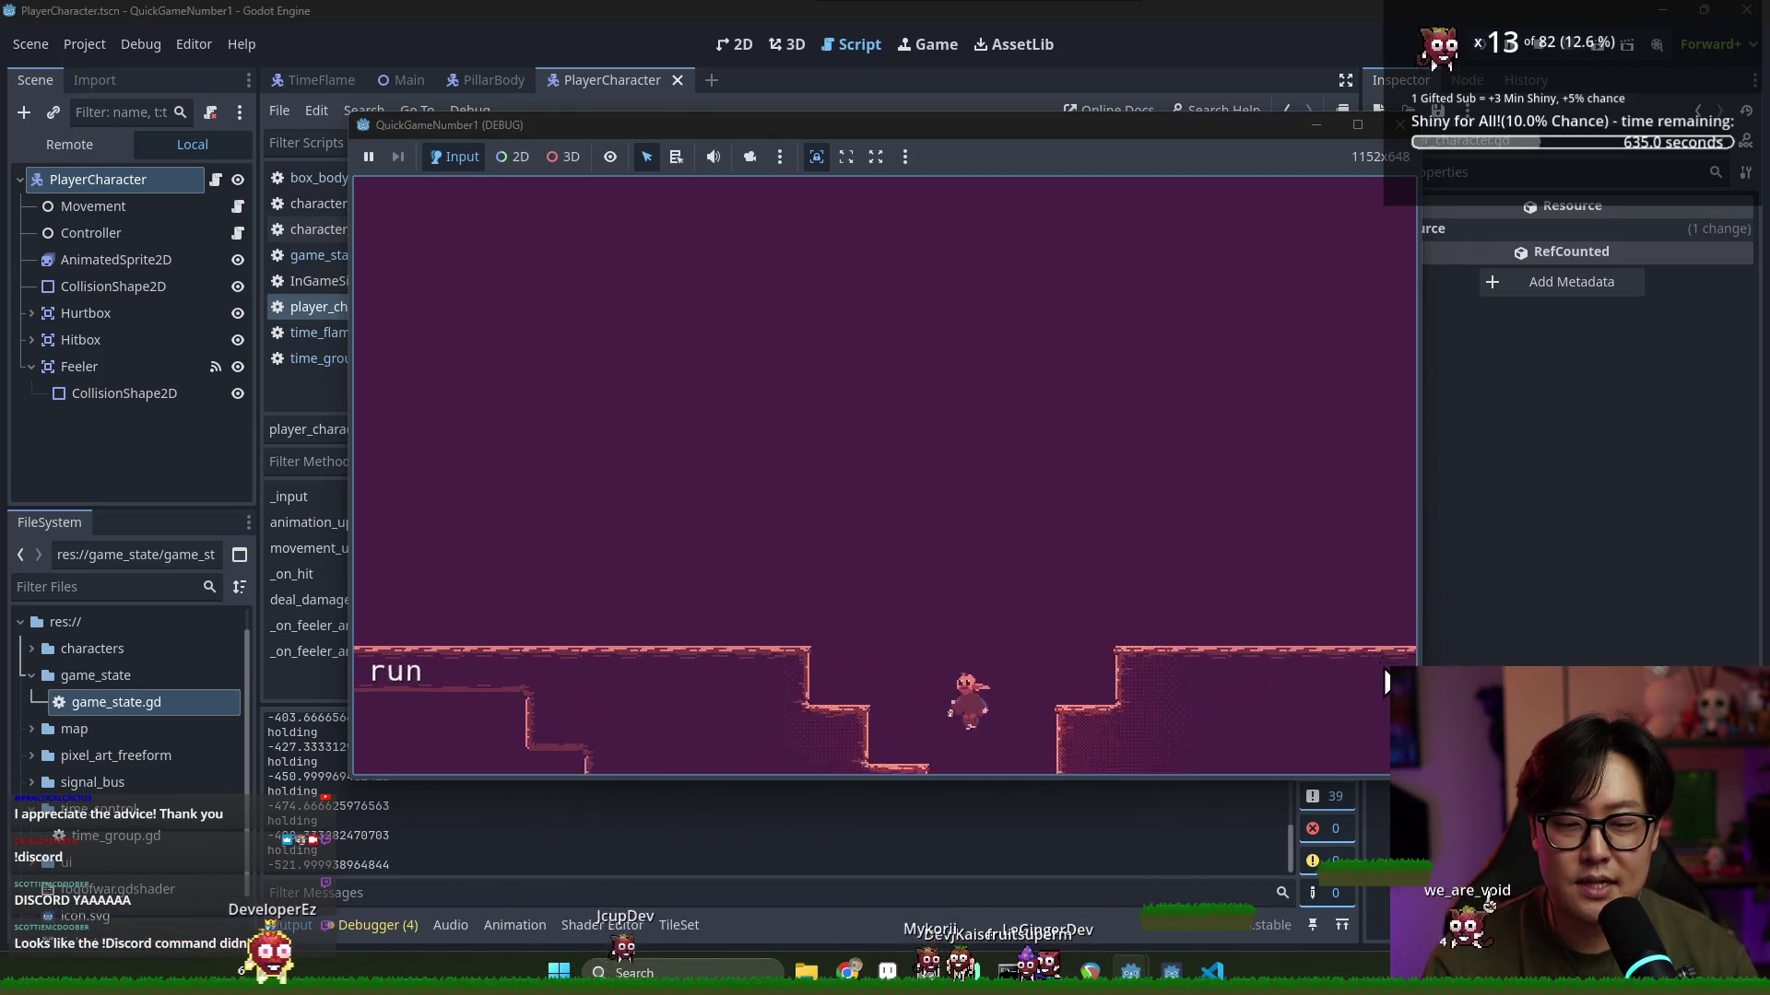
key(Right)
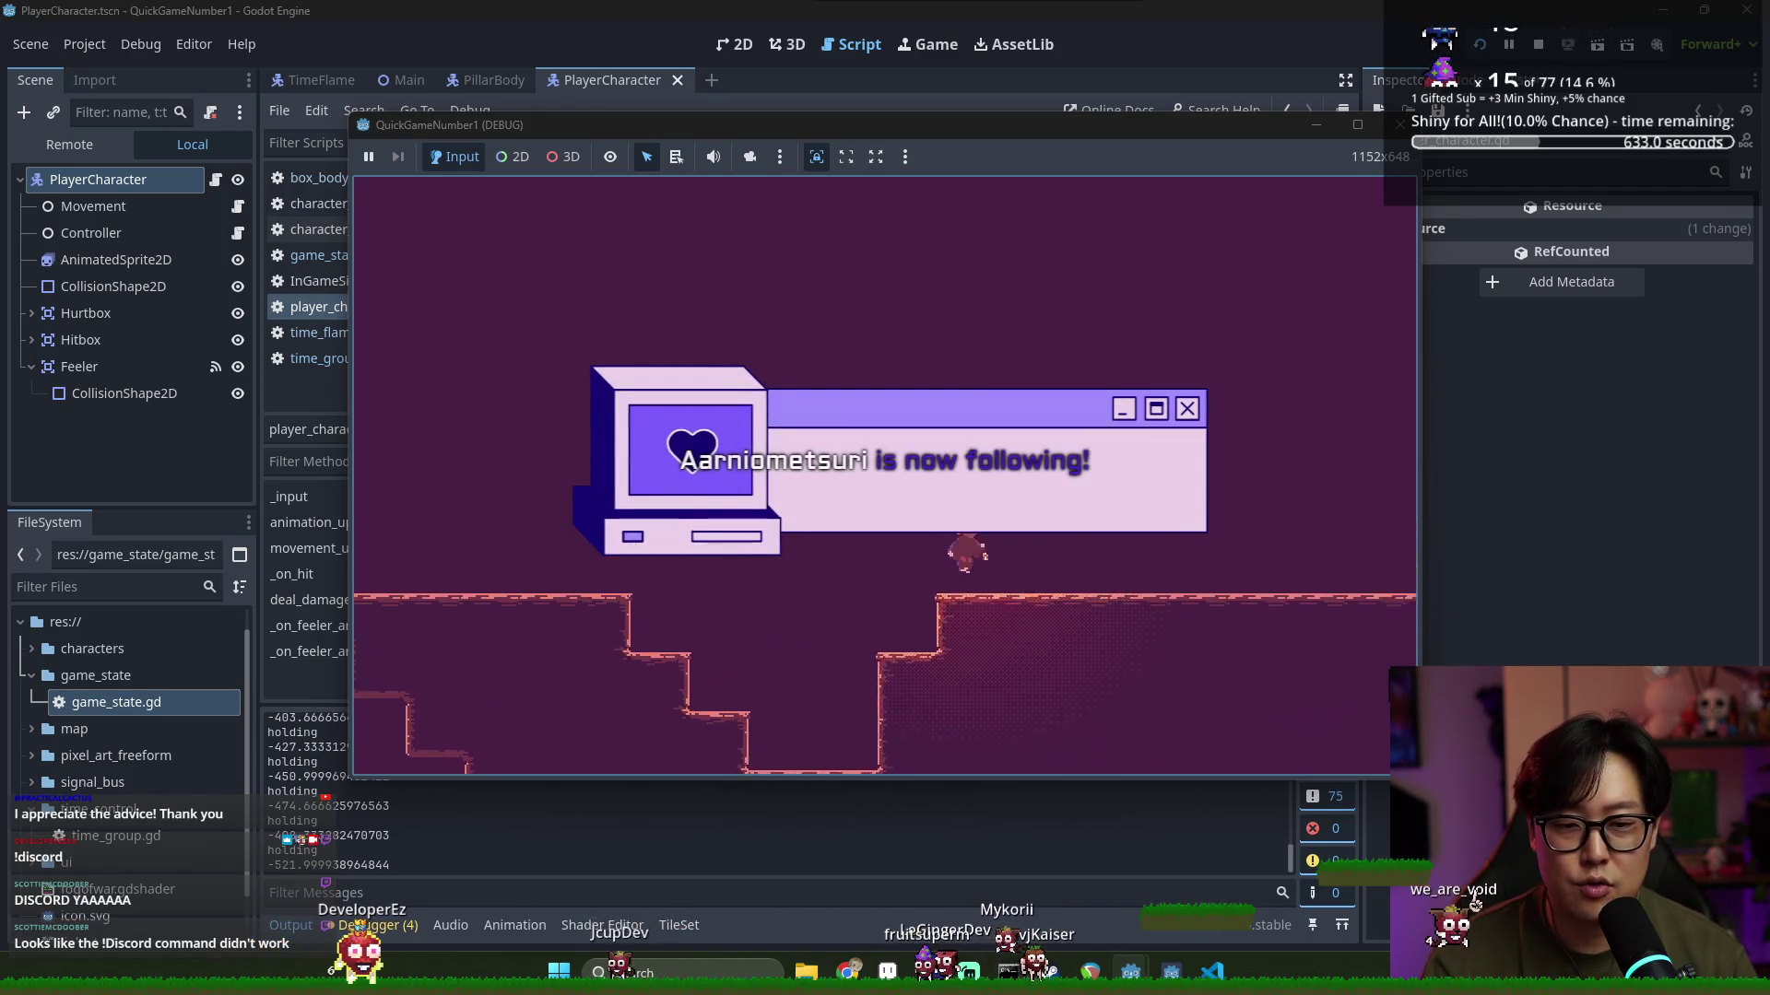
key(Right)
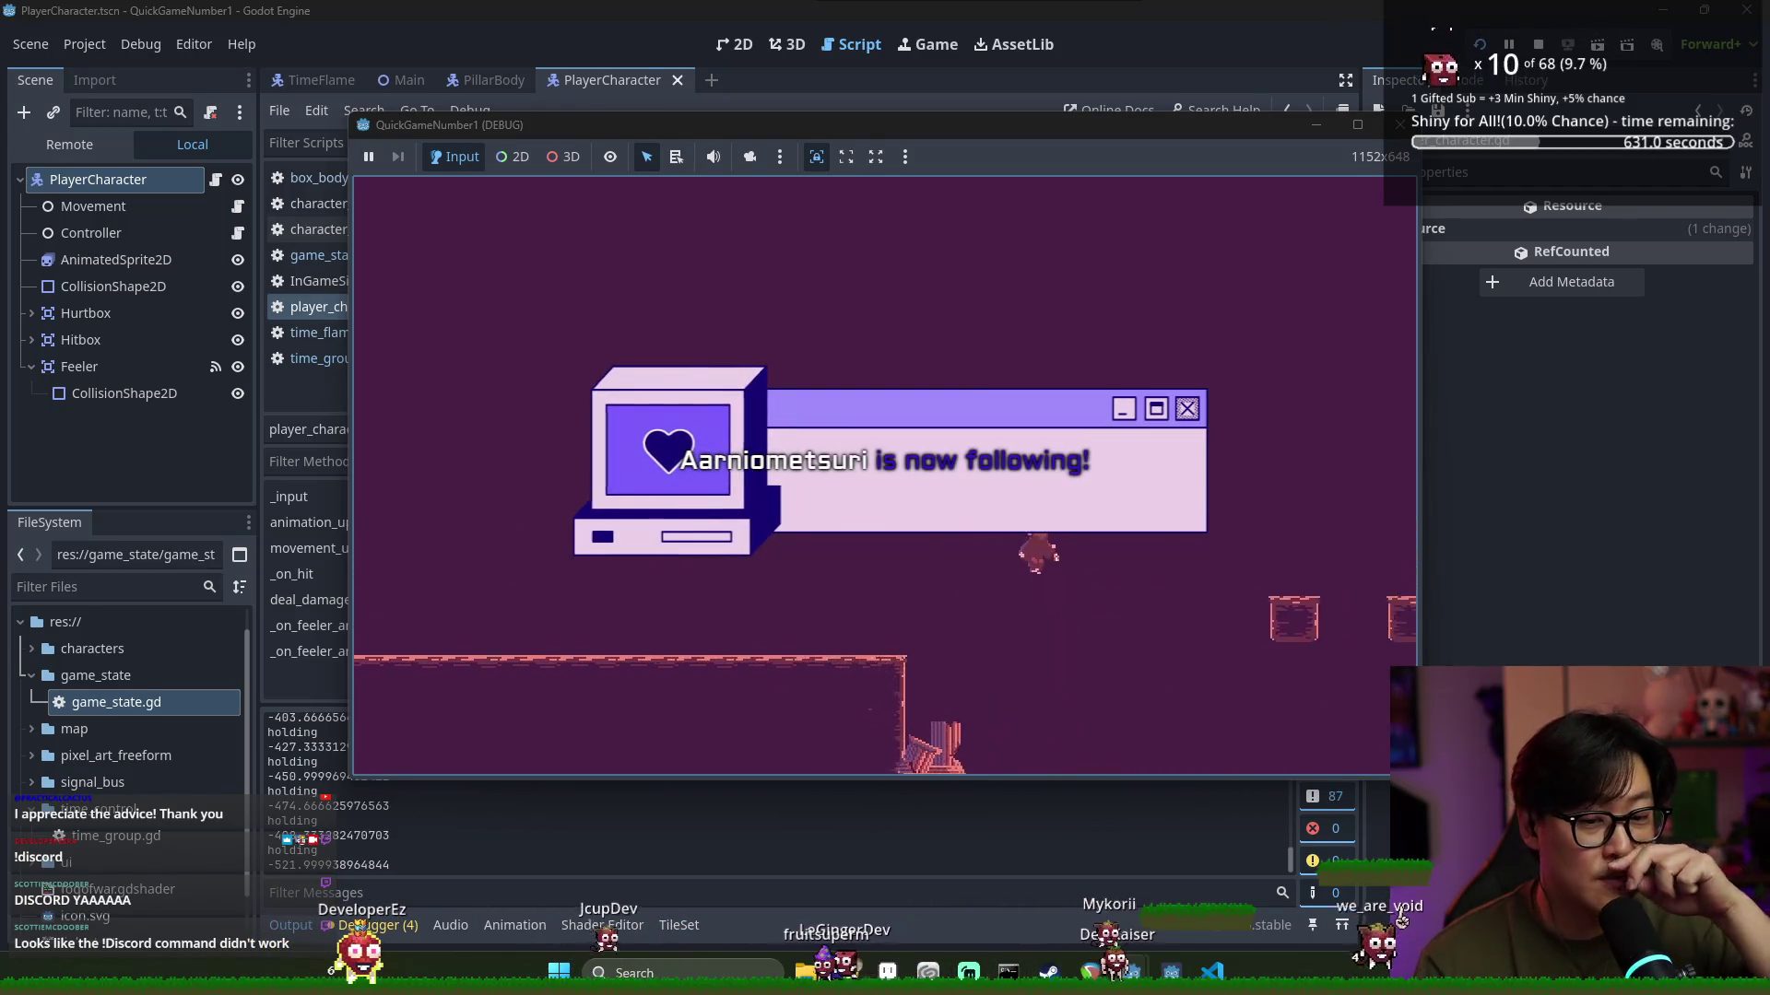
key(Right)
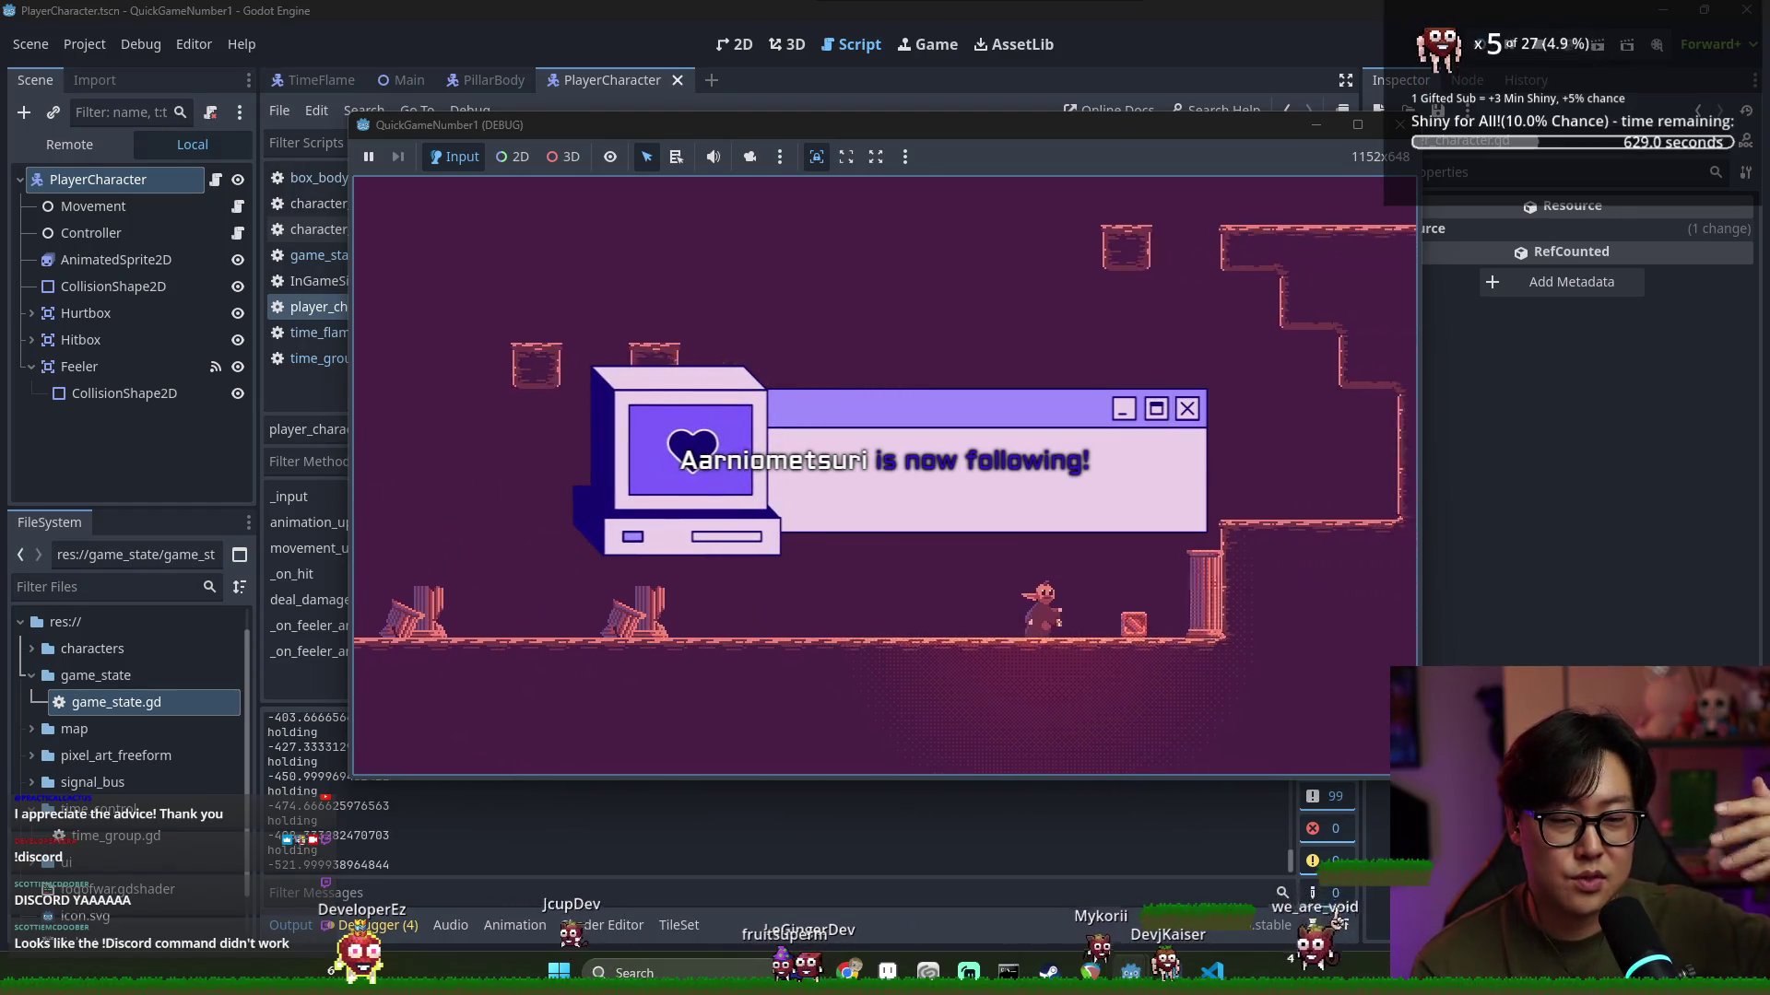
Step: Reach the hourglass, carry it along with the character, then stop the game
key(Right)
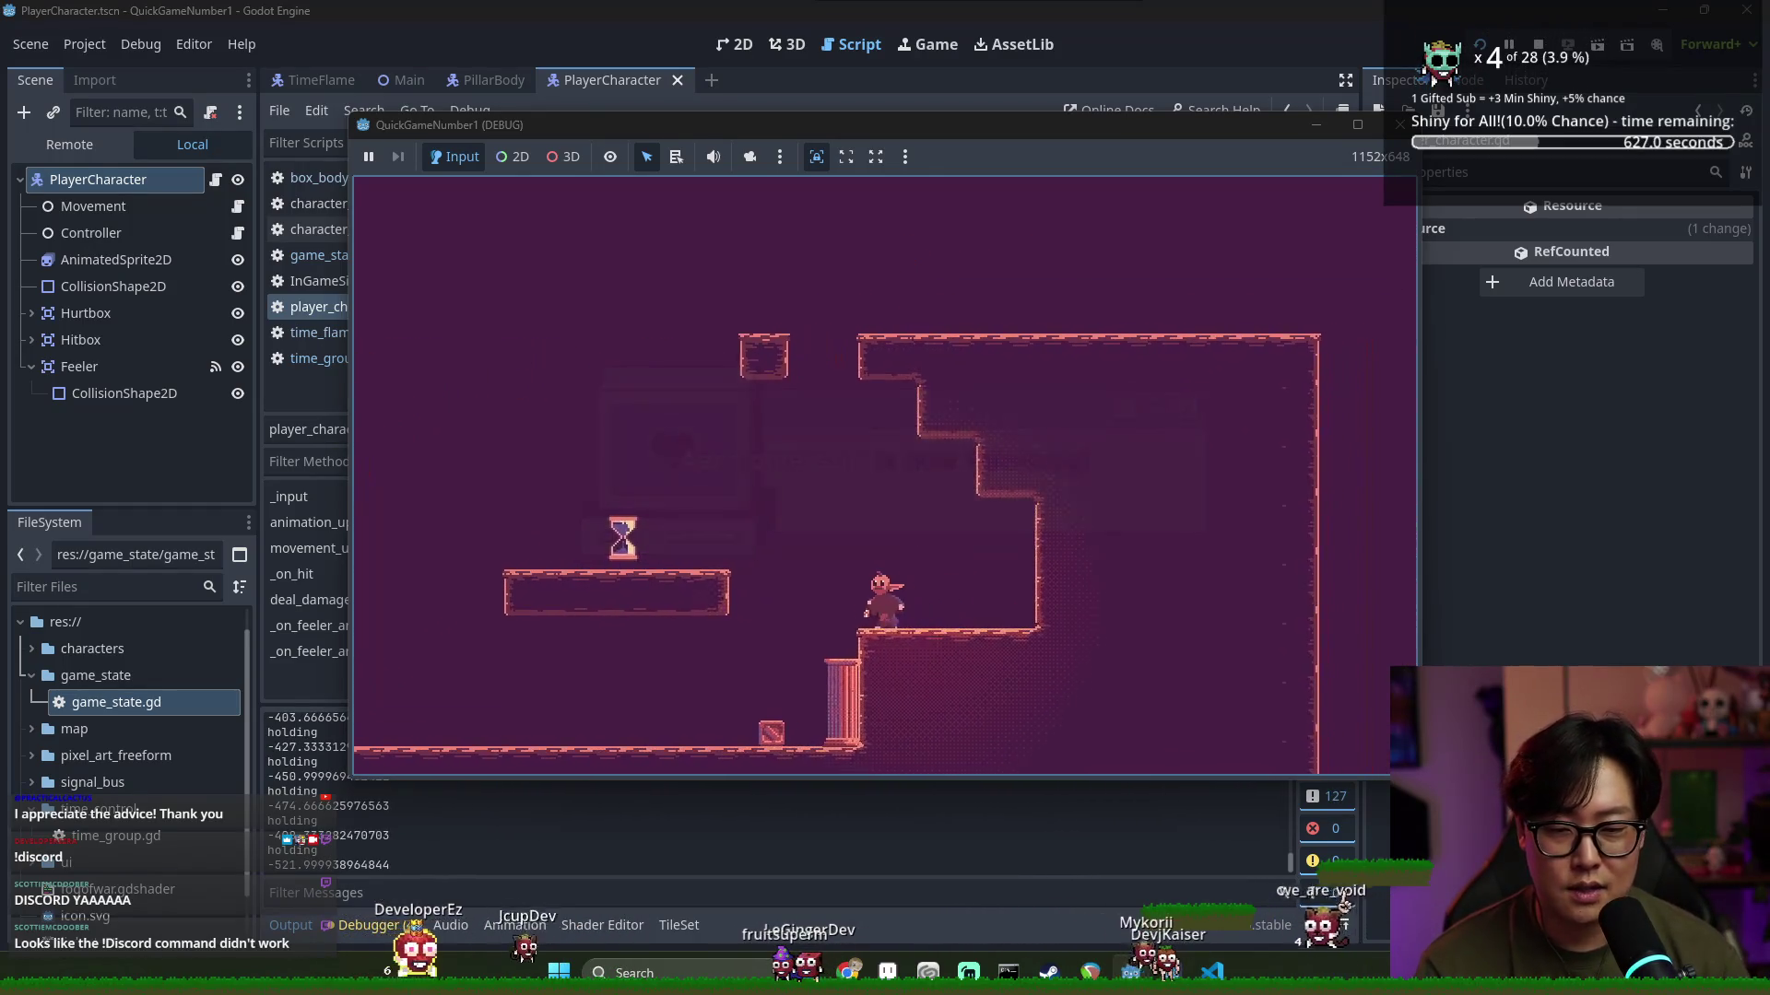
key(Right)
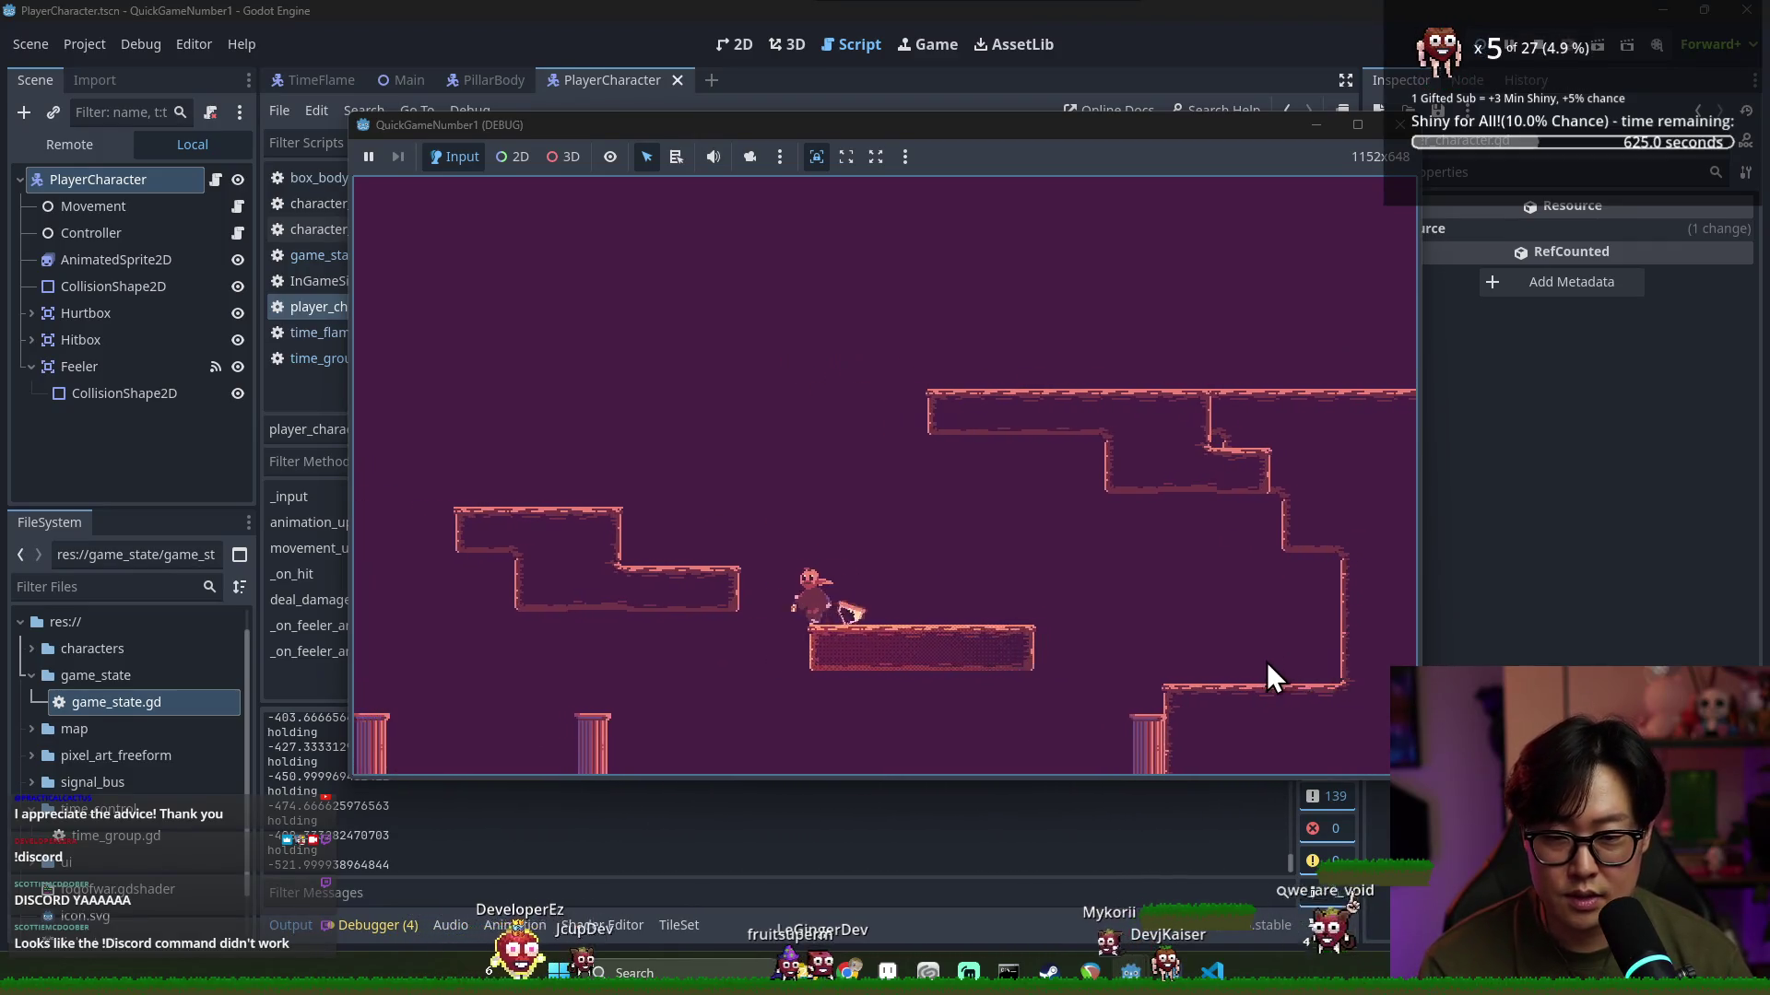
key(Right)
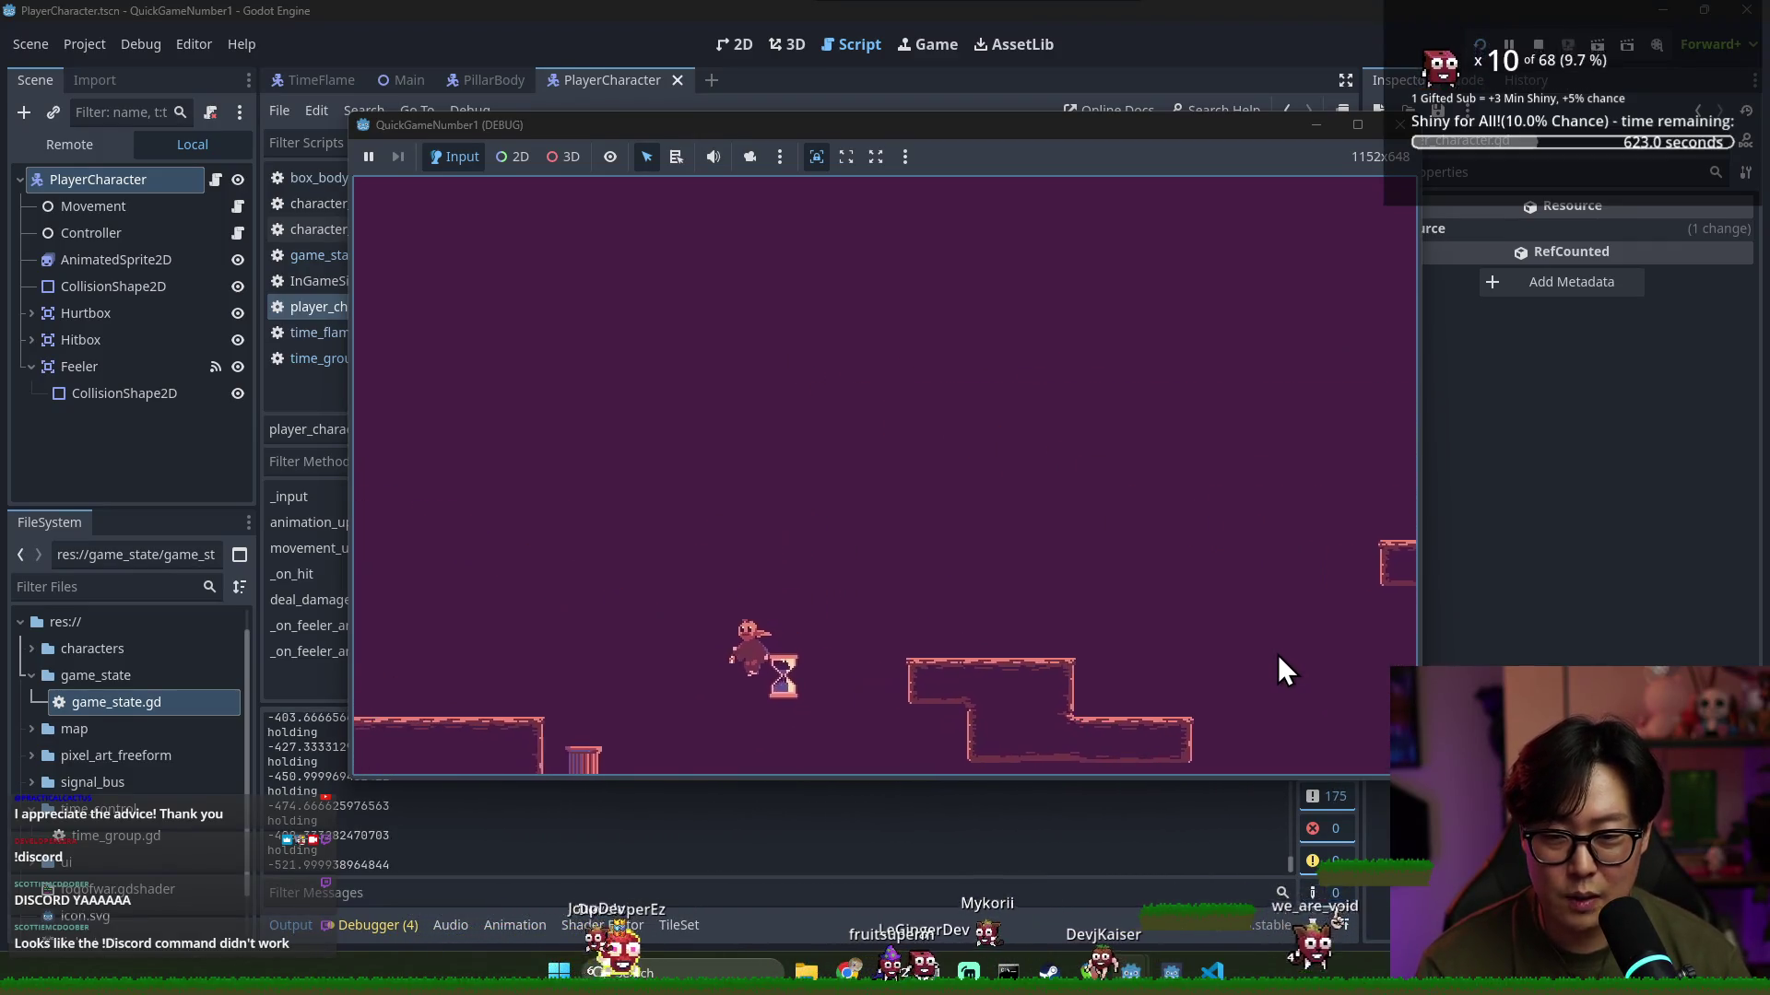
key(Right)
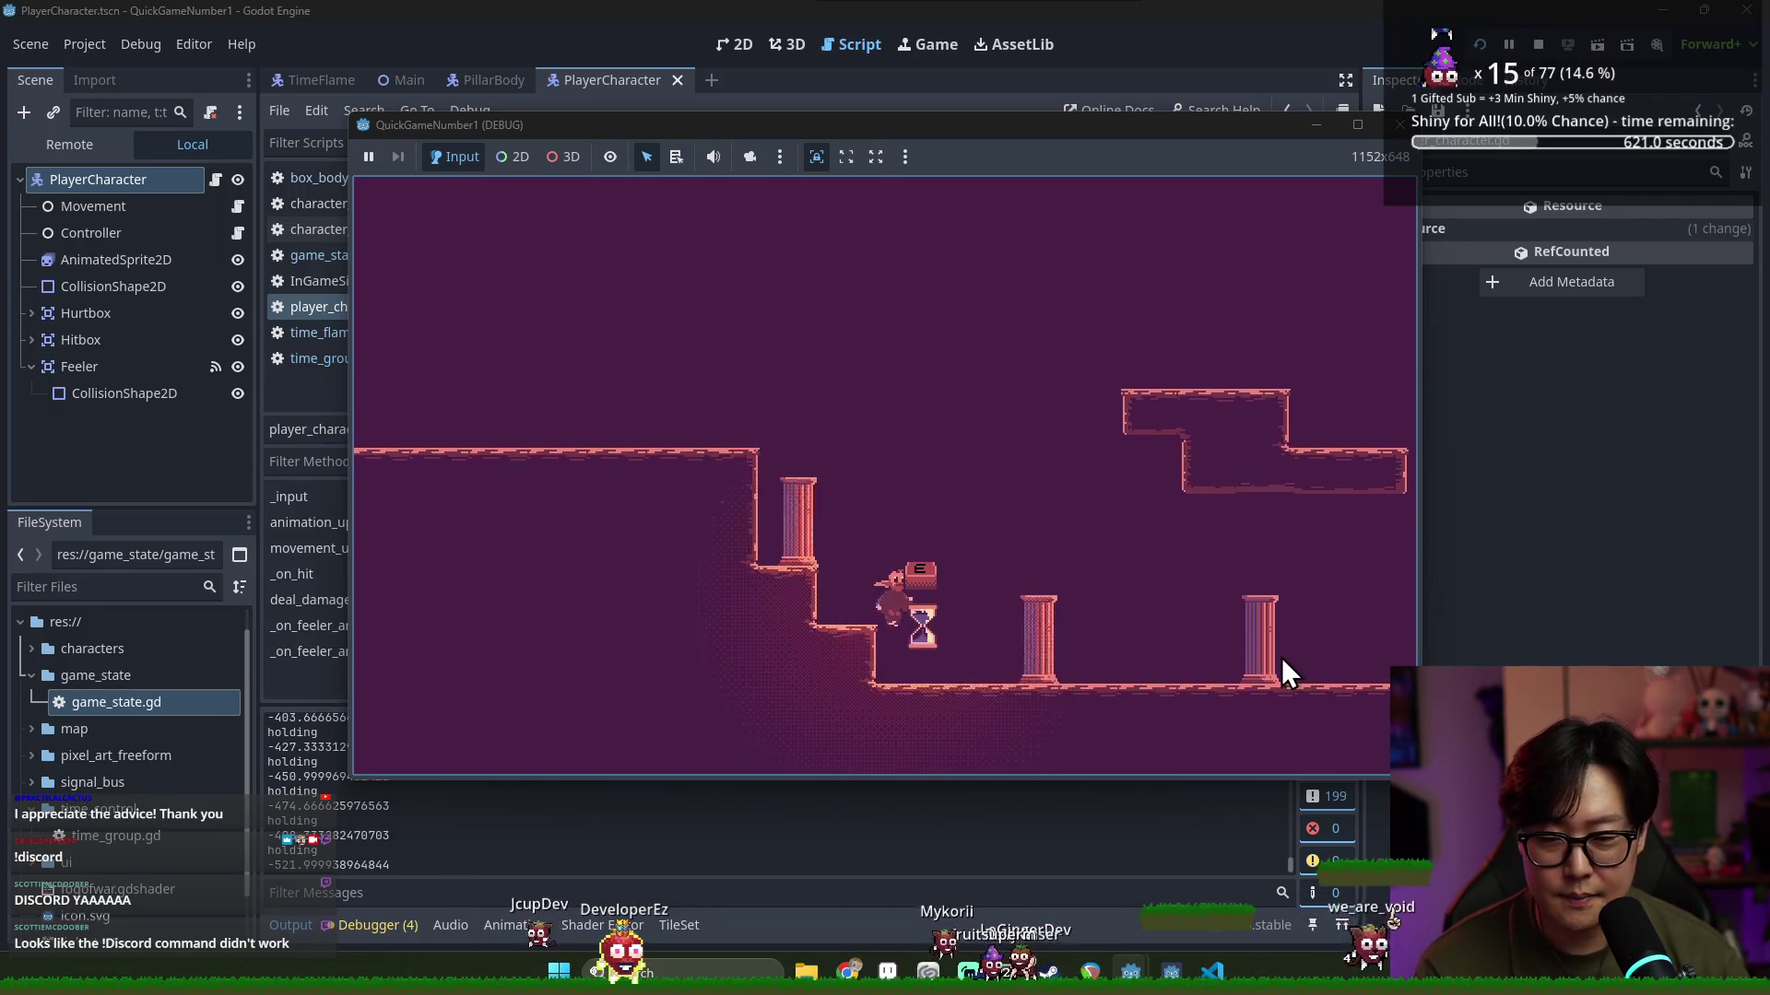
key(Right)
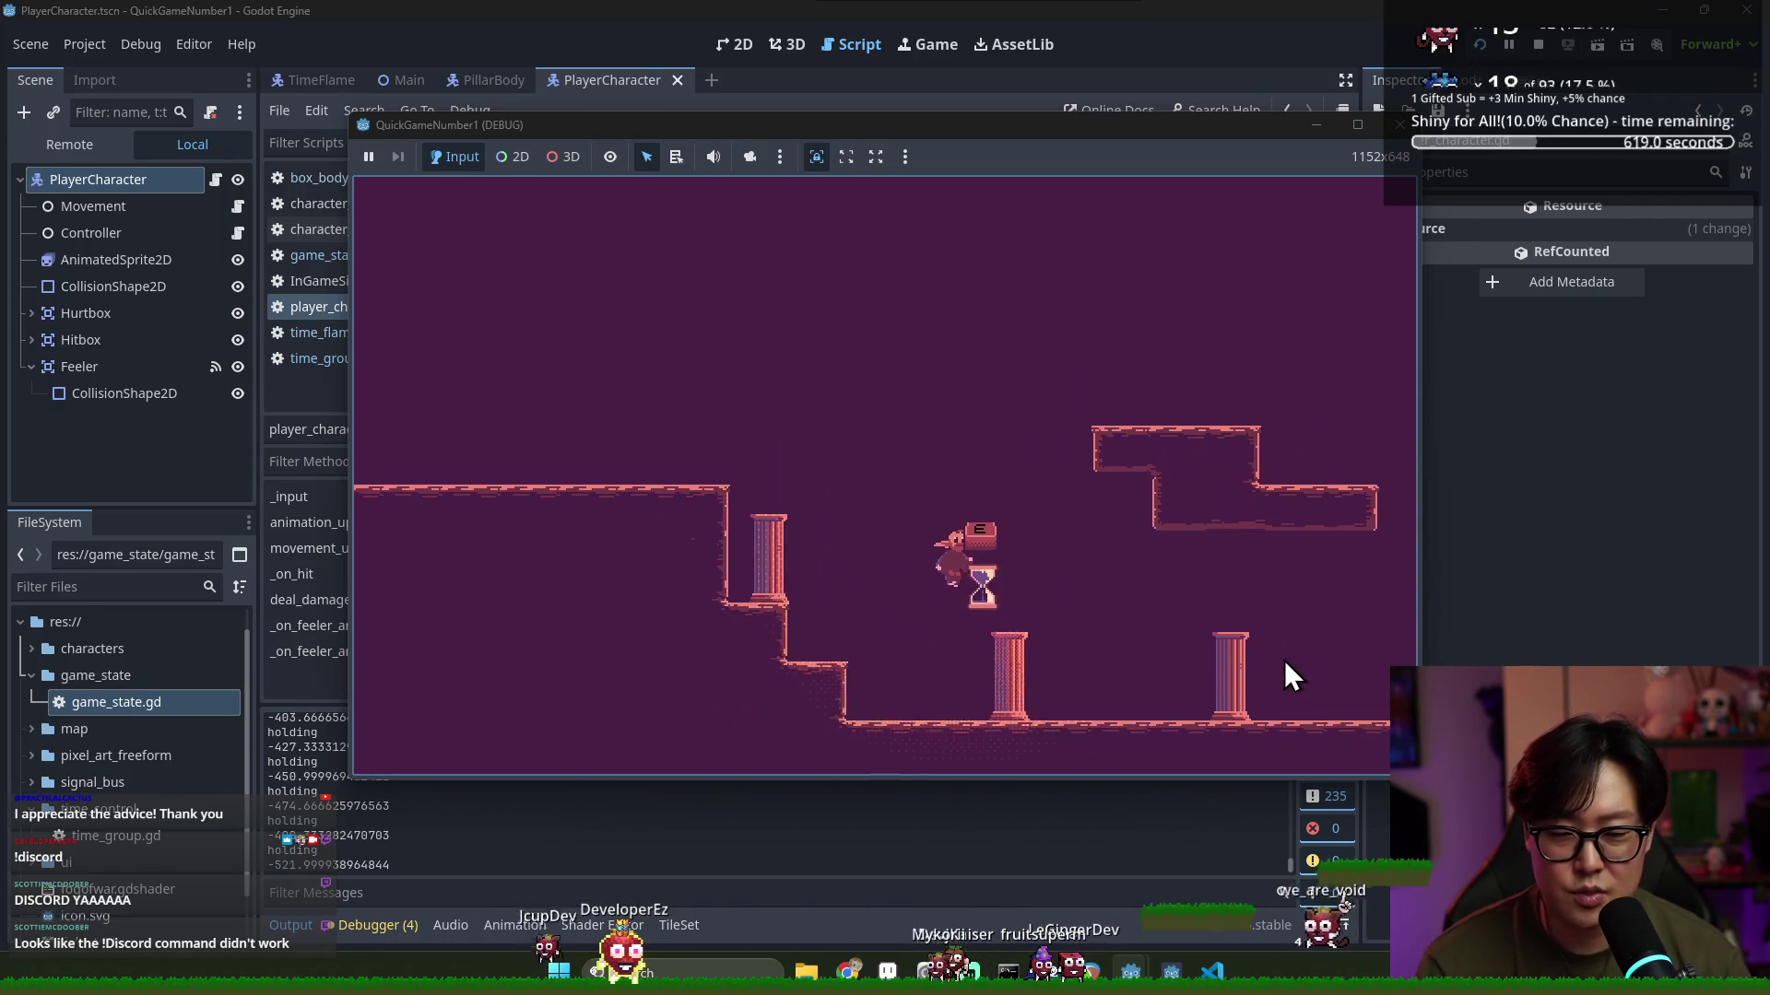
key(Left)
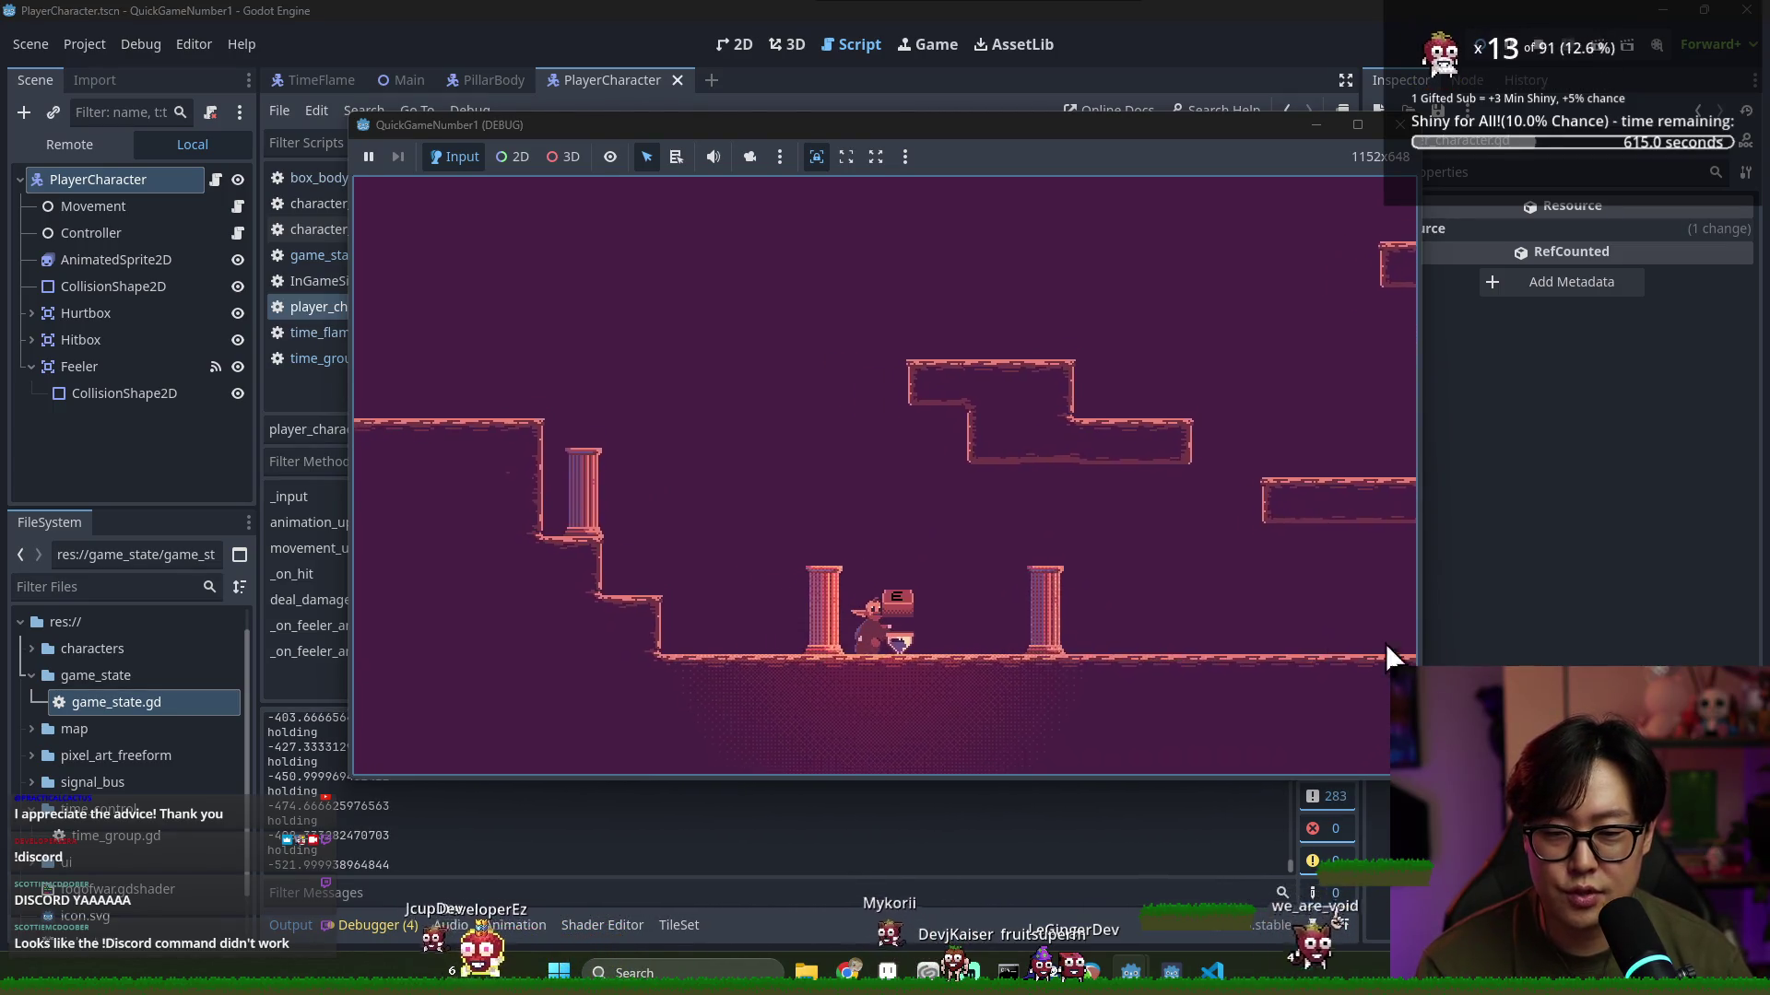
key(F8)
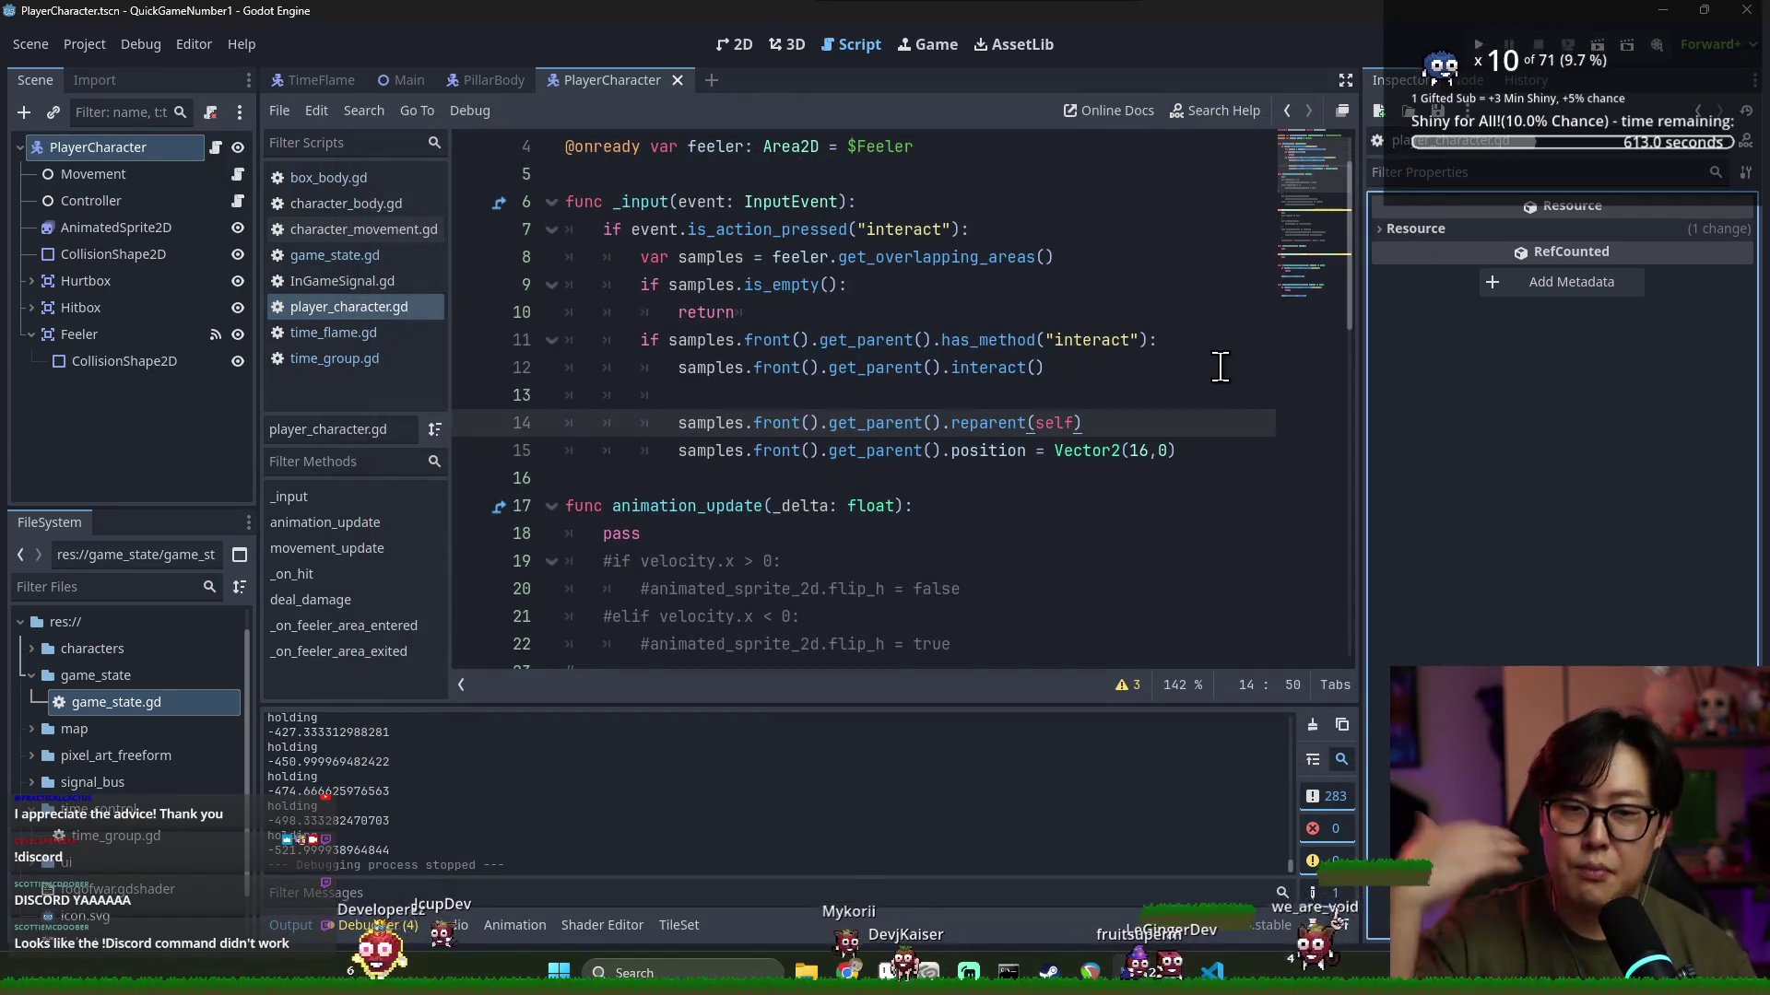
Step: Delete the reparent and position lines from the interact block and save the script
key(Left)
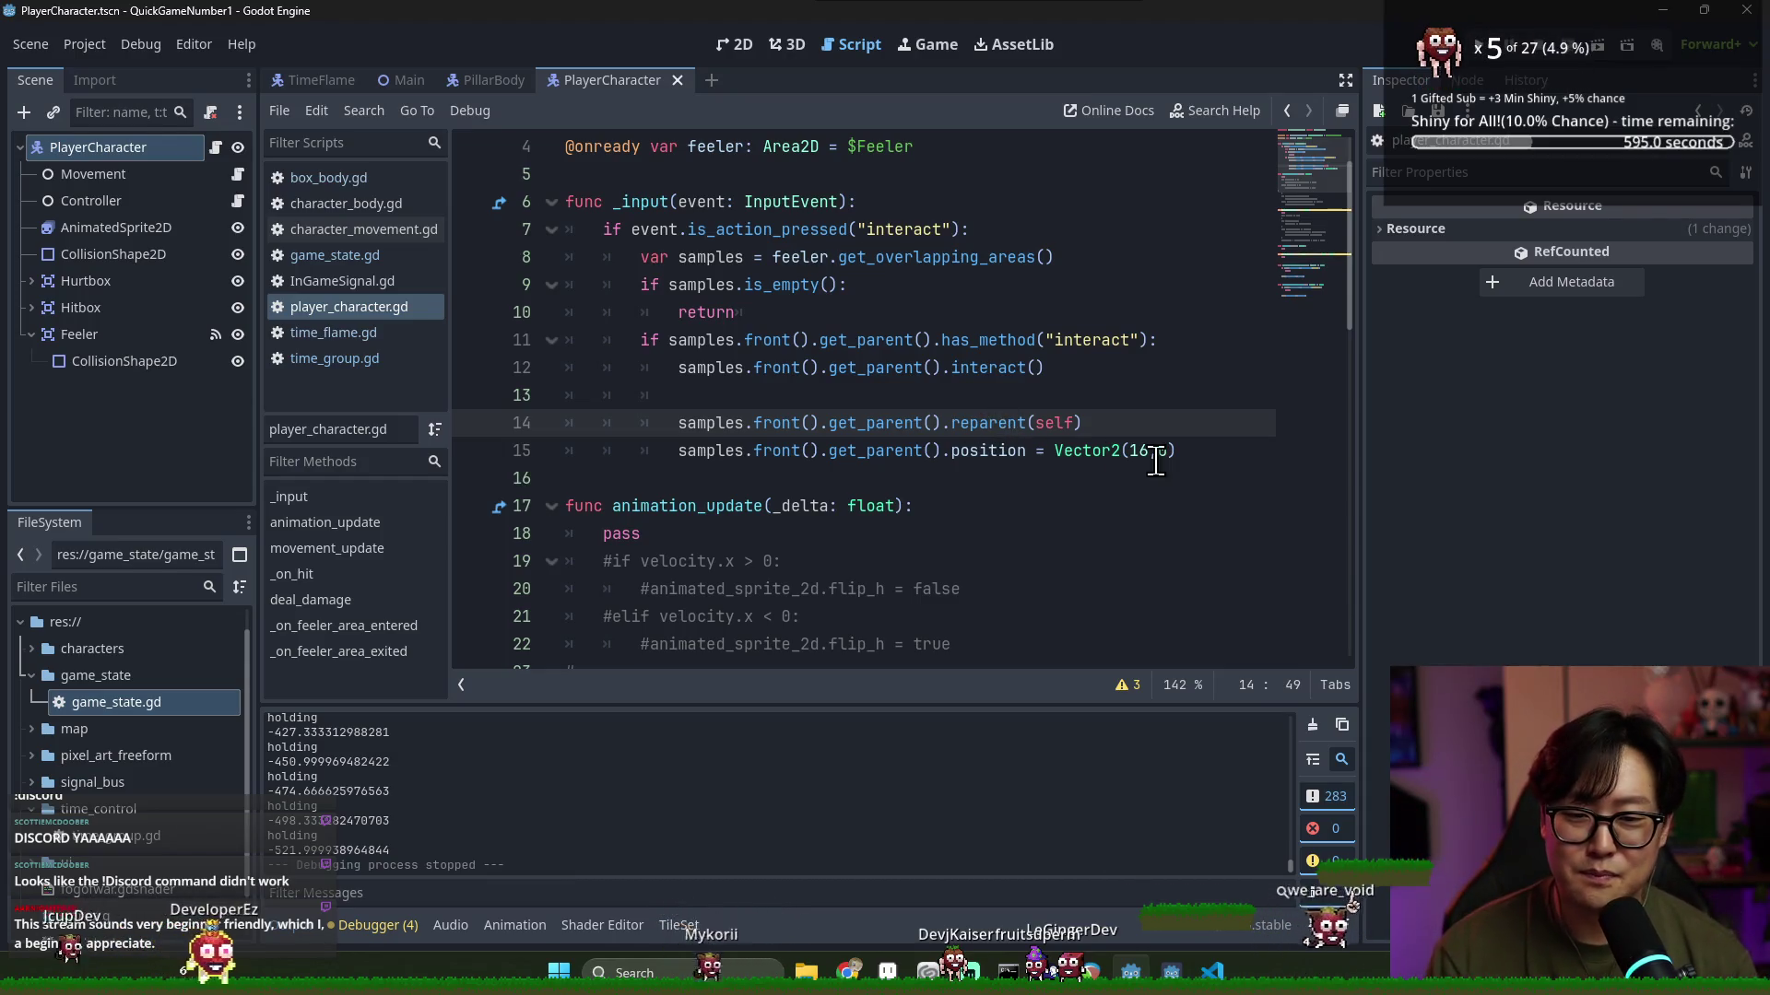
drag(1078, 406, 1204, 450)
key(BackSpace)
key(ctrl+s)
key(alt+Tab)
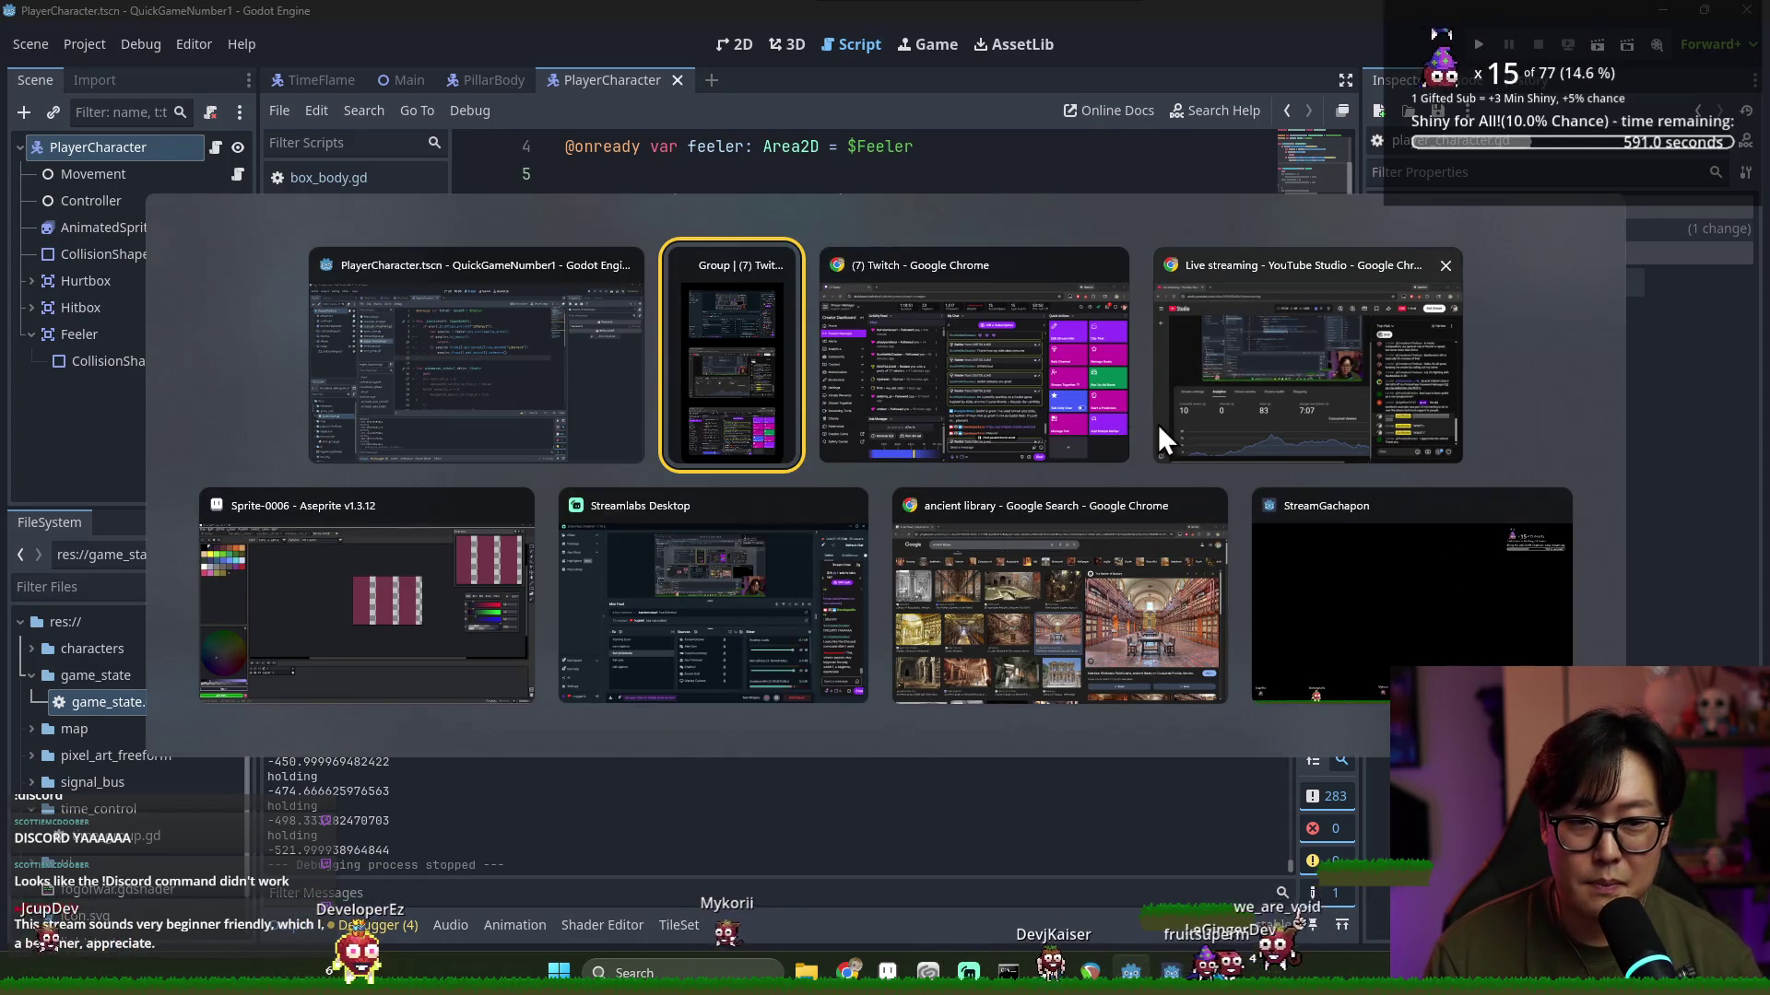
Step: In Discord #showcase, reply to the demo's poster that it was discussed at 1:18:00 on the VOD
key(Escape)
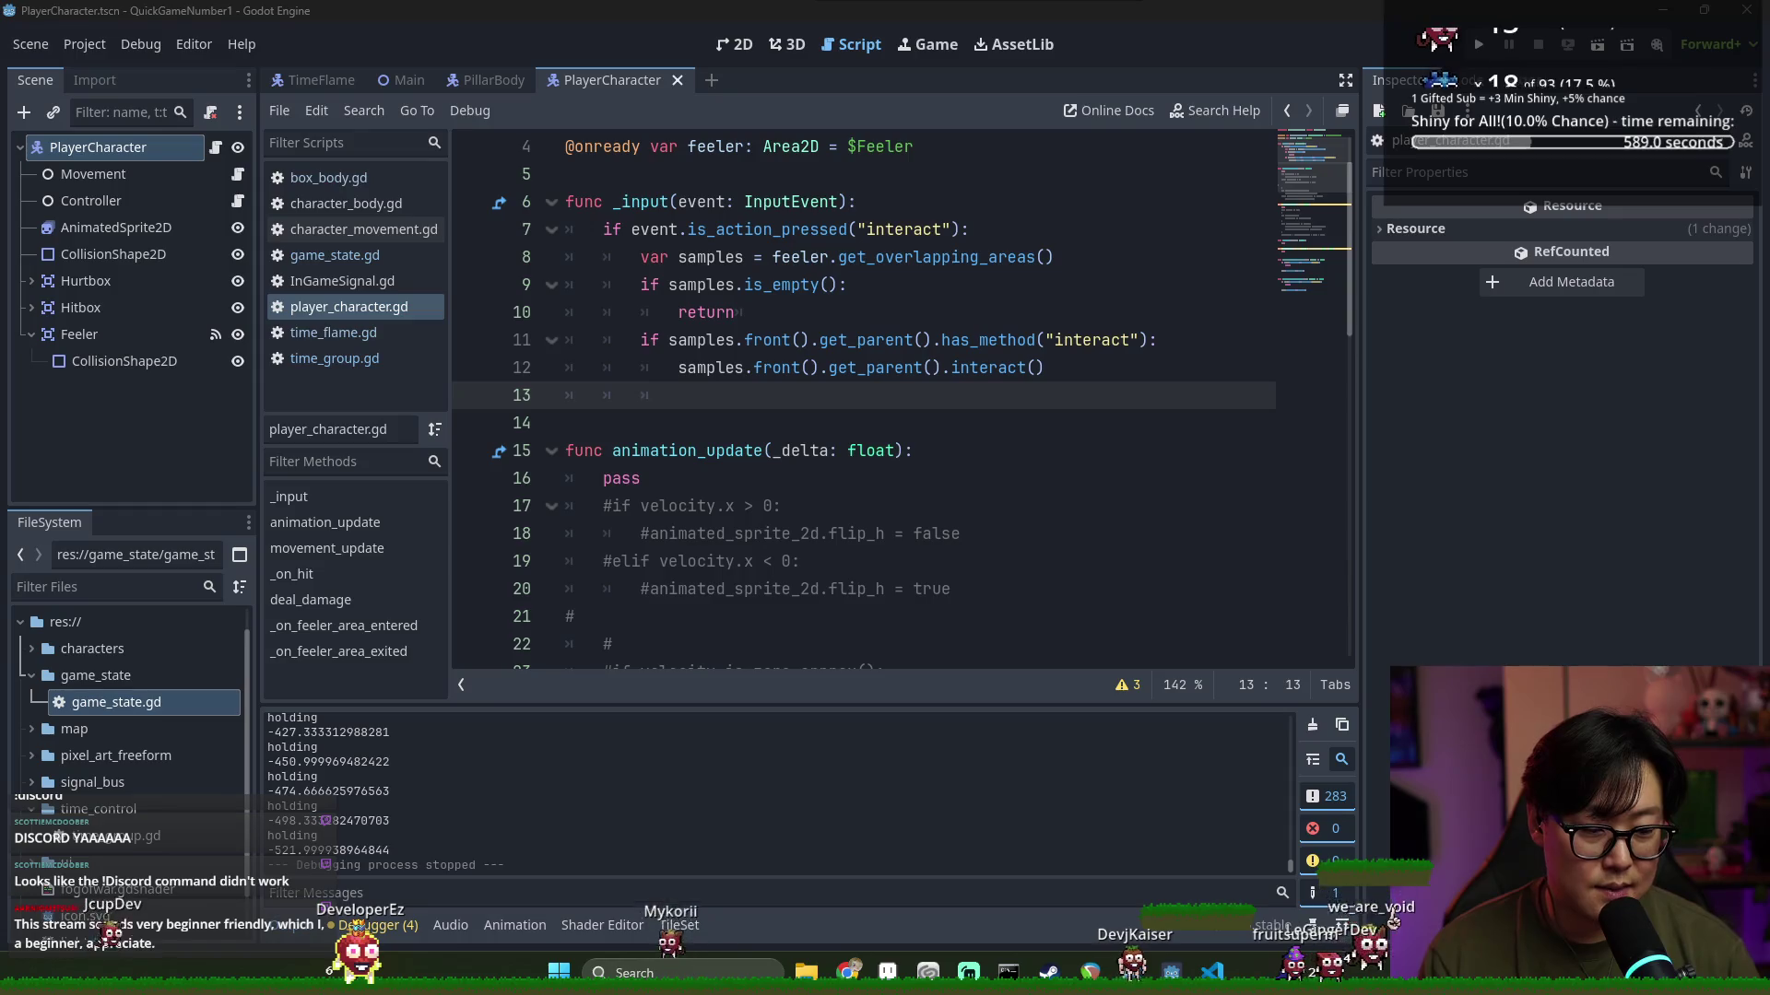
key(alt+Tab)
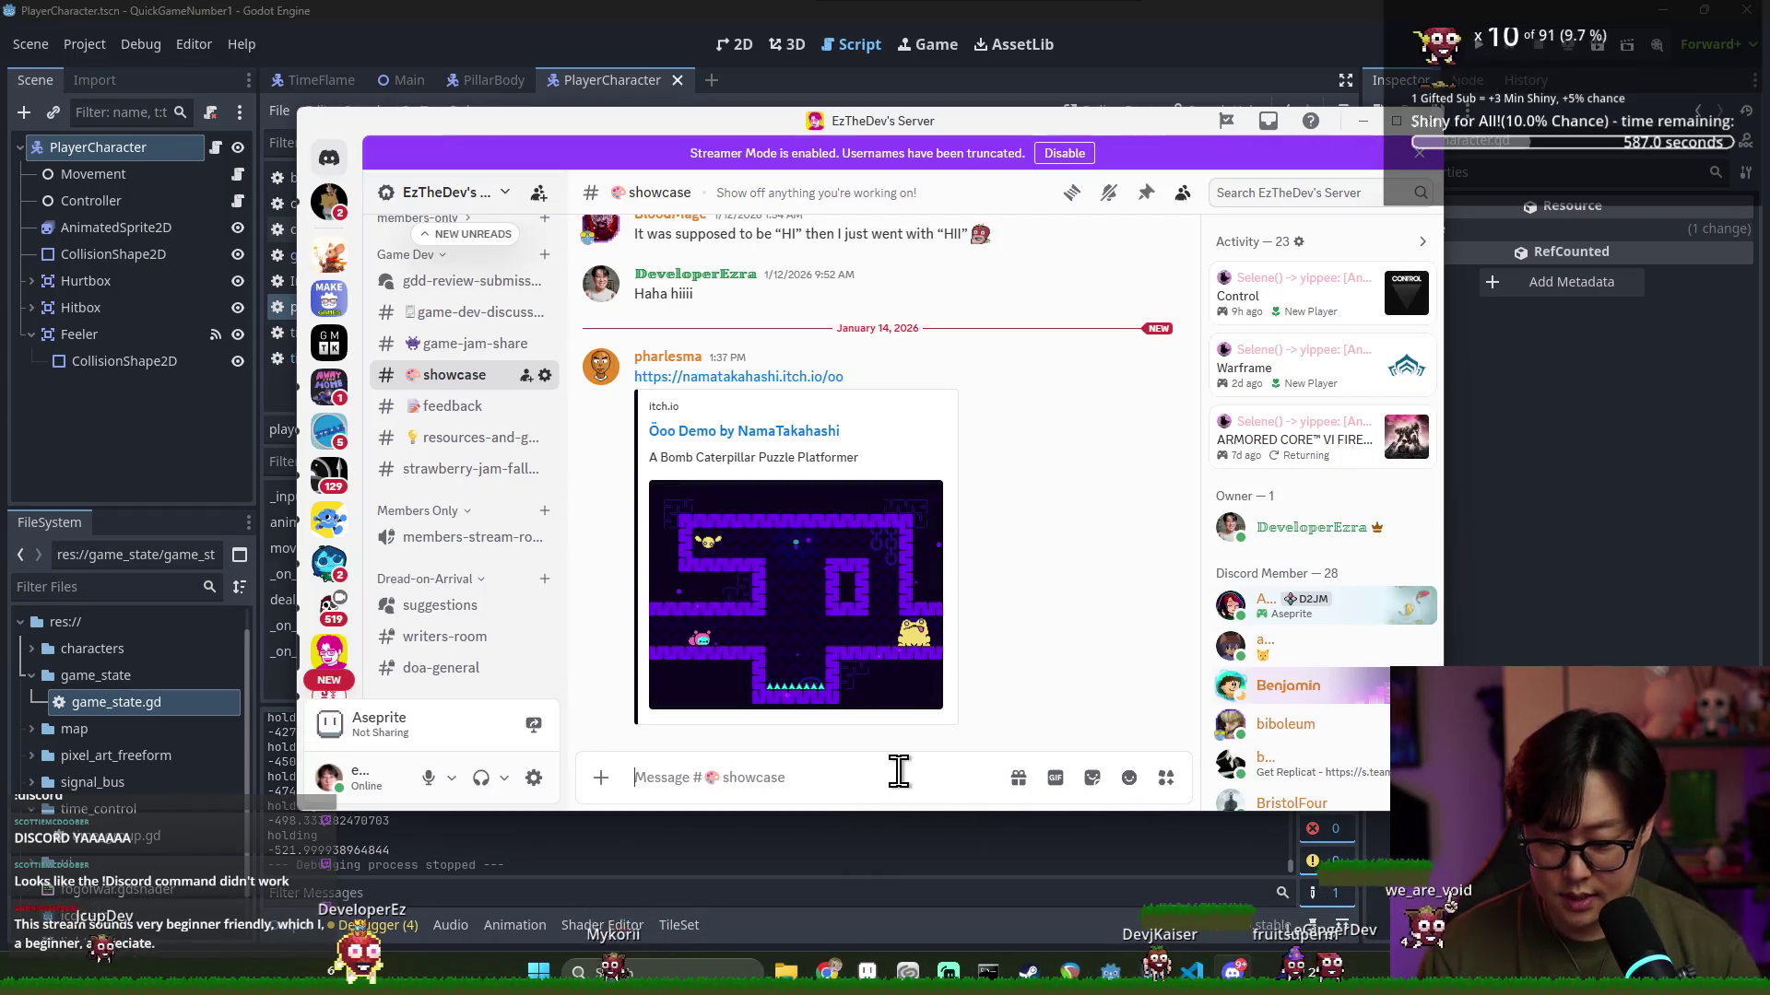
text(@pharlesma)
key(Tab)
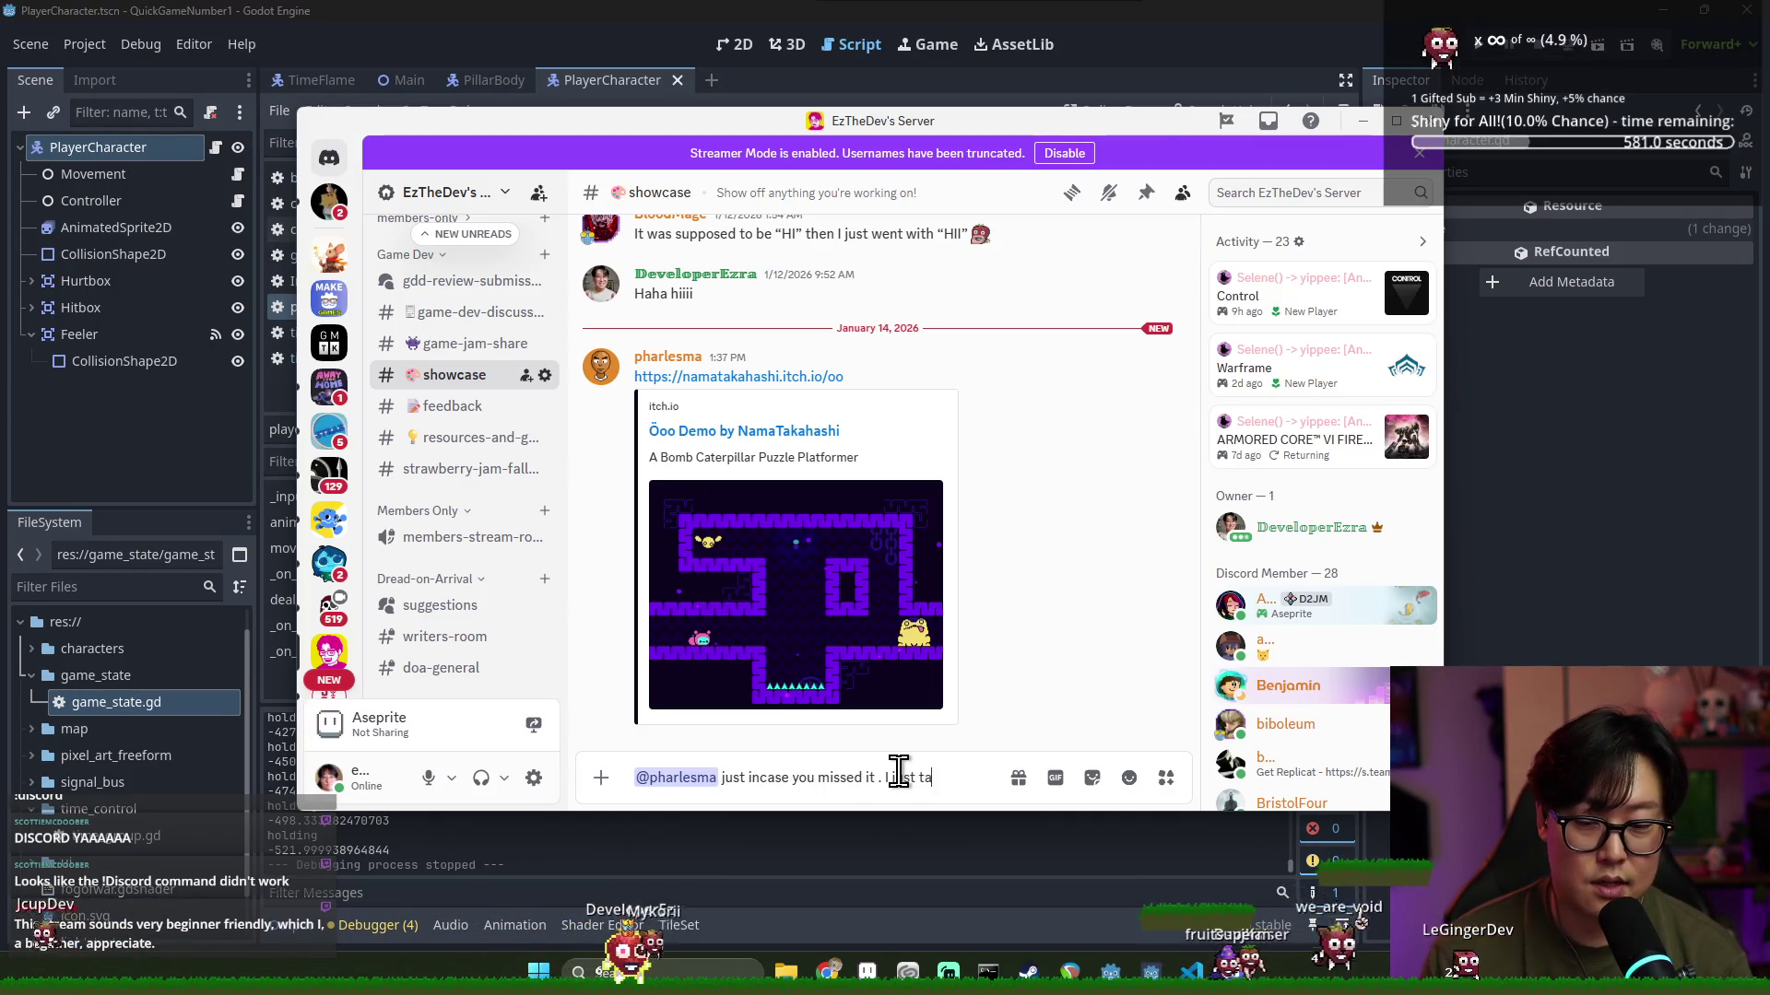
text(bout it 1:18:00 on vod)
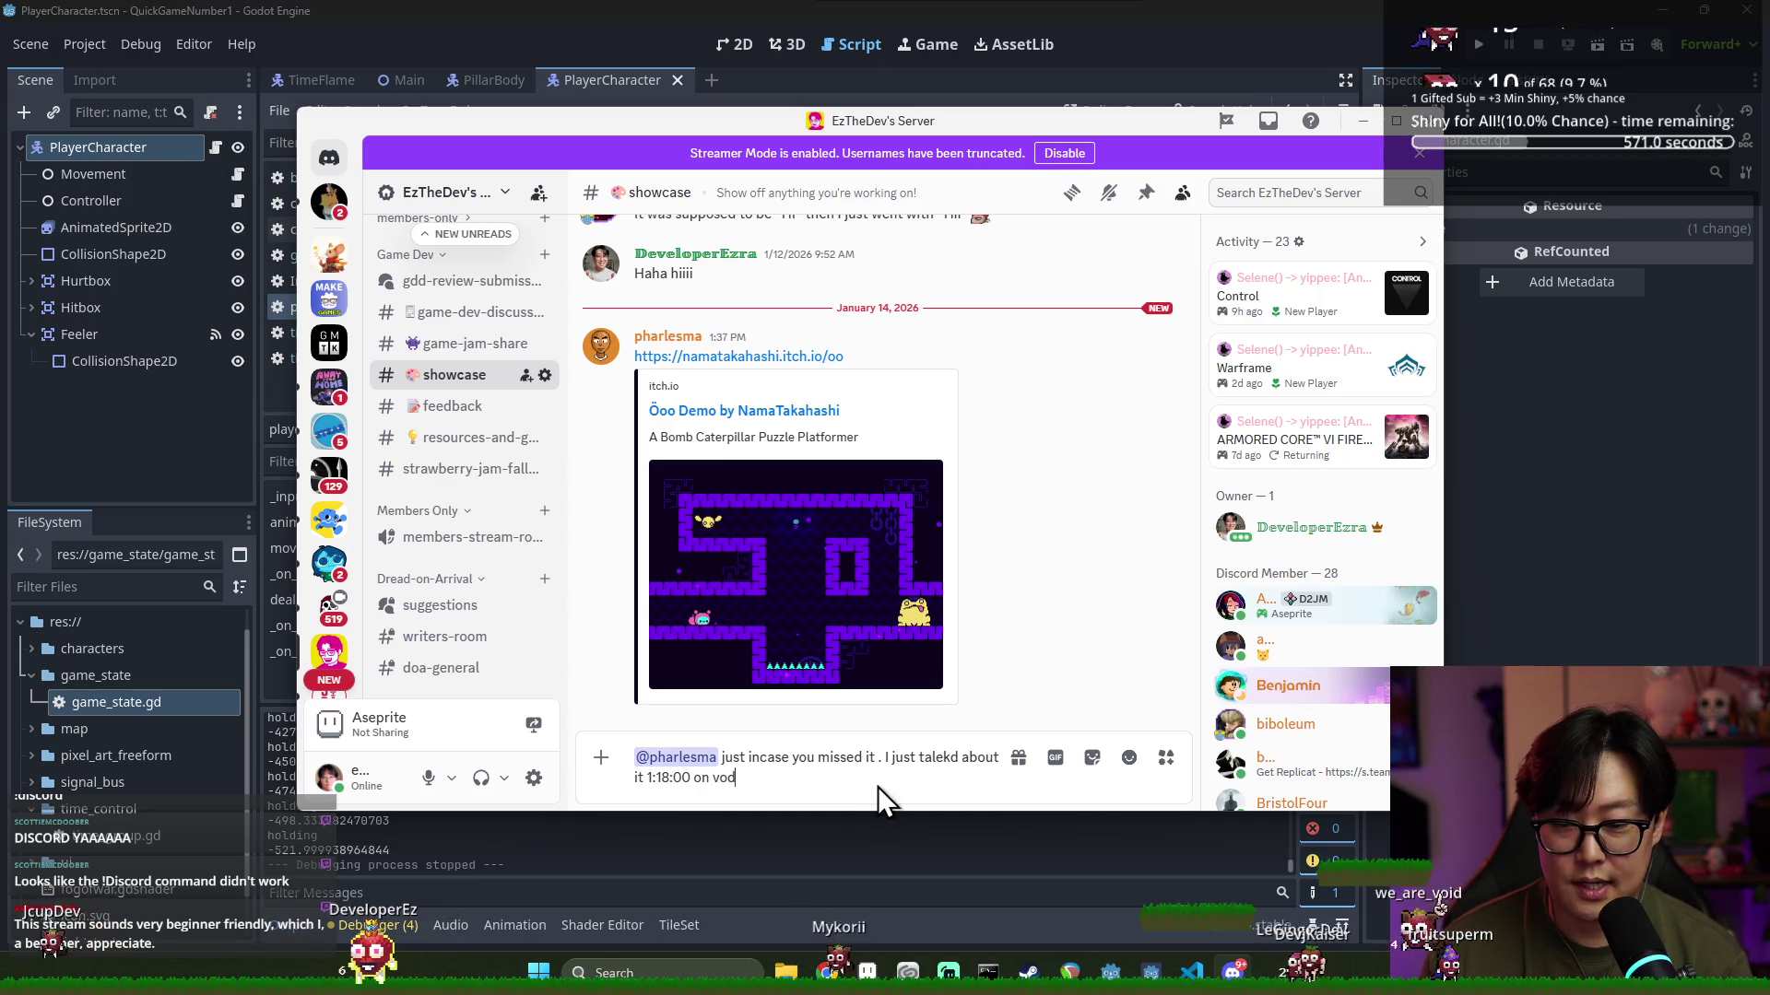
key(Return)
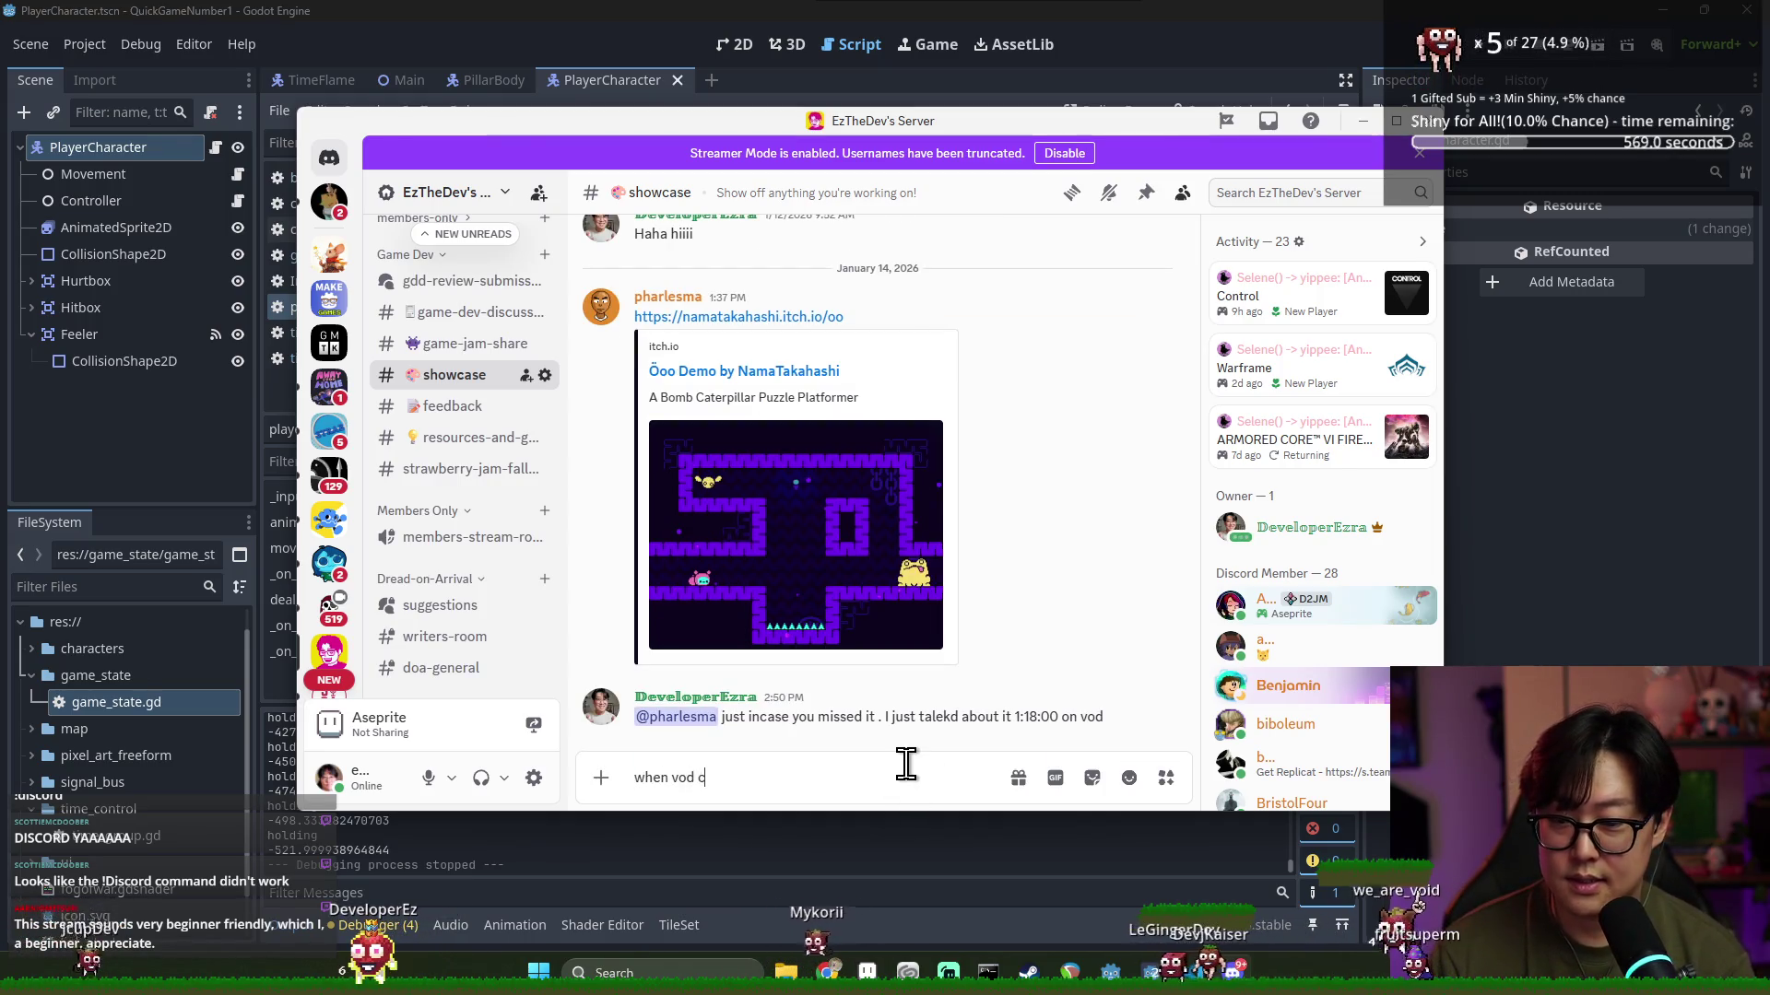
Step: Send a follow-up line about the VOD release and close Discord
text(out)
key(Return)
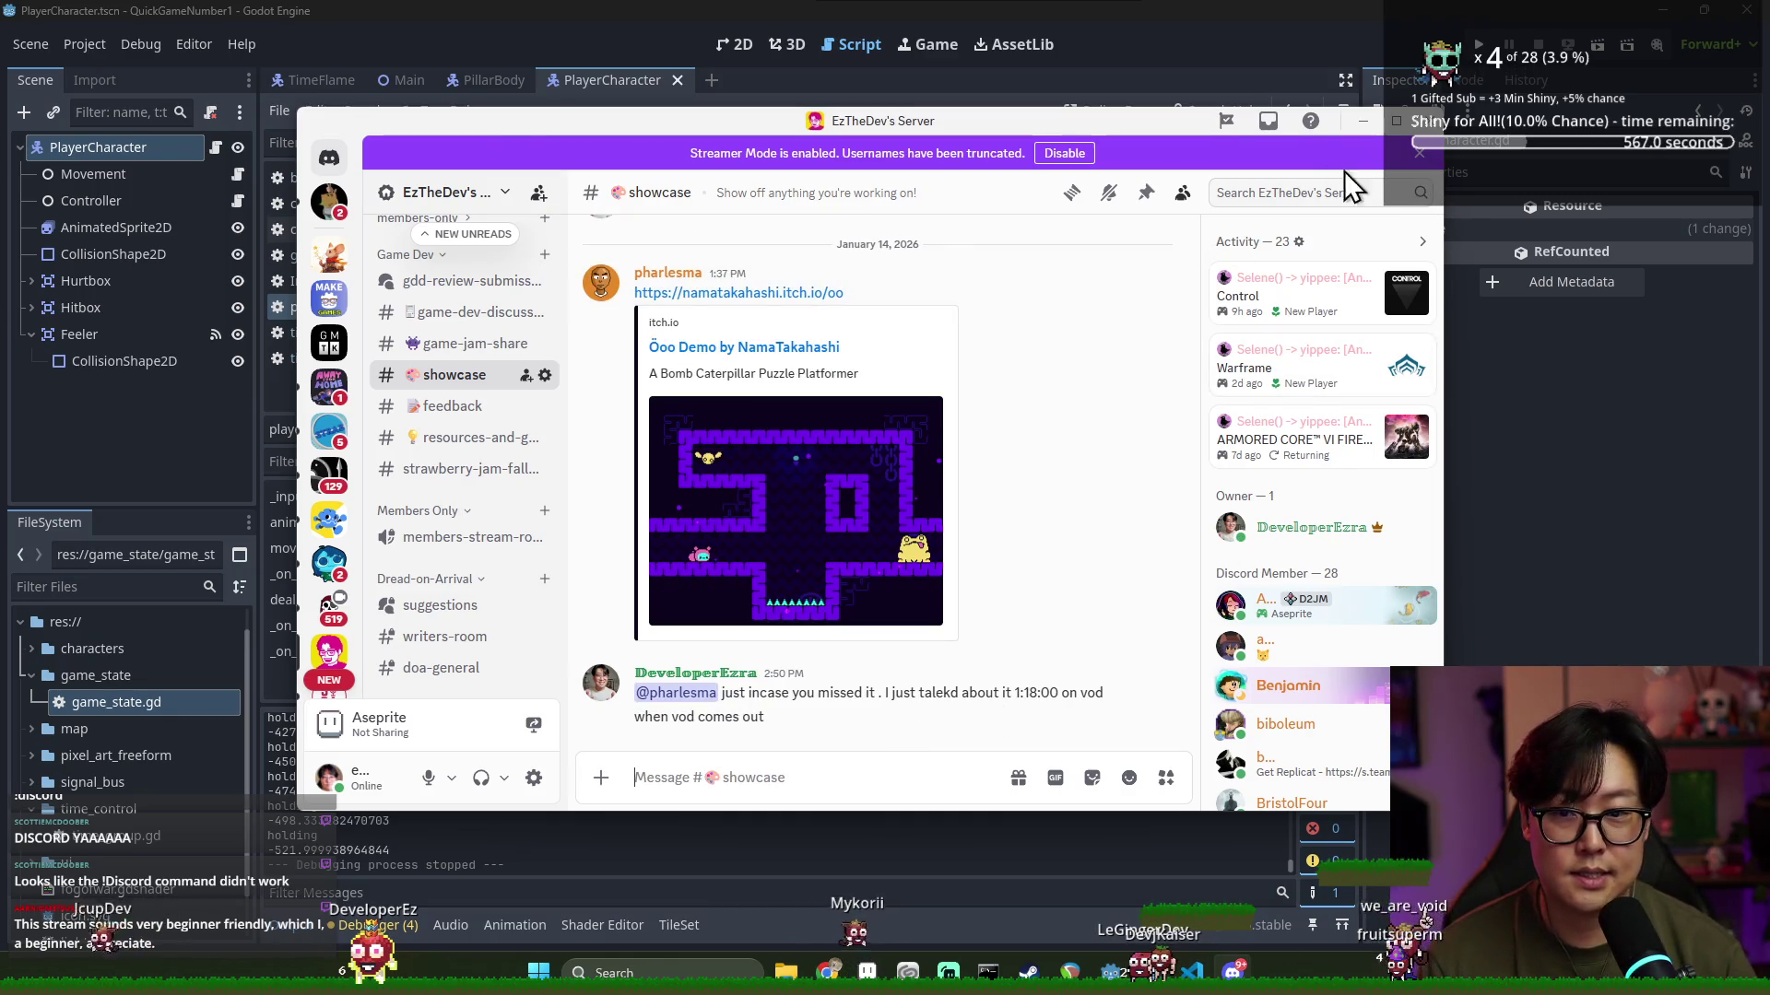
click(1419, 121)
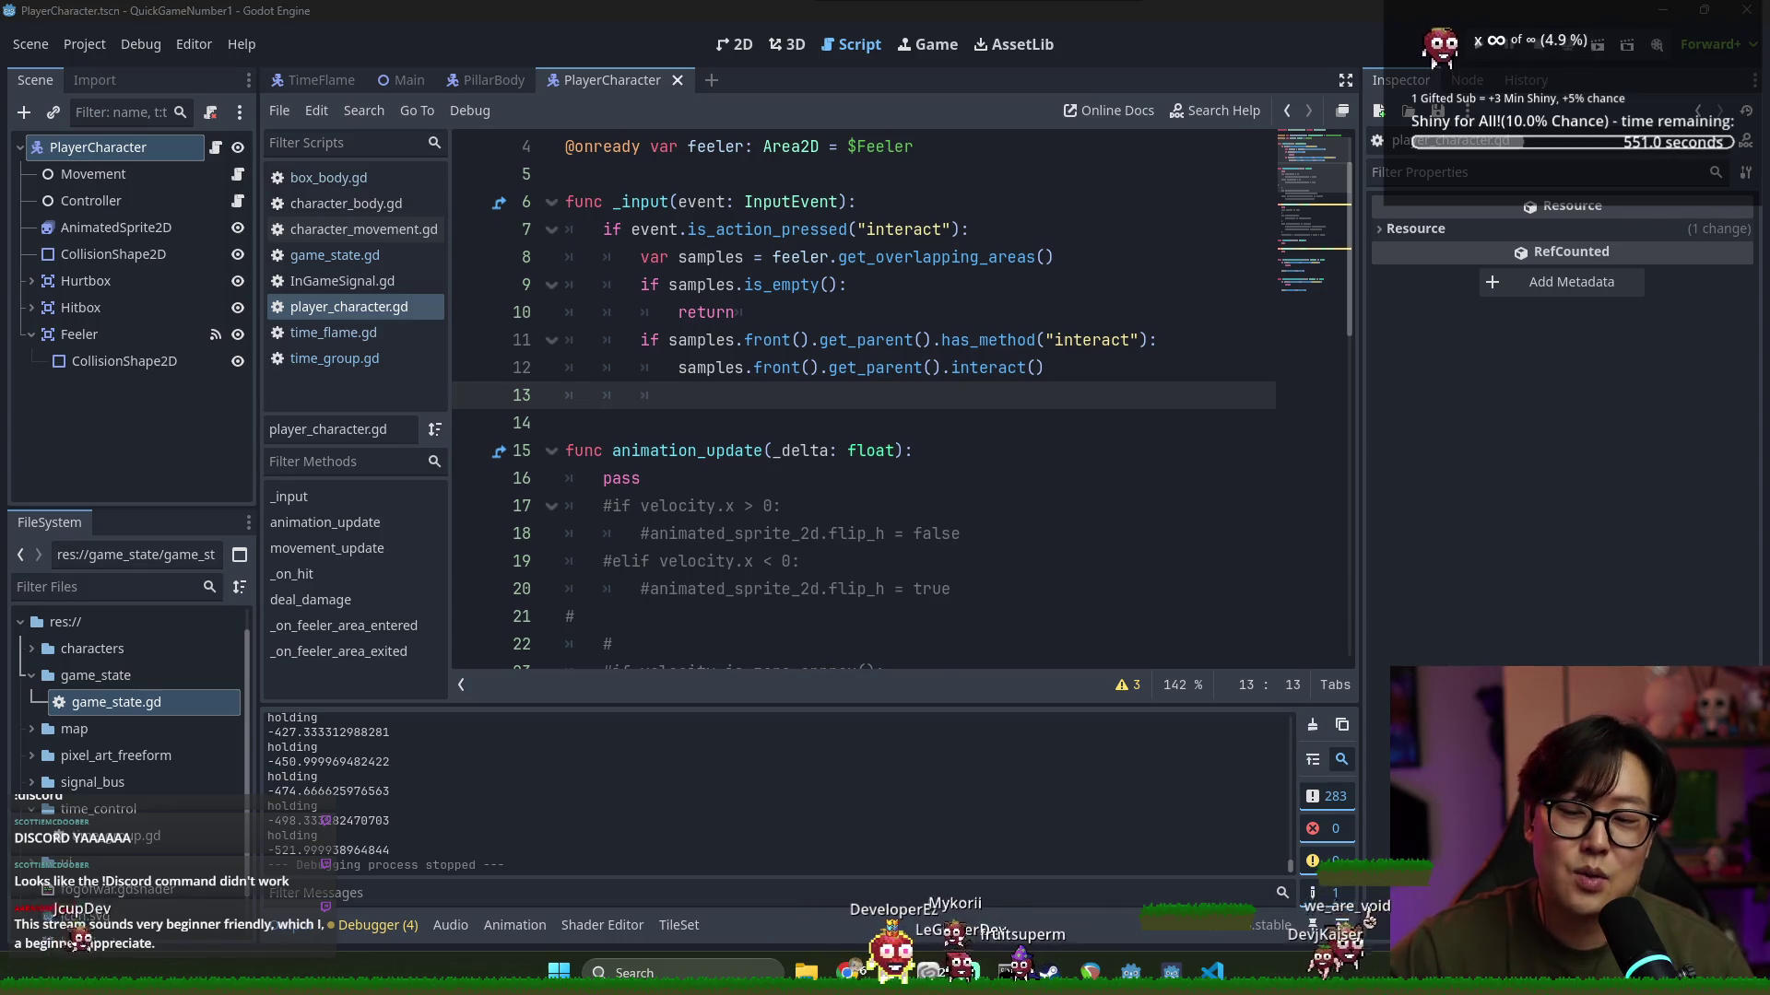
Step: Clear Godot's output log and bring up the Windows window switcher
click(1311, 727)
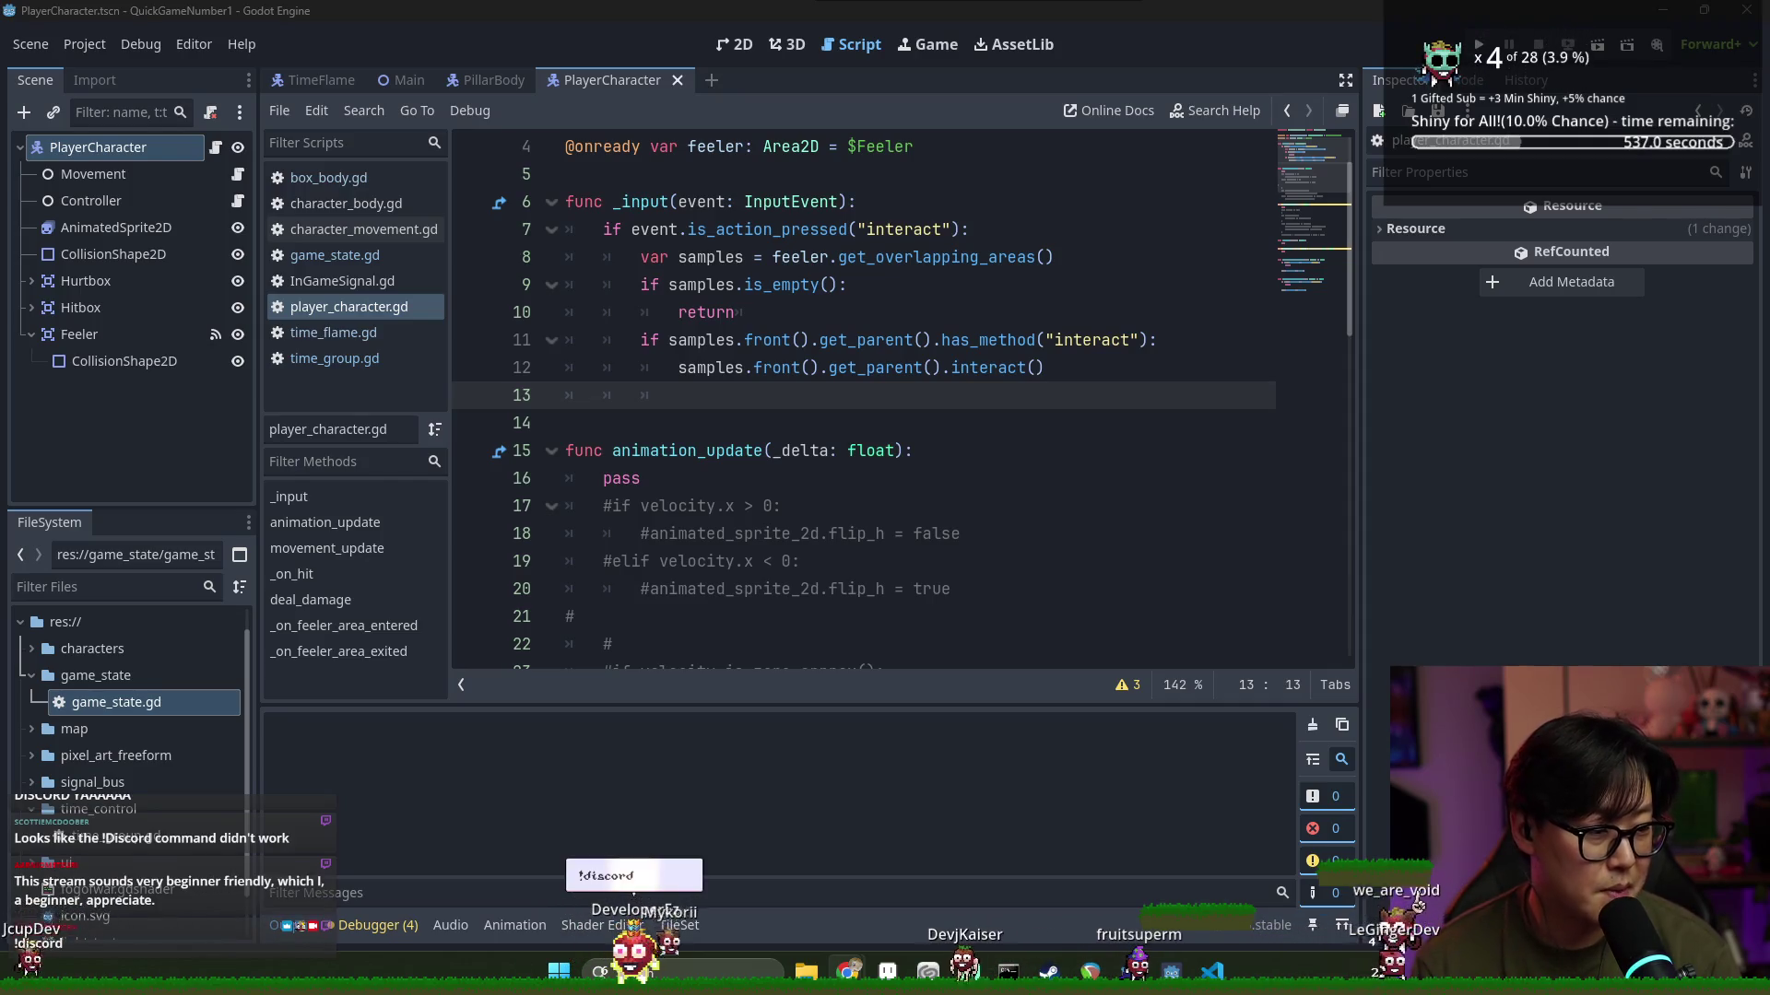
key(alt+Tab)
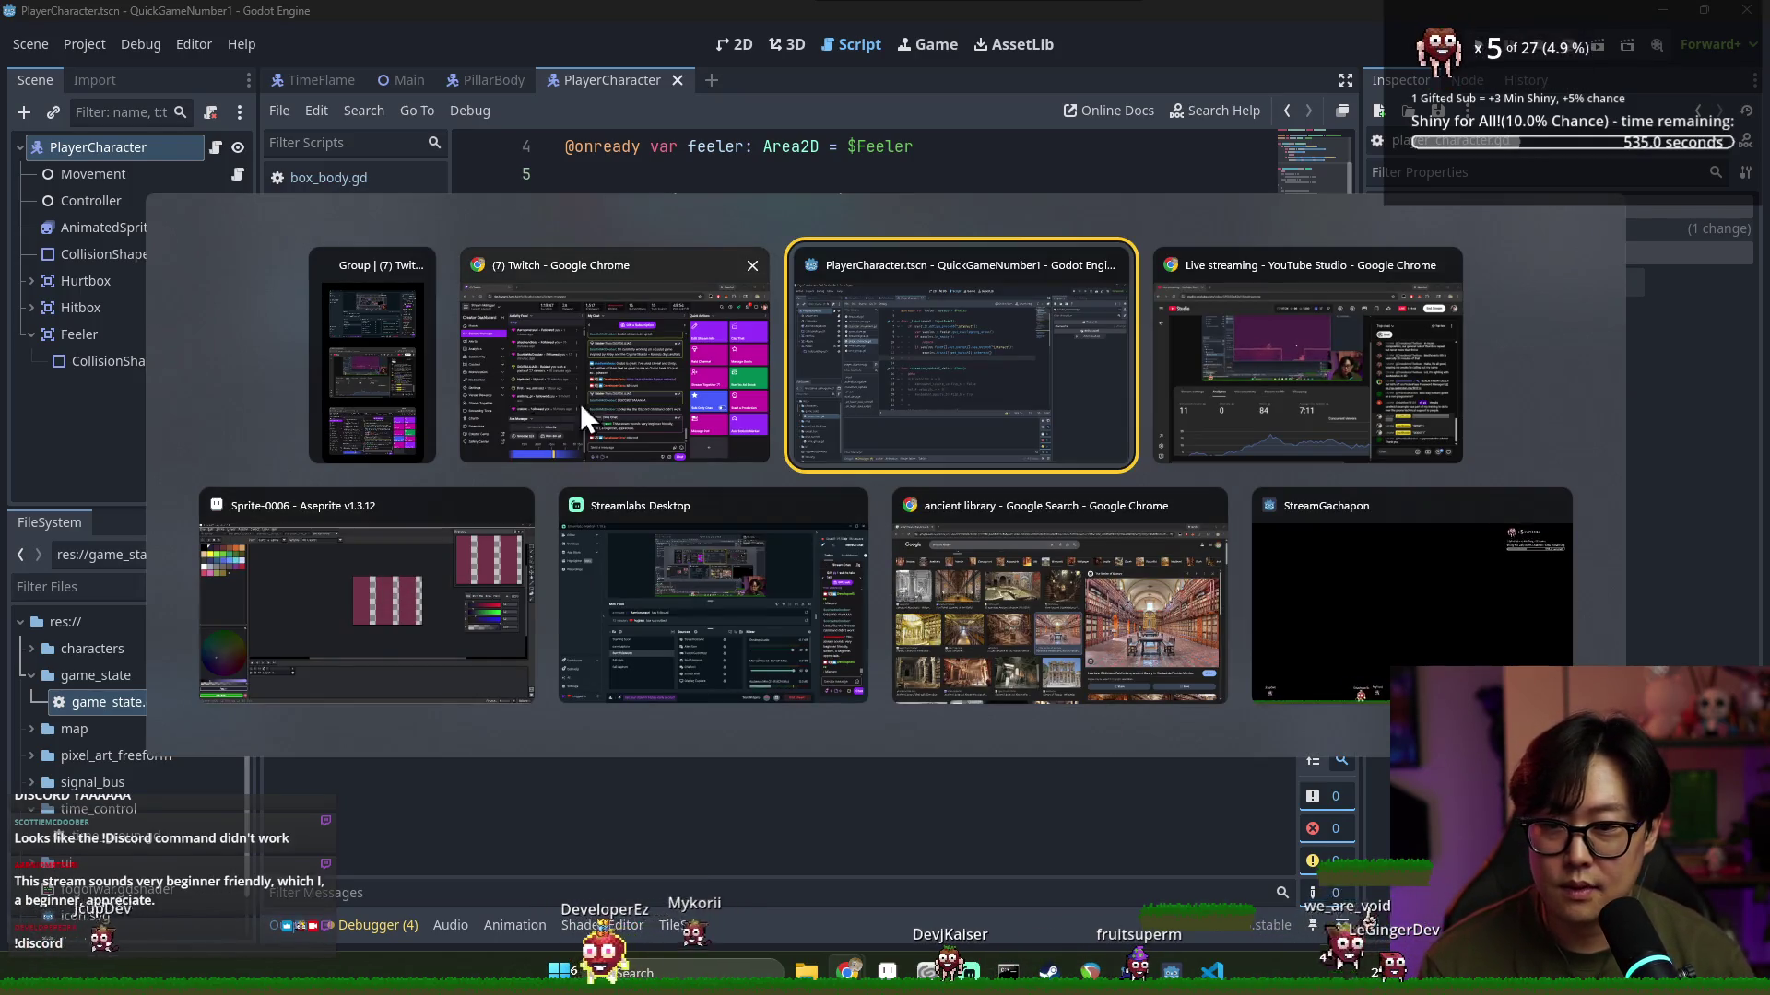
Step: Switch to Discord, copy the server's invite link, and return to the Godot script editor
key(alt+Tab)
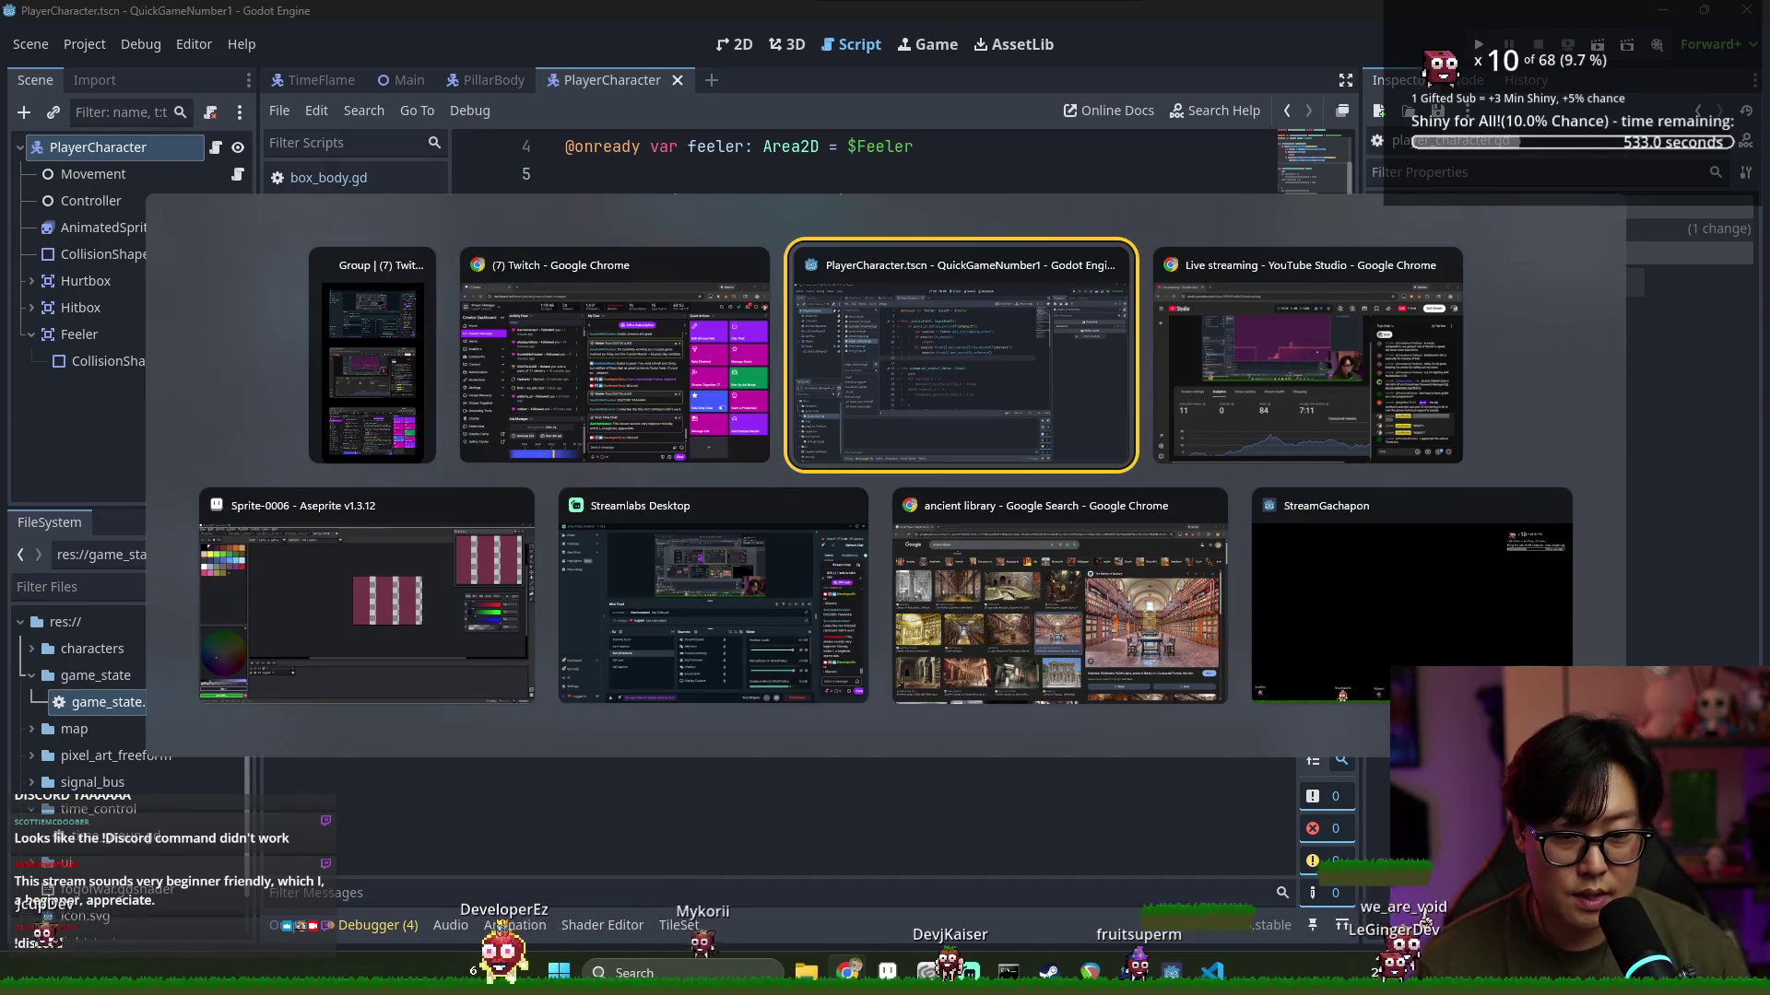
key(alt+Tab)
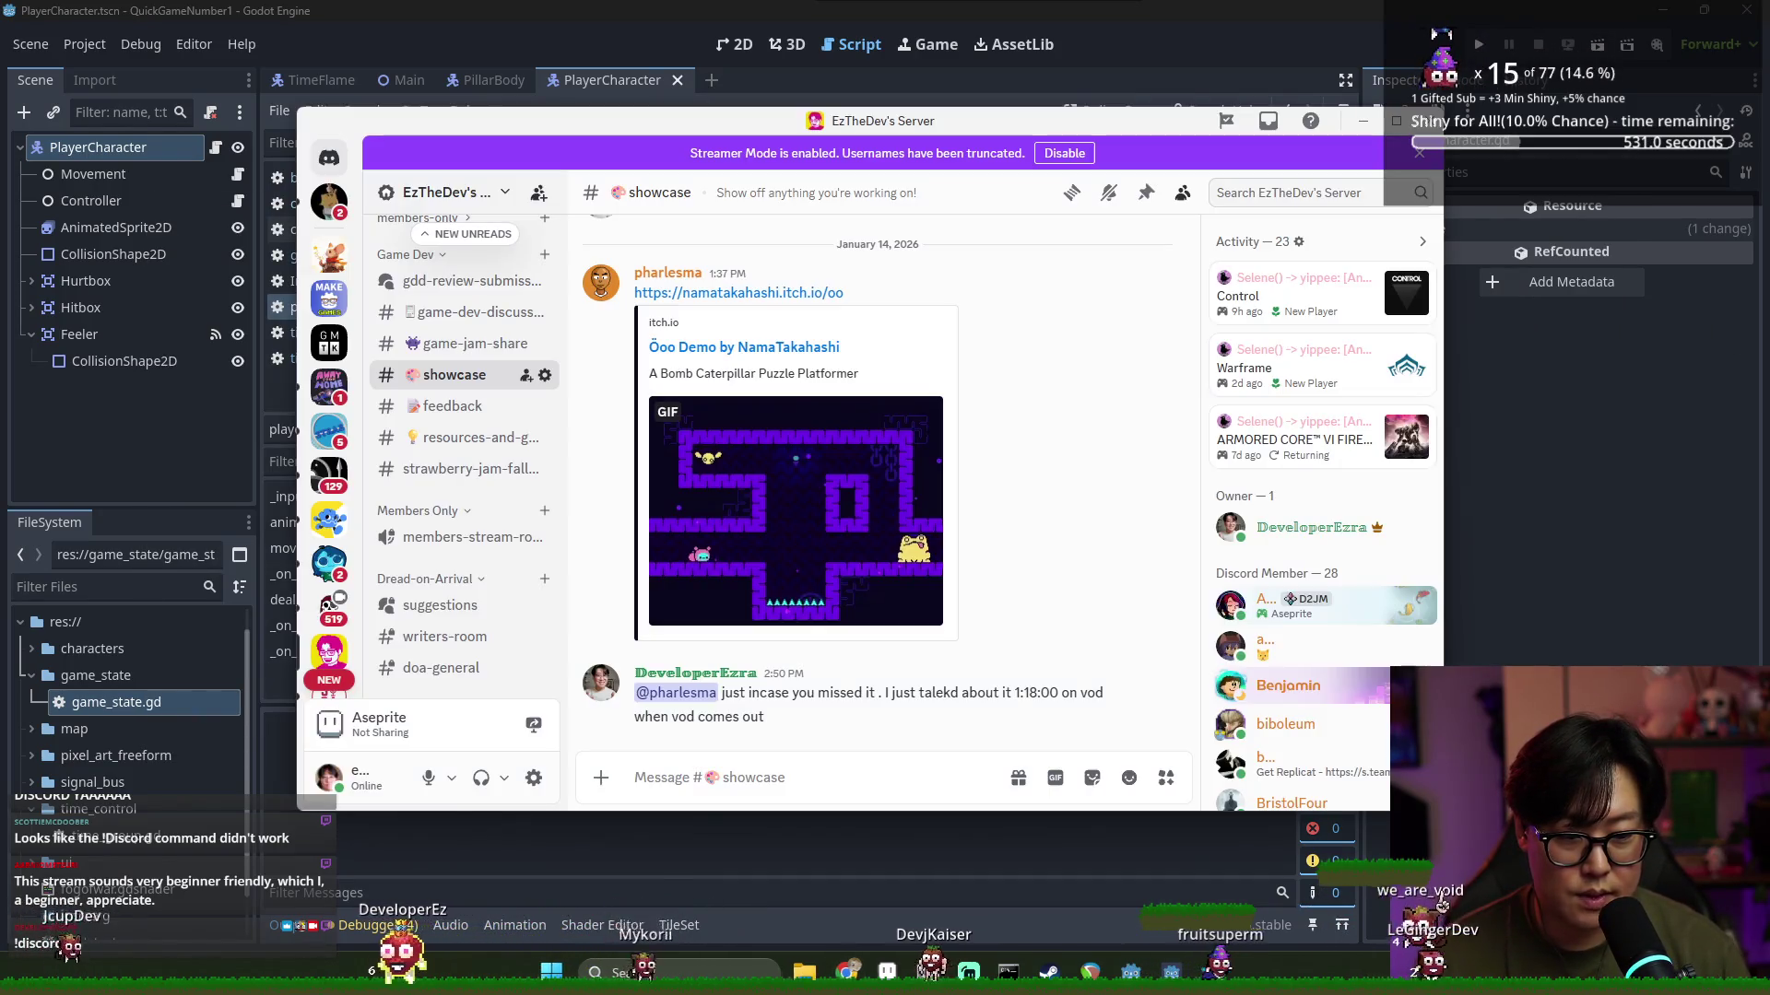
click(444, 235)
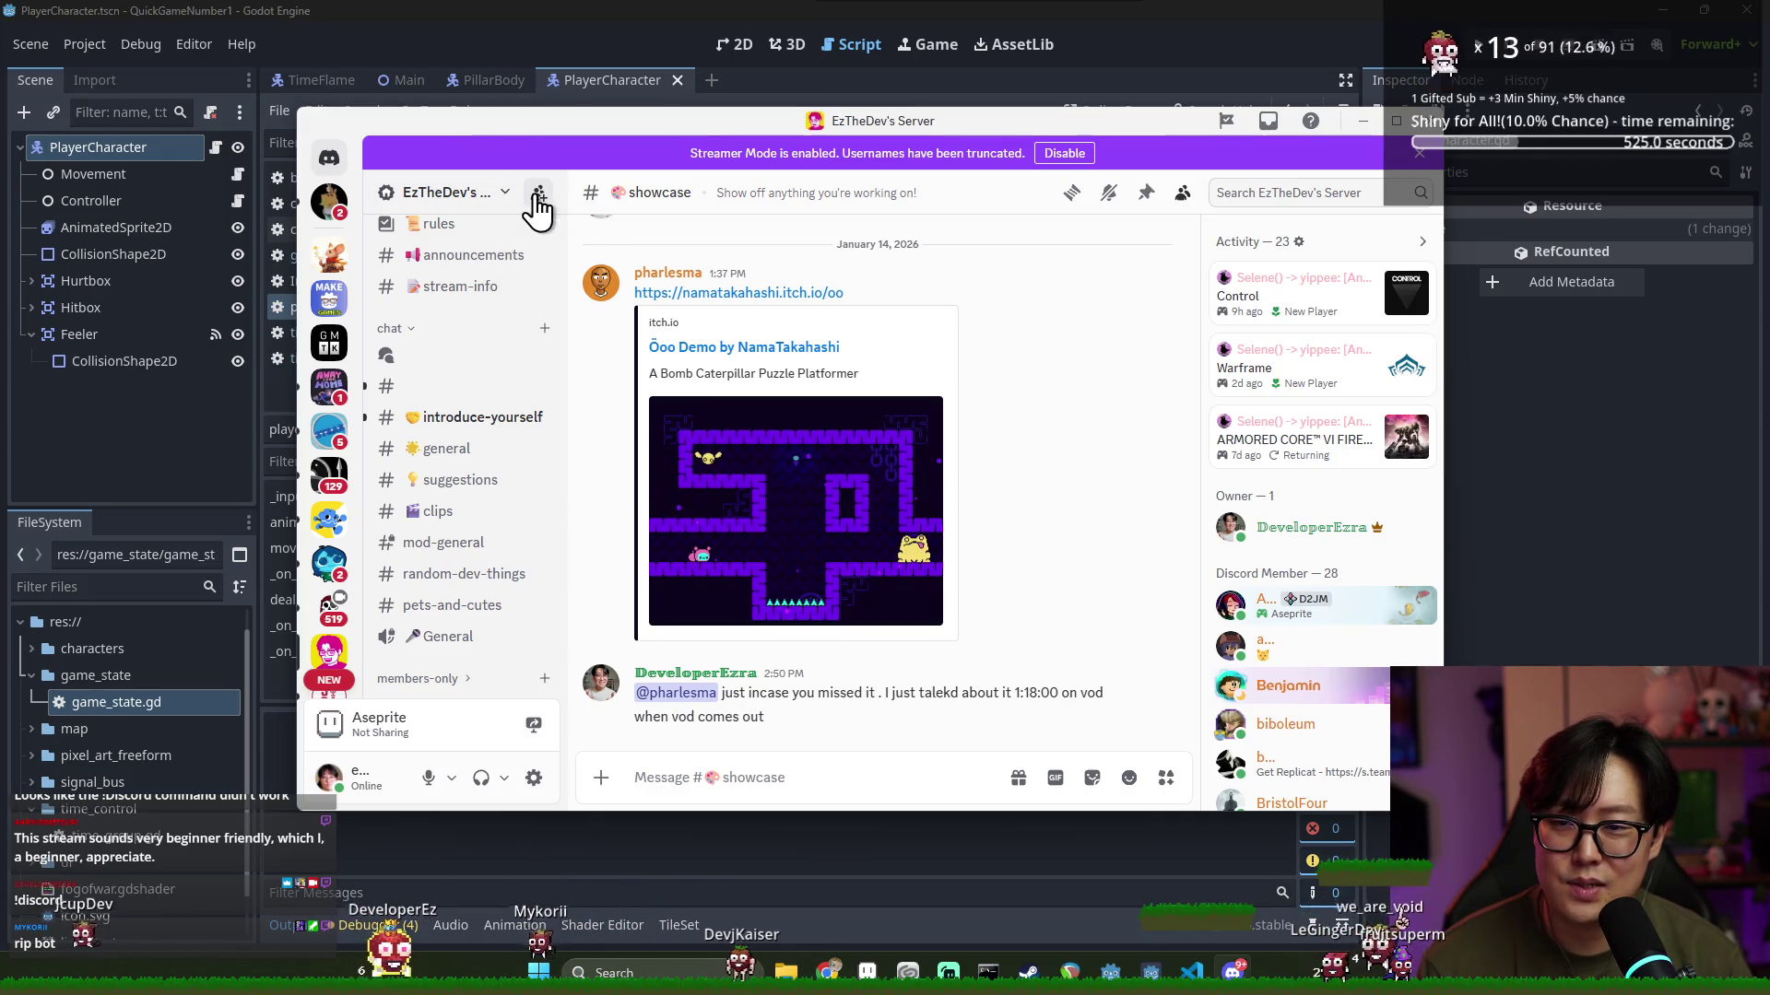
click(537, 196)
click(1029, 725)
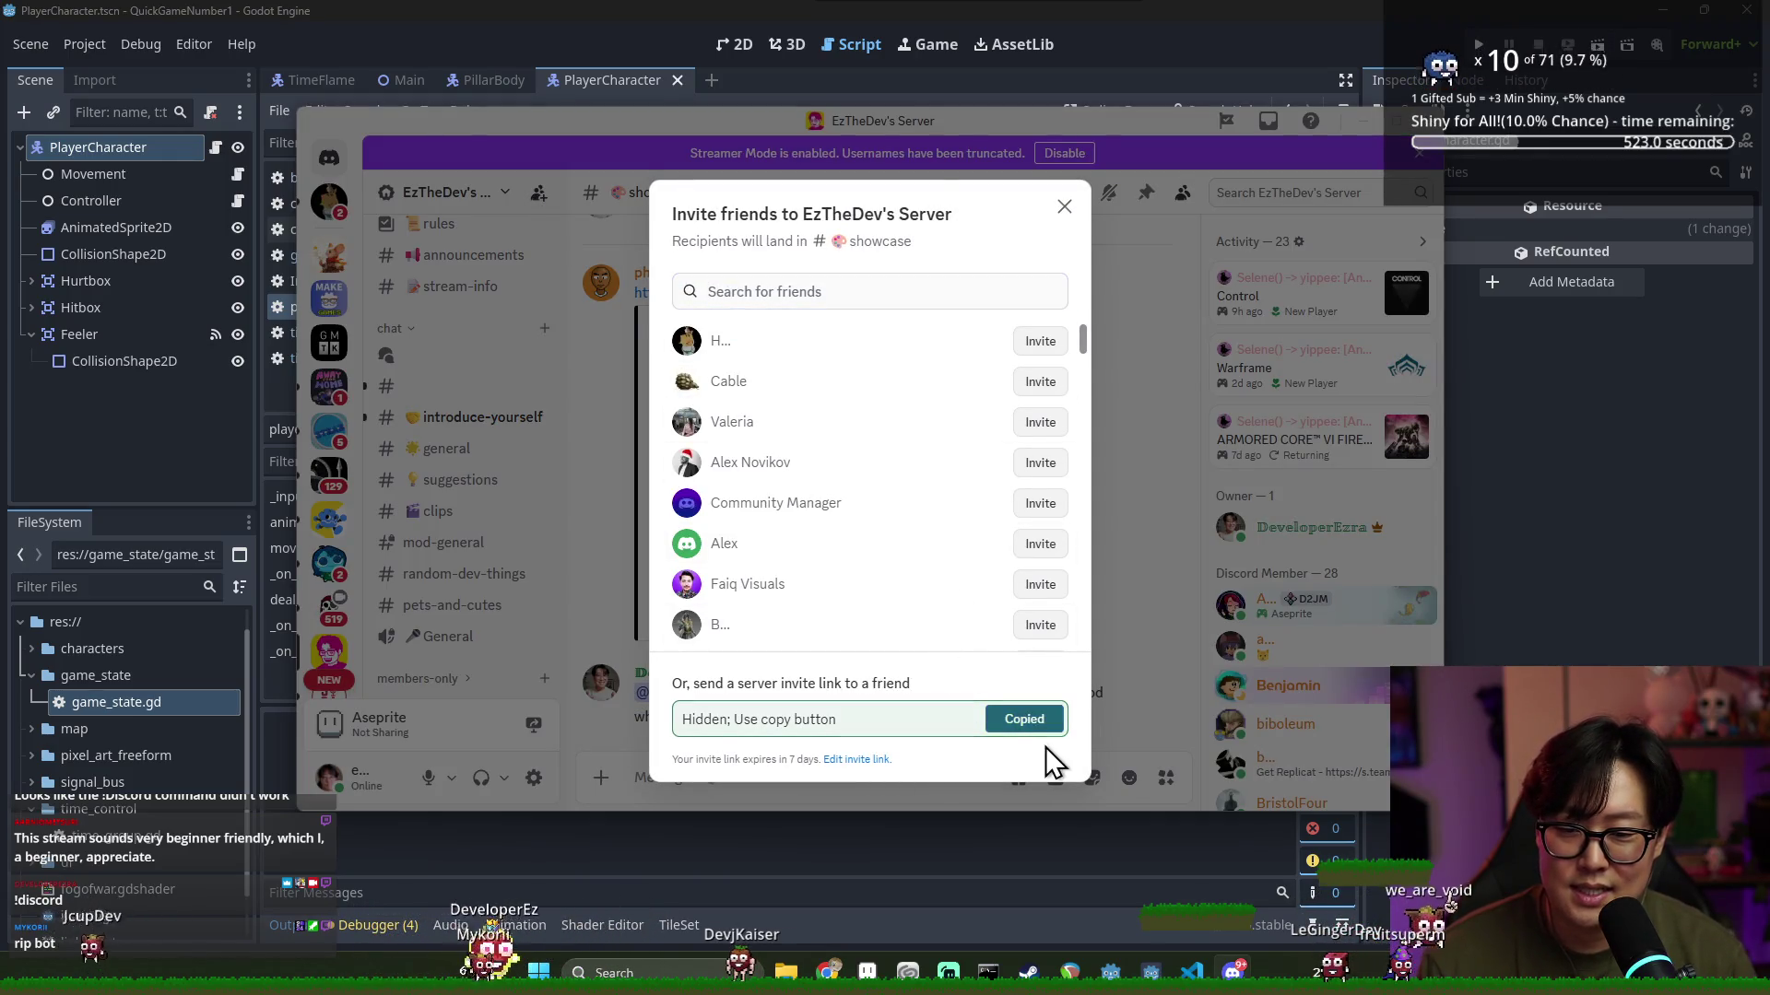
click(1063, 207)
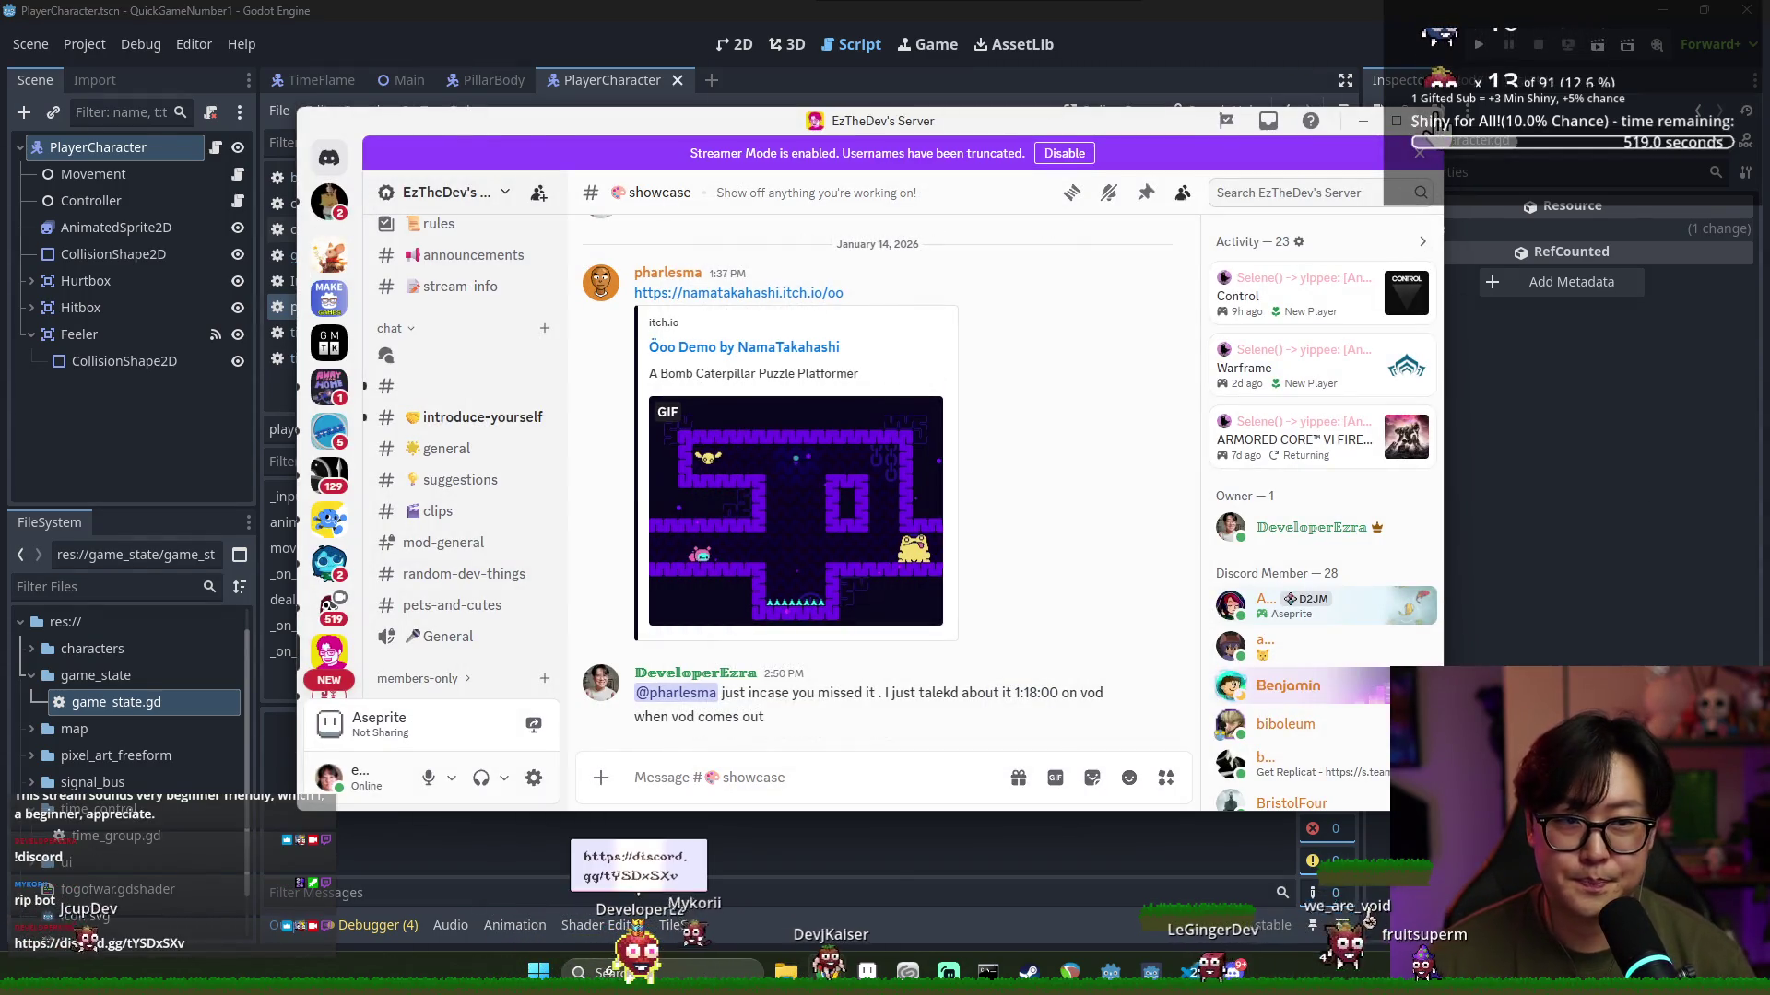
click(1593, 256)
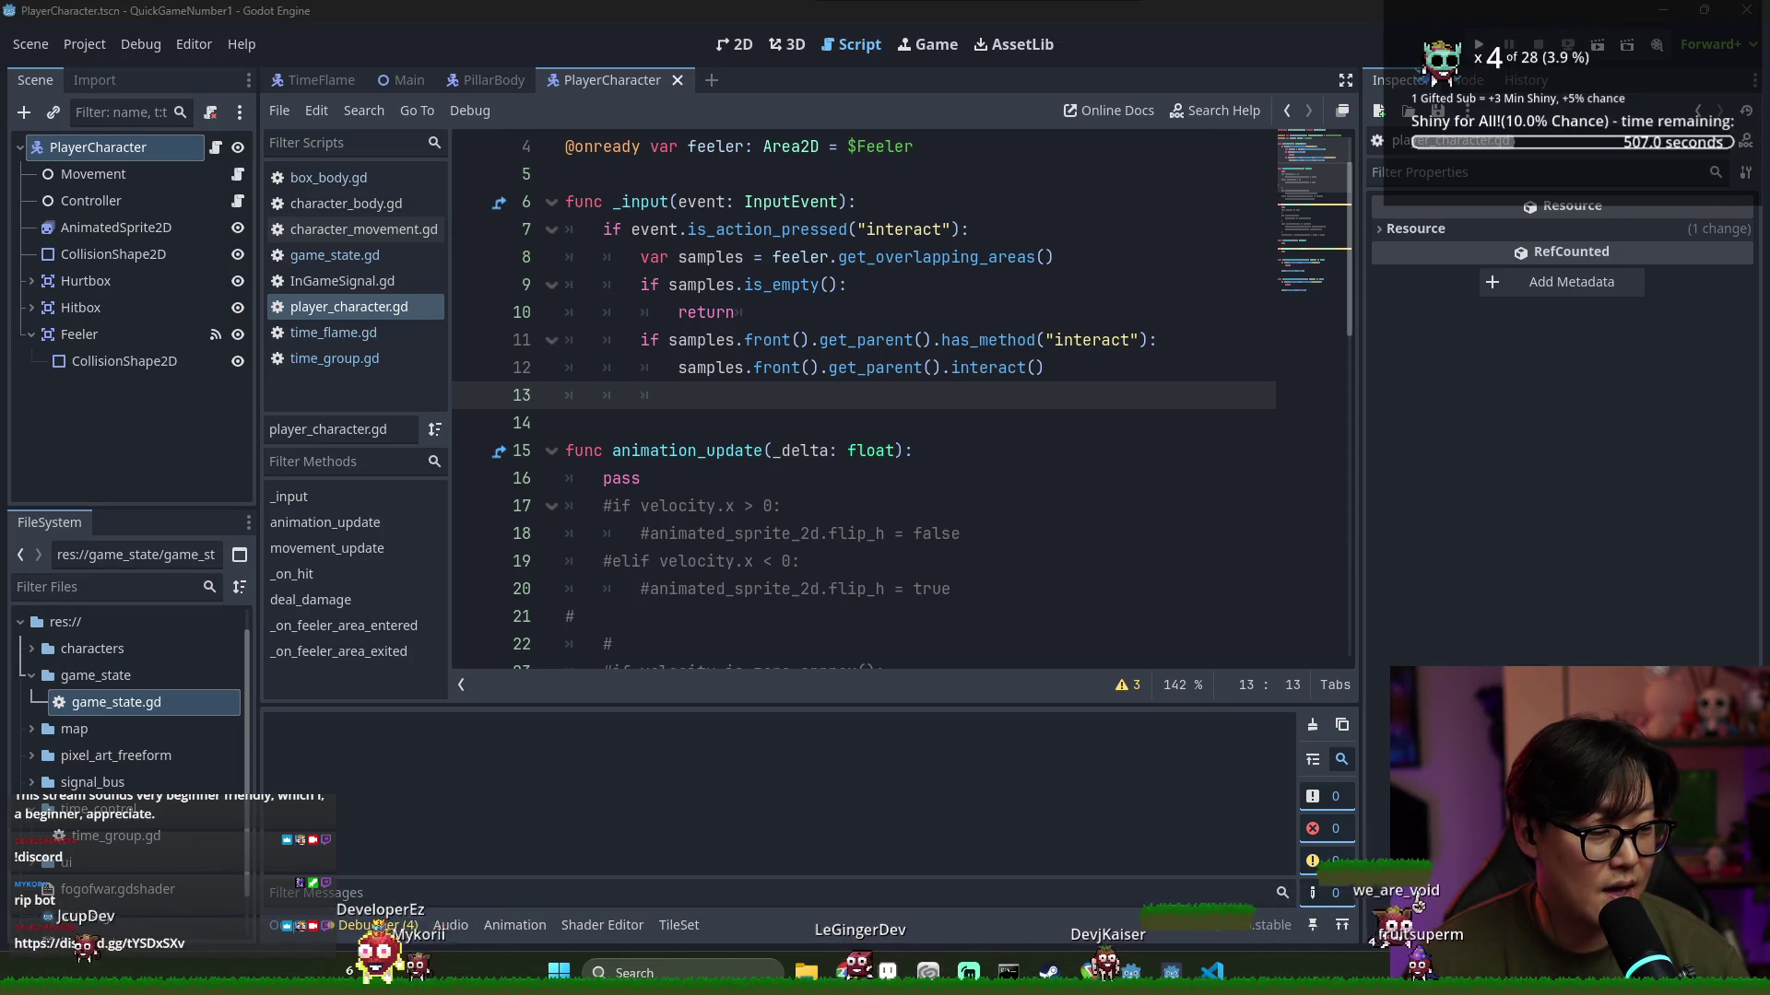
Step: Remove the leftover indentation tabs from blank line 13 of player_character.gd
click(1206, 597)
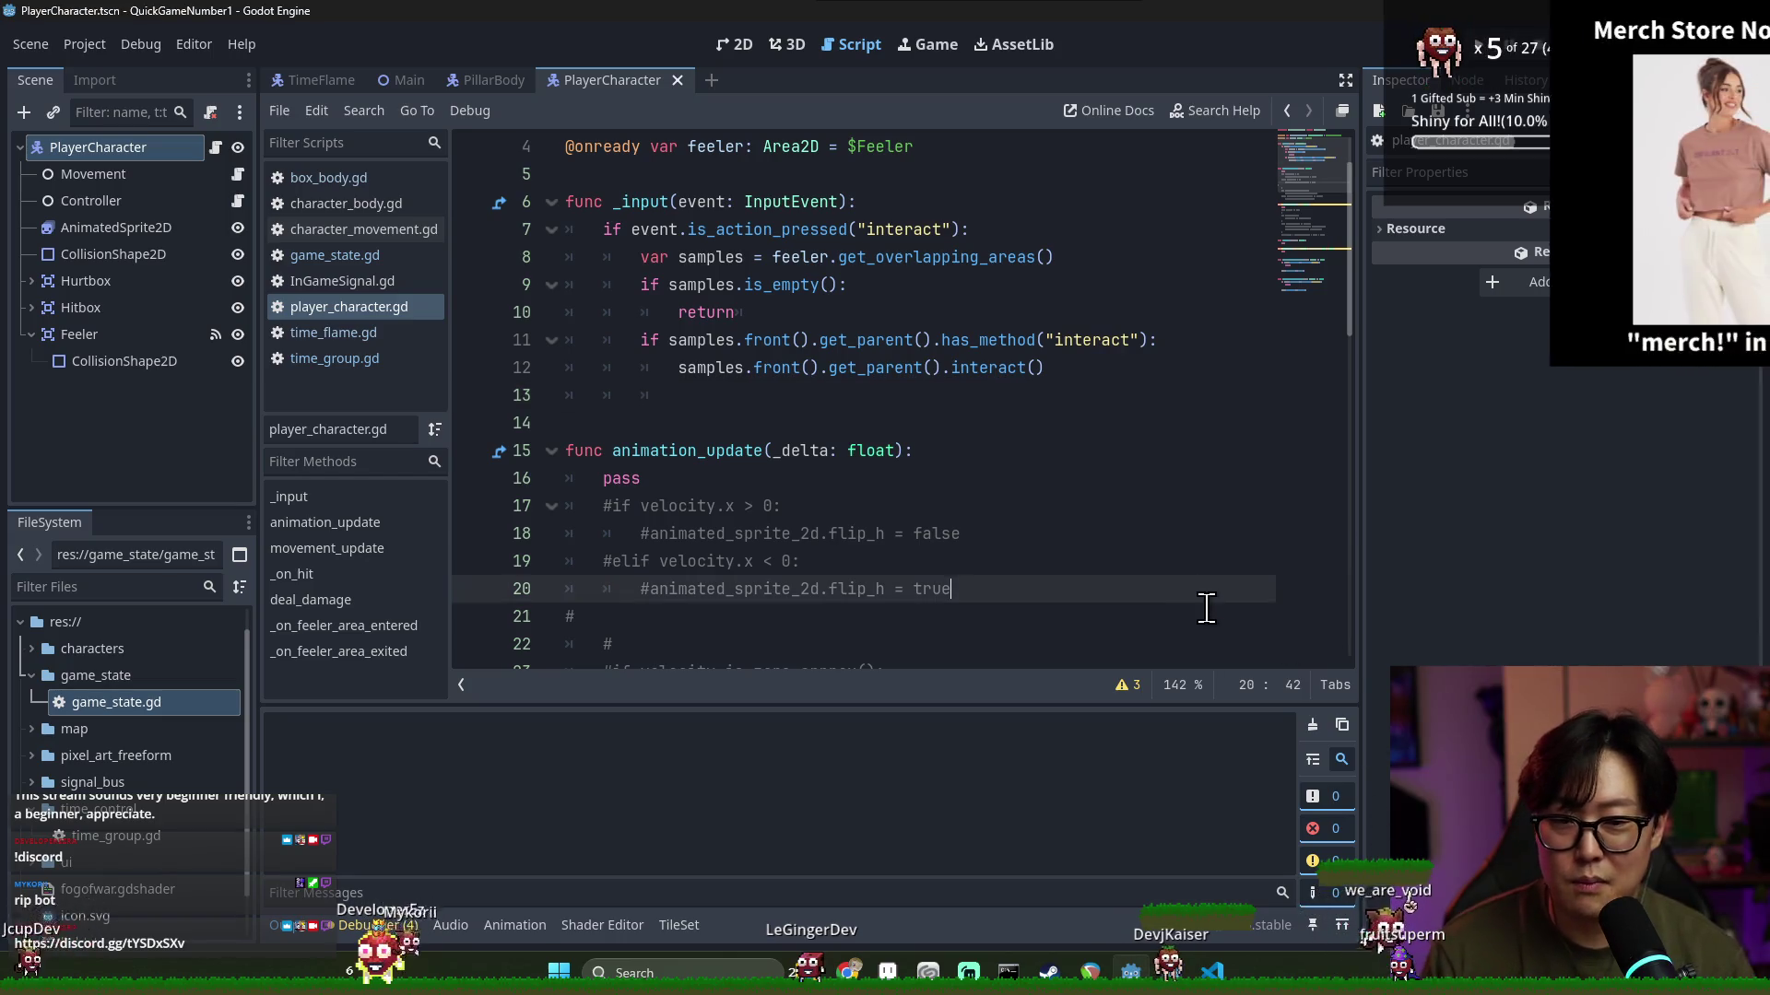
click(907, 405)
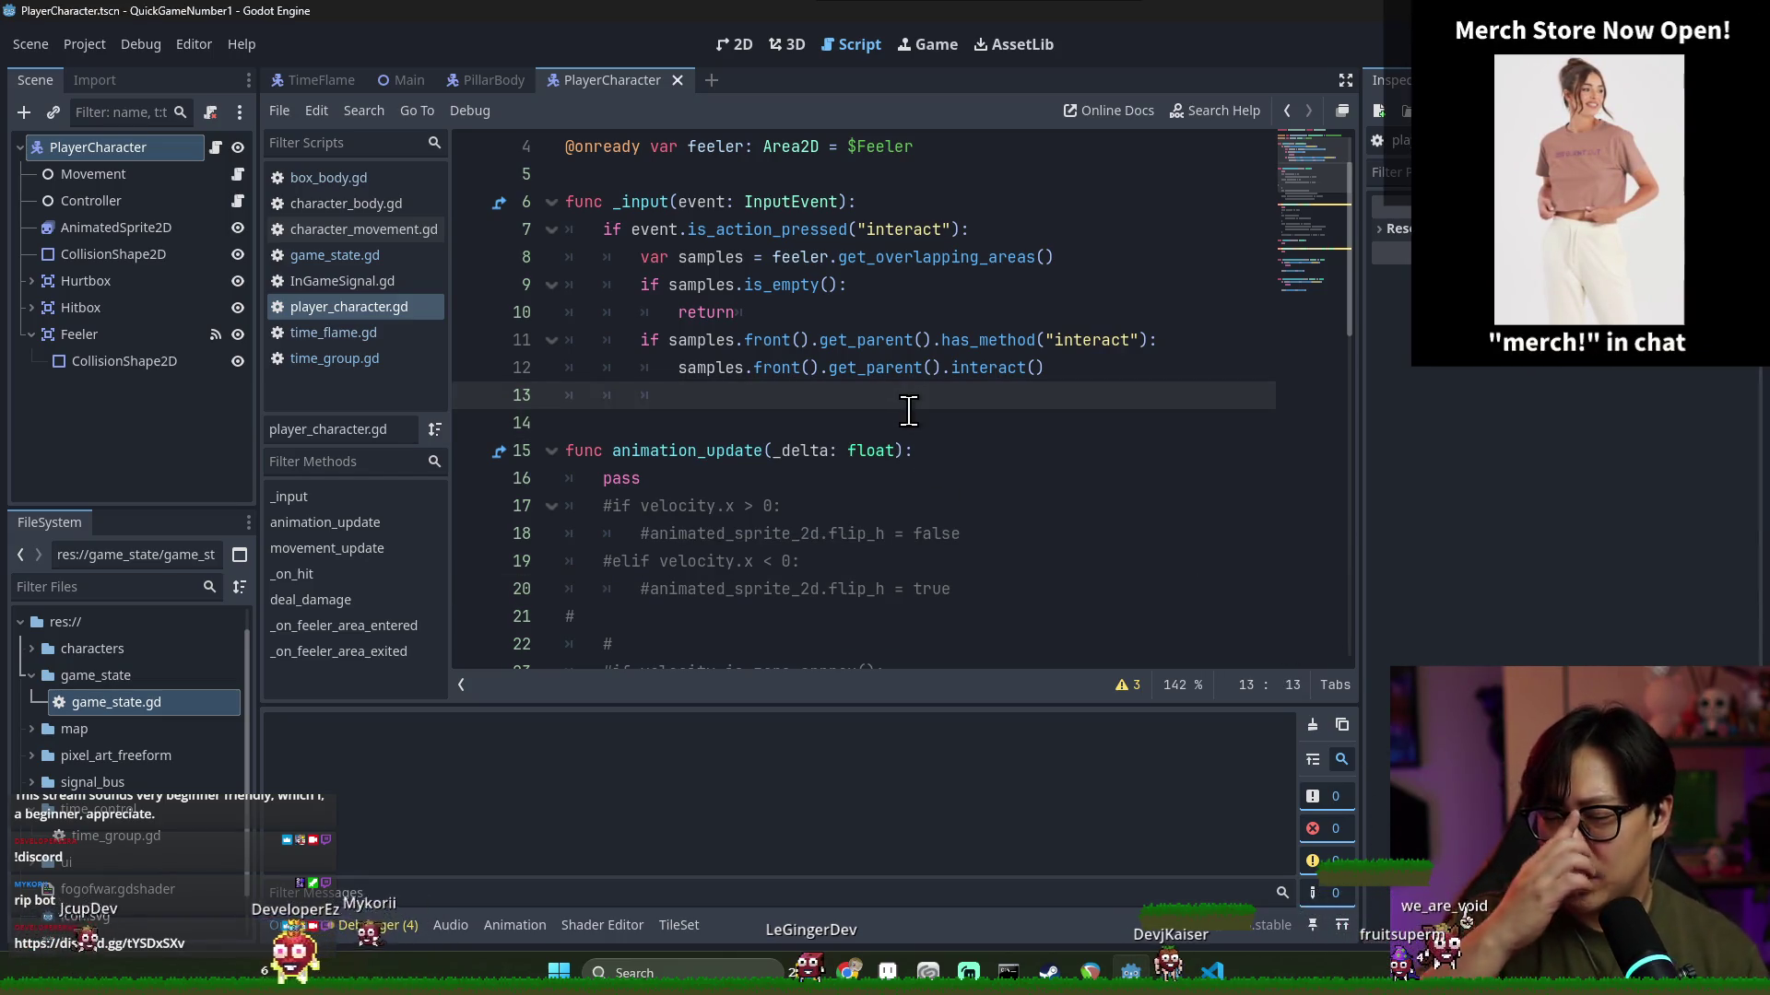
key(BackSpace)
key(BackSpace)
key(BackSpace)
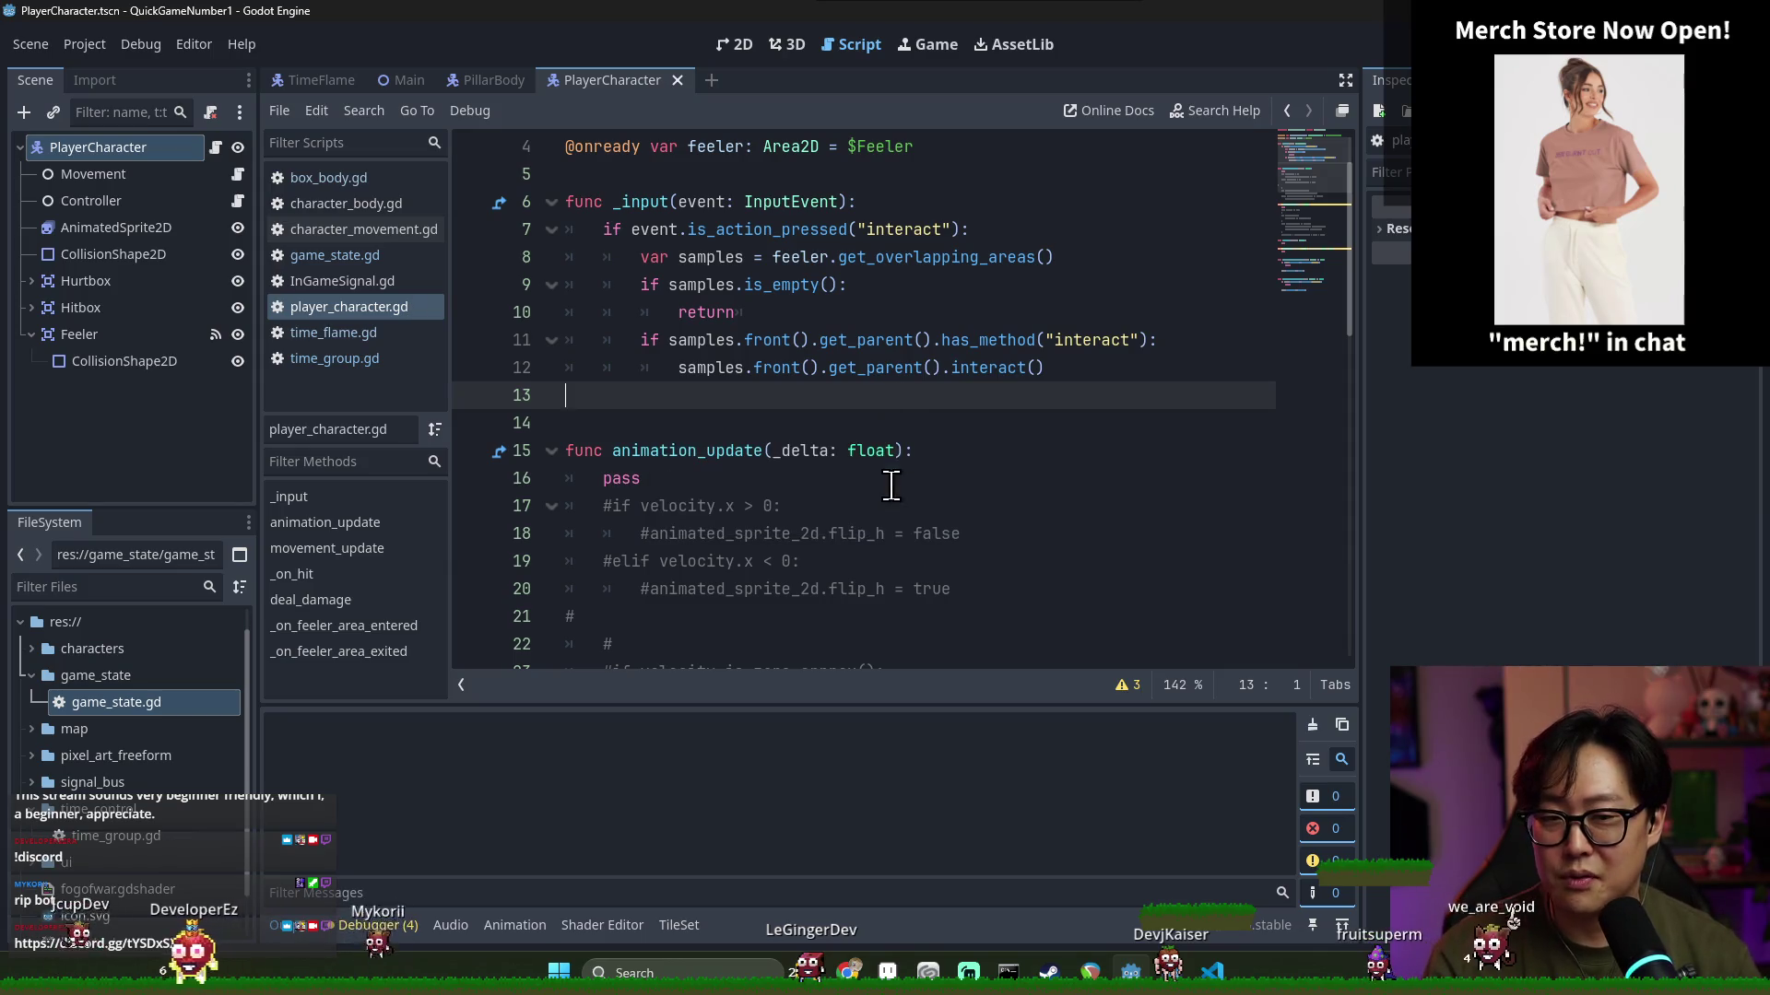
scroll(811, 428, up, 1)
scroll(738, 456, down, 4)
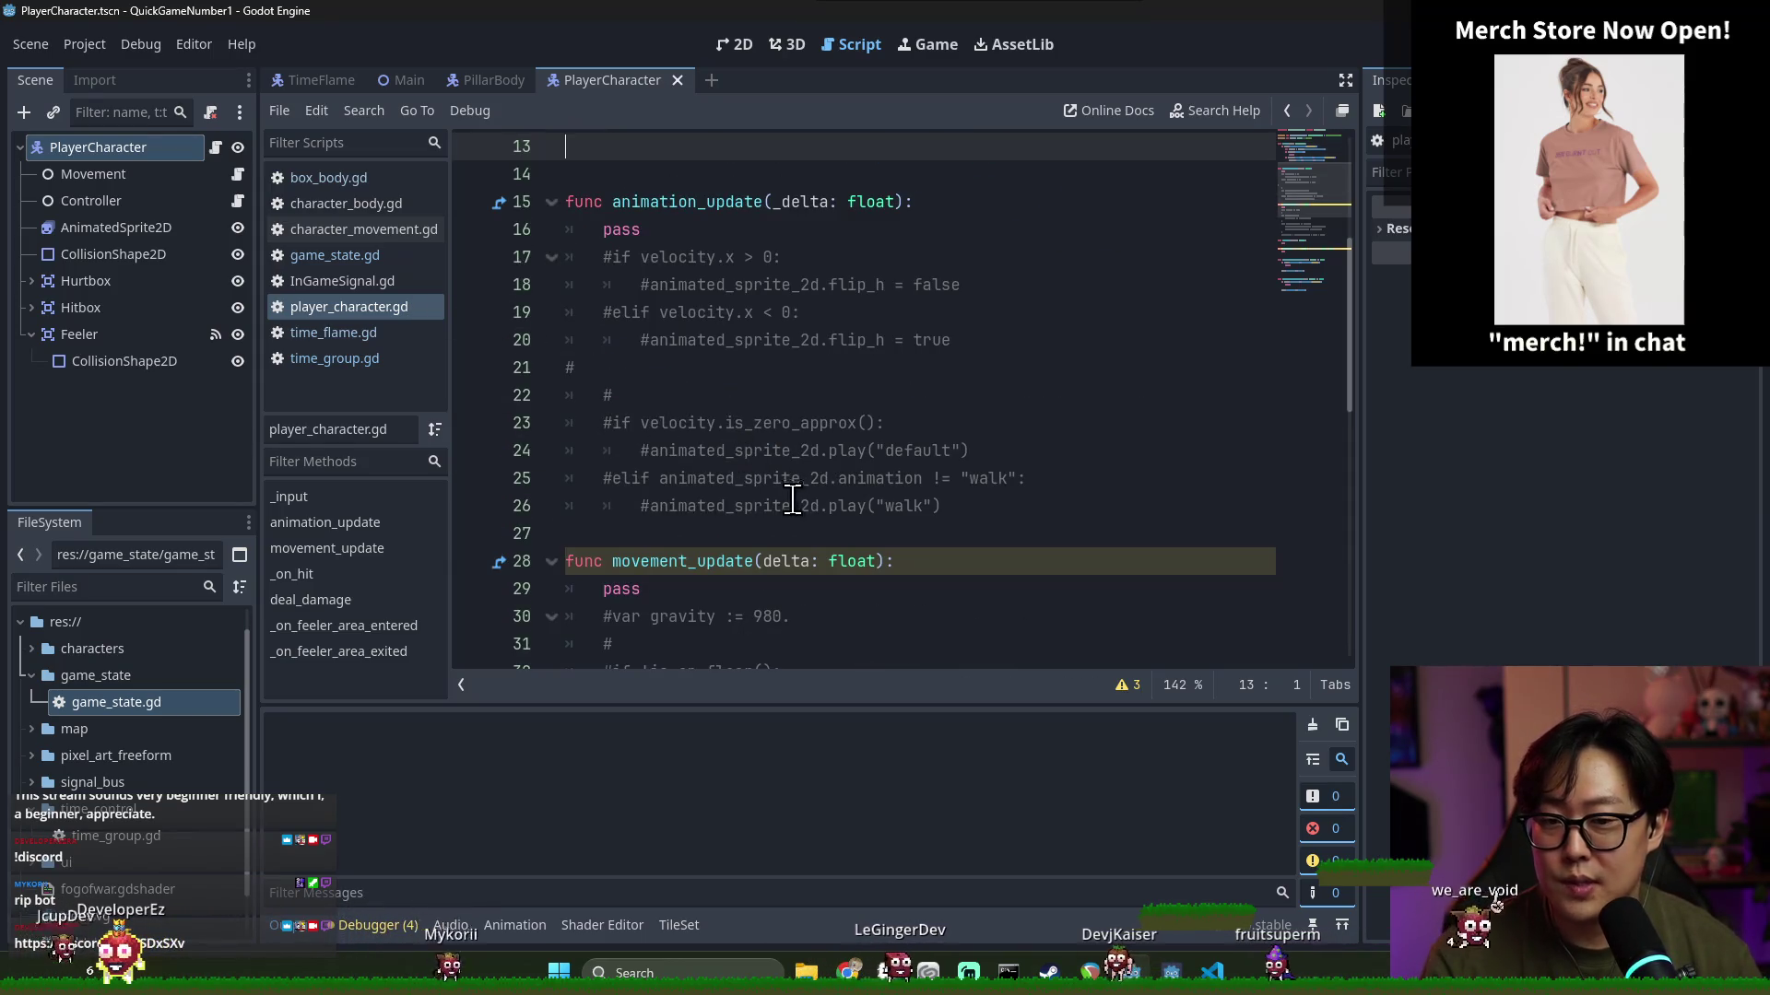
scroll(792, 499, down, 2)
Step: Bring the Aseprite Sprite-0006 drawing to the front
key(alt+Tab)
click(643, 452)
key(alt+Tab)
click(496, 594)
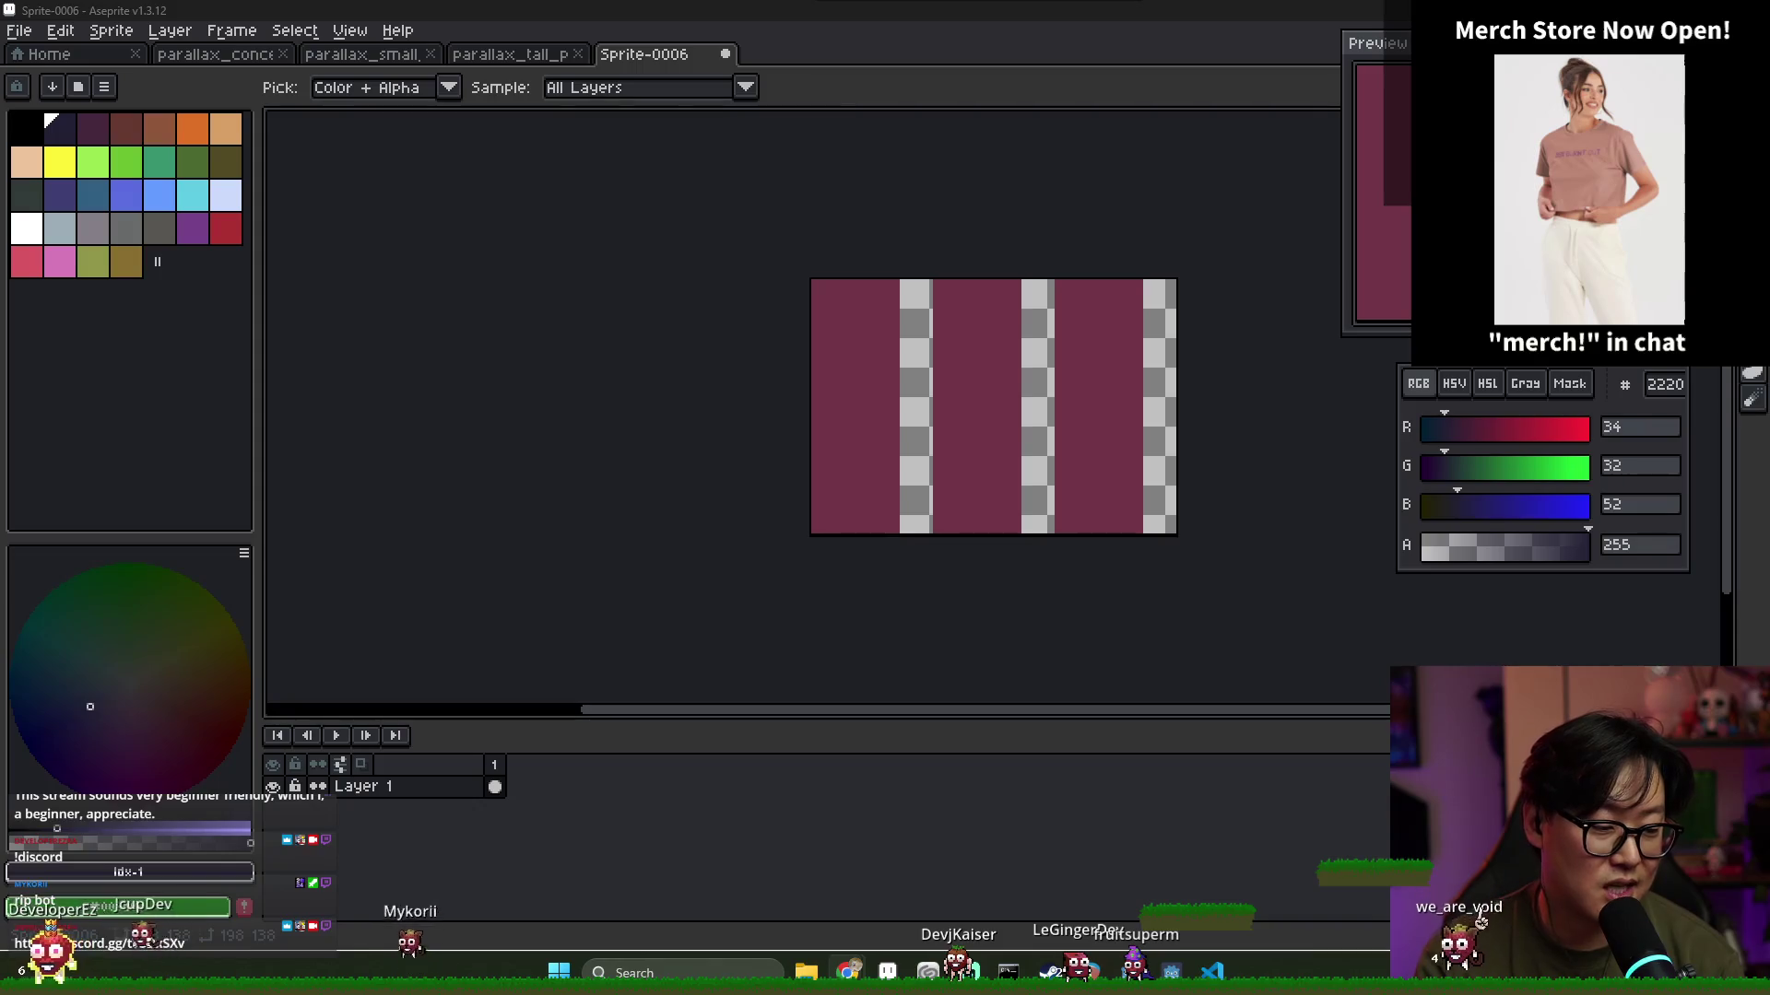
Step: Close the parallax_concept_v1, small_shelf and tall_pillars documents, then close Sprite-0006 choosing to save it
key(m)
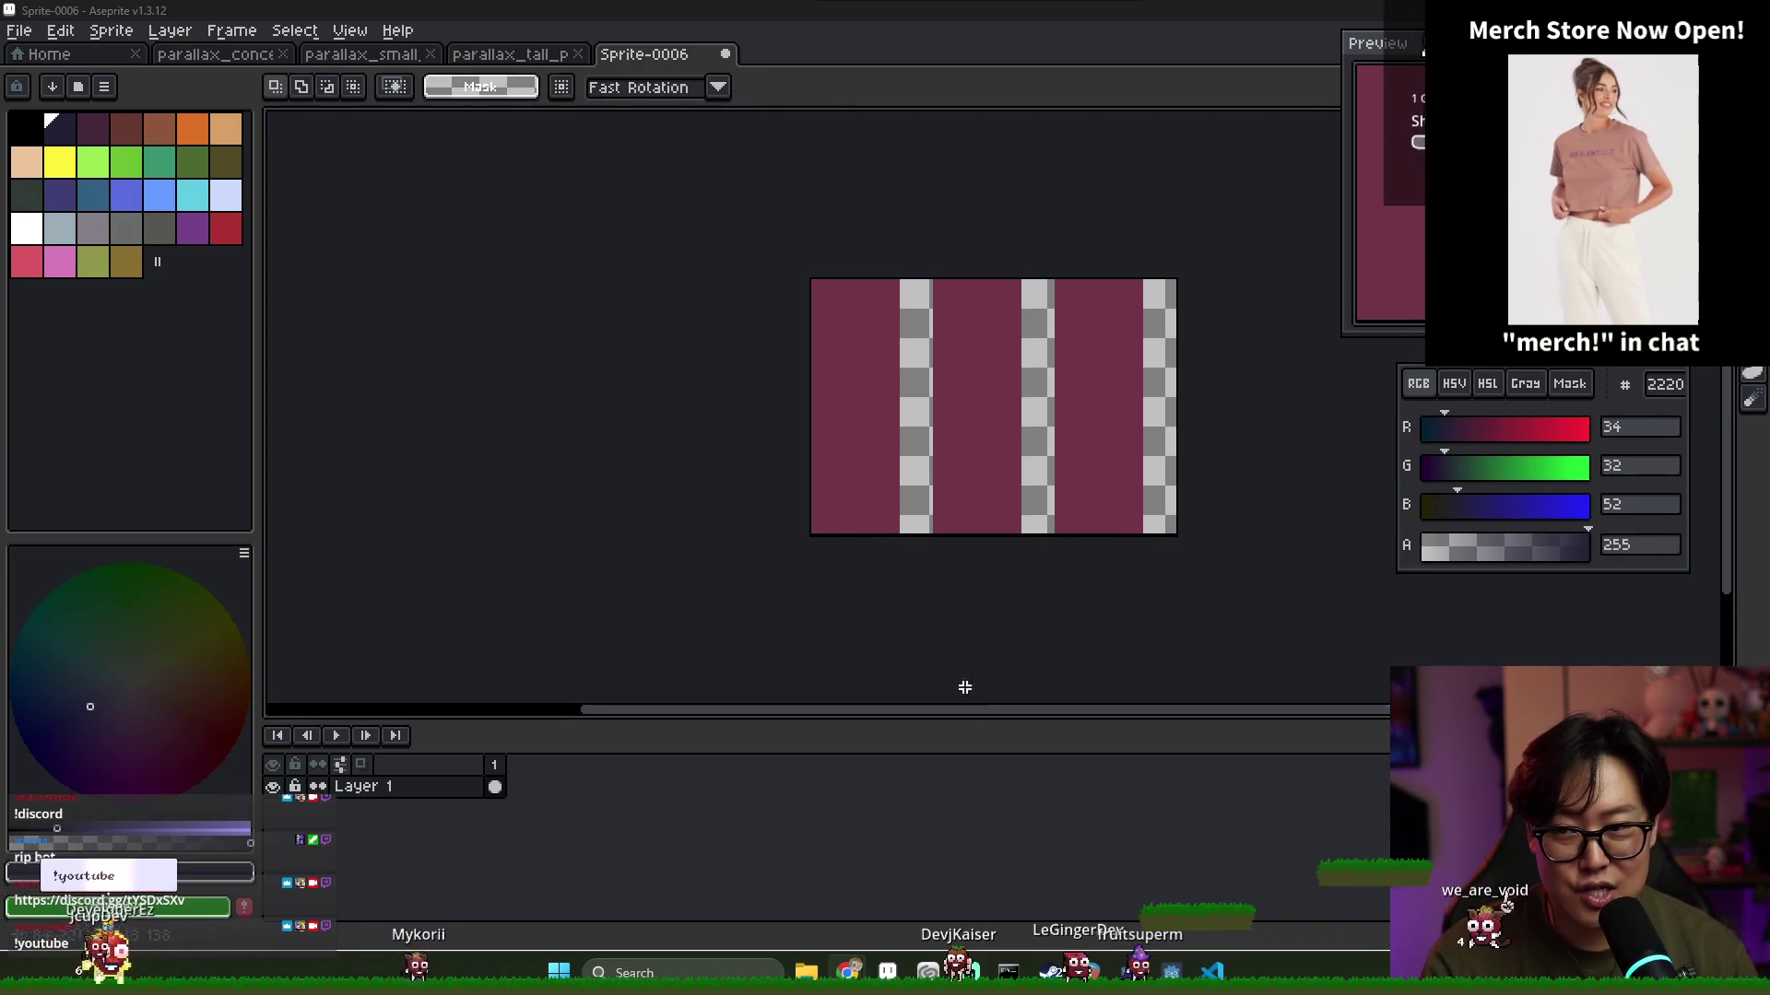
click(217, 54)
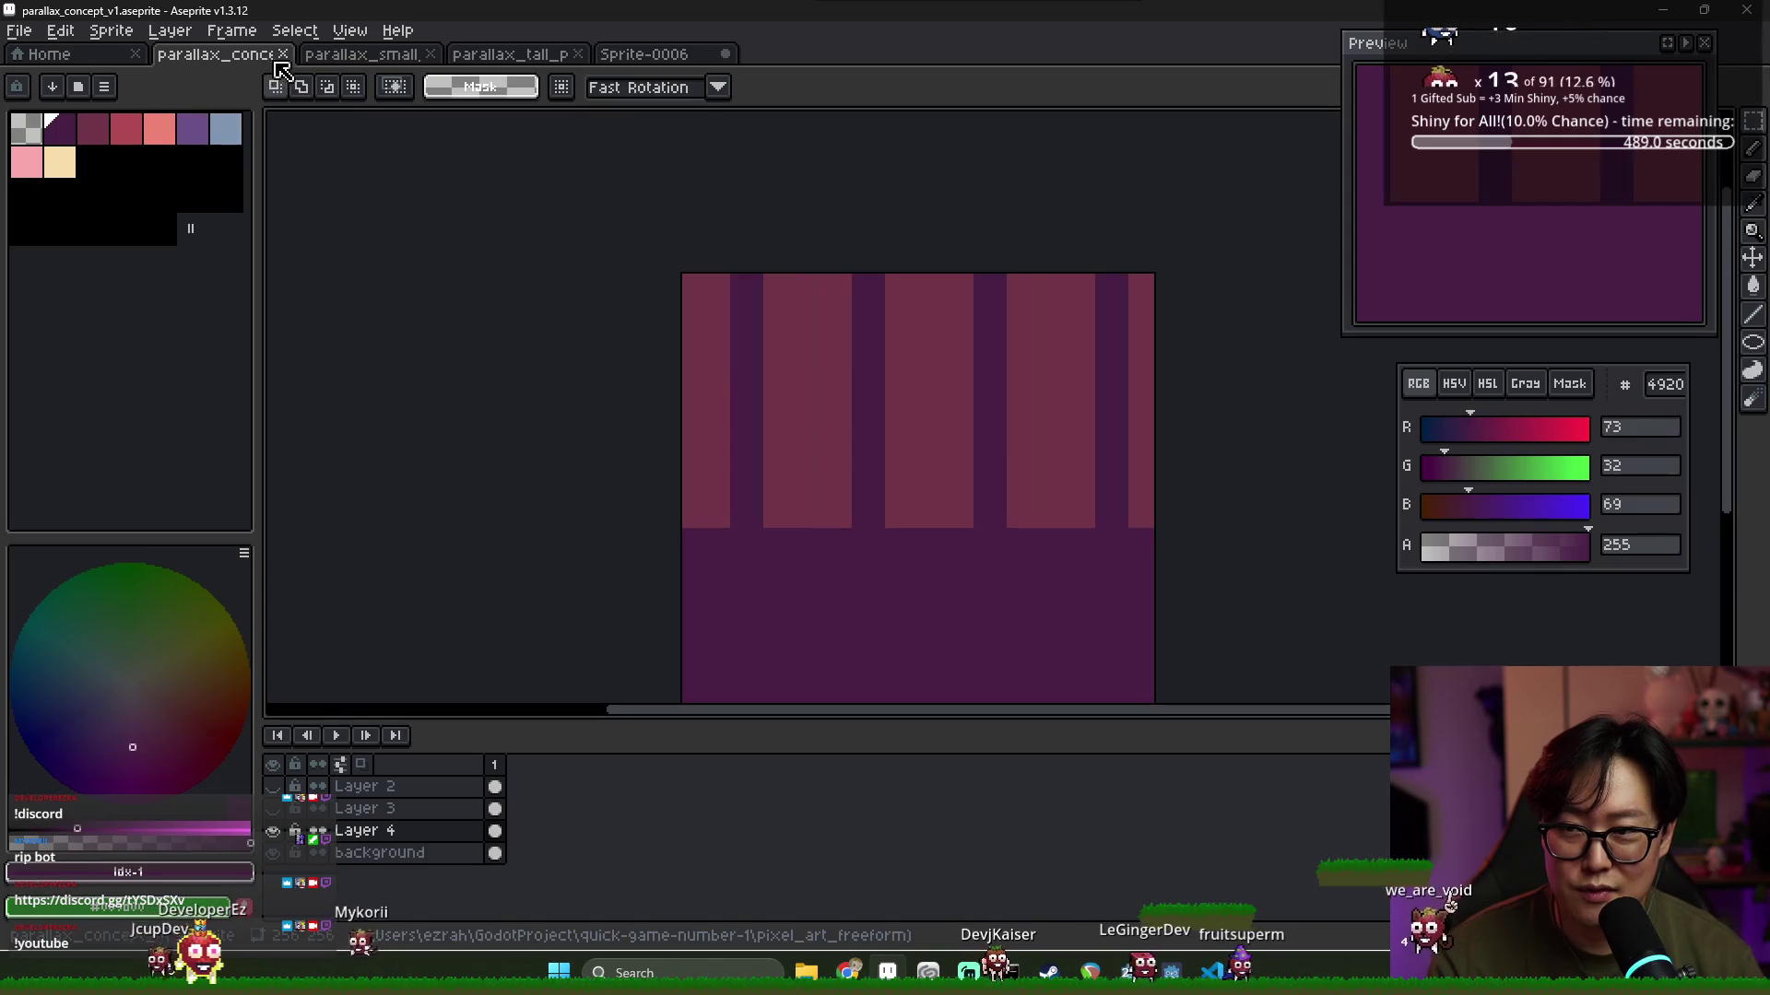
click(283, 53)
click(279, 59)
click(284, 59)
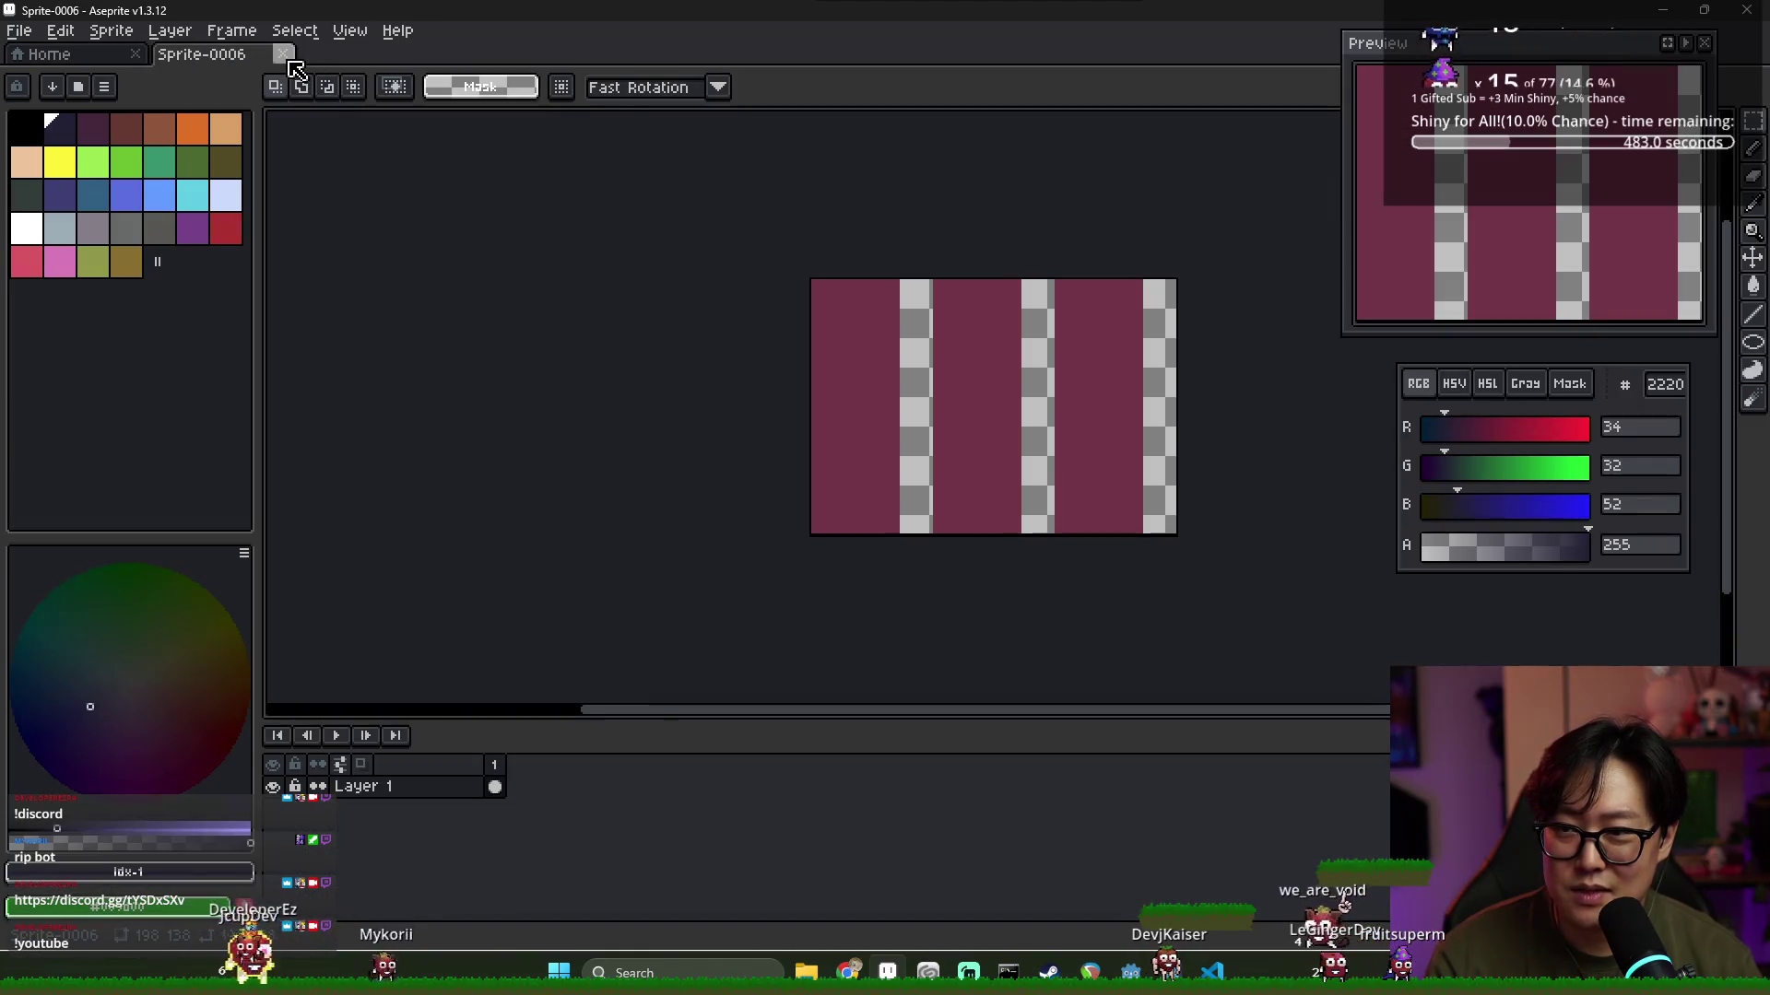
click(286, 57)
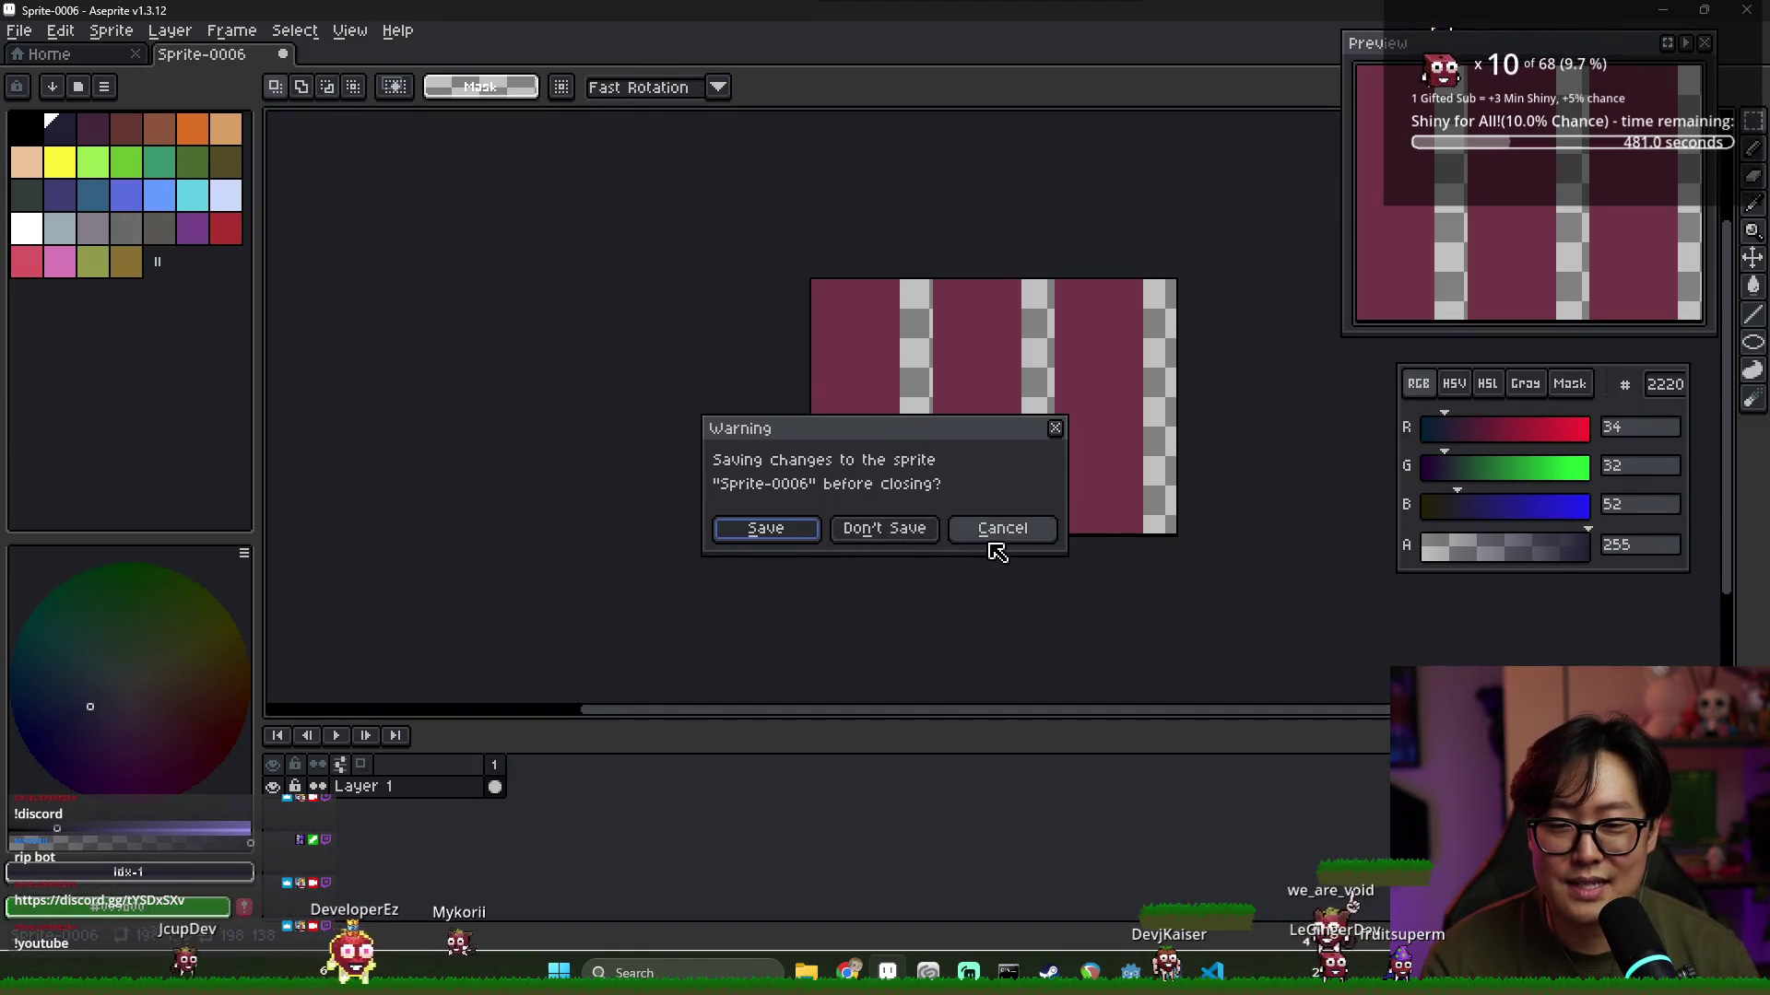
key(Return)
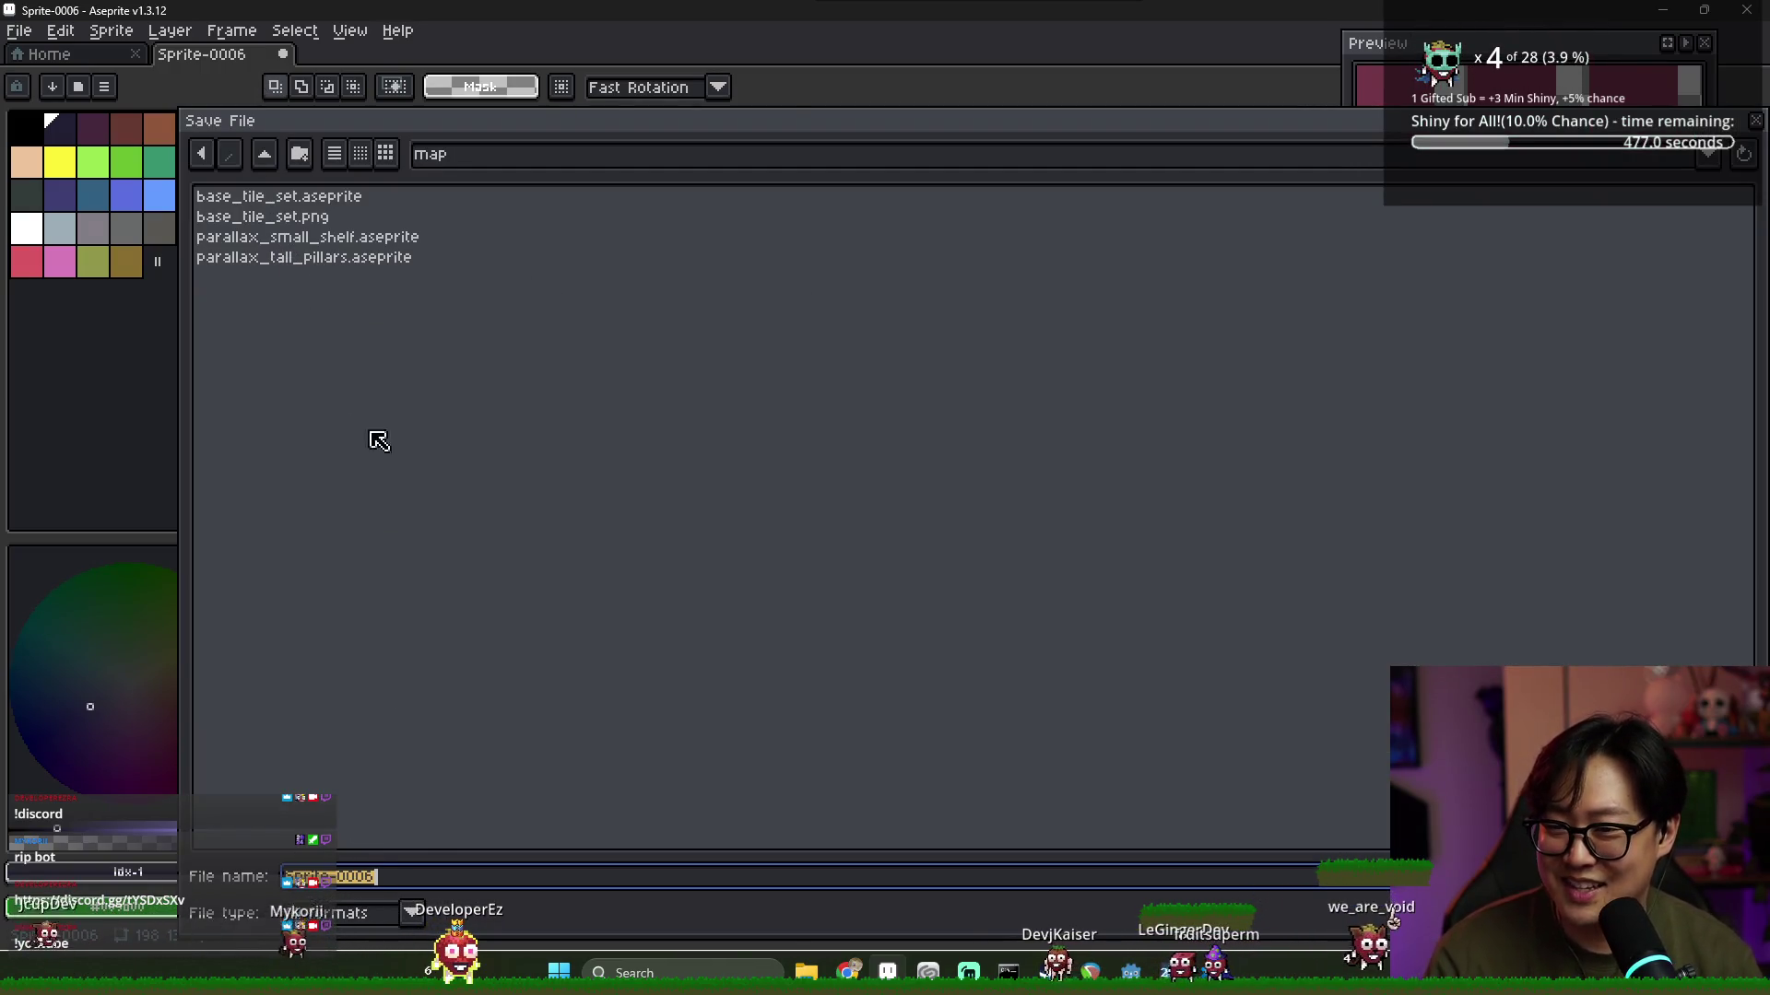
Step: Save the sprite as parallax_far_back_shadow and confirm the Save As name and folder
text(parallax_)
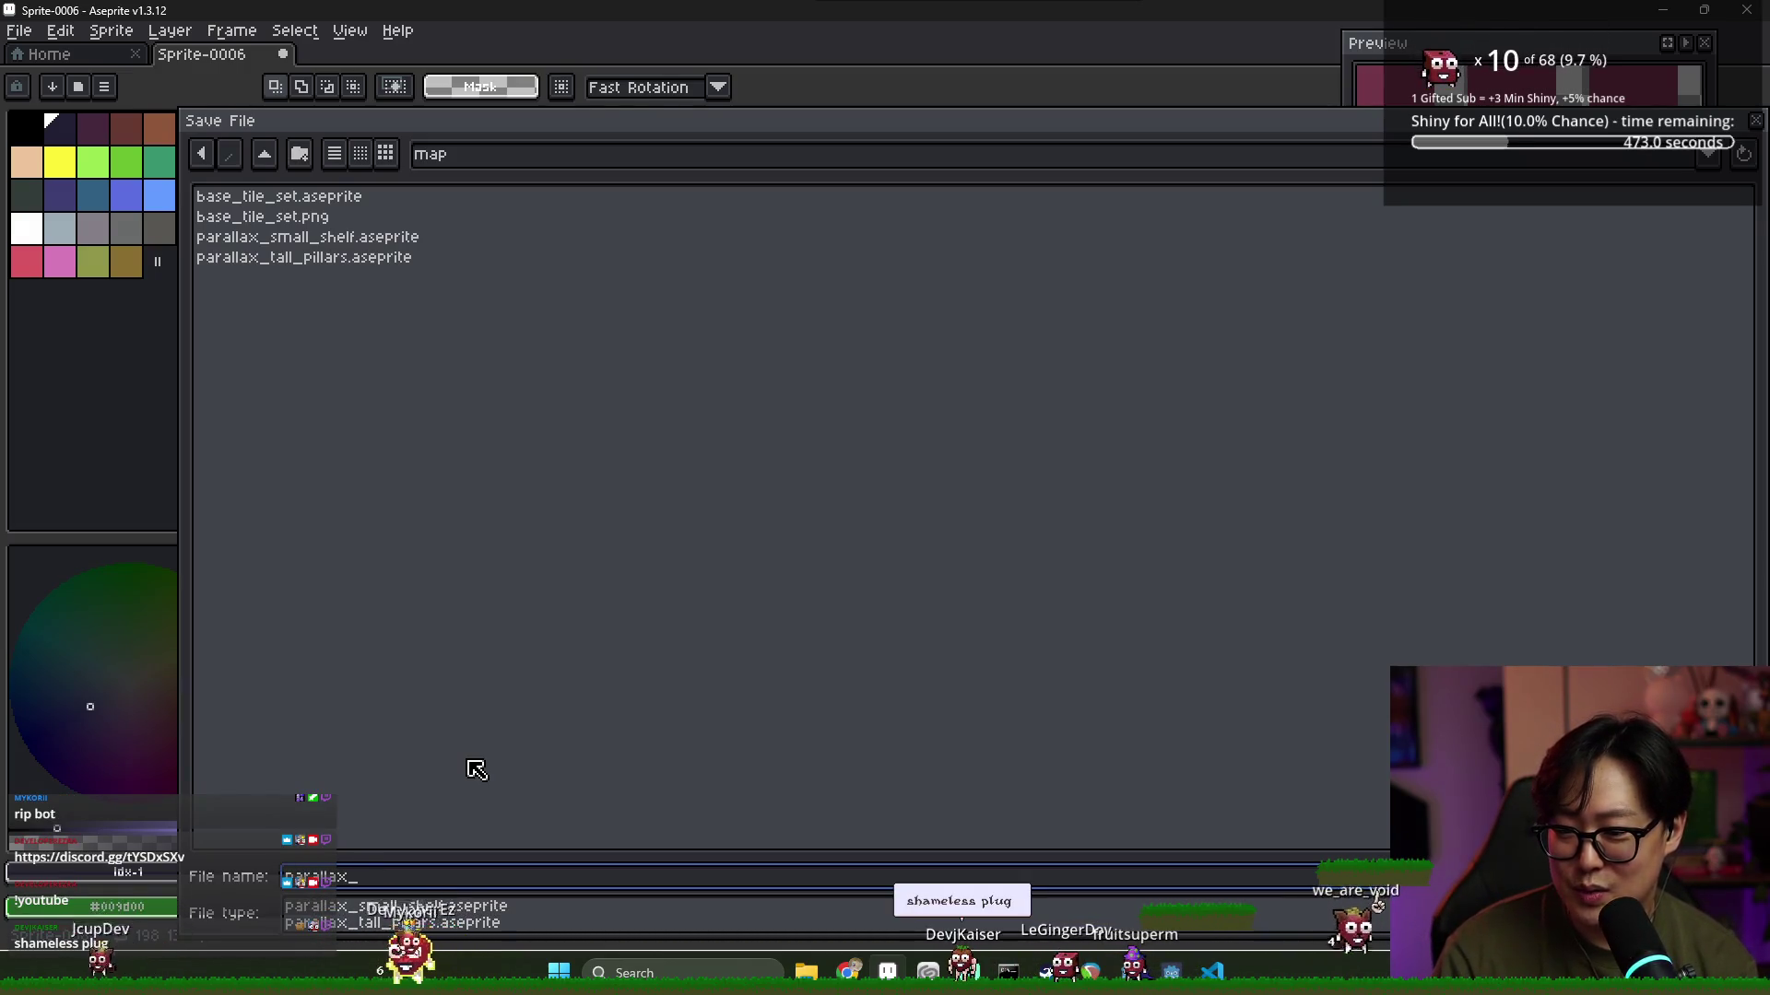
text(far_back)
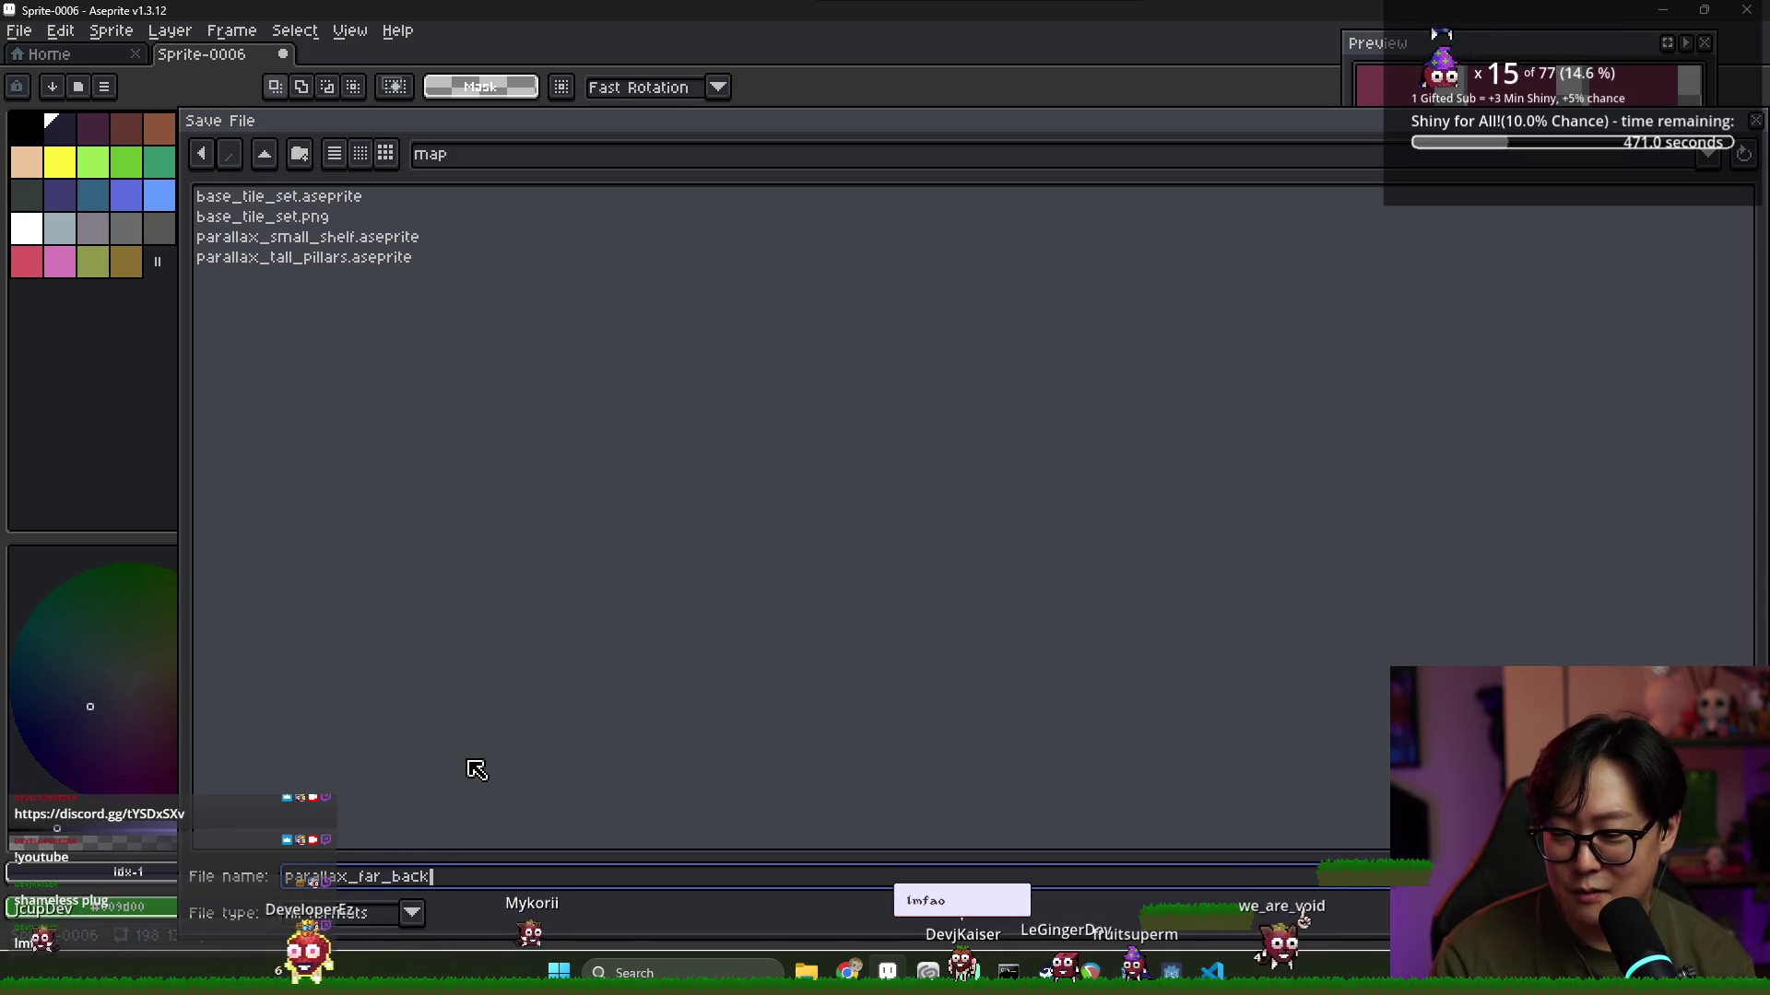
text(_shadow)
key(Return)
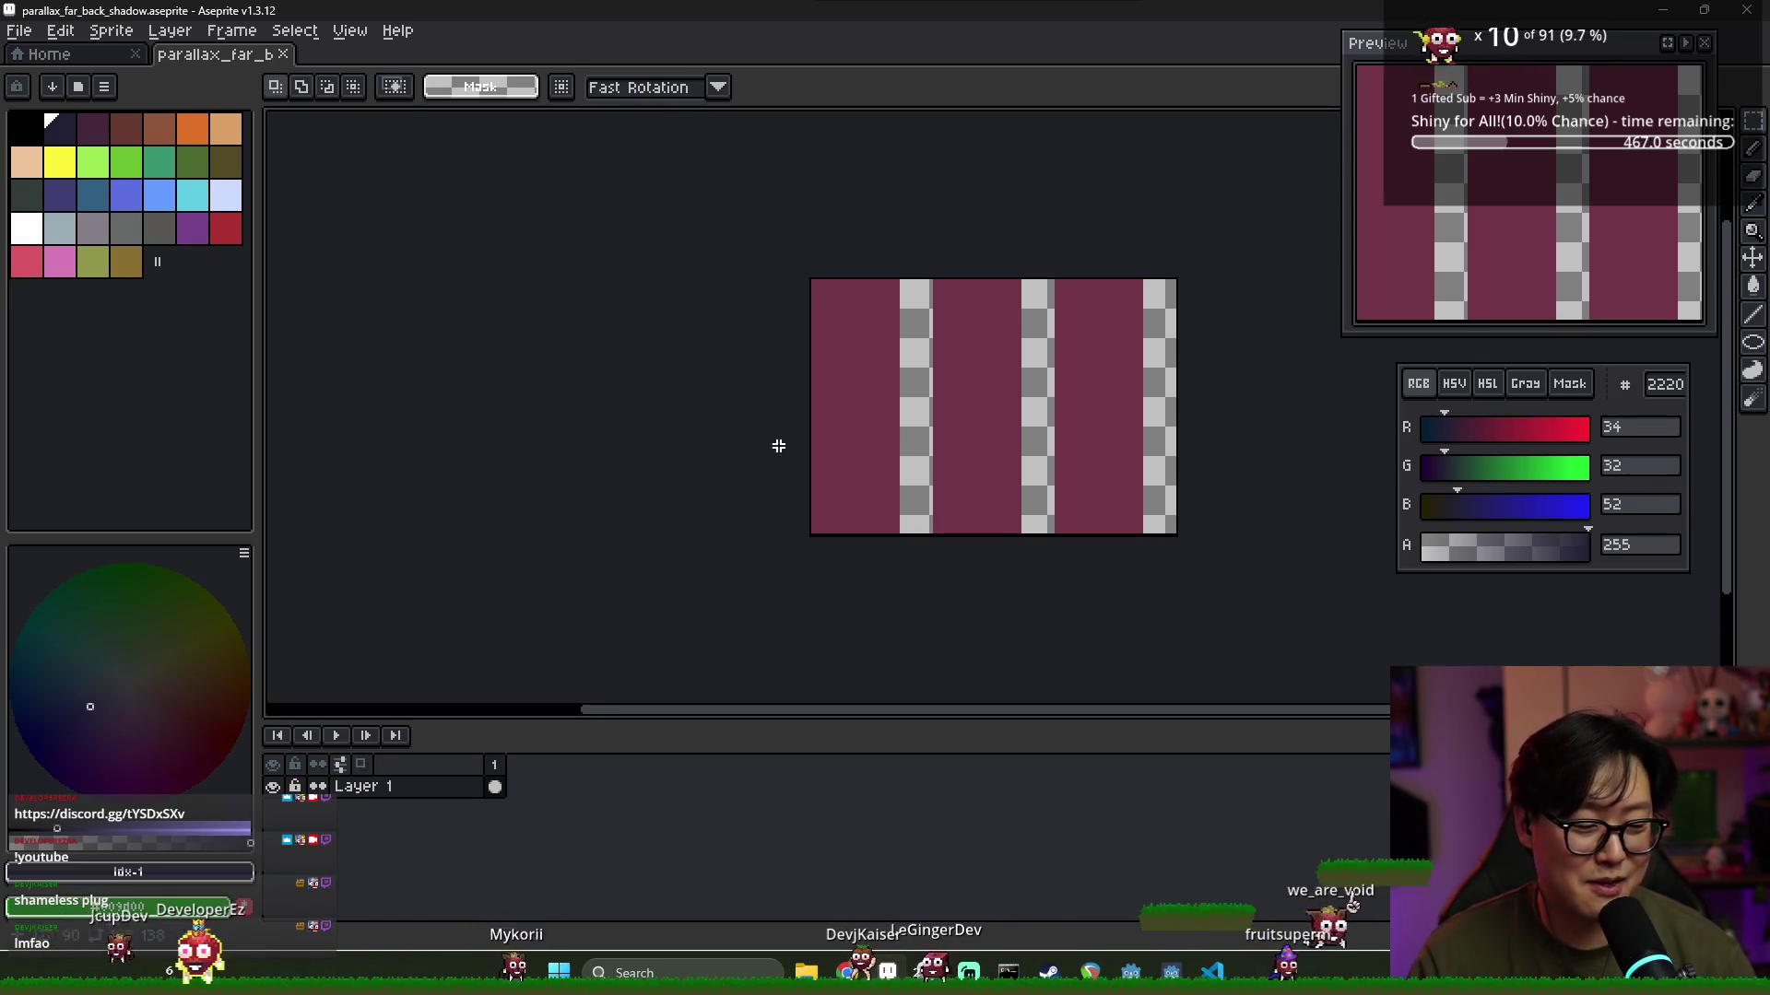
click(18, 30)
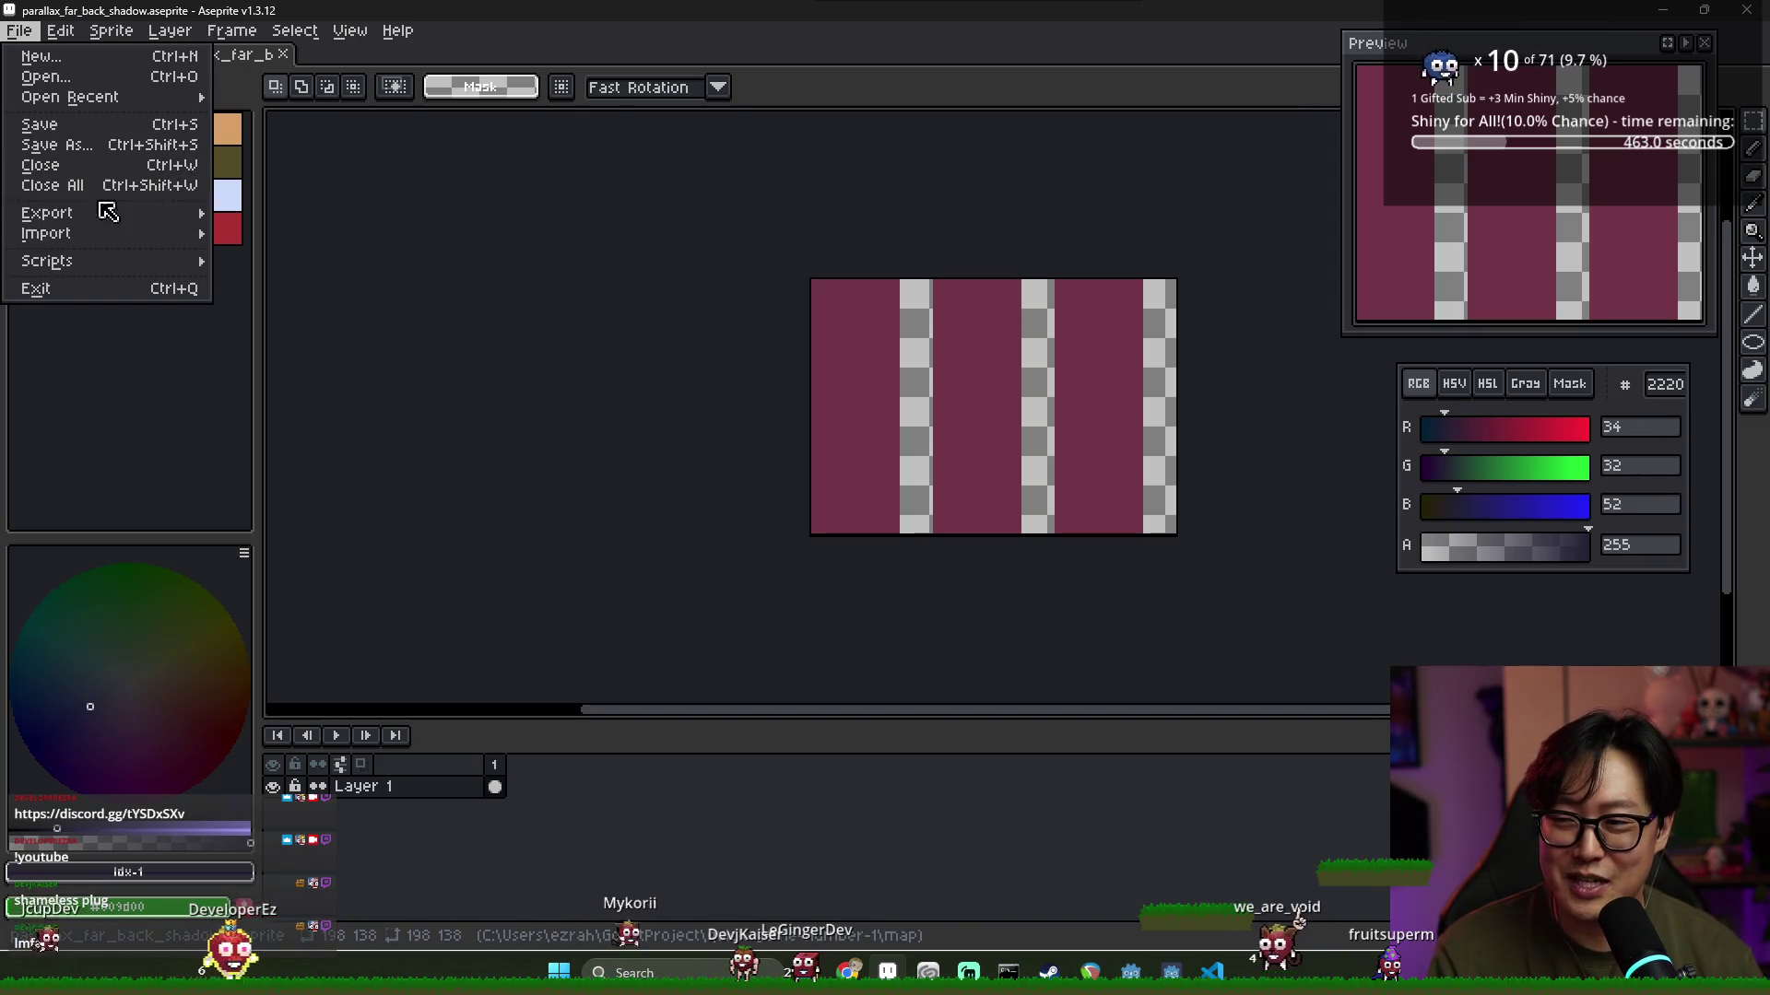
click(55, 144)
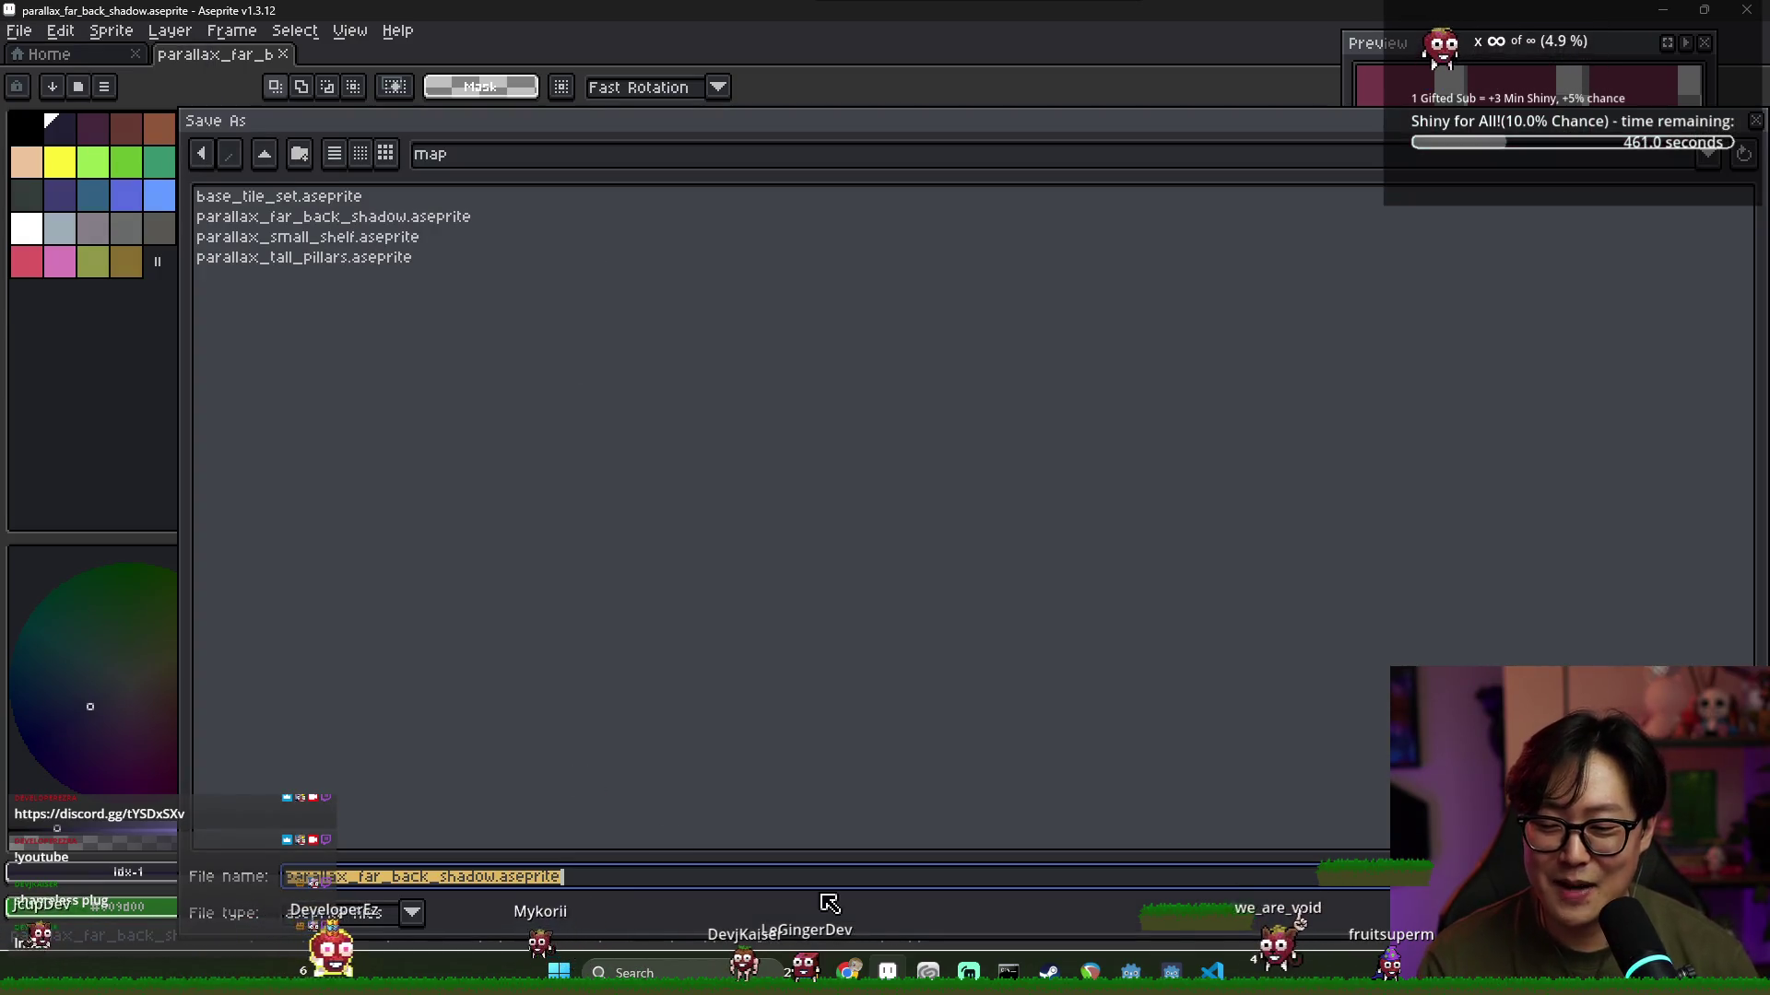
key(Escape)
Step: Export the sprite sheet to parallax_far_back_shadow.png
click(19, 30)
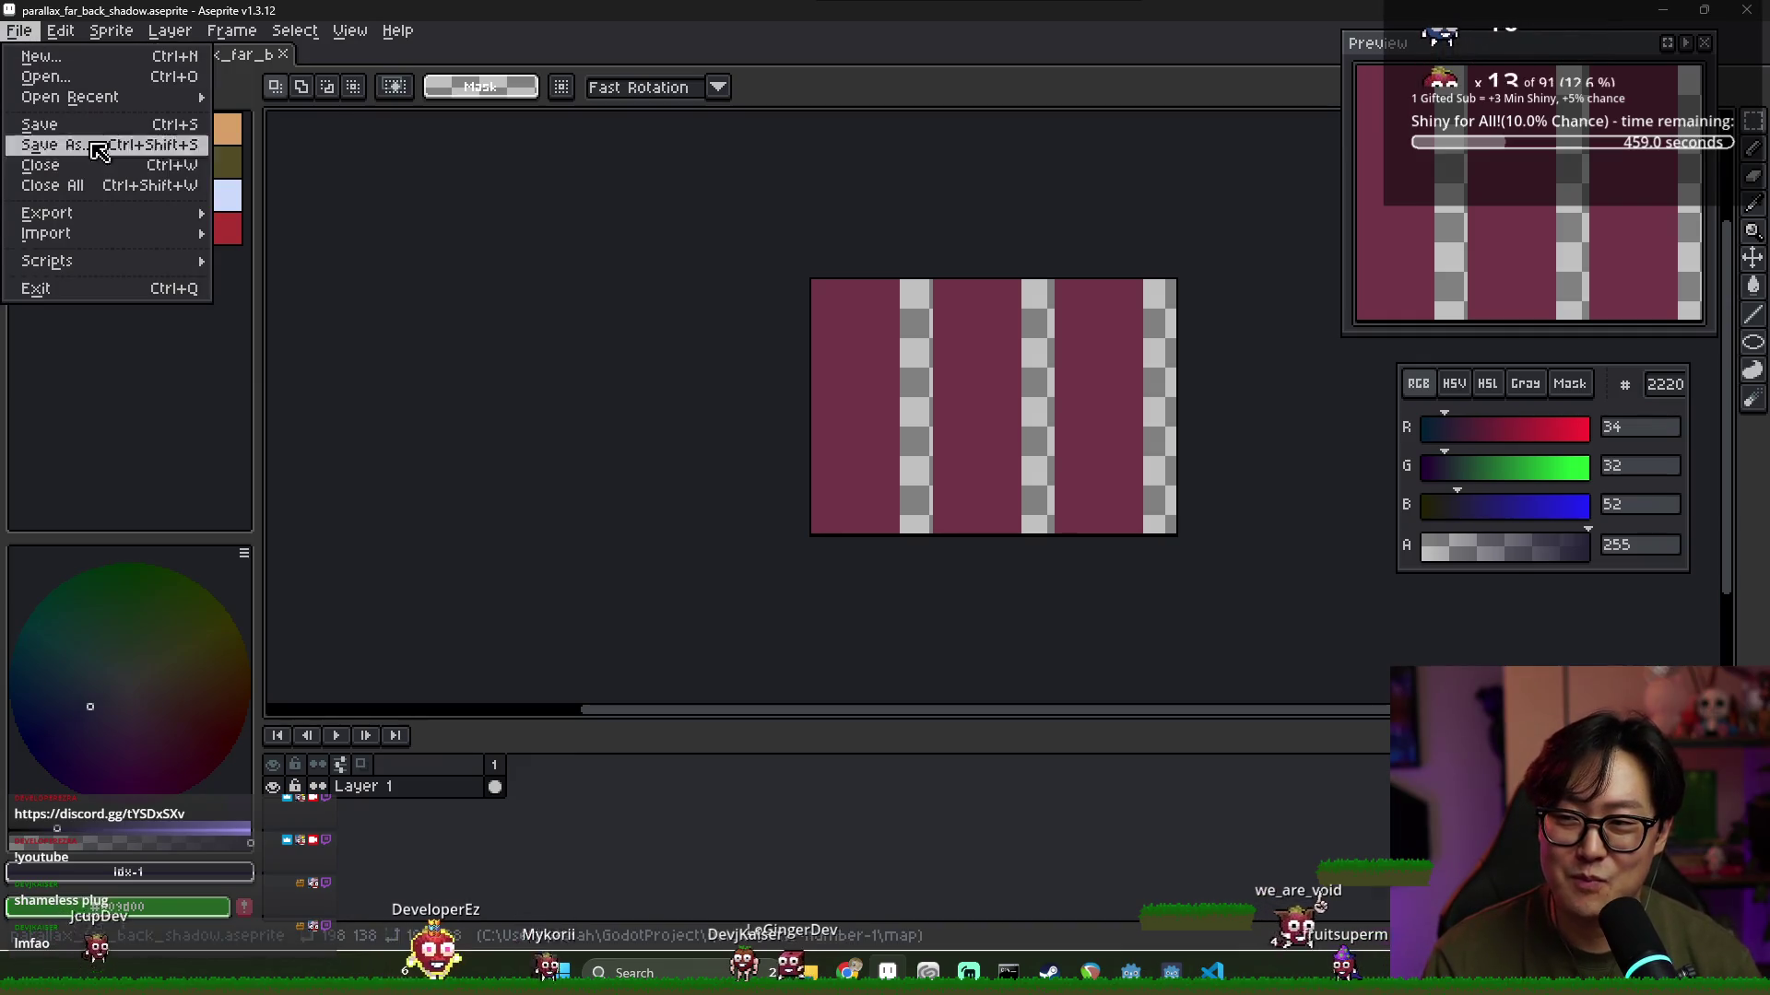
mouse_move(110, 219)
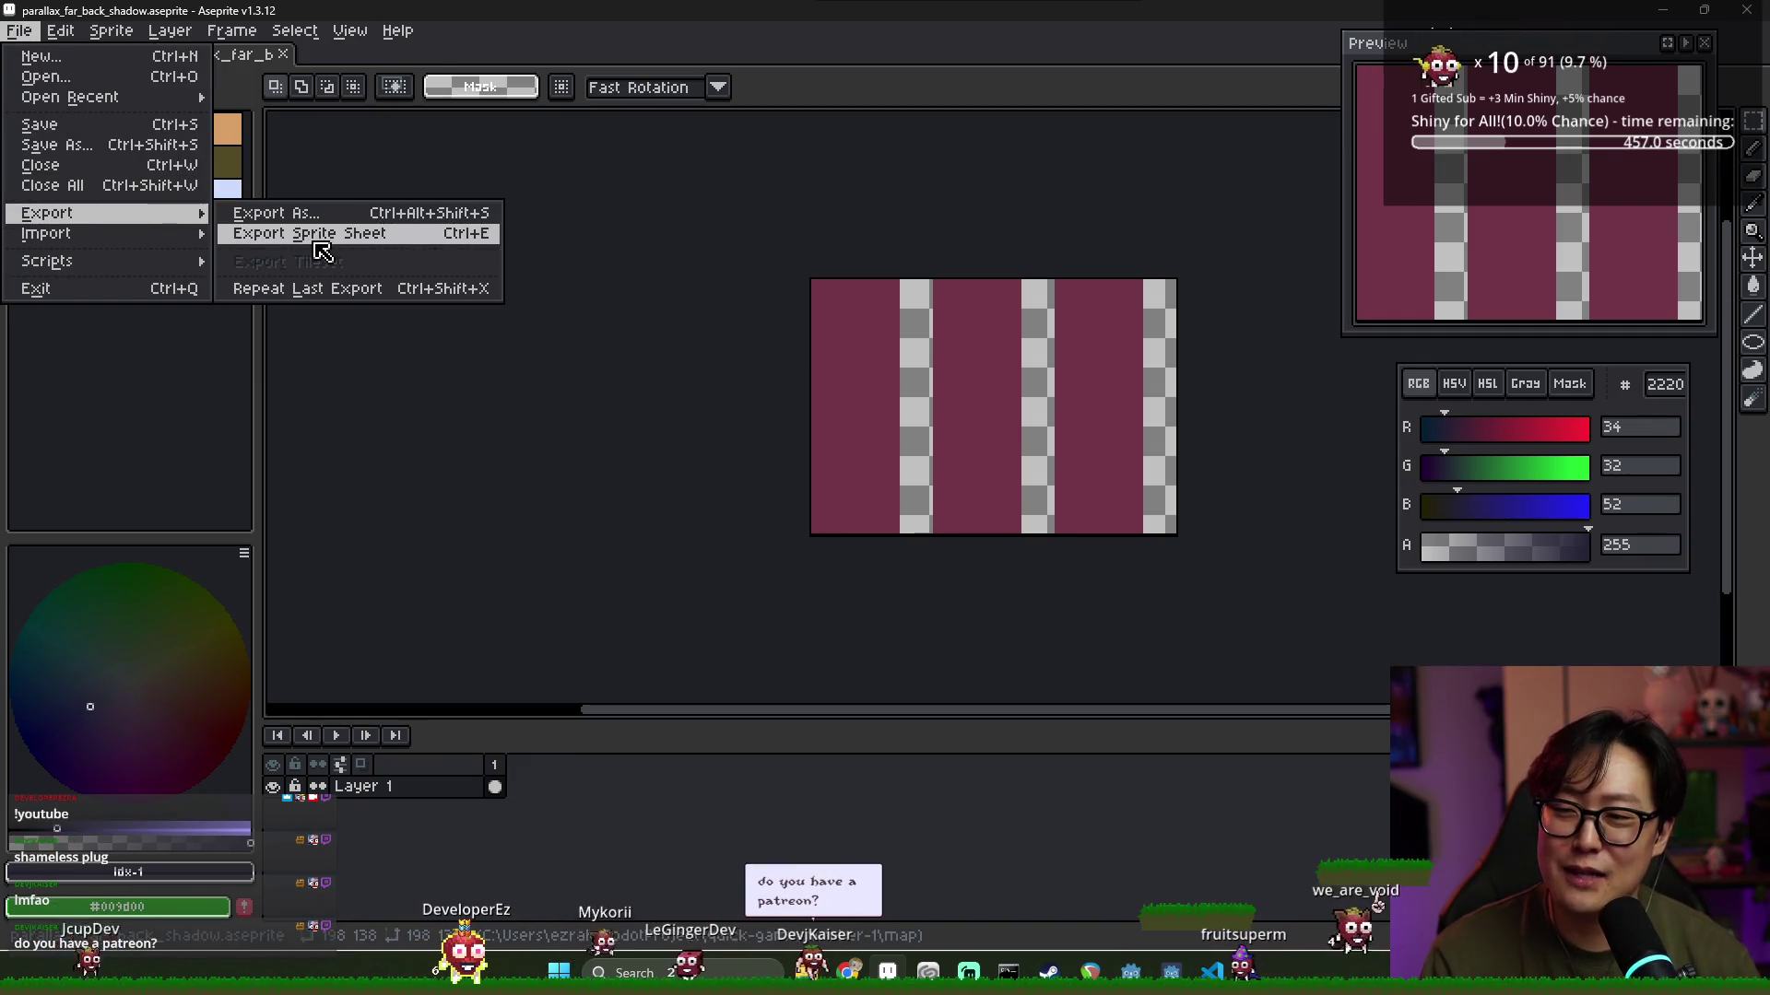
click(318, 242)
click(534, 582)
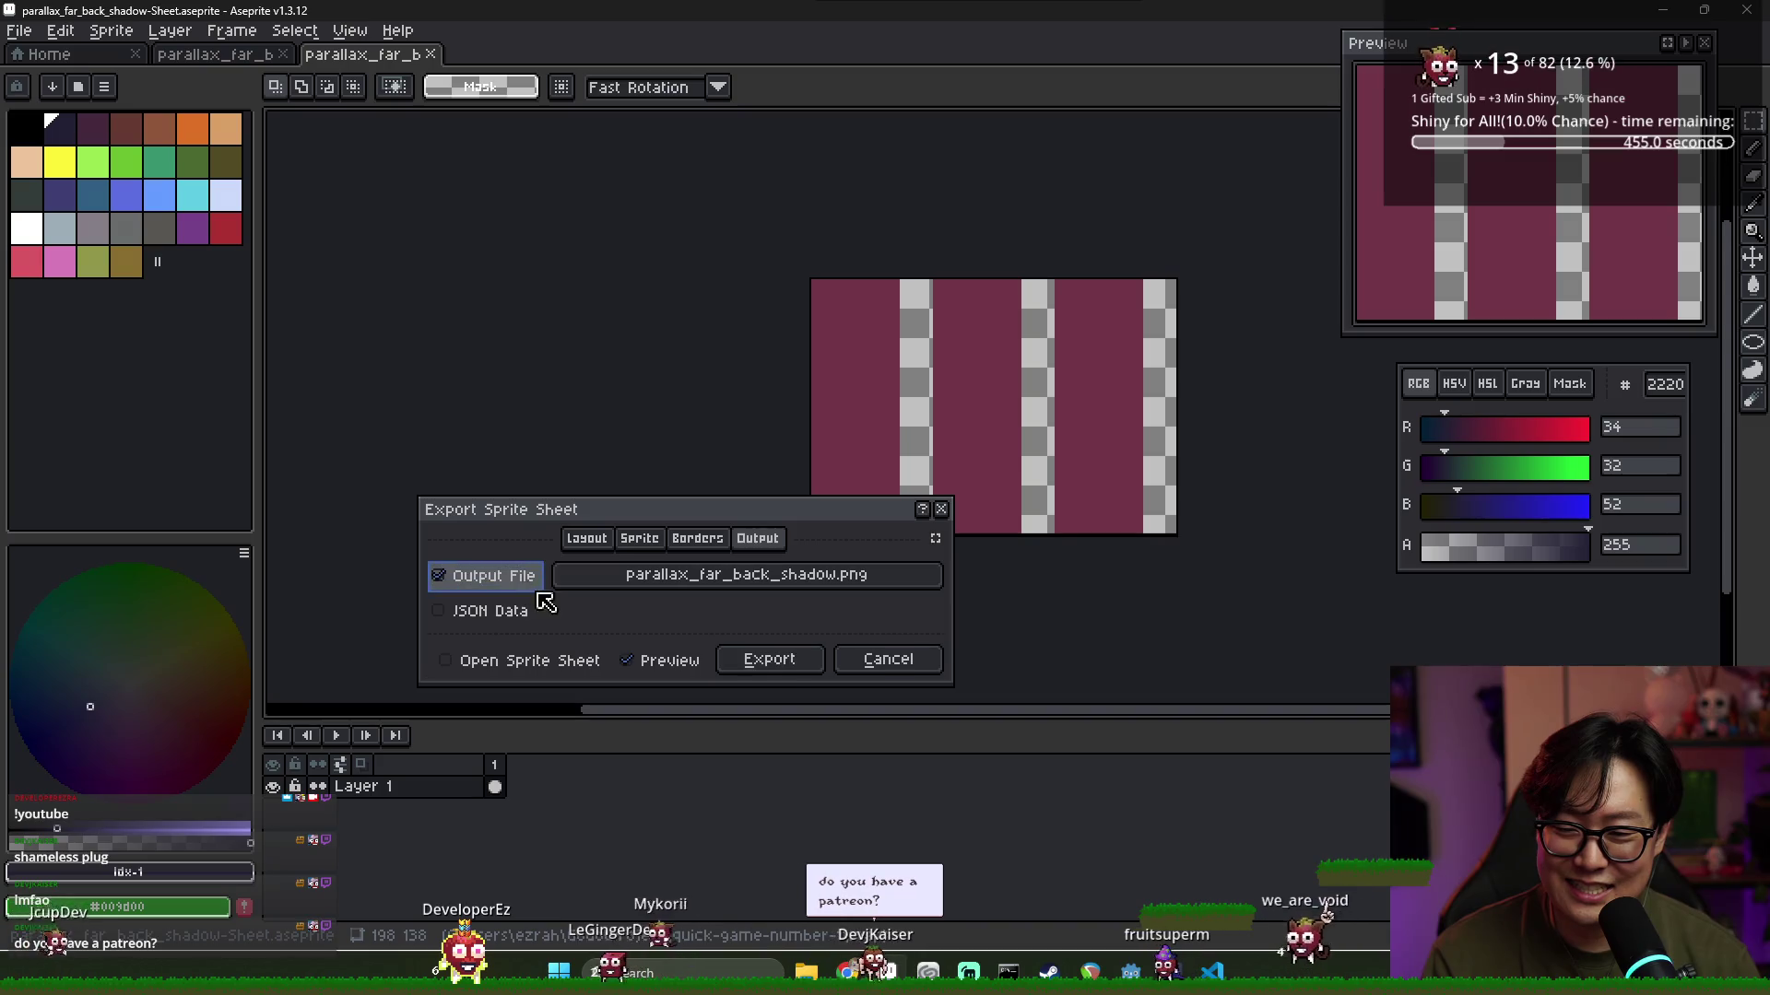
click(774, 660)
Step: Reopen parallax_far_back_shadow.aseprite from the Home page's recent files, then close it
click(23, 41)
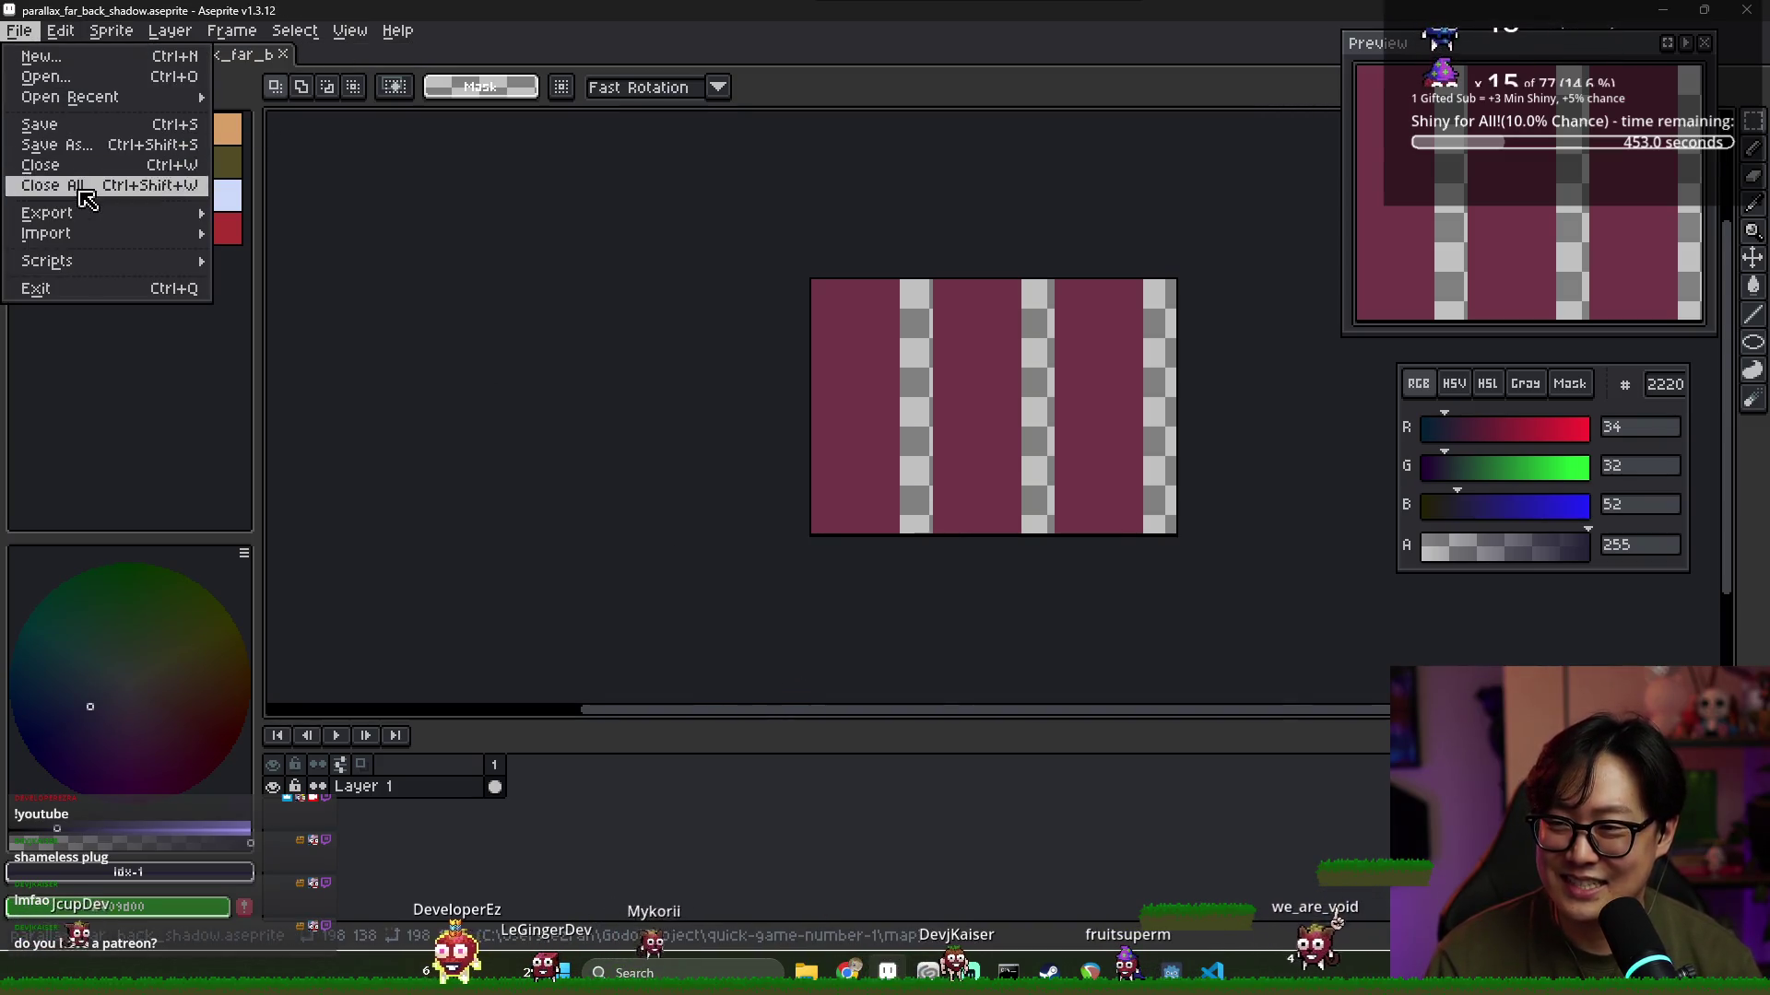
click(394, 67)
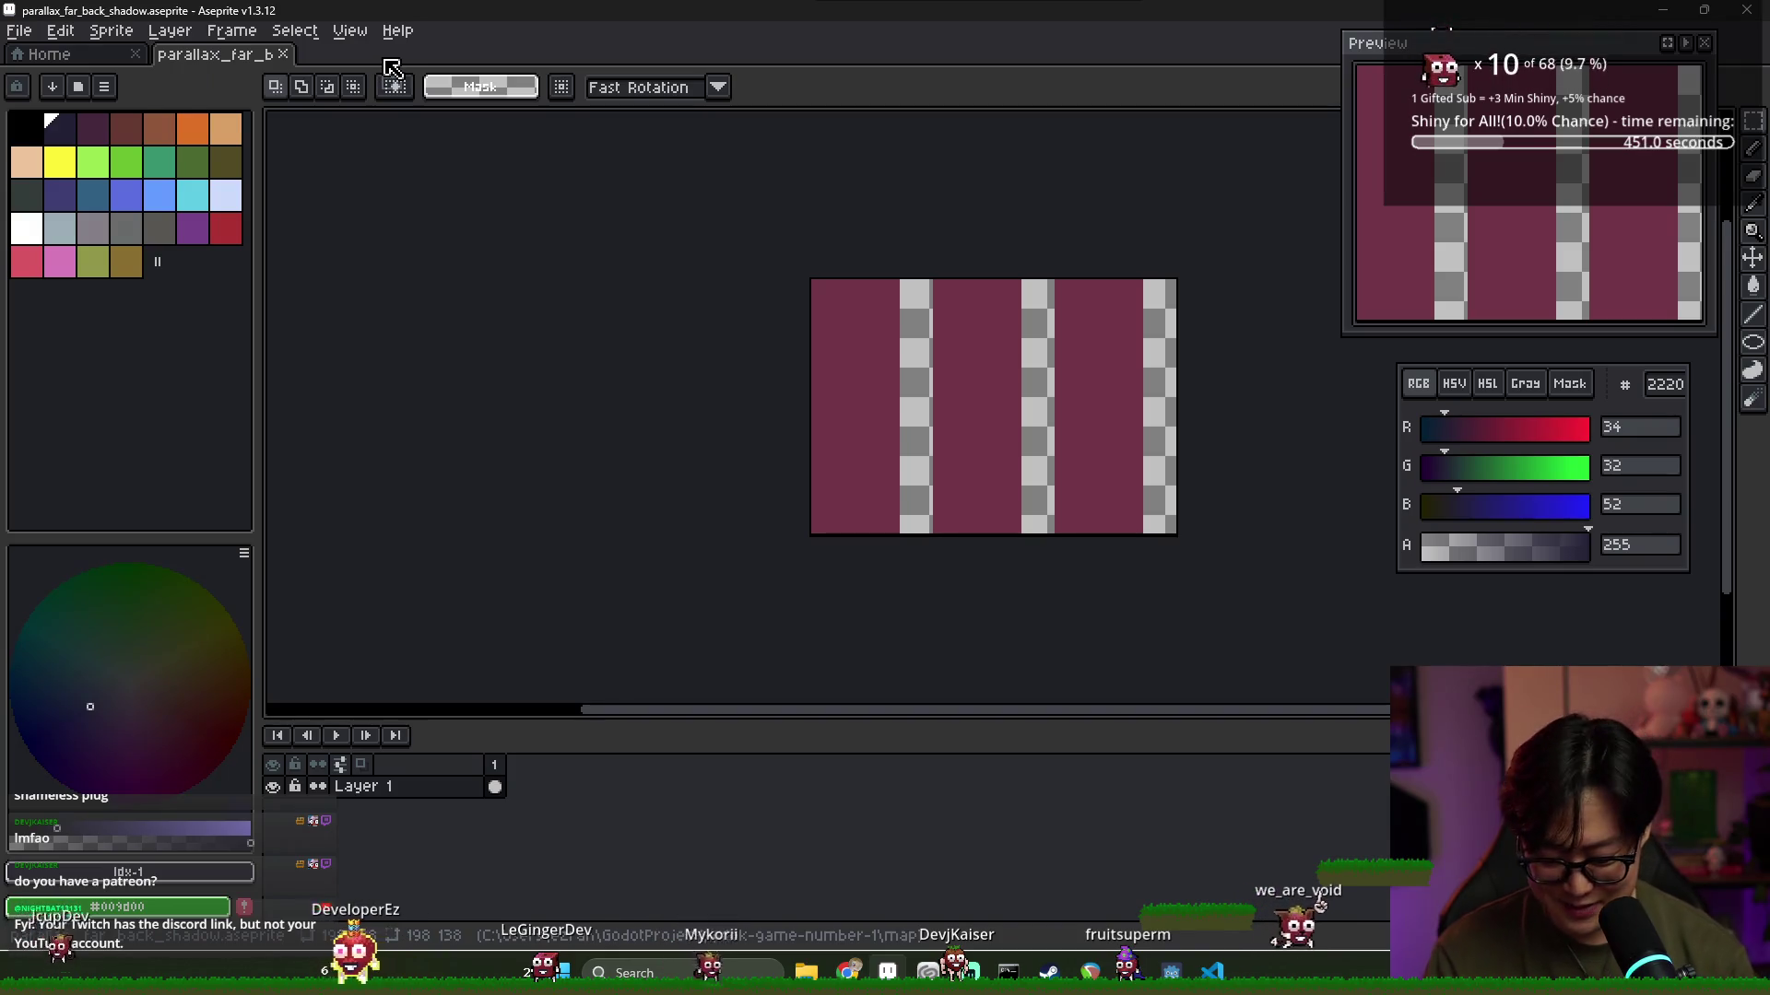
click(48, 55)
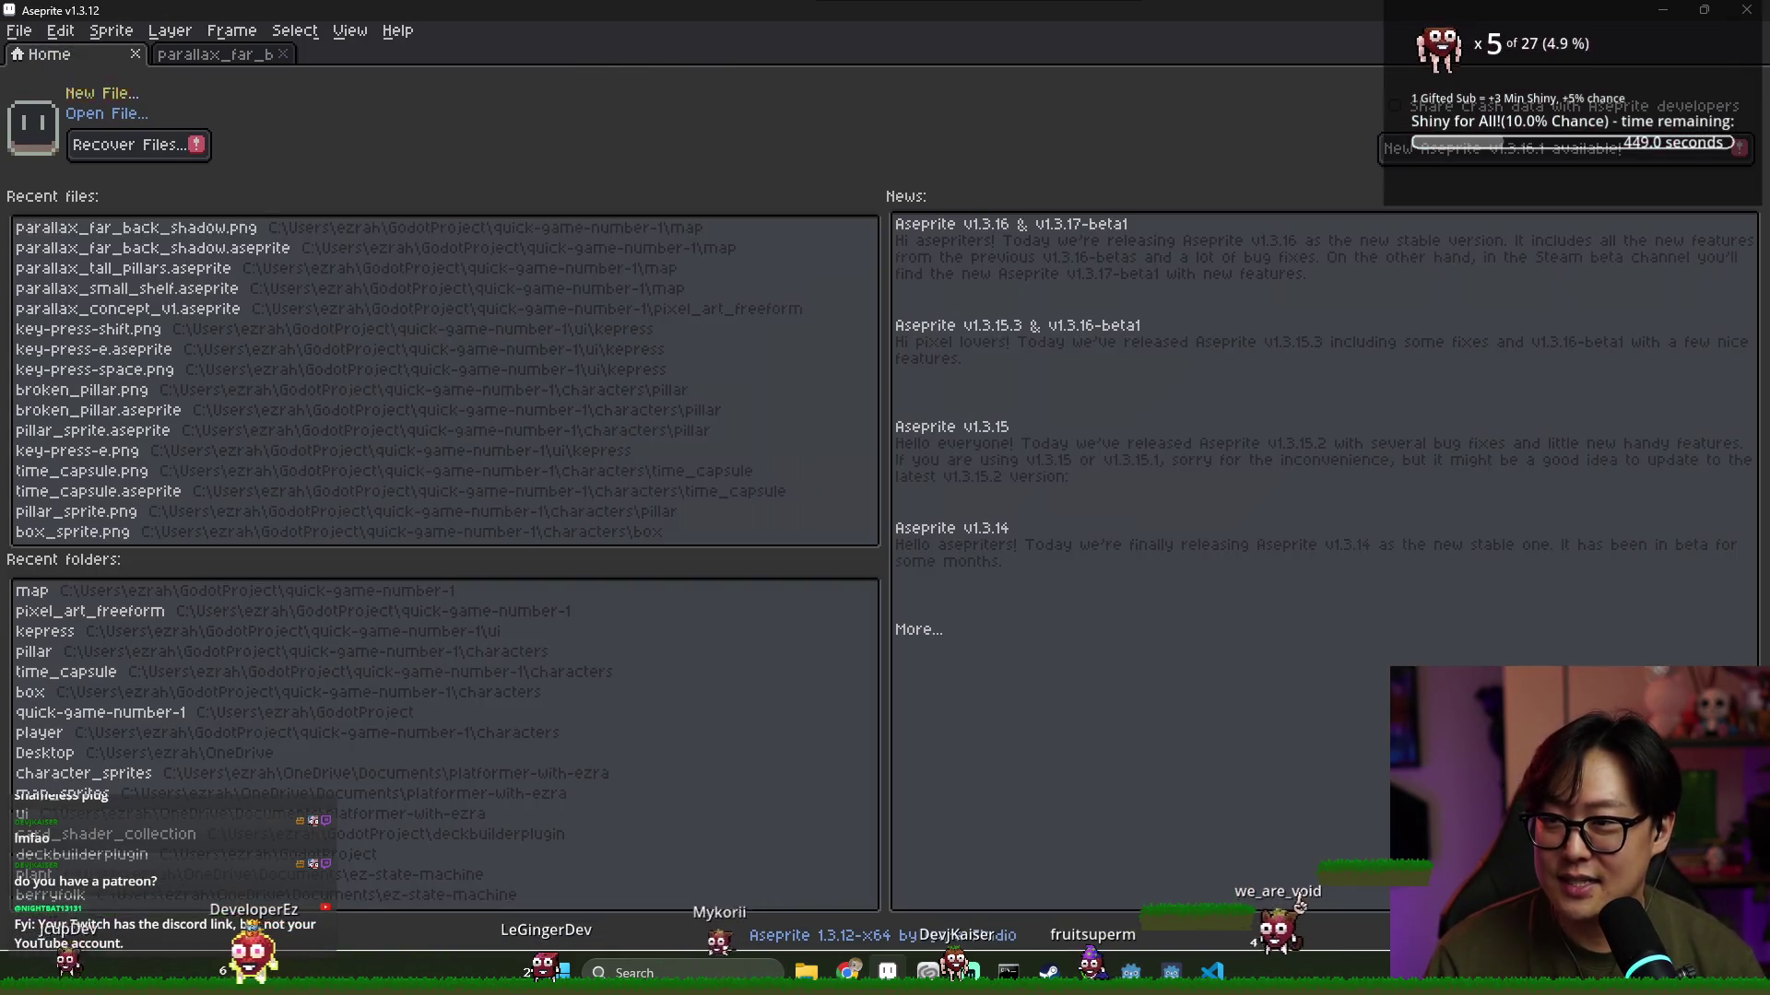
click(184, 248)
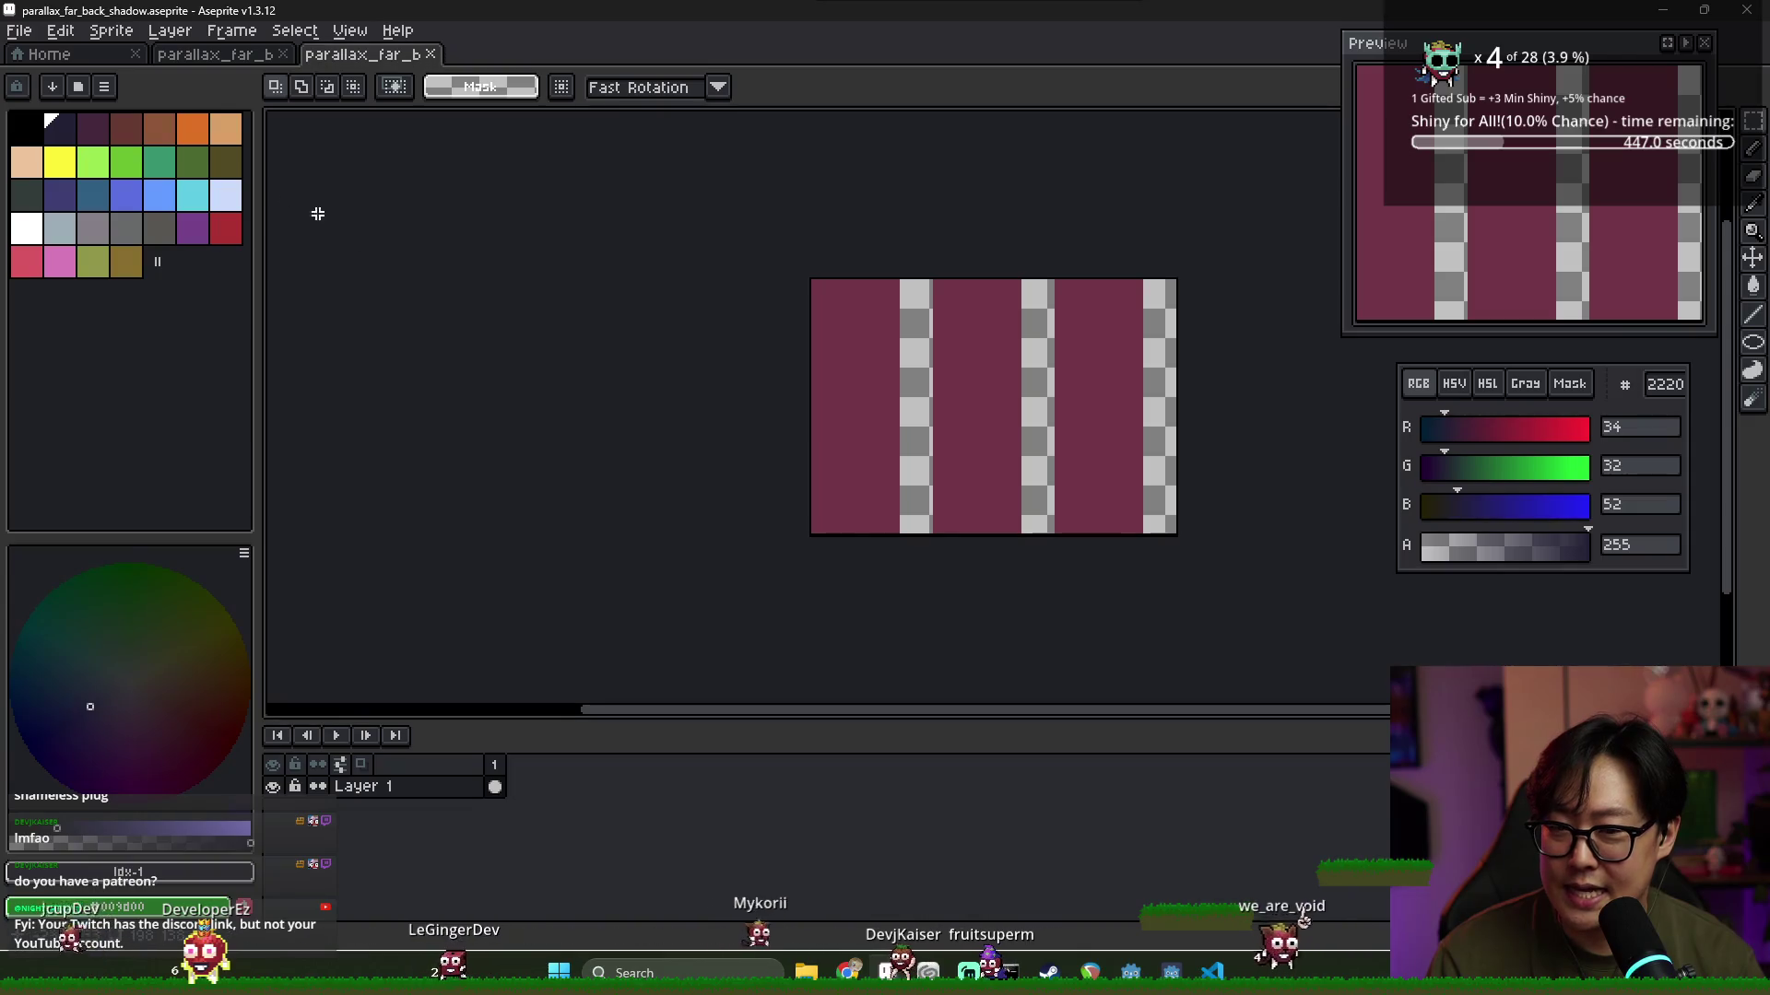
click(433, 57)
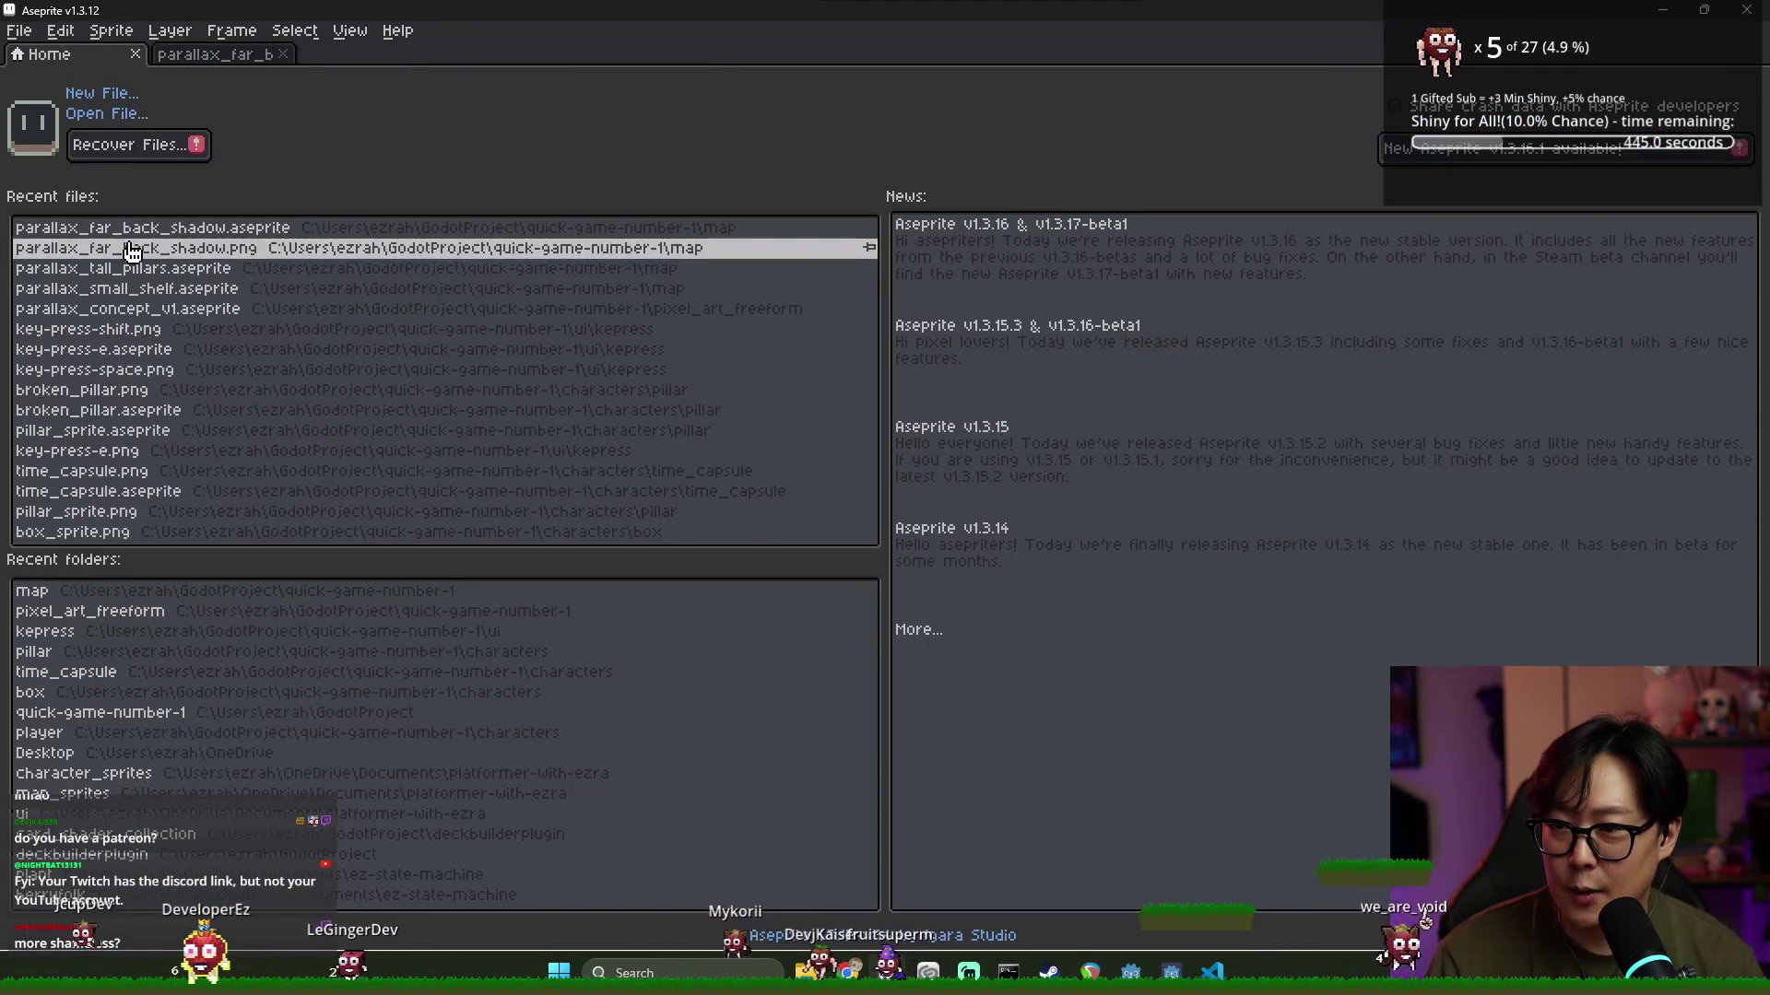
Step: Open parallax_small_shelf and parallax_tall_pillars from recent files, cancelling a first sprite-sheet export
click(159, 289)
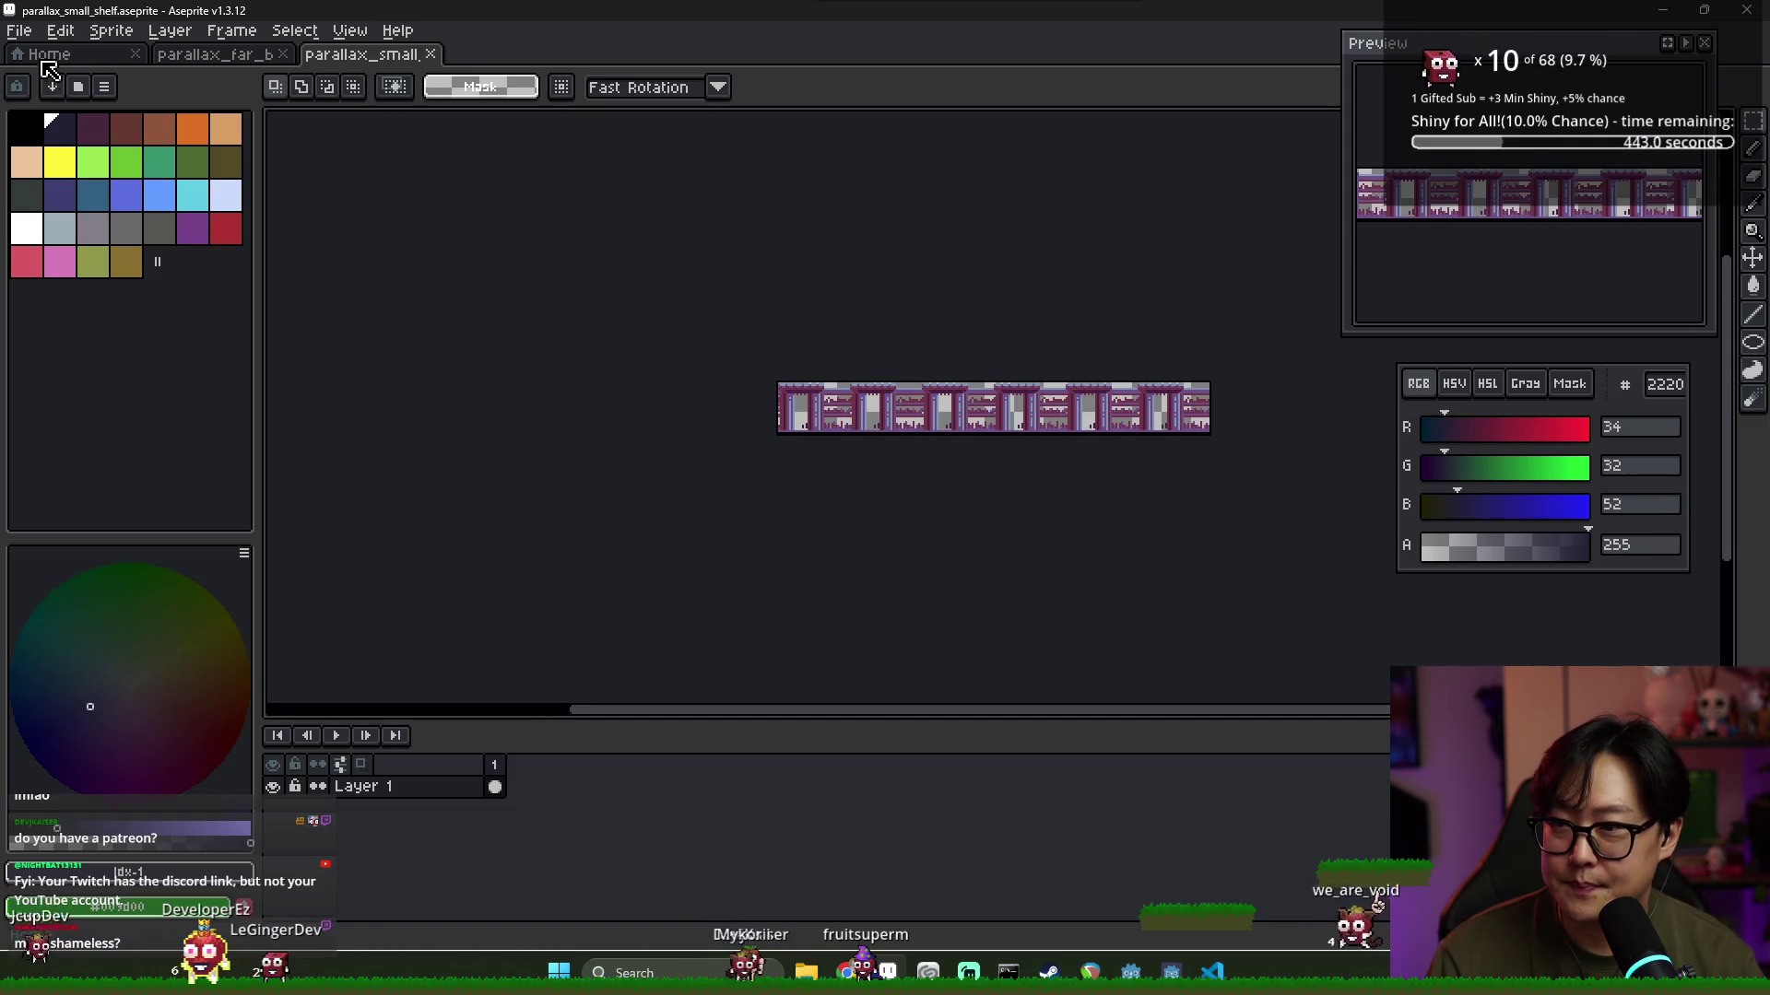
click(43, 57)
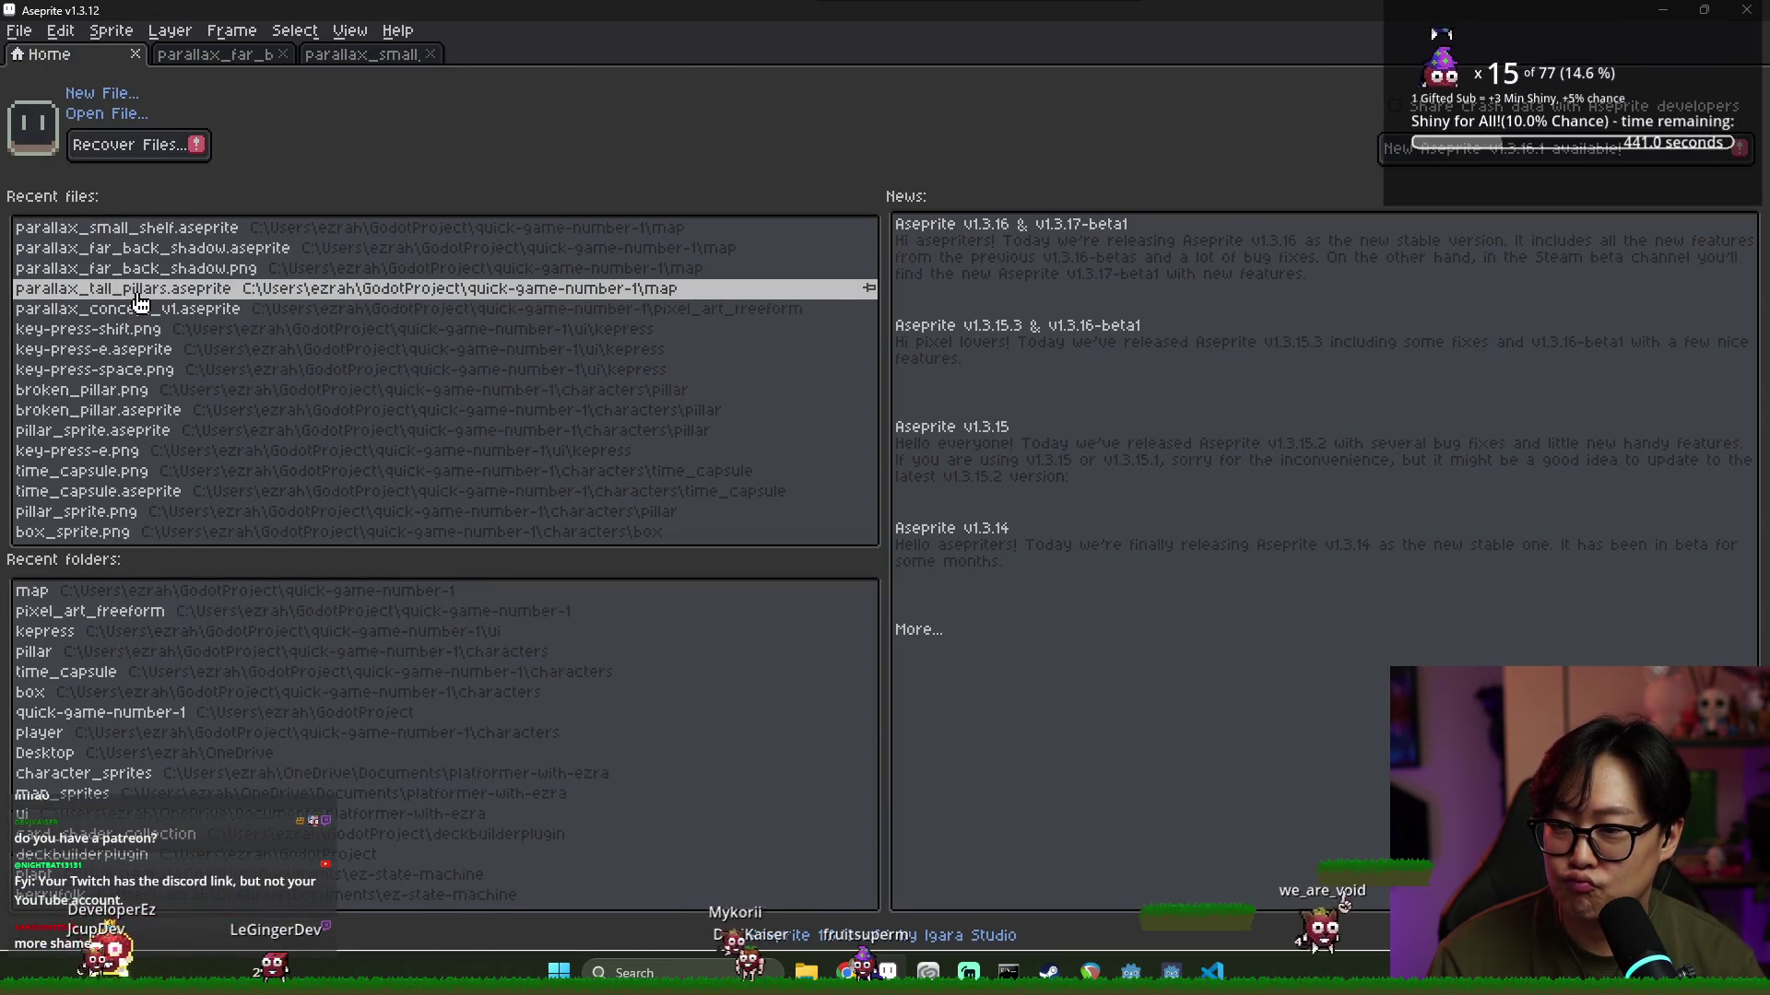
click(141, 295)
click(31, 37)
mouse_move(55, 228)
click(304, 240)
click(728, 657)
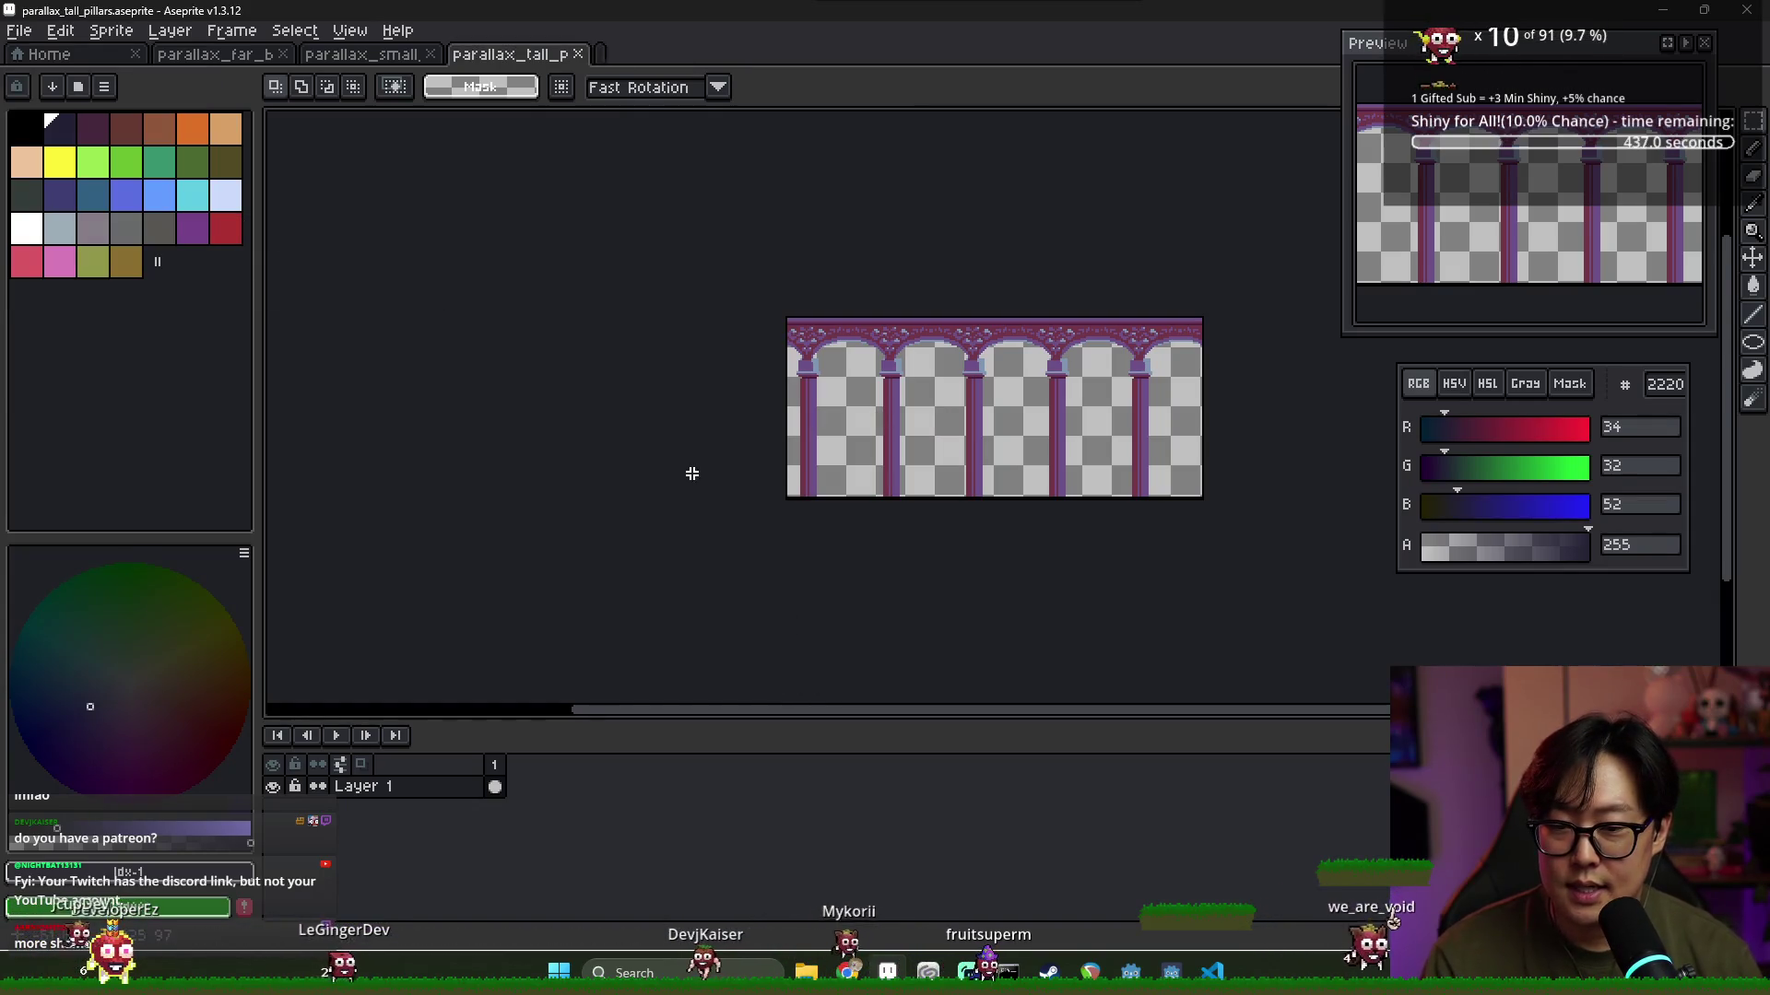
Step: Export the small shelf sprite sheet as parallax_small_shelf.png
click(361, 54)
click(18, 30)
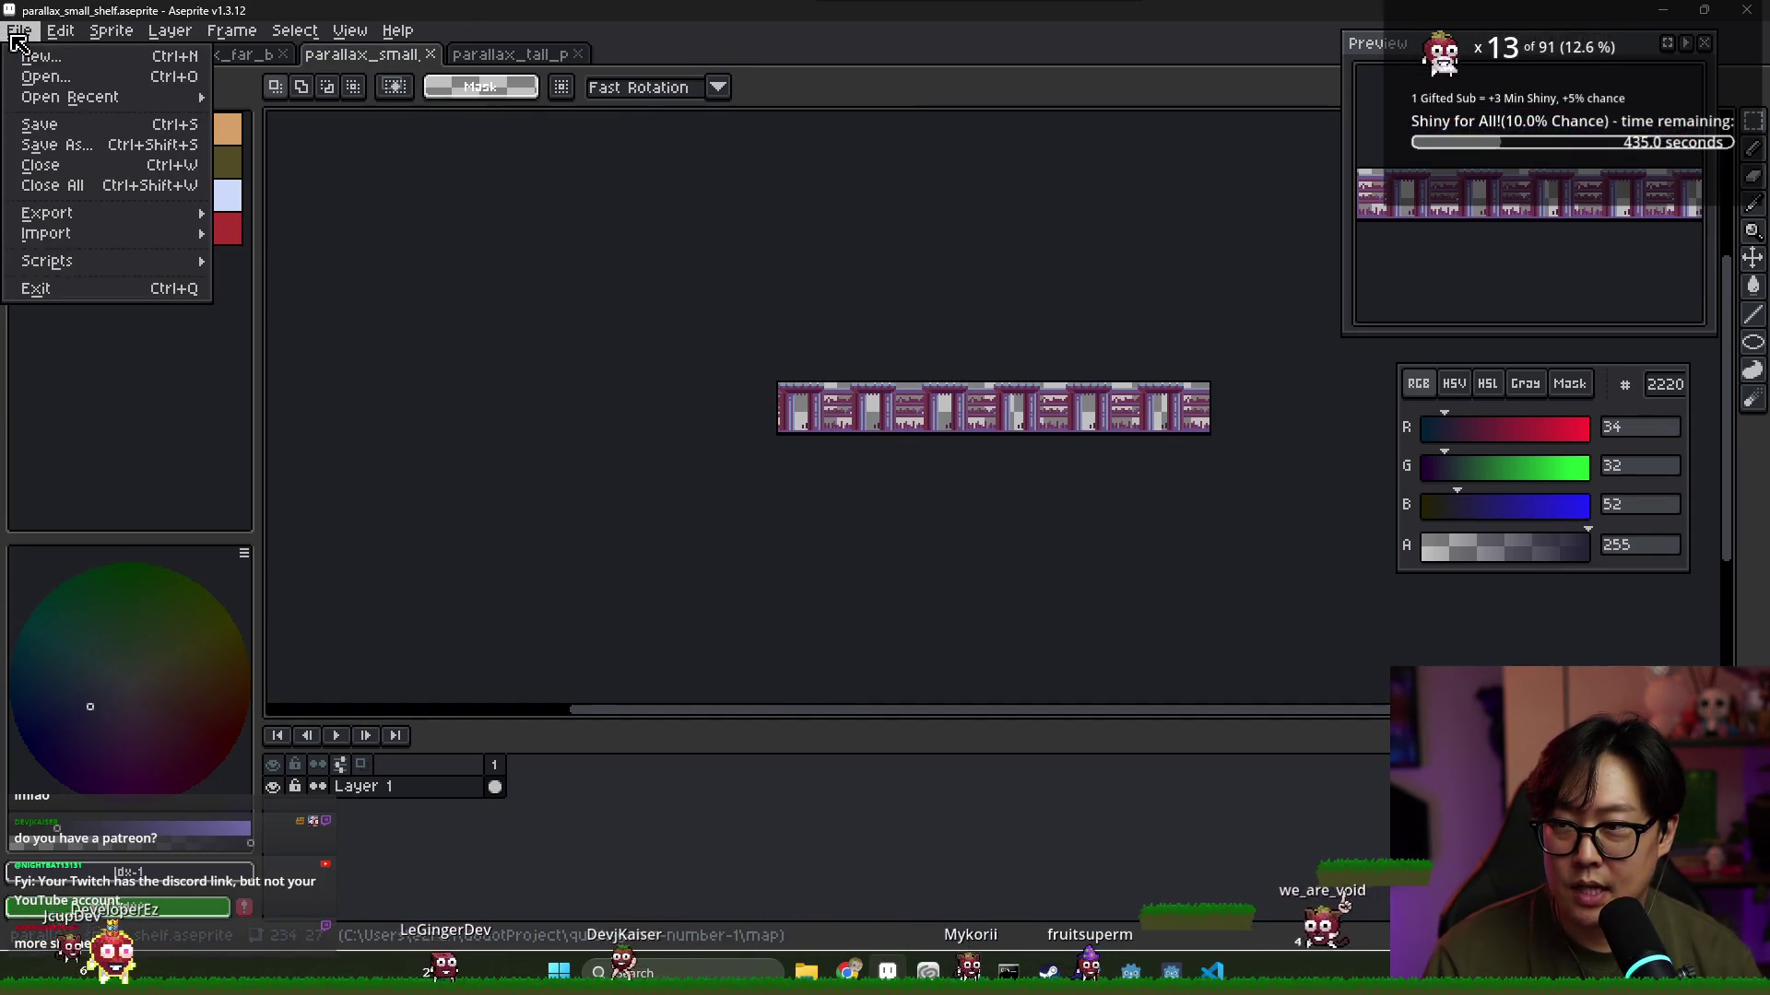
mouse_move(81, 215)
click(368, 233)
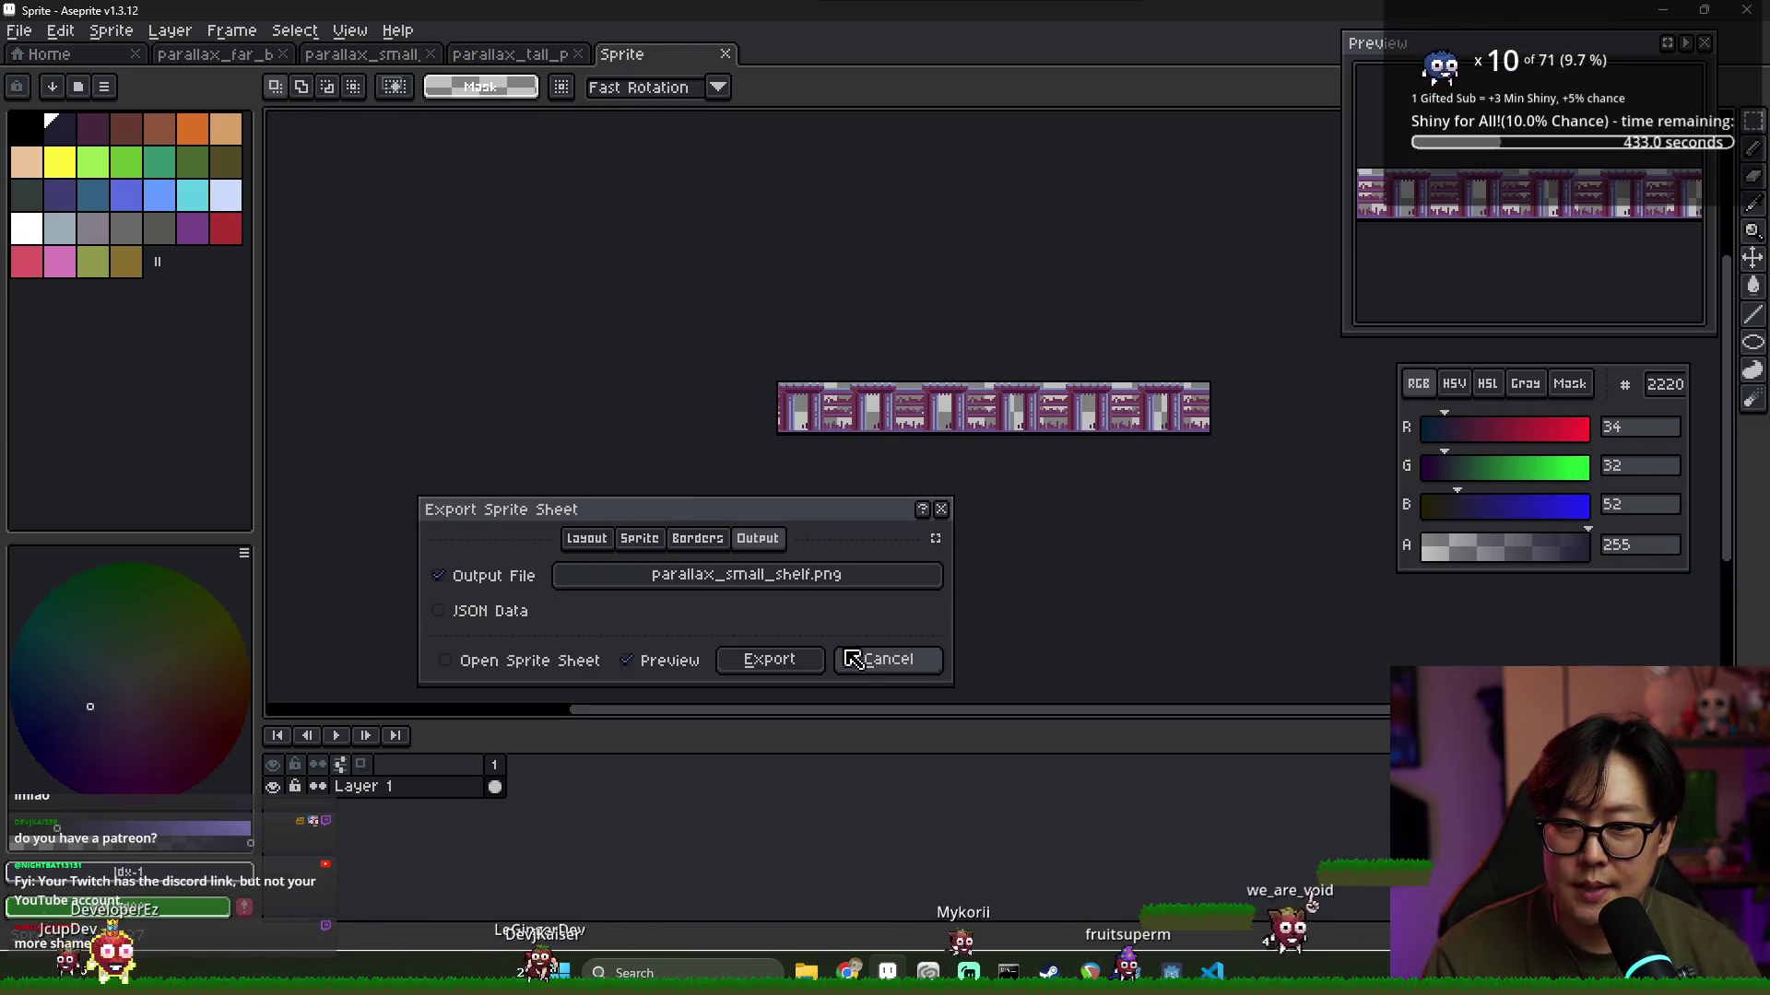
click(802, 660)
Step: Export the tall pillars sheet as parallax_tall_pillars.png, overwriting the old file, and return to Godot
click(512, 55)
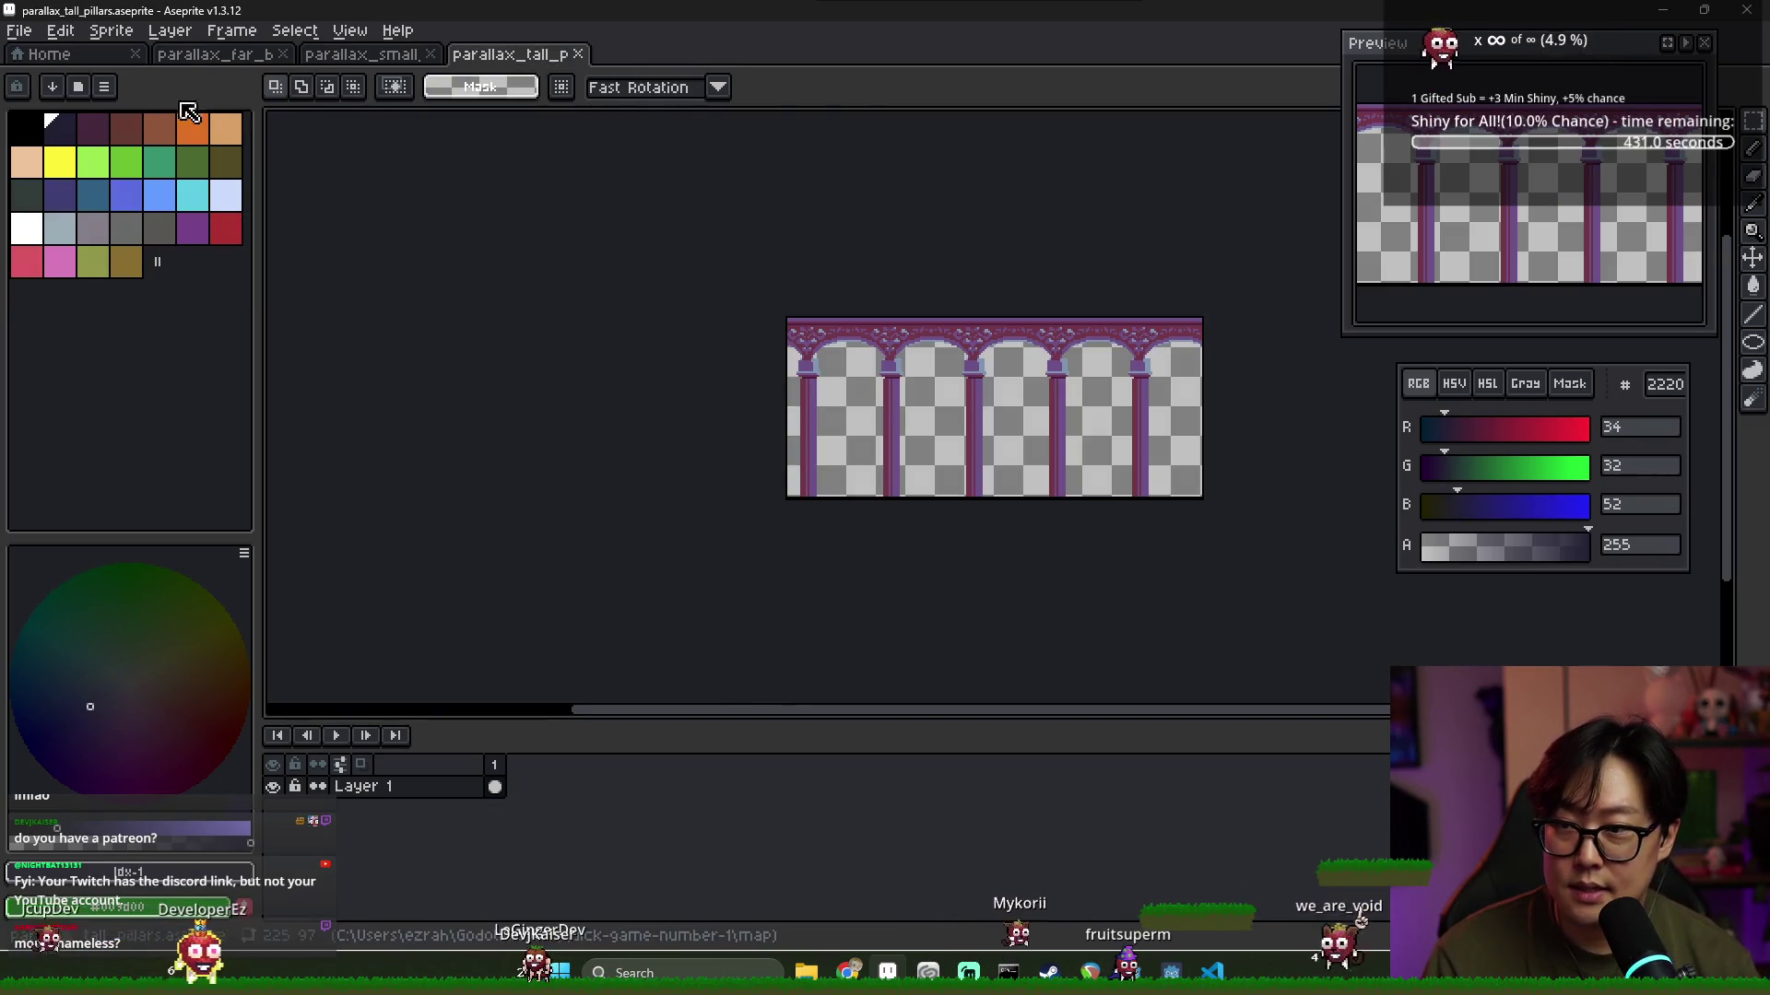
click(18, 31)
mouse_move(81, 213)
click(318, 234)
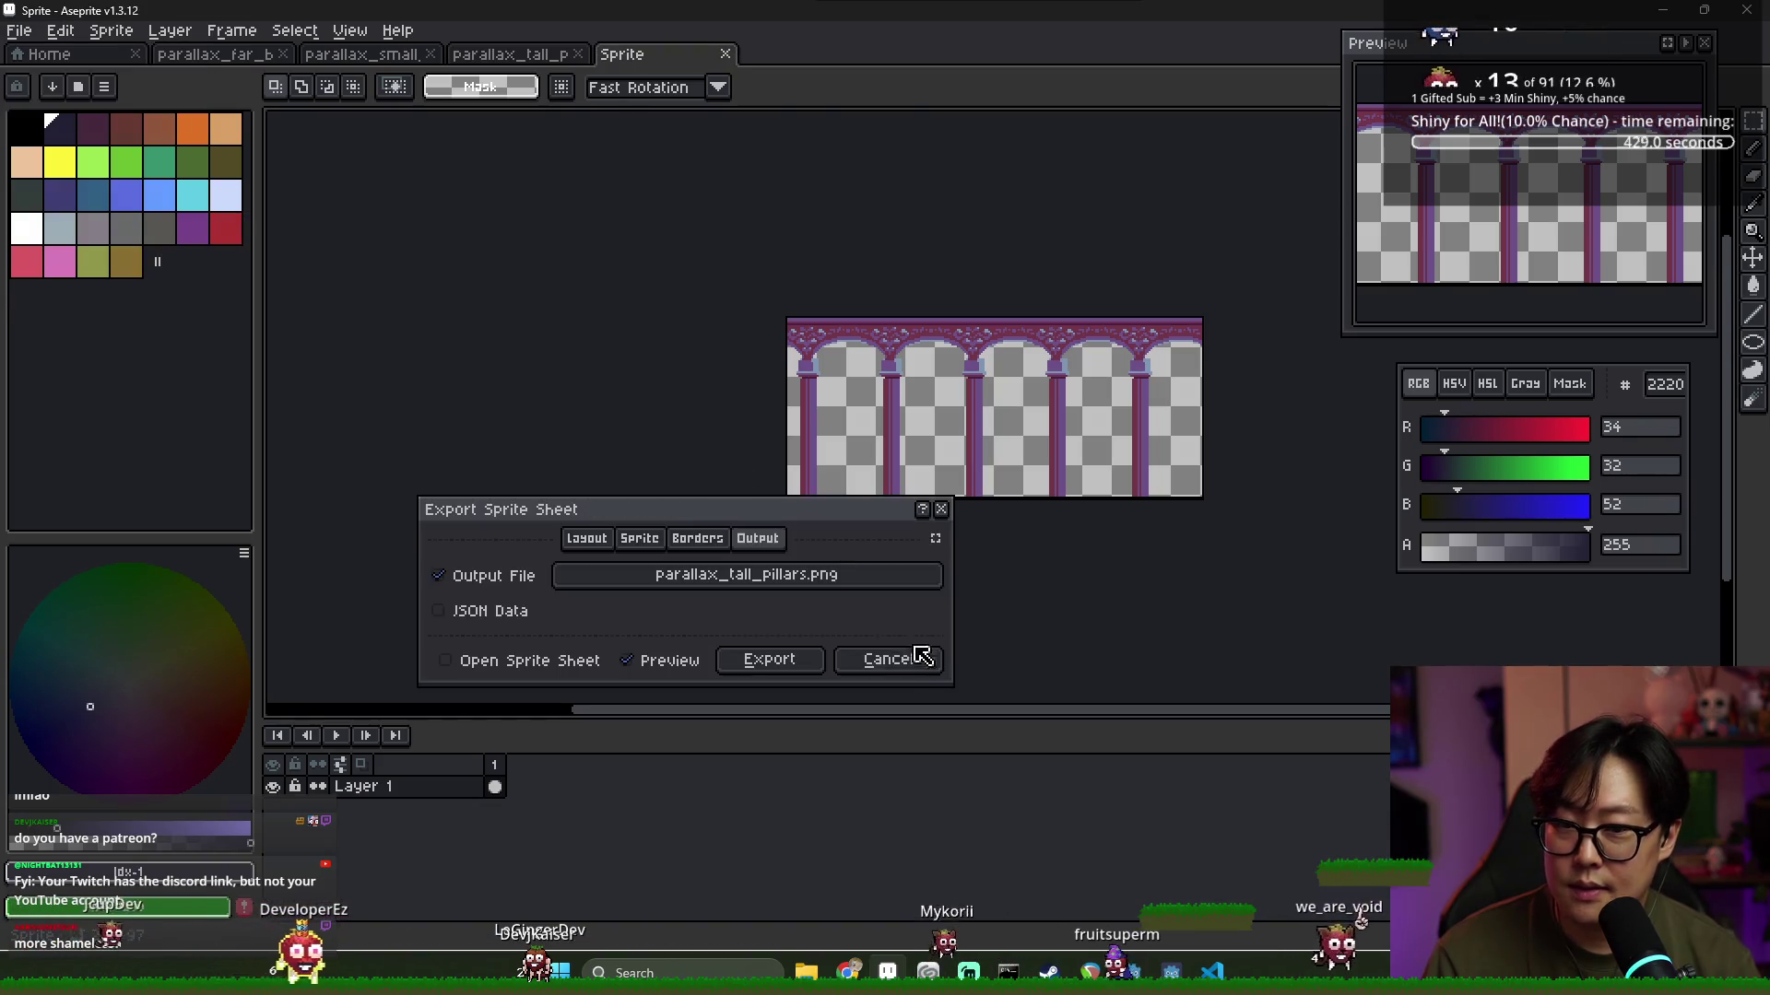
click(769, 660)
click(932, 542)
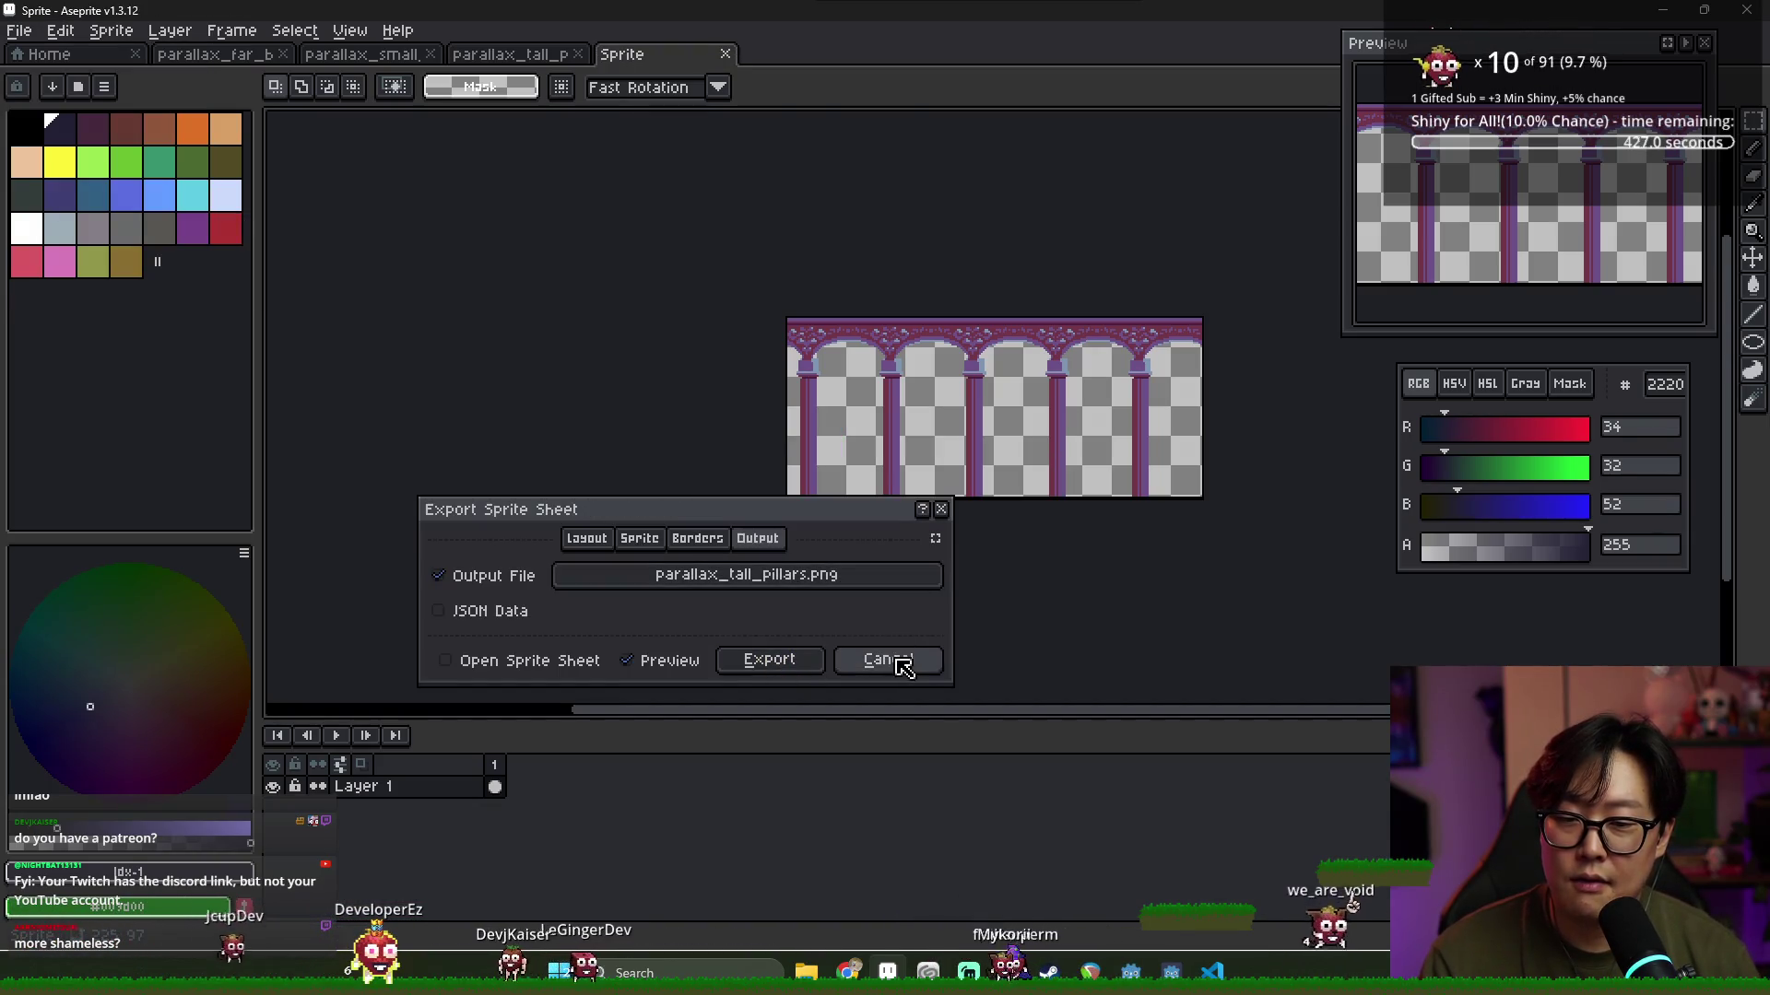
click(900, 662)
key(alt+Tab)
click(1195, 411)
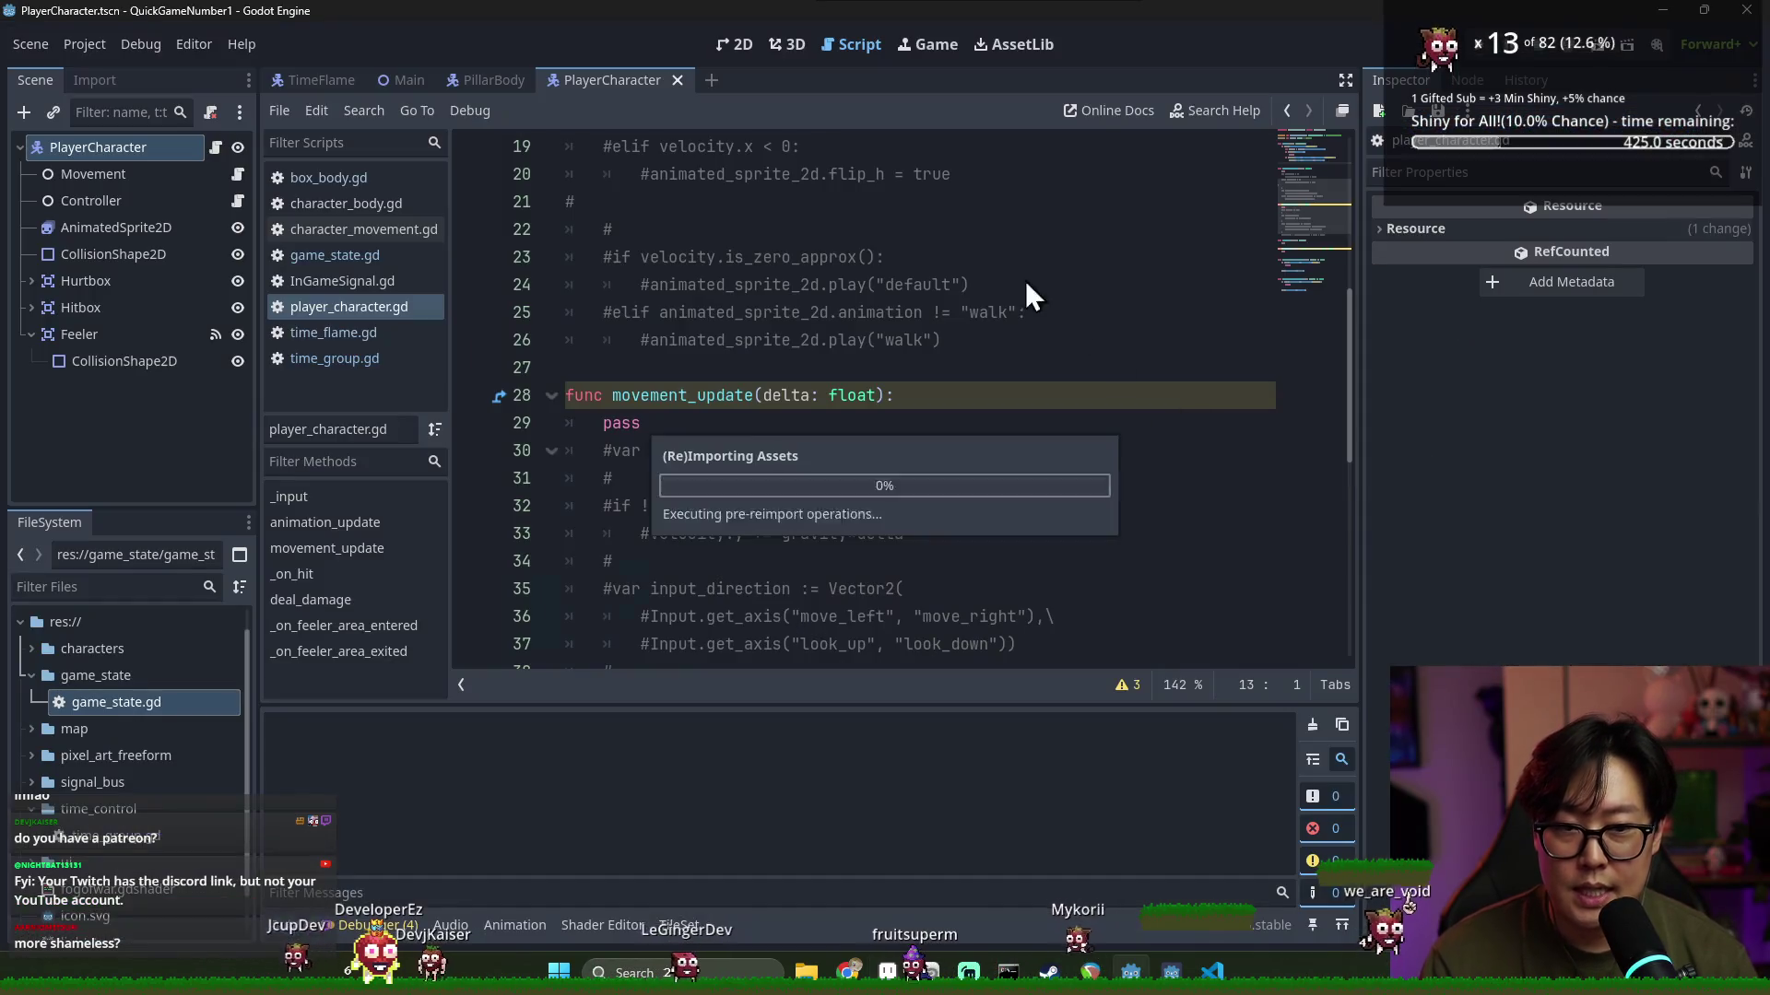
Step: Open the Main scene and add a Parallax2D node as Main's first child
click(742, 44)
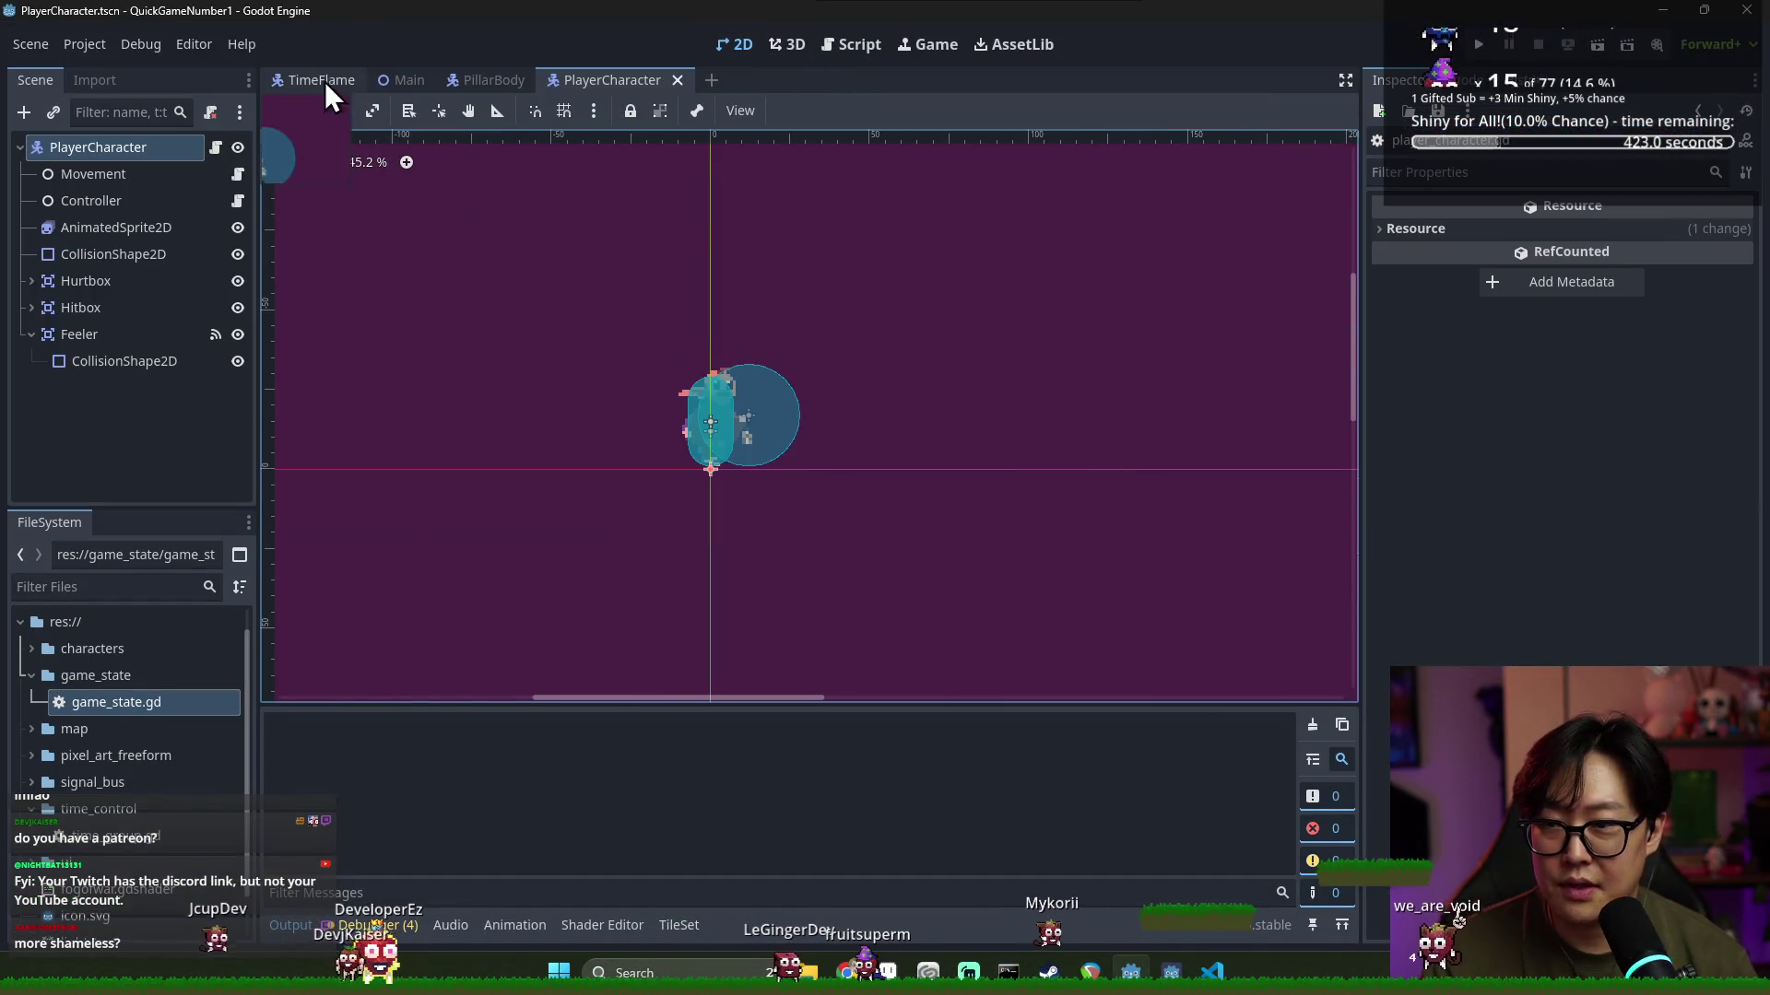
click(402, 80)
click(31, 173)
click(70, 155)
right_click(70, 157)
click(115, 174)
text(paral)
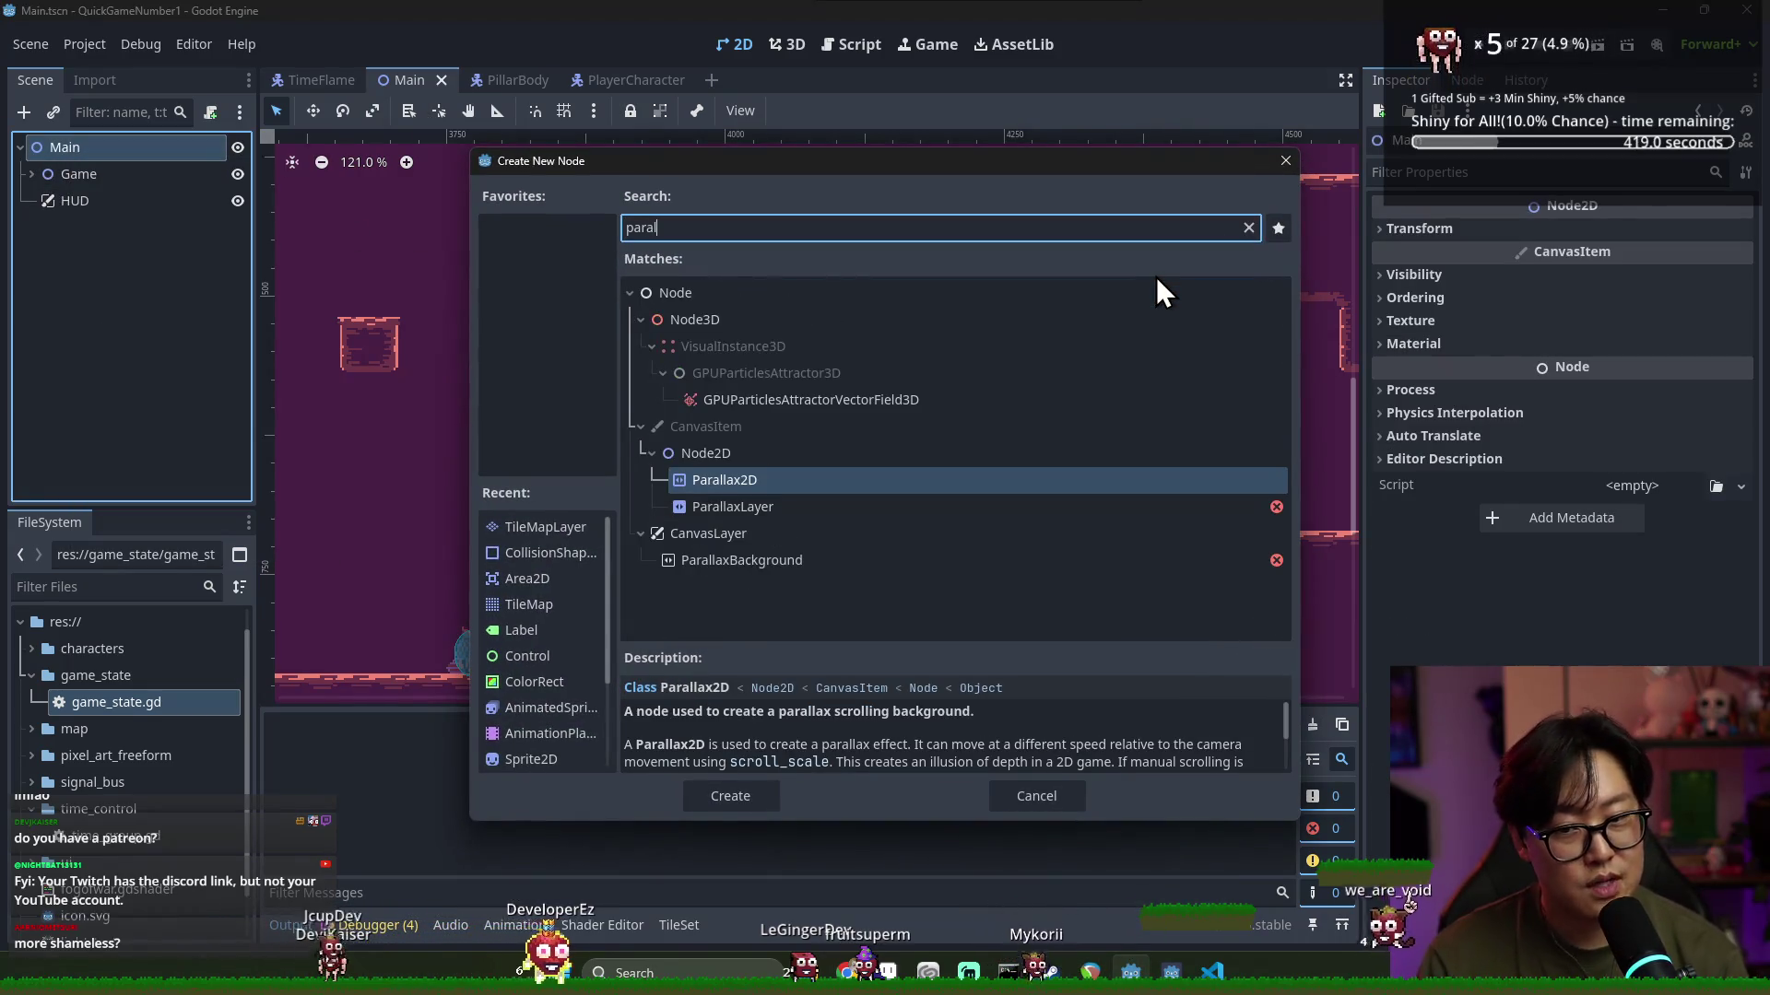
double_click(765, 487)
drag(115, 238, 107, 169)
Step: Add three ParallaxLayer children under Parallax2D
right_click(107, 170)
click(147, 187)
text(parallax)
key(Down)
key(Return)
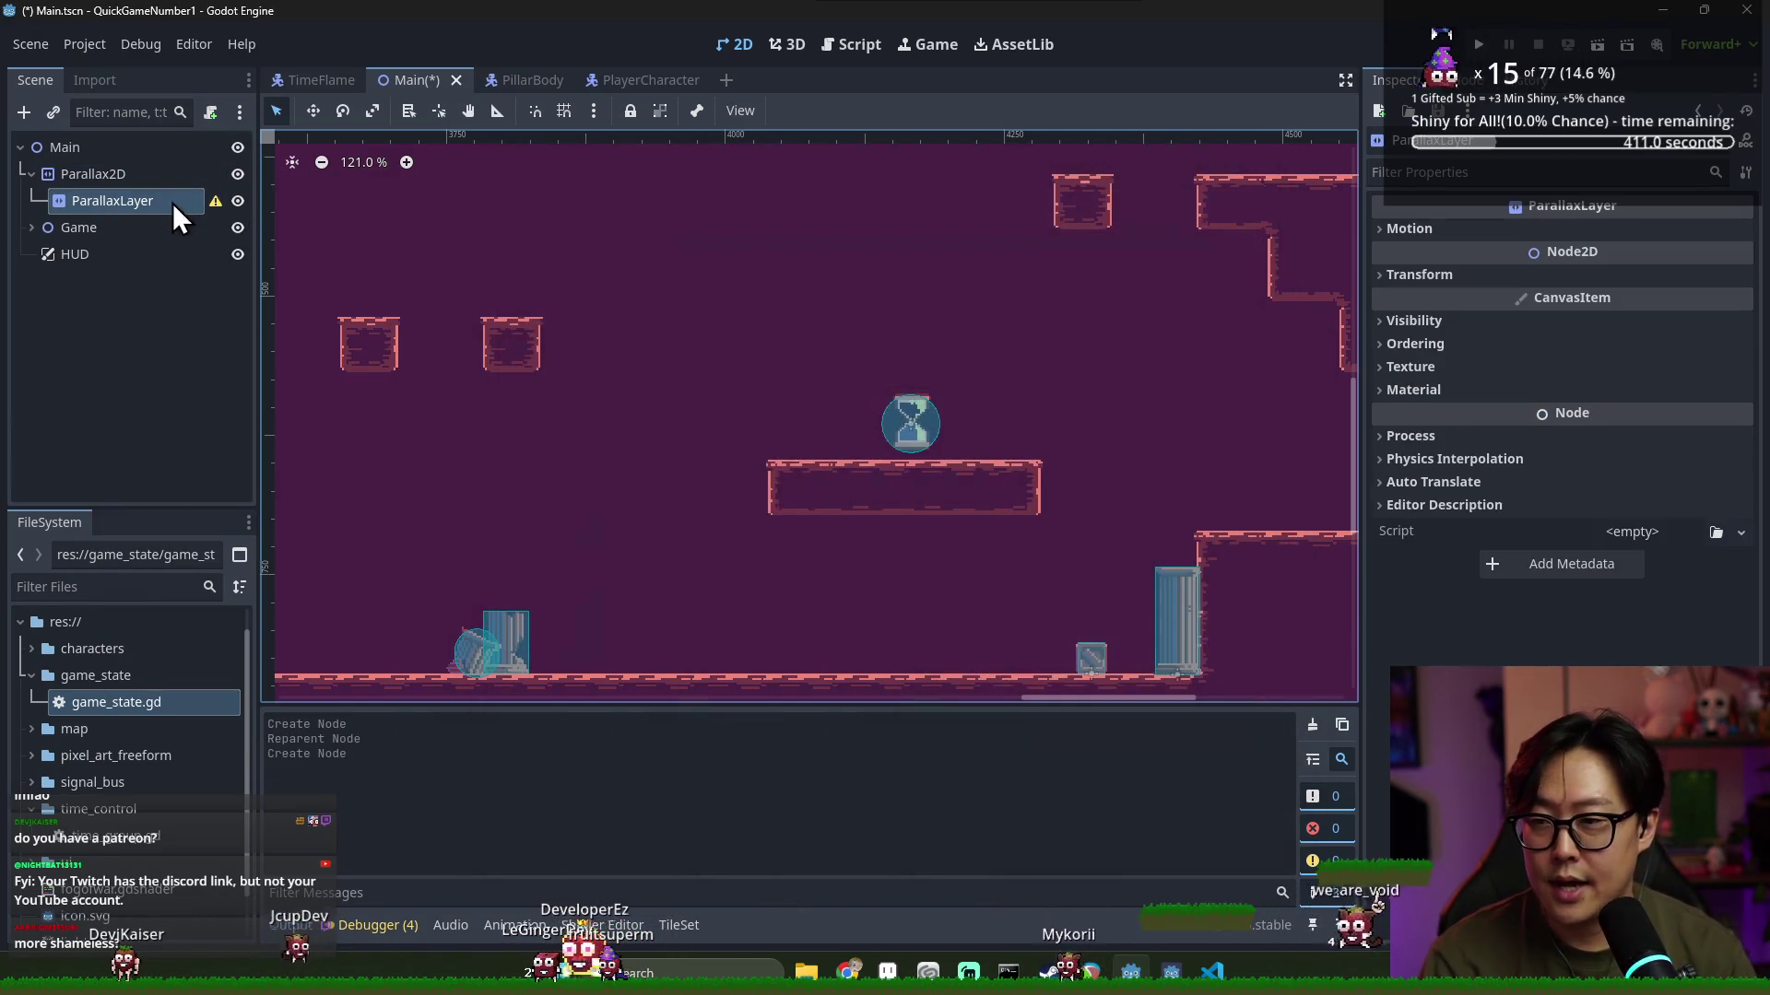
right_click(169, 177)
click(197, 199)
key(BackSpace)
key(BackSpace)
key(BackSpace)
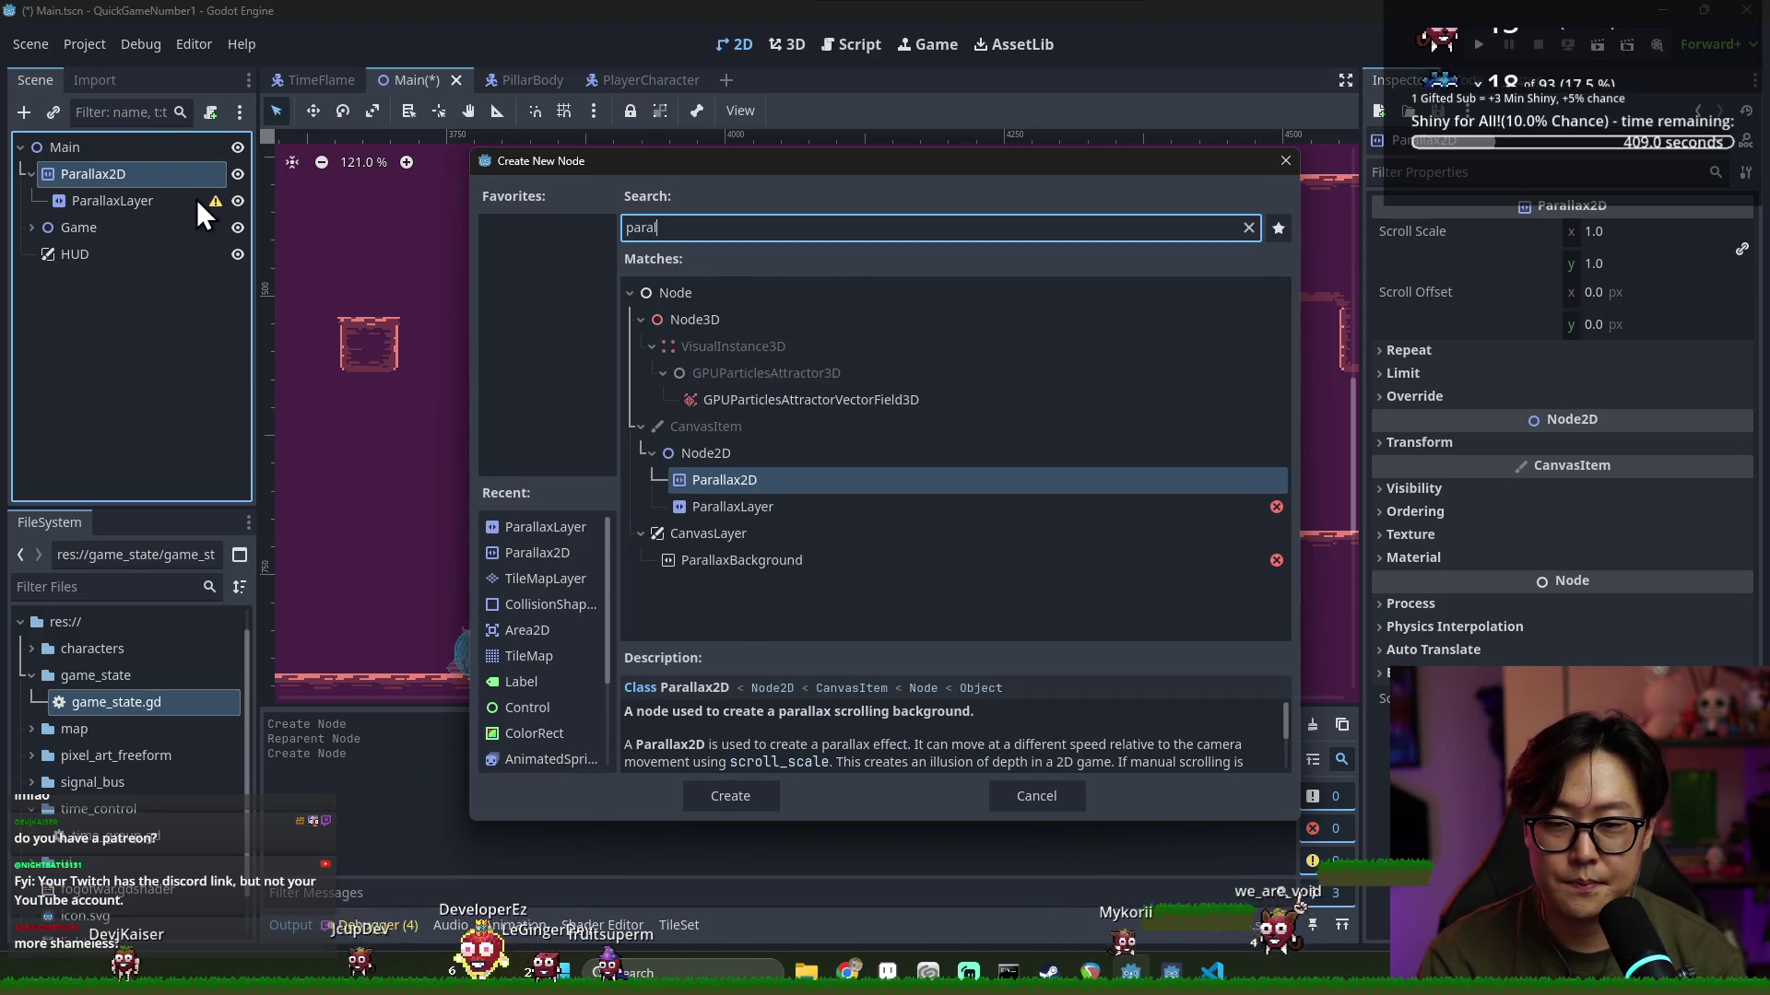
text(laxl)
key(Return)
right_click(148, 175)
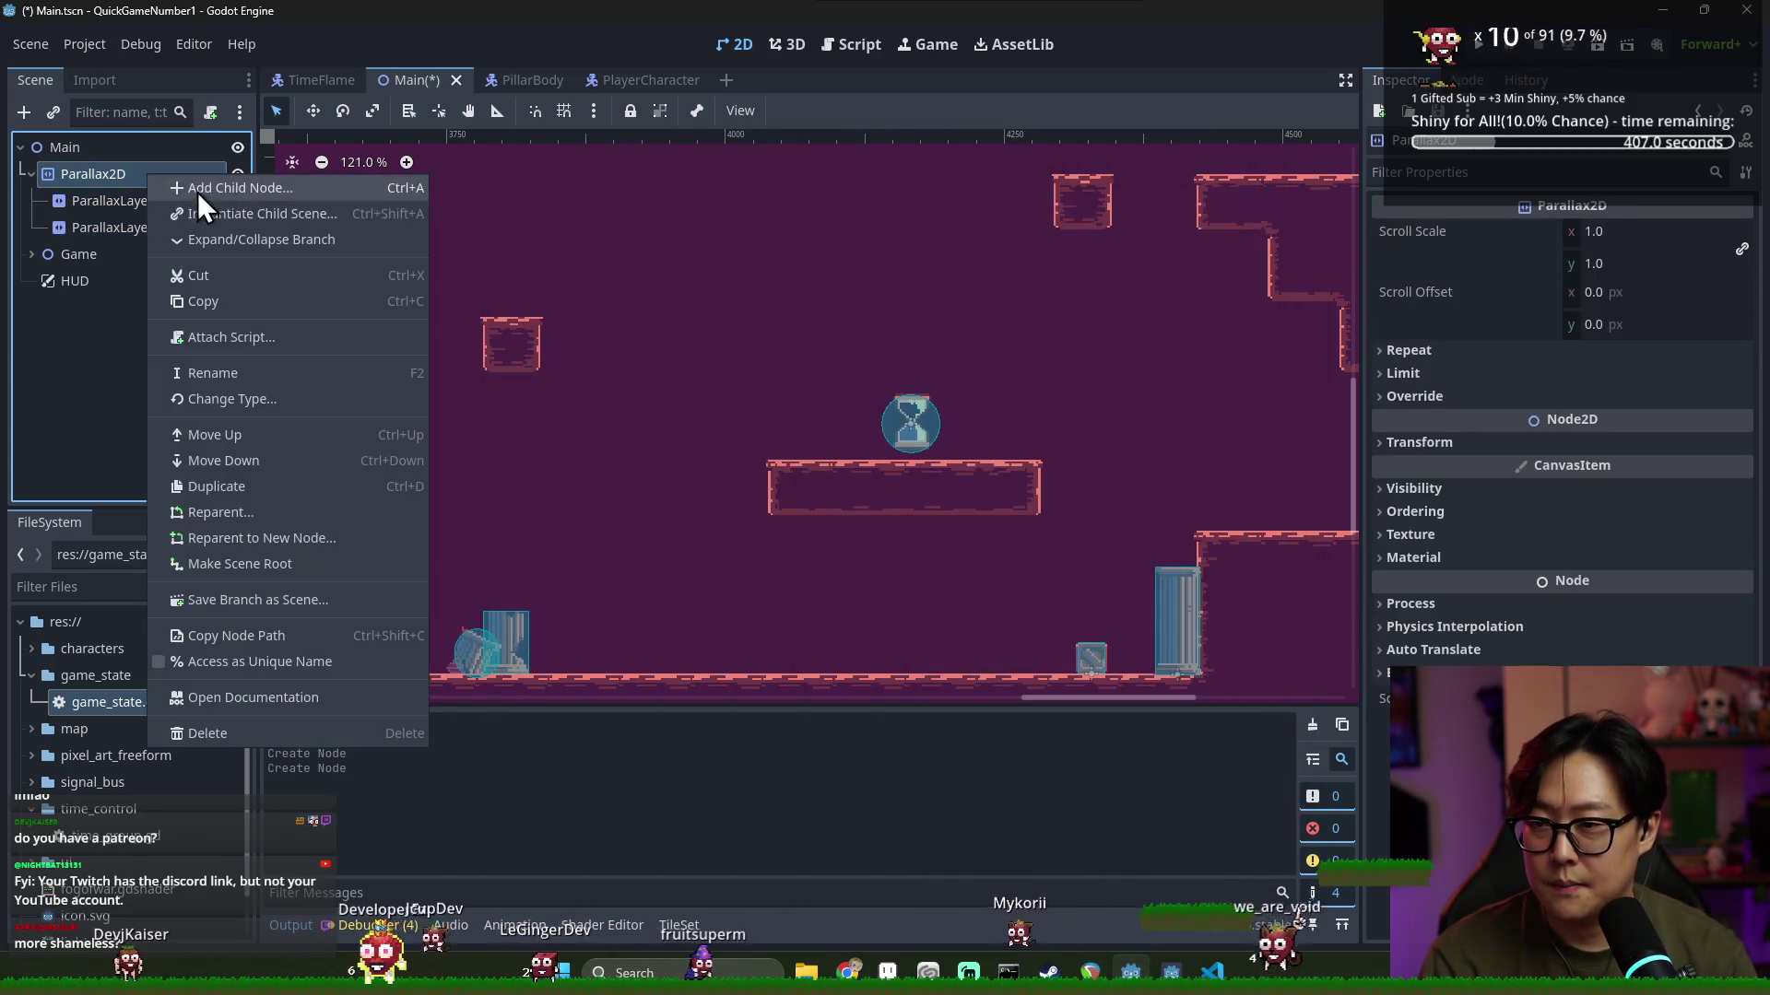
click(197, 188)
key(Return)
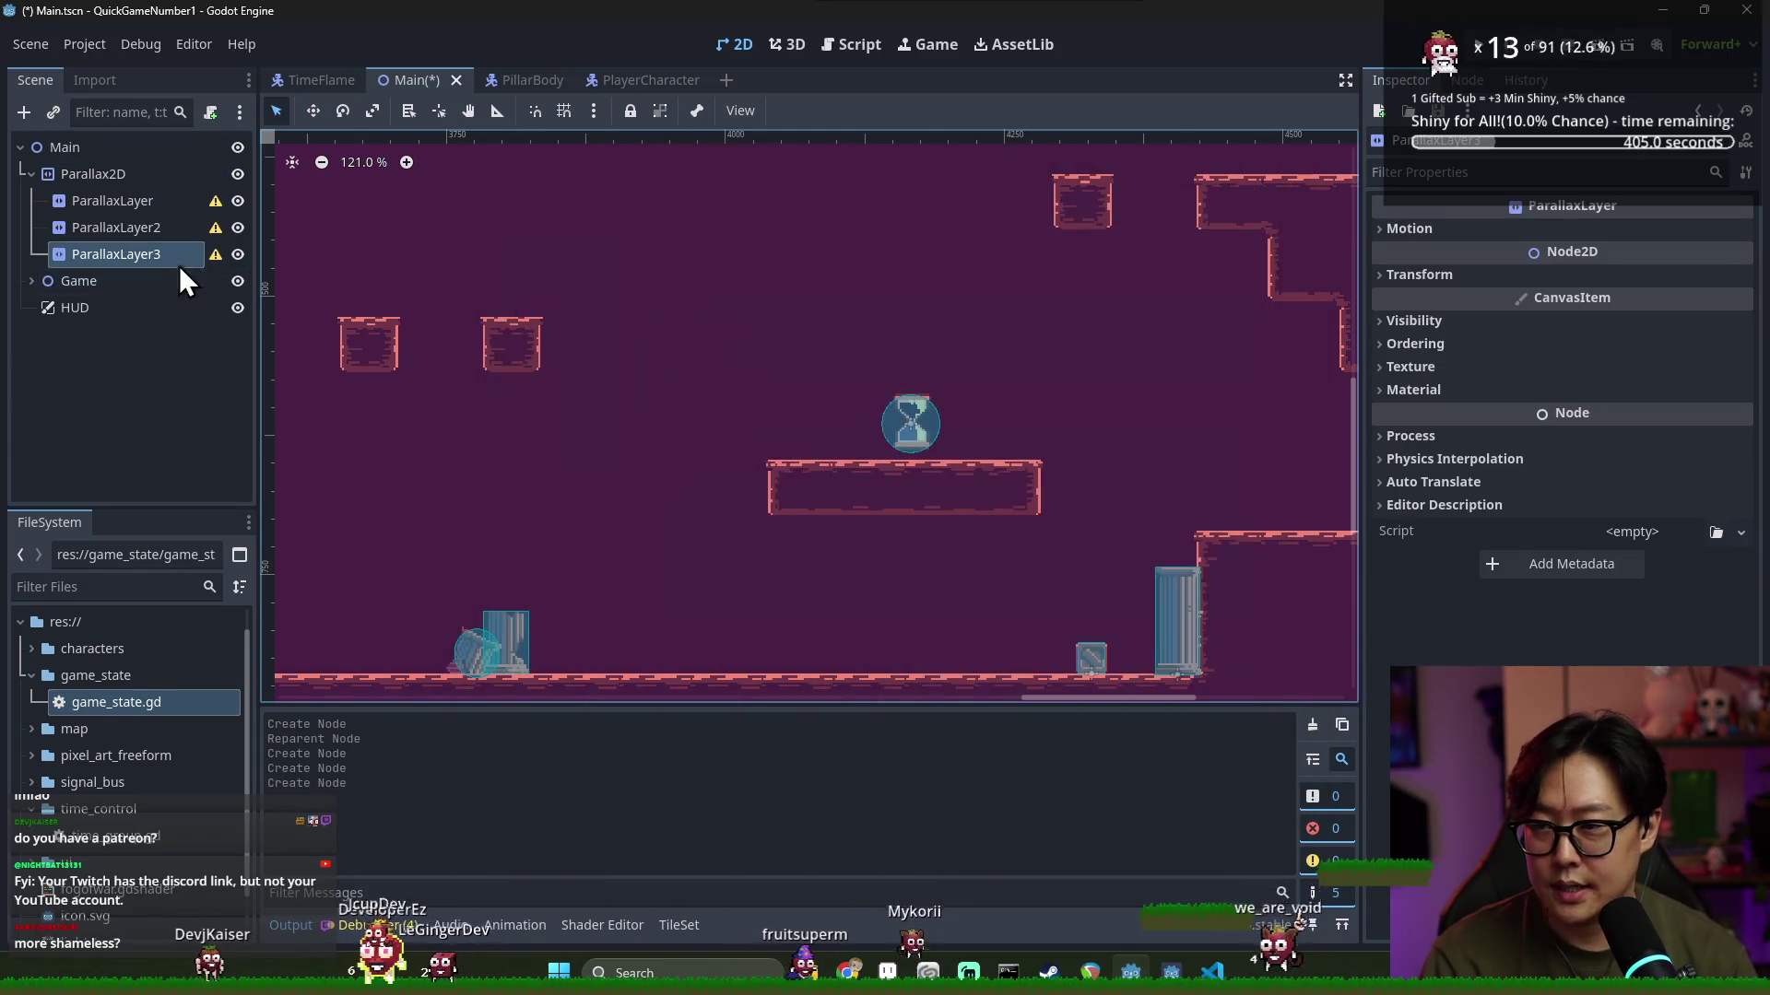
Step: Save Main and rename the first ParallaxLayer to VeryFar
key(ctrl+s)
click(114, 174)
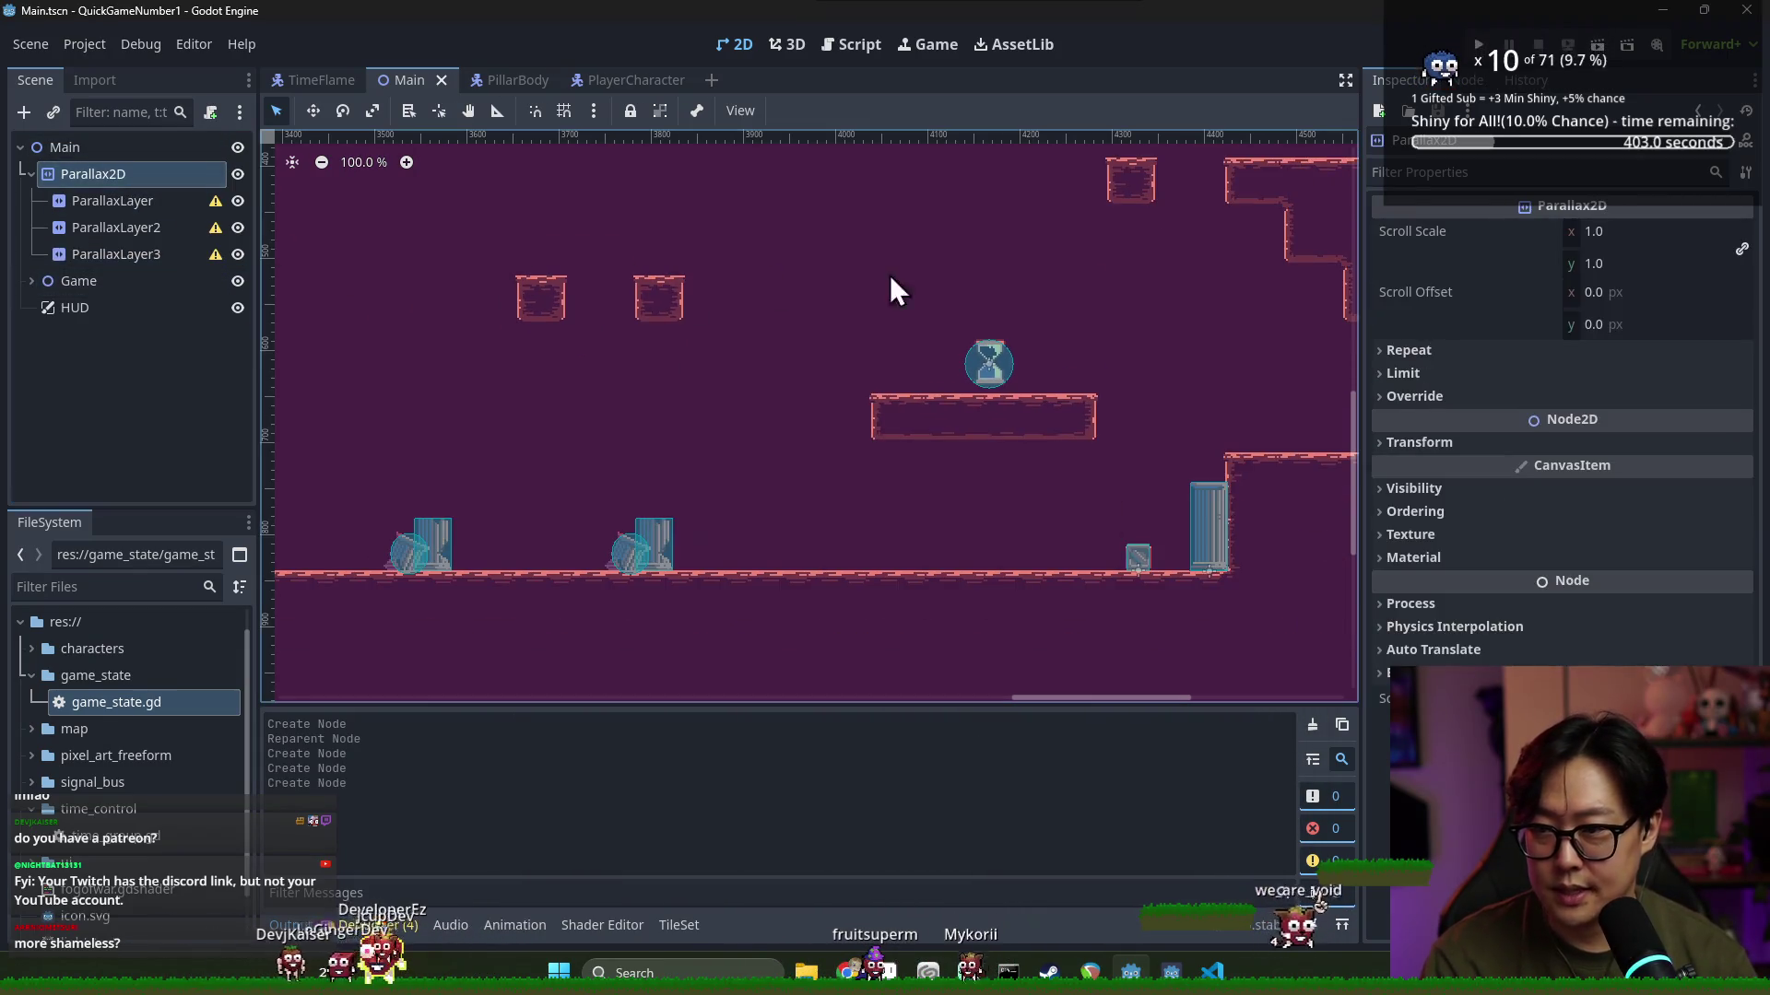
click(207, 208)
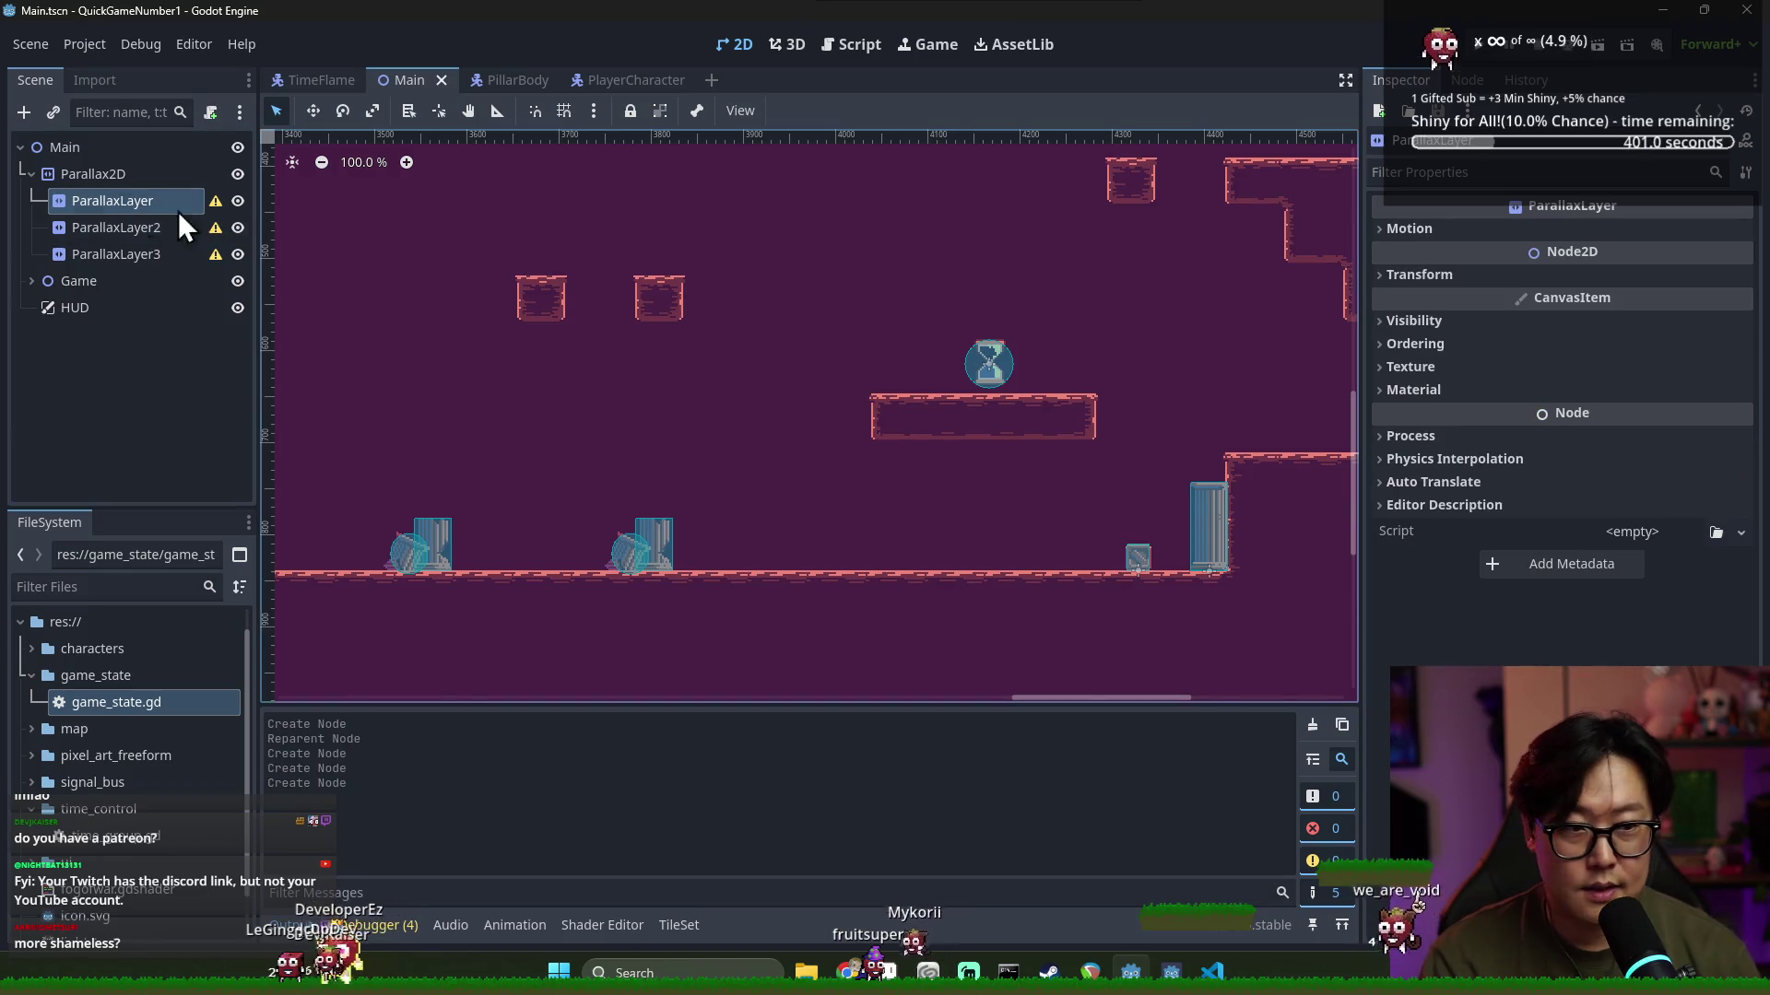
text(FarDi)
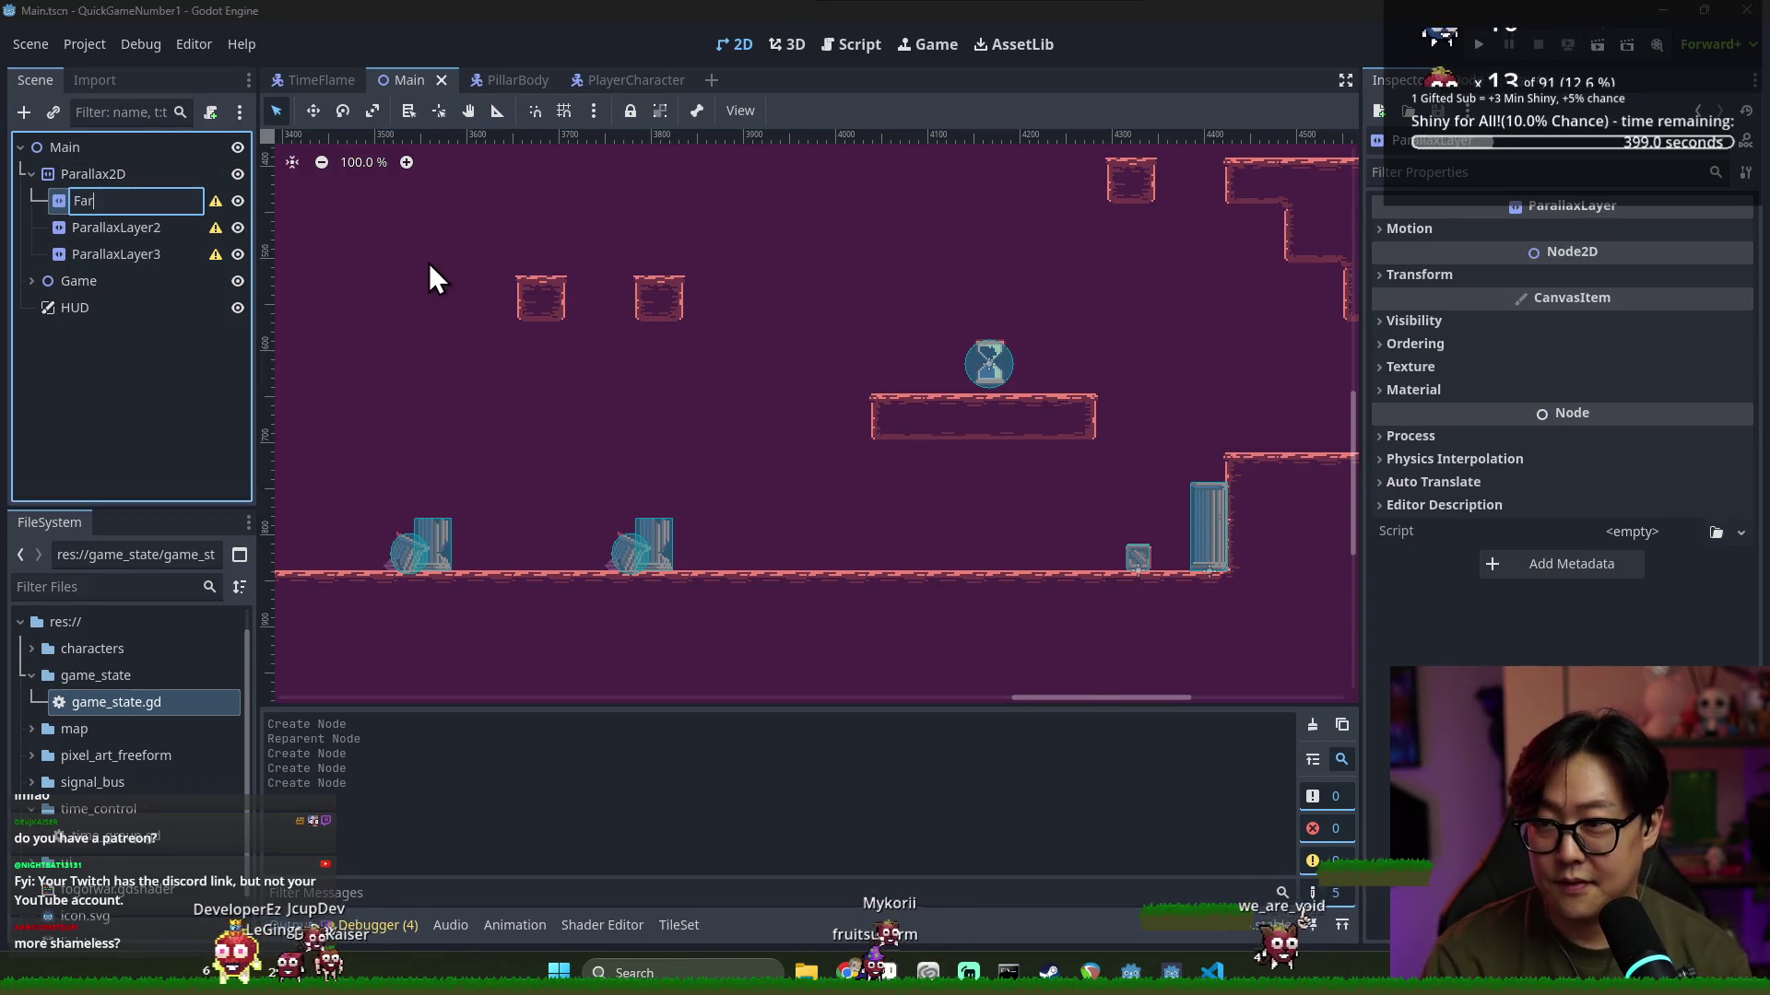
text(stance)
key(Return)
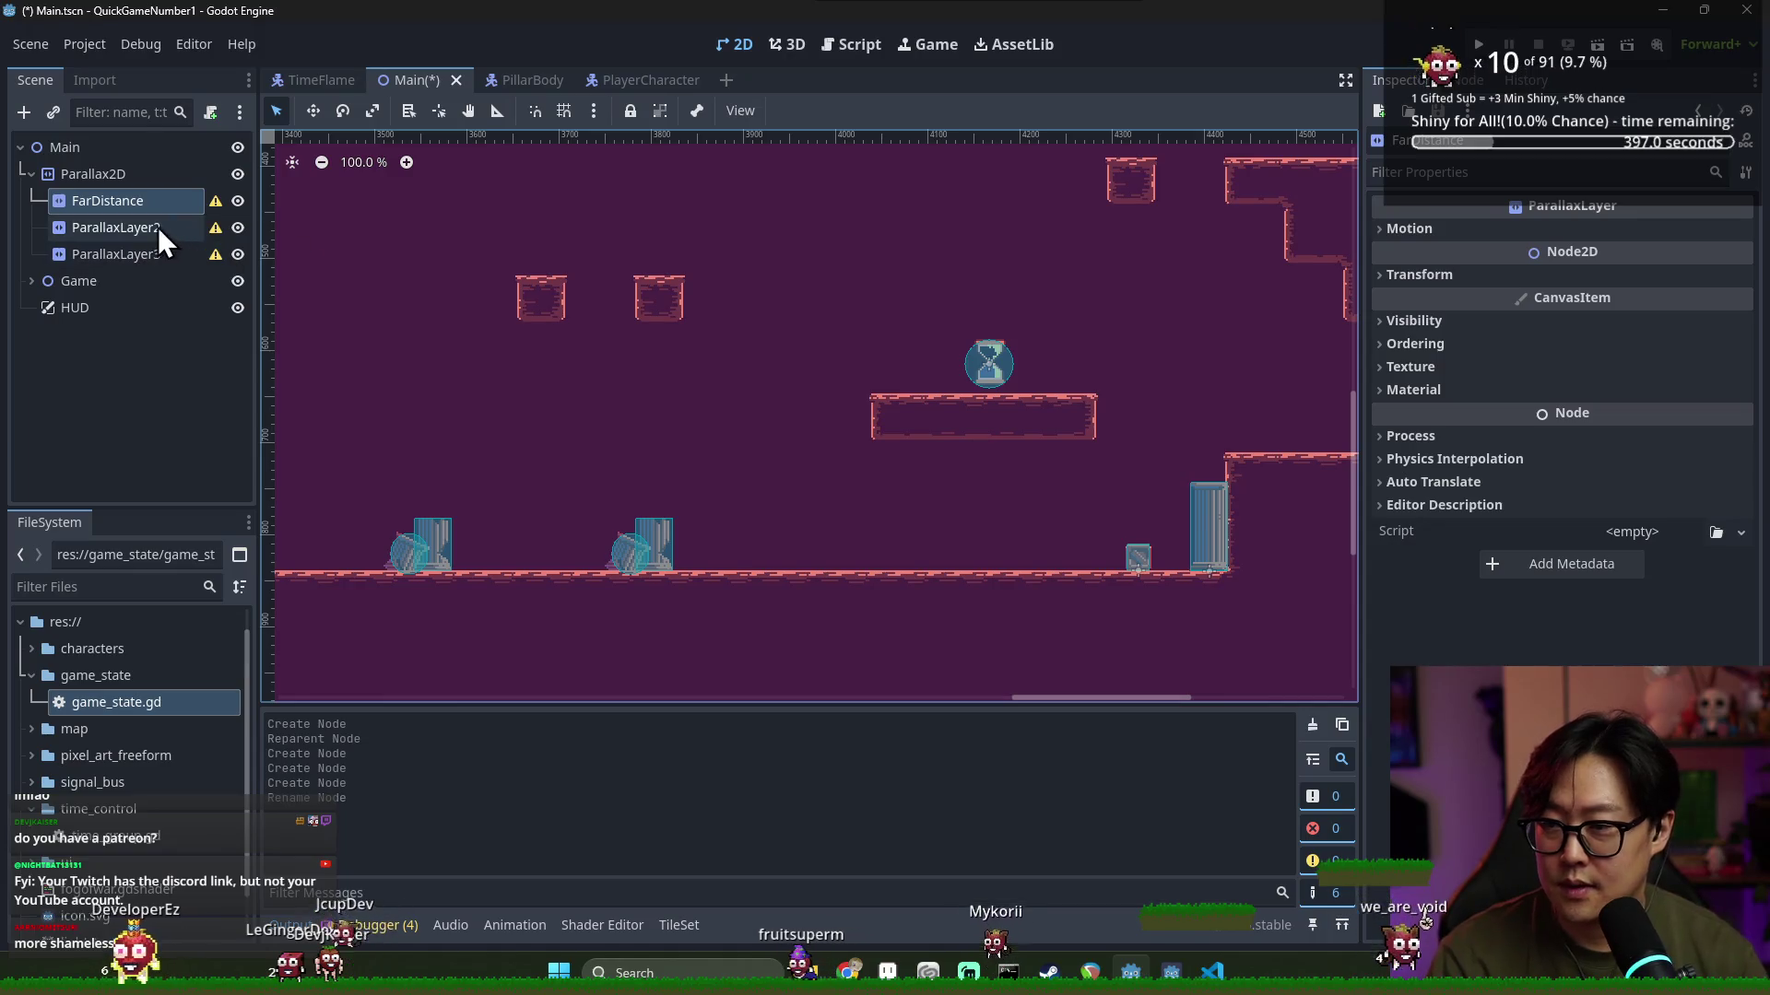
text(Far)
key(Return)
double_click(123, 201)
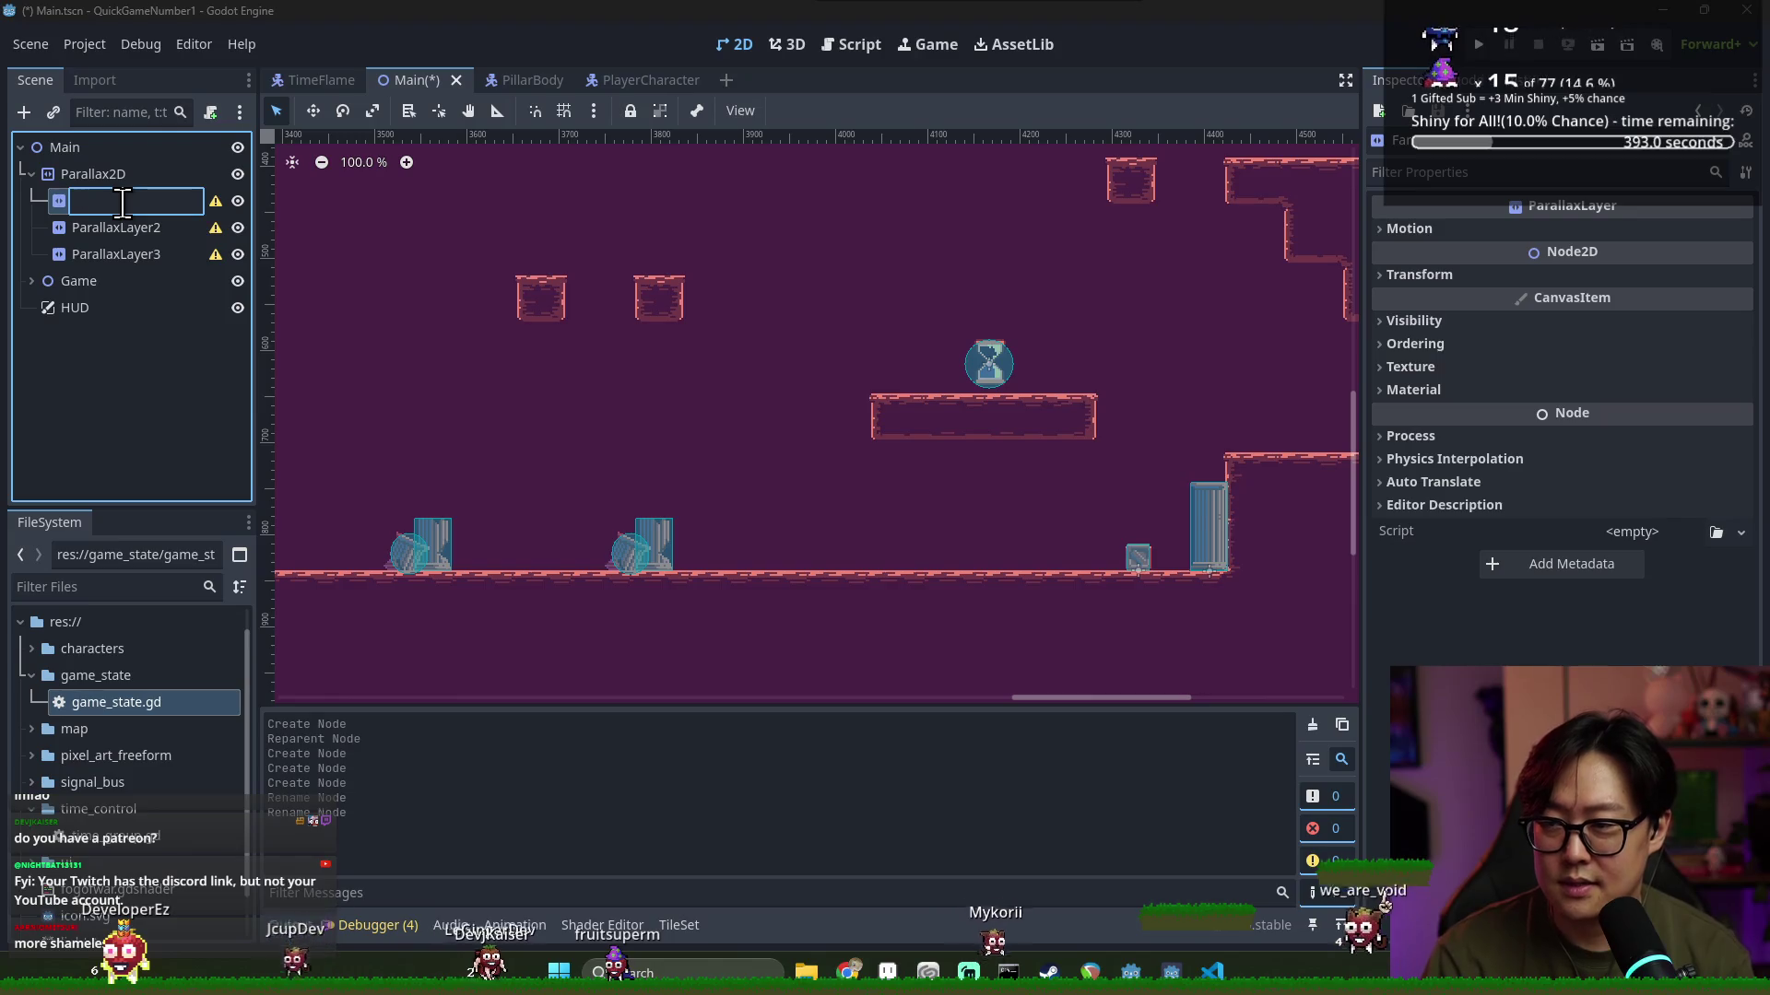
key(Return)
Step: Rename the second and third layers Far and Behind
double_click(118, 224)
text(Far)
key(Return)
double_click(152, 256)
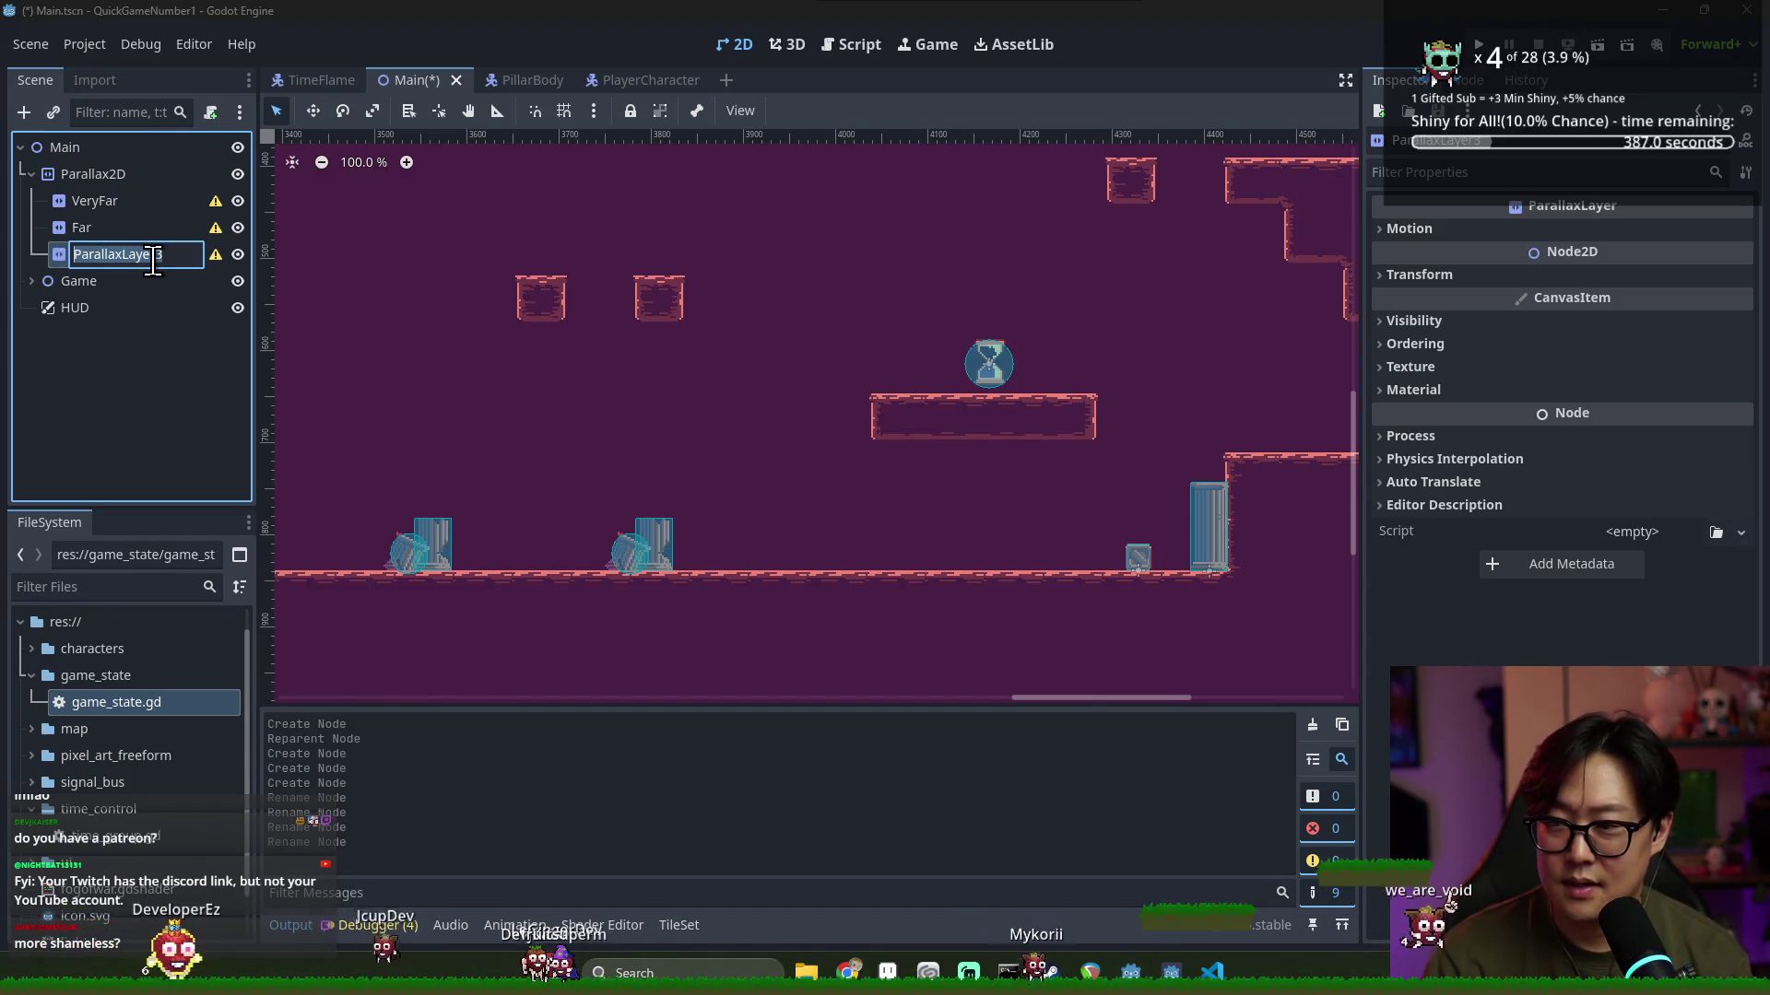
text(Behind)
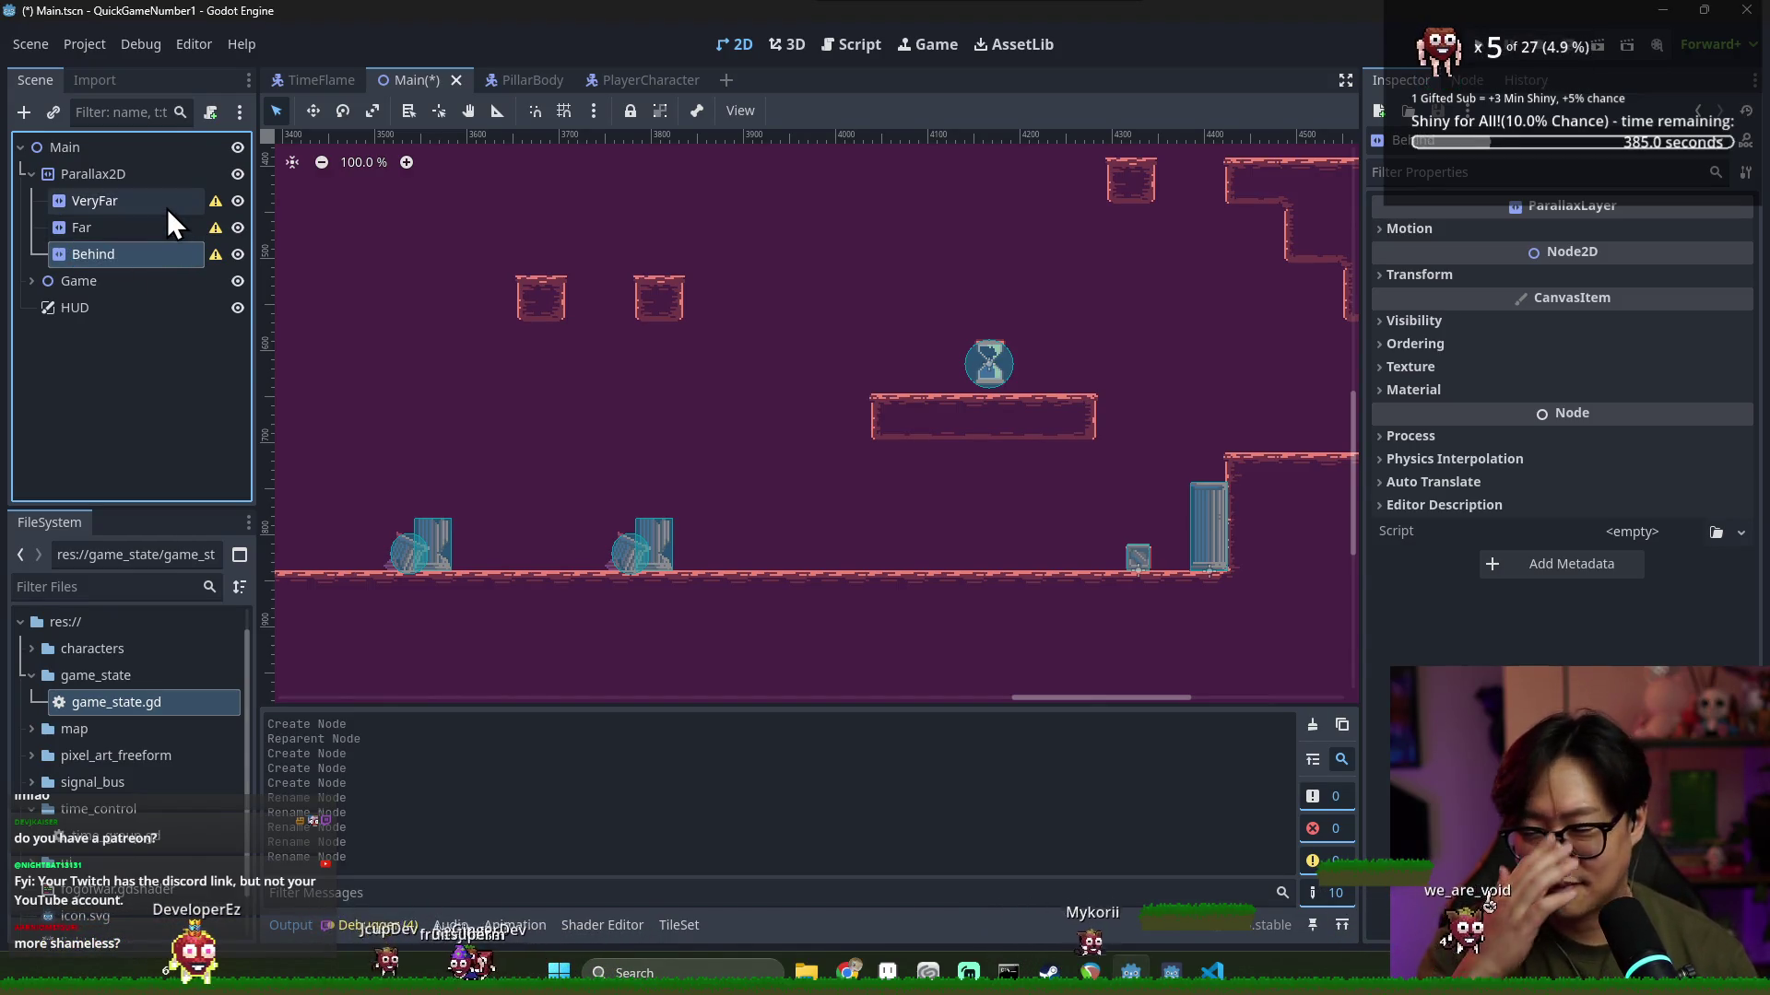
click(166, 207)
right_click(112, 206)
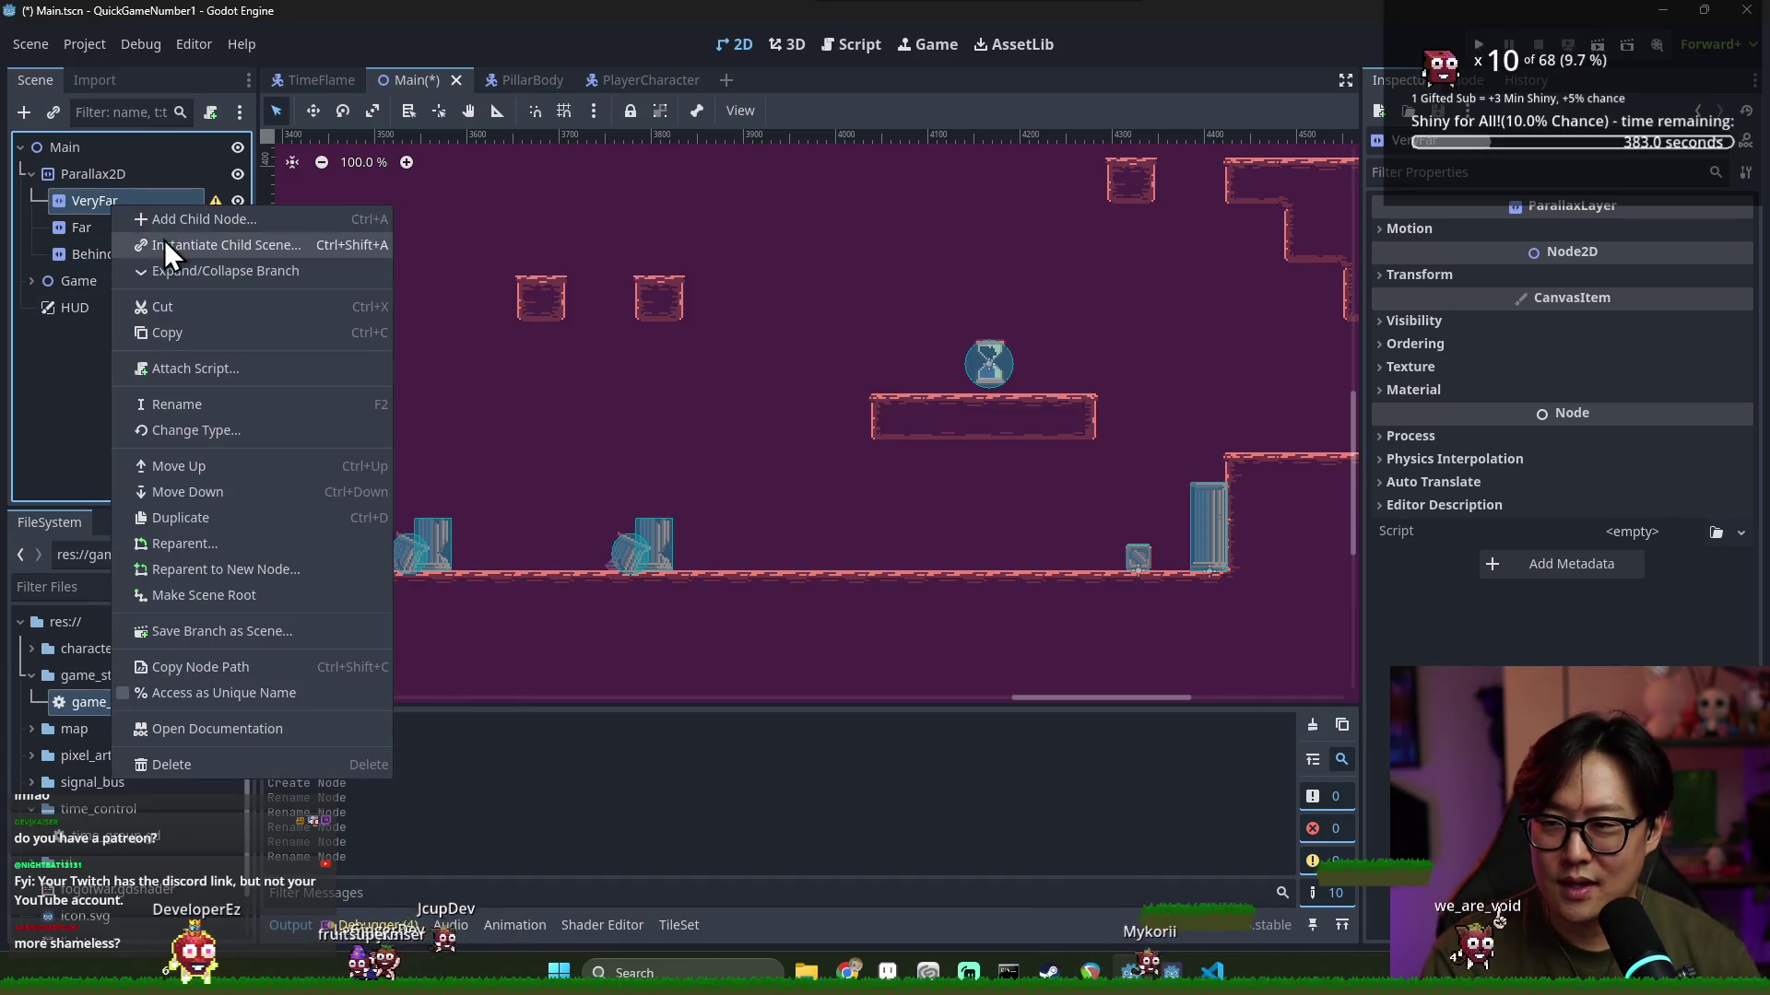
Step: Abandon a Sprite child search and inspect VeryFar's Motion and Transform settings
click(165, 239)
key(BackSpace)
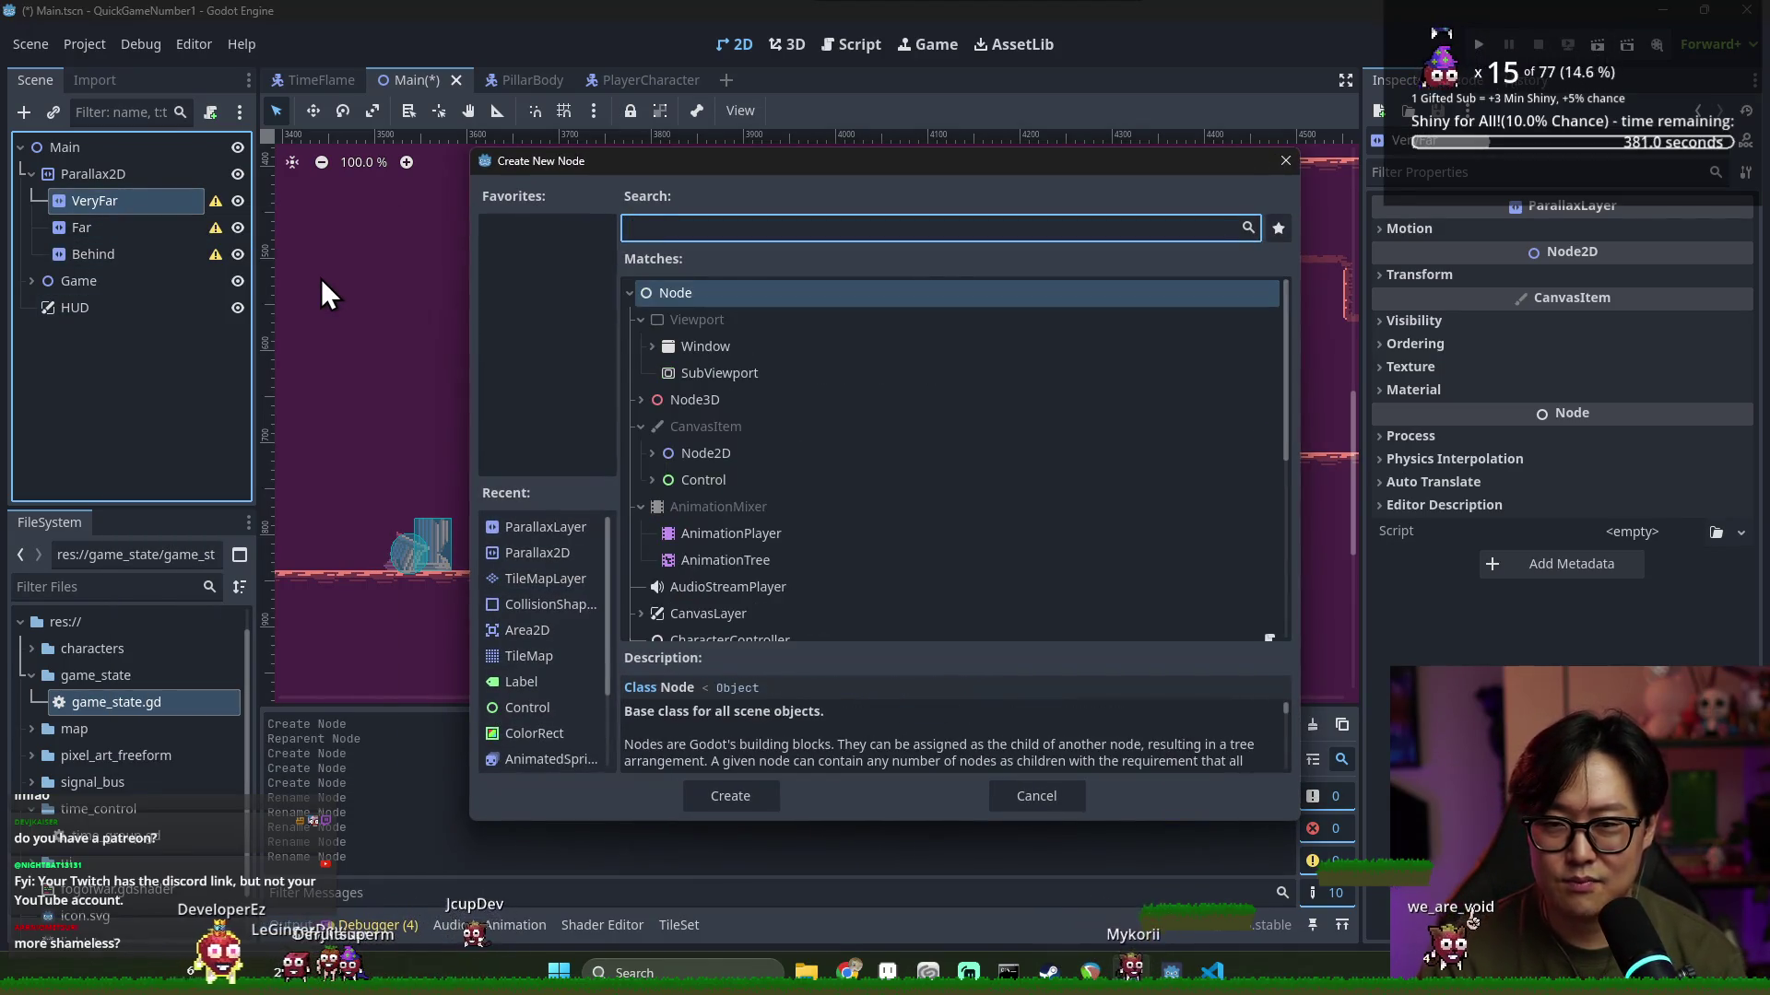
text(spr)
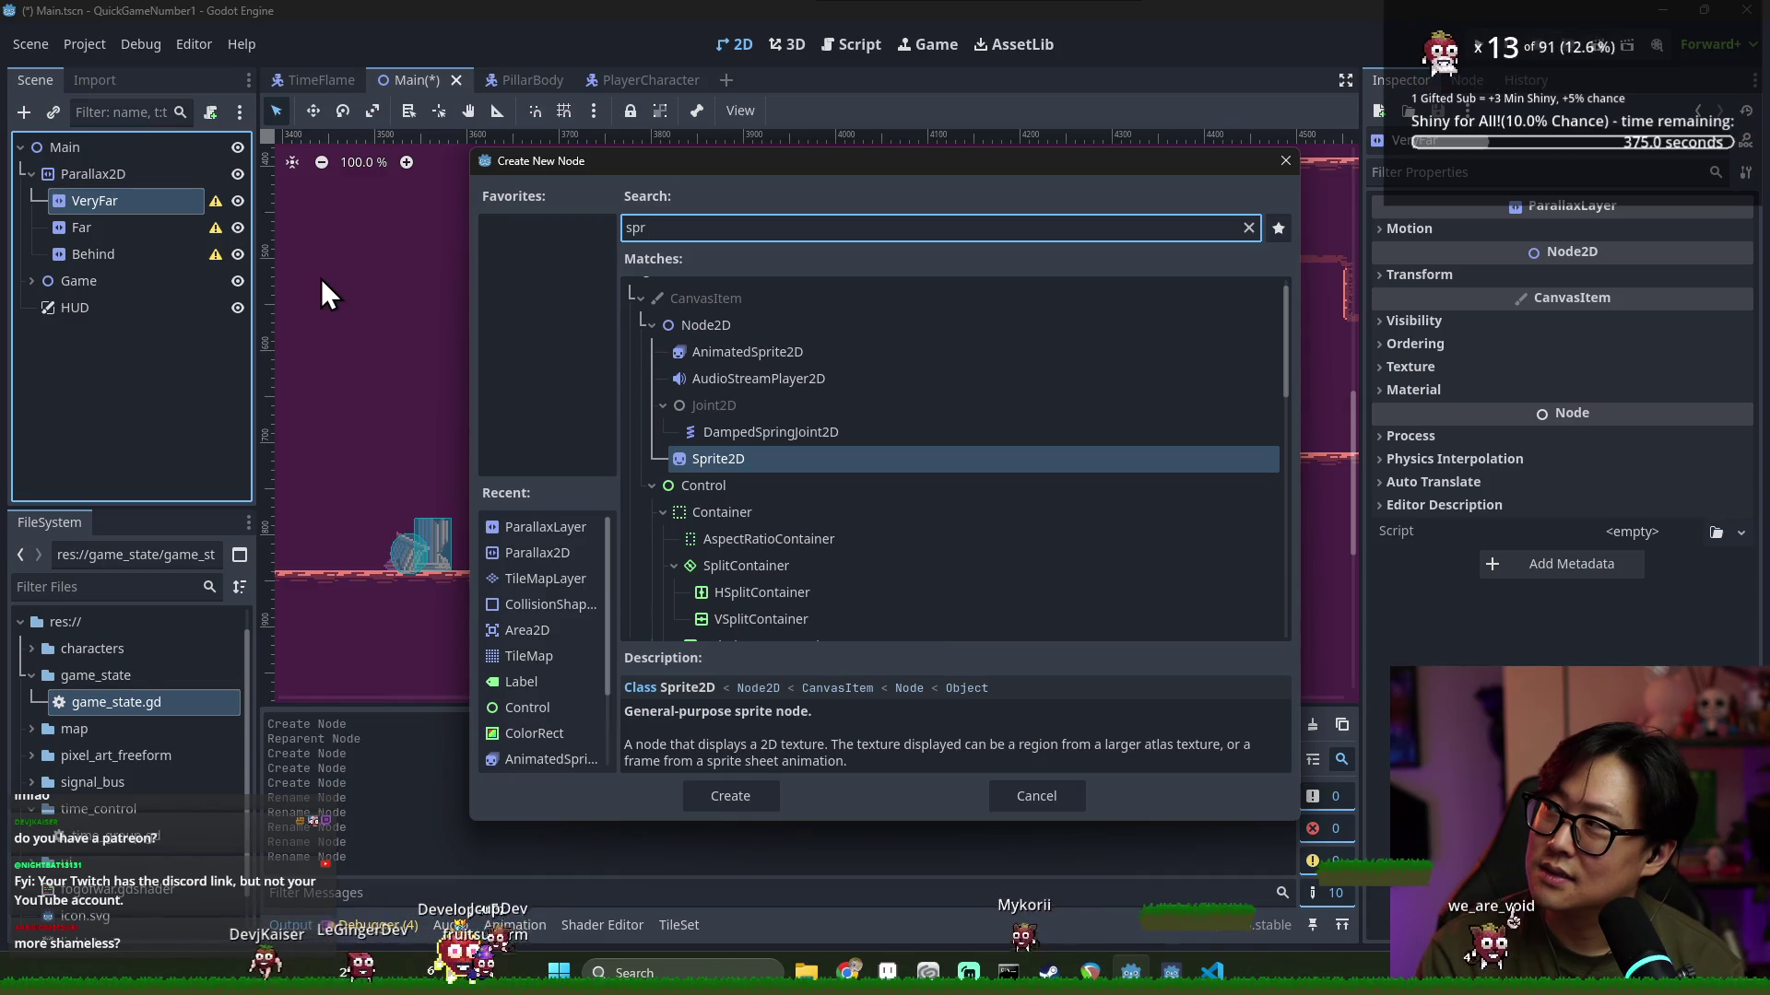
key(BackSpace)
key(BackSpace)
key(BackSpace)
key(Escape)
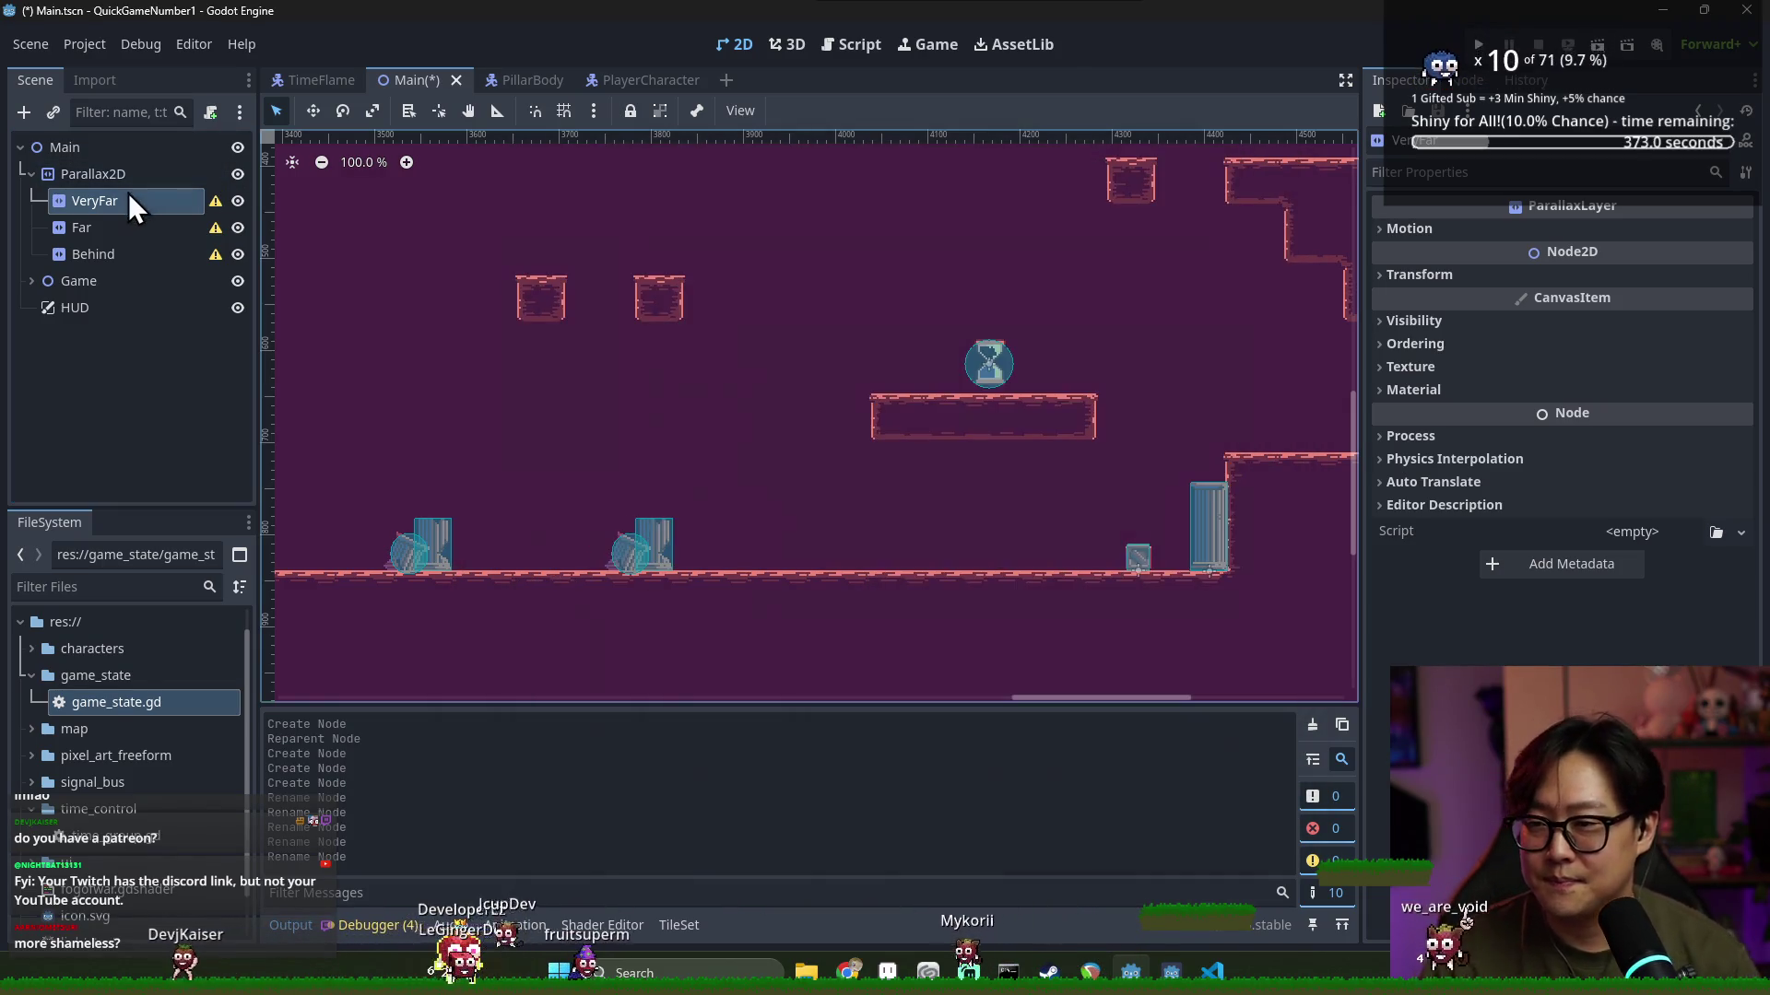
click(1407, 229)
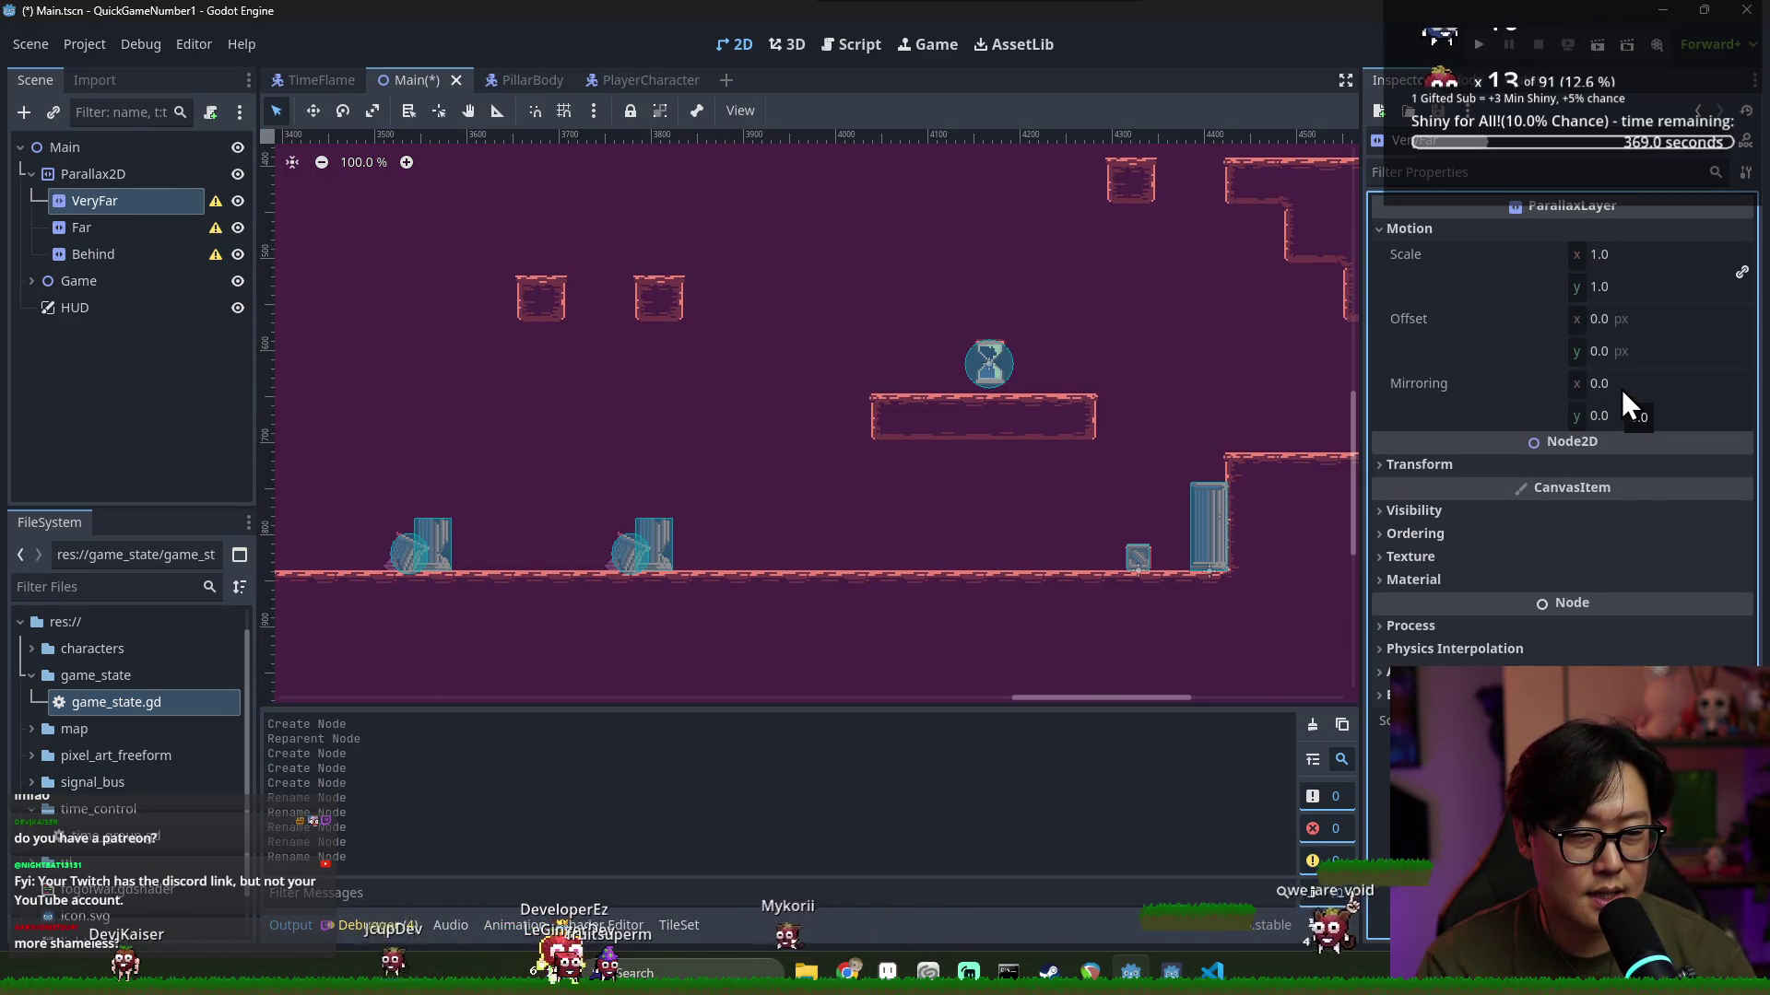
click(1482, 466)
click(1483, 466)
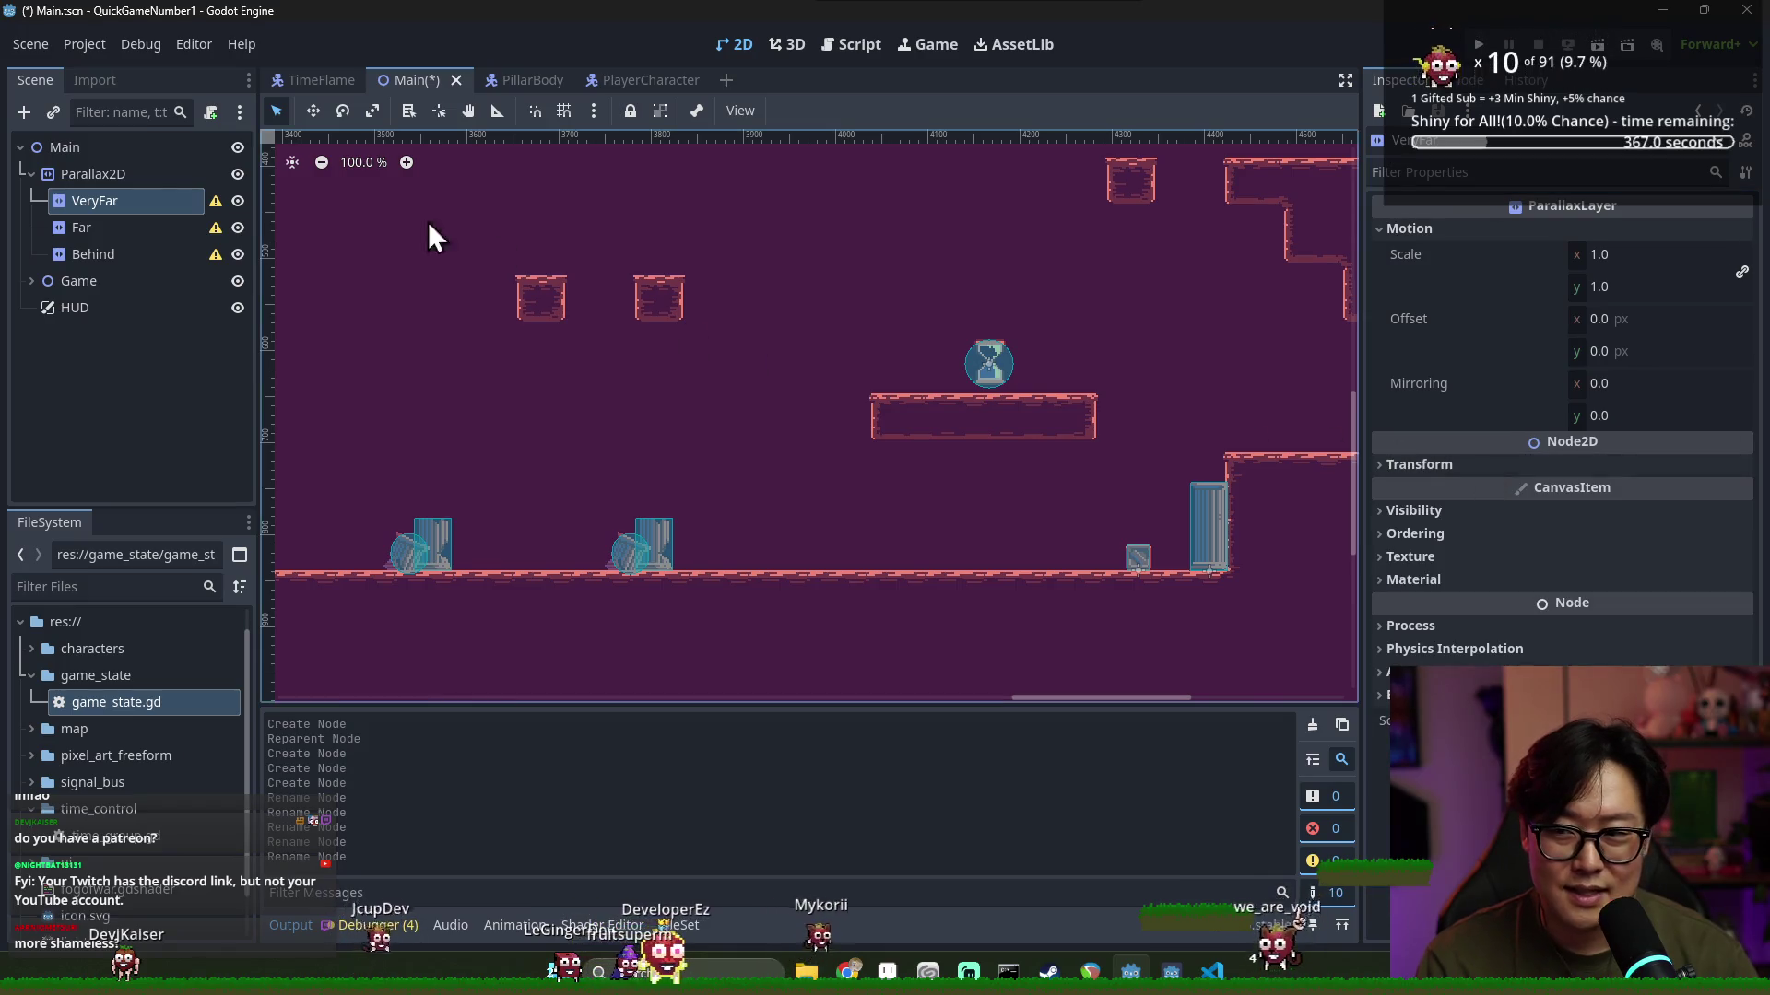
click(123, 177)
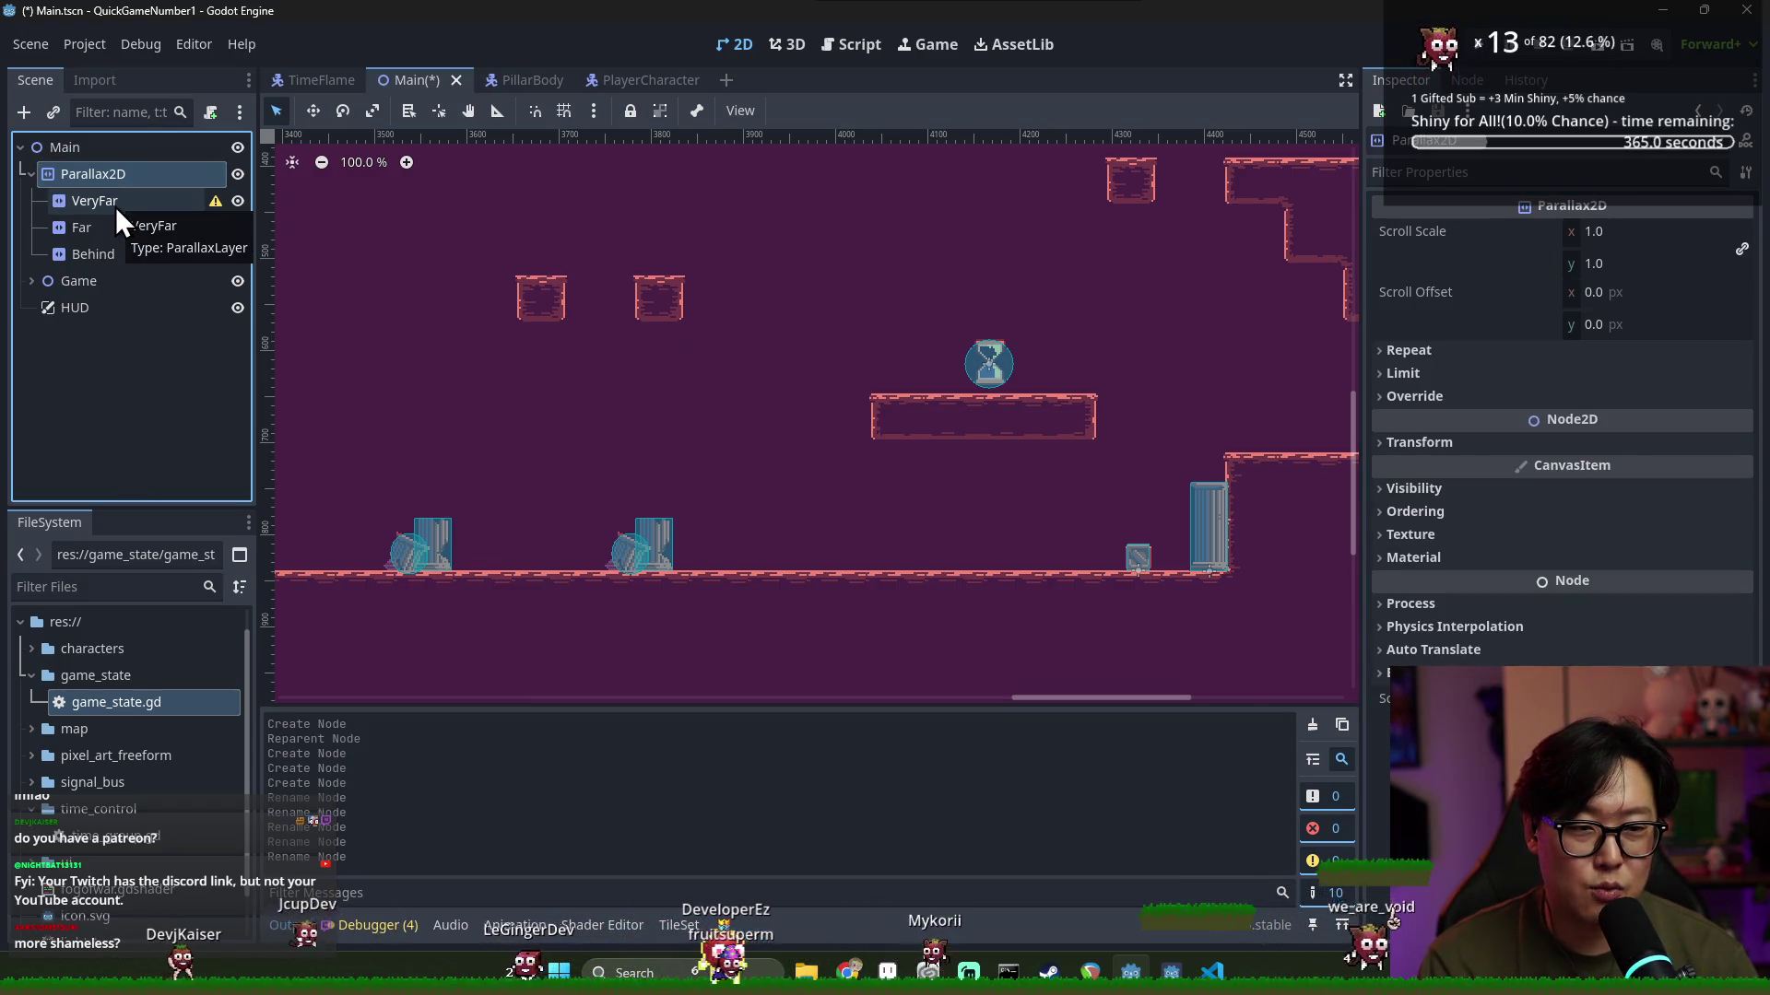
click(115, 207)
Step: Add a TextureRect child under the VeryFar layer
right_click(118, 210)
click(203, 219)
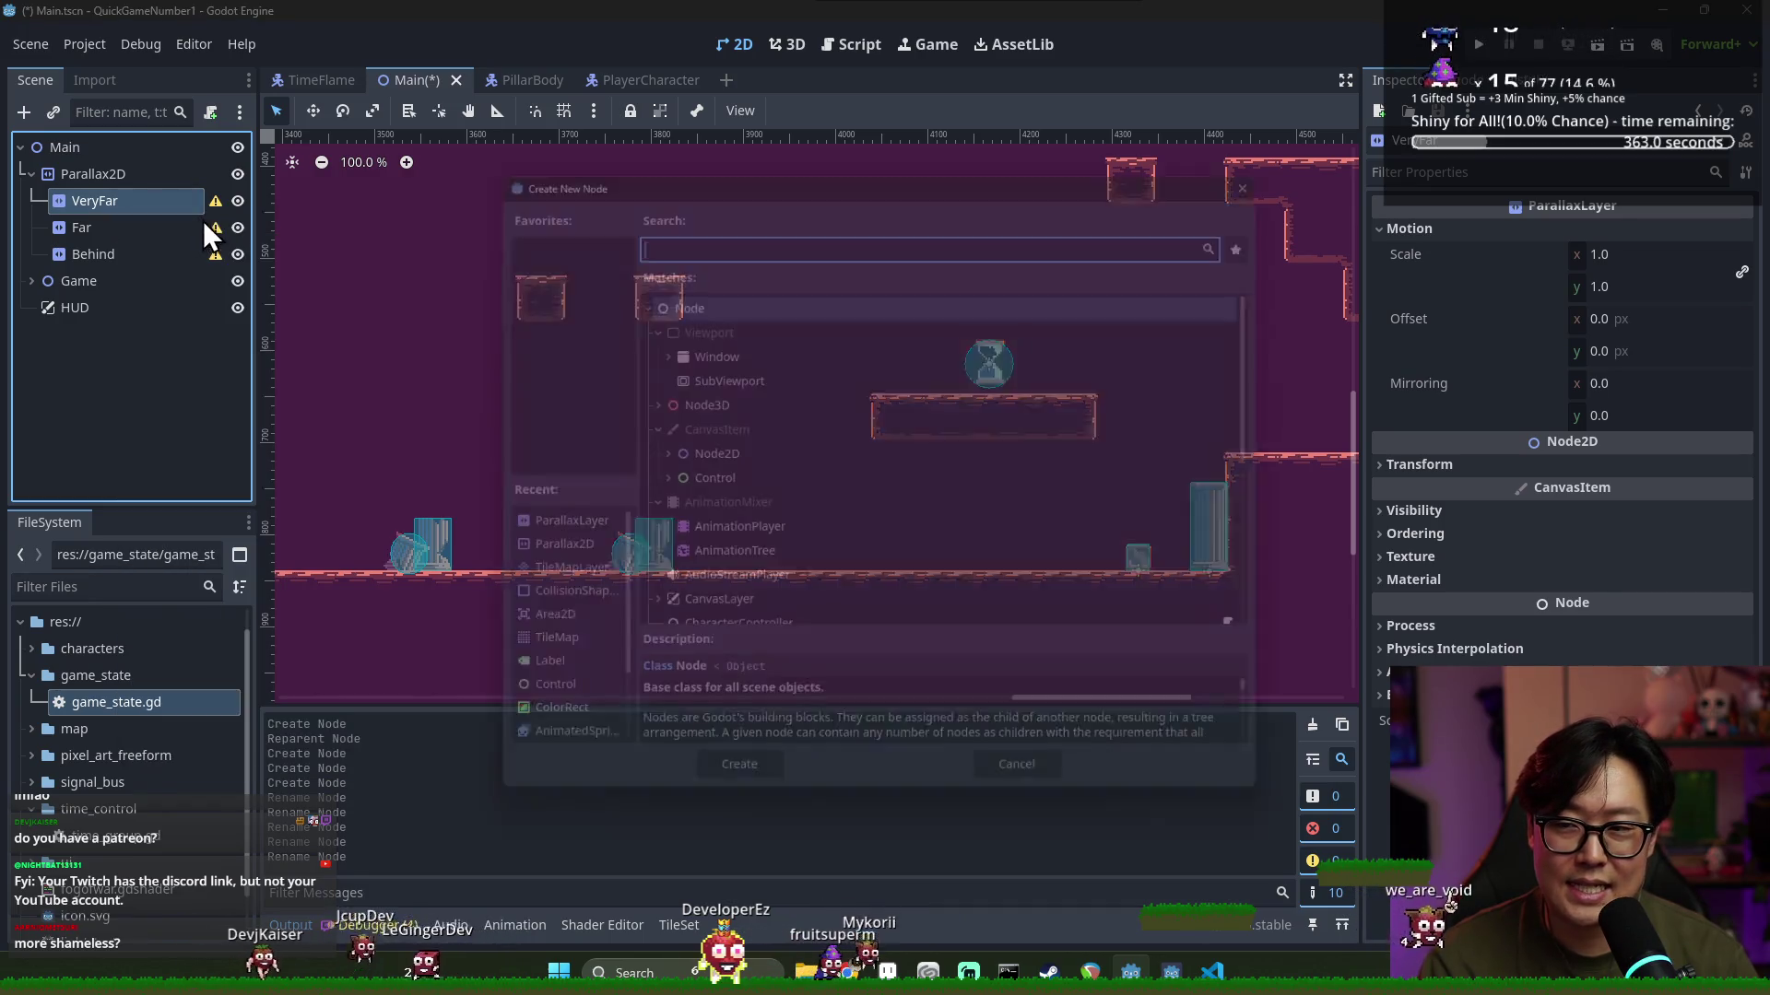
text(texture)
key(Return)
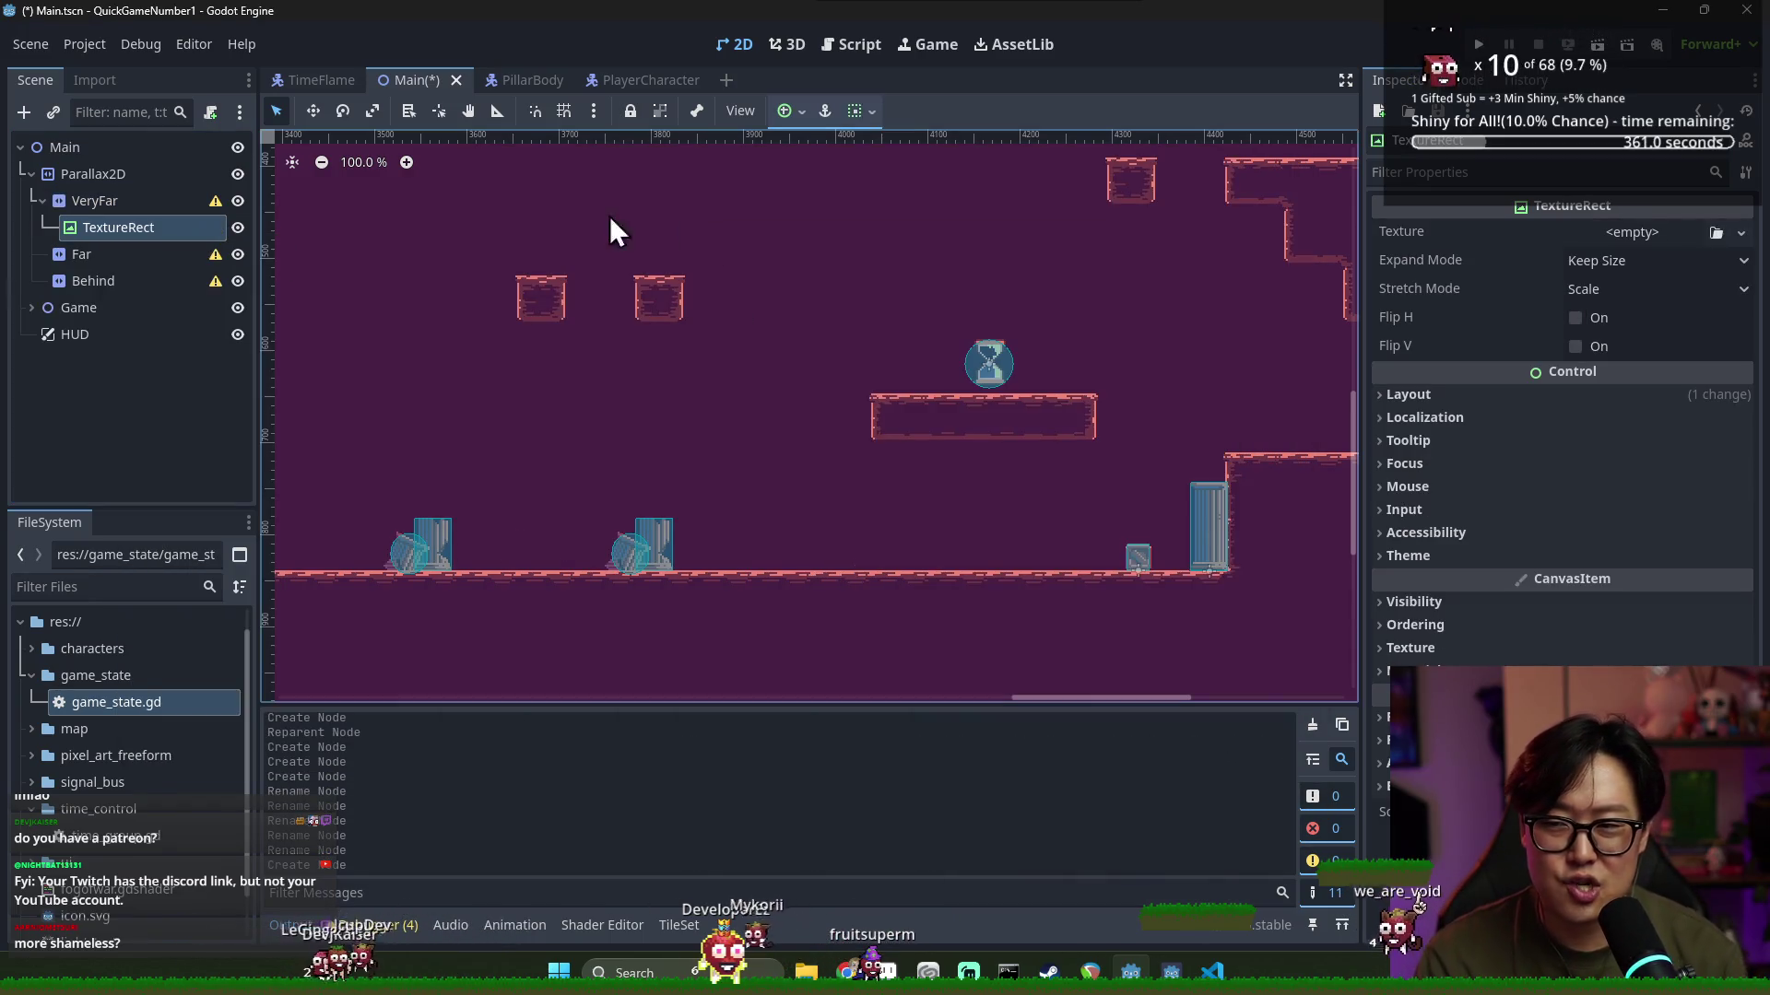
Step: Assign the parallax_far_back_shadow texture from the map folder to the TextureRect and enlarge it
click(76, 678)
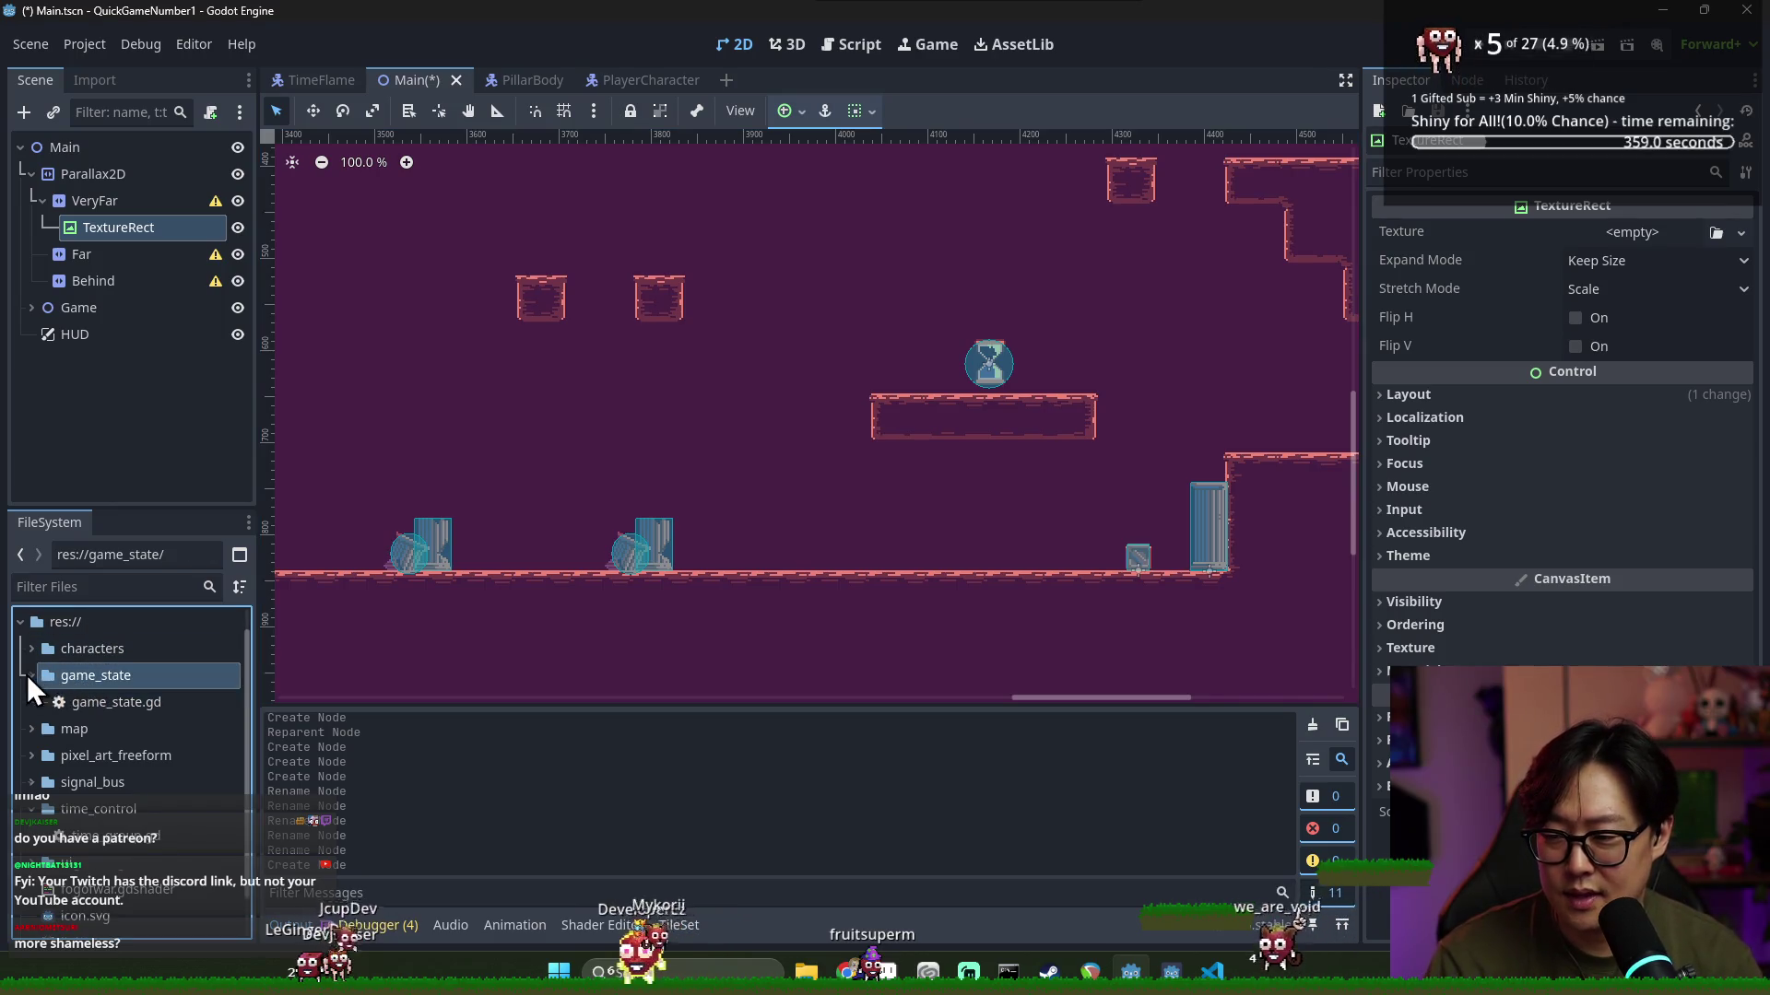
click(30, 675)
click(32, 702)
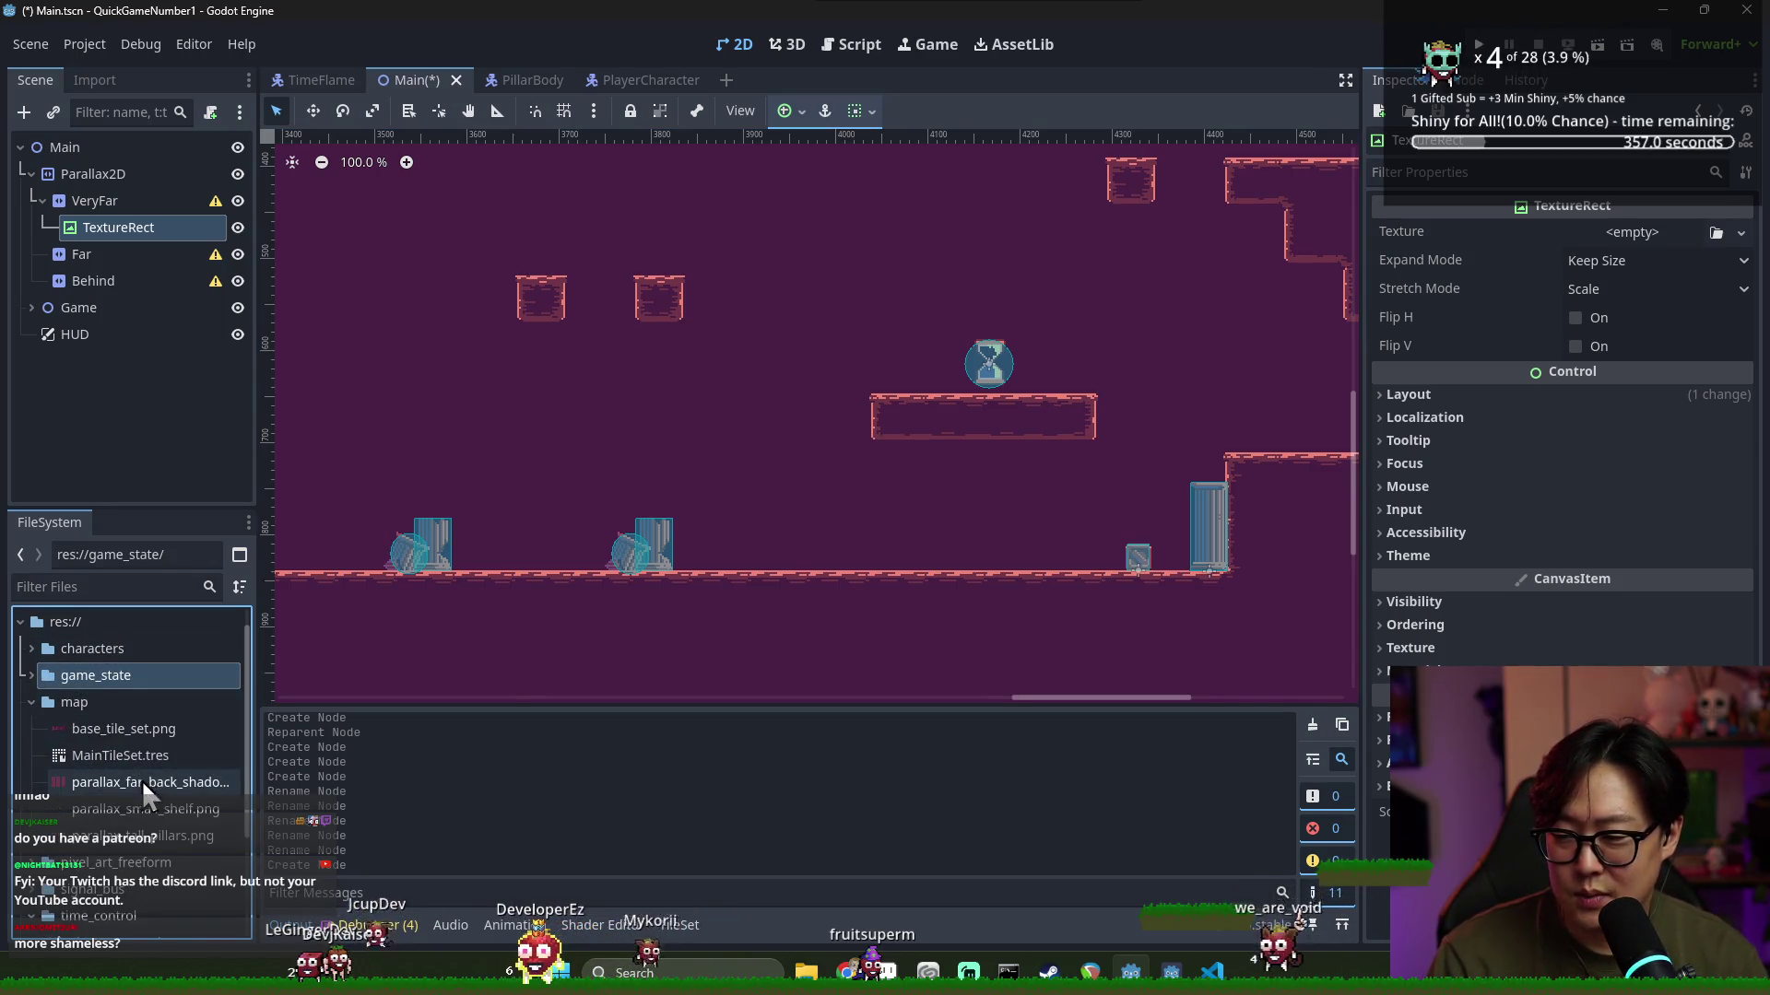
scroll(141, 785, down, 1)
mouse_move(142, 751)
mouse_down()
mouse_move(1633, 285)
mouse_move(1633, 242)
mouse_up()
scroll(744, 363, down, 5)
scroll(815, 442, down, 6)
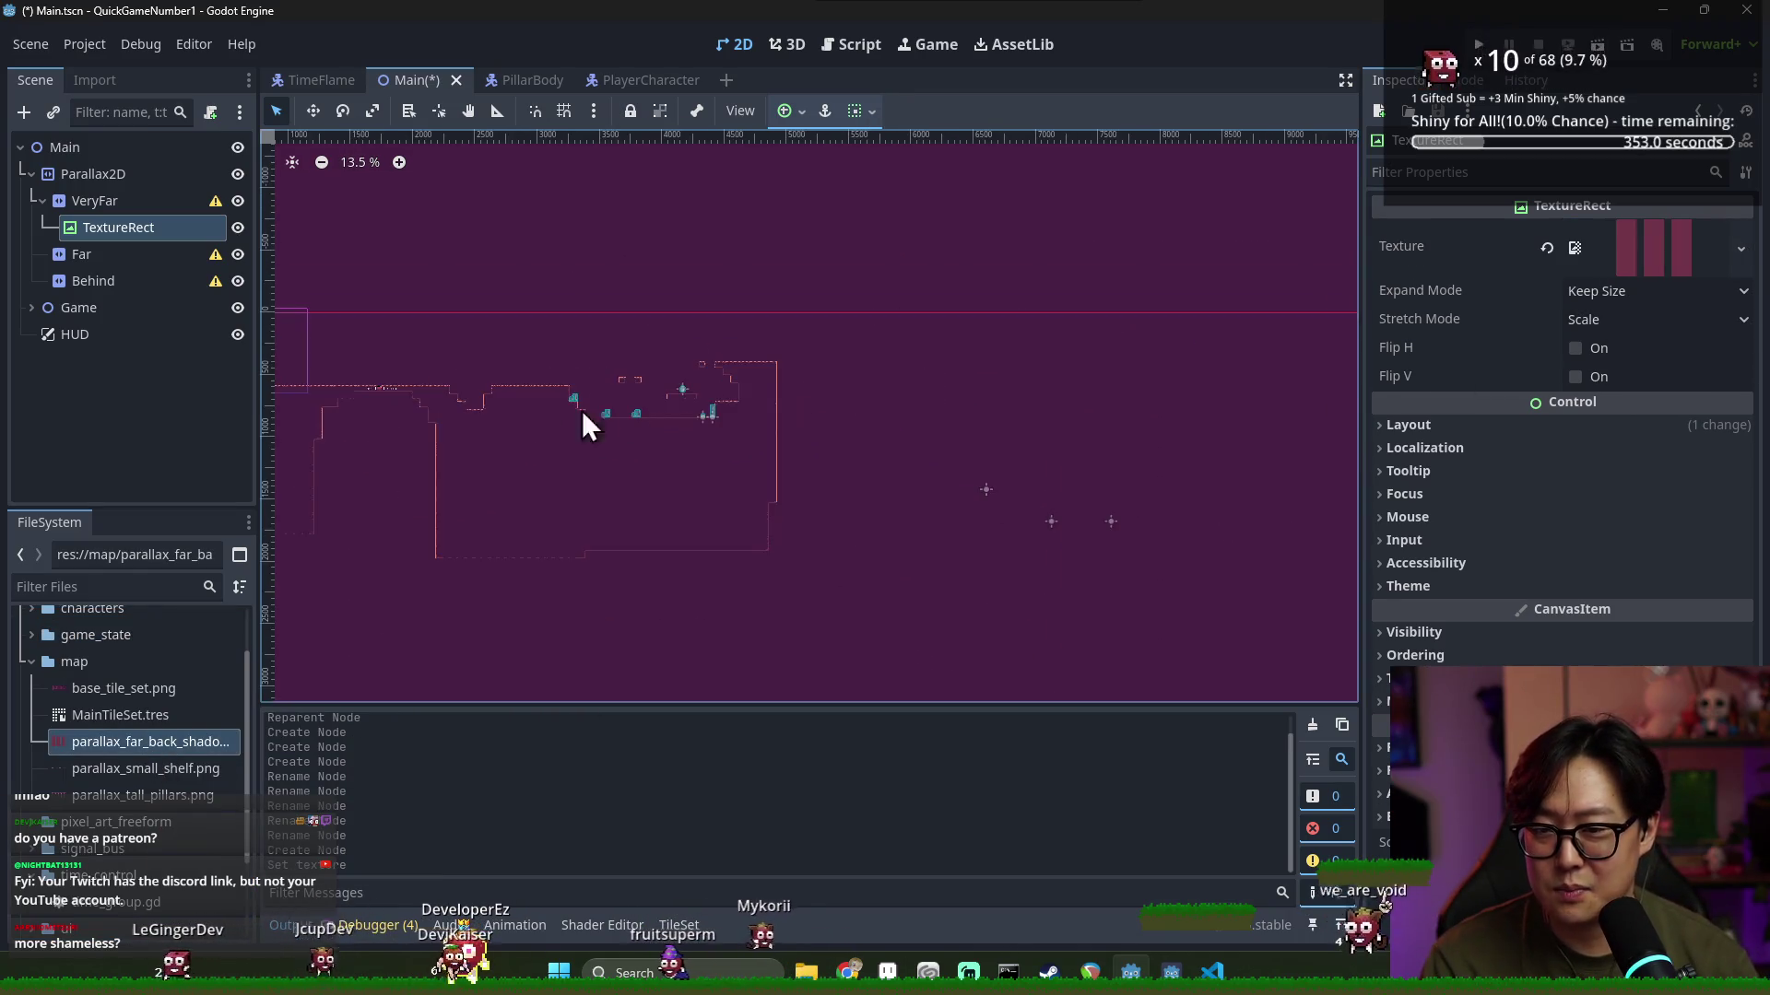
scroll(658, 407, up, 4)
scroll(693, 361, up, 1)
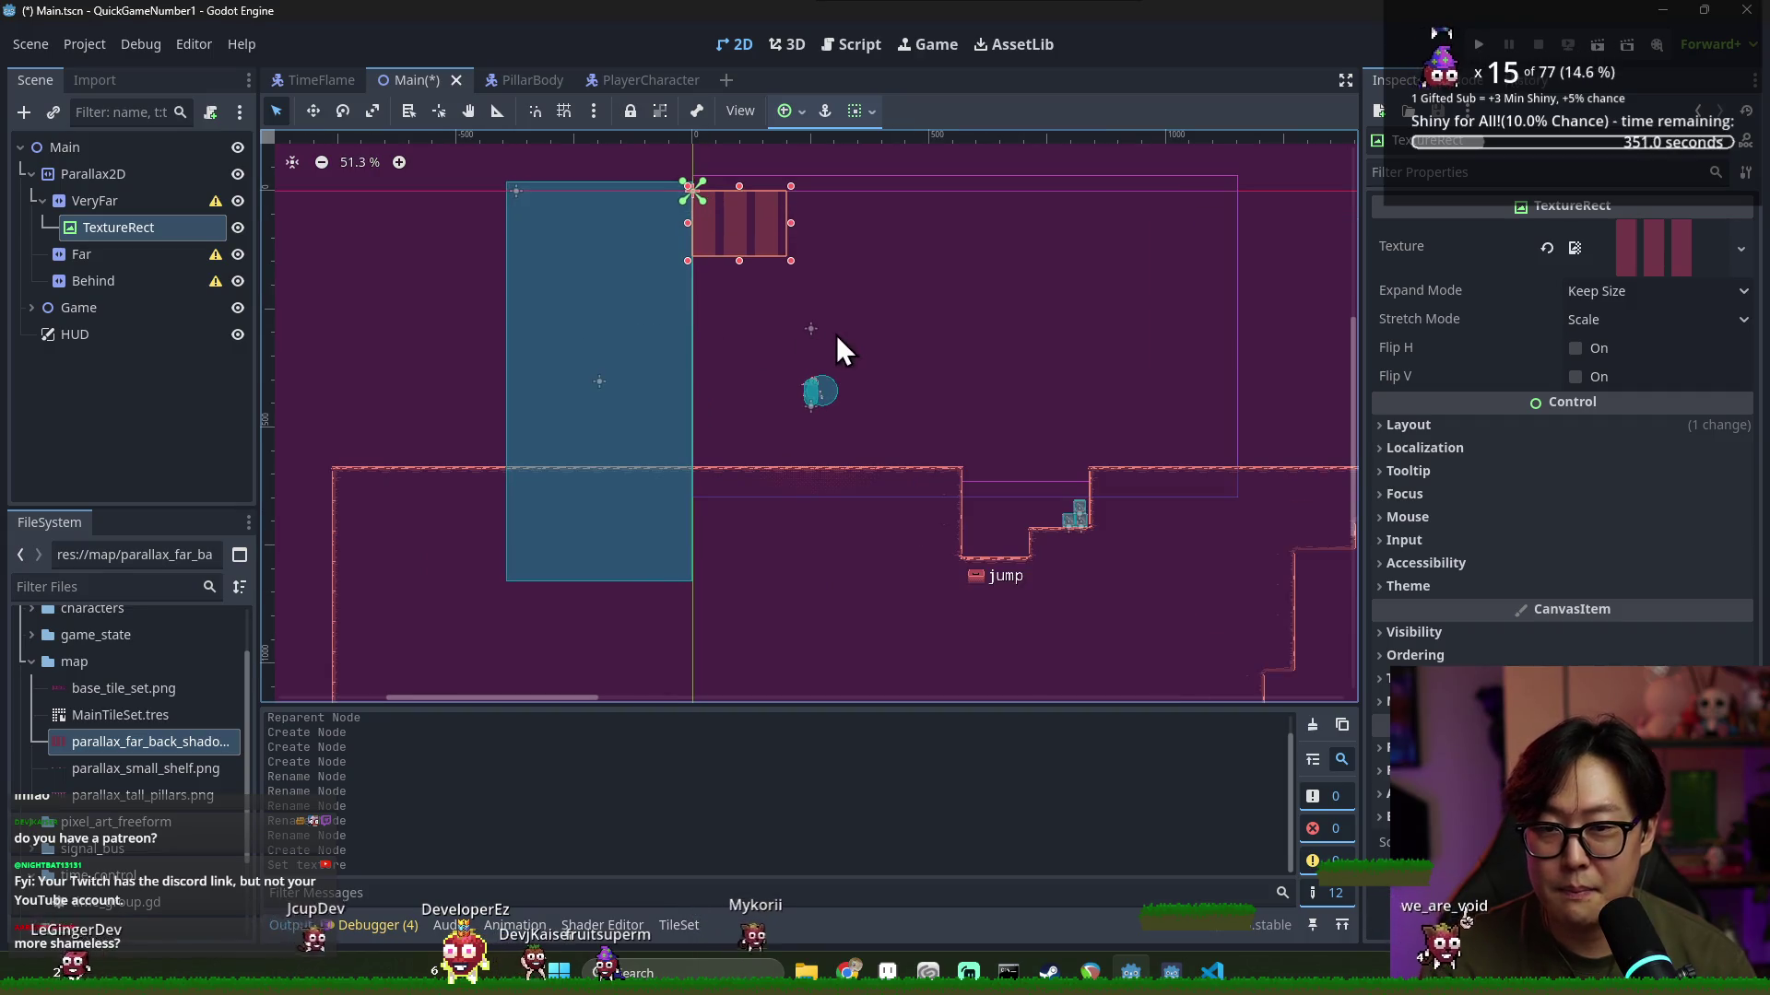
click(1417, 432)
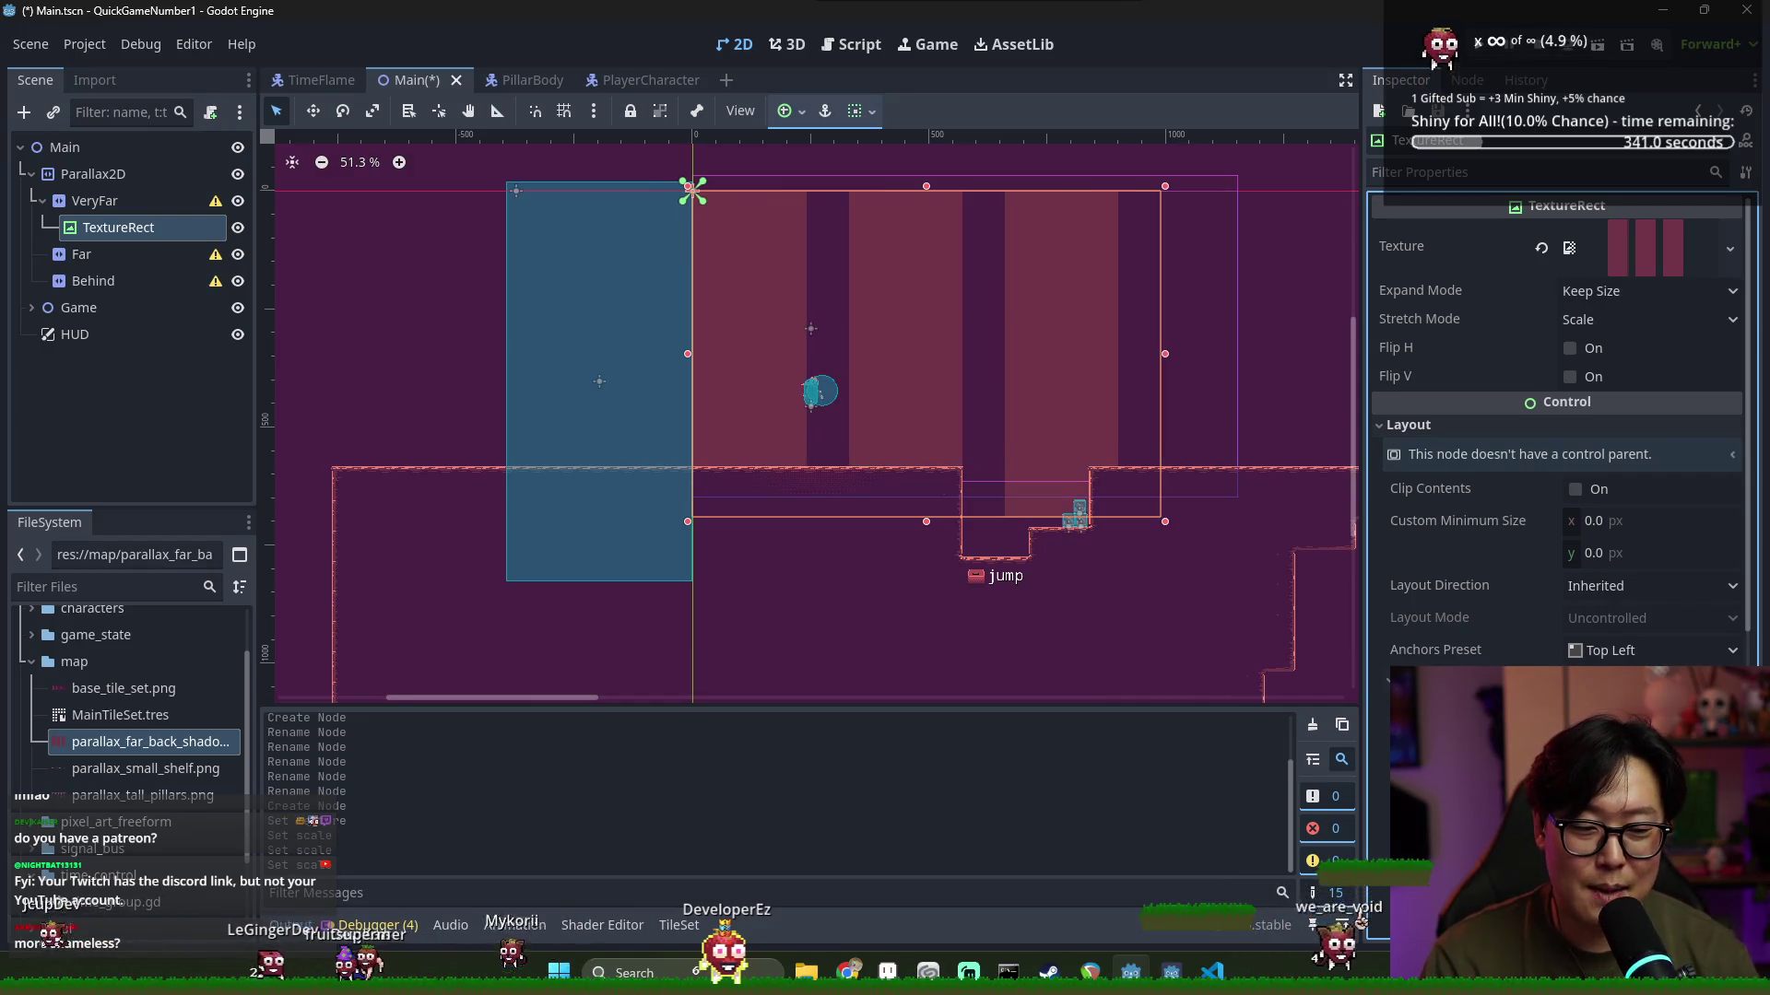
click(114, 254)
right_click(109, 257)
Step: Add a TextureRect under Far, undoing an accidentally added TextEdit
click(151, 280)
key(Escape)
right_click(118, 263)
click(135, 262)
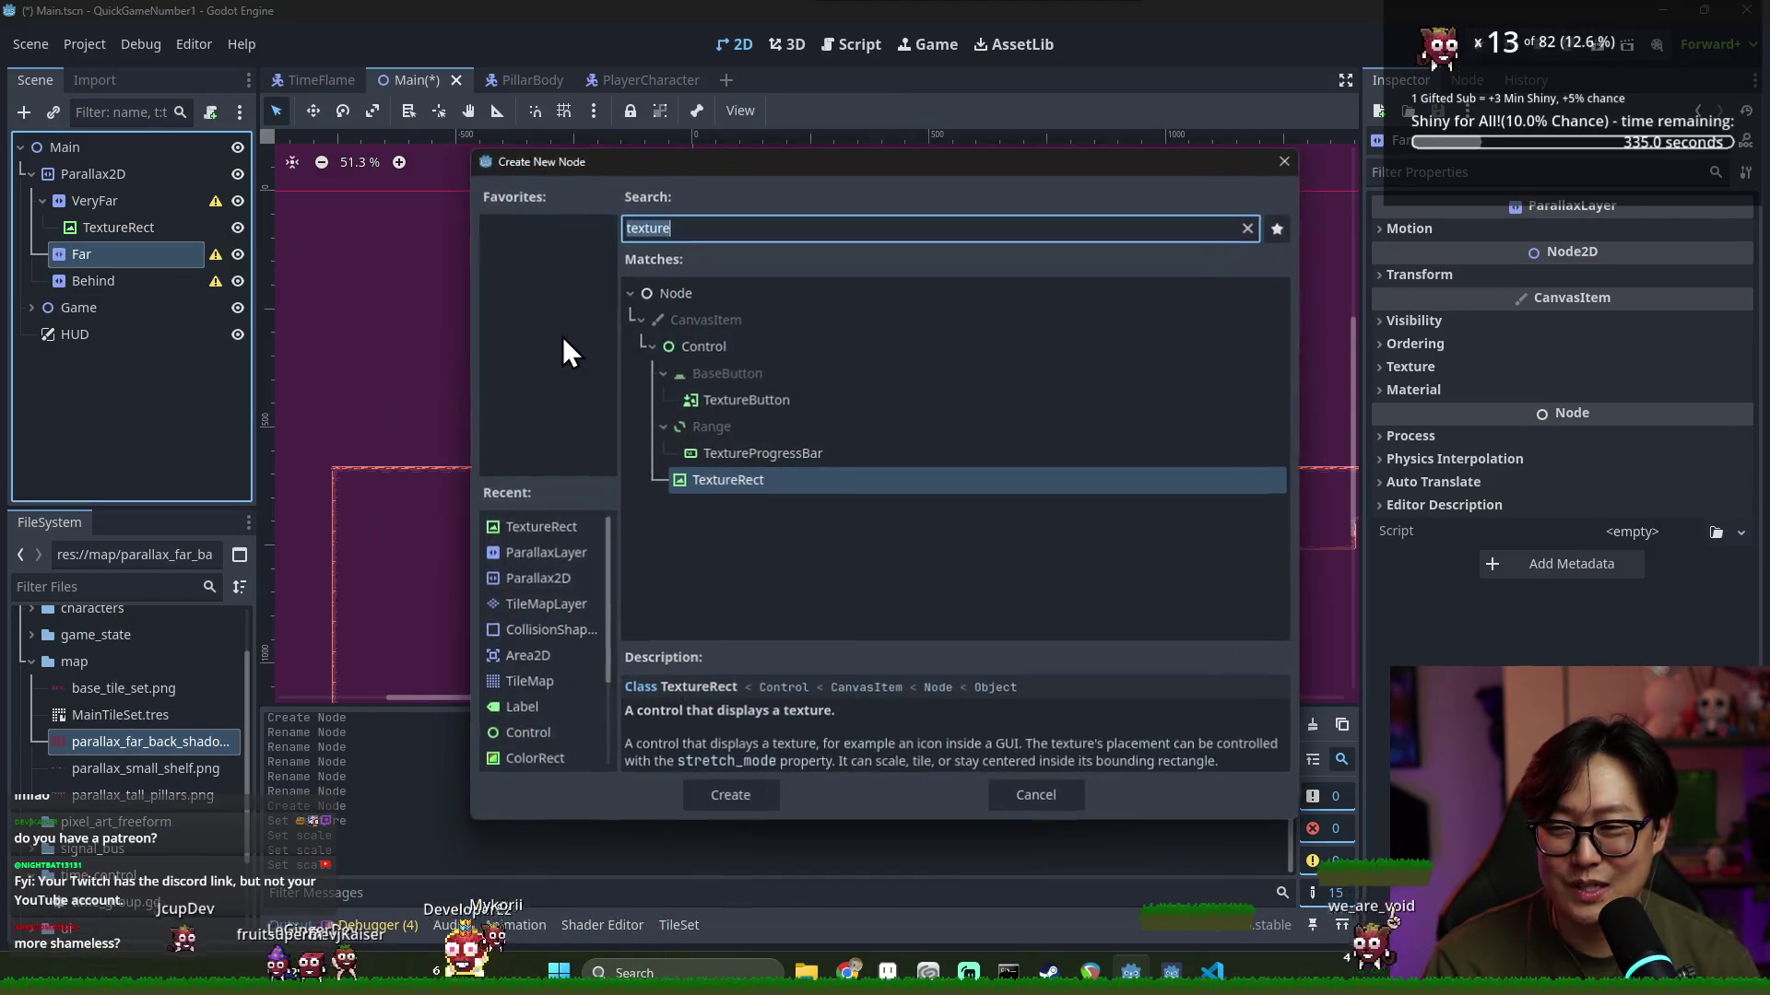
text(text)
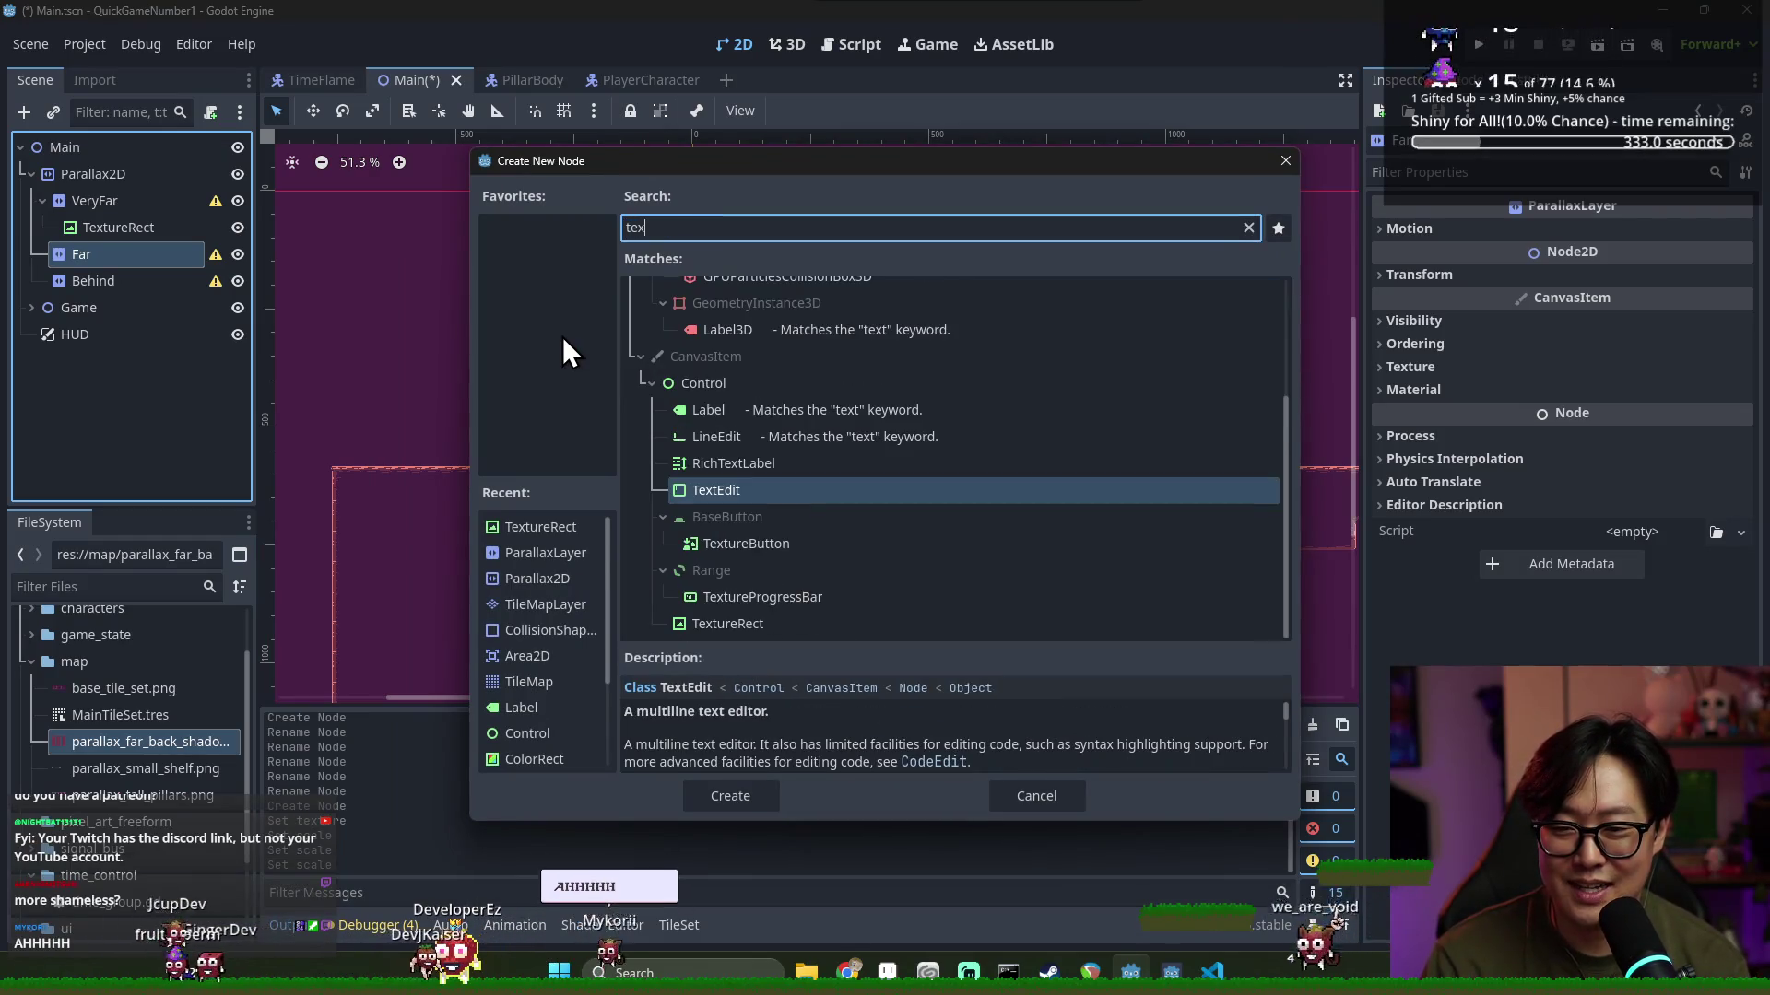
key(Return)
key(ctrl+z)
right_click(120, 261)
click(147, 270)
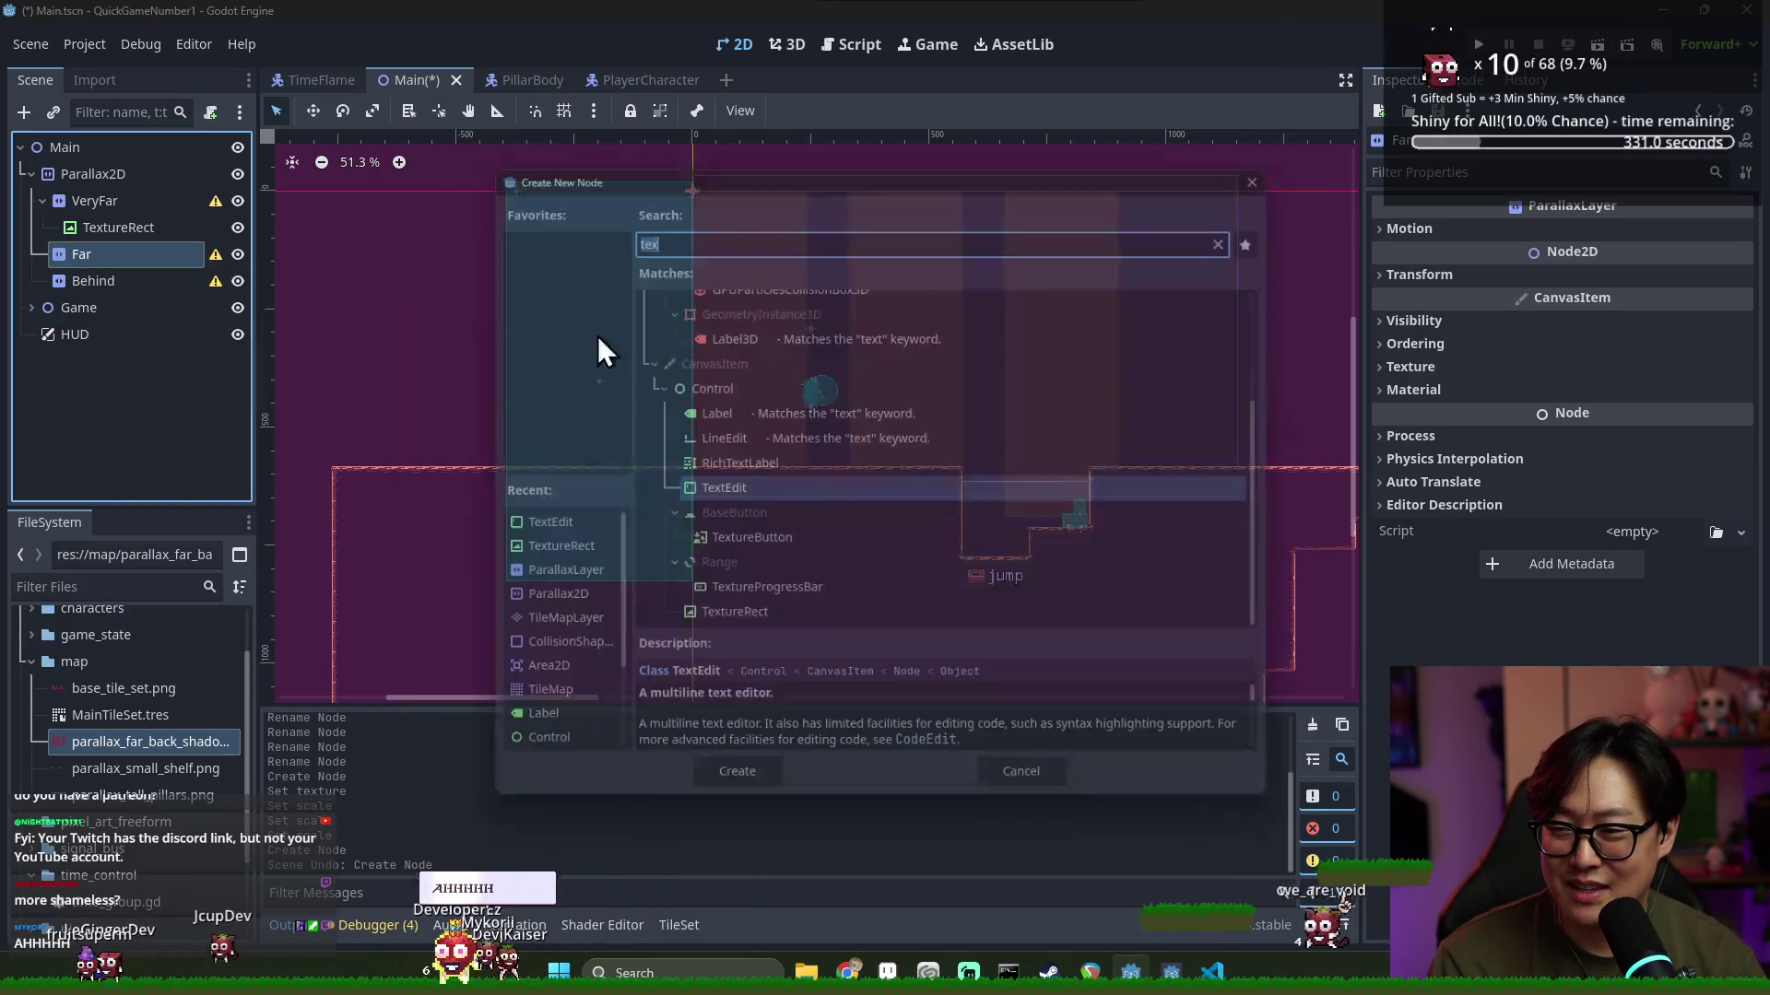
text(texture)
key(Return)
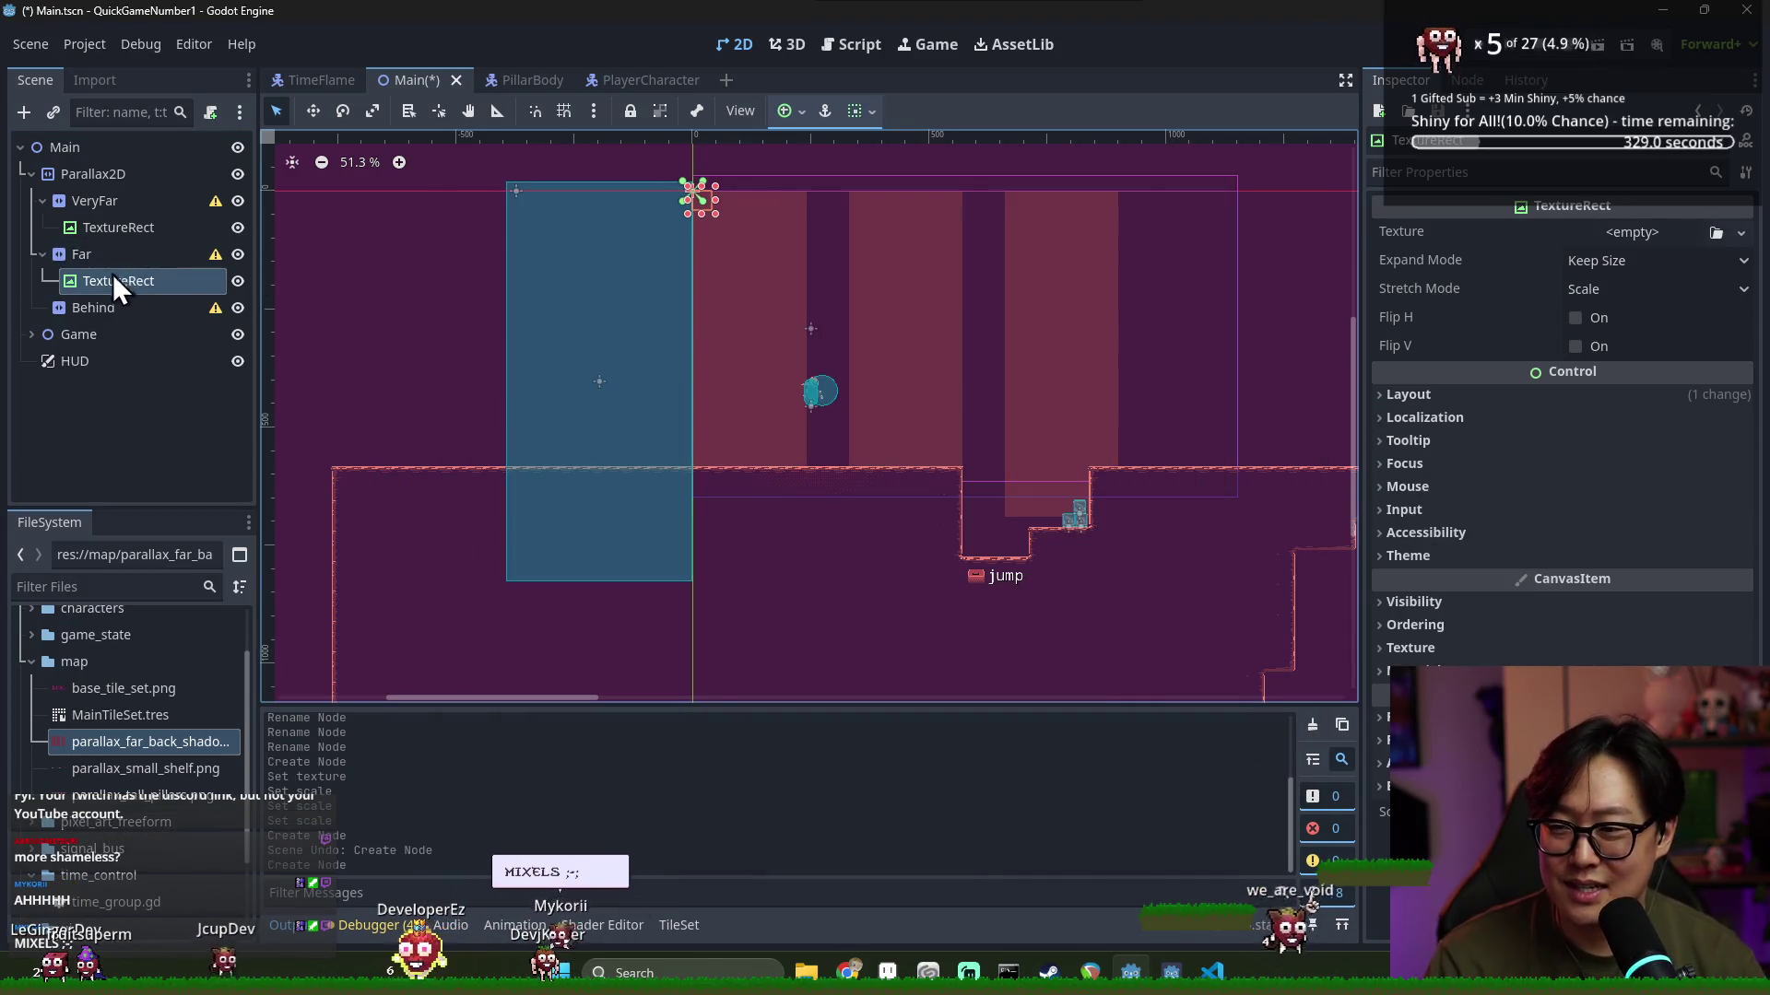
Step: Set the Far TextureRect's scale to 5.0
mouse_move(170, 768)
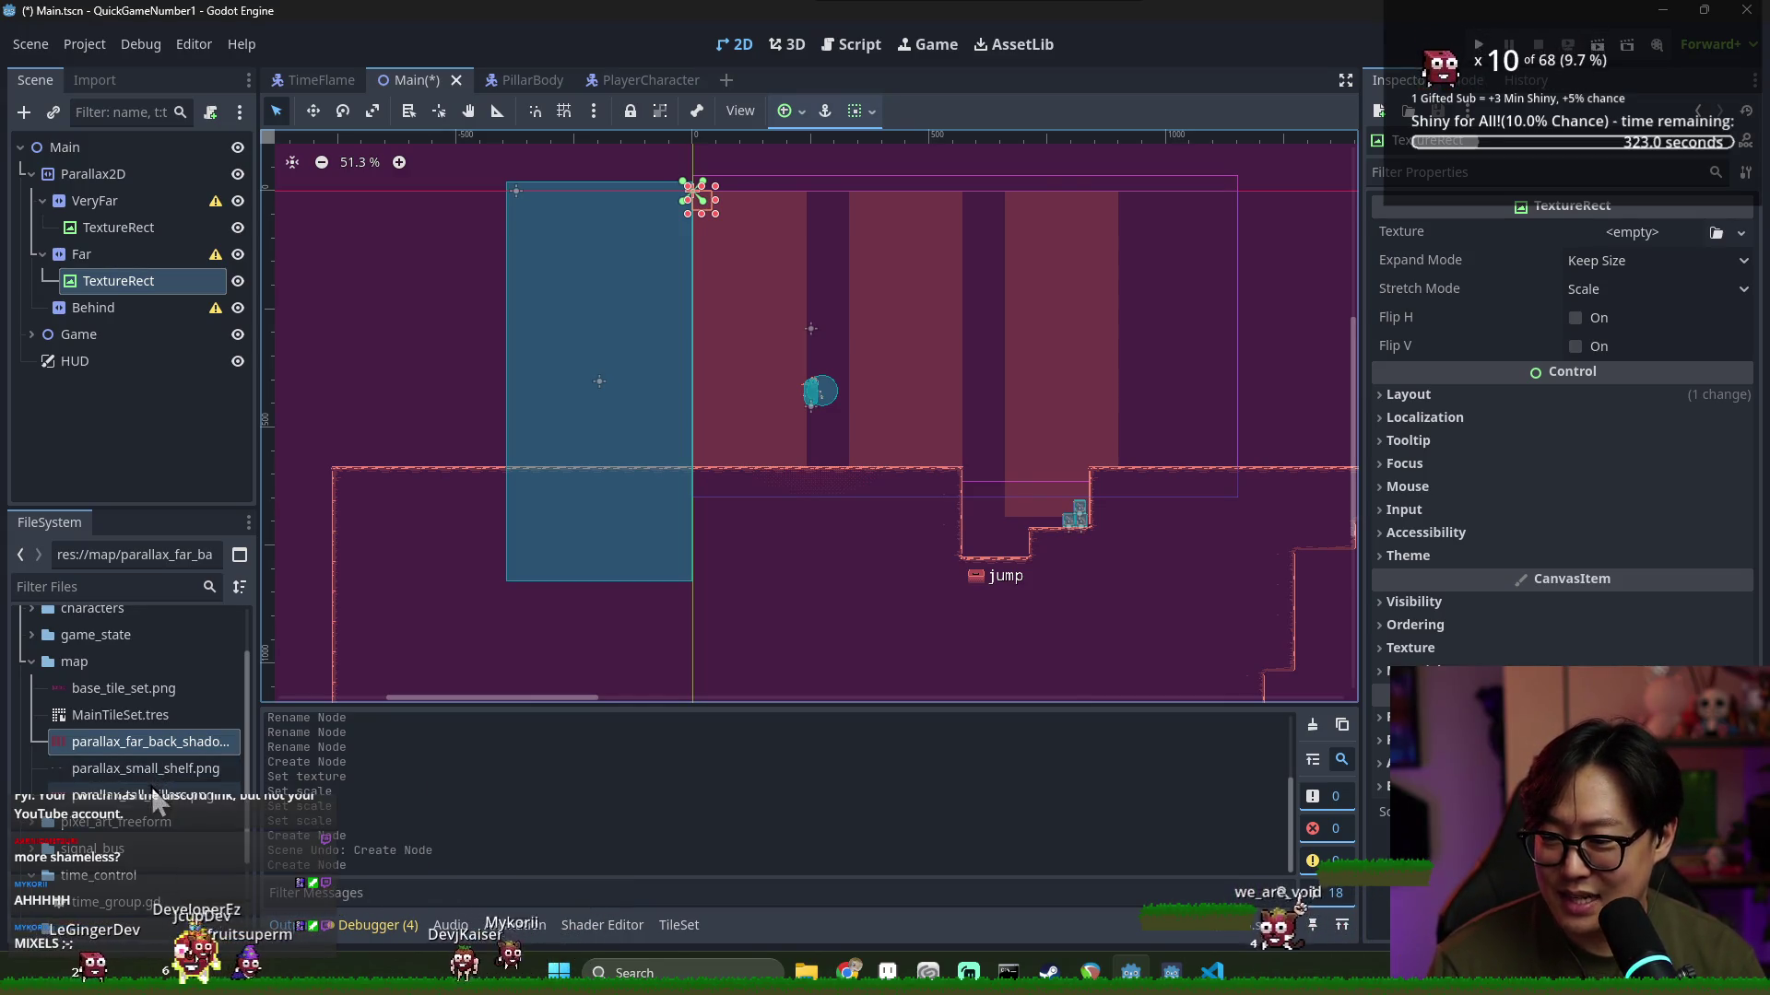
click(166, 795)
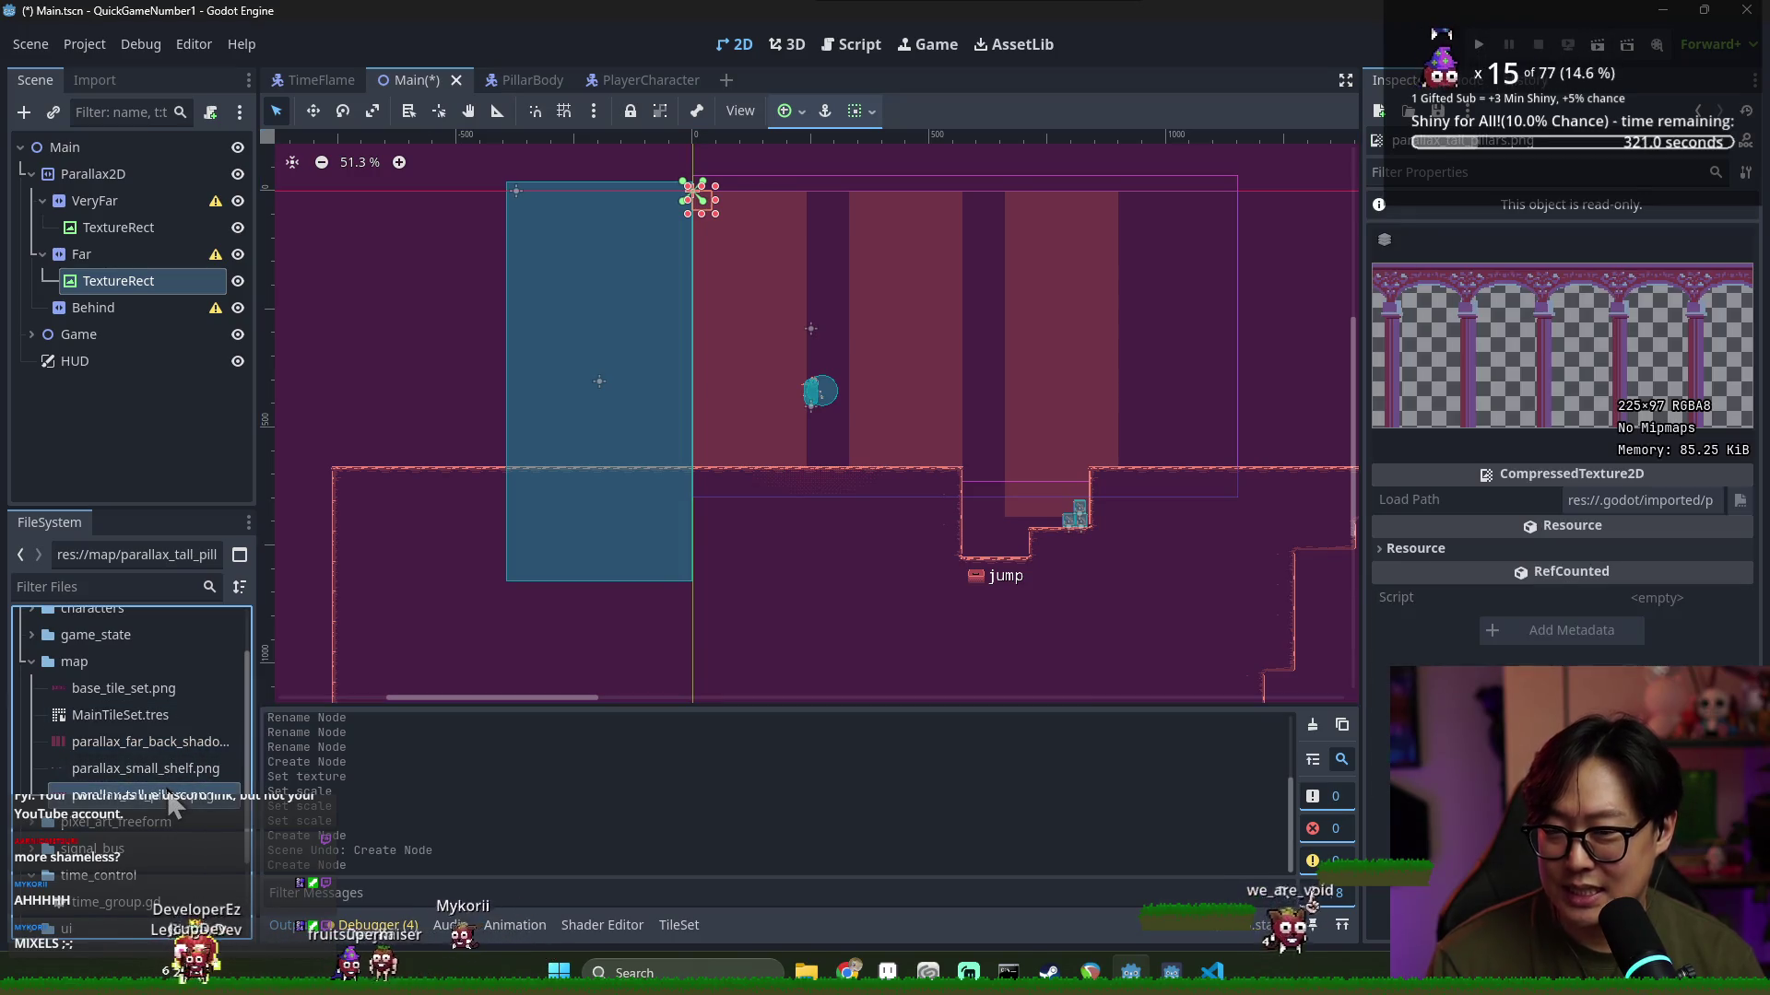
click(158, 280)
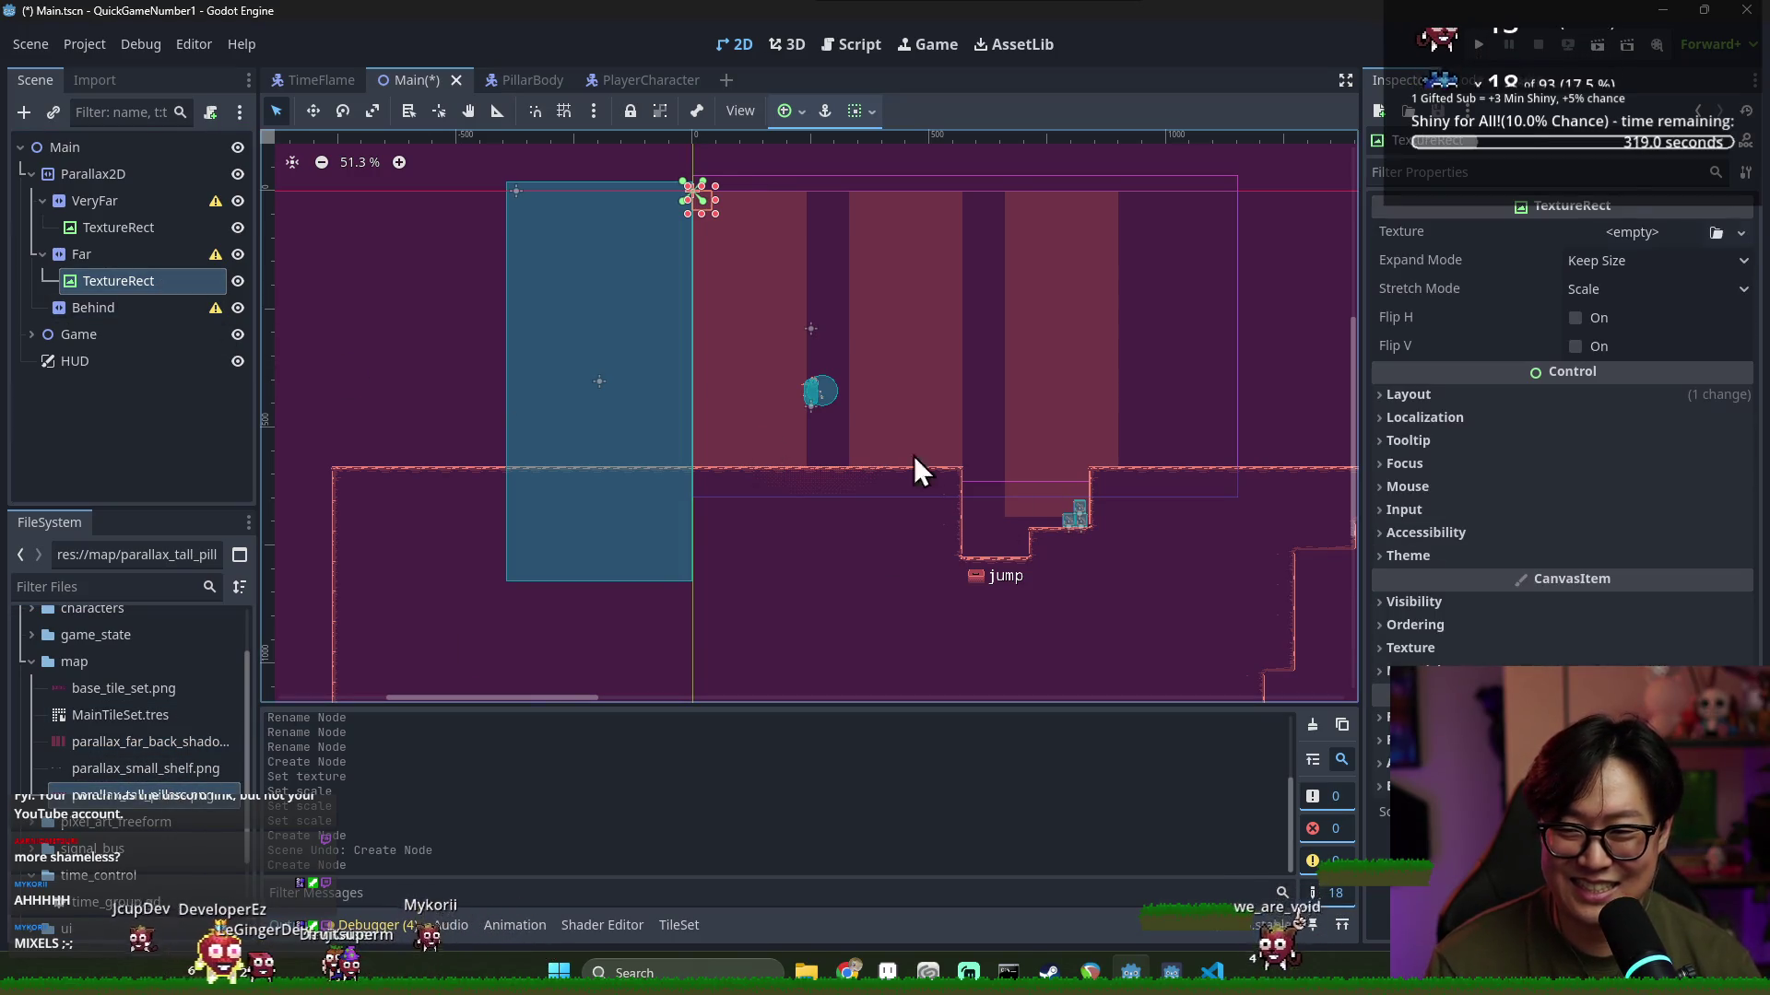
click(1411, 396)
click(1520, 657)
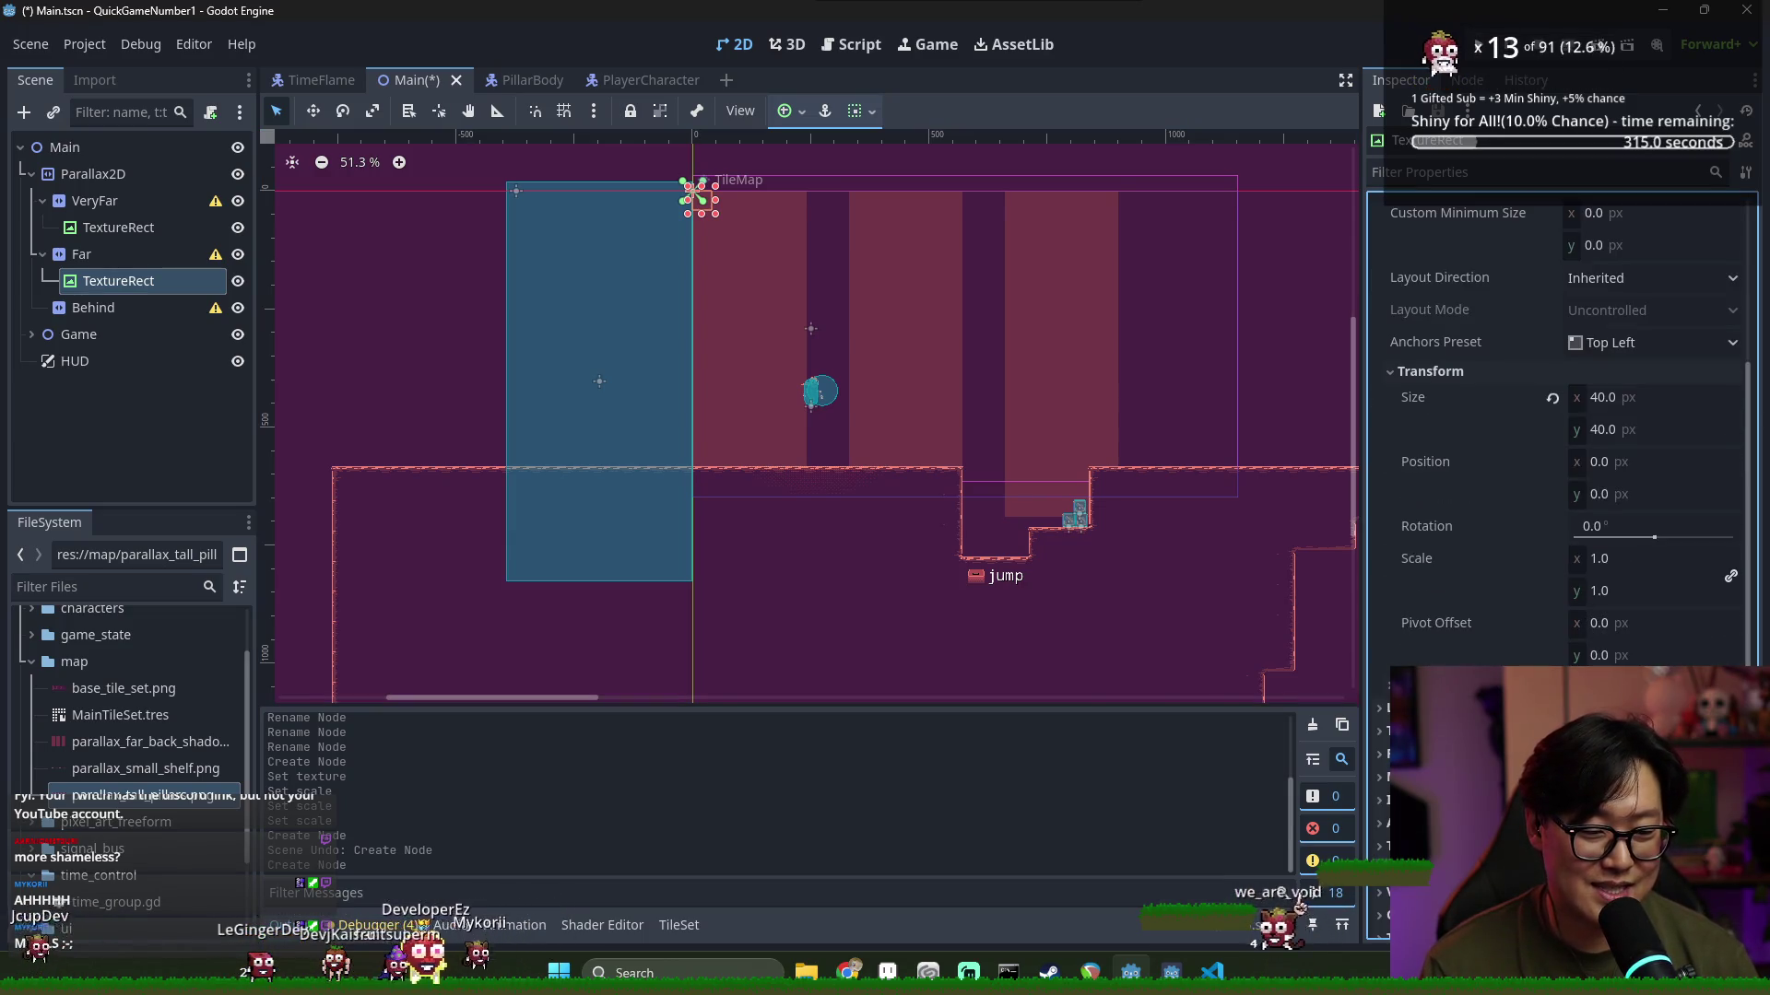
click(1616, 559)
key(Return)
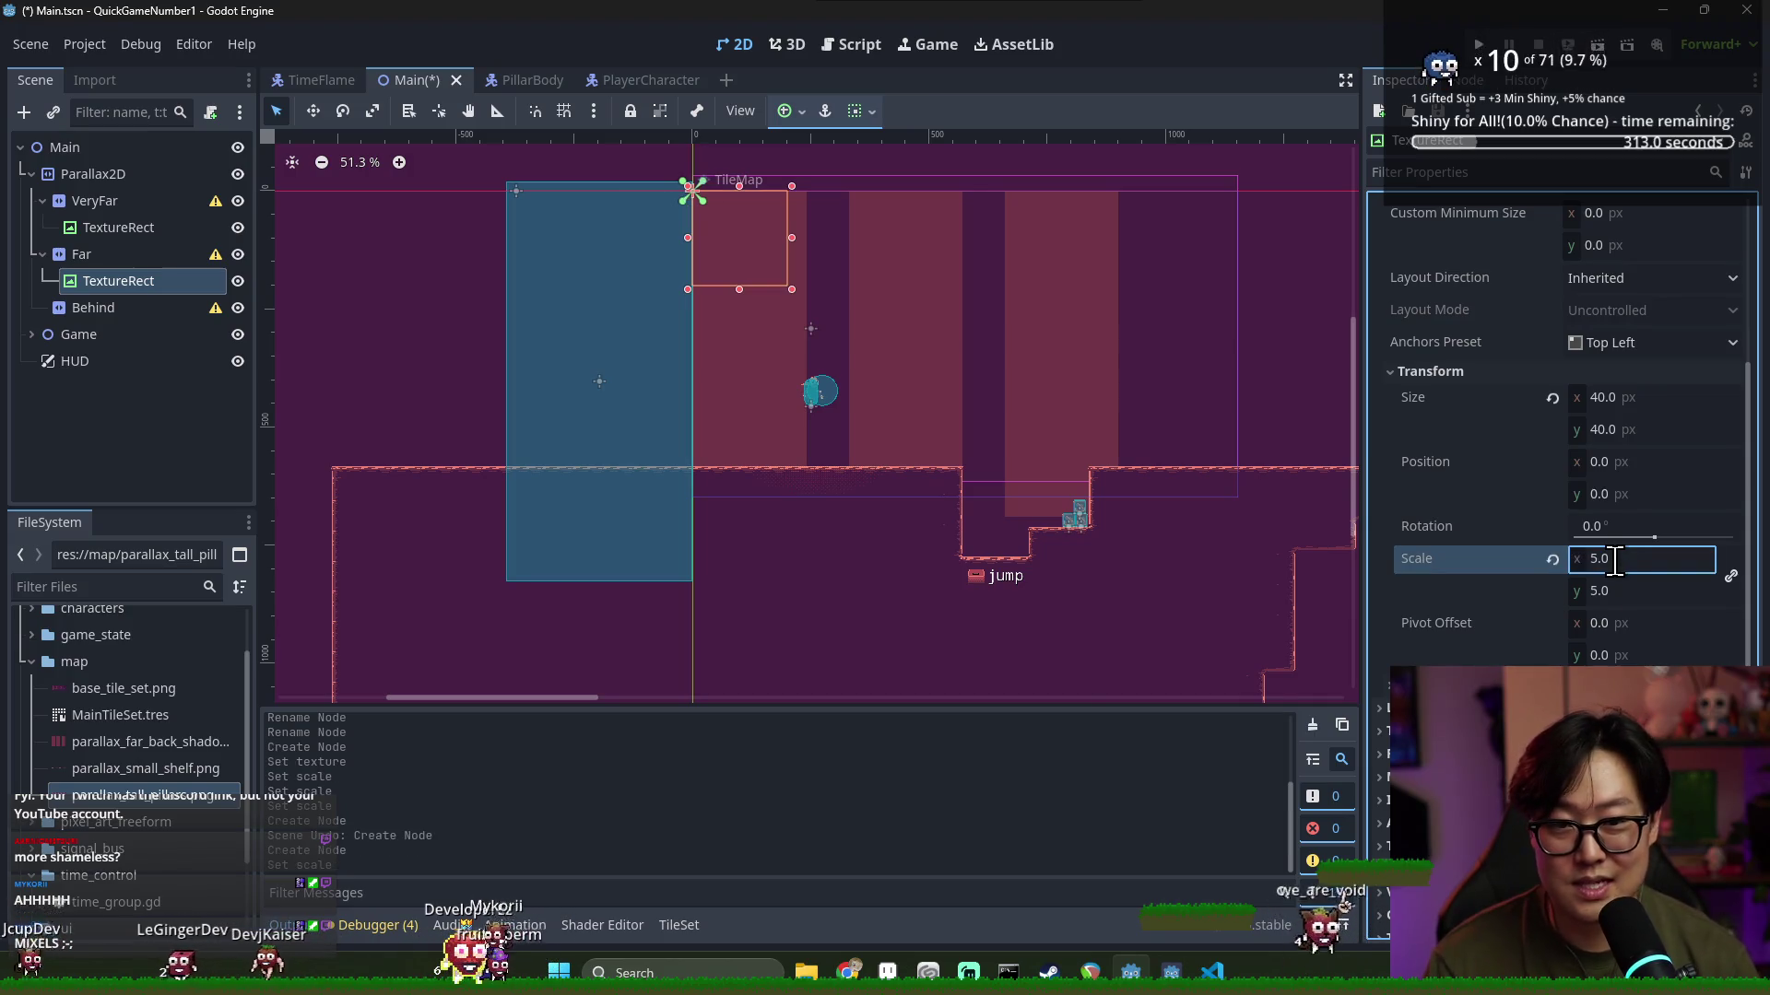
Step: Move VeryFar below Far in the scene tree and frame it in the viewport
click(52, 252)
mouse_move(80, 205)
mouse_down()
mouse_move(80, 267)
mouse_move(58, 297)
mouse_up()
double_click(105, 263)
click(89, 282)
scroll(765, 286, down, 5)
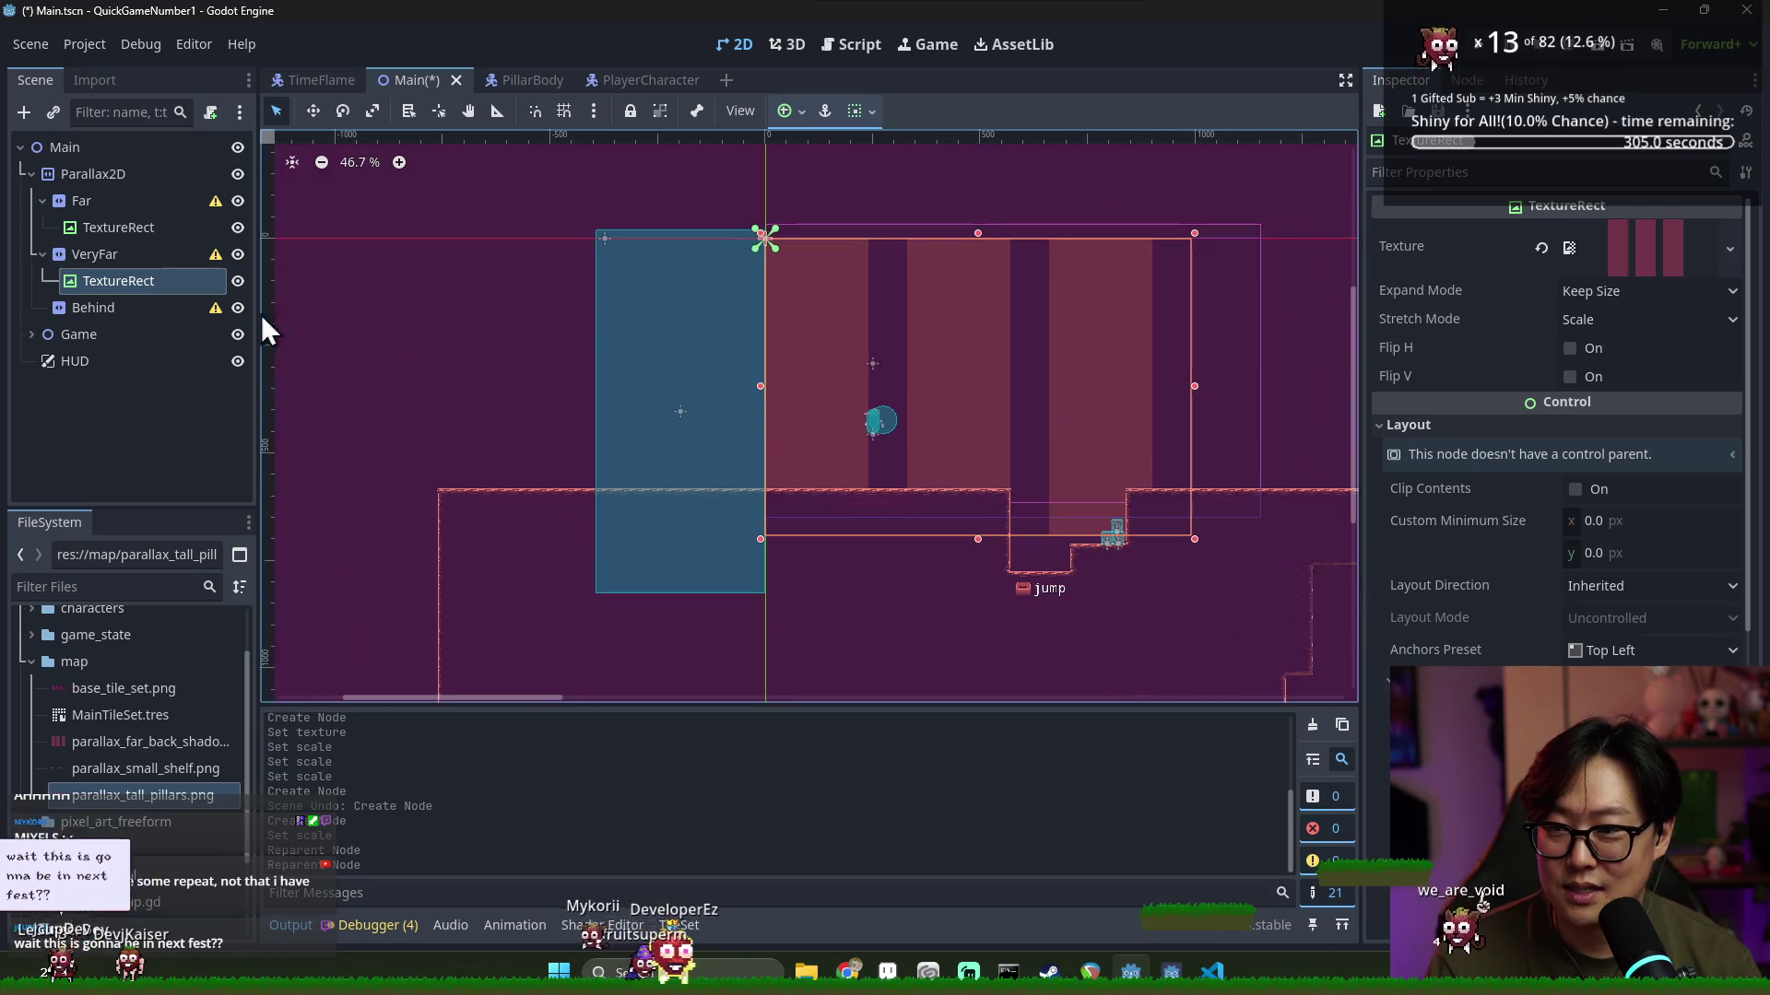
Step: Give Far's TextureRect the parallax_tall_pillars texture and restore VeryFar above Far
click(115, 226)
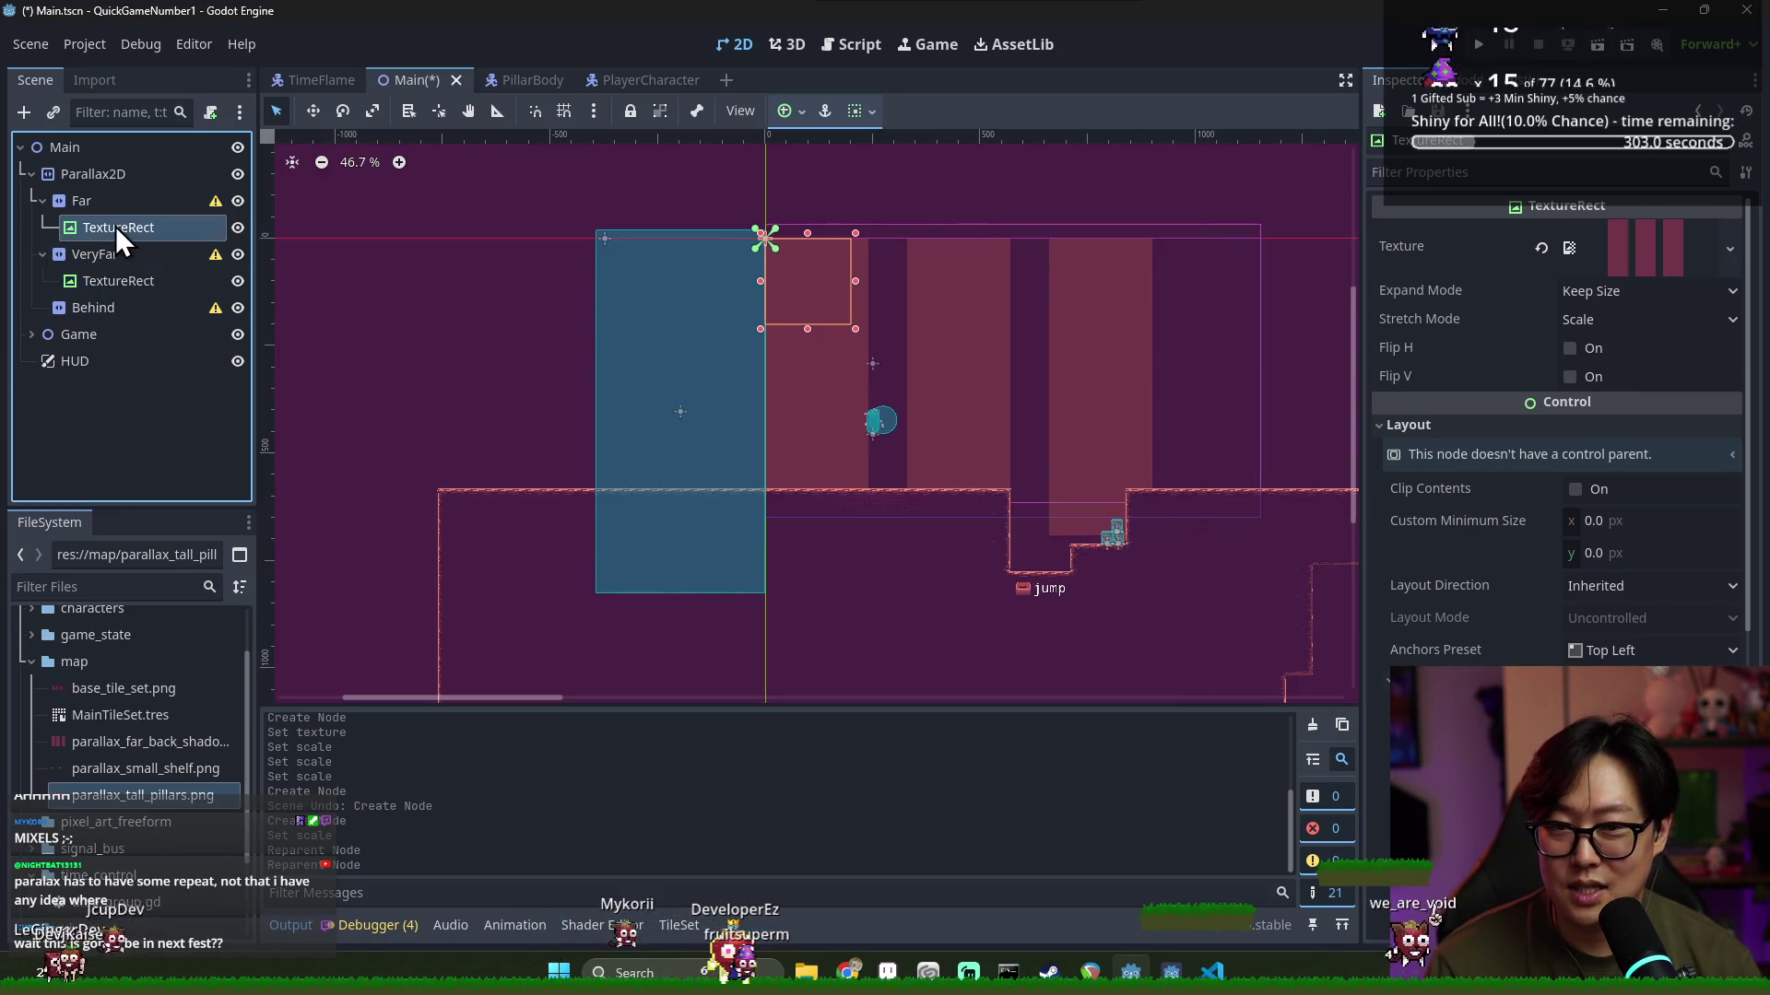
scroll(953, 311, up, 4)
scroll(1644, 407, up, 3)
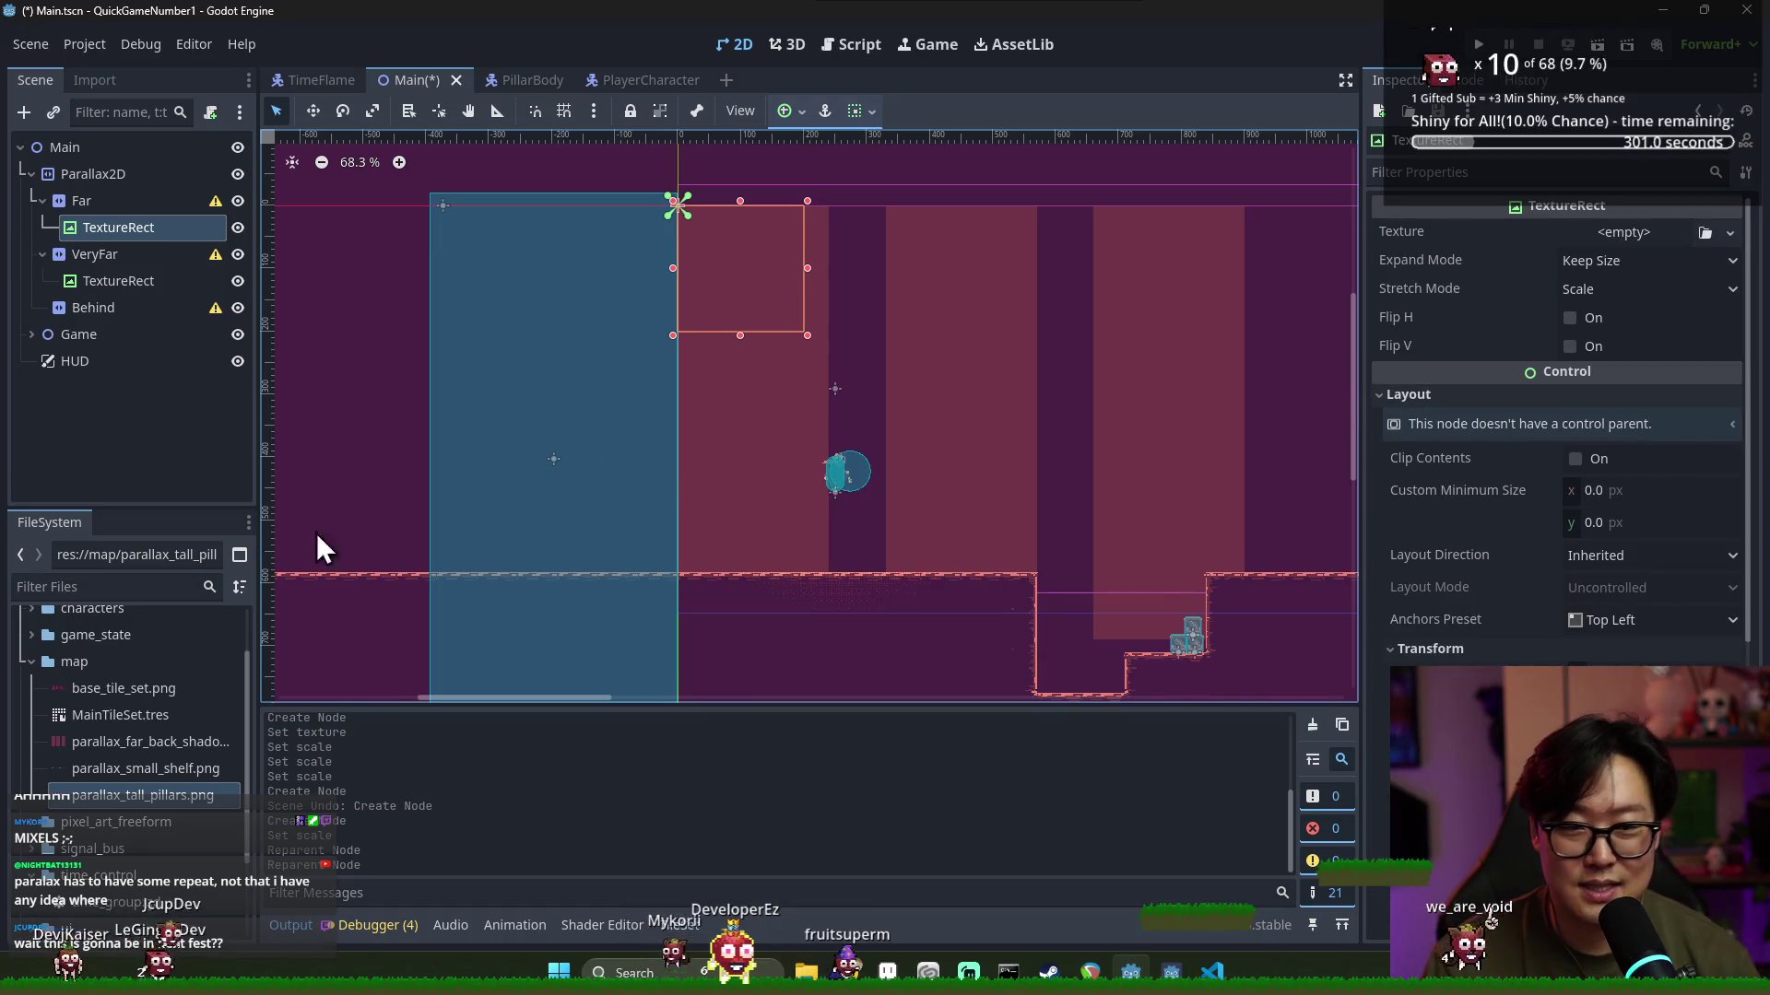
mouse_move(133, 810)
mouse_down()
mouse_move(1236, 439)
mouse_move(1634, 233)
mouse_up()
scroll(783, 374, down, 5)
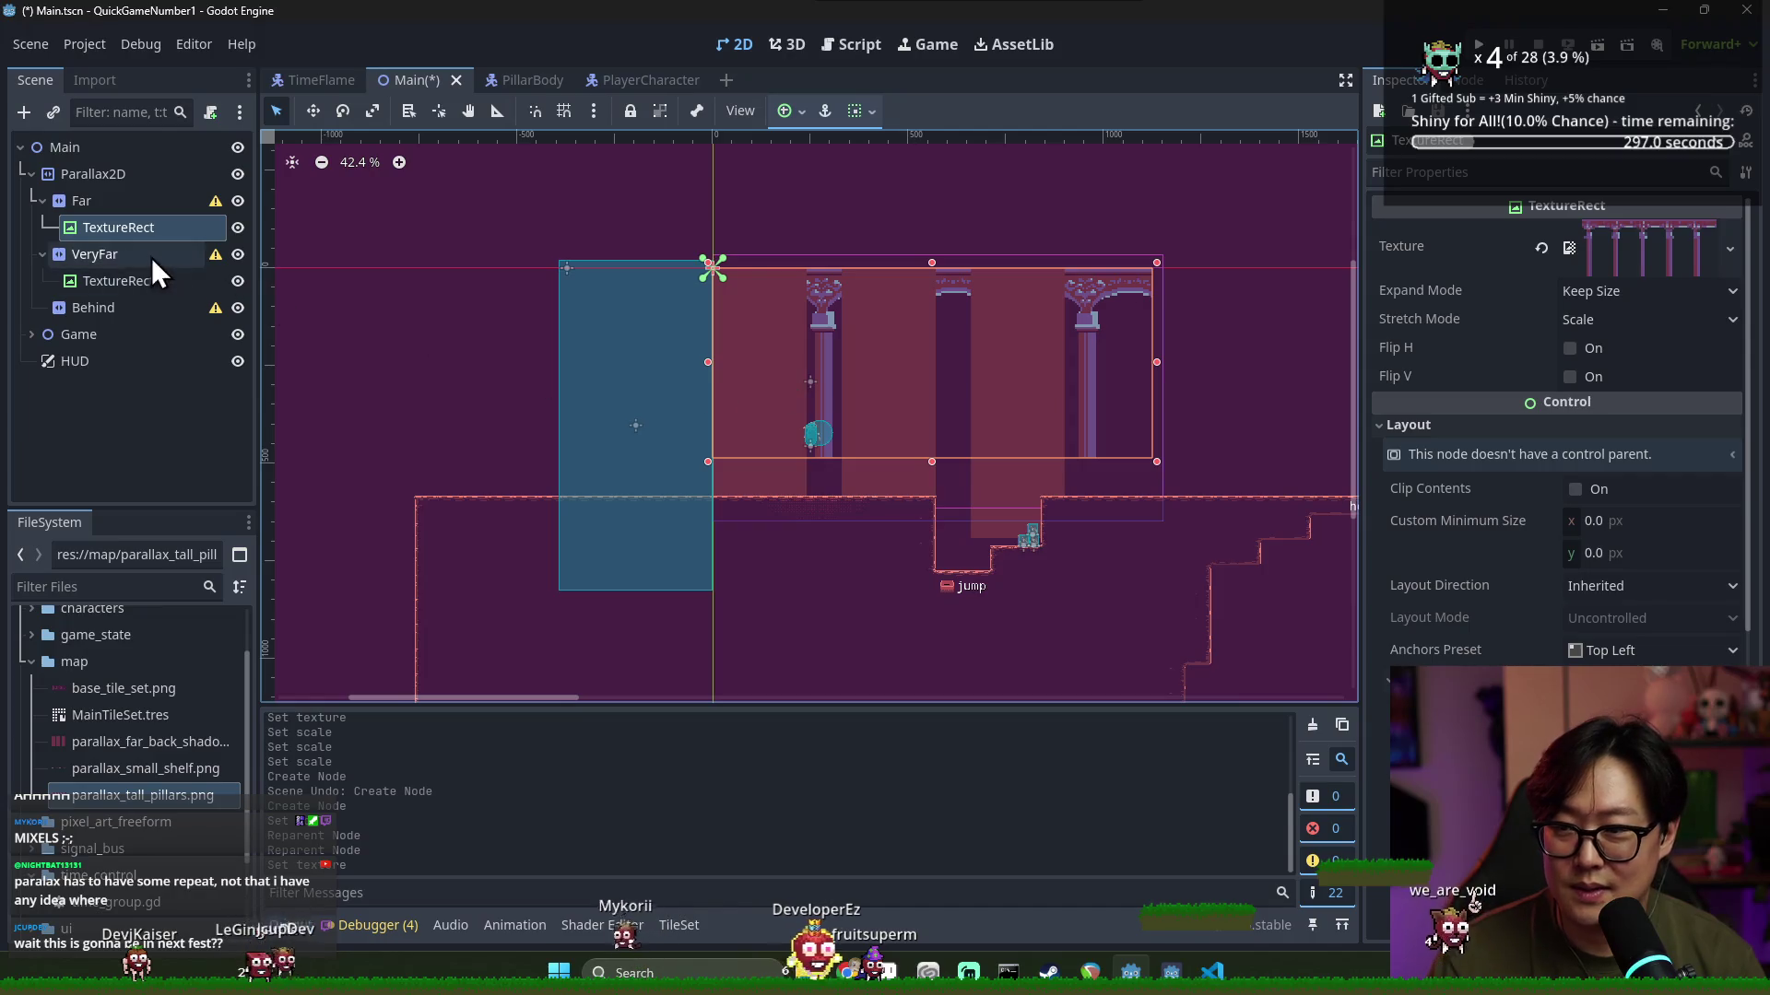
drag(101, 202, 63, 299)
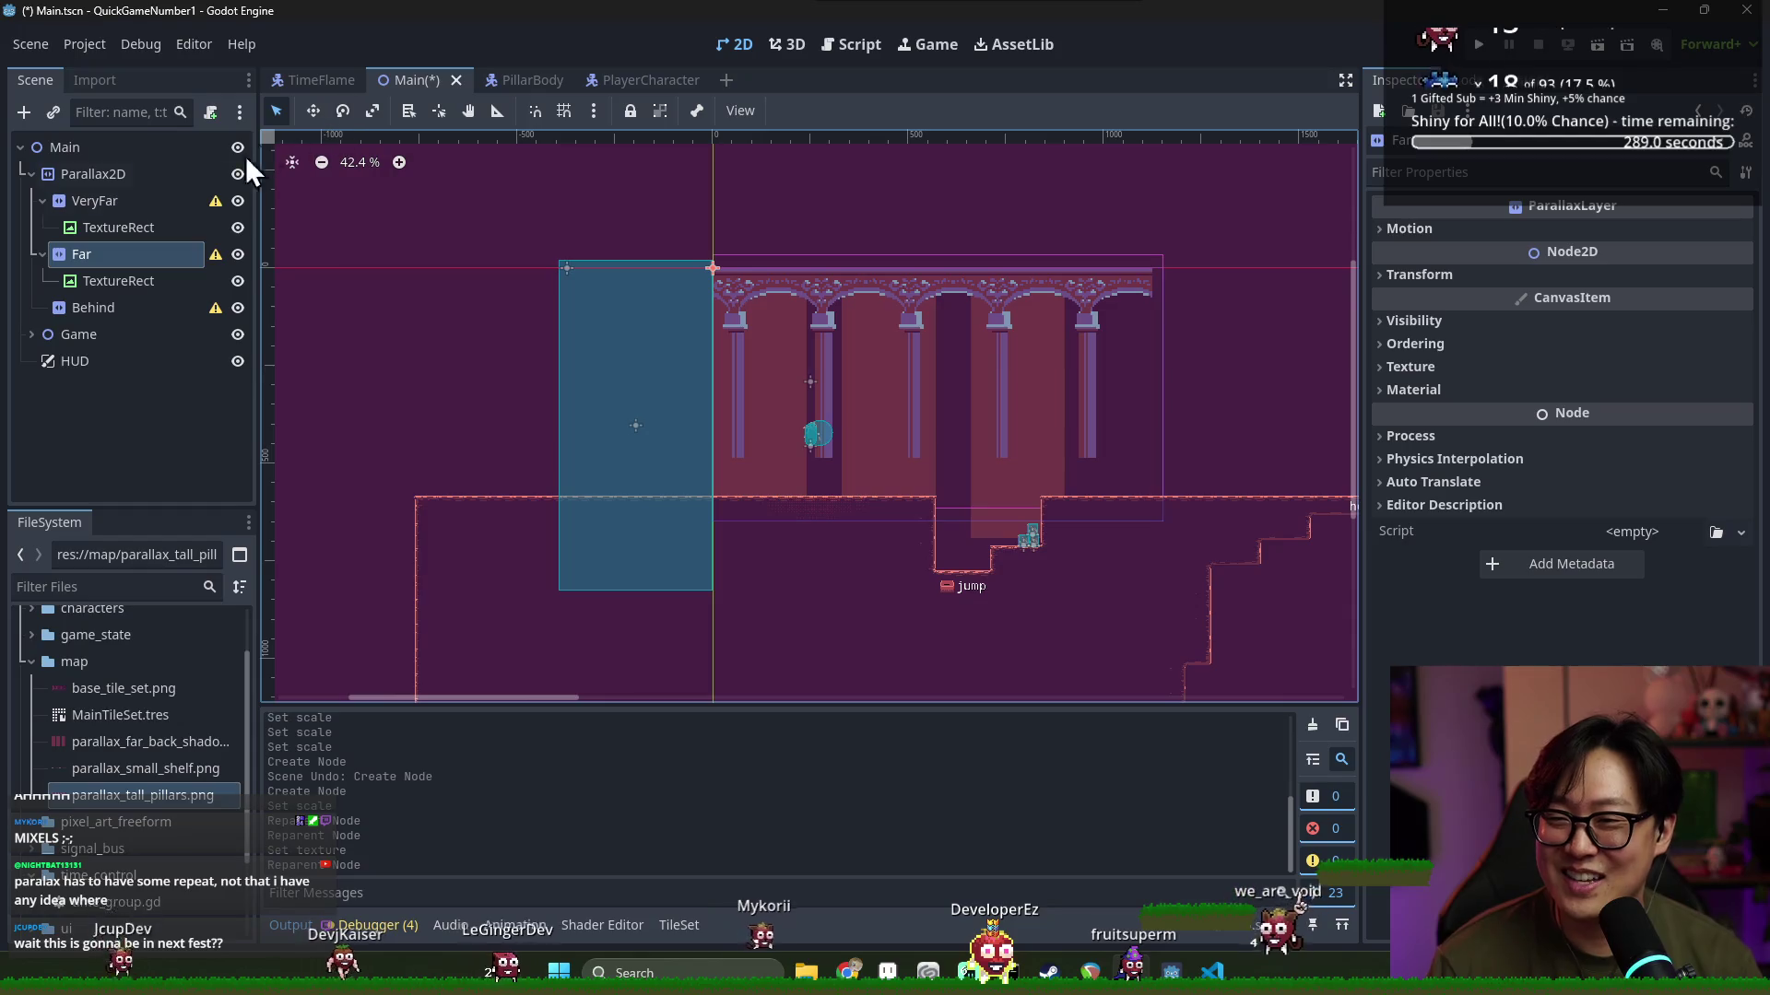
click(118, 280)
Step: Lower Far's pillar TextureRect with the Move tool and save the Main scene
click(314, 111)
drag(702, 312, 716, 360)
key(ctrl+s)
Step: Add a TextureRect child node under the Behind layer
click(152, 313)
right_click(101, 317)
click(157, 330)
text(text)
key(Escape)
right_click(129, 318)
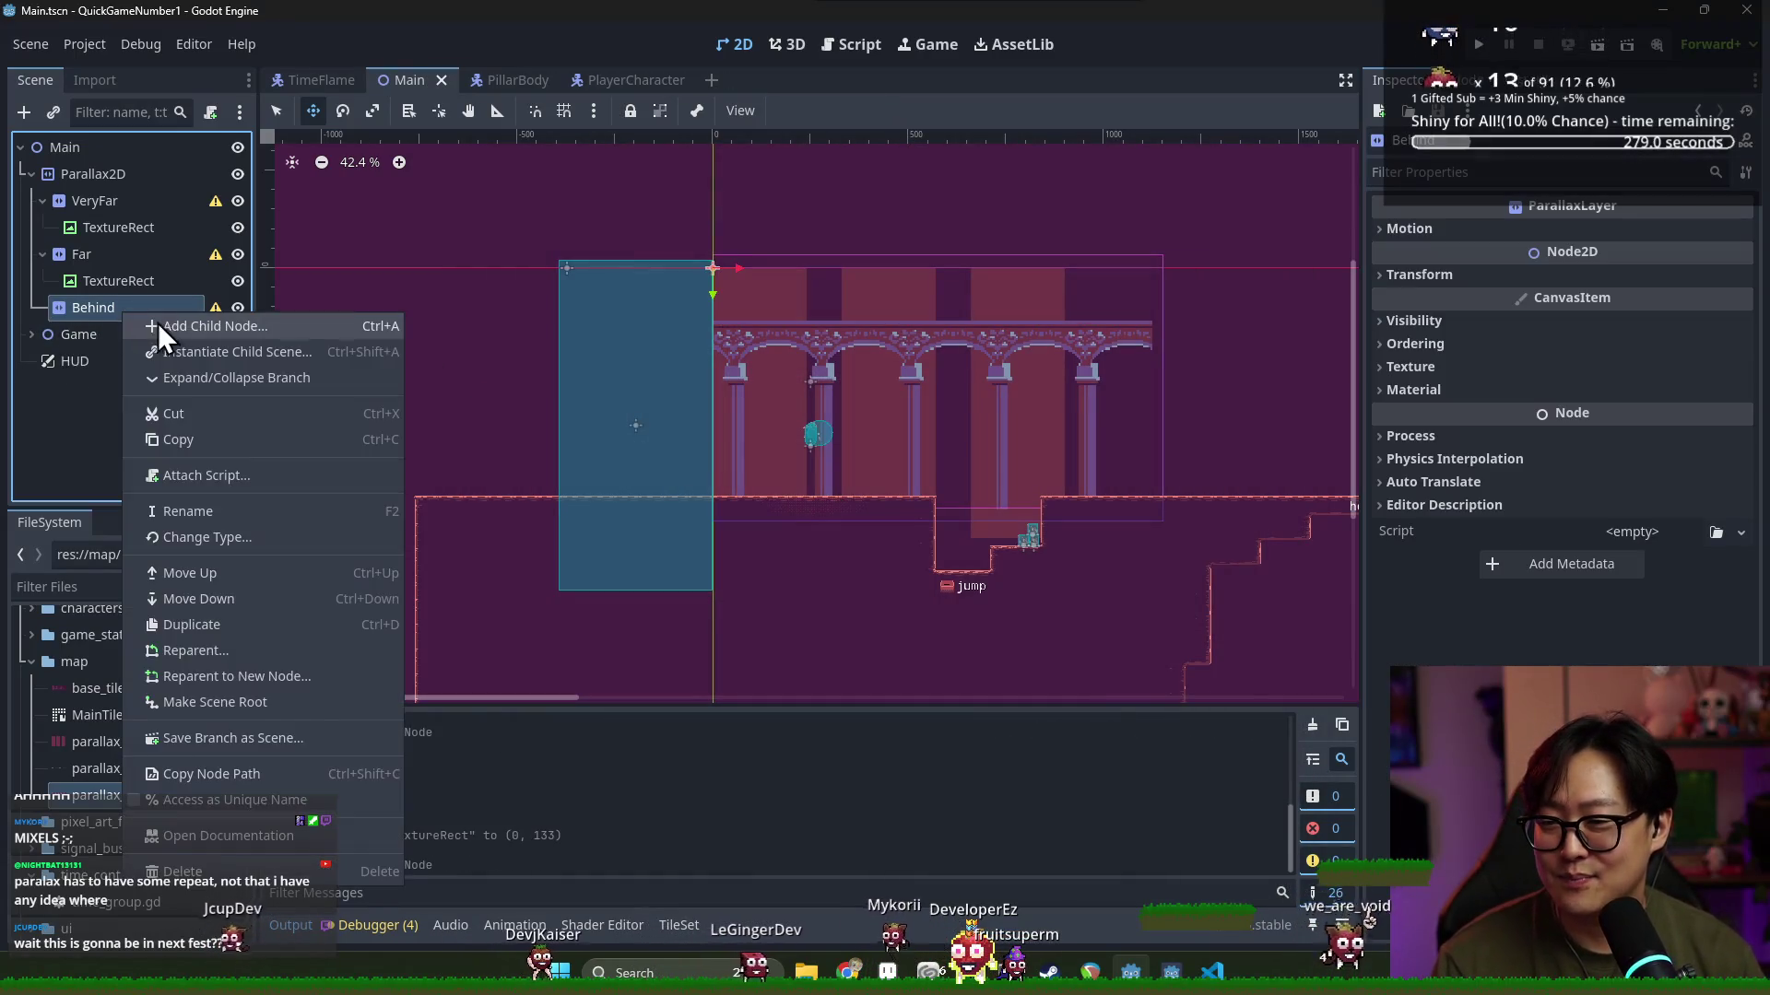
click(158, 326)
text(ure)
key(Return)
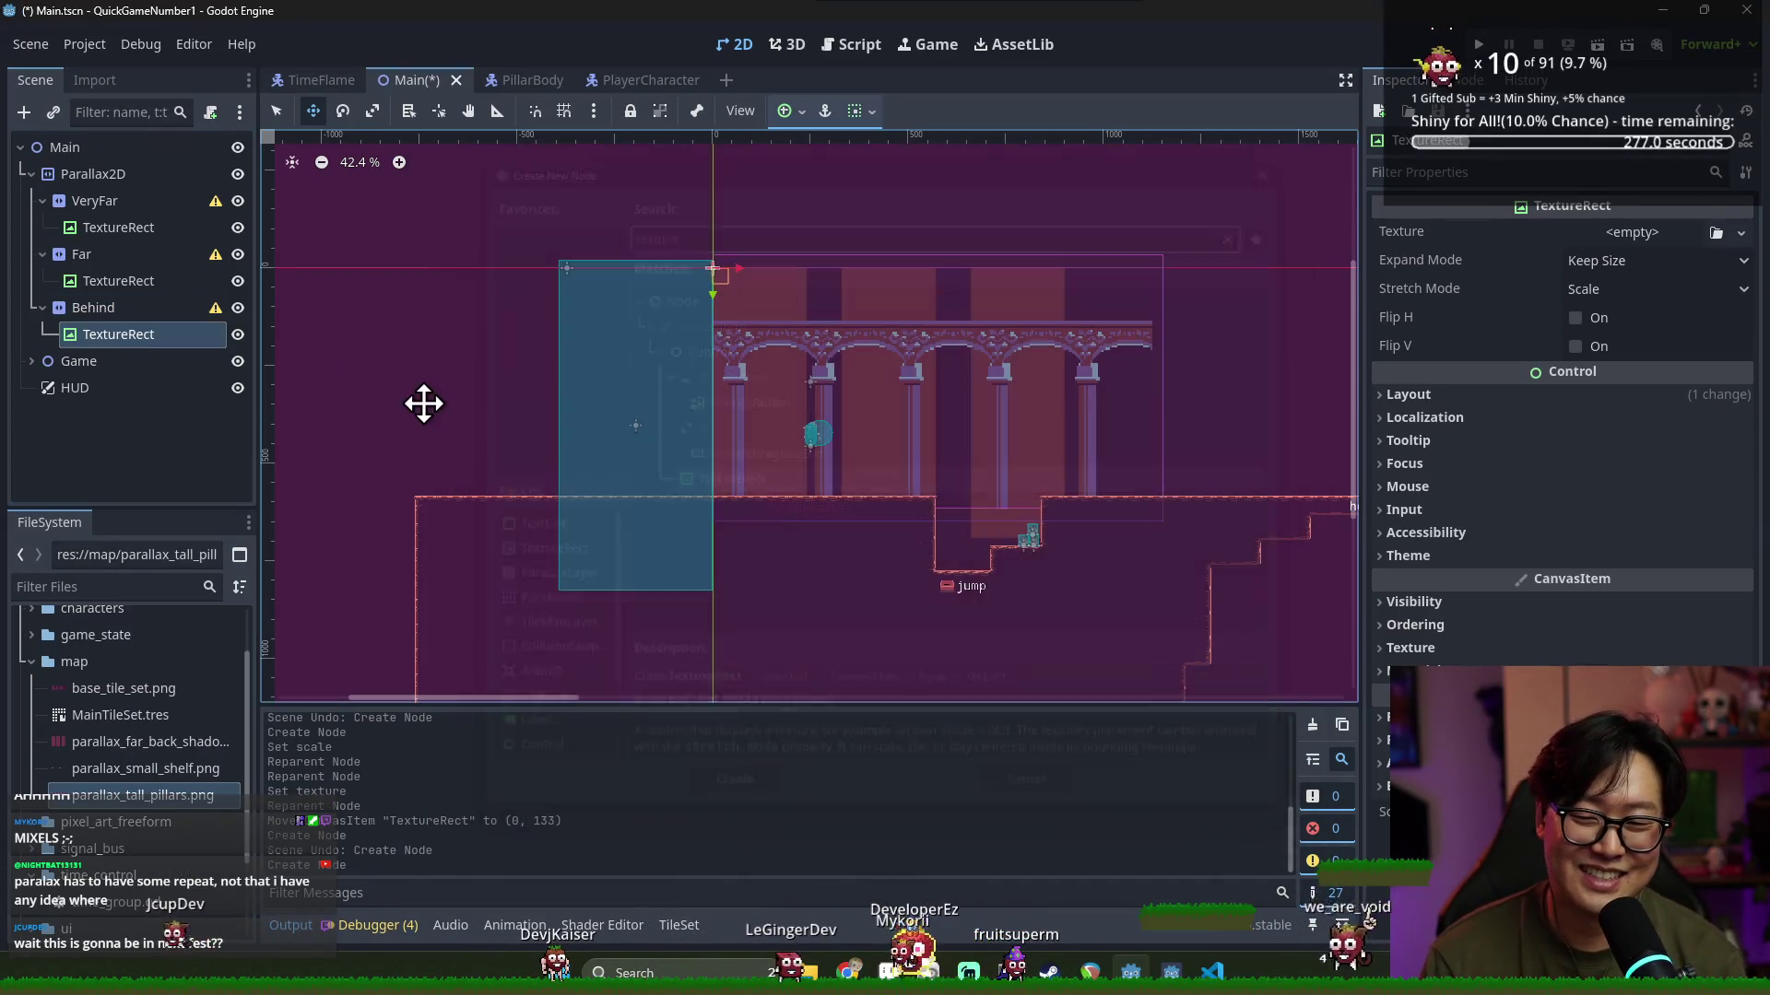
Step: Assign parallax_small_shelf.png to Behind's TextureRect and scale it up by 5
click(151, 769)
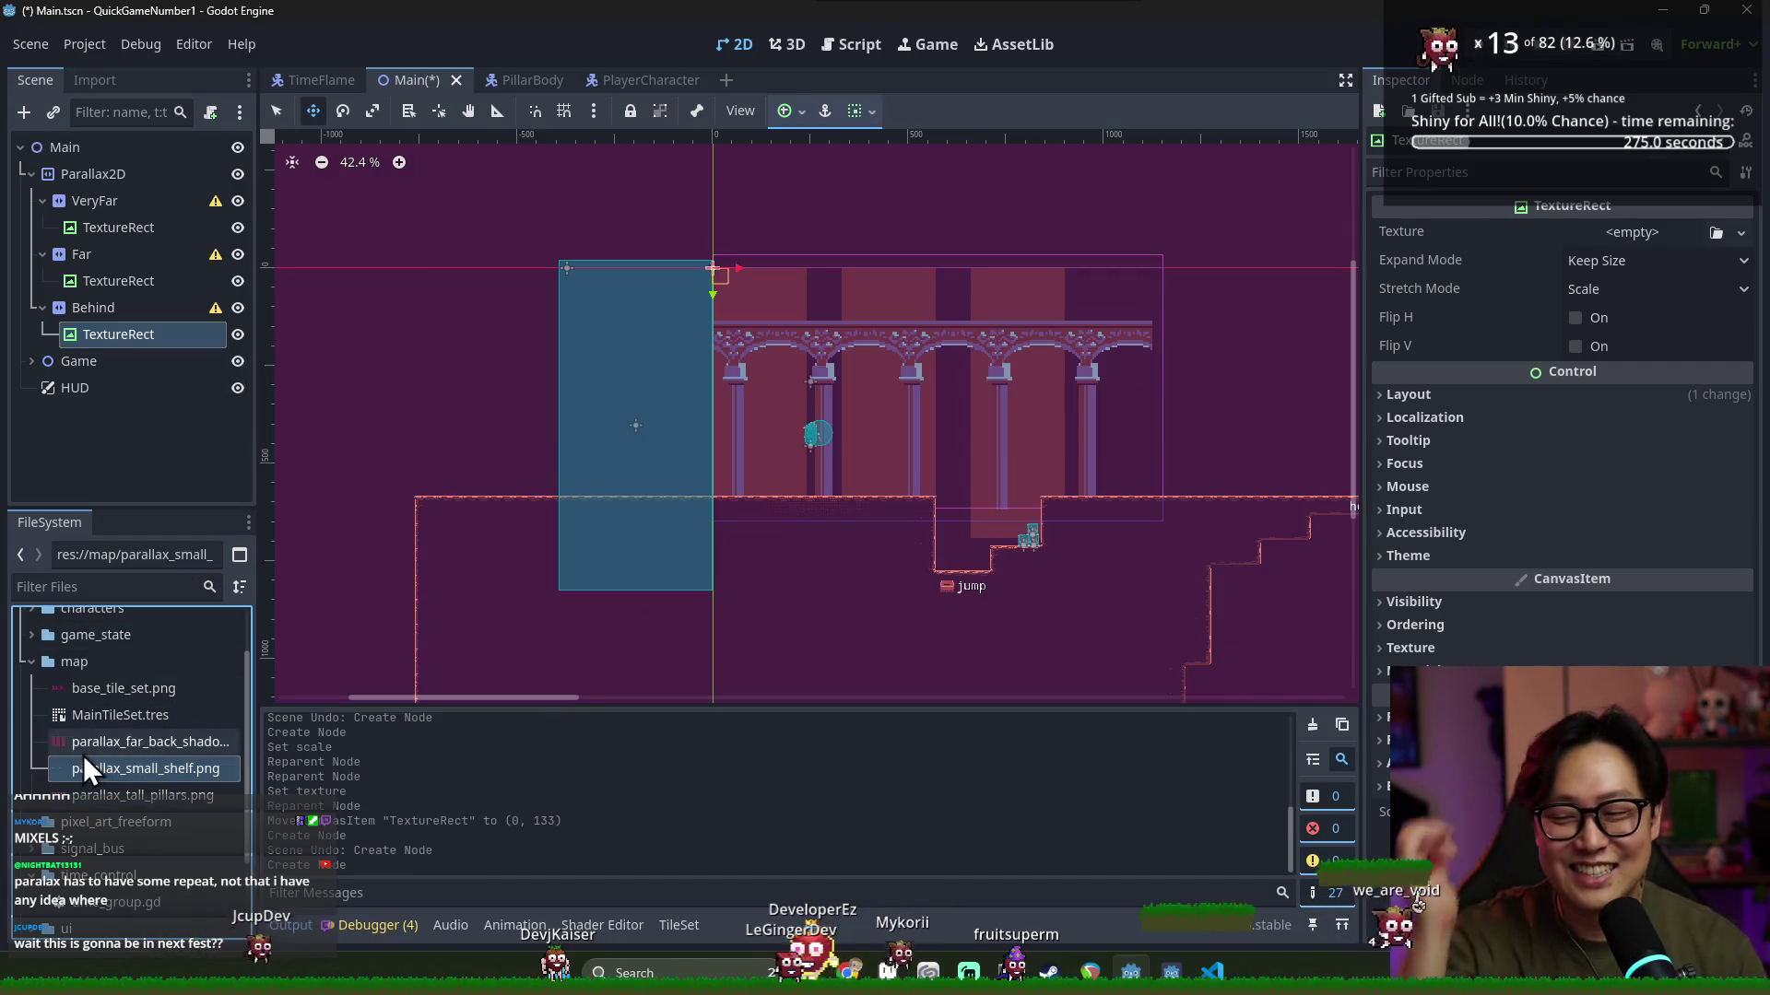
mouse_move(91, 756)
mouse_down()
mouse_move(199, 760)
mouse_move(1585, 243)
mouse_up()
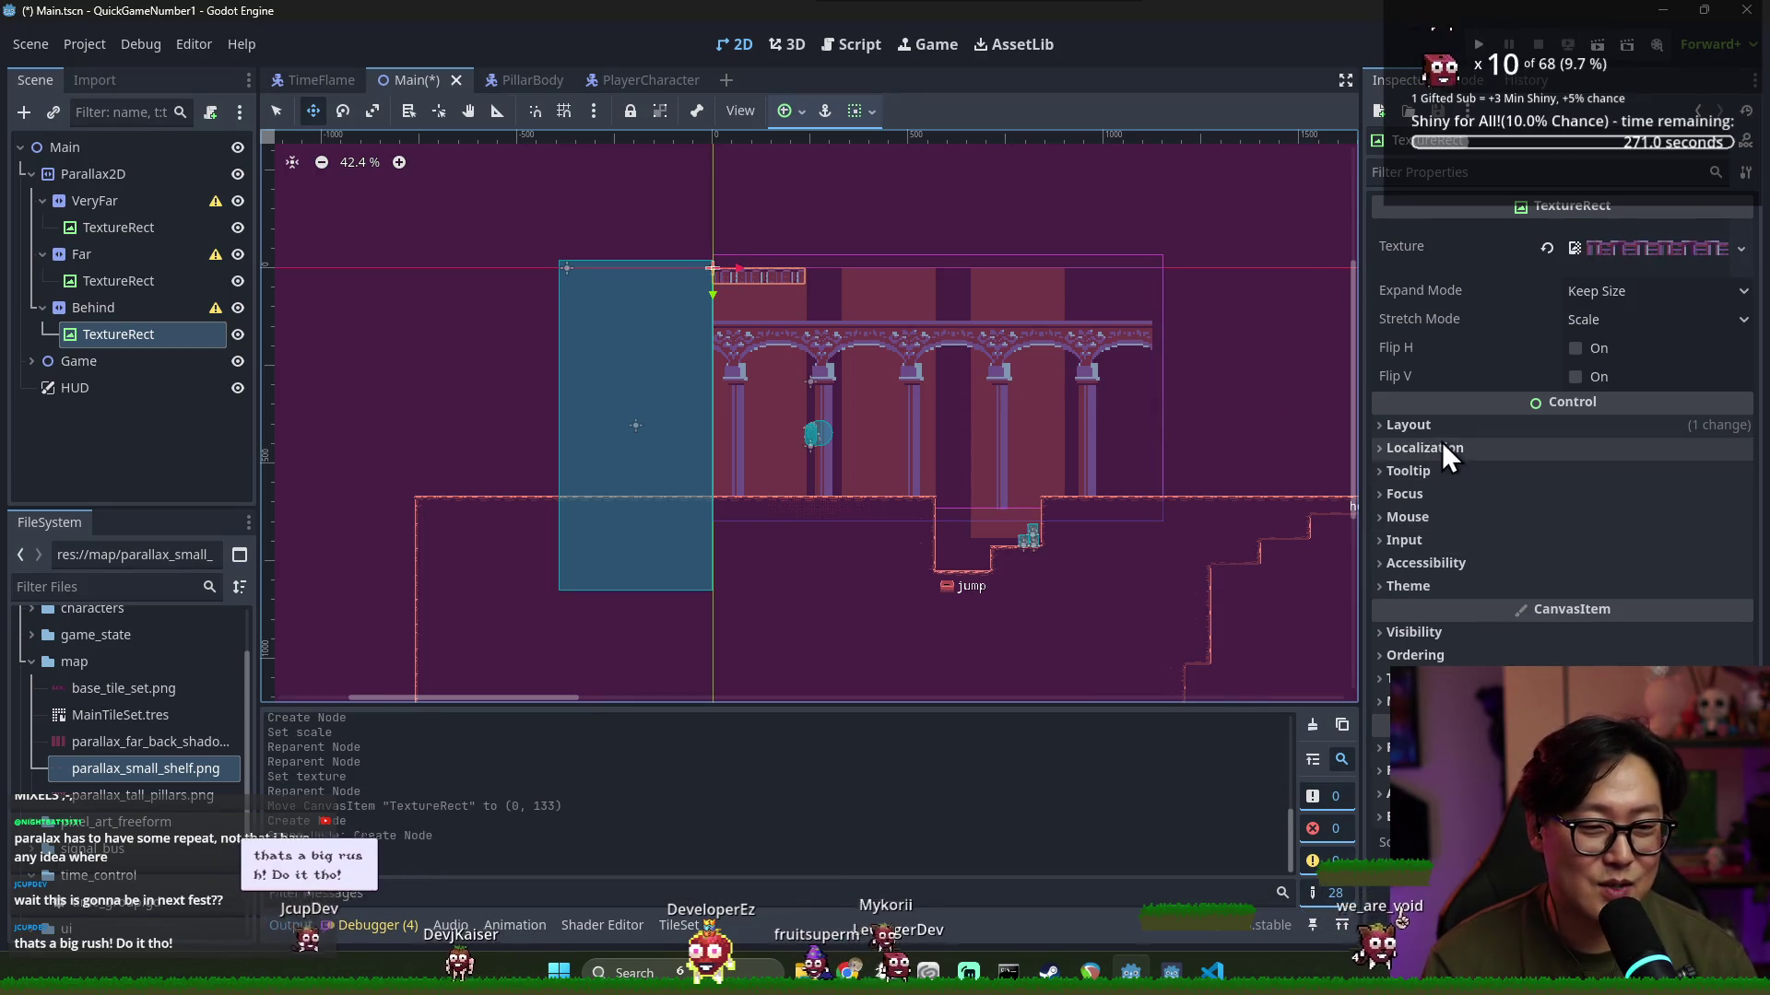
click(1434, 429)
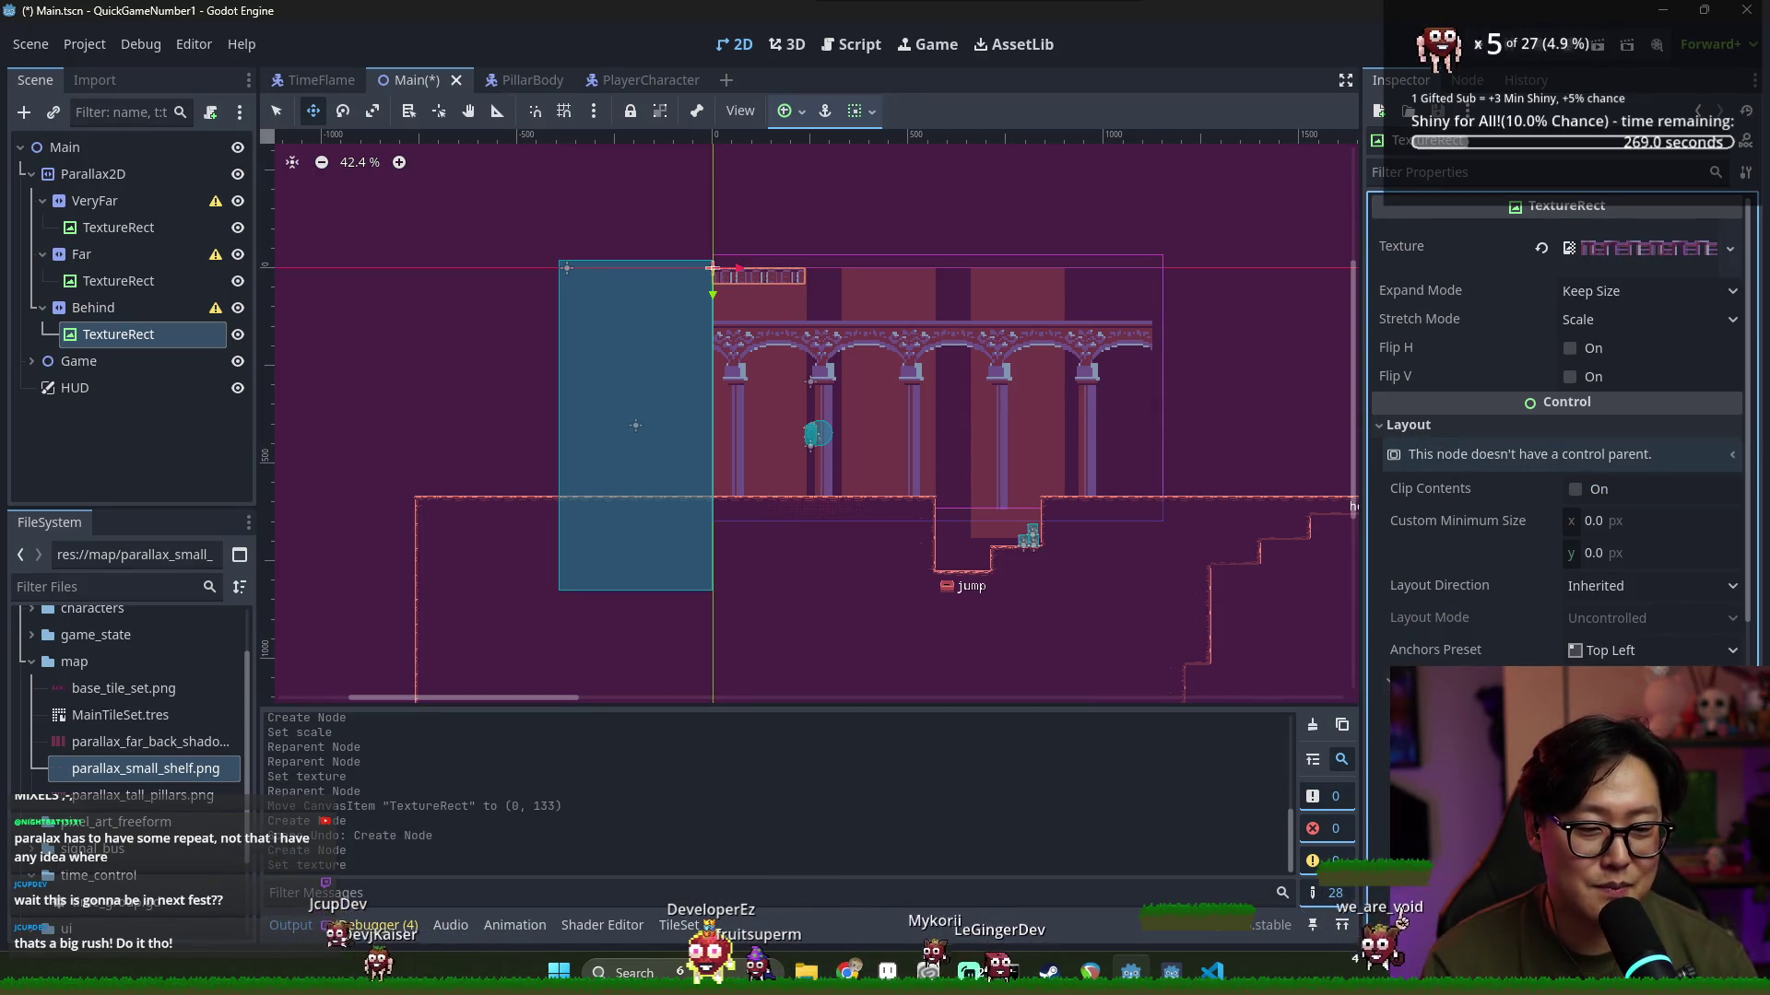
scroll(1546, 623, down, 3)
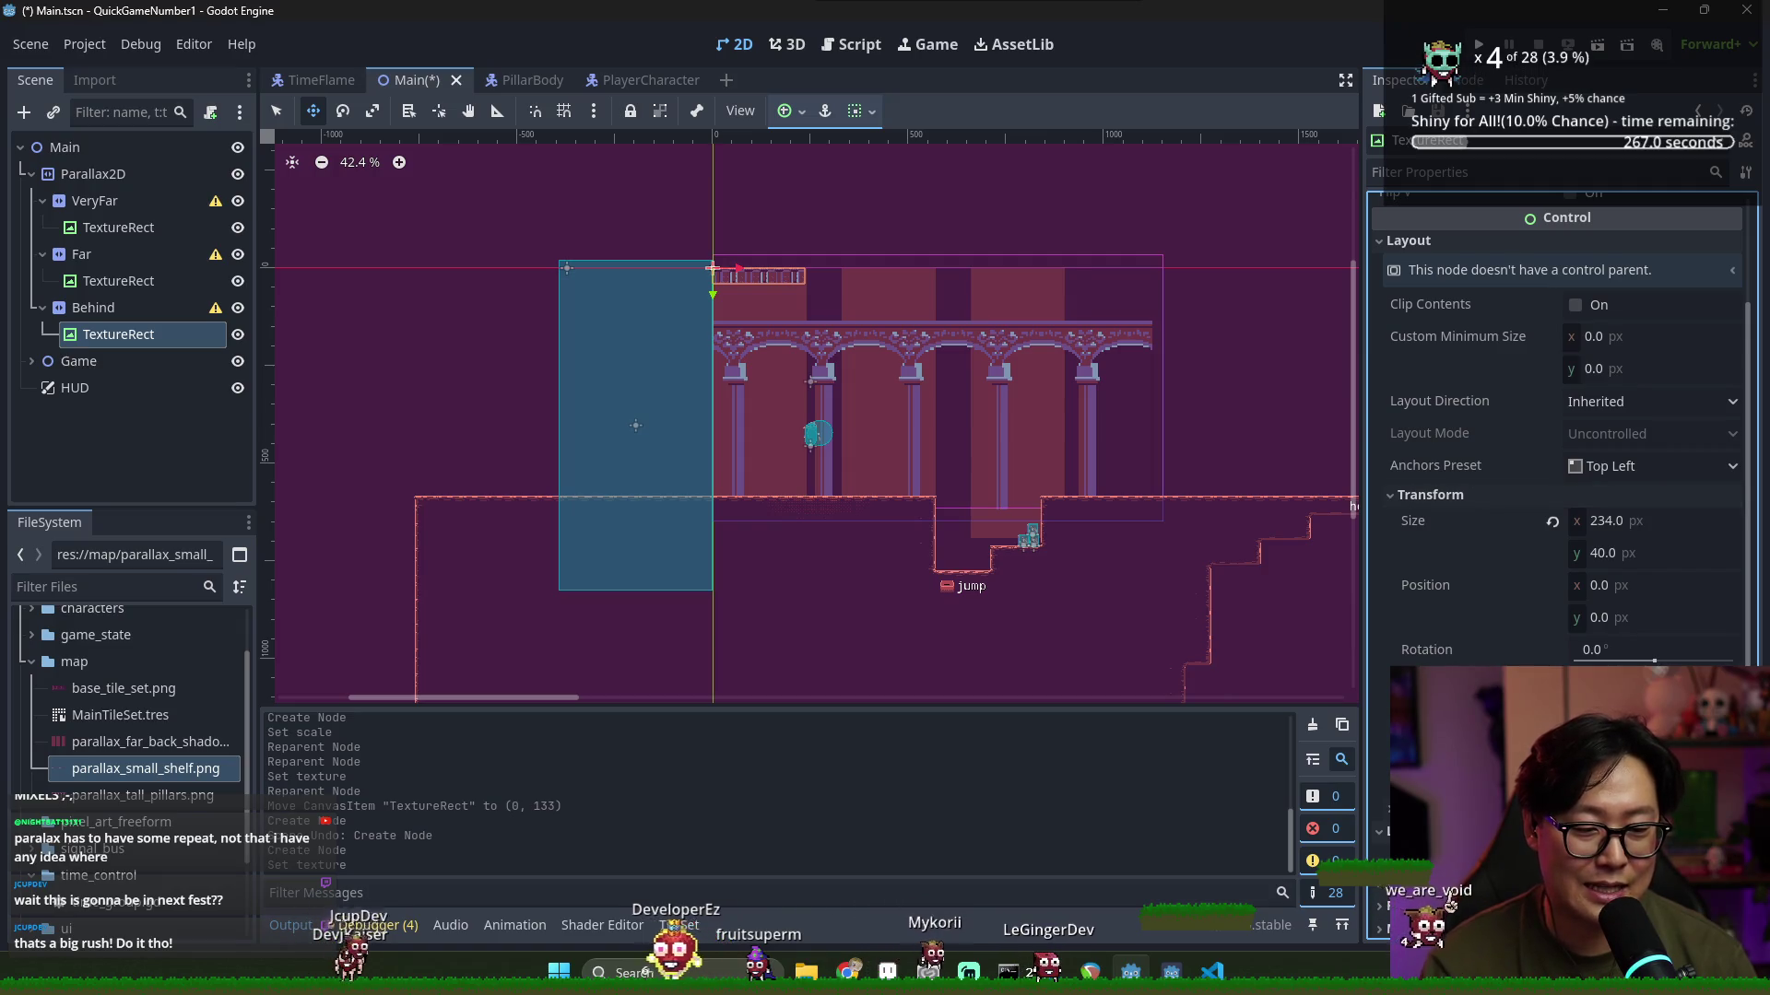
key(ctrl+z)
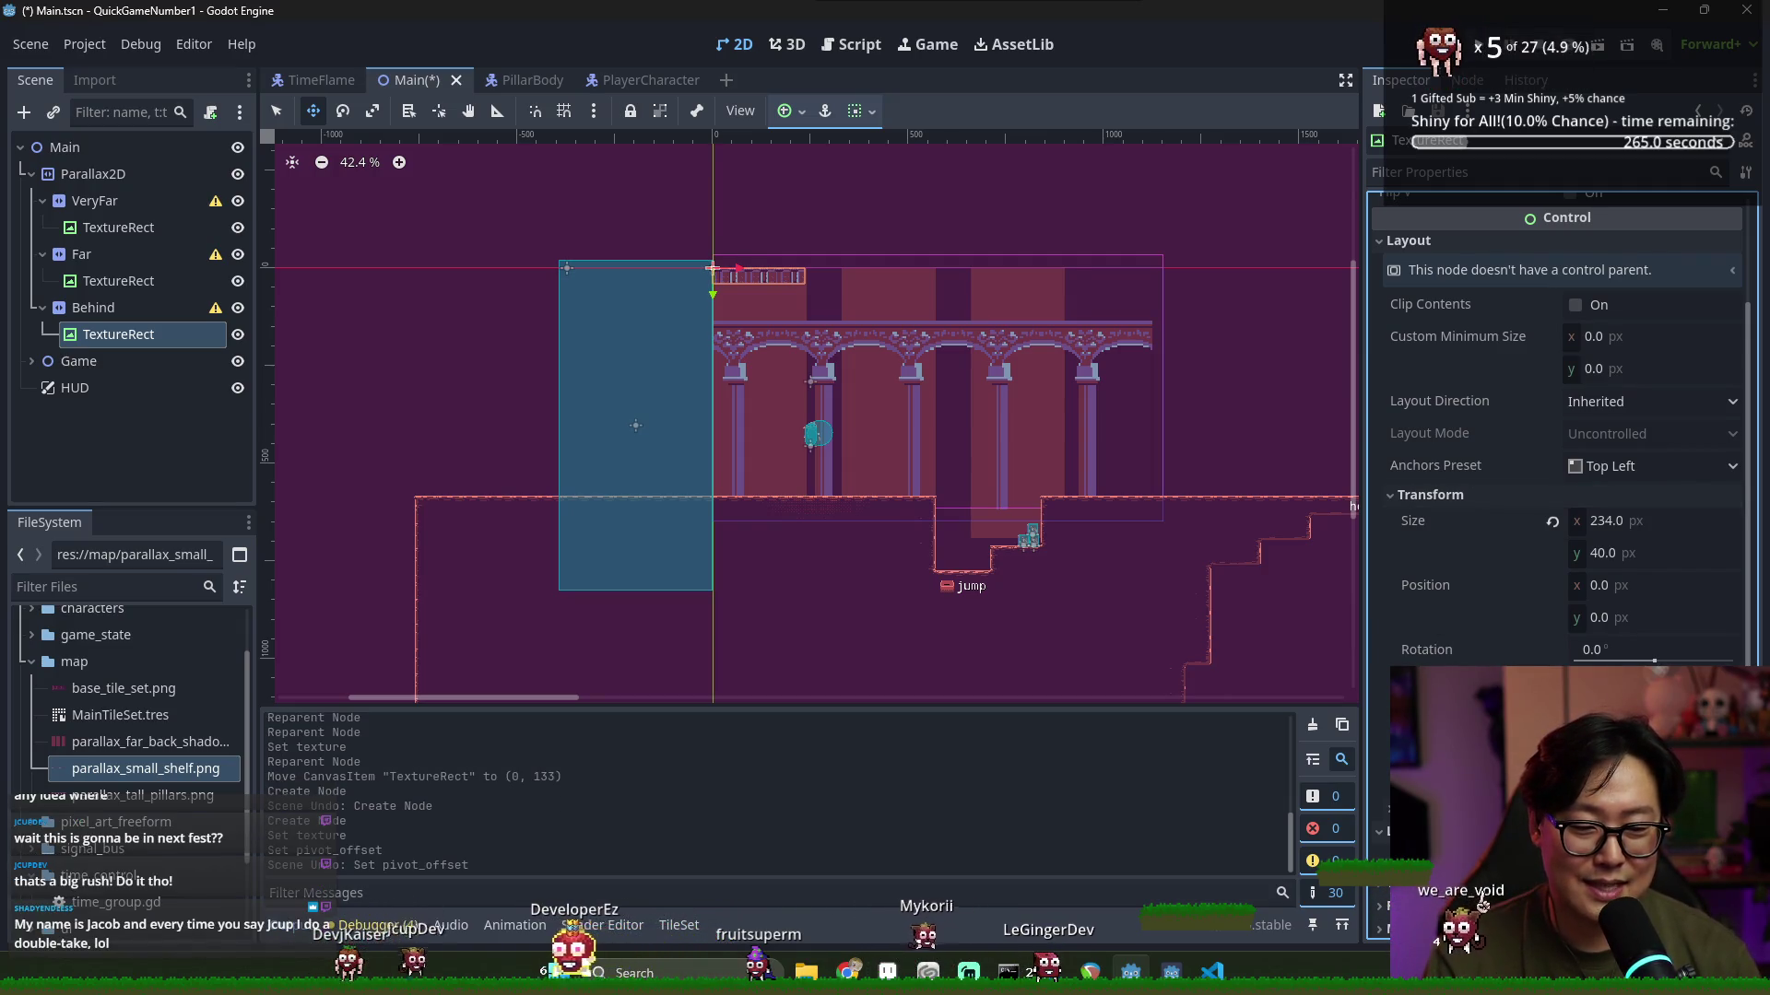
key(Return)
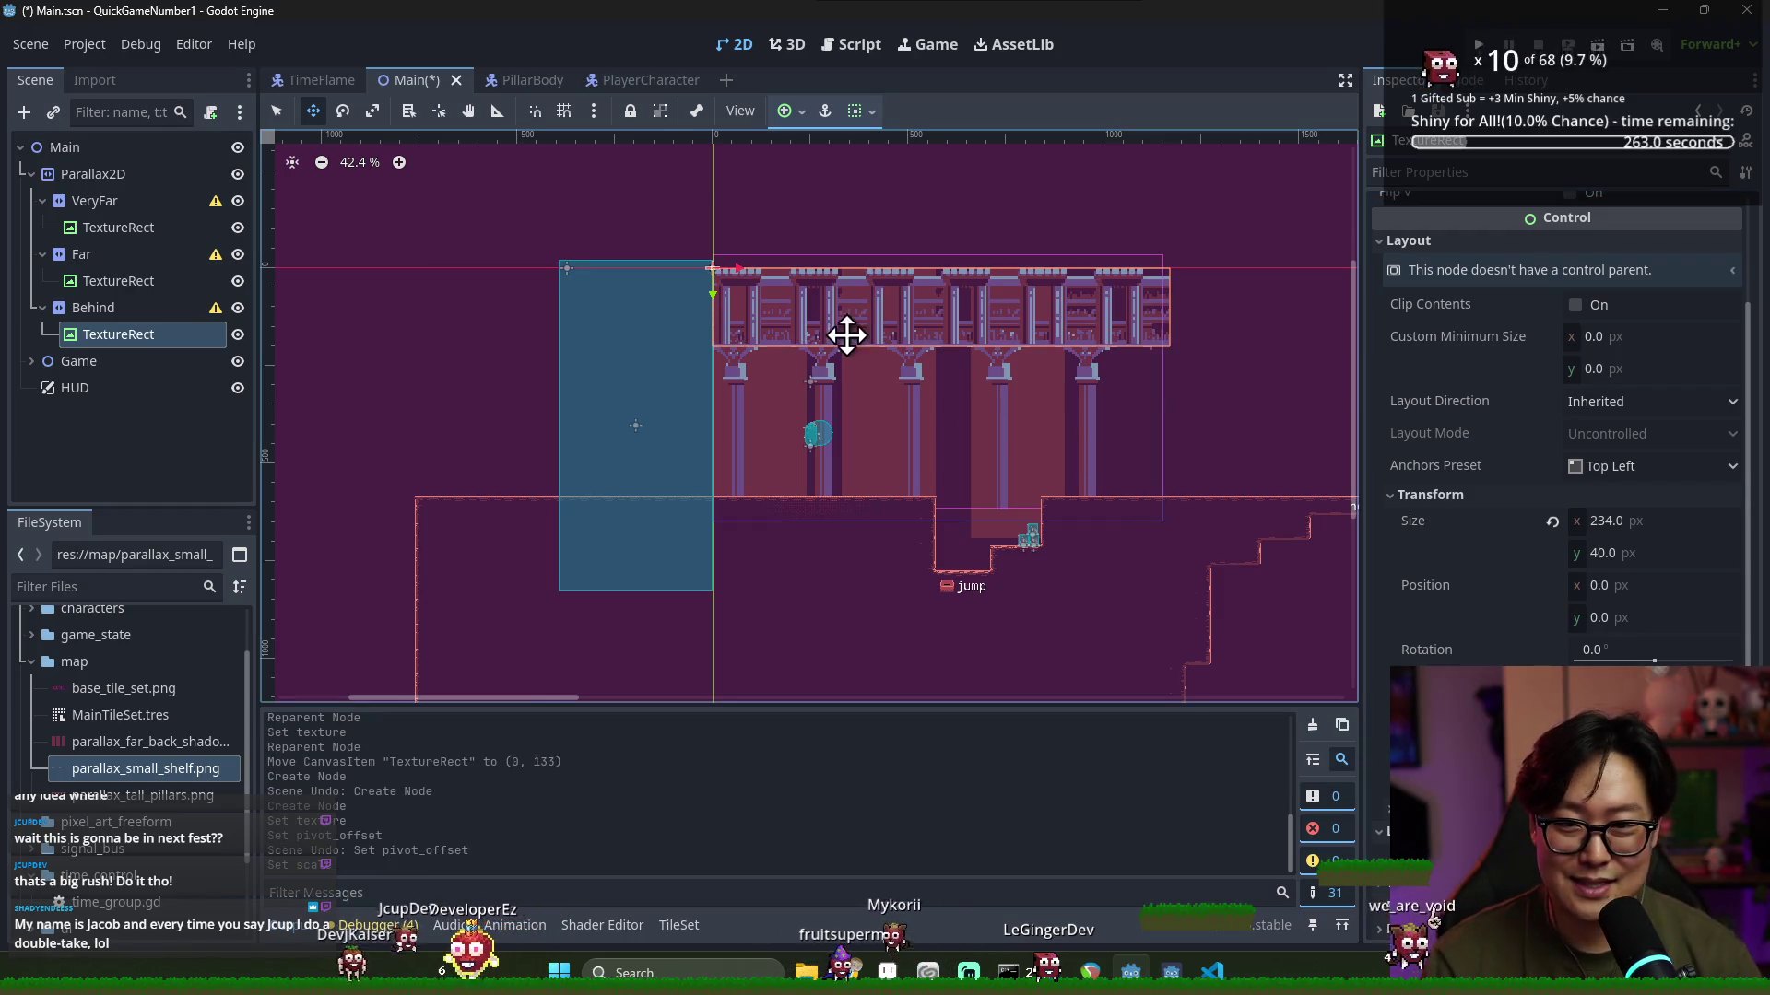
click(131, 291)
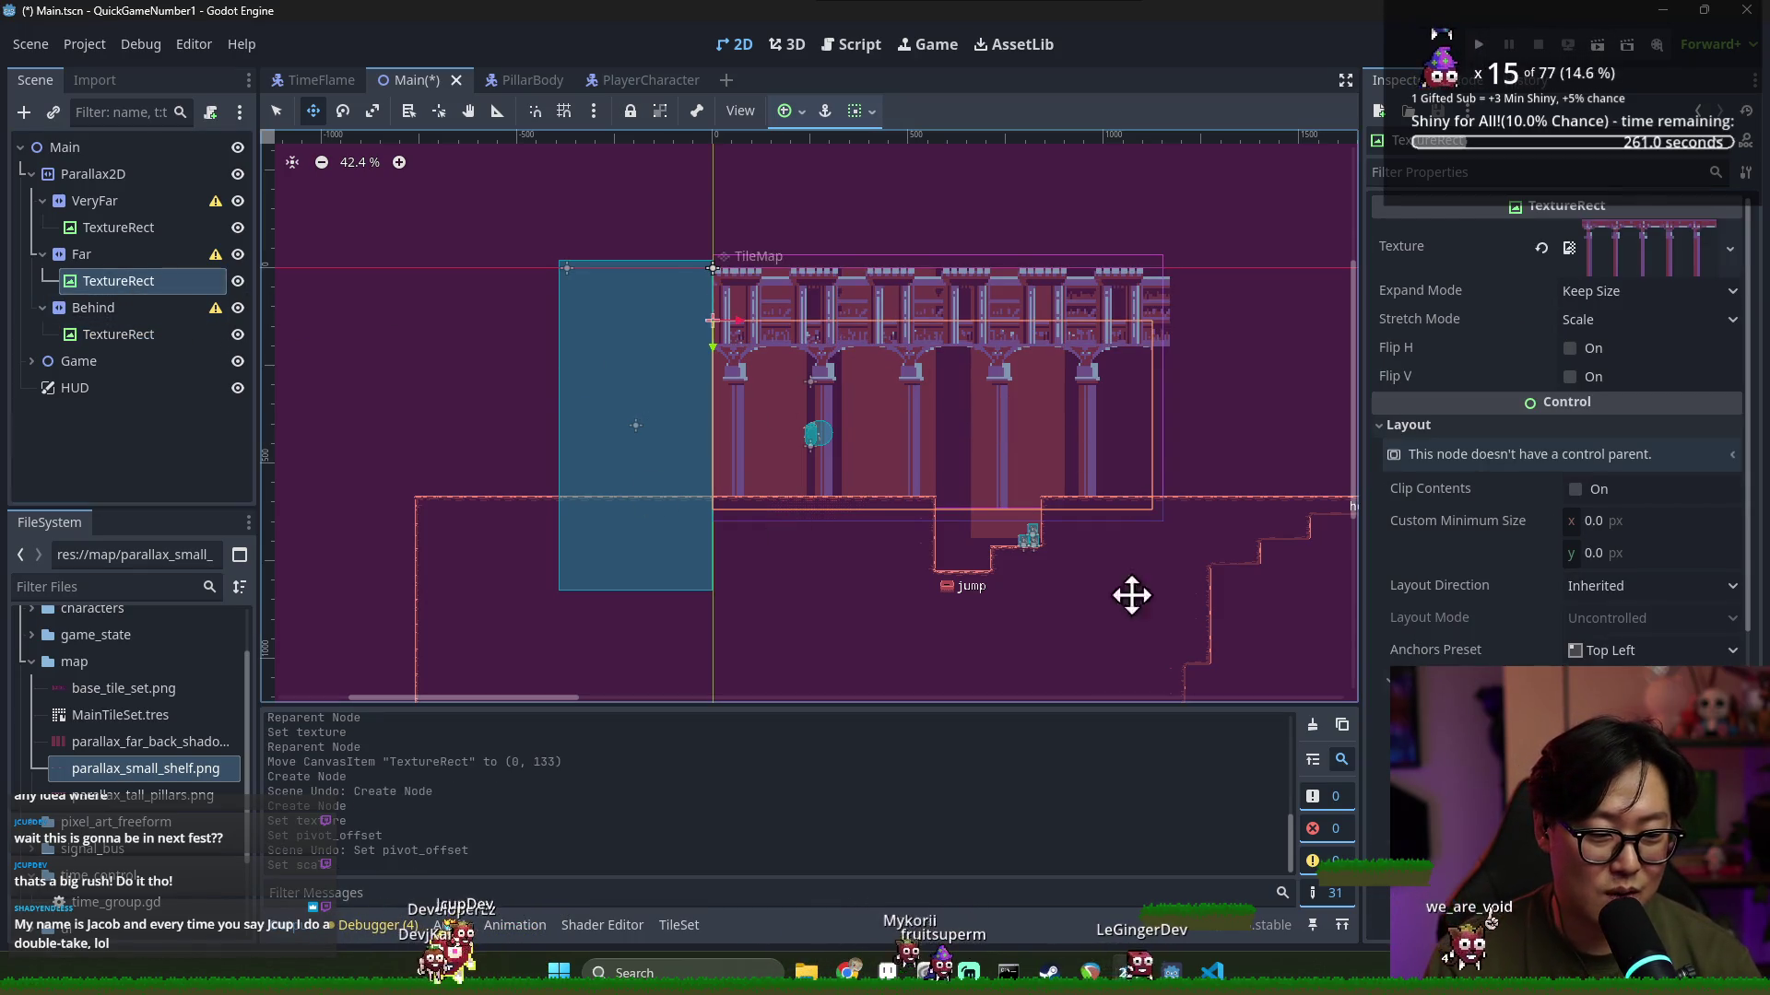
click(158, 227)
Step: Scroll to review the VeryFar, Far and Behind layers with their TextureRects
scroll(1491, 639, down, 3)
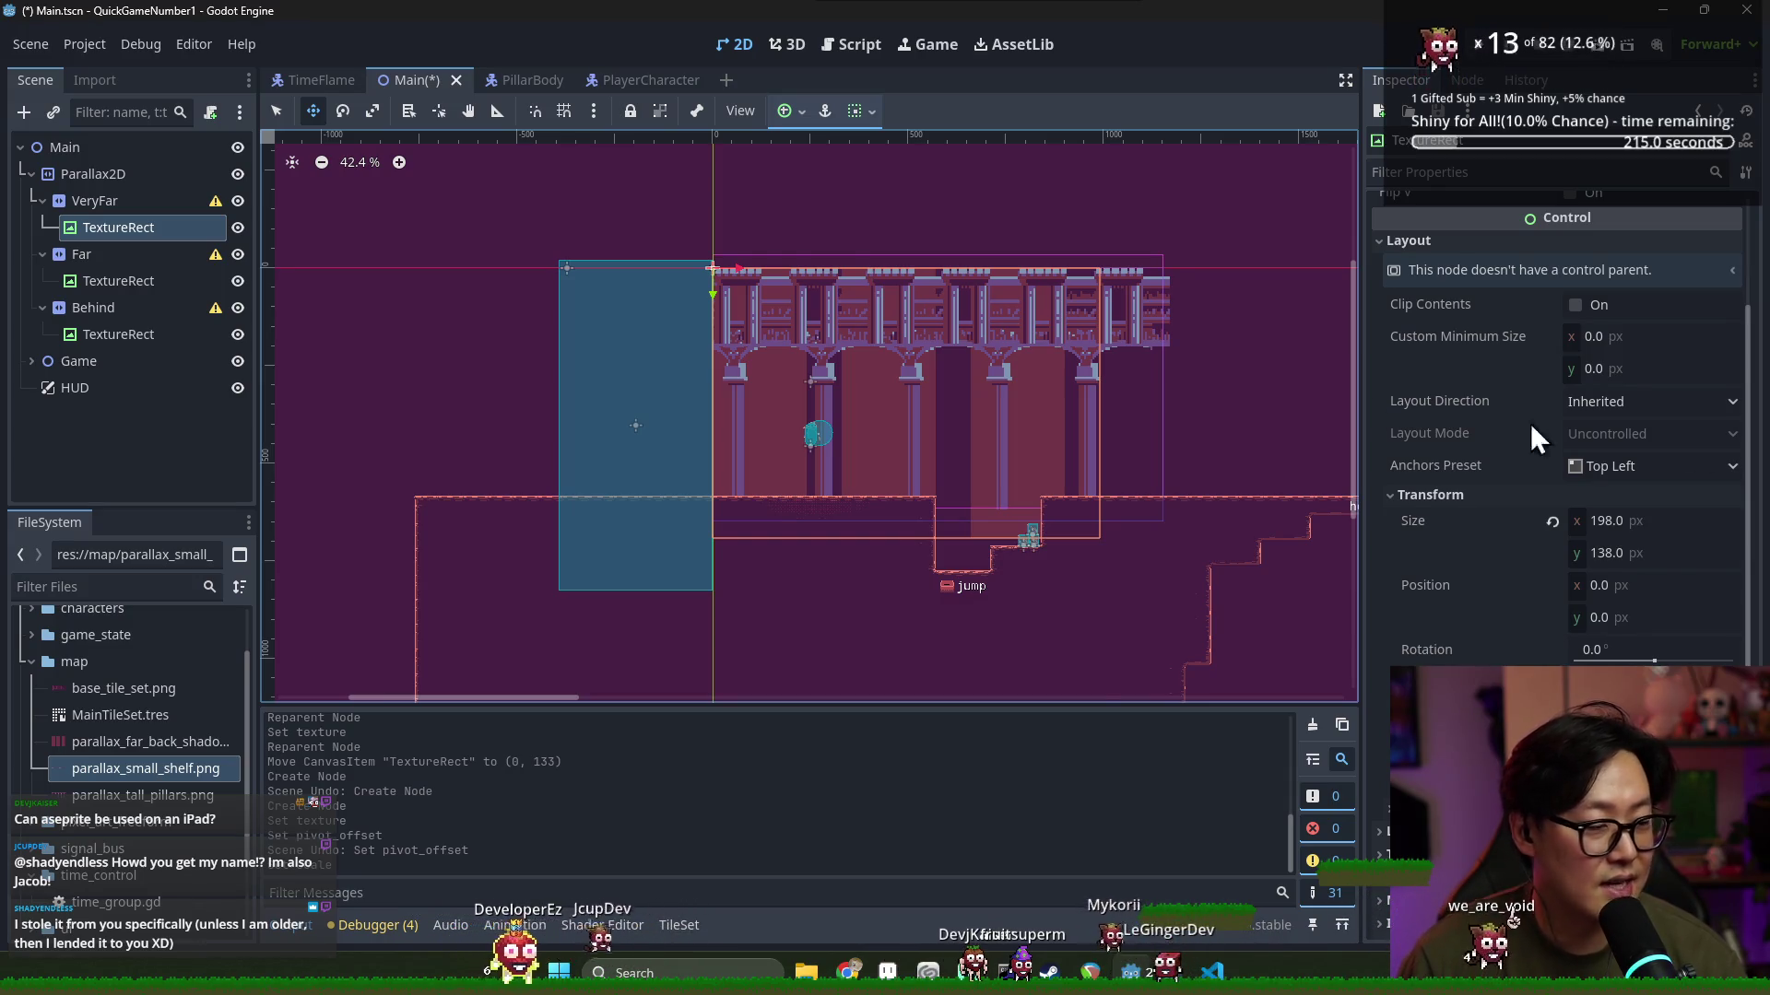
scroll(858, 369, up, 2)
Step: Move Behind's shelf strip further down and reduce its scale
click(126, 334)
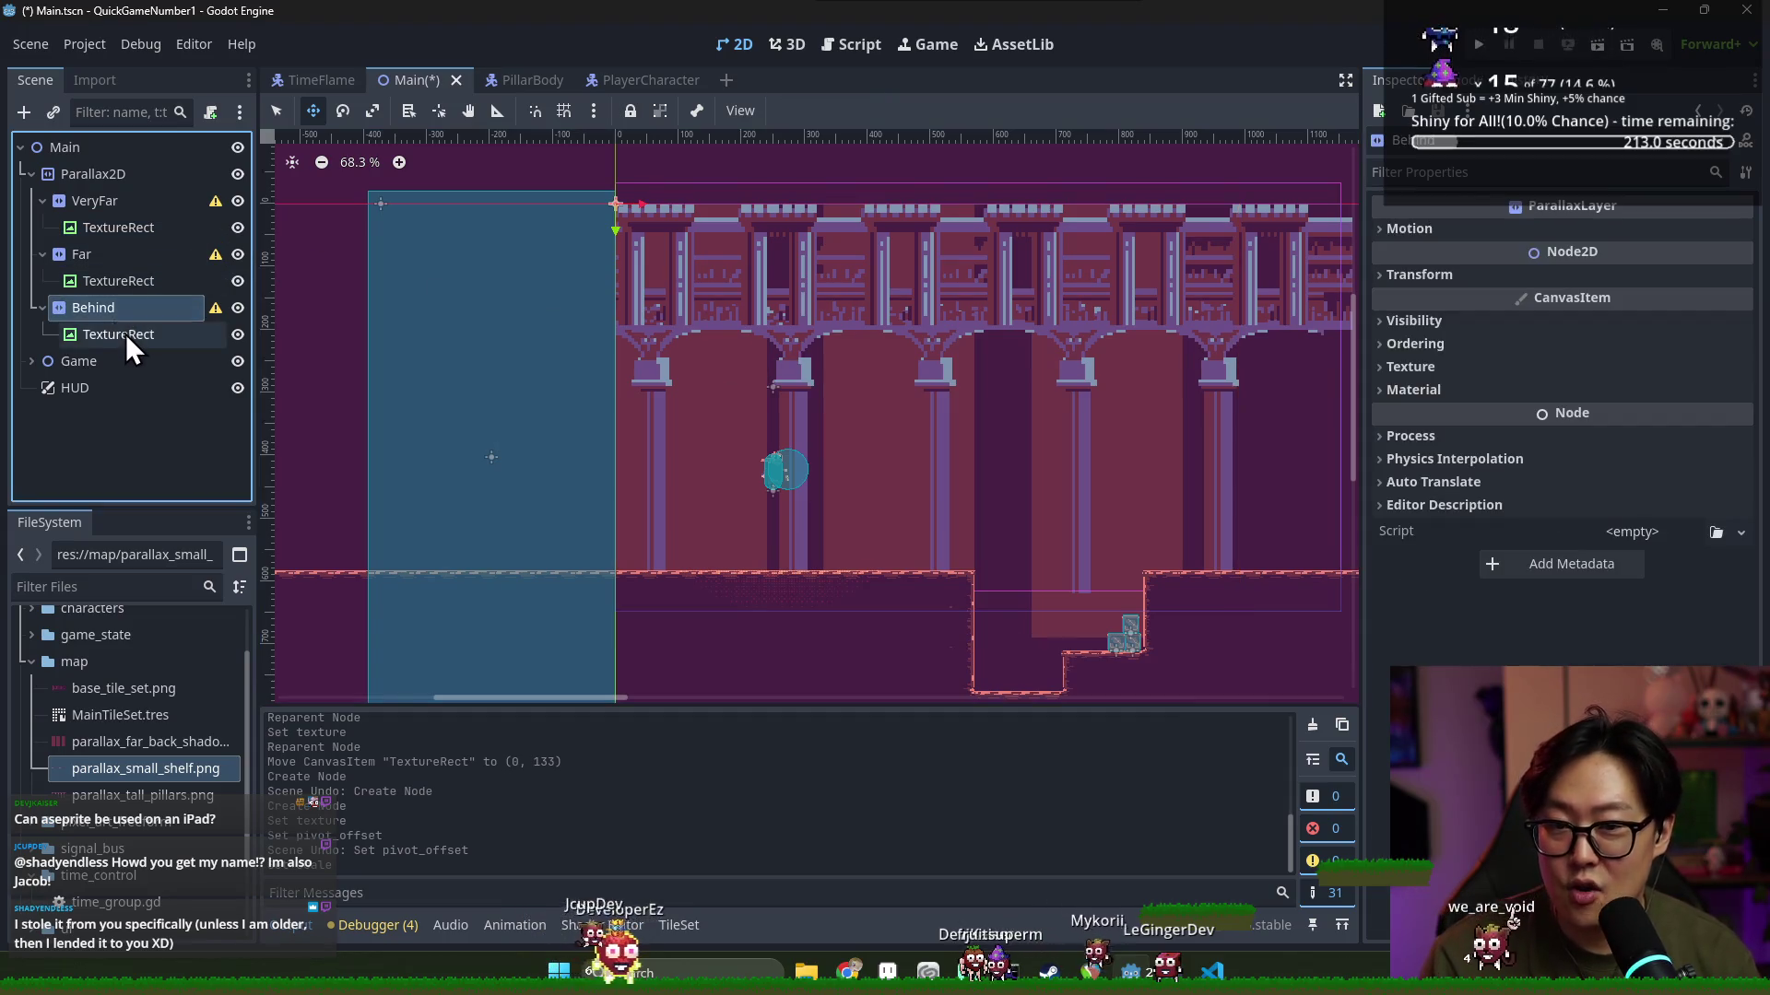
scroll(771, 308, down, 1)
mouse_move(654, 281)
mouse_down()
mouse_move(592, 446)
mouse_move(599, 483)
mouse_up()
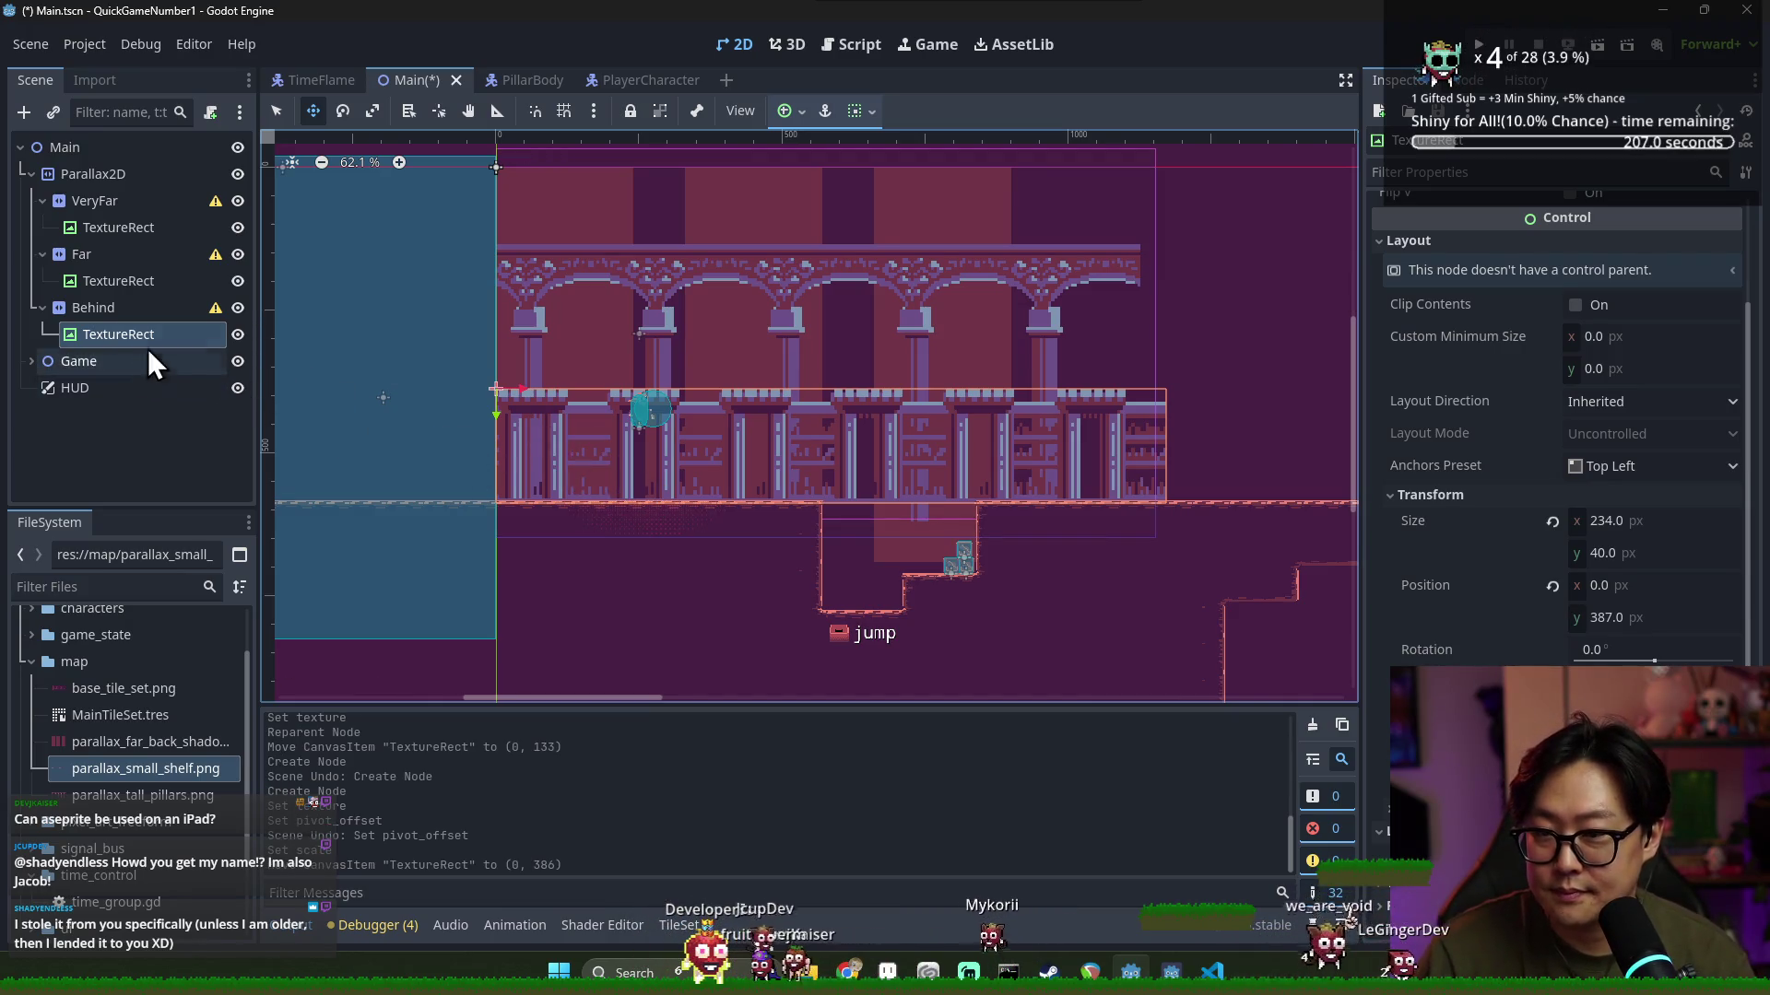
scroll(1070, 550, up, 6)
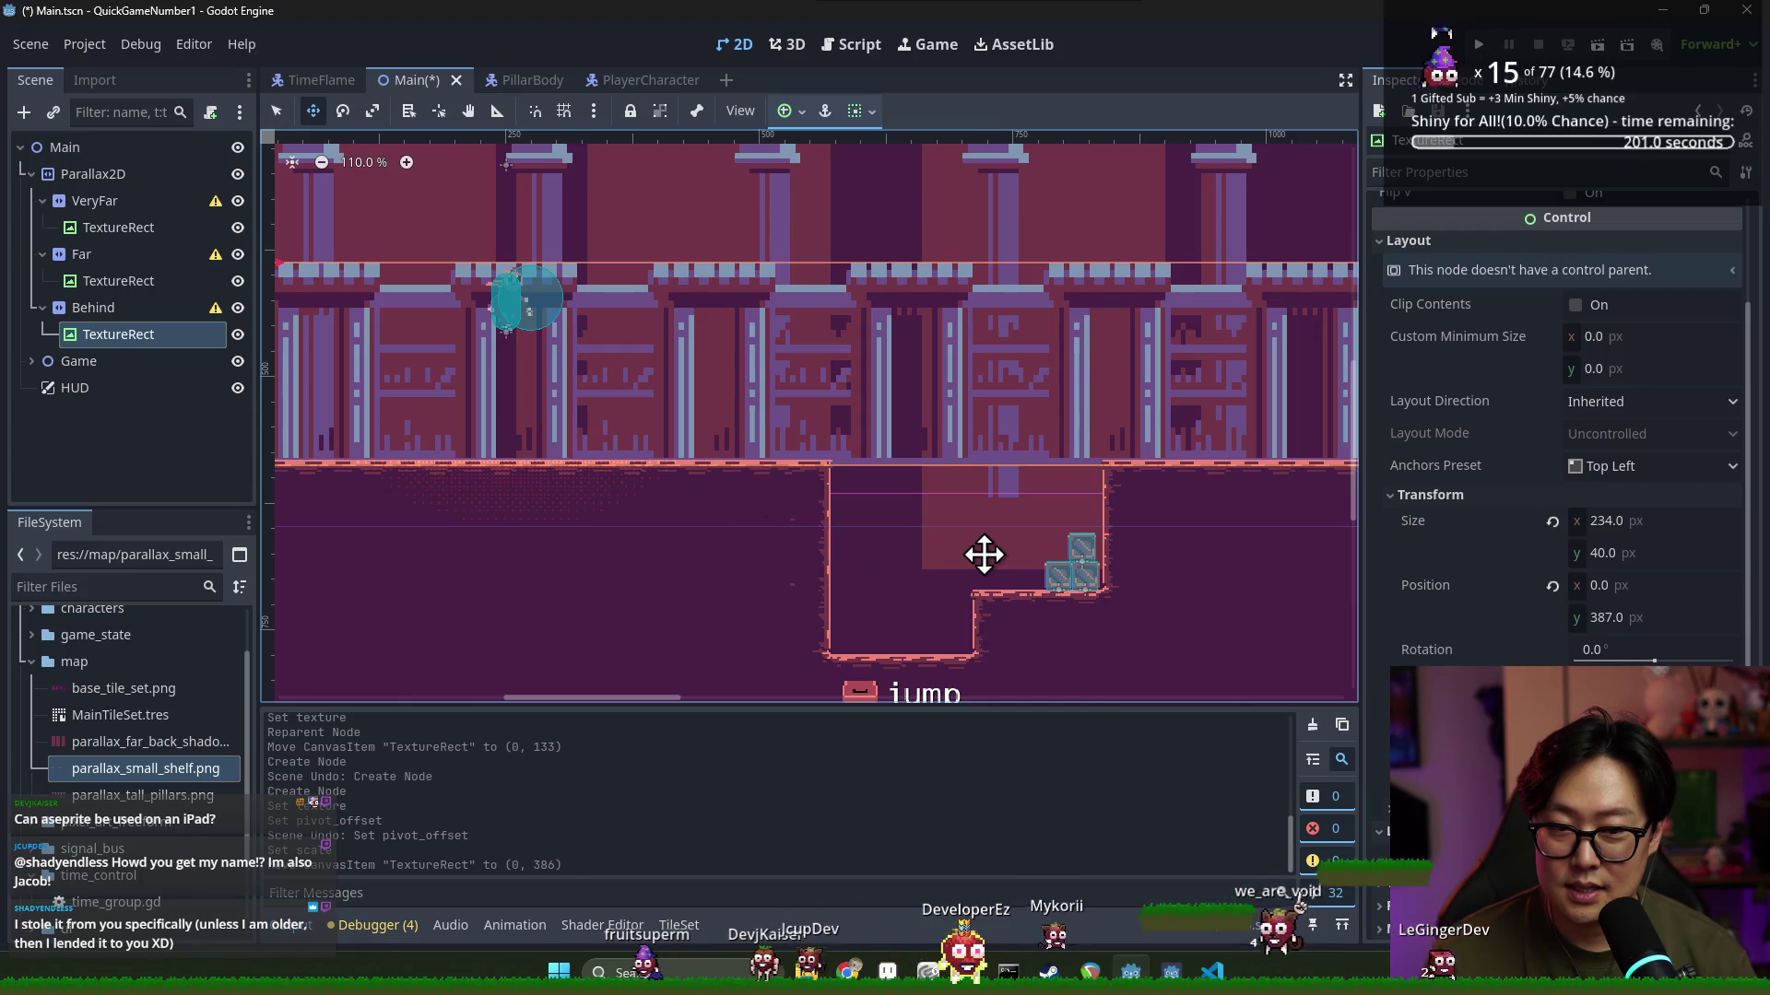
scroll(612, 466, down, 3)
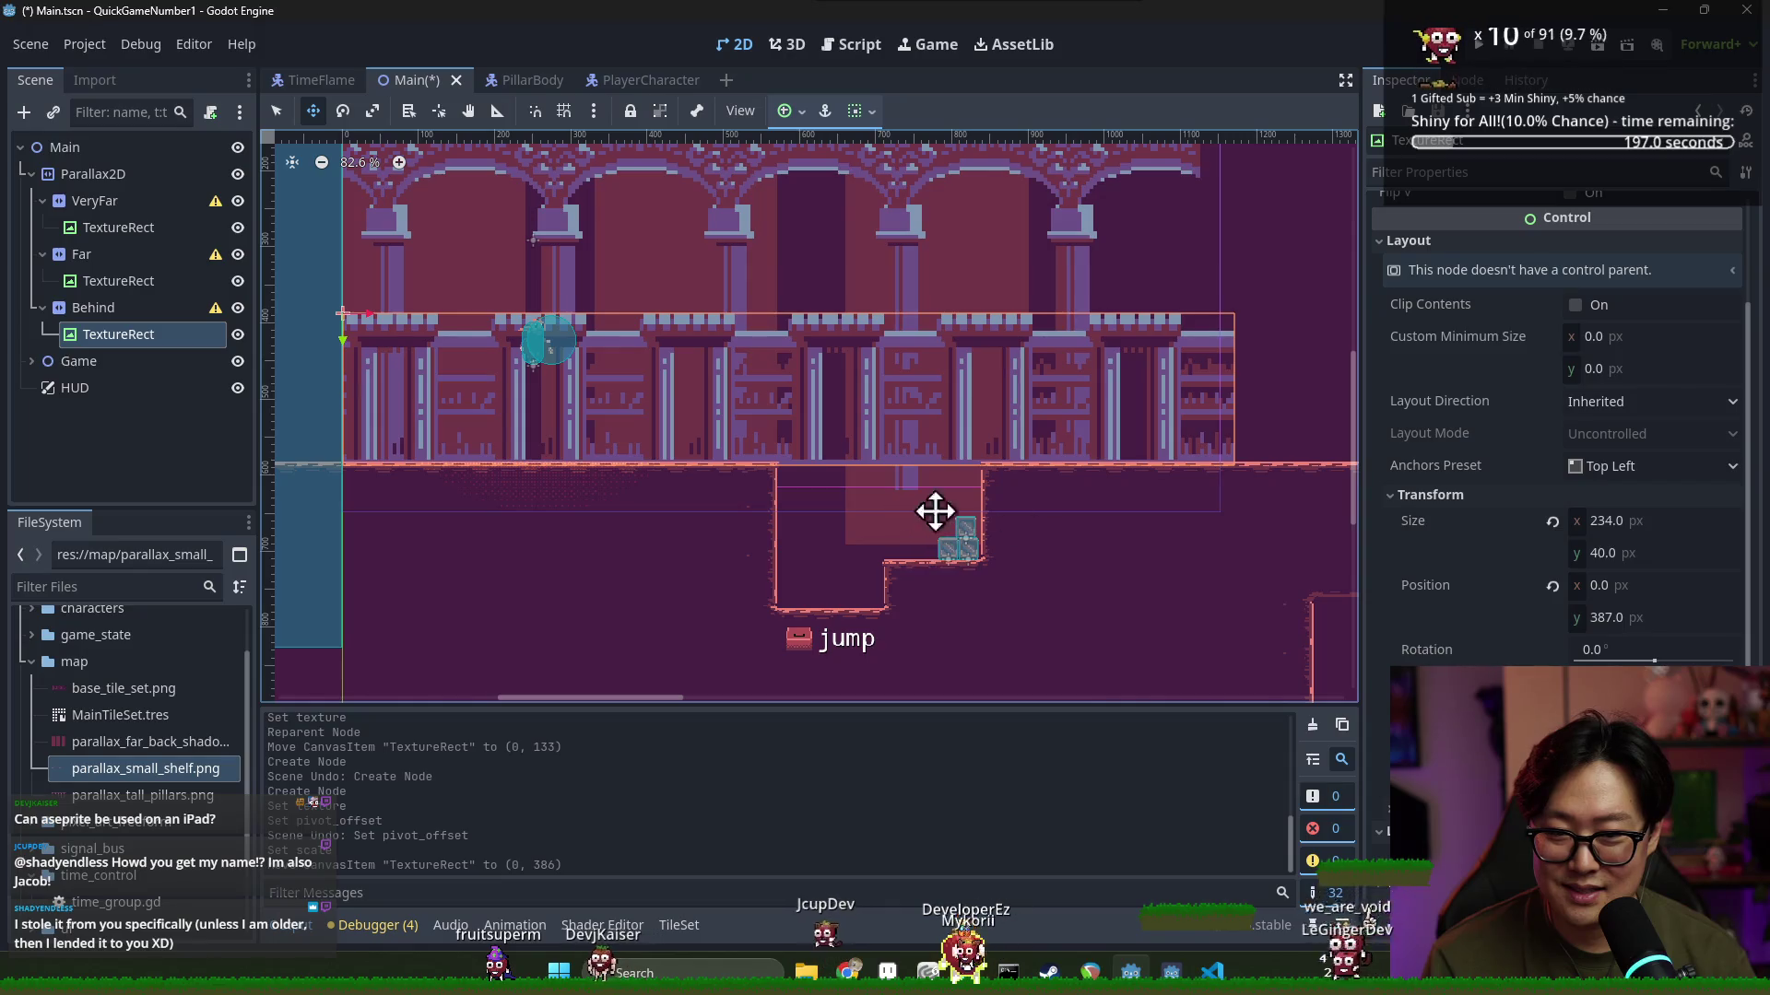
scroll(823, 426, left, 3)
scroll(793, 406, up, 2)
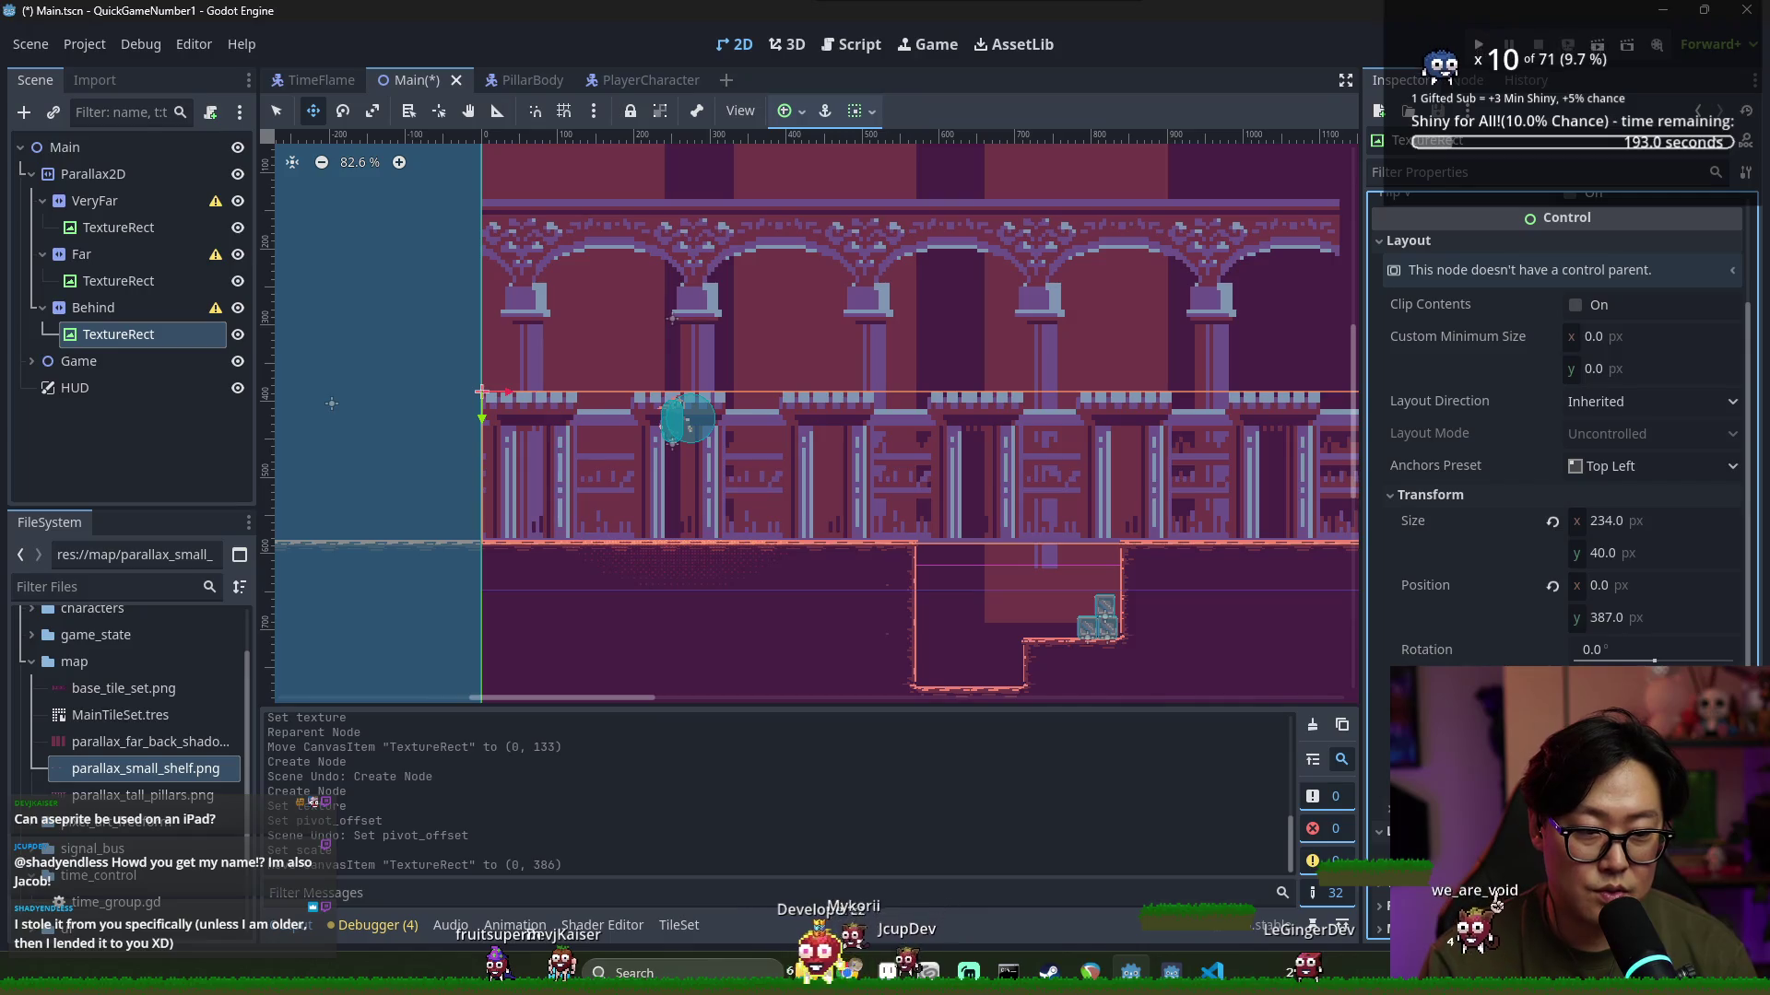
key(ctrl+z)
scroll(458, 434, up, 3)
drag(458, 434, 462, 541)
Step: Reposition the shelf strip beneath the arches at y 248
click(120, 281)
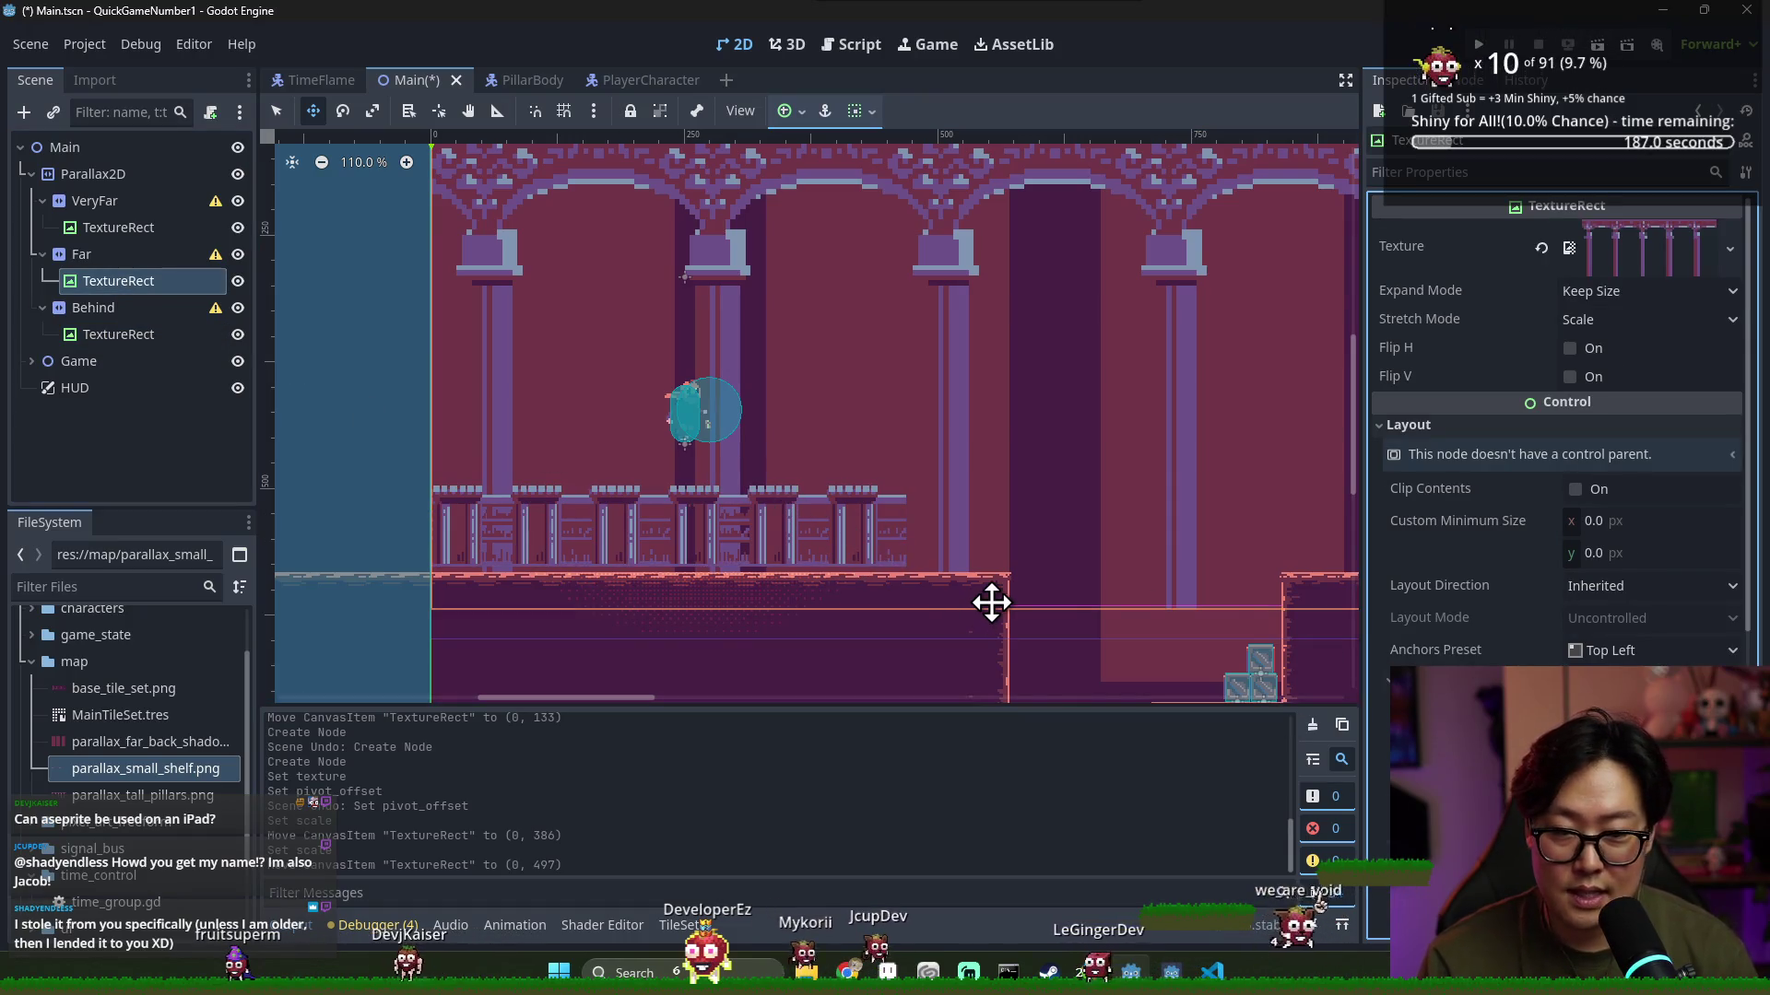
click(118, 228)
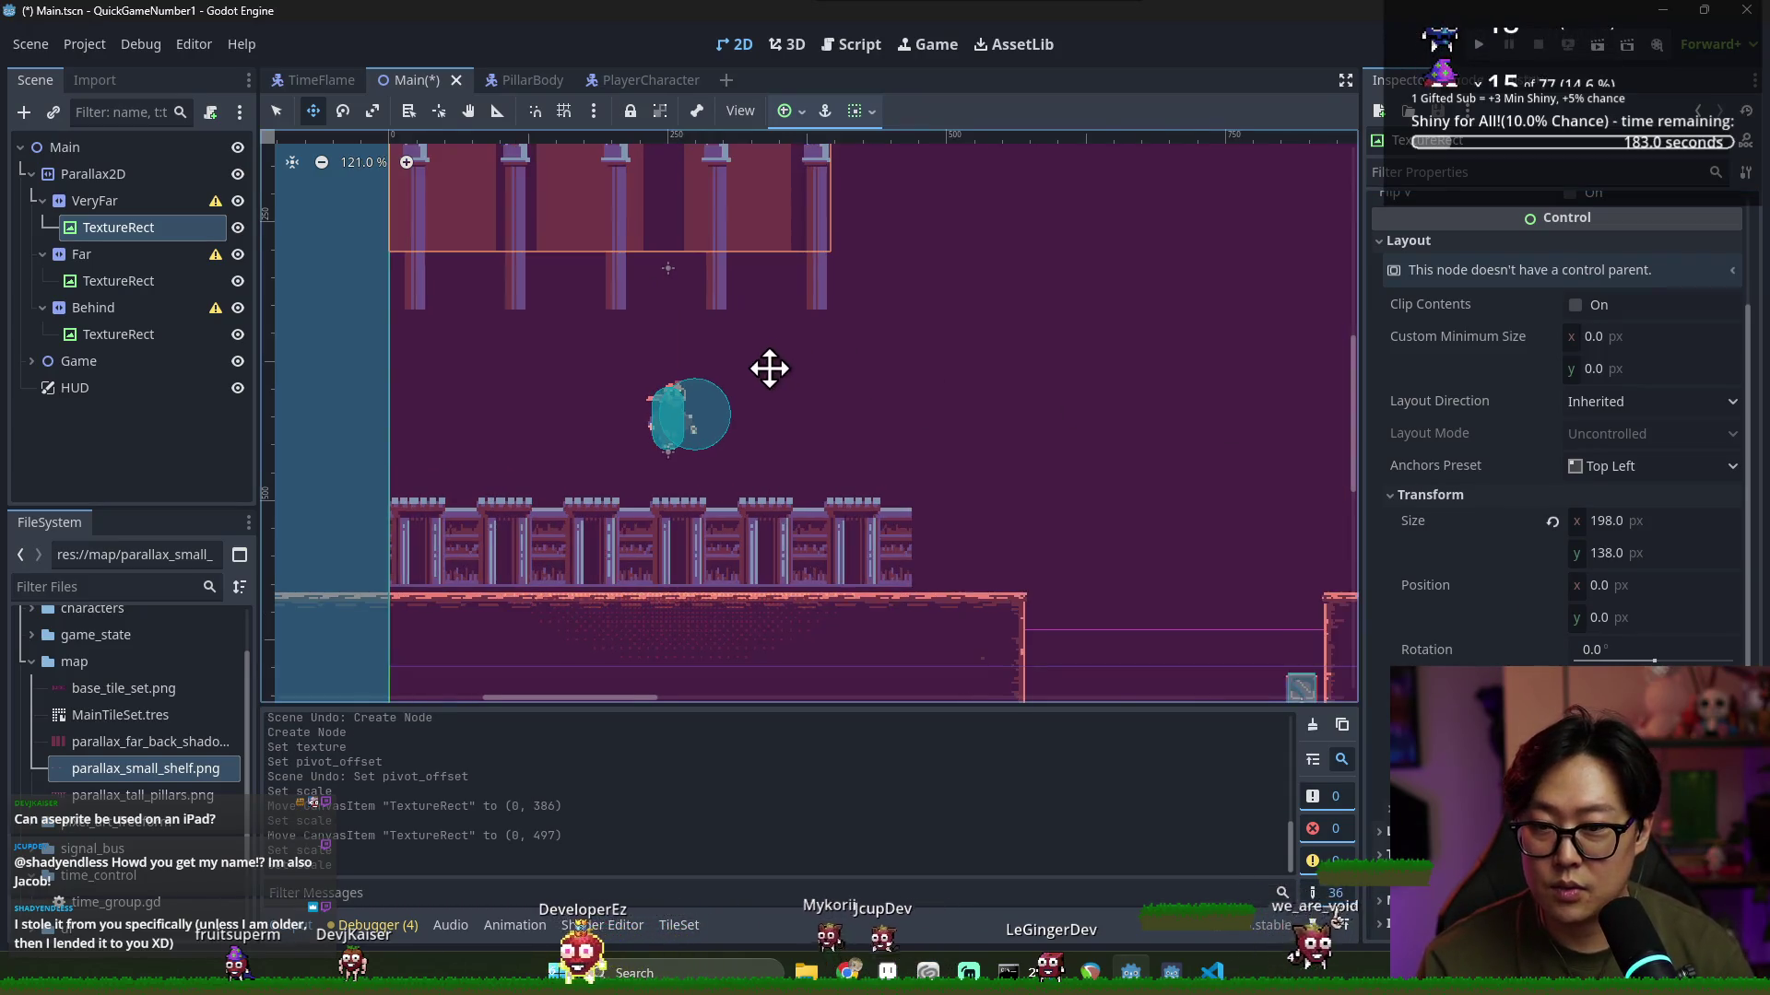
scroll(770, 367, down, 1)
click(93, 308)
click(108, 334)
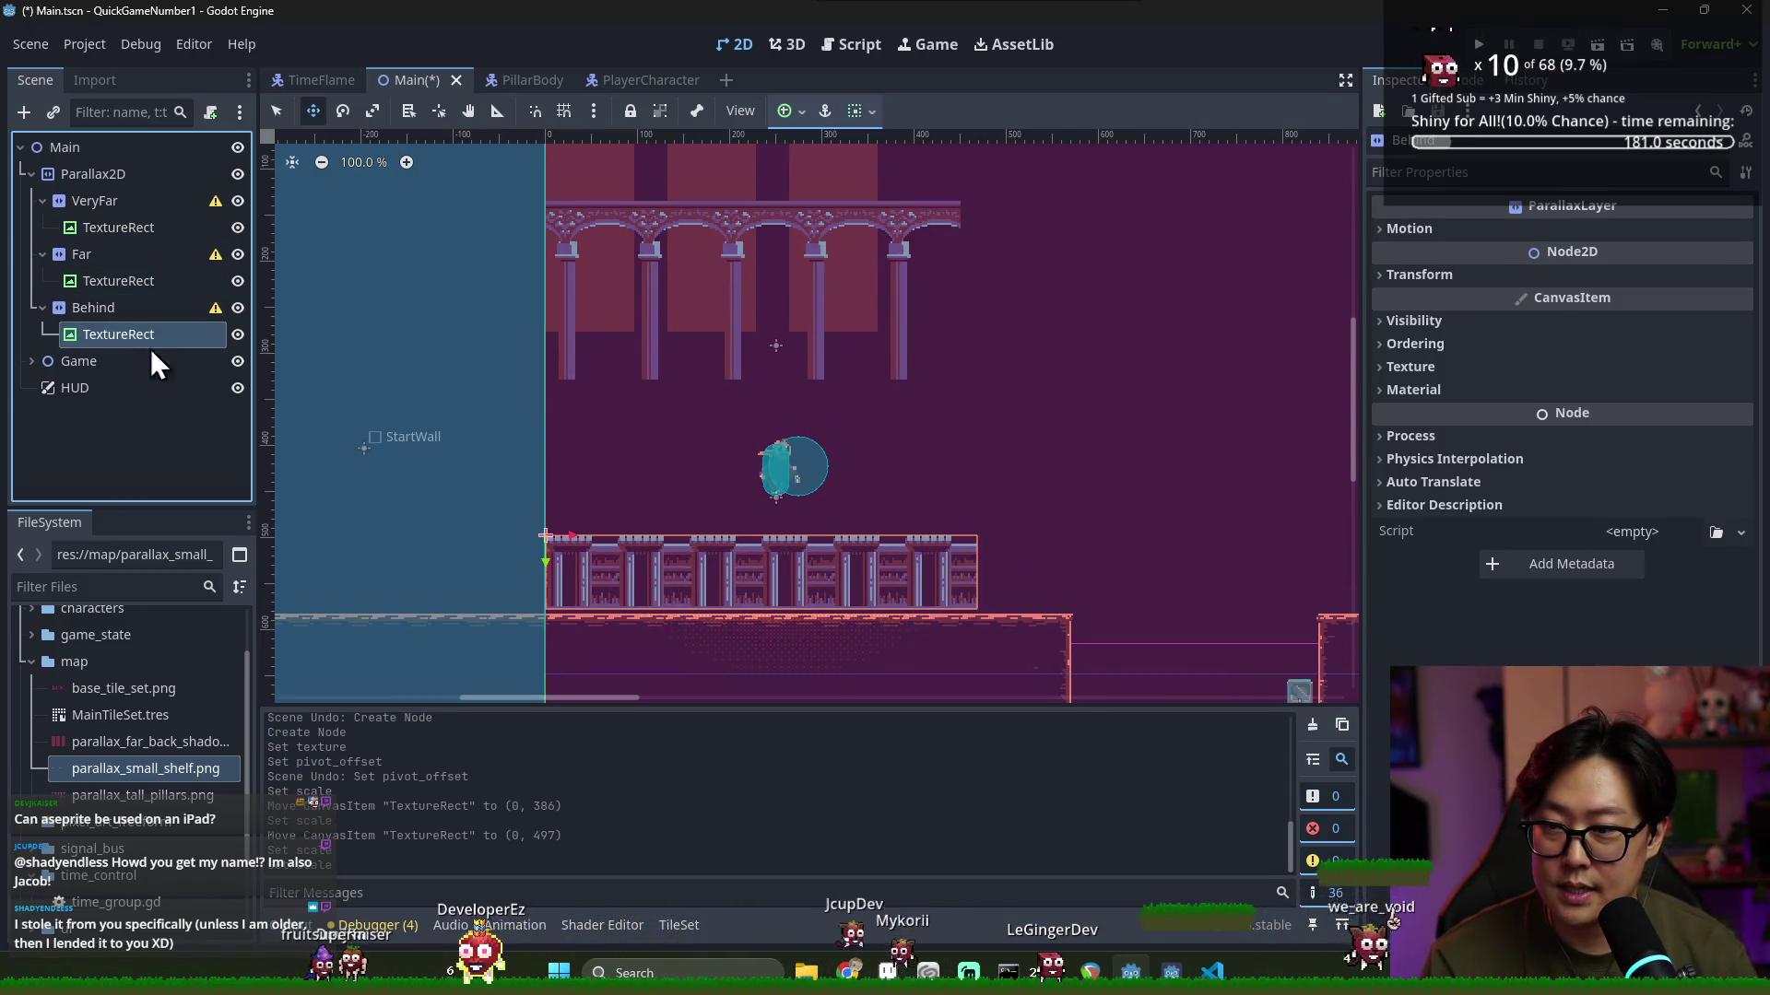
drag(664, 548, 616, 320)
scroll(751, 351, up, 4)
drag(545, 390, 553, 398)
Step: Move VeryFar's backdrop down to y 53 and save Main
scroll(648, 360, down, 2)
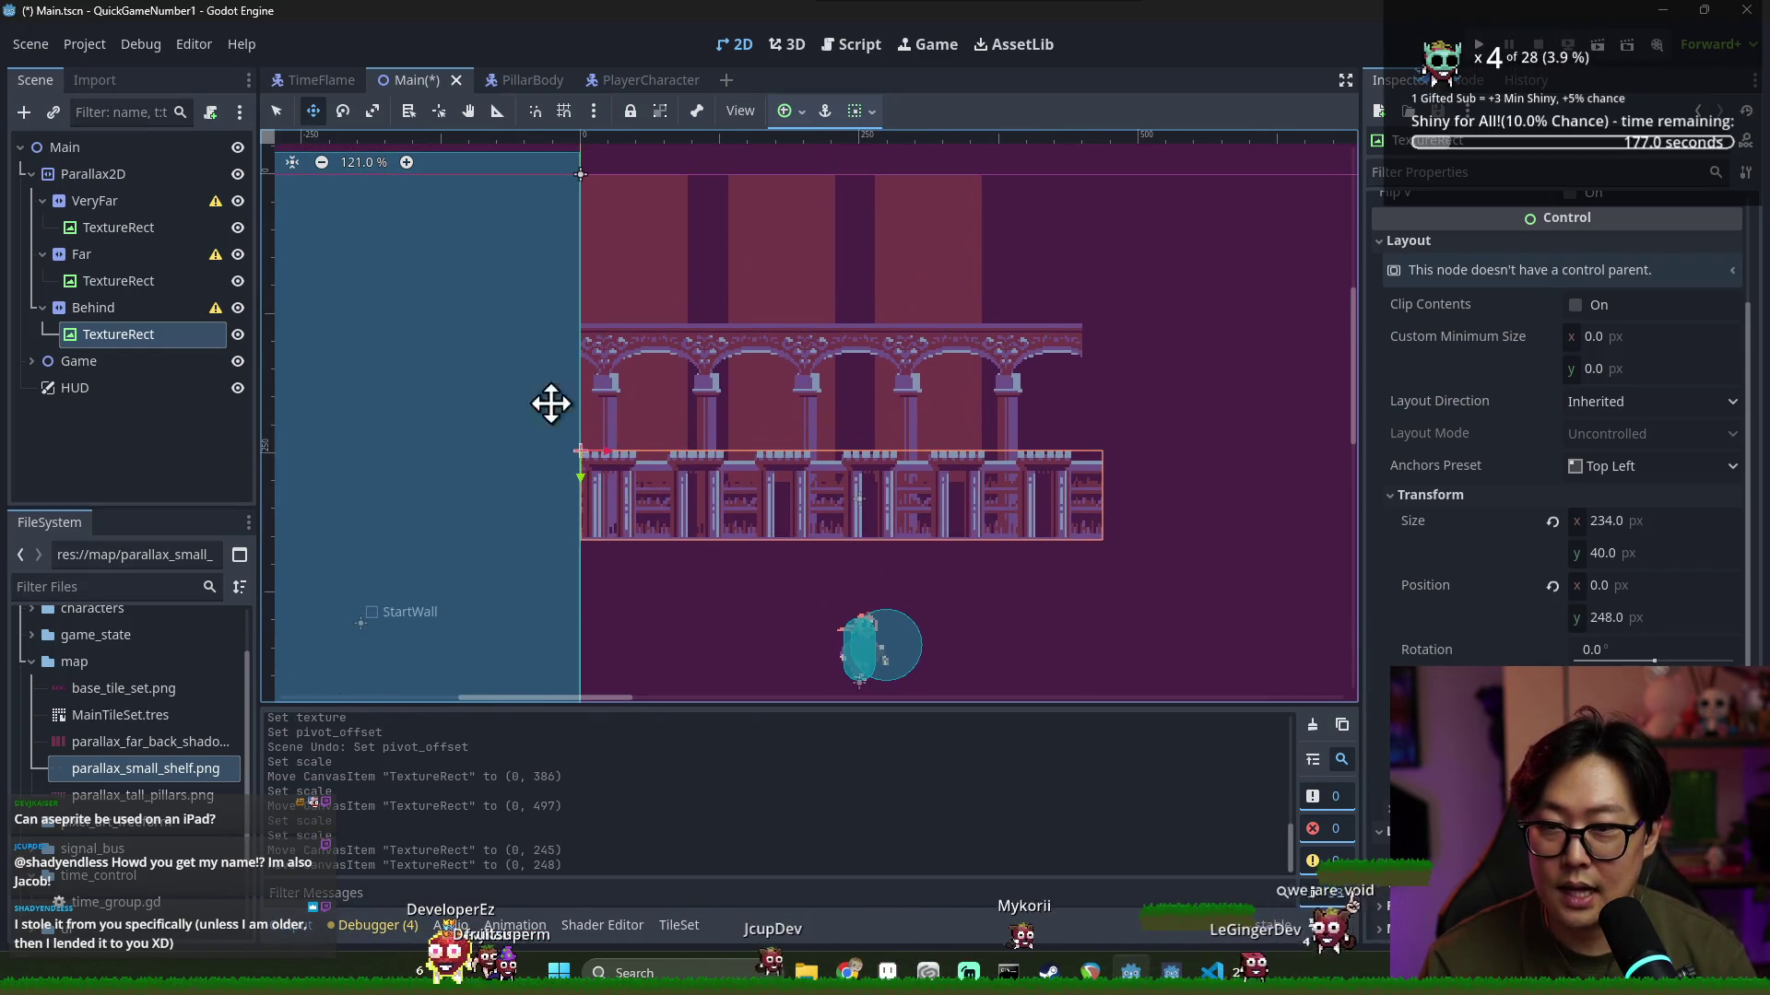
click(116, 280)
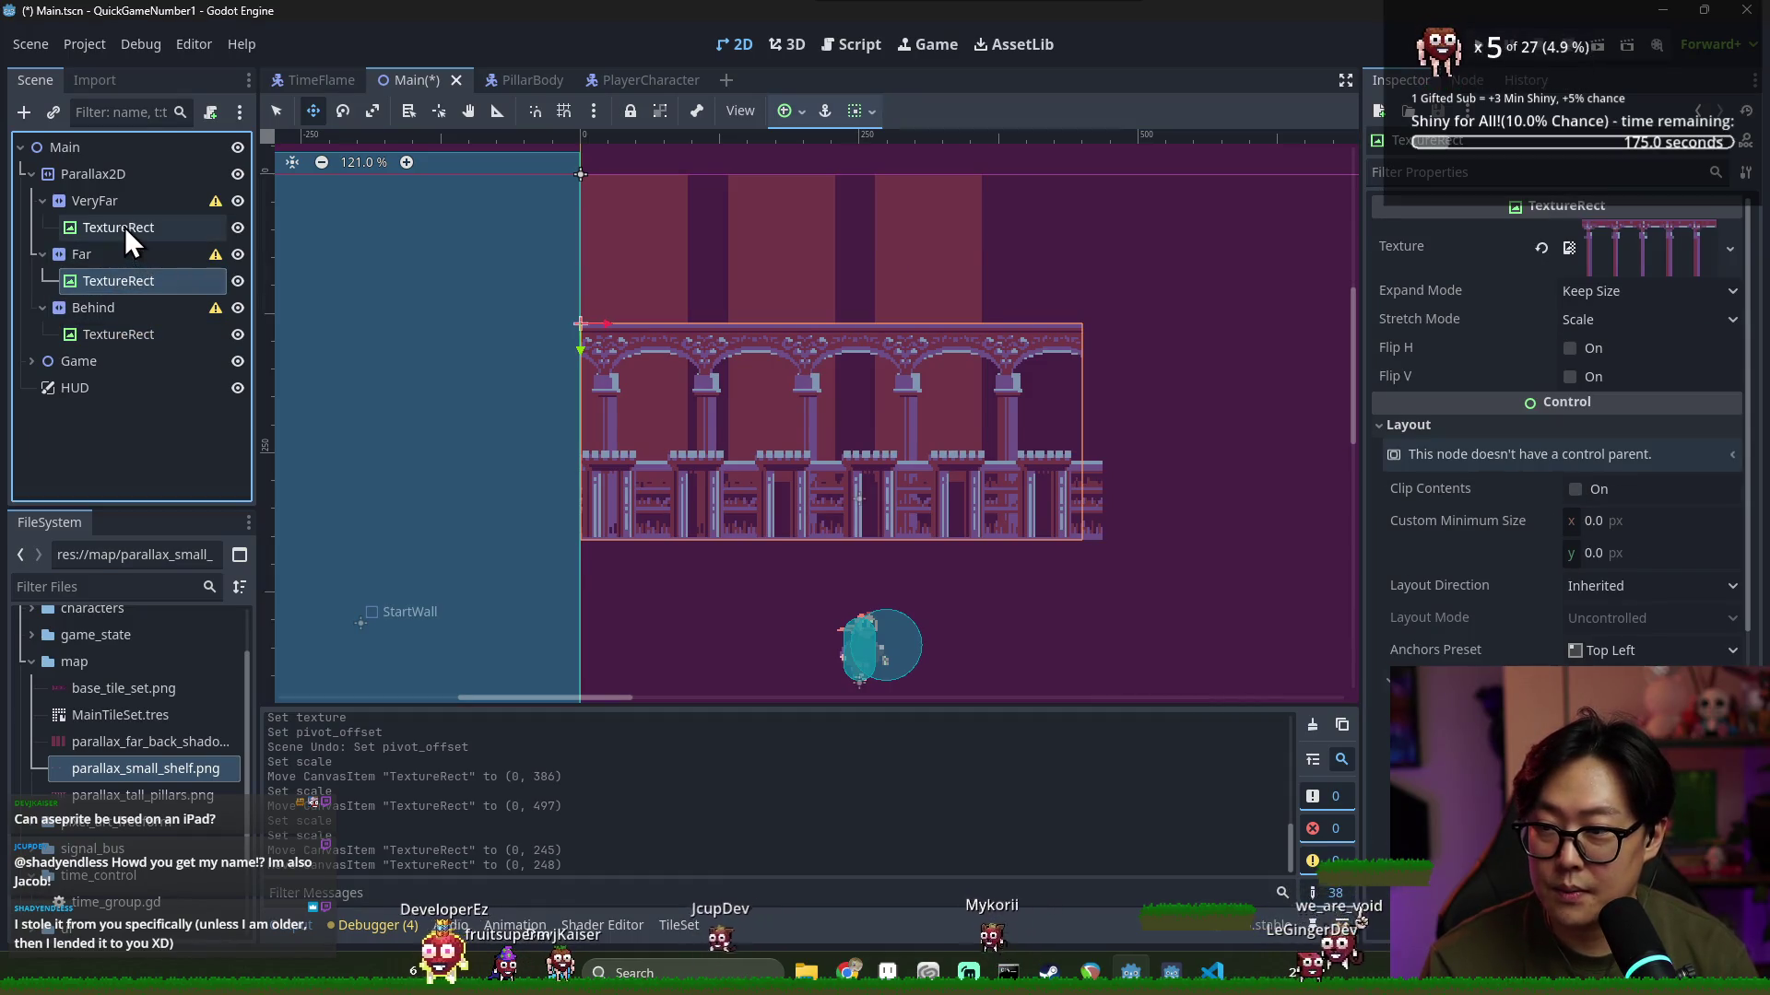
click(125, 226)
drag(590, 251, 585, 305)
key(ctrl+s)
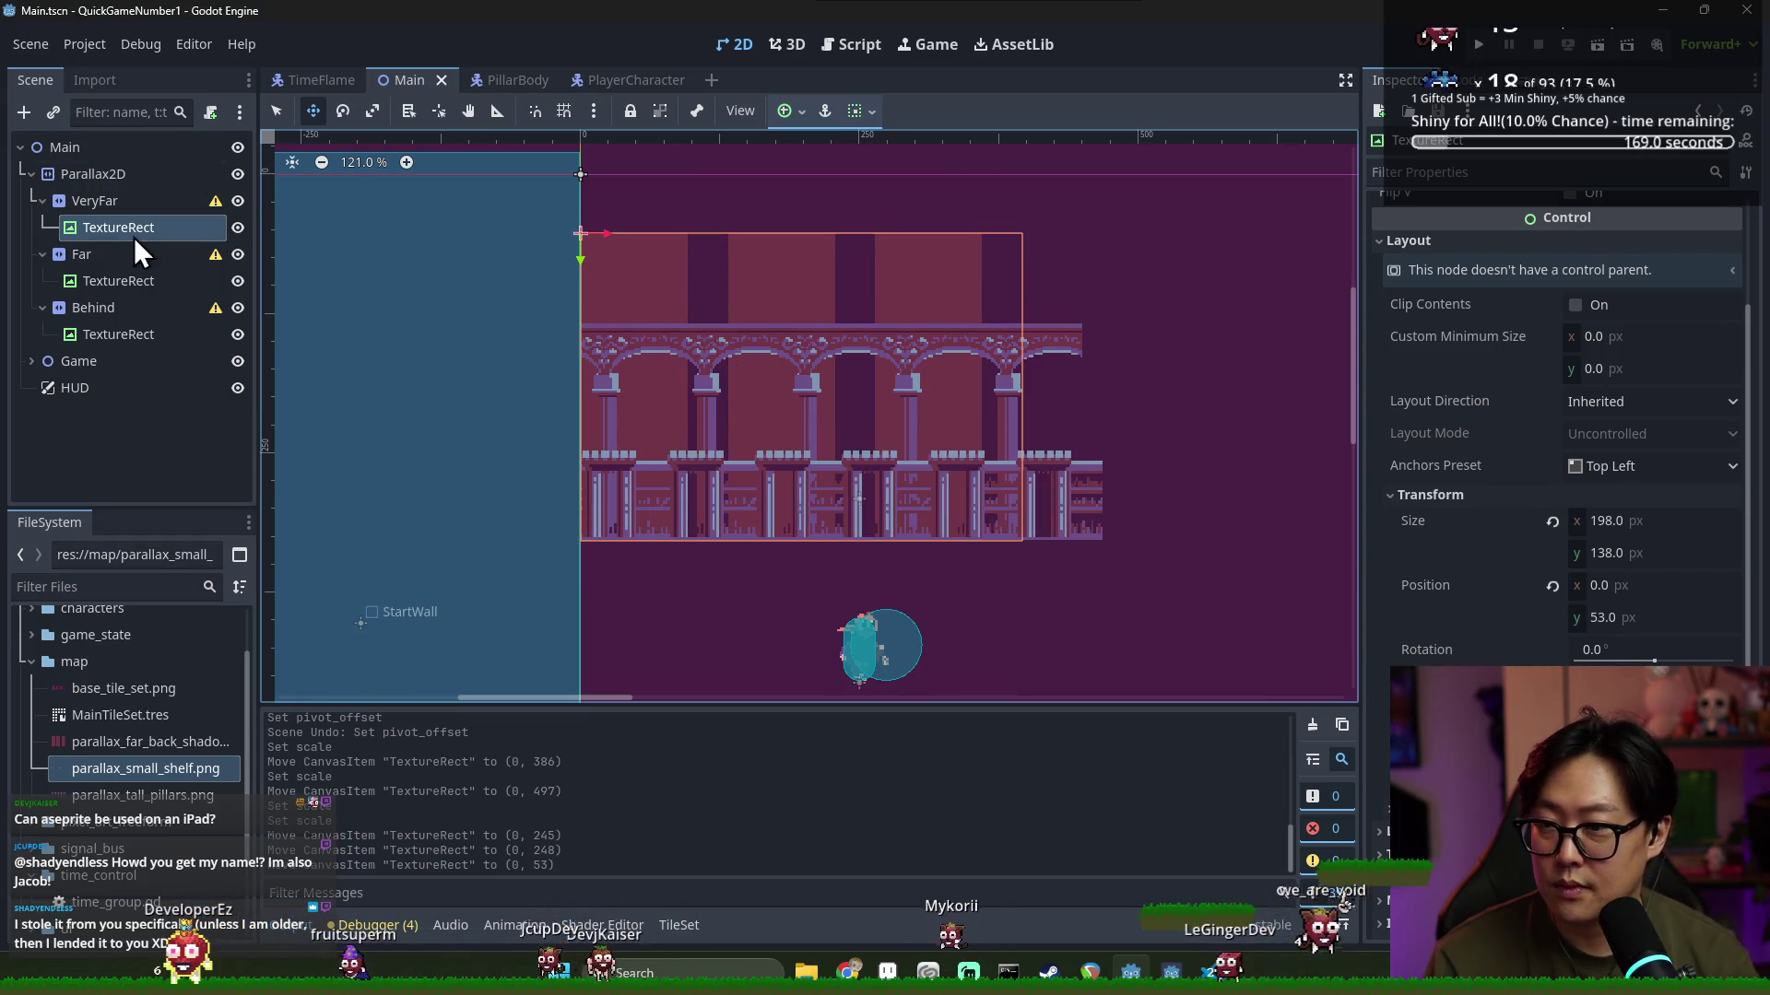
click(110, 201)
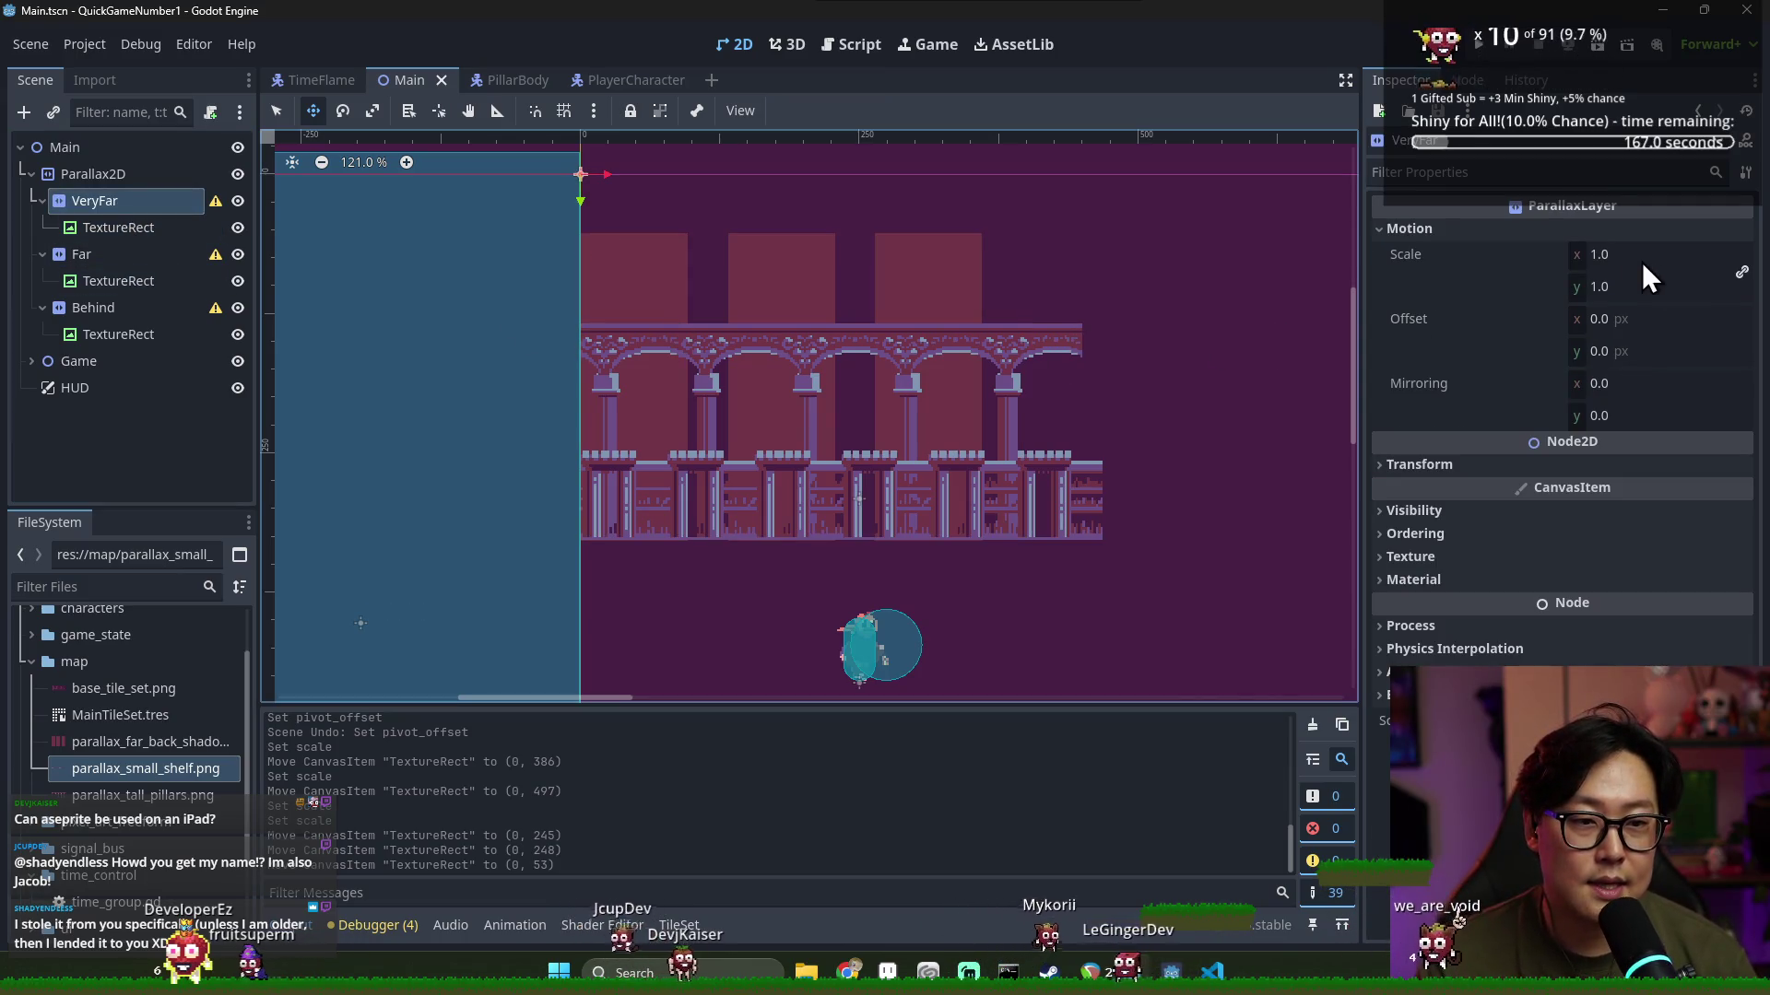
Step: Open the ParallaxLayer documentation for VeryFar's Mirroring (motion_mirroring) property
click(1618, 386)
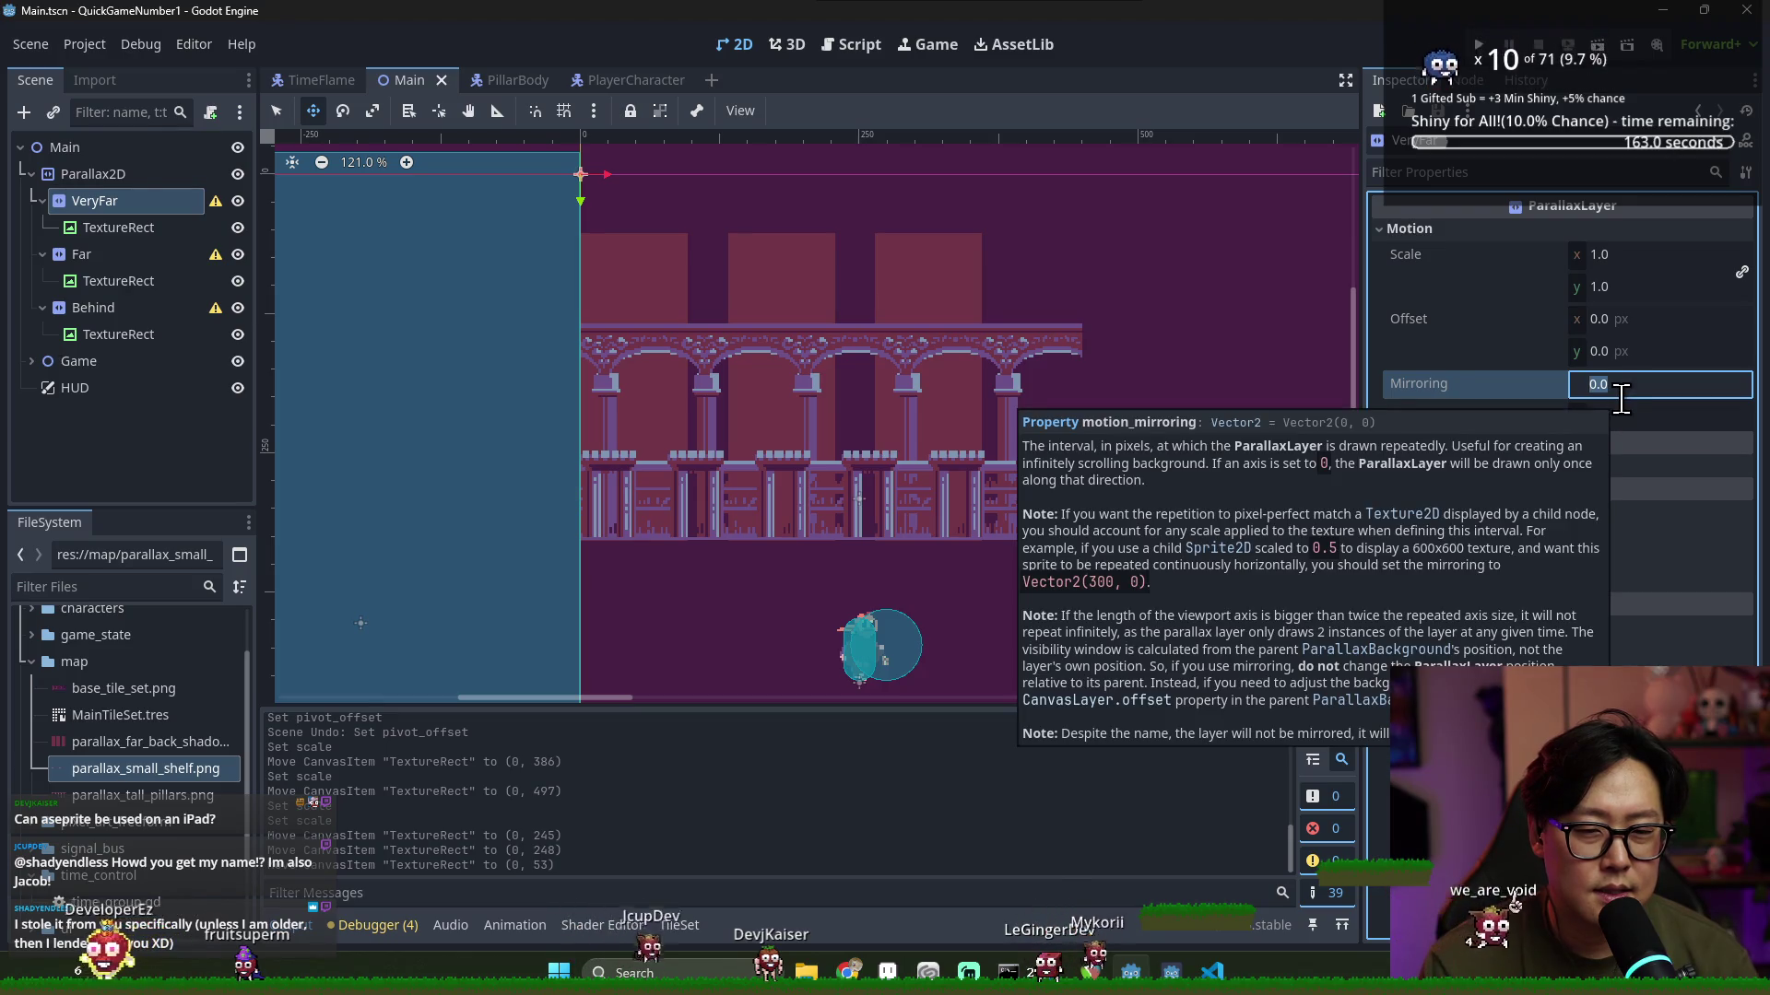
right_click(1527, 396)
click(1590, 525)
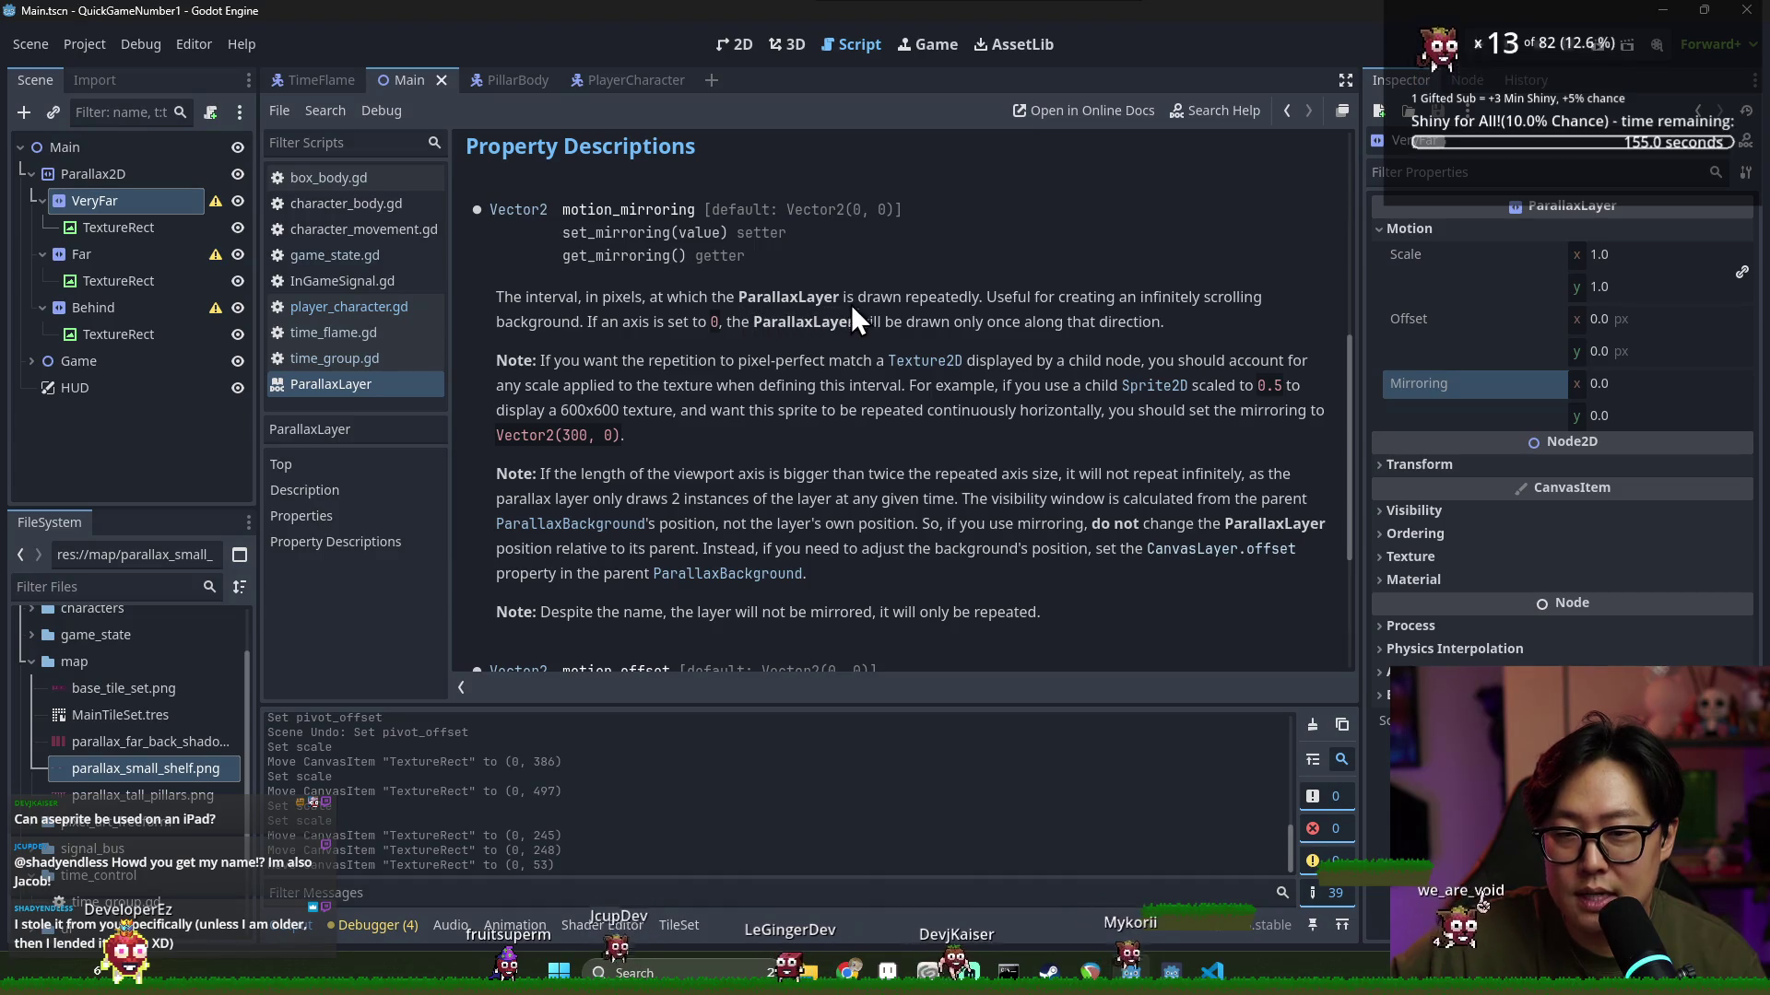
click(138, 205)
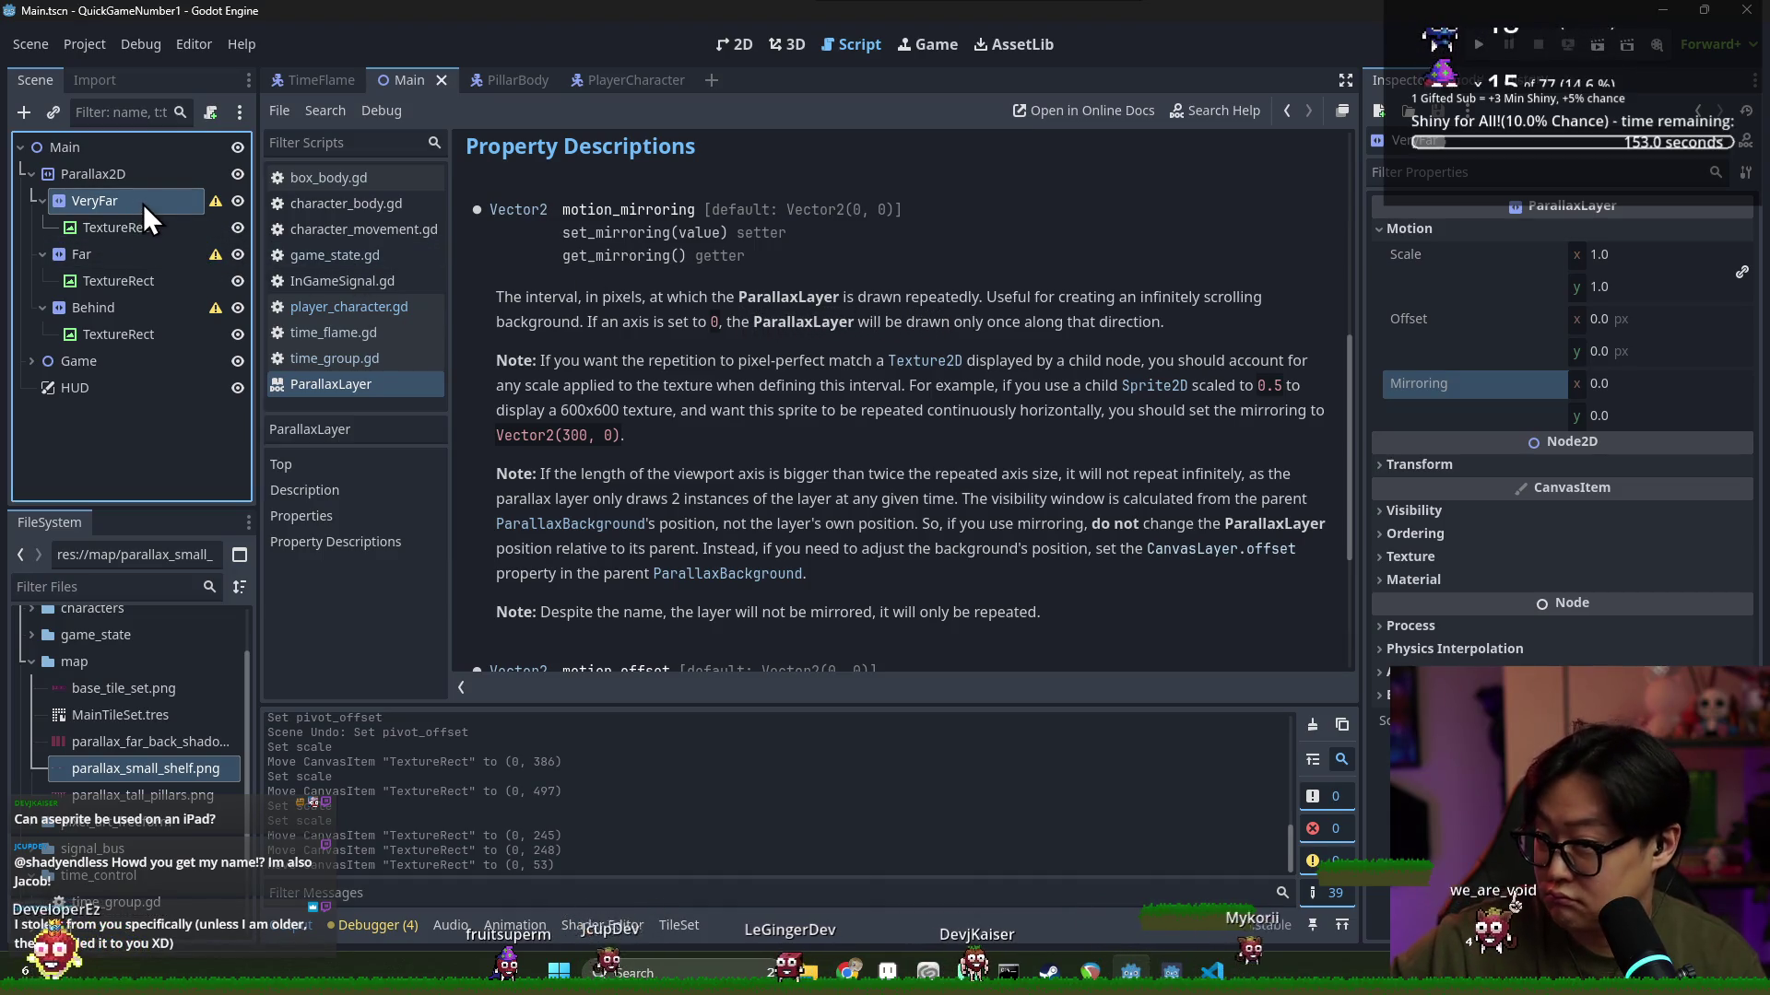
Step: Check VeryFar's texture width and set its horizontal mirroring to 396
click(118, 229)
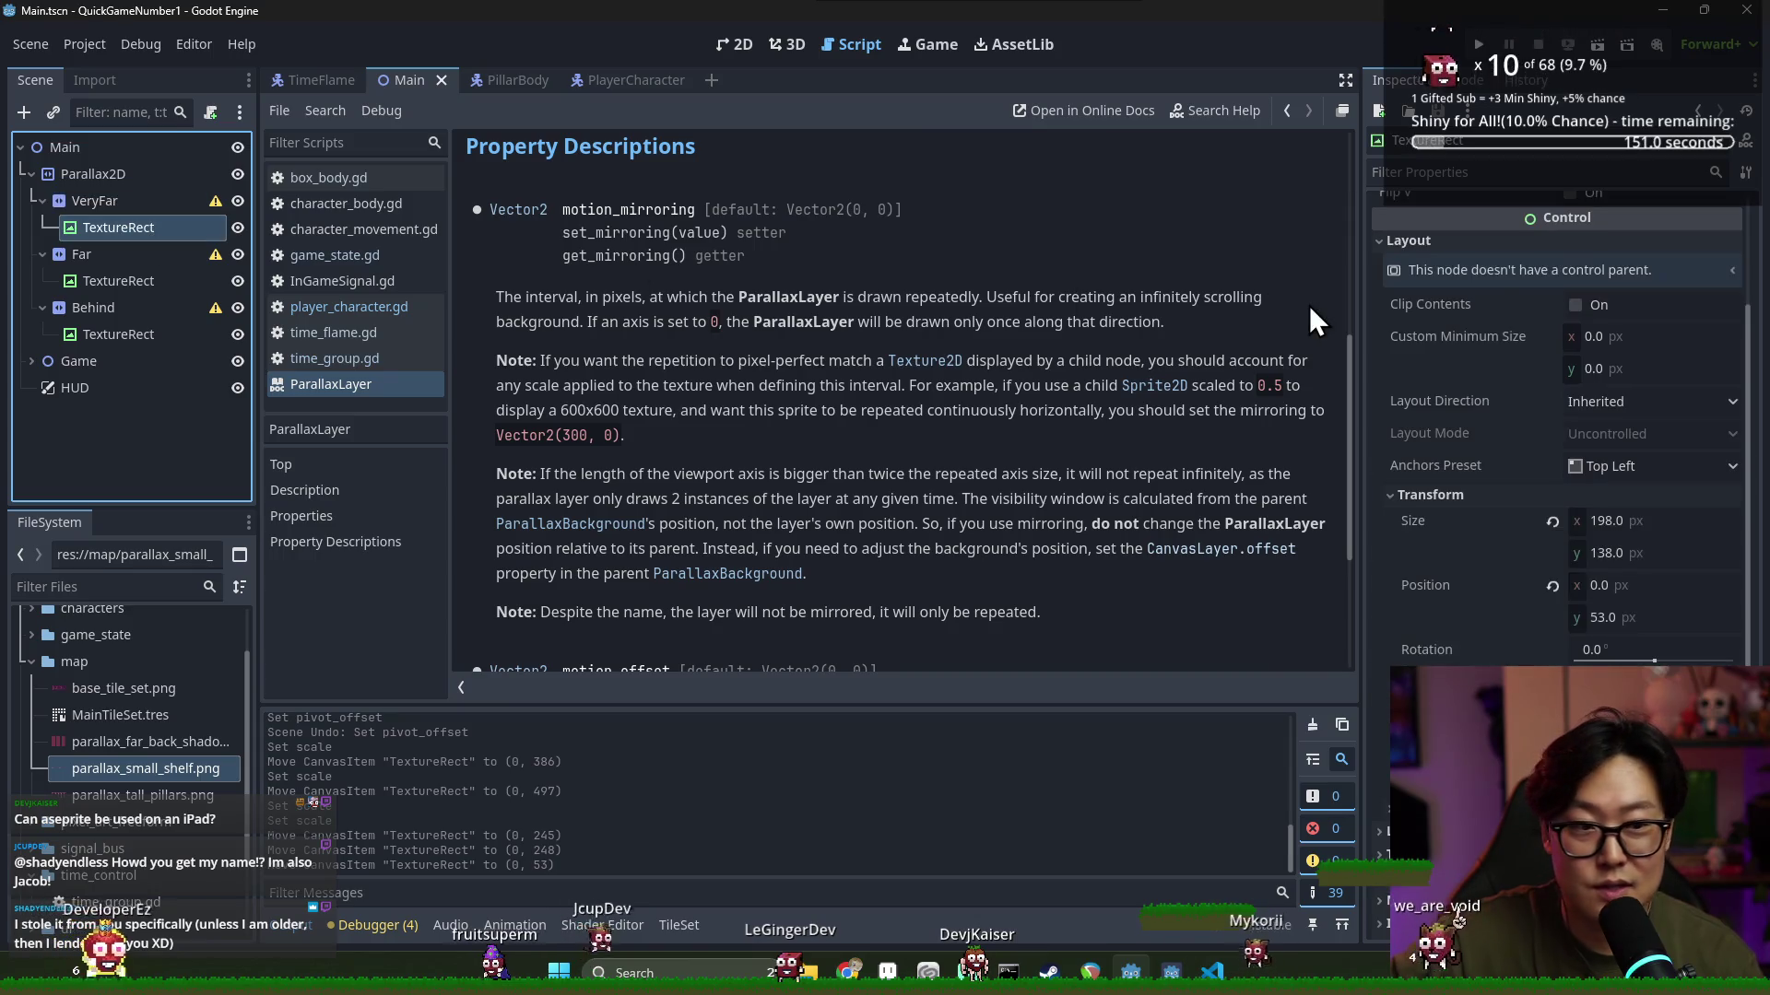
click(1623, 253)
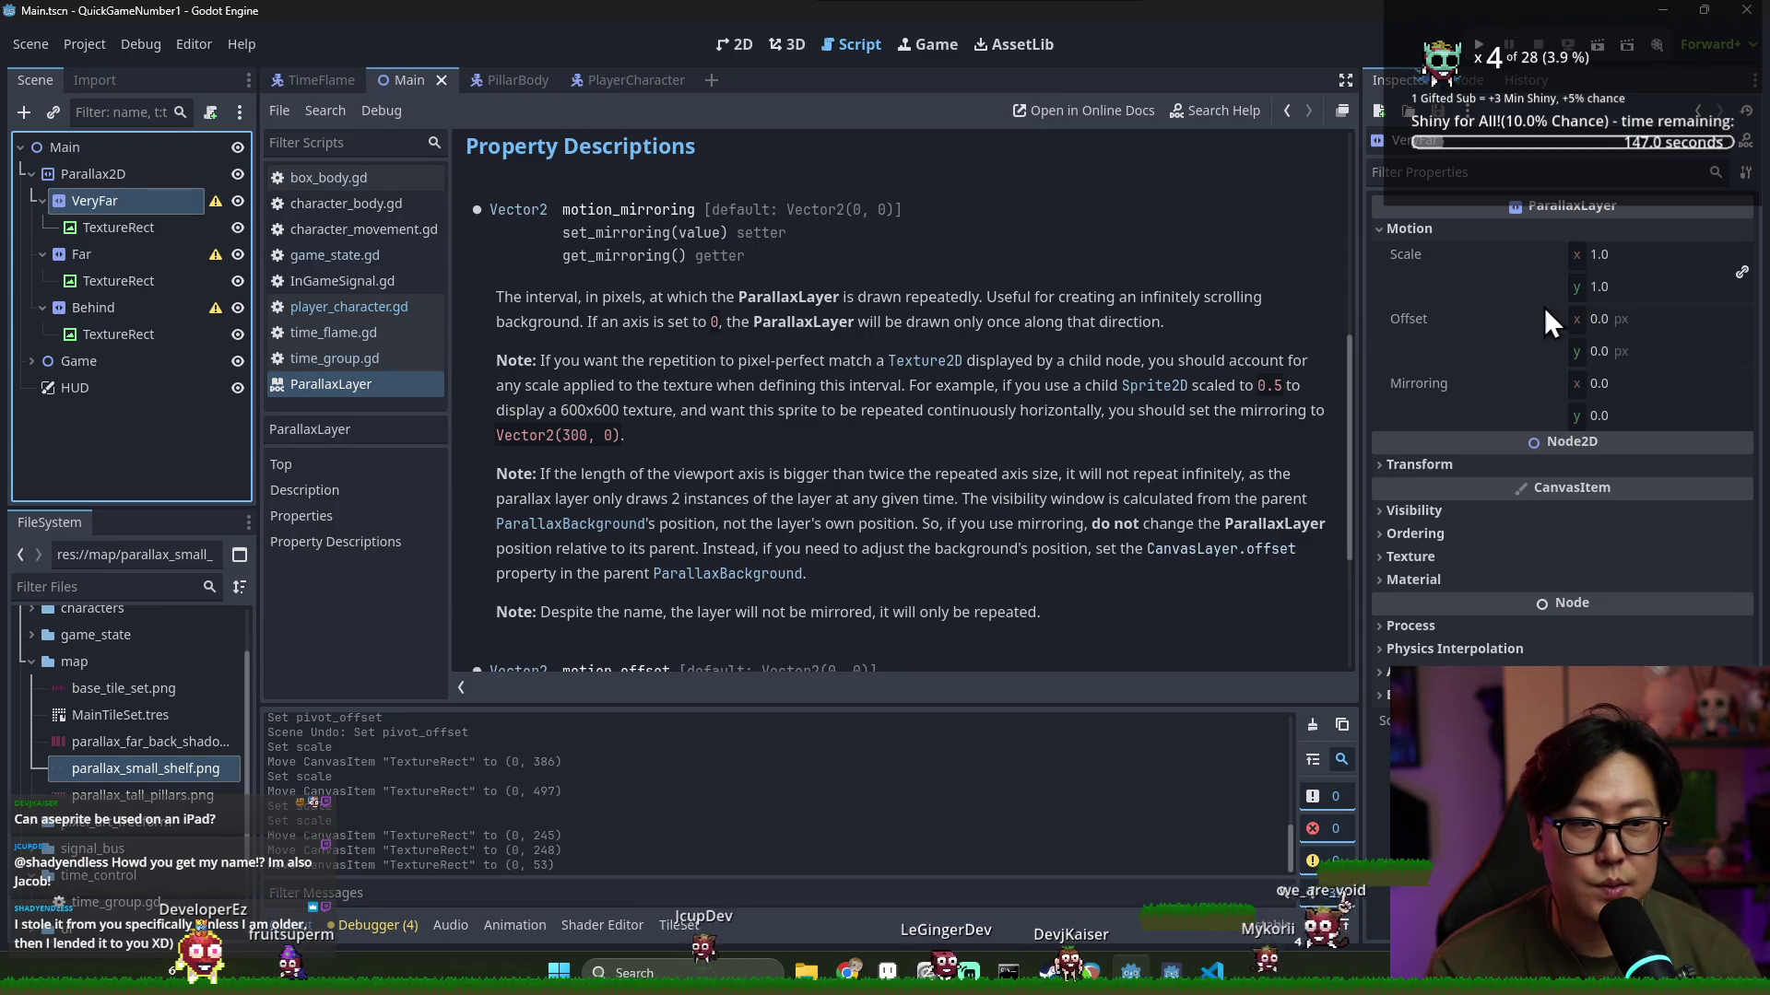
click(1609, 380)
text(1920)
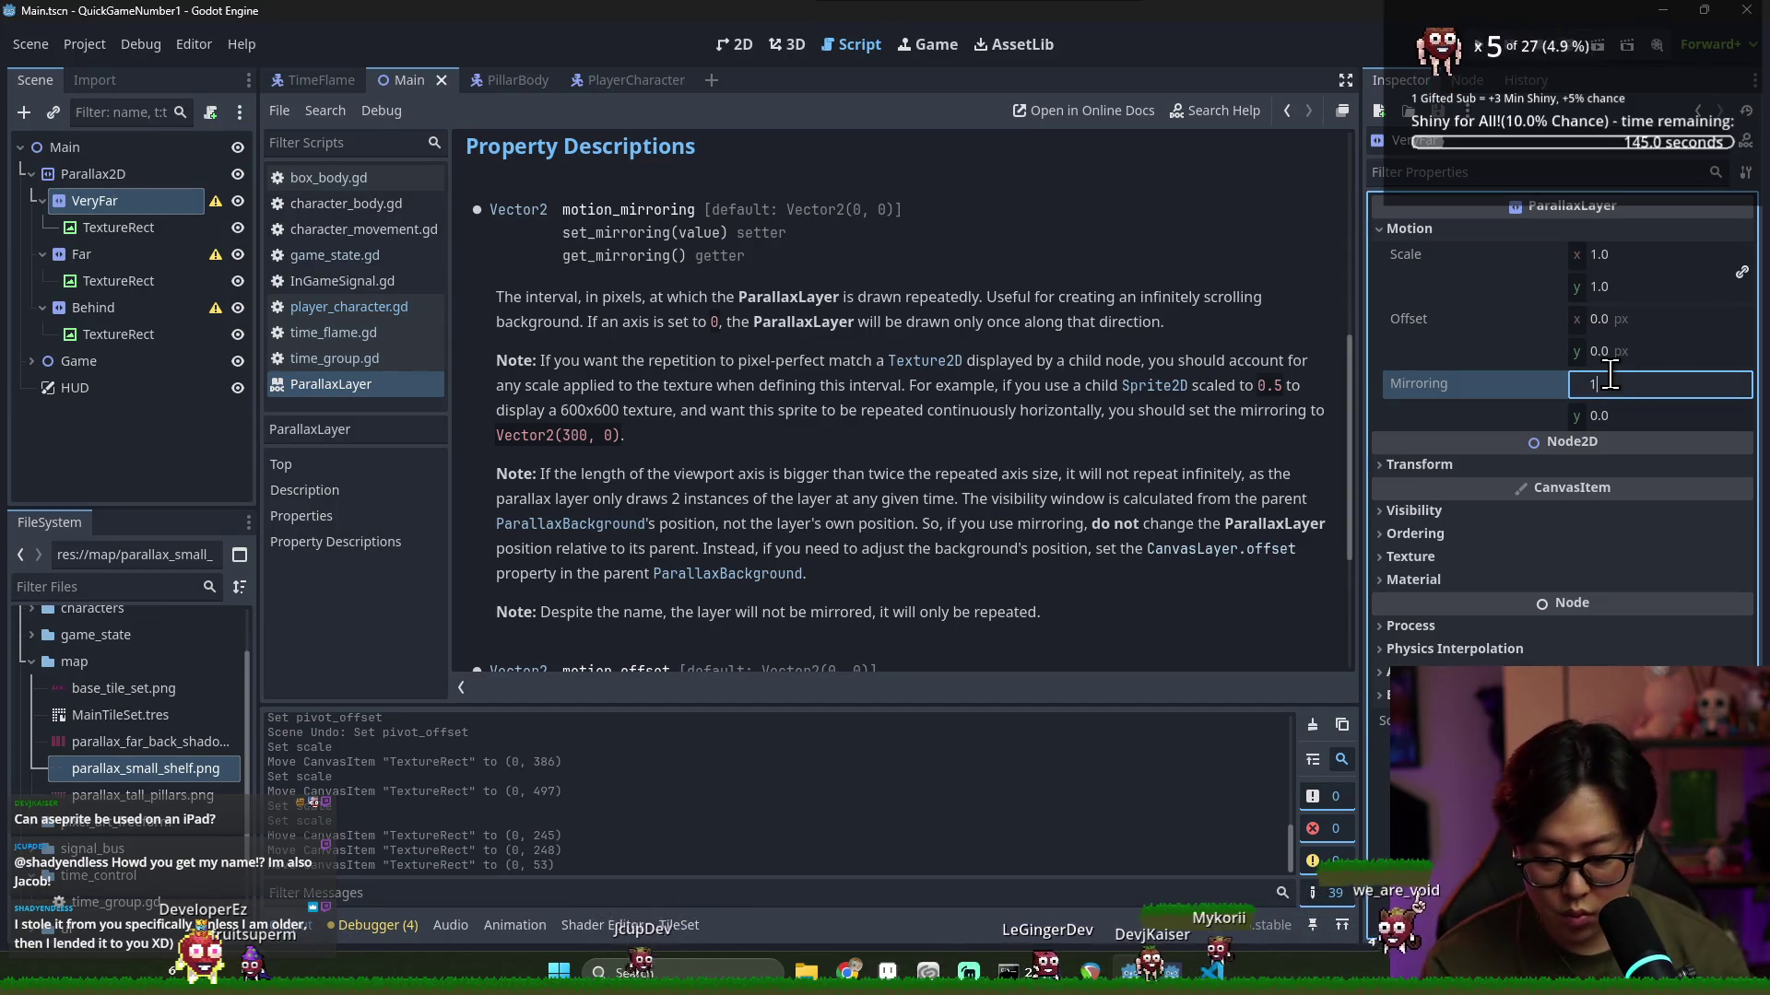
key(Return)
click(1689, 385)
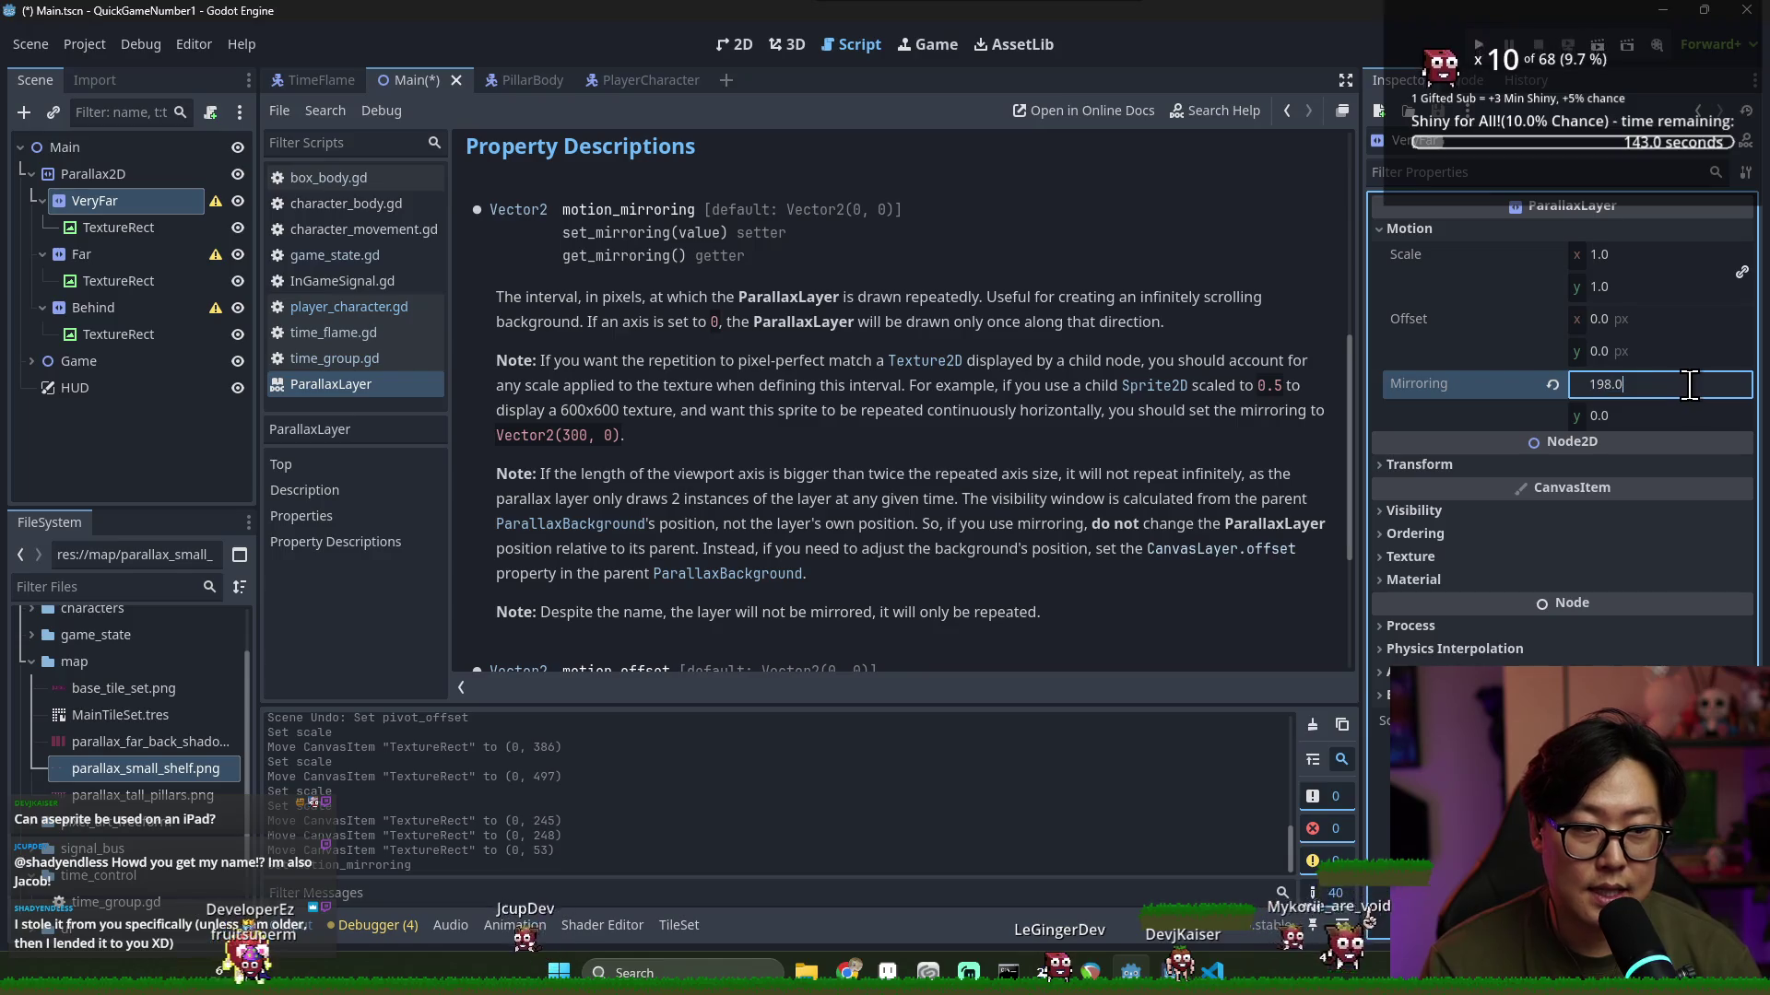
text(*2)
key(Return)
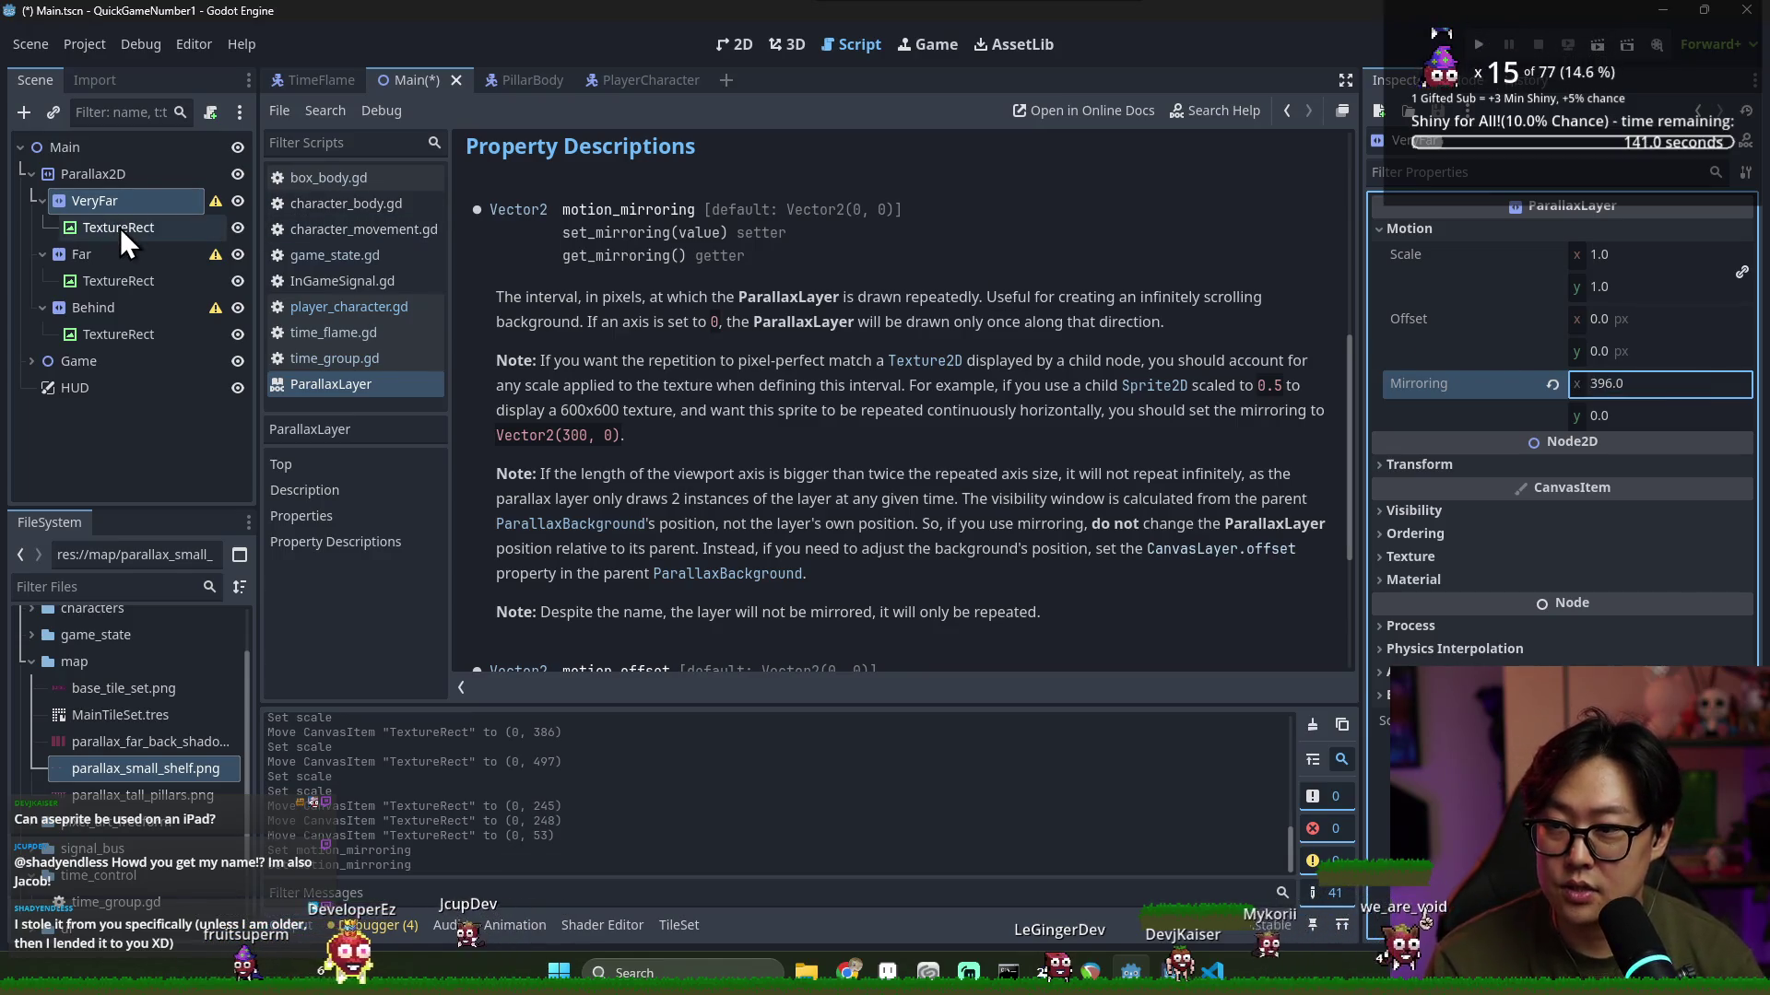
Step: Check Far's texture width and set its horizontal mirroring to 450
click(116, 280)
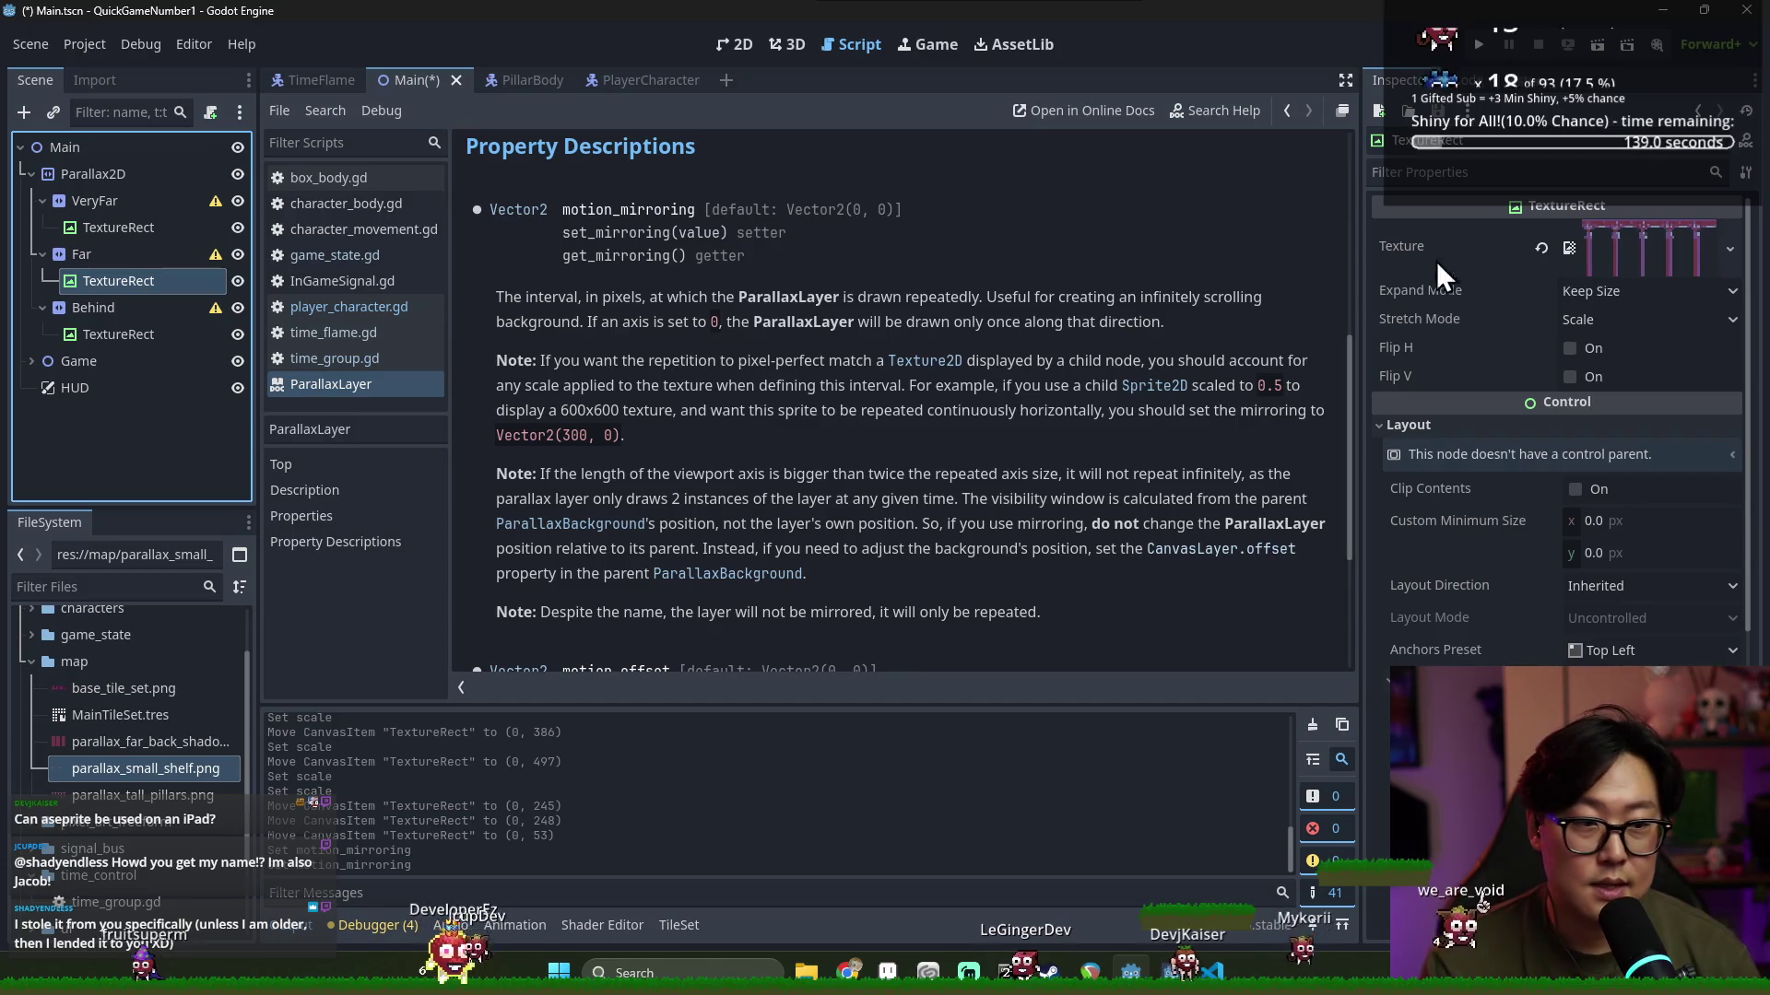
click(1637, 247)
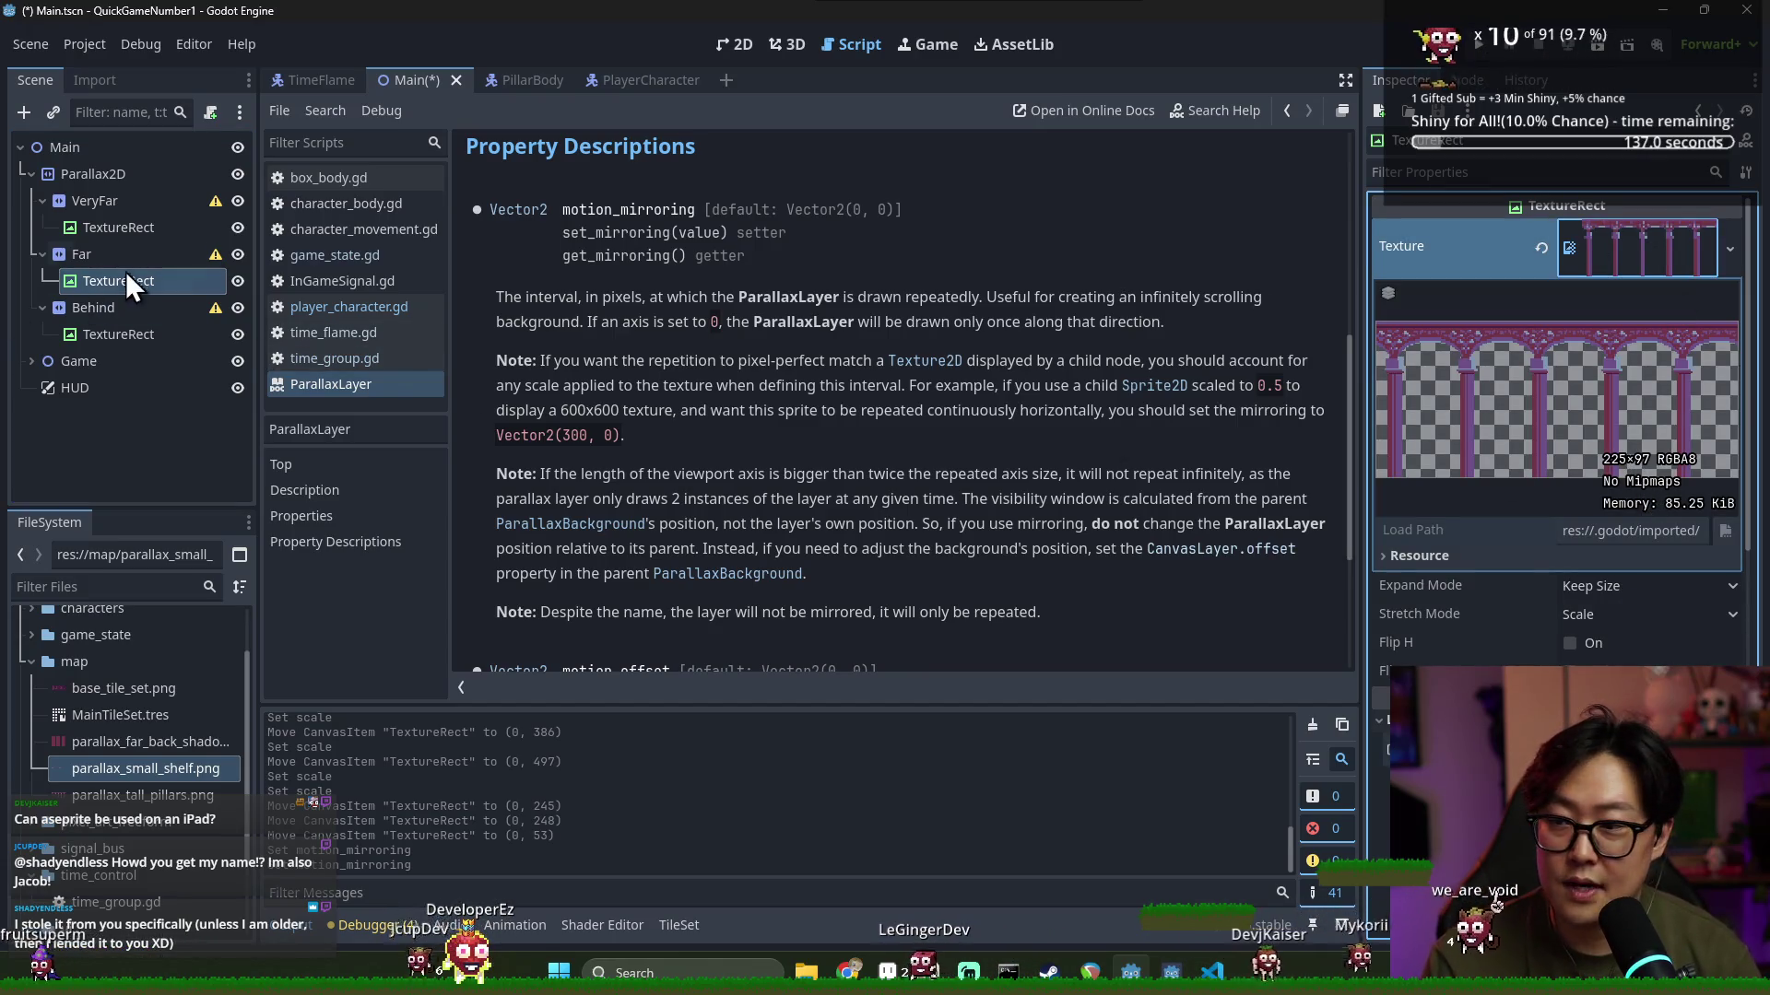
click(120, 257)
click(1544, 229)
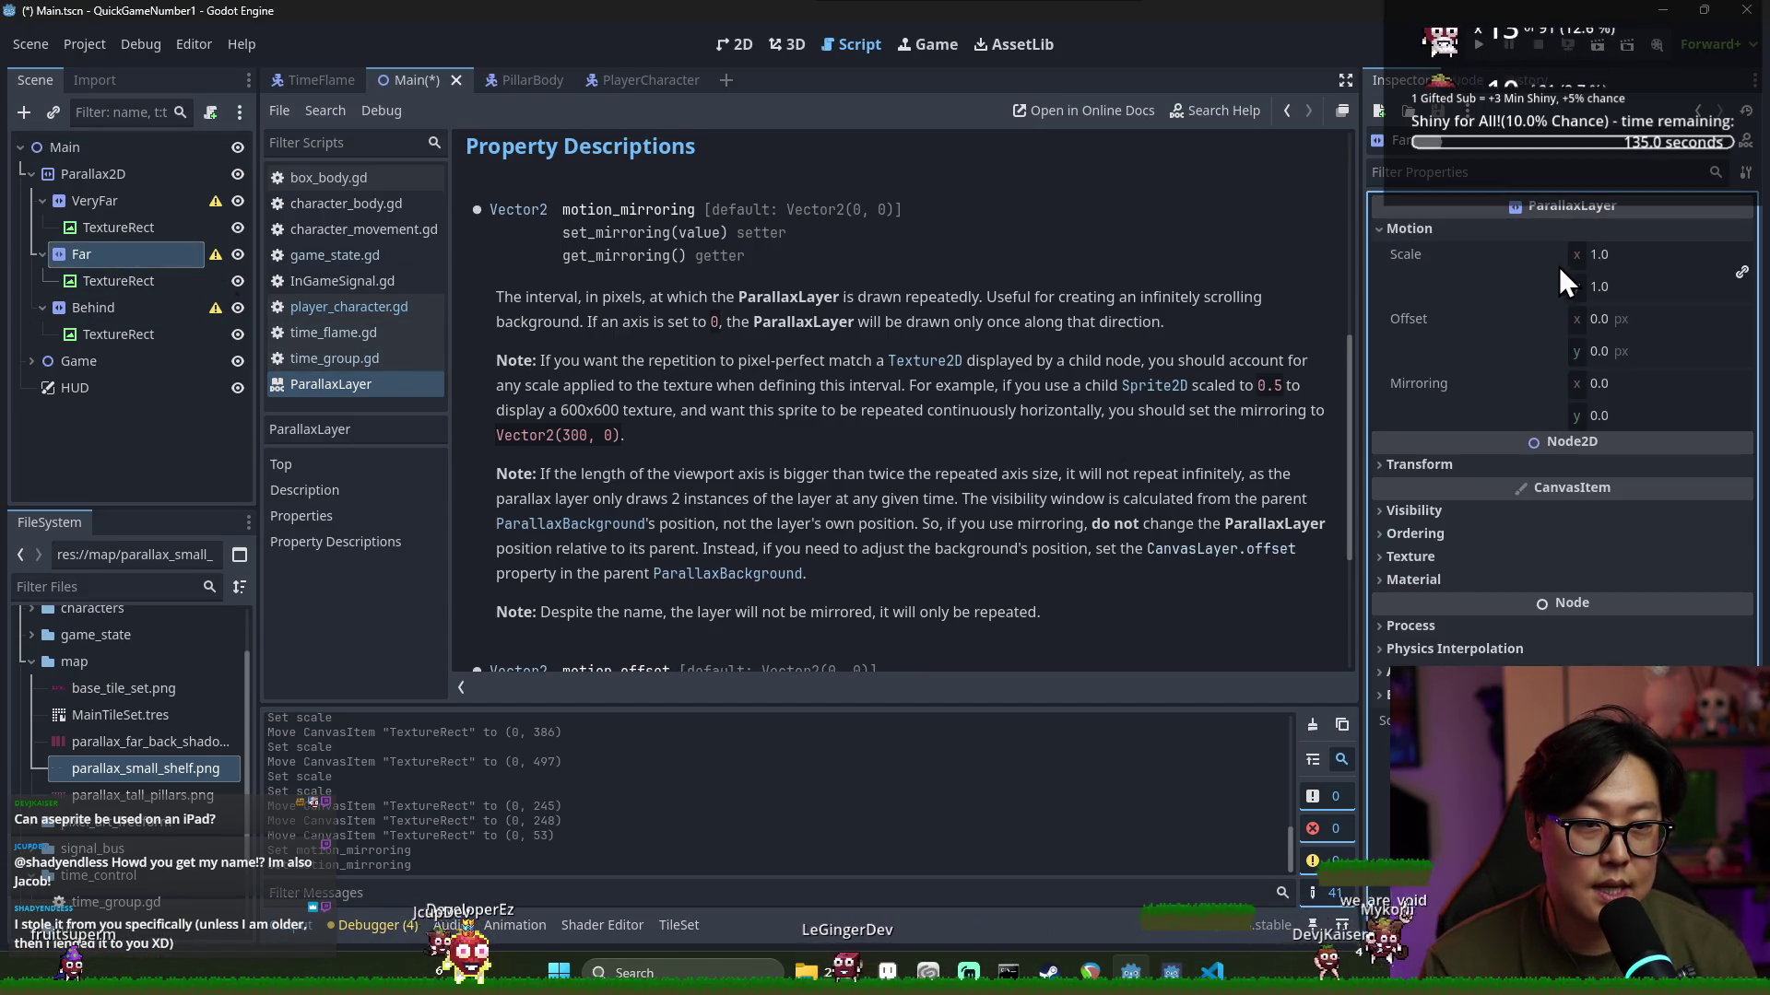
click(1622, 383)
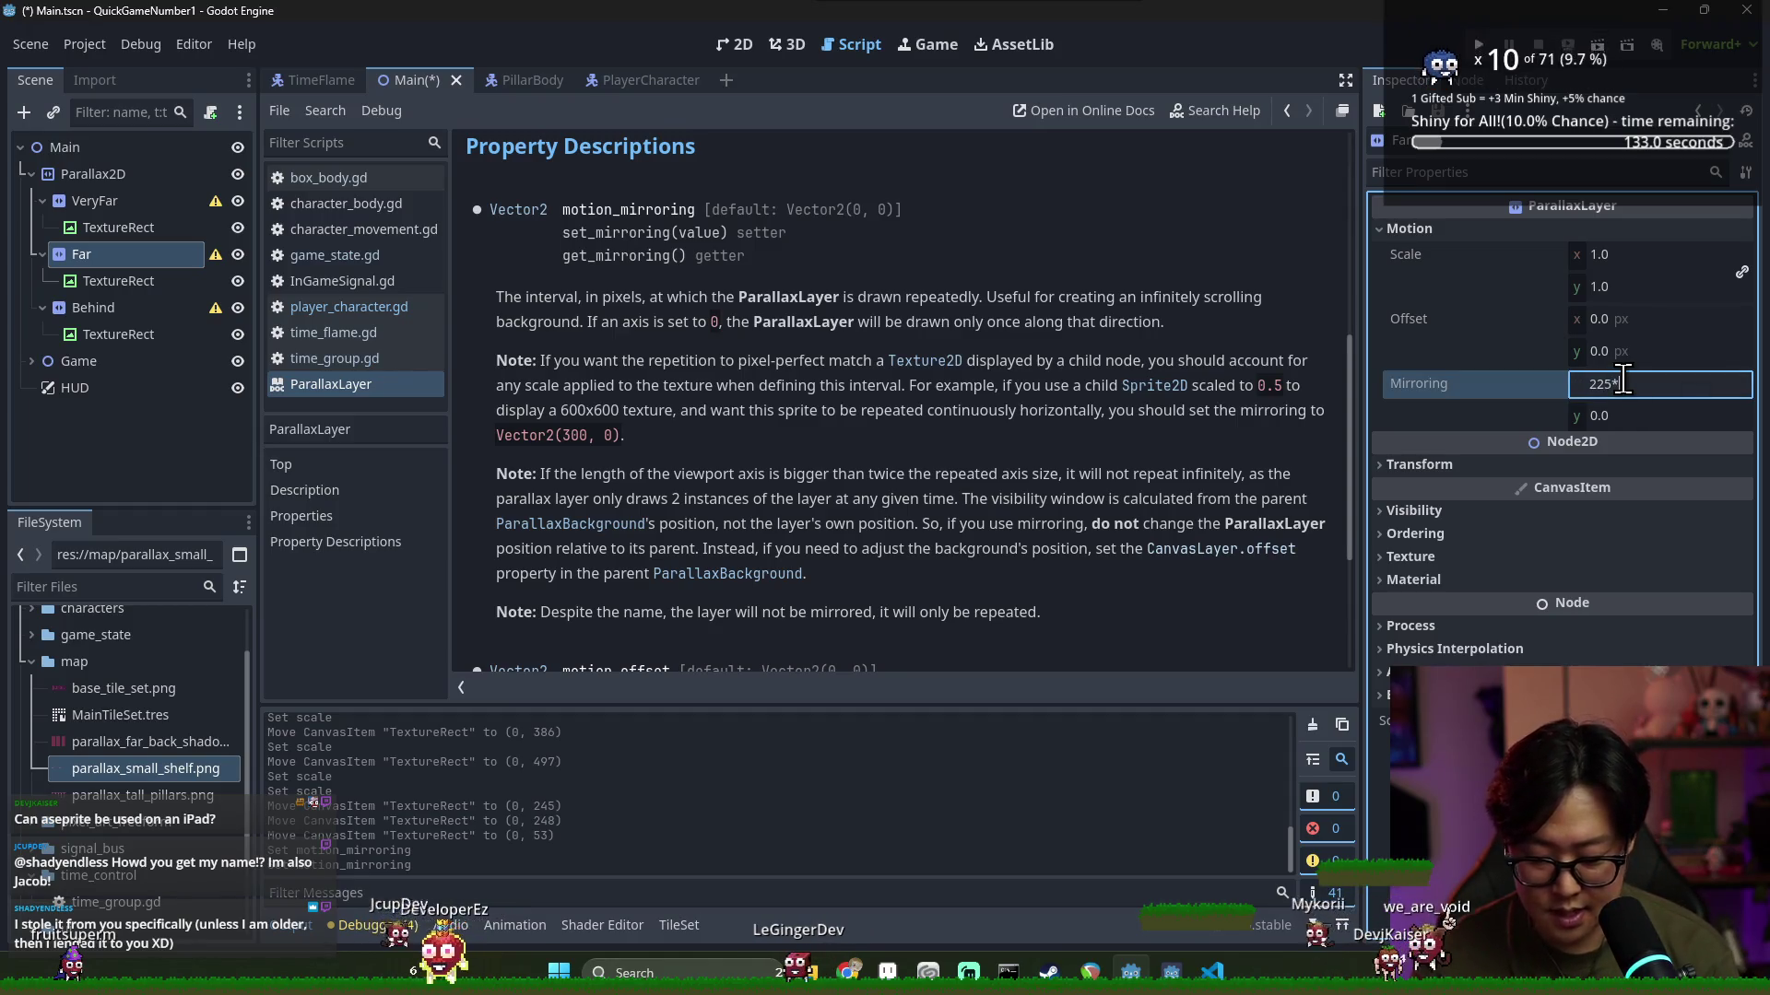
text(2)
key(Return)
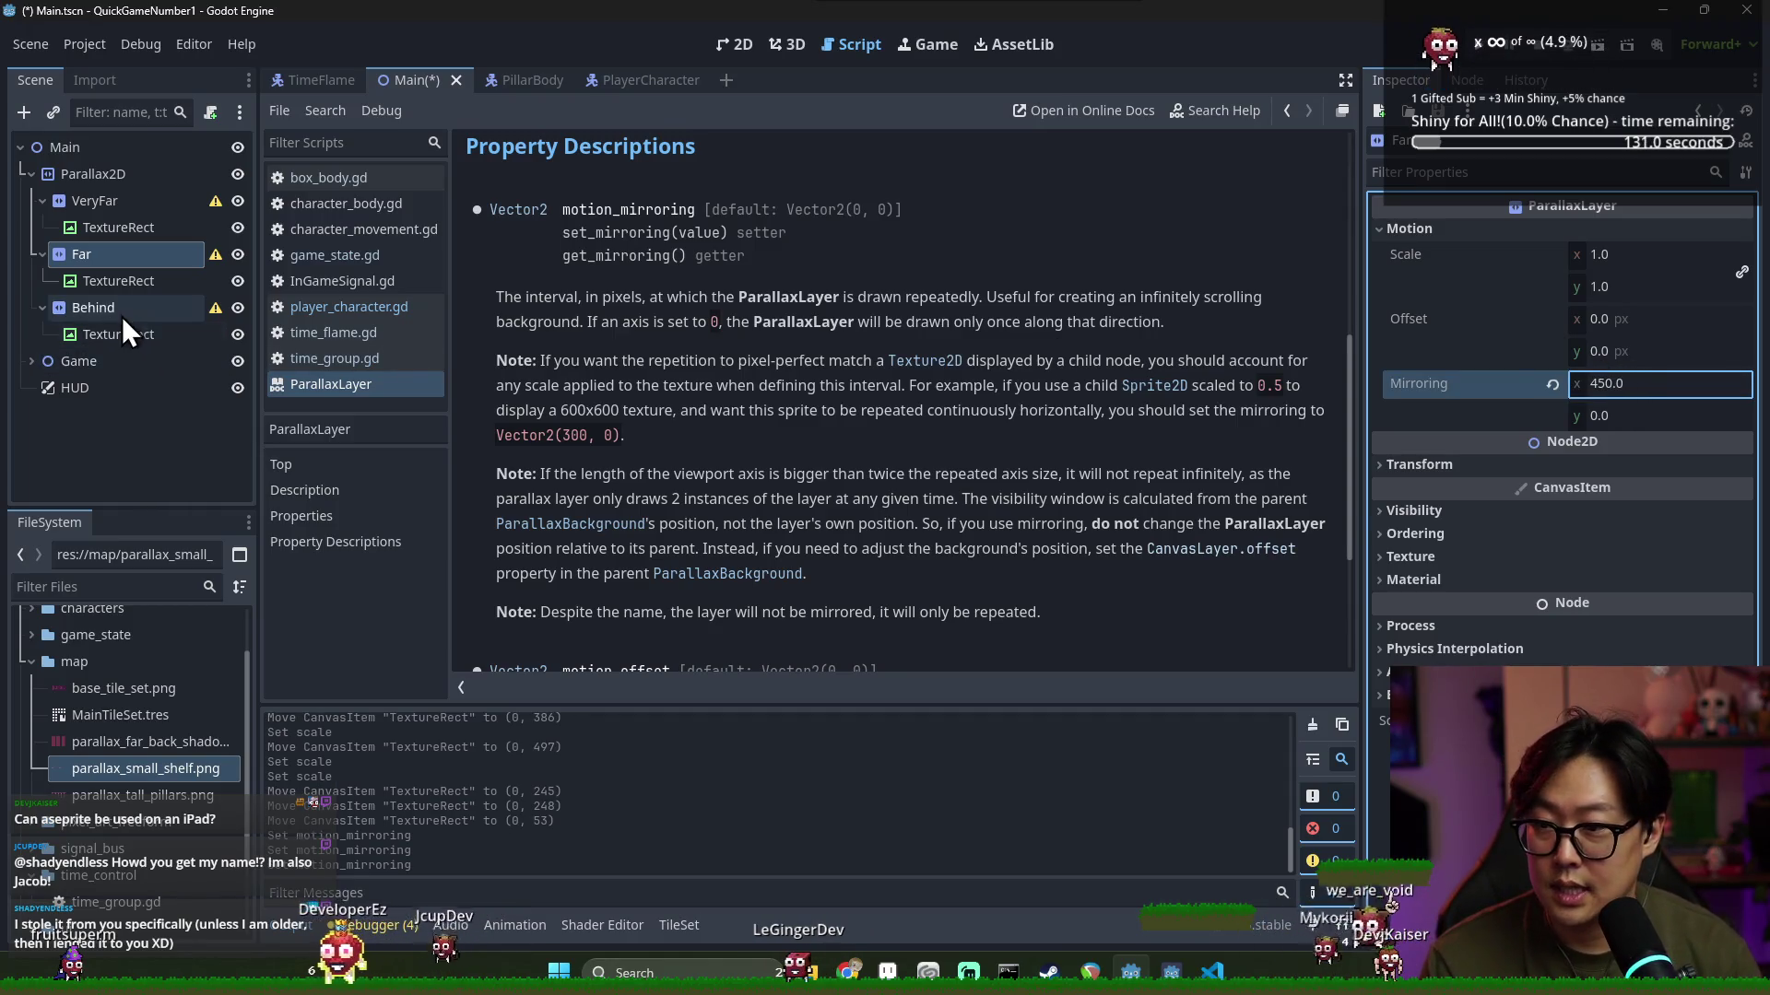
Step: Set Behind's horizontal mirroring to 468 from the shelf width, then save
click(122, 317)
click(1534, 228)
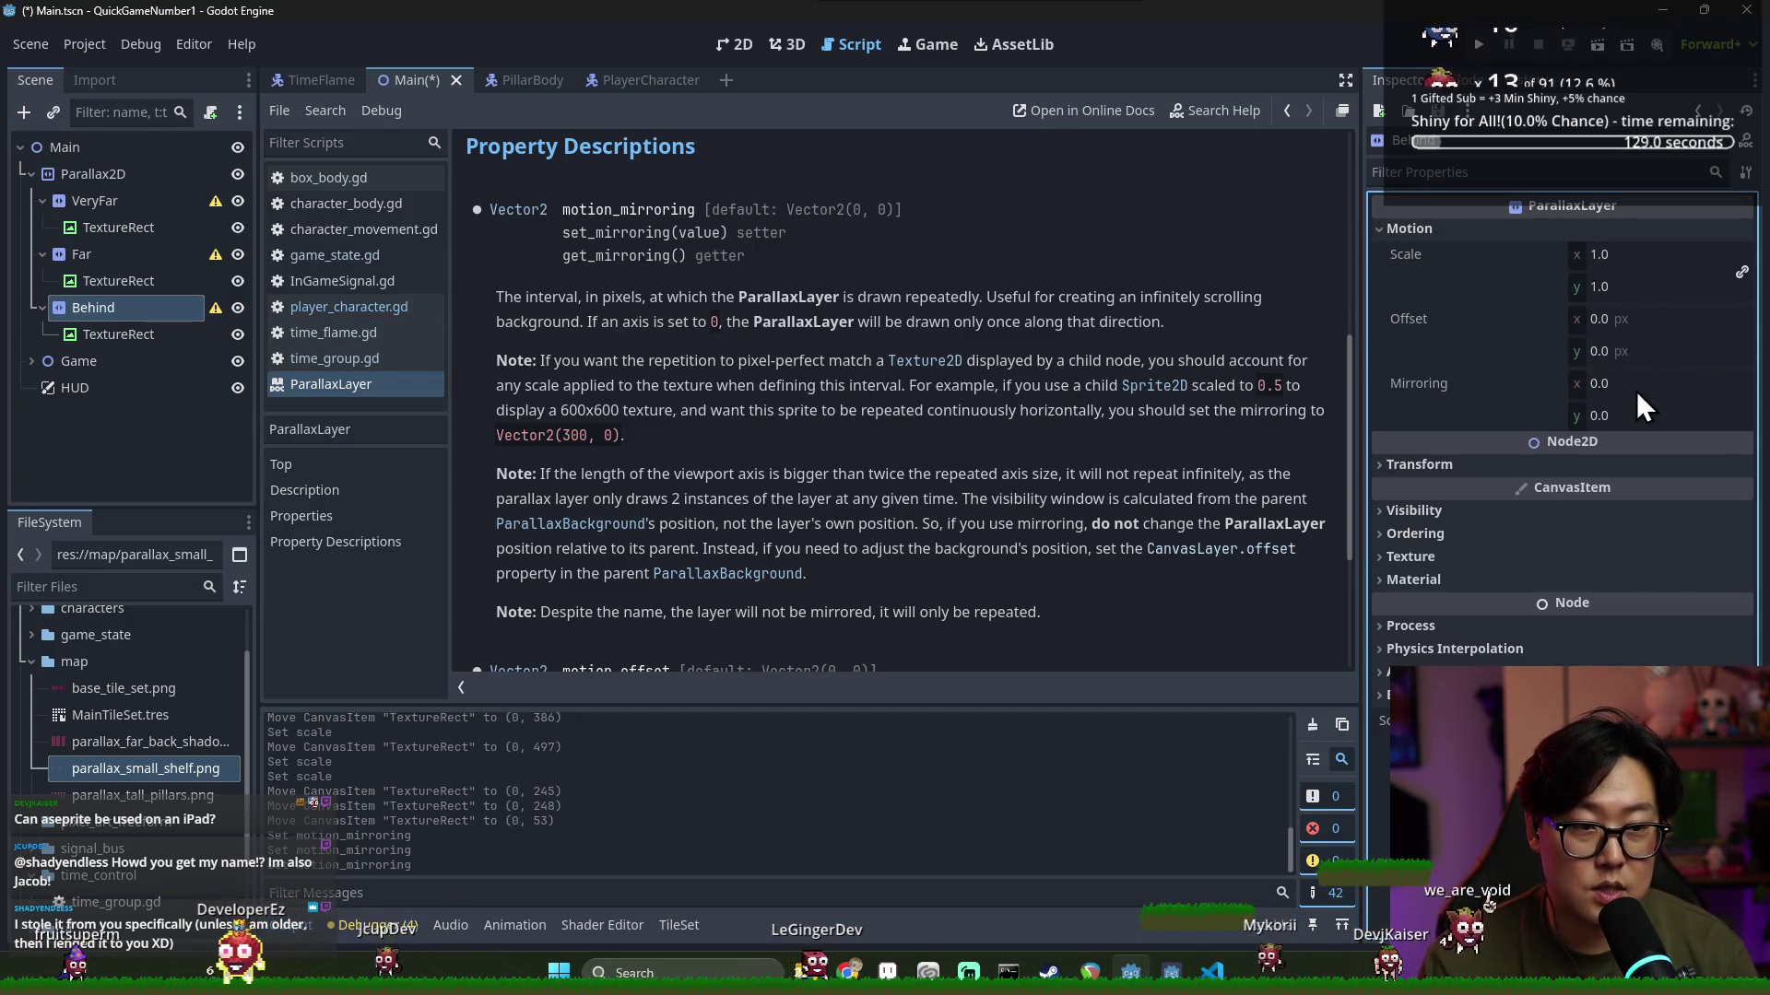
click(103, 334)
scroll(1546, 264, down, 2)
scroll(1545, 263, up, 2)
click(1602, 250)
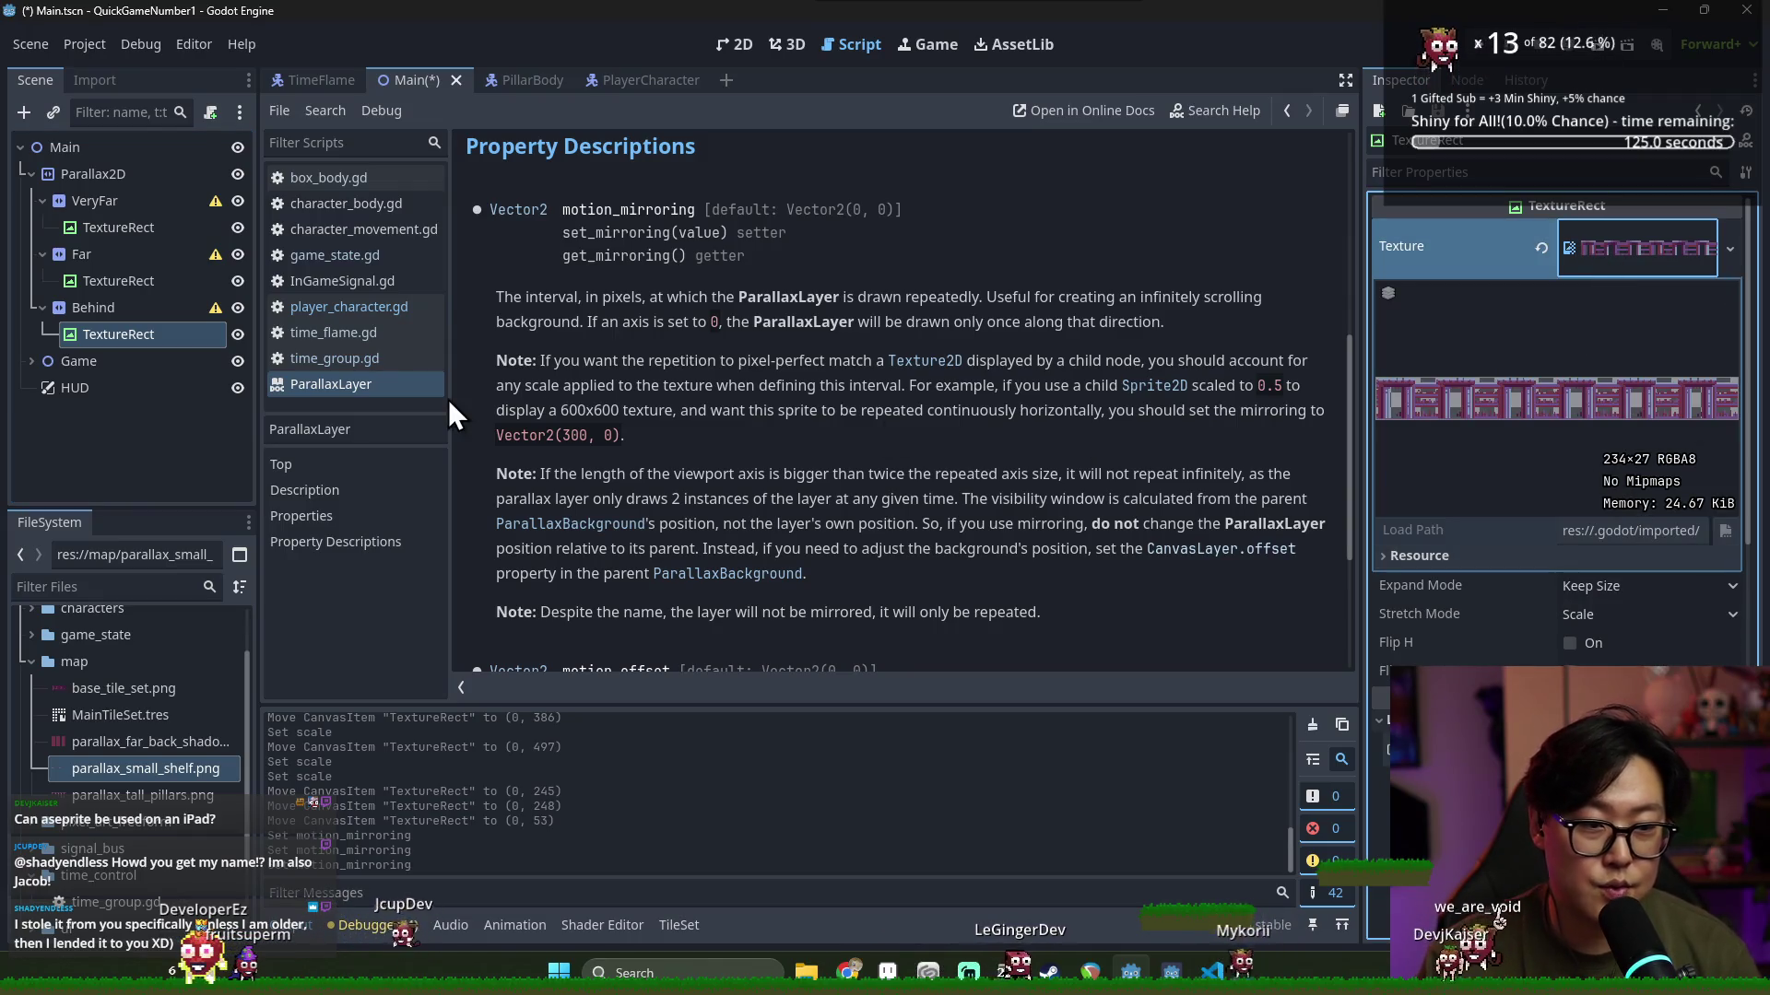
click(109, 310)
click(1581, 383)
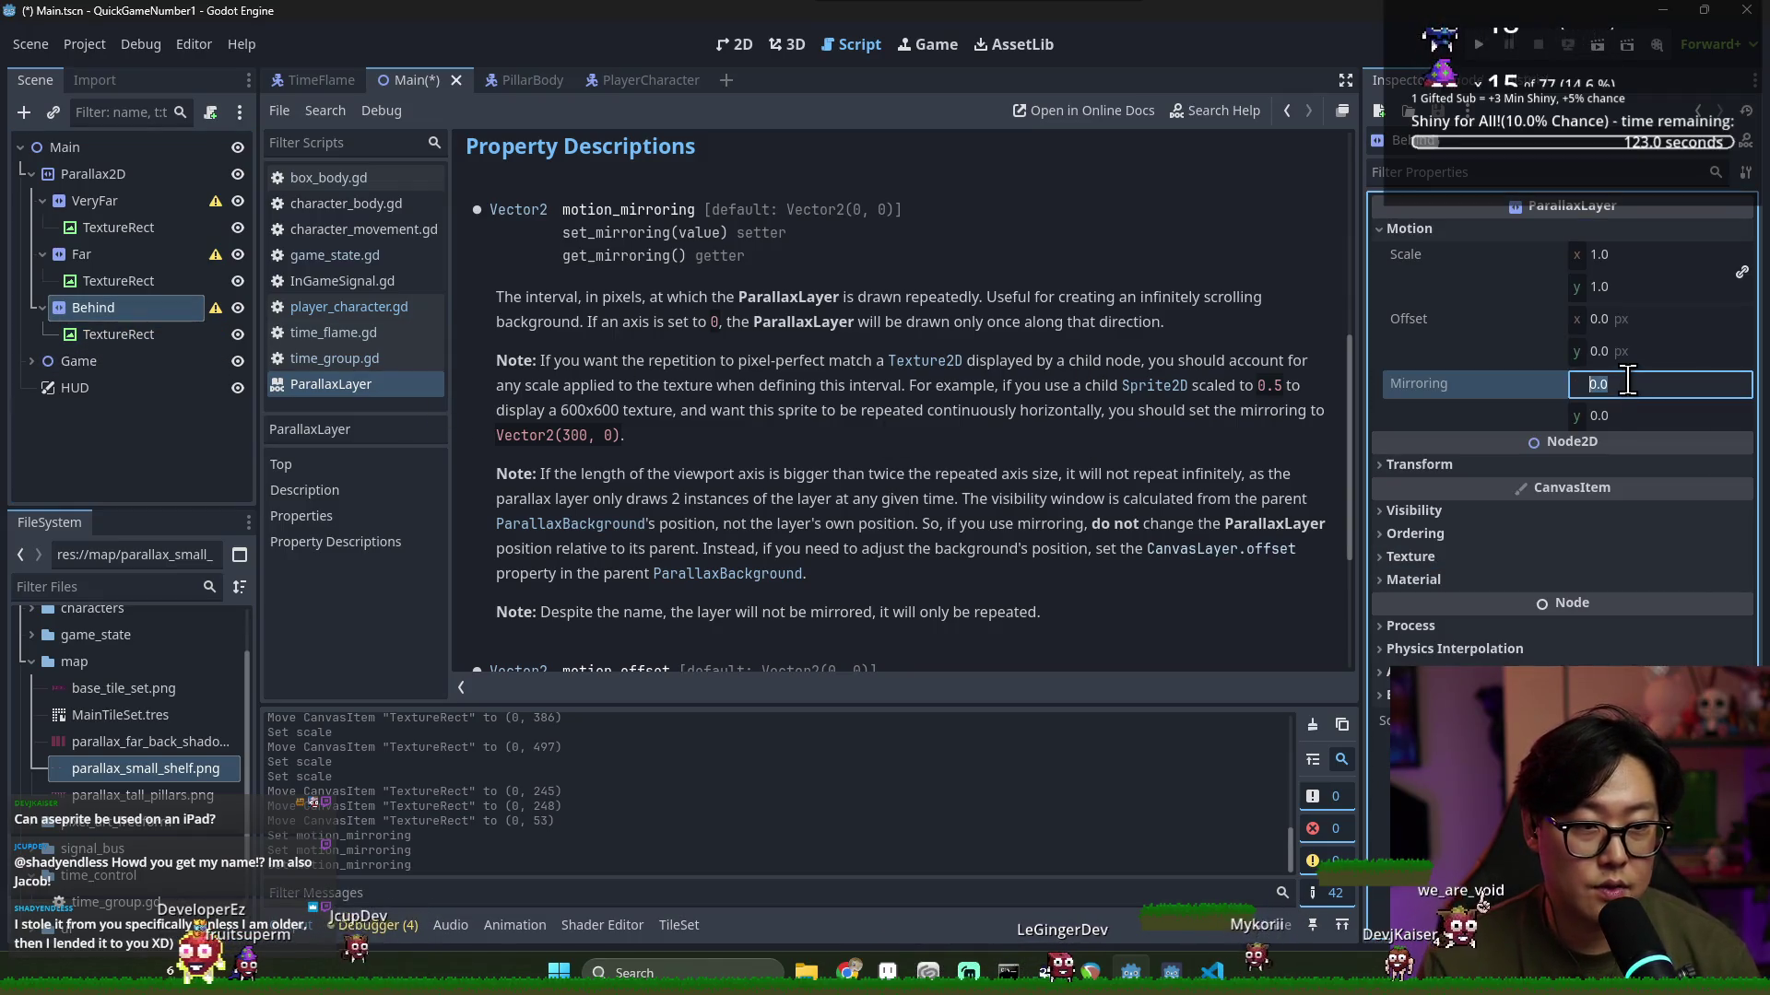
text(234*)
key(Return)
key(ctrl+s)
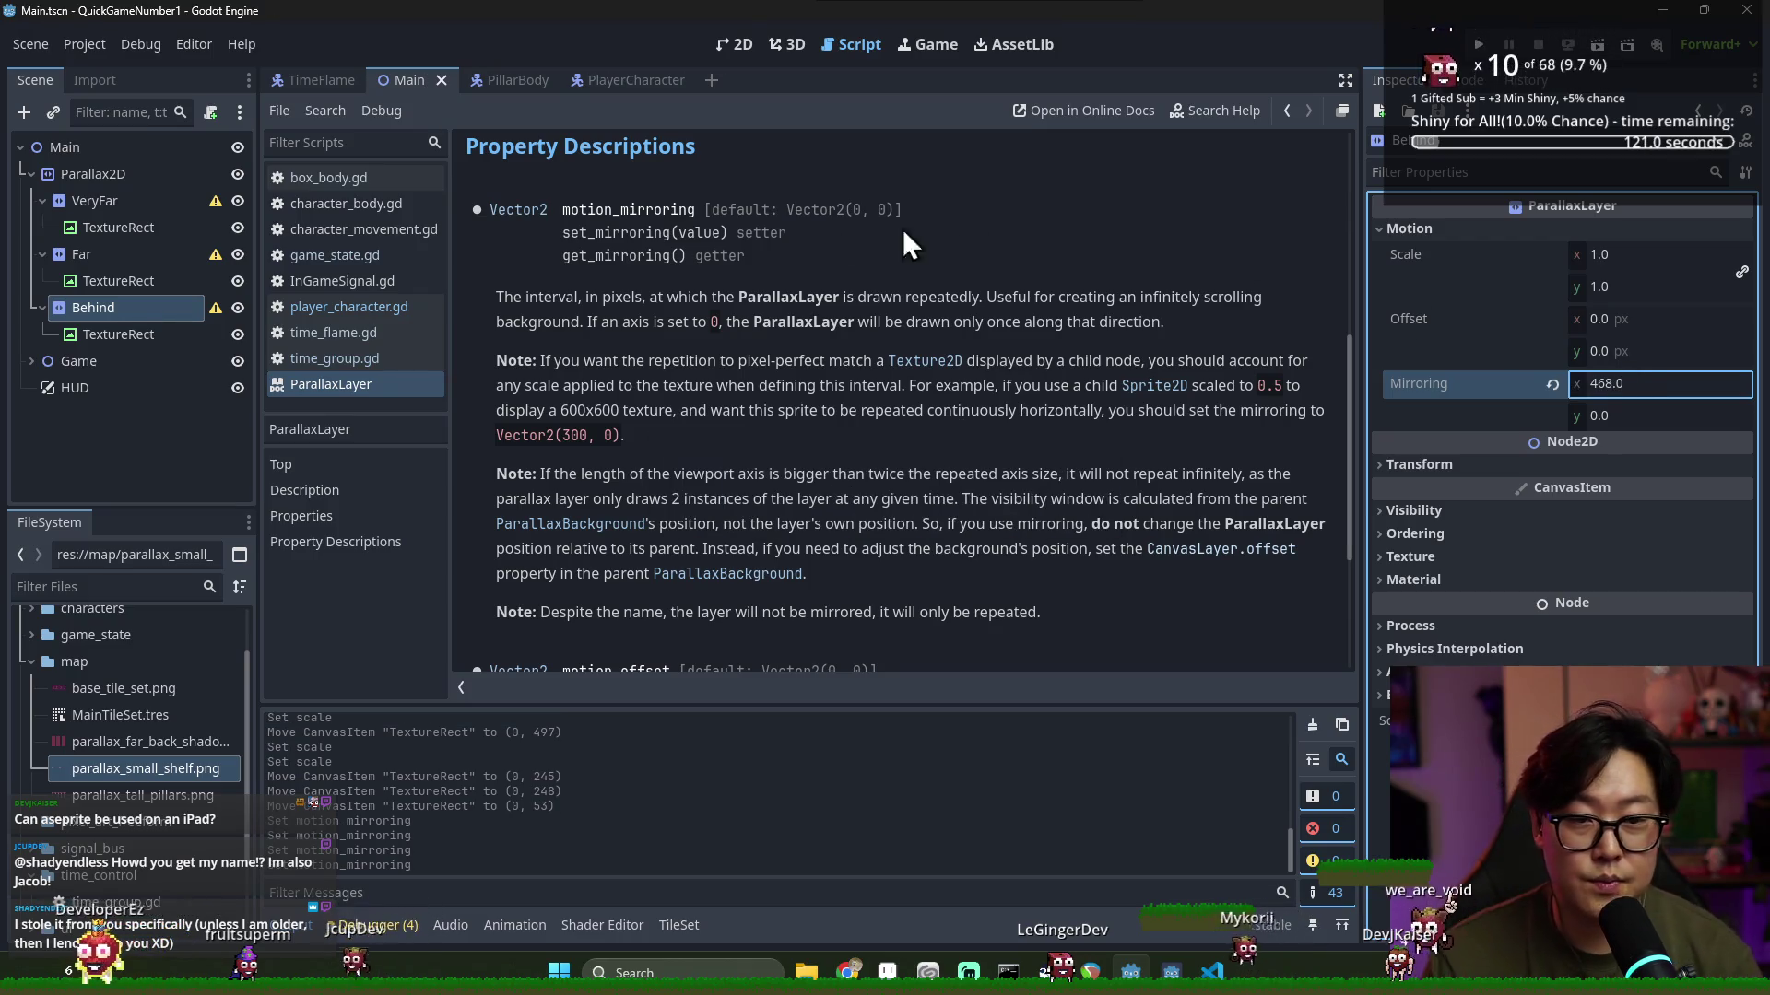
click(749, 44)
scroll(427, 387, up, 2)
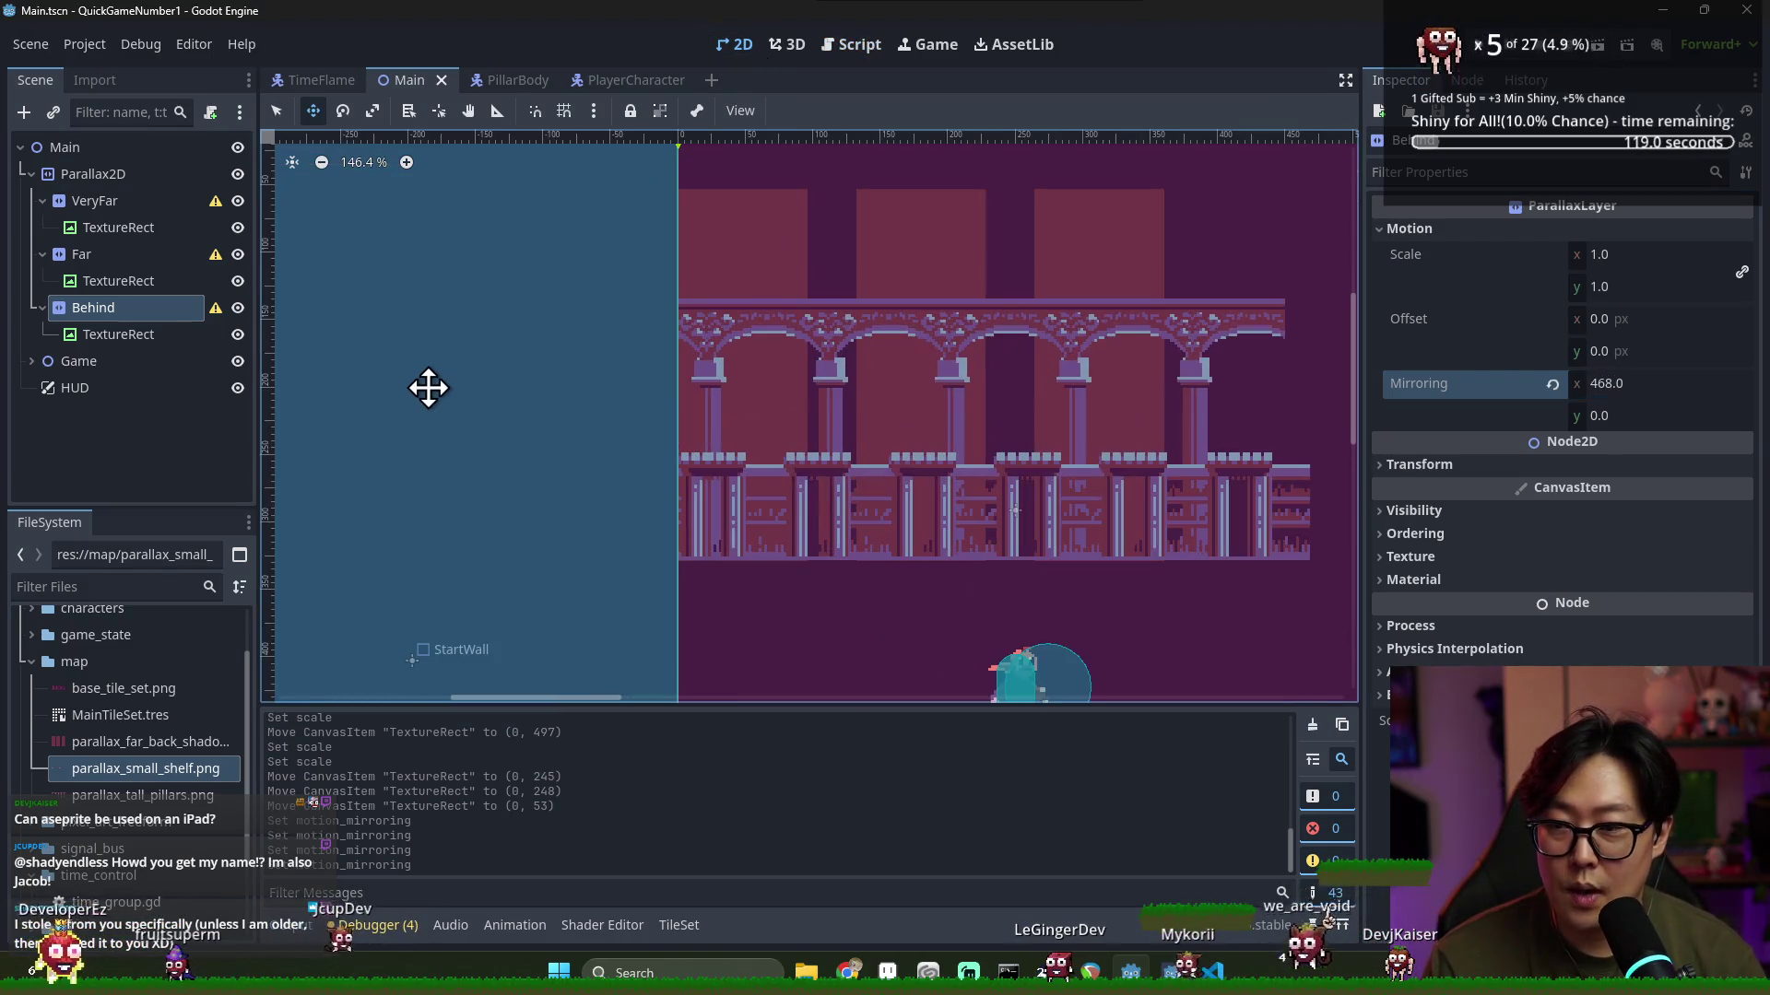
Step: Set the Behind layer's motion scale to 0.8
scroll(818, 352, right, 2)
scroll(817, 351, down, 1)
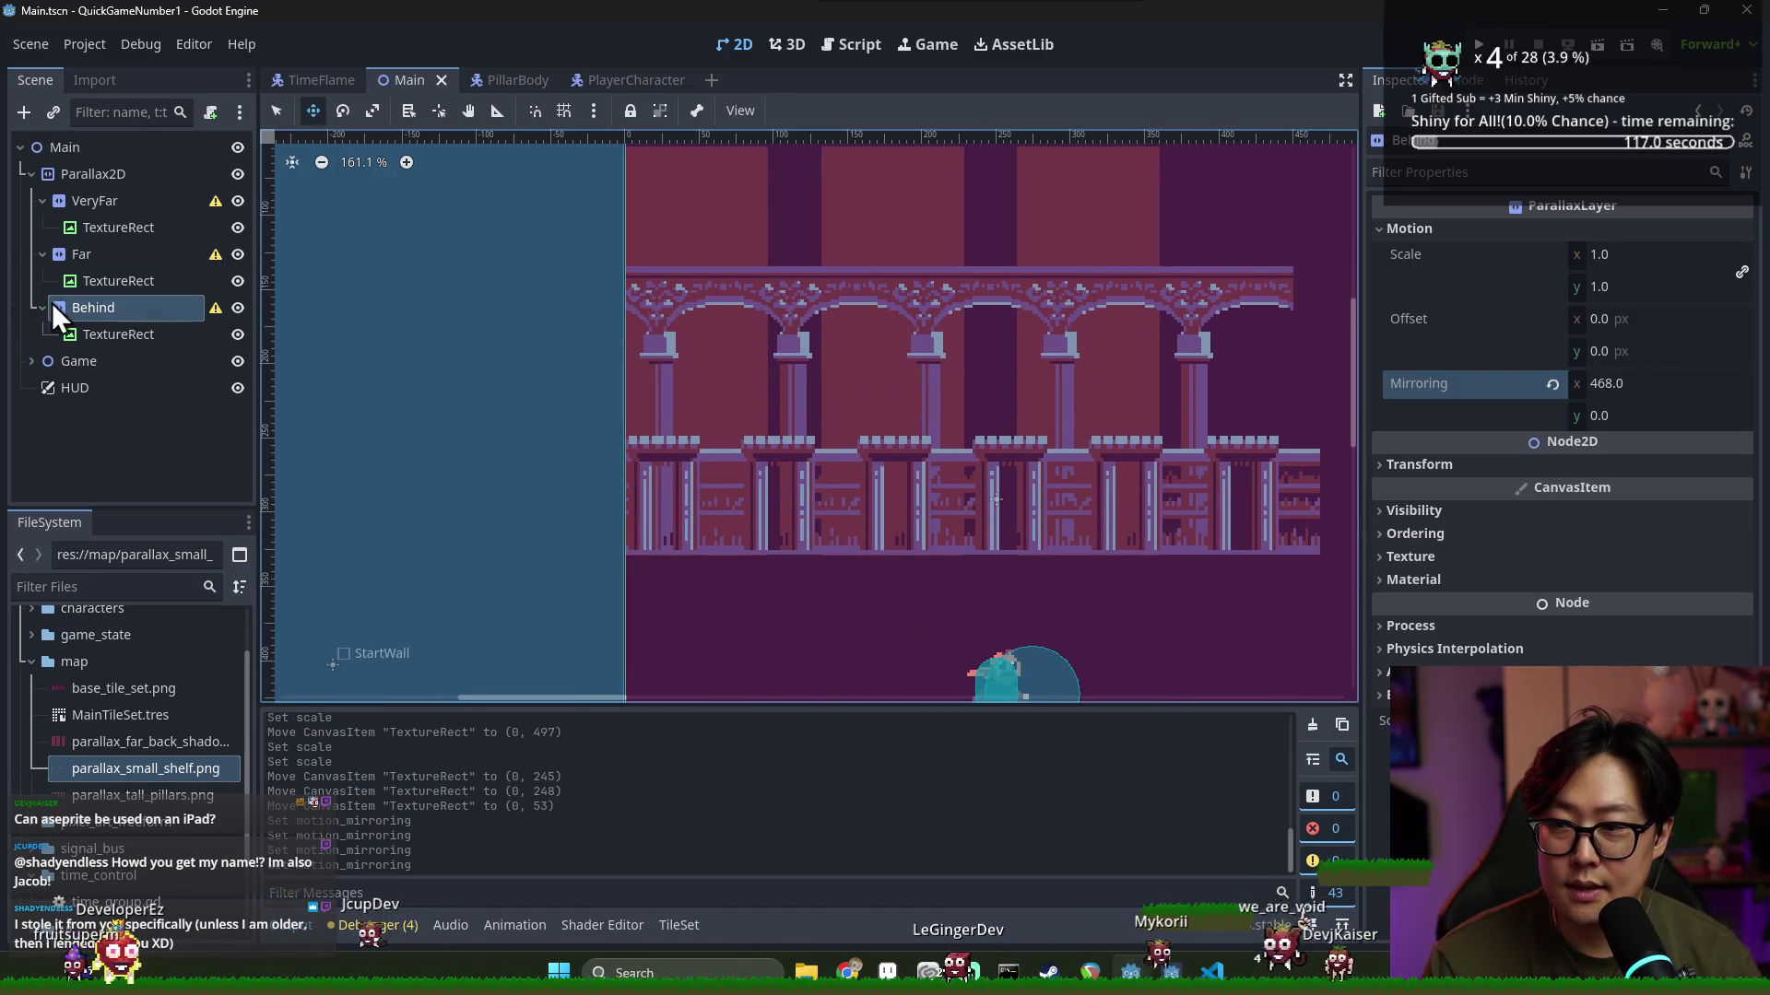
click(1627, 262)
text(0.8)
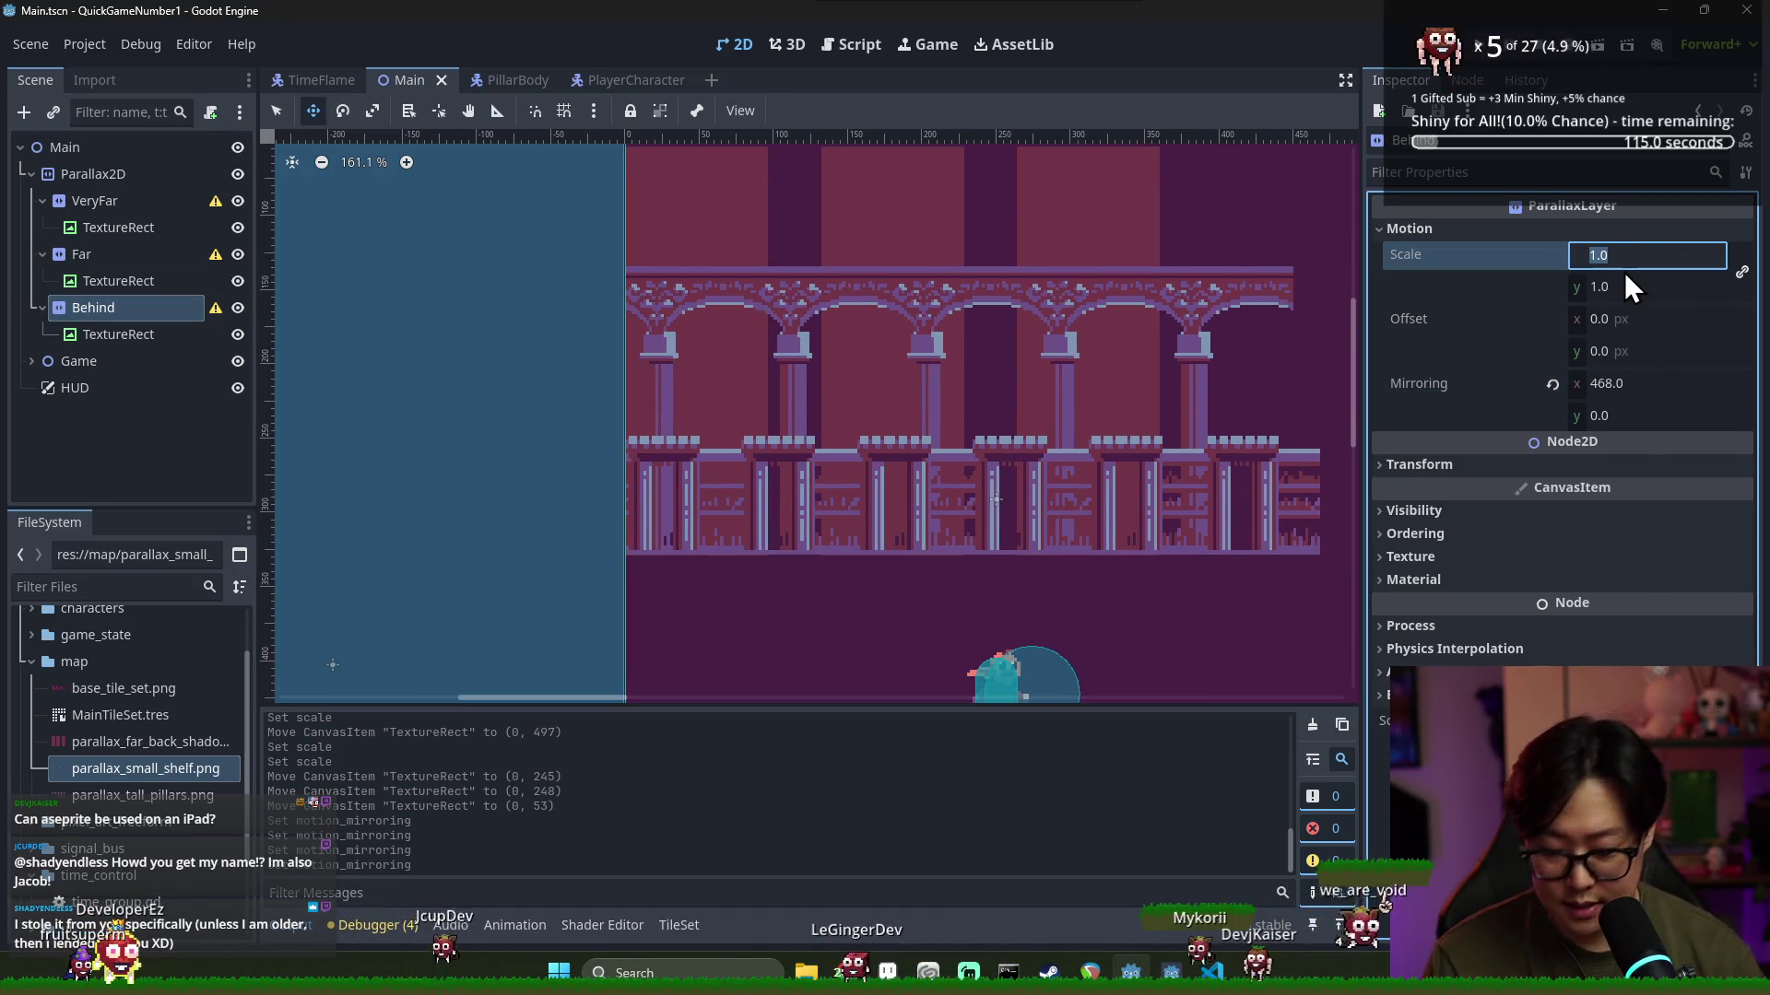
key(Return)
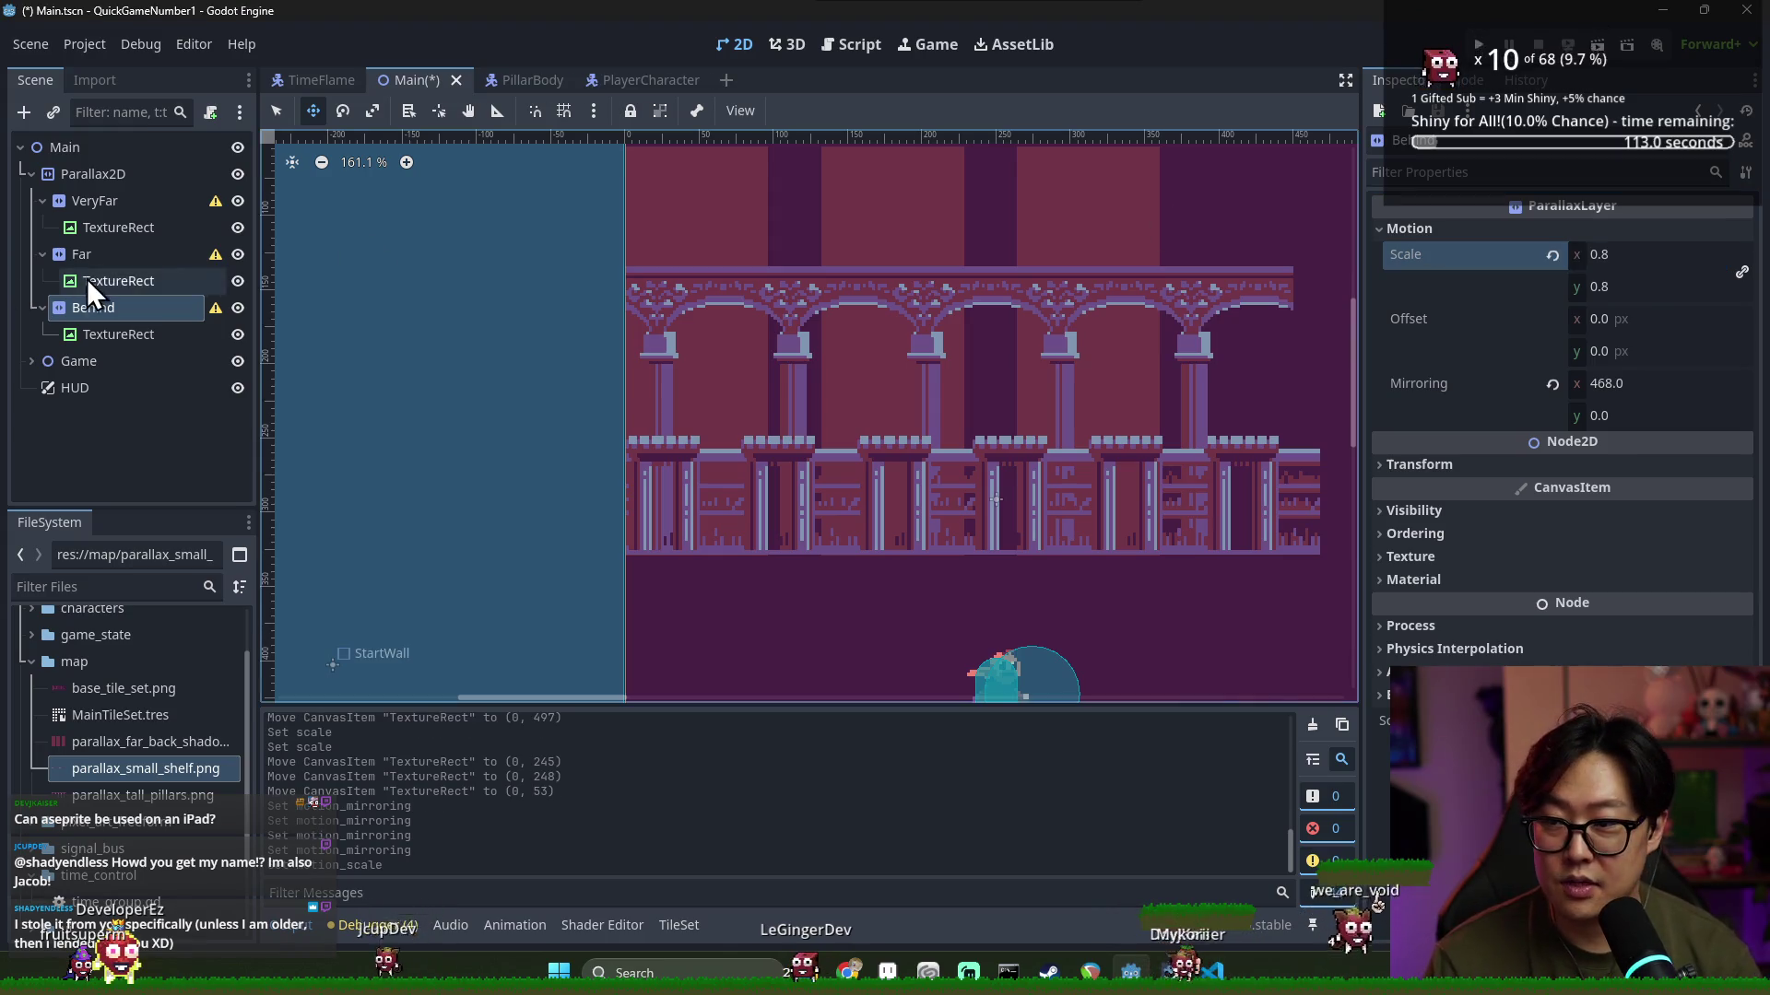
Step: Set the Far layer's motion scale to 0.7
click(86, 279)
click(87, 262)
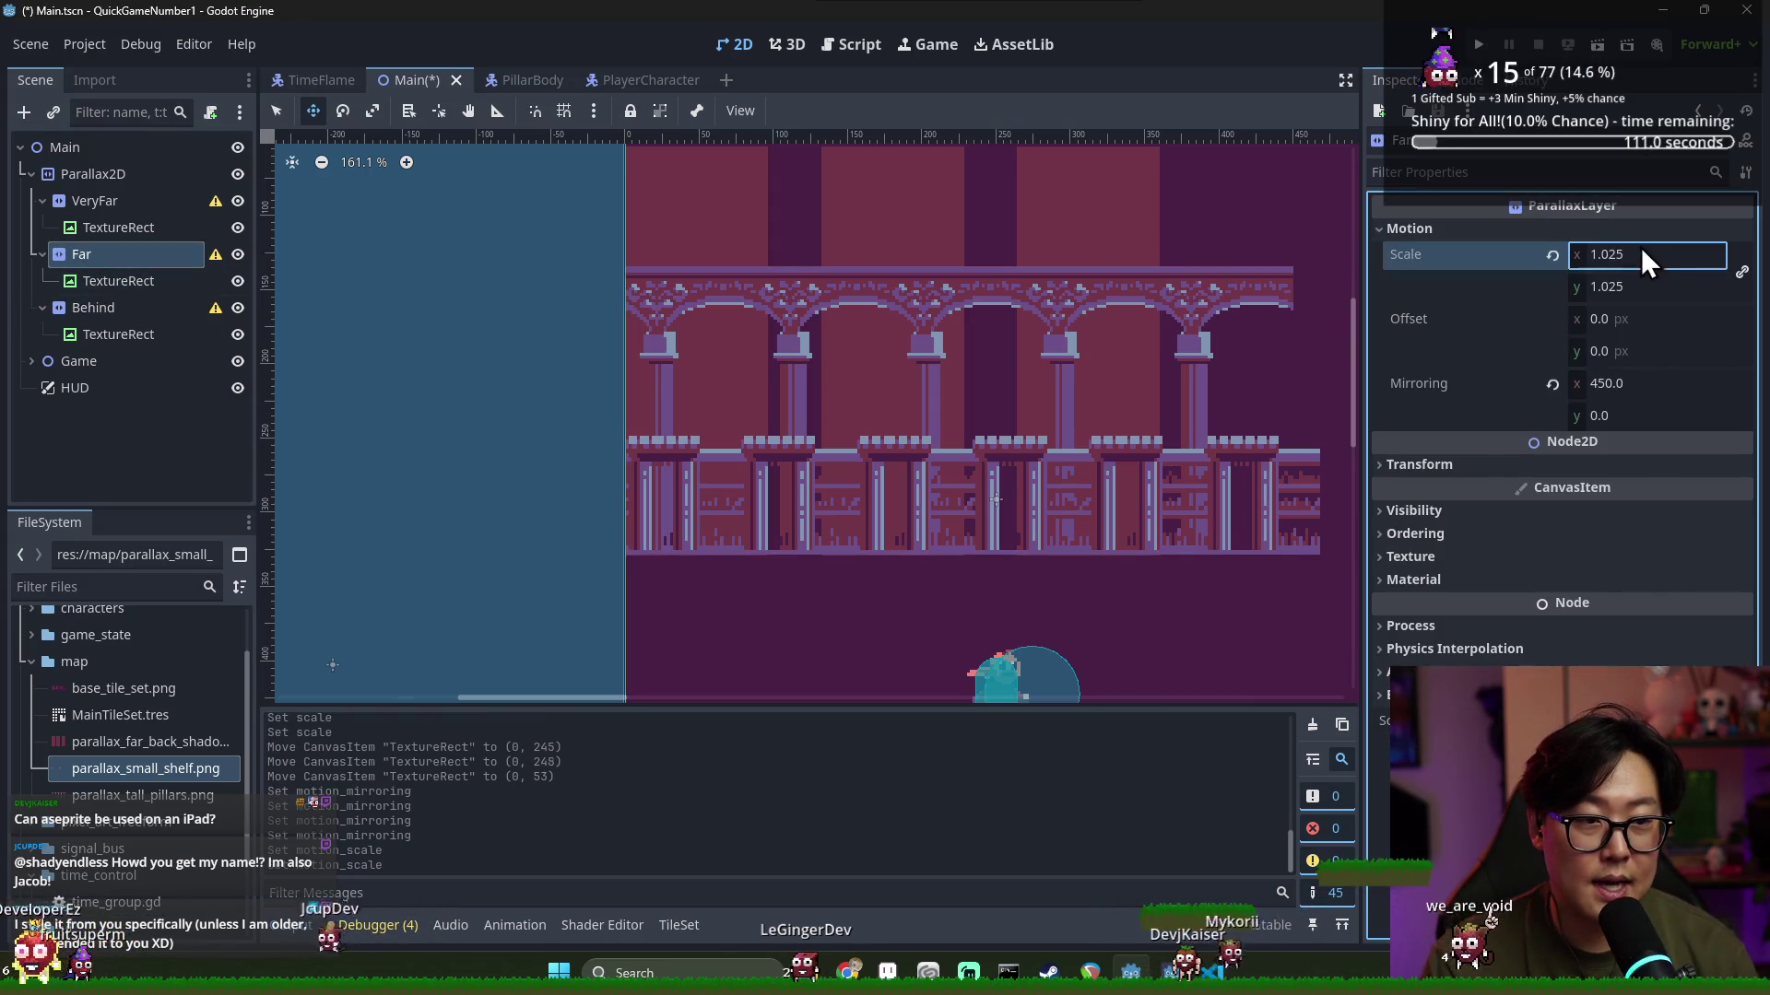
click(1611, 256)
text(0.7)
key(Return)
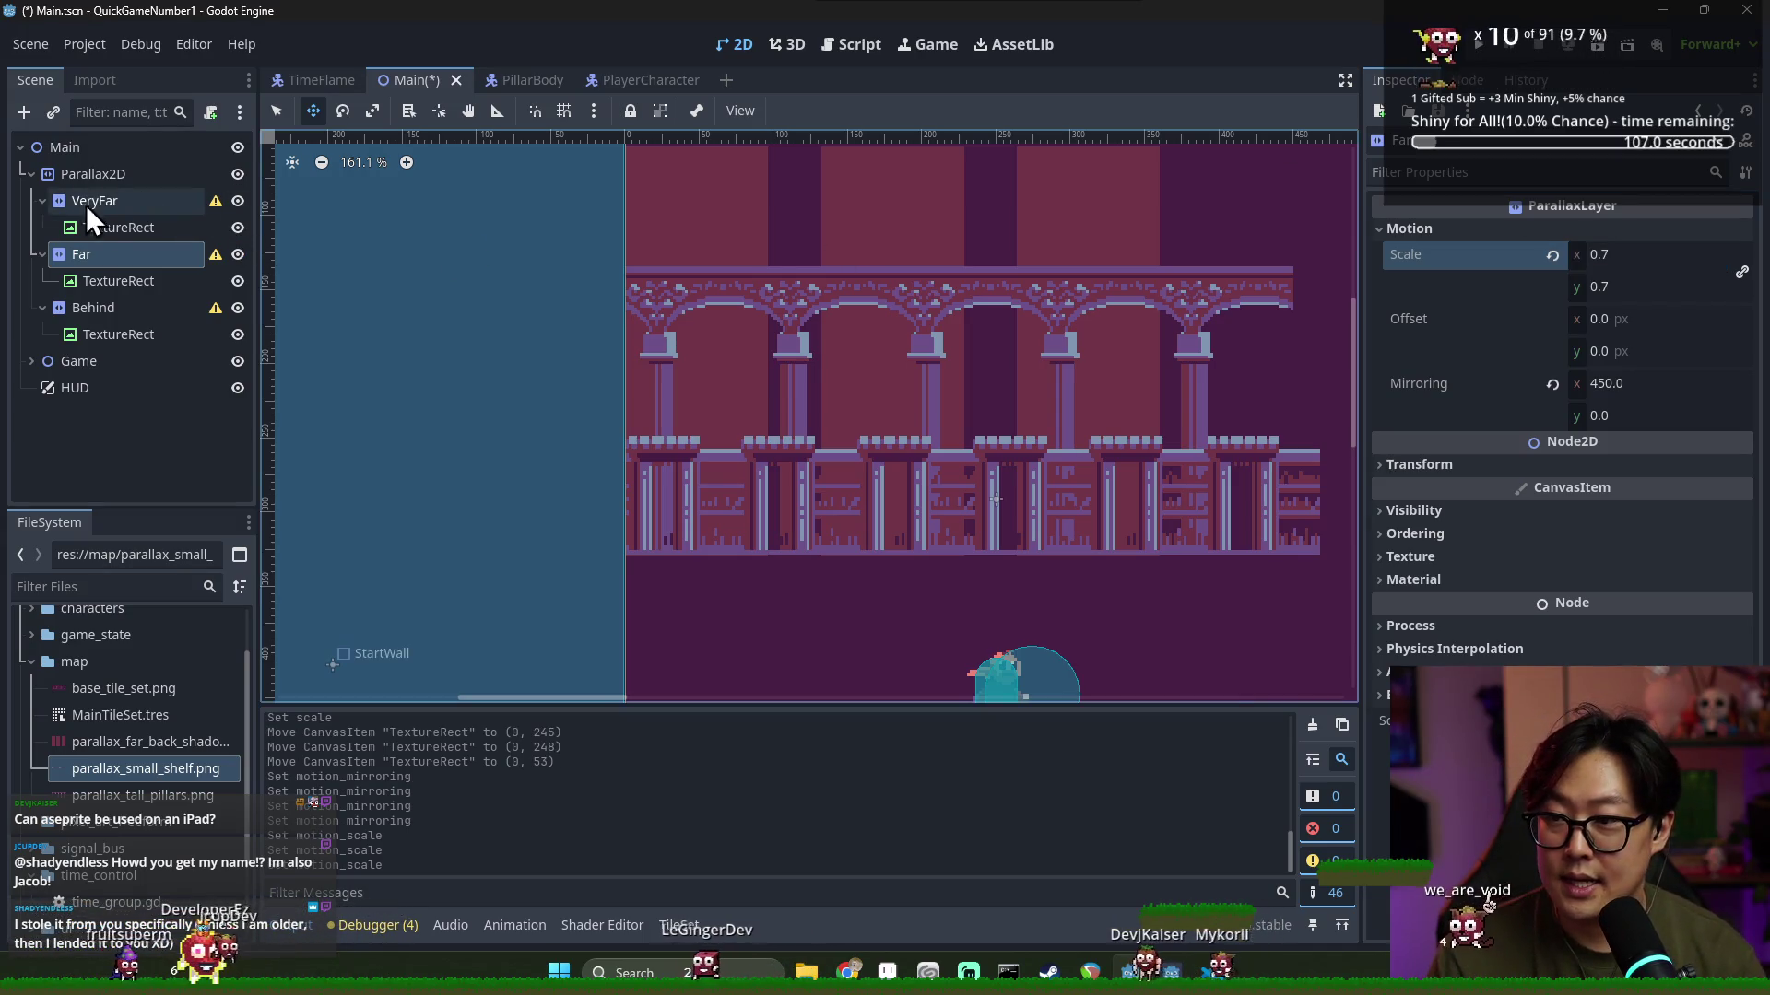
Step: Set VeryFar's motion scale to 0.4, correct Far to 0.6, and save
click(125, 208)
click(1676, 262)
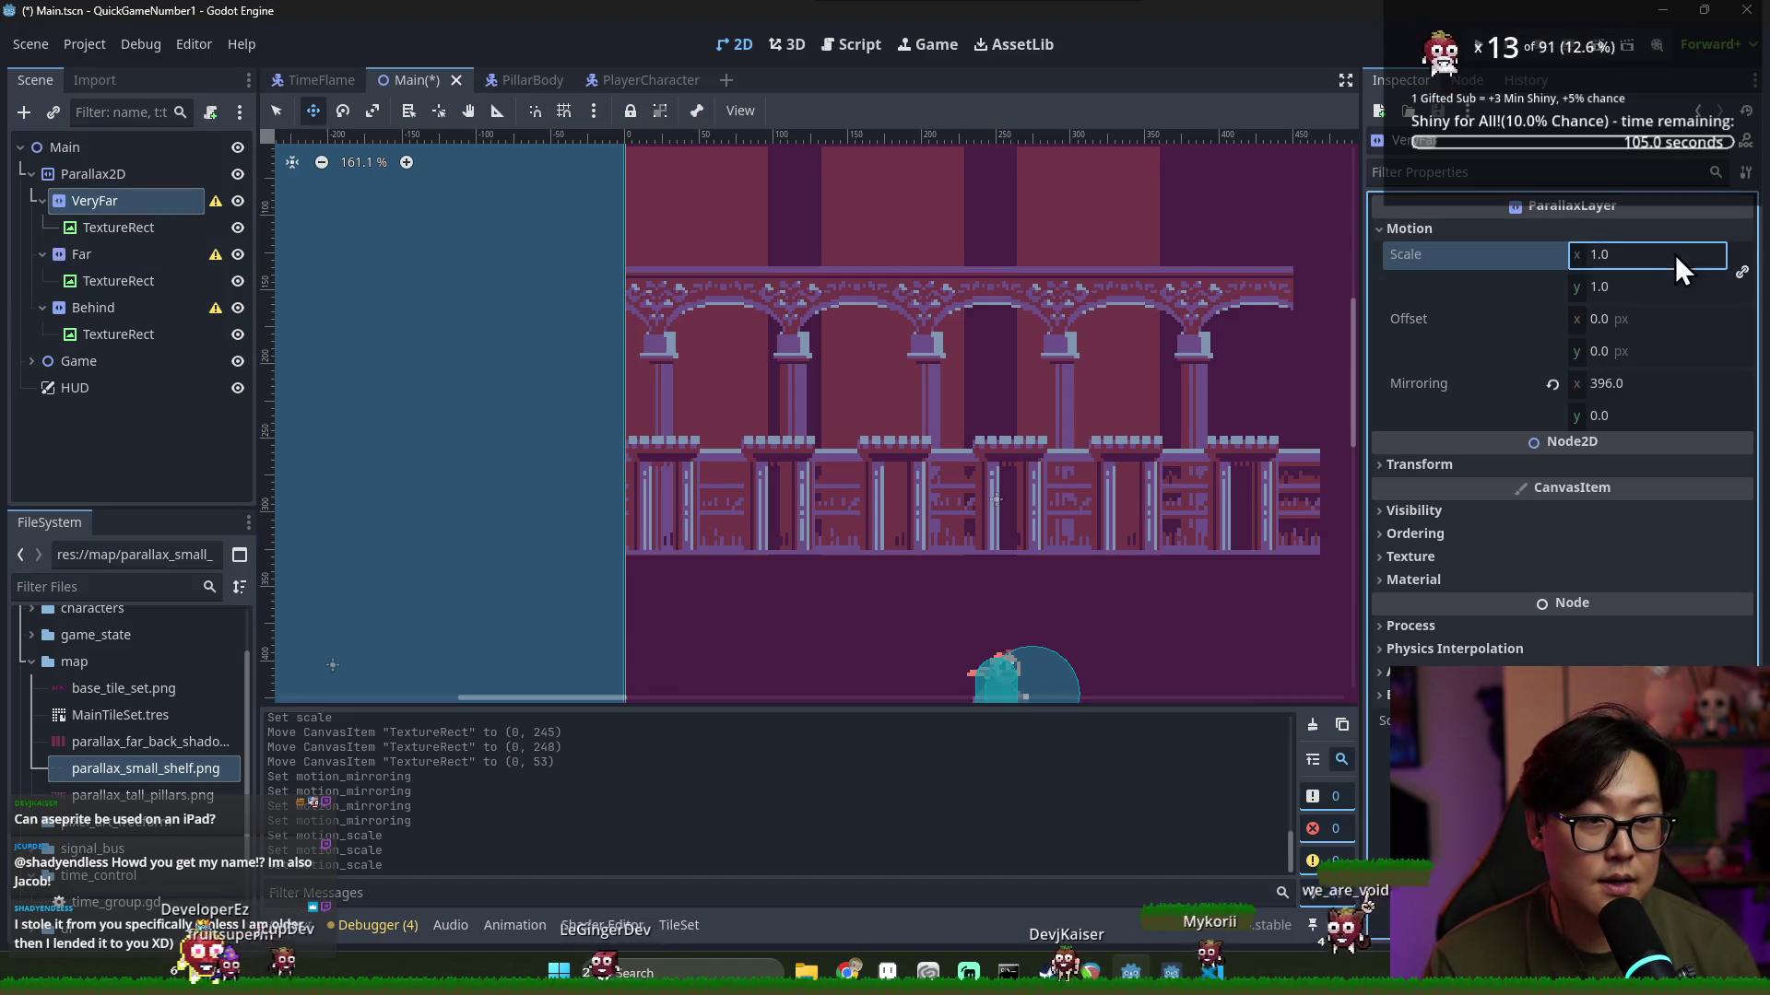
text(0.4)
key(Return)
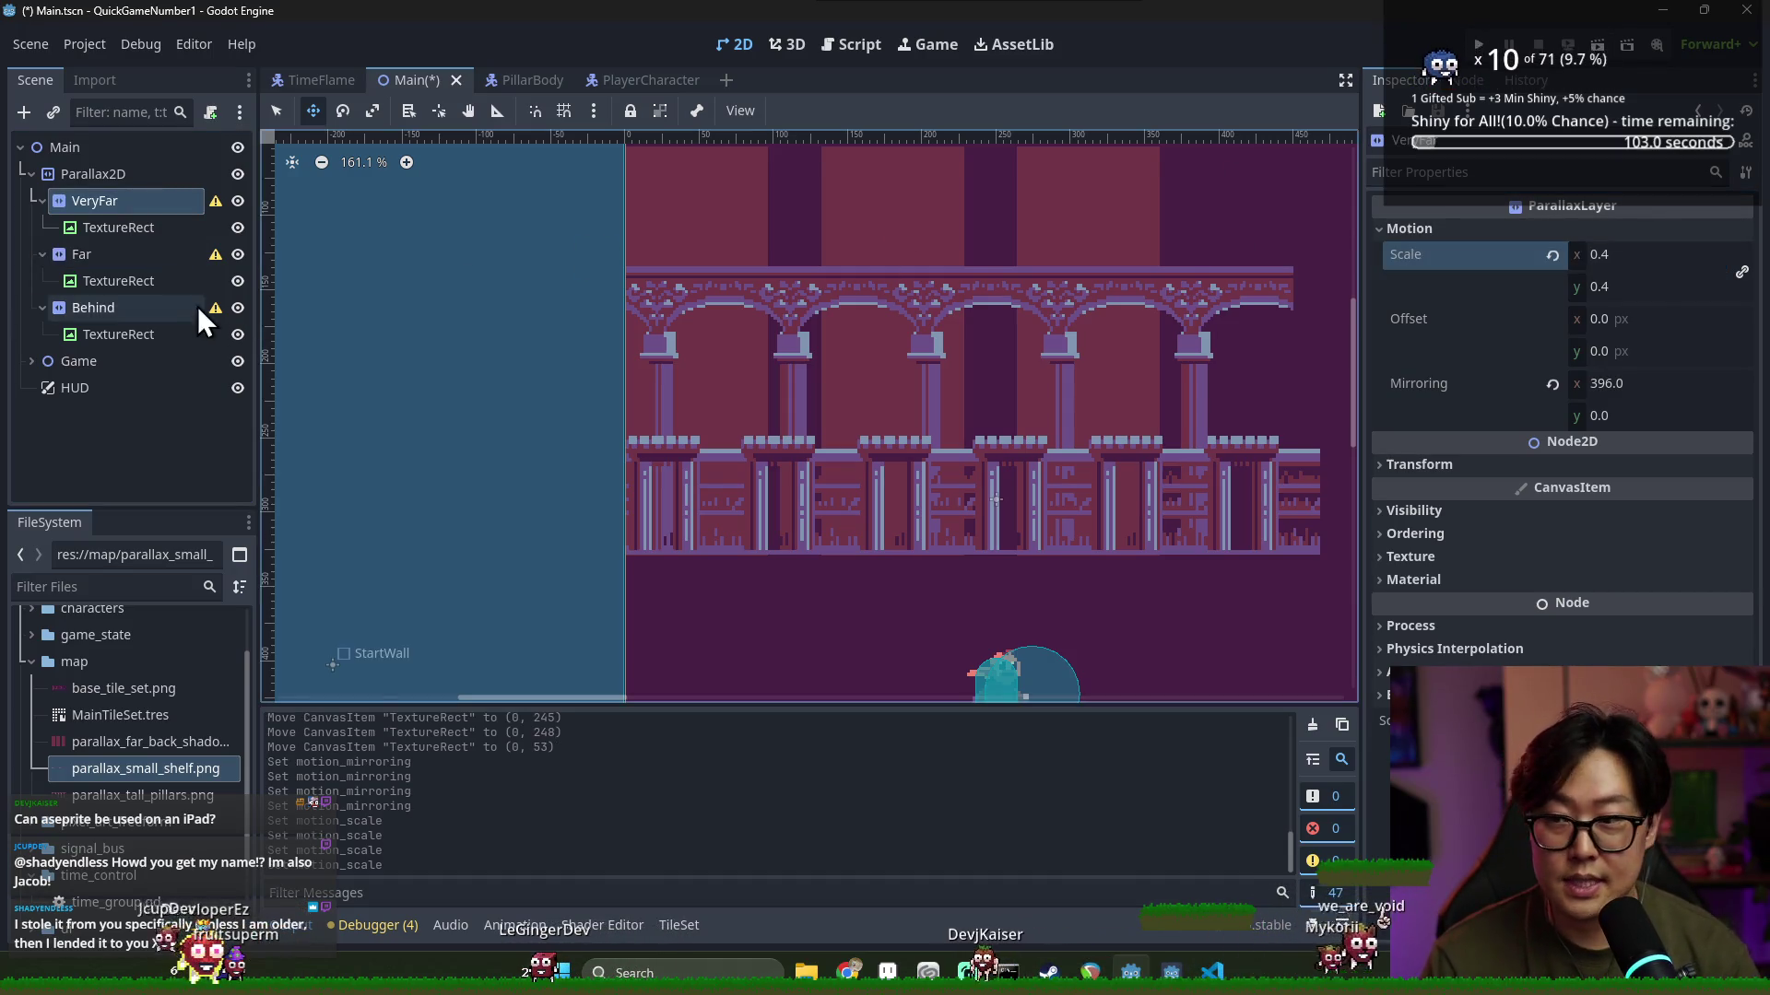
click(171, 258)
click(1636, 254)
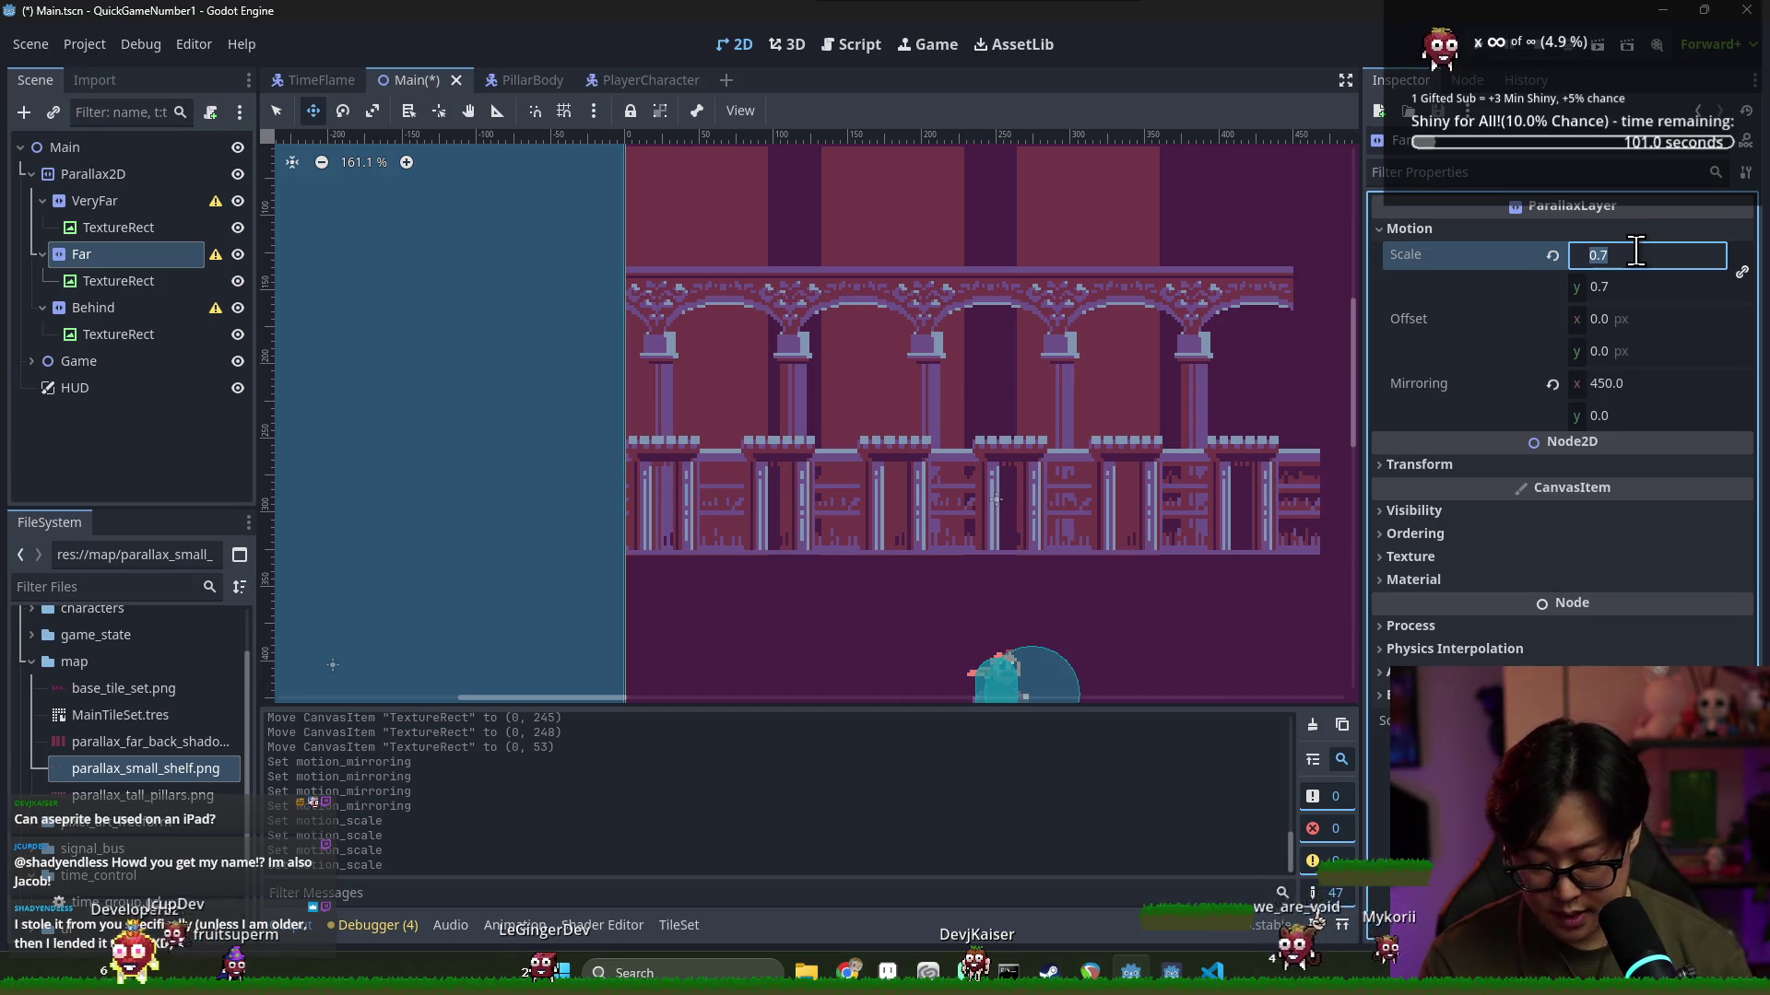
text(0.6)
key(Return)
key(ctrl+s)
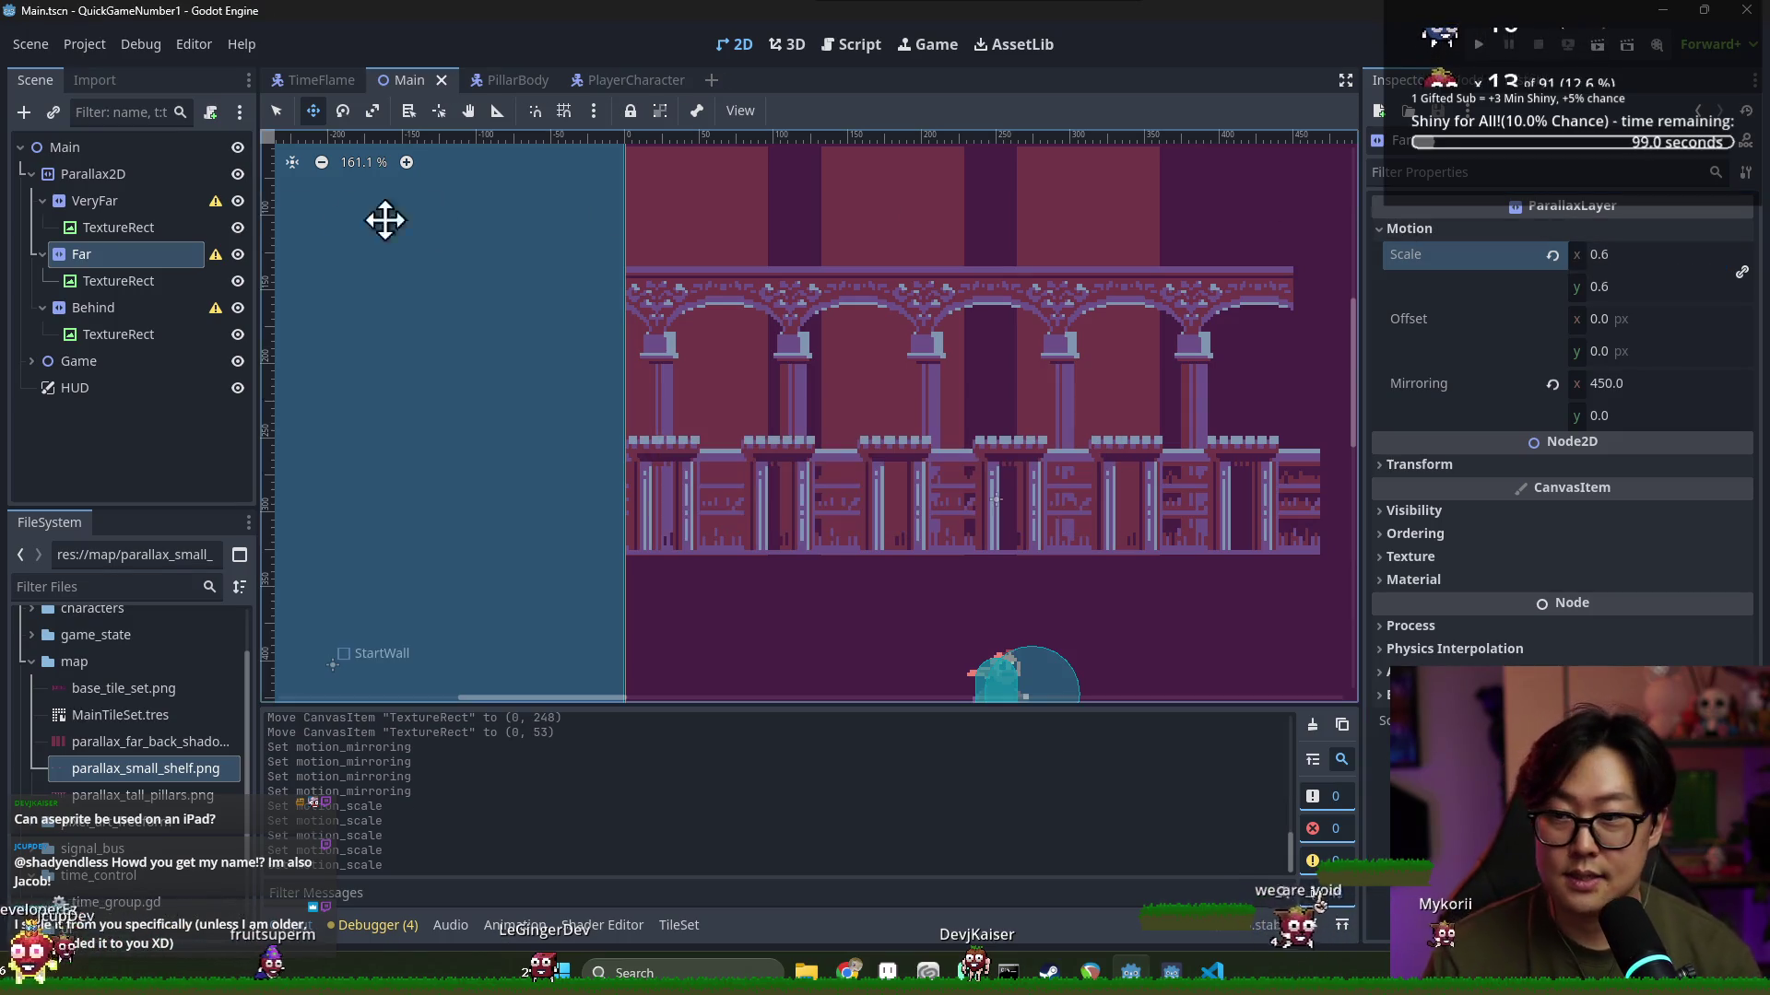
click(92, 147)
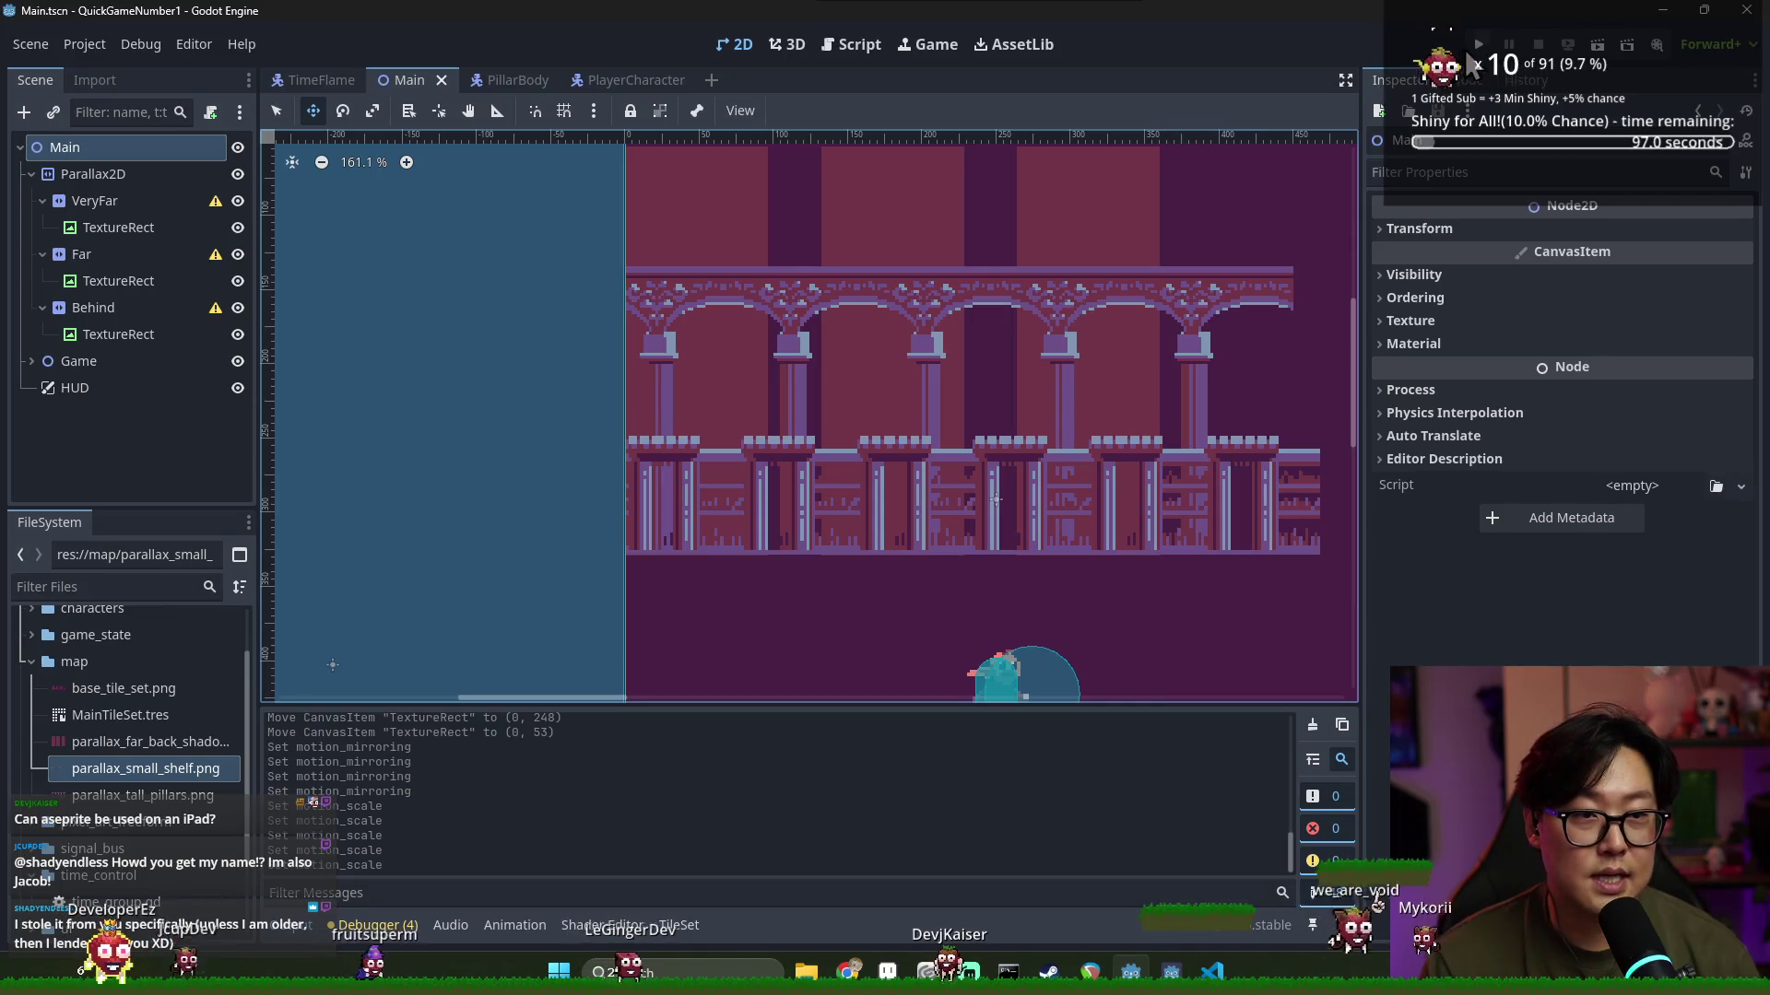
Step: Run the game, walk right, jump and walk left to watch the parallax backdrop
click(1477, 45)
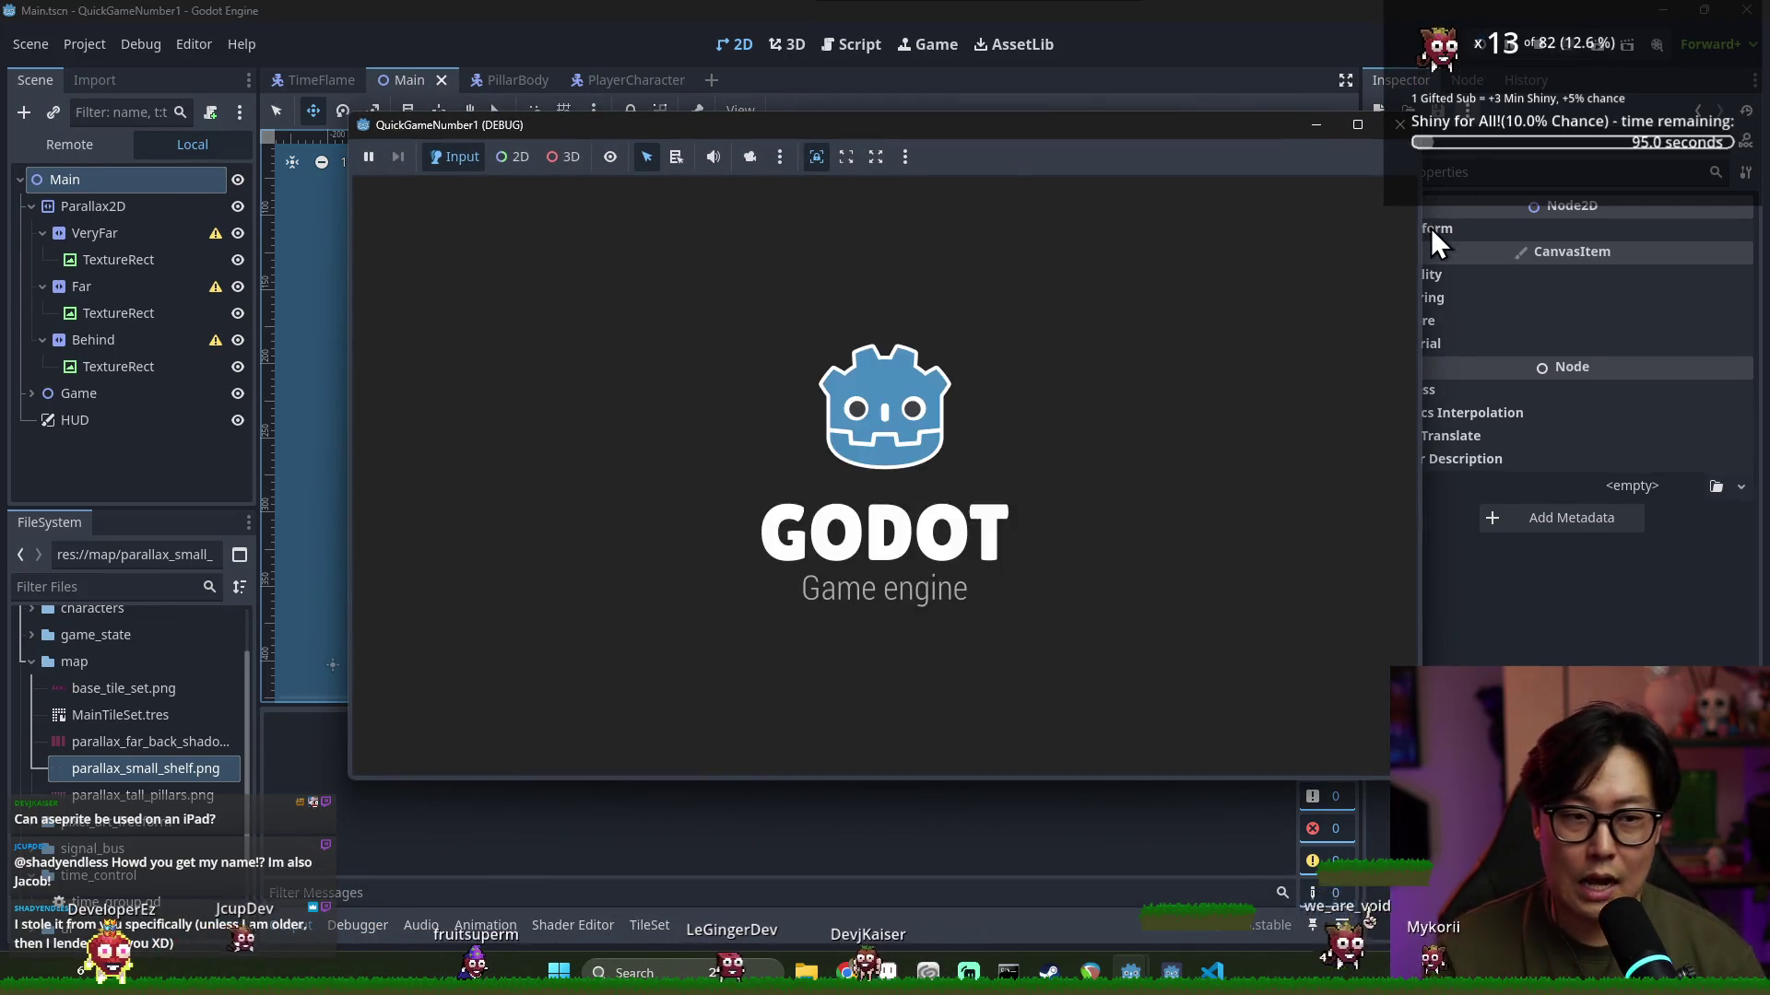
key(Right)
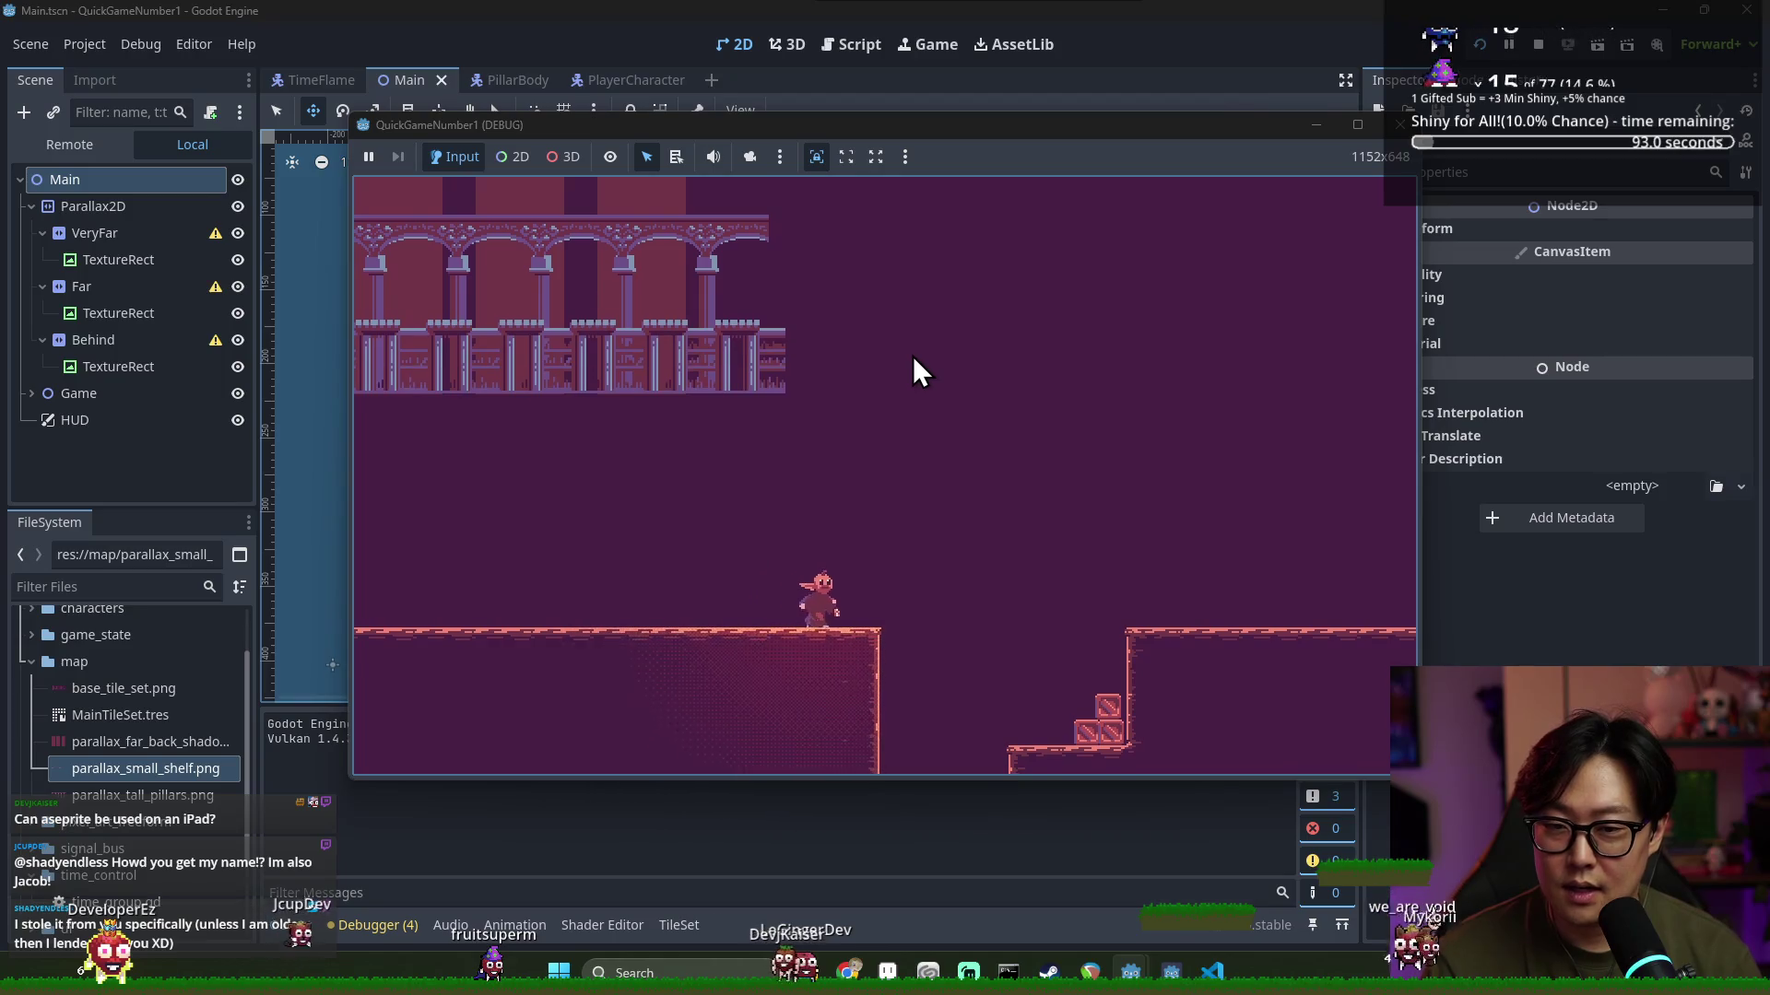
key(space)
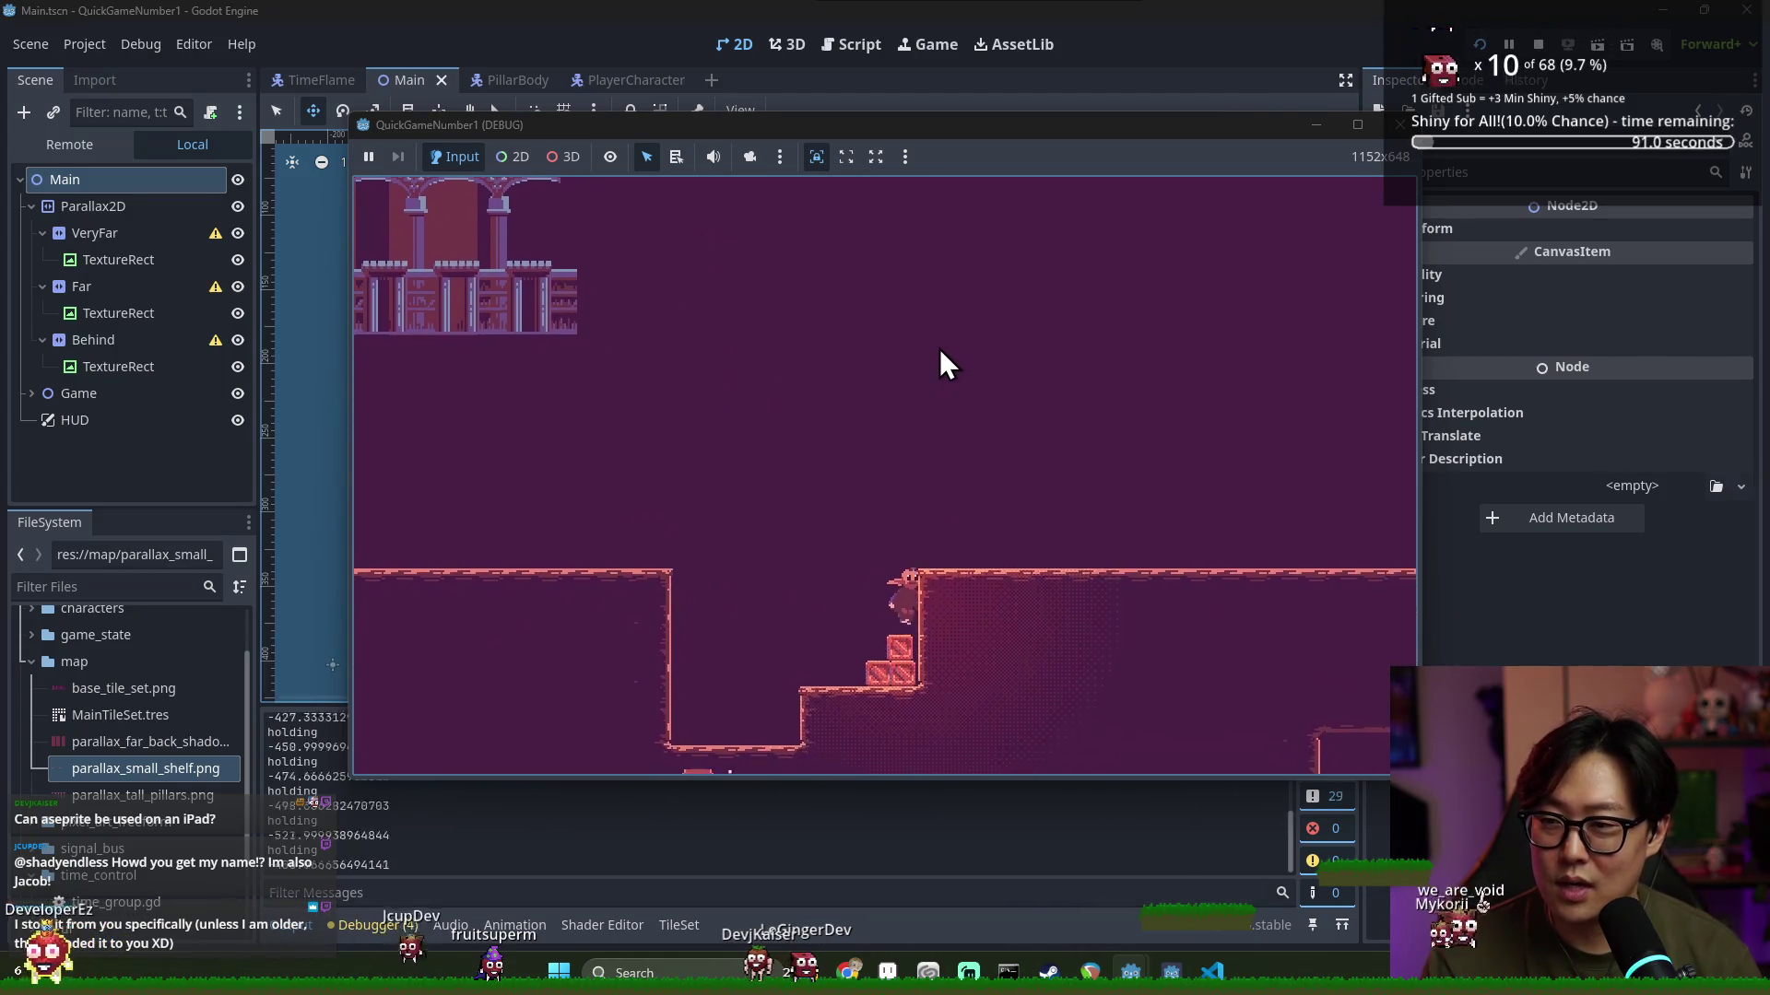
key(Left)
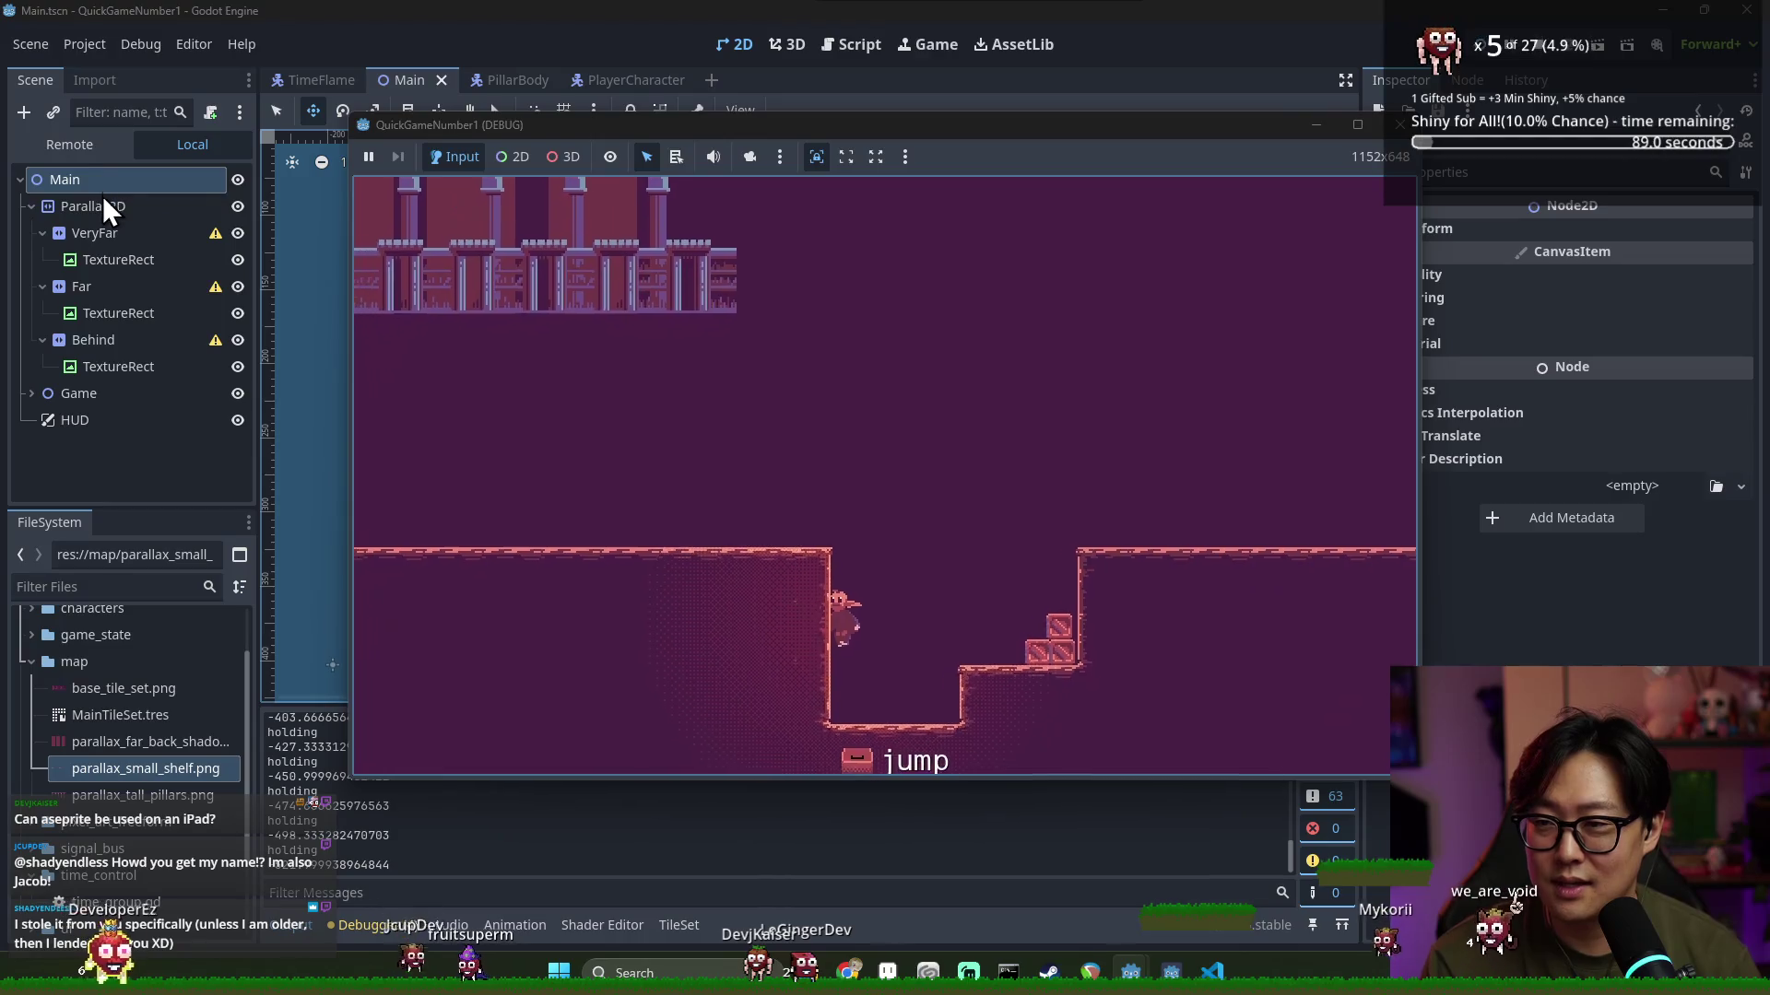
click(104, 199)
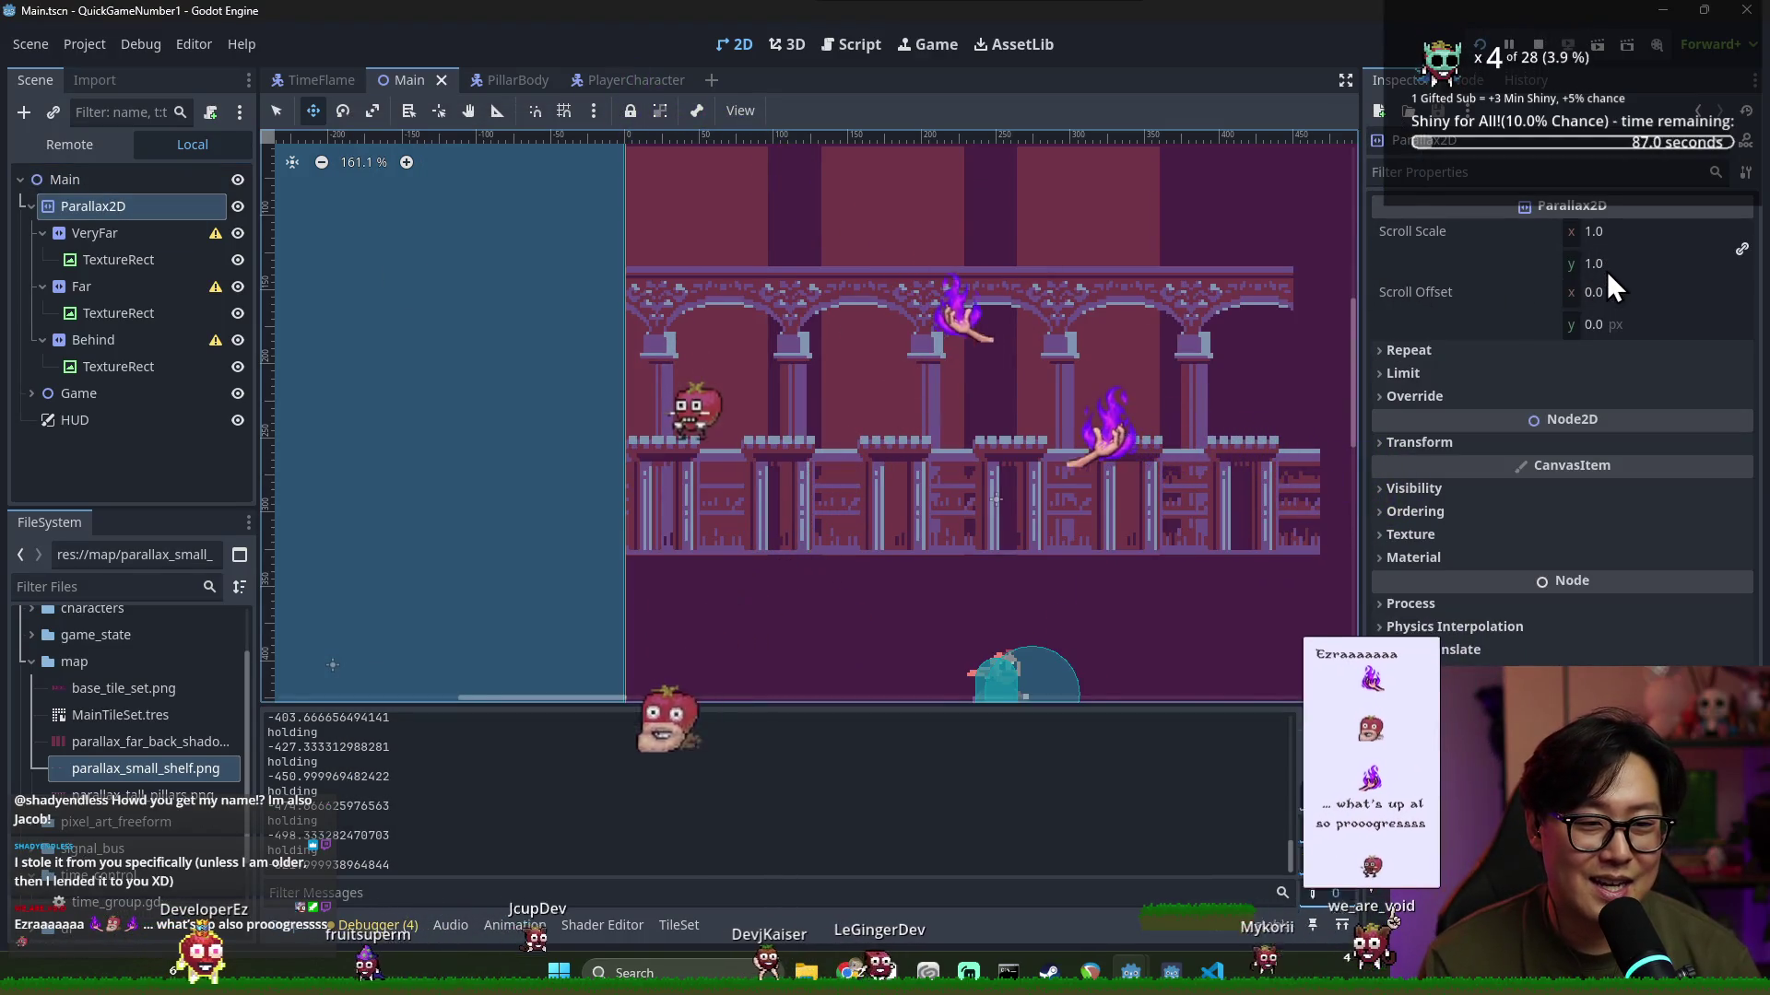
Step: Expand Parallax2D's Repeat and Limit sections without changing values
click(1471, 351)
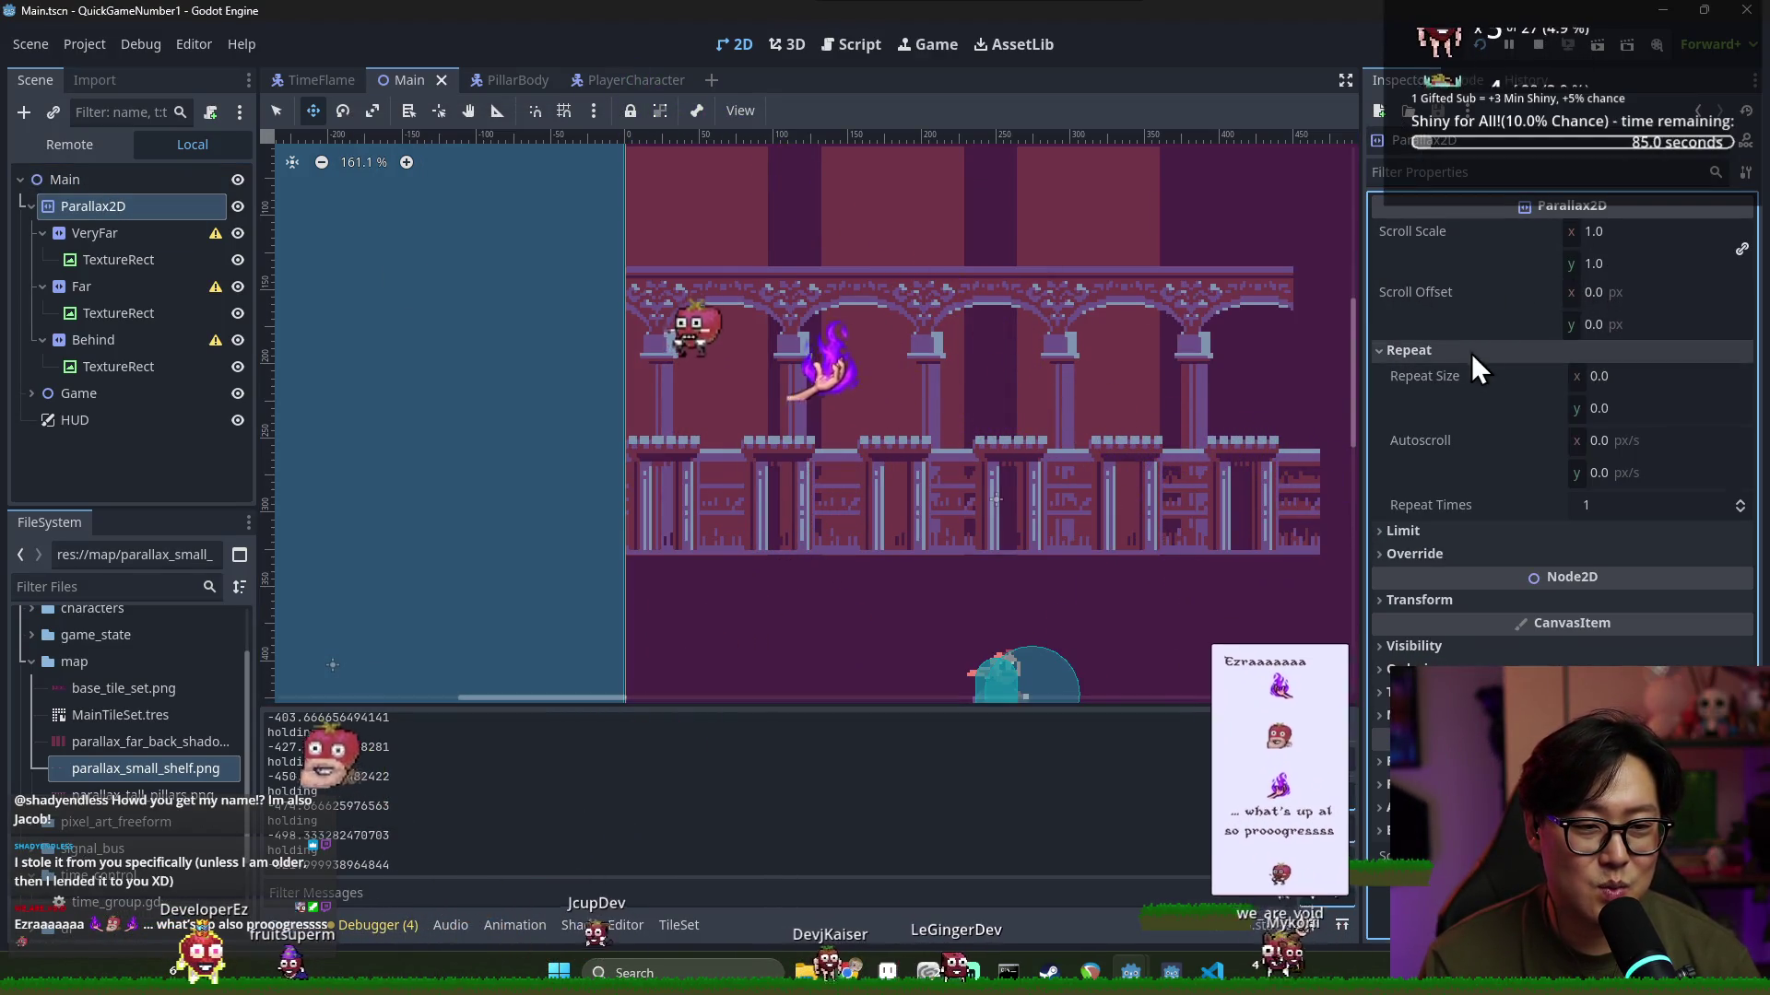
click(1597, 394)
click(1626, 473)
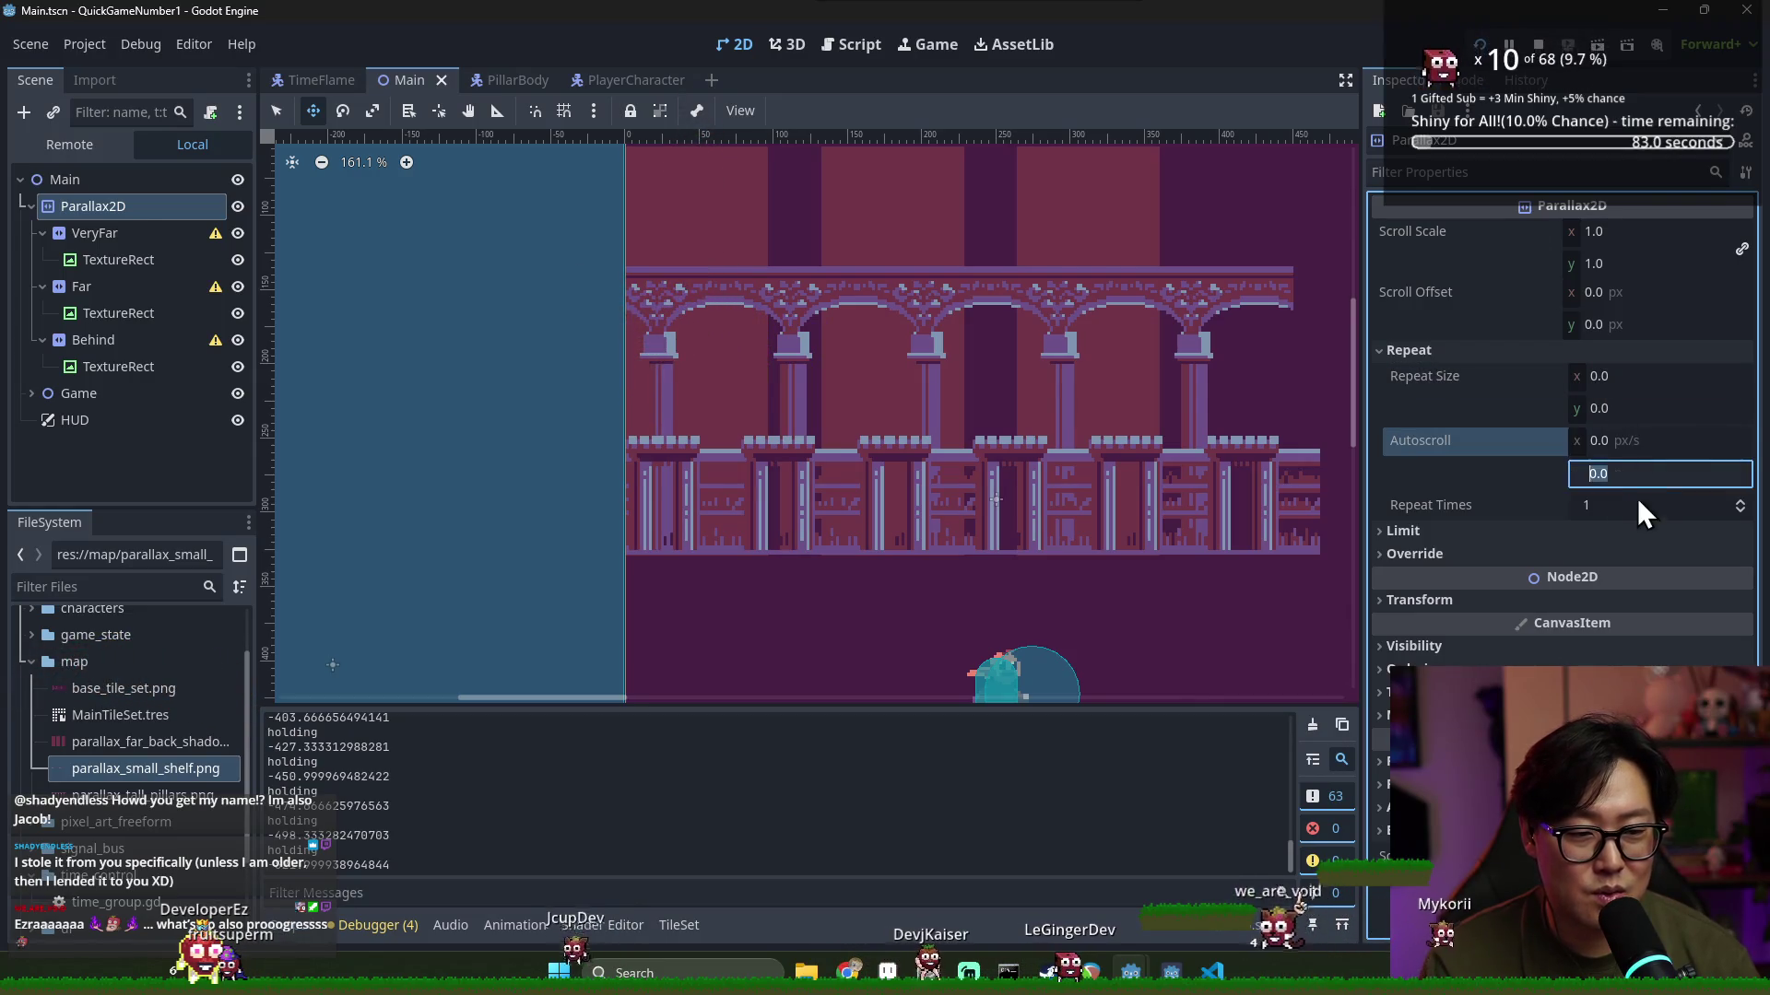
click(1567, 532)
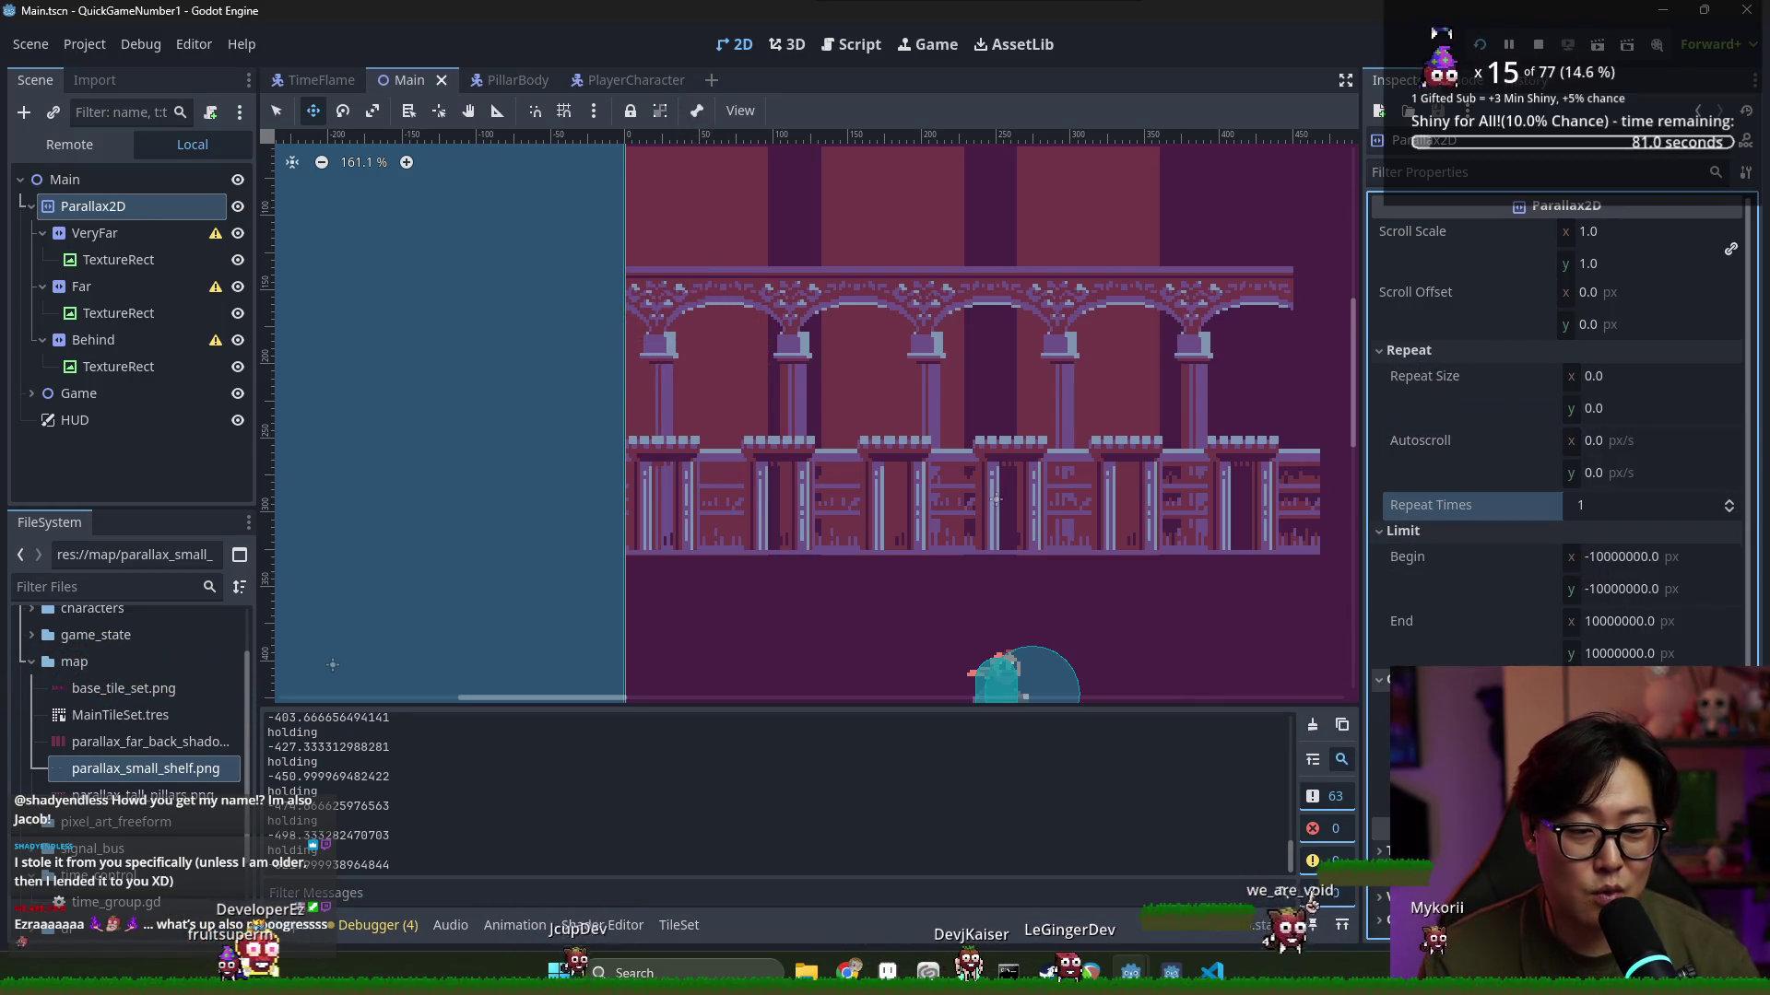
scroll(1486, 553, down, 2)
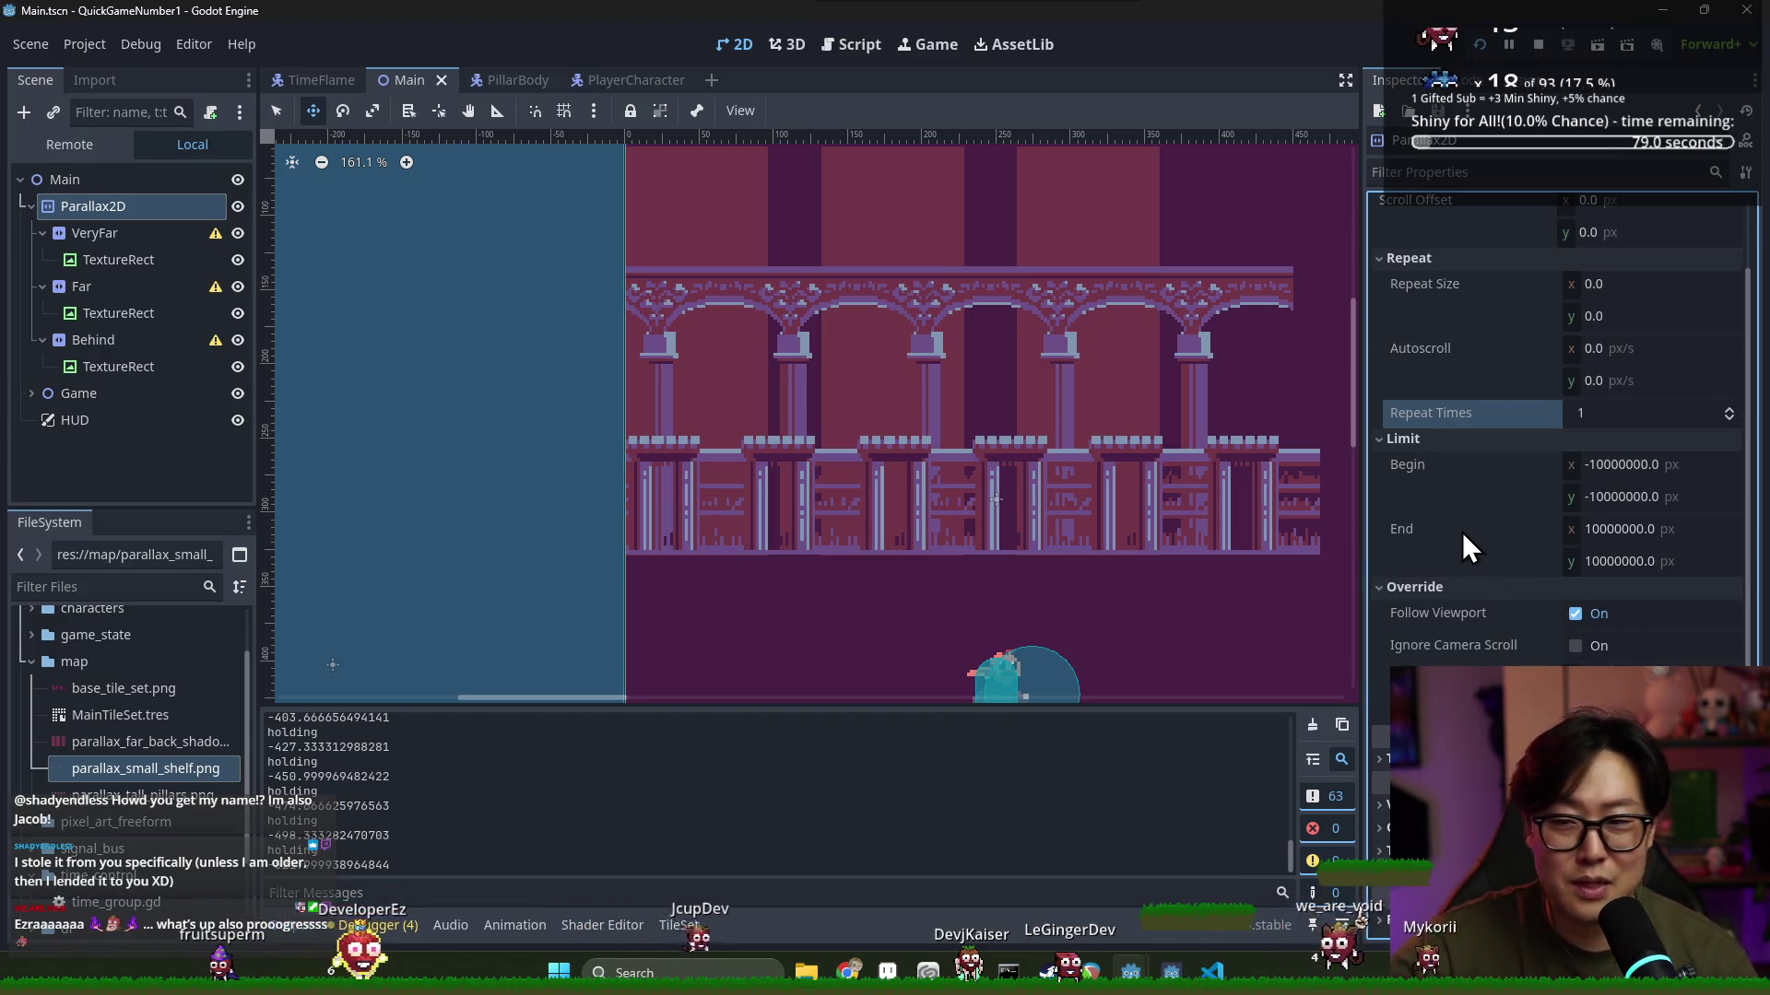
Step: Review the motion settings of VeryFar, Far and Behind, then return to Parallax2D
click(164, 240)
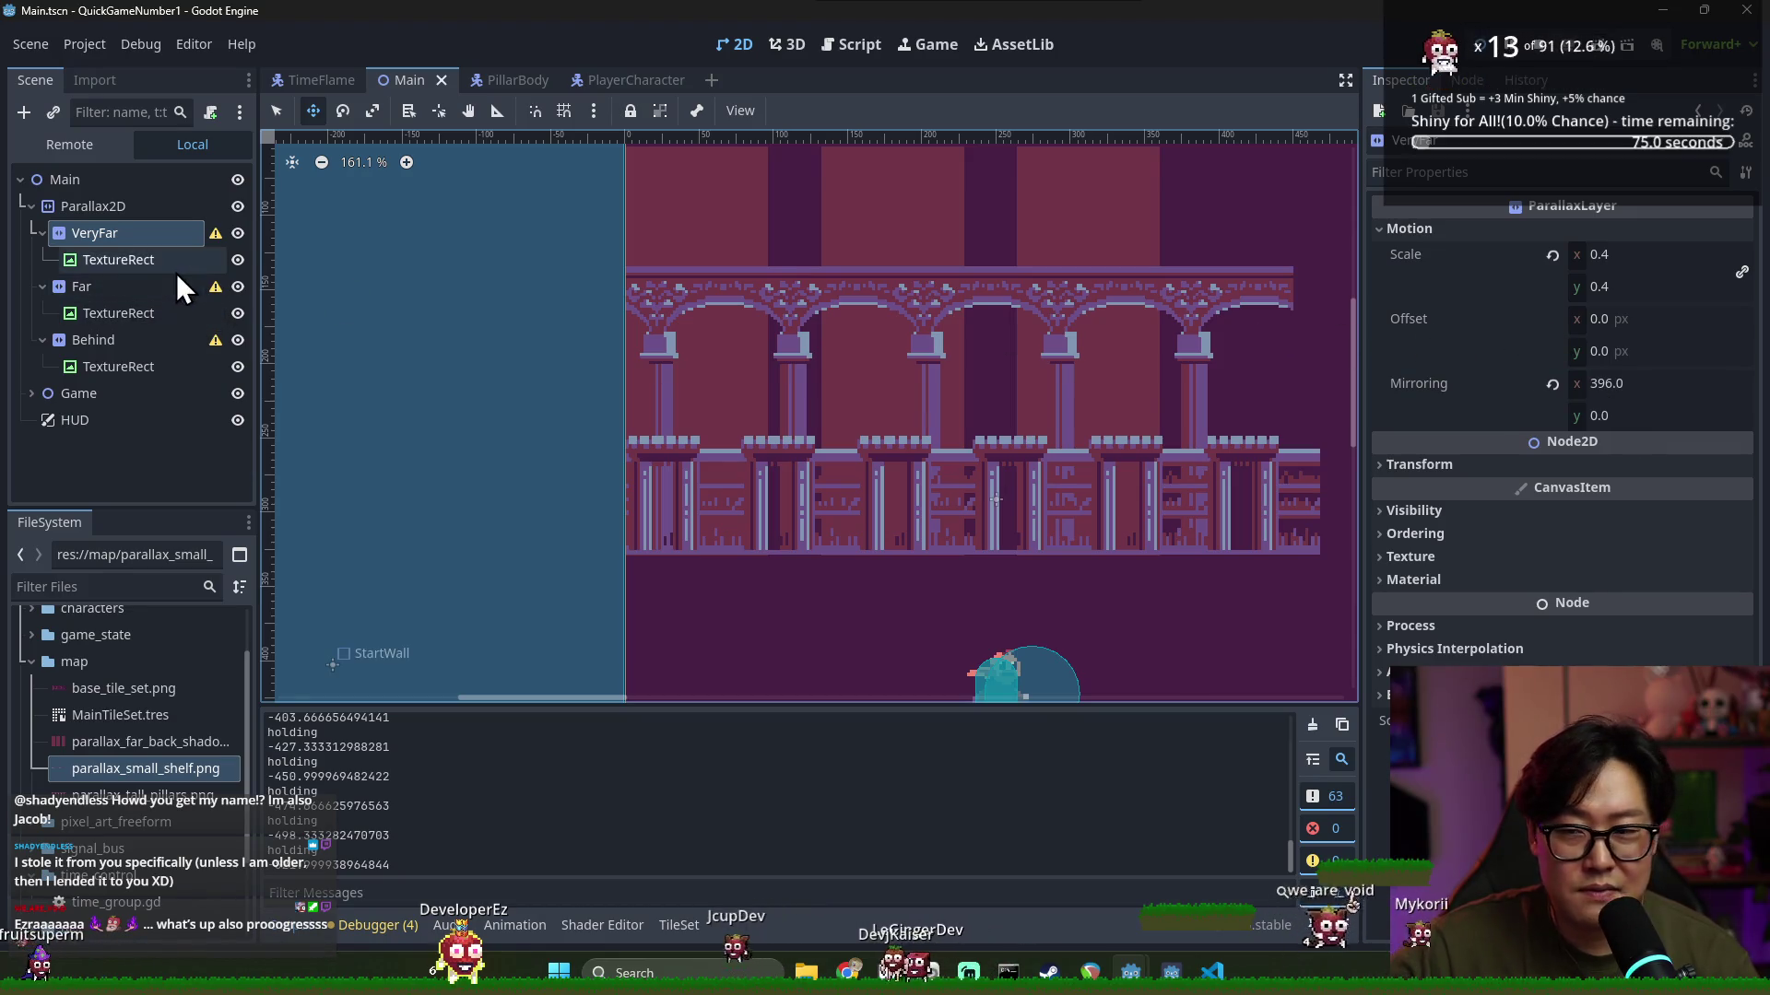
click(129, 287)
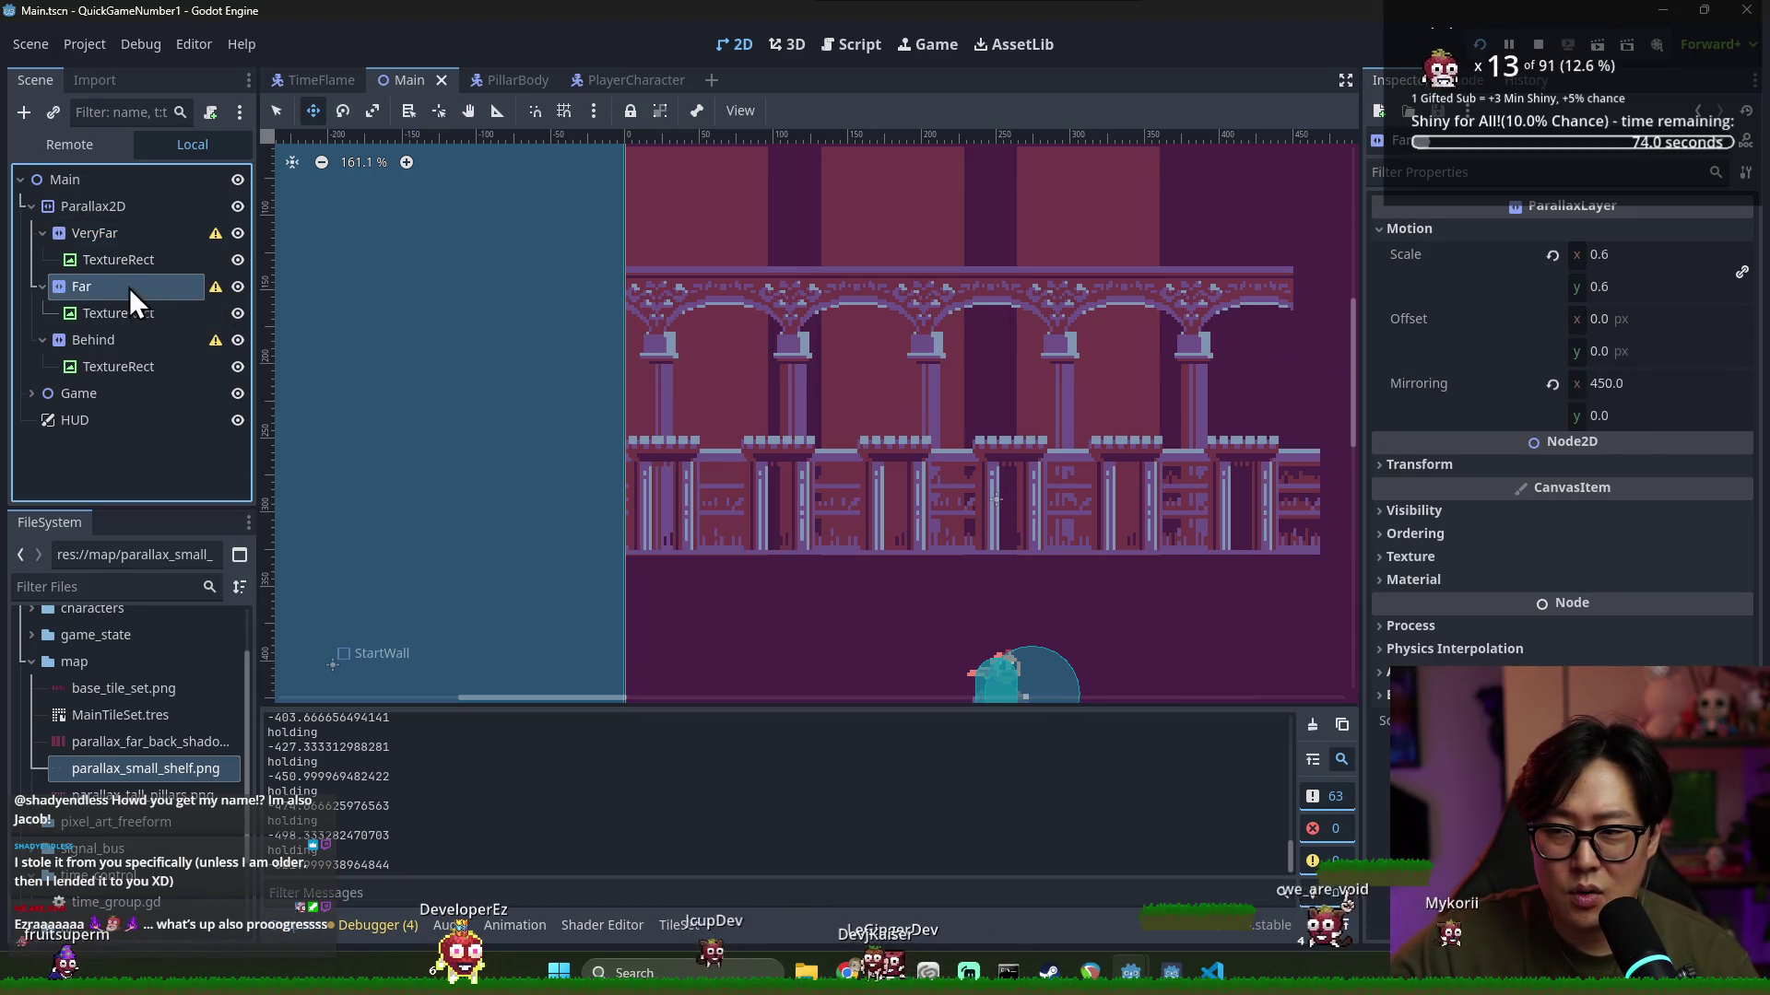
click(107, 339)
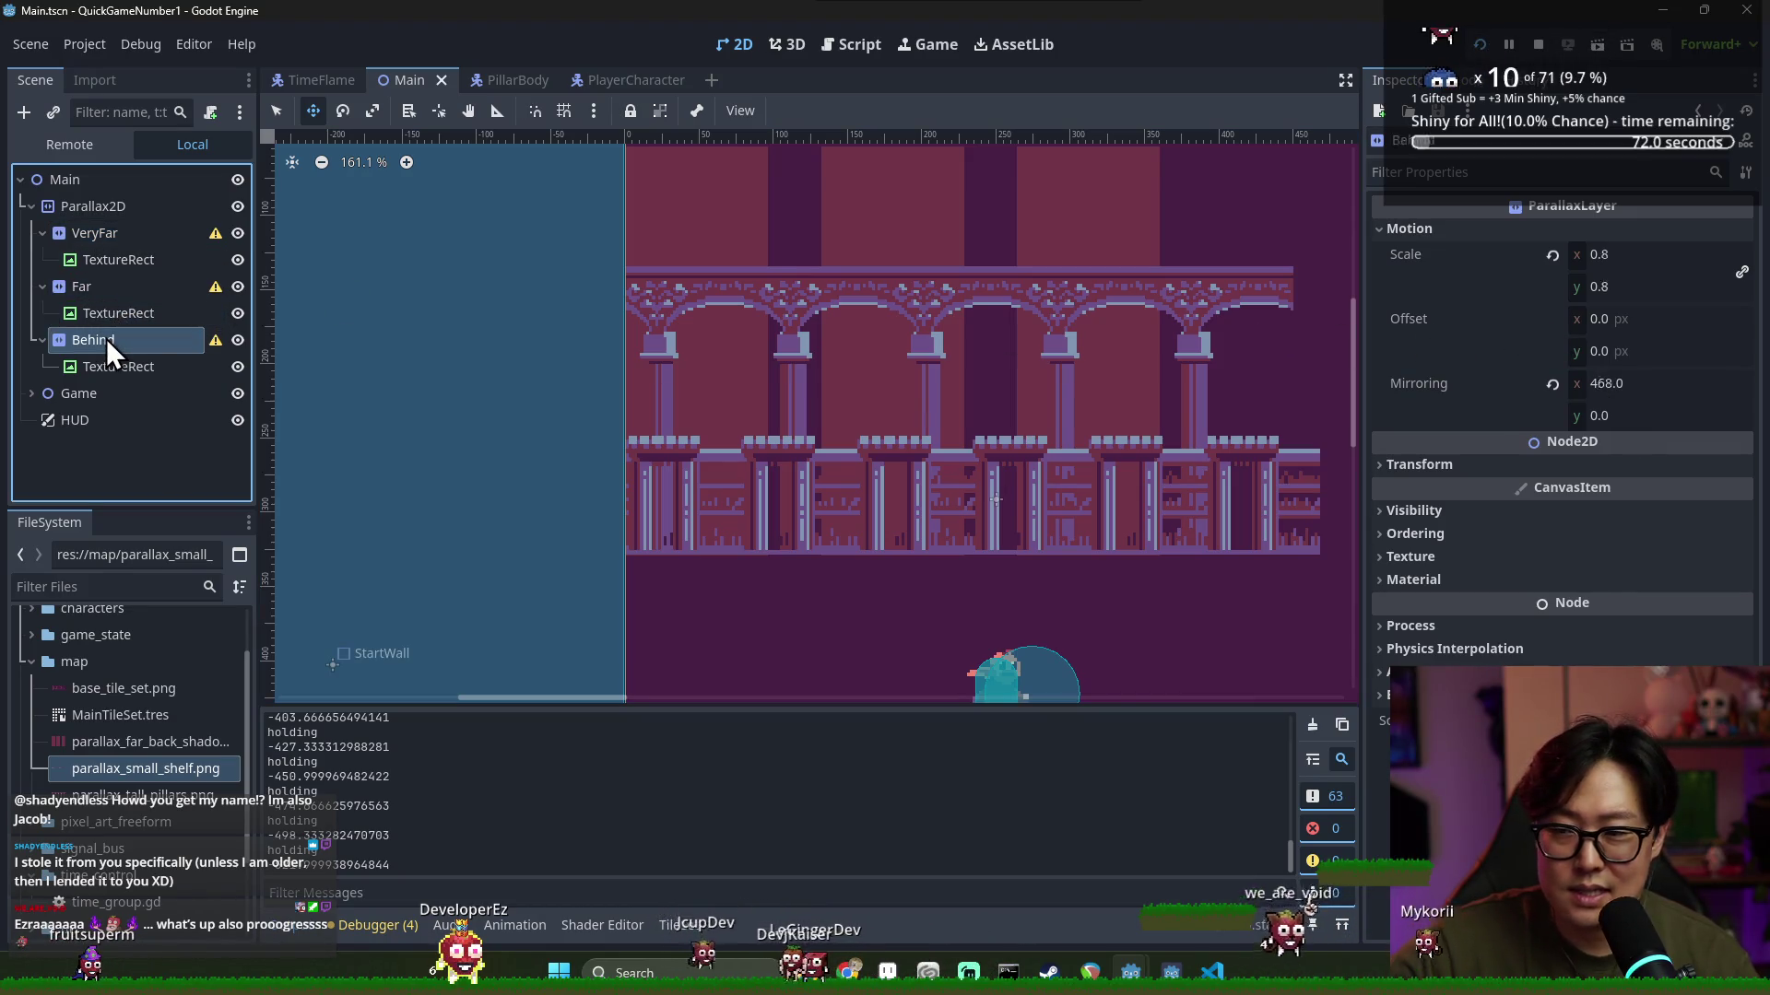
click(88, 205)
scroll(1713, 346, up, 2)
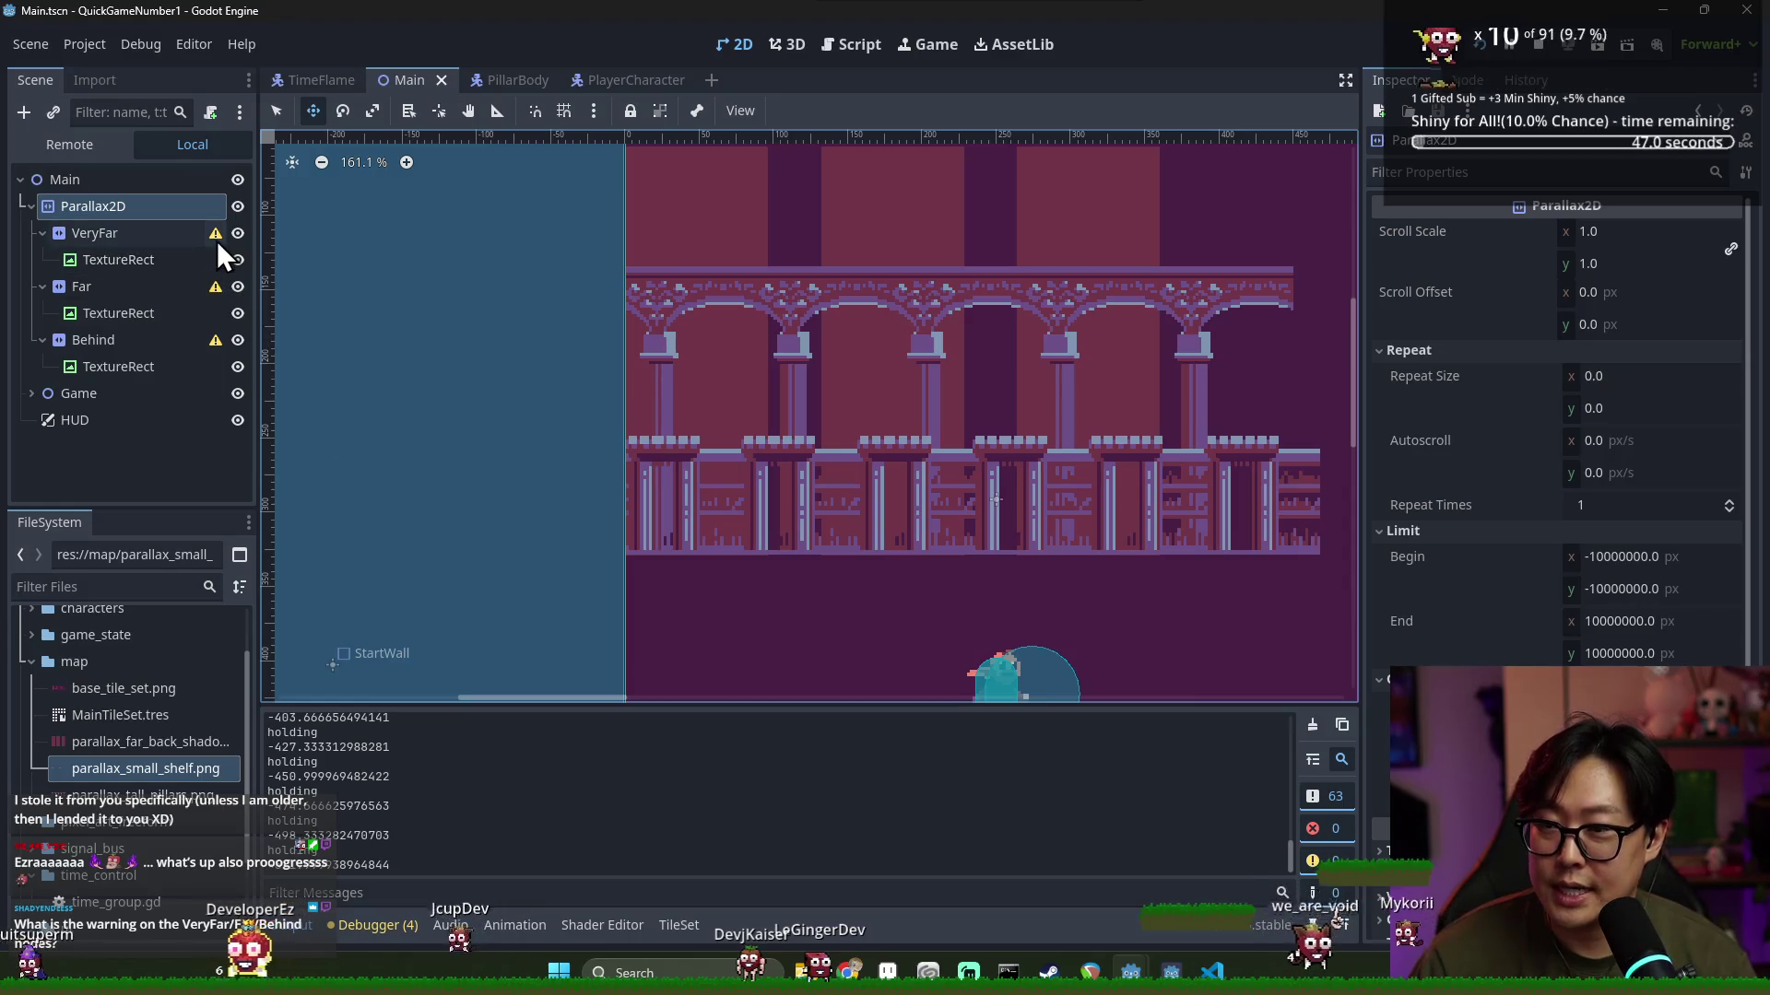
mouse_move(223, 246)
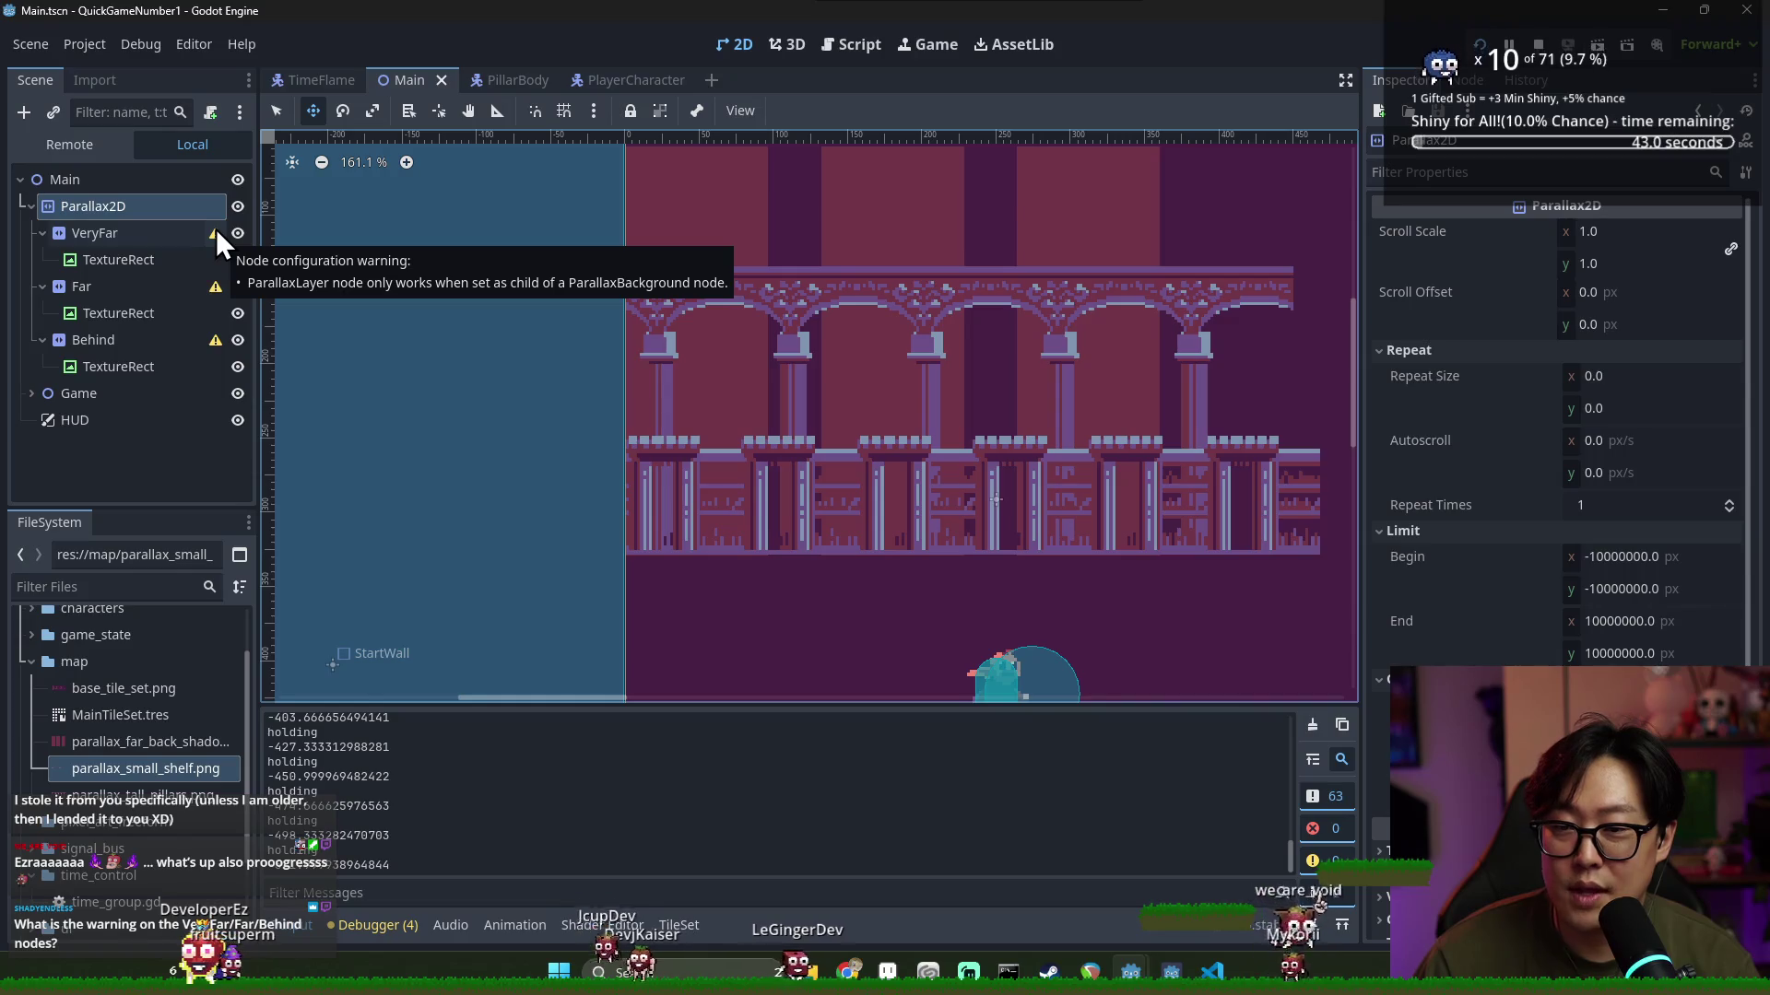
Step: Add a ParallaxBackground node as a child of Main
right_click(104, 180)
click(125, 196)
text(parall)
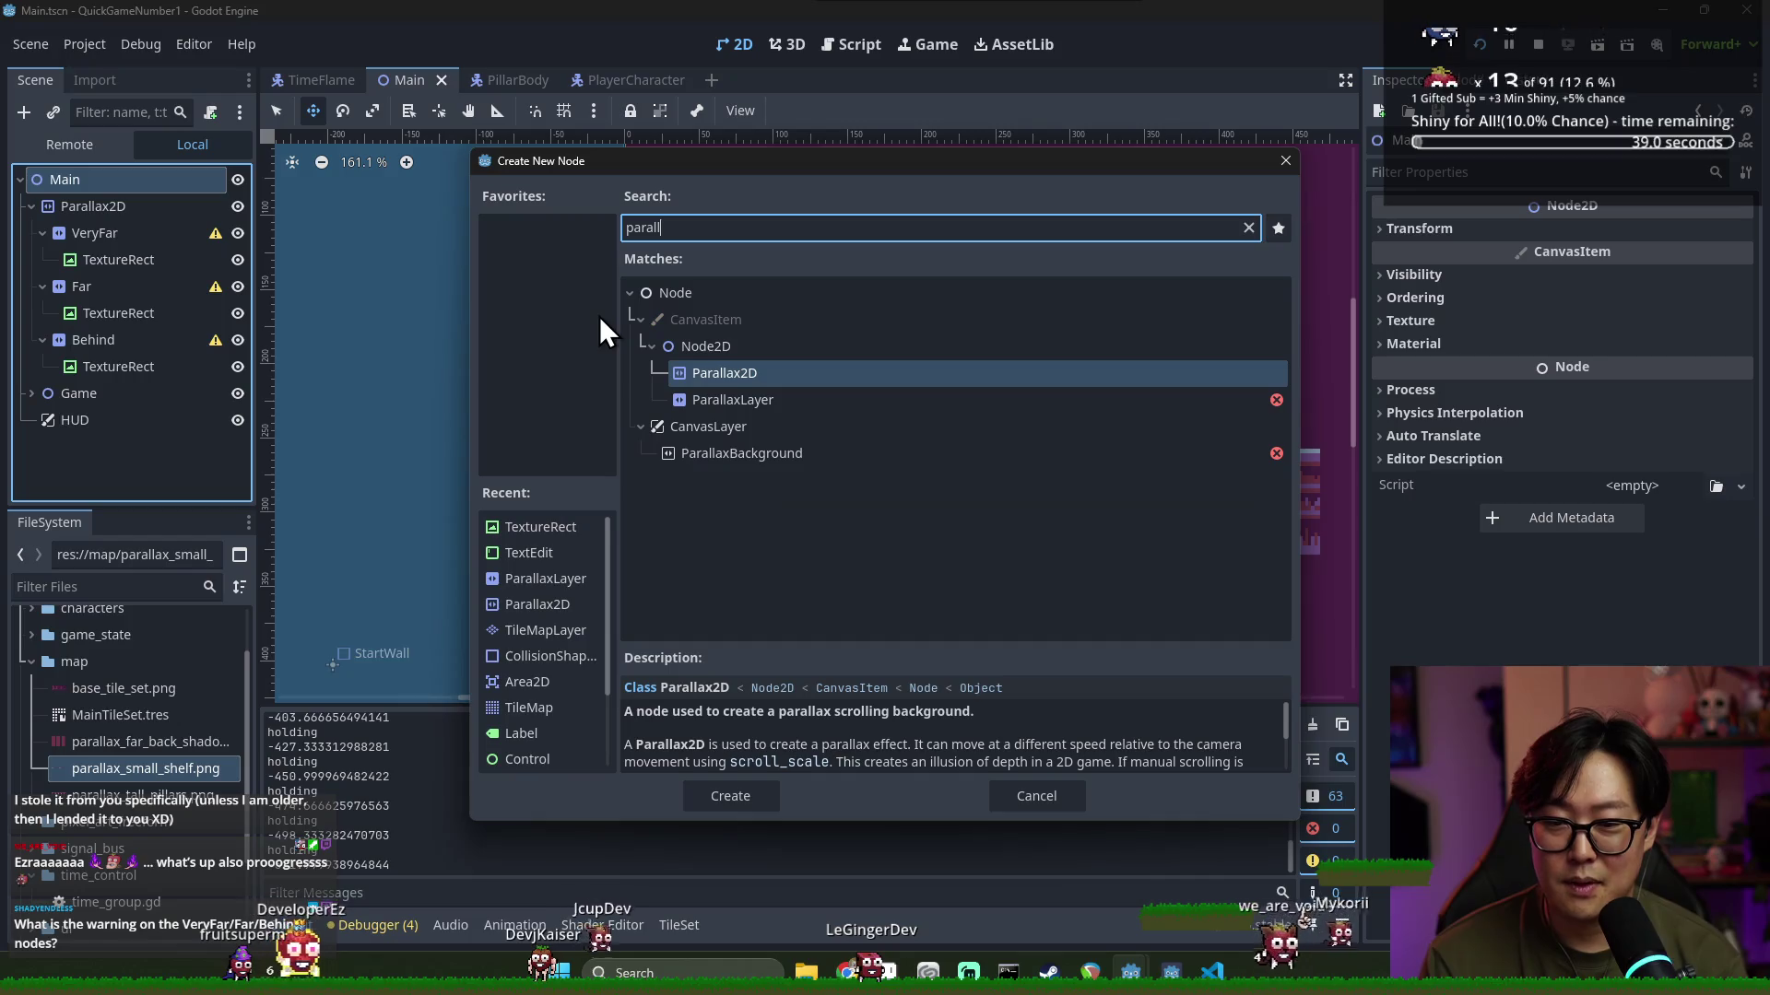
key(Down)
key(Down)
key(Return)
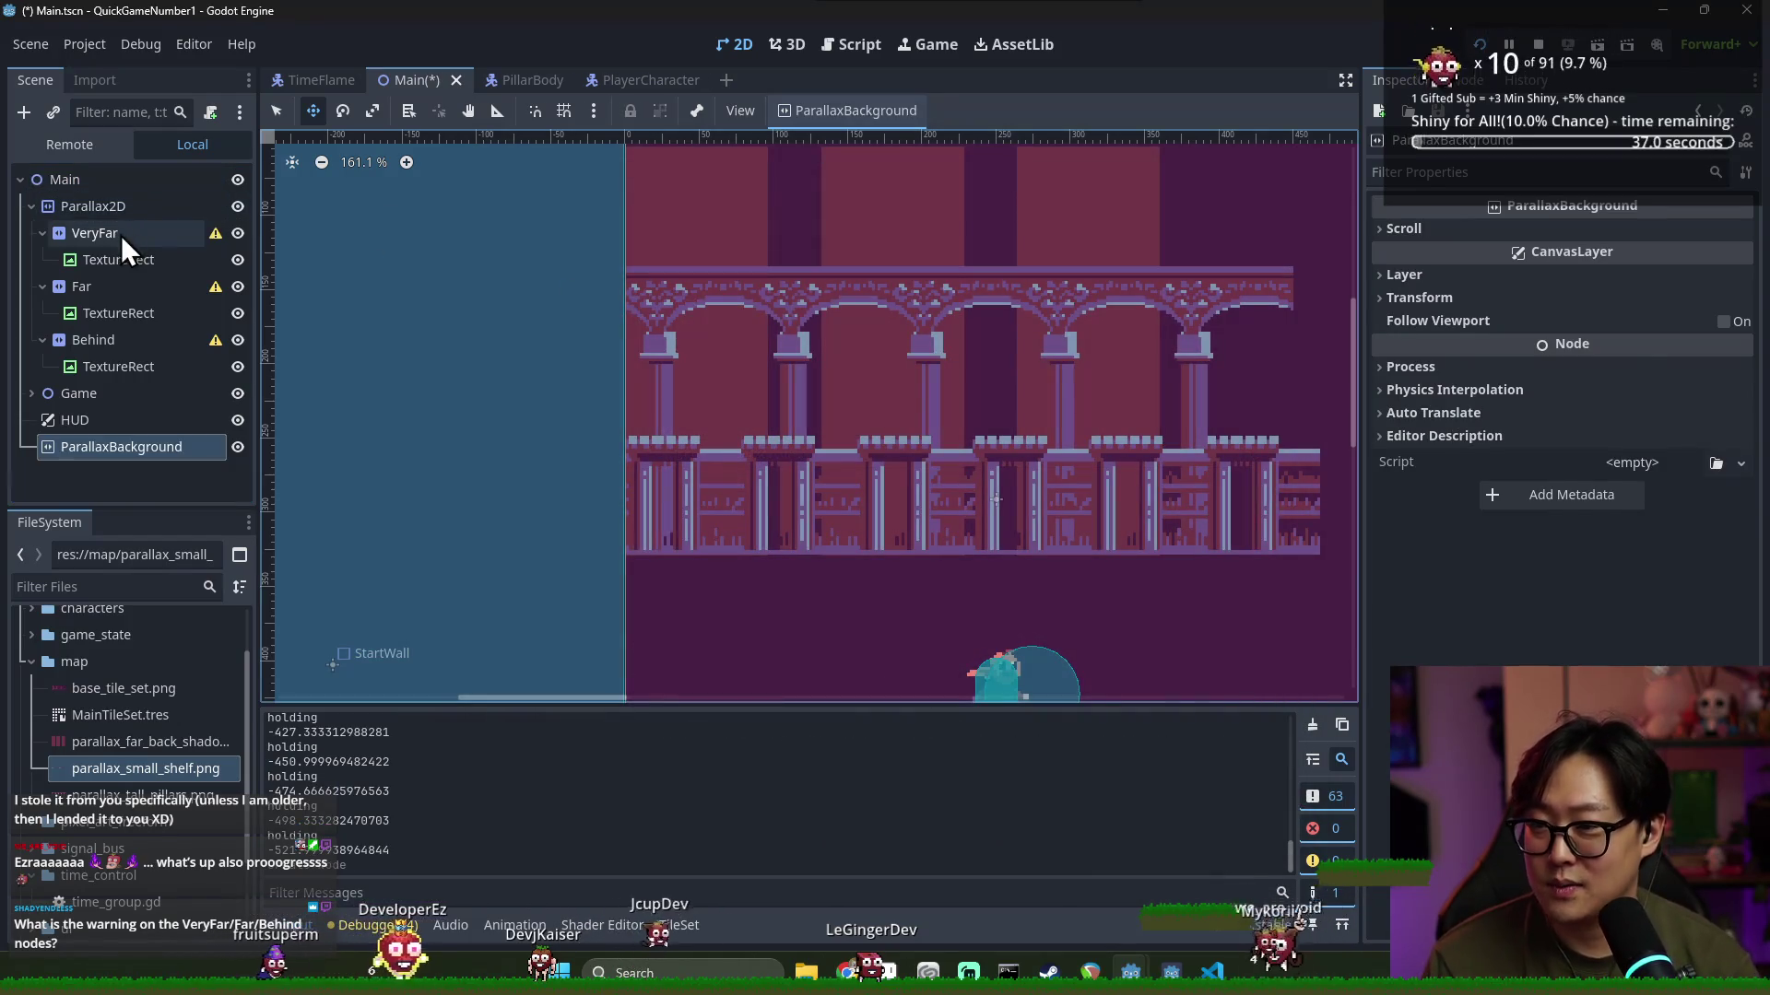
Step: Move VeryFar, Far and Behind into ParallaxBackground, placed above Parallax2D
click(118, 234)
click(41, 233)
click(43, 260)
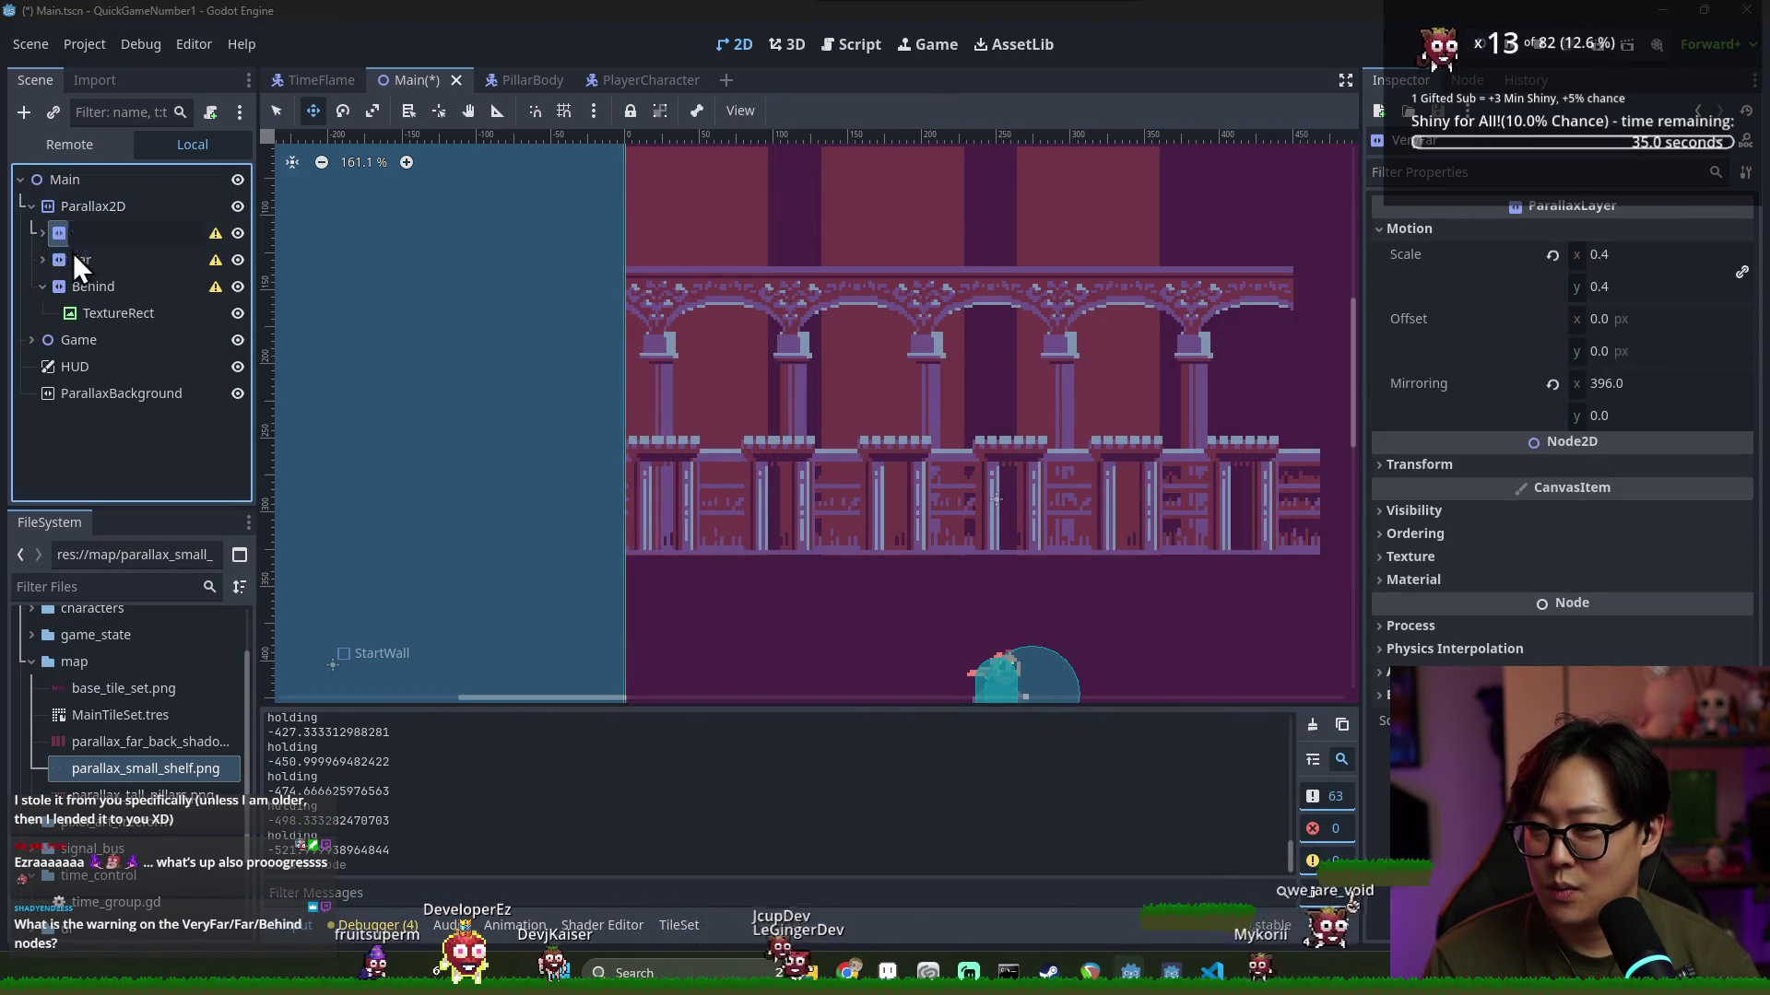
click(85, 210)
click(102, 233)
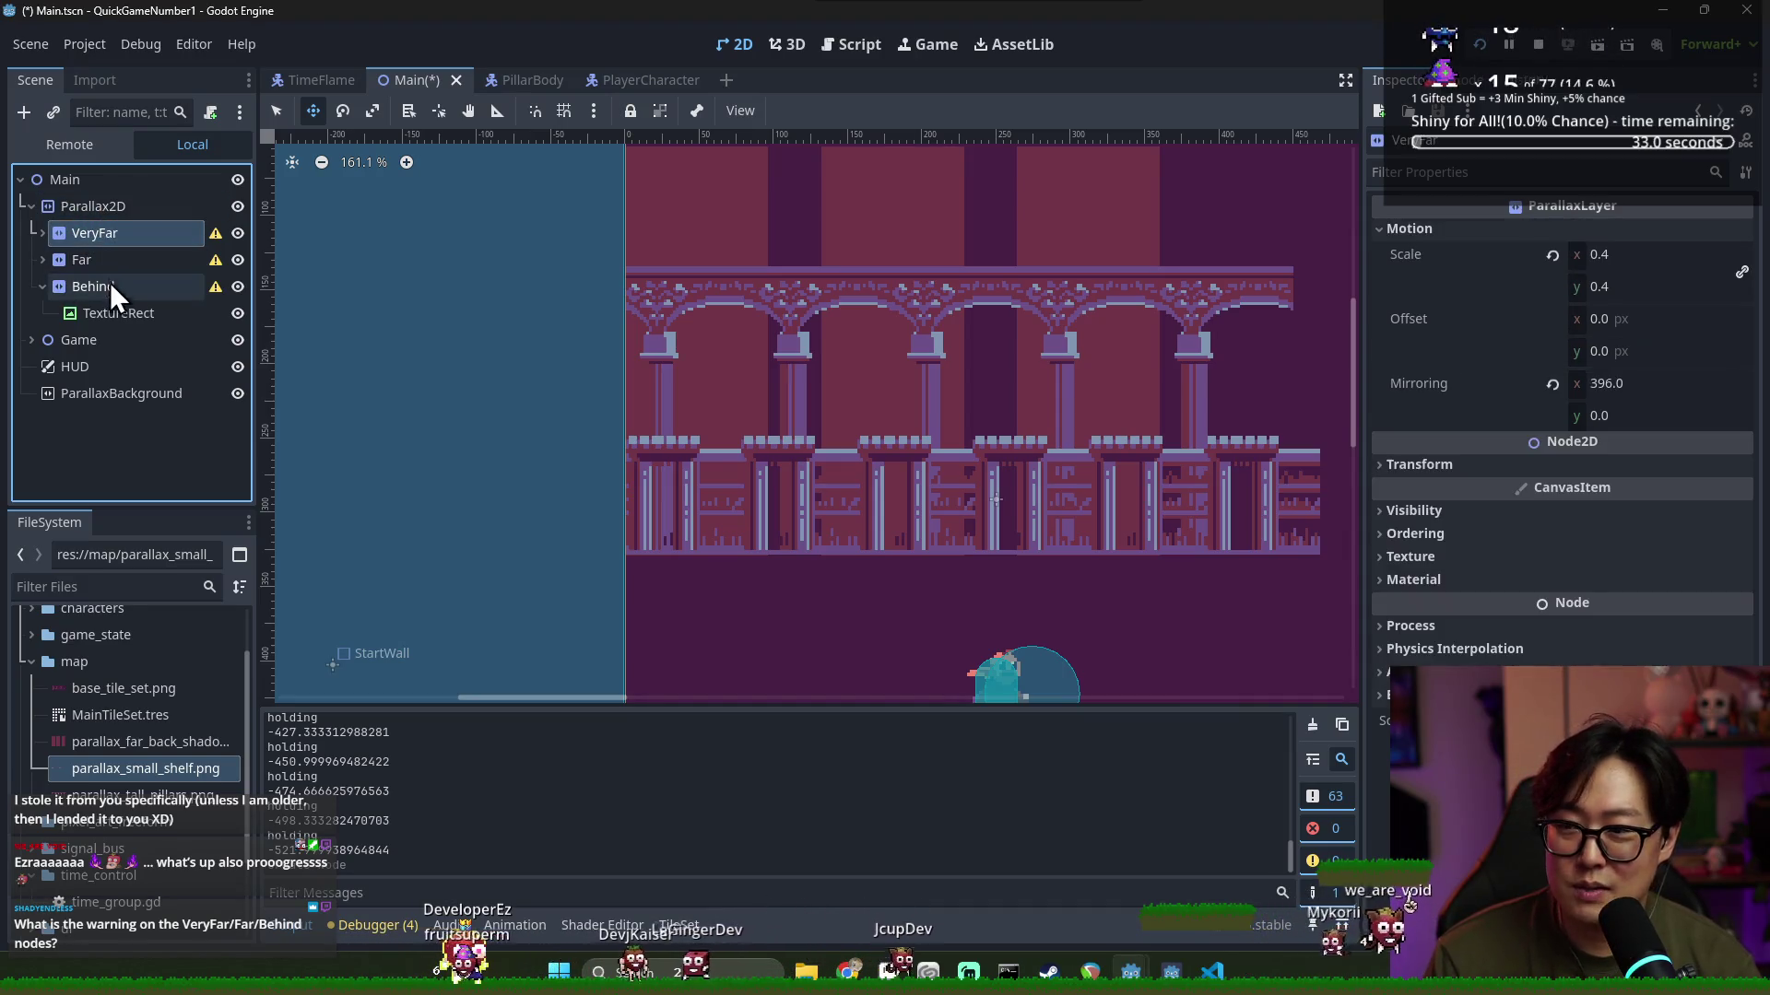
shift+click(109, 282)
click(42, 286)
drag(86, 369, 81, 368)
drag(98, 295, 100, 199)
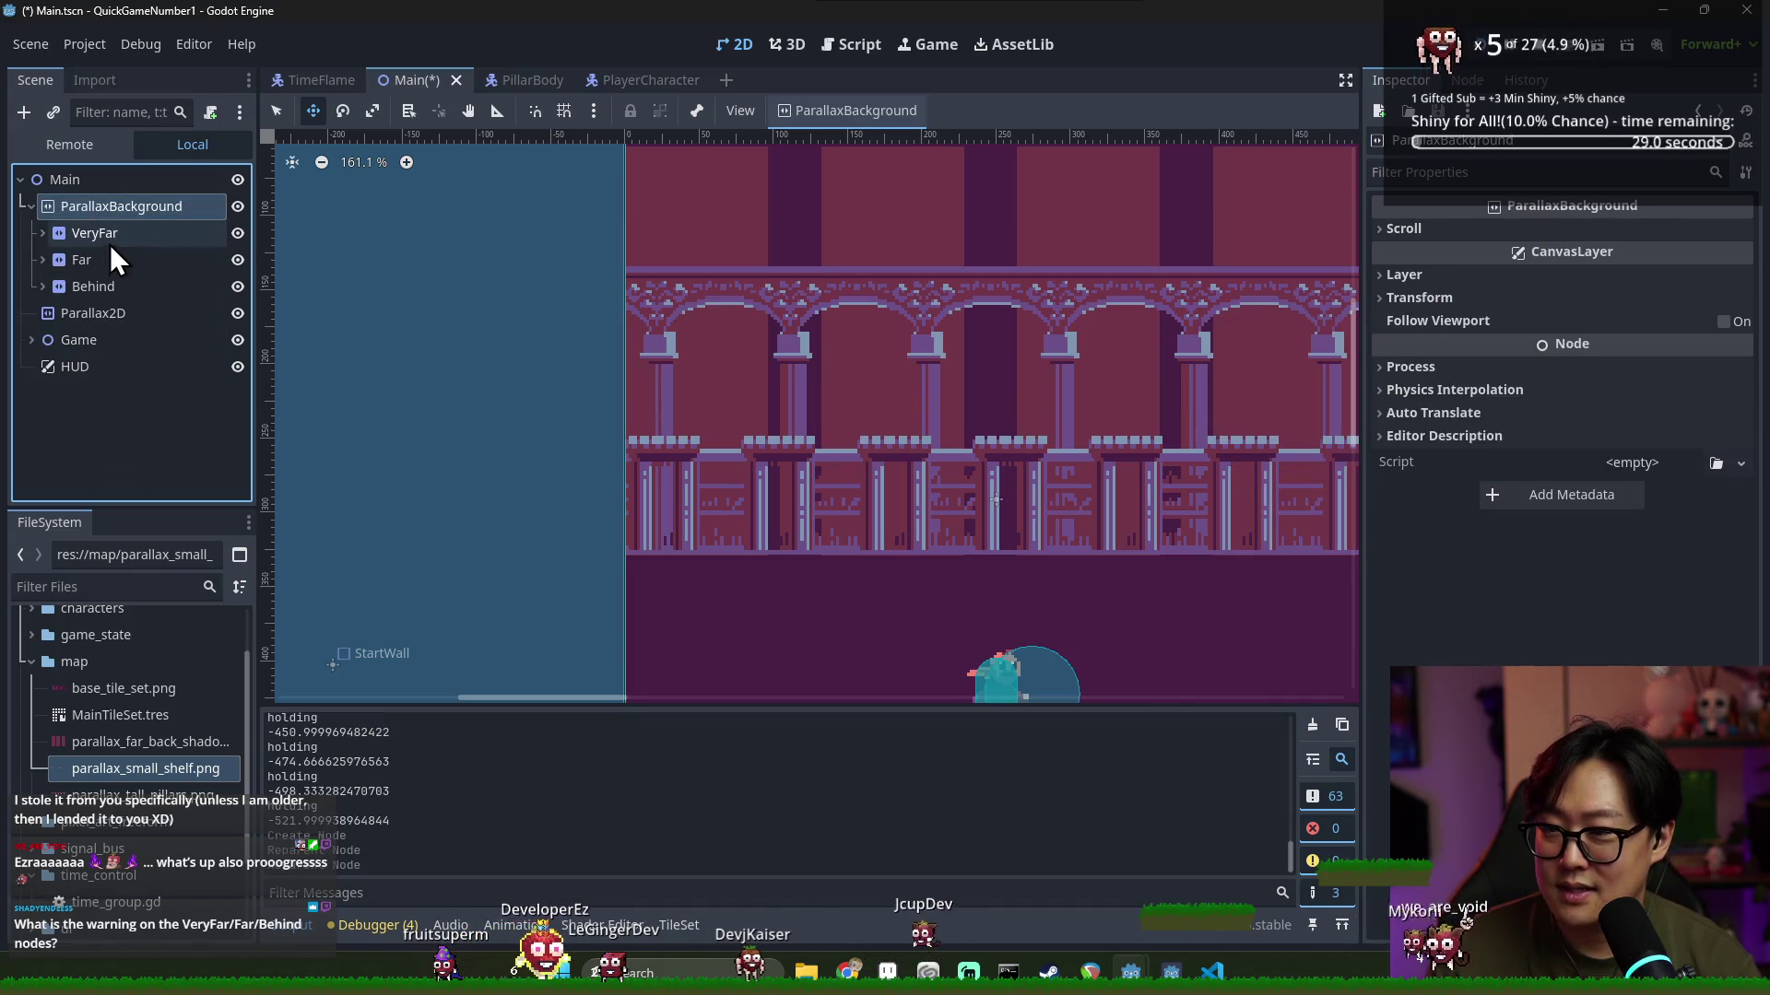
Step: Delete Parallax2D, stop the running game, and save the Main scene
right_click(97, 312)
click(129, 860)
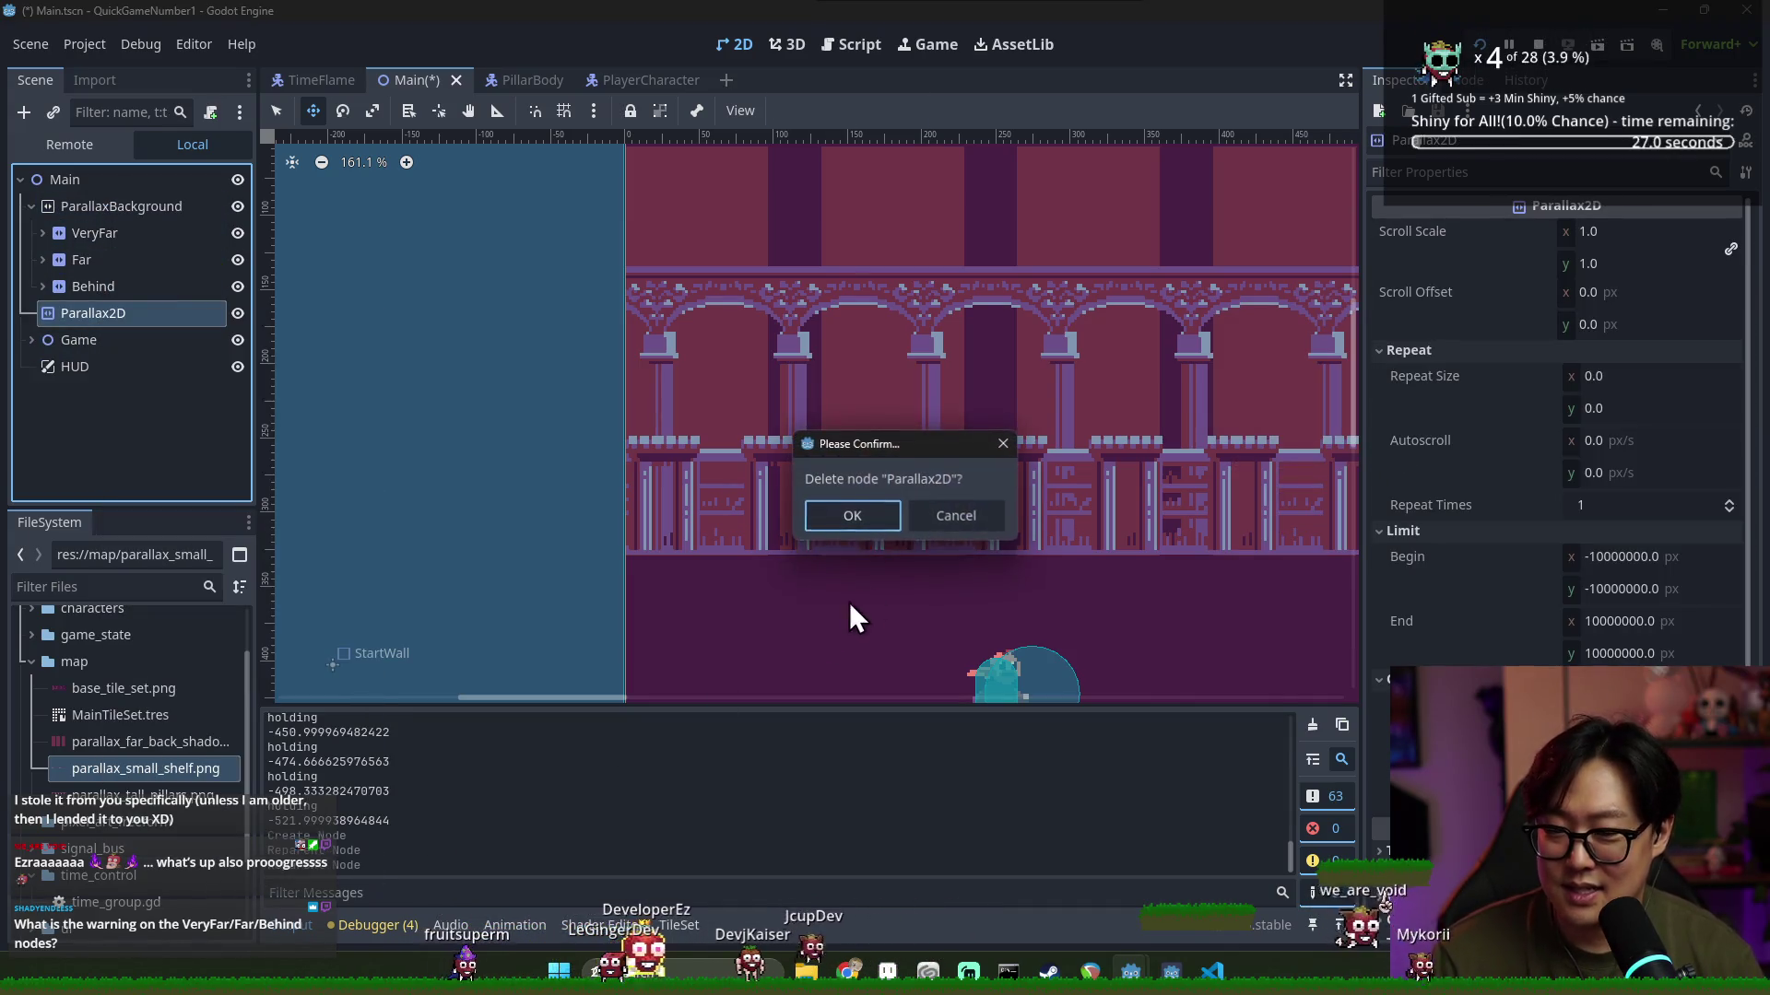
click(853, 517)
click(1536, 45)
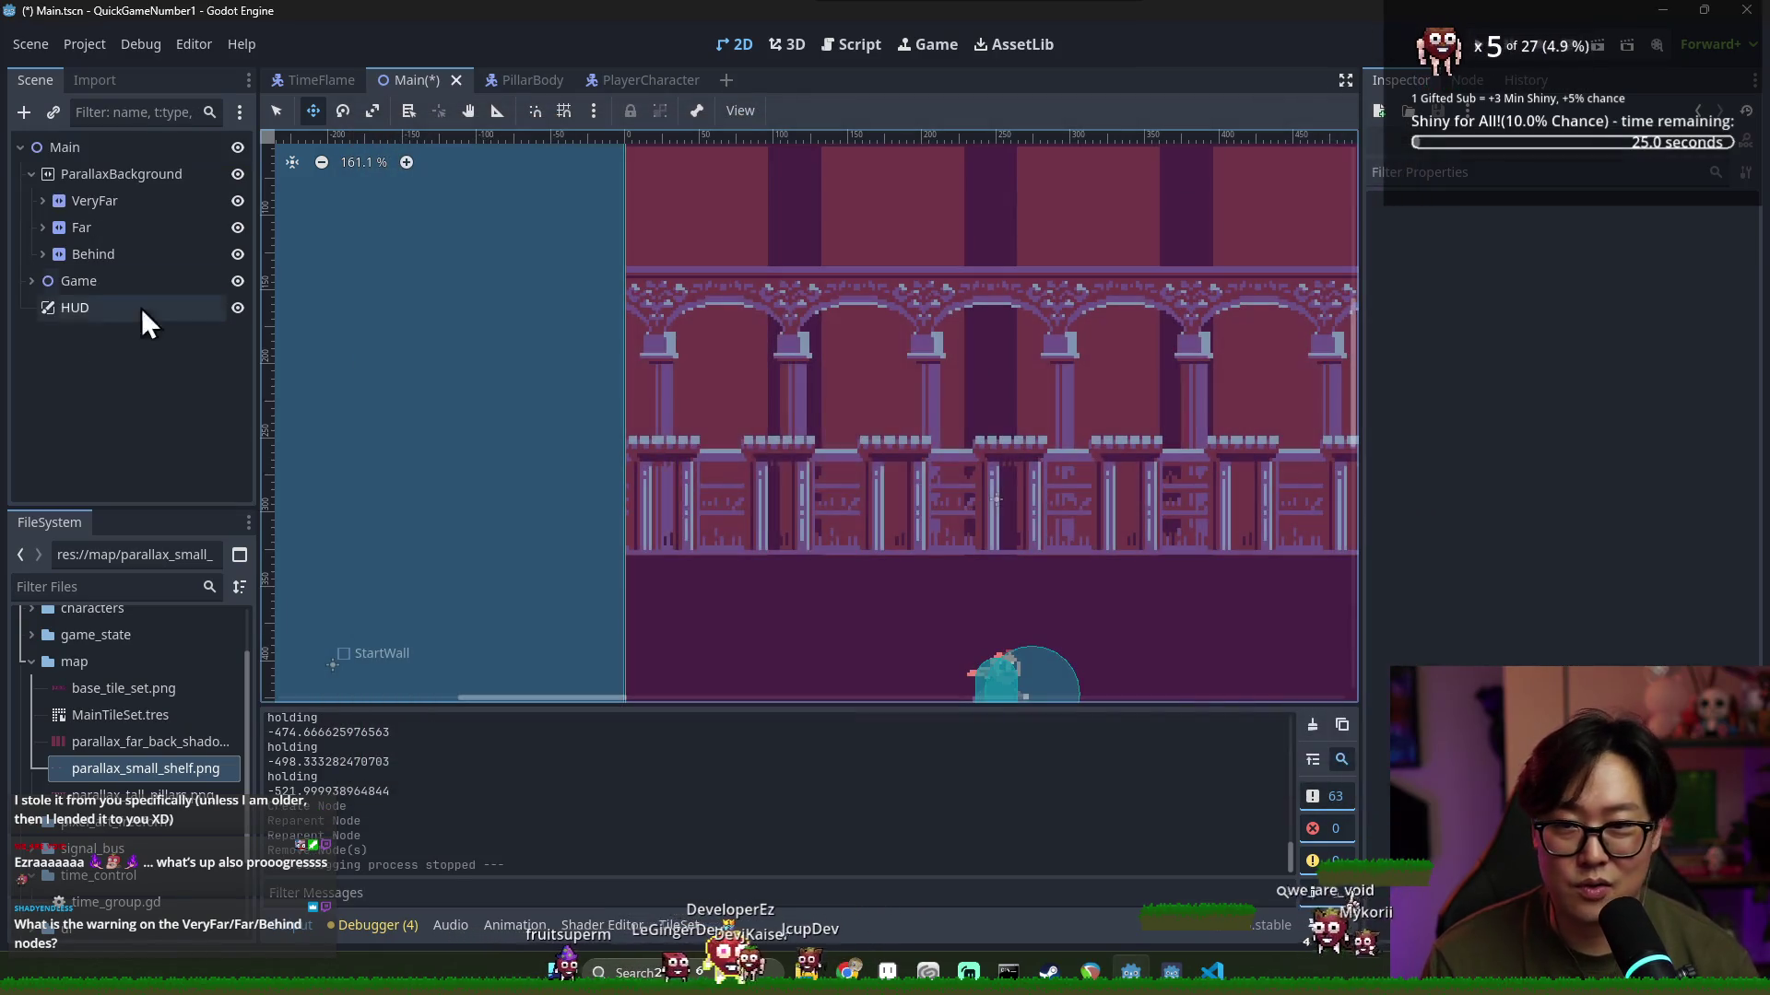
click(96, 175)
click(1463, 230)
key(ctrl+s)
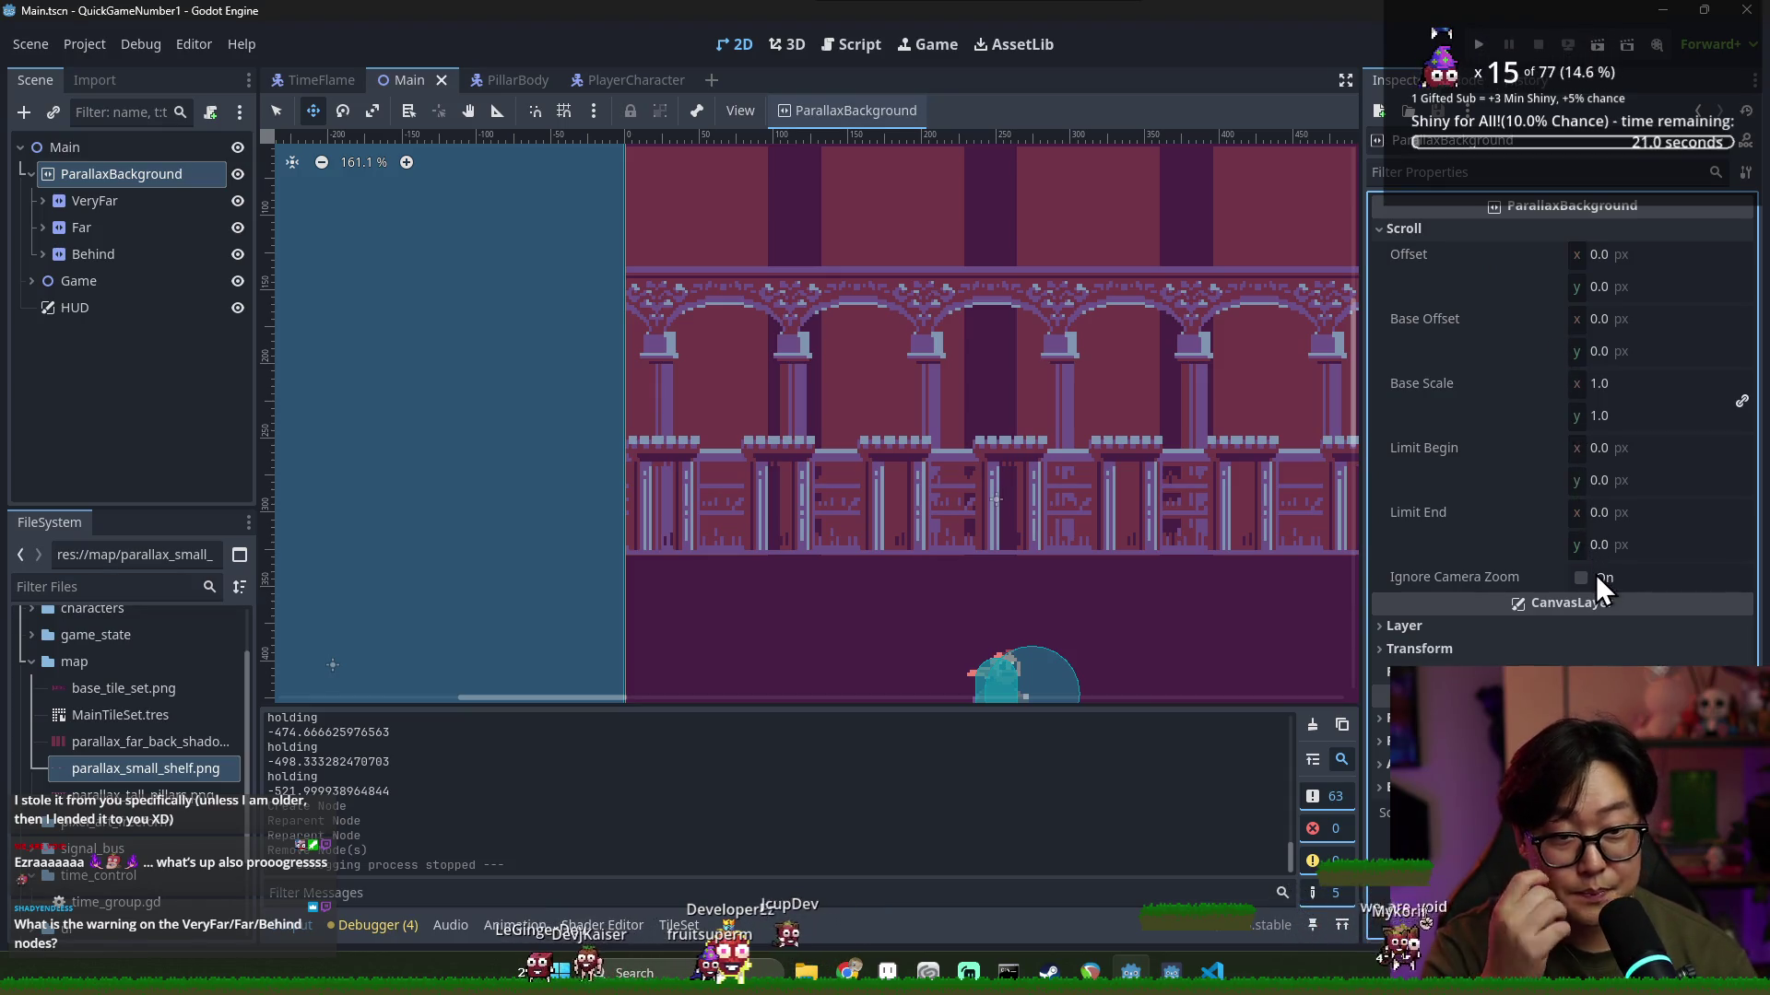
Step: Launch the game with F5 and run and jump the character rightward through the level and pit
key(F5)
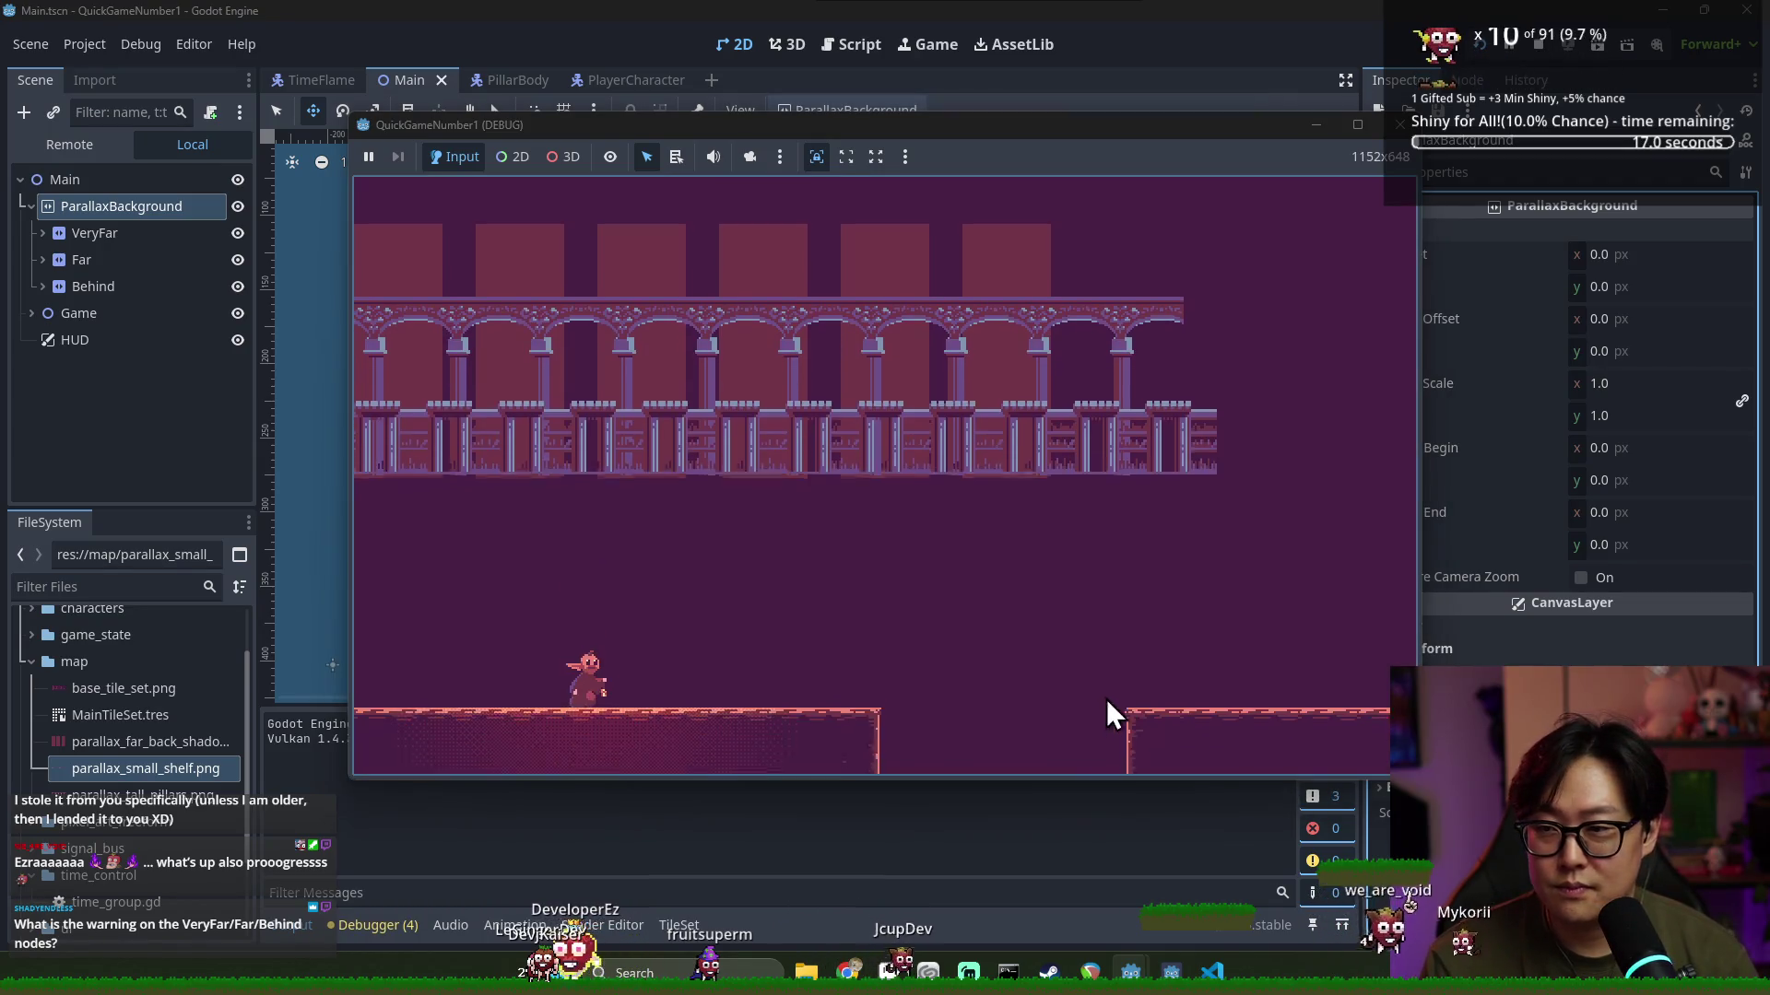
key(Right)
key(space)
key(Right)
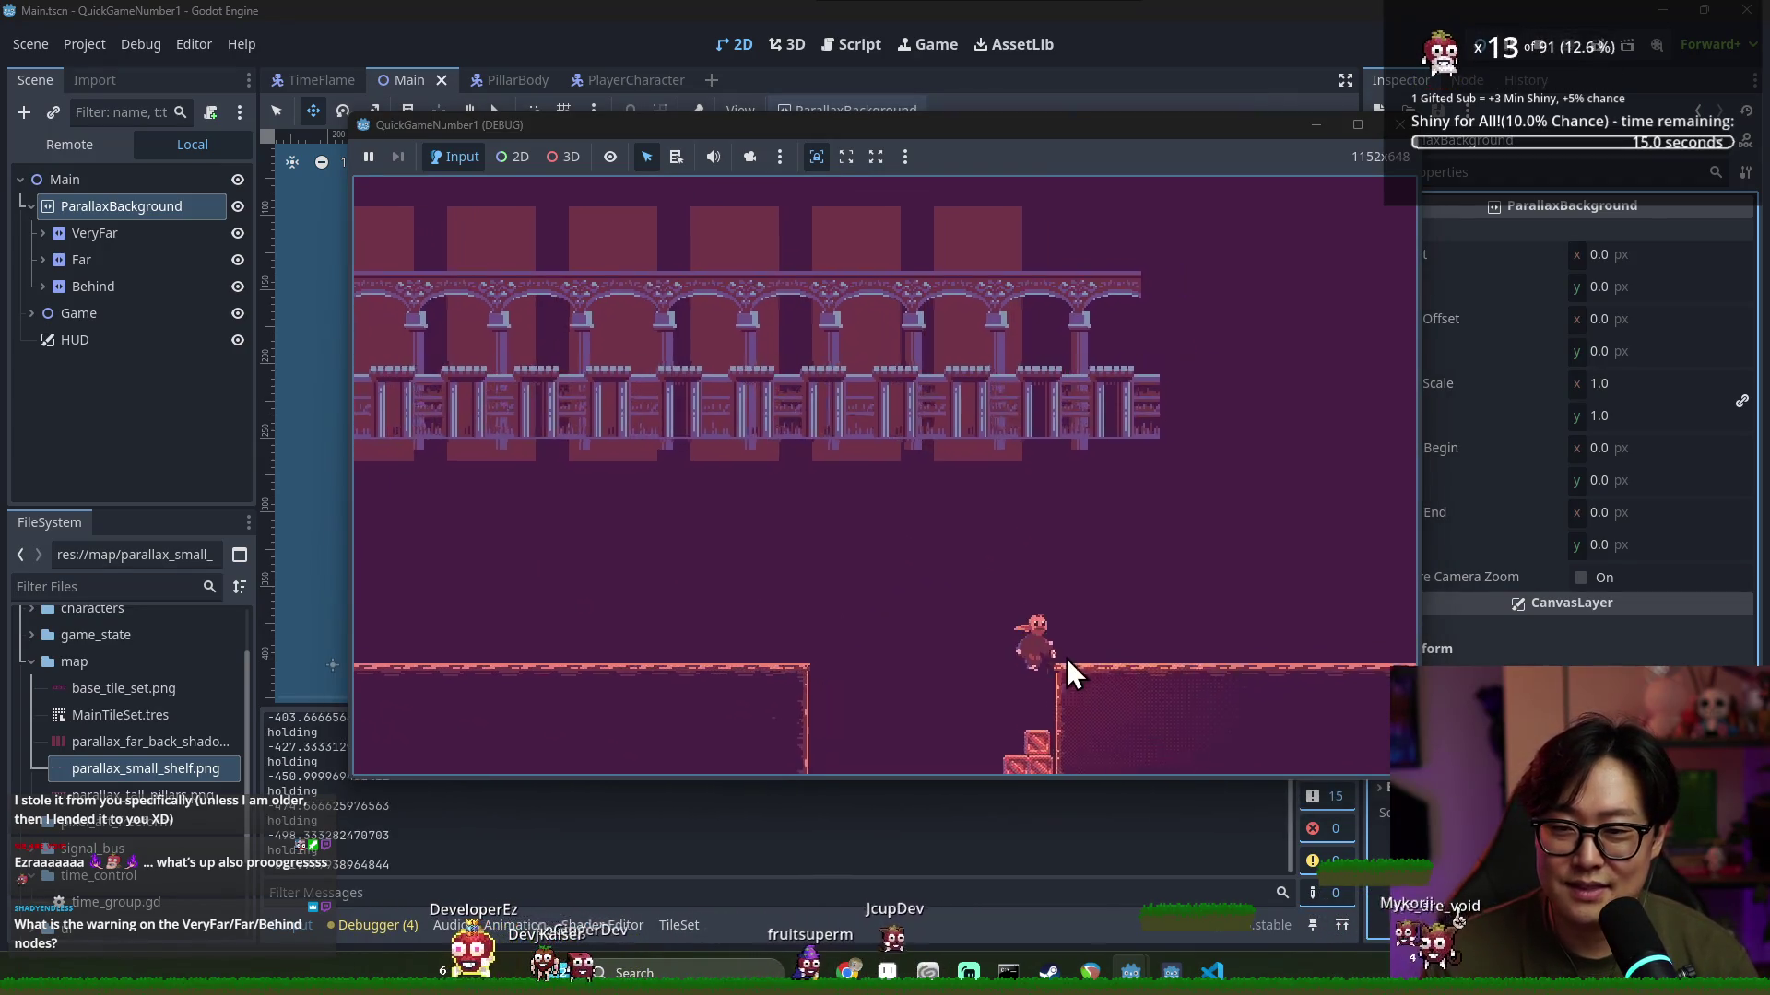
key(Right)
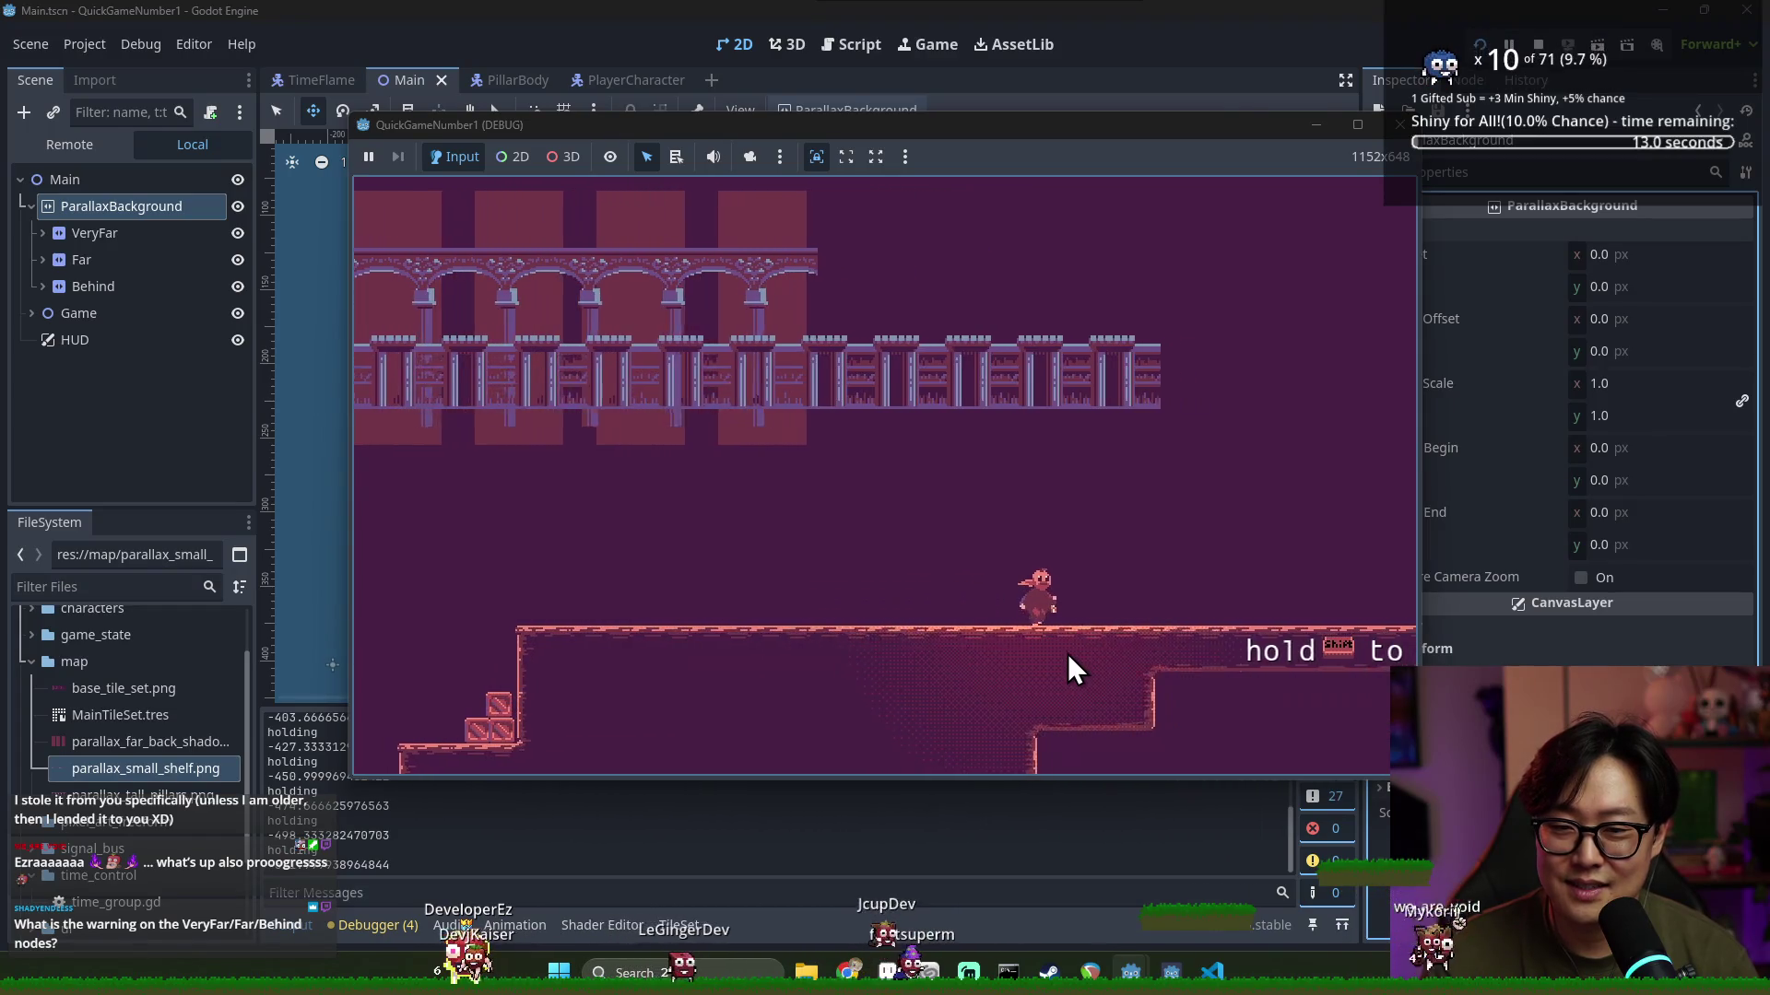
key(Right)
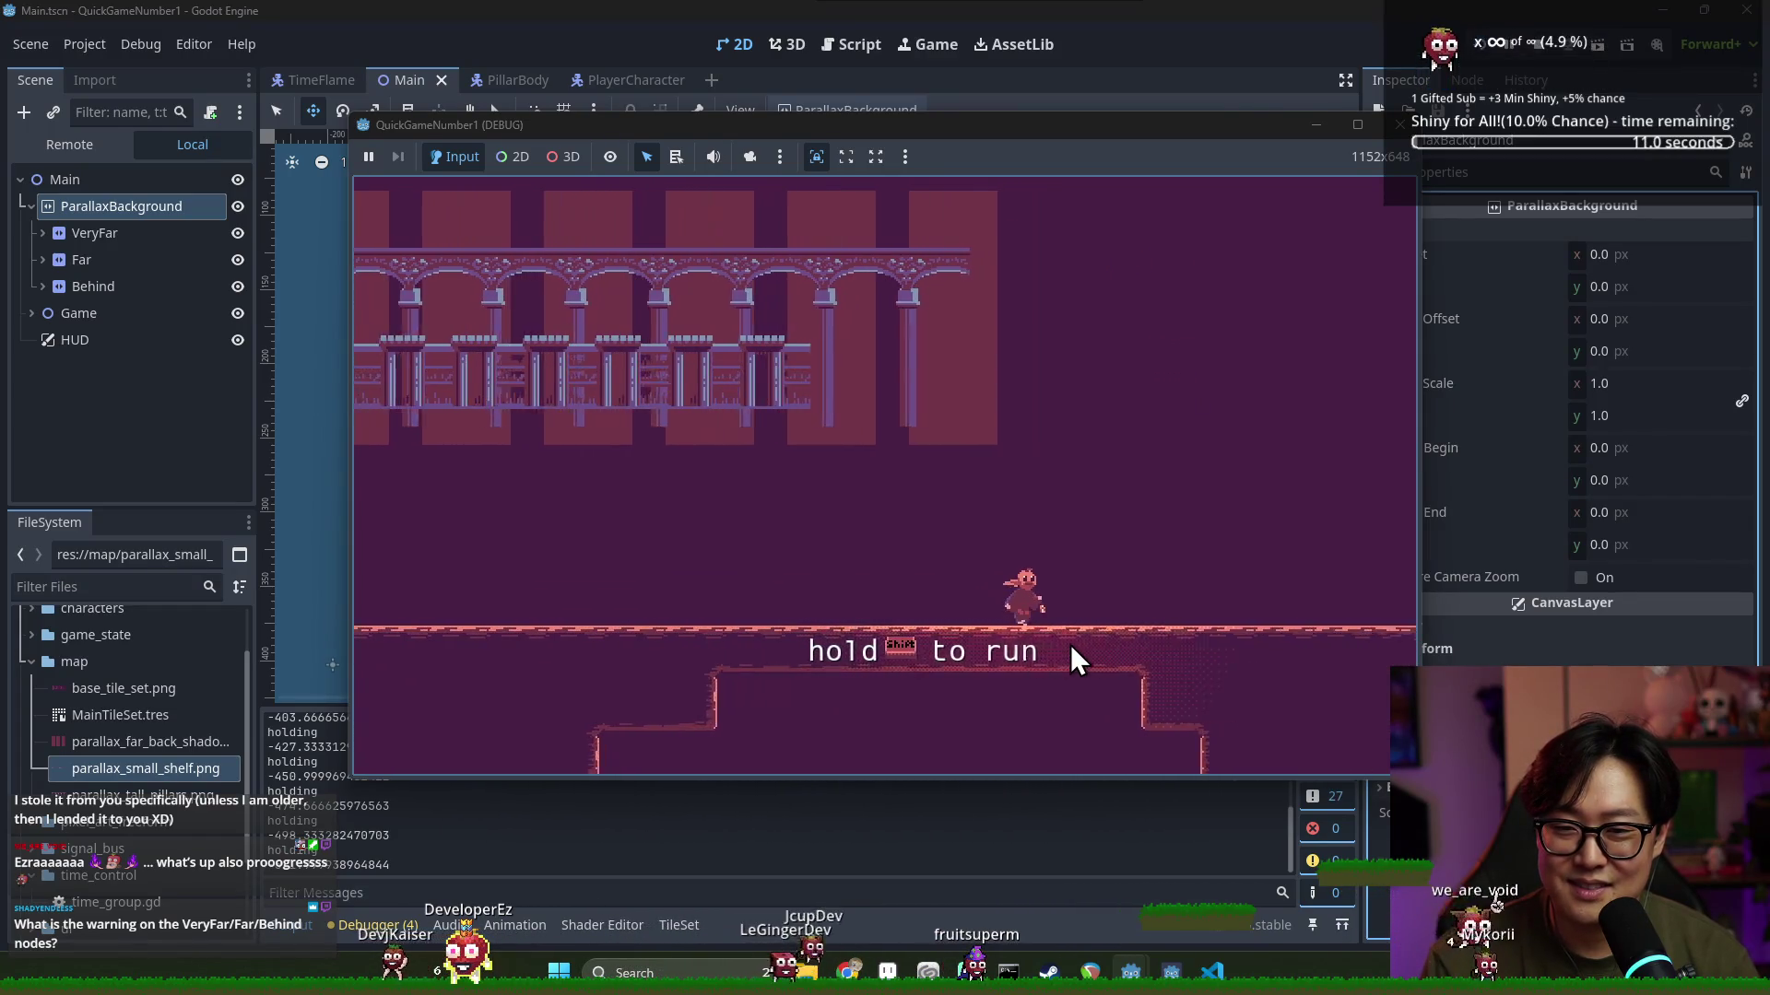
key(Right)
key(space)
Step: Walk the character back left into the pit, then return to the editor and select VeryFar
key(Left)
key(space)
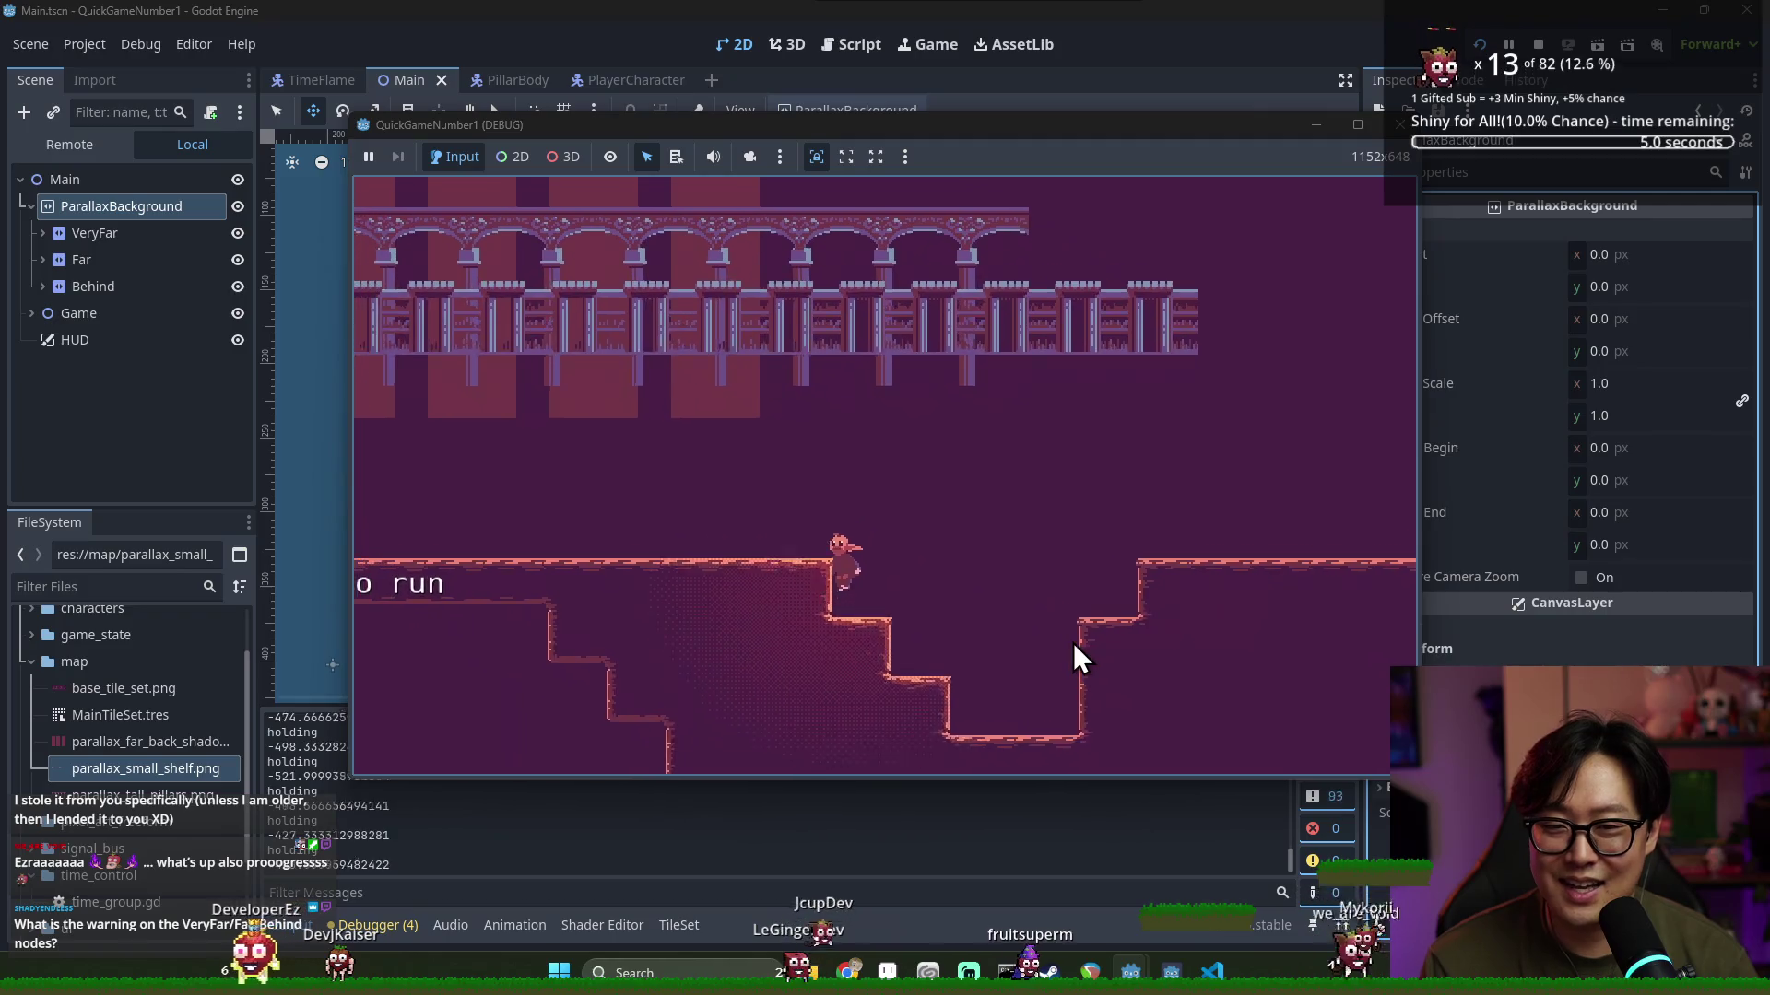
key(Left)
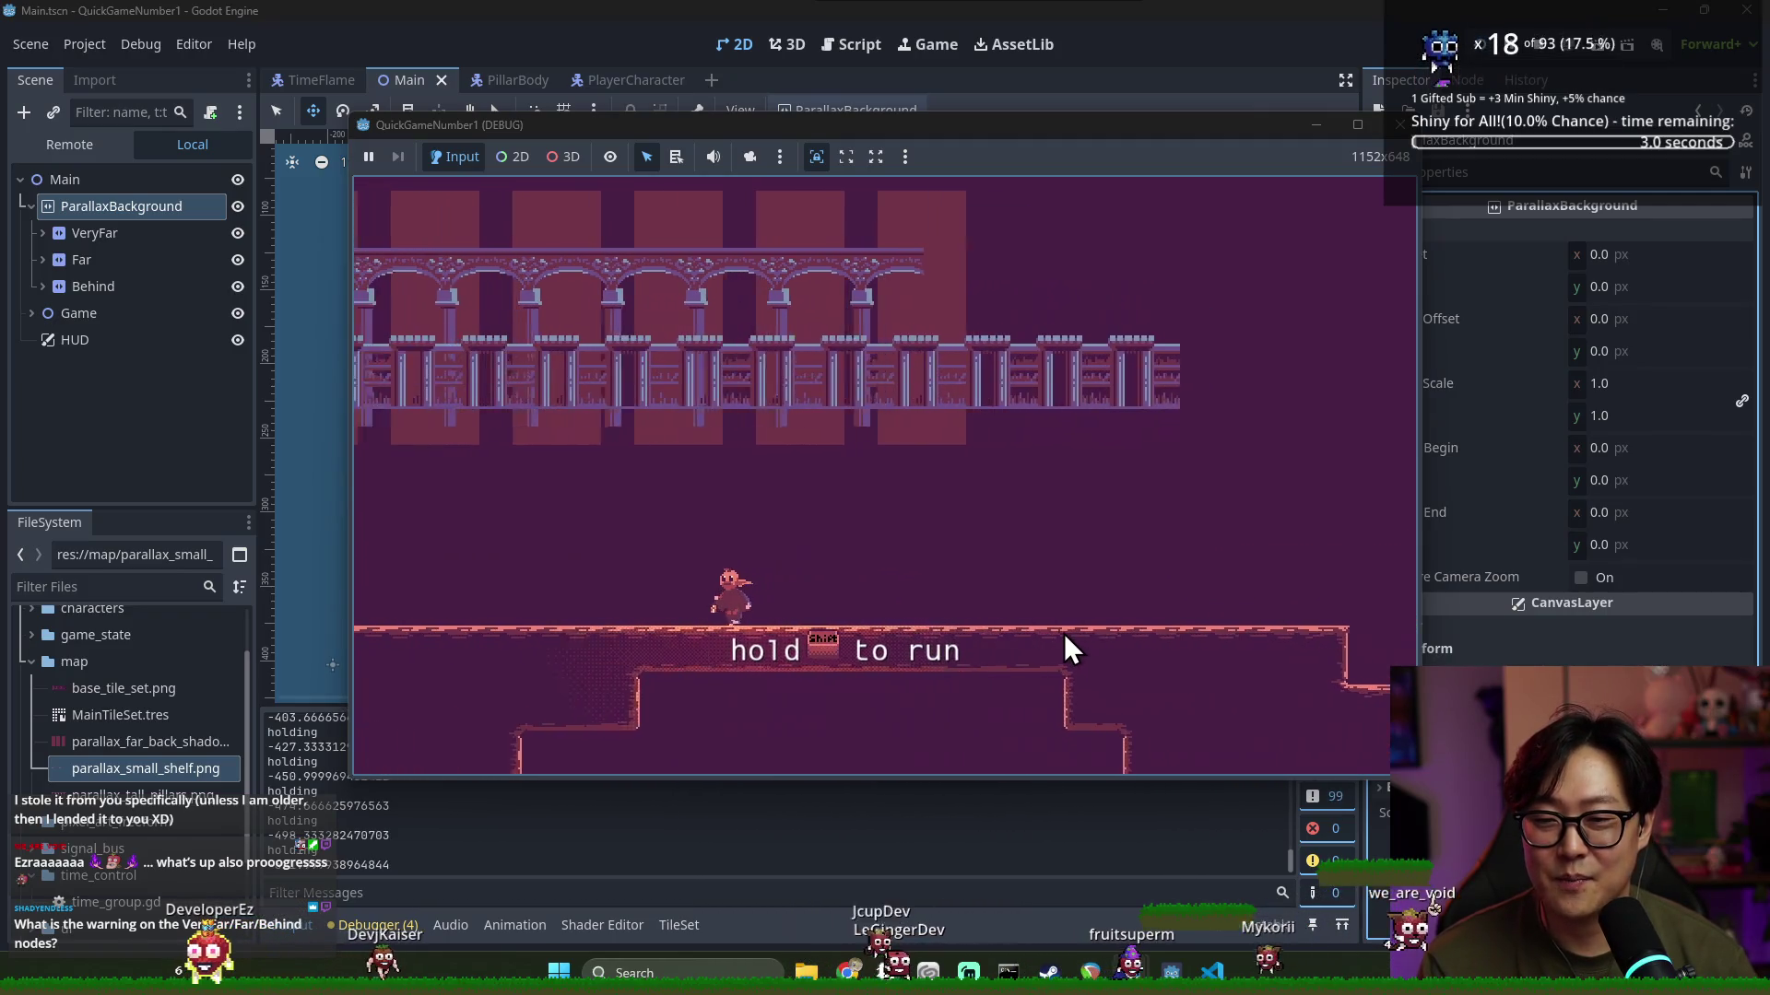
key(Left)
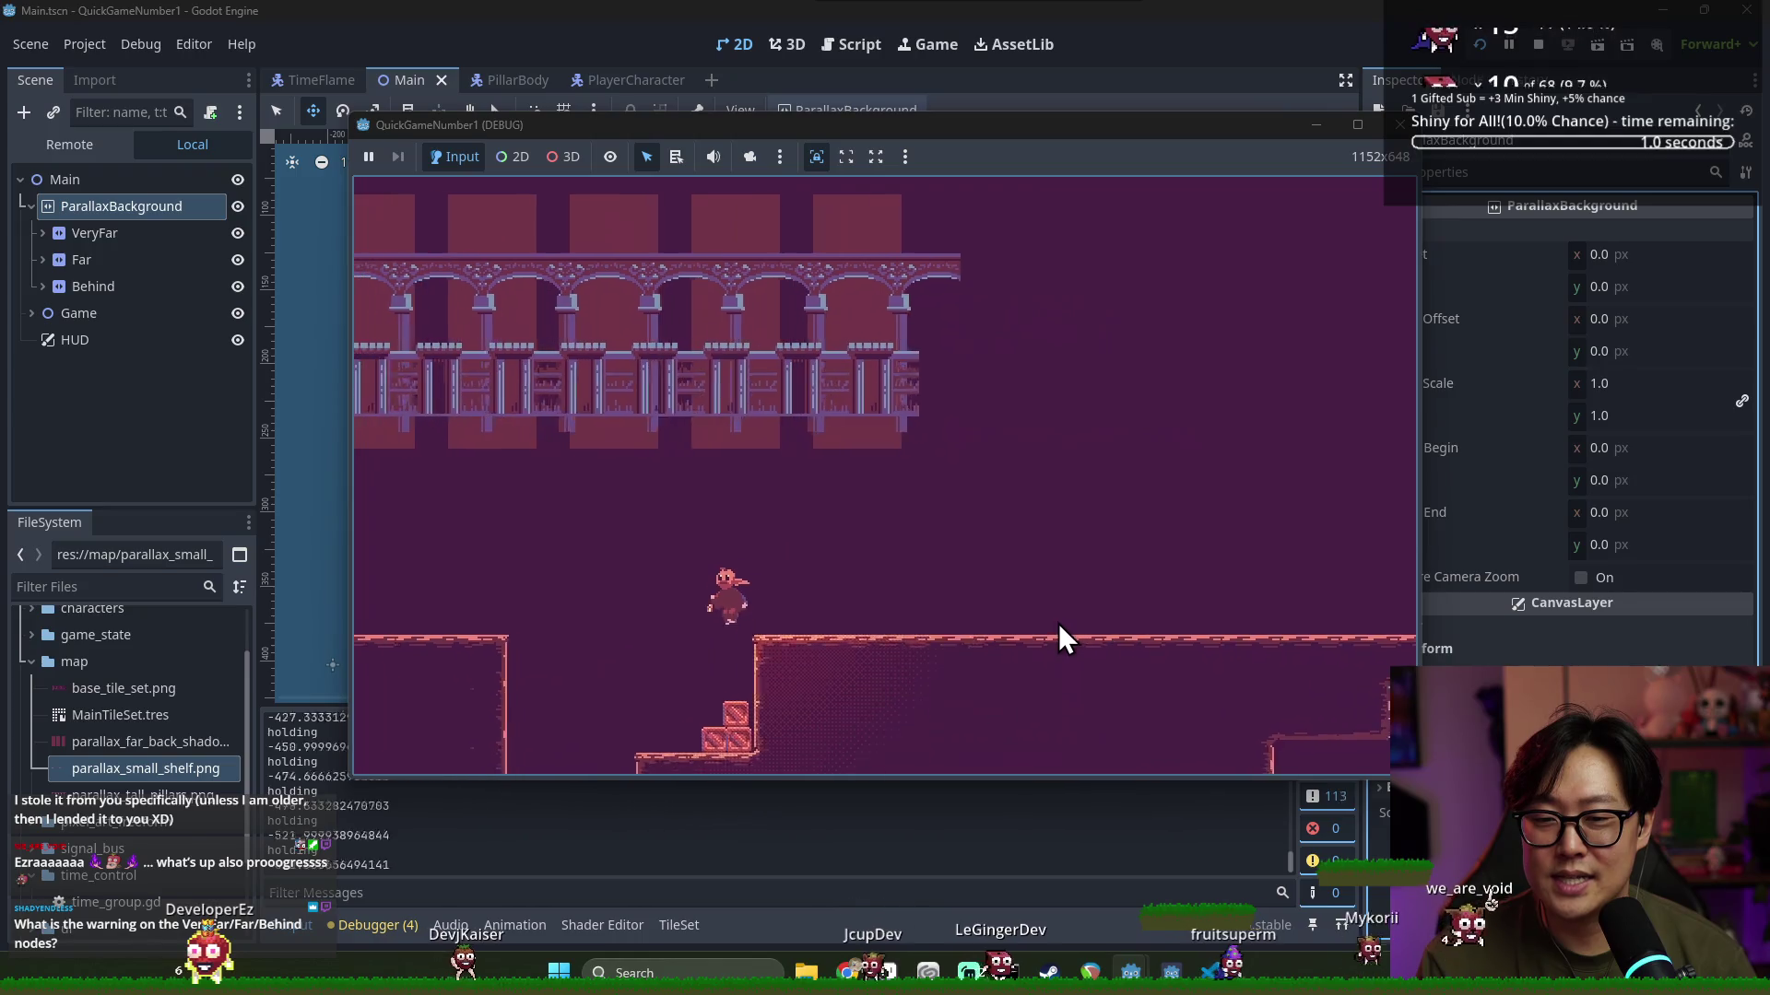
key(Left)
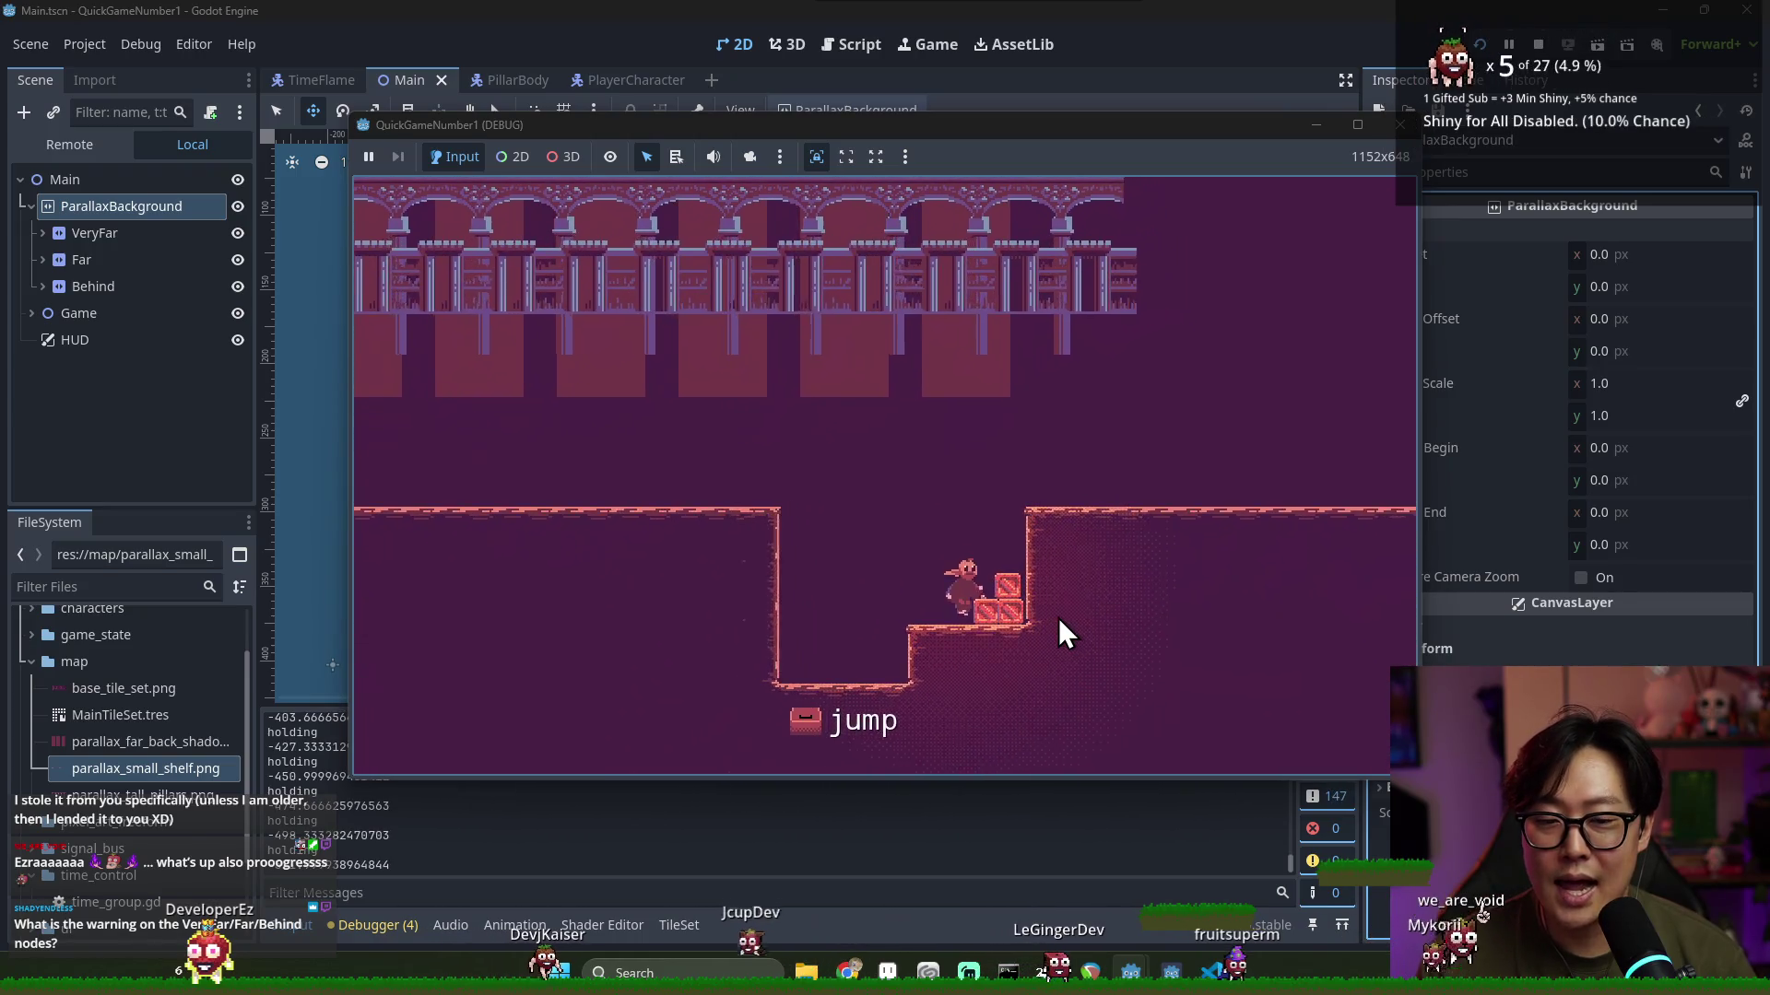
key(Left)
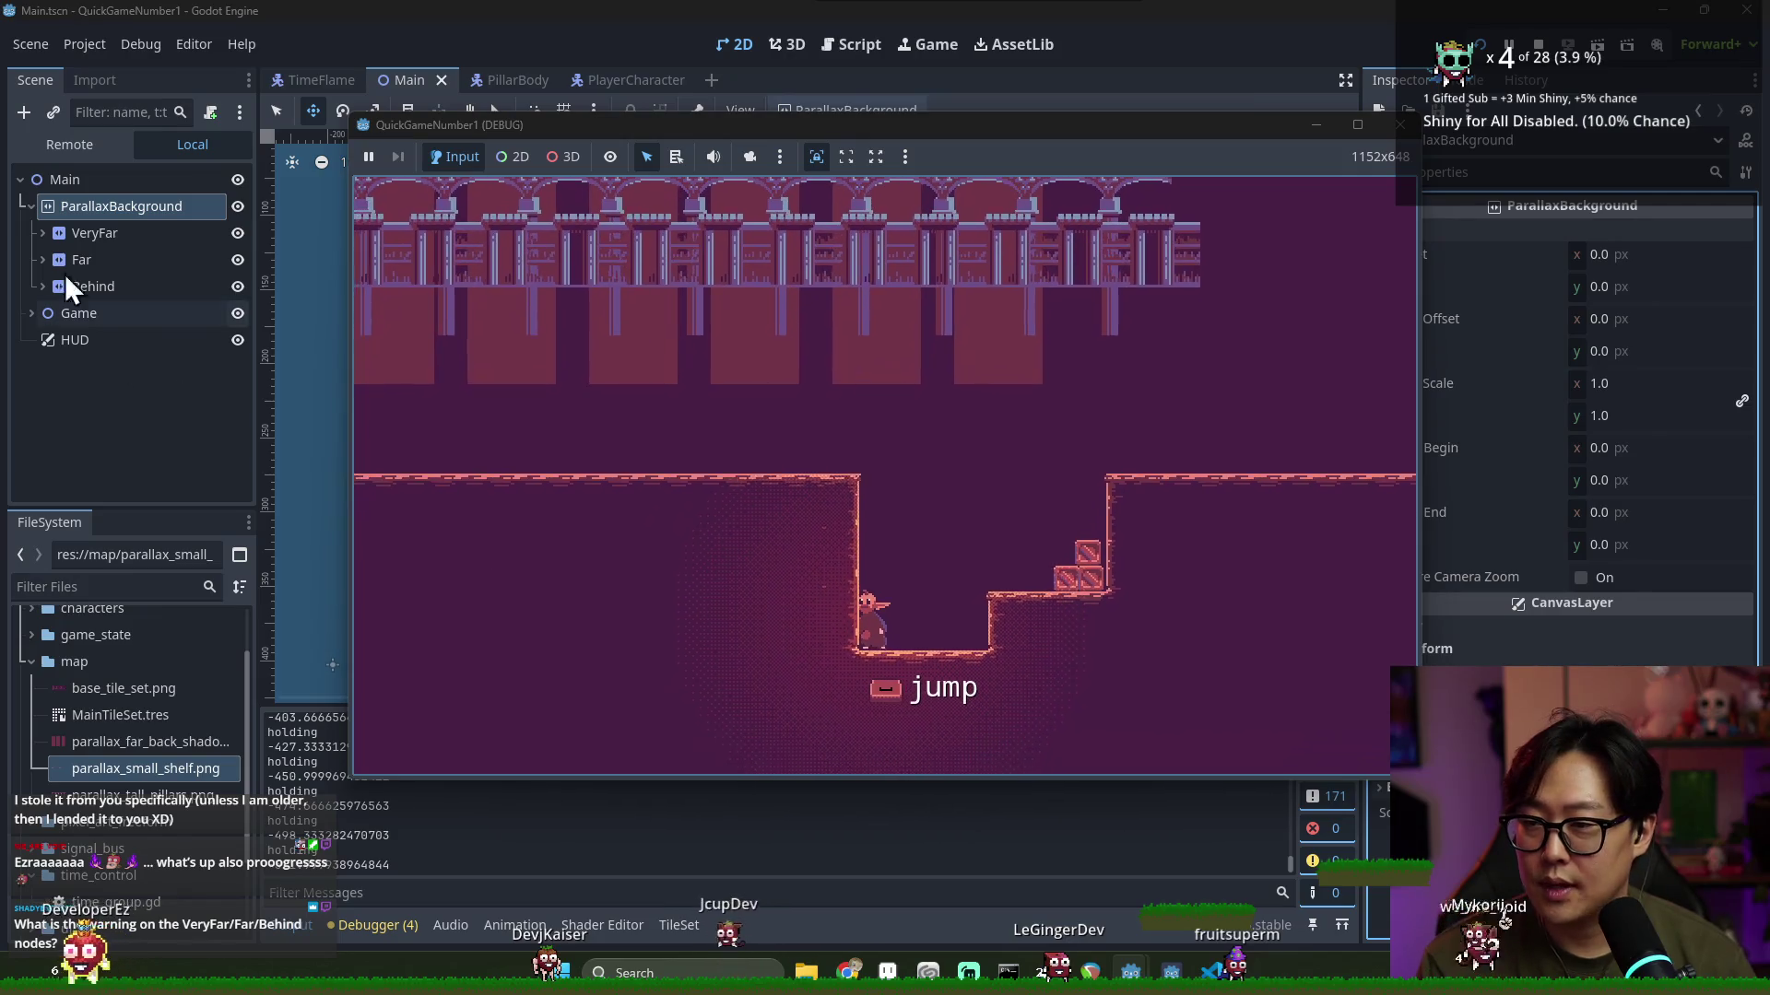
click(86, 232)
double_click(97, 234)
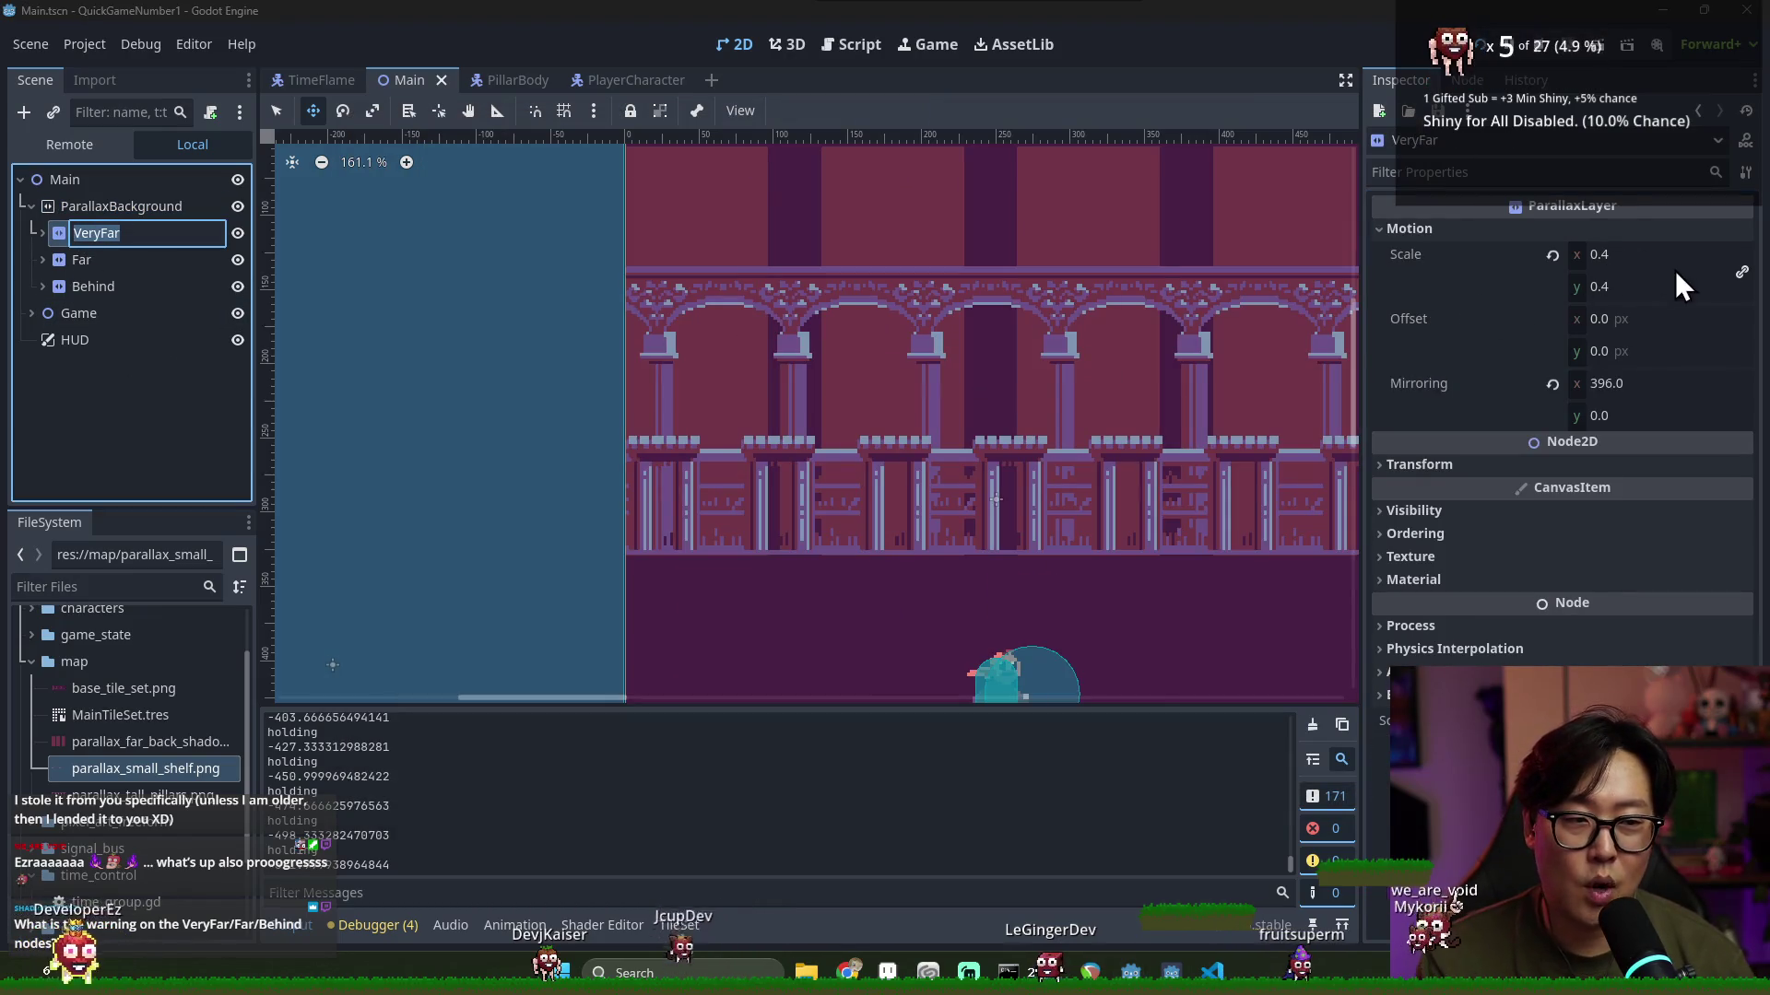
Step: Set Motion Scale y to 1 on the VeryFar, Far and Behind layers, then save the scene
key(Escape)
click(1655, 285)
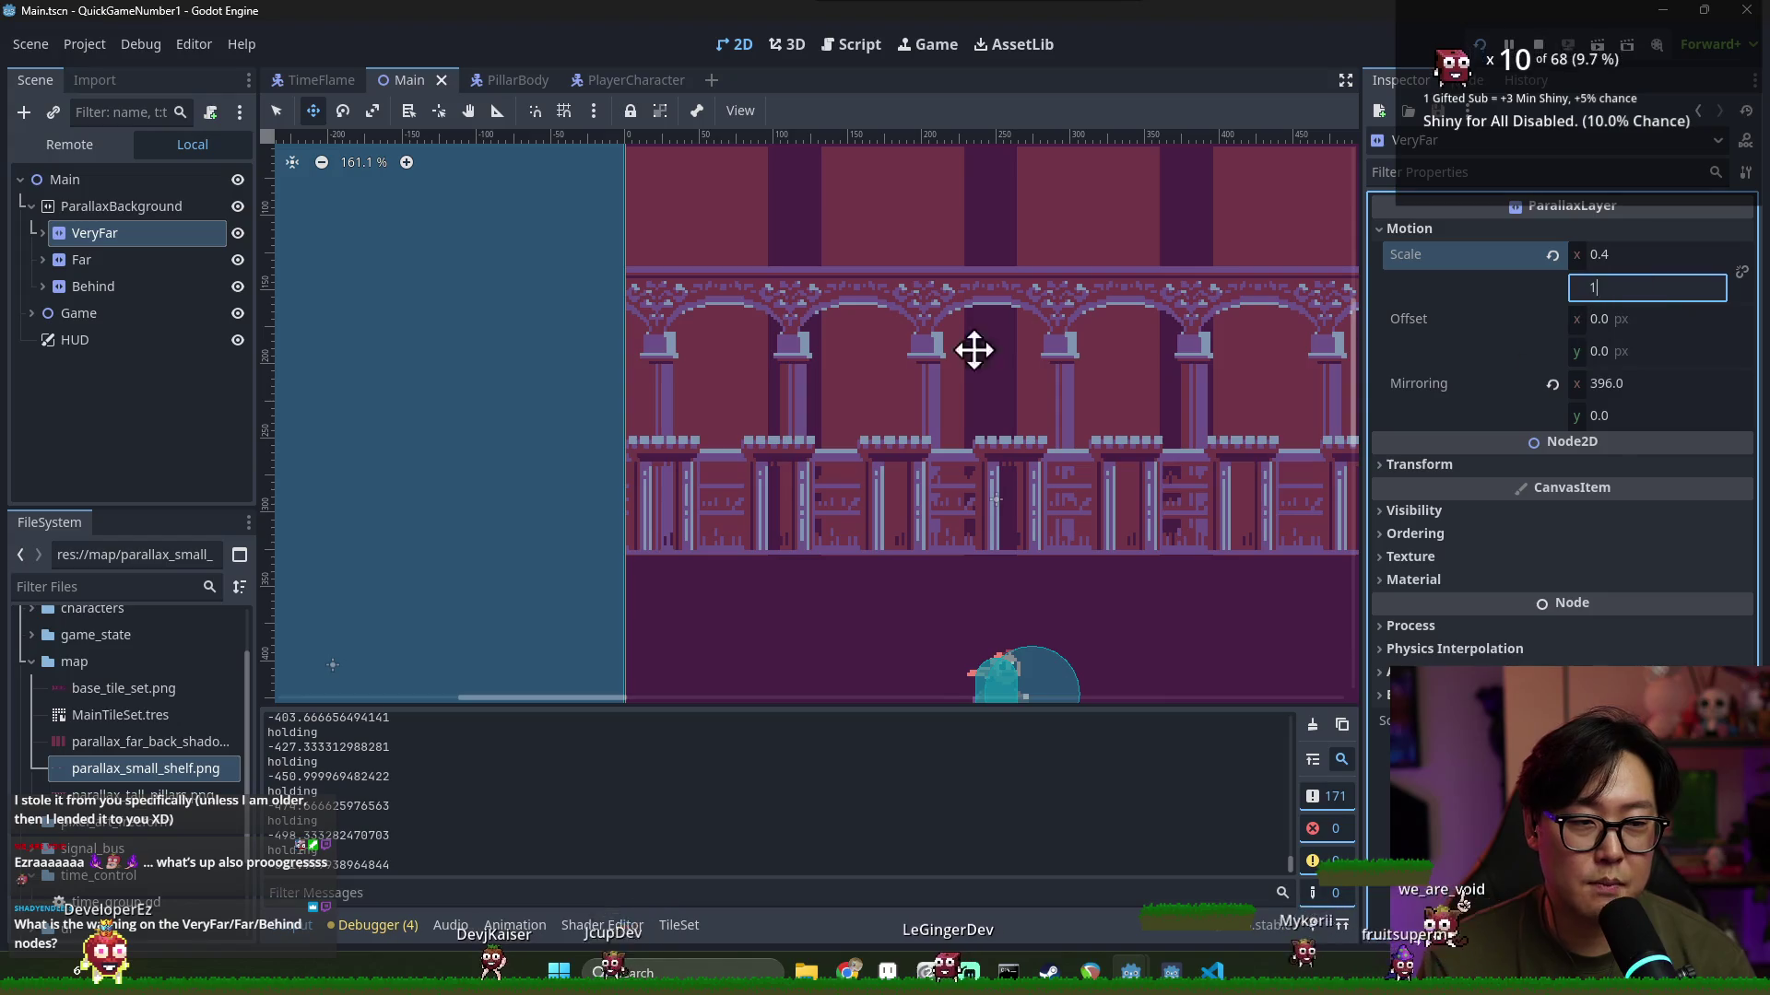
click(126, 262)
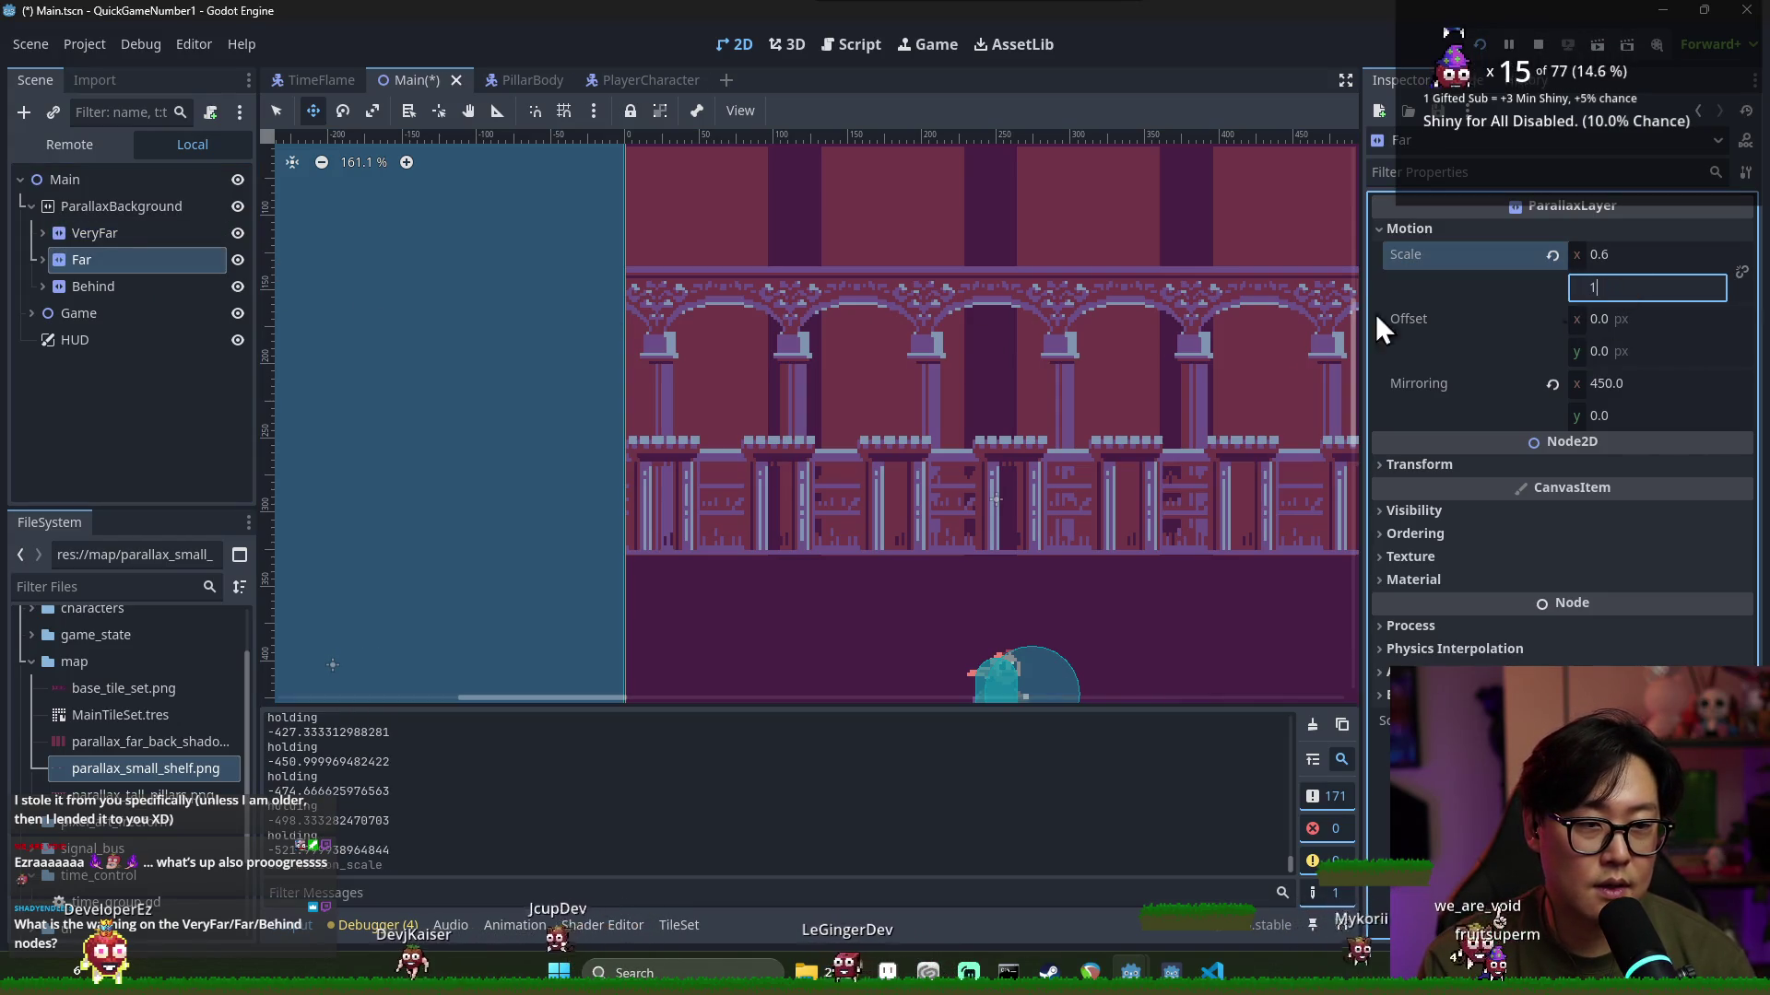
click(62, 293)
click(1656, 287)
text(1)
key(shift+Tab)
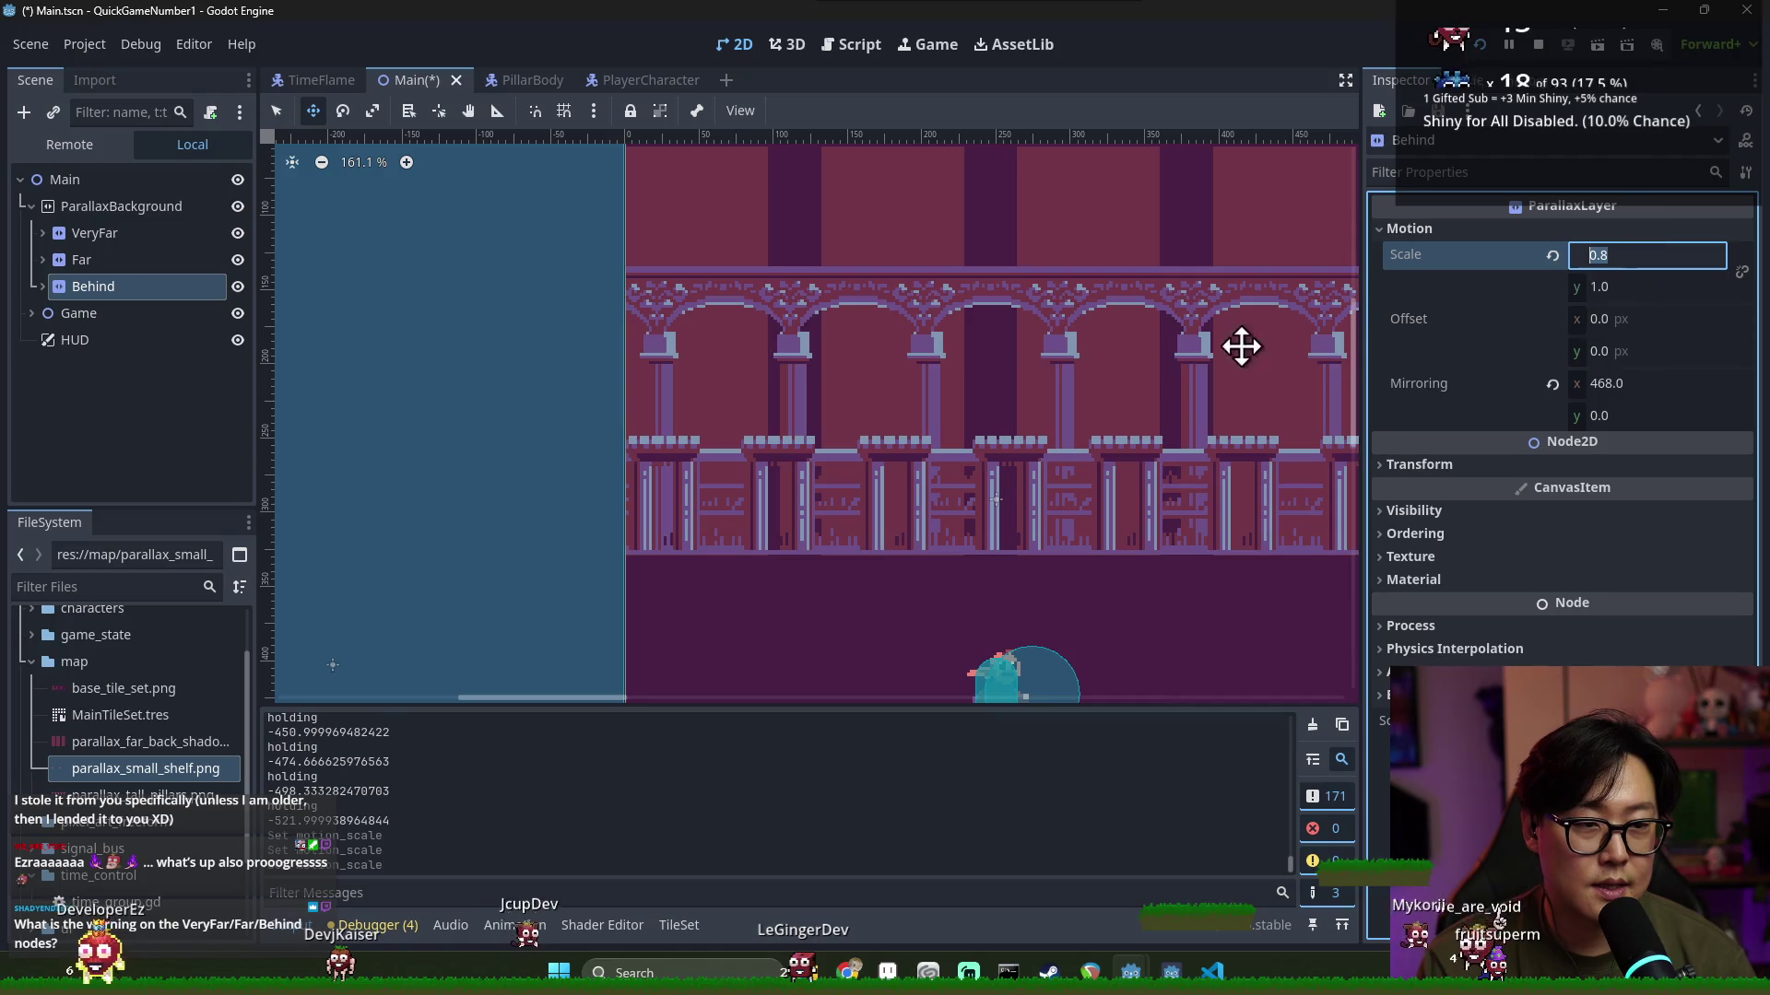
key(ctrl+s)
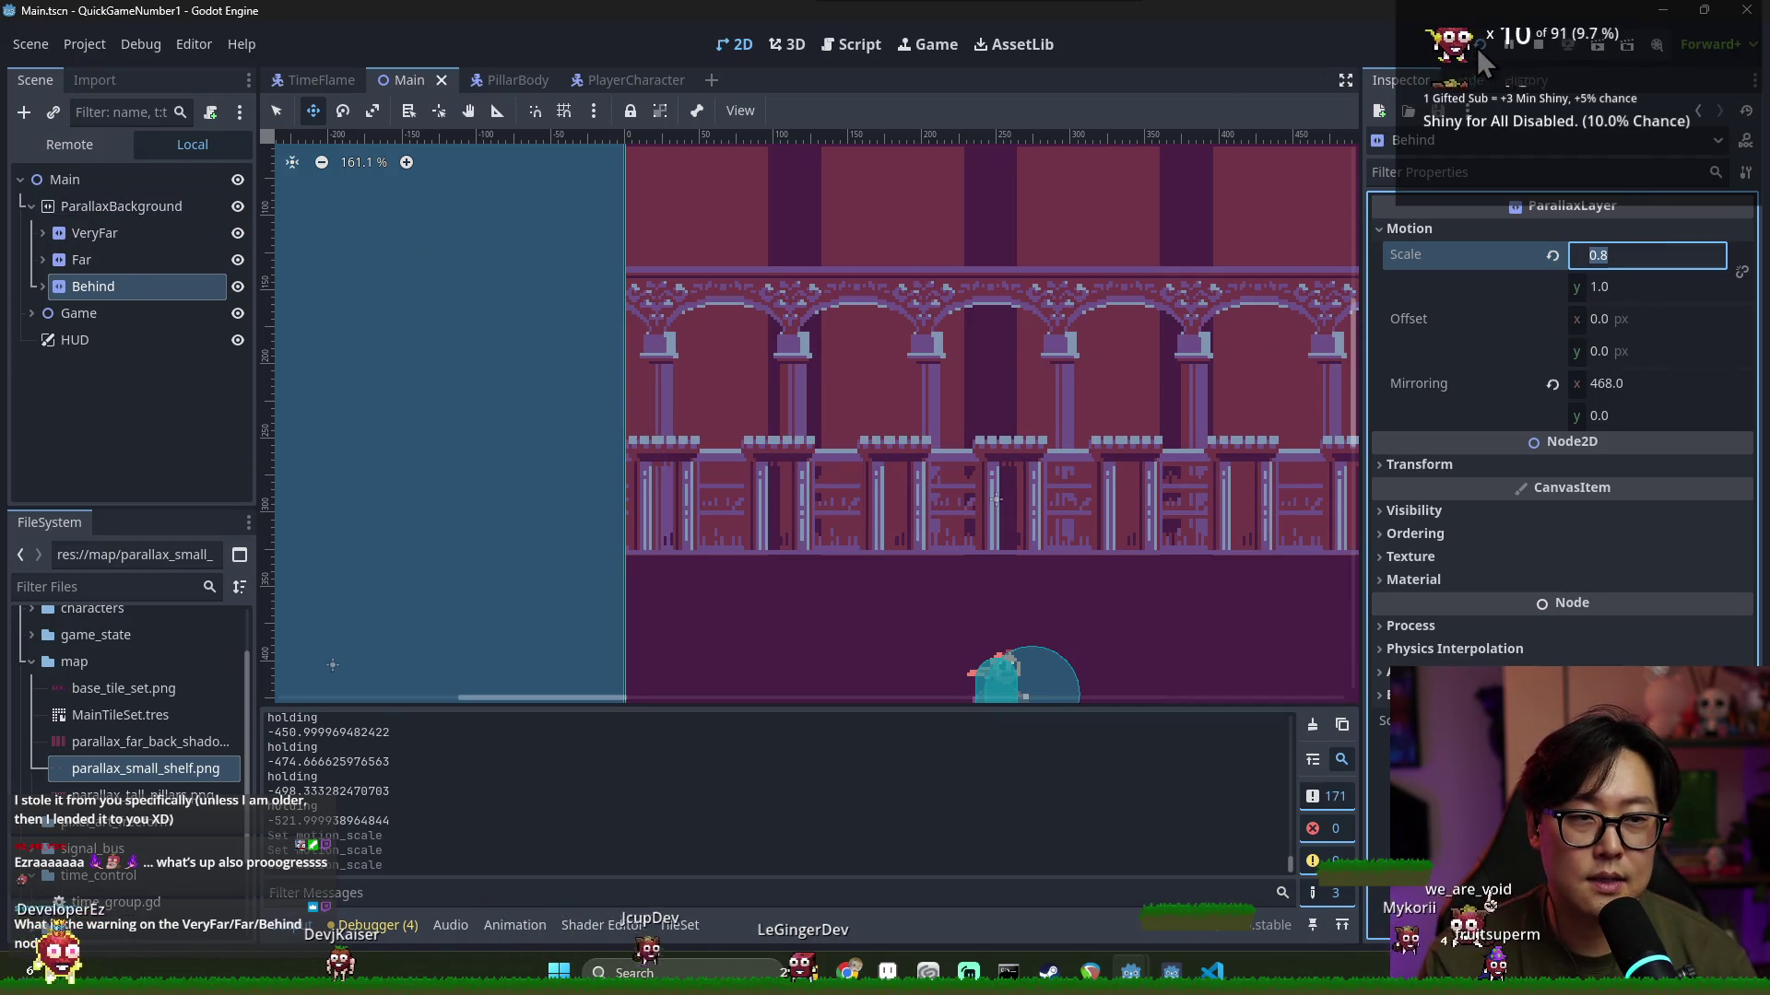
Step: Run the game again, moving right through the pit and jumping onto the ledge to check the layers
click(1476, 47)
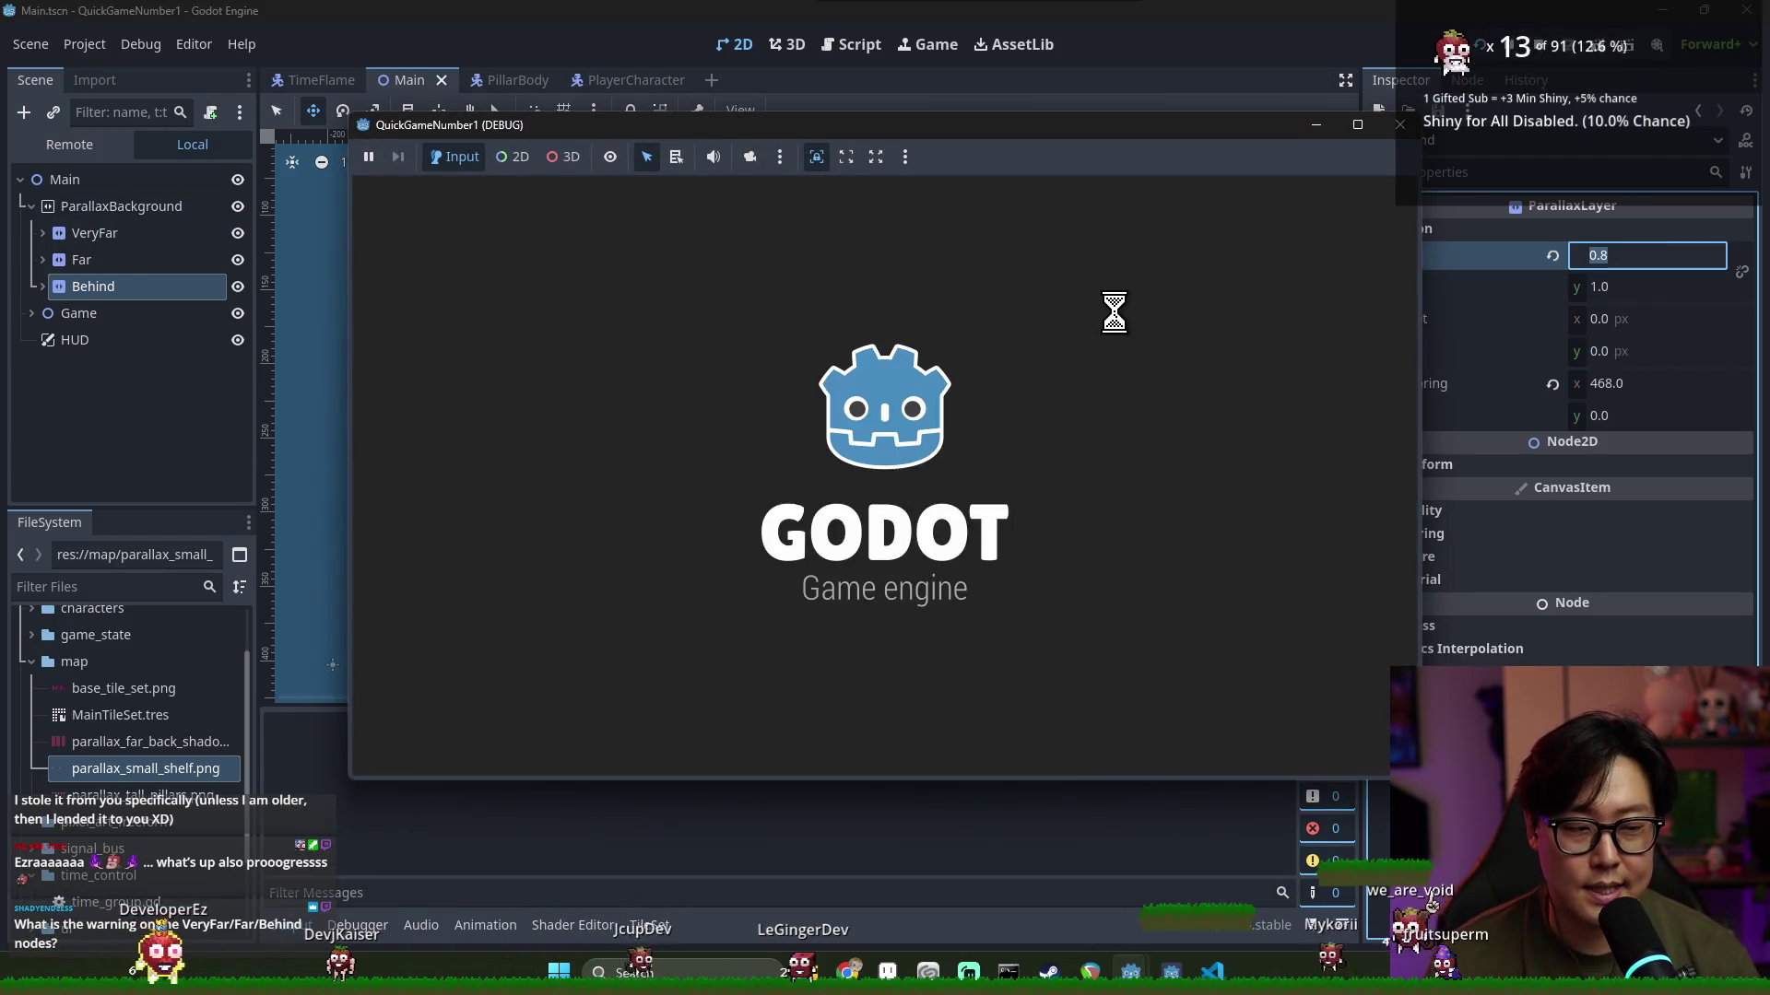
key(Right)
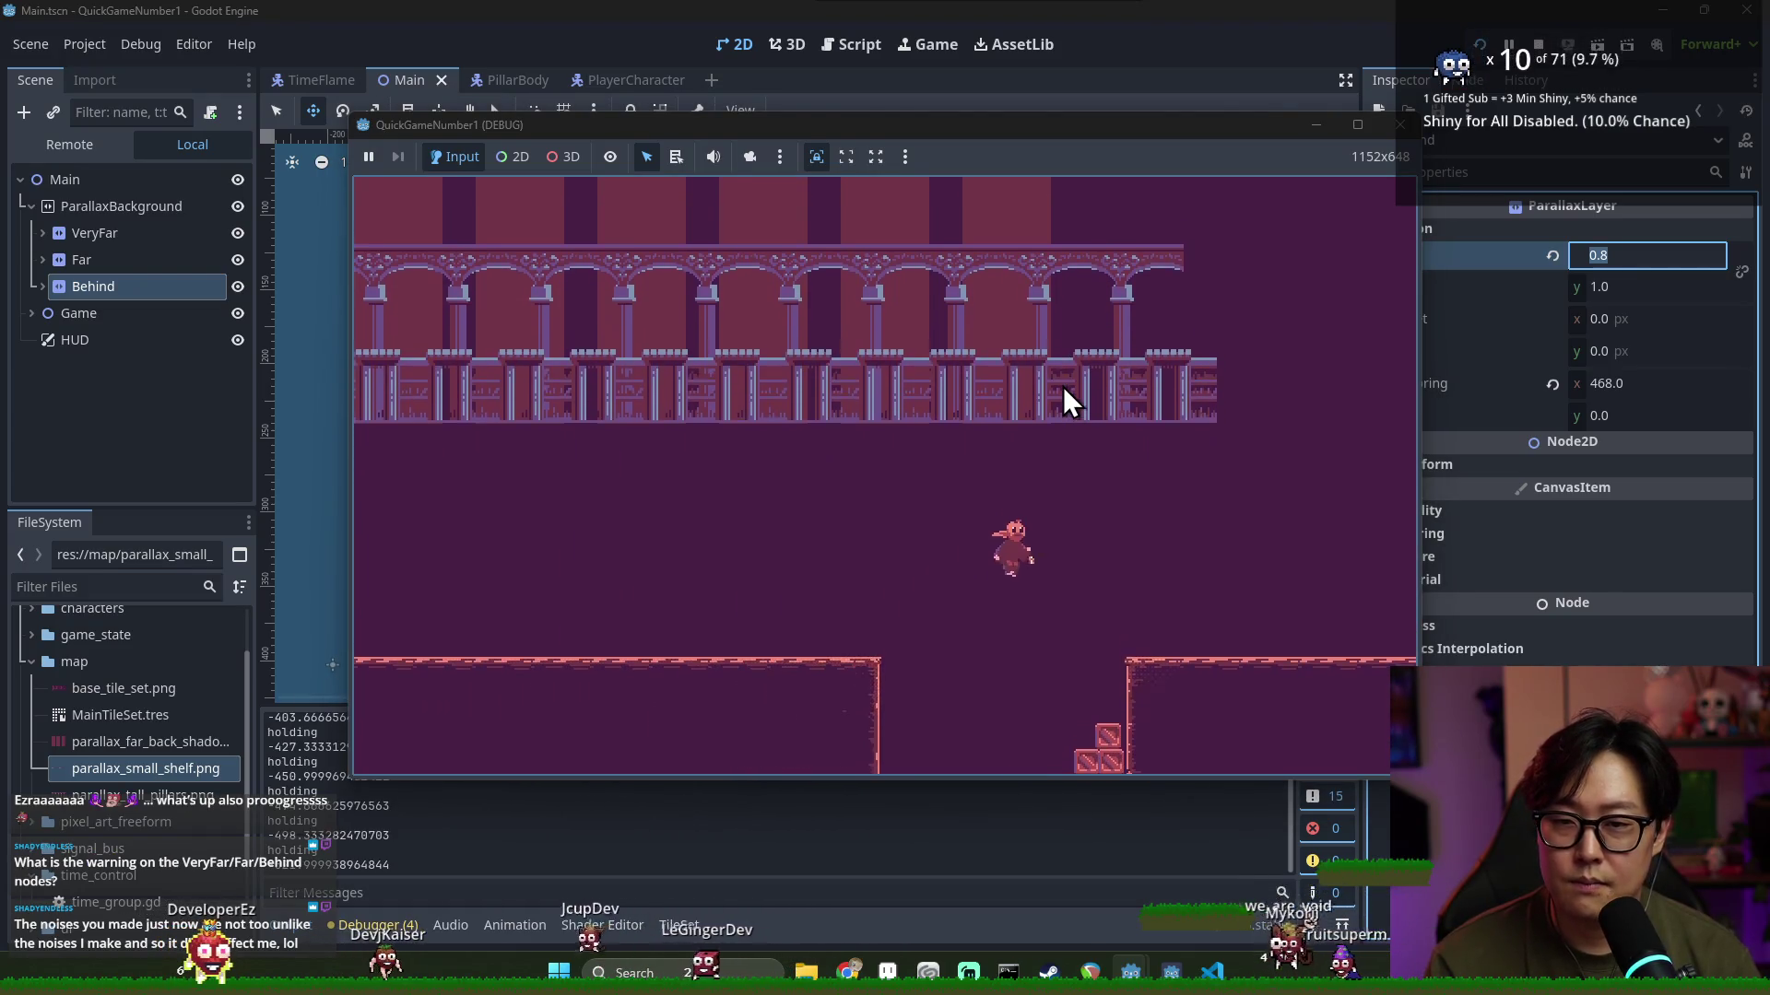
key(Right)
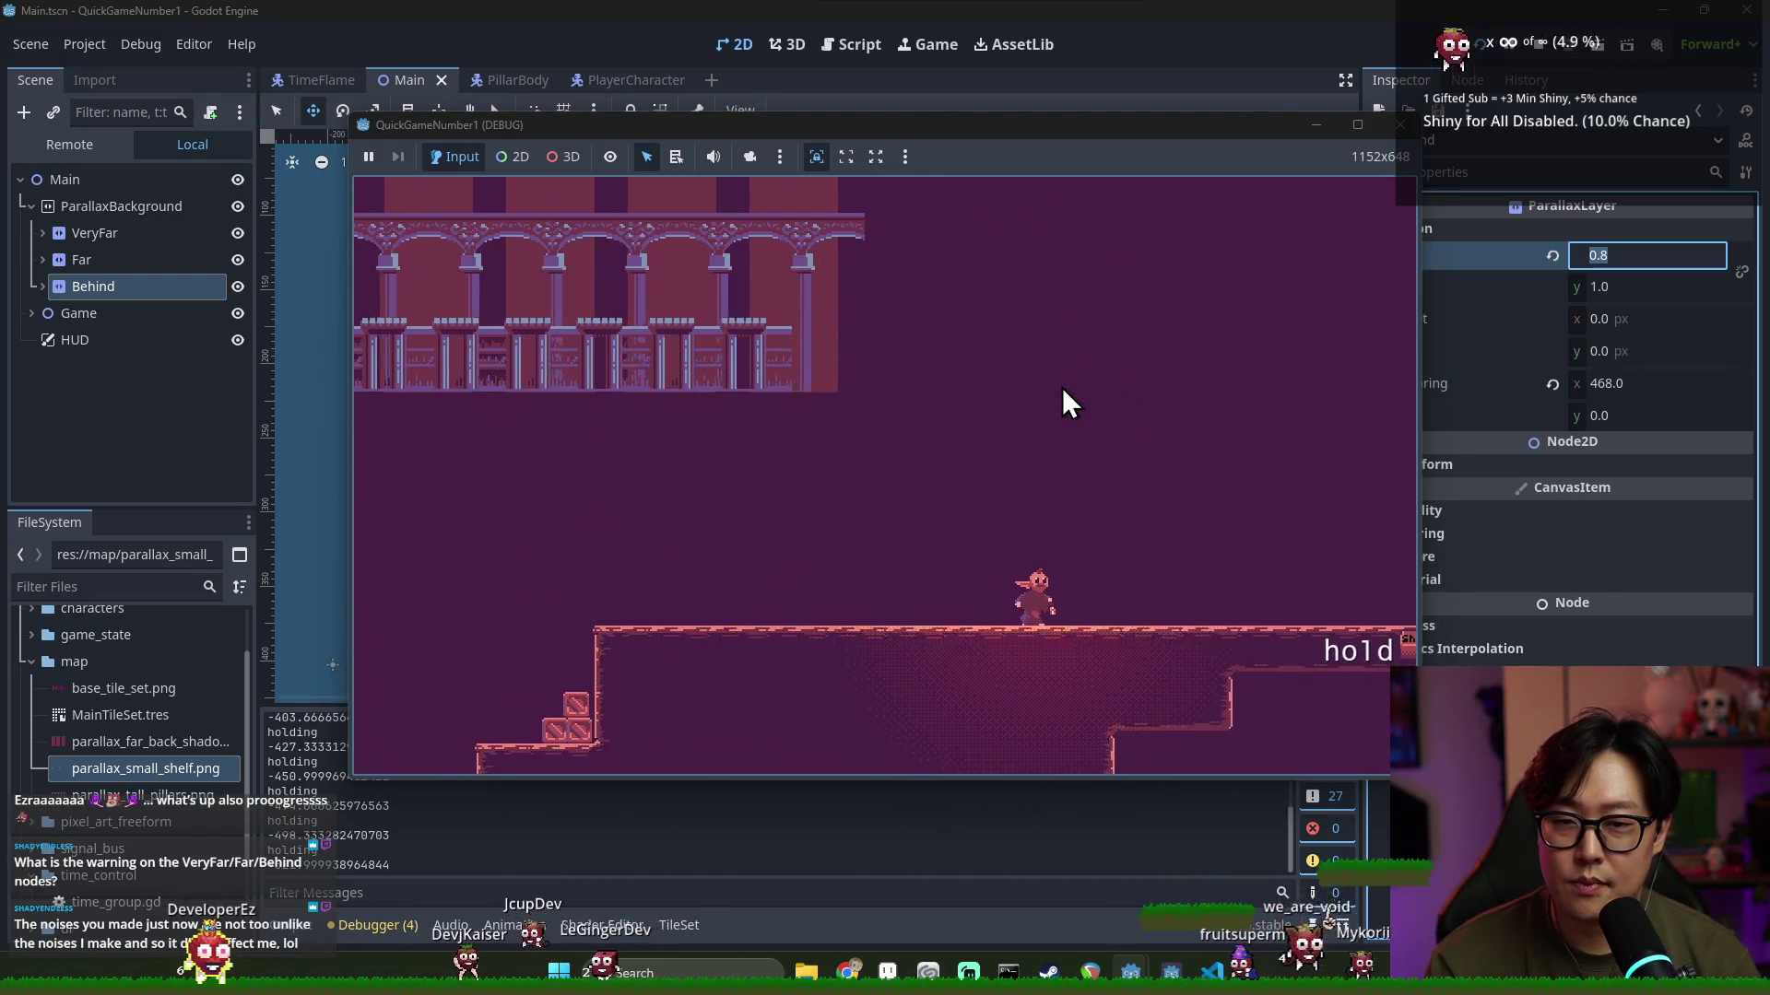
key(Right)
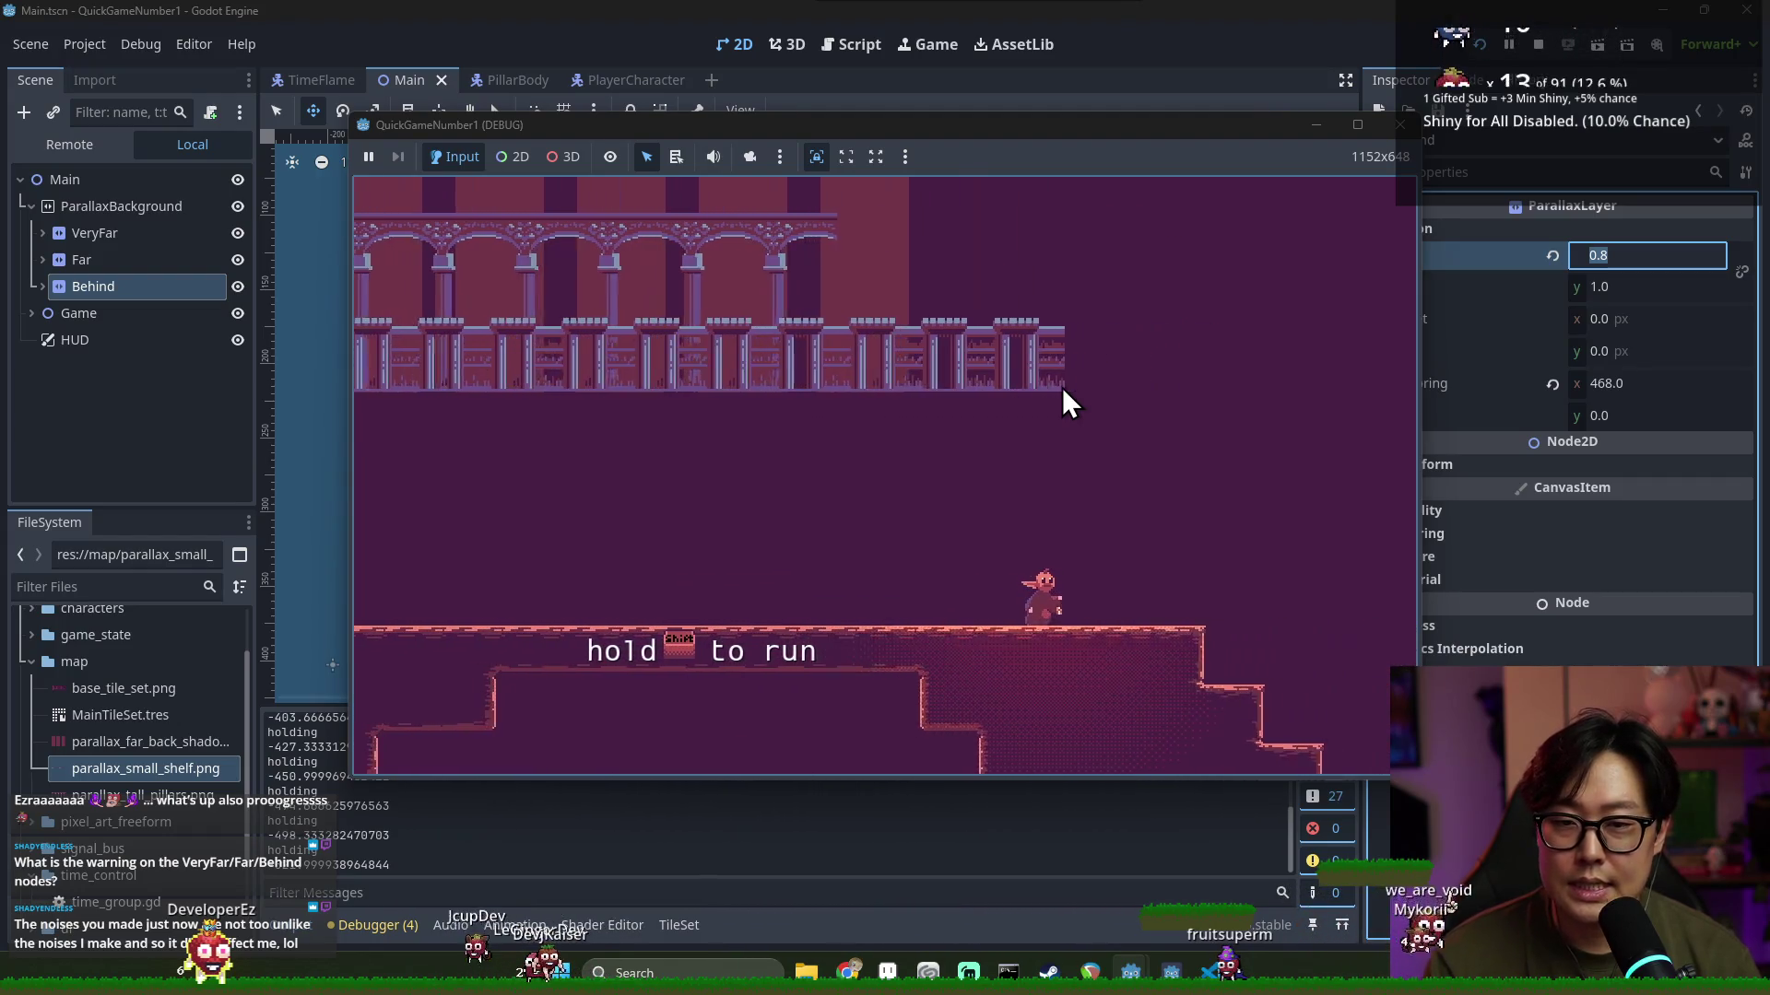
key(Right)
key(space)
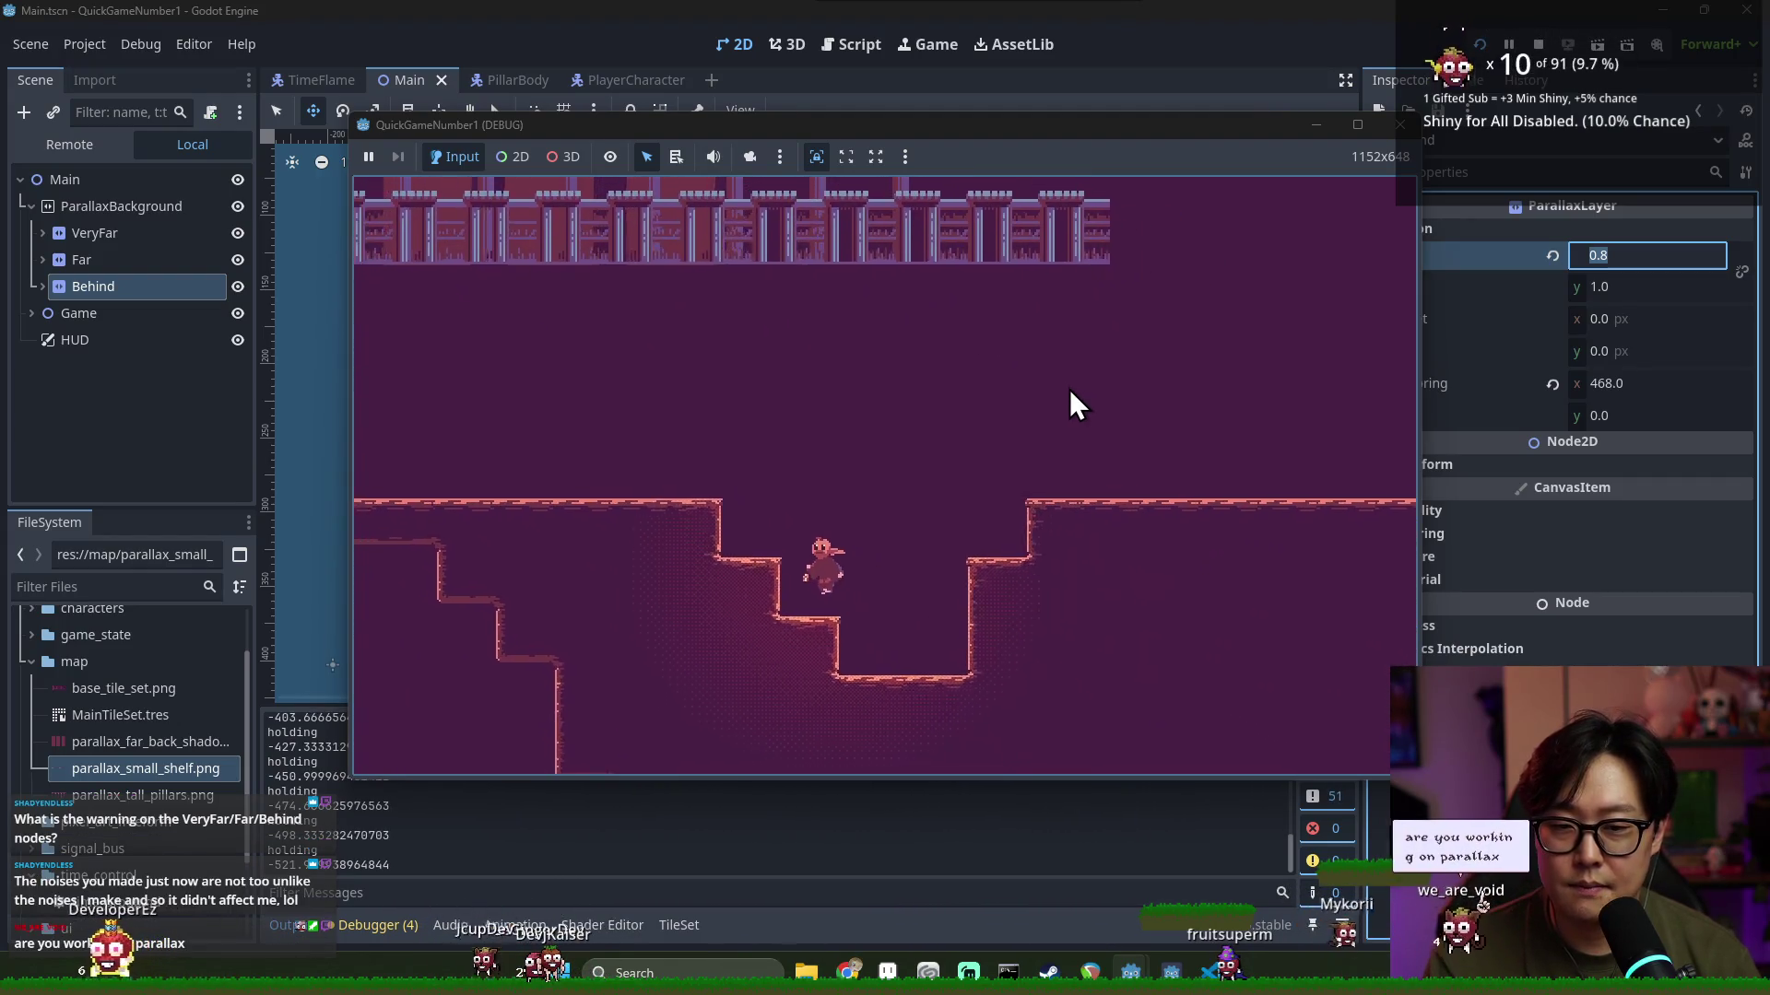
key(Left)
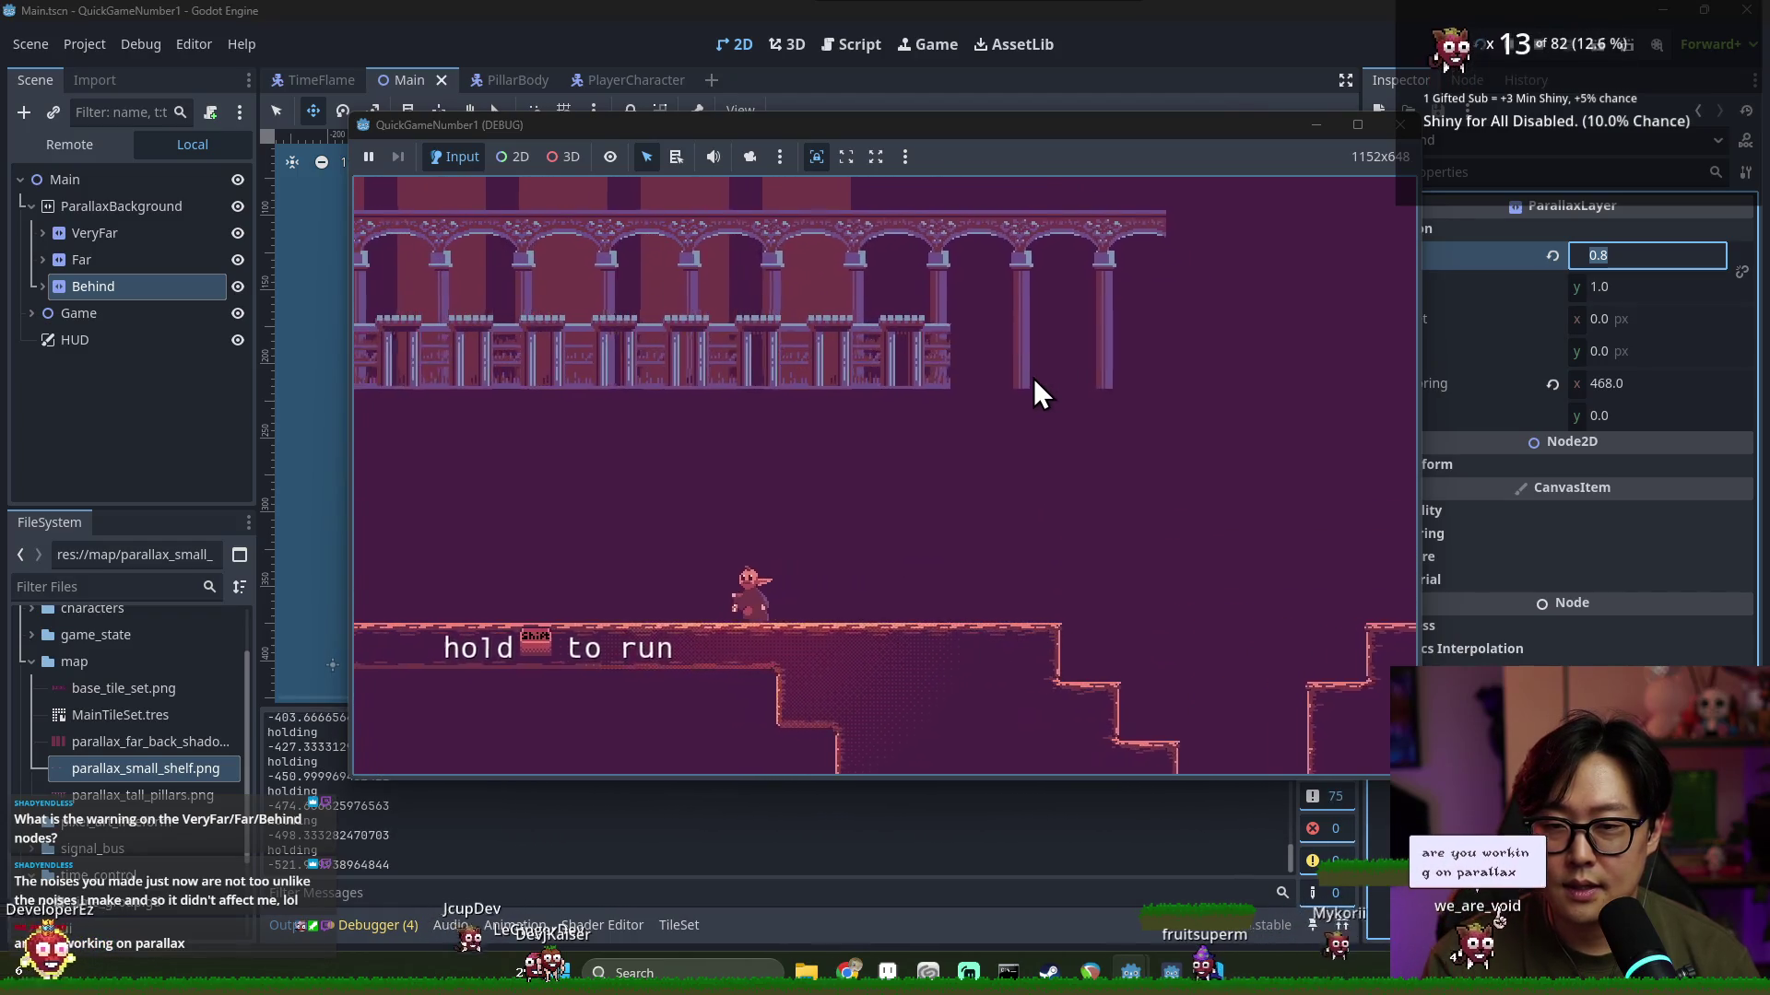
key(Left)
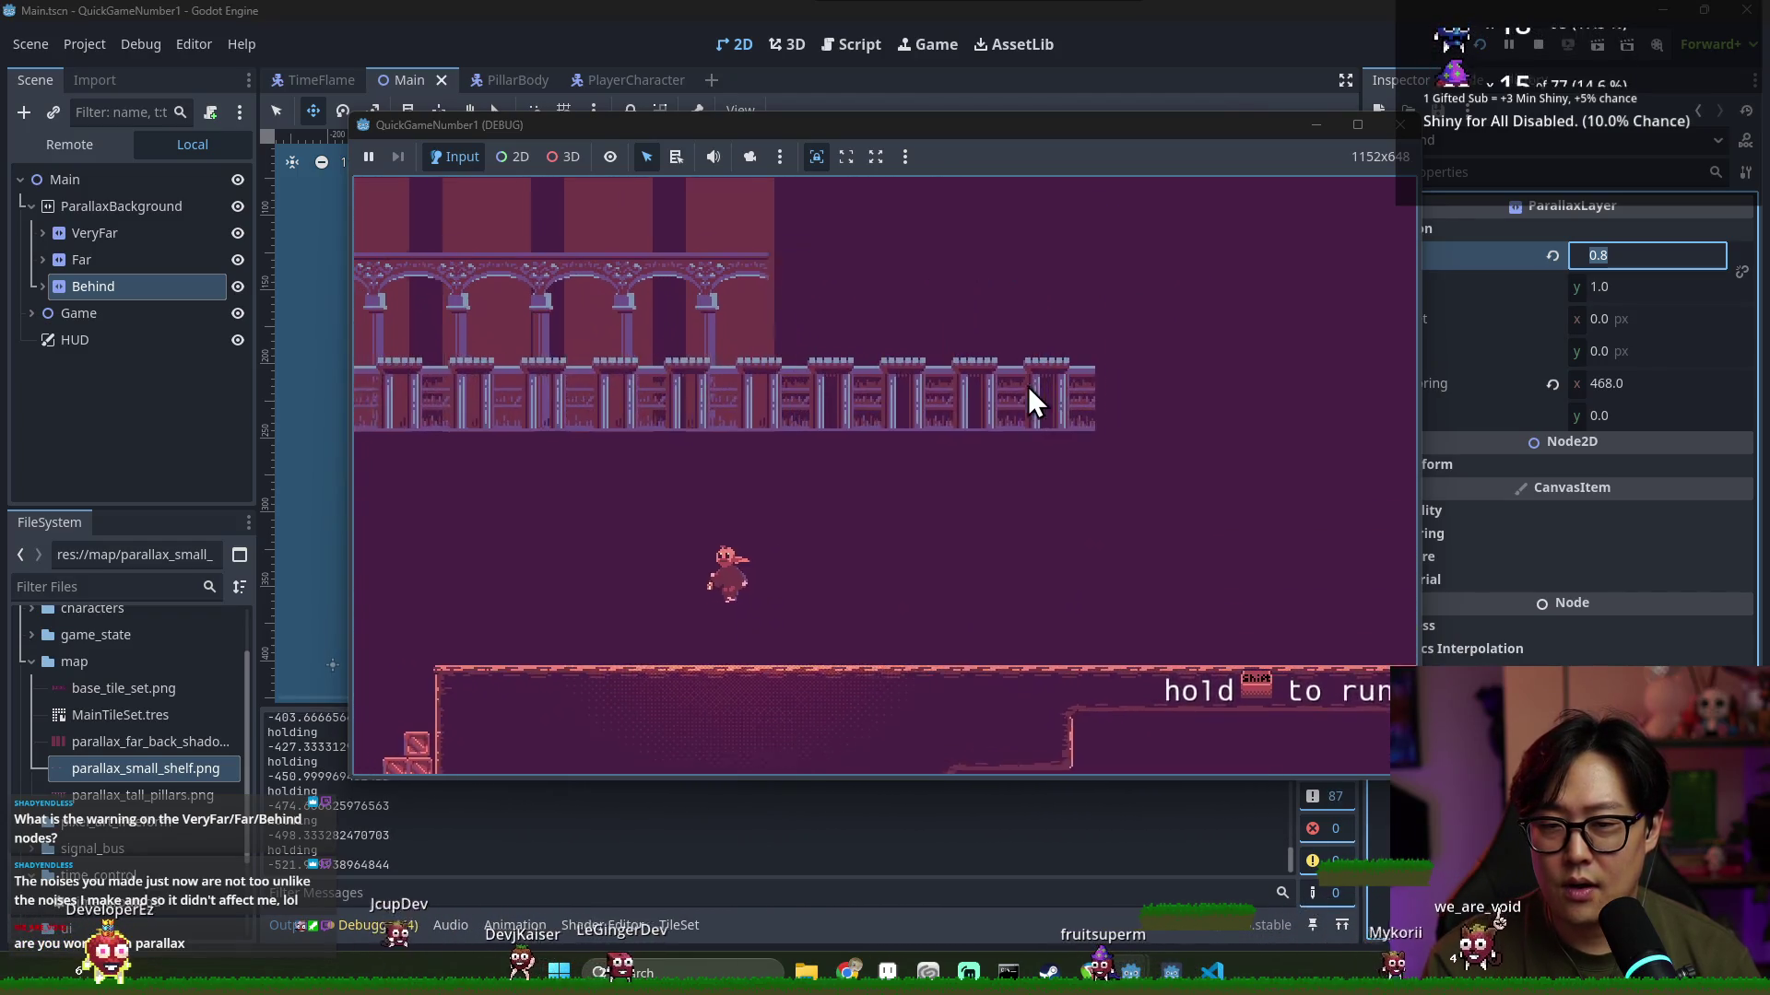
key(Right)
key(space)
Step: Jump across the high ledges and down the stairs, then leave the game for Aseprite
key(Left)
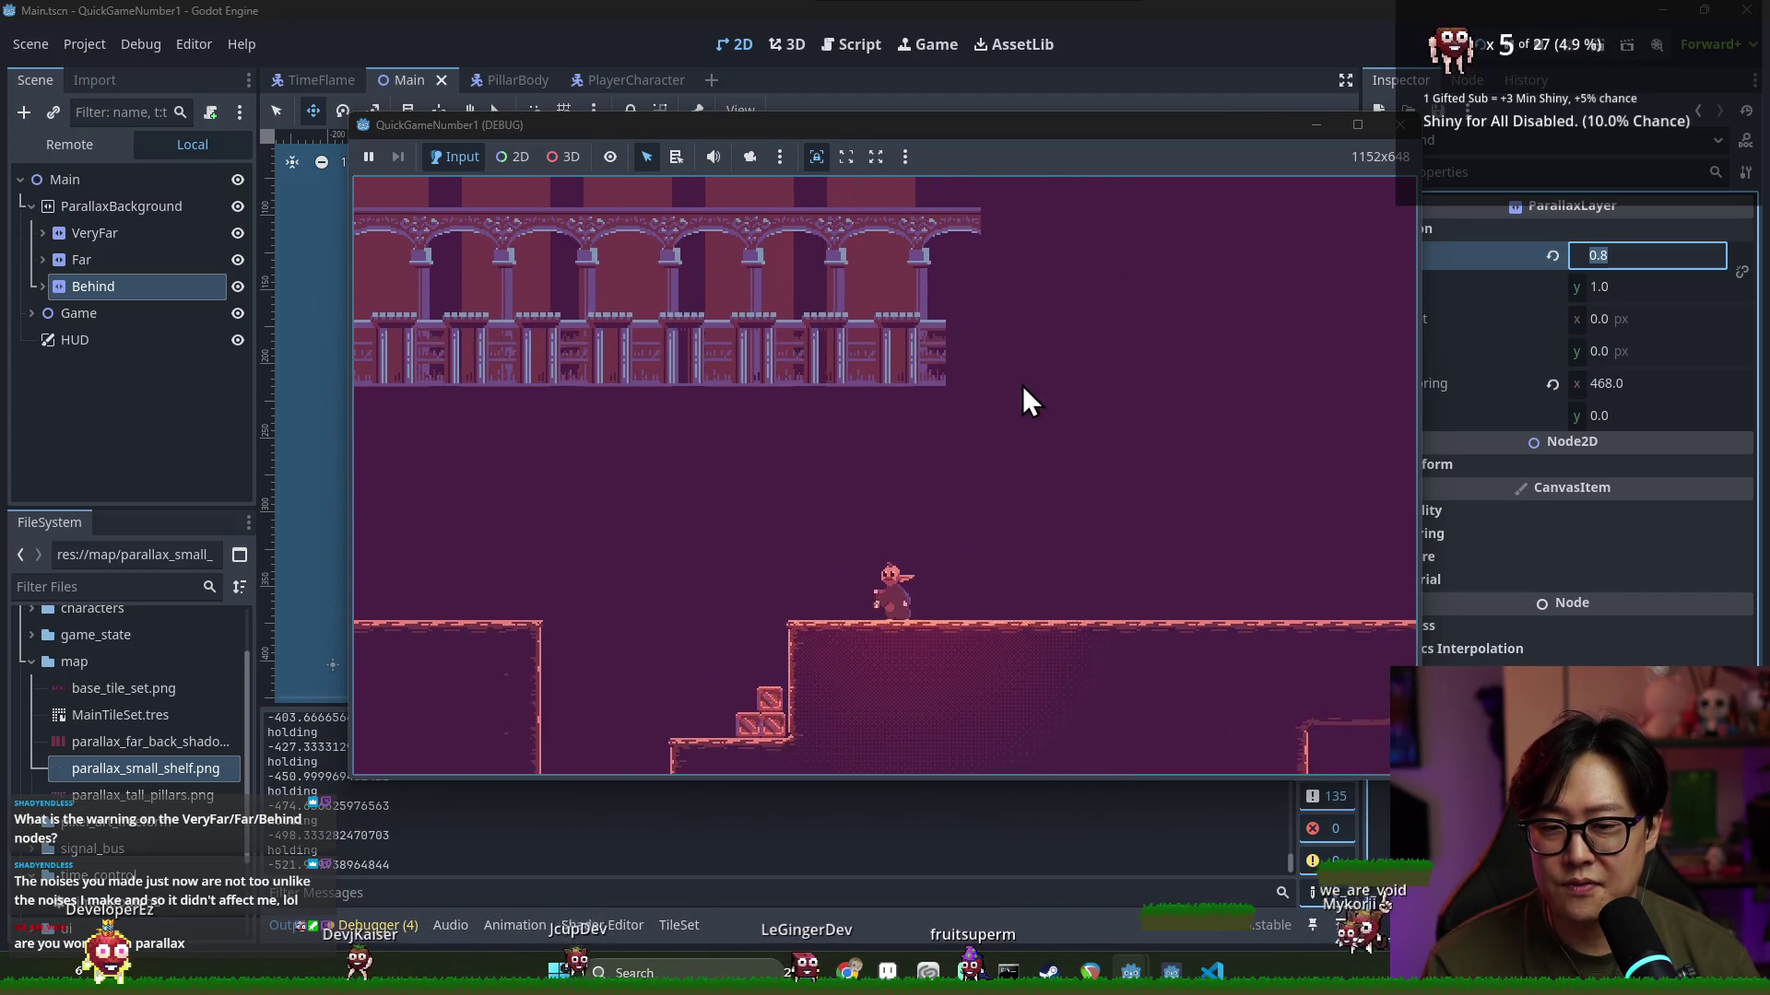
key(Right)
key(space)
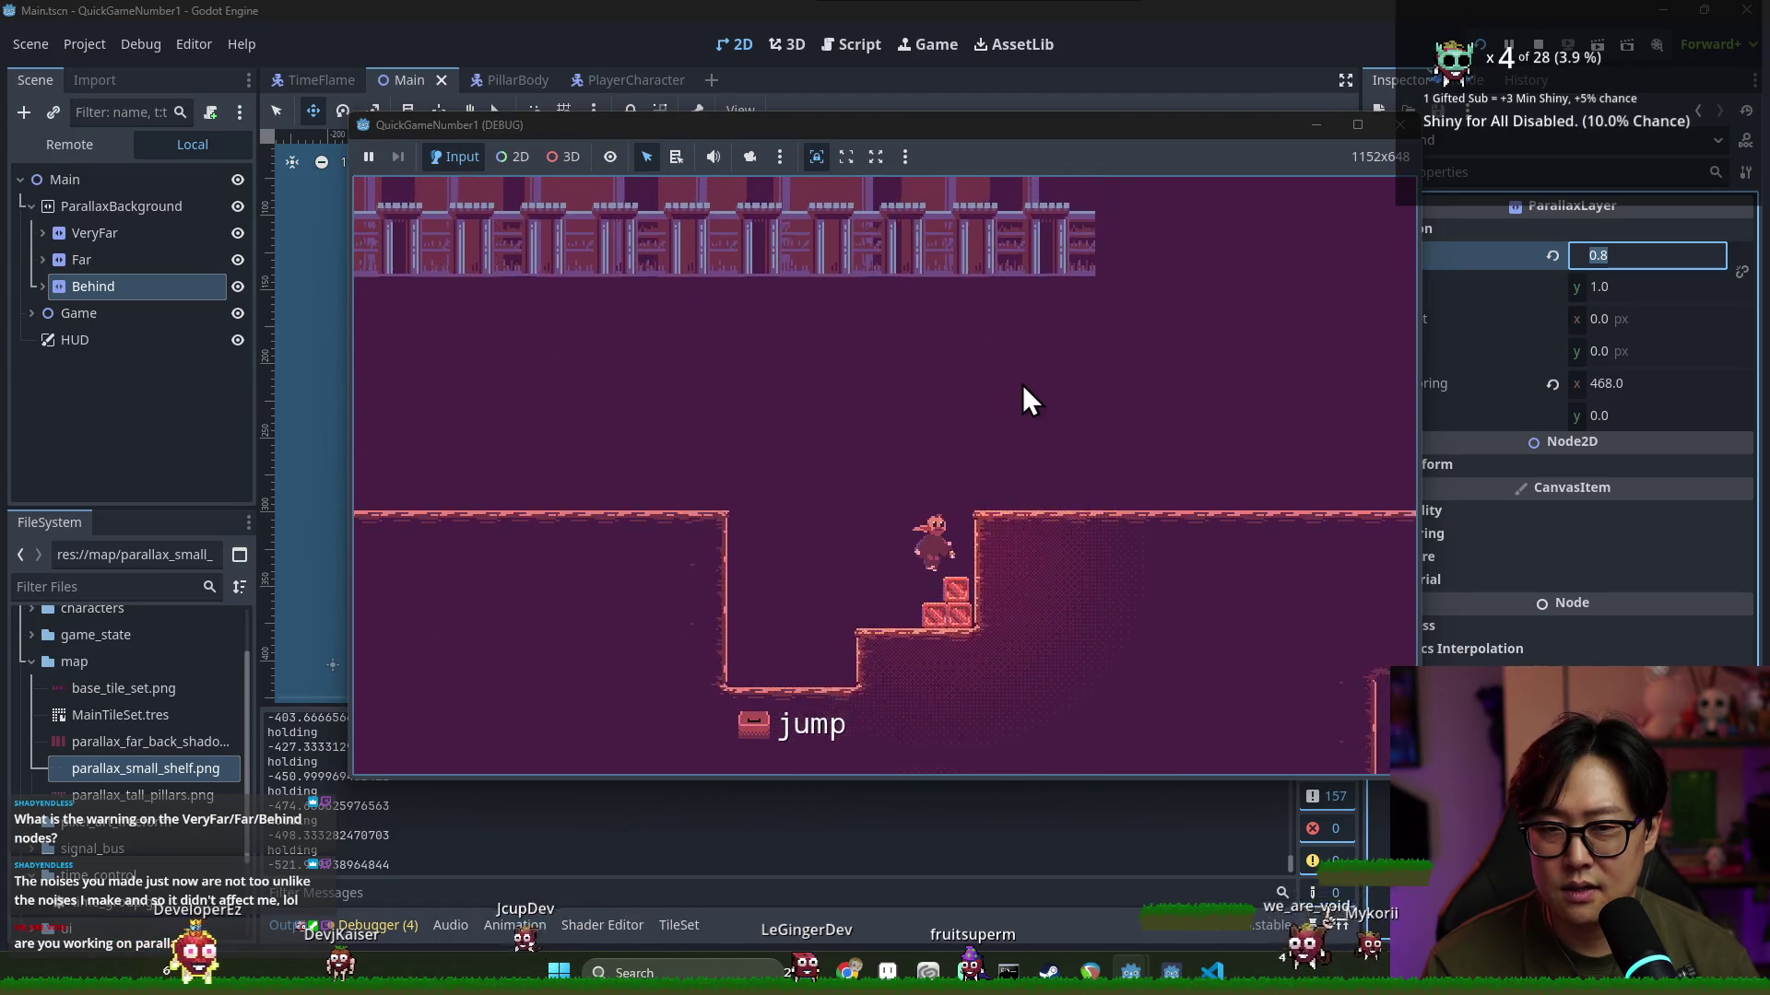
key(Left)
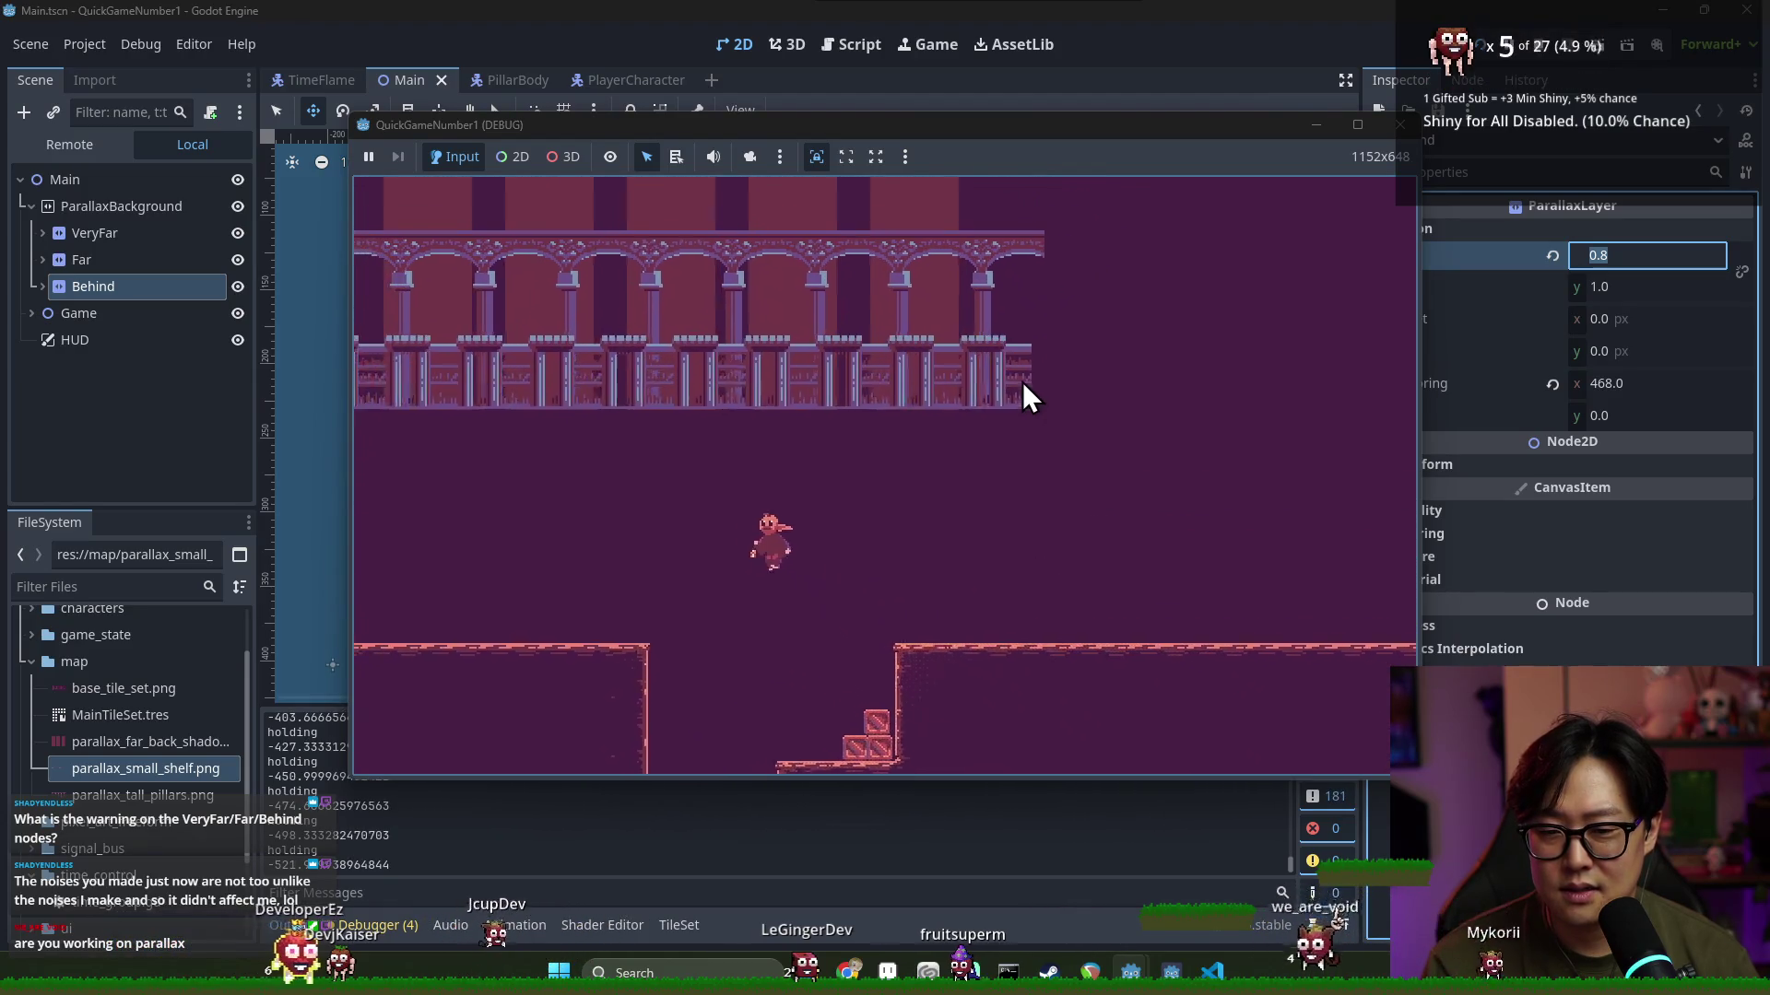
key(Right)
key(space)
key(Right)
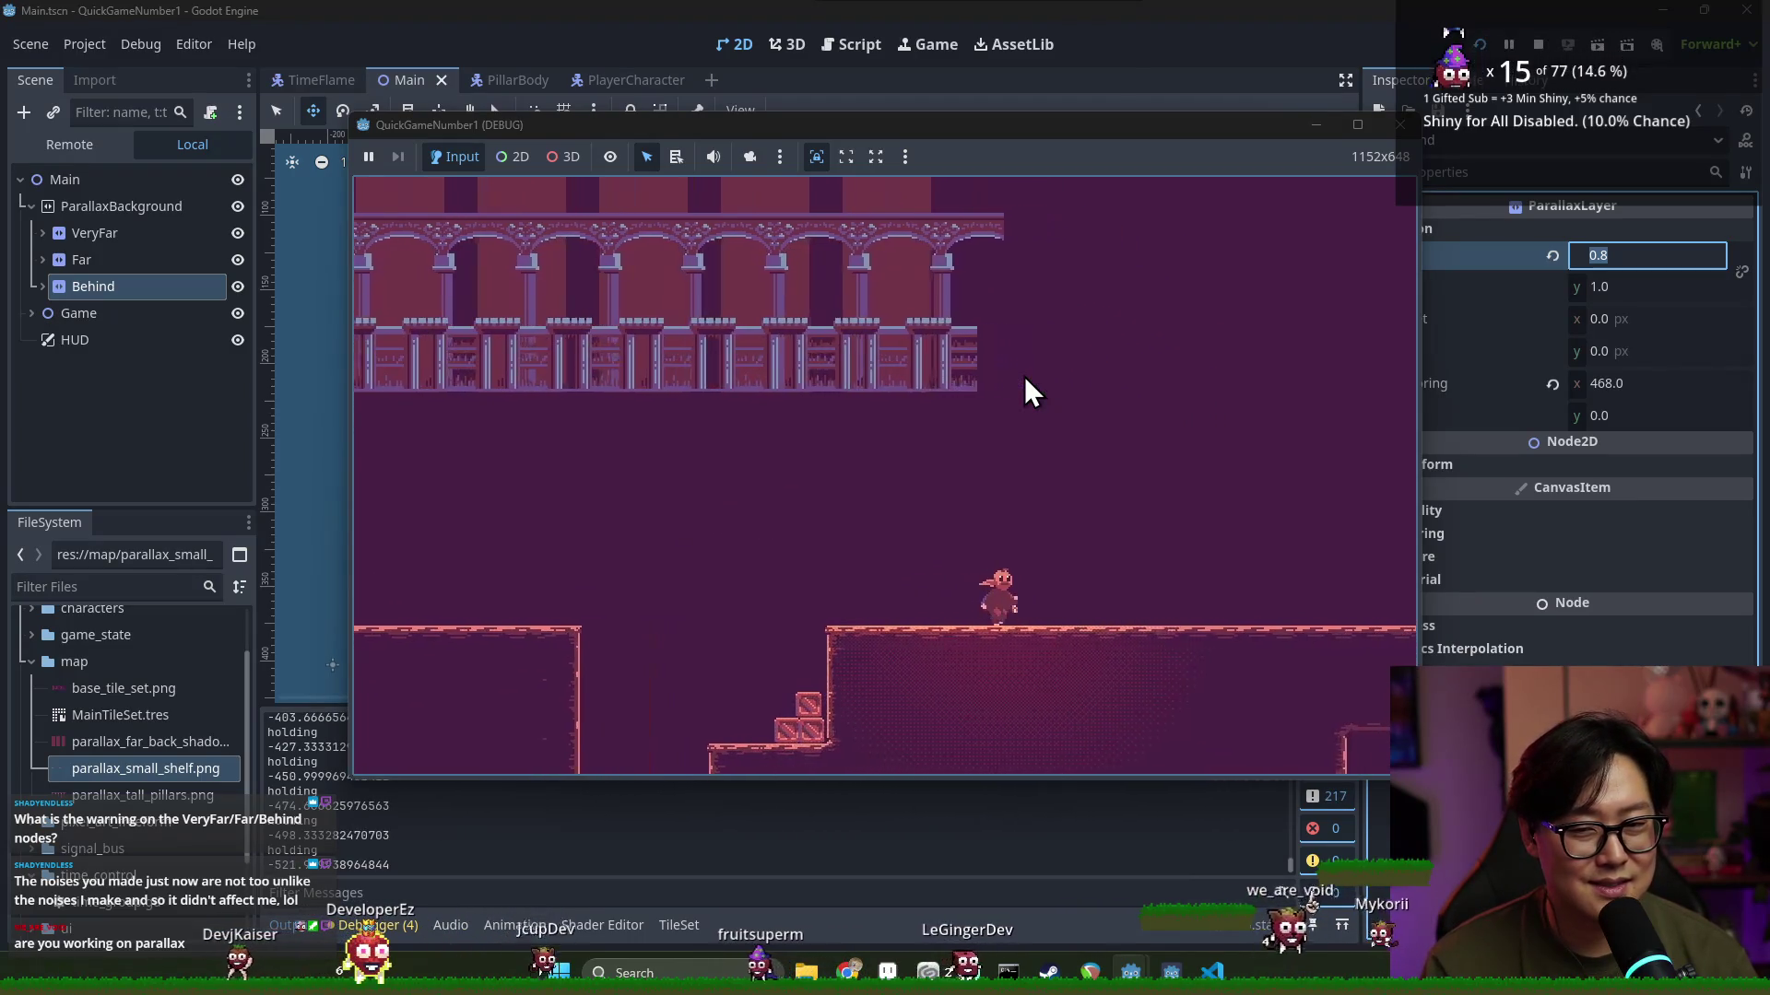
key(Right)
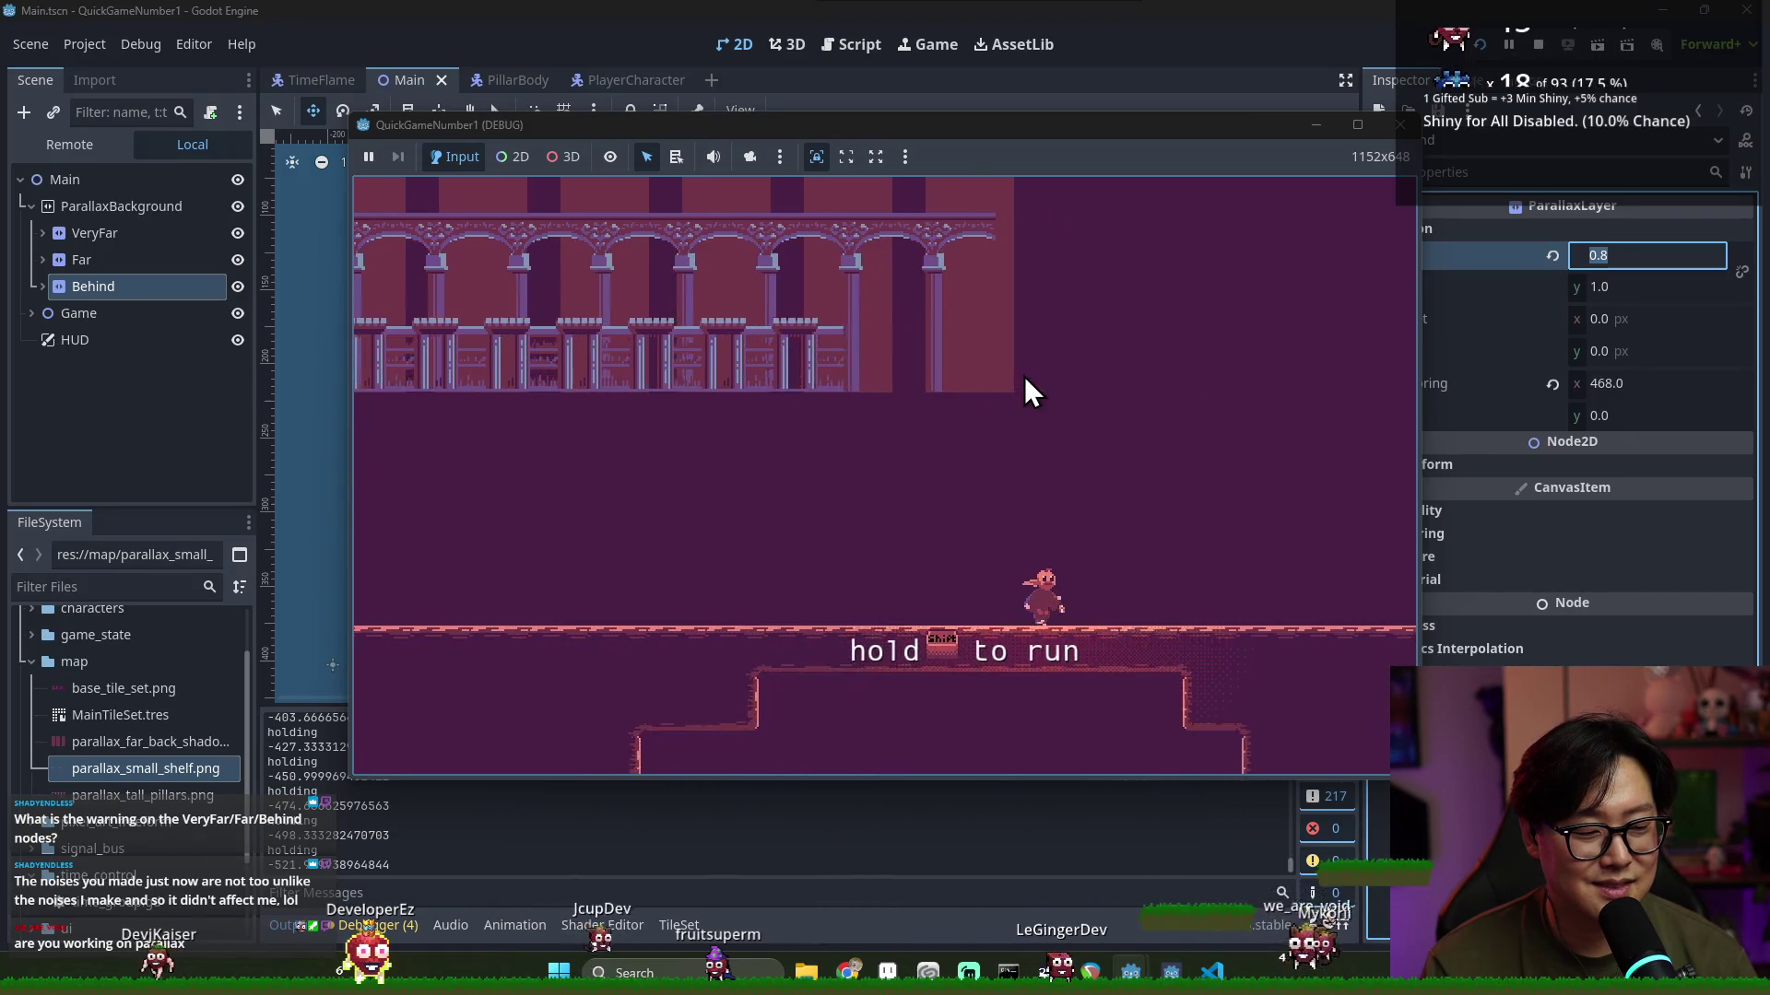
key(Left)
key(Left)
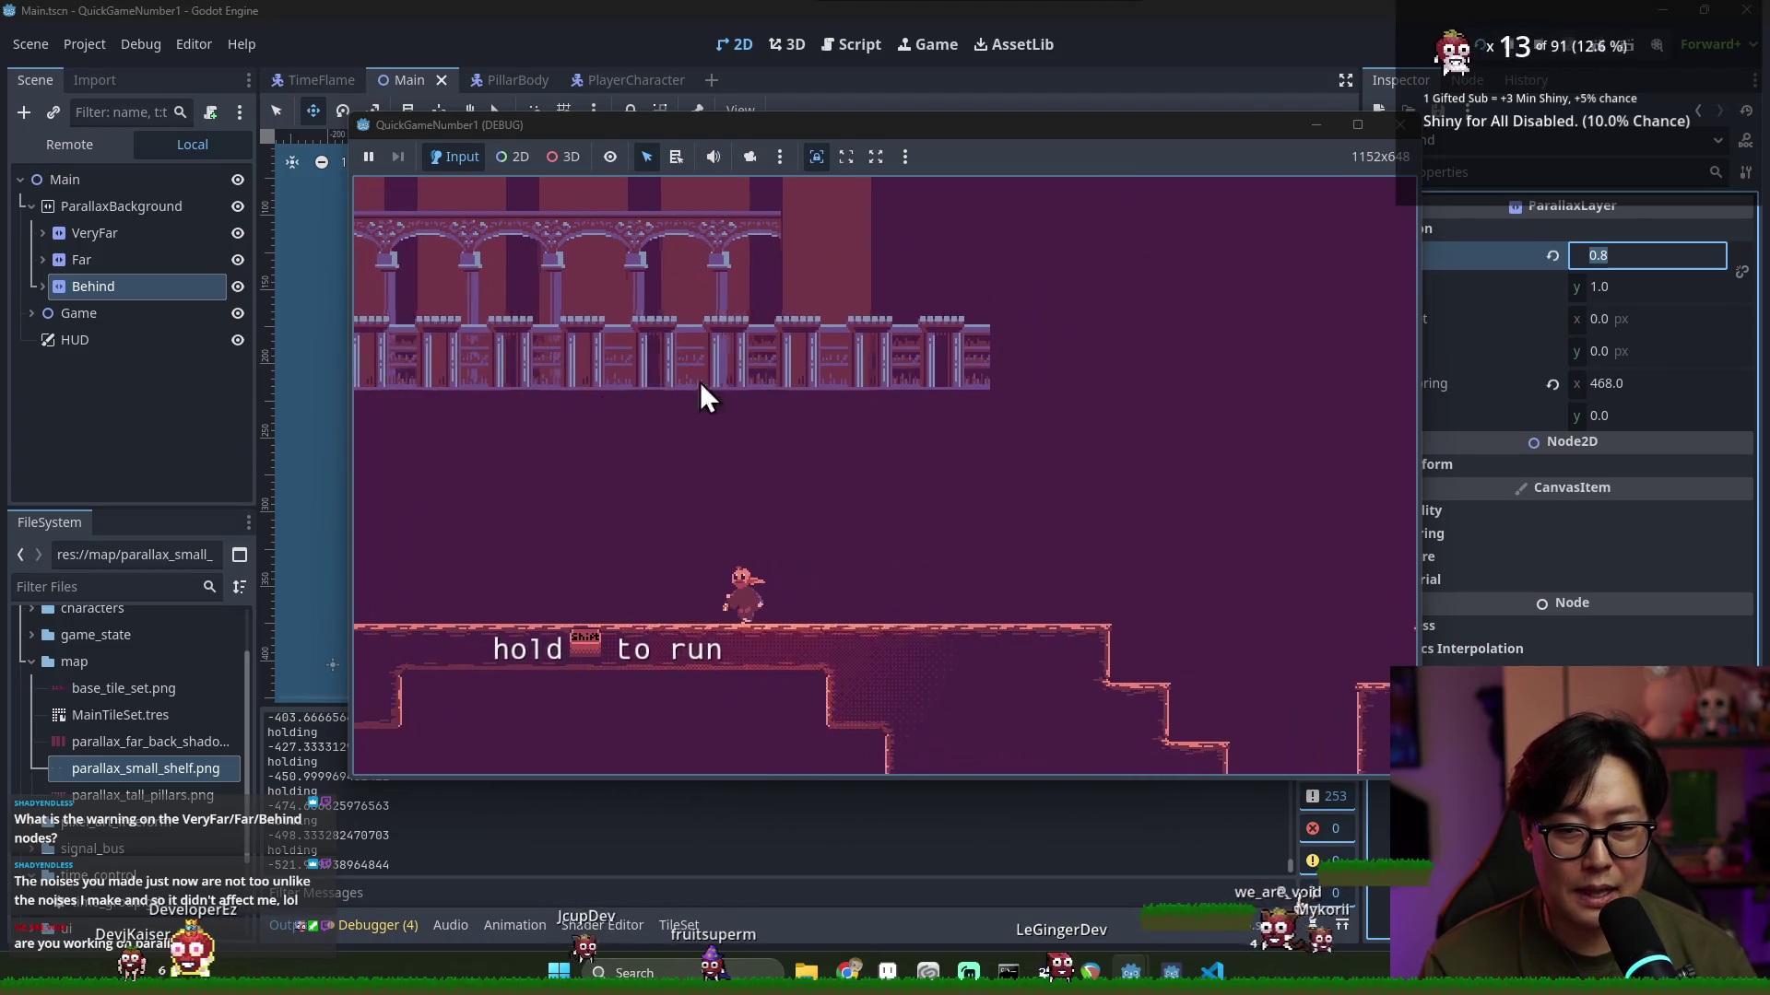
key(alt+Tab)
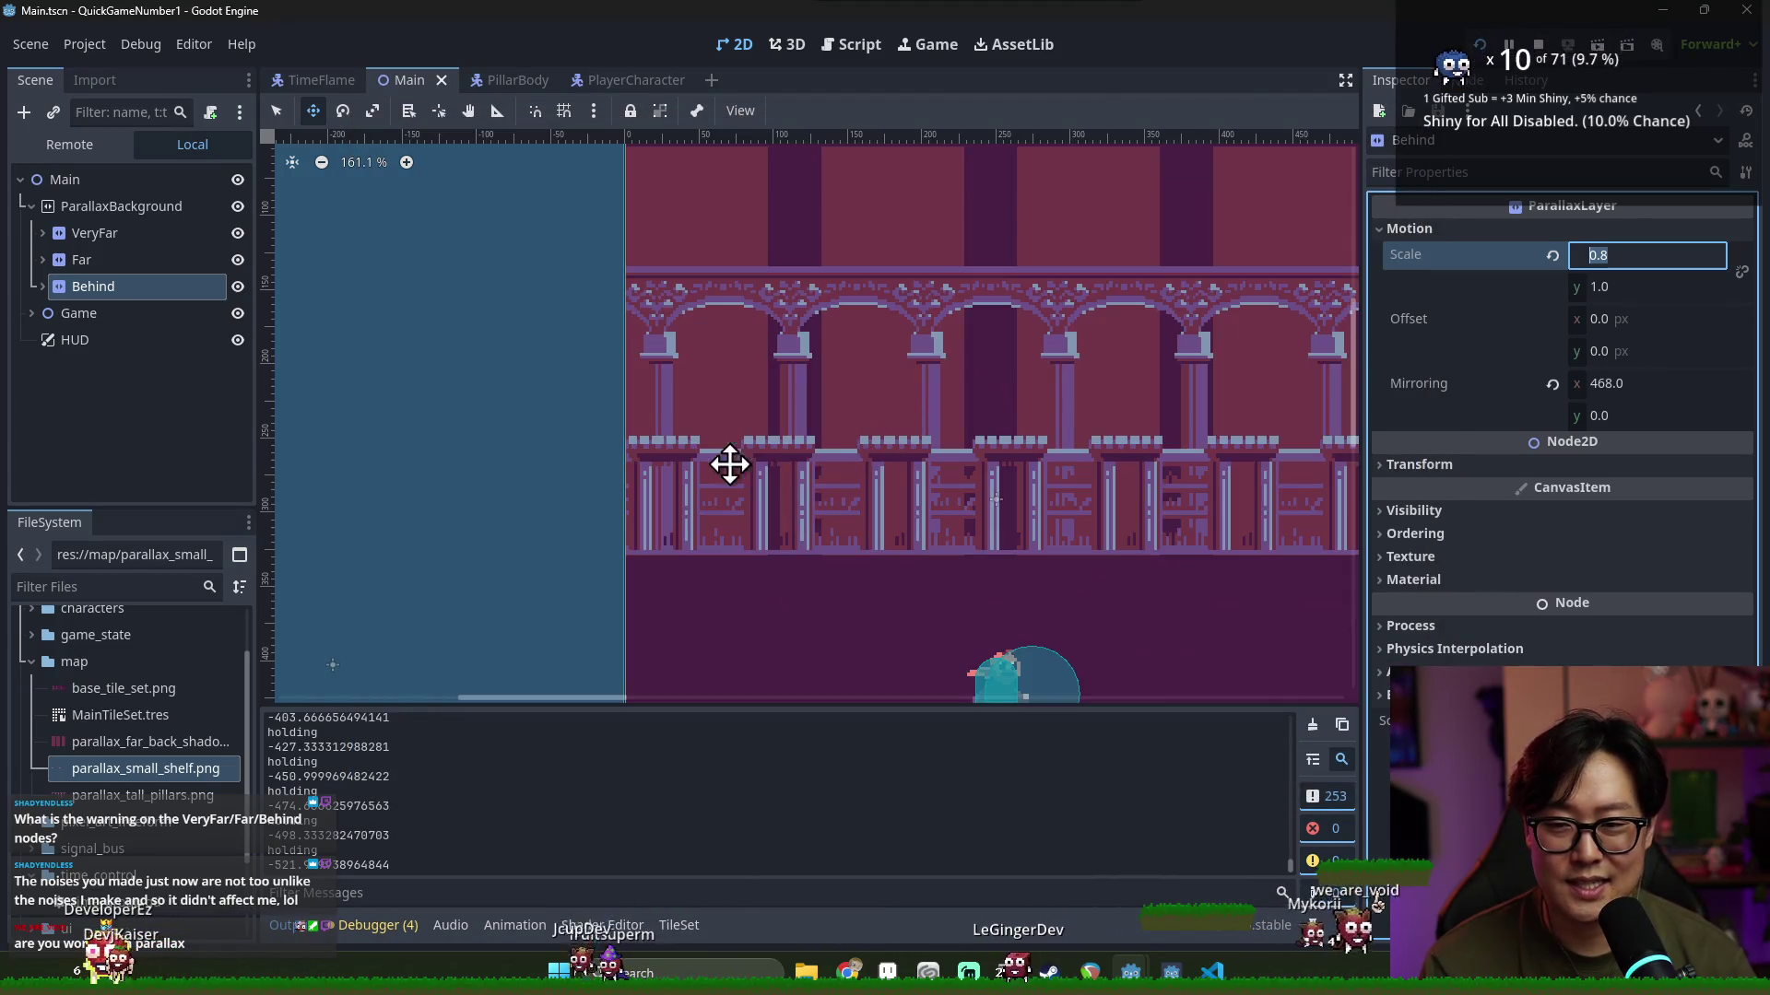
key(alt+Tab)
Step: Bring Aseprite forward and show the parallax_small_shelf sprite
click(991, 394)
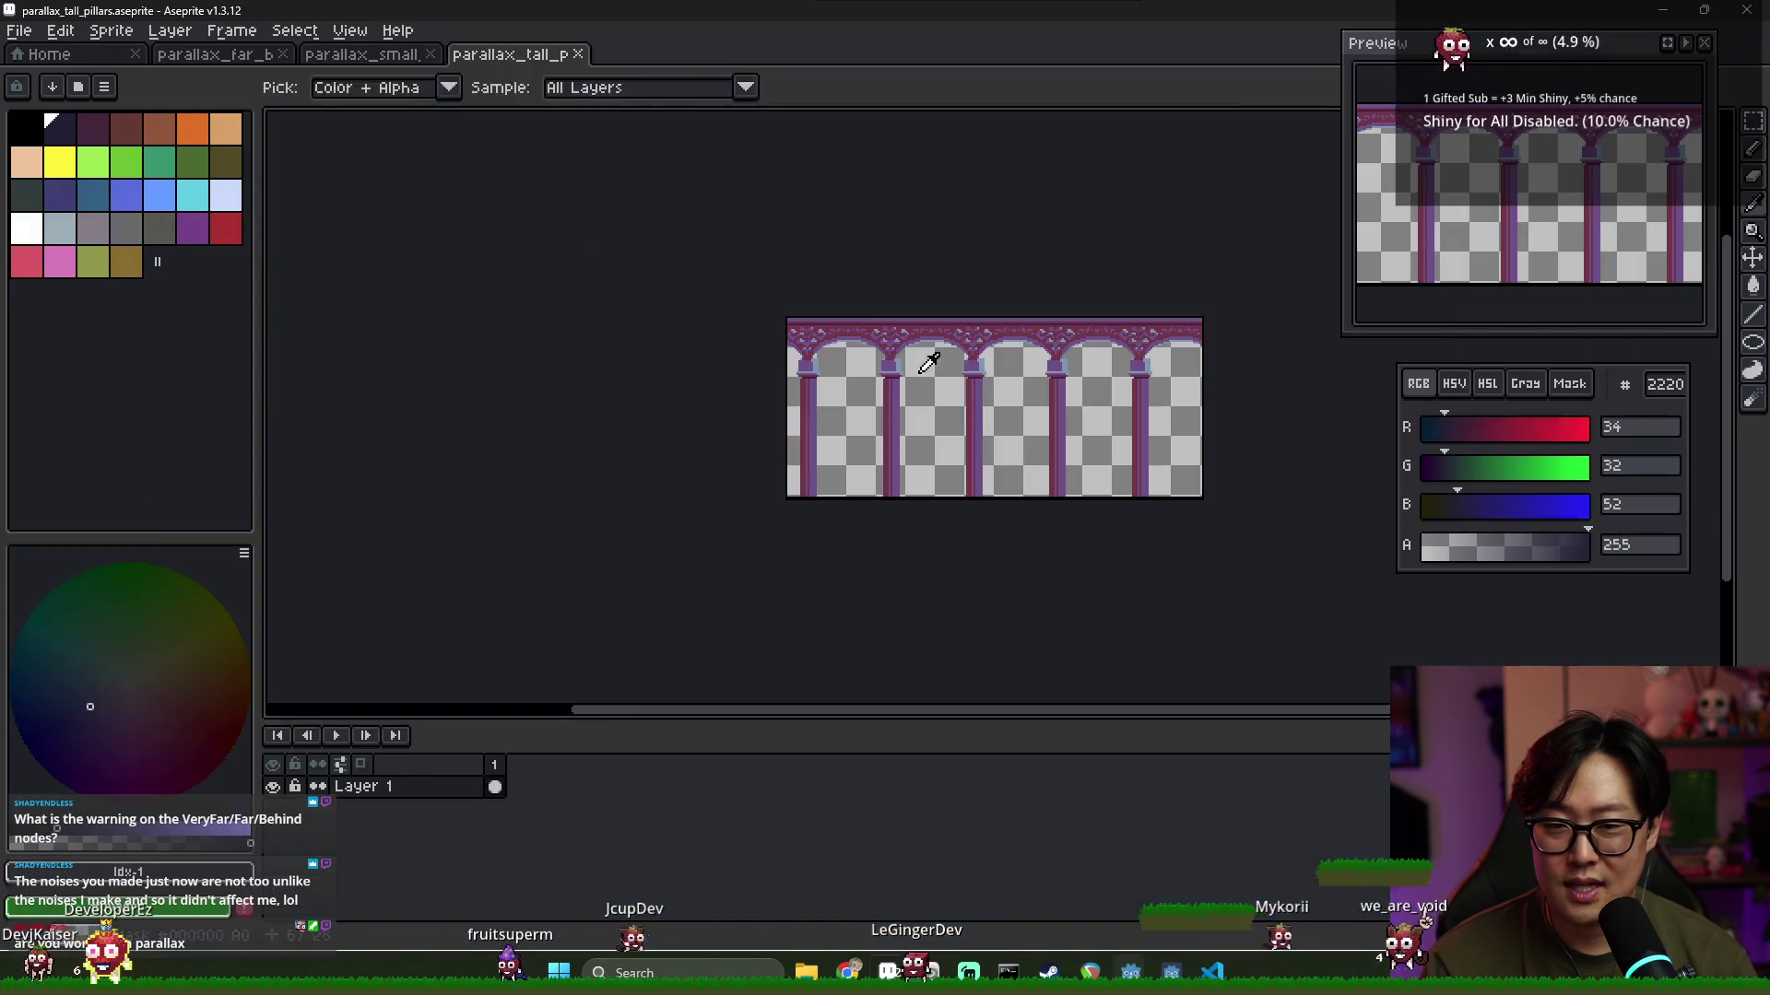
key(ctrl+shift+Tab)
key(ctrl+shift+Tab)
key(ctrl+Tab)
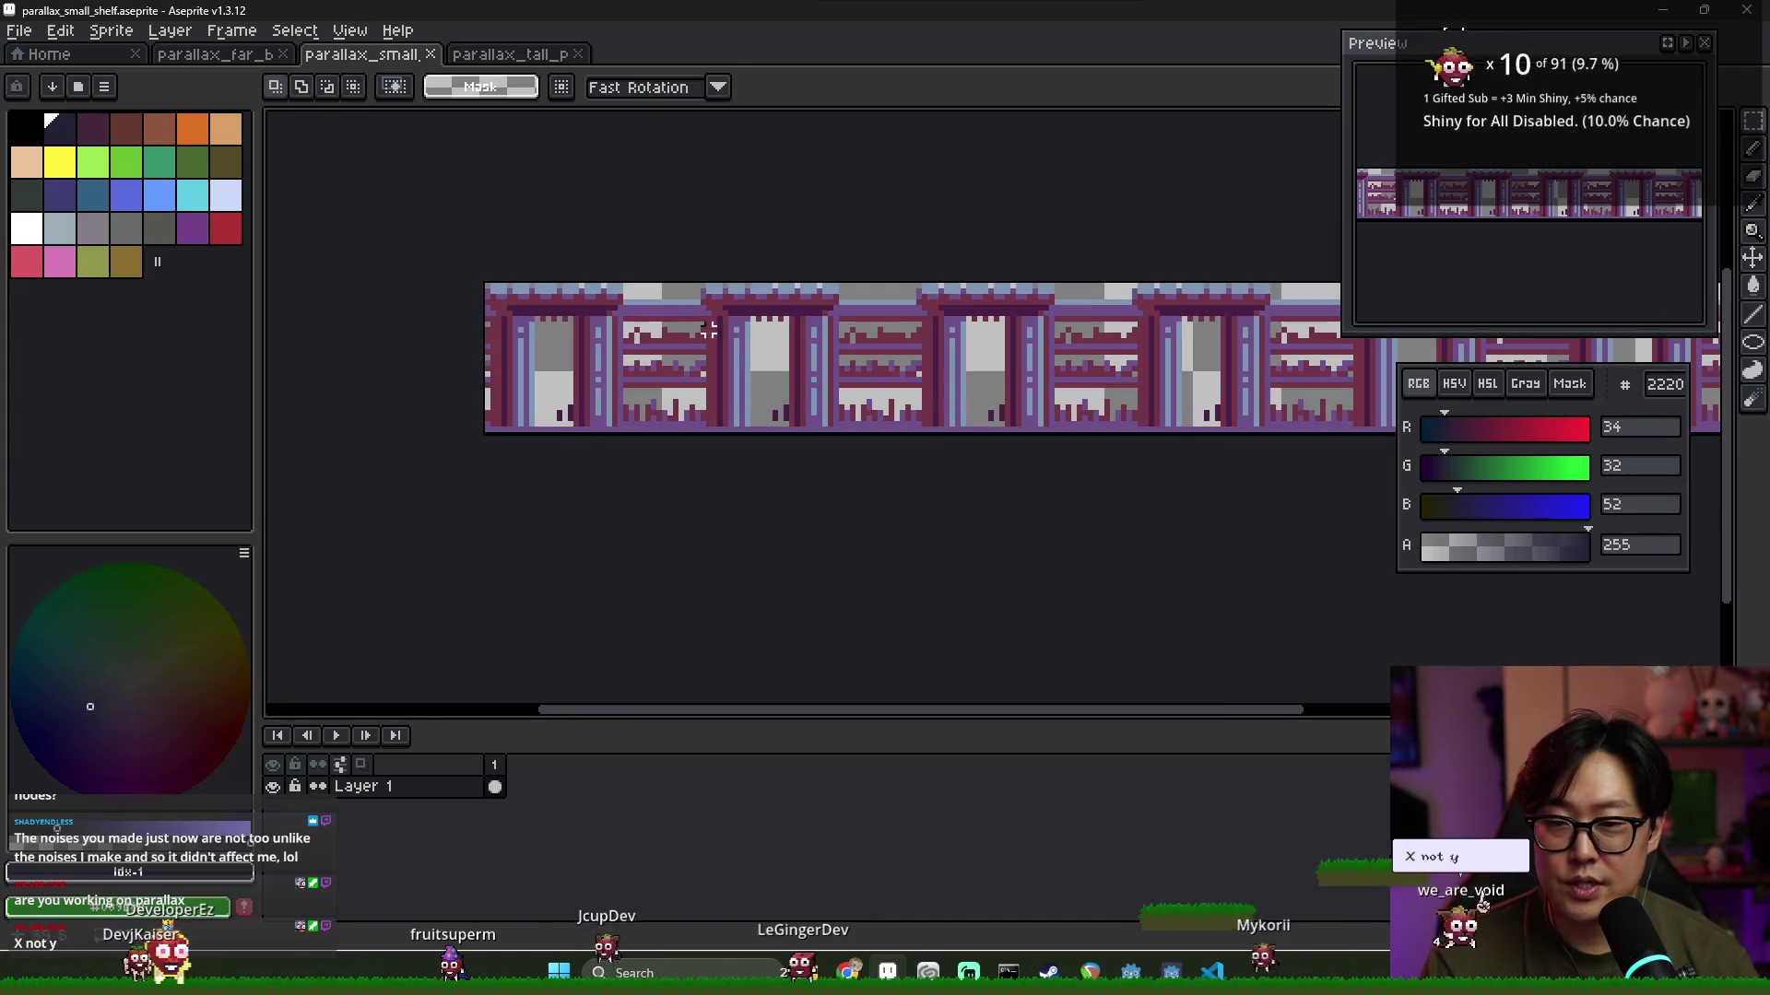
click(198, 55)
click(361, 54)
scroll(612, 190, down, 3)
Step: Try a canvas height of 40 via Canvas Size, then undo it
click(170, 31)
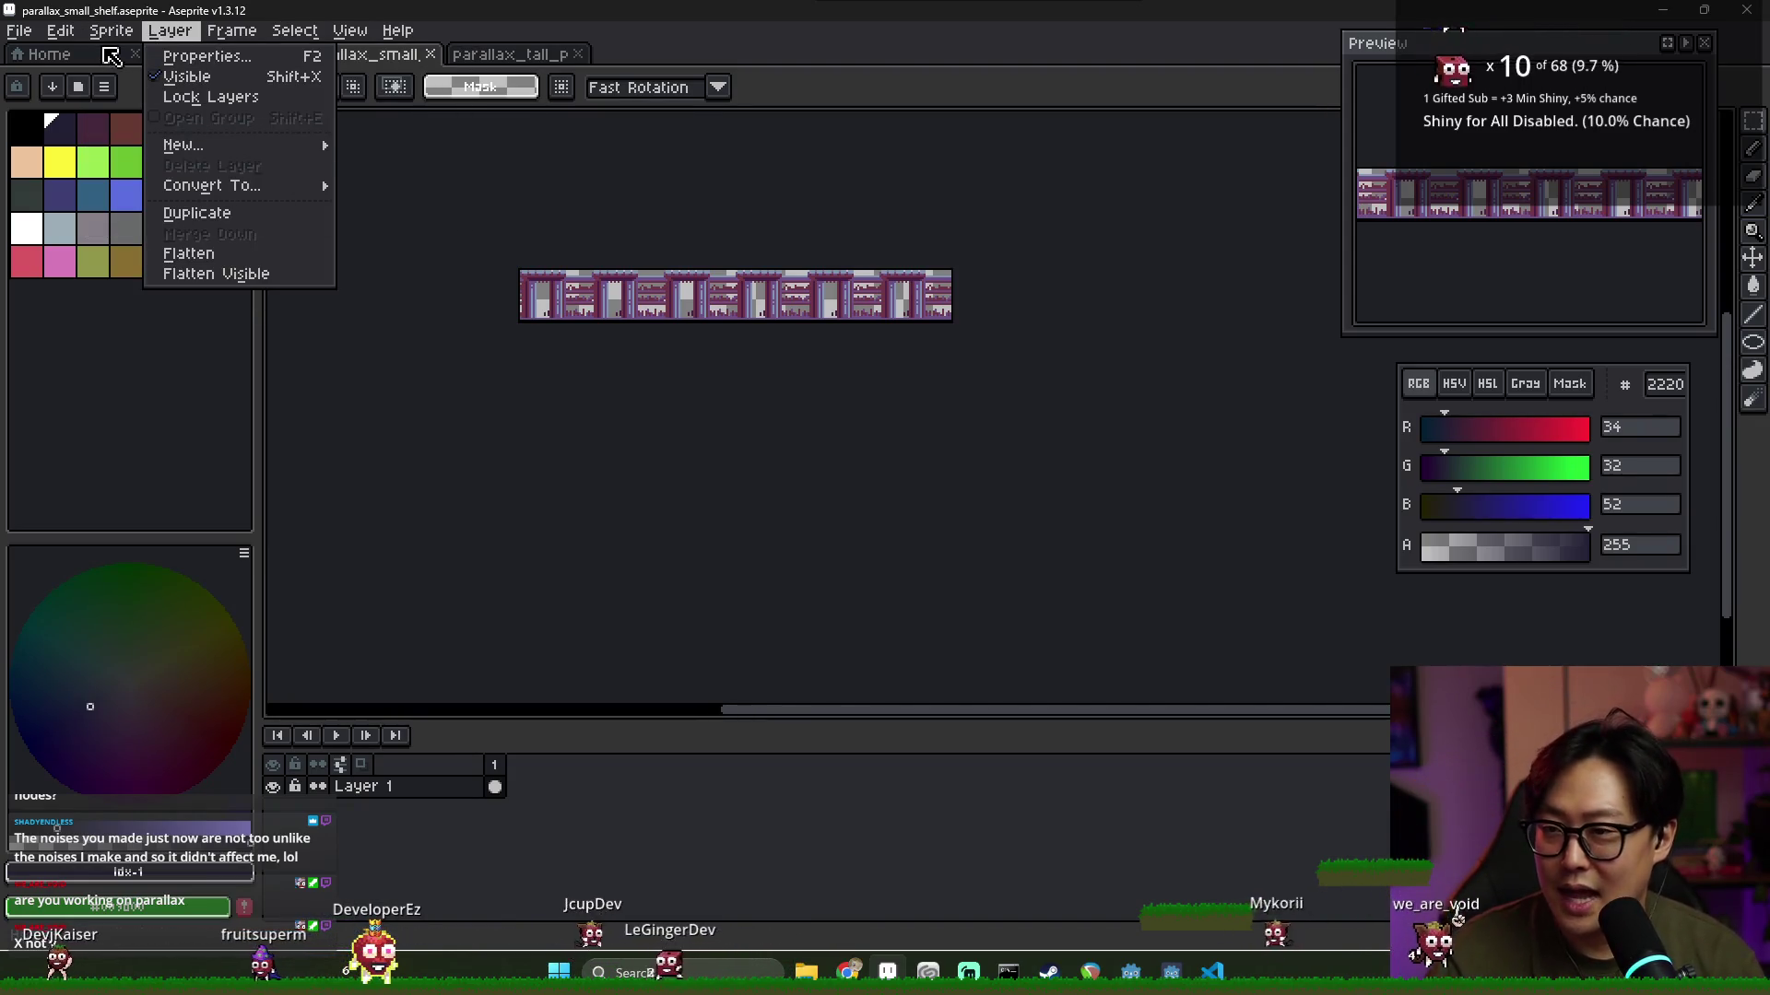
mouse_move(111, 30)
click(171, 157)
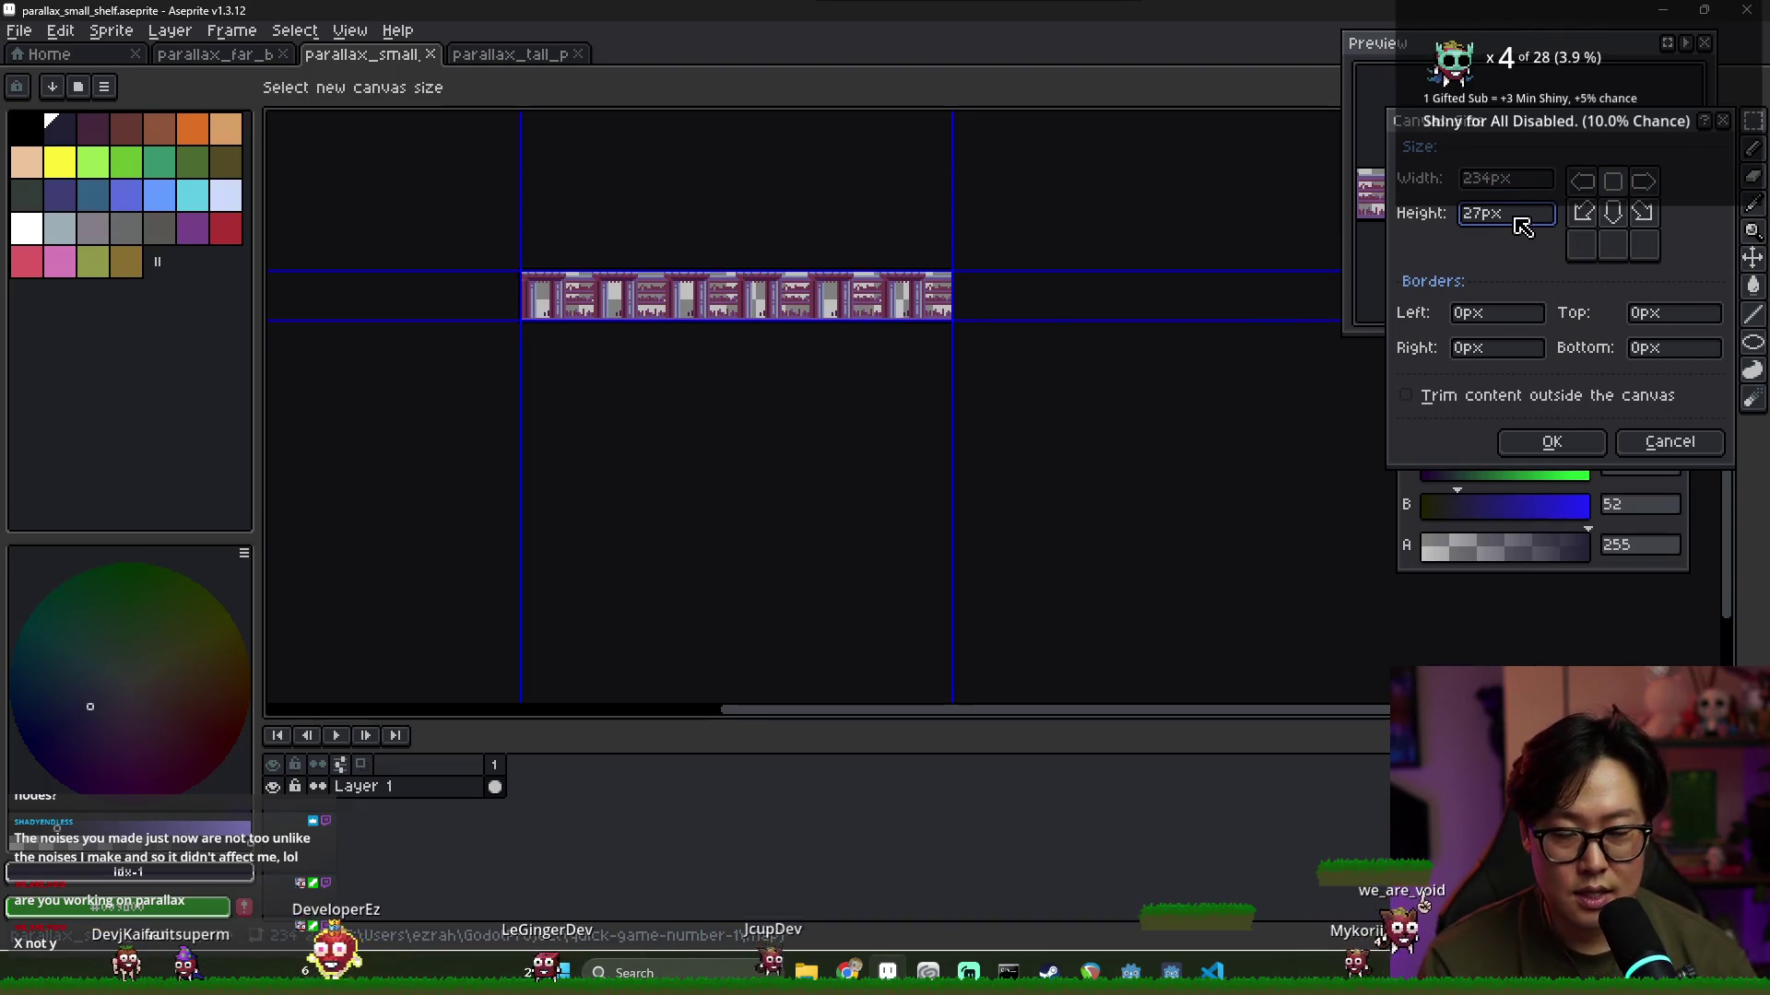
text(40)
key(Return)
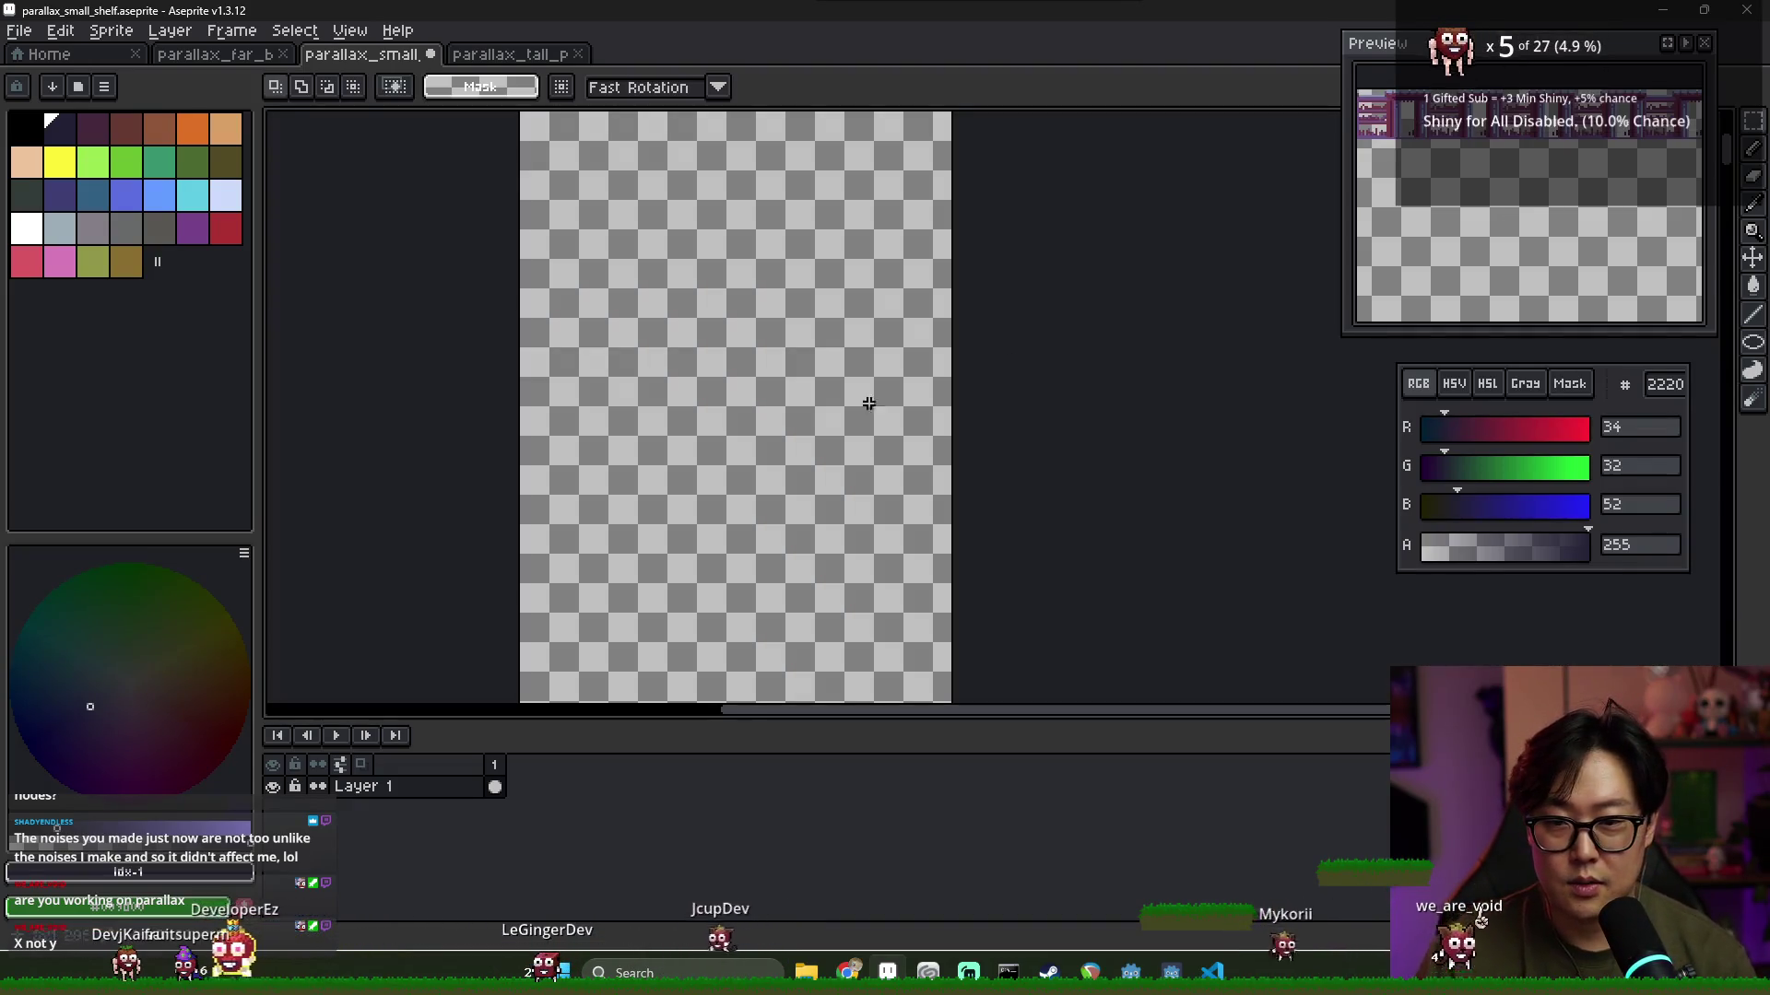
scroll(806, 371, down, 6)
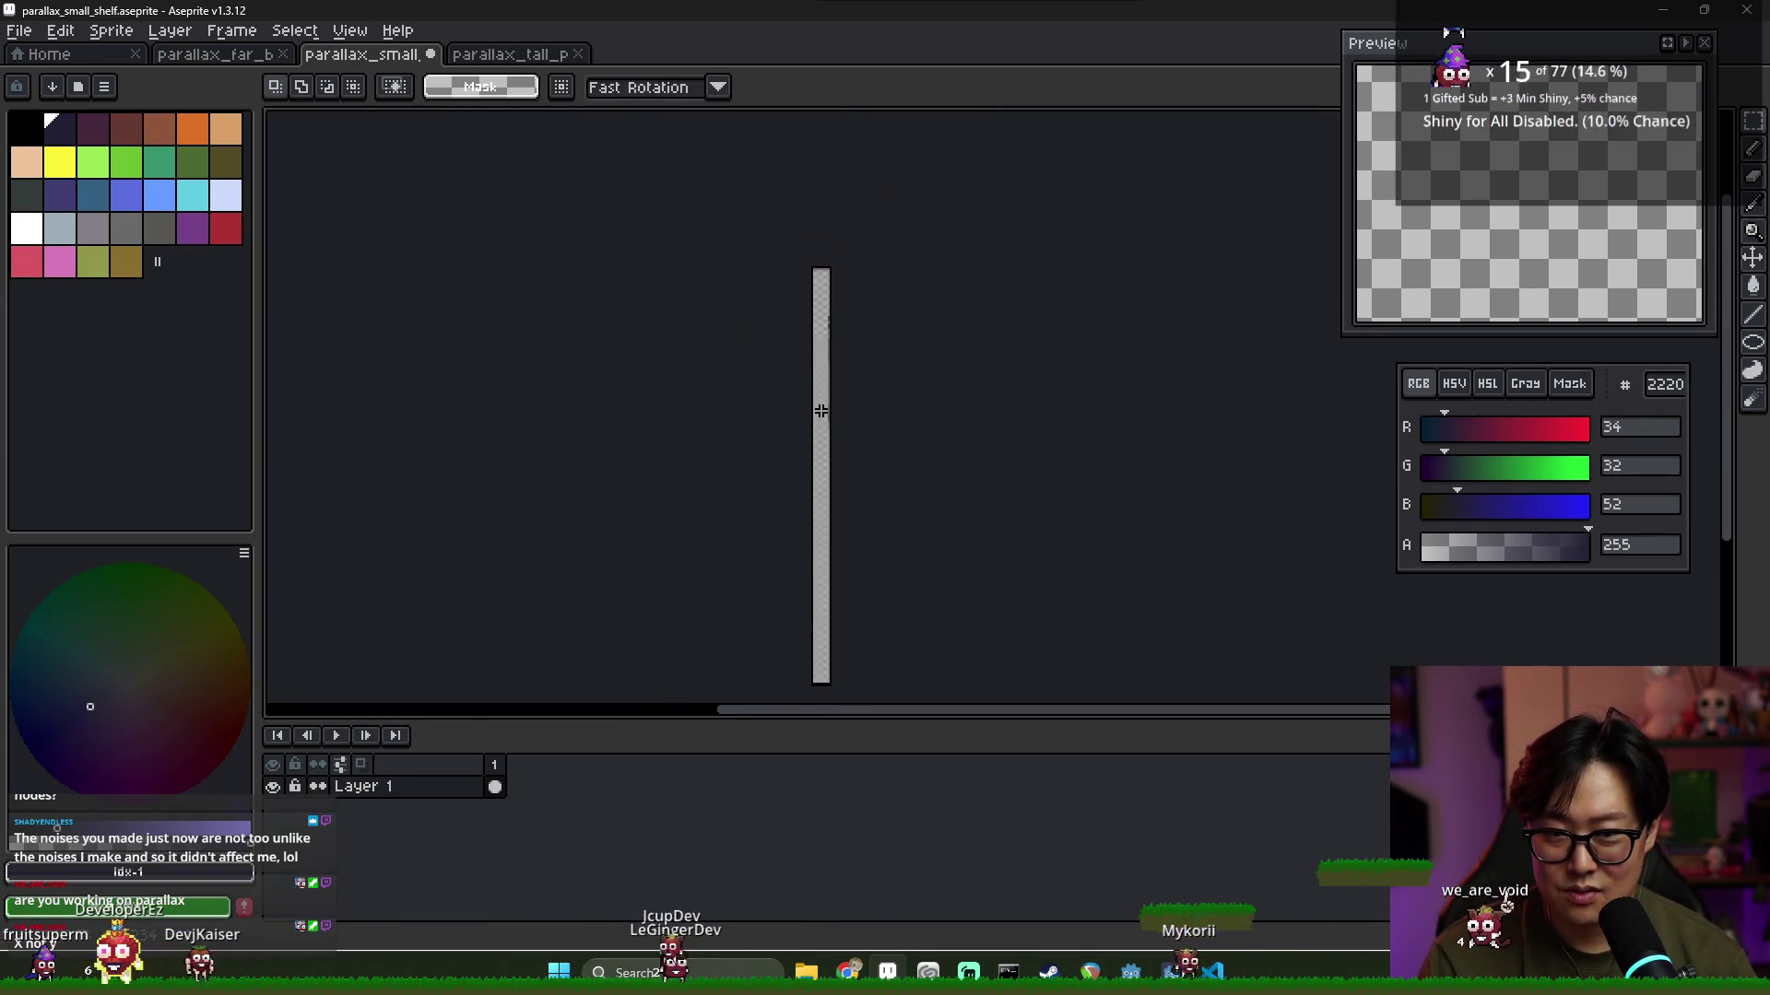
key(ctrl+z)
Step: Try a canvas height of 200 via Sprite > Canvas Size, then undo it
scroll(823, 551, up, 6)
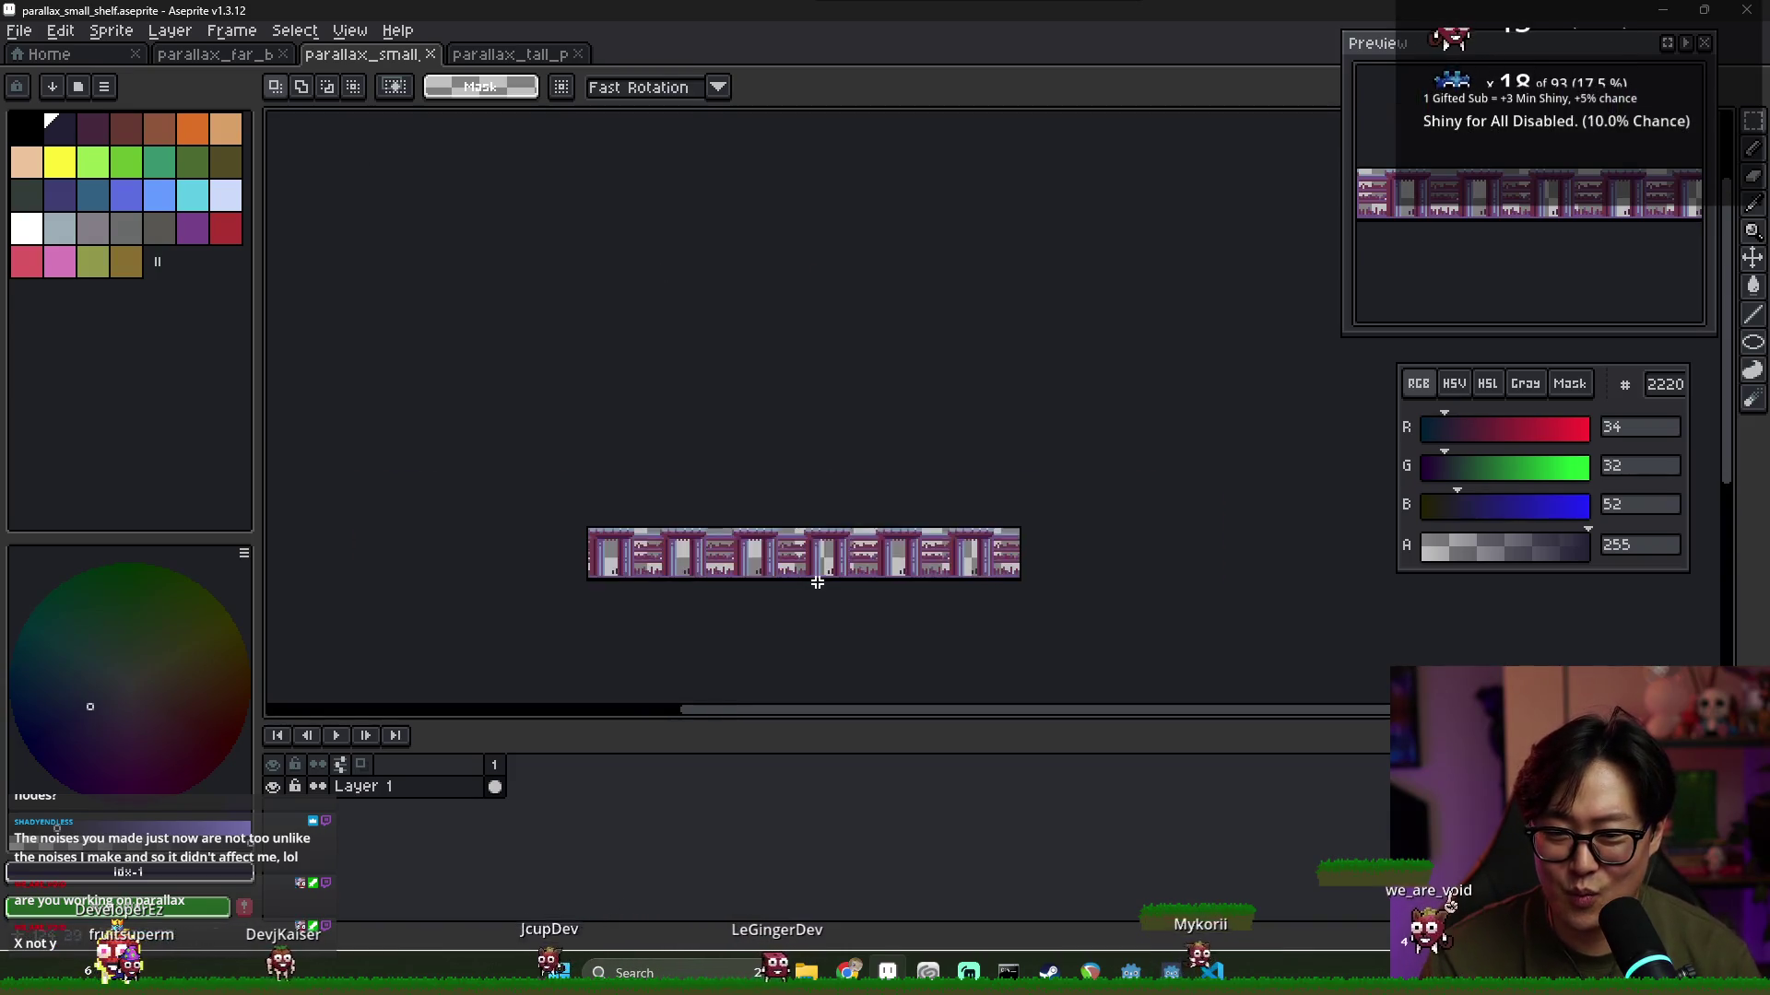
scroll(885, 443, down, 1)
click(109, 32)
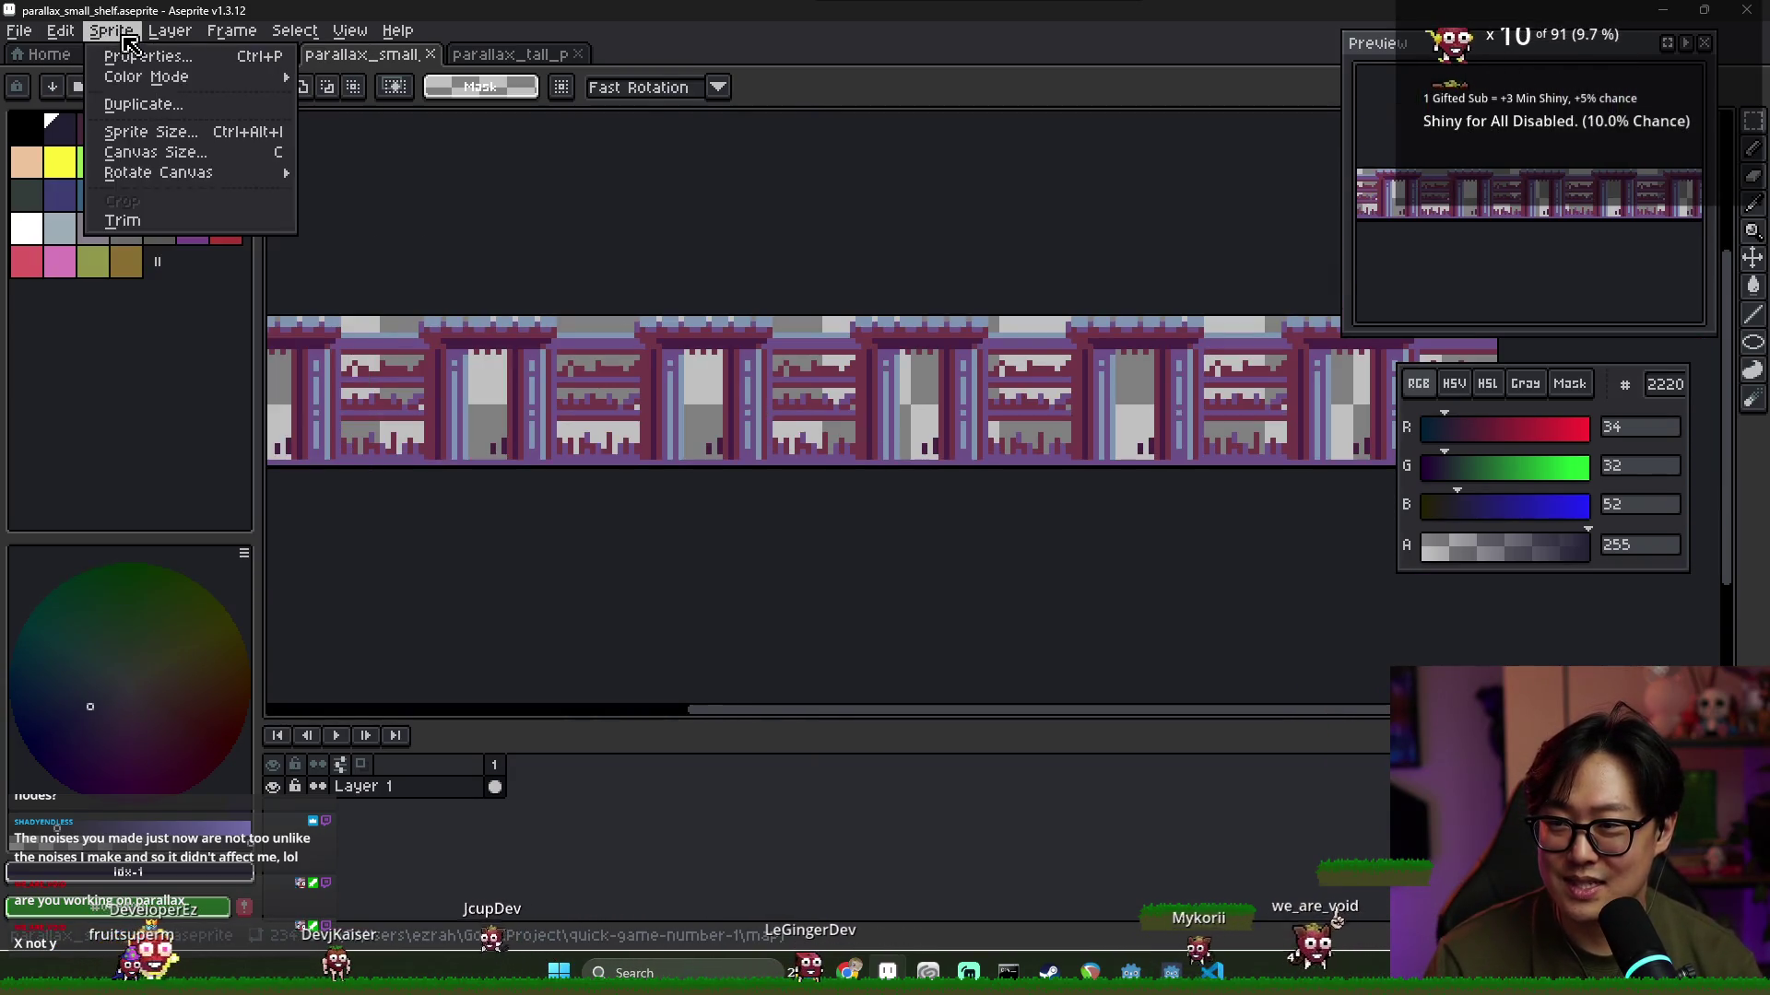
click(155, 153)
text(200)
key(Return)
scroll(753, 336, down, 5)
key(ctrl+z)
Step: Resize the canvas height from 27 to 480 and sample a colour from the shelf art
click(111, 30)
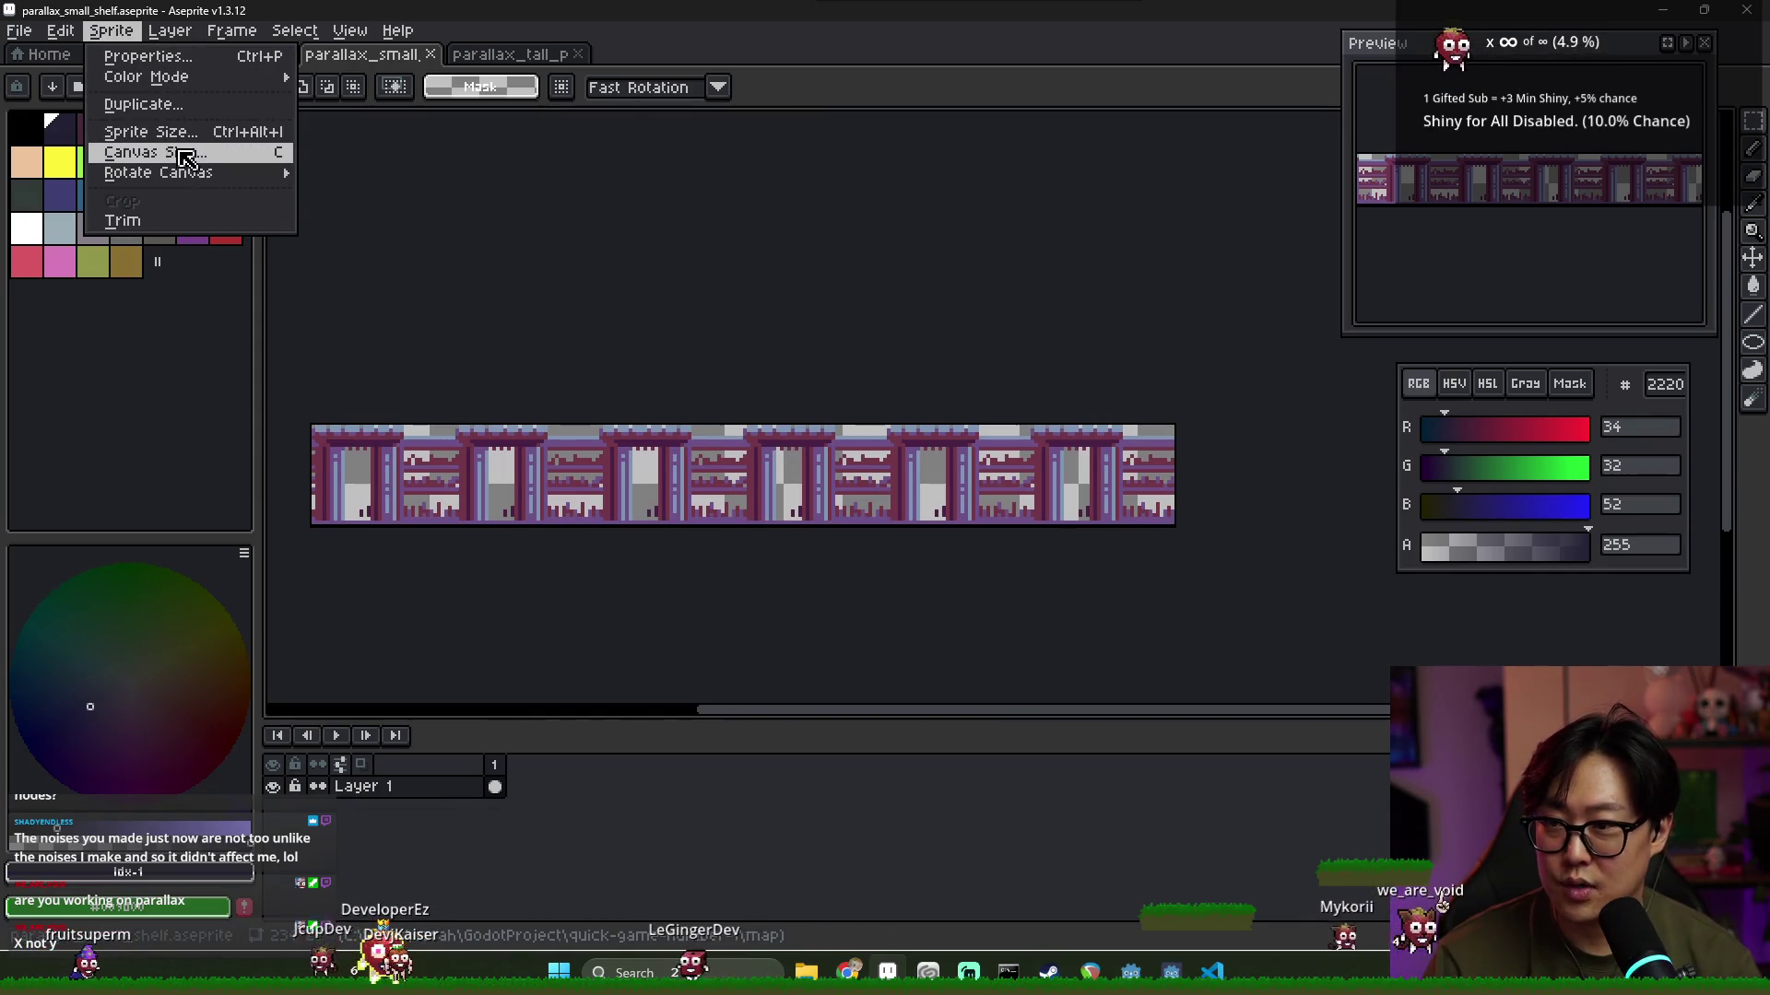
click(185, 159)
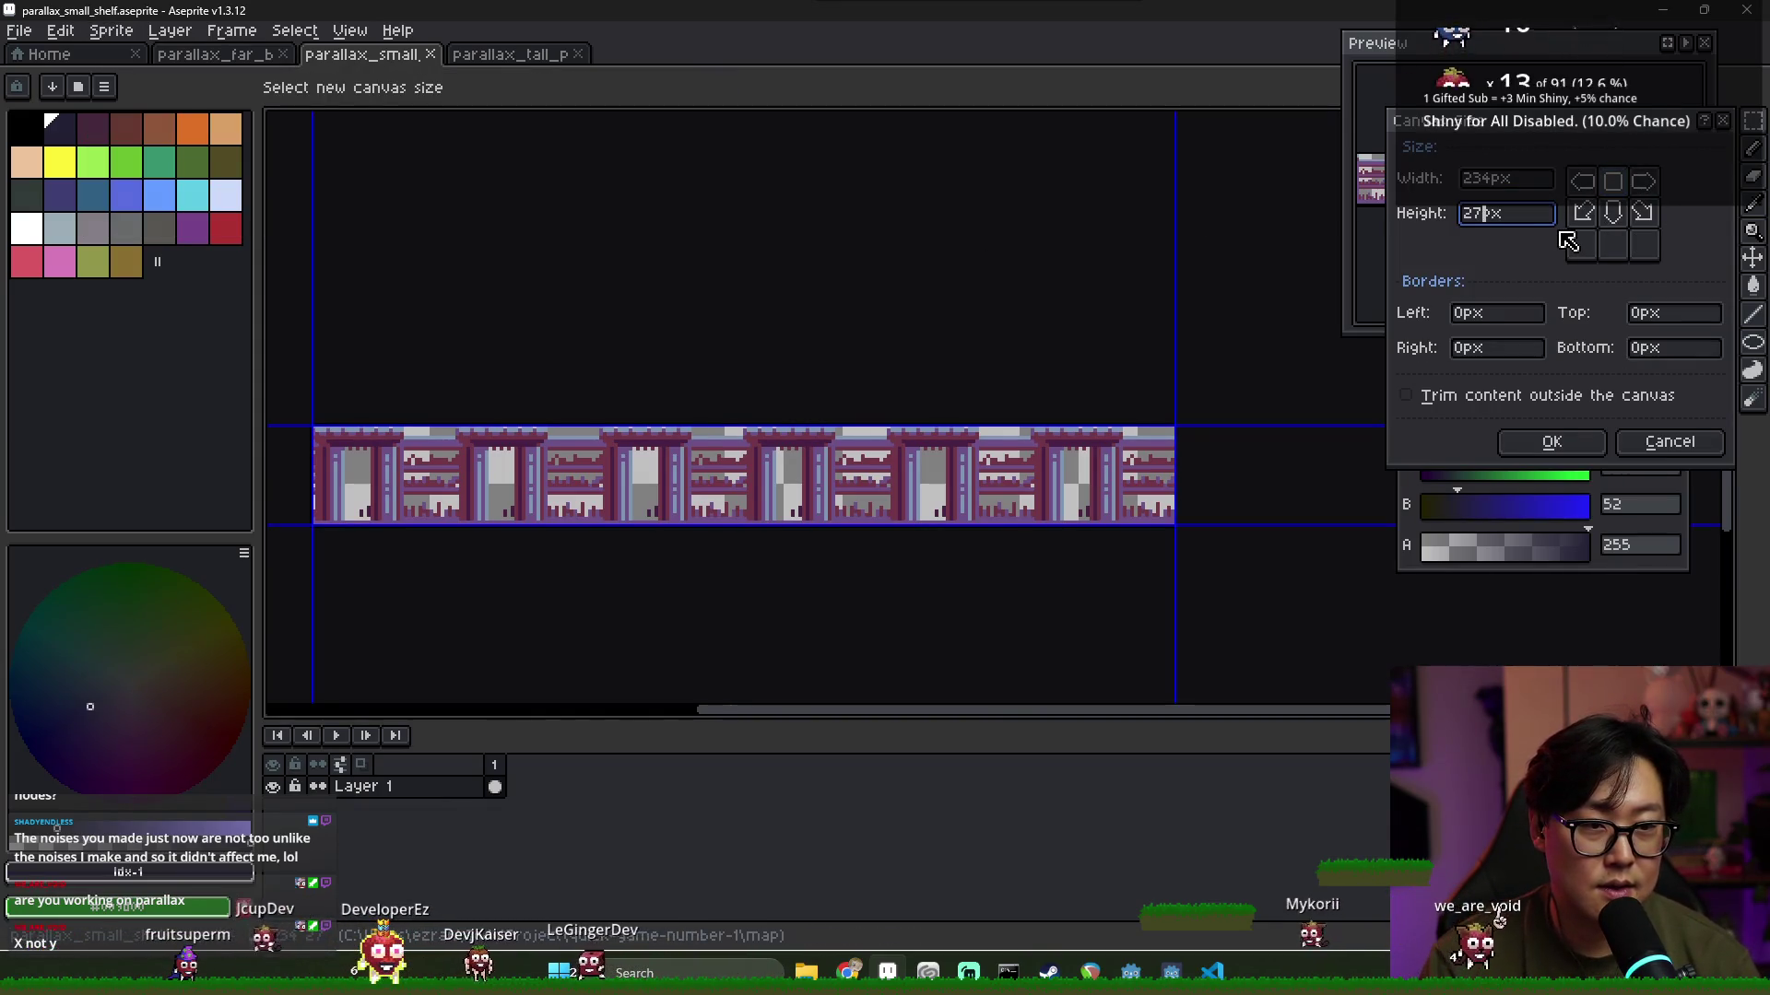
key(BackSpace)
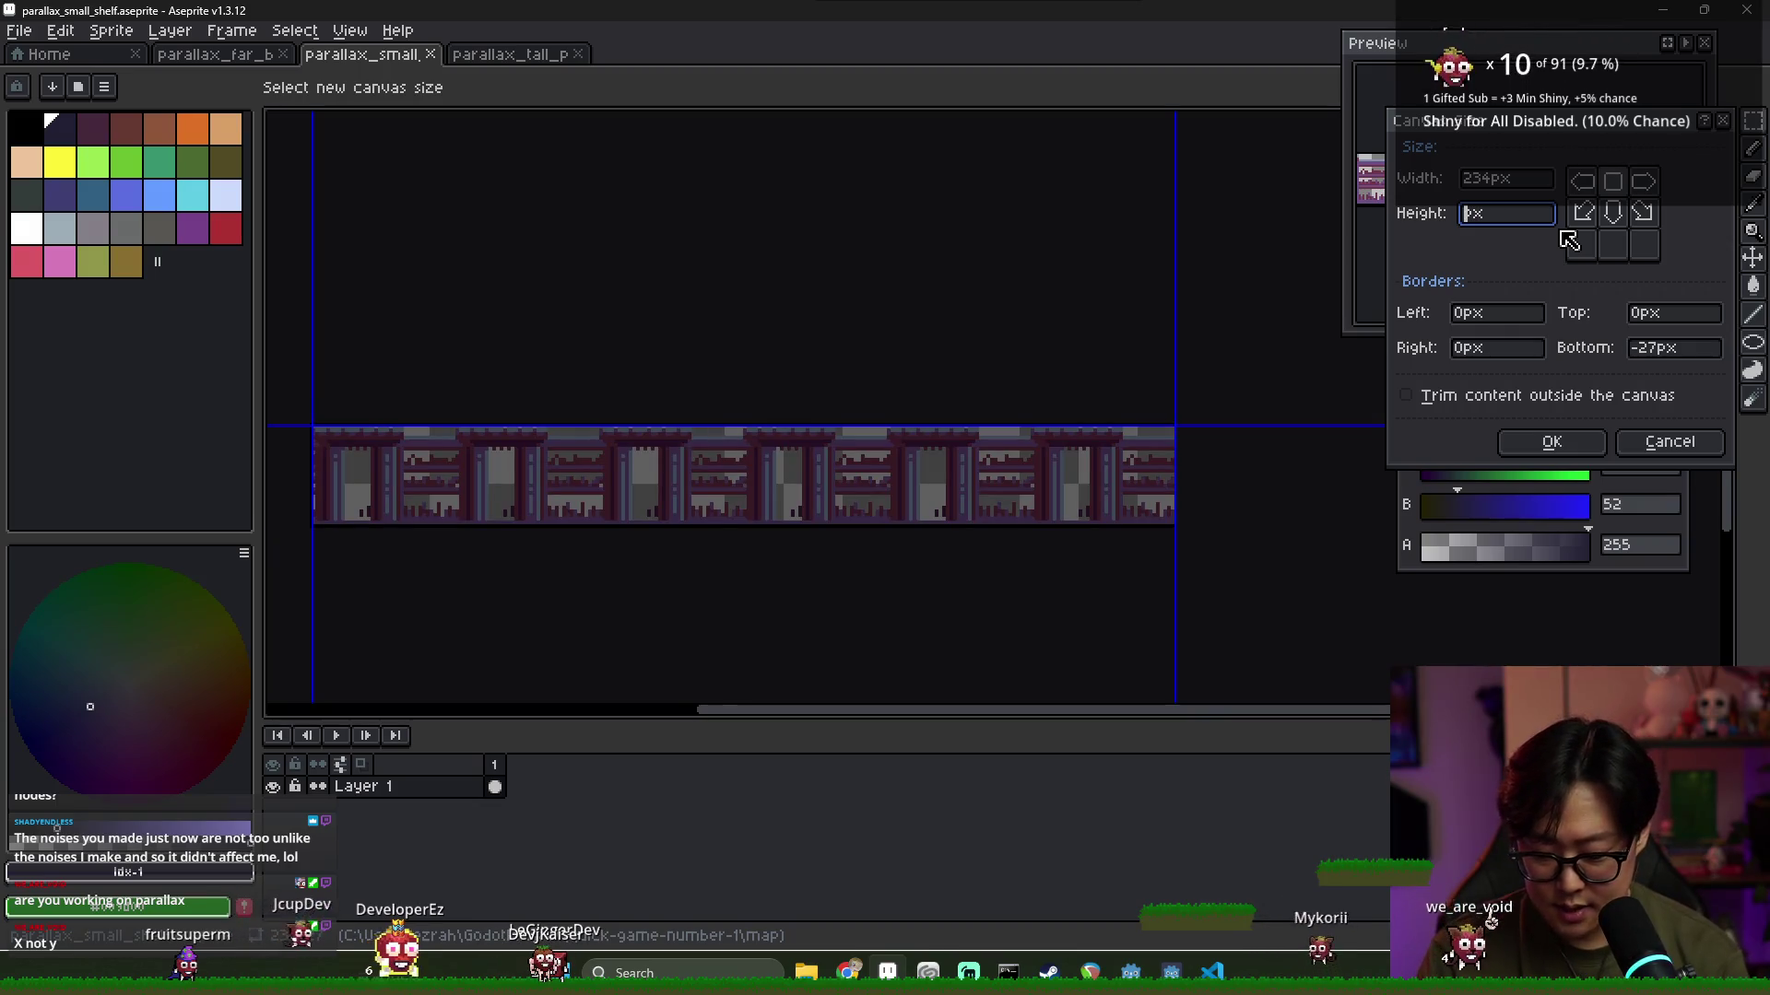
text(480)
key(Return)
scroll(833, 289, down, 3)
scroll(832, 288, up, 5)
scroll(833, 289, down, 2)
scroll(822, 280, up, 3)
alt+click(770, 236)
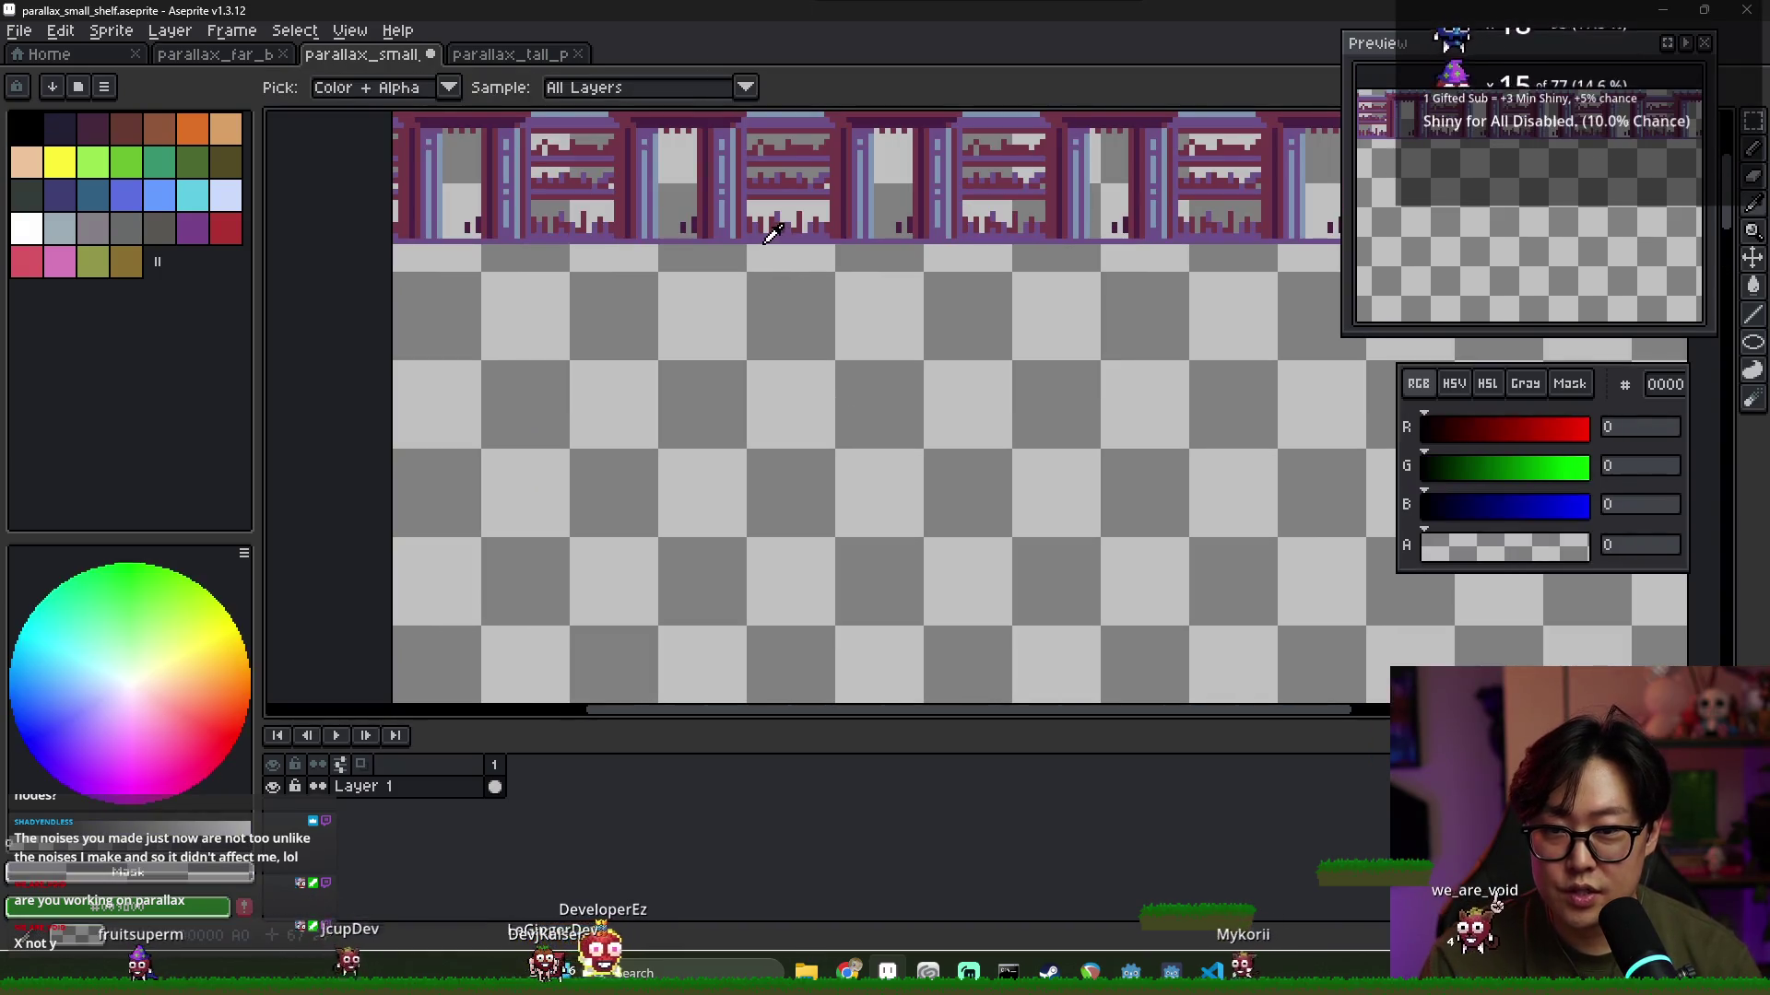
Step: Pick the shelf's purple and bucket-fill the empty area below the shelf
alt+click(772, 234)
key(g)
click(771, 288)
scroll(758, 317, down, 3)
scroll(743, 296, up, 2)
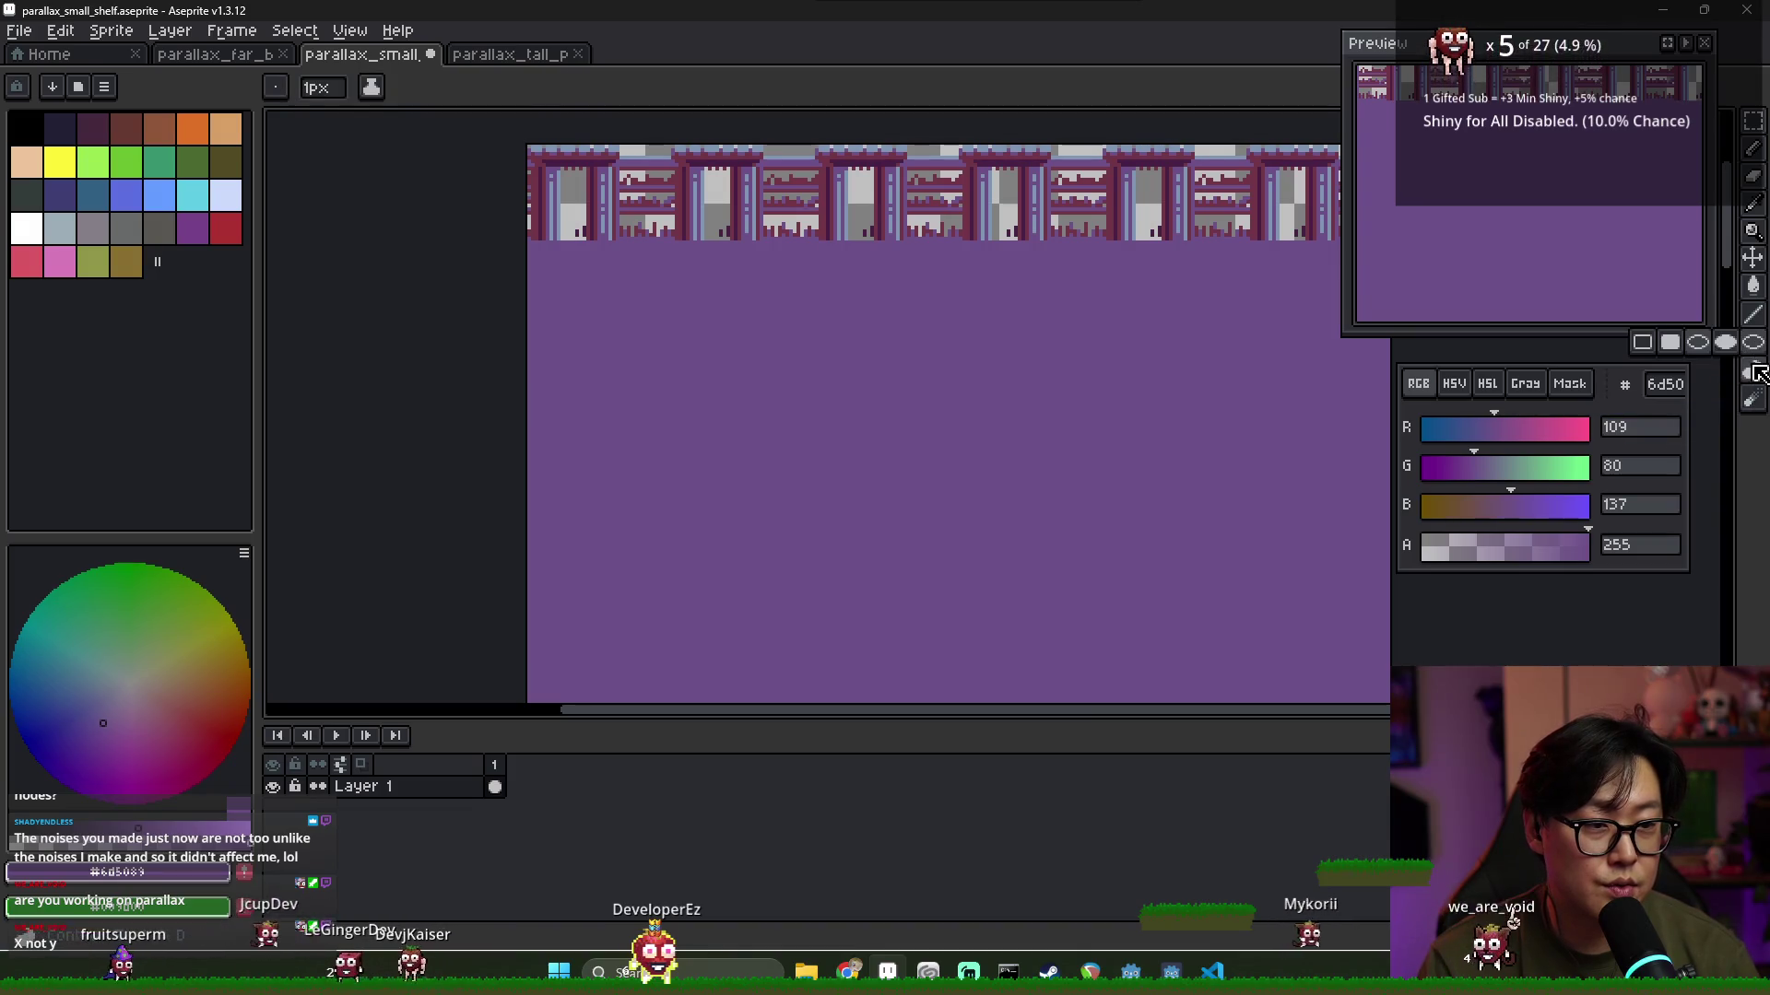
Step: Switch to the Gradient fill tool with Bayer Matrix 4x4 dithering
click(1754, 288)
click(1725, 286)
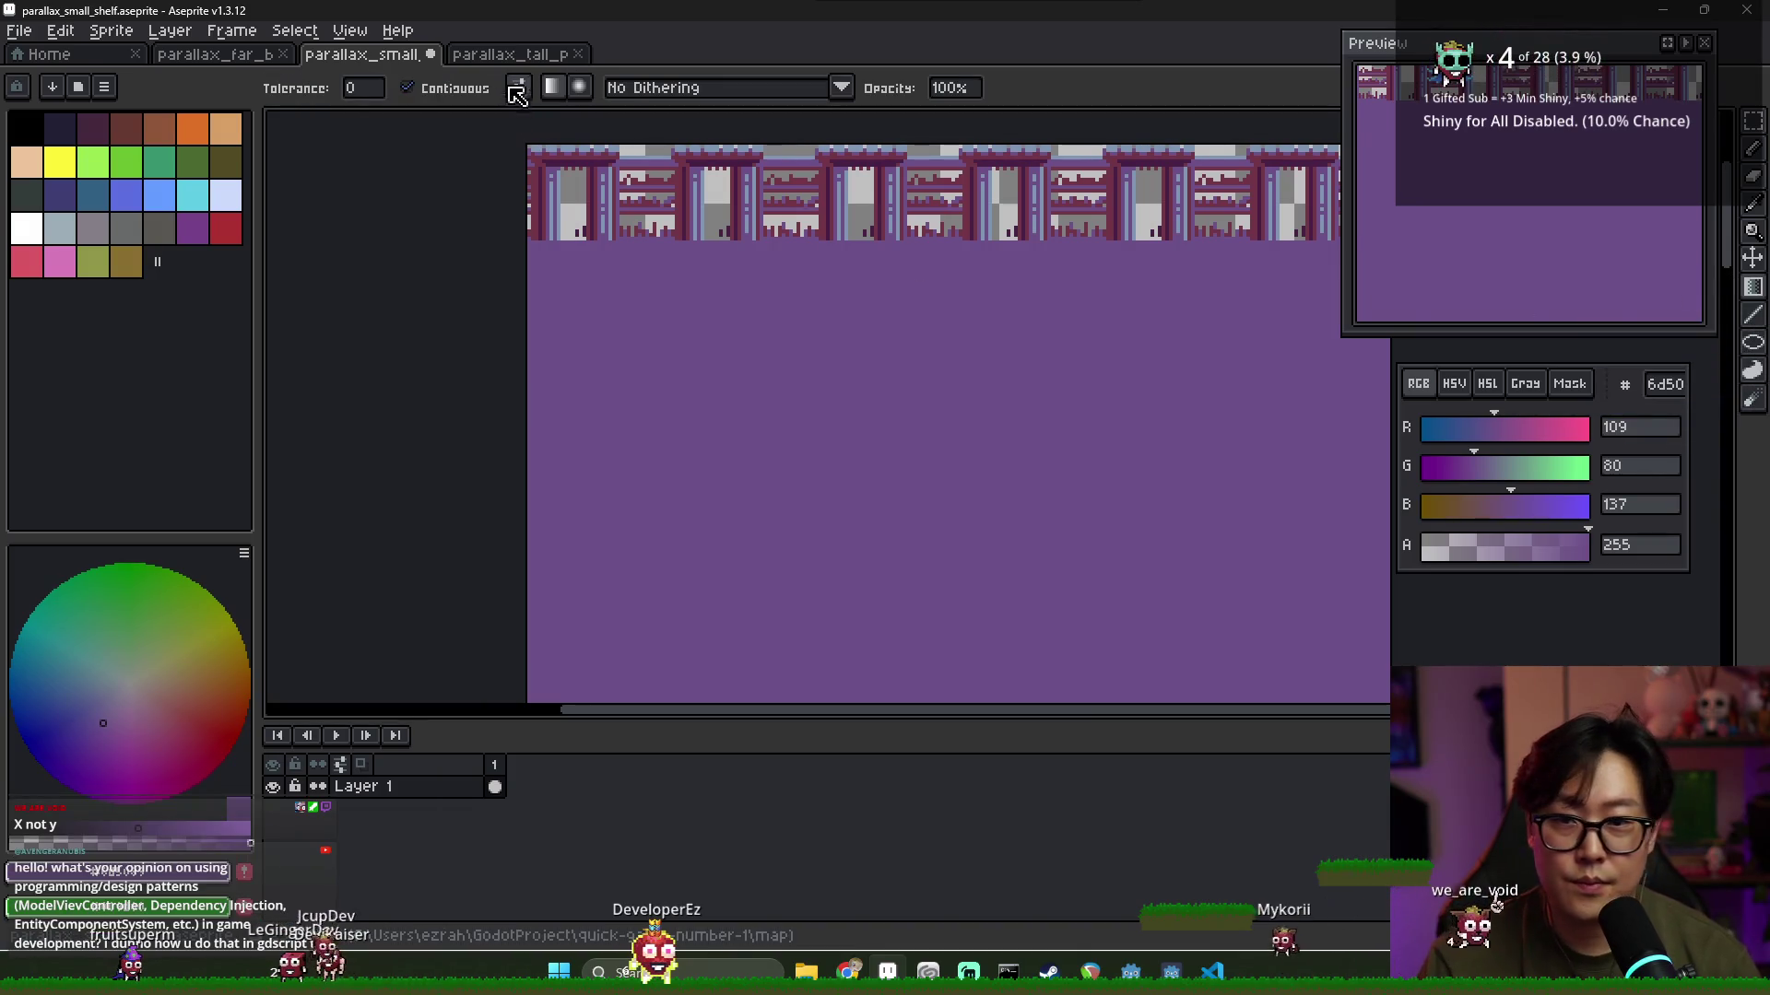
click(700, 88)
click(696, 256)
scroll(764, 258, down, 2)
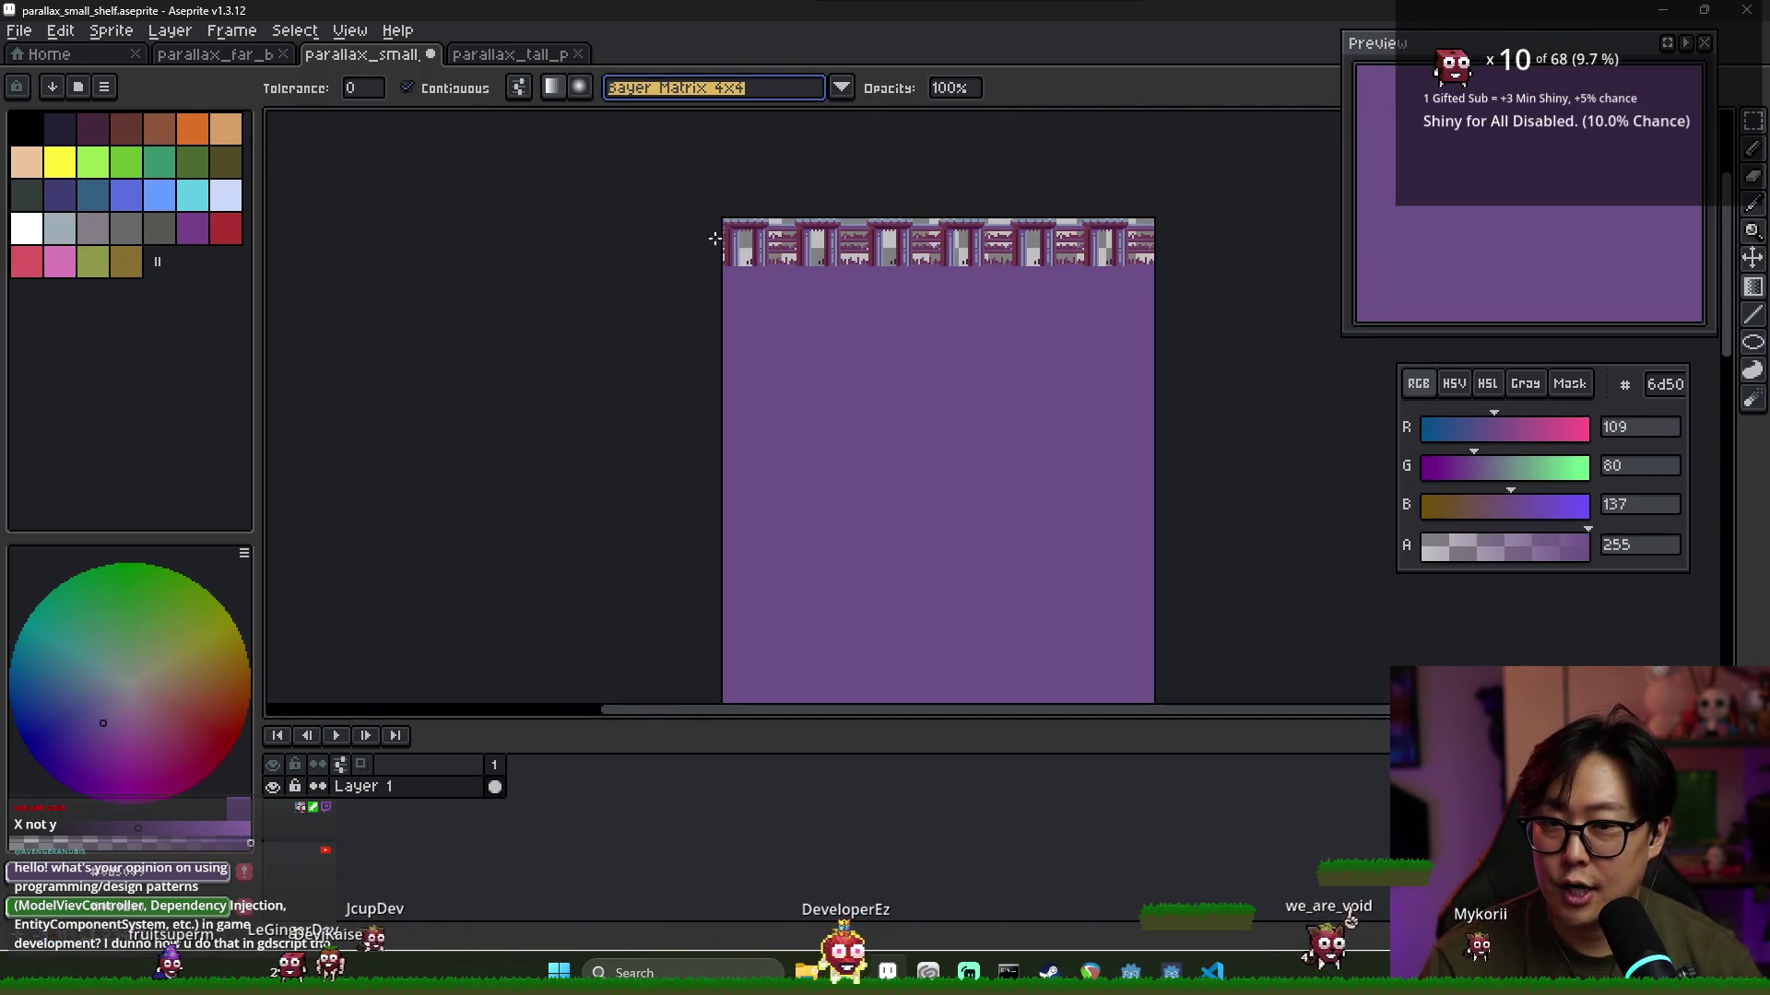
scroll(715, 239, up, 2)
Step: Pick the dark magenta and try a gradient drag, then undo the green-to-purple result
key(i)
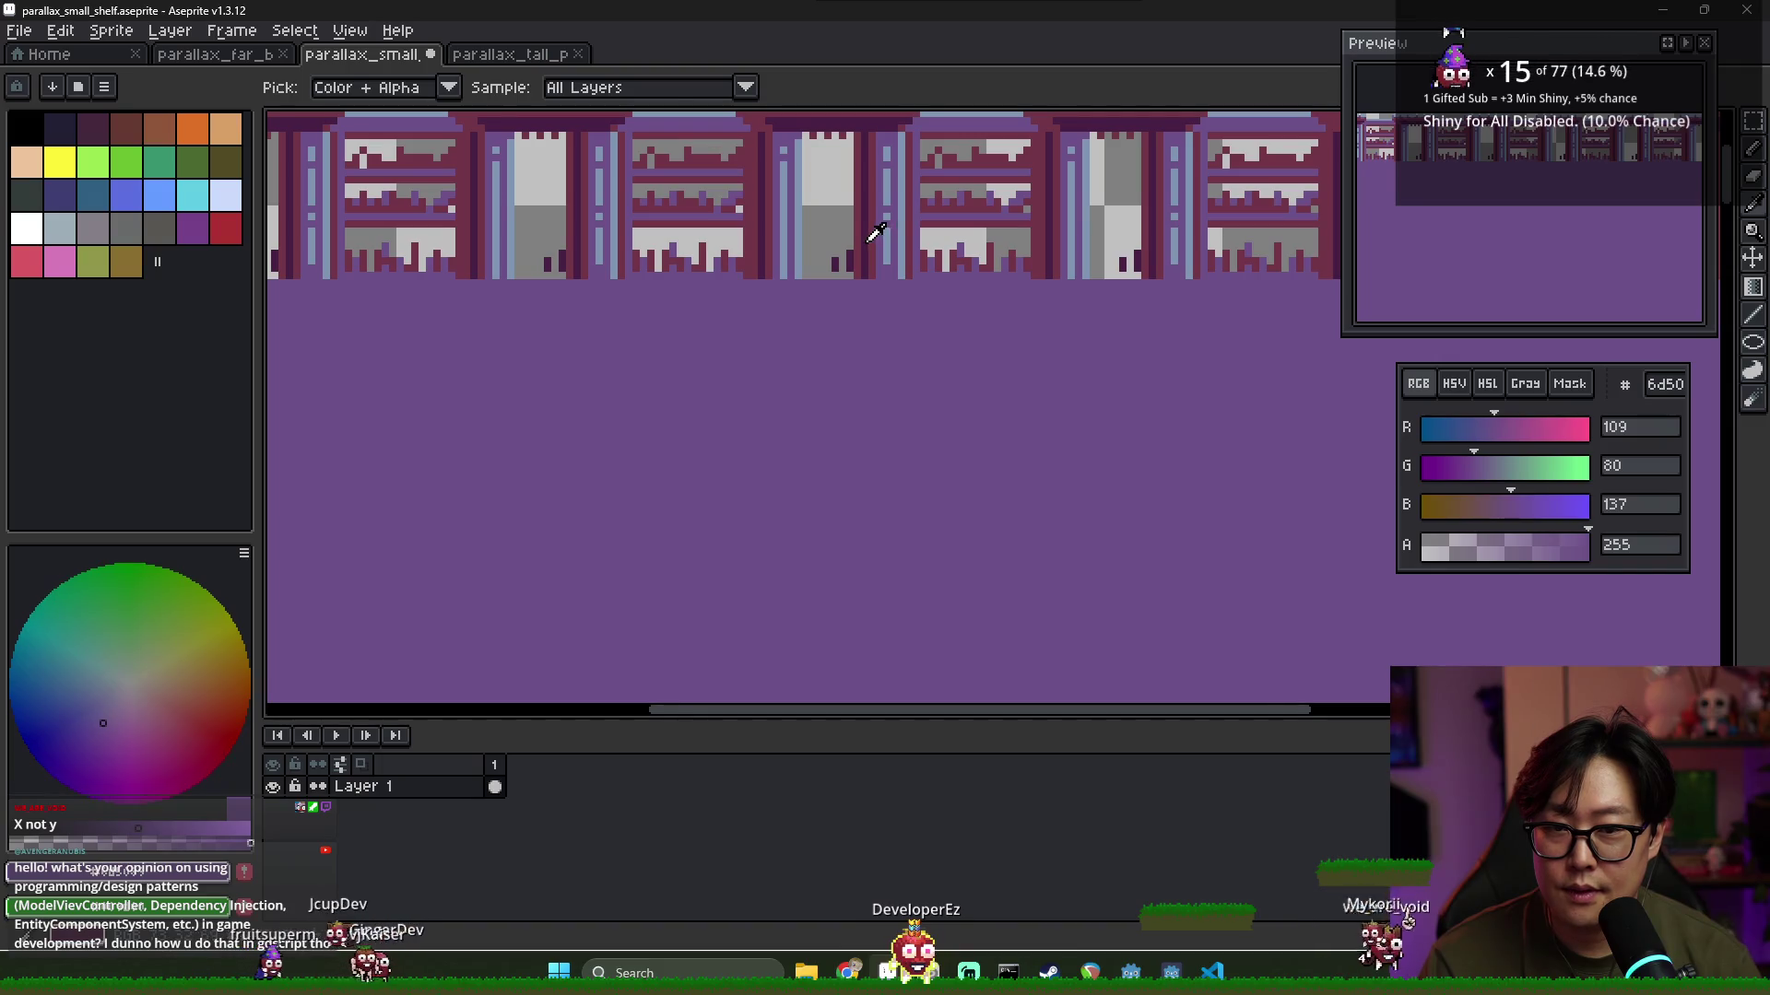
alt+click(875, 232)
scroll(862, 375, down, 2)
scroll(886, 435, down, 2)
mouse_move(868, 661)
mouse_down()
mouse_move(889, 375)
mouse_move(876, 190)
mouse_up()
key(ctrl+z)
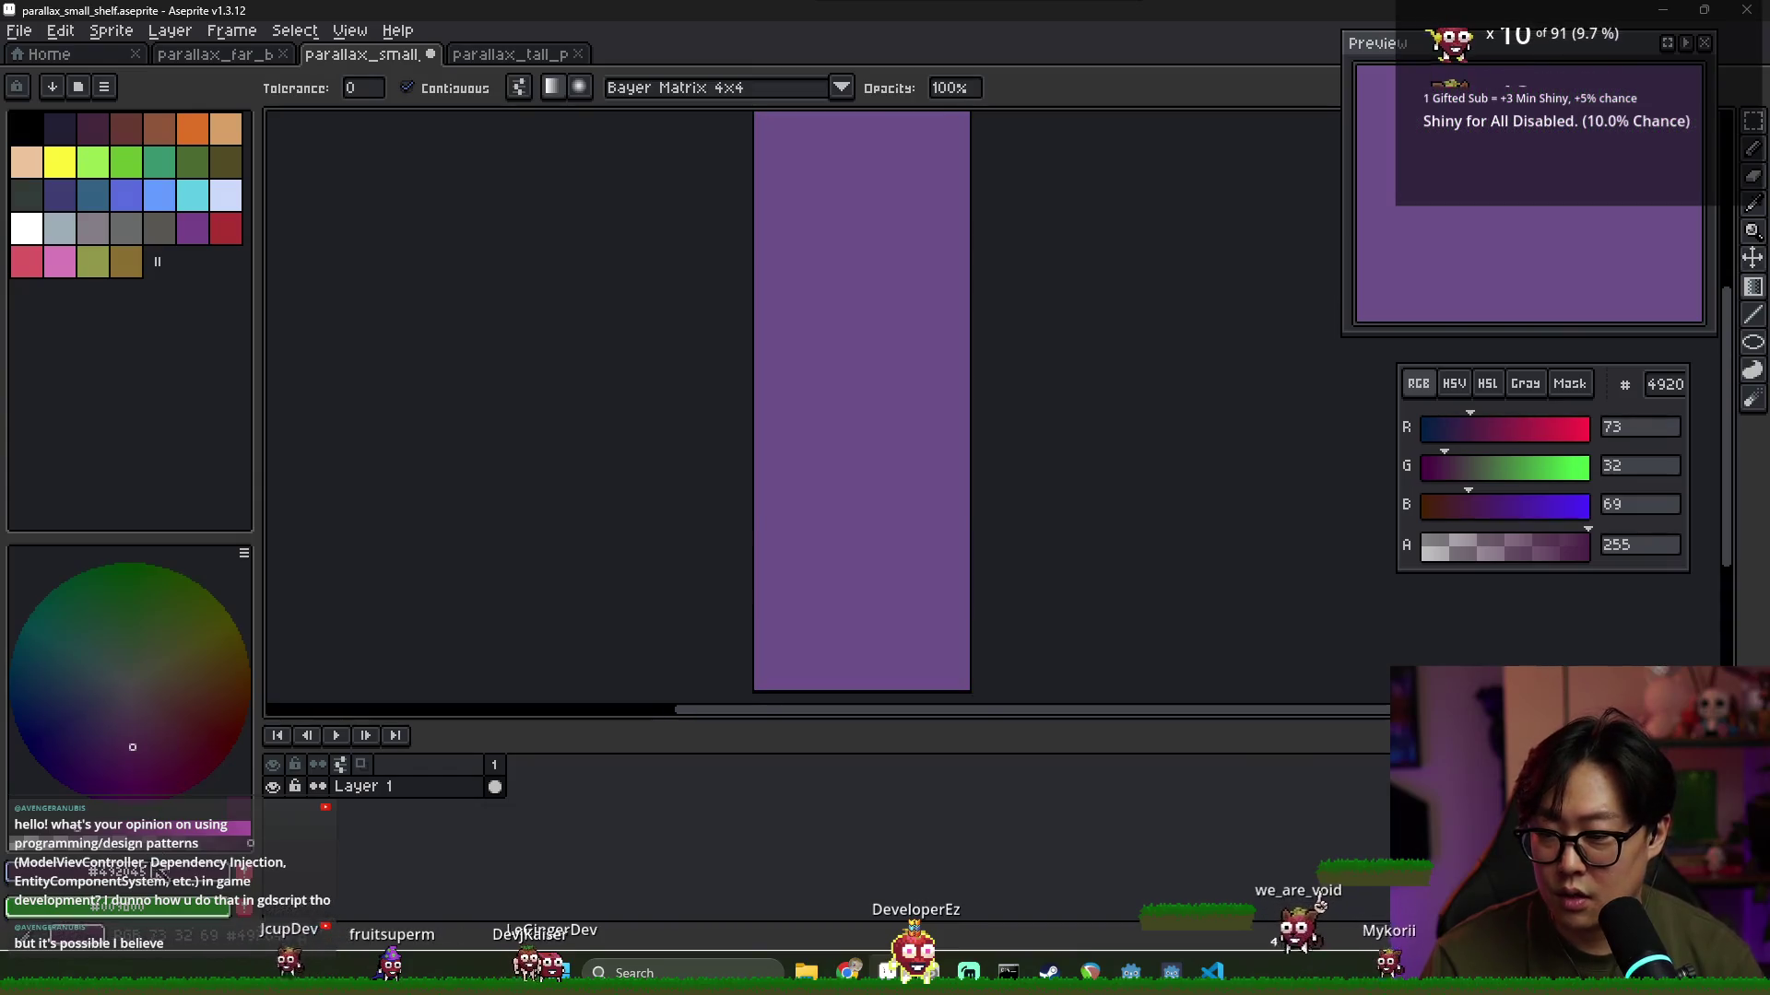
Step: Drag a dithered purple gradient up the filled area, darker at the bottom
scroll(719, 703, up, 3)
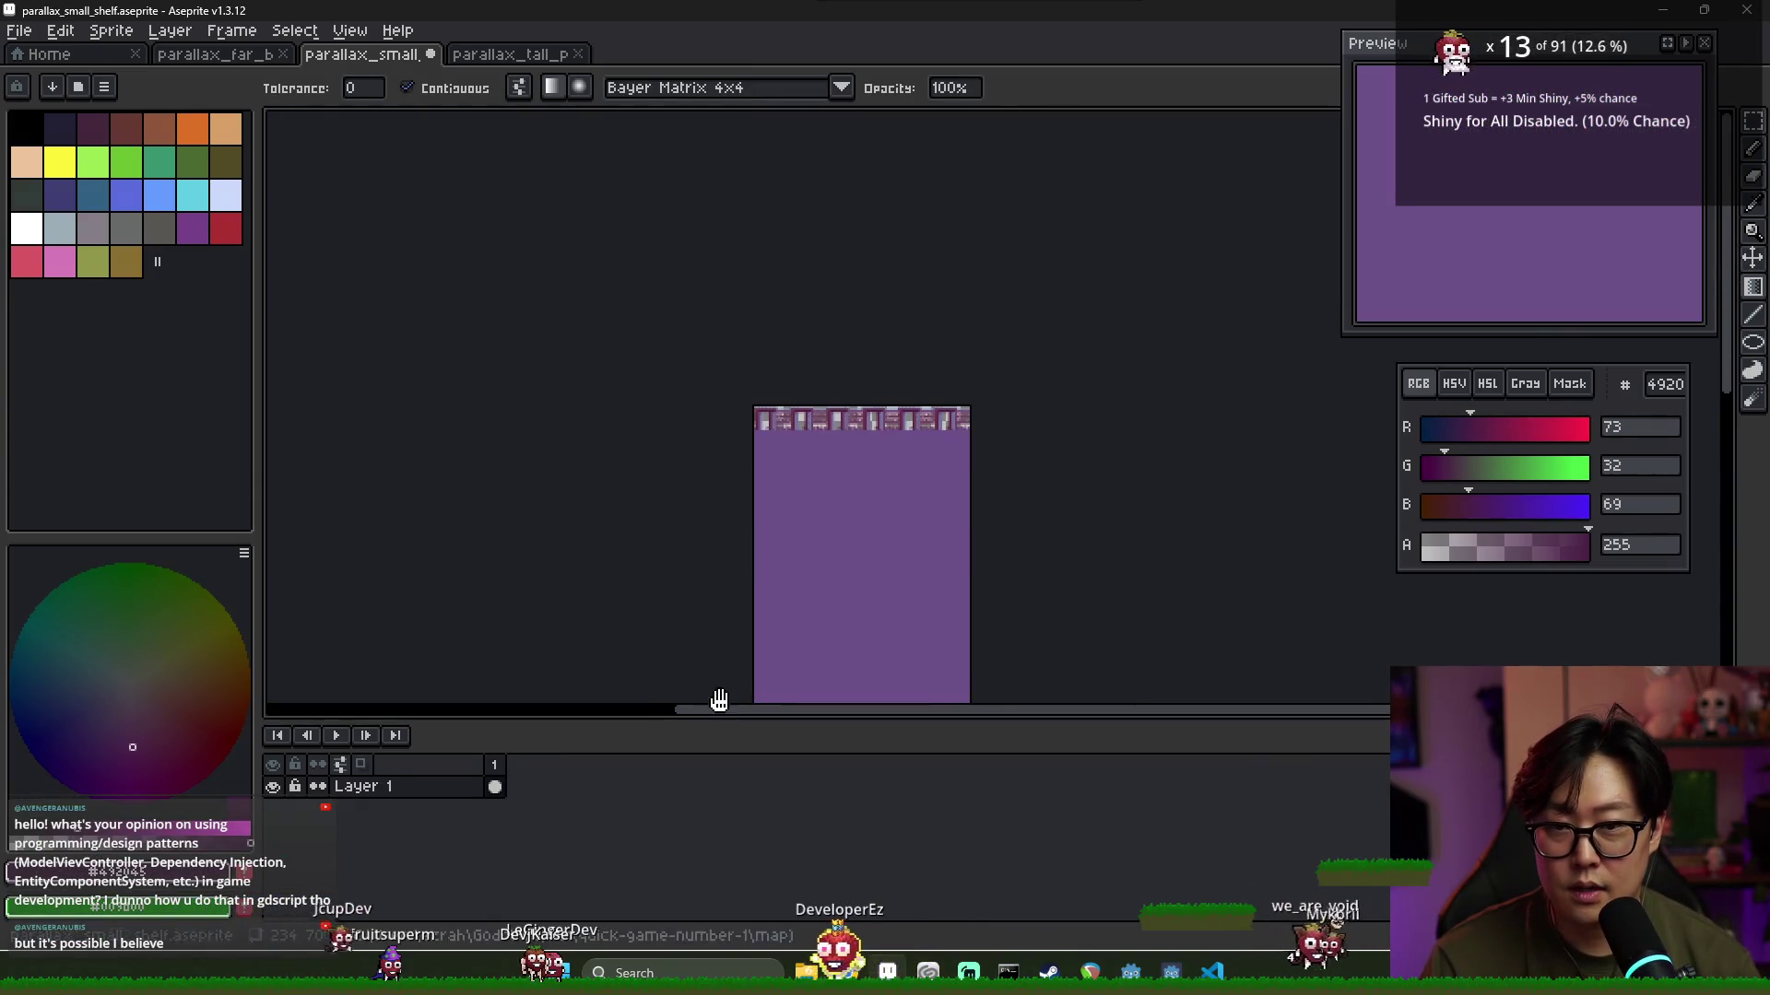
scroll(802, 442, up, 3)
scroll(763, 368, left, 2)
scroll(763, 368, down, 3)
scroll(694, 541, up, 1)
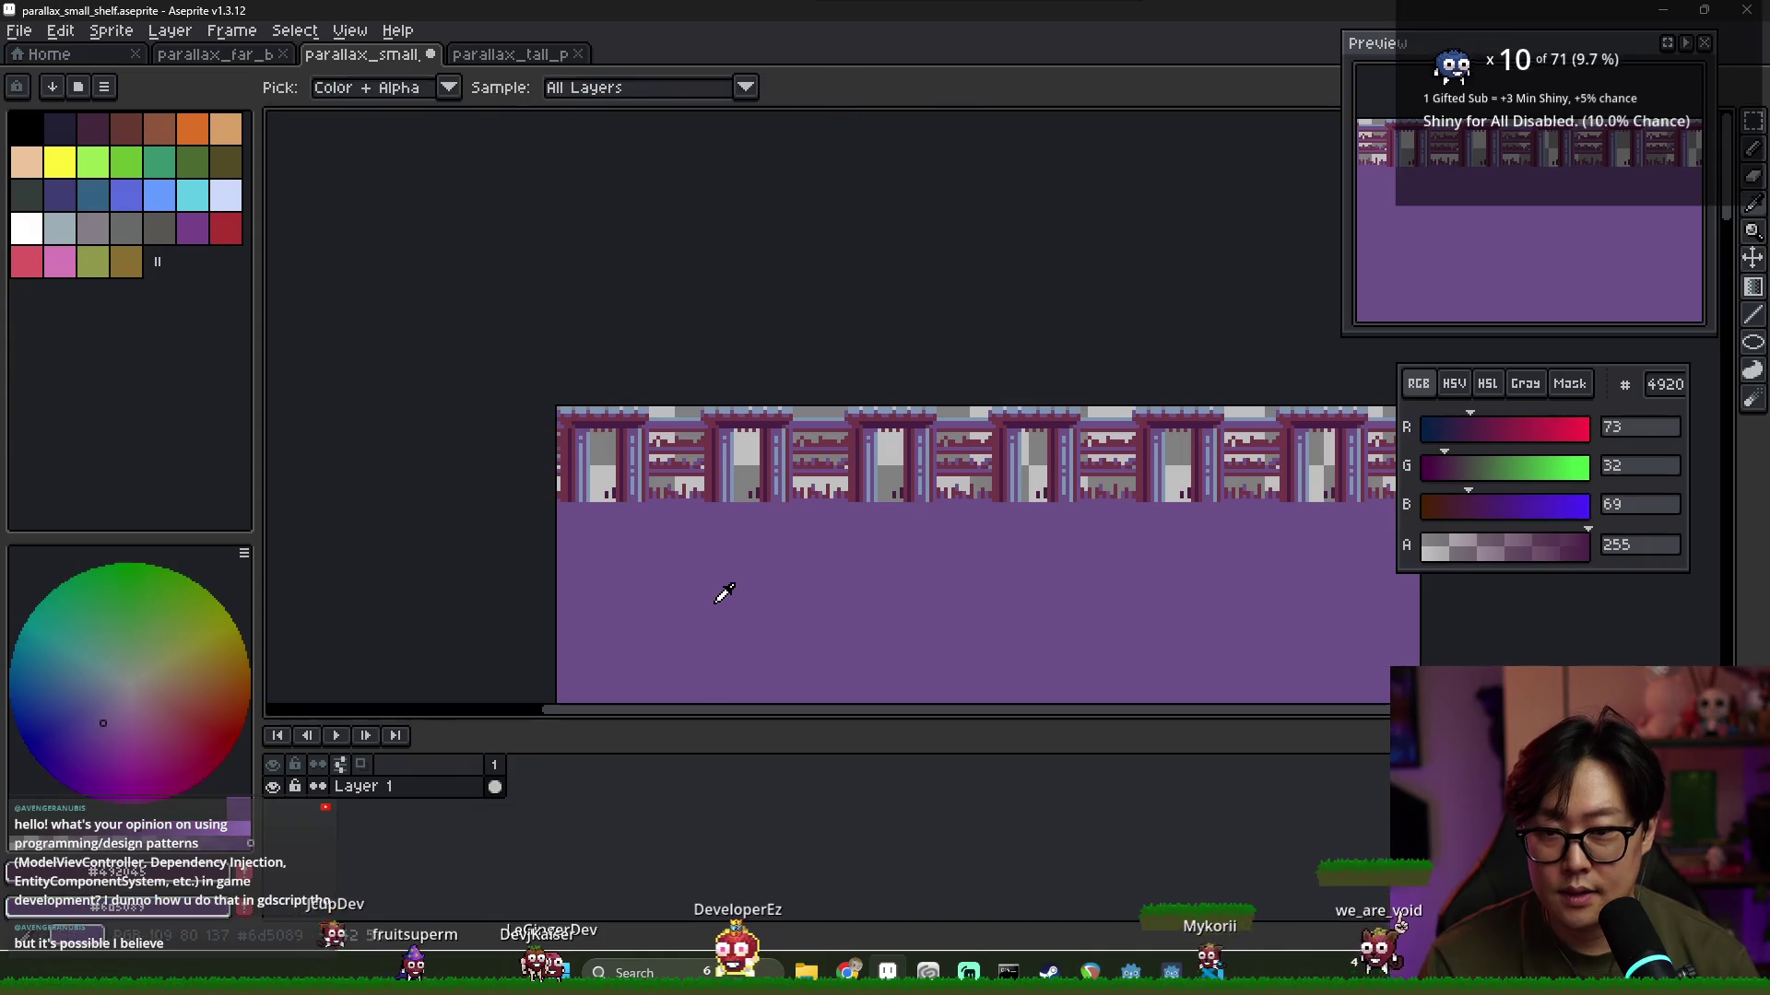
scroll(494, 617, down, 4)
scroll(593, 533, down, 4)
scroll(698, 557, up, 2)
drag(699, 557, 683, 110)
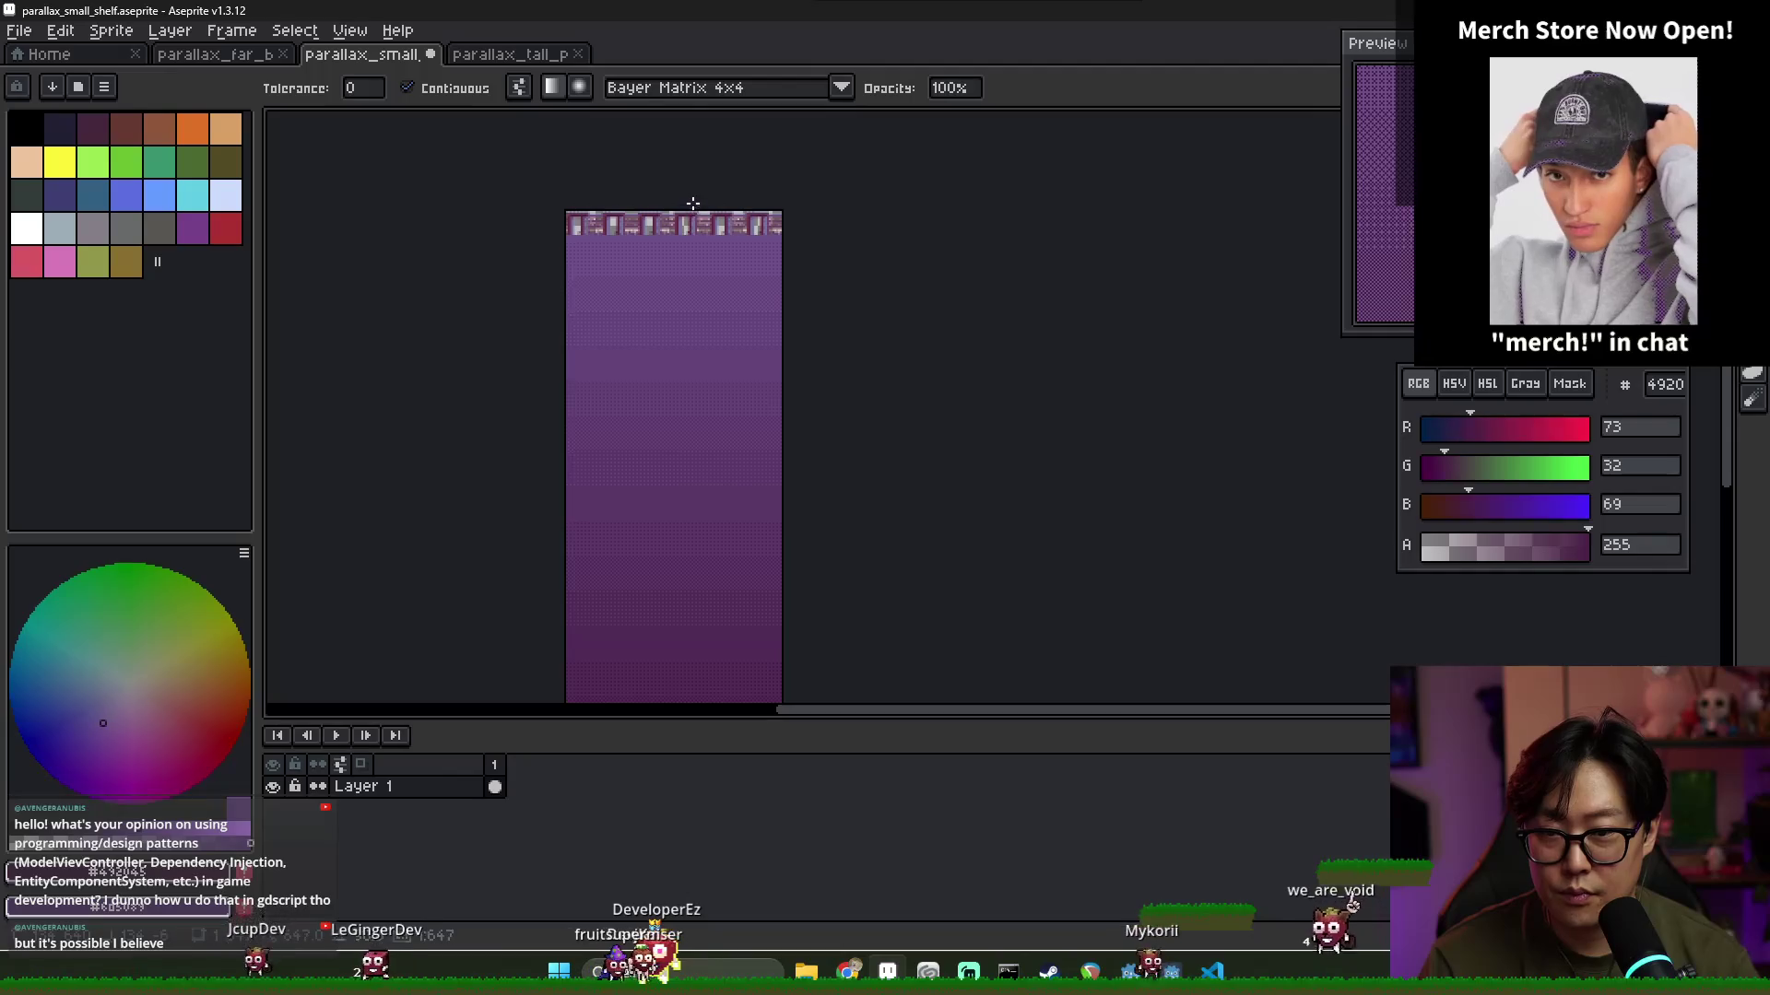
Step: Save the extended shelf sprite
scroll(662, 265, down, 2)
scroll(663, 265, up, 4)
scroll(738, 415, down, 3)
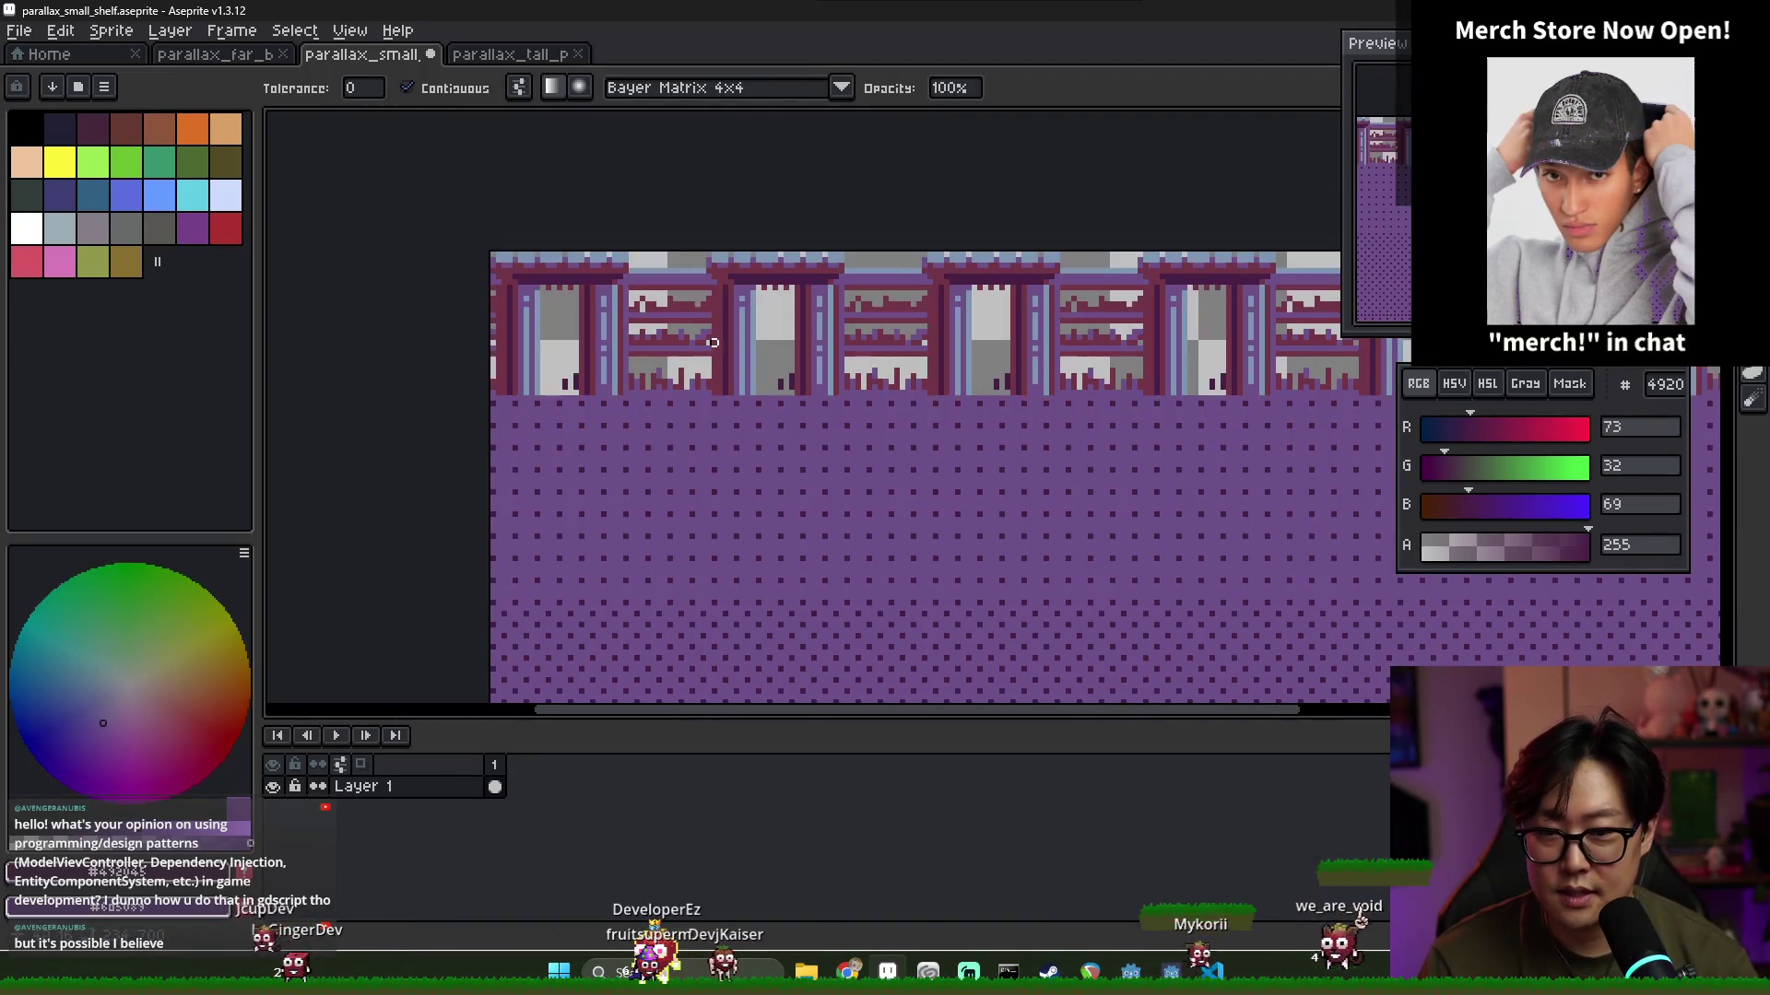
scroll(737, 412, up, 1)
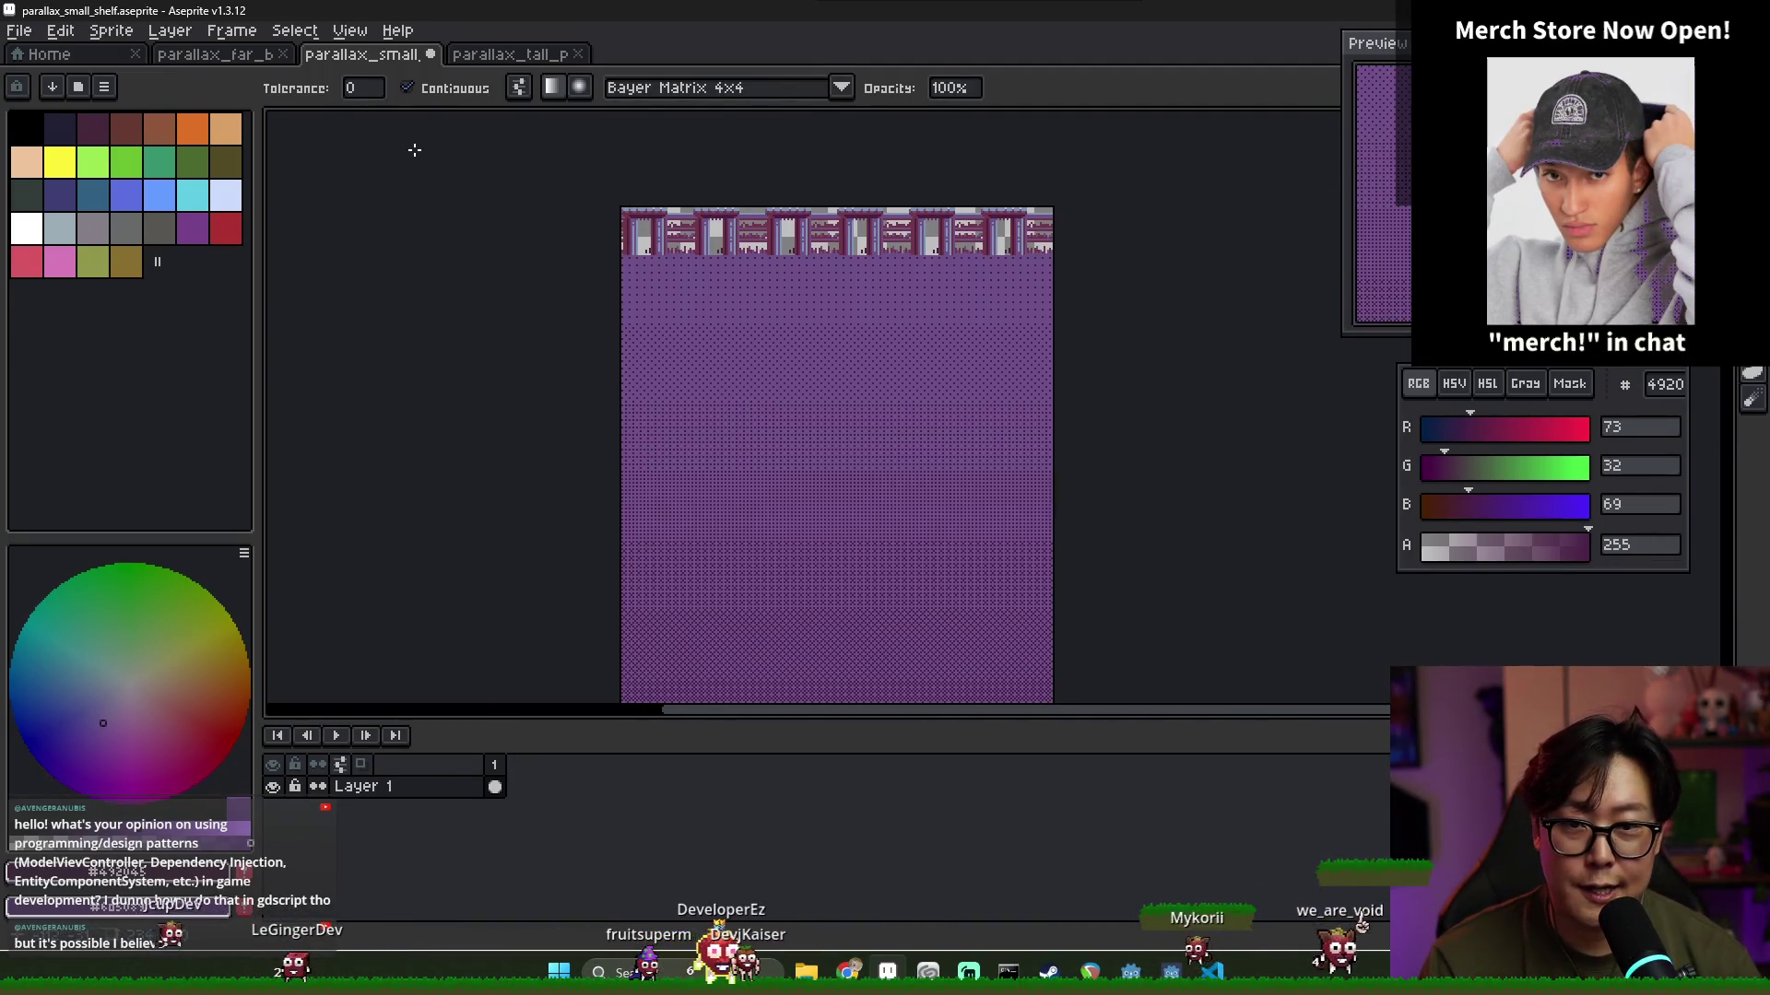
key(ctrl+s)
key(alt+Tab)
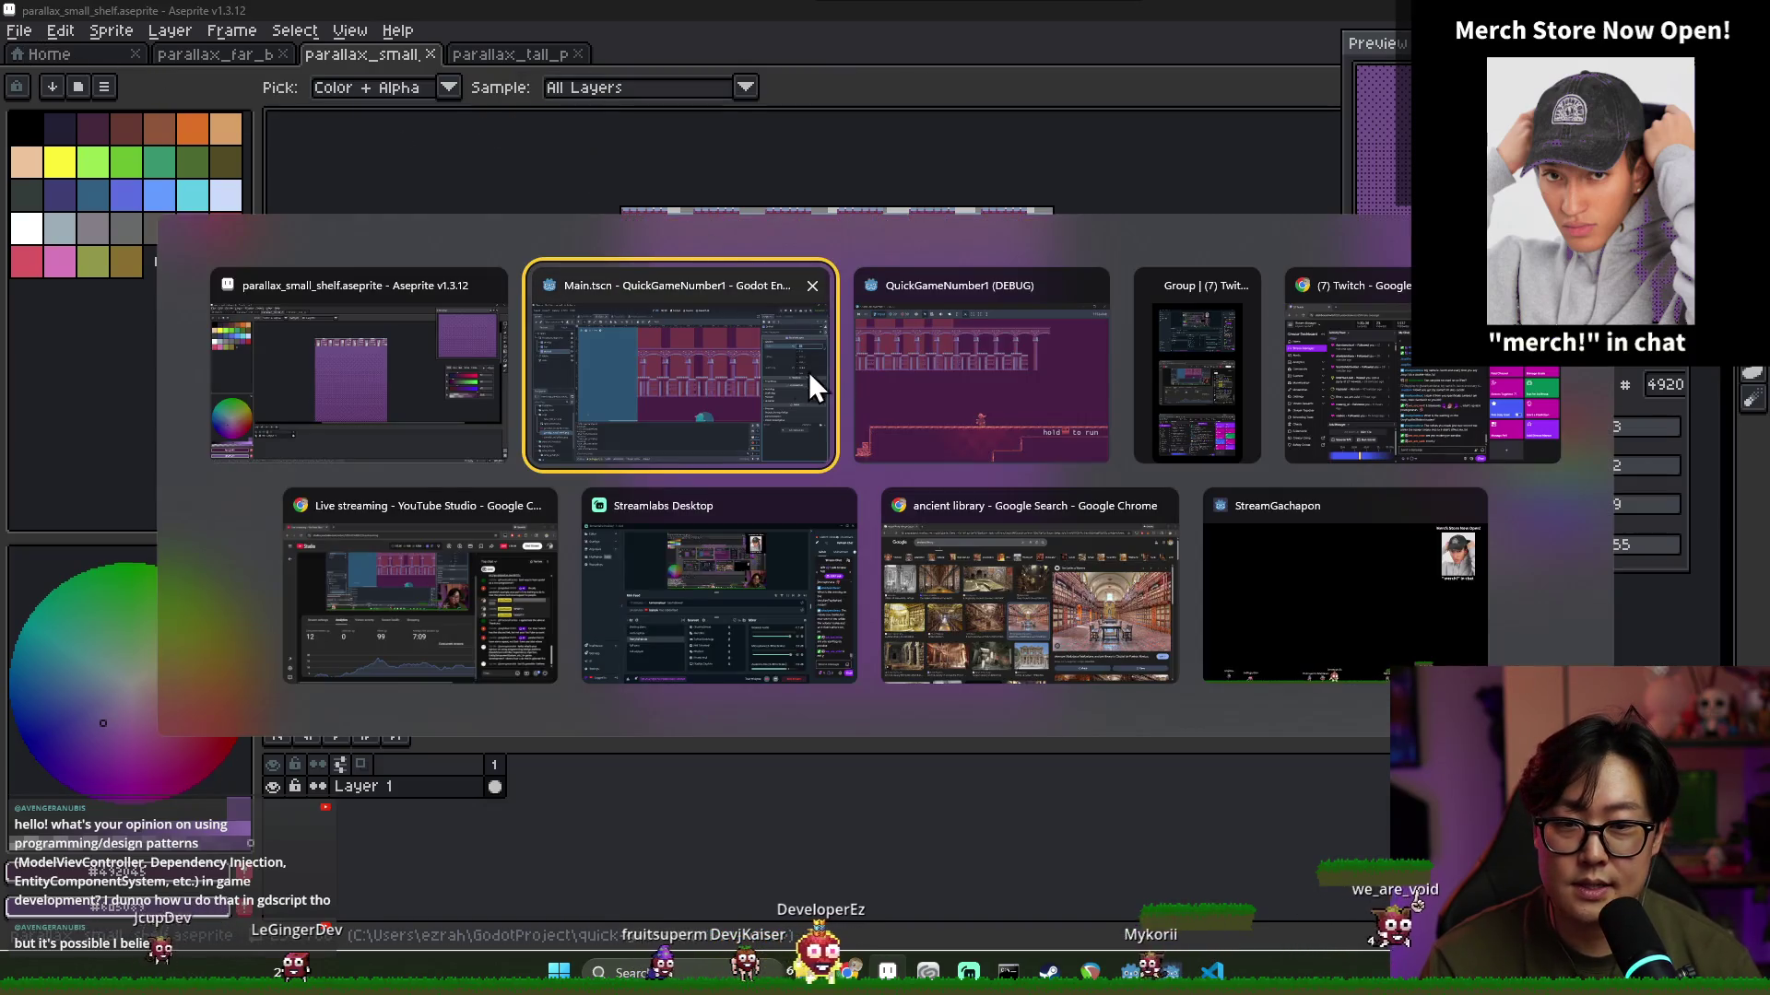
Step: Close the running game and export the shelf sprite sheet, overwriting the existing PNG
key(alt+F4)
key(alt+Tab)
click(461, 332)
click(18, 31)
mouse_move(56, 213)
click(355, 235)
click(1008, 281)
click(841, 562)
Step: Save the Main scene in Godot and view the Behind layer's extended shelf
key(alt+Tab)
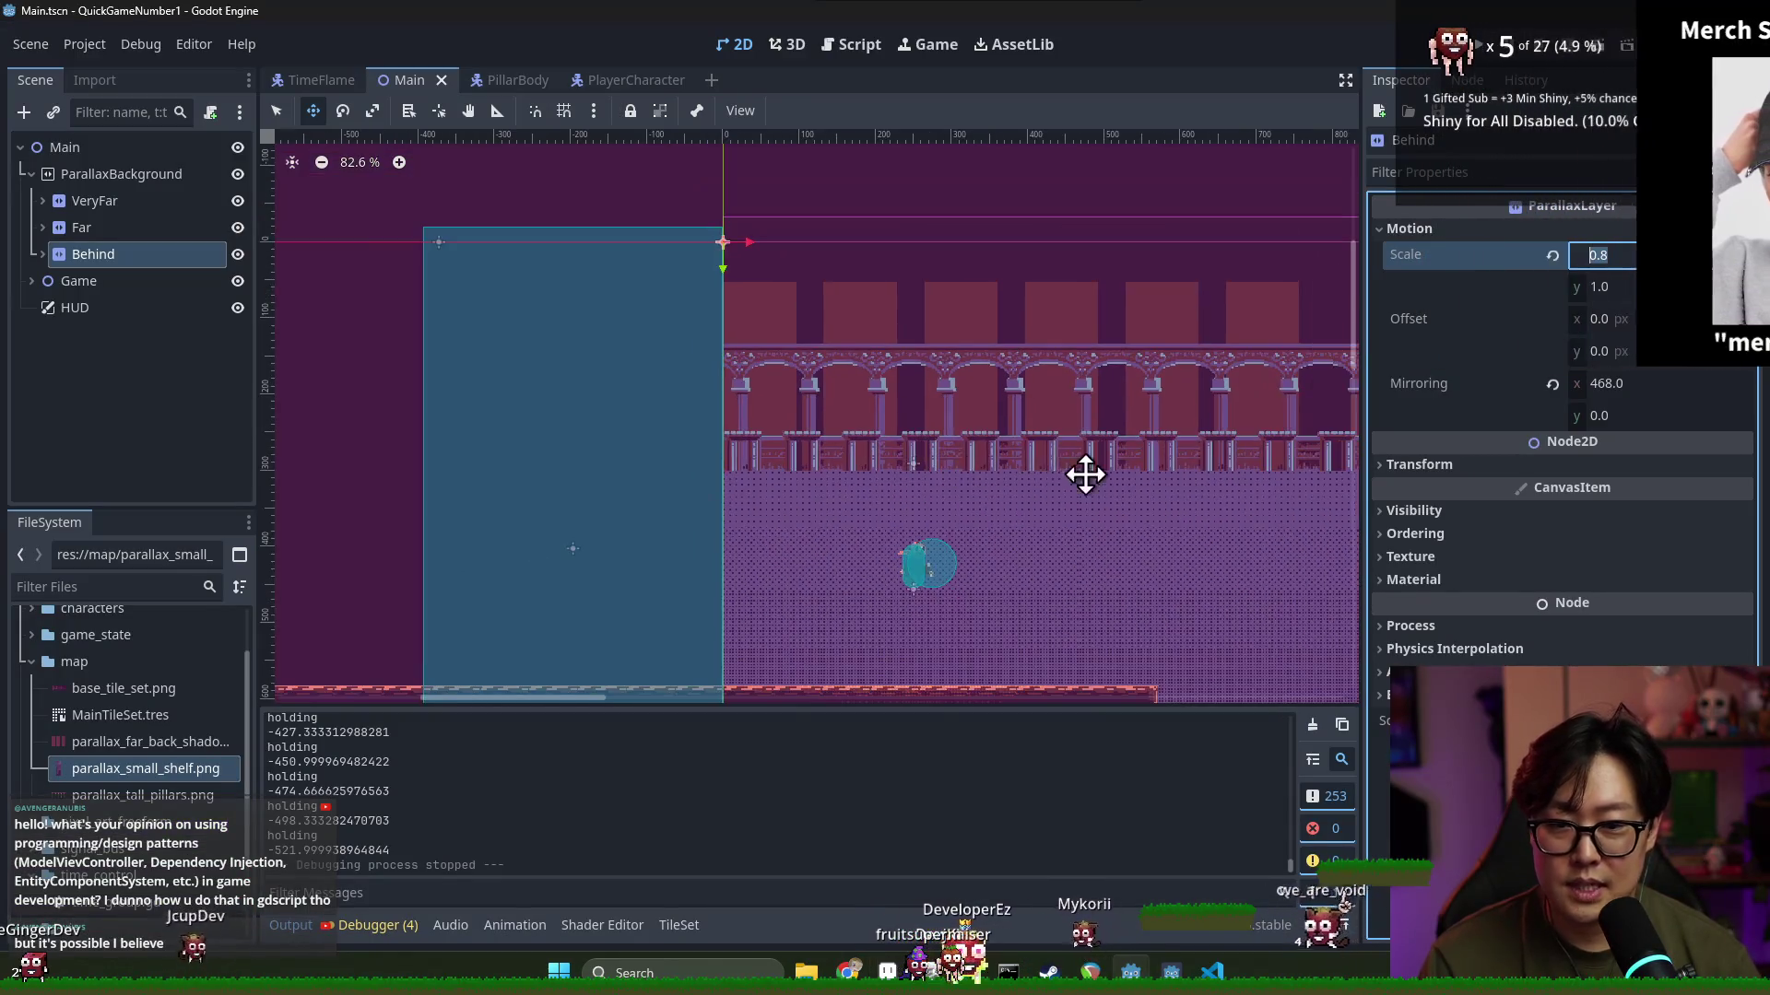
key(ctrl+s)
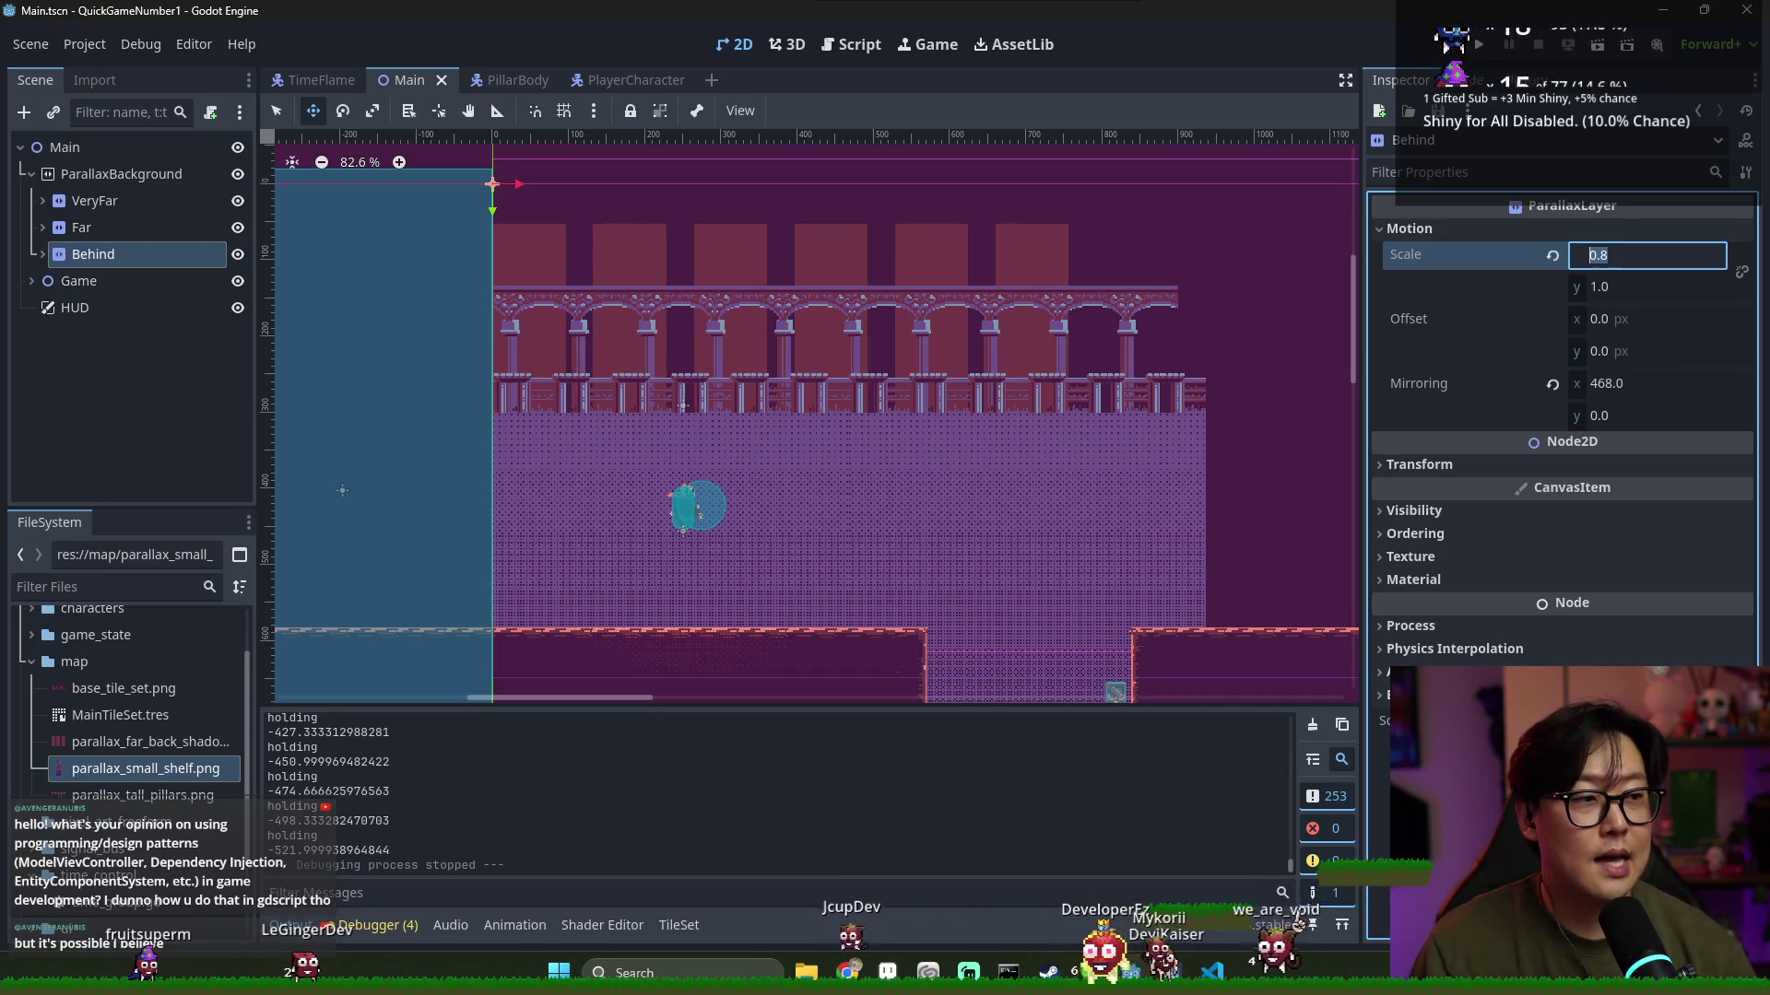
mouse_move(1512, 205)
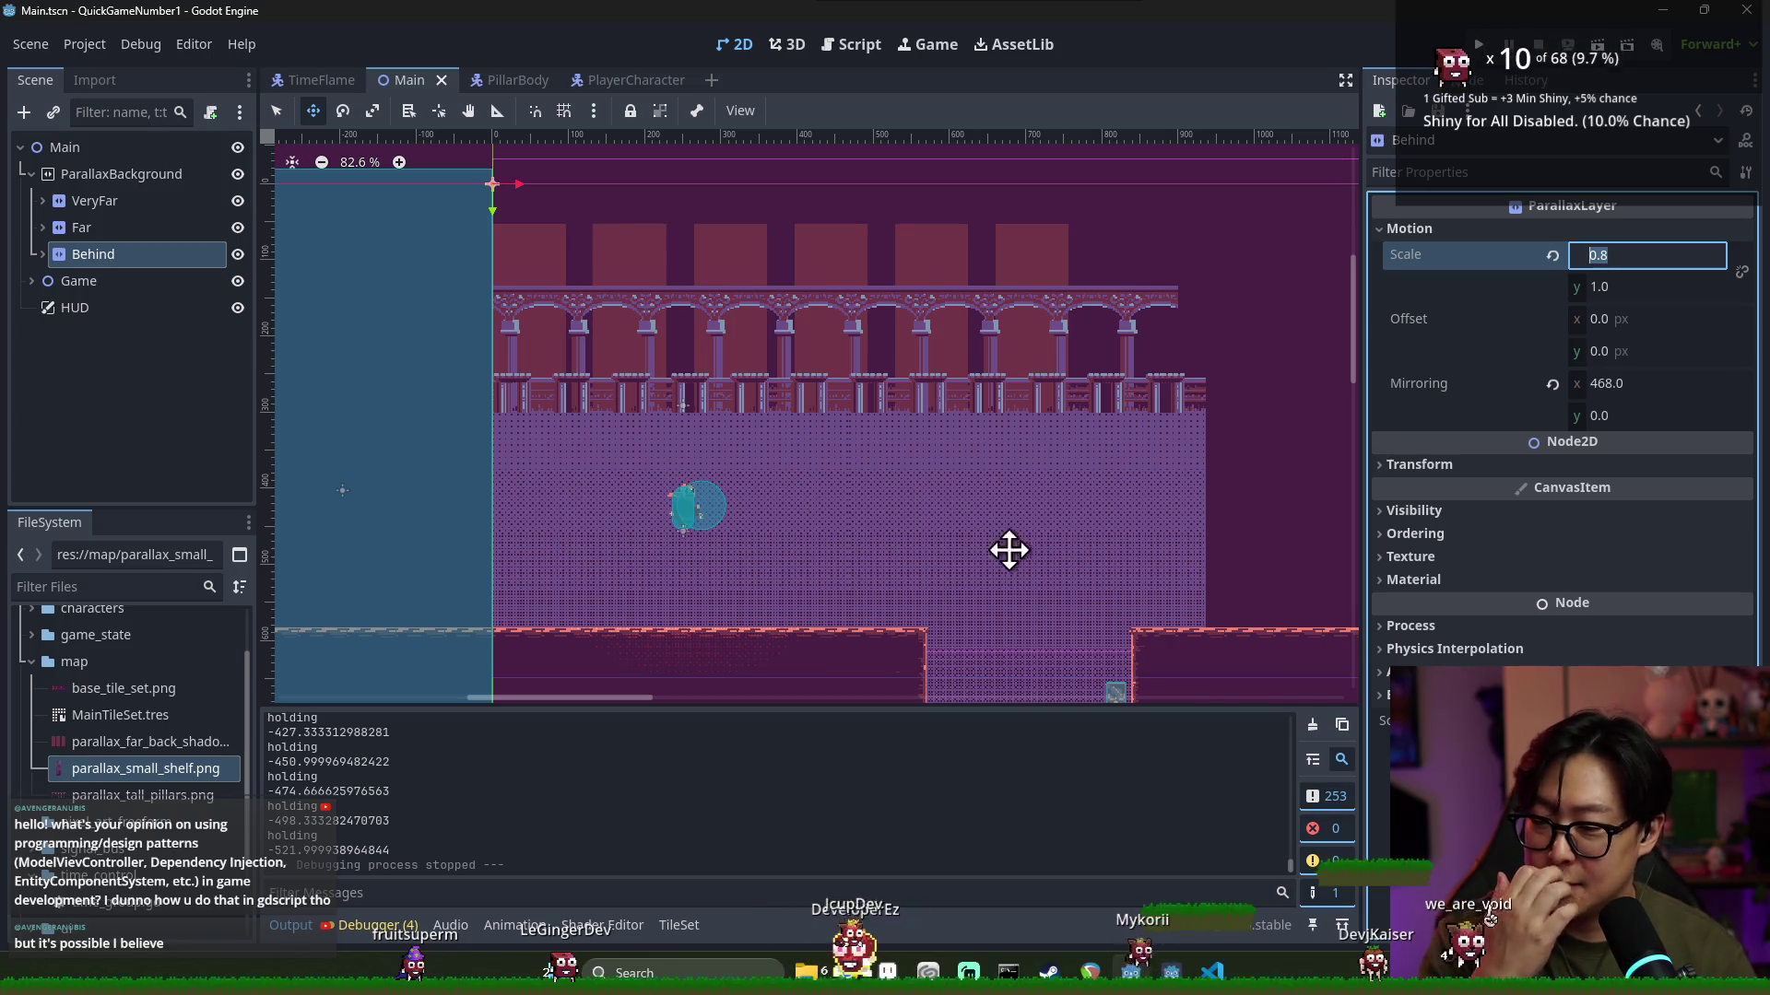
scroll(857, 502, down, 1)
scroll(1185, 576, up, 1)
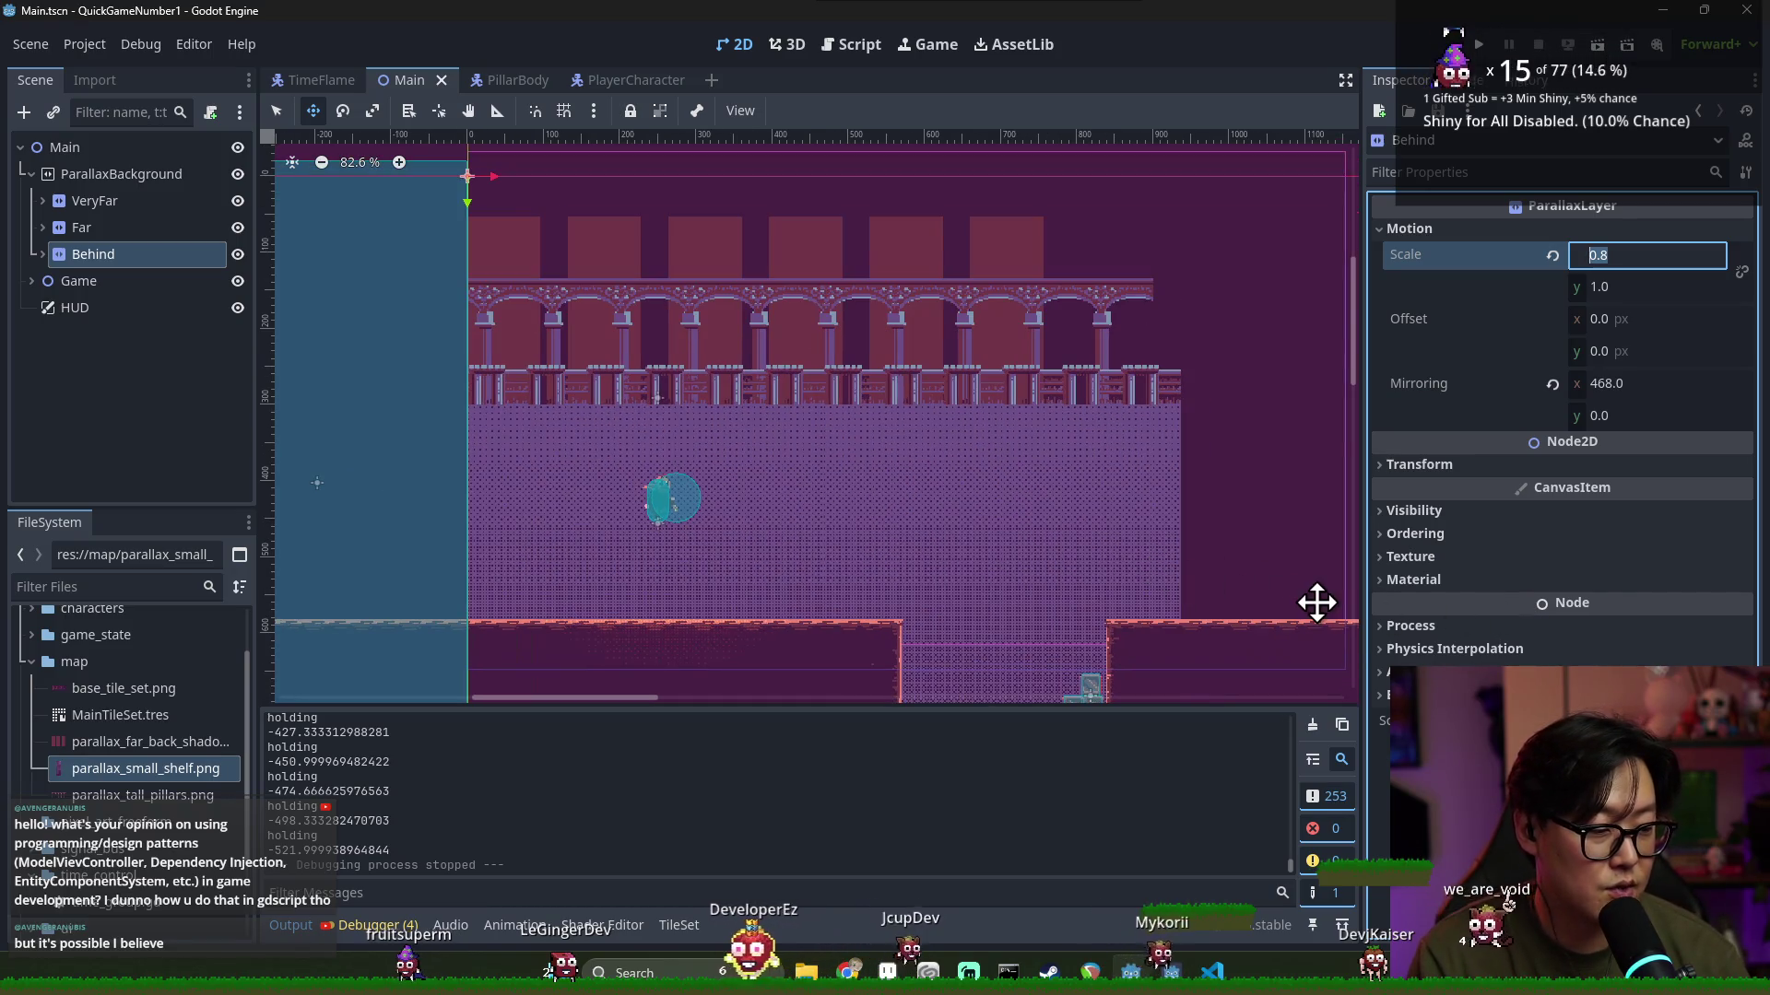
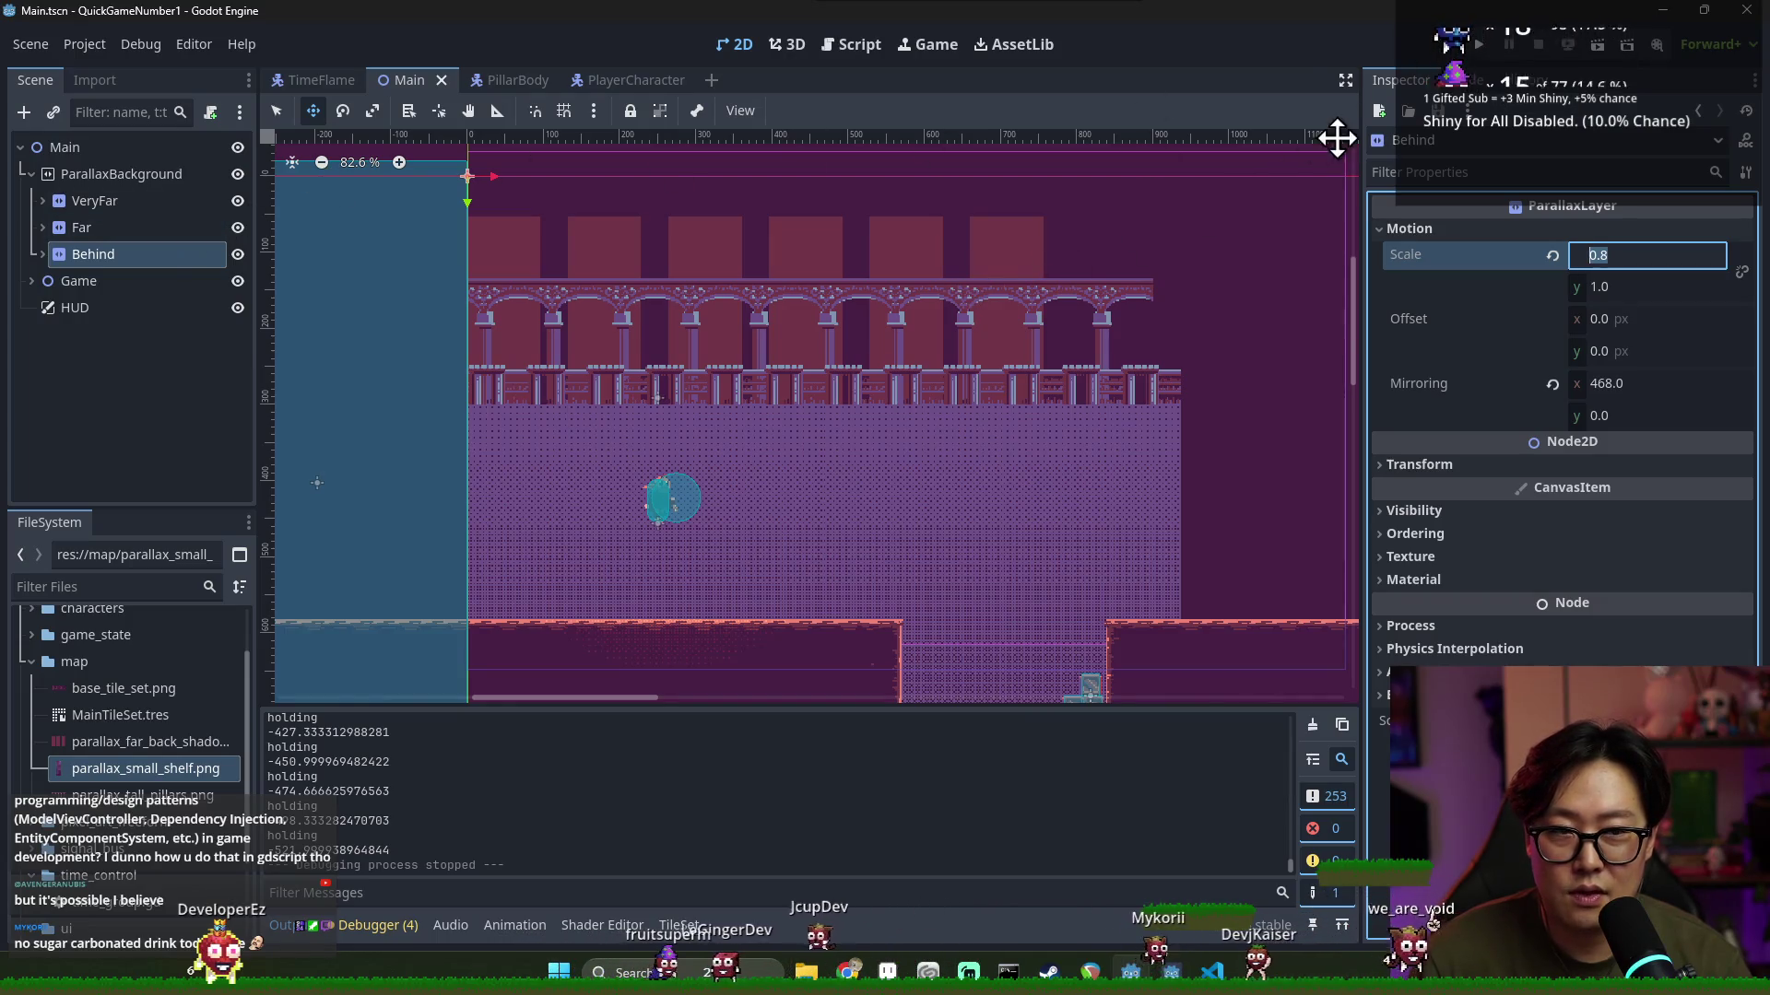
Step: Run the game and walk the character right to watch the parallax layers scroll
click(1480, 45)
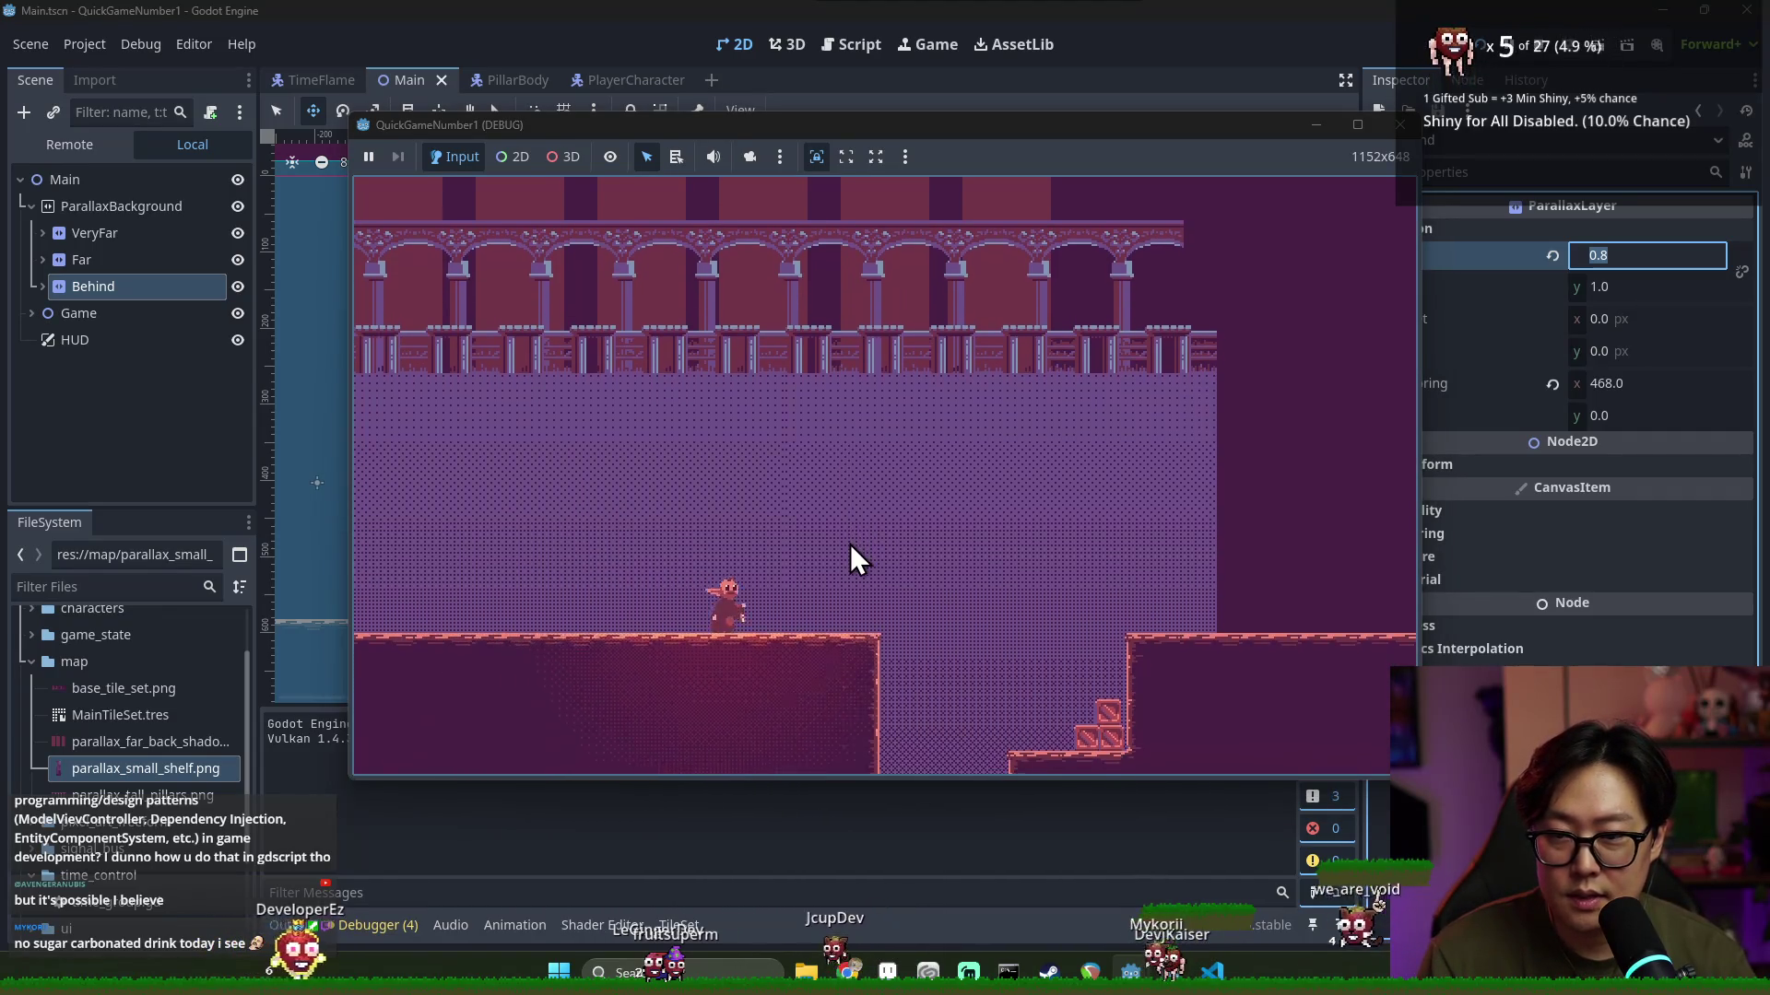
key(Right)
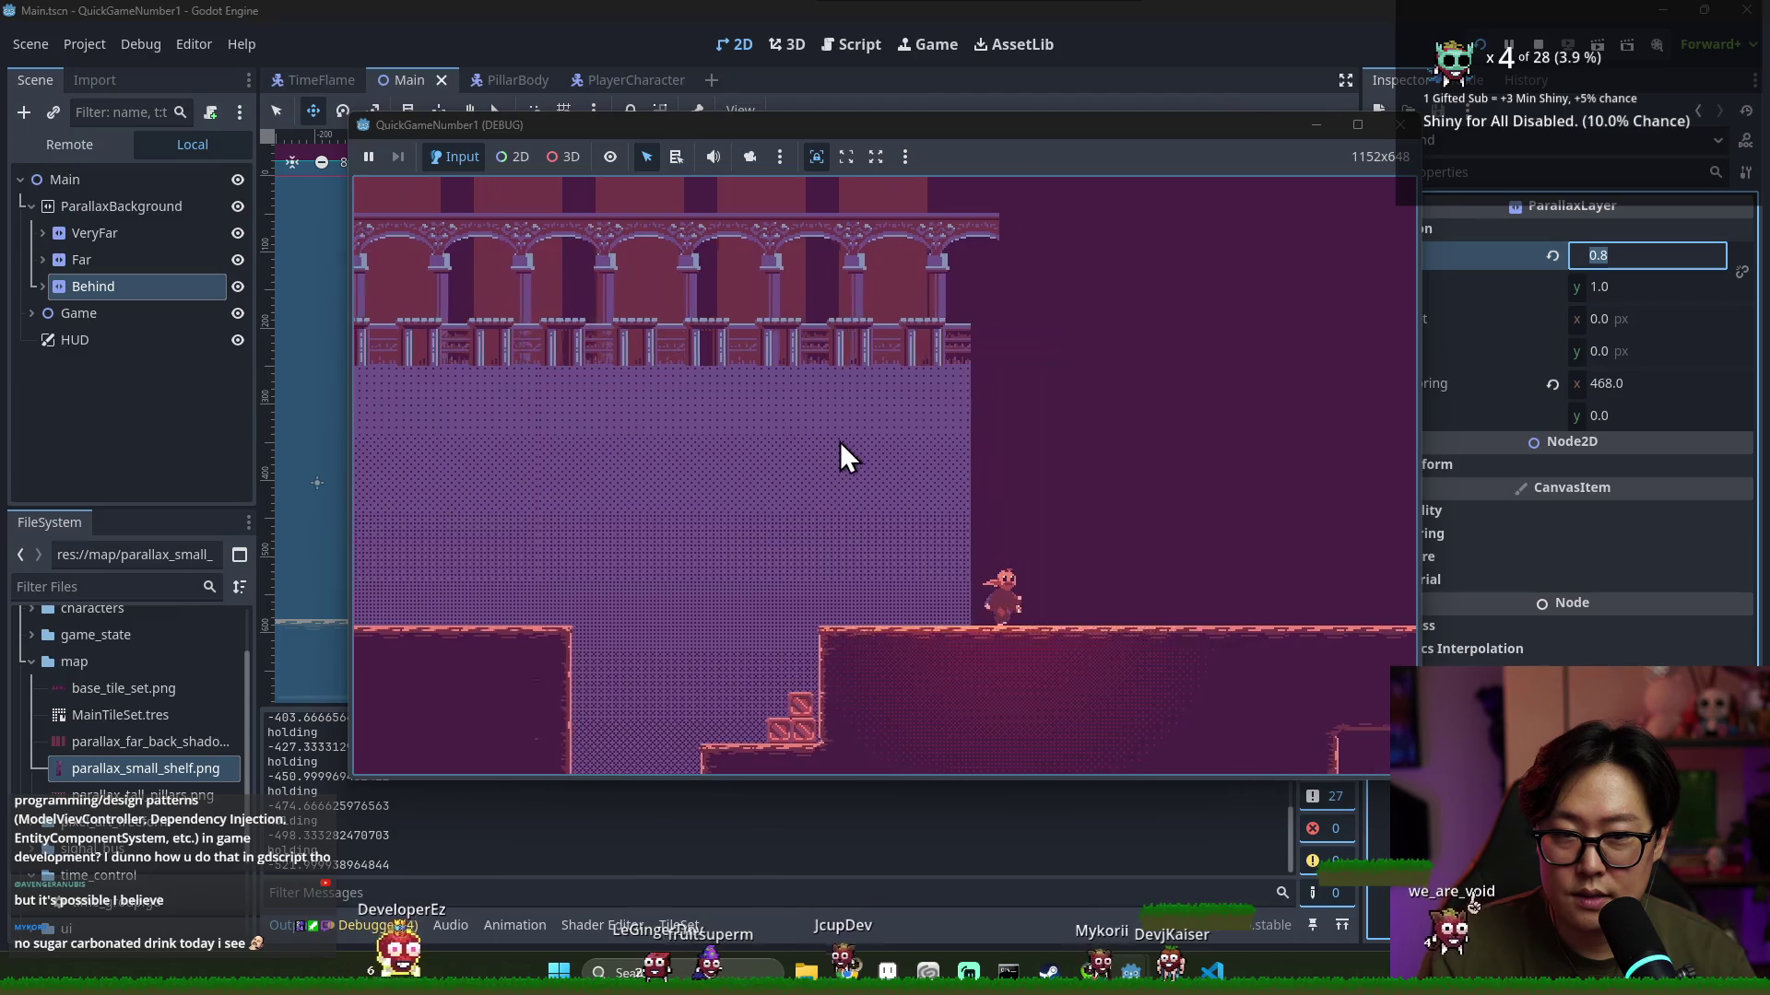
key(Right)
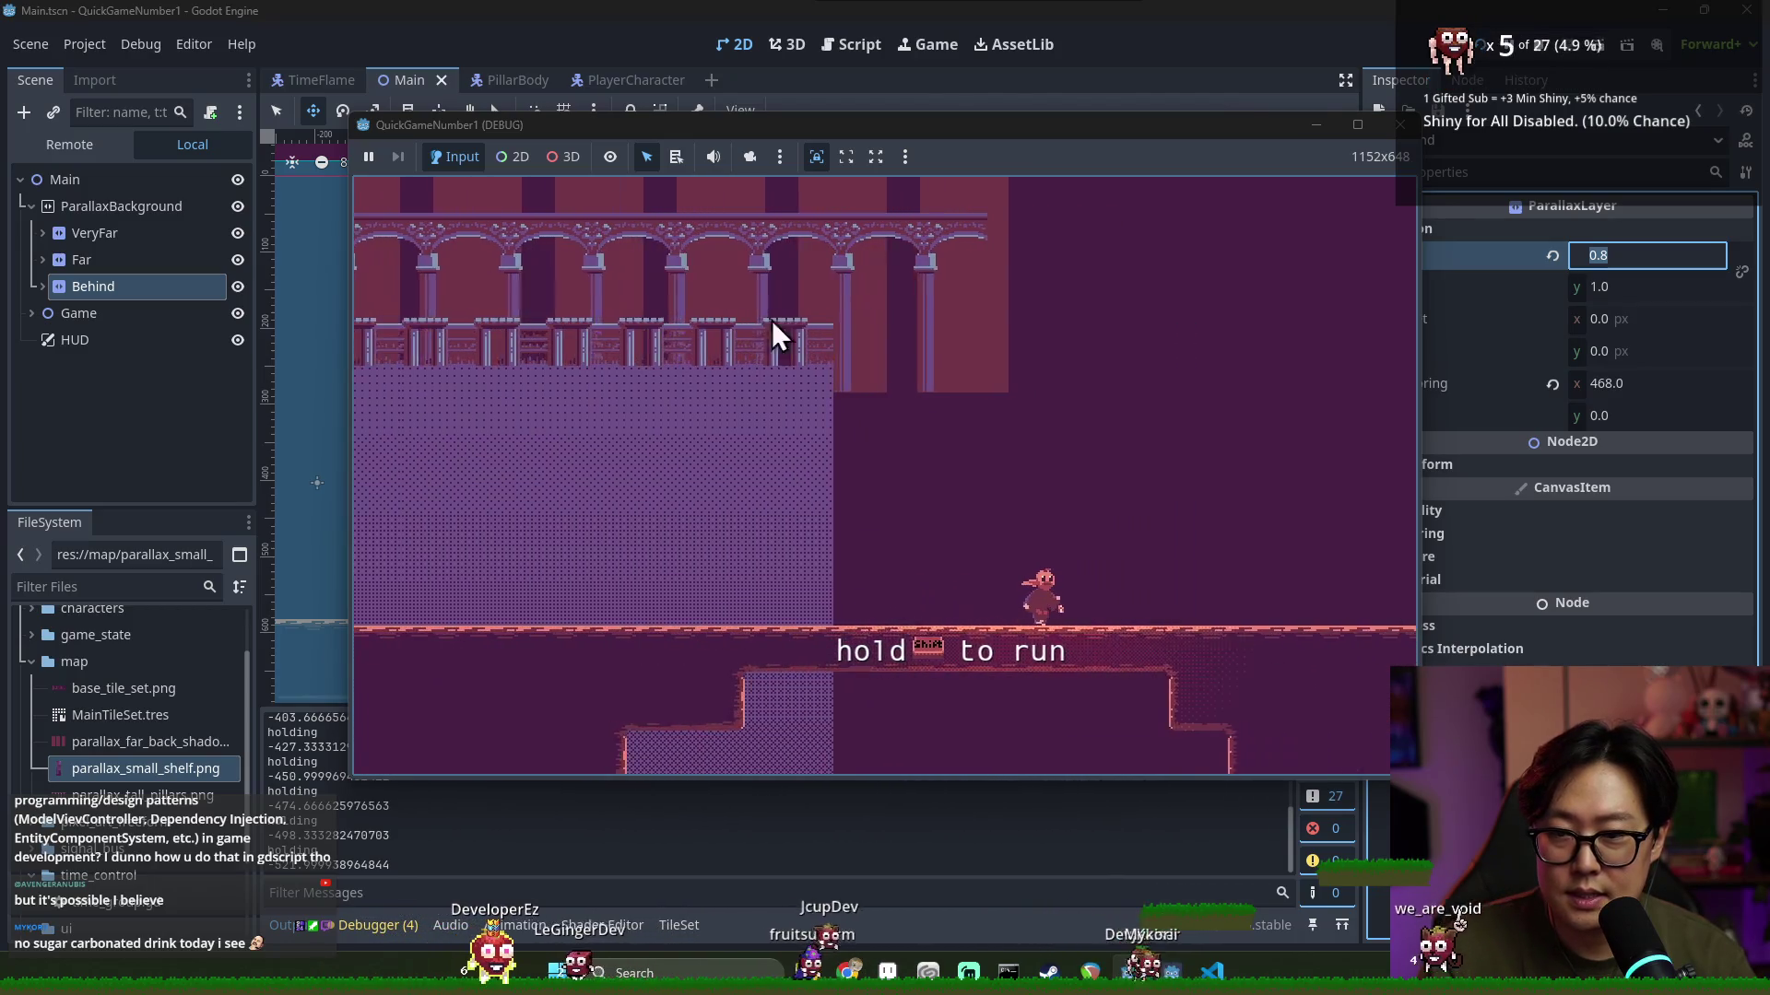
key(Right)
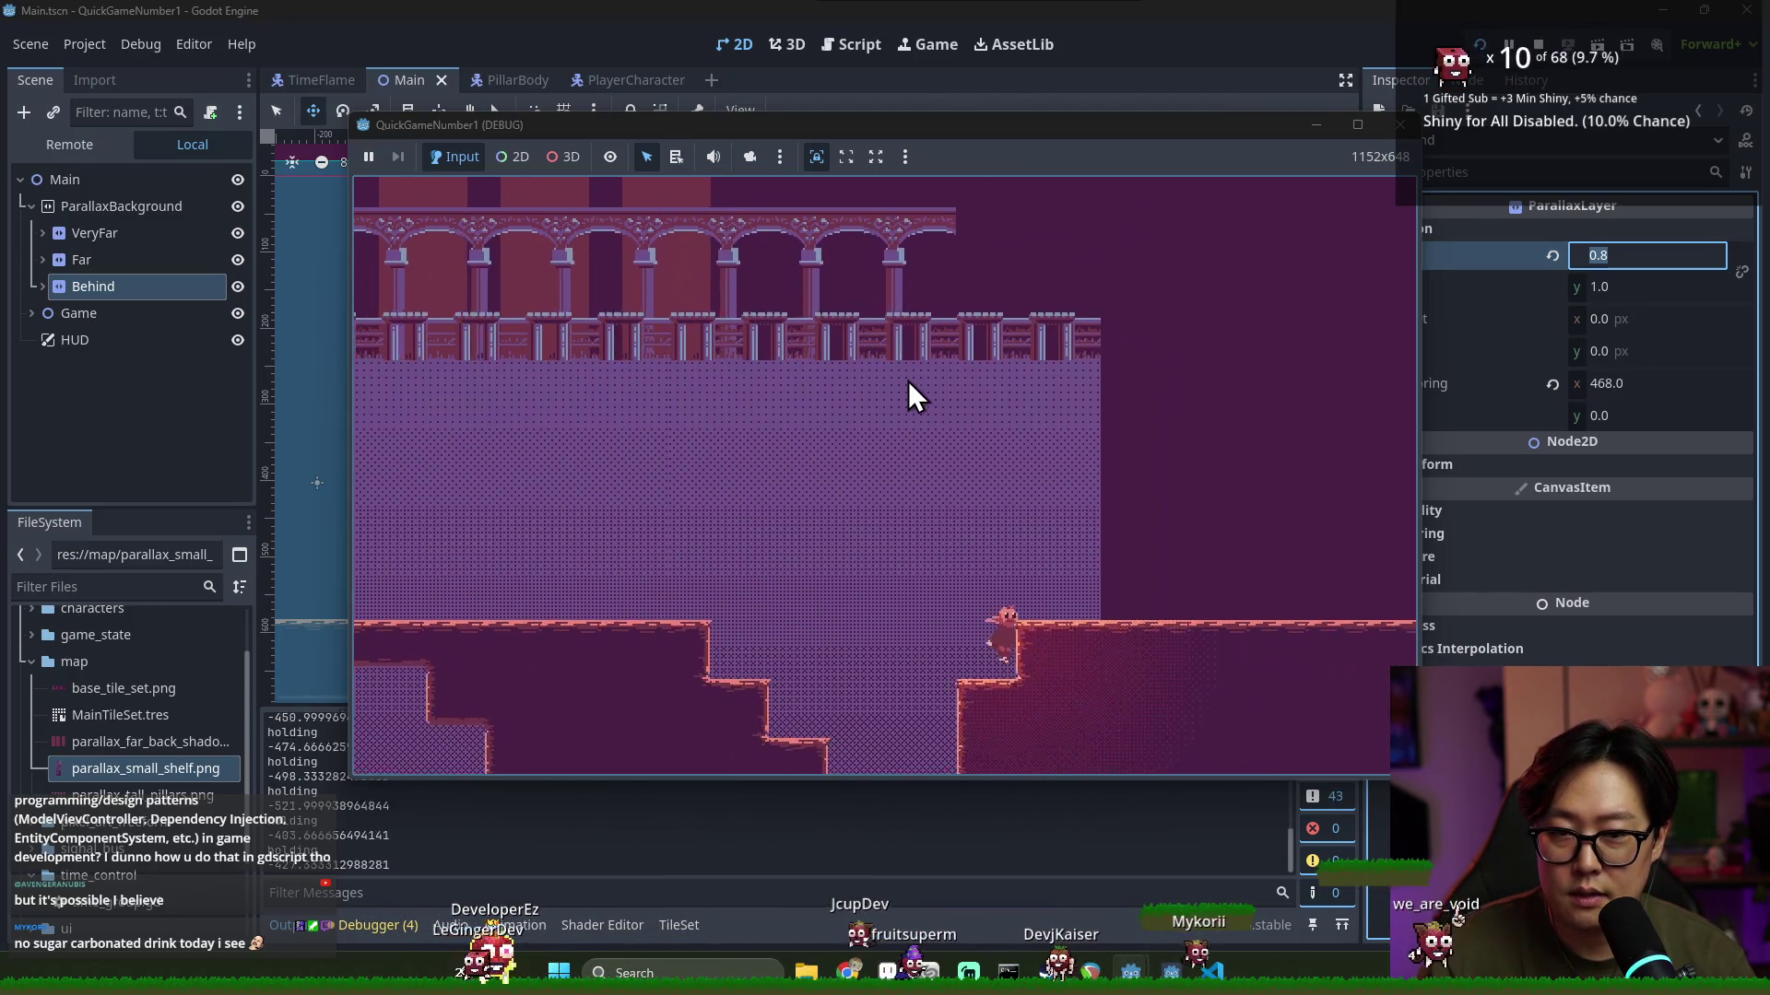
click(1124, 37)
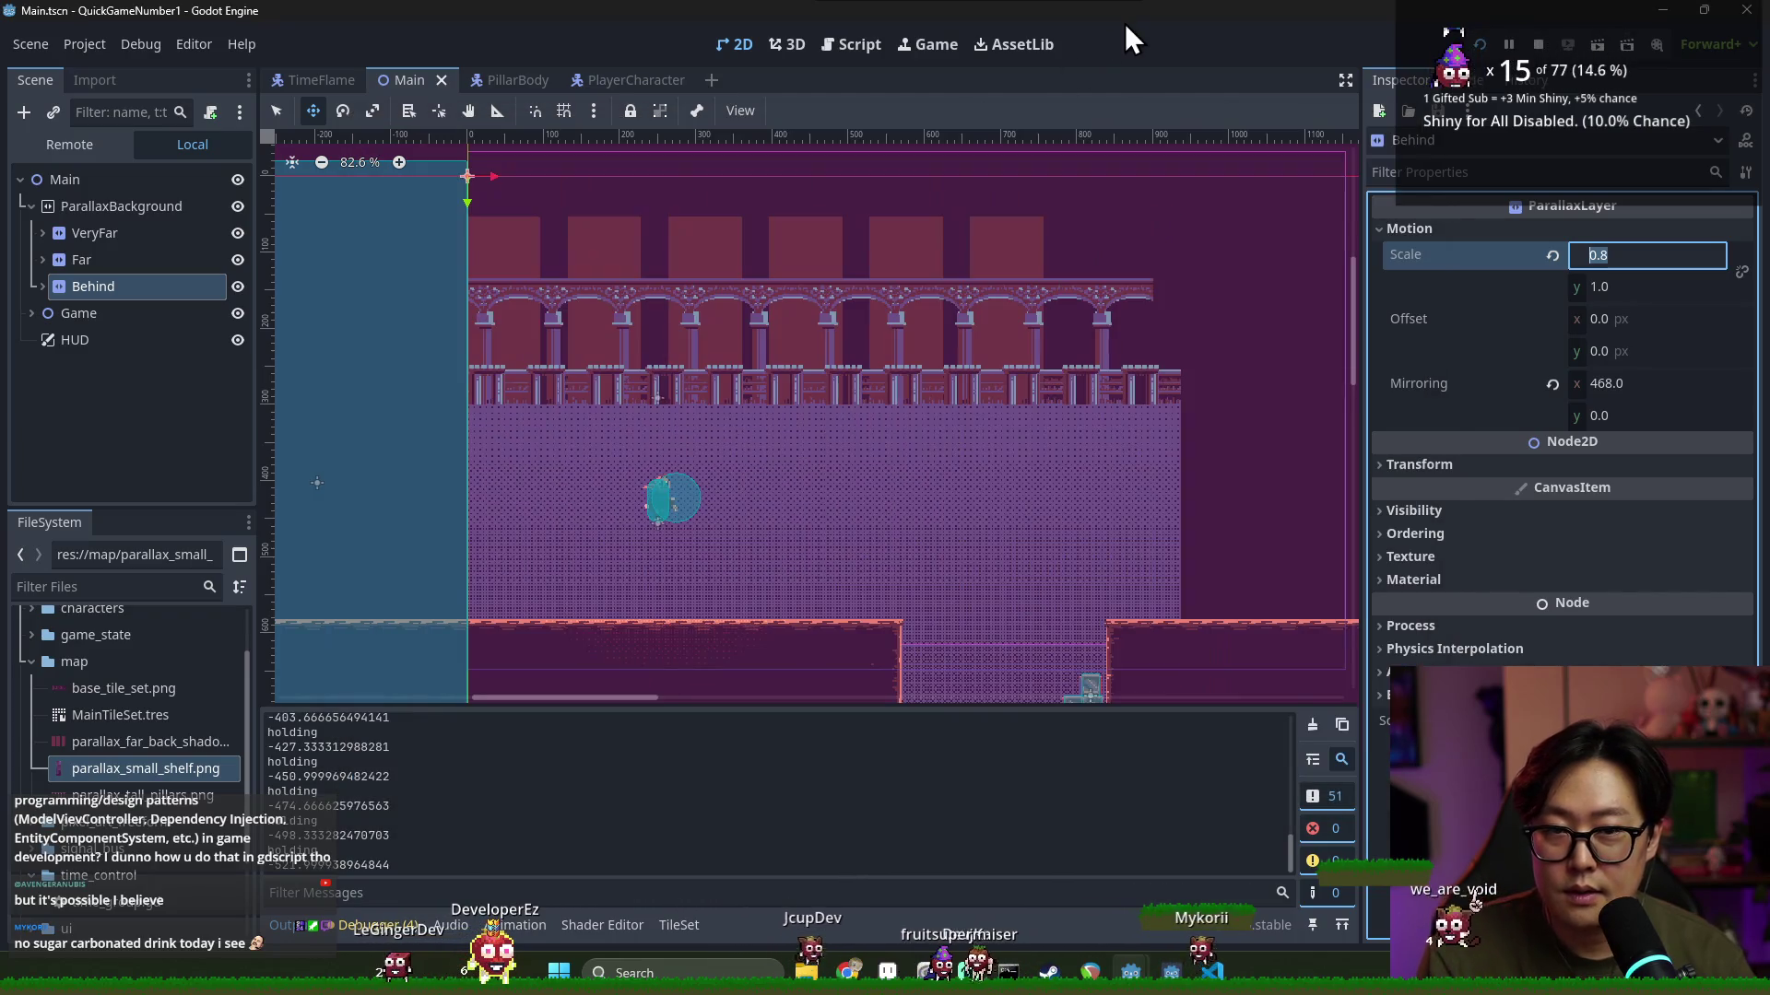
Step: Select the VeryFar layer and set its horizontal mirroring width to 396
click(120, 206)
click(153, 235)
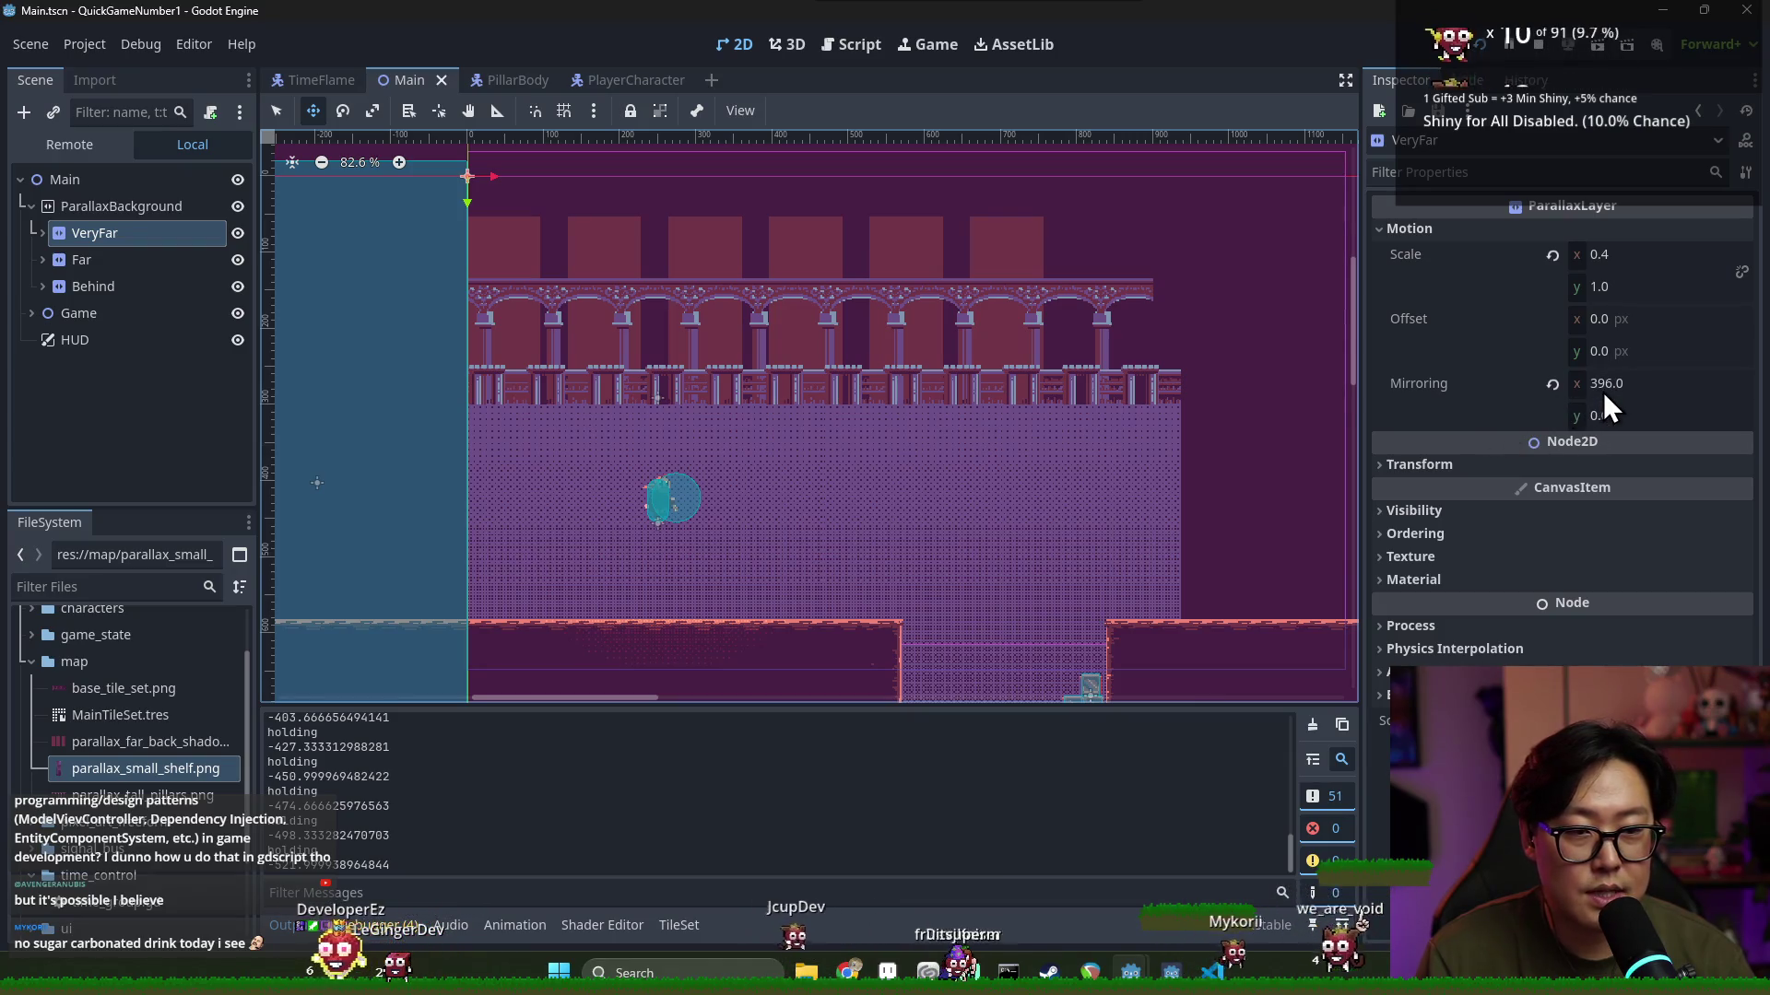
click(1553, 385)
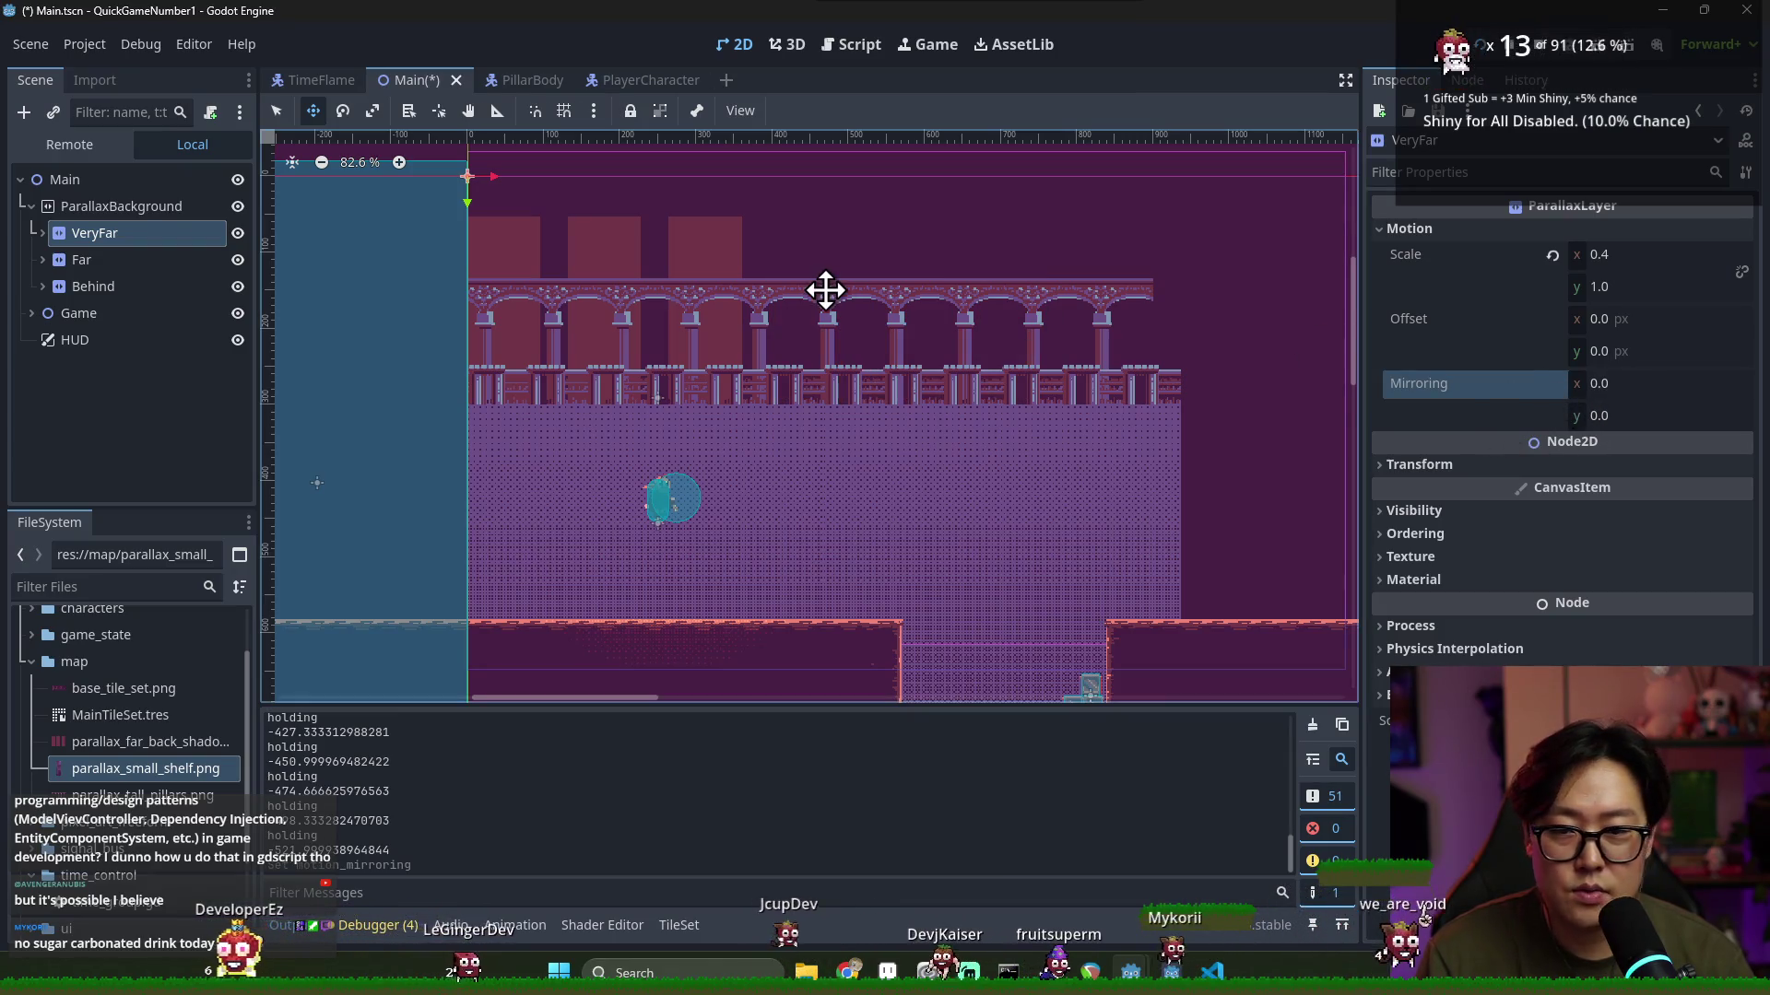
click(1610, 388)
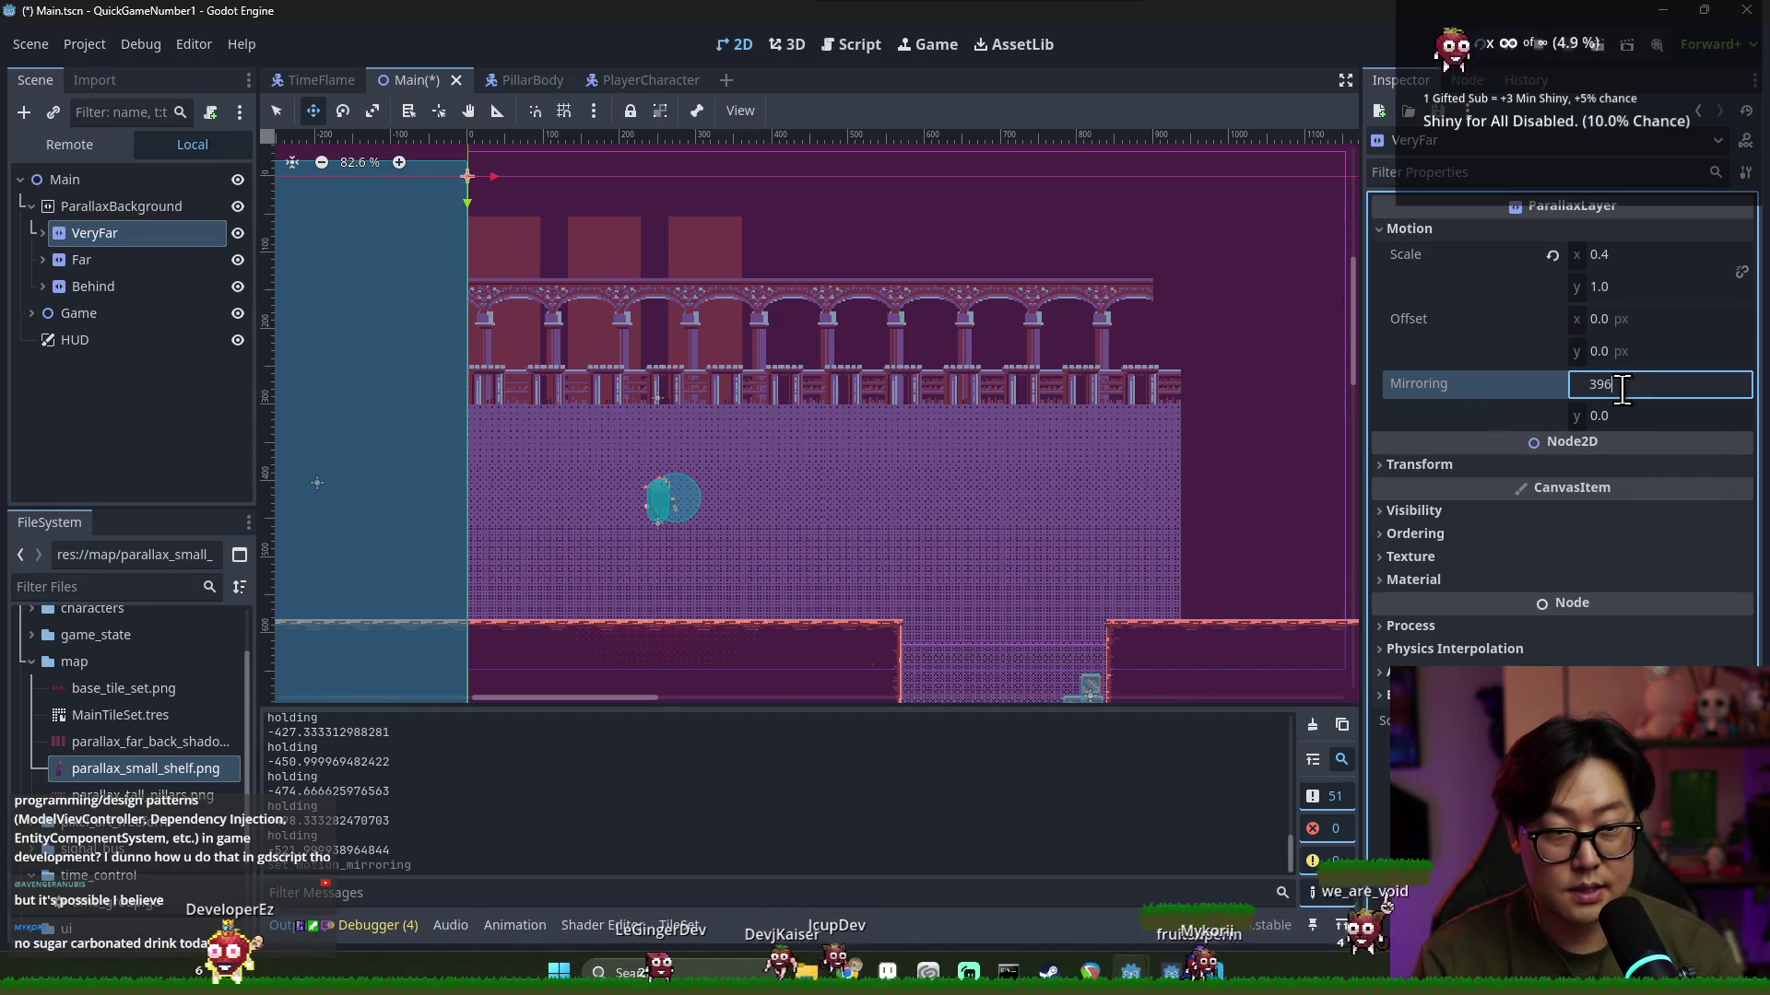
key(Return)
scroll(929, 376, down, 1)
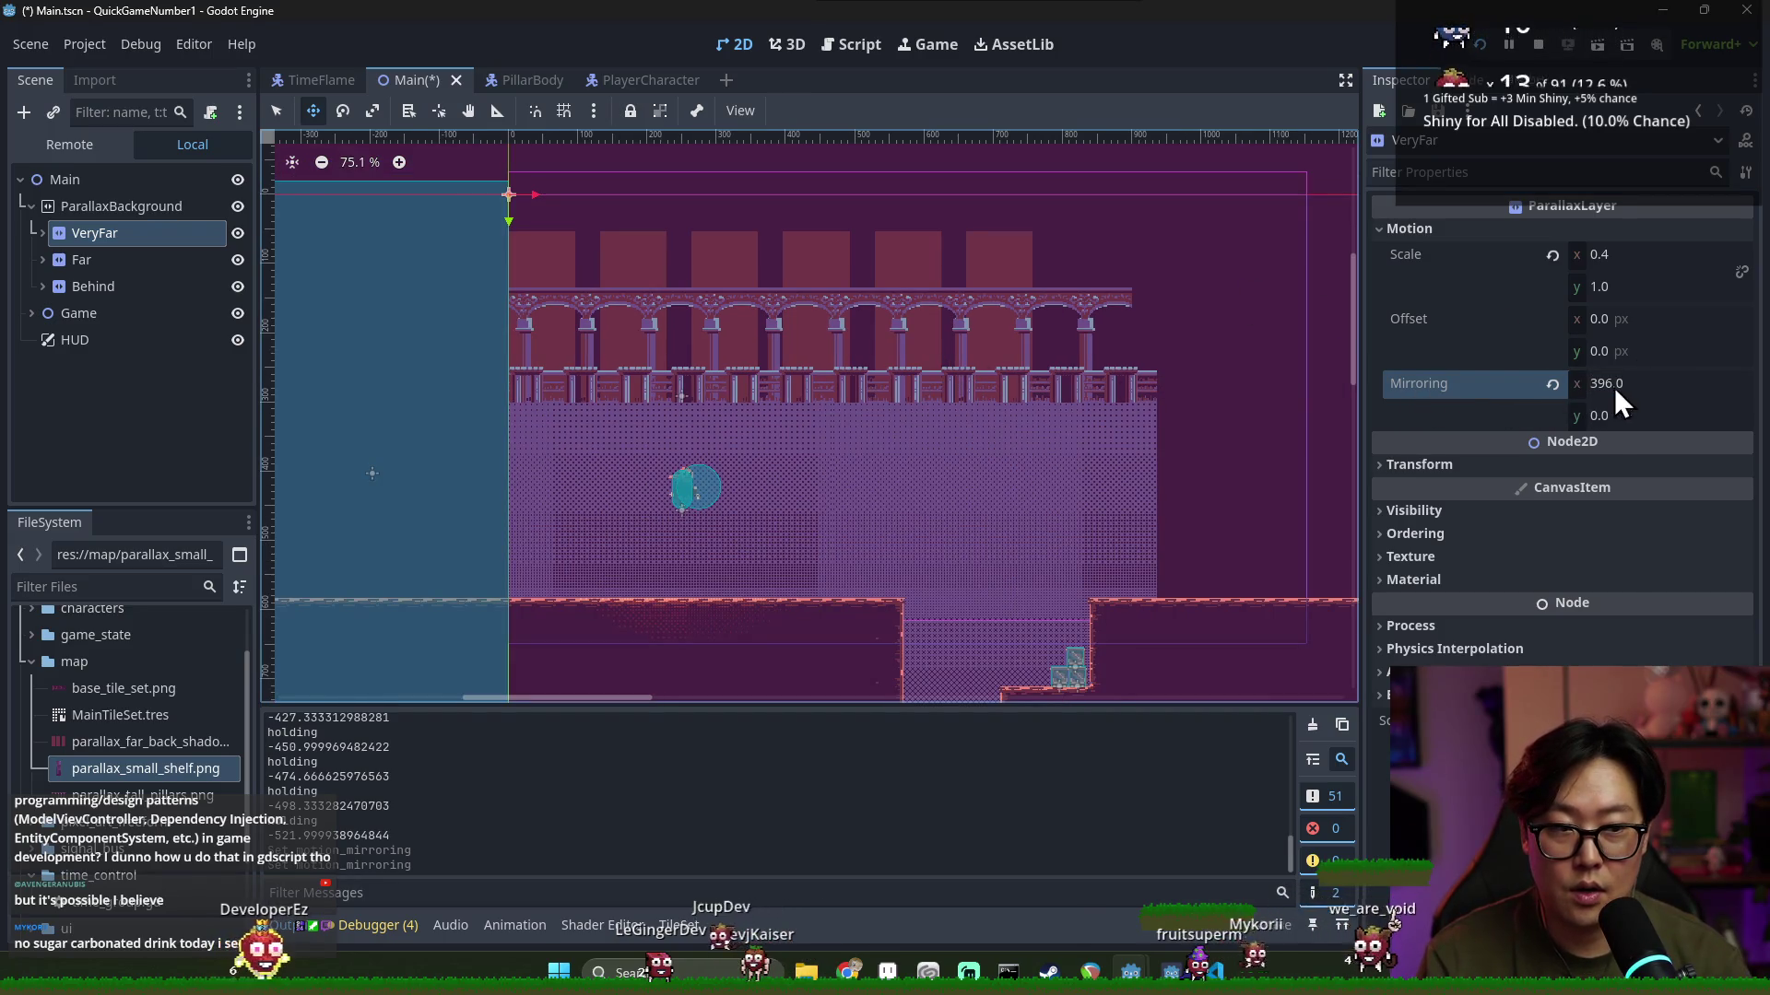
Step: Try VeryFar mirroring widths of 1980 and then 792
click(1656, 384)
text(1980)
key(Return)
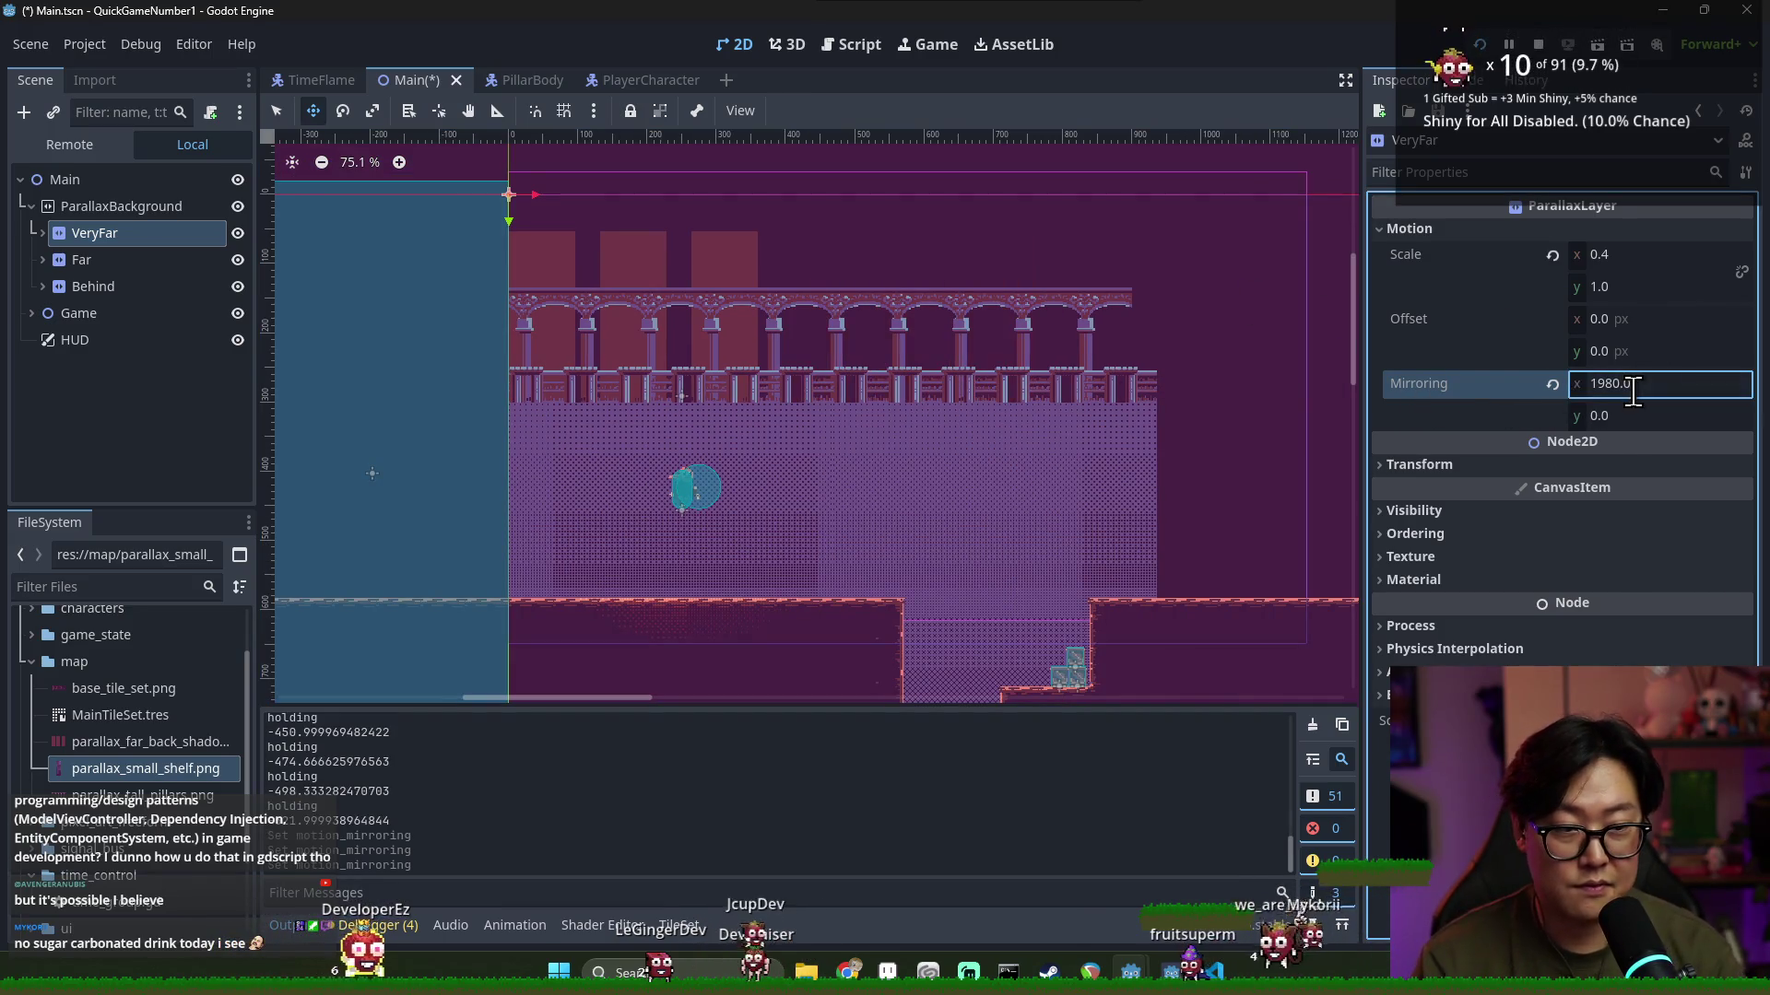
scroll(909, 352, down, 4)
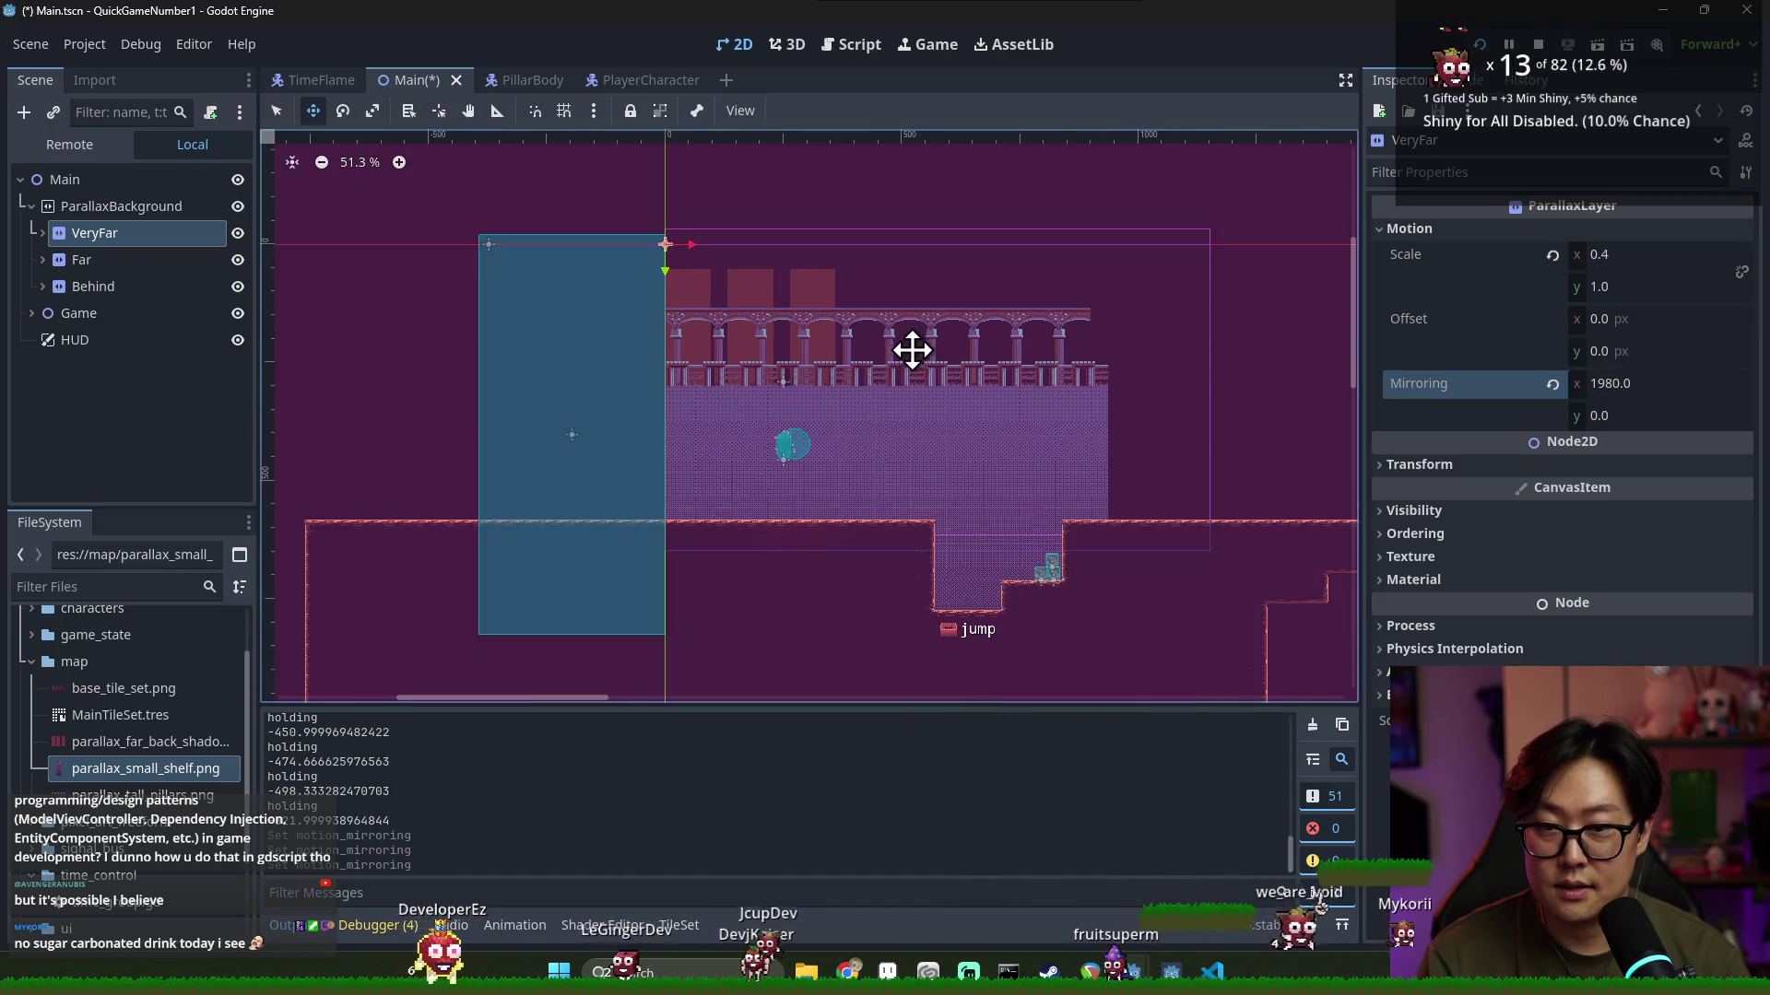
click(1549, 384)
click(1608, 385)
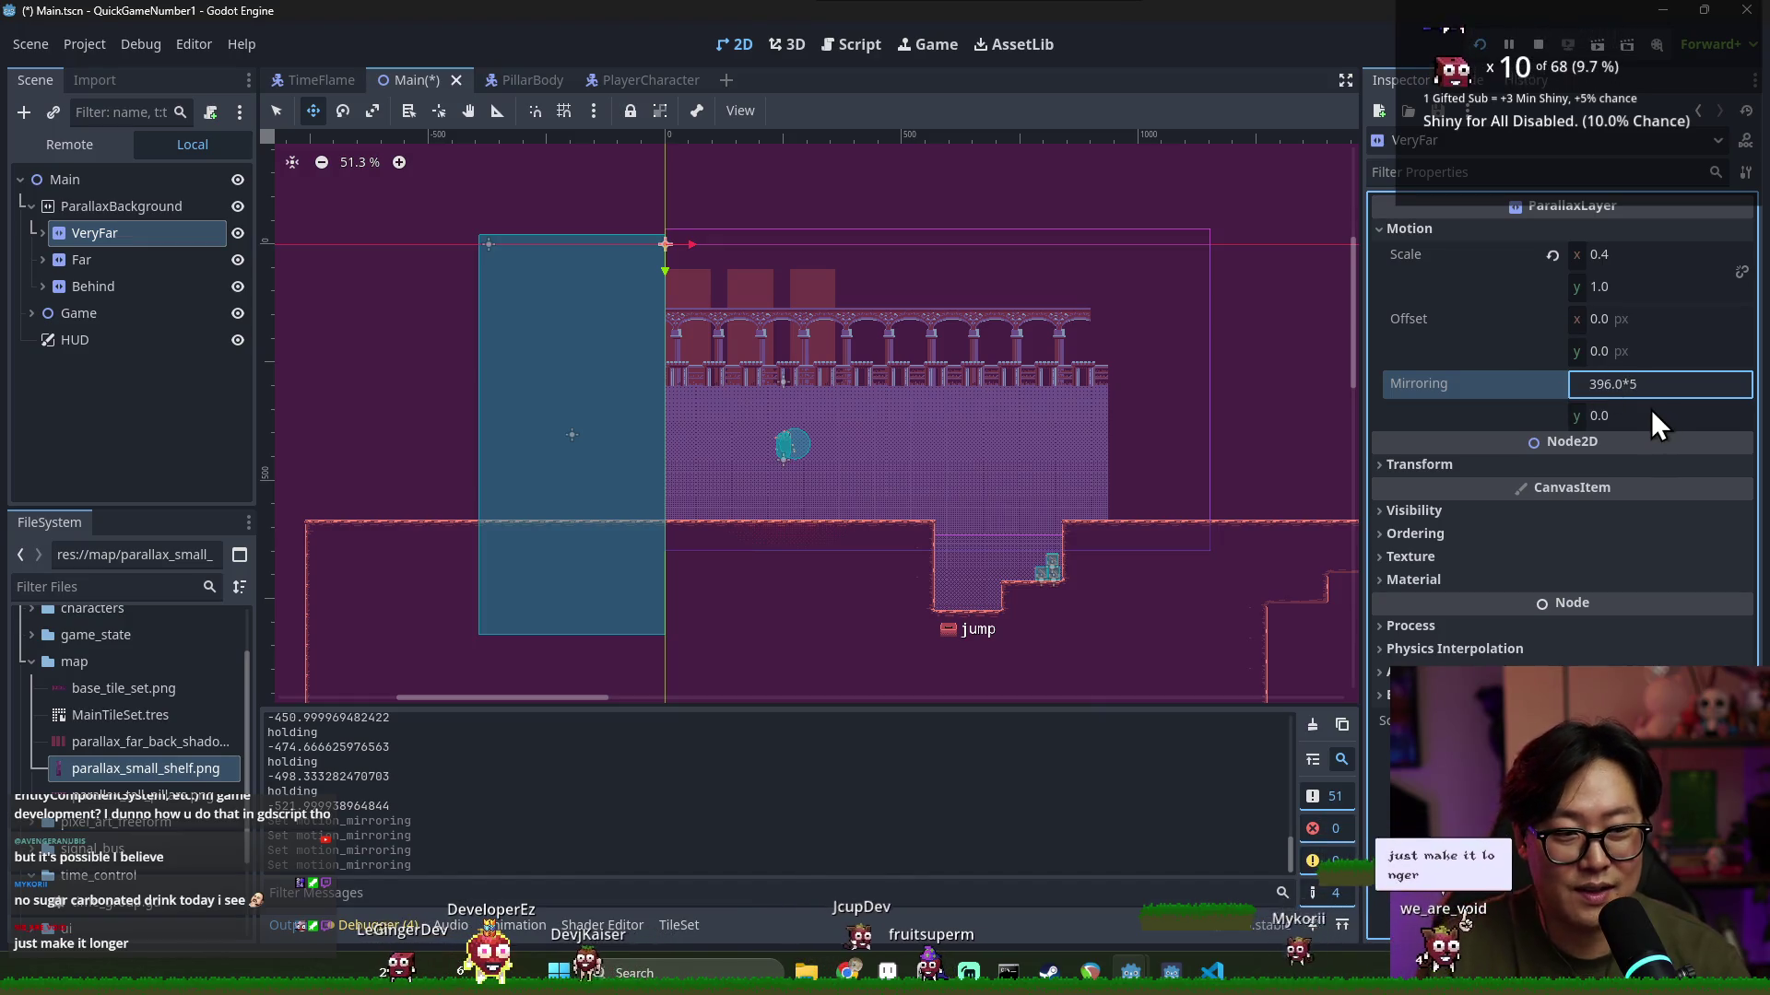
key(Return)
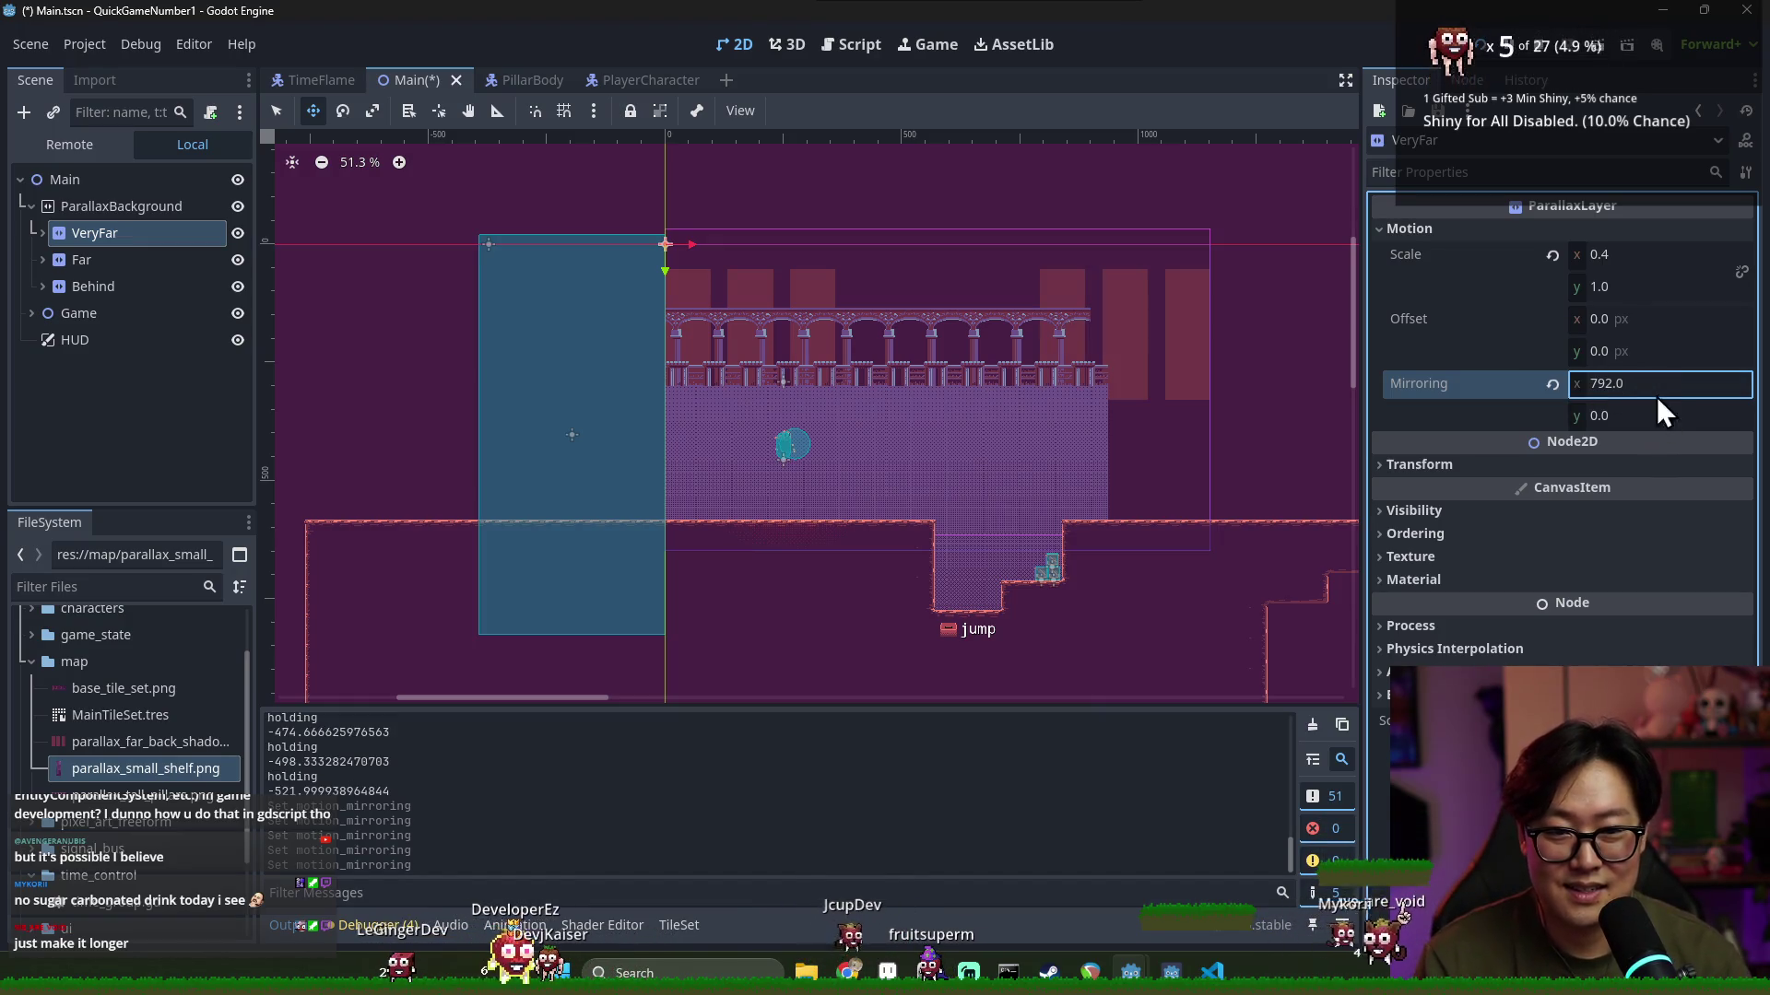
Step: Set VeryFar's horizontal mirroring width back to 396
click(1617, 385)
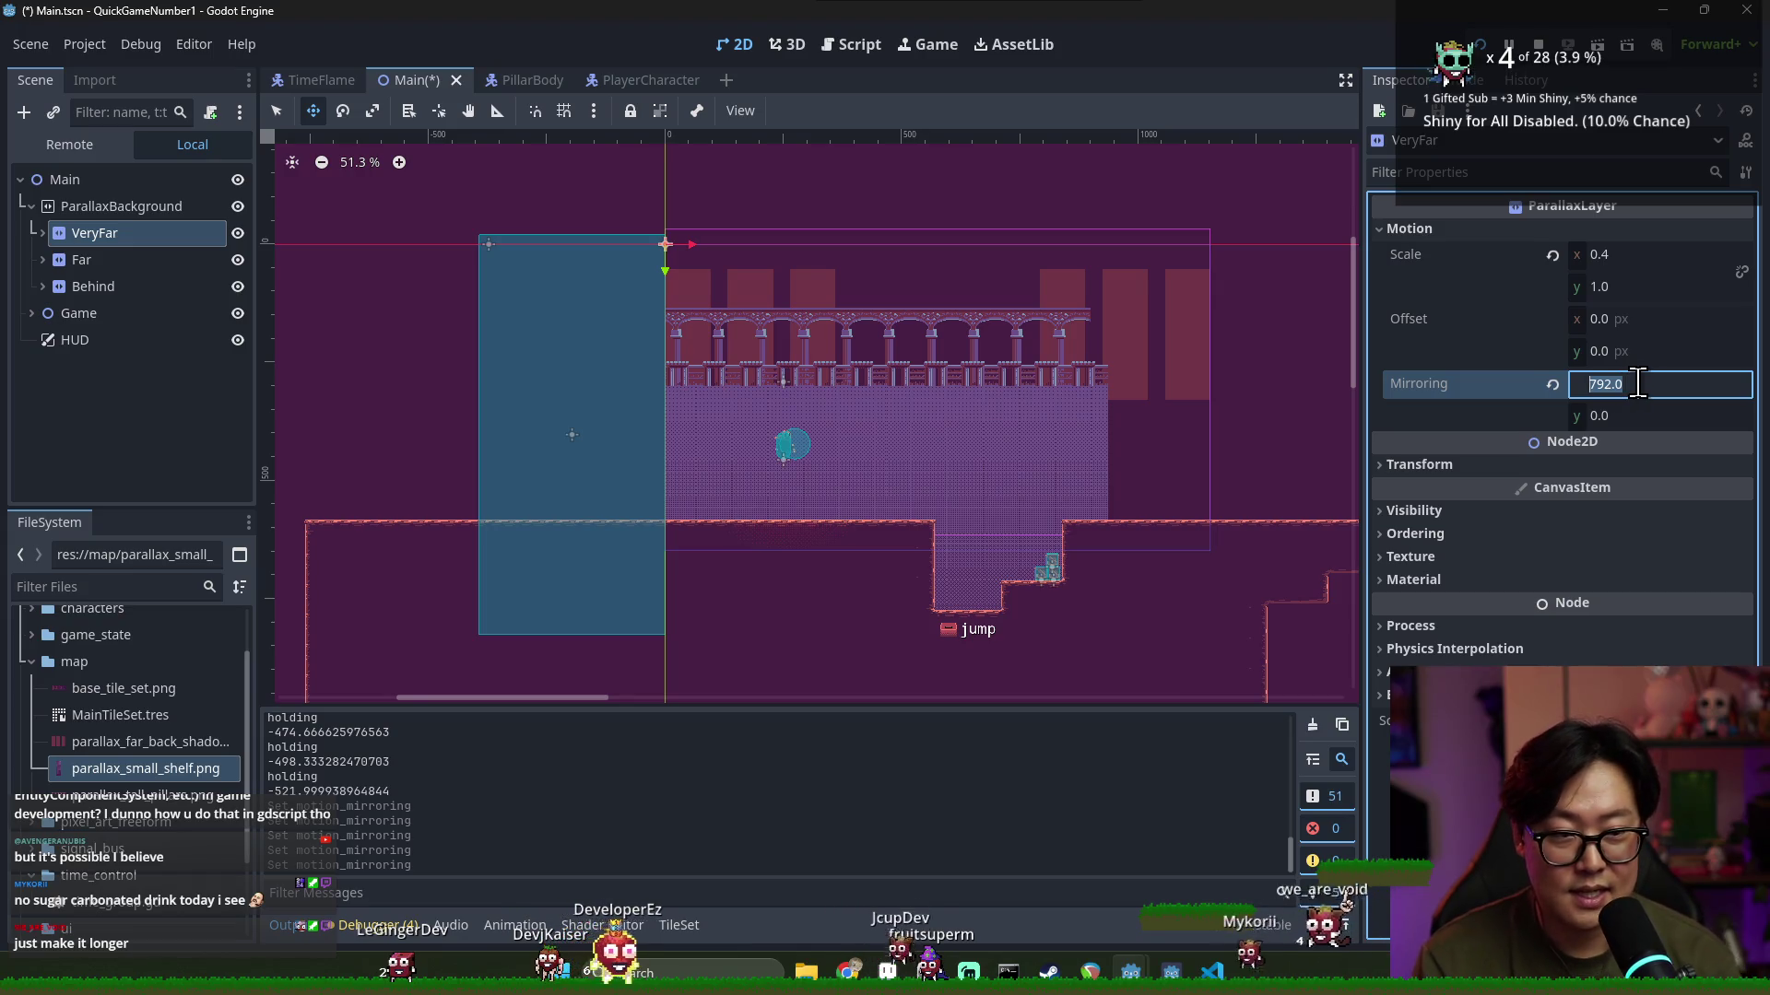
text(96)
key(Return)
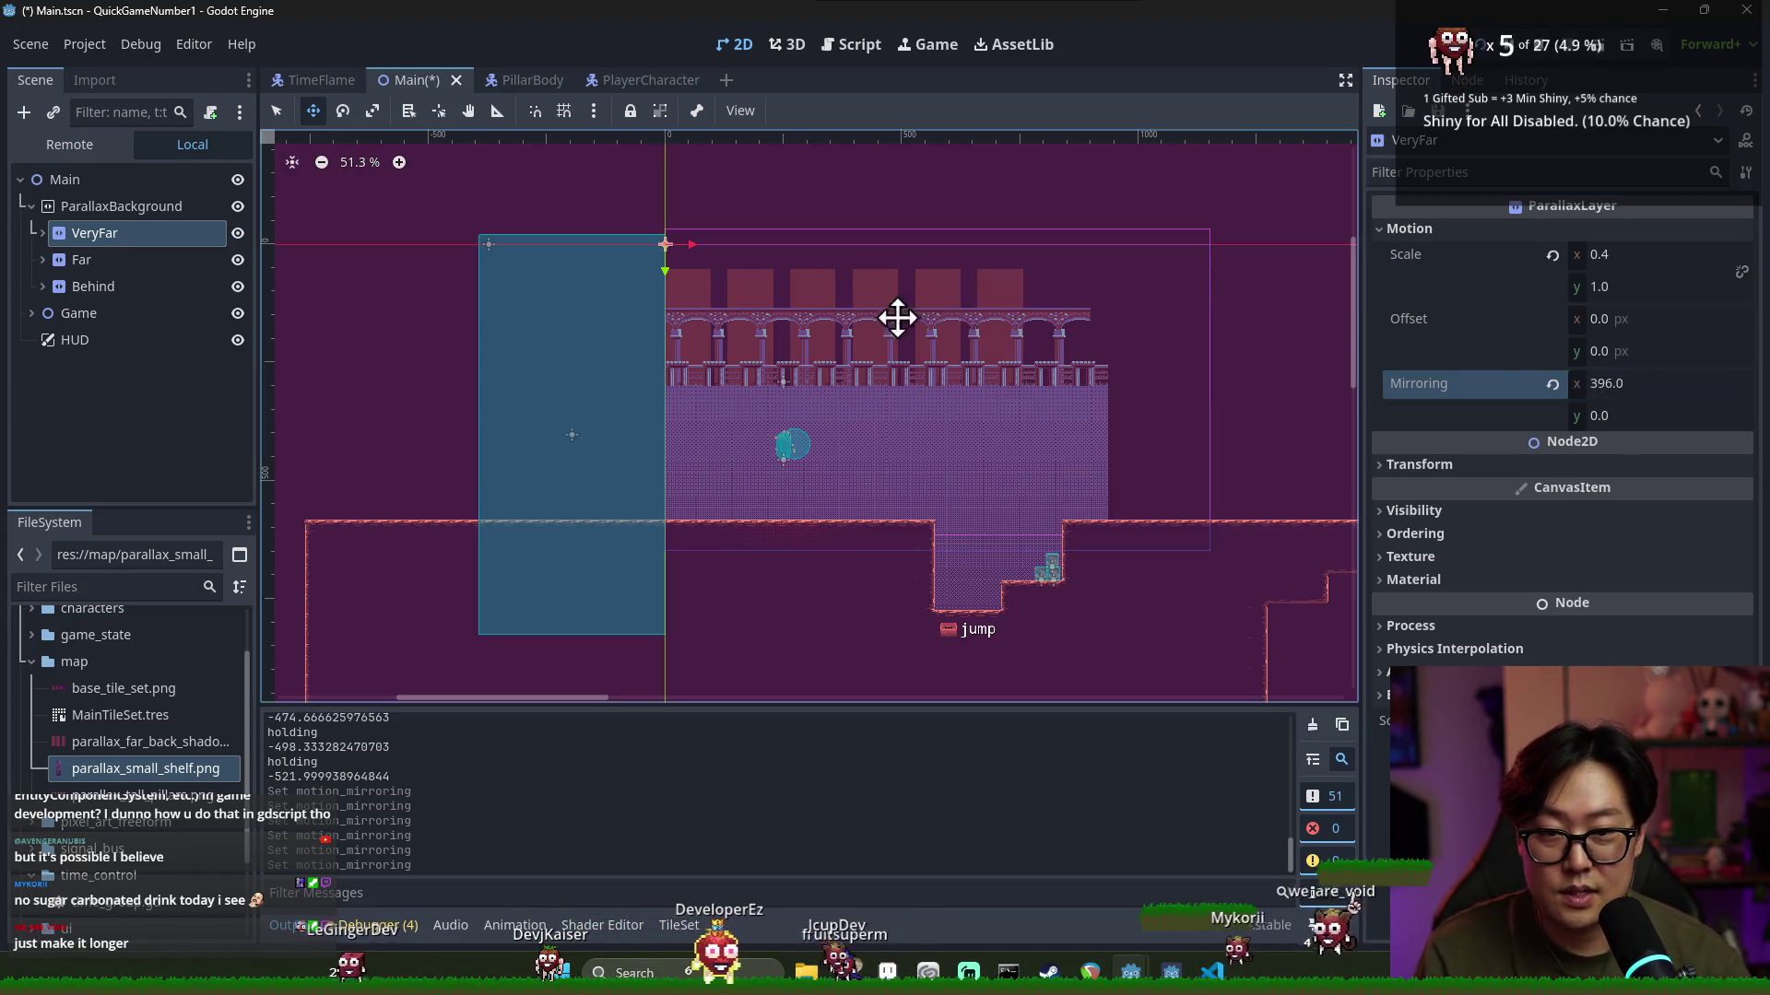
scroll(1077, 360, up, 1)
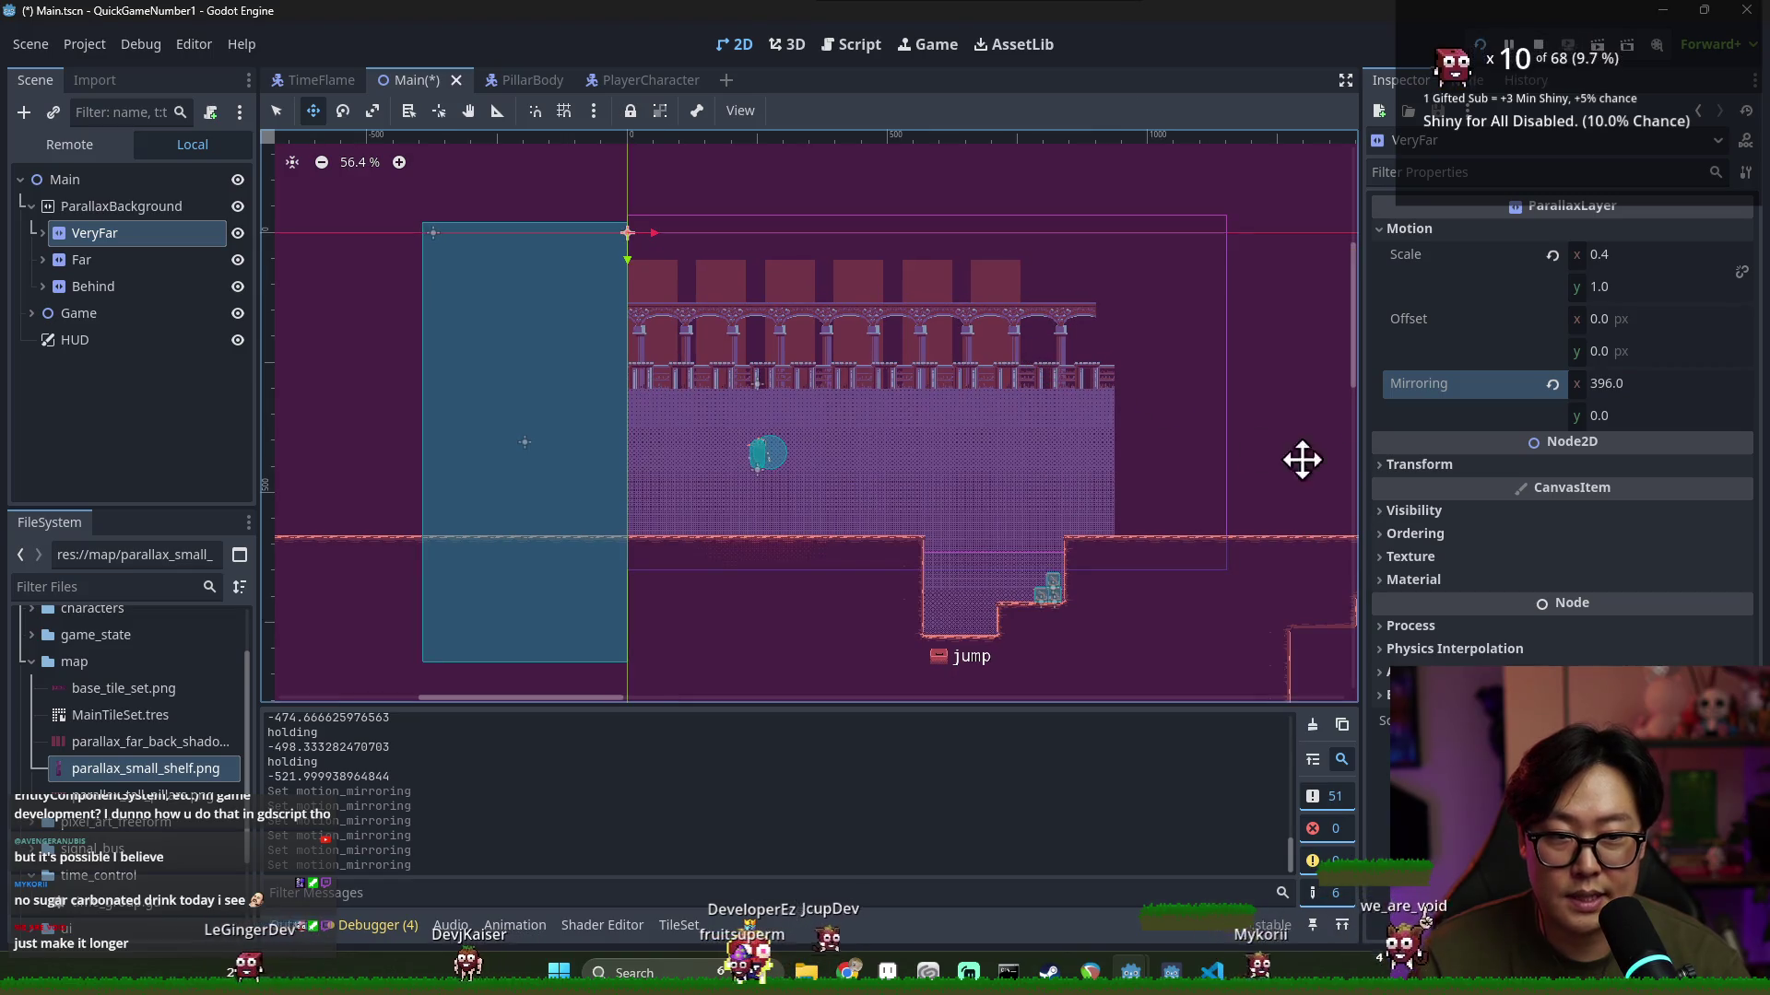
click(136, 208)
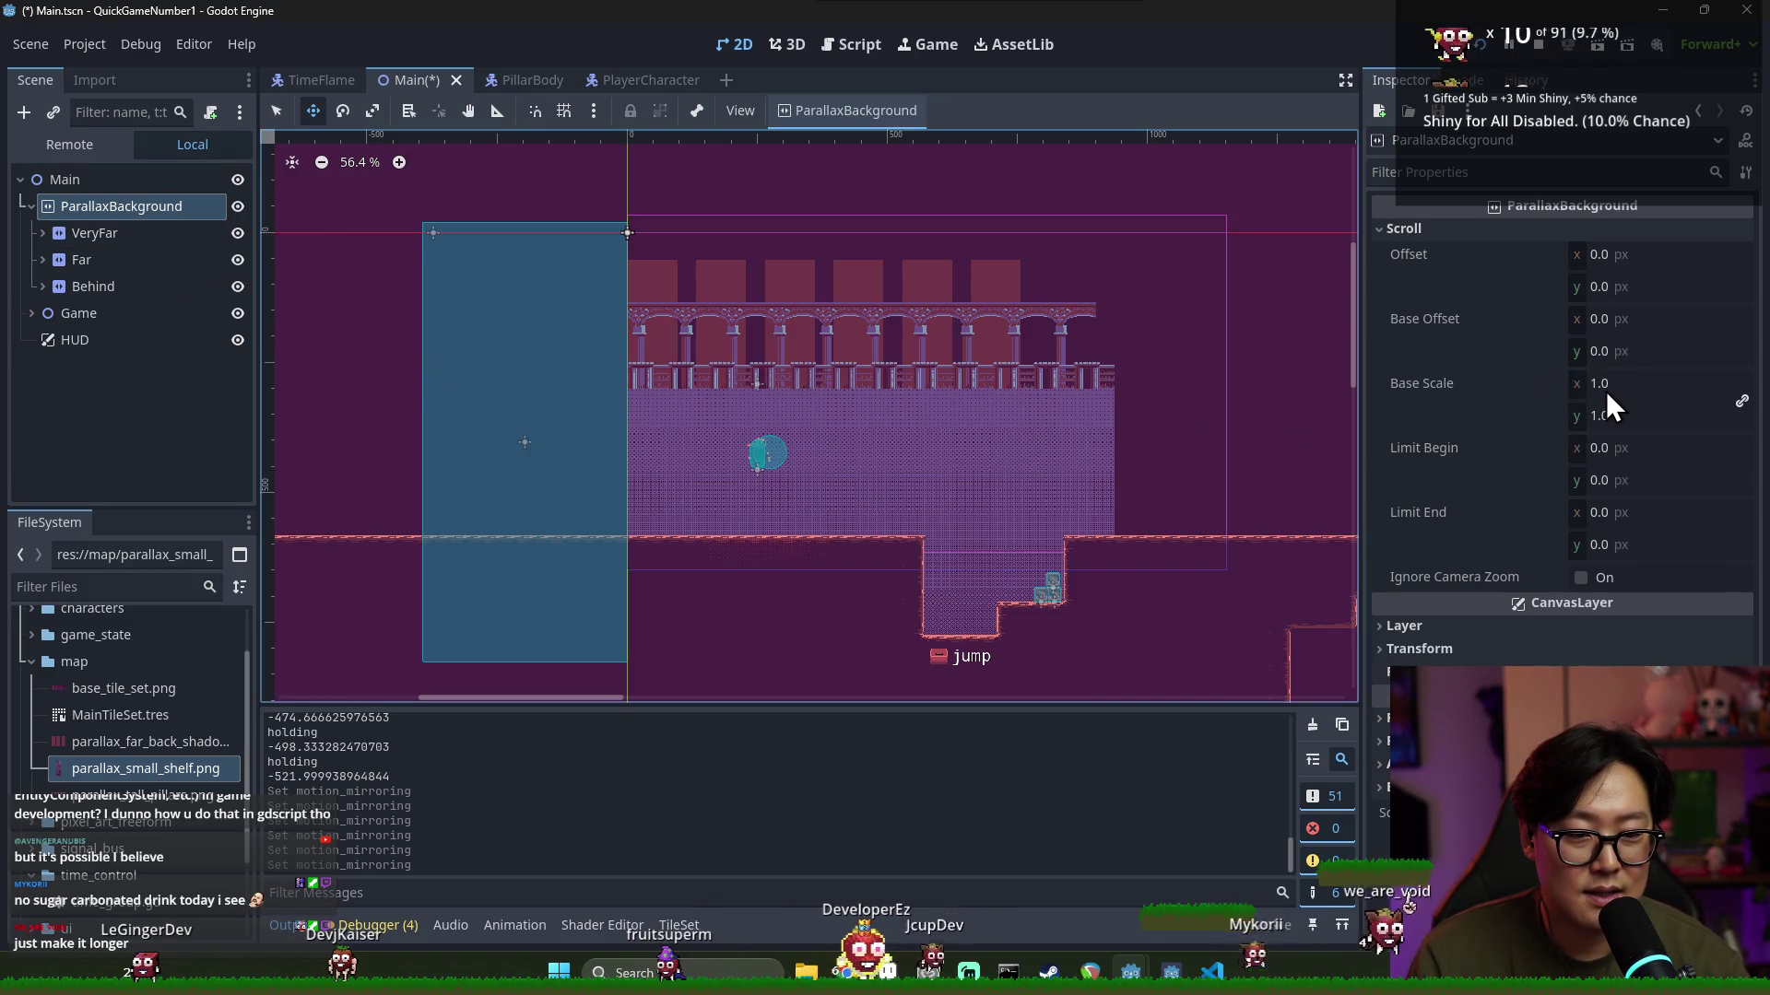
click(1490, 627)
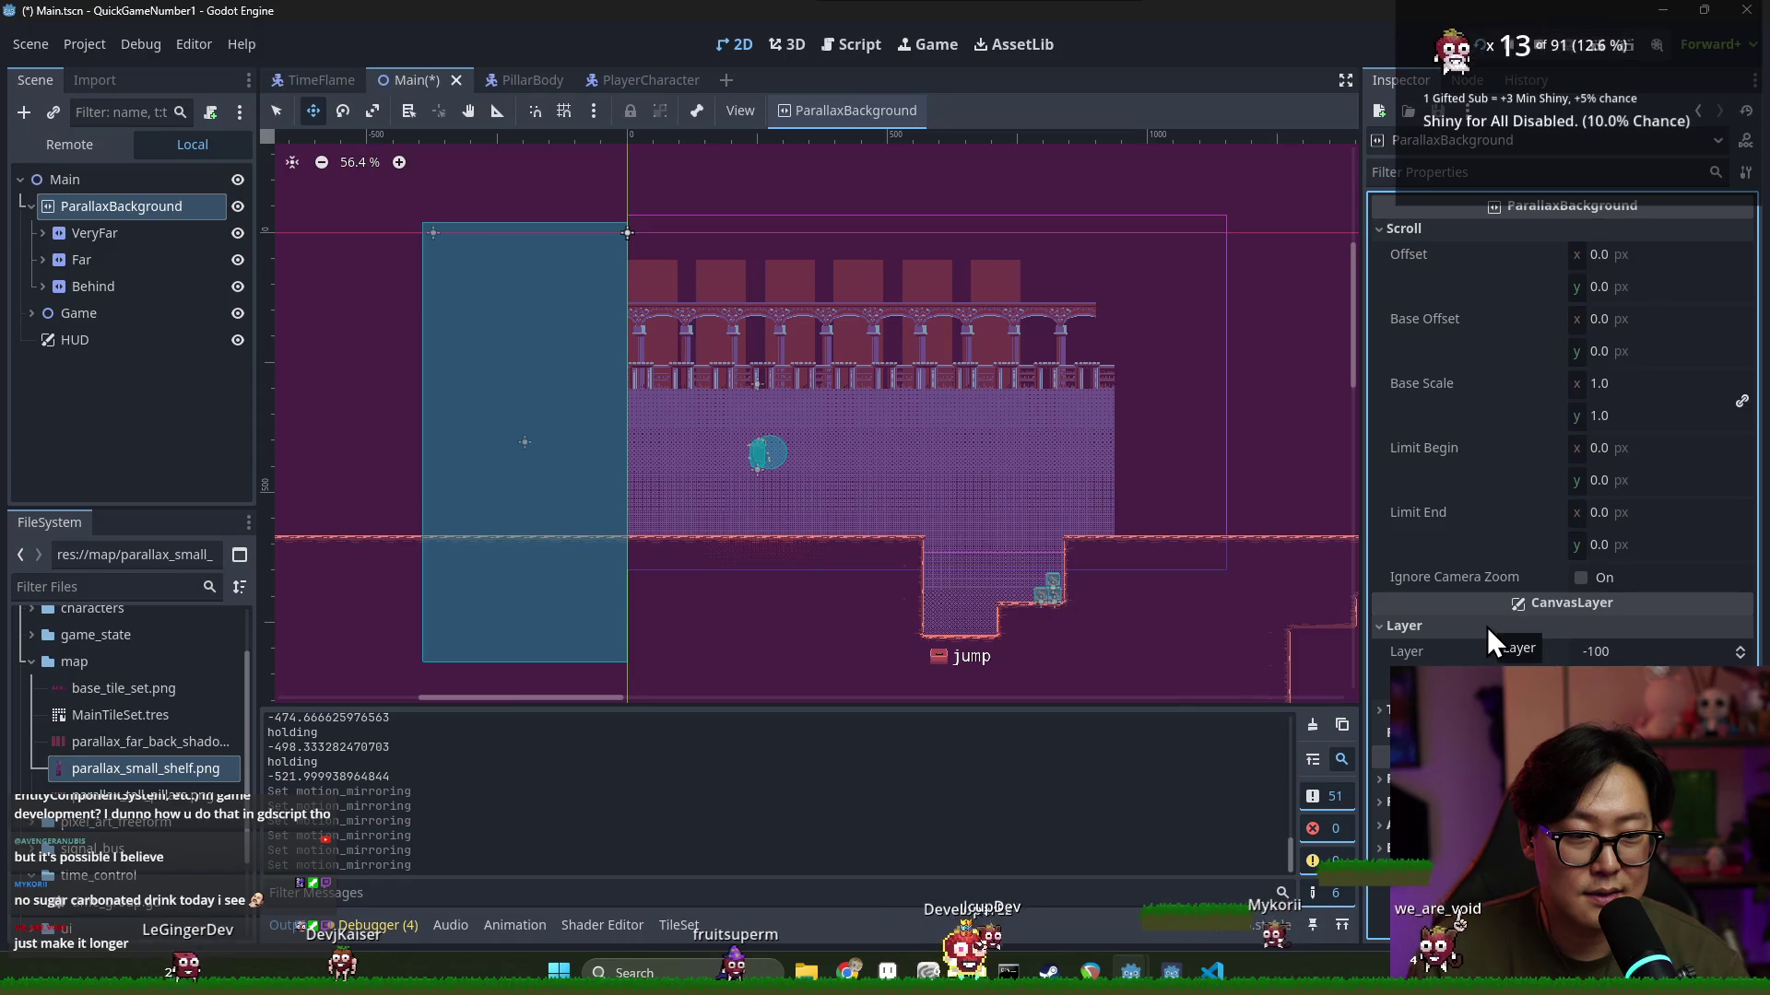
click(1486, 627)
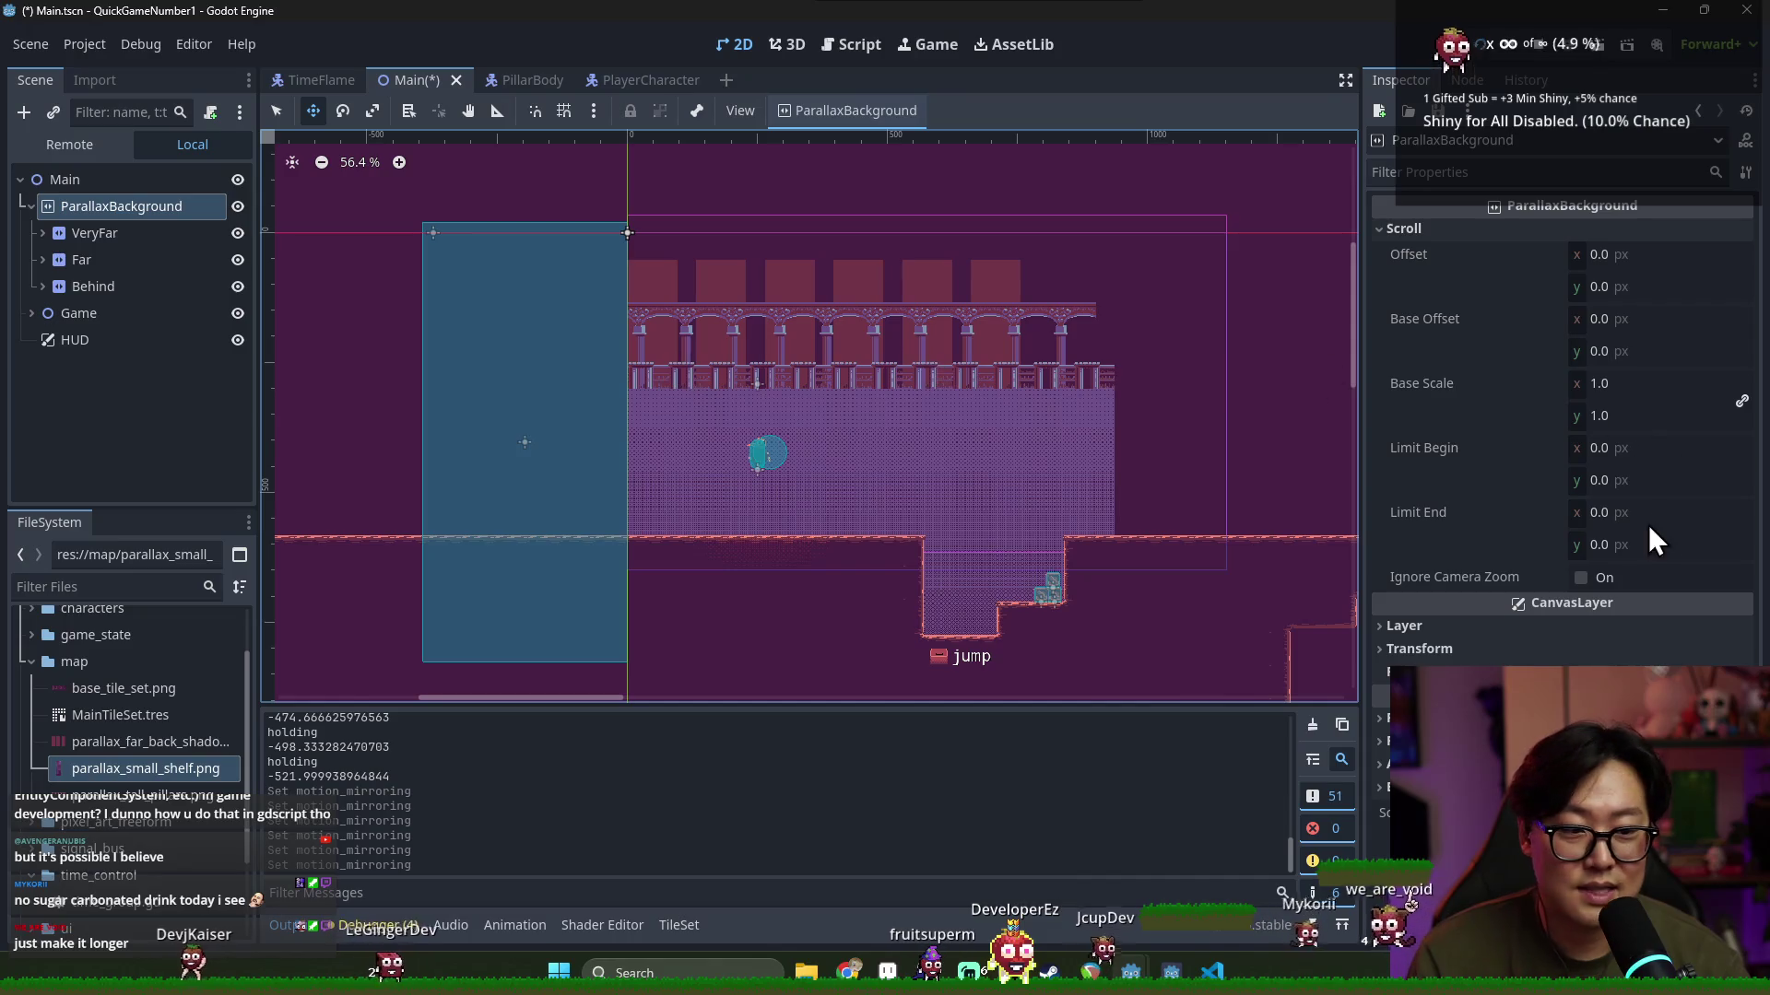
click(1519, 627)
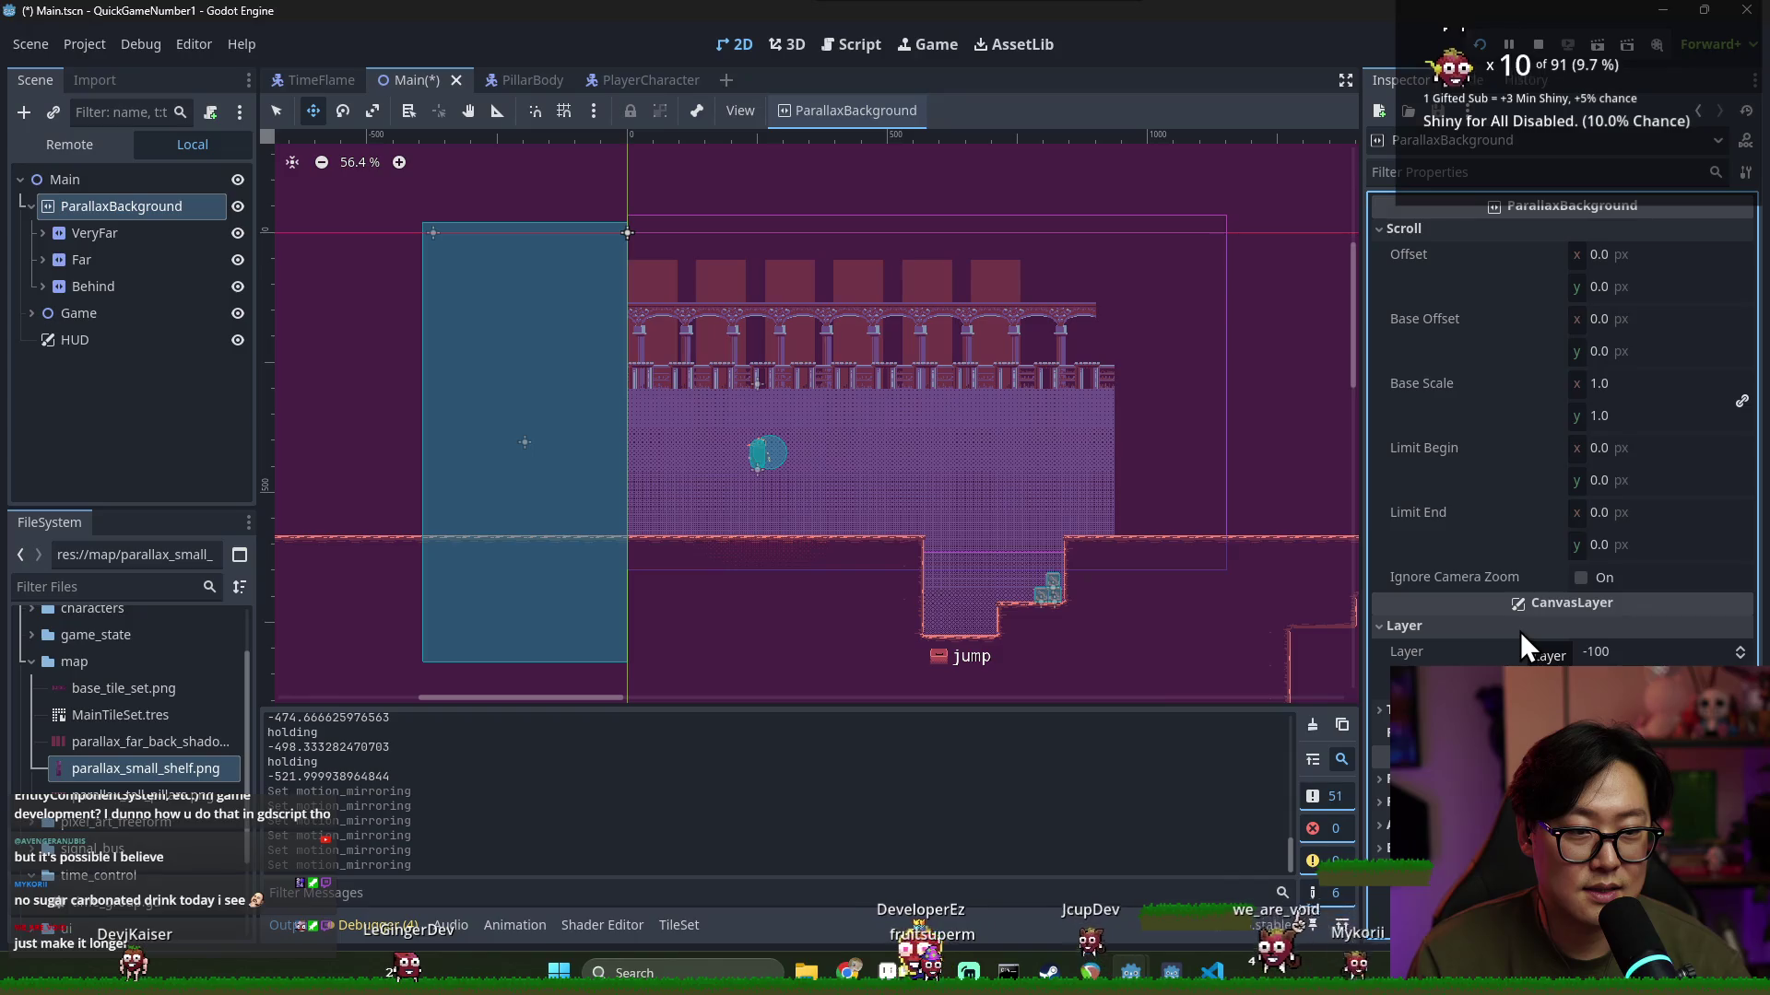
click(1519, 630)
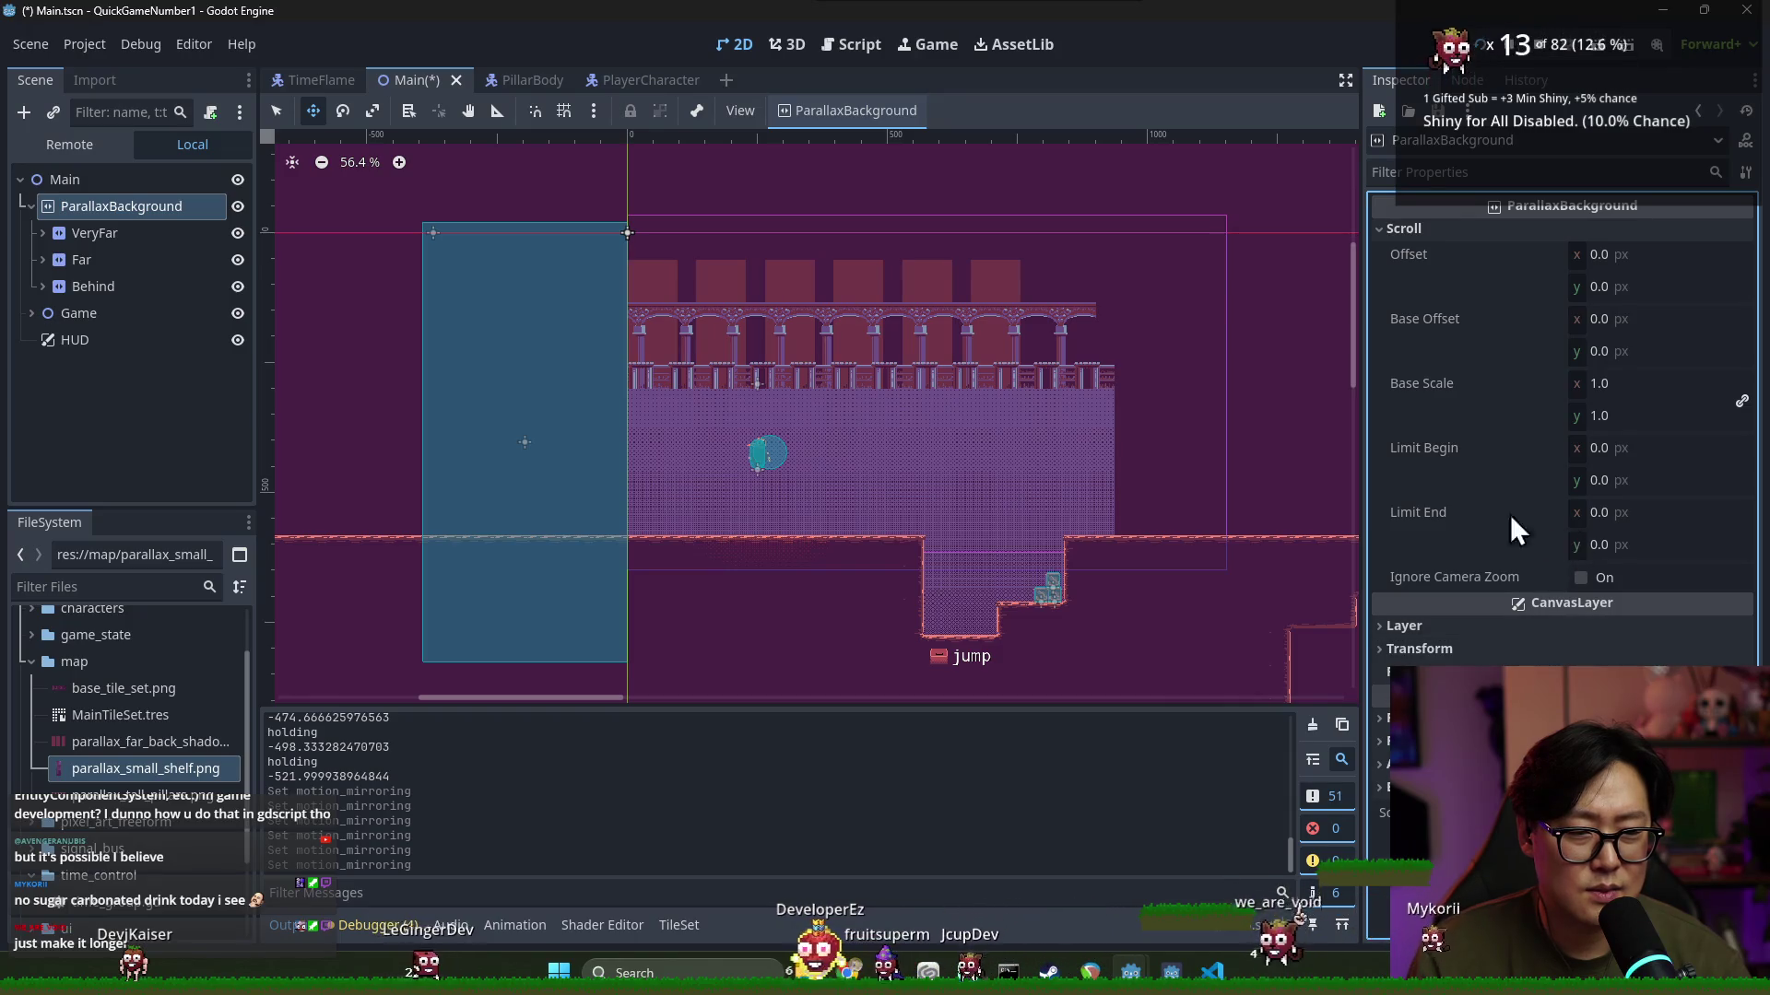
click(123, 234)
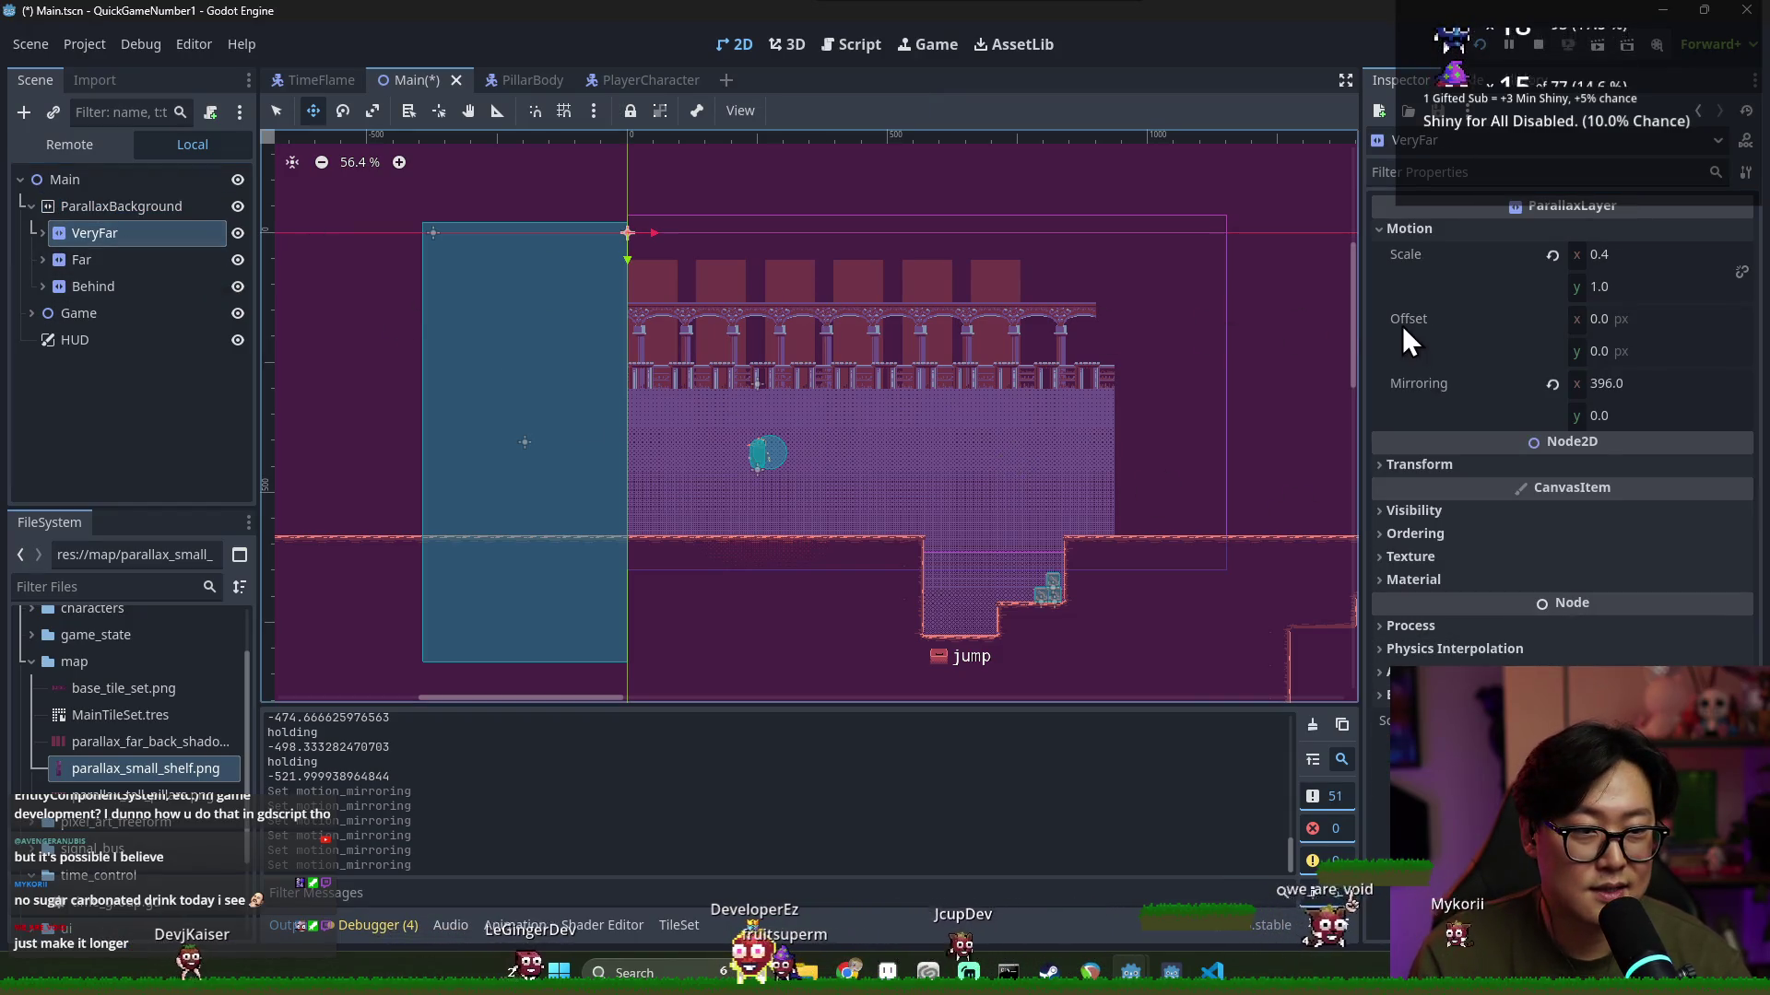
Step: Compare the VeryFar and Far layer settings and expand all three layers to reveal their TextureRects
click(1472, 464)
click(1484, 466)
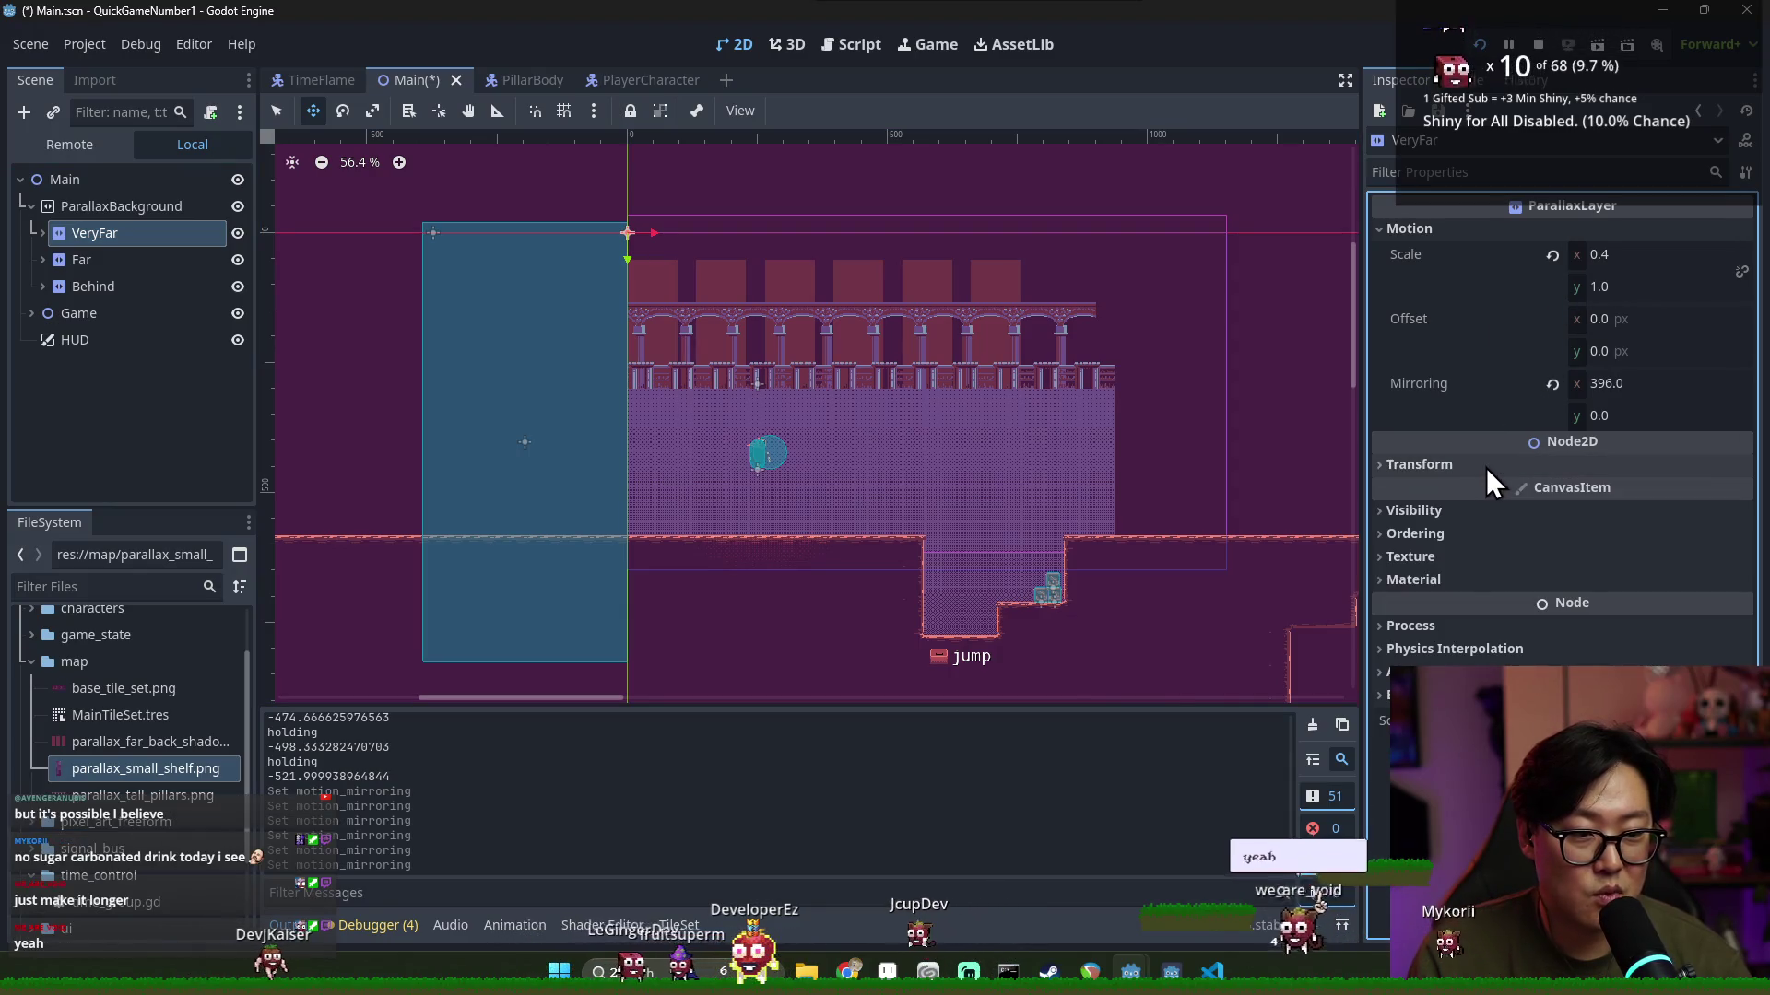
click(151, 260)
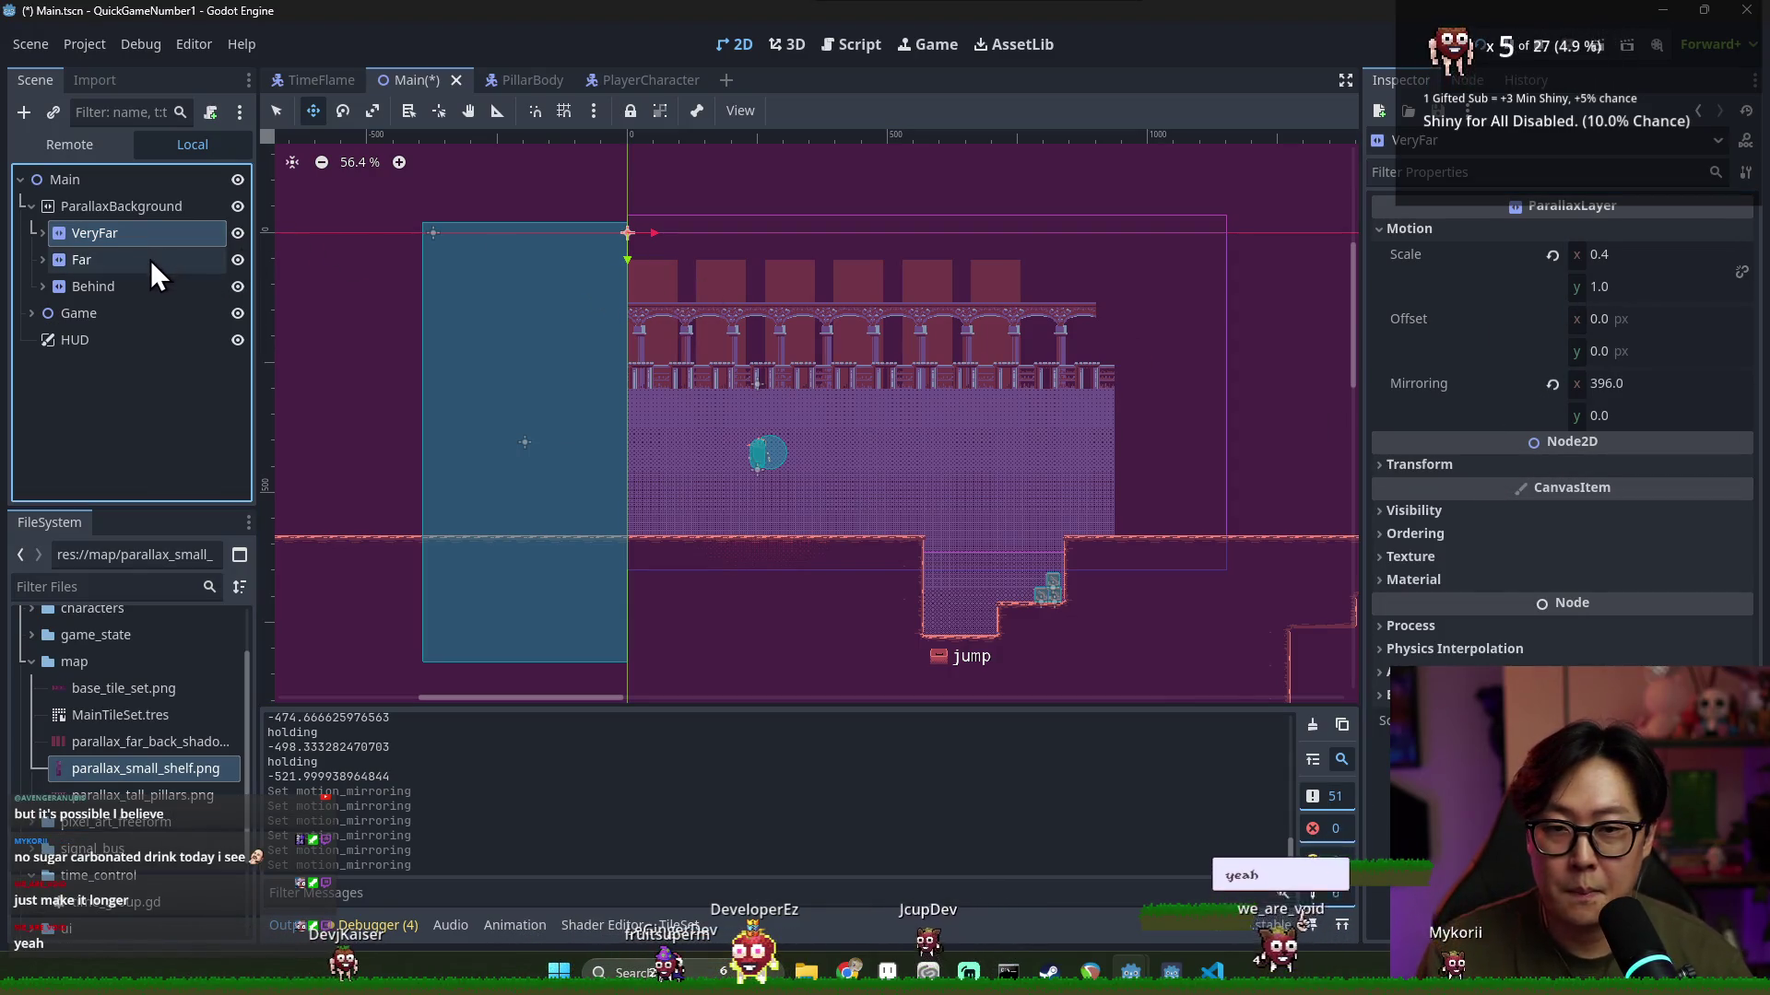
click(42, 233)
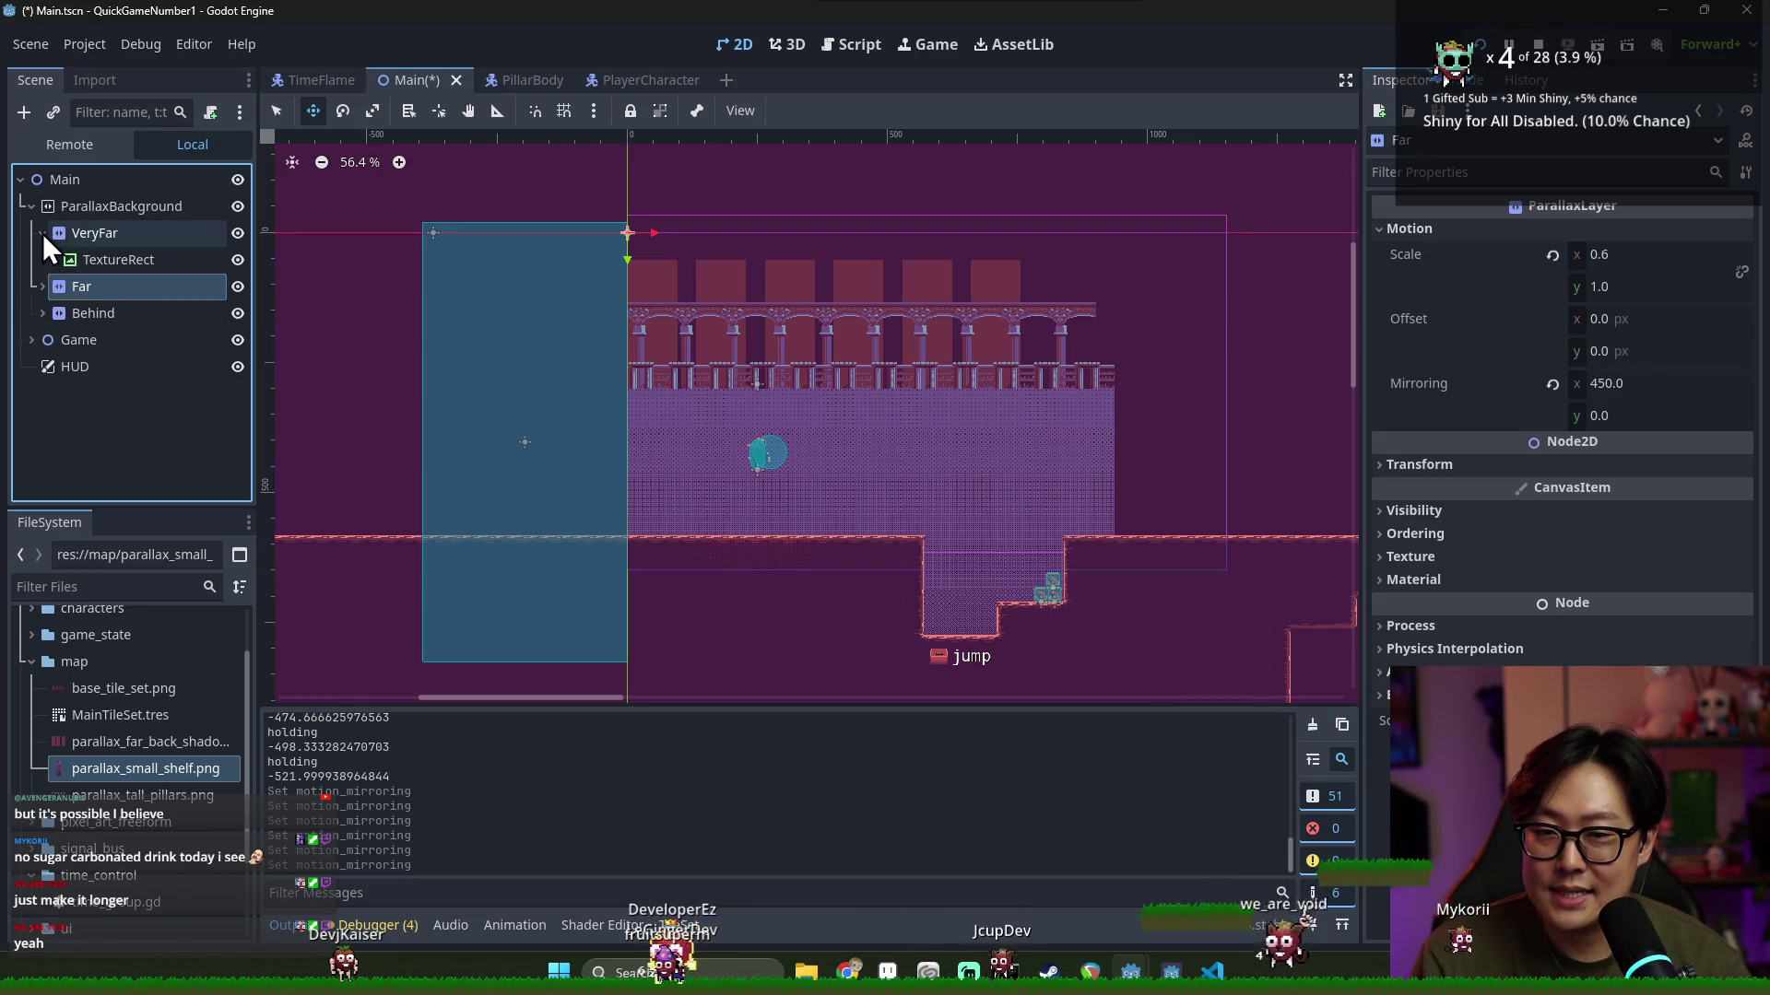
click(102, 260)
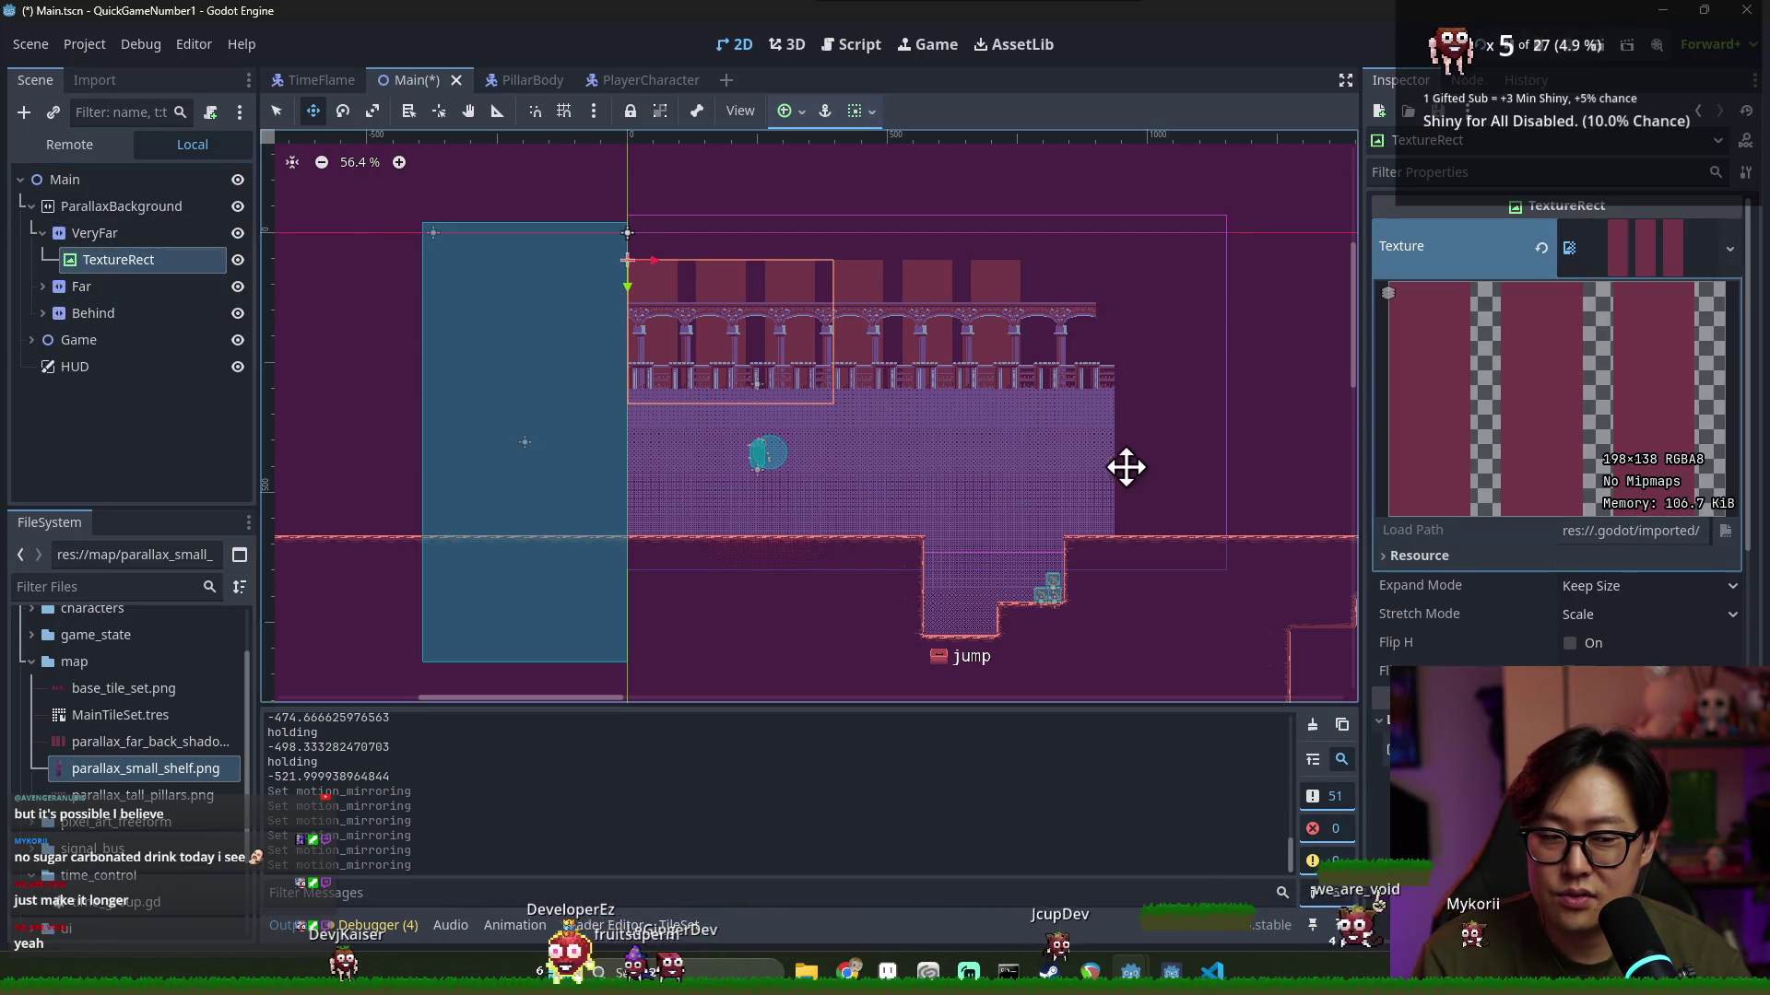
scroll(1659, 534, down, 5)
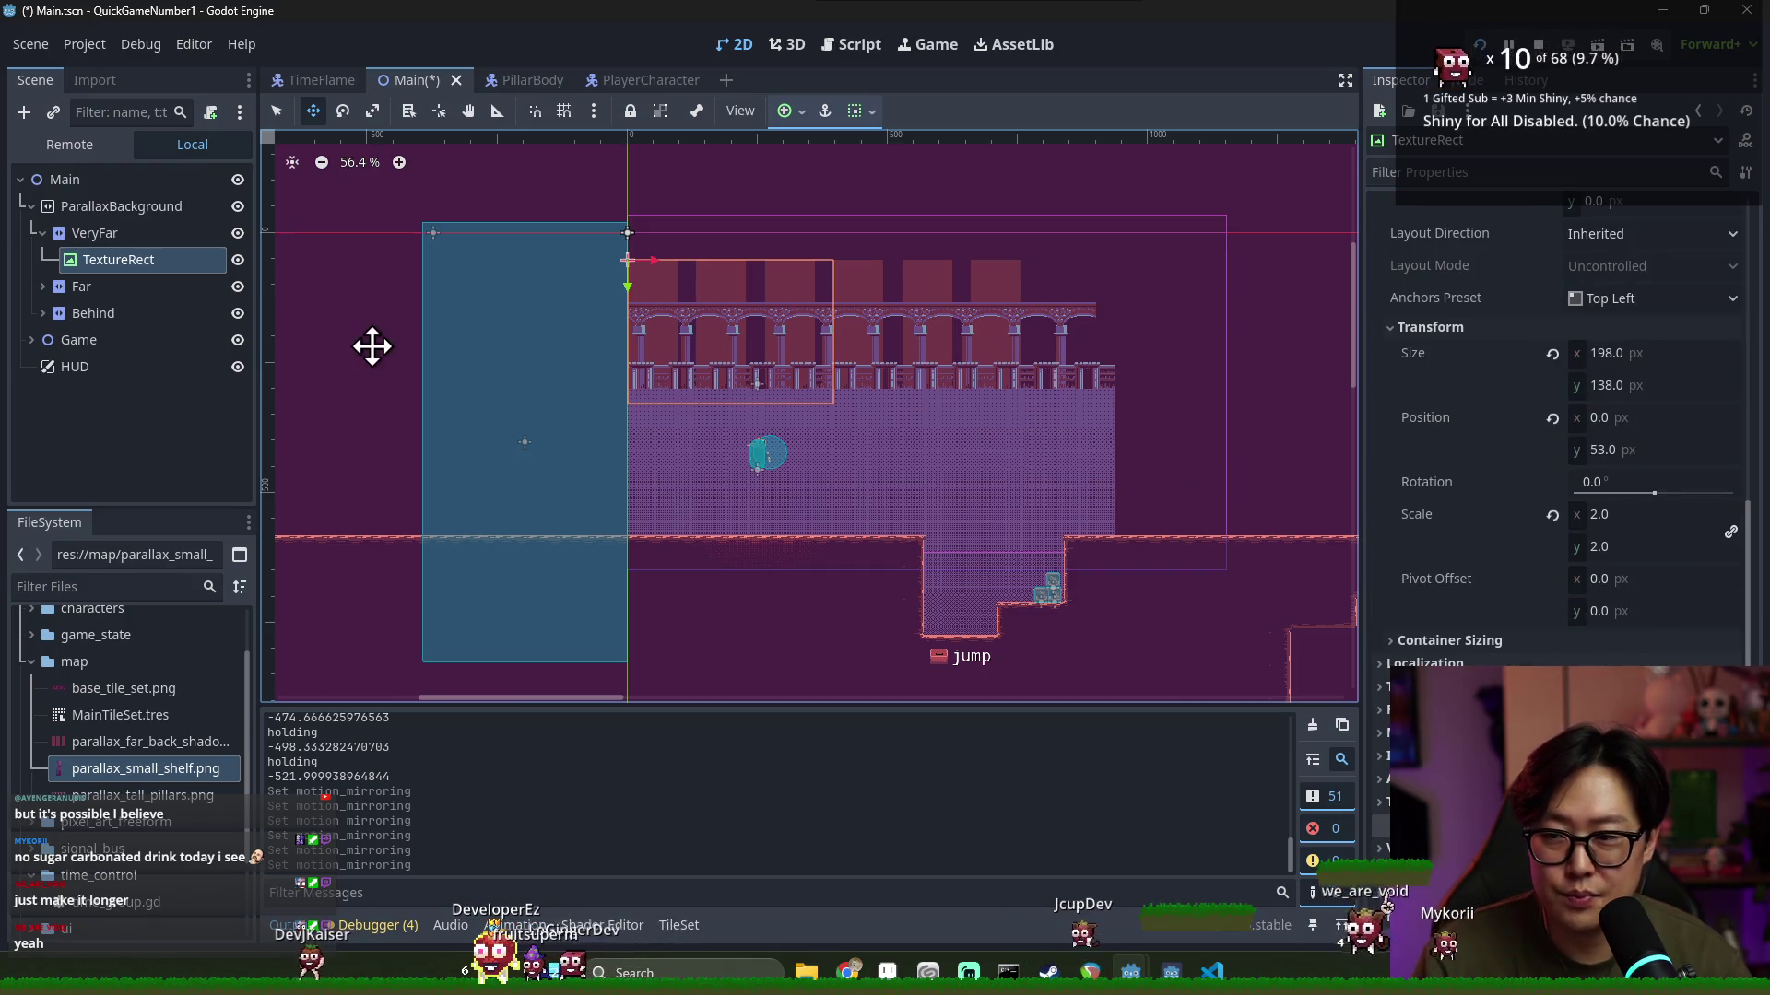
click(75, 287)
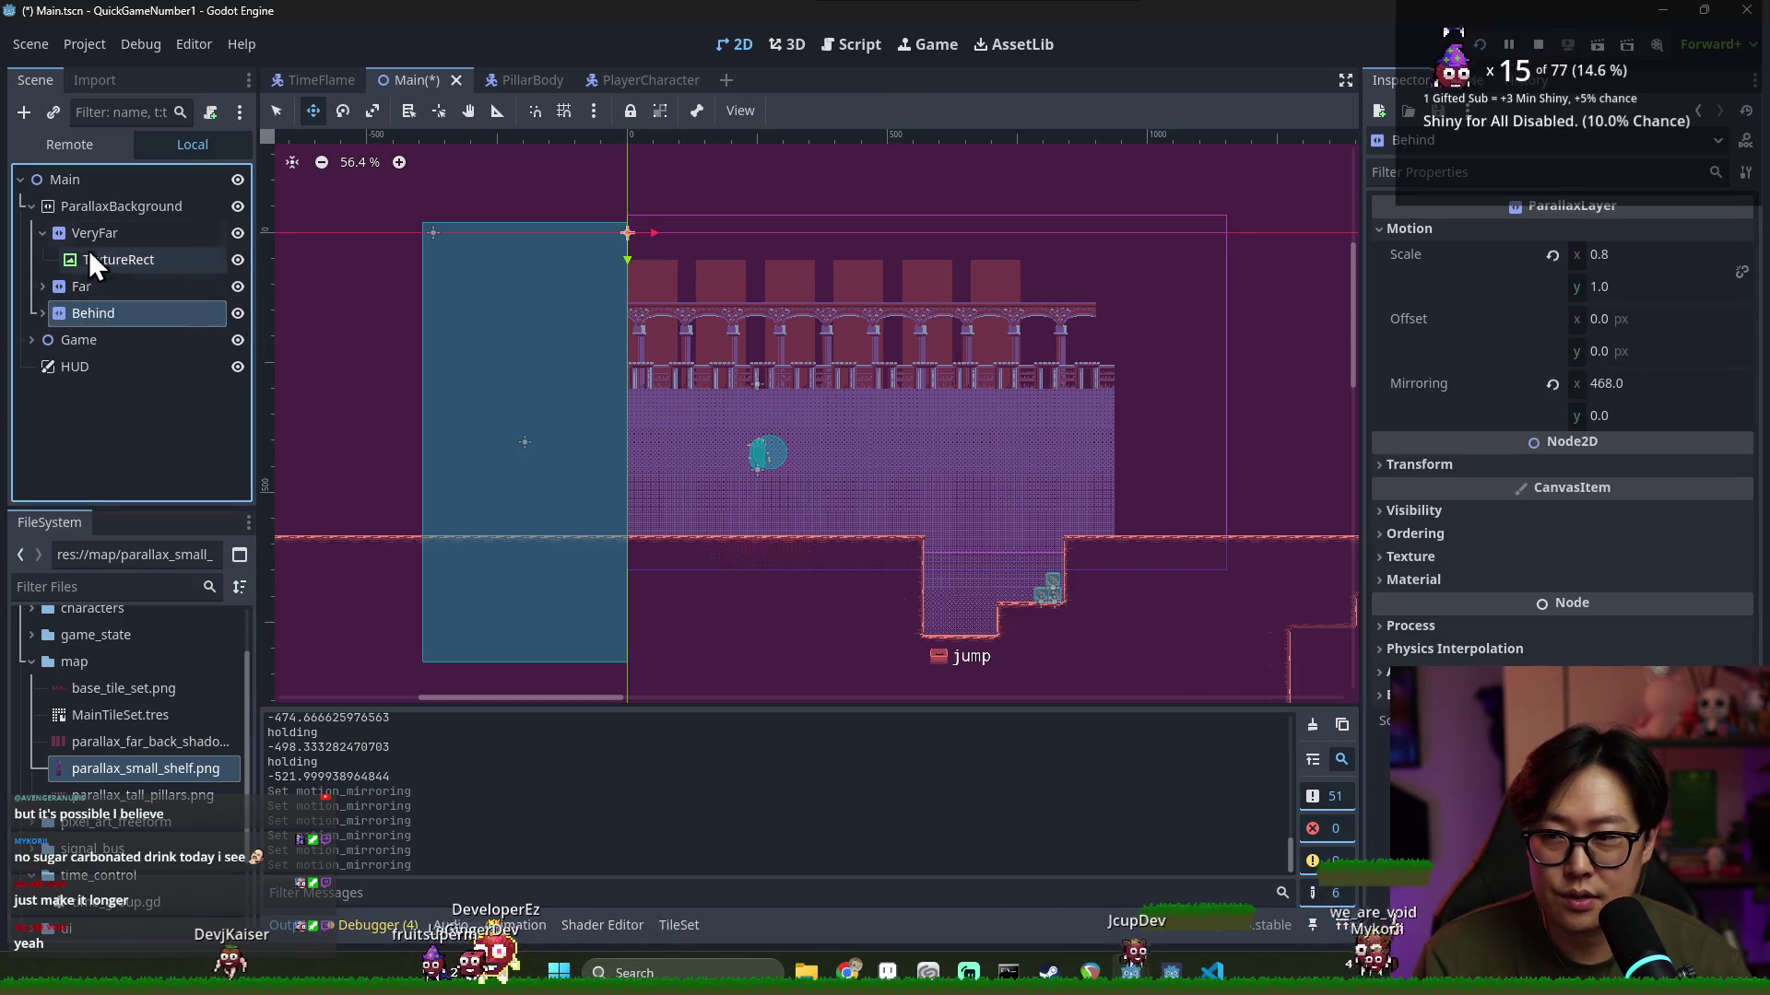
click(81, 262)
click(43, 286)
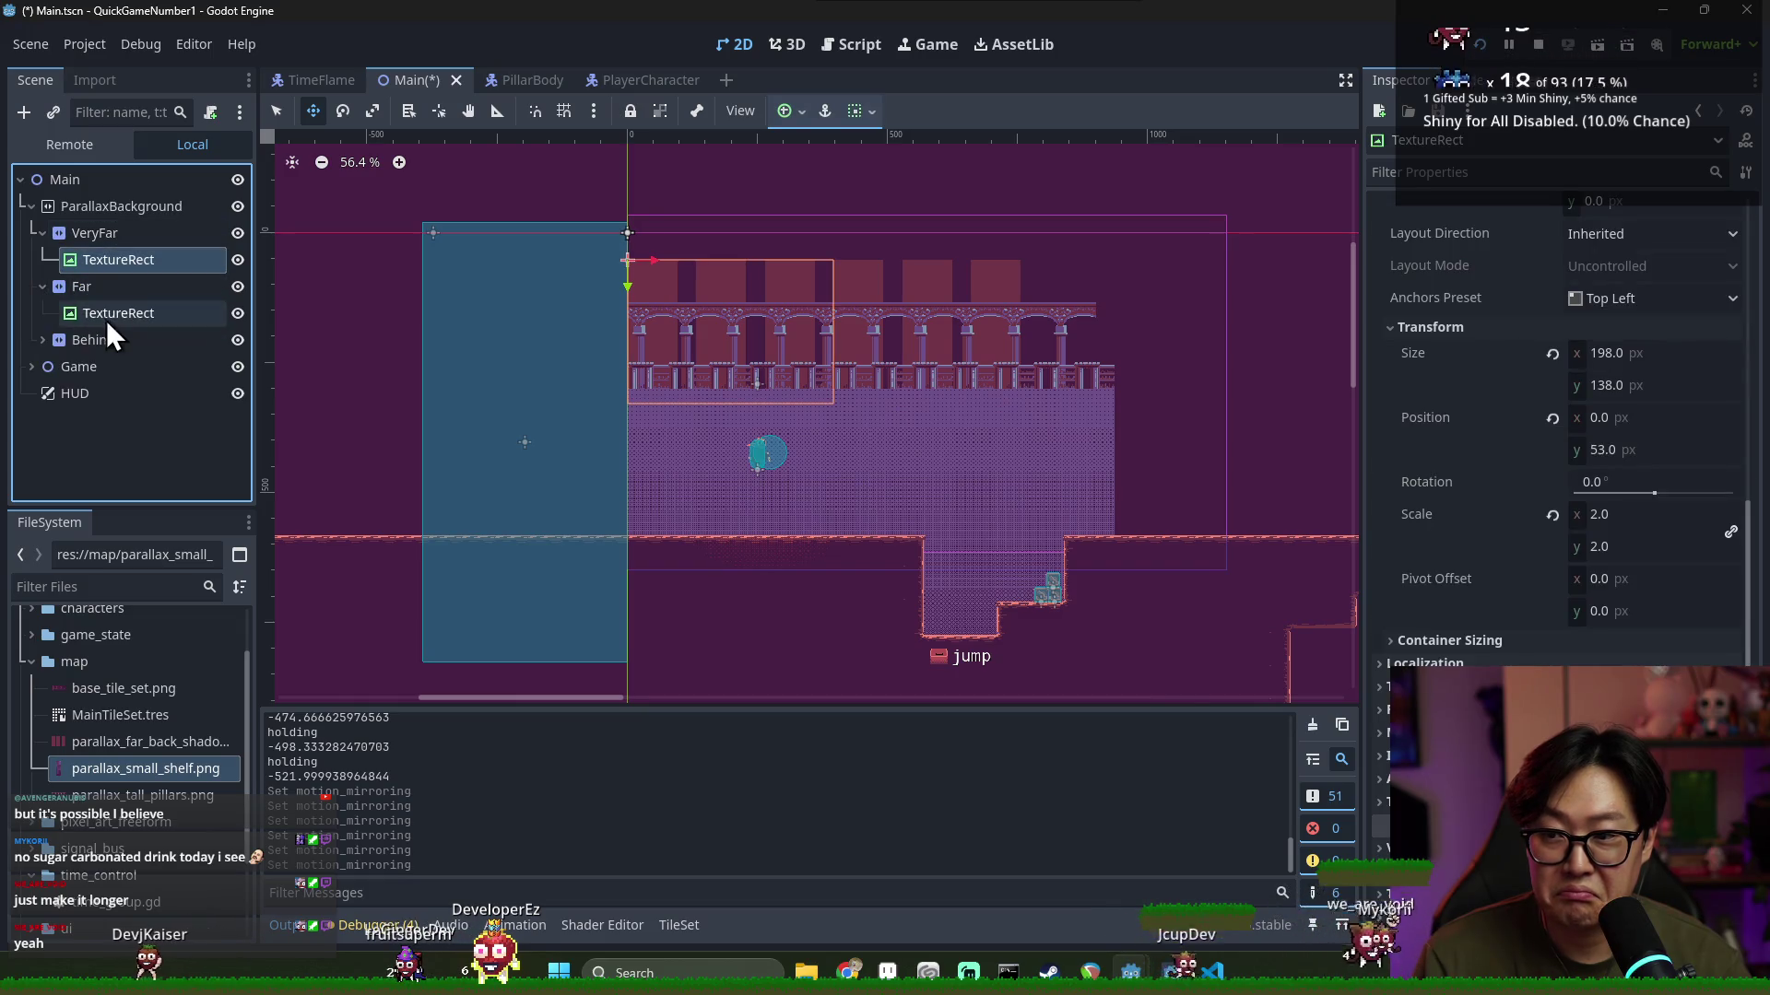
click(43, 341)
click(109, 365)
Step: Move all three background TextureRects lower together, save the scene, and run the game
click(194, 261)
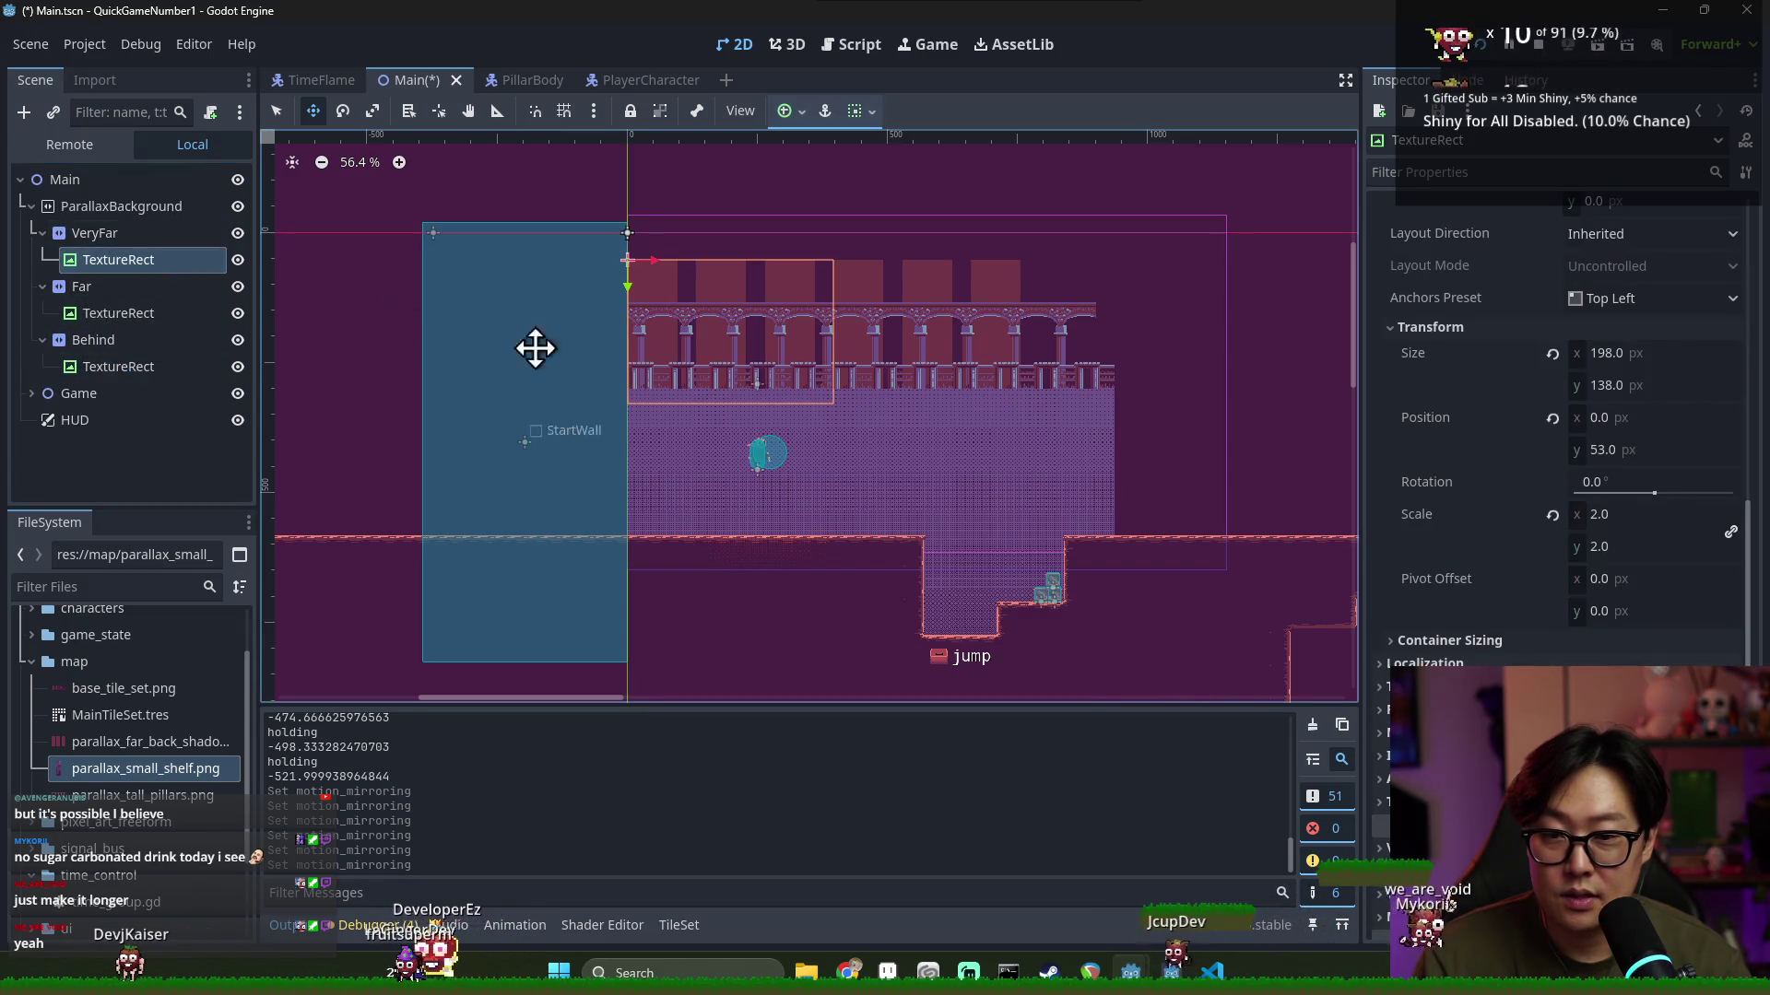
ctrl+click(145, 313)
ctrl+click(138, 366)
mouse_move(727, 387)
mouse_down()
mouse_move(715, 494)
mouse_move(734, 527)
mouse_up()
key(ctrl+s)
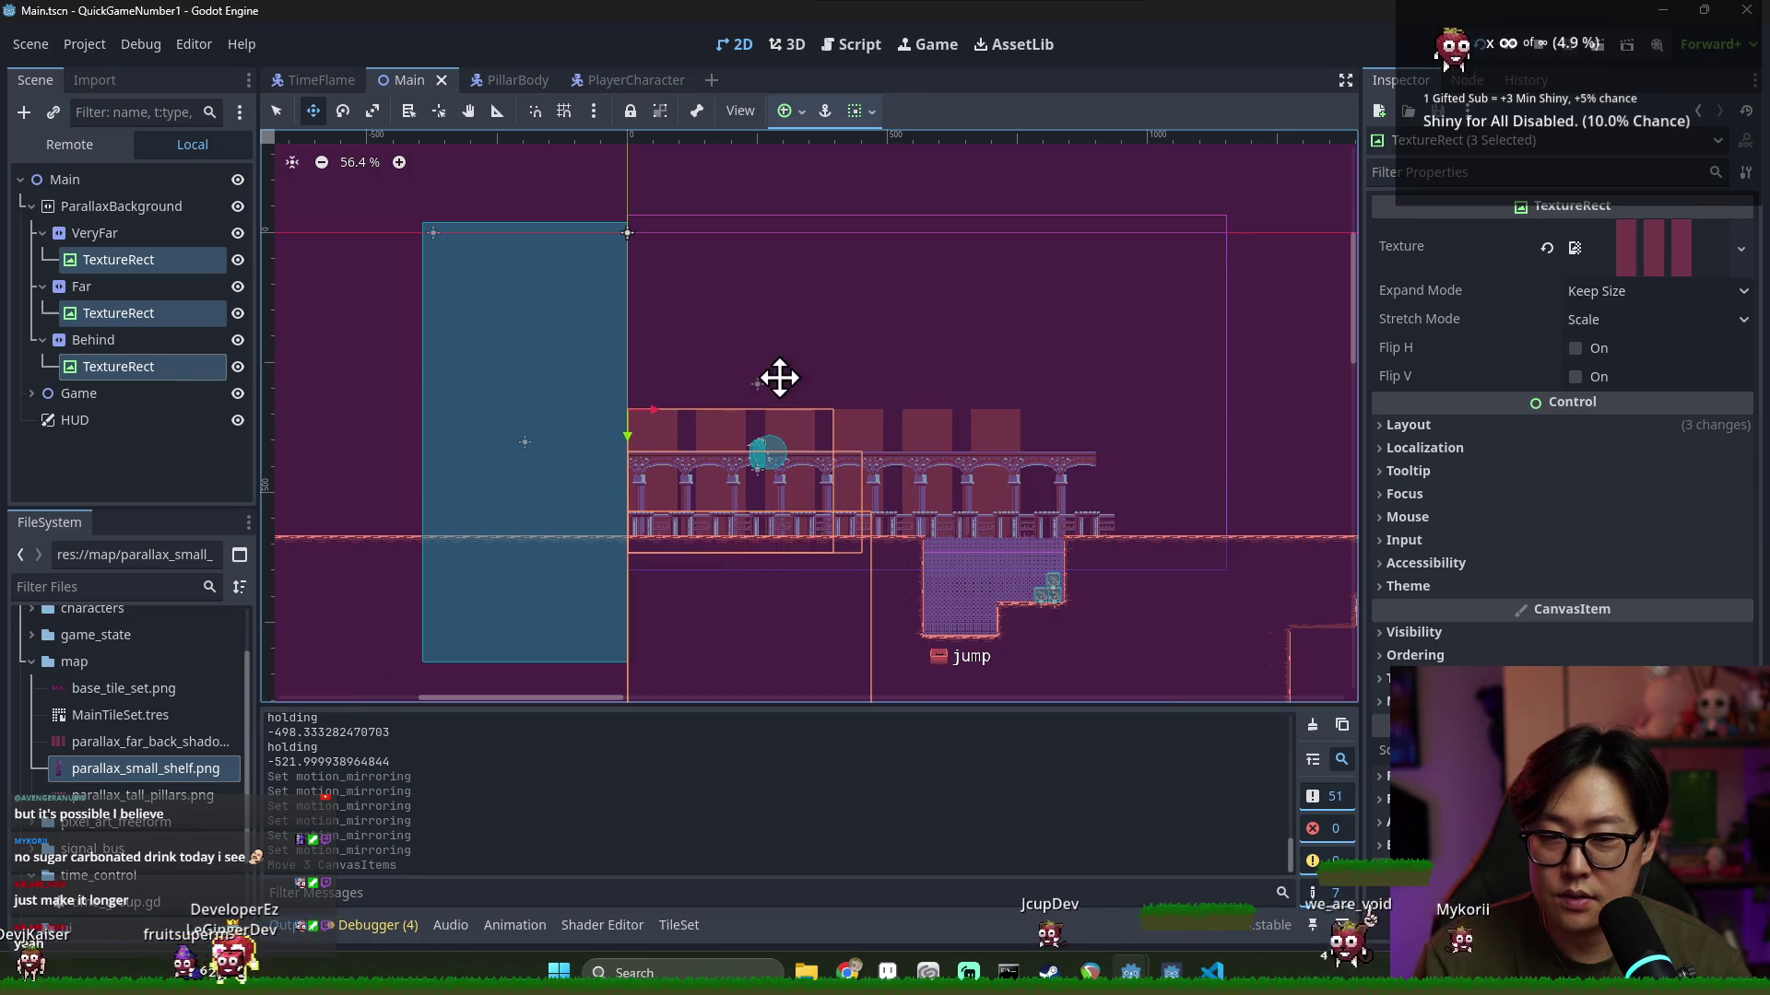
click(1482, 47)
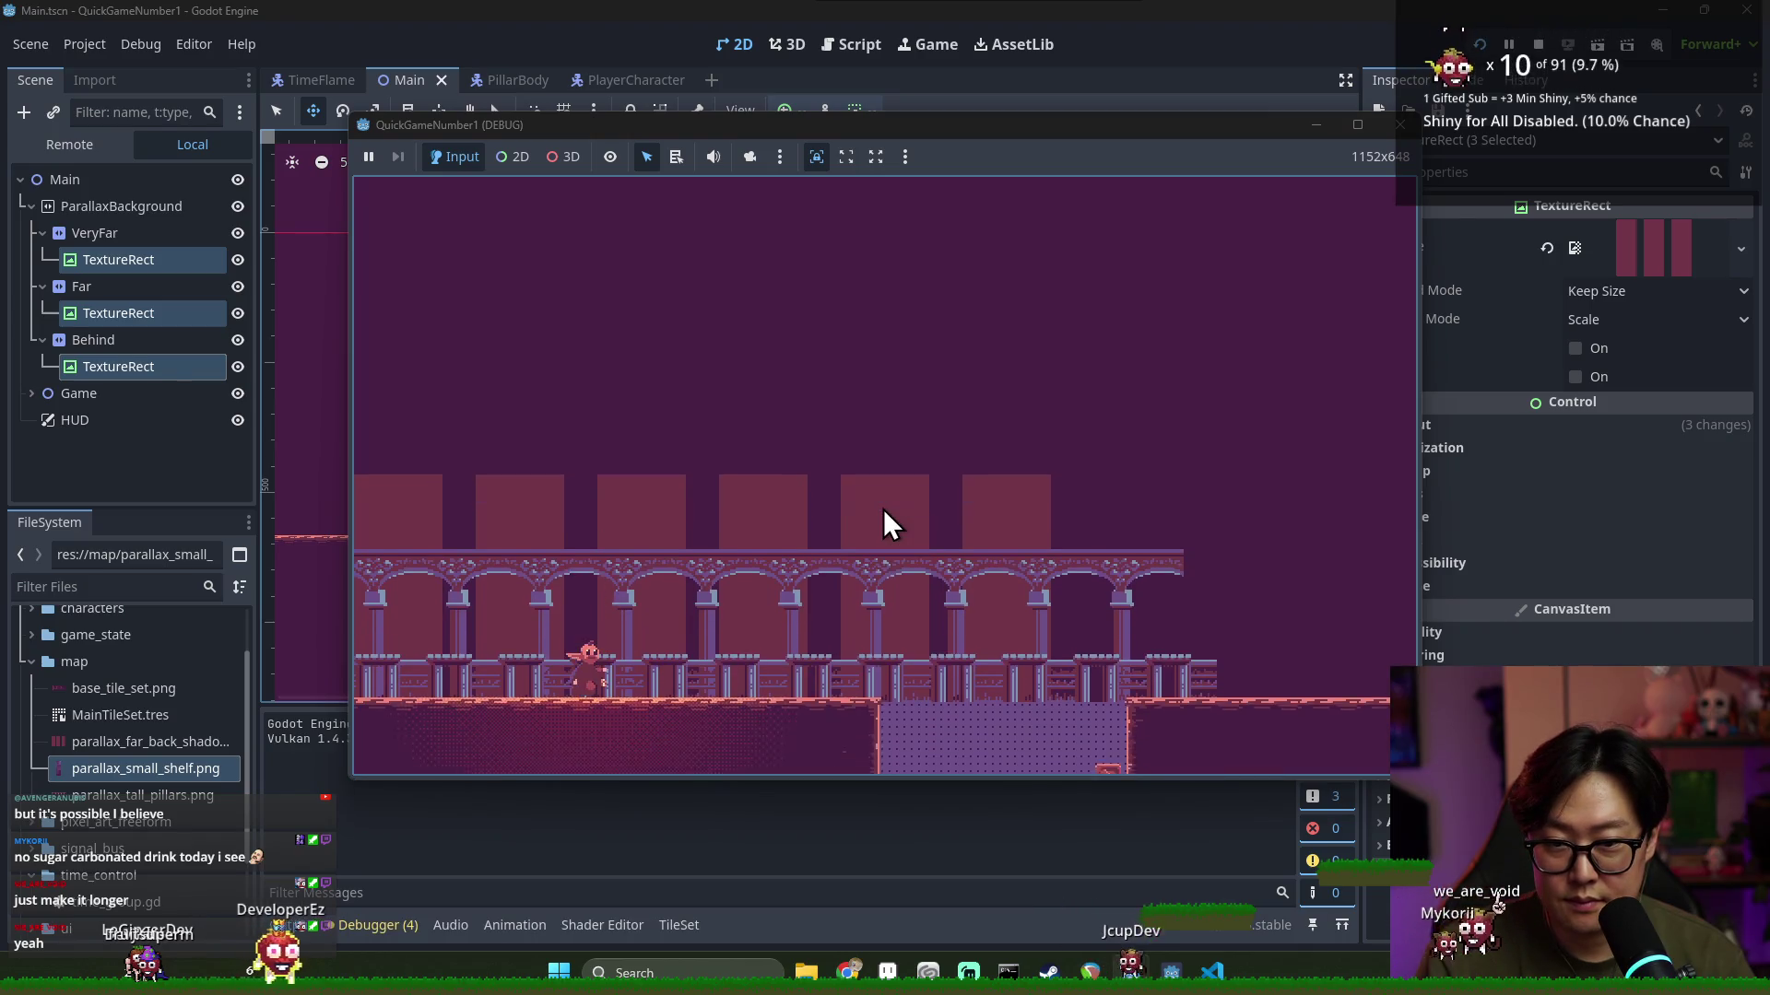
key(space)
key(Right)
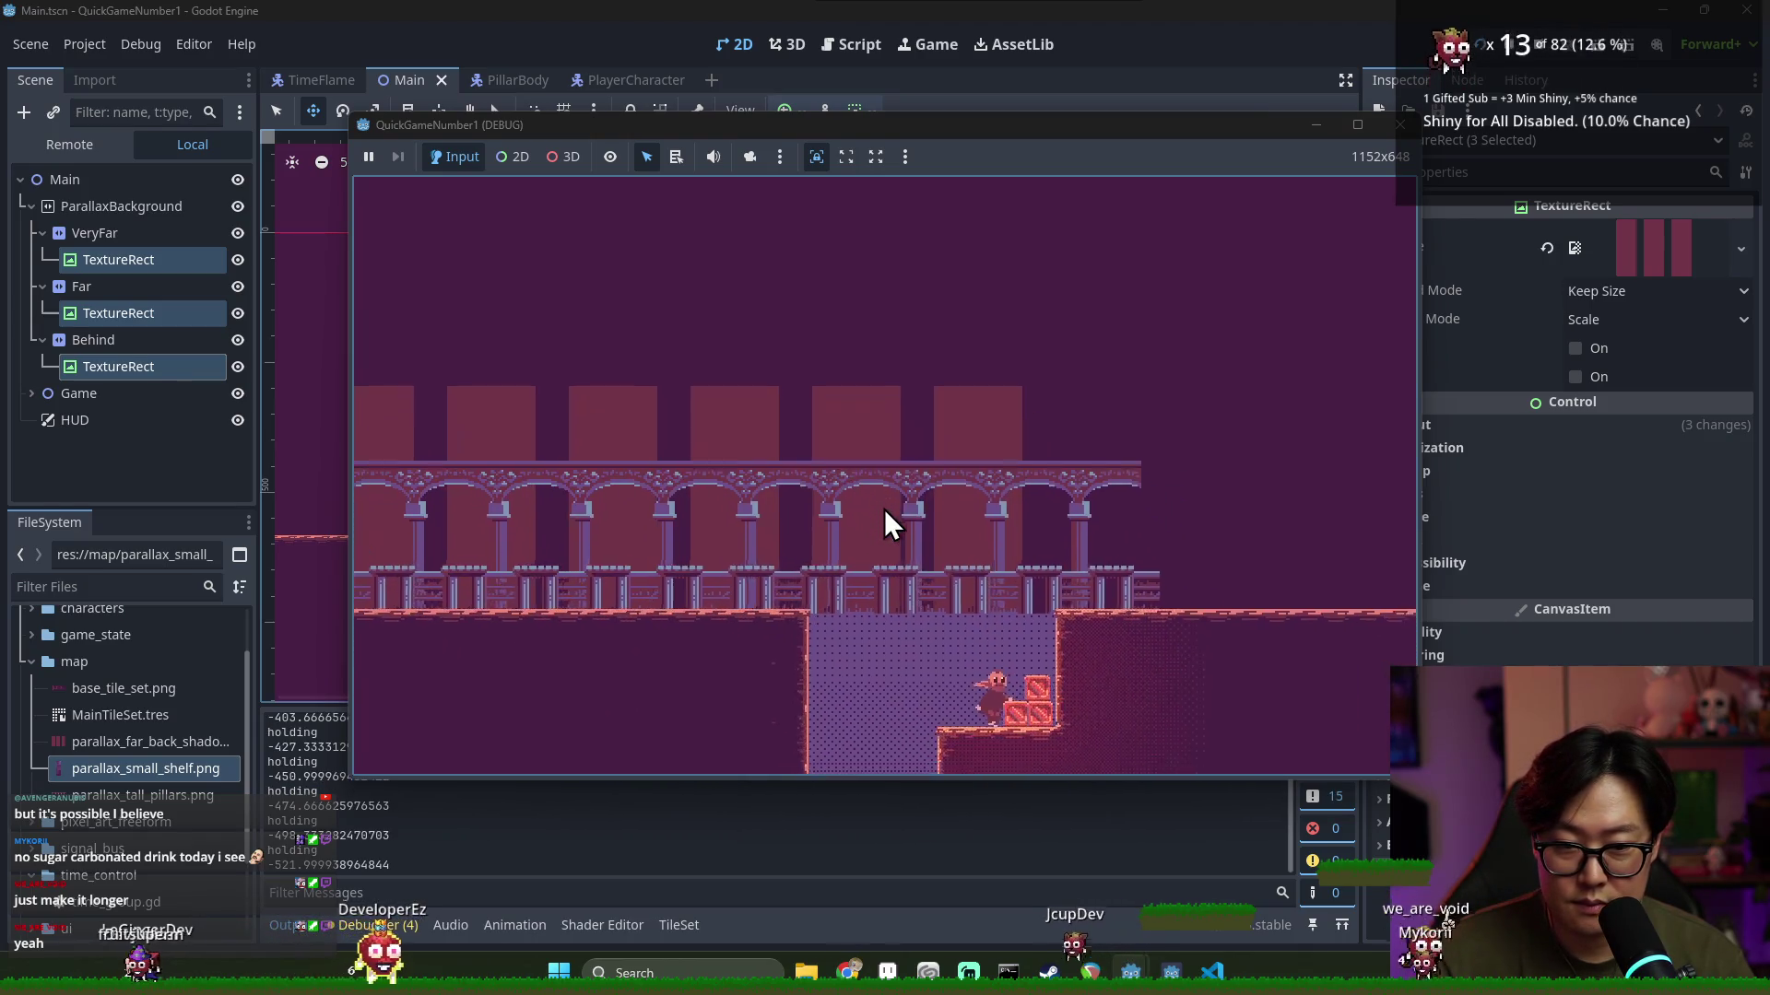
key(Right)
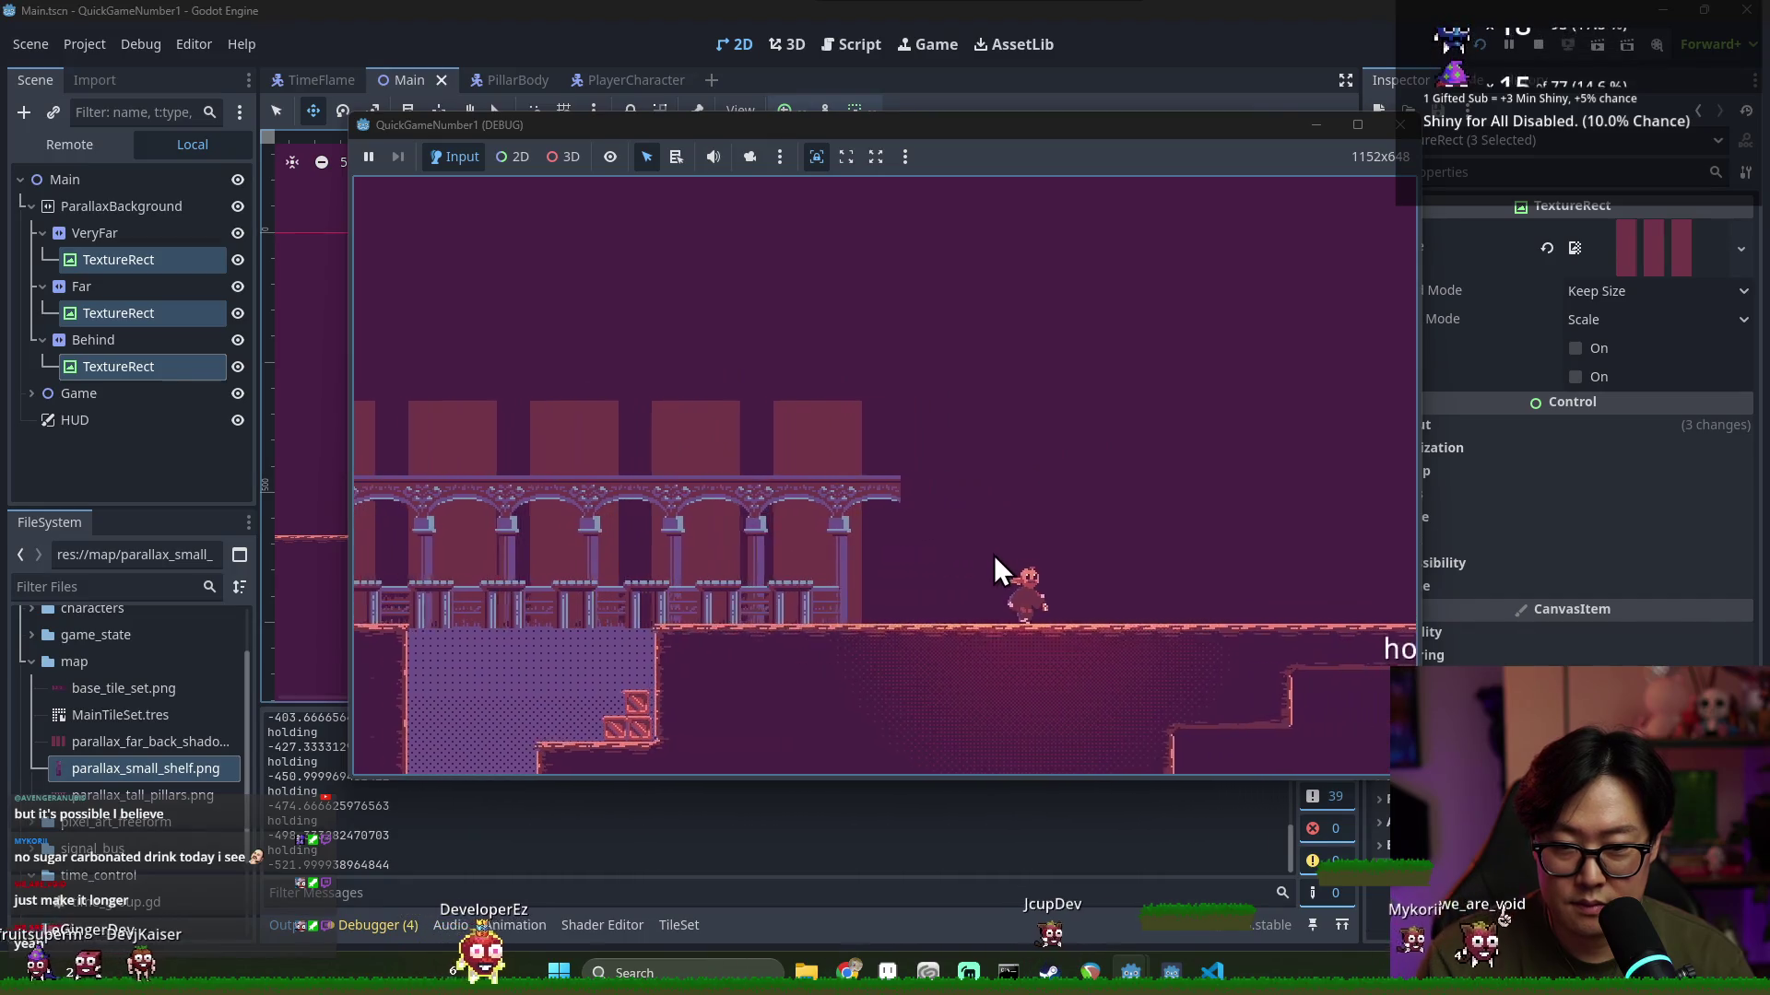
key(Right)
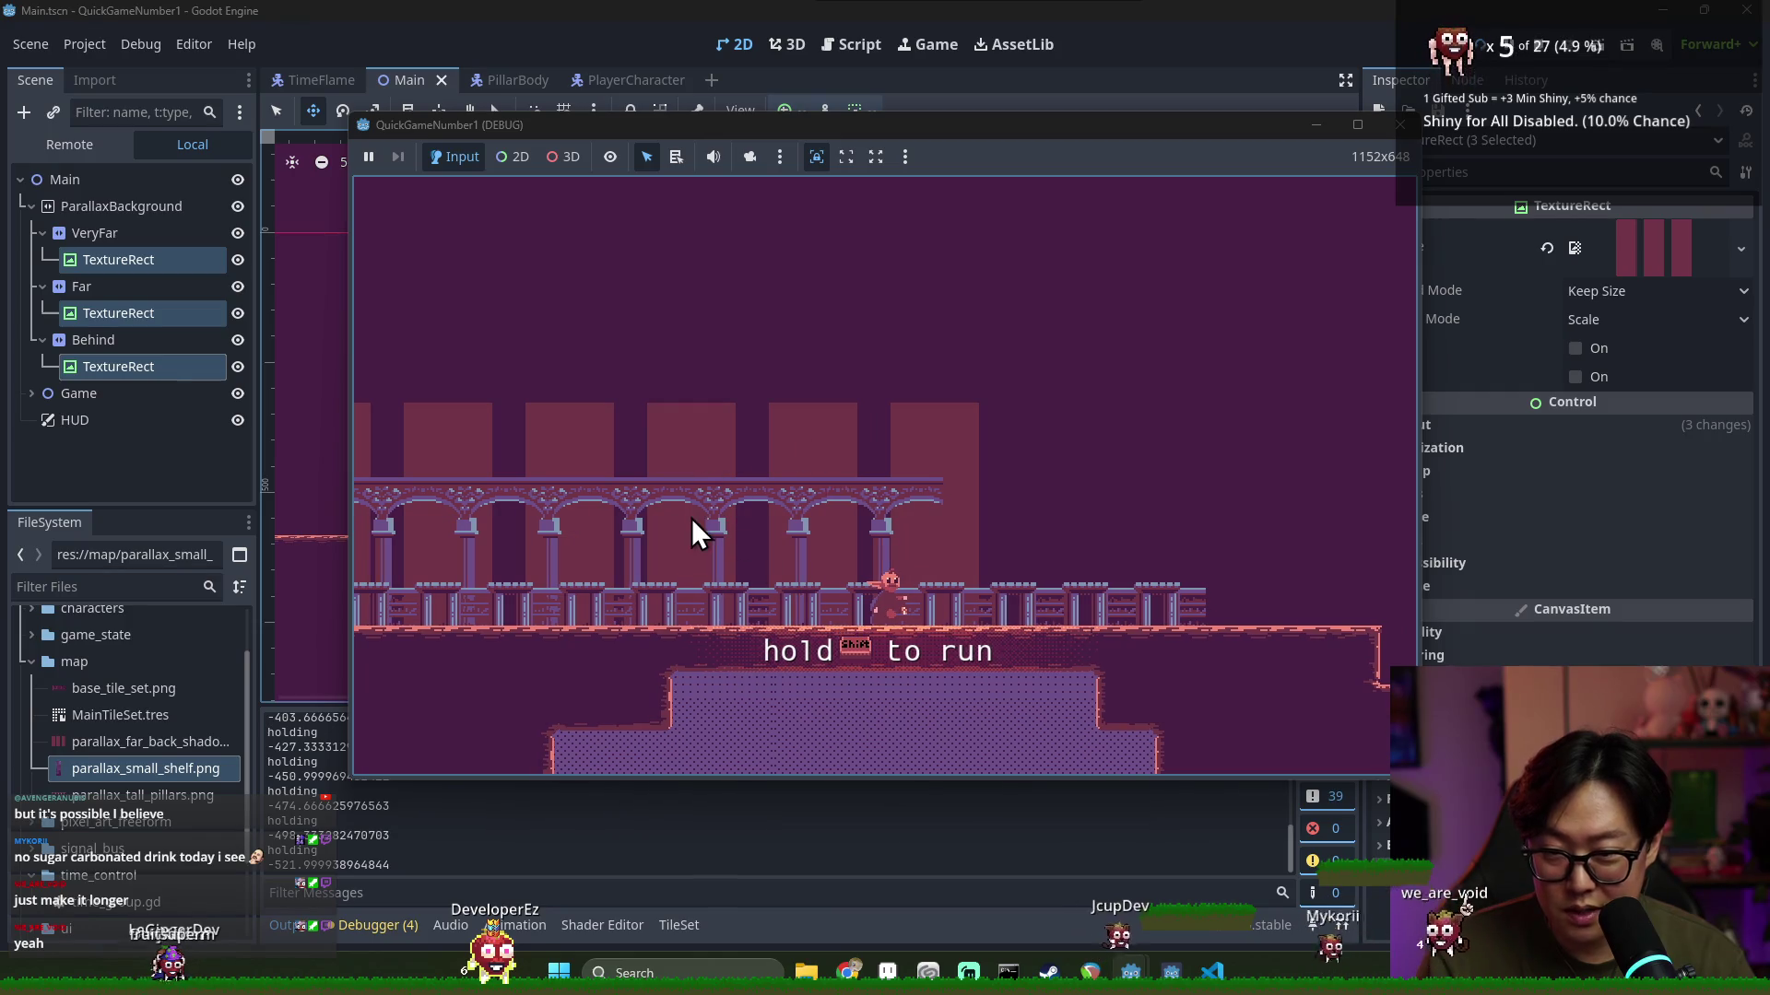
click(137, 368)
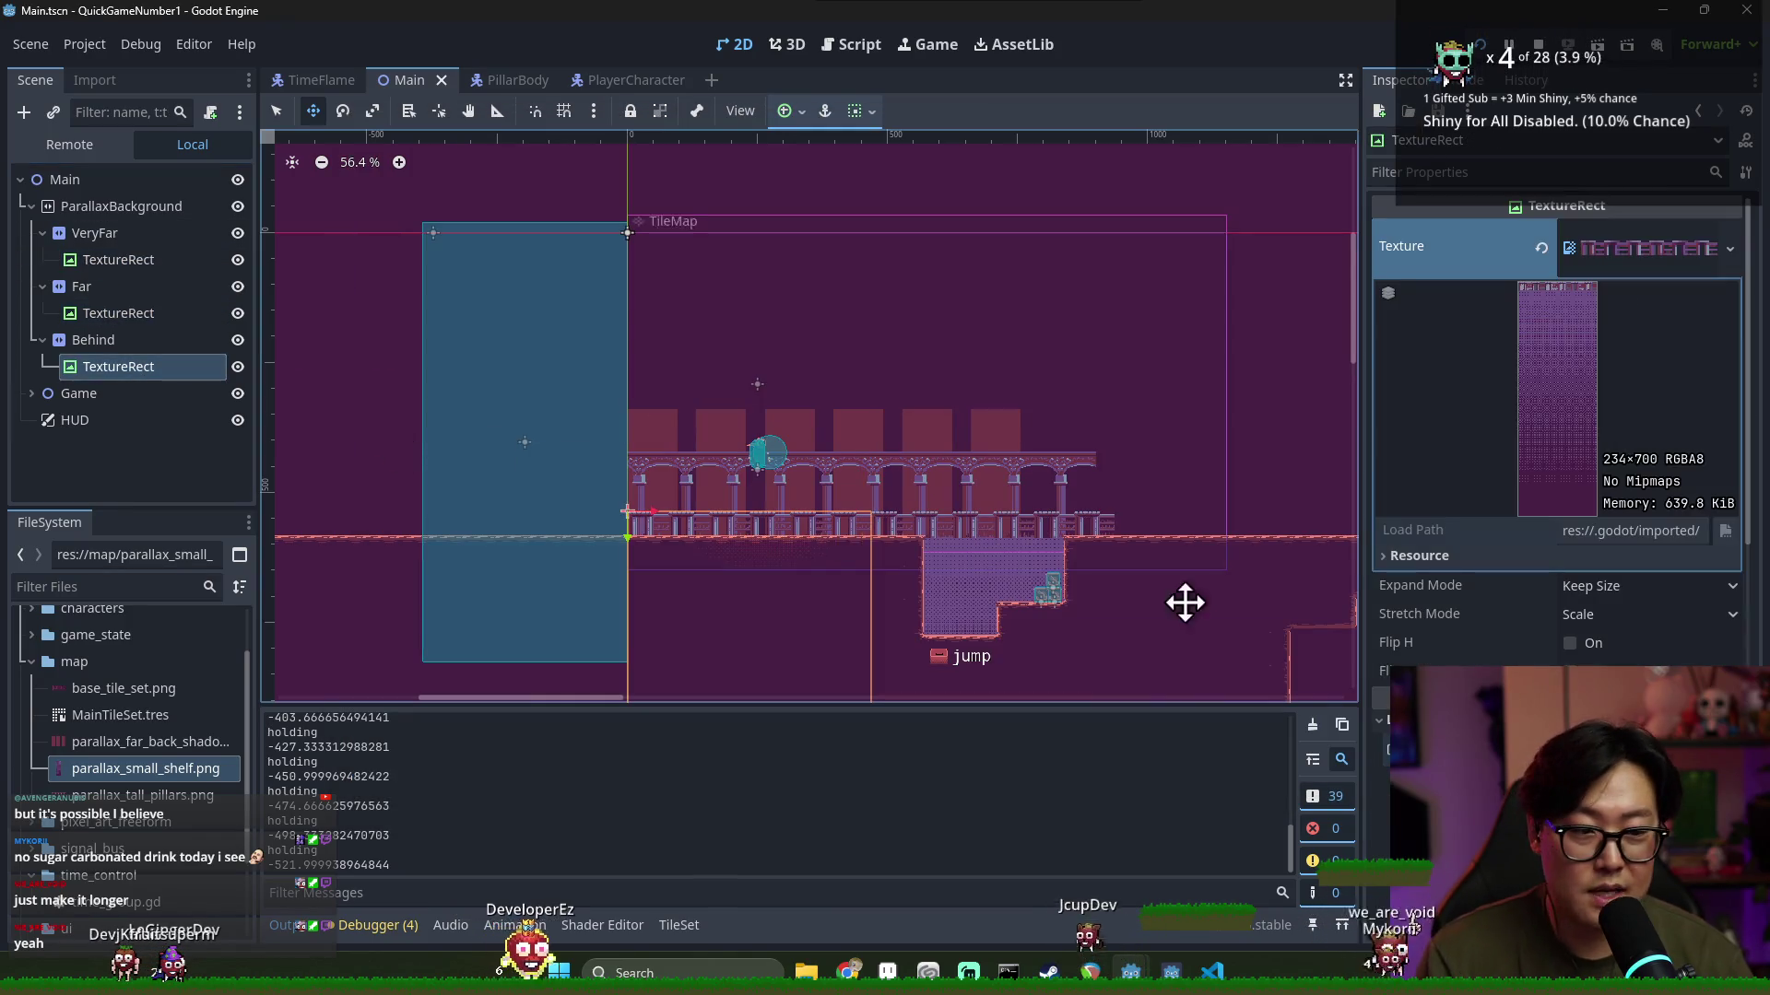
Step: Confirm Behind's larger image scale and set Far's image scale to 3
key(Return)
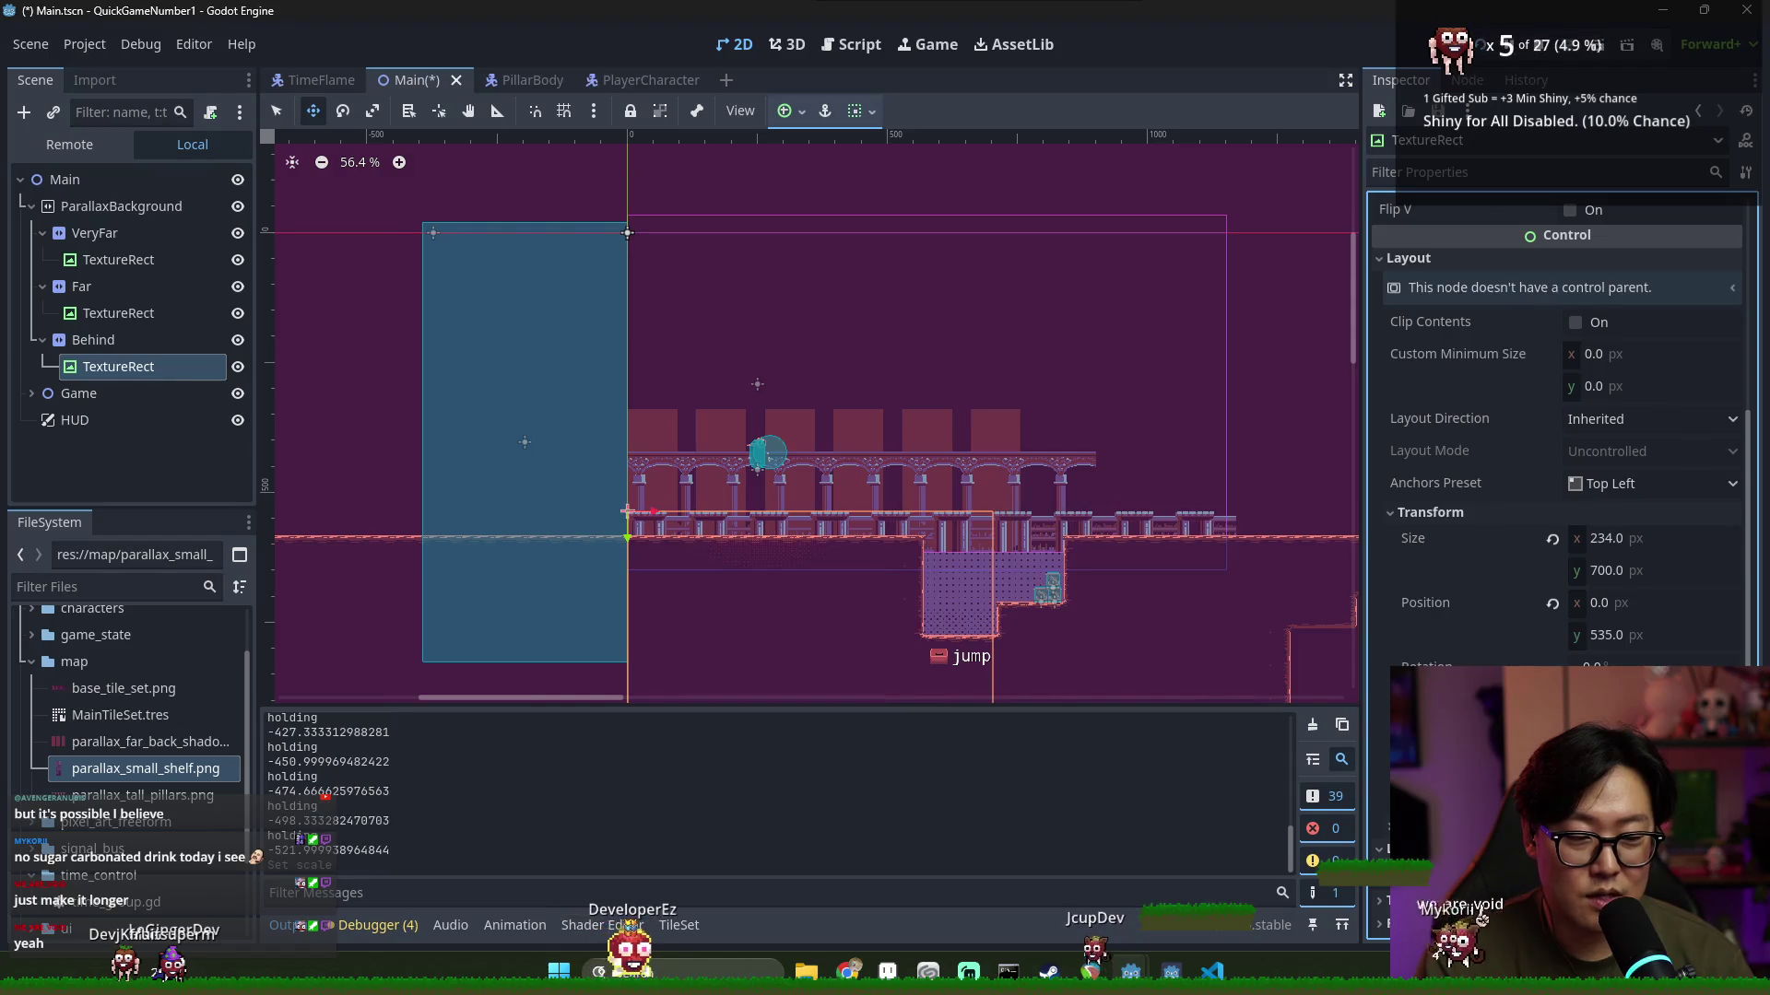
click(116, 314)
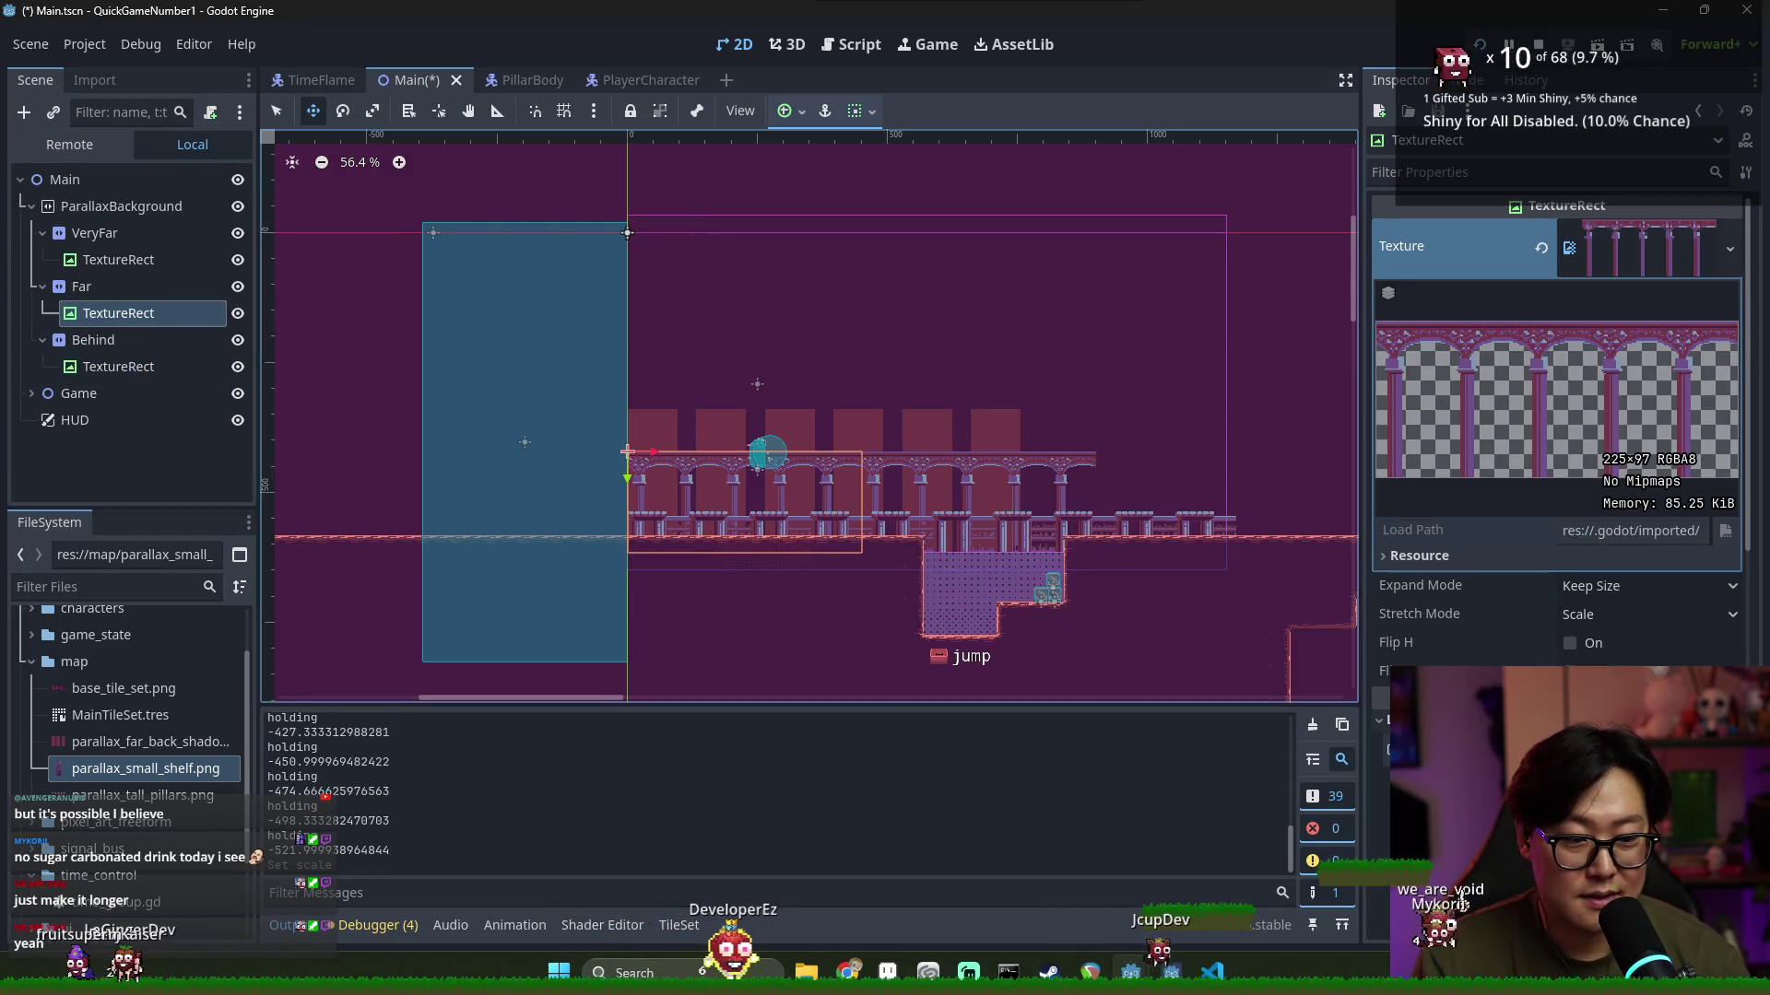
scroll(1558, 415, down, 3)
click(1617, 638)
text(3)
key(Return)
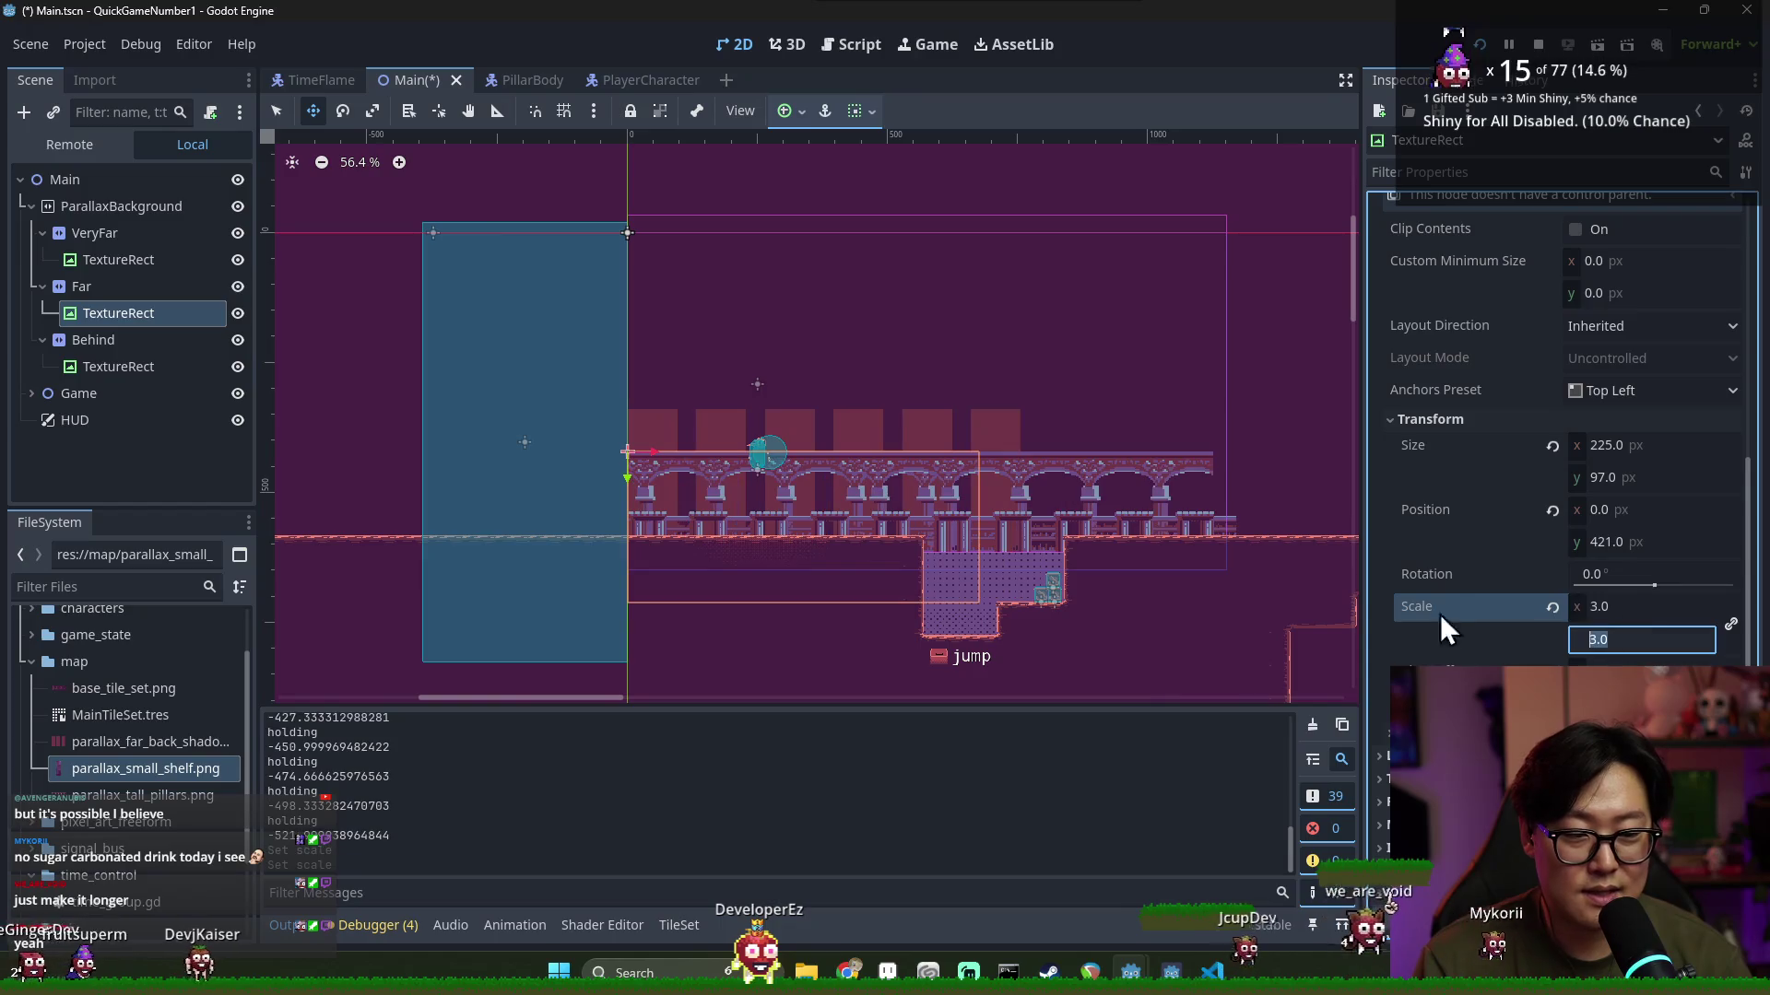
Step: Set VeryFar's image scale to 4 after trying 3 and 5
click(118, 260)
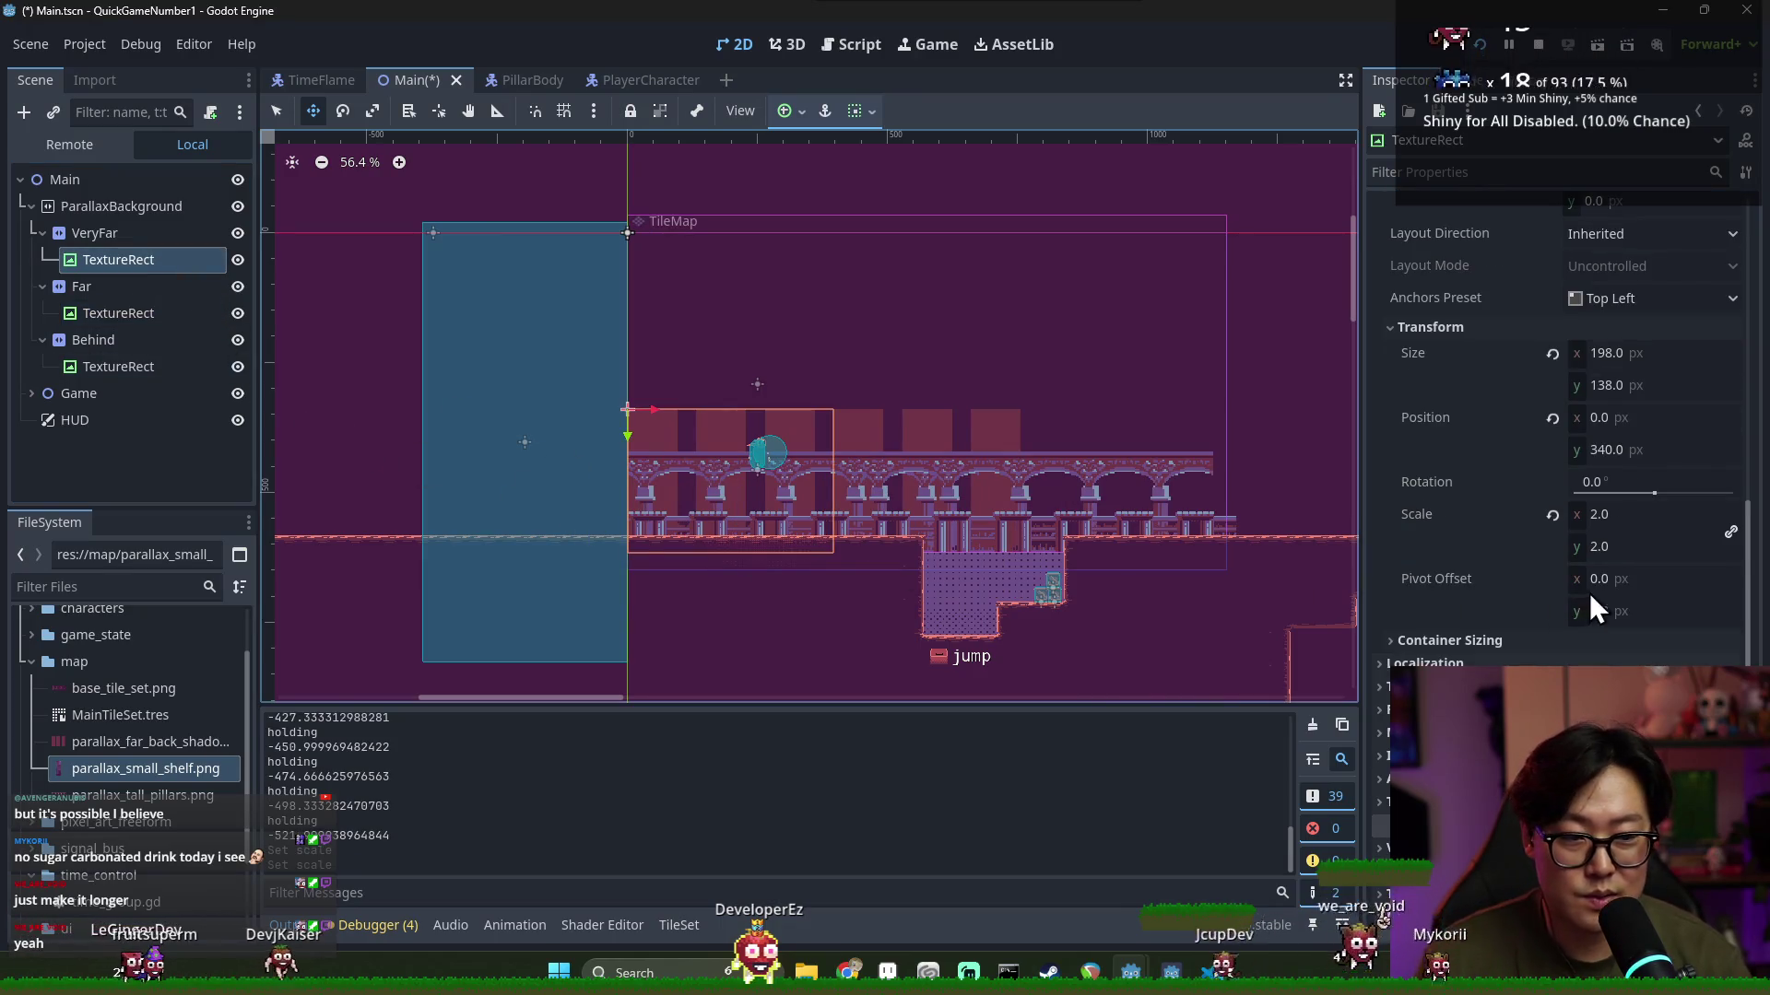
click(1618, 514)
text(3)
key(Return)
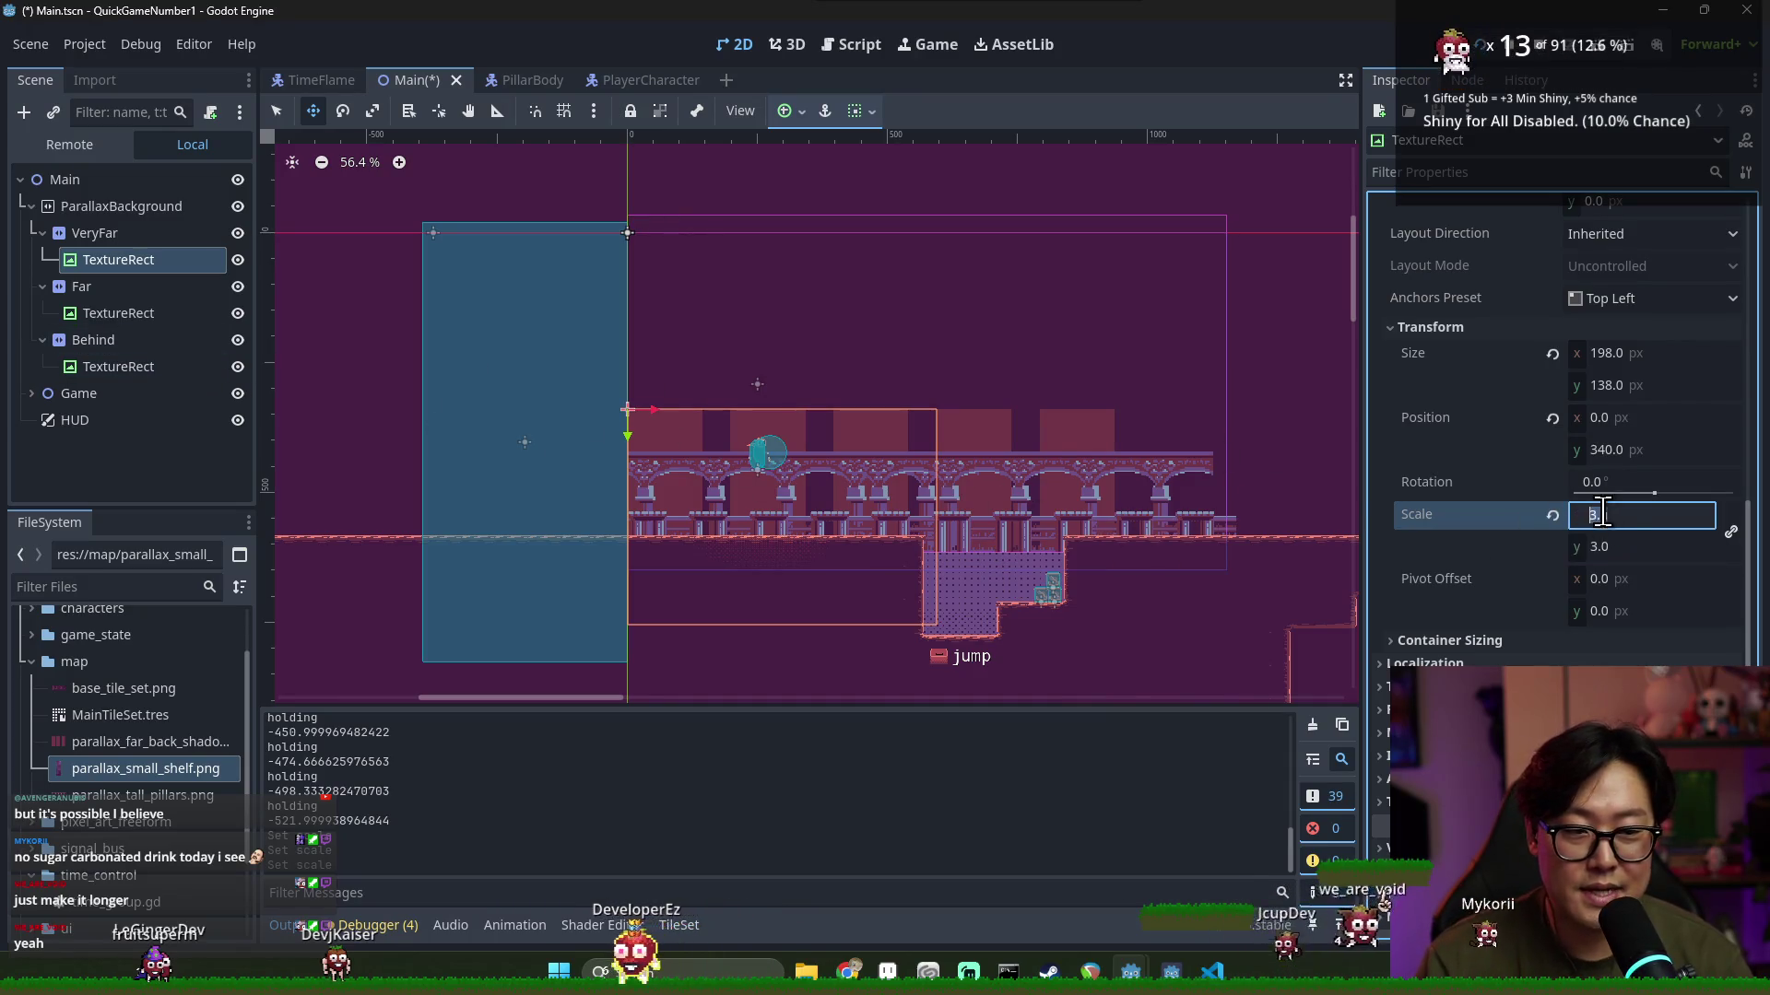
text(5)
key(Return)
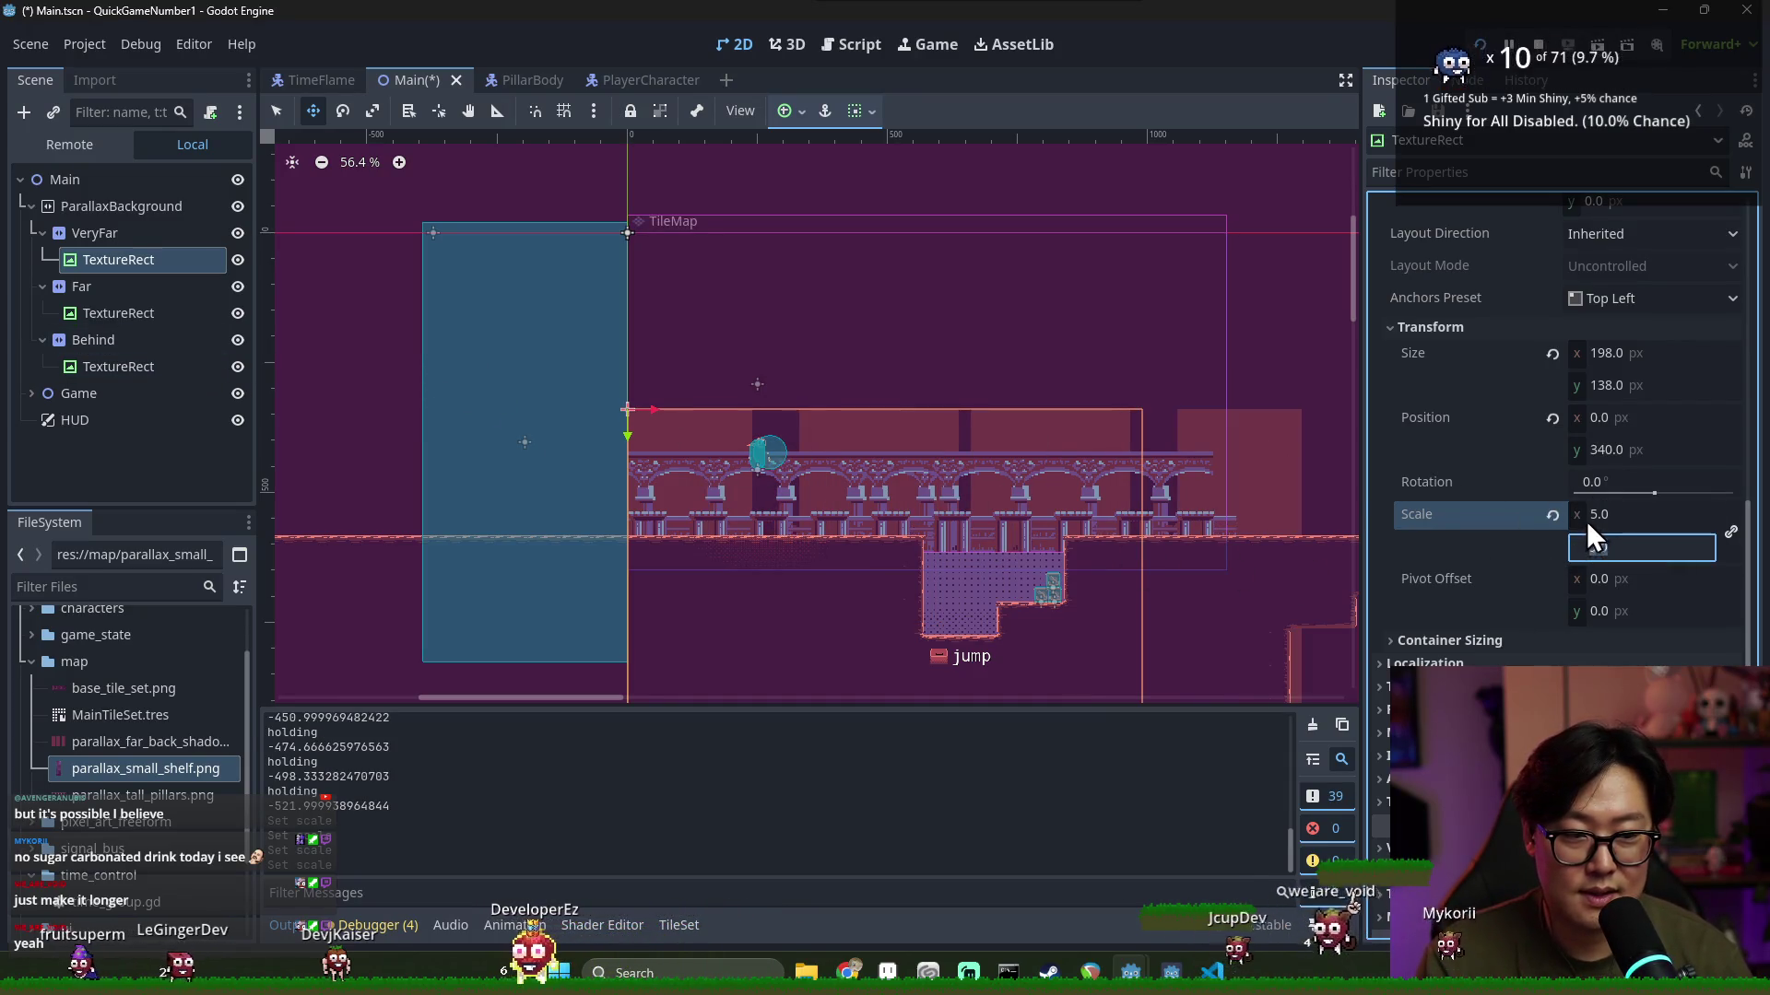
text(4)
key(Return)
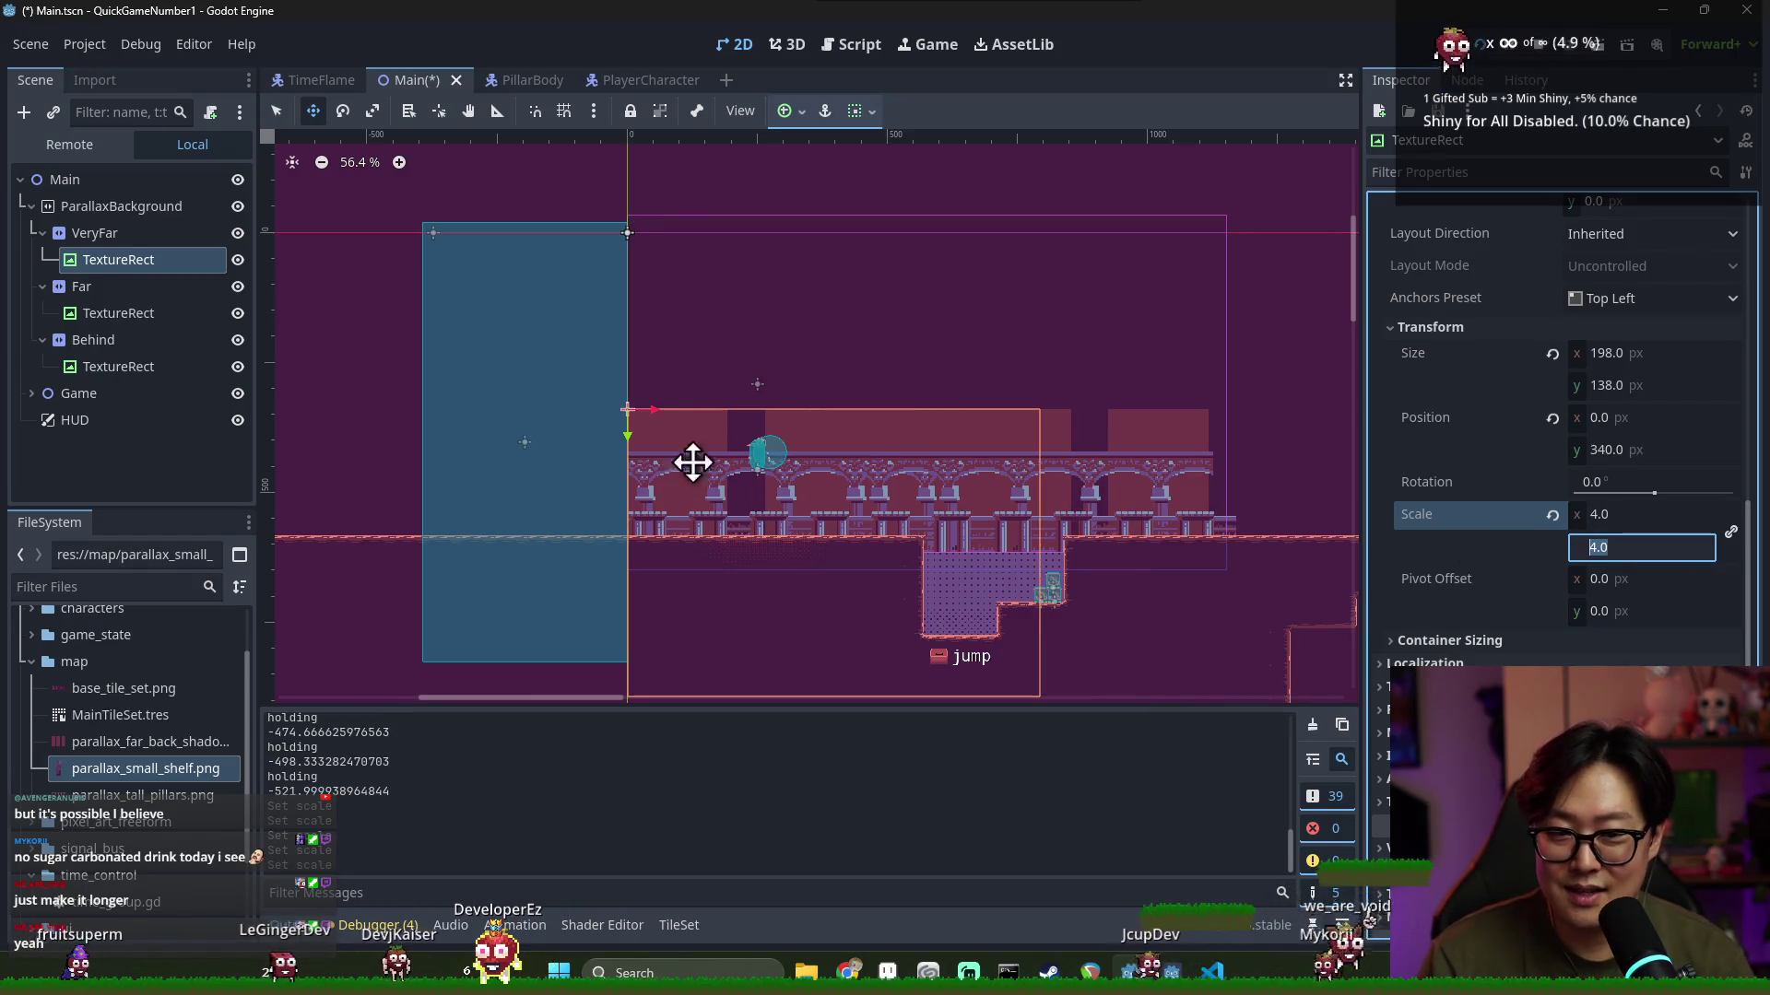
Step: Set VeryFar's mirroring width to 792 and Far's to 675
click(131, 234)
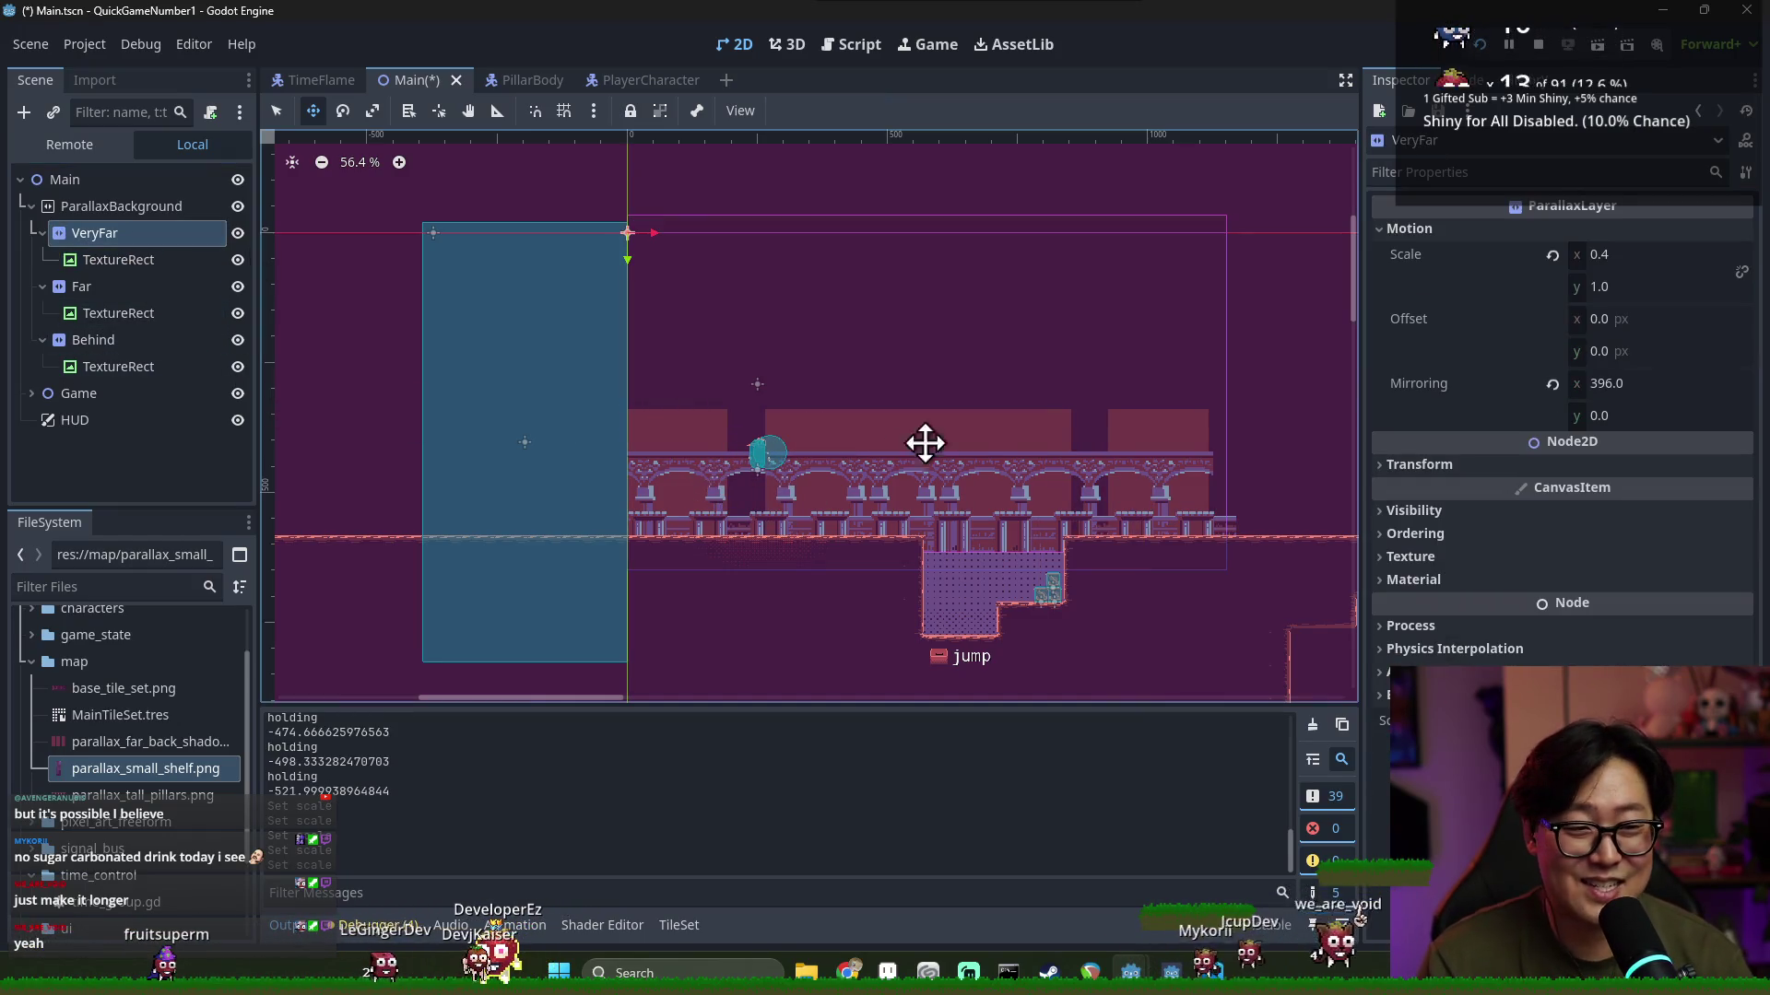
click(1664, 384)
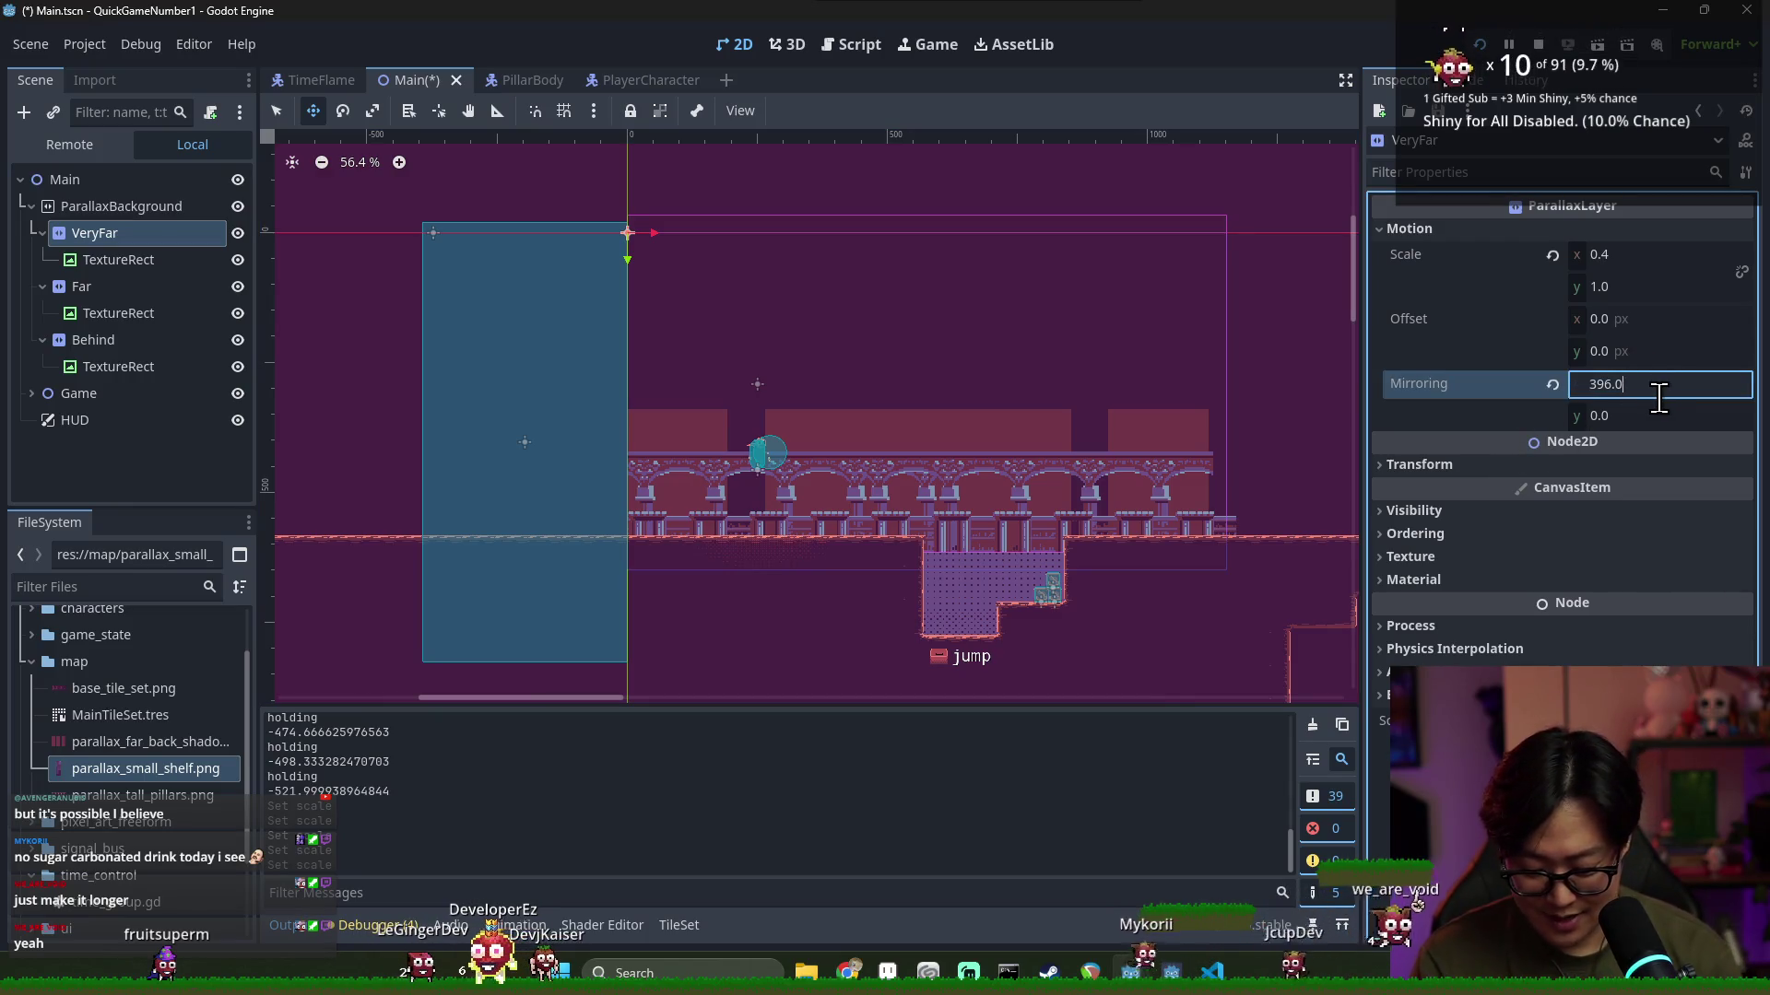
text(*2)
key(Return)
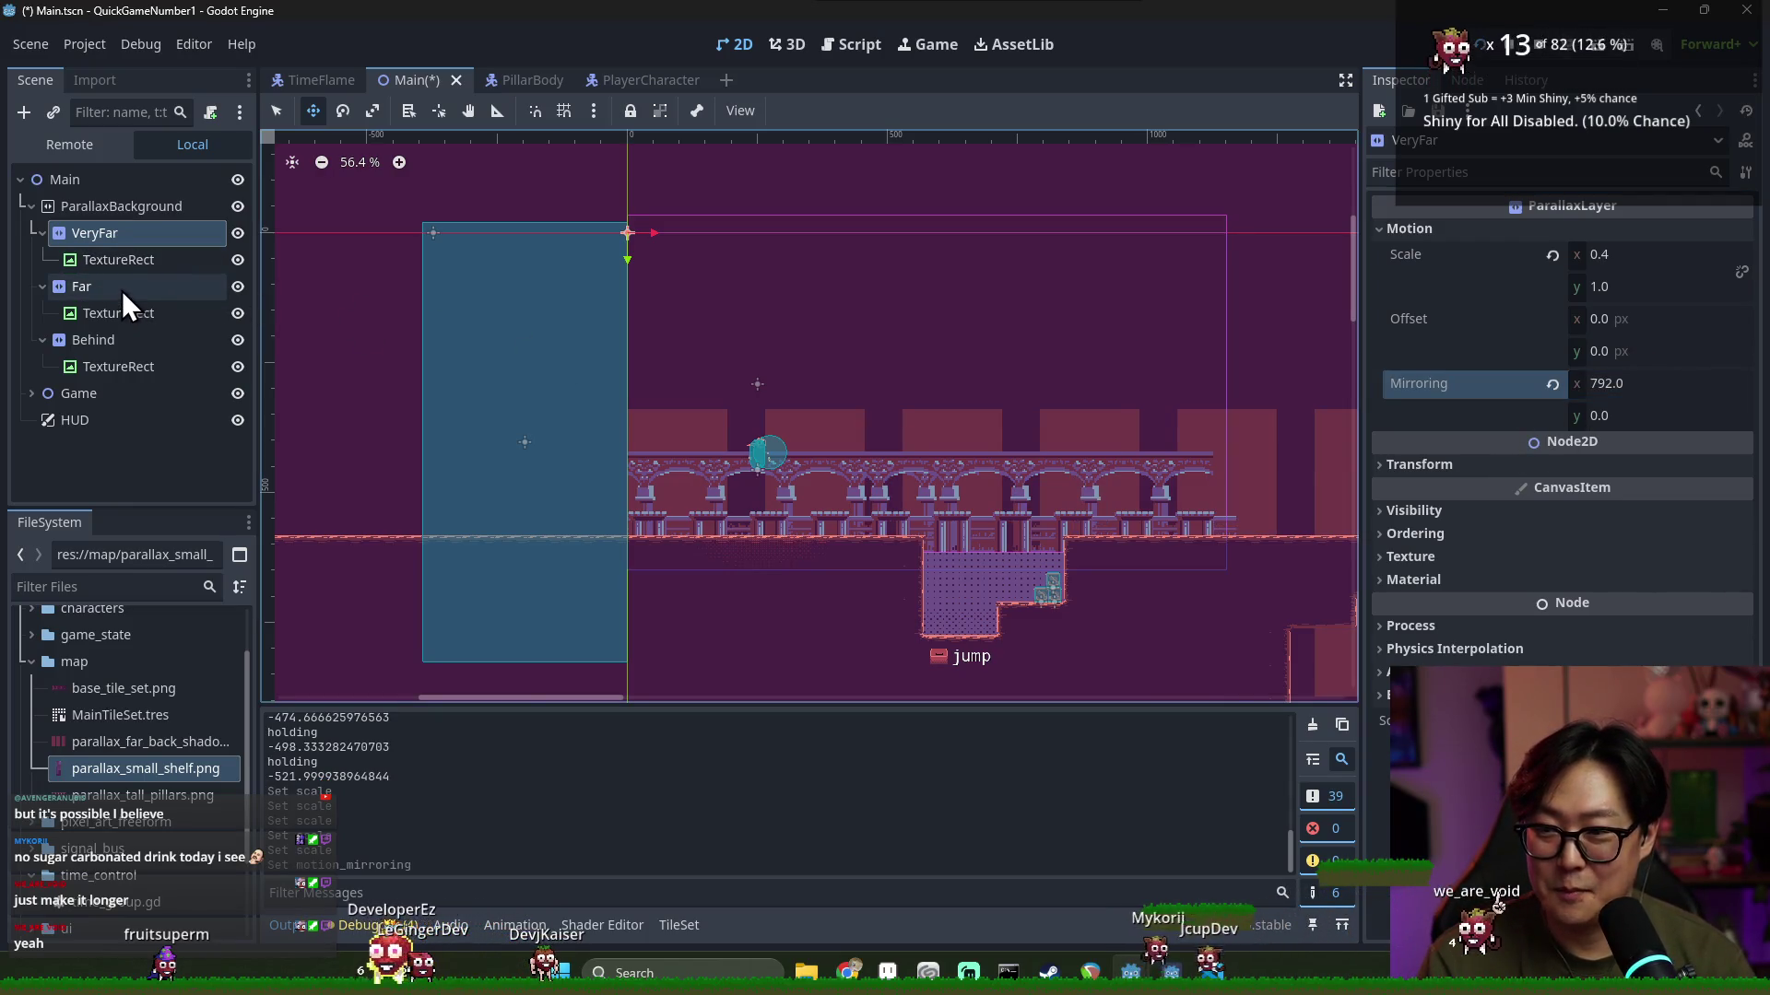
click(122, 287)
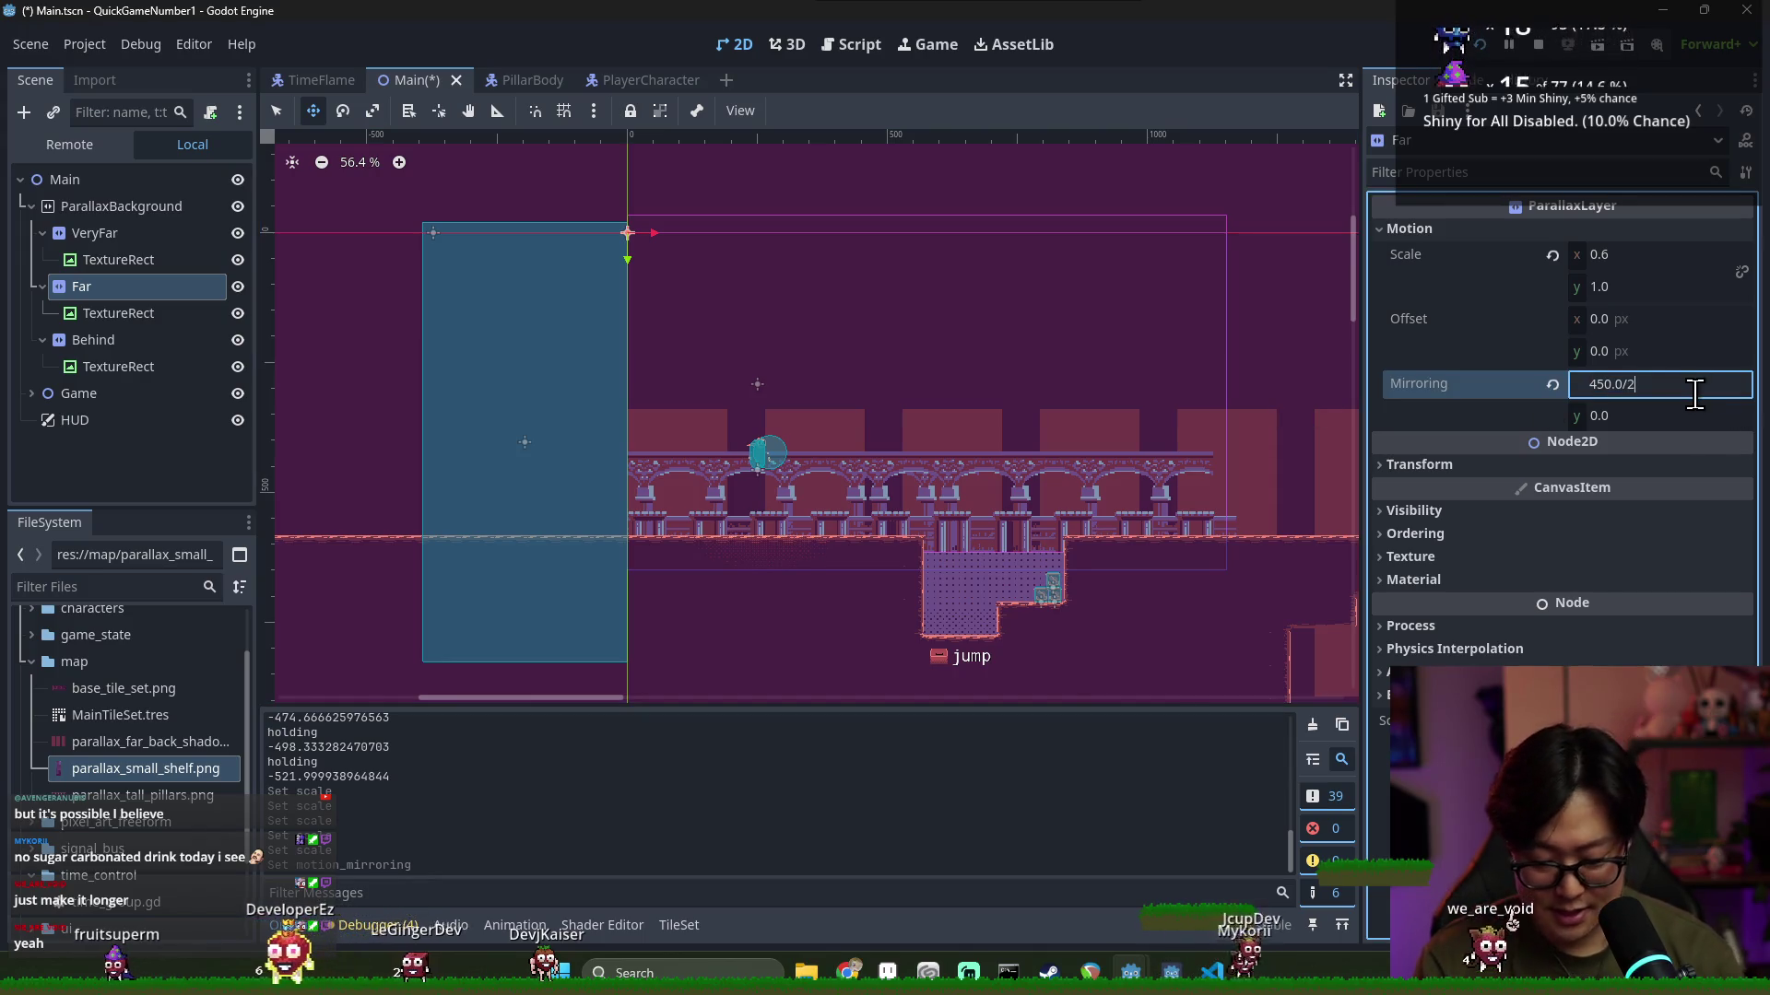
key(Return)
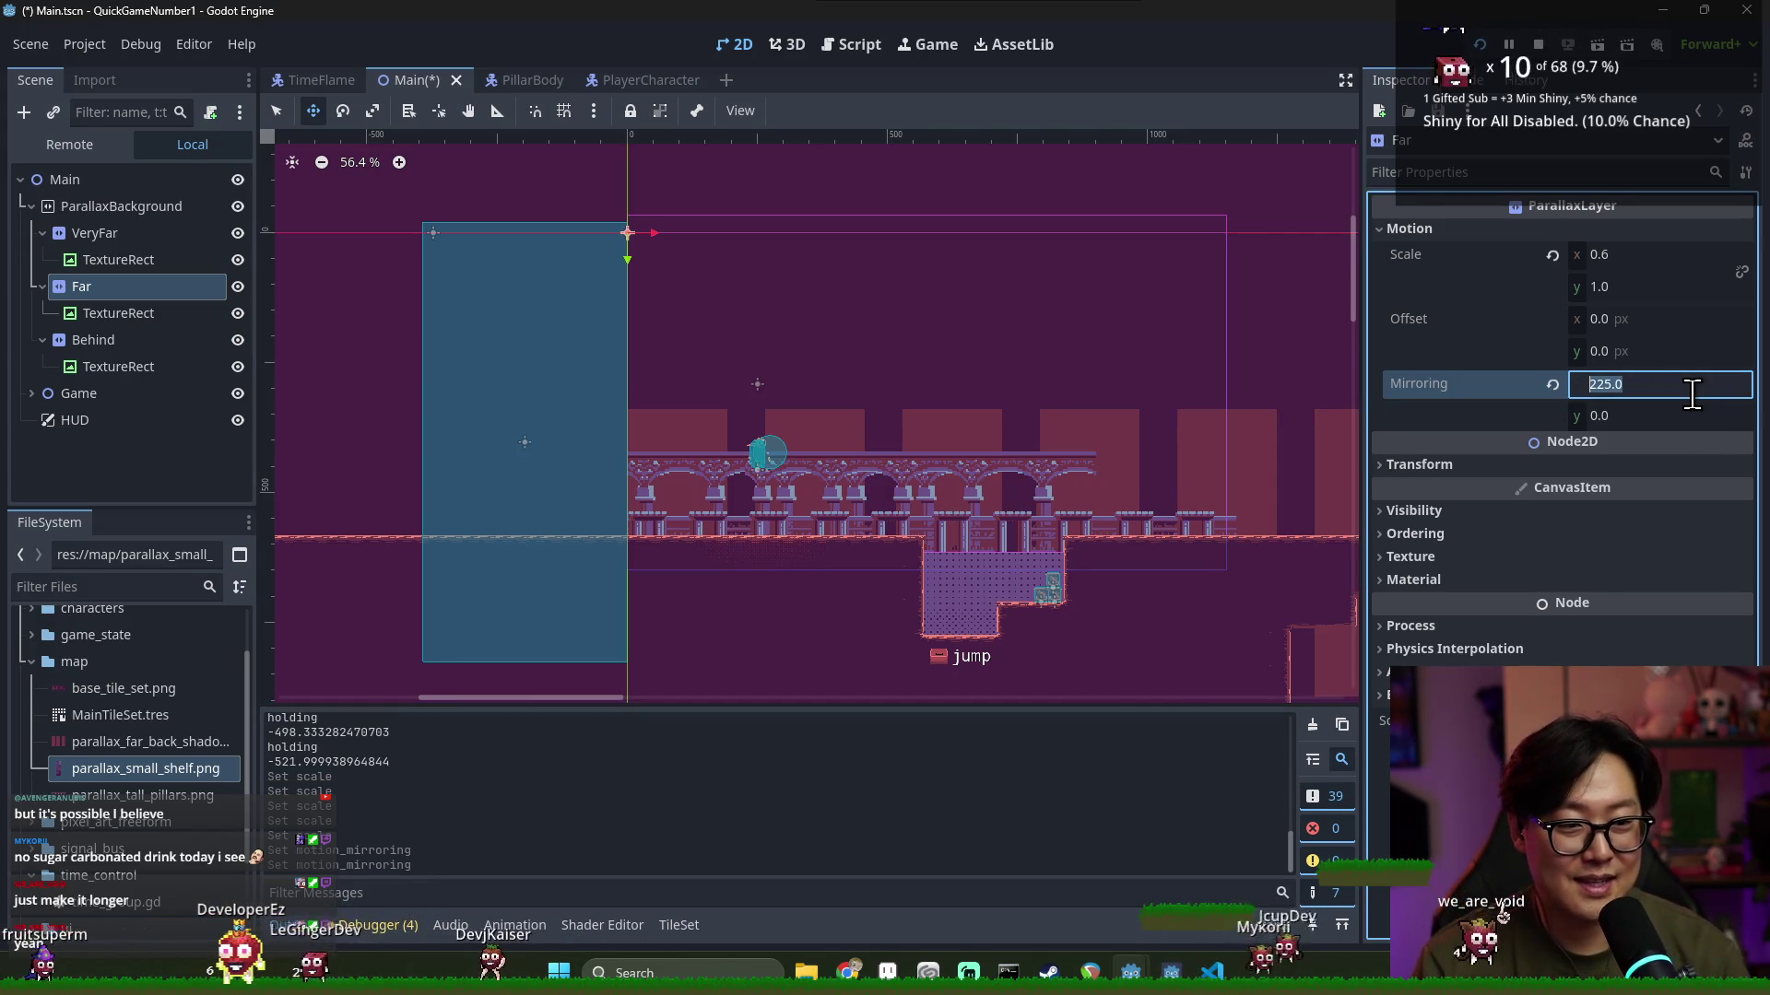
text(3)
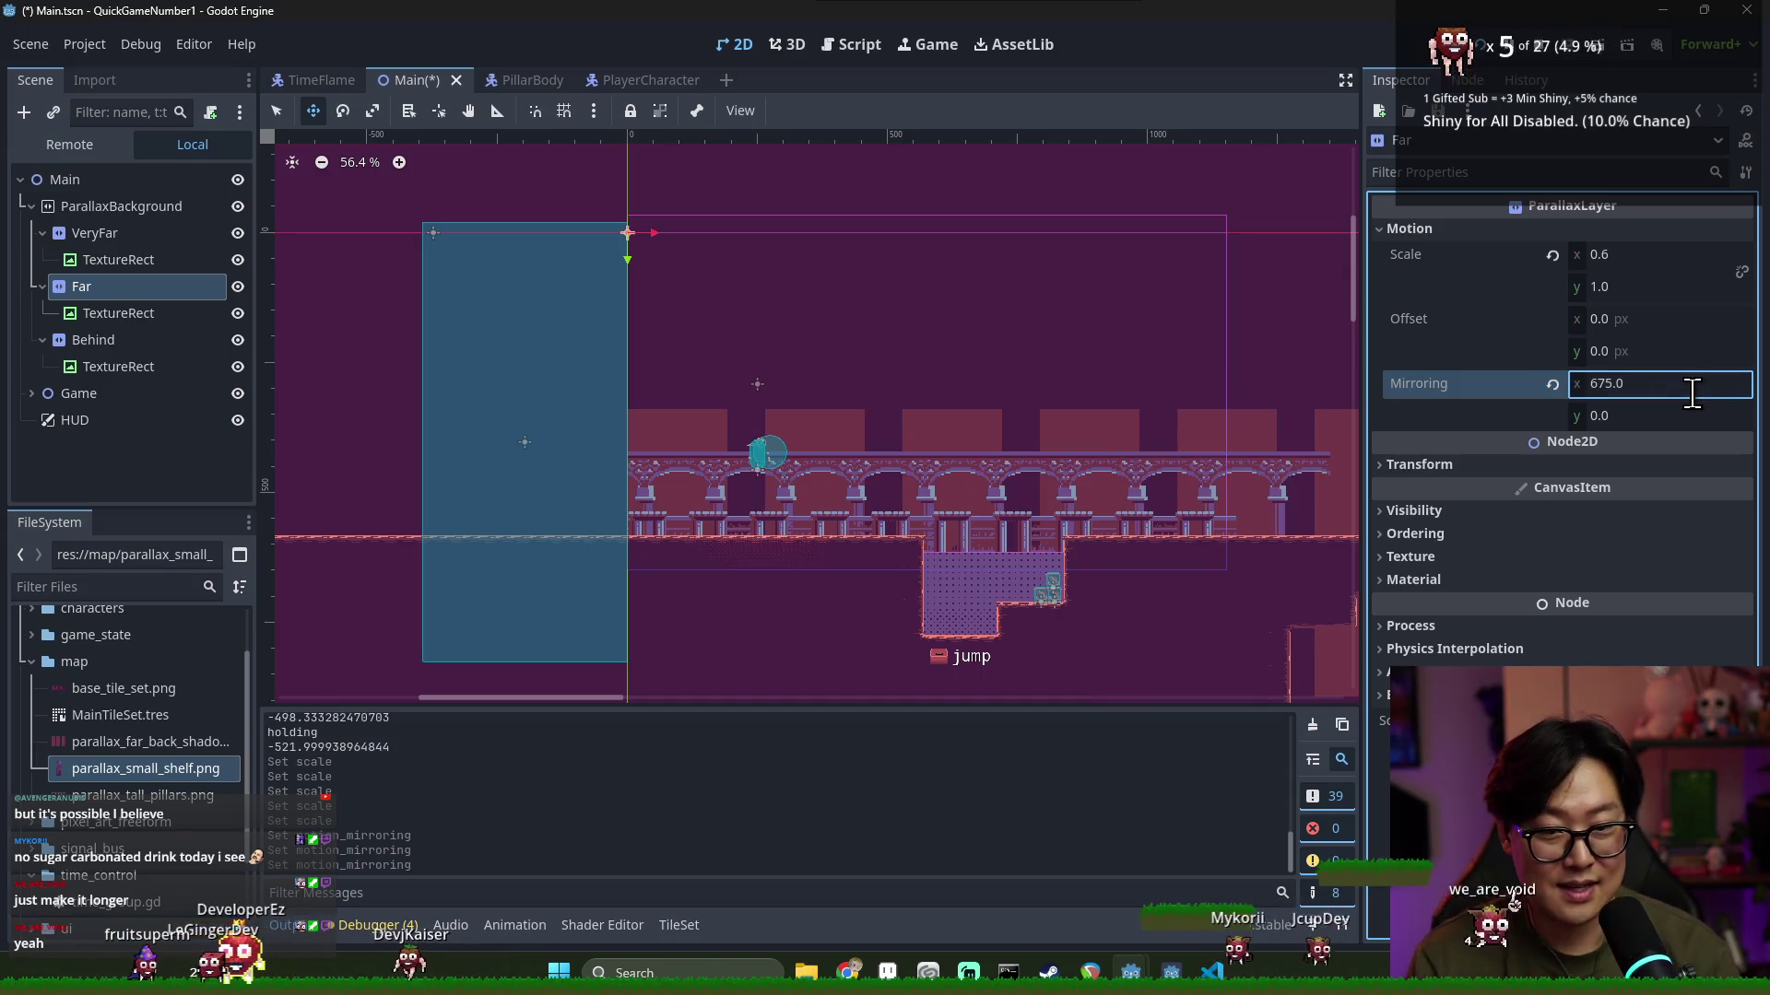
key(Return)
Step: Set Behind's mirroring width to 702 and save the scene
click(102, 340)
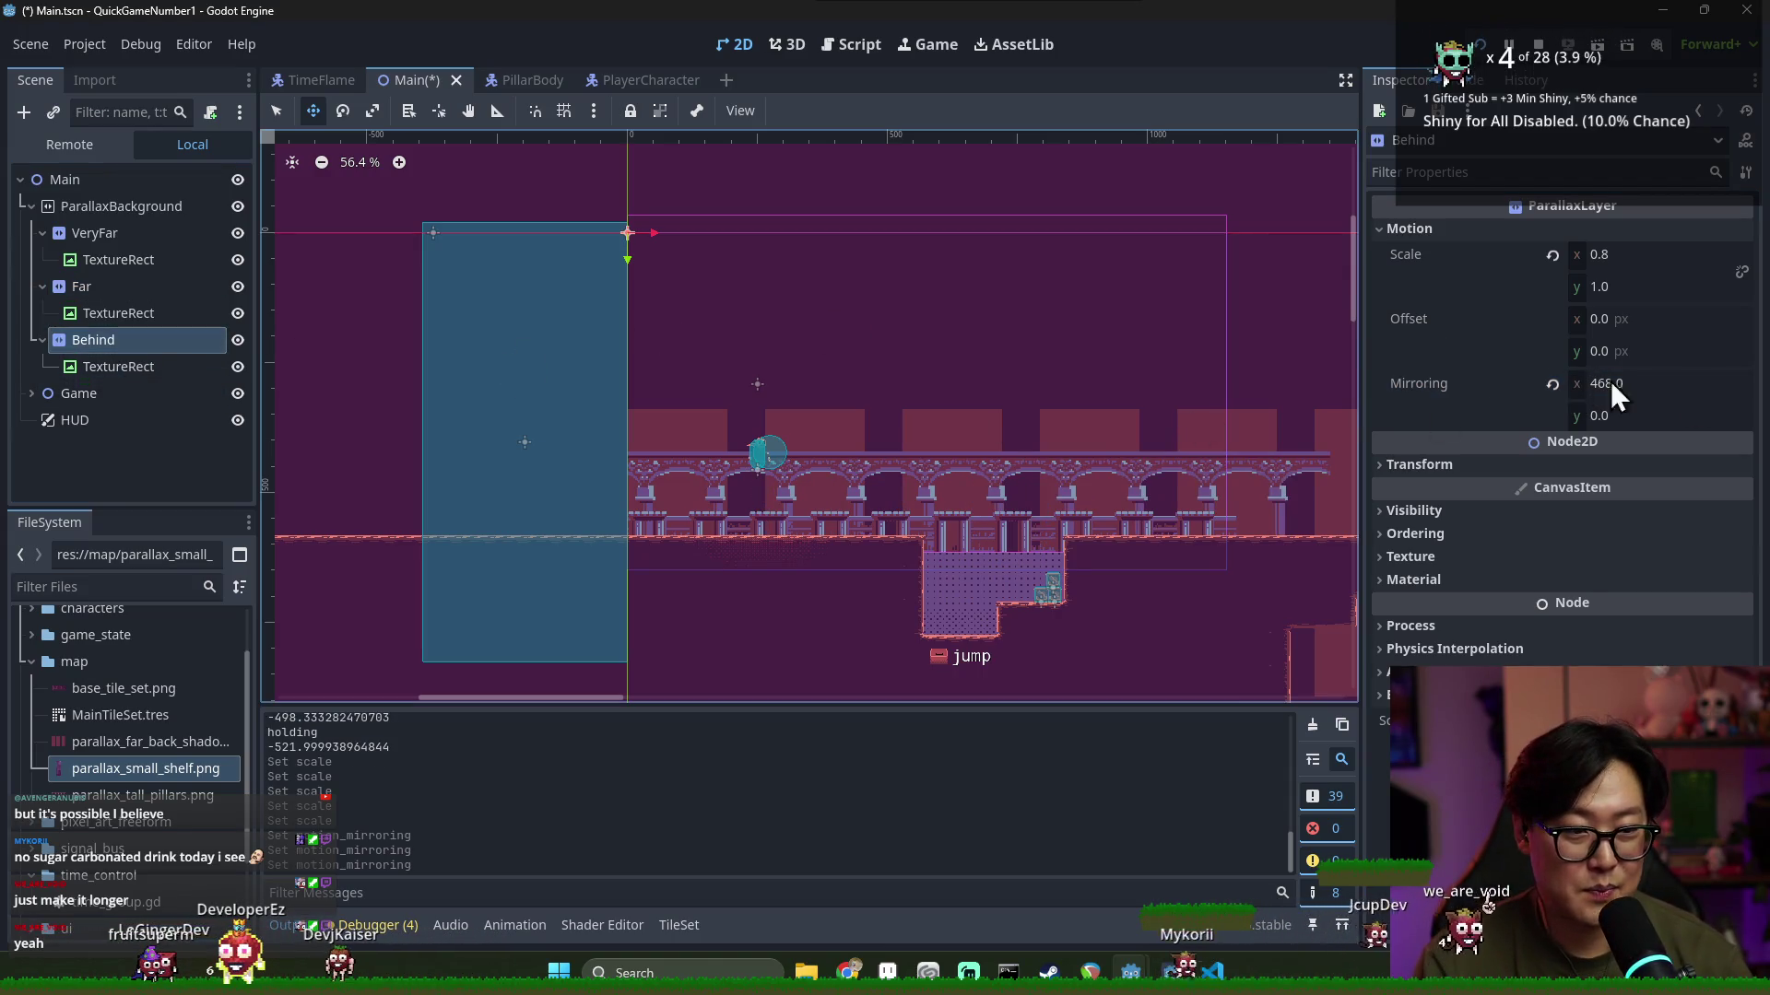
click(1683, 383)
text(/2)
key(Return)
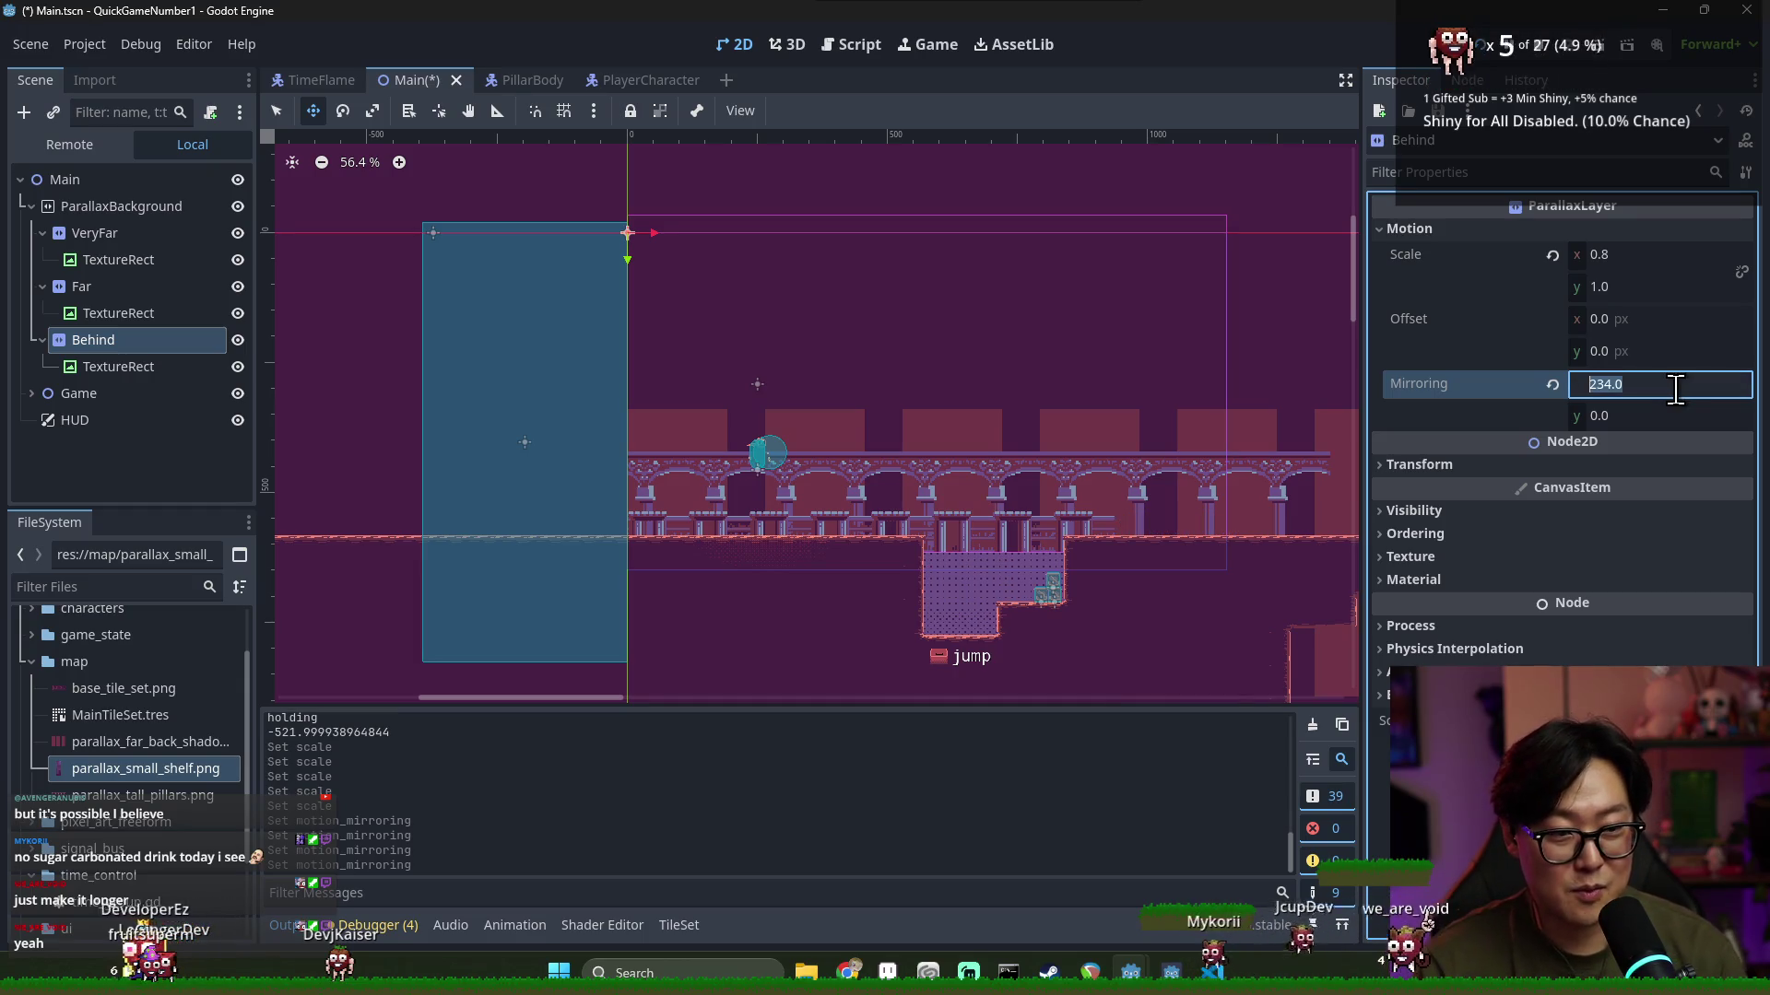
key(Return)
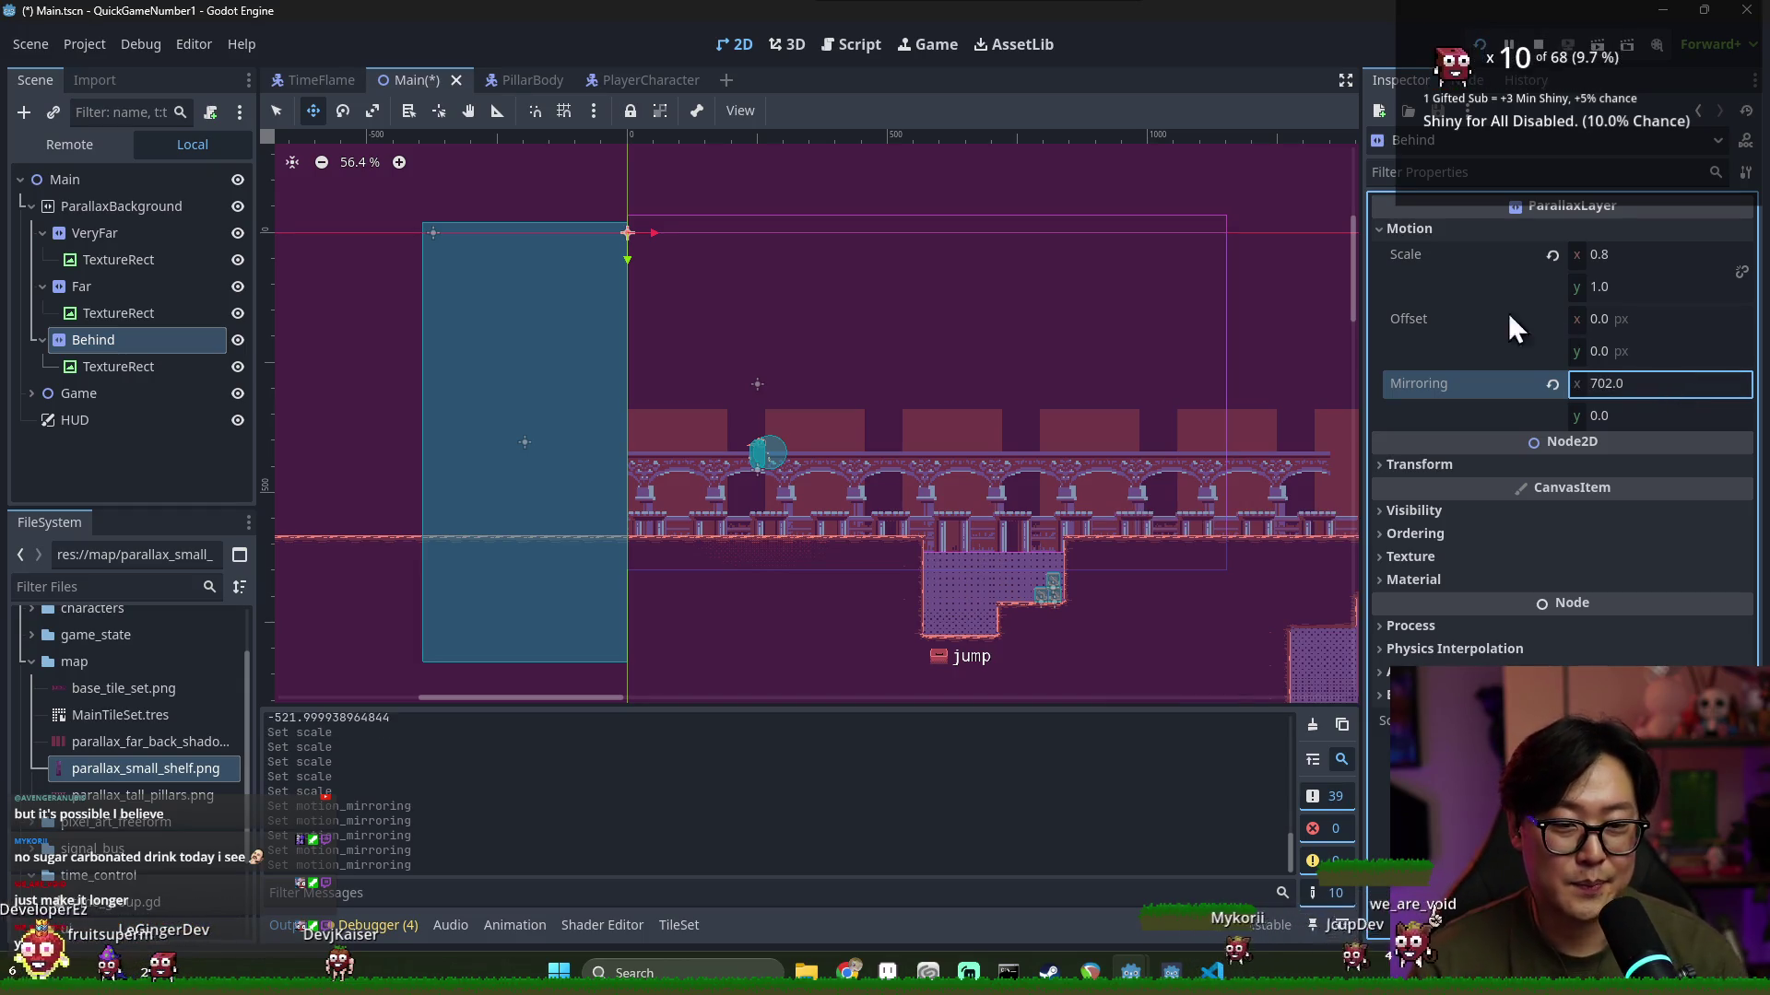
key(ctrl+s)
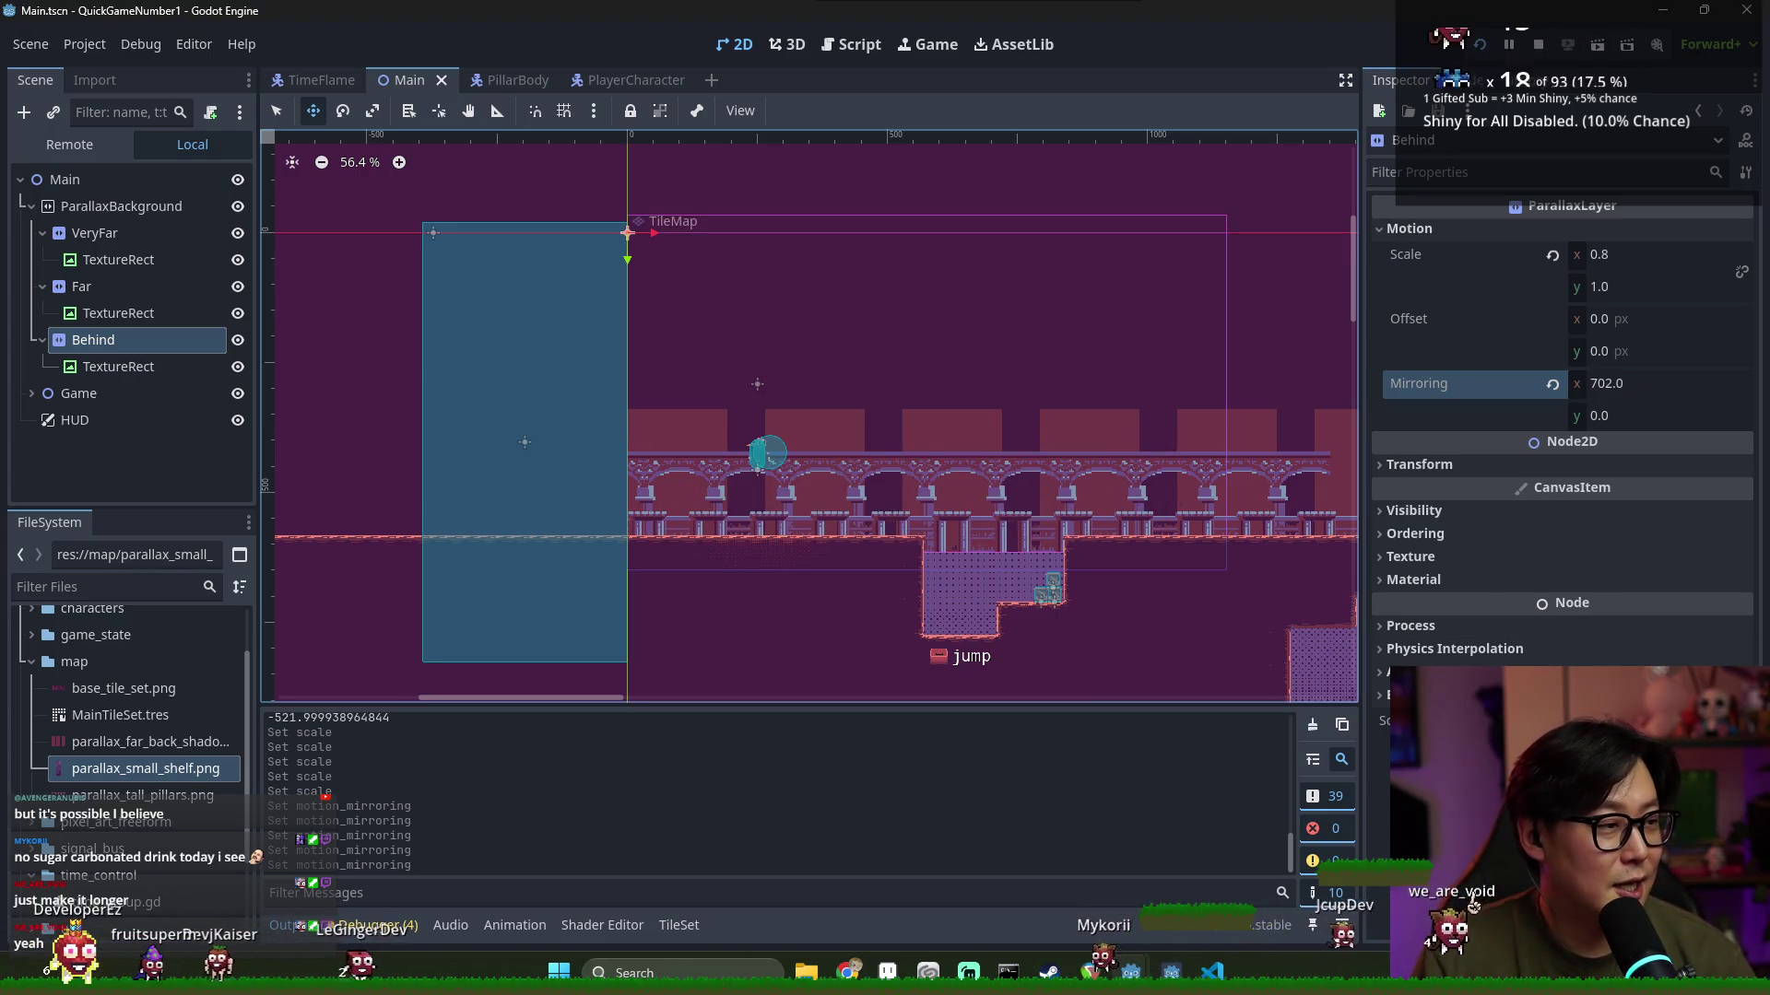
Step: Move all three background images upward, then raise Far's image to about y 300
scroll(719, 369, down, 1)
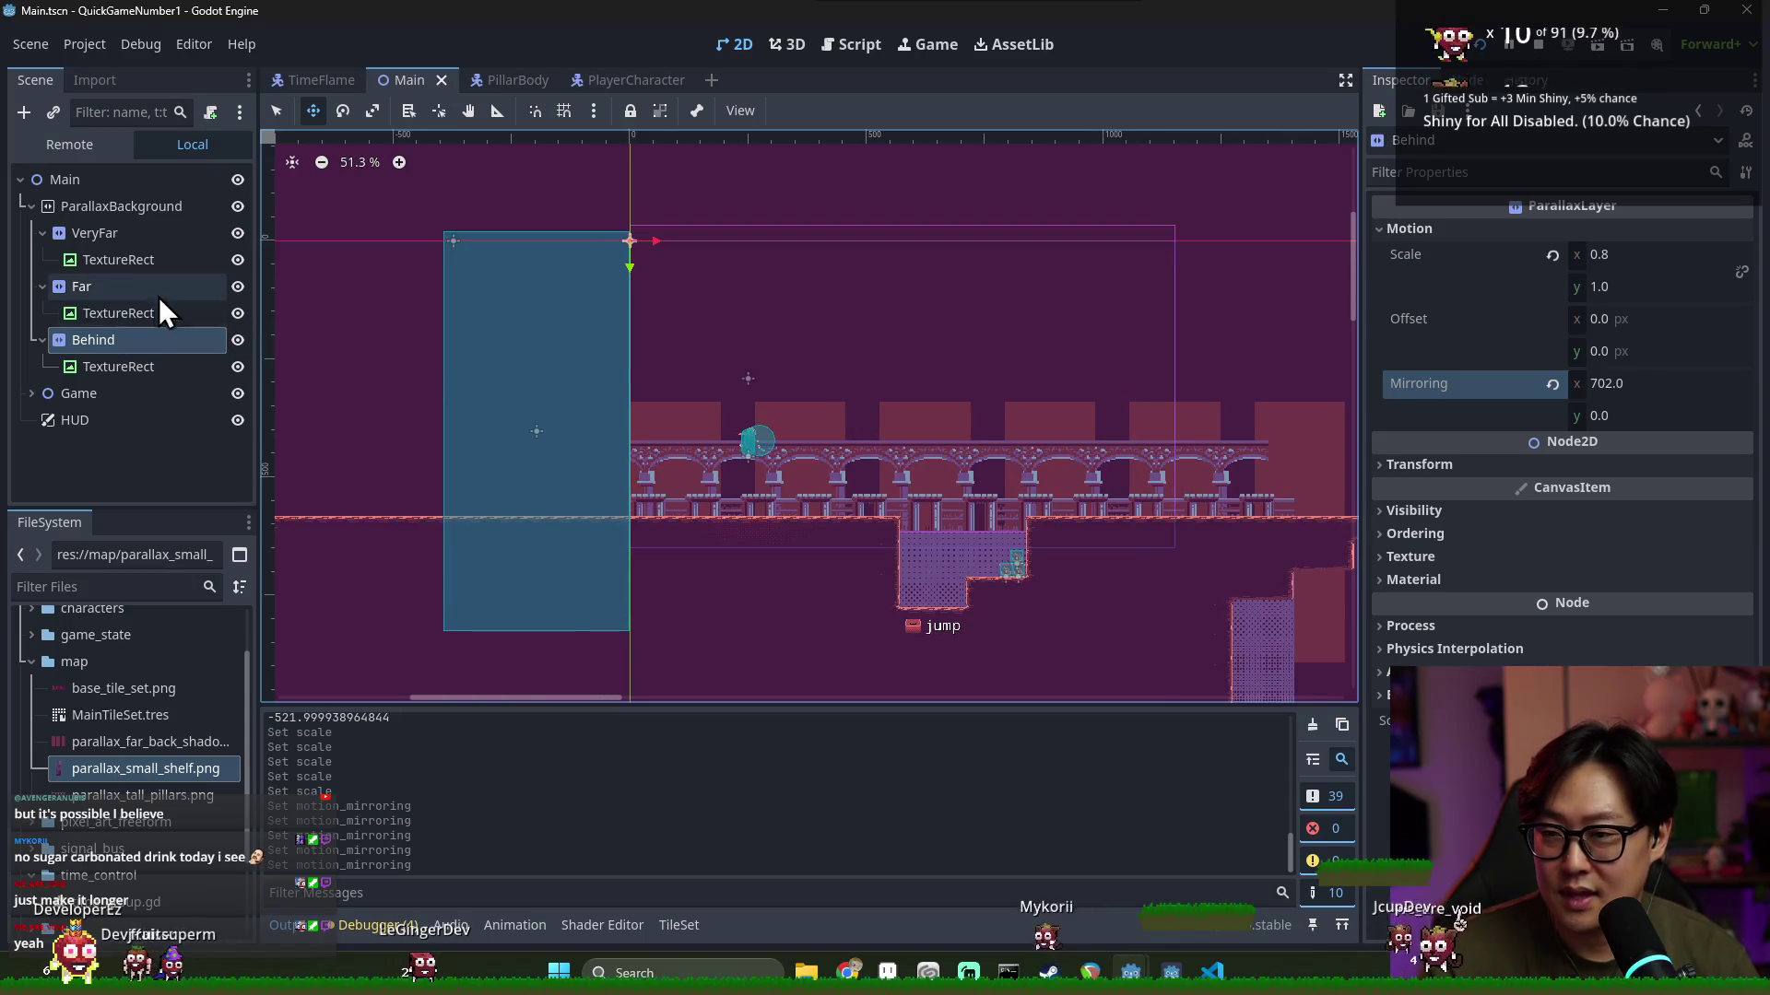
click(136, 259)
ctrl+click(140, 314)
ctrl+click(141, 366)
mouse_move(636, 400)
mouse_down()
mouse_move(640, 340)
mouse_move(723, 336)
mouse_move(727, 314)
mouse_move(725, 386)
mouse_up()
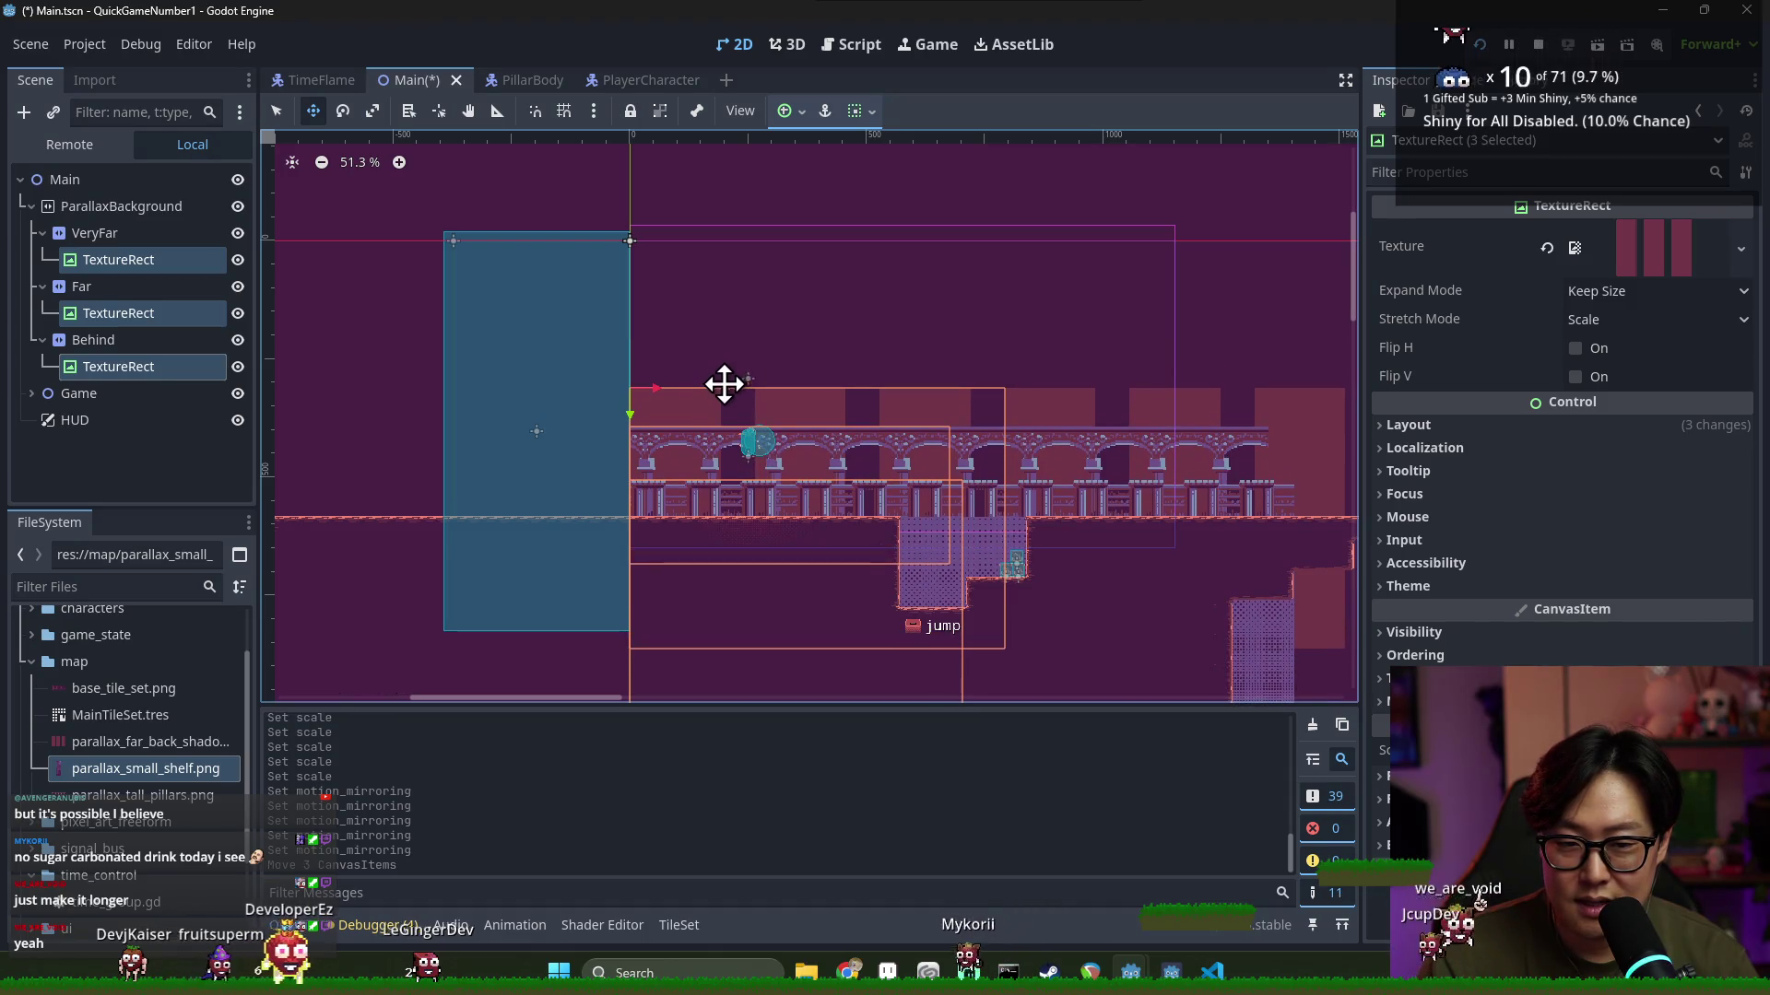
click(120, 312)
mouse_move(842, 412)
mouse_down()
mouse_move(849, 383)
mouse_move(861, 420)
mouse_move(846, 415)
mouse_up()
scroll(849, 399, up, 3)
Step: Raise VeryFar's image to y 50, save the scene, and run the game
click(119, 258)
scroll(739, 359, down, 3)
mouse_move(738, 359)
mouse_down()
mouse_move(766, 237)
mouse_move(774, 316)
mouse_move(819, 283)
mouse_move(854, 147)
mouse_move(857, 196)
mouse_up()
drag(894, 258, 895, 265)
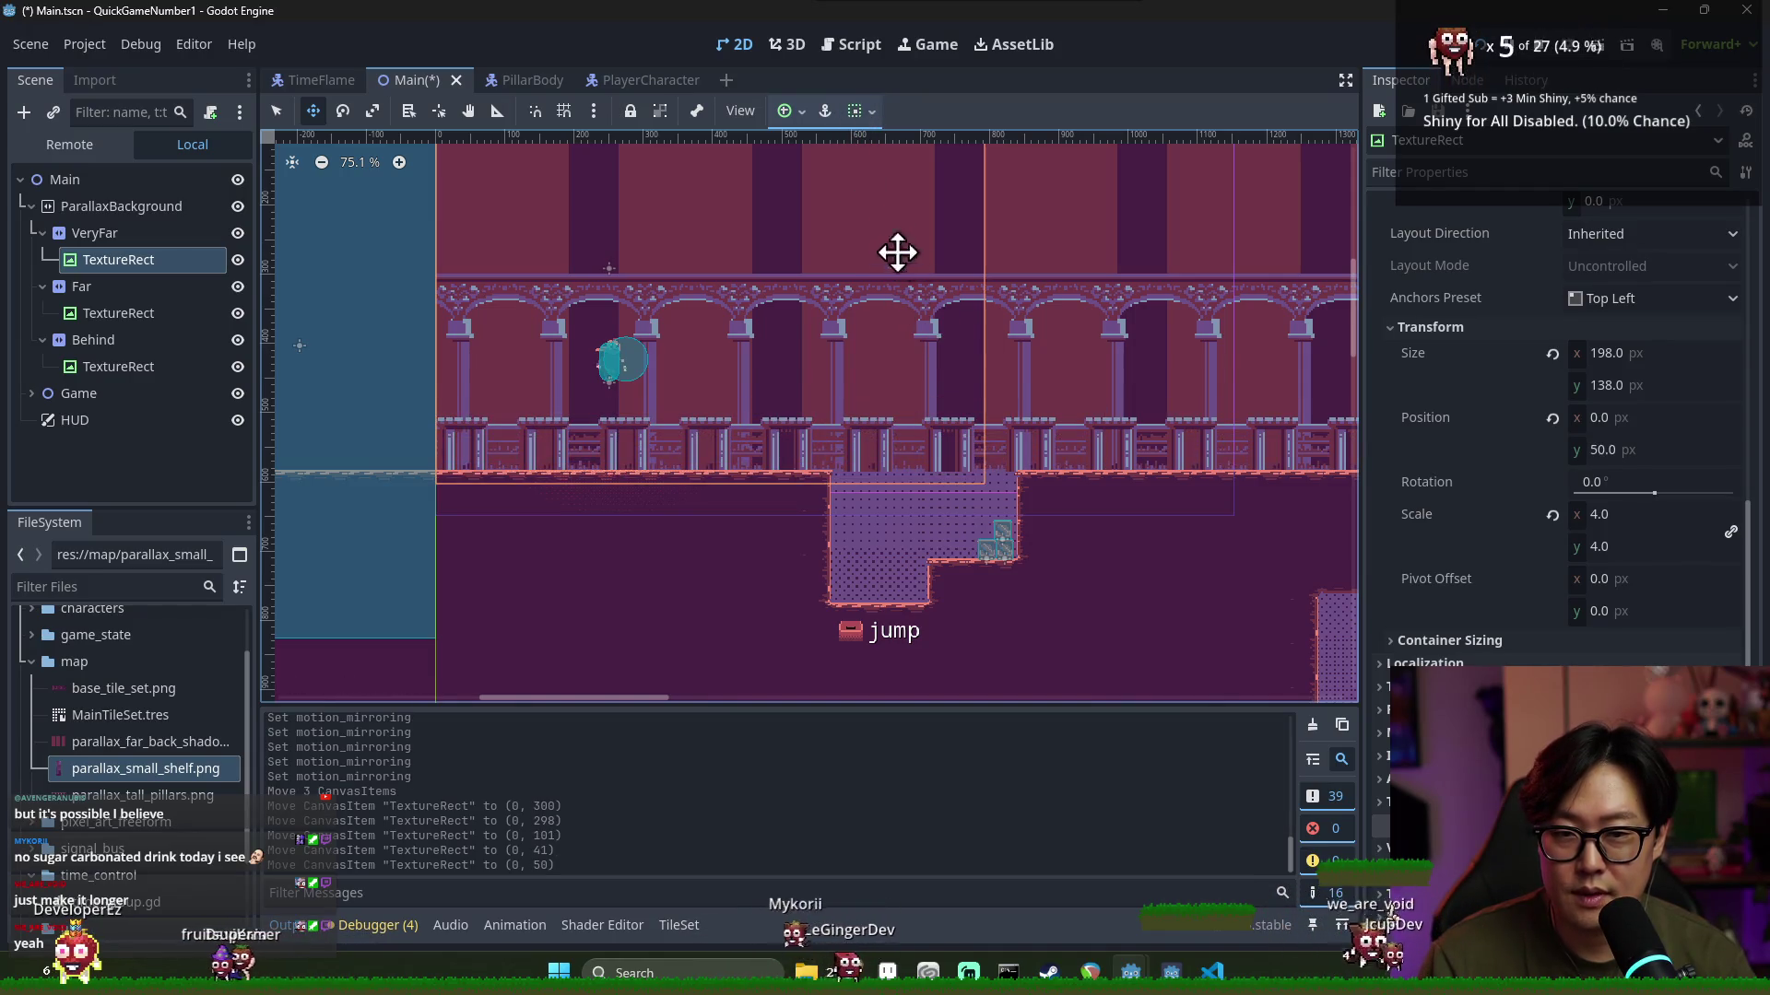
key(ctrl+s)
key(F5)
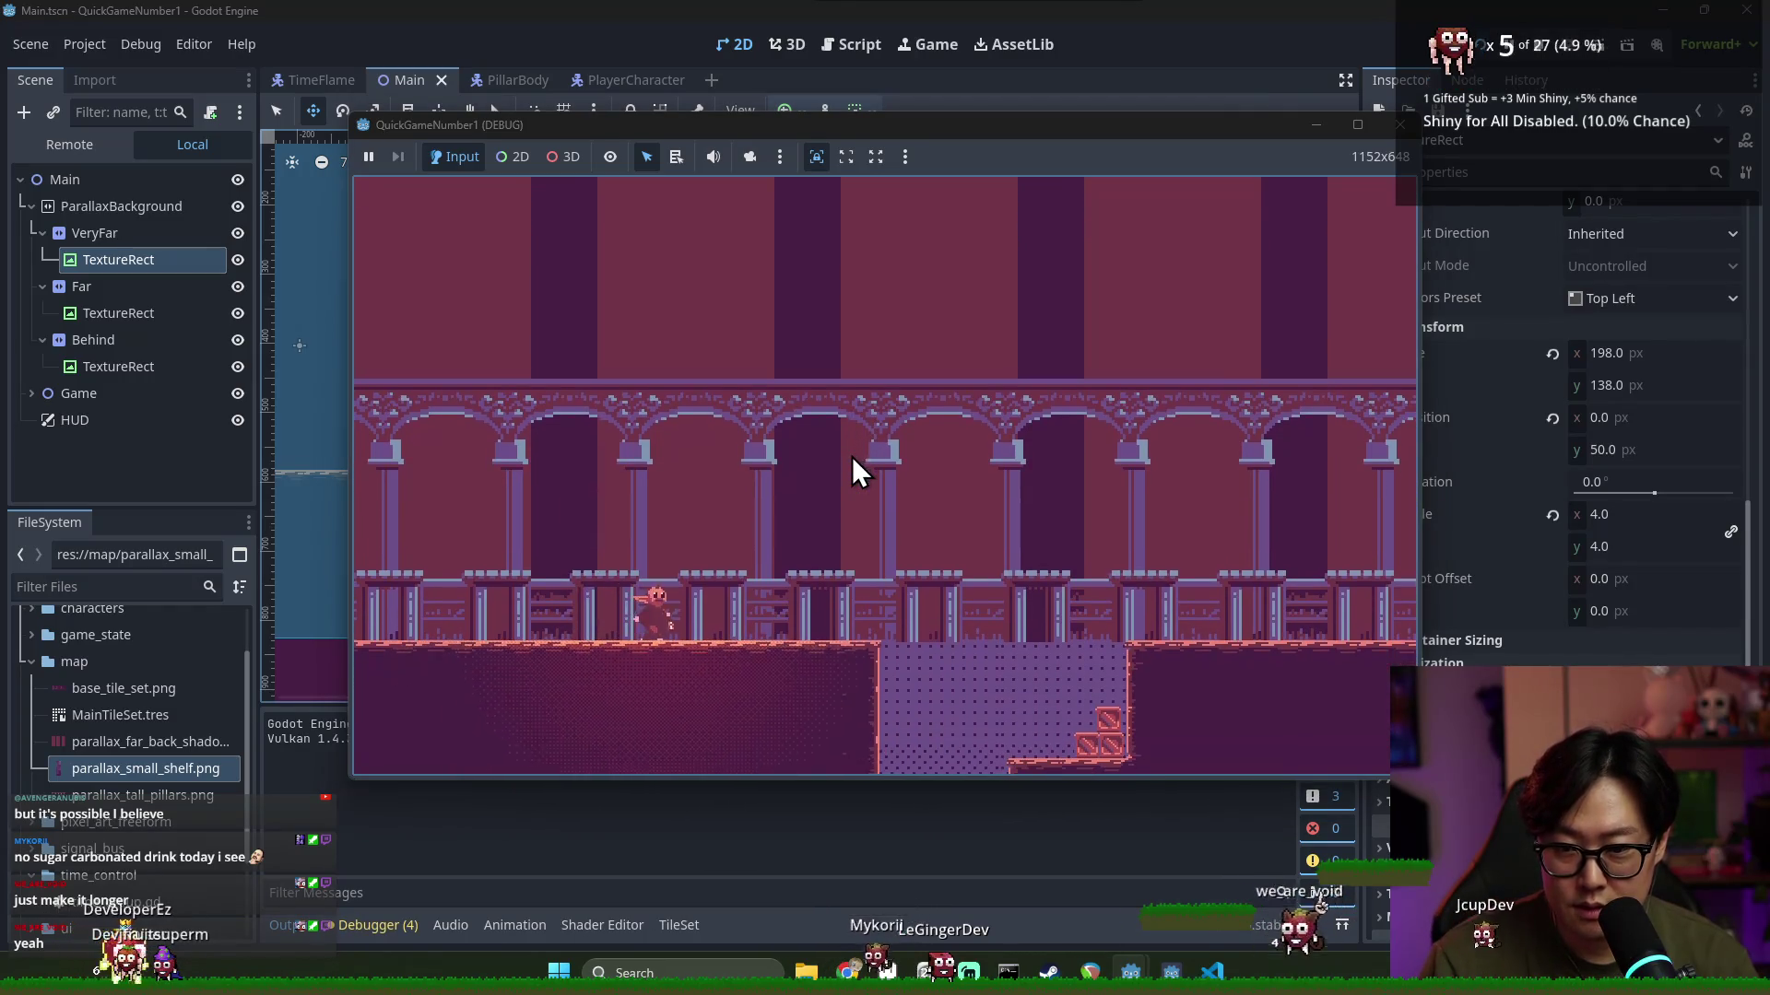
Step: Walk the player right through the level, down steps and across floors, watching the background
key(Right)
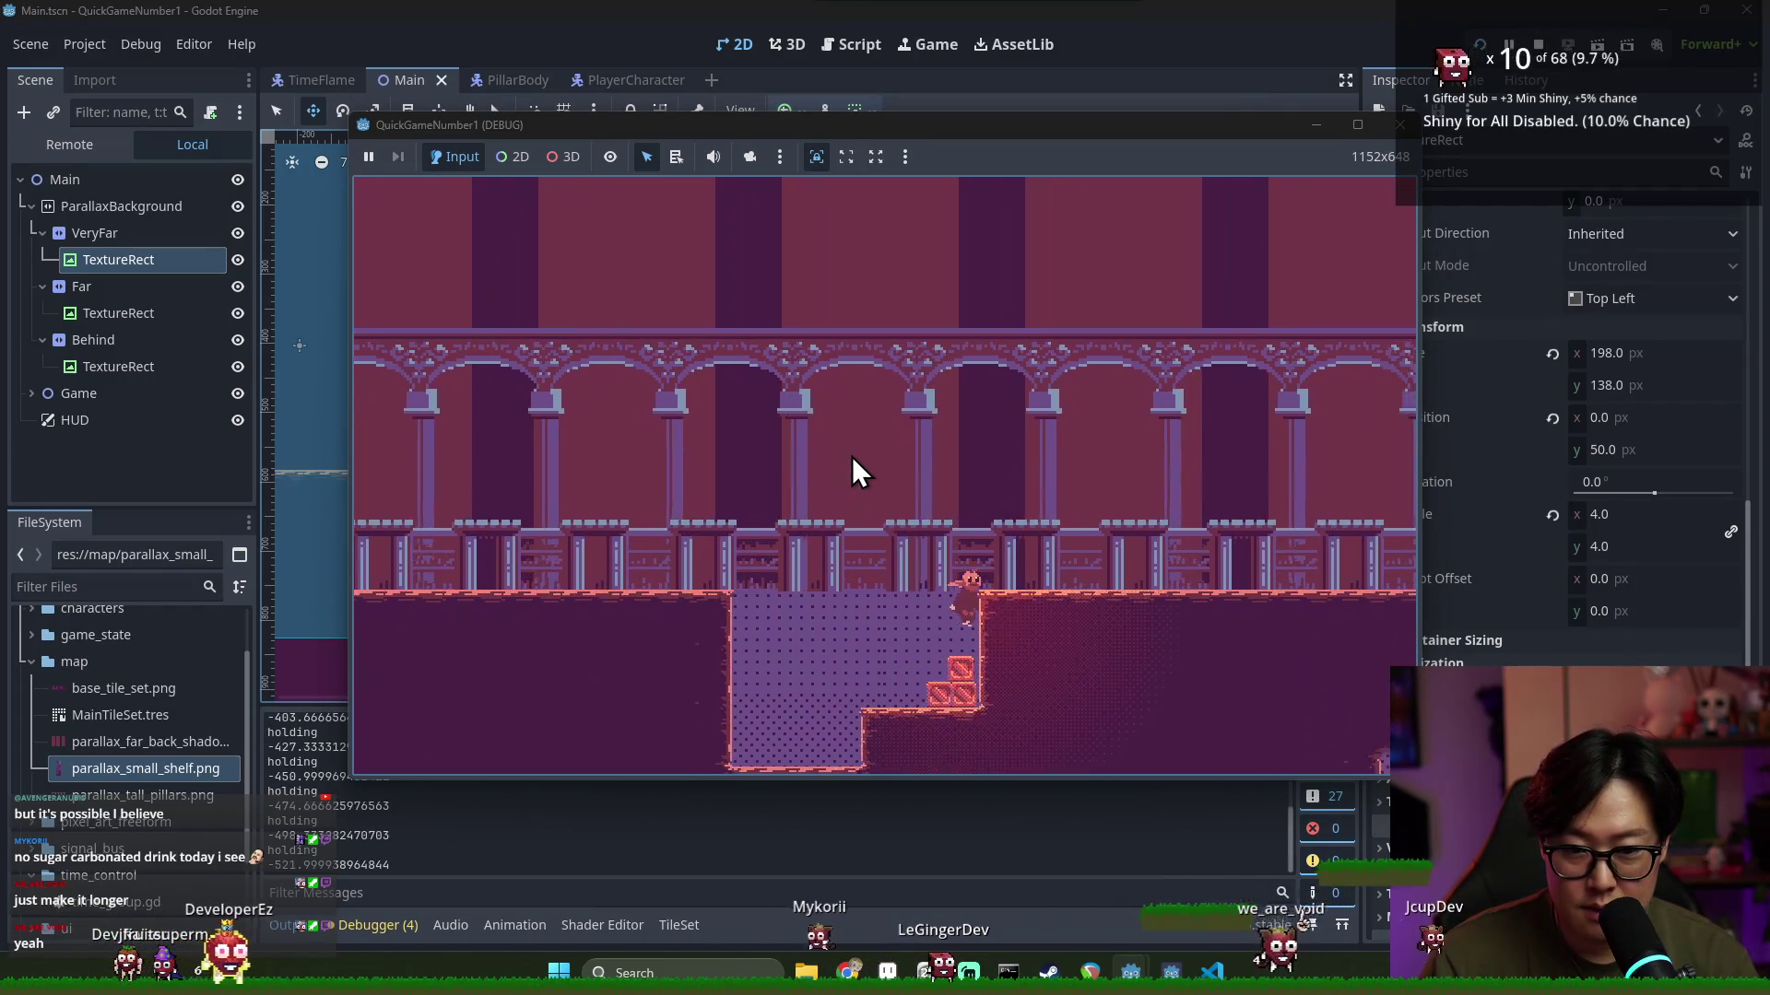
key(Right)
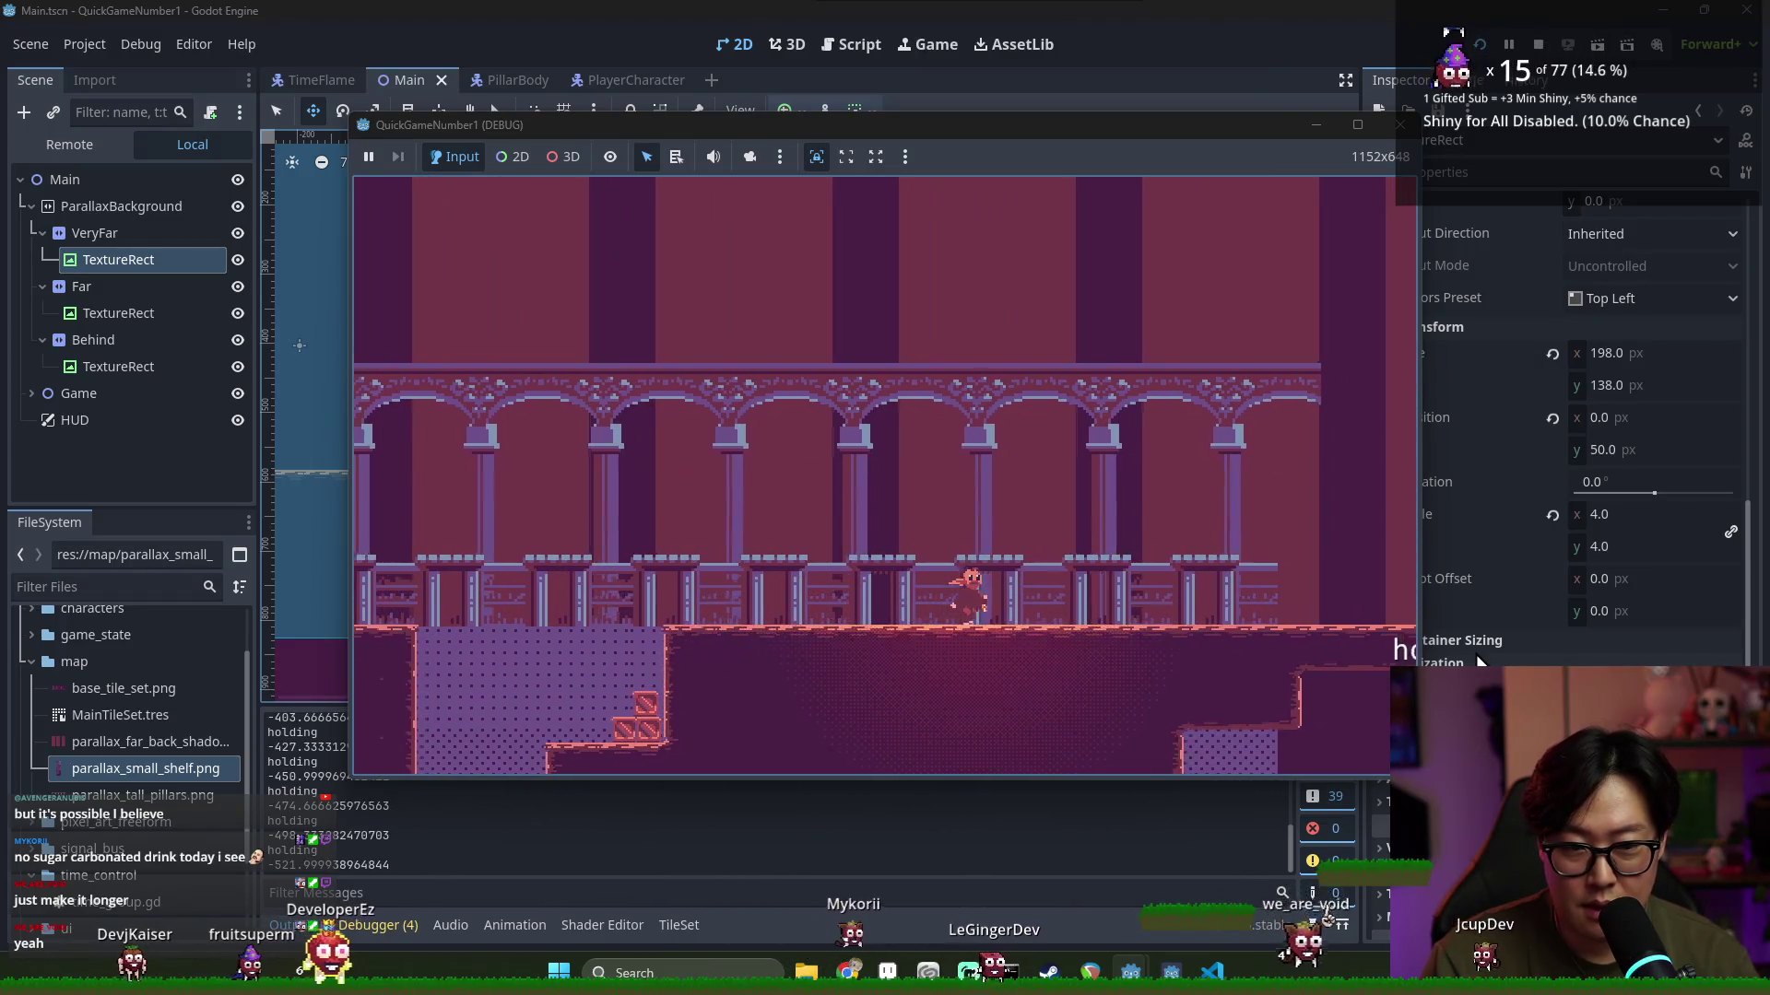
key(Right)
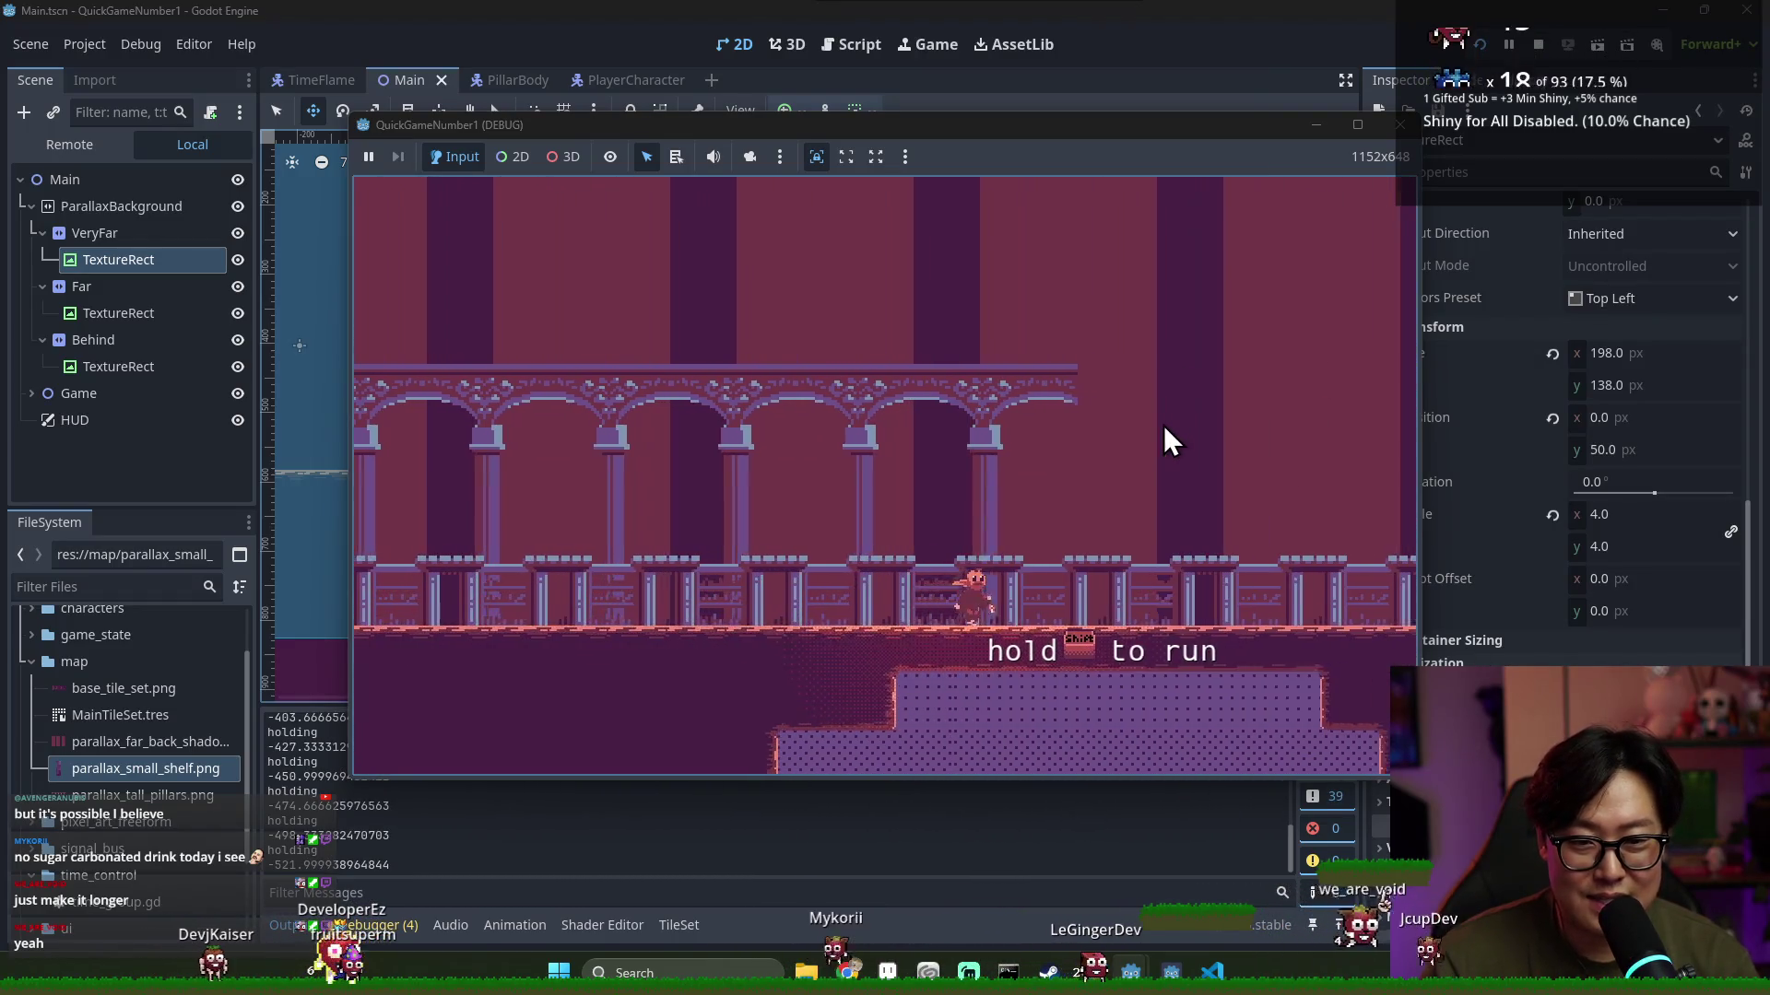
key(Right)
key(Right)
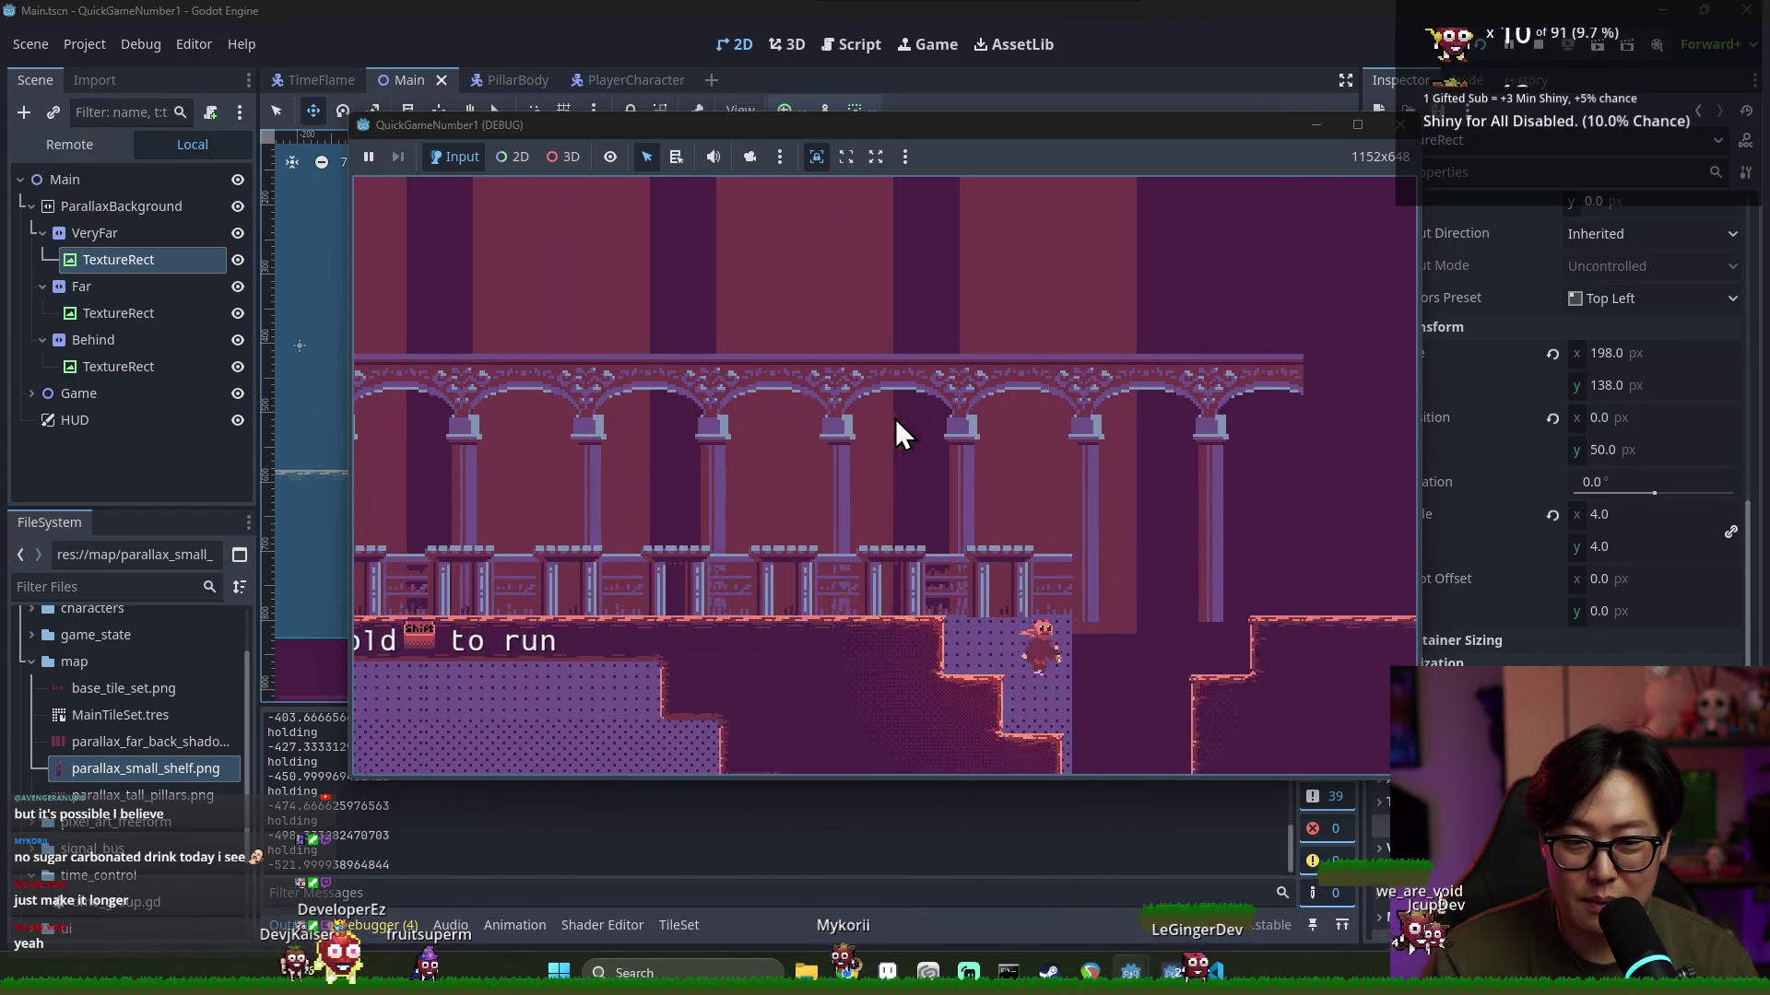
key(Right)
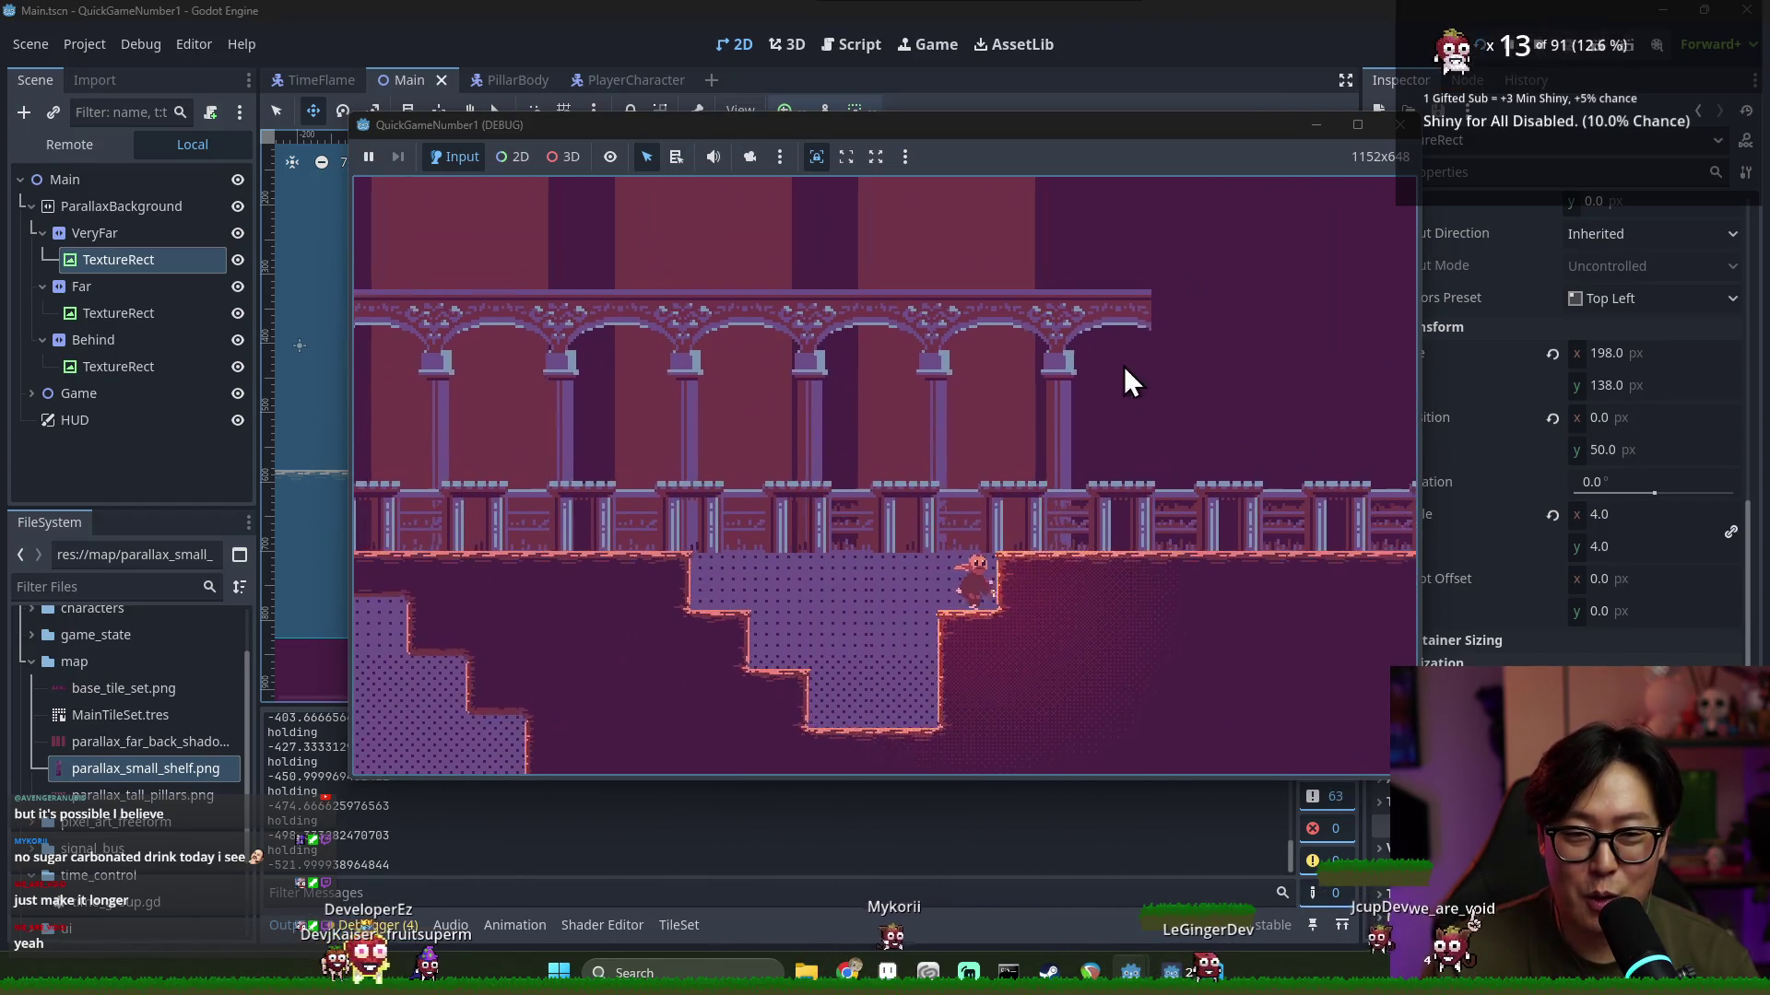
key(Right)
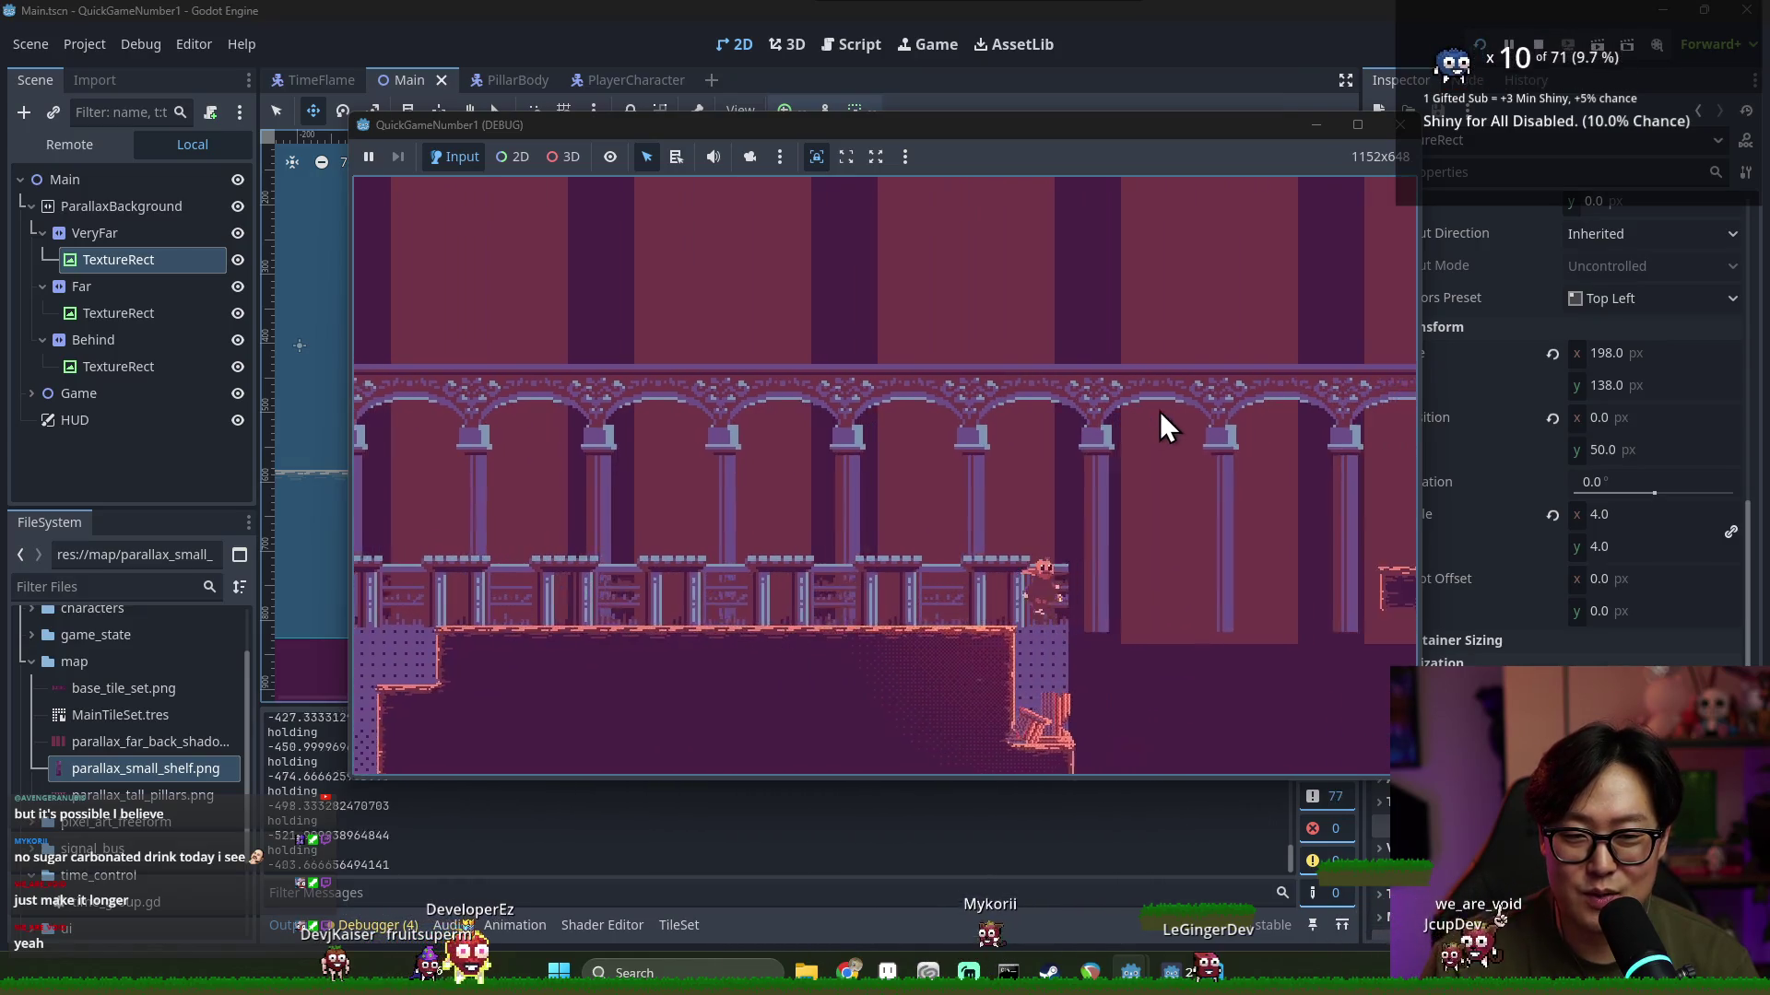
key(Right)
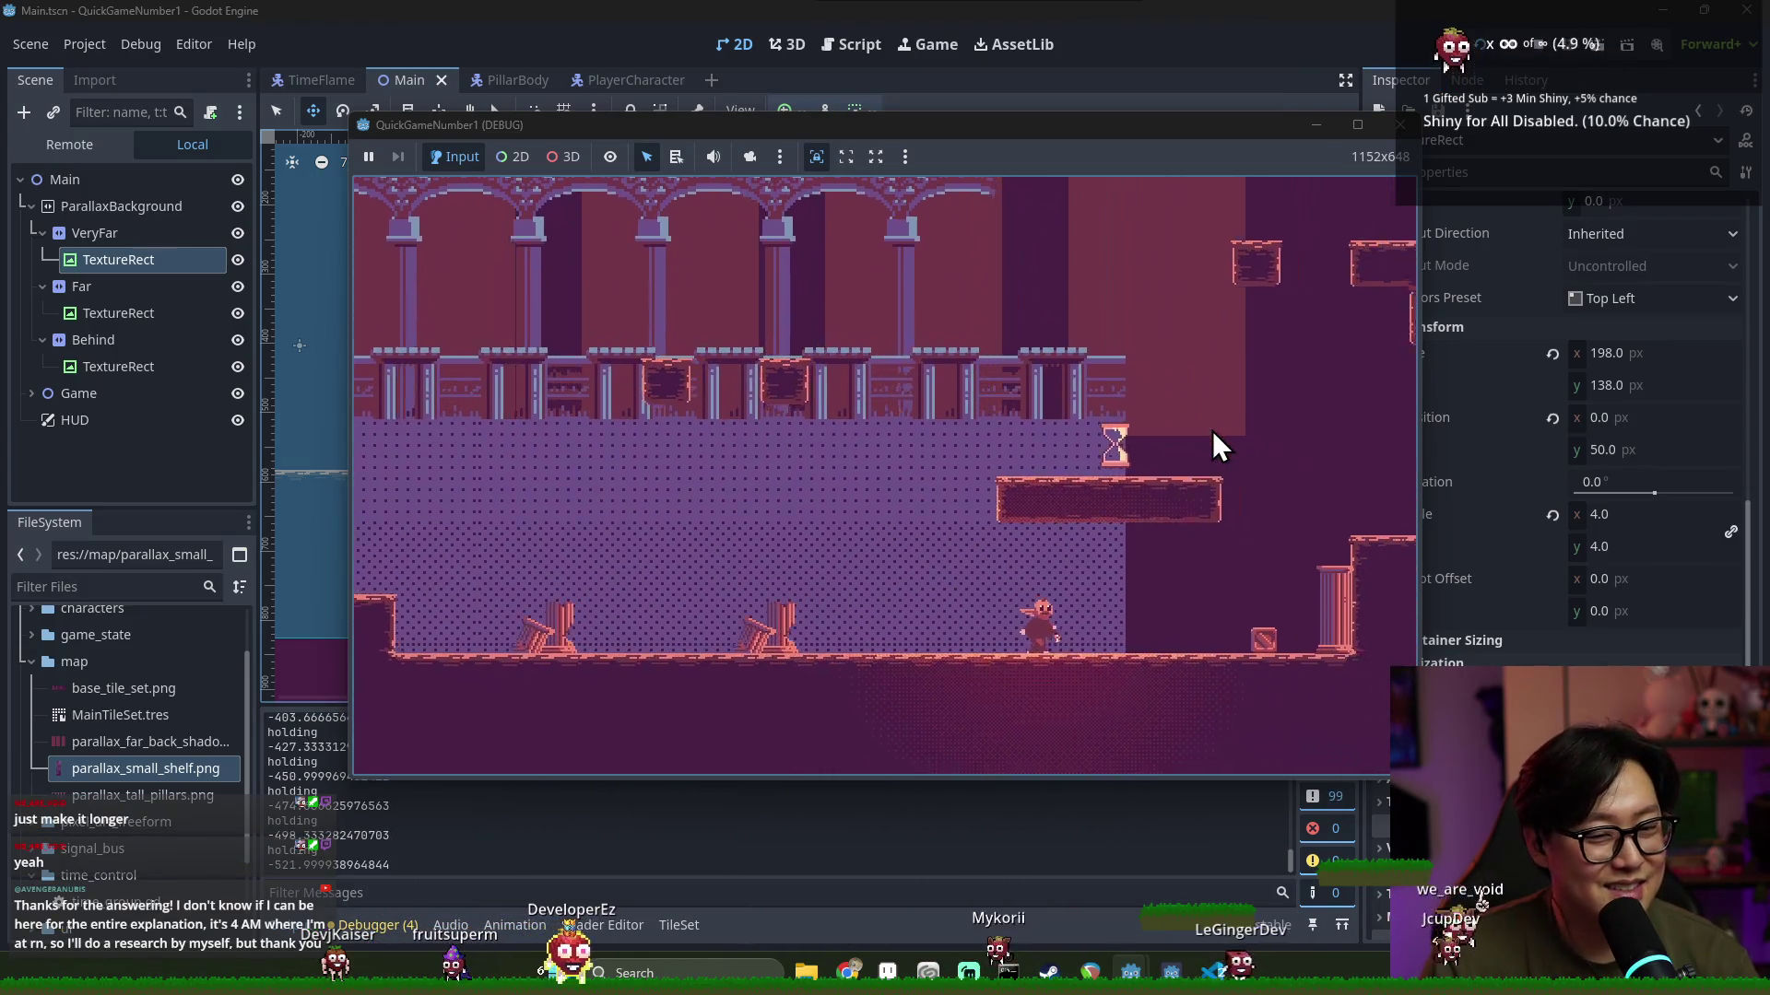
key(Right)
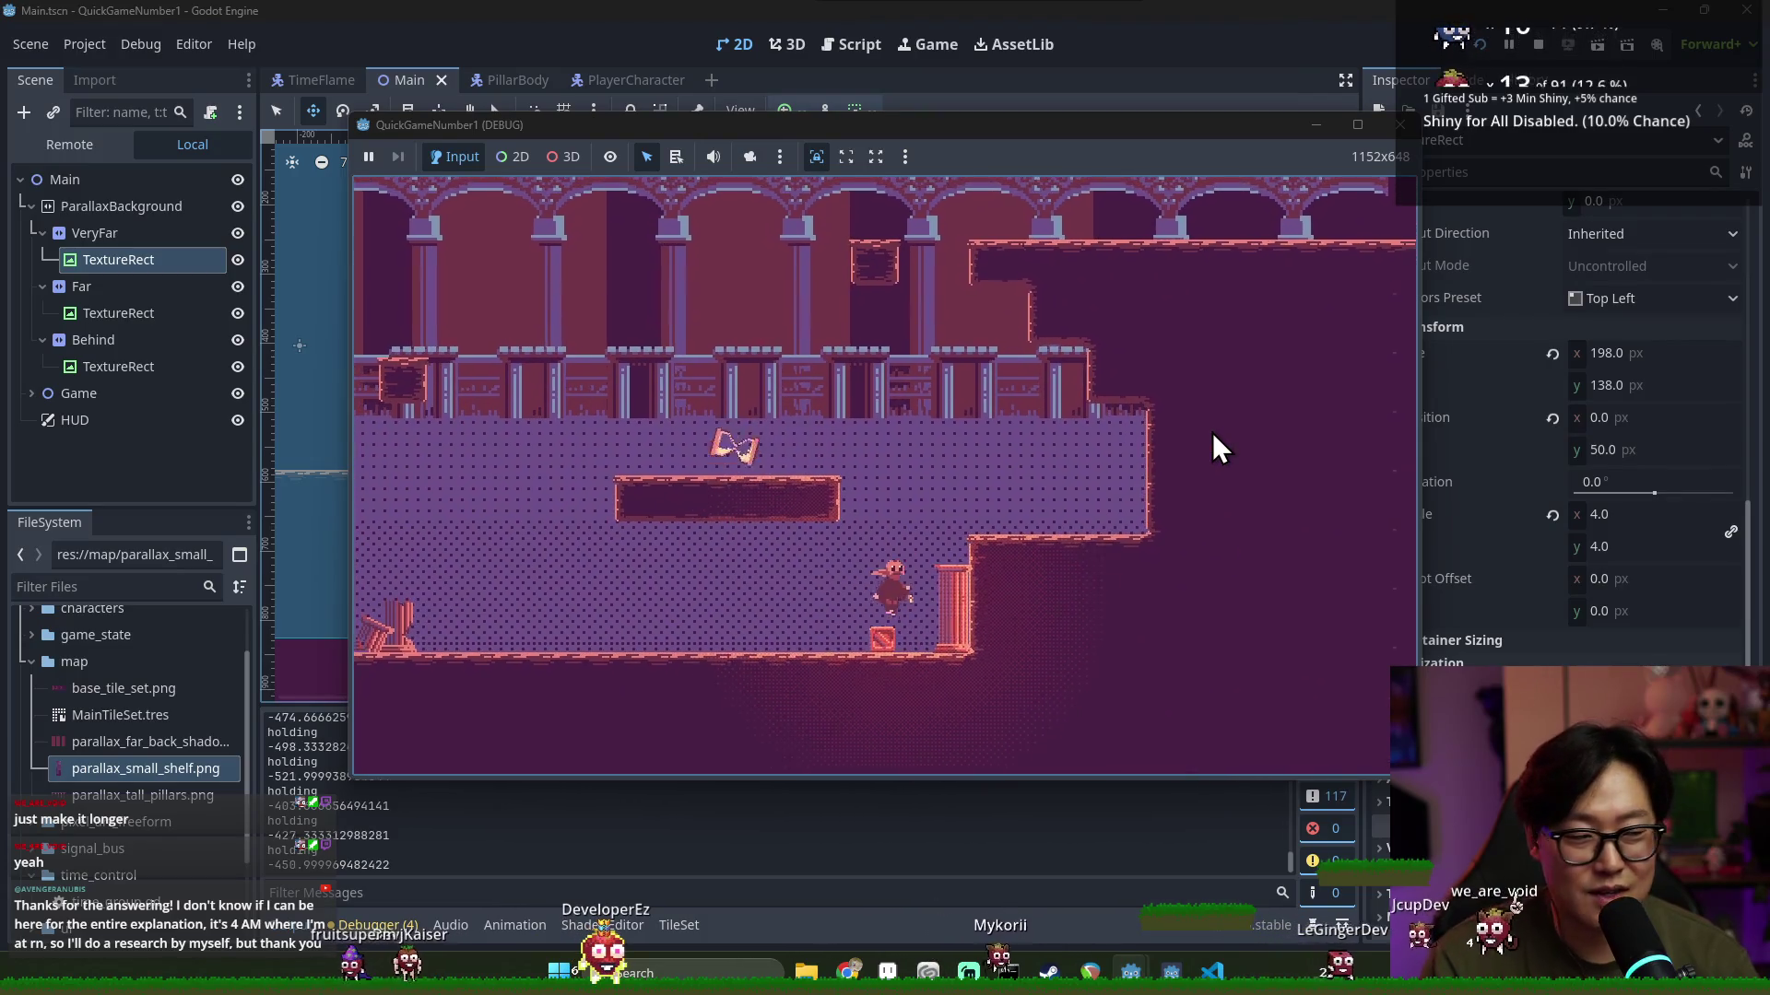
Step: Walk the player left back up the stairs, then right toward the hourglass platform
key(Left)
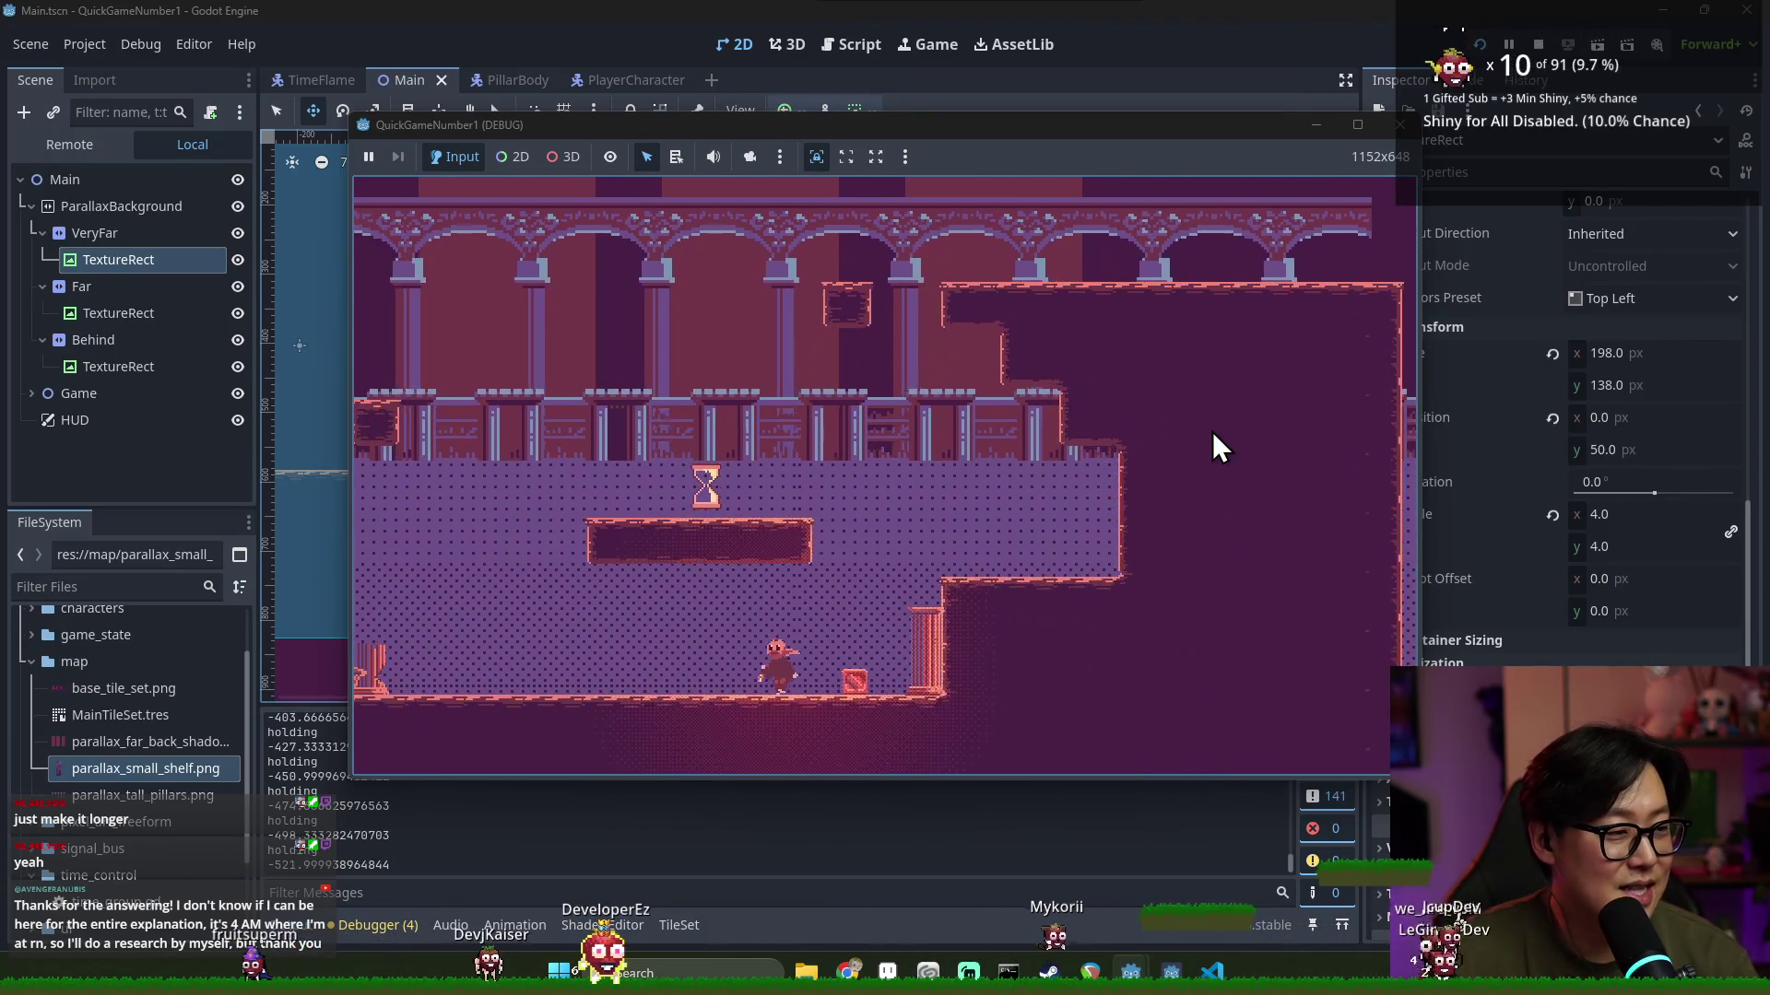
key(Left)
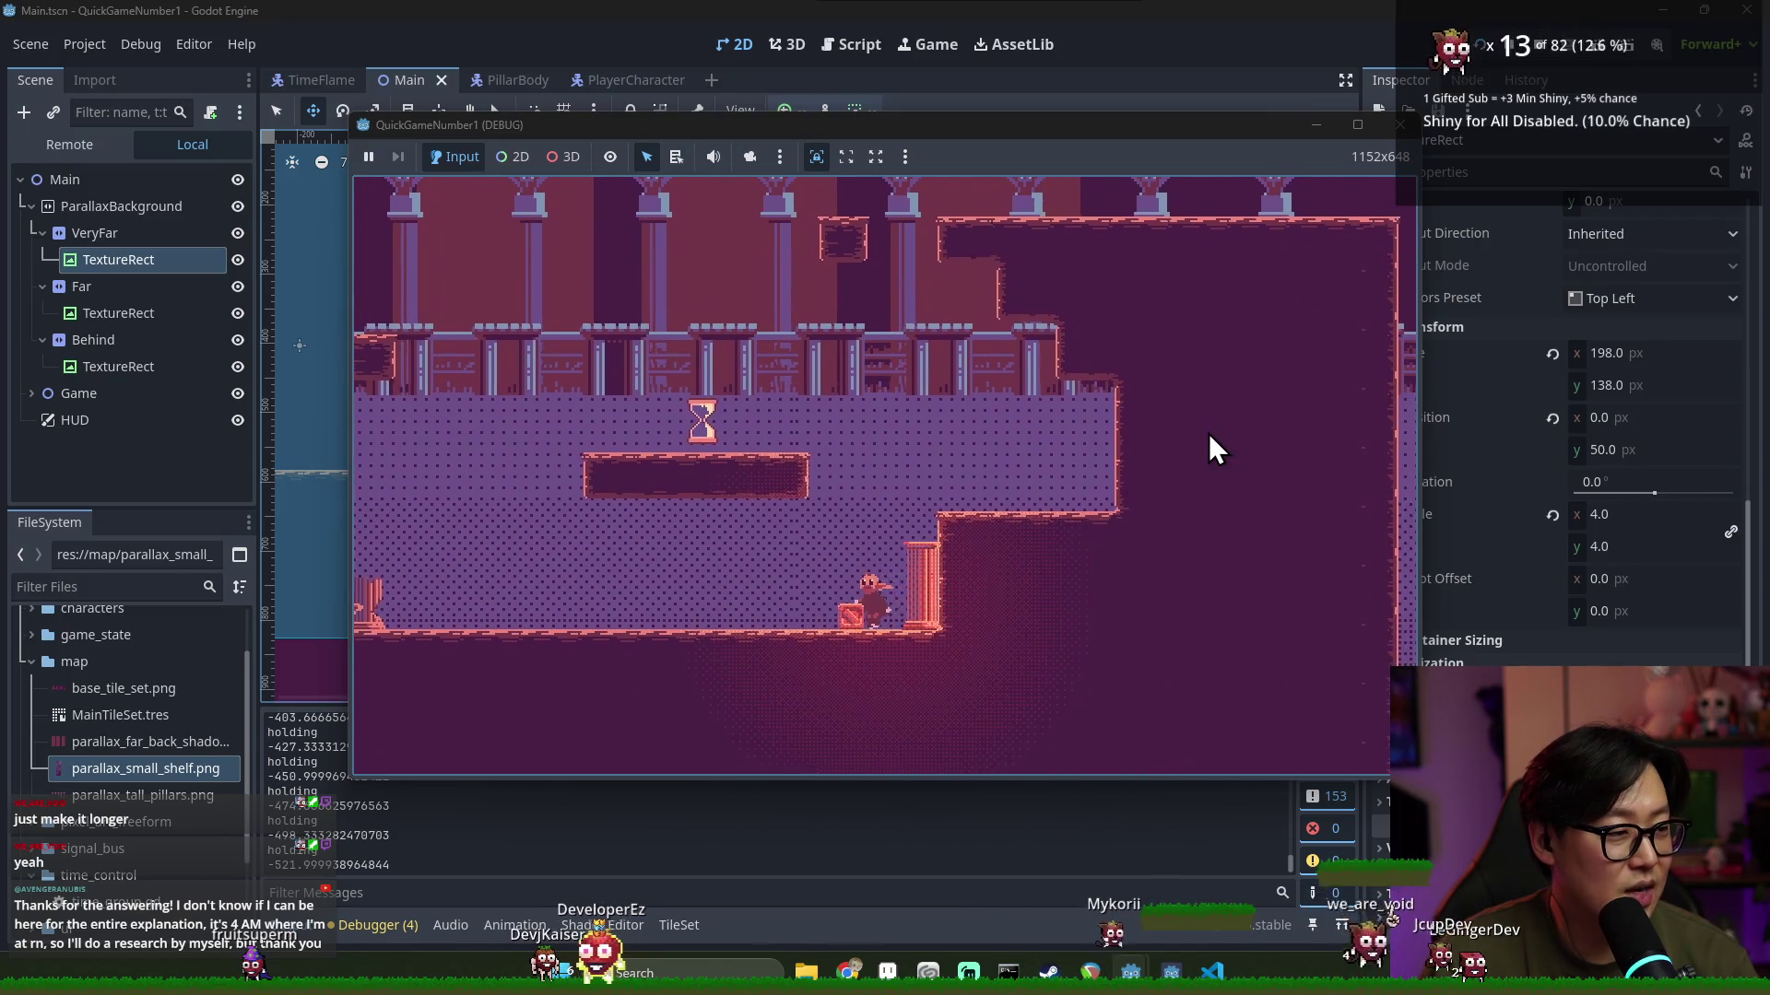
key(Left)
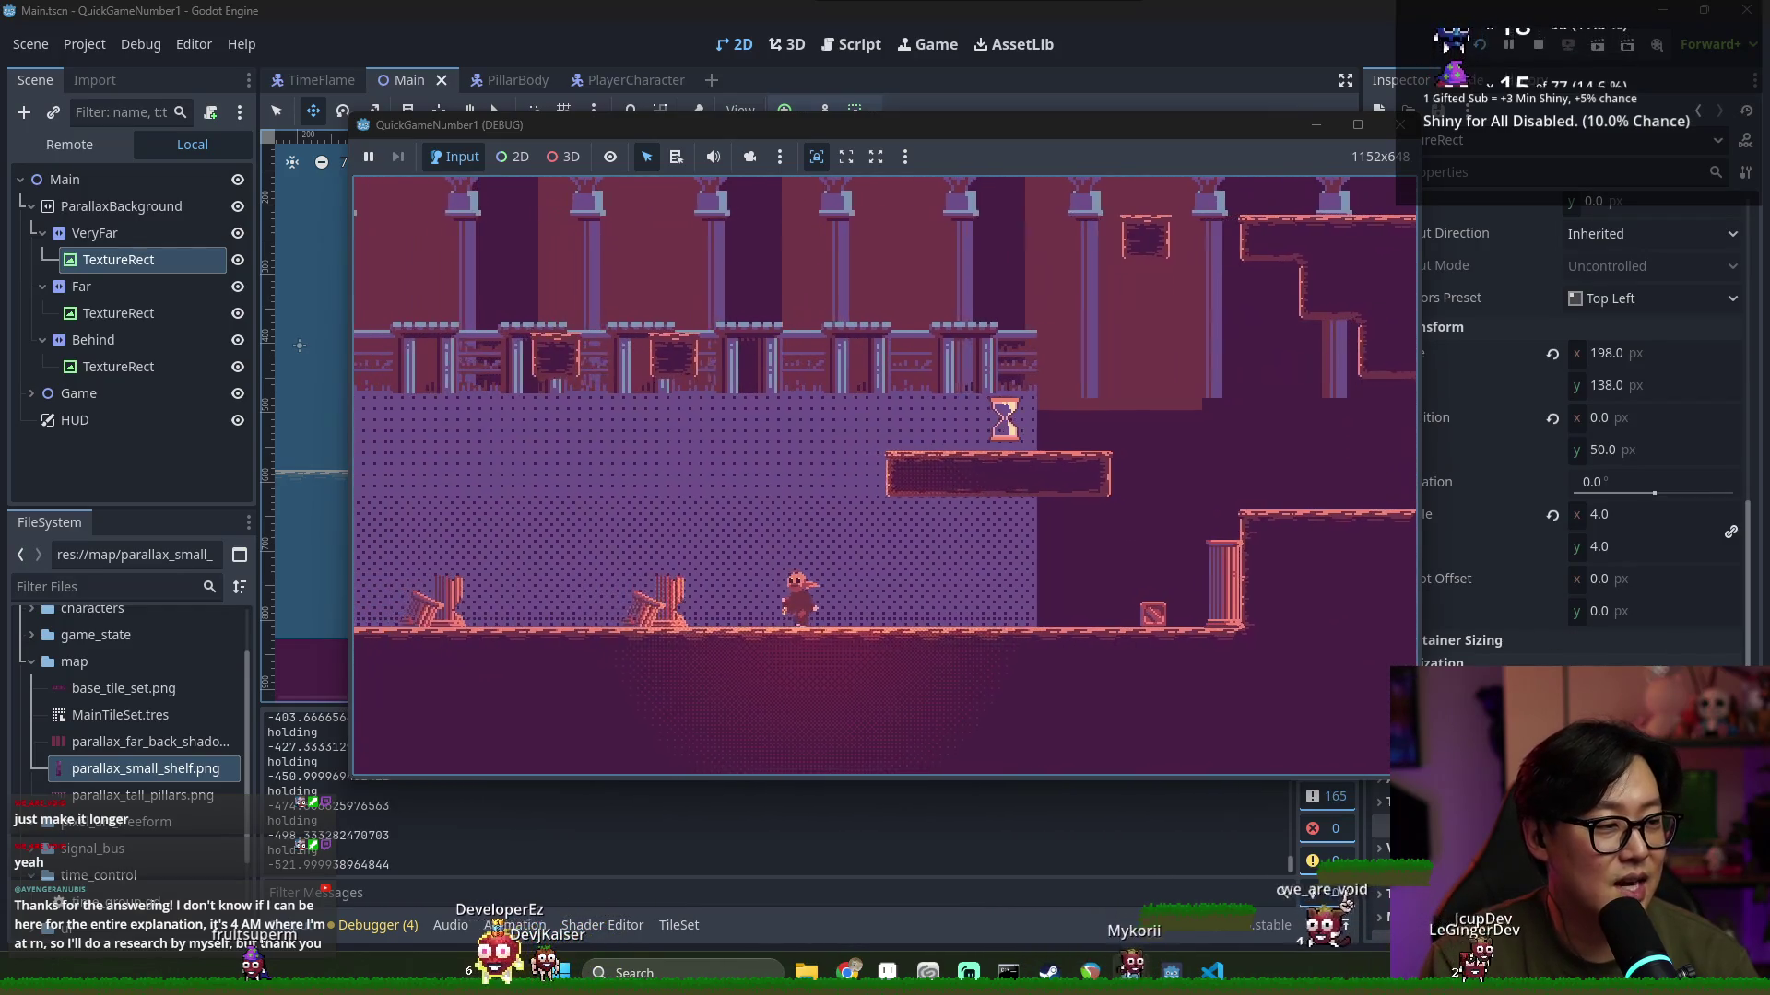
key(Left)
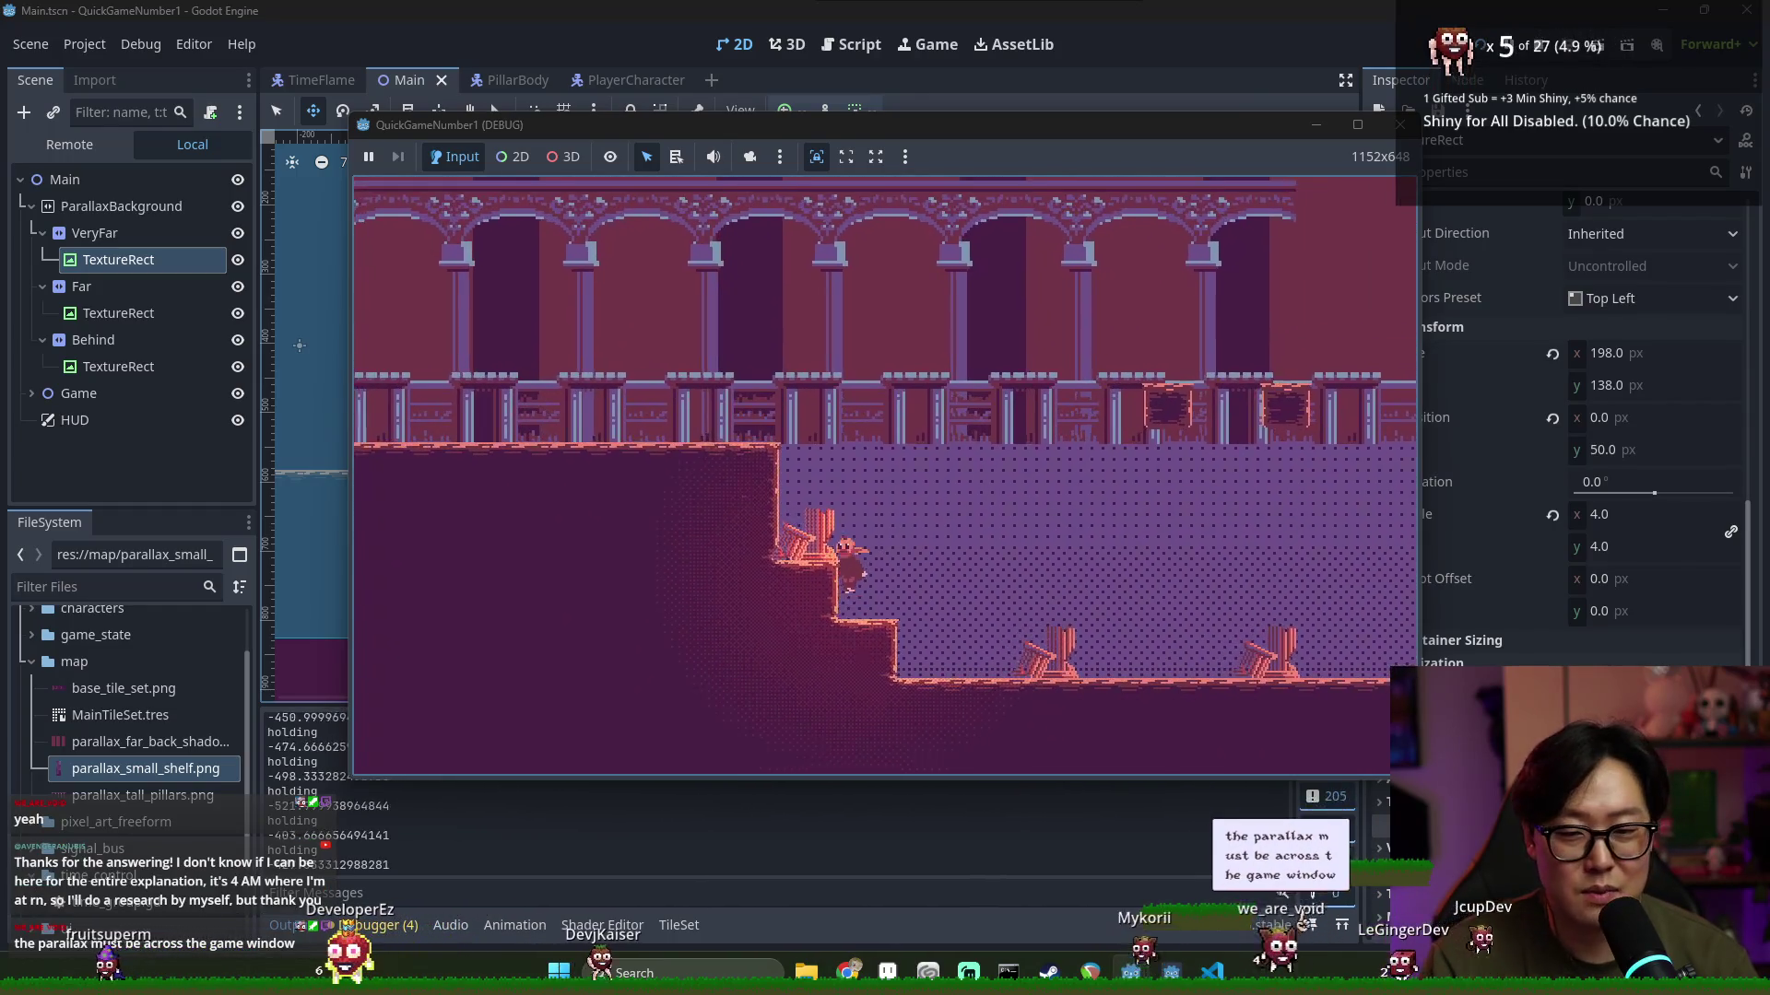
key(Right)
key(Right)
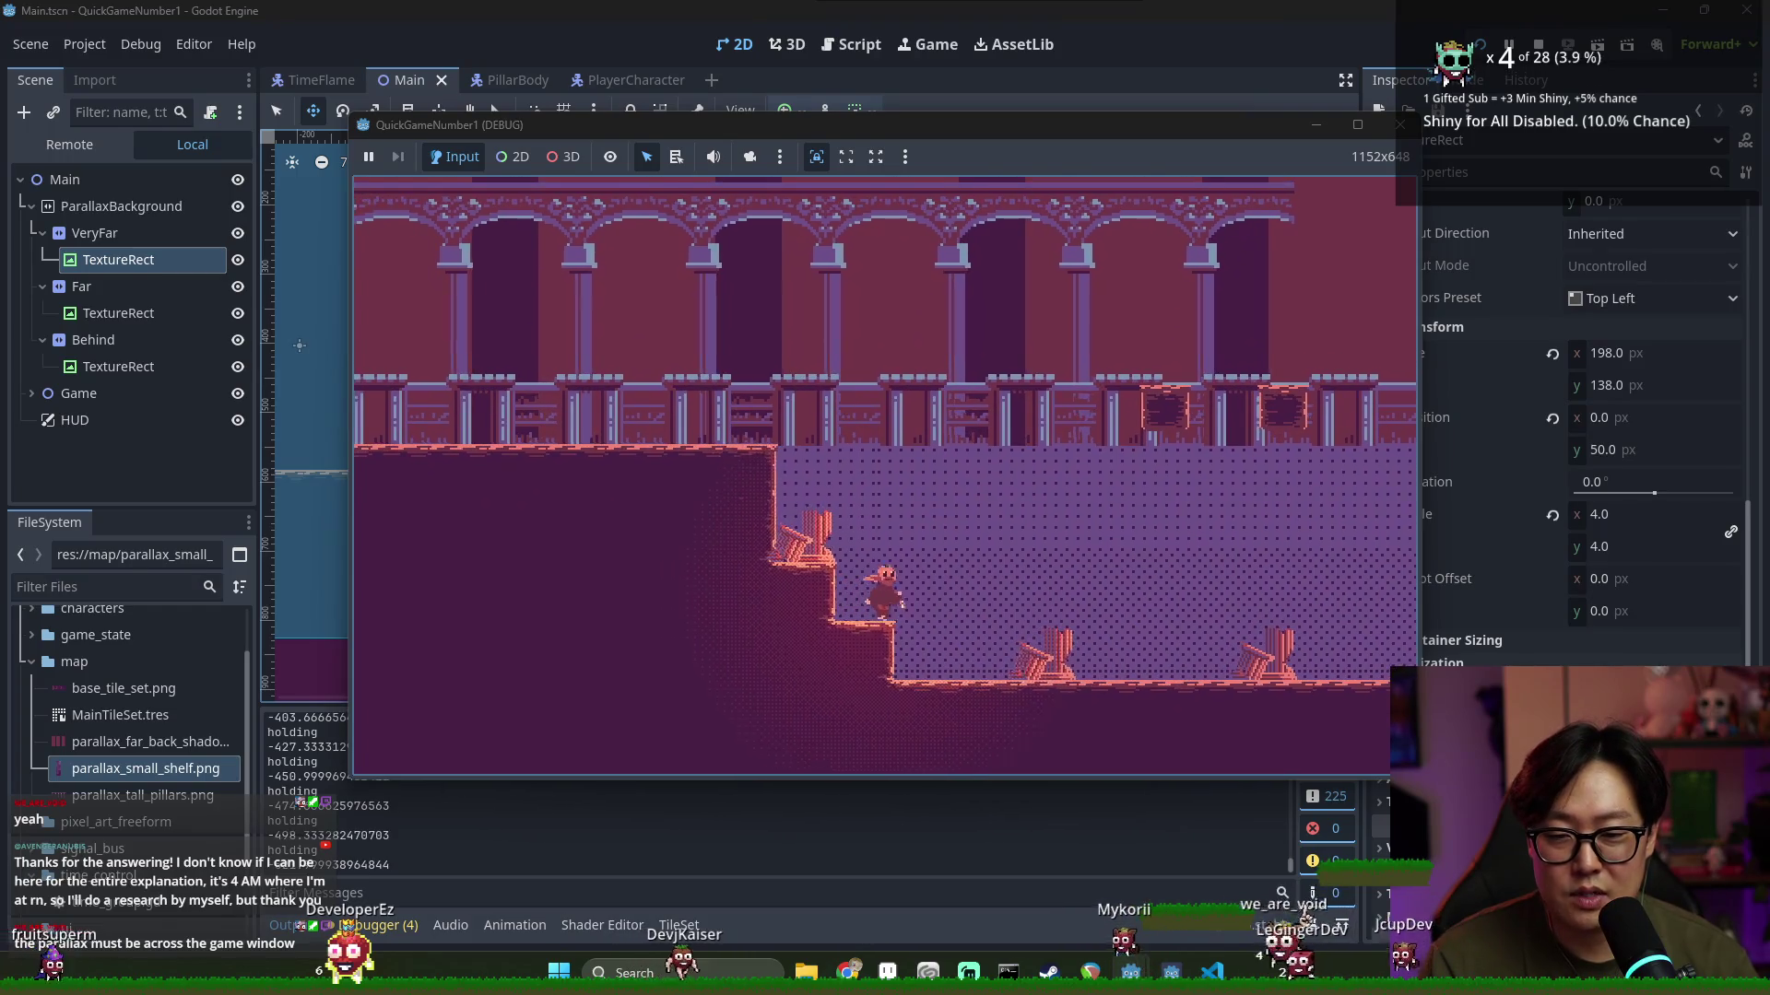
key(Right)
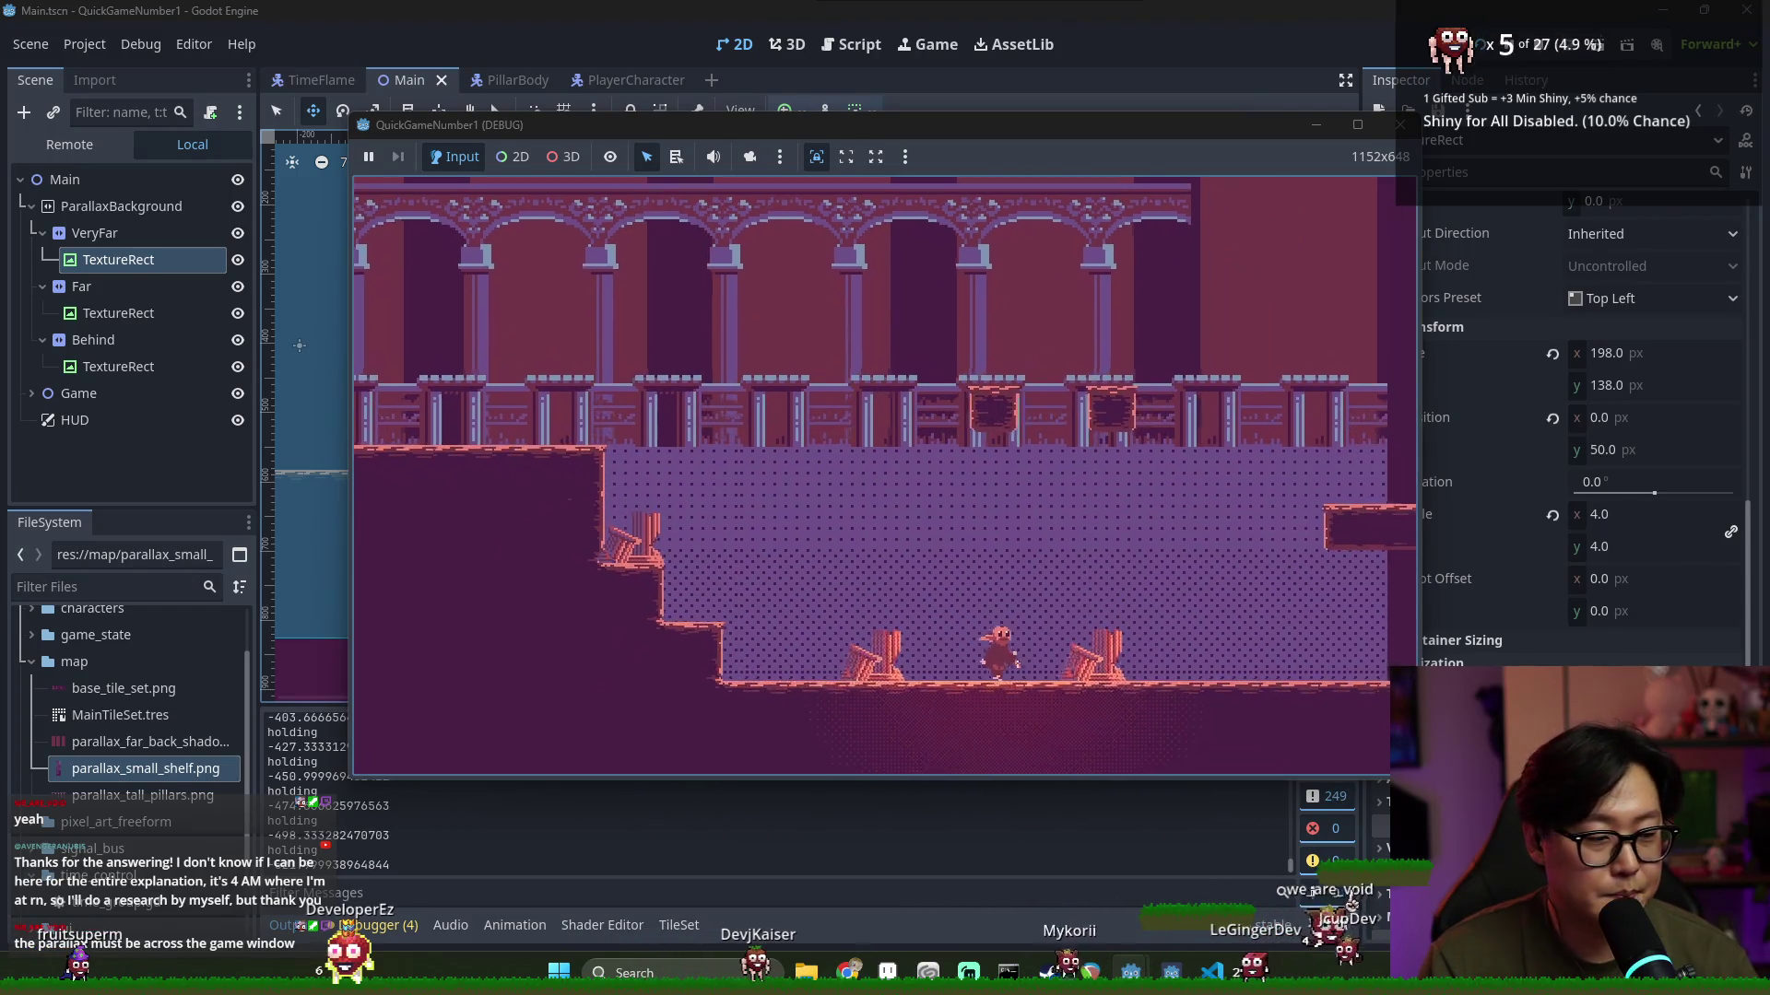
Step: Jump onto the higher ledge, drop back to the stair ledge, and close the game window
key(Right)
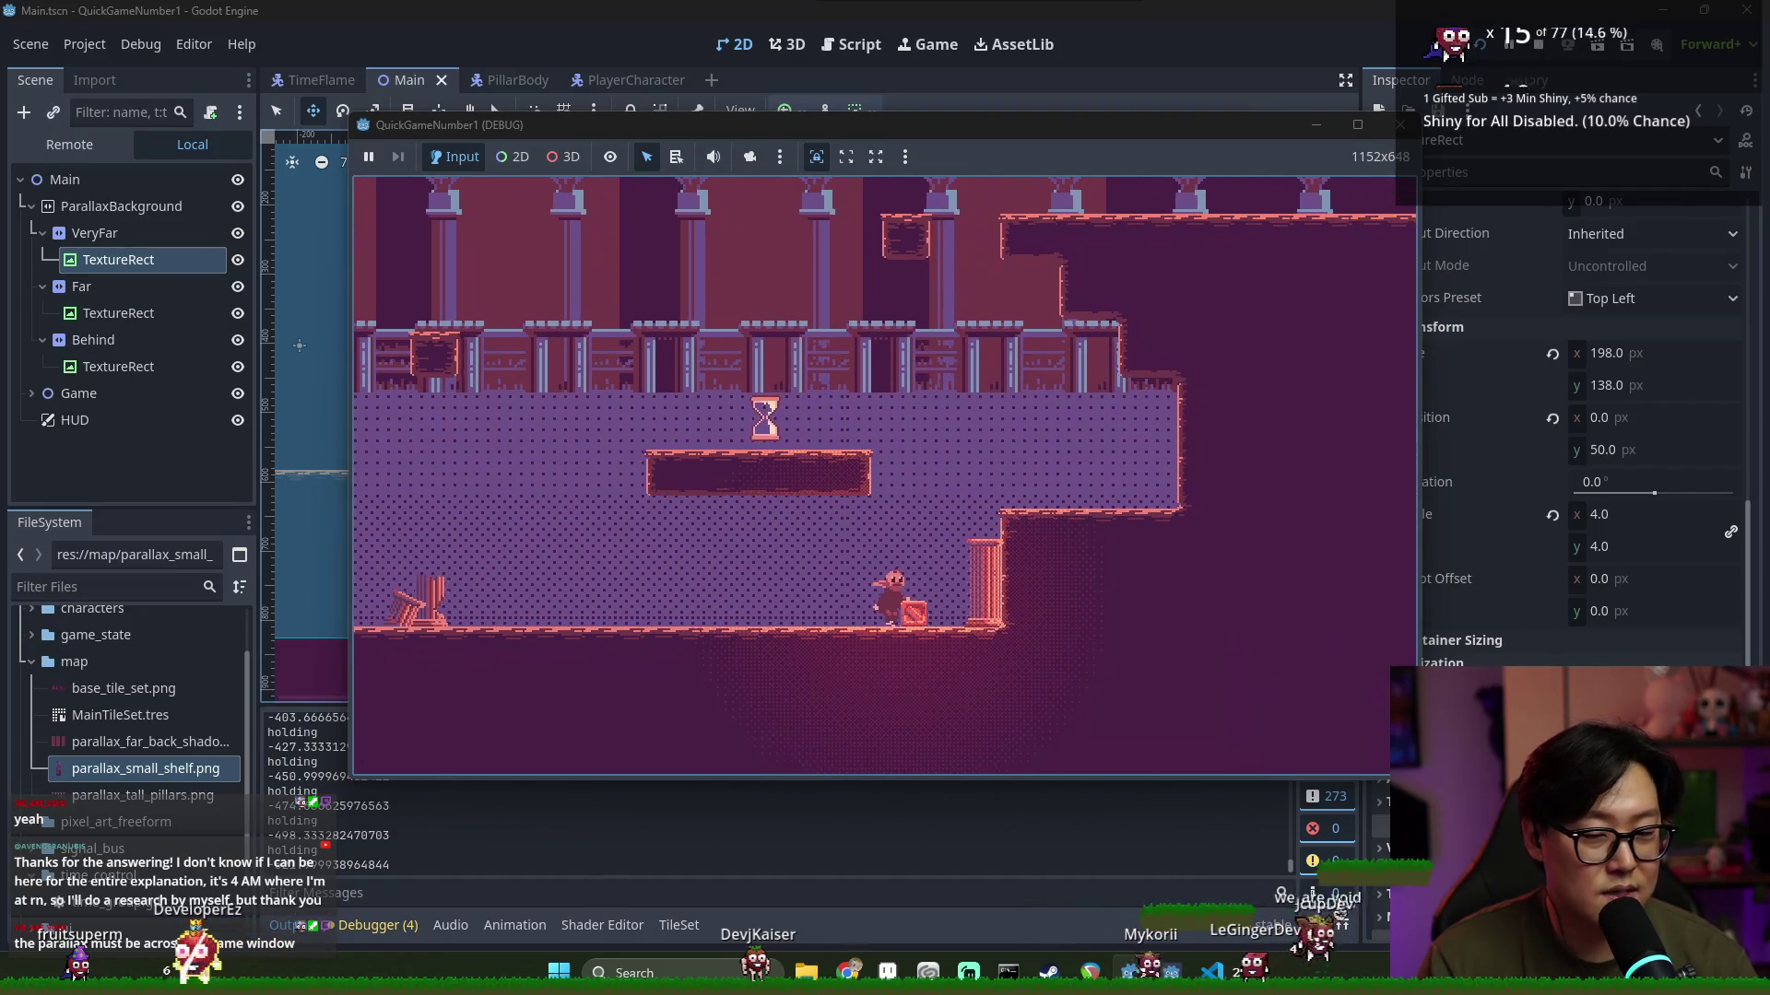
key(space)
key(Right)
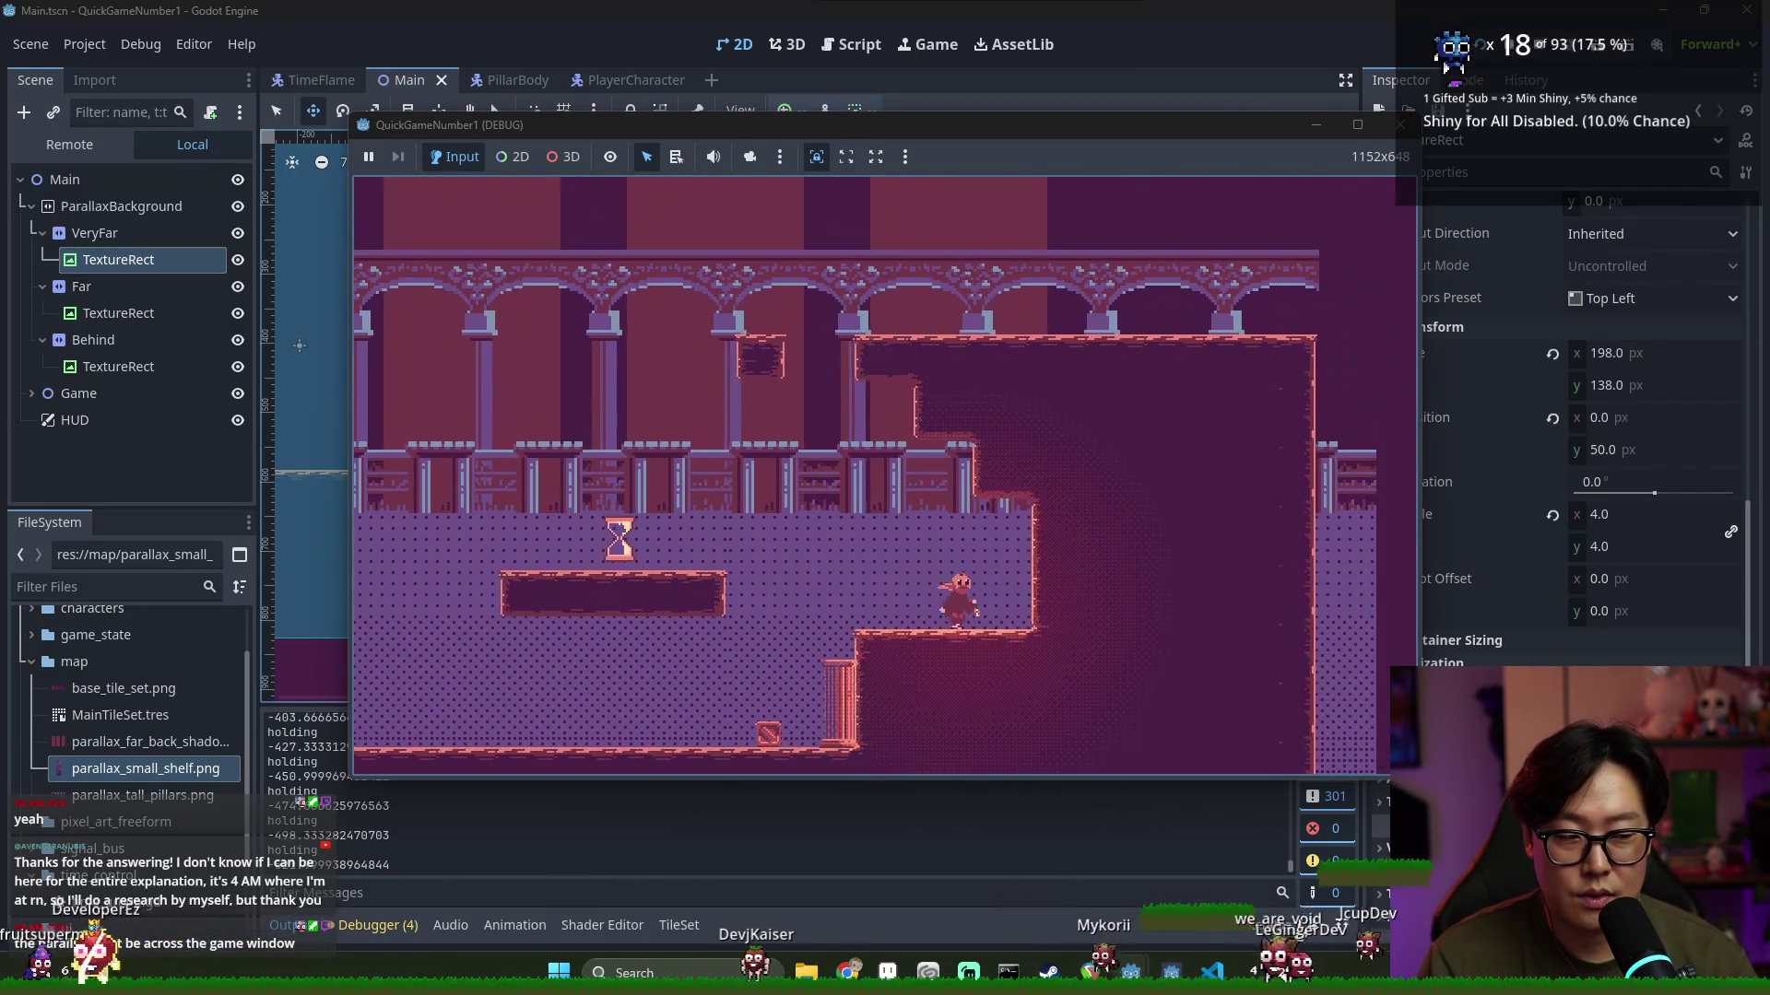
key(Left)
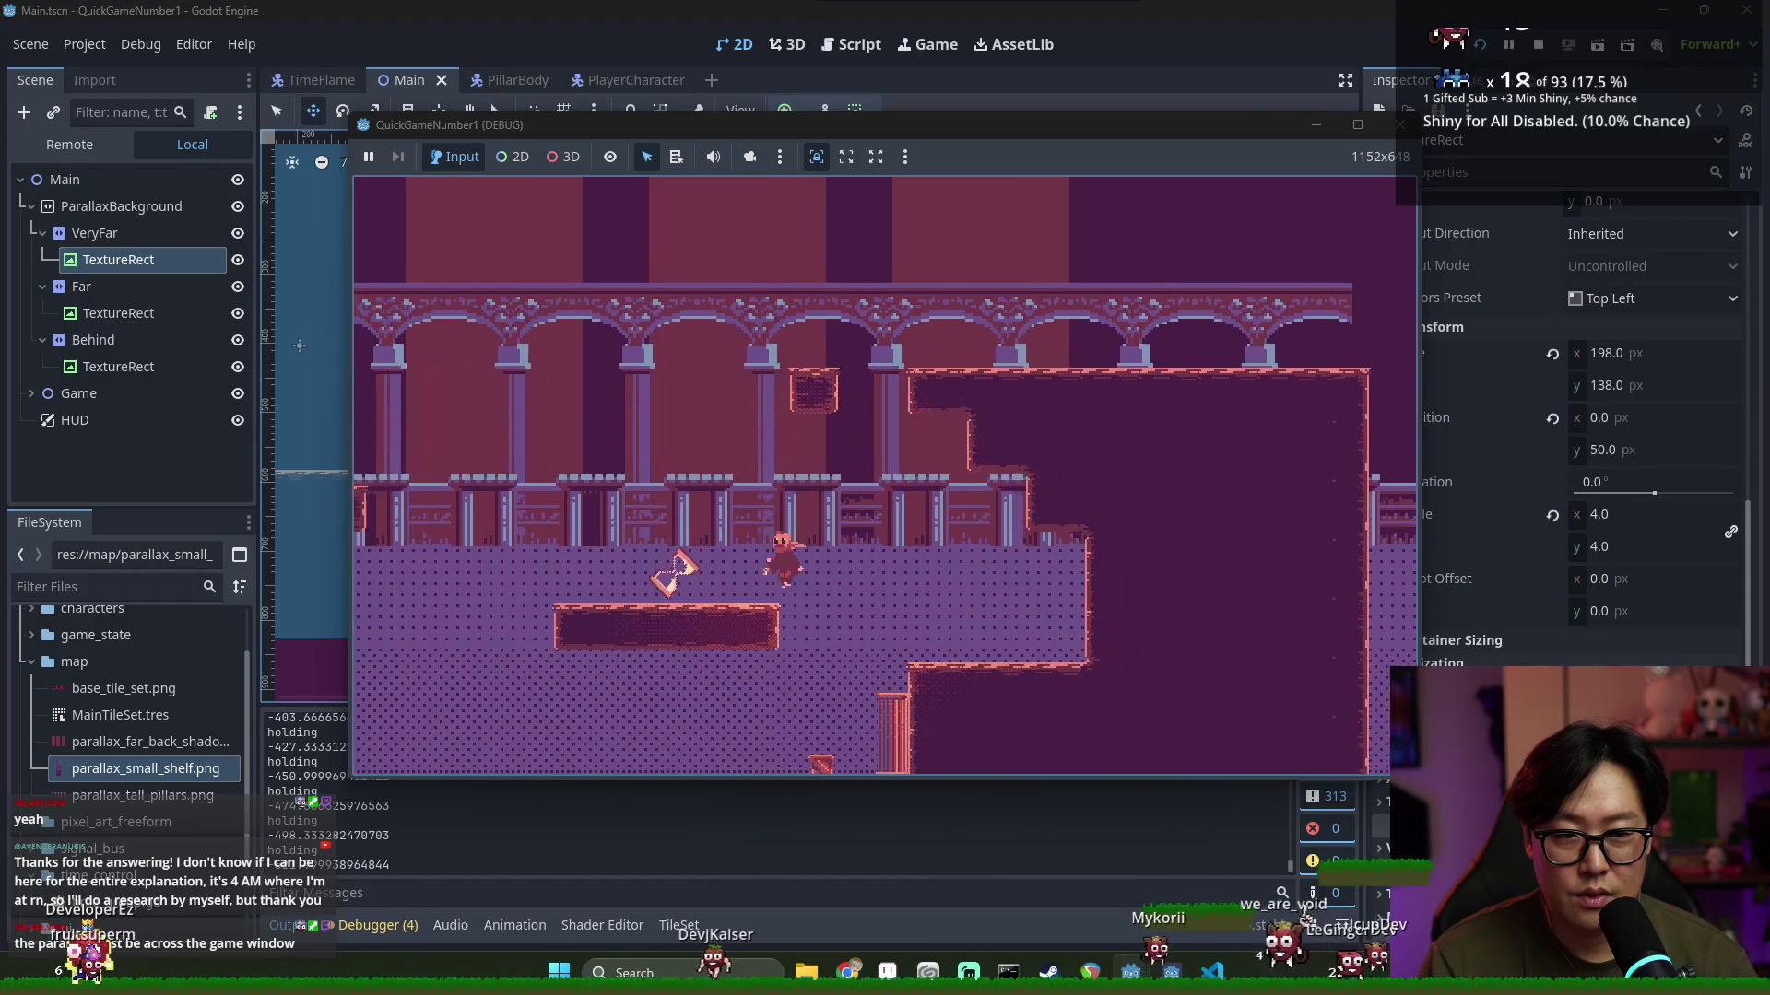
key(space)
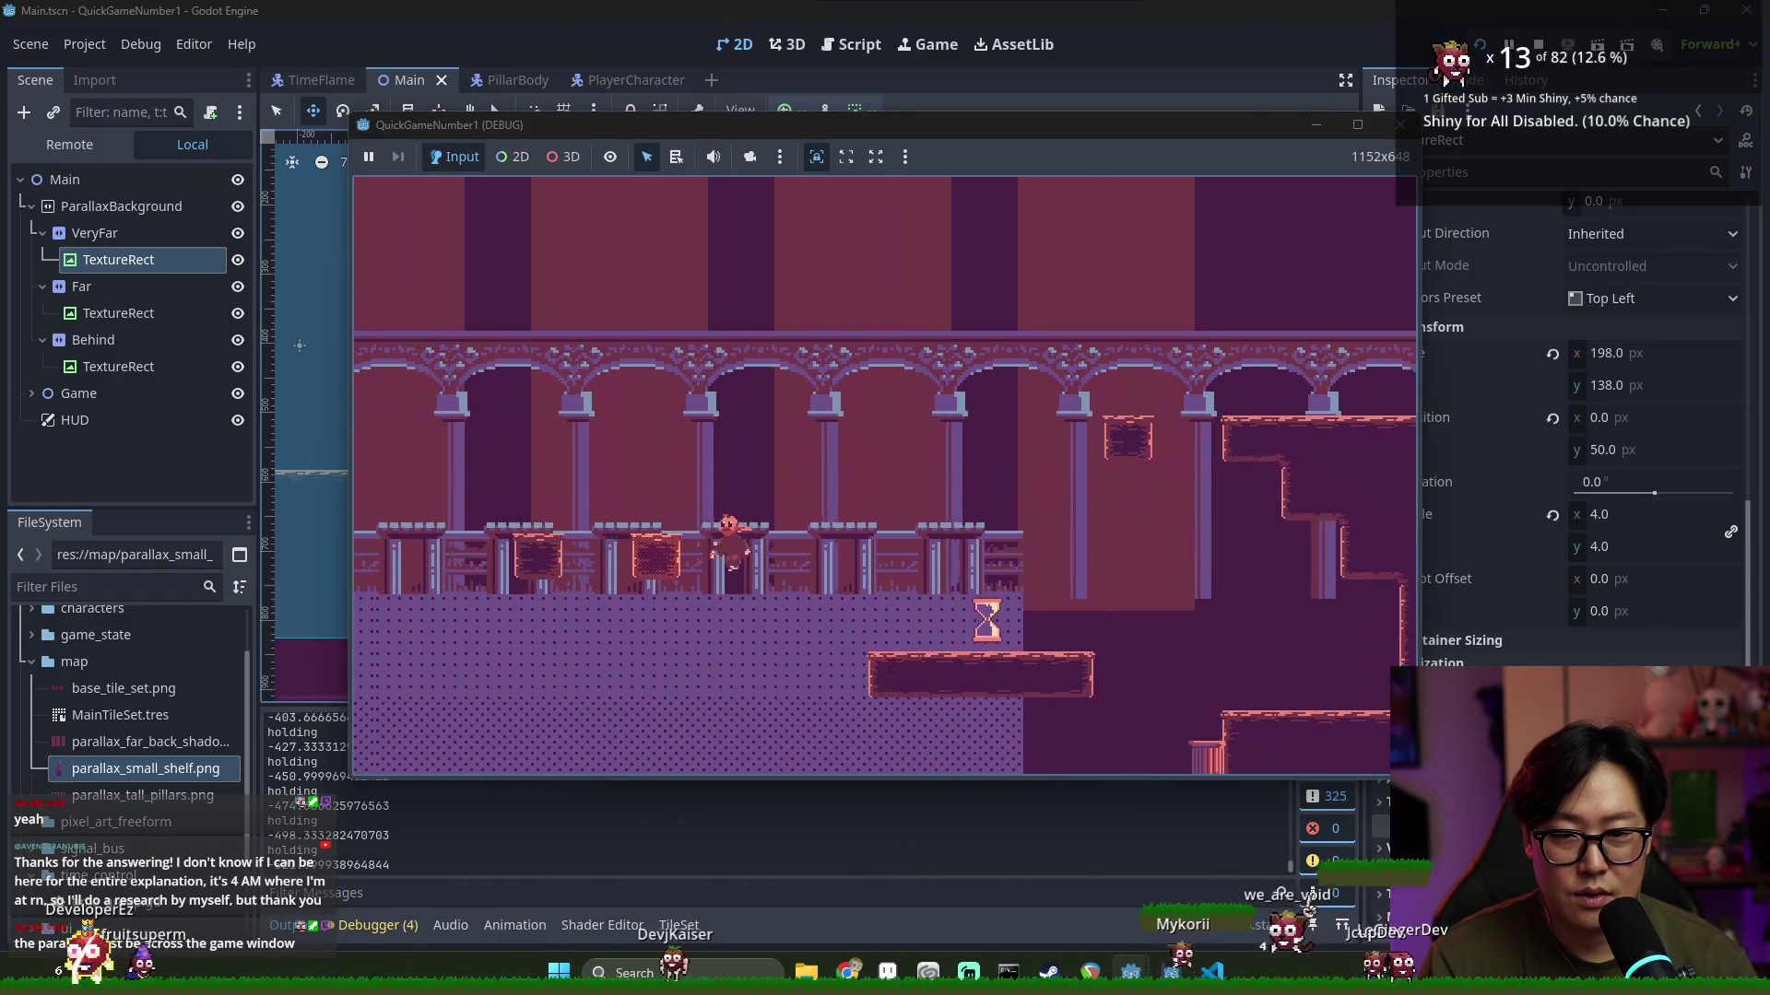
key(Left)
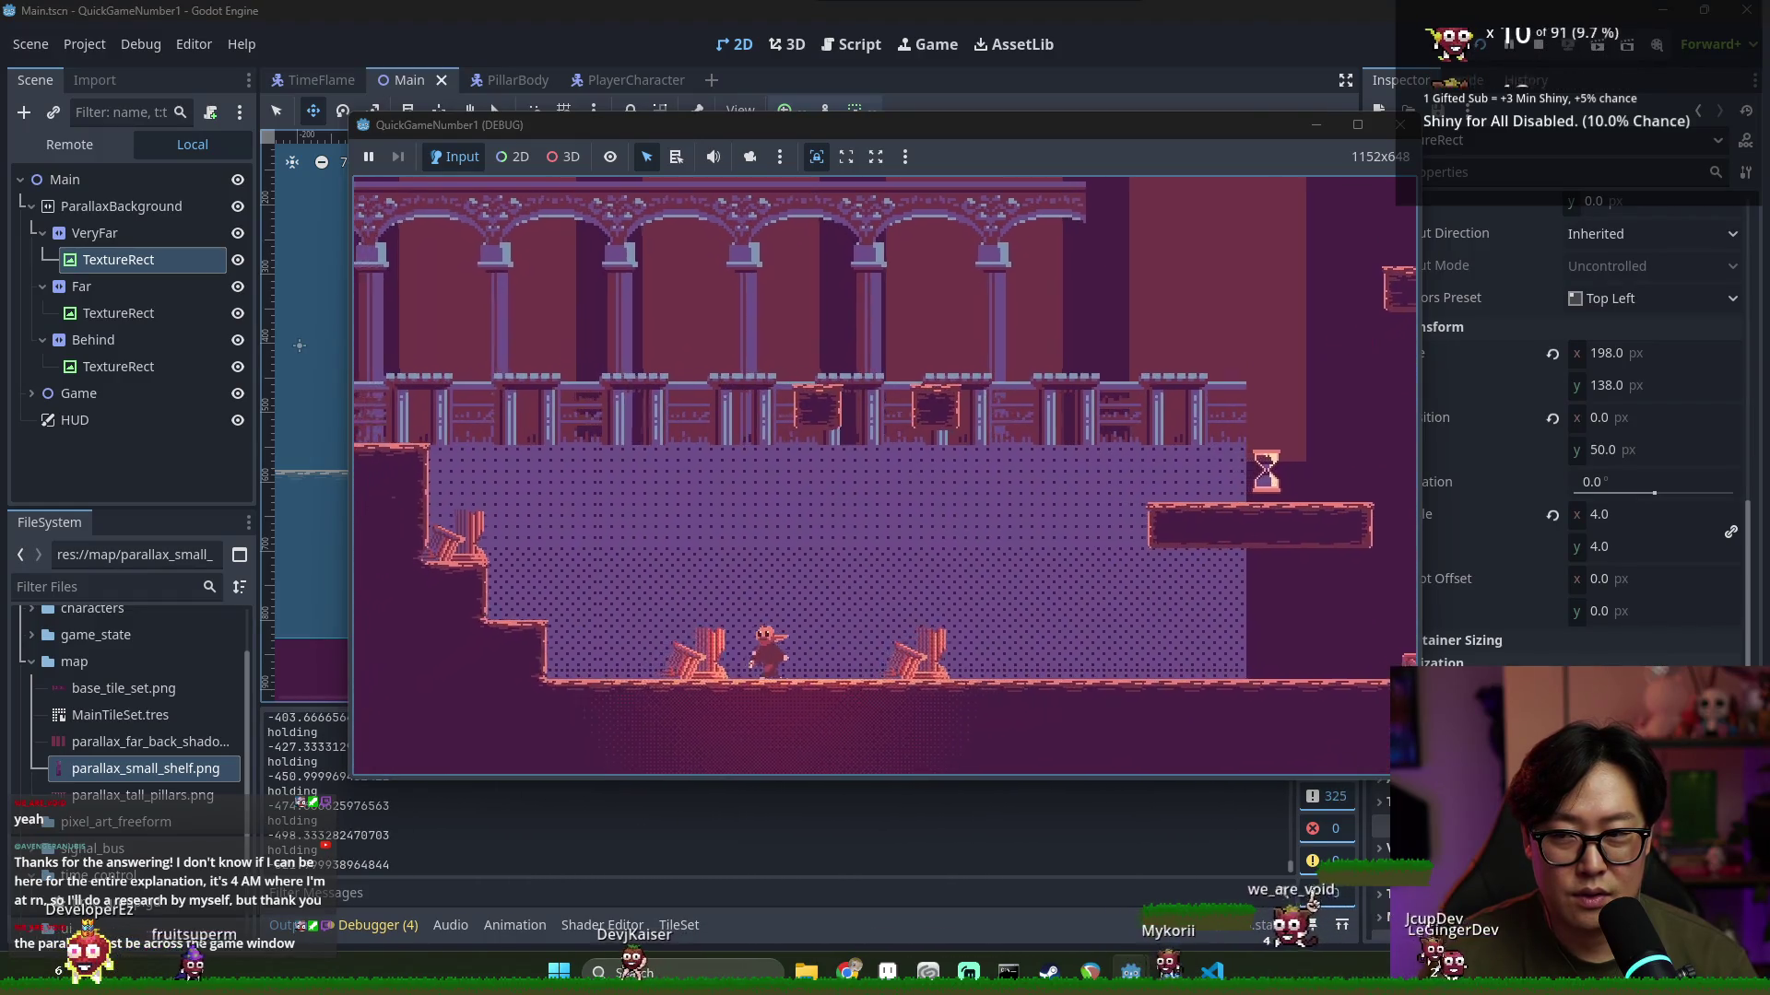
key(Left)
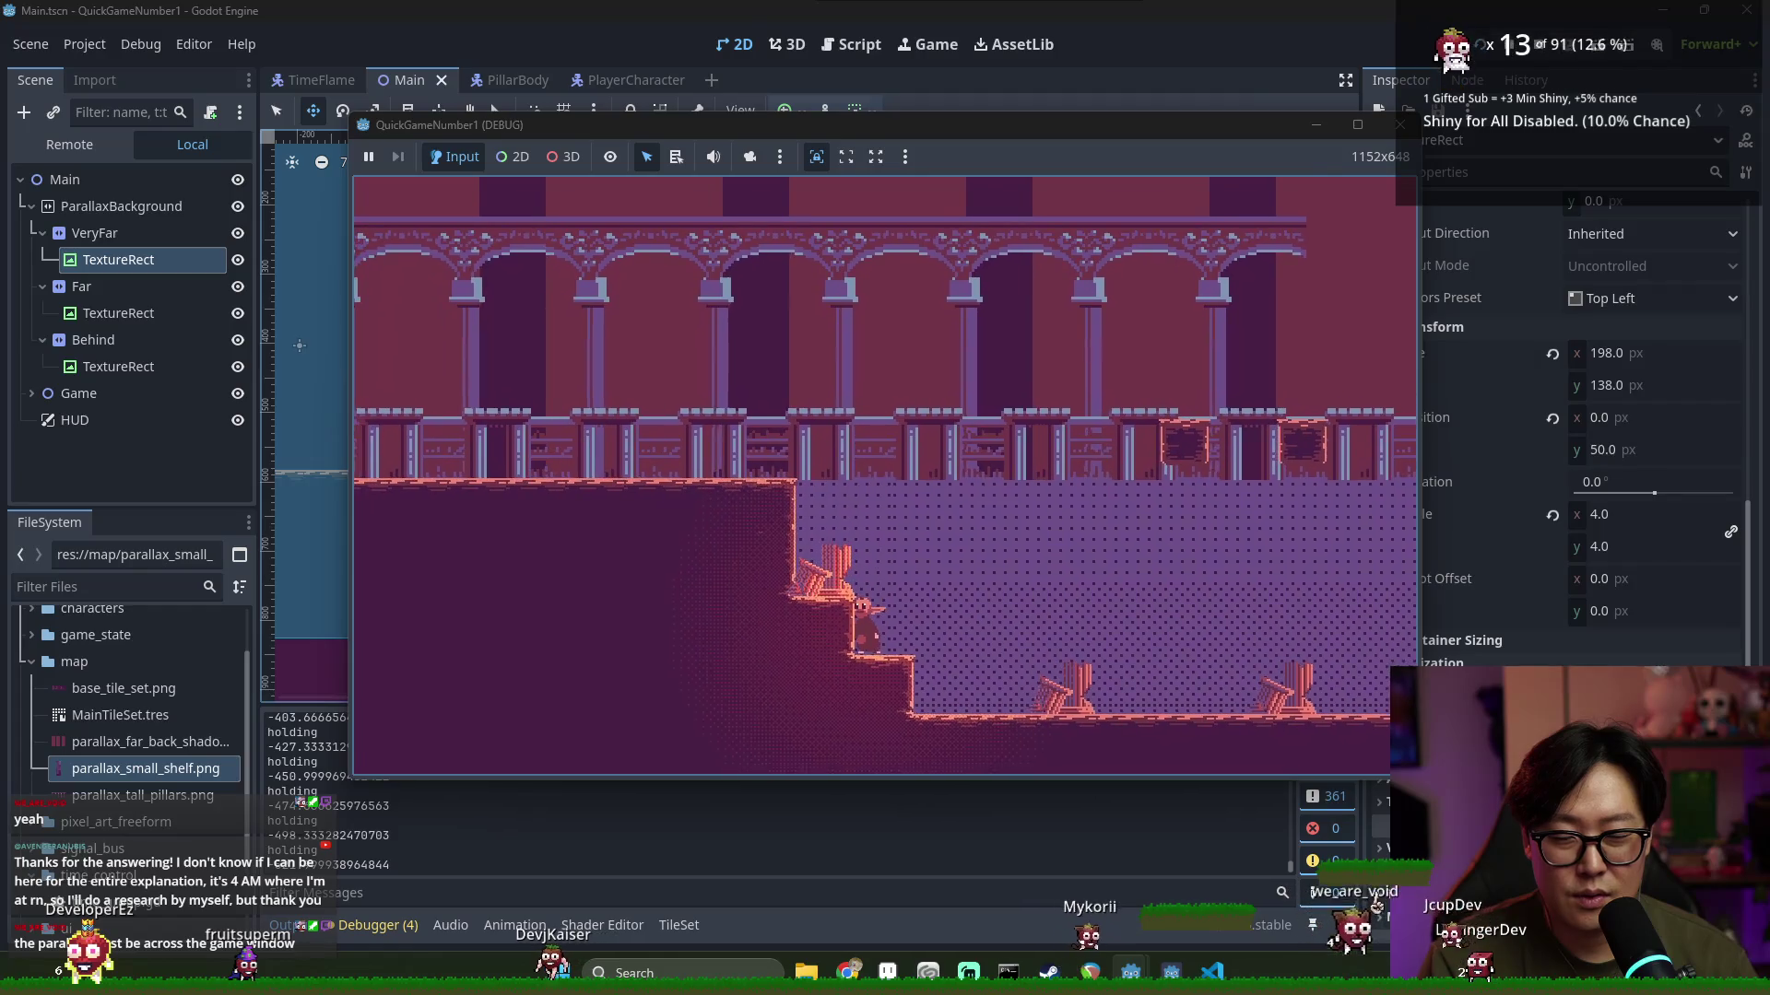
click(1253, 5)
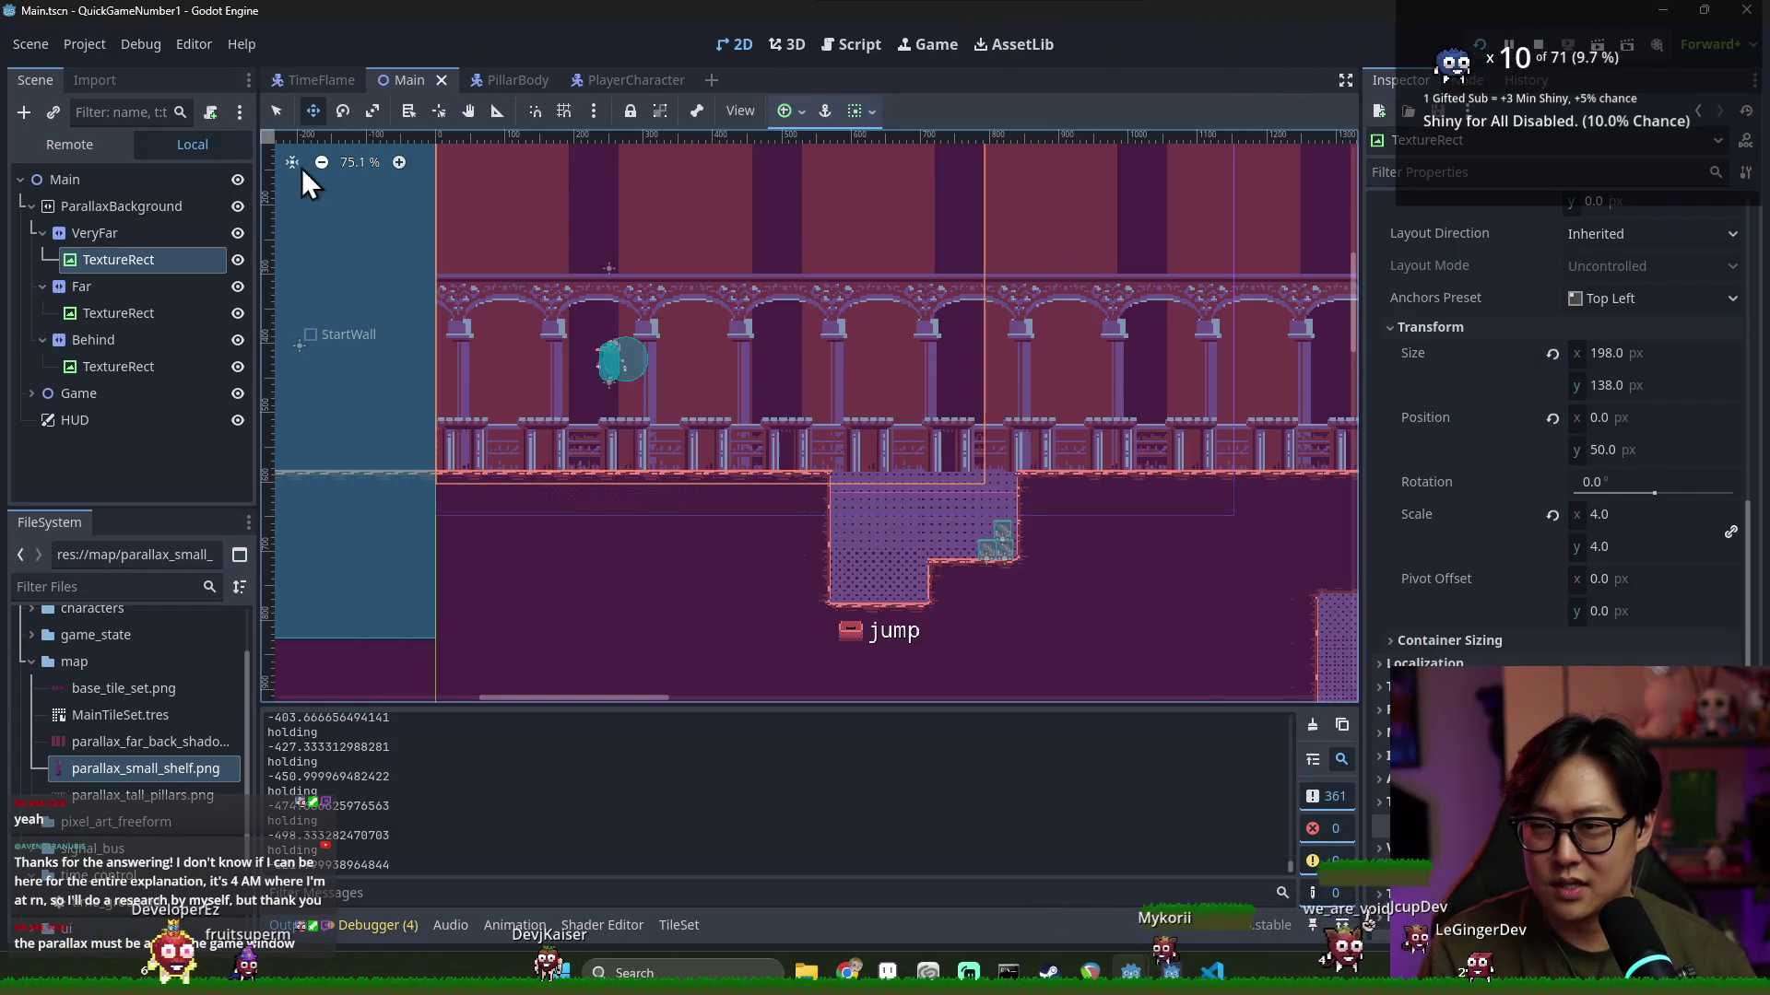
click(129, 205)
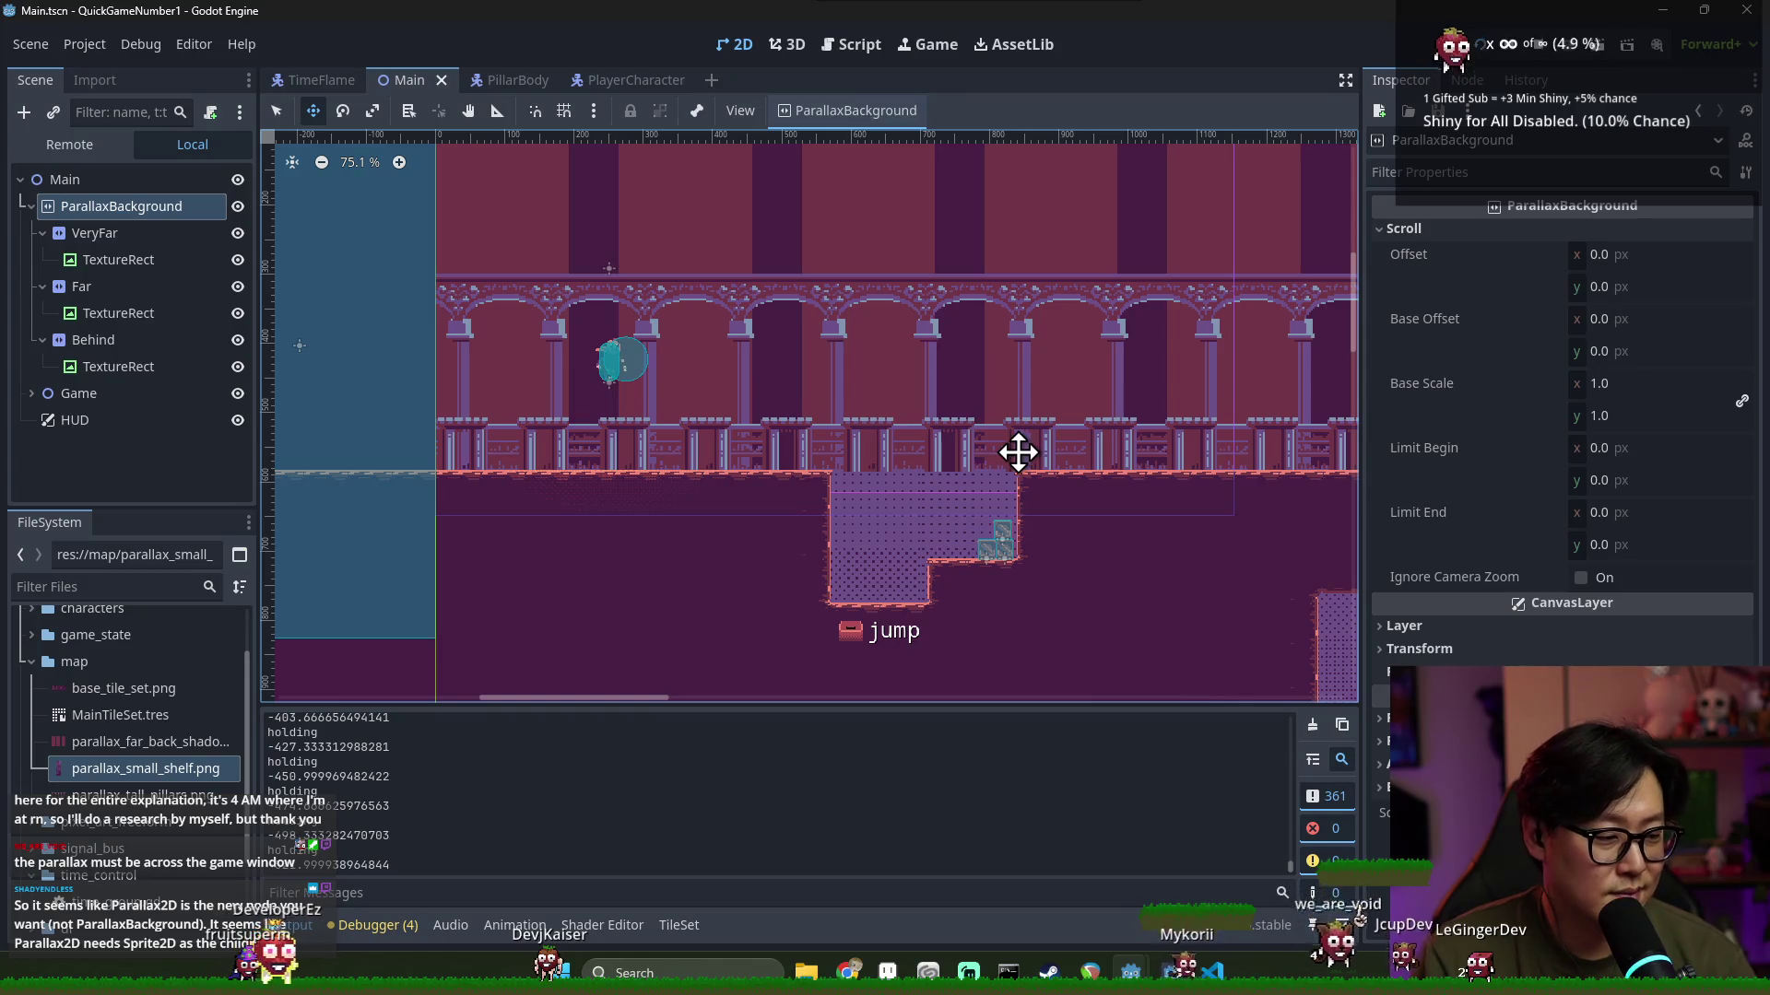
scroll(1018, 452, down, 5)
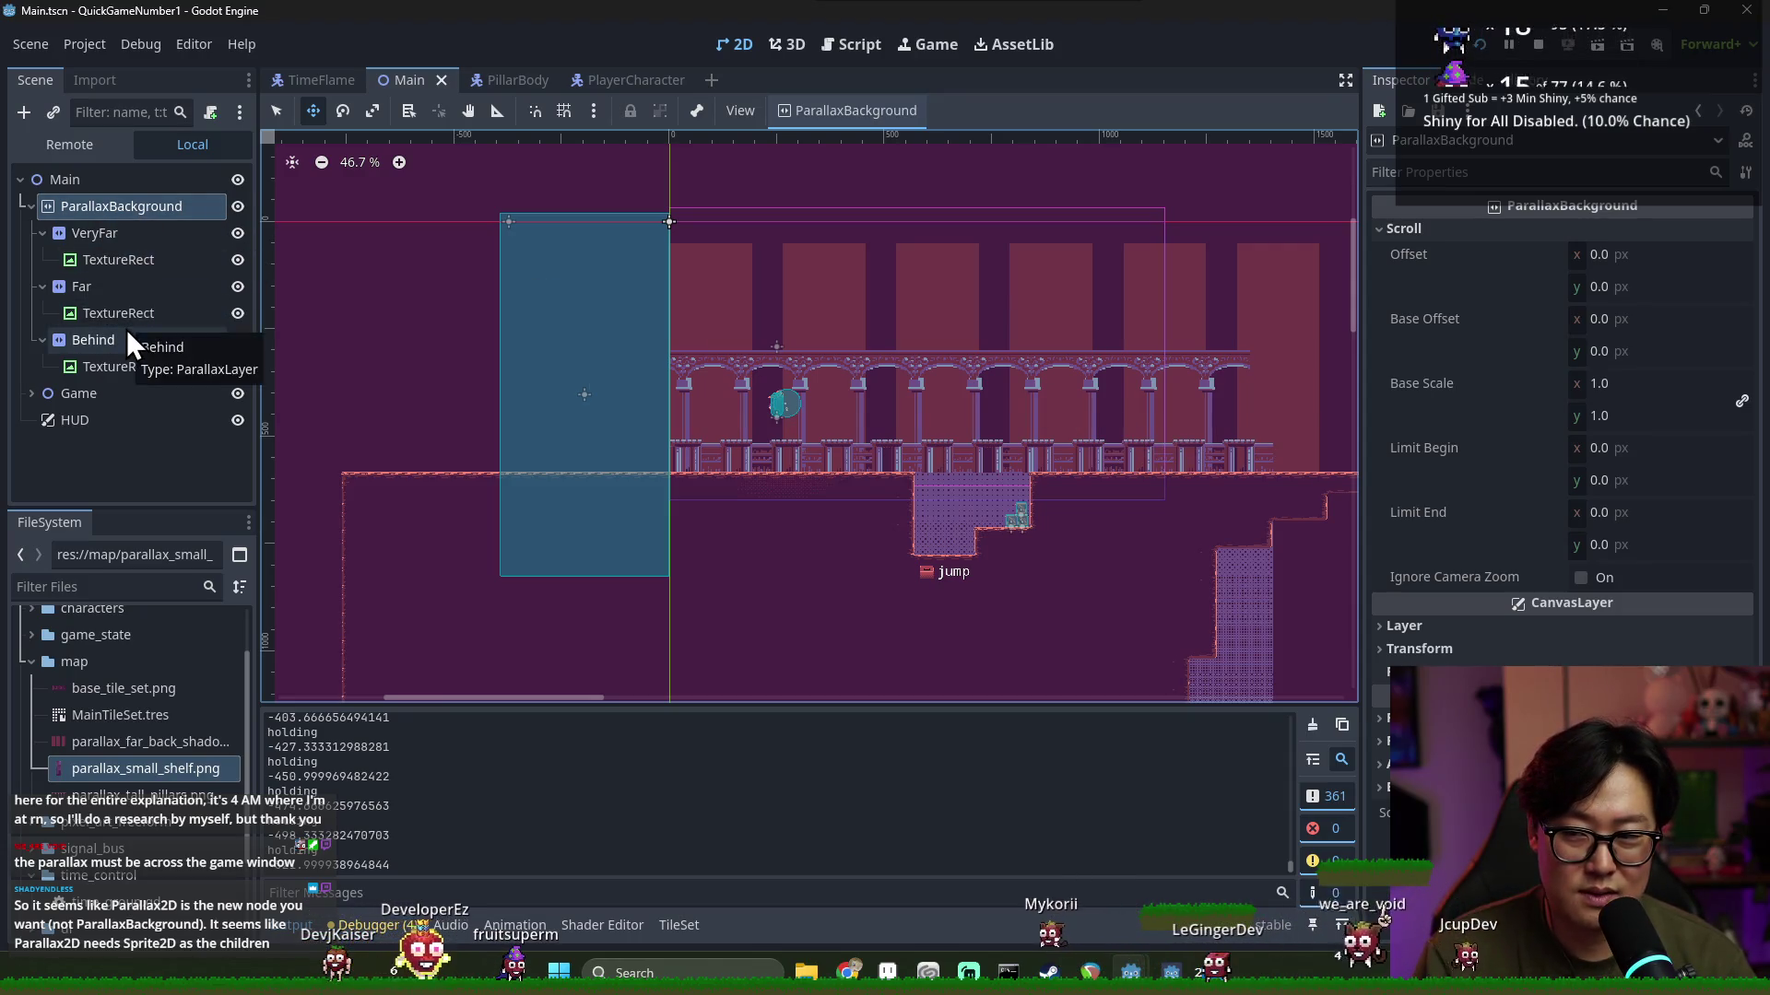
click(126, 231)
right_click(125, 231)
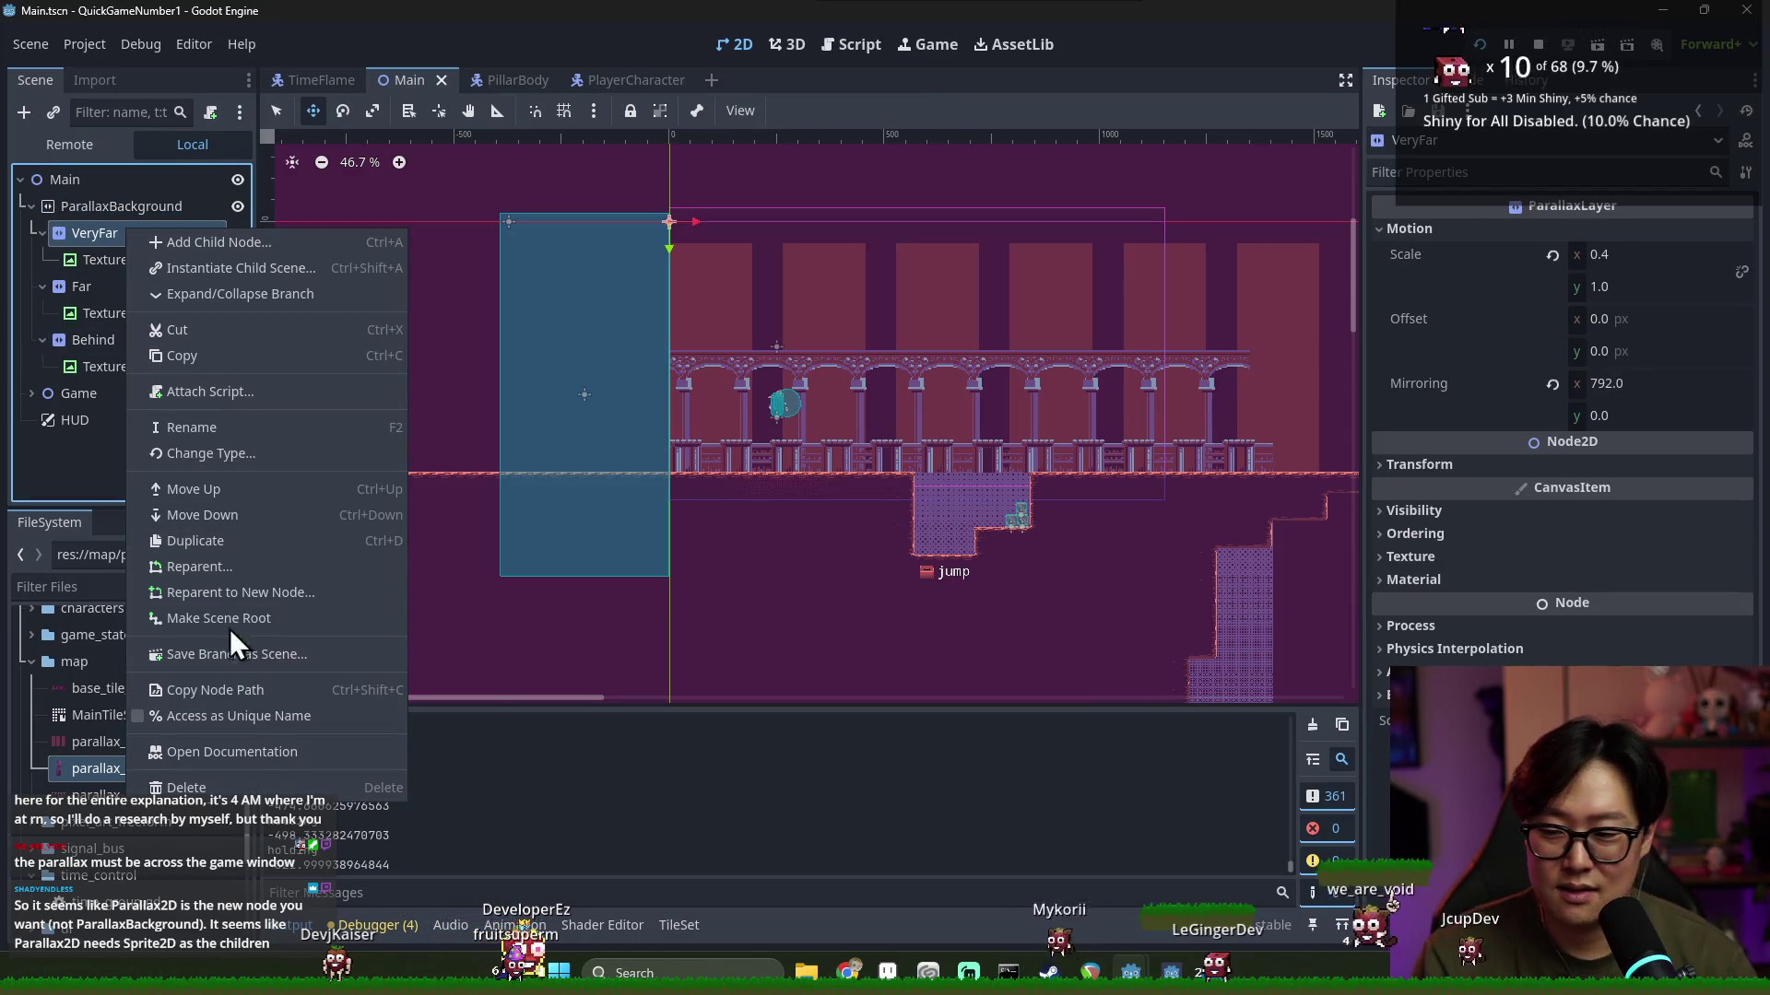
click(291, 753)
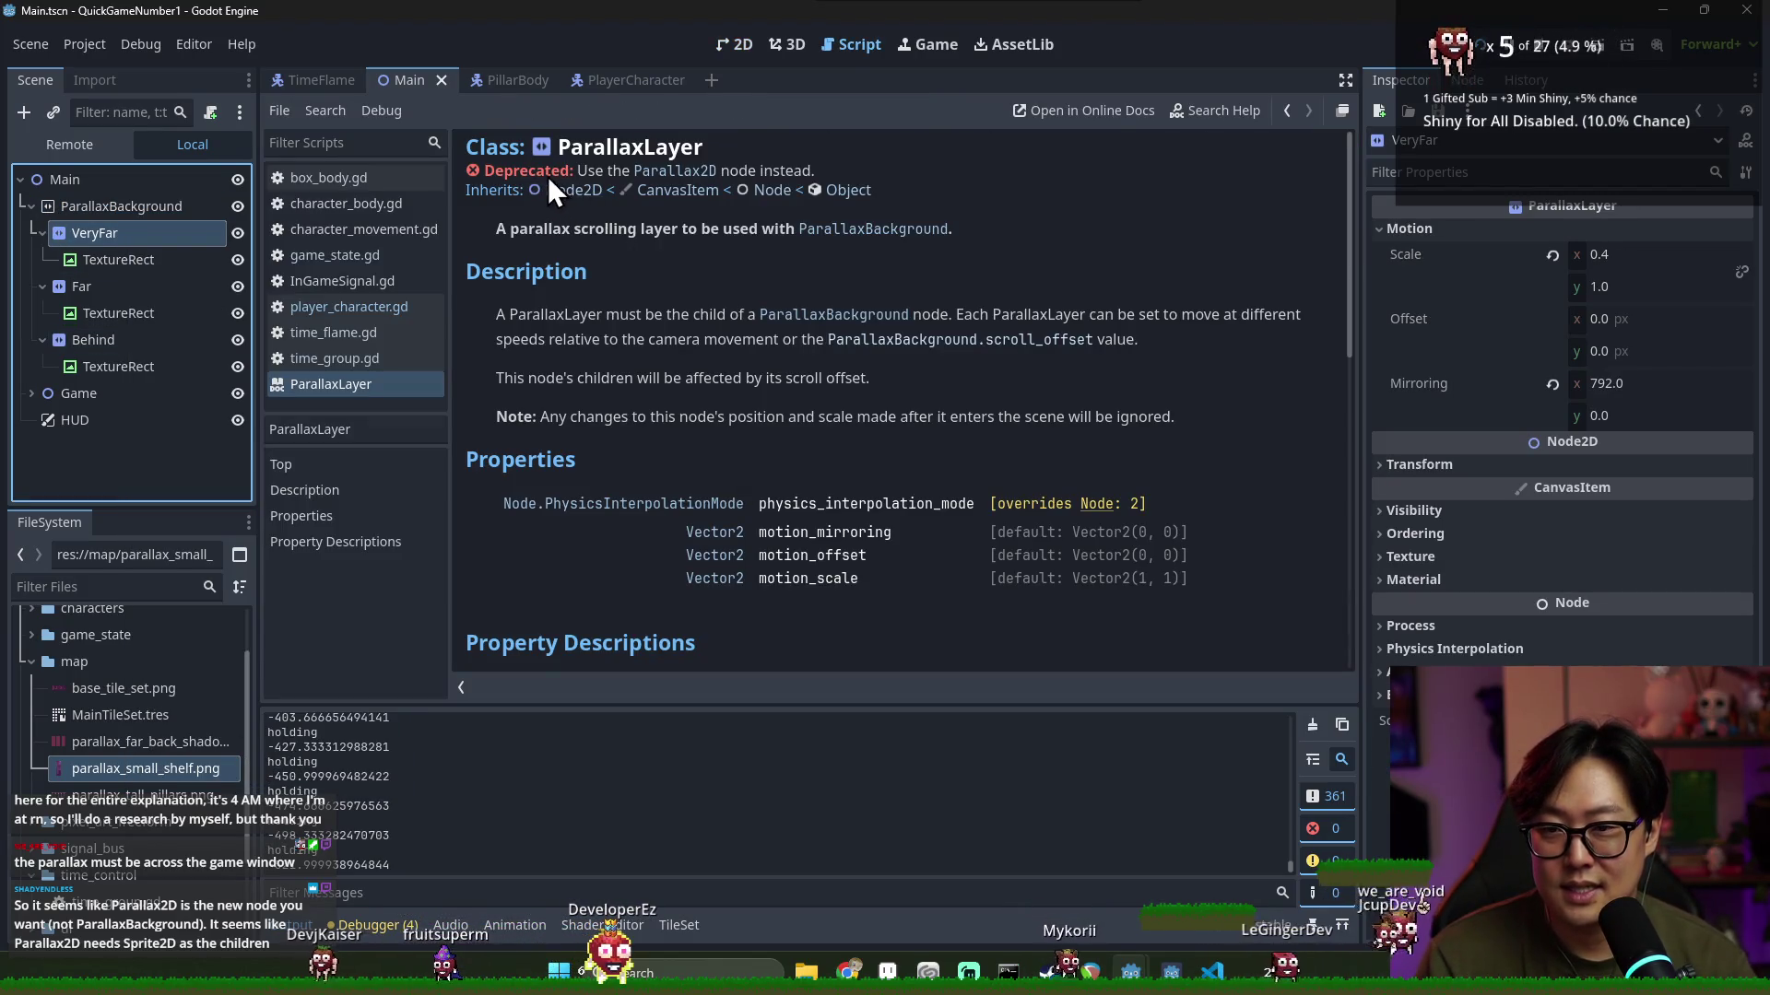
key(ctrl+w)
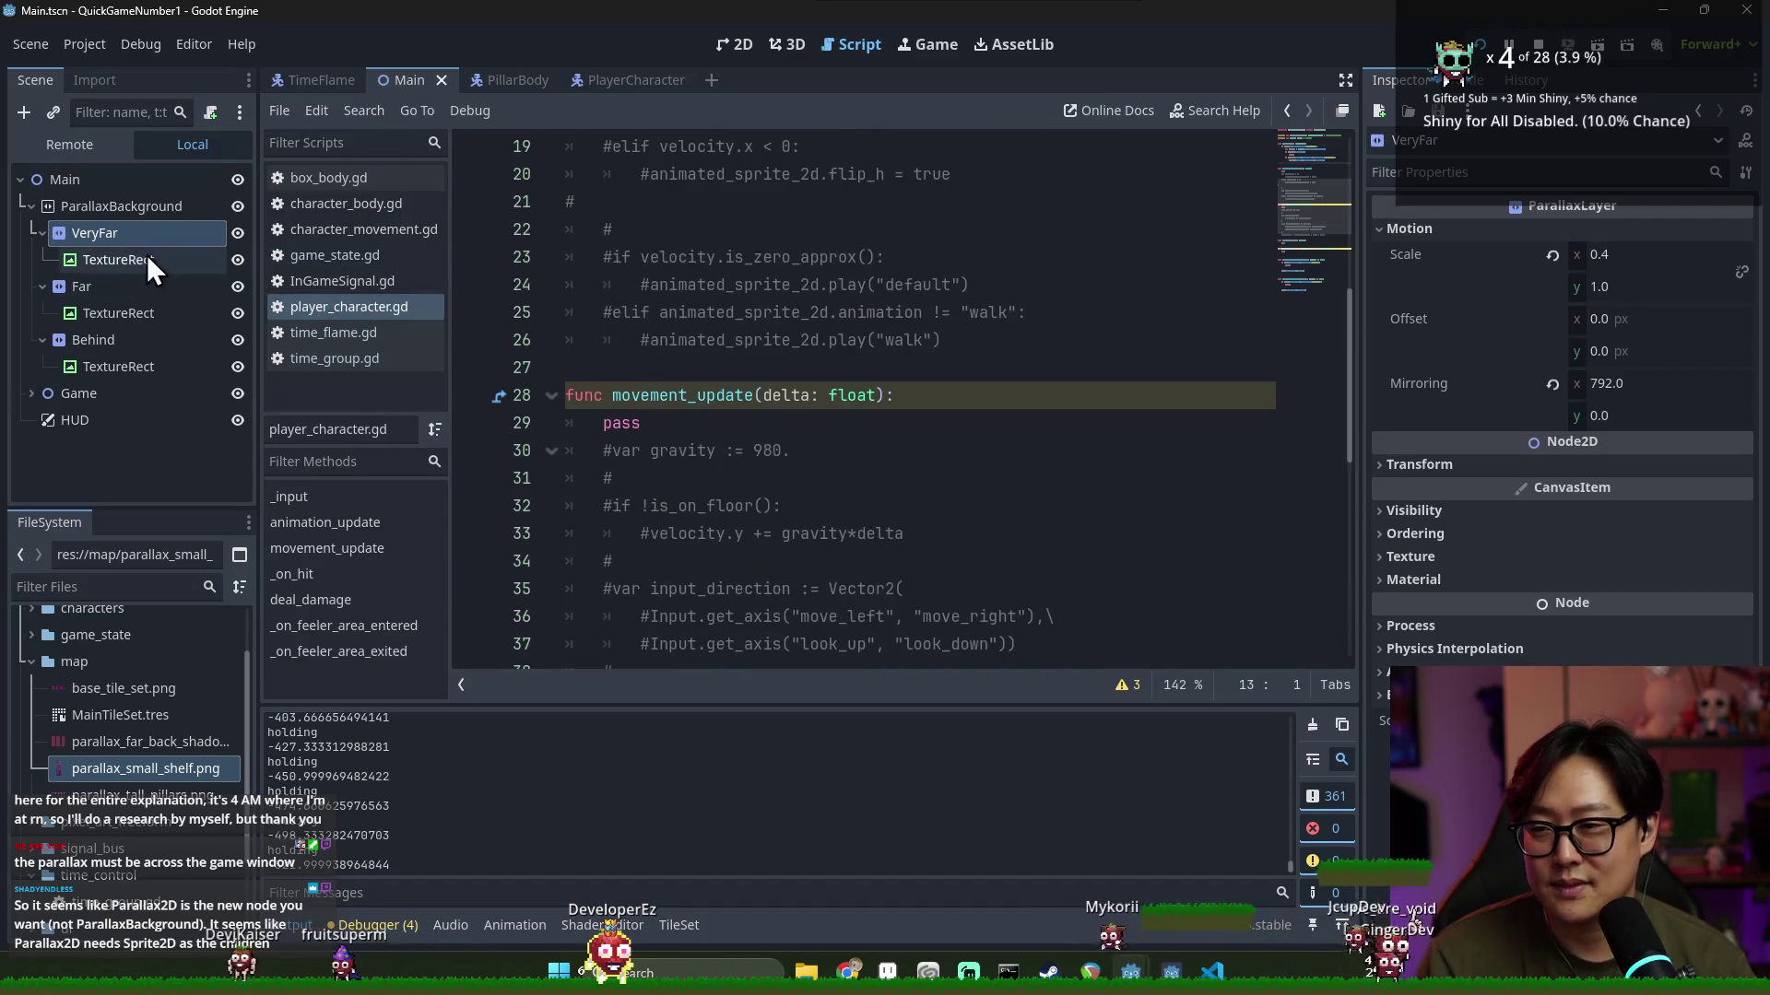
click(131, 226)
click(163, 212)
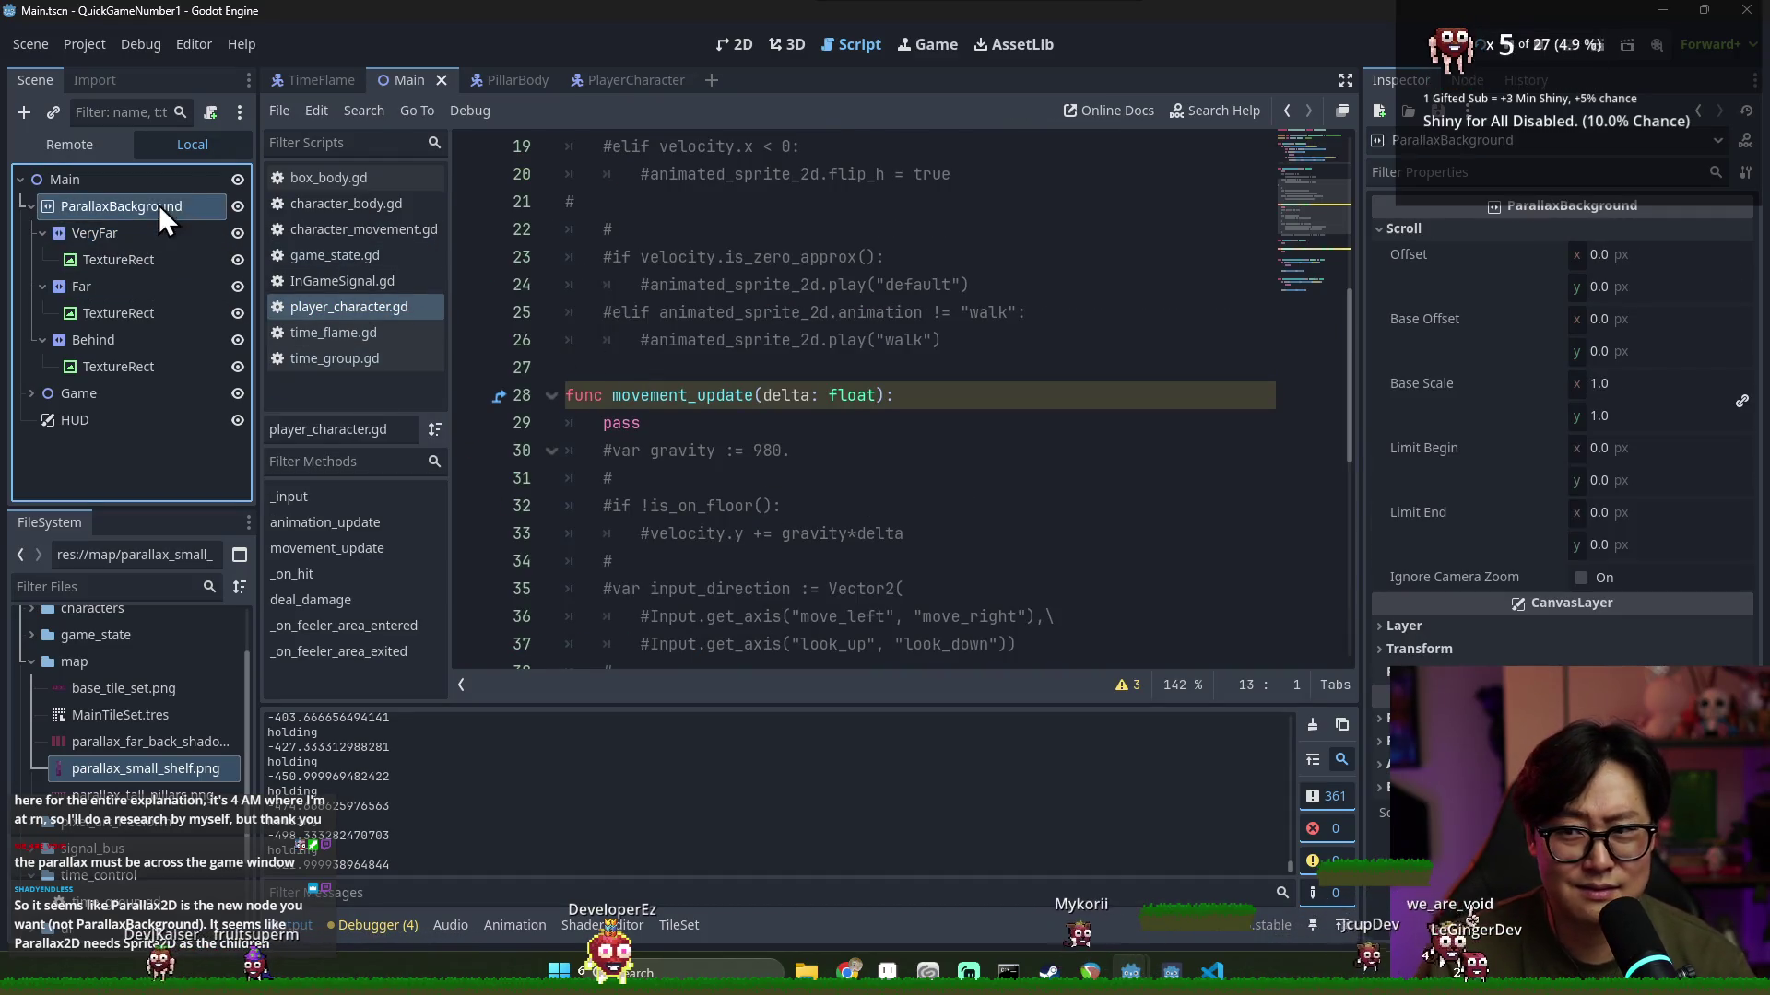
key(ctrl+F1)
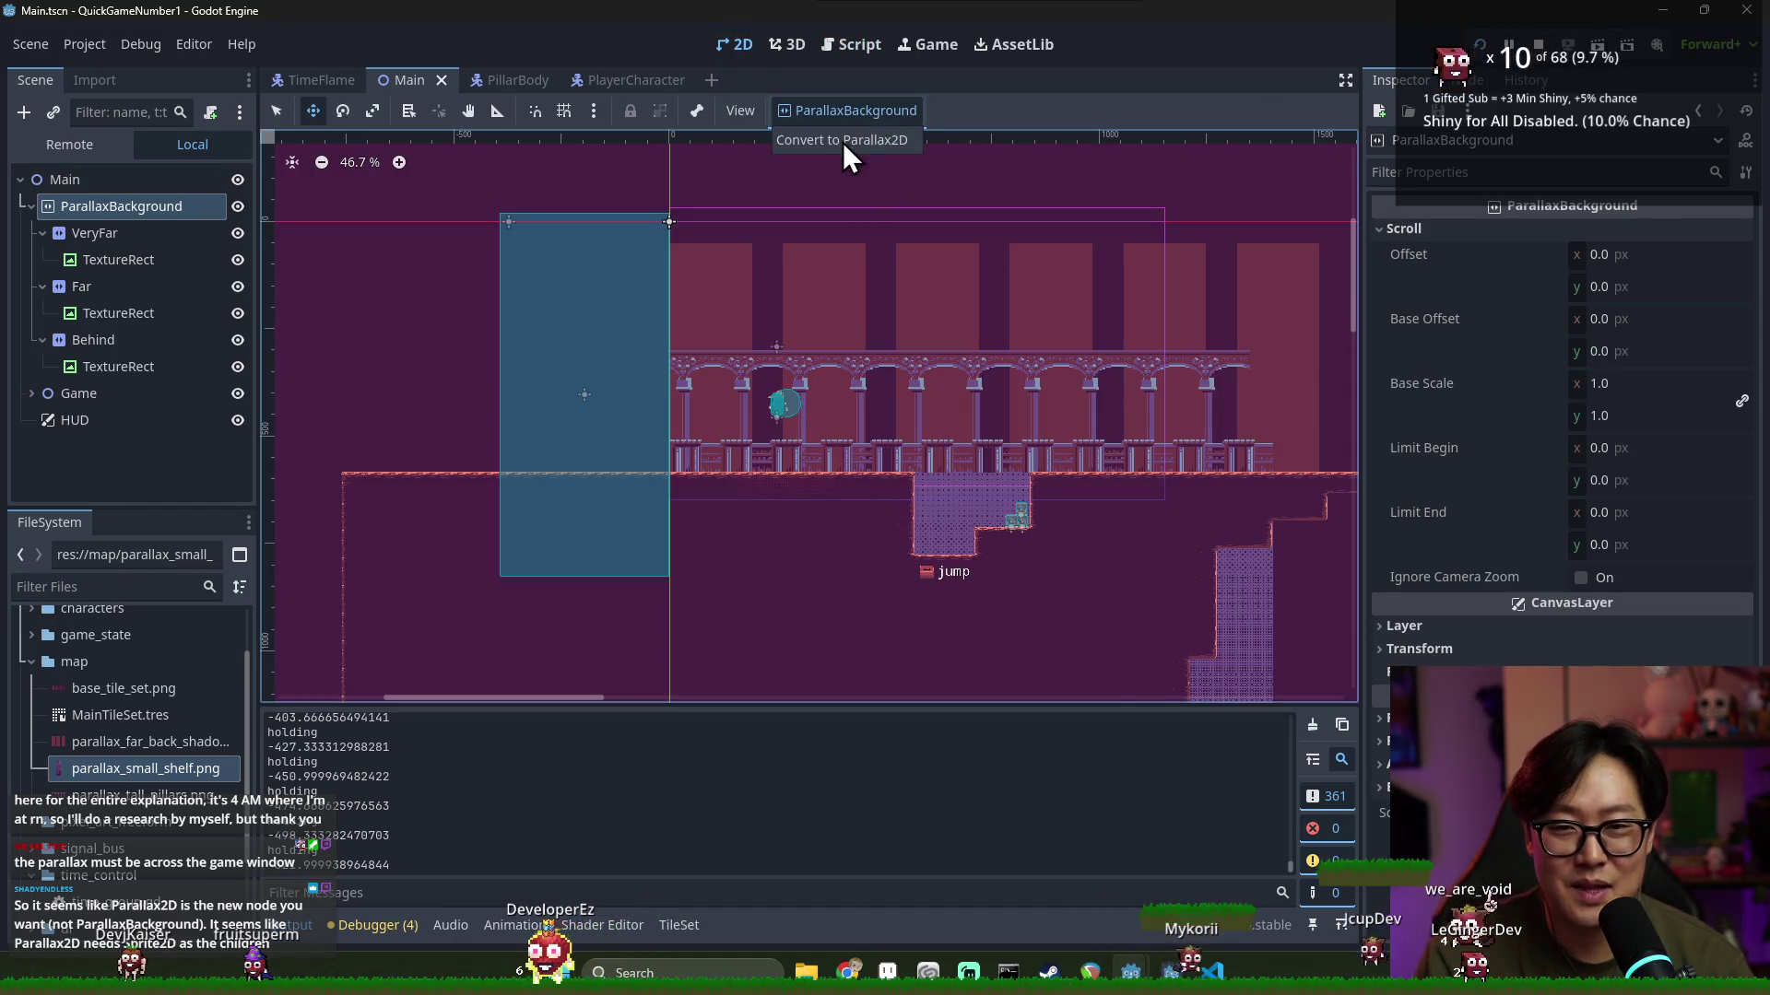
Step: Convert ParallaxBackground to Parallax2D, check the VeryFar and Far layers, save, and run the game
click(835, 115)
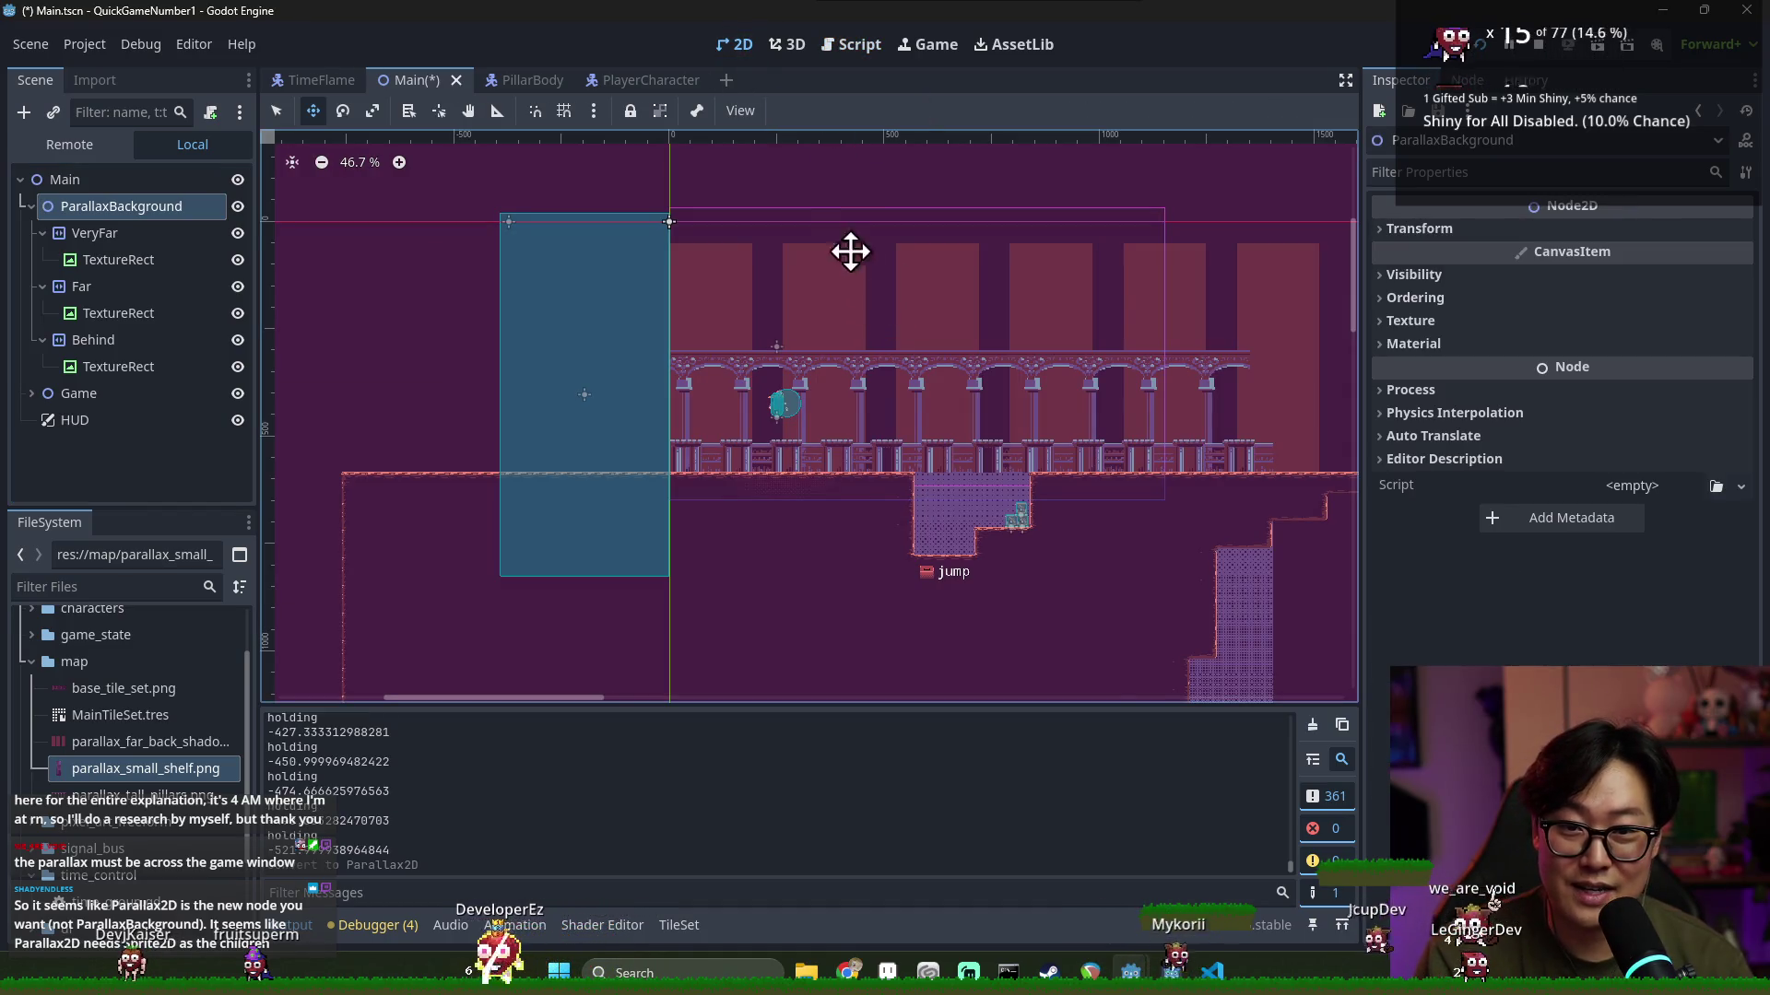
click(98, 240)
click(91, 290)
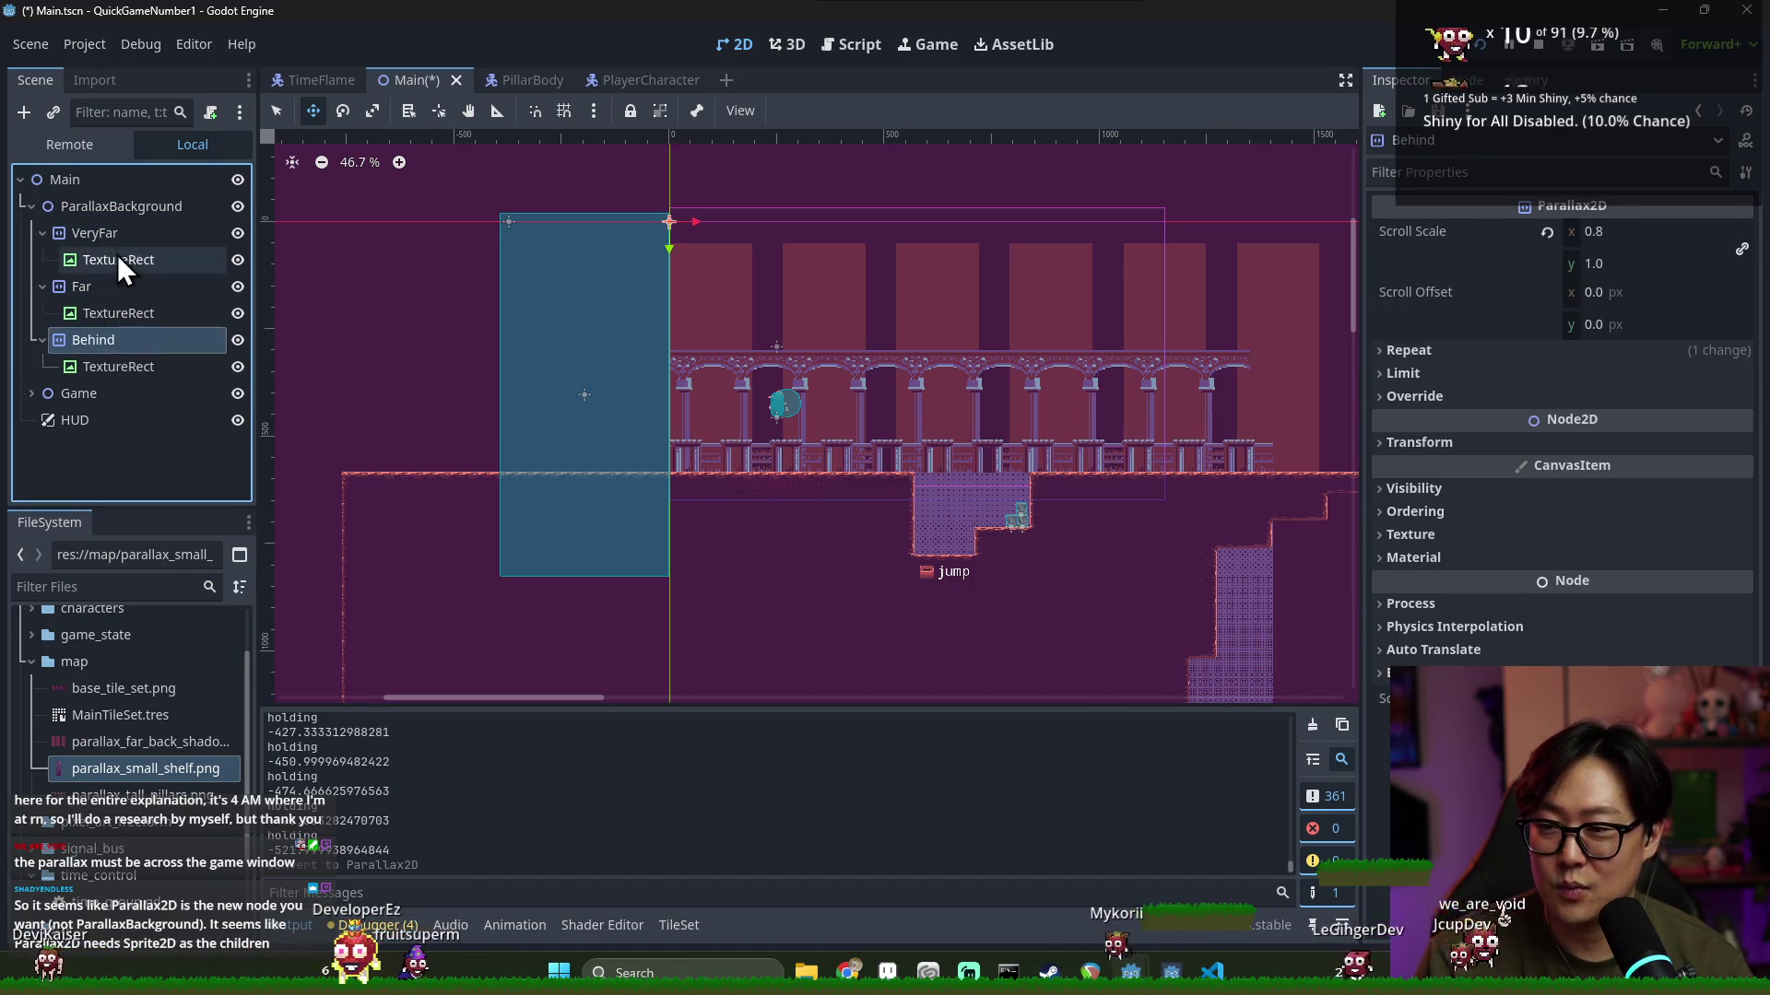
click(110, 204)
key(ctrl+s)
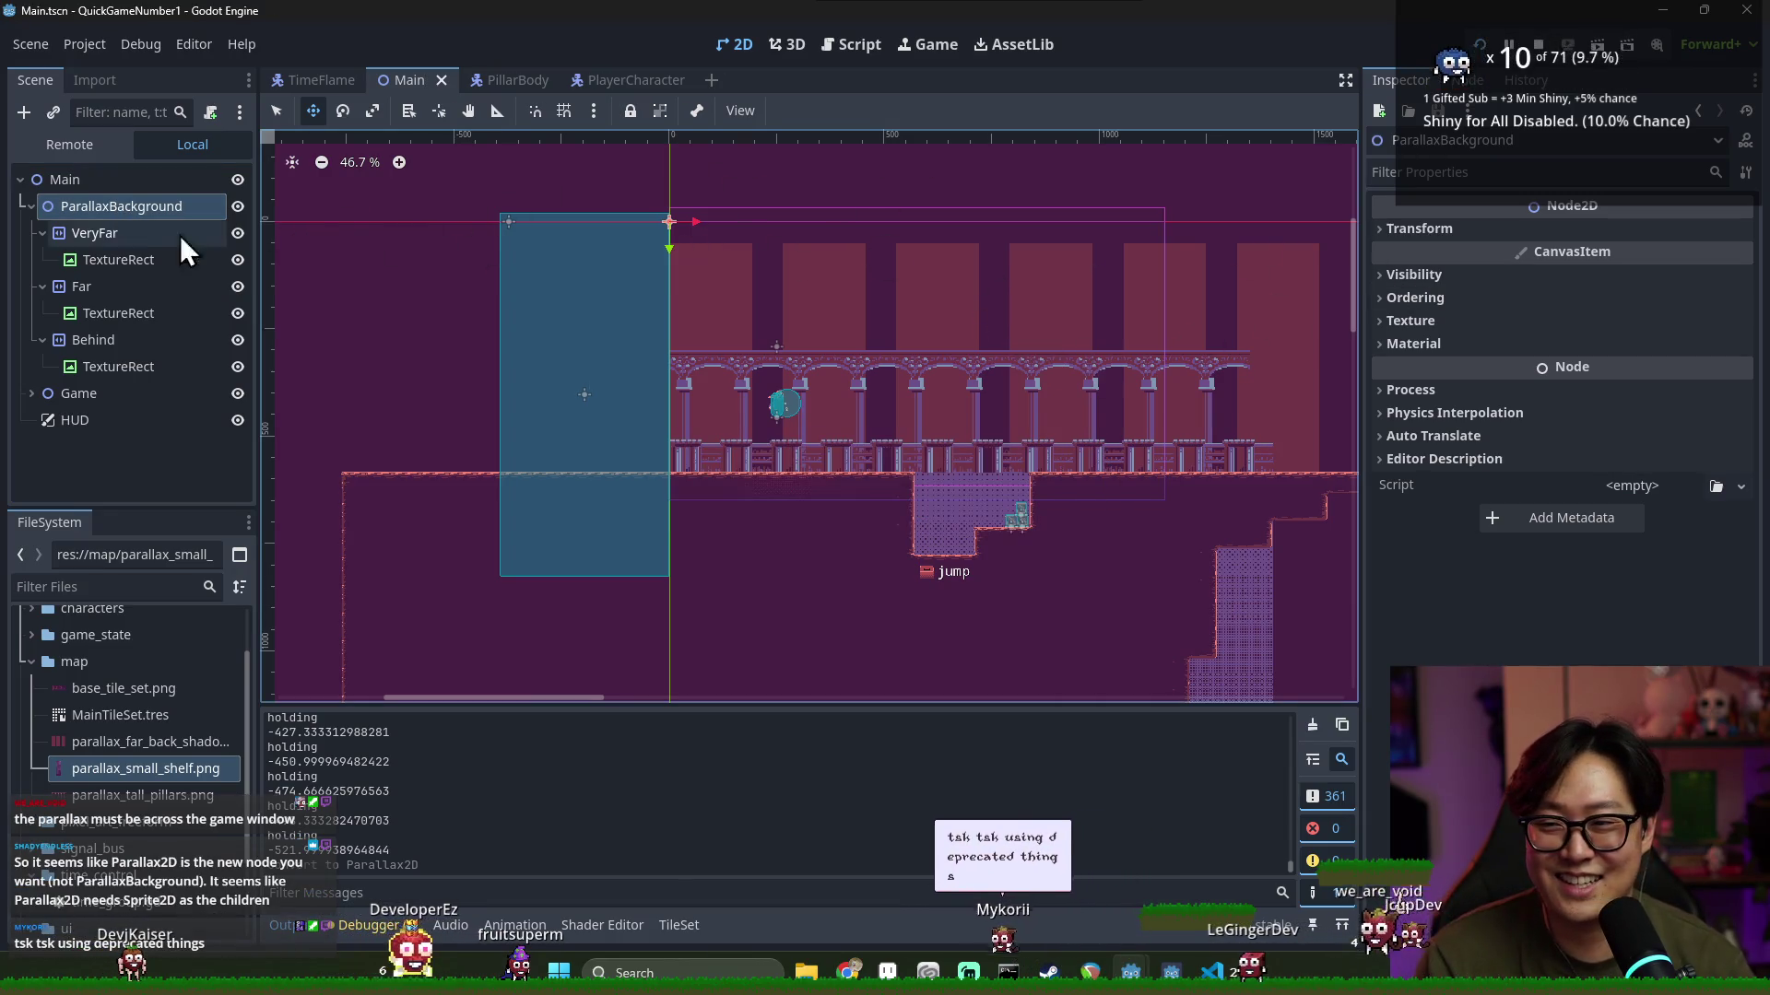
mouse_move(125, 229)
mouse_down()
mouse_move(127, 214)
mouse_move(120, 226)
mouse_up()
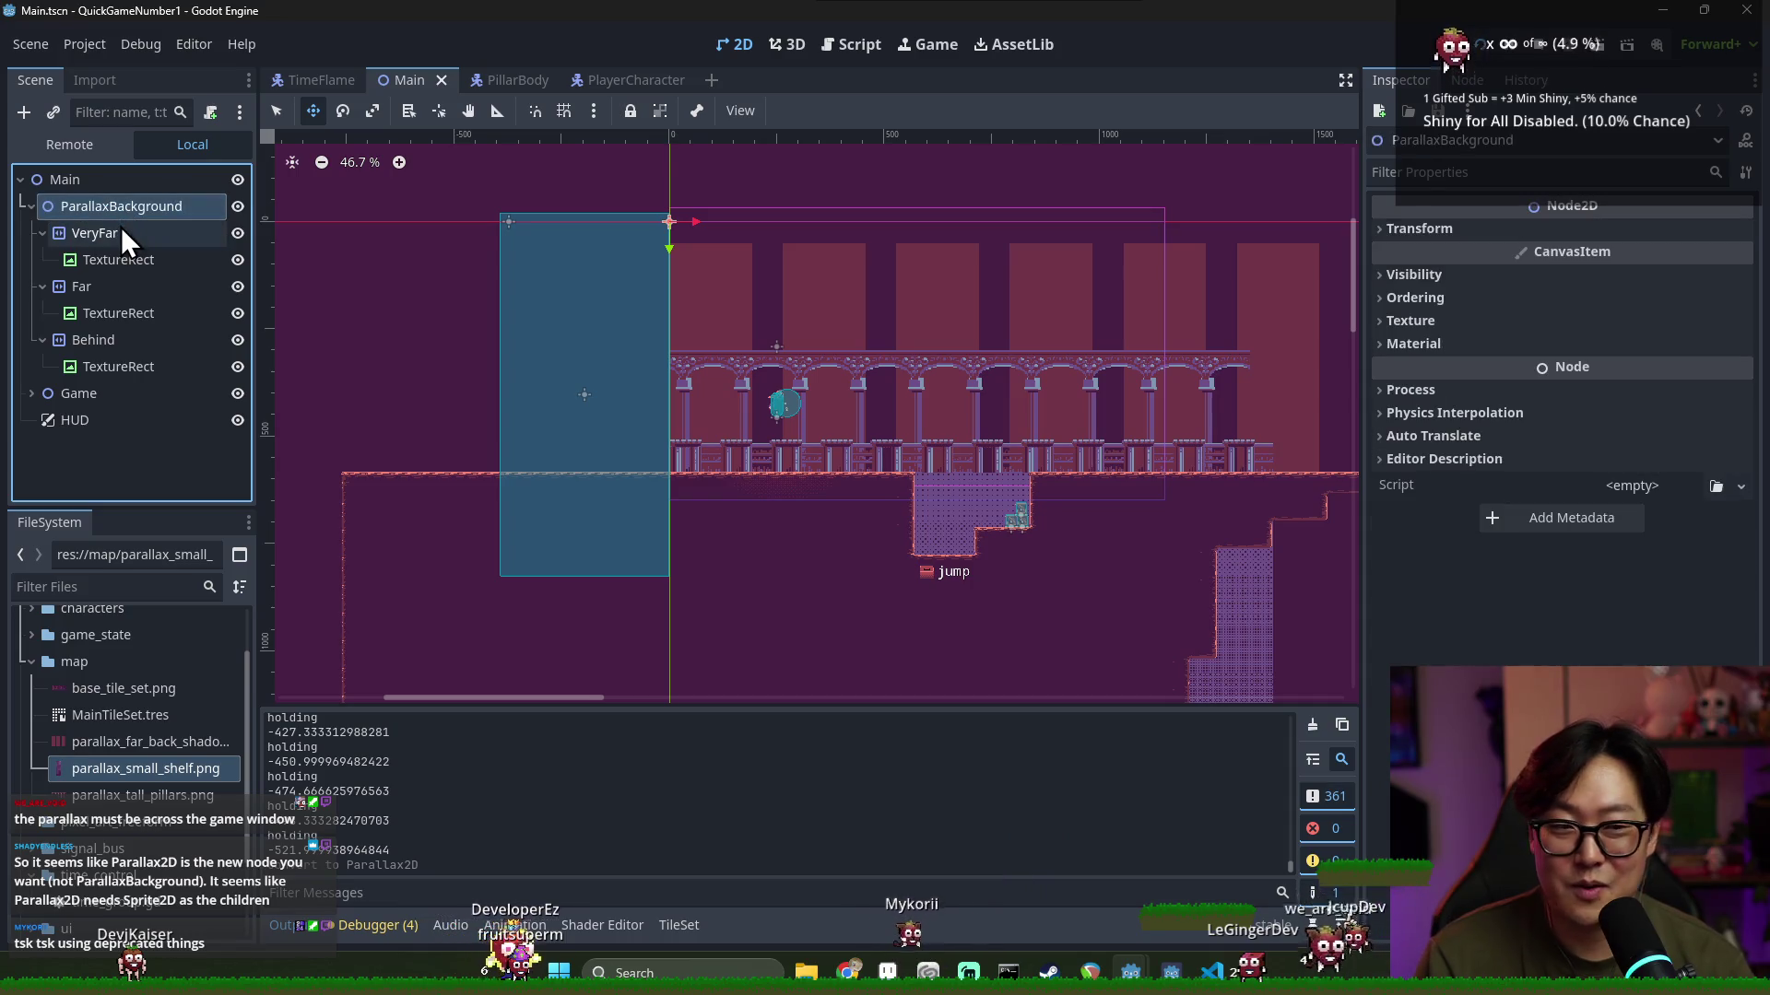
key(ctrl+s)
click(1490, 52)
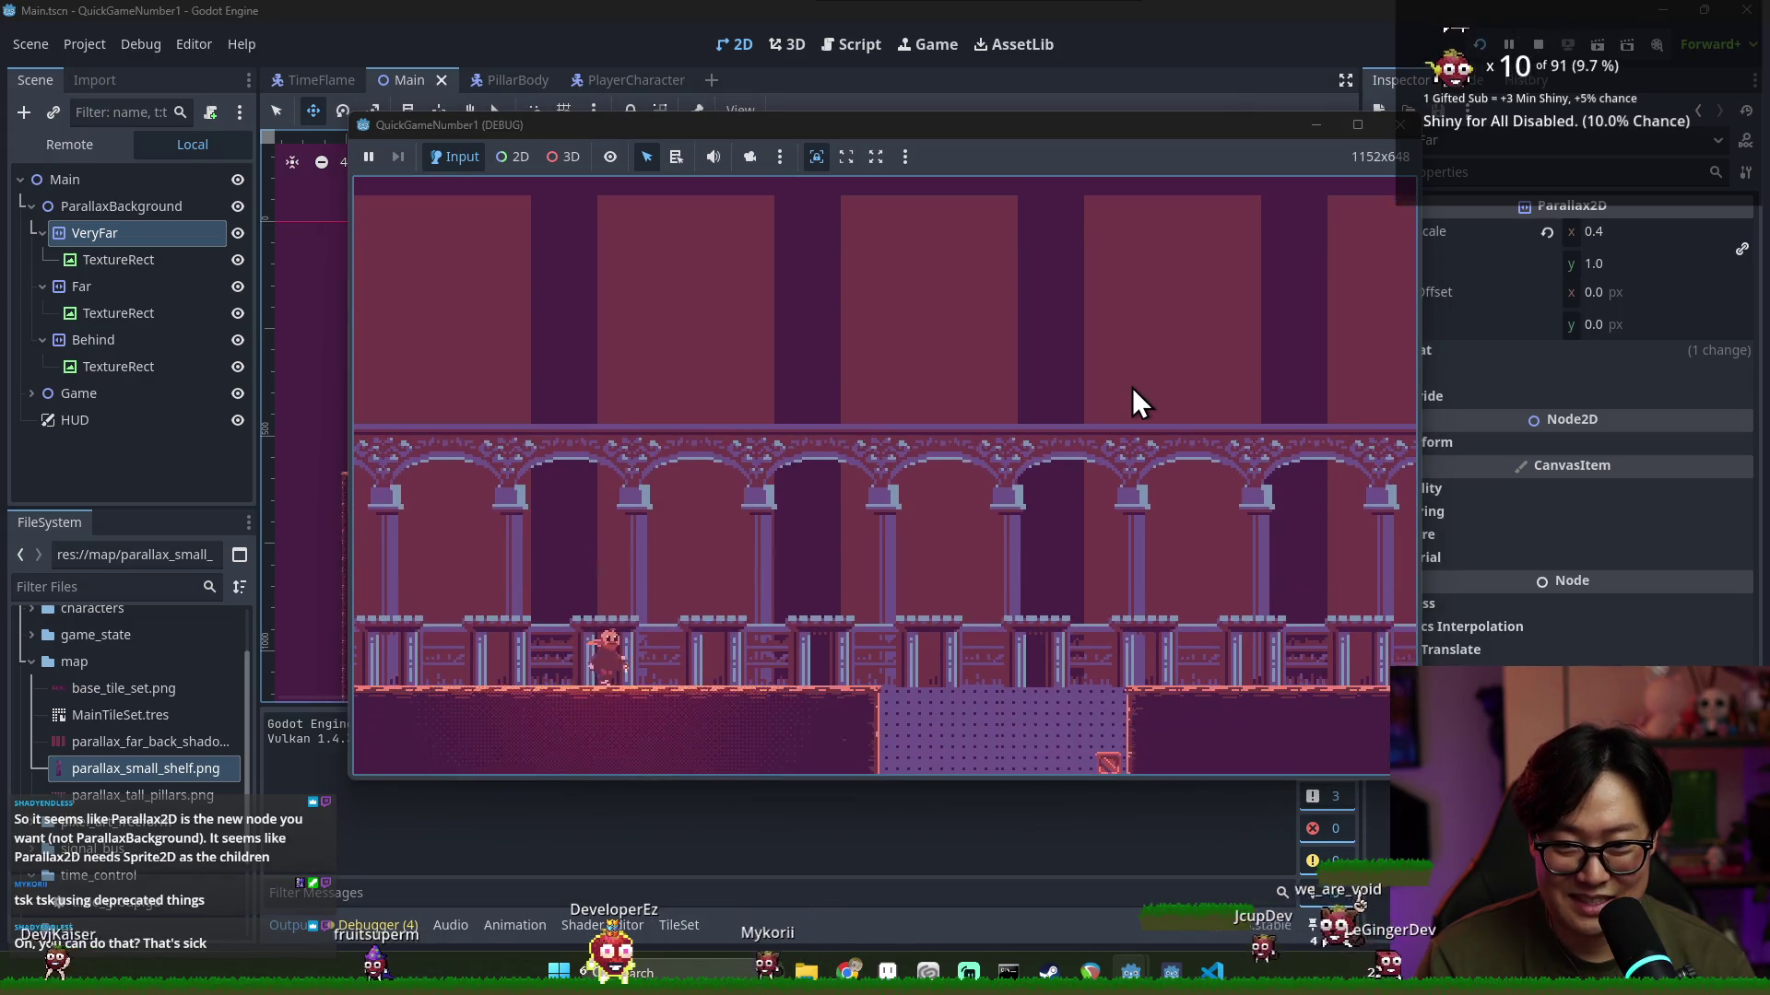
Step: Run the player right to check scrolling, then jump left out of the pit
key(Right)
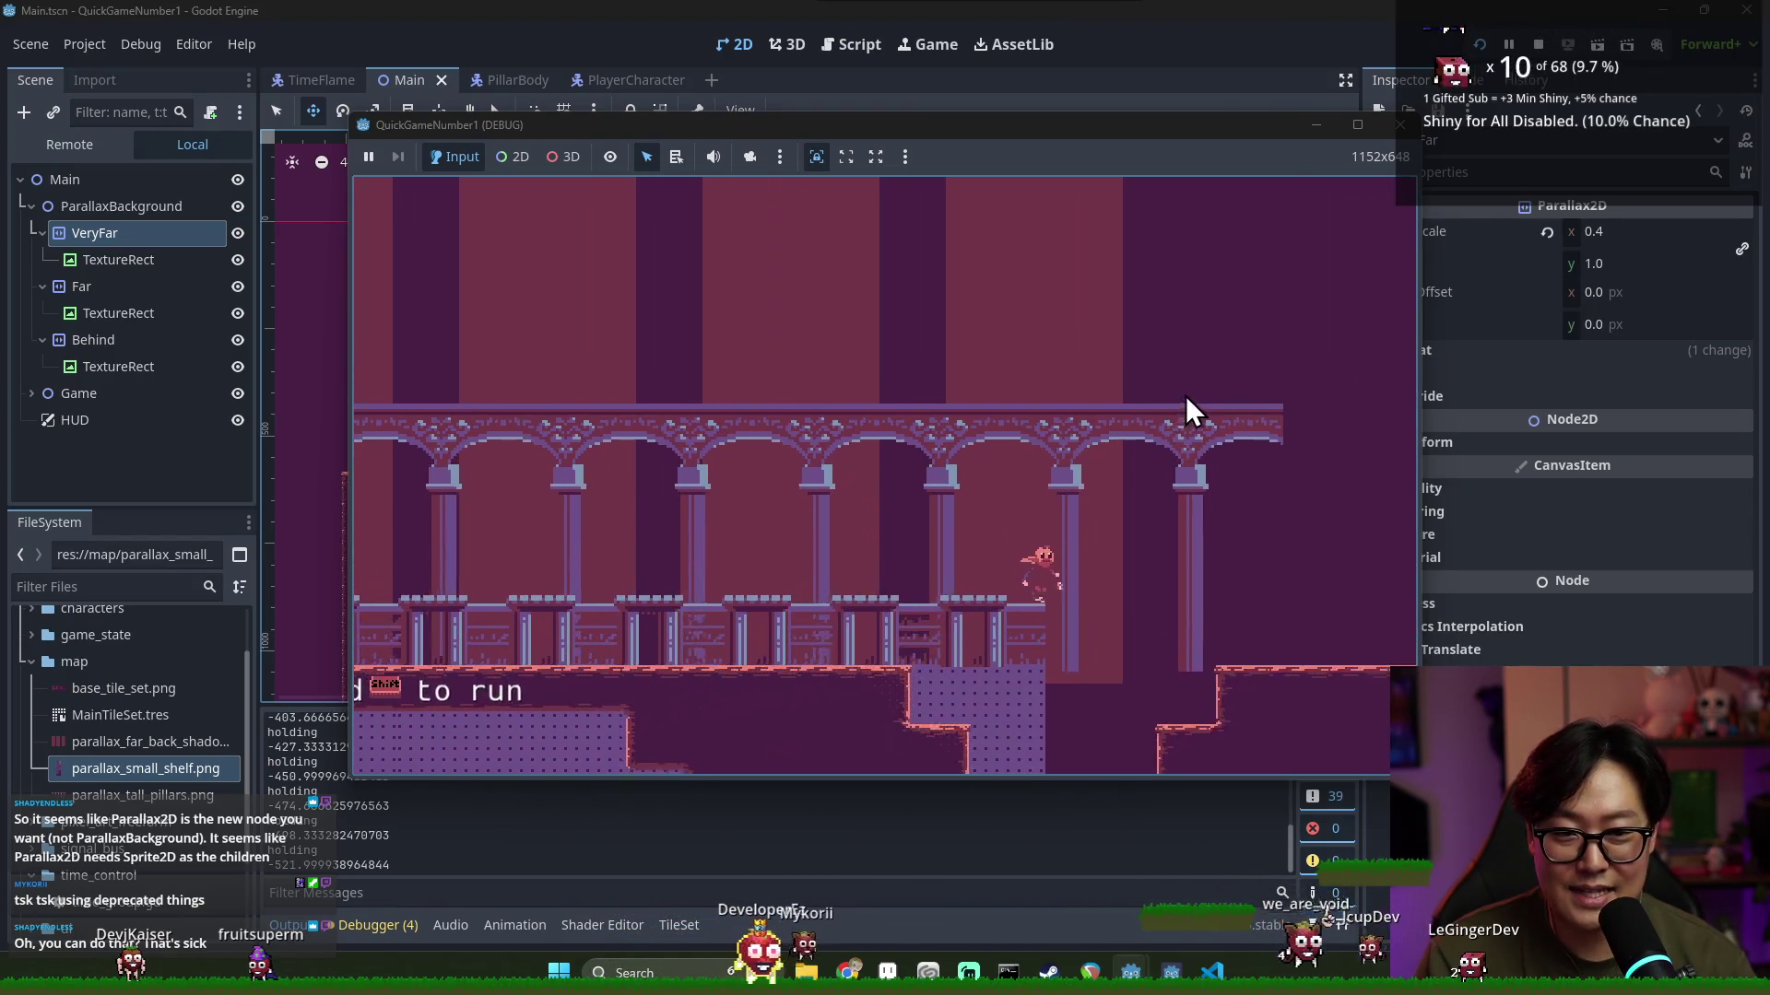
key(Left)
key(space)
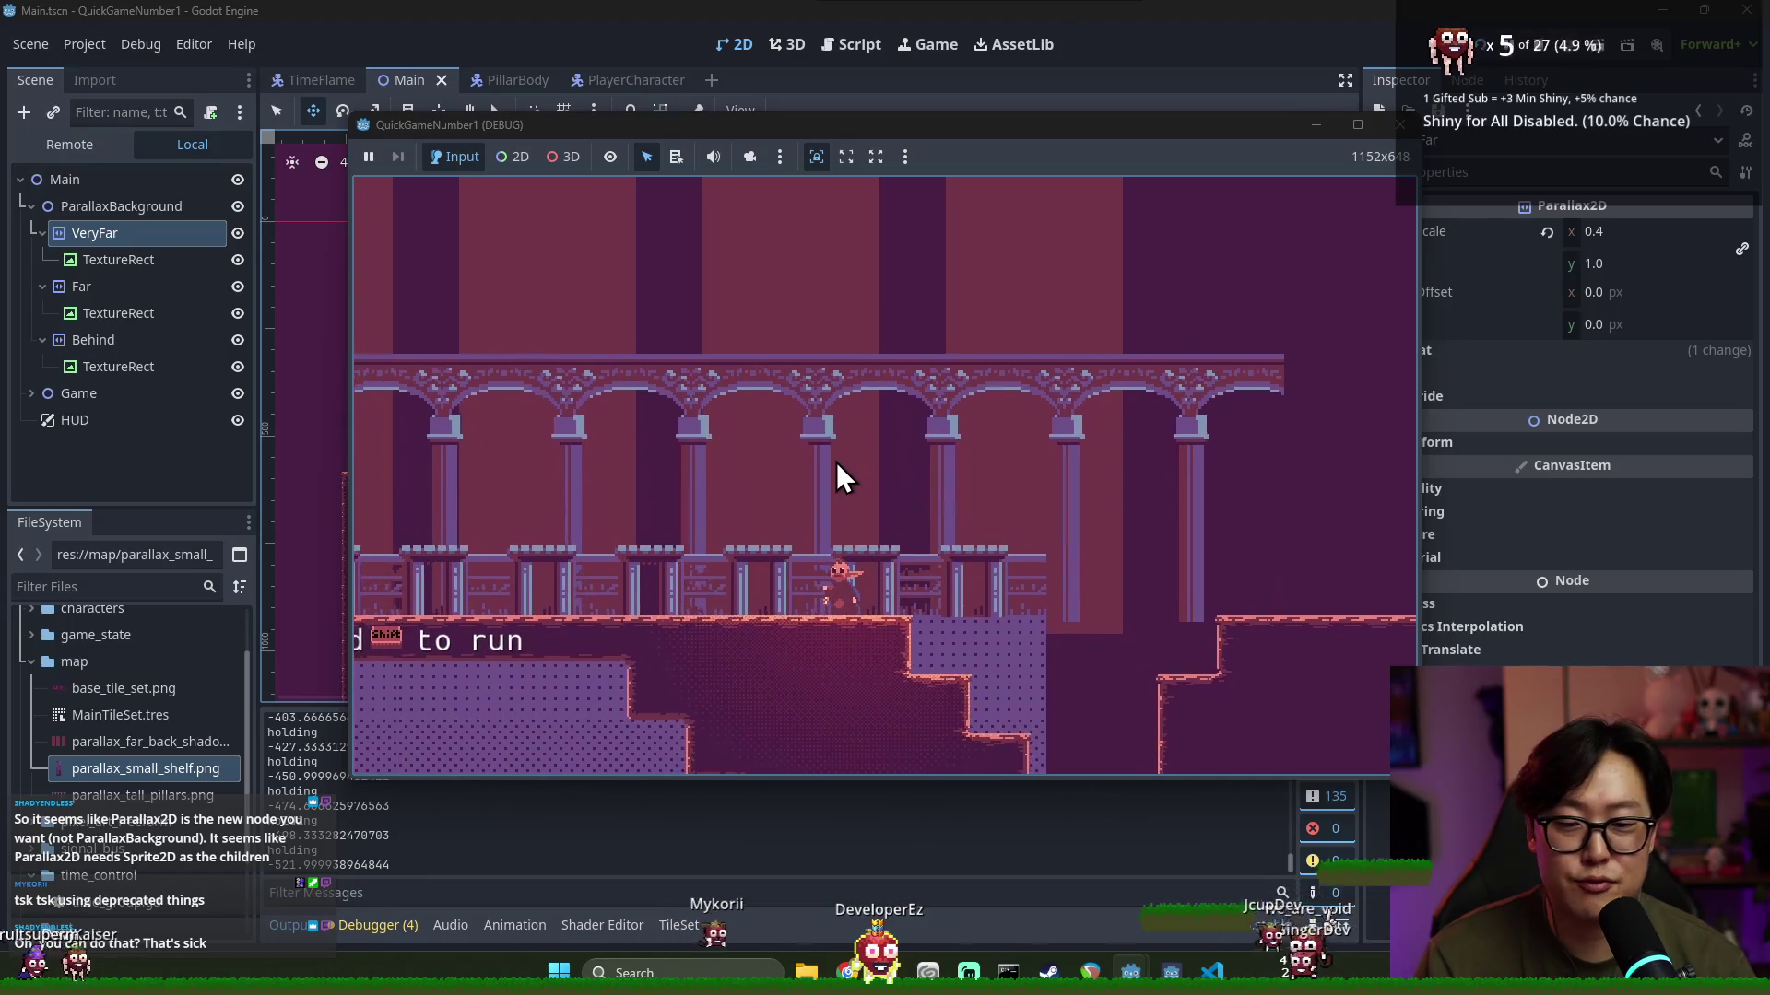
Step: Expand VeryFar's Repeat settings, increase its Repeat Times, and save the scene
click(167, 210)
click(149, 236)
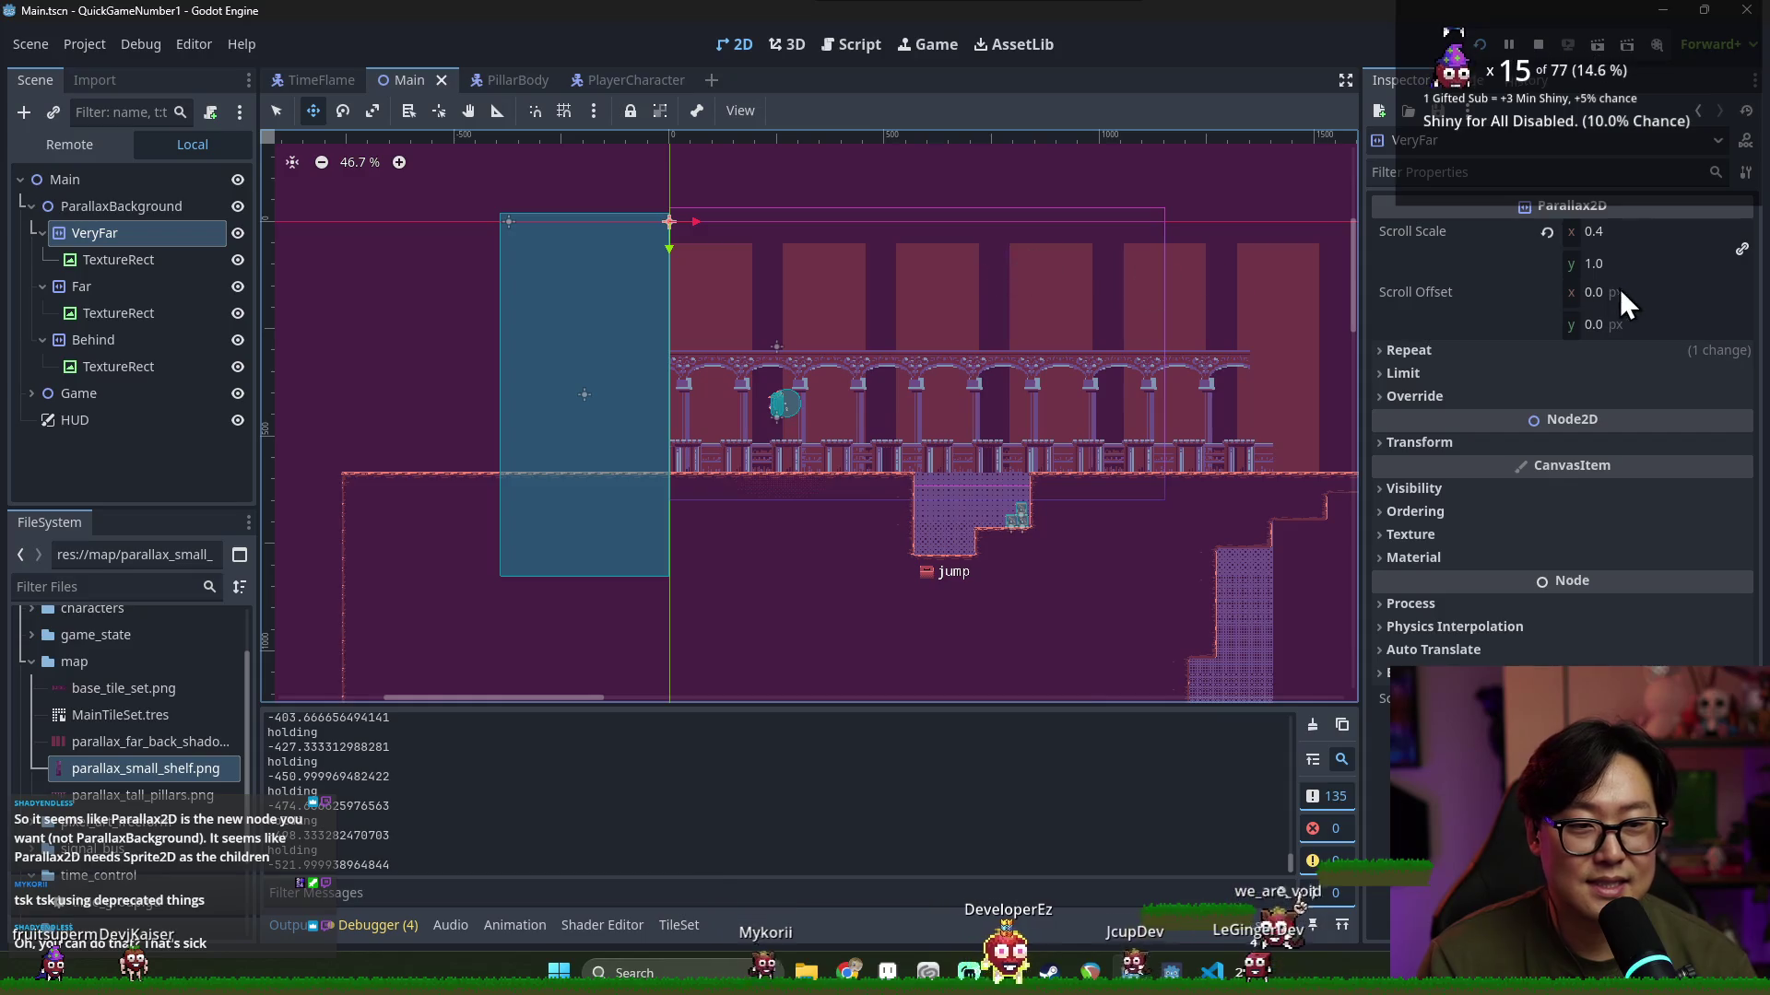
click(1441, 350)
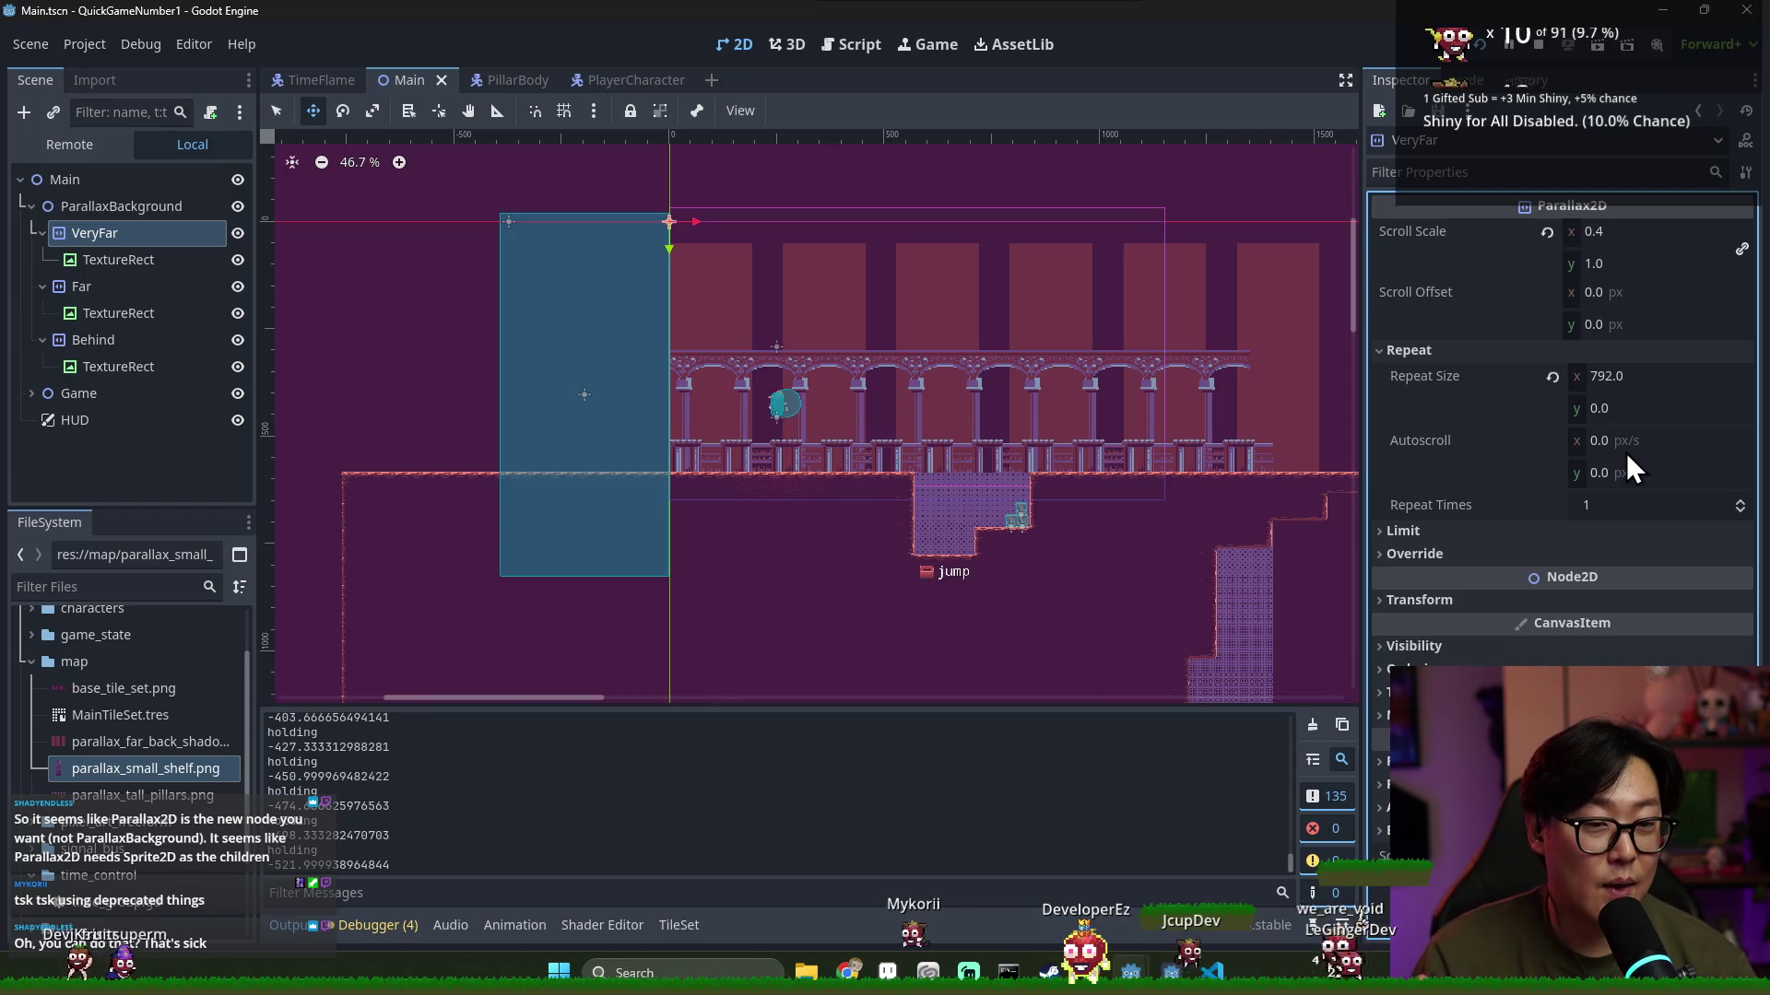
click(1739, 502)
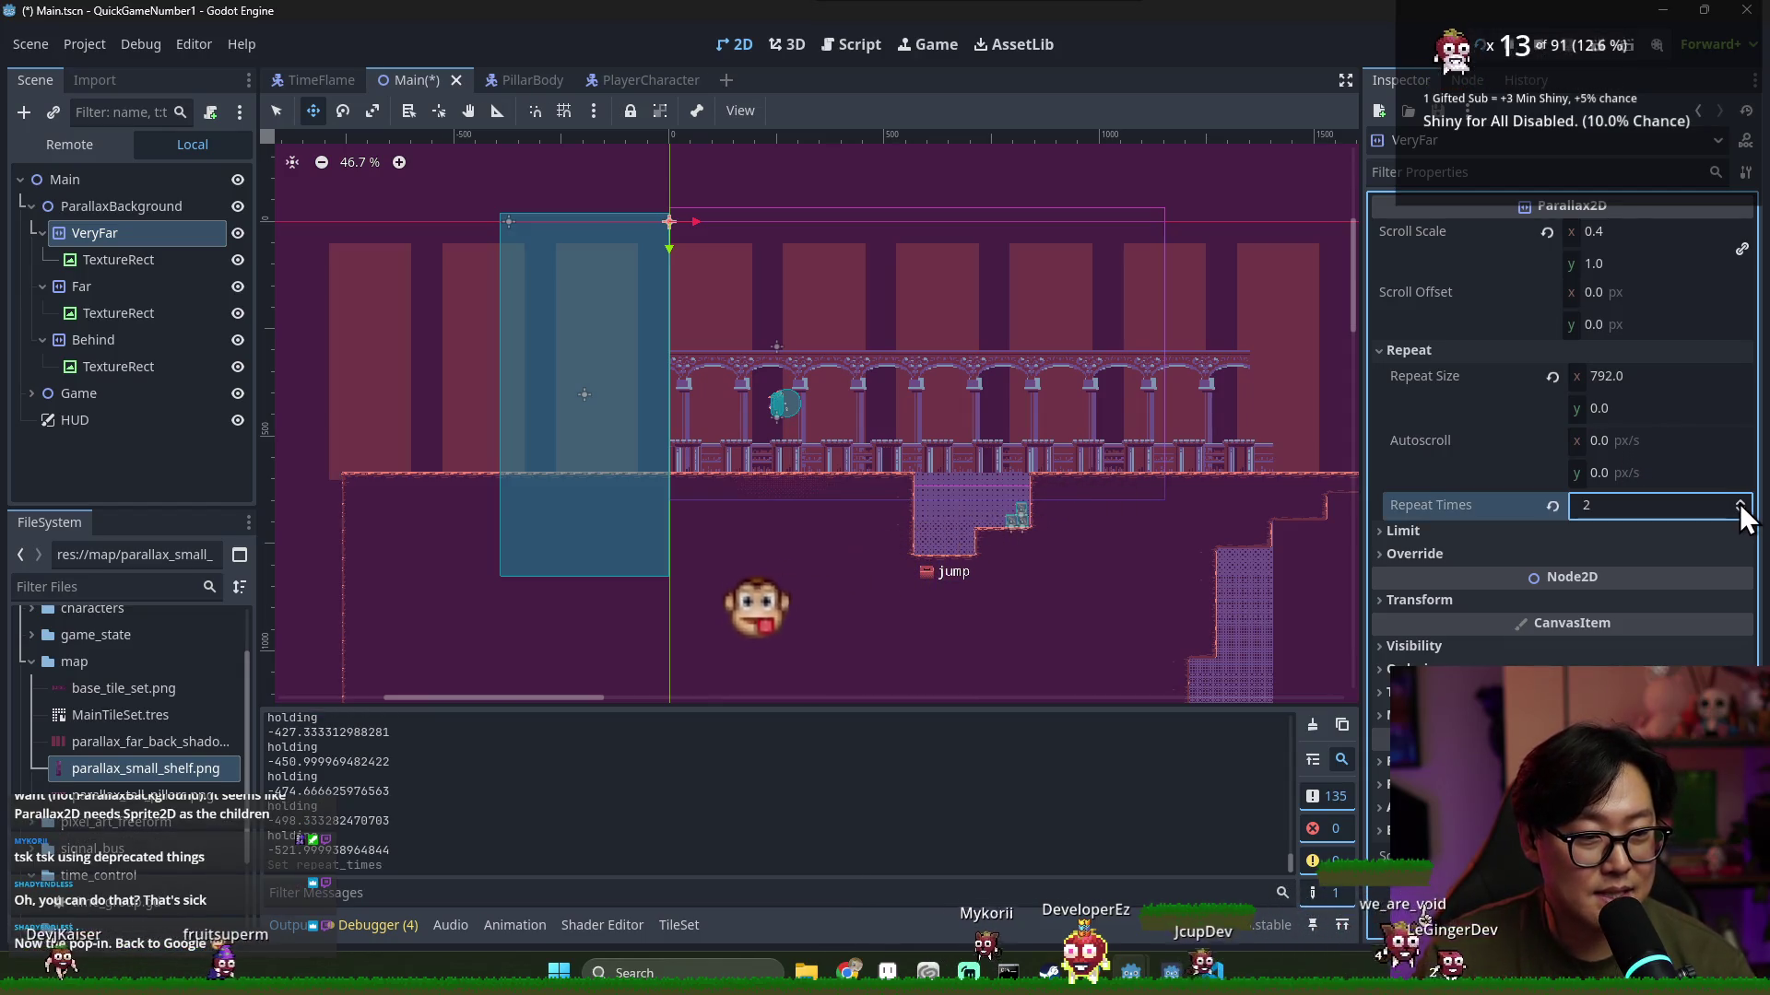
click(1739, 503)
key(ctrl+s)
Step: Set Repeat Times to 3 on the Far and Behind layers, save, and run the game
click(92, 287)
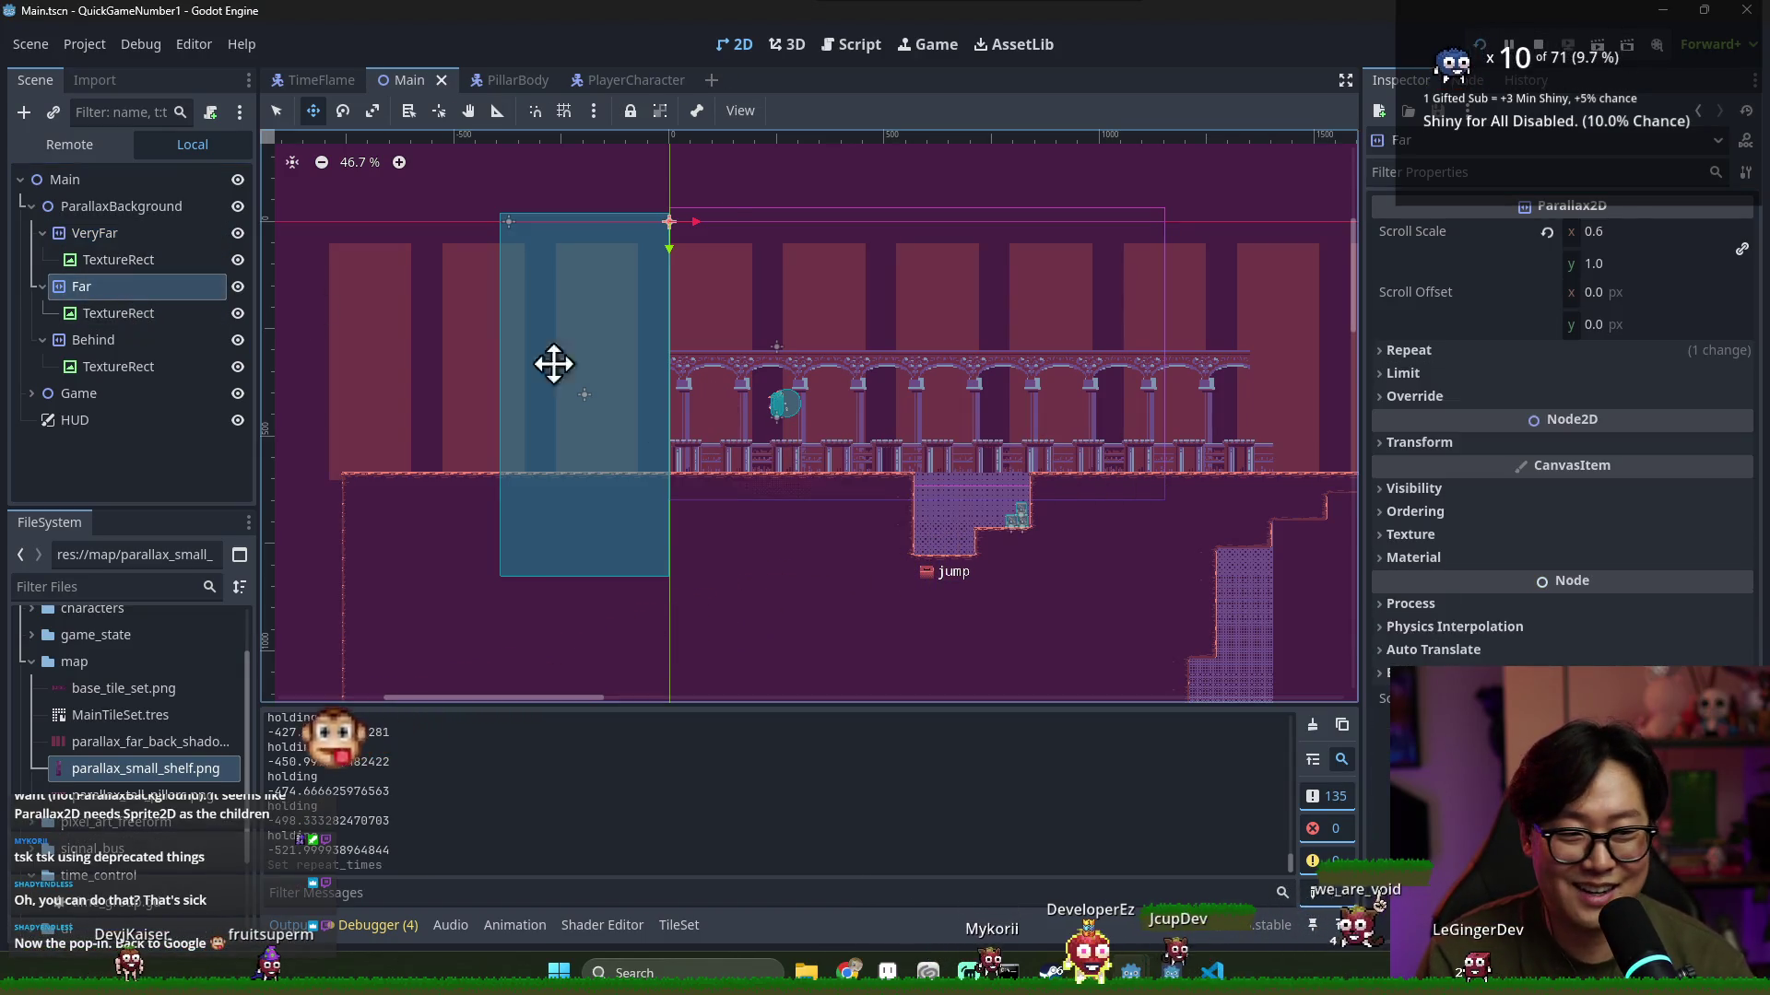
click(1739, 503)
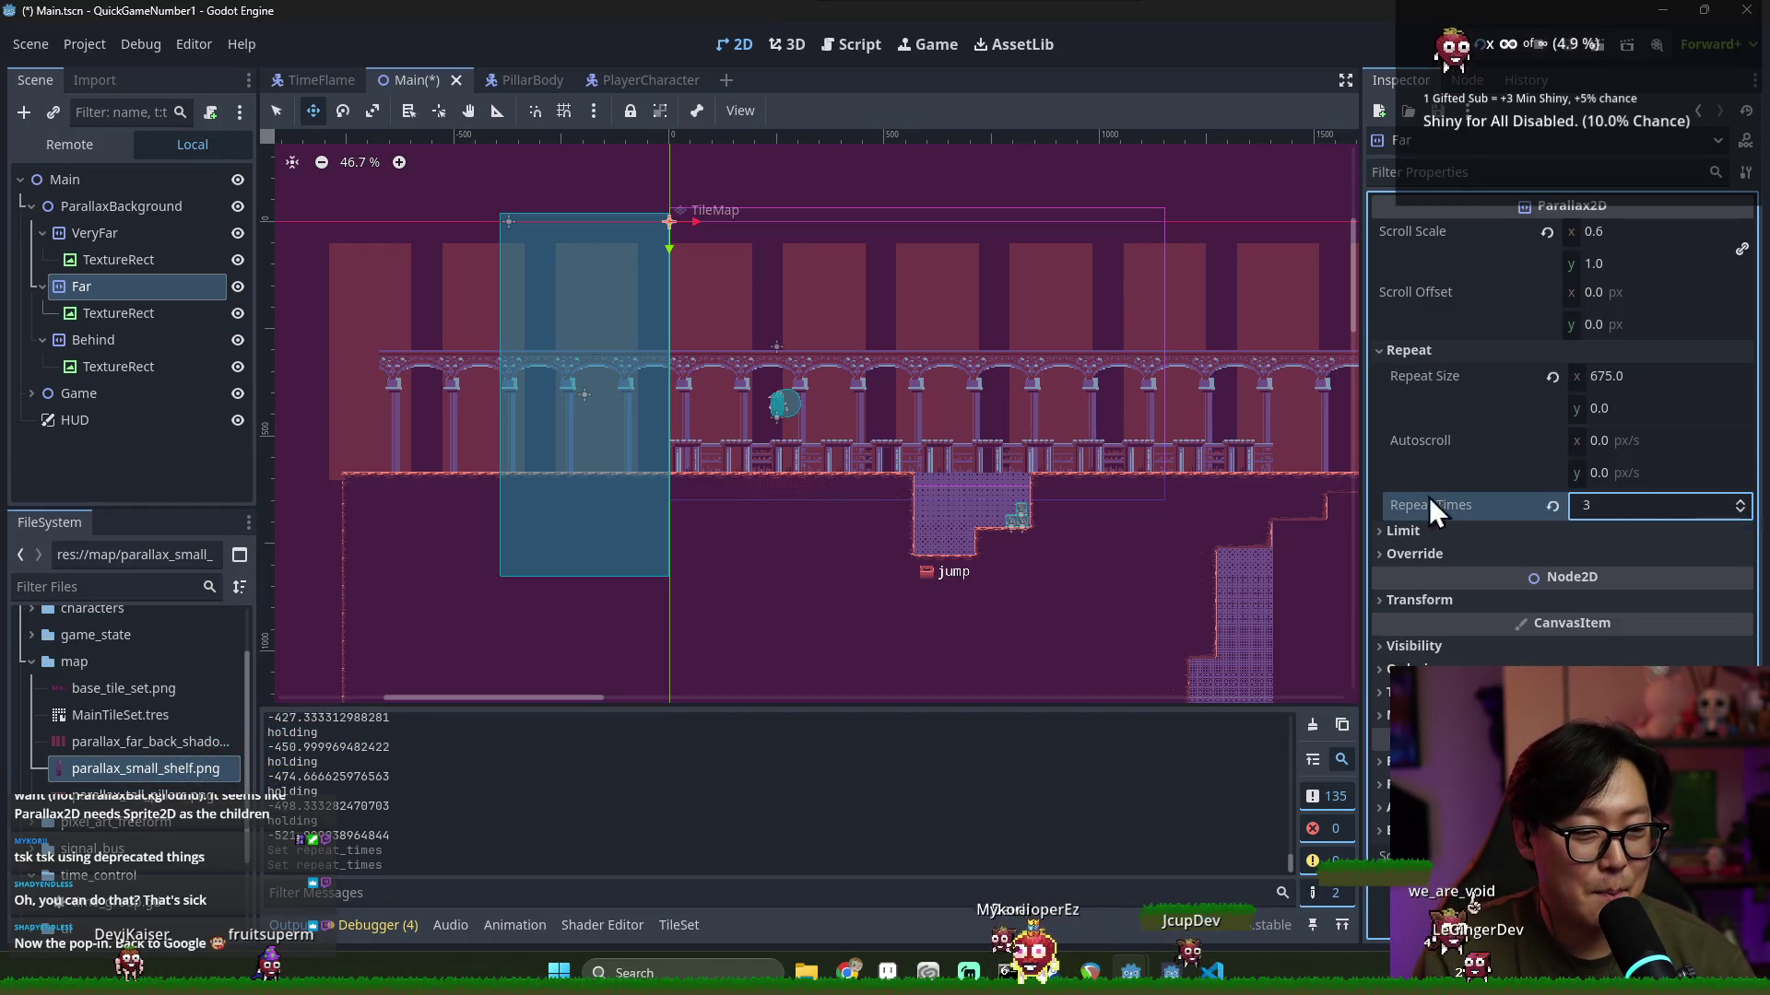
key(ctrl+s)
click(93, 340)
click(1692, 352)
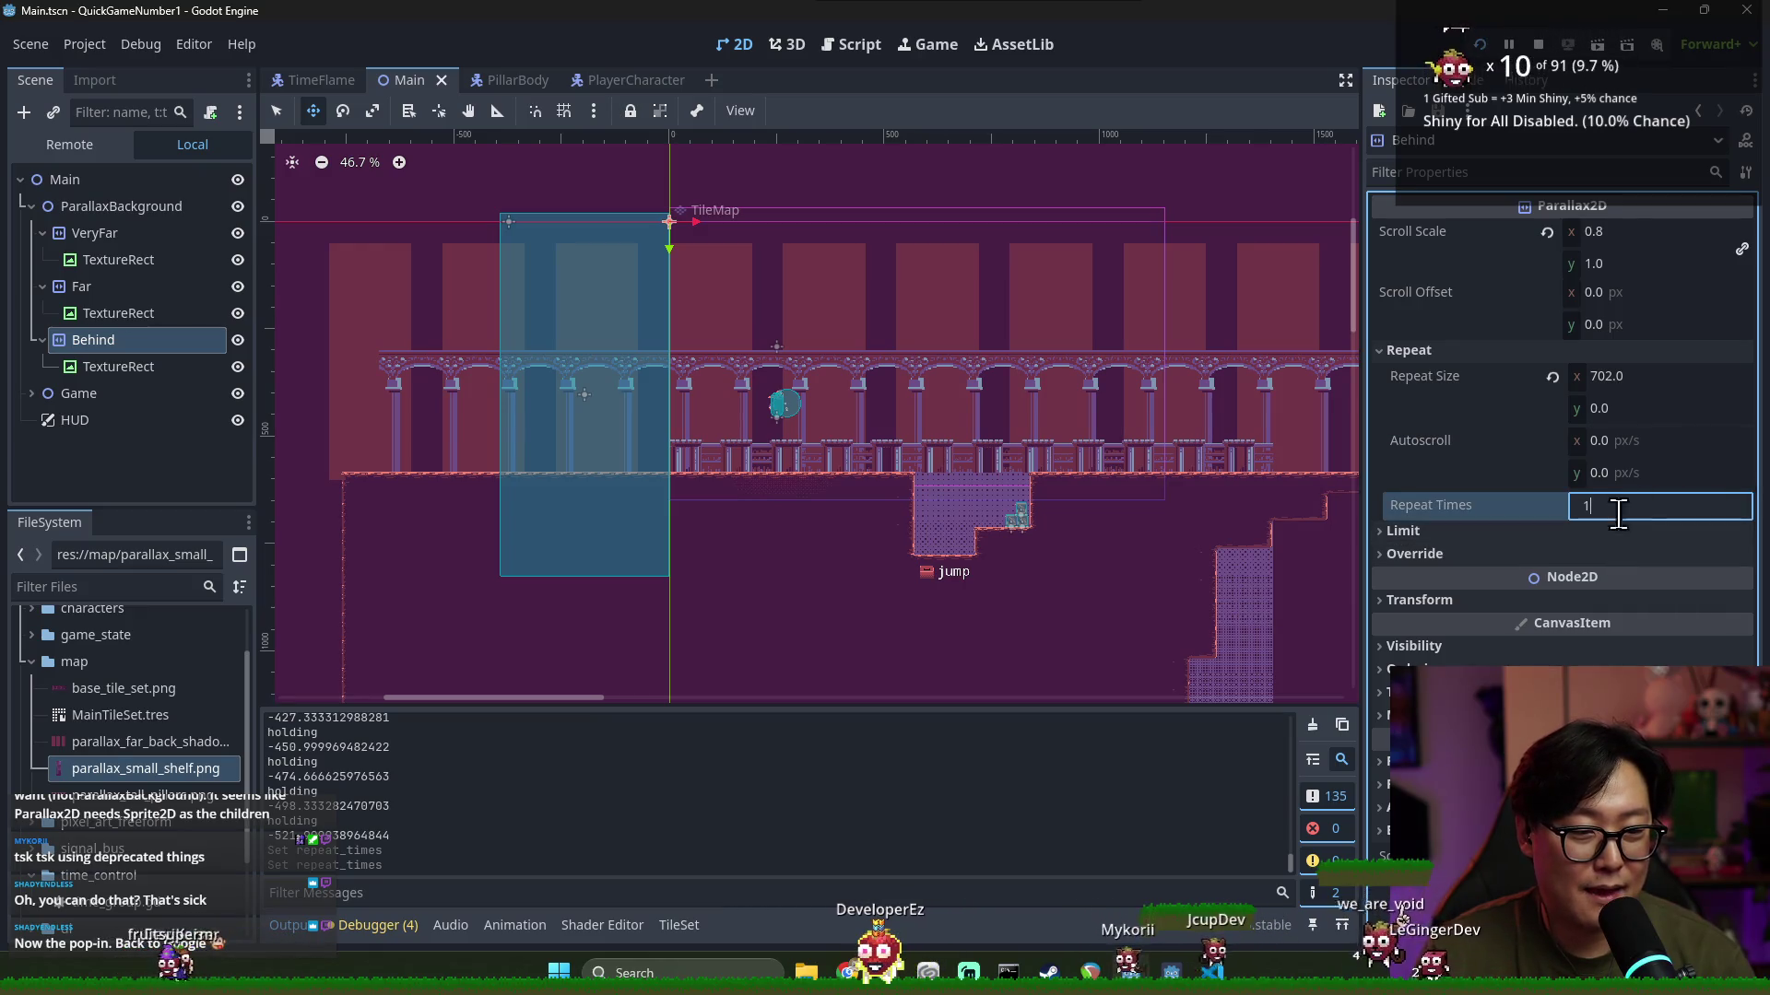
text(3)
key(Return)
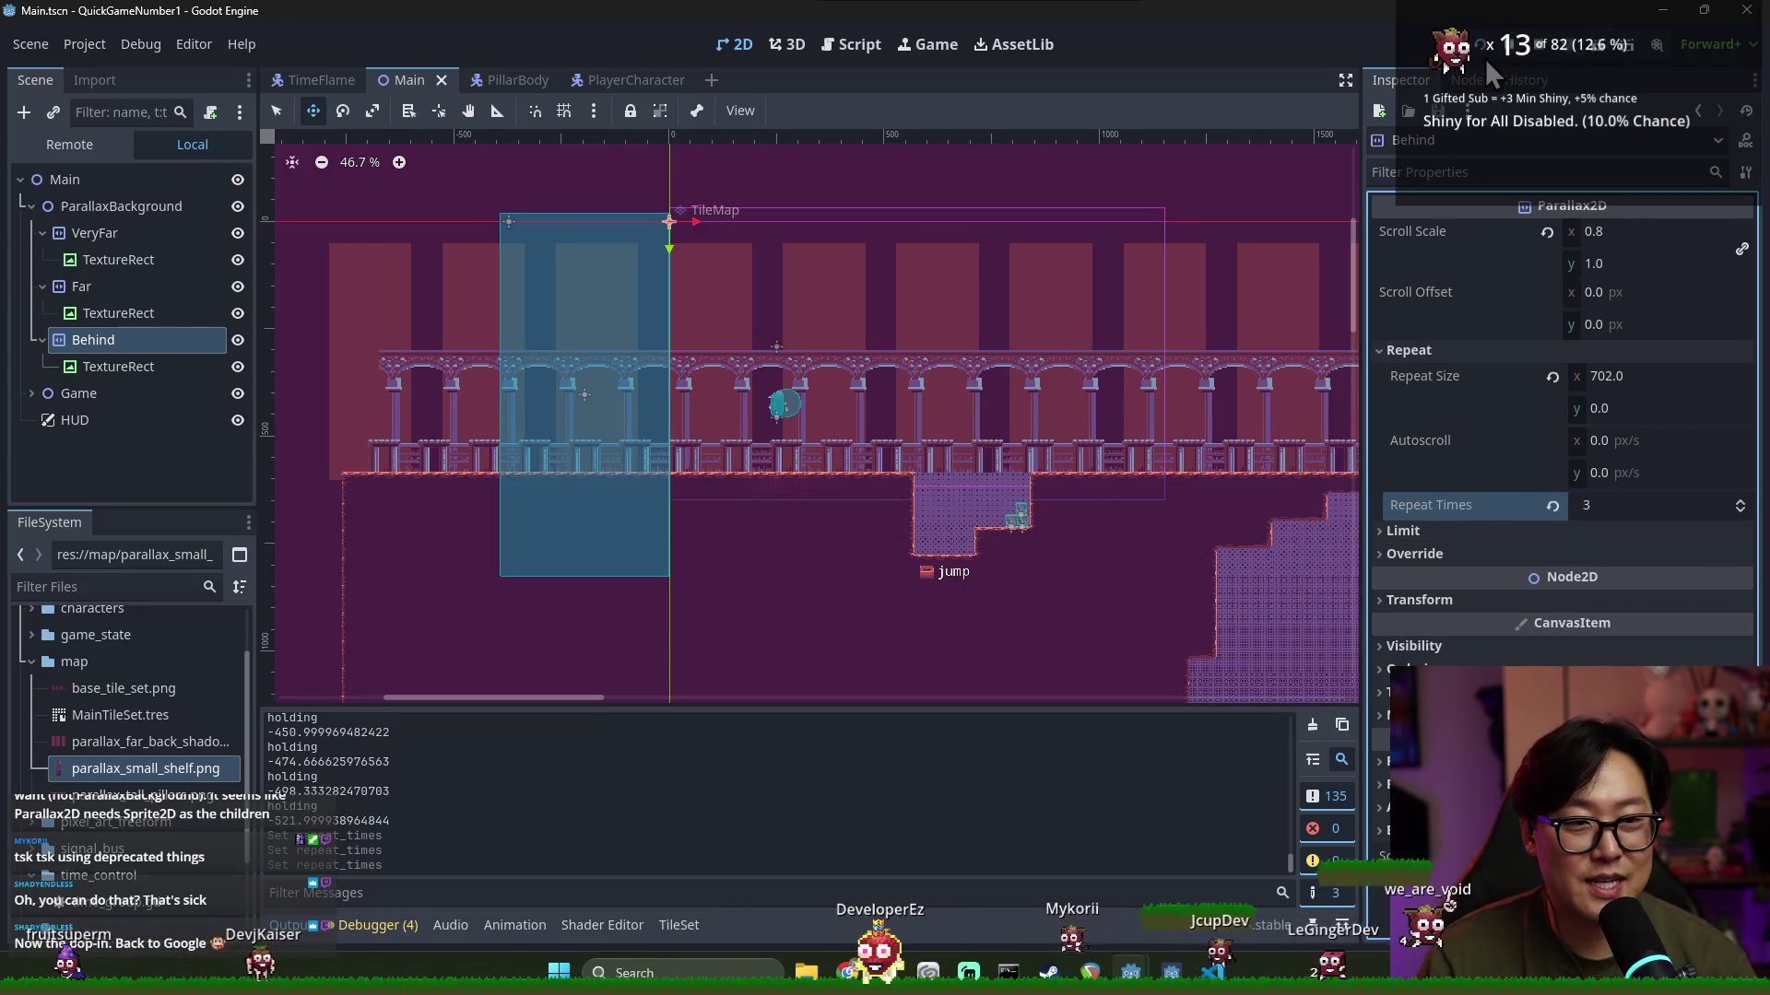
click(1480, 46)
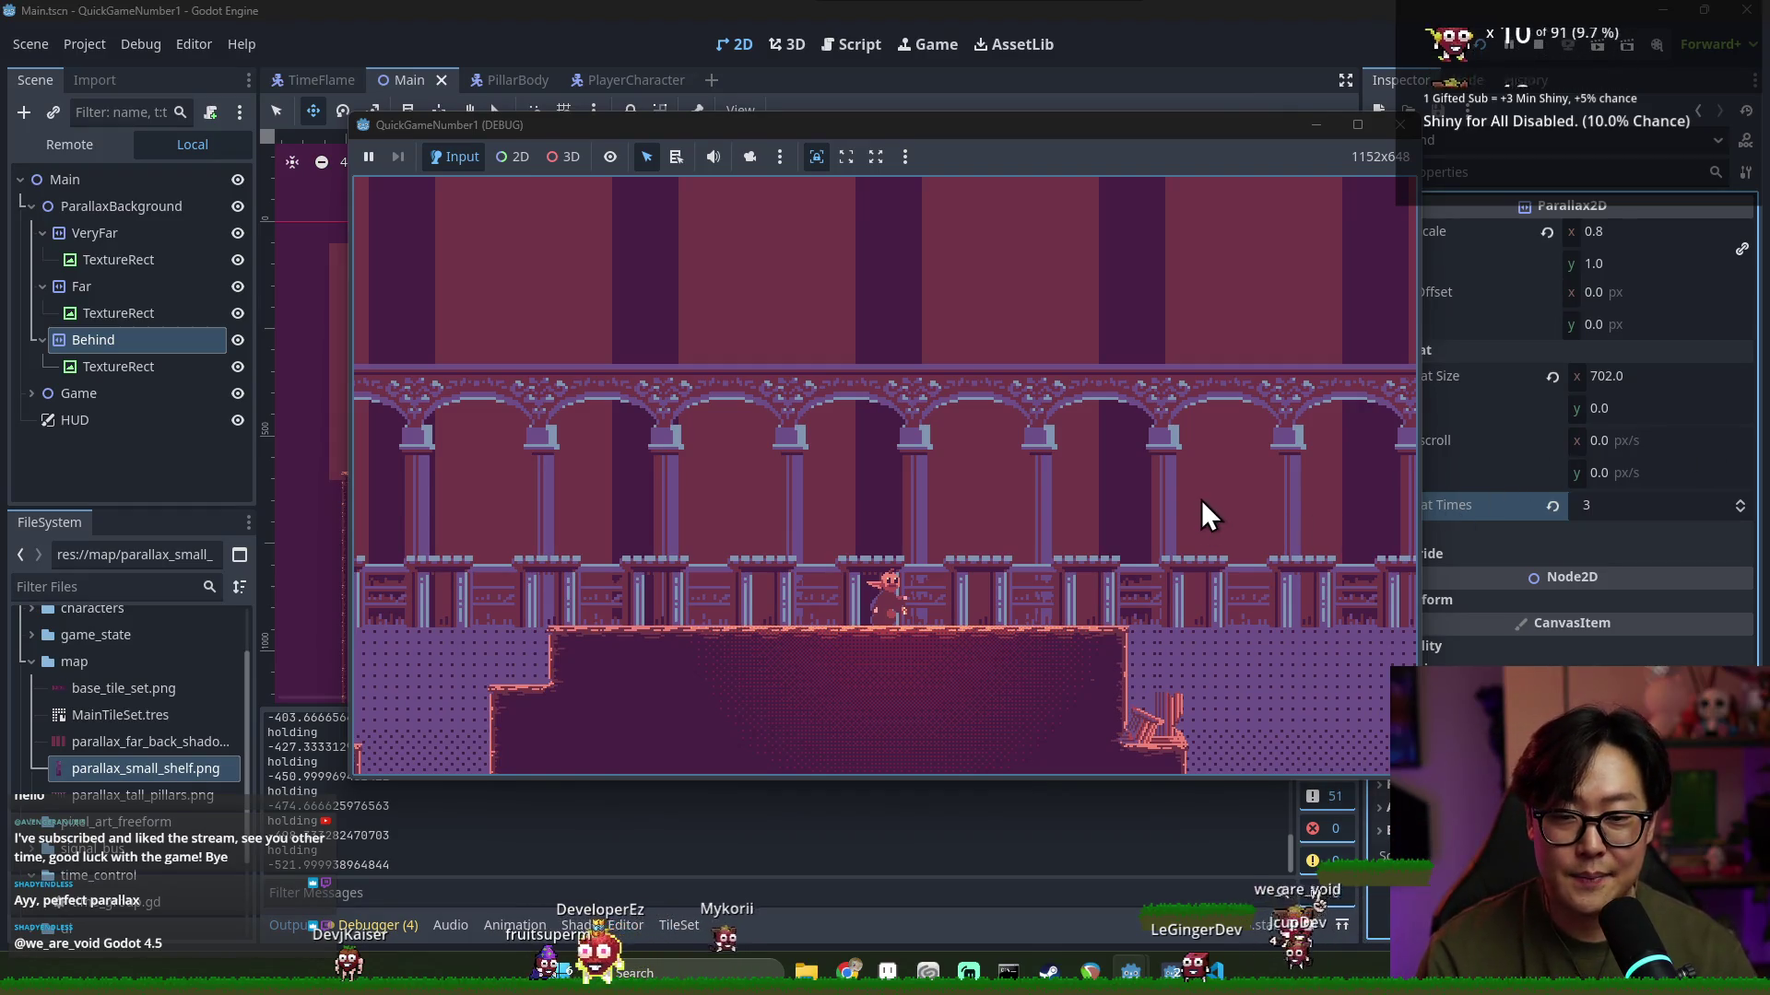
Step: Run and jump the character over the ledges, hourglass floor and pillar, then stop the game
key(Right)
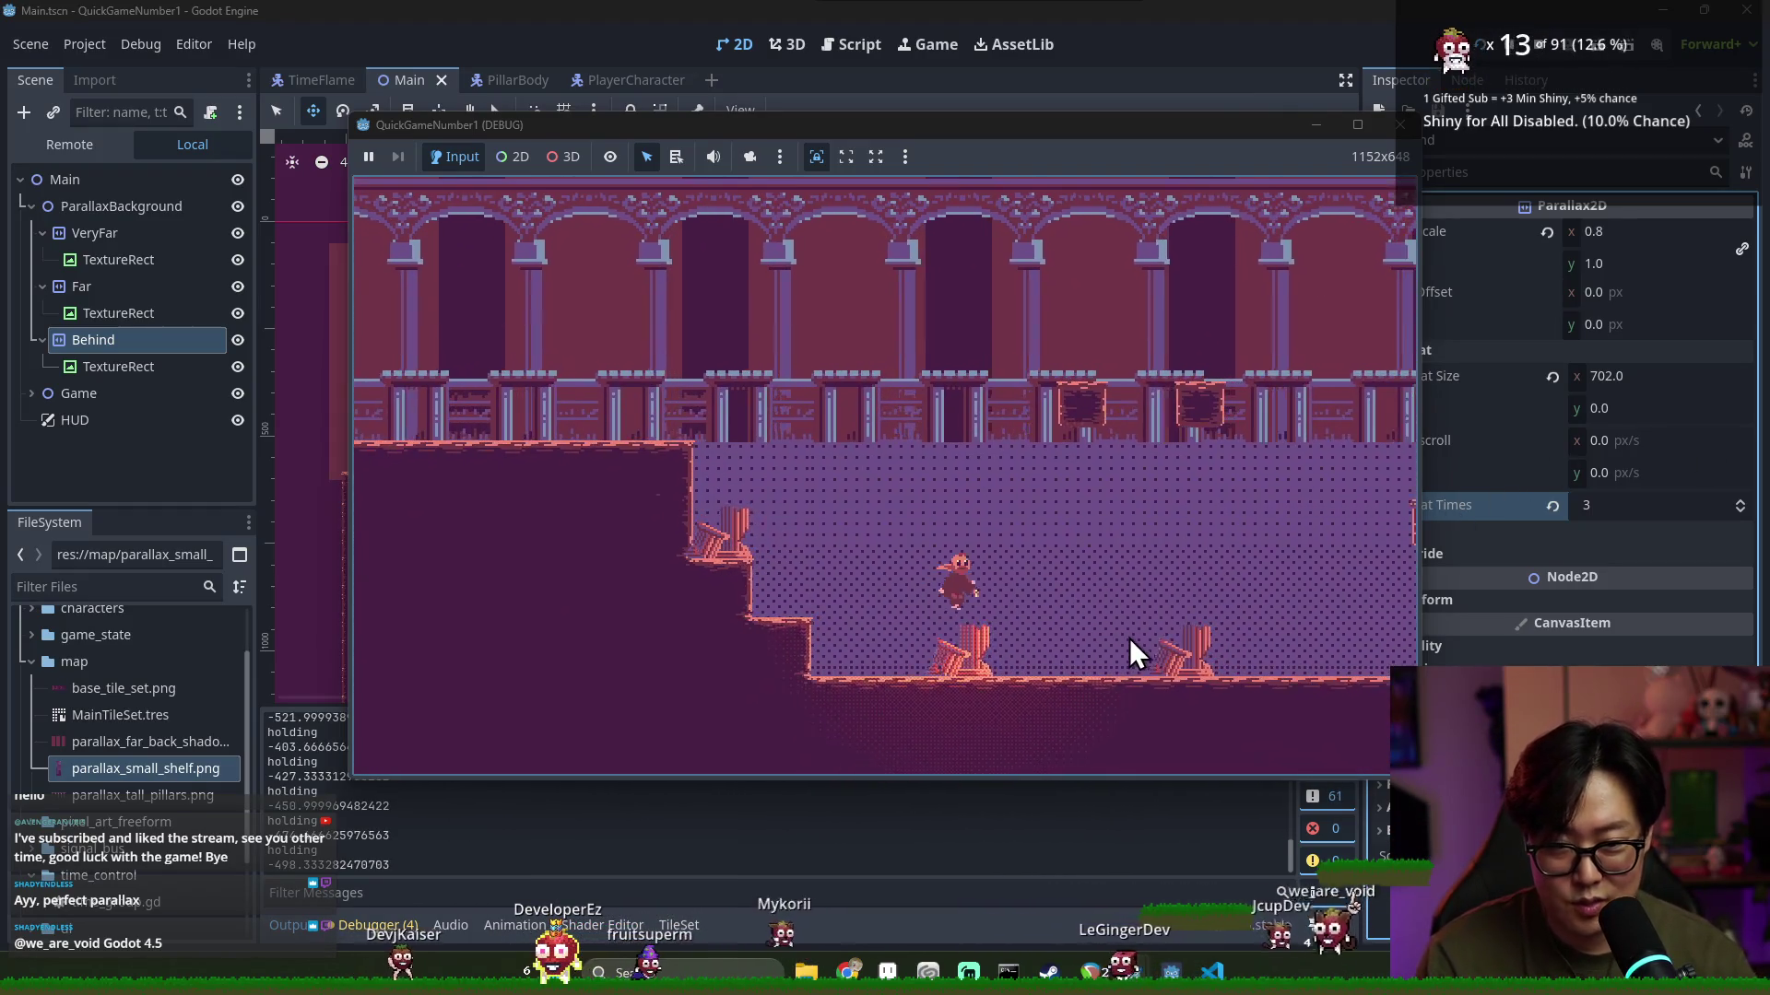
key(Right)
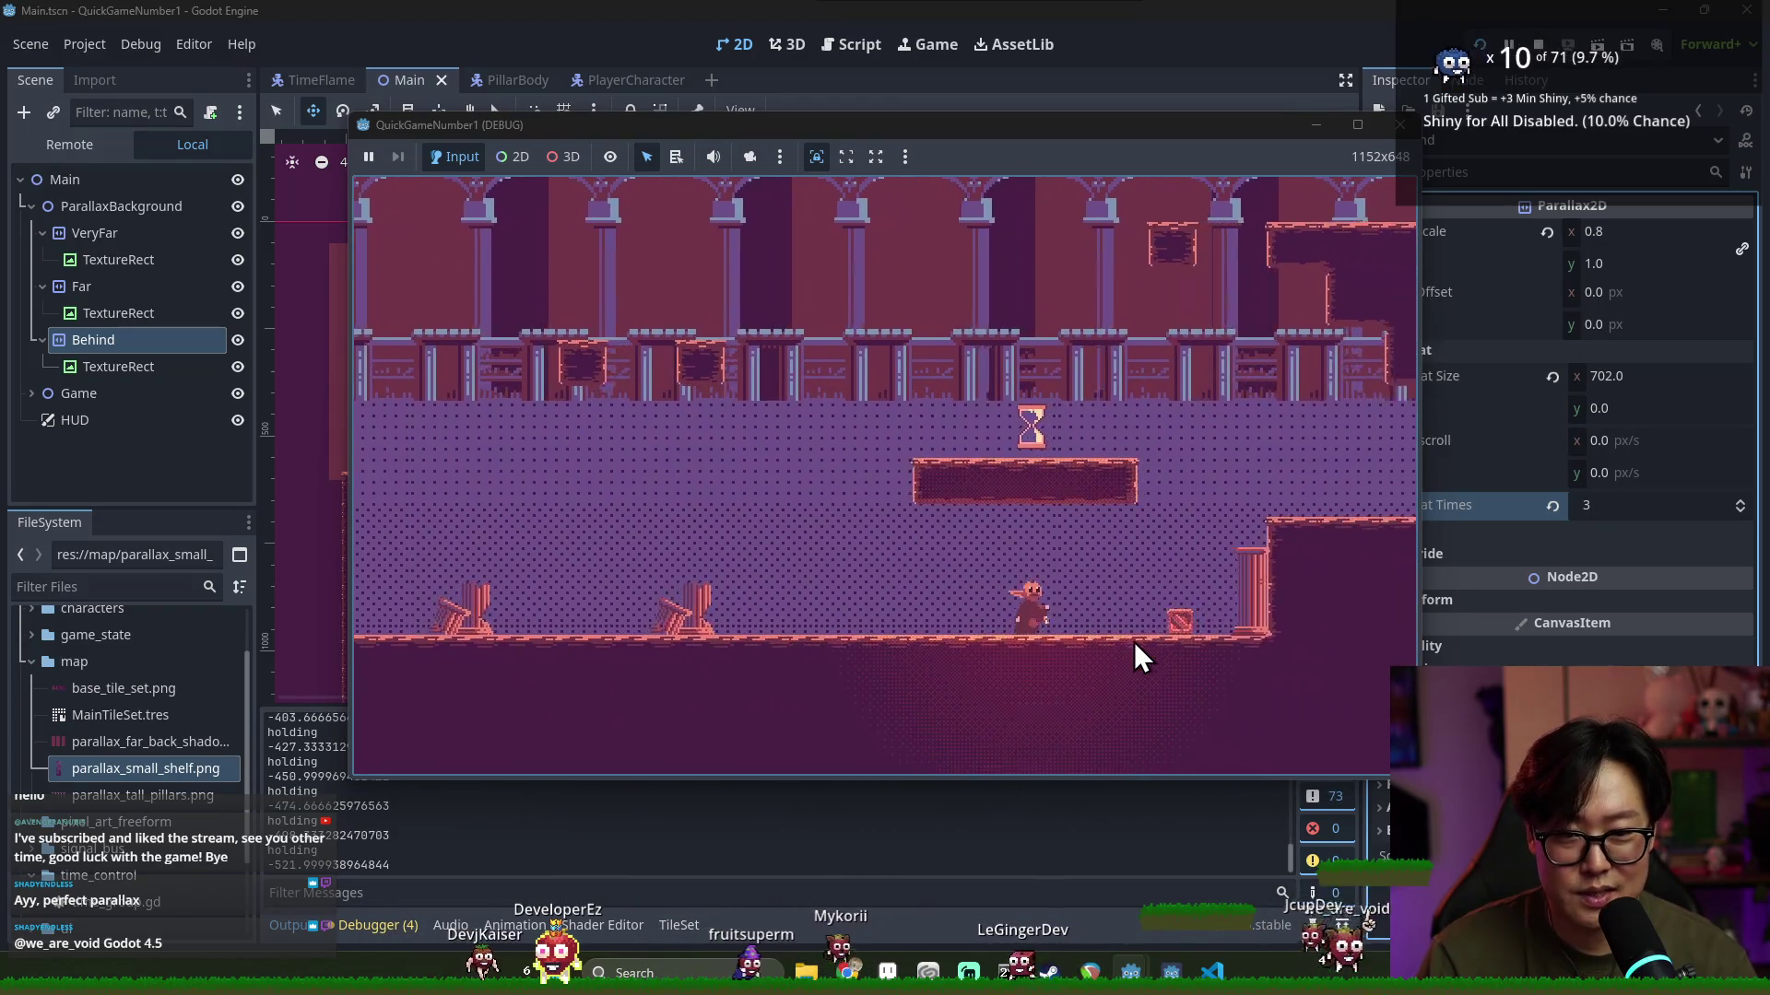
key(Right)
key(space)
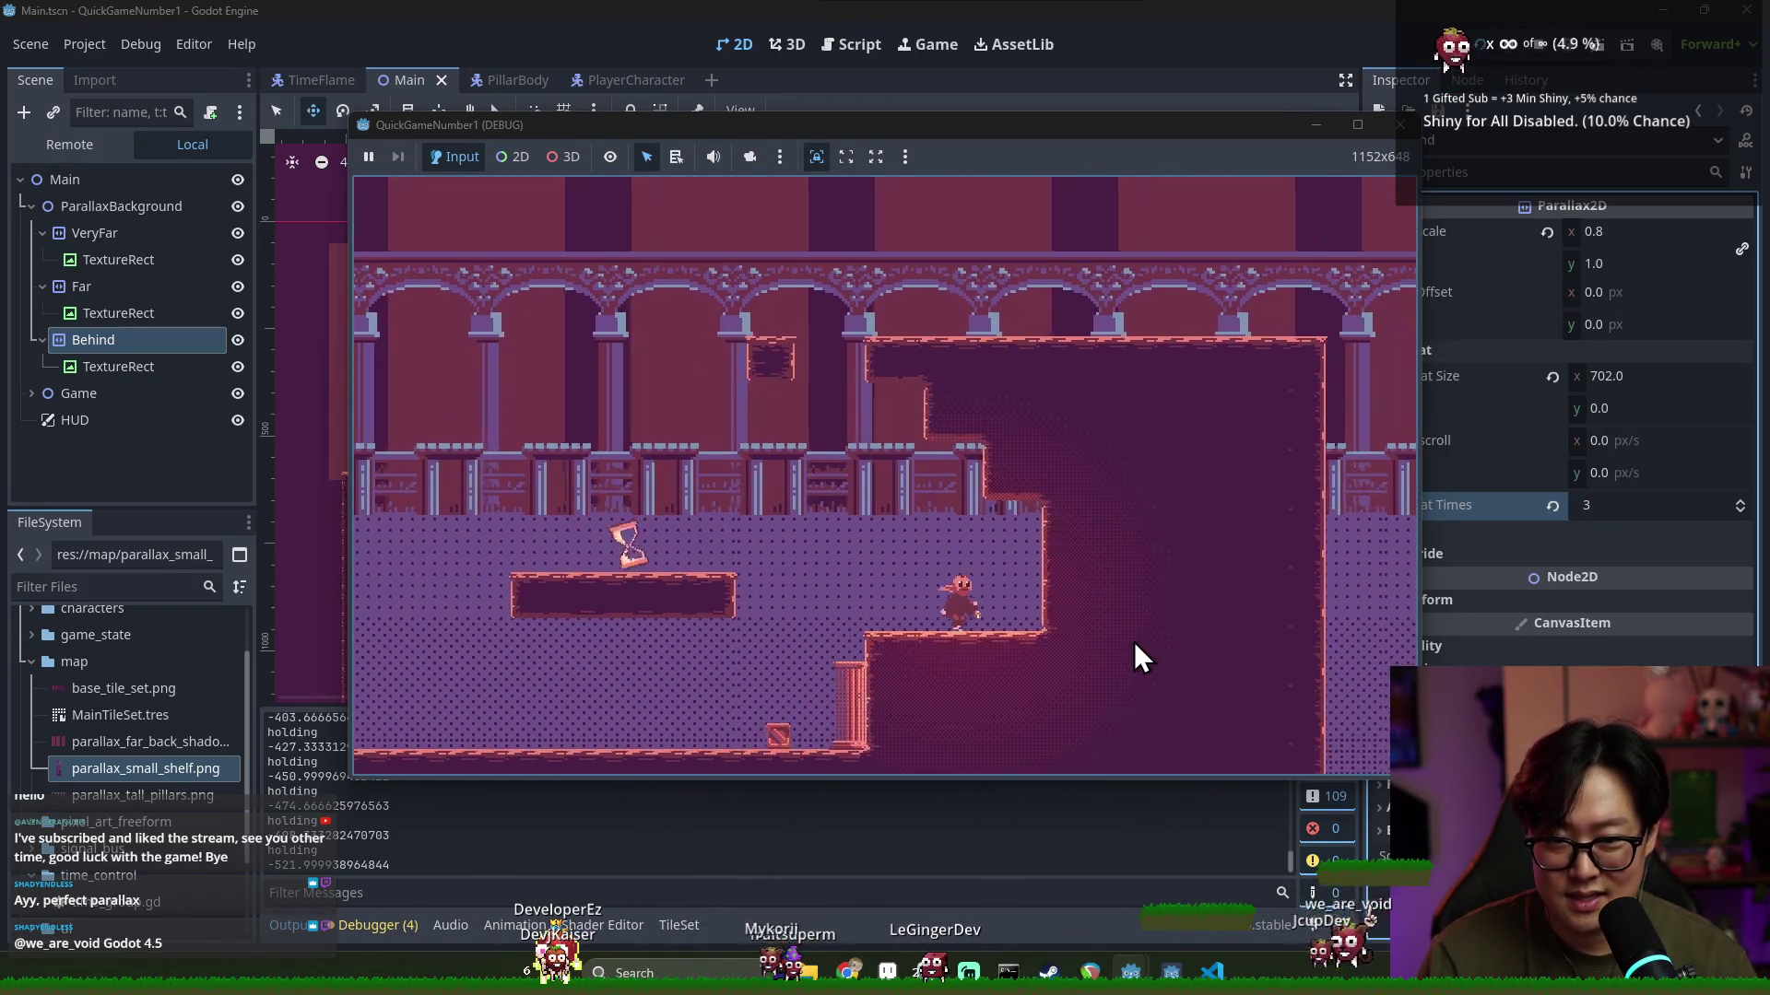
key(Left)
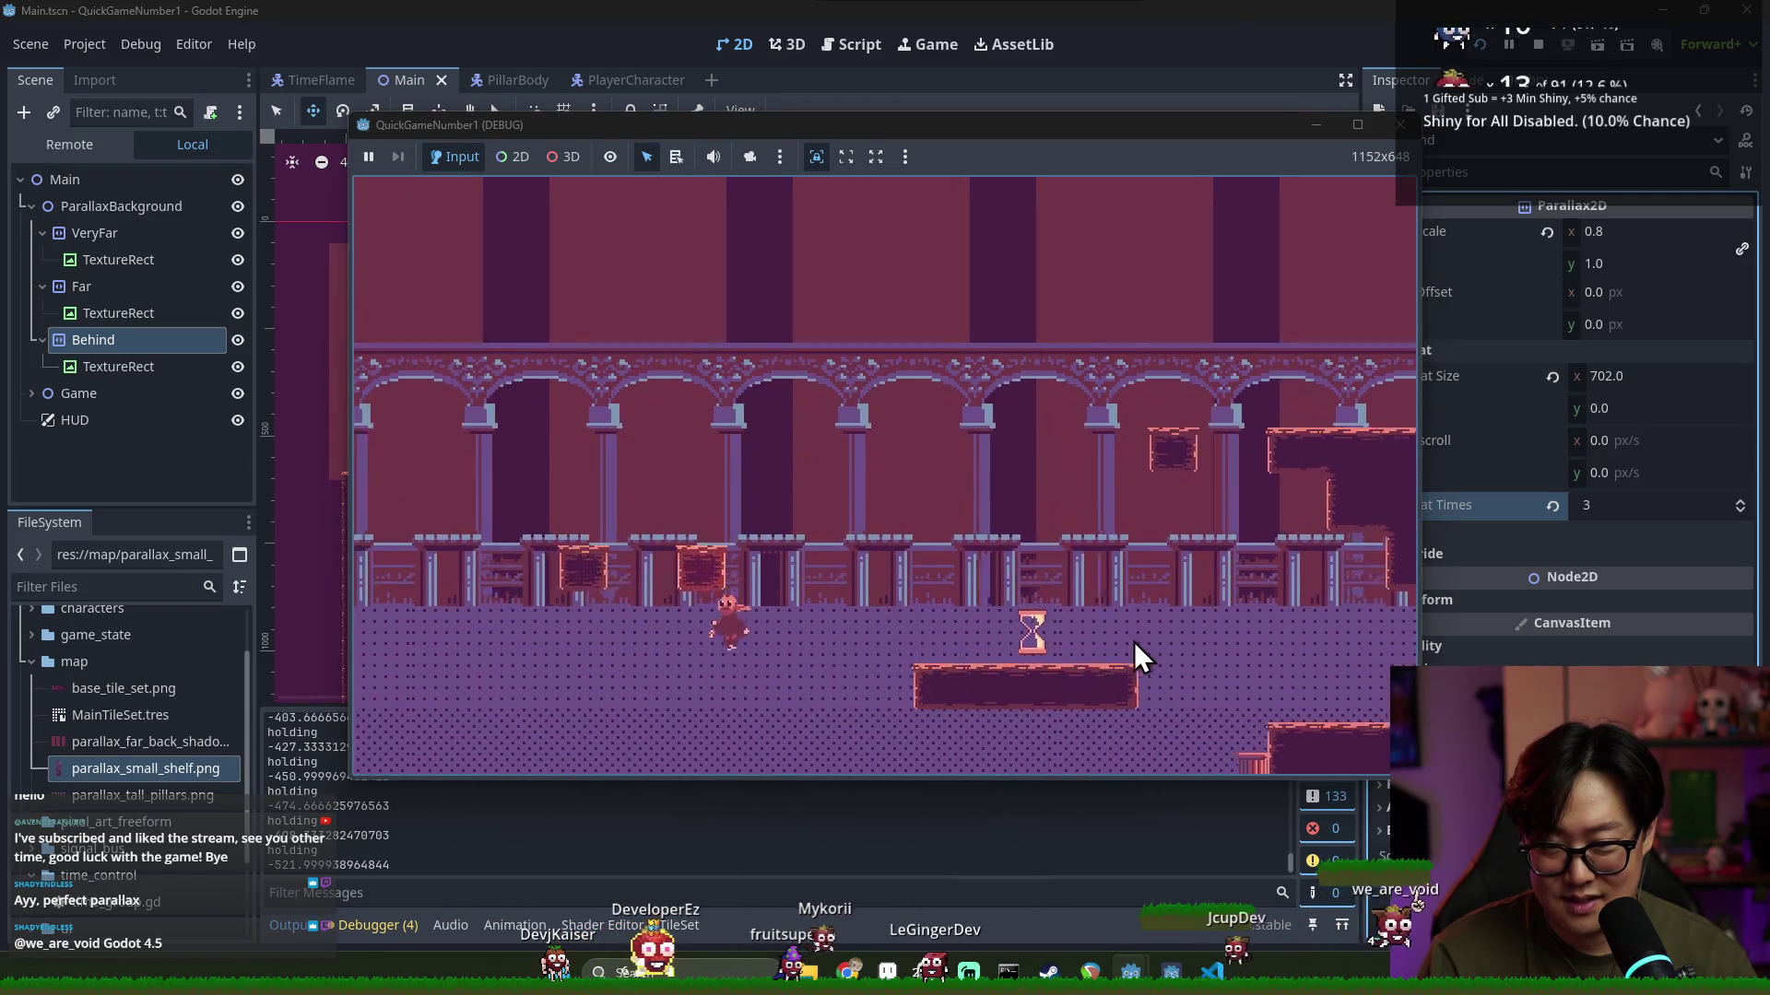
key(Right)
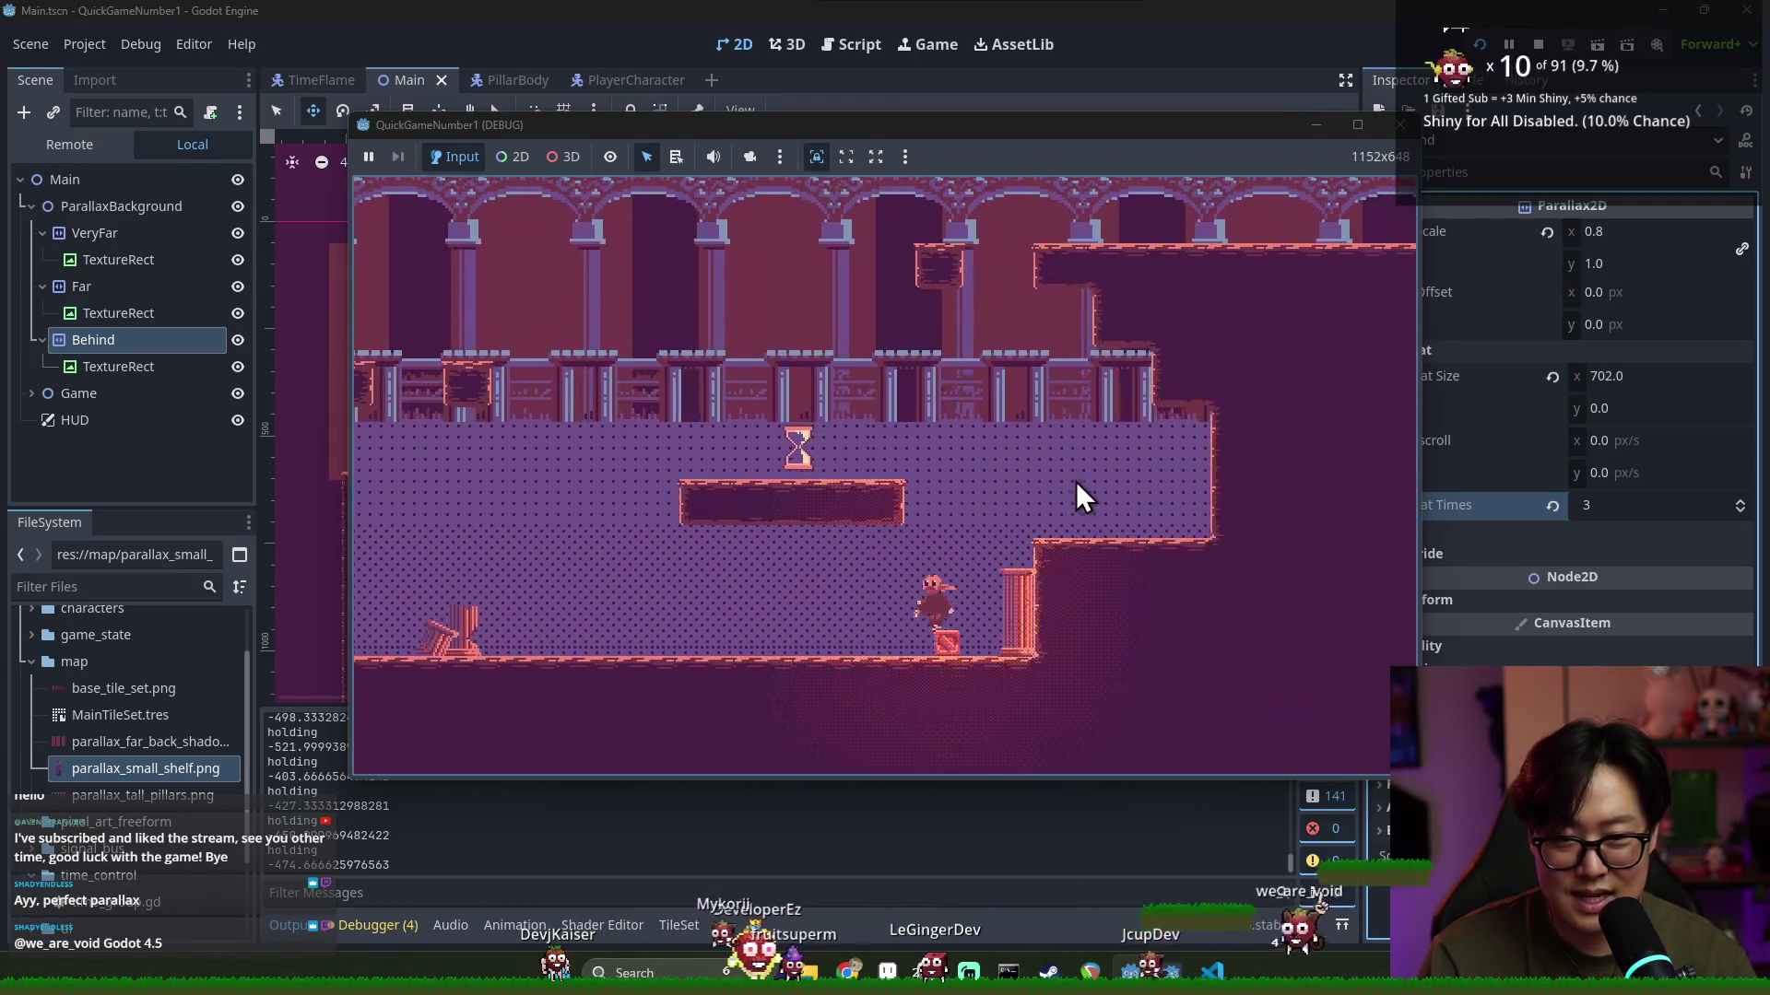
key(Right)
key(space)
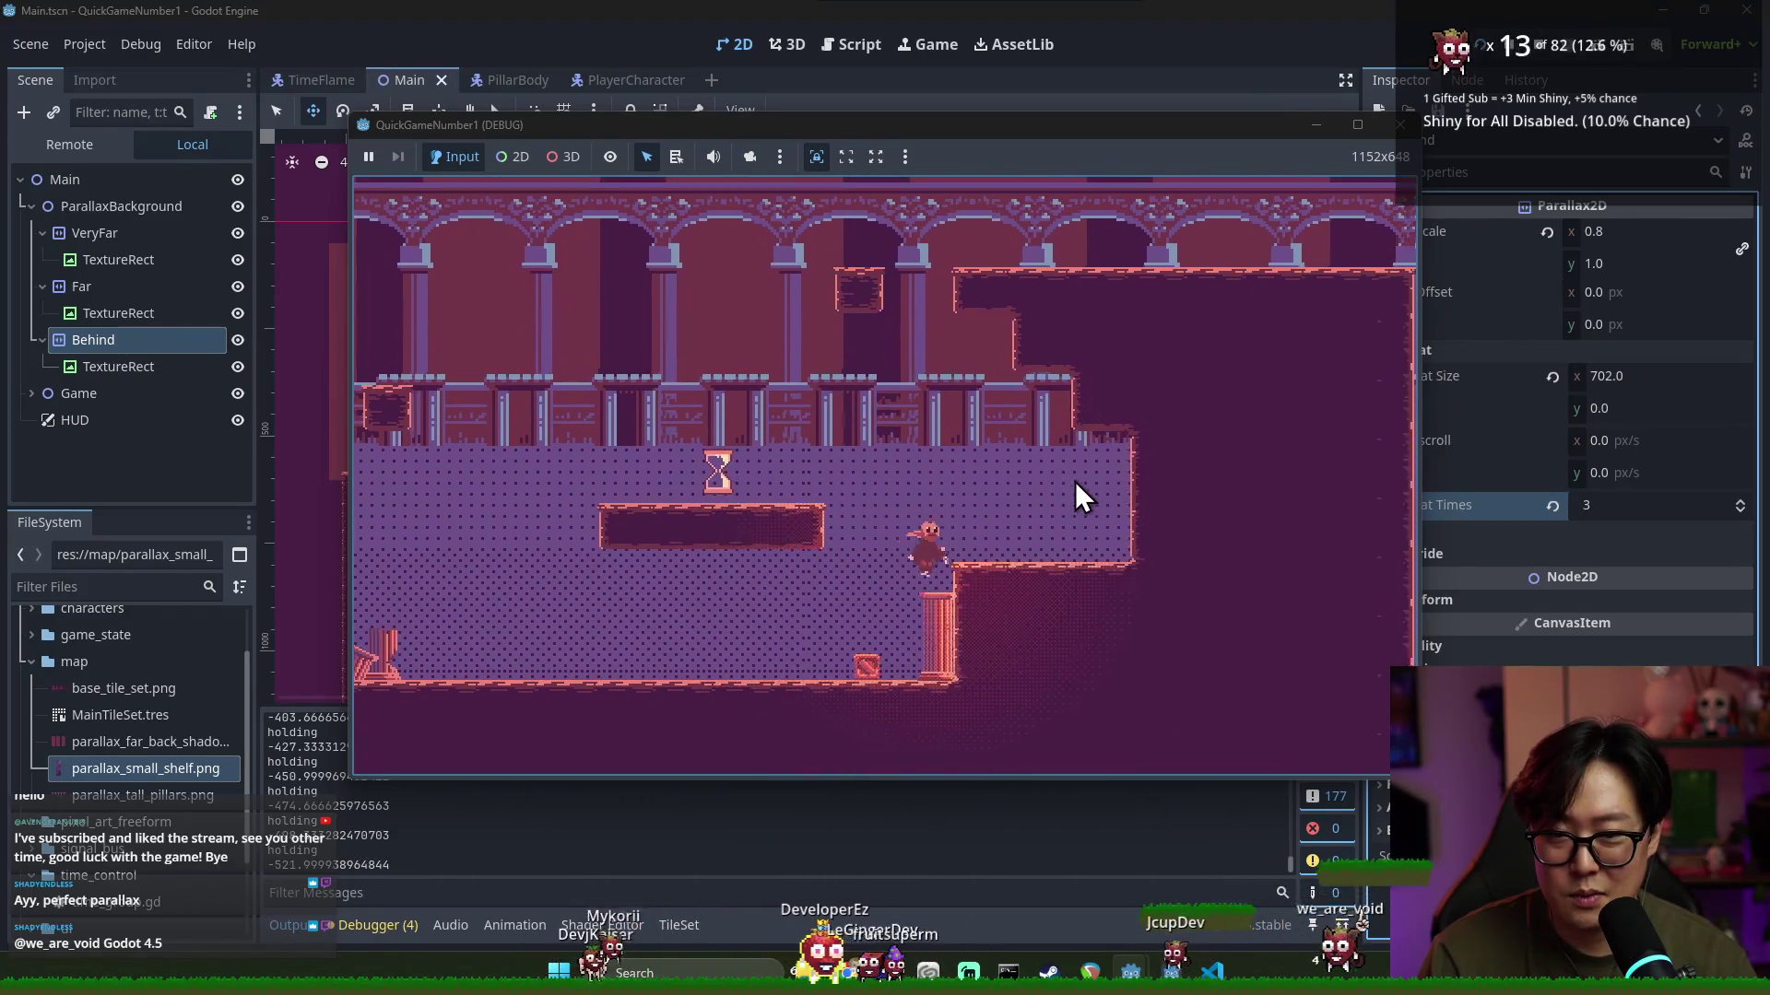
key(space)
key(Left)
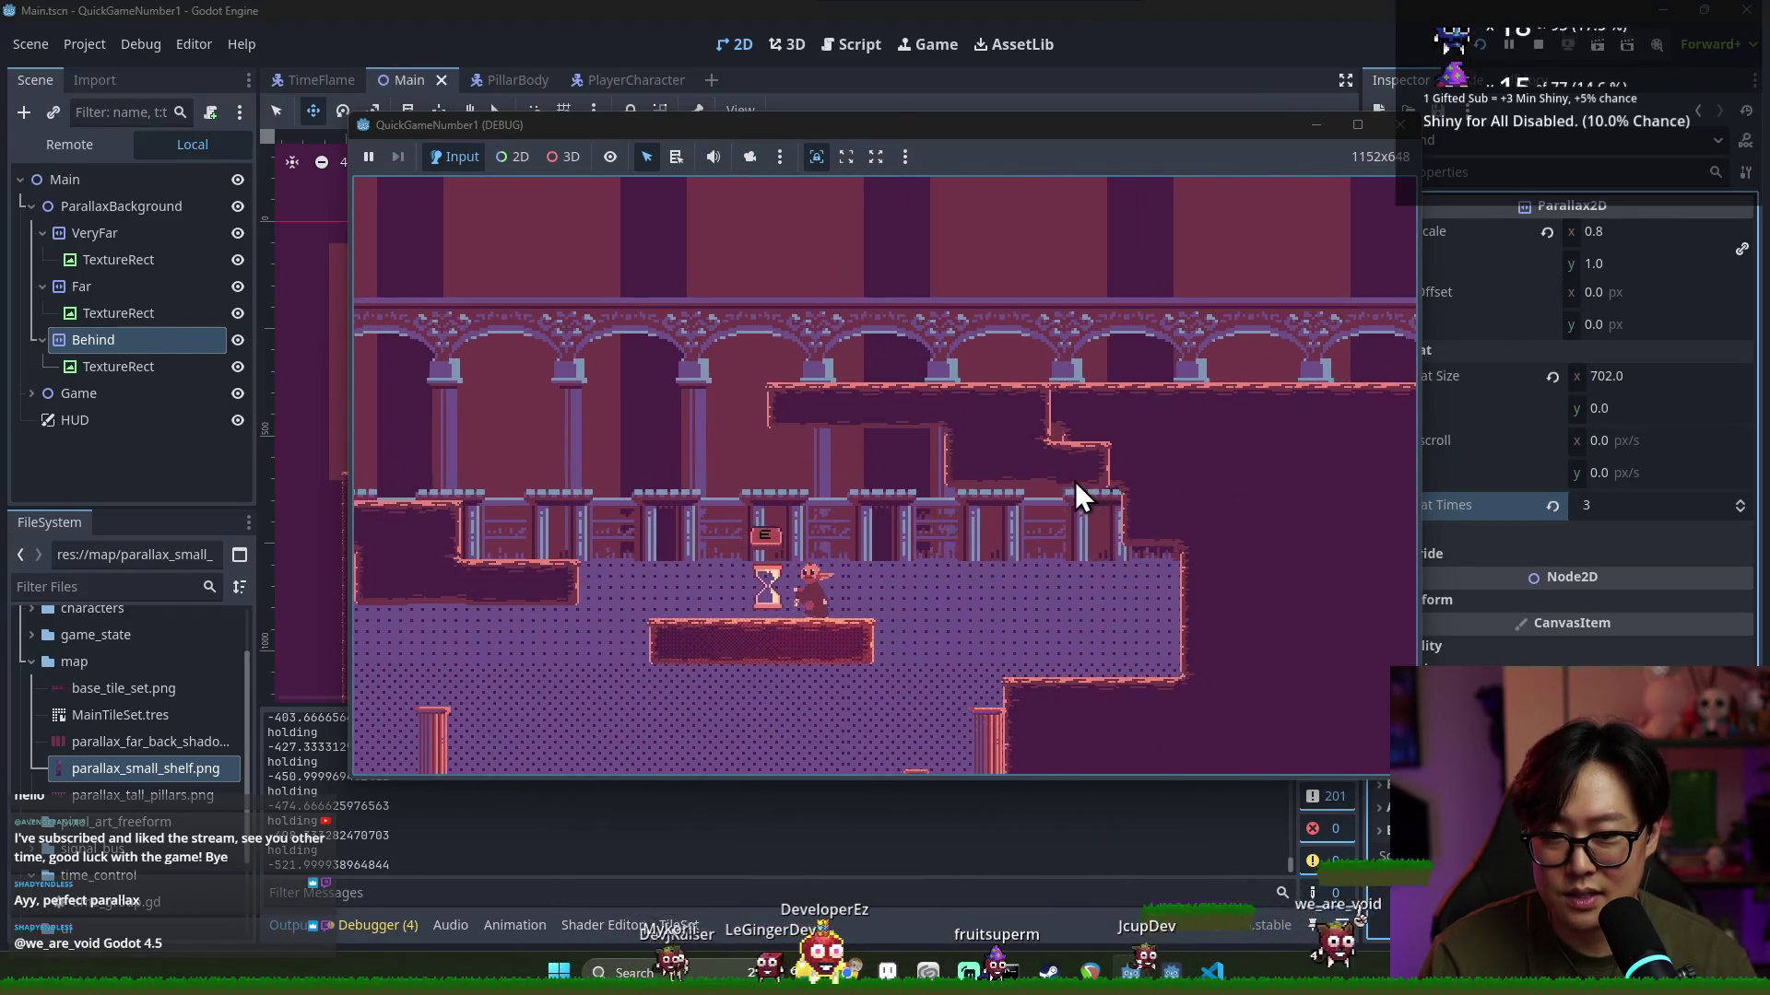
key(Left)
key(space)
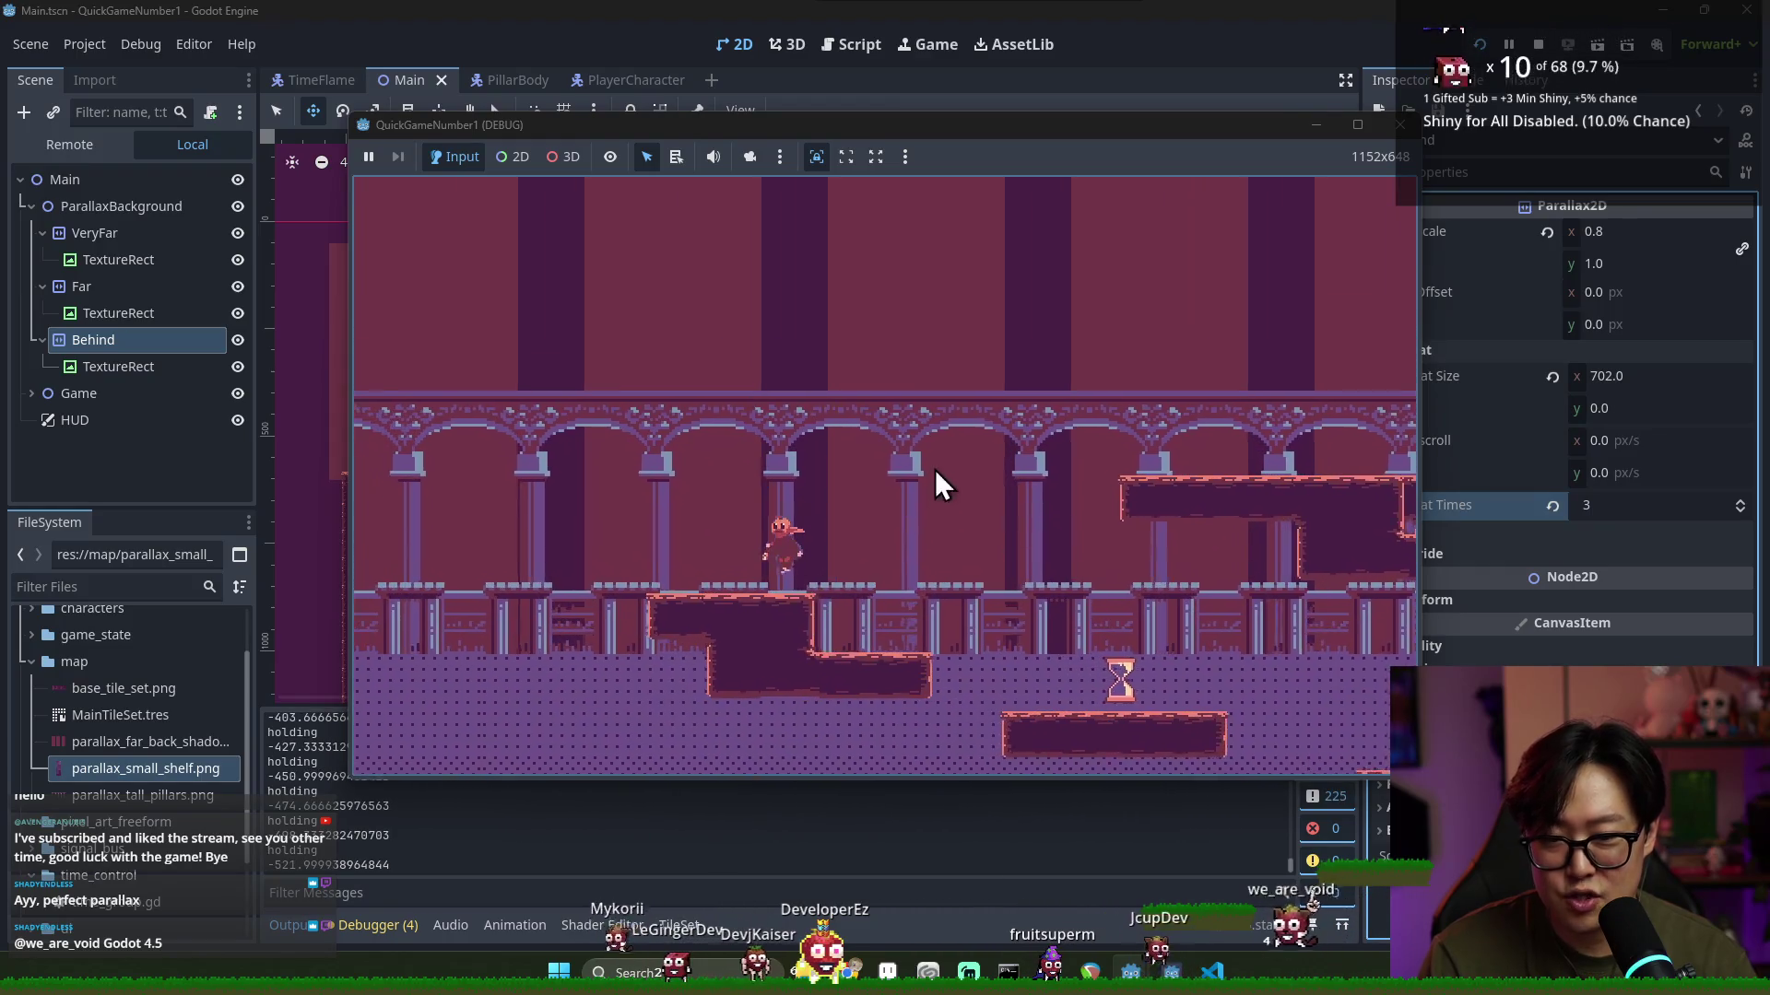
key(Left)
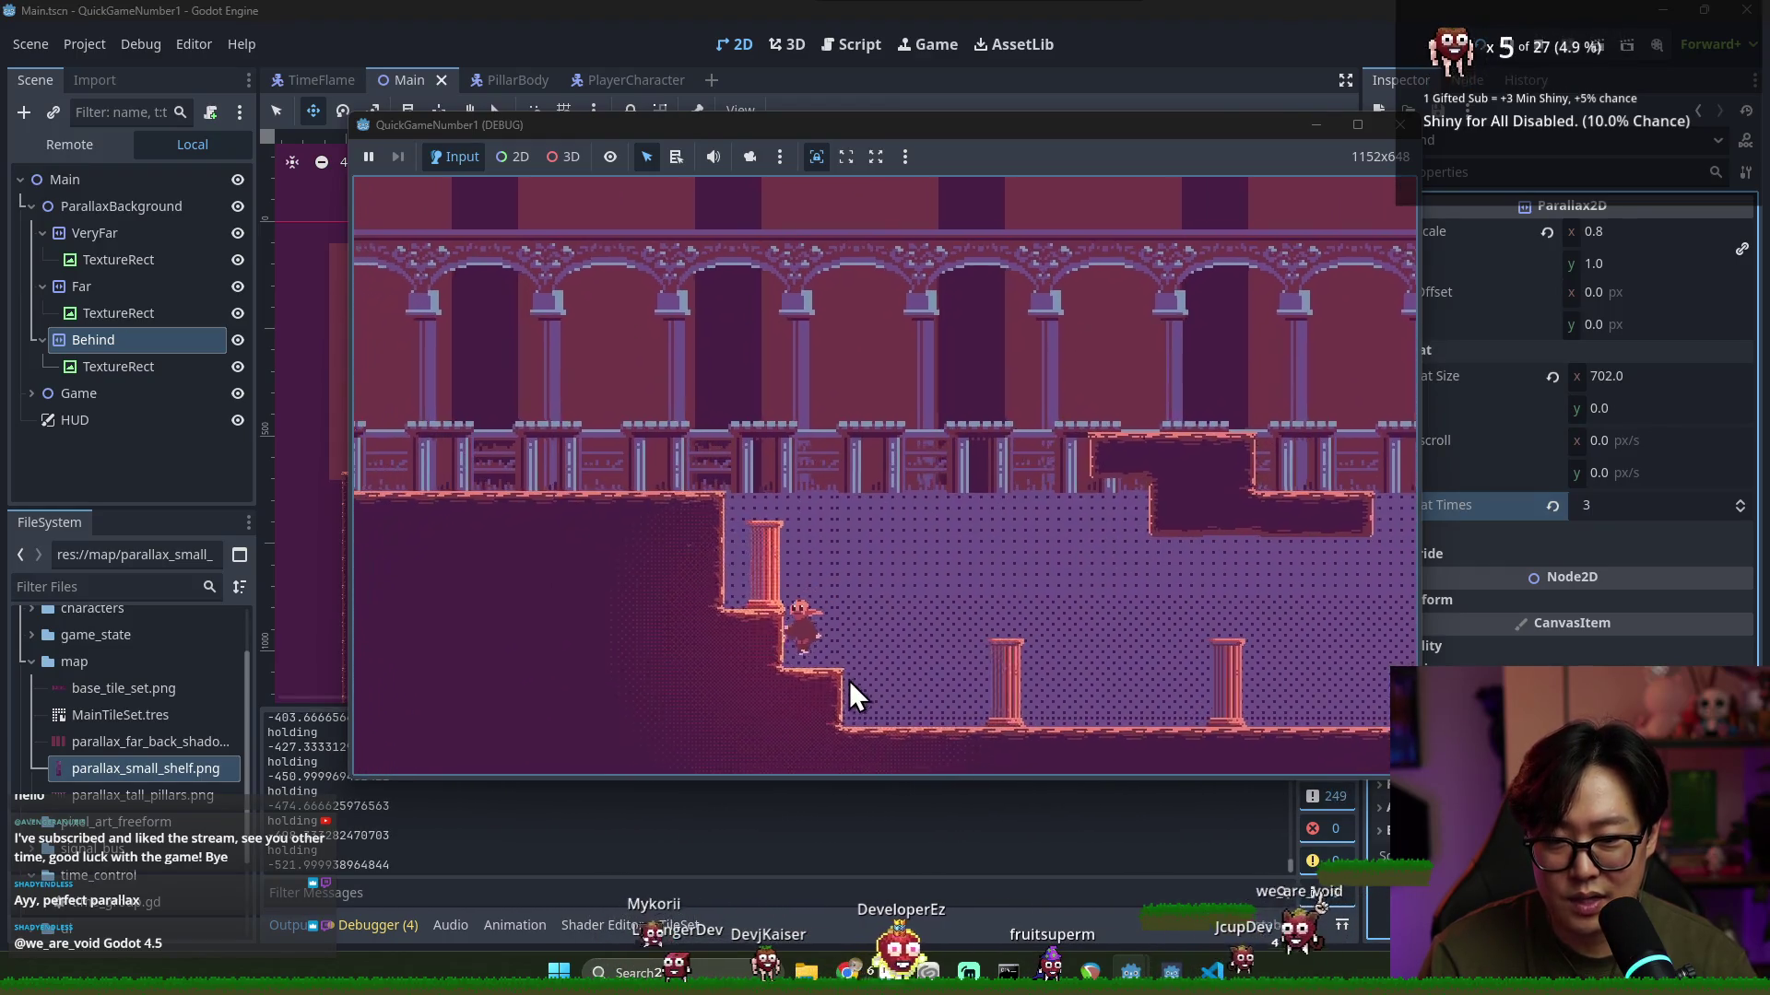
key(Right)
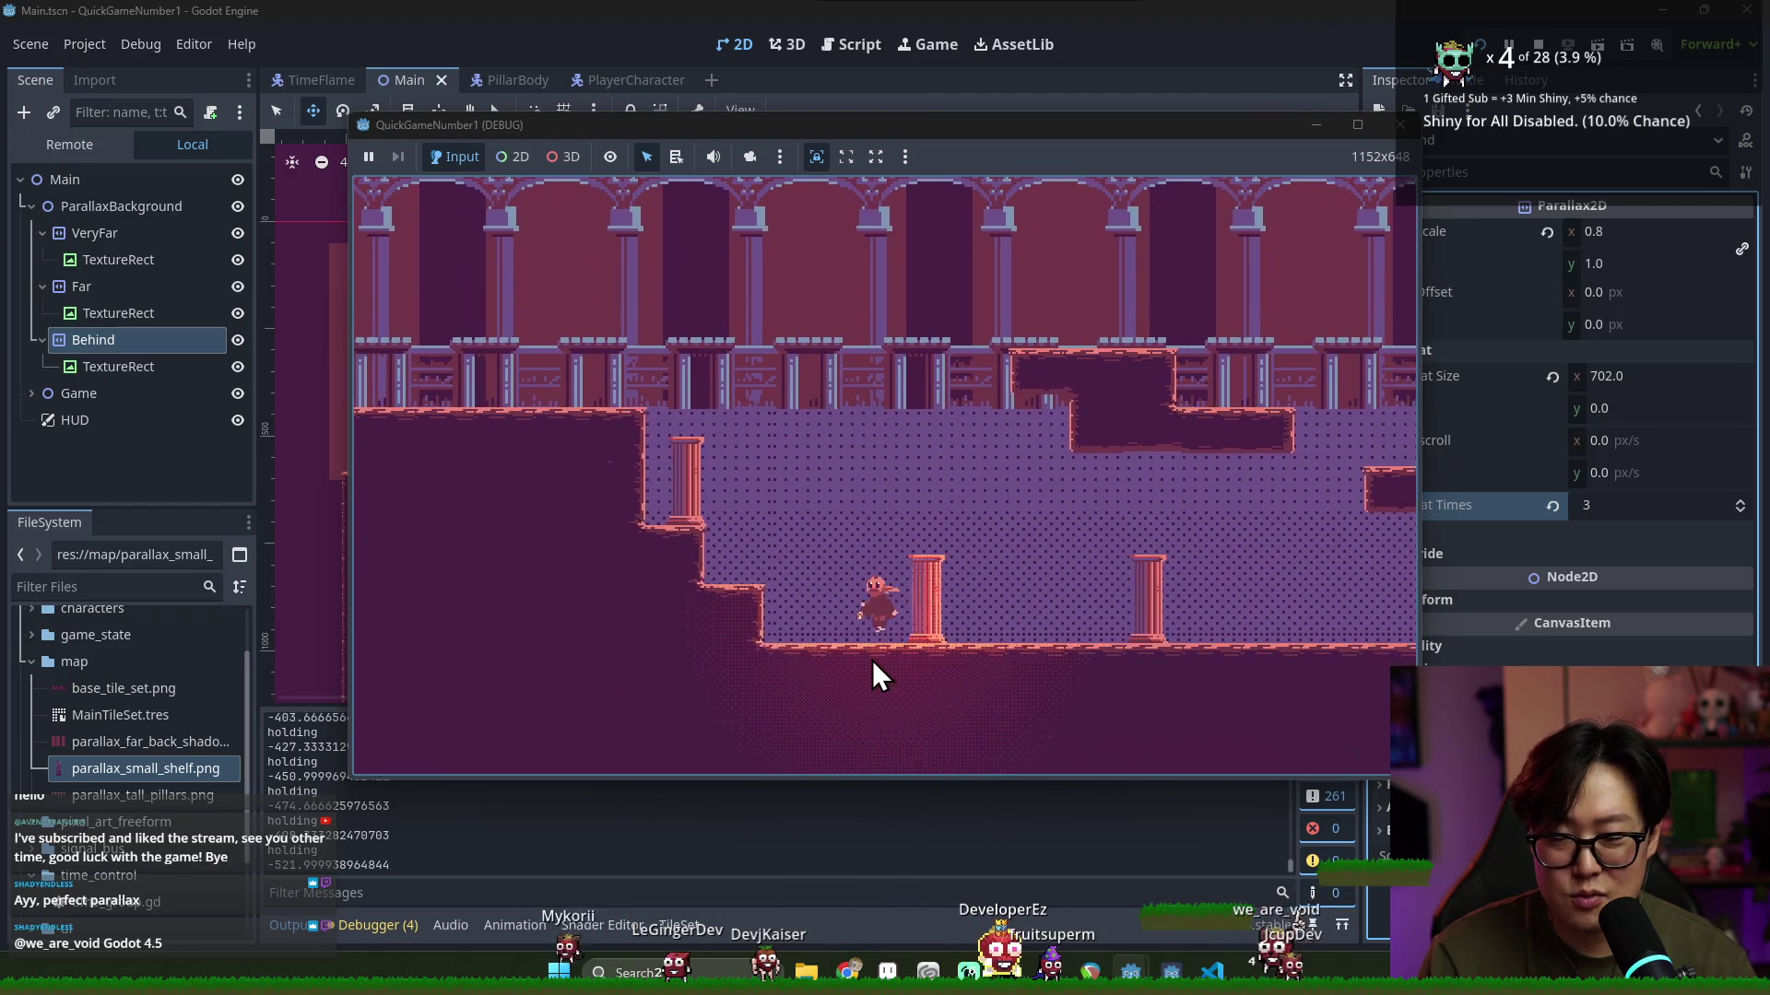
key(Right)
key(space)
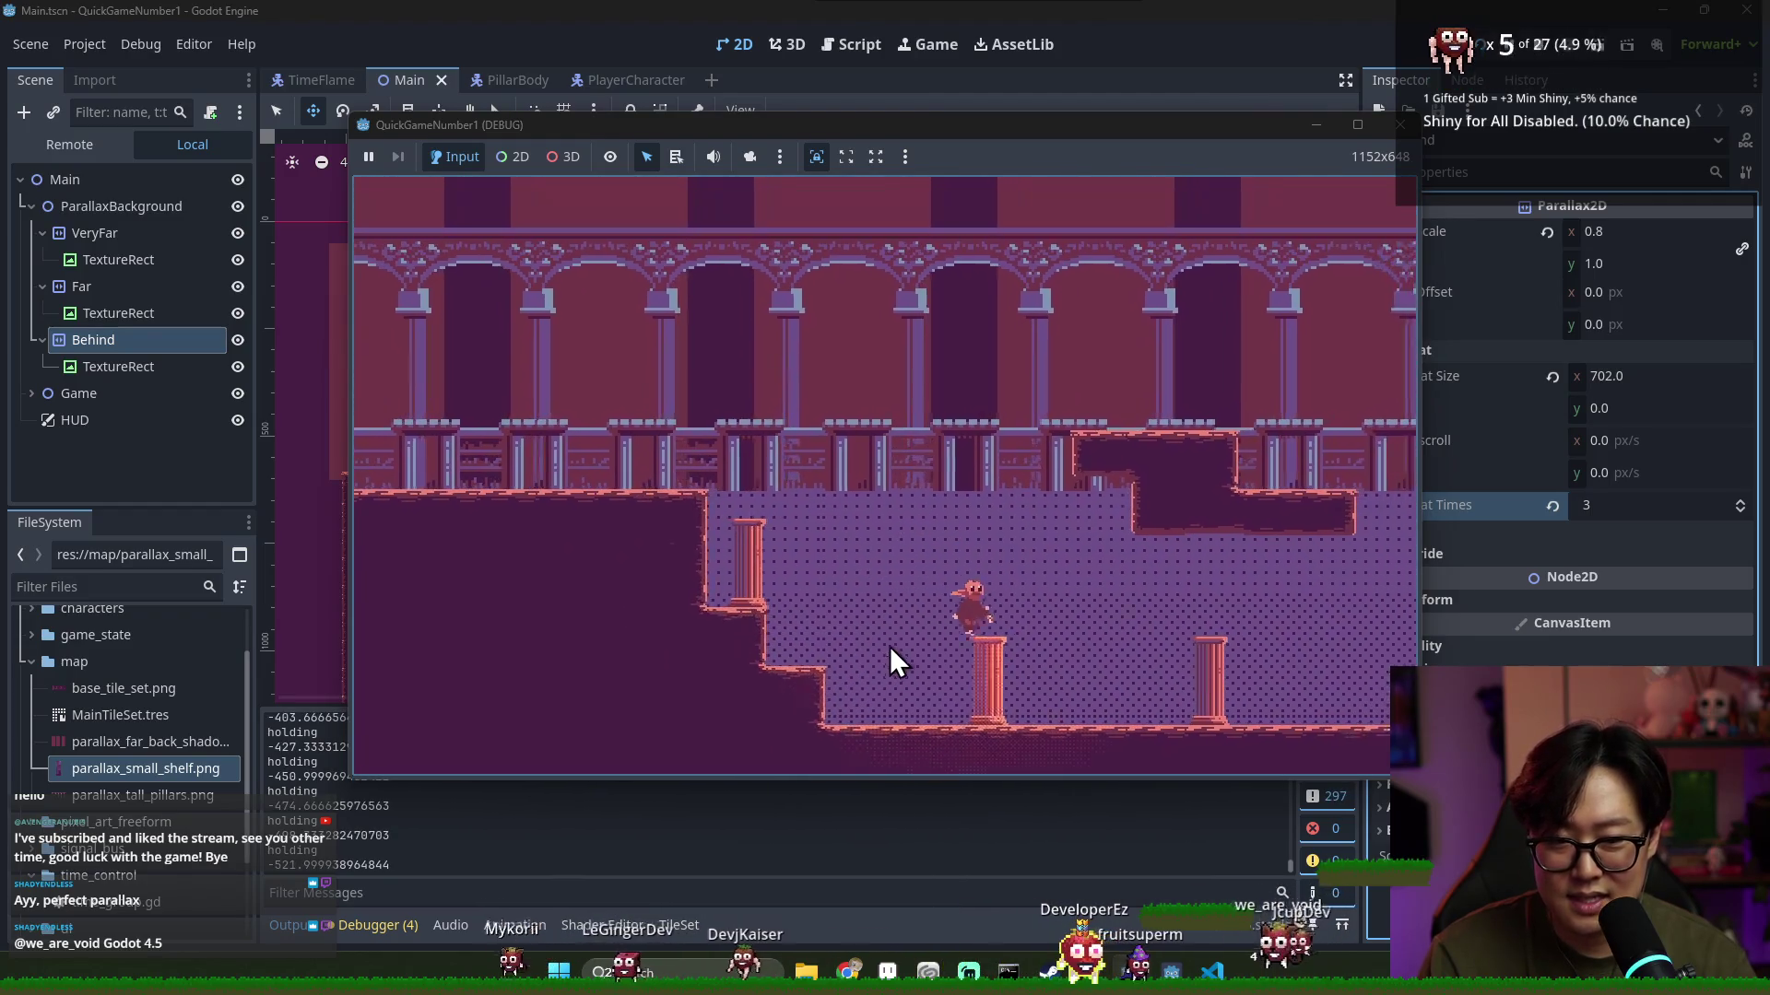
key(Right)
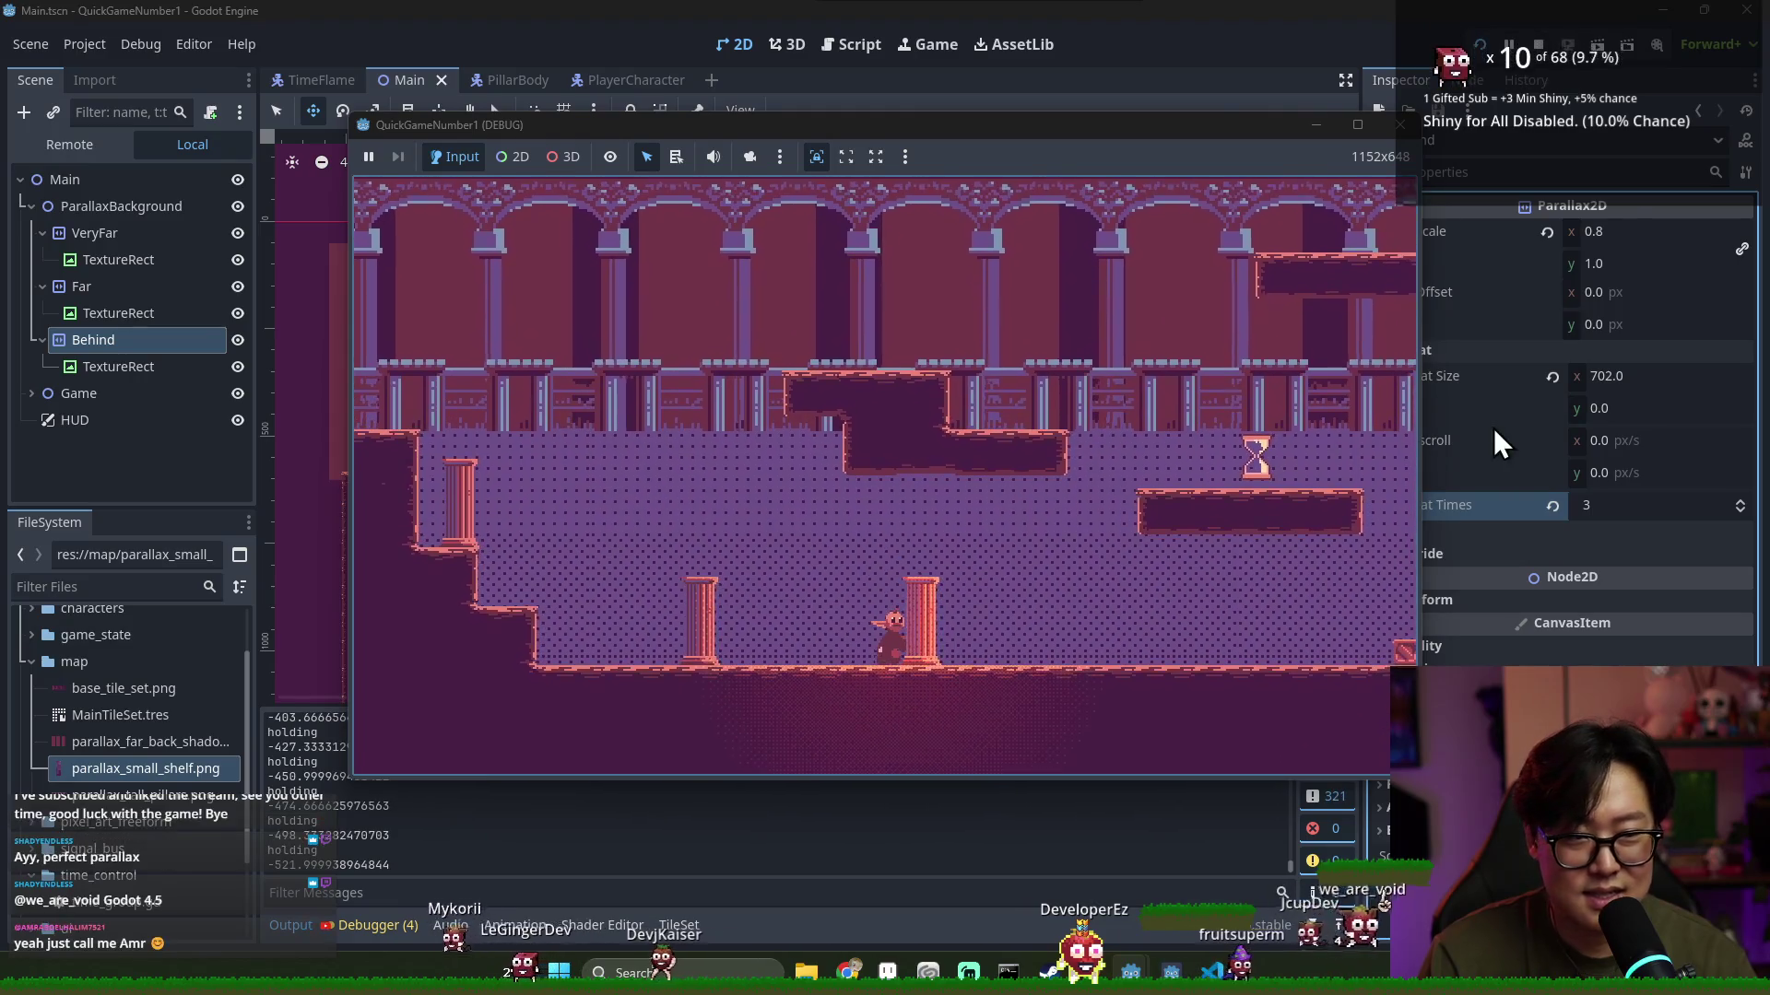
key(F8)
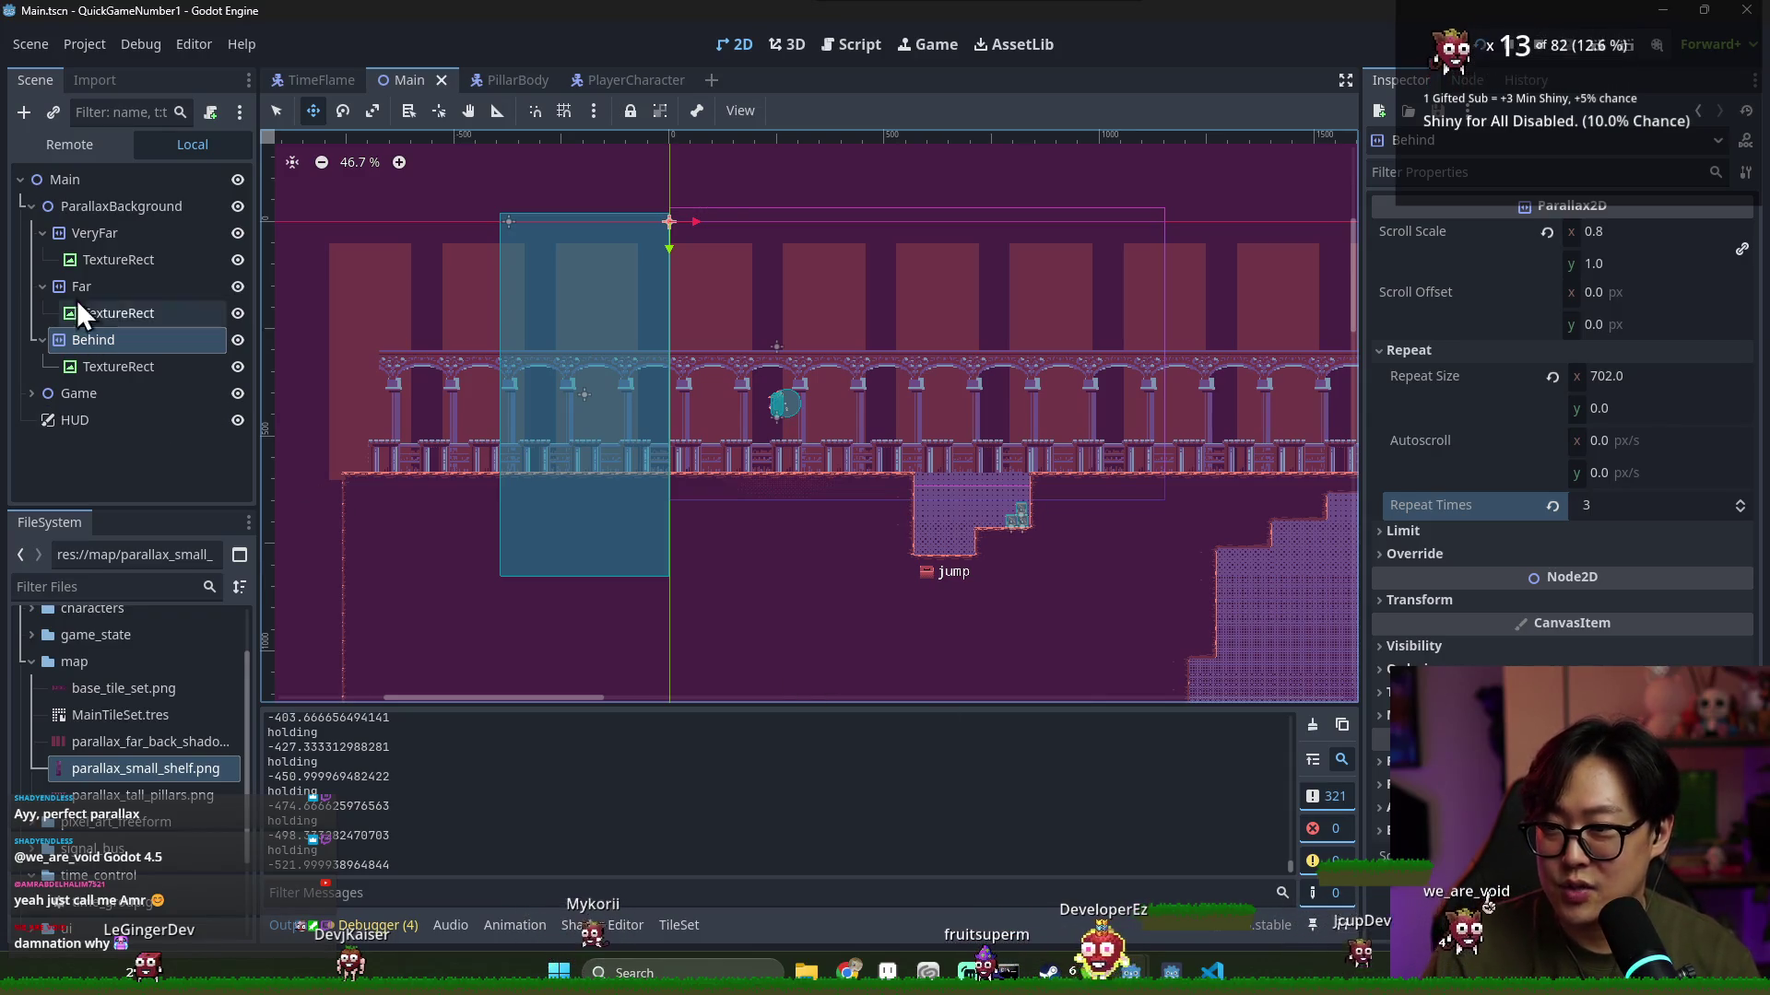
Step: Collapse the Far and Behind parallax layers in the Scene dock and run the game again
click(91, 215)
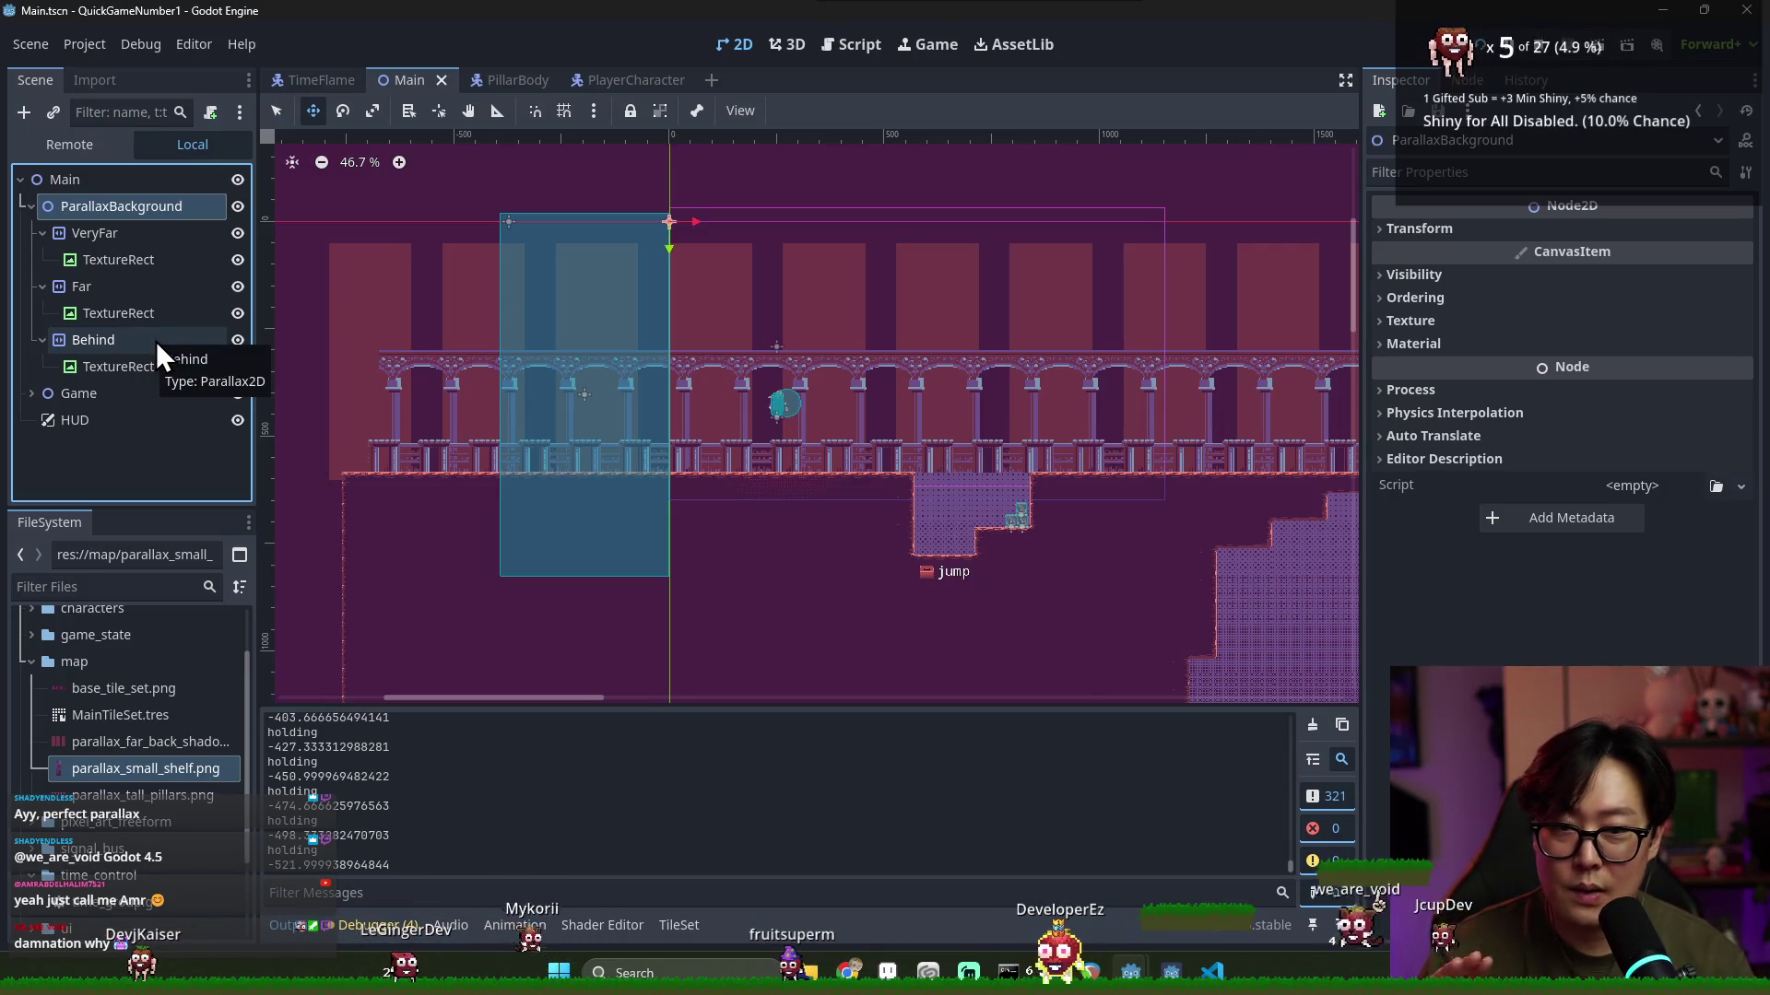
click(100, 291)
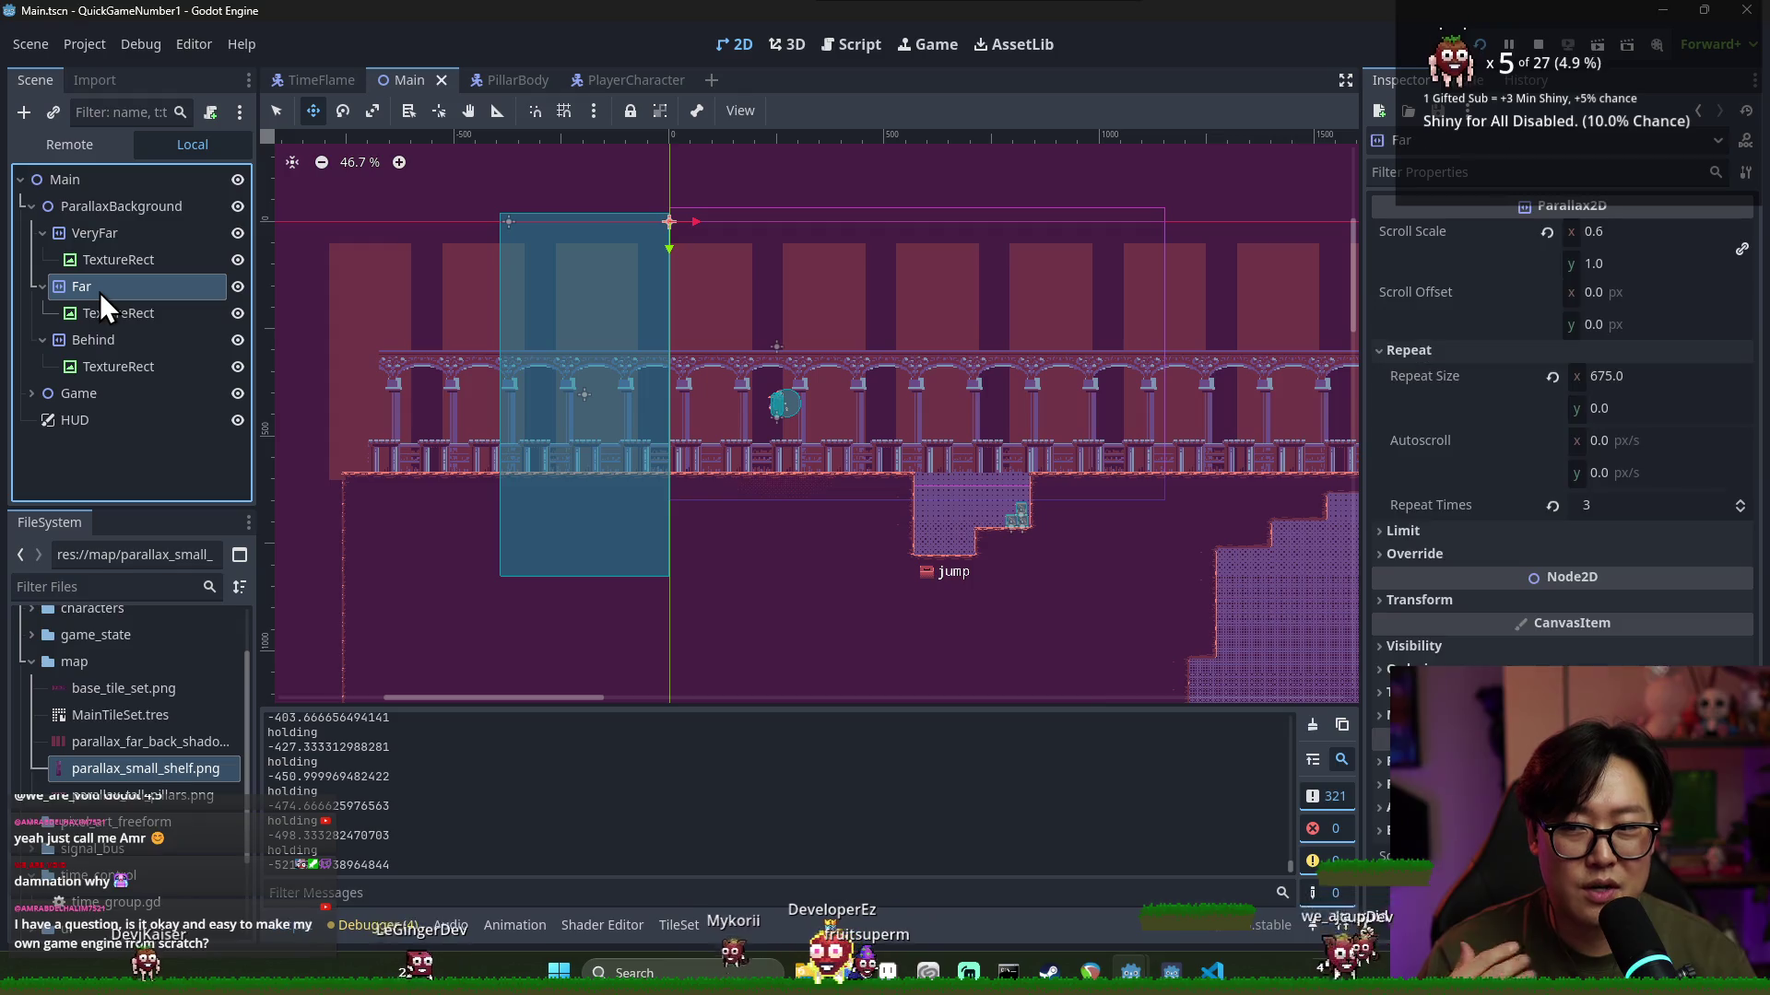
click(43, 287)
click(44, 313)
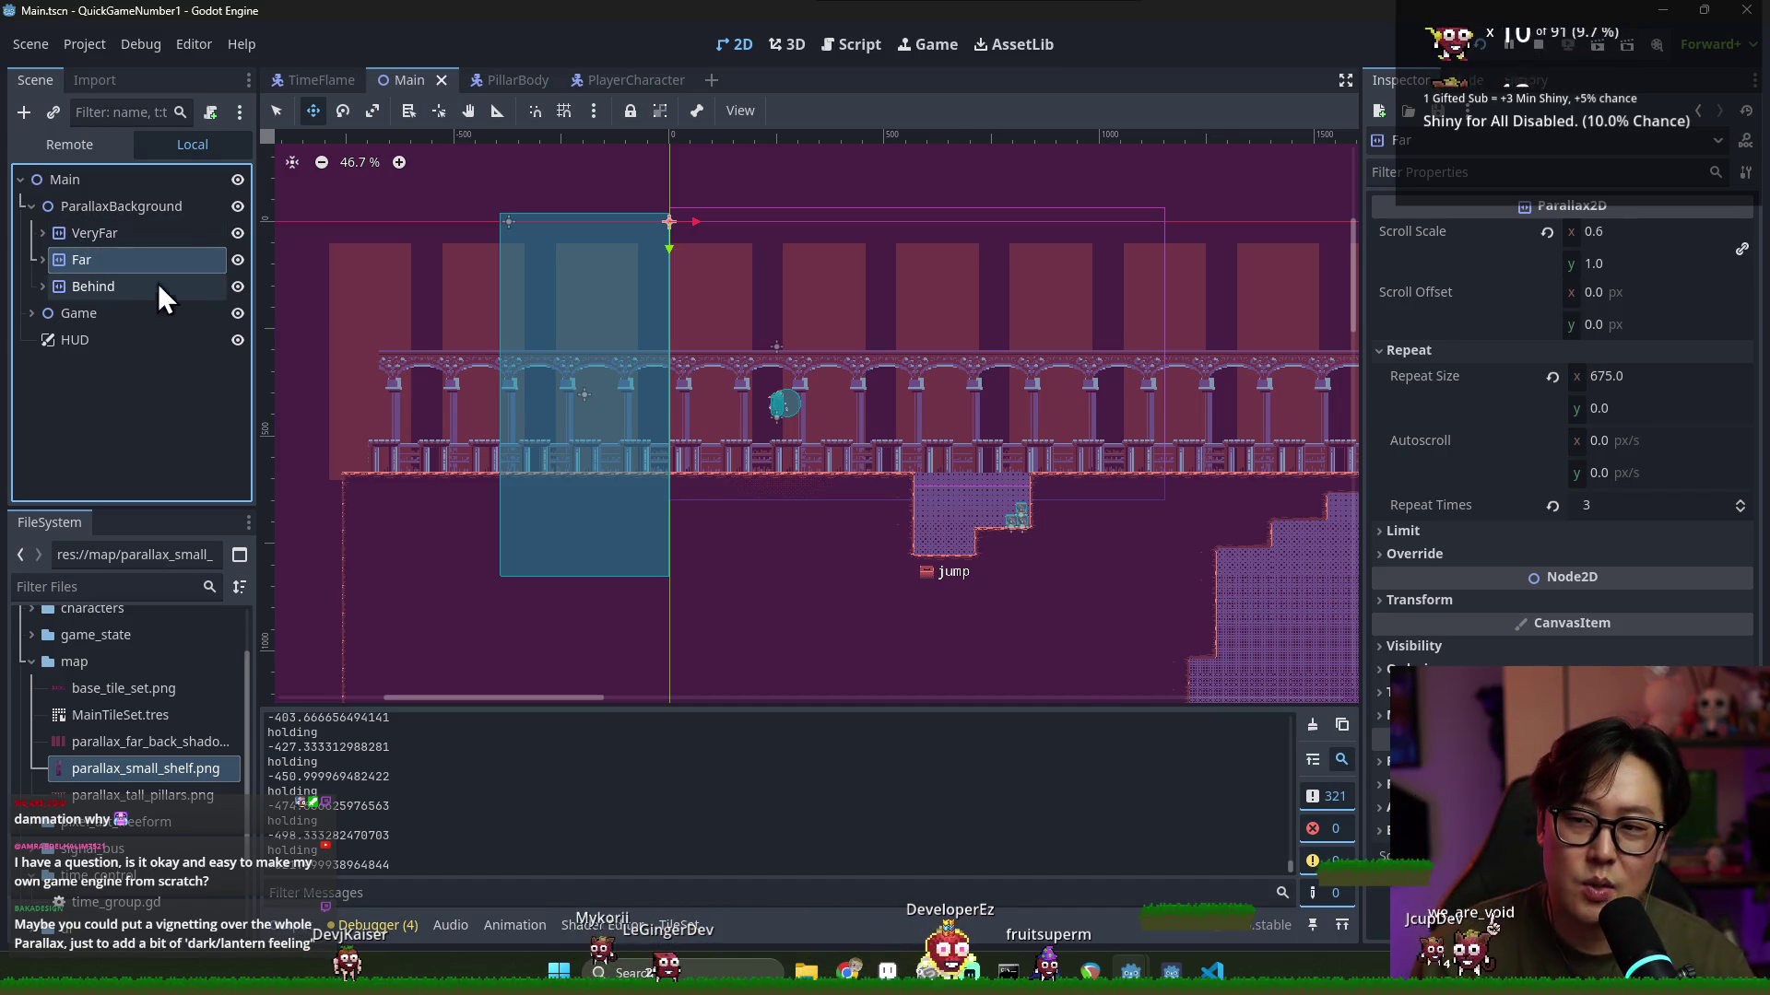
key(F5)
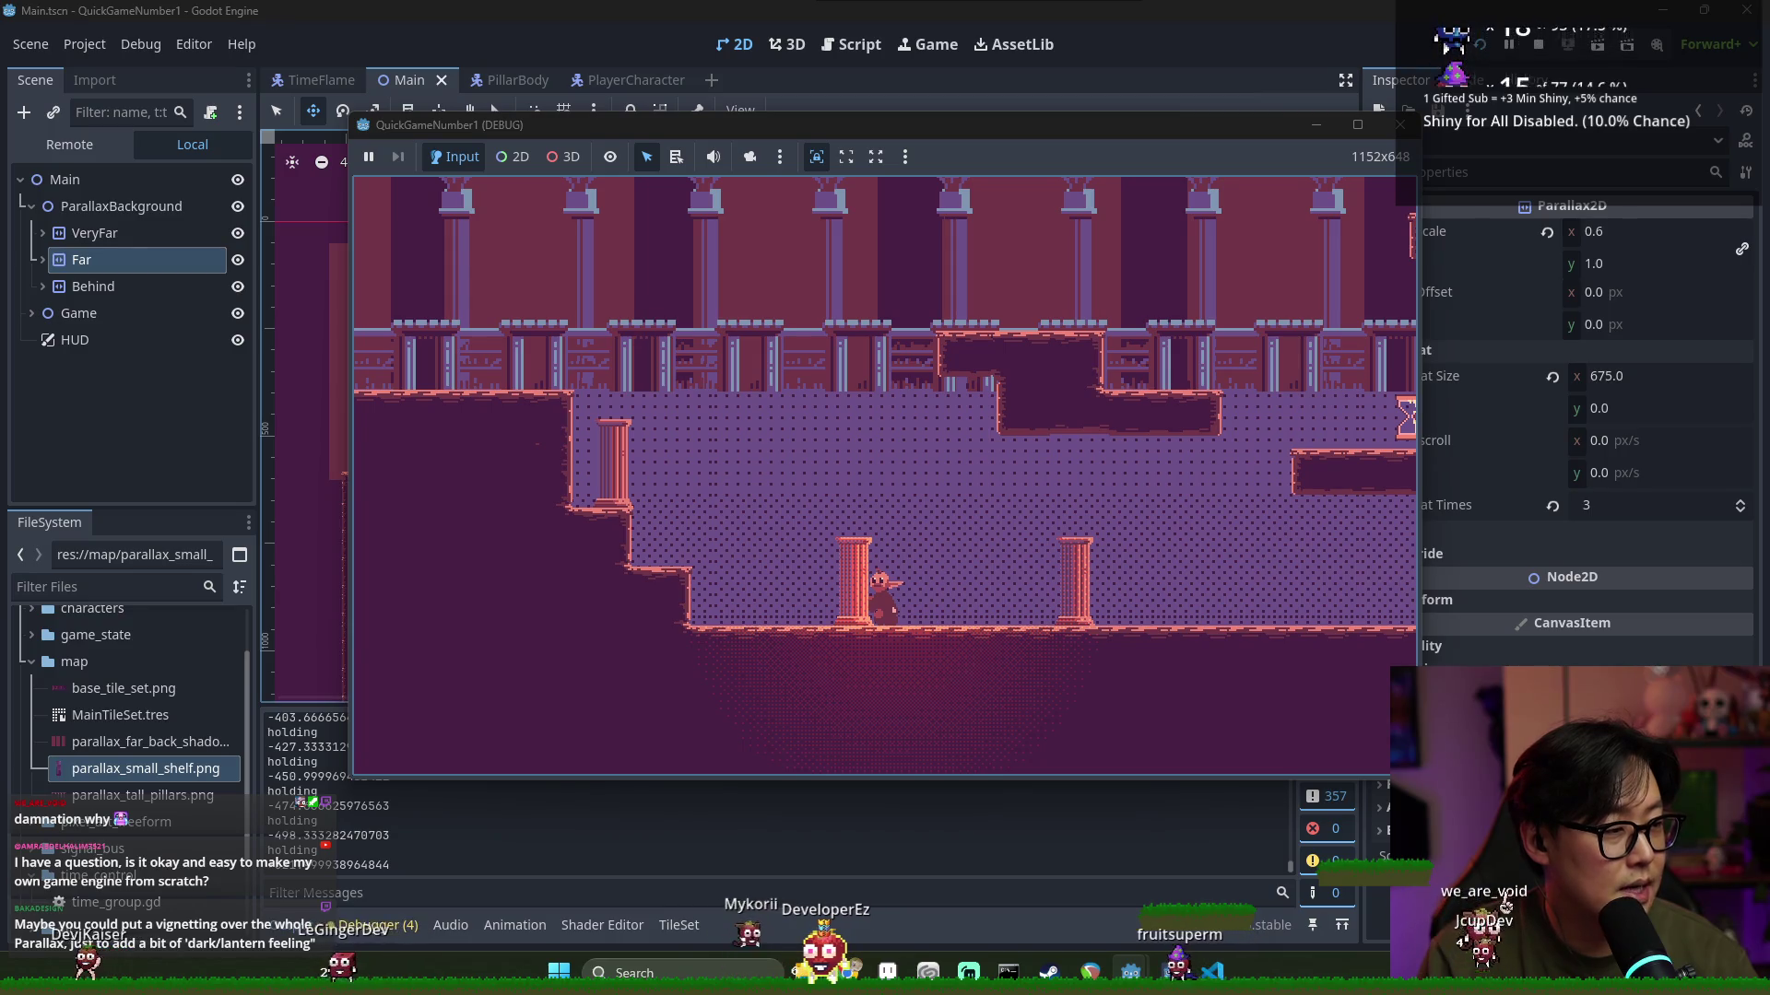
Step: Restart the game and run the character back and forth past the hourglass watching the pillars scroll, then stop it
key(Right)
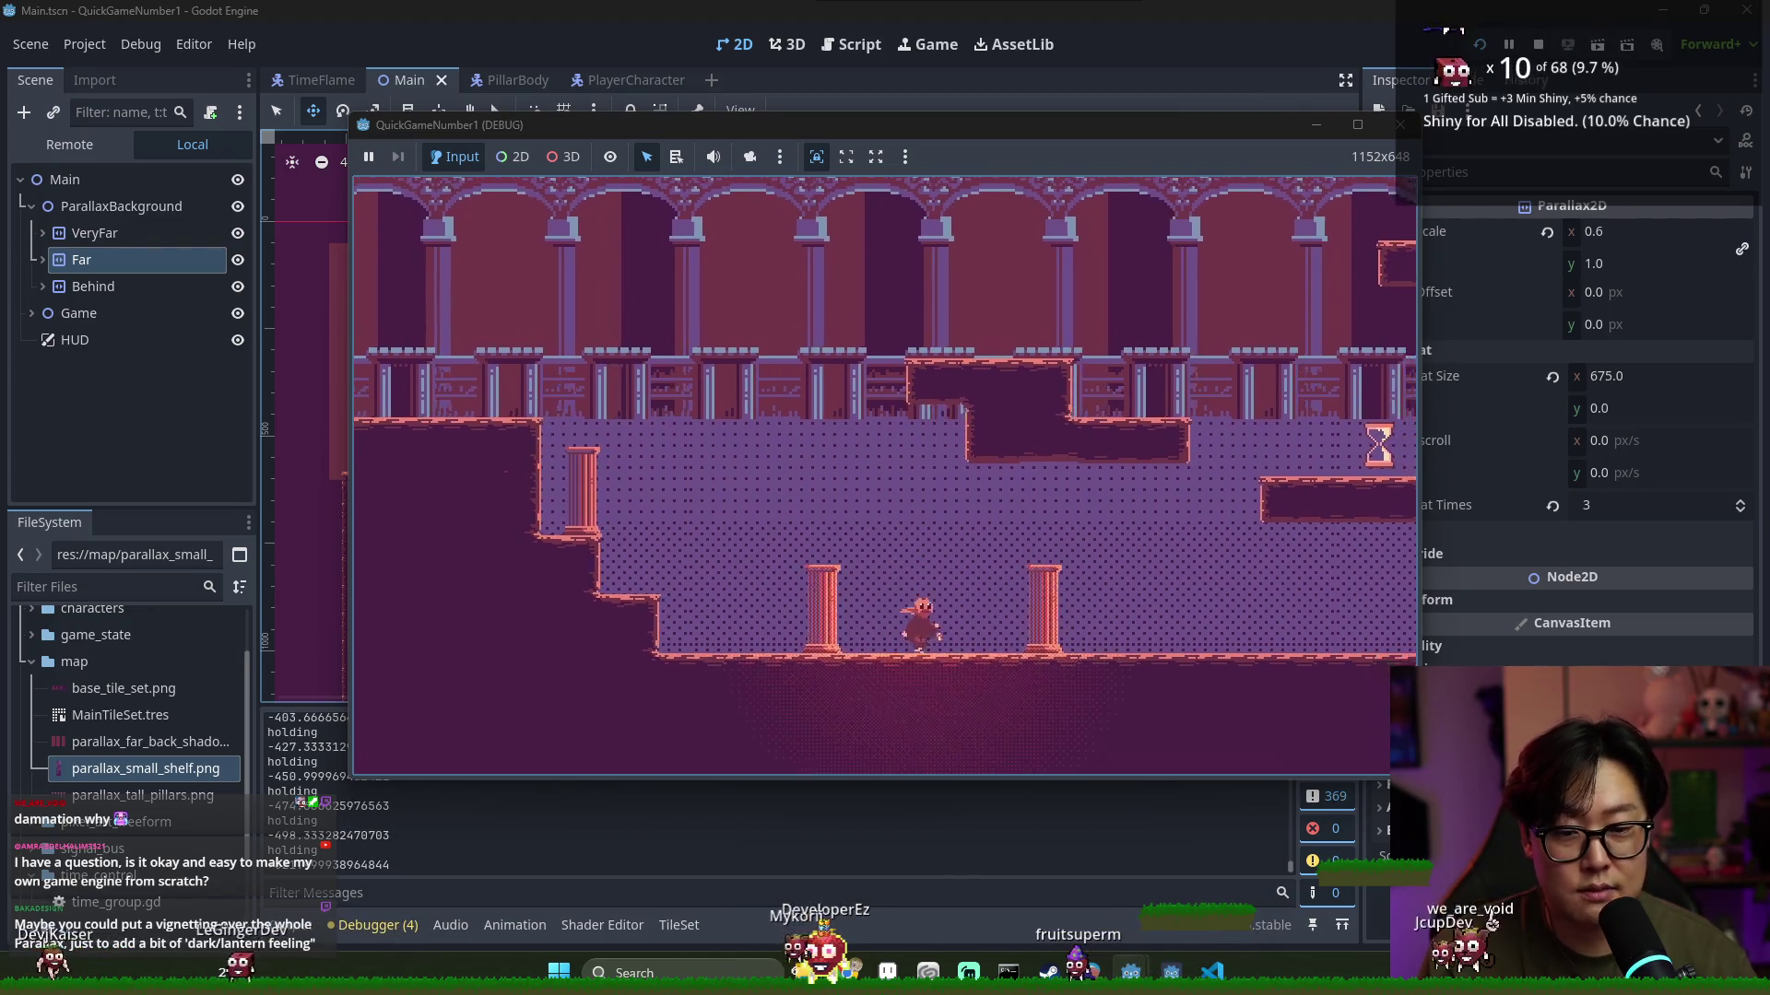
key(Right)
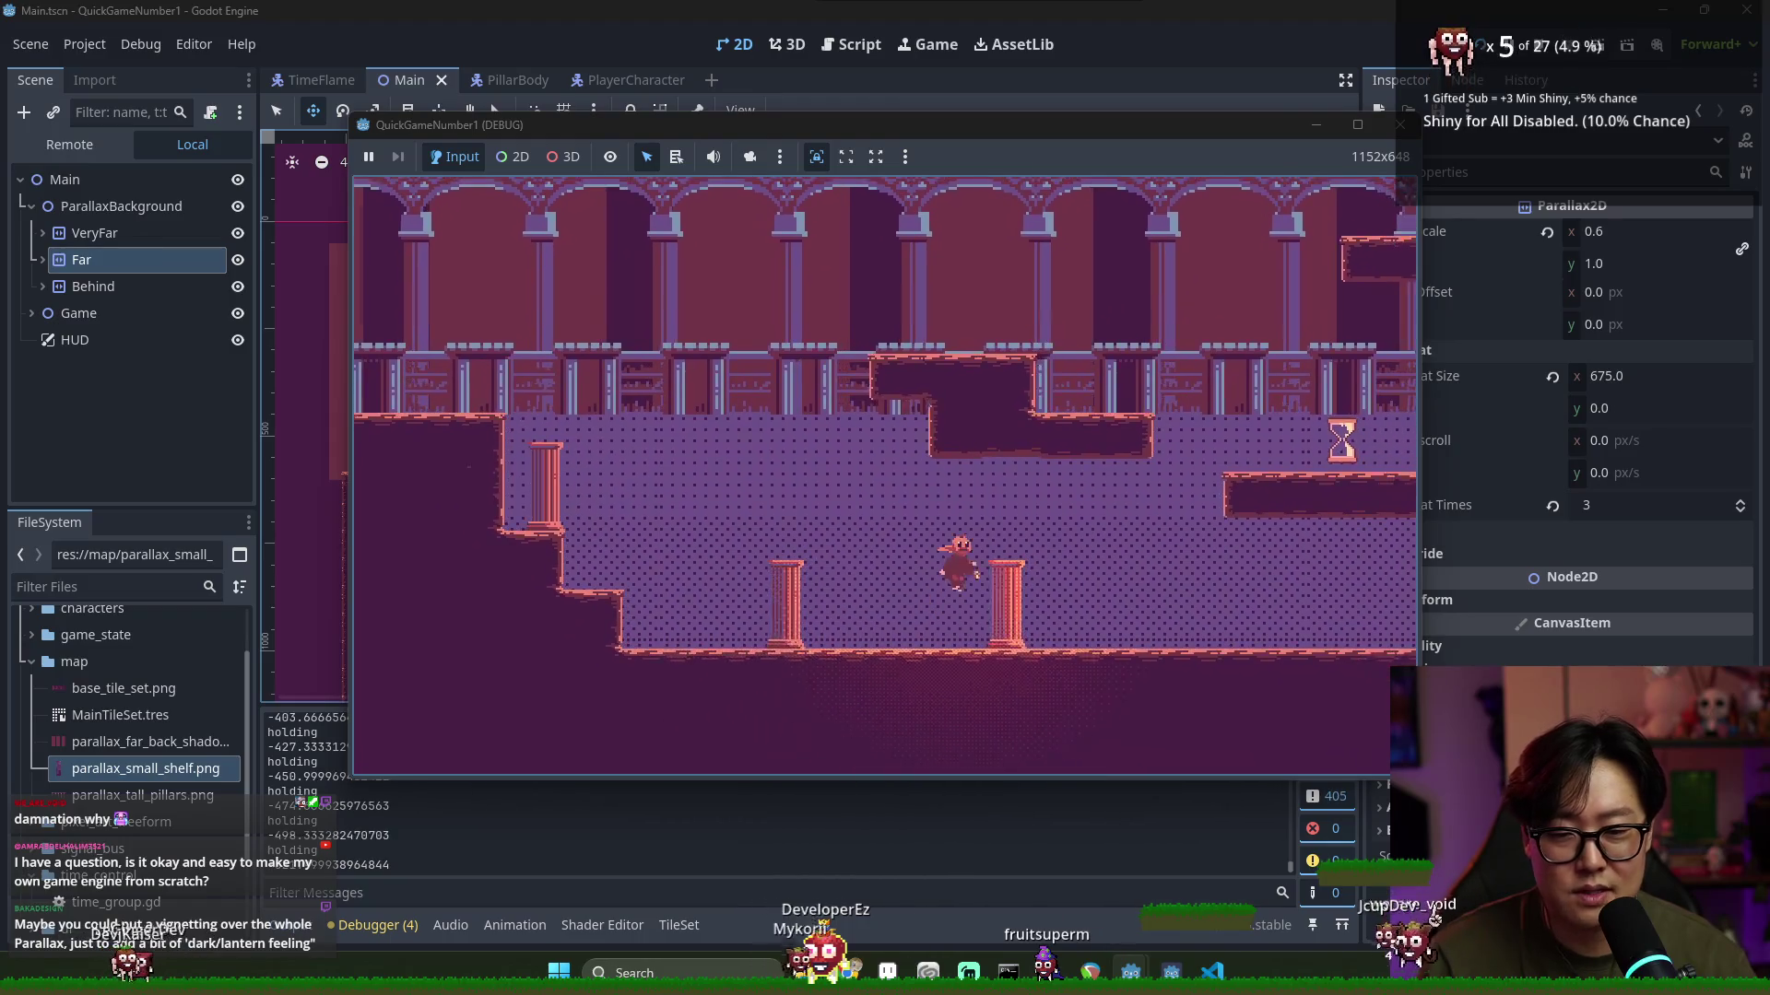
key(F5)
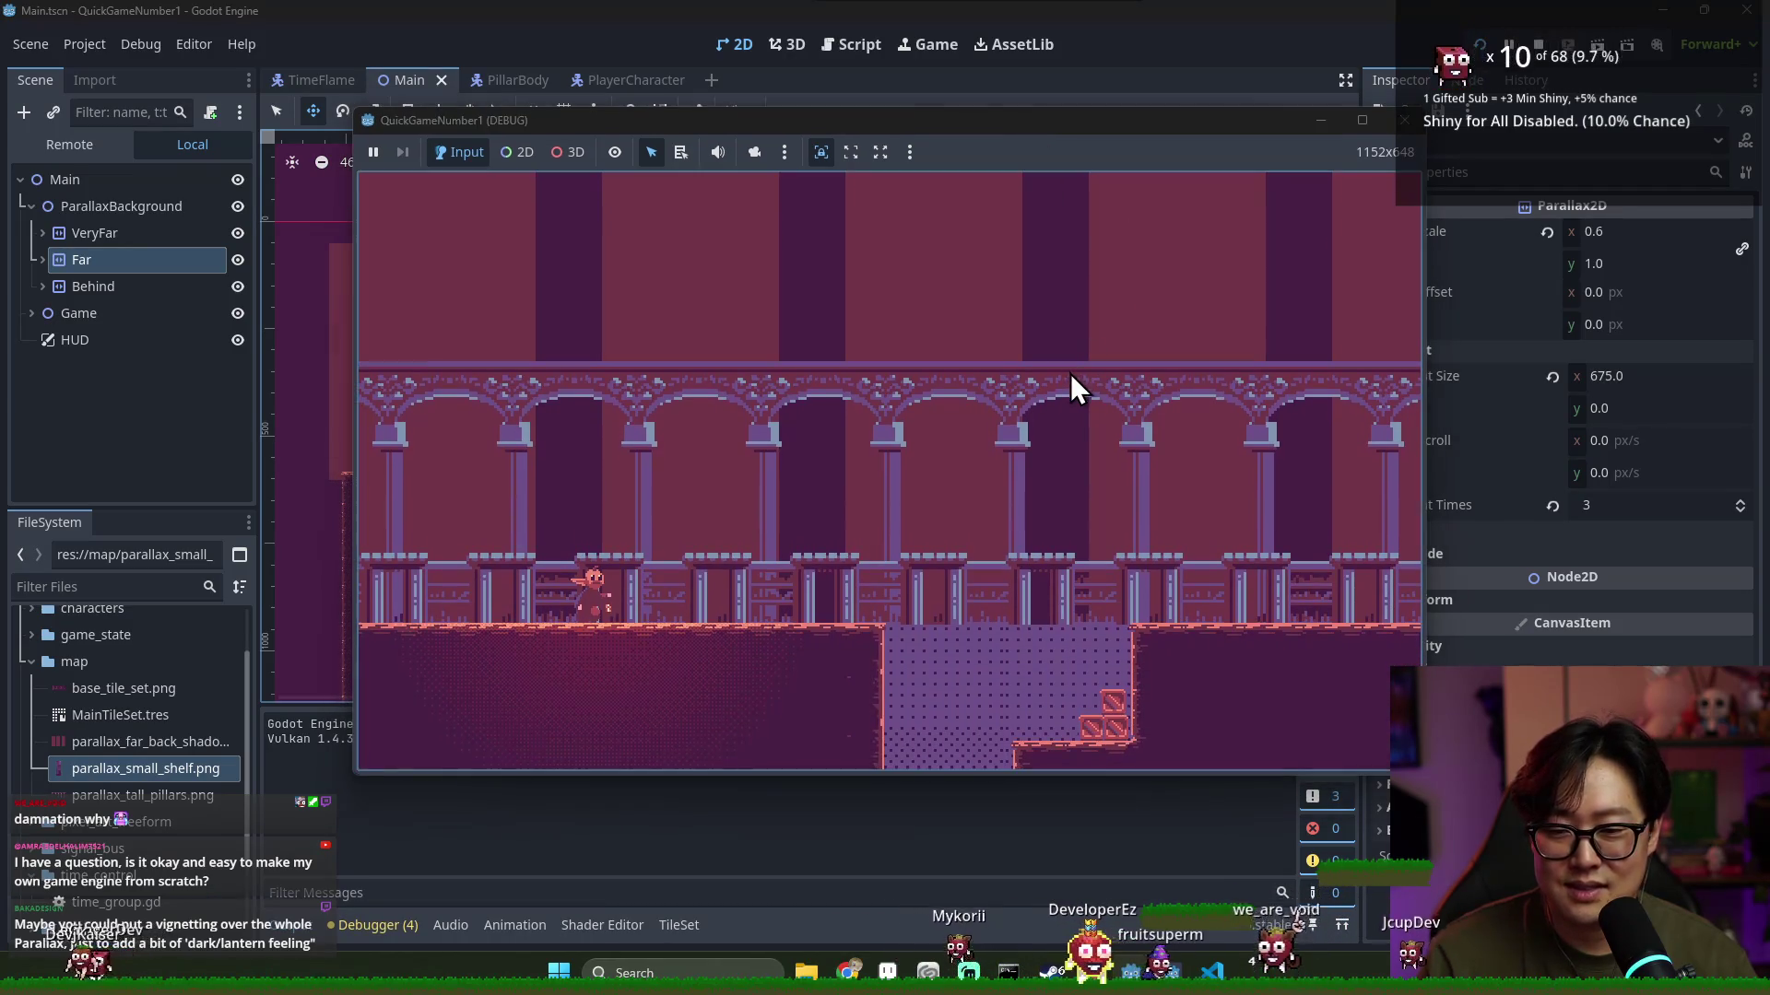
key(Right)
key(space)
key(Right)
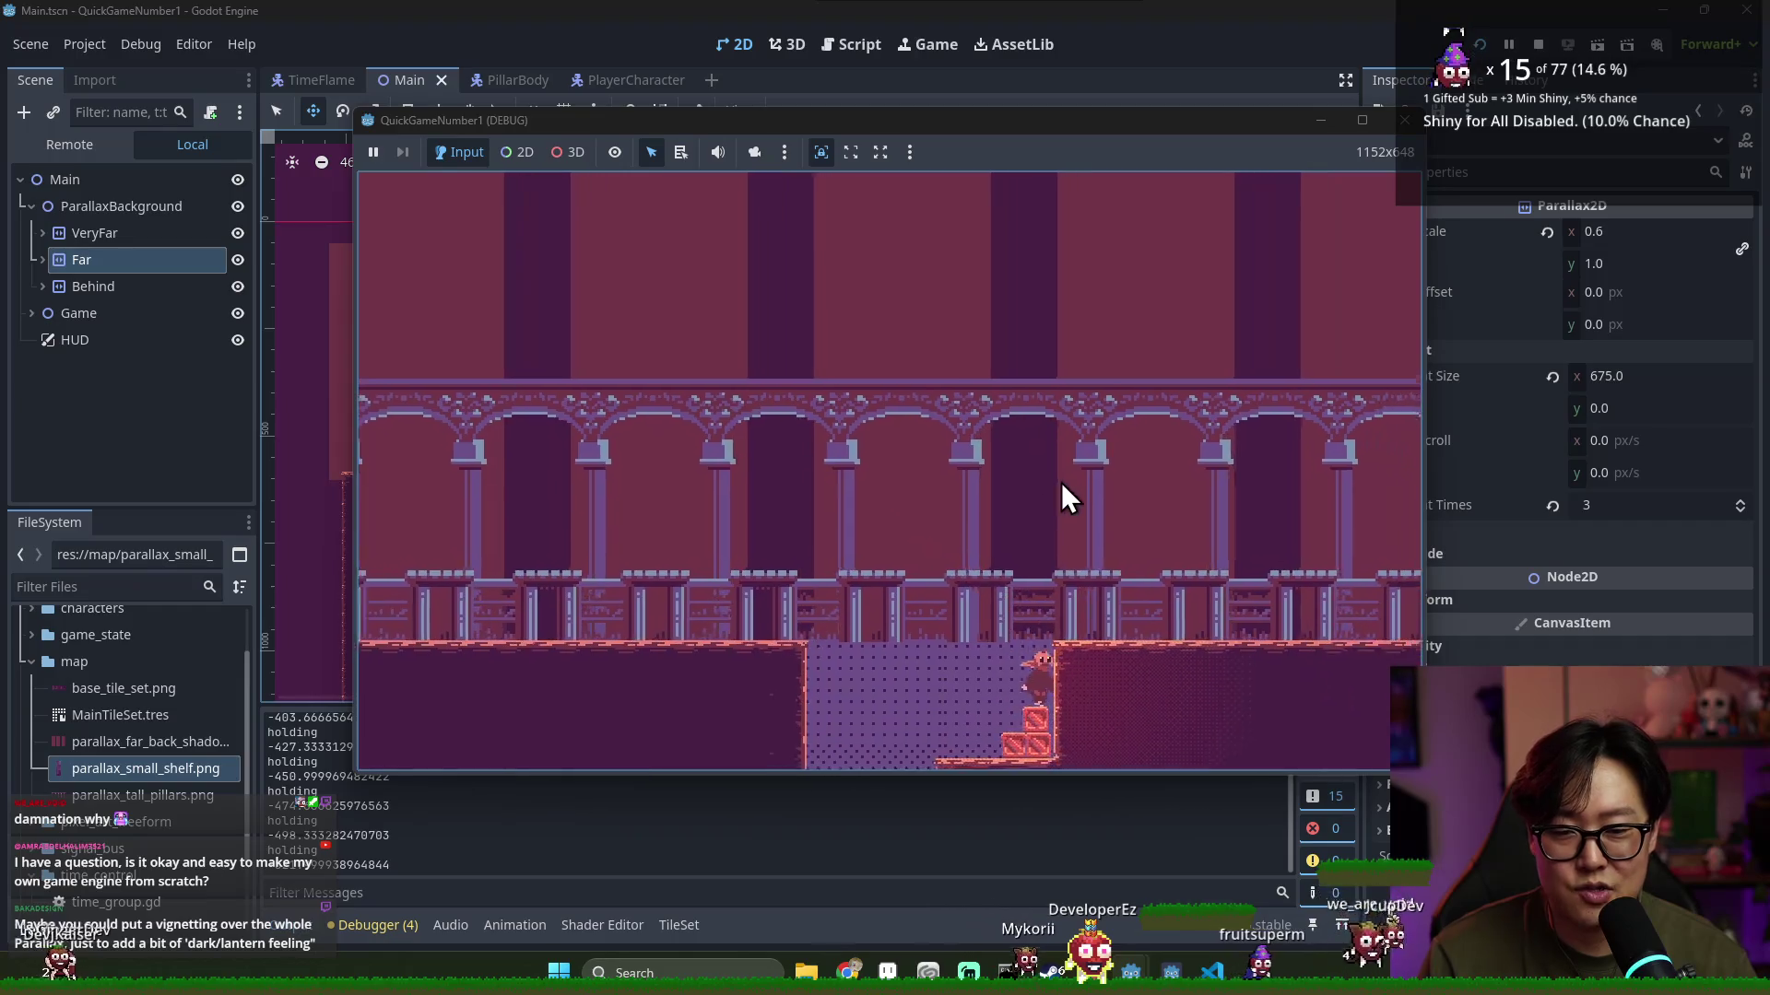
key(Right)
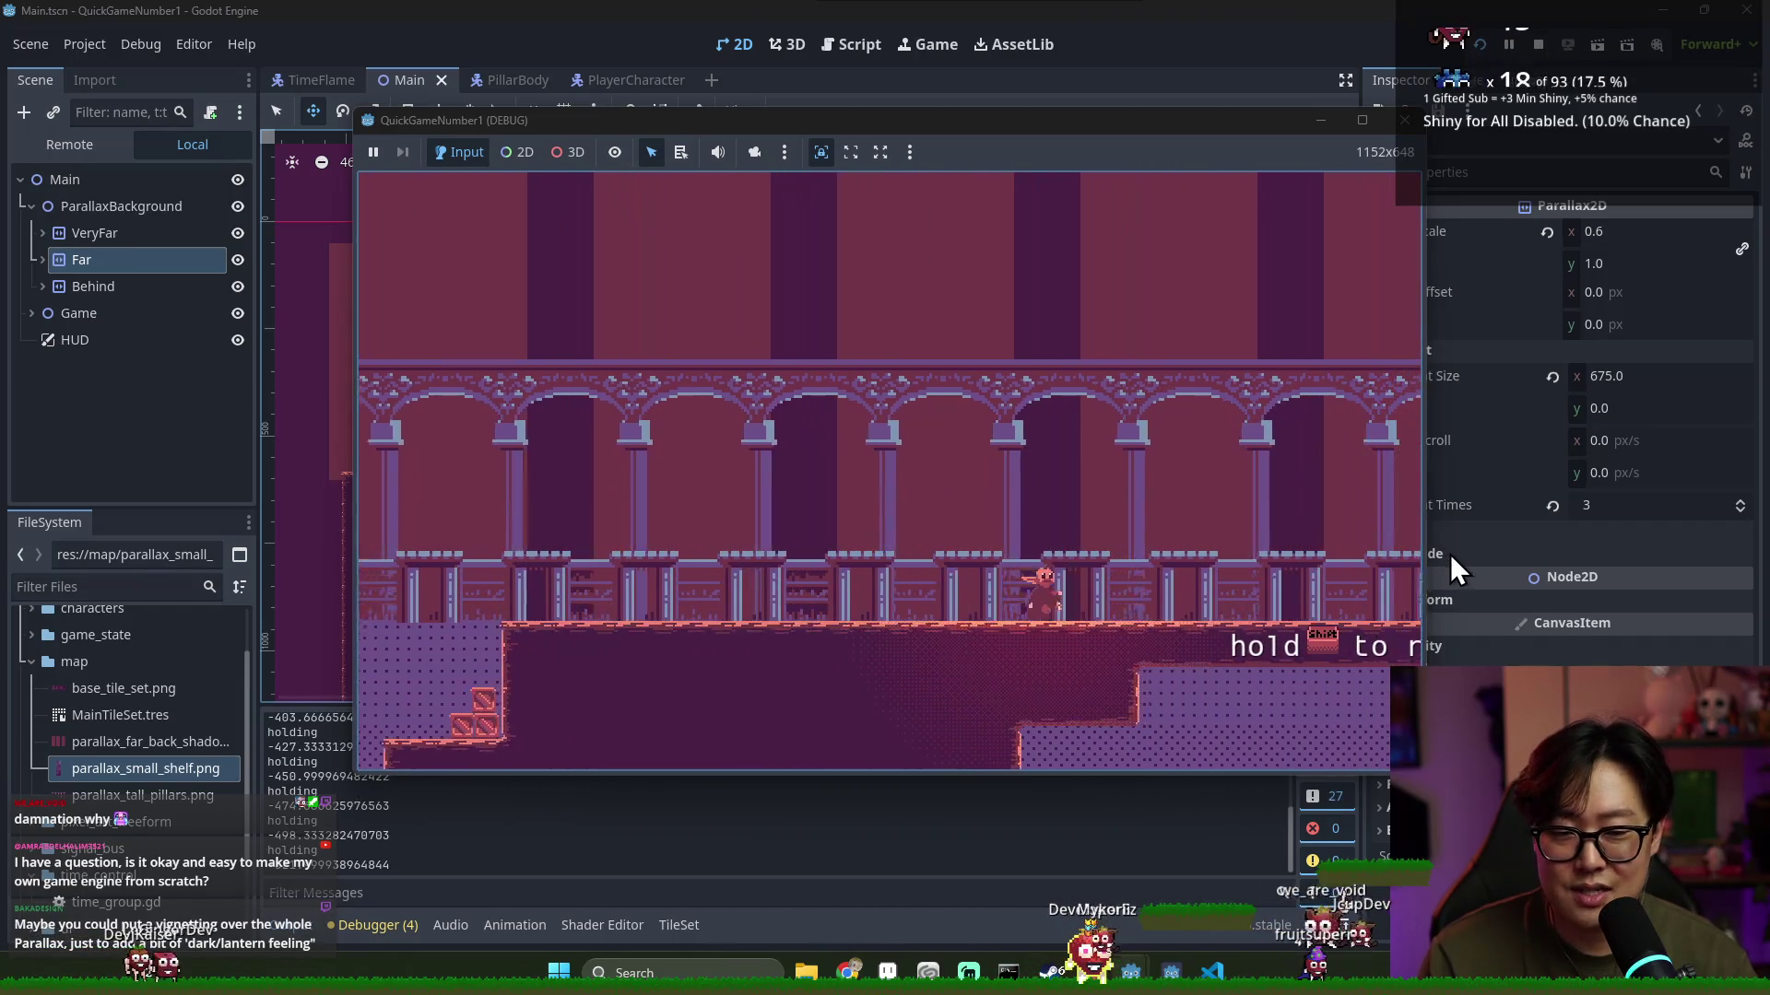
key(Right)
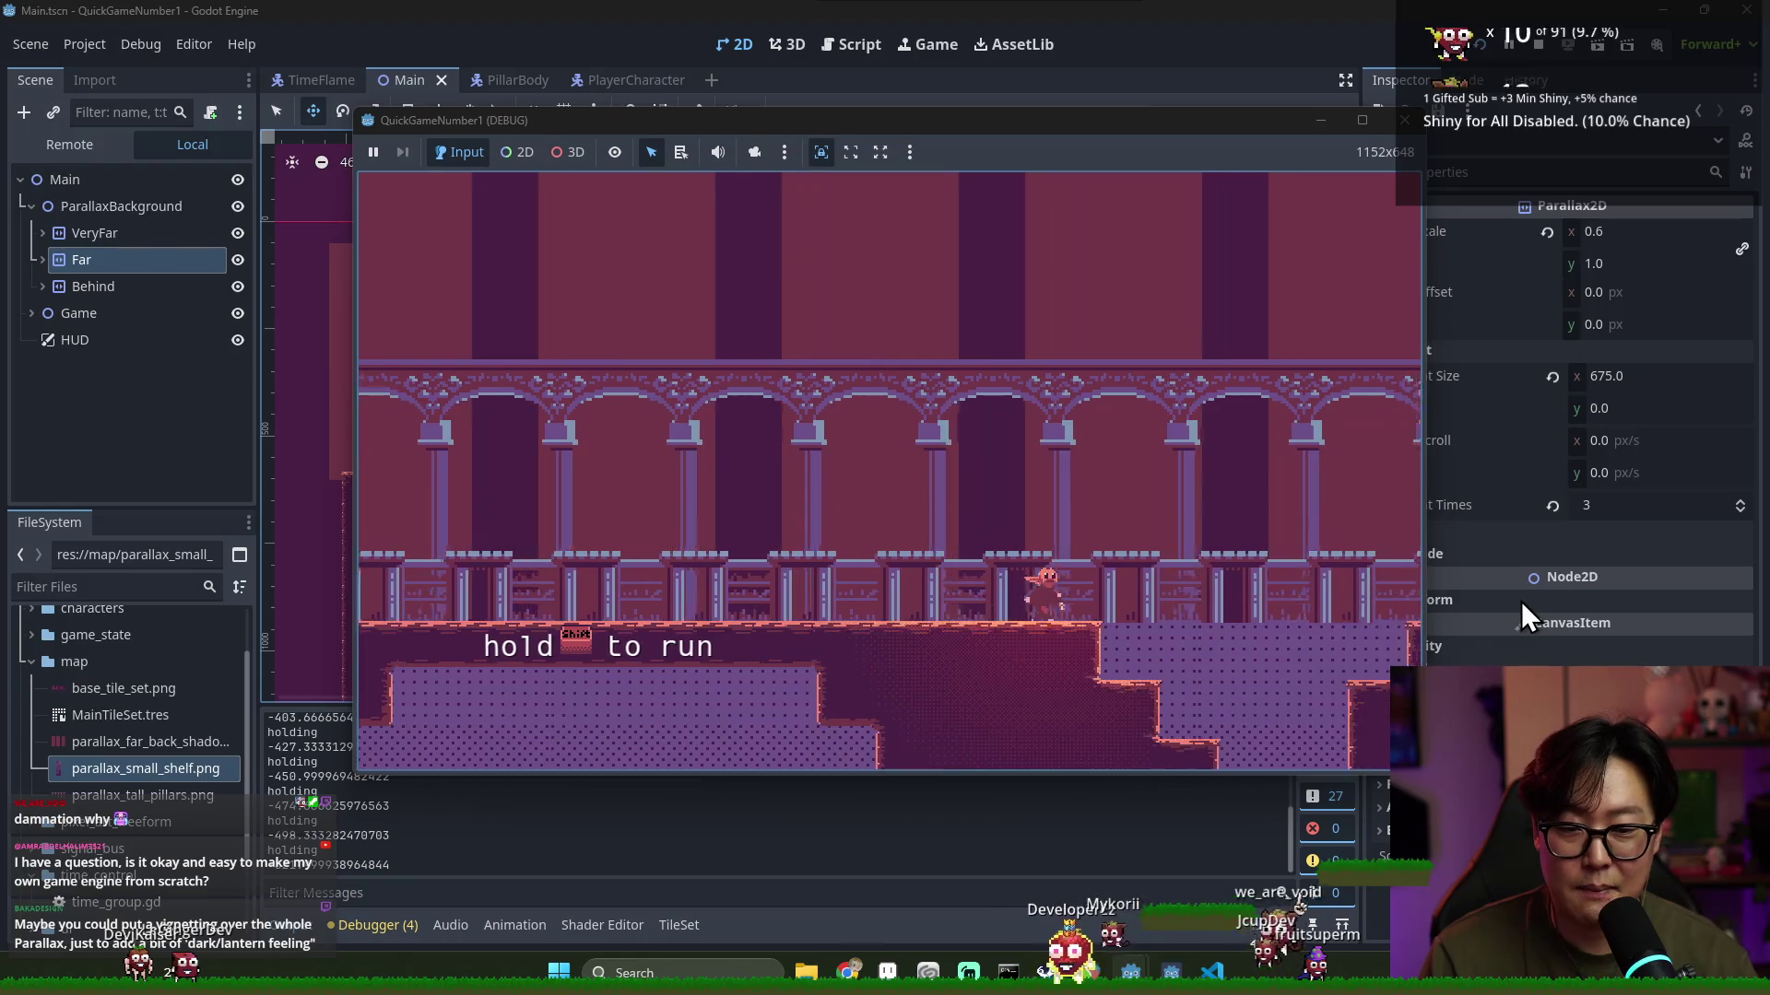
key(Right)
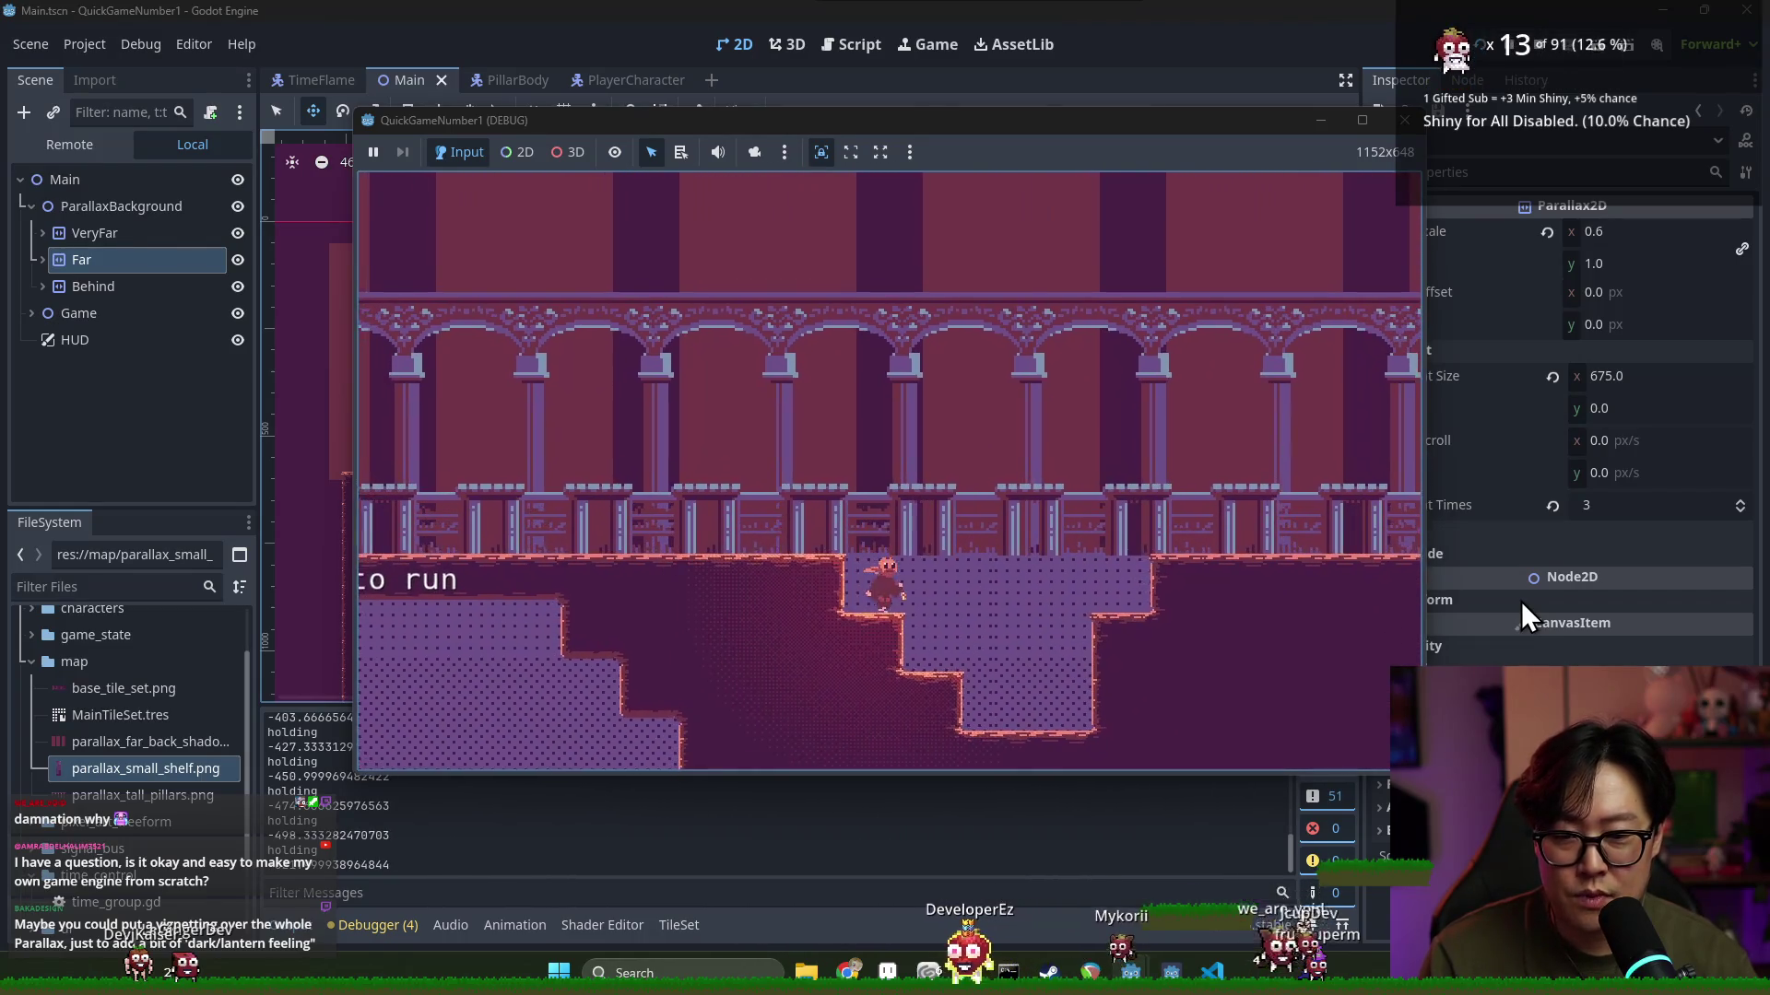
key(Right)
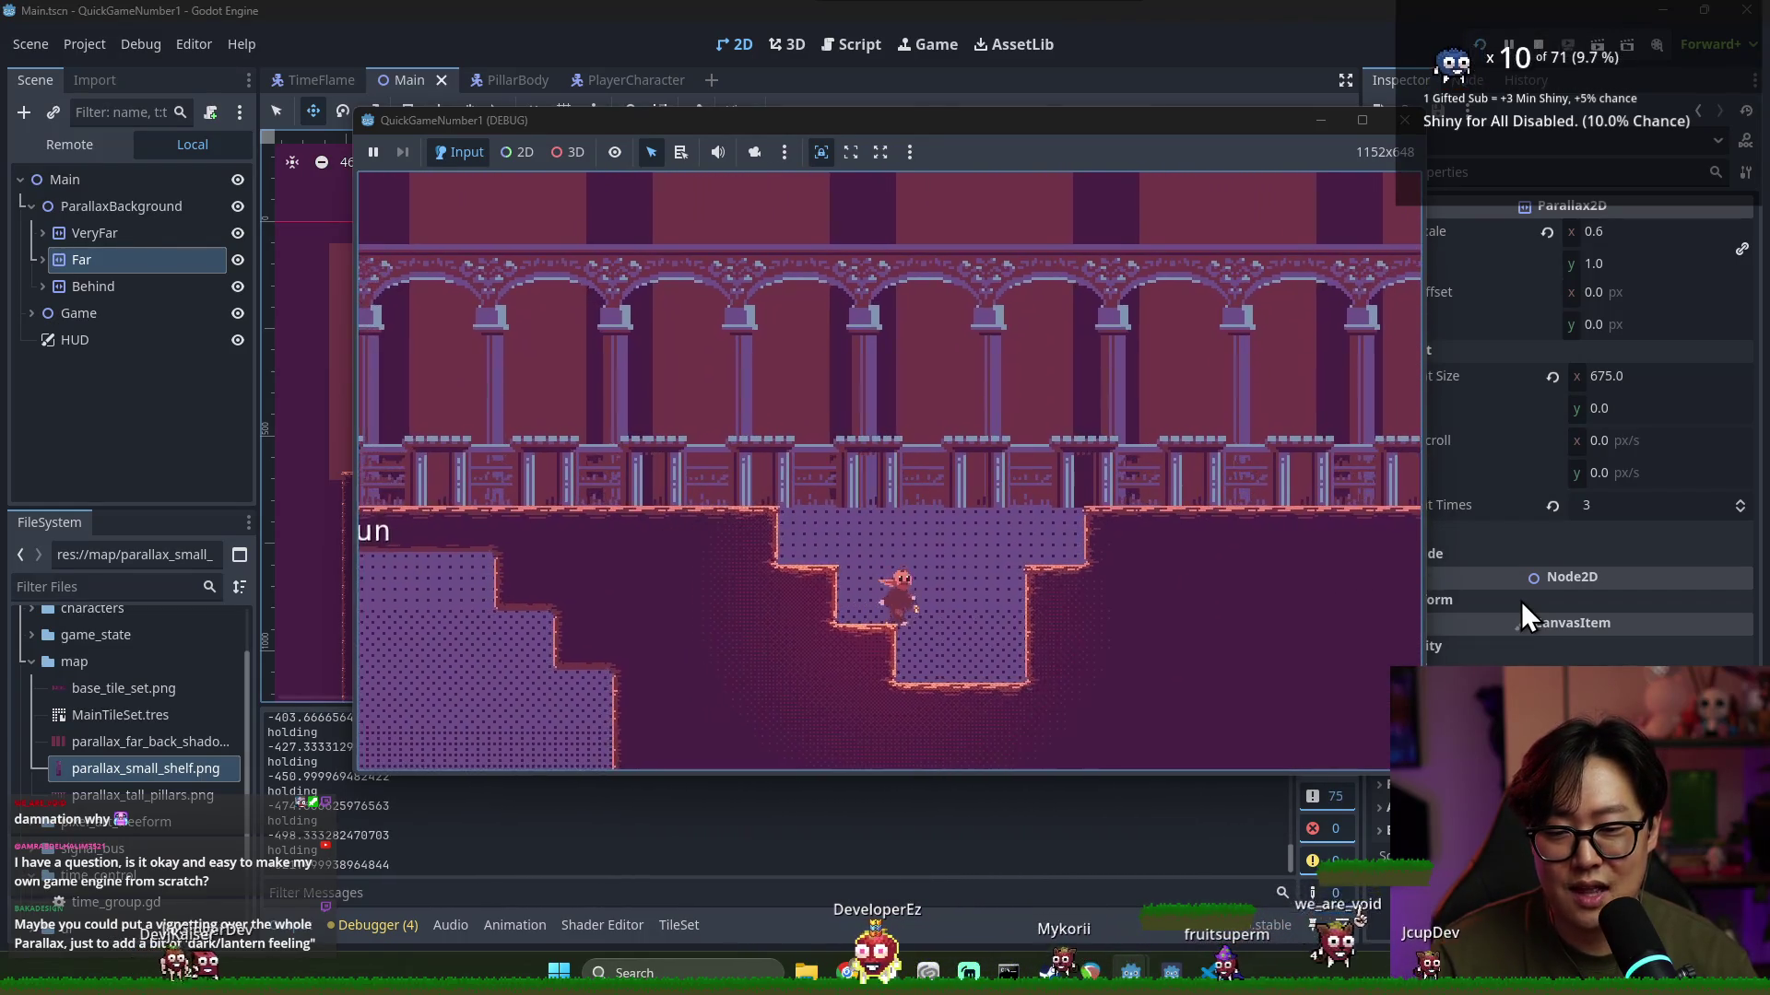
key(Right)
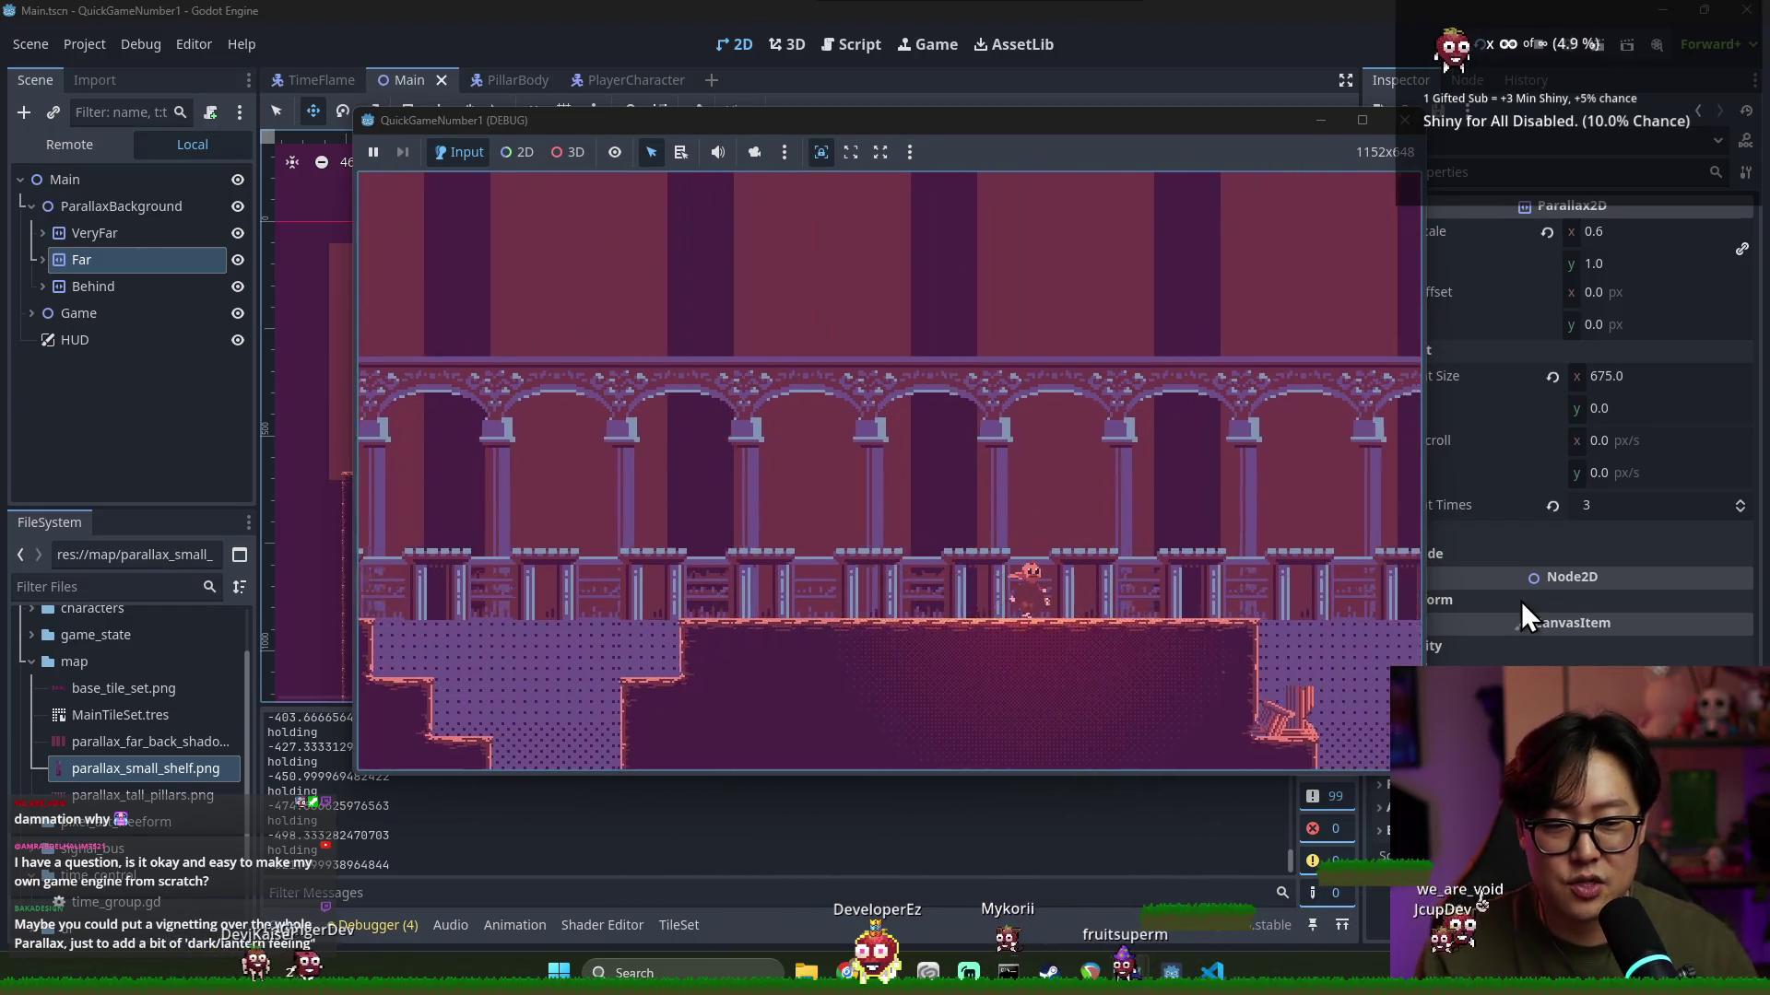
key(Right)
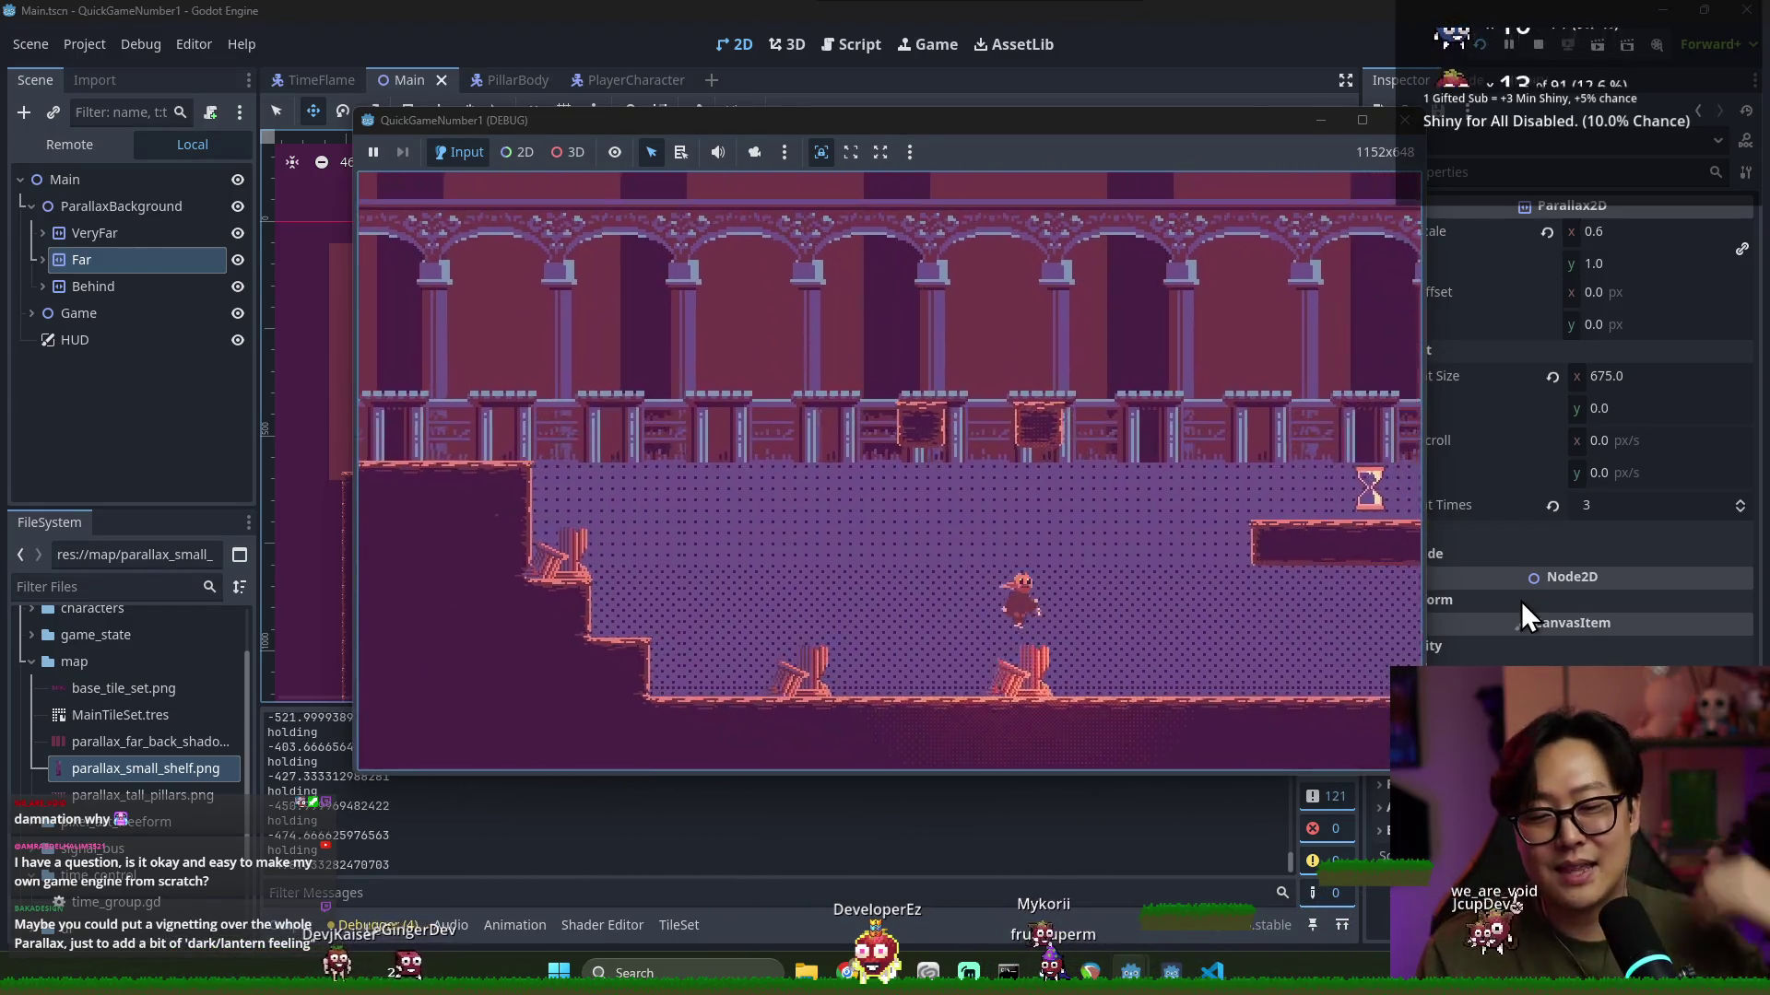
key(Right)
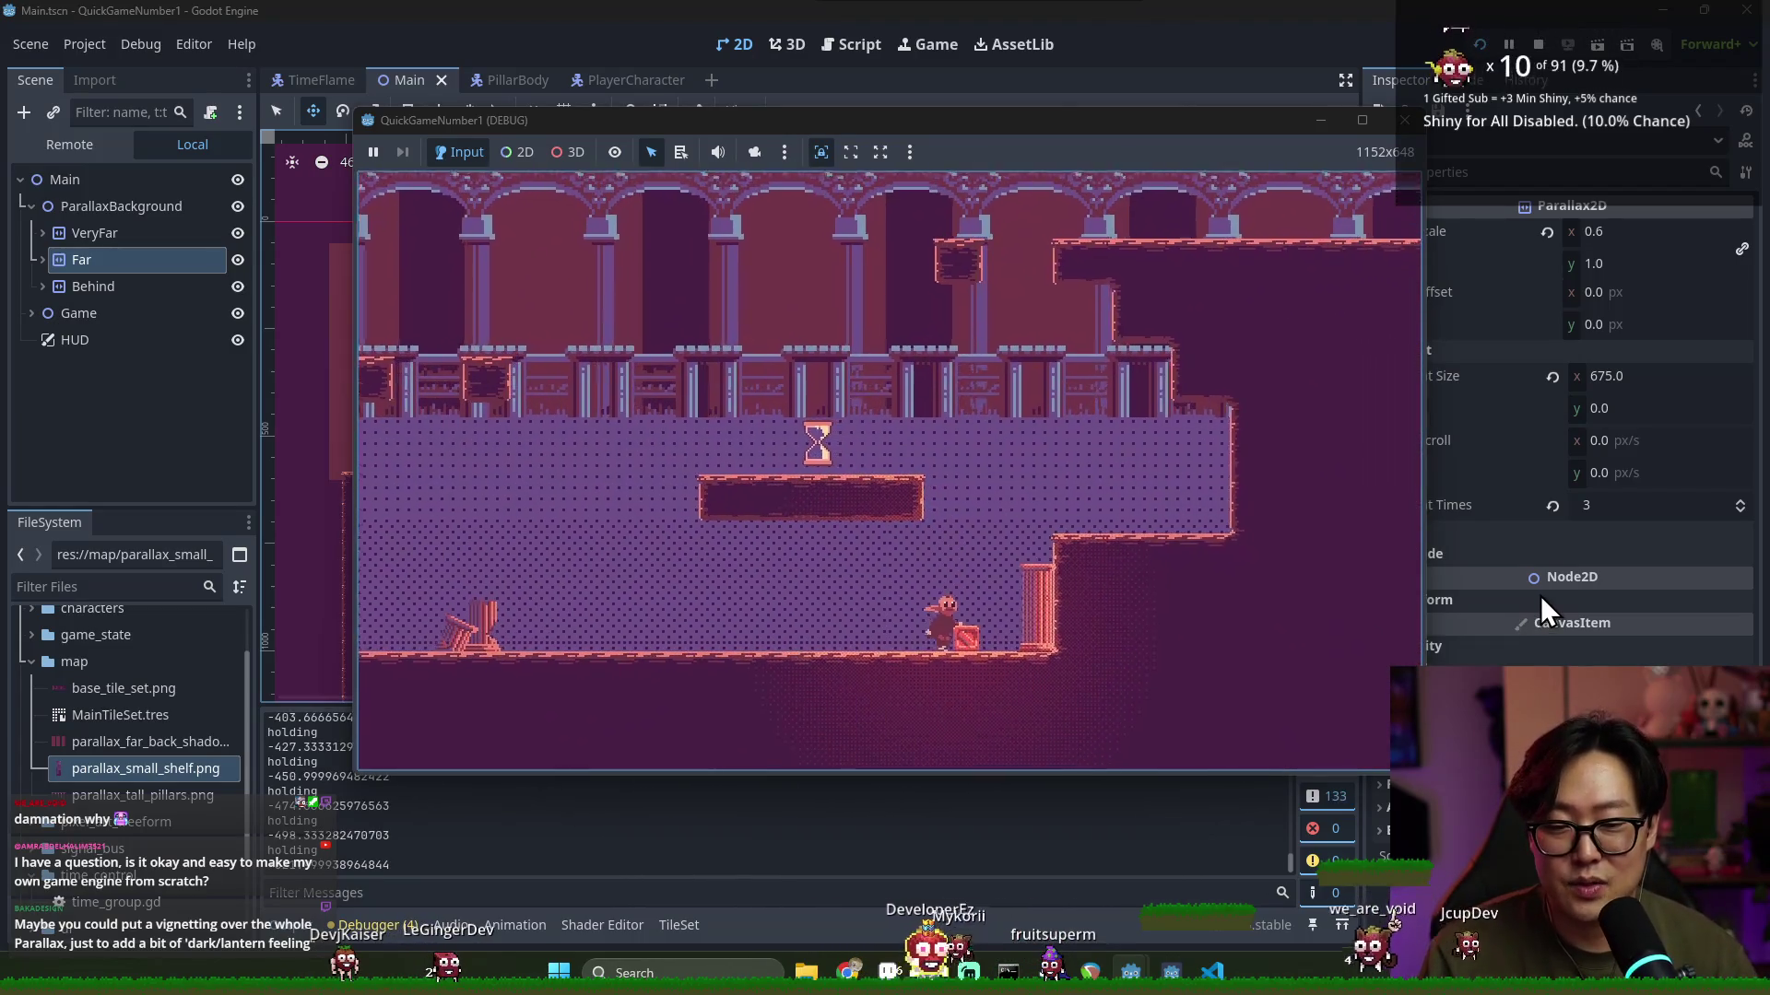
key(Left)
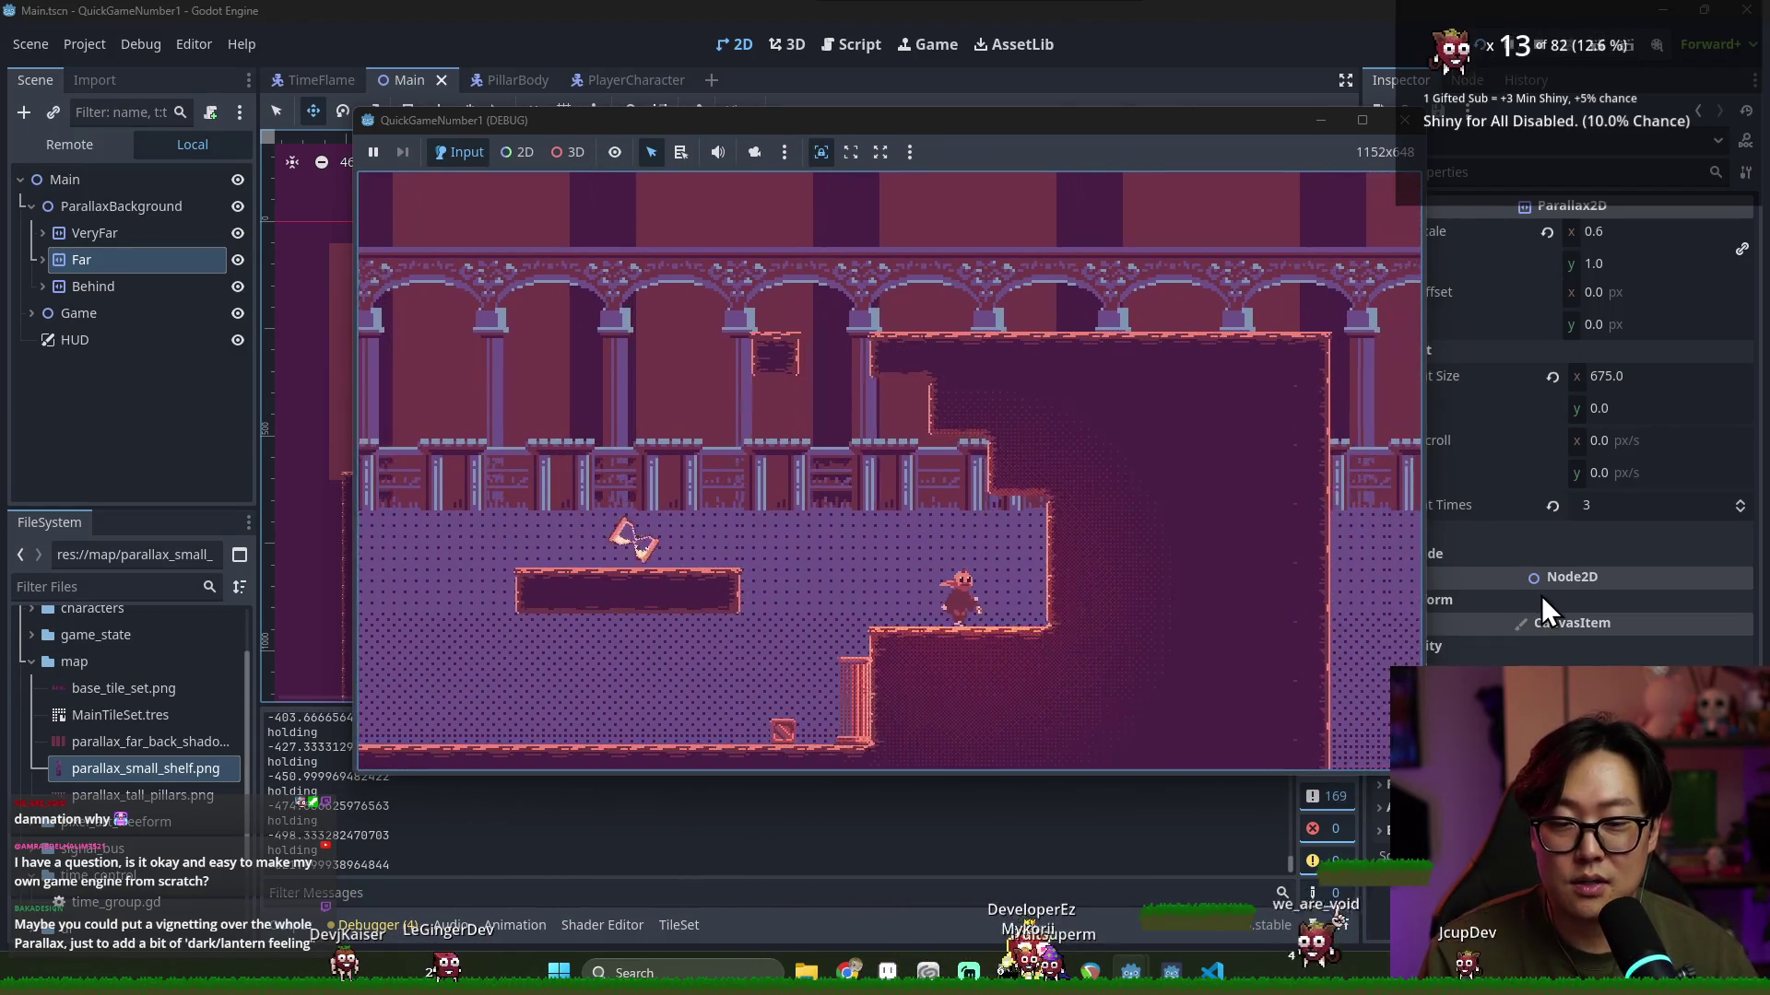
key(Left)
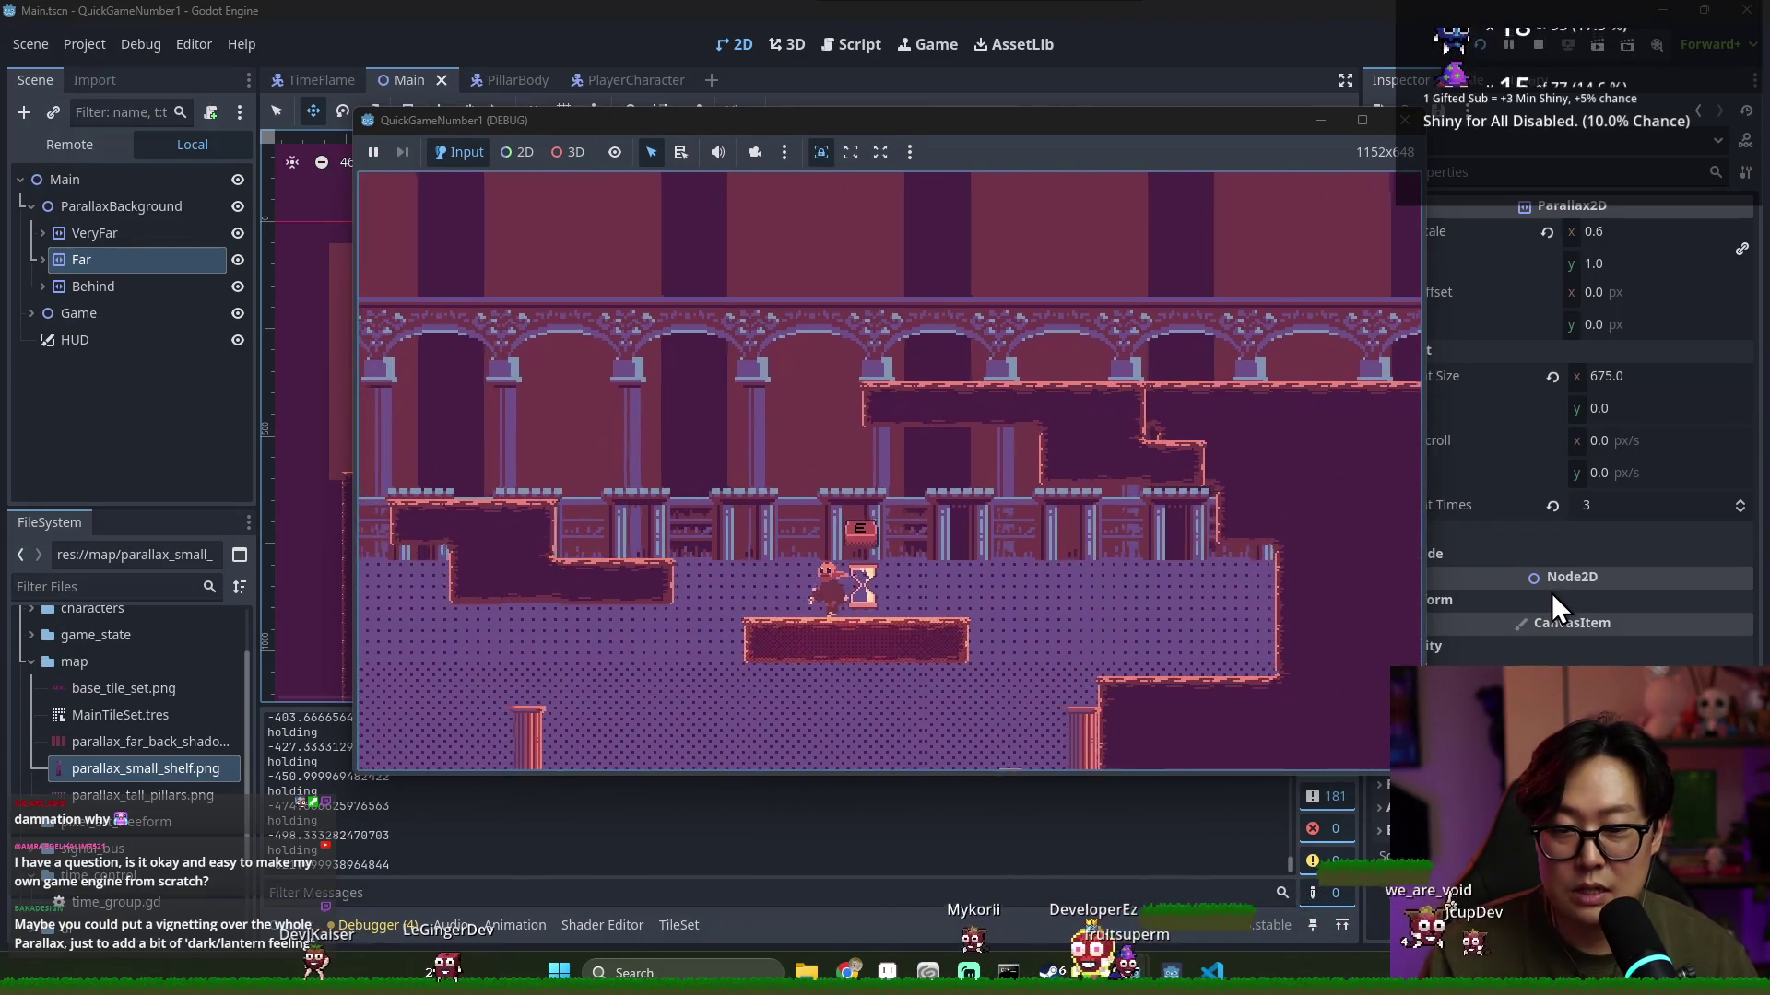
key(Right)
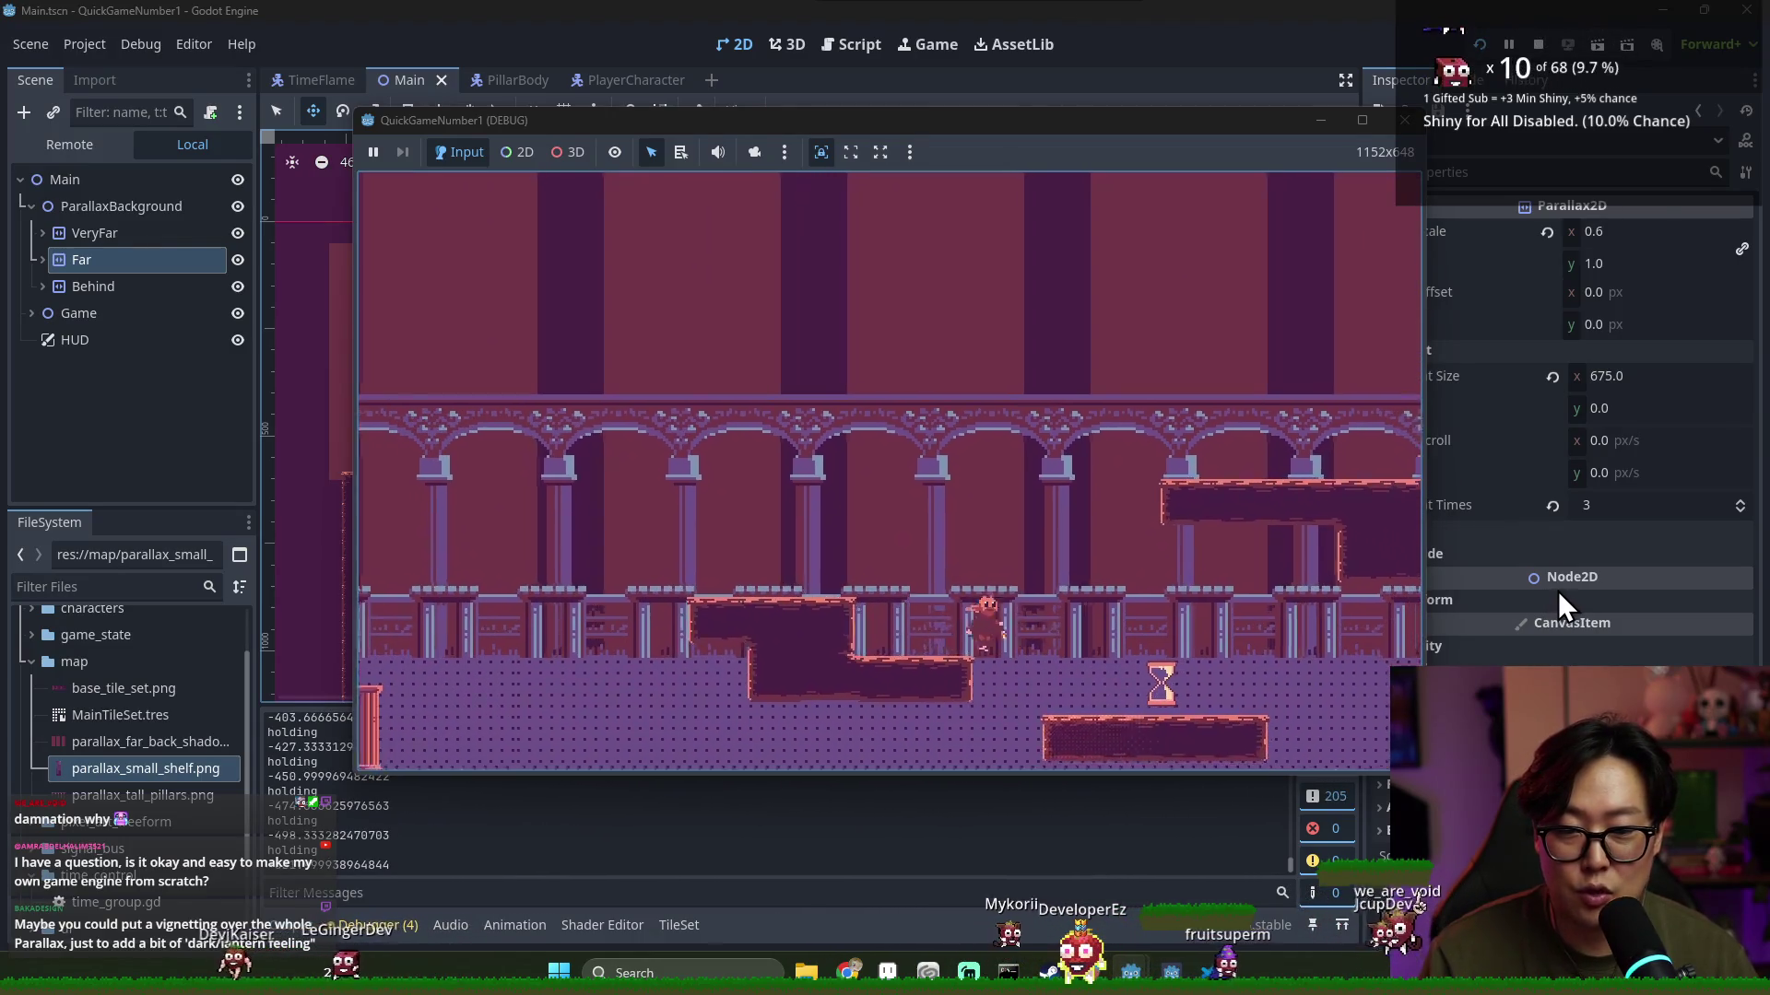
key(Left)
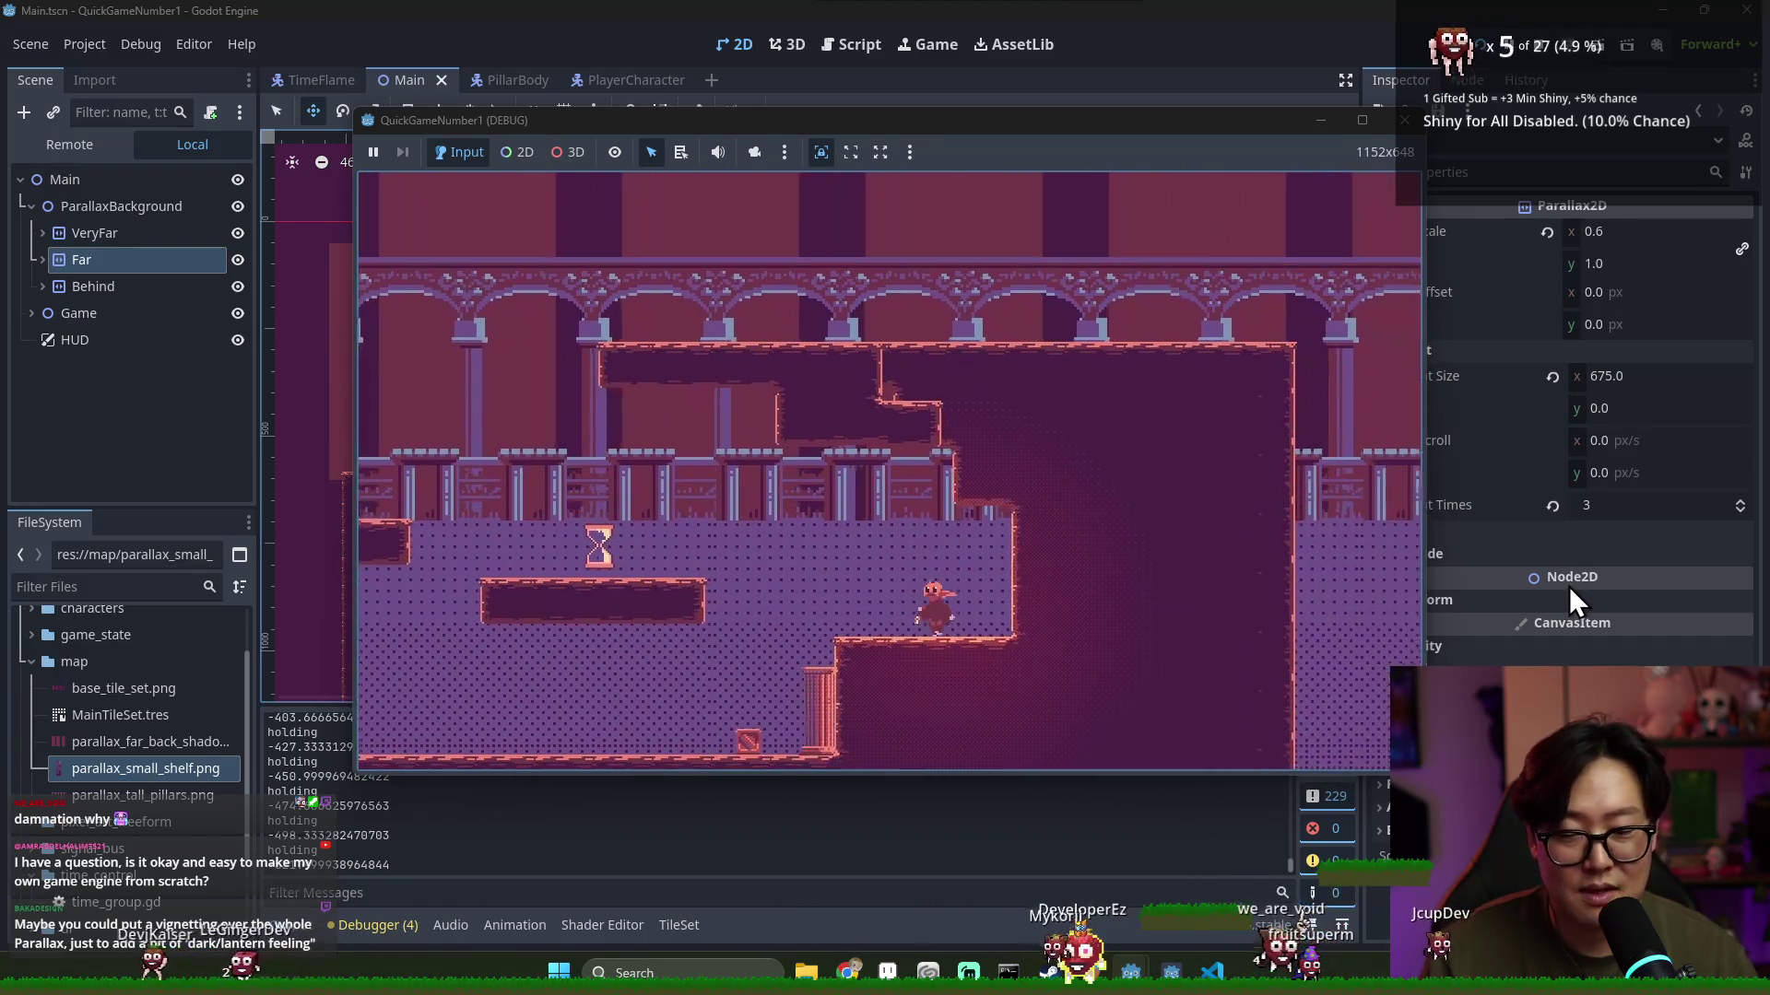
key(Right)
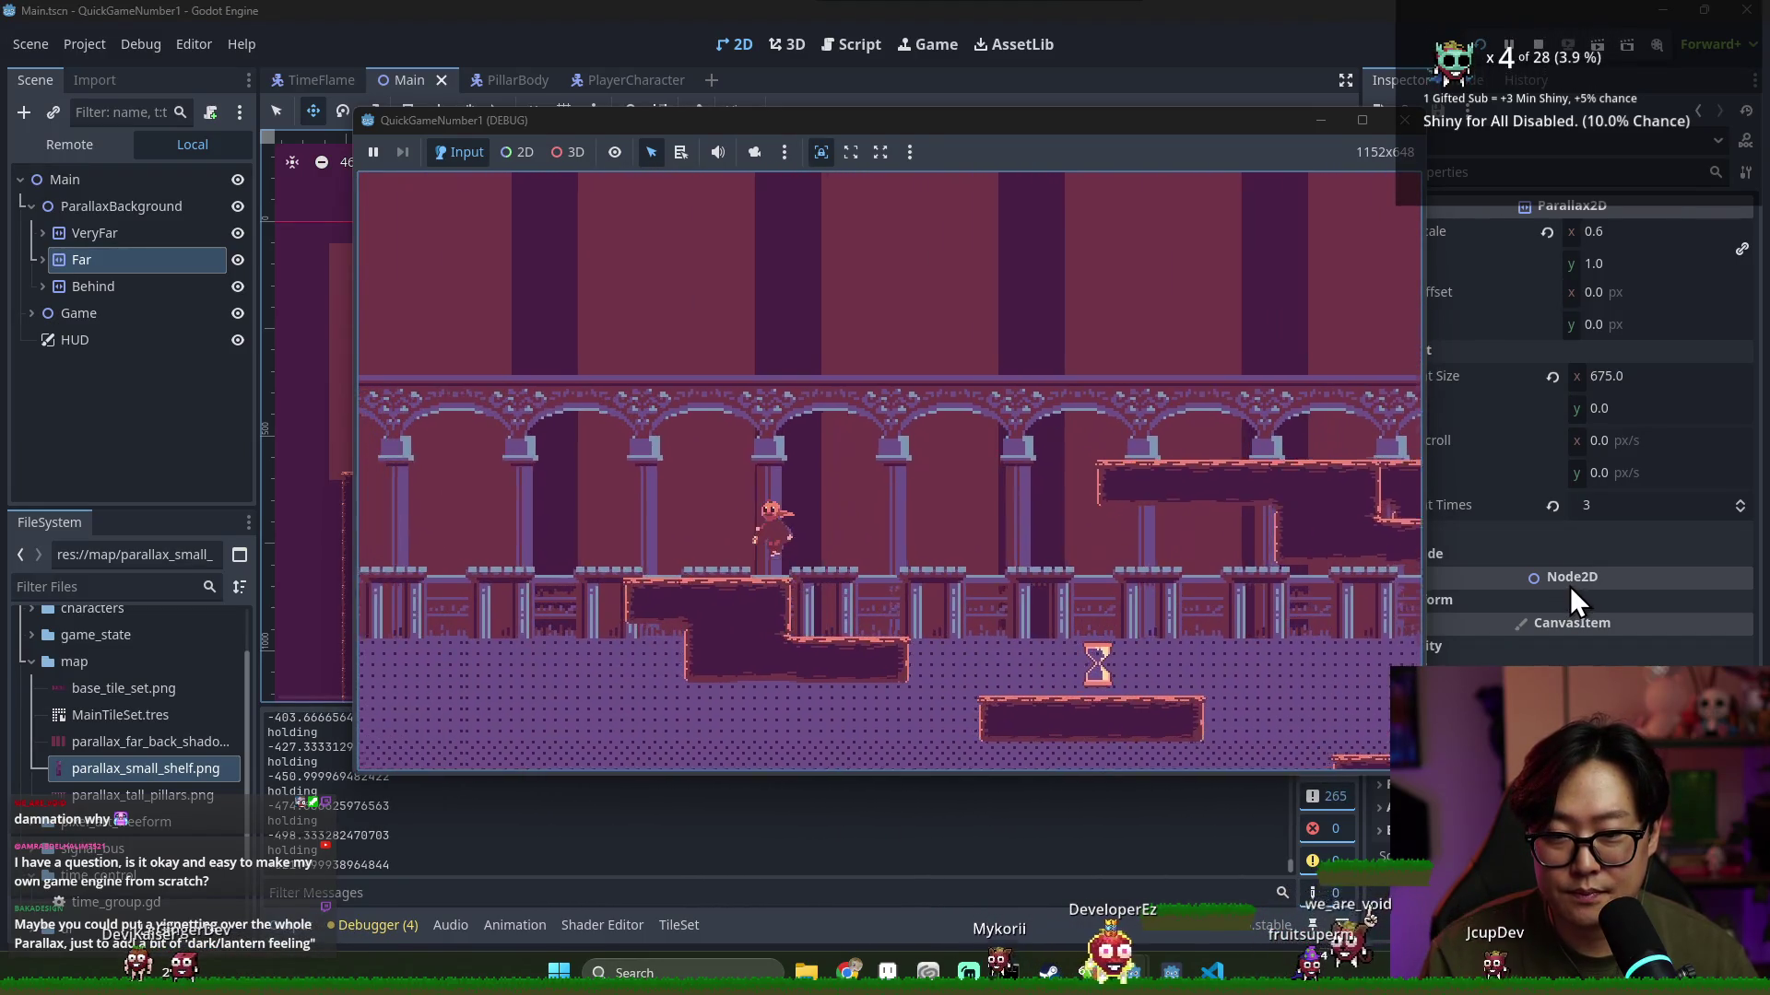
key(Right)
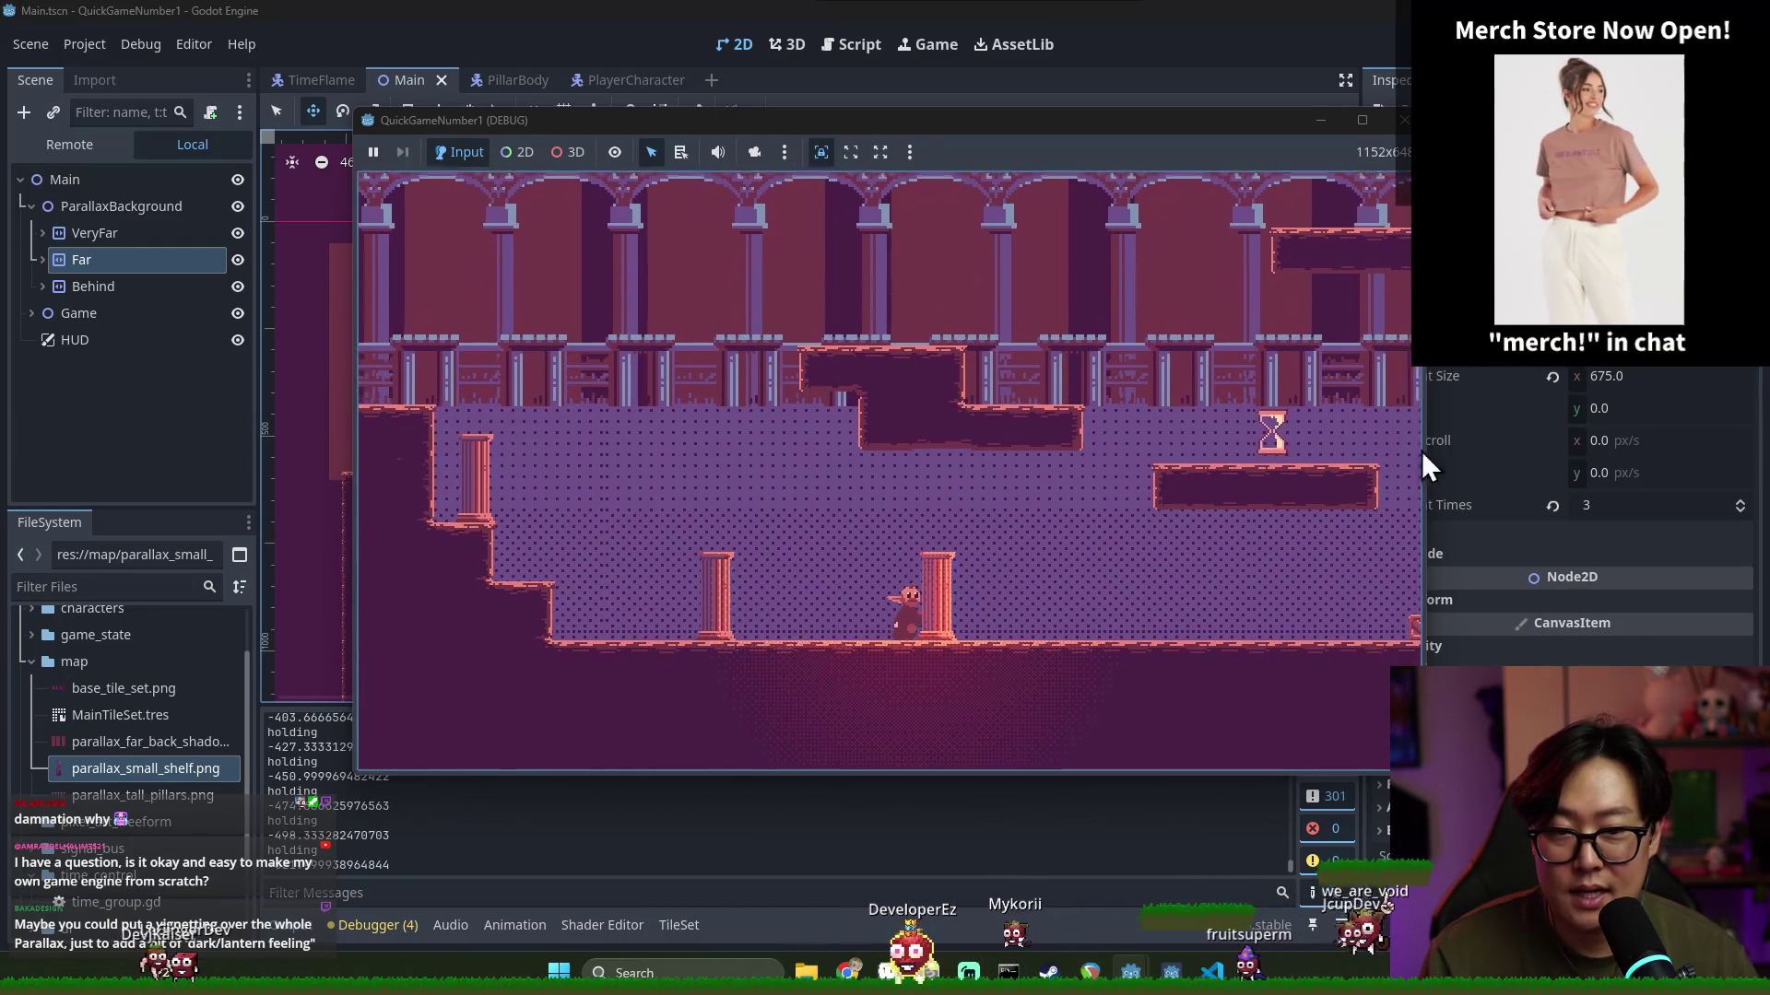
key(F8)
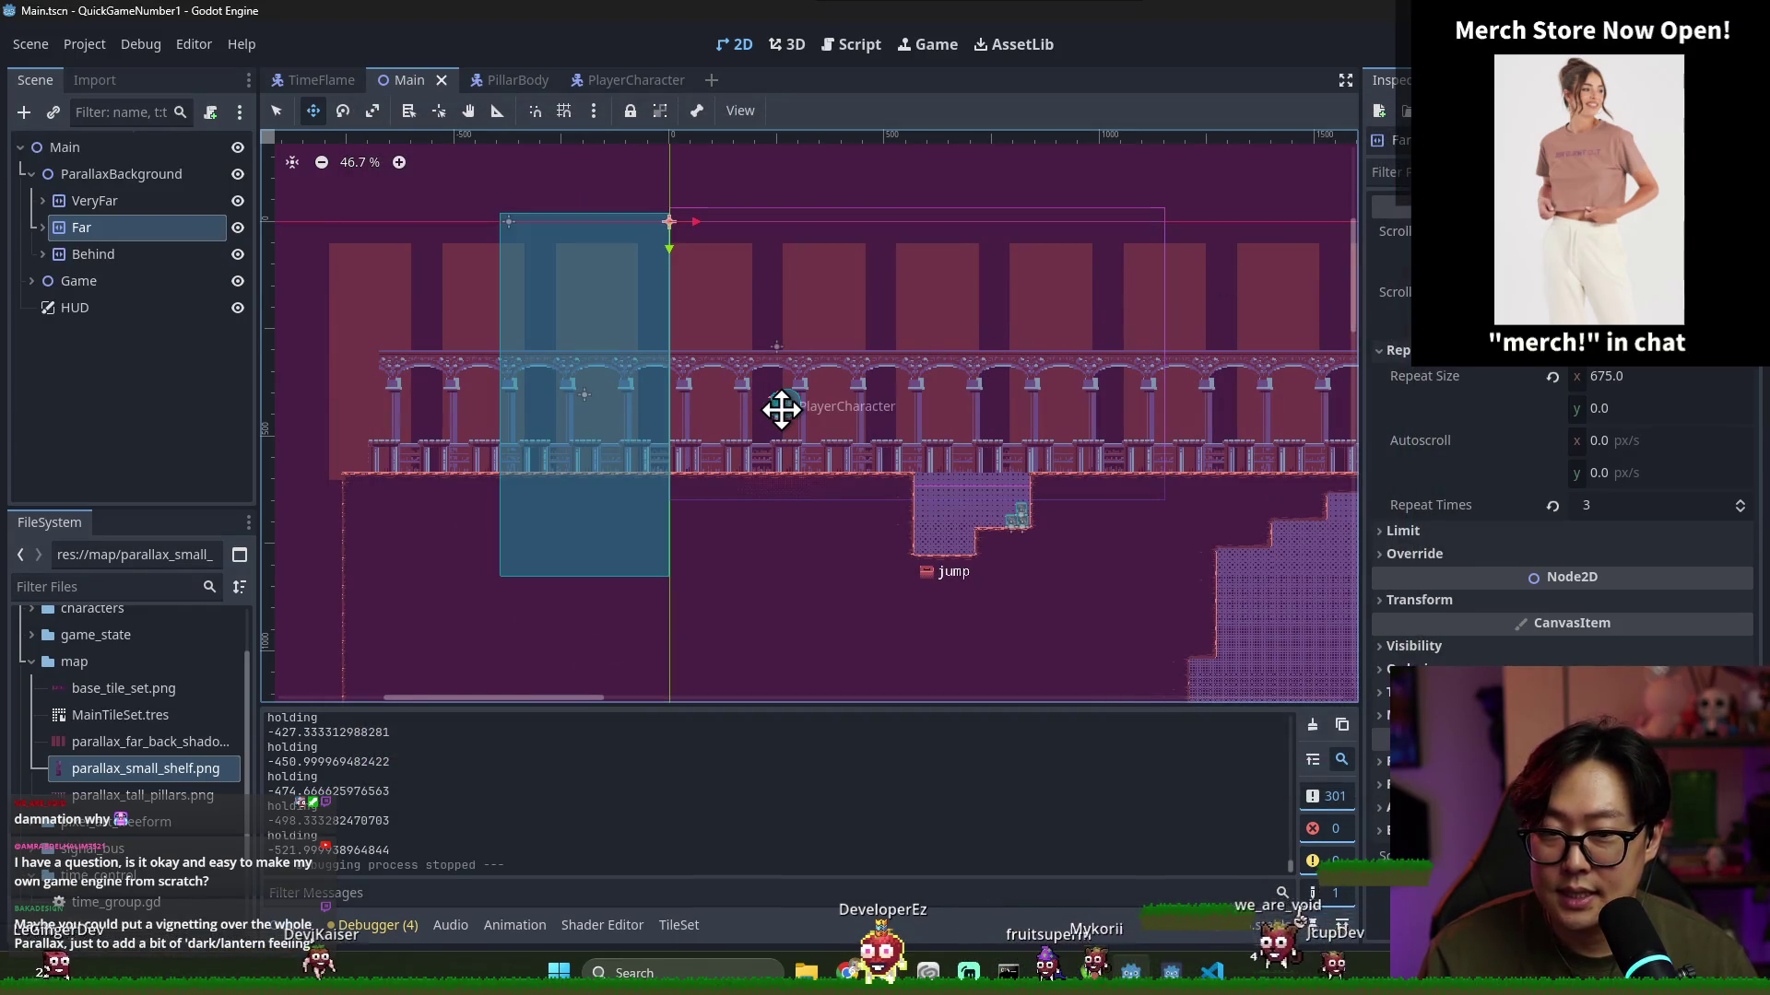
Step: Zoom out the canvas and select the Behind layer to show its 0.8 scroll scale and 702 repeat size
scroll(781, 409, down, 3)
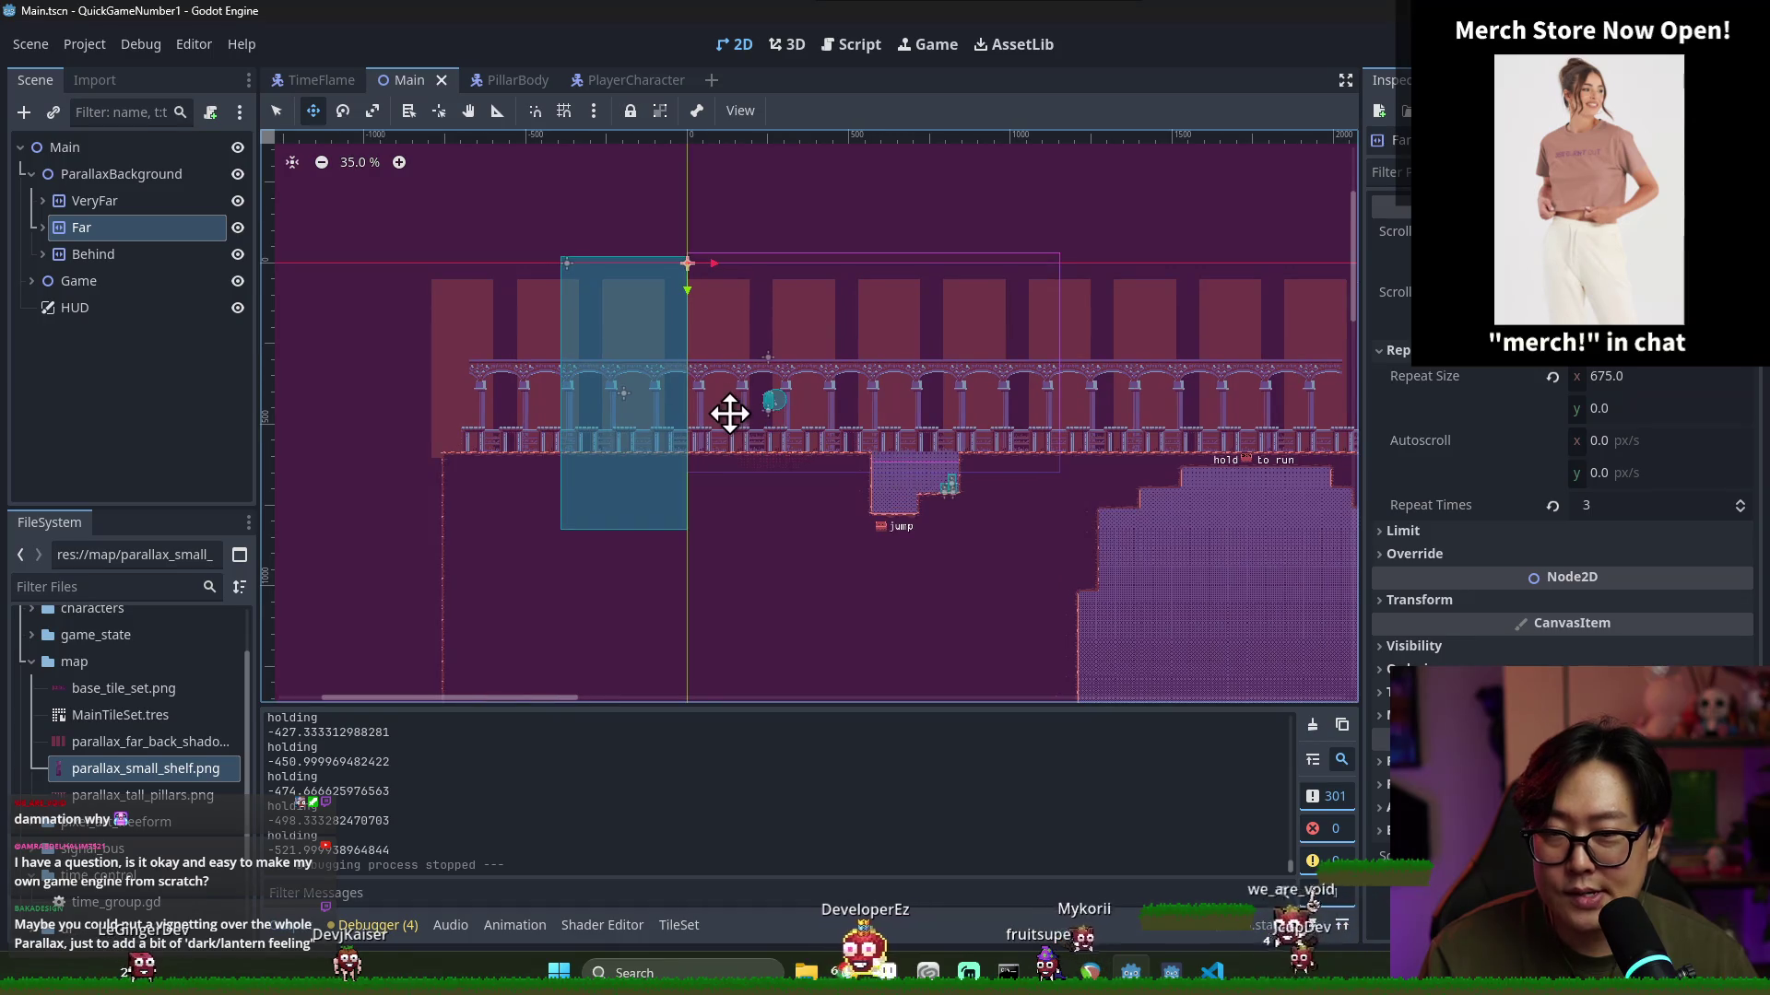
click(175, 263)
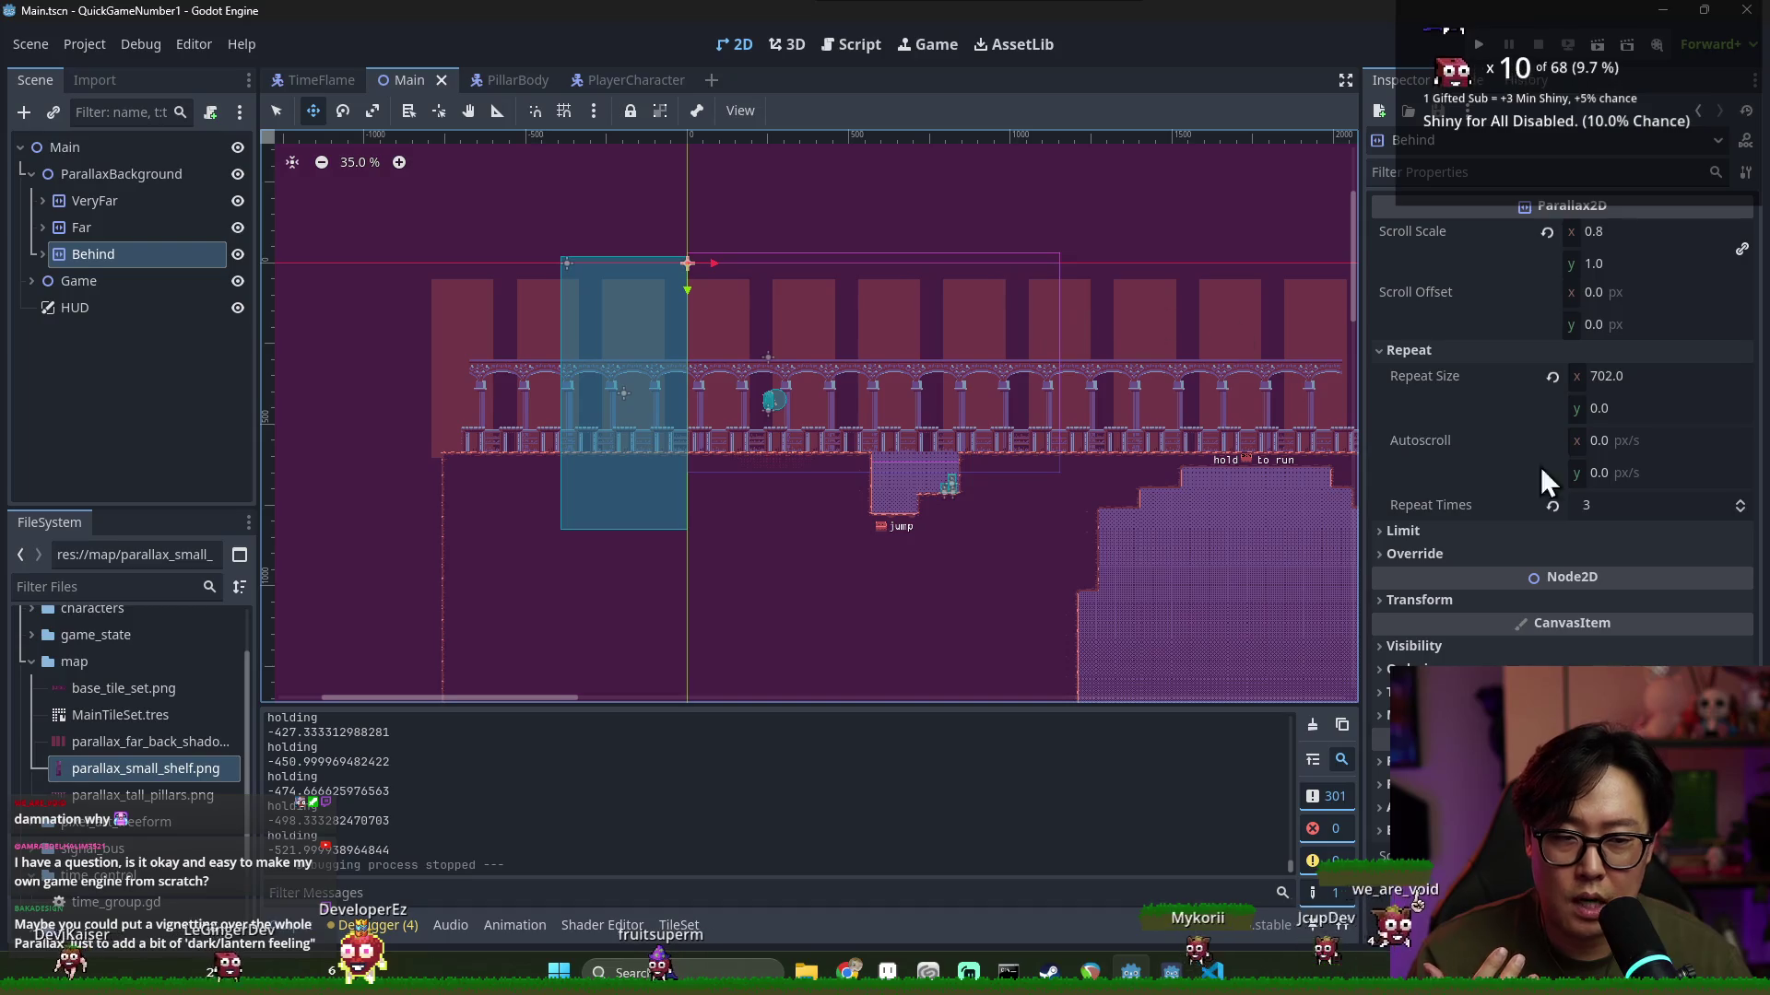
Step: Turn off Follow Viewport under the Behind layer's Override settings, then save and run the game
click(1493, 535)
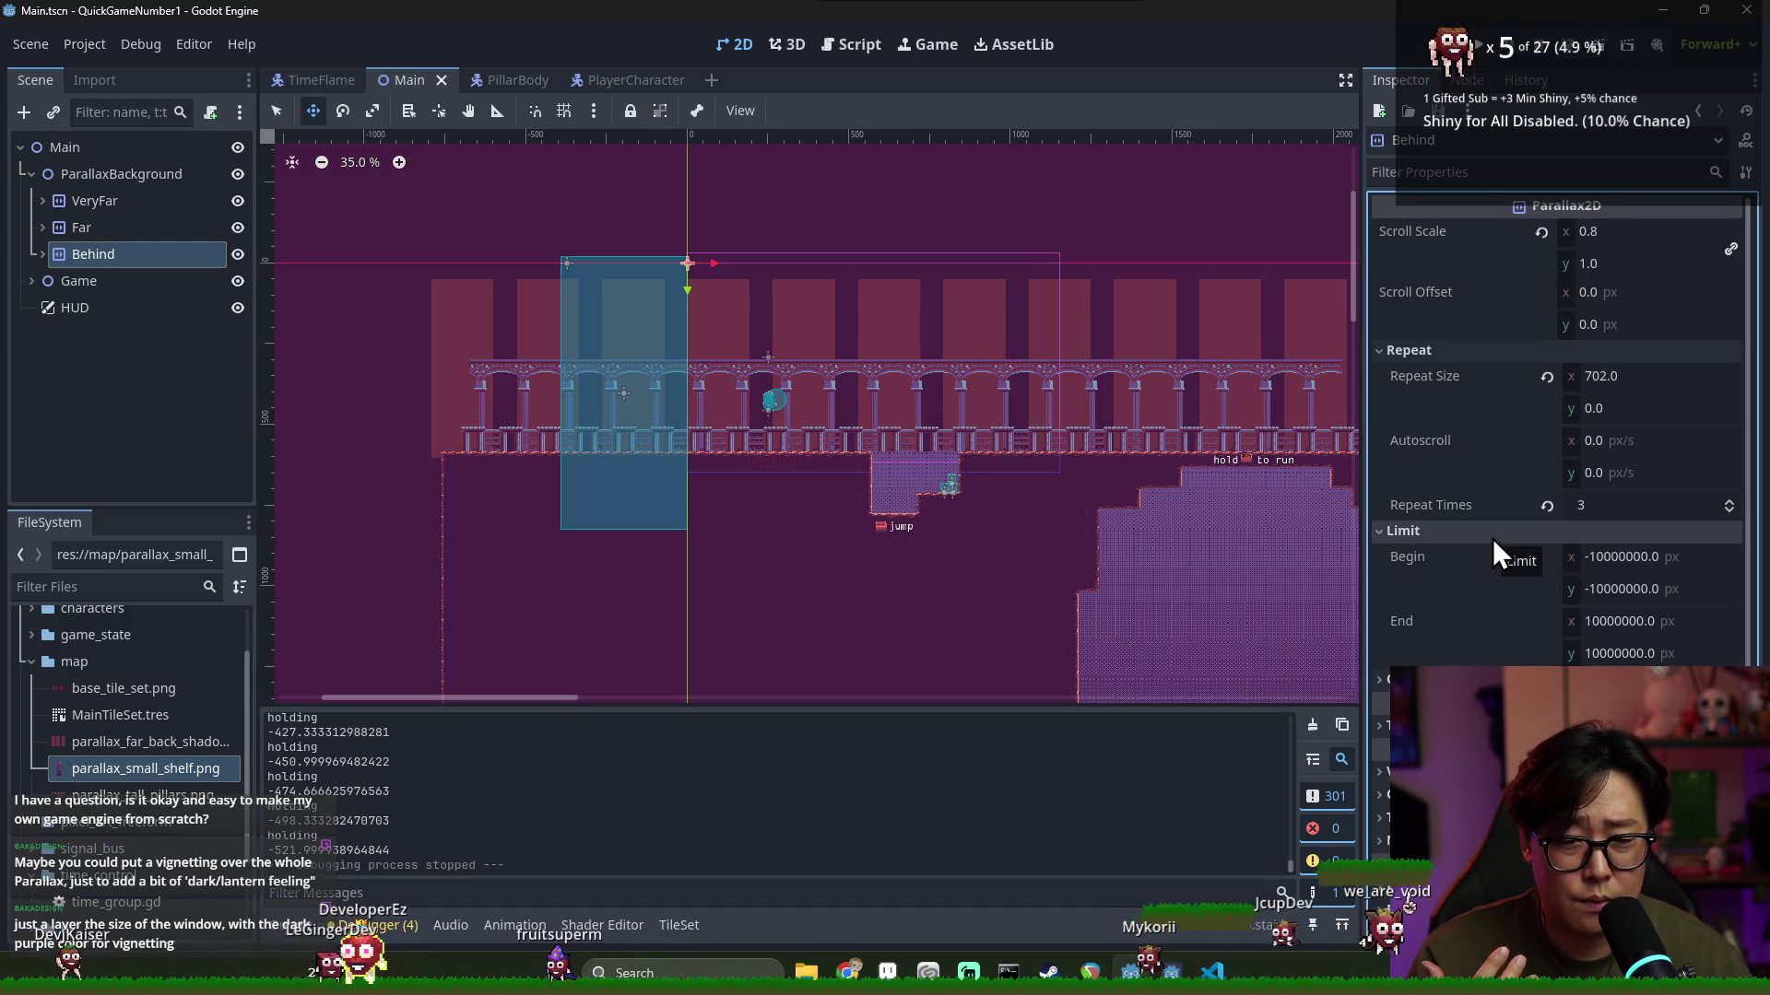
click(1491, 538)
click(1497, 559)
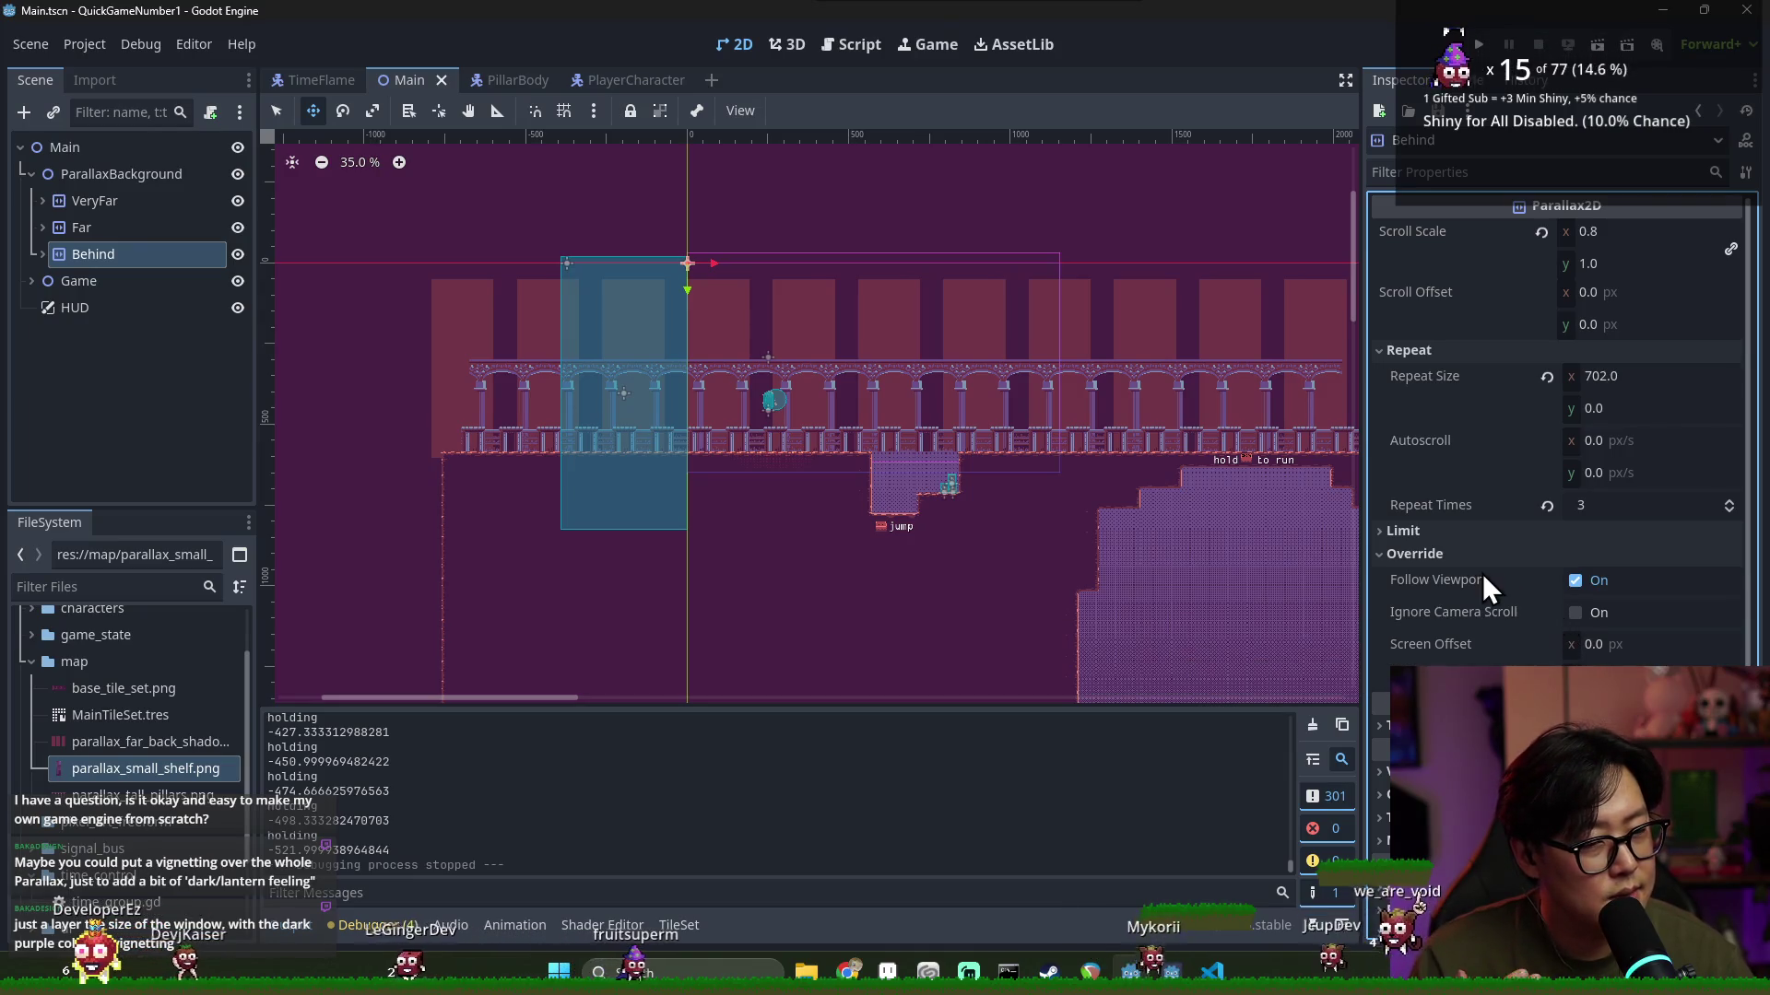
click(1575, 582)
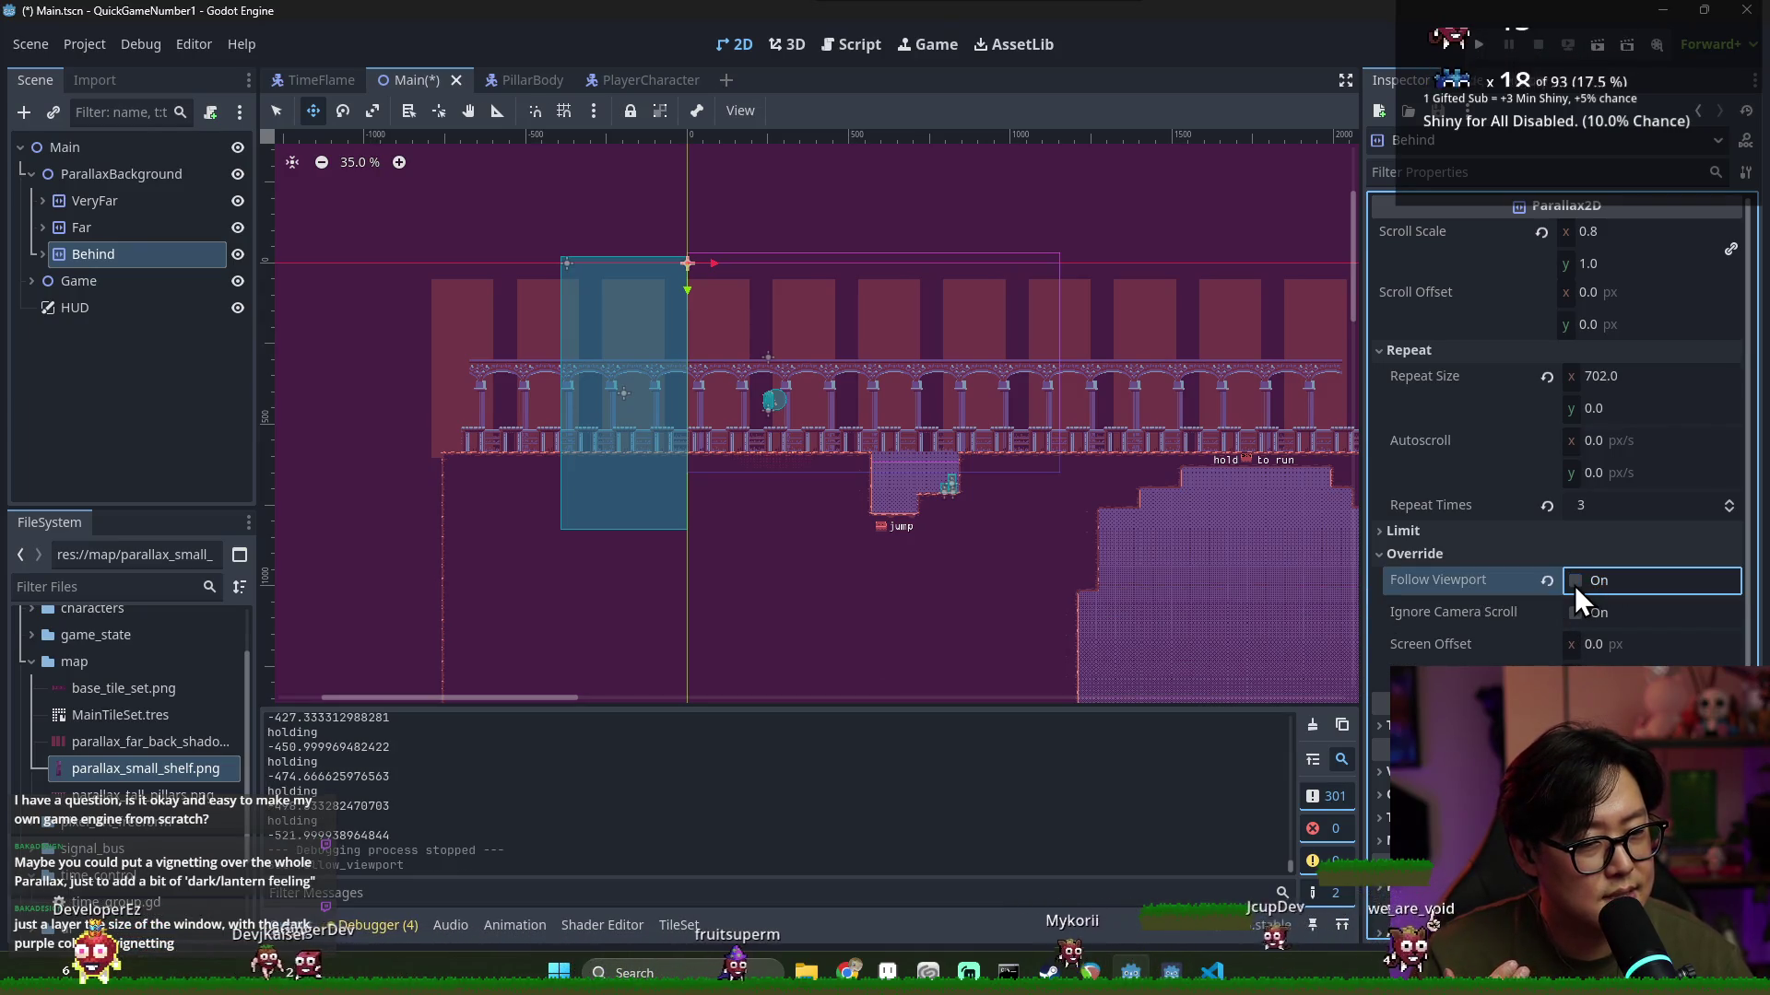
click(1479, 42)
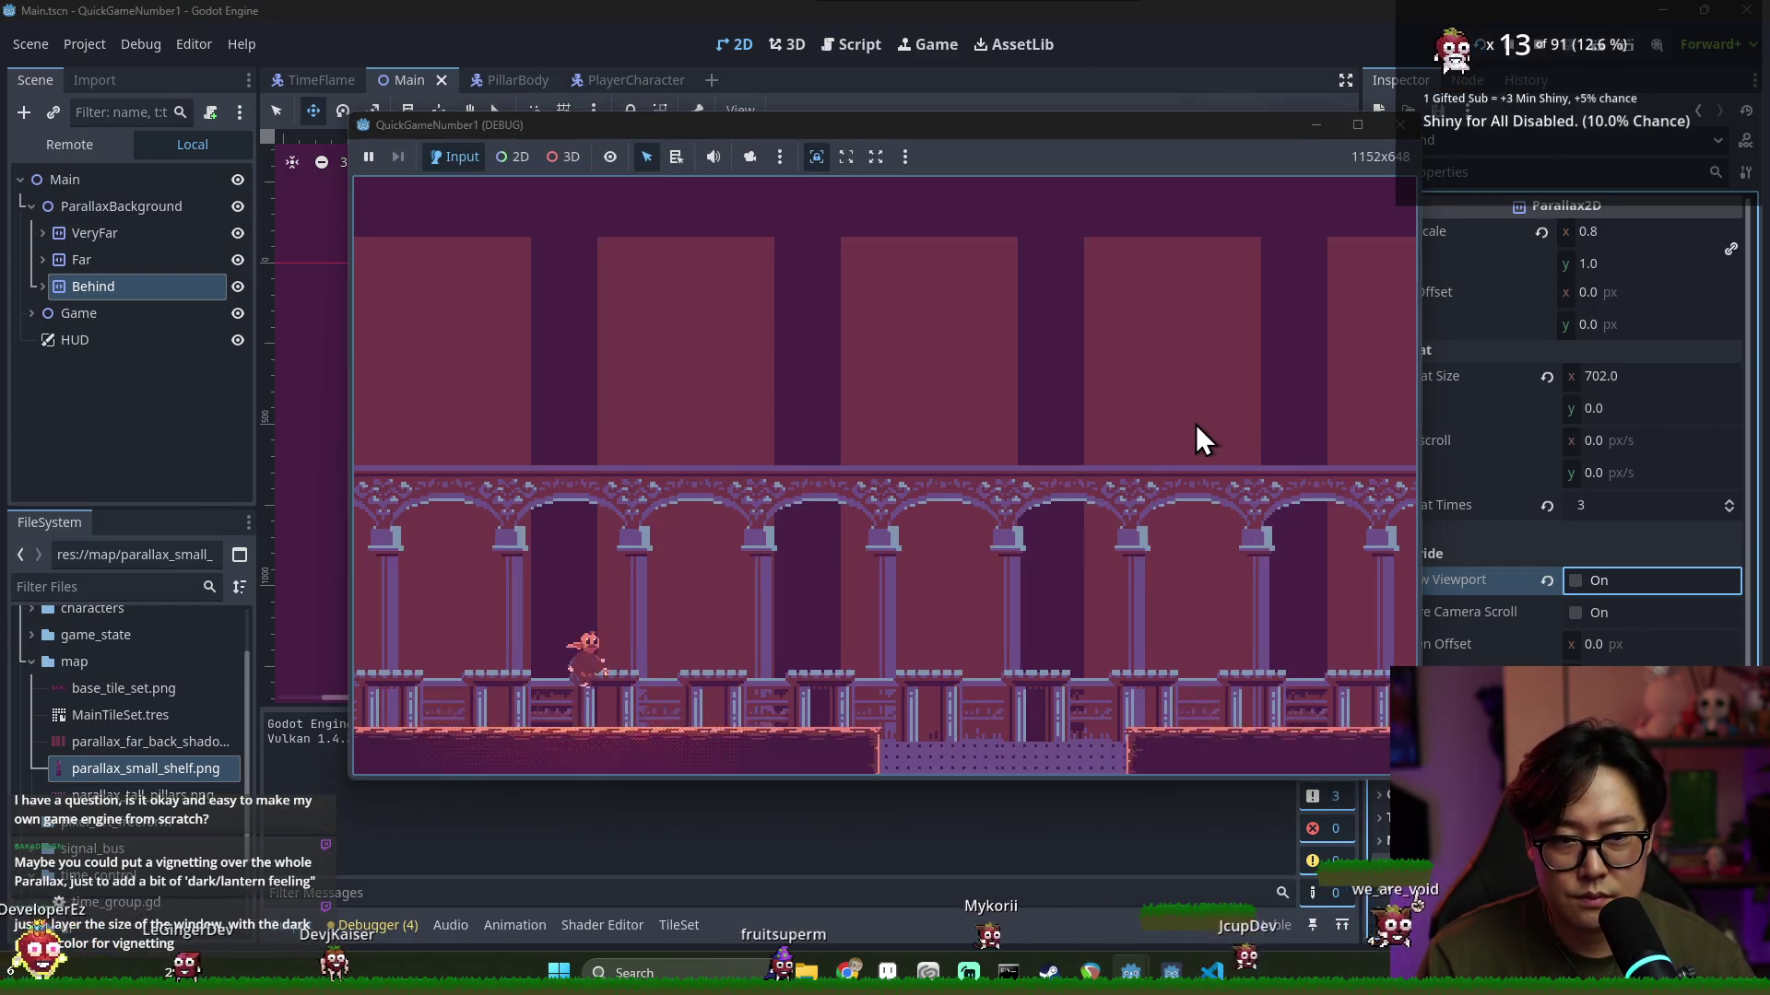
key(Right)
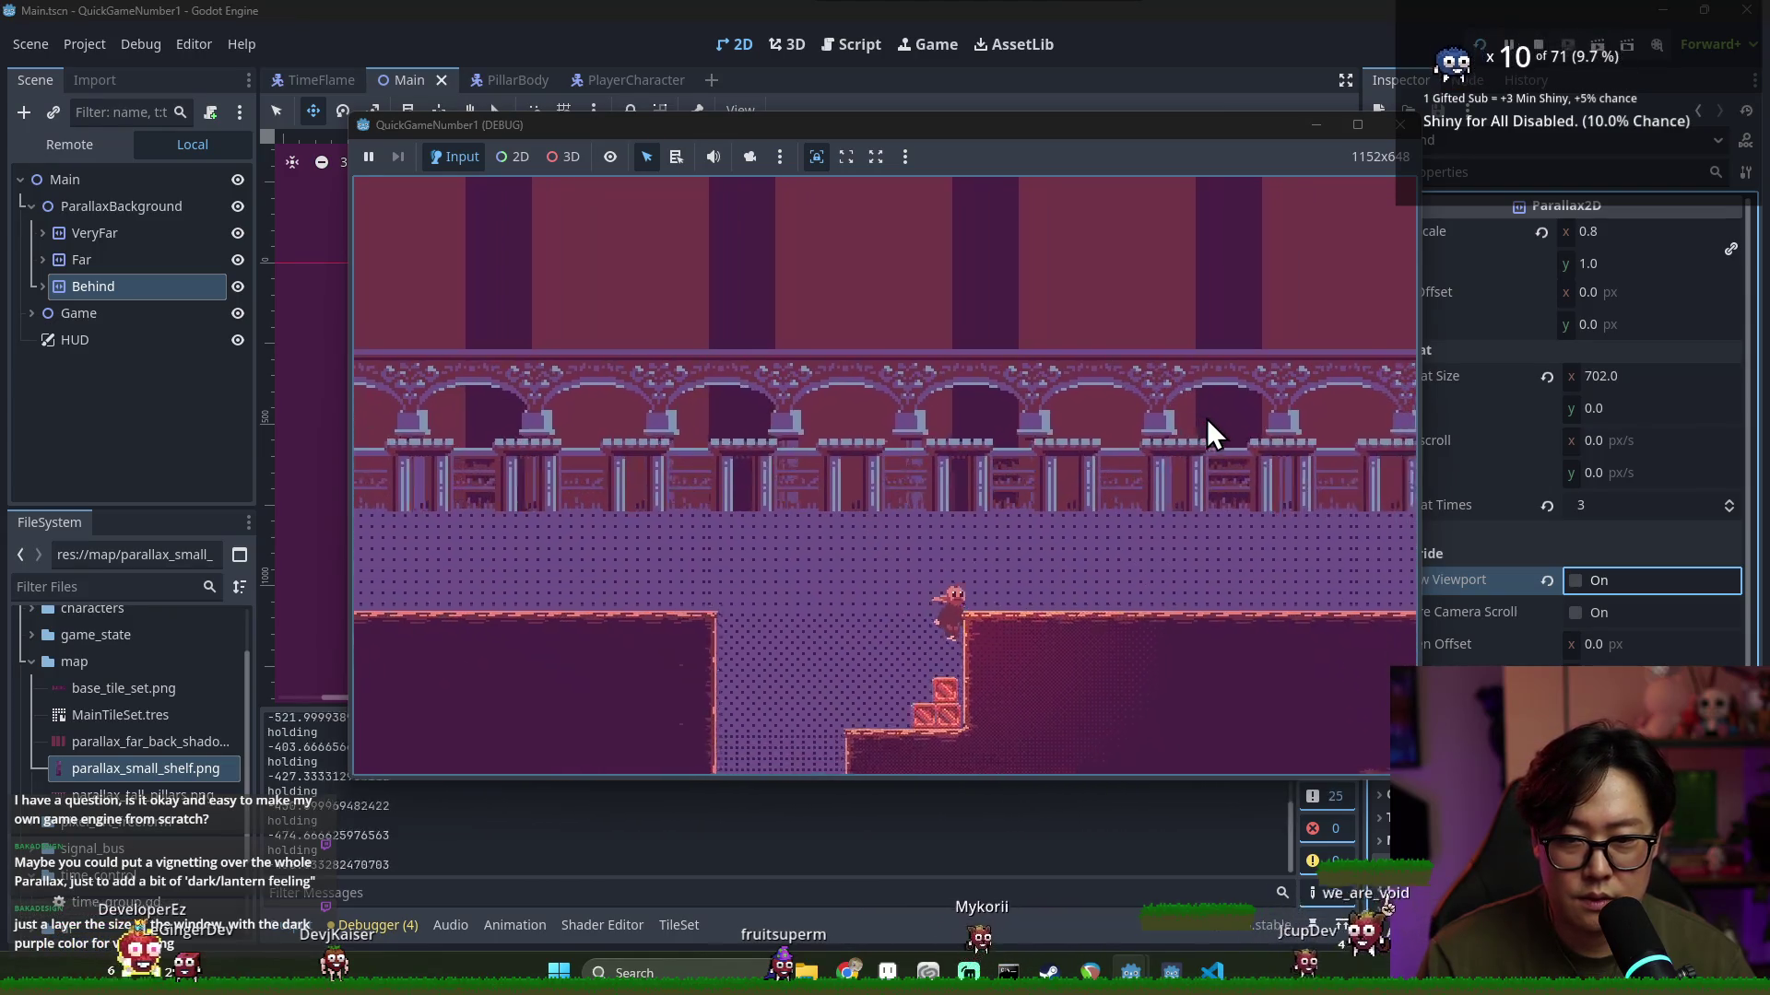
Step: Walk and jump the character in and out of the crate pit to check the parallax
key(Right)
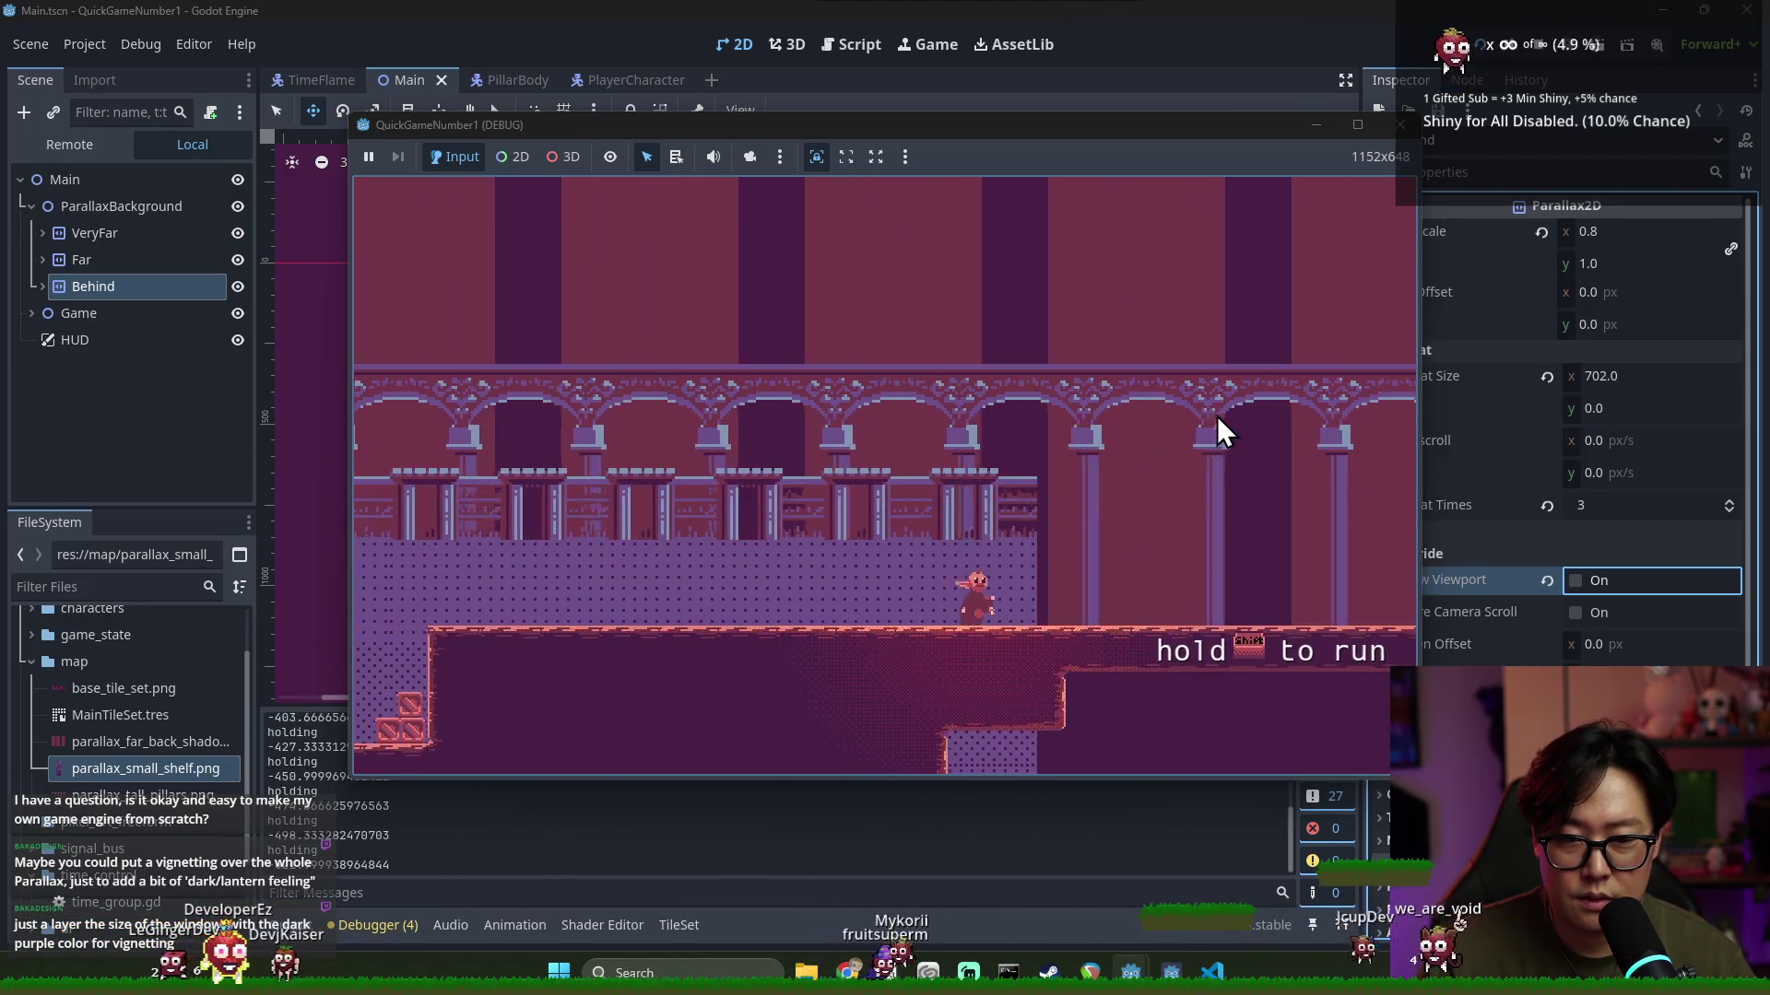
key(Left)
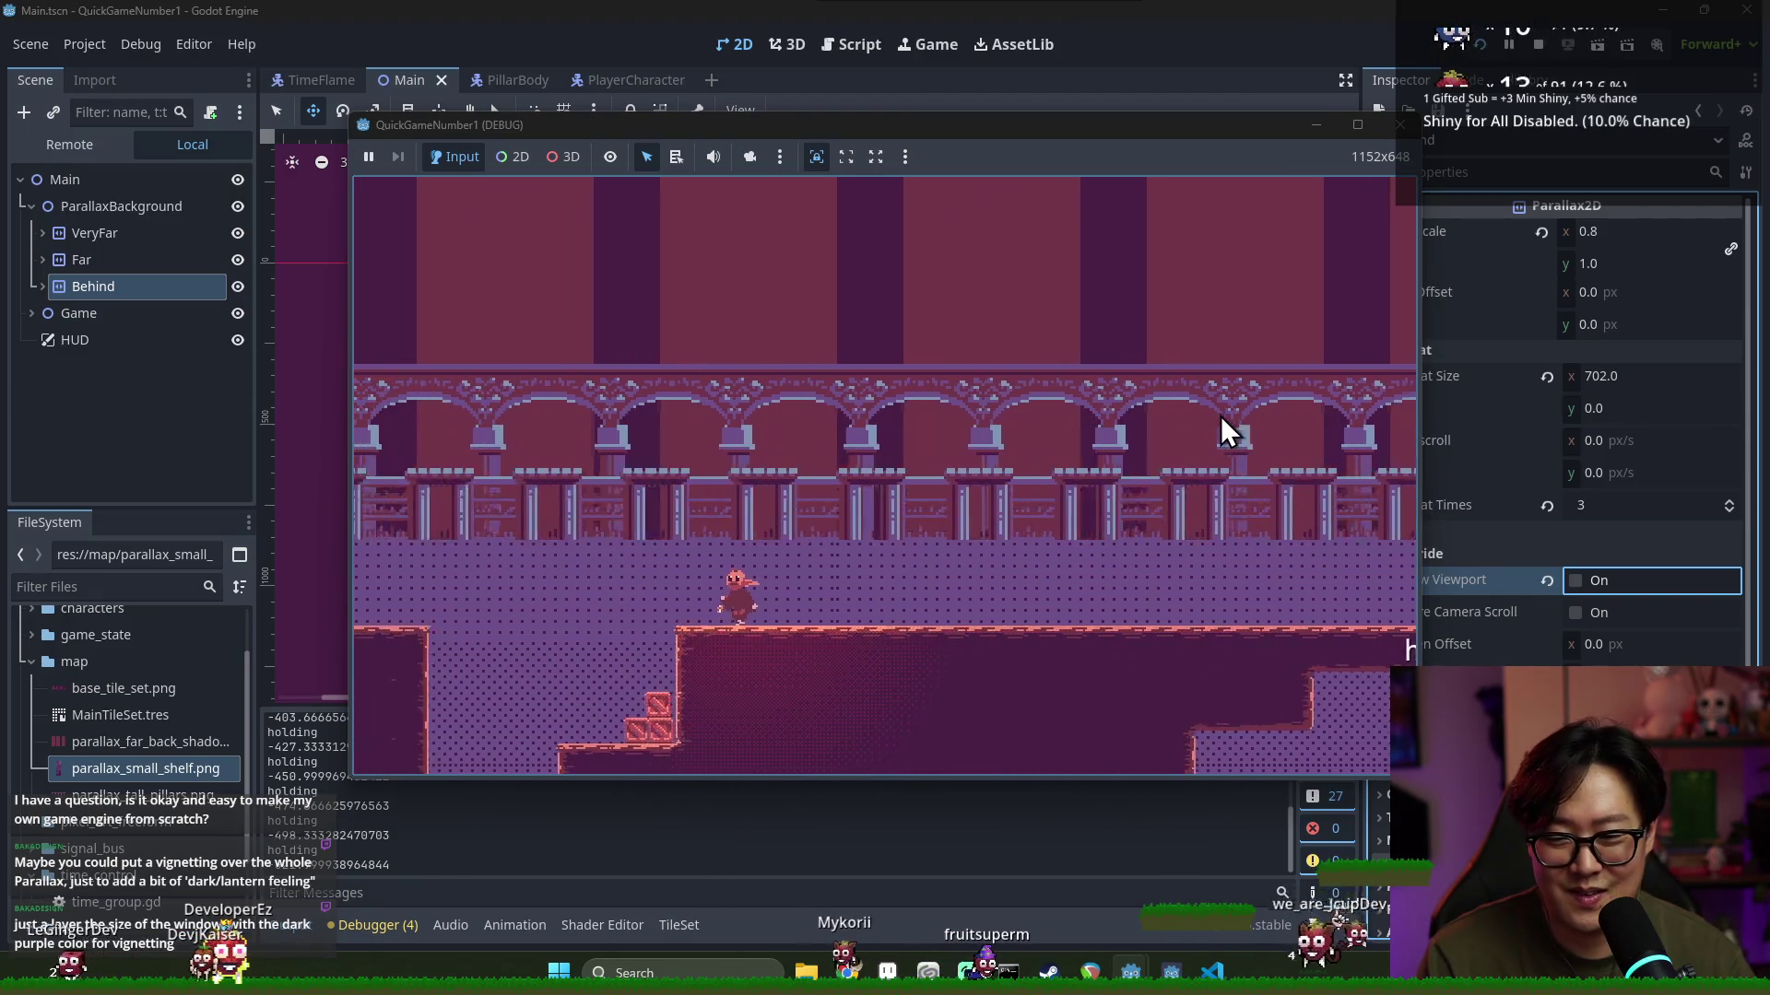
key(space)
key(Right)
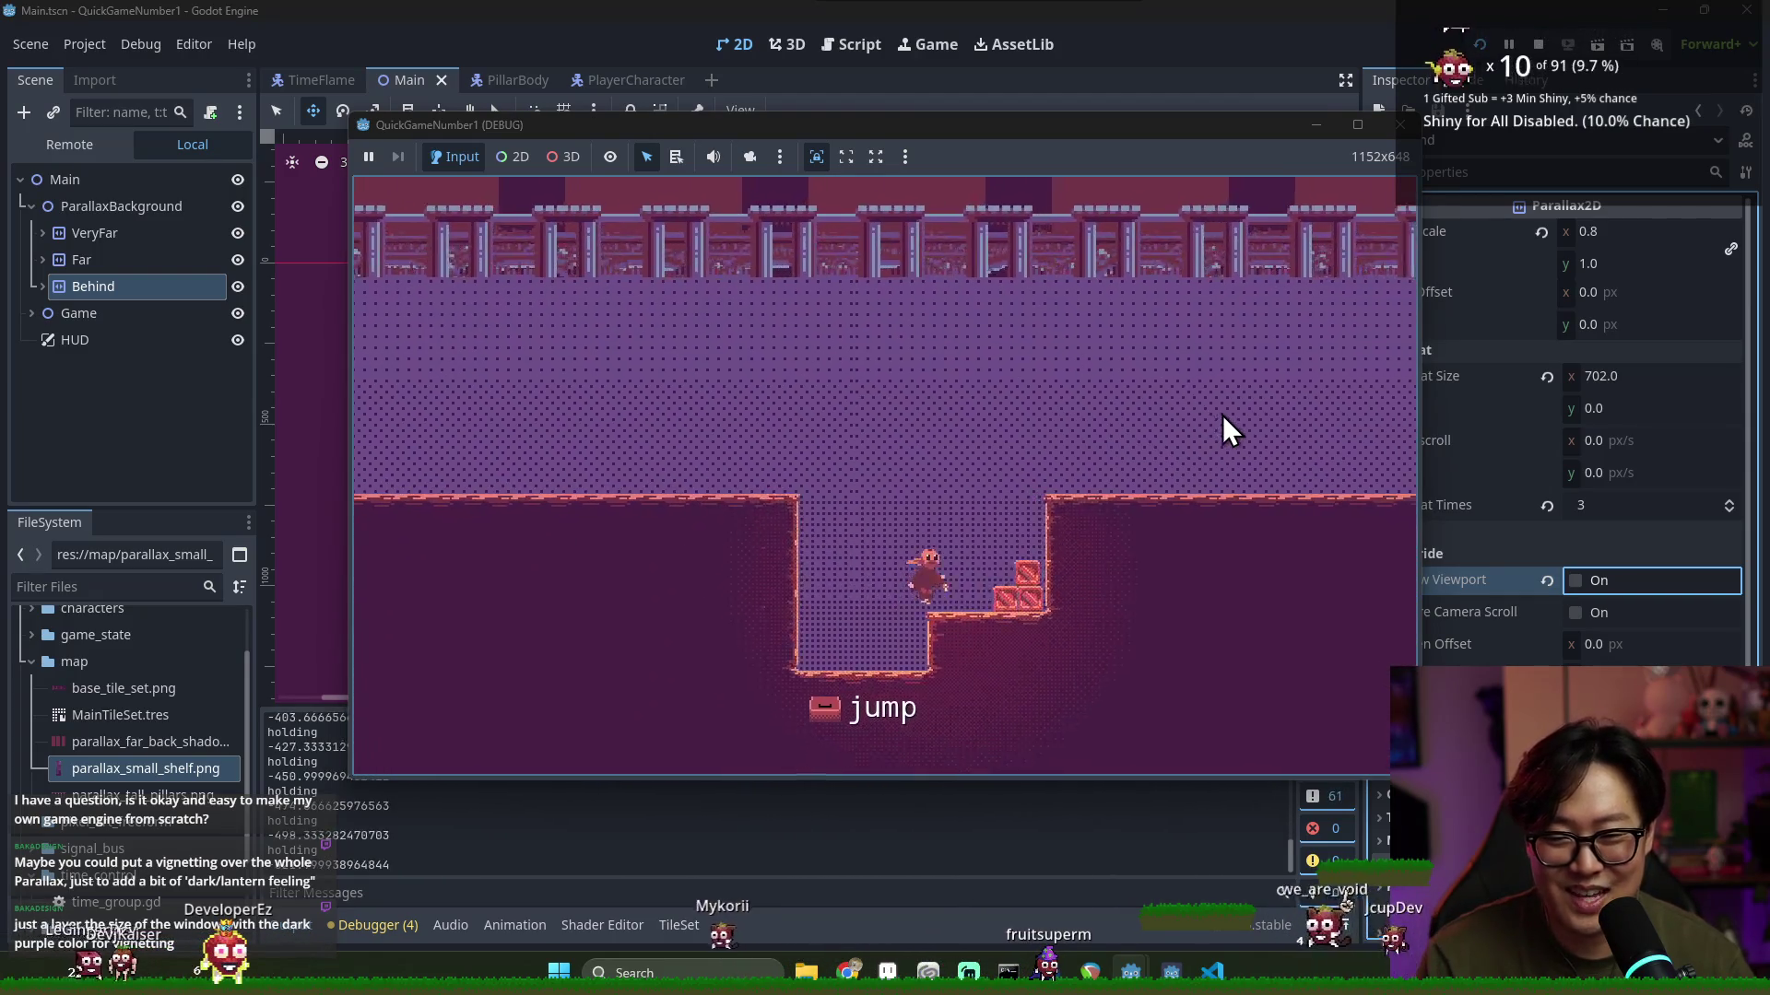
key(space)
key(Left)
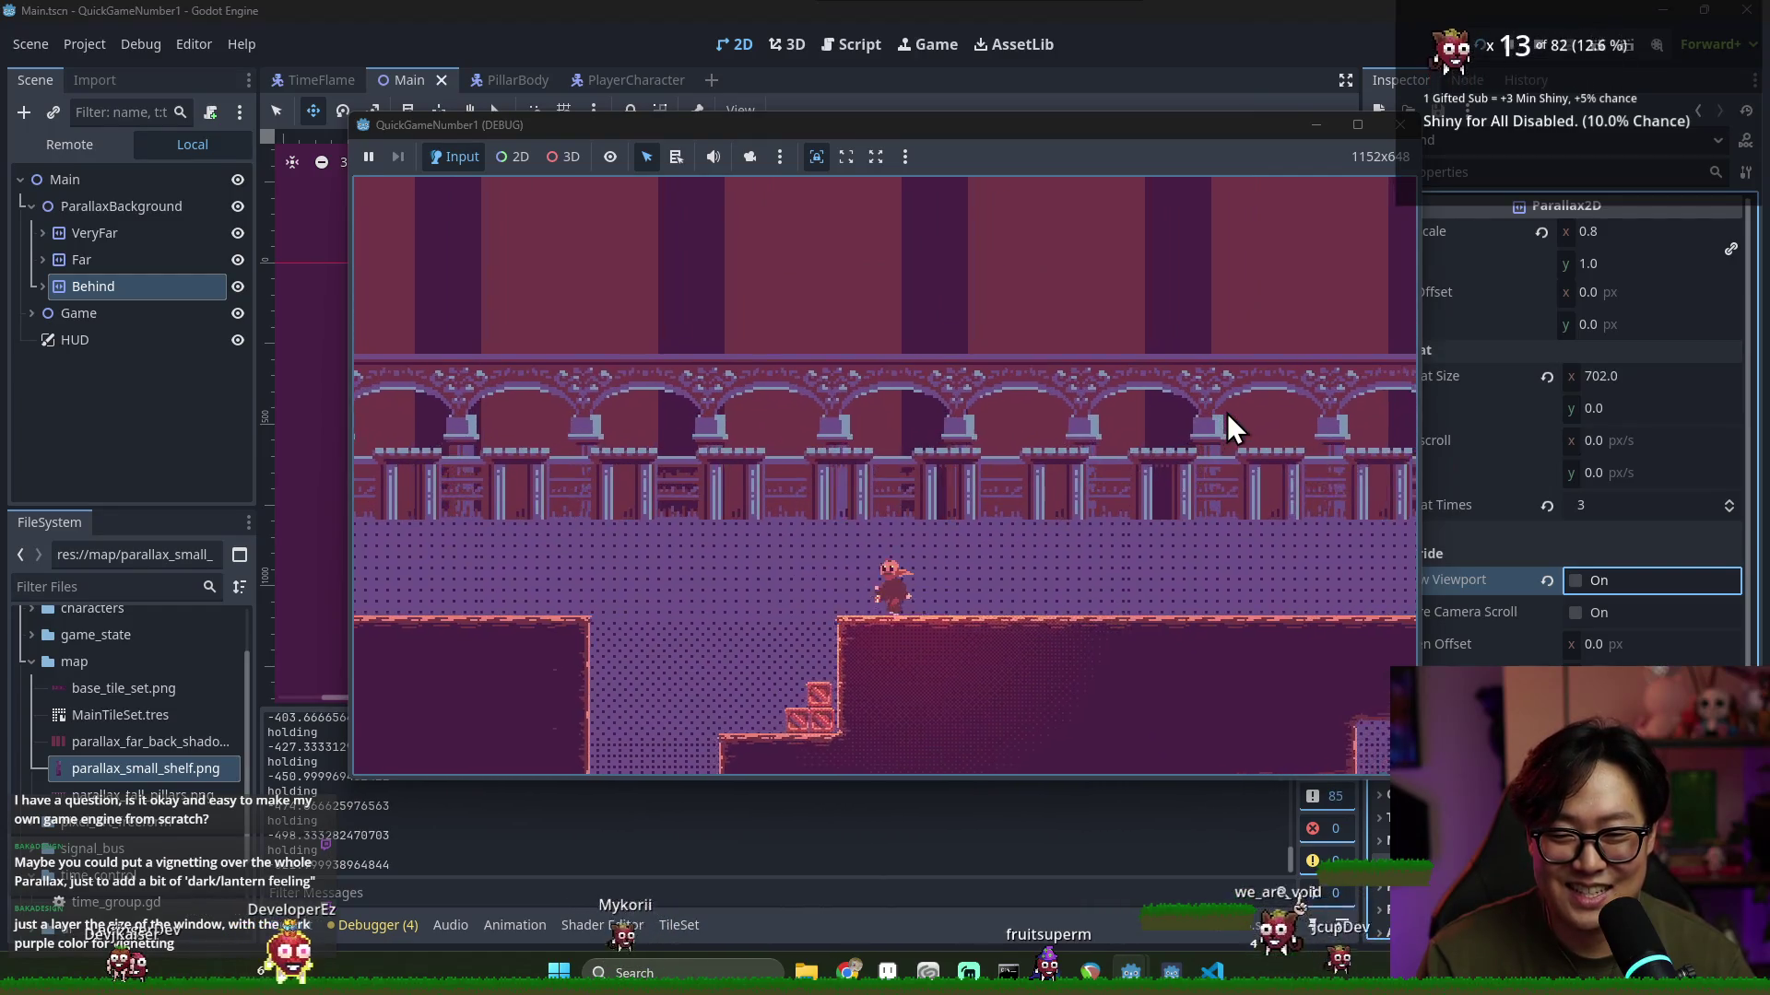
key(Right)
key(space)
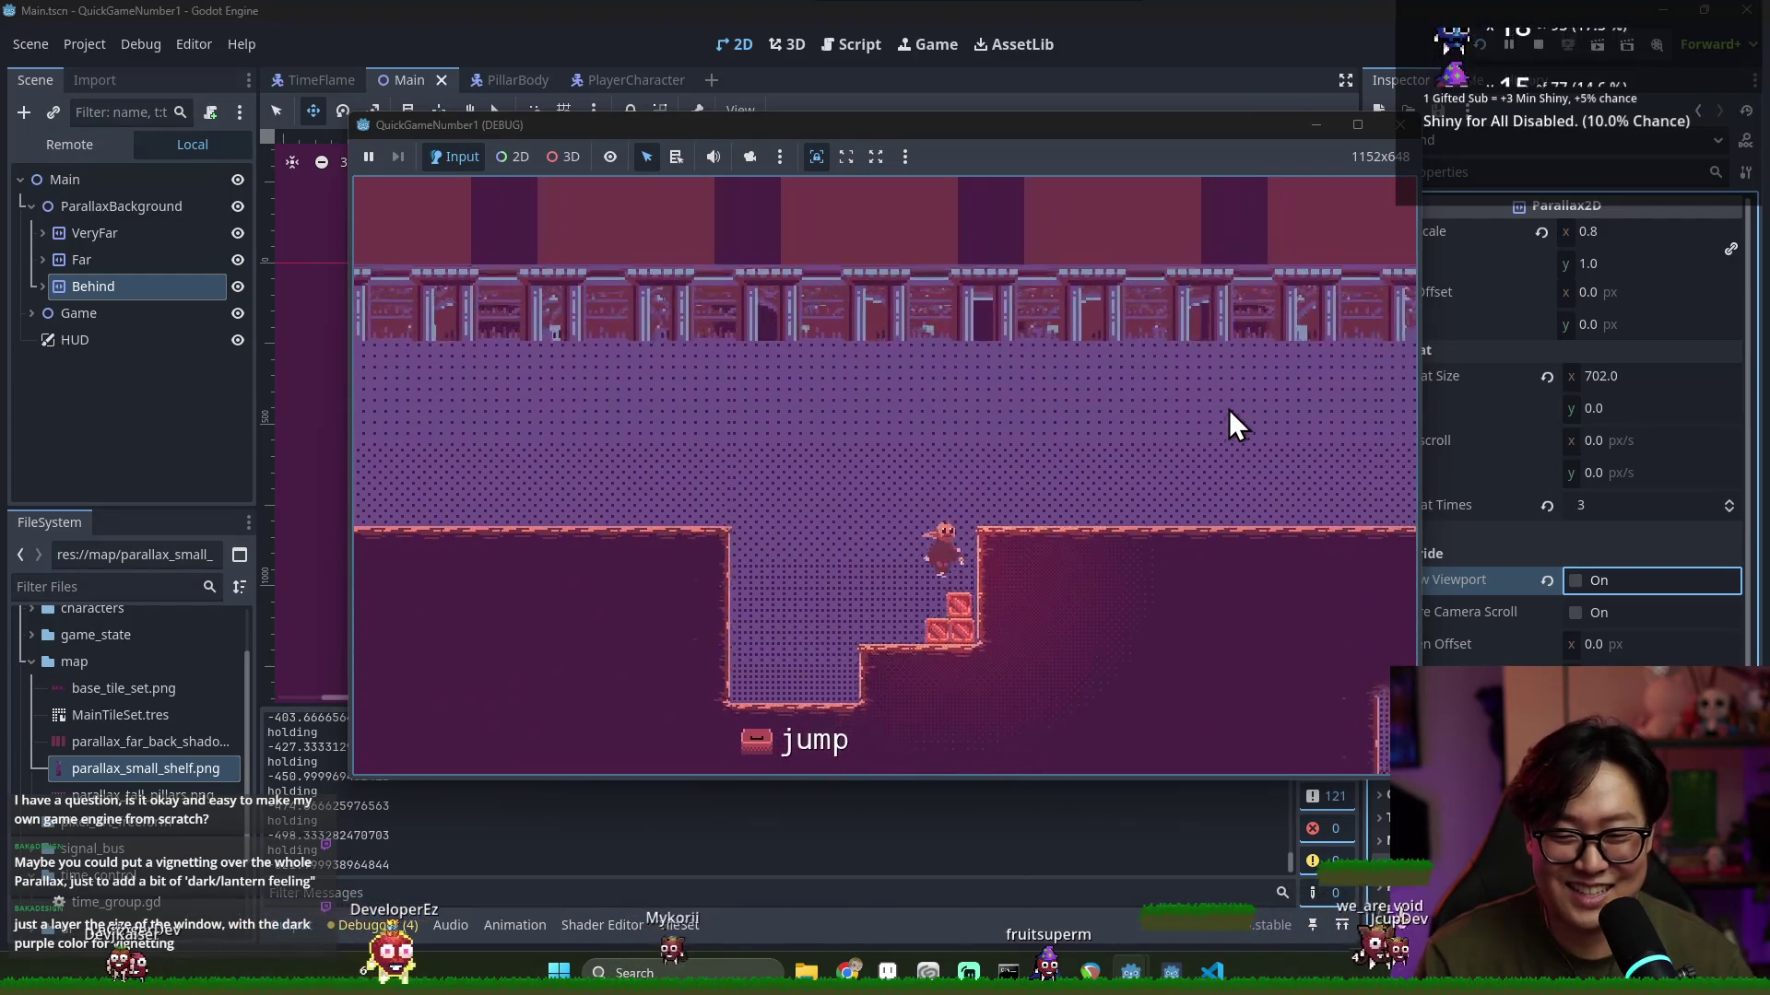
key(Right)
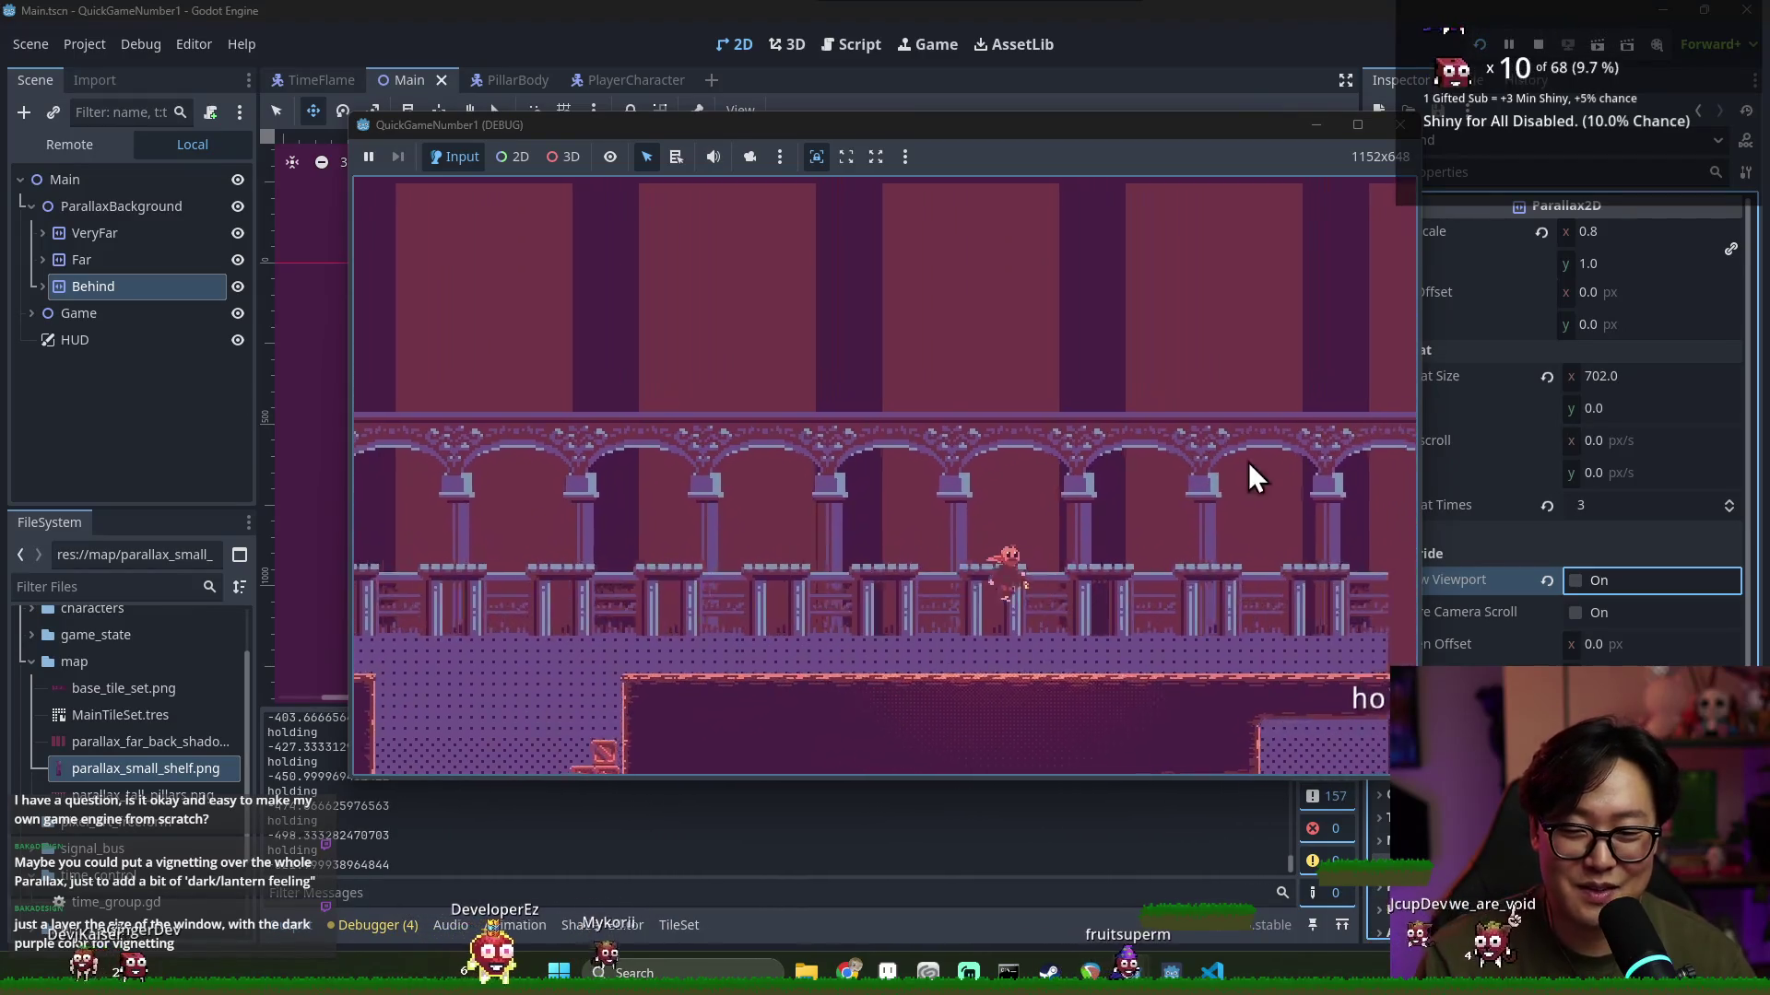
Step: Back in the editor, change the Behind layer's viewport-following setting and relaunch the game
click(1488, 539)
click(1501, 535)
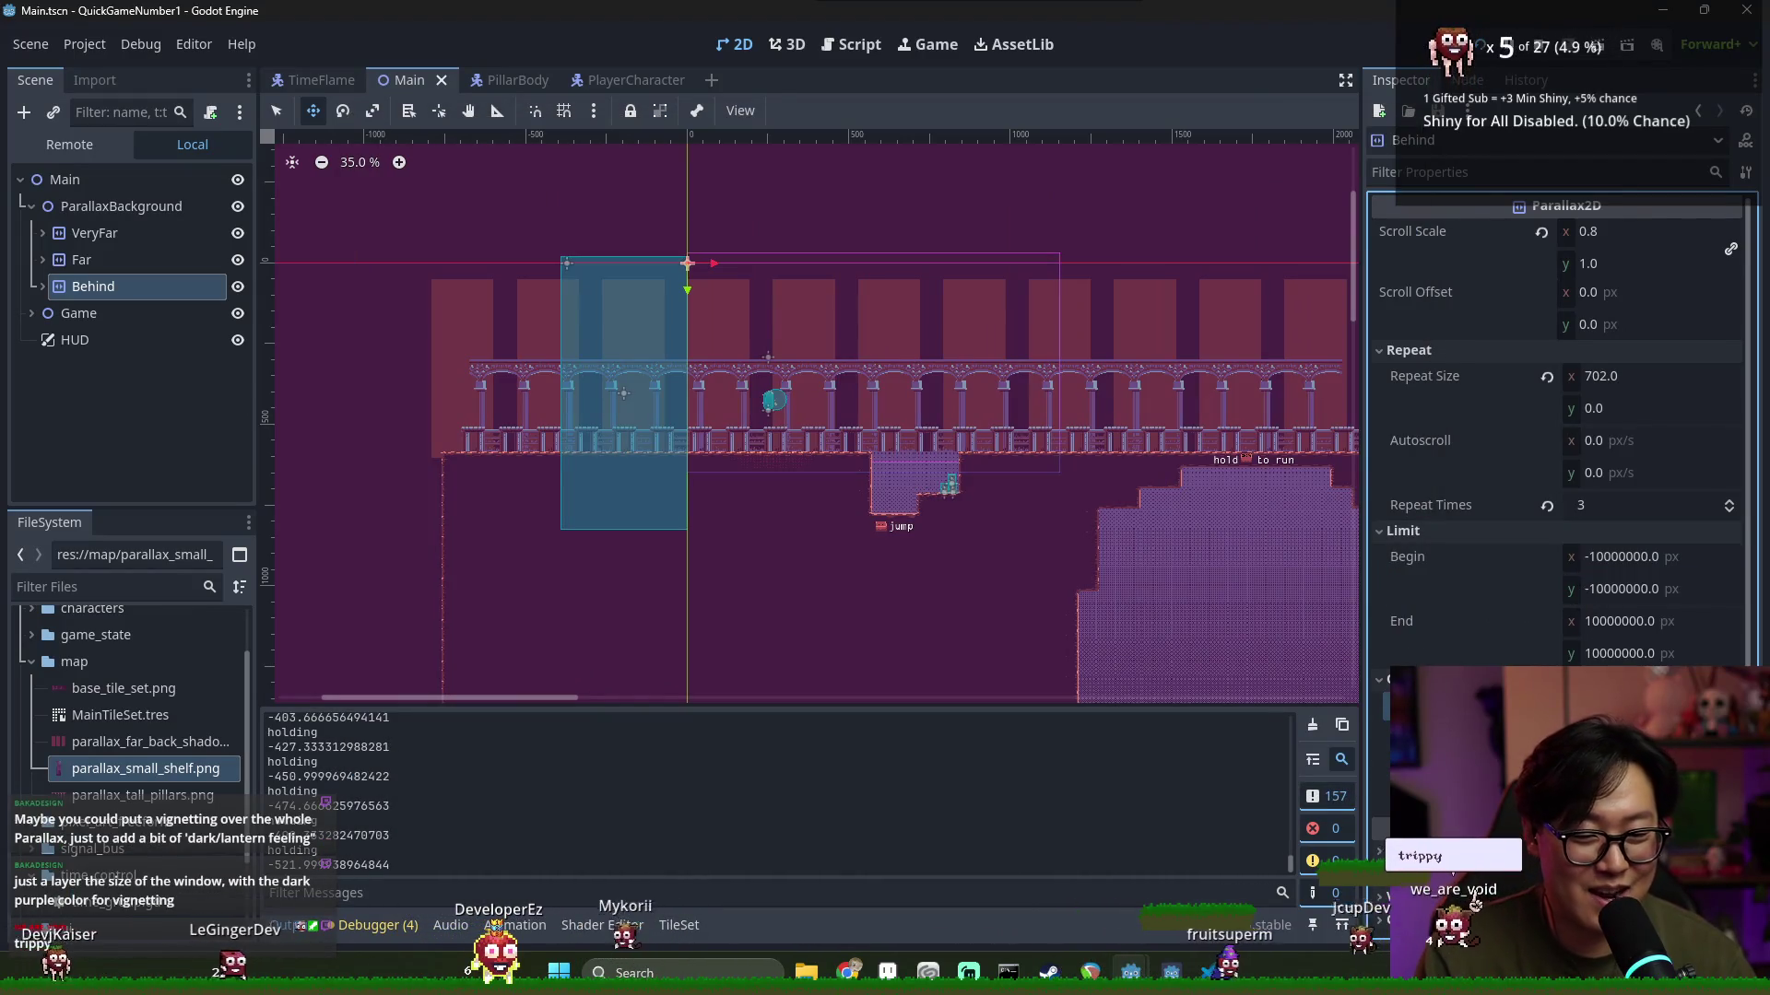
click(1478, 902)
key(F5)
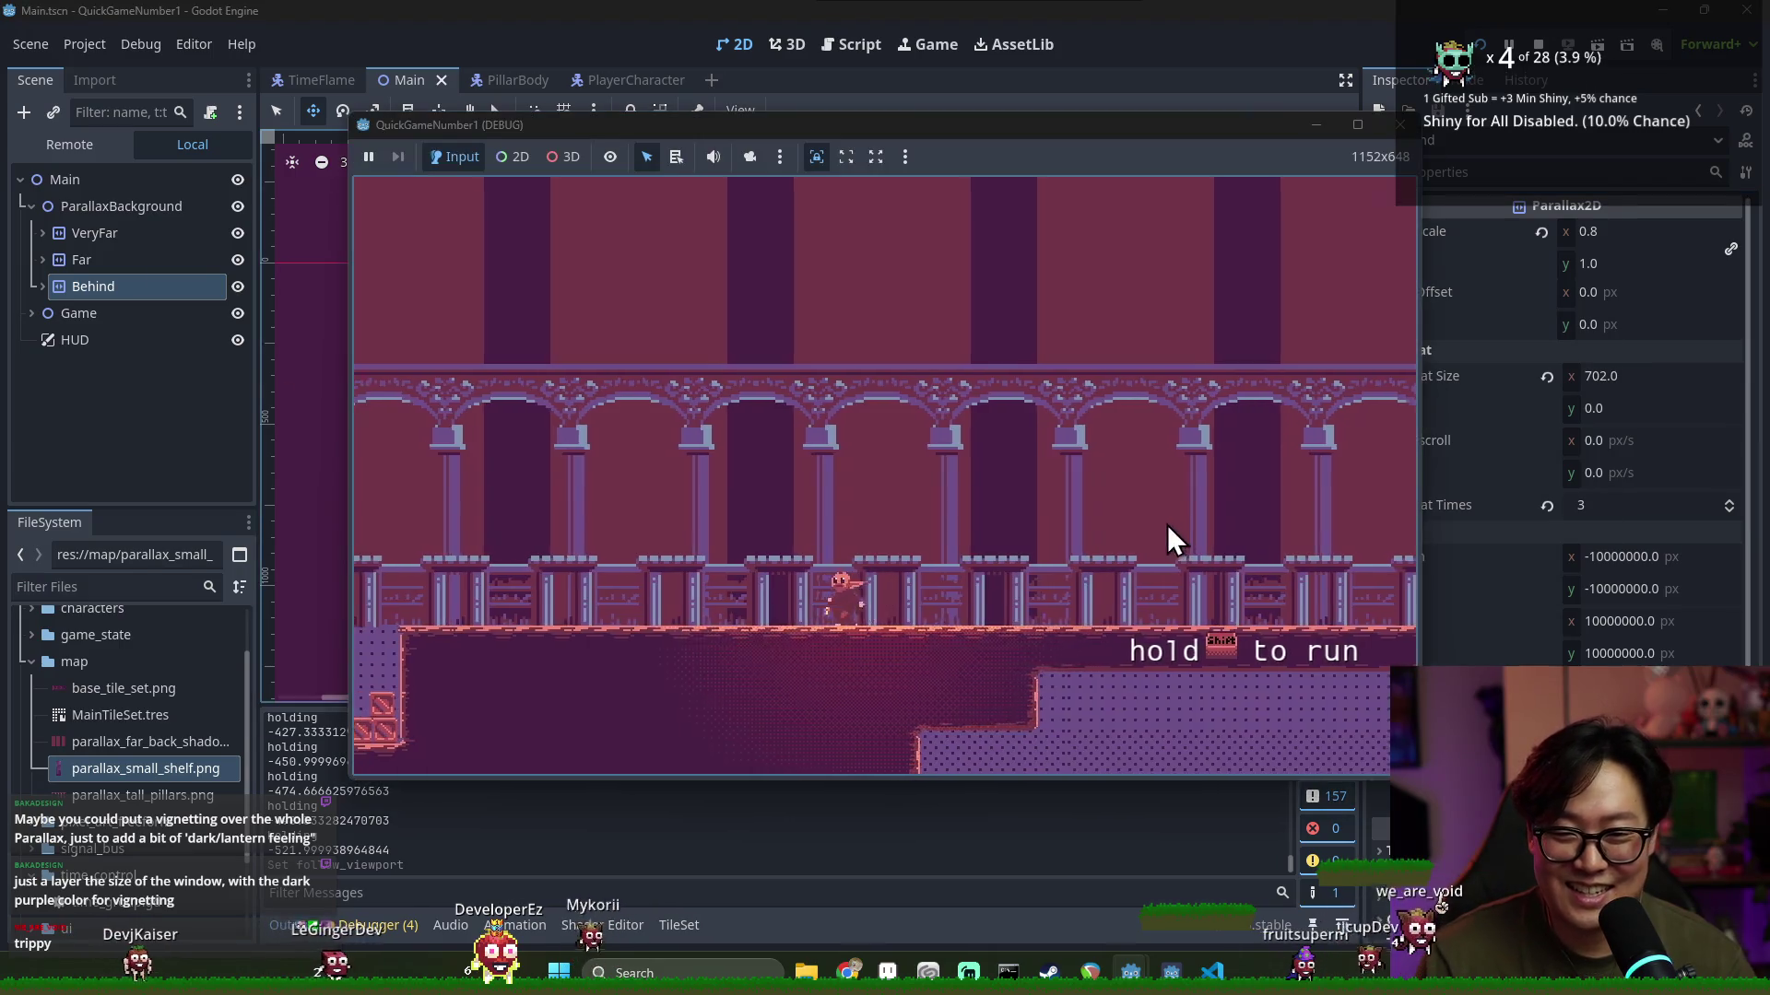
Step: Walk across the crates and higher ledge watching the background scroll, then stop the game
key(Right)
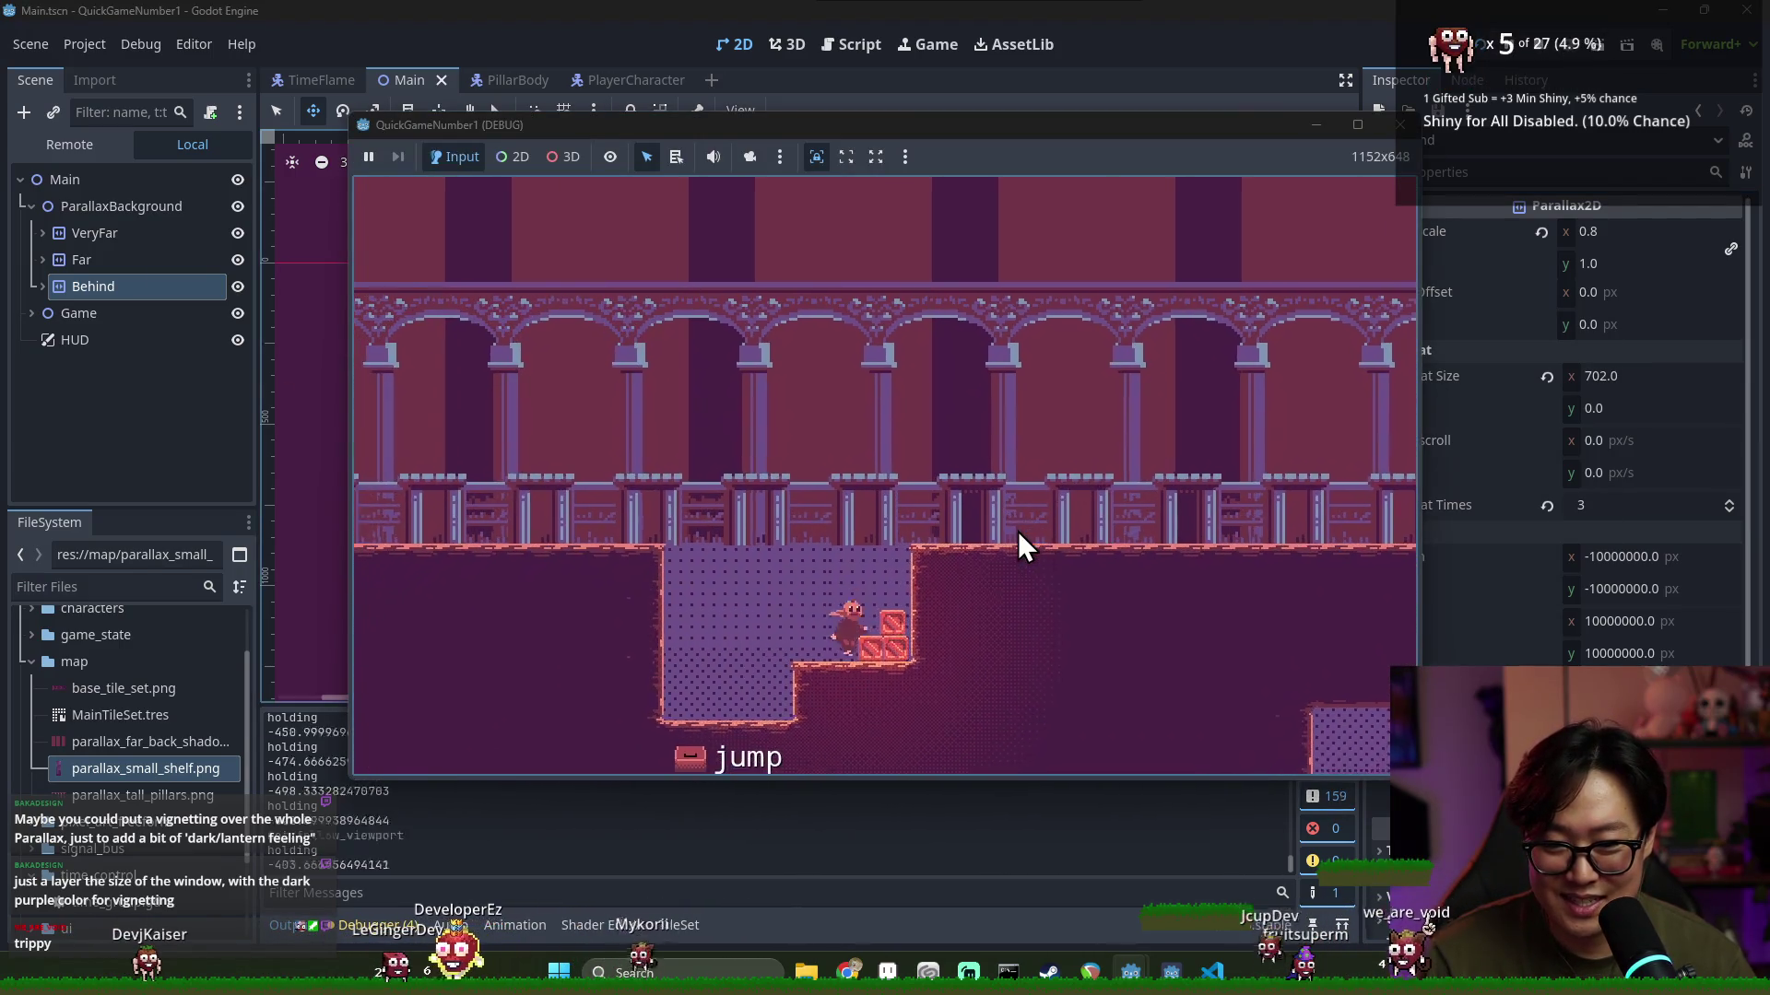
key(space)
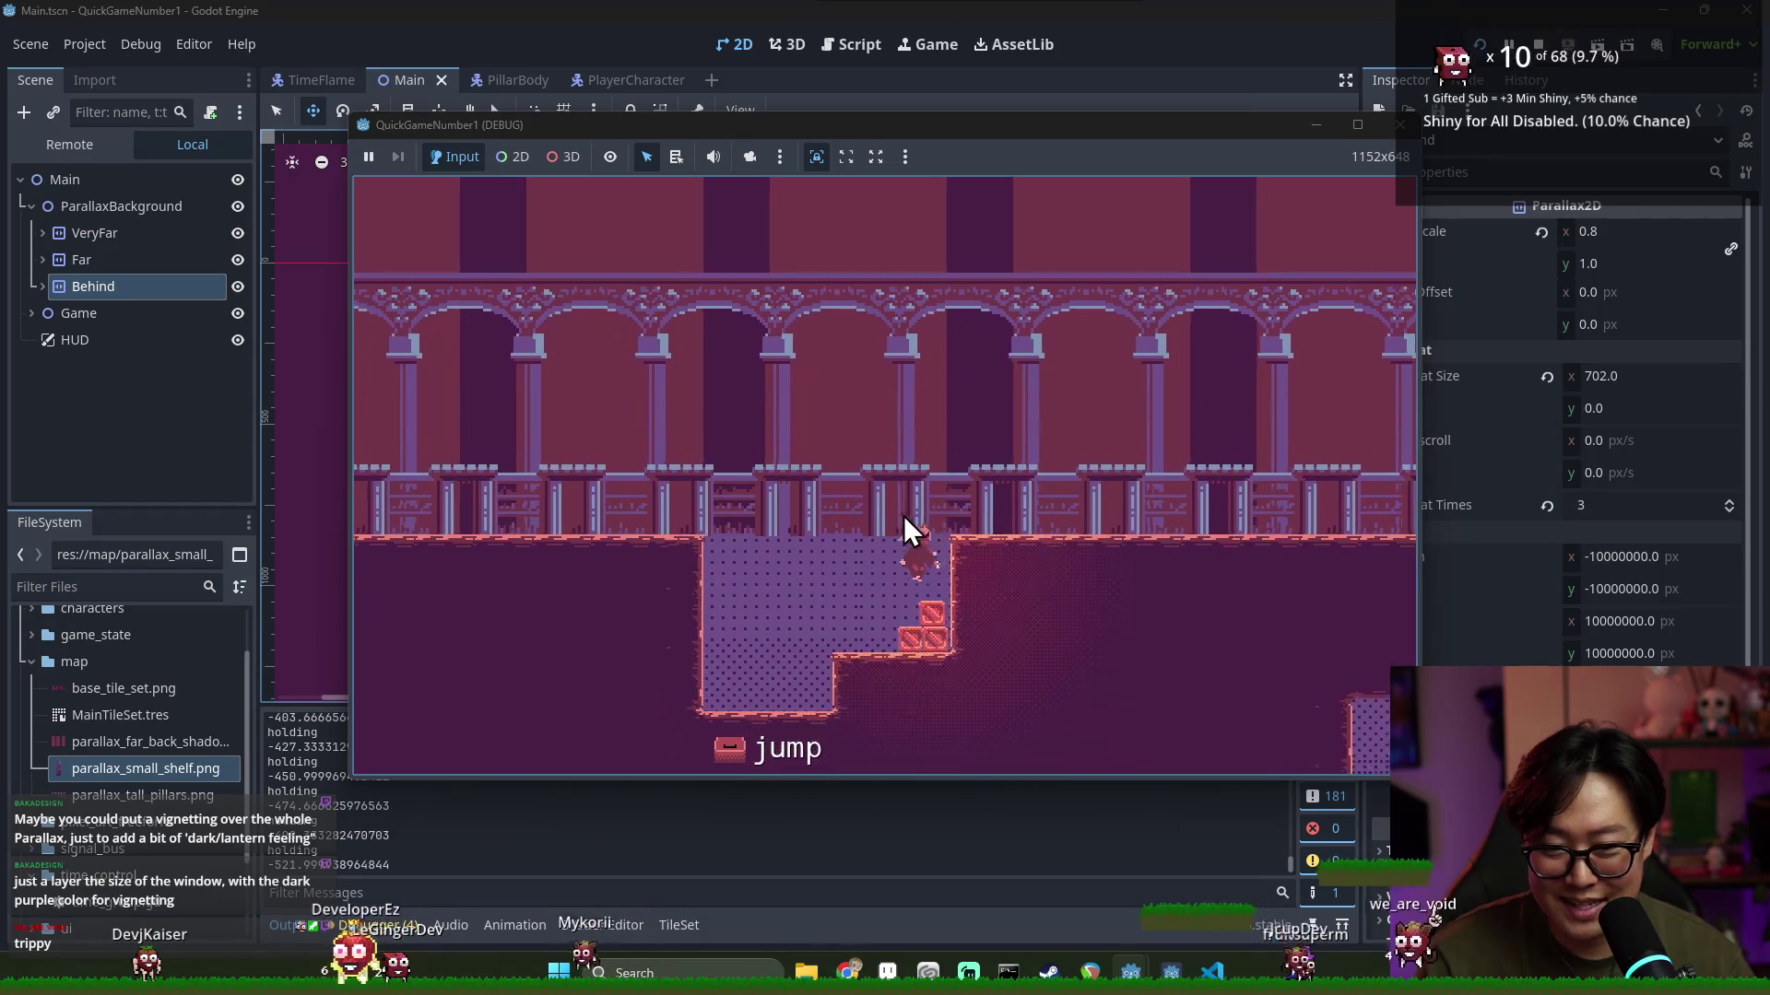
key(Left)
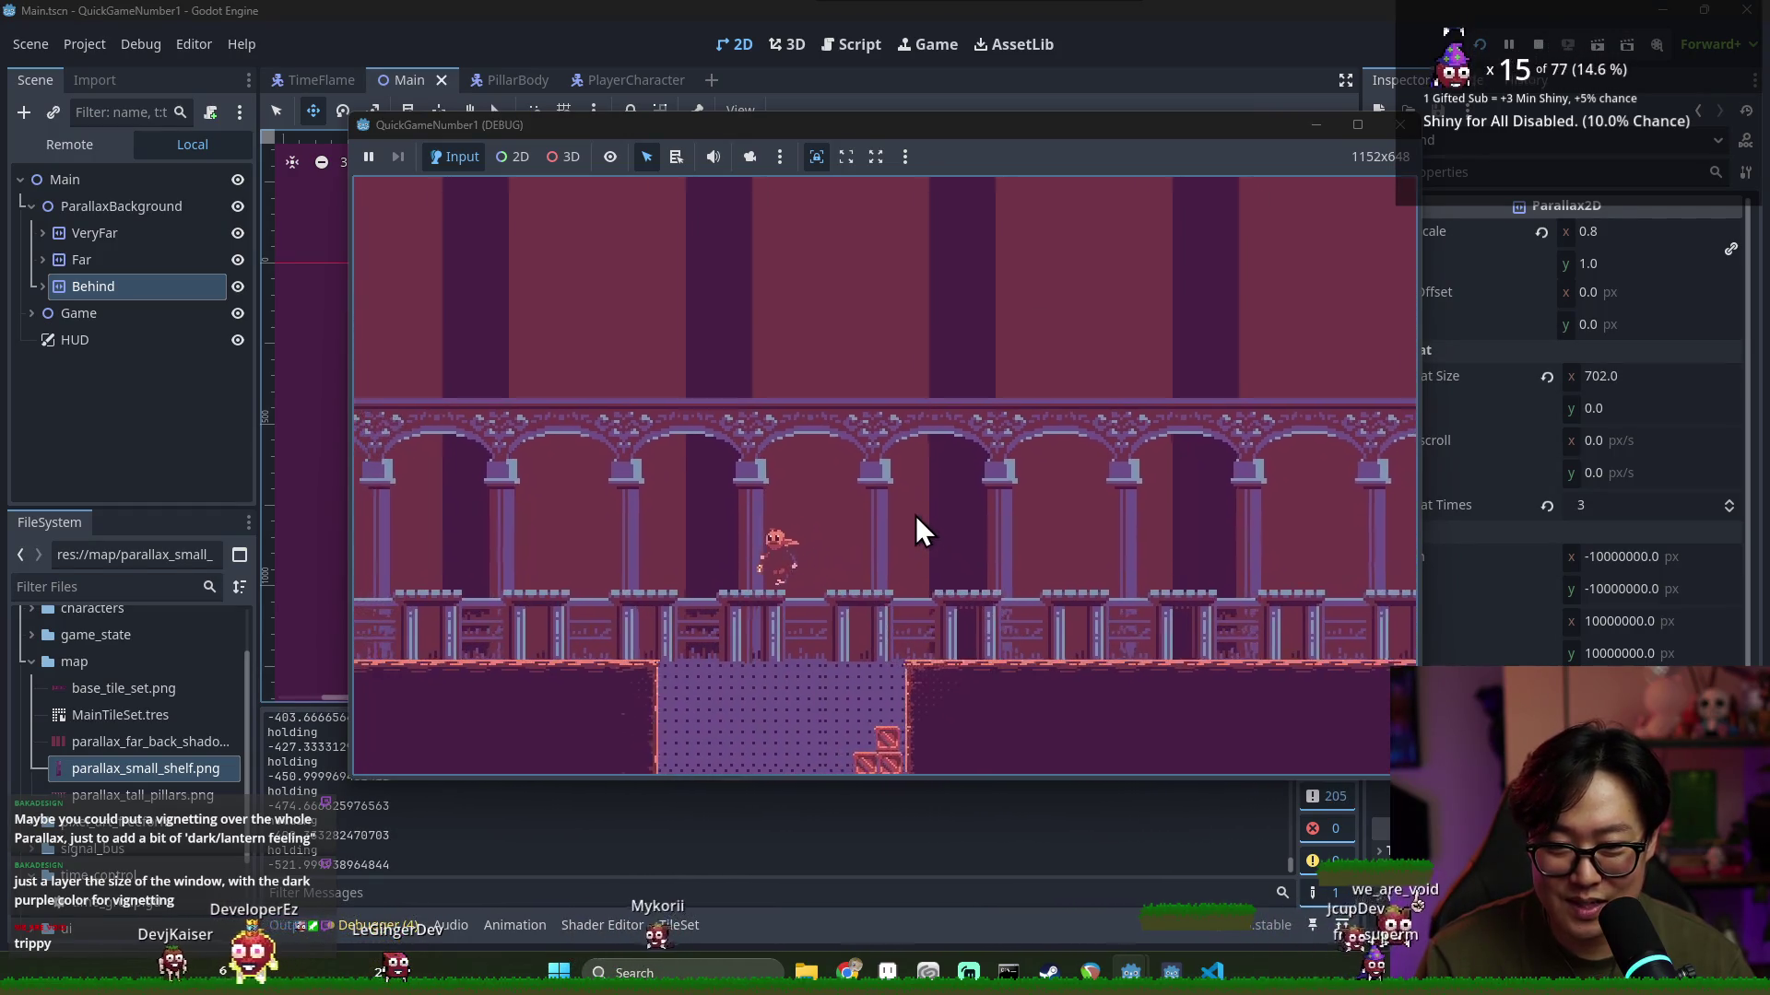
key(Right)
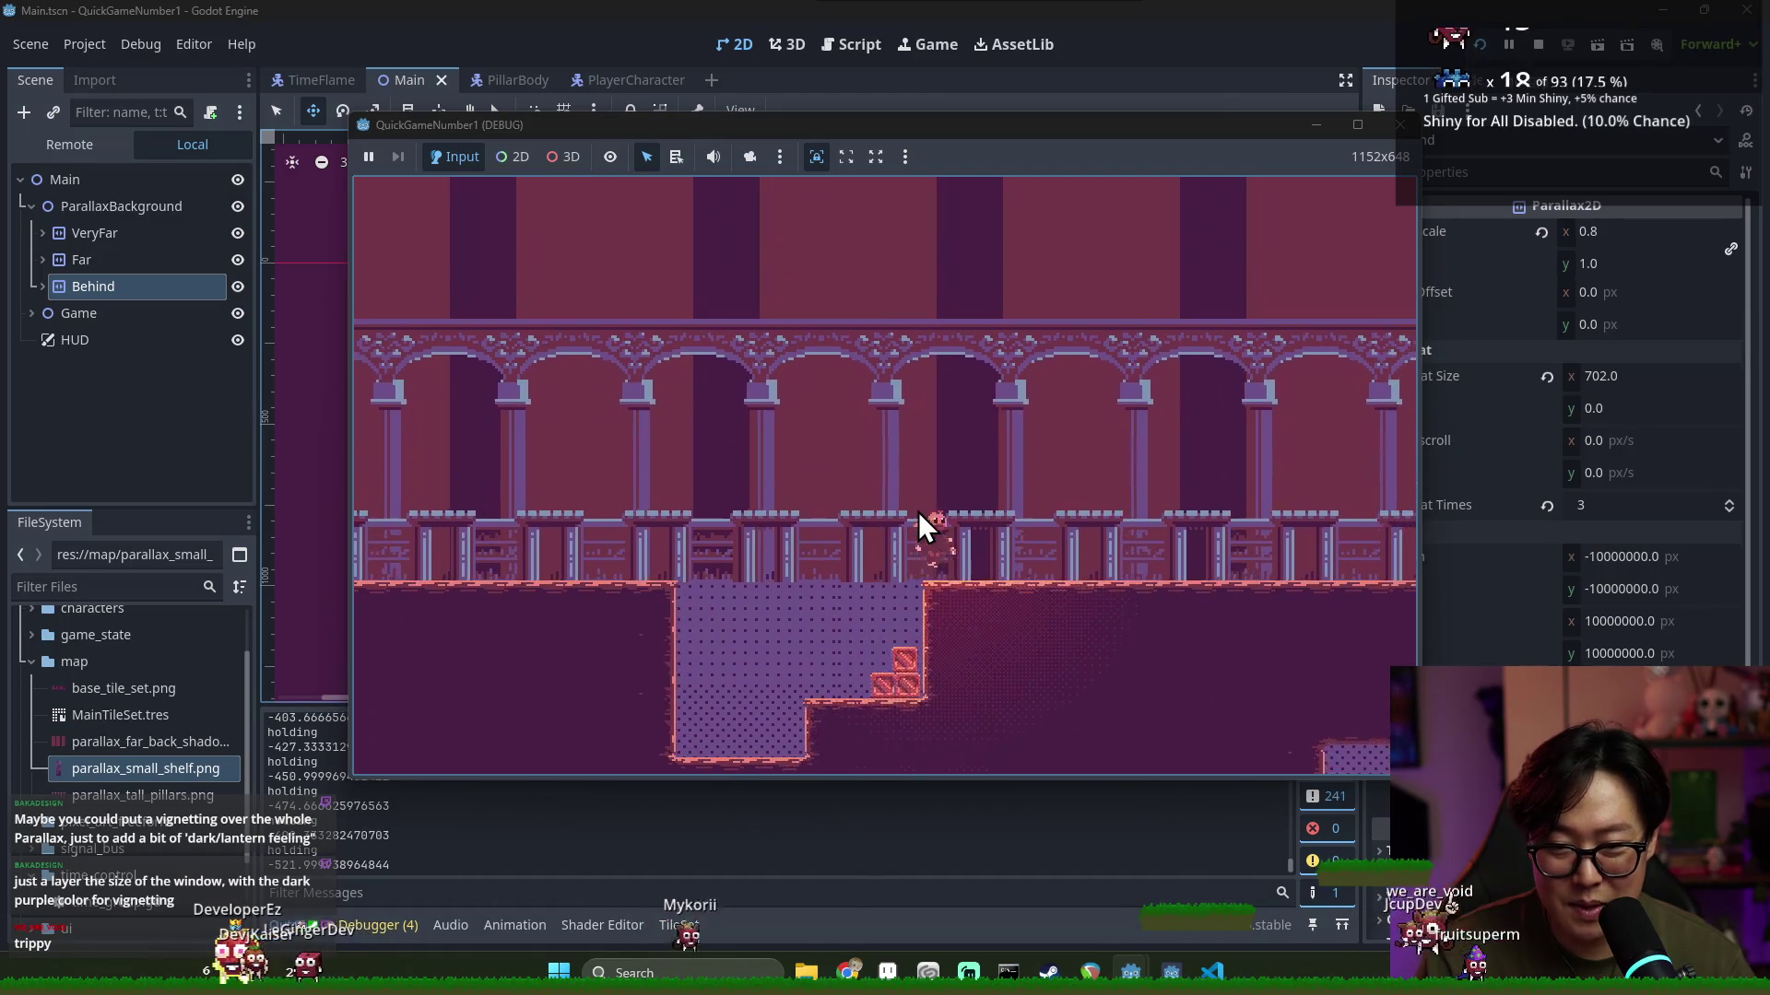
key(F8)
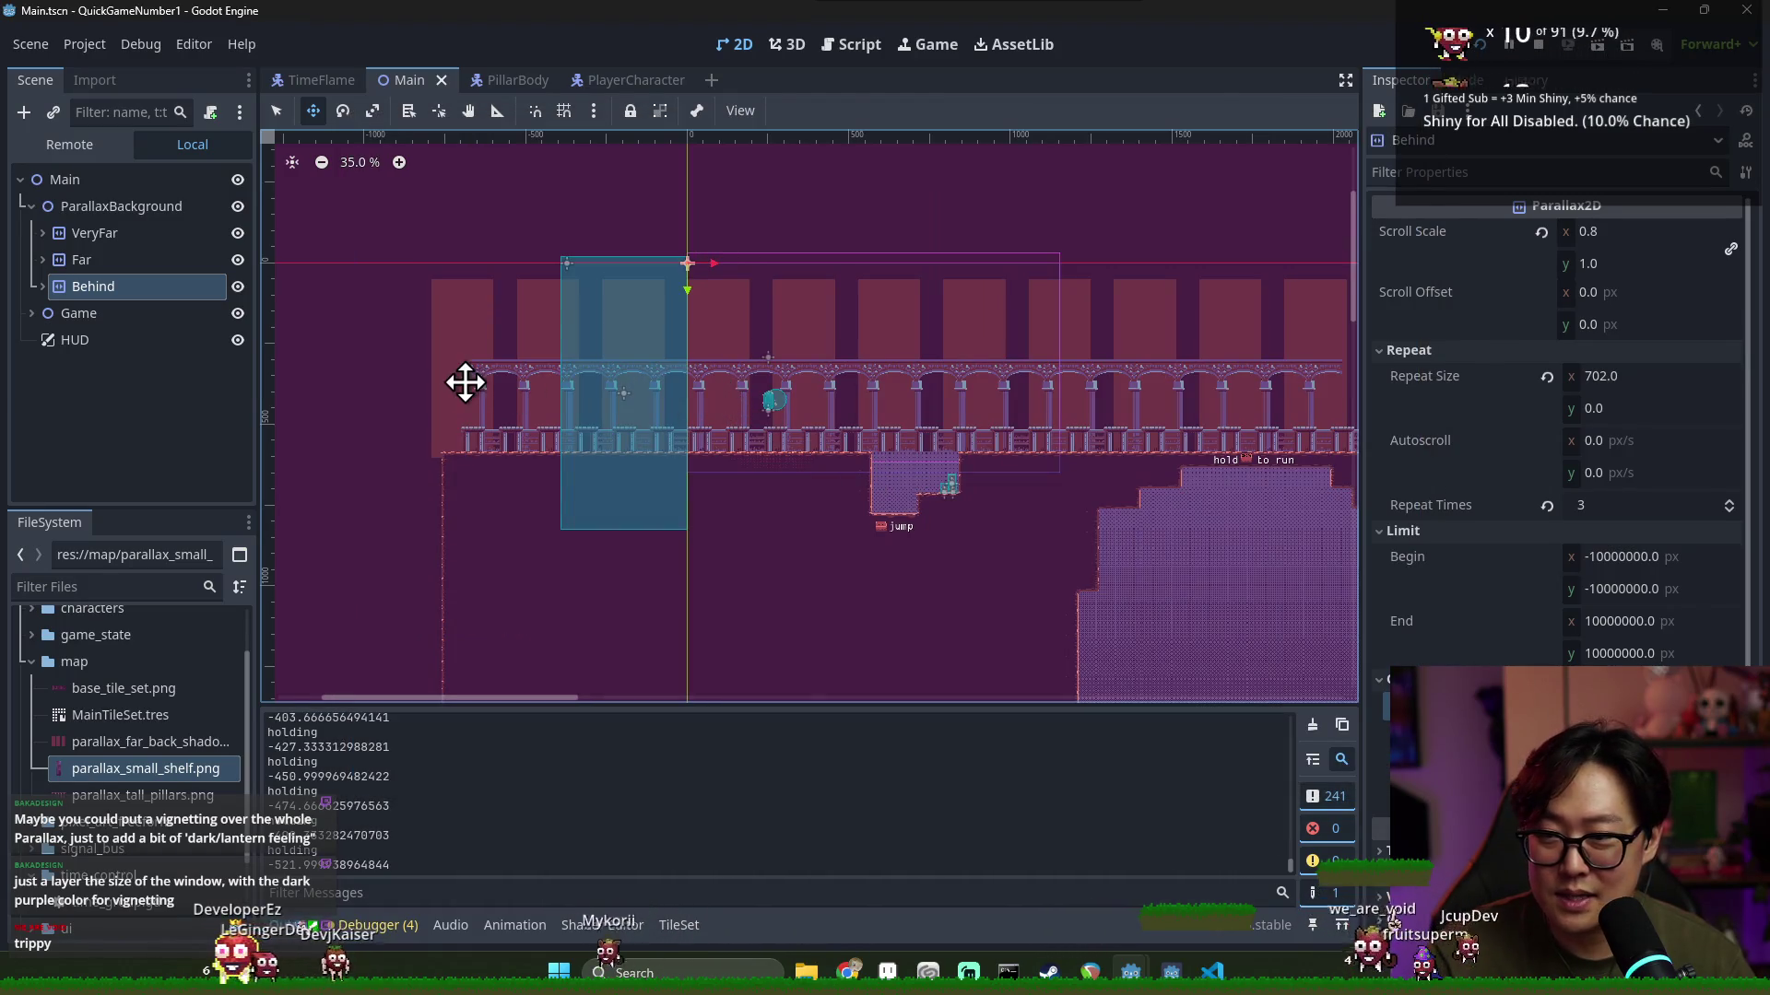
Step: Select the VeryFar, Far and Behind TextureRects and move all three 137 px down
click(148, 265)
click(136, 236)
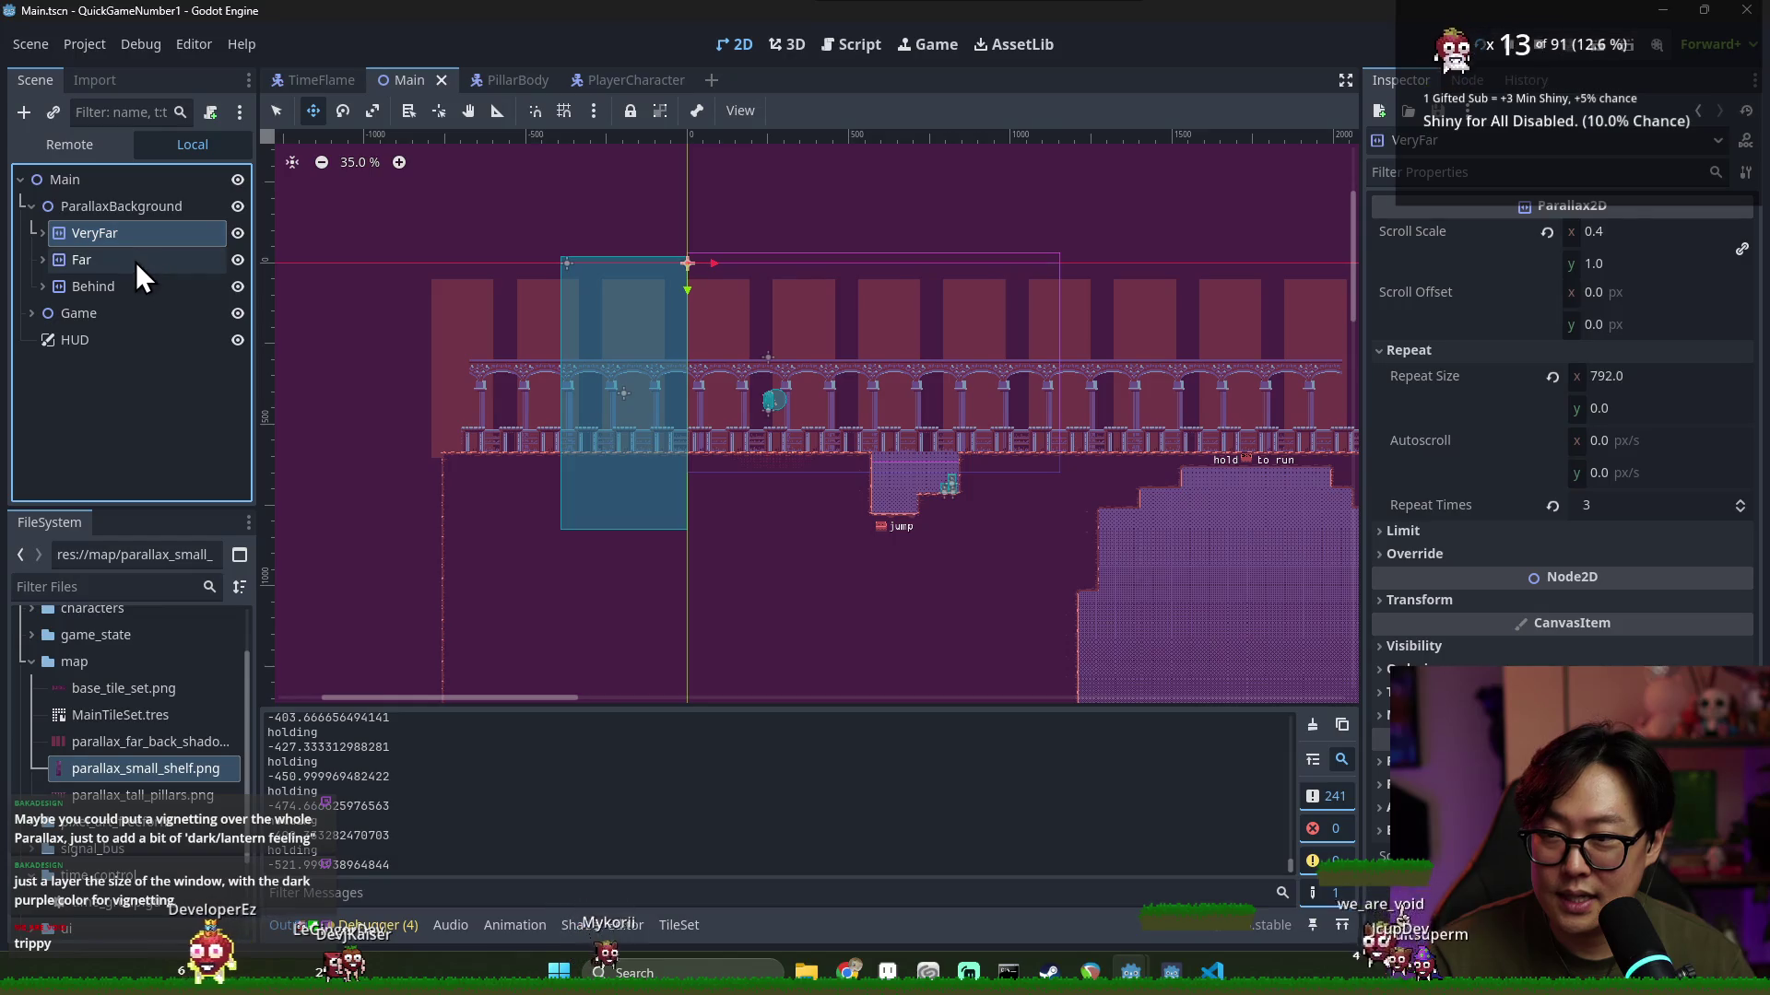
click(42, 234)
click(42, 287)
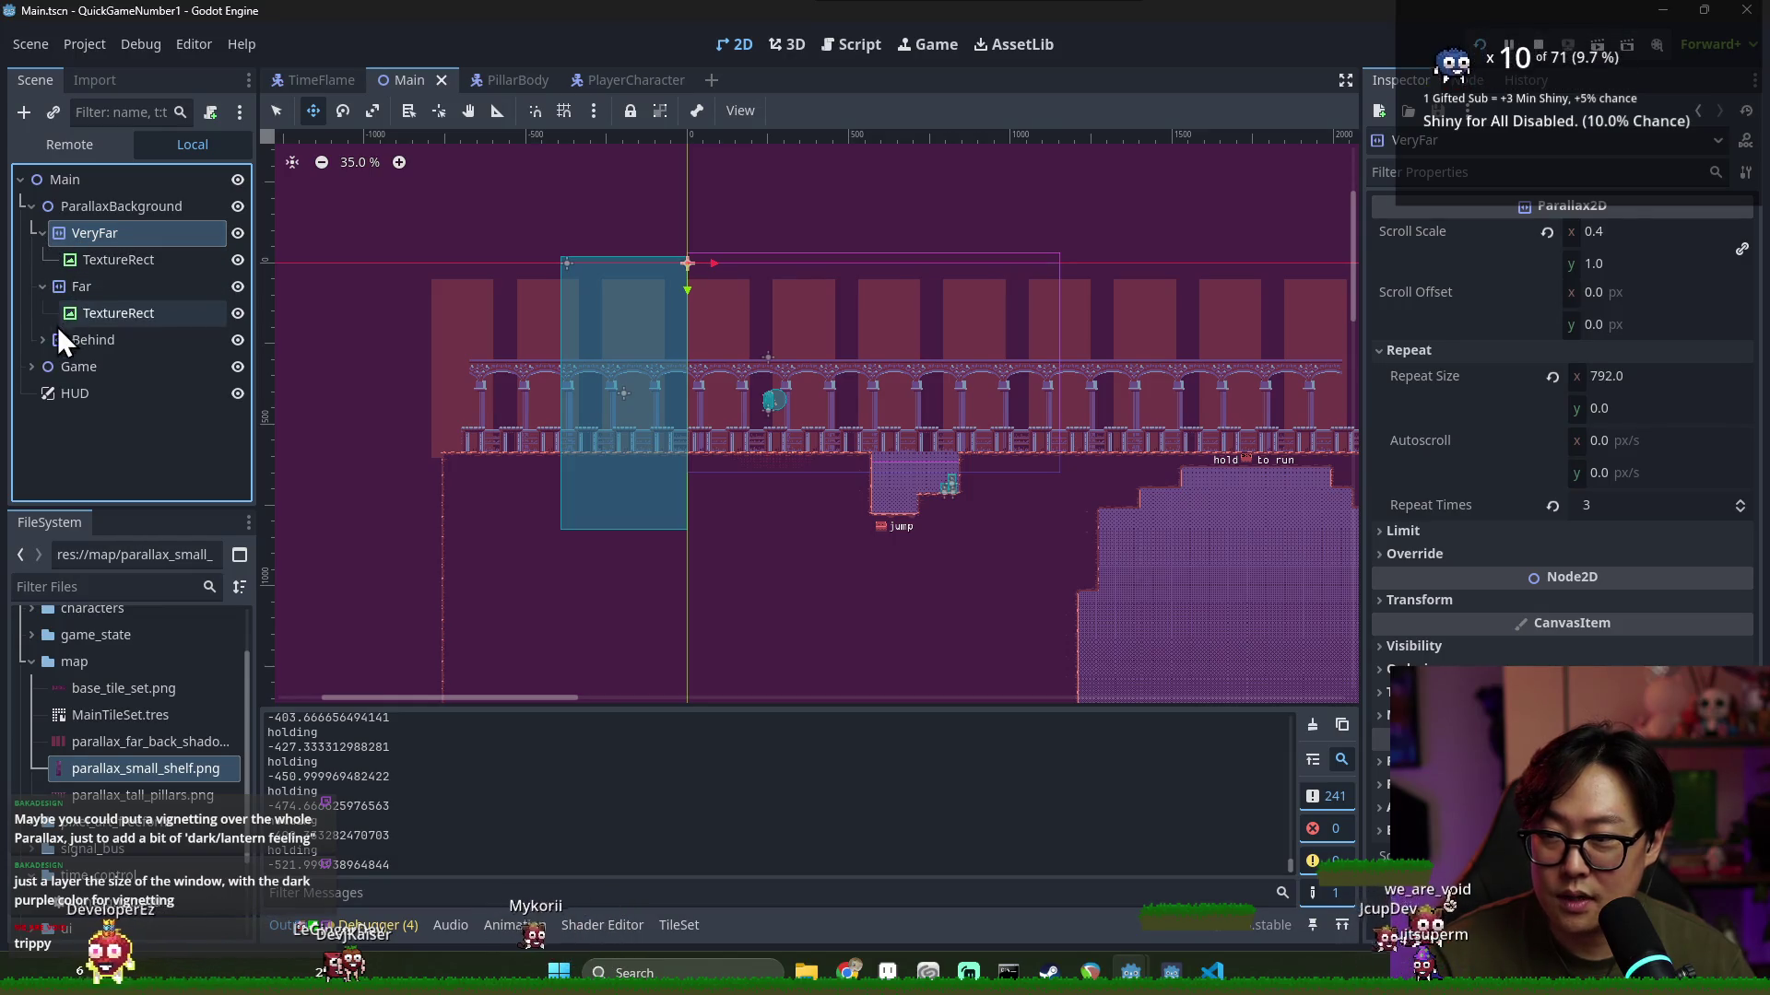
click(43, 340)
click(91, 260)
ctrl+click(111, 313)
ctrl+click(117, 367)
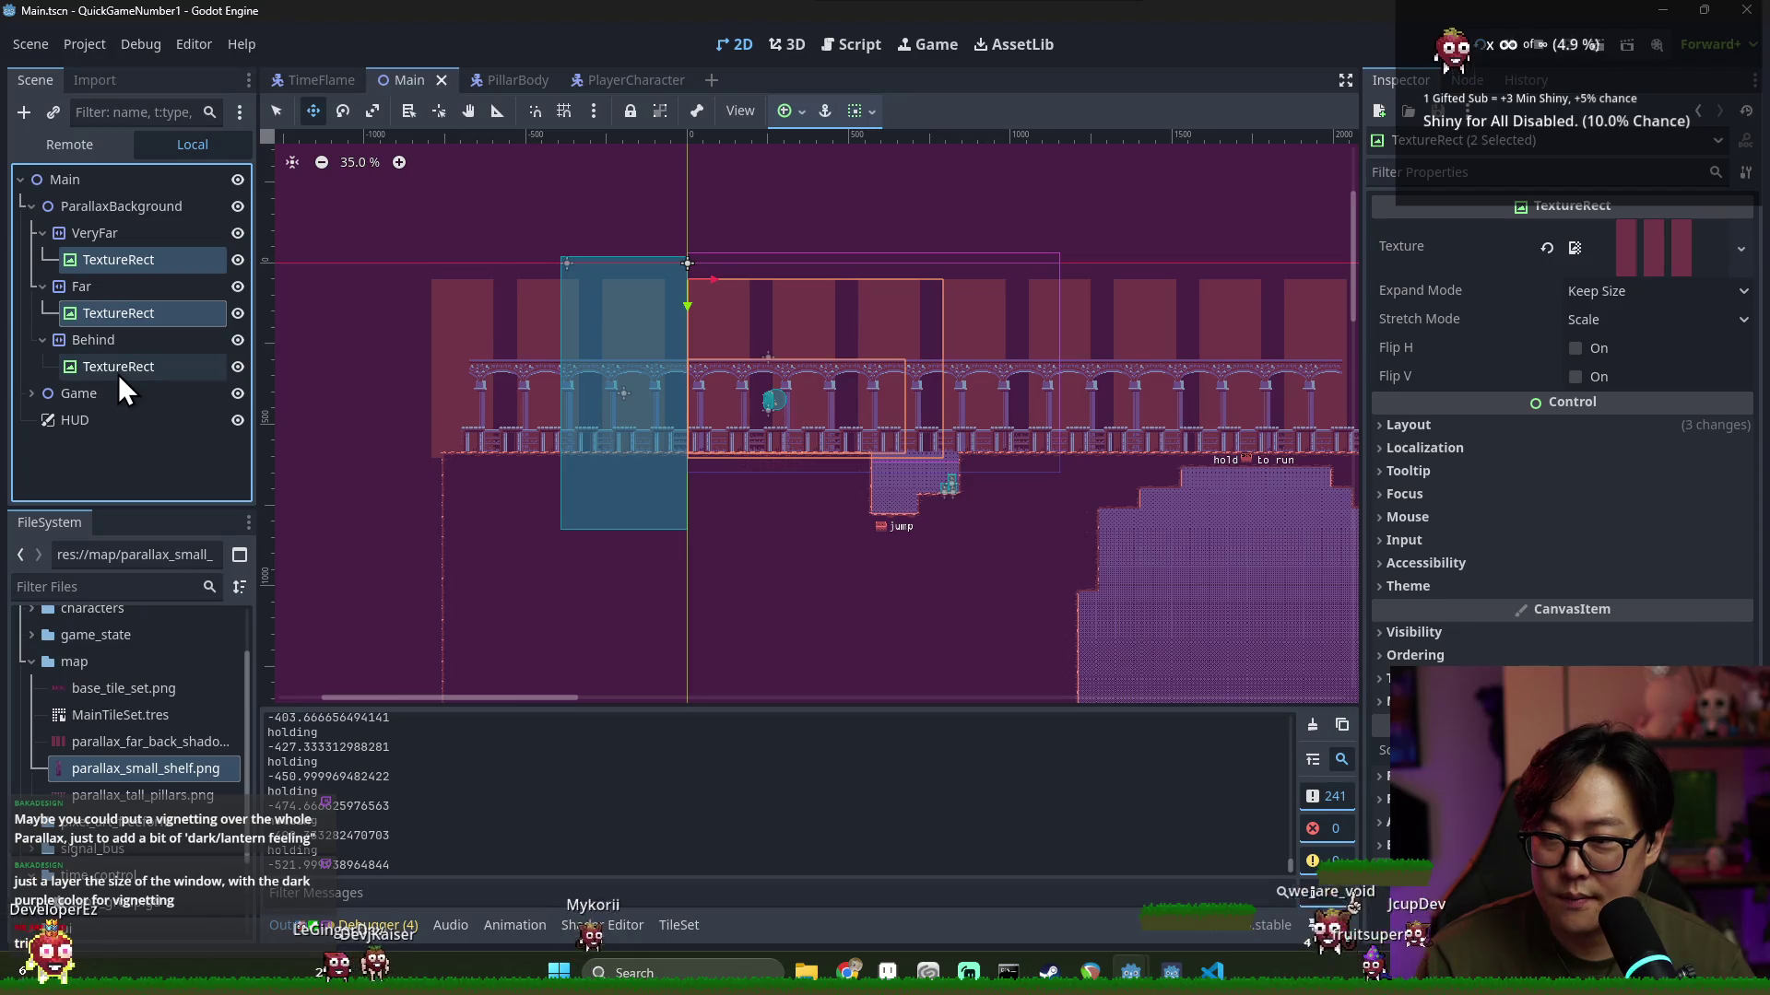
mouse_move(604, 352)
mouse_down()
mouse_move(660, 356)
mouse_move(656, 387)
mouse_up()
Step: Launch the game and jump in and out of the pit to check the lowered background
key(F5)
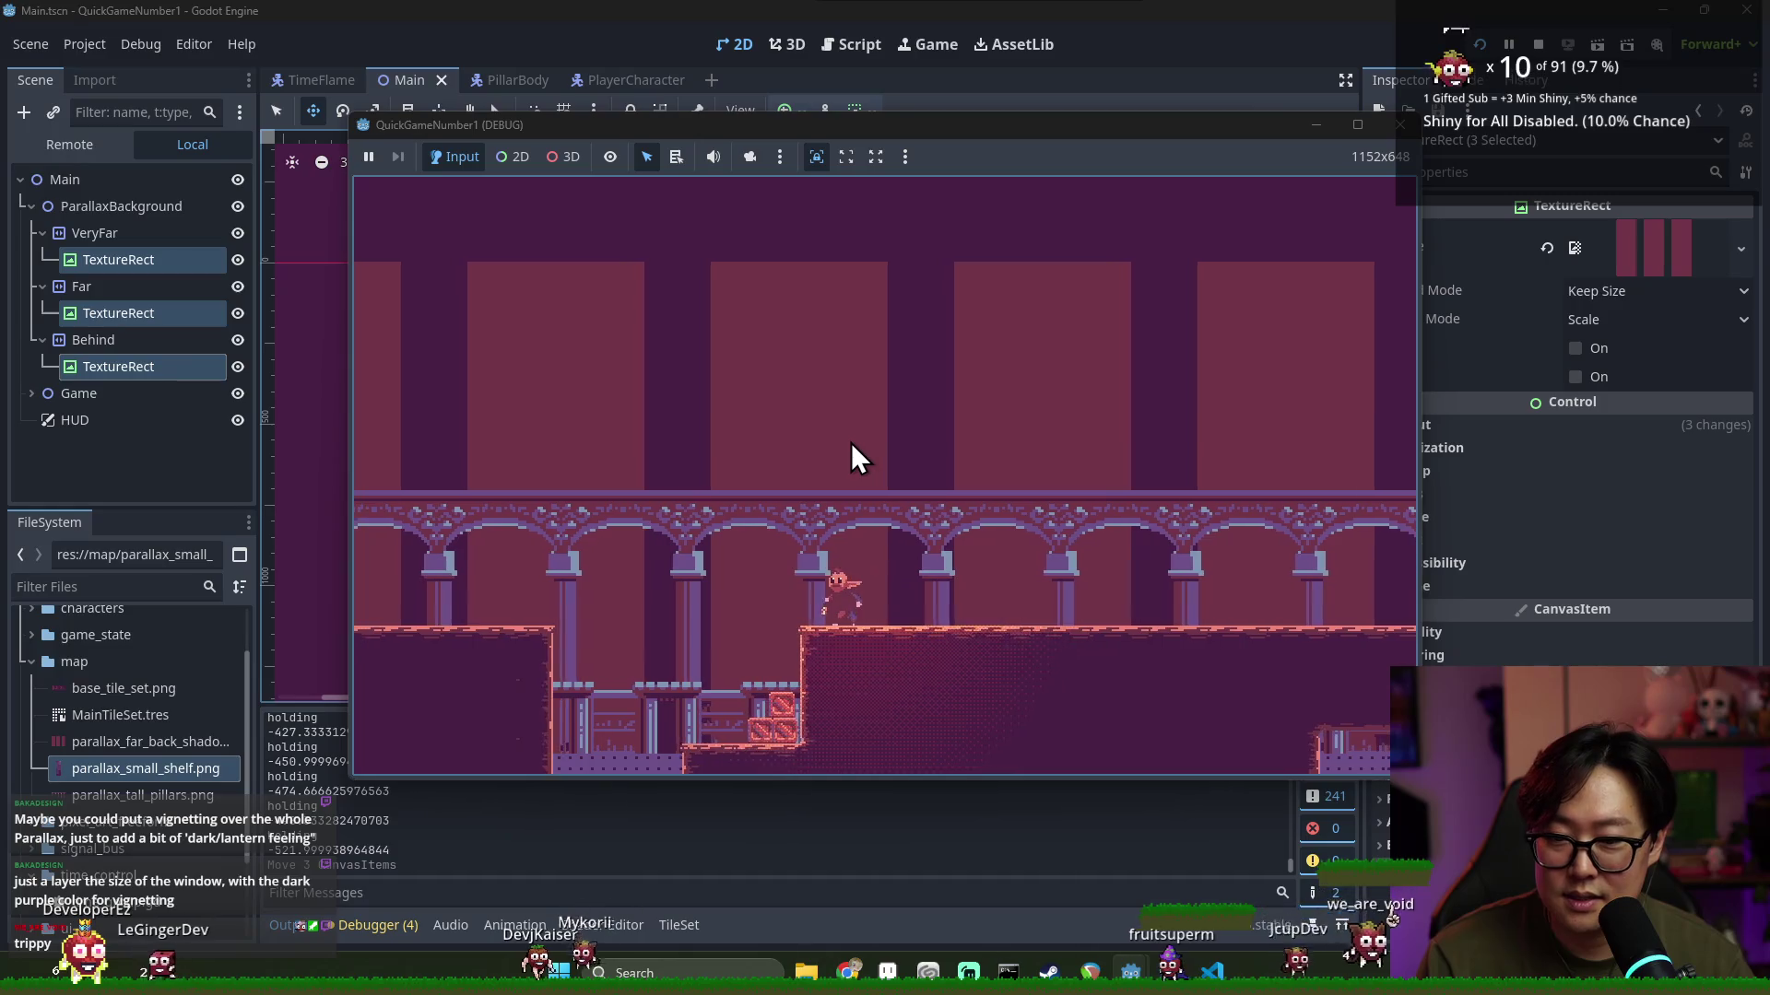
key(Left)
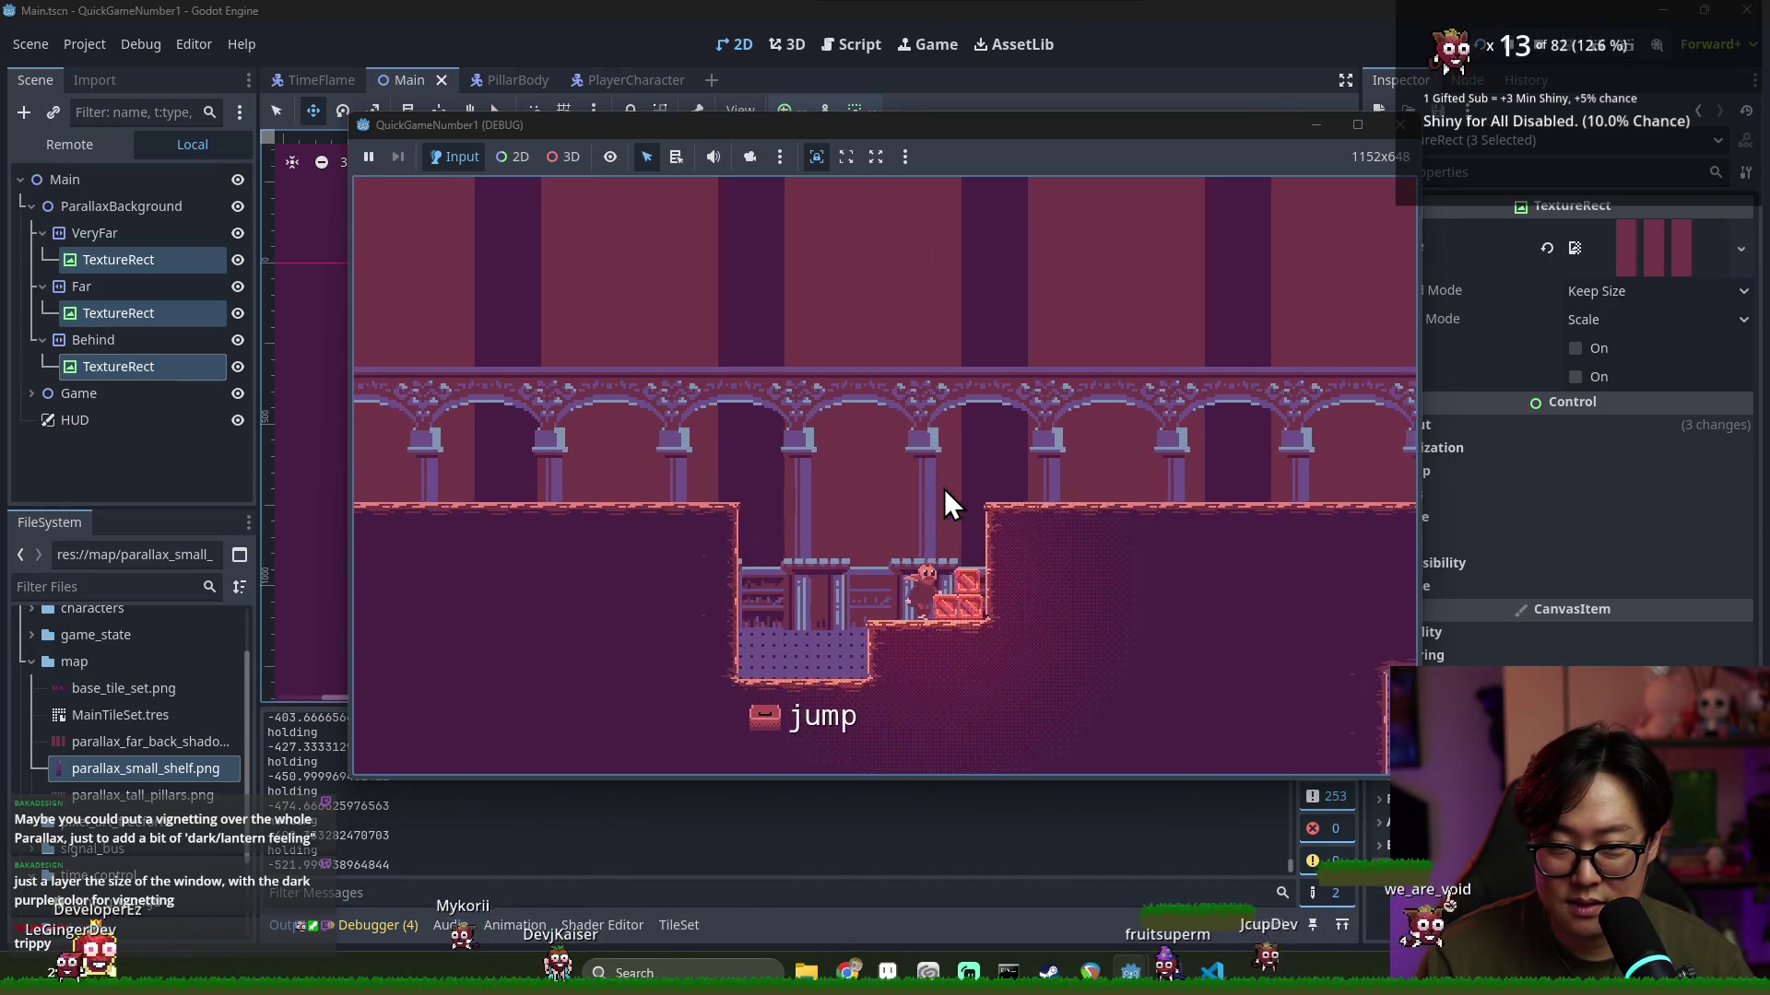
key(space)
key(Right)
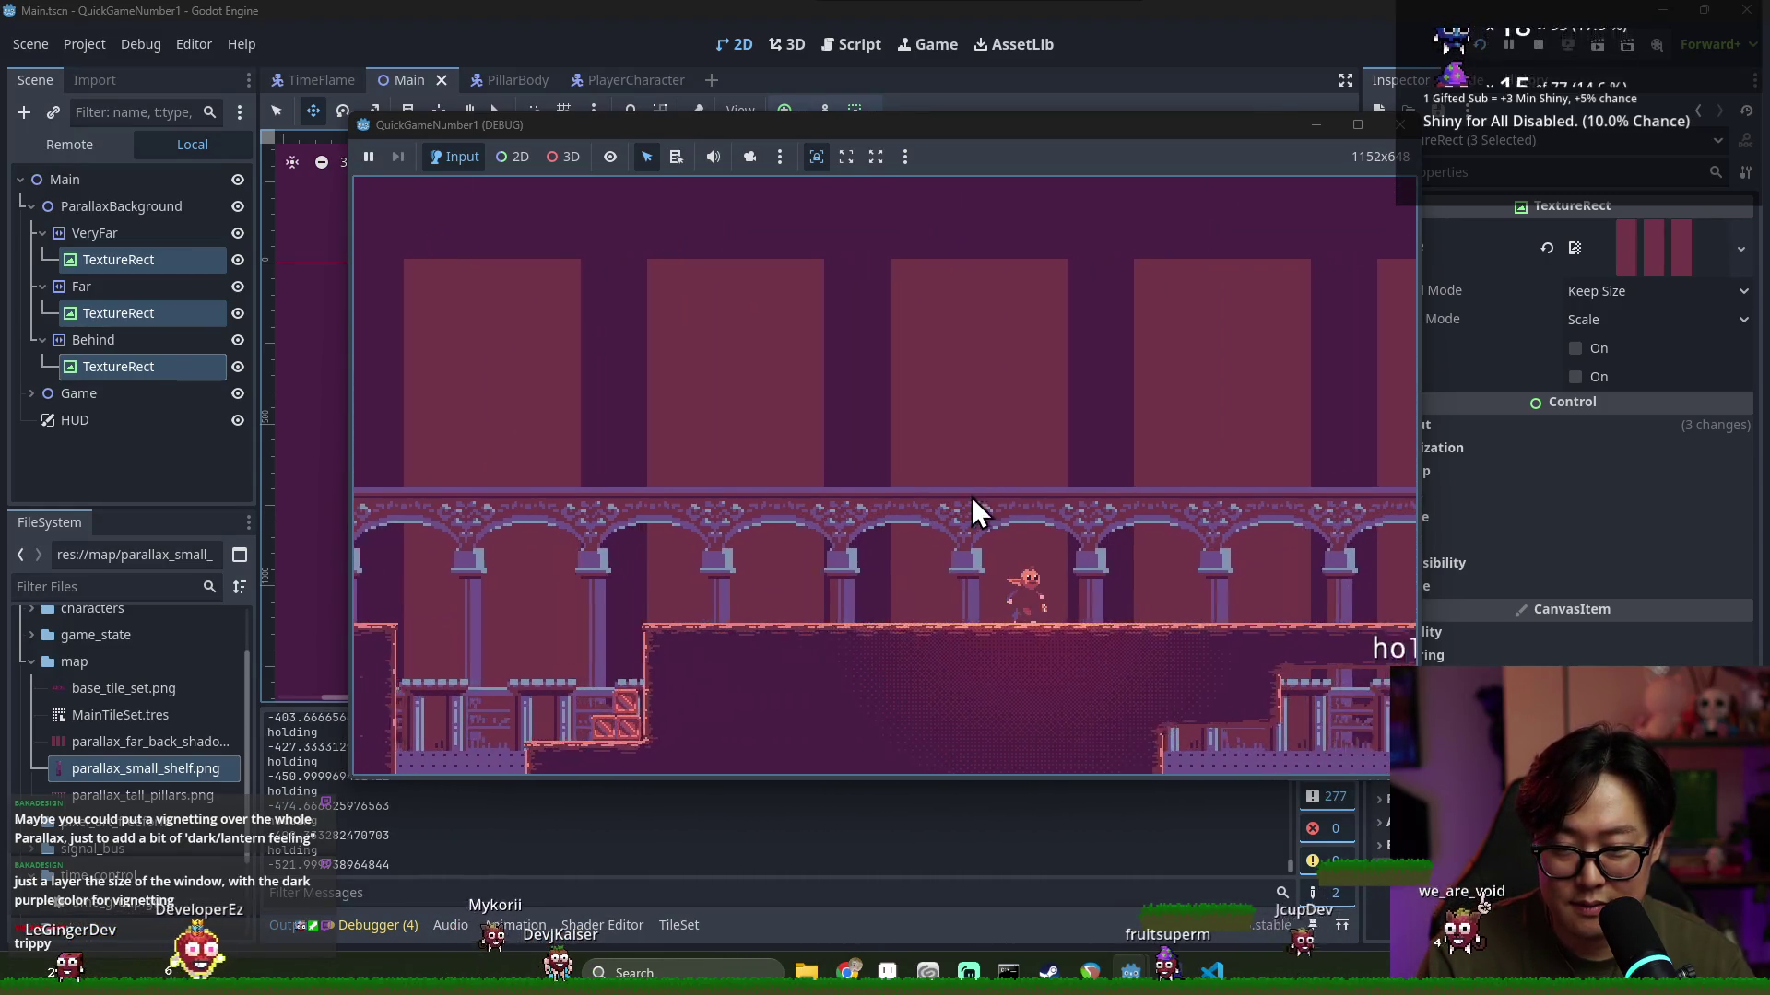
key(Right)
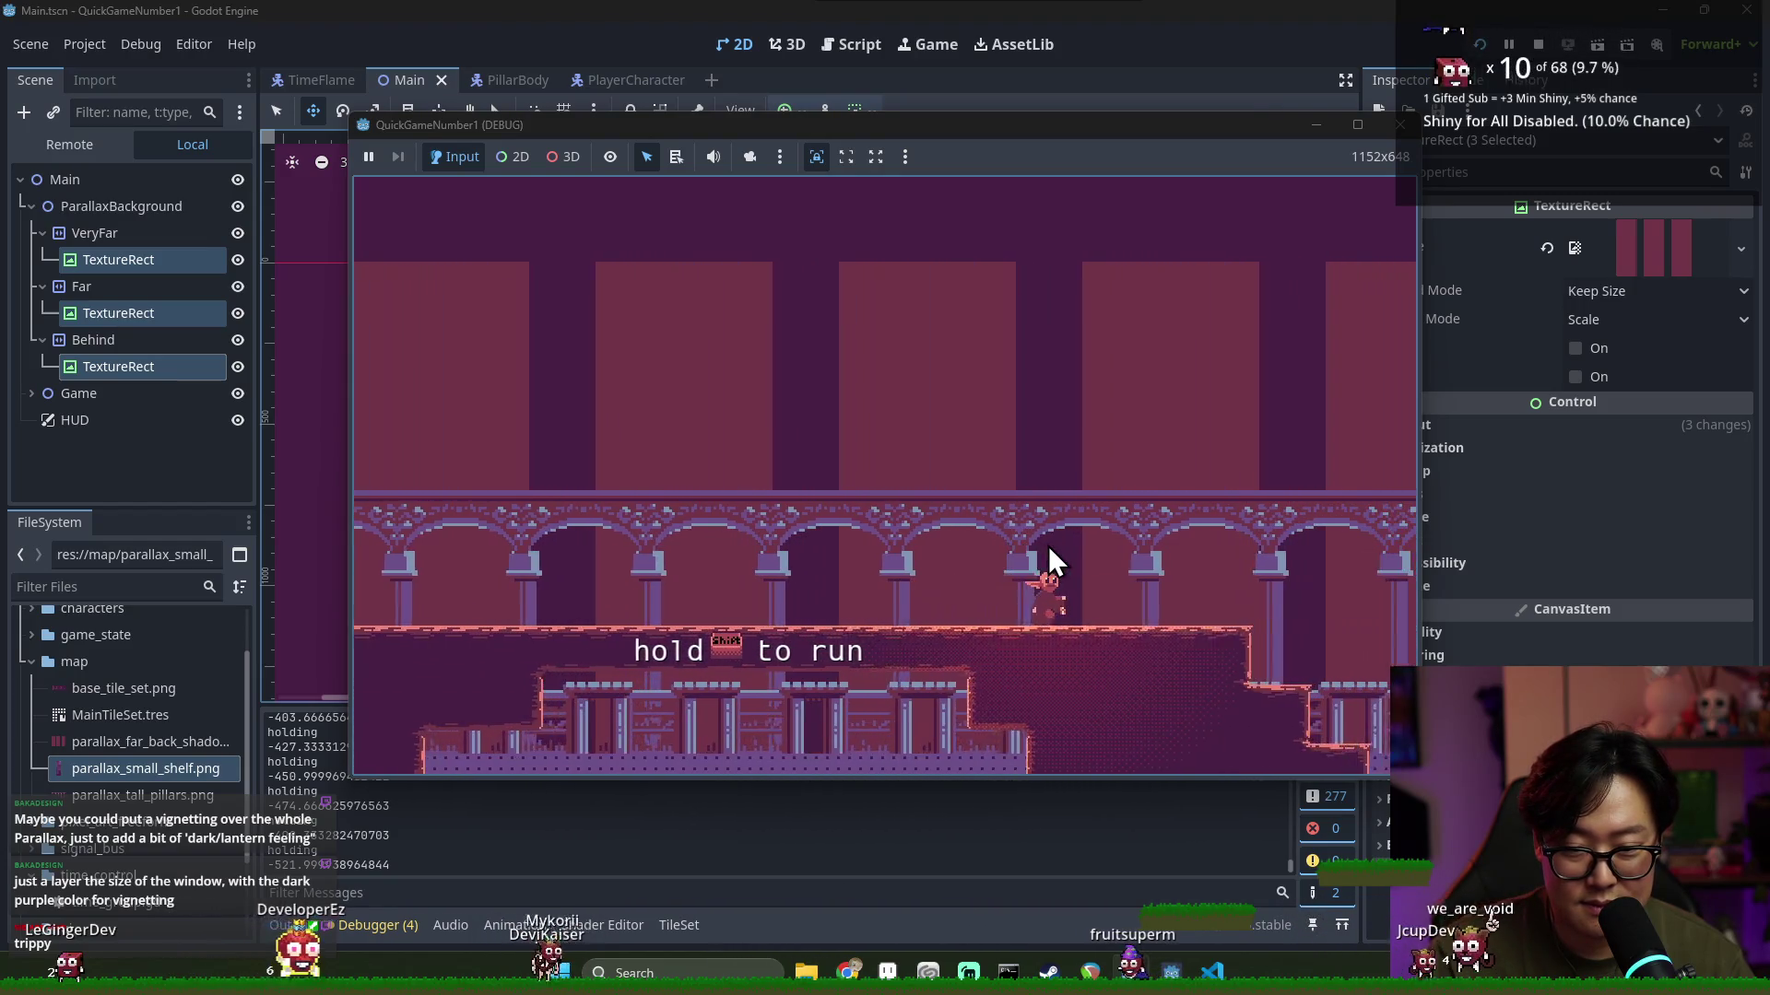
key(Right)
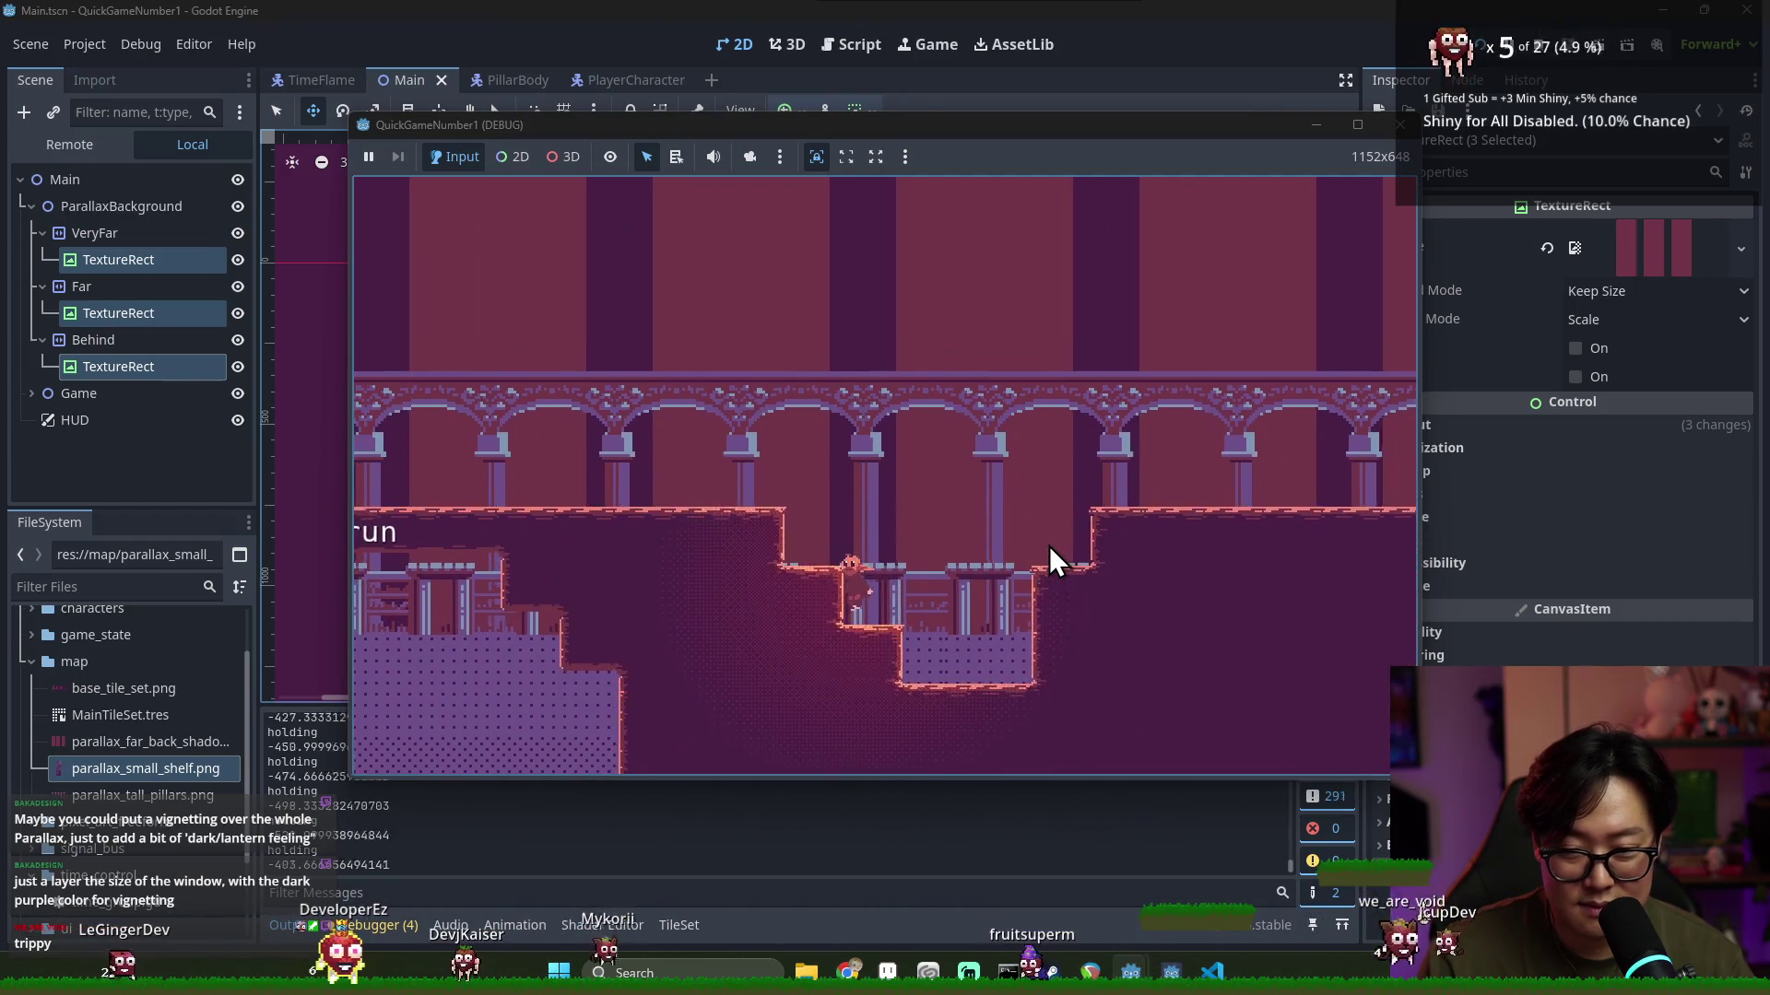
key(Right)
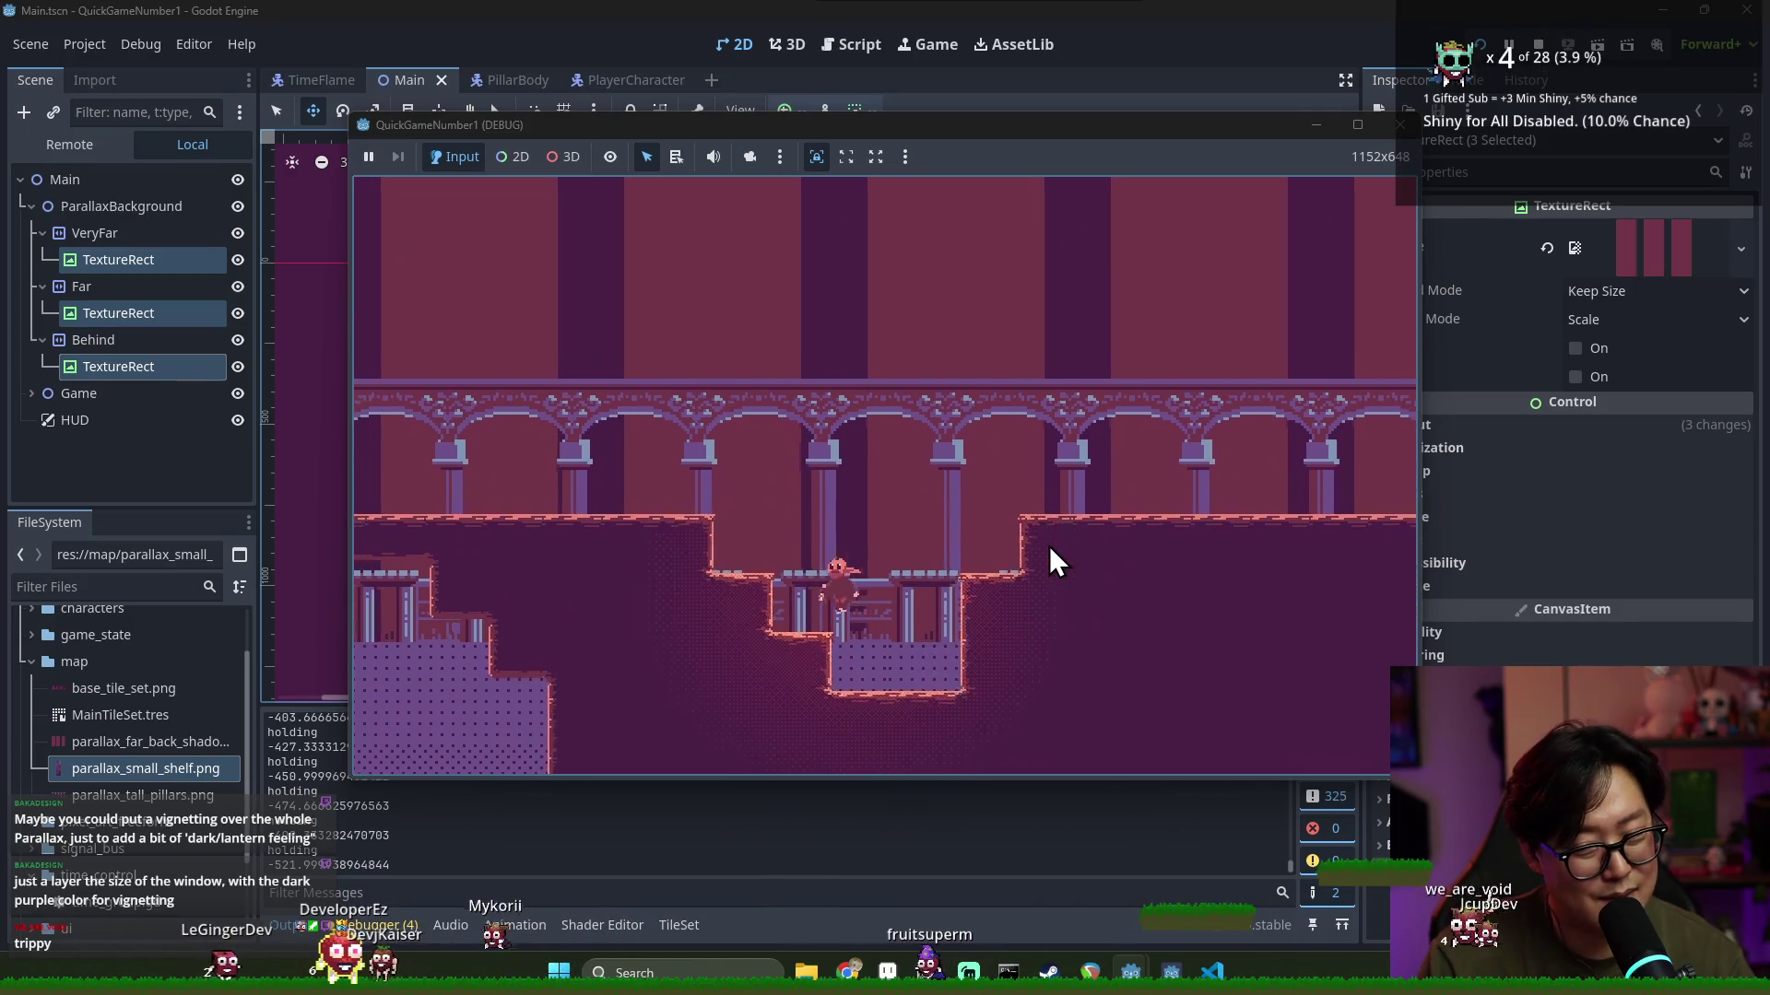
key(Left)
key(Right)
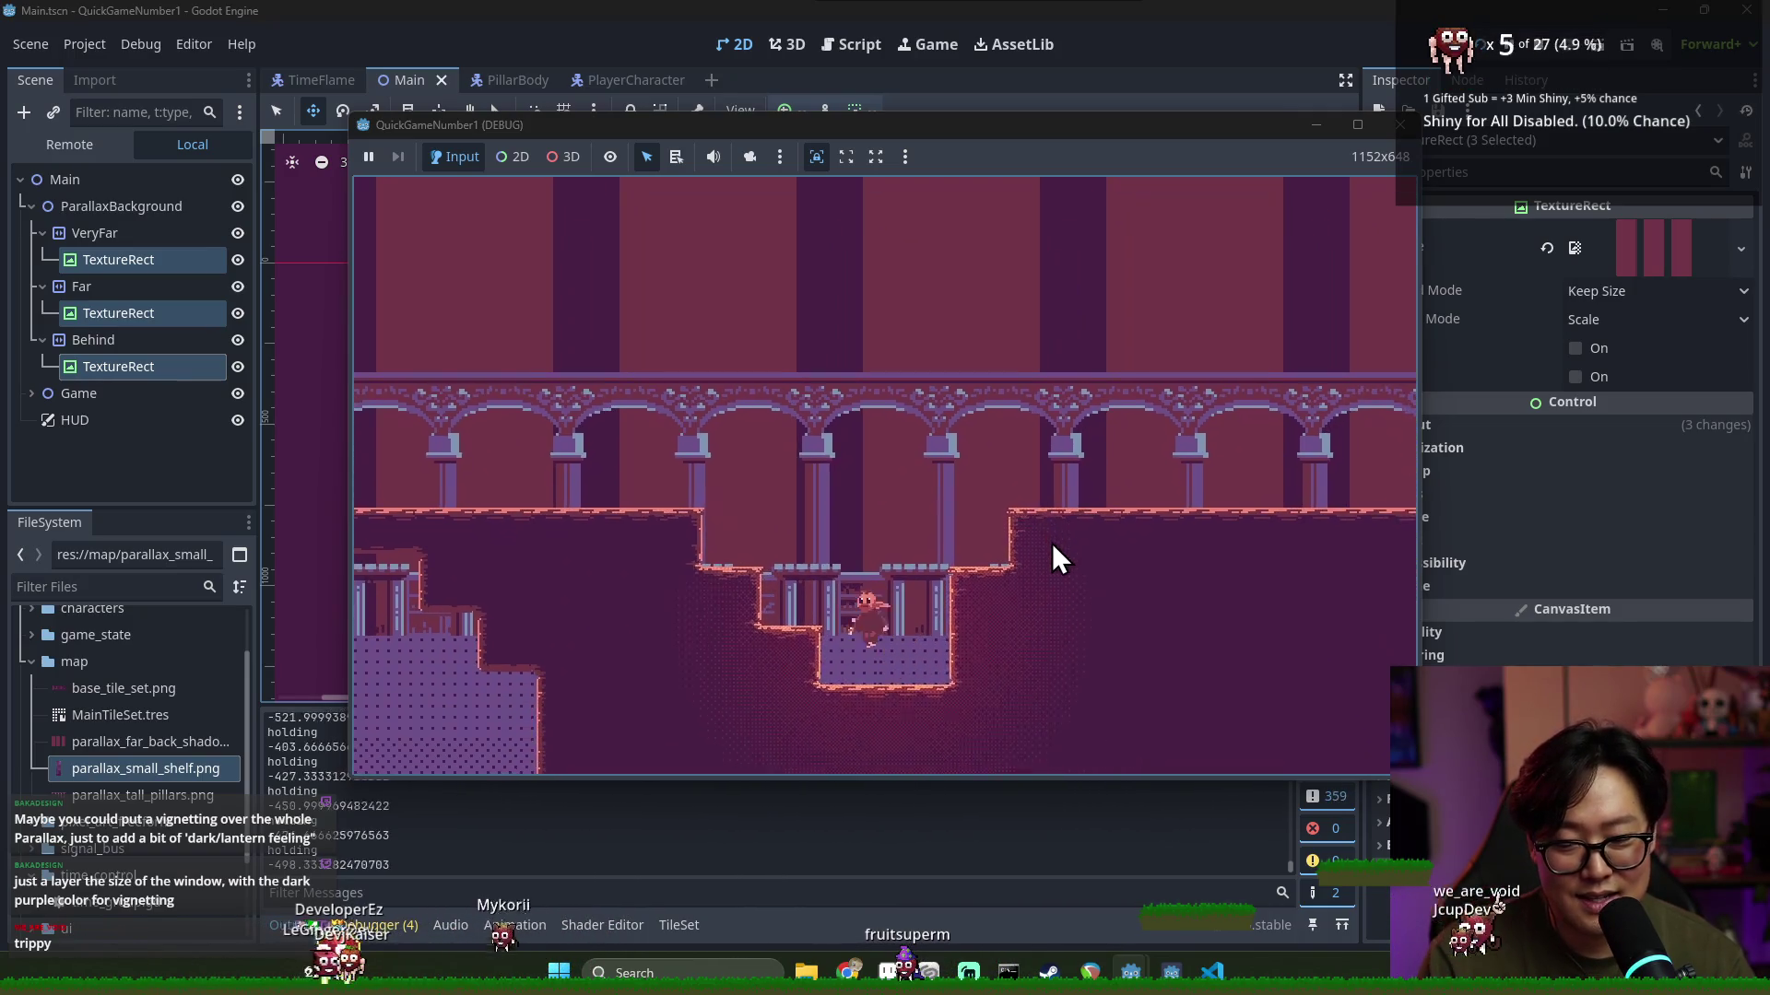
key(space)
key(Right)
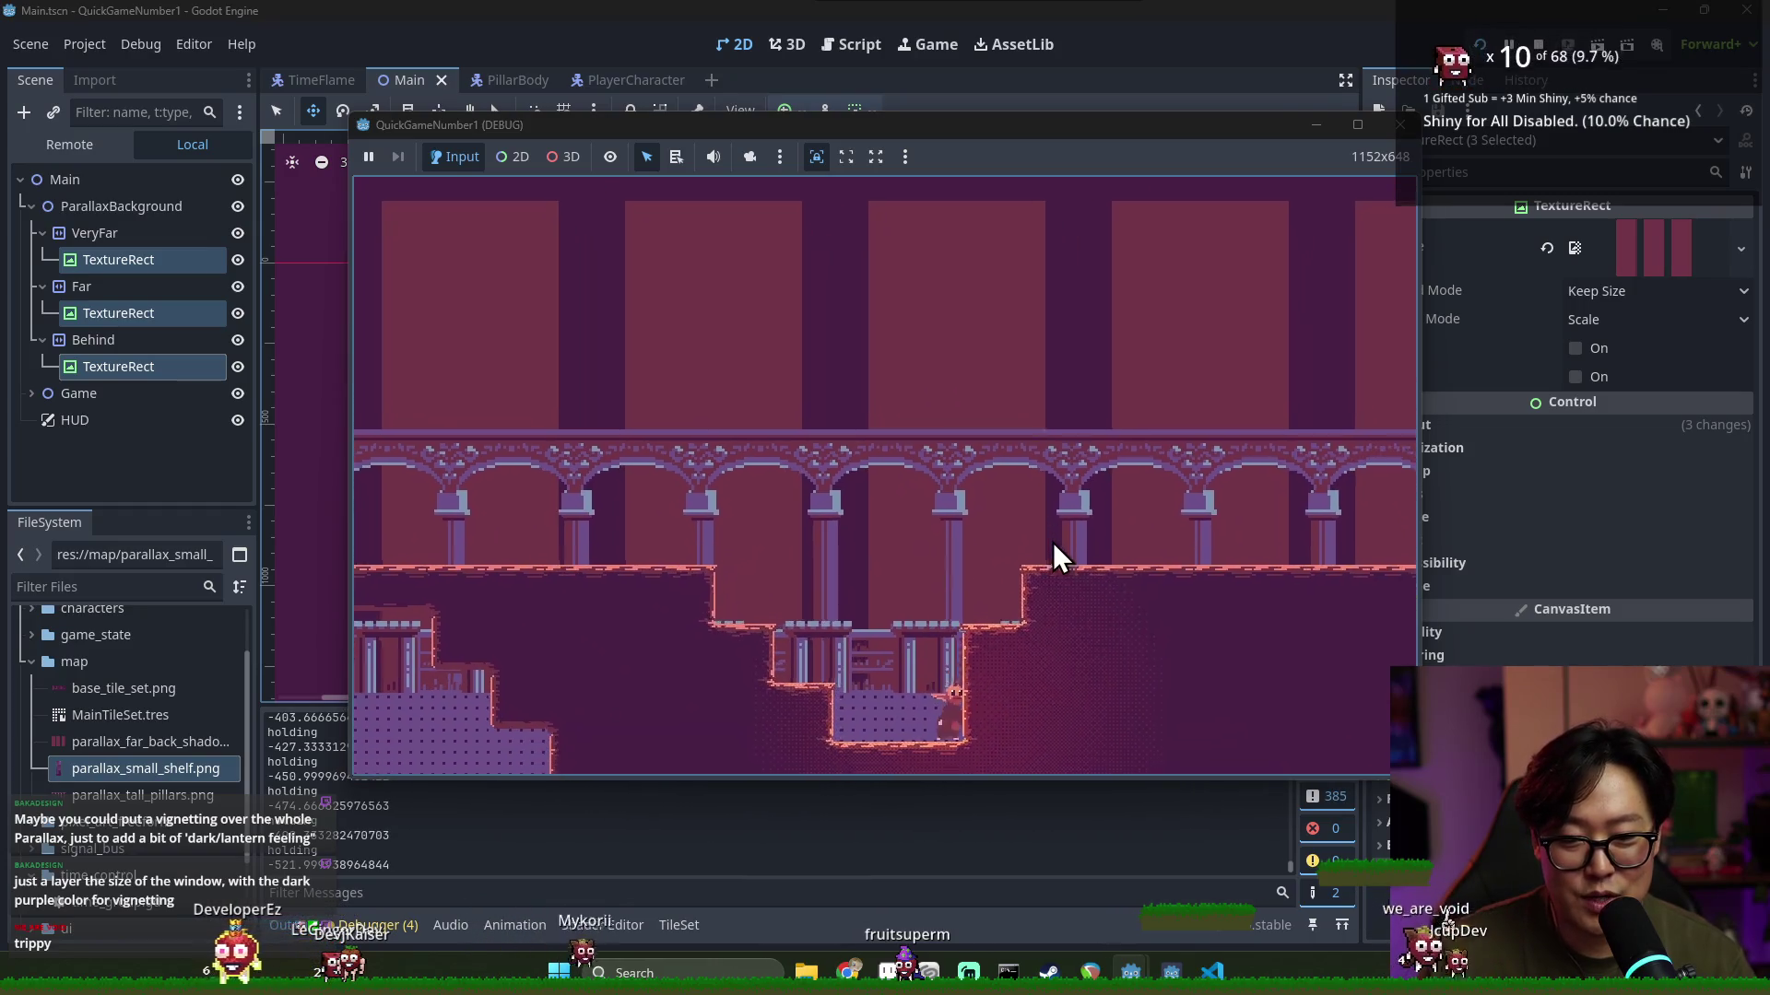
key(Left)
key(space)
Step: Hop around the pit's edges and run on into a new area, then stop the game
key(Right)
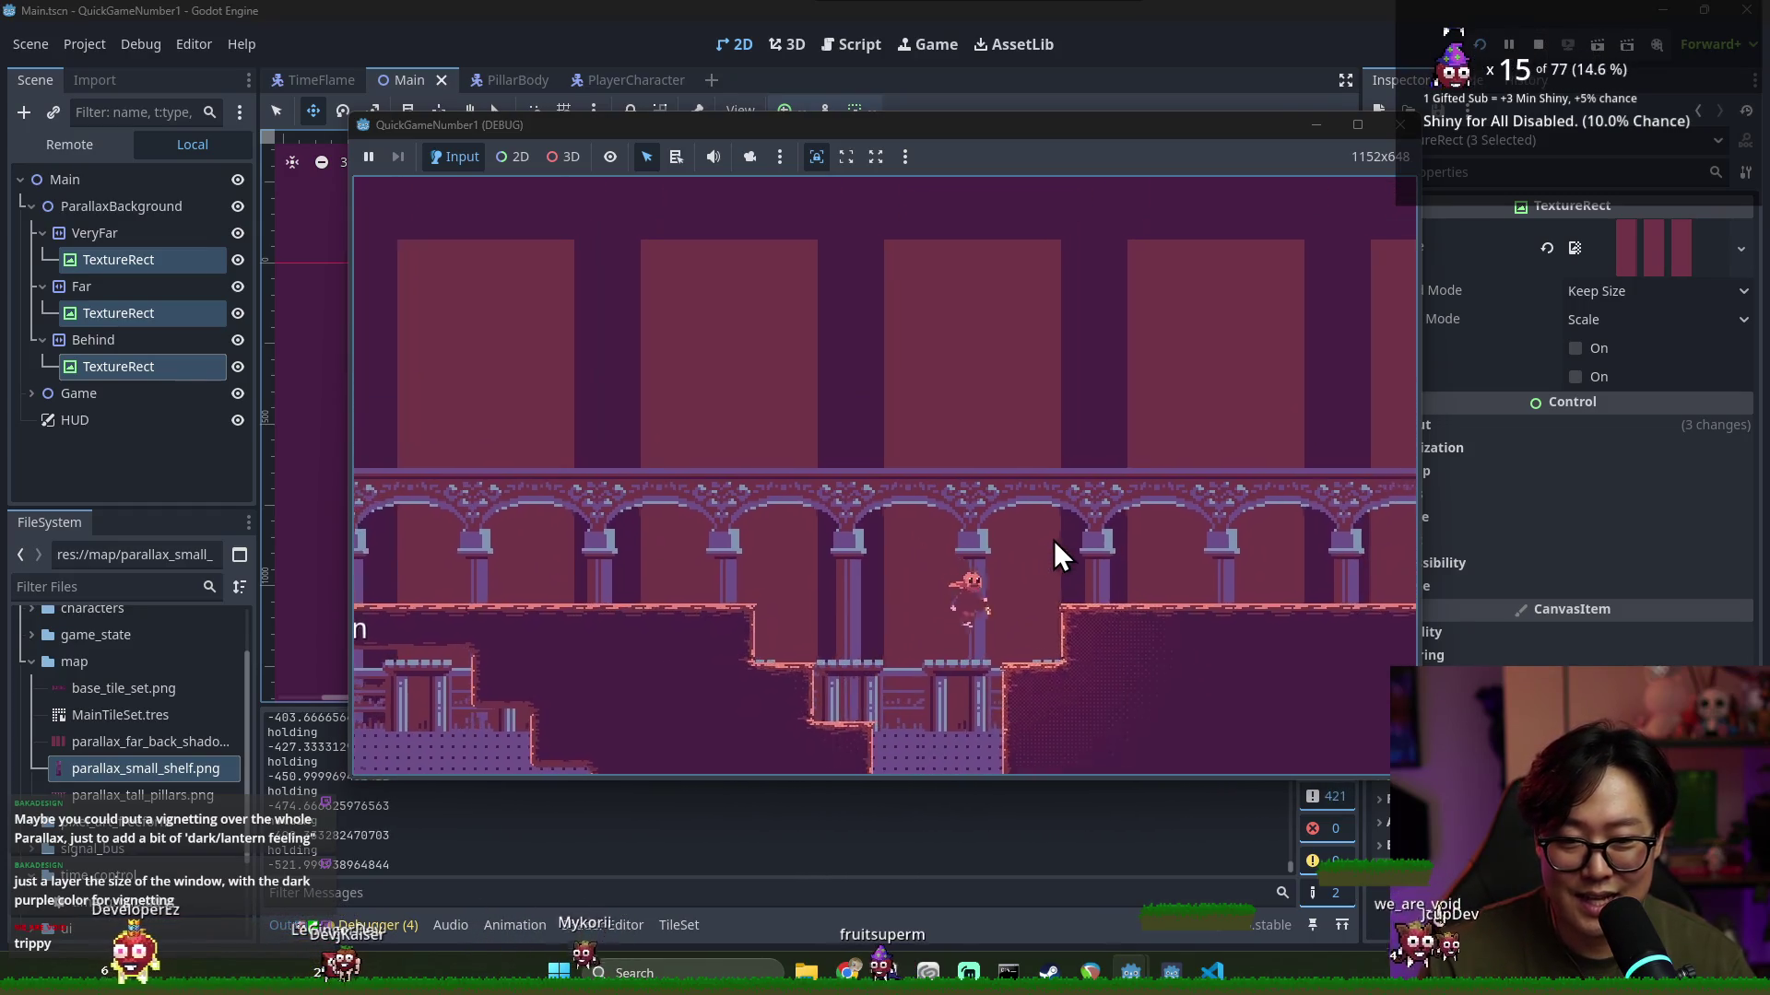
key(Left)
key(space)
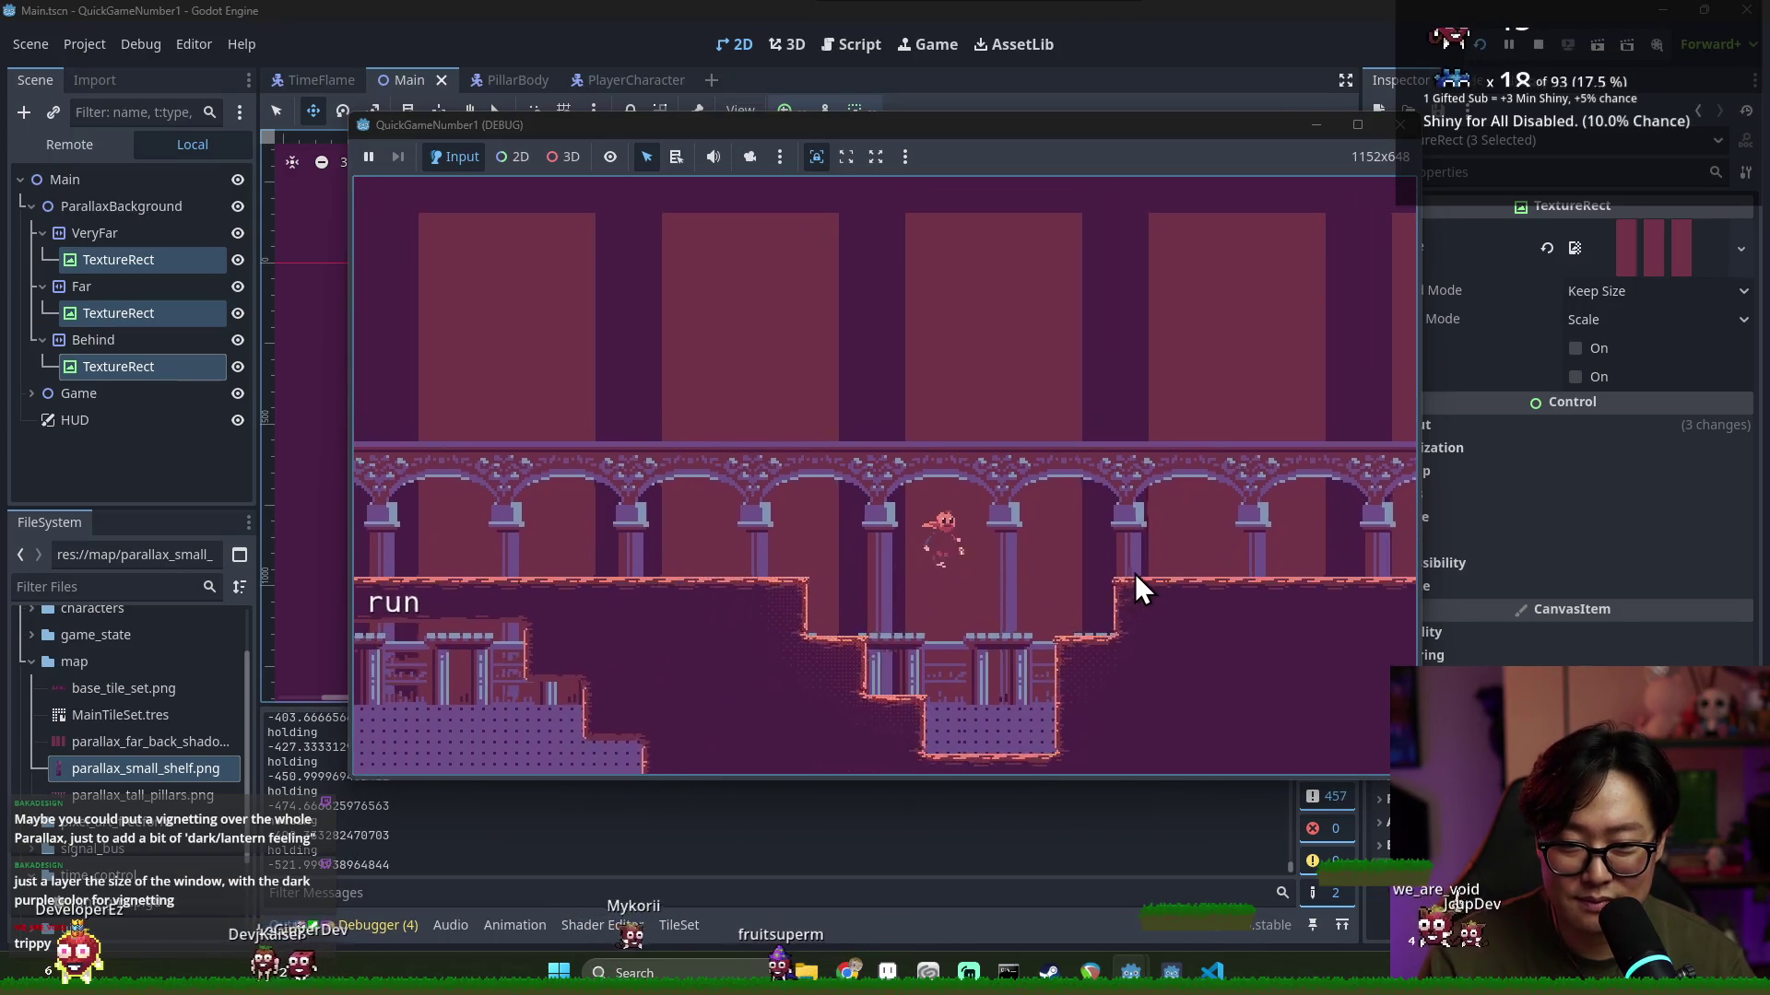
key(Left)
key(space)
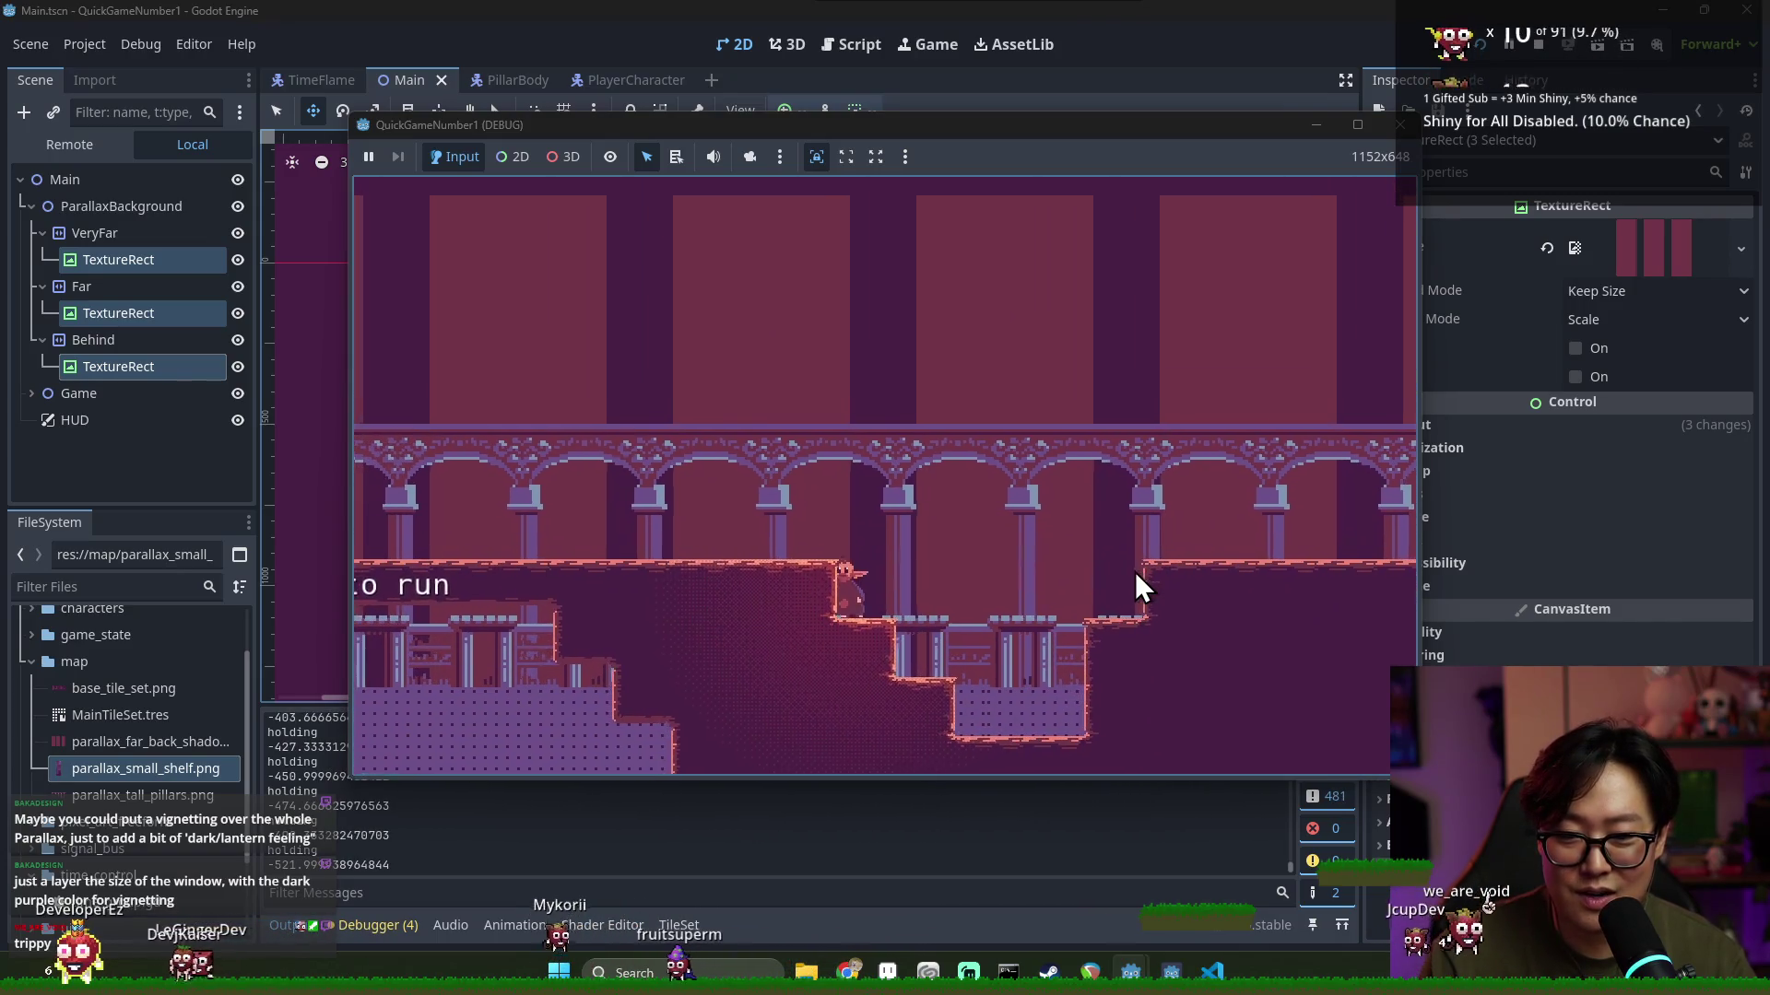
key(Left)
key(space)
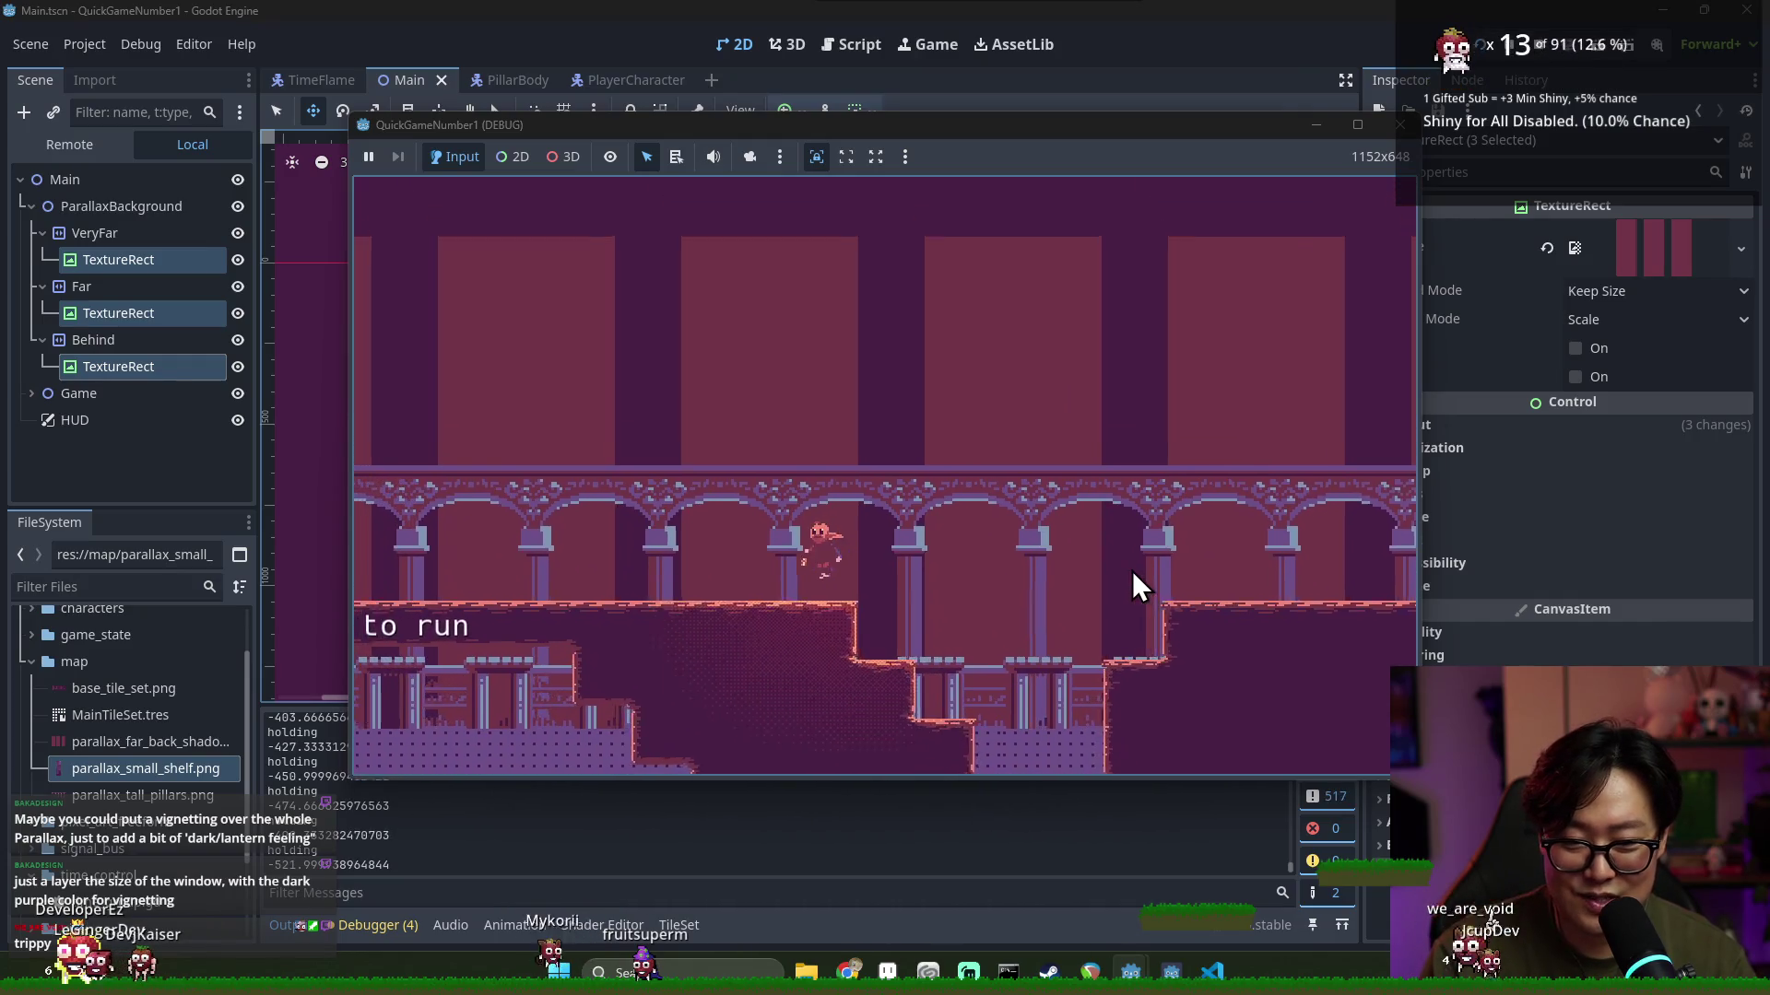
key(Right)
key(space)
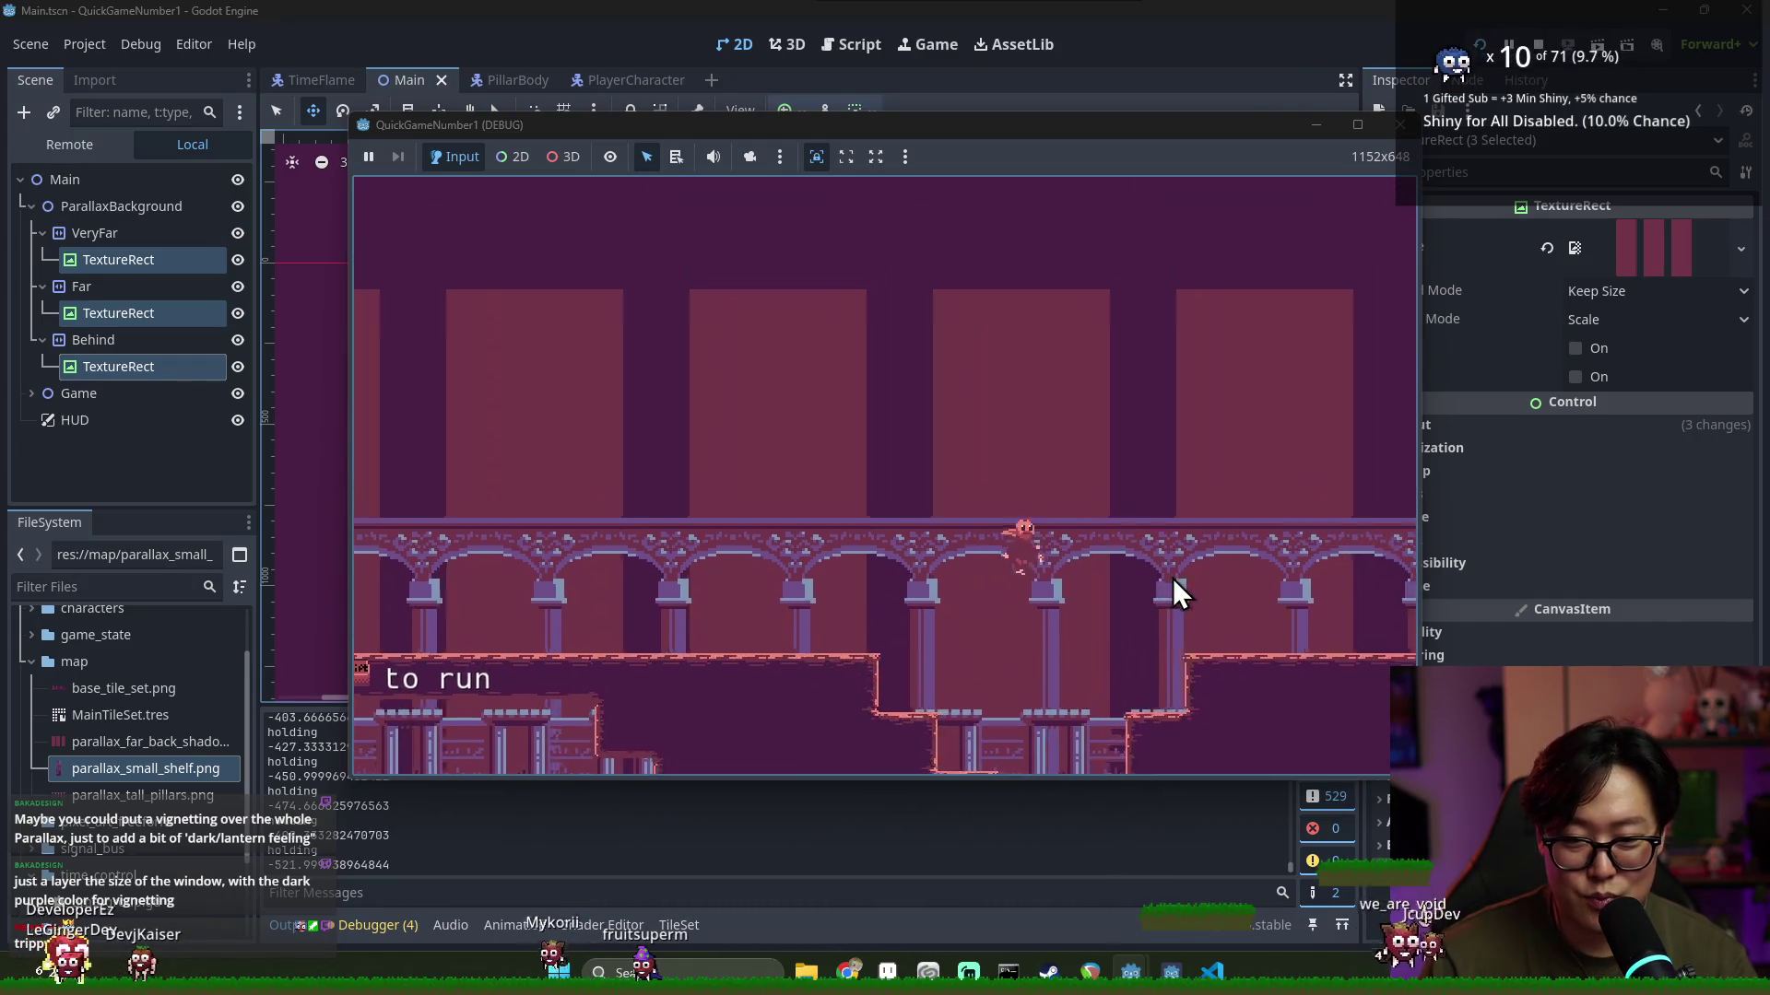
key(Right)
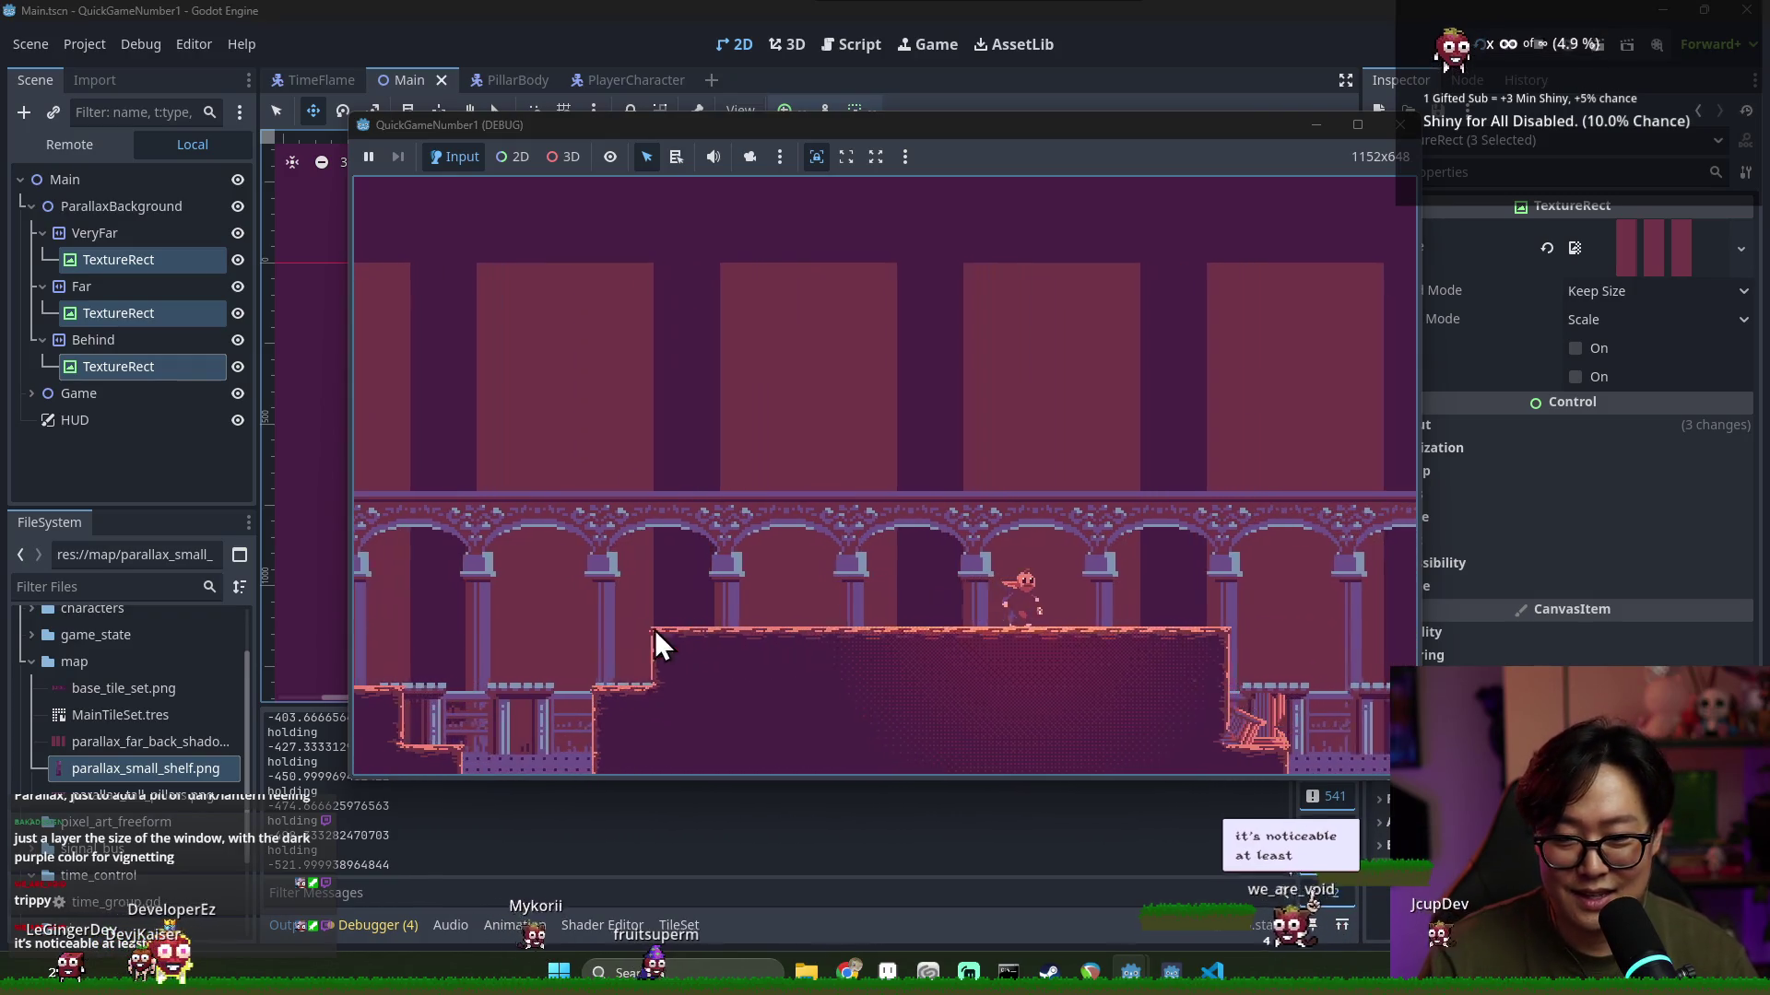
key(Right)
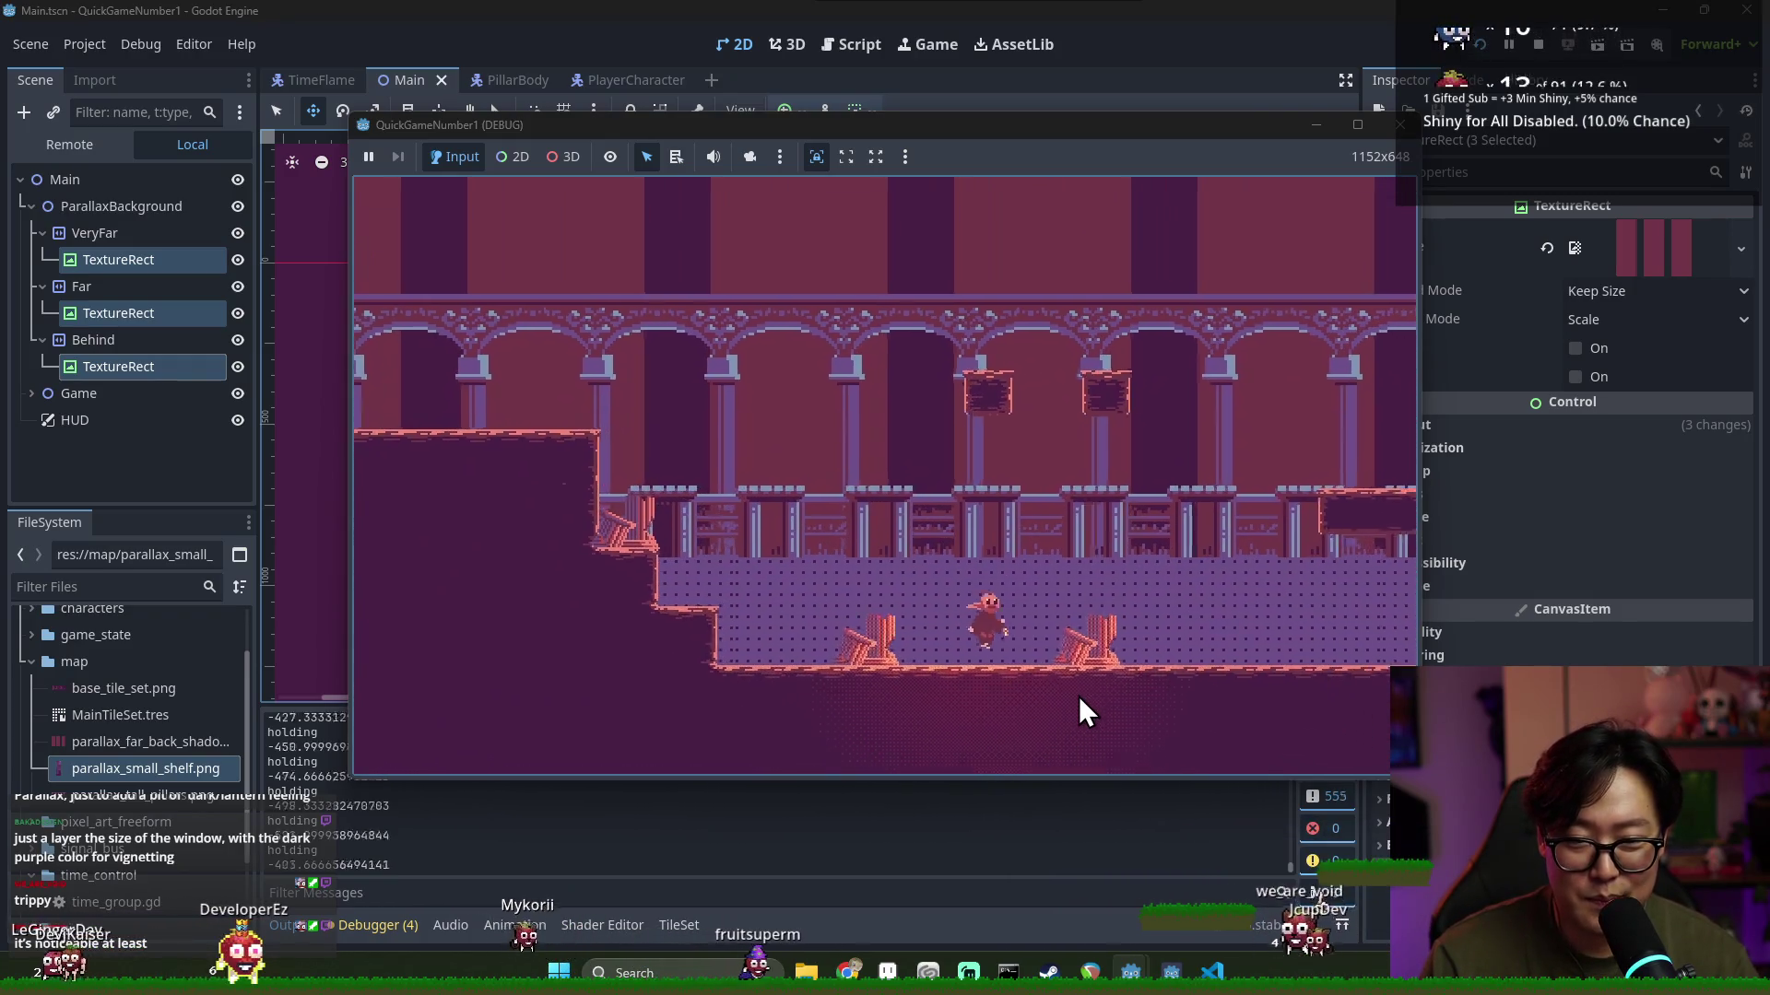
key(Right)
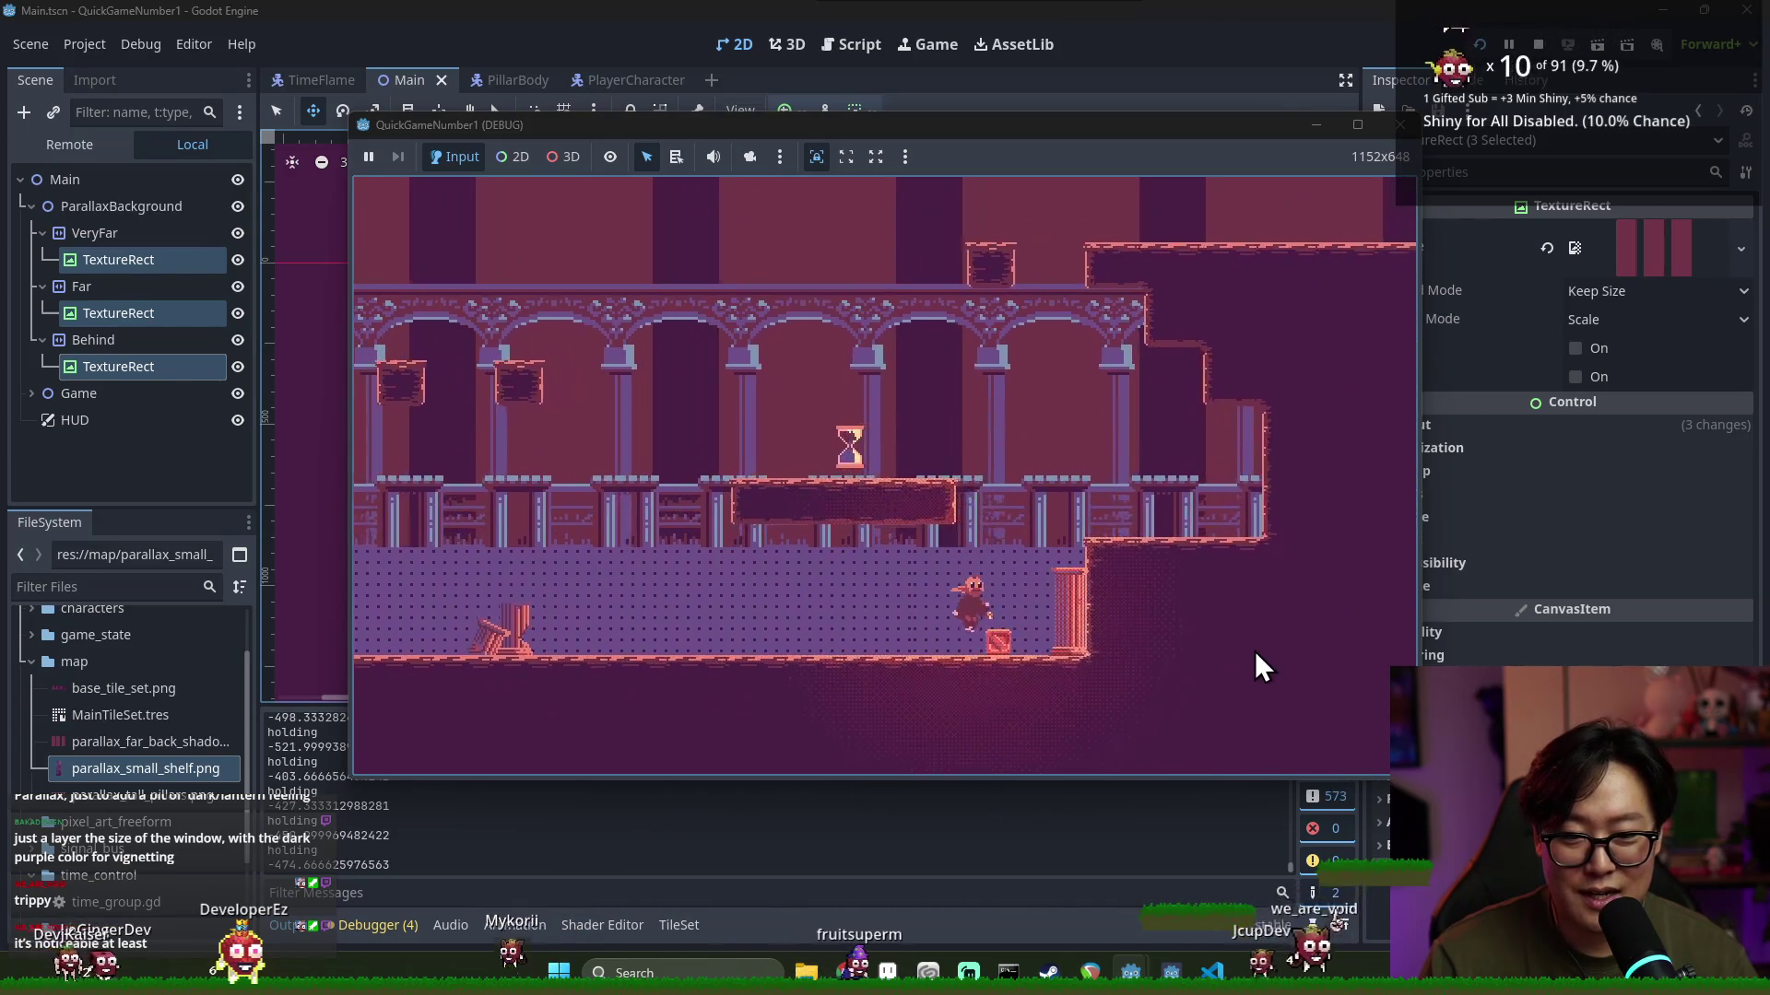
key(Right)
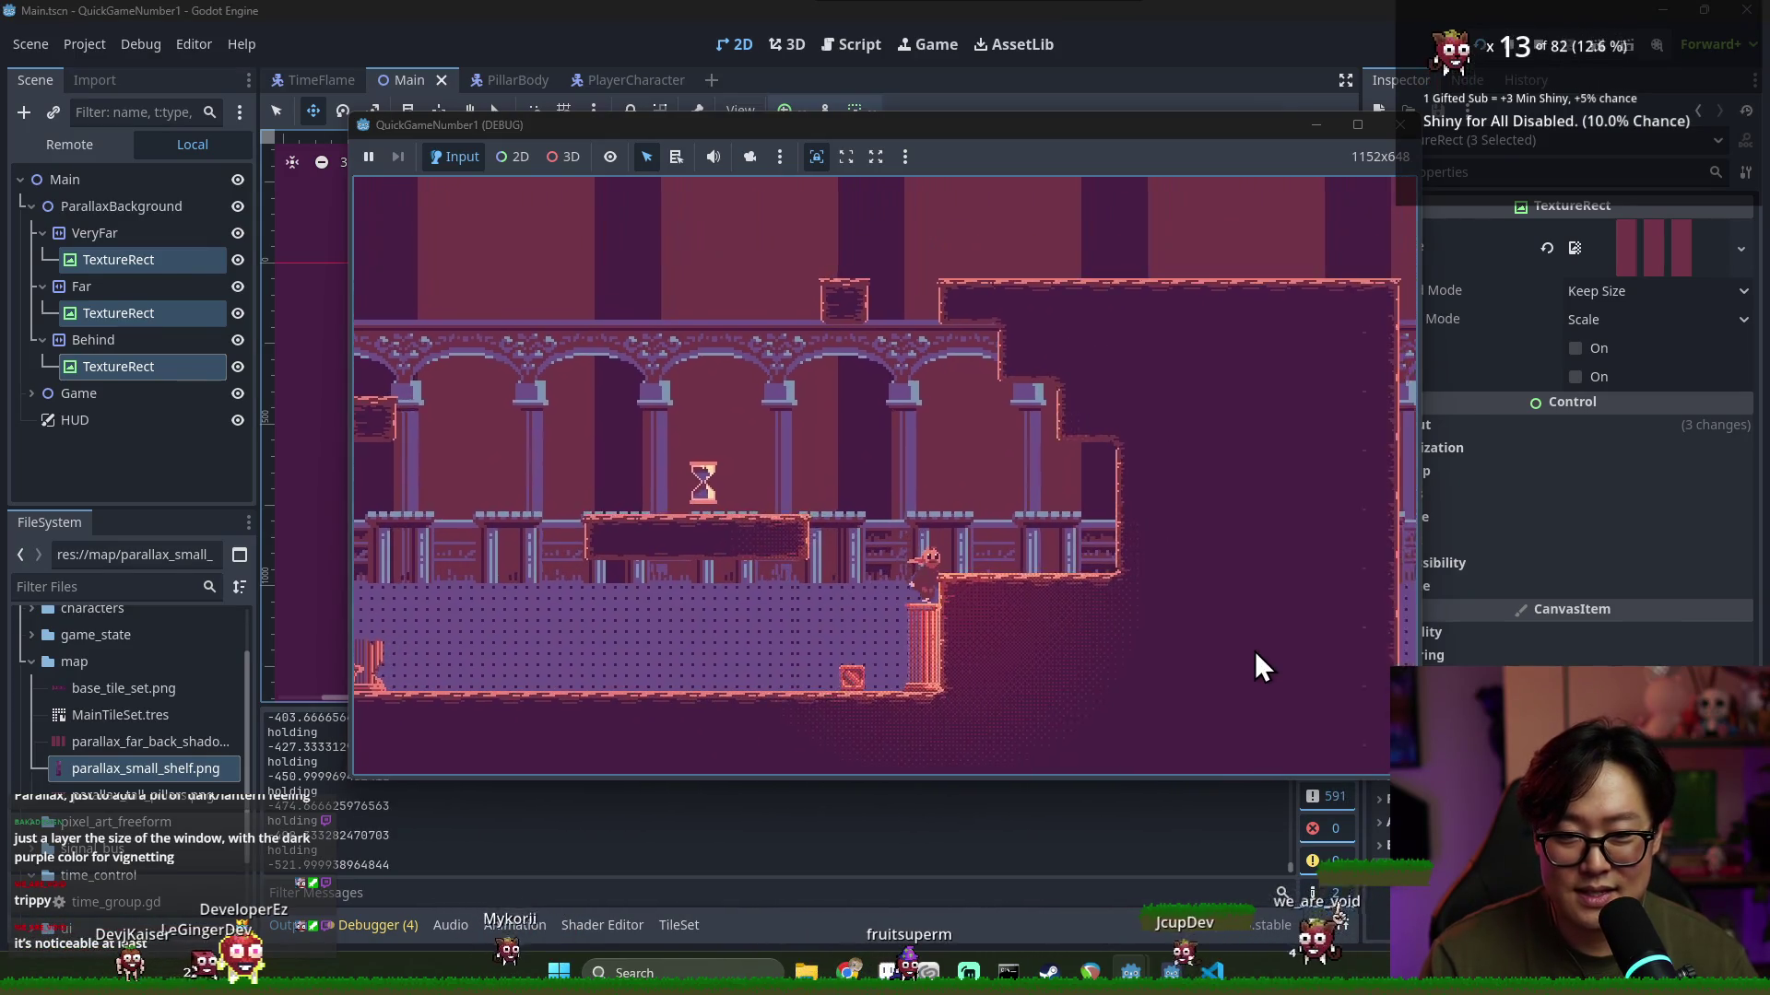
key(Left)
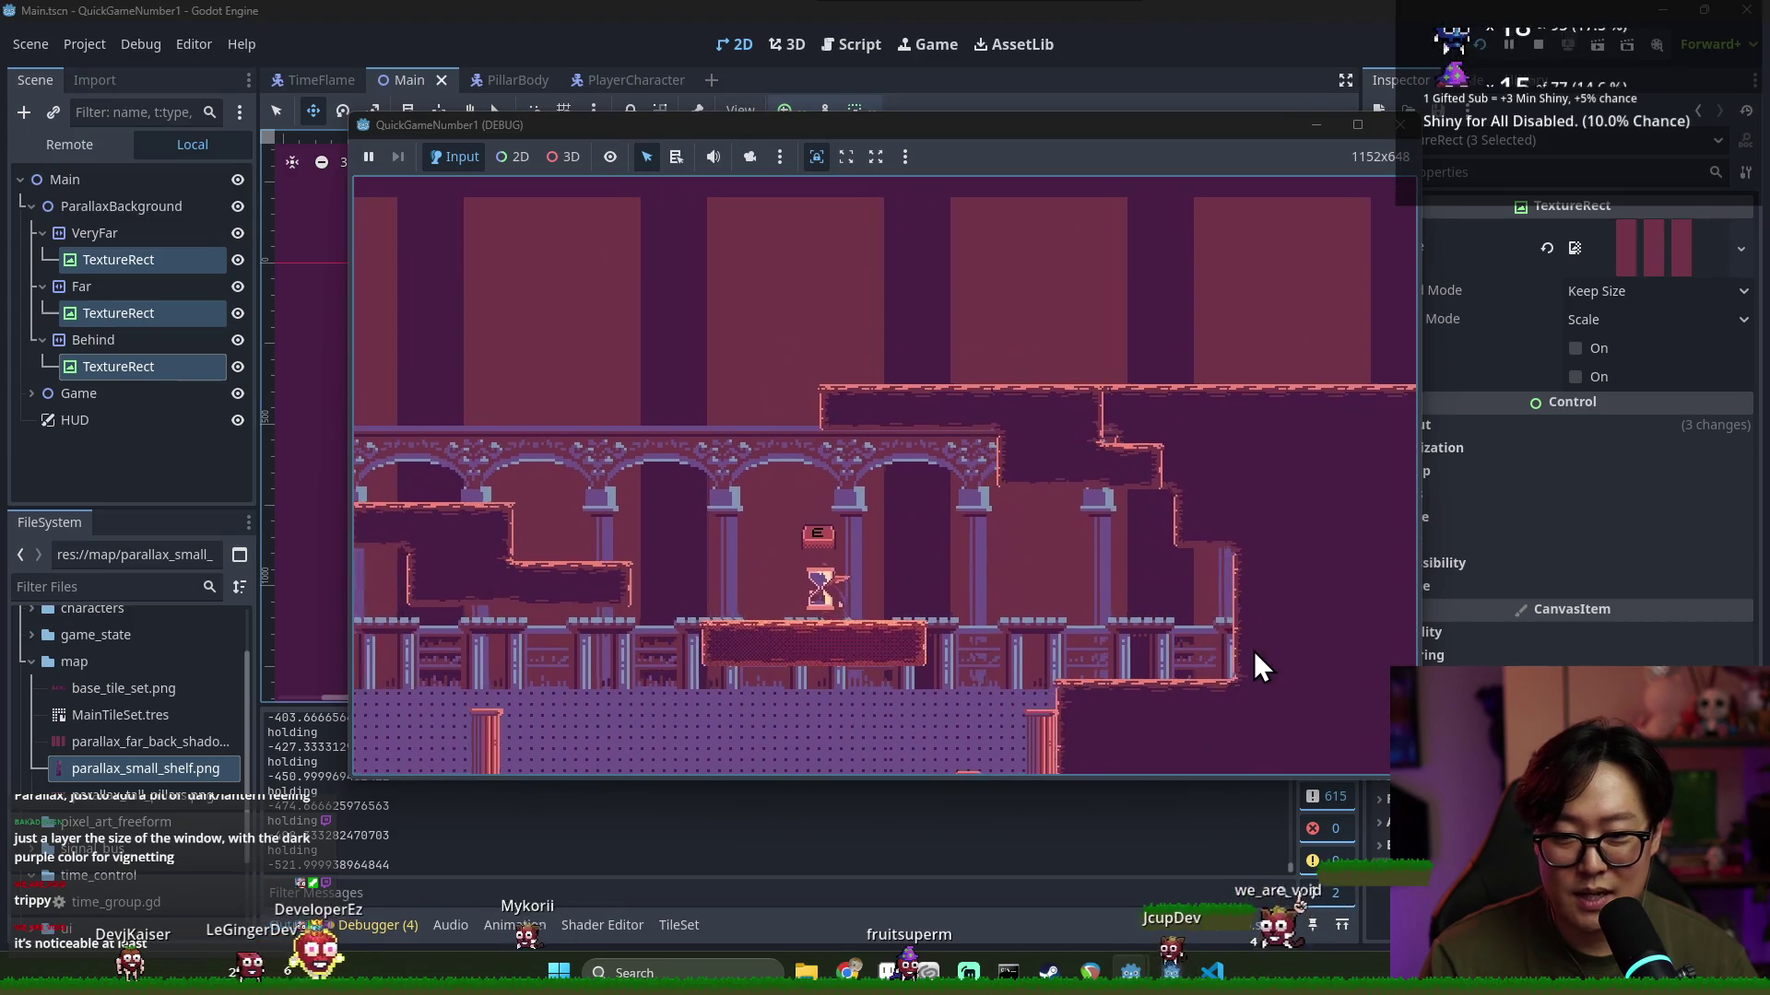
key(Left)
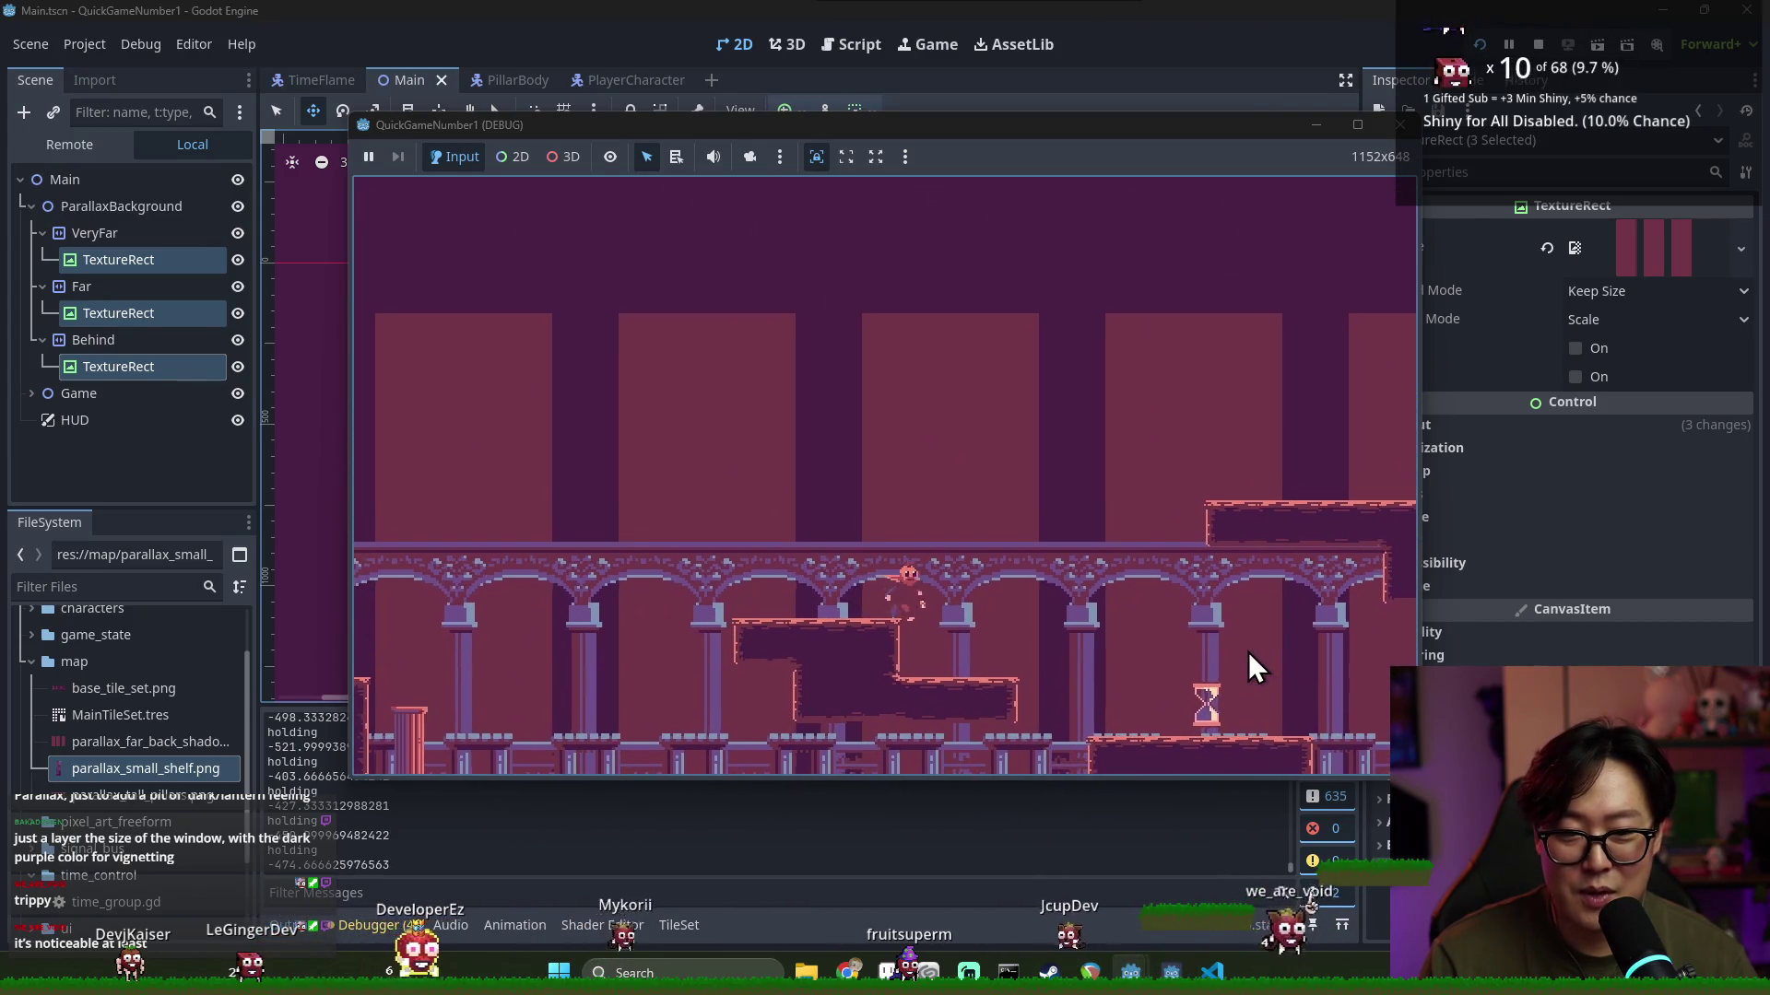
key(Right)
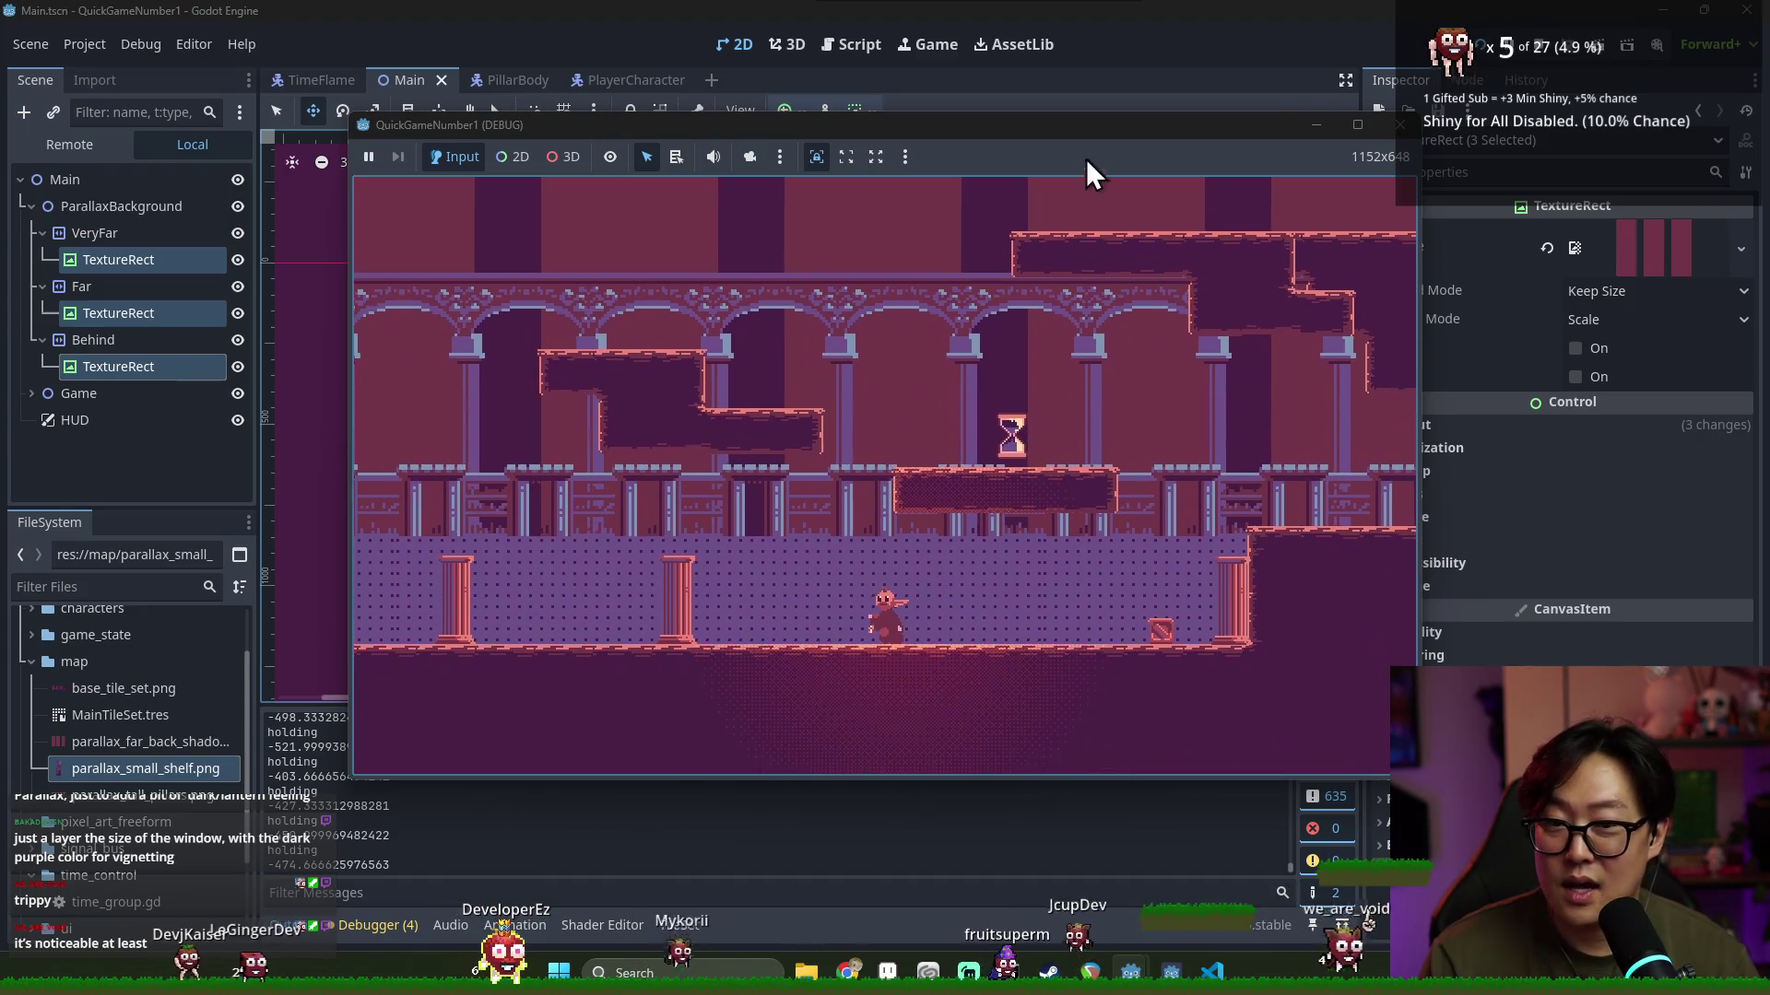
key(F8)
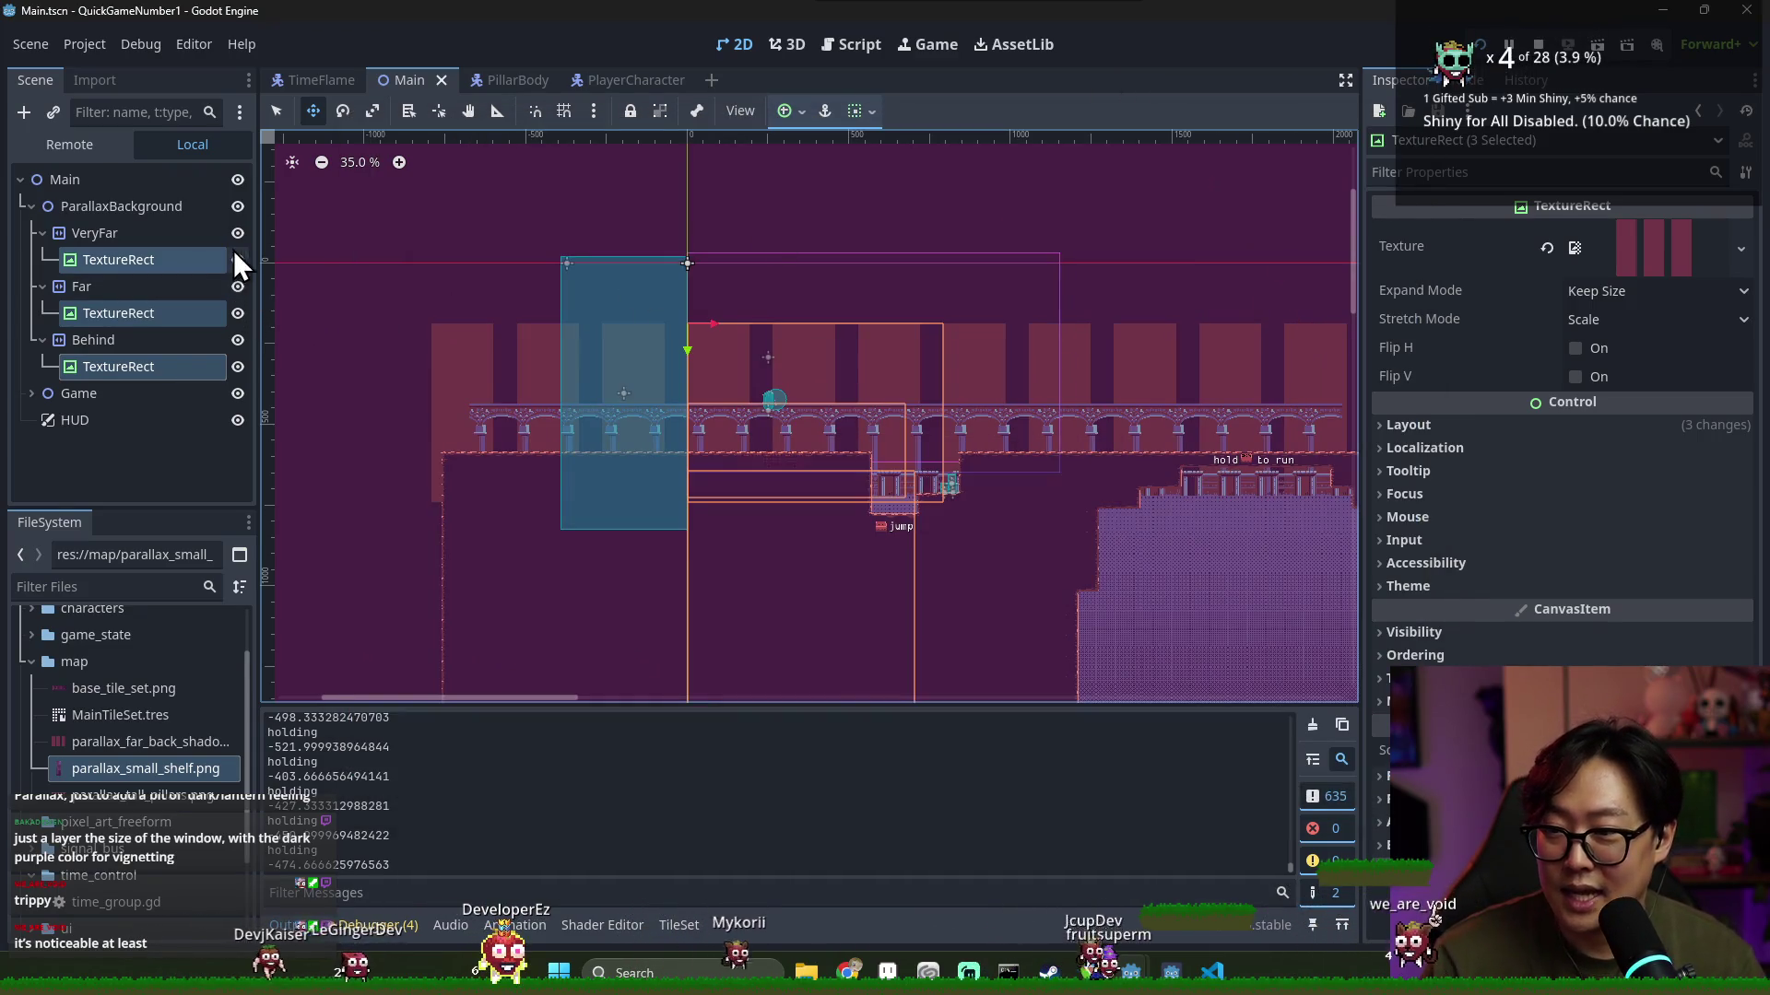
Step: Hide the ParallaxBackground in the editor and save the Main scene
click(237, 206)
key(ctrl+s)
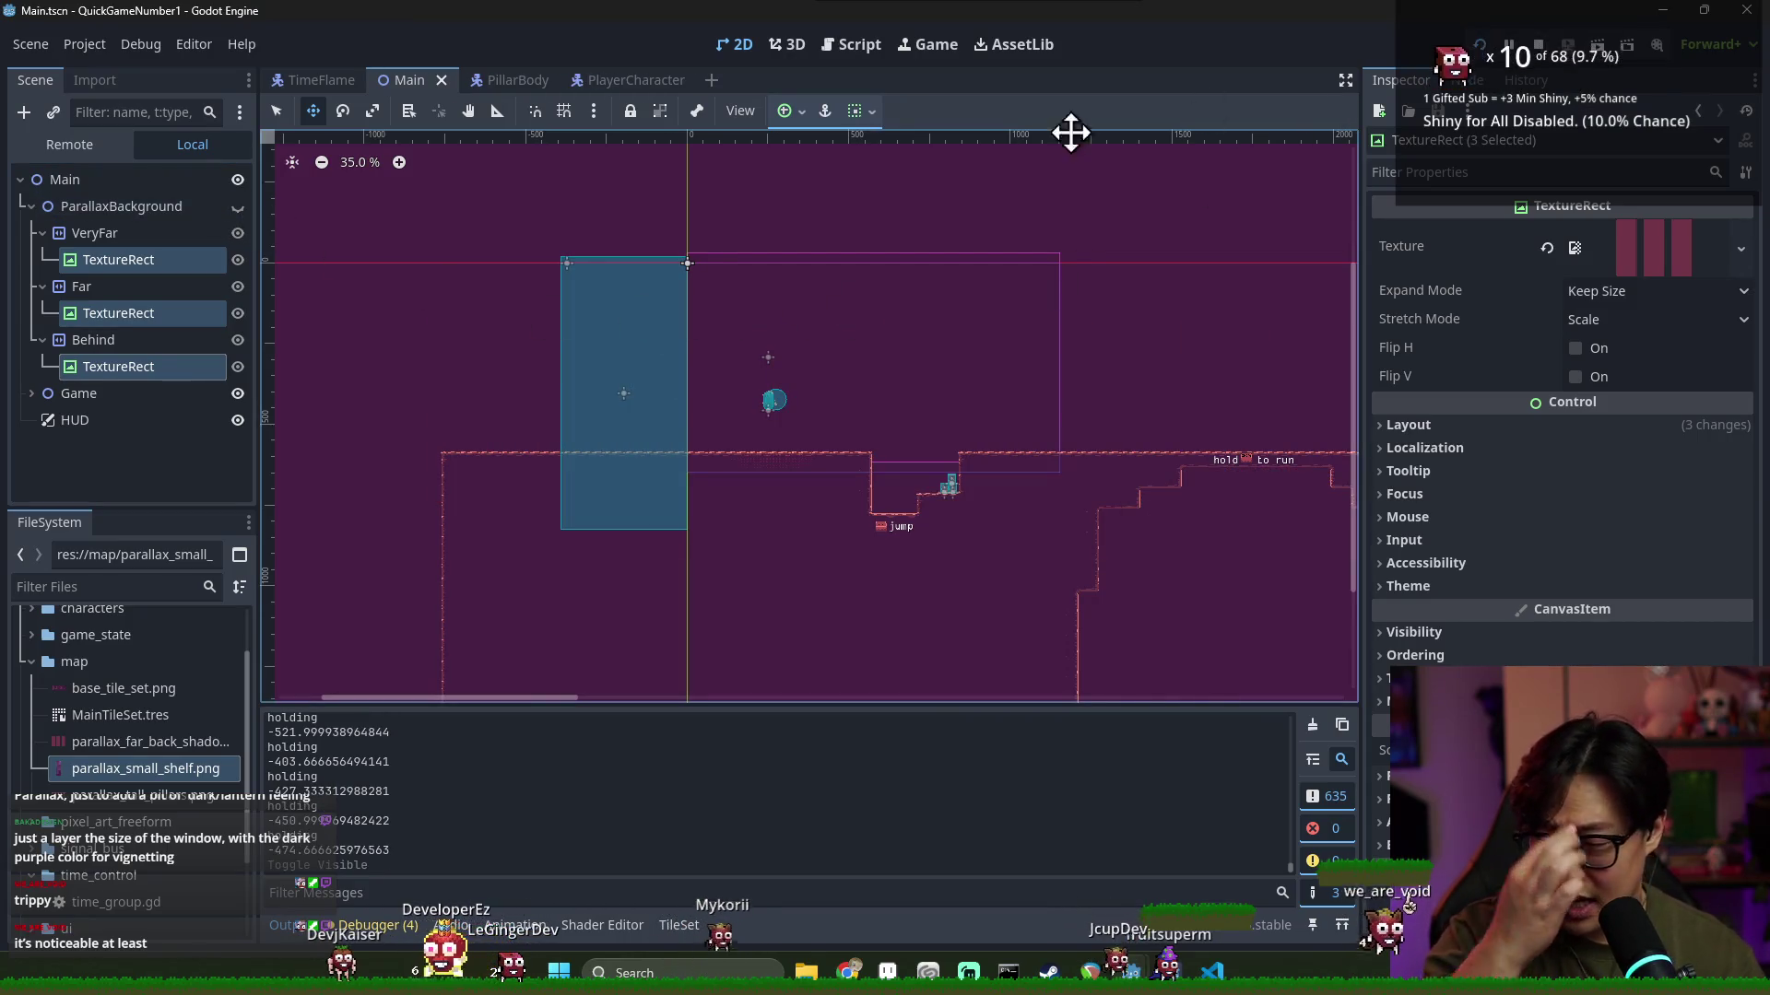
key(ctrl+s)
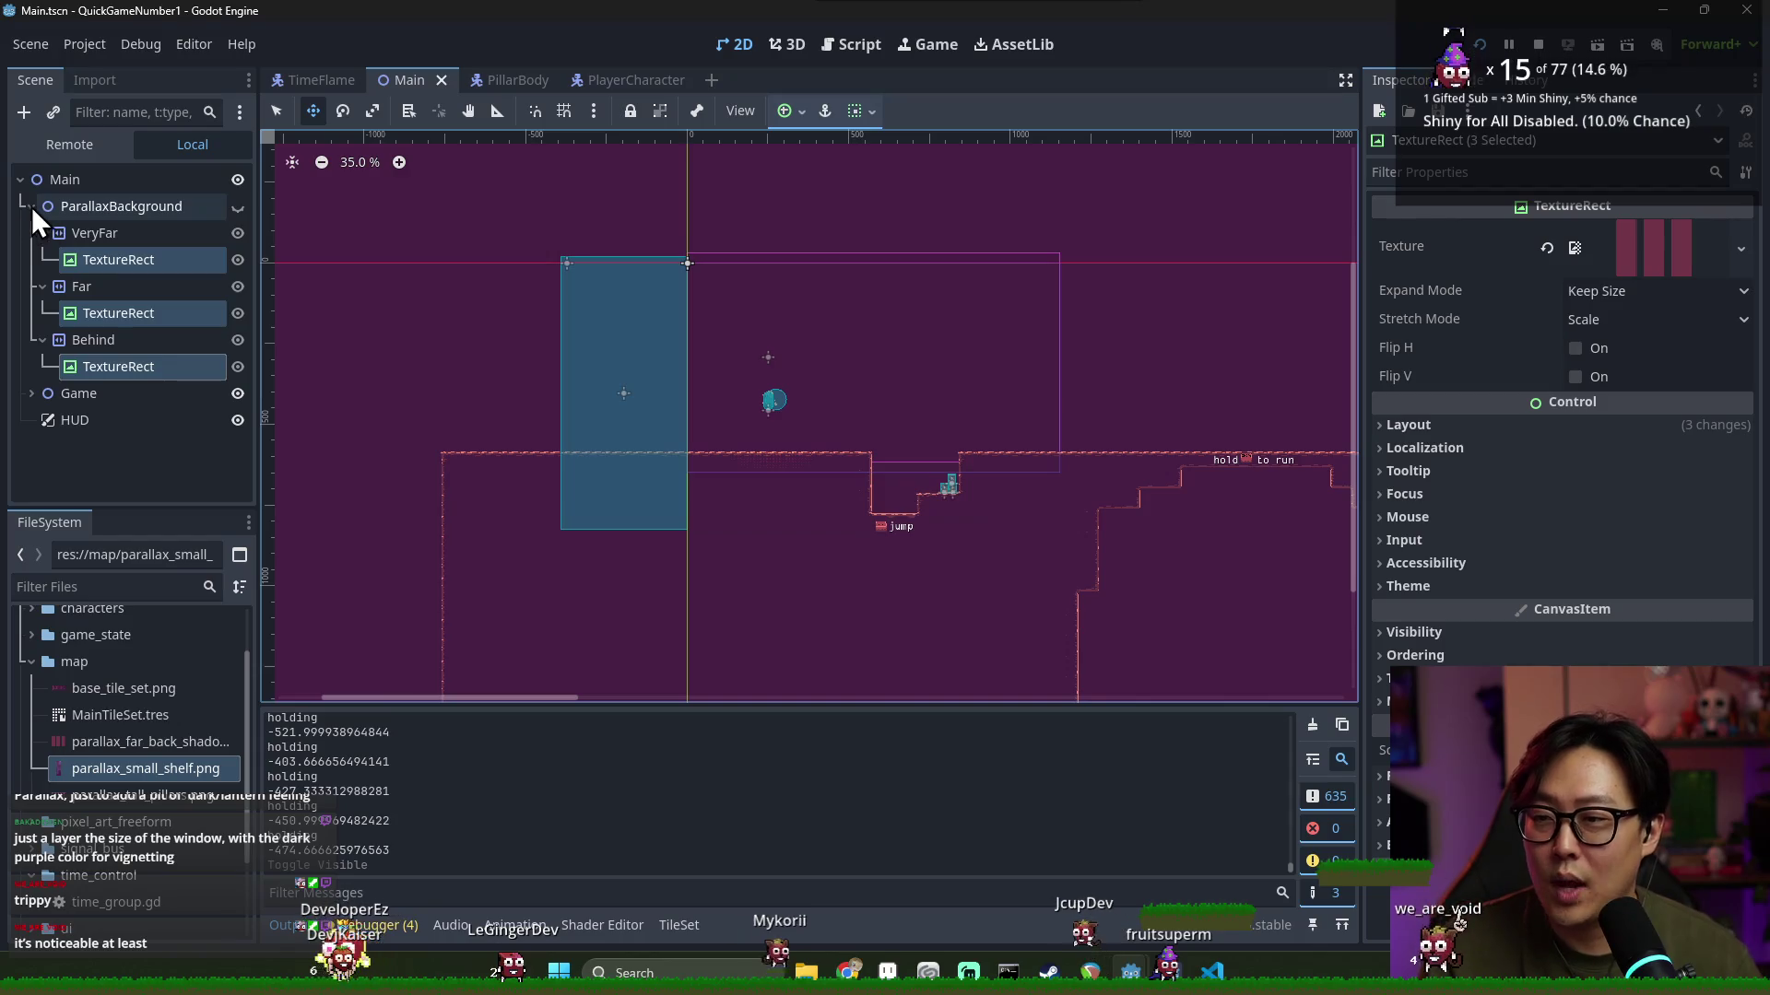
Step: Attach a new script to ParallaxBackground saved as res://map/parallax_background.gd
click(31, 206)
right_click(66, 208)
click(25, 235)
click(27, 234)
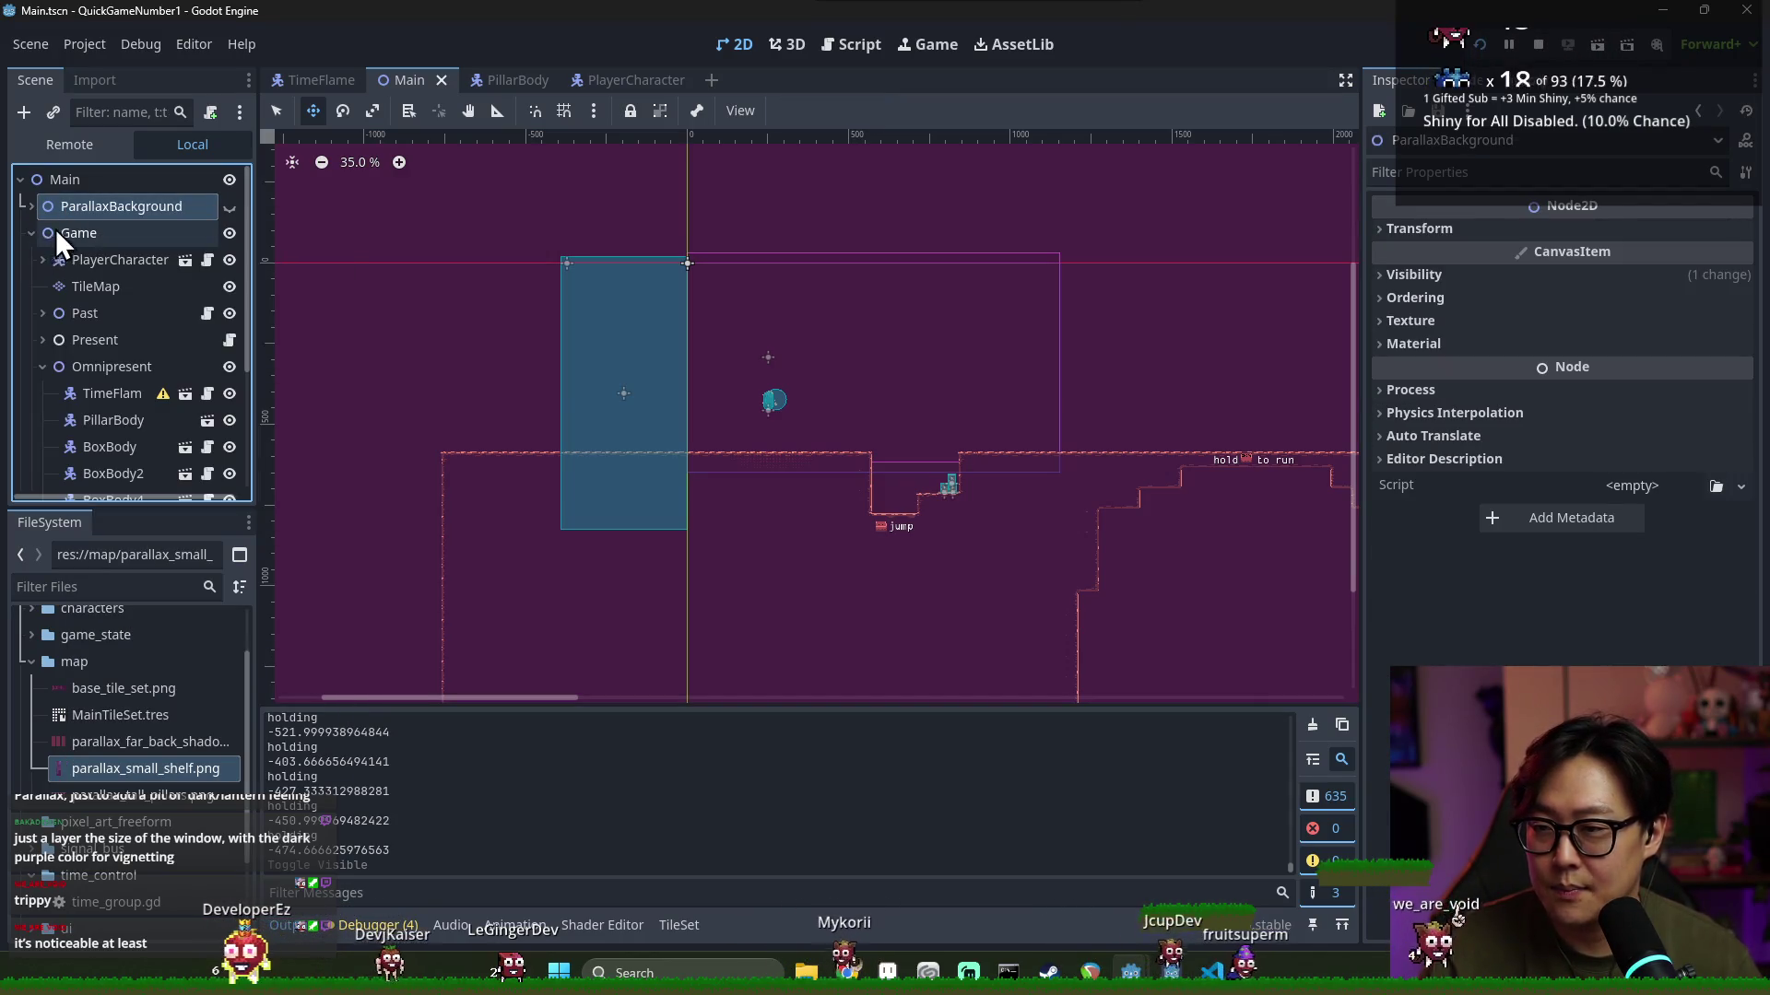
right_click(69, 214)
click(135, 376)
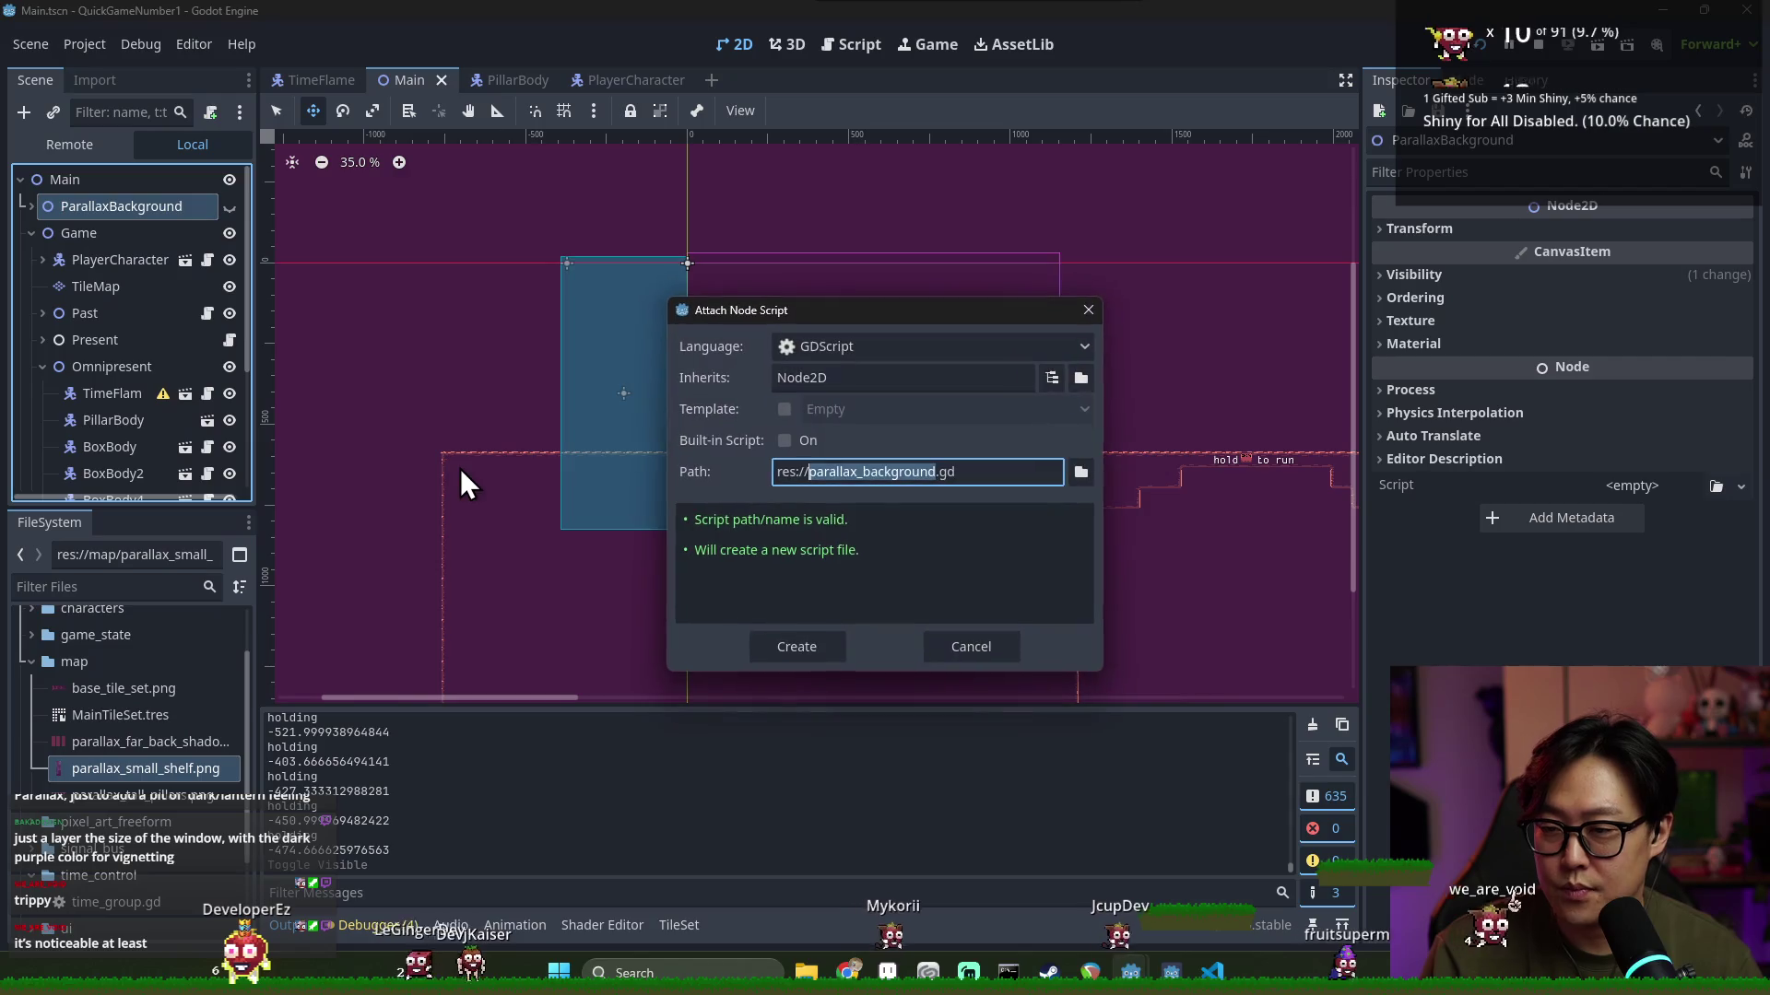
click(1080, 472)
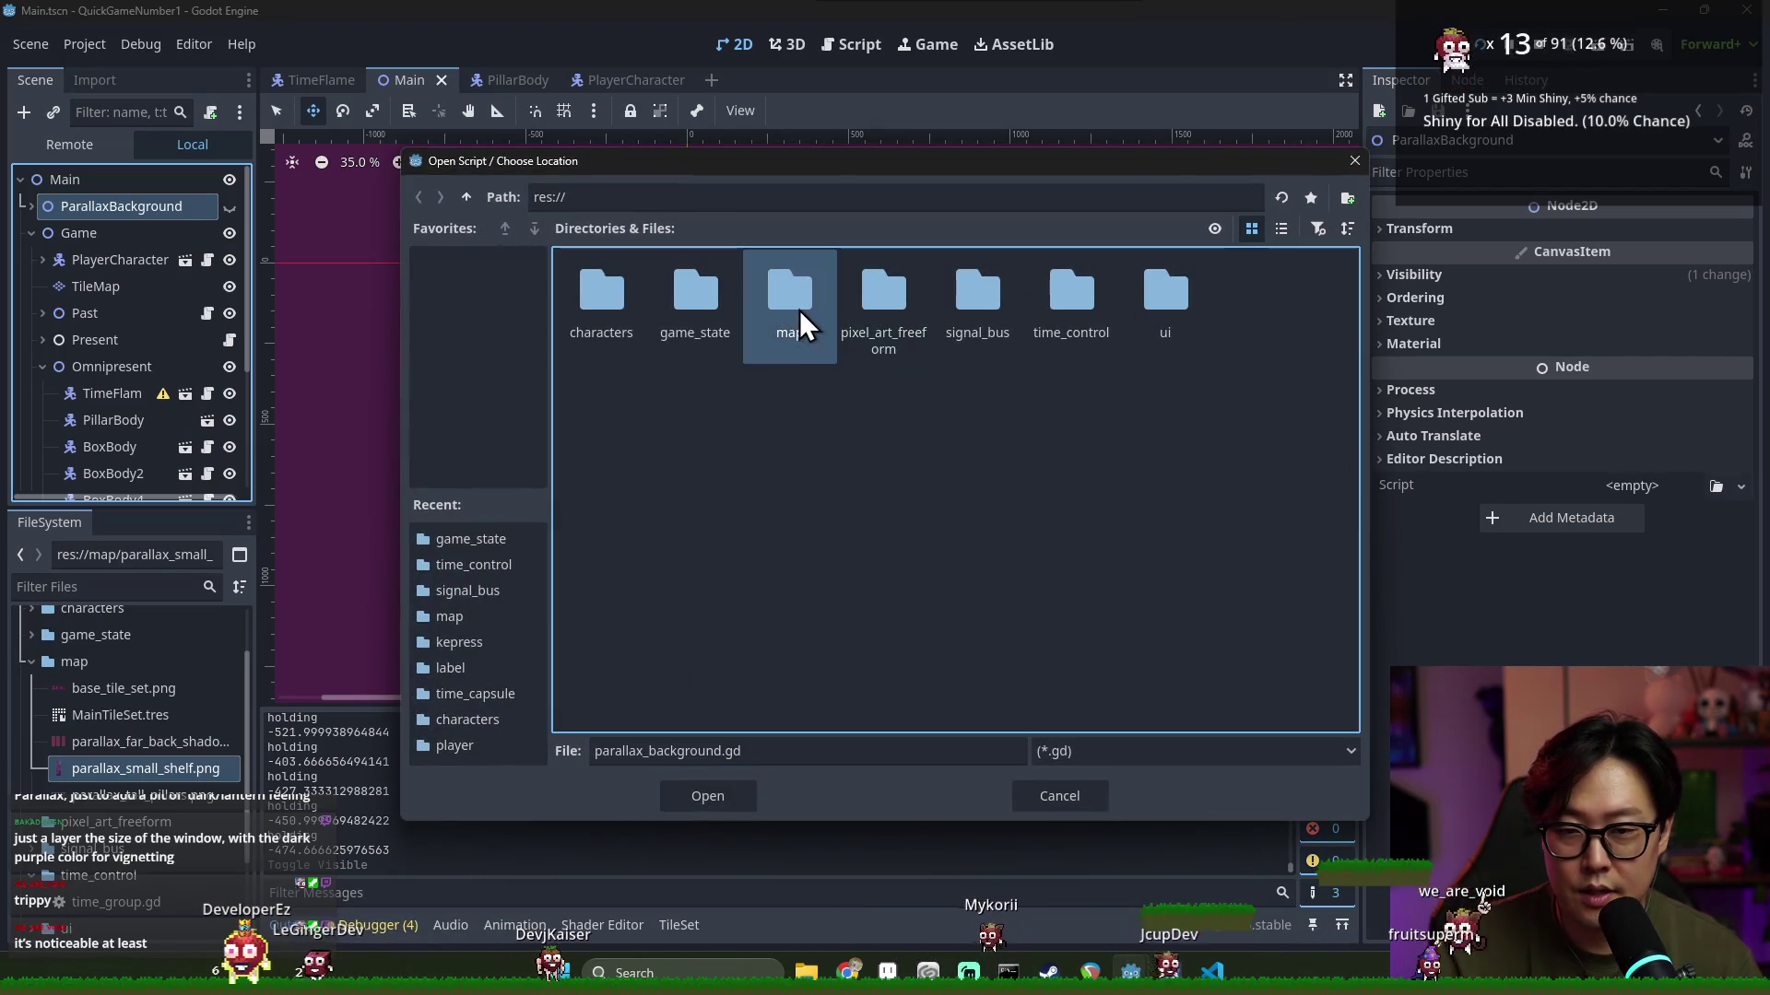
double_click(800, 310)
click(708, 795)
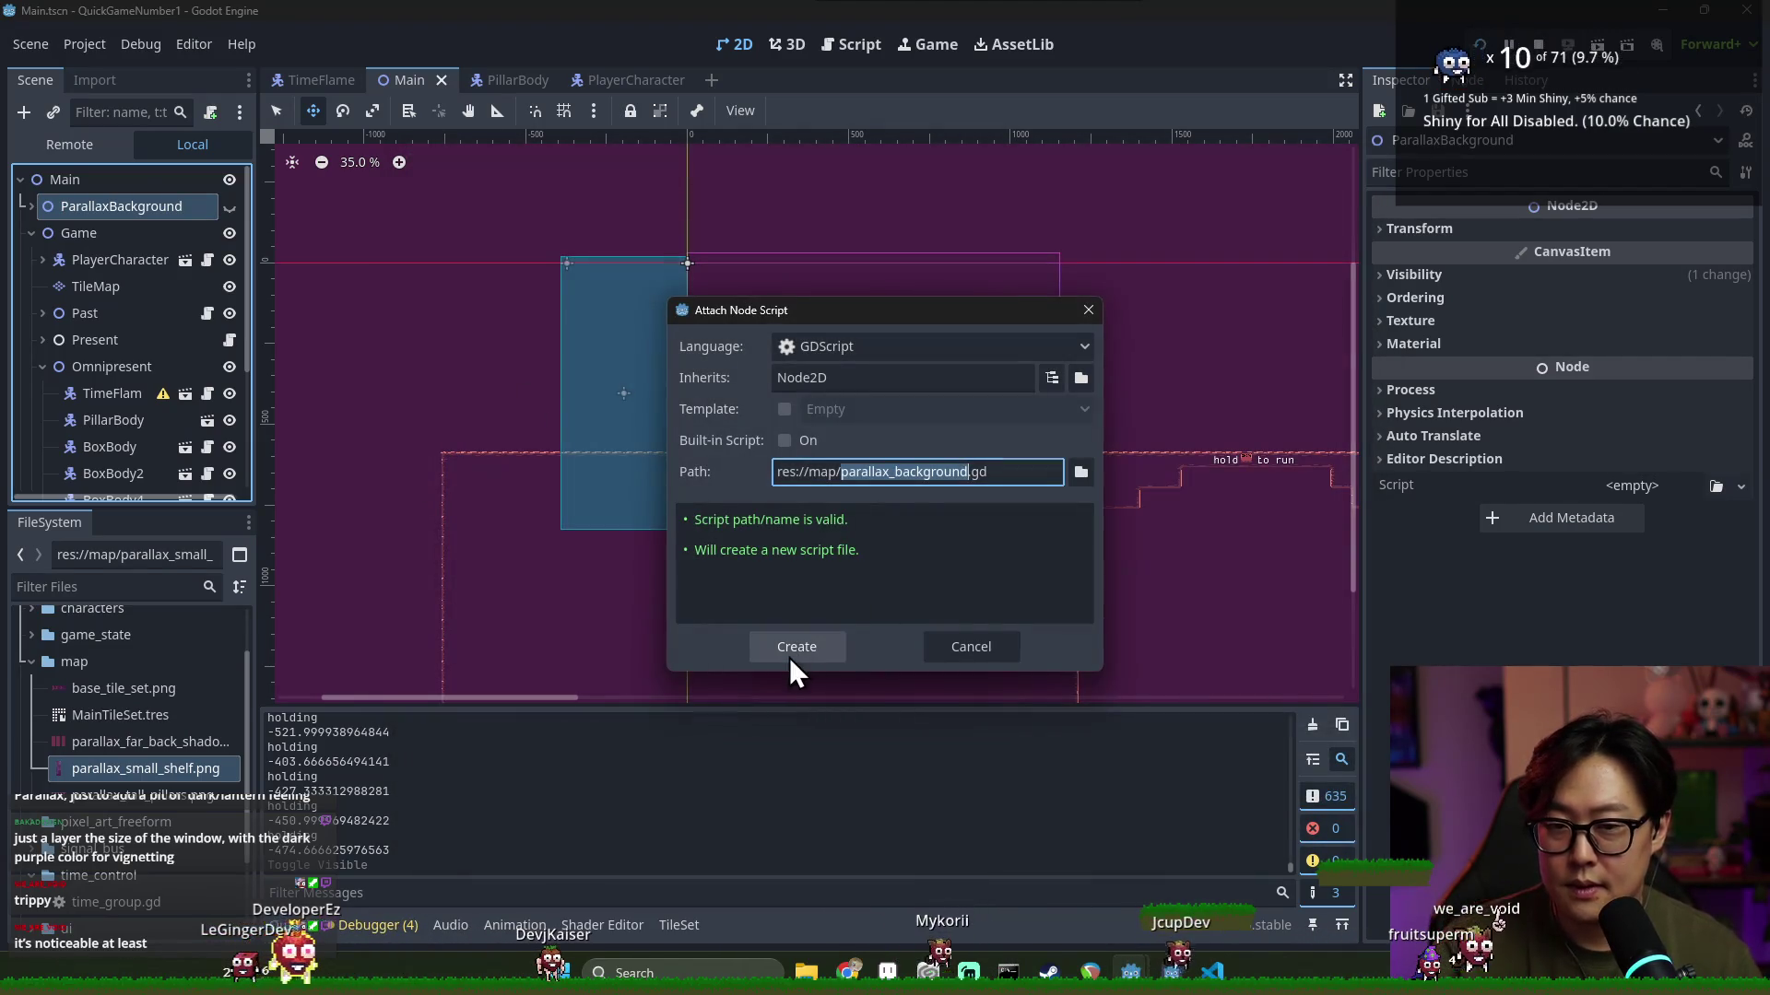
key(Return)
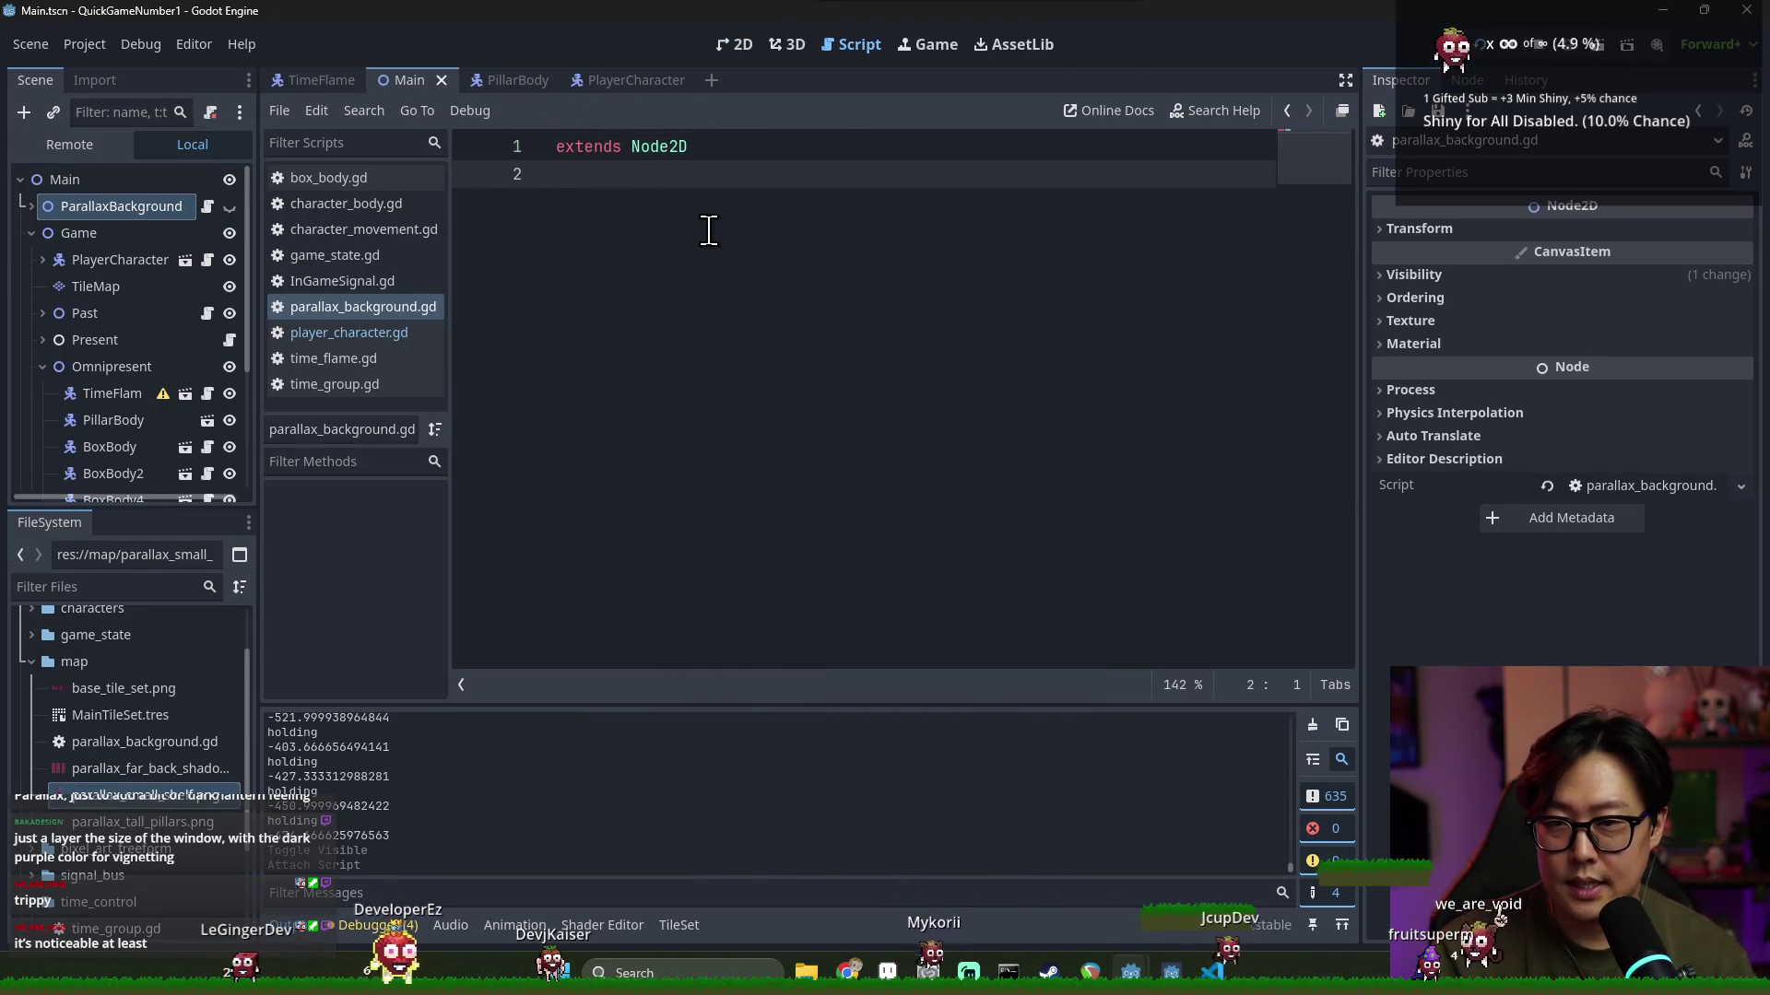
Step: Write a _ready function that connects InGameSignal.time_toggled to the handler
key(Return)
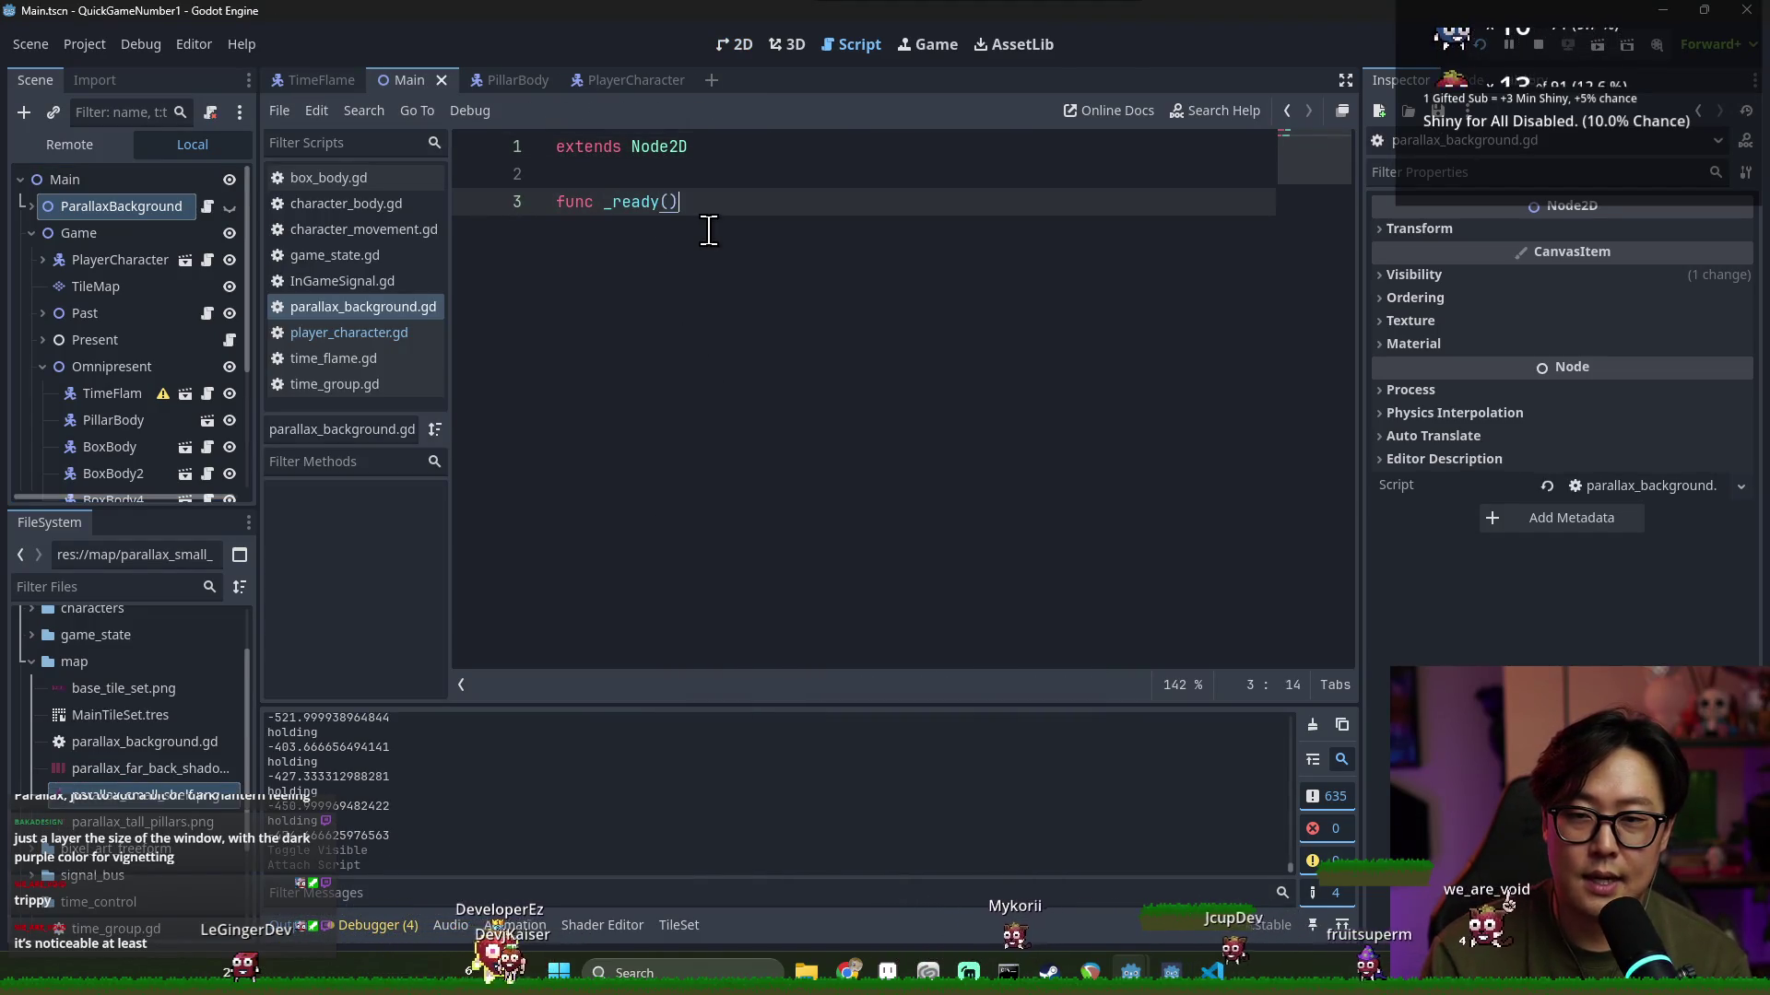
text(:)
key(Return)
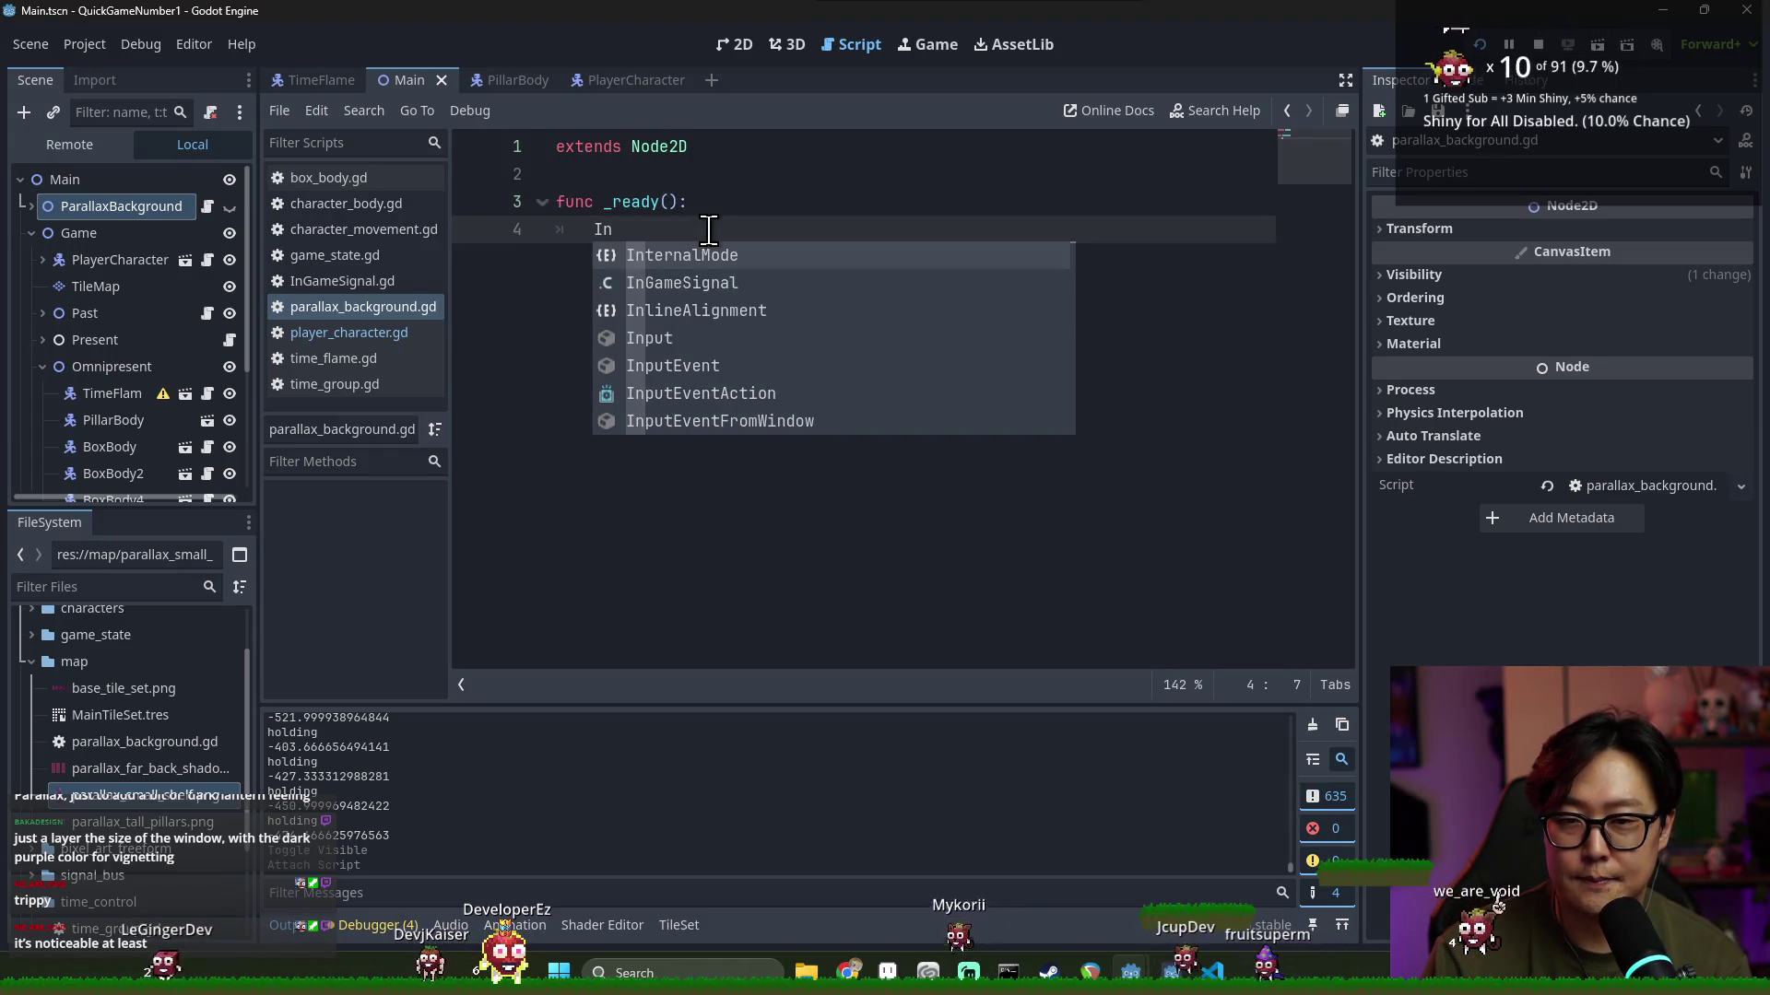
key(Down)
key(Return)
text(.)
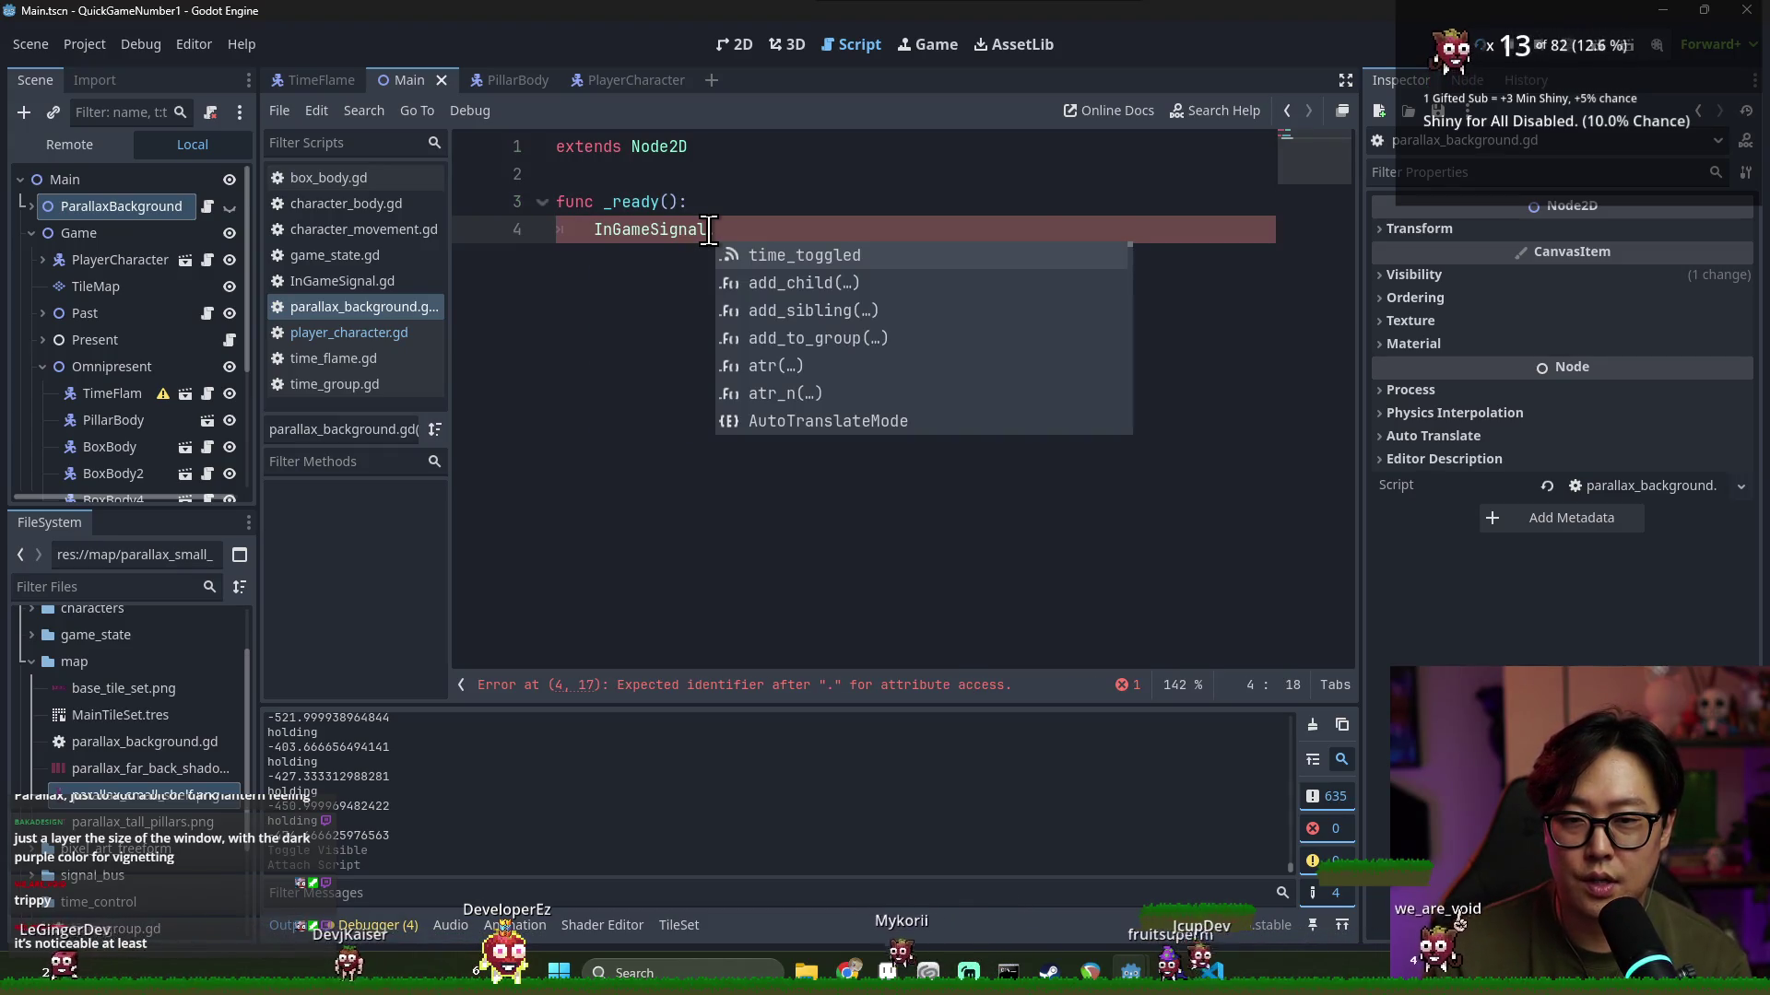
key(Return)
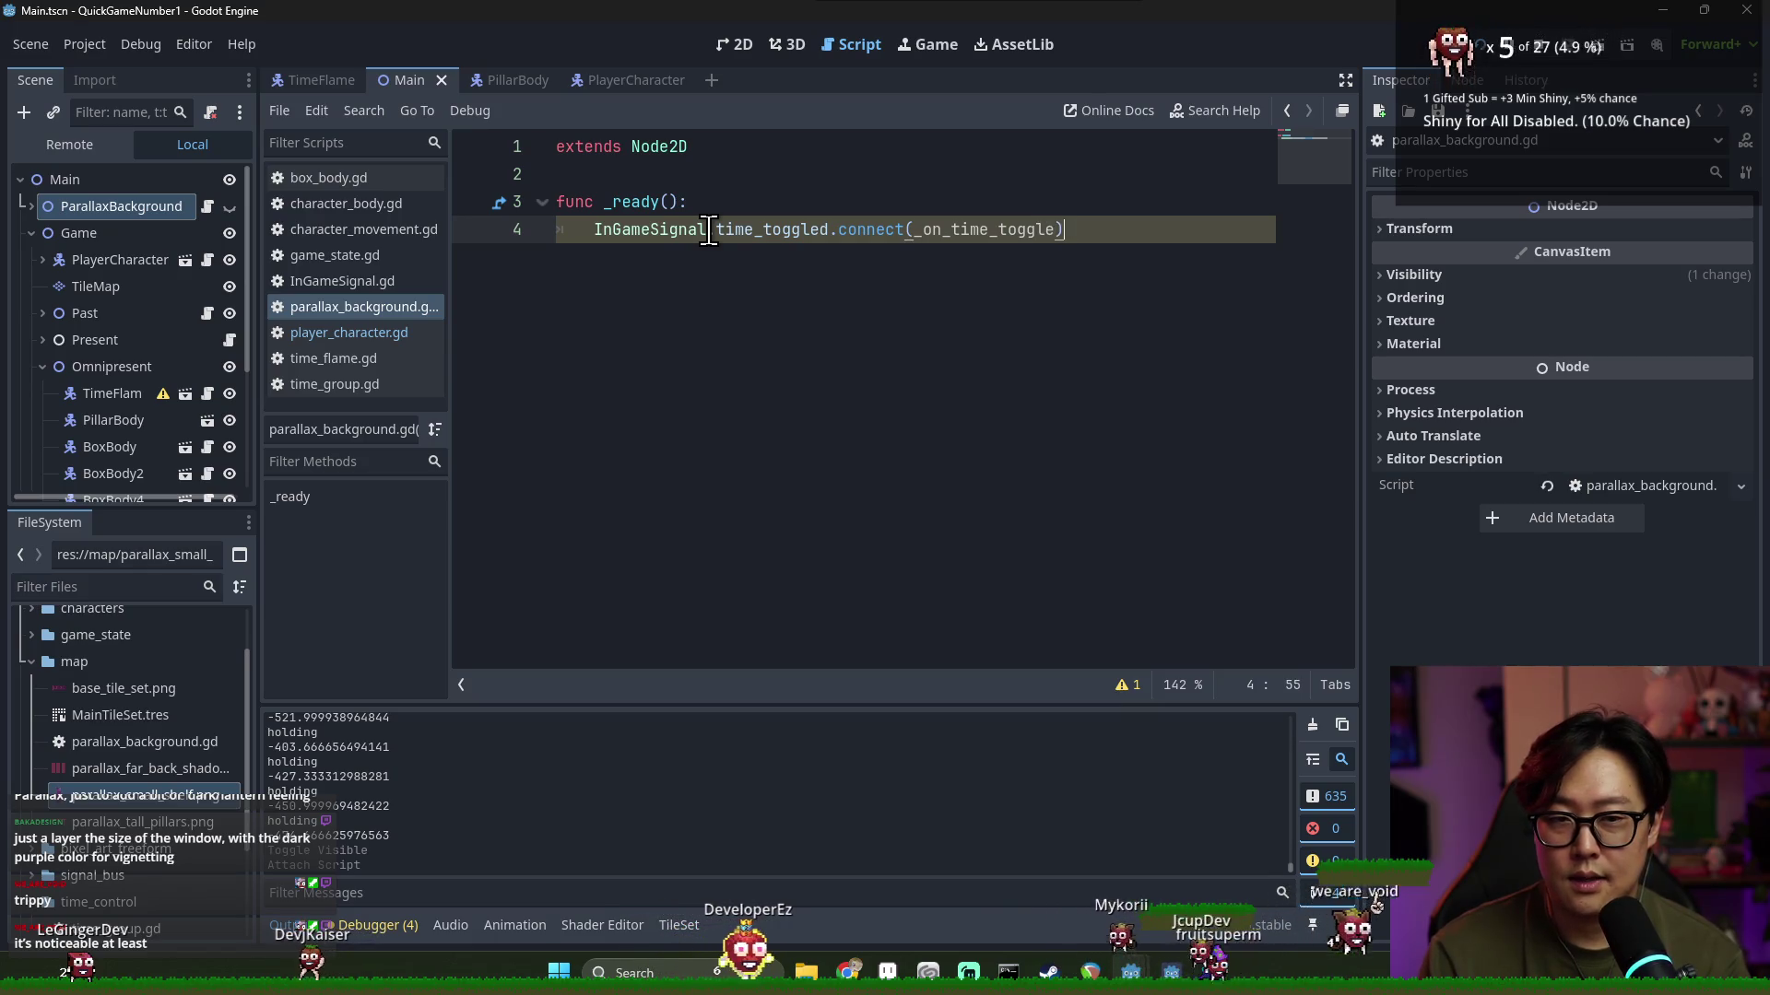
key(Return)
key(Return)
Step: Add the _on_time_toggle function referencing GameState.current_time_index, and save the script
double_click(952, 231)
click(885, 276)
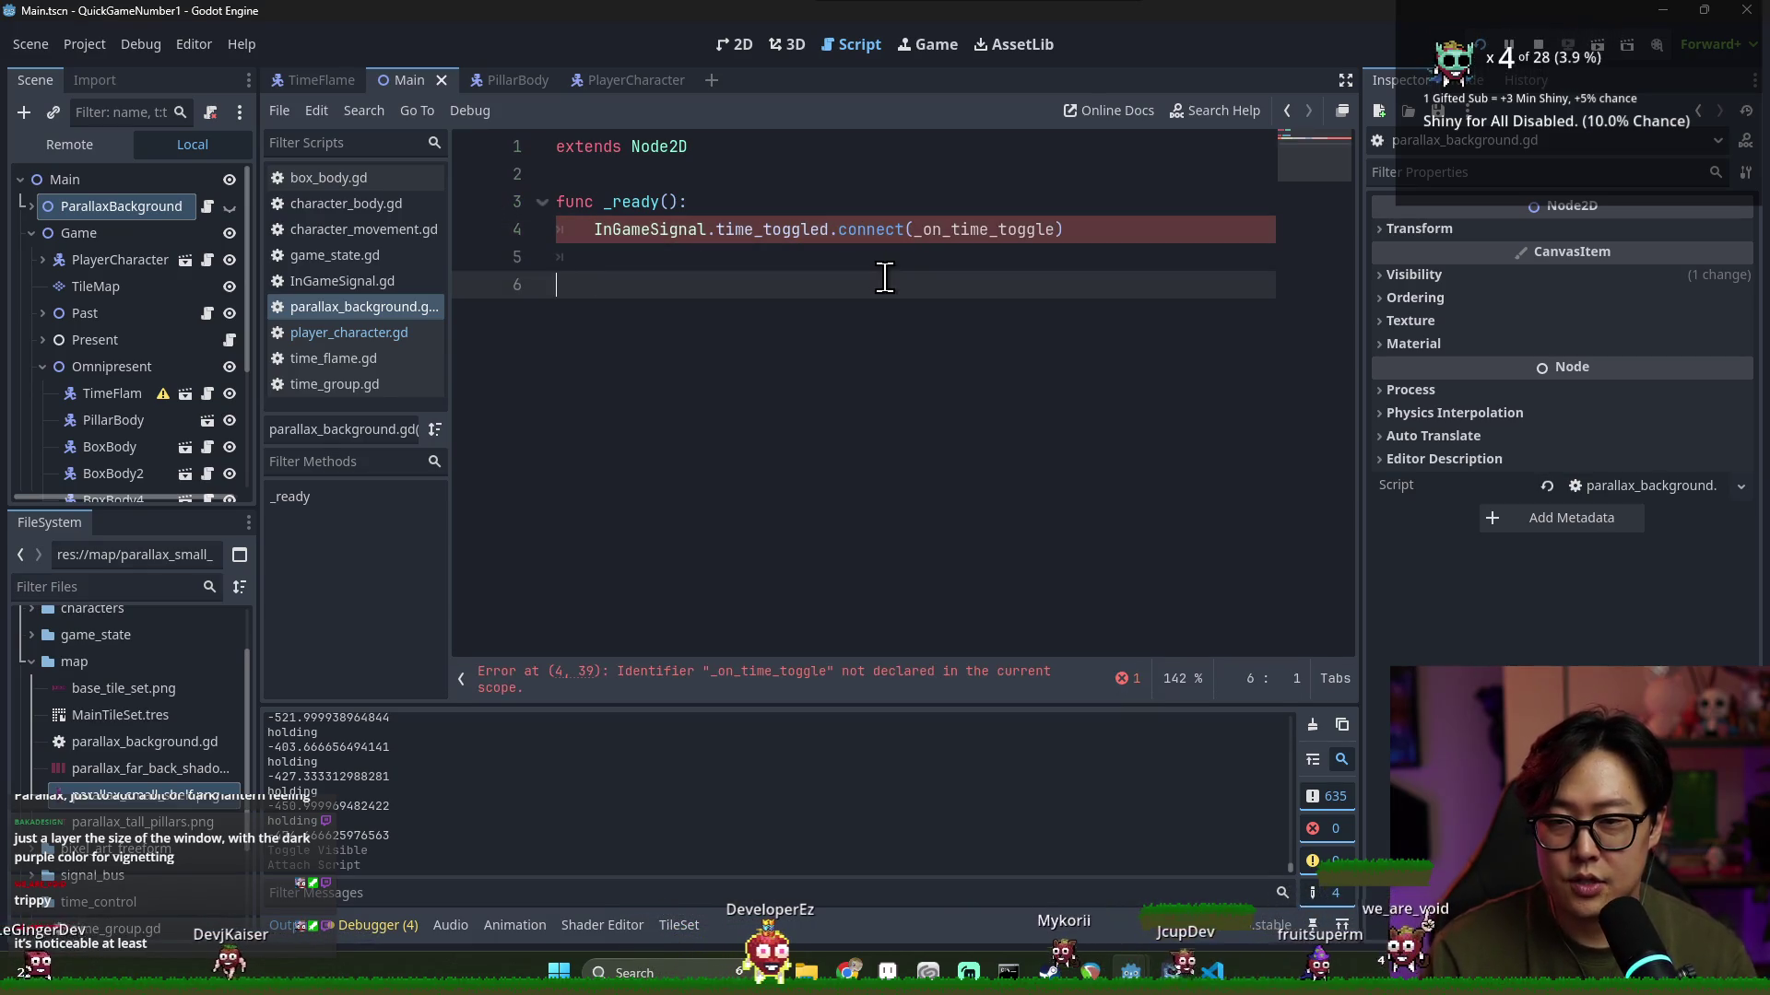
text(:)
key(Return)
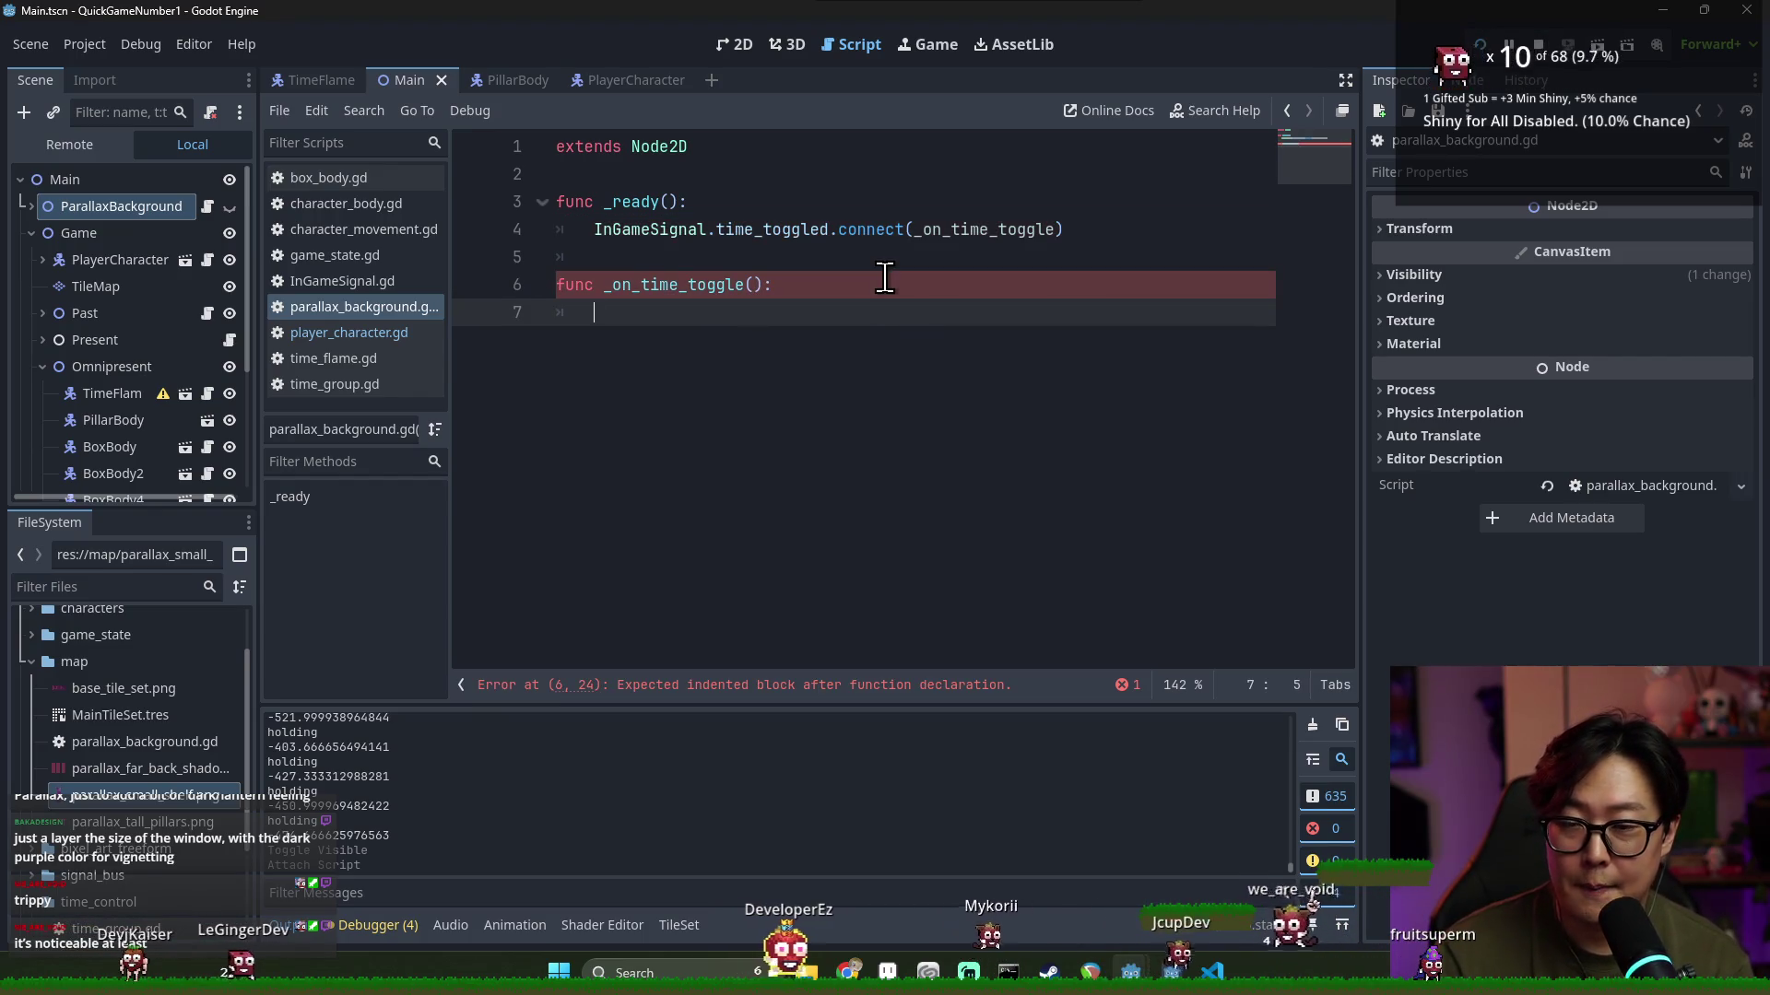
text(GameState.)
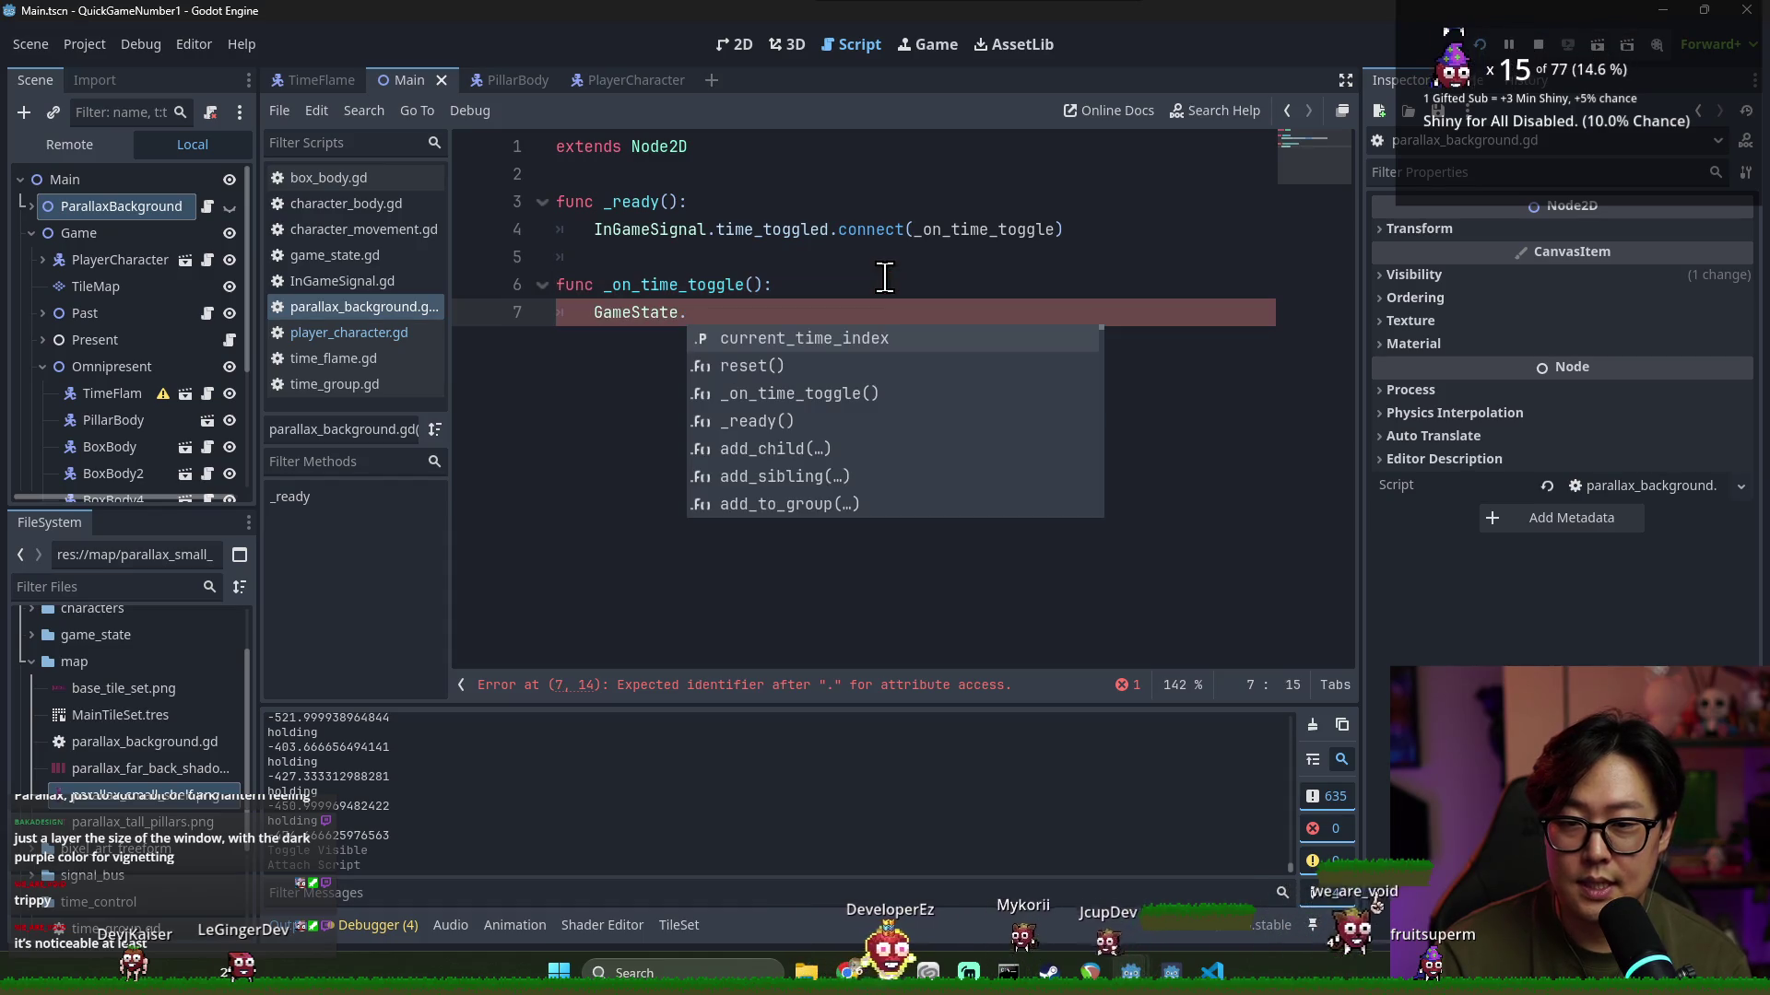
key(Return)
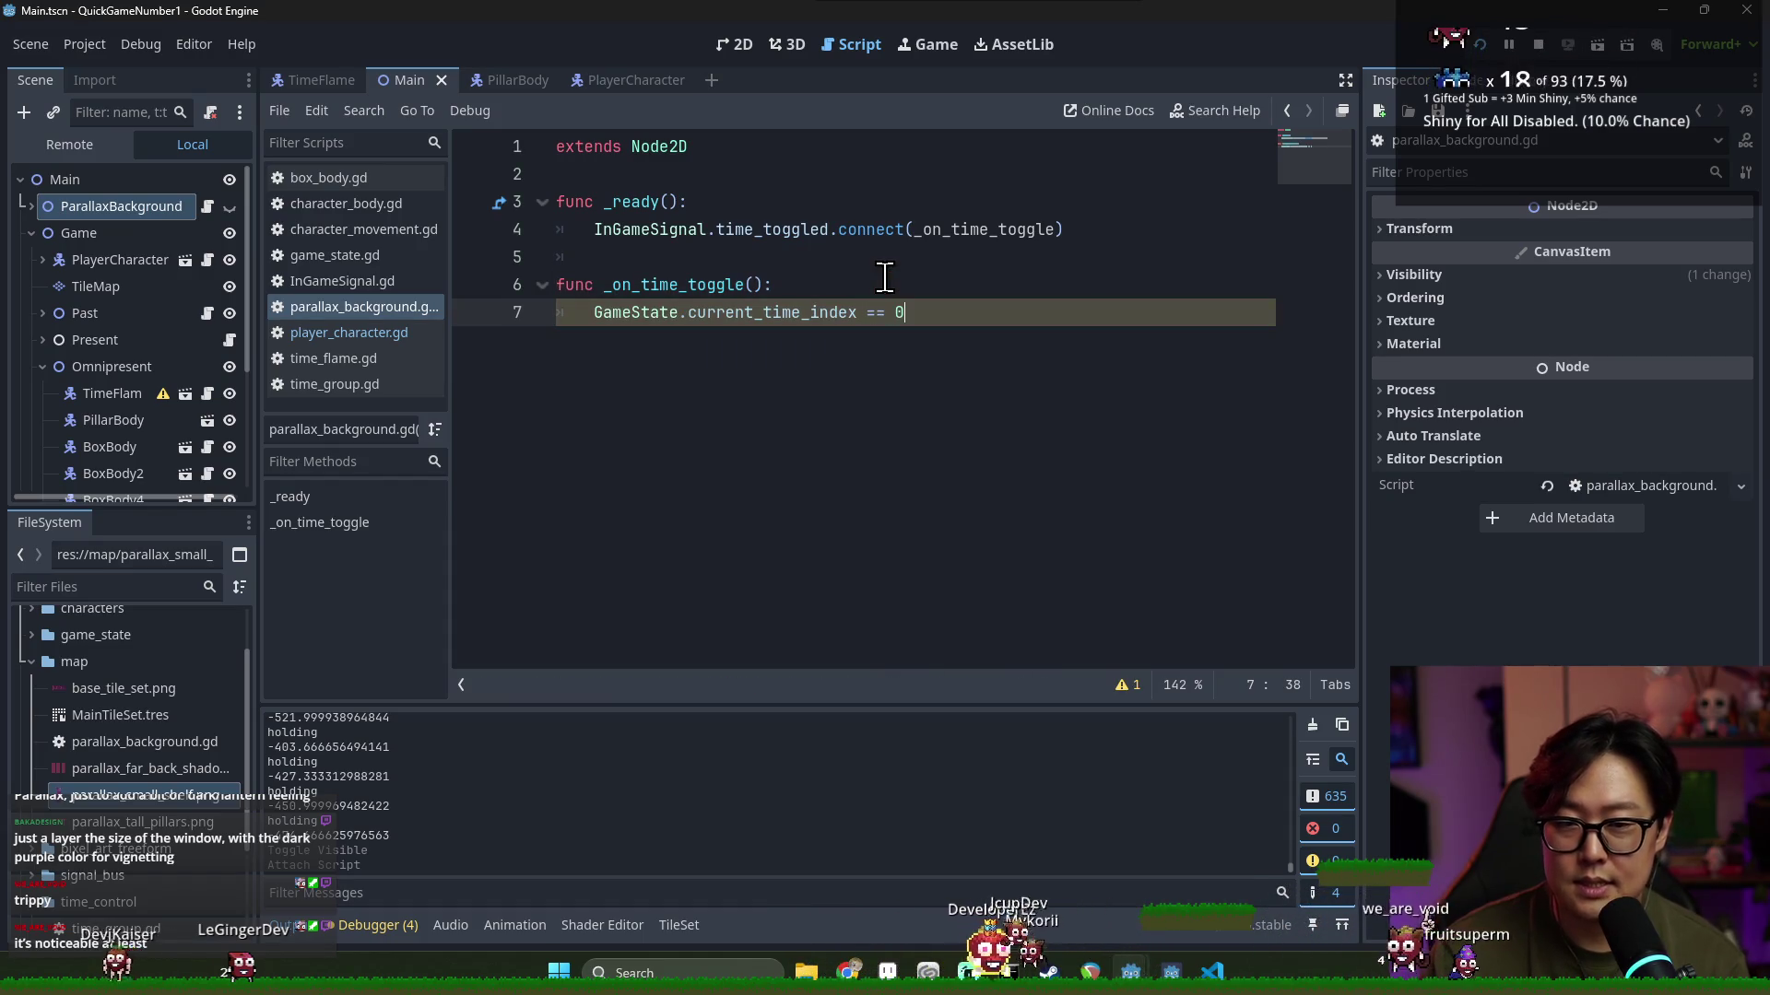
key(ctrl+s)
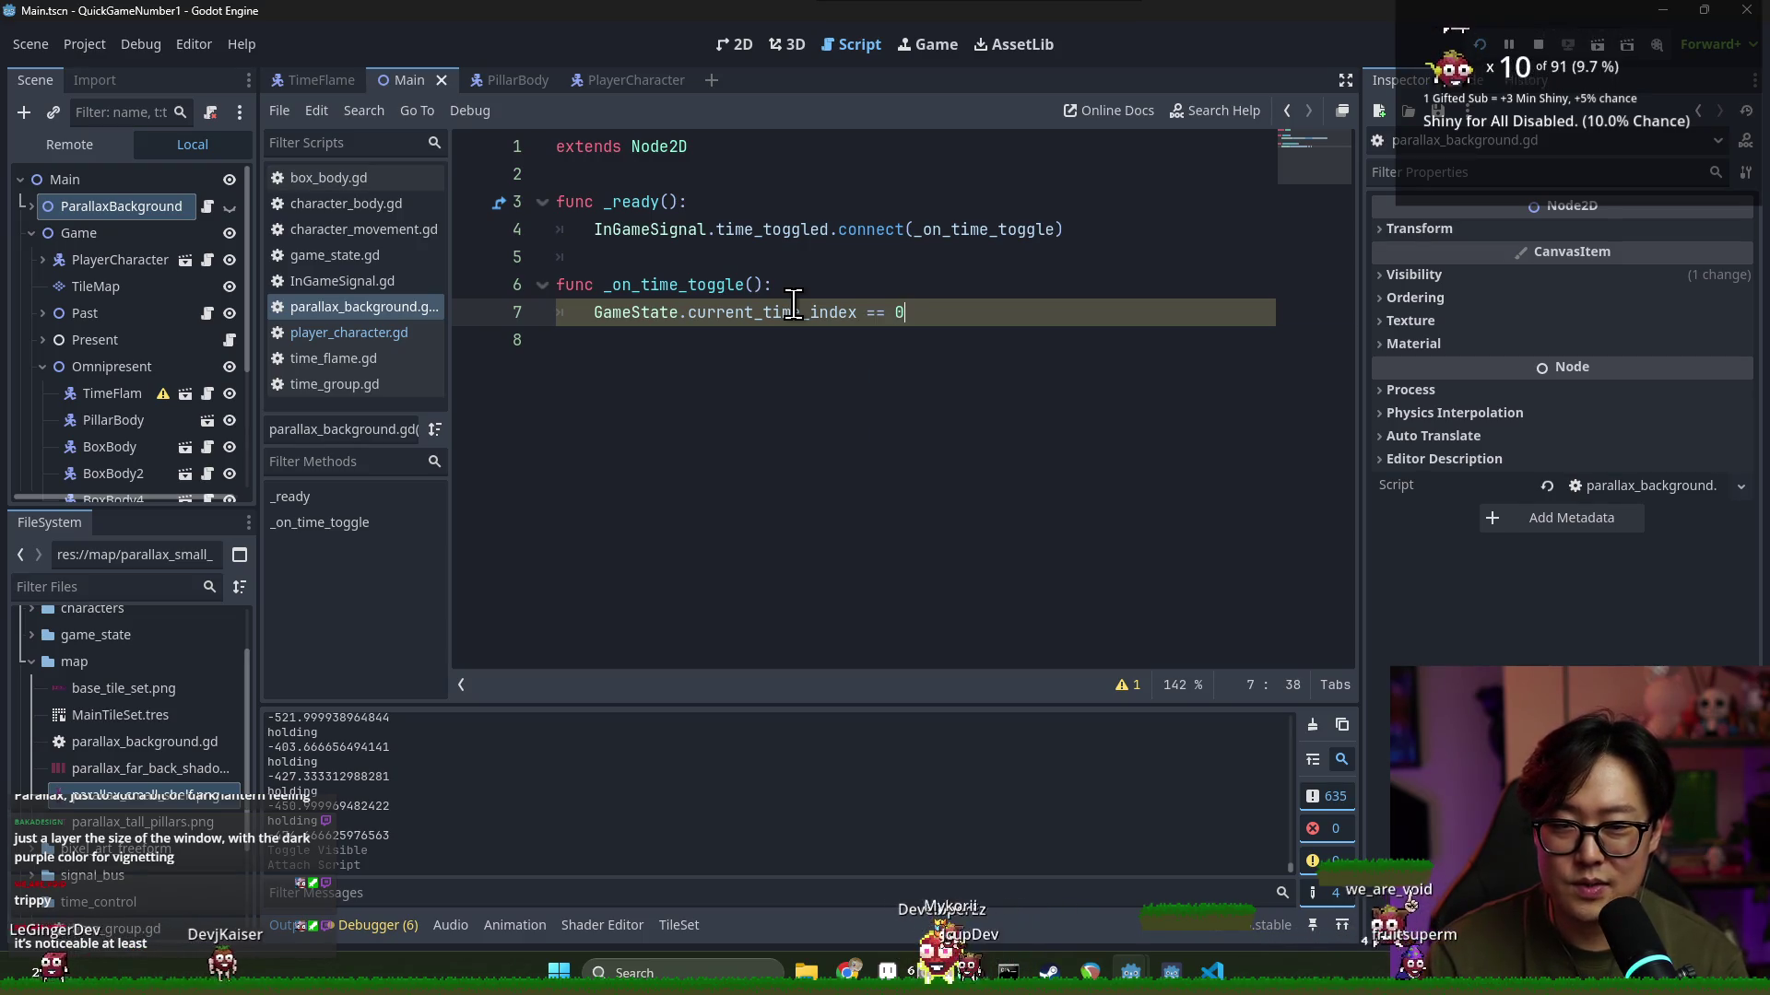
Step: Turn the handler's line into an if condition on GameState.current_time_index
text(:)
key(Return)
key(Up)
key(Home)
text(if)
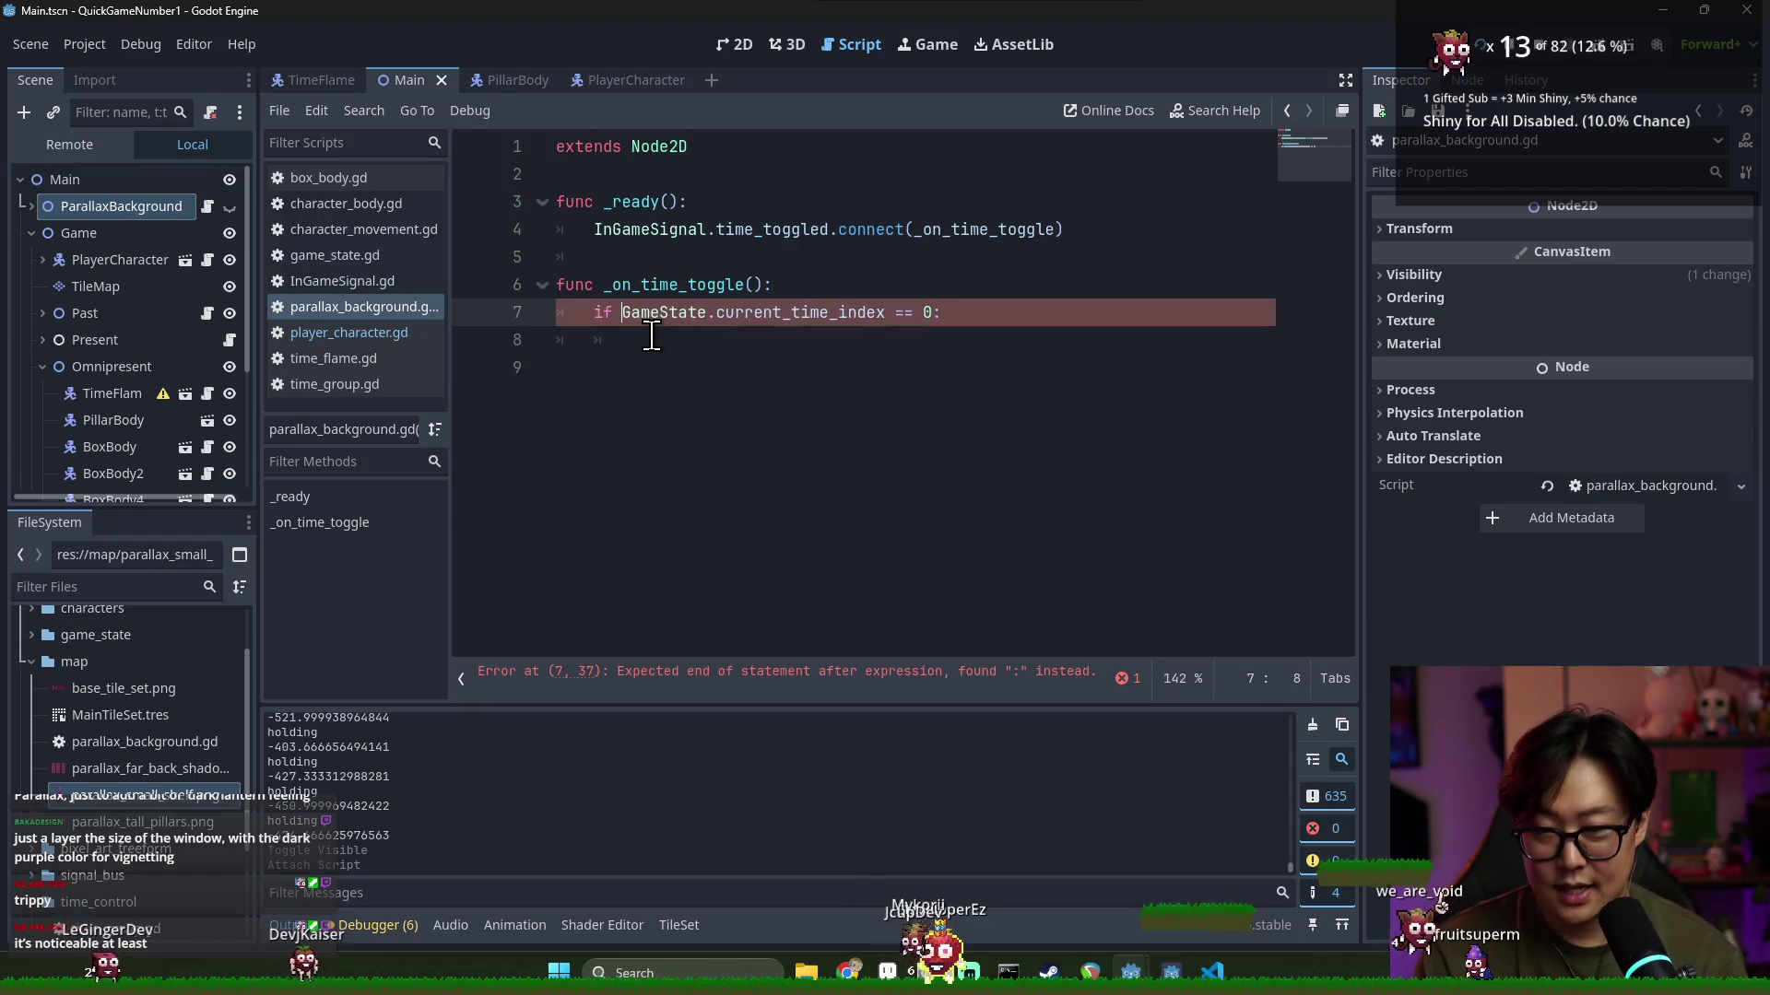
key(Down)
Step: Replace the if with 'visible =' so the background shows only when current_time_index is 0, then save and run
click(125, 210)
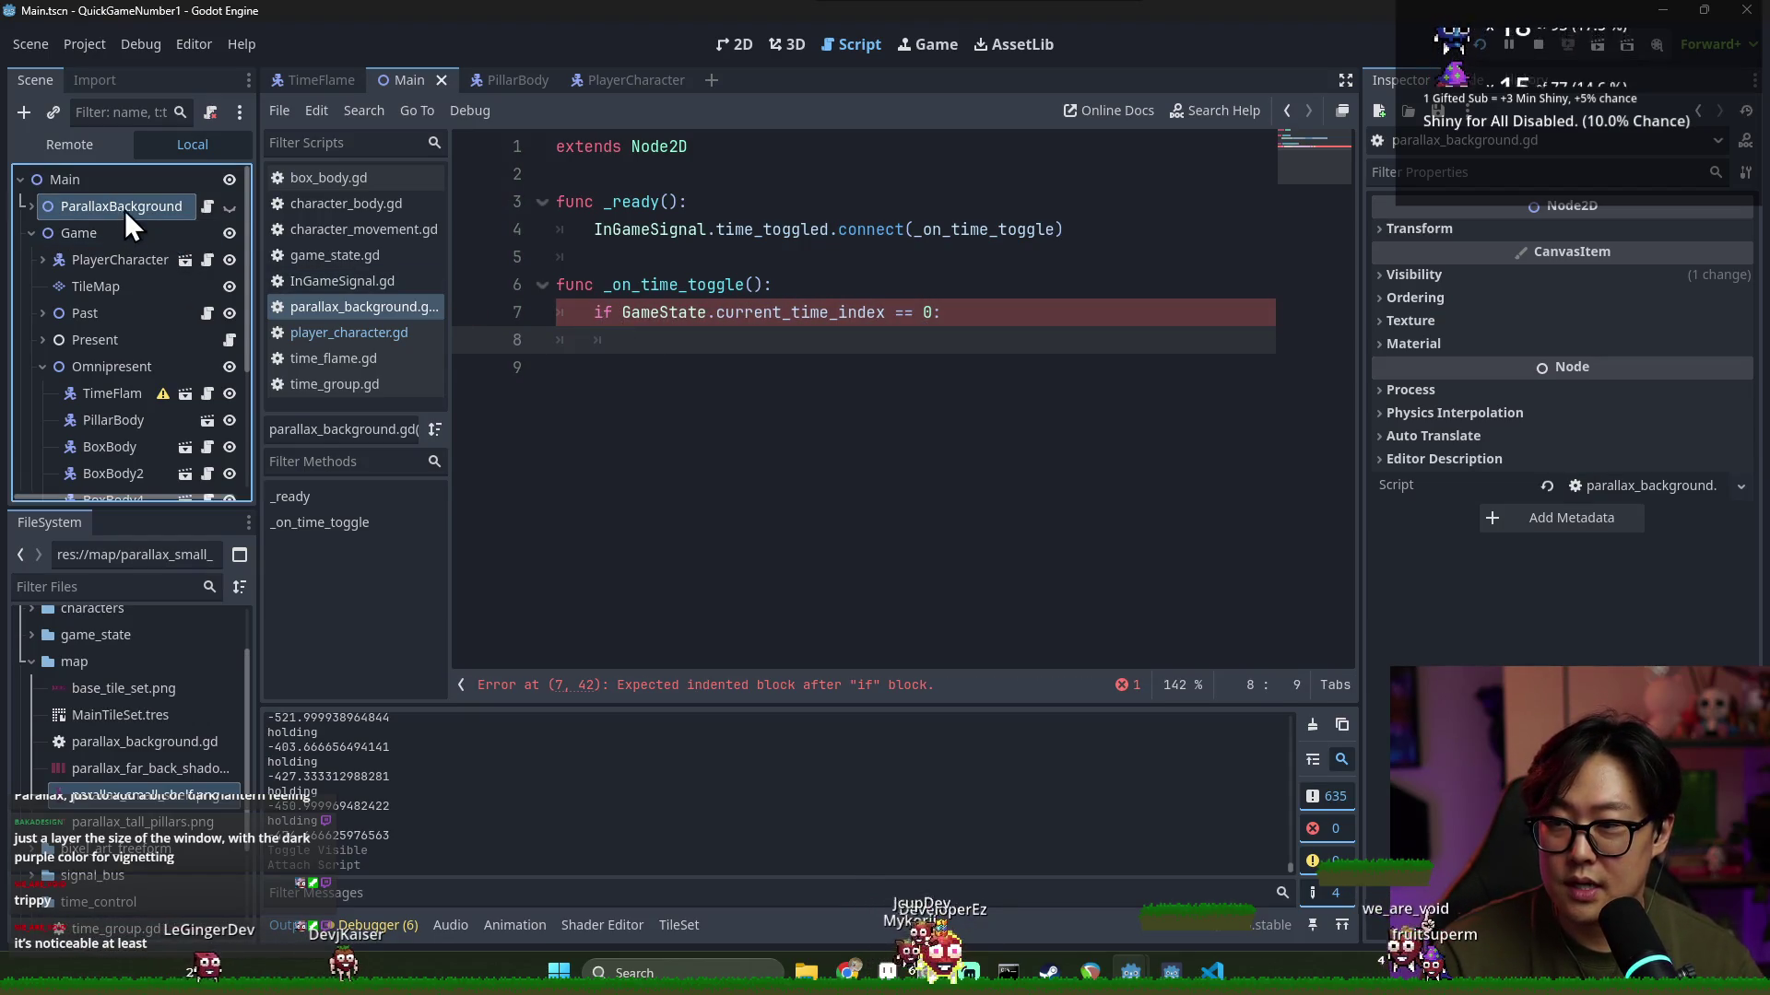
mouse_move(124, 210)
mouse_down()
mouse_move(552, 221)
mouse_move(136, 203)
mouse_up()
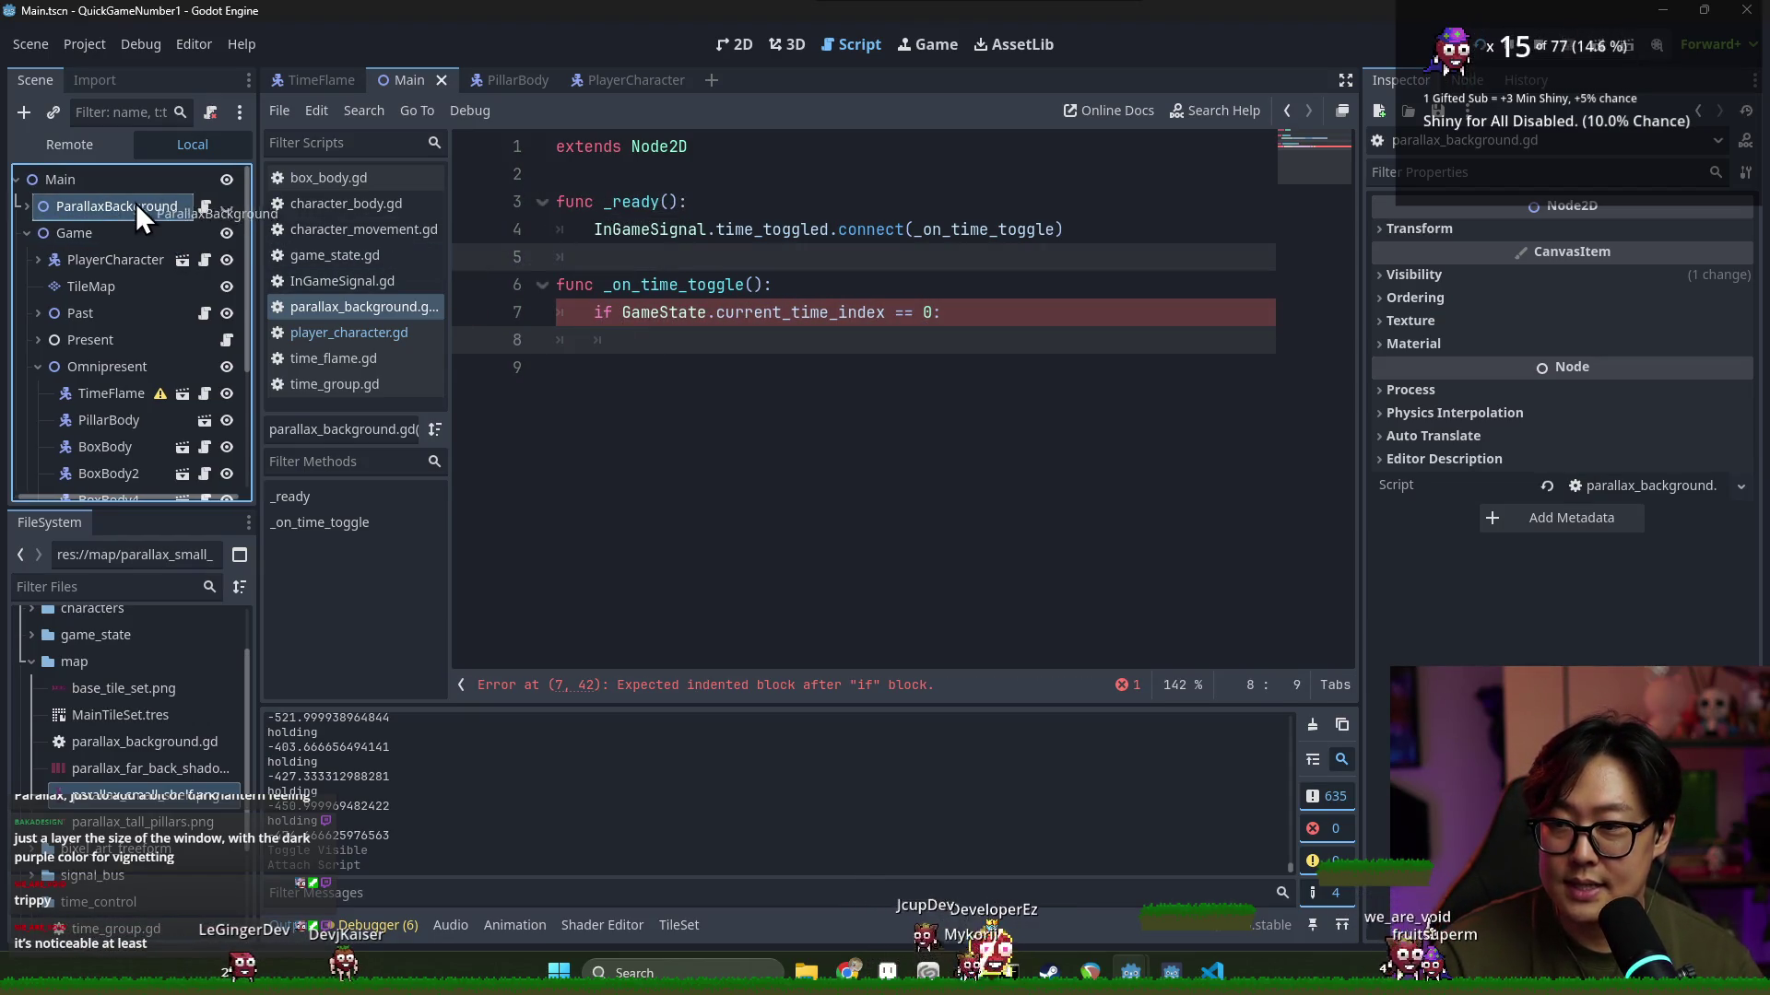
click(622, 314)
key(BackSpace)
text(visible =)
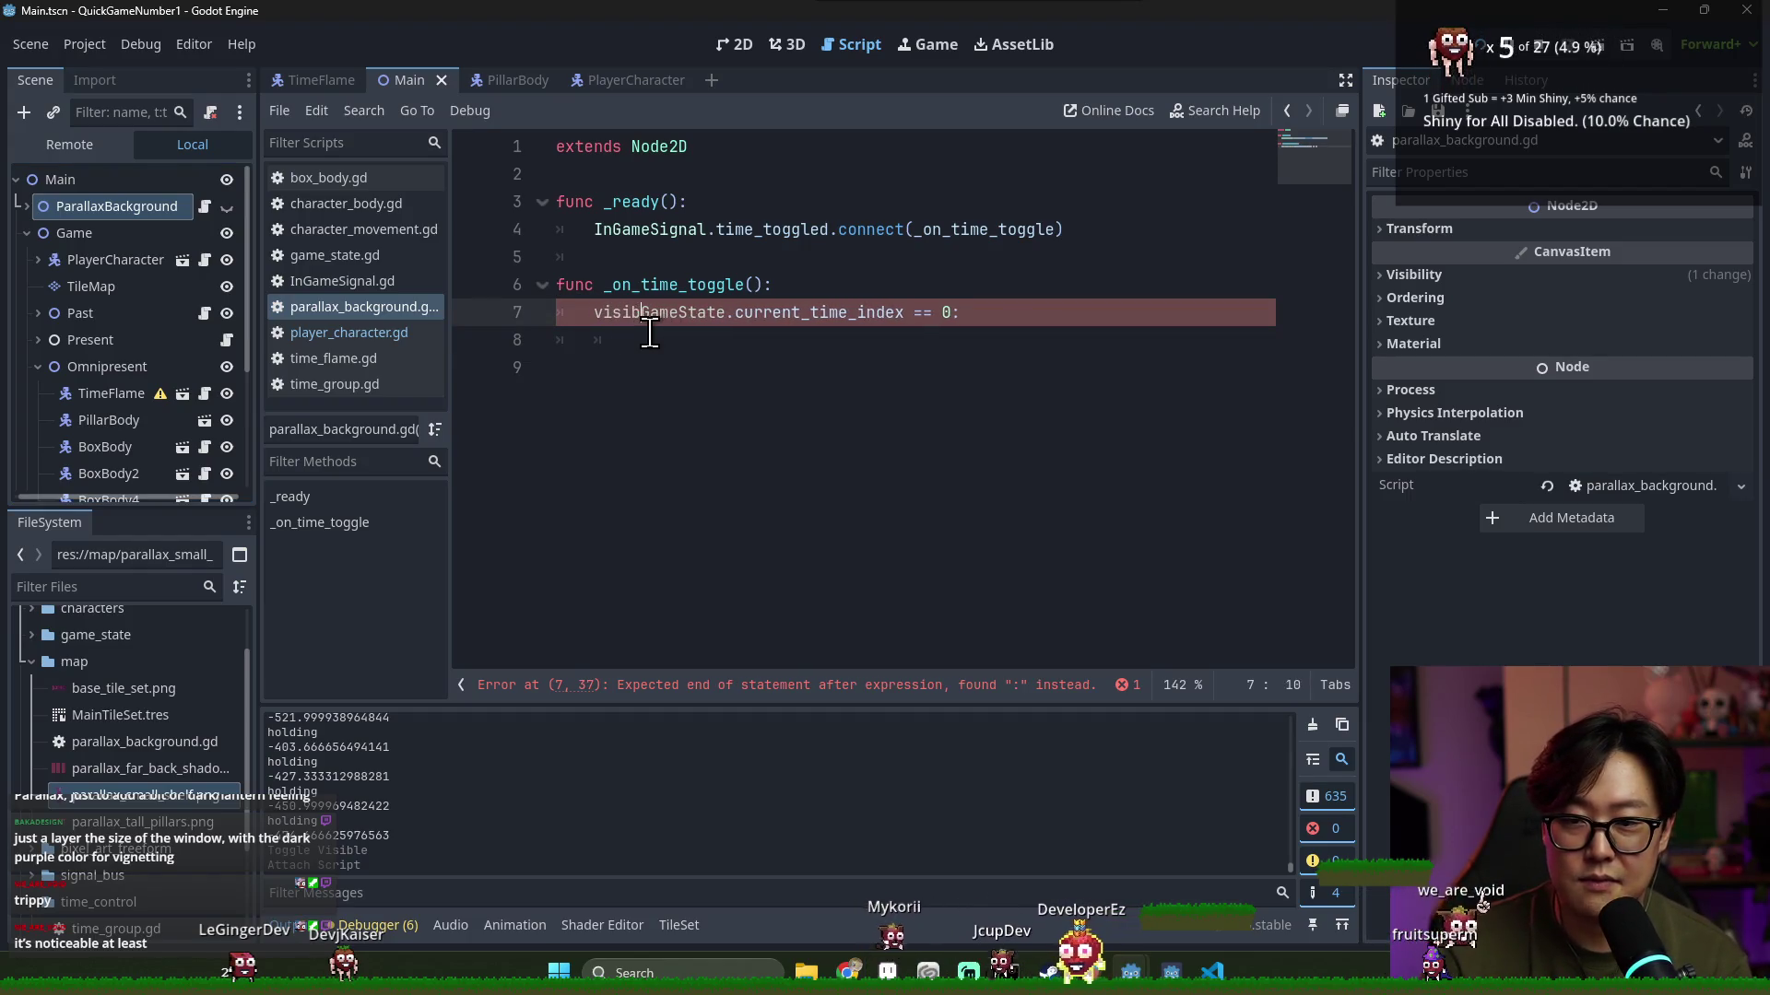
click(1046, 317)
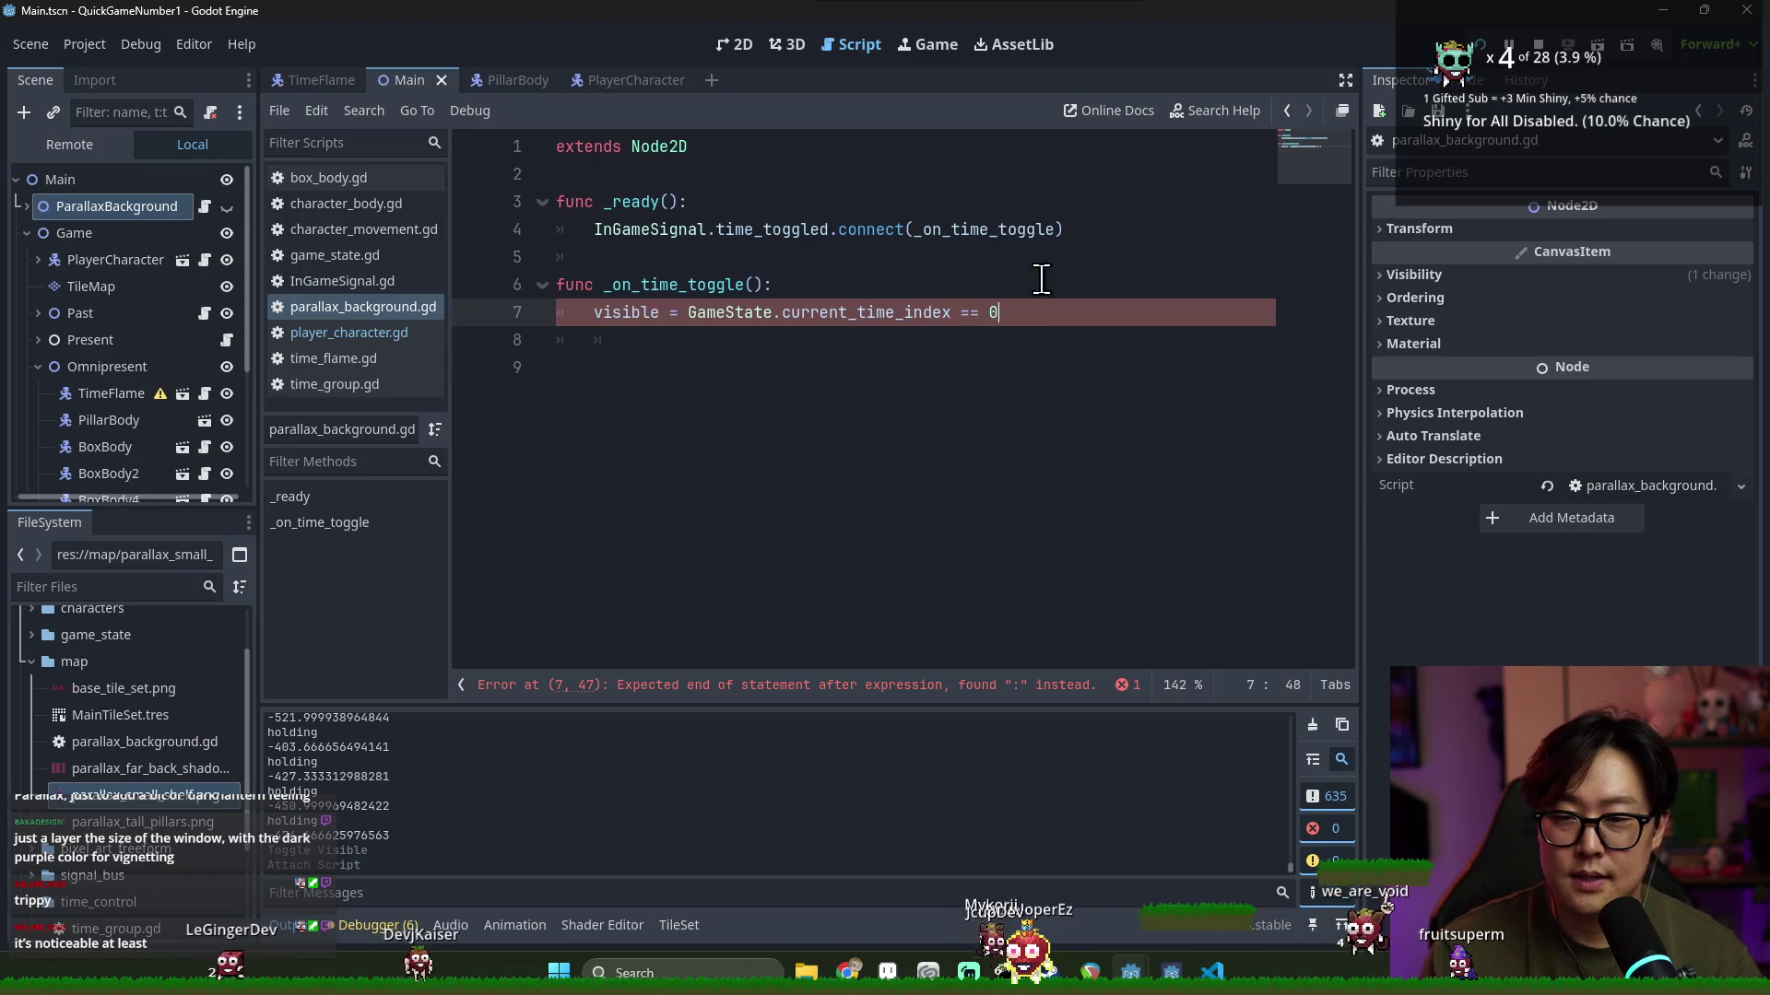
key(ctrl+s)
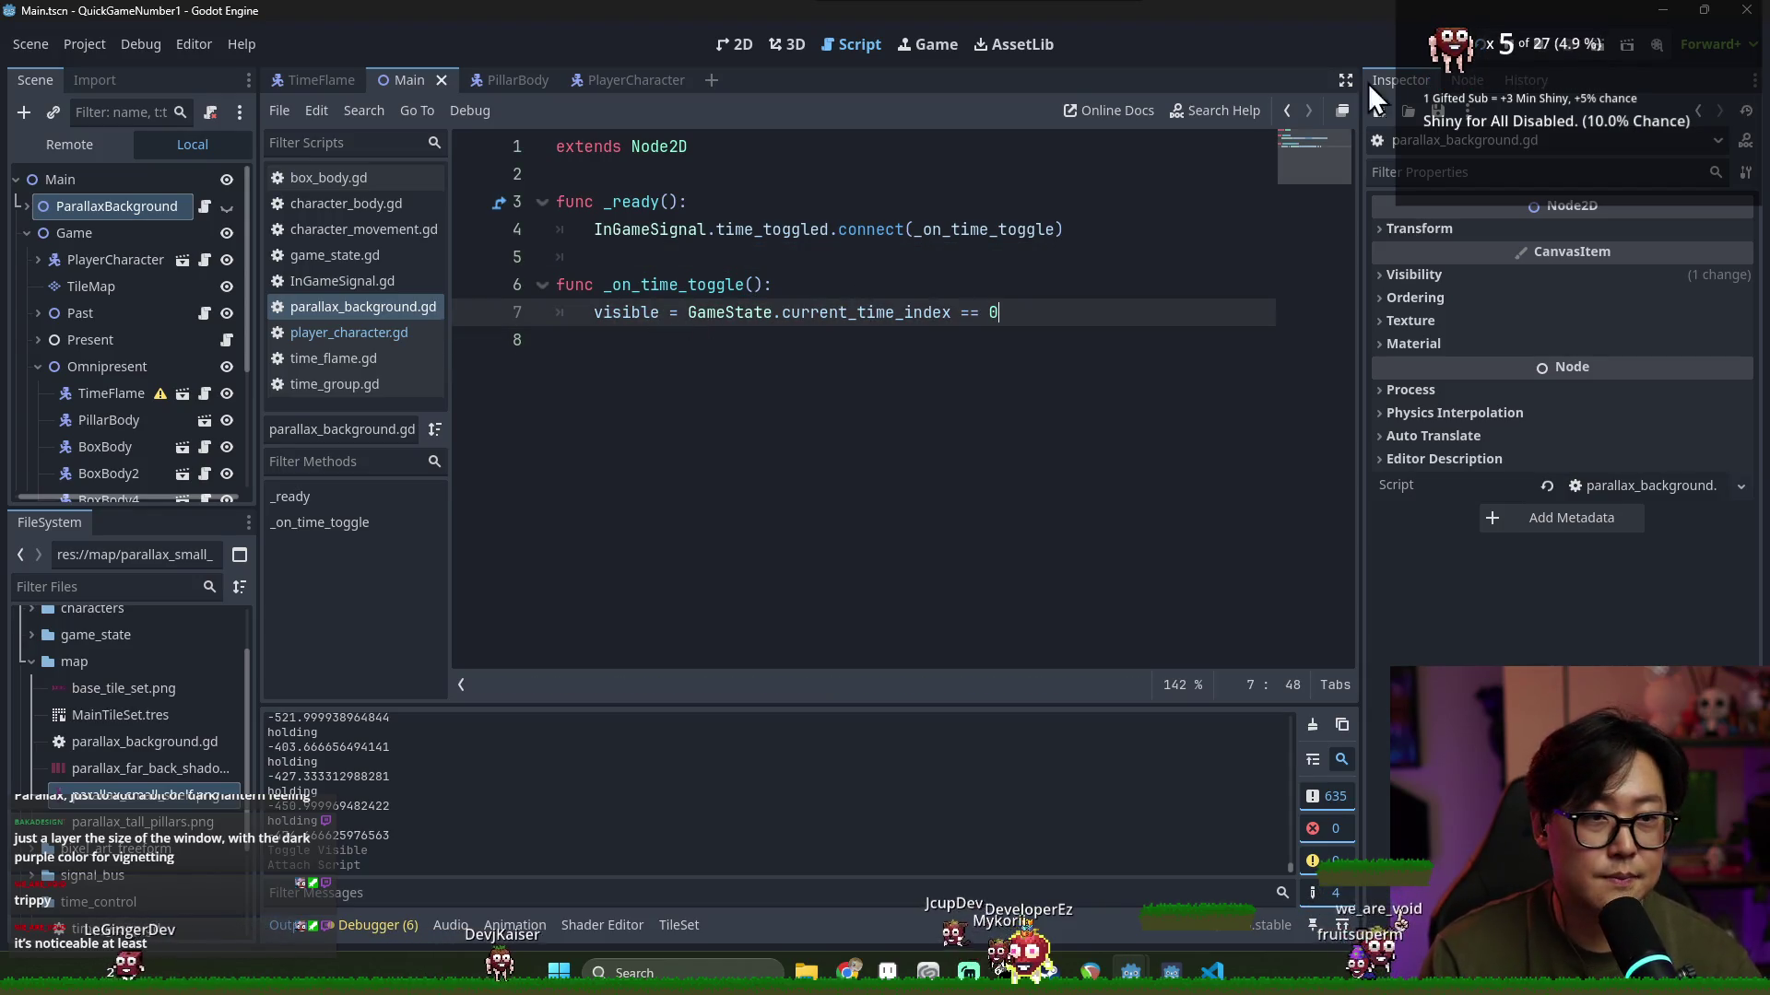
click(1473, 46)
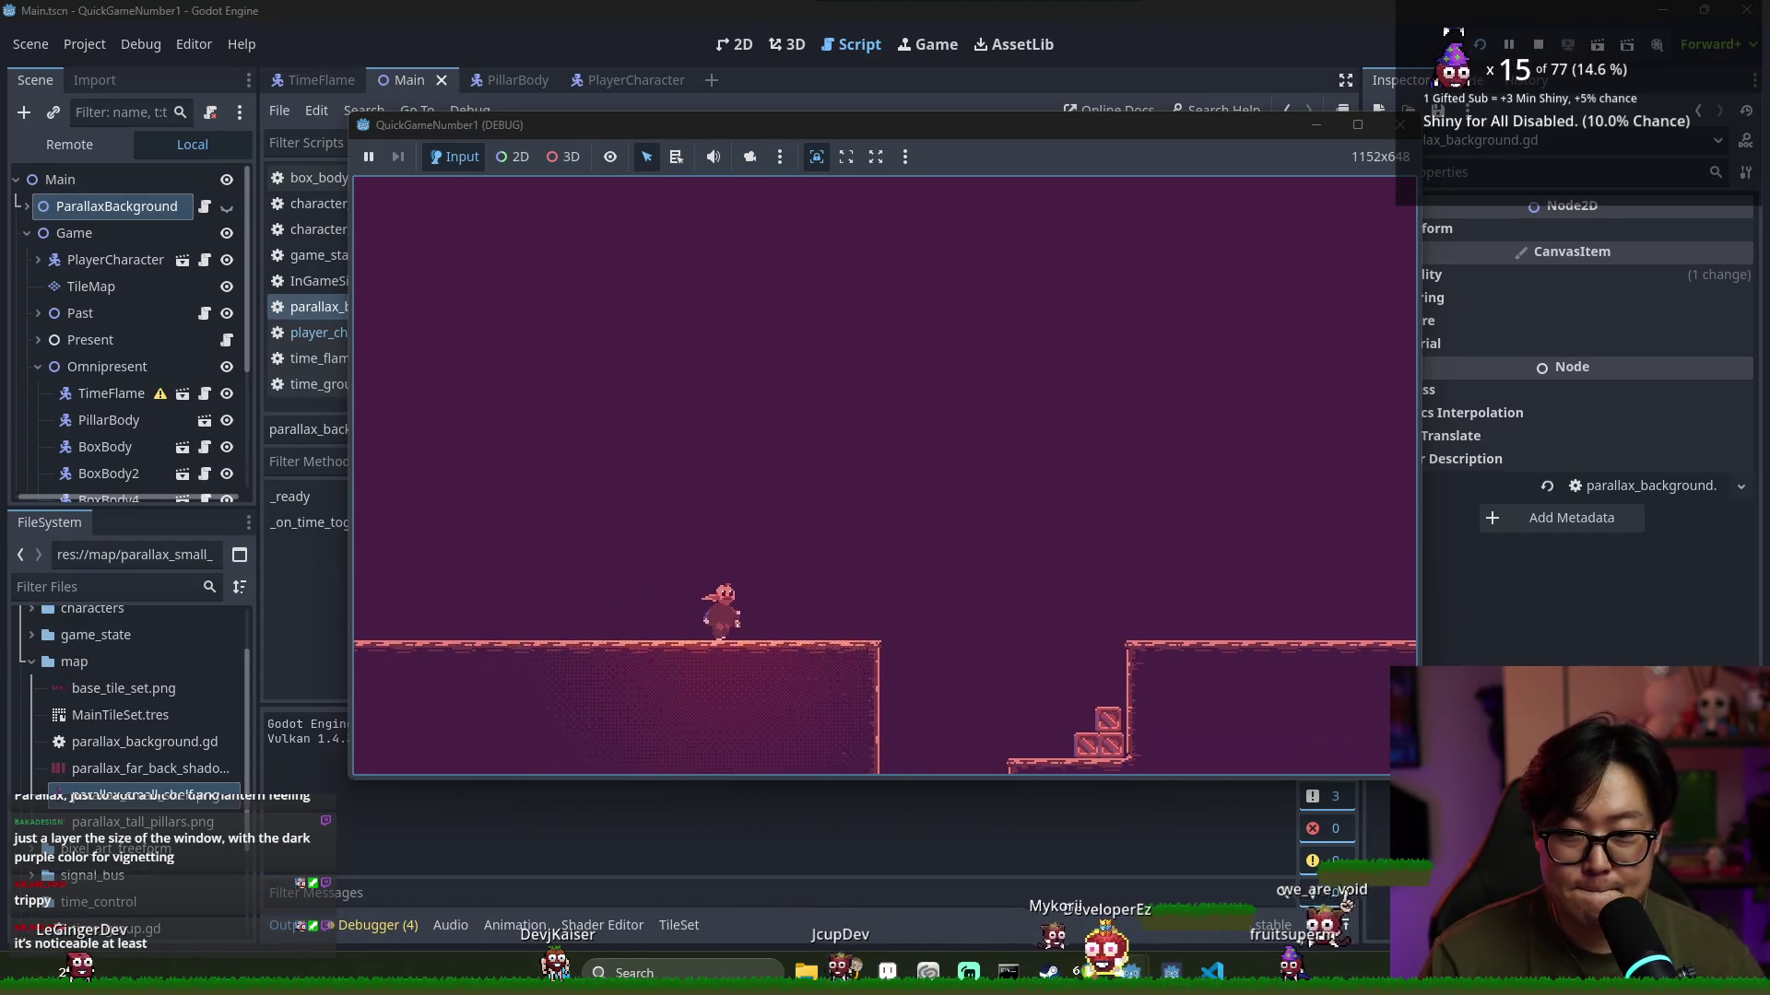
Step: Walk the player right through the level to the hourglass and switch the time period
key(Right)
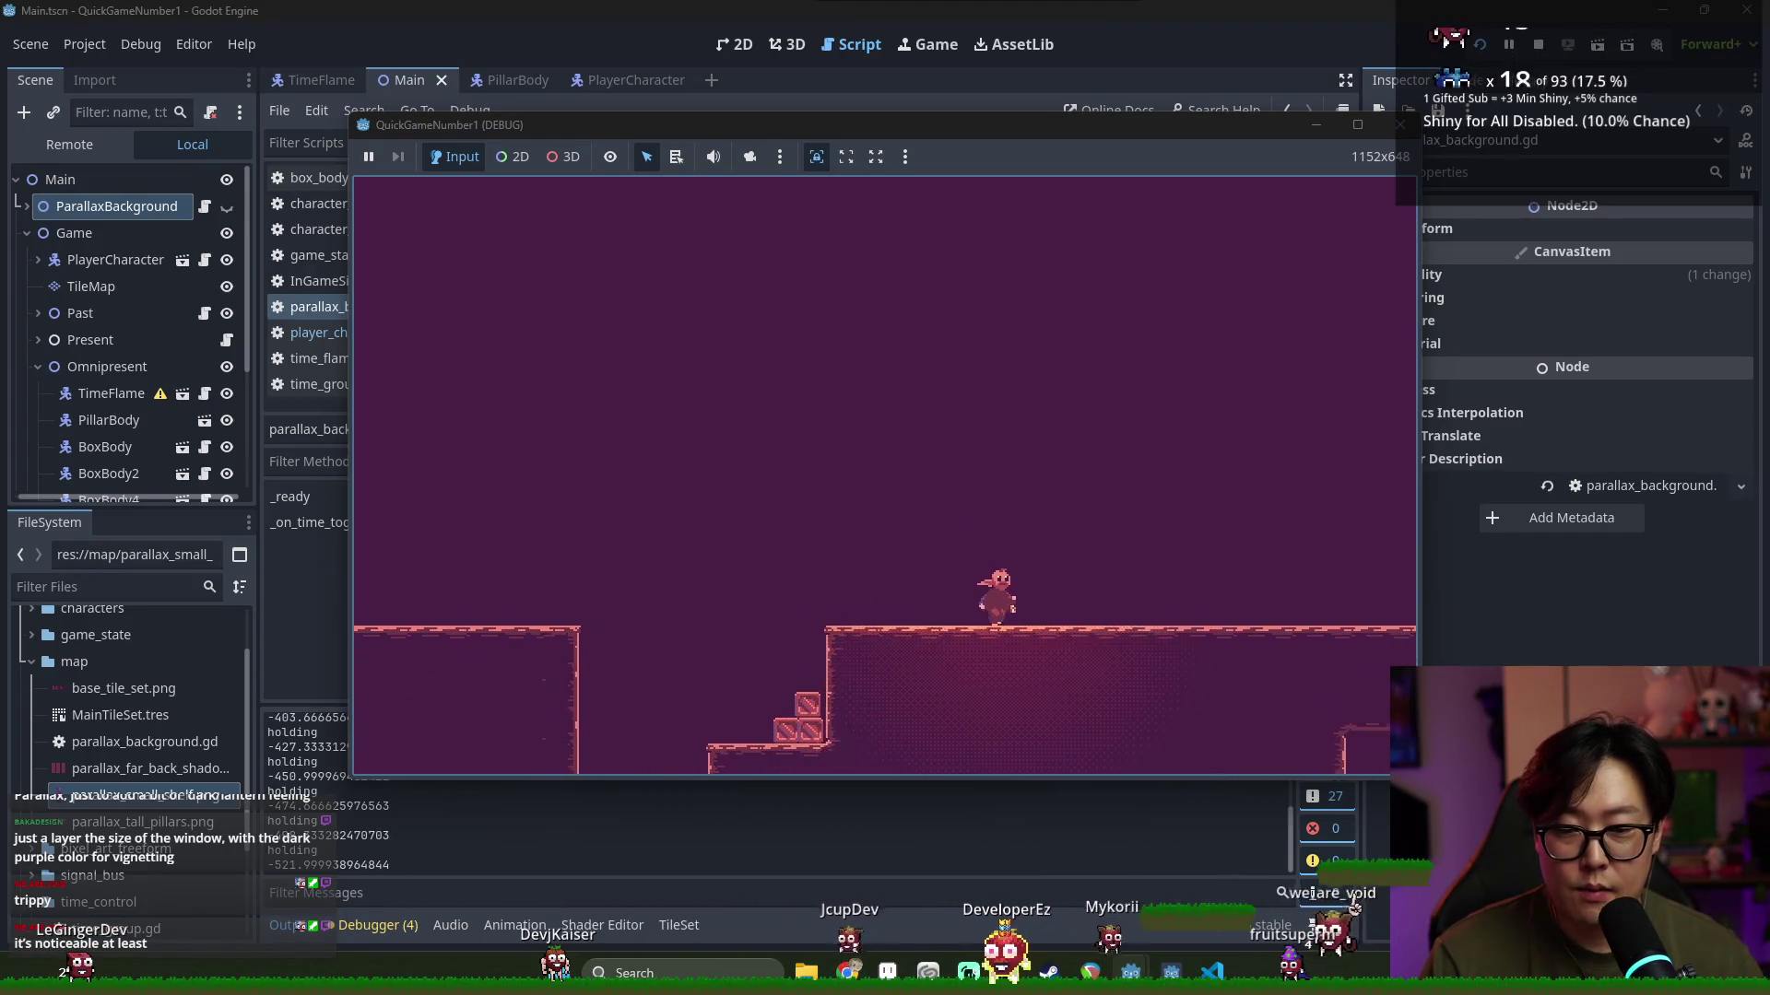
key(Right)
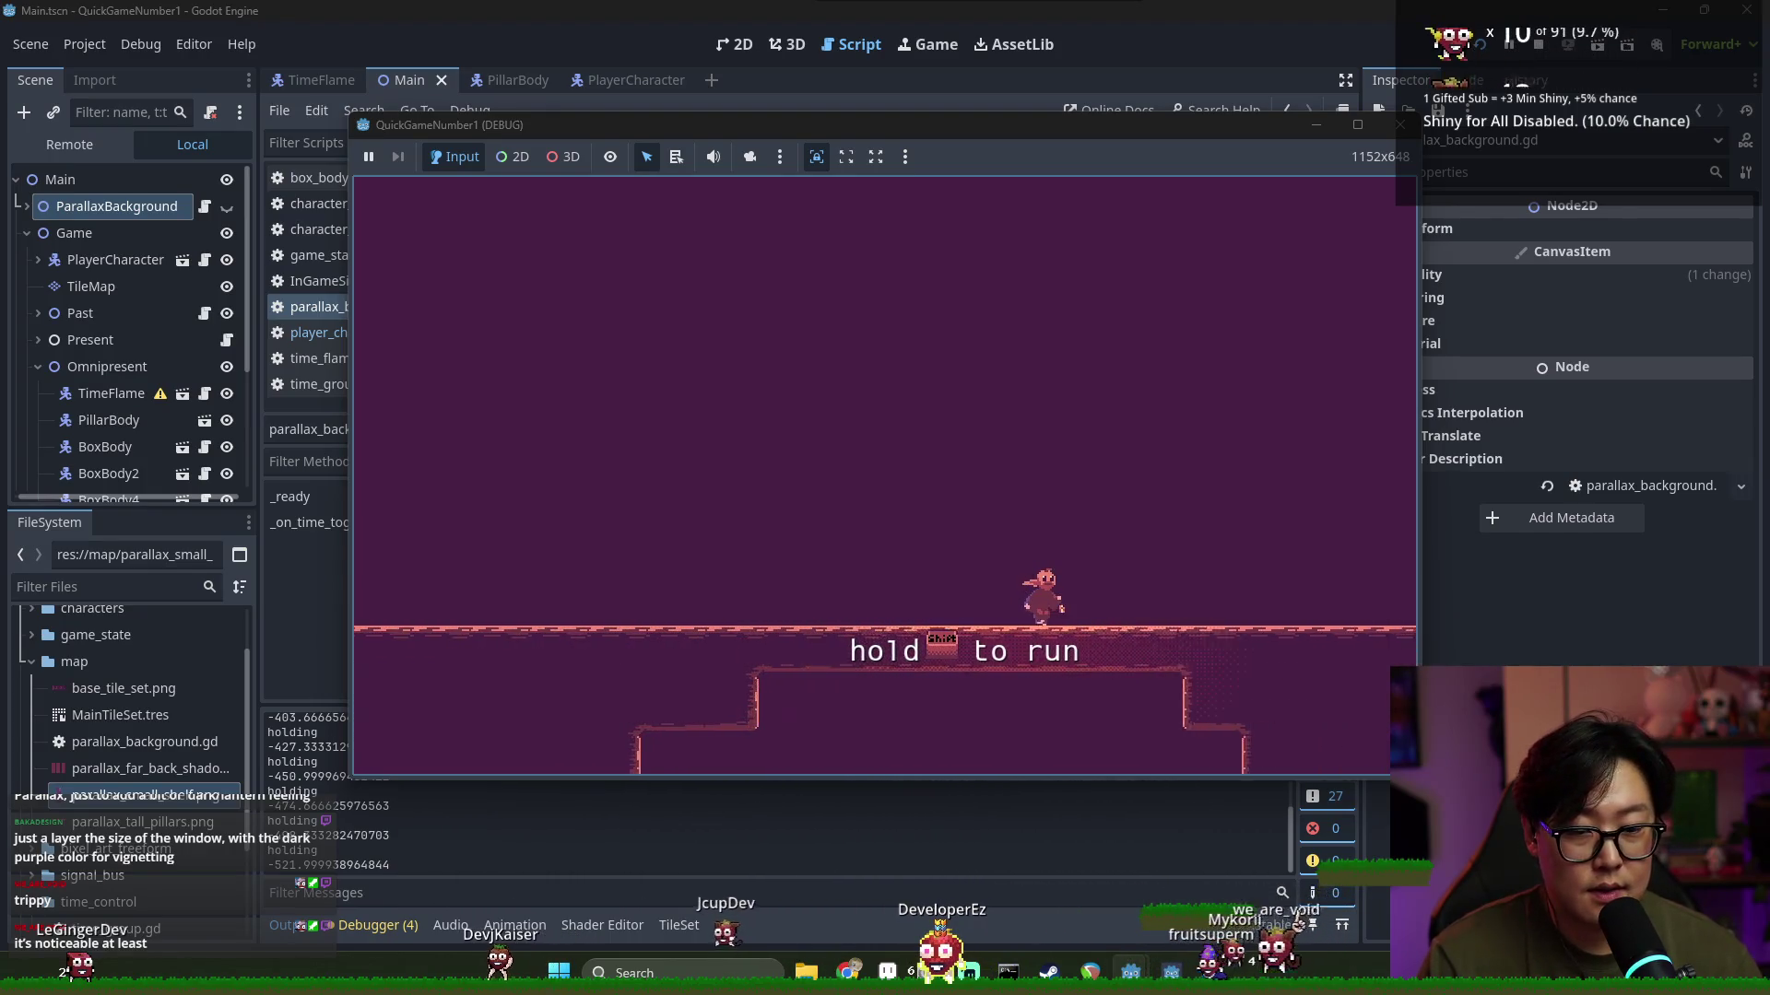
key(Right)
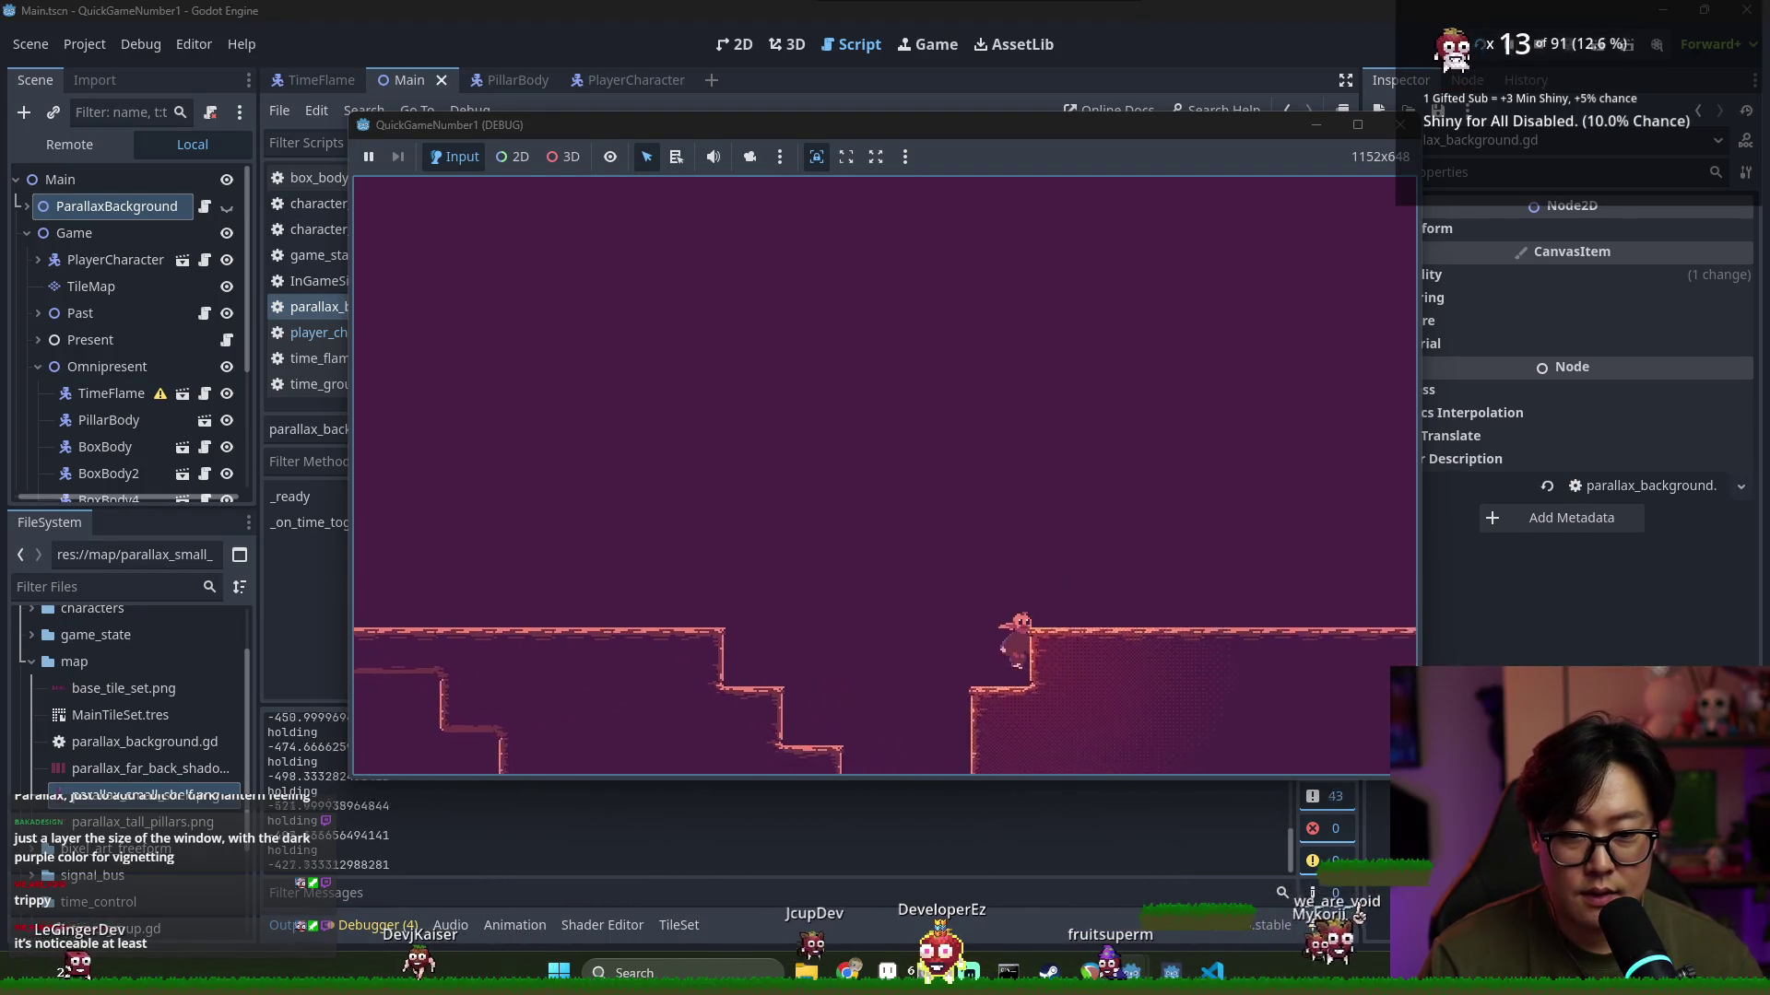
key(Right)
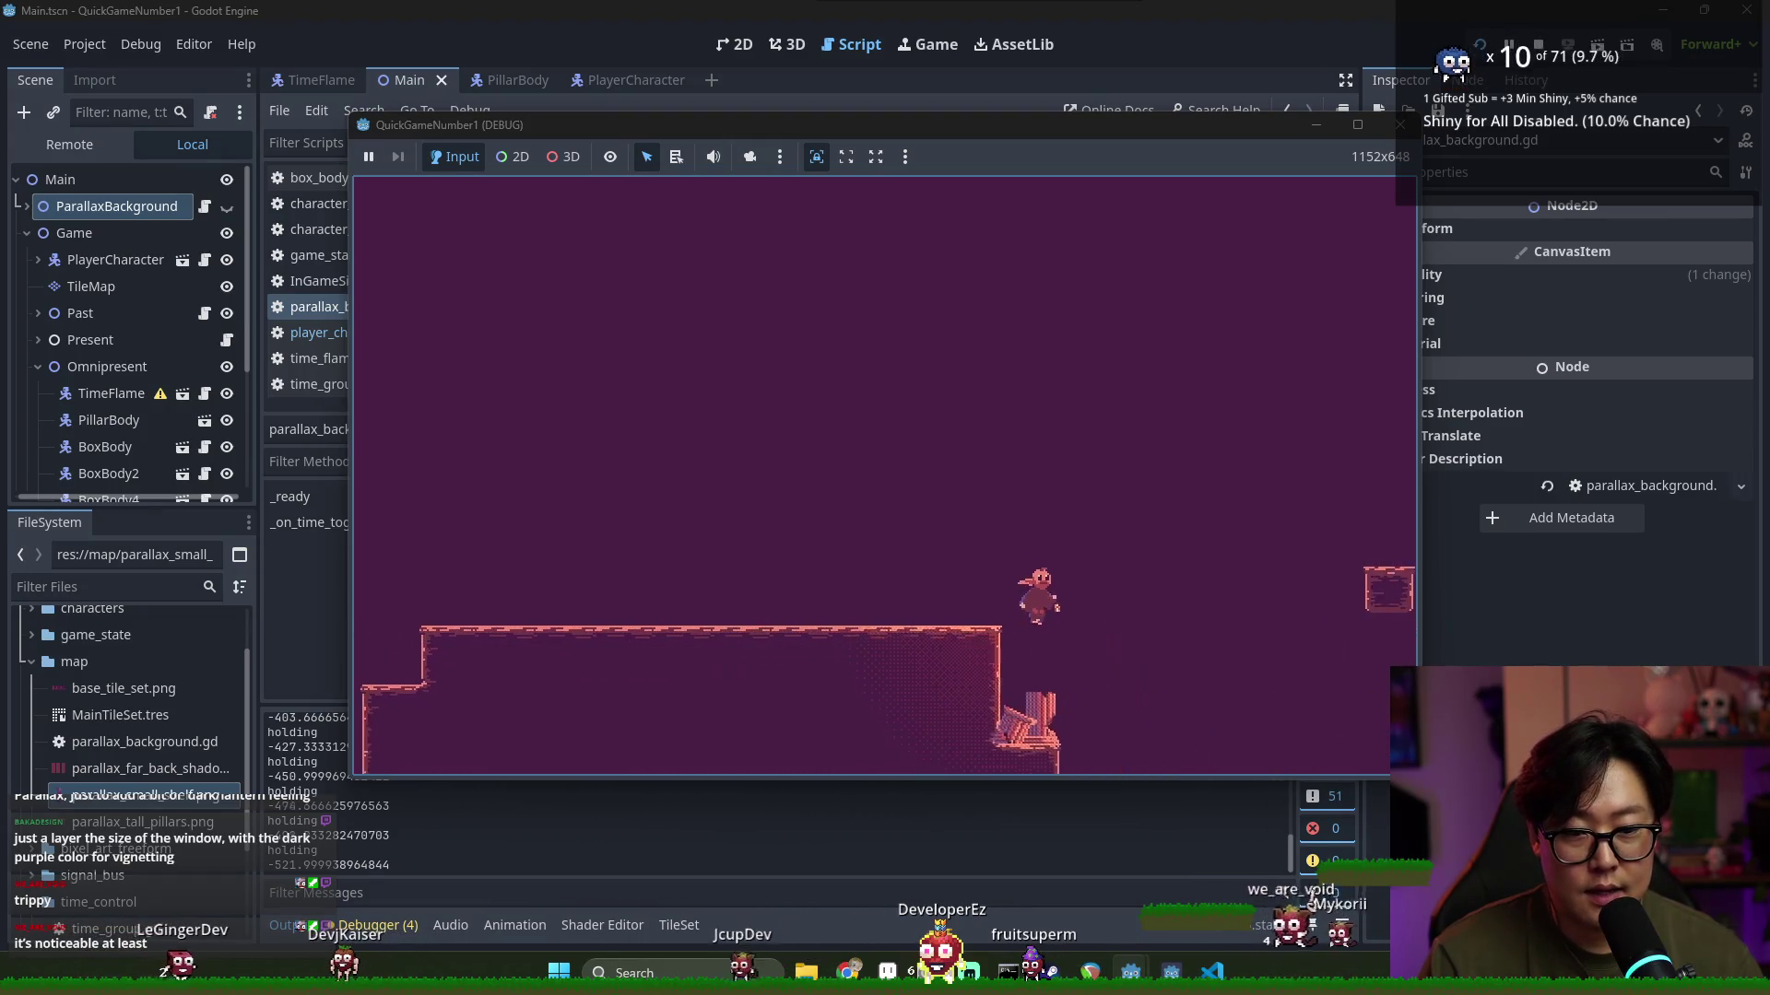
key(Right)
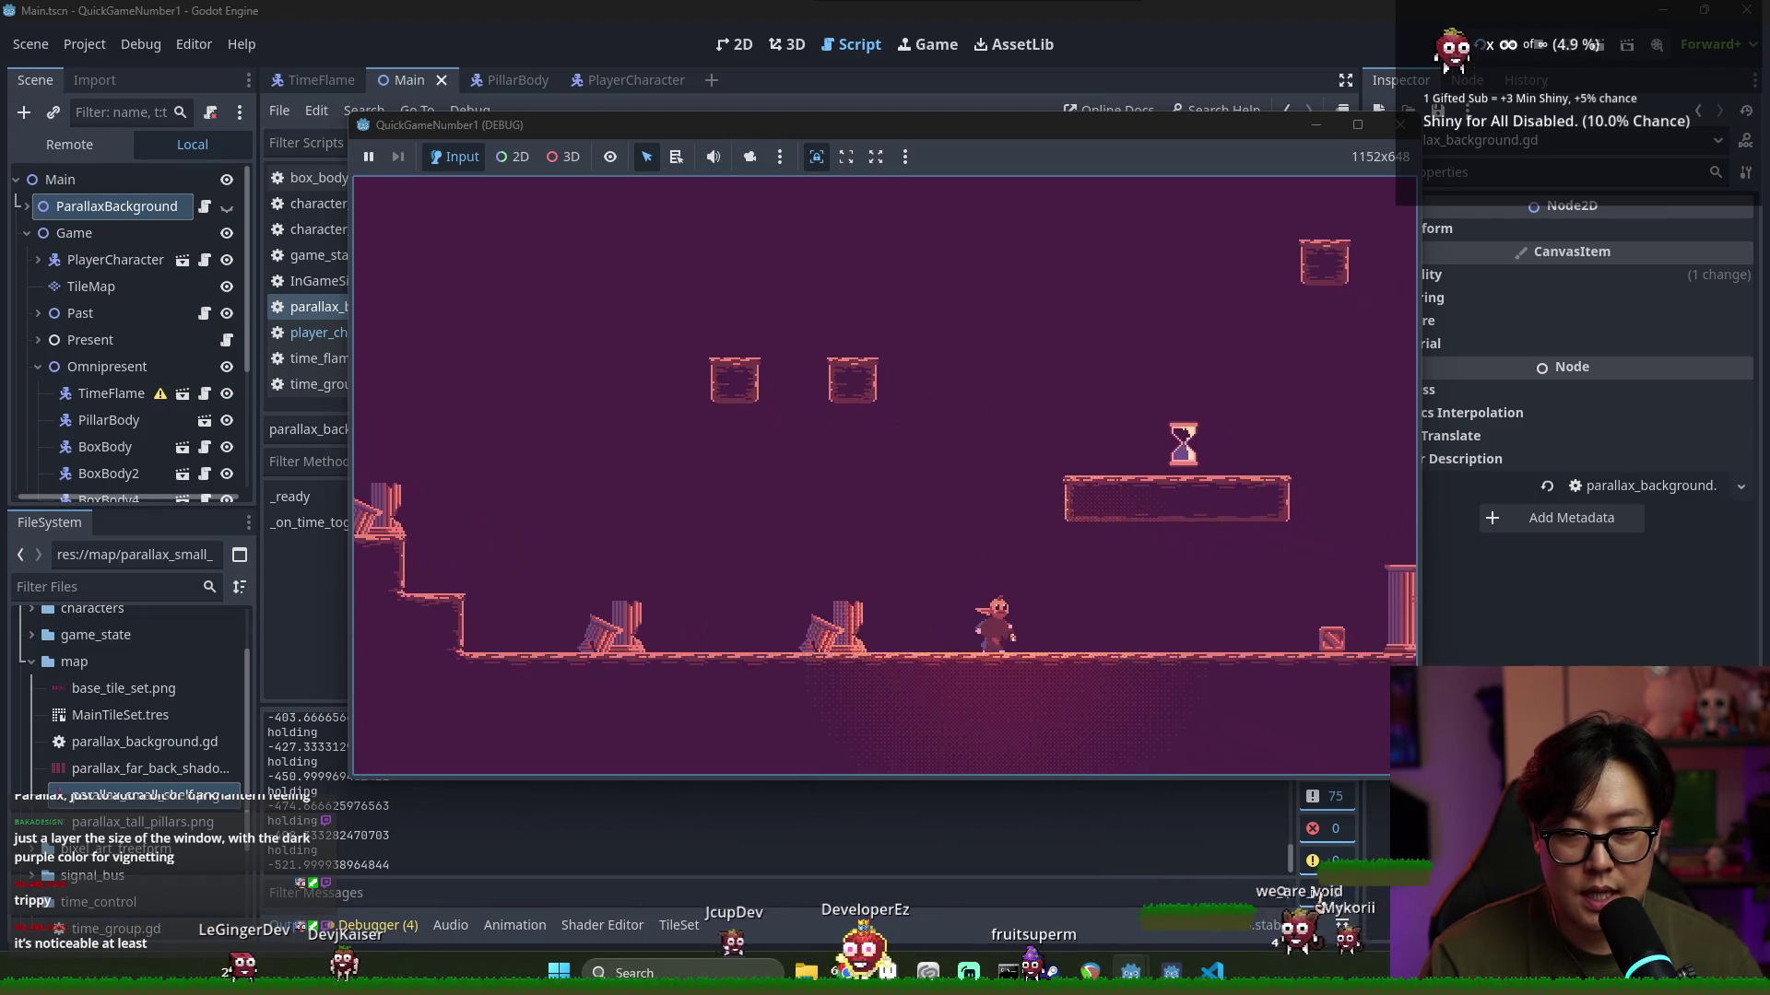
key(Right)
key(space)
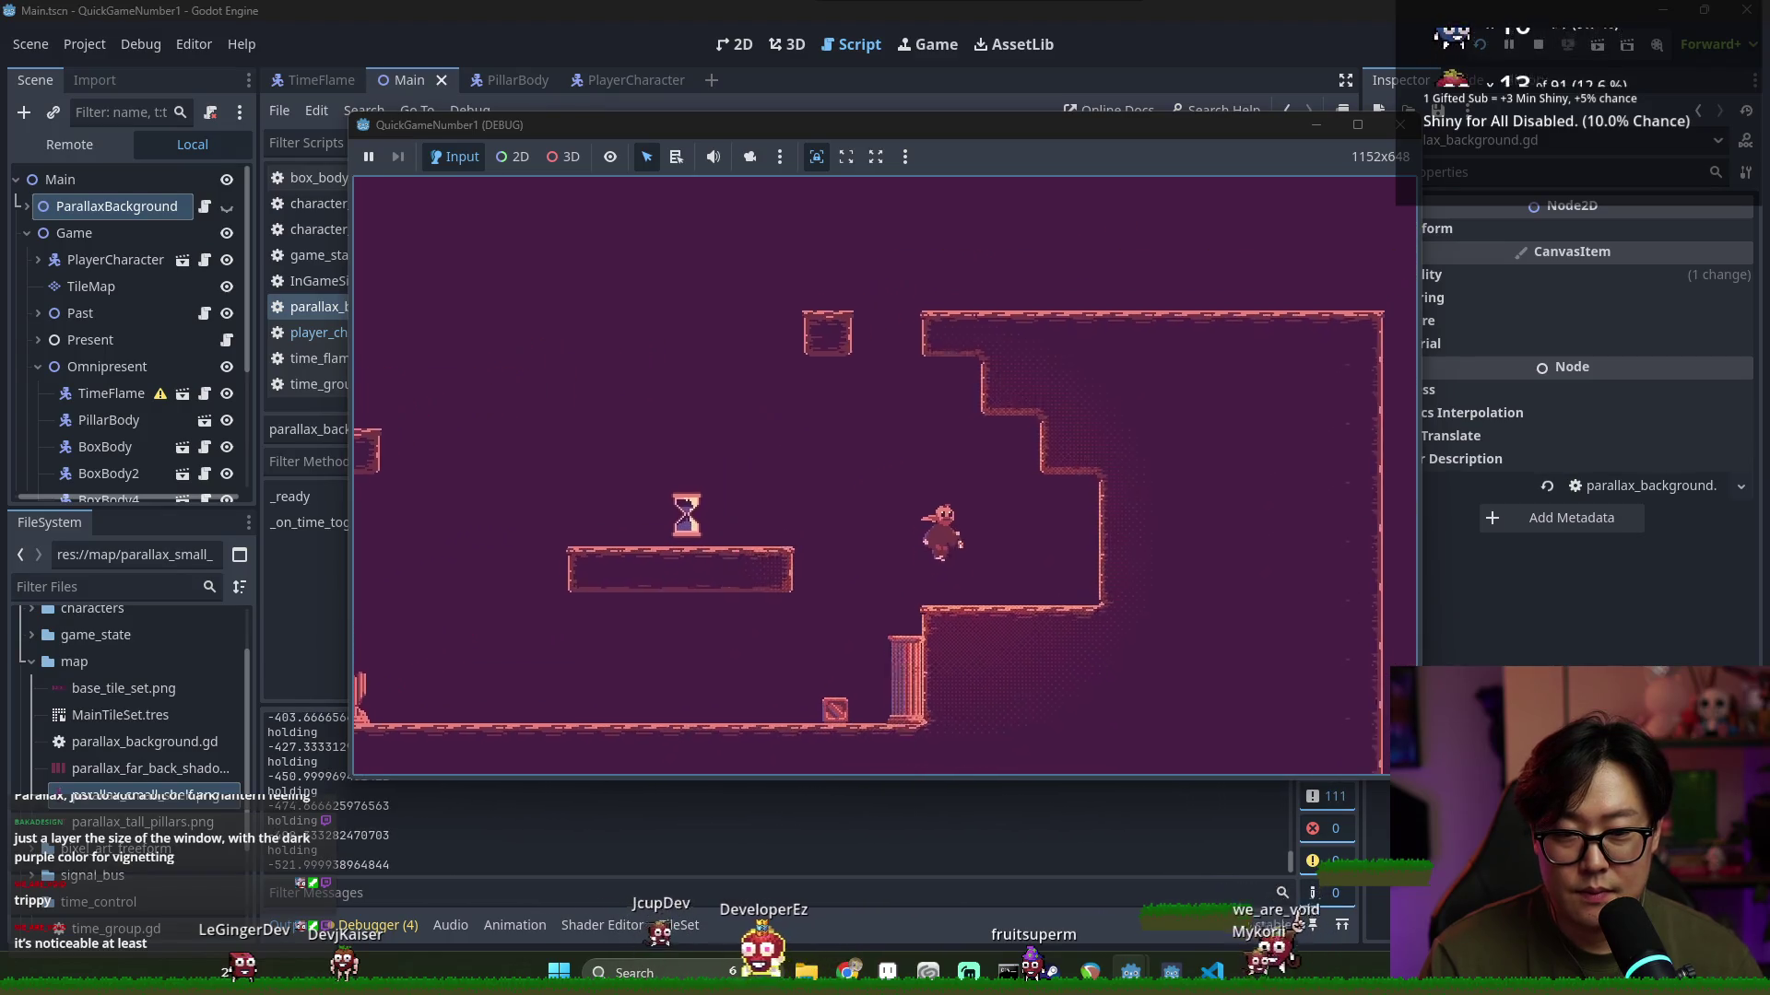
key(Left)
key(space)
key(e)
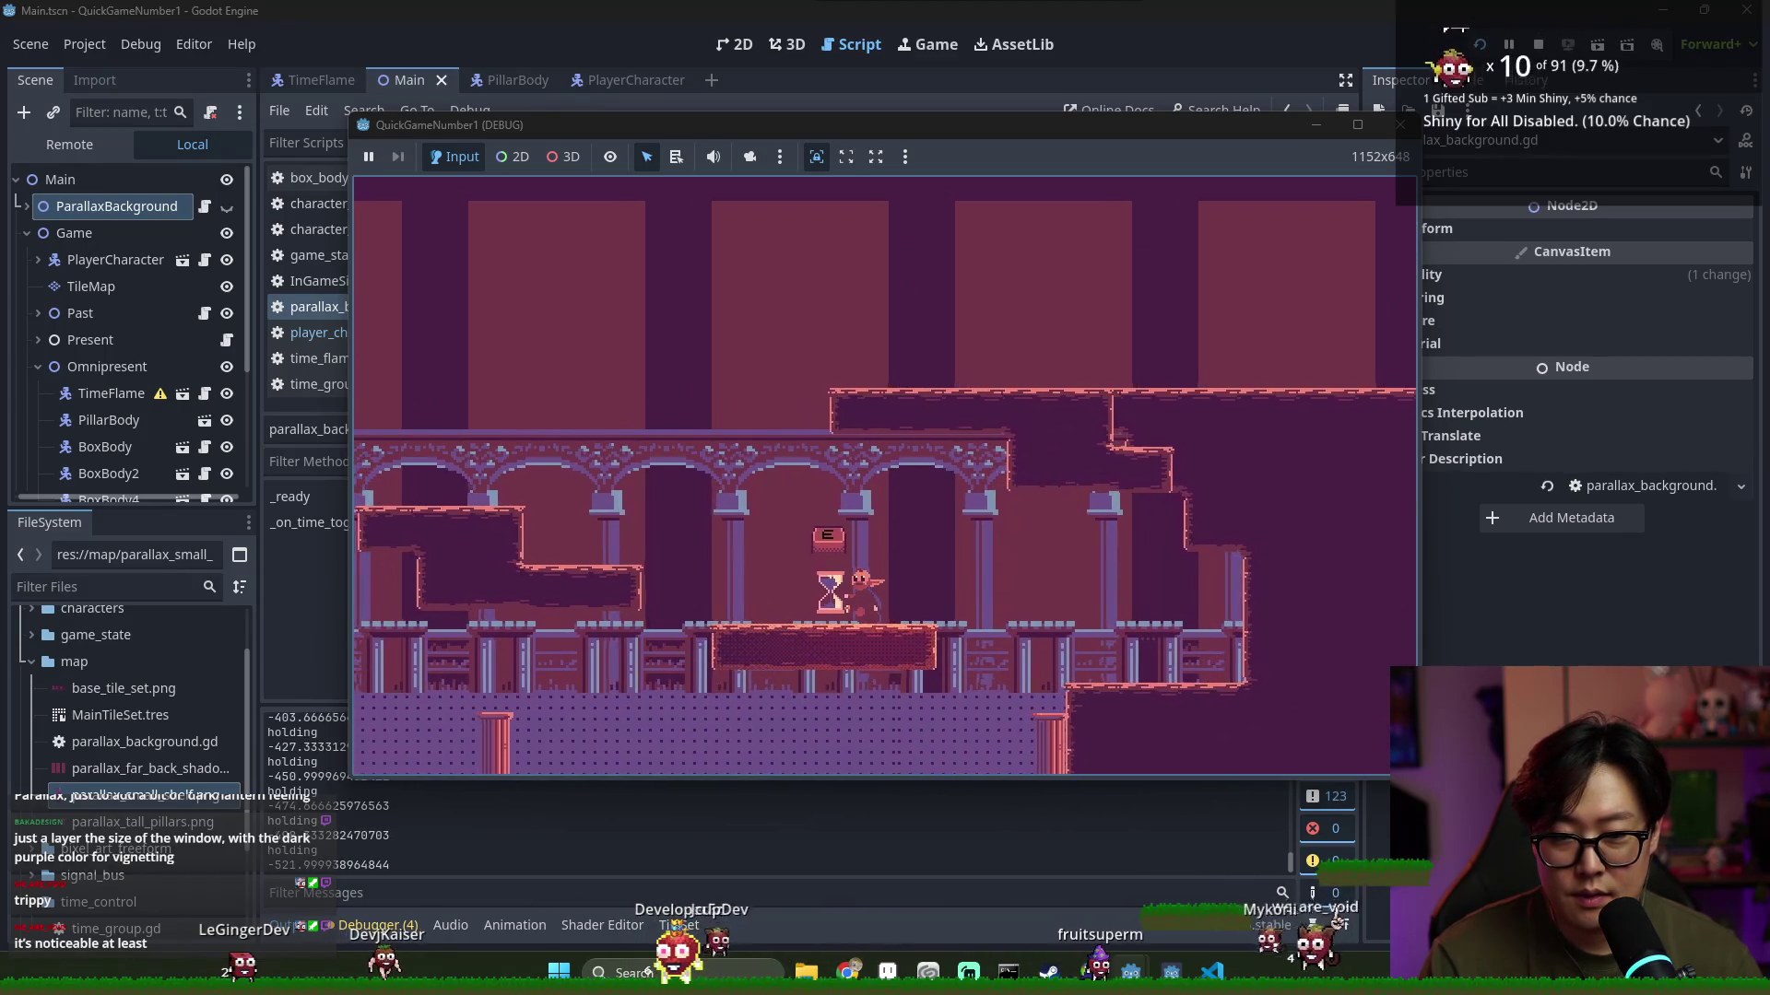
Step: Walk back and forth on the lower floor to check the parallax scrolling, then stop the game
key(Left)
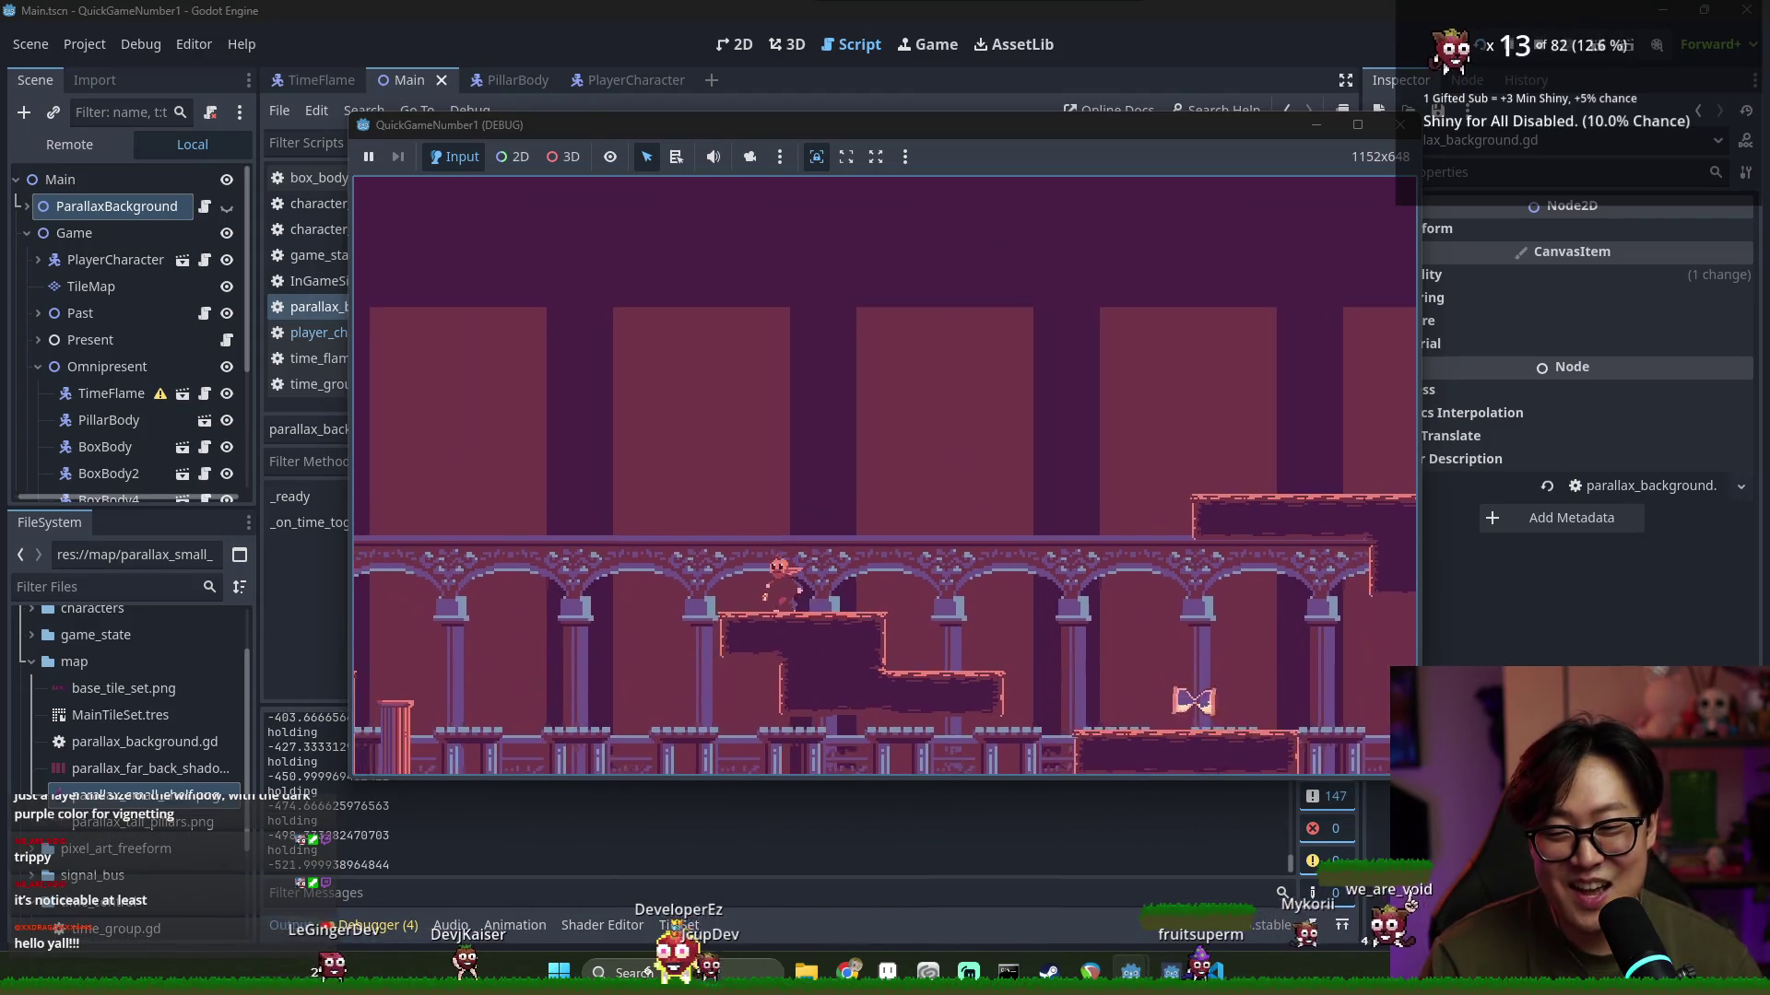
key(Right)
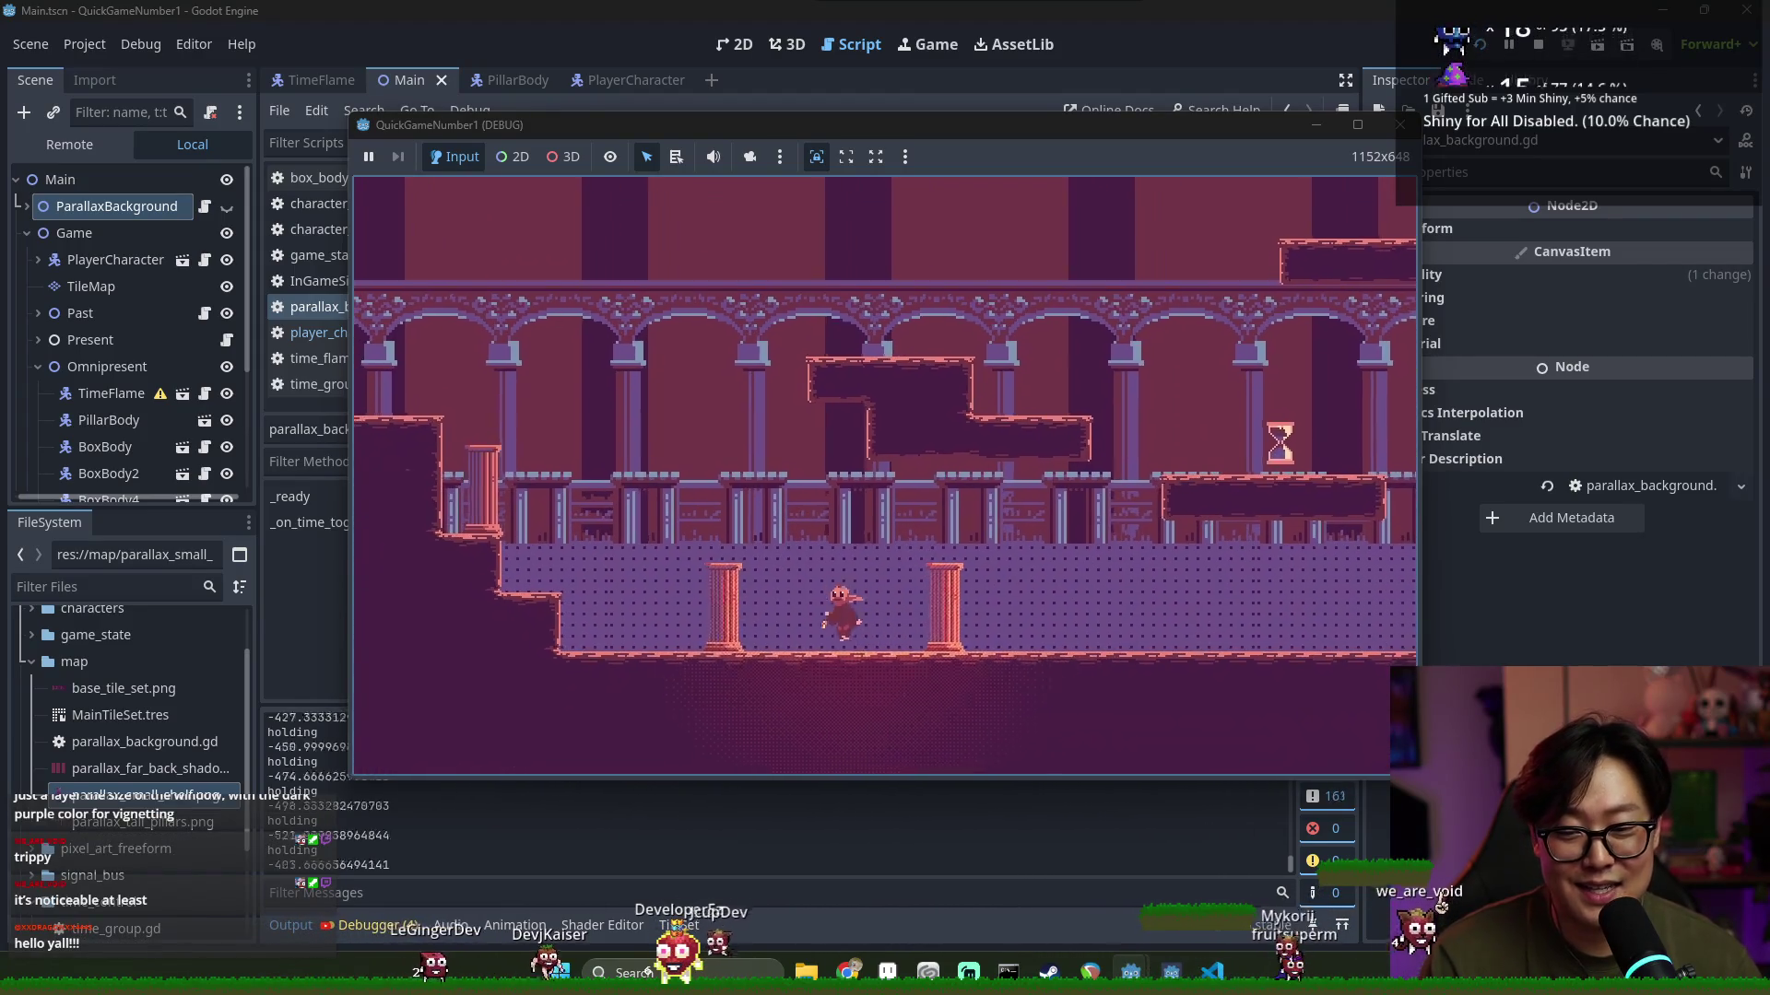
key(Right)
key(Left)
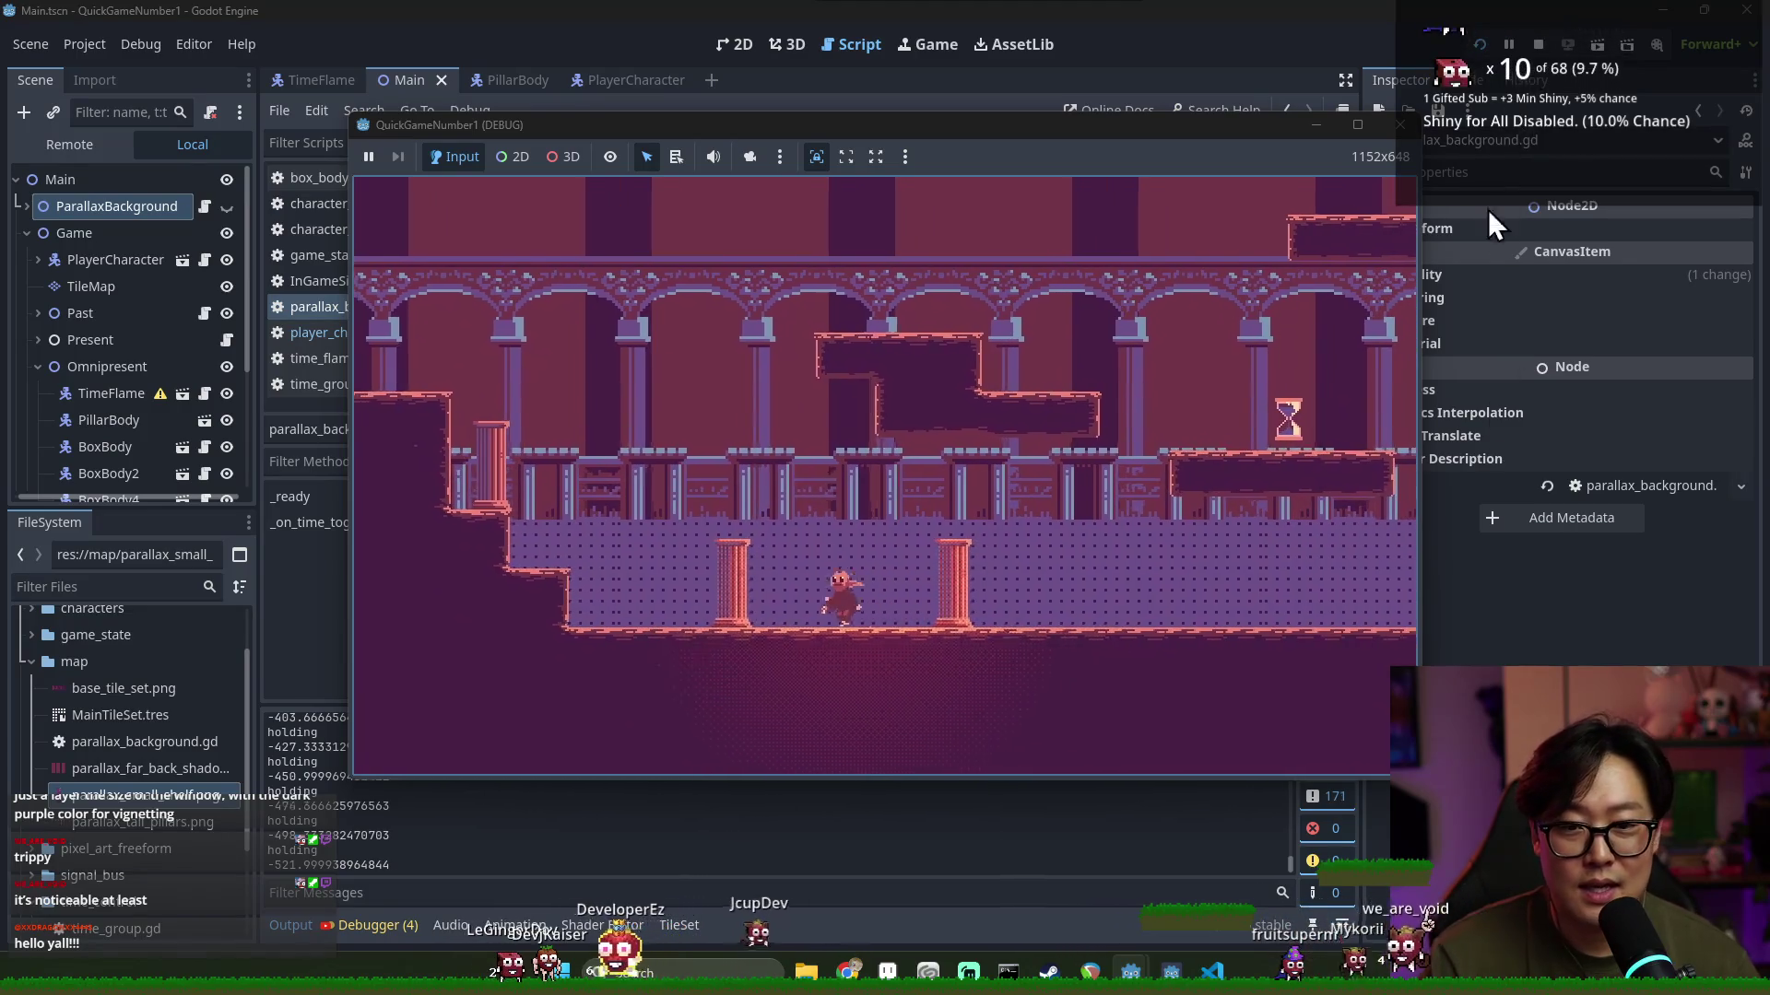
key(Right)
key(Left)
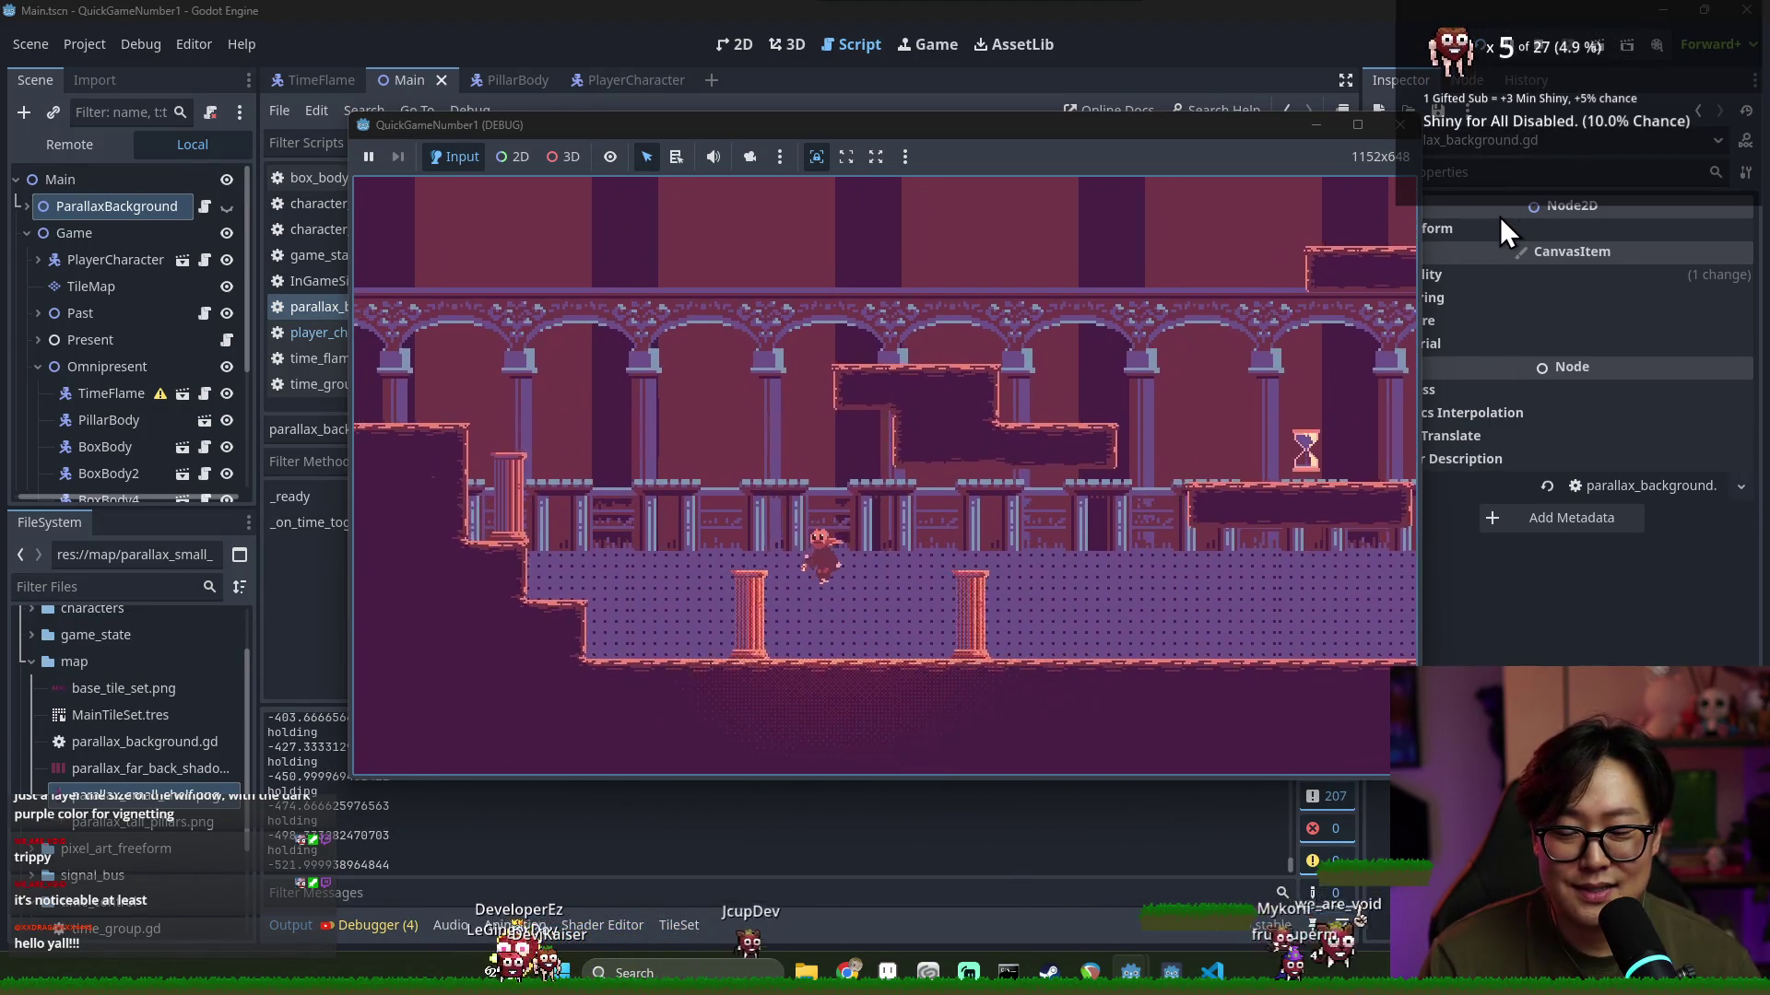
key(Right)
key(Right)
key(Left)
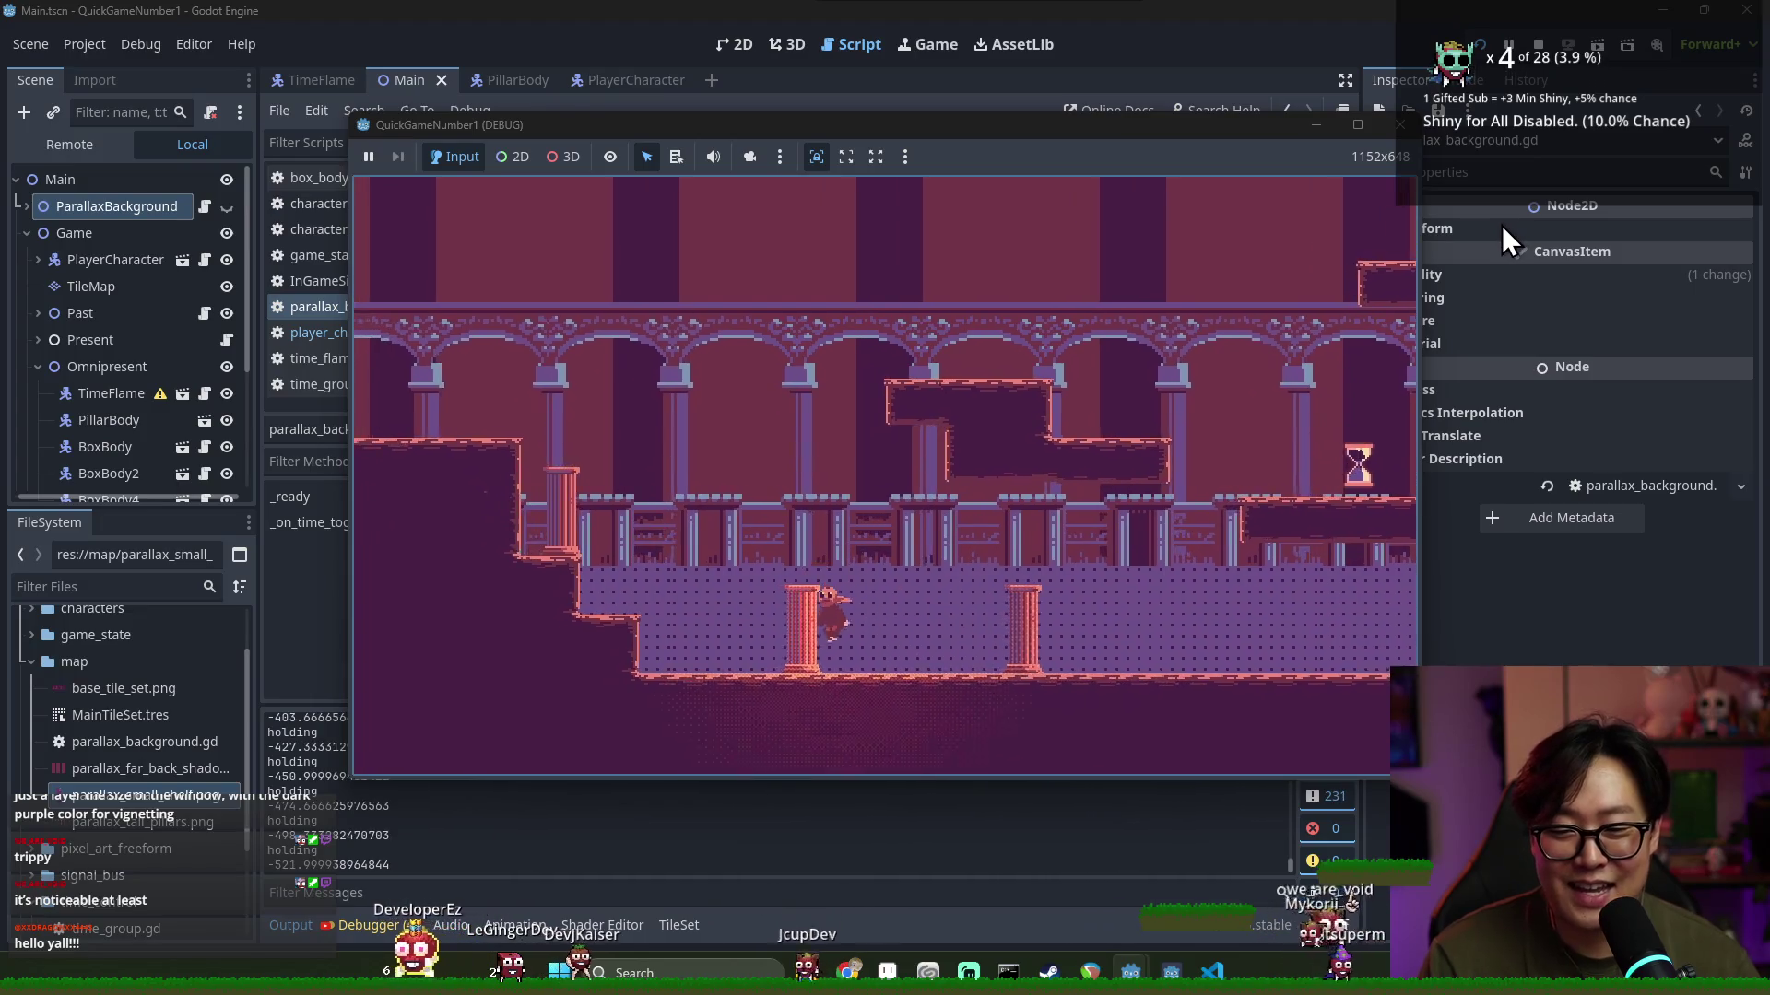
key(Right)
key(Right)
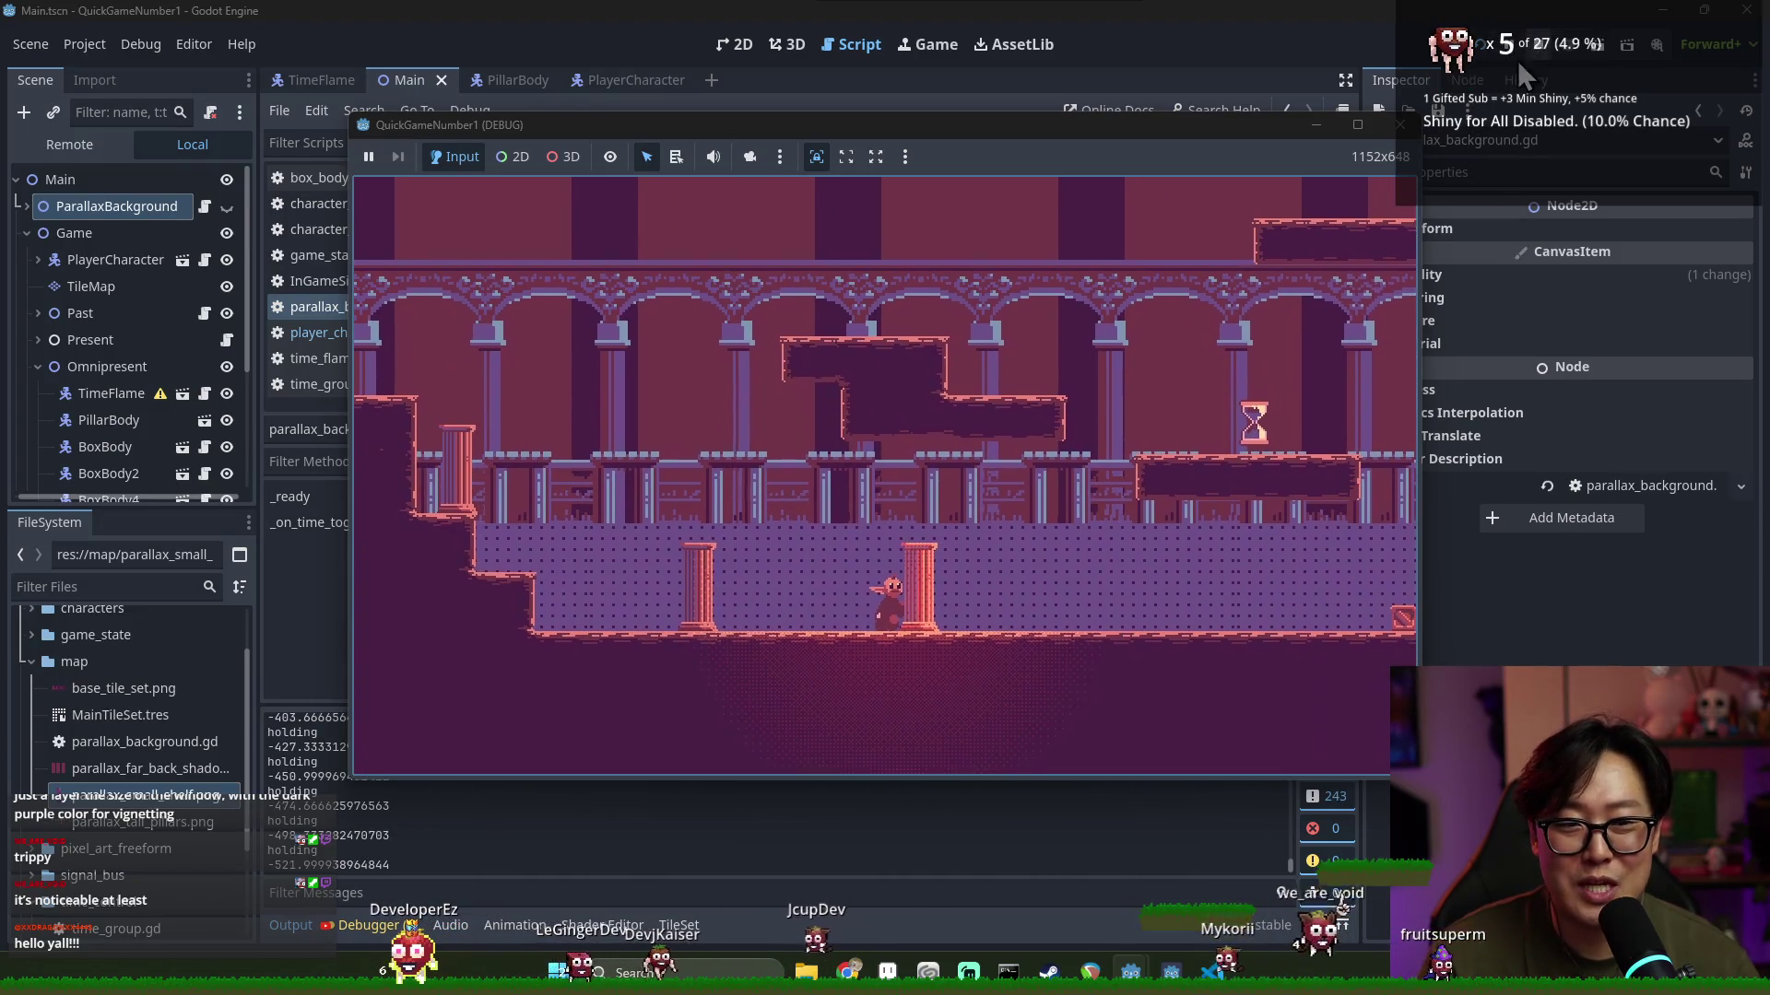
key(Left)
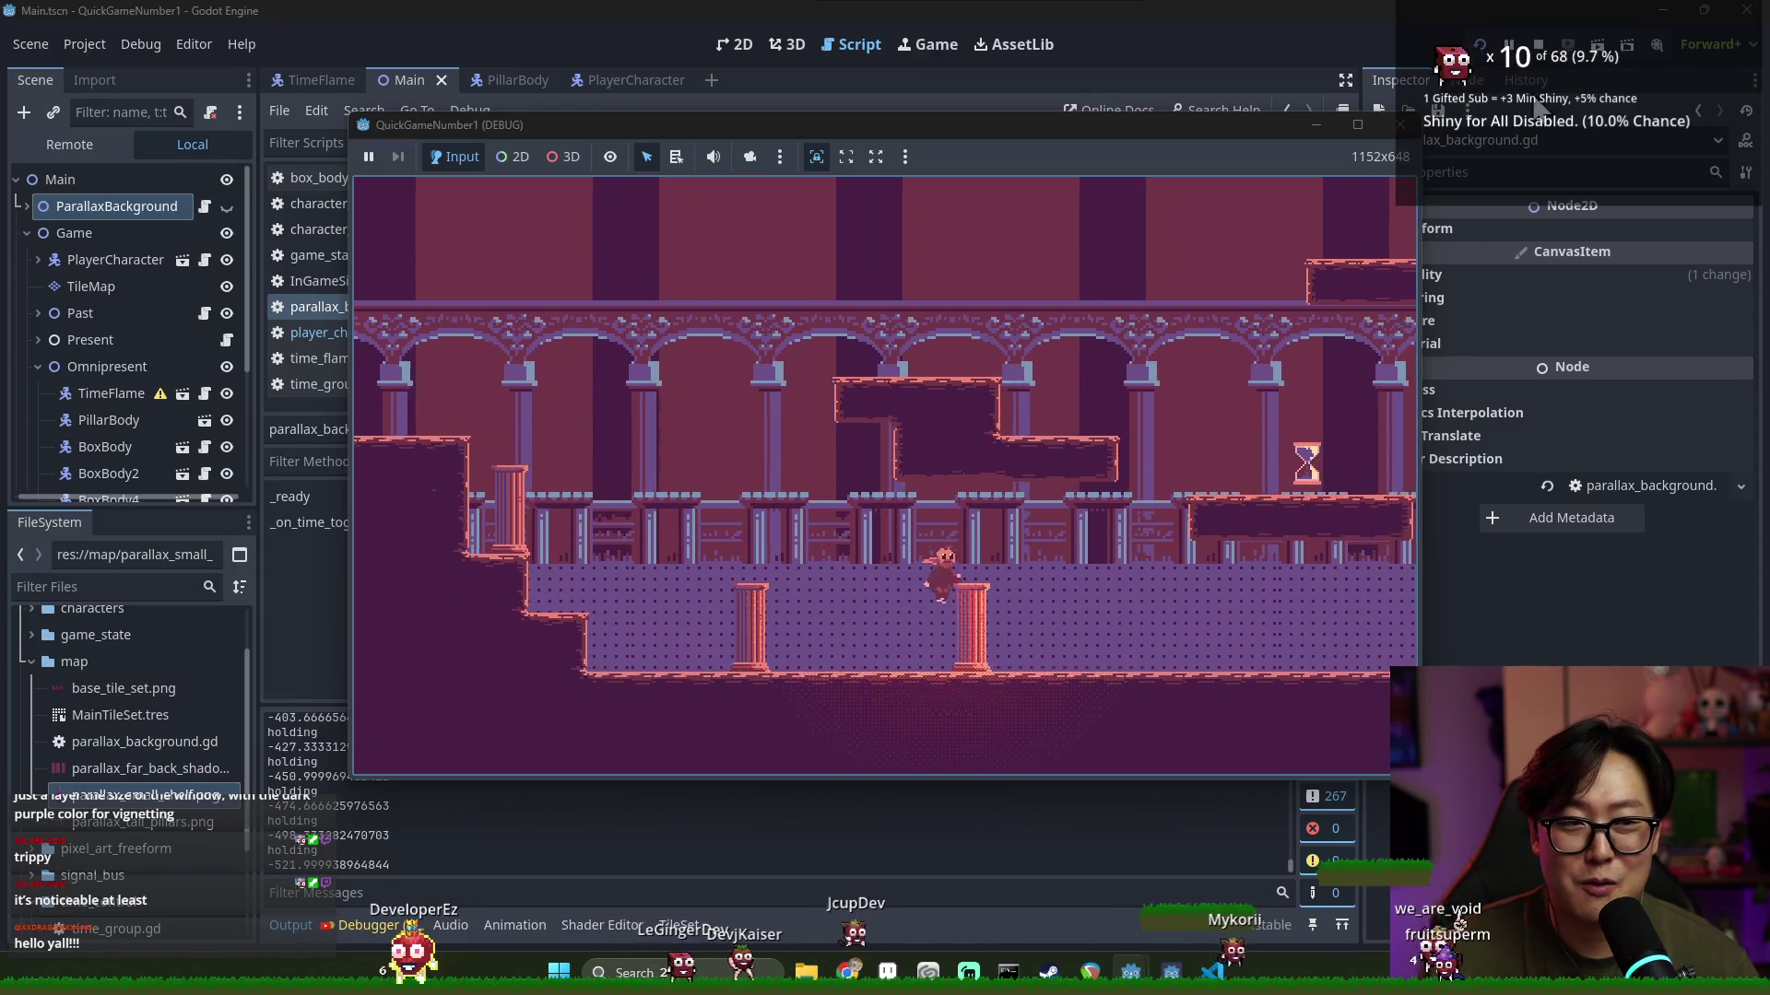
key(Right)
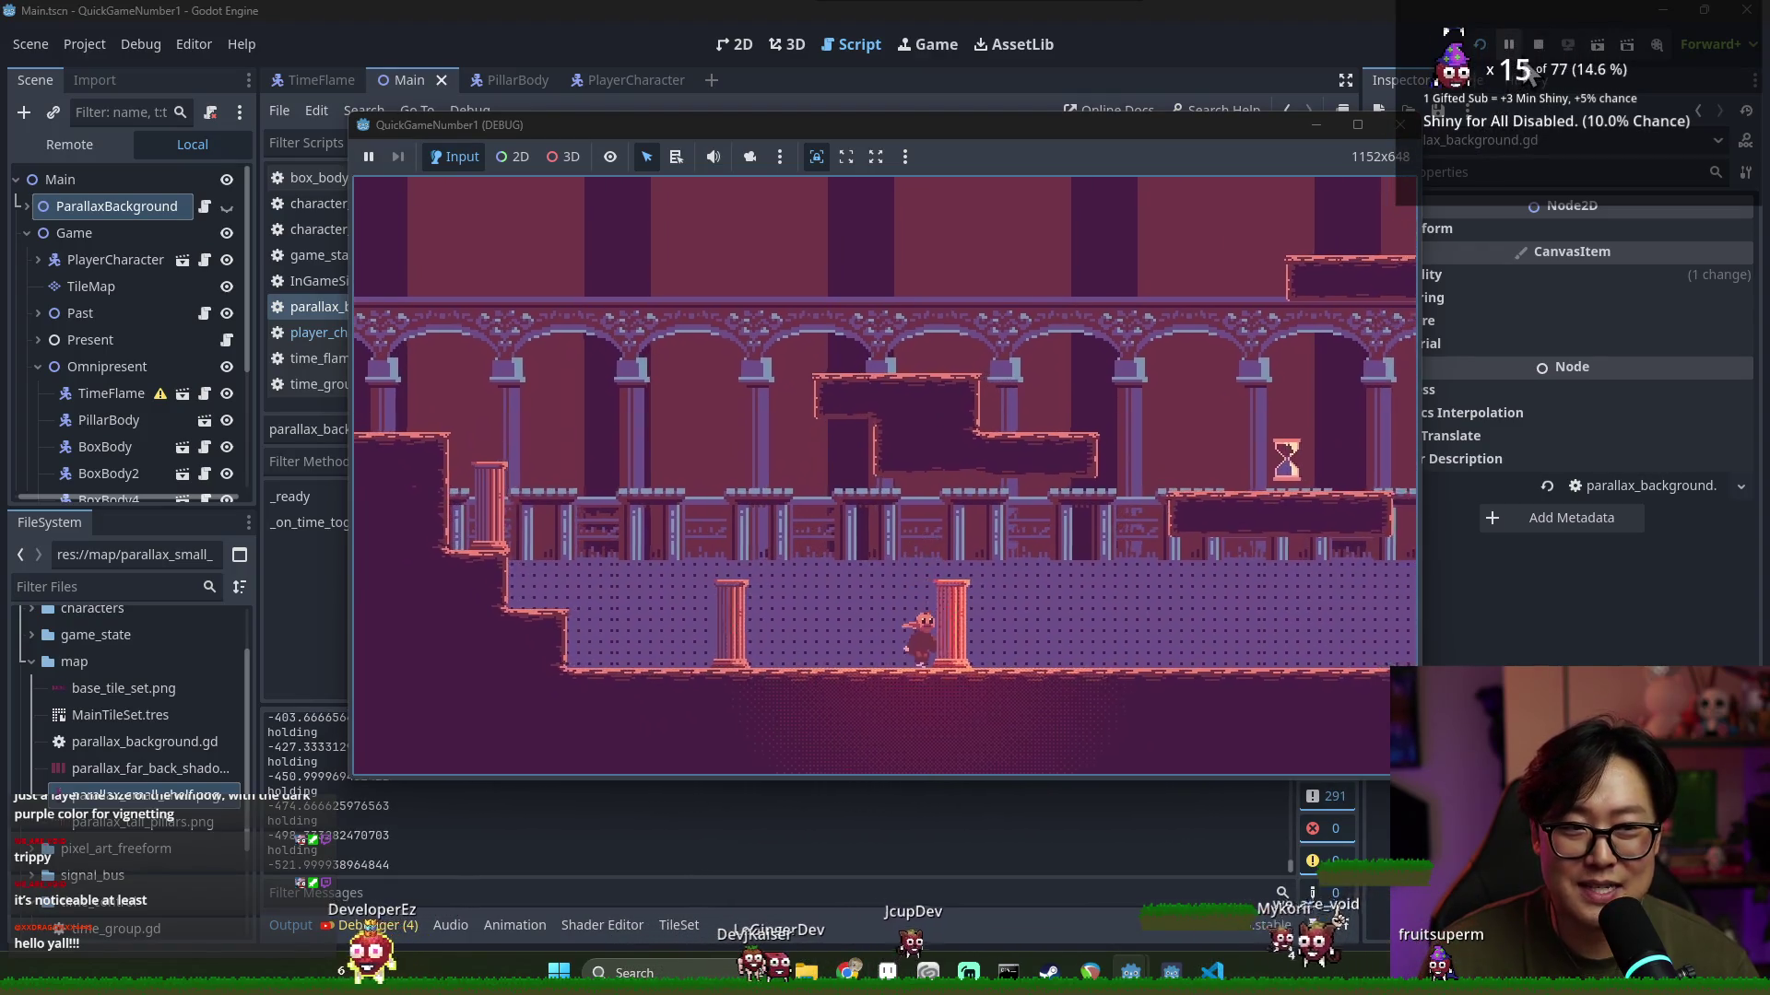
key(F8)
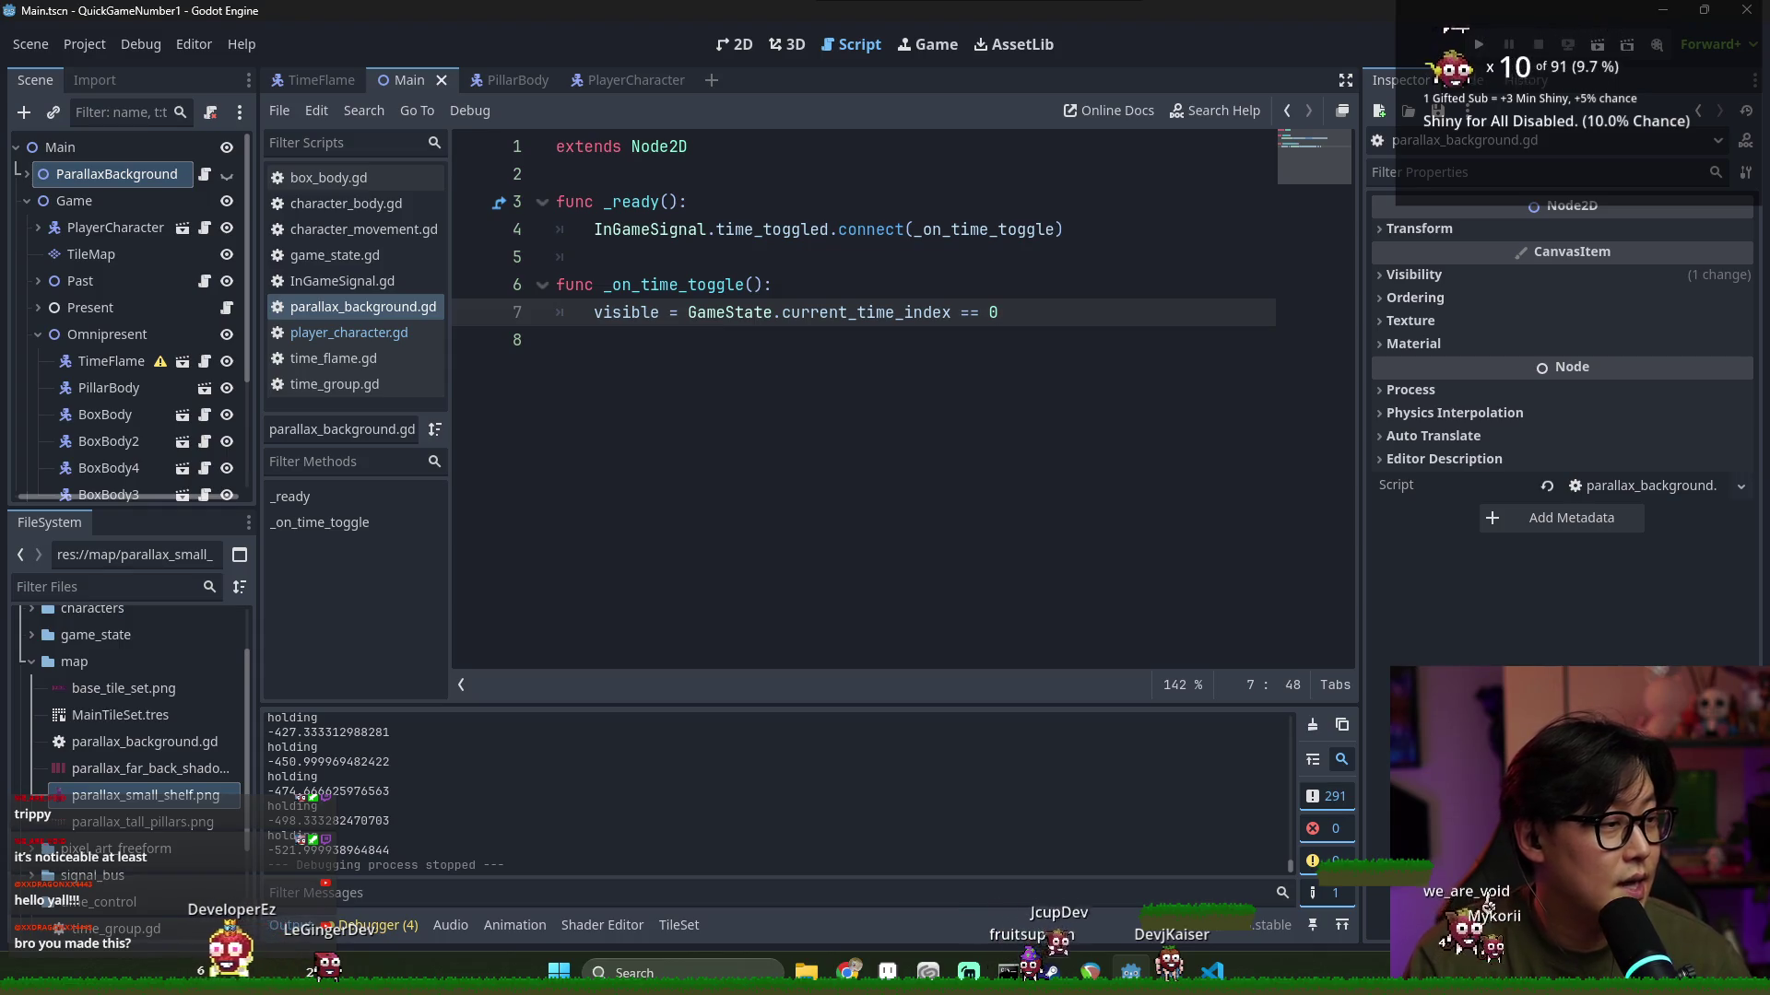
Step: Launch the game and run the player right over the steps to the hourglass
click(1477, 46)
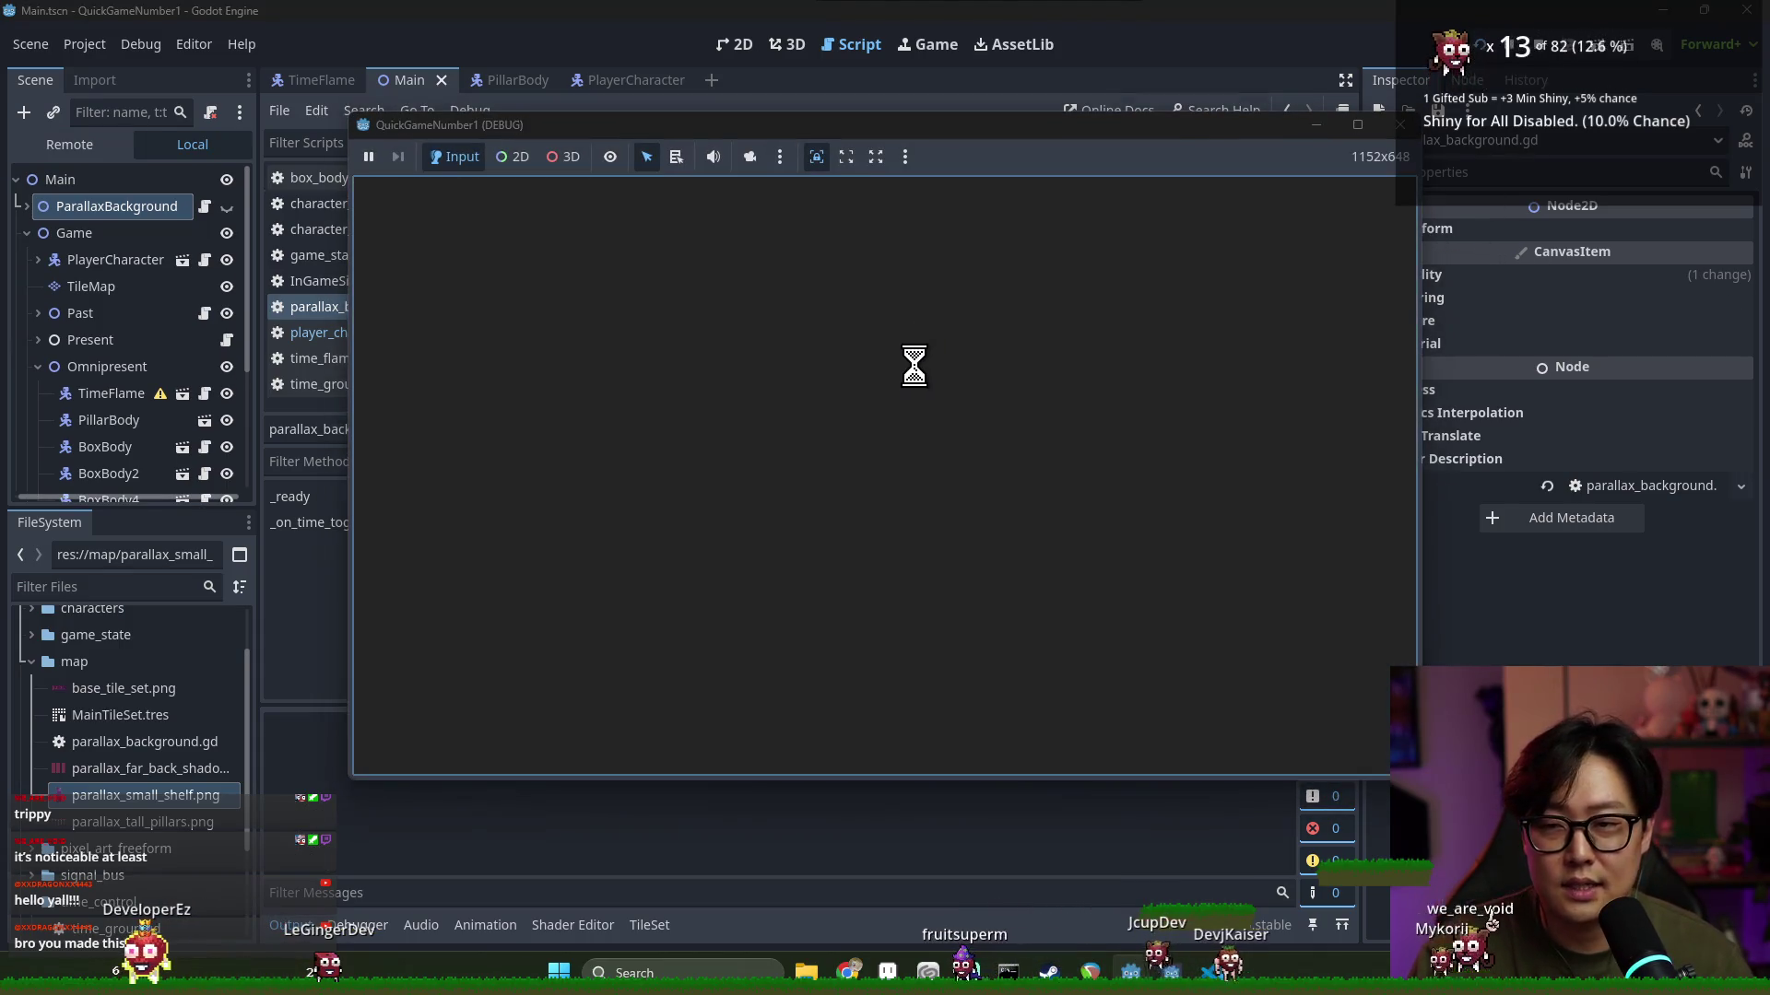
key(Right)
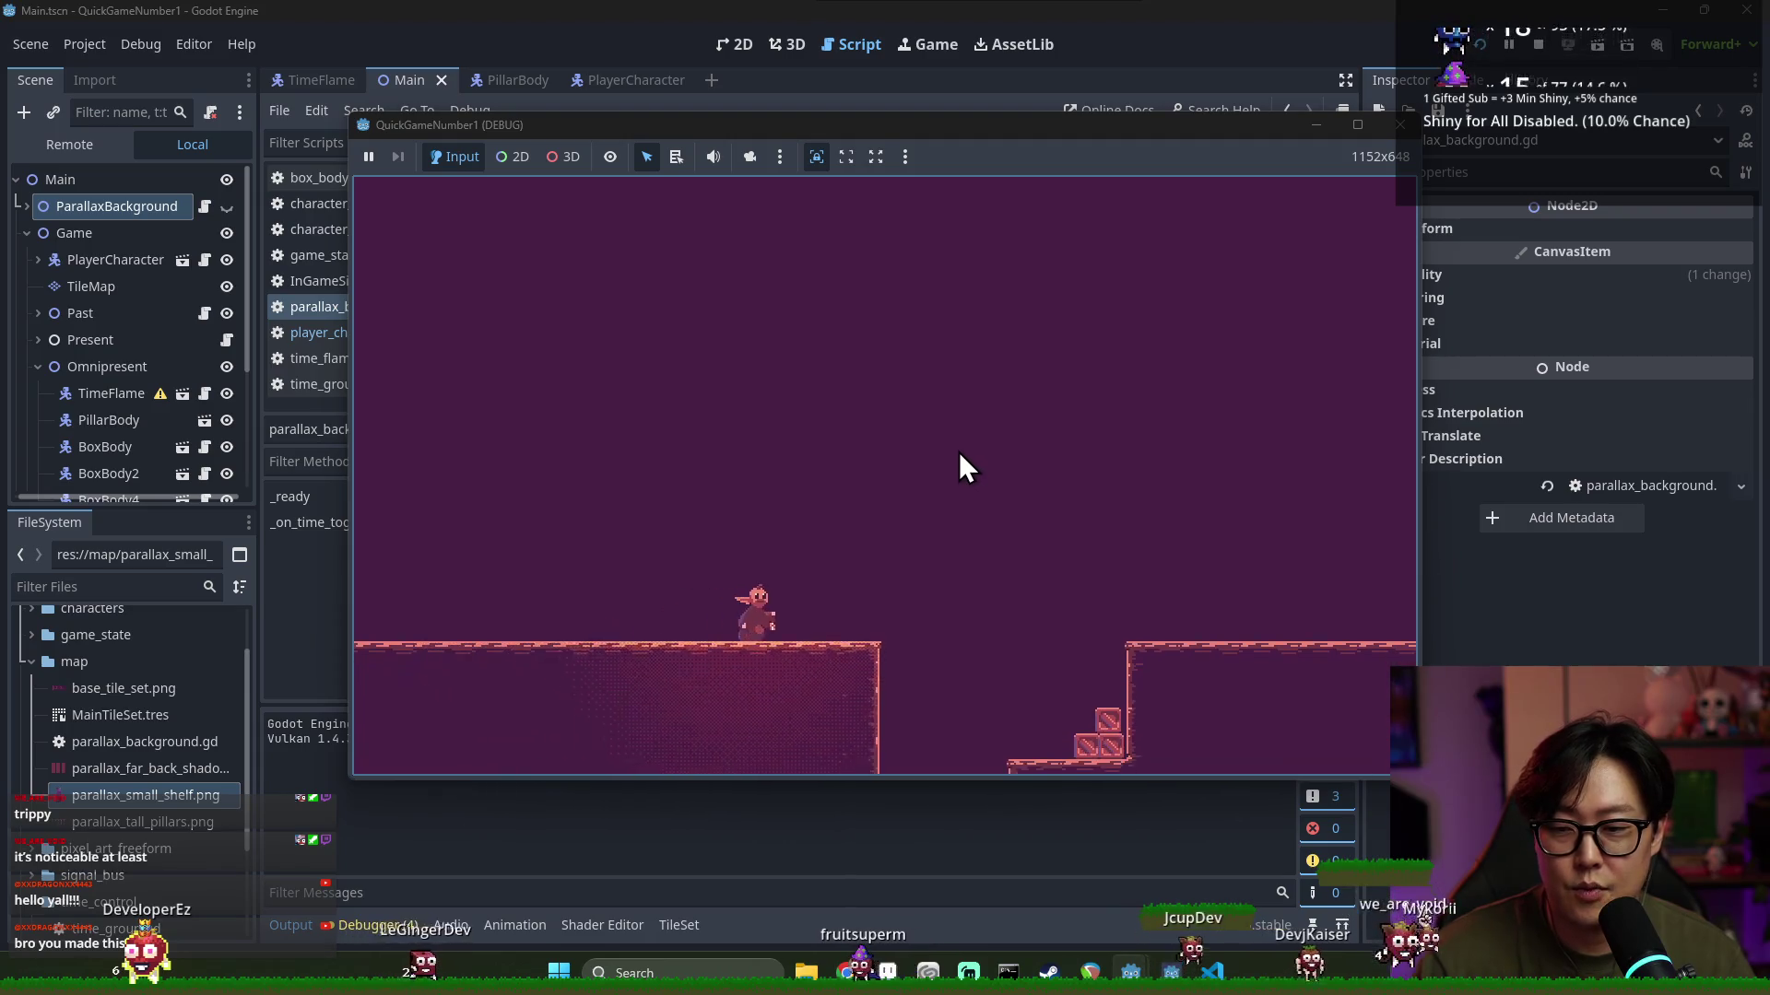
key(space)
key(Right)
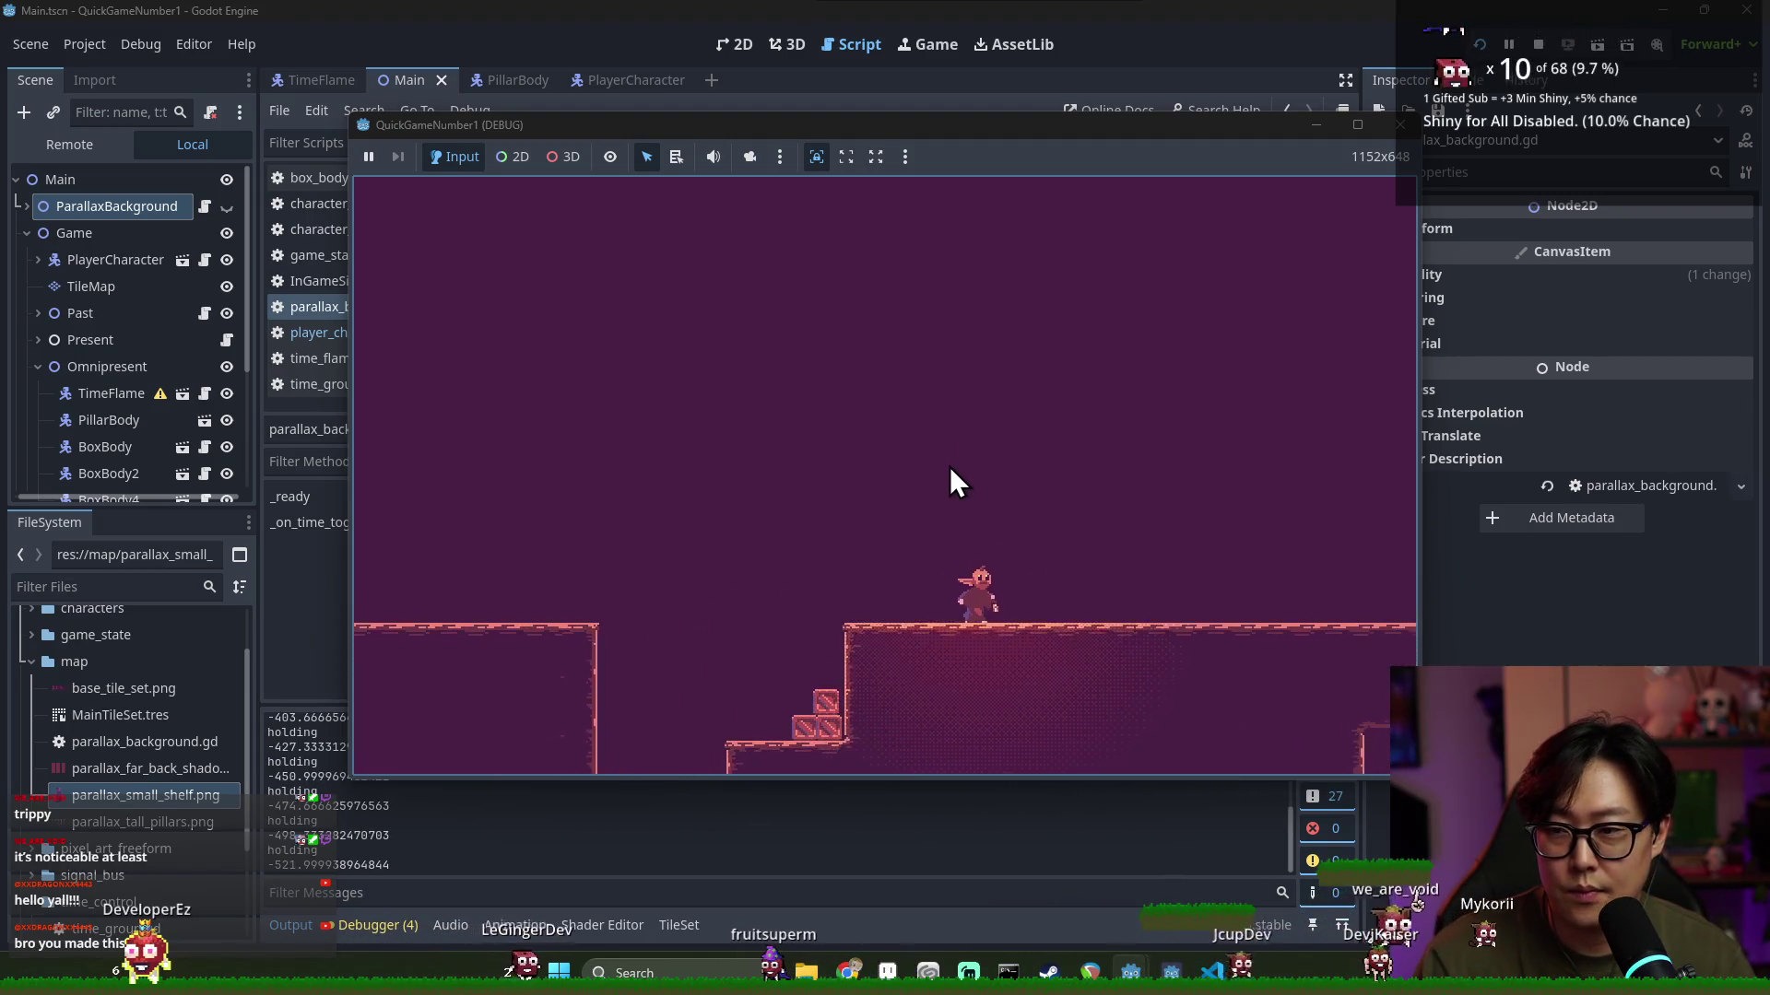
key(Right)
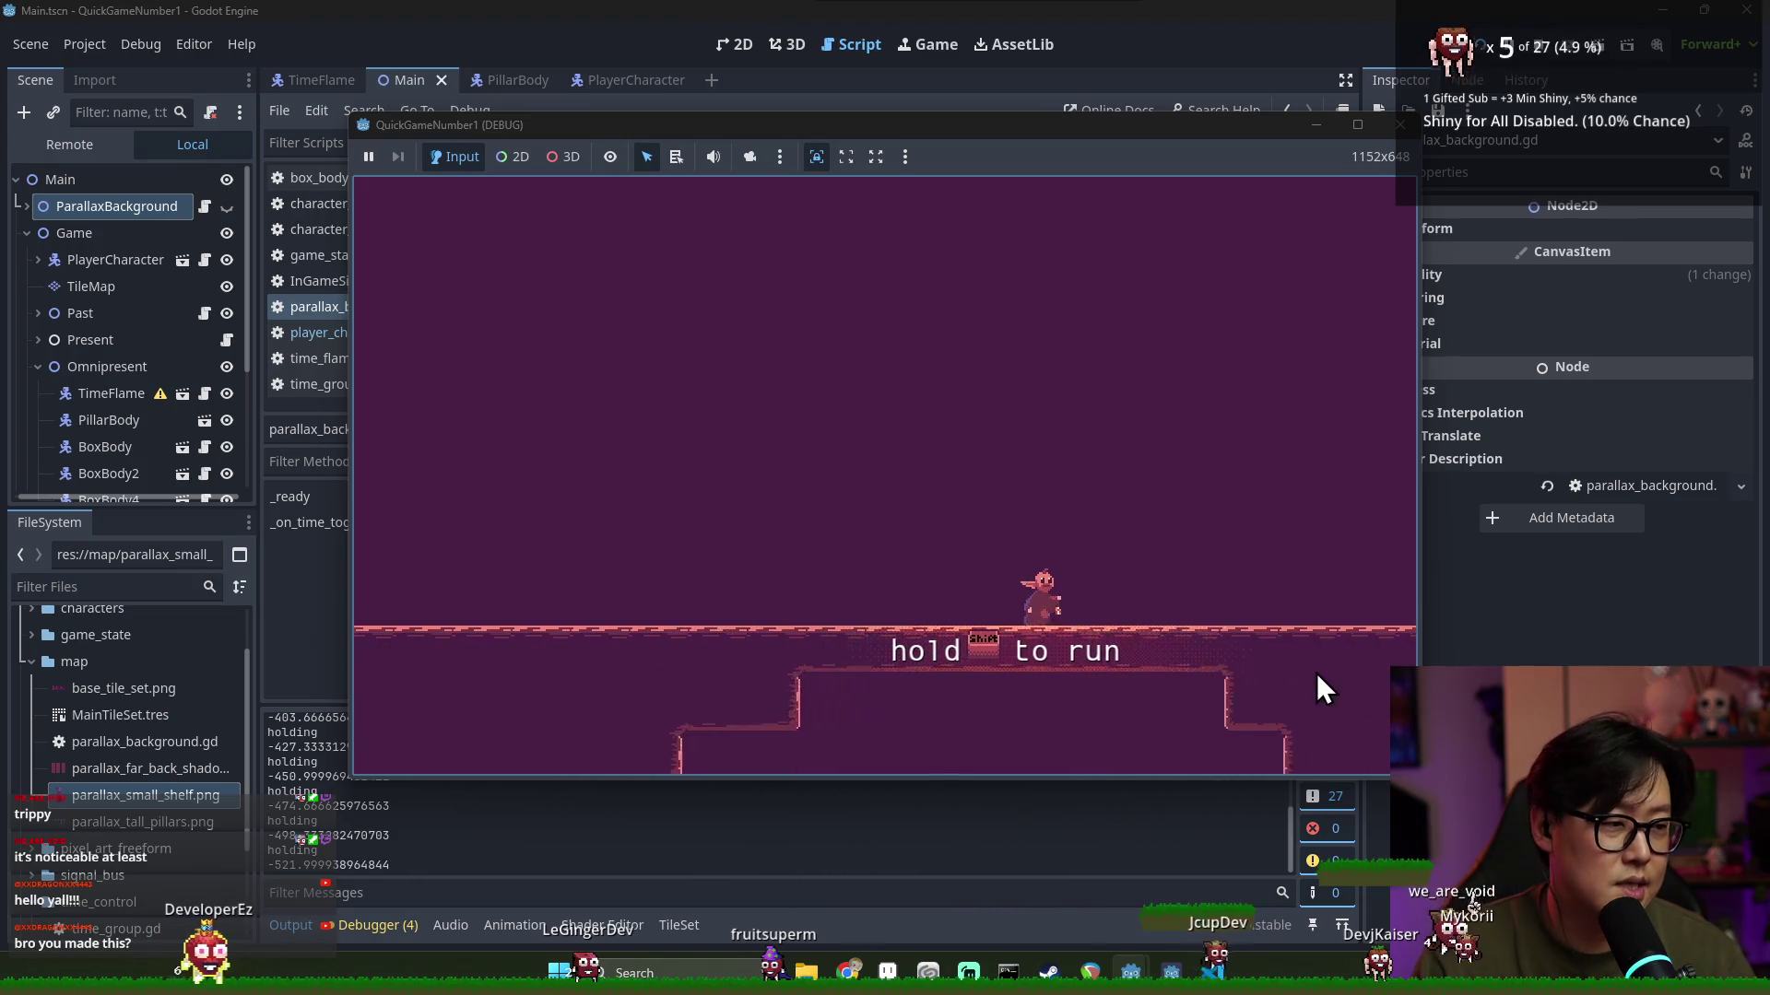
key(space)
key(Right)
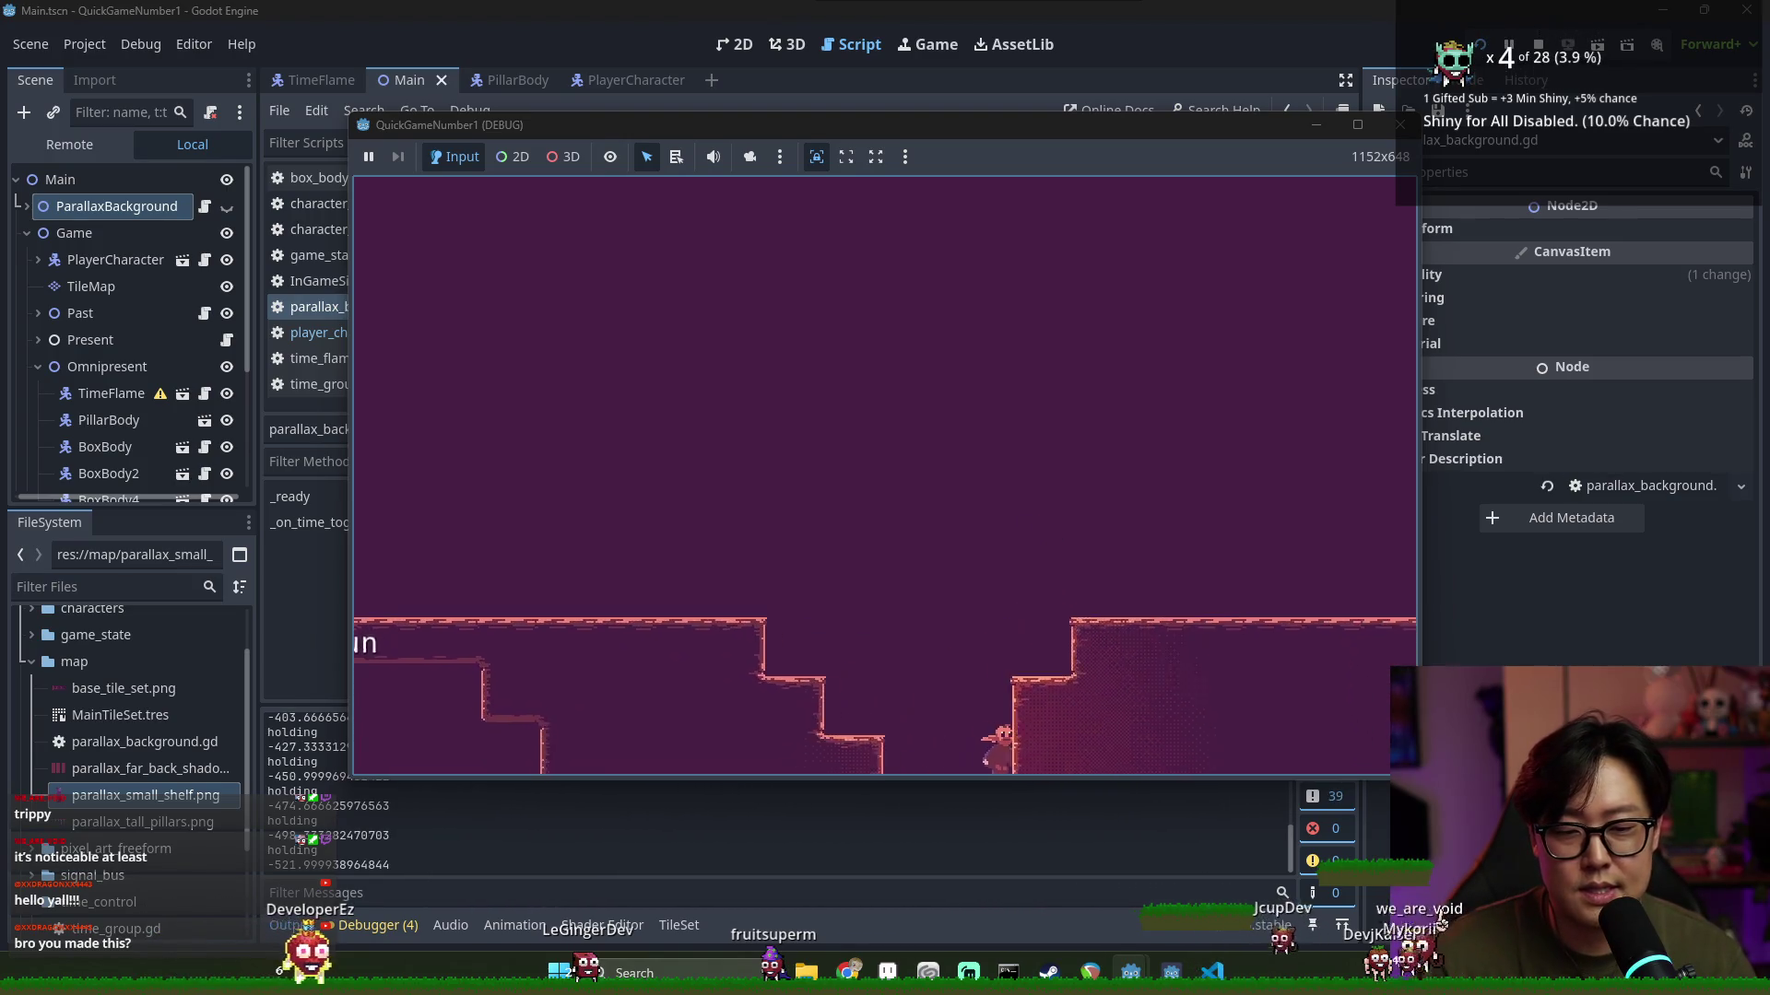
key(Right)
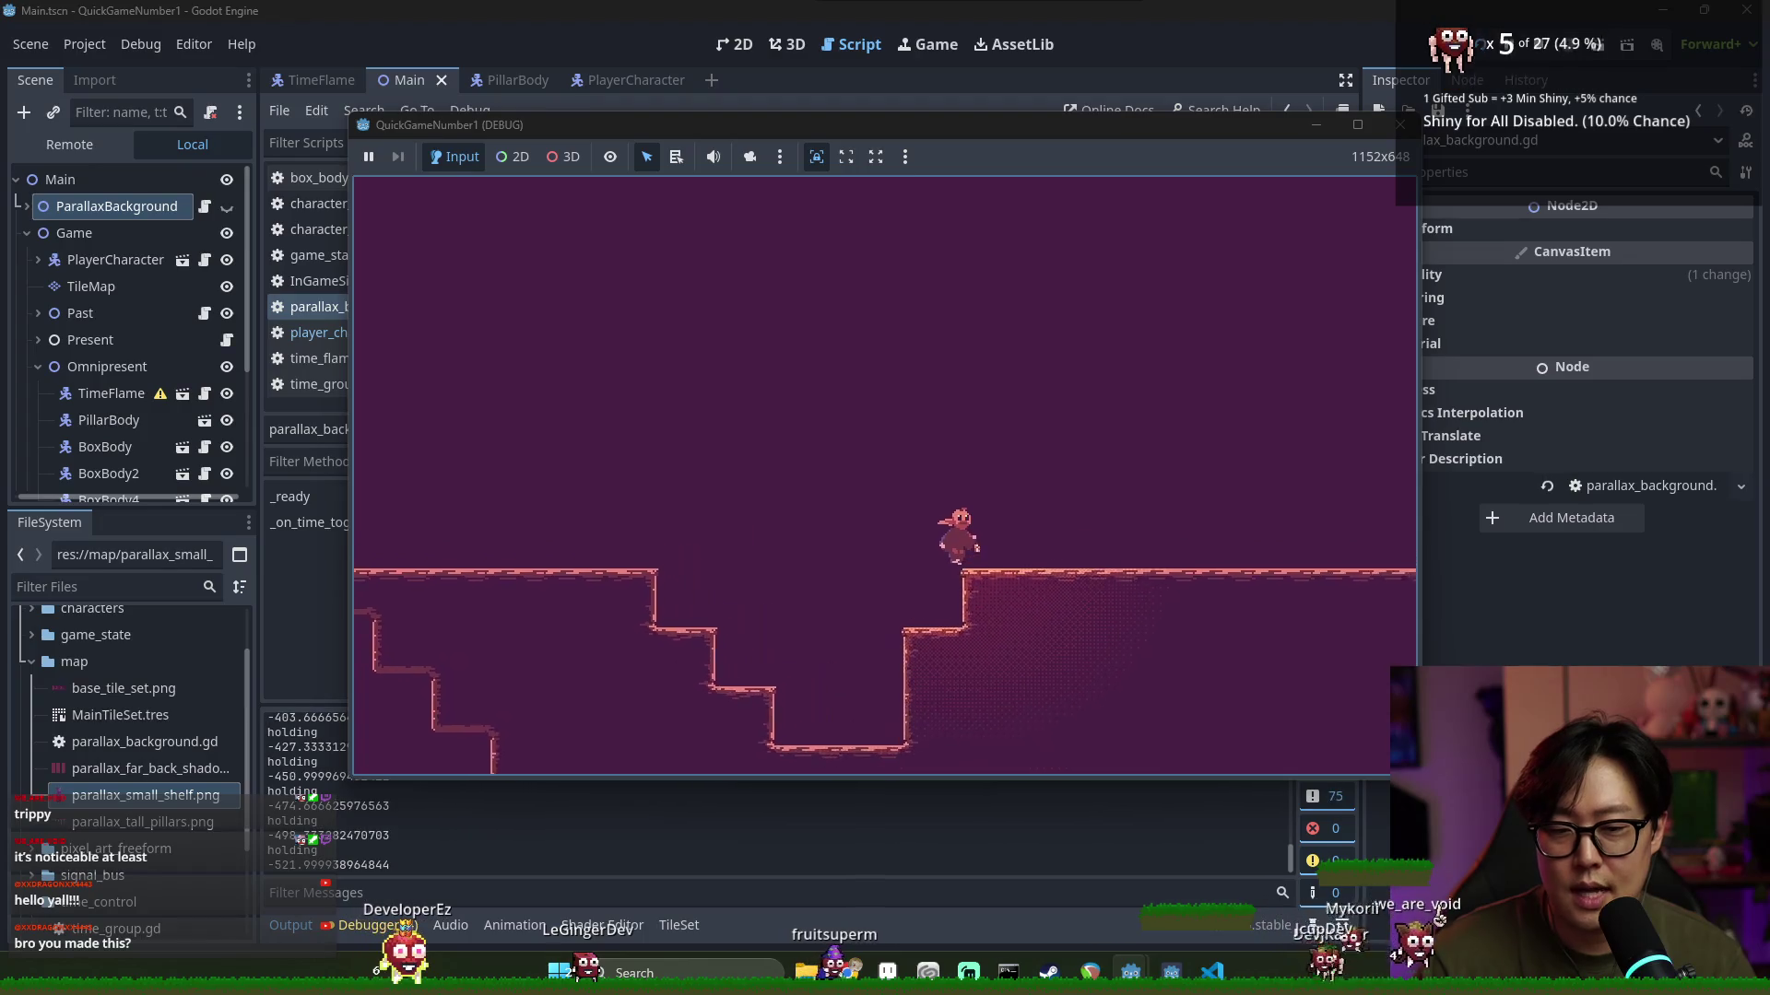
key(Right)
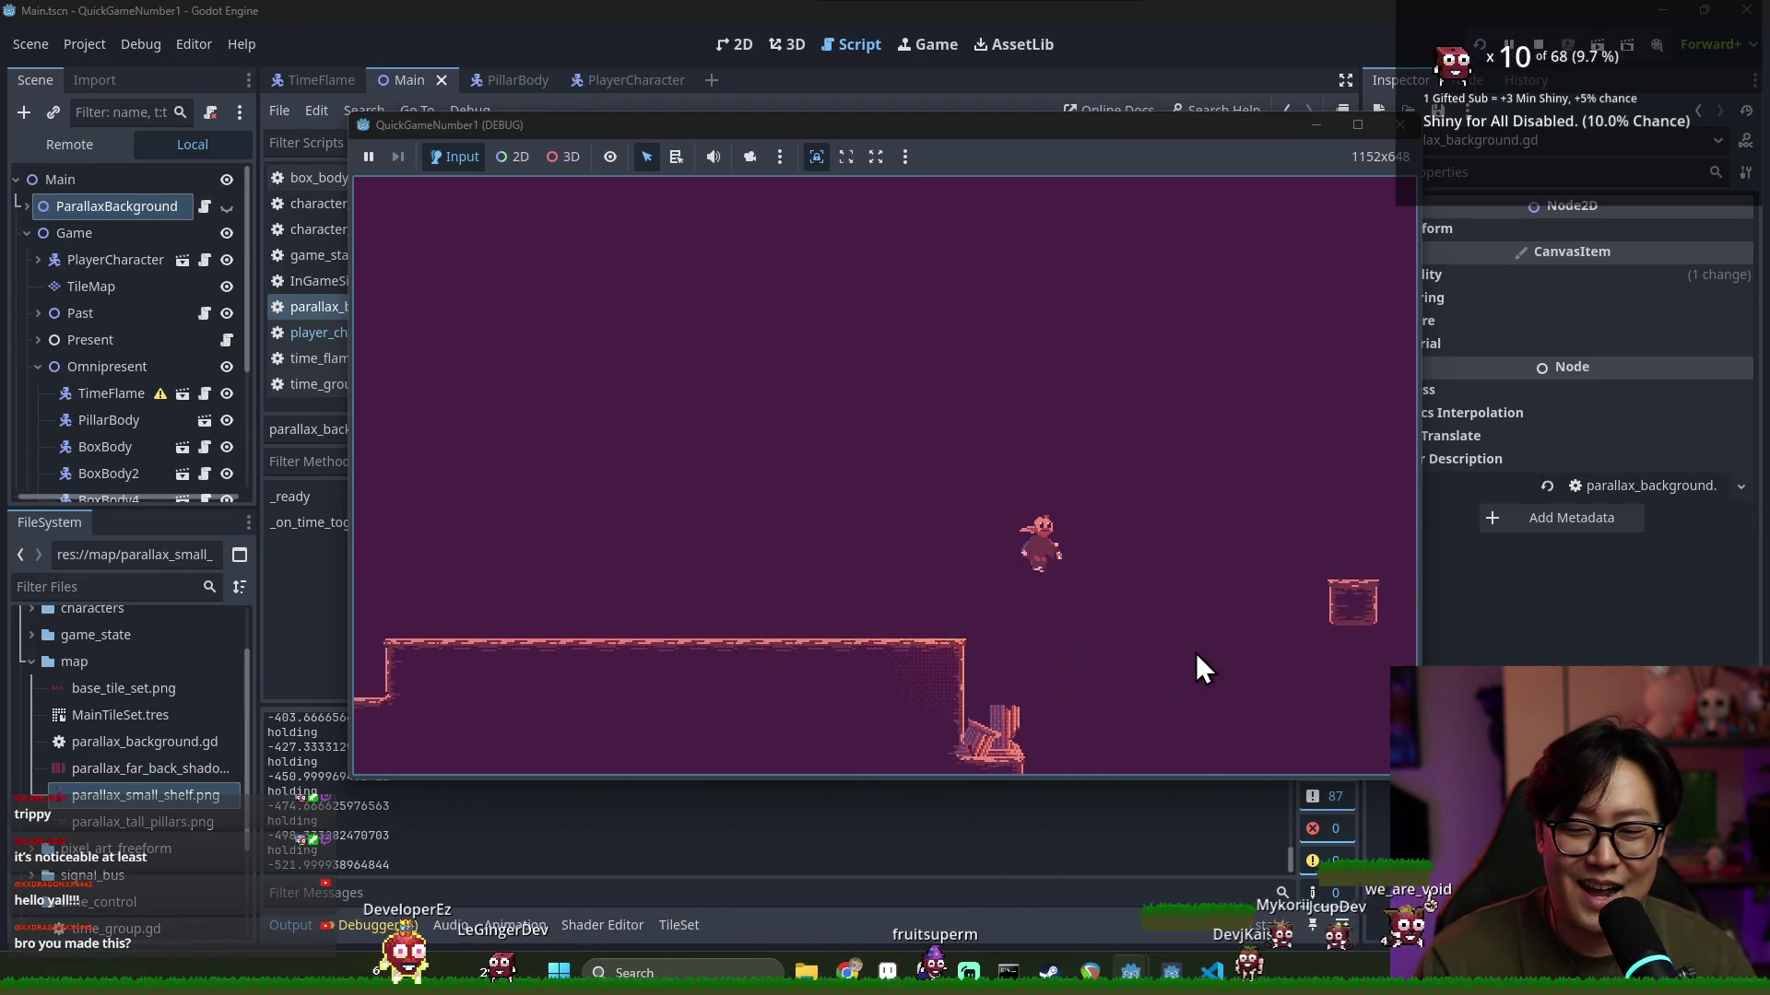
key(Right)
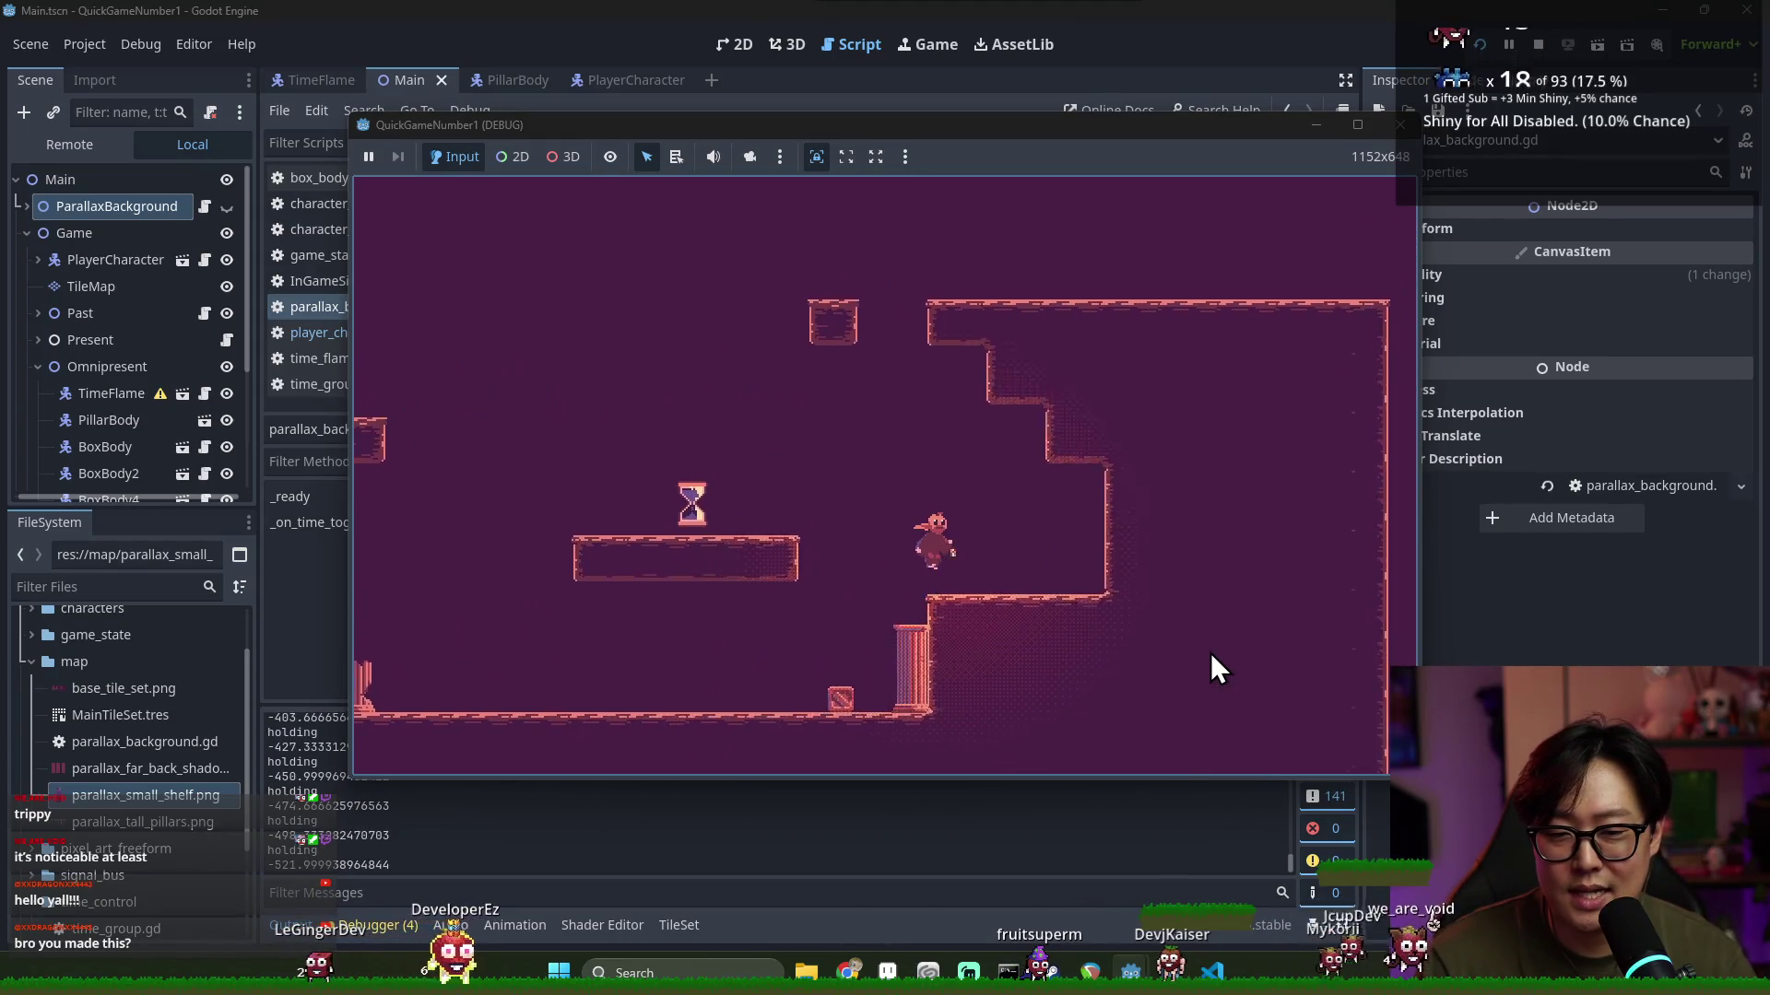
key(Left)
Step: Repeatedly switch between the pillared and bare eras to confirm the backdrop hides and reappears
key(e)
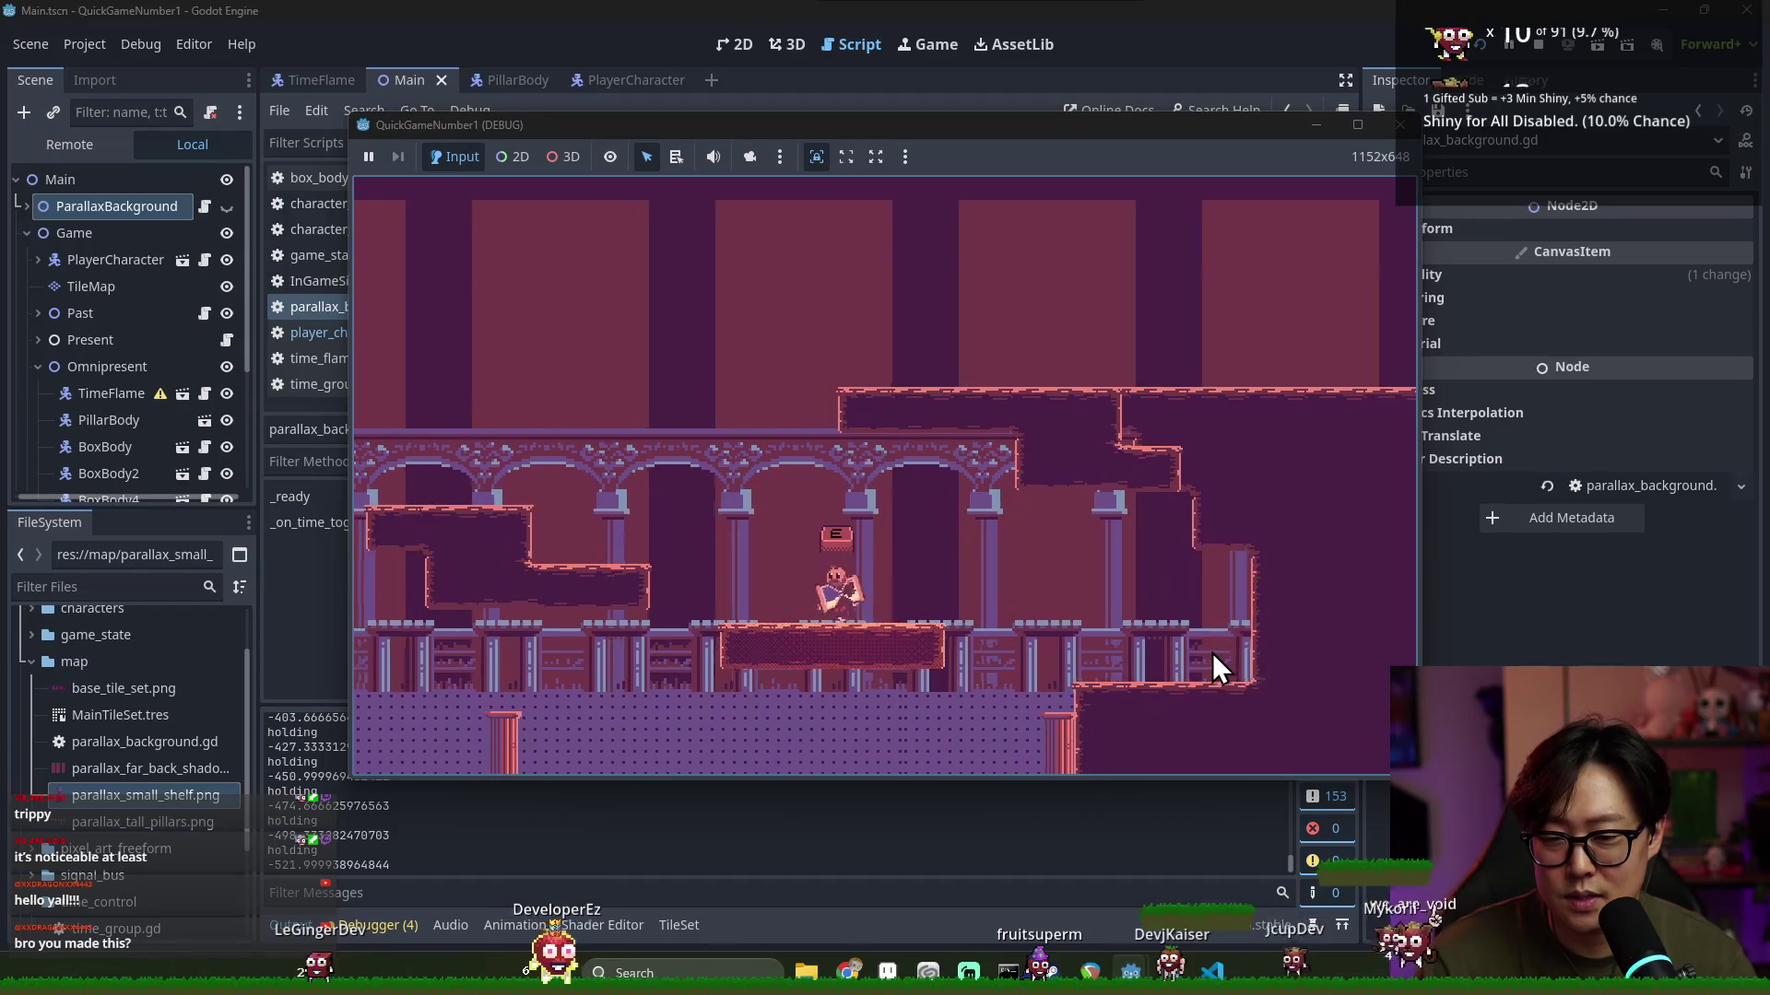
key(Left)
key(space)
key(Right)
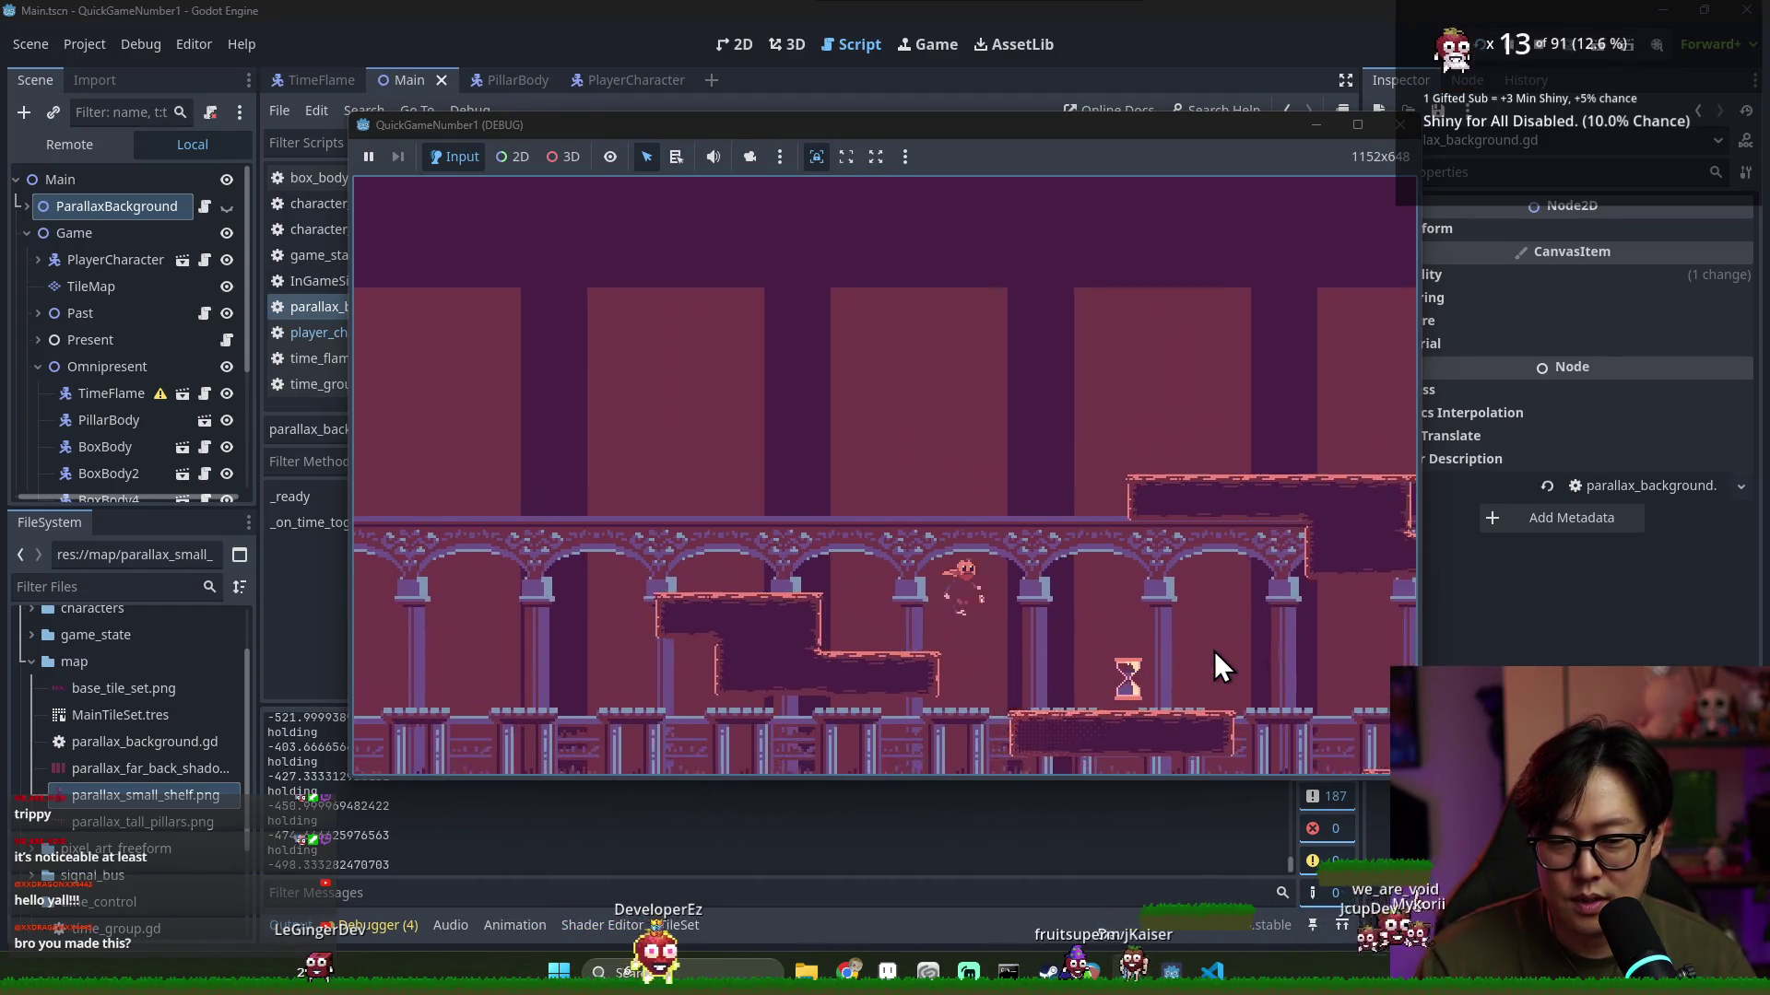
key(e)
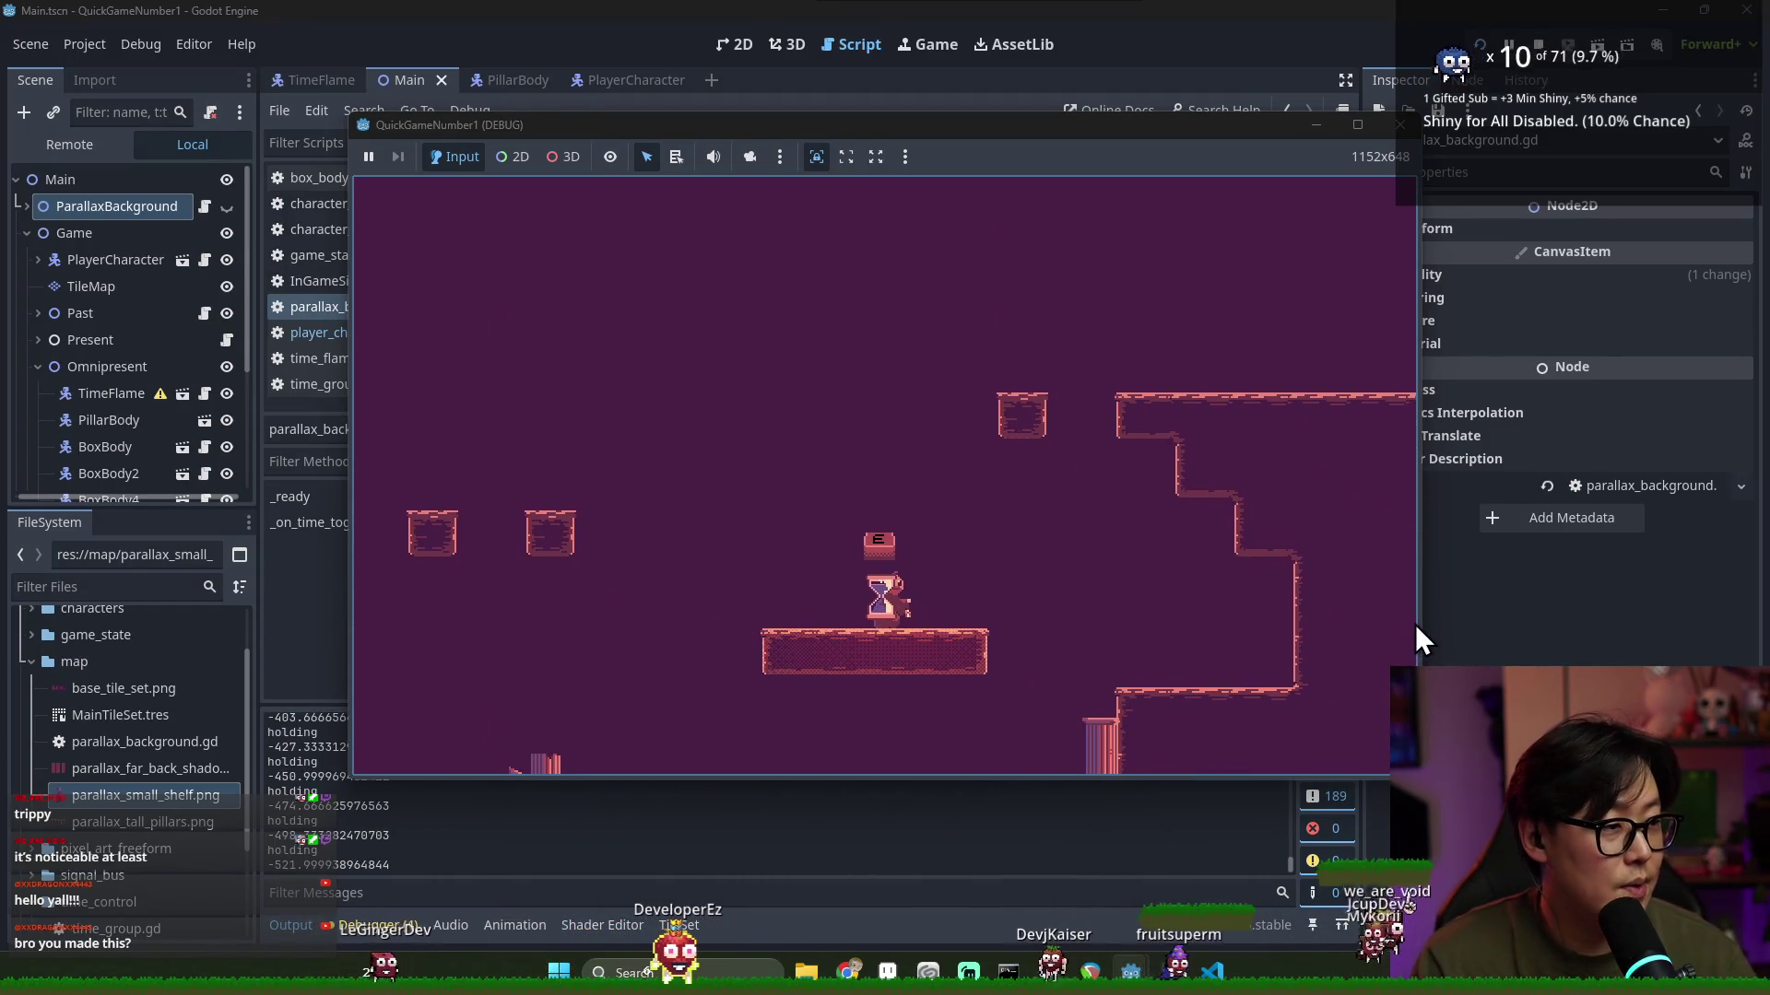
key(e)
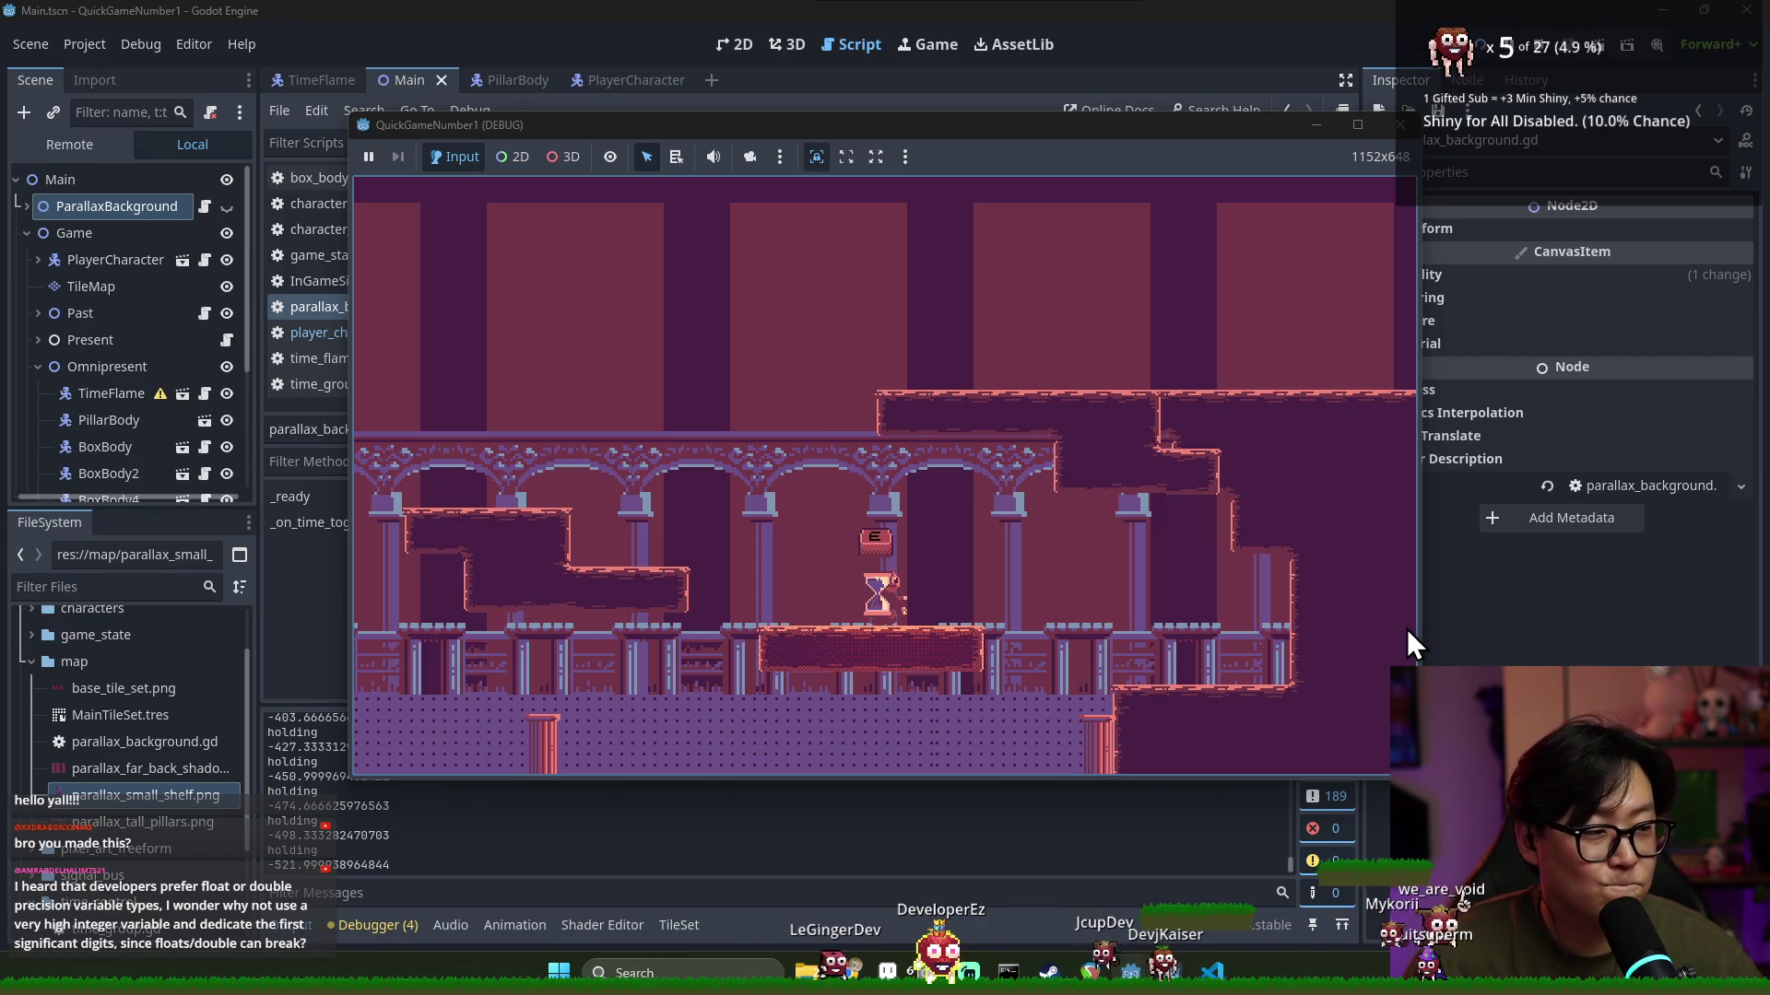
key(e)
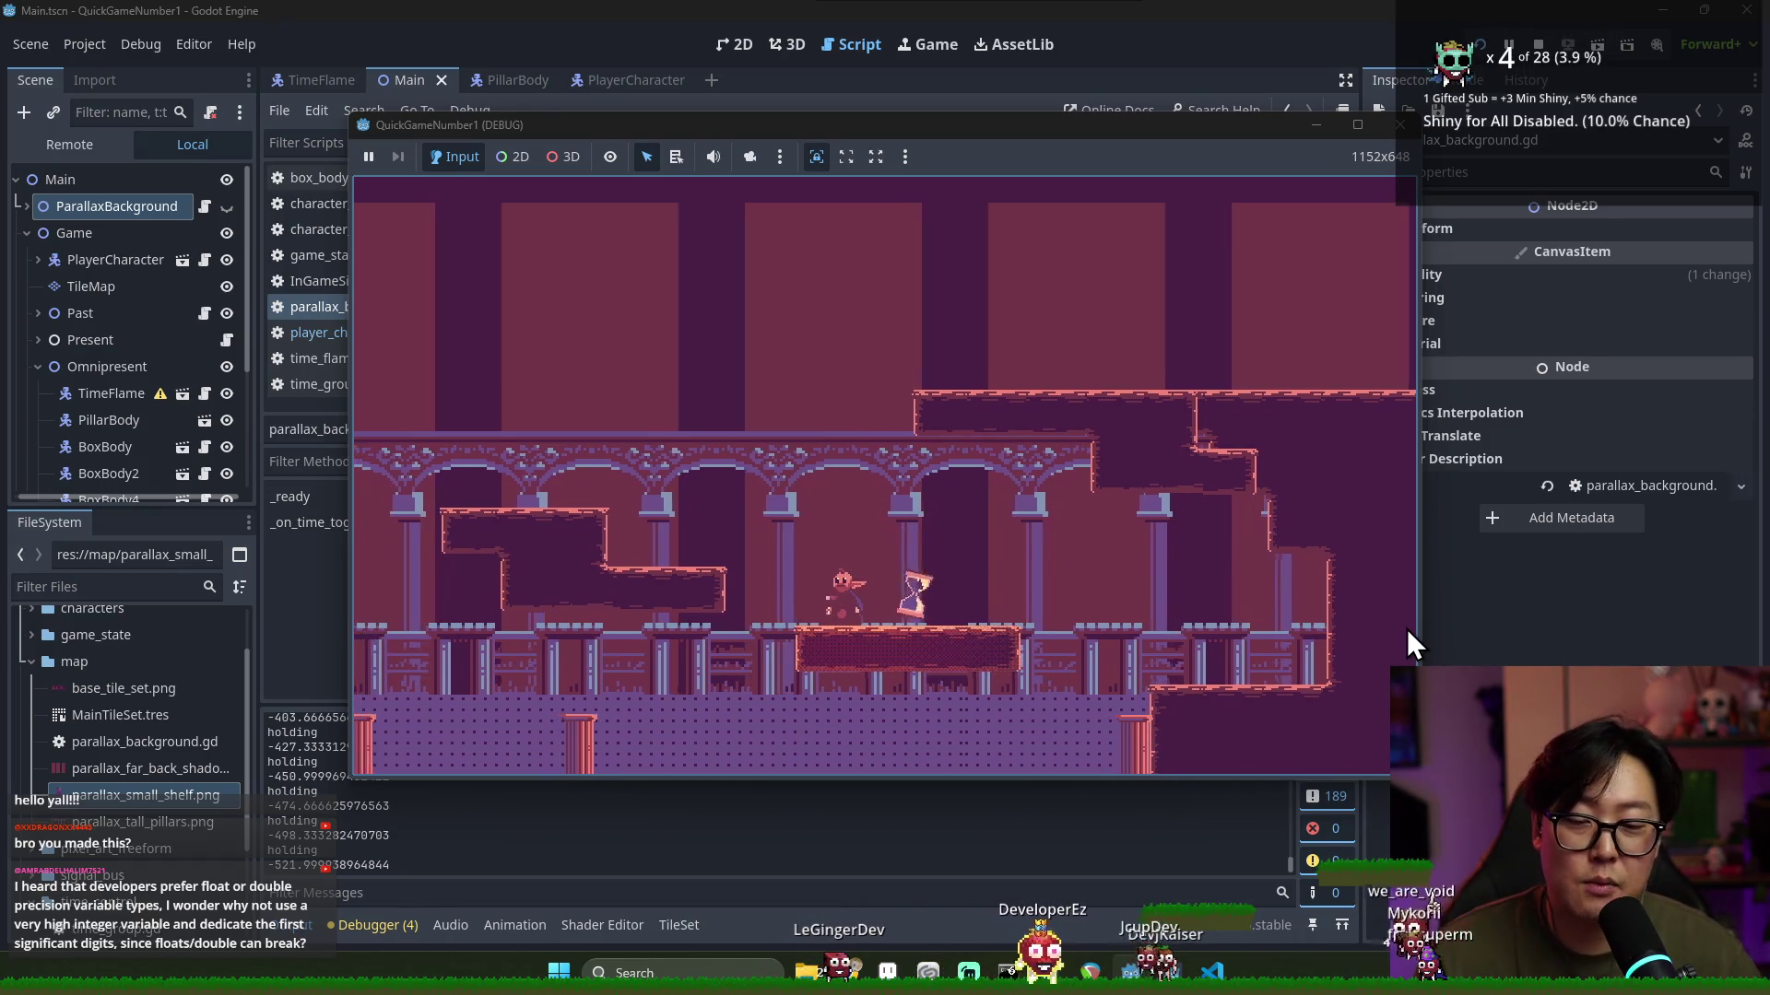
key(Left)
key(Right)
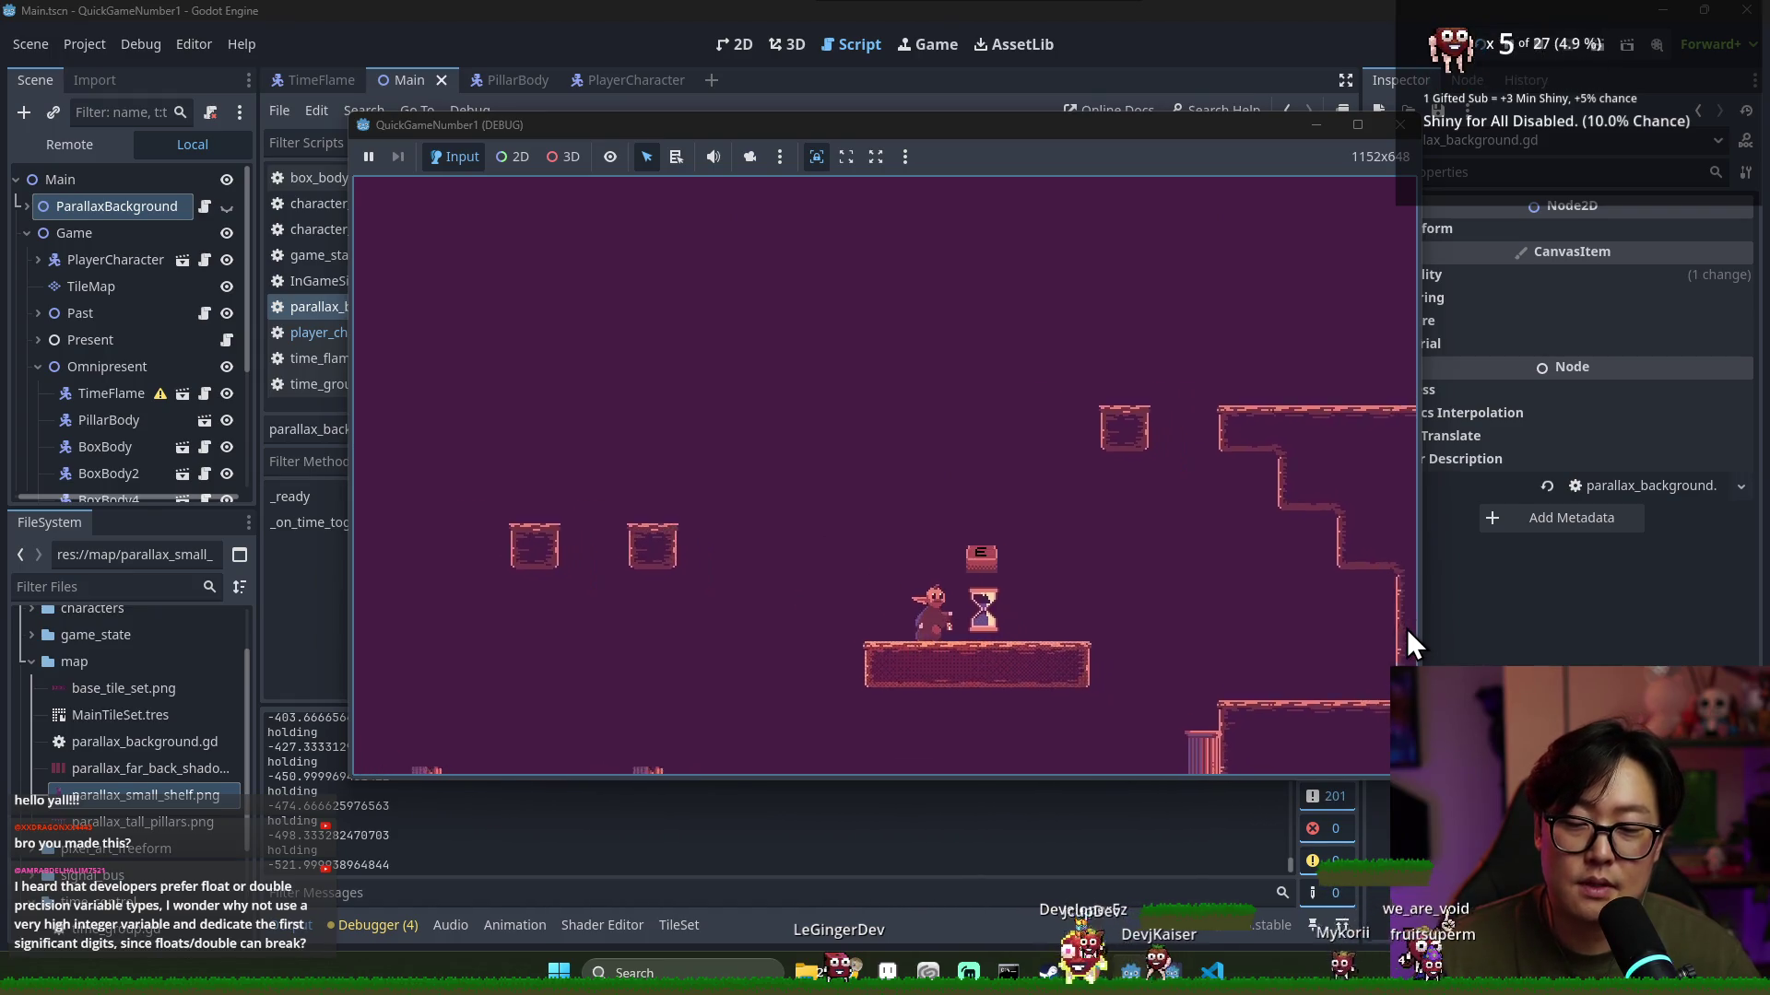
key(e)
key(Left)
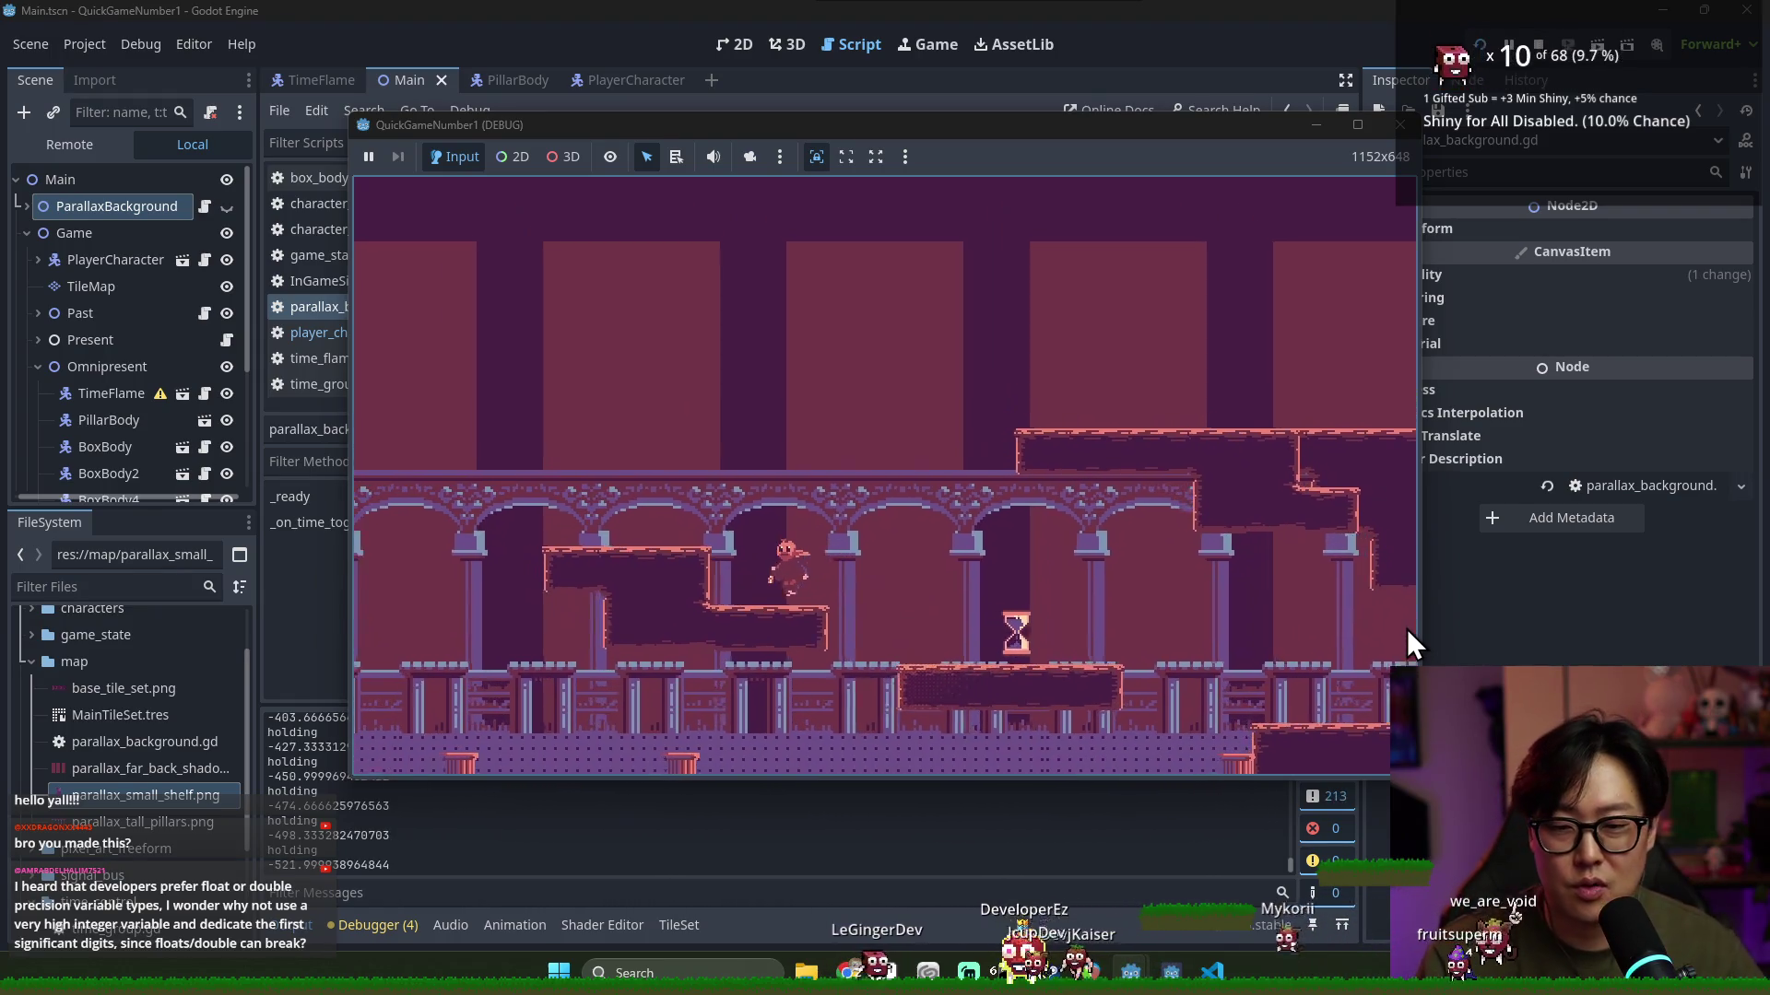
key(e)
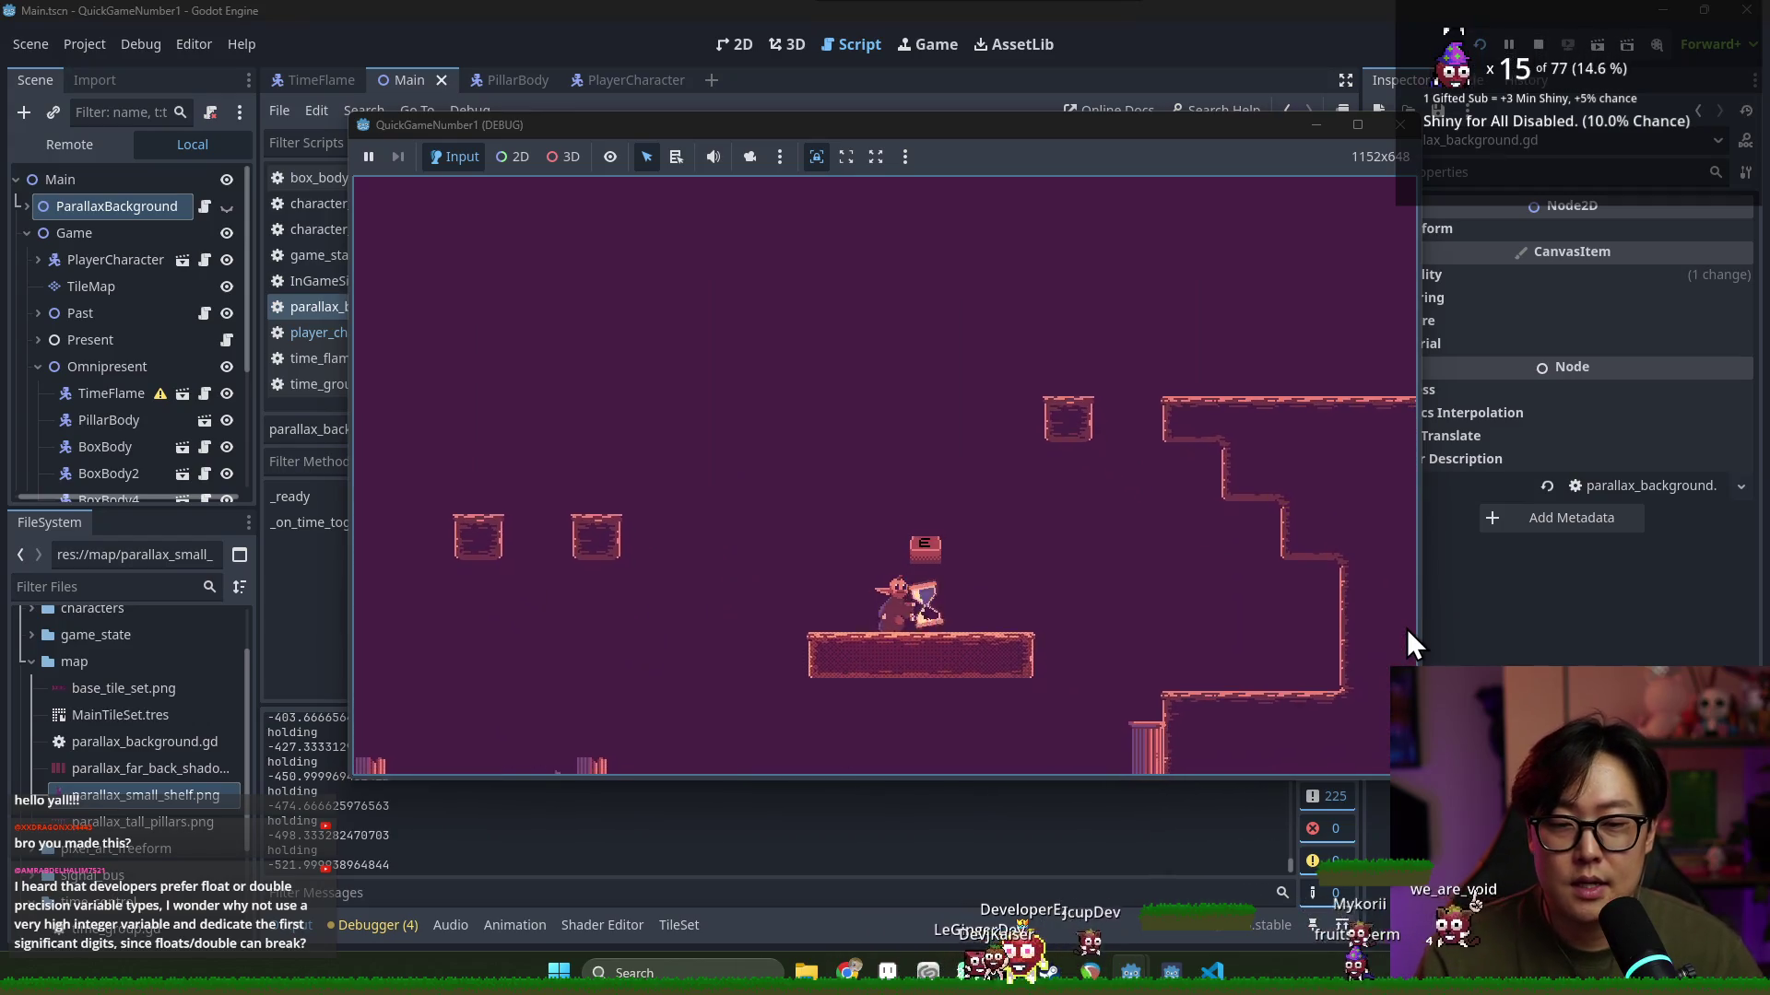
key(e)
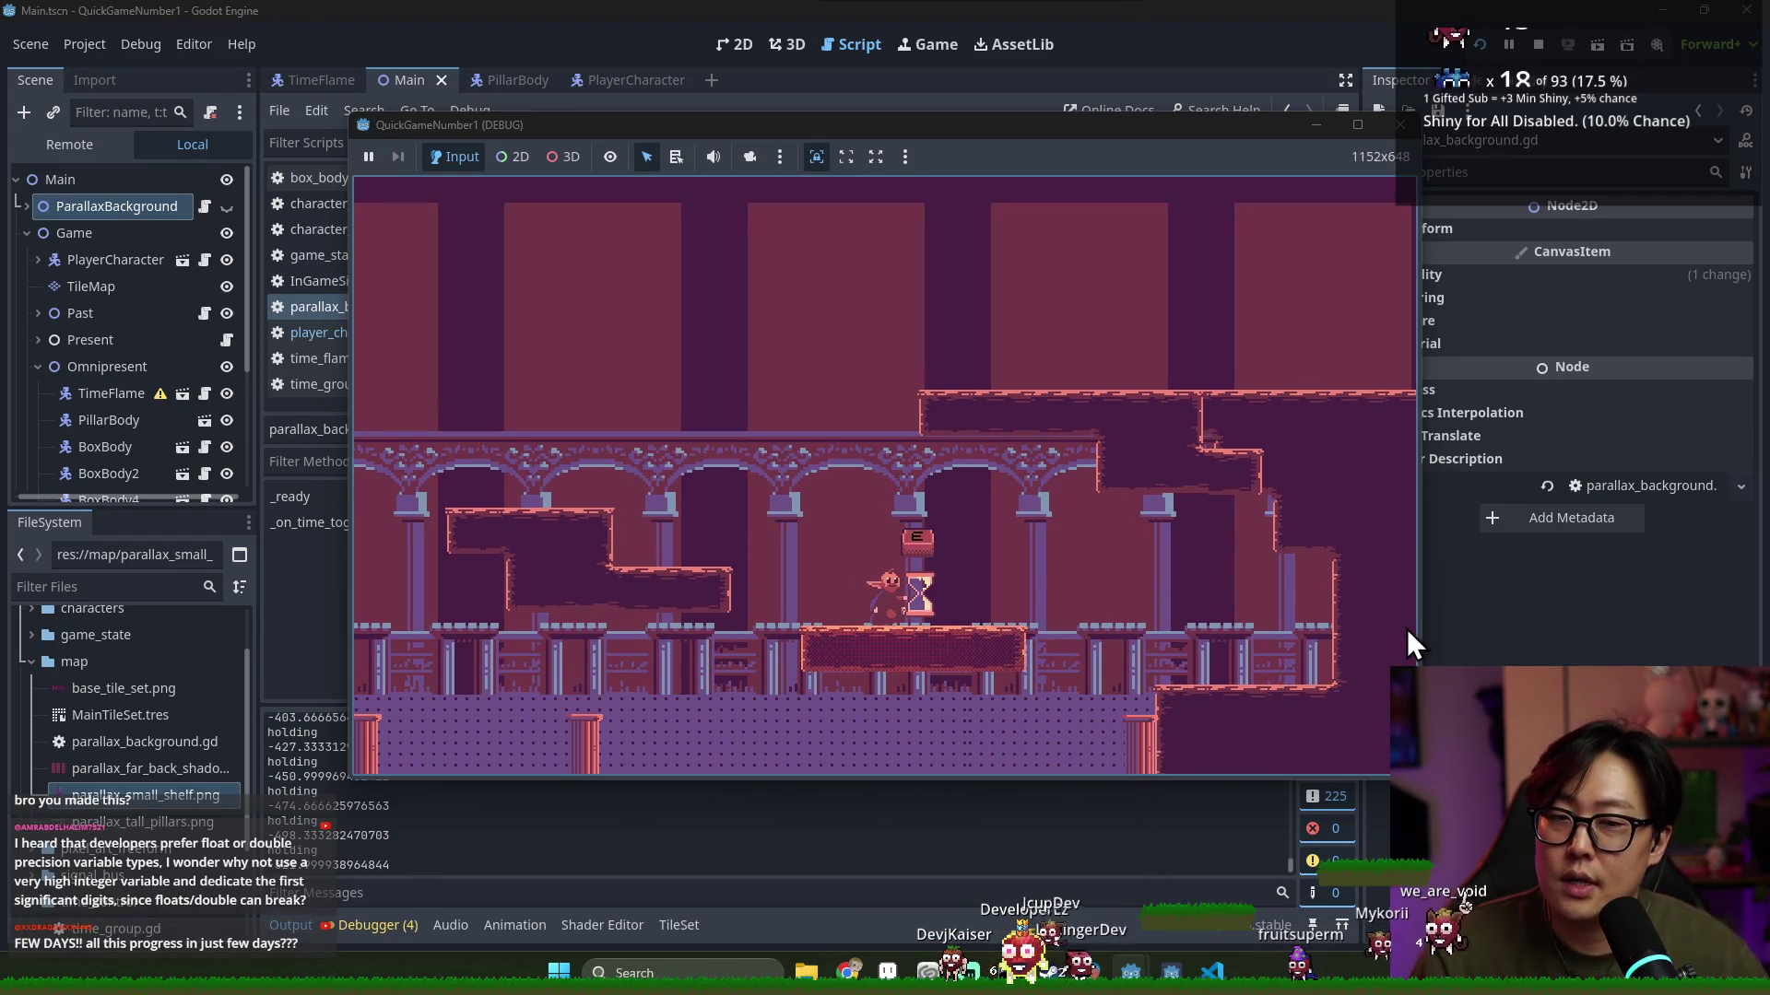
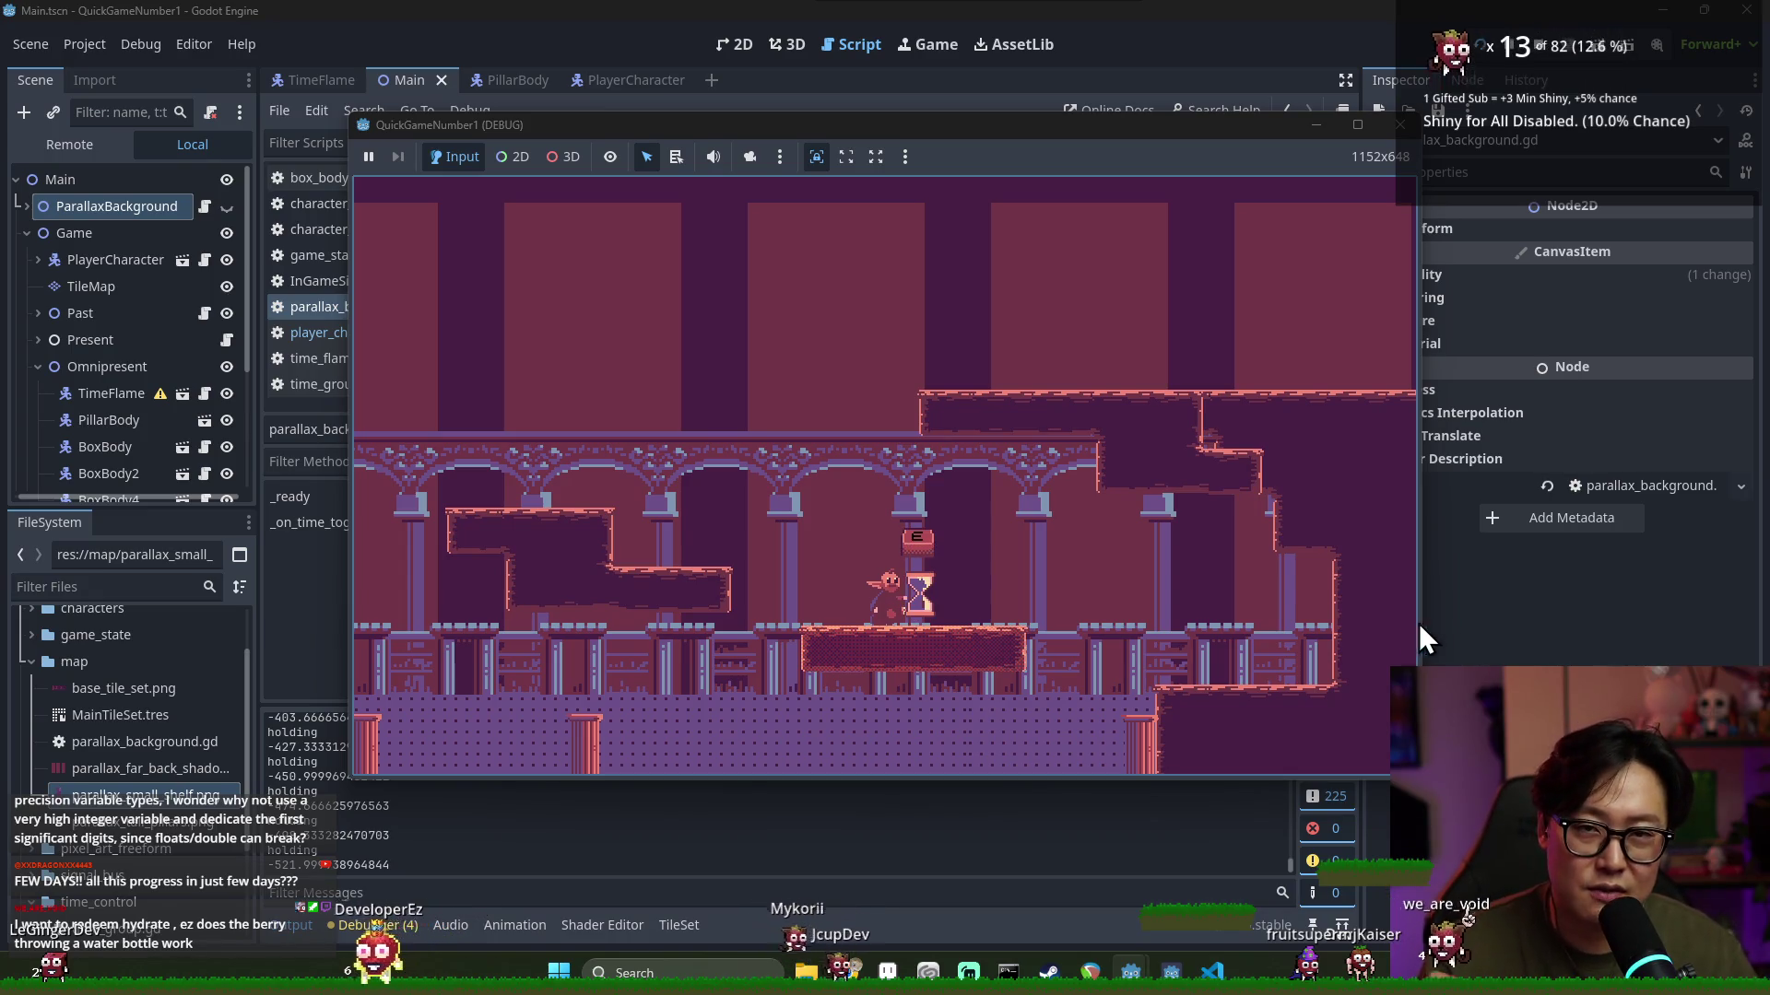
Step: Run and jump the character across the level up onto the hourglass platform
key(Left)
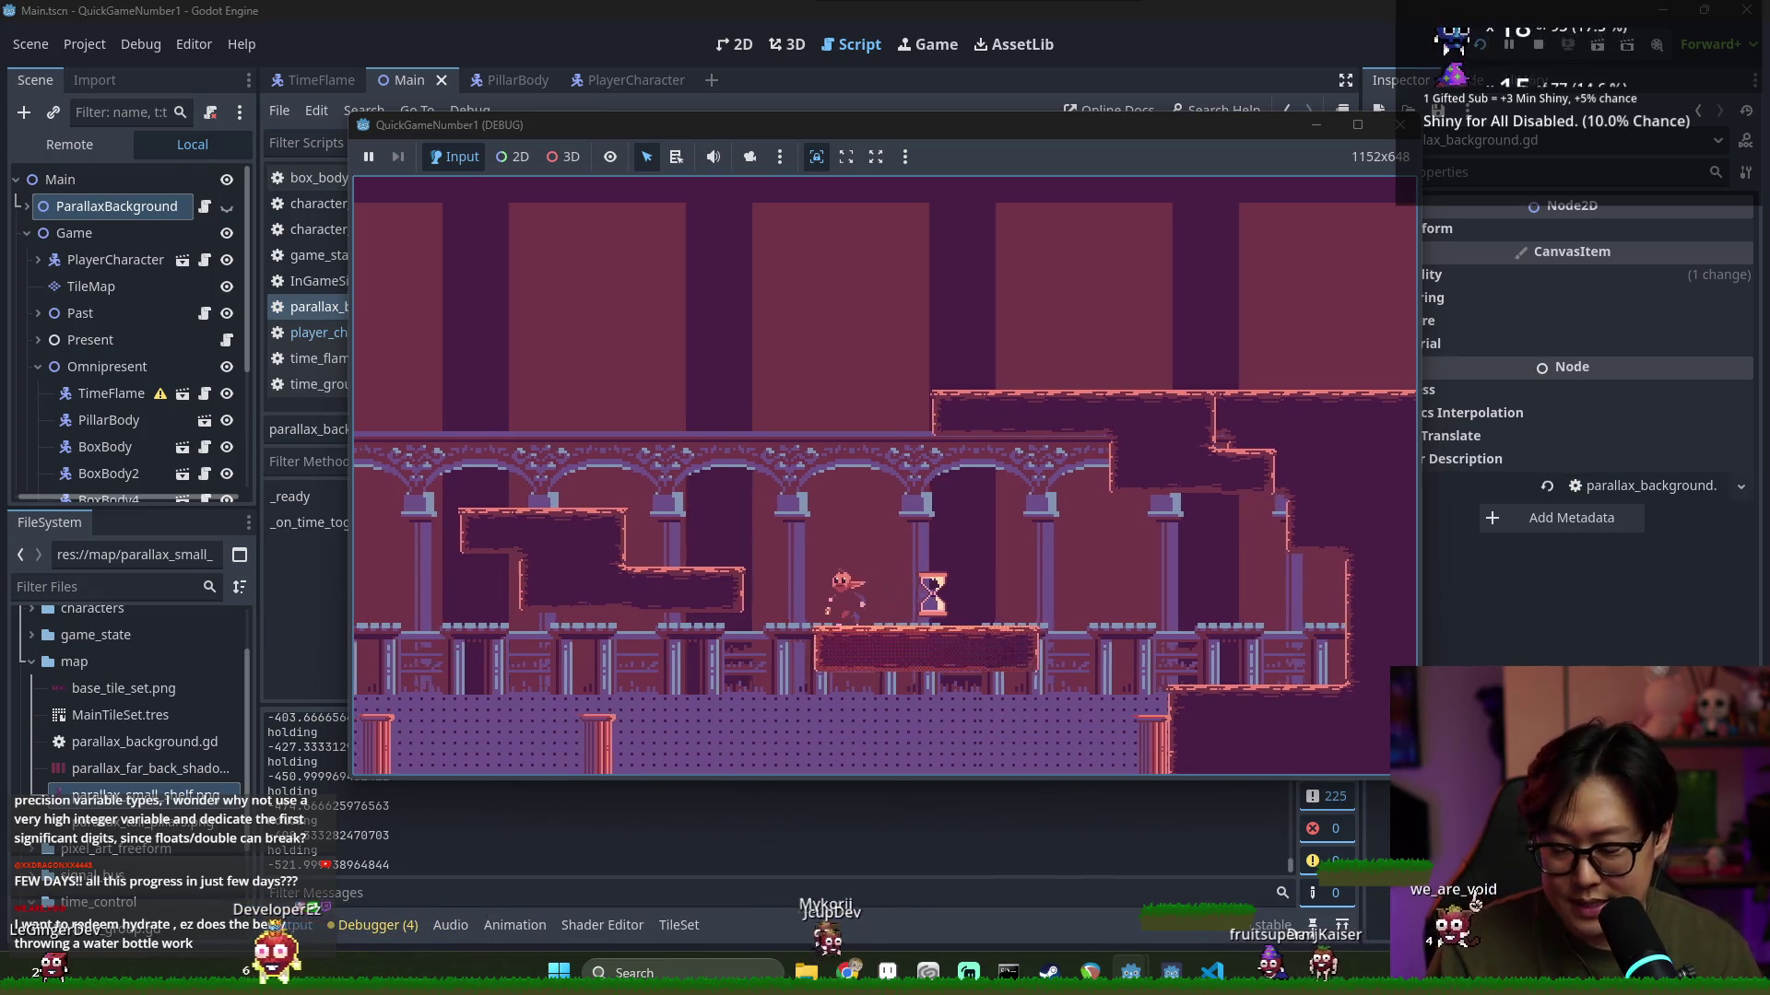
key(space)
key(Right)
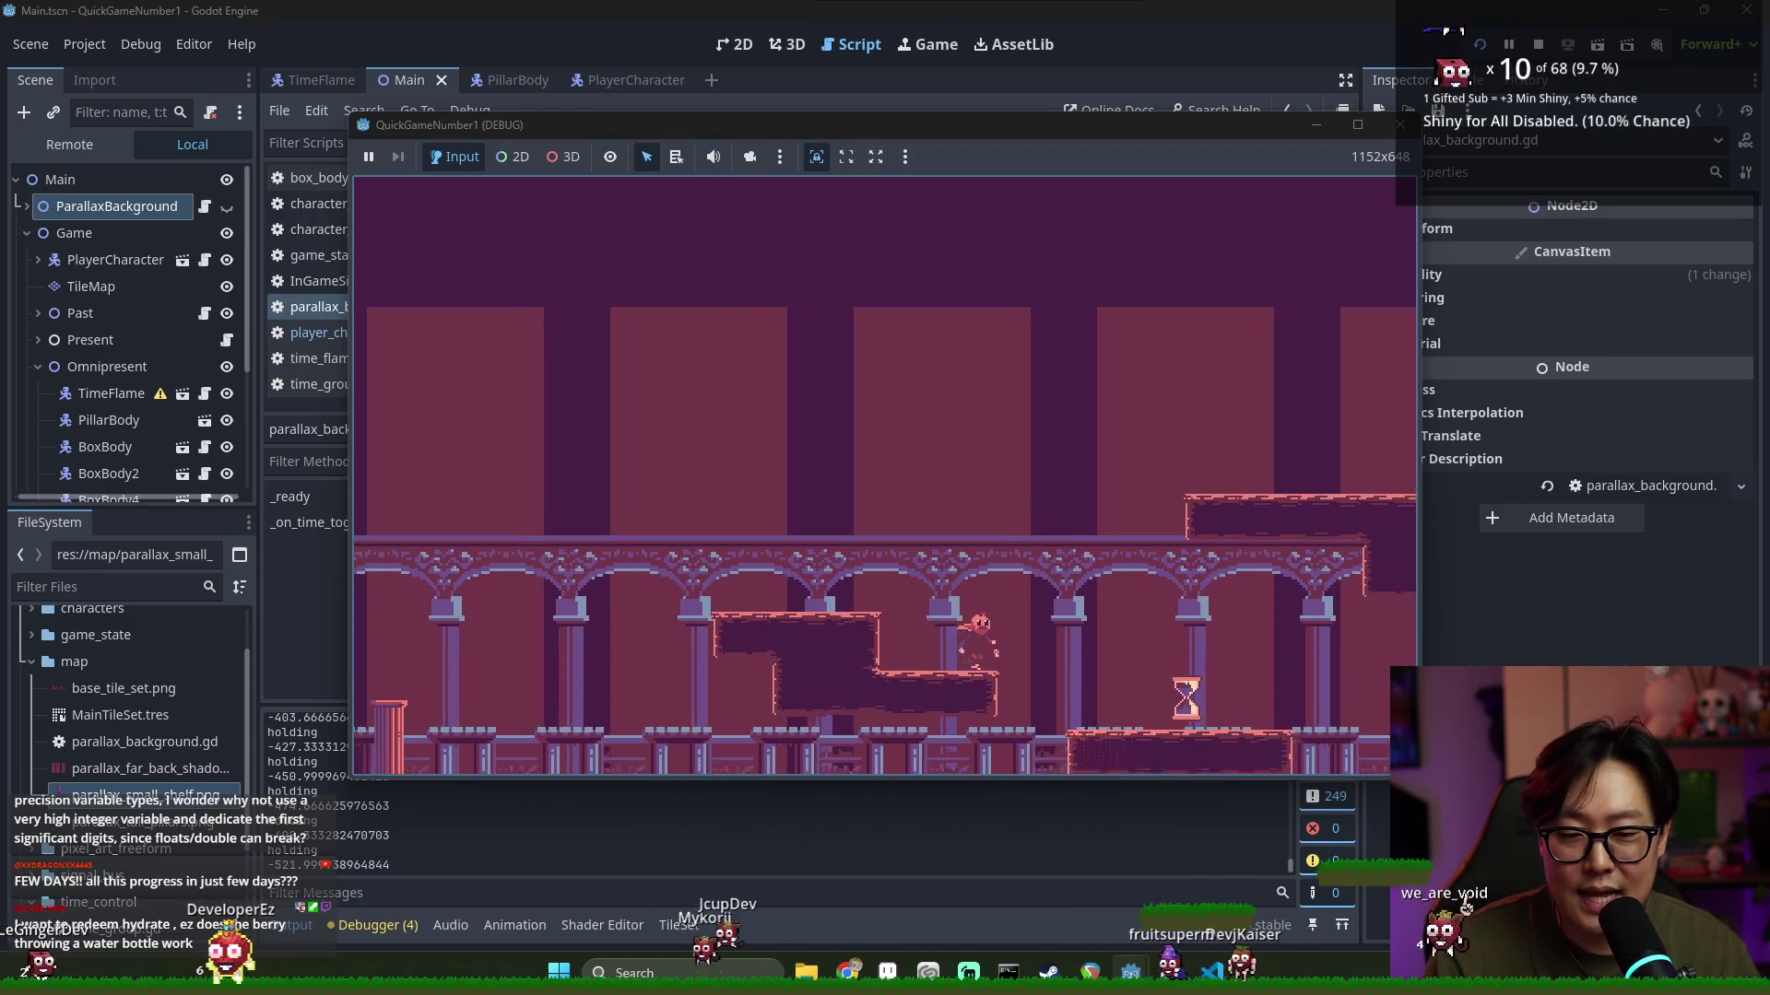
key(Left)
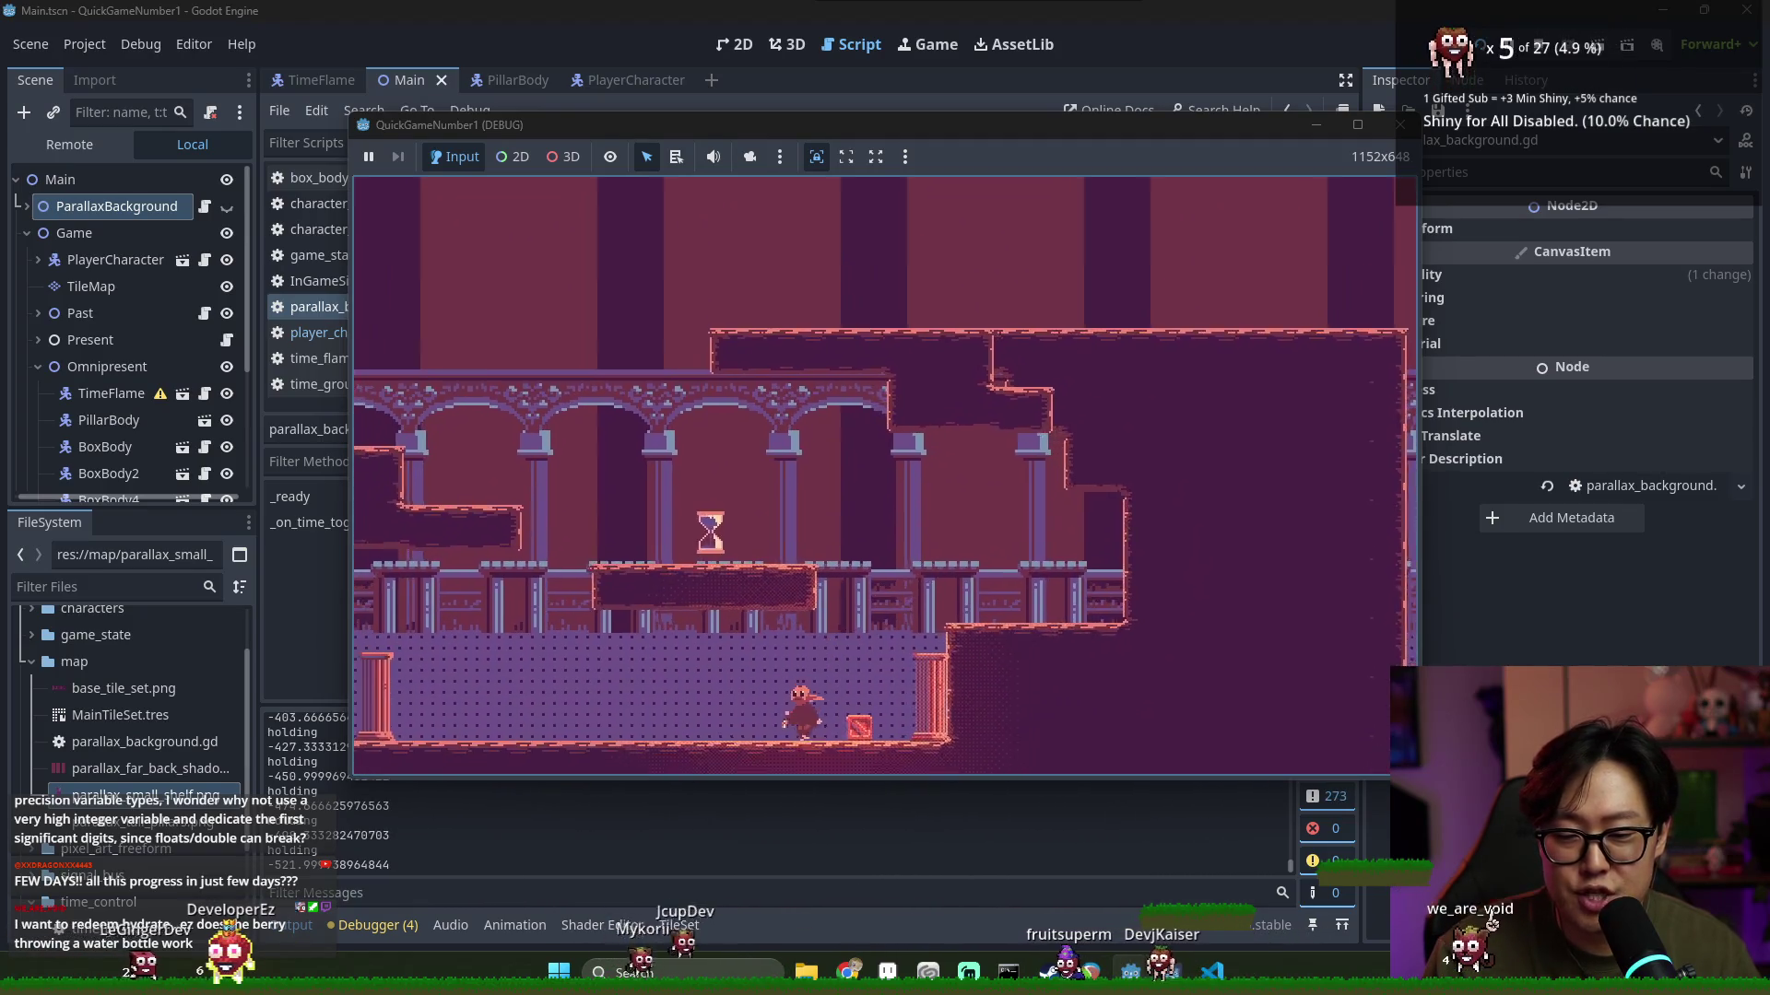
key(Right)
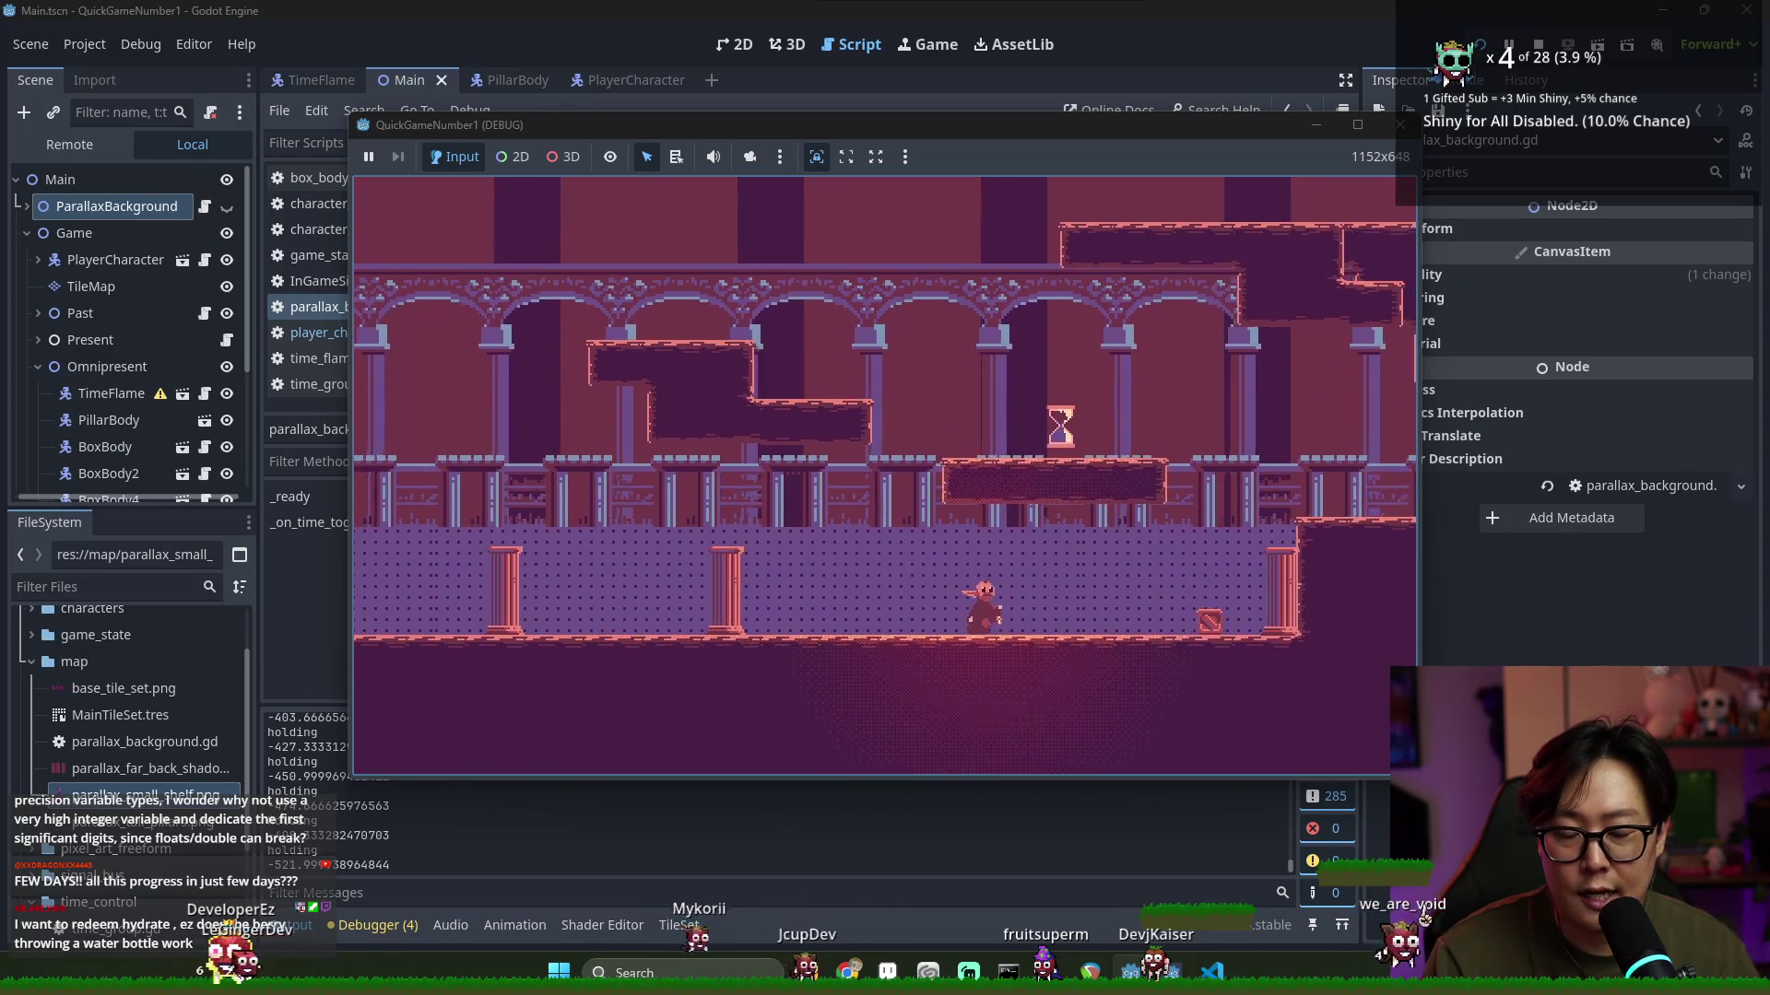
key(space)
key(Left)
key(space)
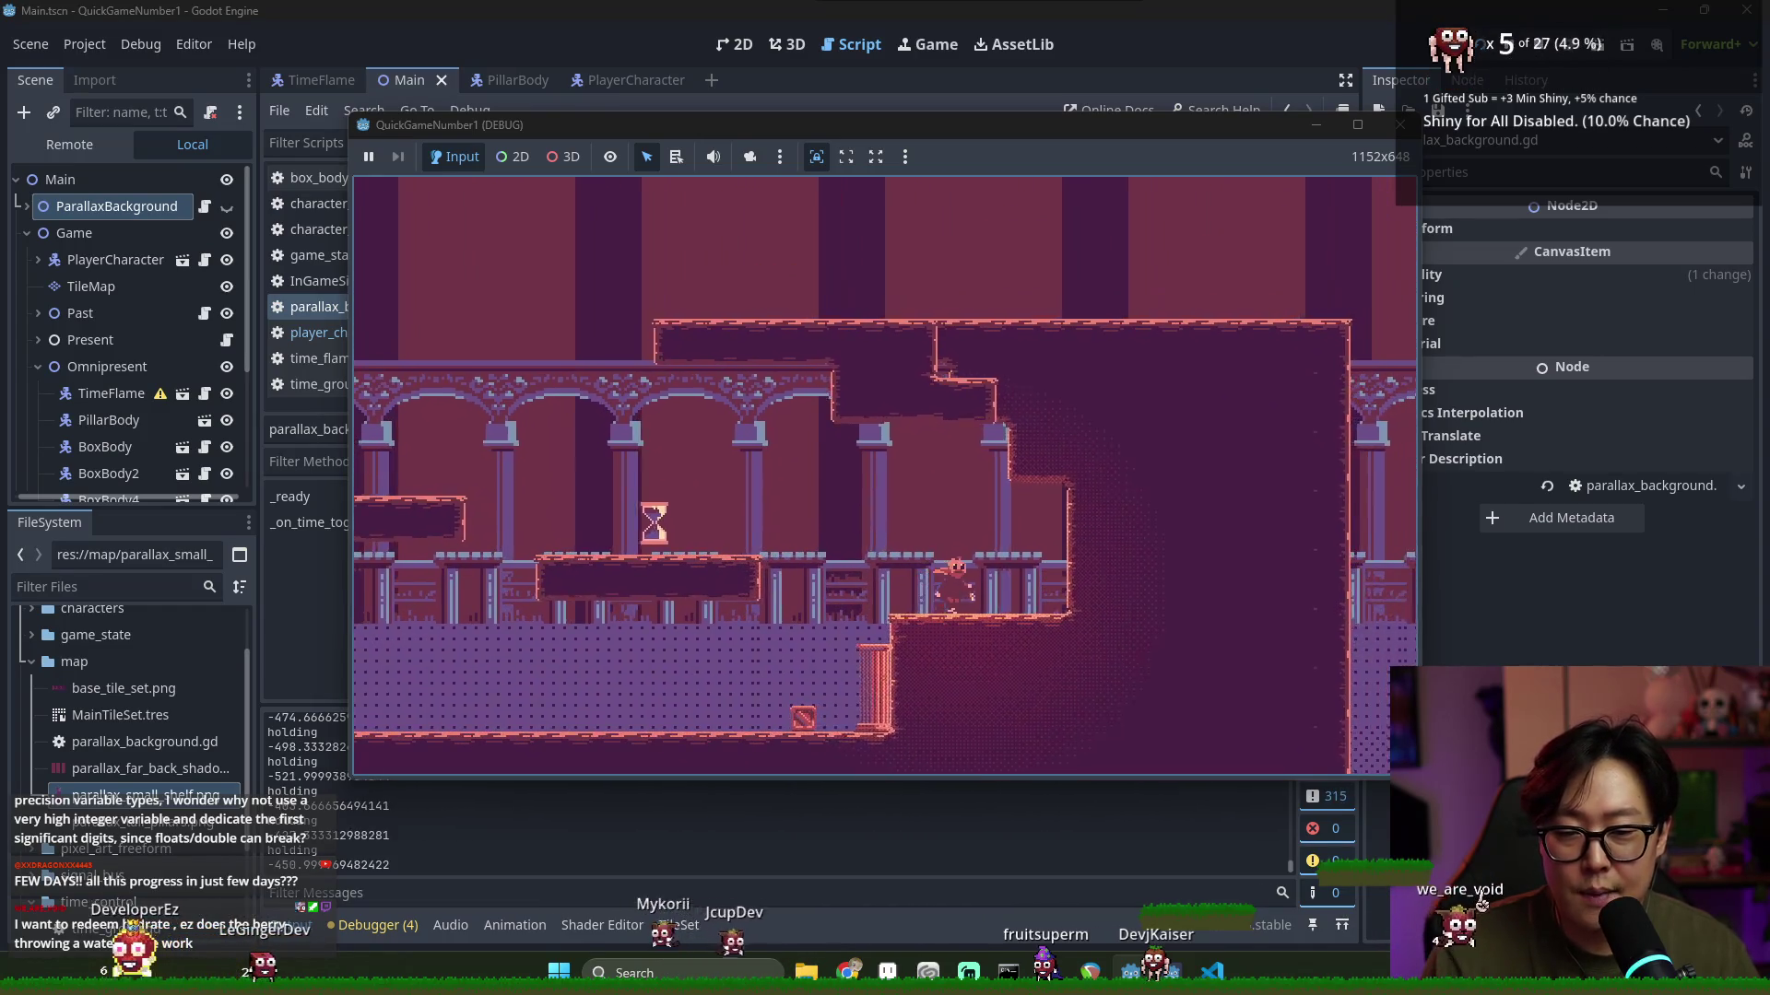
Step: Toggle the time layout with E, hop left and back, and toggle it again
key(e)
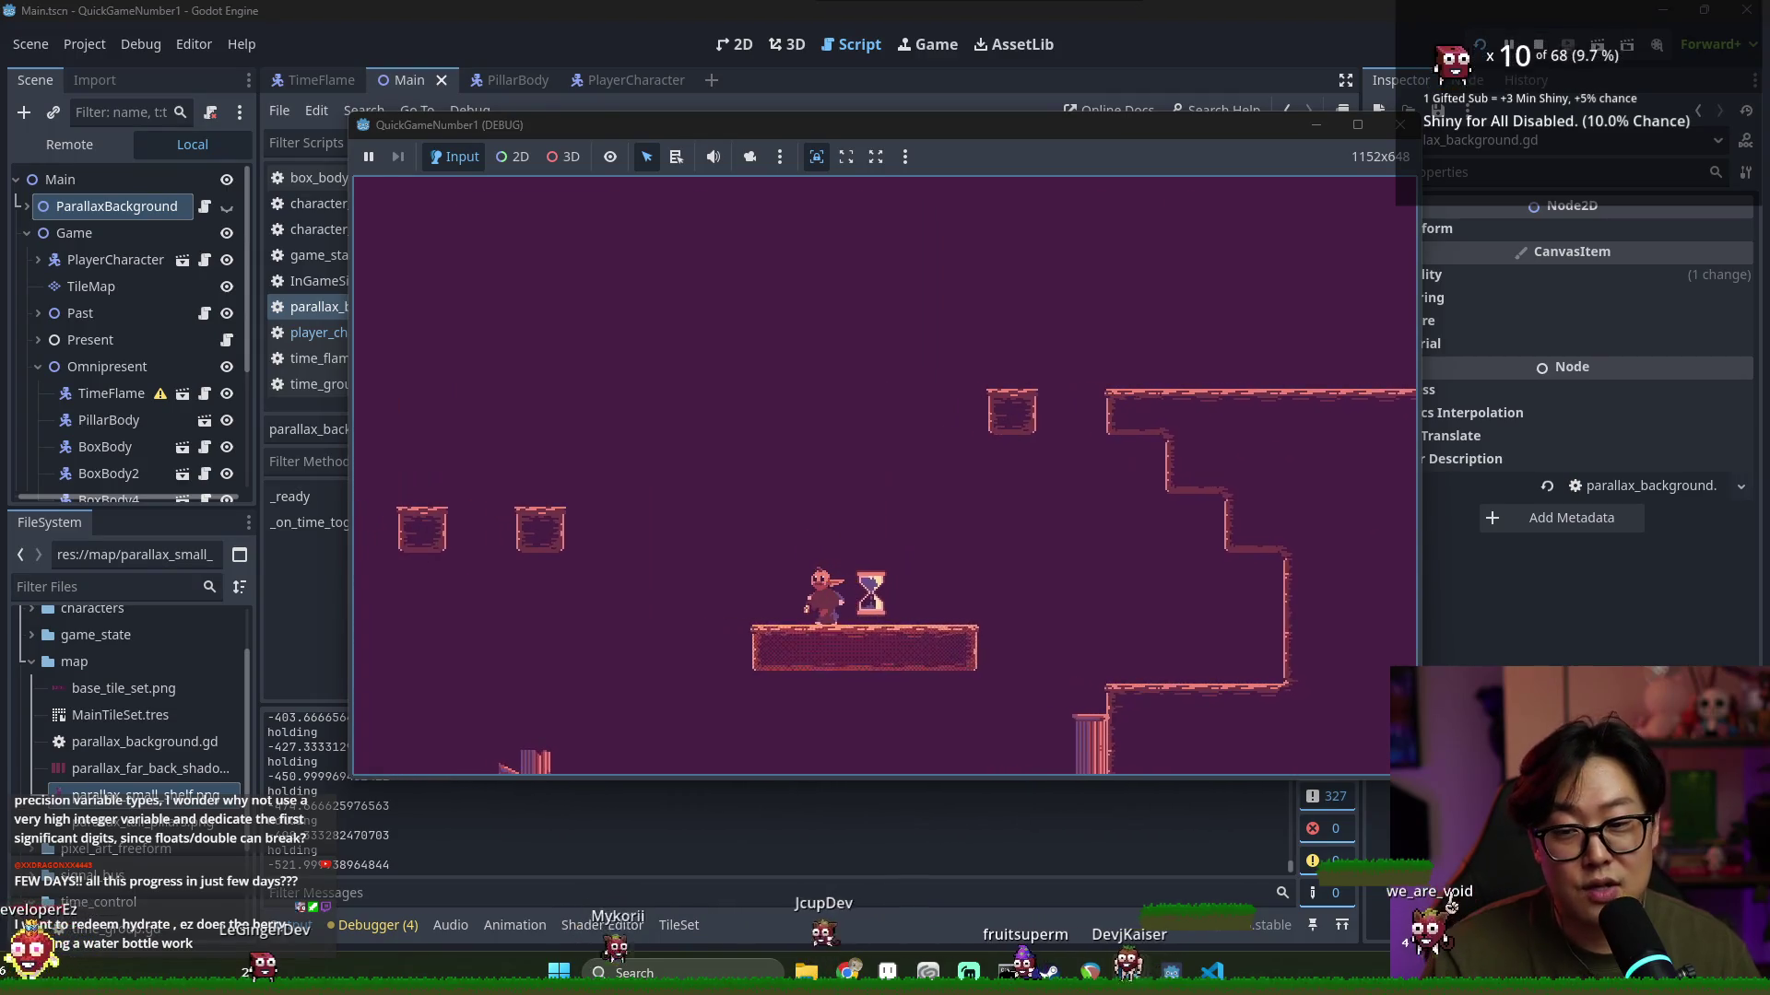
key(Left)
key(space)
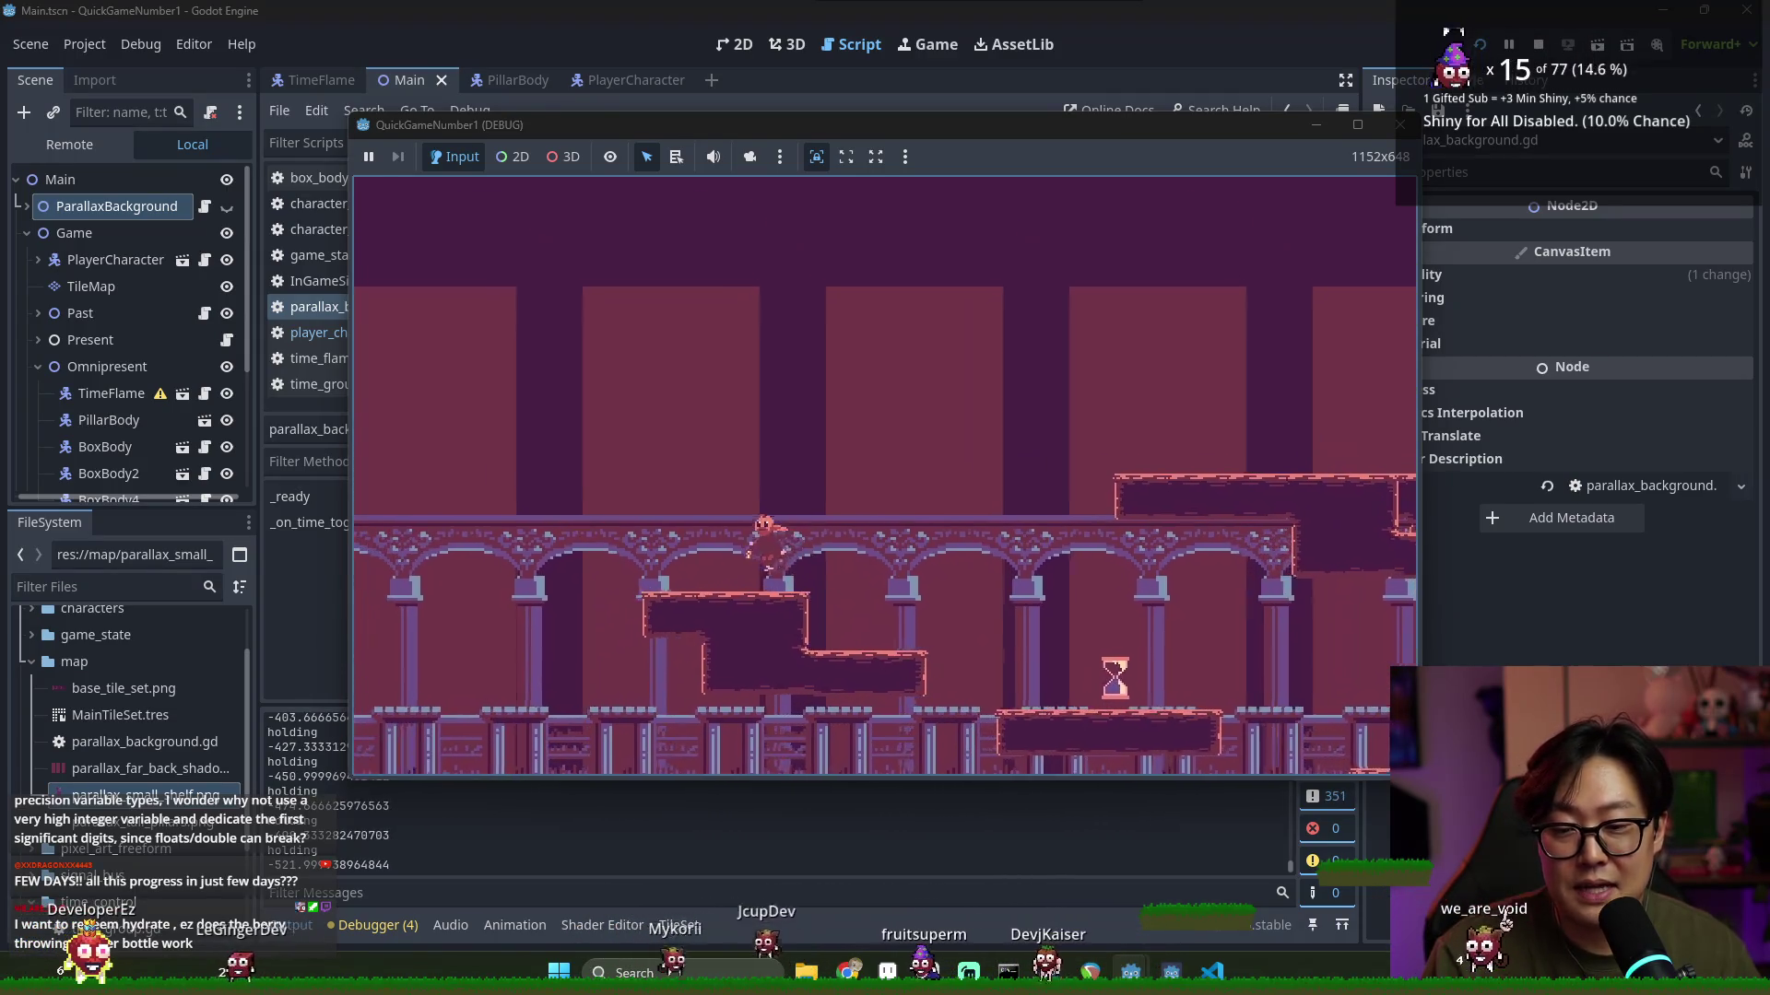
key(Right)
key(e)
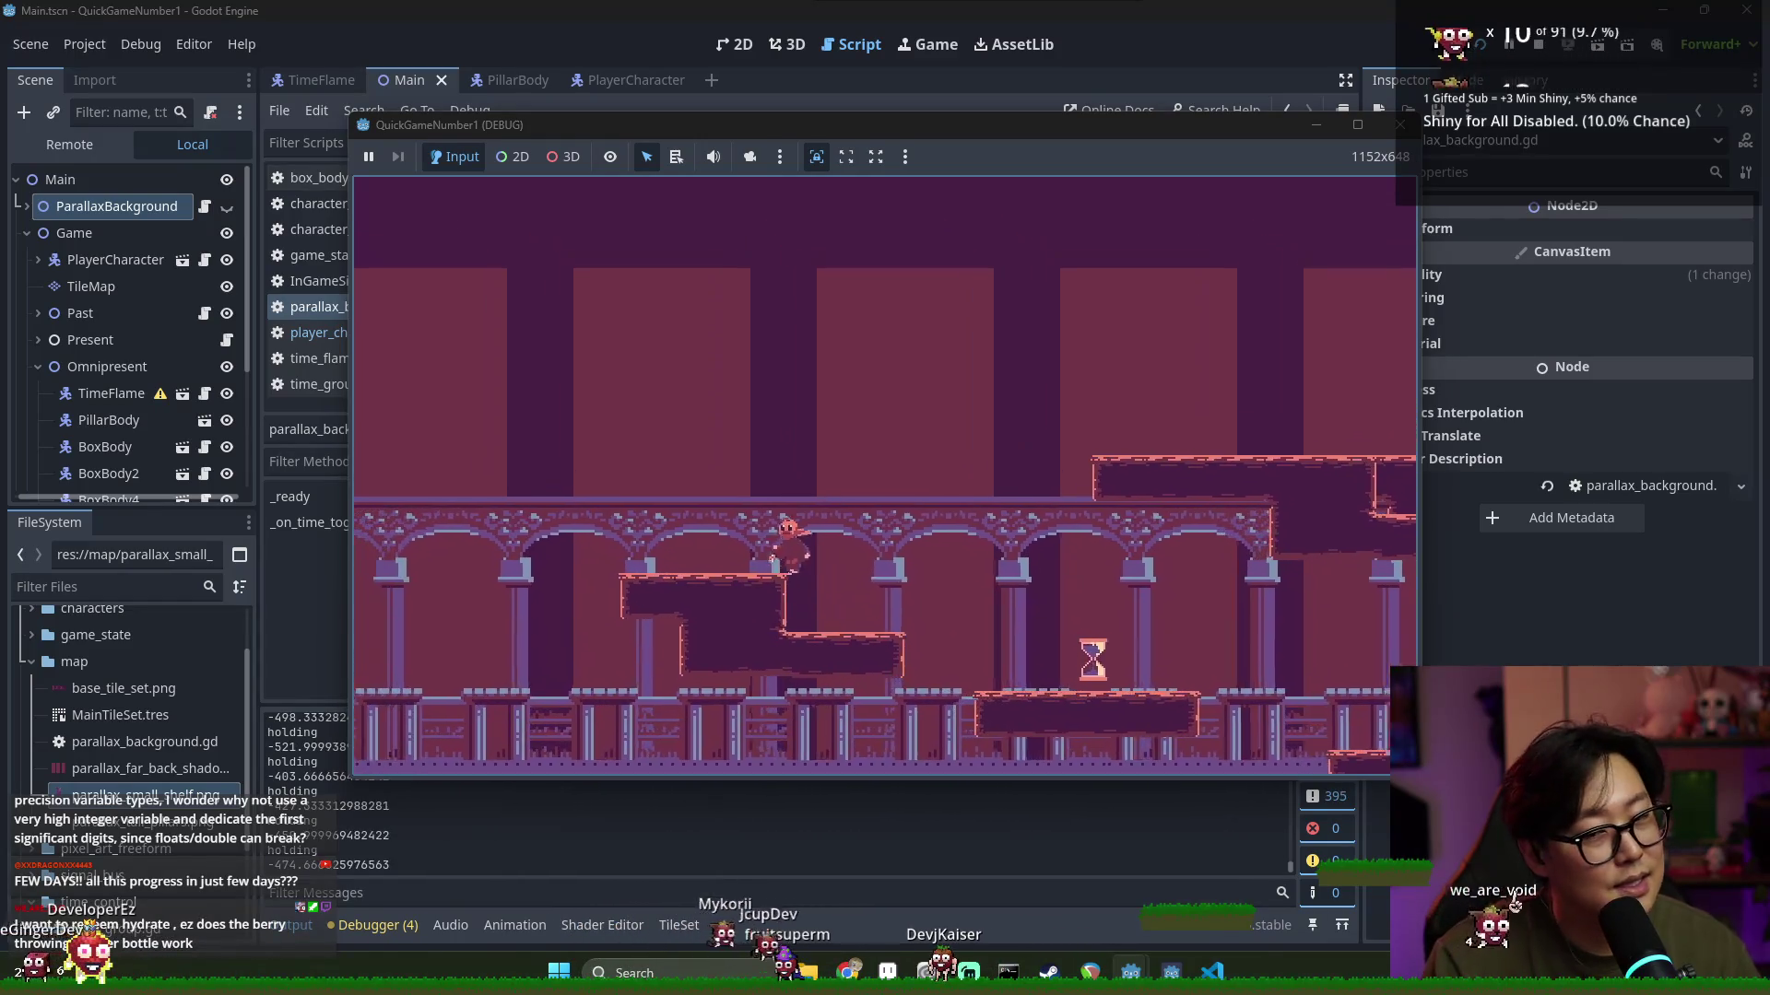
Step: Run right, return to the hourglass and toggle the time layout three more times
key(Right)
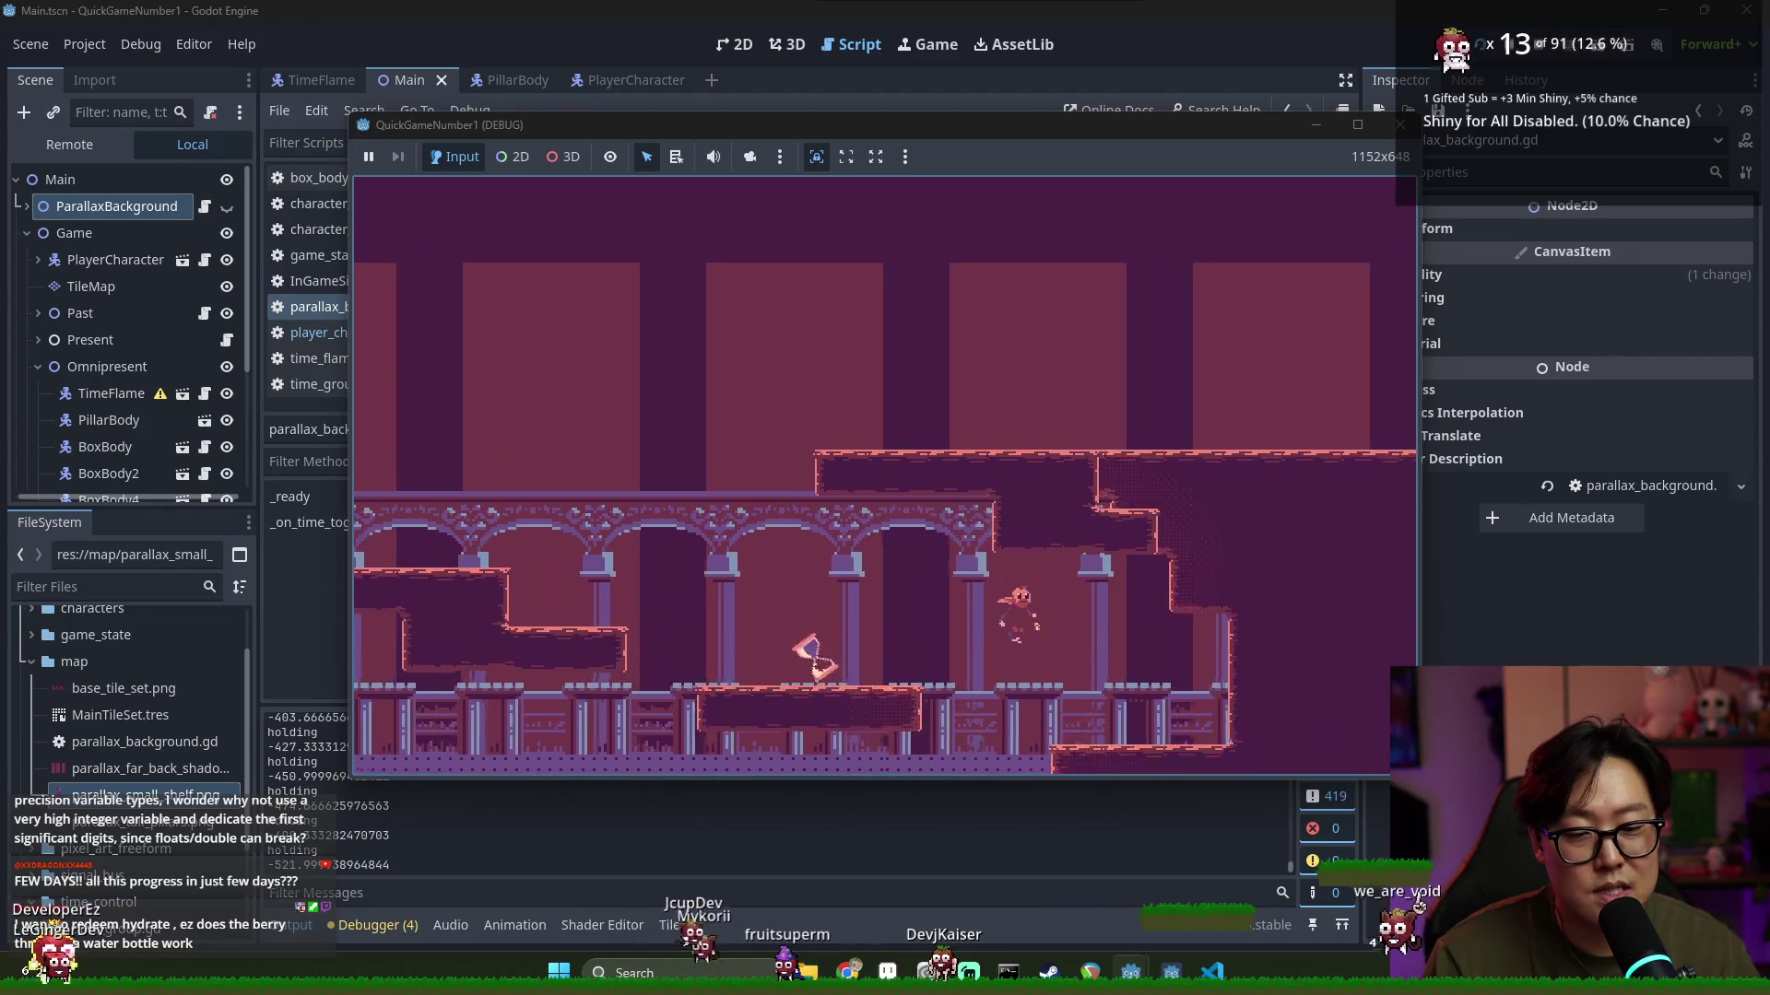
key(Left)
key(e)
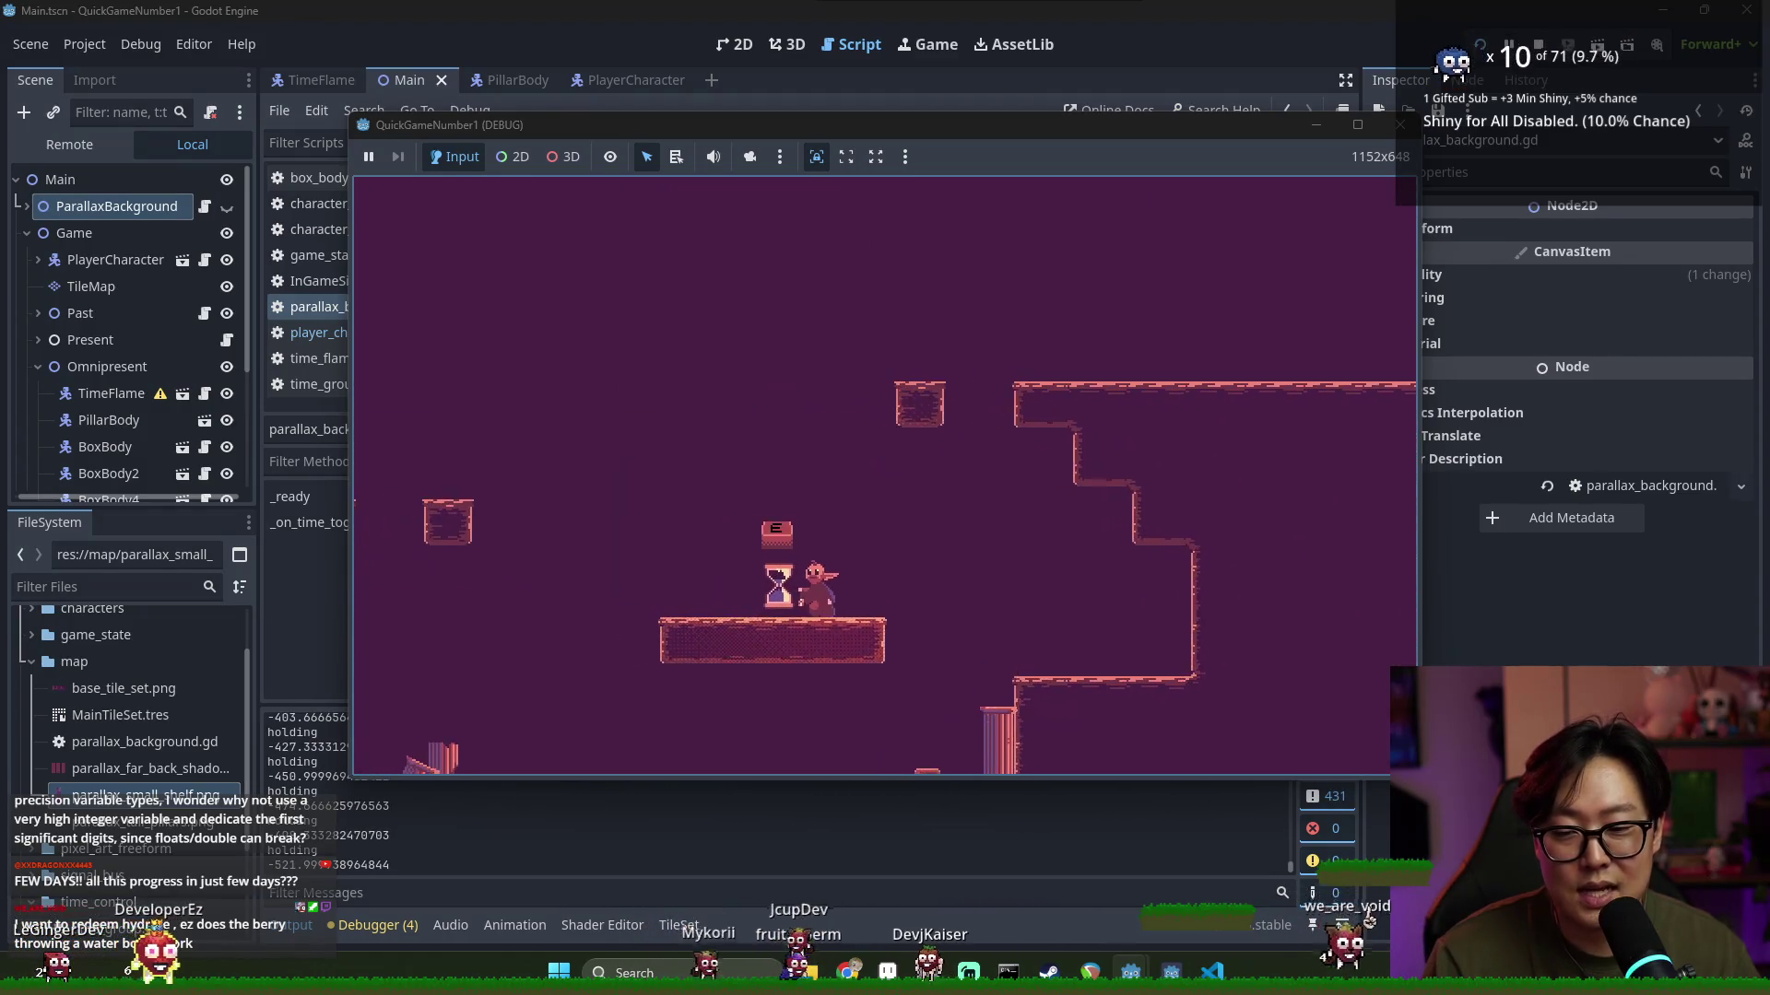
key(e)
key(e)
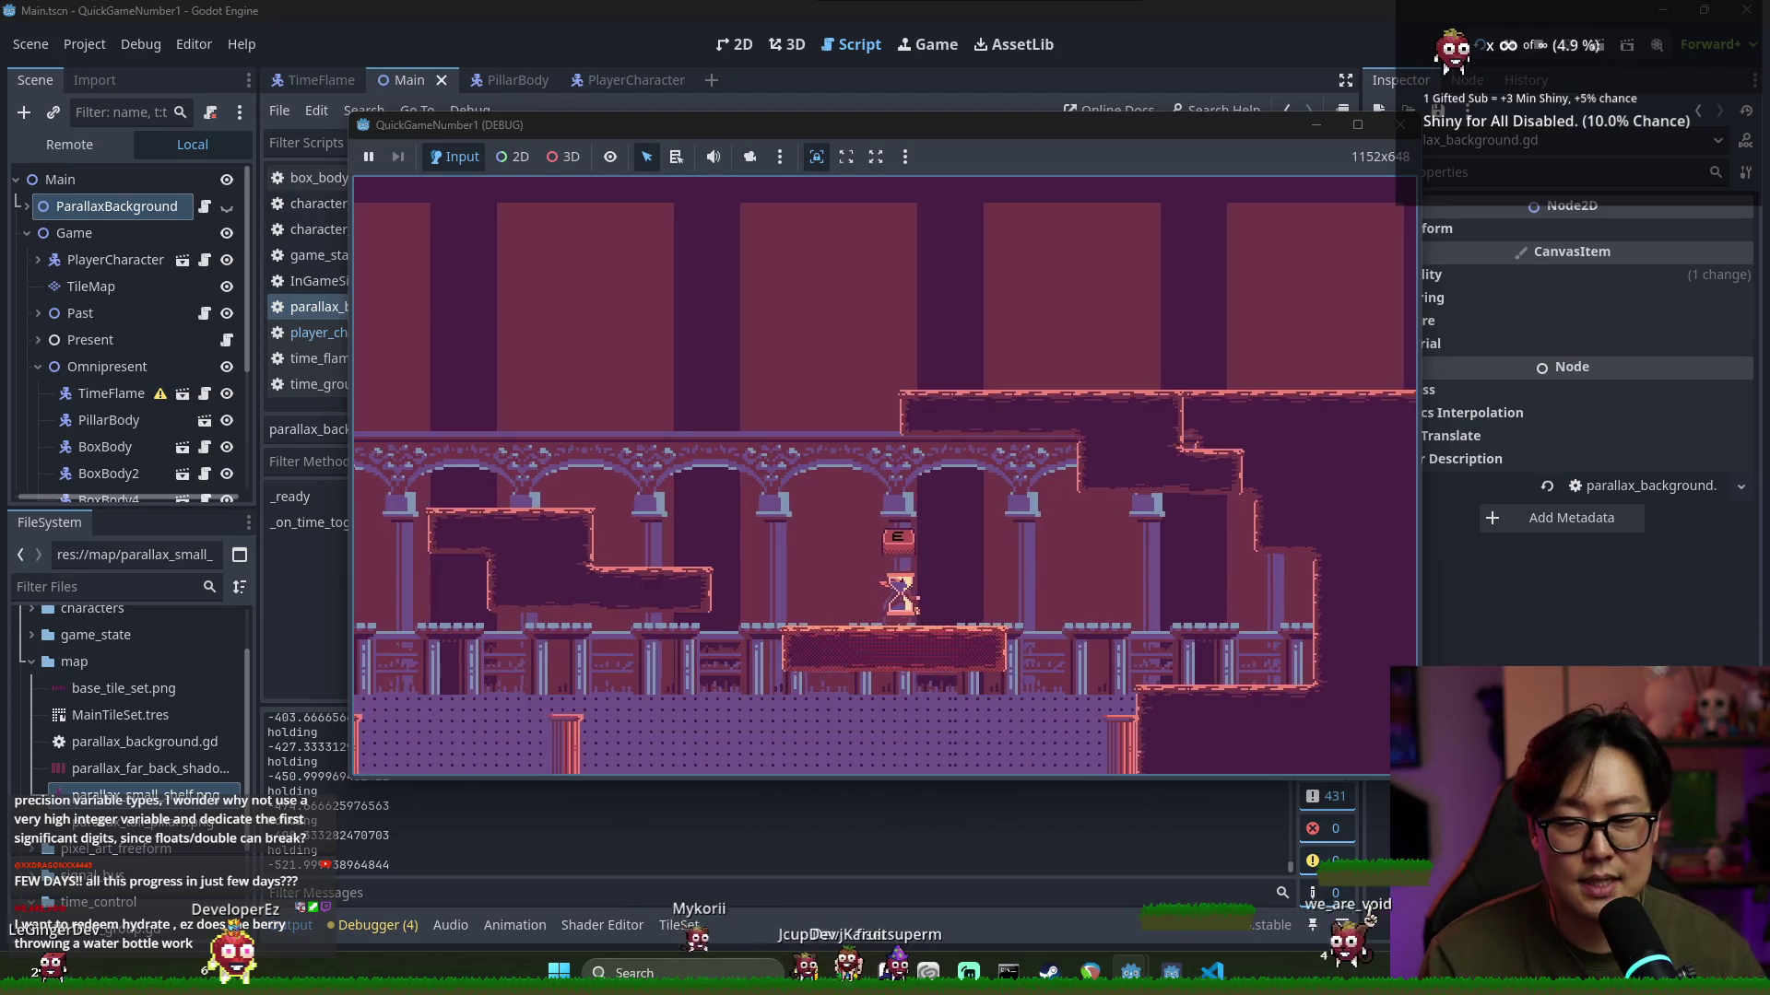
key(e)
key(e)
Step: Drop to a lower ledge, walk back around the hourglass, then switch windows with Alt+Tab
key(Right)
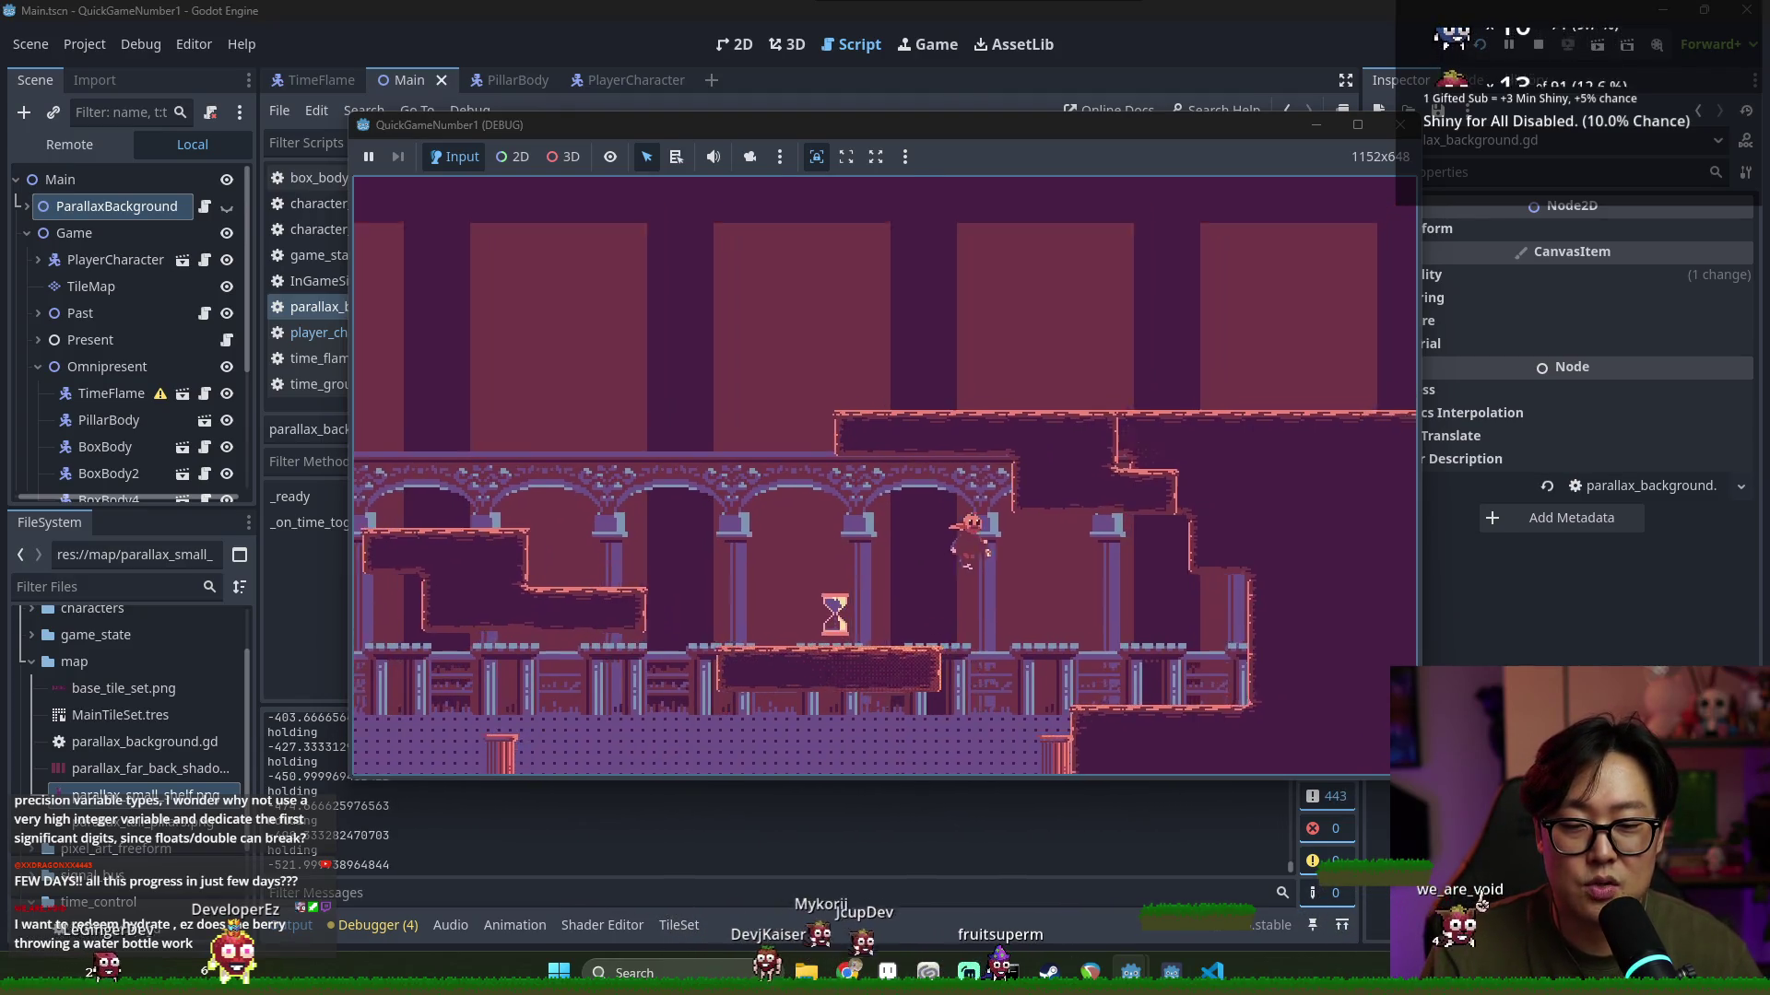
key(Right)
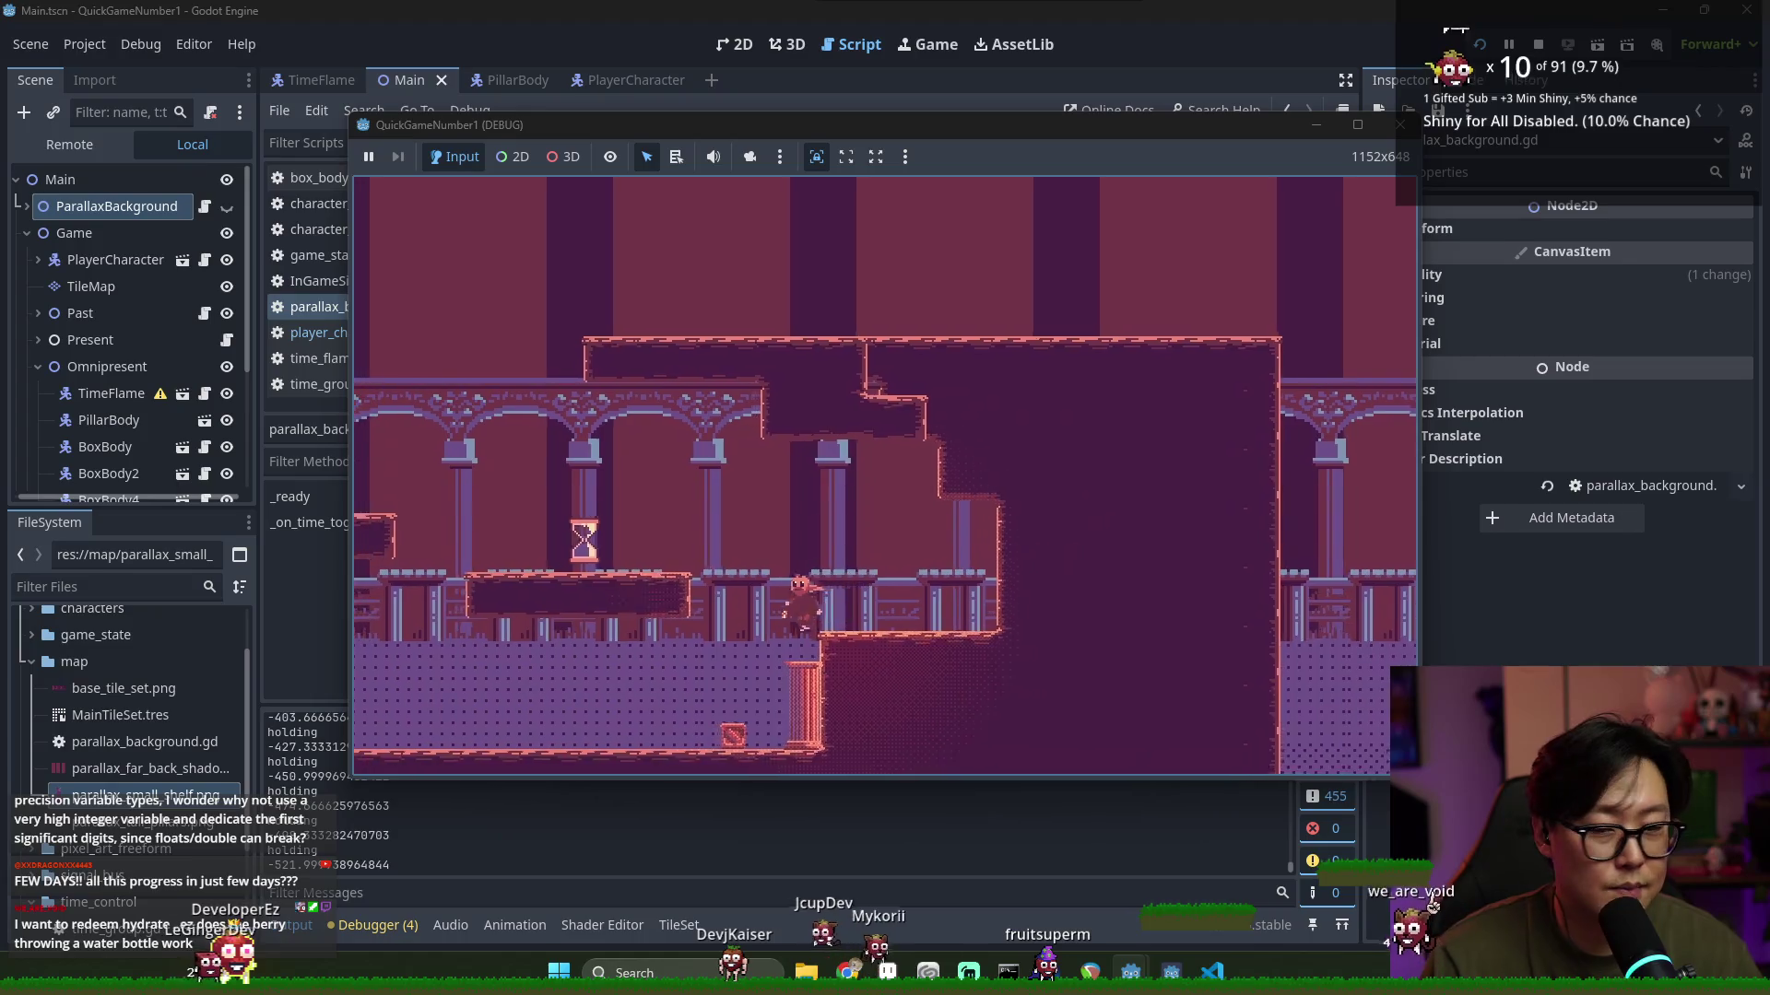
key(Left)
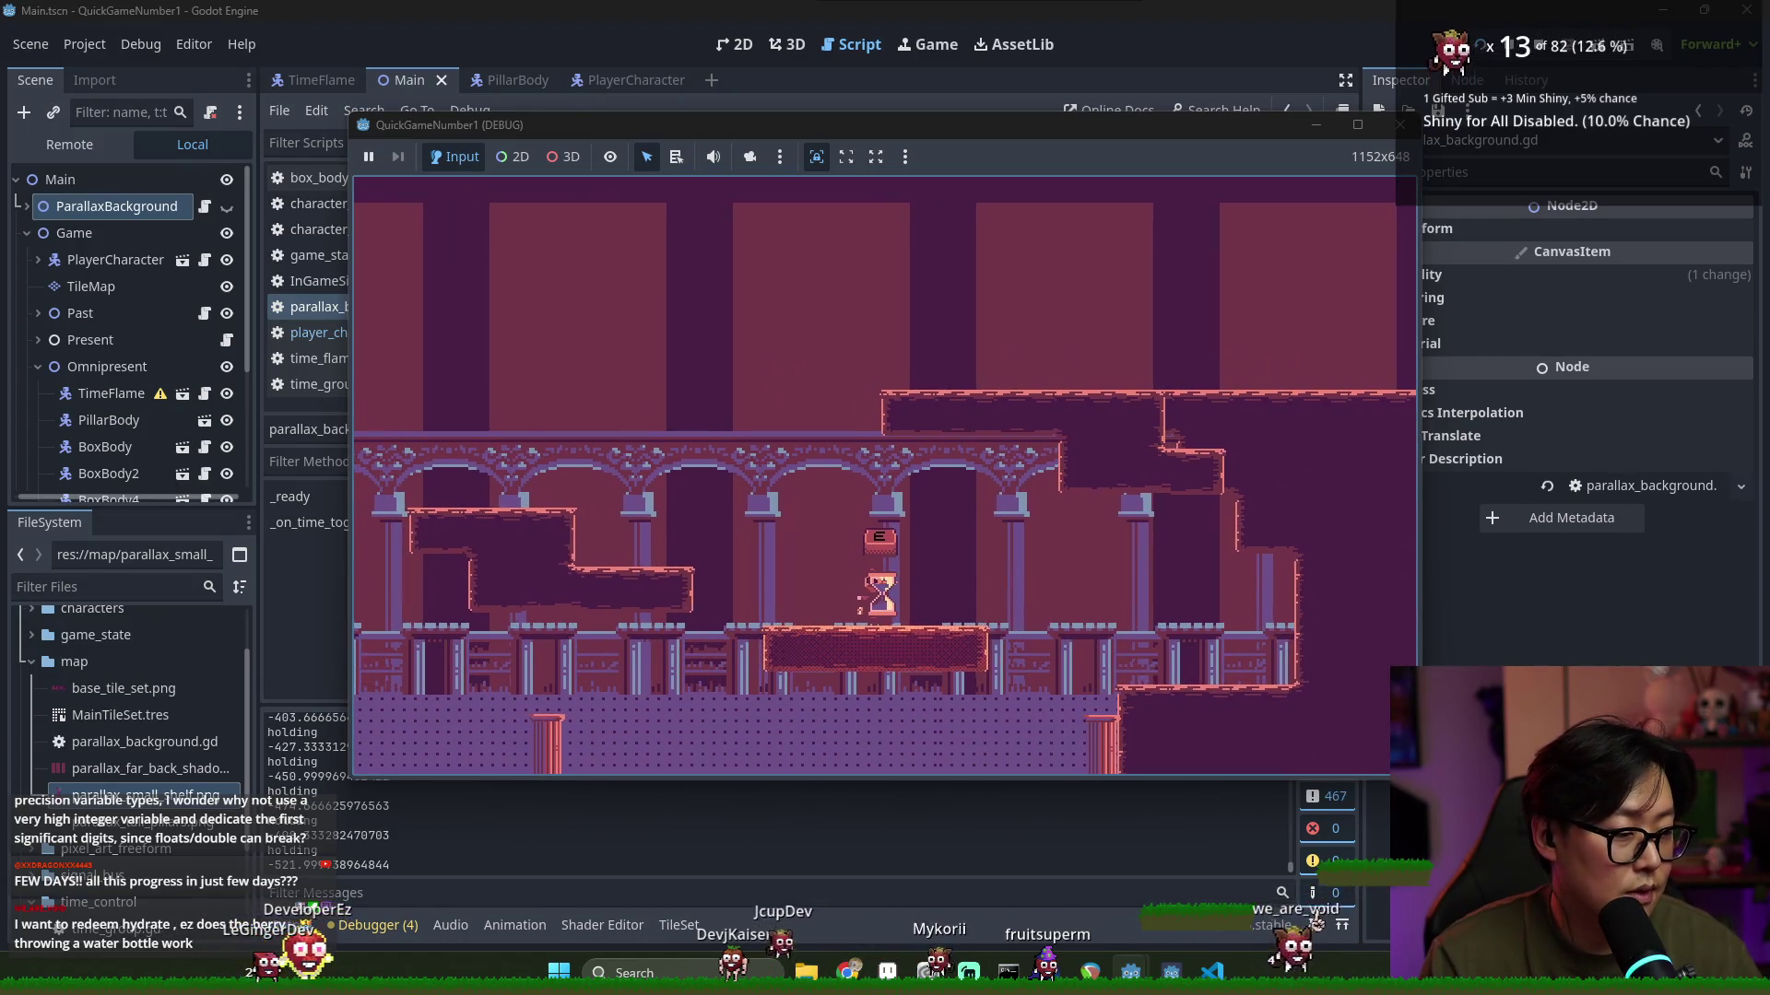
key(Right)
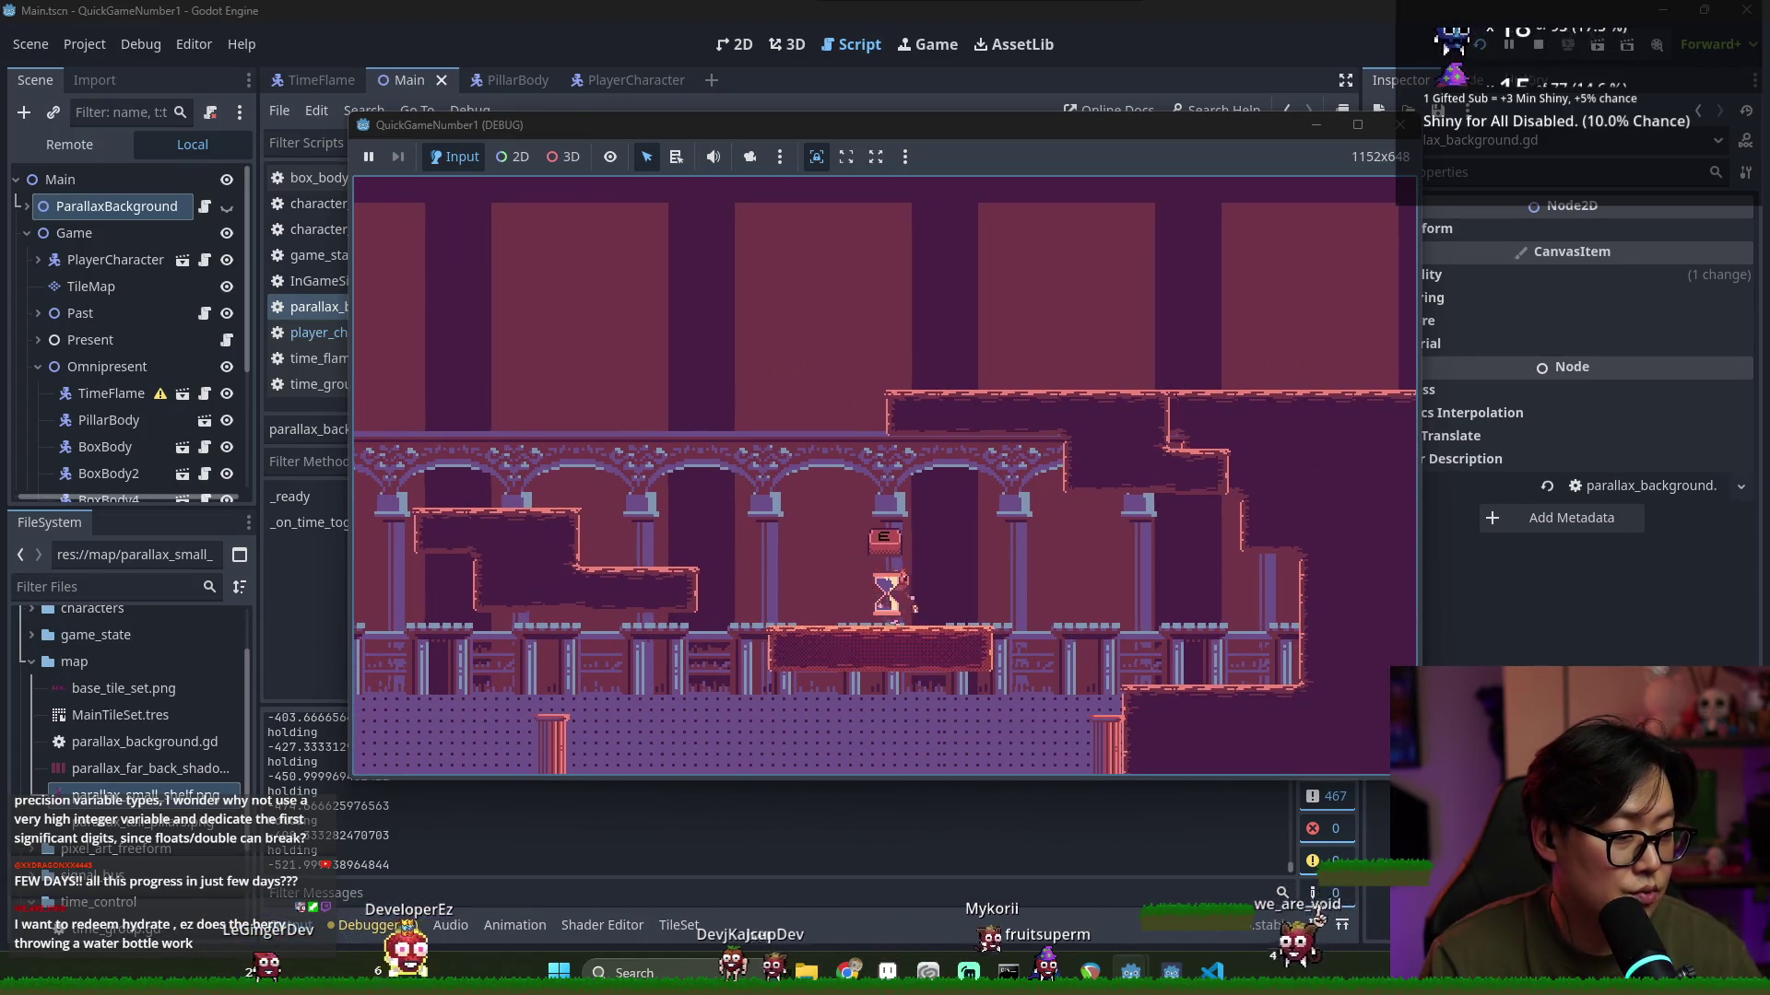
key(Left)
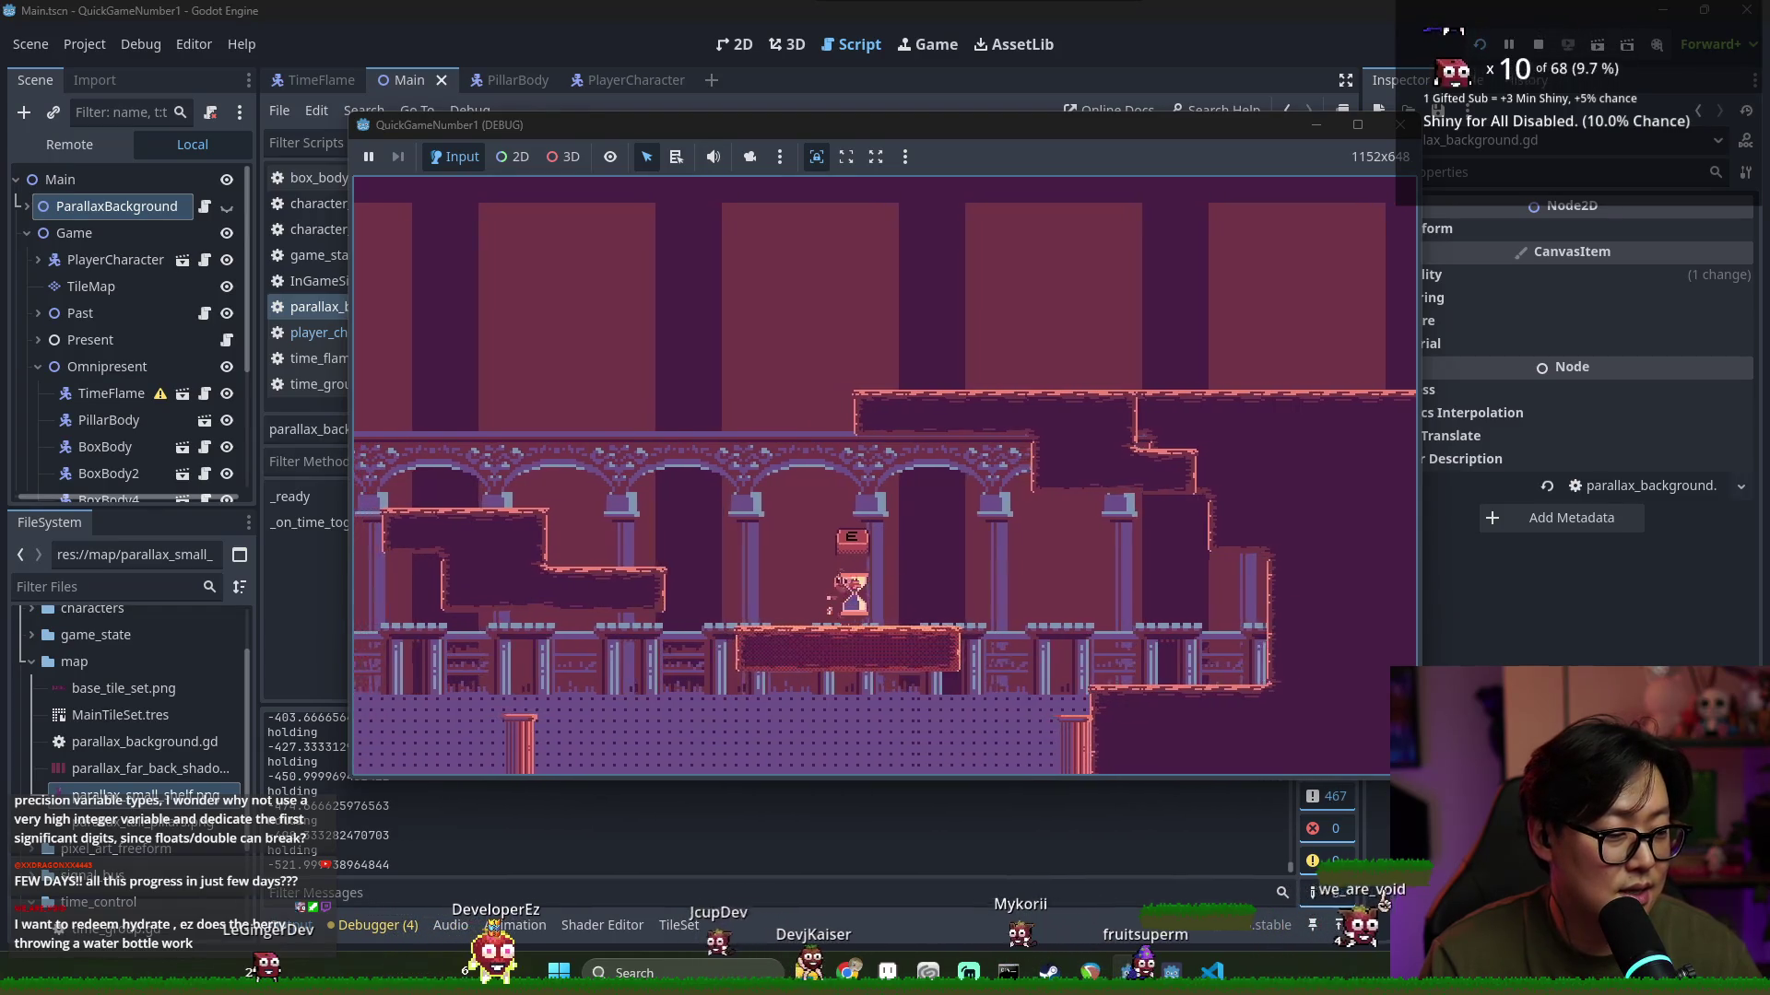
key(alt+Tab)
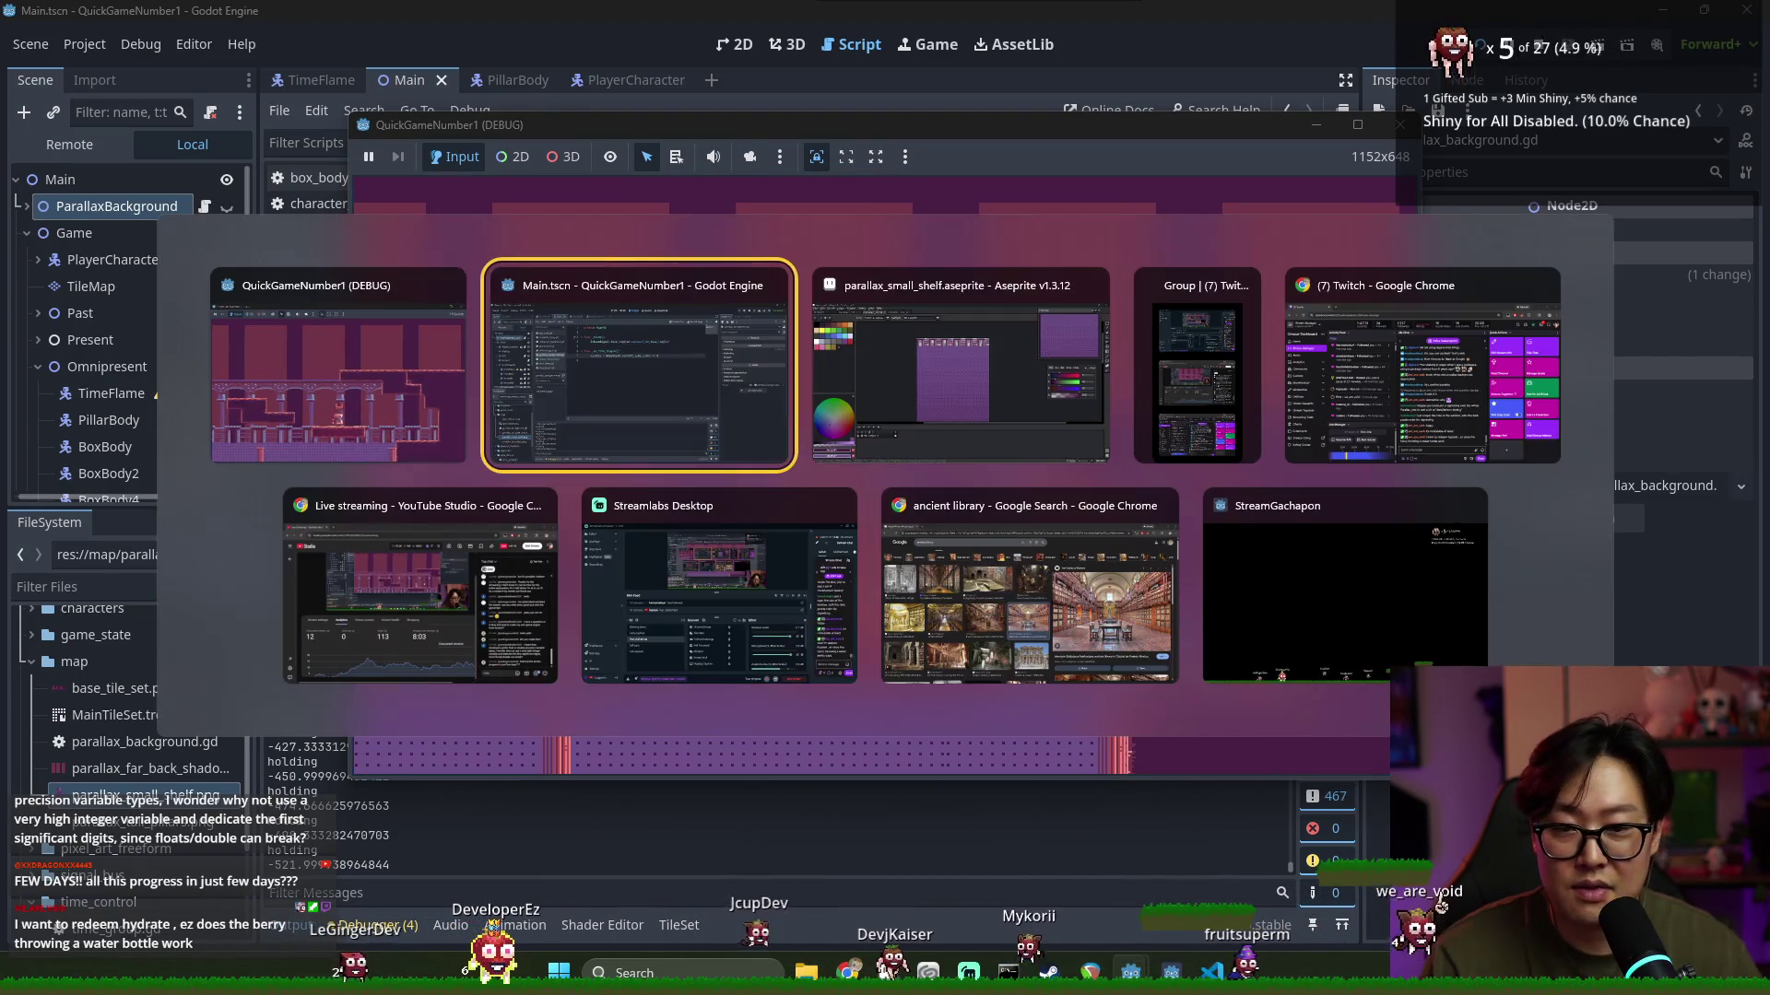
Step: Switch between the StreamGachapon window, the Godot editor and the running game
click(1344, 636)
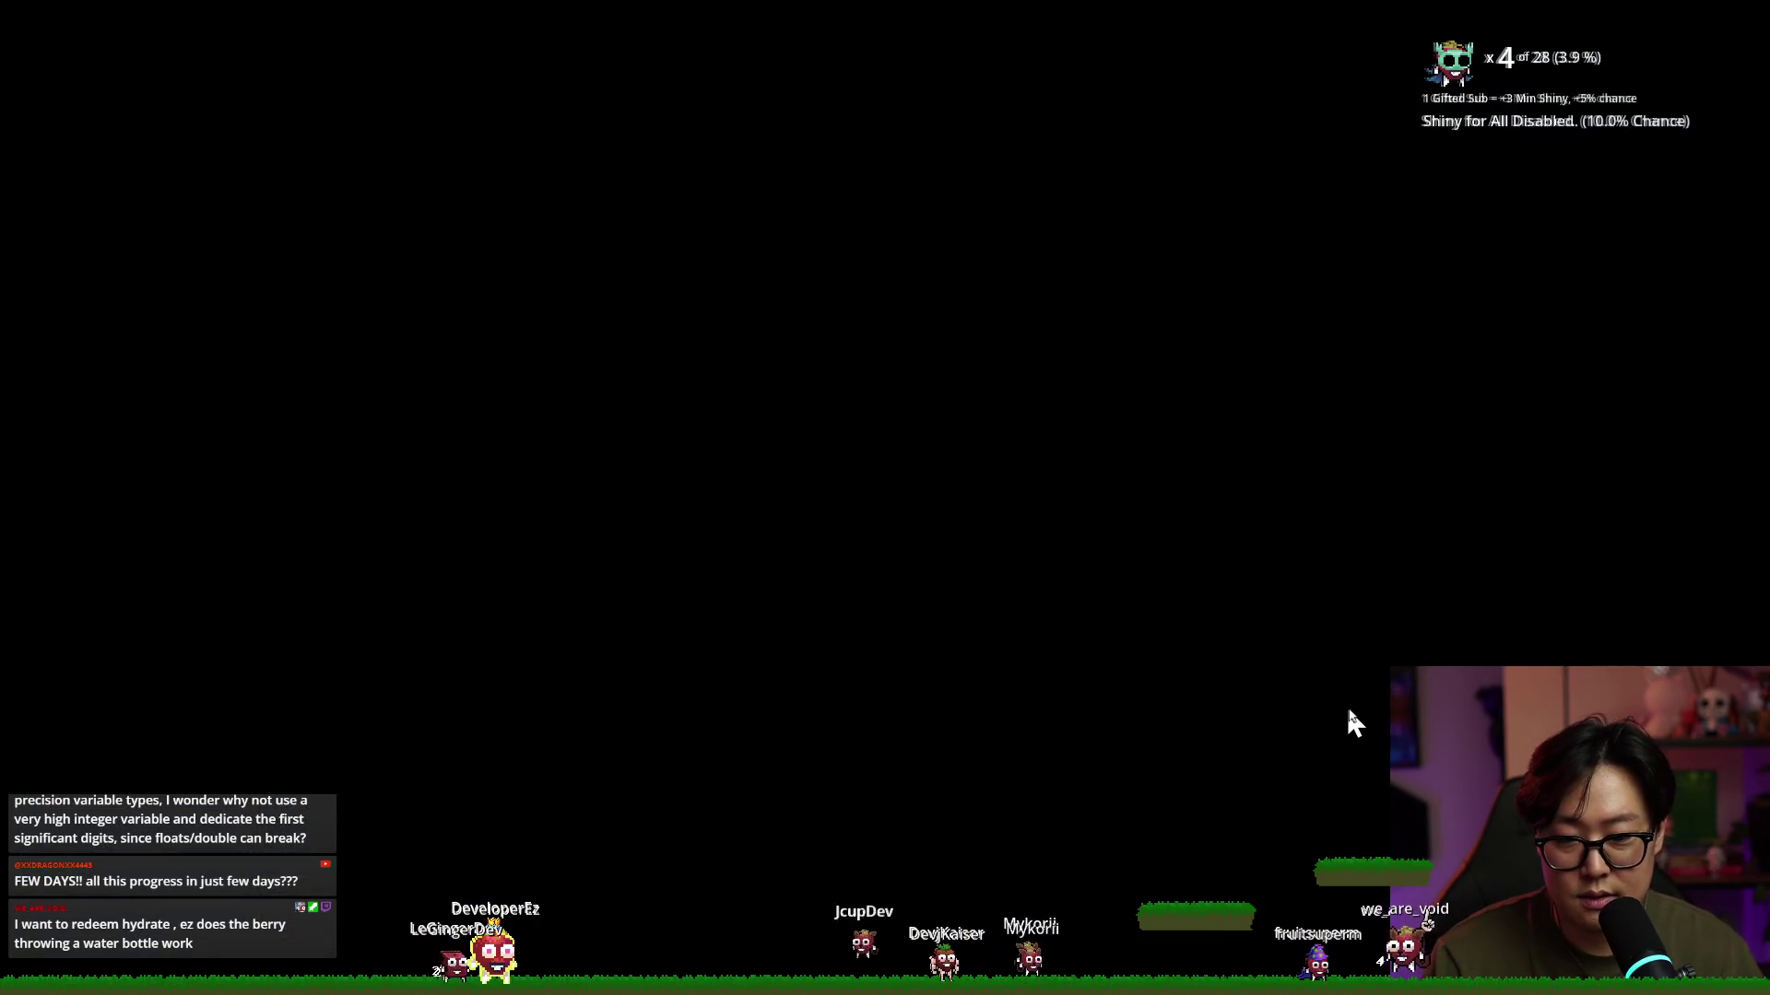
key(alt+Tab)
key(alt+Tab)
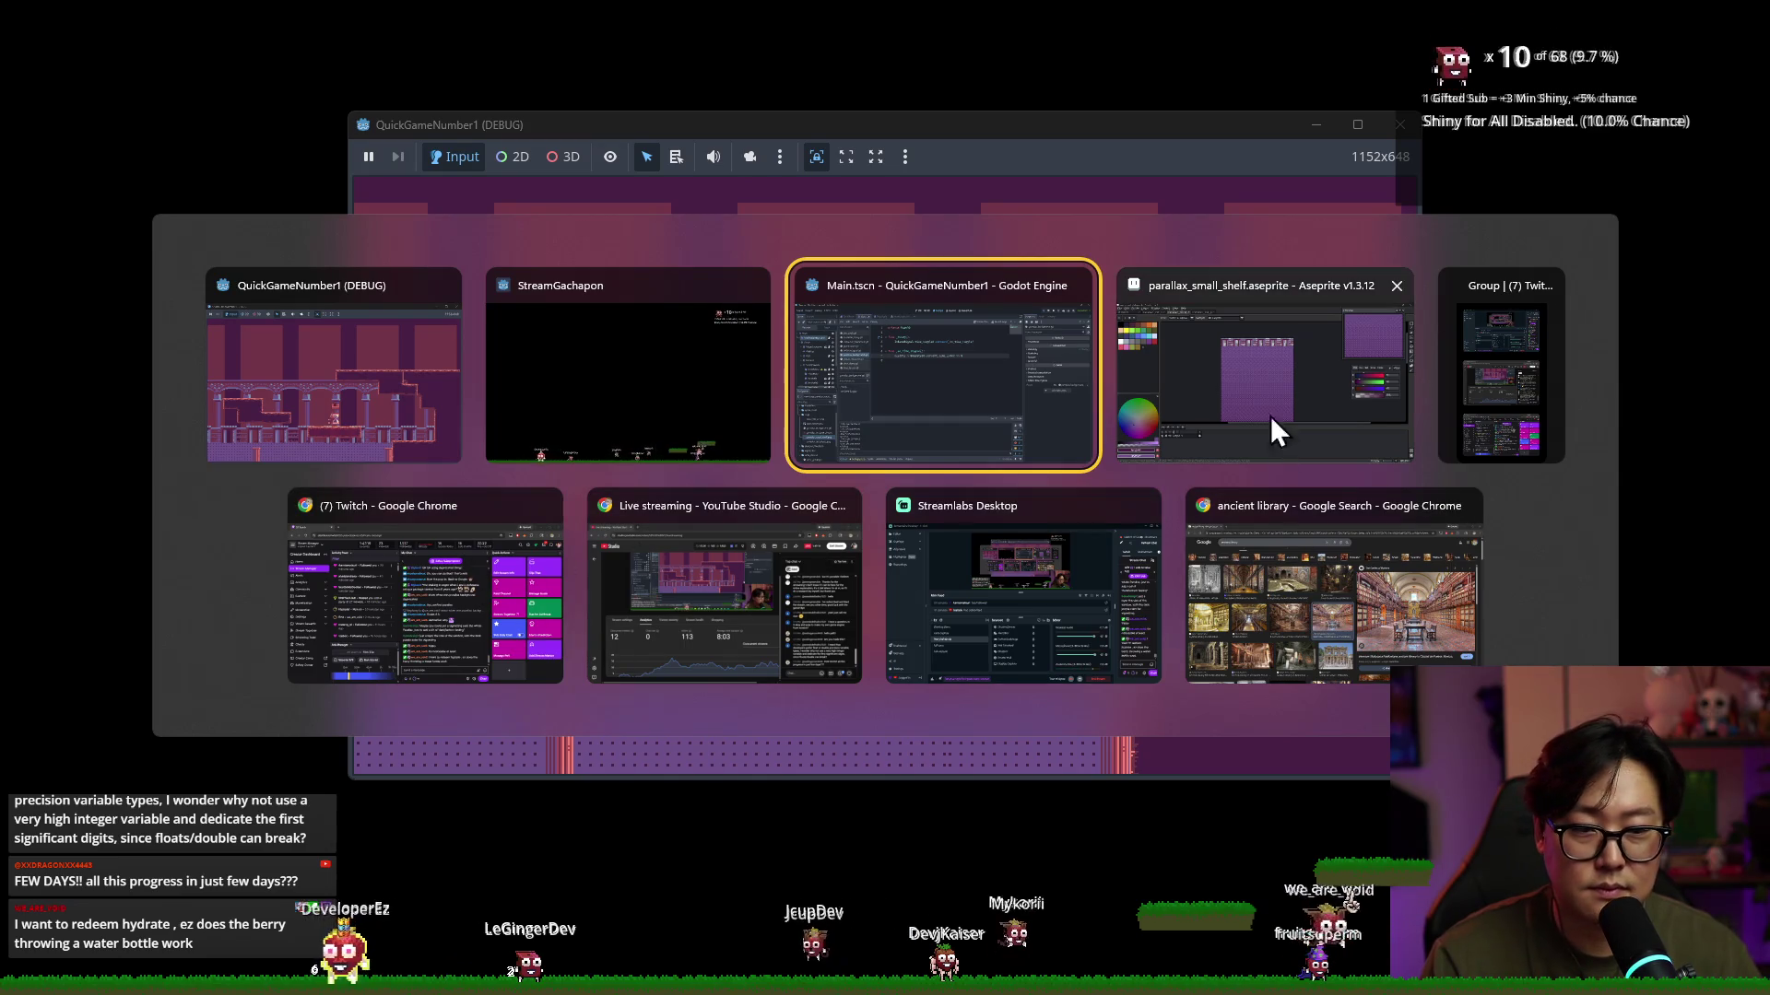
click(929, 398)
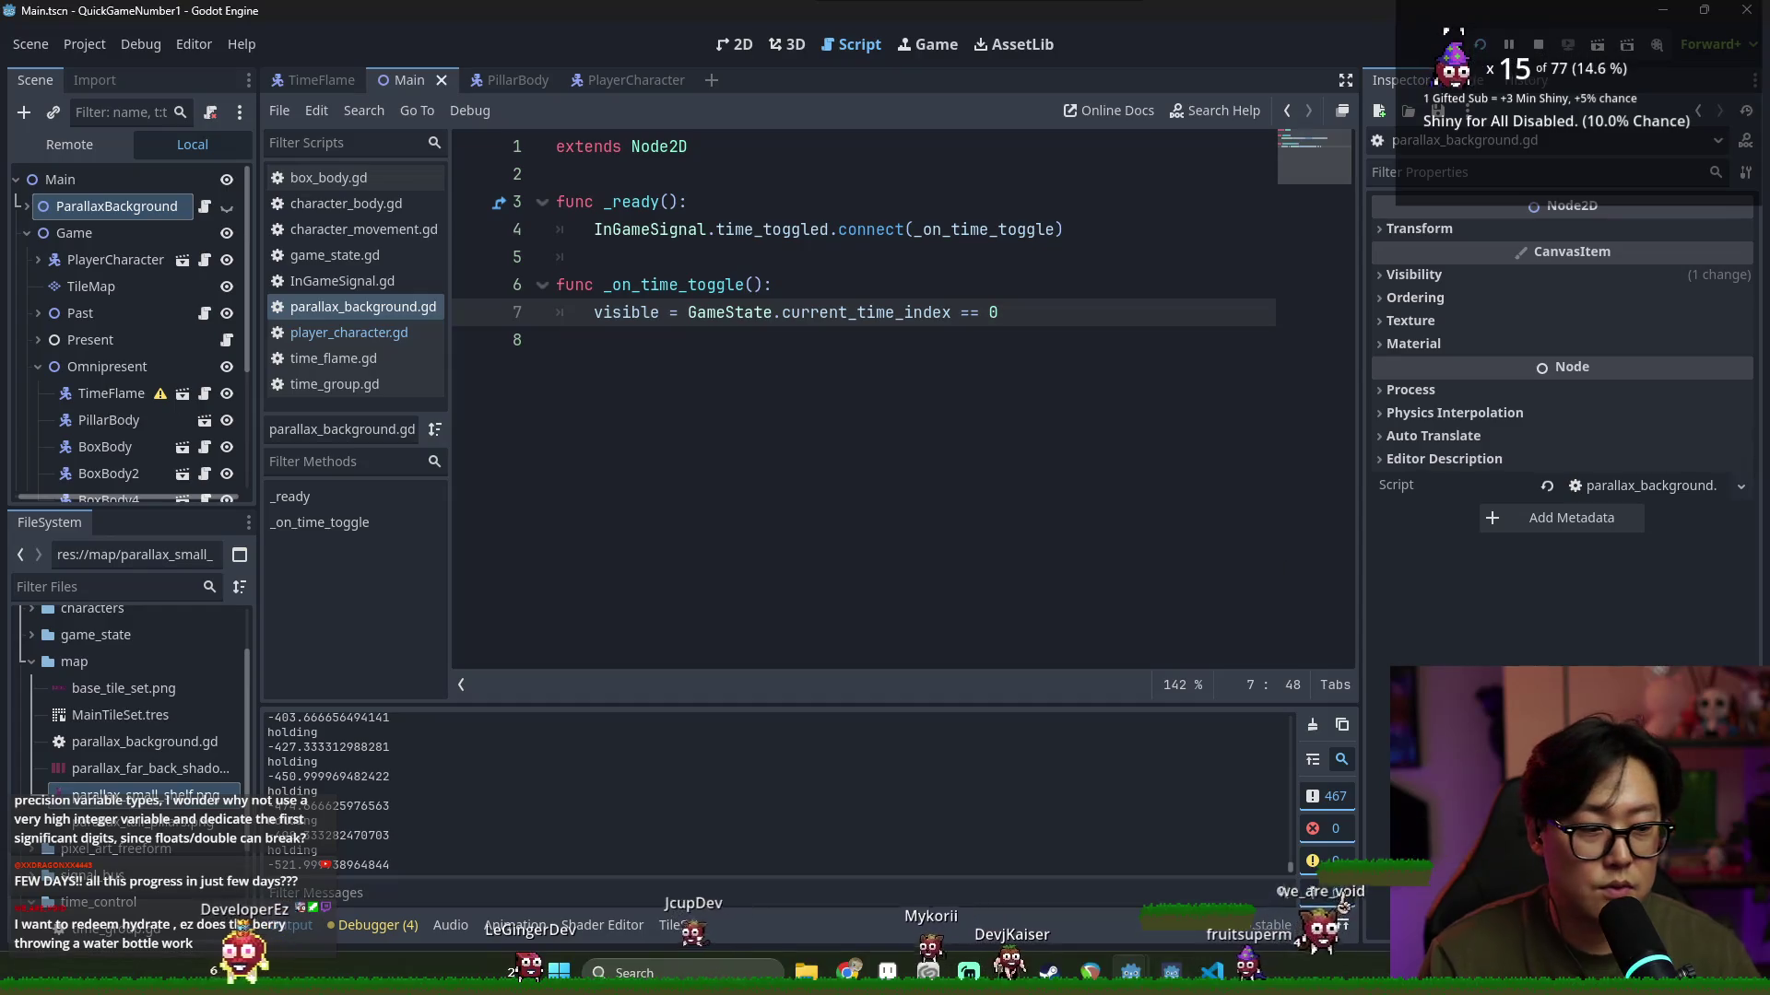
key(alt+Tab)
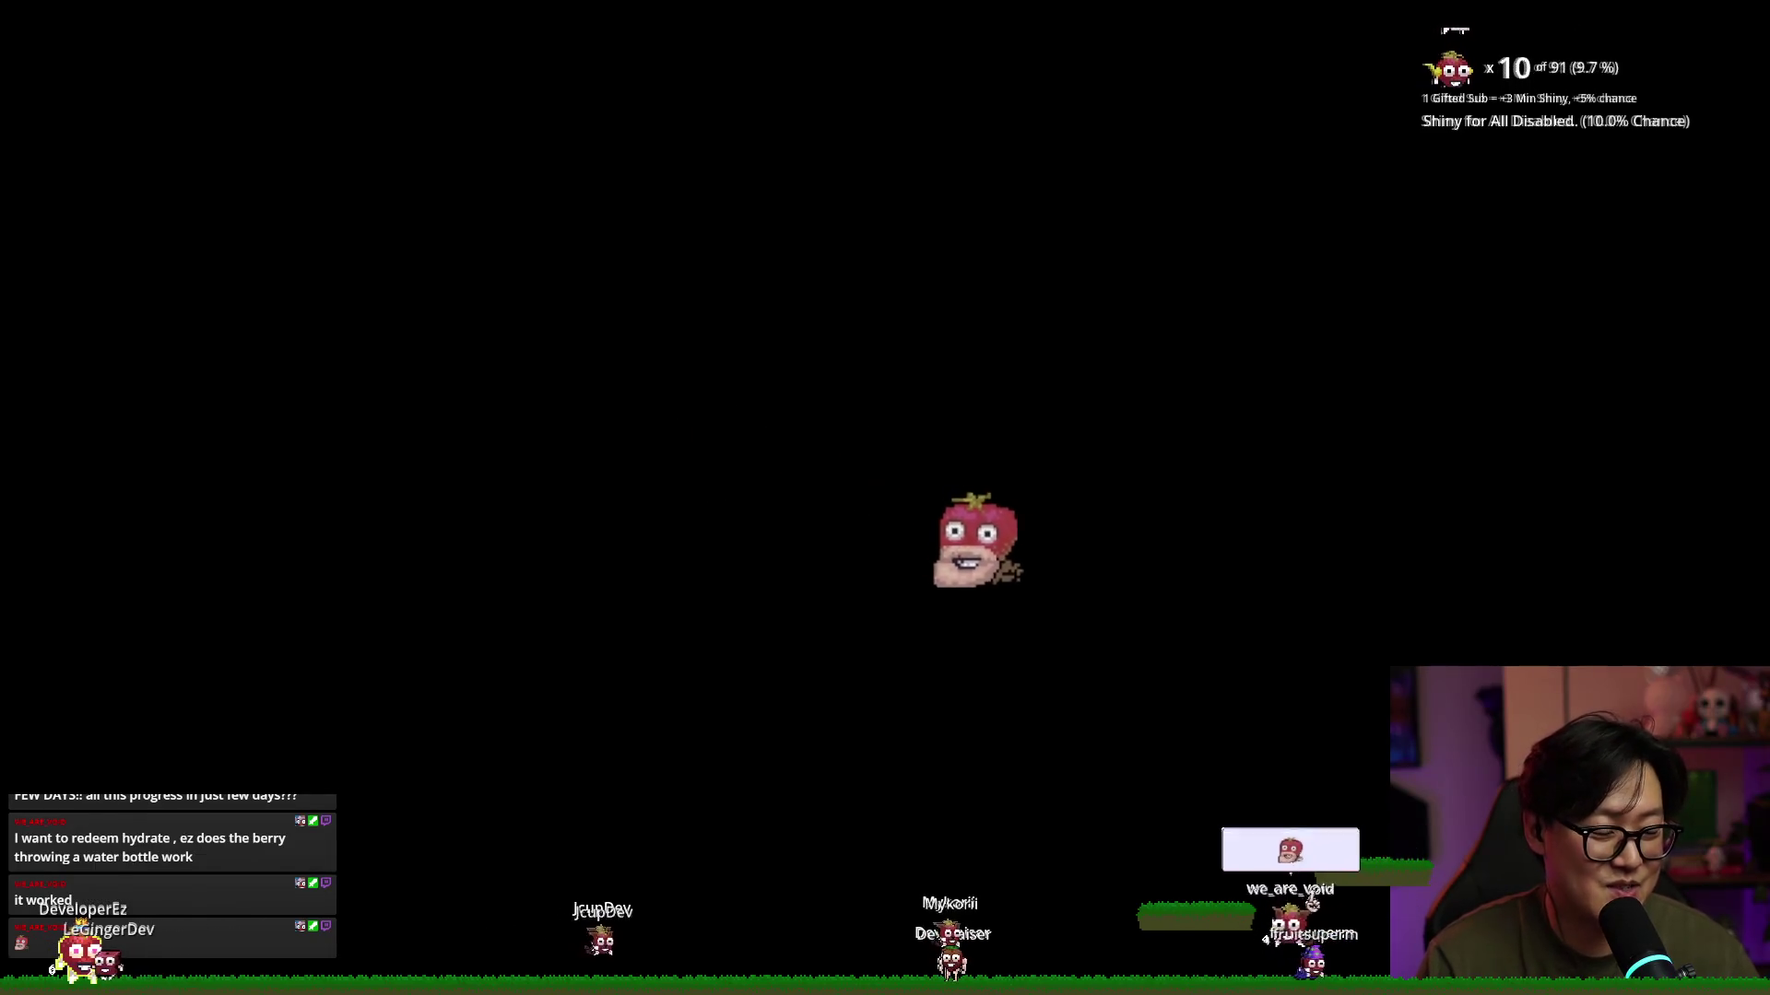
key(alt+Tab)
key(alt+Tab)
key(alt+Tab)
key(alt+Tab)
key(alt+Tab)
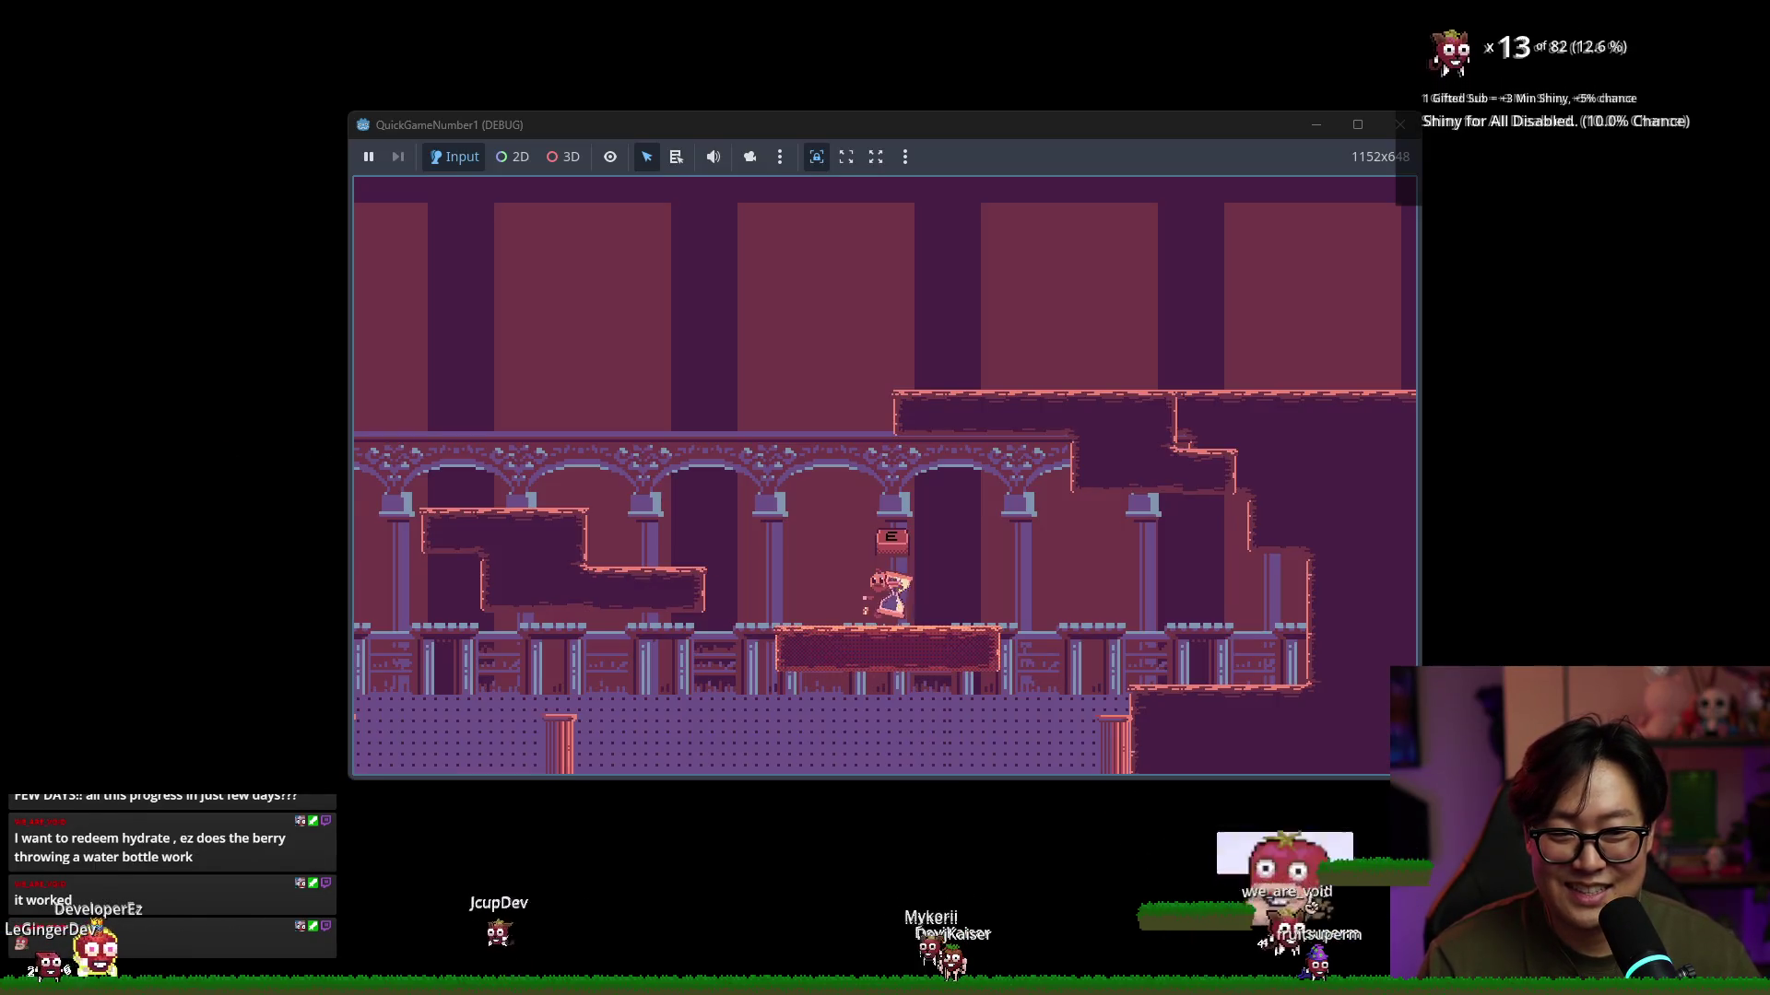
Step: Run and jump the character left and right across the time layouts
key(Left)
key(space)
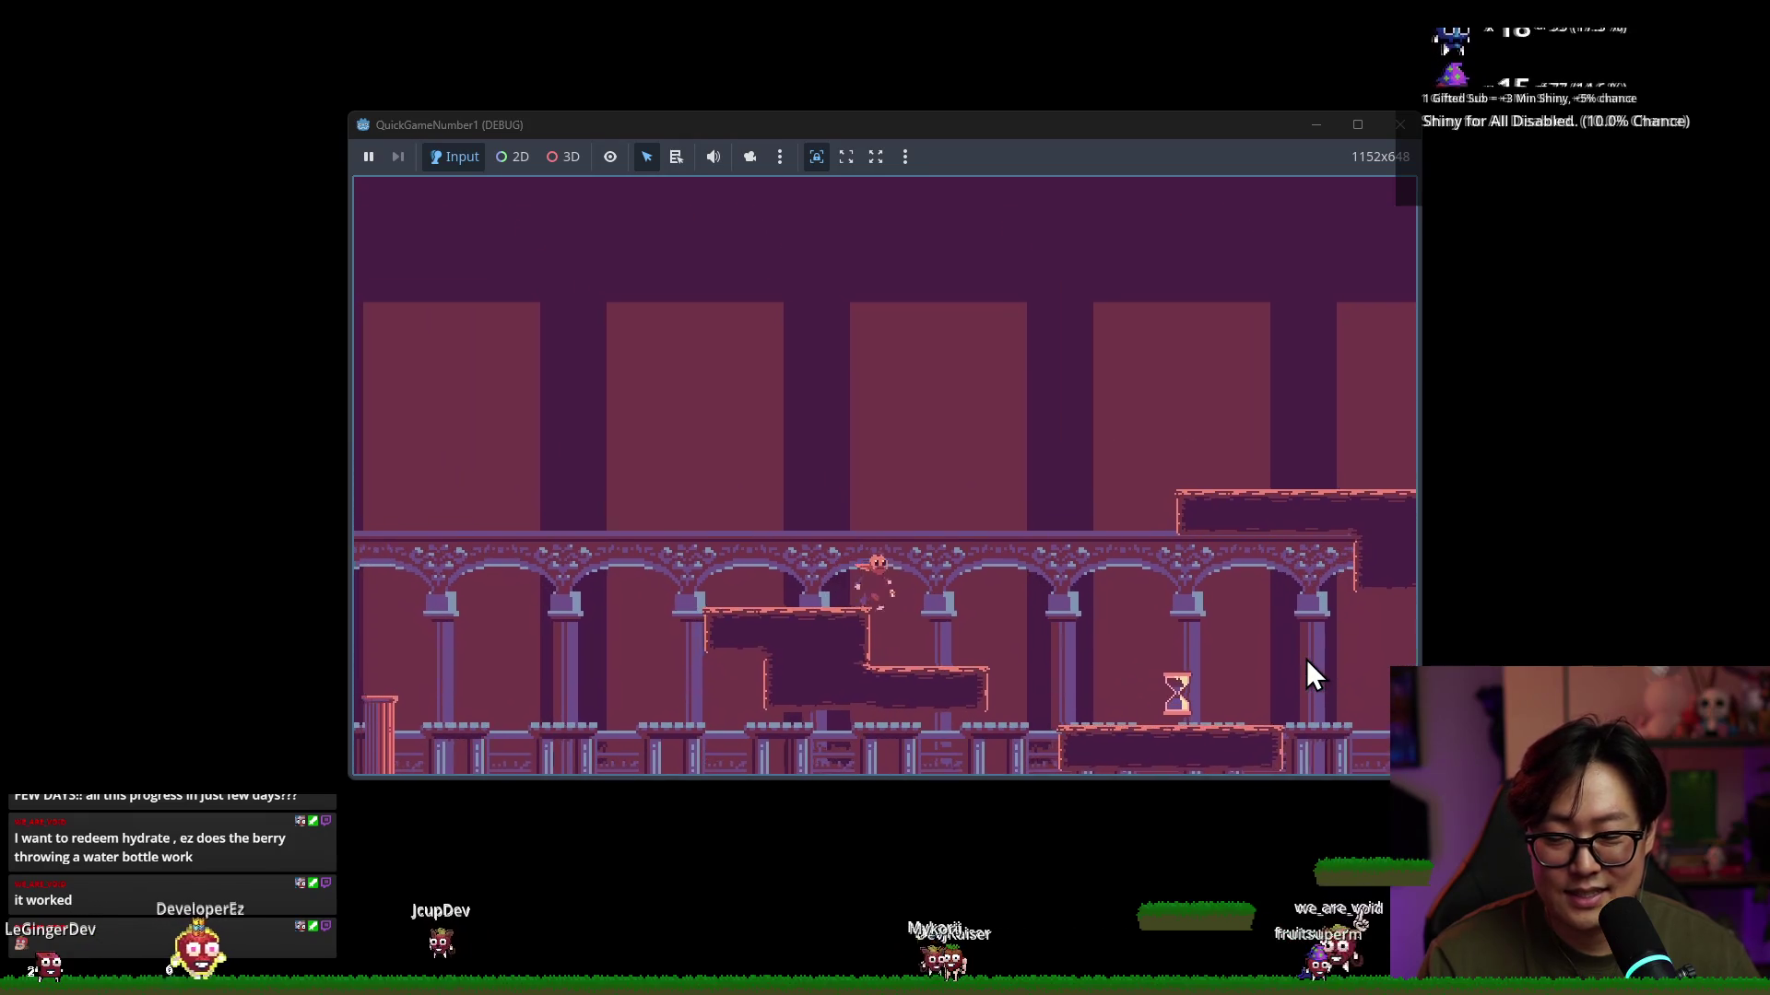
key(Right)
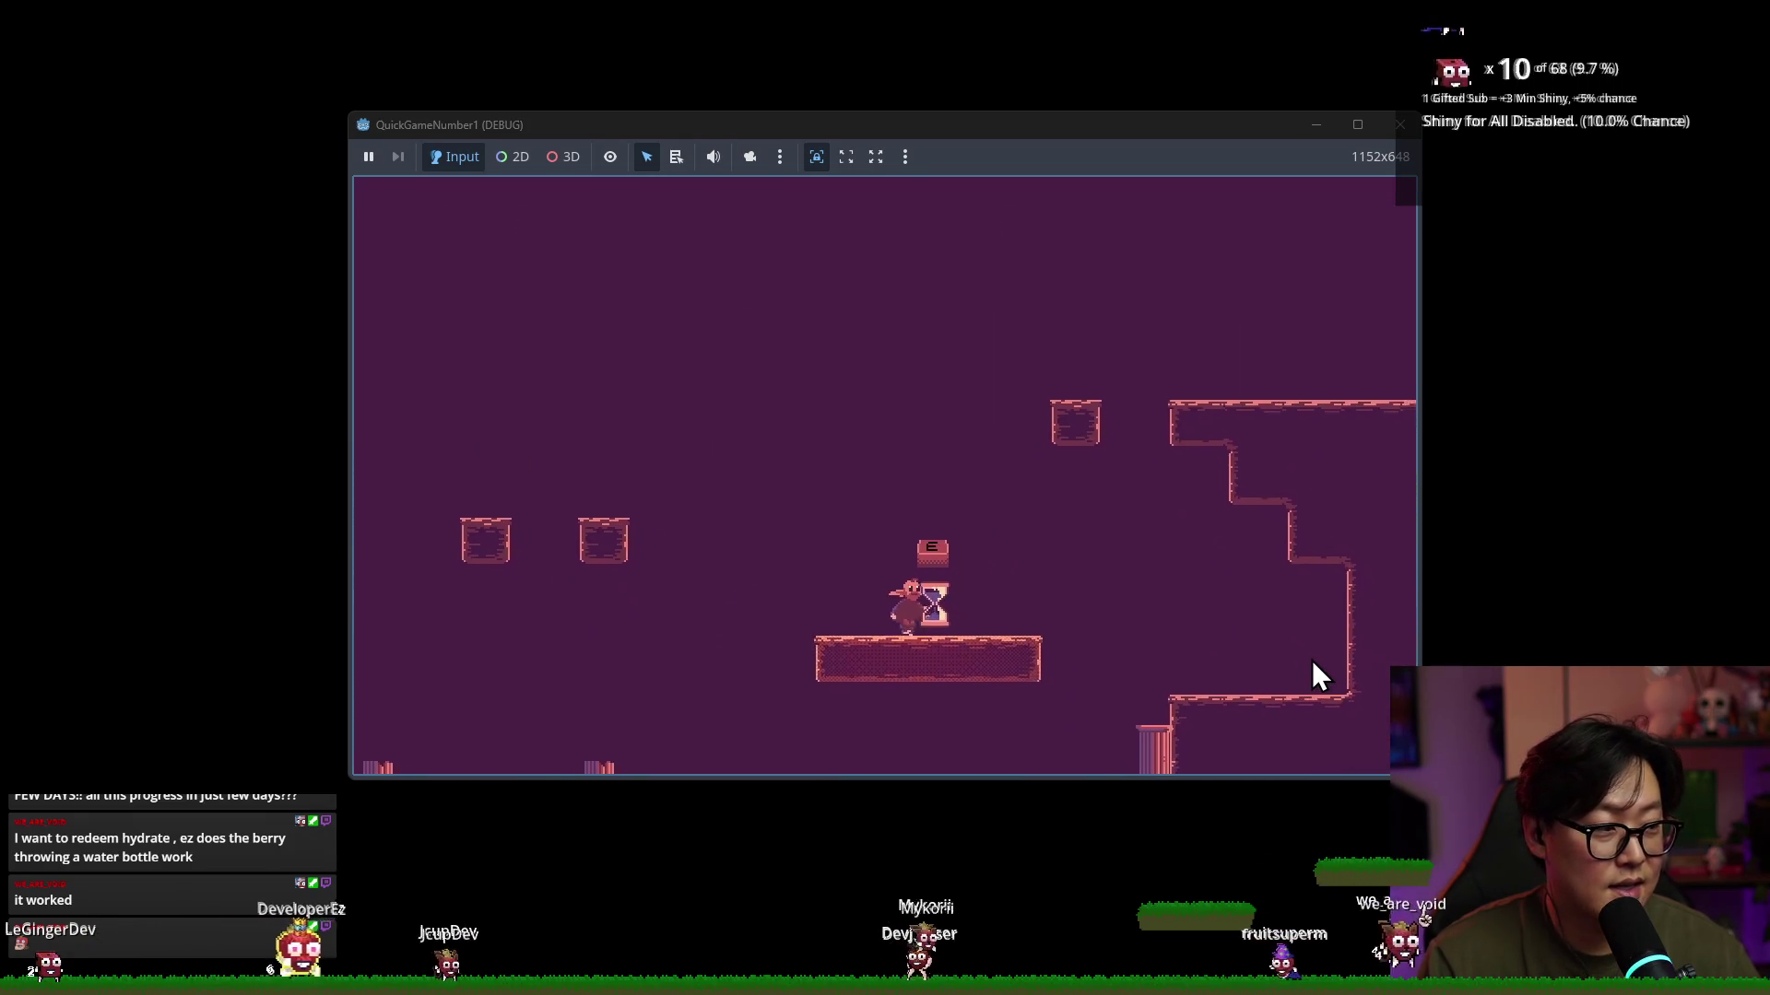
key(Right)
key(Left)
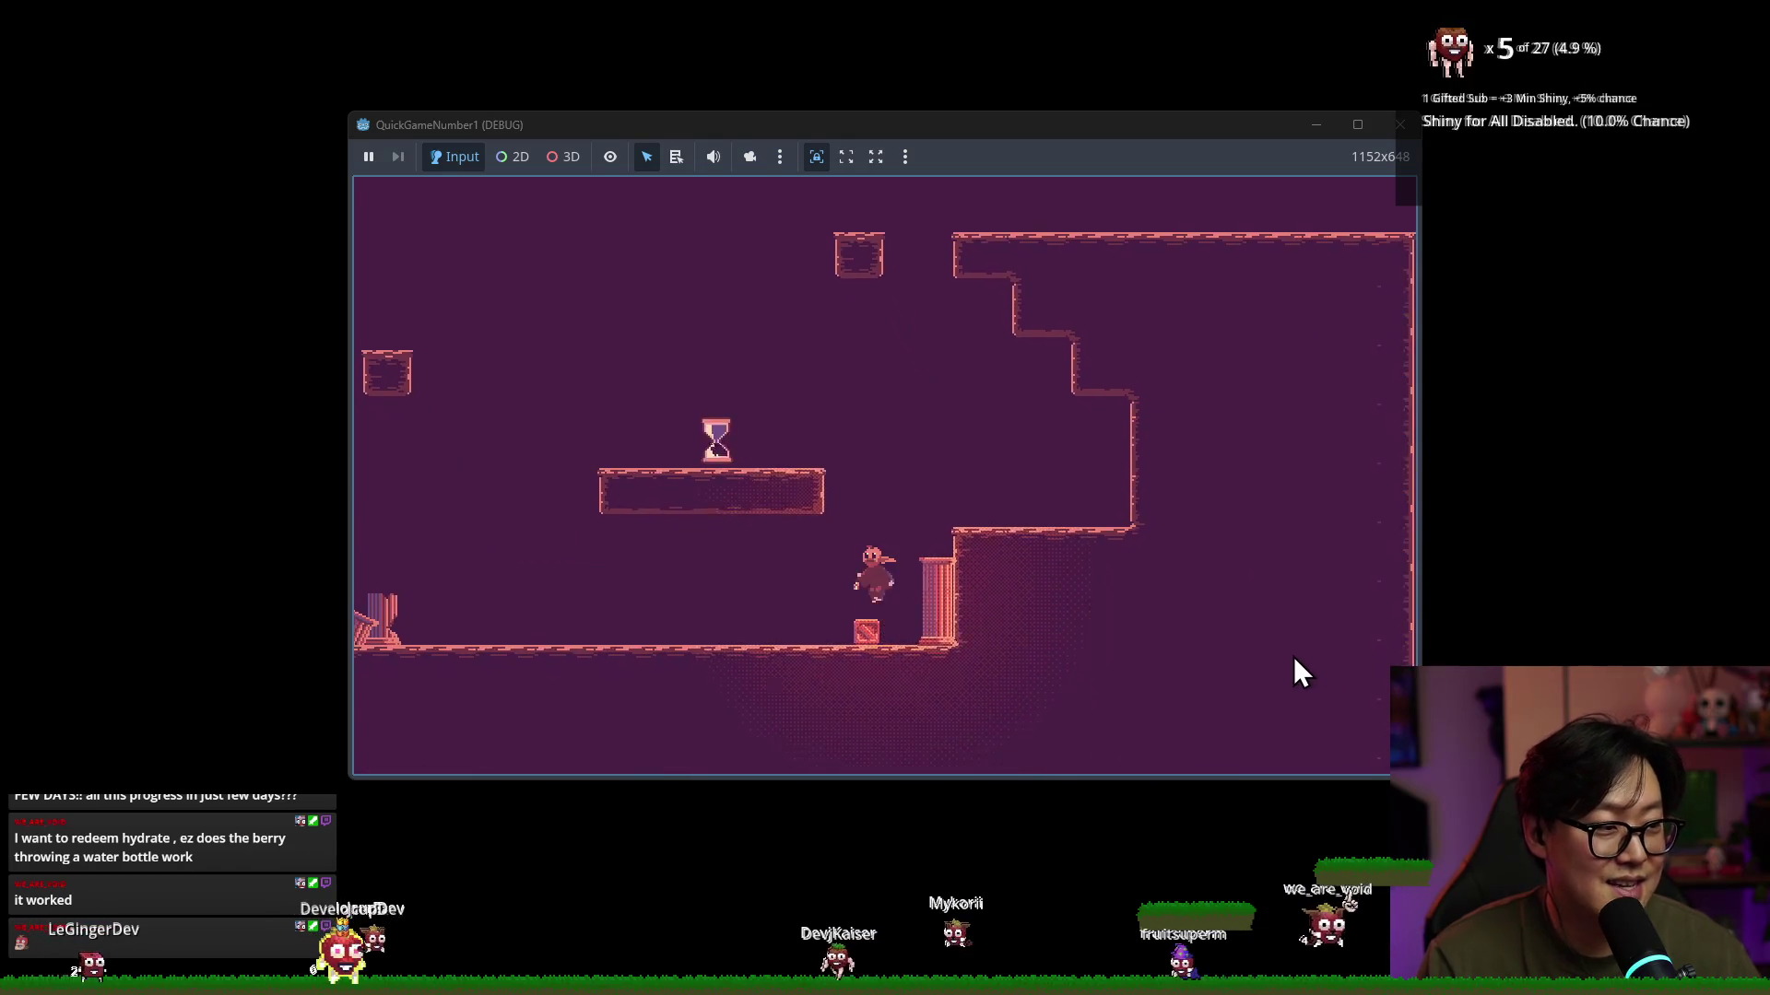
key(Left)
key(space)
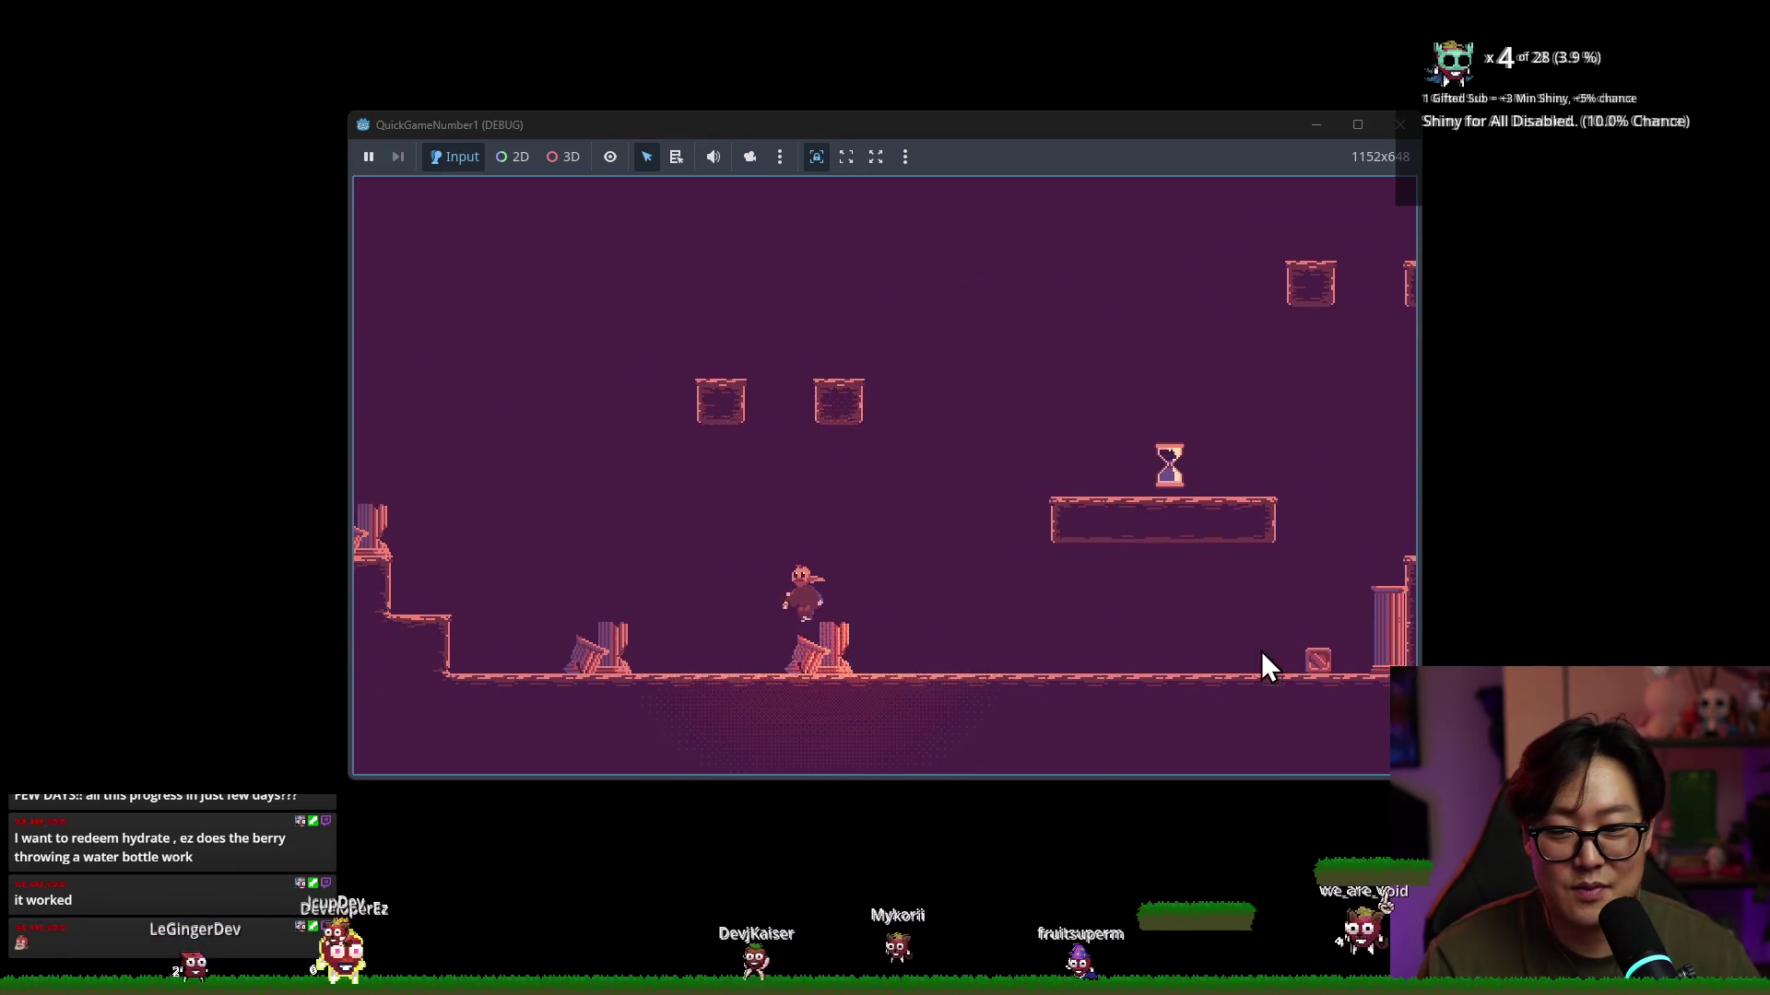
Step: Jump left, run right toward the hourglass, then return to the editor and stop the game with F8
key(Left)
key(space)
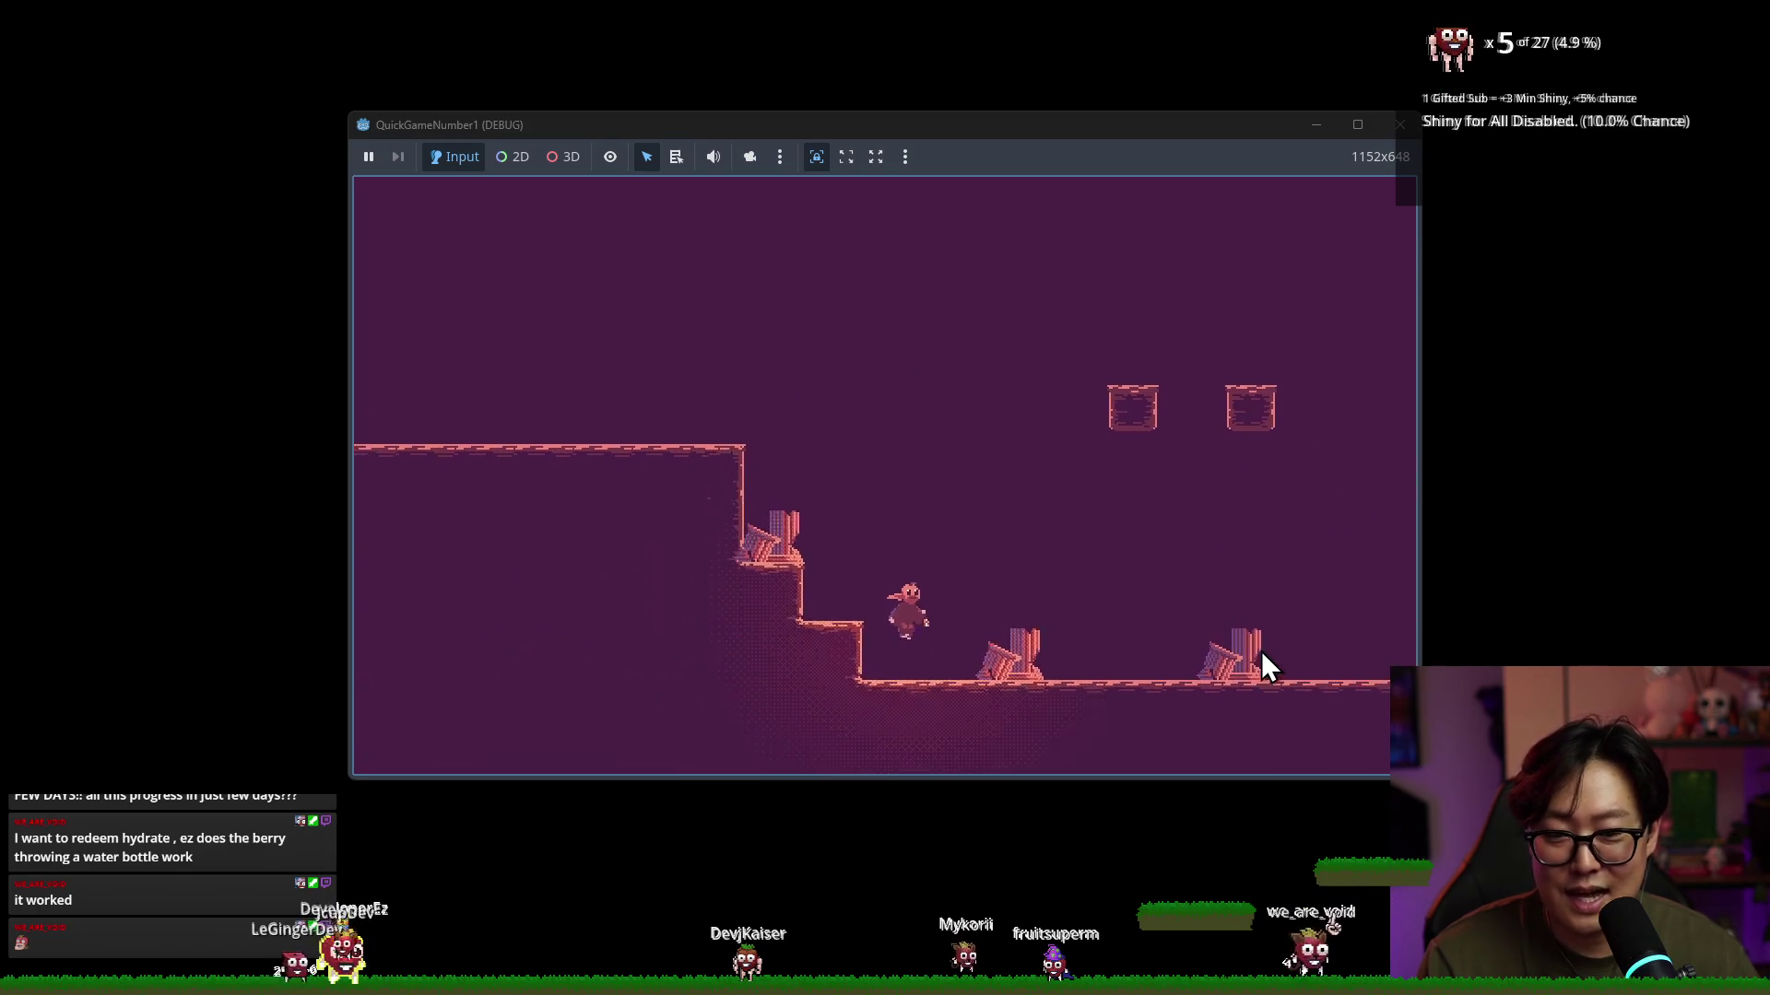
key(Right)
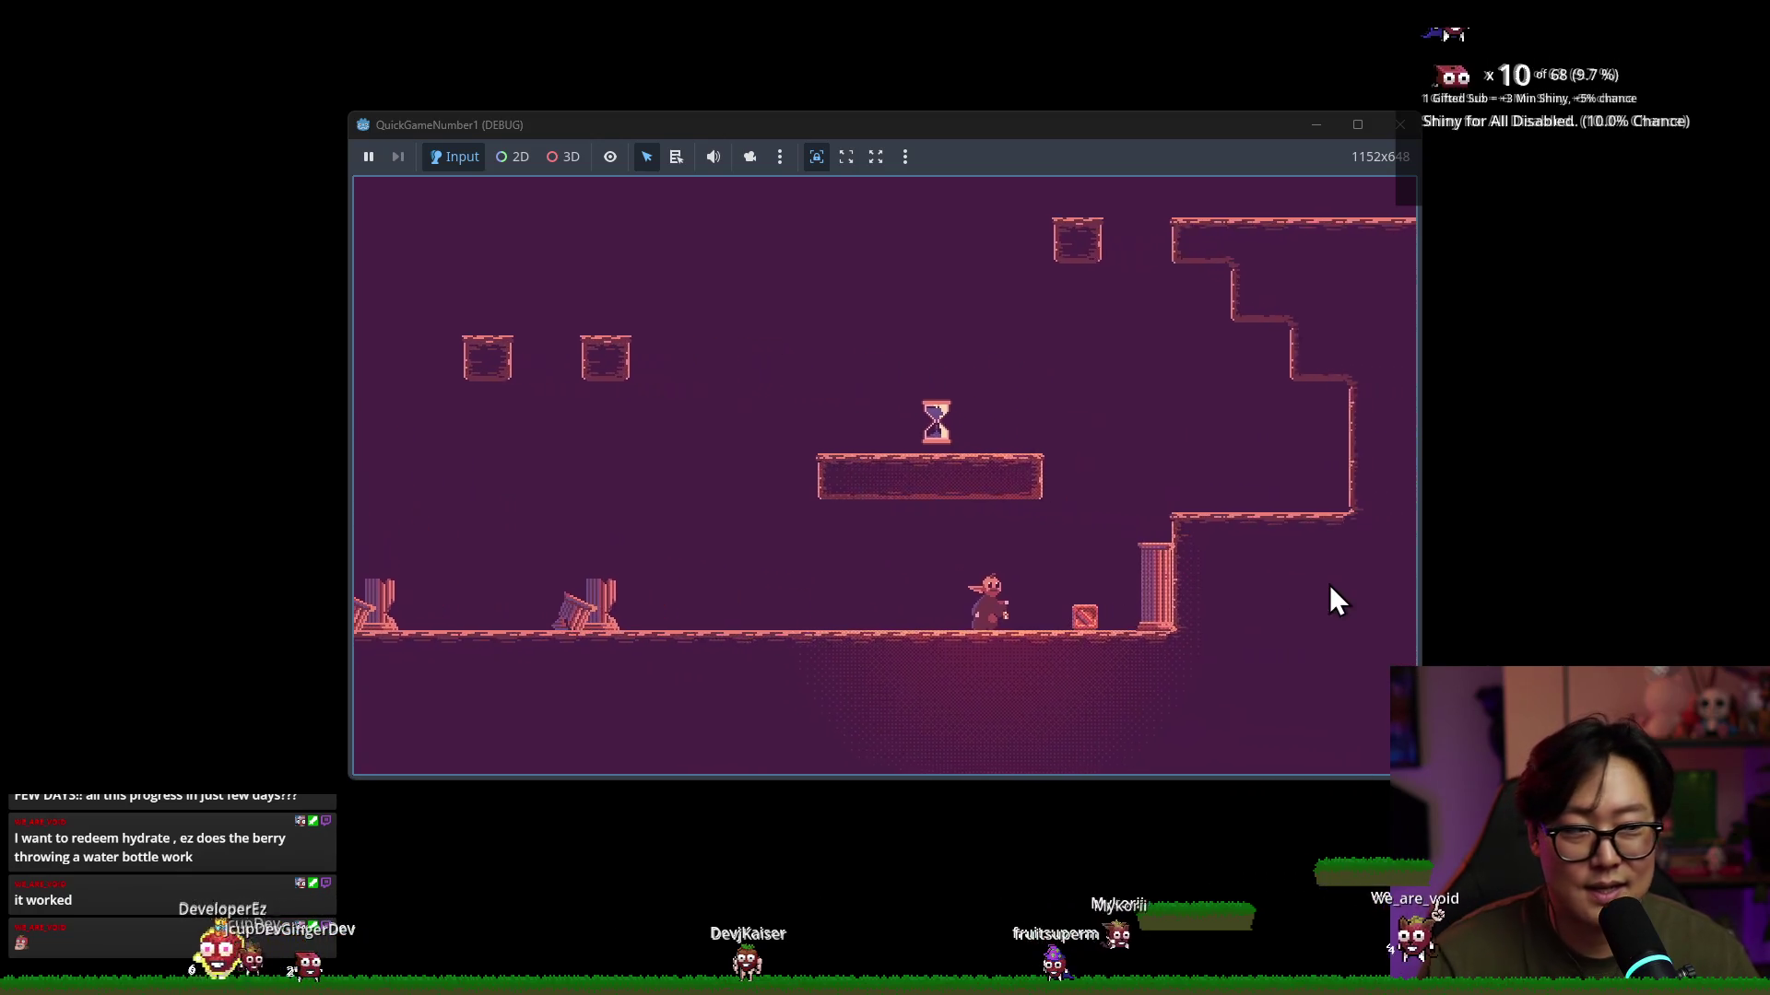
key(alt+Tab)
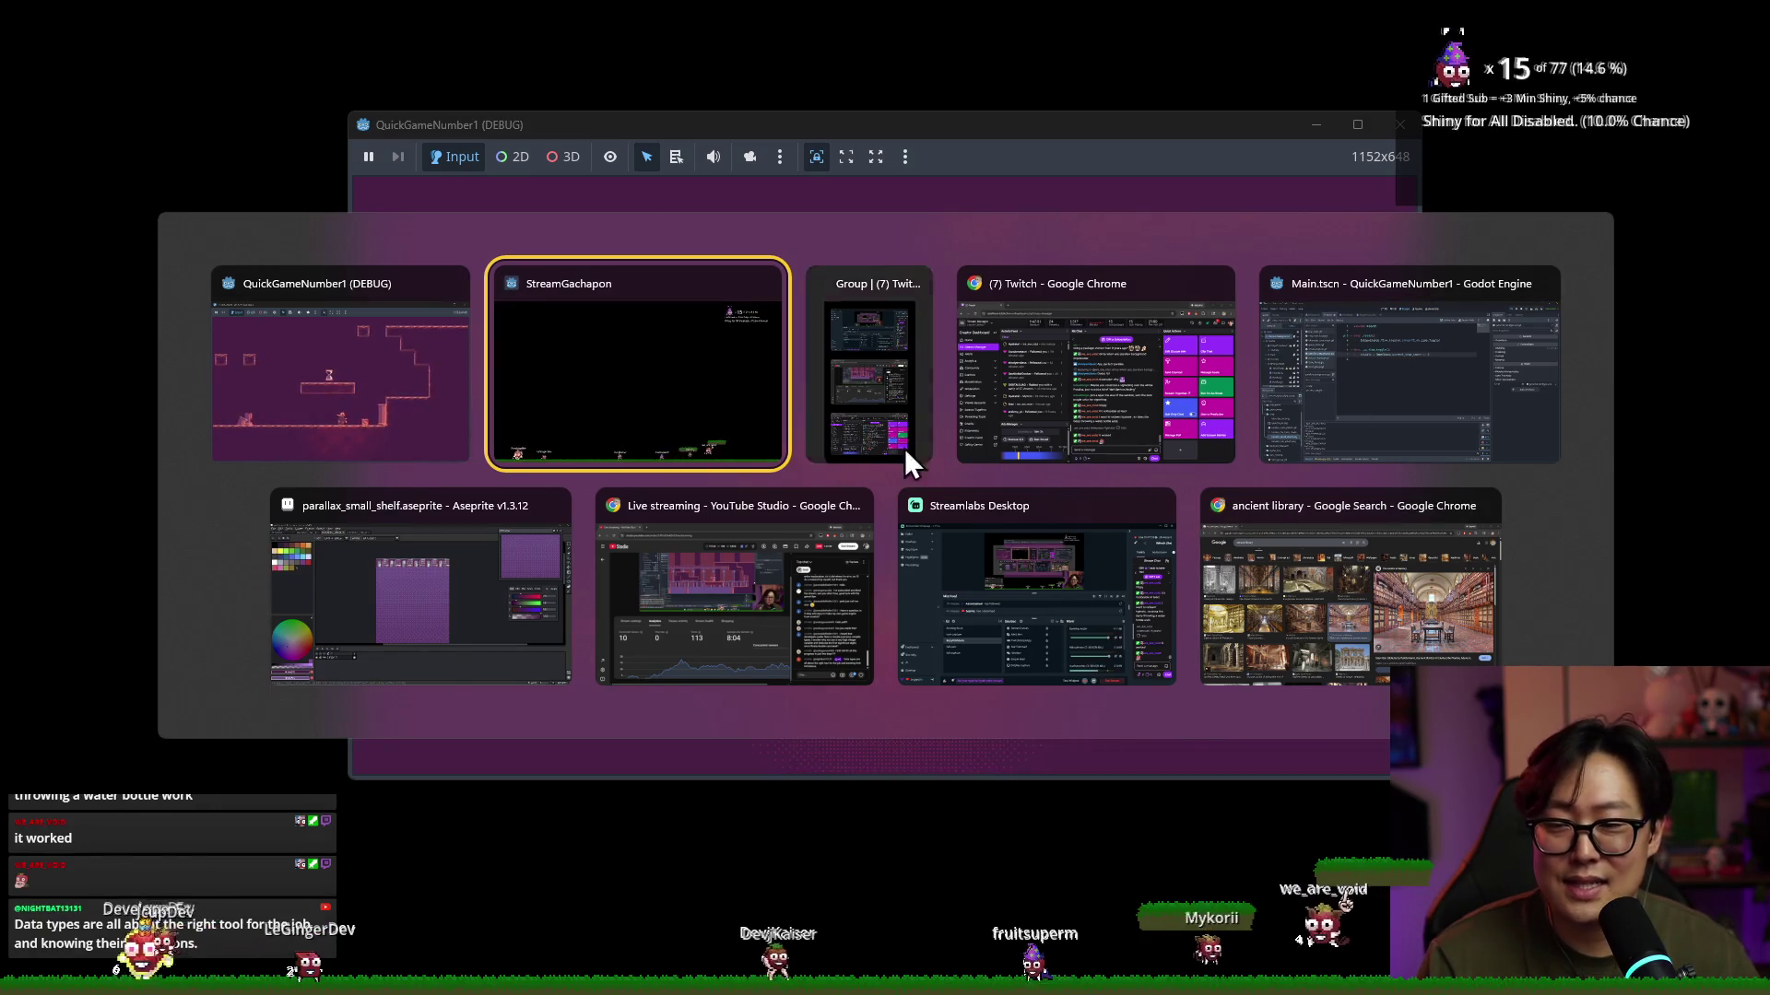
key(F8)
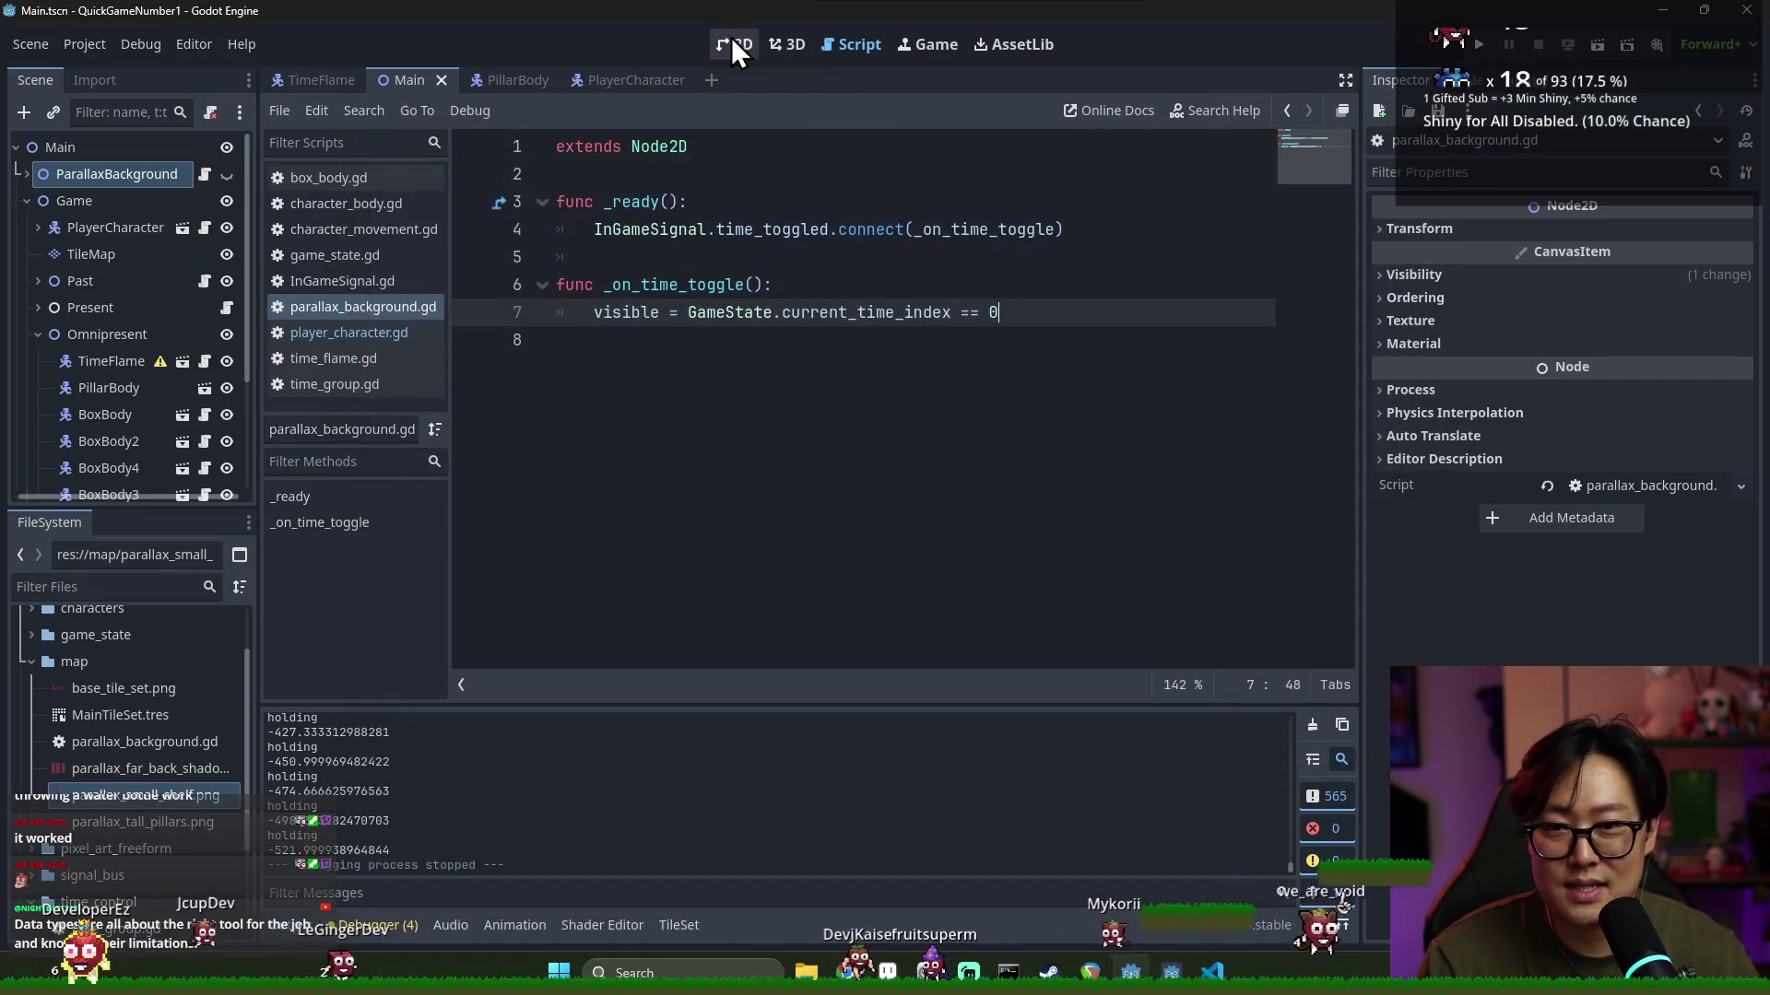
Step: View the level on the canvas and save the Main scene with Ctrl+S
click(734, 42)
scroll(913, 363, up, 5)
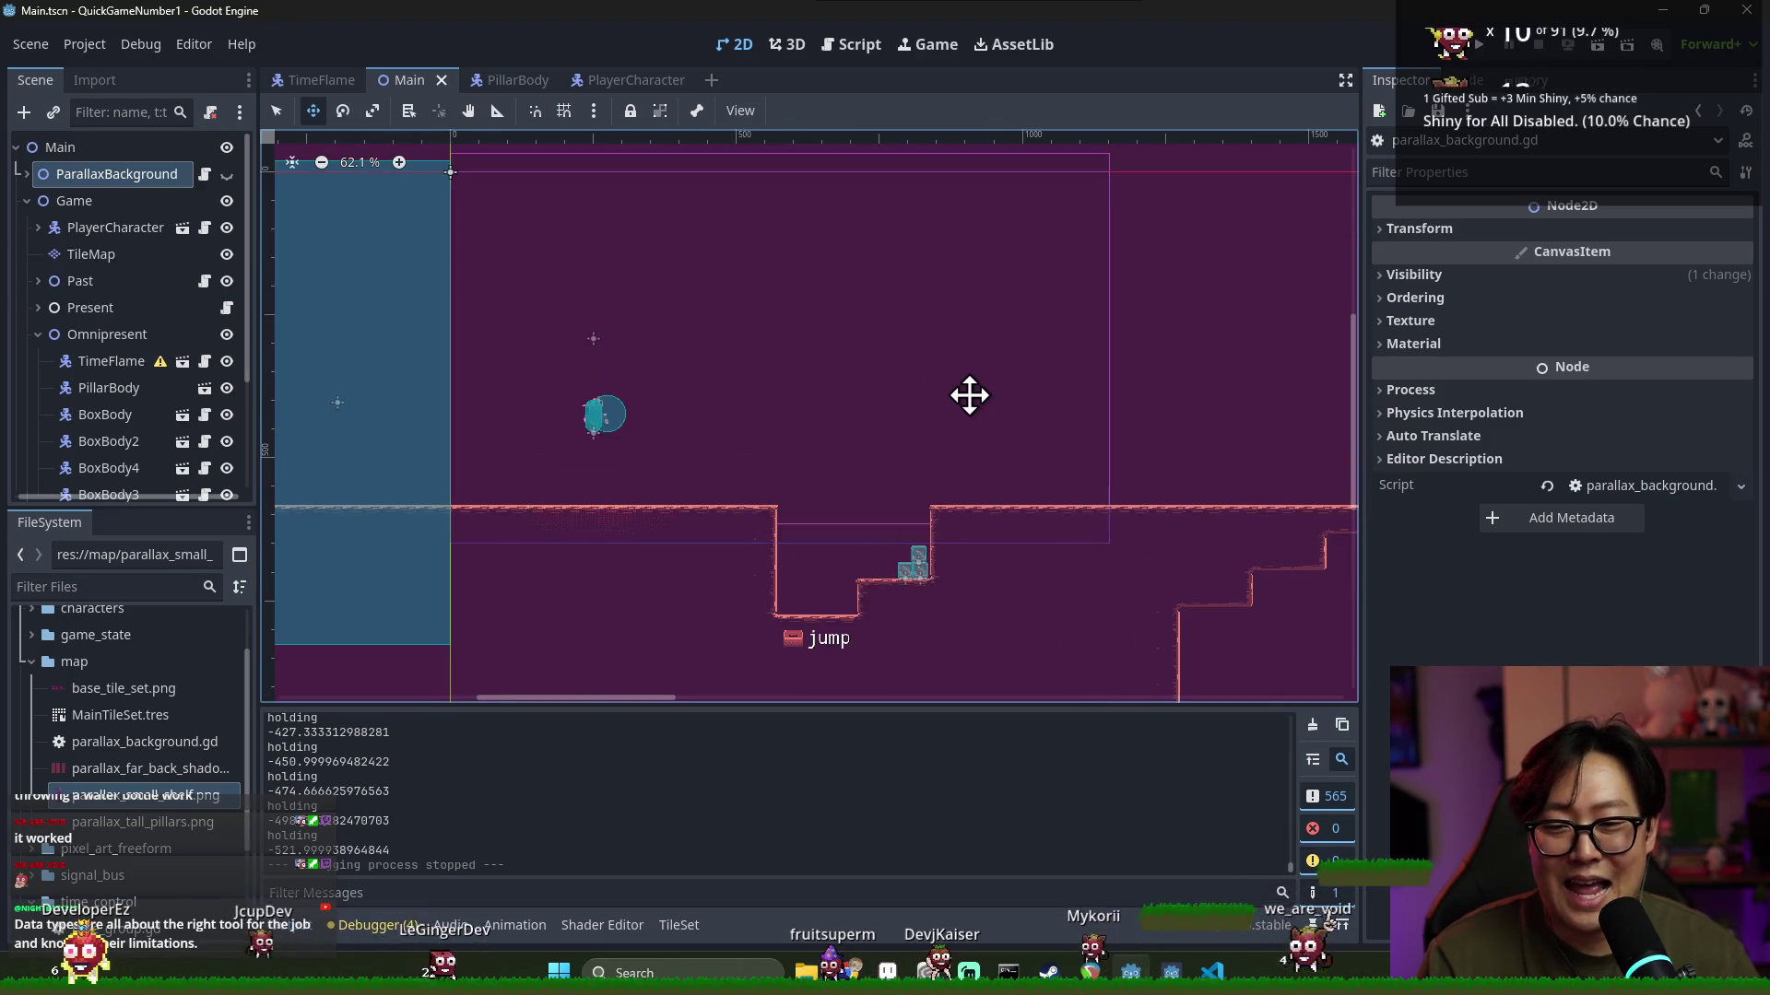
scroll(970, 395, down, 2)
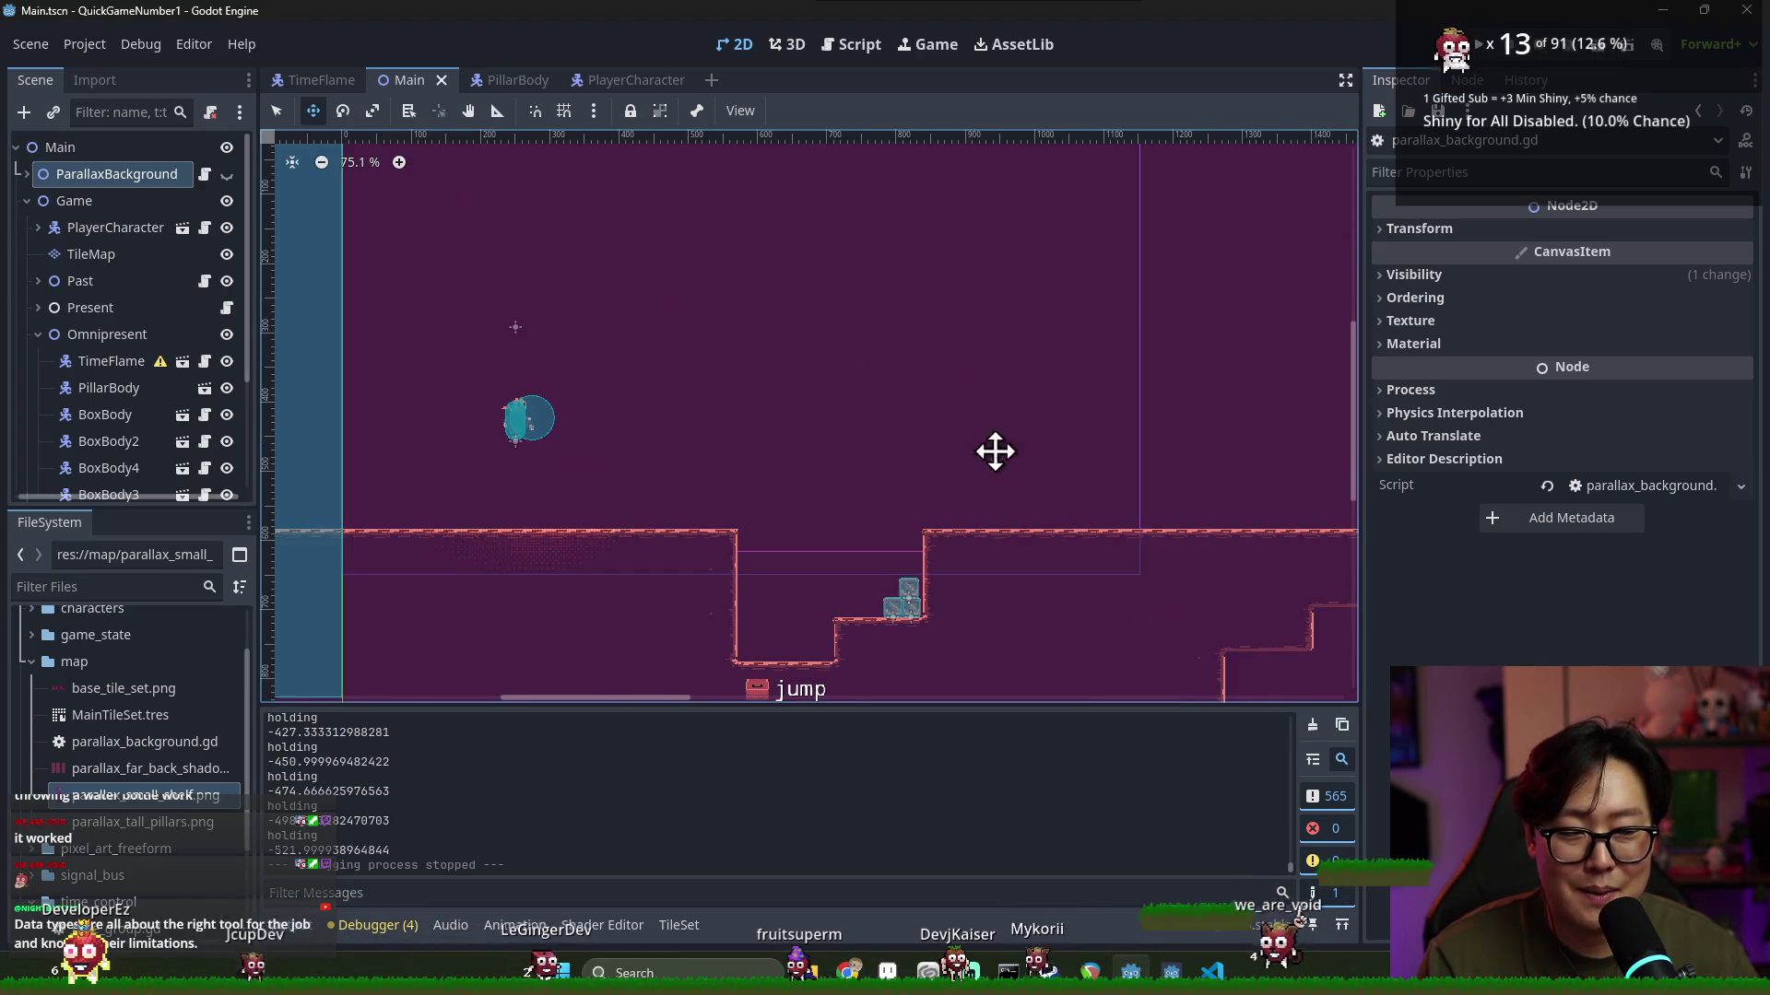
key(ctrl+s)
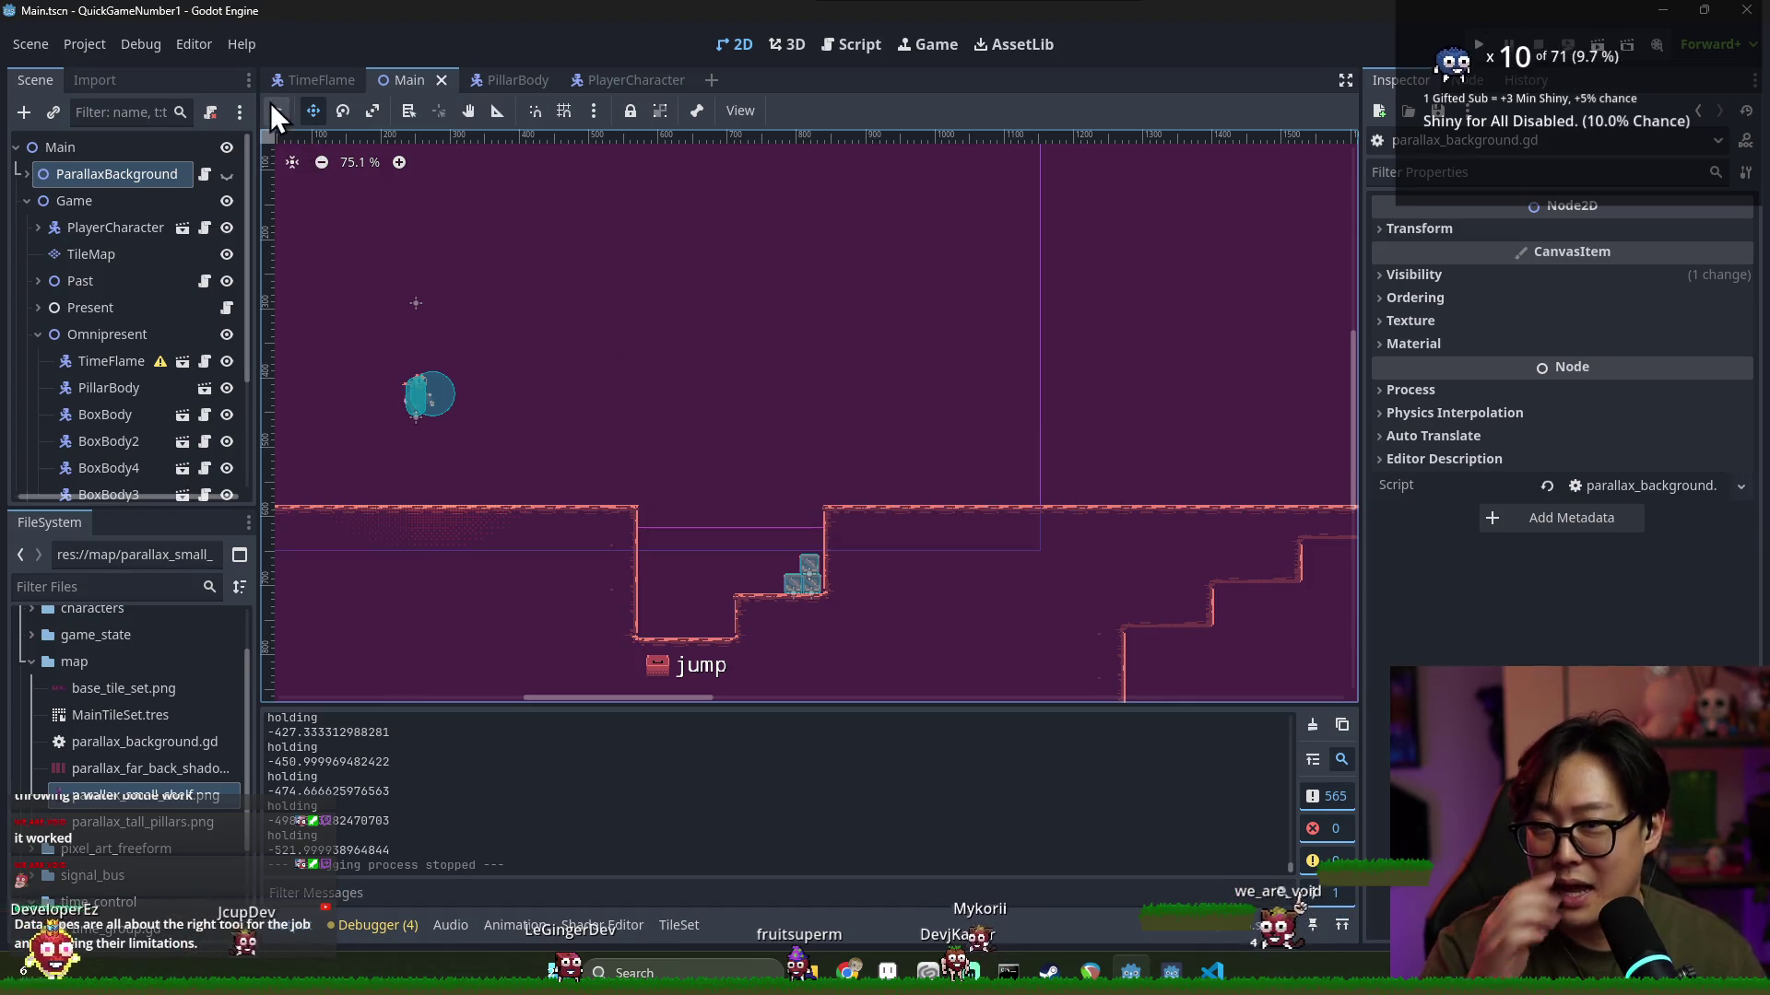
Step: Cycle through the TimeFlame, Main, PillarBody and PlayerCharacter scene tabs
click(318, 80)
click(406, 80)
click(502, 80)
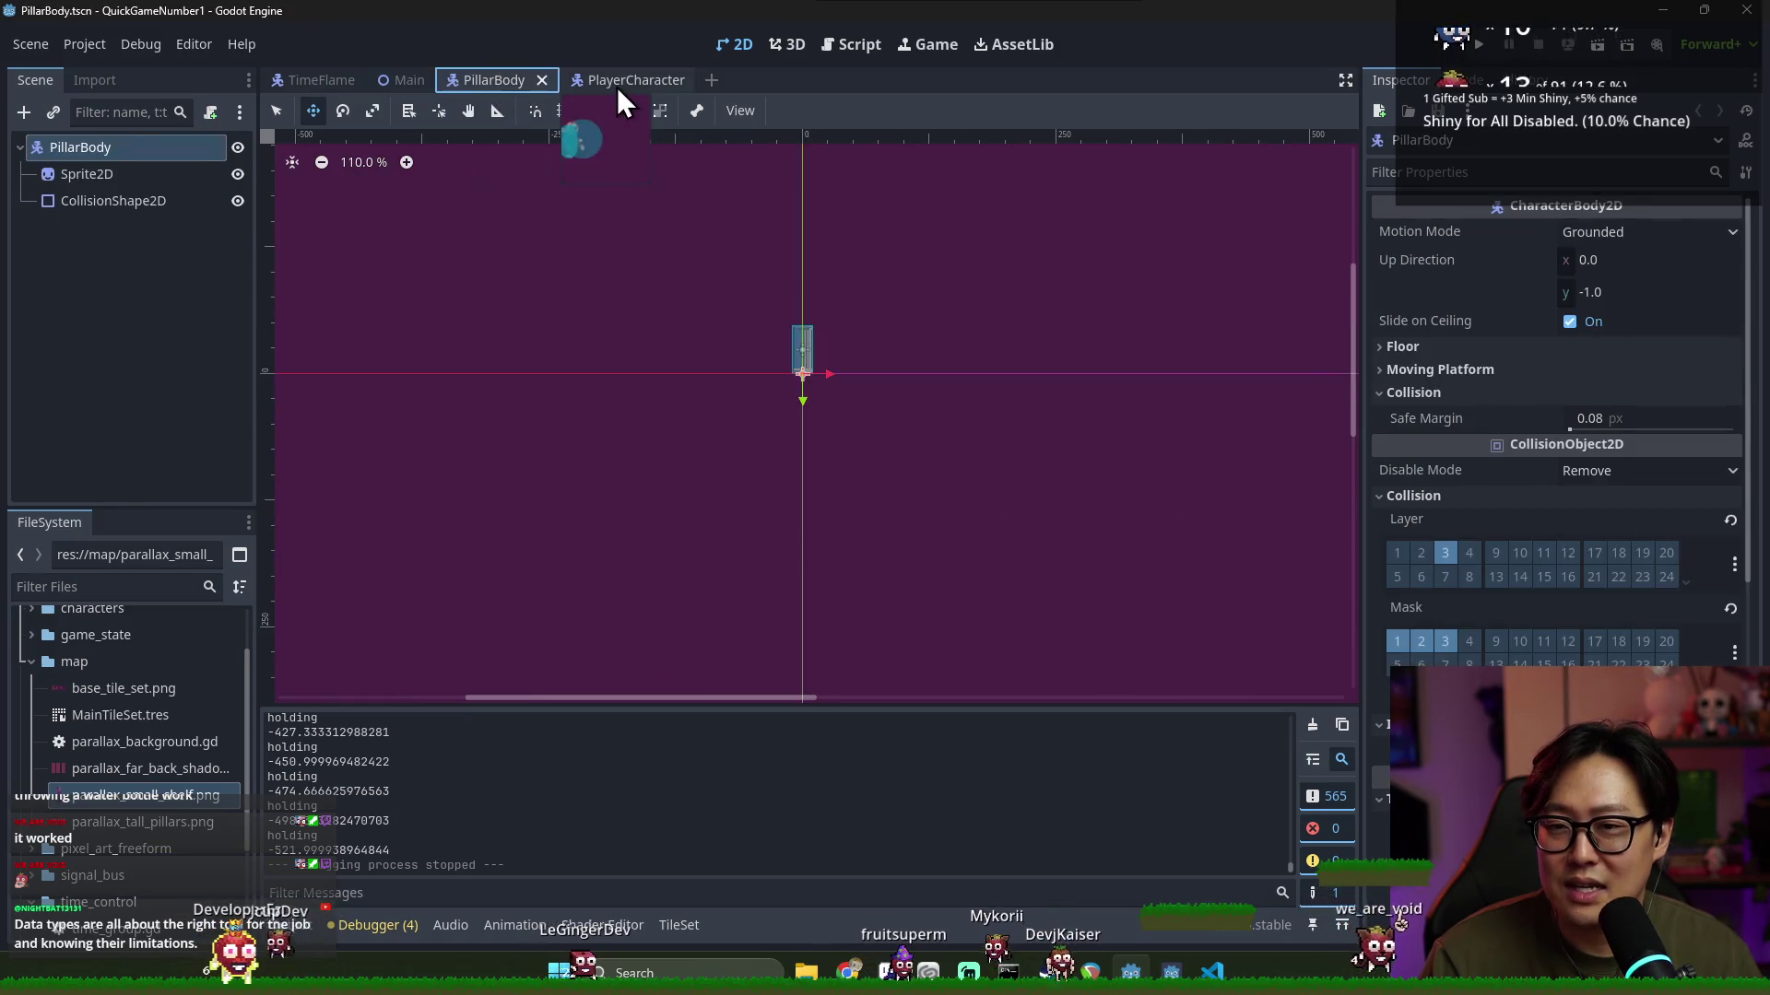
click(617, 83)
click(505, 81)
click(329, 81)
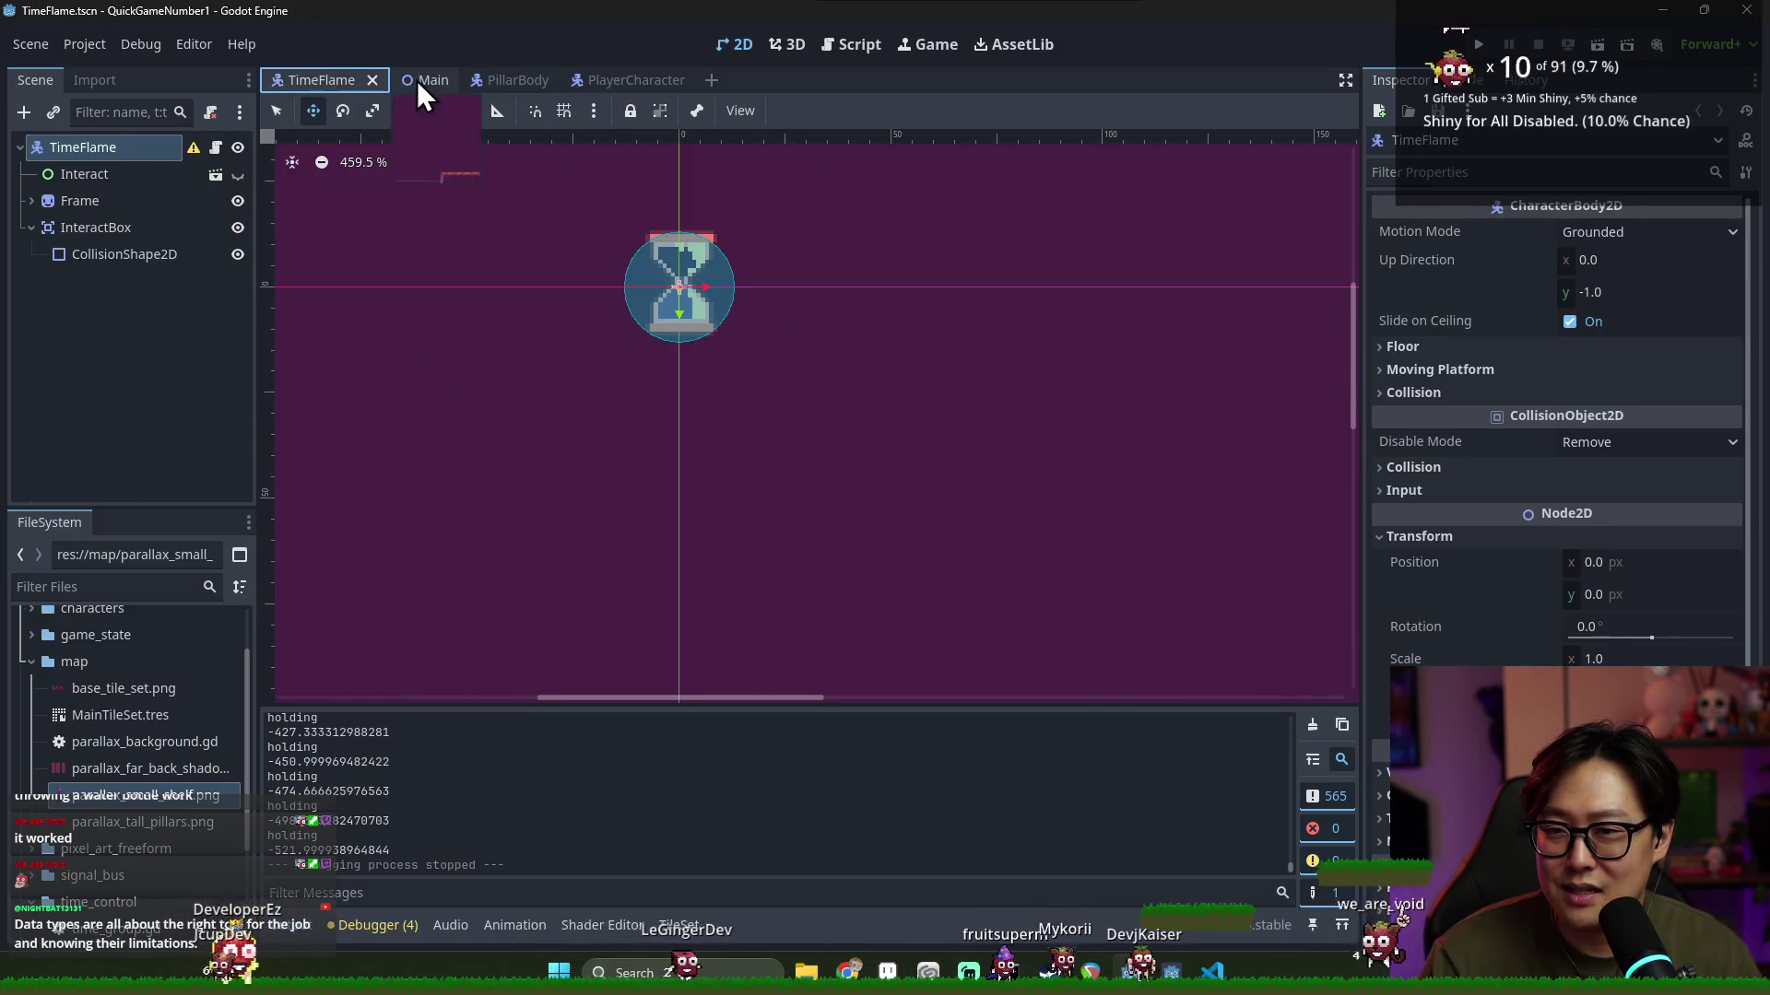
click(417, 80)
click(511, 83)
click(616, 85)
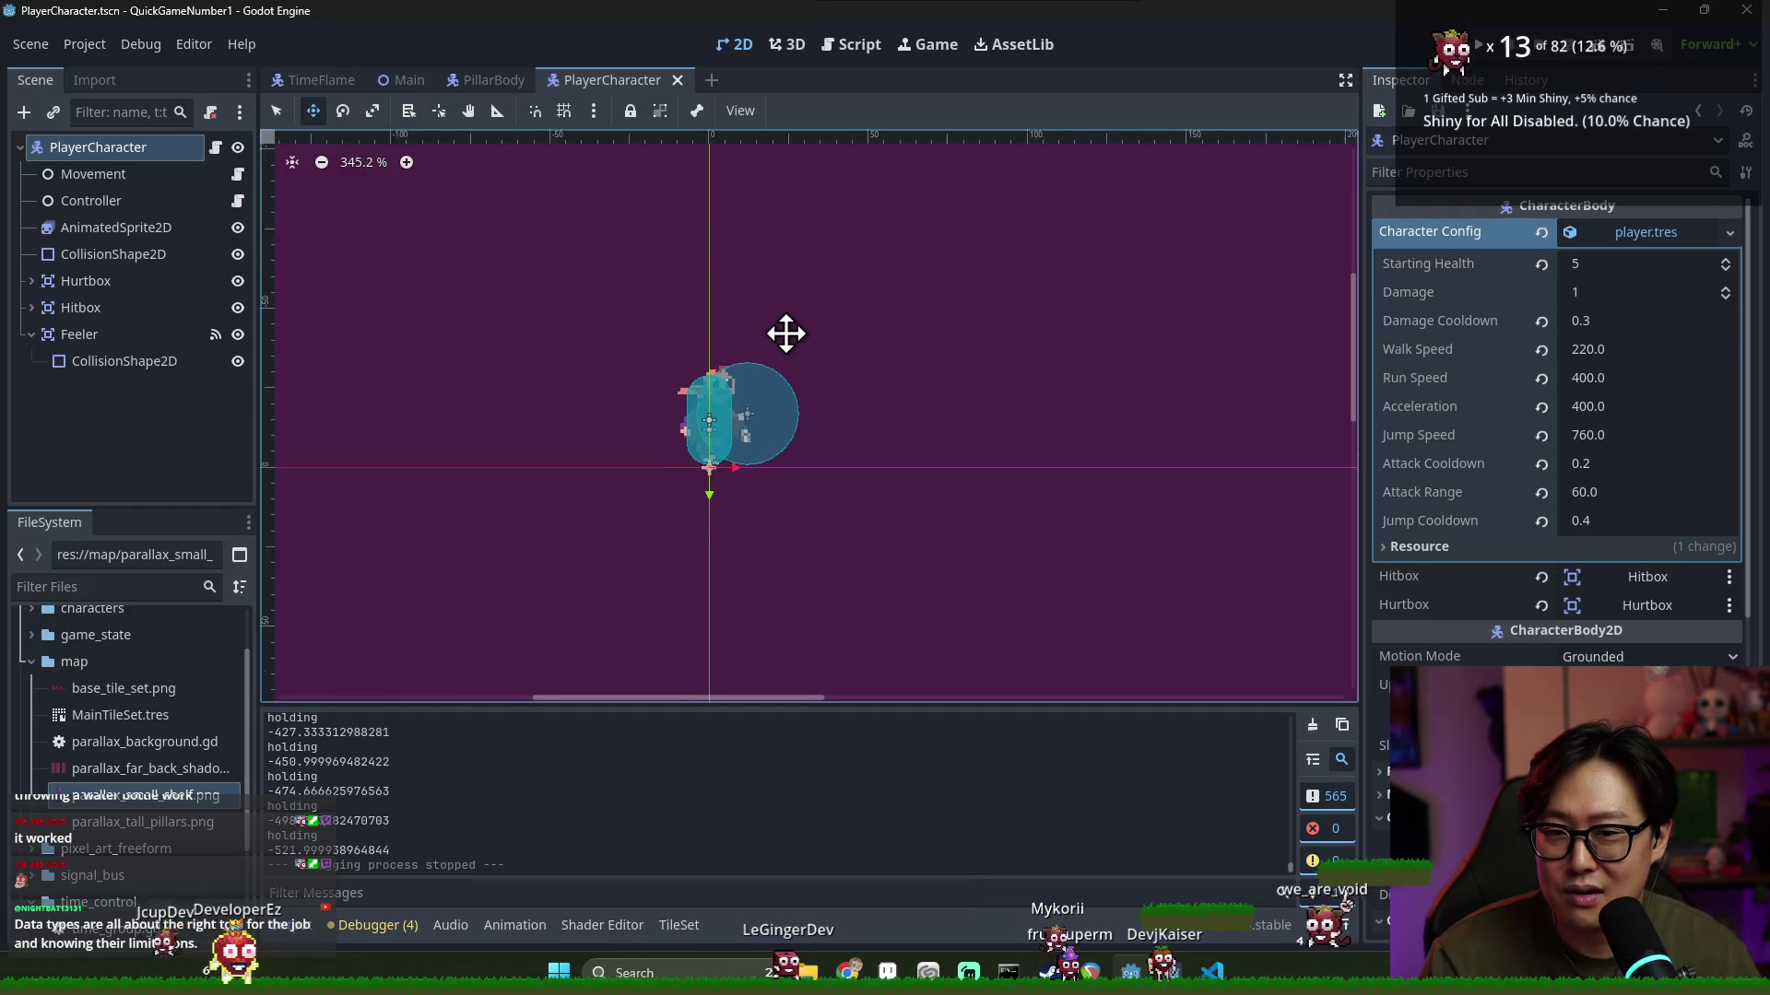
Step: Check PillarBody and PlayerCharacter once more, return to the Main scene, then Alt+Tab
scroll(786, 333, up, 5)
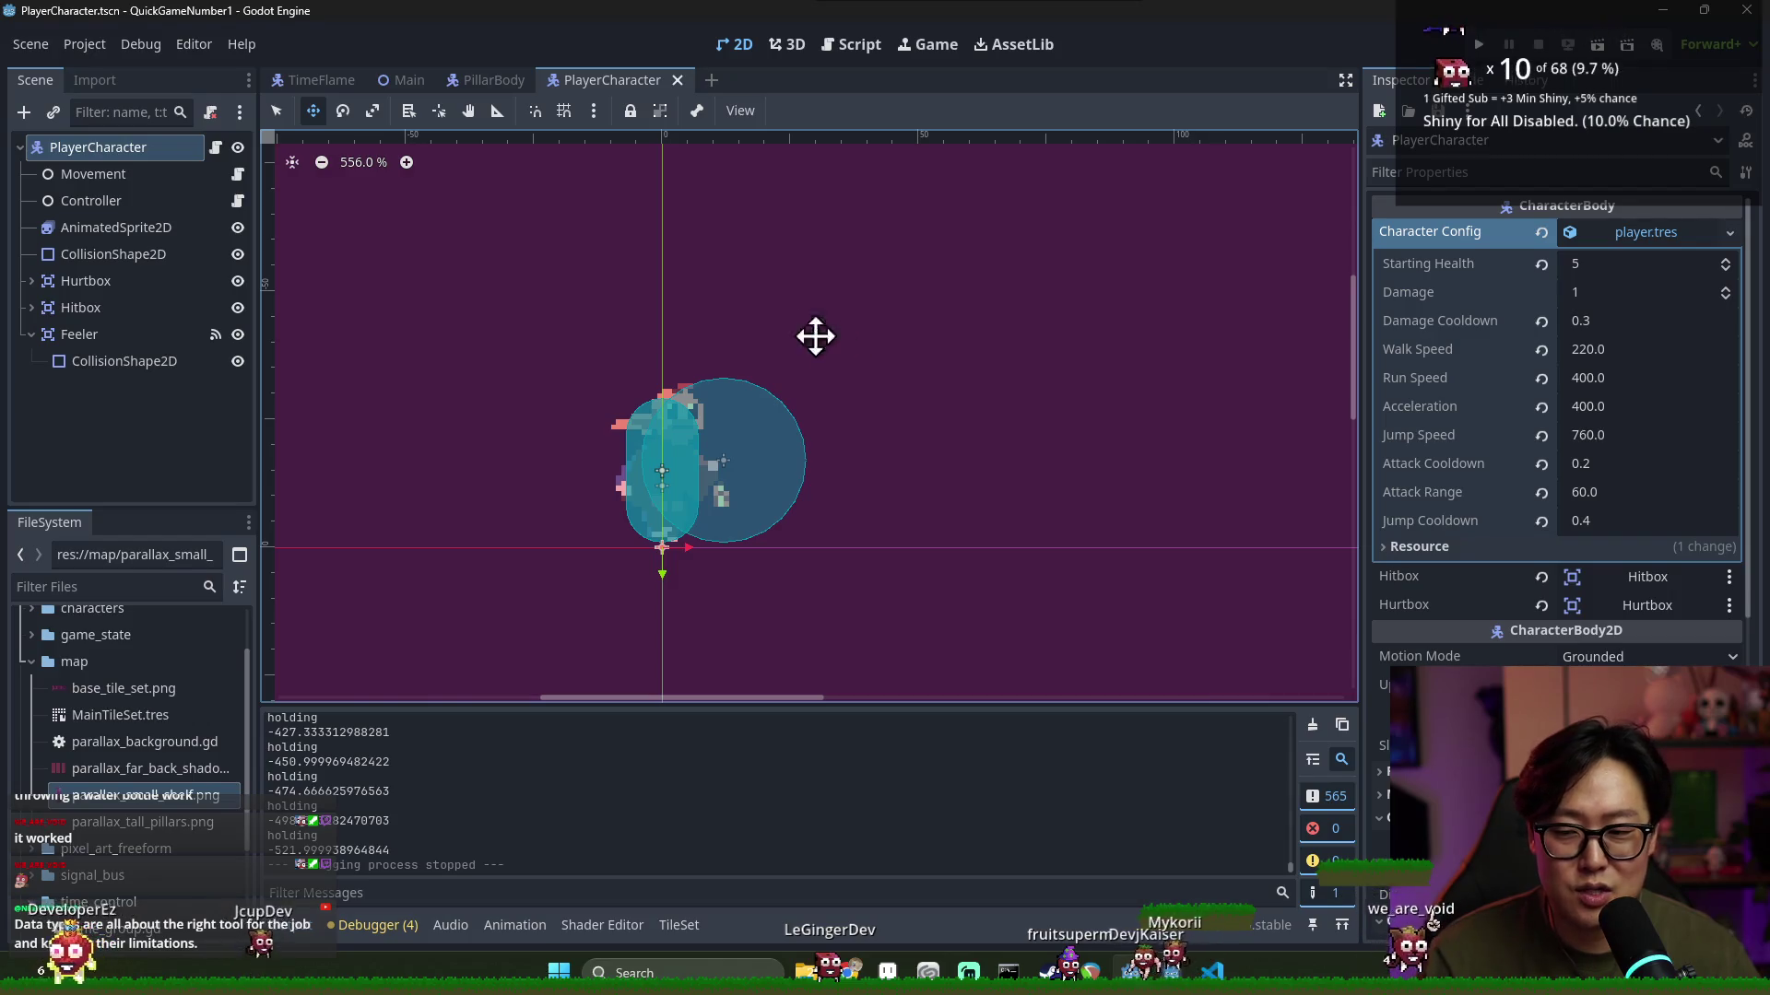
click(498, 77)
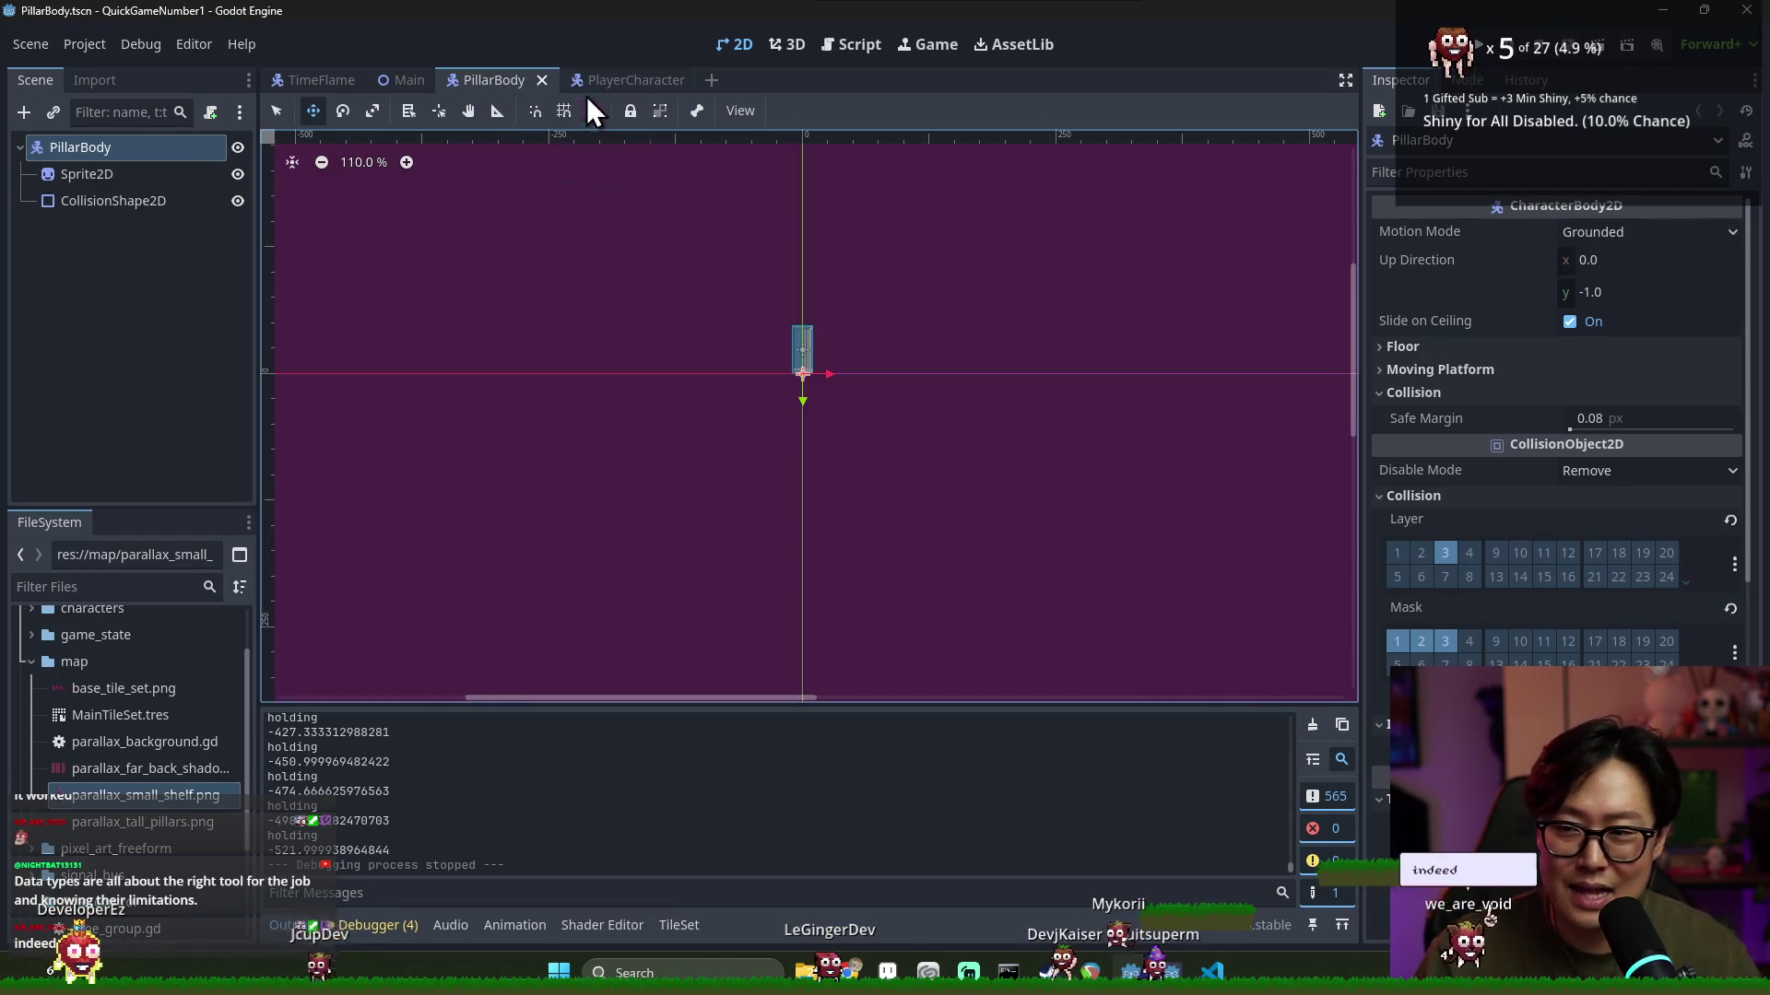
click(610, 84)
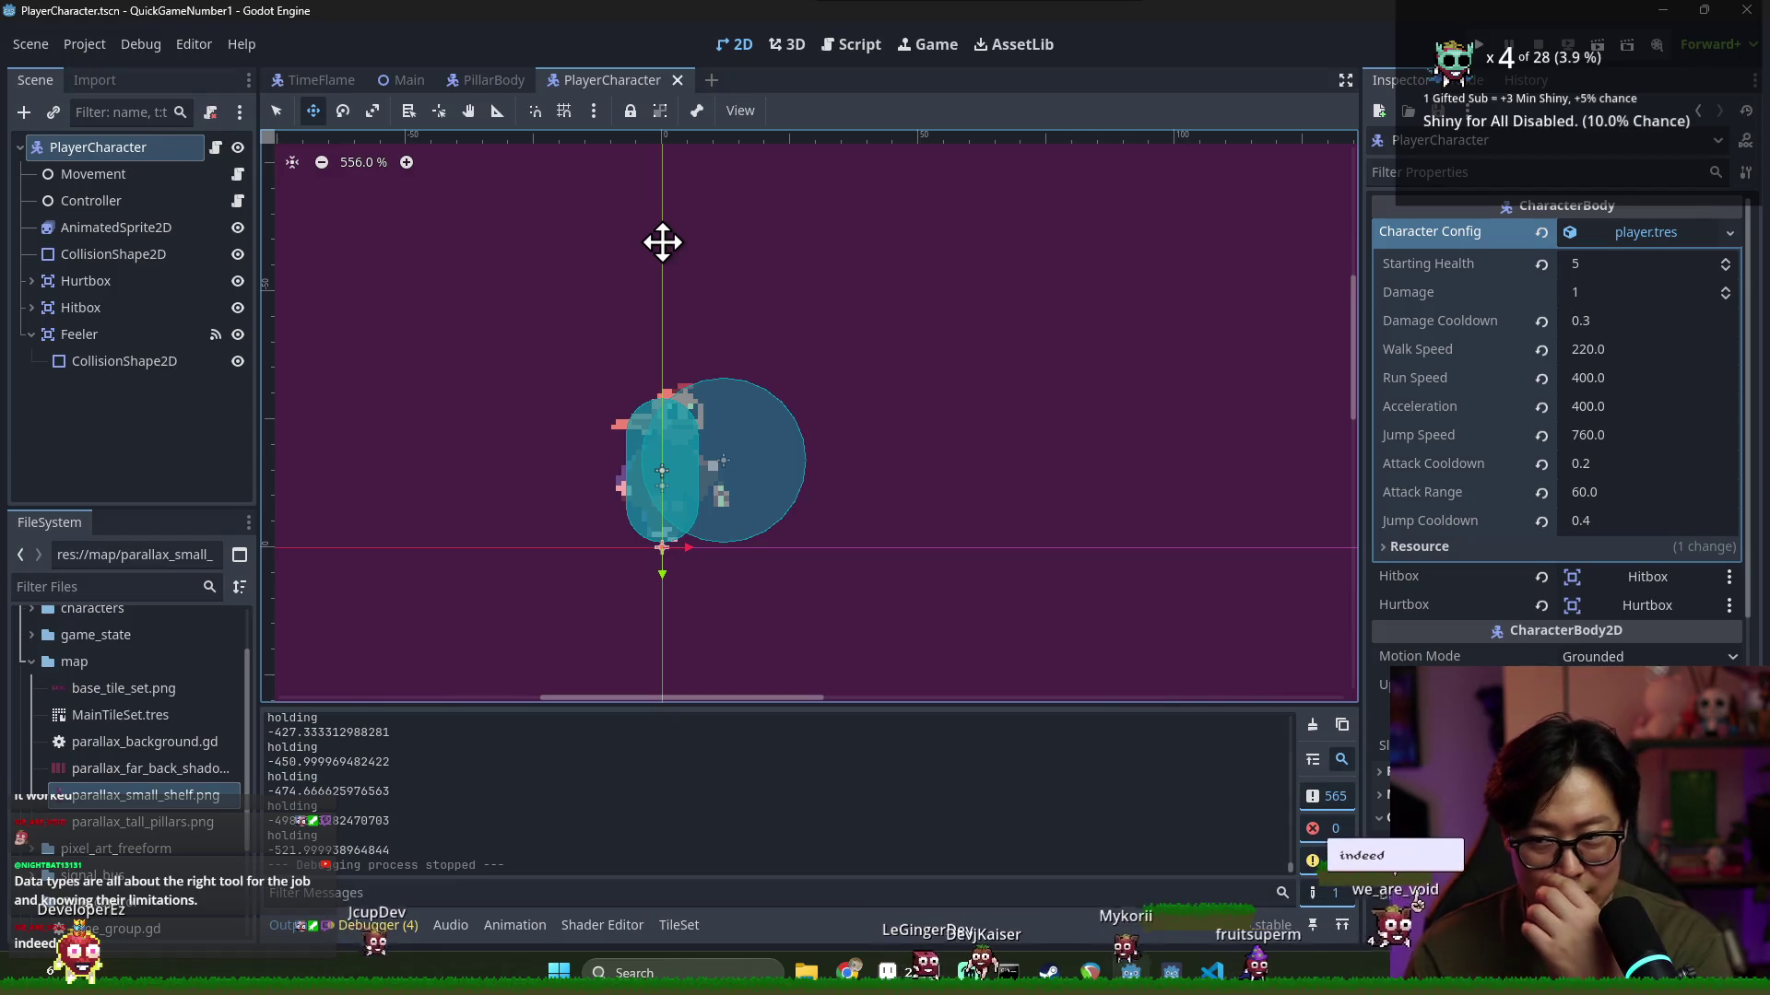
click(387, 82)
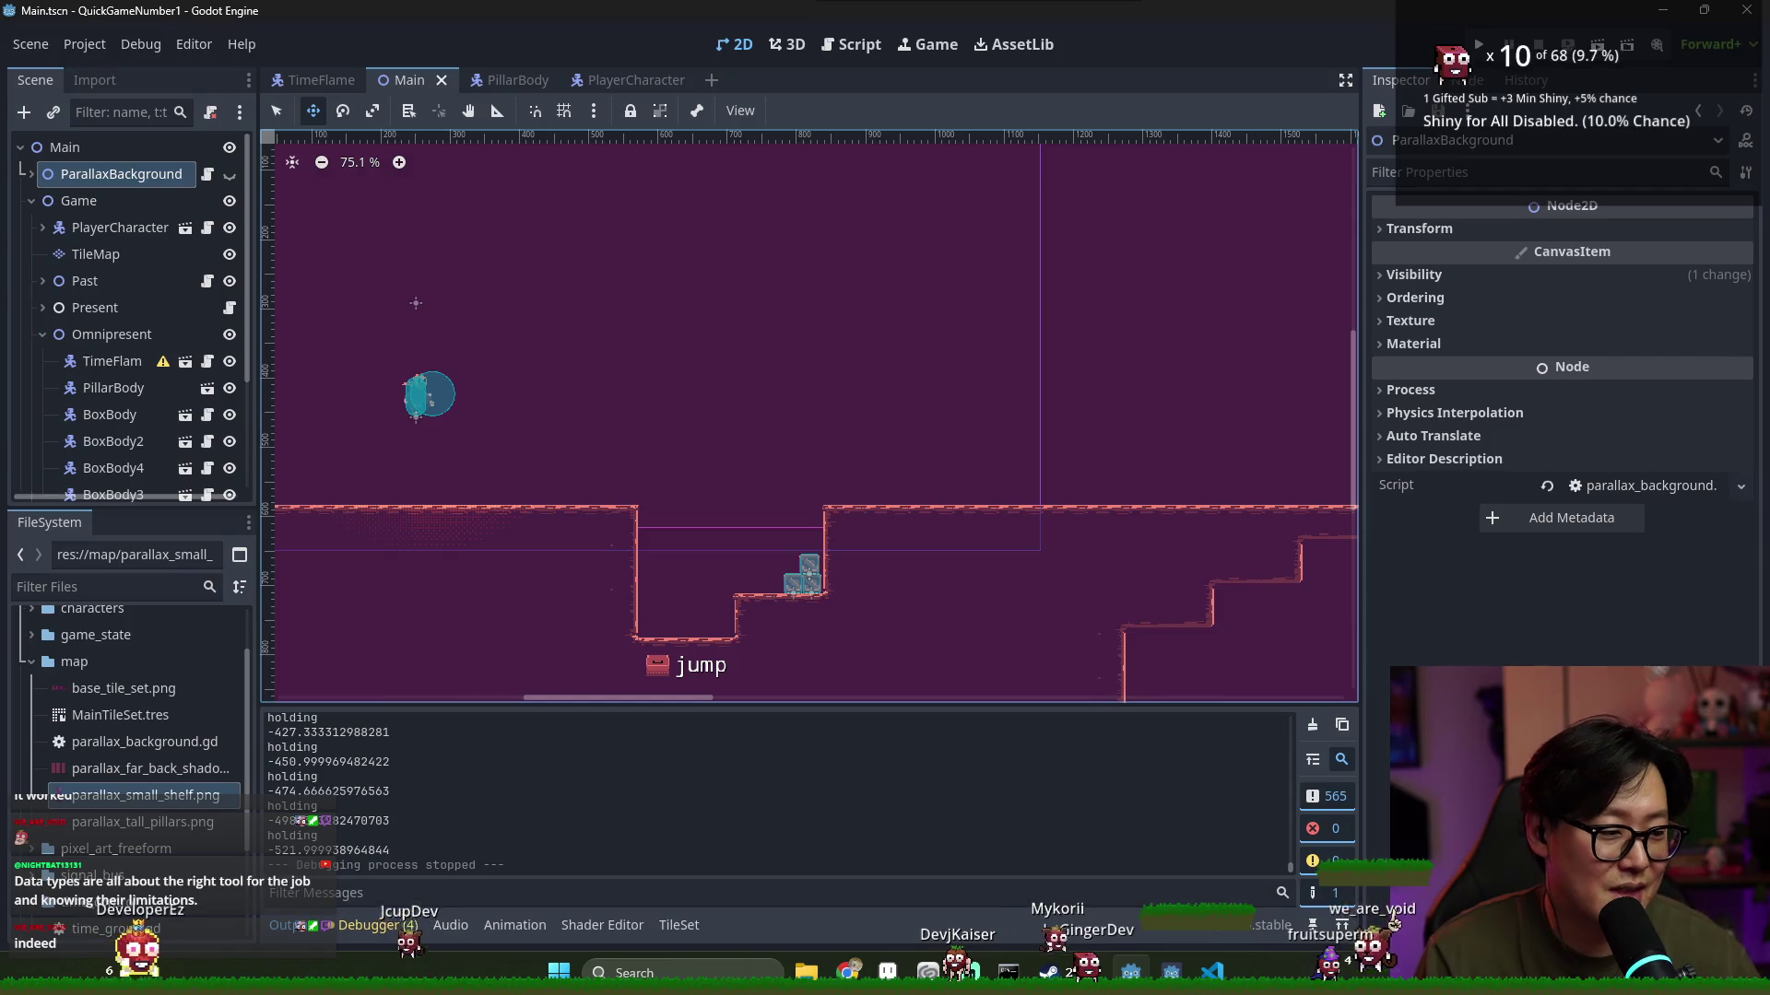
key(alt+Tab)
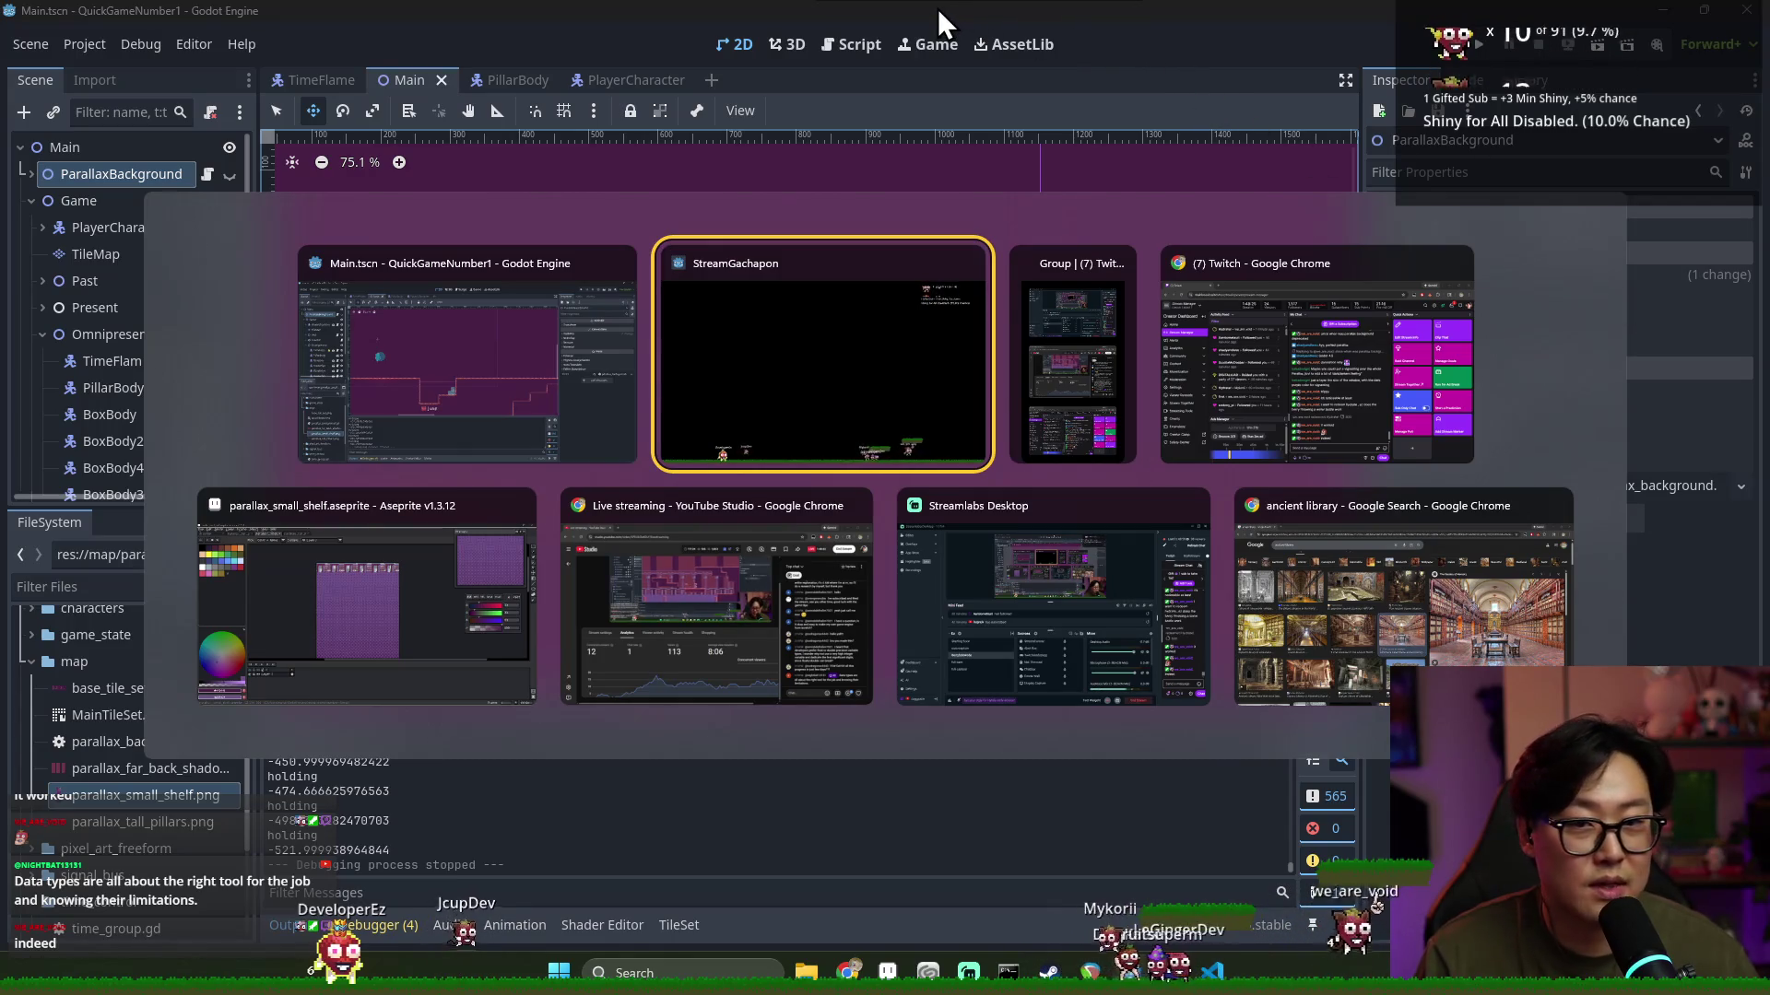
key(Escape)
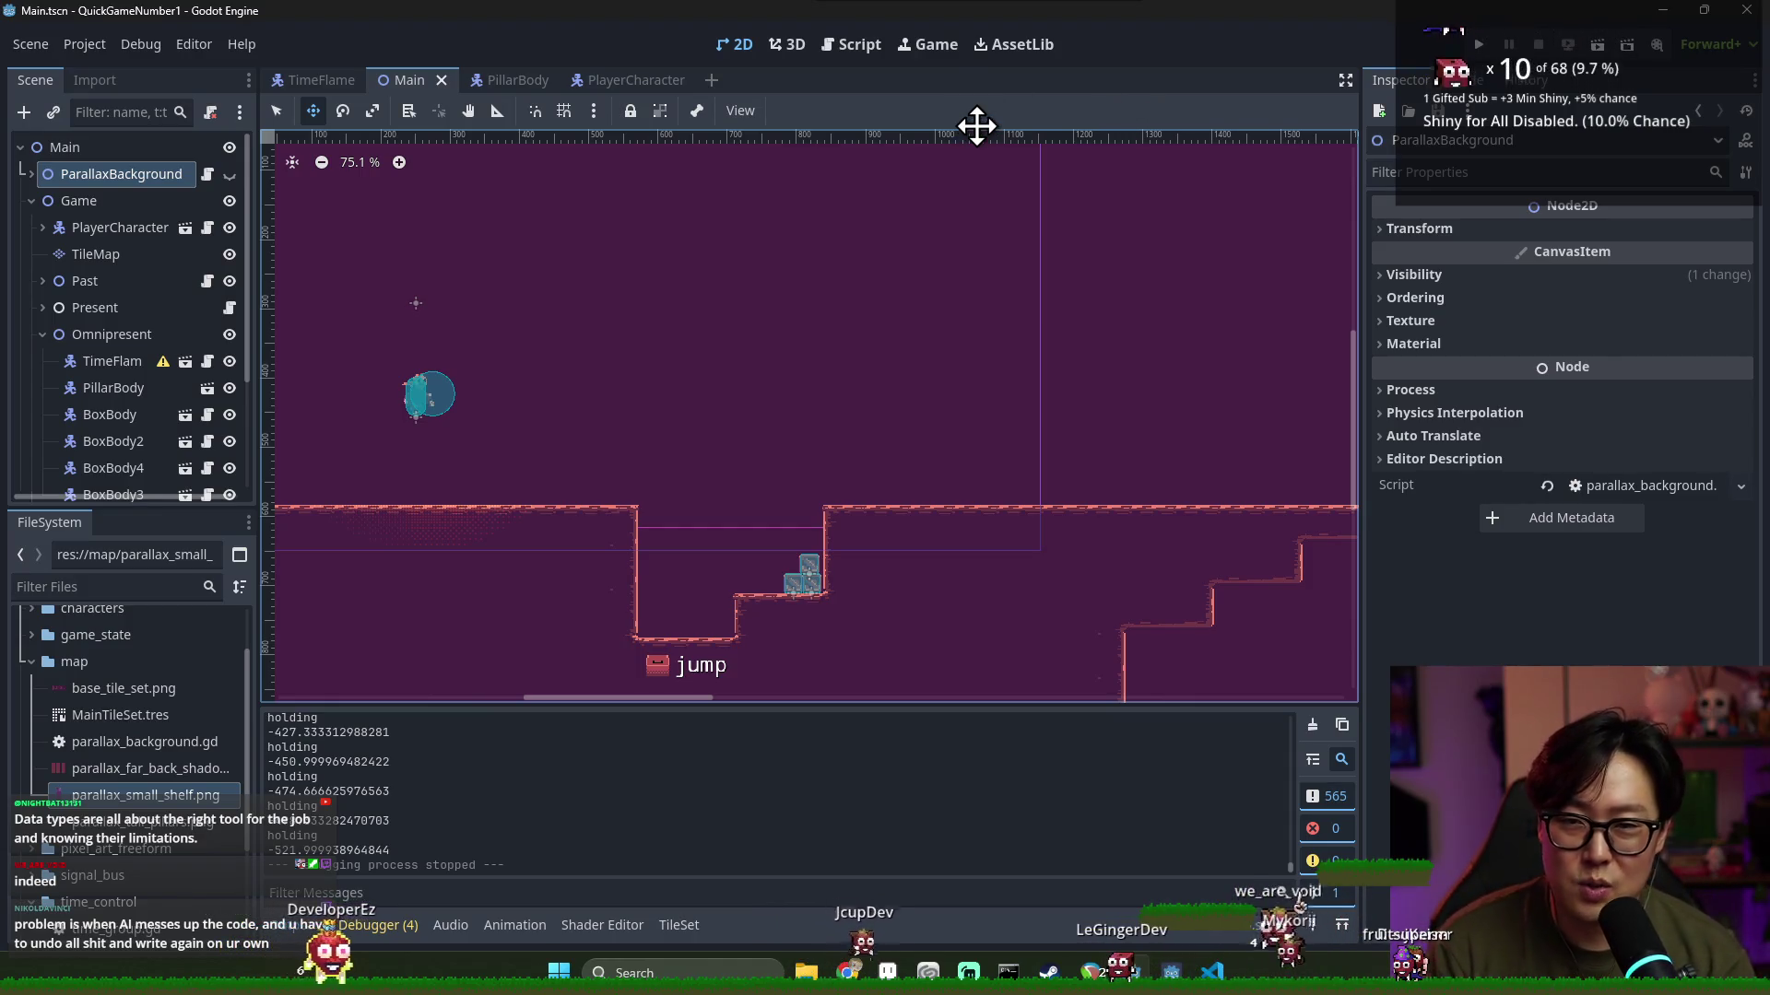
click(328, 83)
click(410, 83)
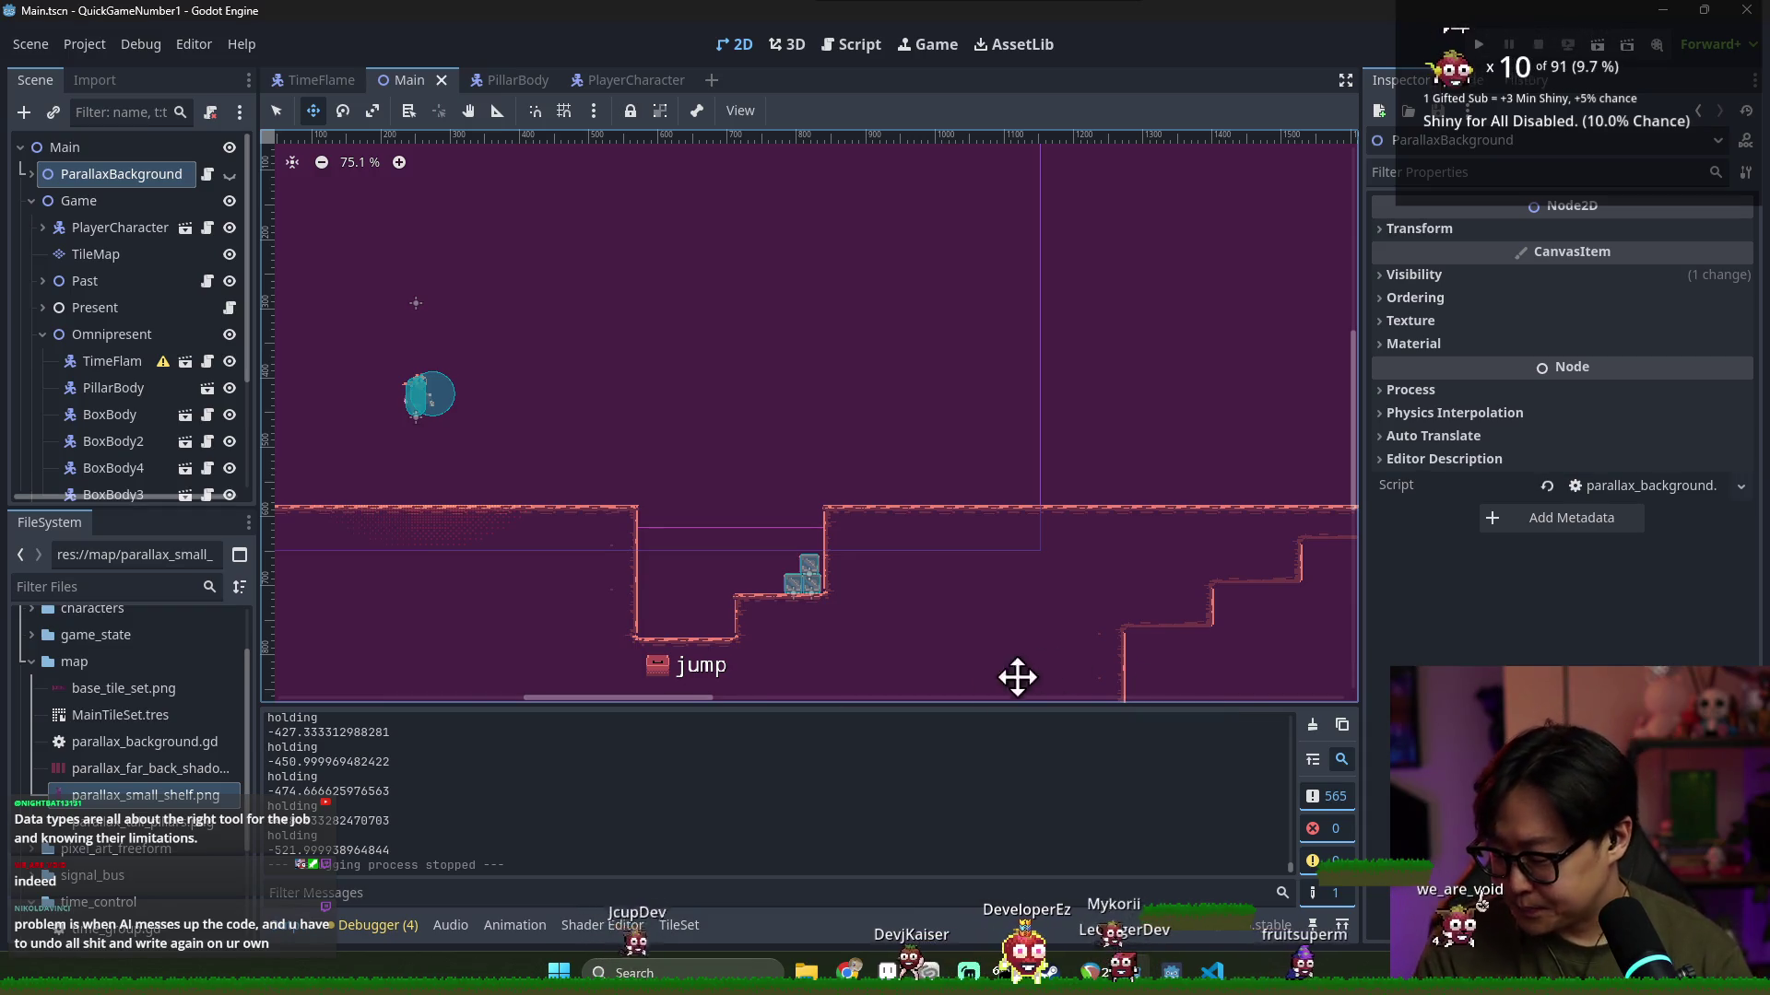
Step: Launch the game with F5, run to the hourglass platform and switch time periods
key(F5)
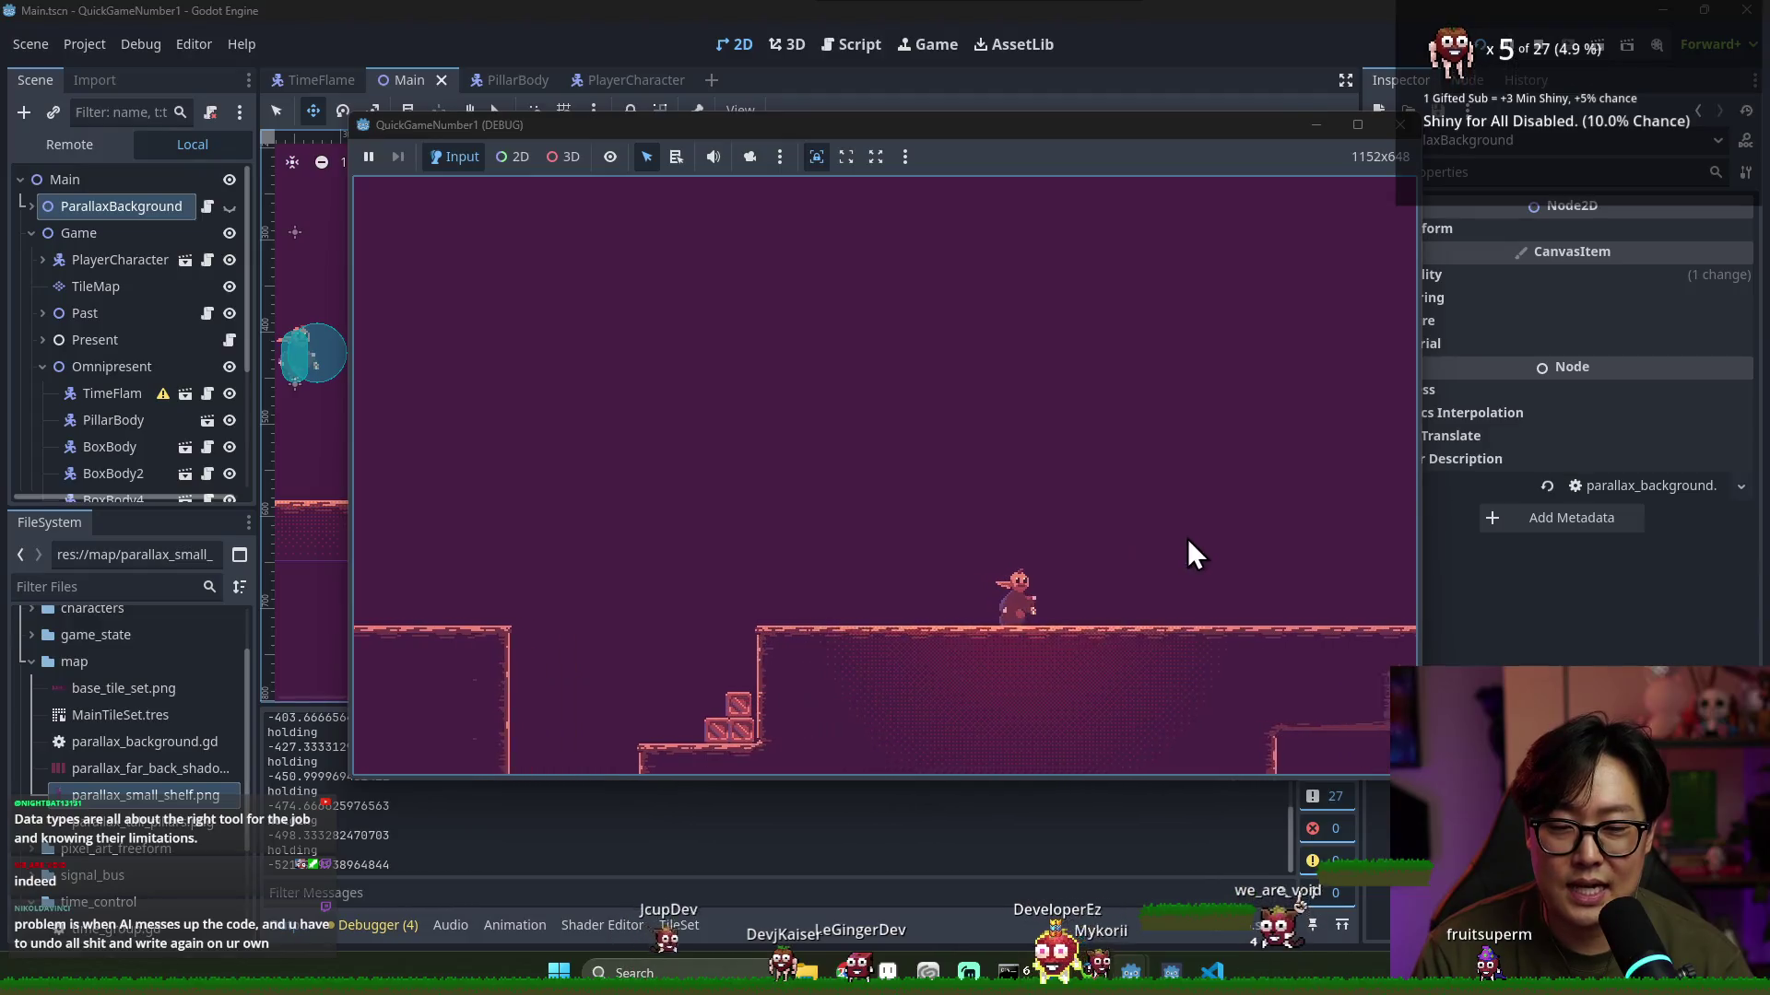
key(Right)
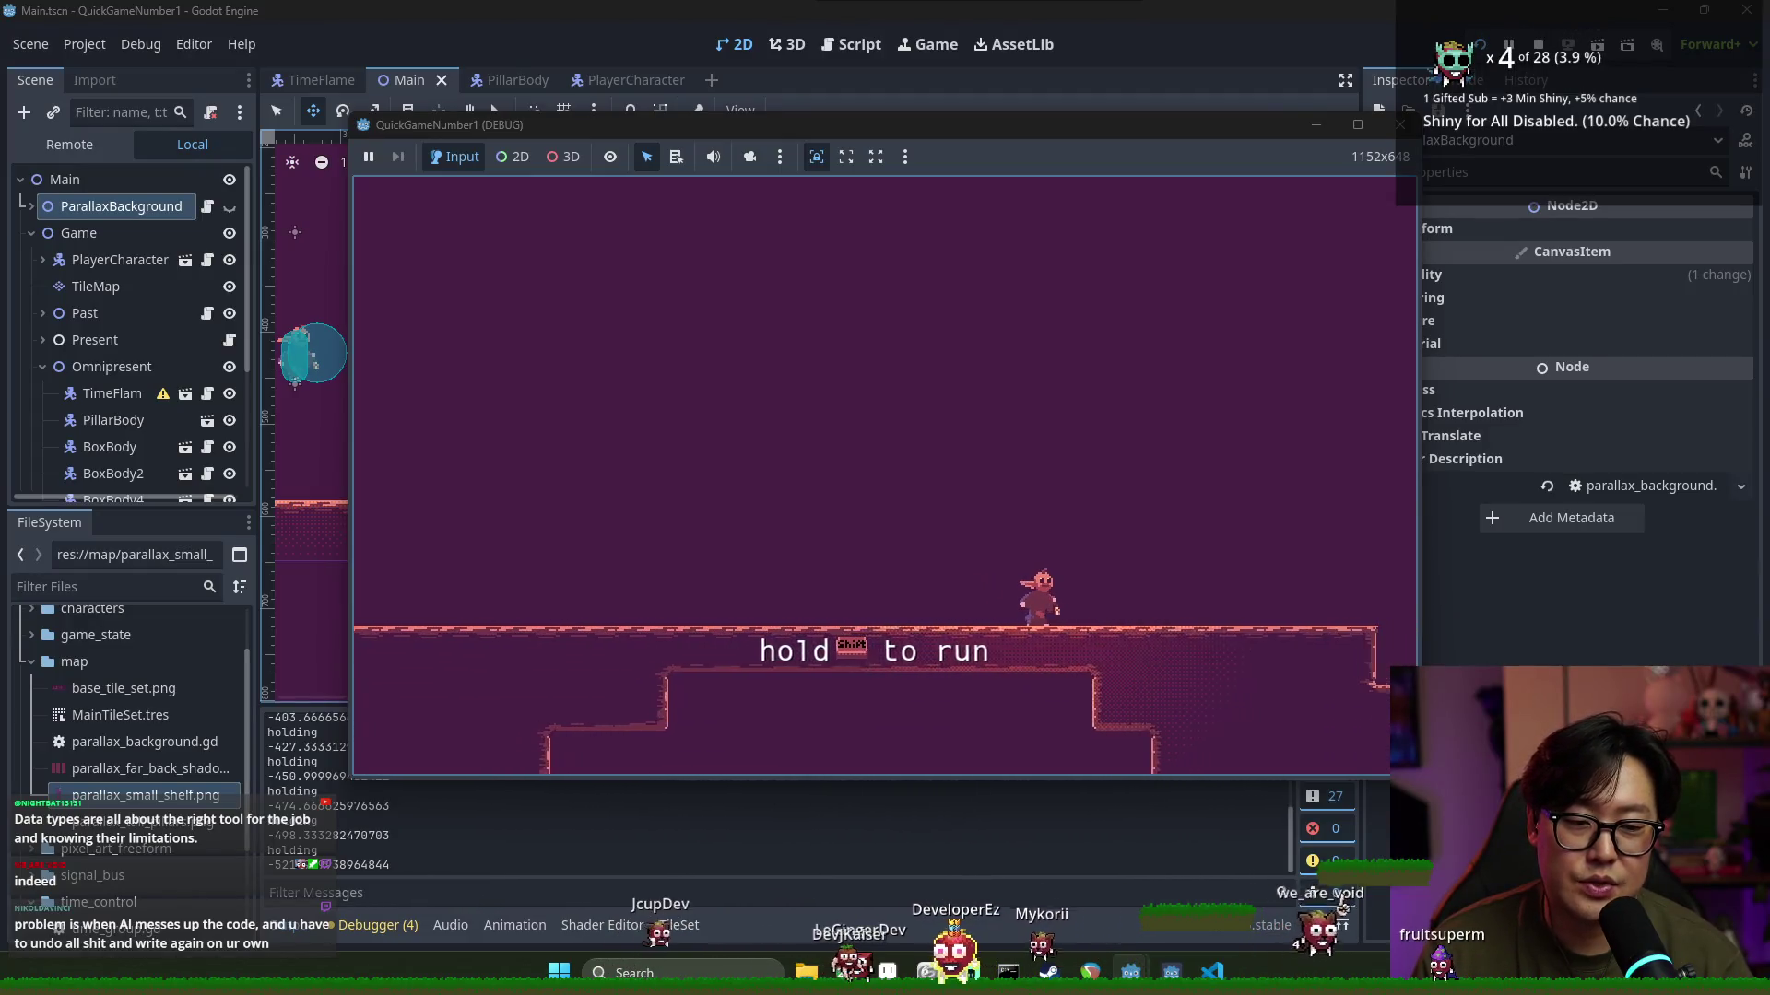
key(Left)
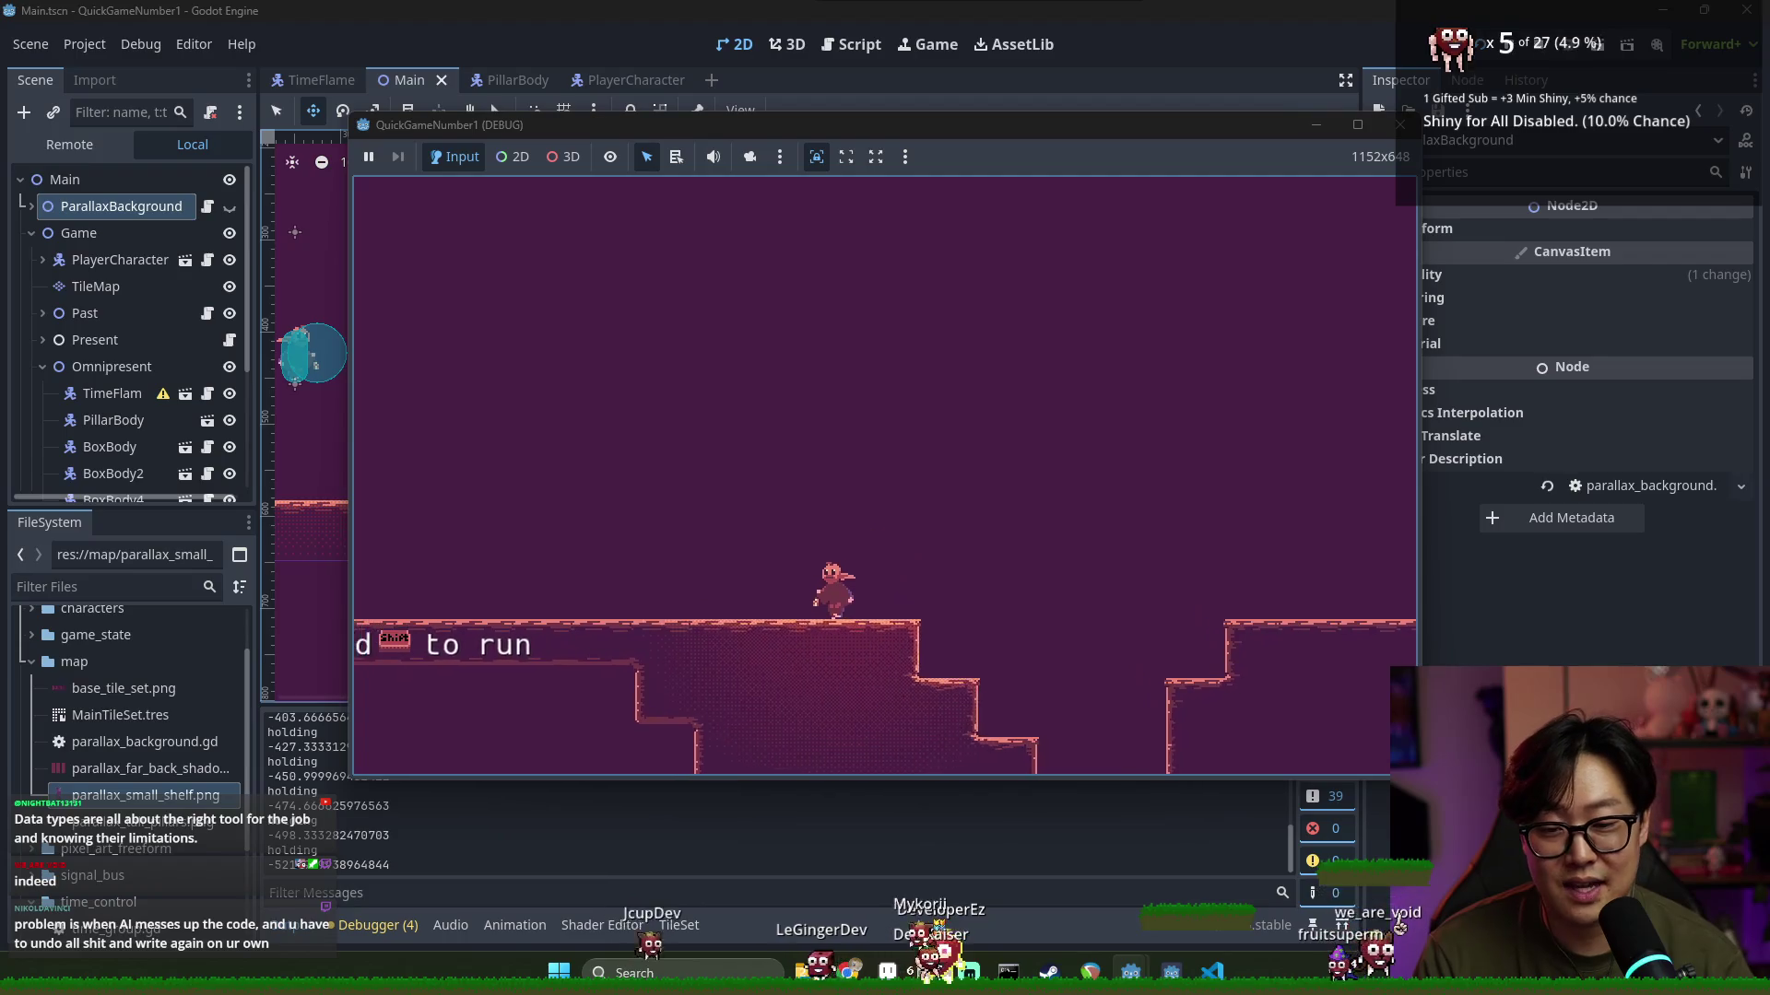
key(Right)
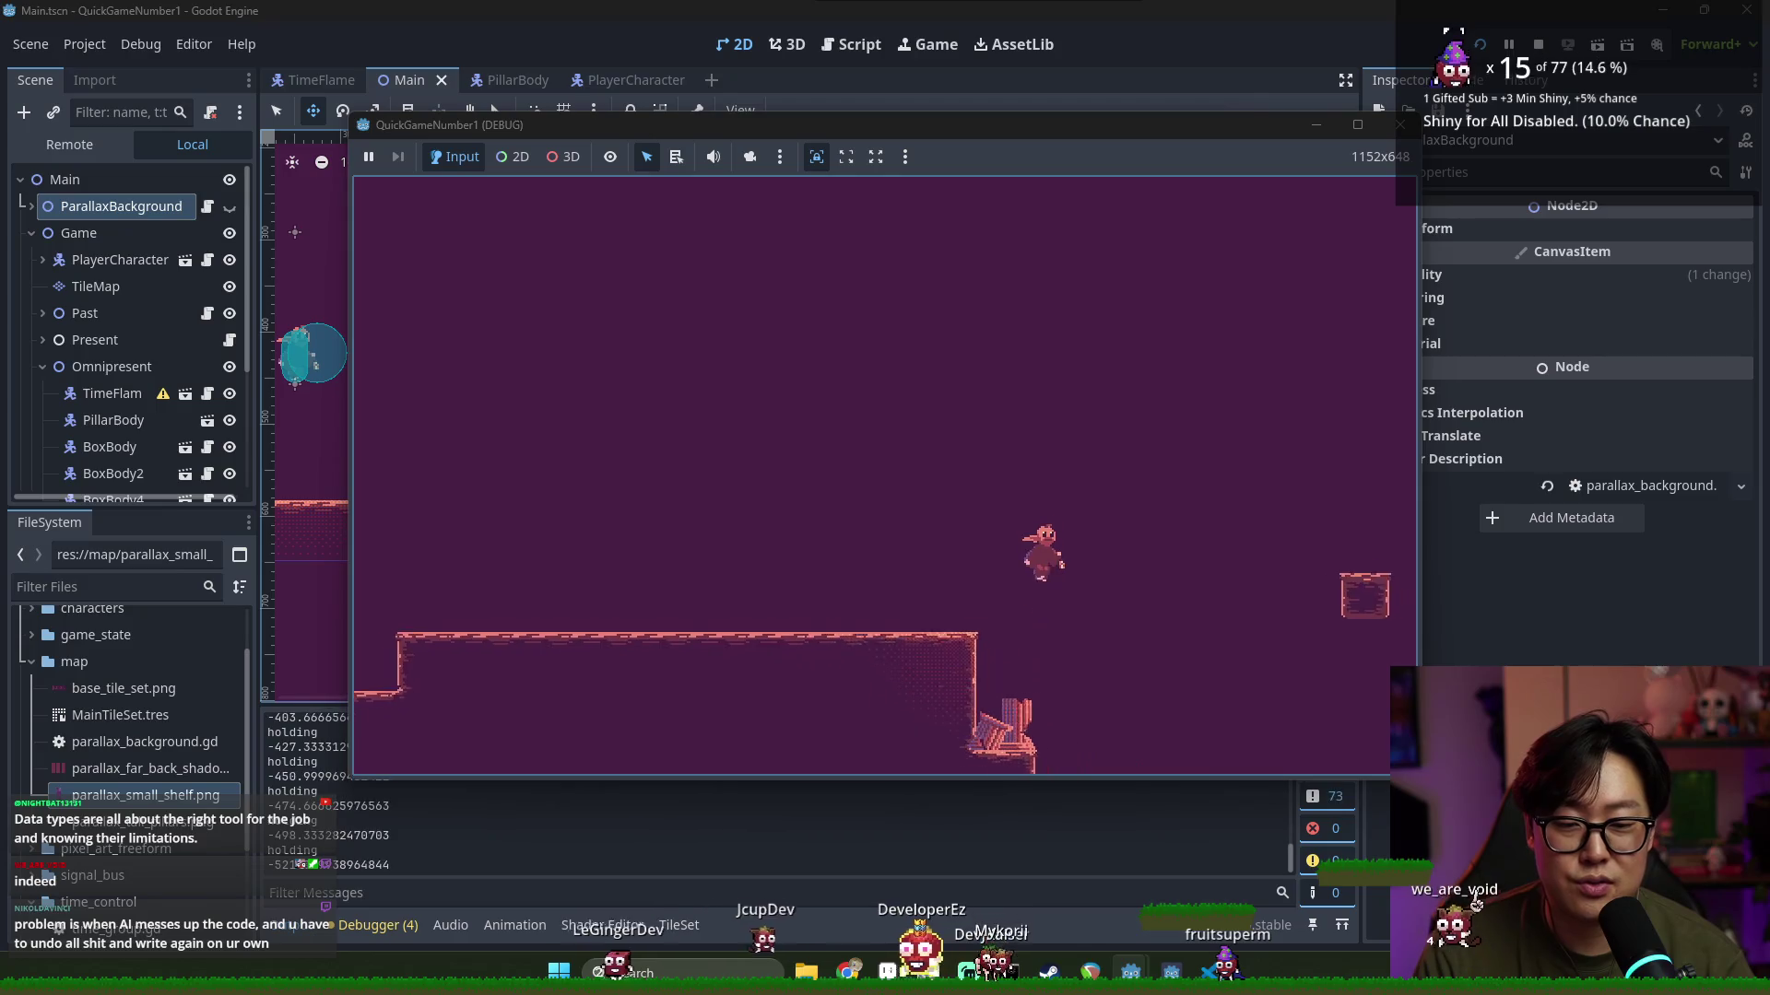
key(space)
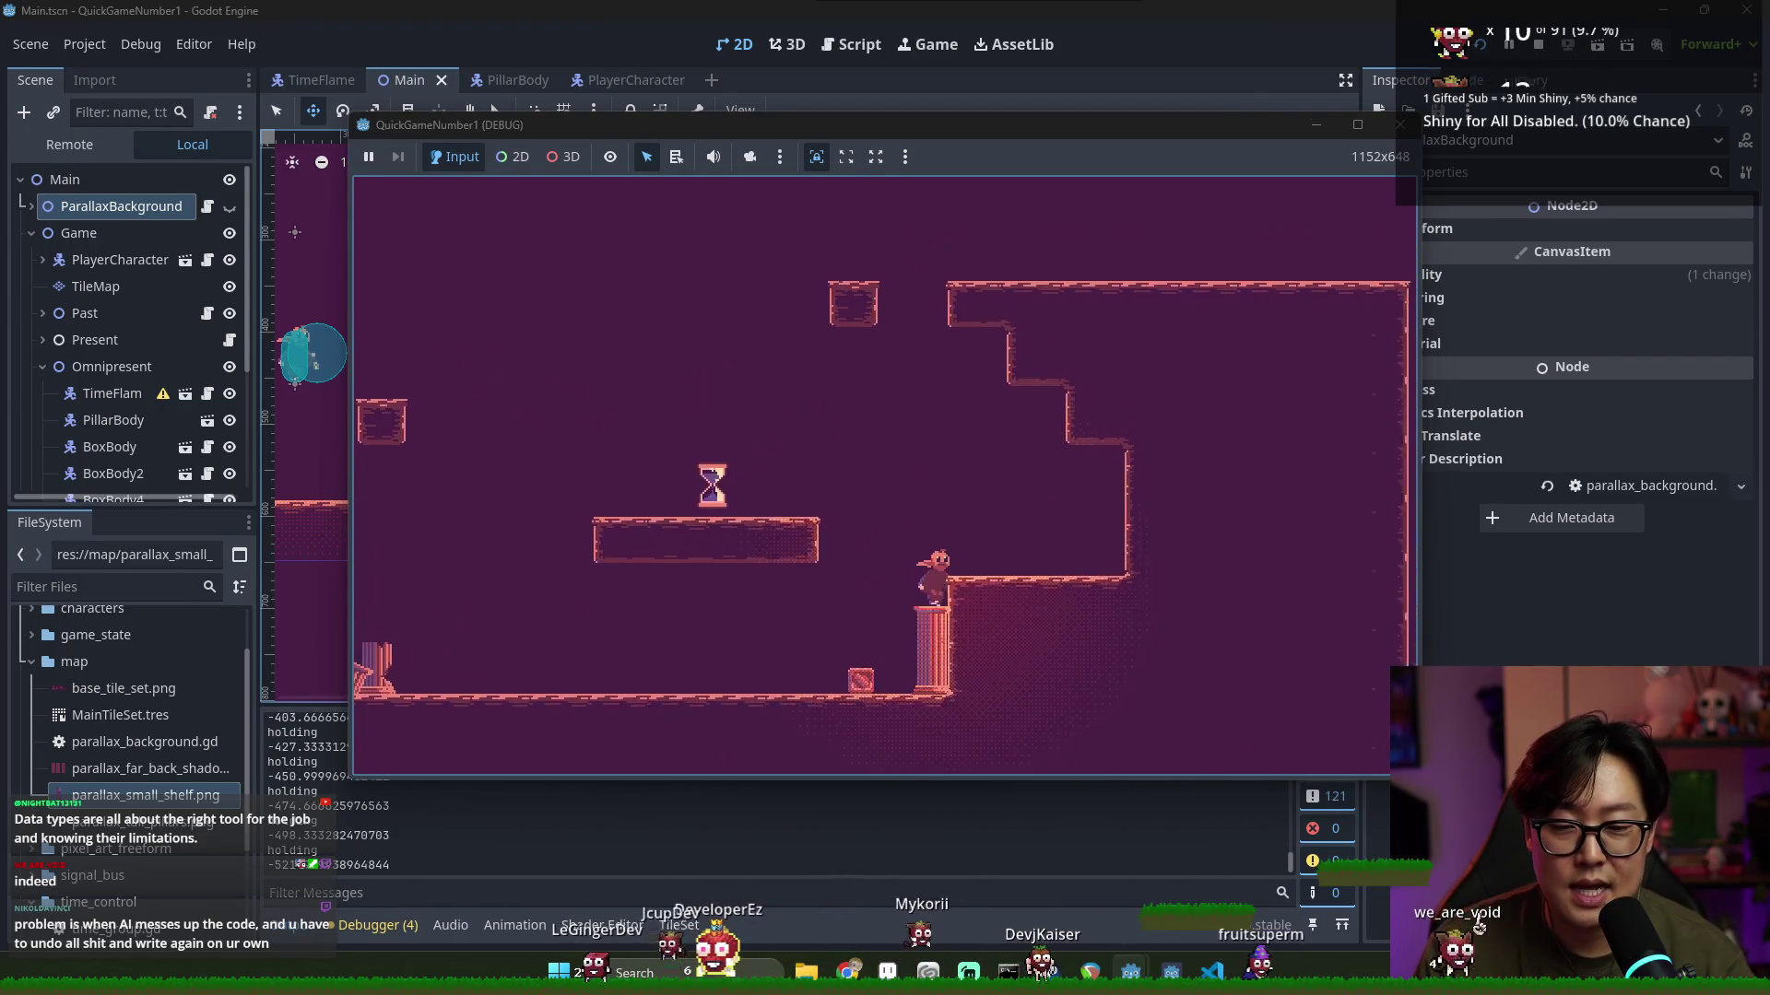
key(Left)
key(space)
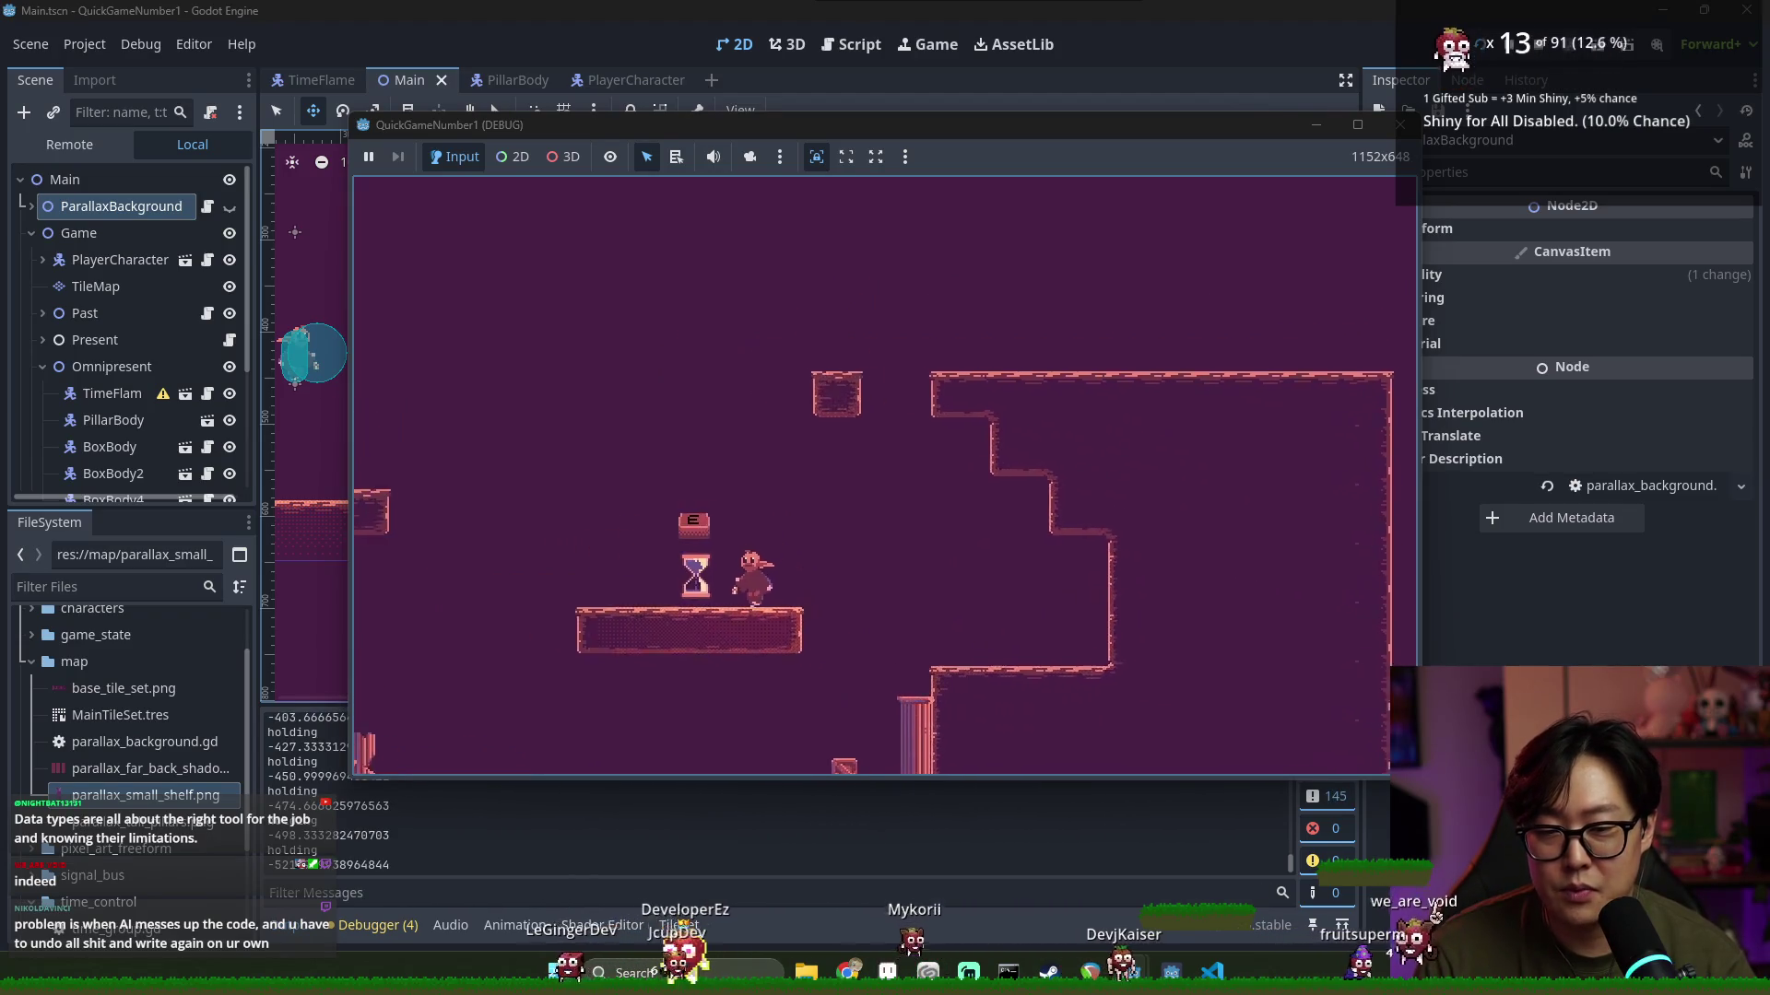
key(e)
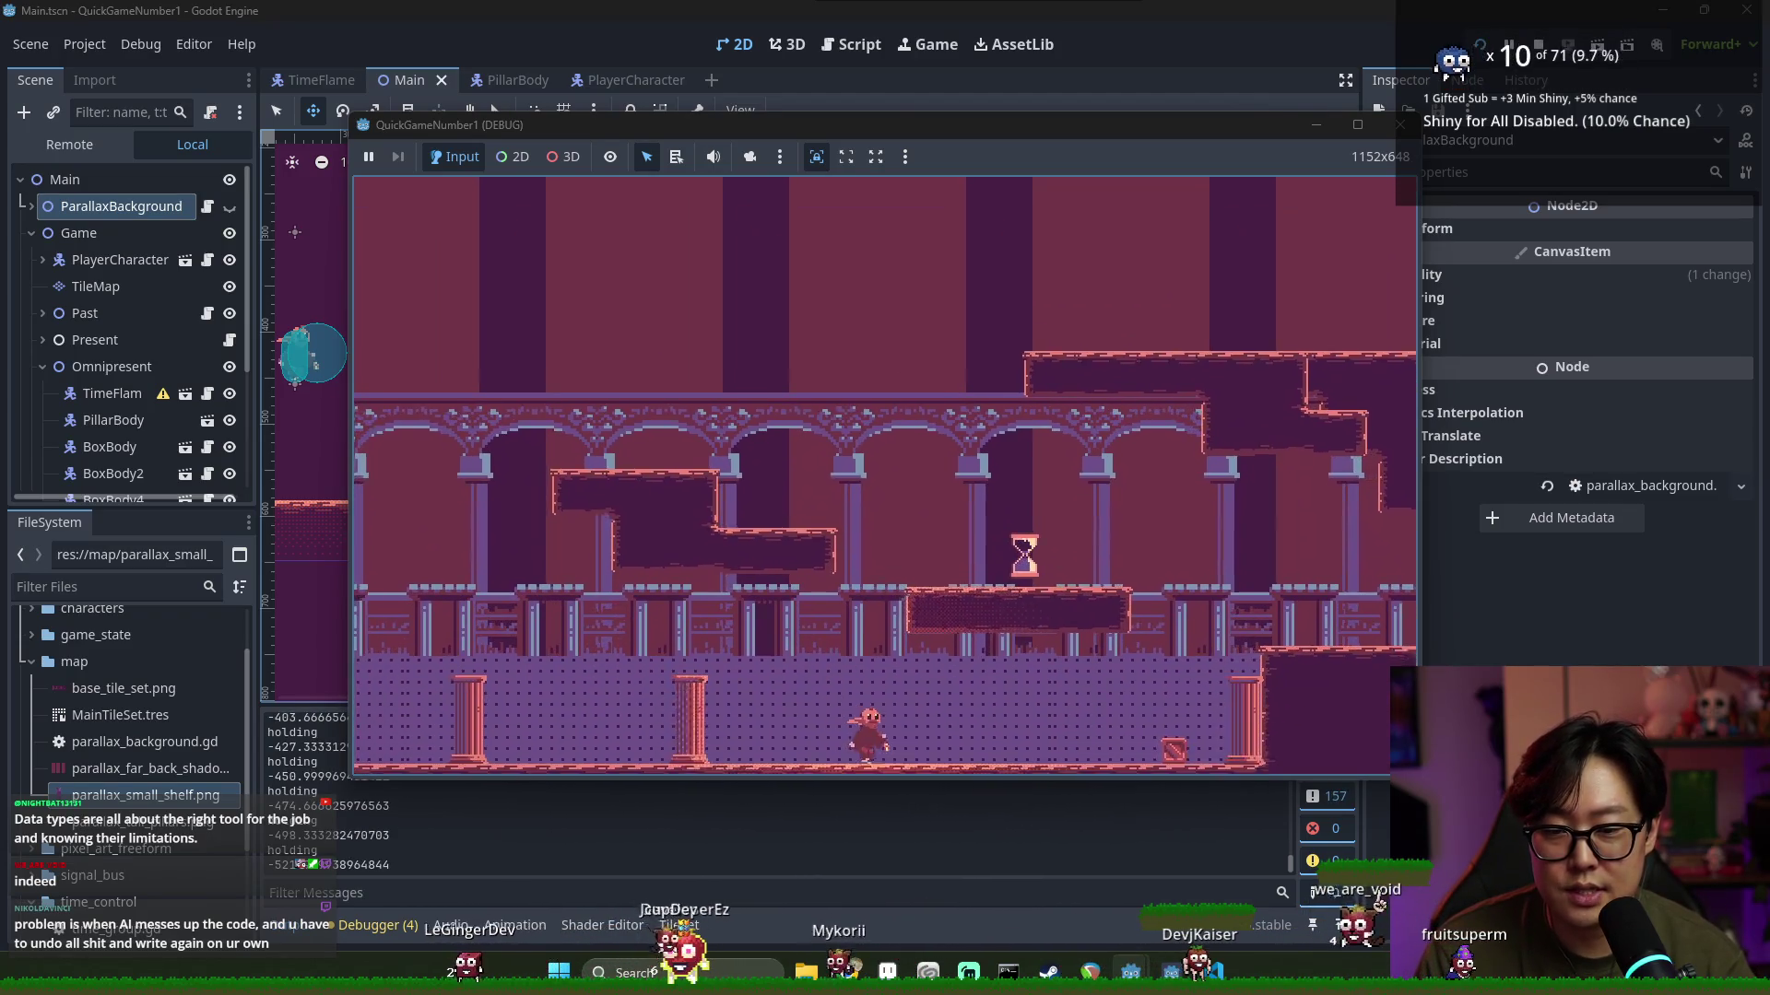
Step: Jump onto the raised ledge, come back to the hourglass and toggle time again
key(Right)
key(space)
key(Left)
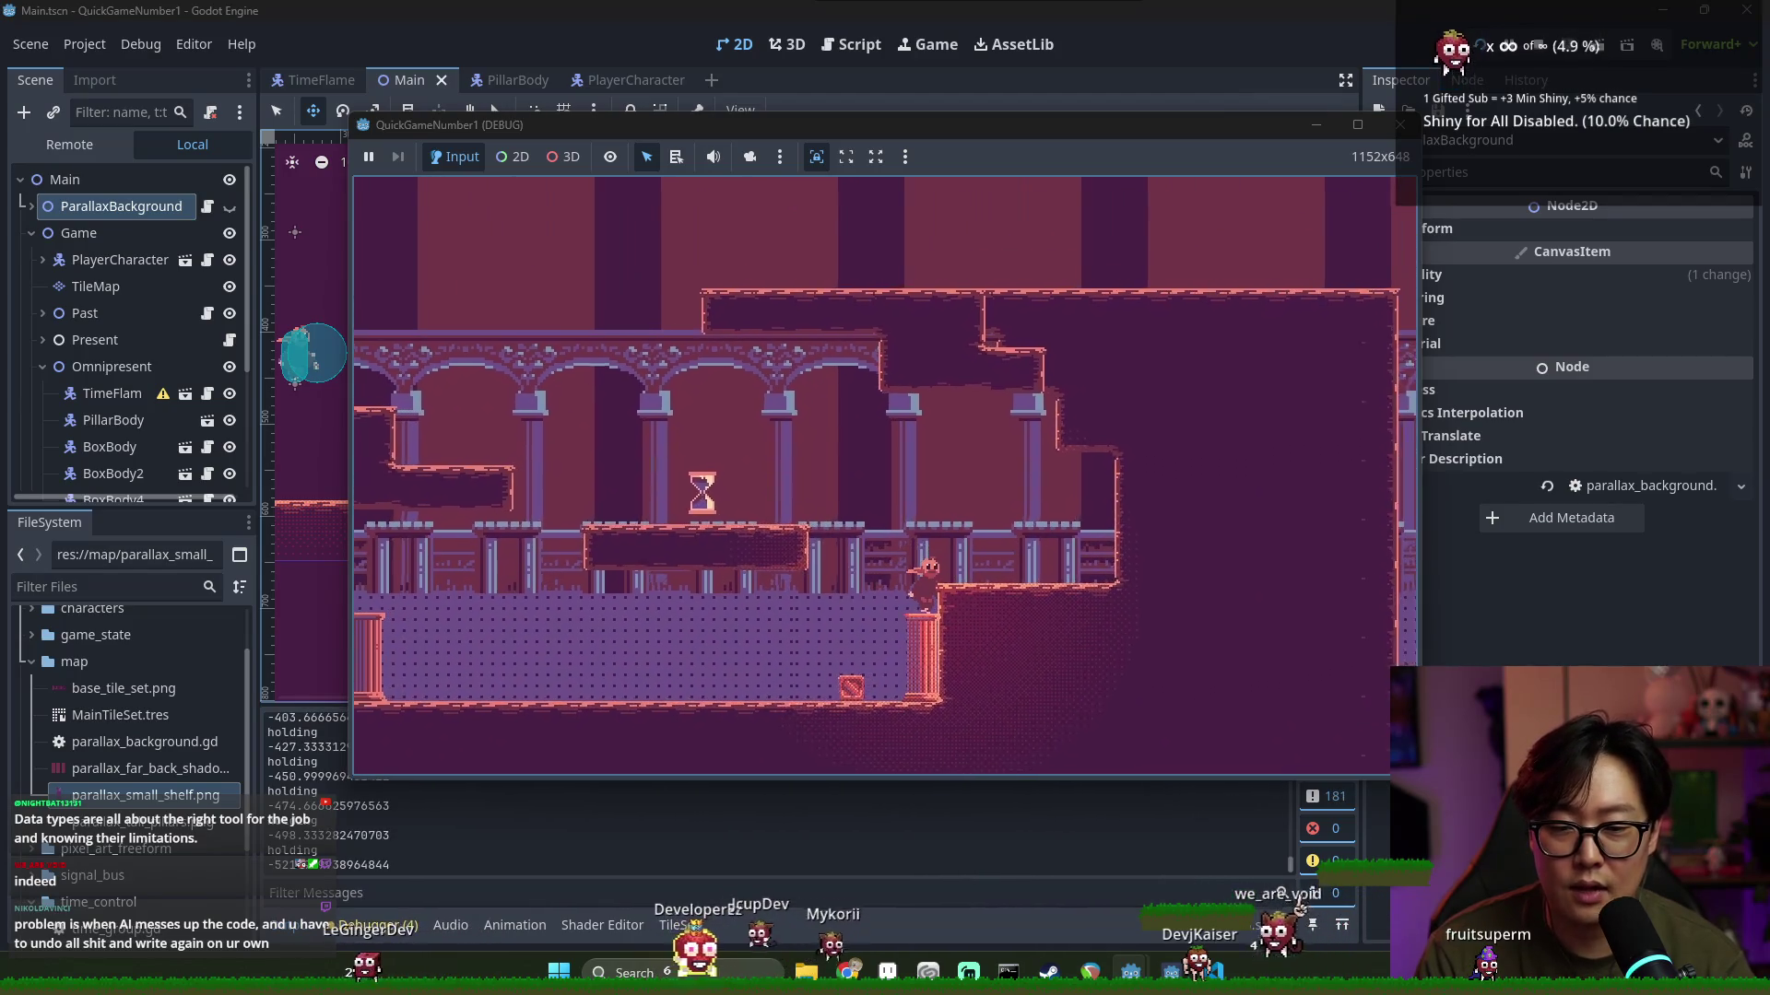
key(Left)
key(space)
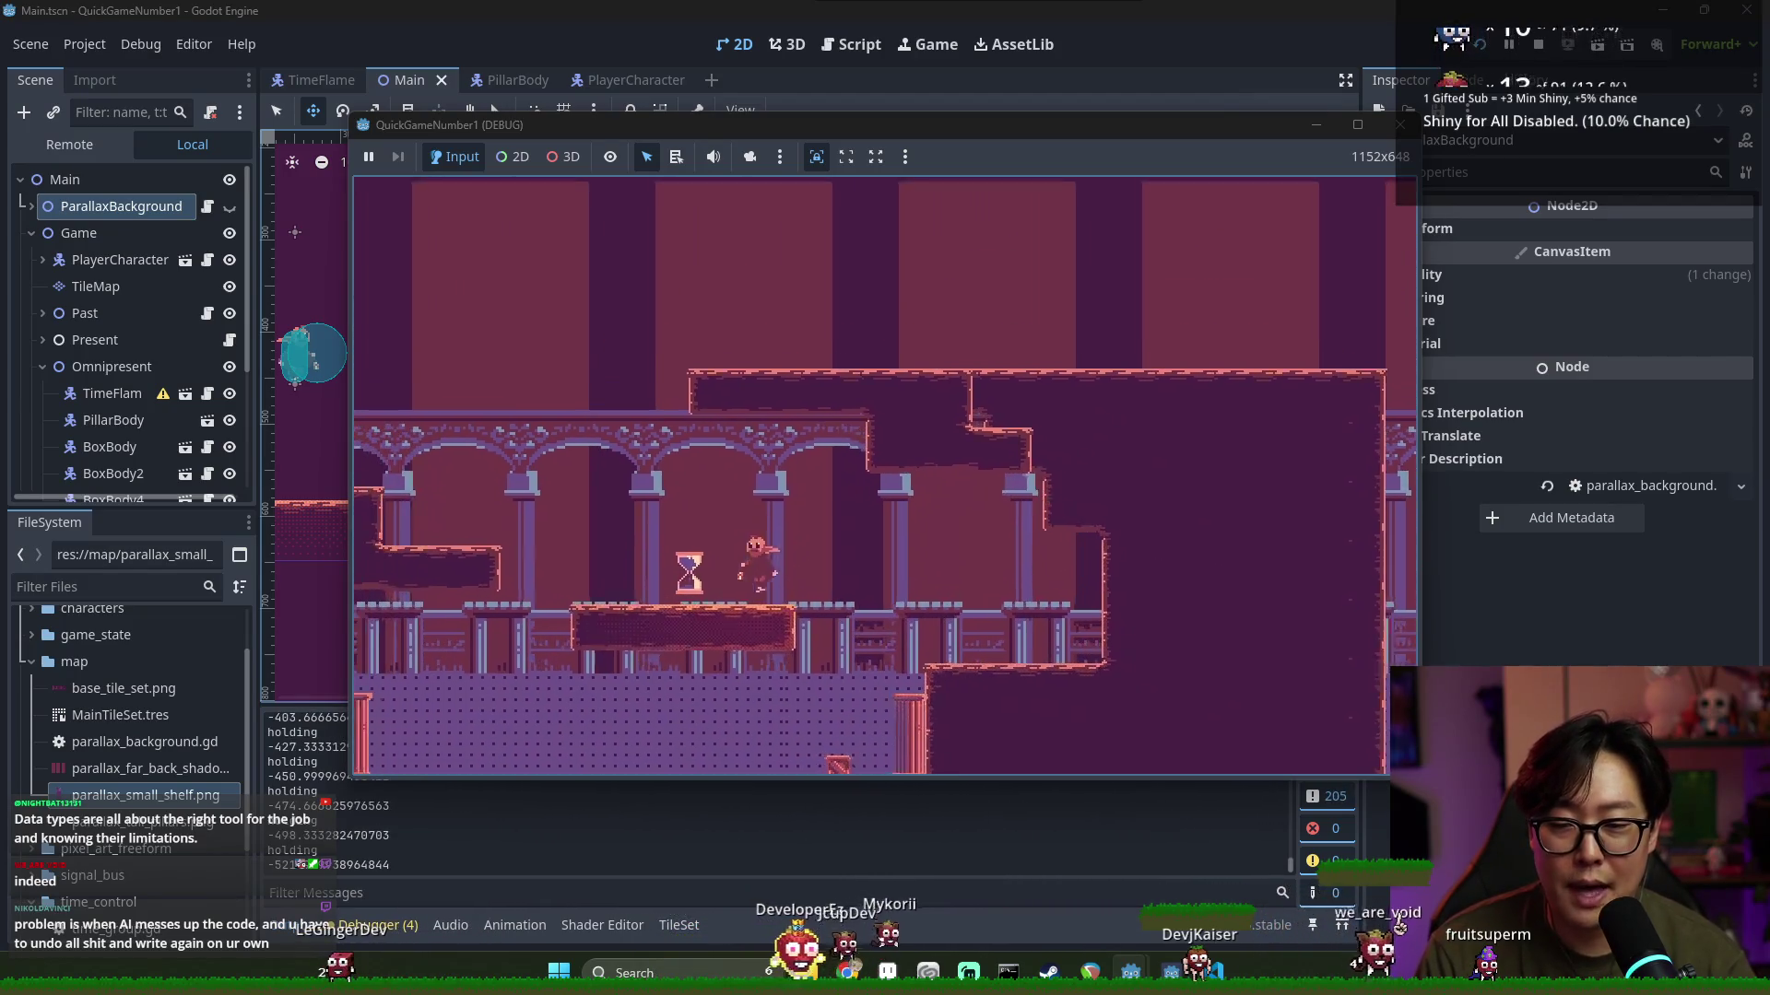
key(e)
key(e)
Step: Drop to the lower floor, climb back to the hourglass and switch the time era
key(Left)
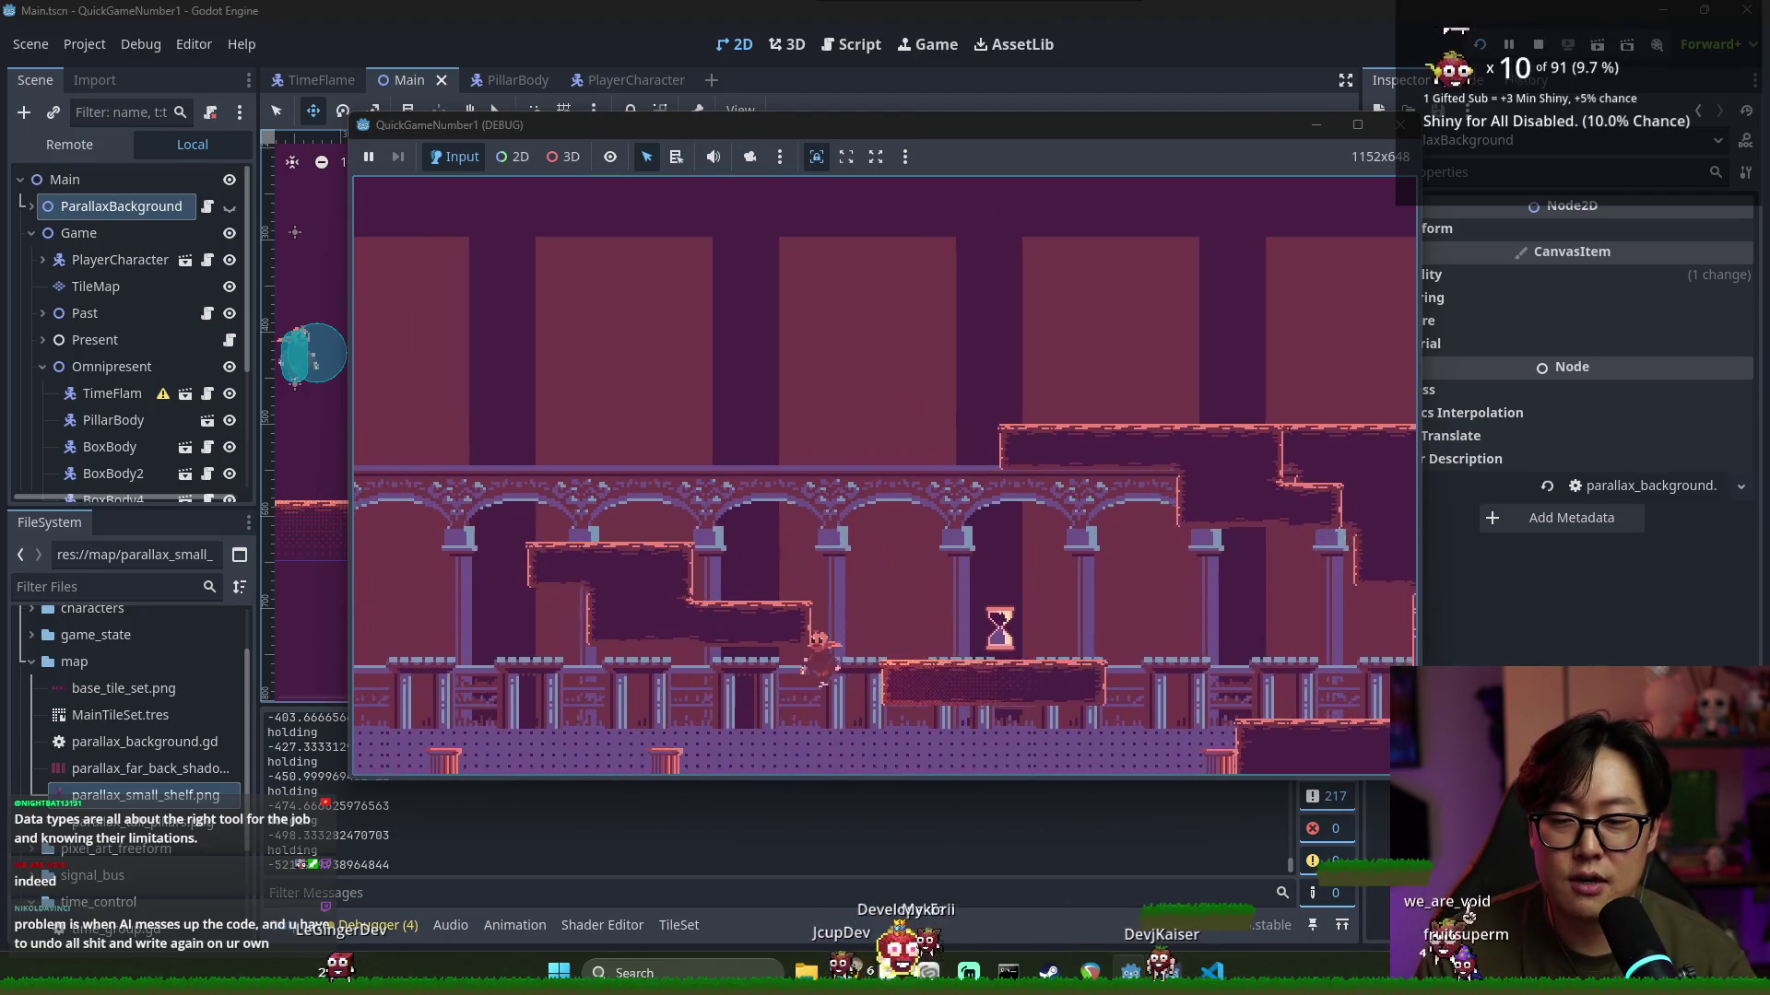
key(Right)
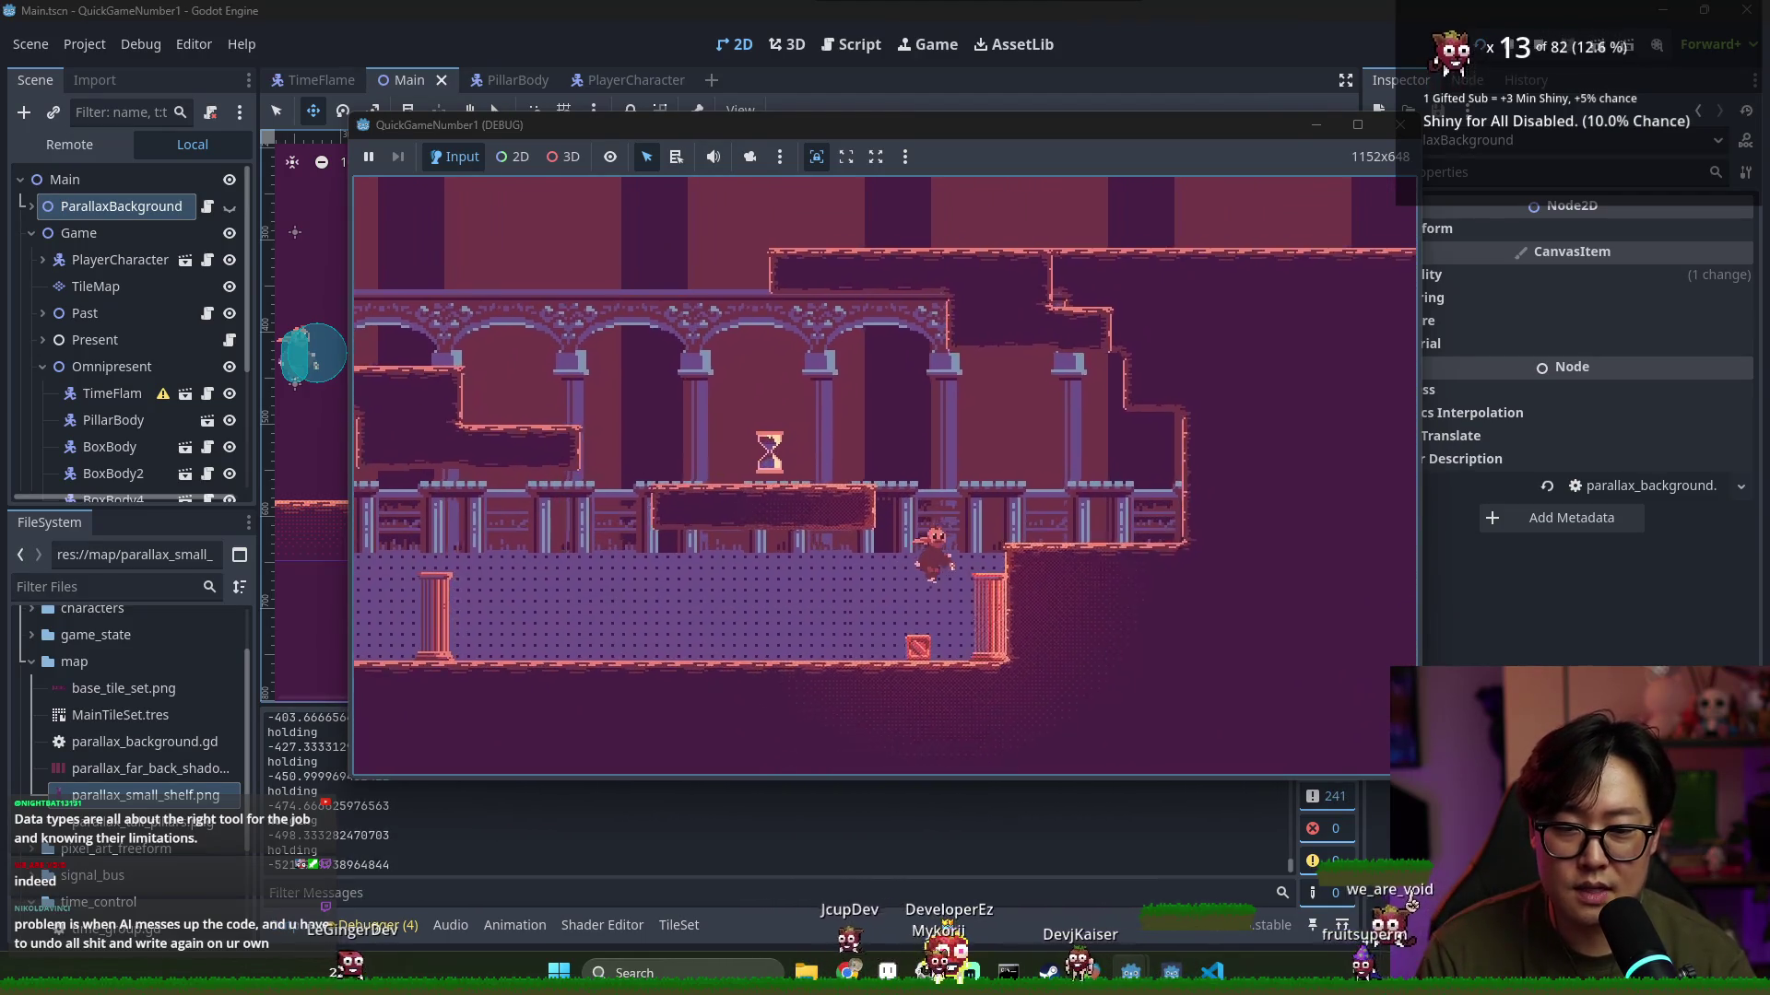
key(space)
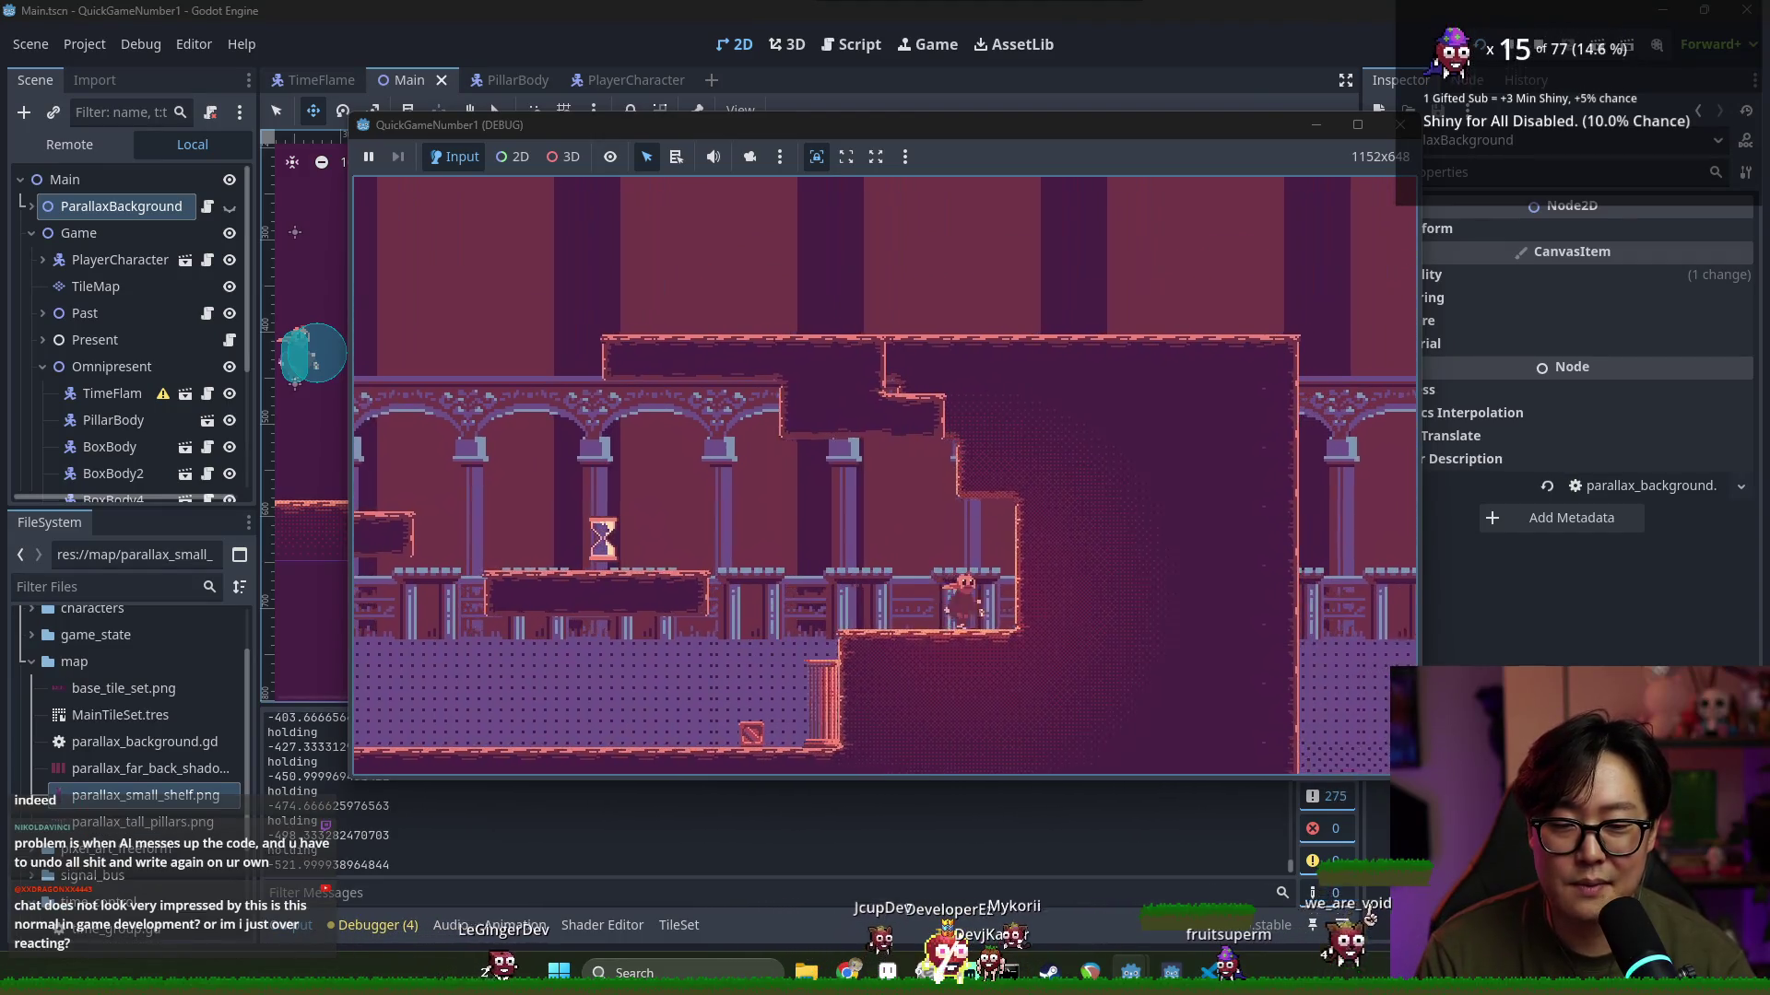
key(Left)
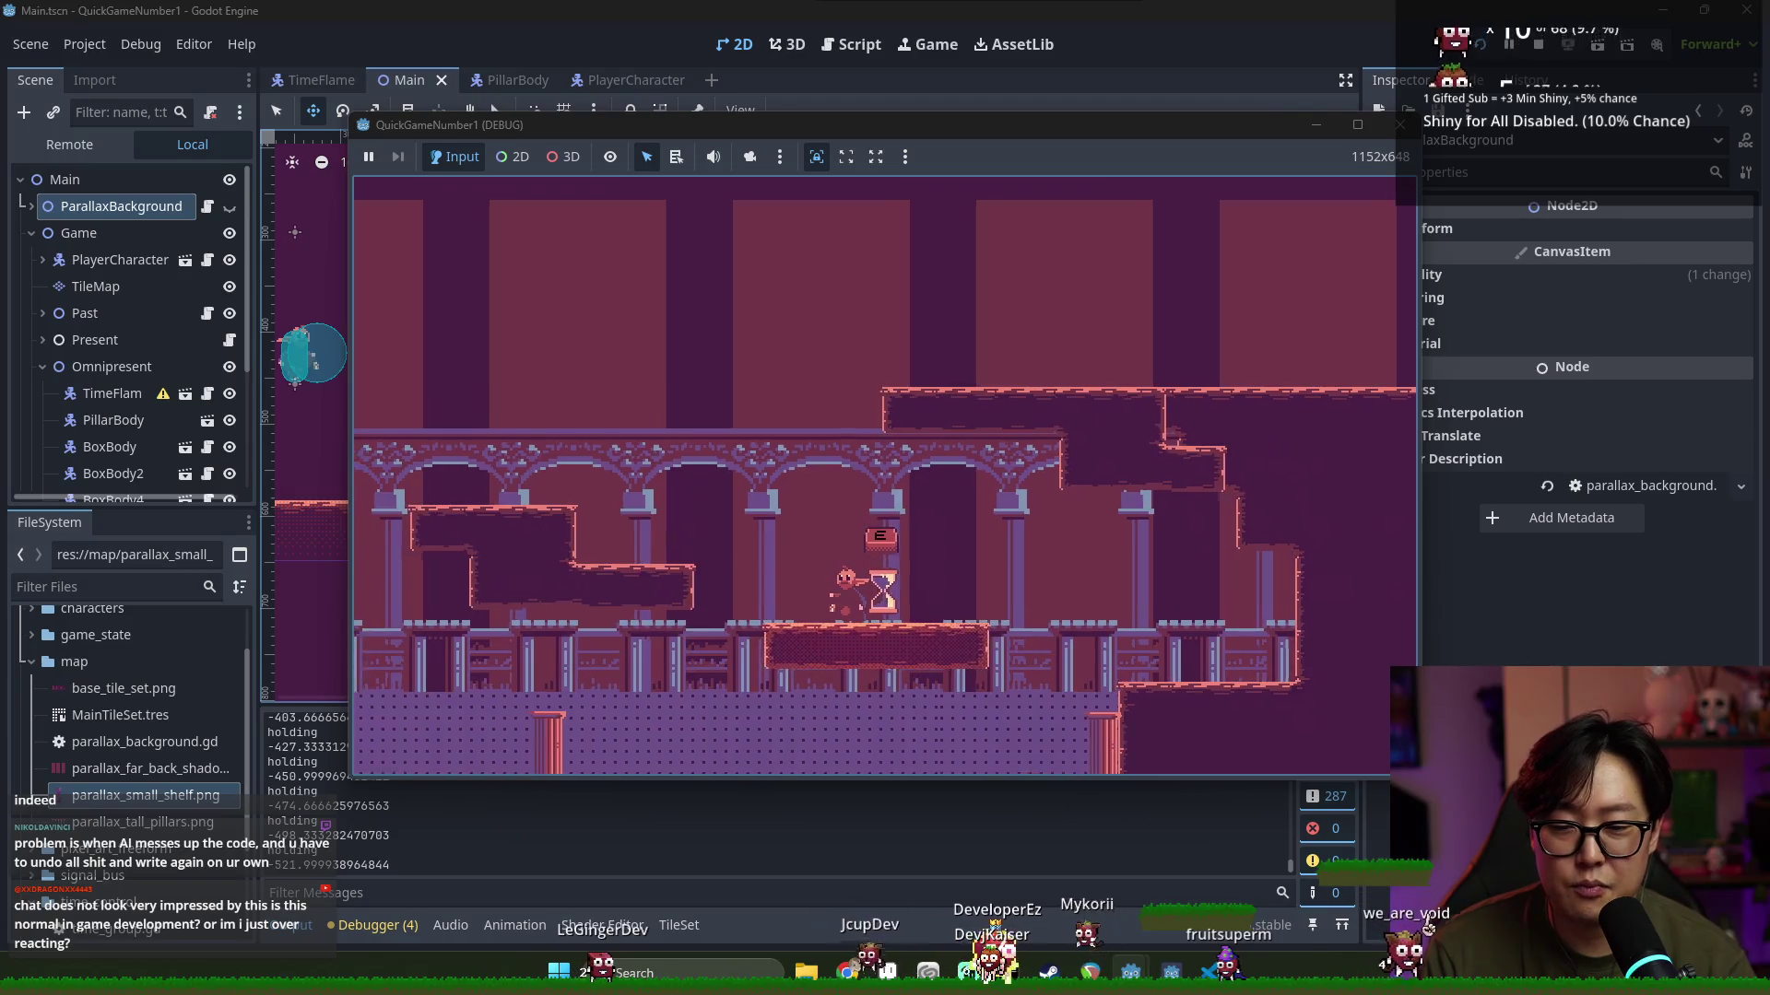
key(space)
key(Left)
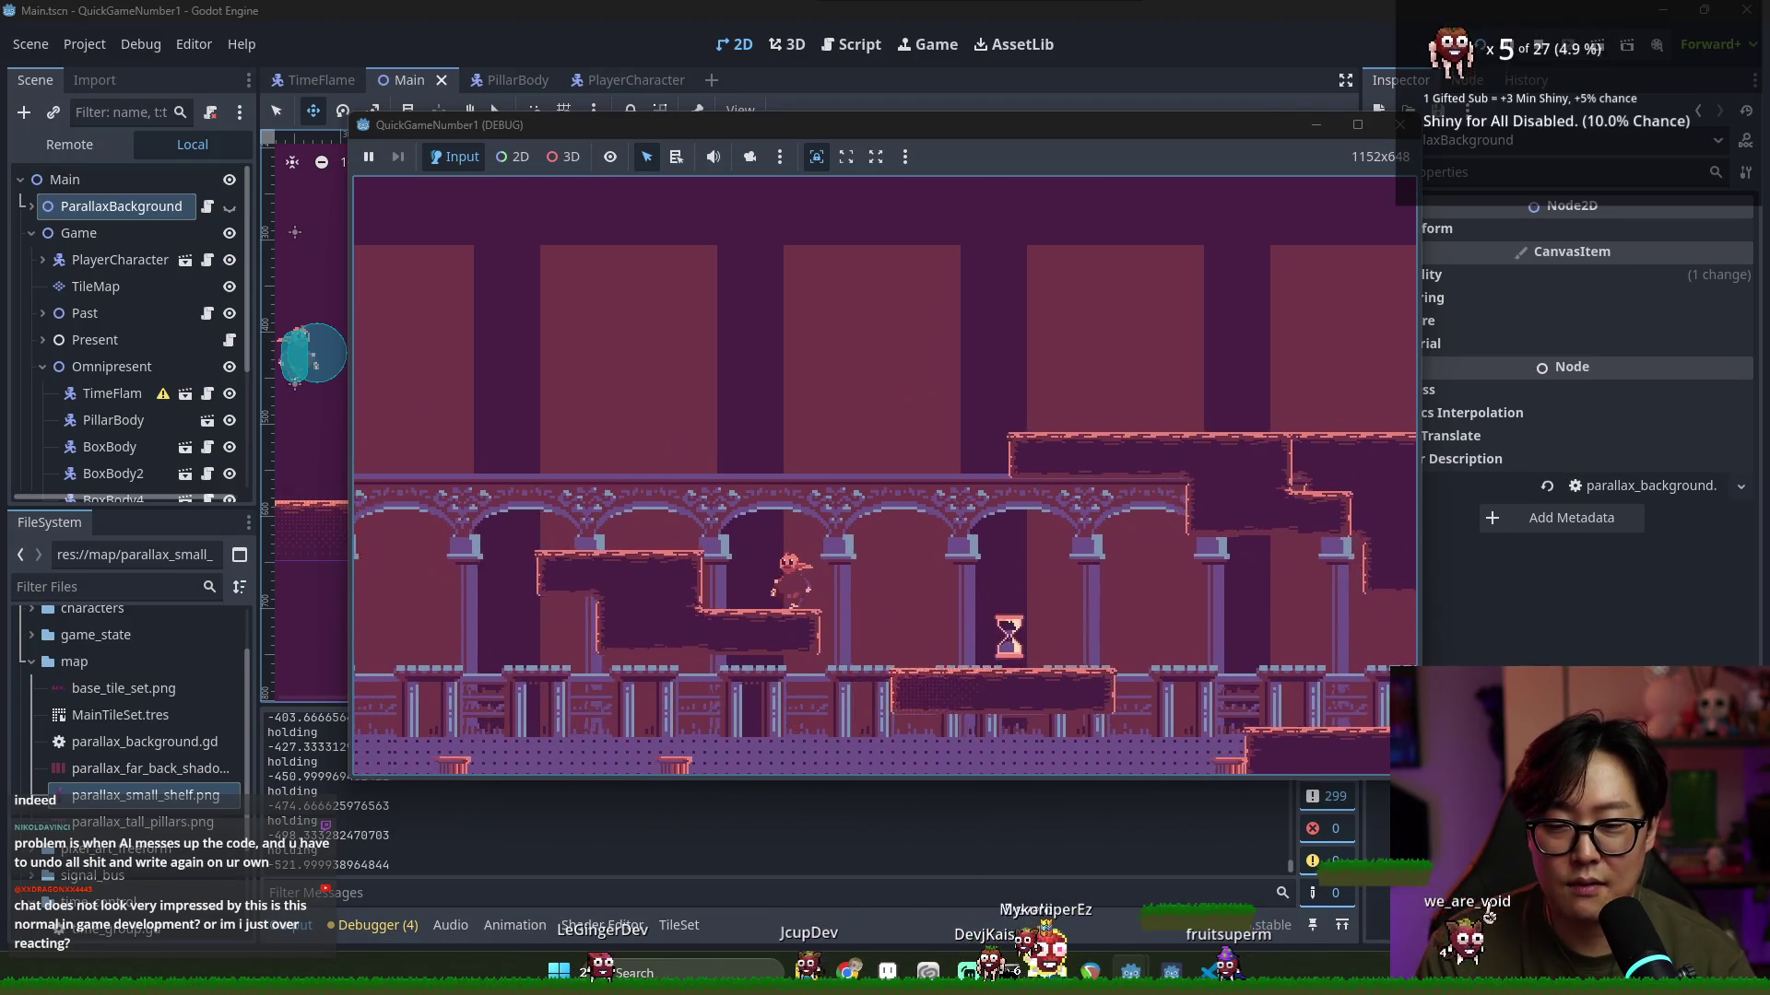
key(Right)
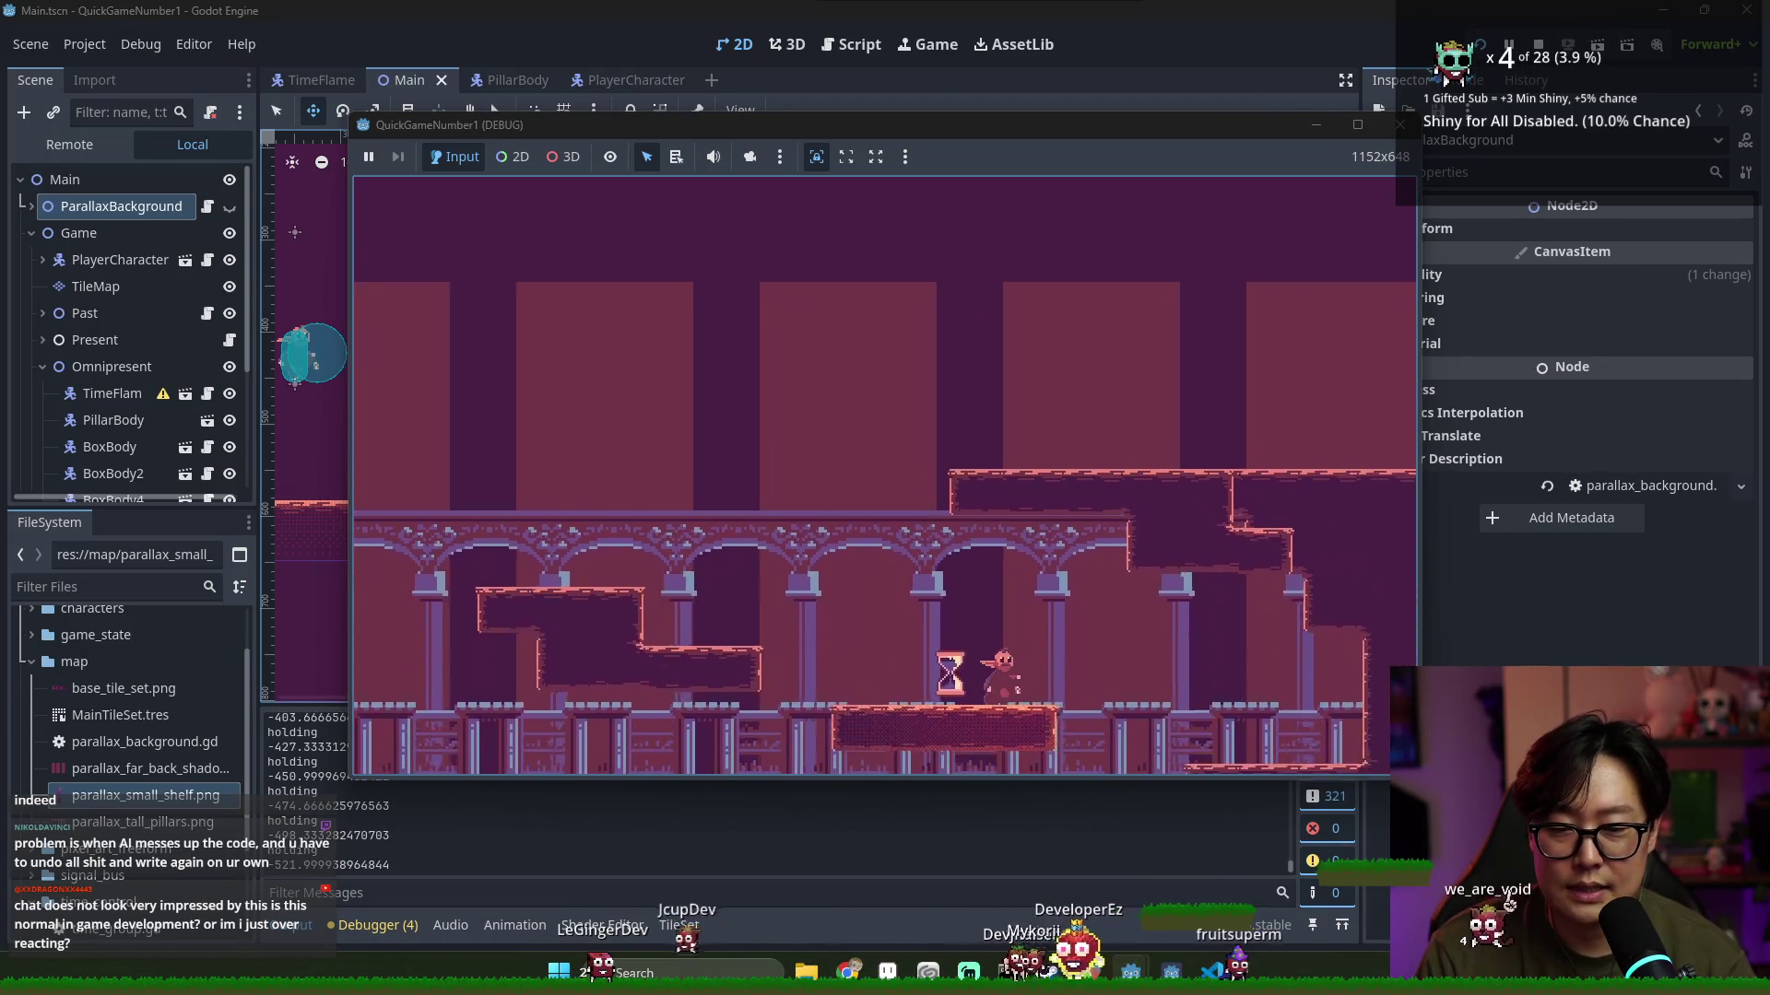
key(e)
Step: Leave the hourglass platform, jump onto the pillar top and the higher ledge, then change time period
key(Left)
key(Right)
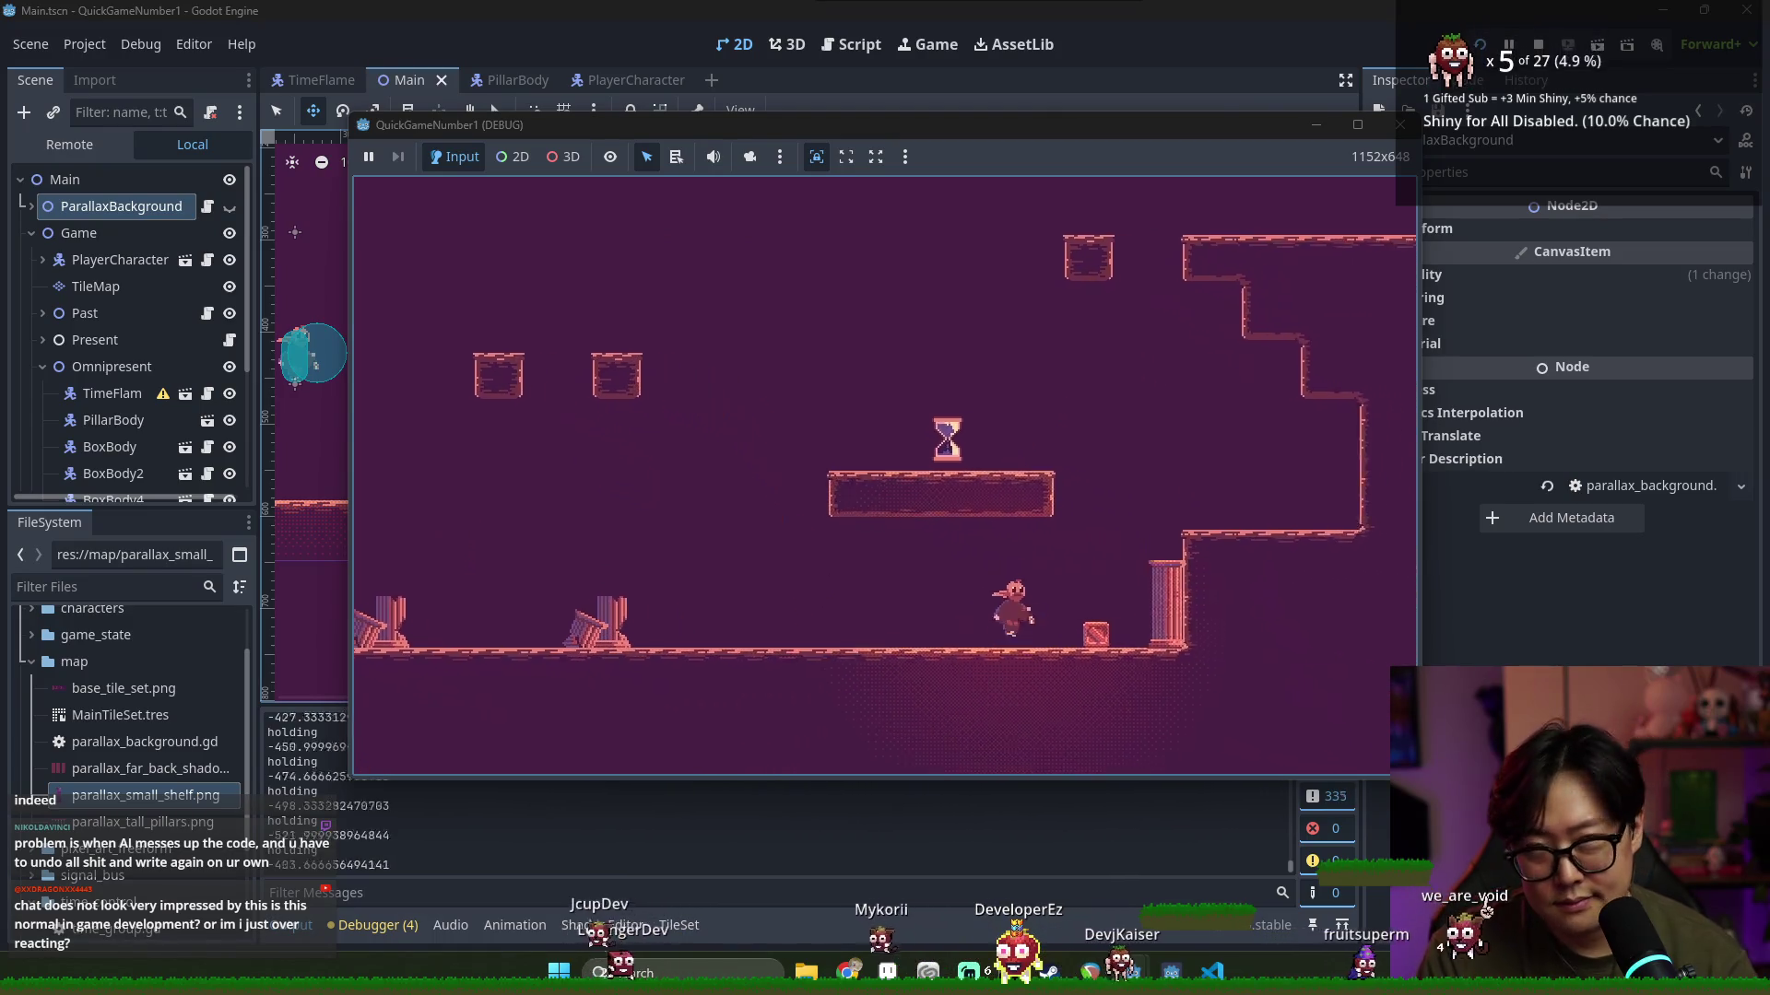
key(Right)
key(space)
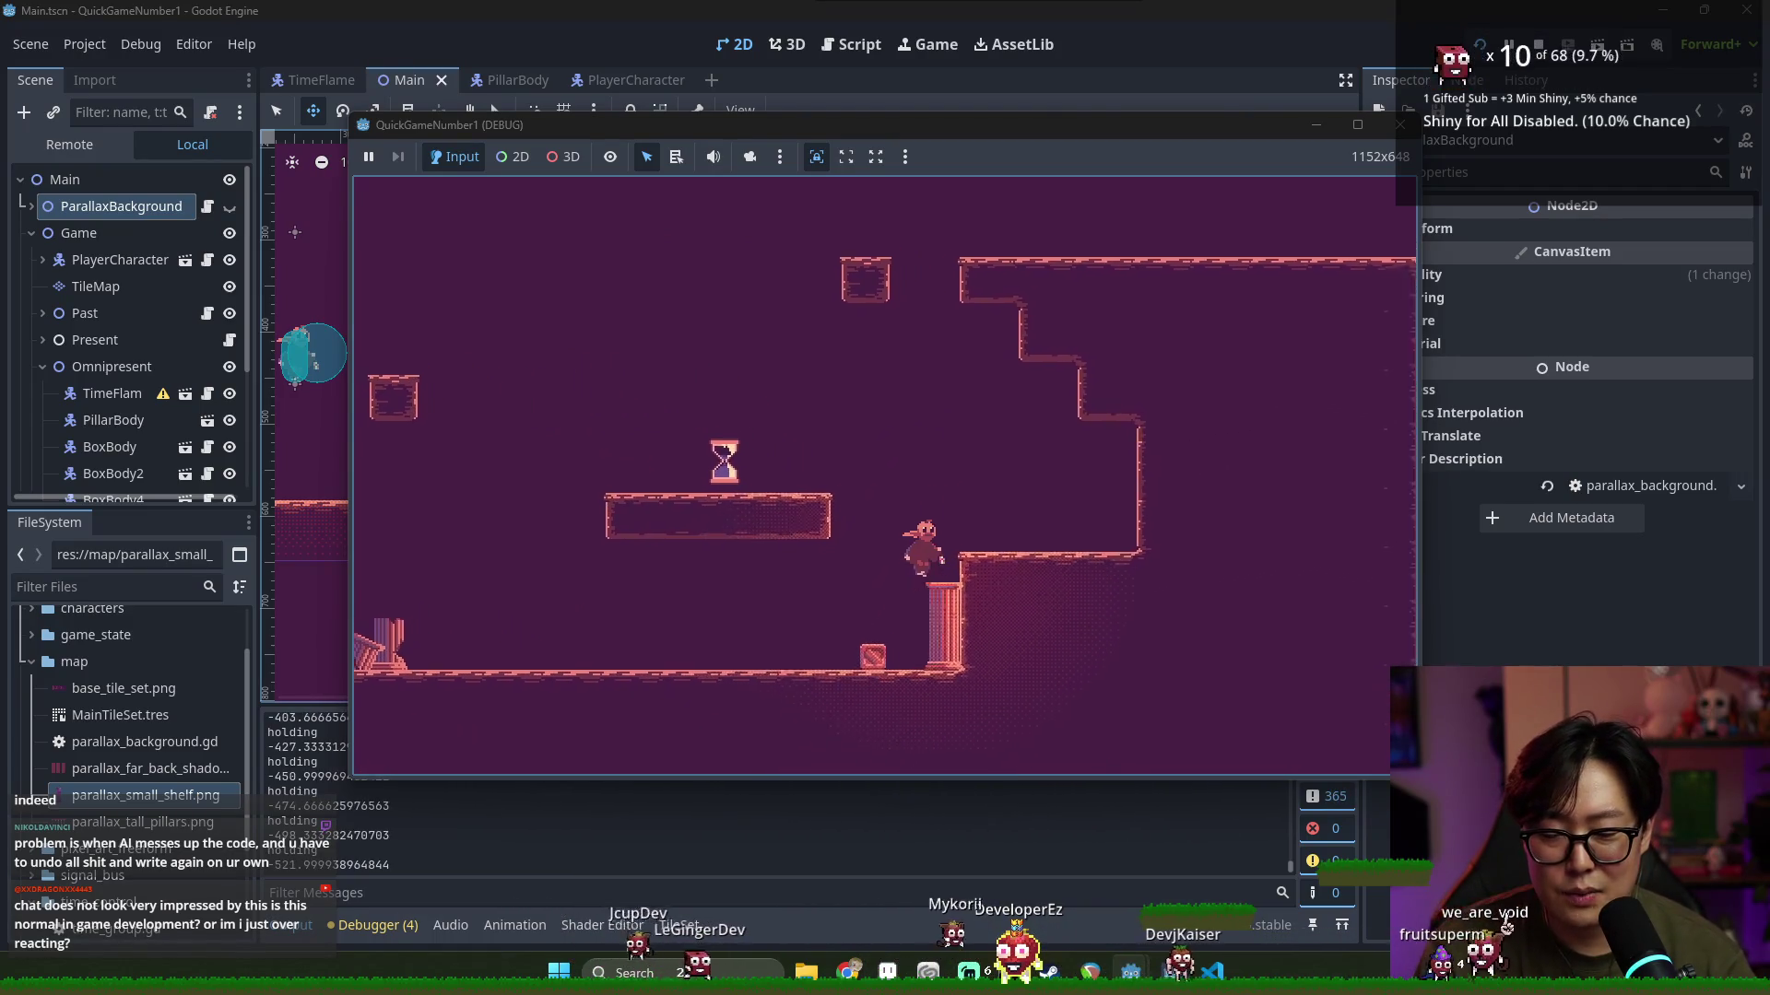
key(space)
key(Right)
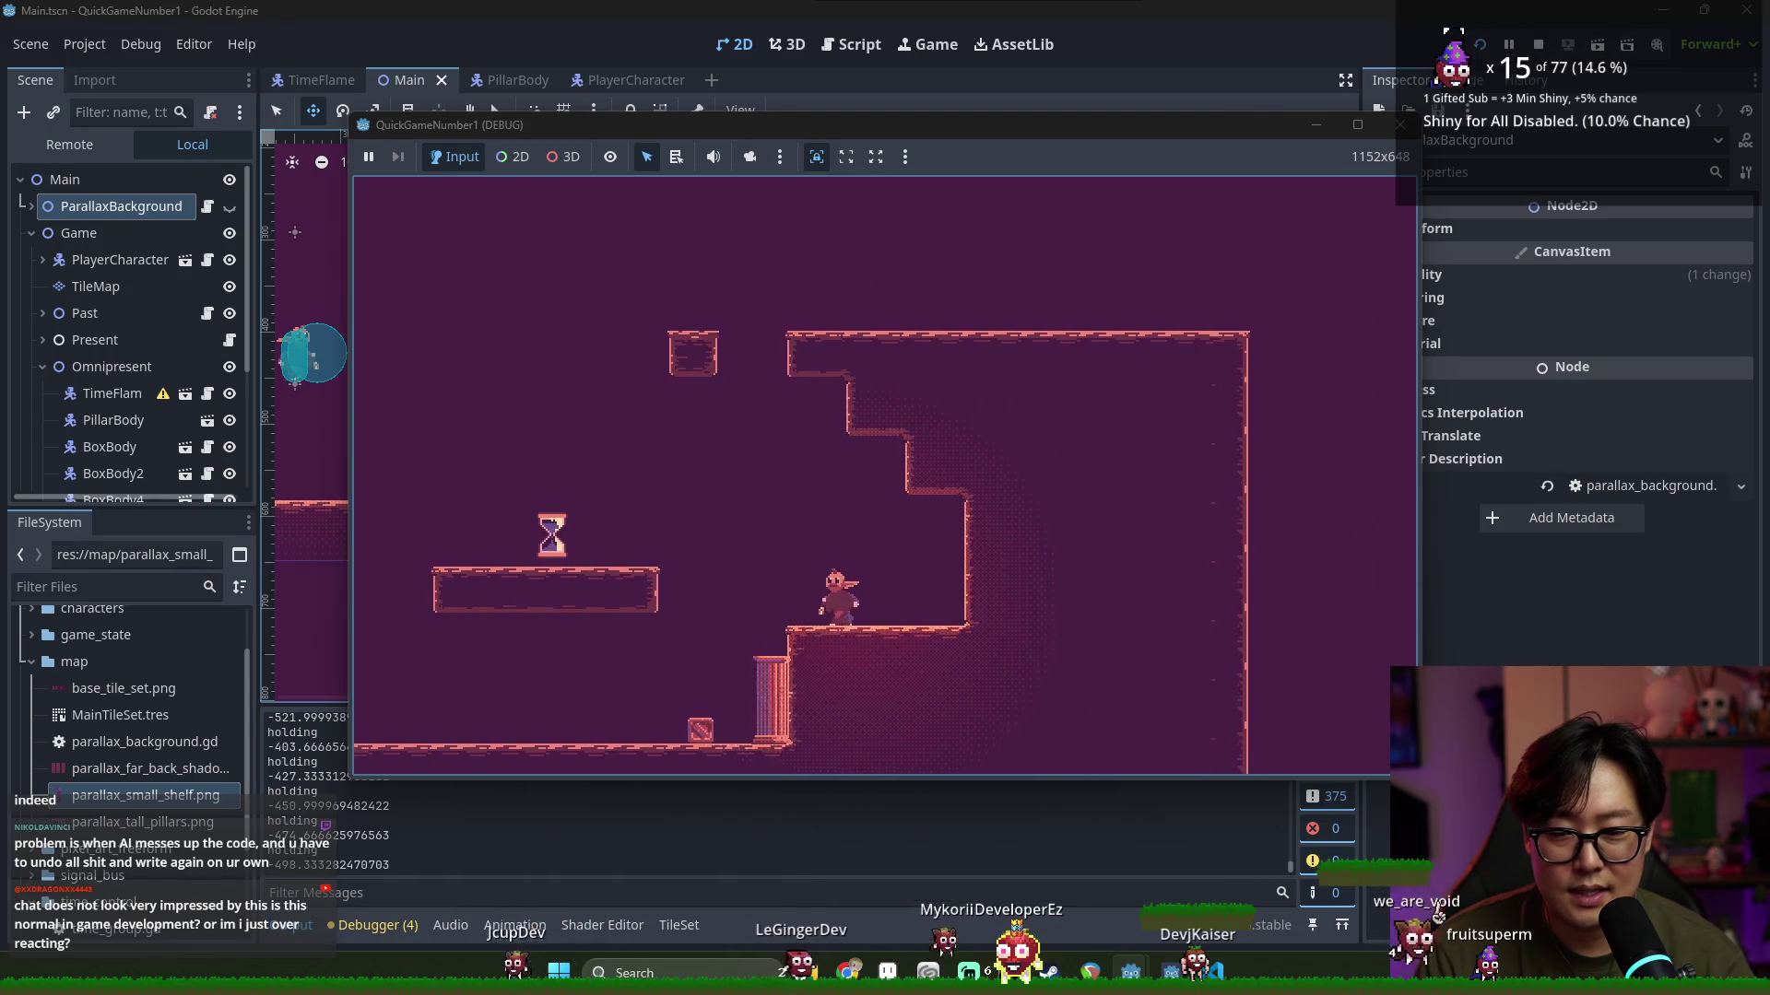
key(Left)
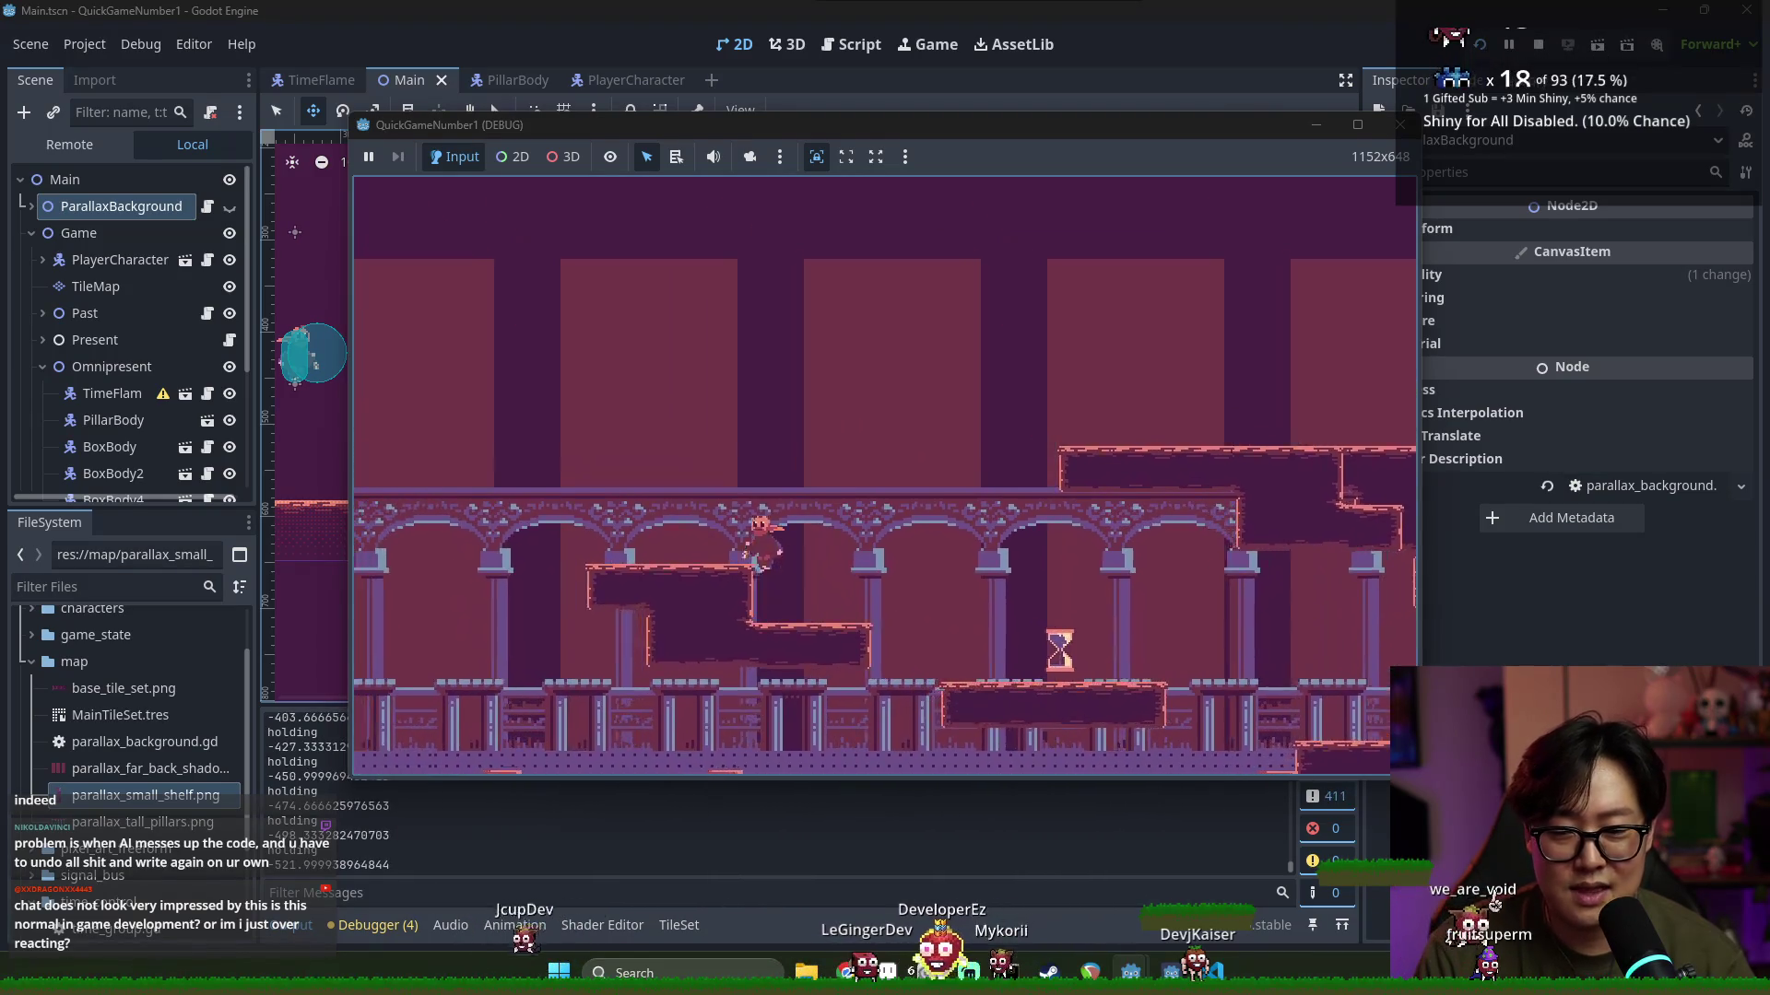
Step: Walk the player right down to the lower floor and close the debug game window
key(Right)
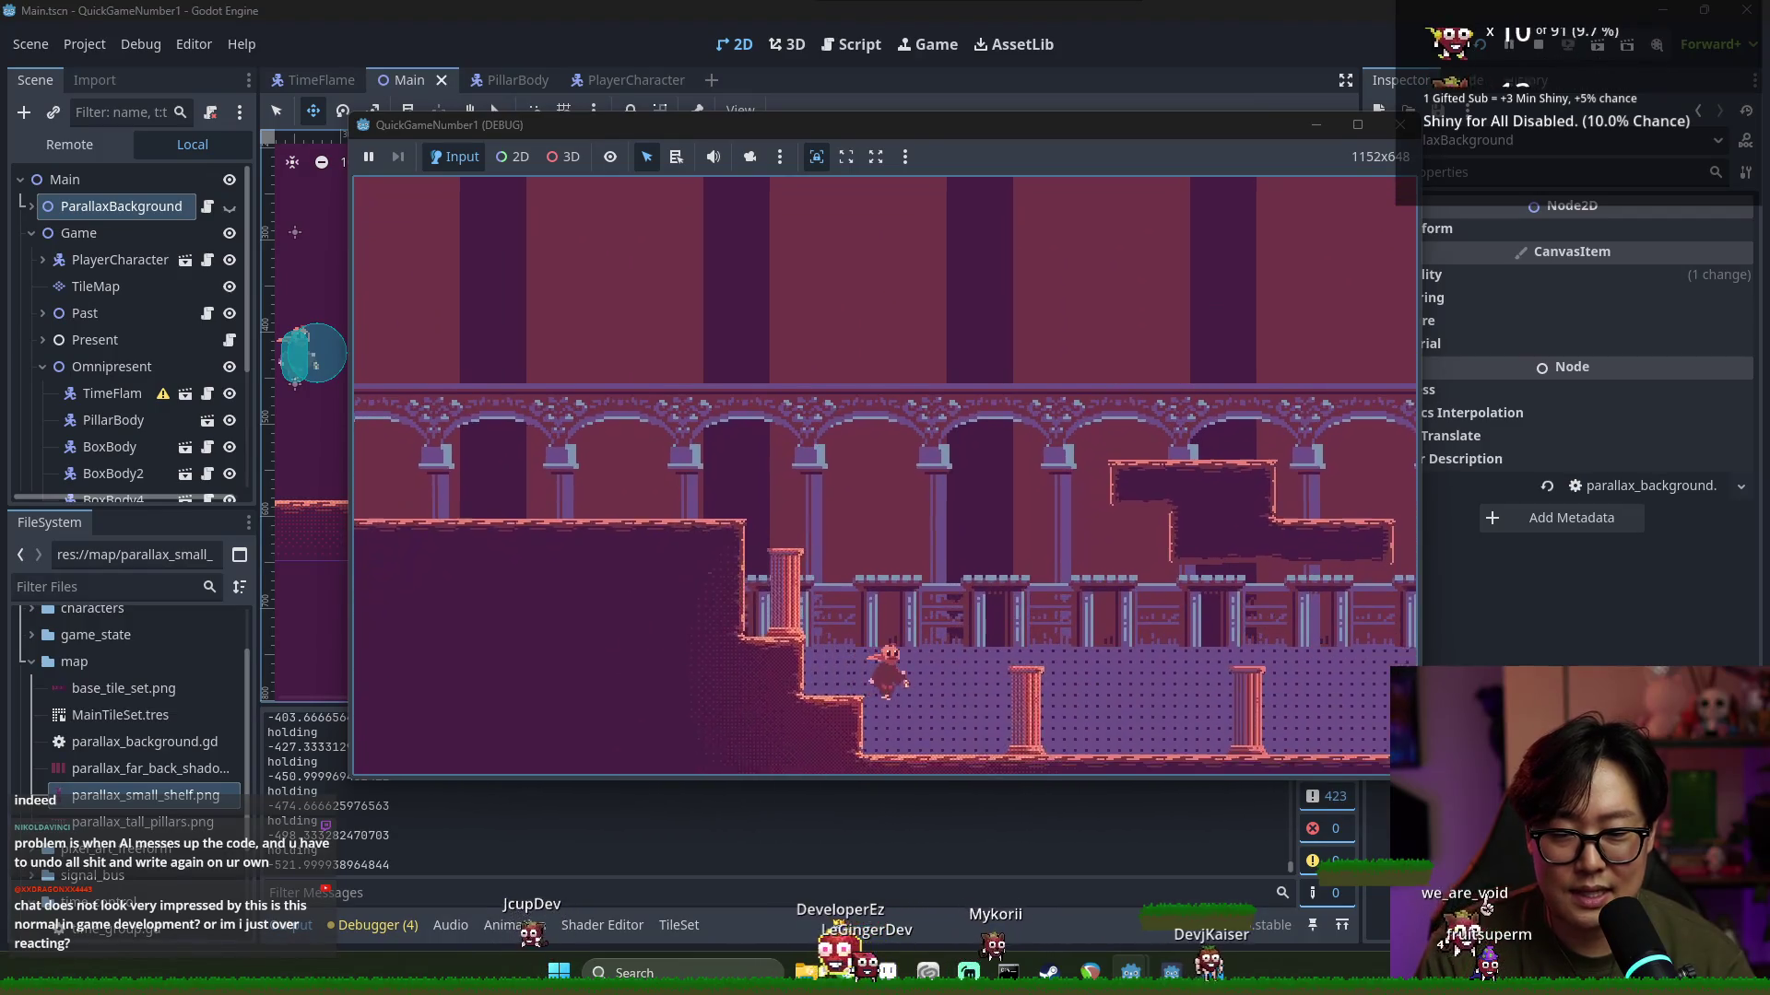
key(space)
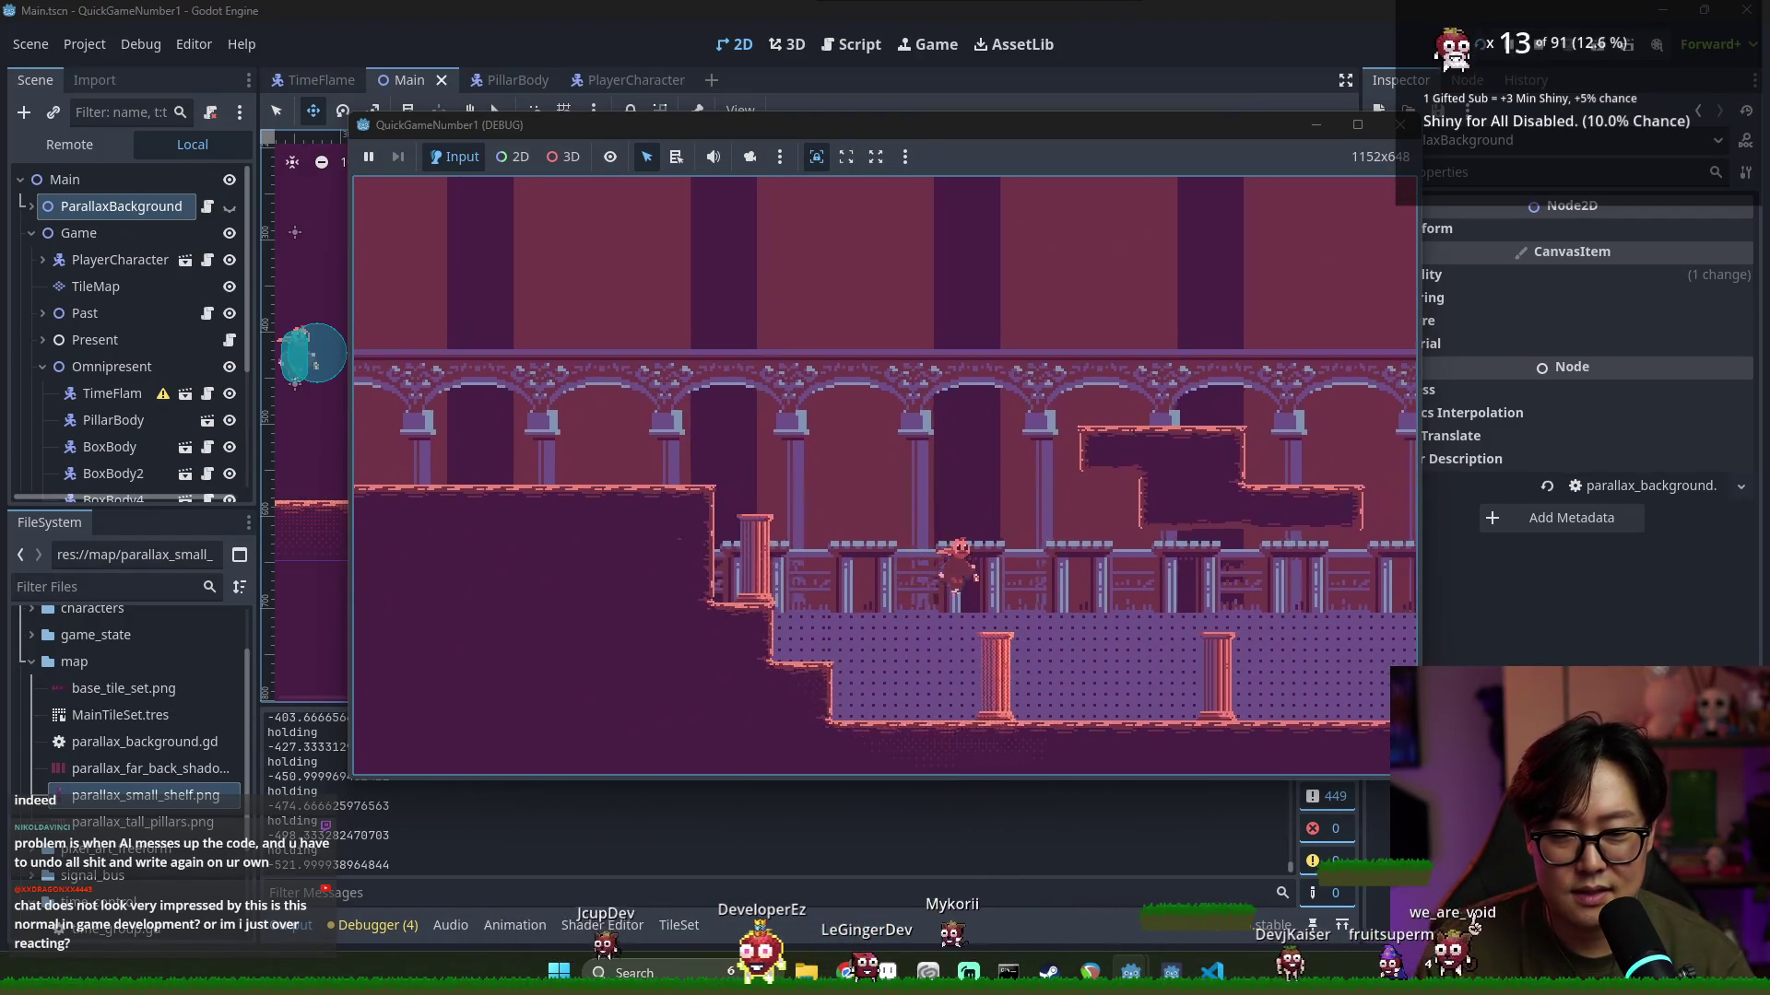
key(Right)
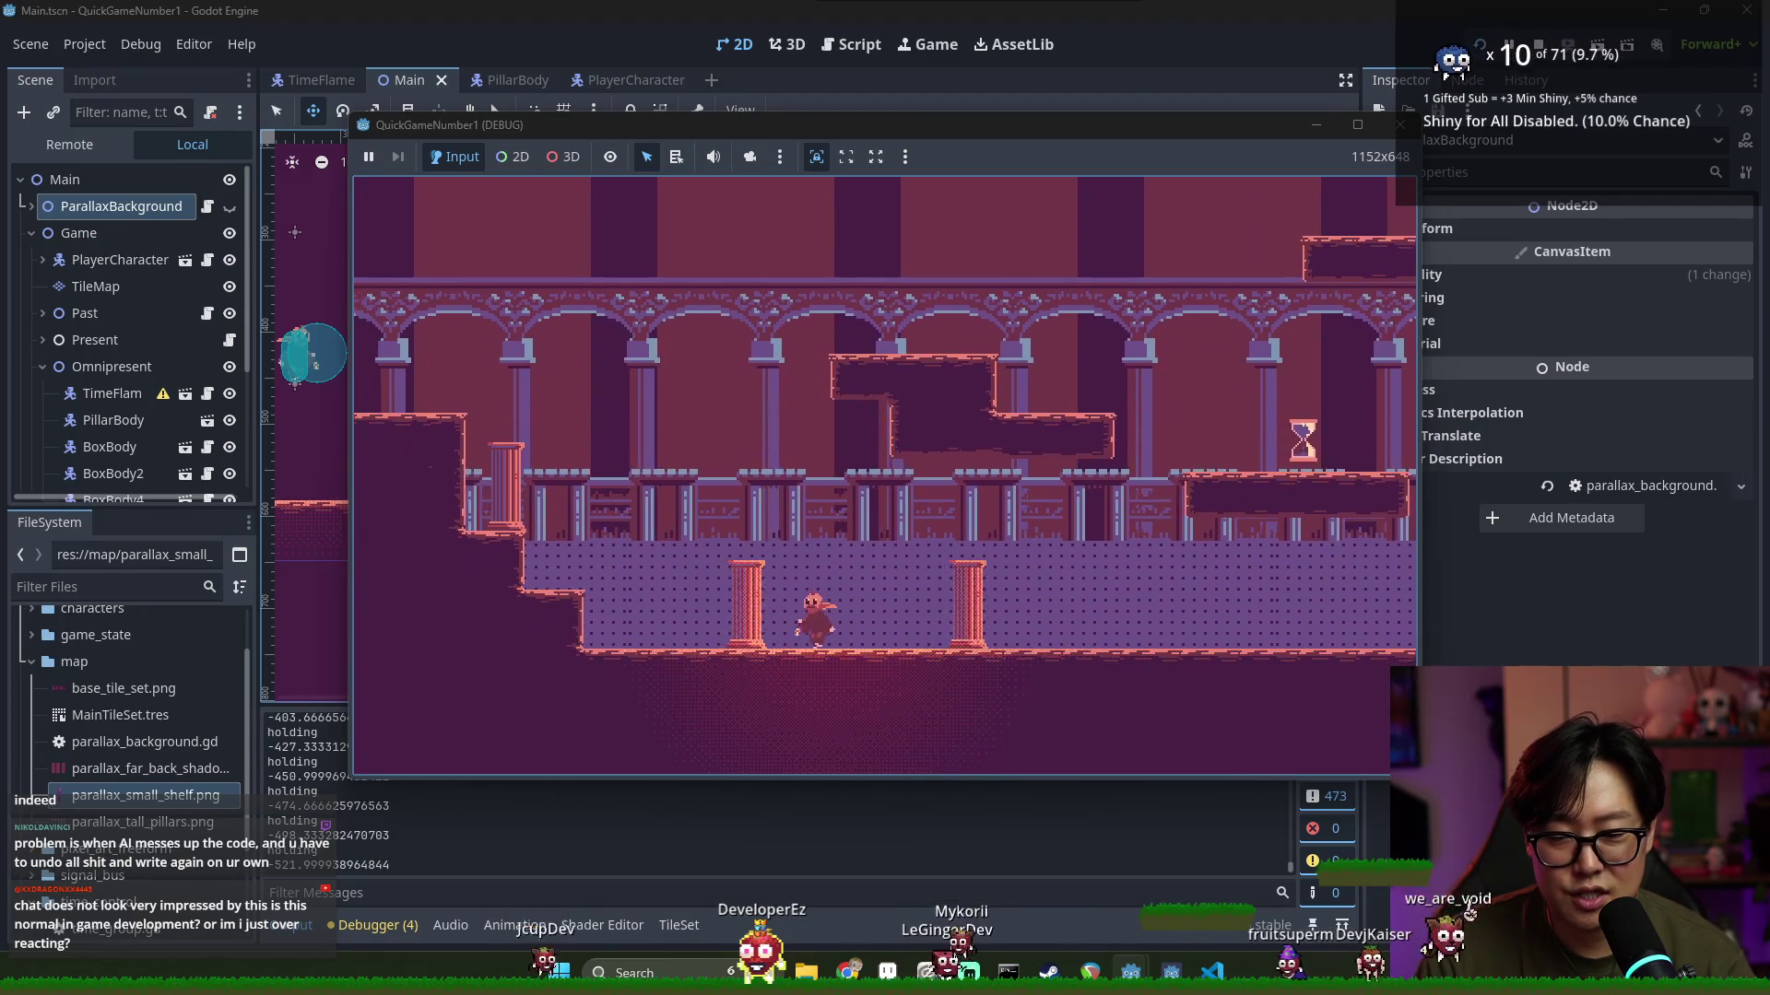
key(Right)
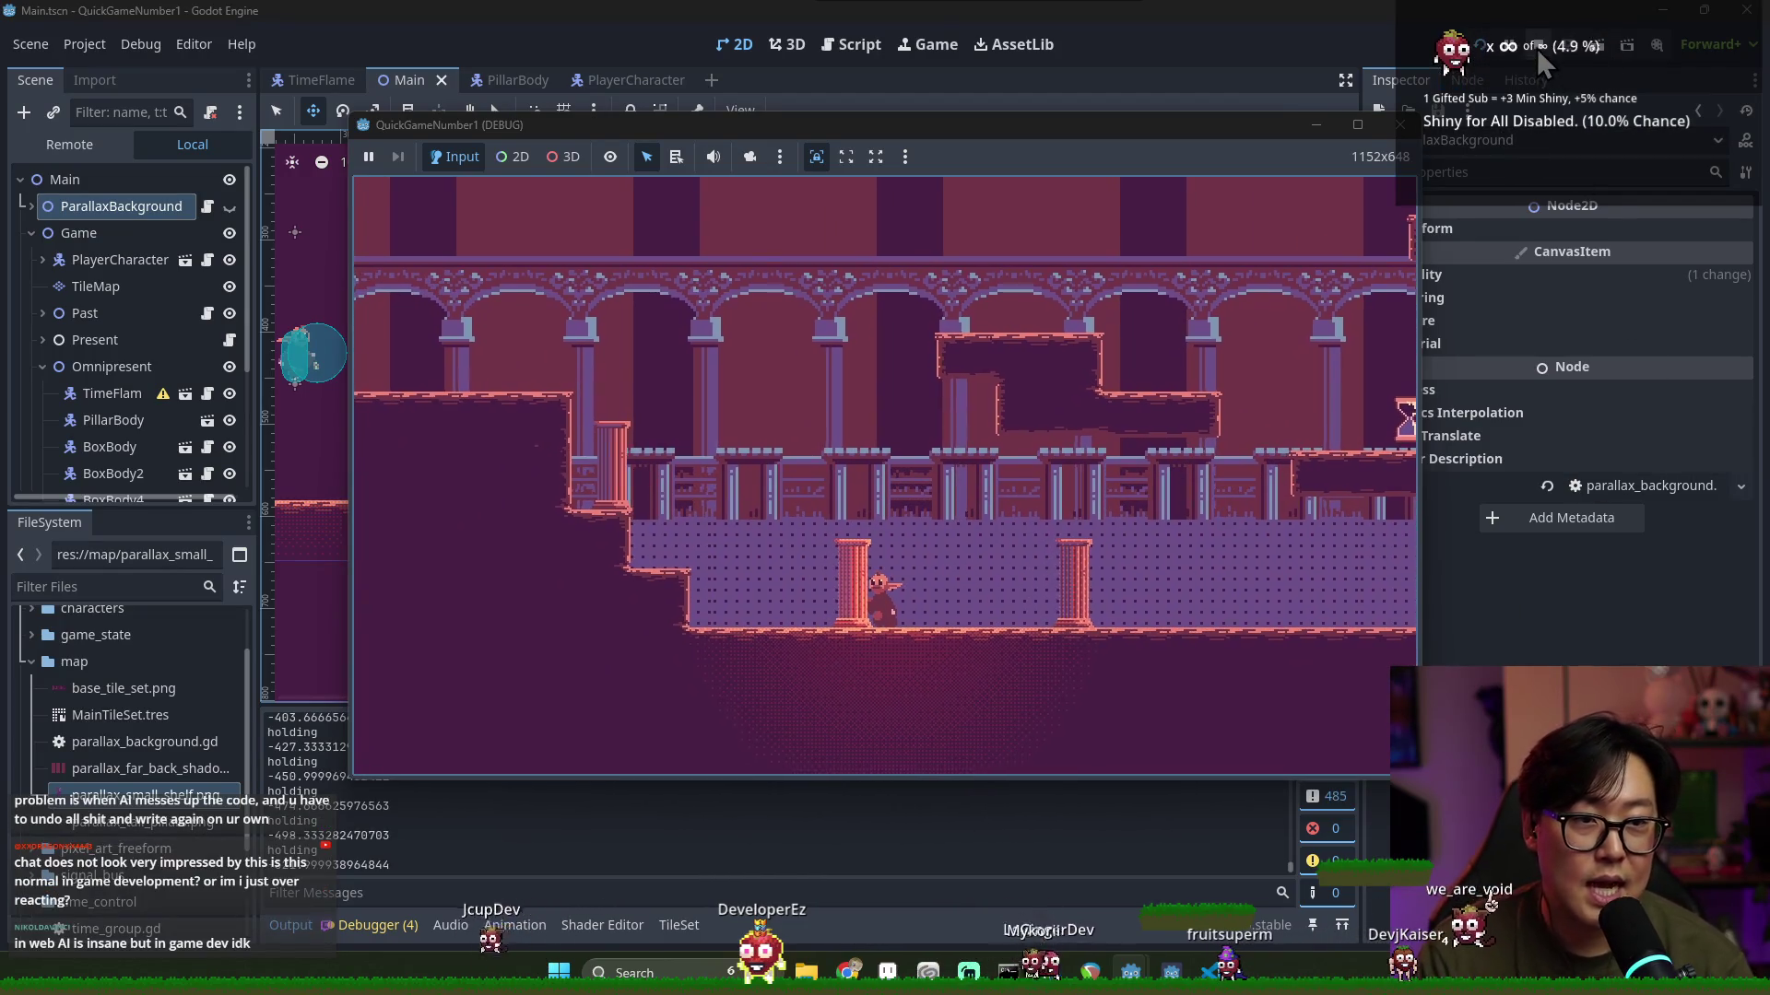
click(1535, 48)
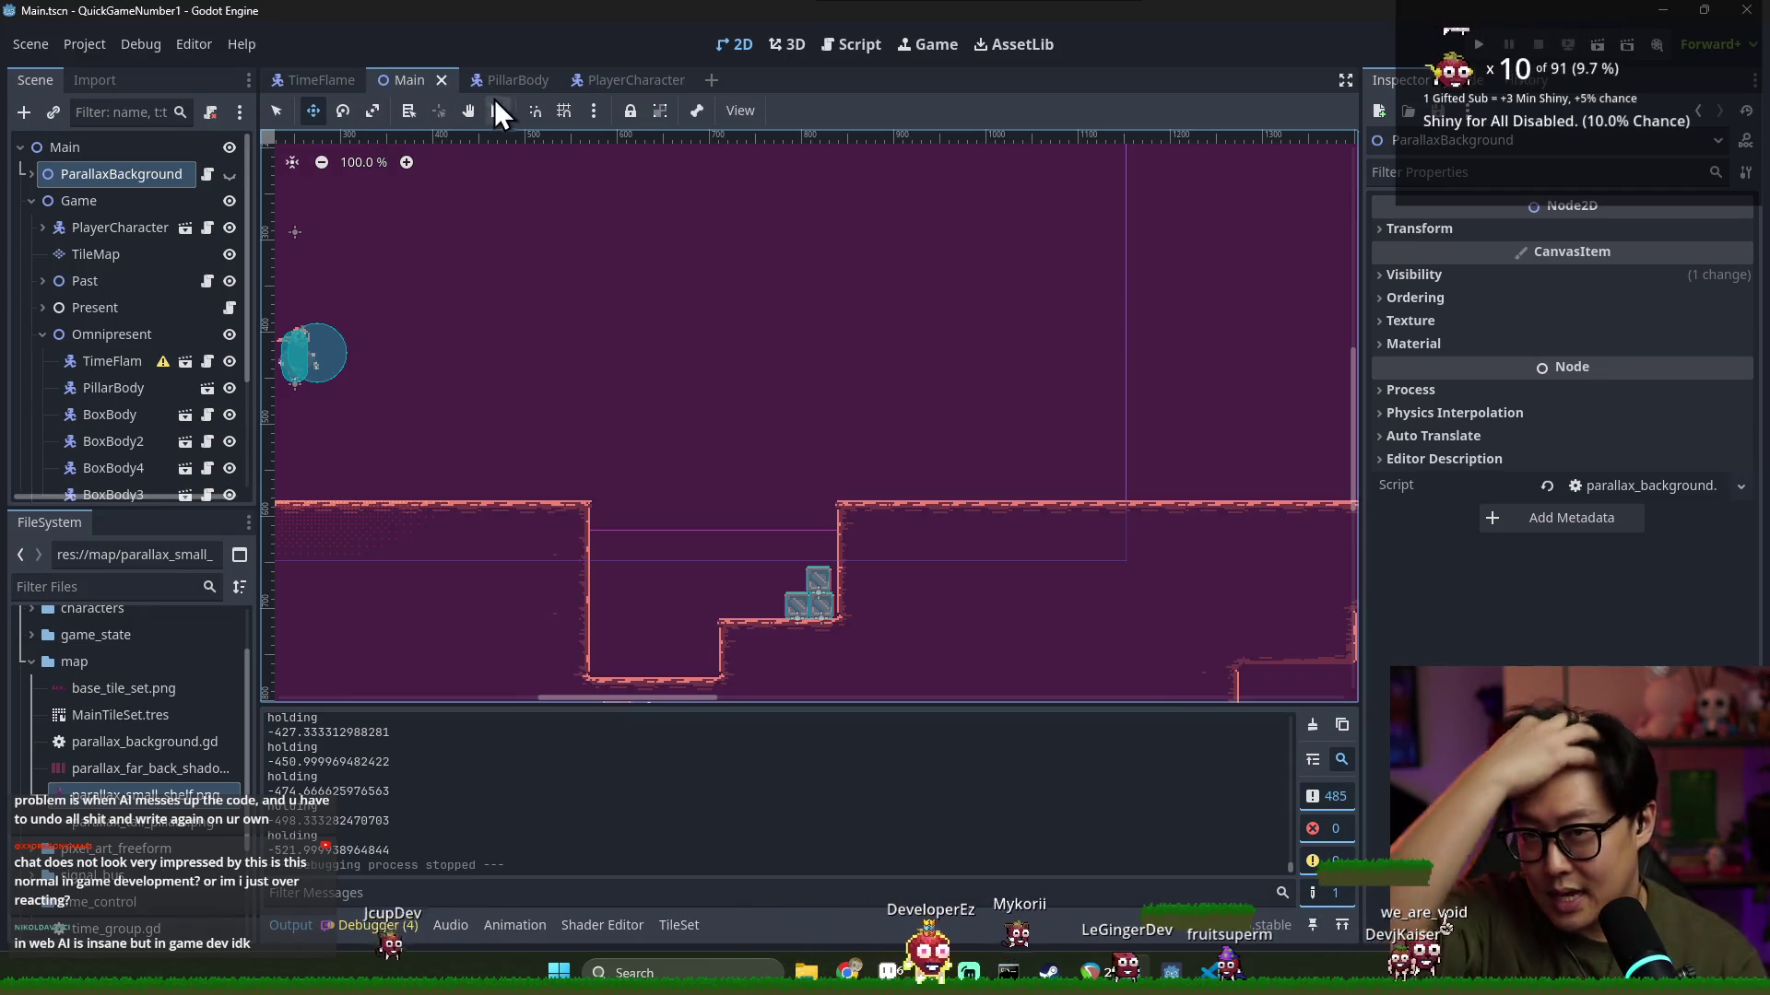
Step: Flip through the PillarBody and Main tabs, ending on the PlayerCharacter scene
click(601, 83)
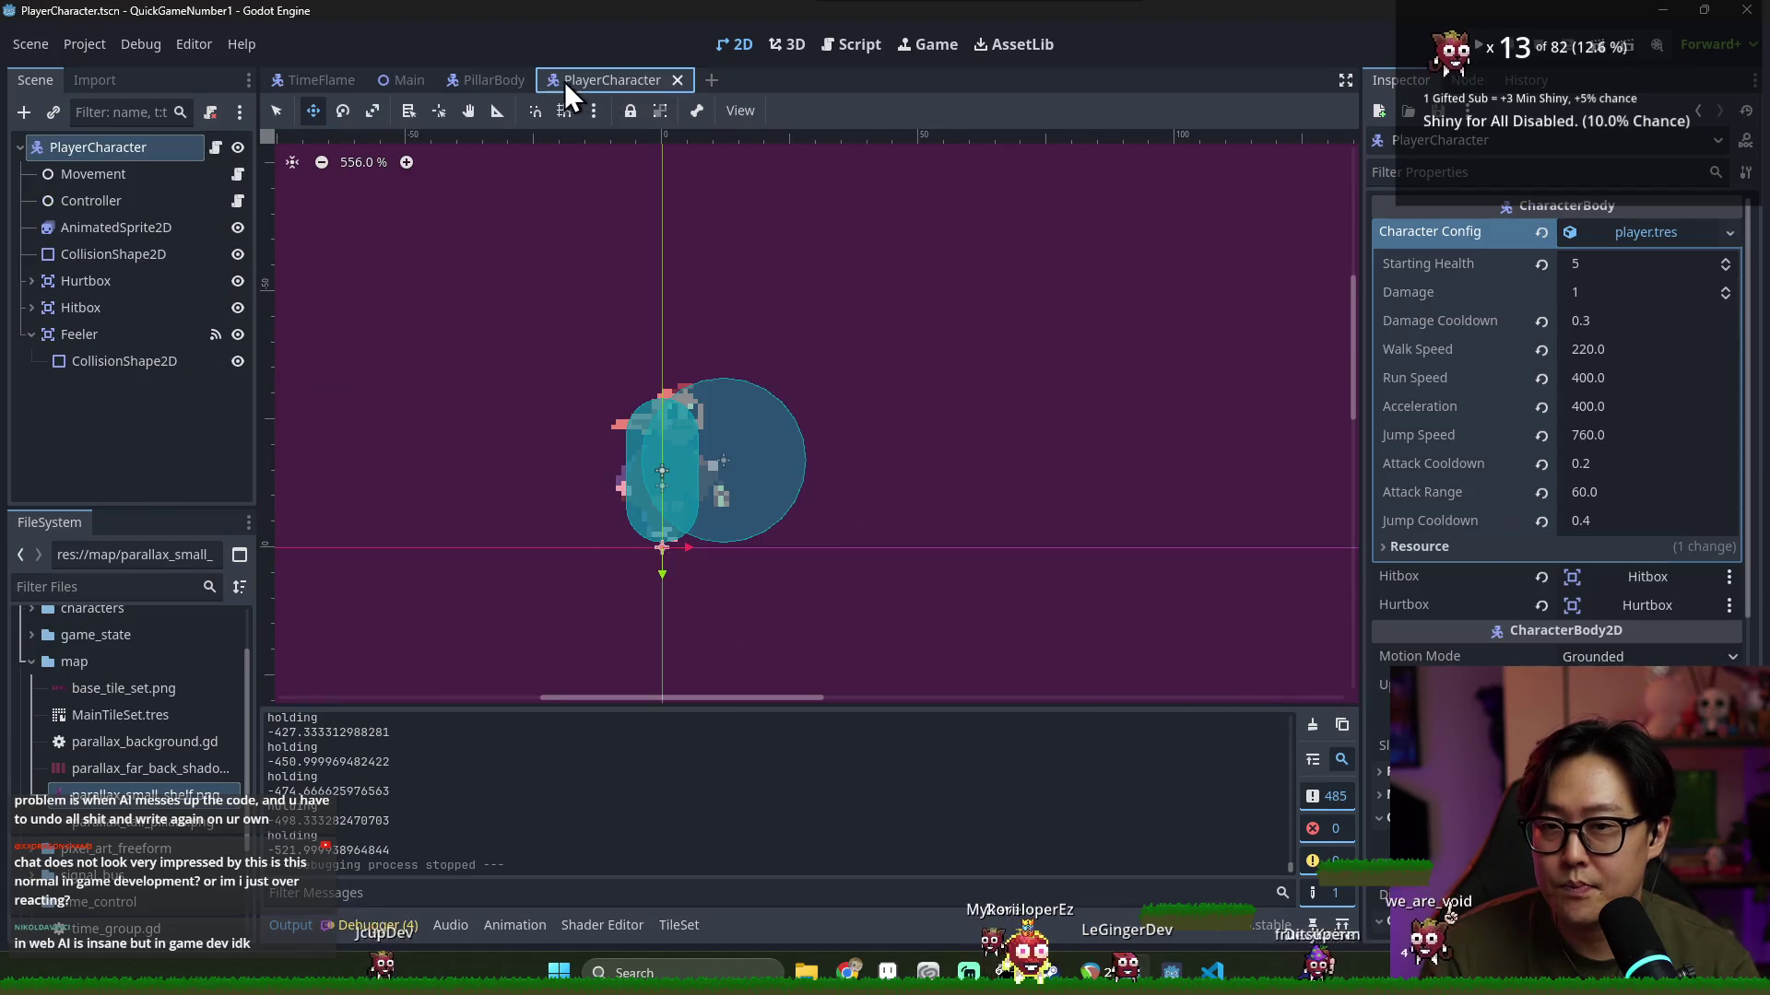
click(494, 79)
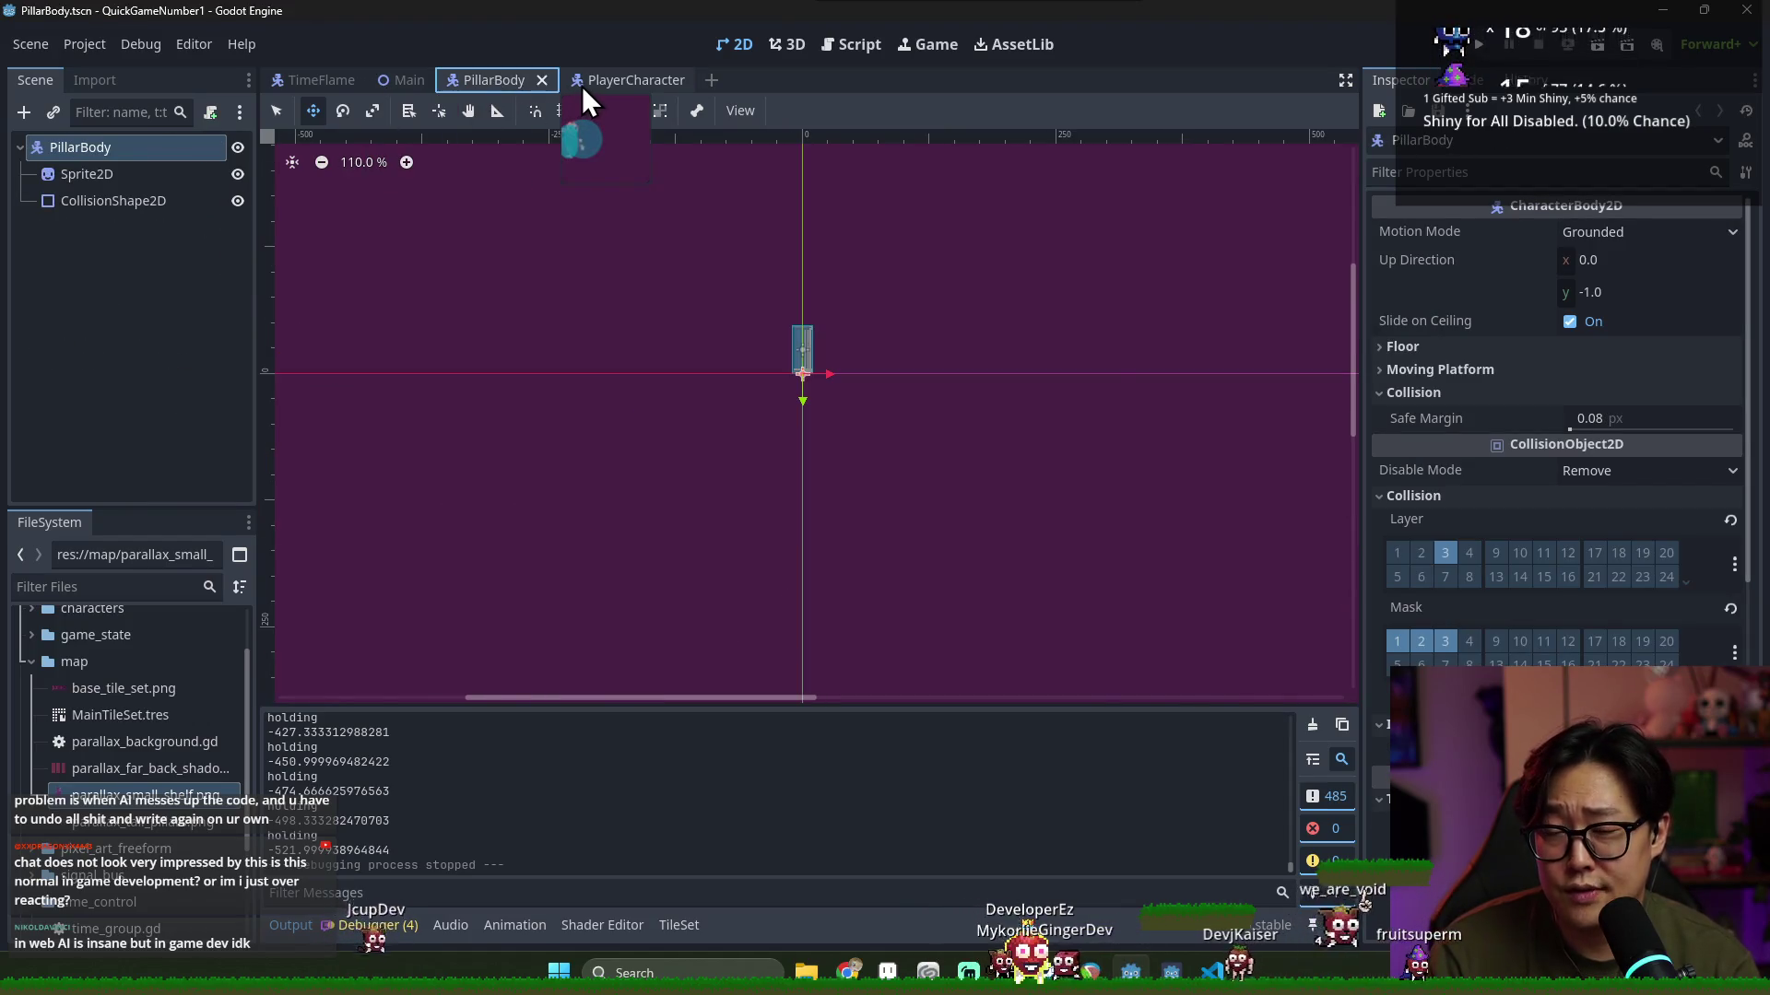
click(583, 84)
click(499, 82)
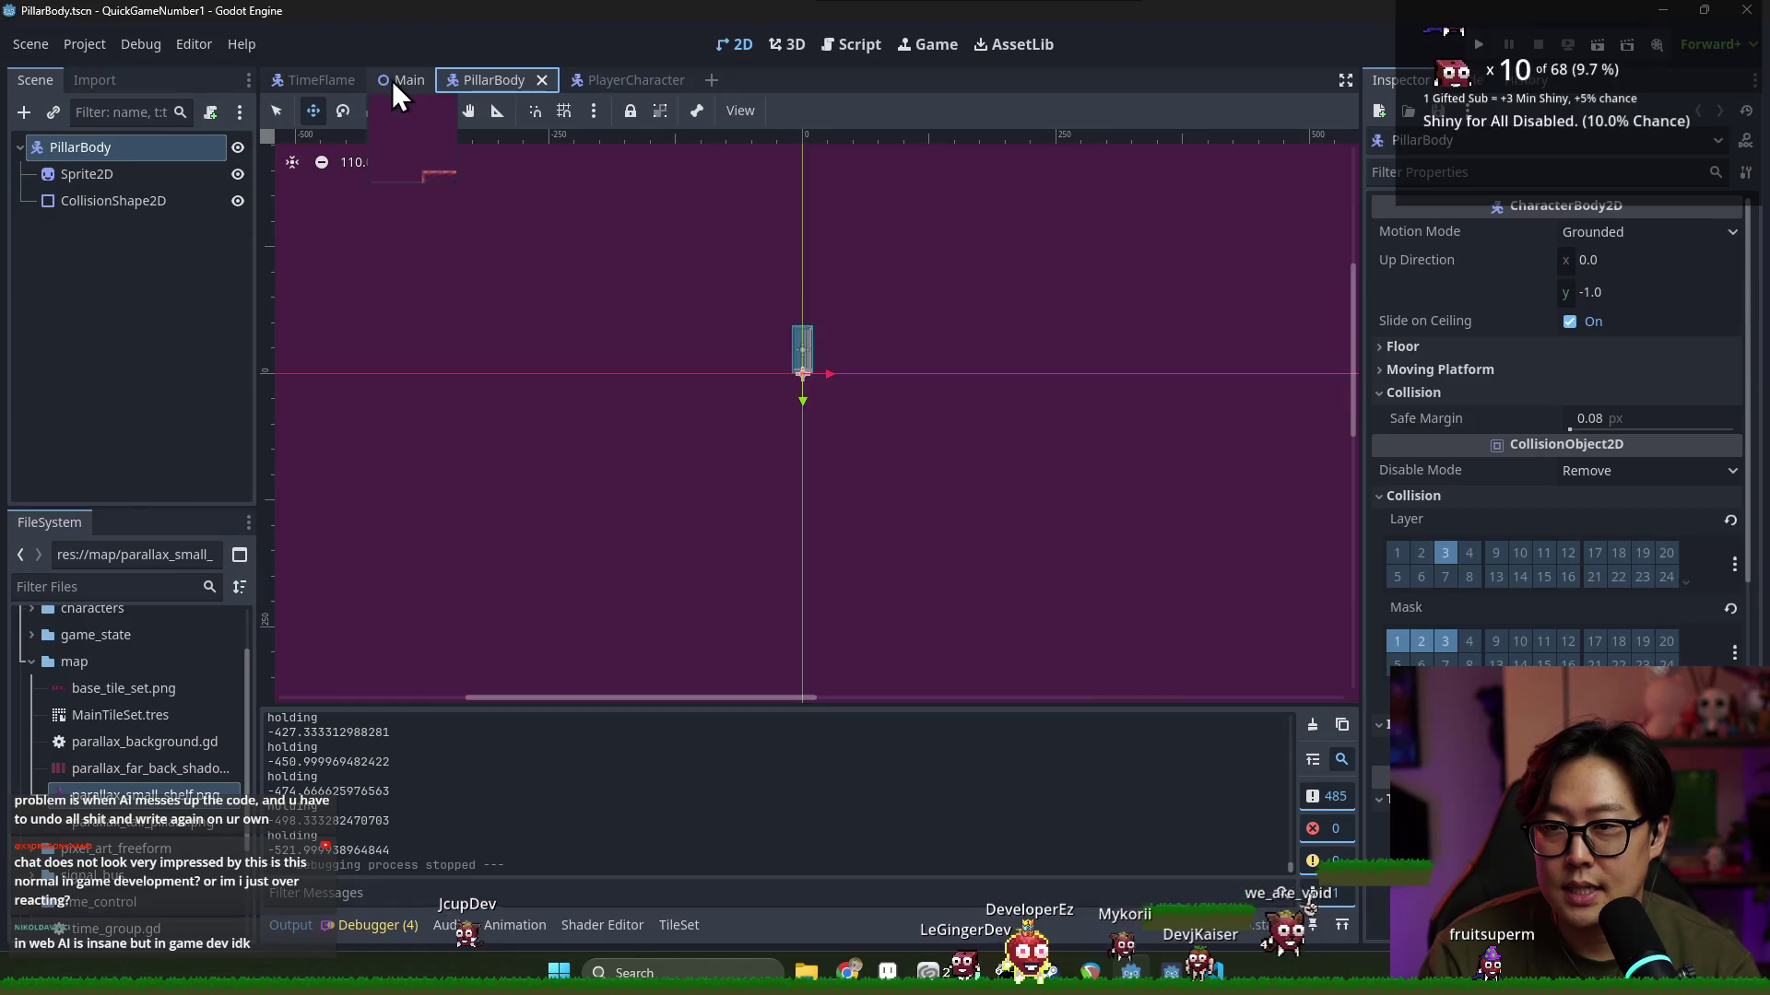
click(395, 81)
click(601, 81)
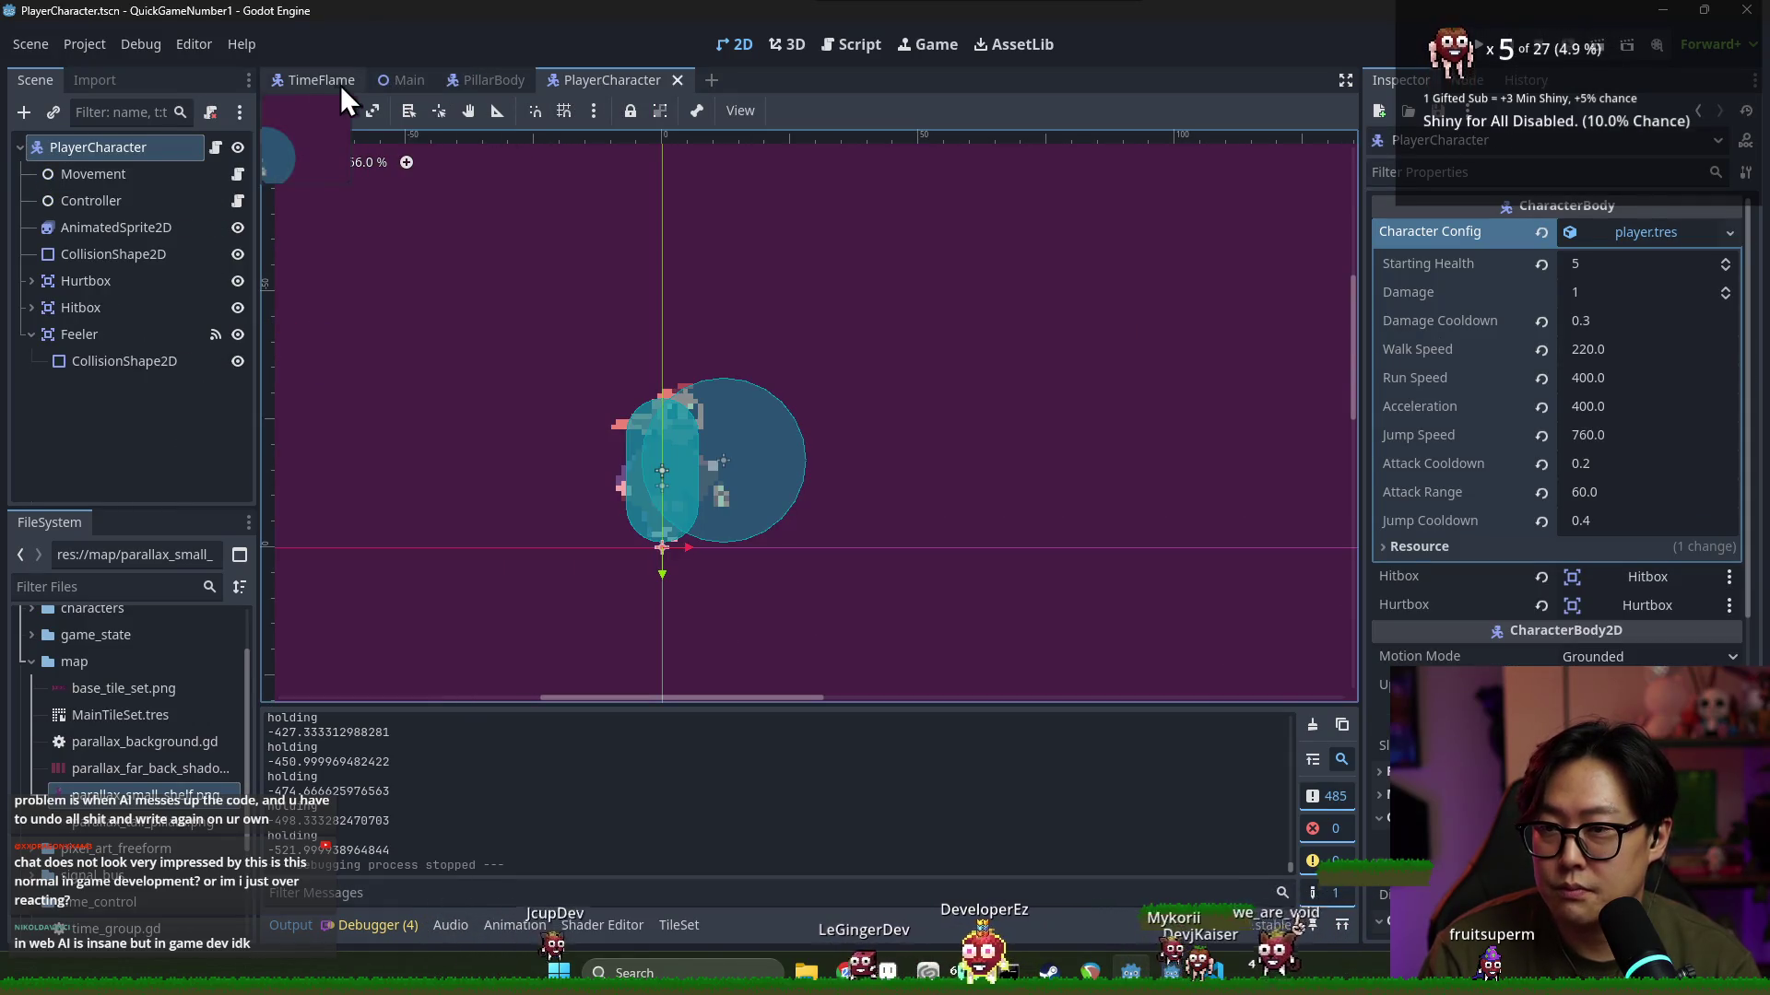
Step: Open player_character.gd and inspect the interact() call on line 12
click(218, 148)
scroll(675, 300, up, 6)
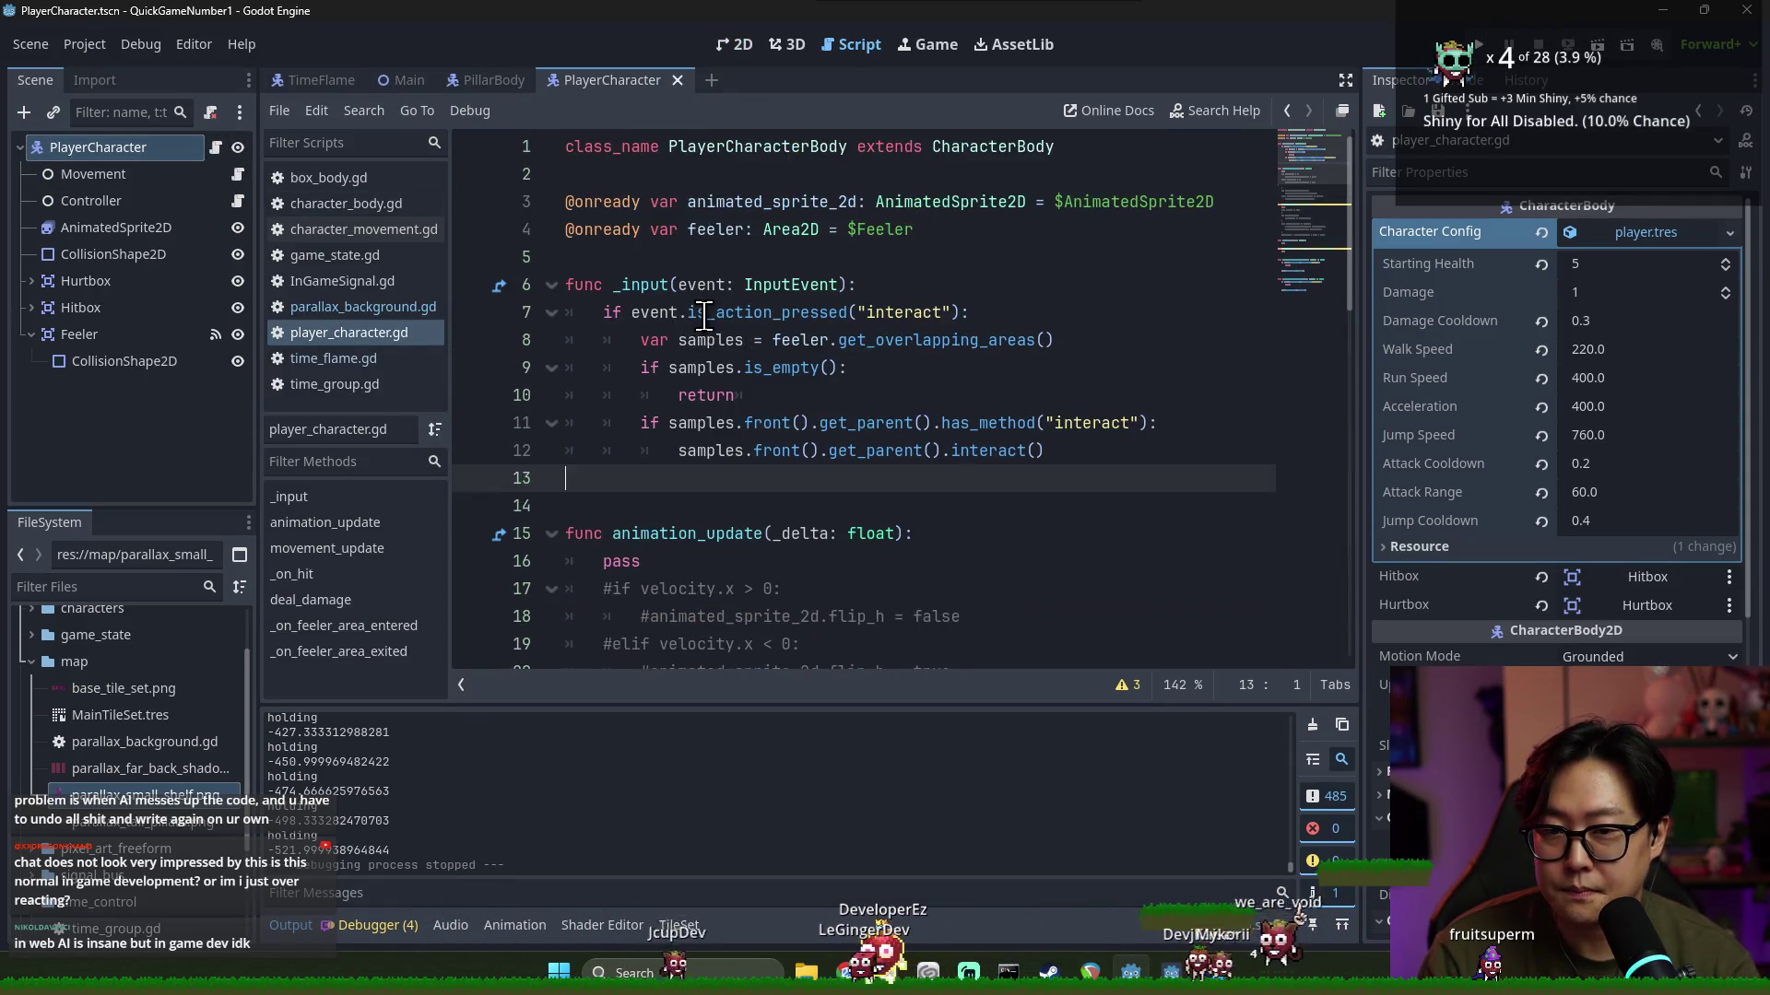
click(705, 450)
scroll(858, 461, down, 2)
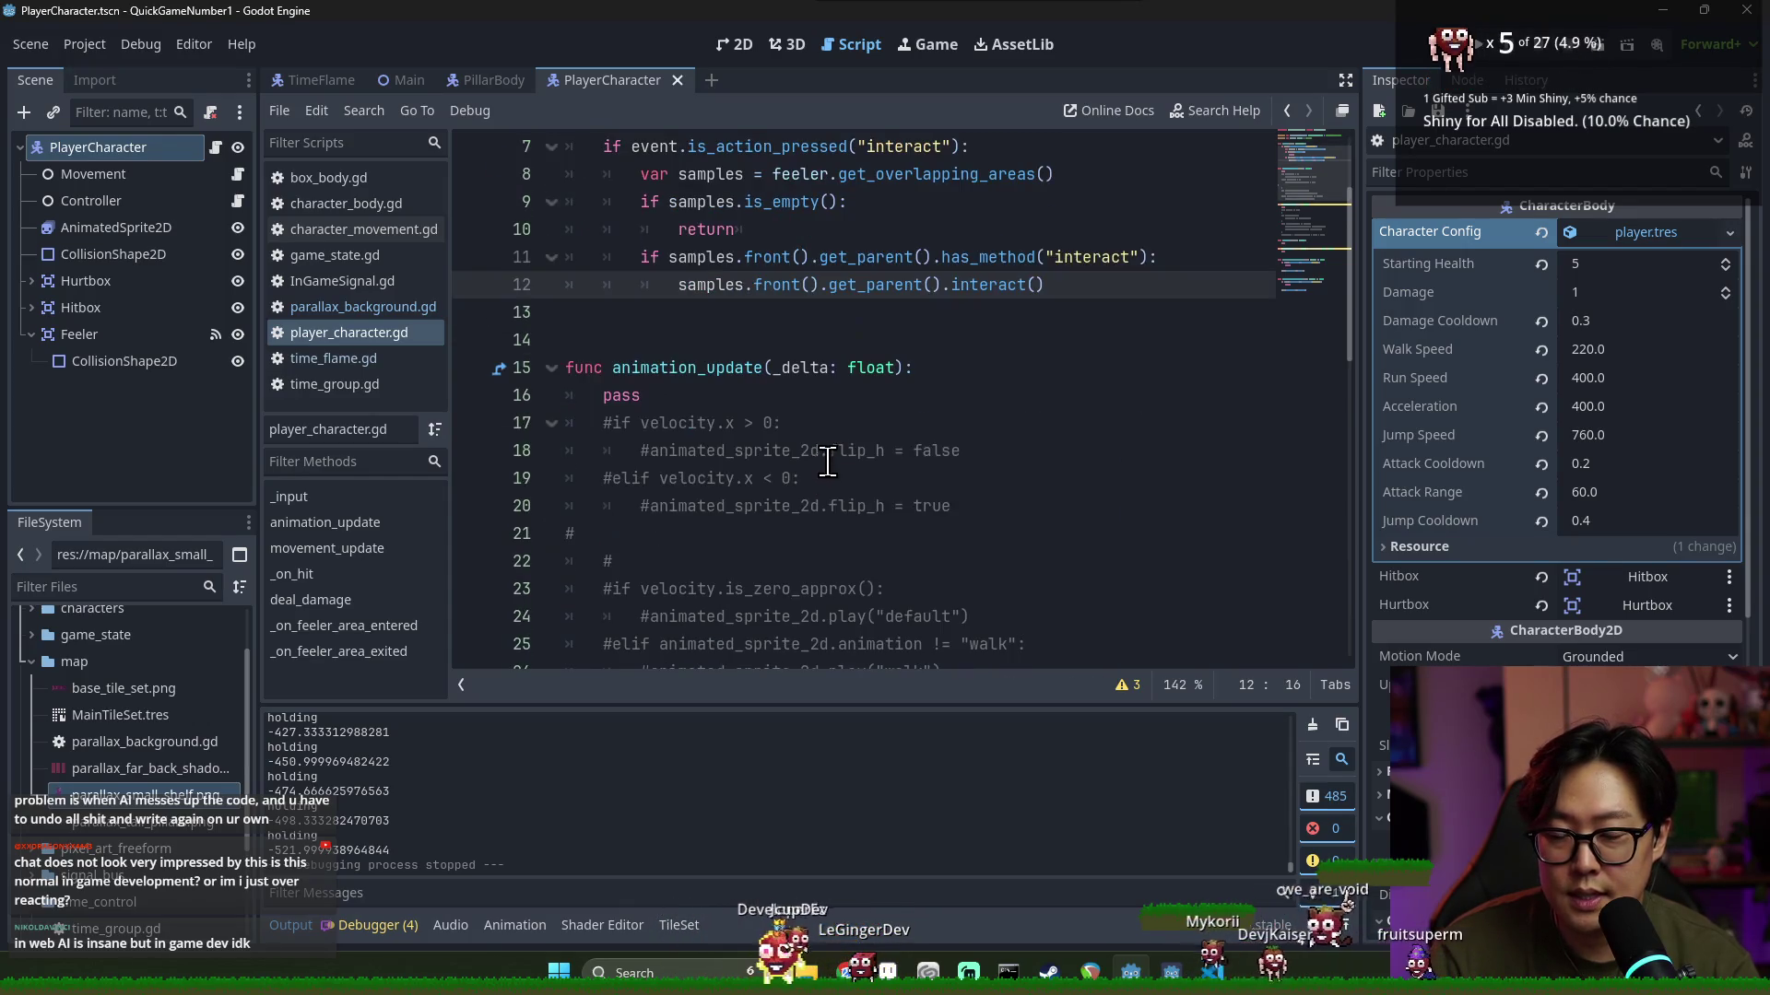
scroll(848, 450, up, 2)
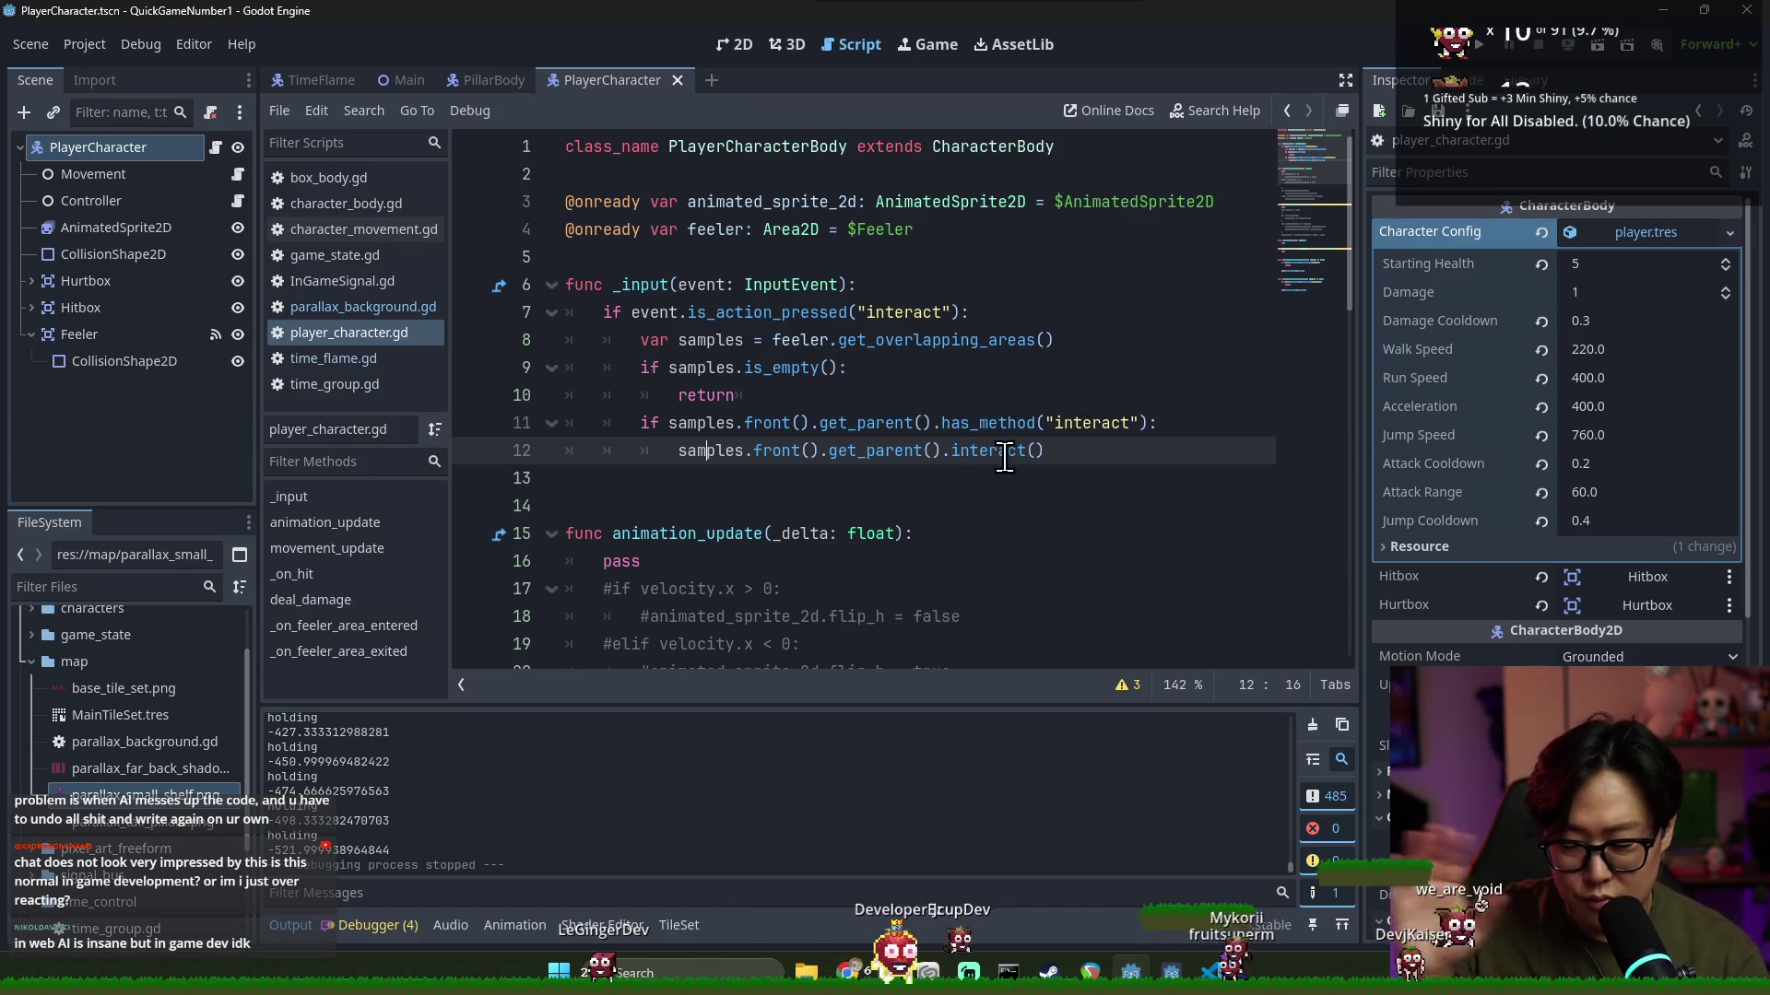
double_click(715, 452)
drag(716, 451, 949, 452)
click(1070, 452)
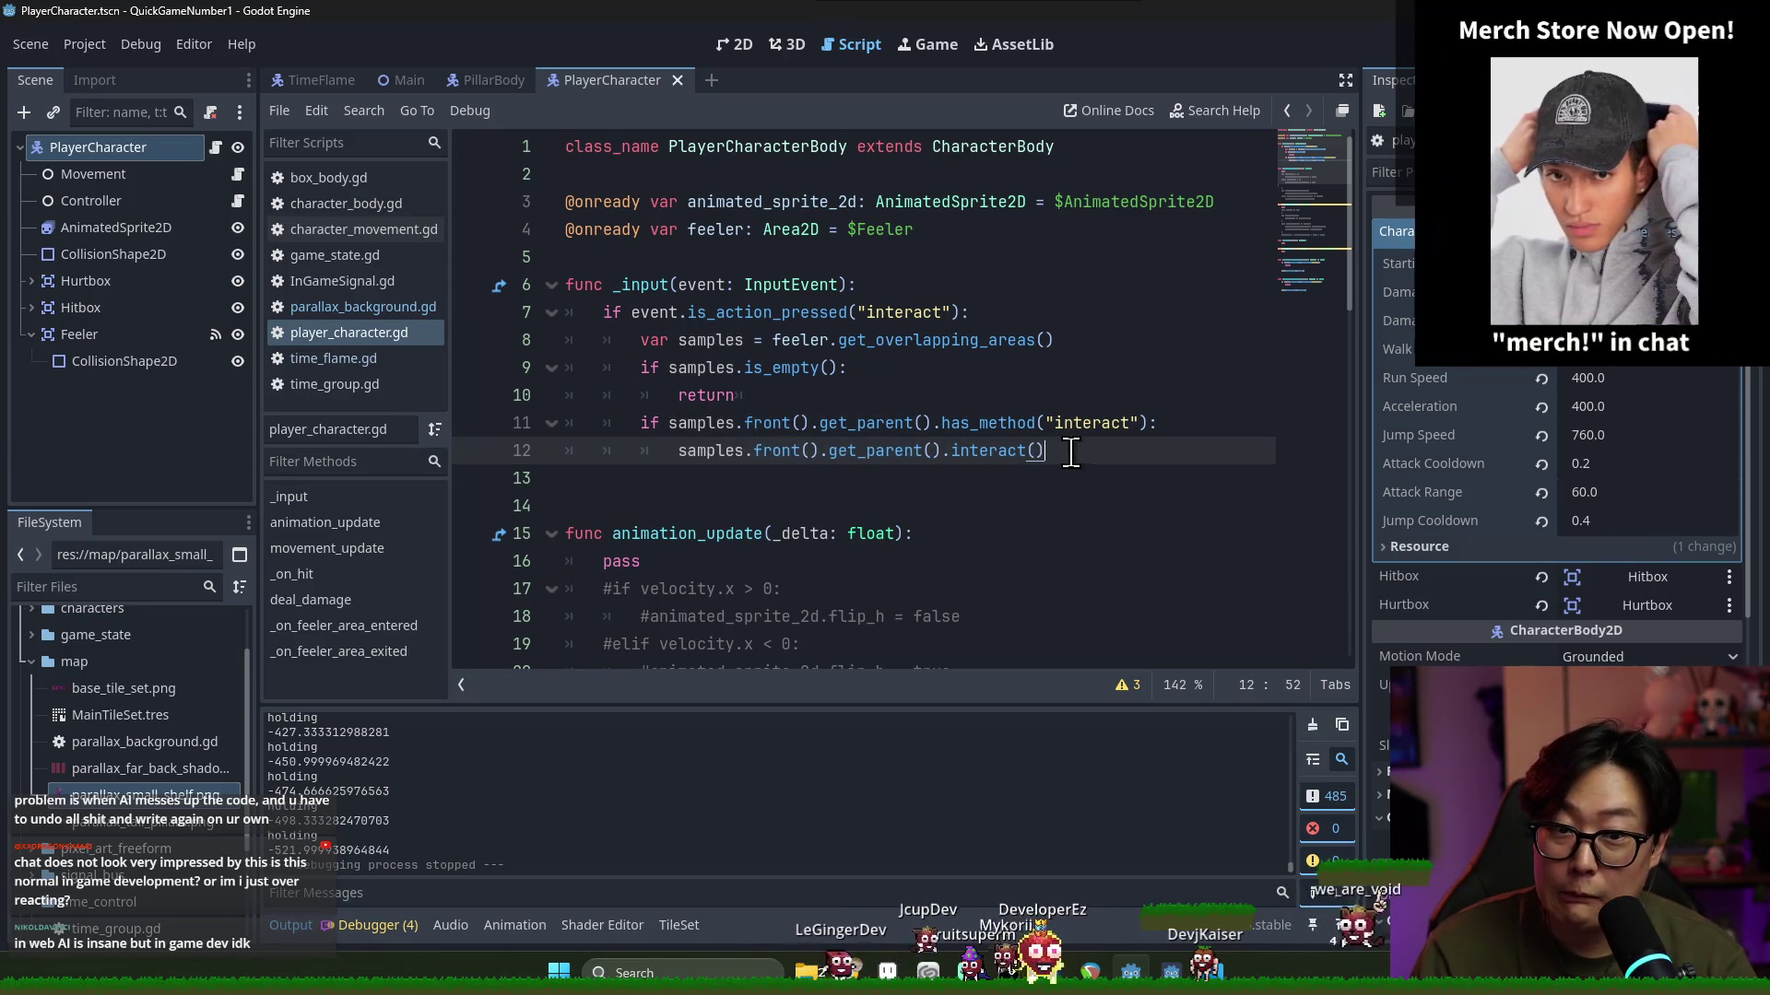
Step: Highlight the uses of samples, then start a new line 13 below the interact() call
double_click(725, 456)
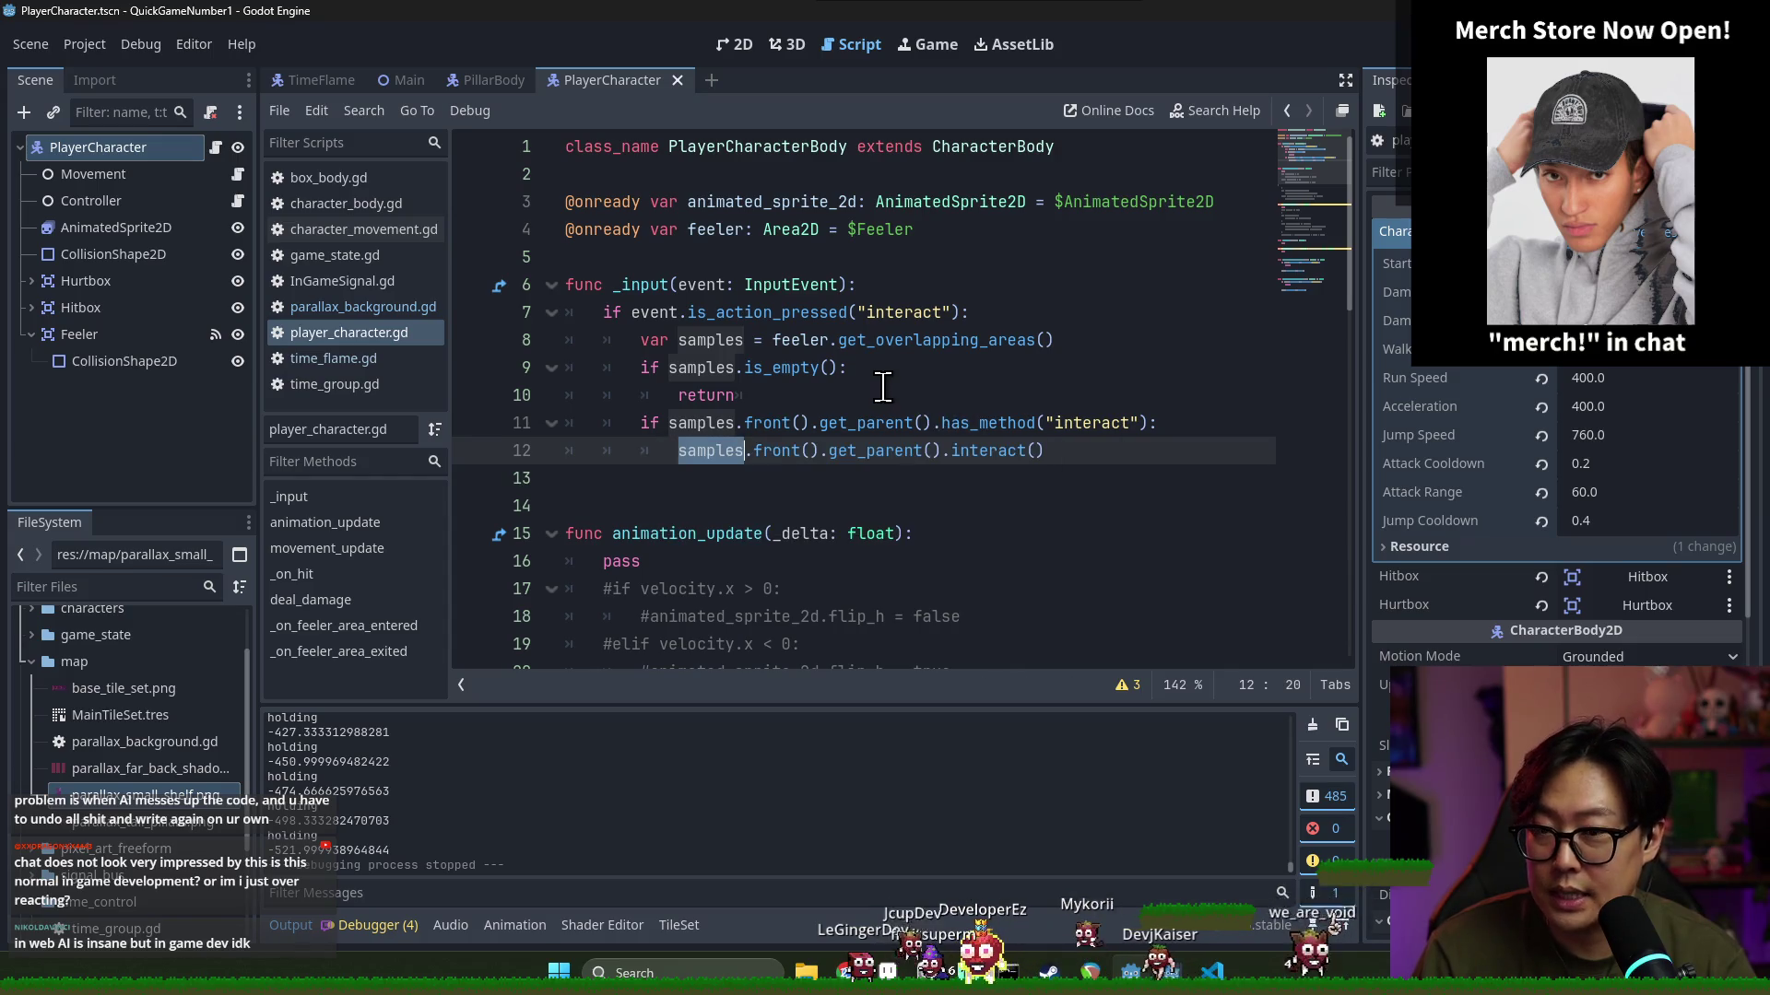
click(1072, 458)
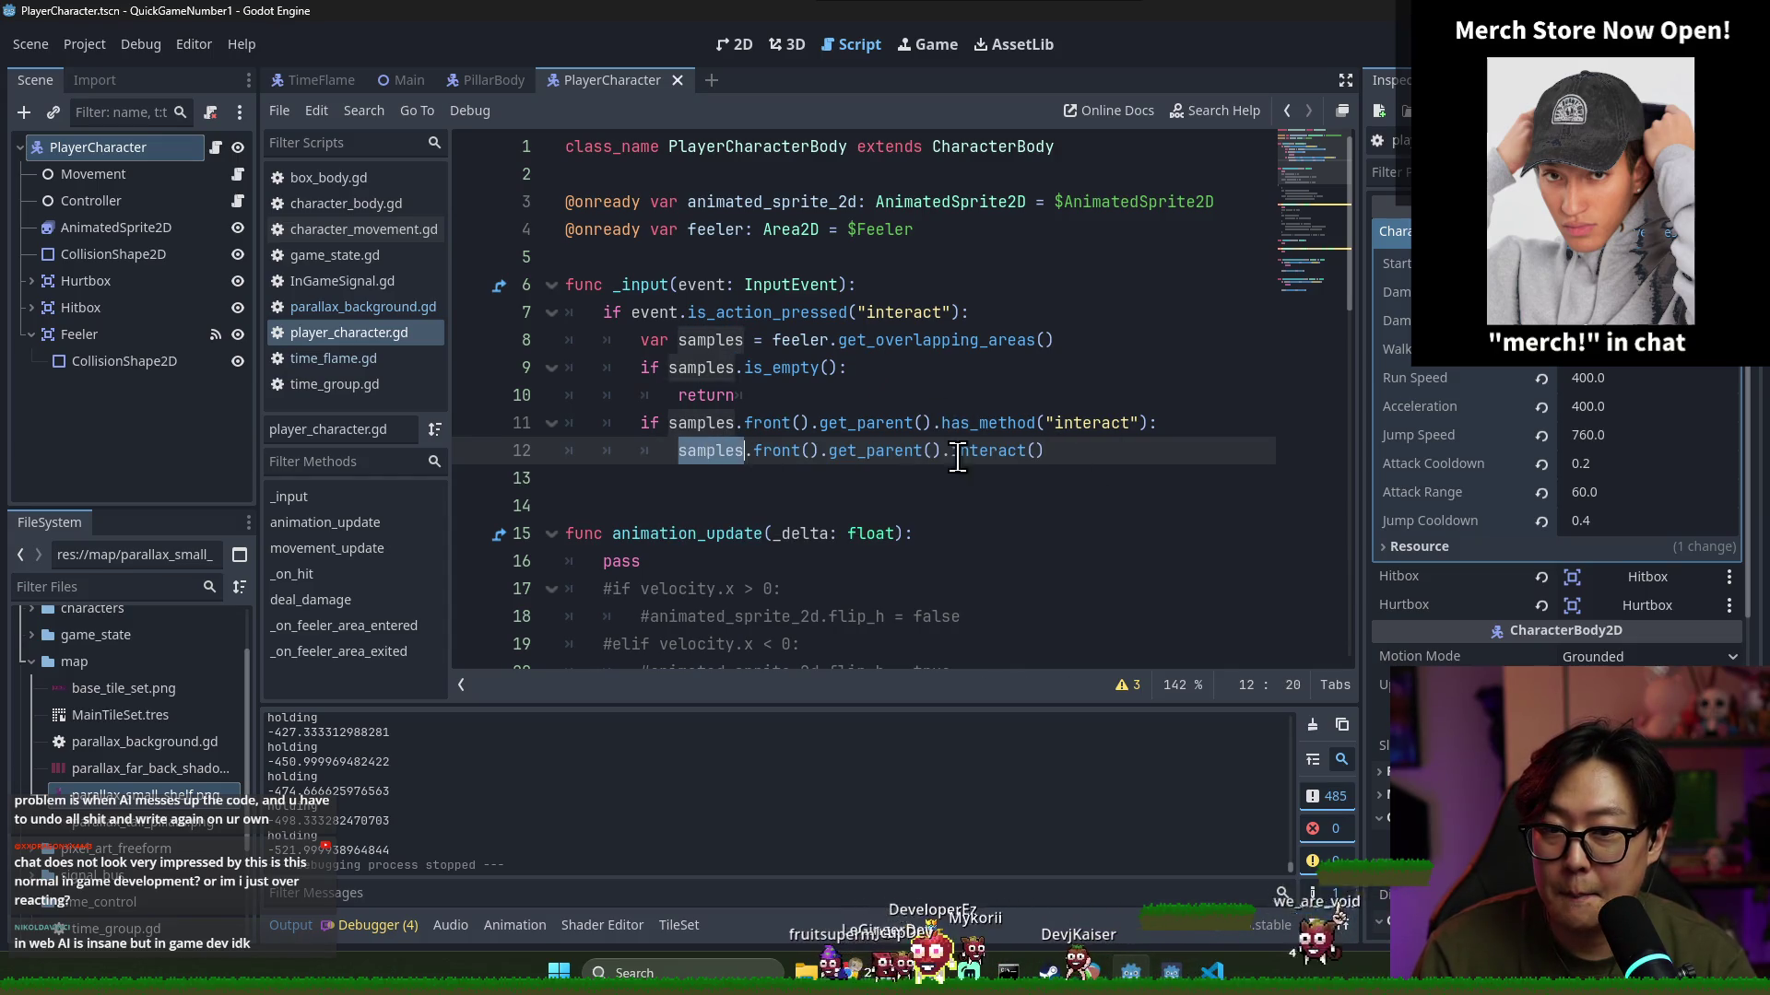
key(End)
double_click(702, 451)
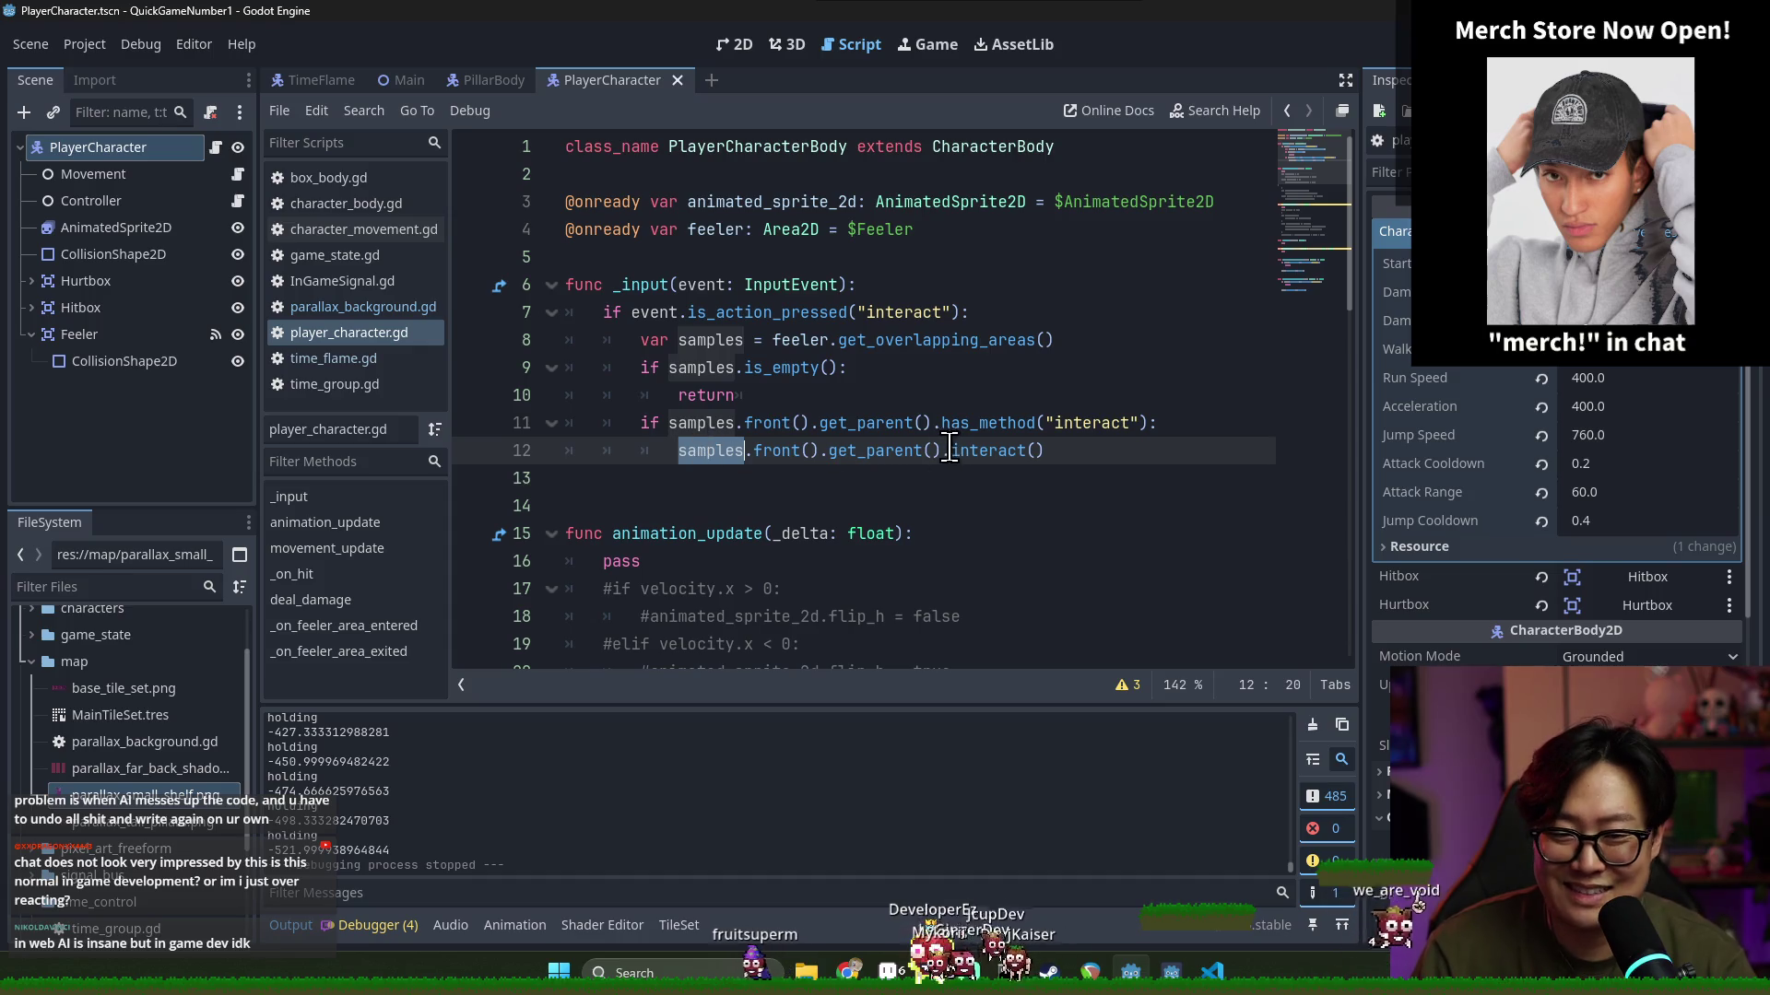
click(1083, 451)
key(Return)
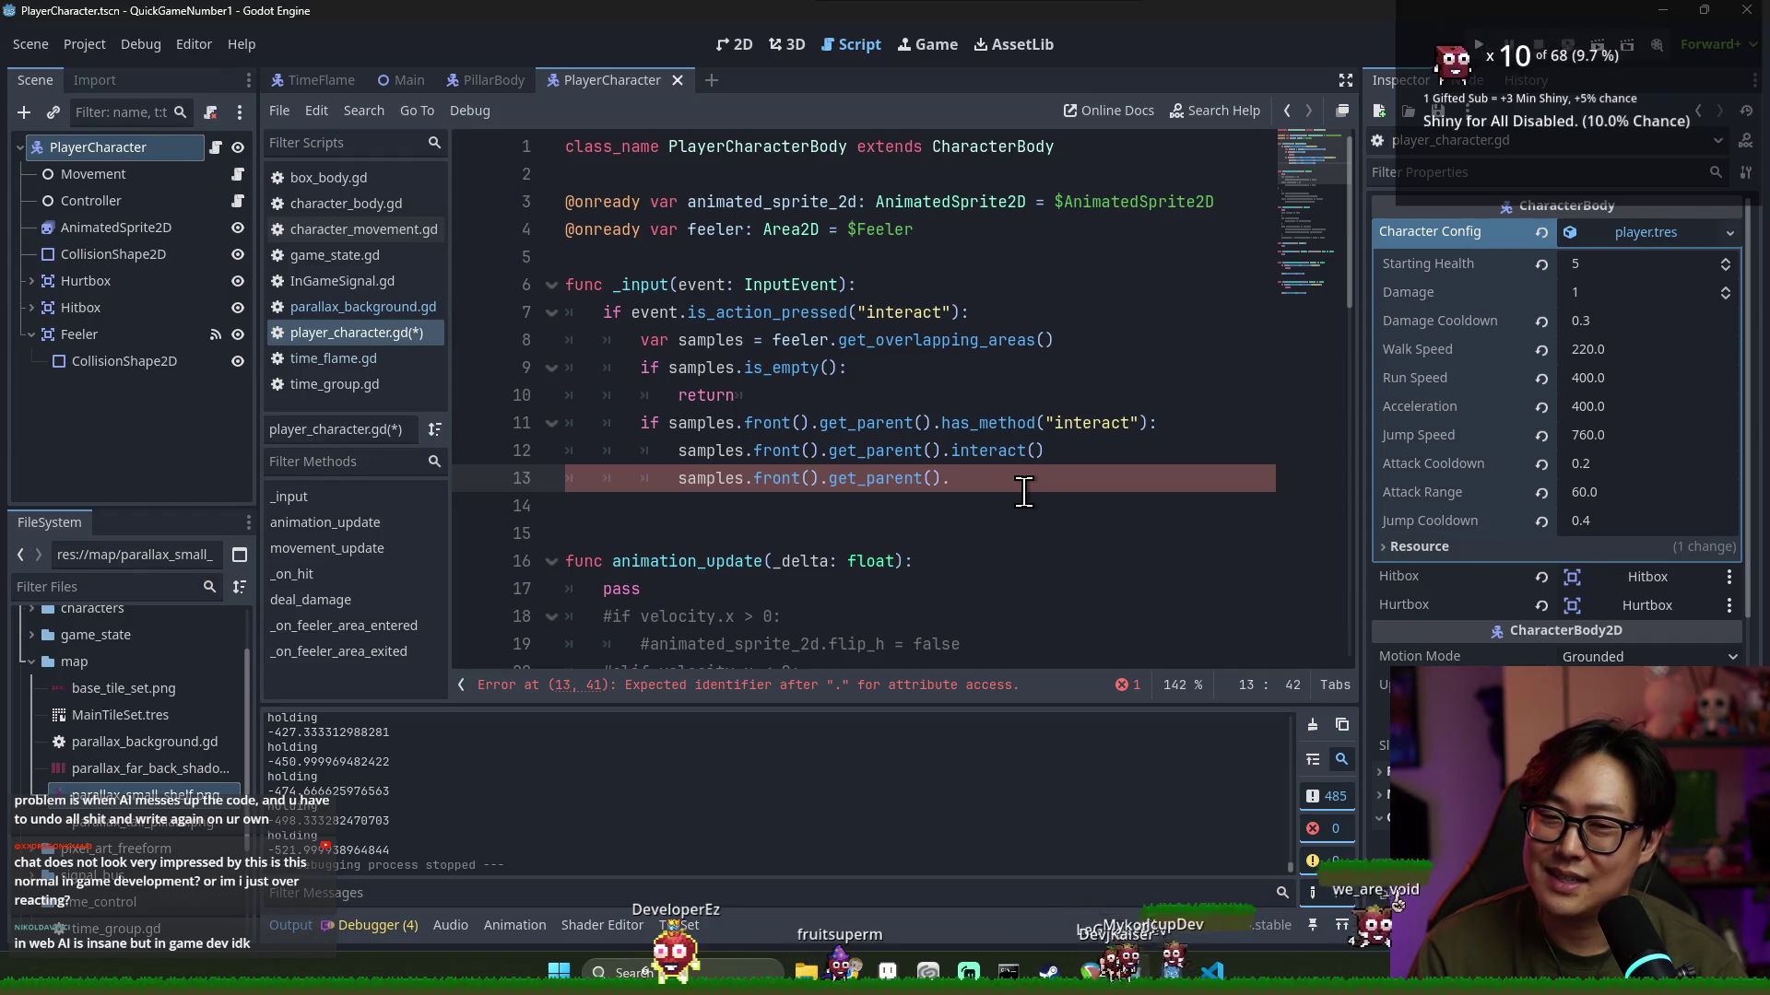
Step: Tidy the holding variable lines and remove the trailing dot on line 15, then save
click(947, 232)
key(Return)
key(Return)
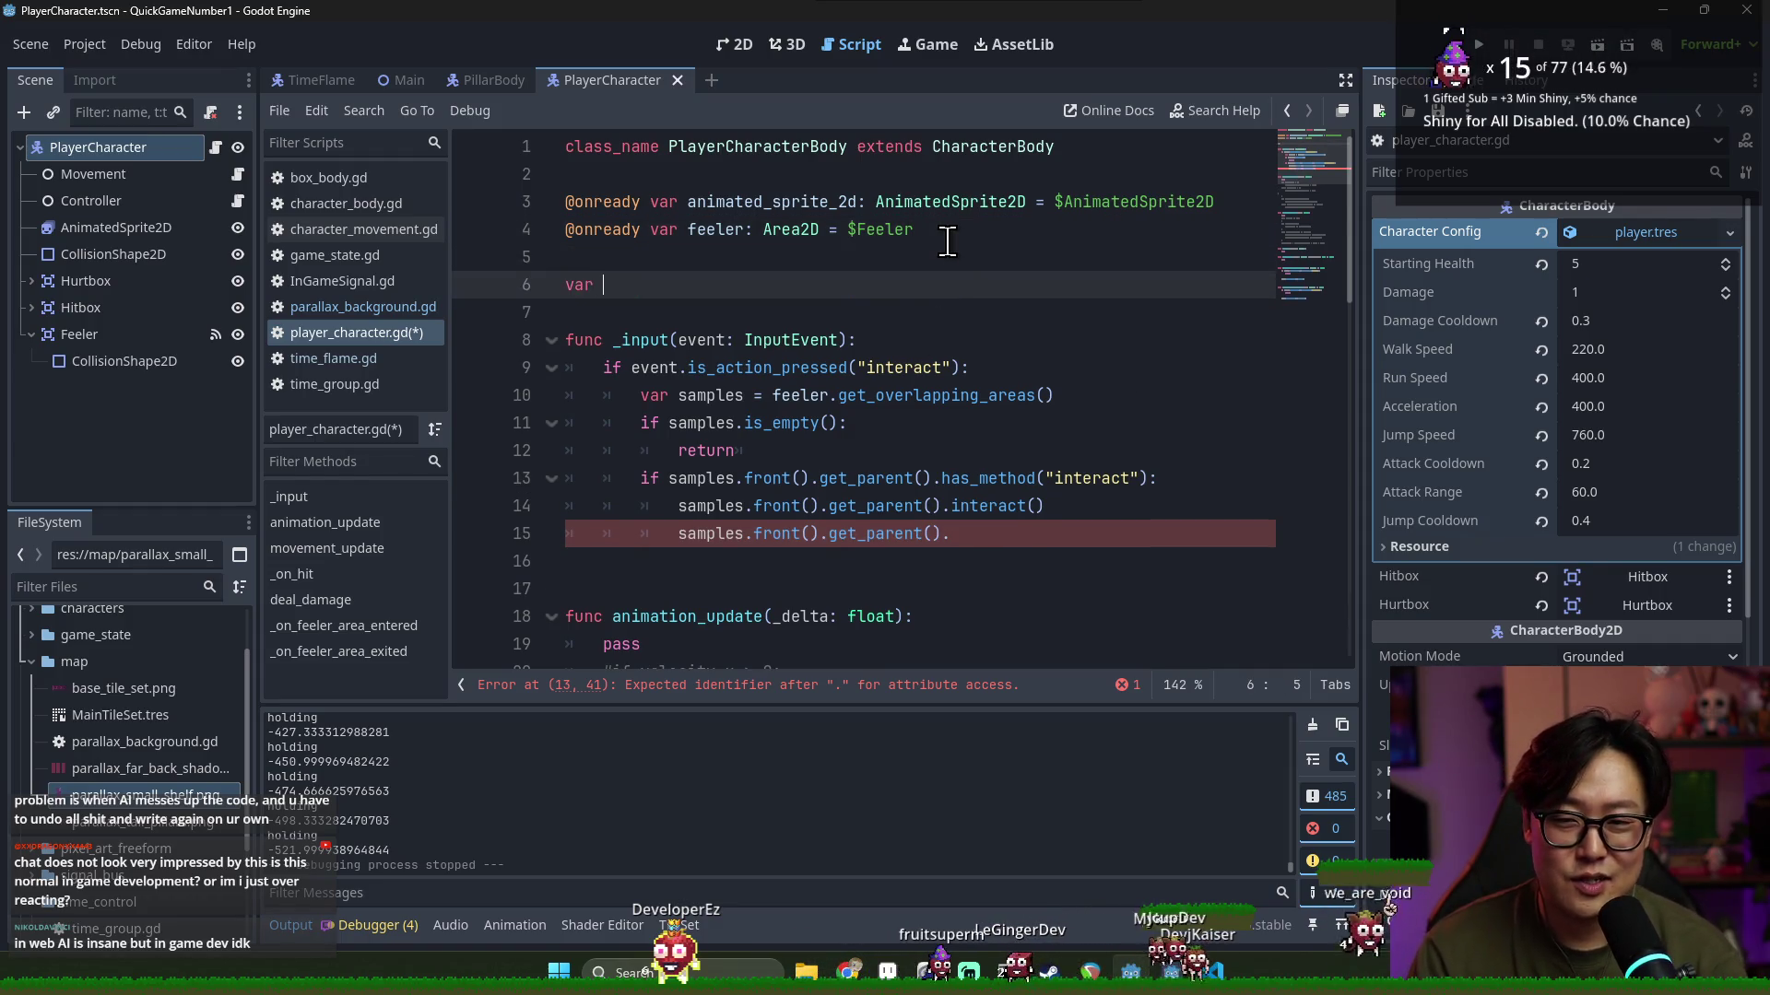
text(ding:)
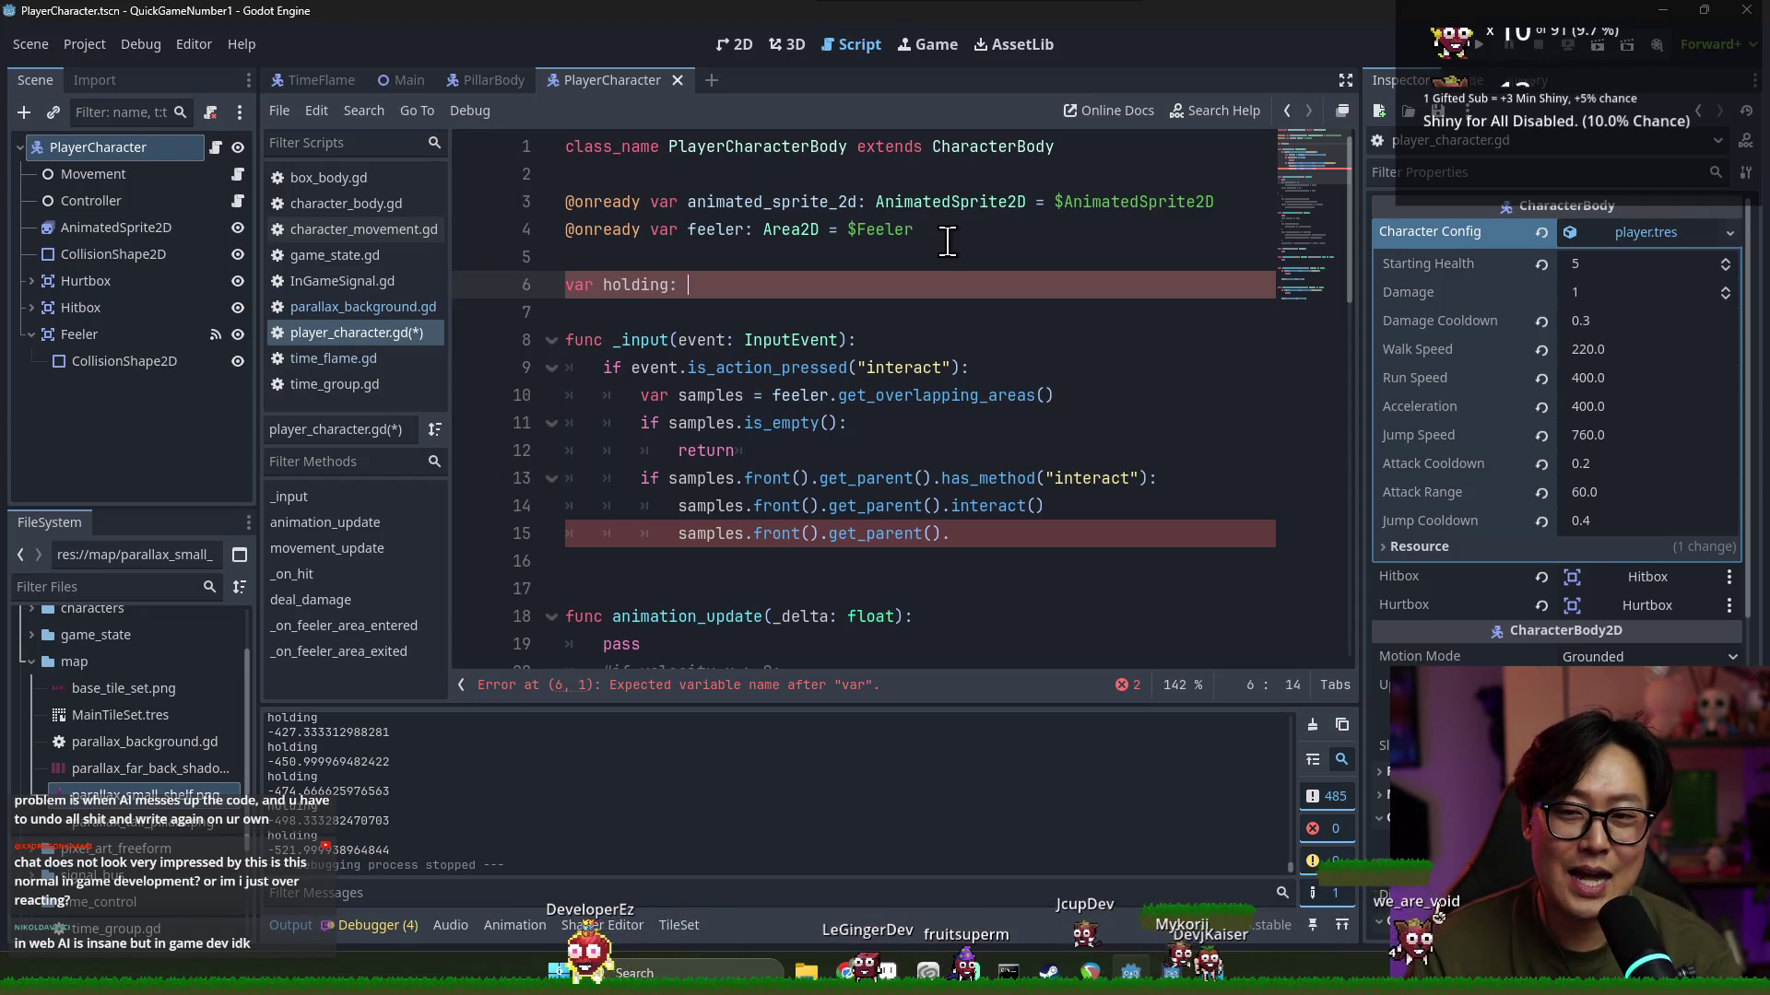
key(BackSpace)
key(BackSpace)
key(BackSpace)
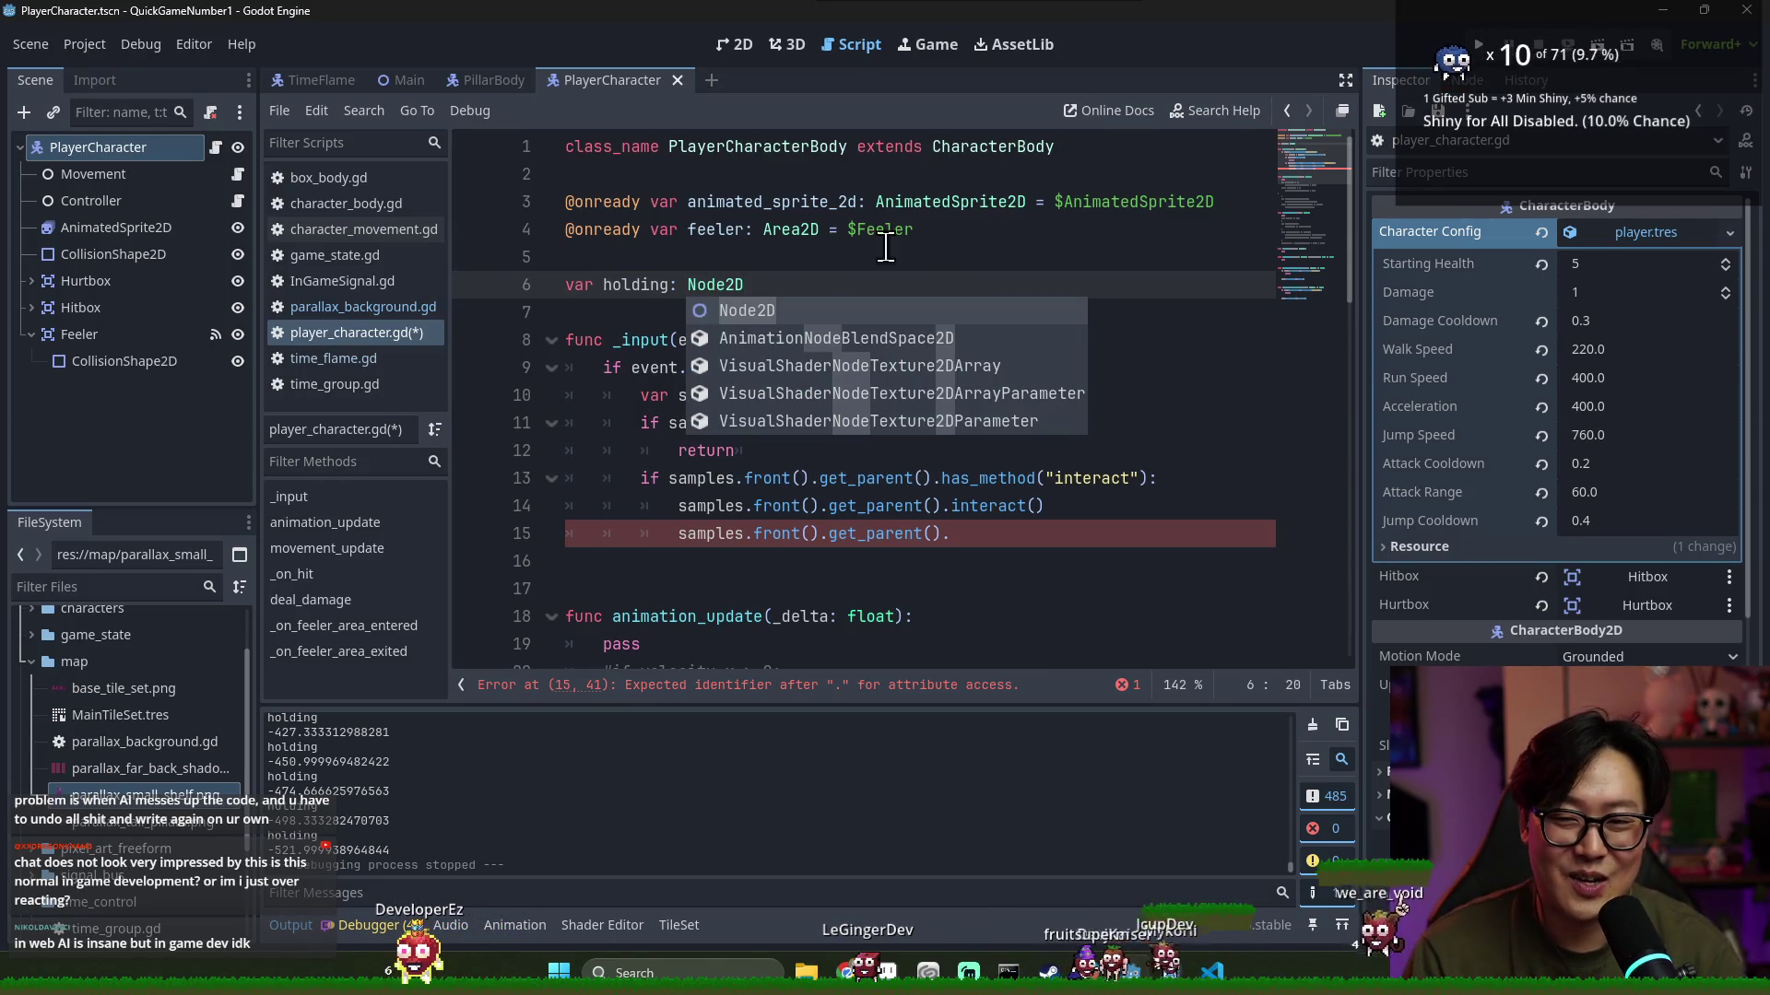
double_click(636, 284)
click(674, 533)
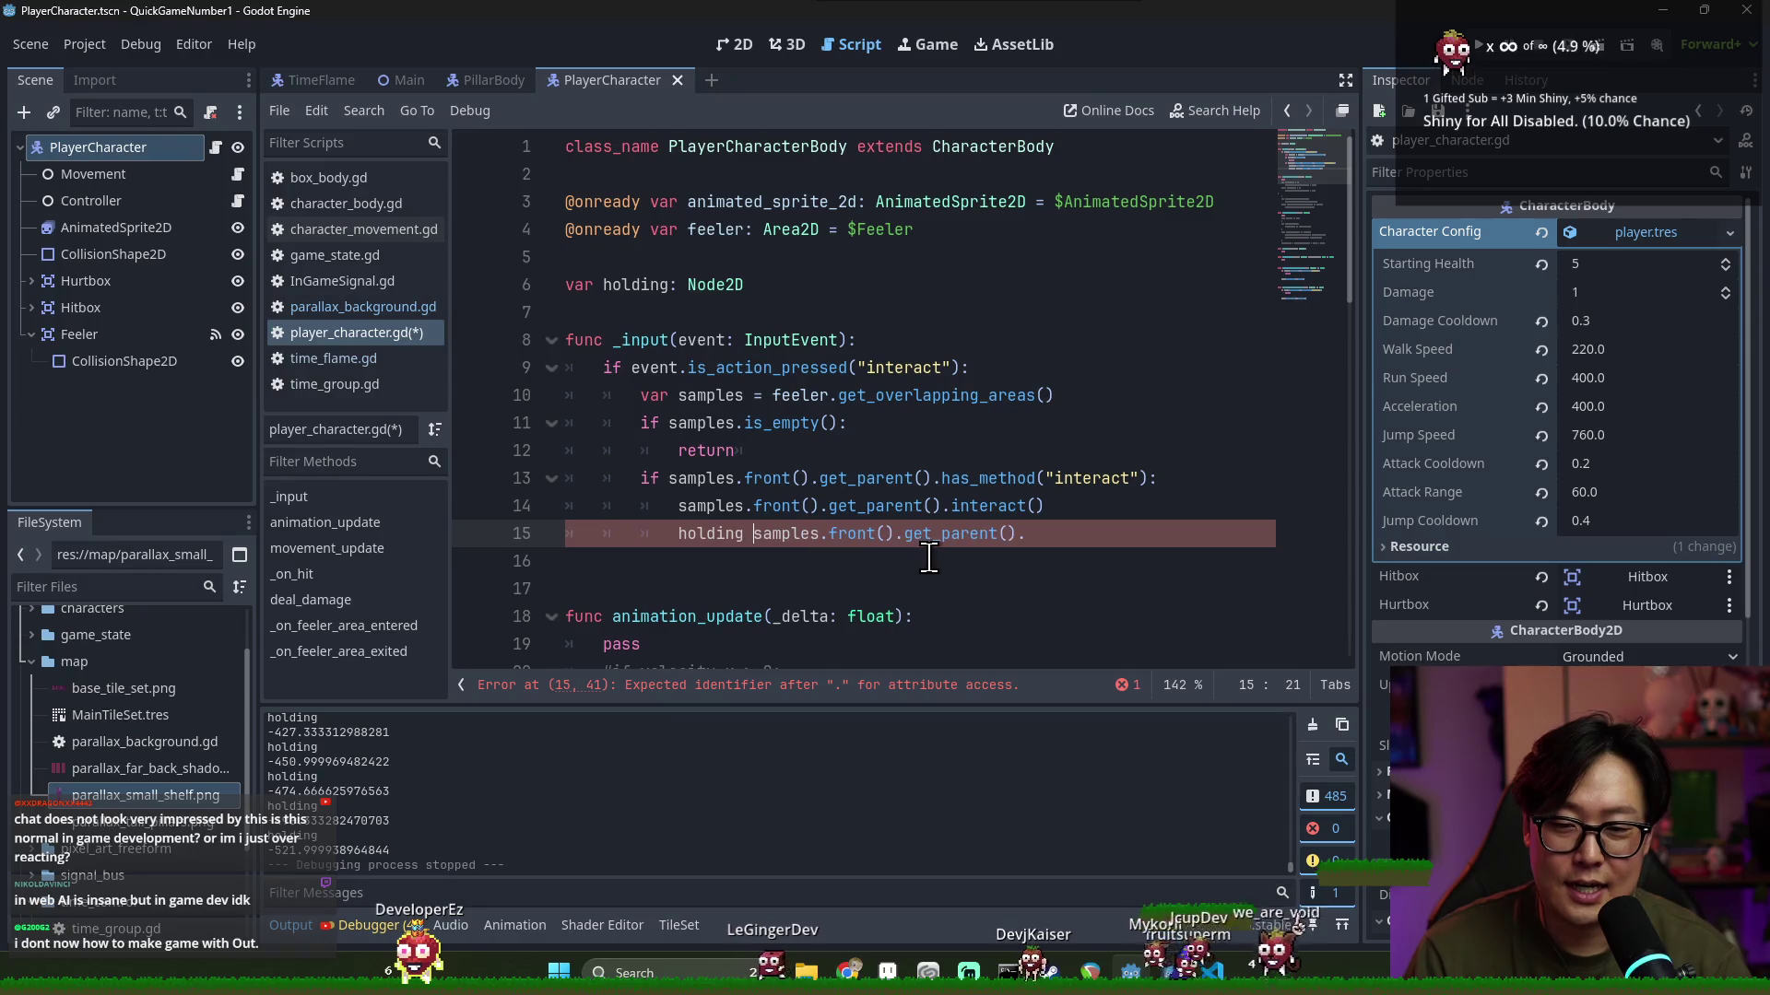
double_click(710, 533)
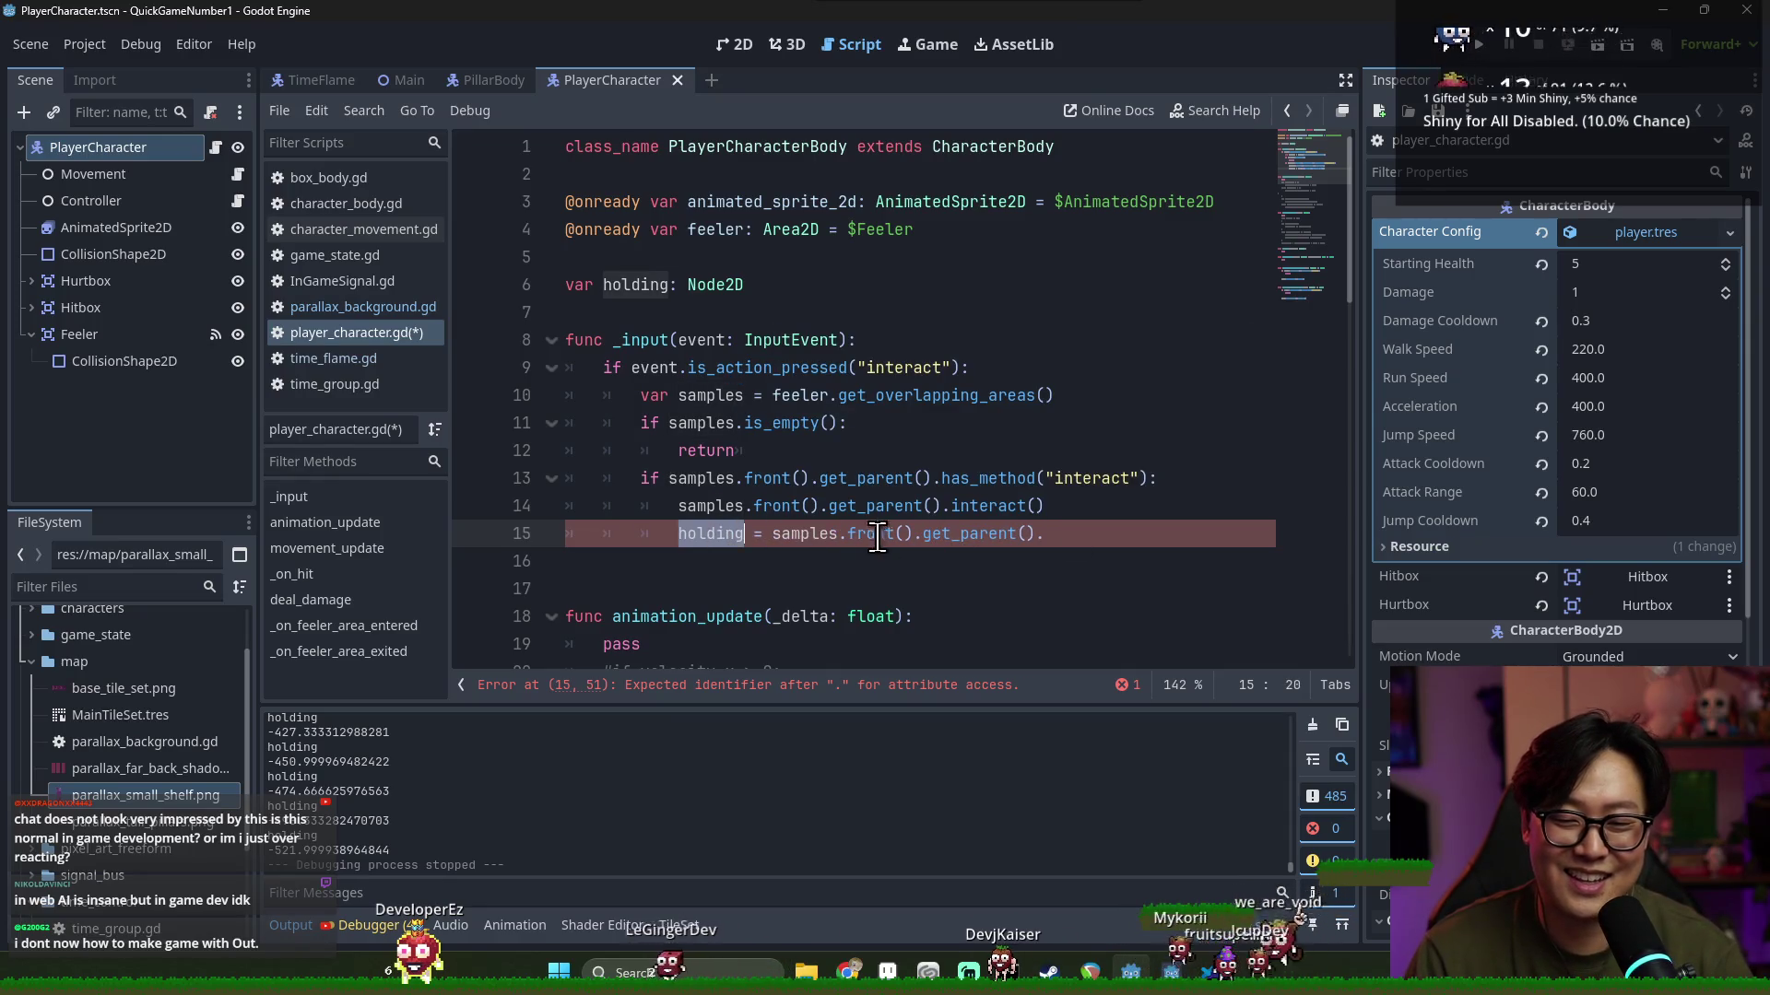
click(1046, 533)
key(BackSpace)
key(ctrl+s)
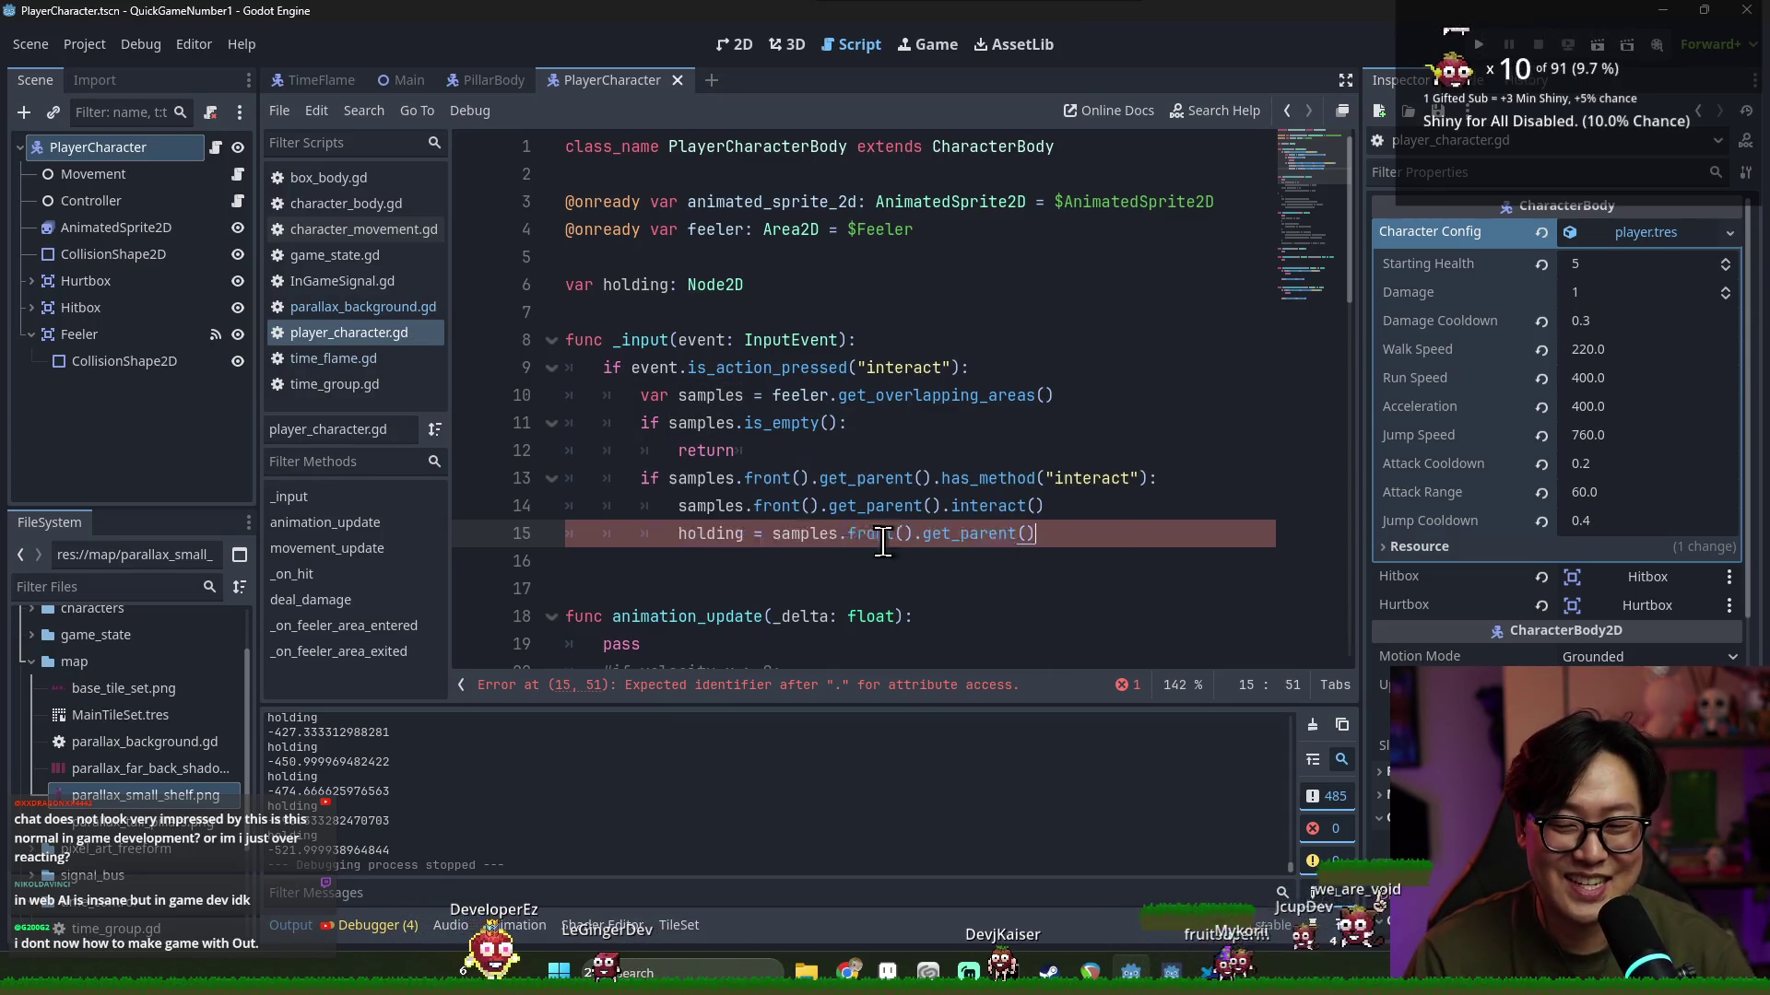
Step: Add 'holding.get_parent().remove_child(holding)' below the holding assignment and save
click(743, 534)
click(1063, 542)
key(Return)
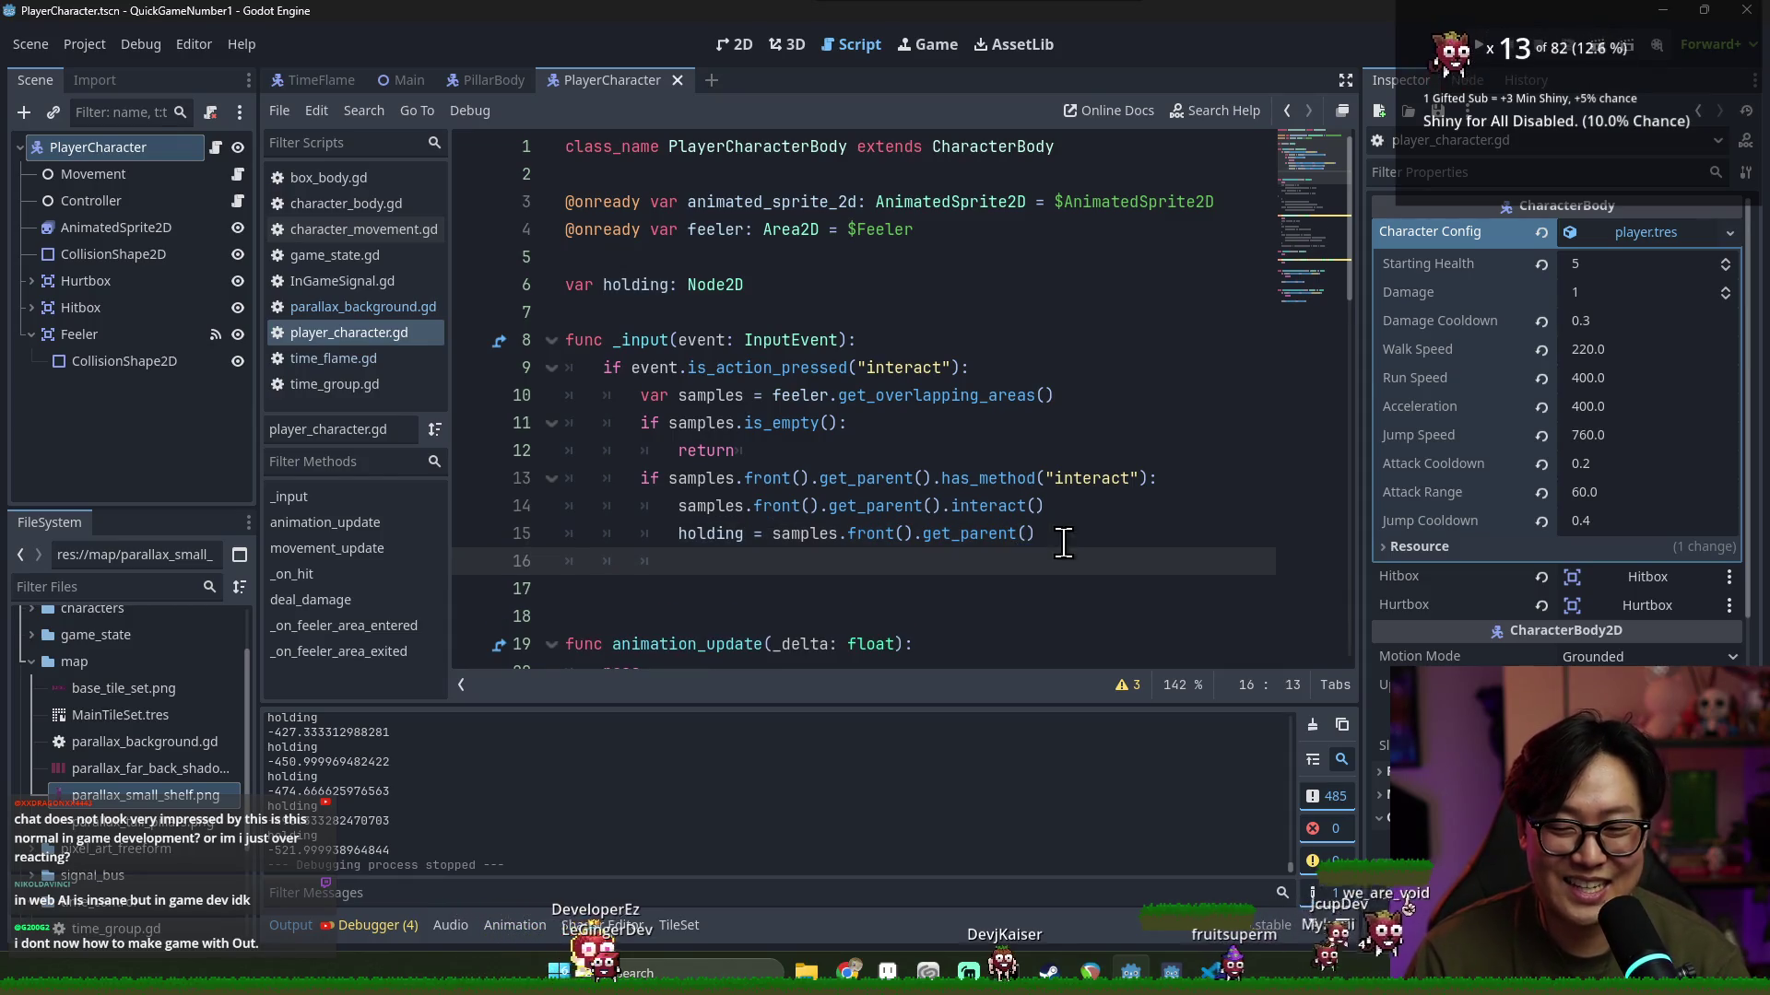
text(holding.get_parent())
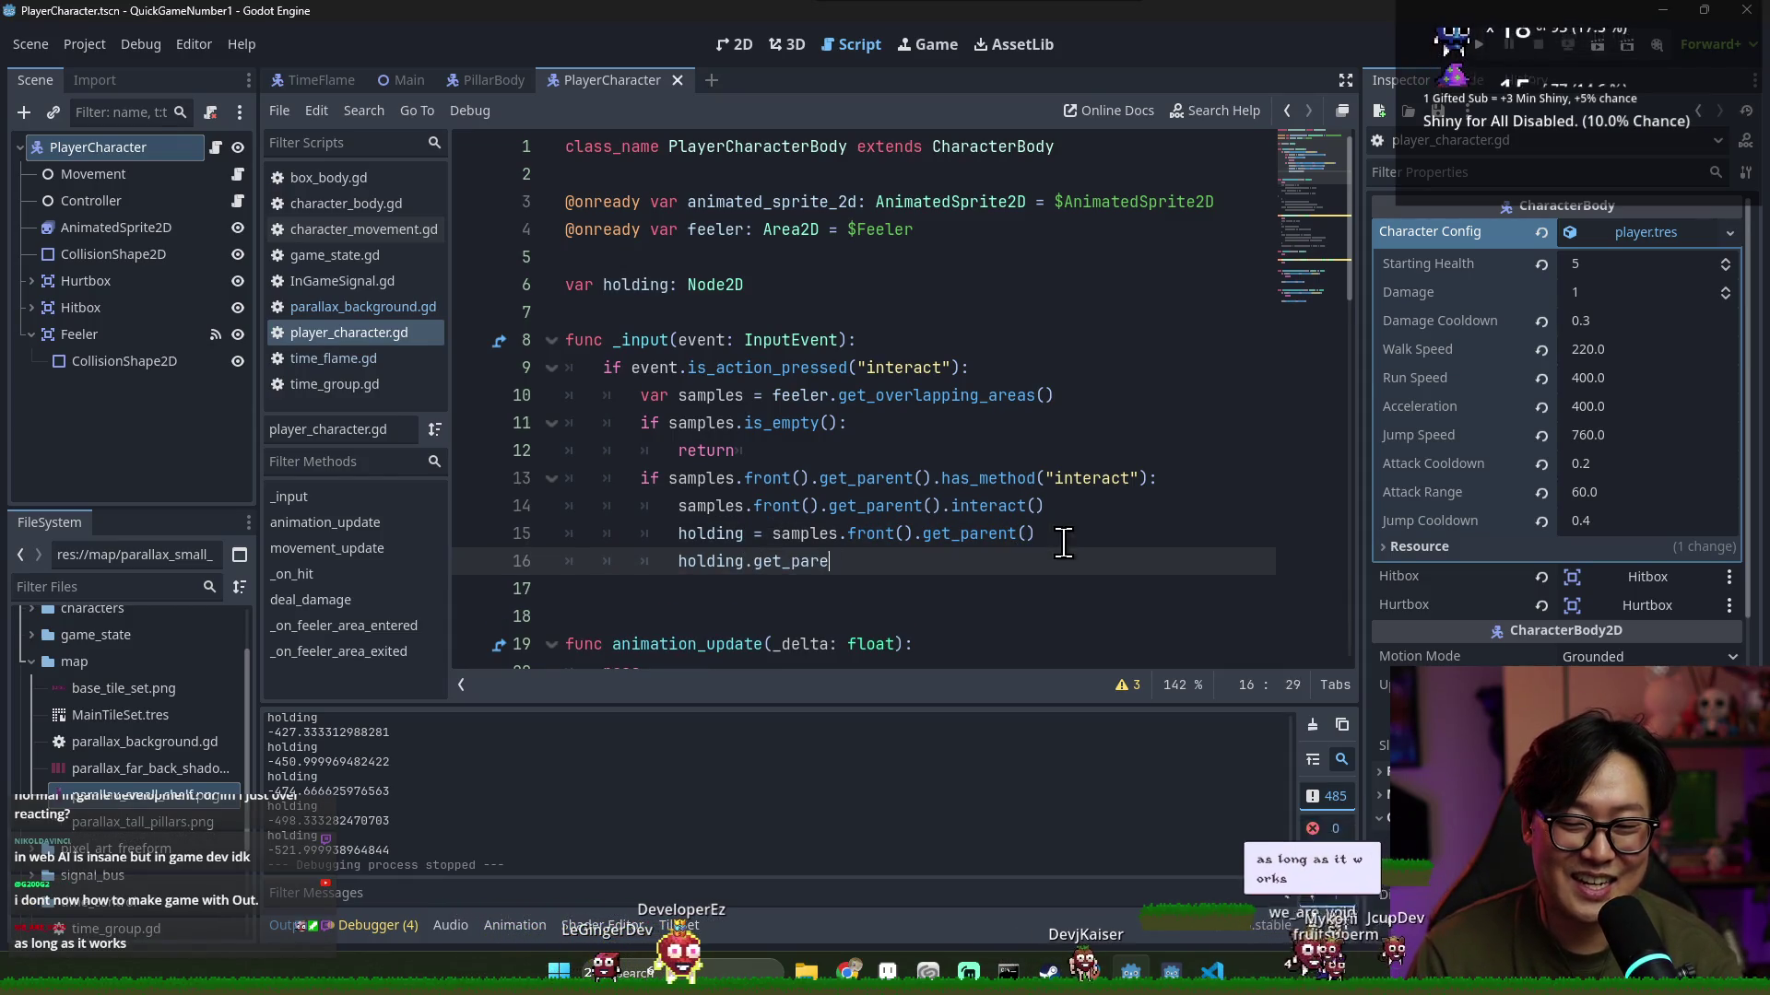
text(.remo)
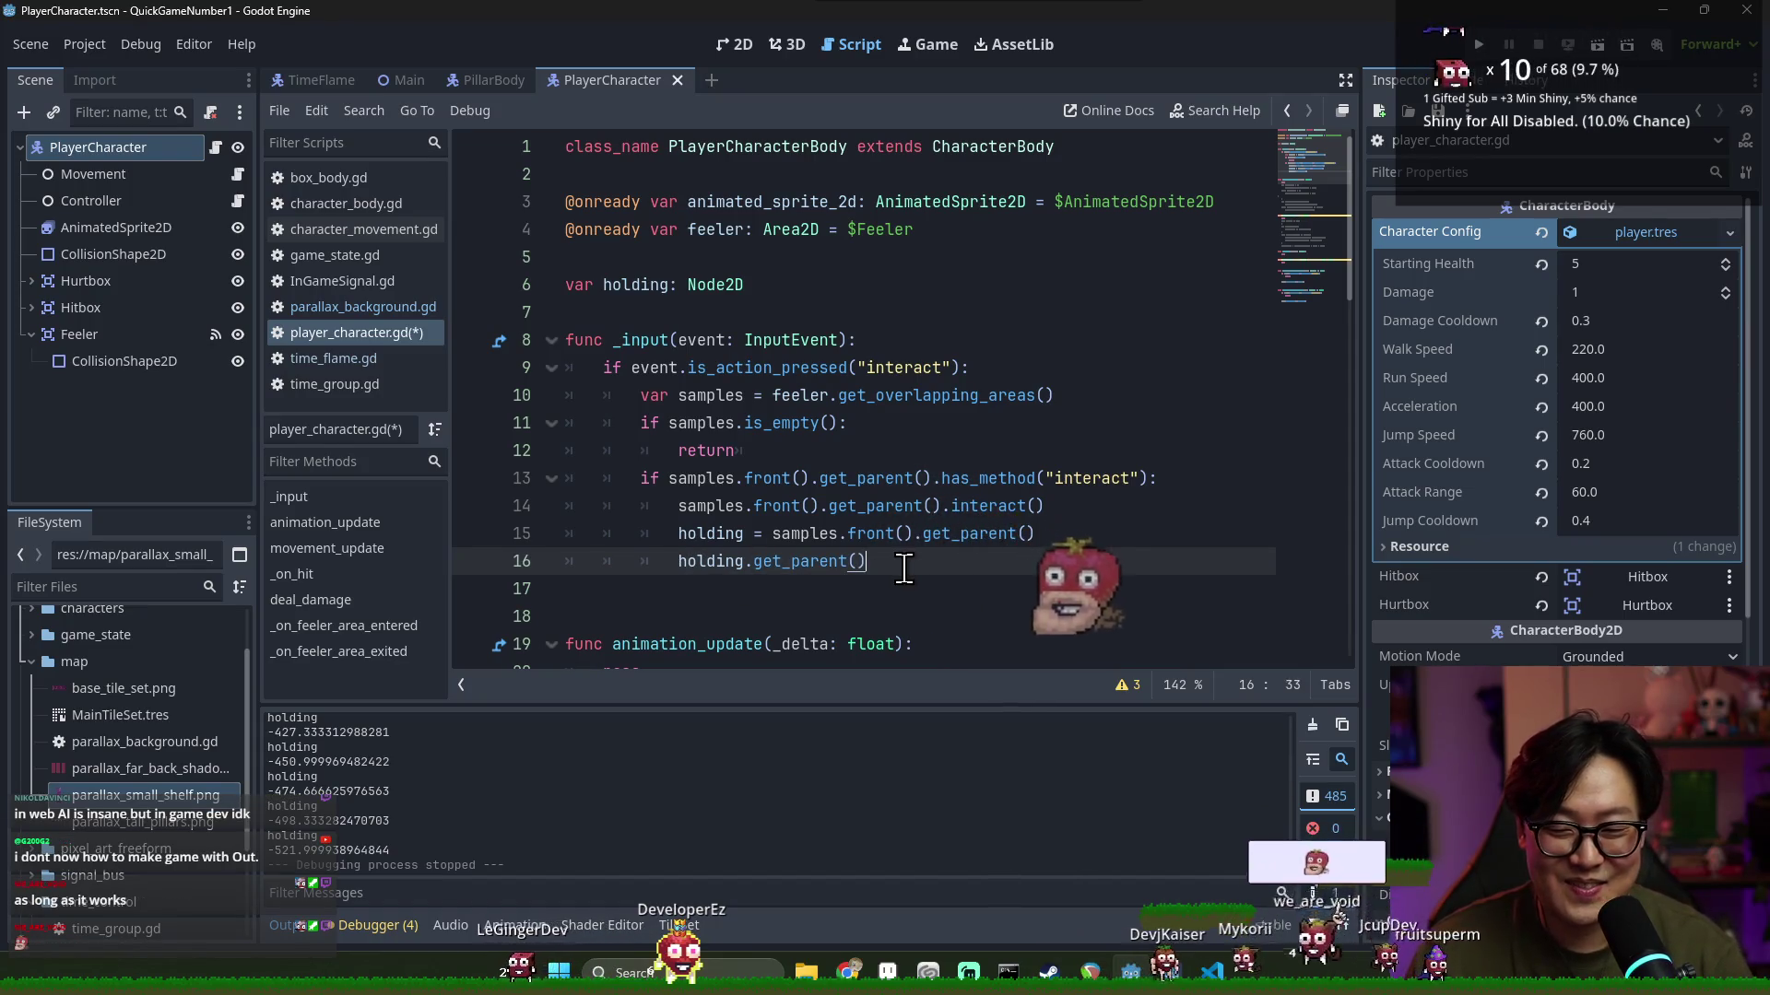
text(ve_child())
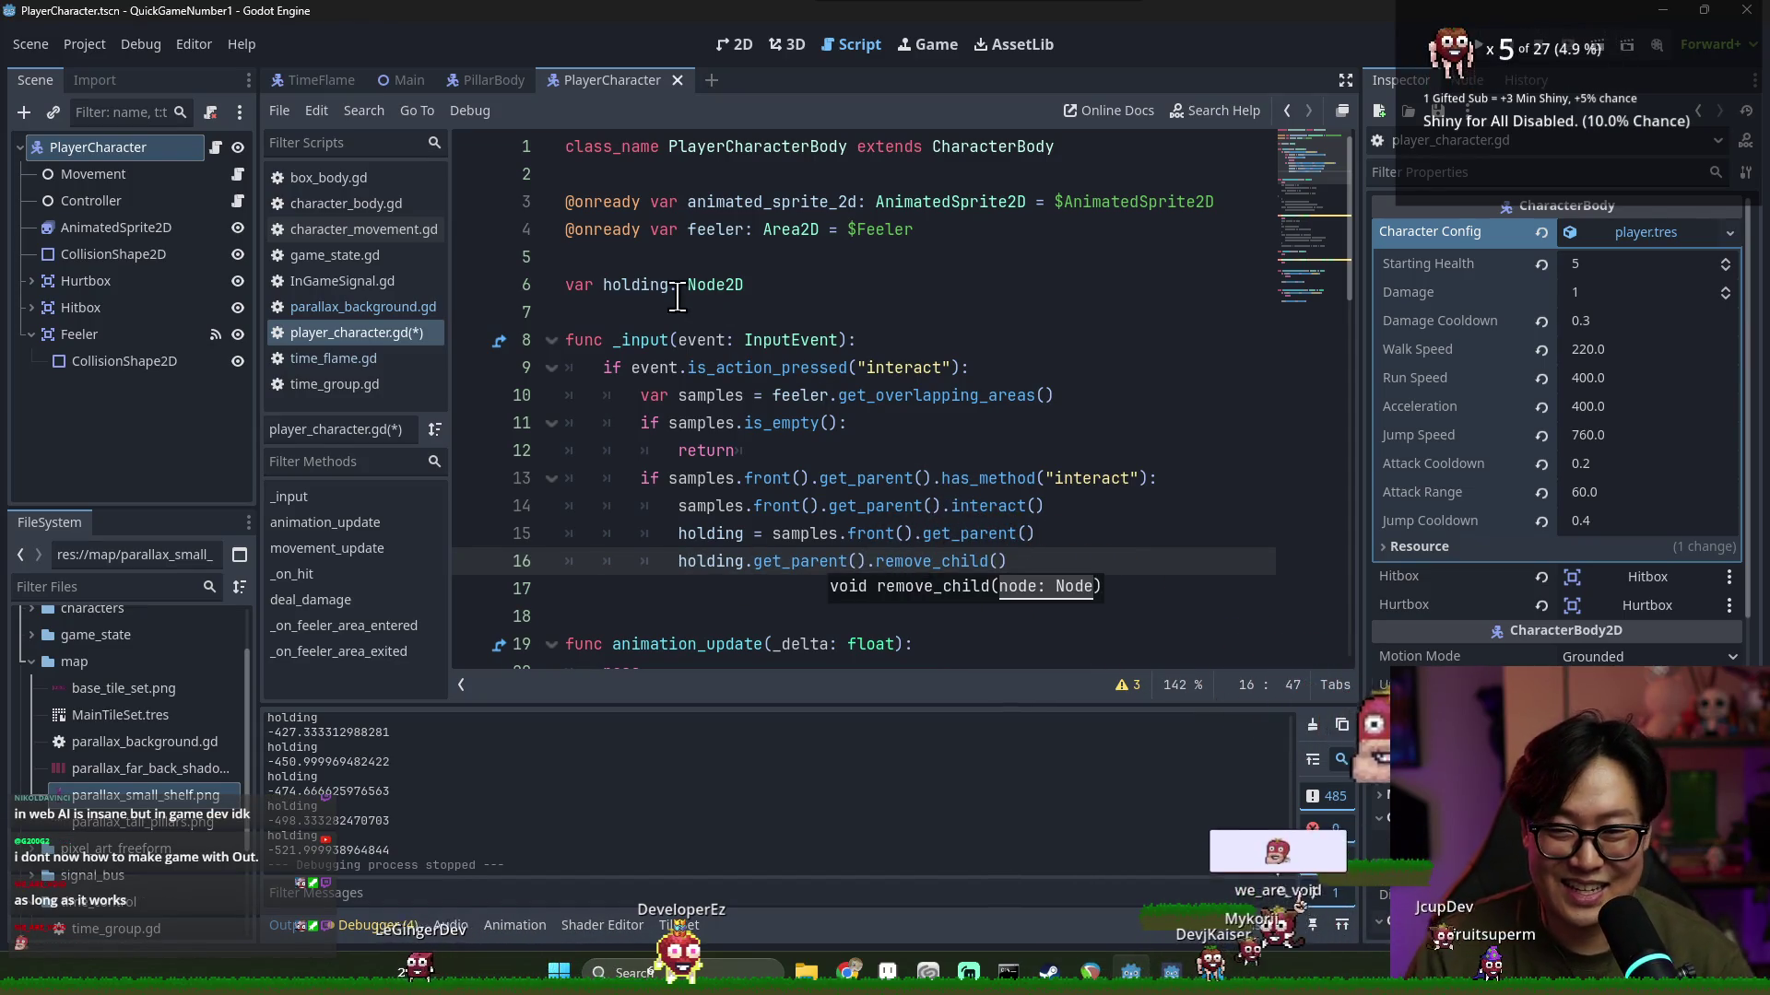
ctrl+click(709, 560)
click(996, 562)
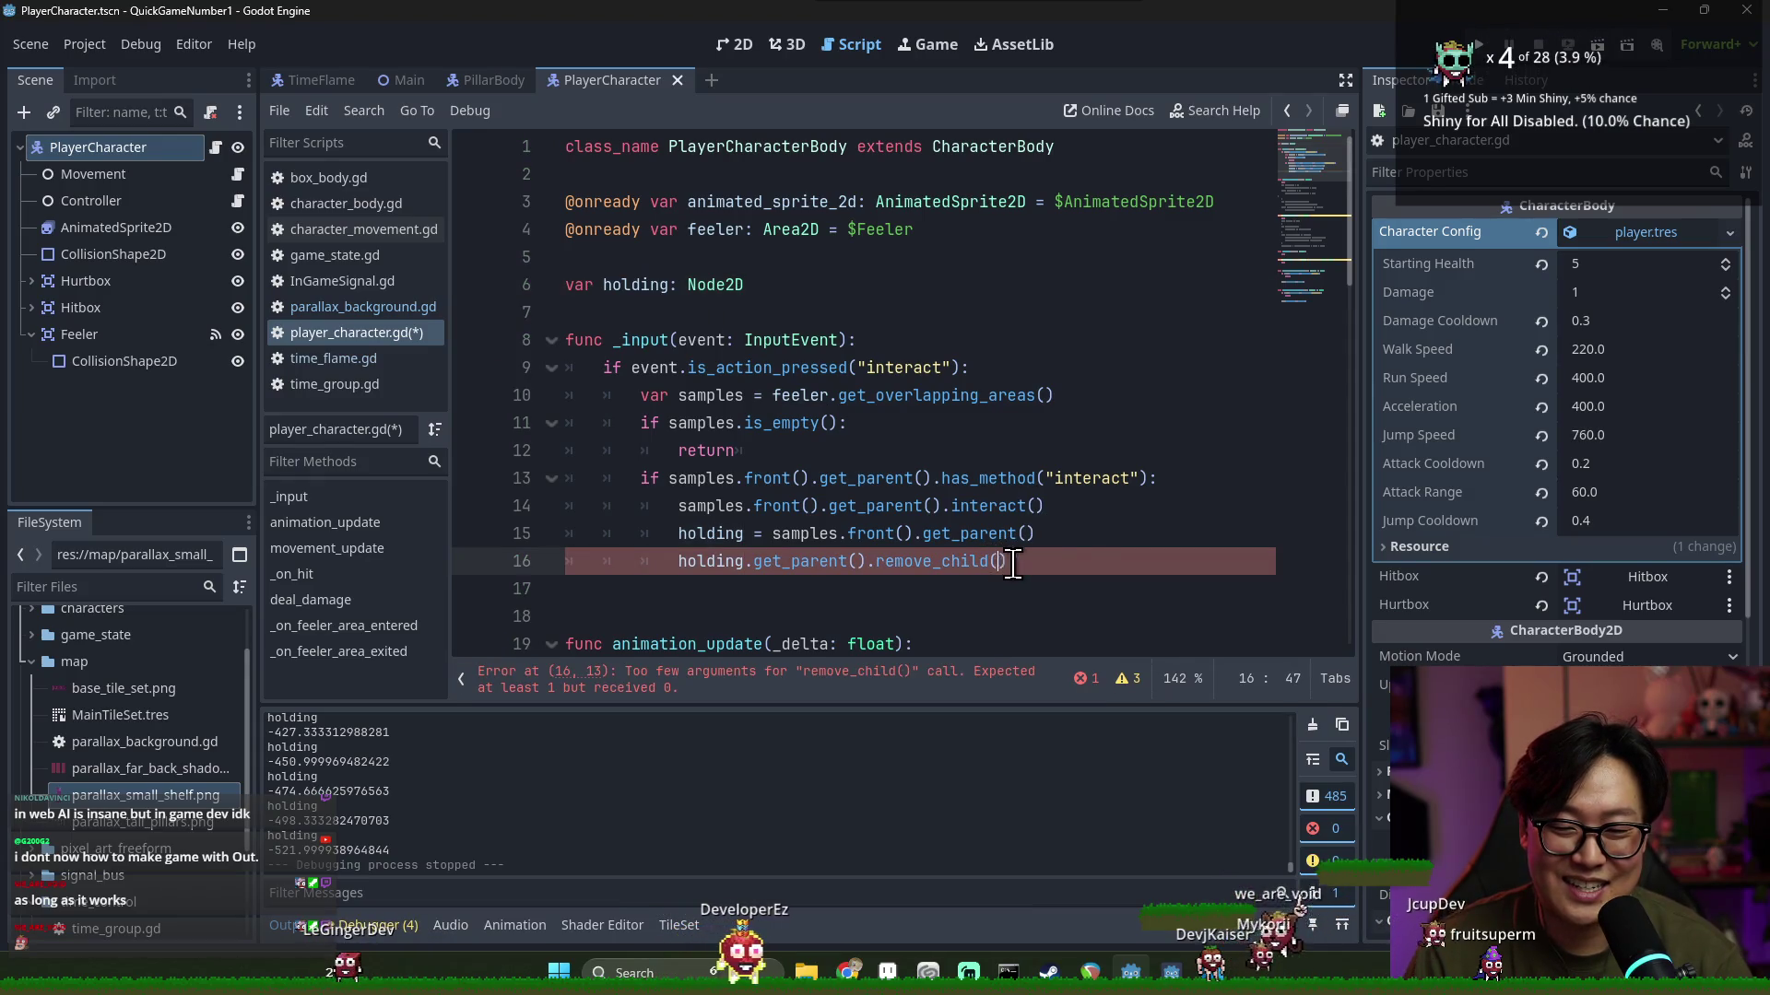
text(holding)
key(ctrl+s)
Step: Insert 'if event.is_action_pressed("interact") && holding:' with a pass body in _input and save
click(706, 368)
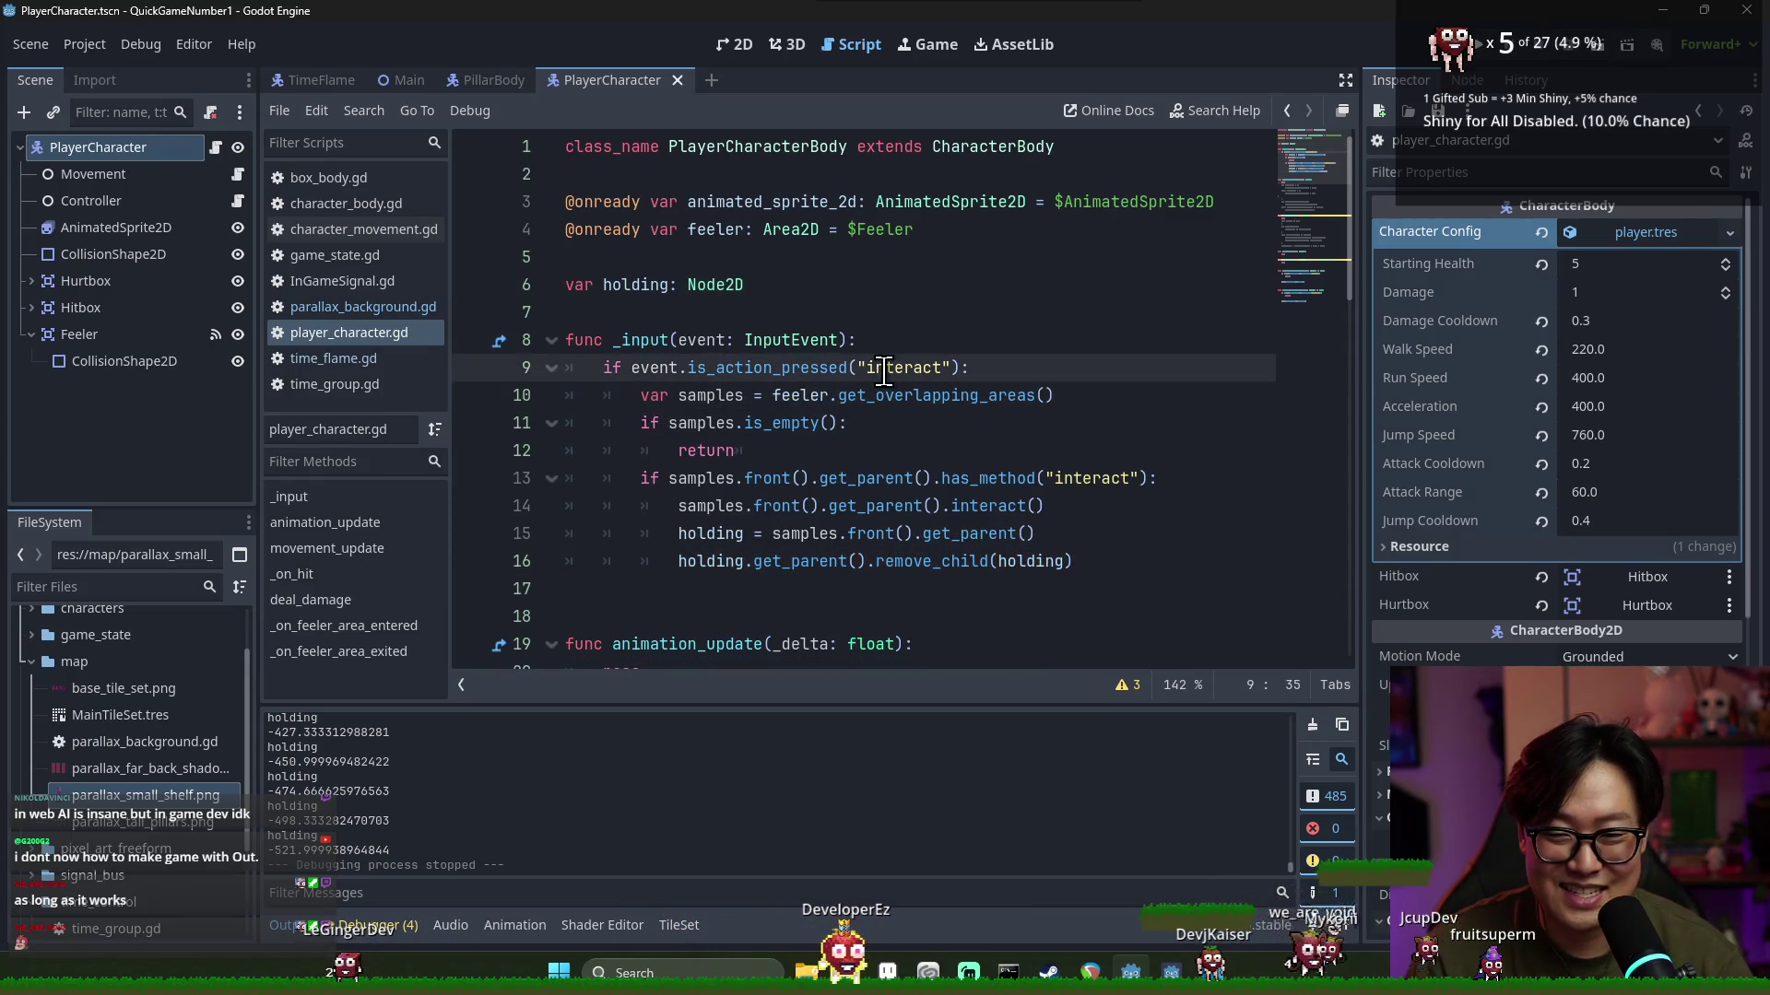
click(896, 338)
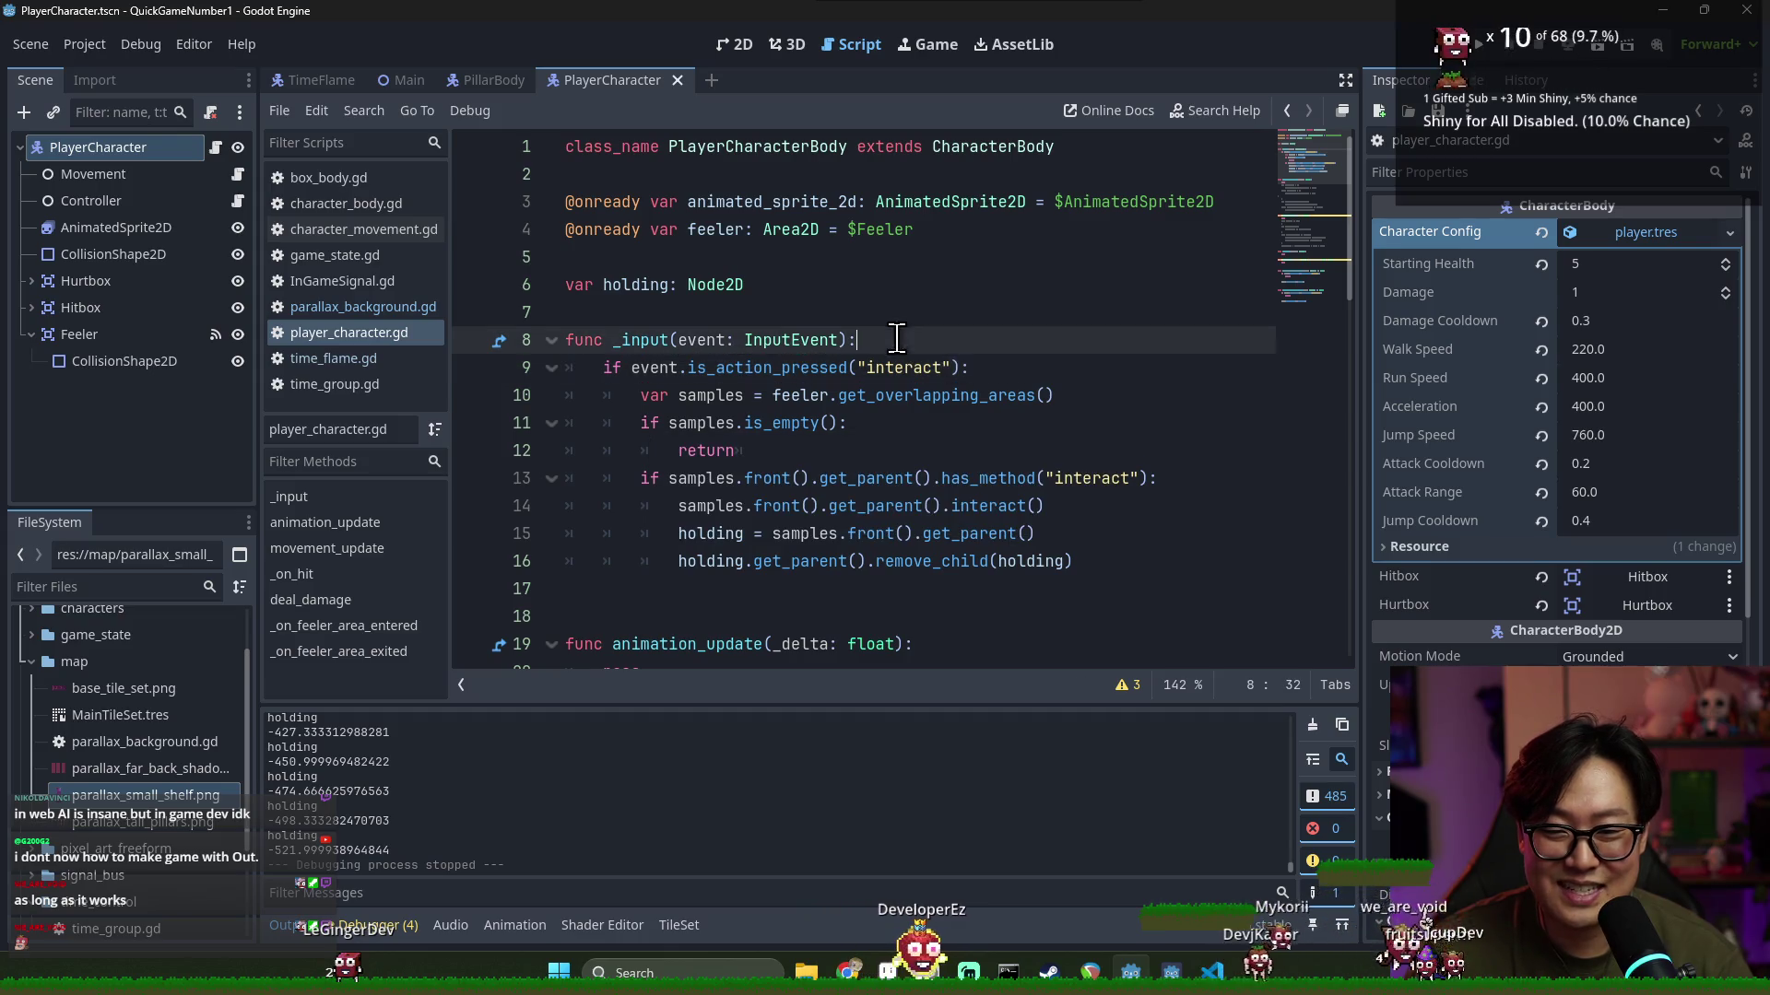
click(1014, 367)
click(947, 348)
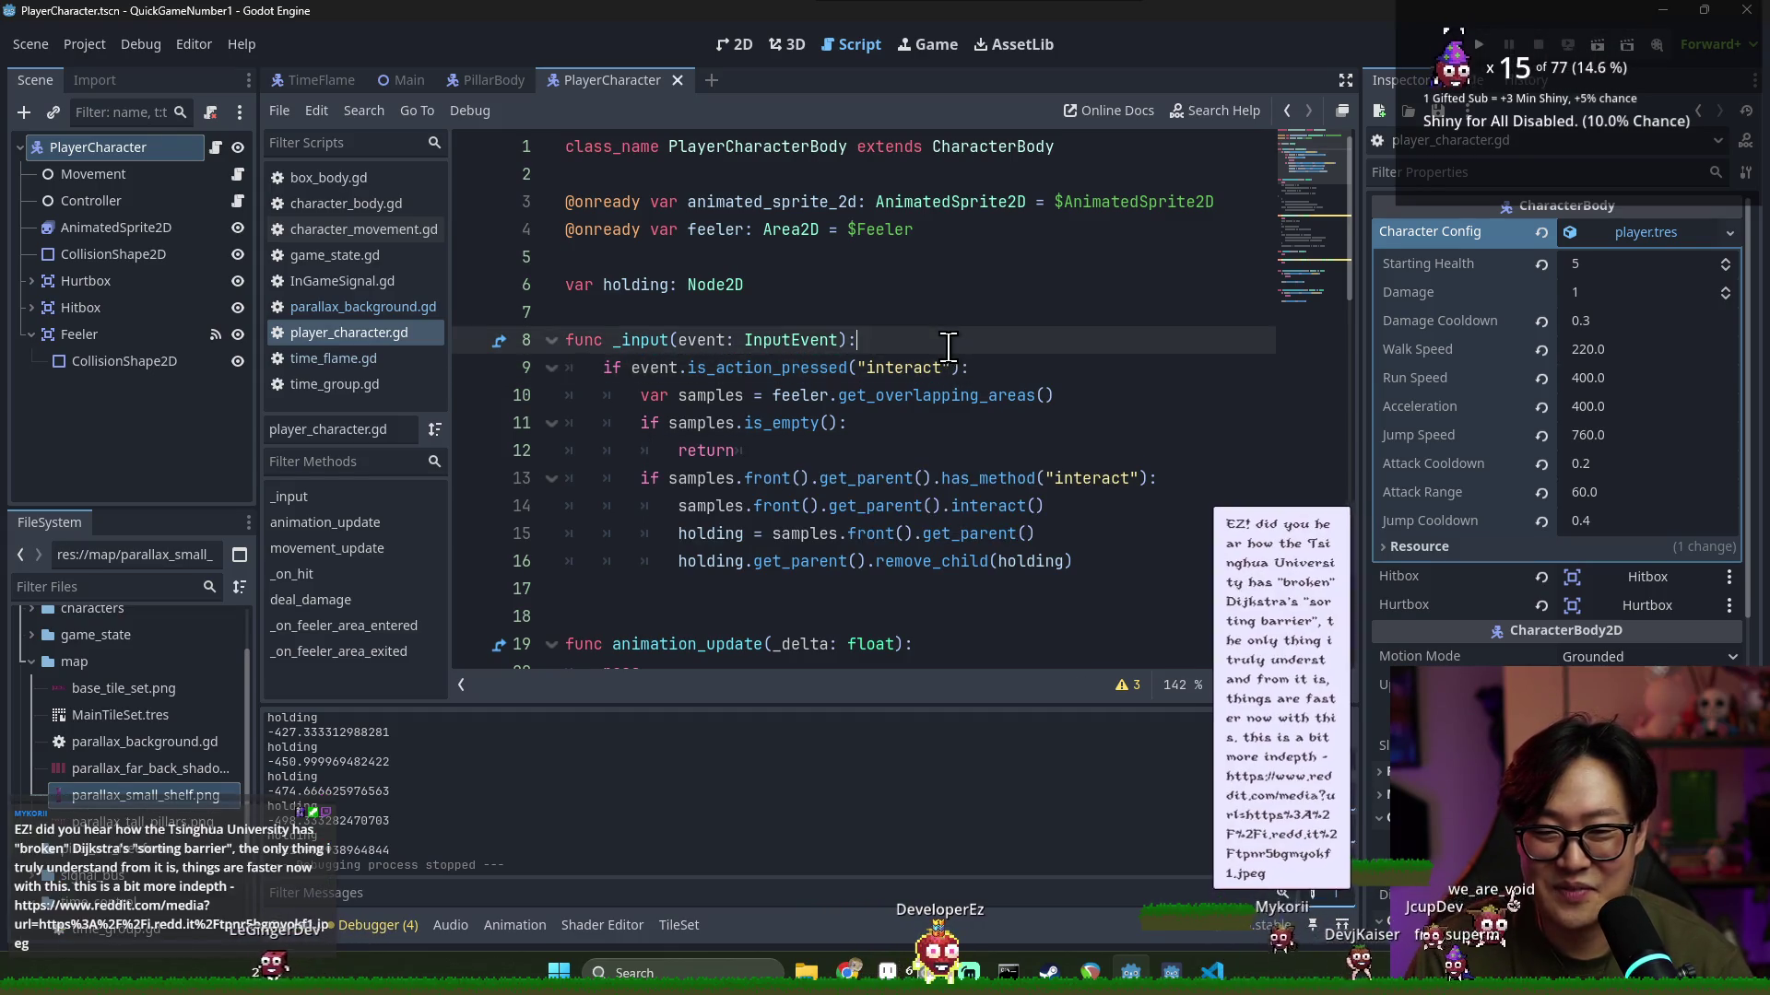
key(Return)
key(Return)
text(if)
key(ctrl+v)
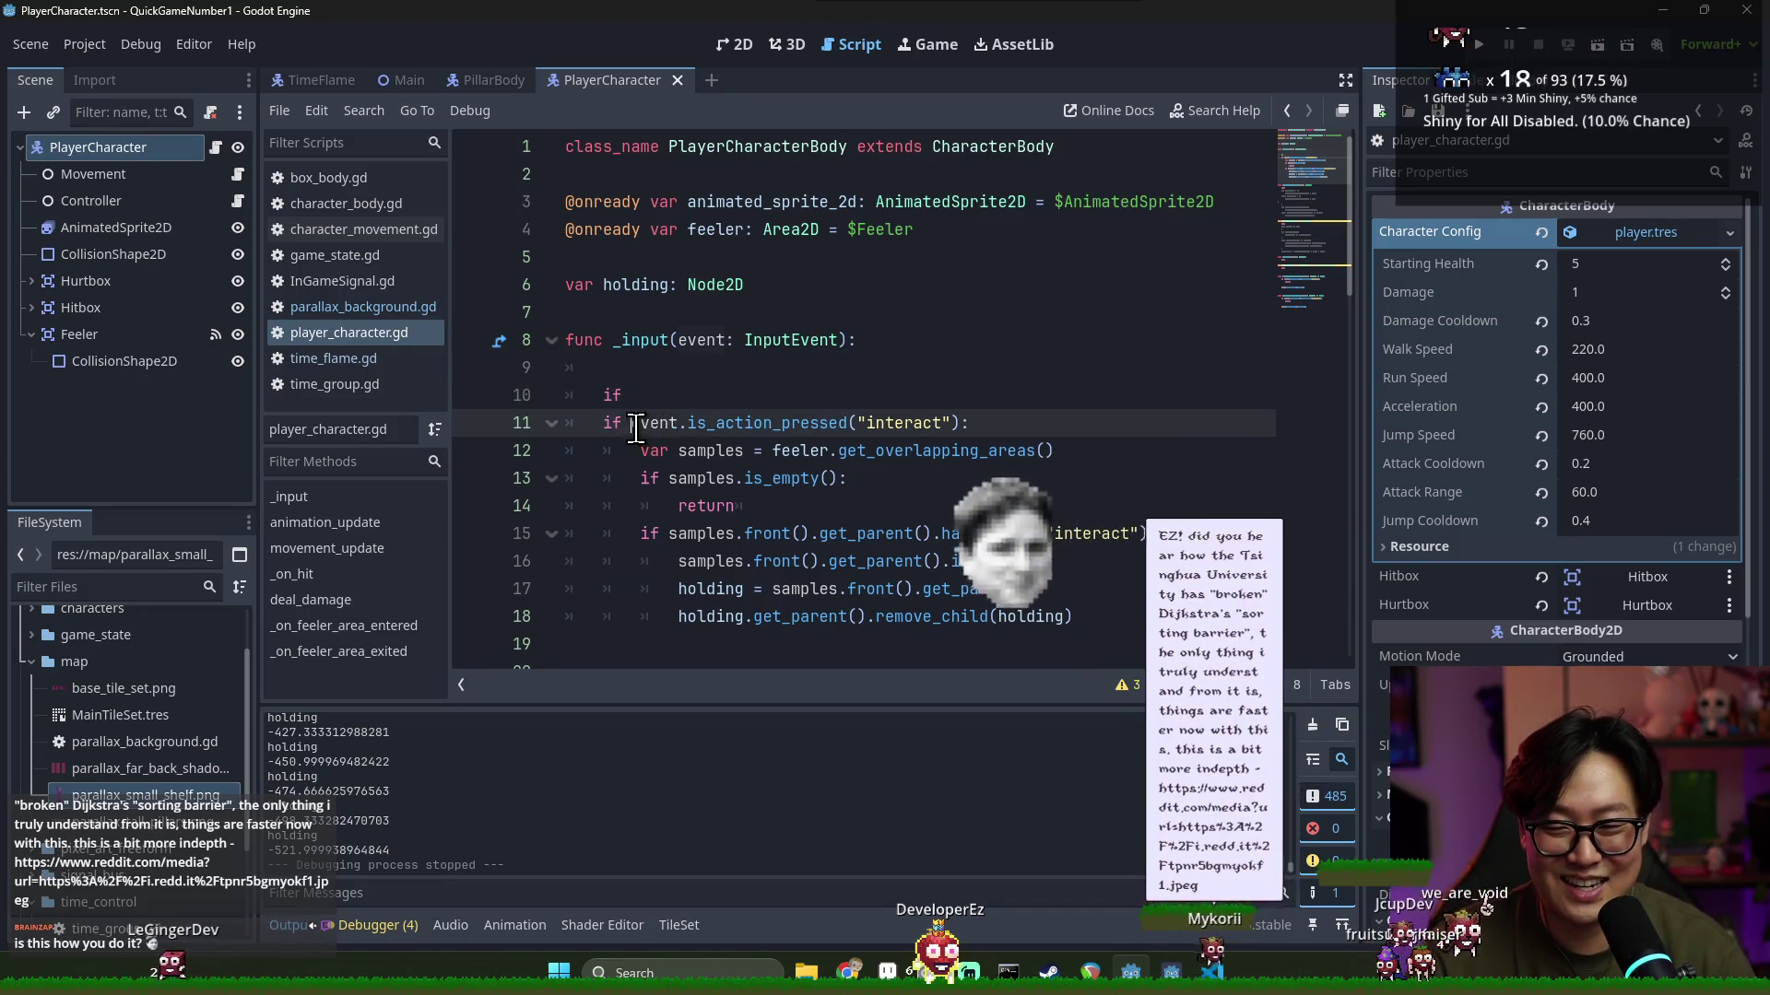
text(&& holding:)
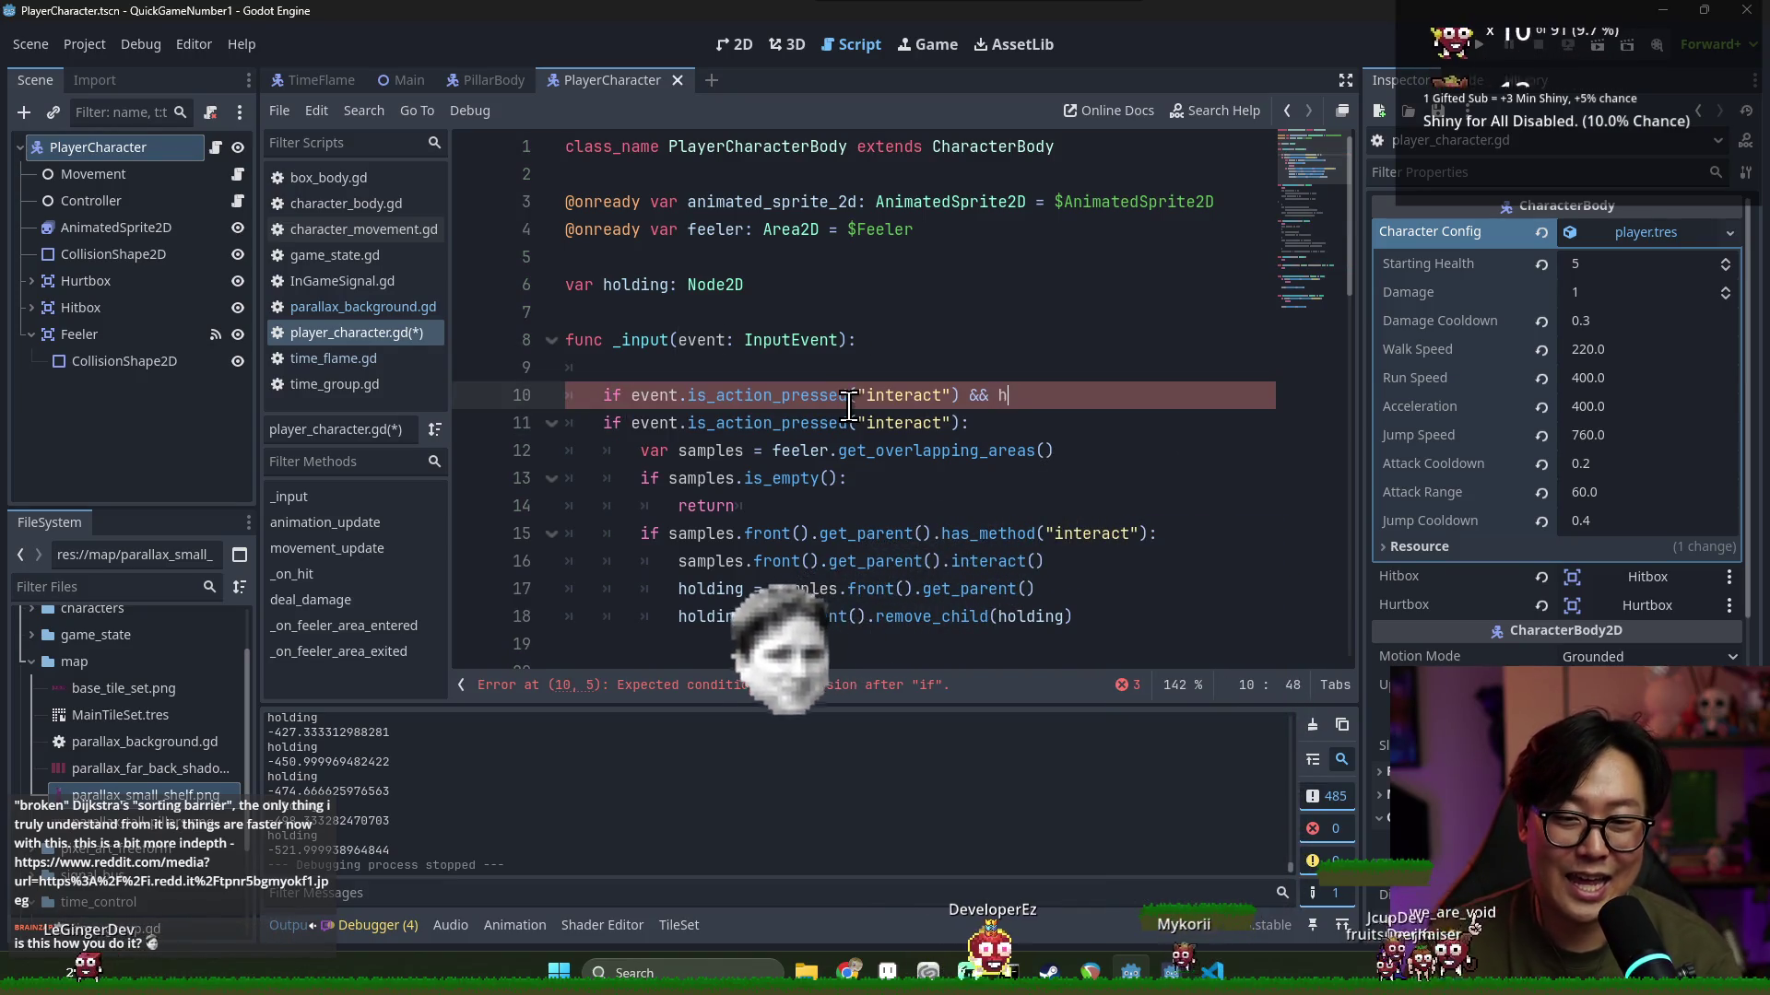
key(Return)
text(pass)
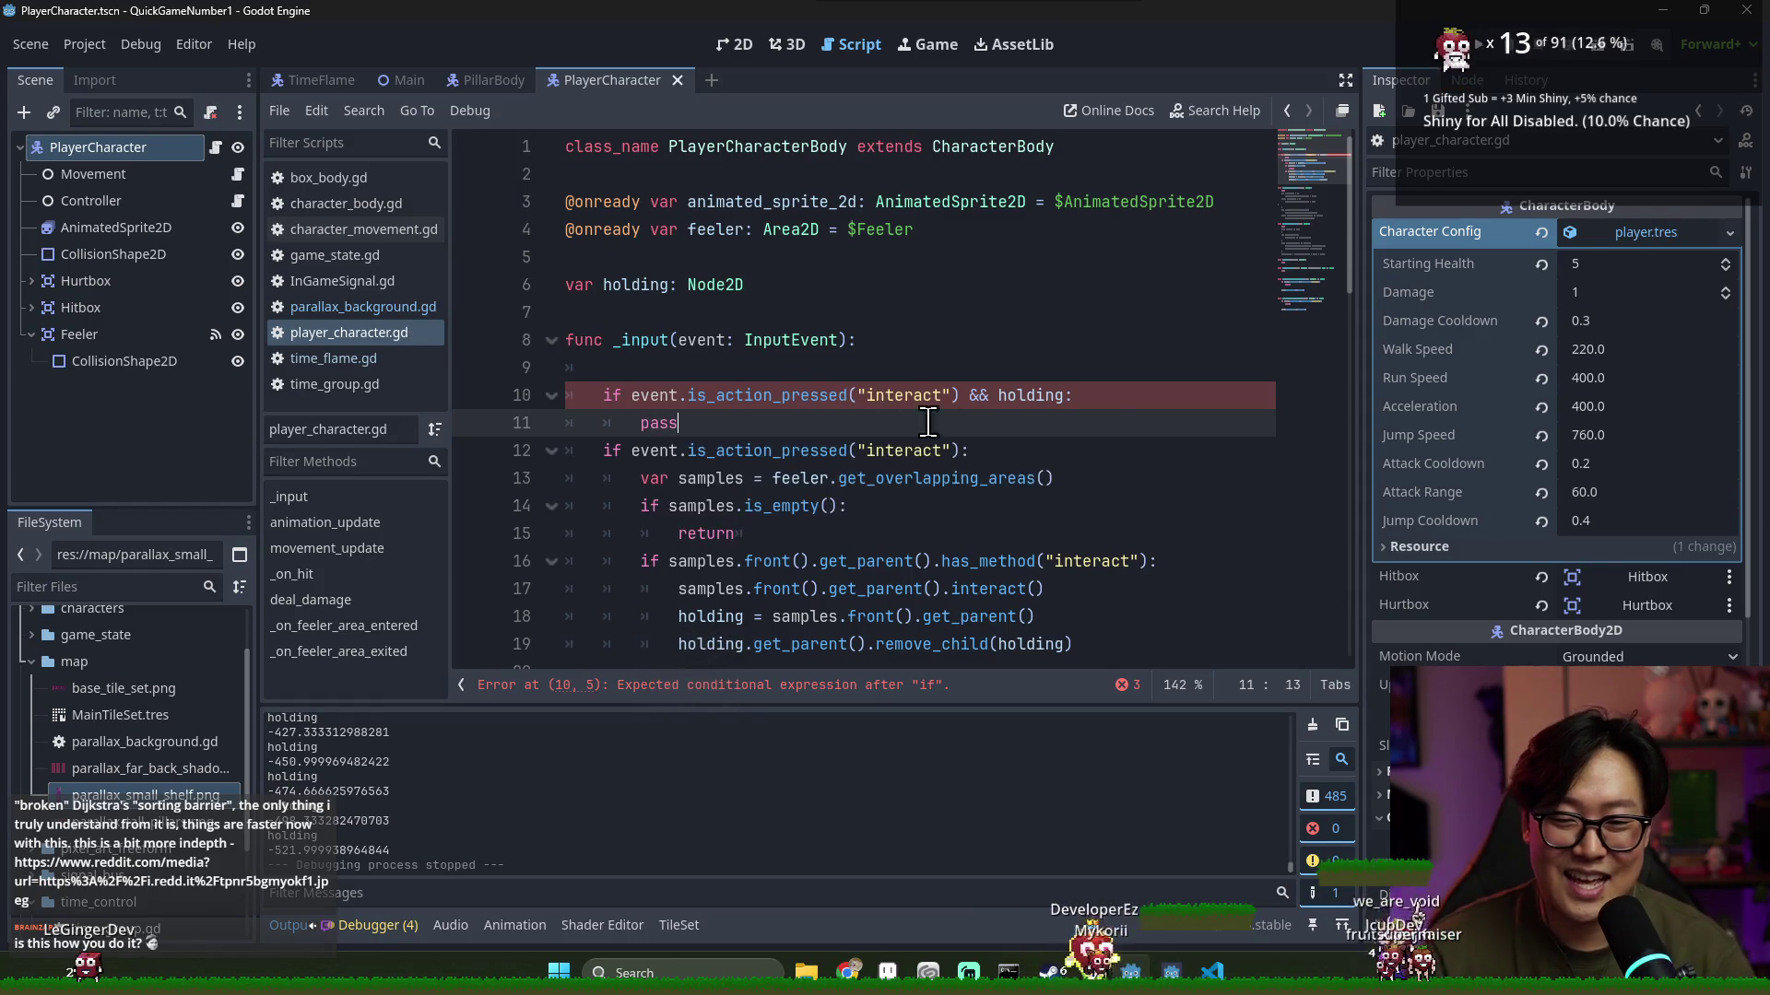
key(ctrl+s)
Step: Review the old pickup check and holding variable uses, then switch to the Main scene
click(612, 450)
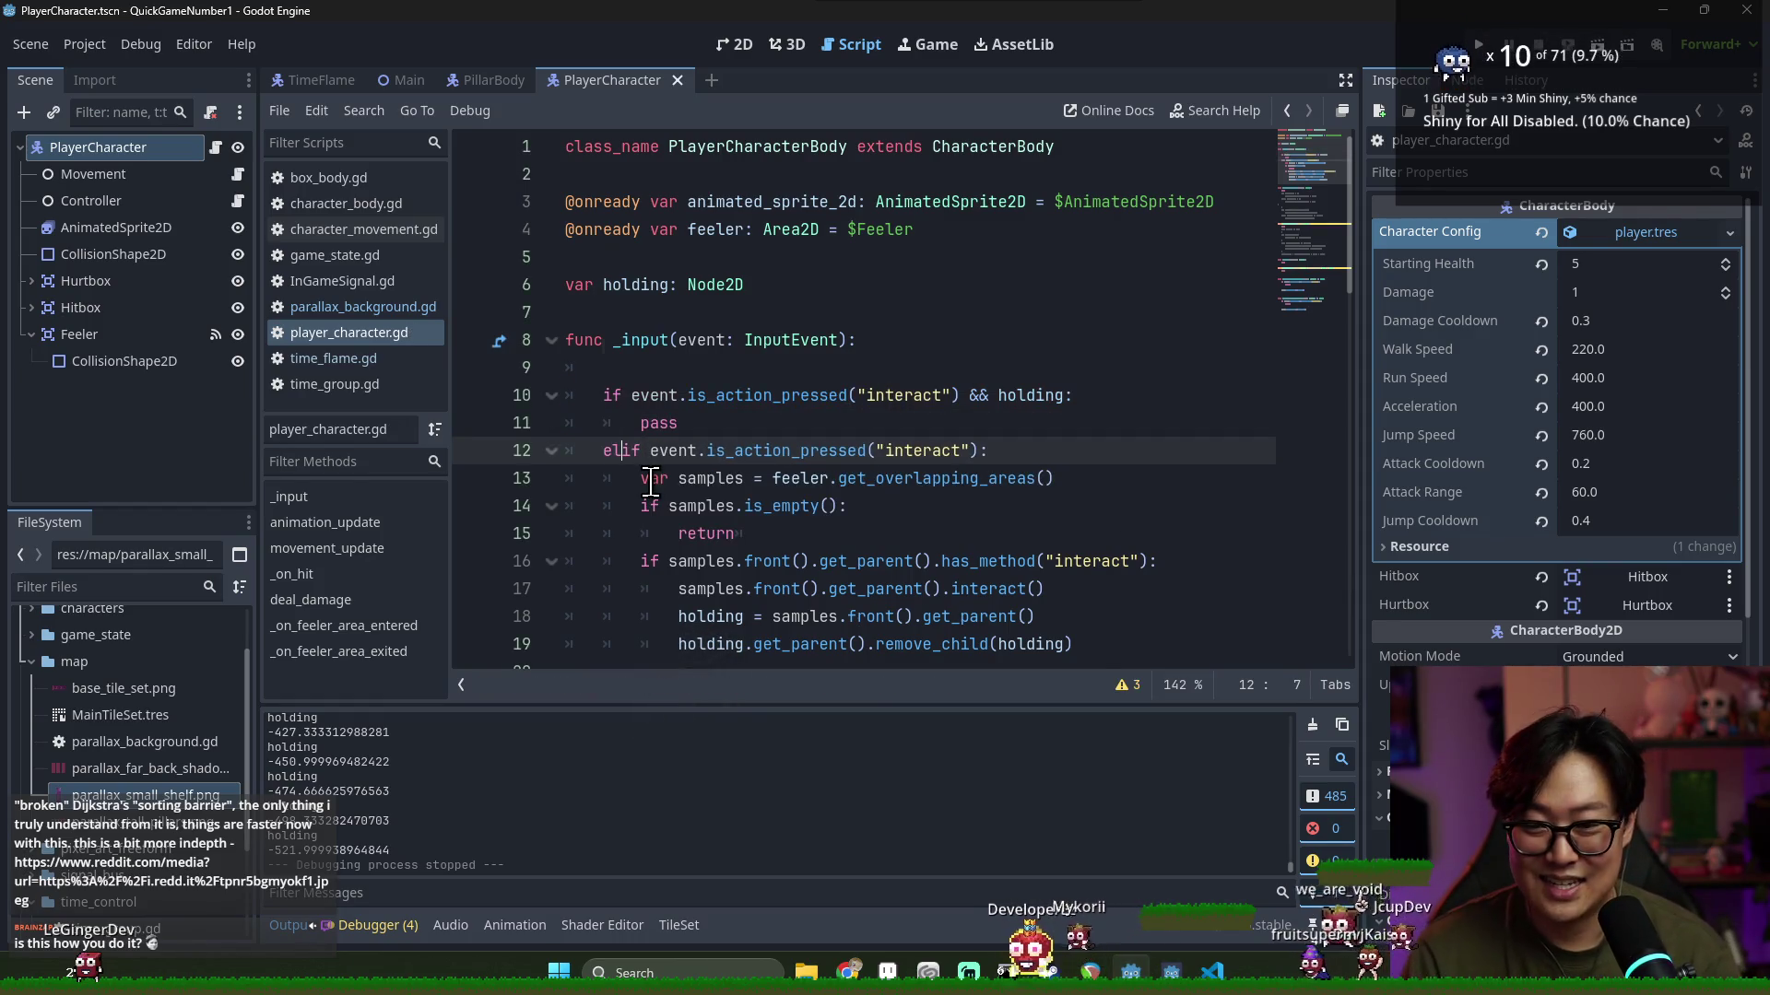
click(818, 450)
click(975, 397)
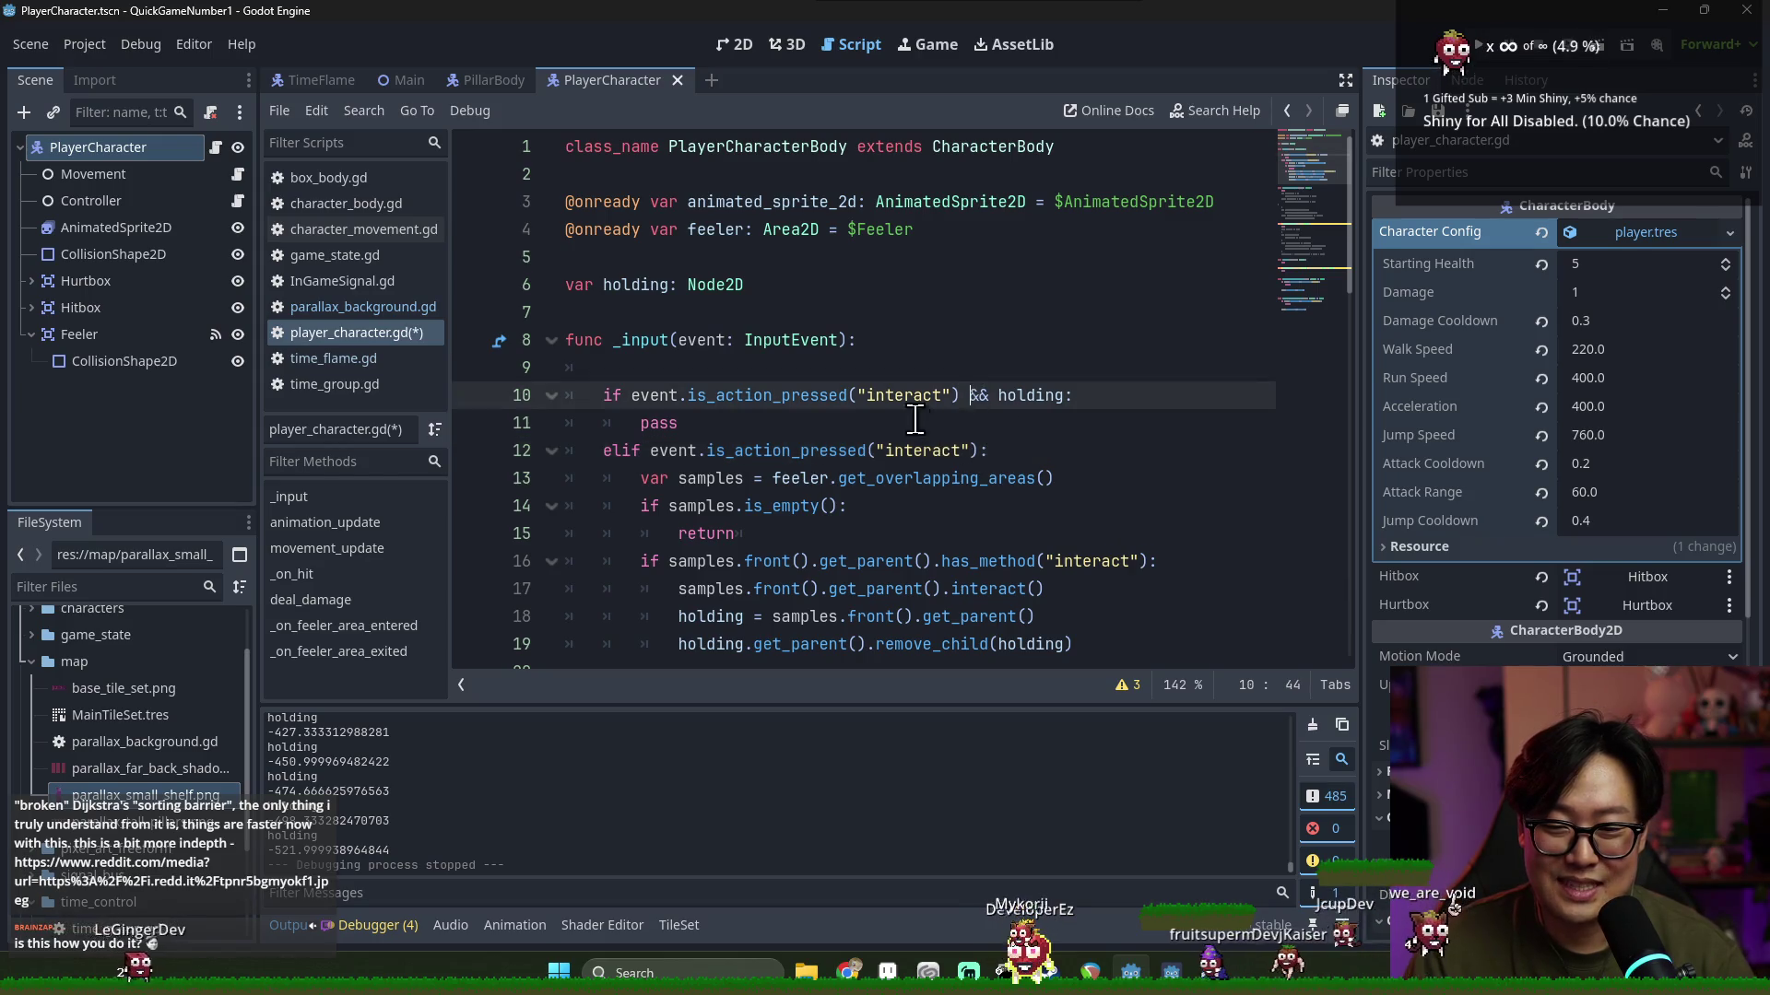
click(903, 431)
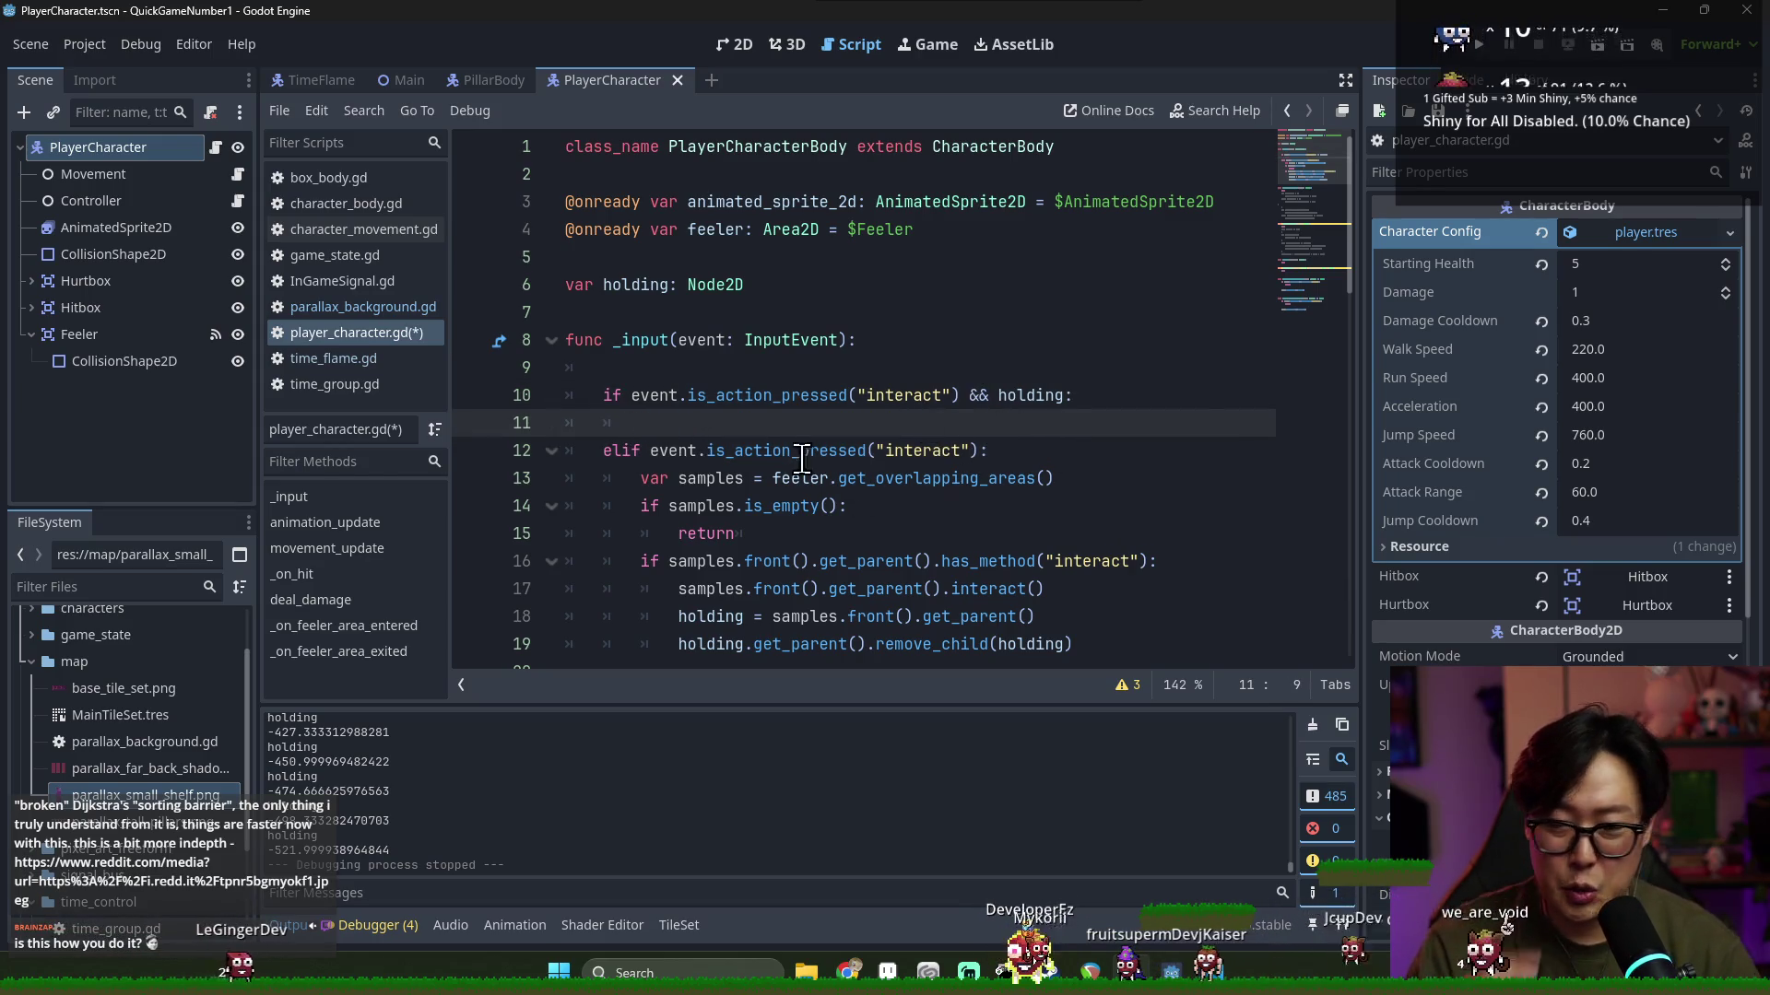
double_click(627, 290)
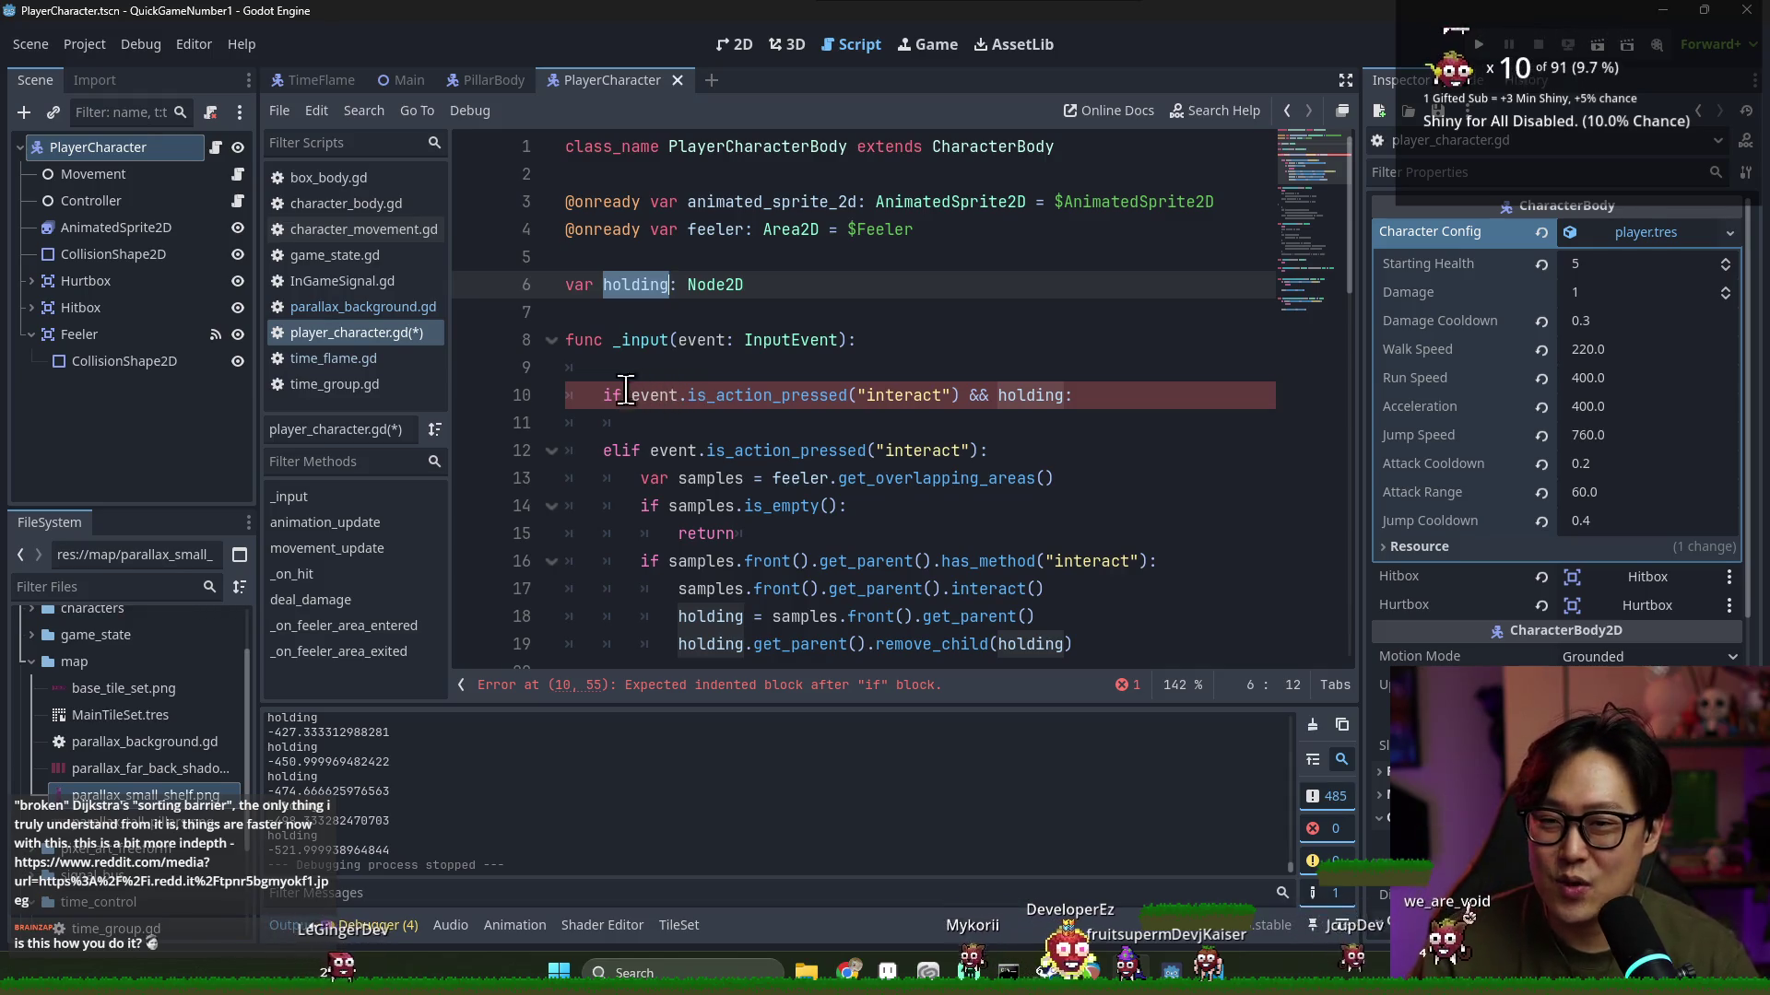
click(401, 83)
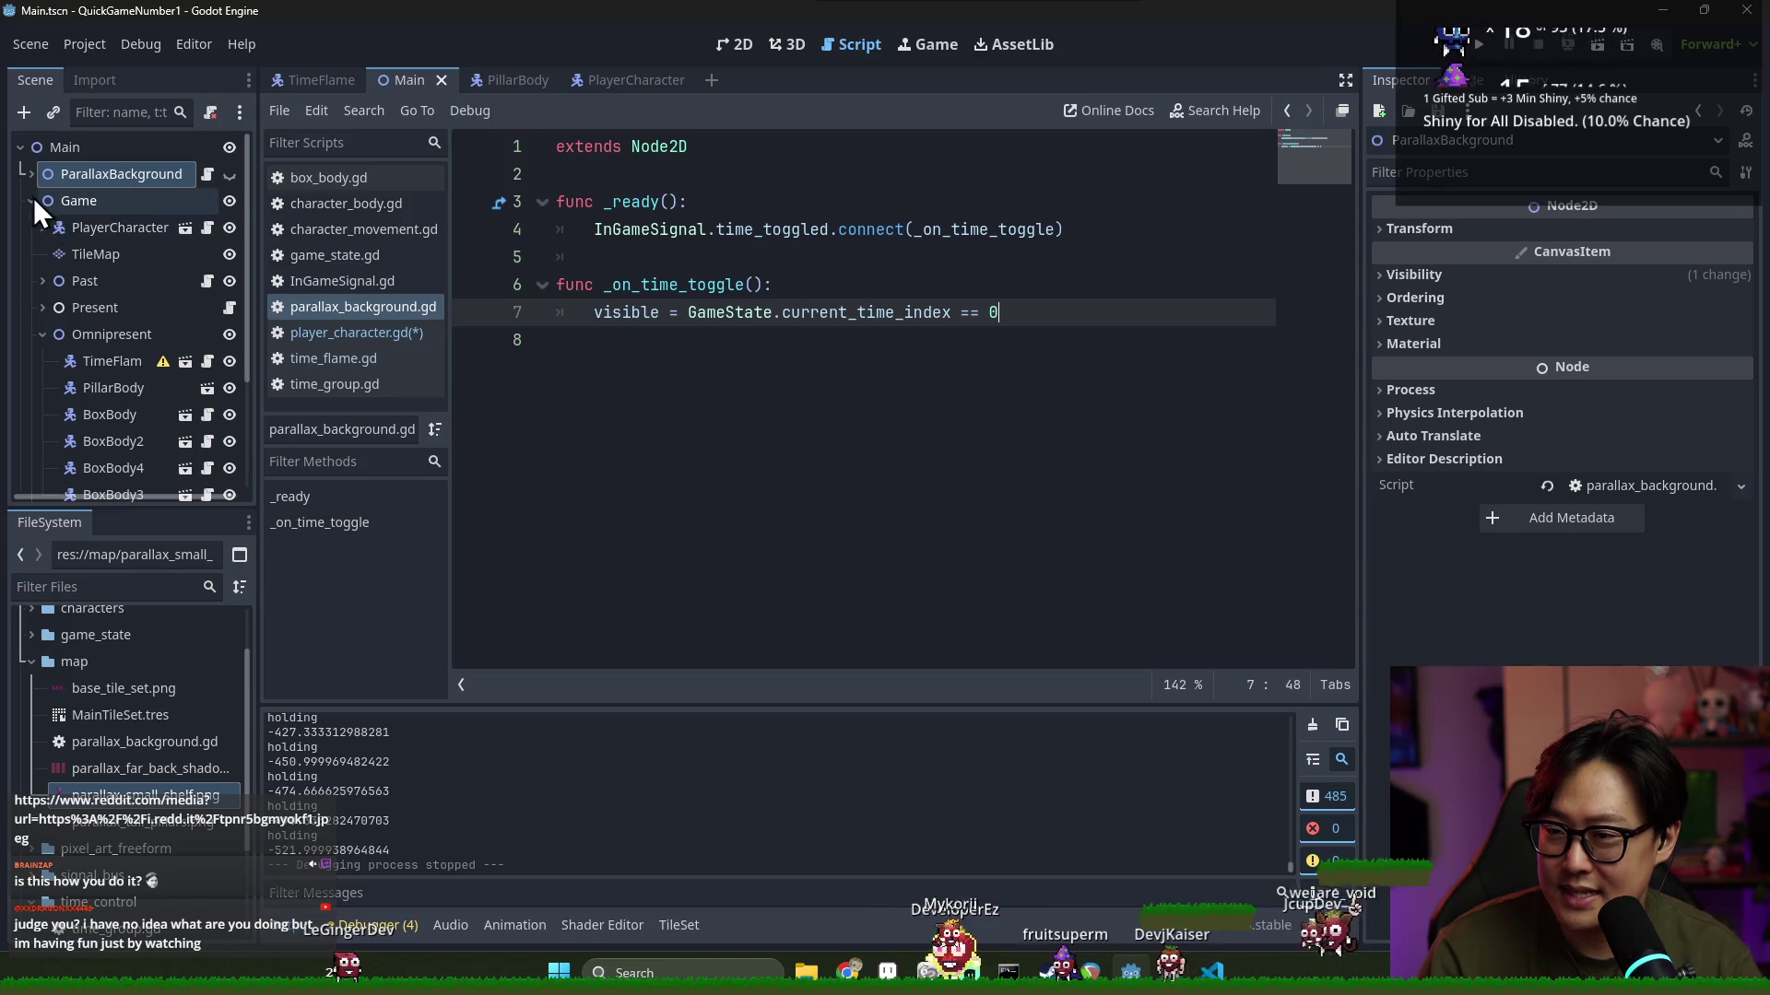
Step: Save the player script and filter the FileSystem by 'game' to open InGameSignal.gd
click(46, 336)
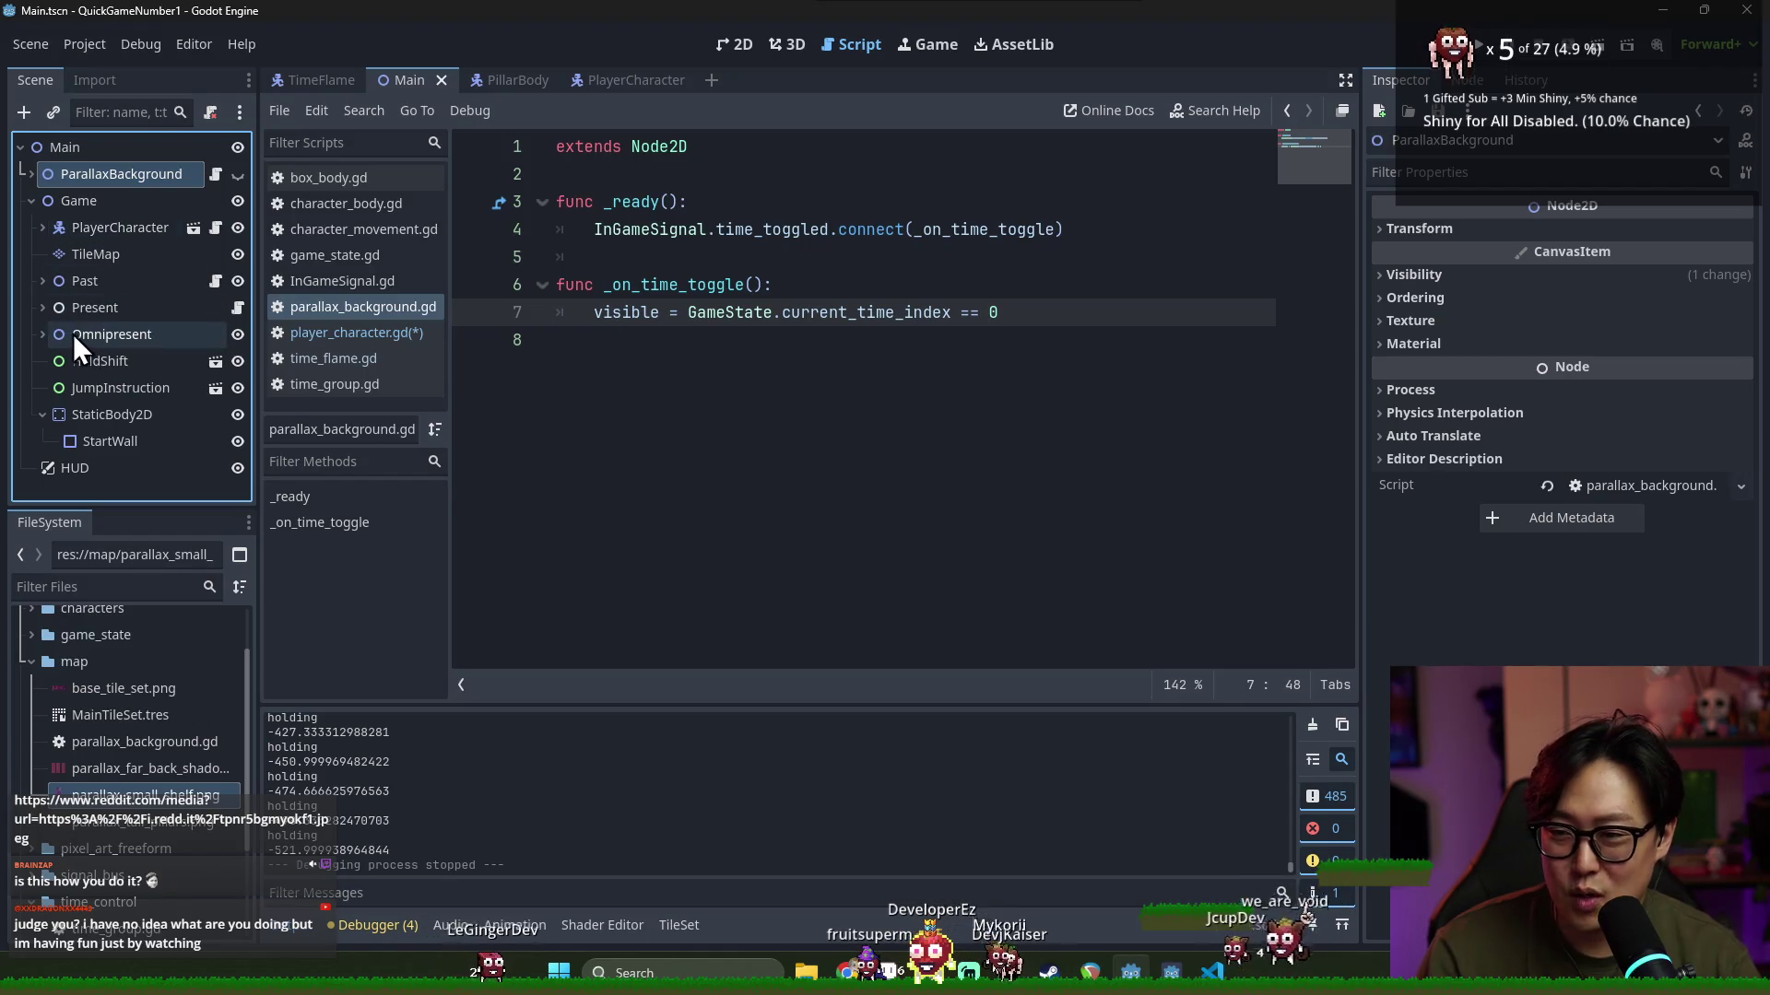
click(350, 333)
key(ctrl+s)
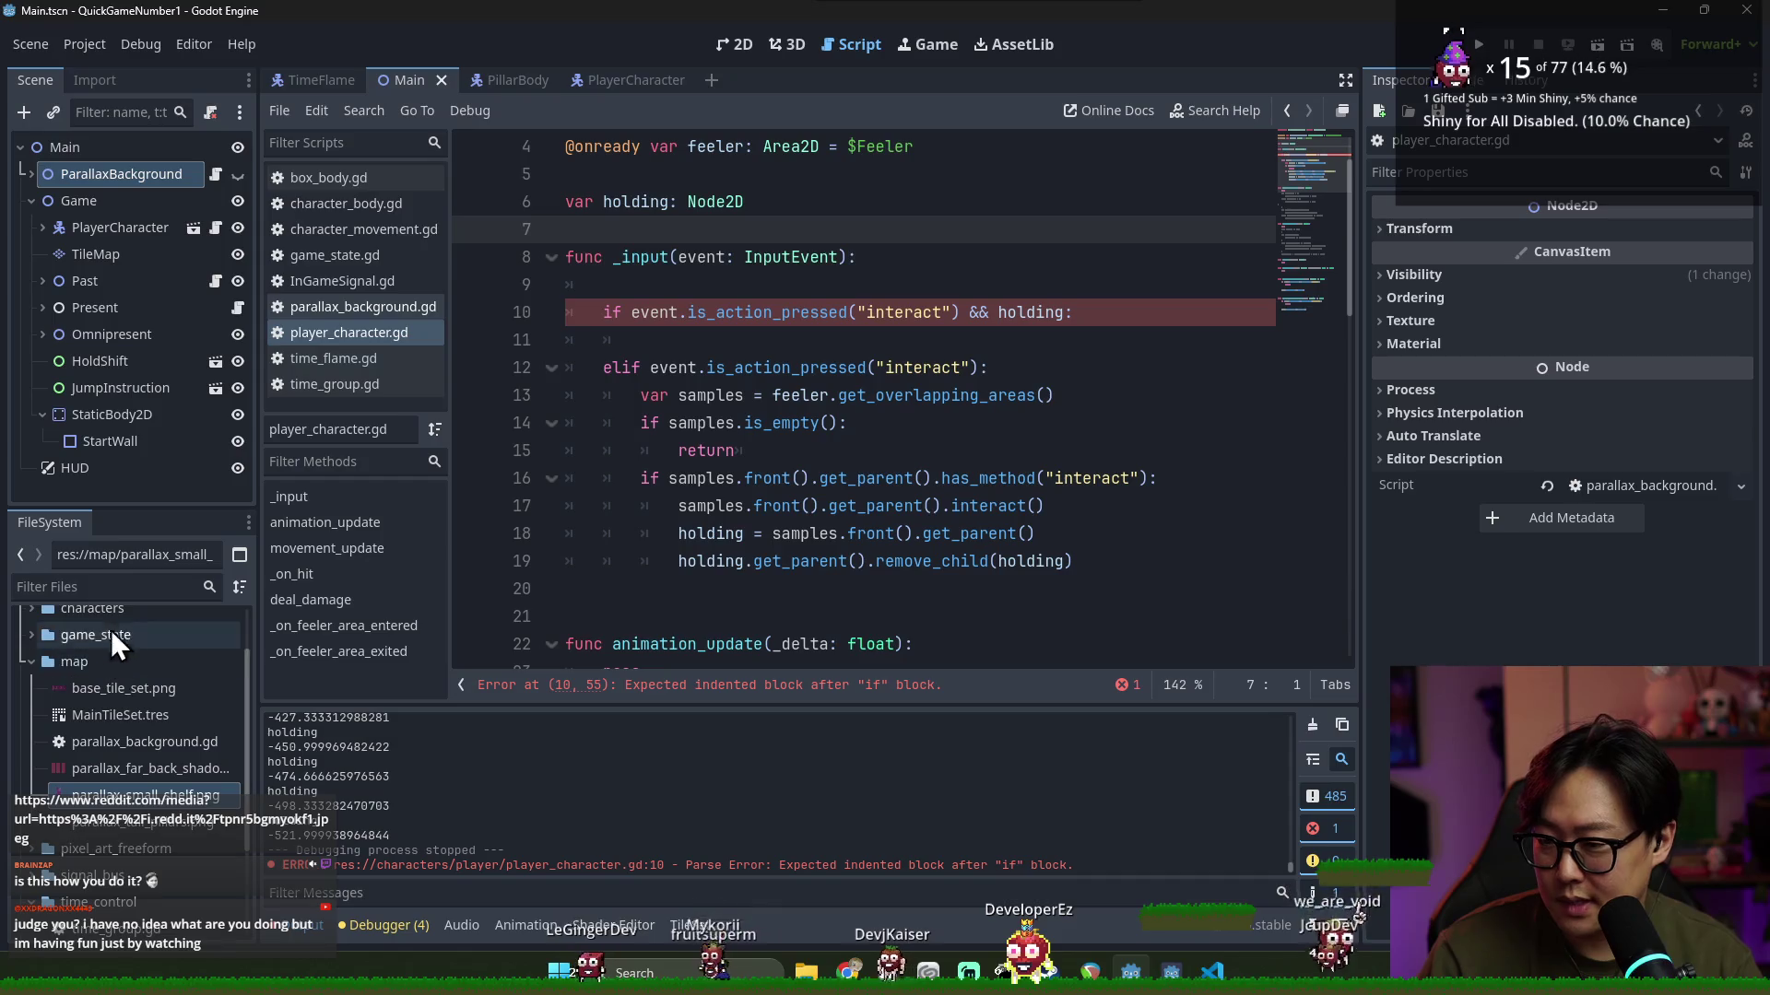
click(91, 587)
text(is)
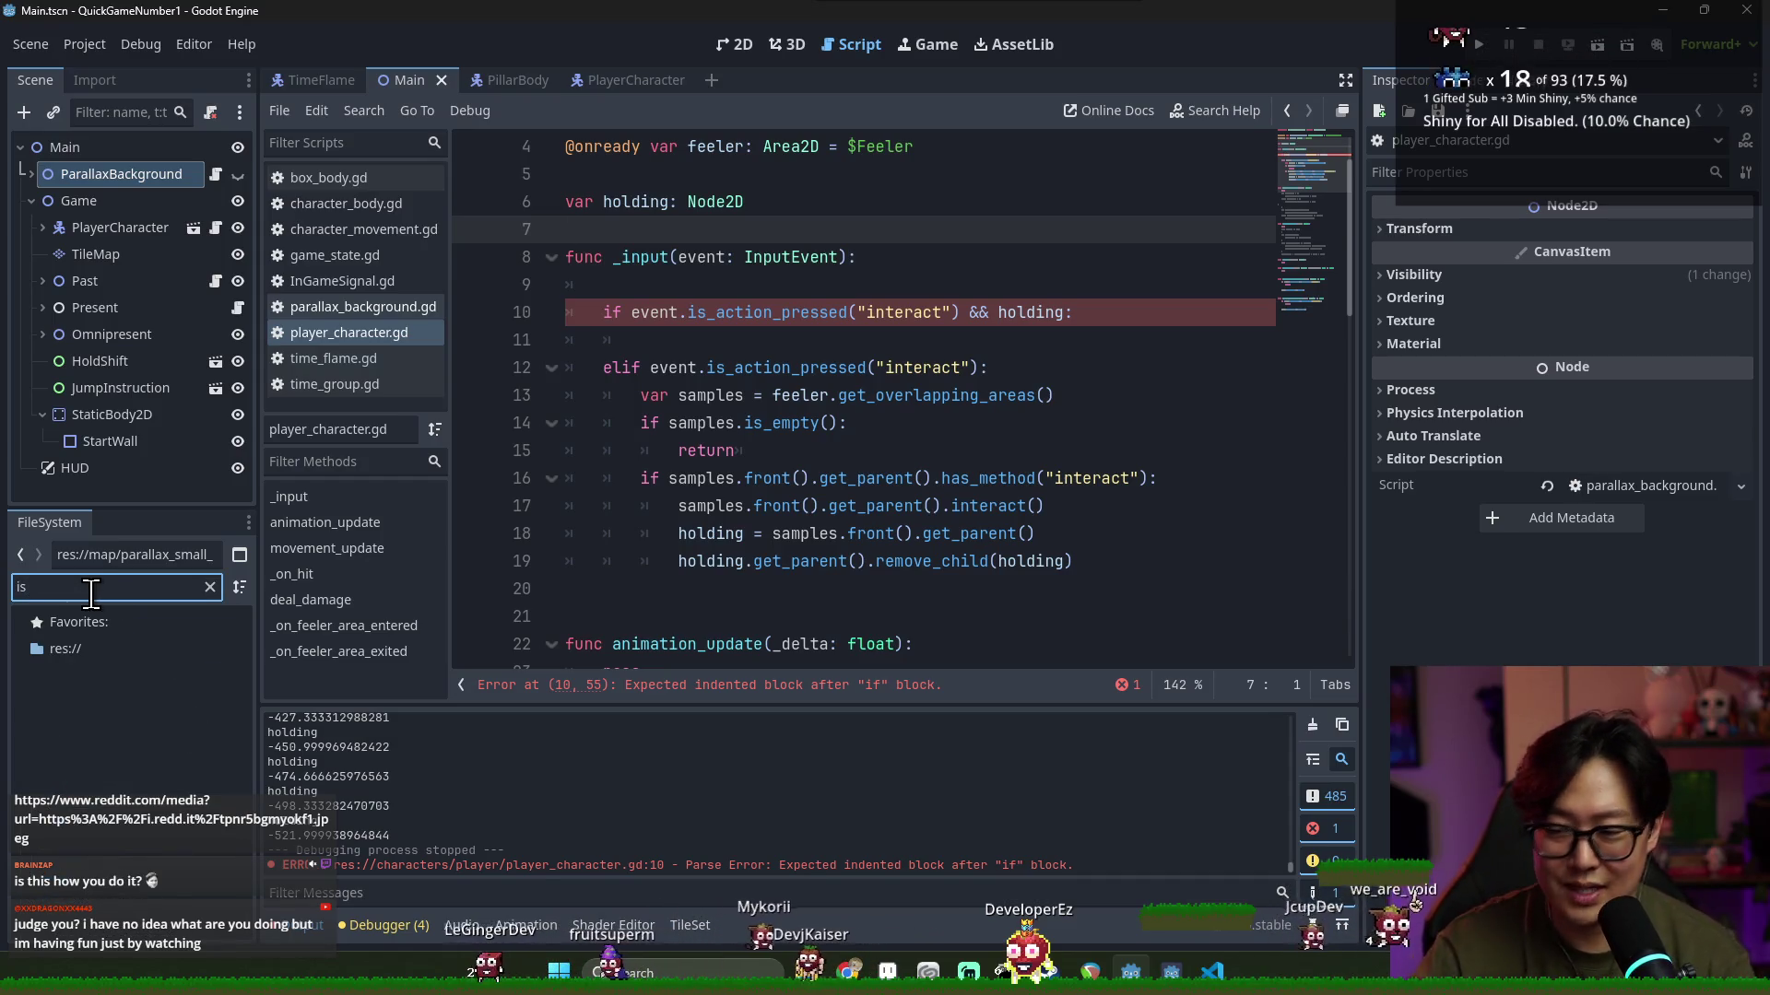
key(BackSpace)
key(BackSpace)
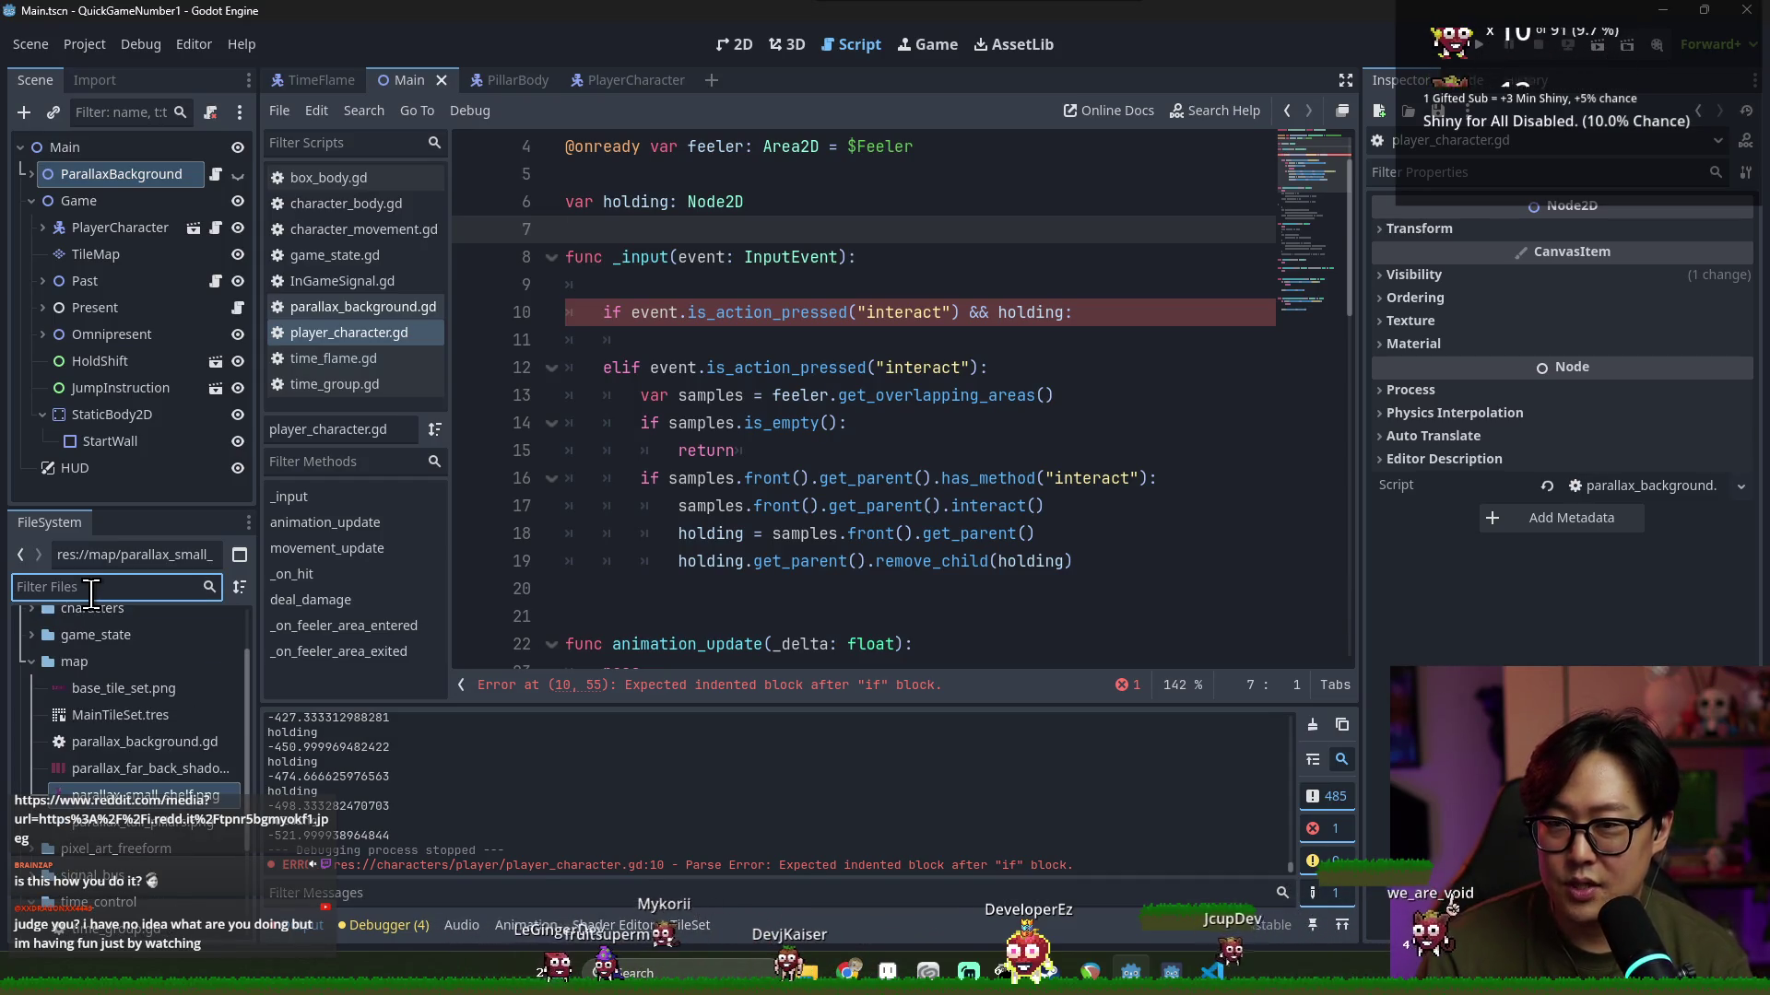
text(game)
double_click(151, 761)
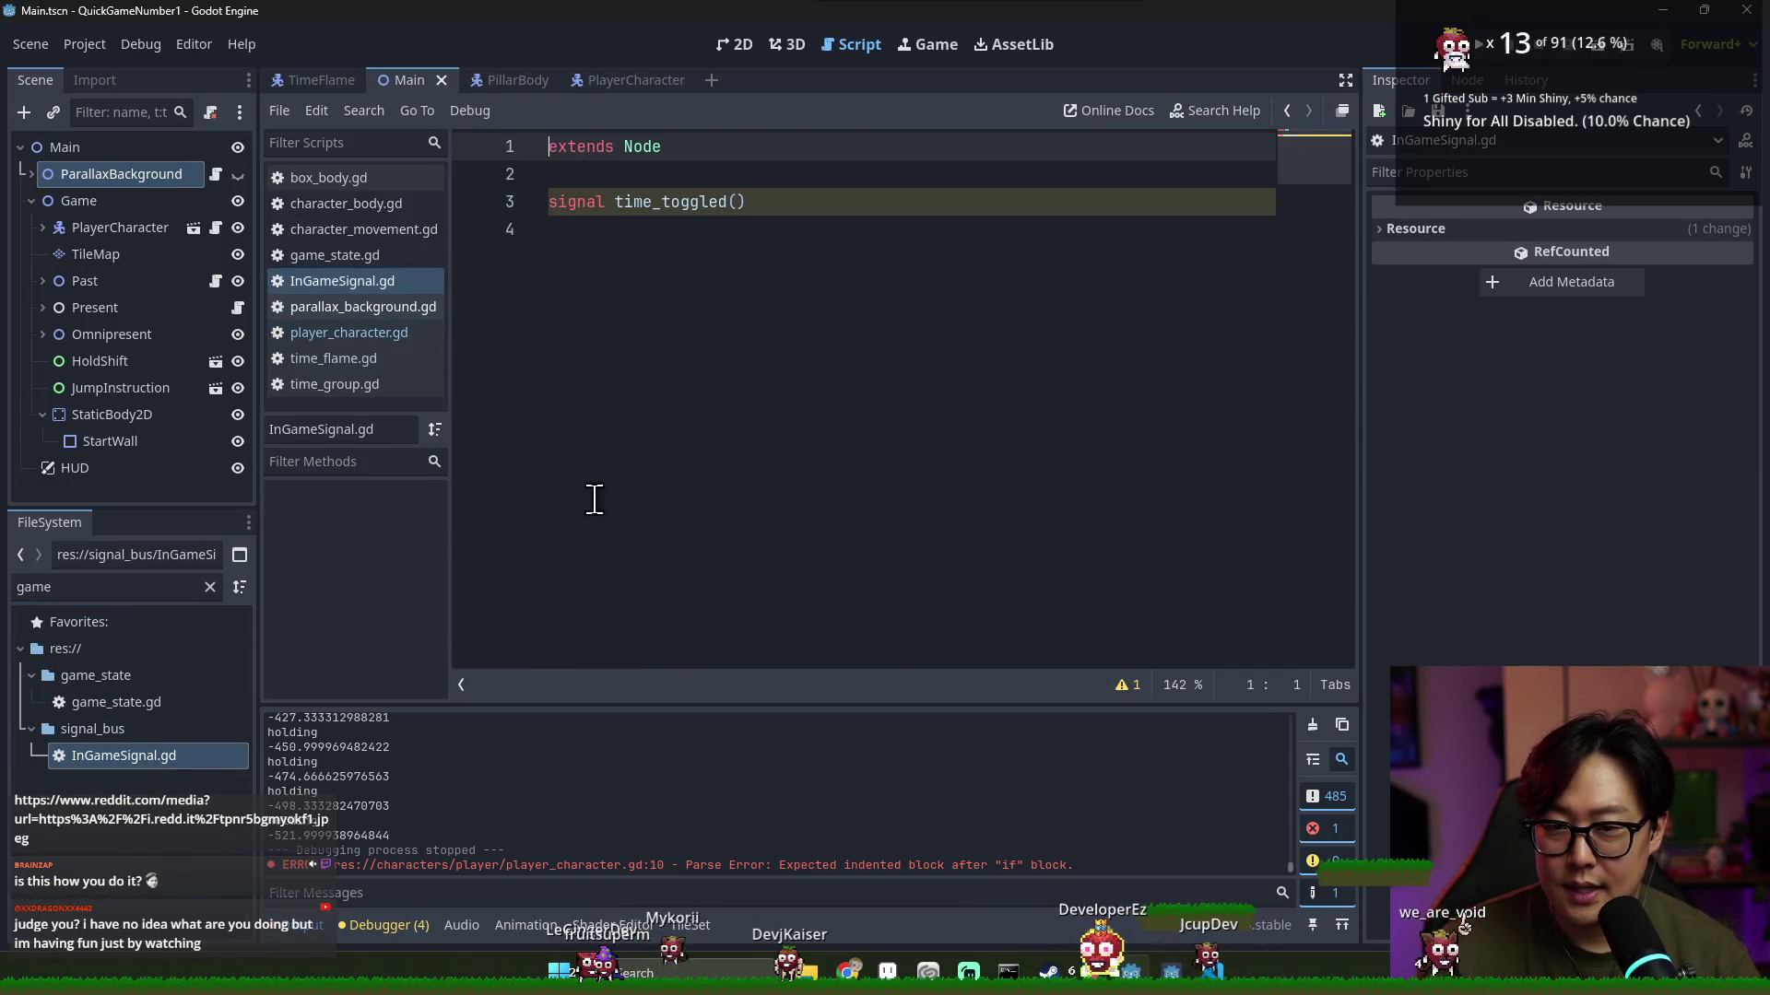
Step: Declare 'signal spawn_item(position: Vector2, item: Node2D)' on line 4, then select the Game node
click(800, 217)
text(l spawn_item)
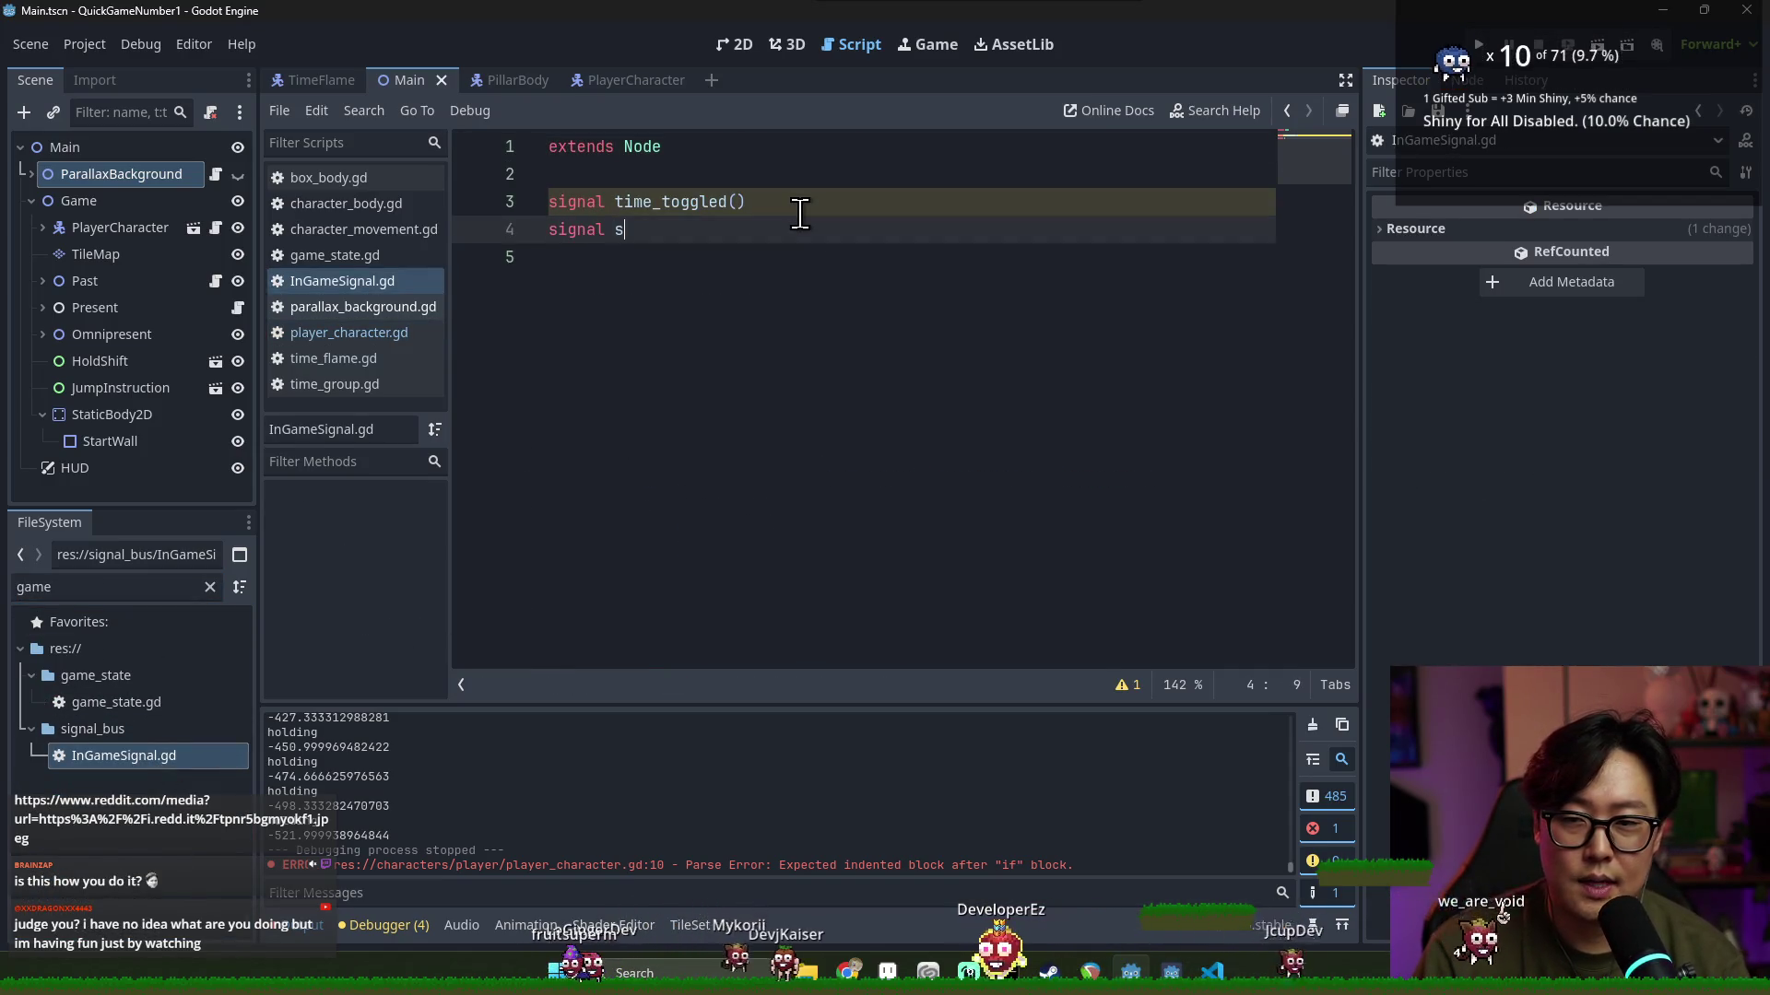
text((position: )
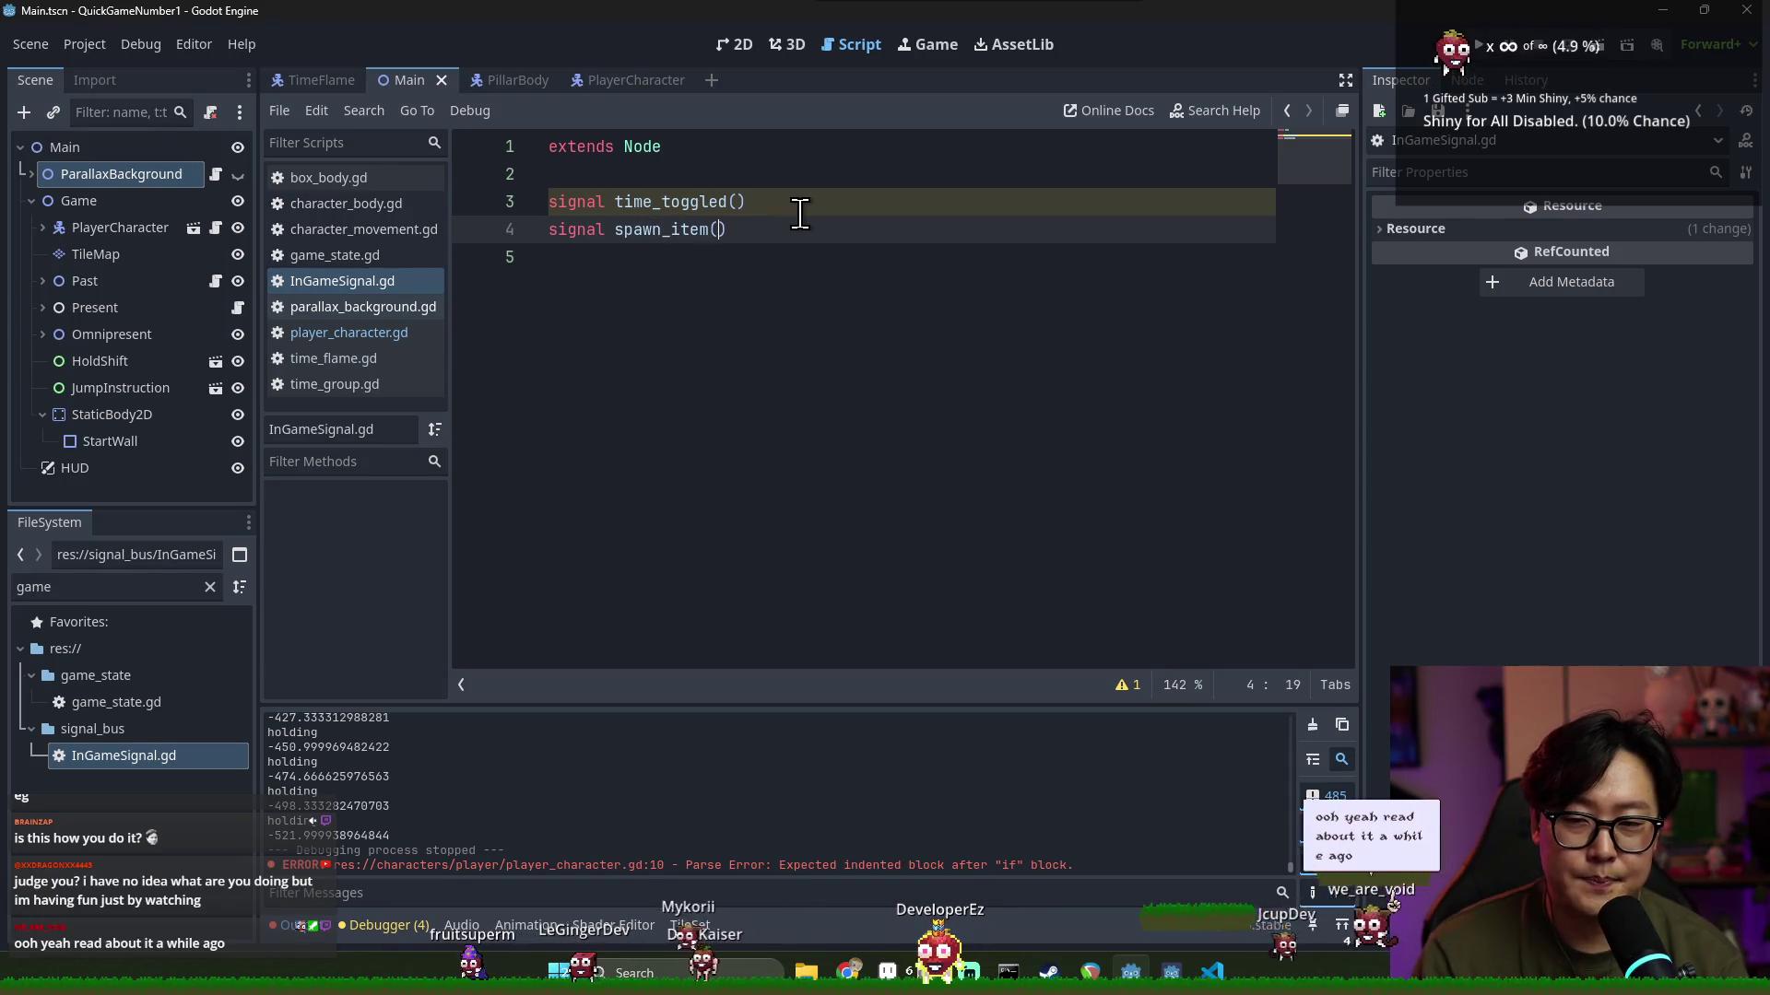
text(Vector2)
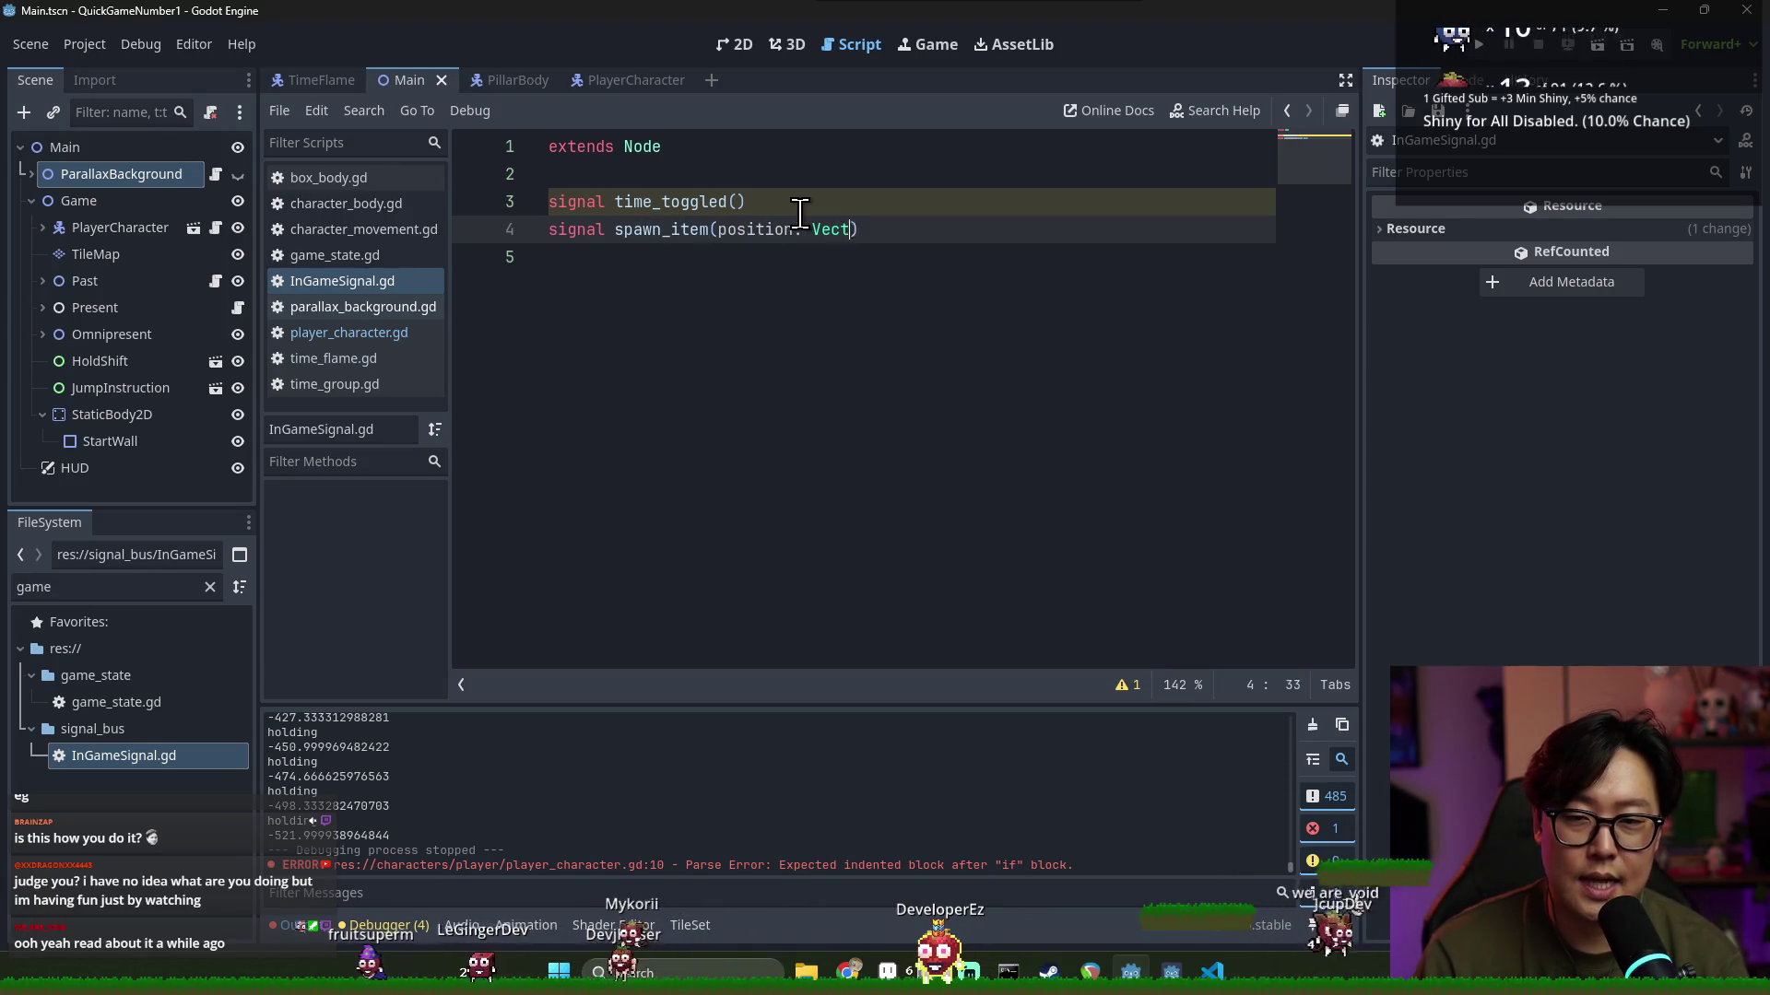
text(, item: )
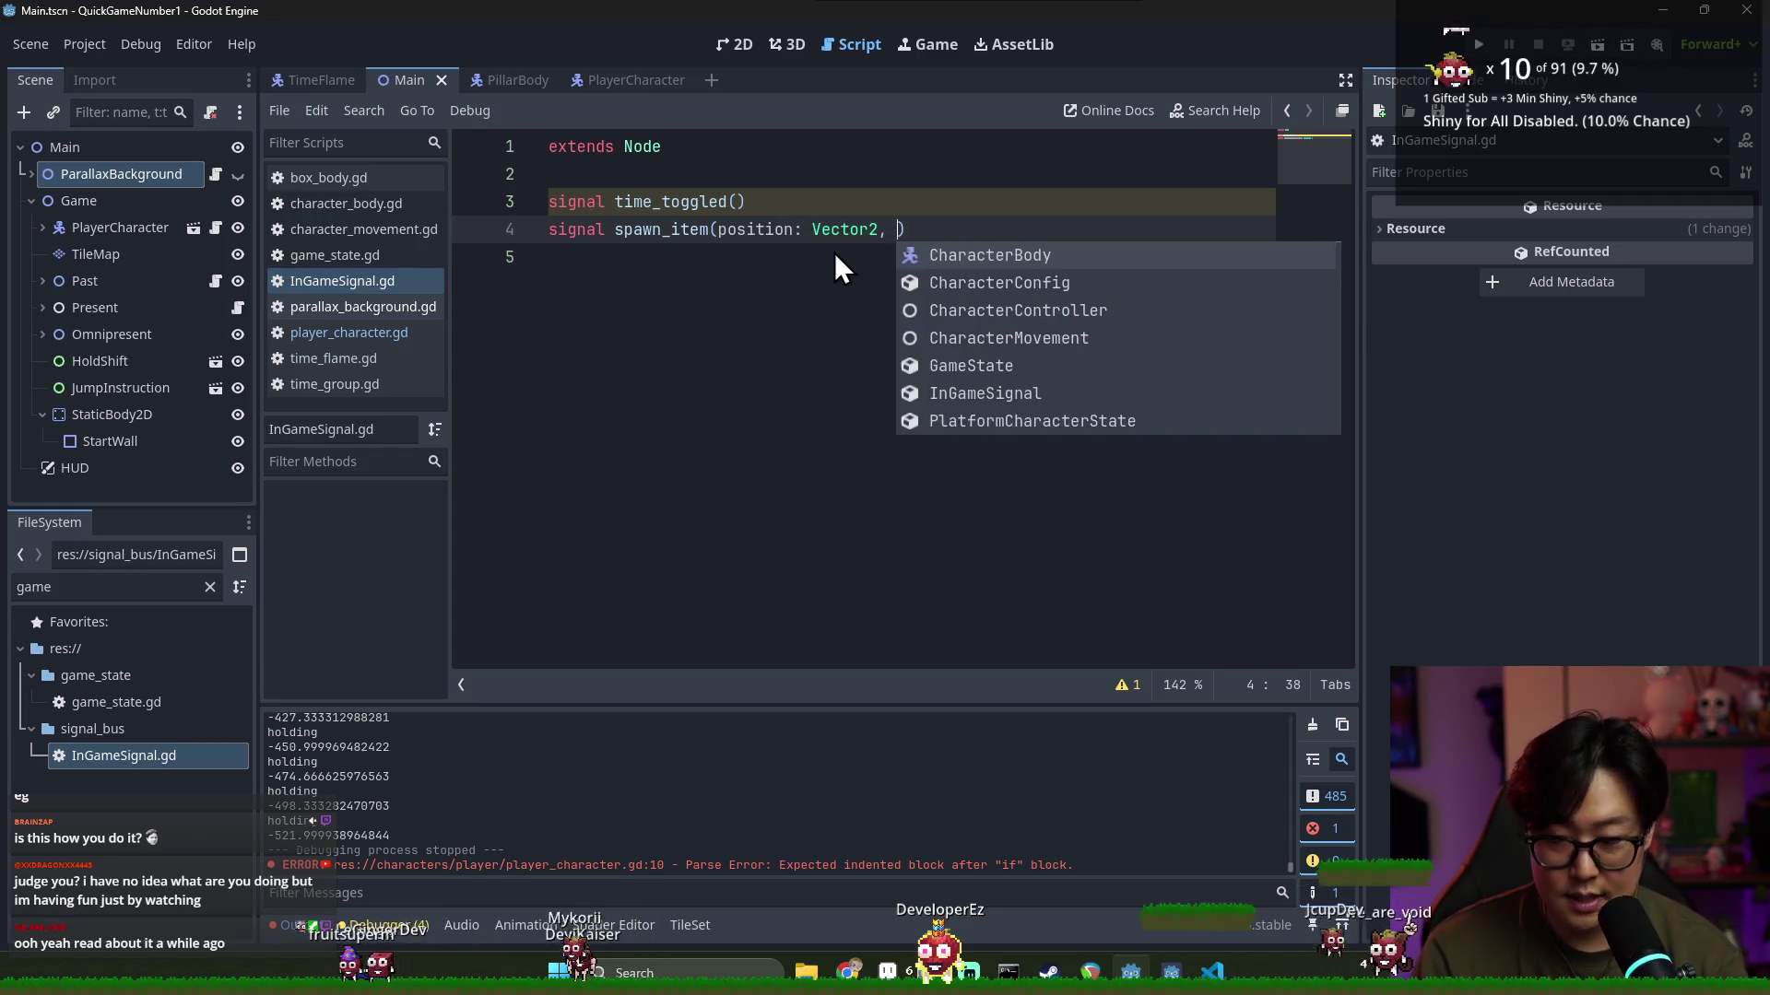
text(Node2D0)
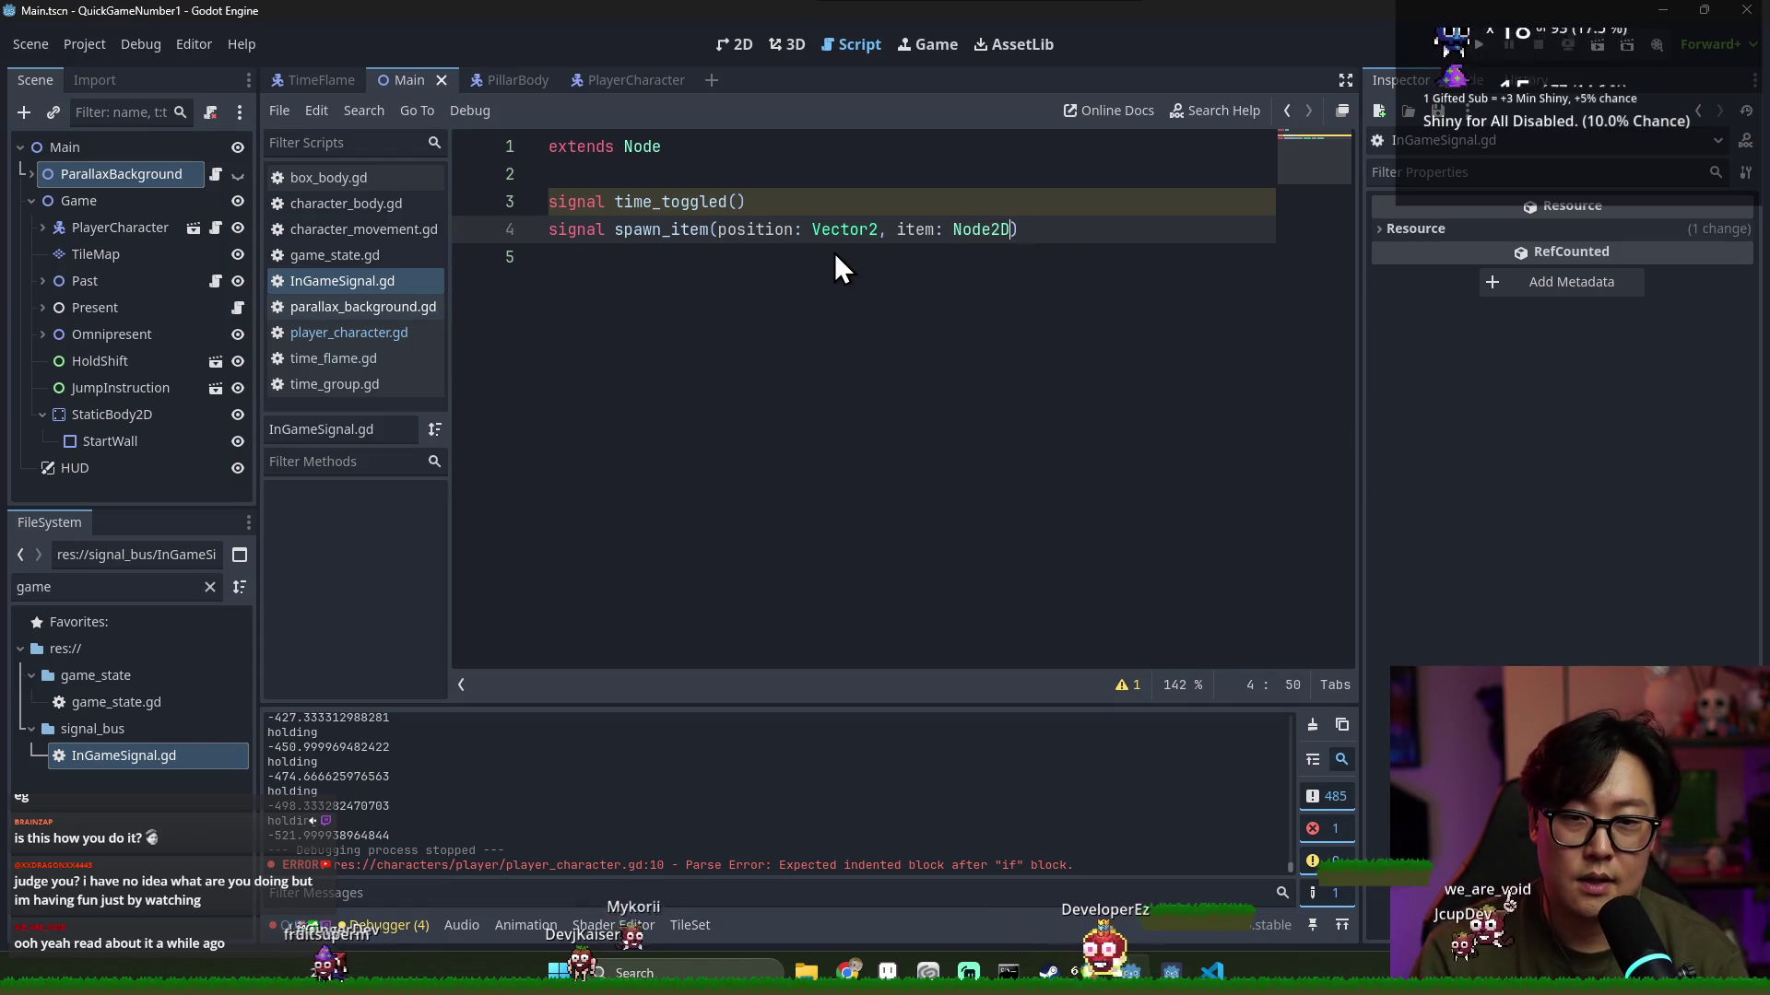
key(BackSpace)
double_click(668, 229)
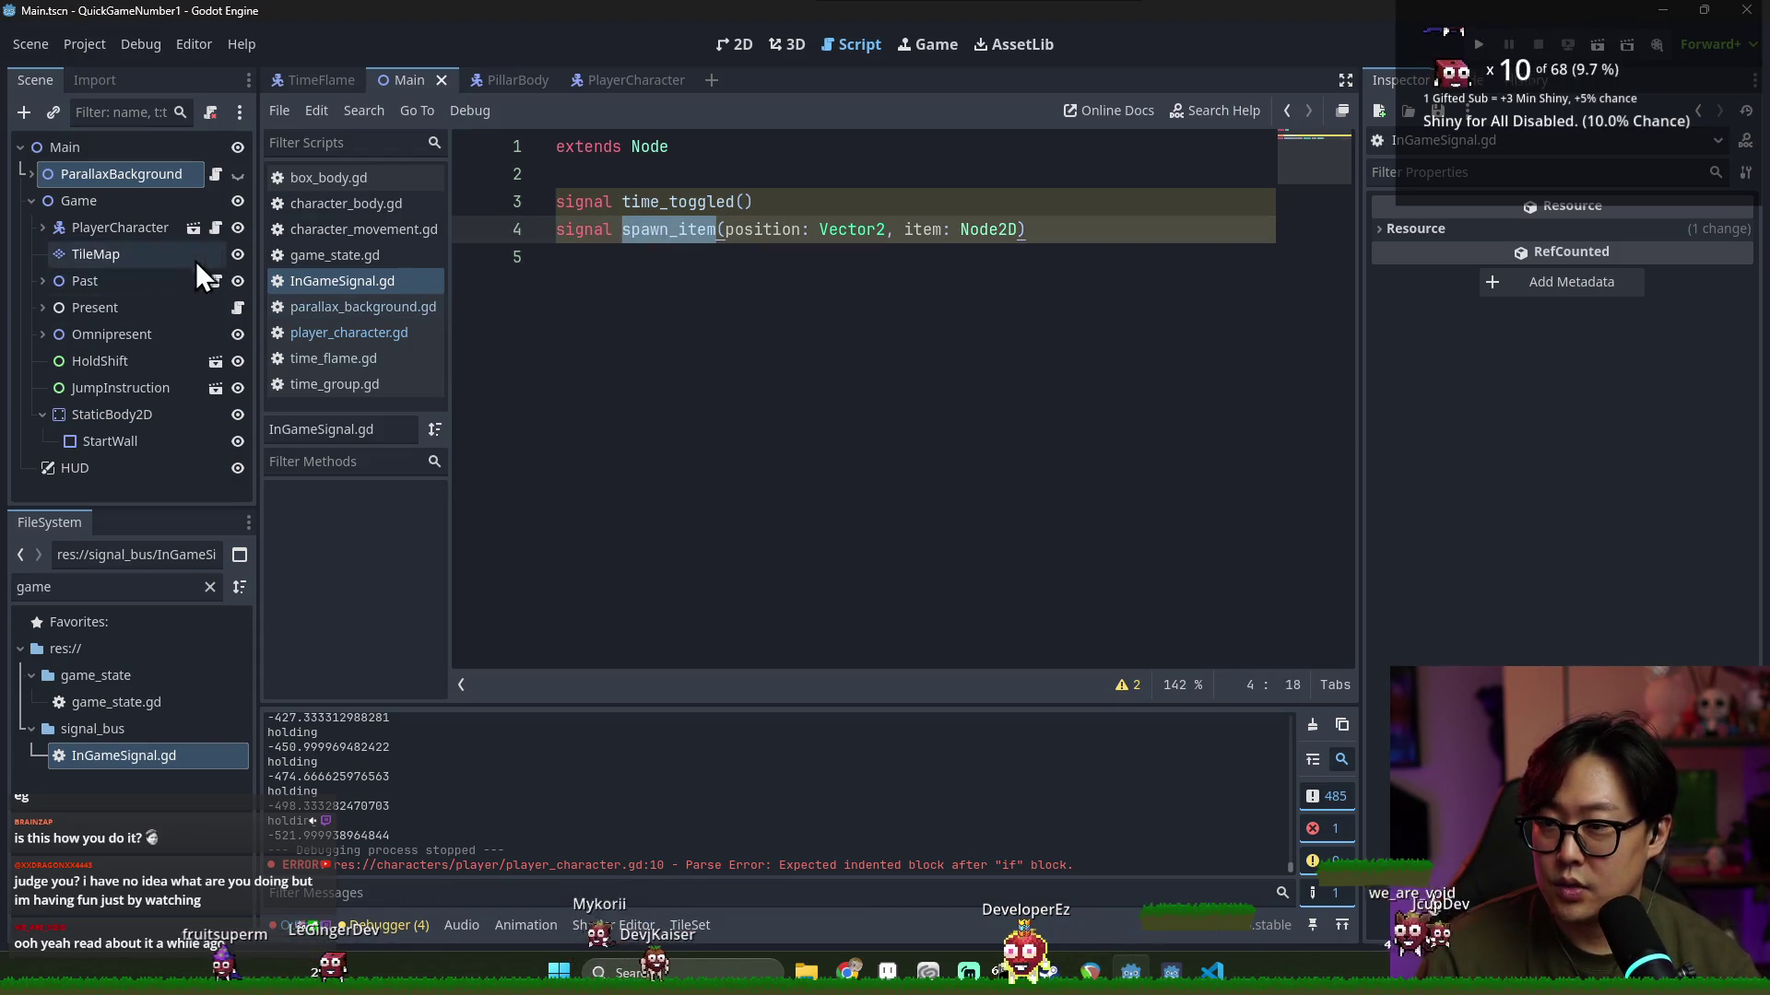
click(198, 201)
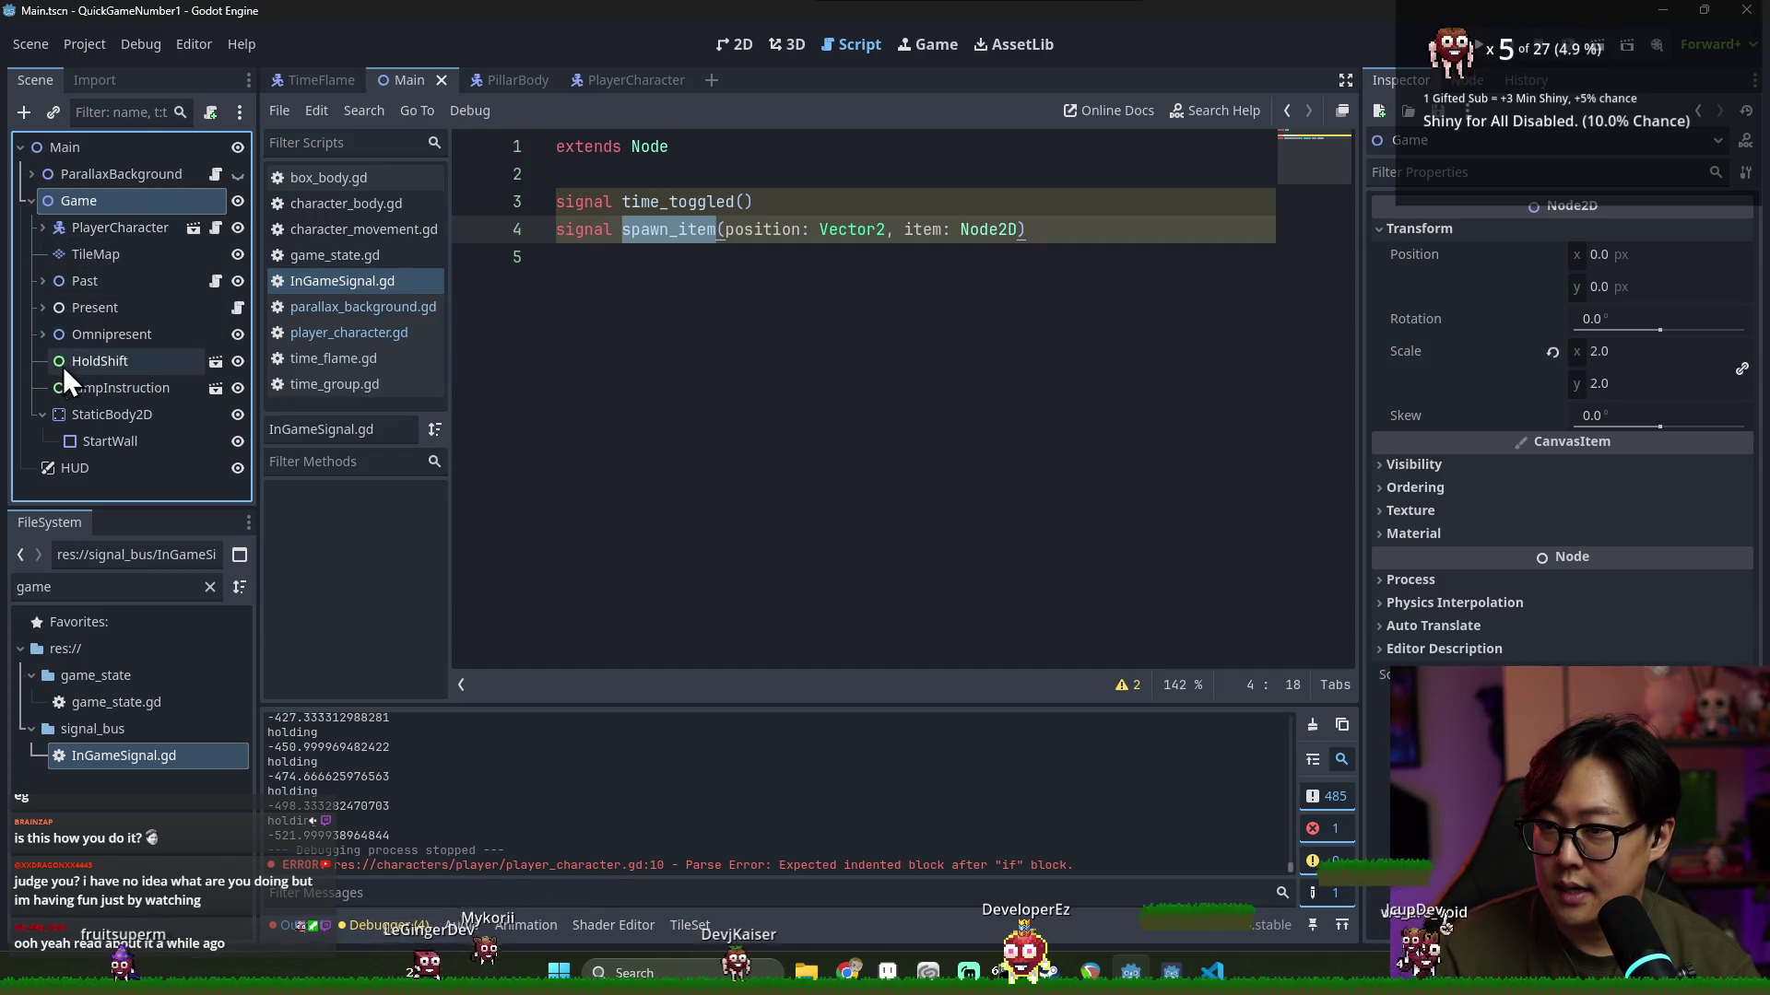
right_click(96, 197)
key(Escape)
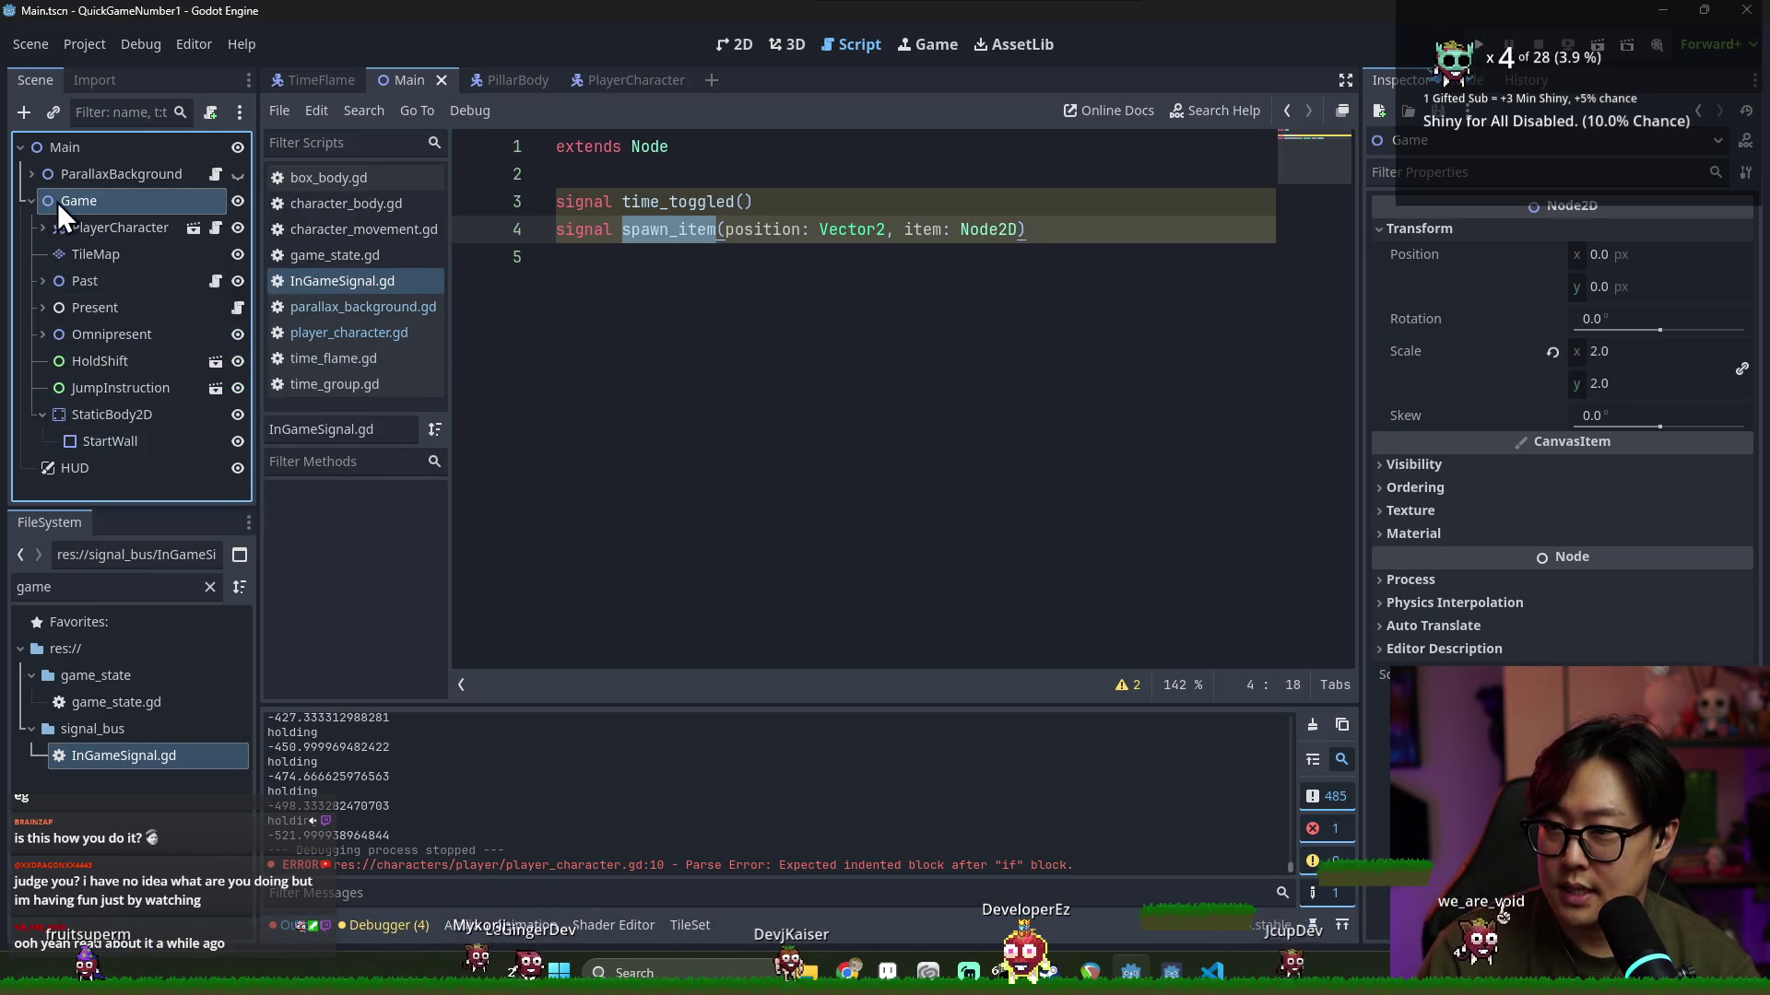
Step: Attach a new game.gd script to the Game node and start its class line
right_click(58, 202)
click(208, 365)
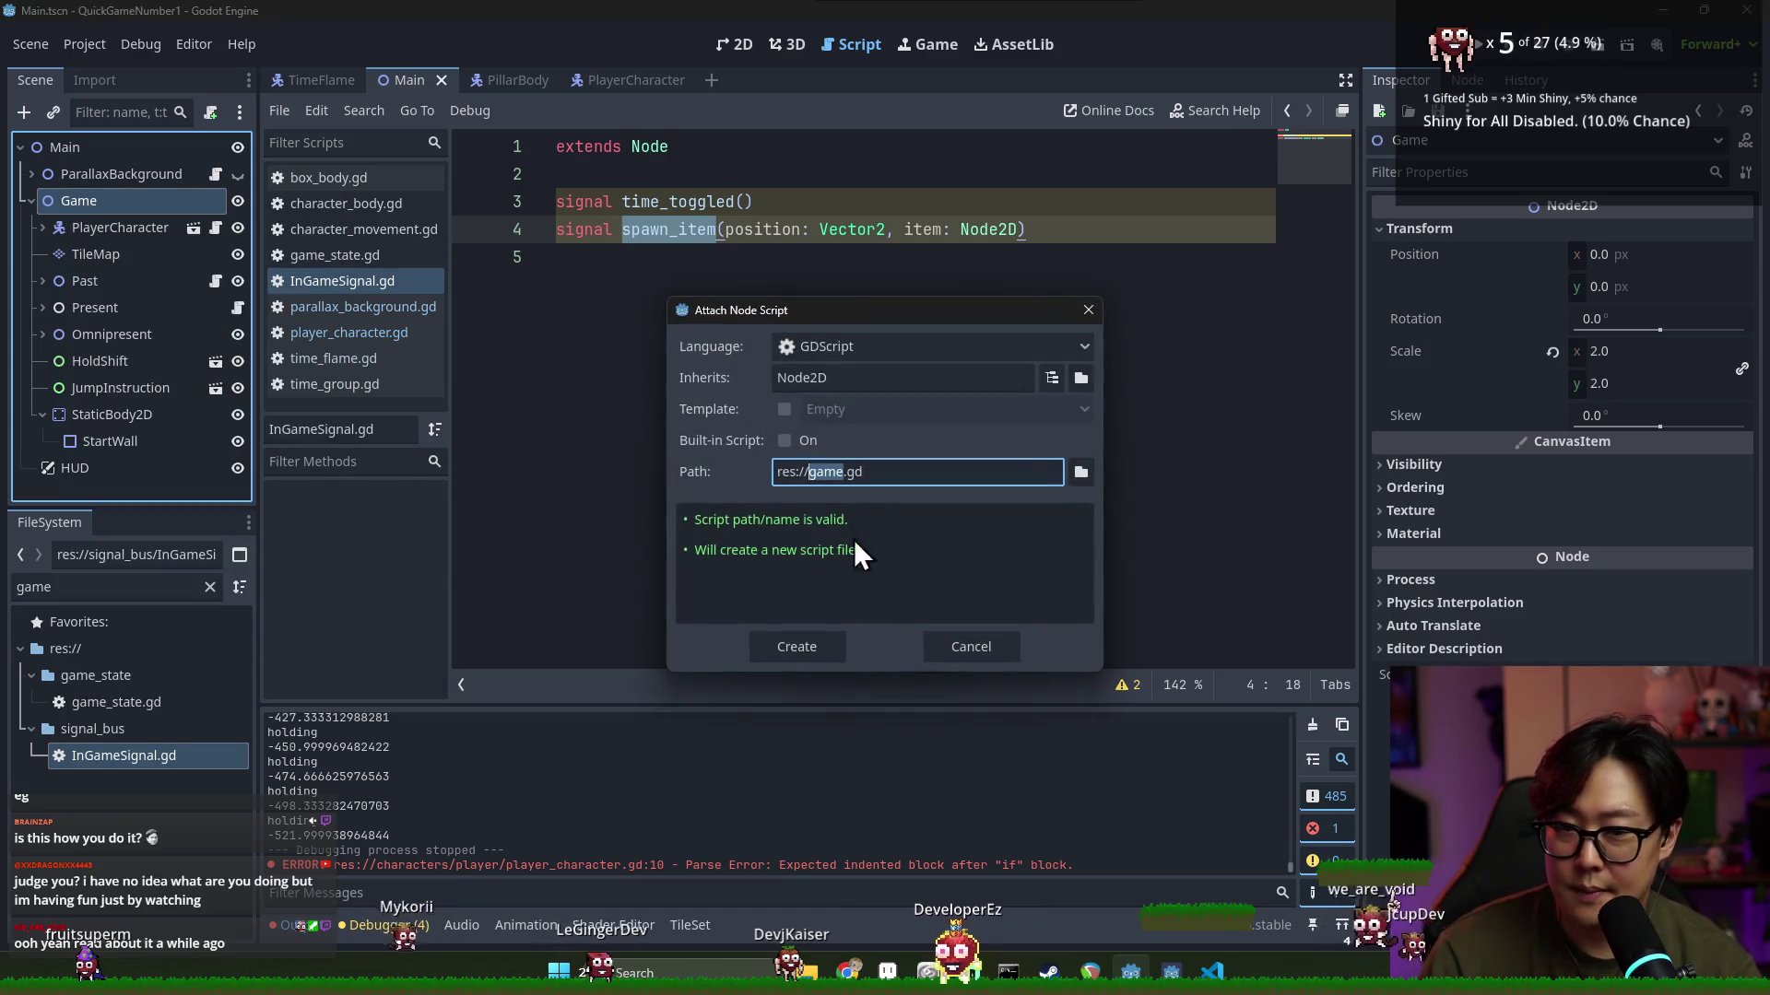
click(832, 643)
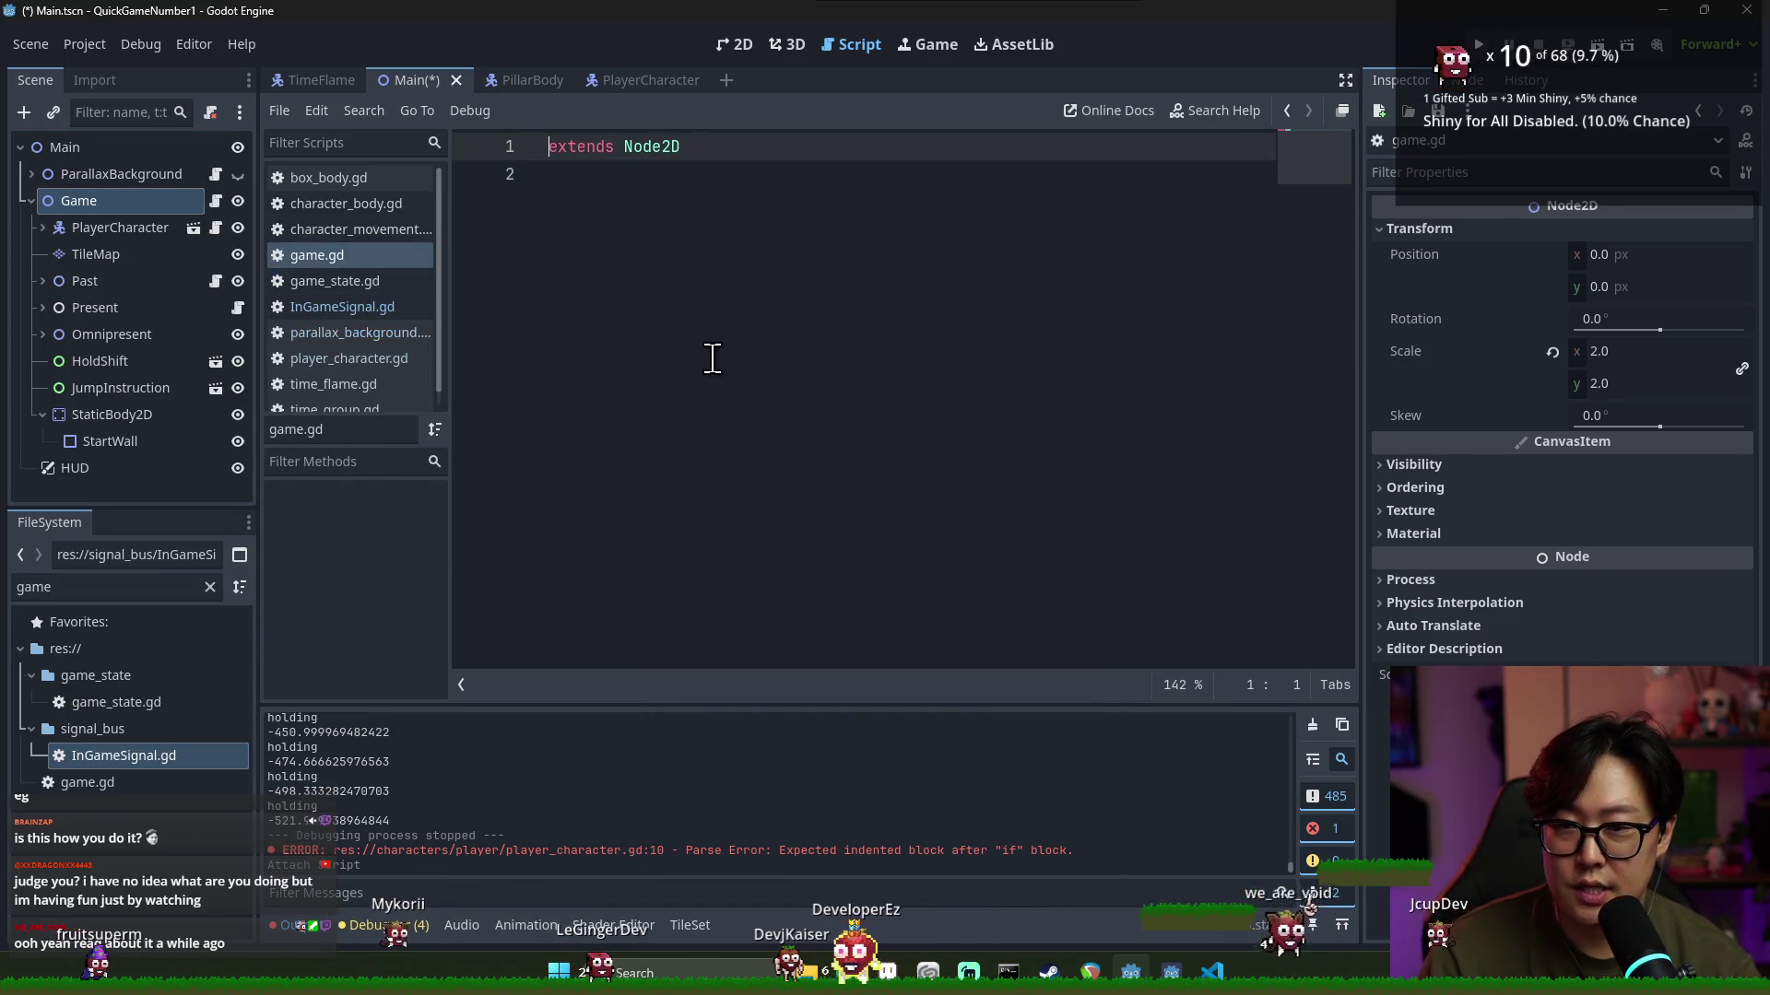
text(class_name PlatformWorld)
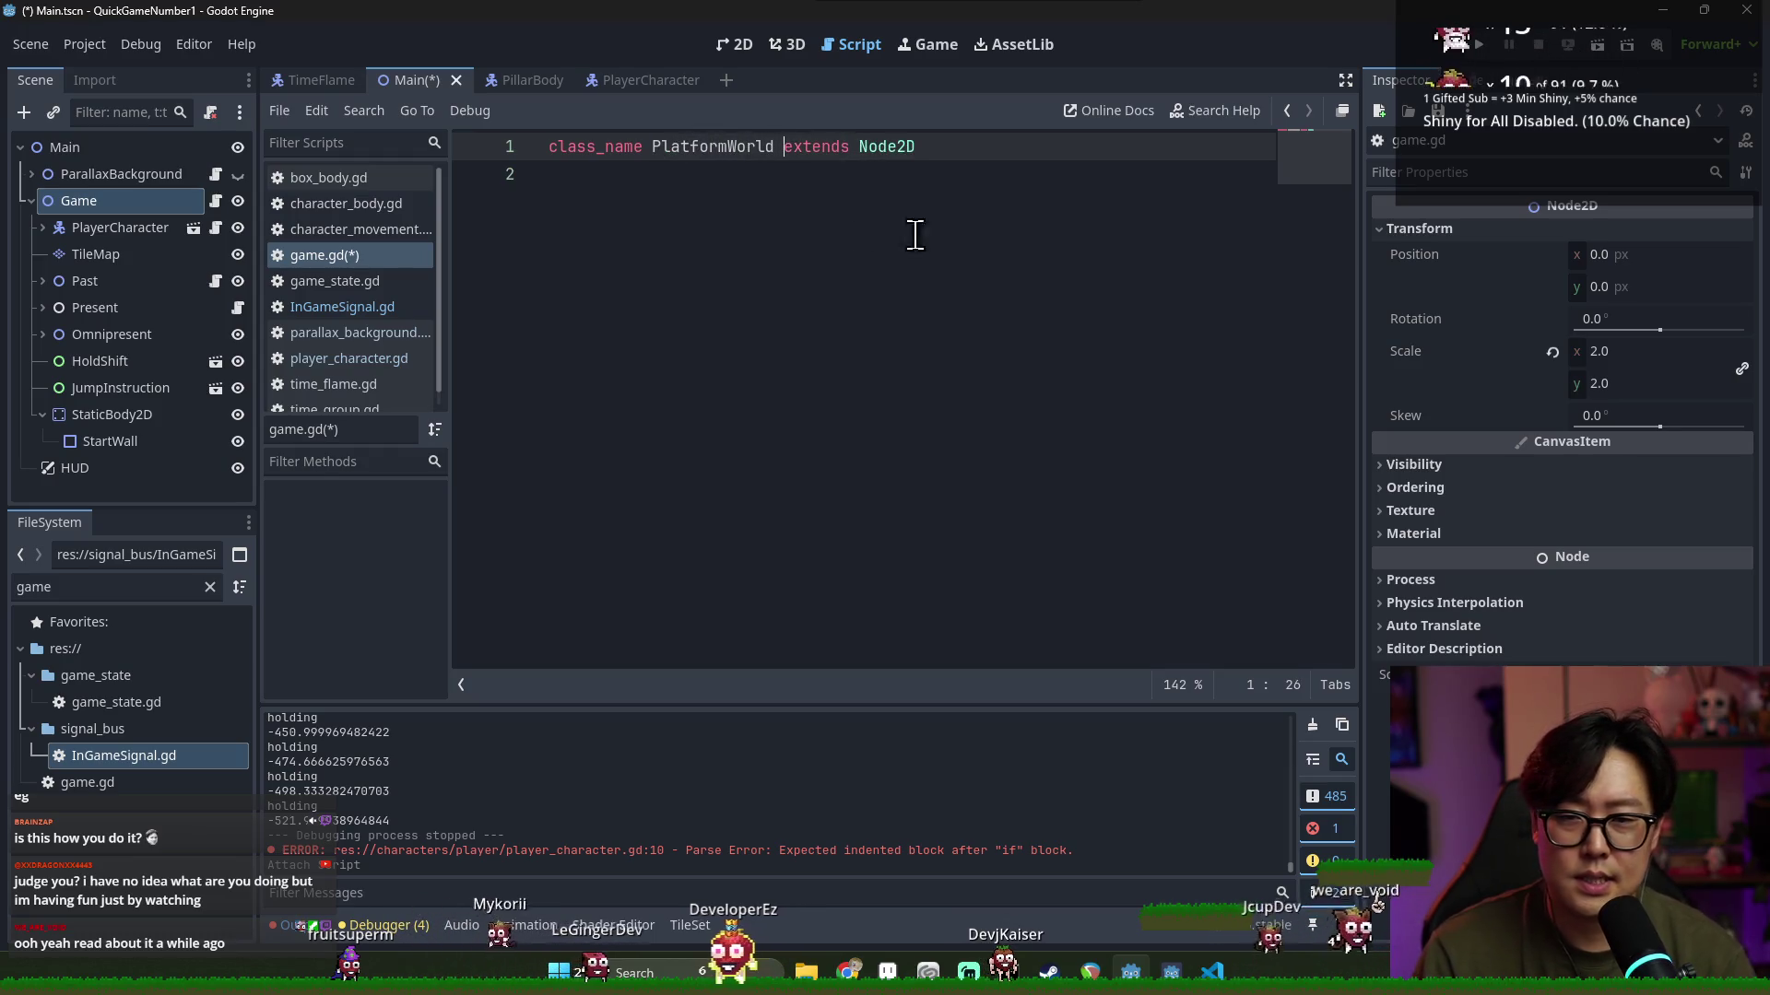
Step: Add a _ready() function with an indented body below the class line
click(983, 197)
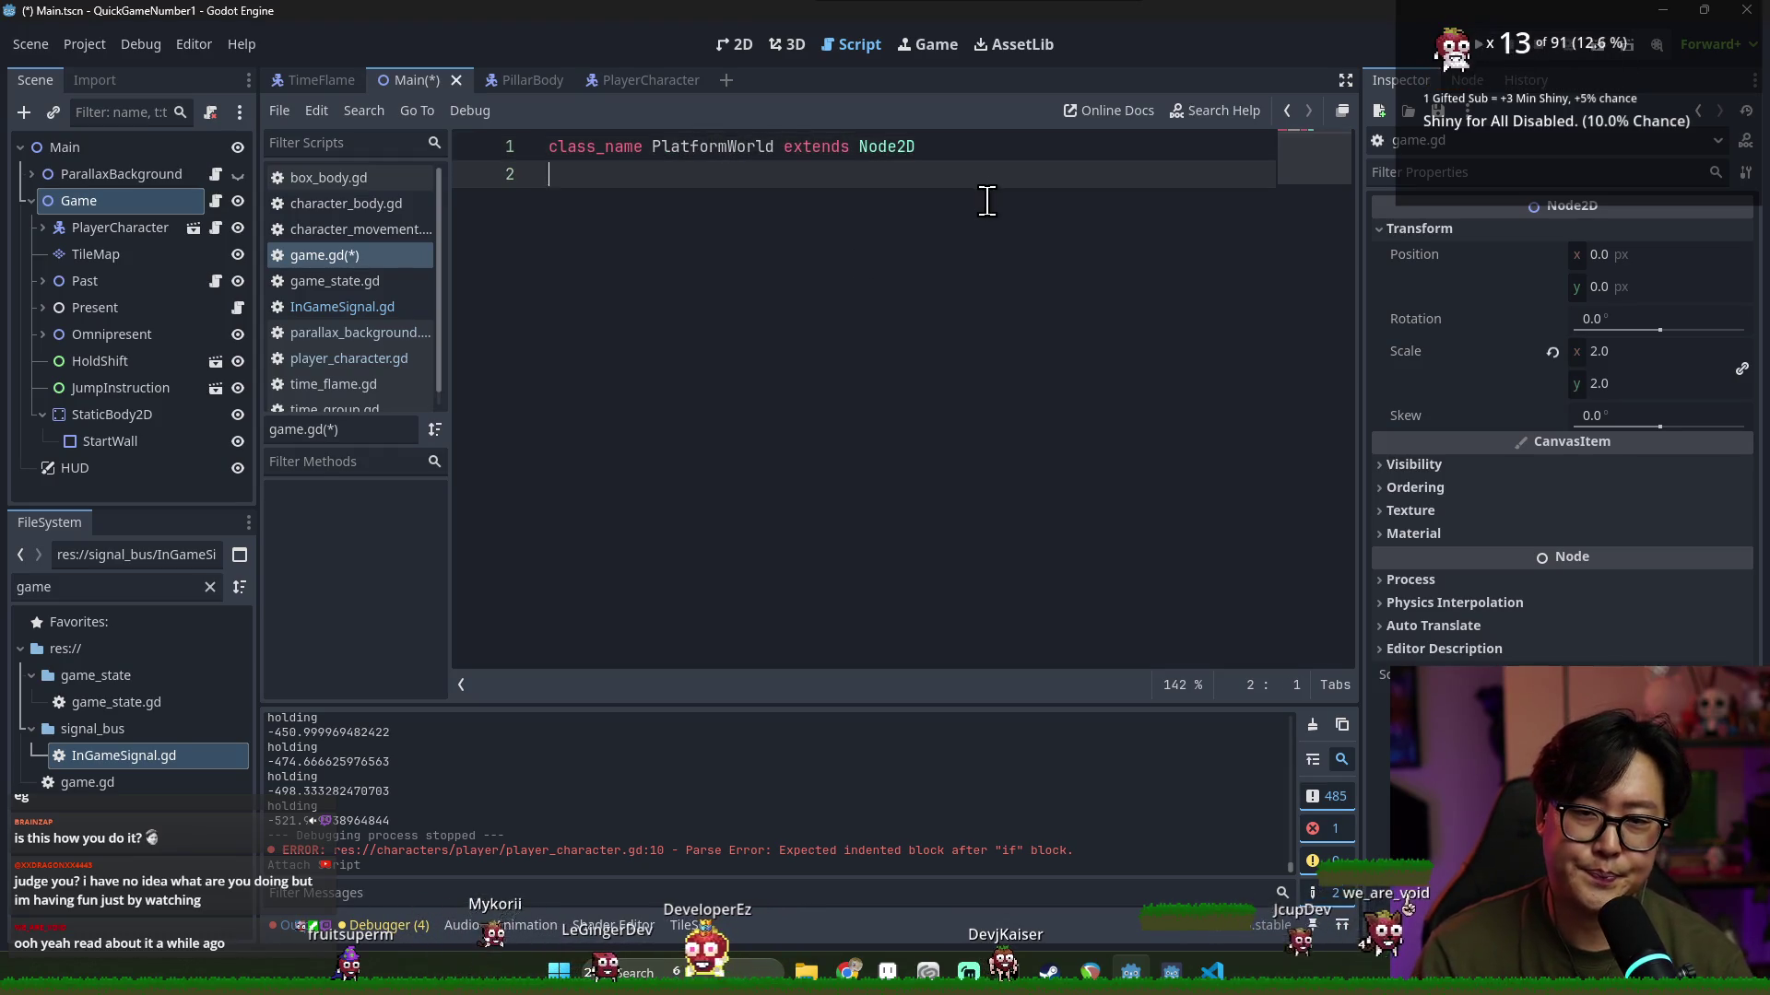
key(Return)
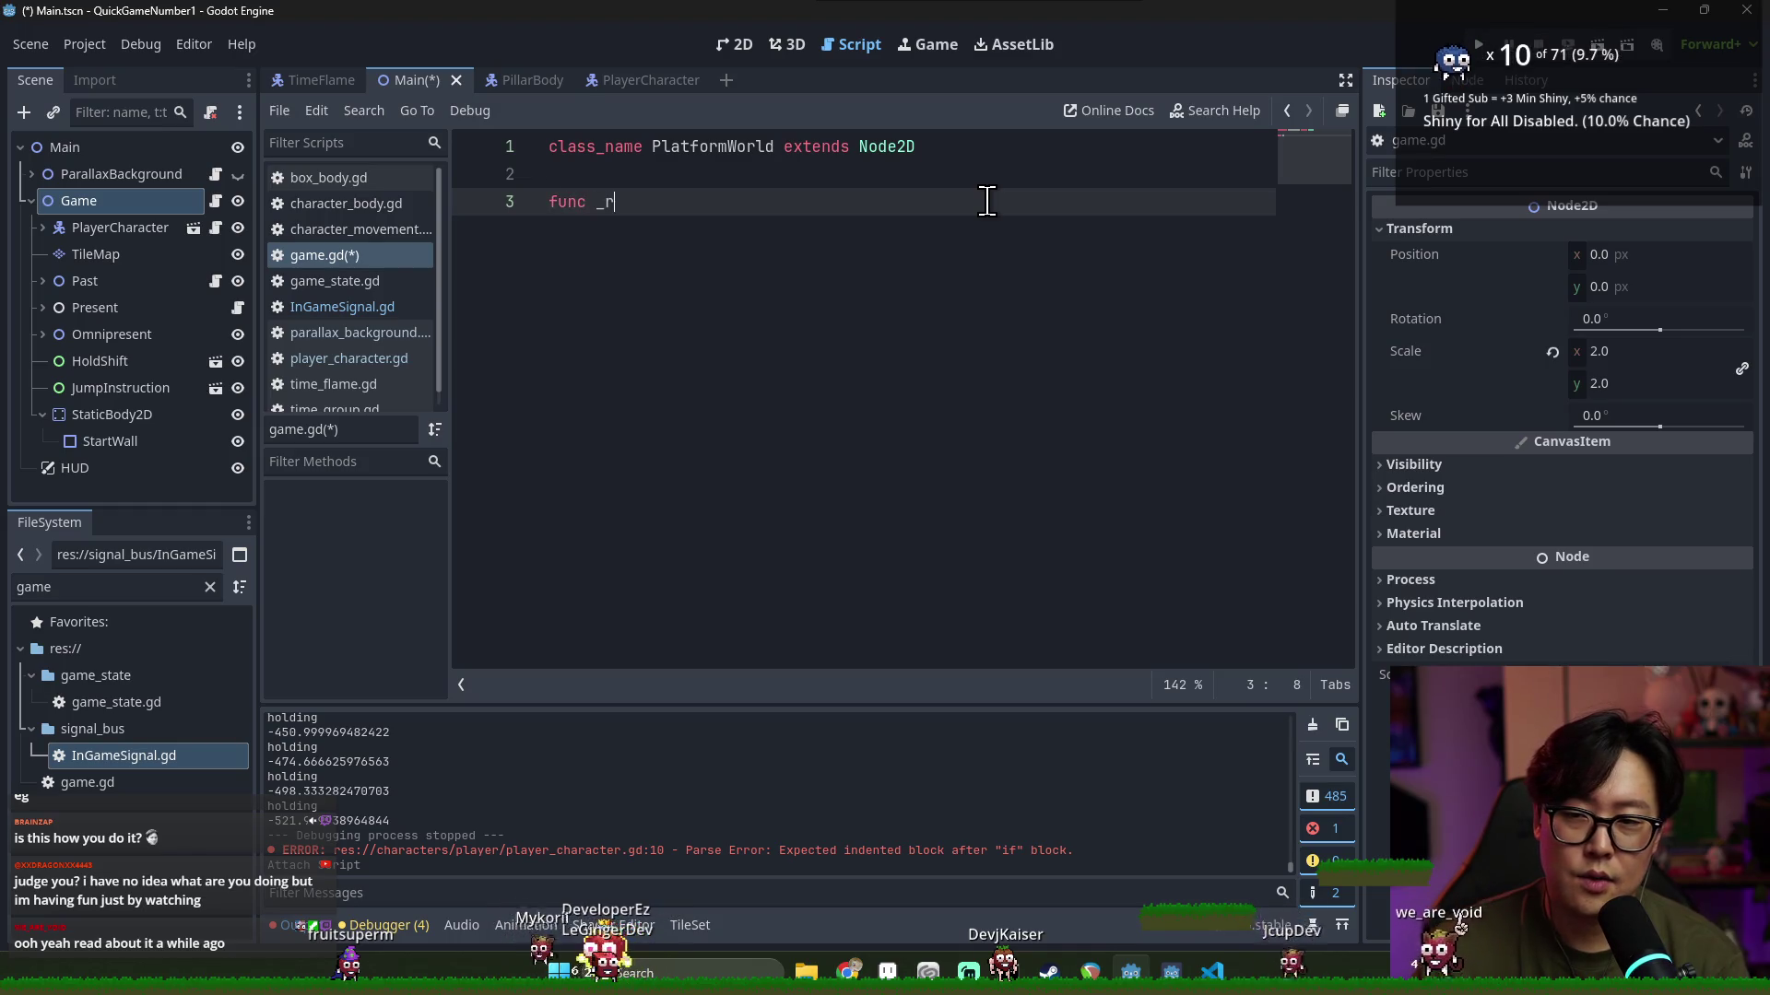
text(;)
key(Return)
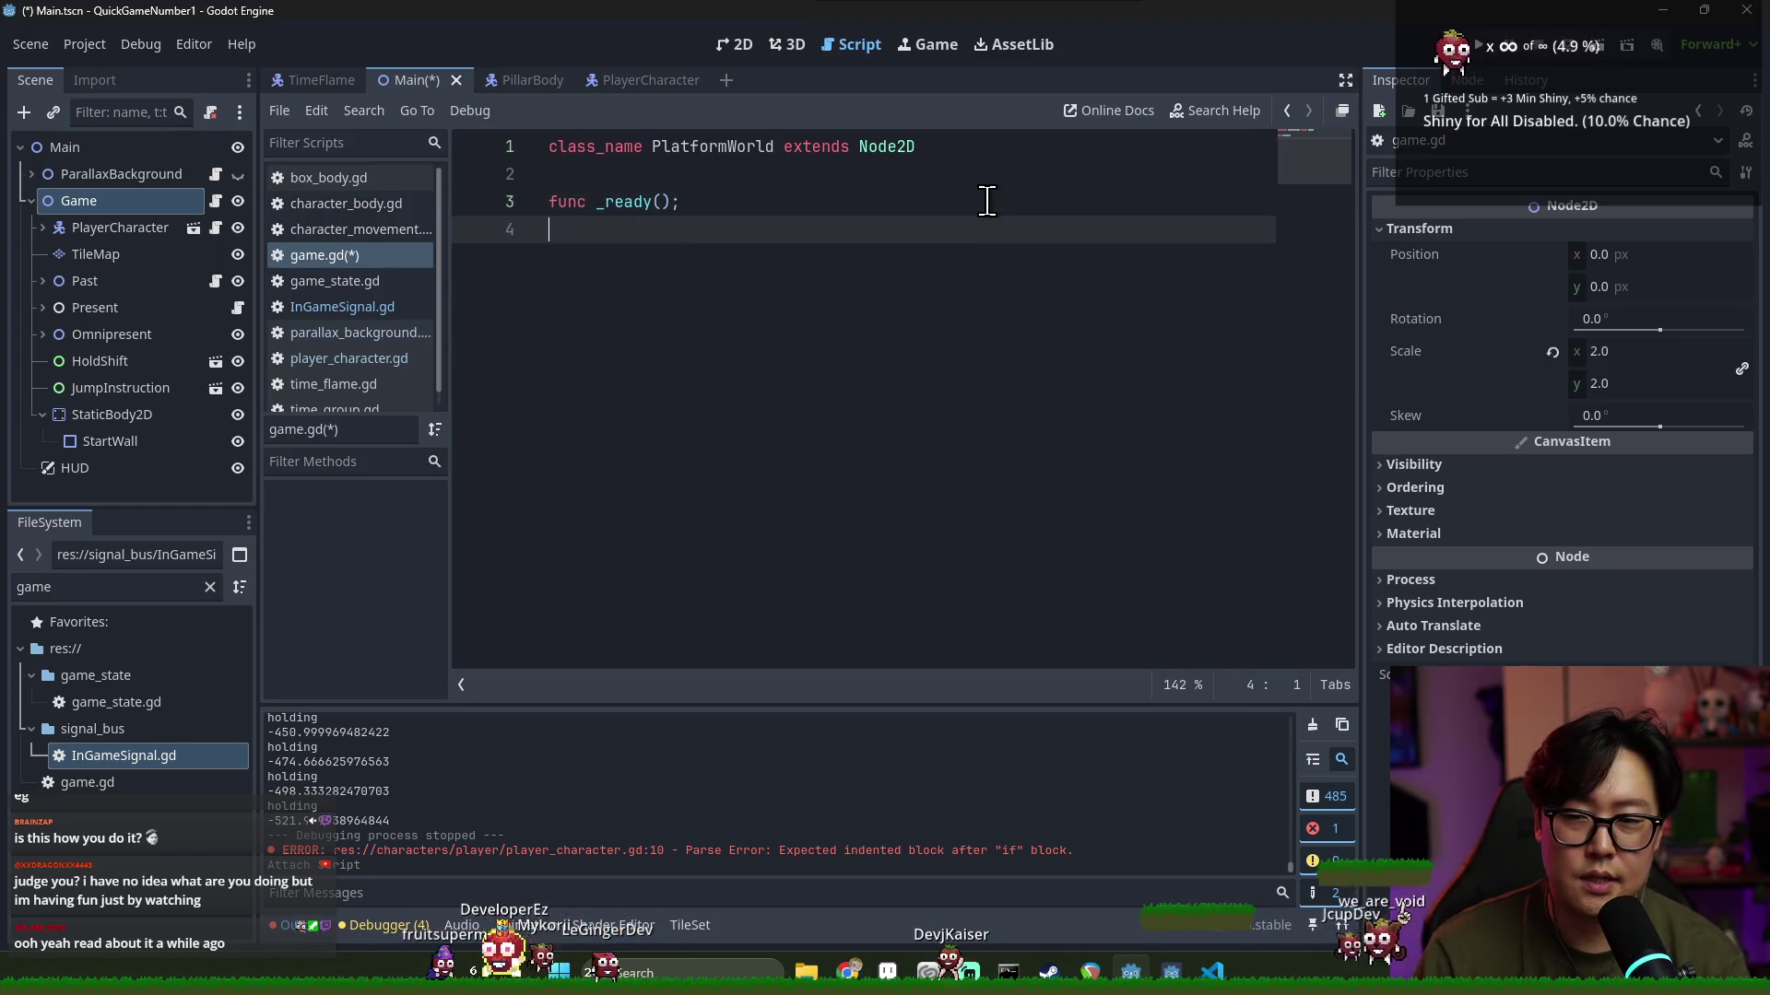
key(BackSpace)
key(BackSpace)
text(:)
key(Return)
key(Tab)
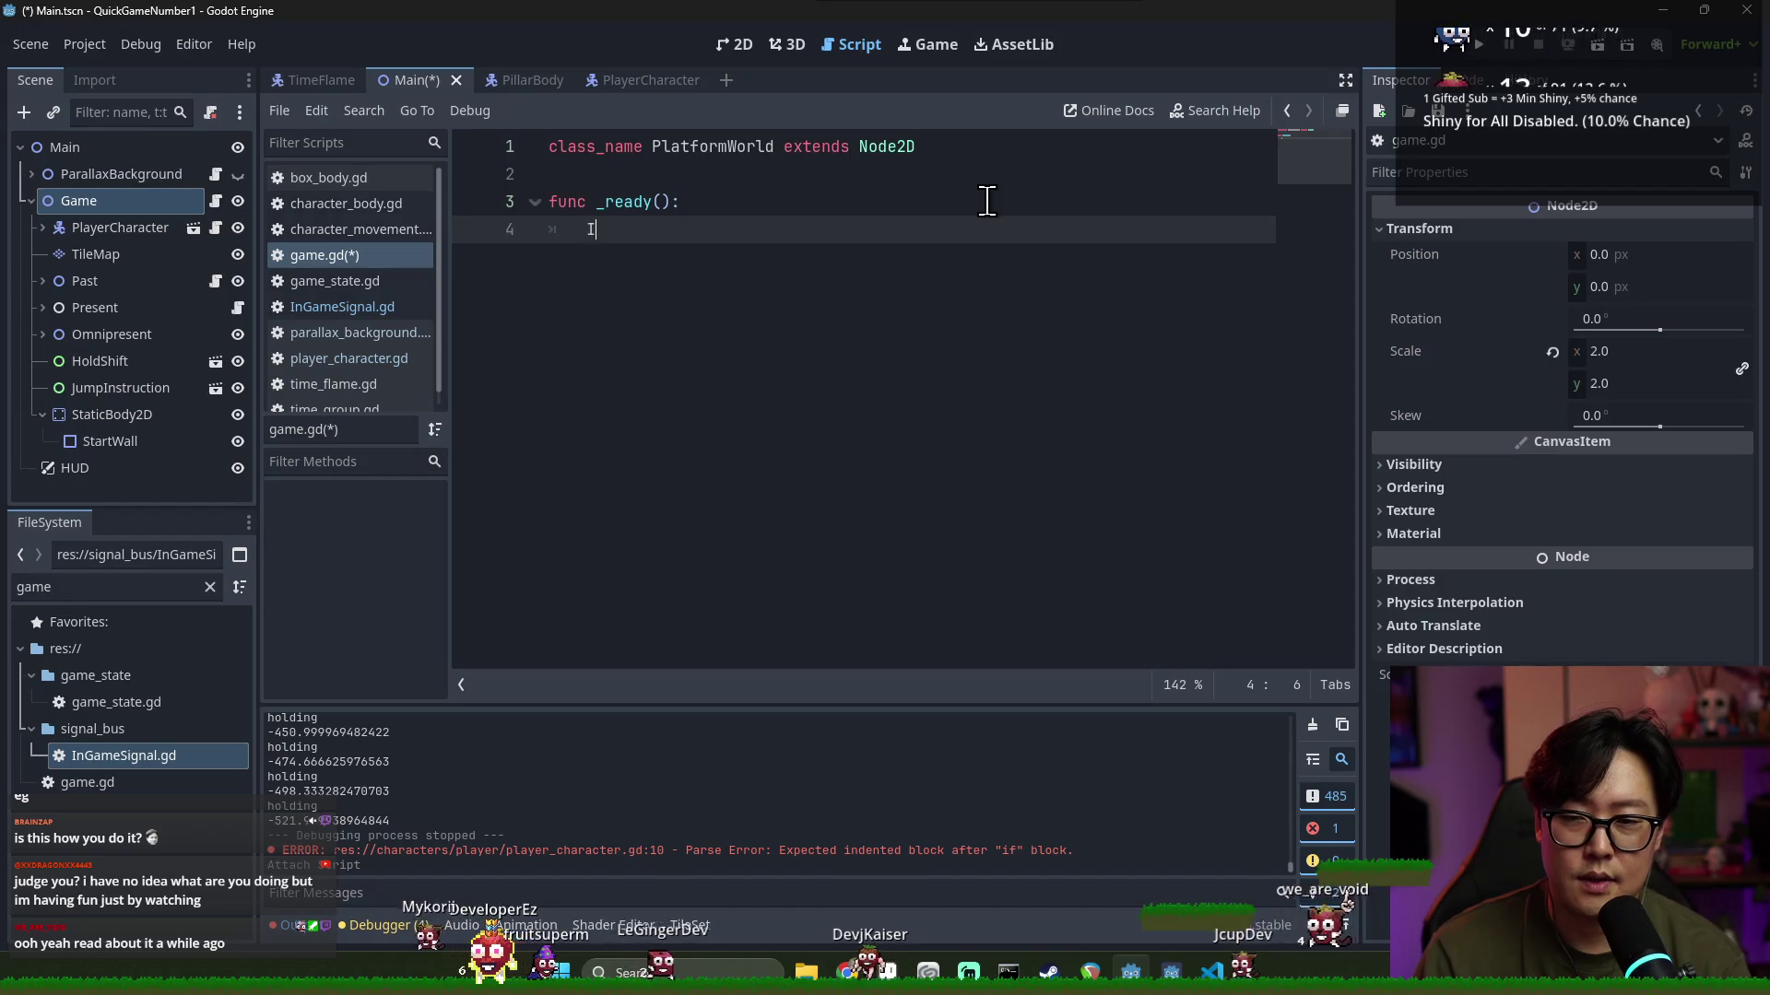
Step: In _ready, connect InGameSignal.spawn_item to the _on_spawn_request handler
text(Ing)
key(Return)
text(.)
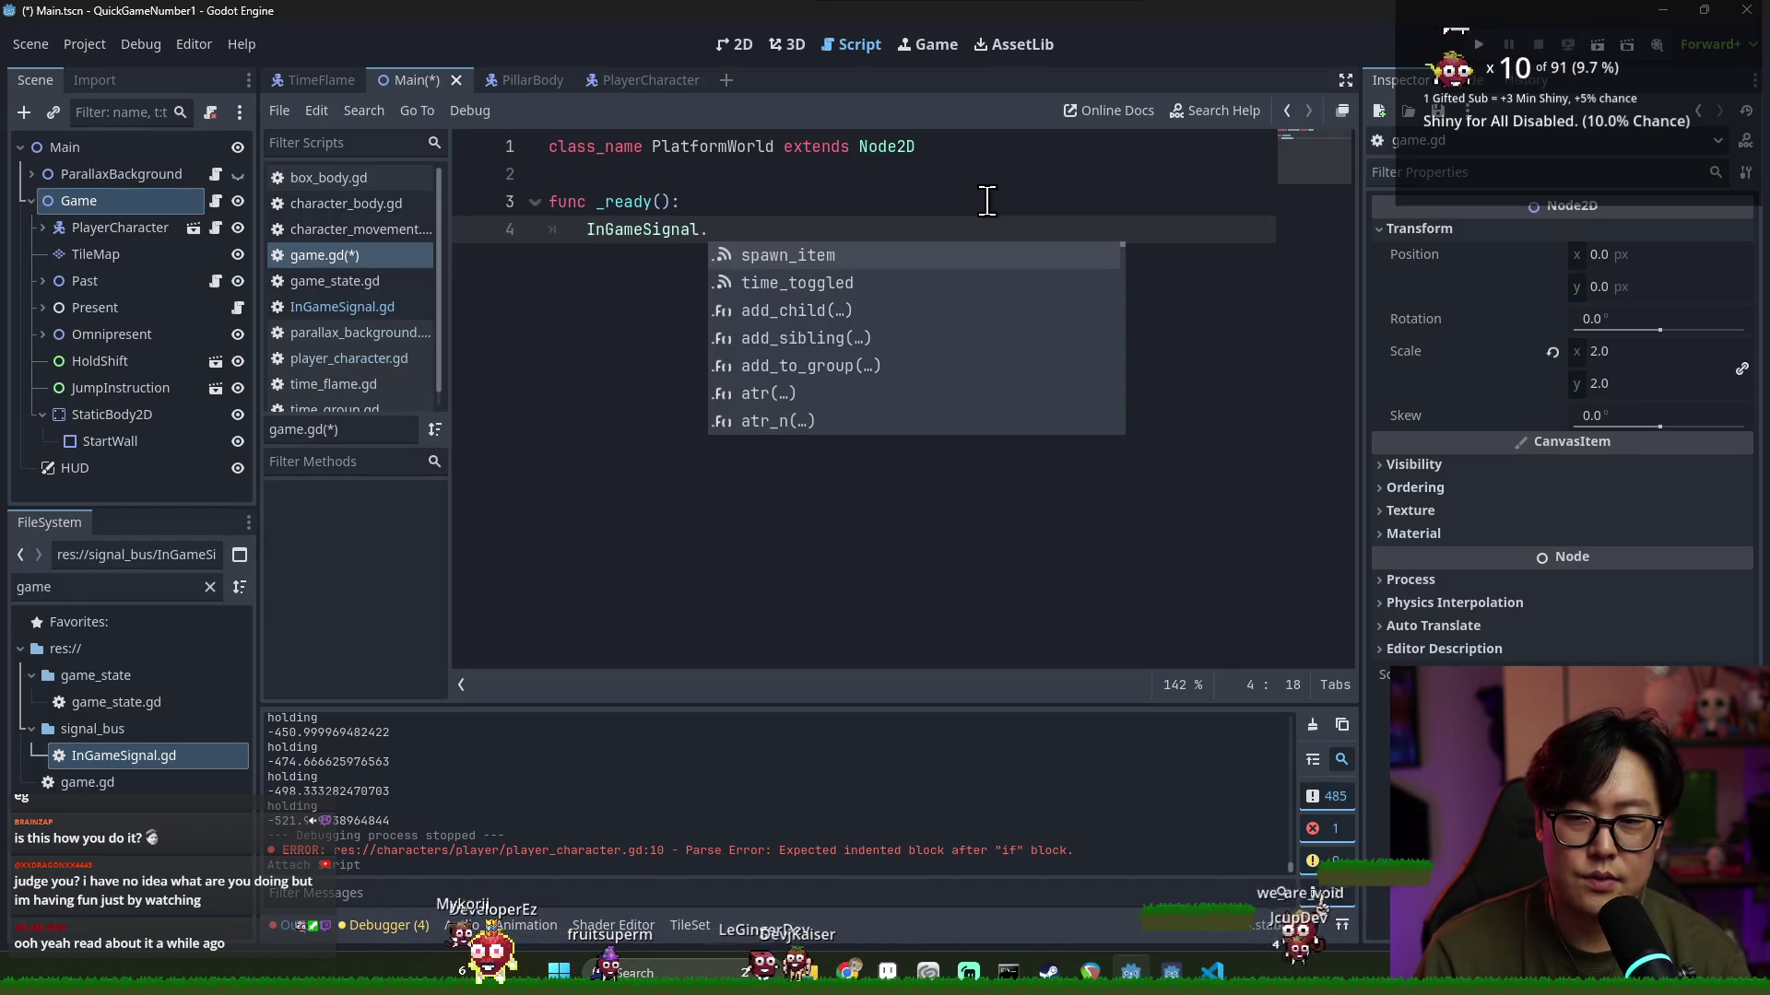
key(Down)
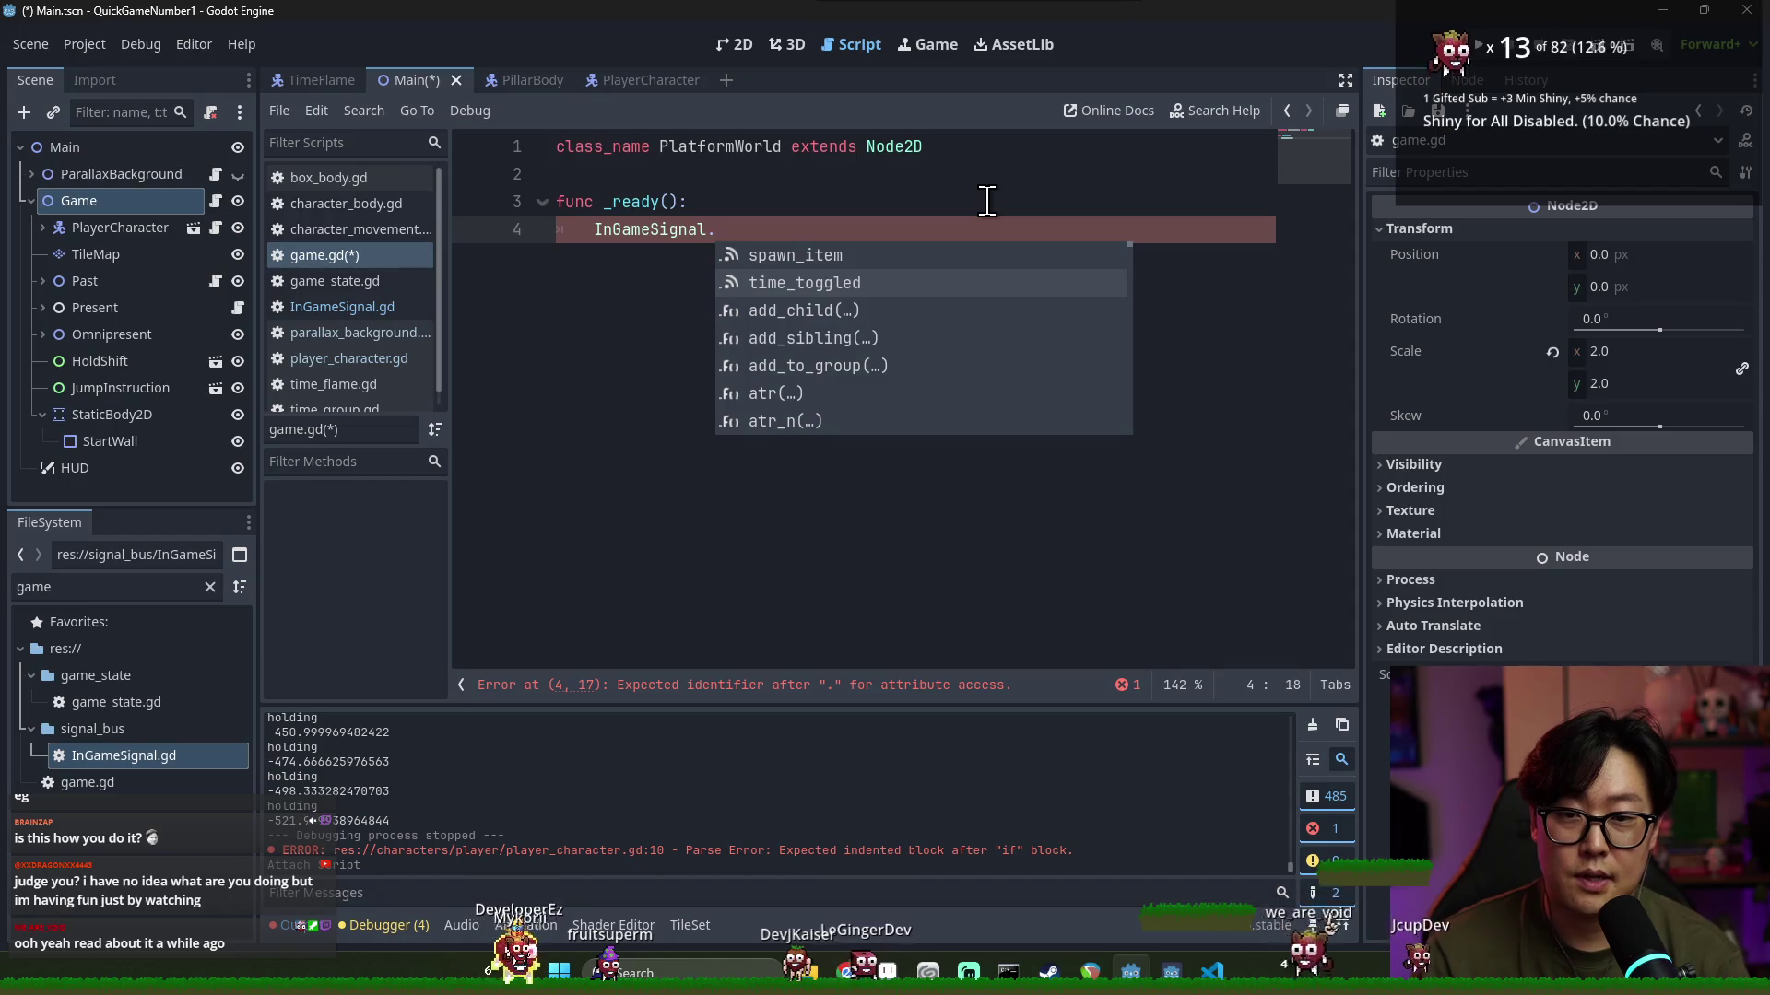
key(Up)
key(Return)
text(.connec)
key(Return)
text(8_+)
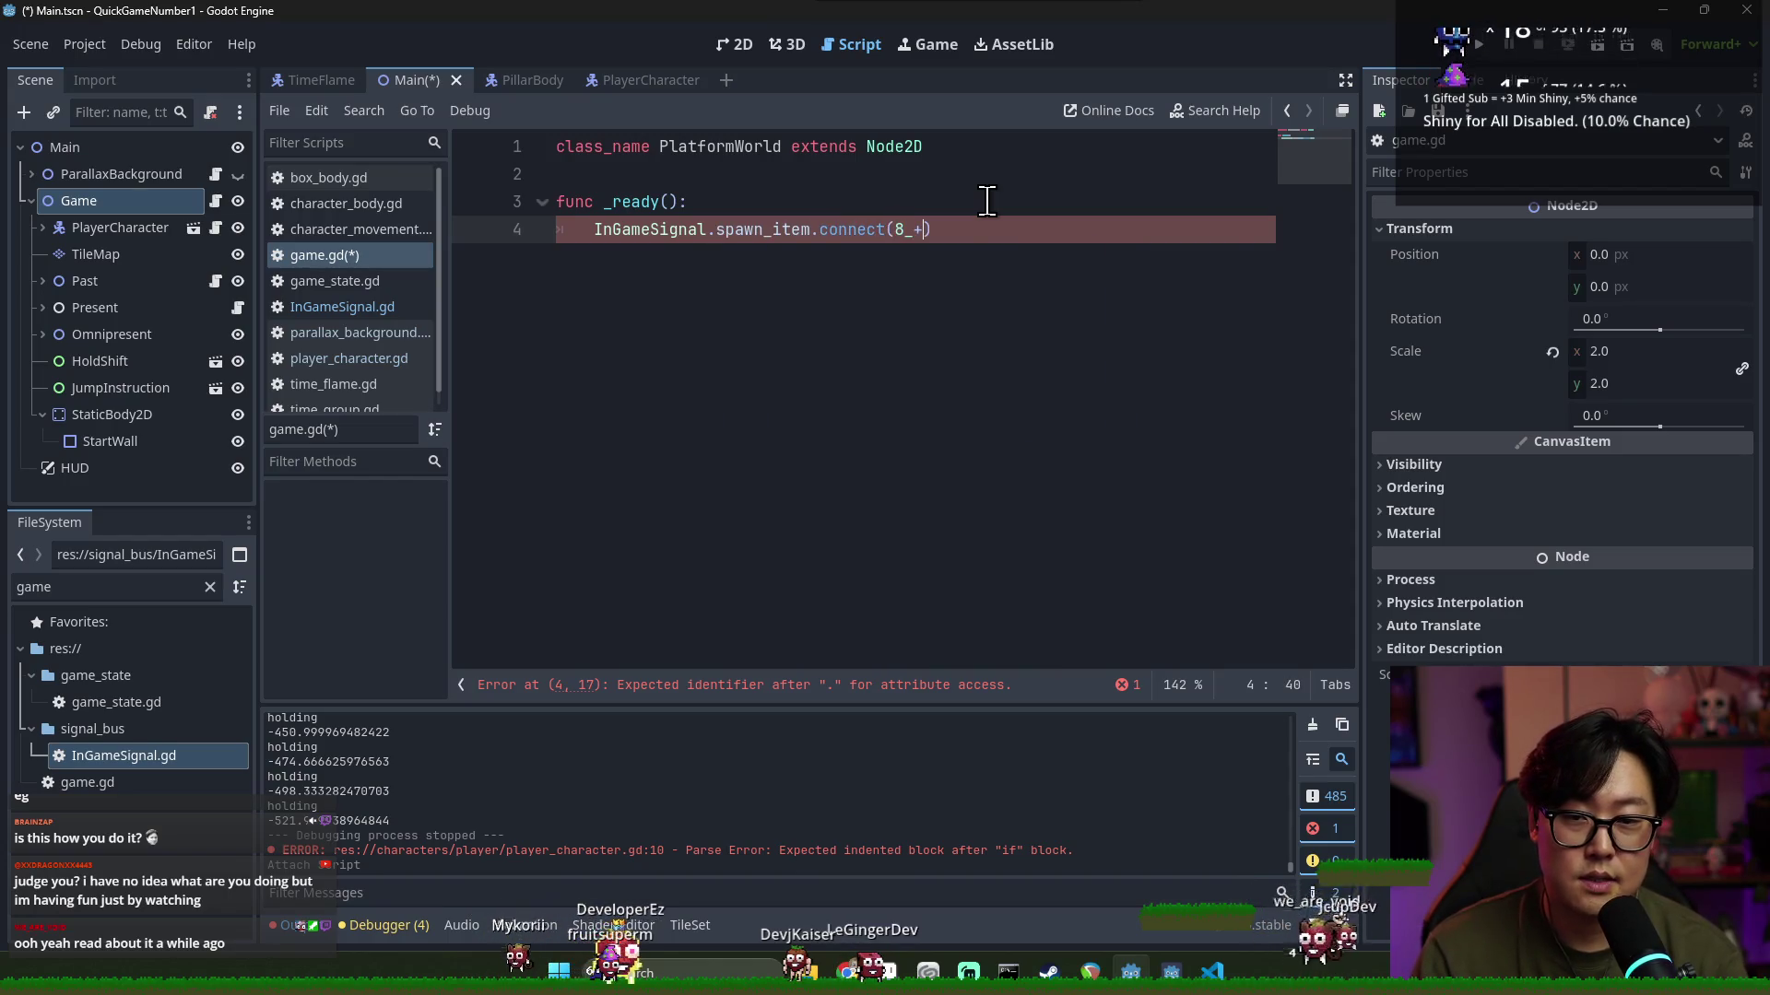
key(BackSpace)
text(_spawn-r)
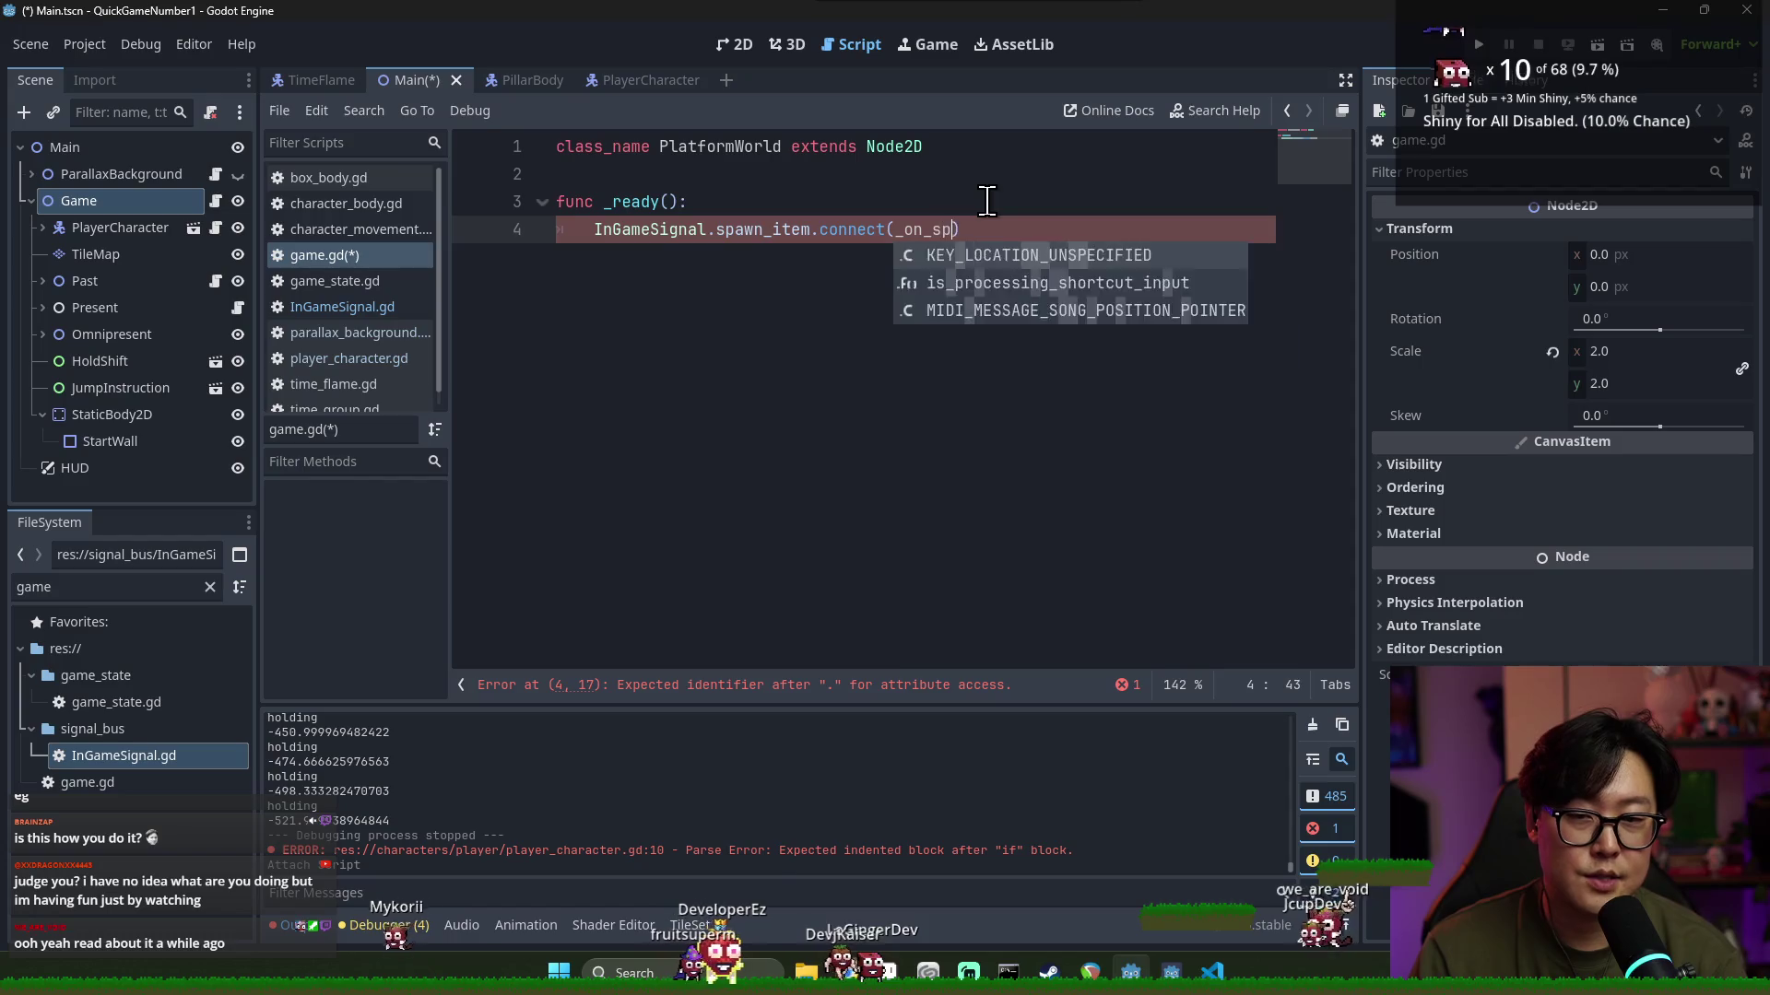
key(BackSpace)
key(BackSpace)
text(_)
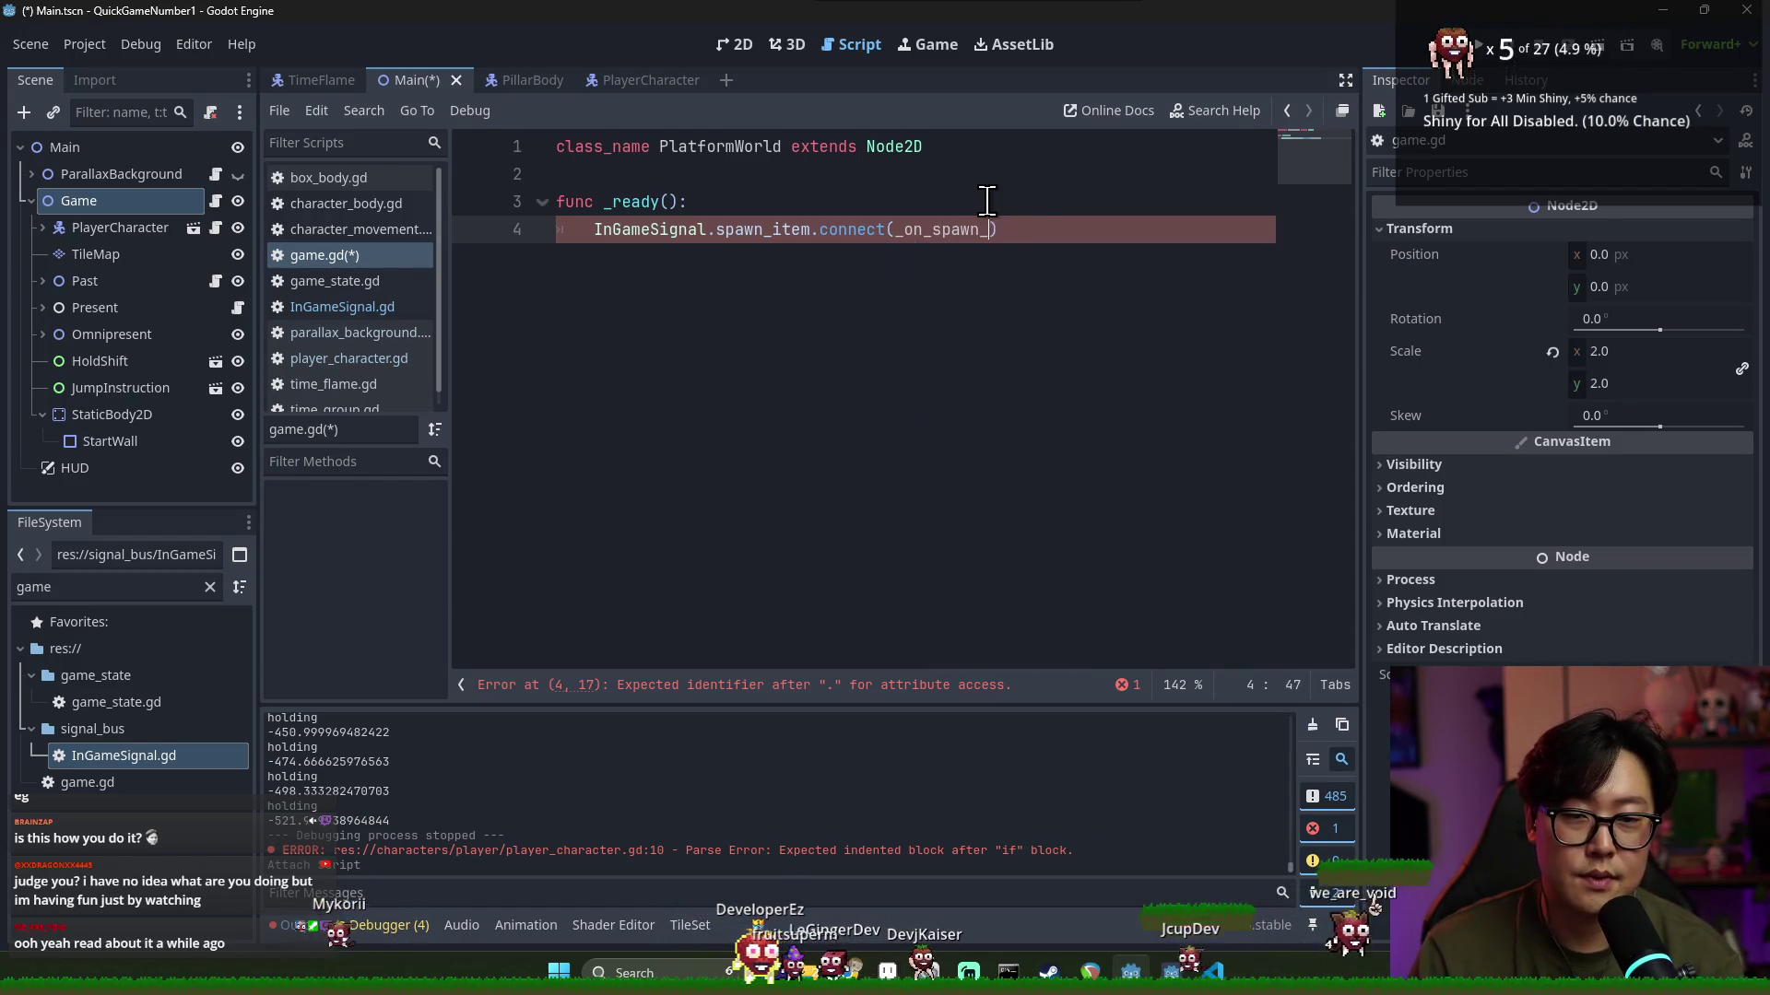
text(t))
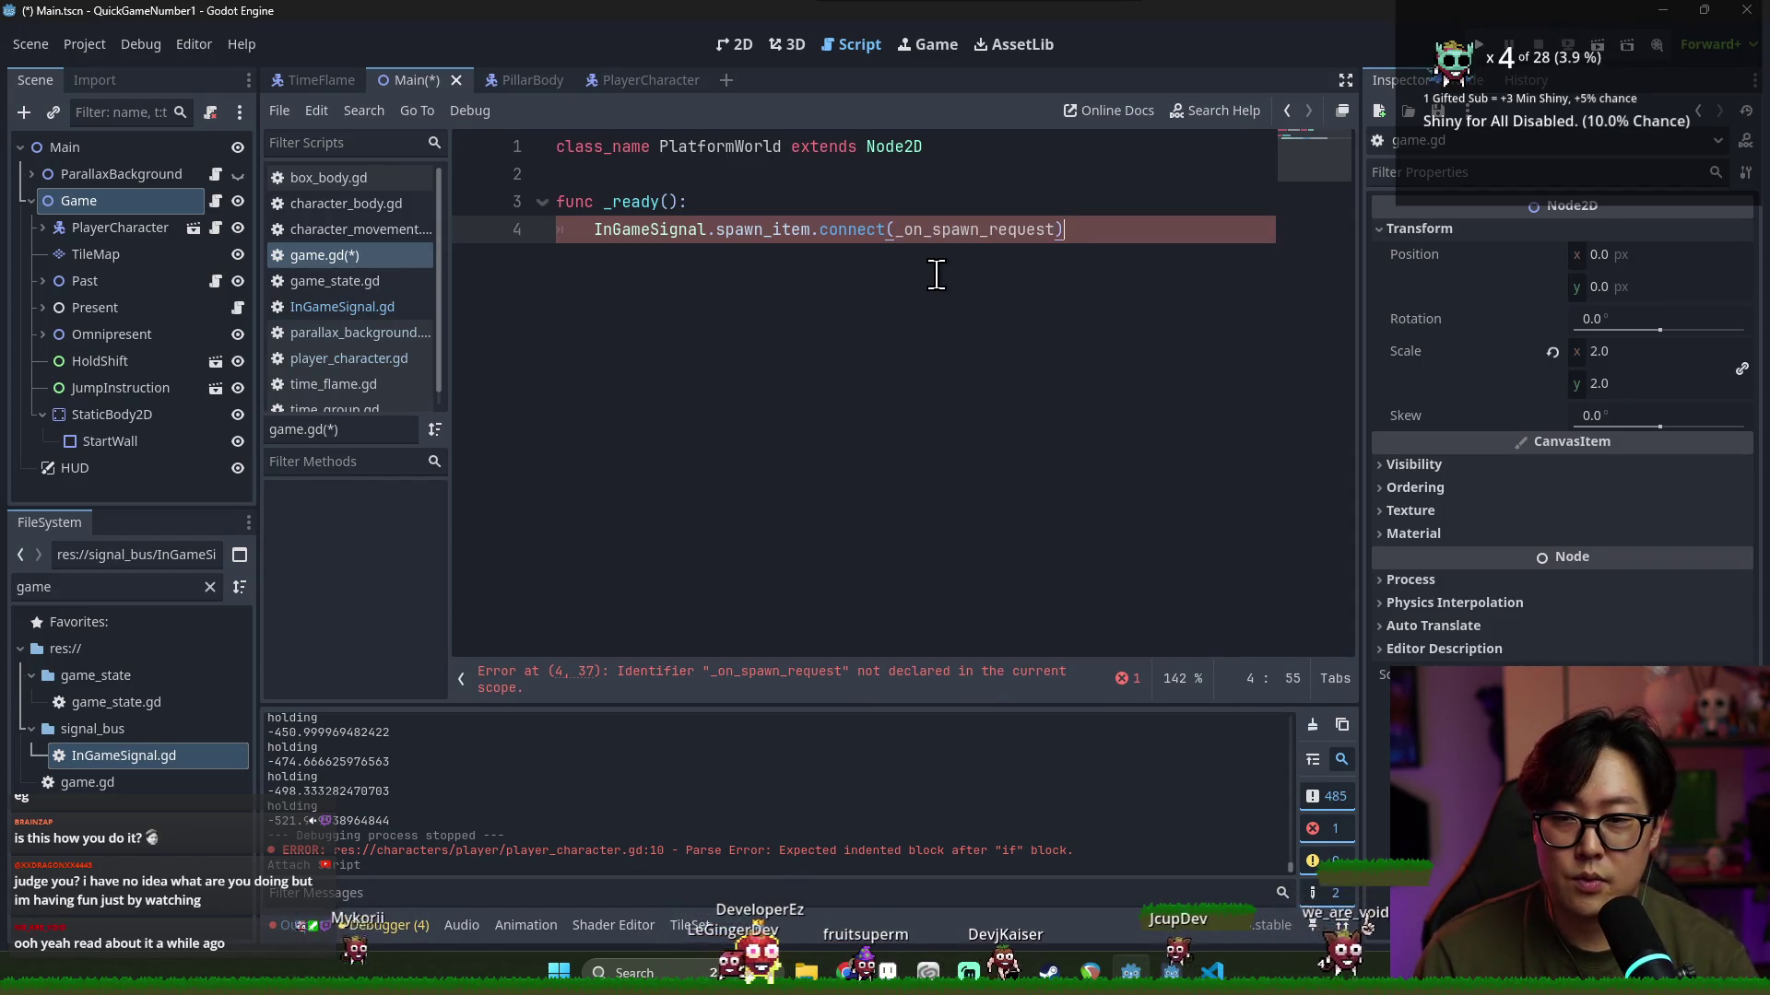
key(Return)
Step: Define func _on_spawn_request(position: Vector2, object: Node2D) with a pass body and save
text(nc _on_spawn_request(pos)
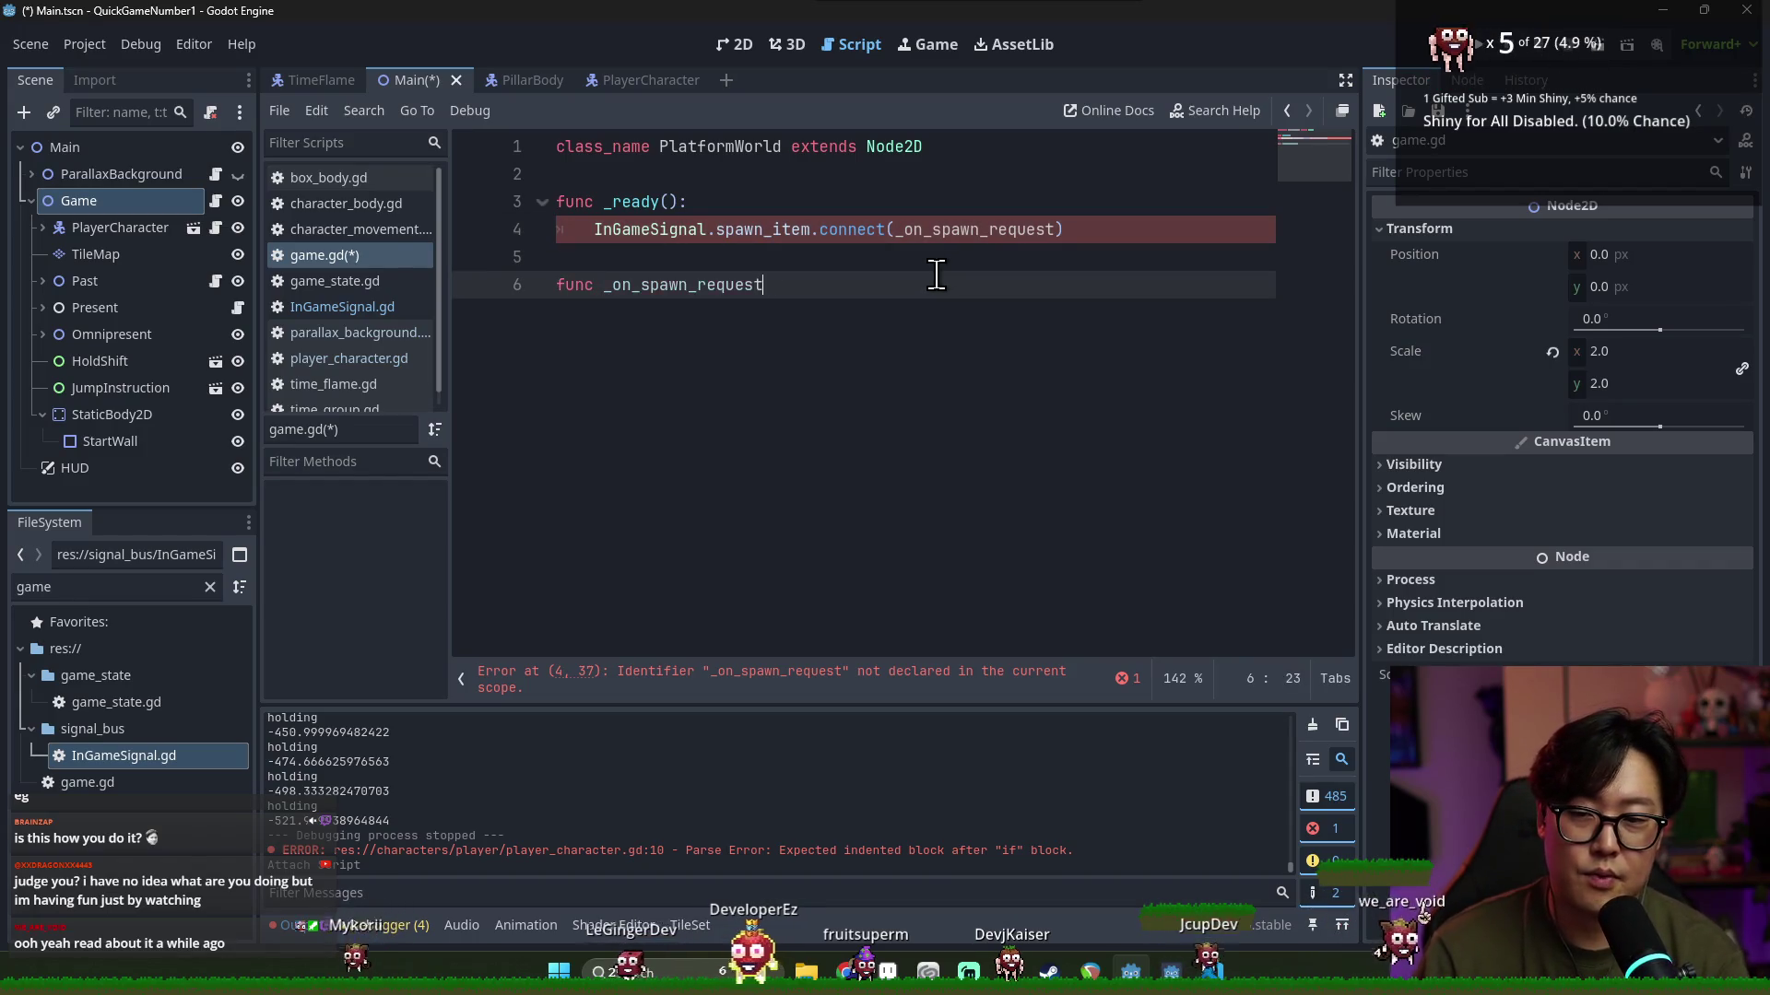
text(ition: Vecot)
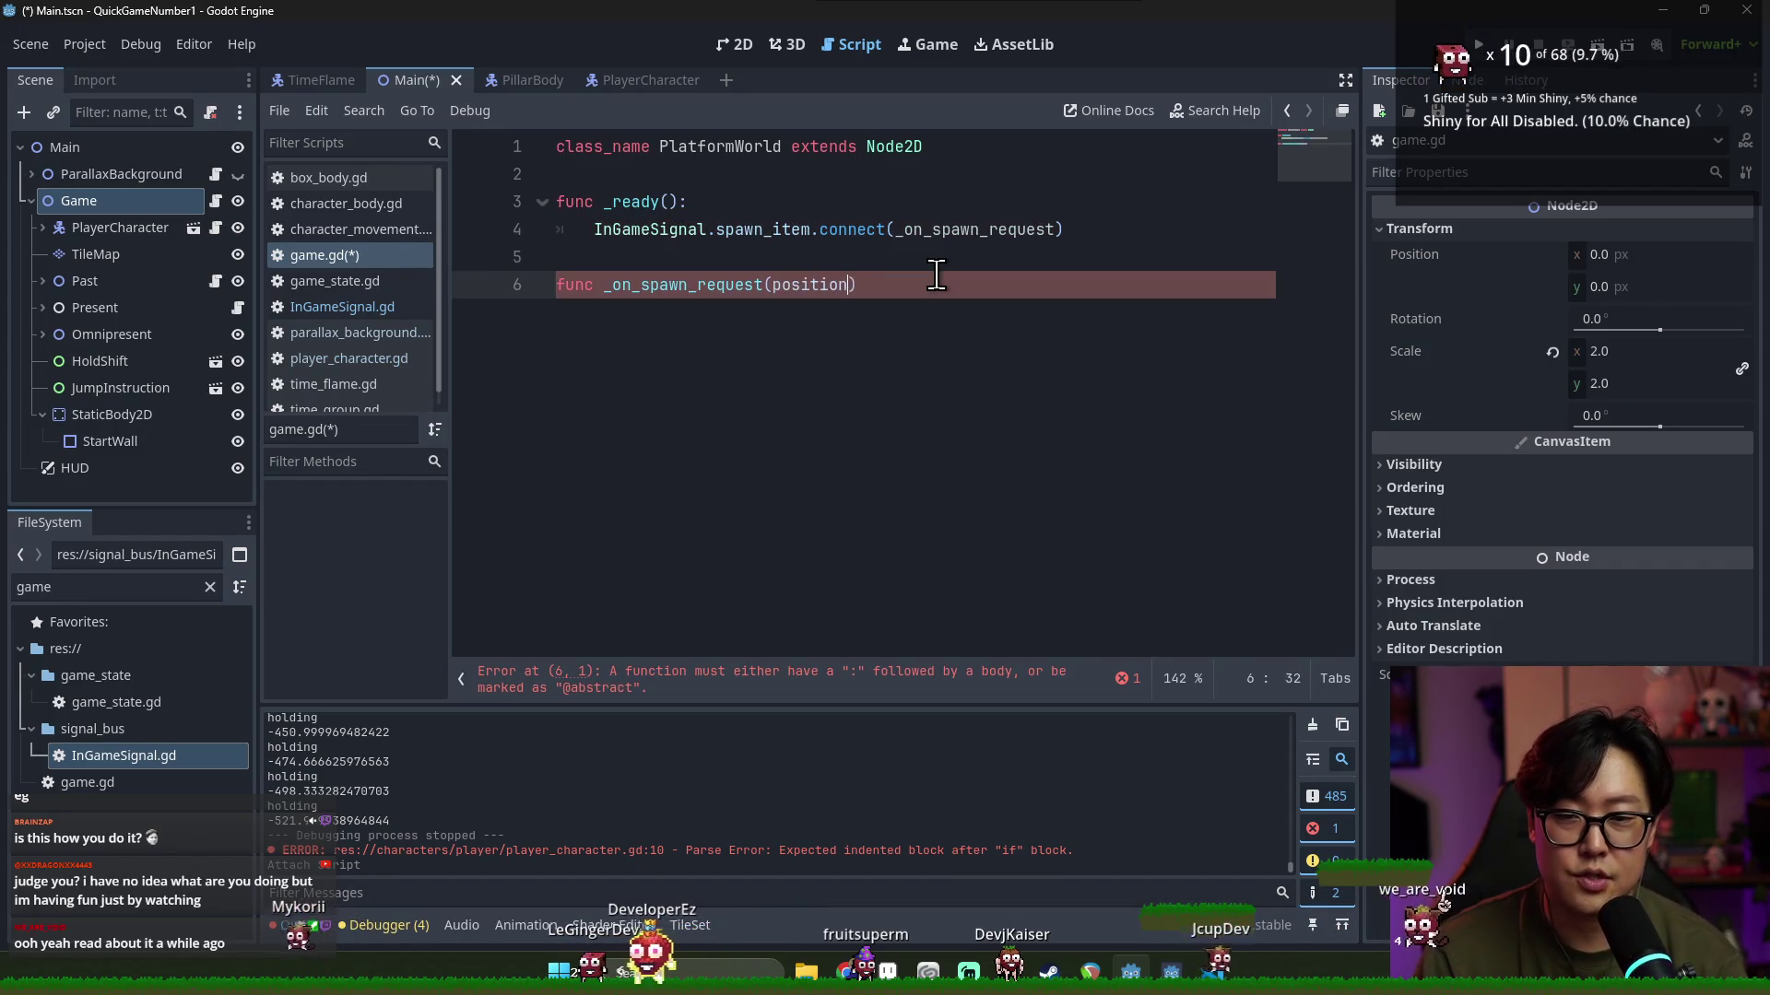
key(BackSpace)
key(BackSpace)
text(tor2, )
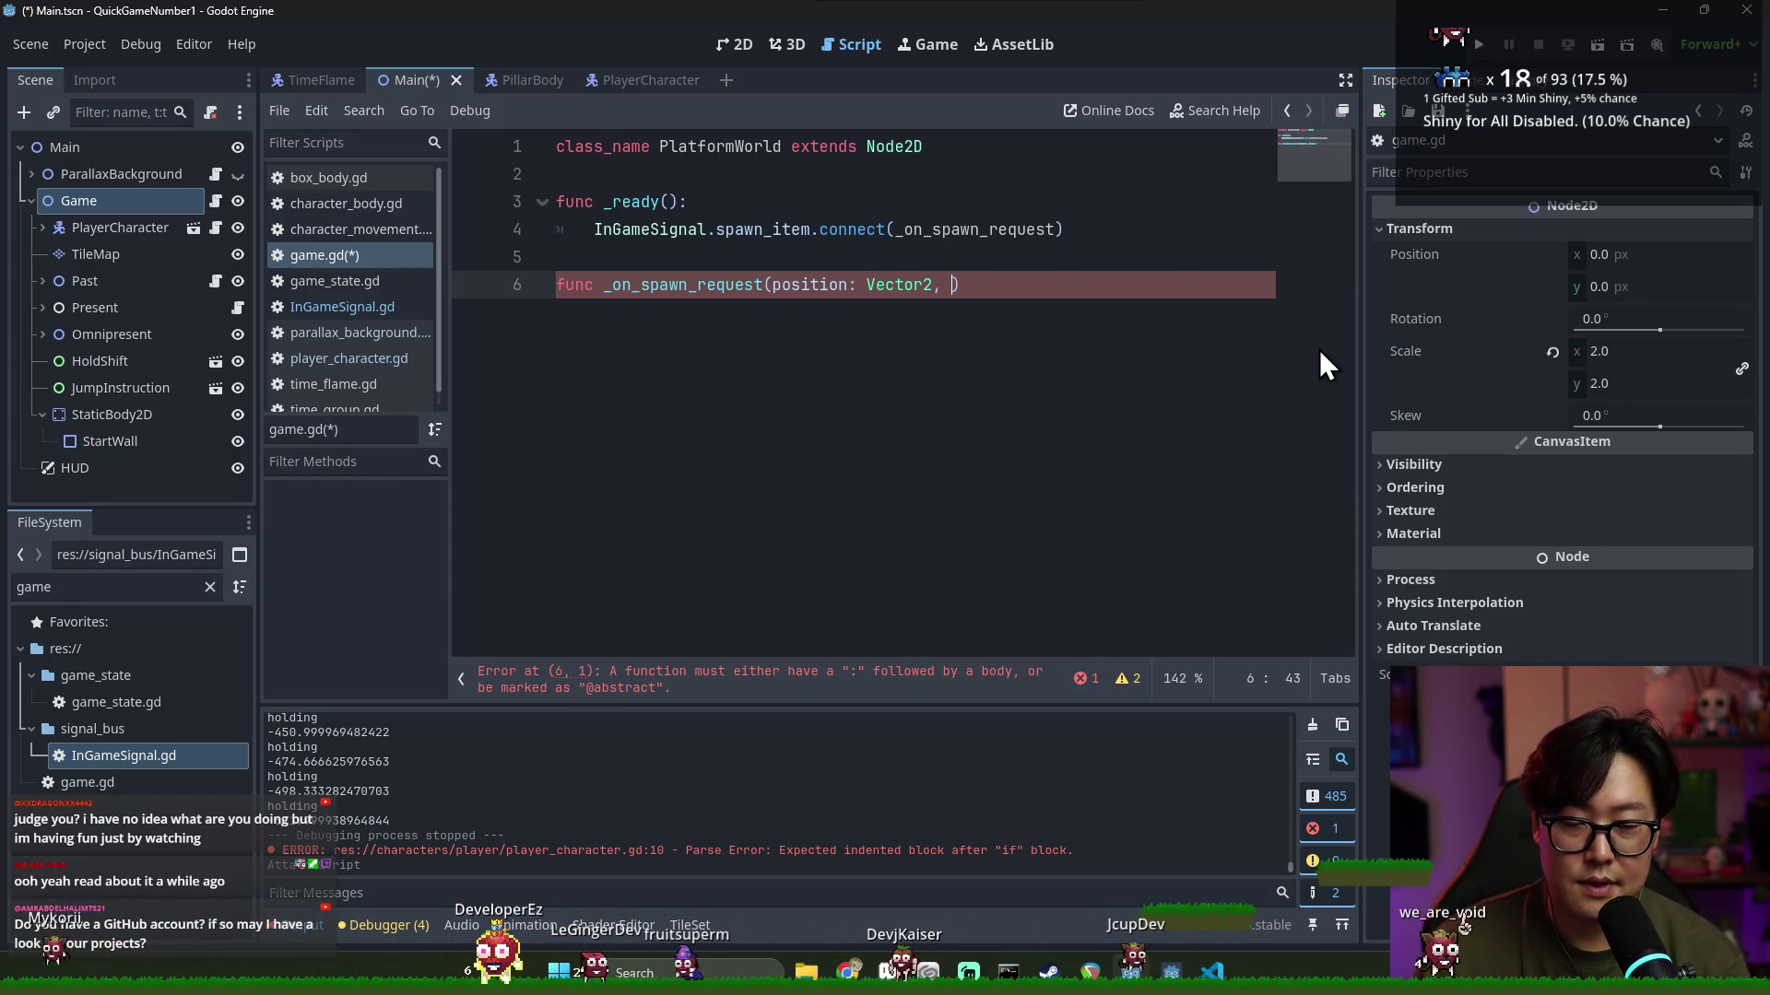
text(object: )
text(Node2D)
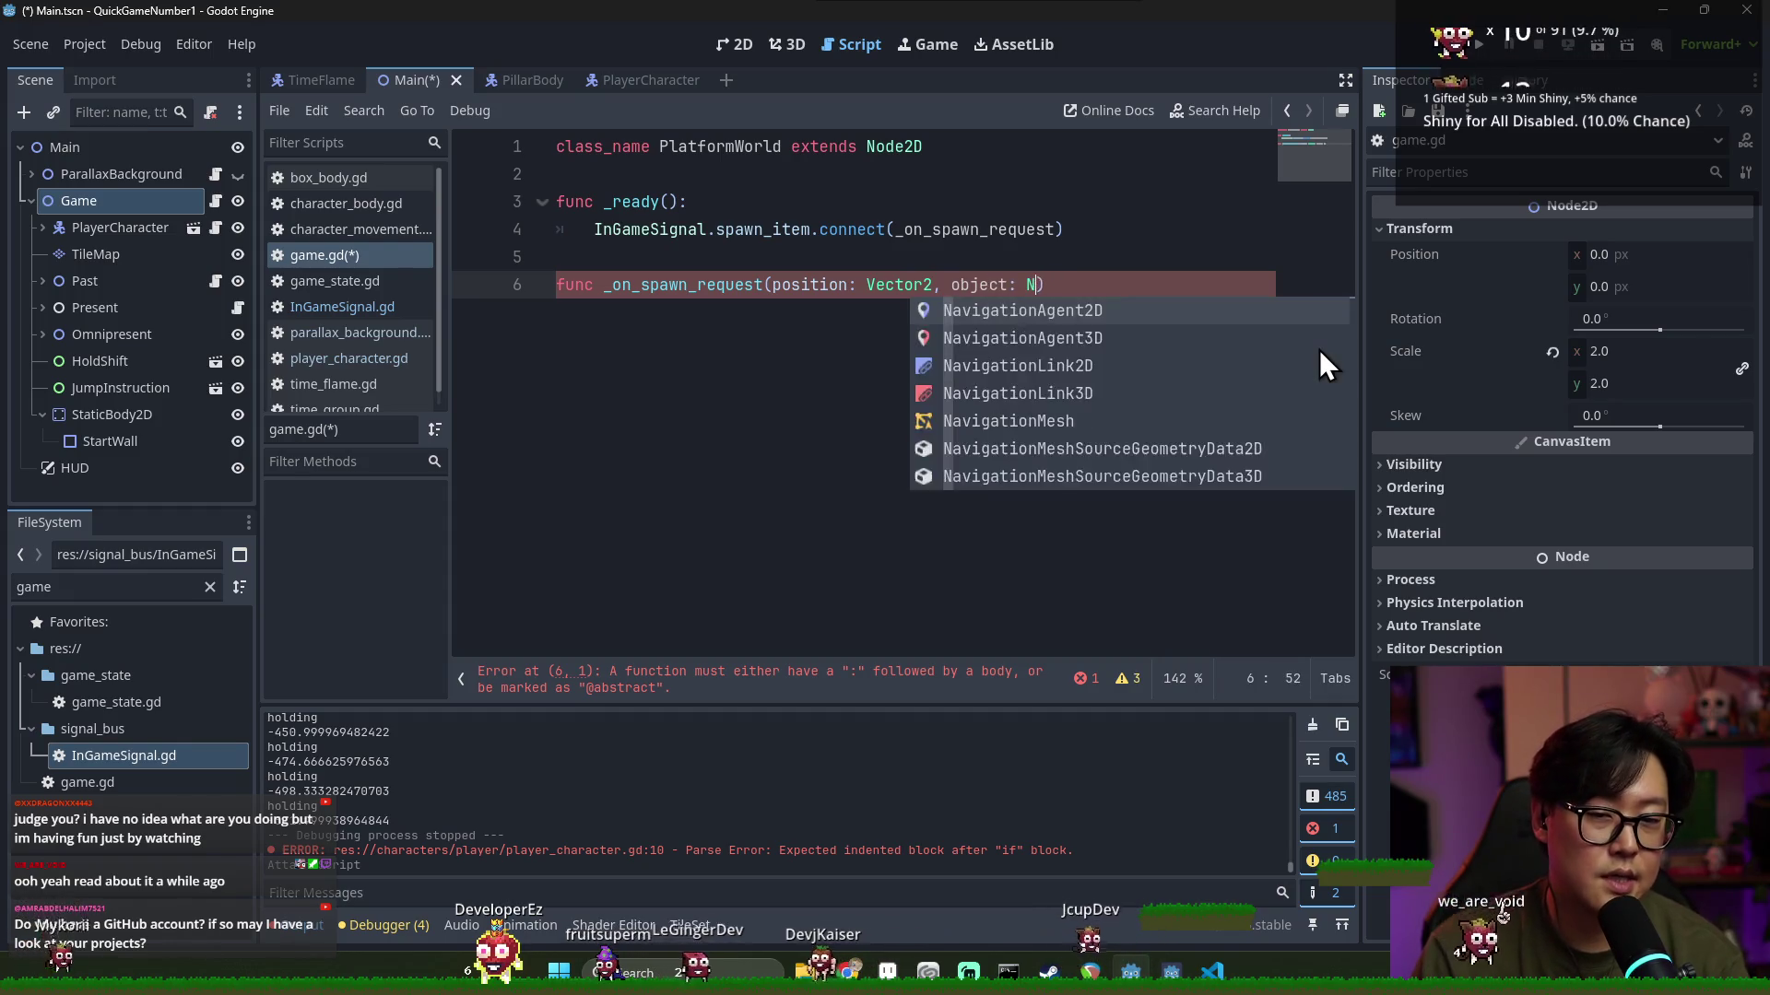
key(ctrl+s)
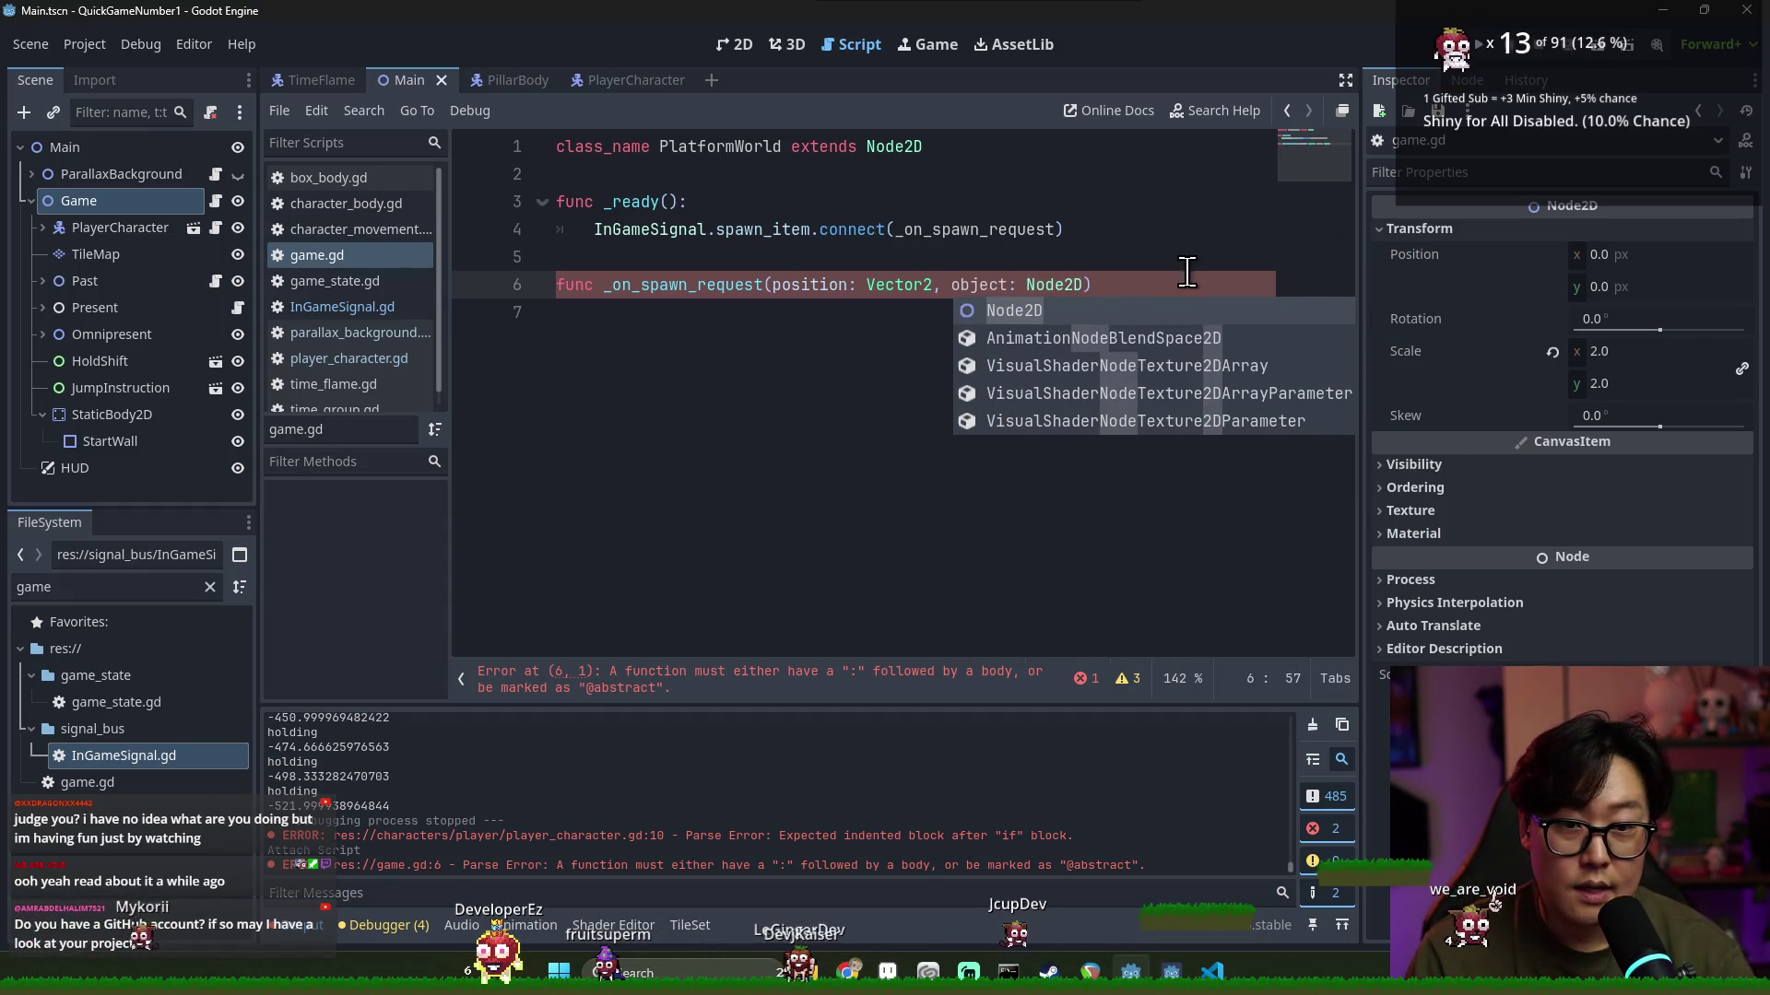
text())
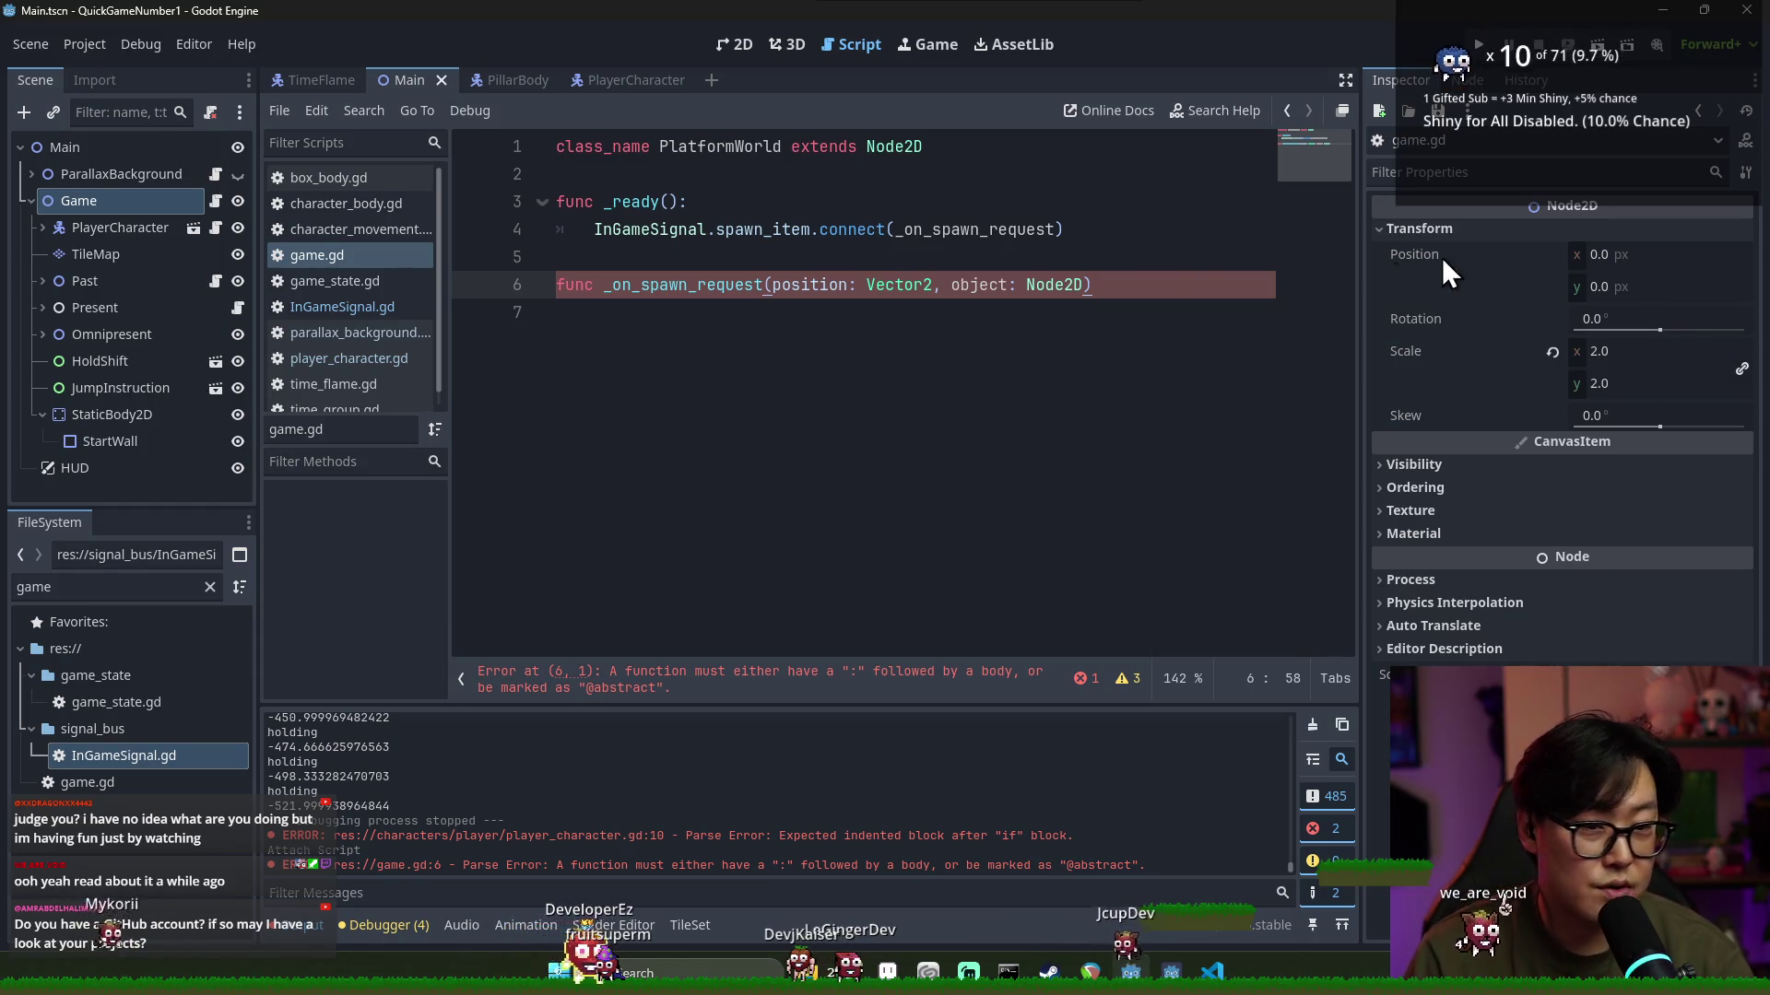
text(:)
key(Return)
text(pass)
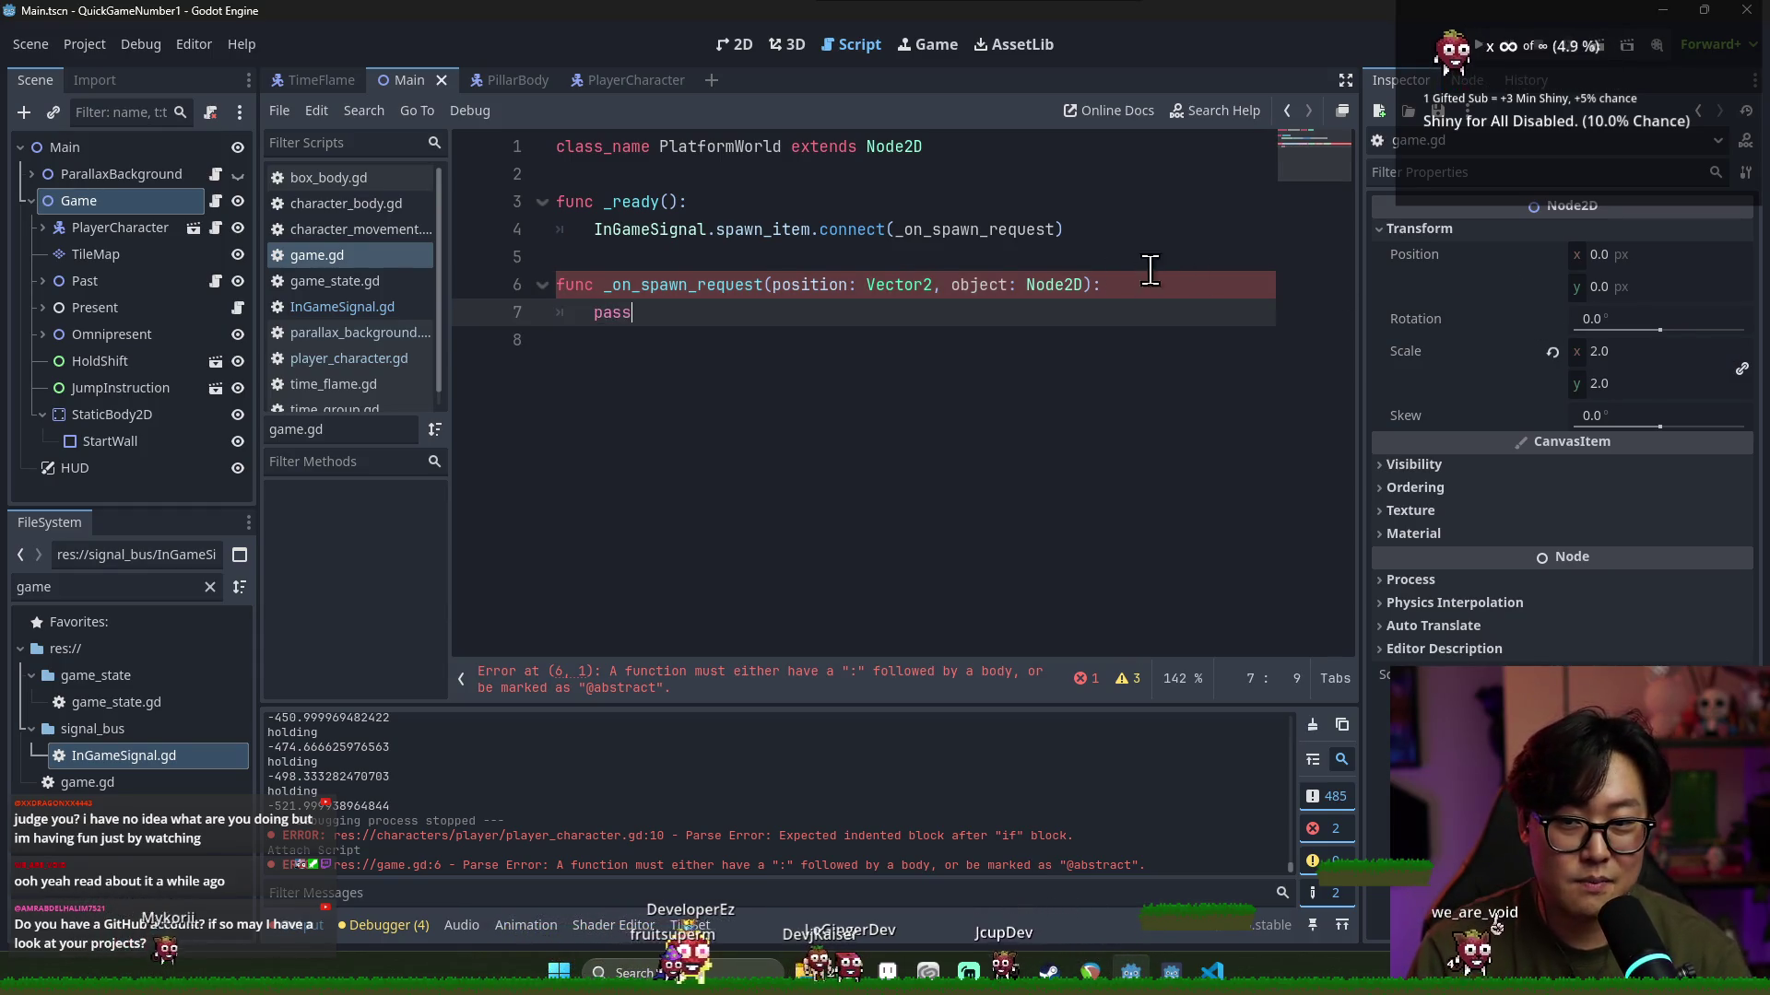
key(ctrl+s)
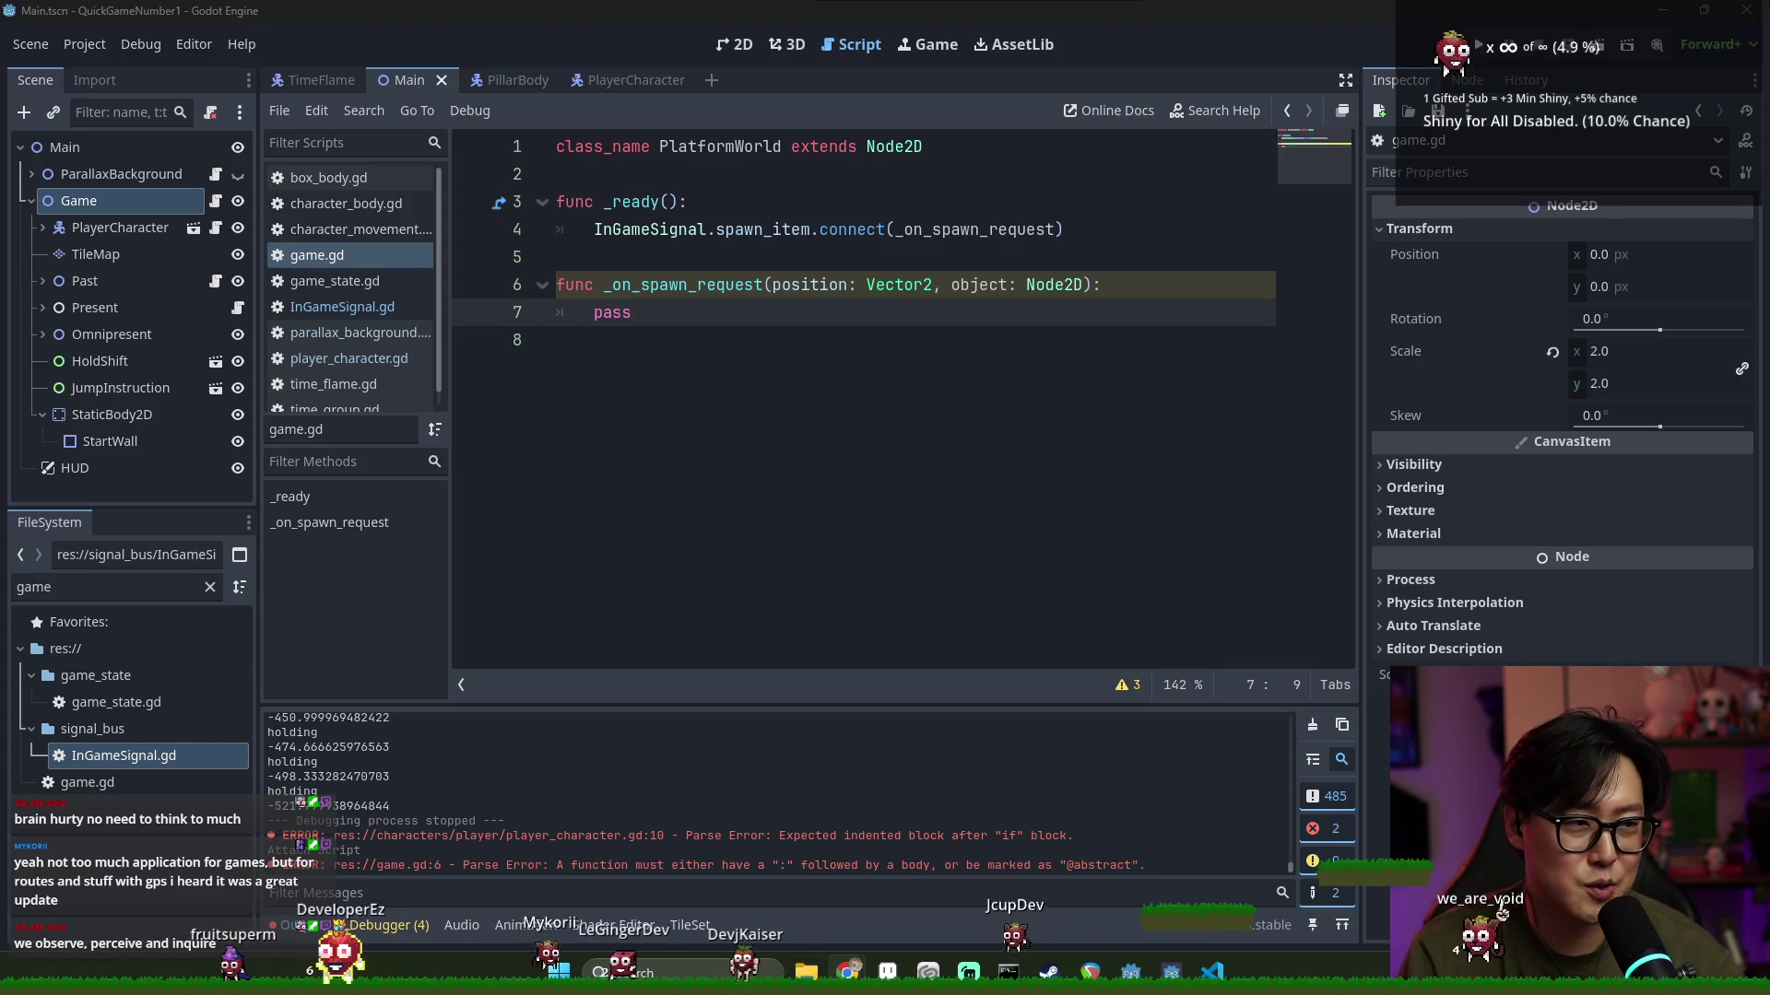
drag(1768, 13, 882, 11)
Step: Google 'ezdialogue plugin for godot' and scan the results
key(BackSpace)
text(ezdi)
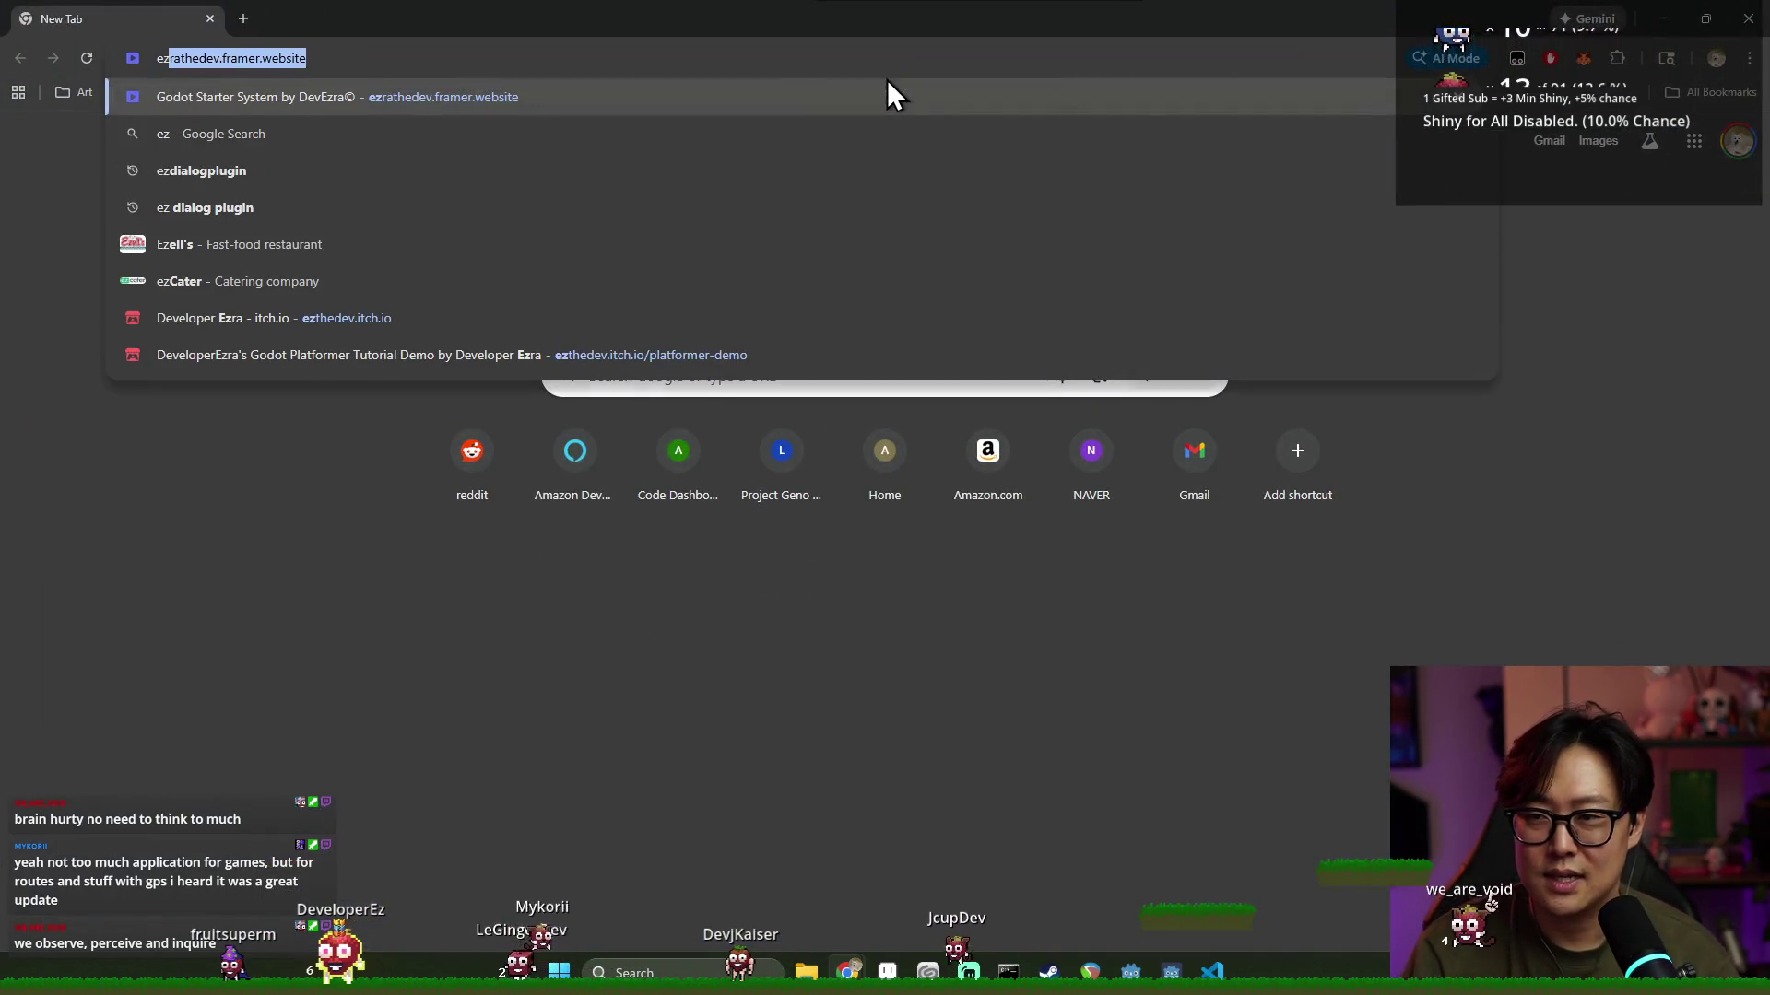
text(alogue pl)
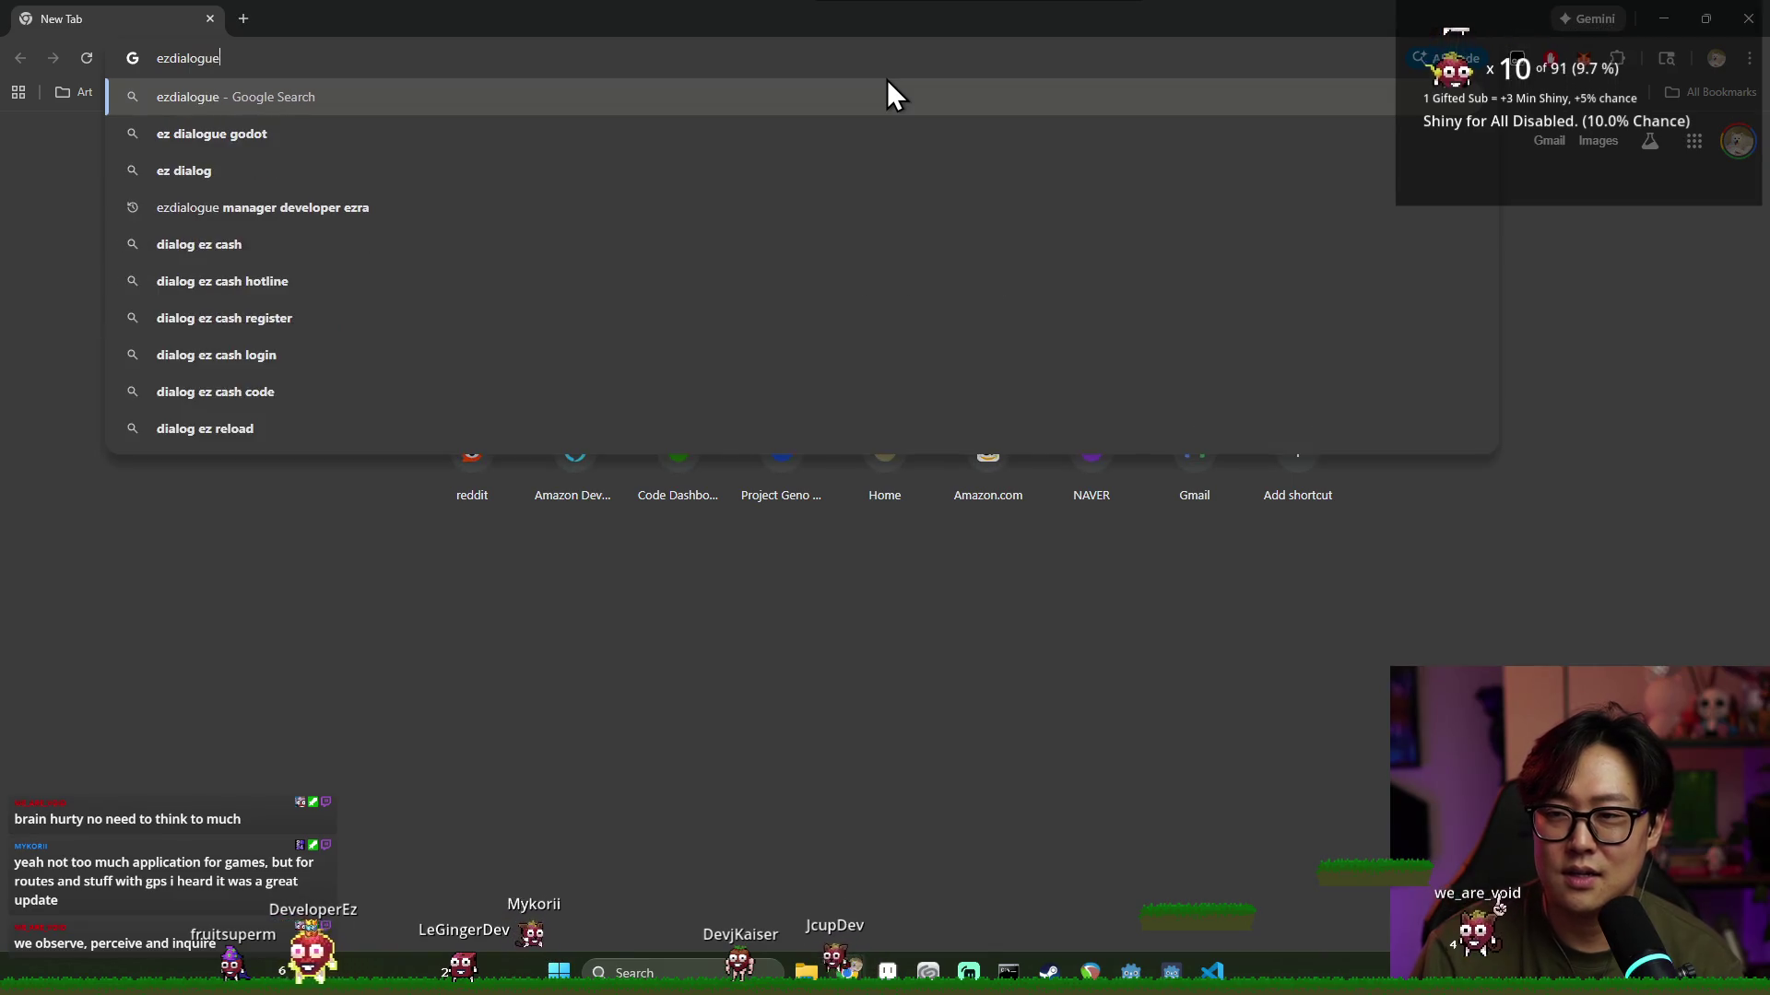
text(ugin for godot)
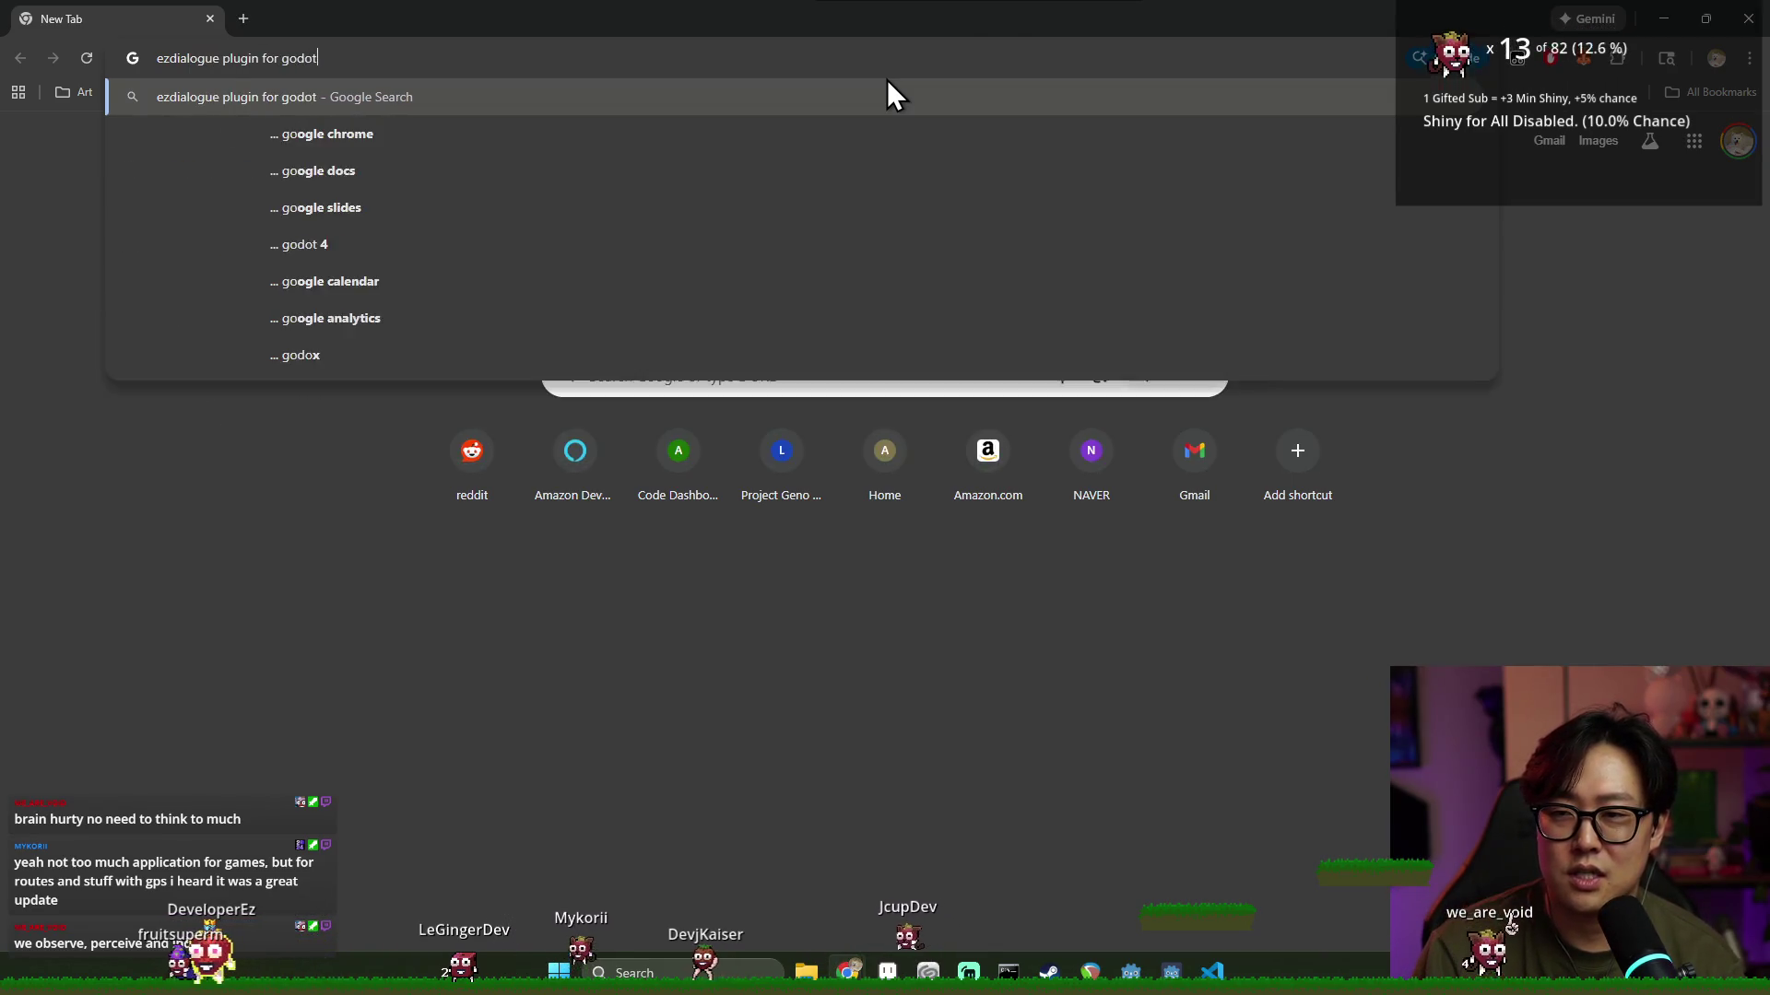
key(Return)
scroll(486, 470, down, 2)
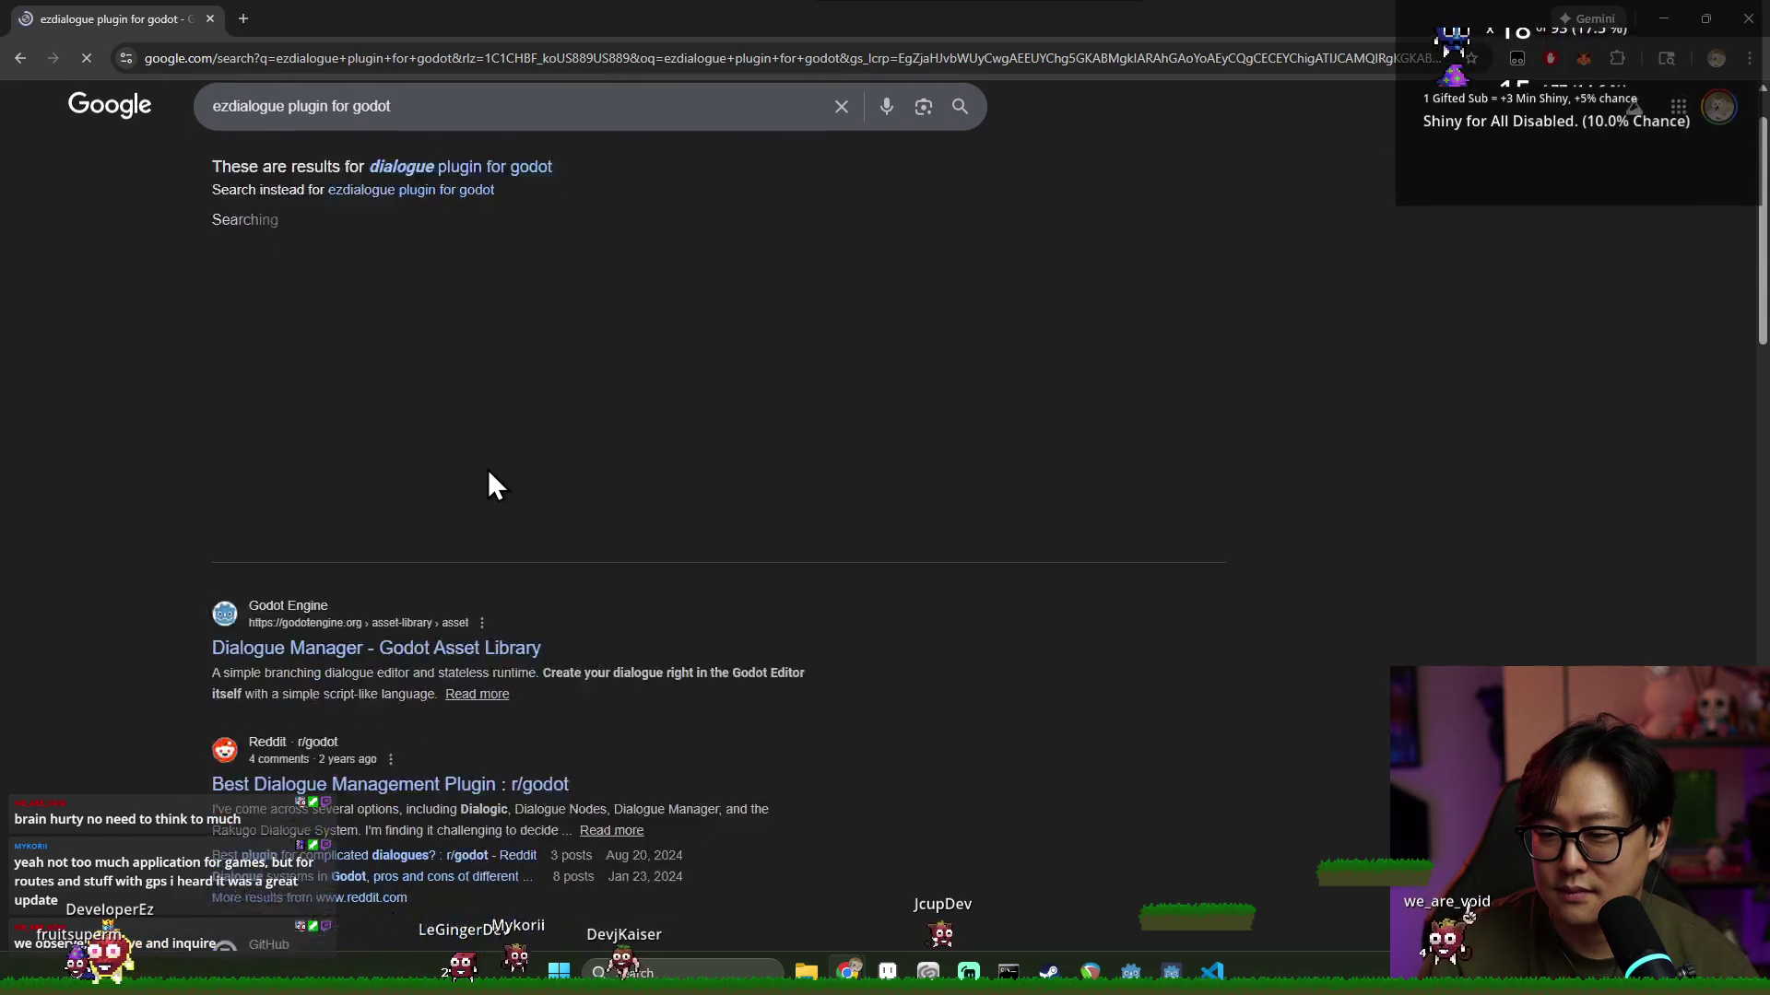
scroll(399, 605, down, 5)
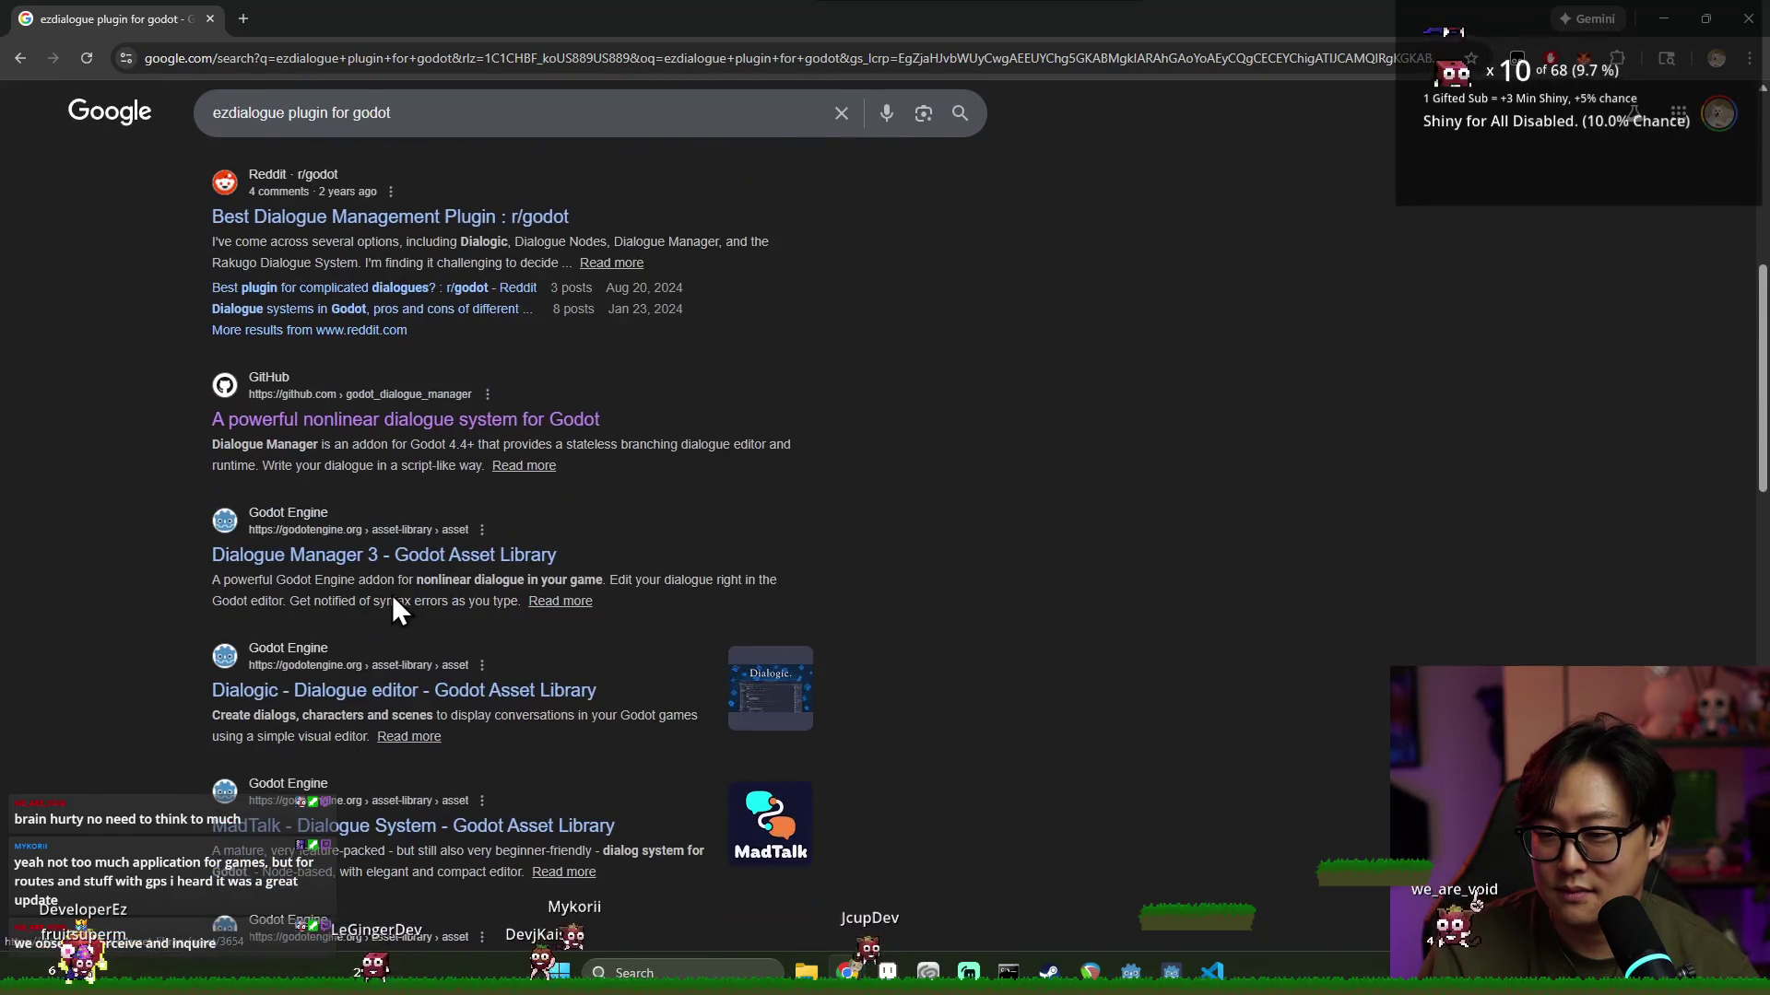
scroll(314, 452, up, 5)
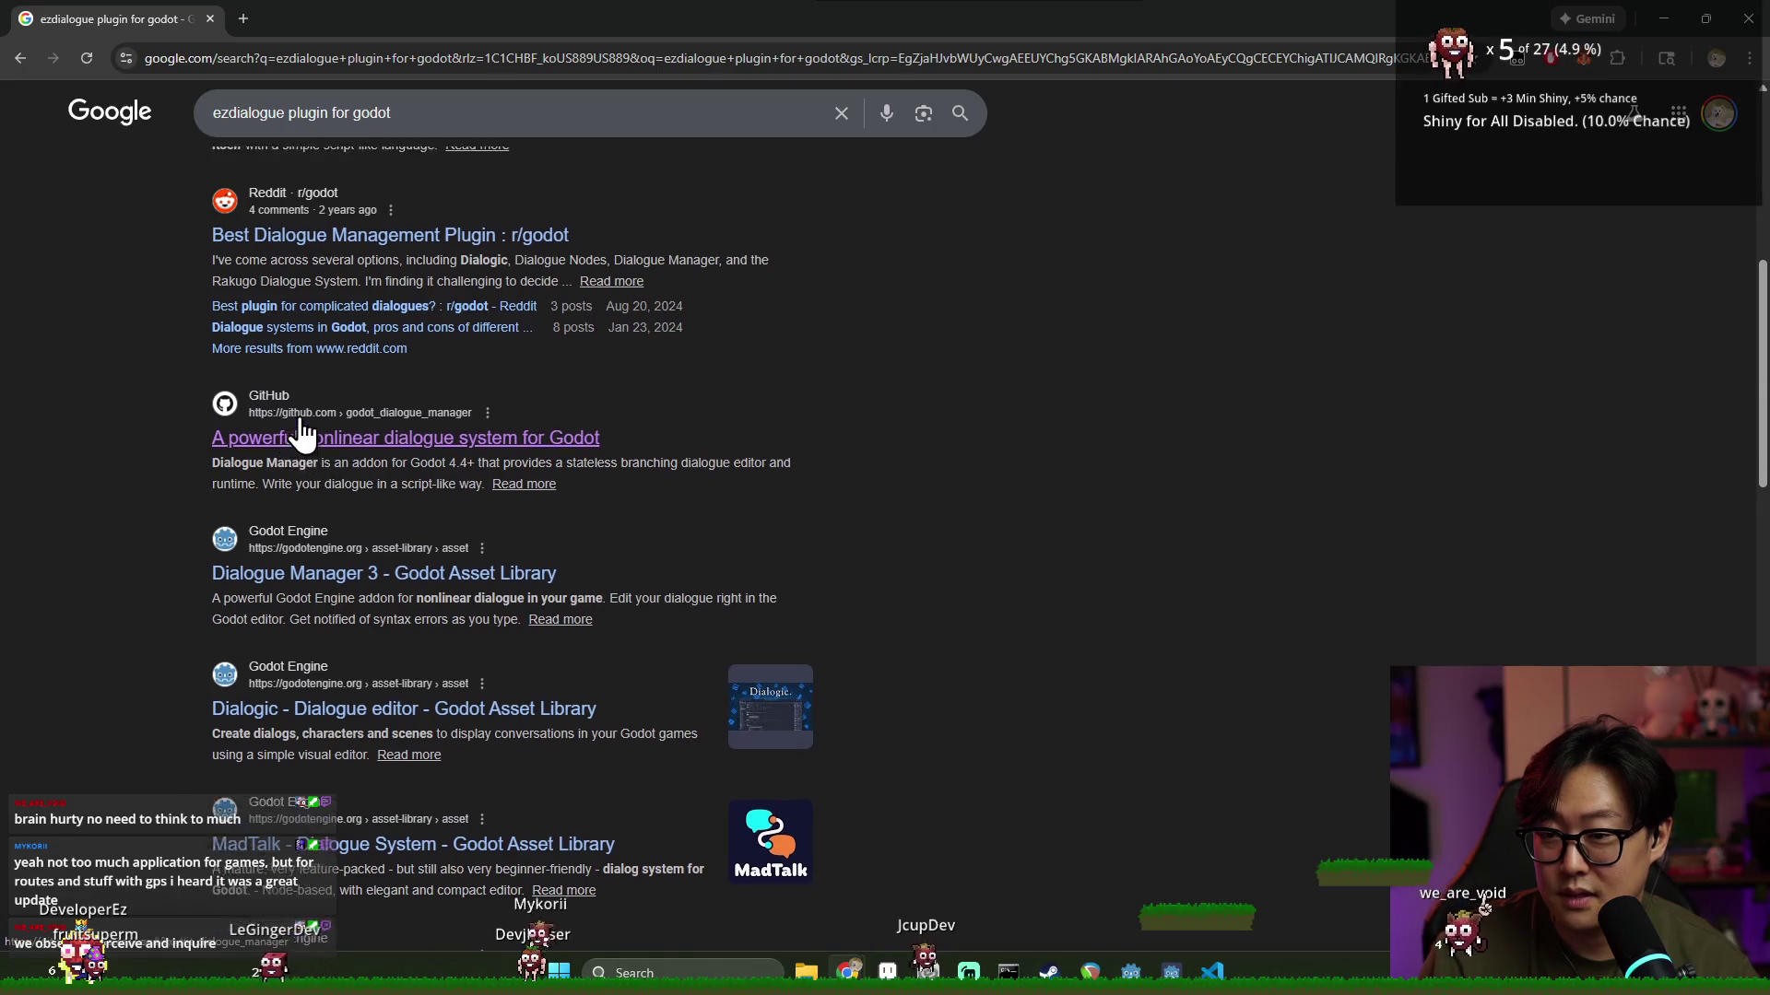
scroll(321, 461, up, 2)
scroll(304, 433, down, 9)
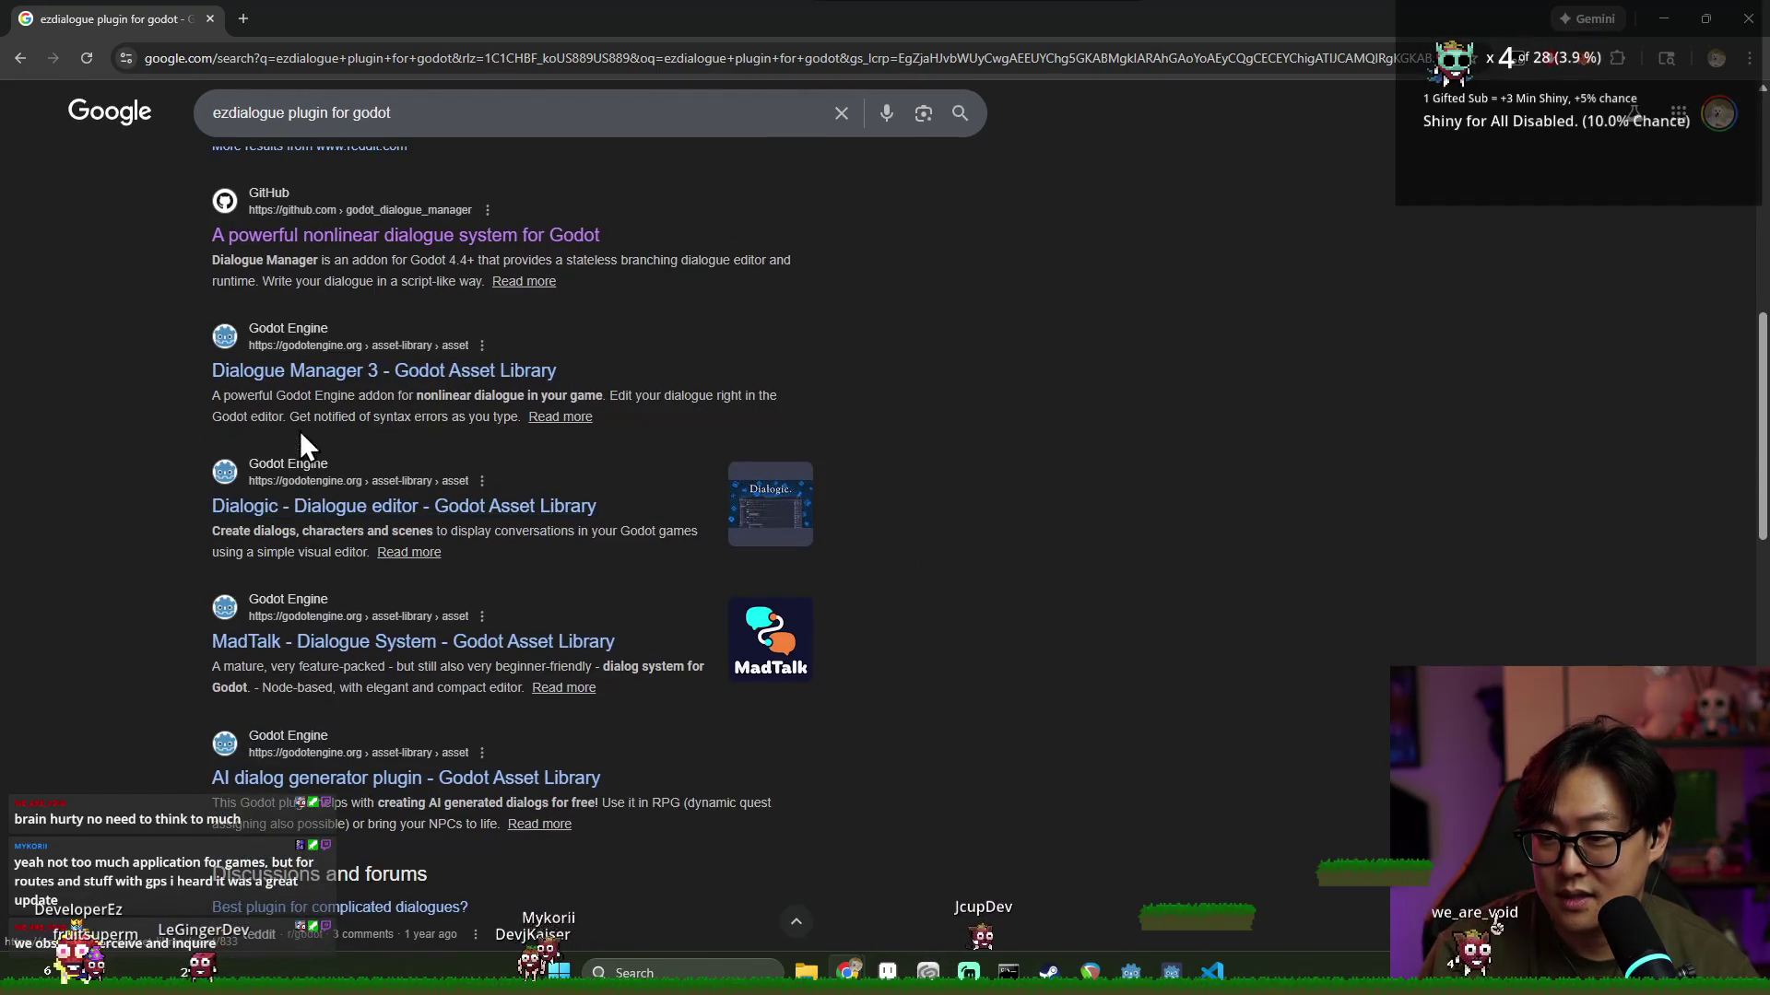
Step: Check the Dialogue Manager 3 asset page, then open the GitHub dialogue manager repository
click(291, 373)
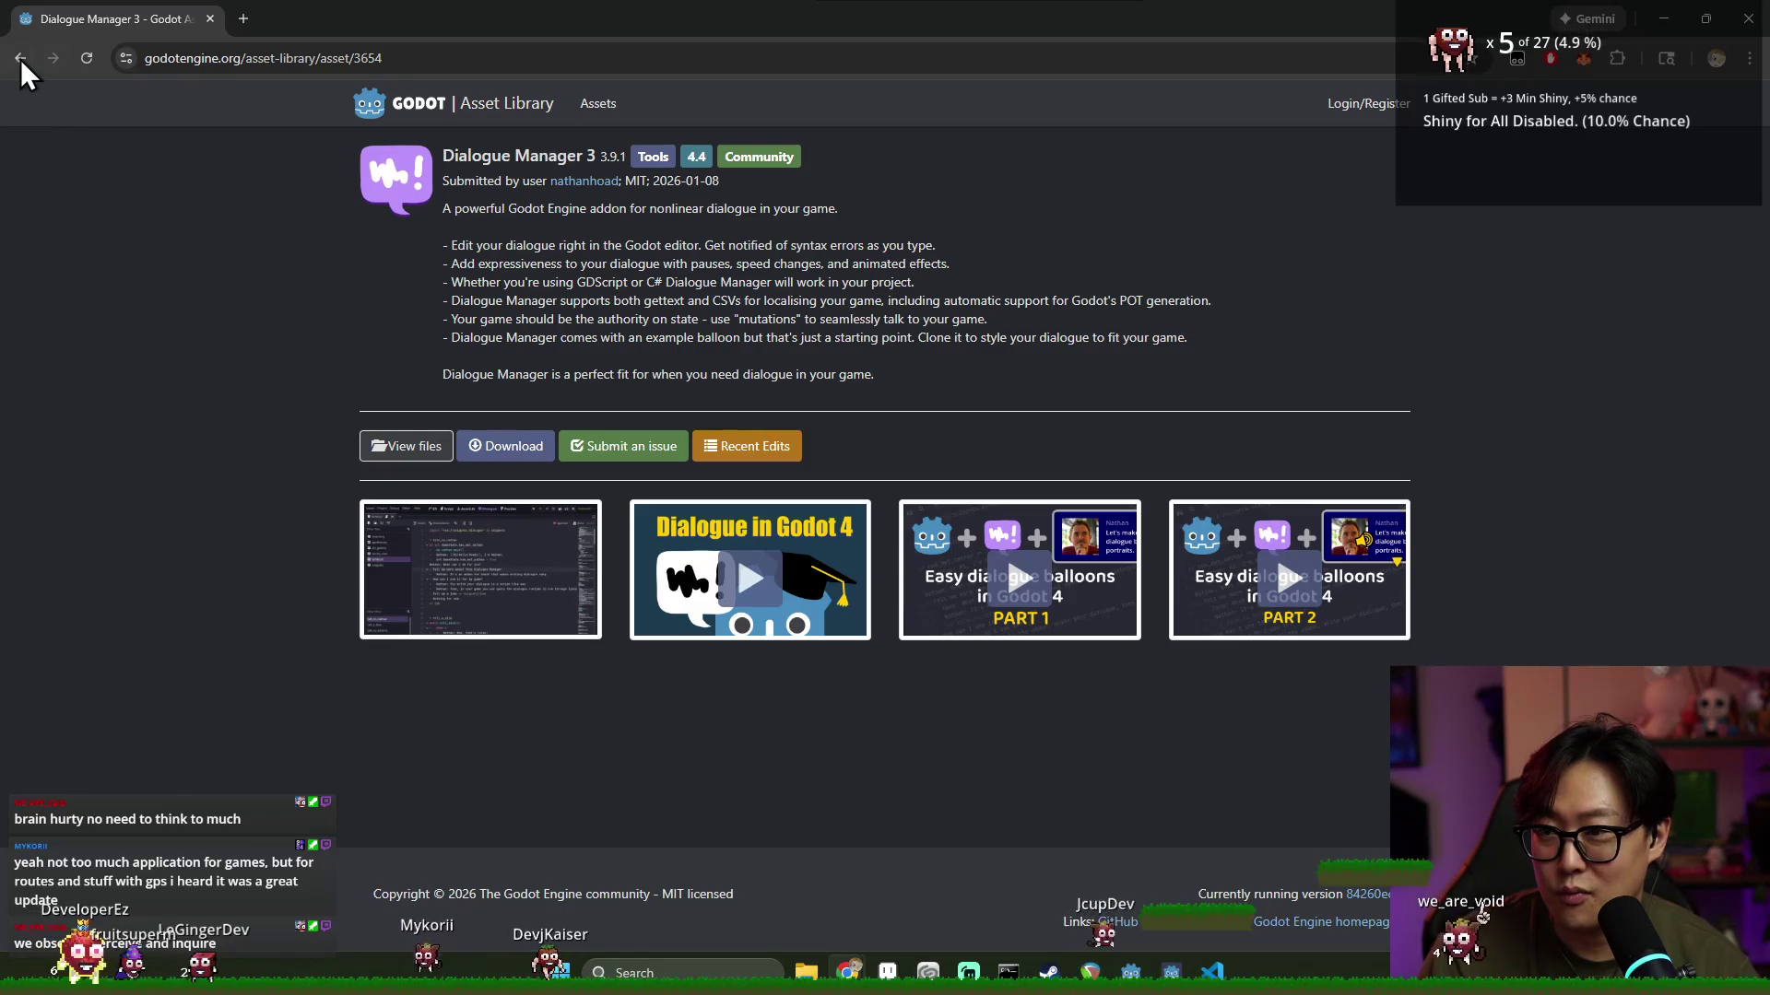
click(20, 59)
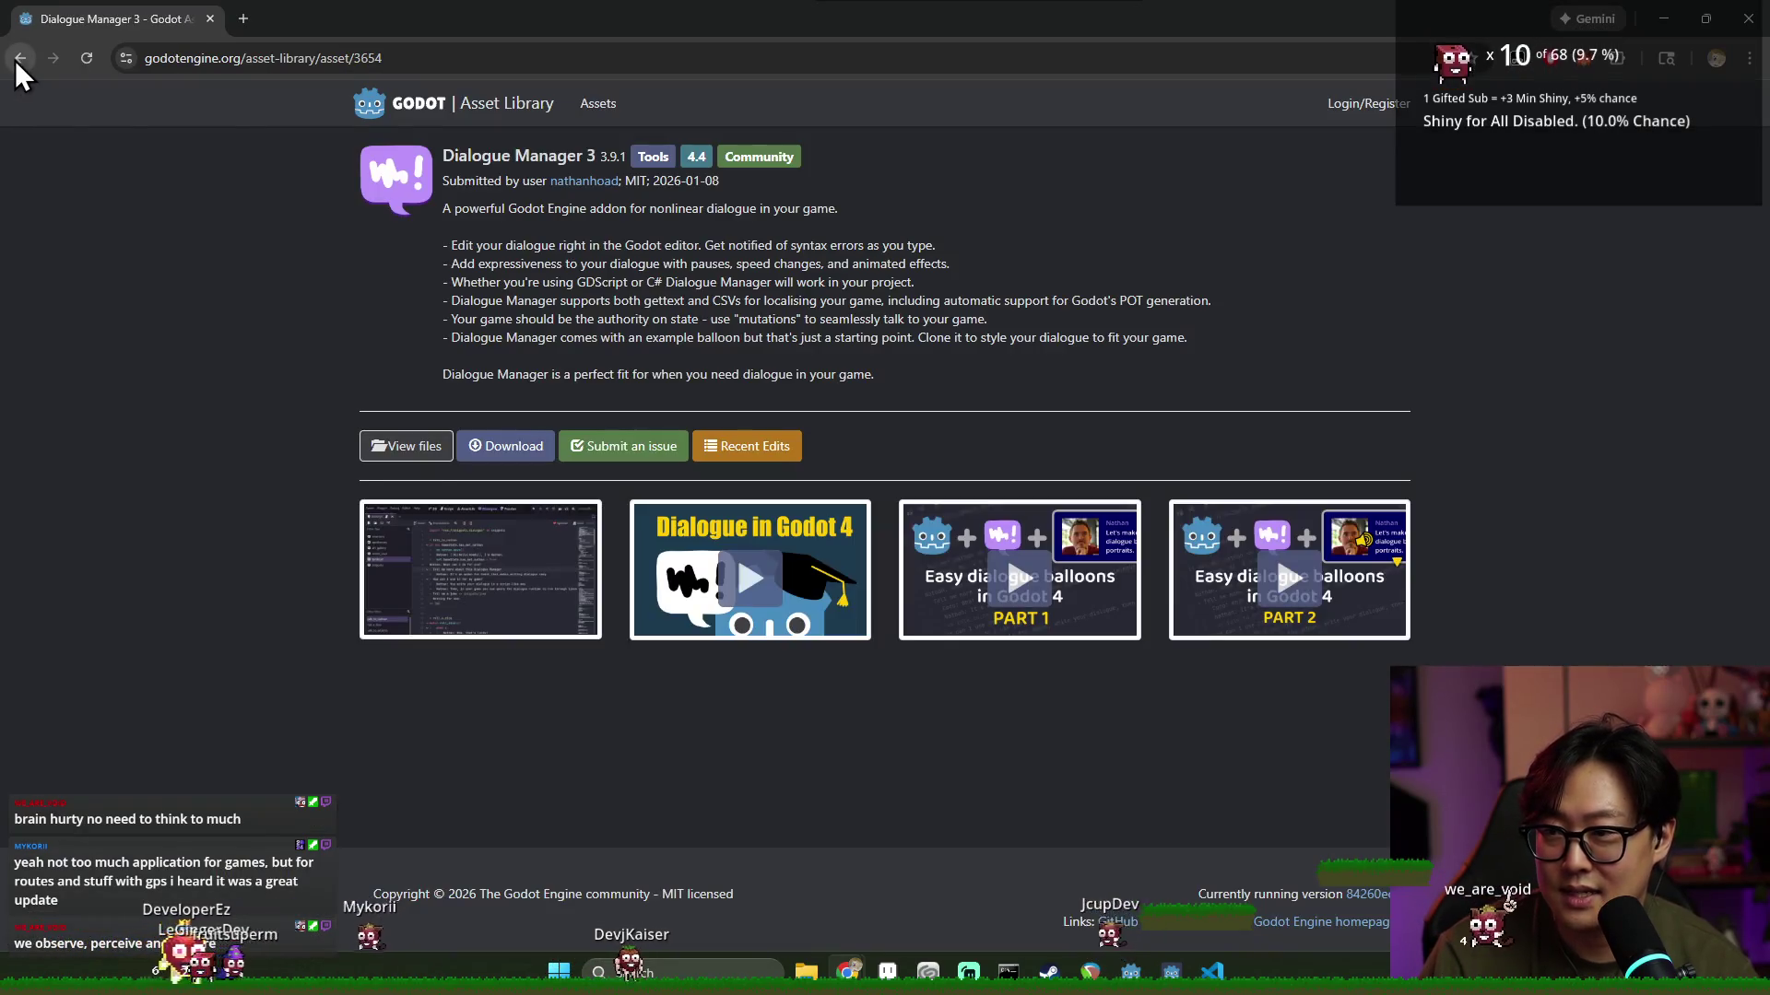
click(16, 59)
click(338, 260)
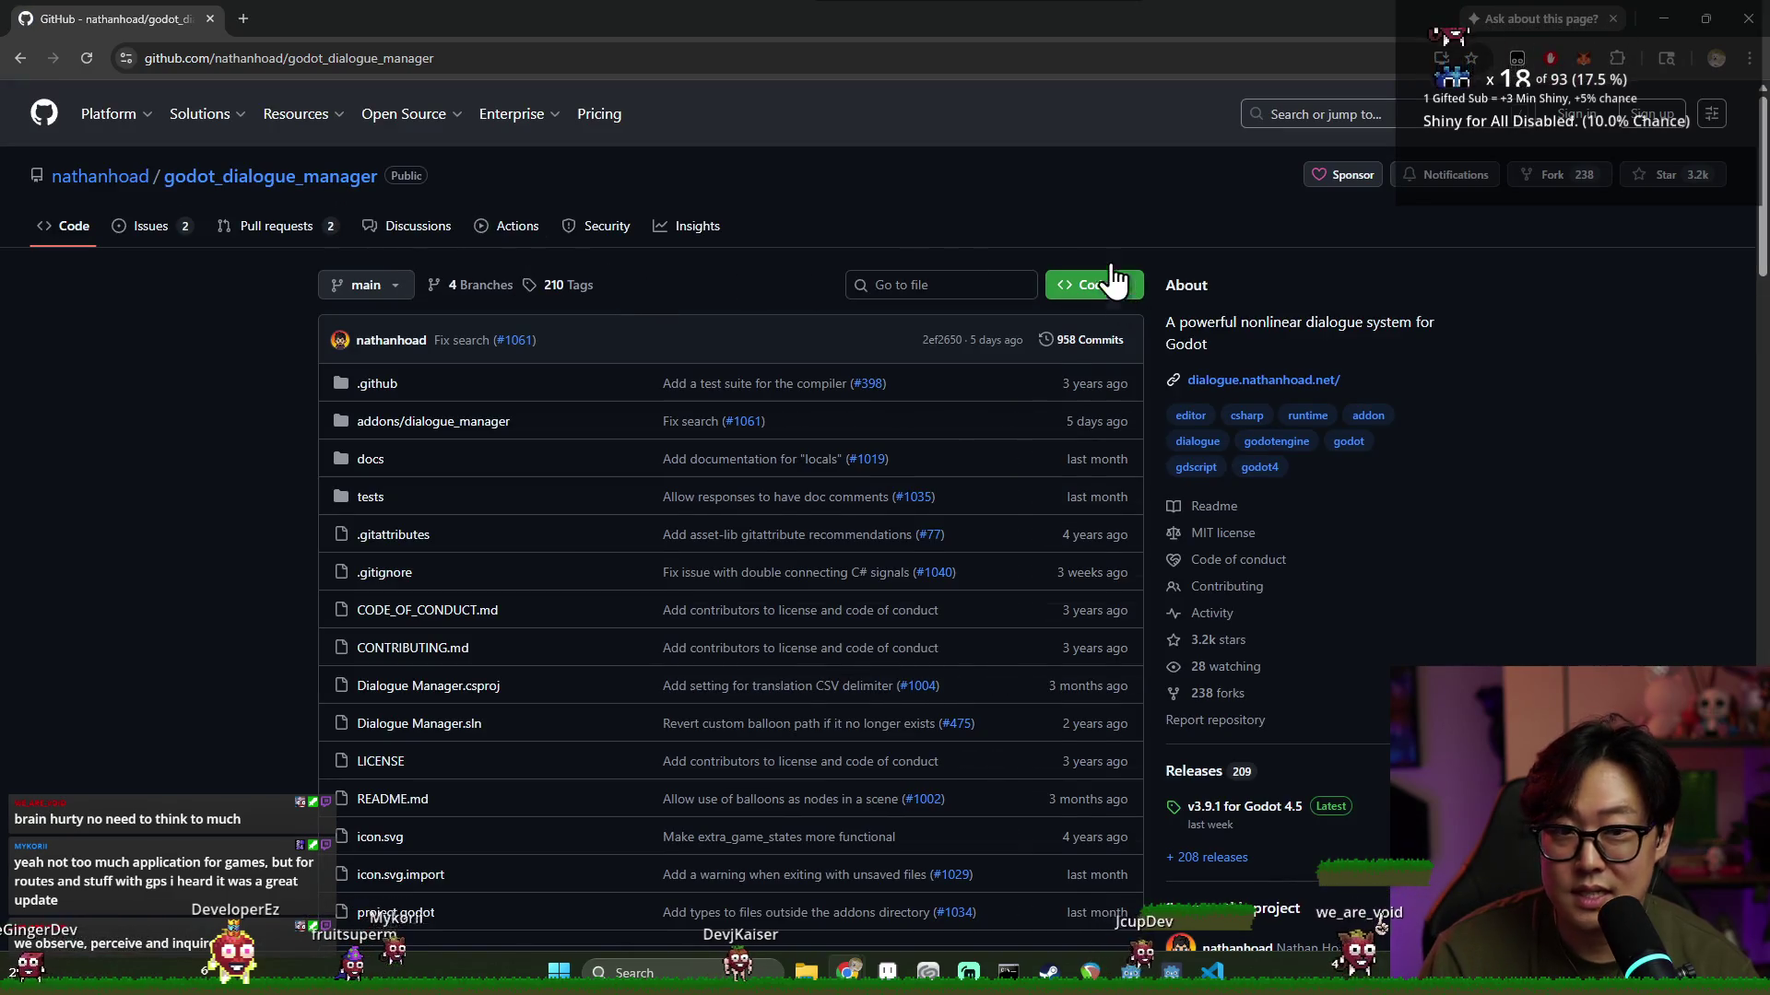
Step: Search GitHub for 'z dialo' repositories, then for the developer's usernames
click(1316, 114)
key(ctrl+a)
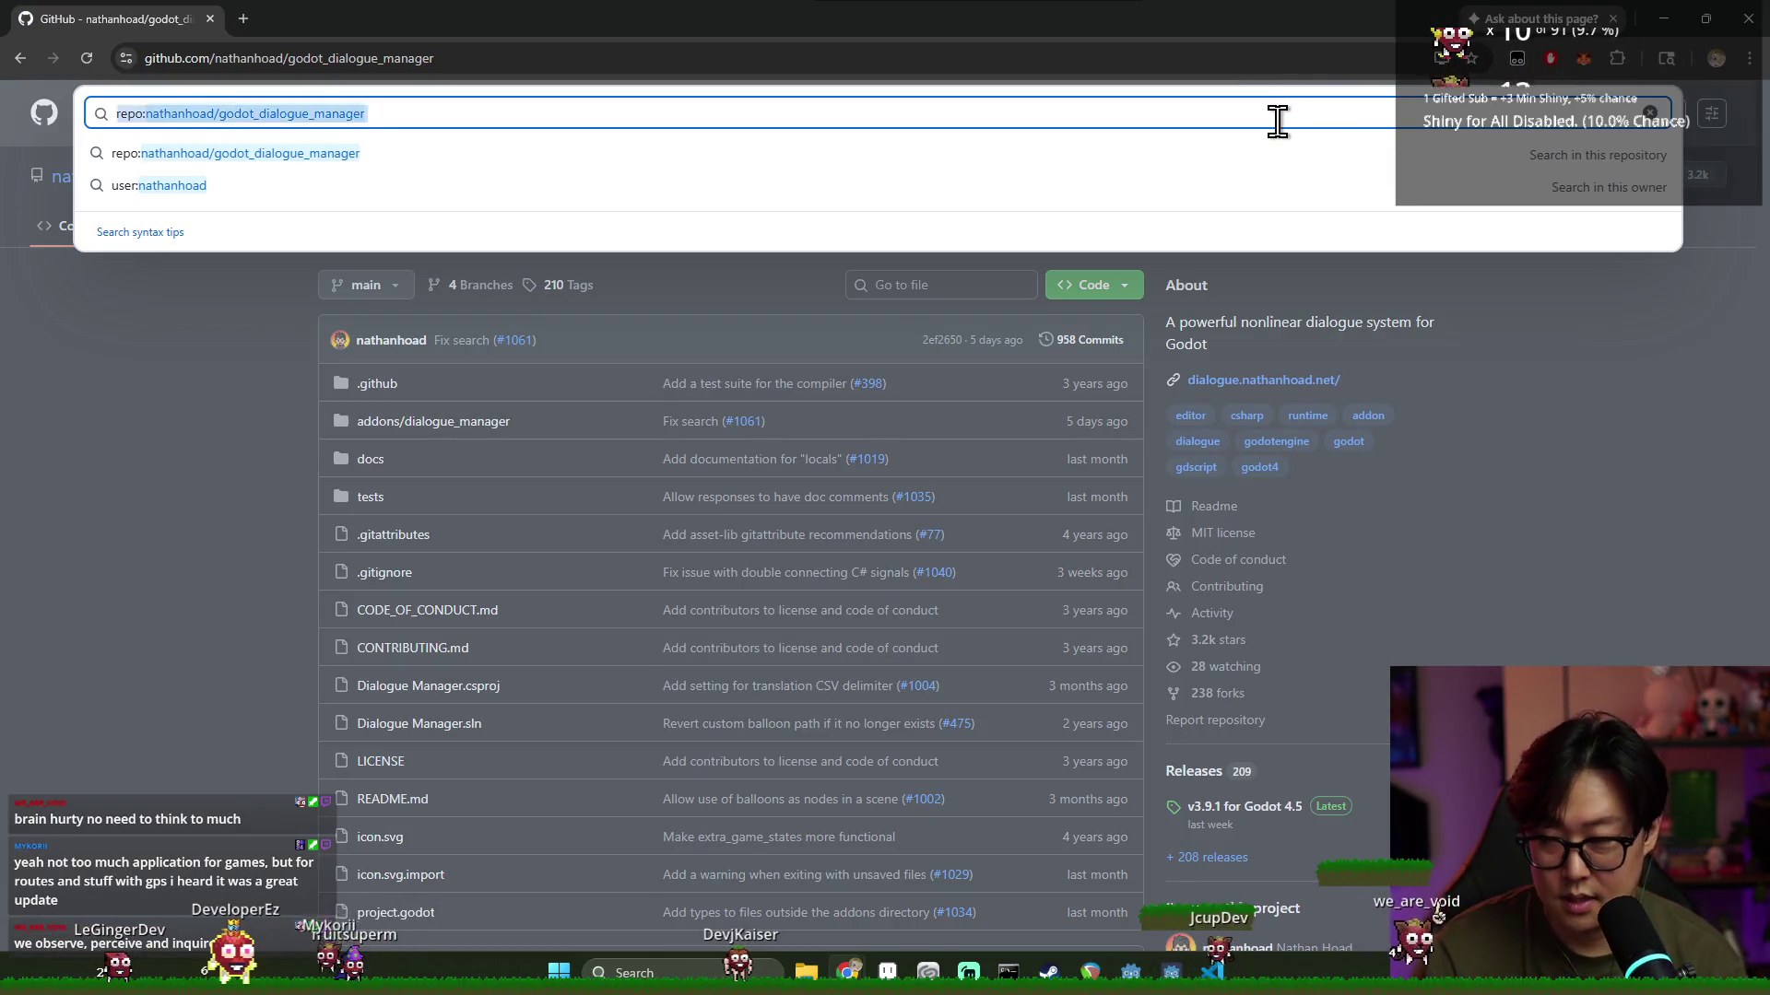
key(BackSpace)
text(z )
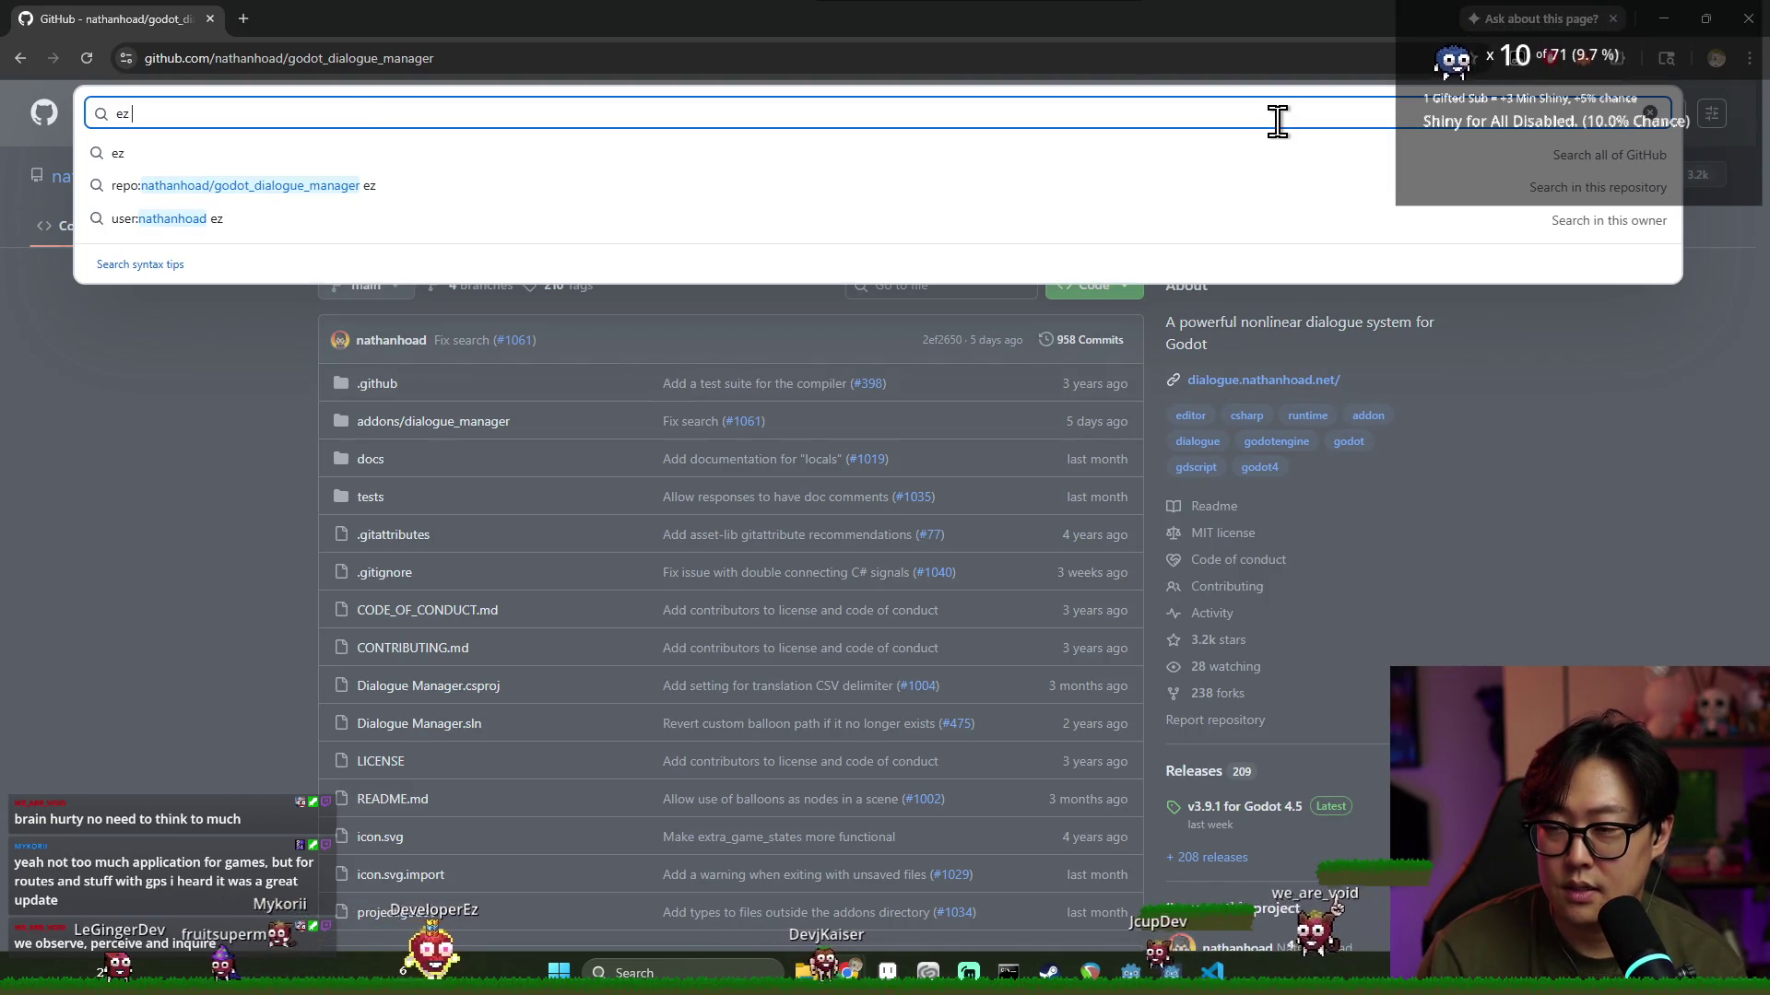
text(dialog ezthedev)
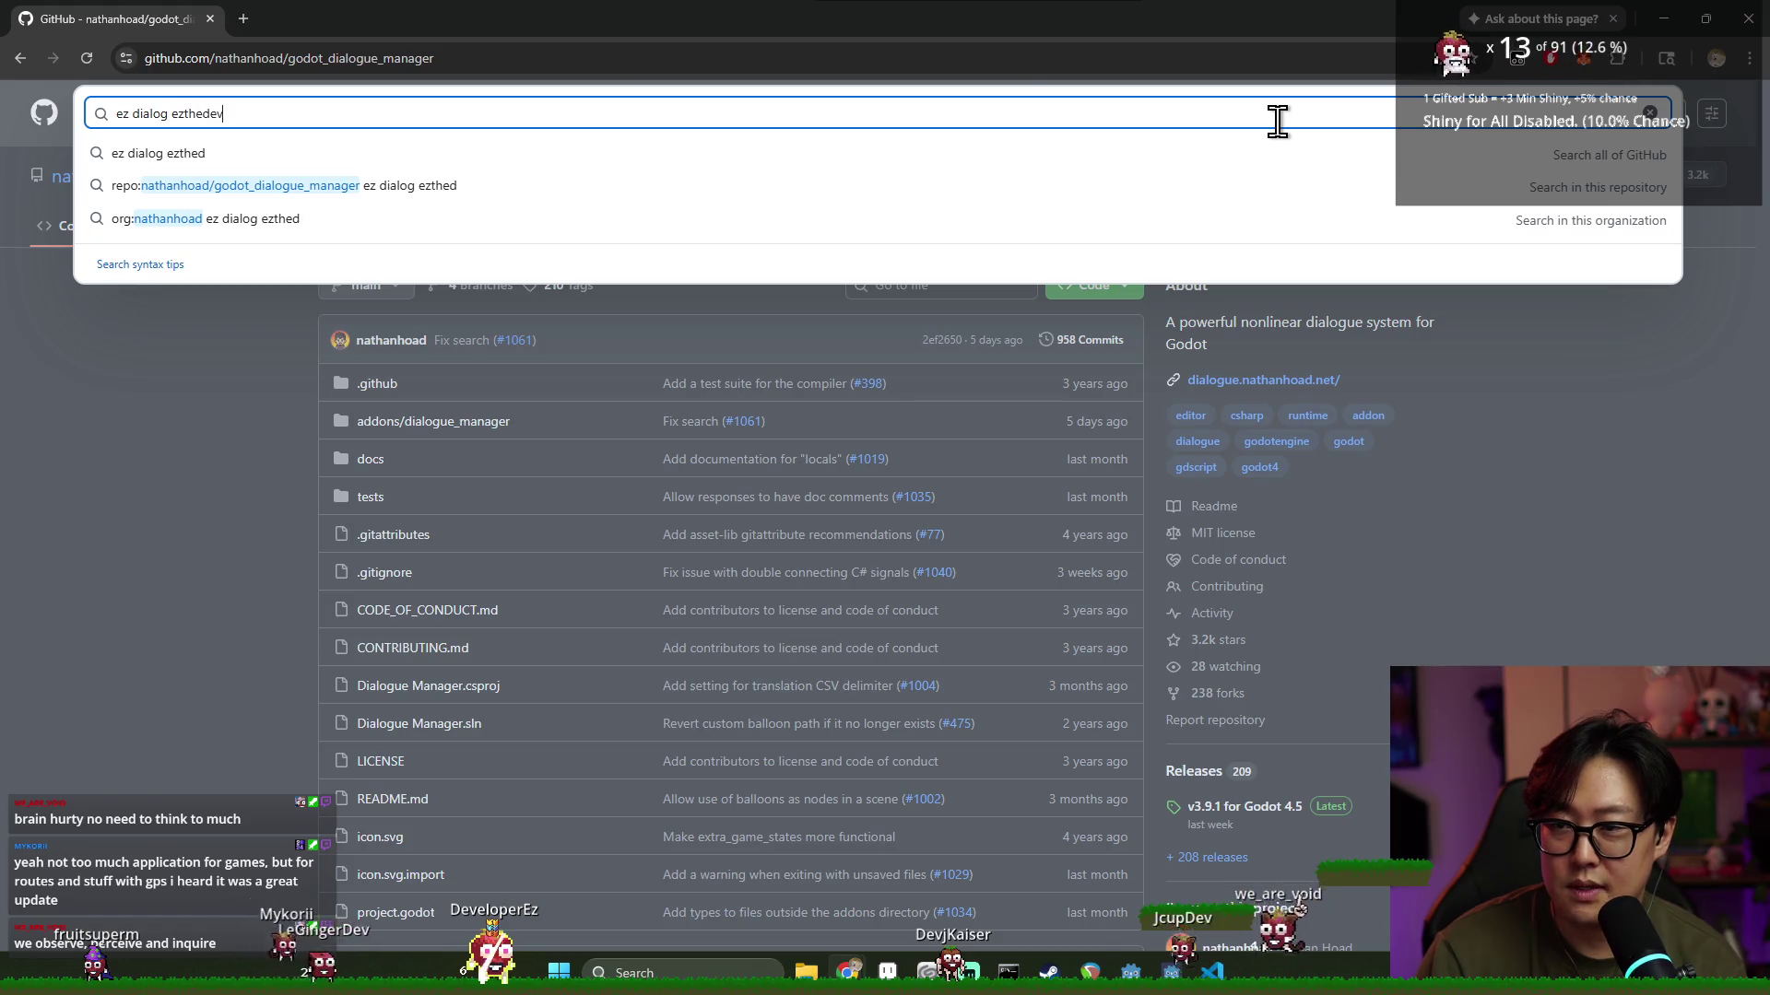
key(Return)
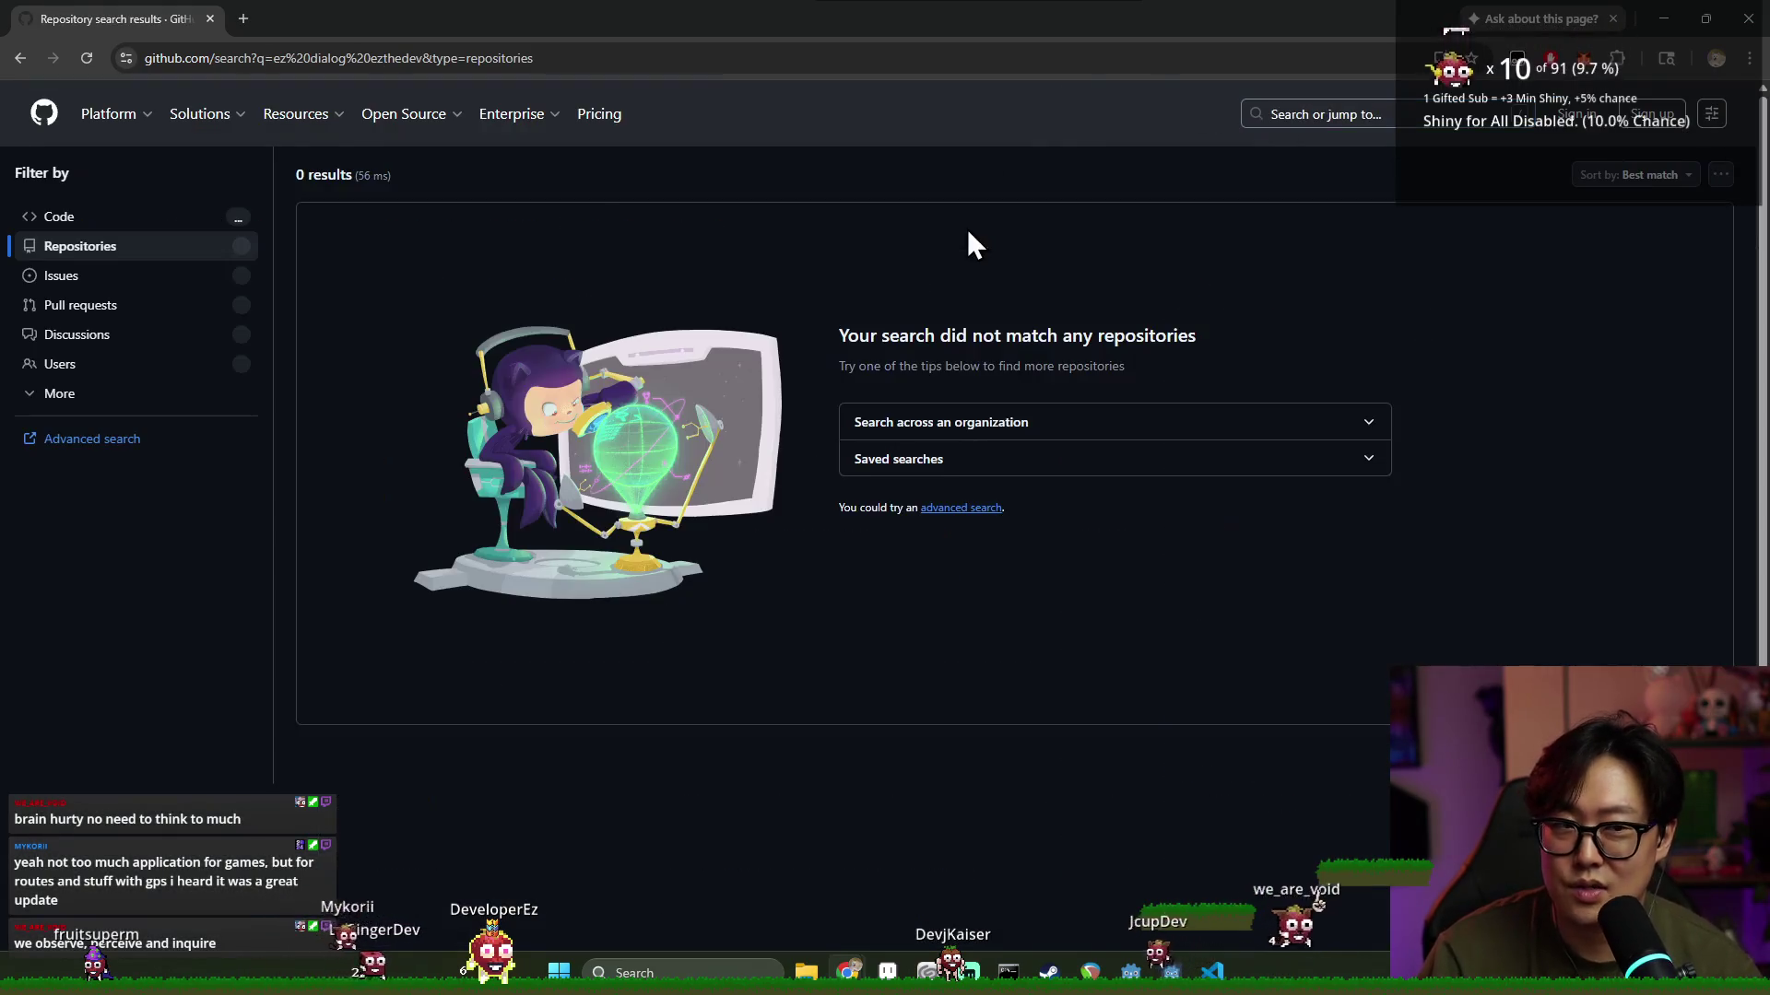
click(140, 249)
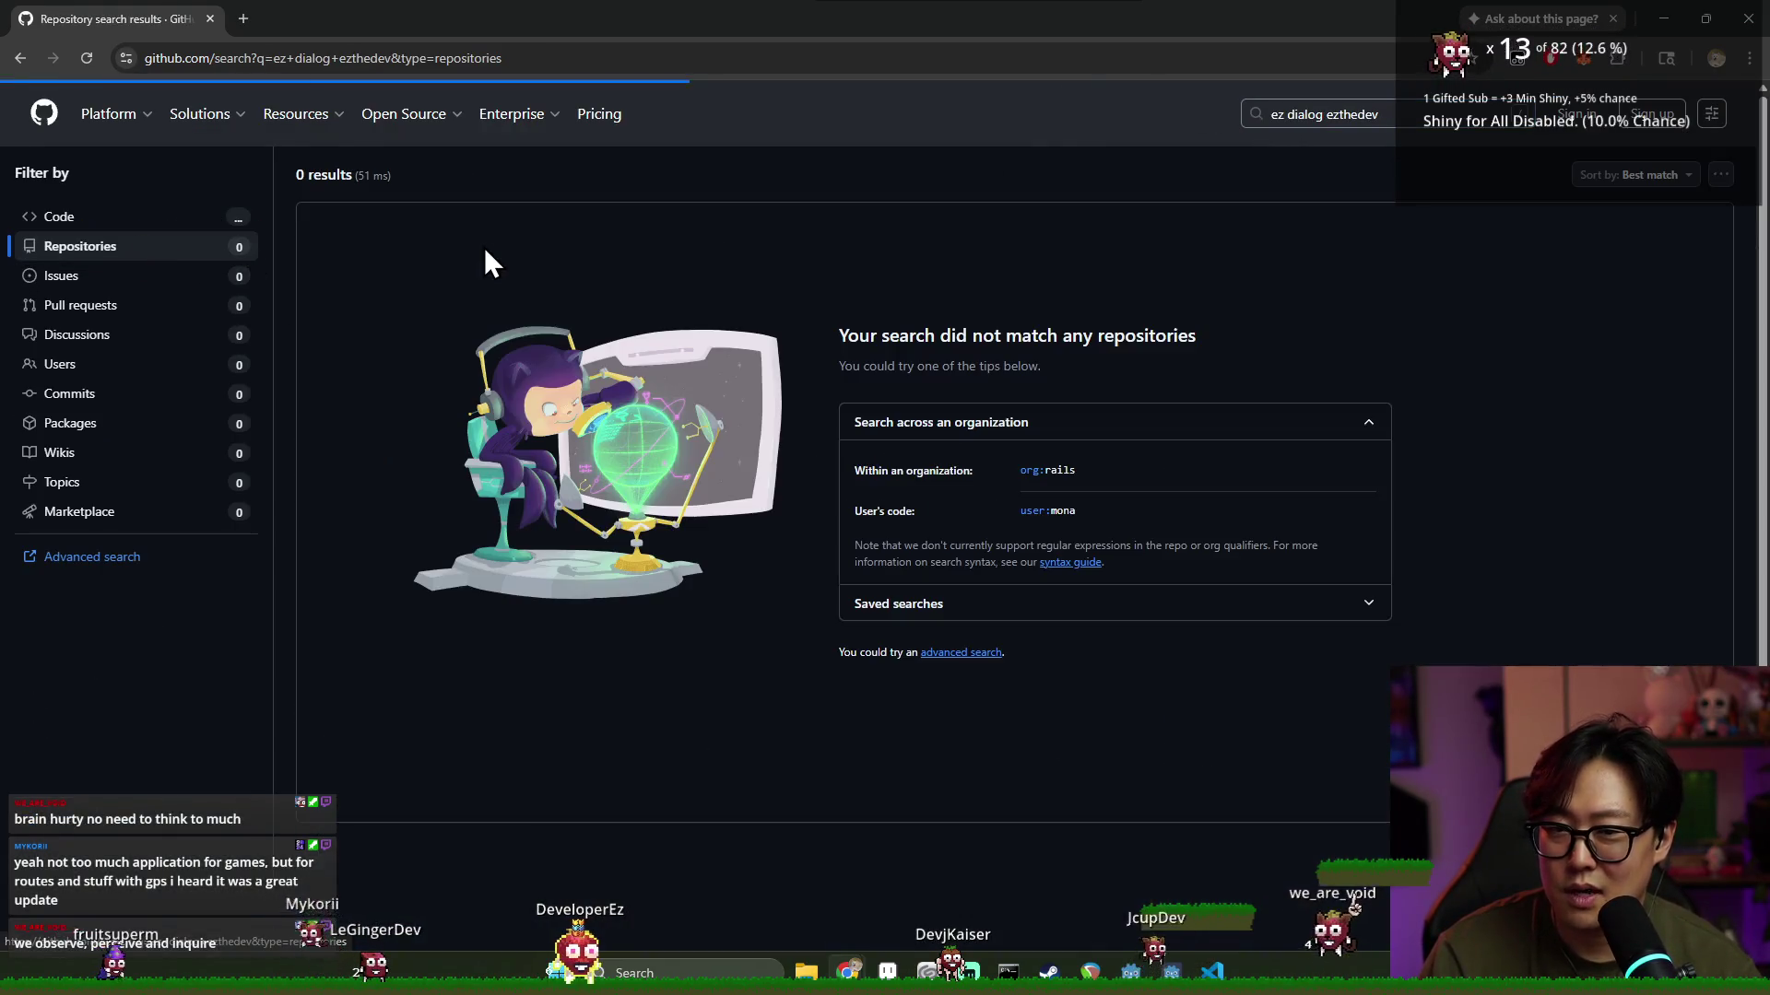
click(1422, 116)
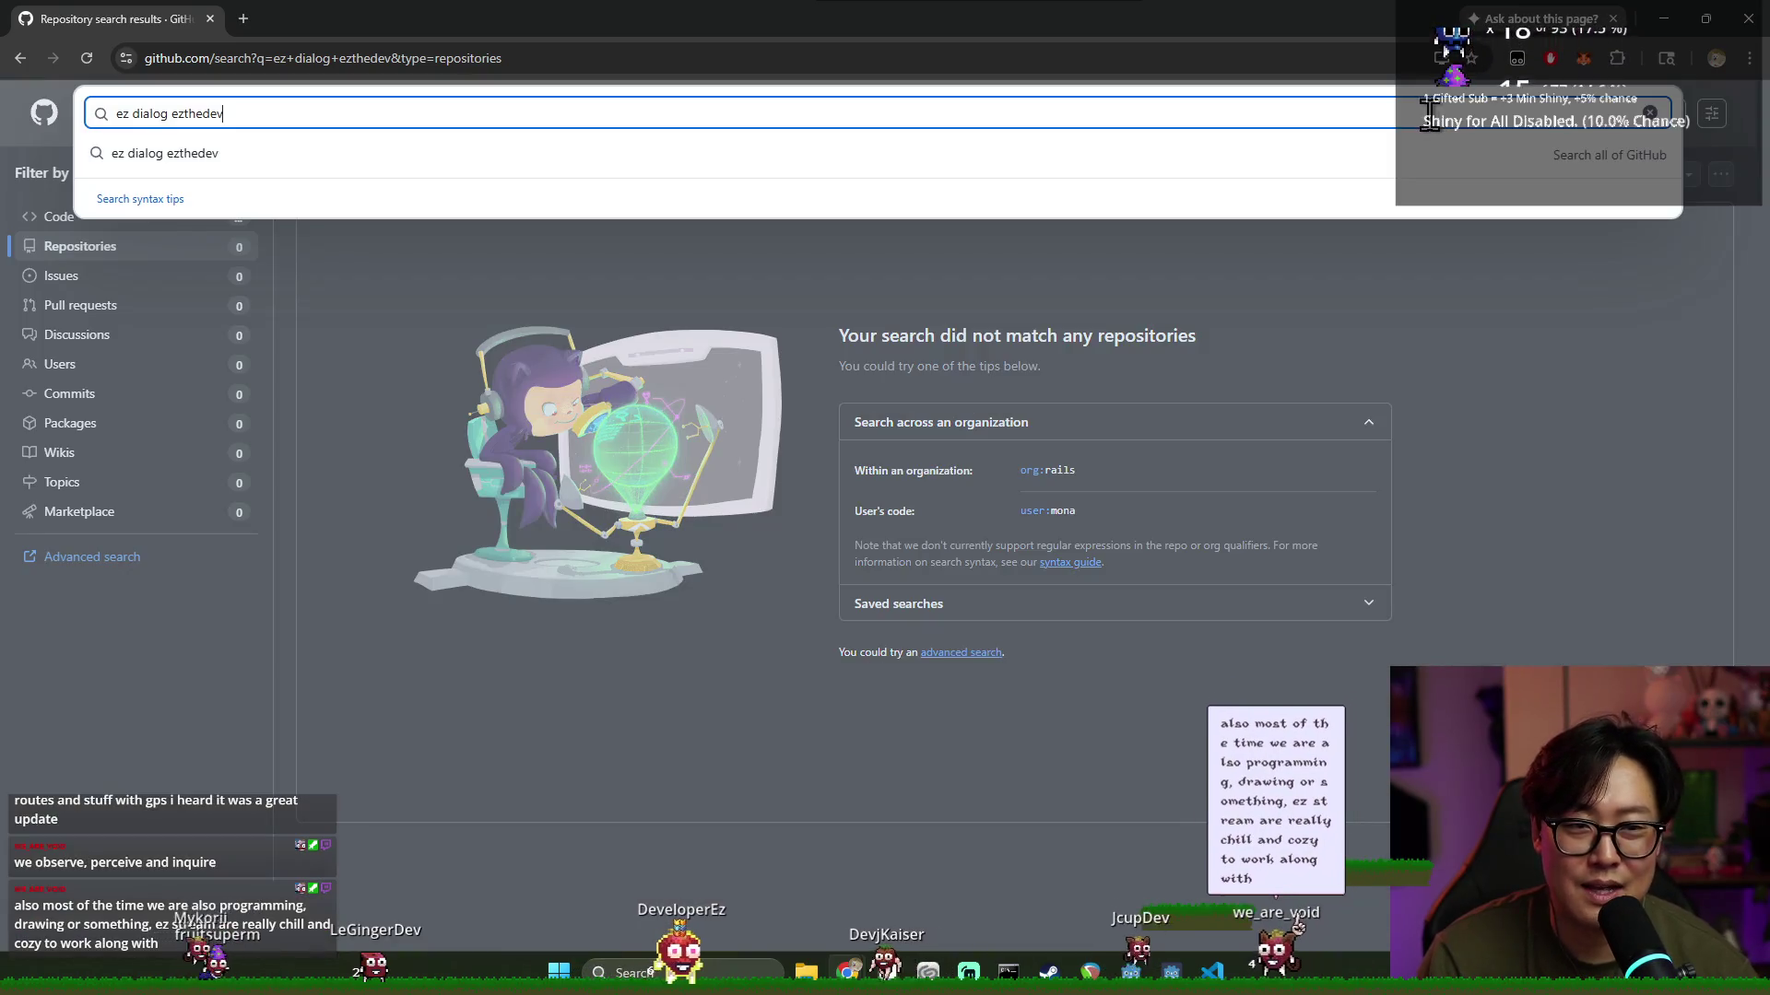
text(ezthedev)
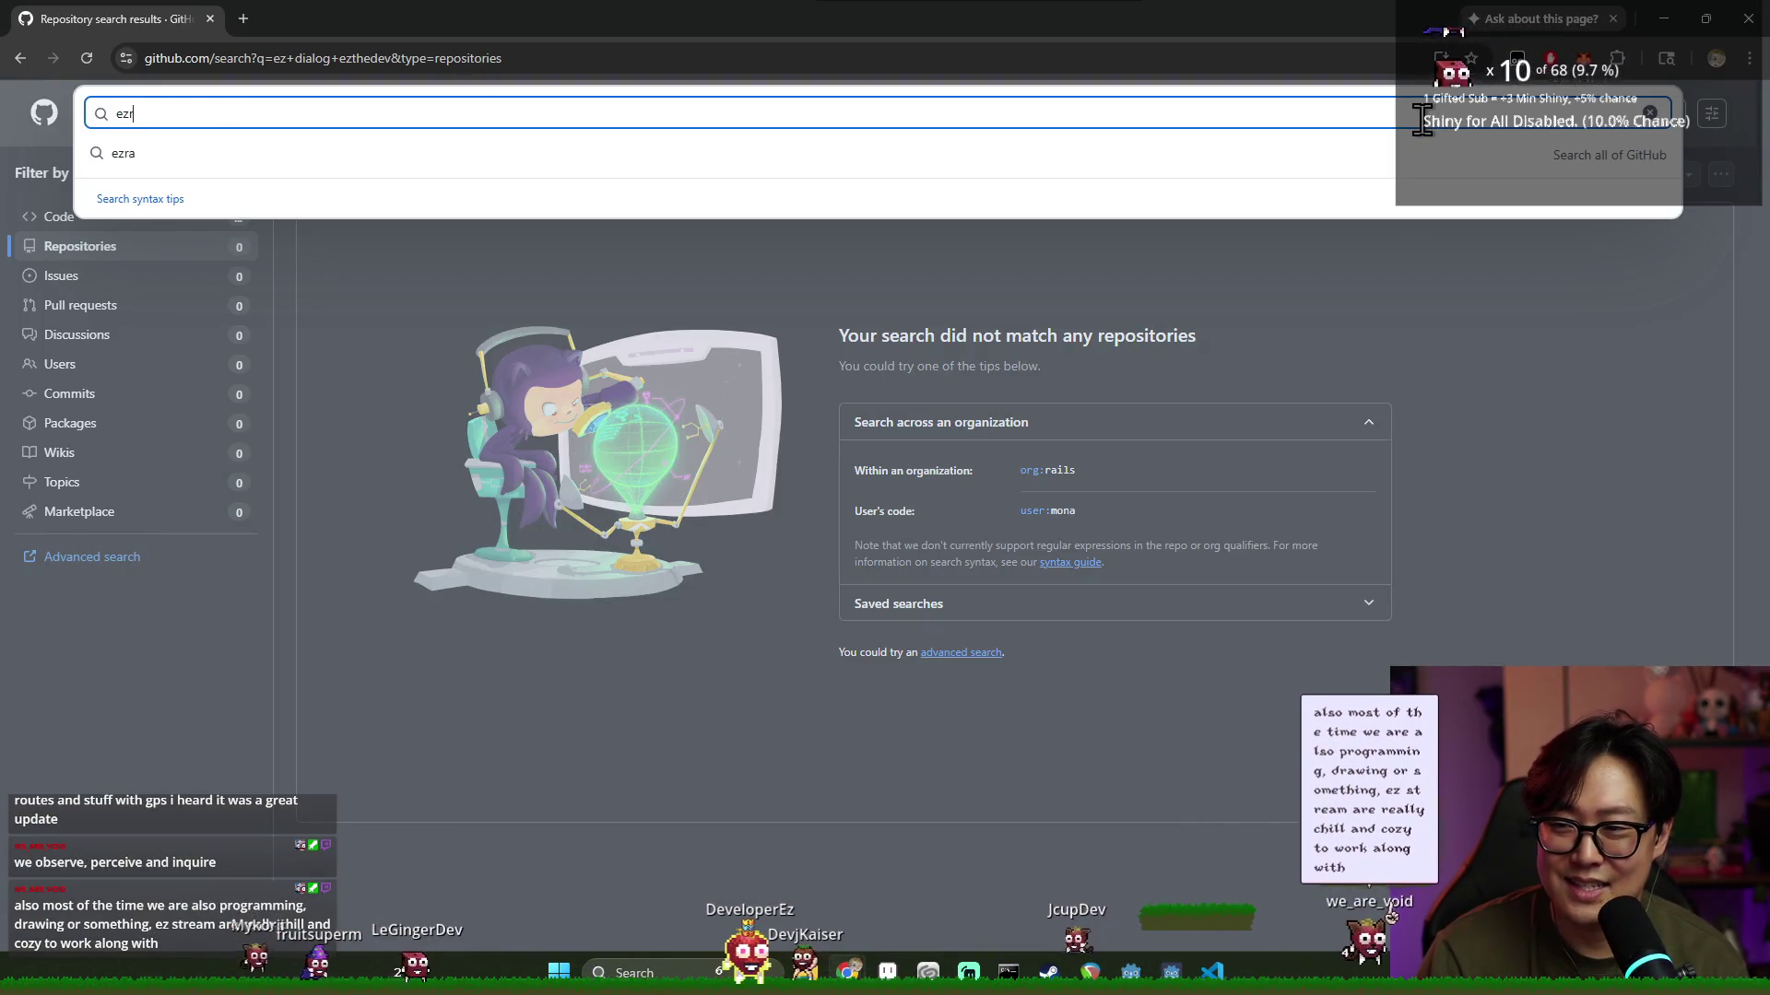
key(Return)
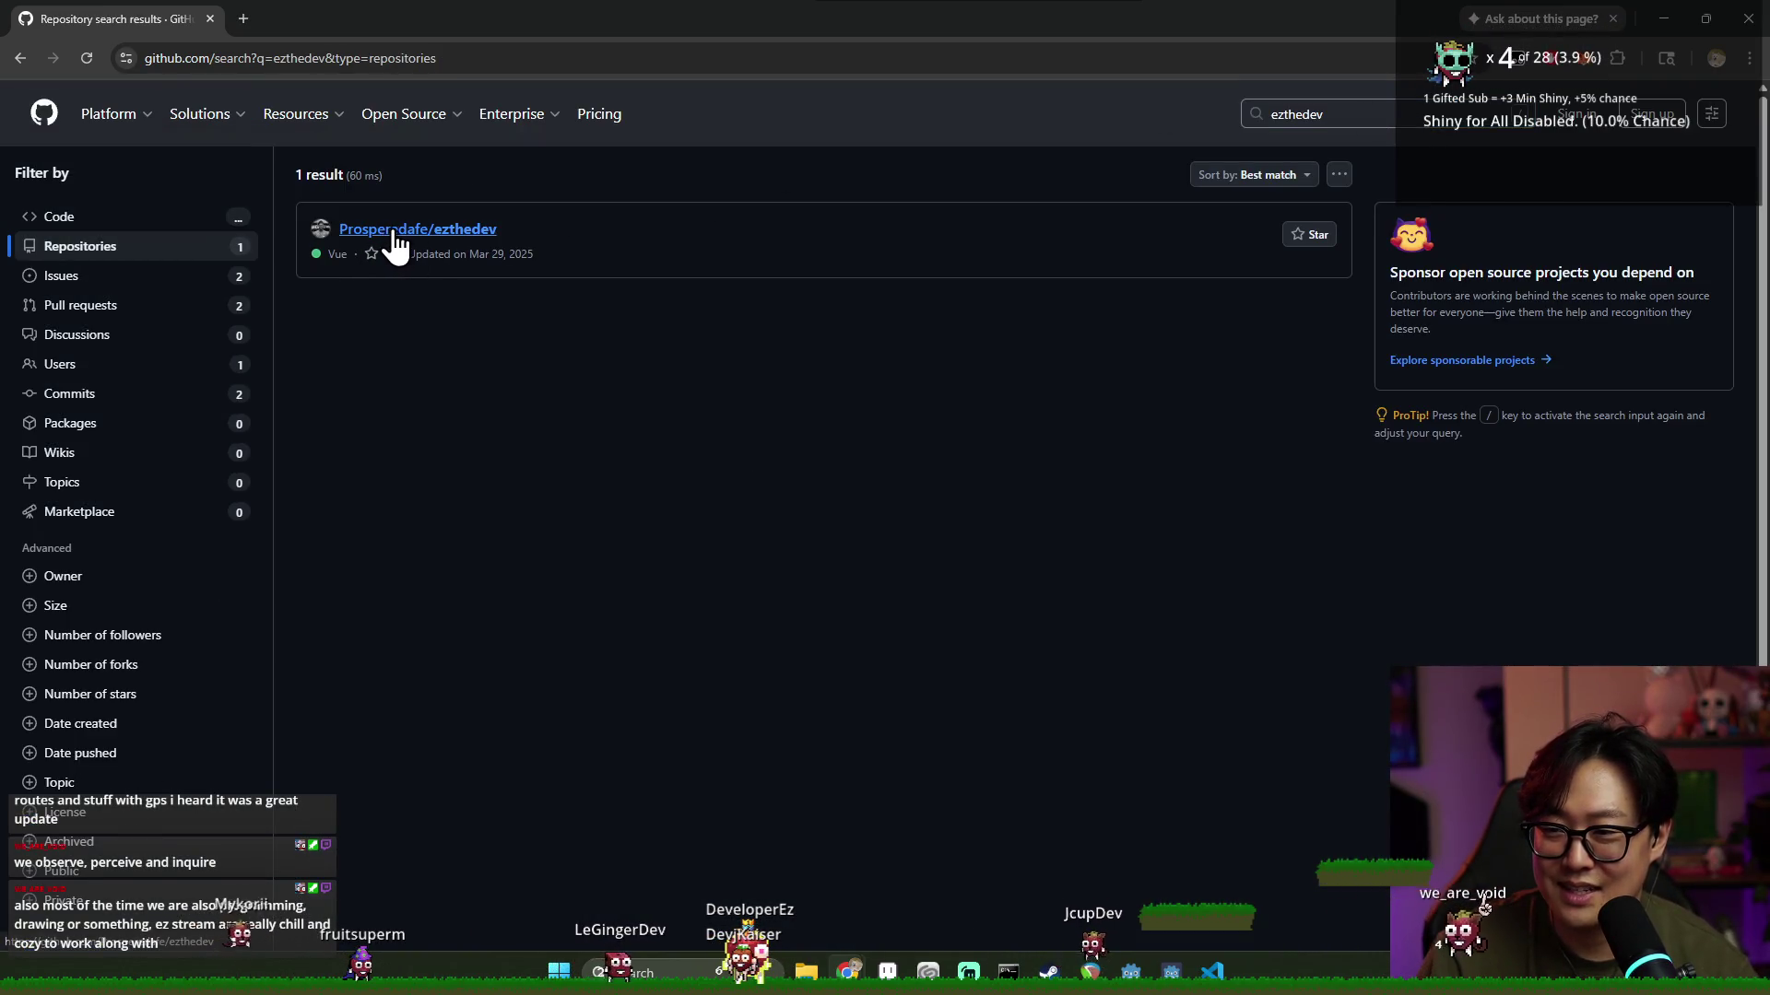
click(1355, 103)
text(develo)
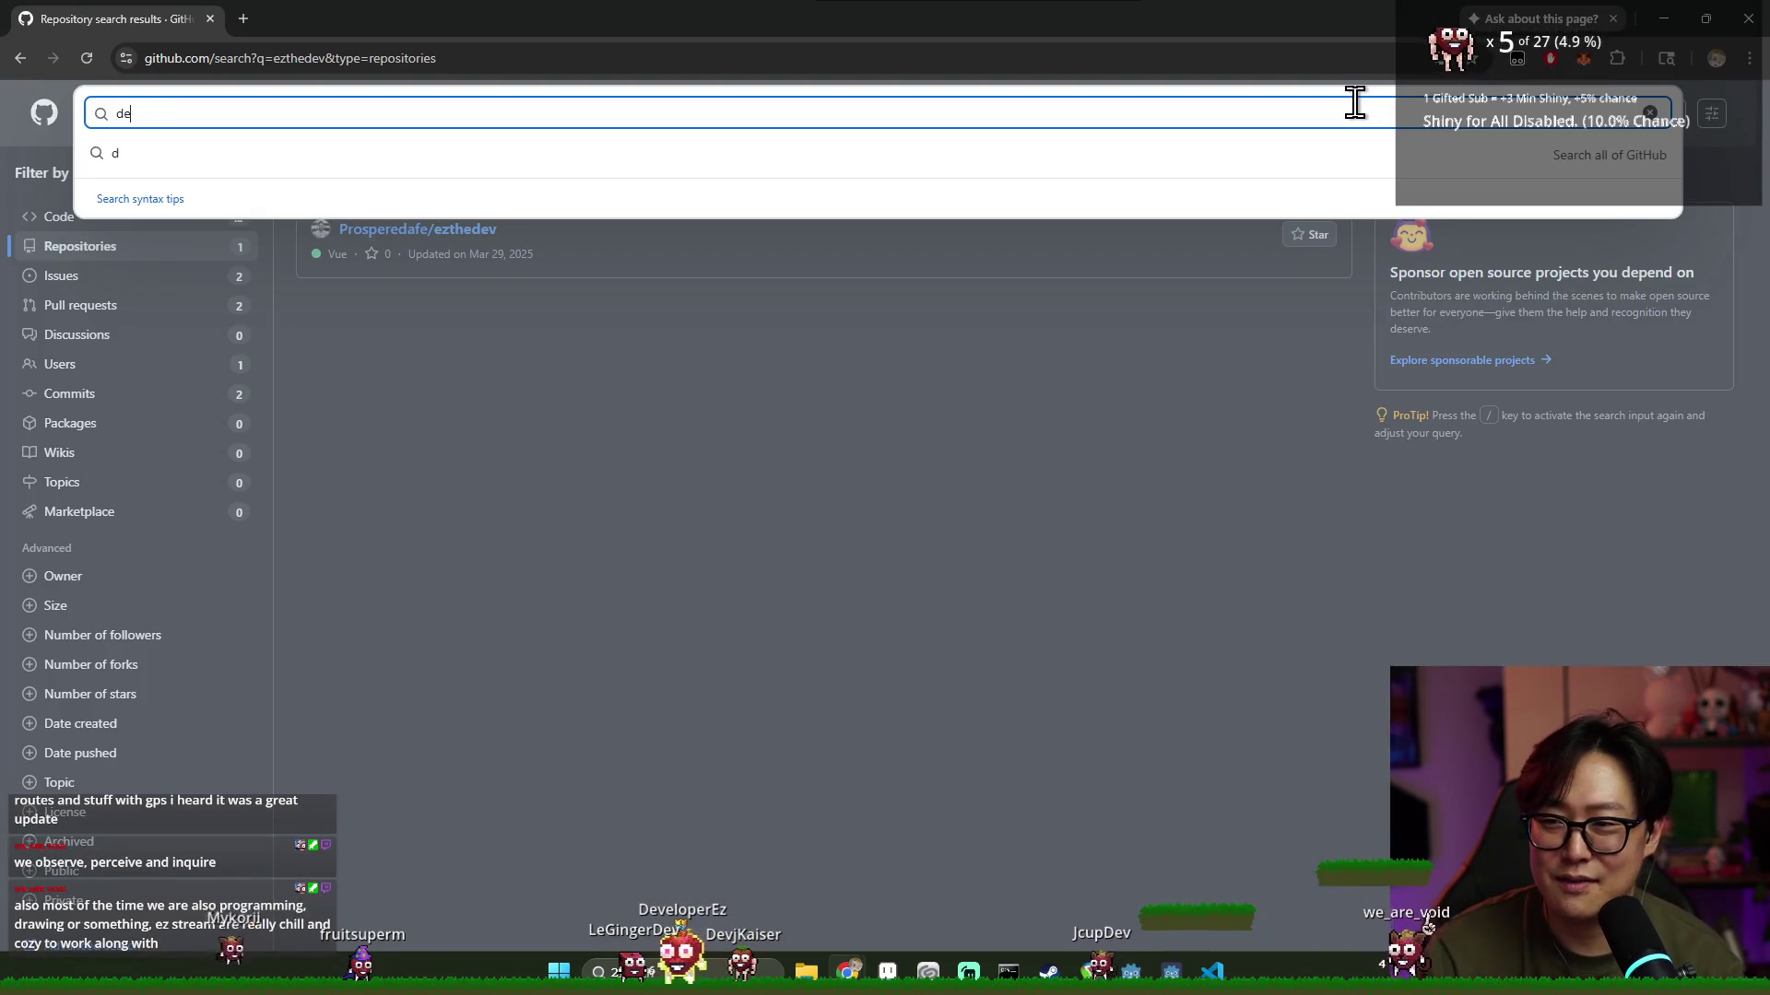
text(perezra)
key(Return)
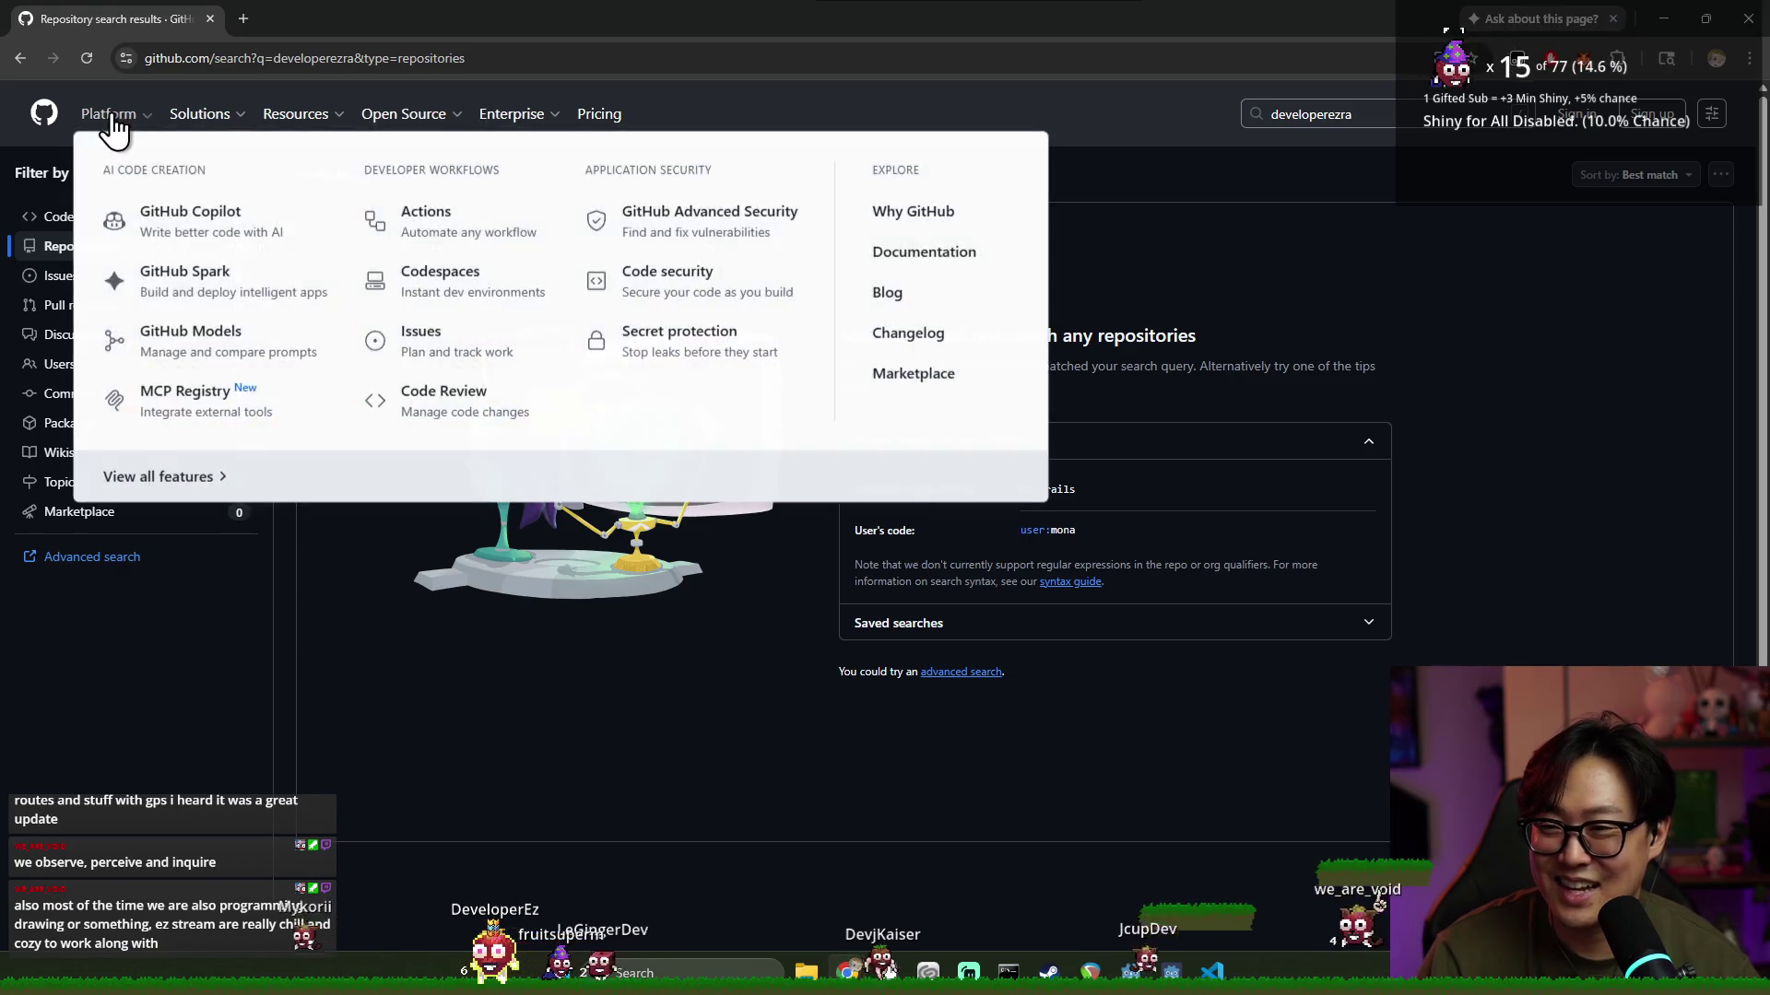
Step: Navigate the tab to youtube.com
click(550, 57)
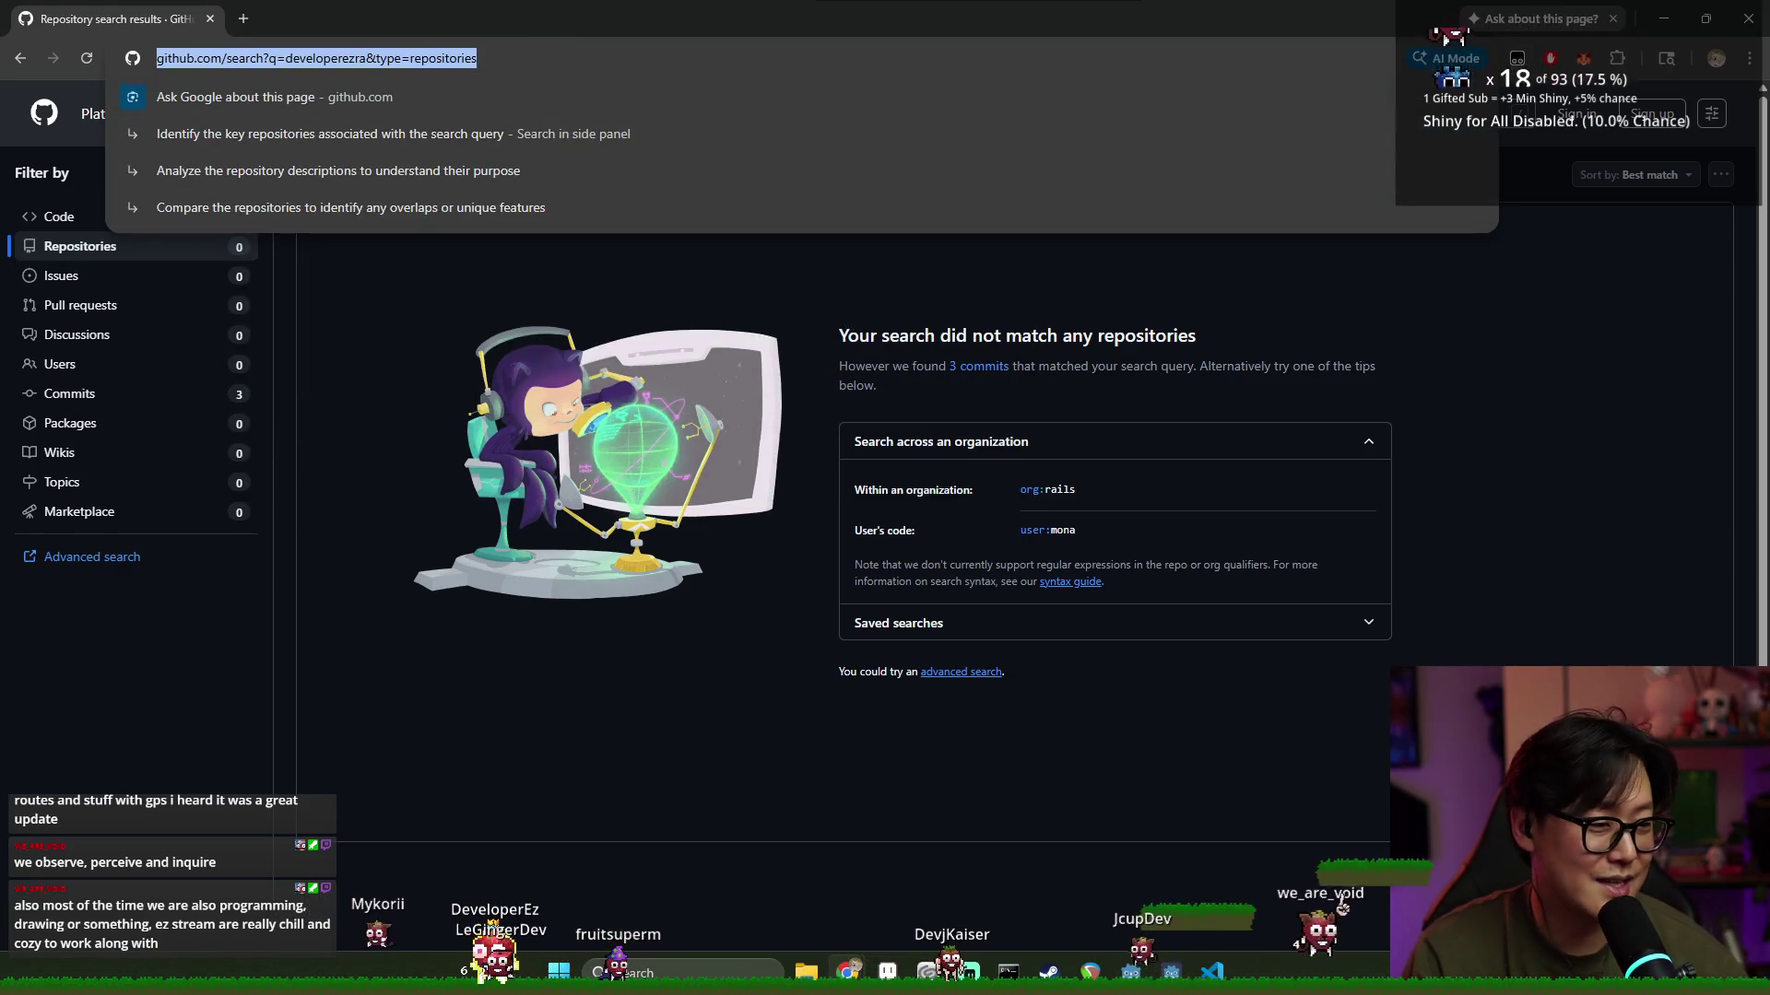
text(you)
key(Return)
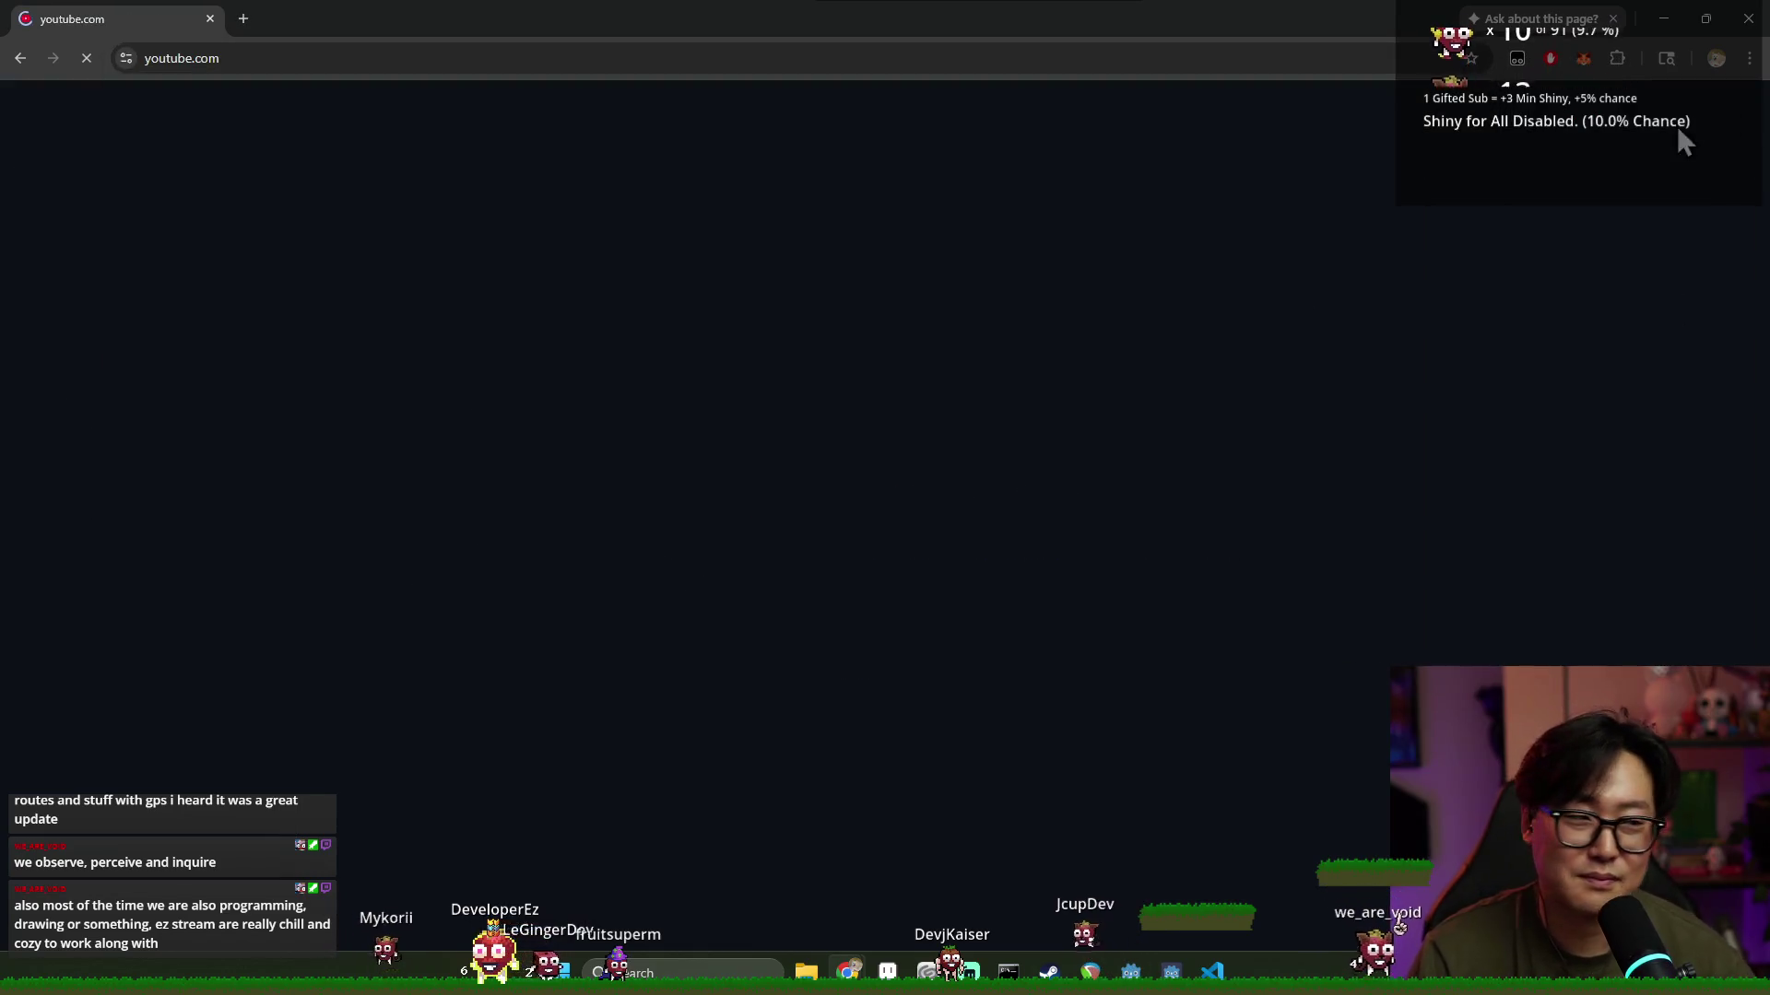
Step: Resize the browser window so YouTube fills the screen
double_click(1292, 20)
click(1292, 23)
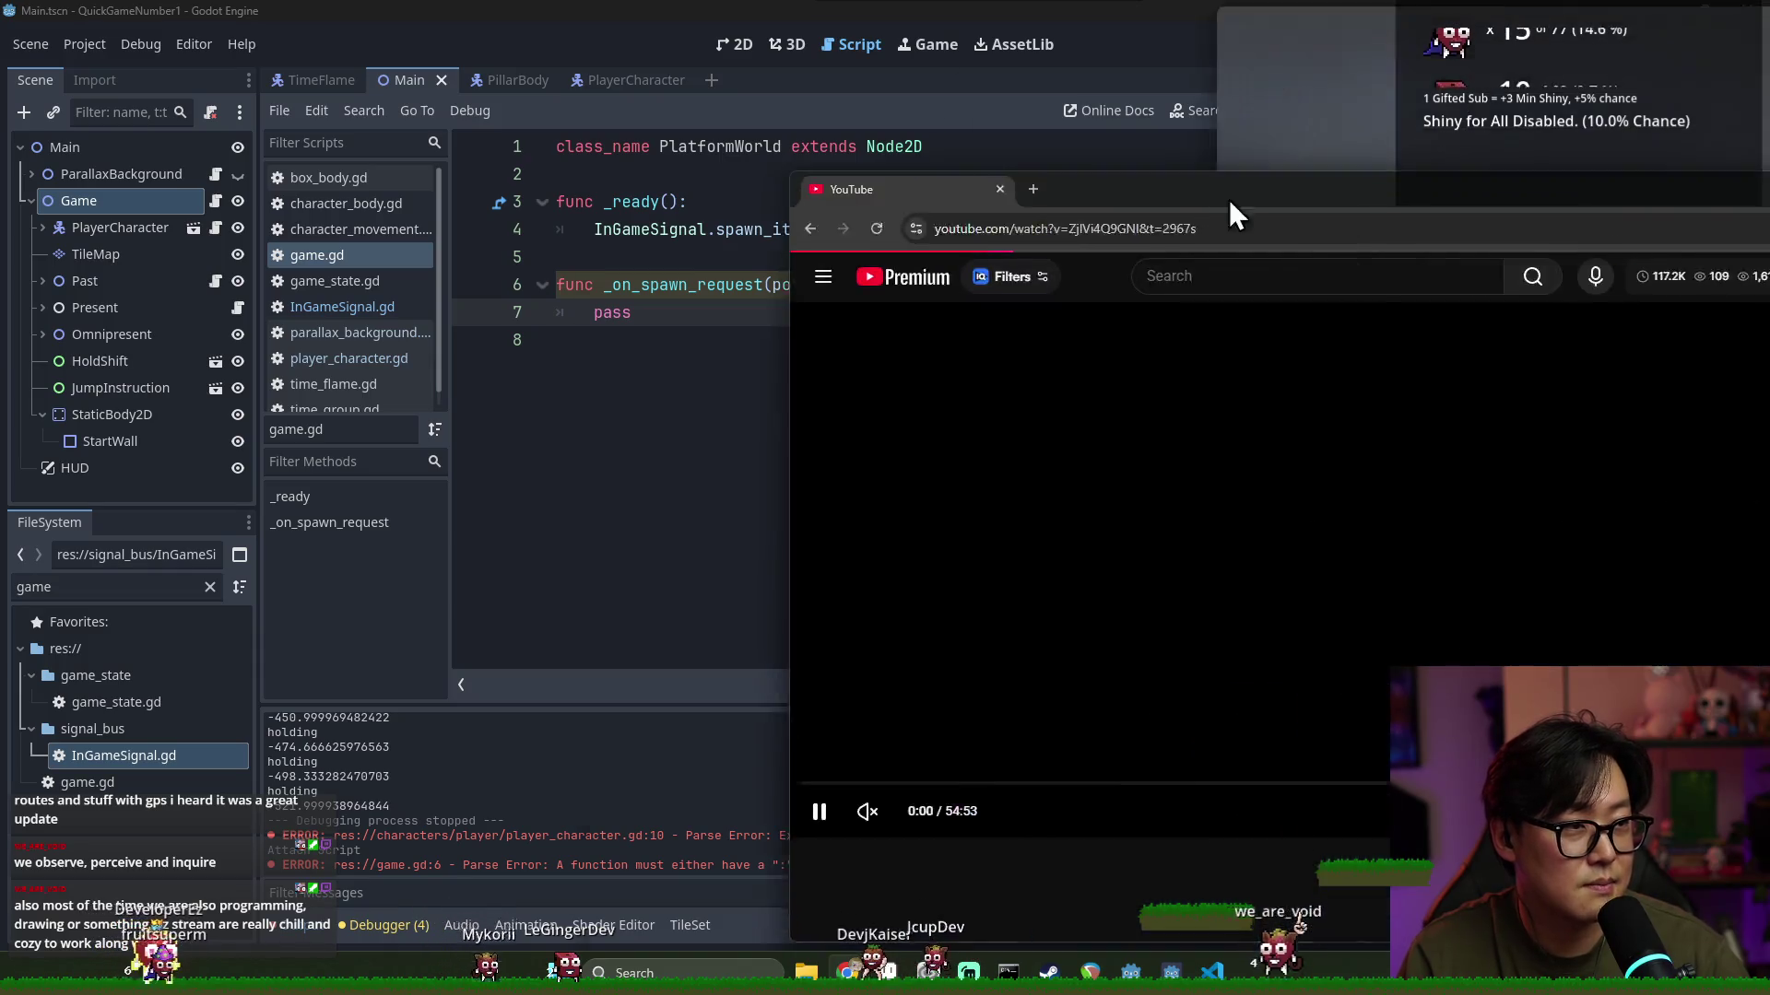
drag(1229, 199, 643, 16)
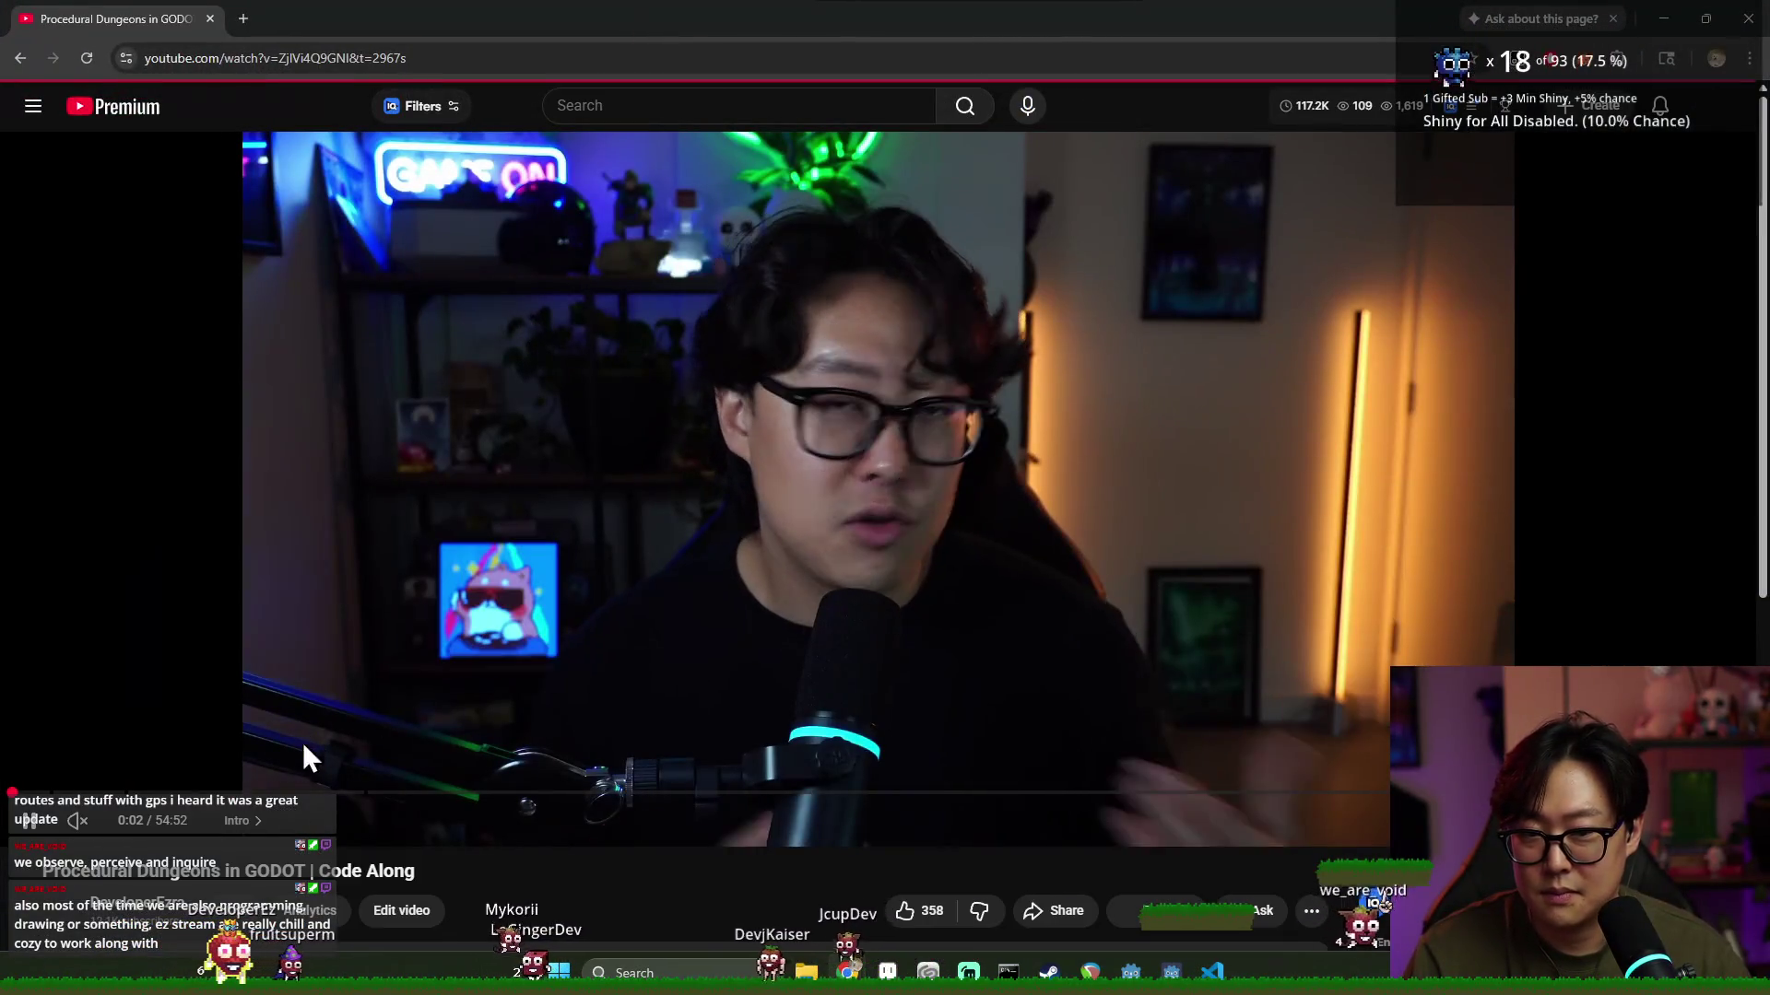
Step: Pause the tutorial, expand its description and open the GitHub link in it
click(303, 743)
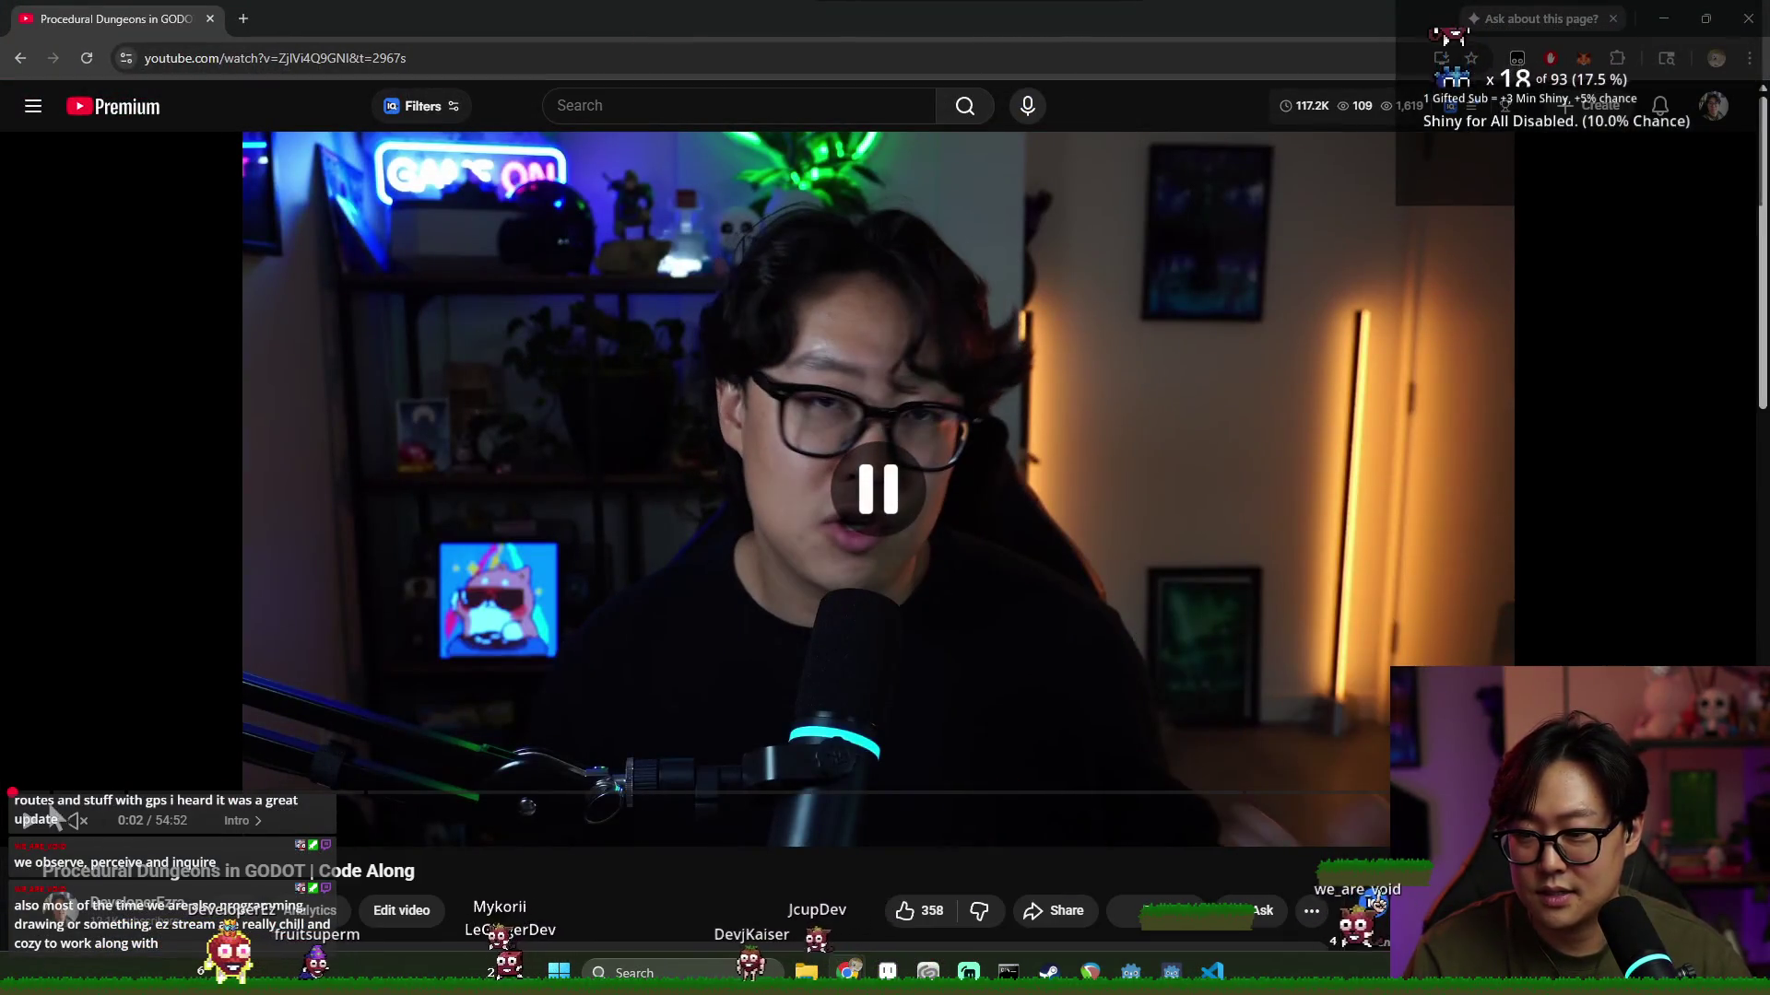
scroll(446, 601, down, 5)
click(402, 348)
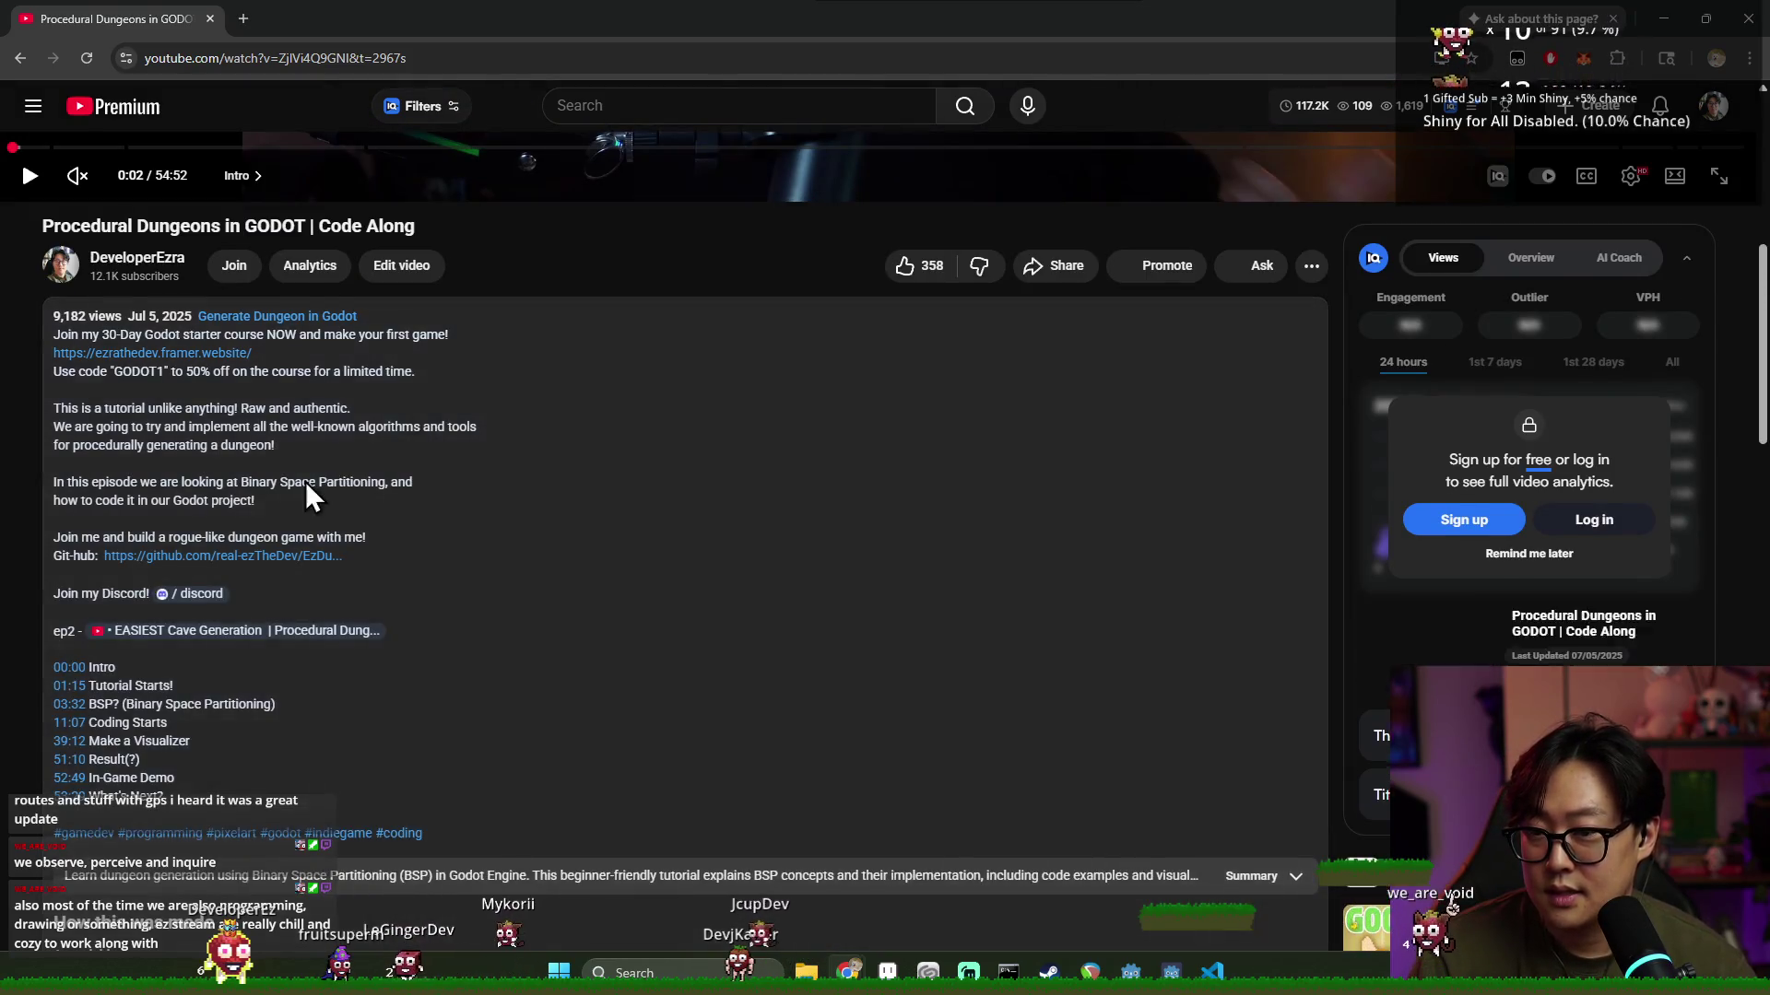
scroll(185, 422, down, 3)
click(235, 280)
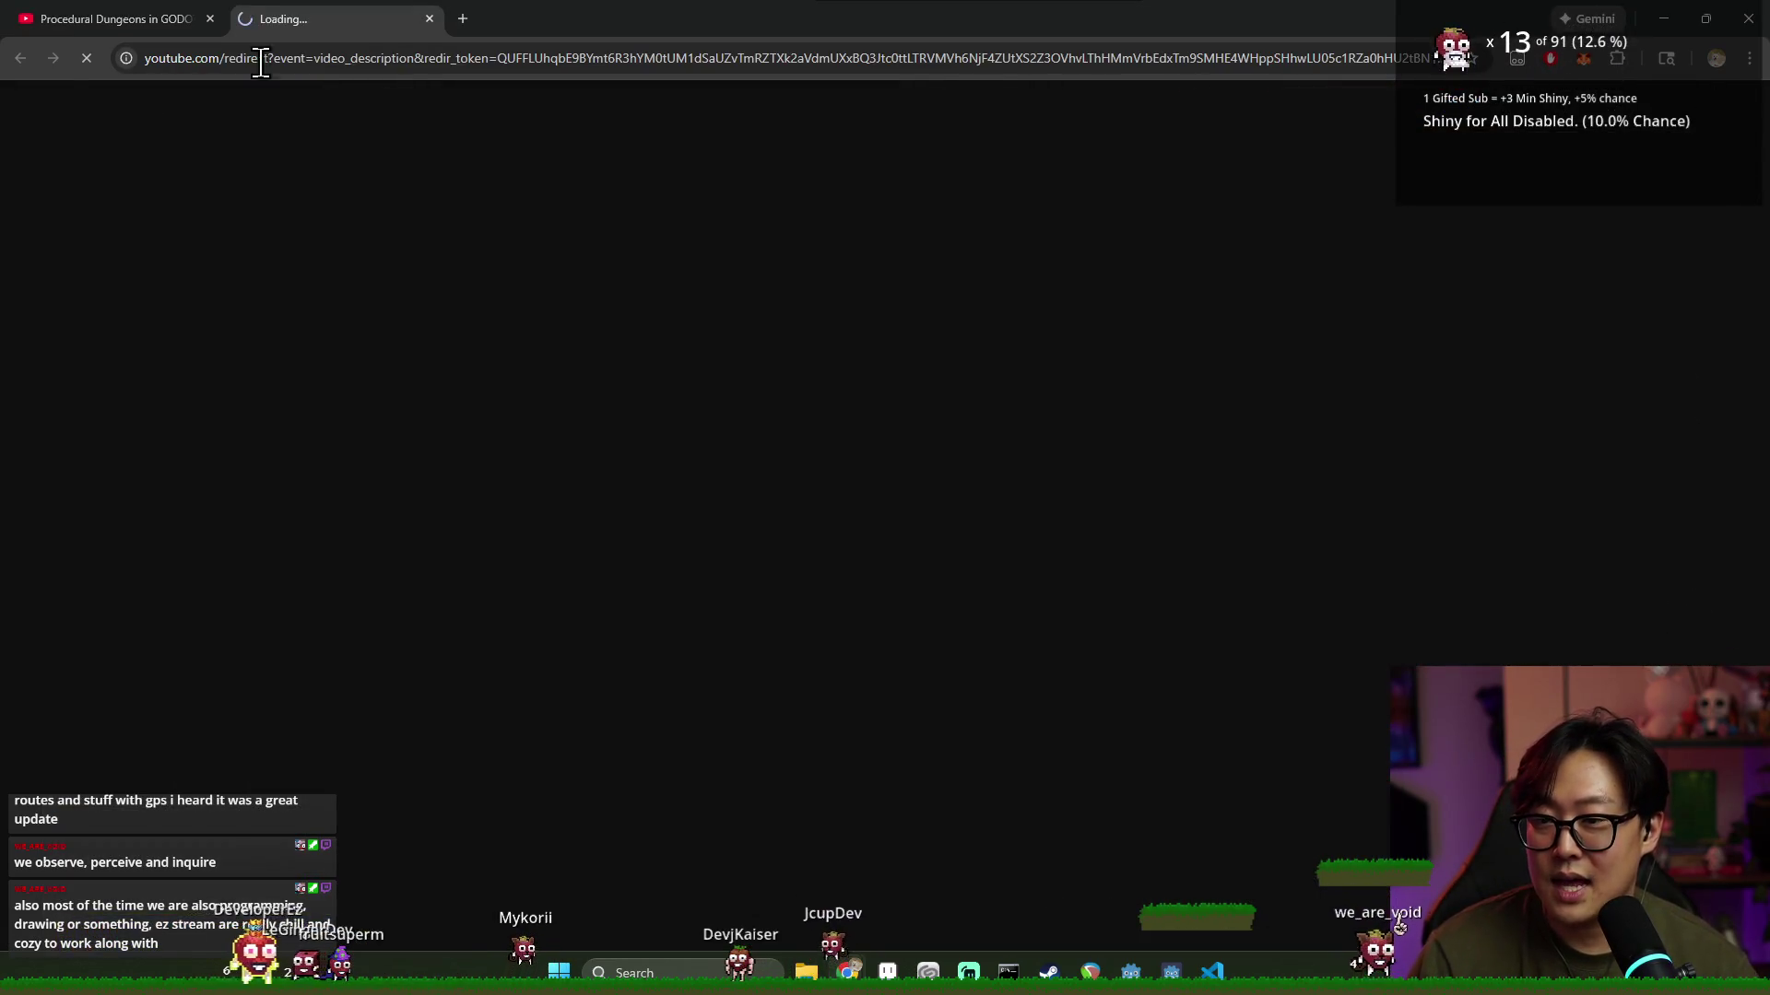
Step: Switch to the new GitHub tab and close the YouTube video tab
click(199, 20)
click(242, 20)
click(210, 19)
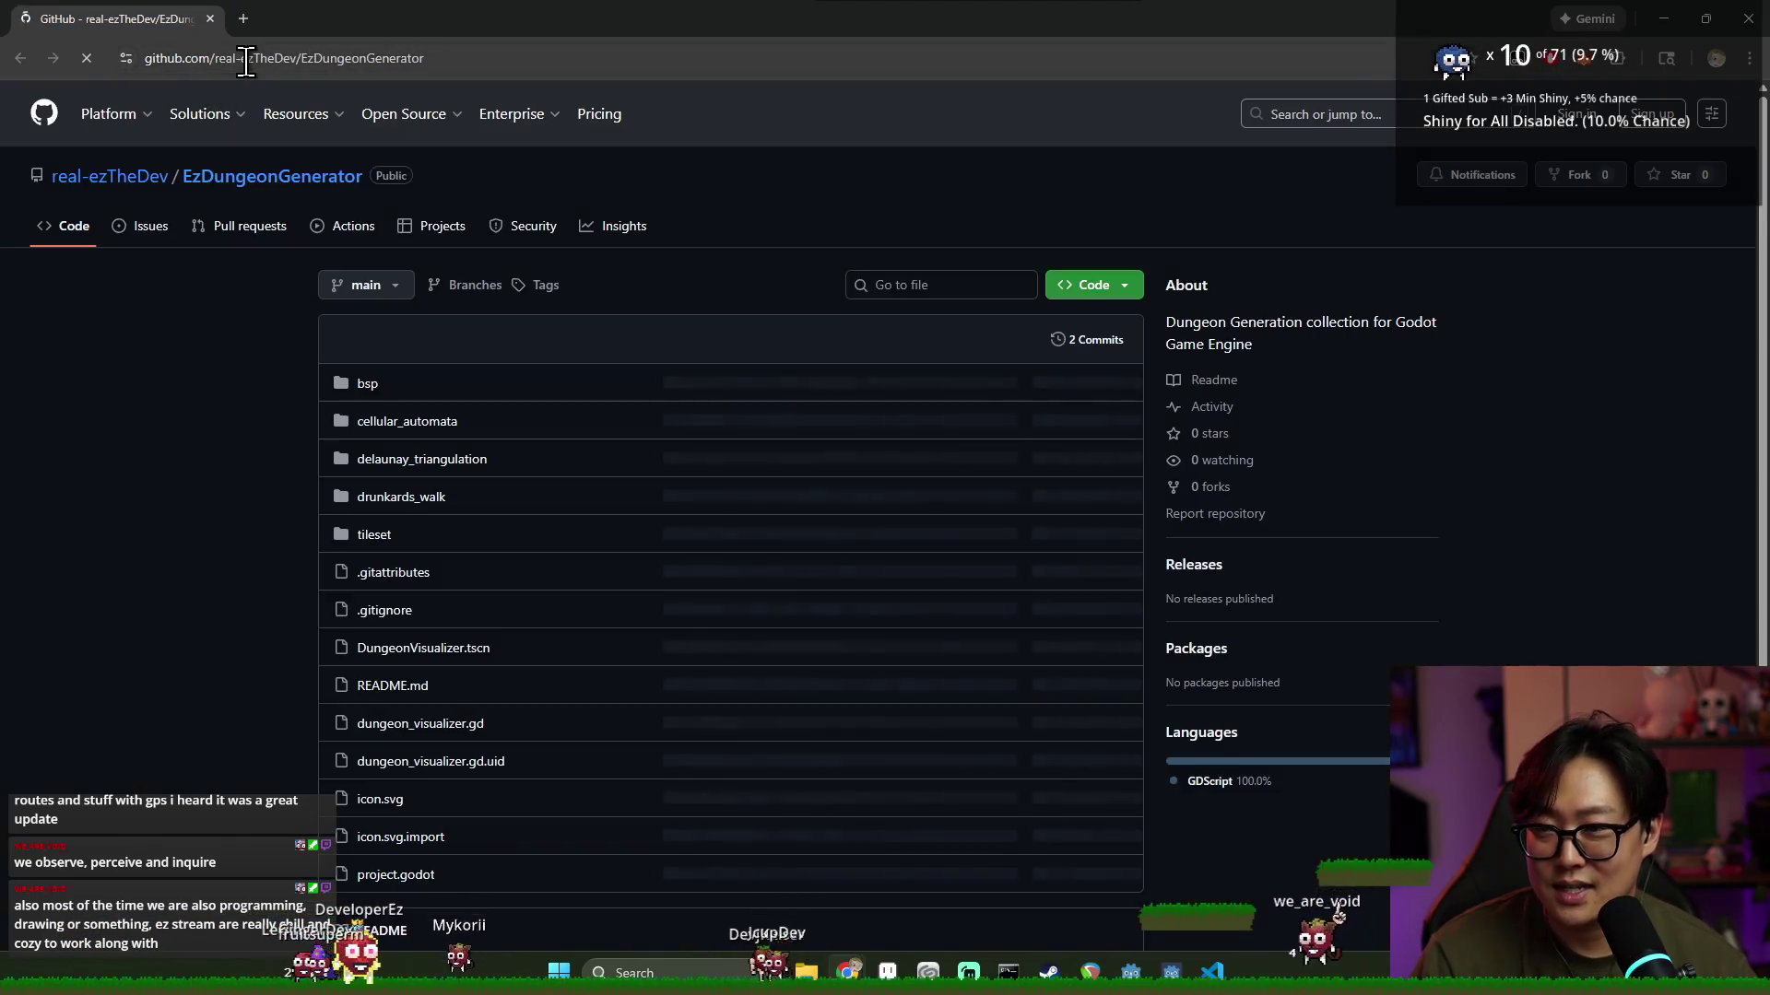
click(242, 57)
key(Escape)
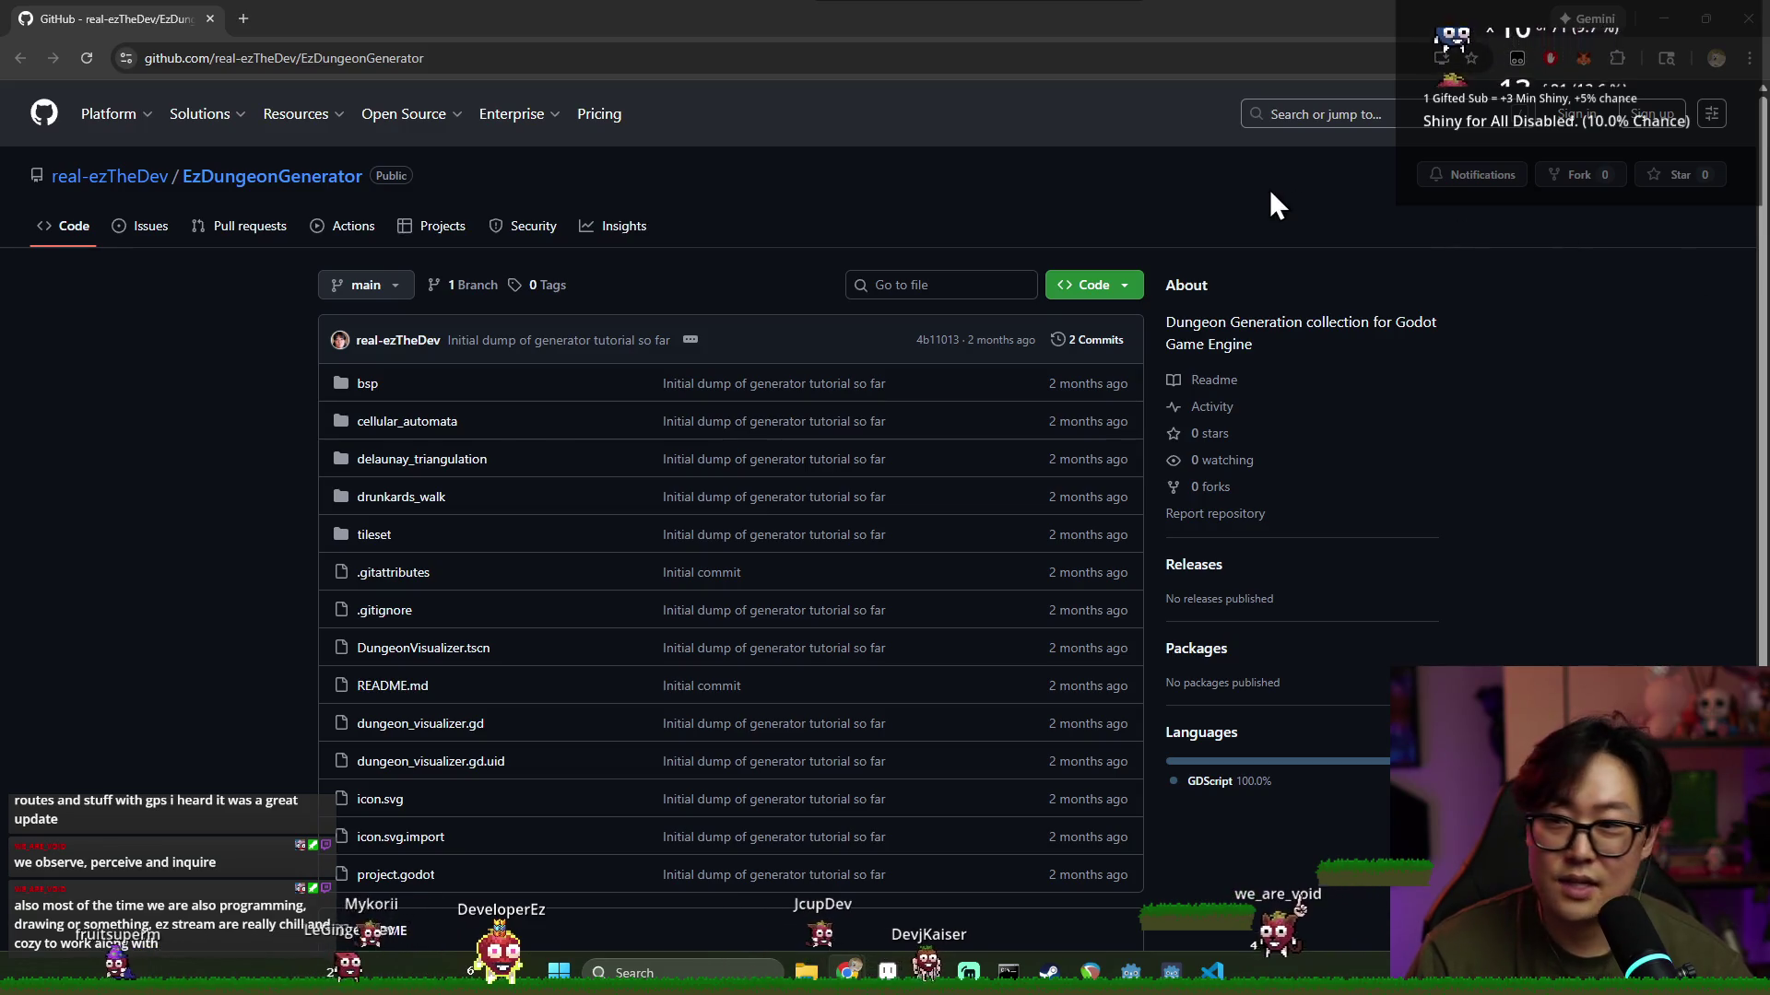
Step: Open the repository owner's GitHub profile
click(99, 195)
click(268, 58)
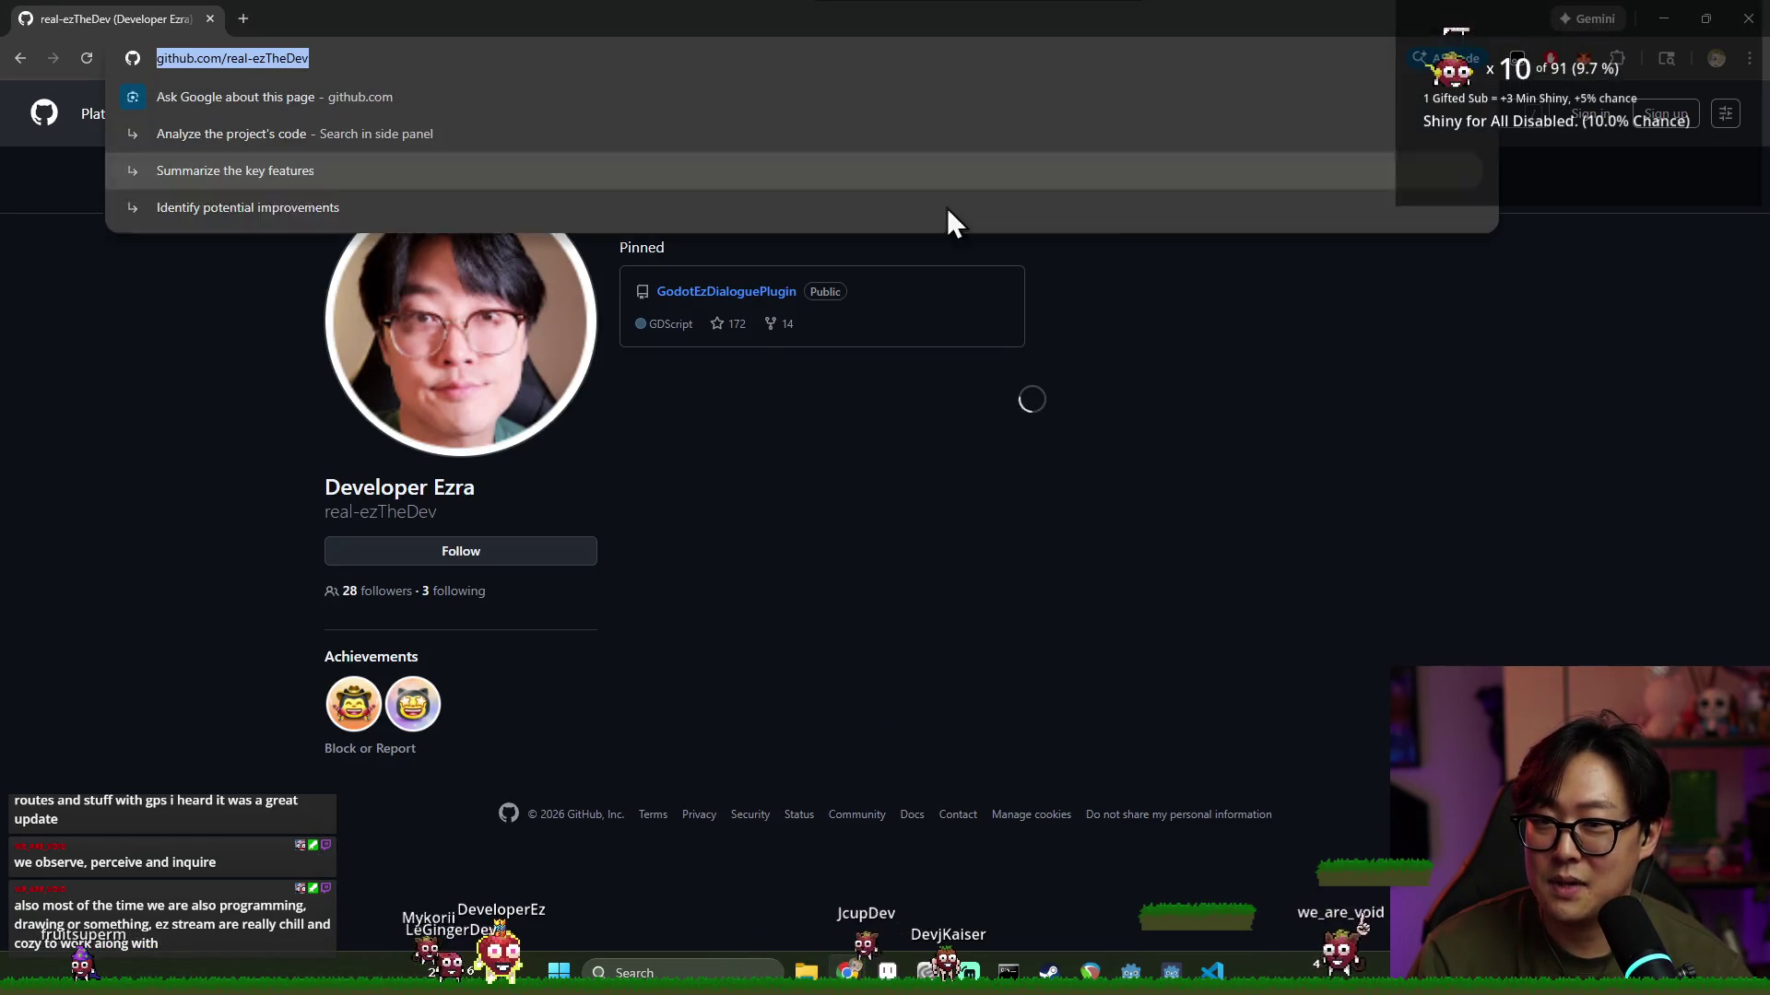
key(Escape)
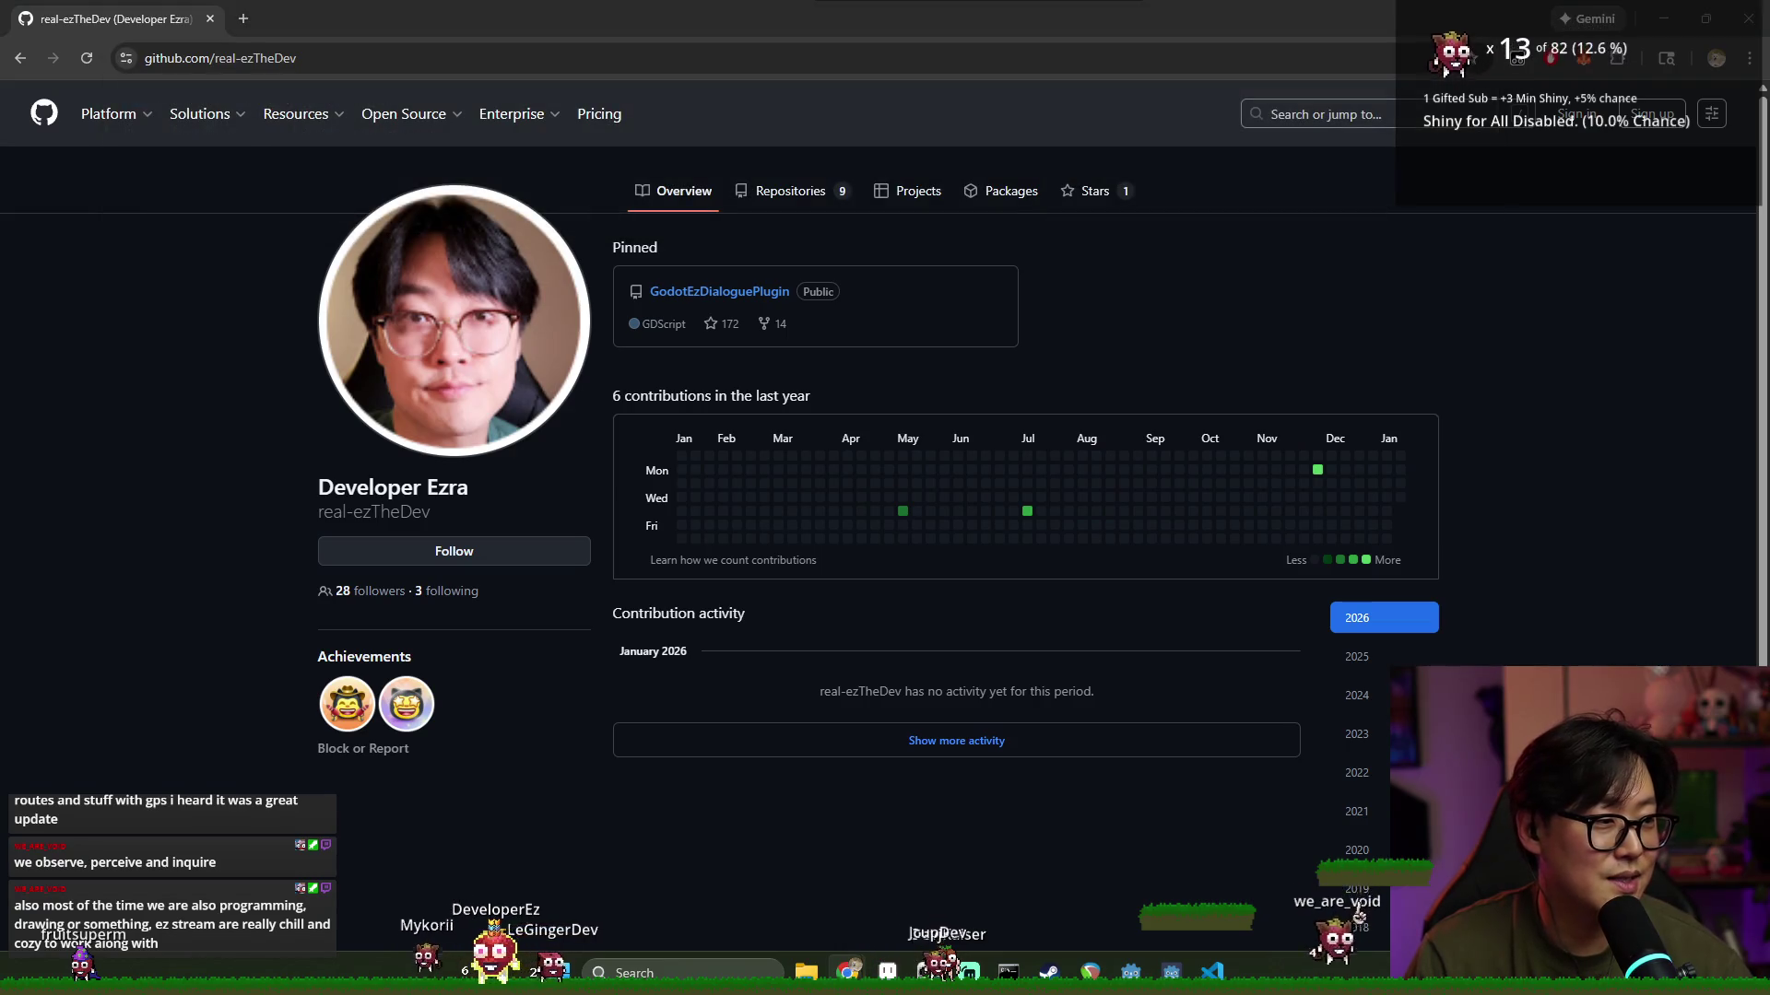
scroll(839, 593, down, 3)
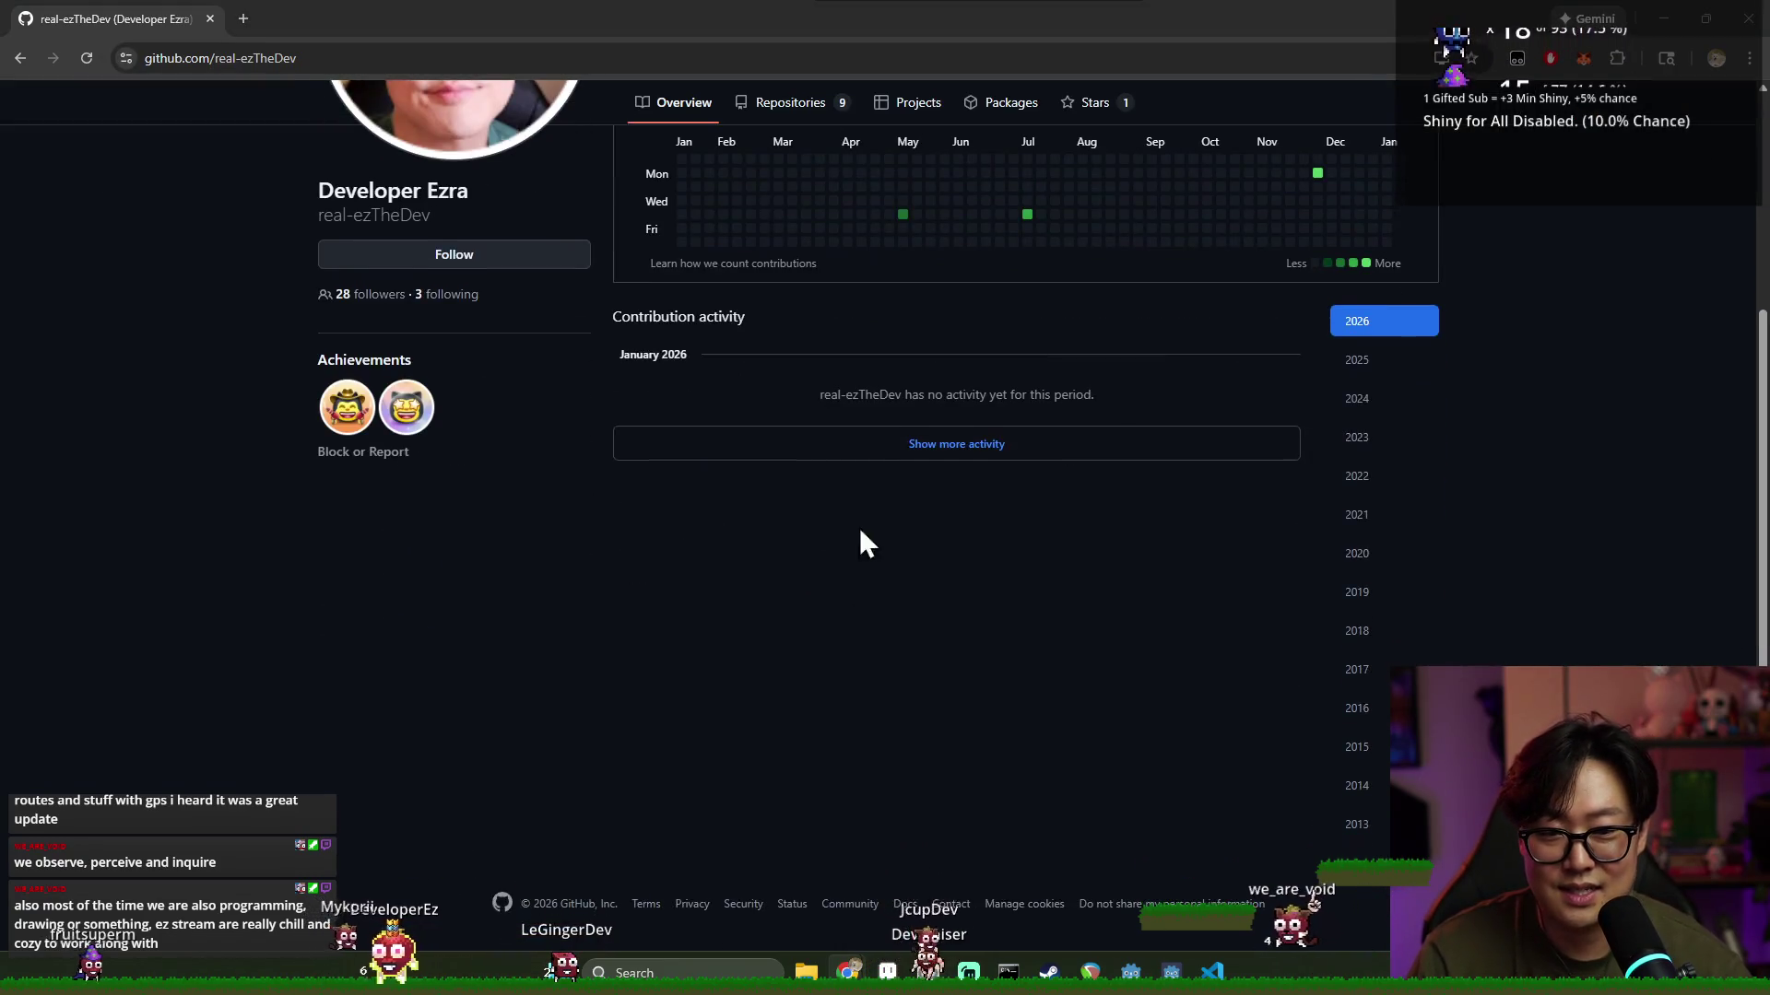
scroll(859, 528, up, 3)
Step: Load the owner's activity back to November 2025, then list their repositories
click(984, 723)
scroll(922, 671, down, 3)
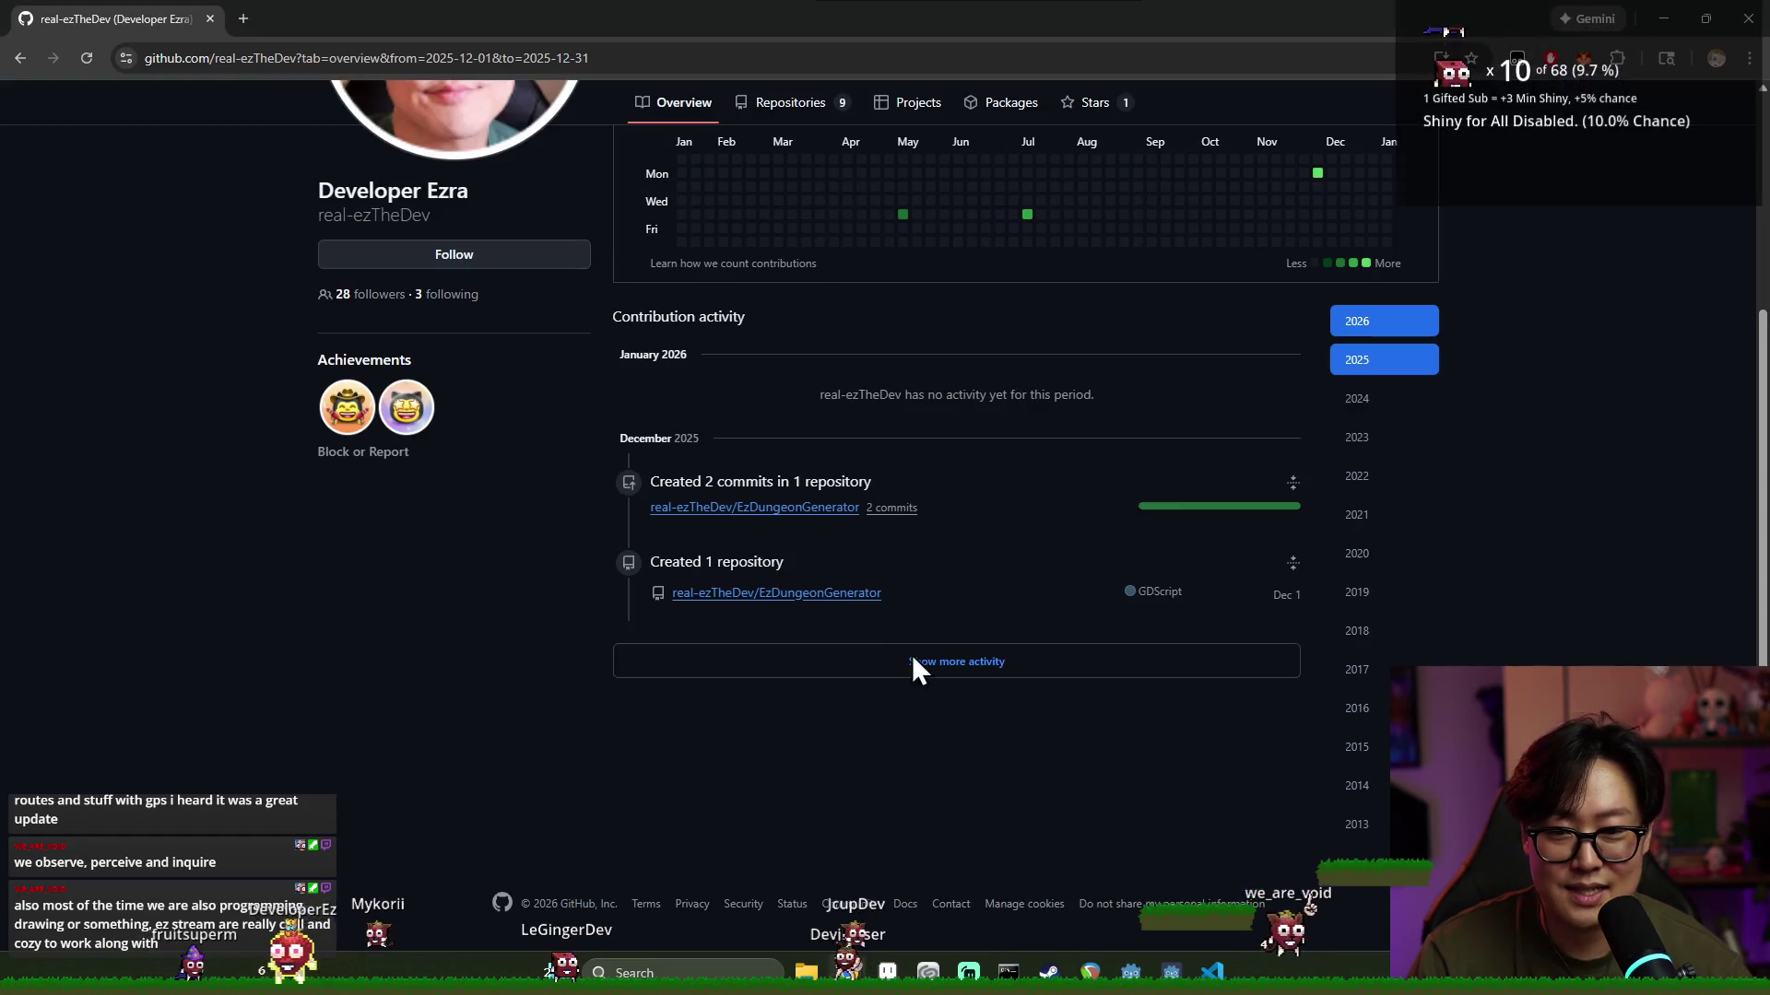
scroll(1014, 405, up, 3)
scroll(926, 461, down, 4)
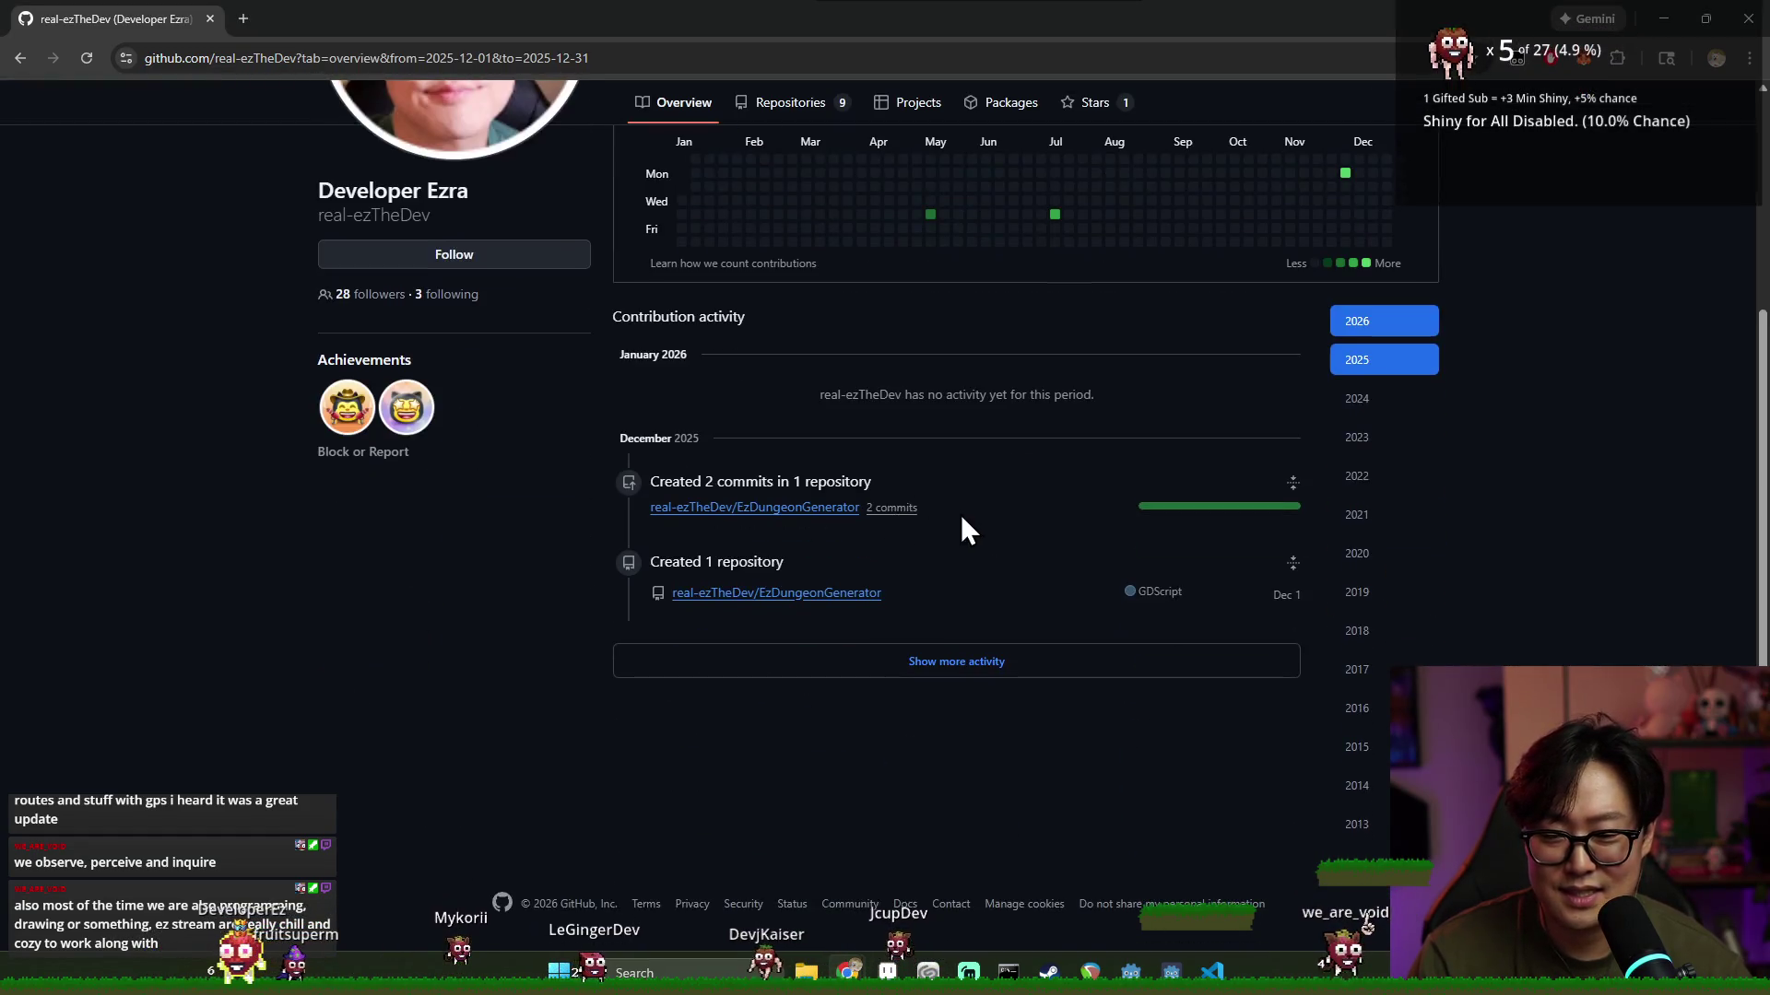
scroll(960, 514, up, 4)
scroll(964, 536, down, 3)
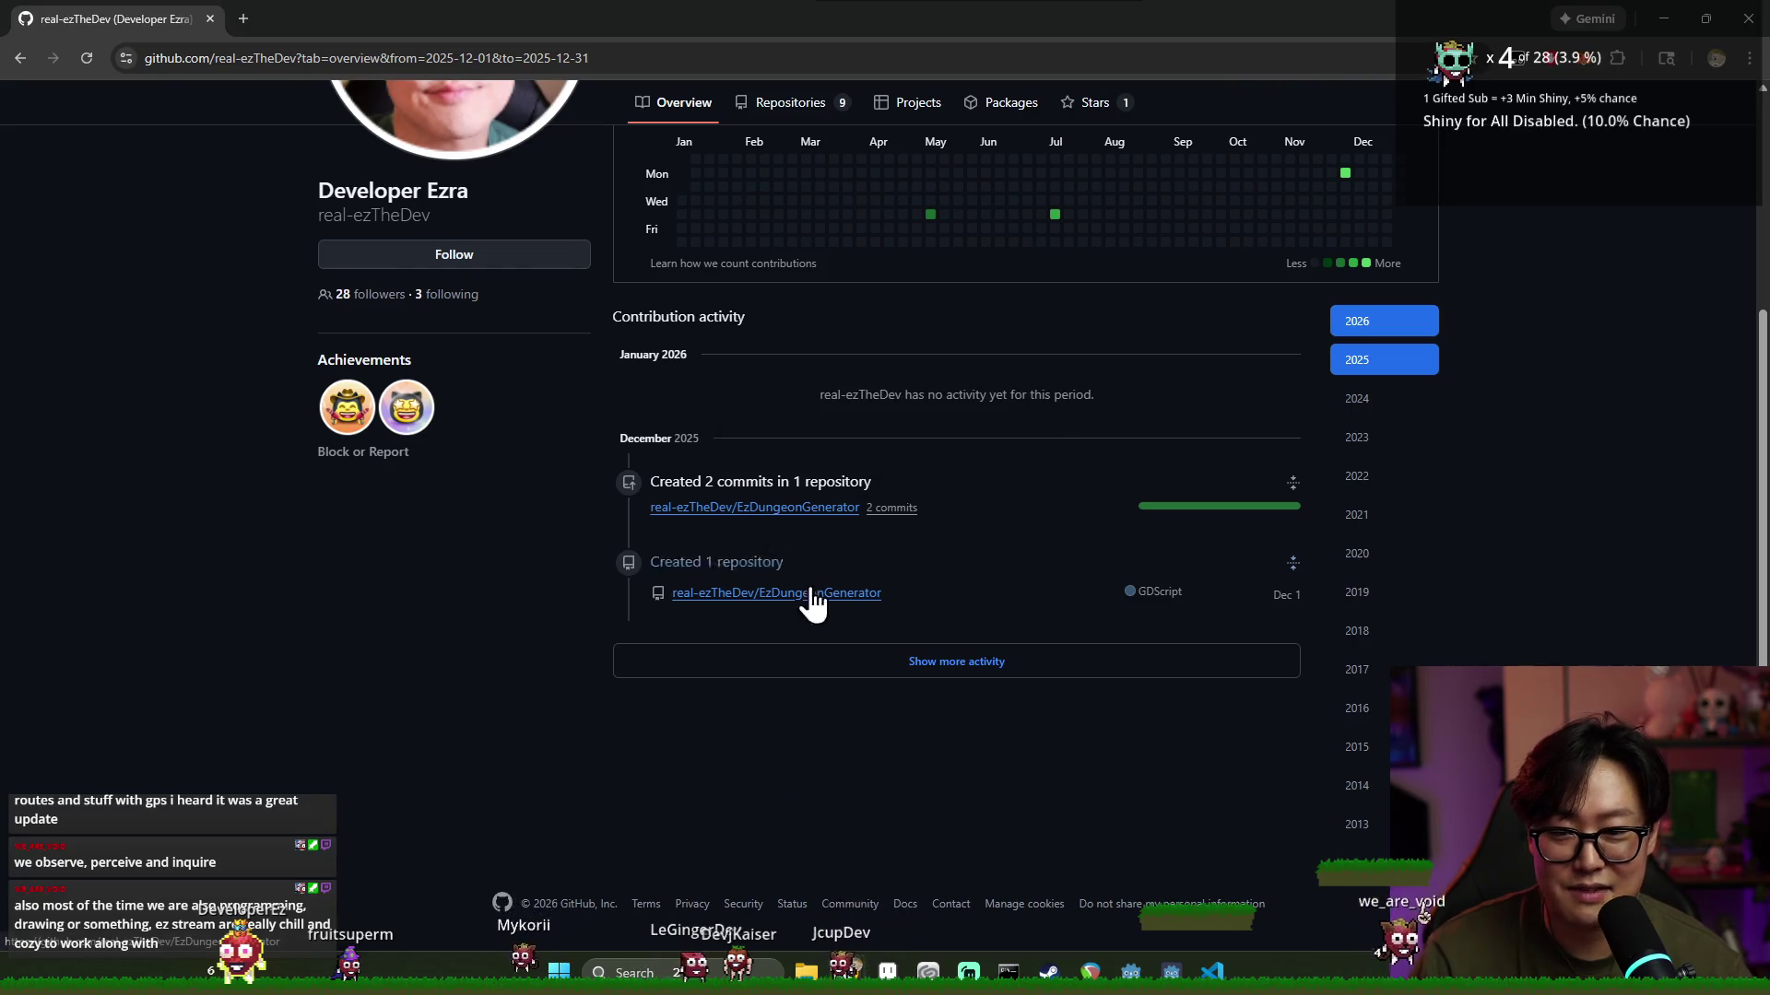
click(846, 662)
scroll(839, 618, up, 4)
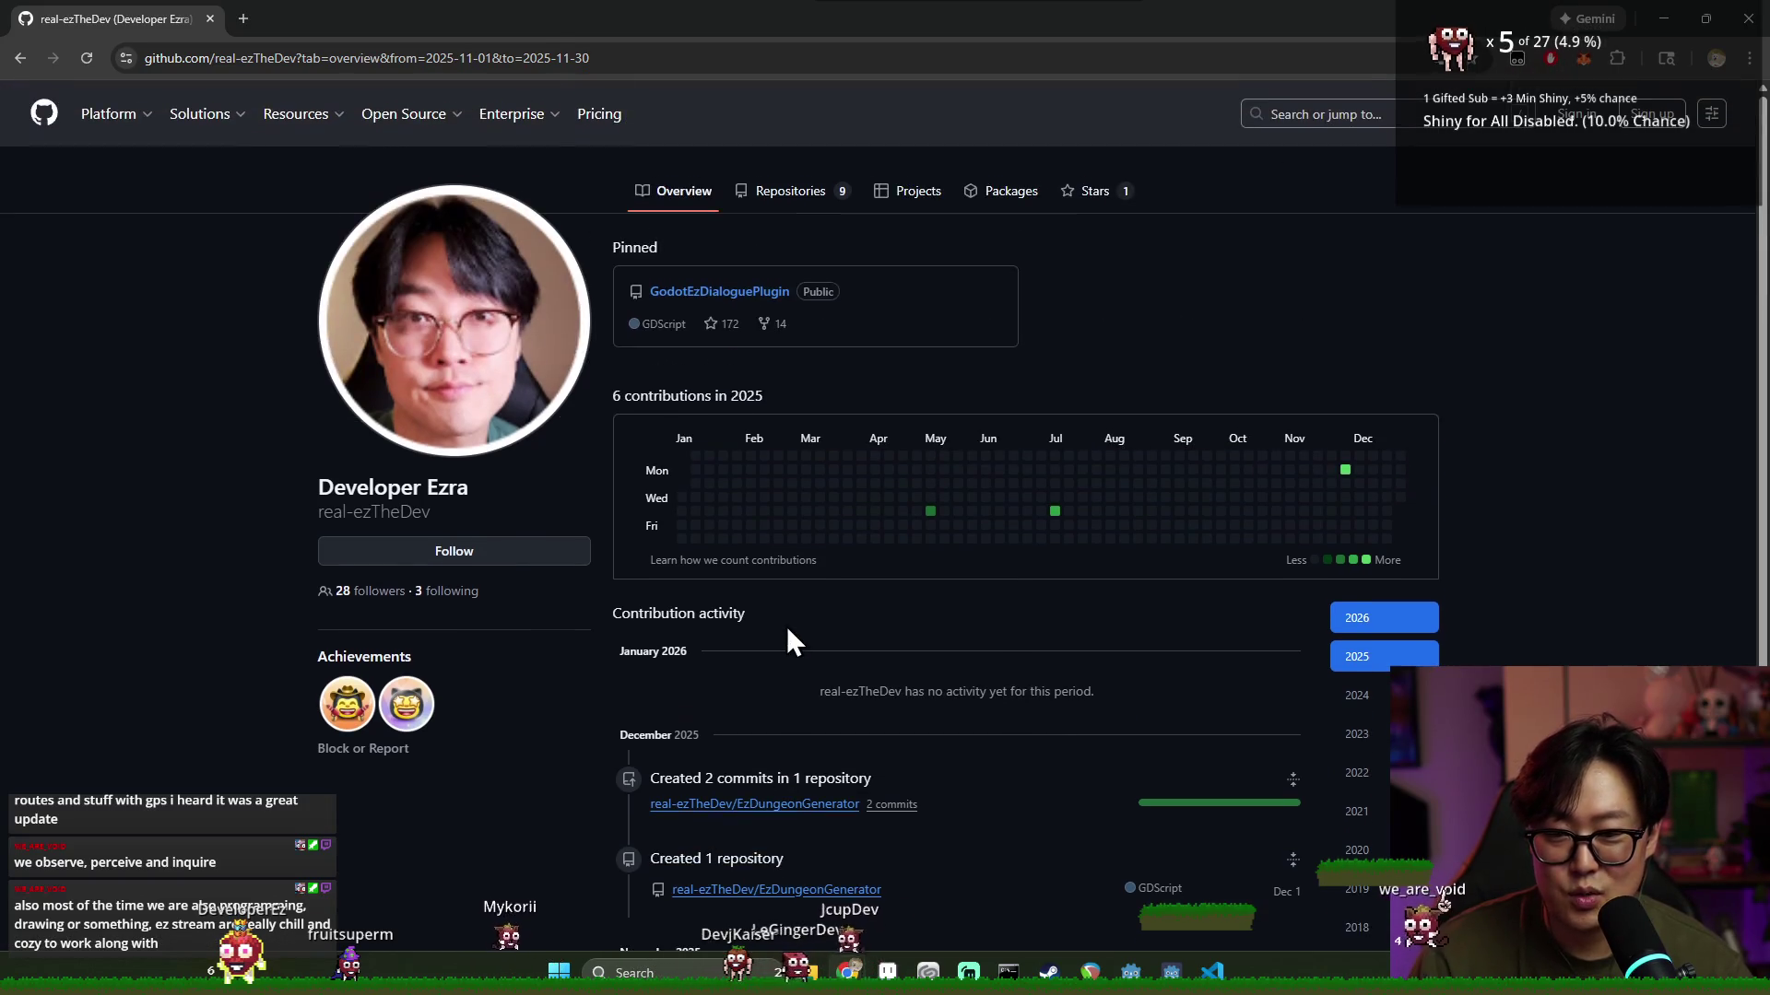
click(820, 194)
scroll(785, 413, down, 2)
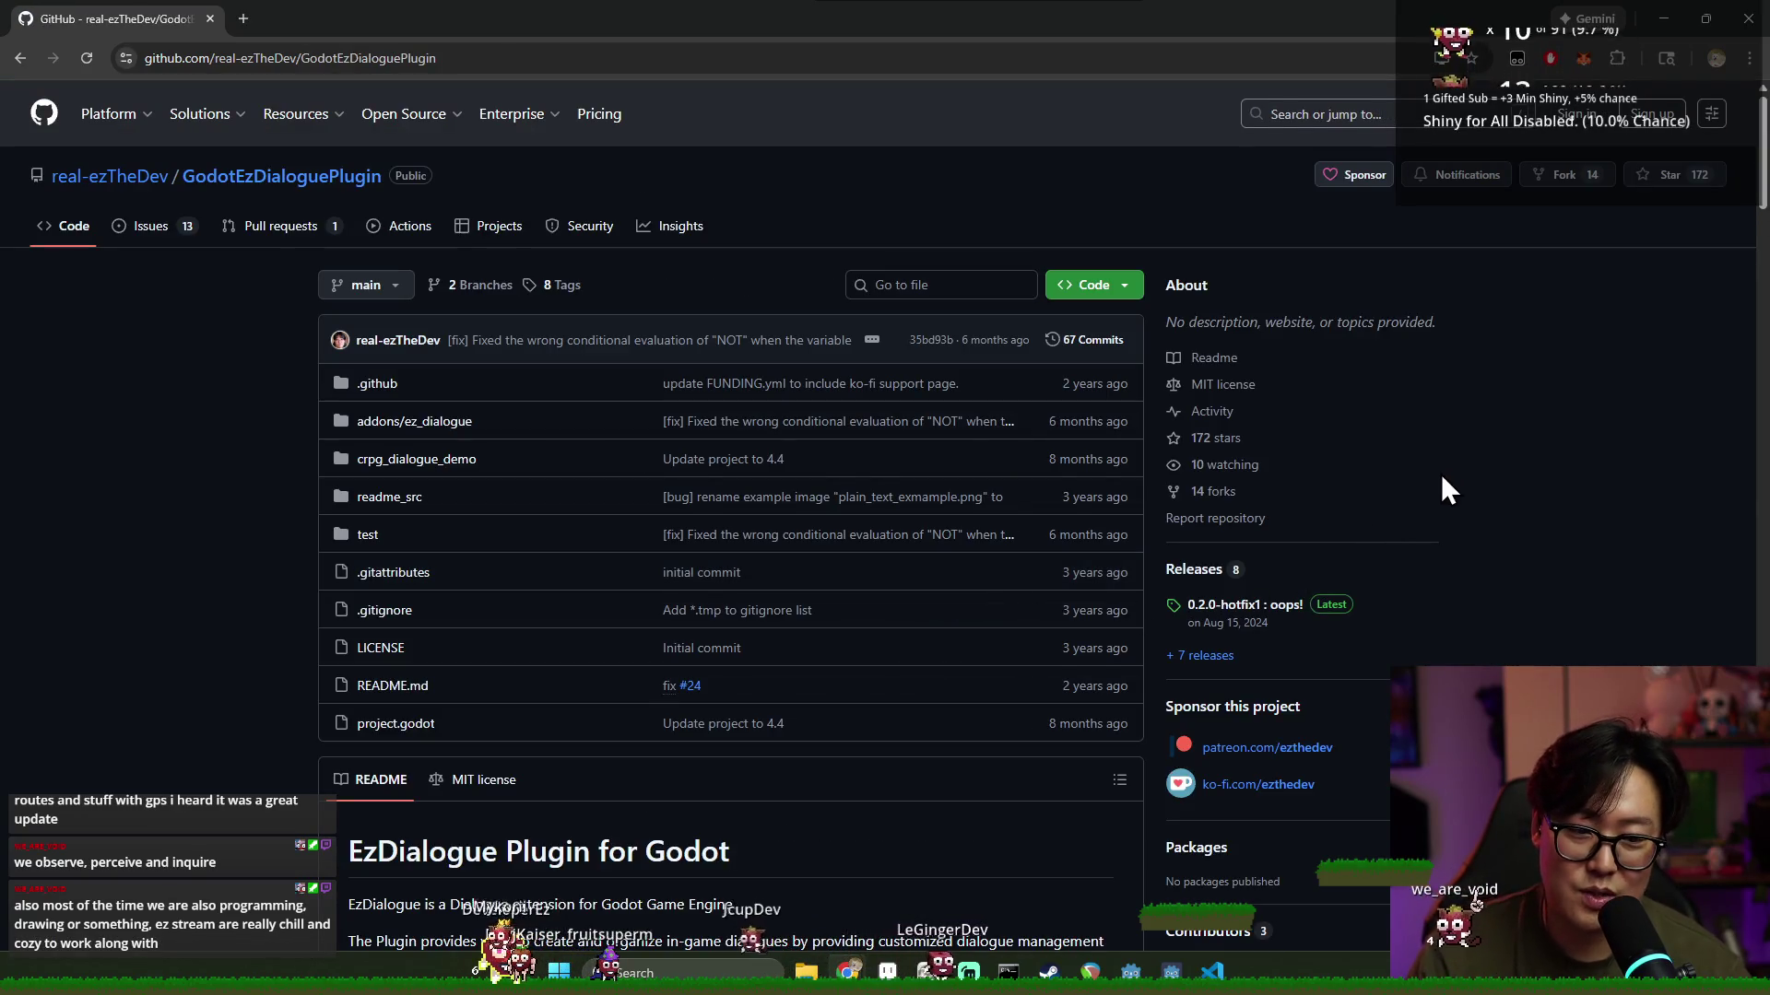
Step: Close the GitHub browser window and return to game.gd's _on_spawn_request handler
click(1748, 21)
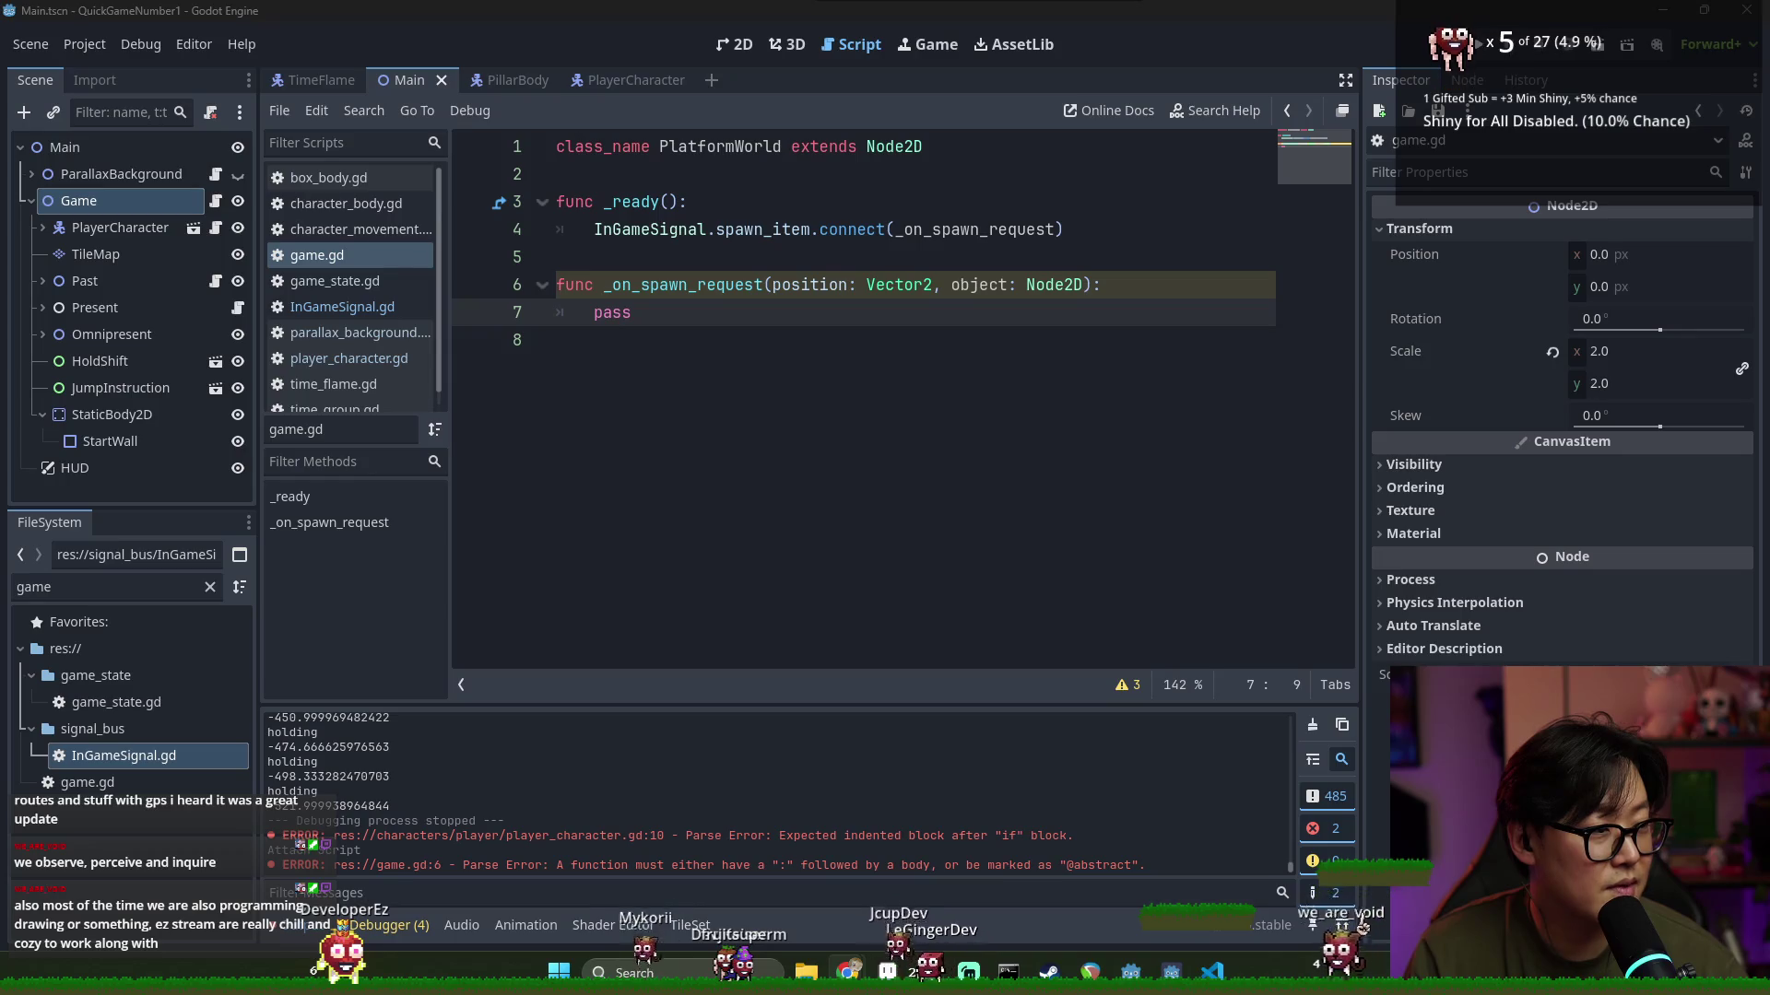
double_click(685, 285)
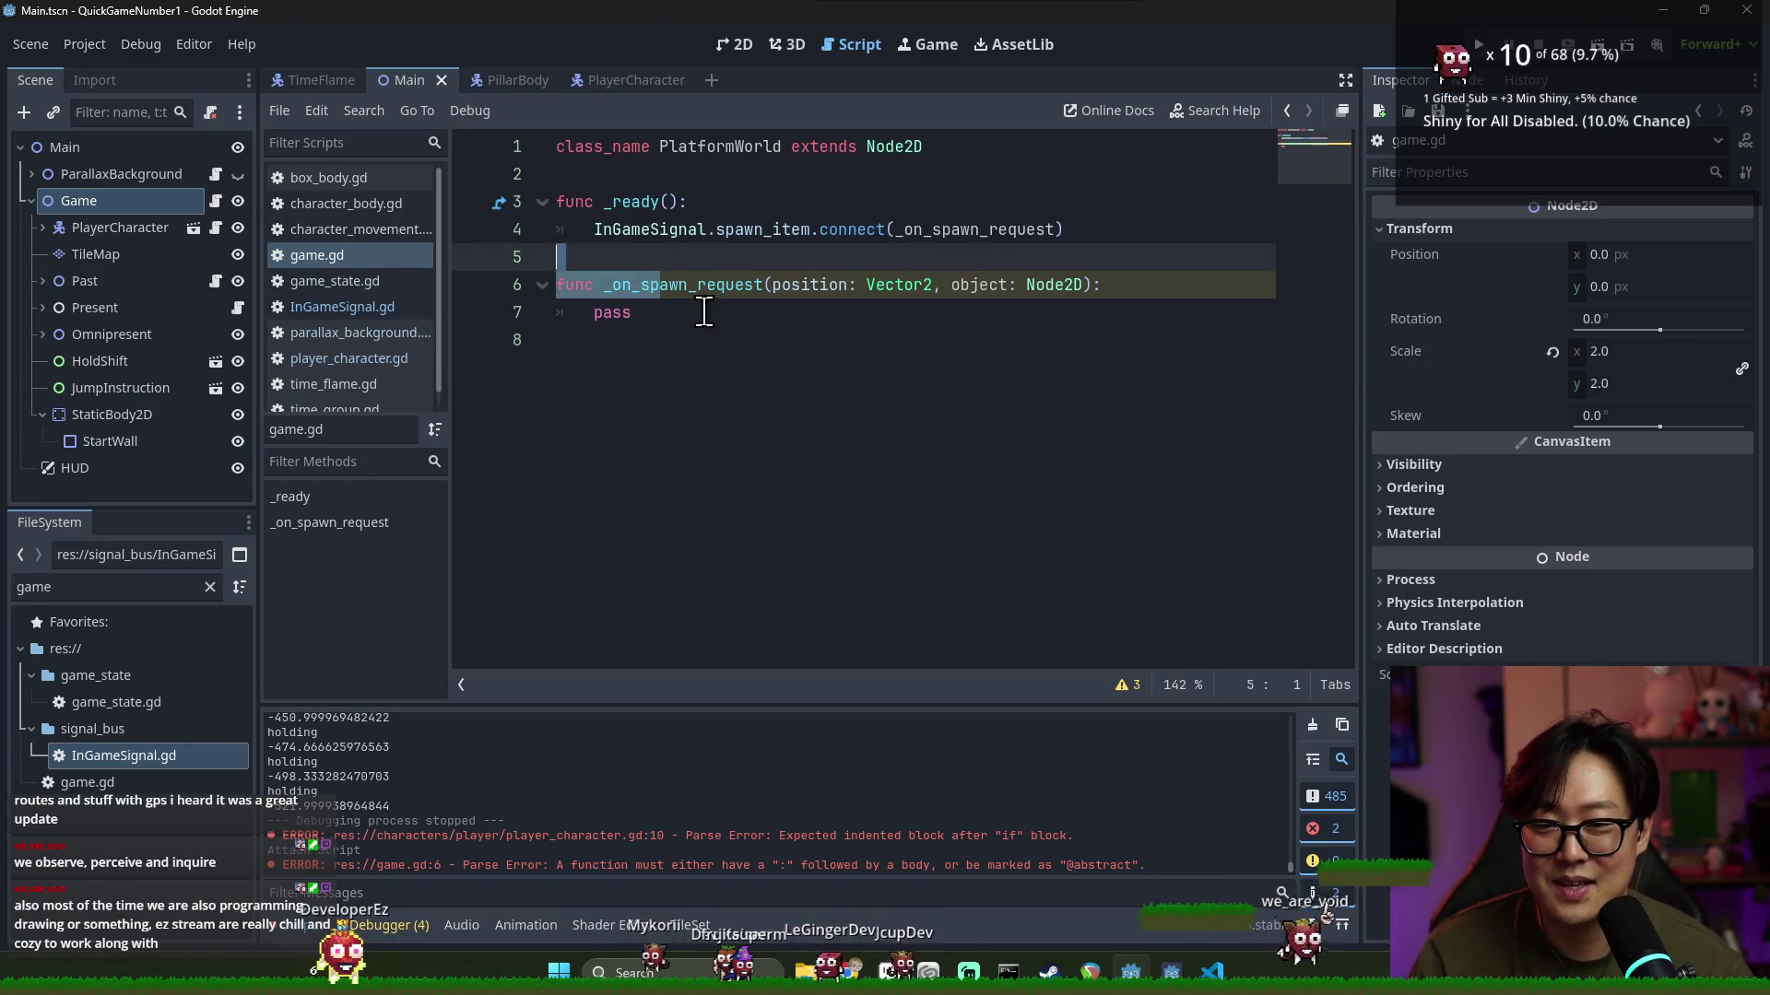
Step: Add a reference to the Omnipresent node in game.gd by dragging it into the script
double_click(811, 285)
double_click(982, 285)
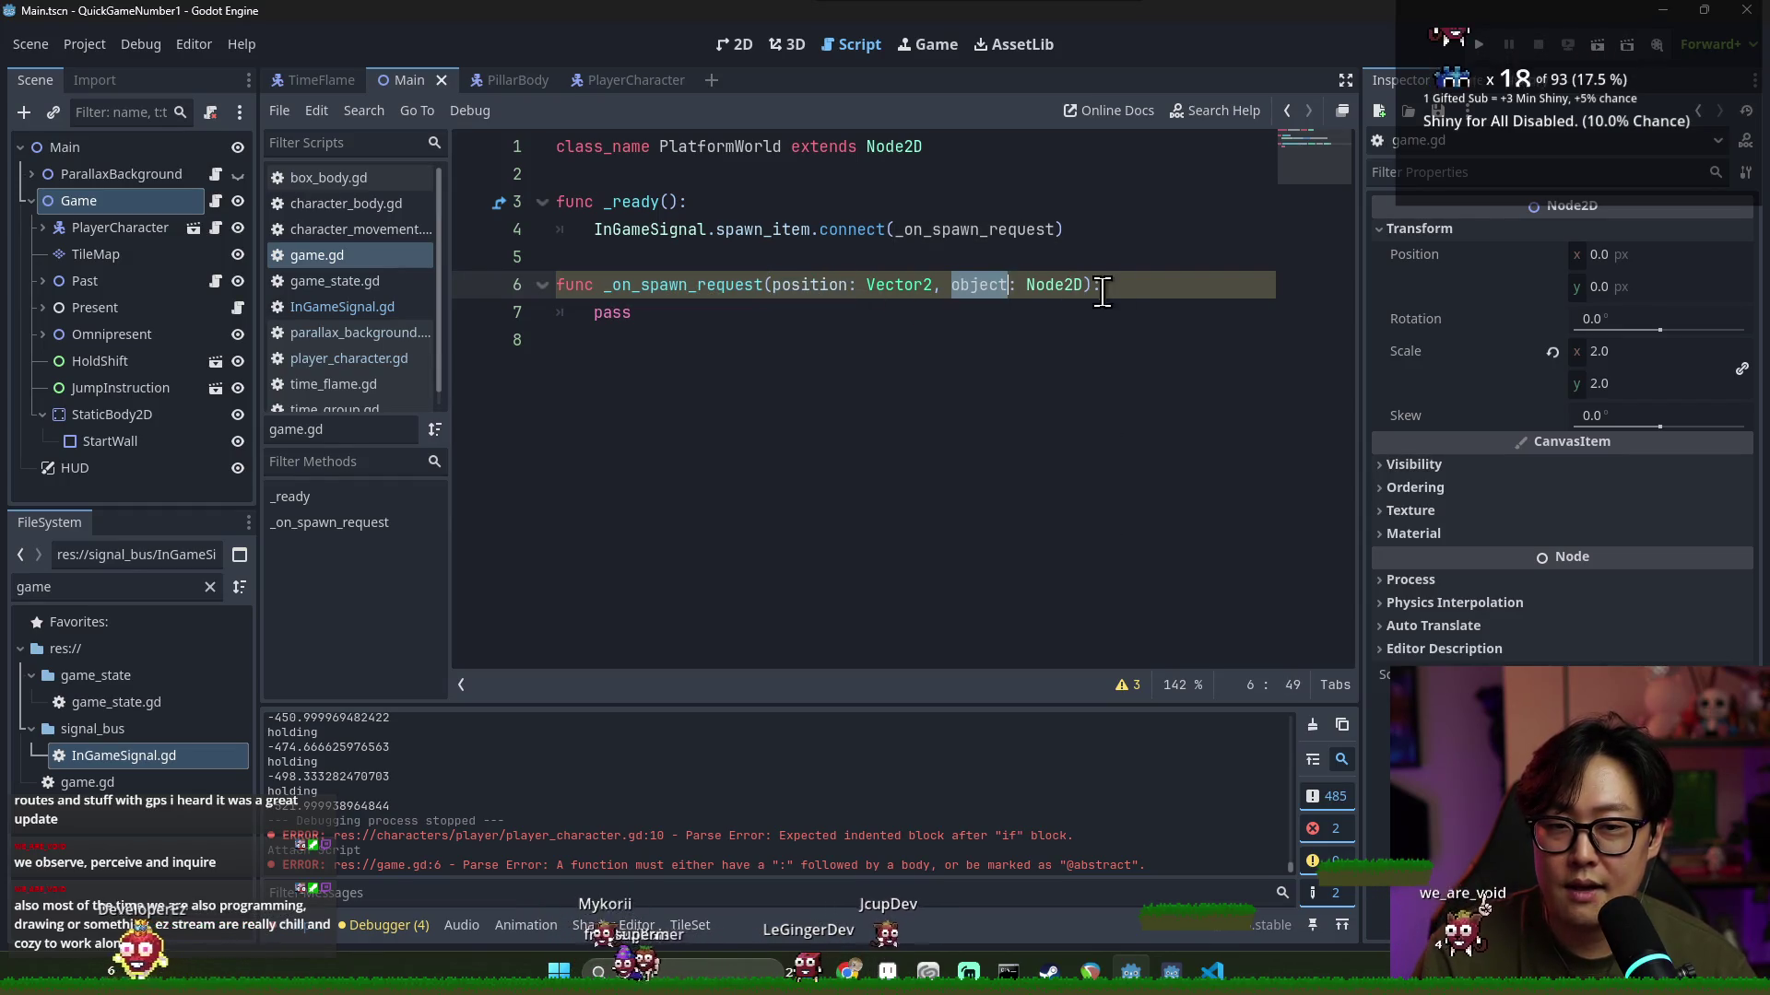
click(1172, 295)
key(Return)
key(ctrl+s)
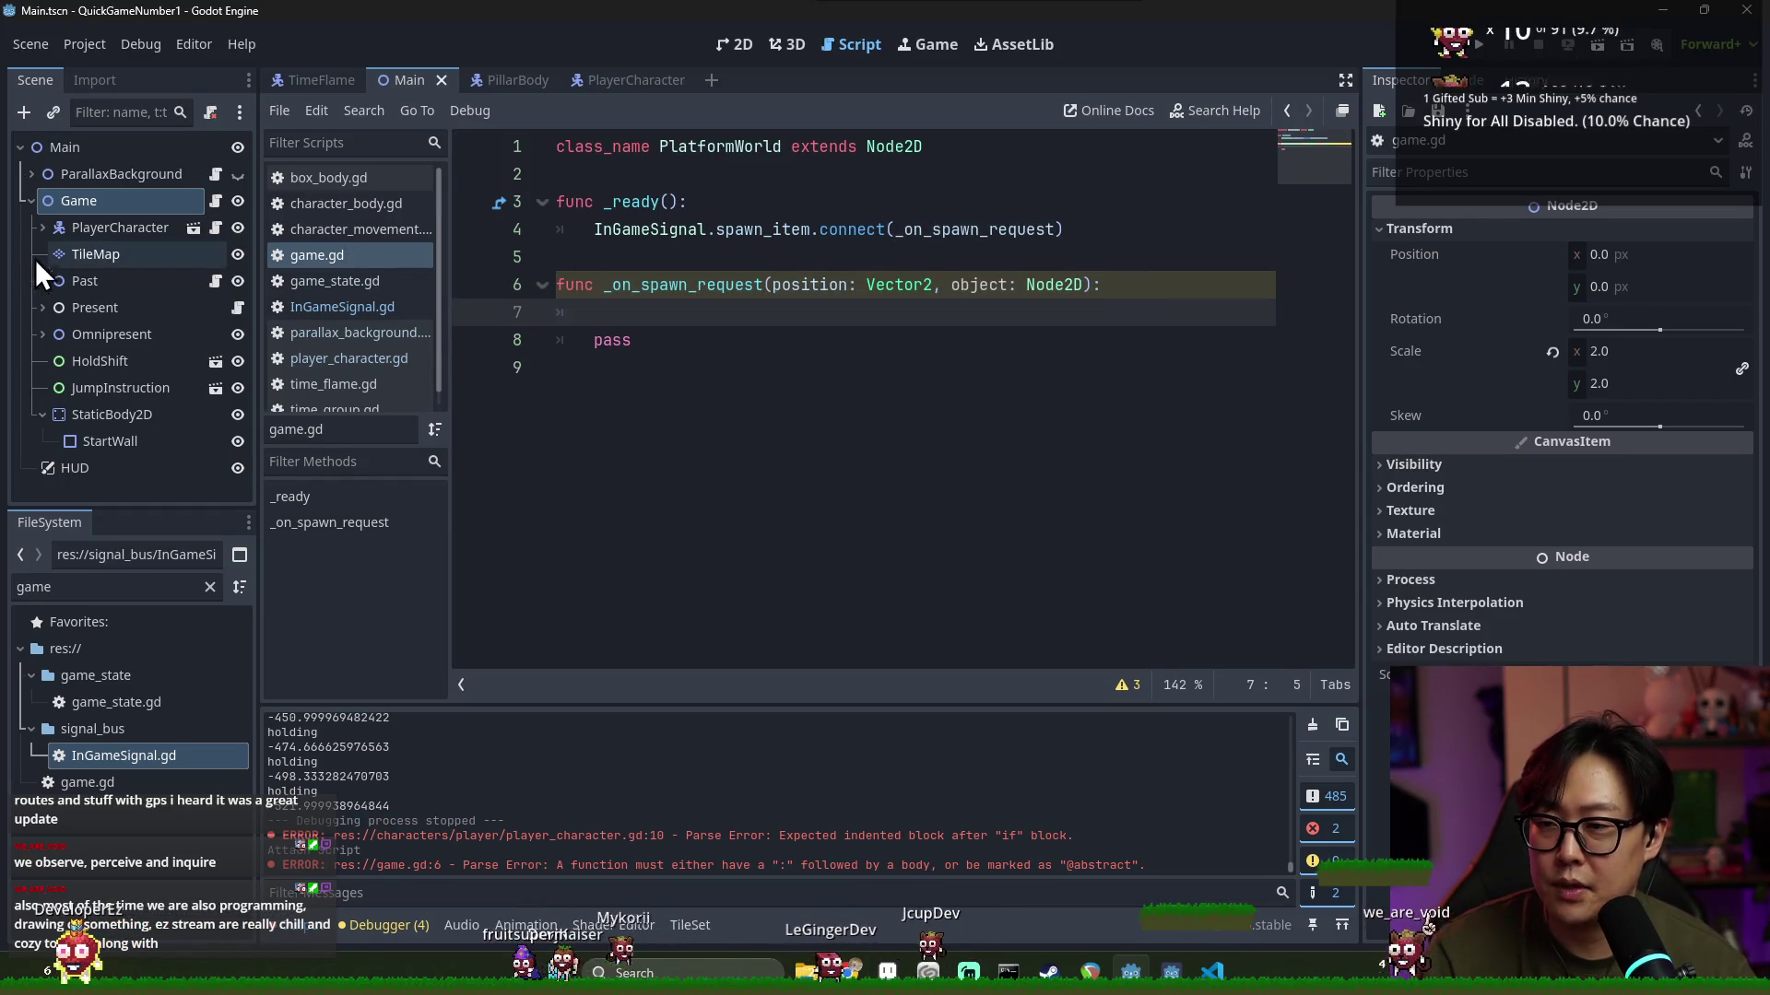
click(39, 334)
scroll(63, 354, down, 3)
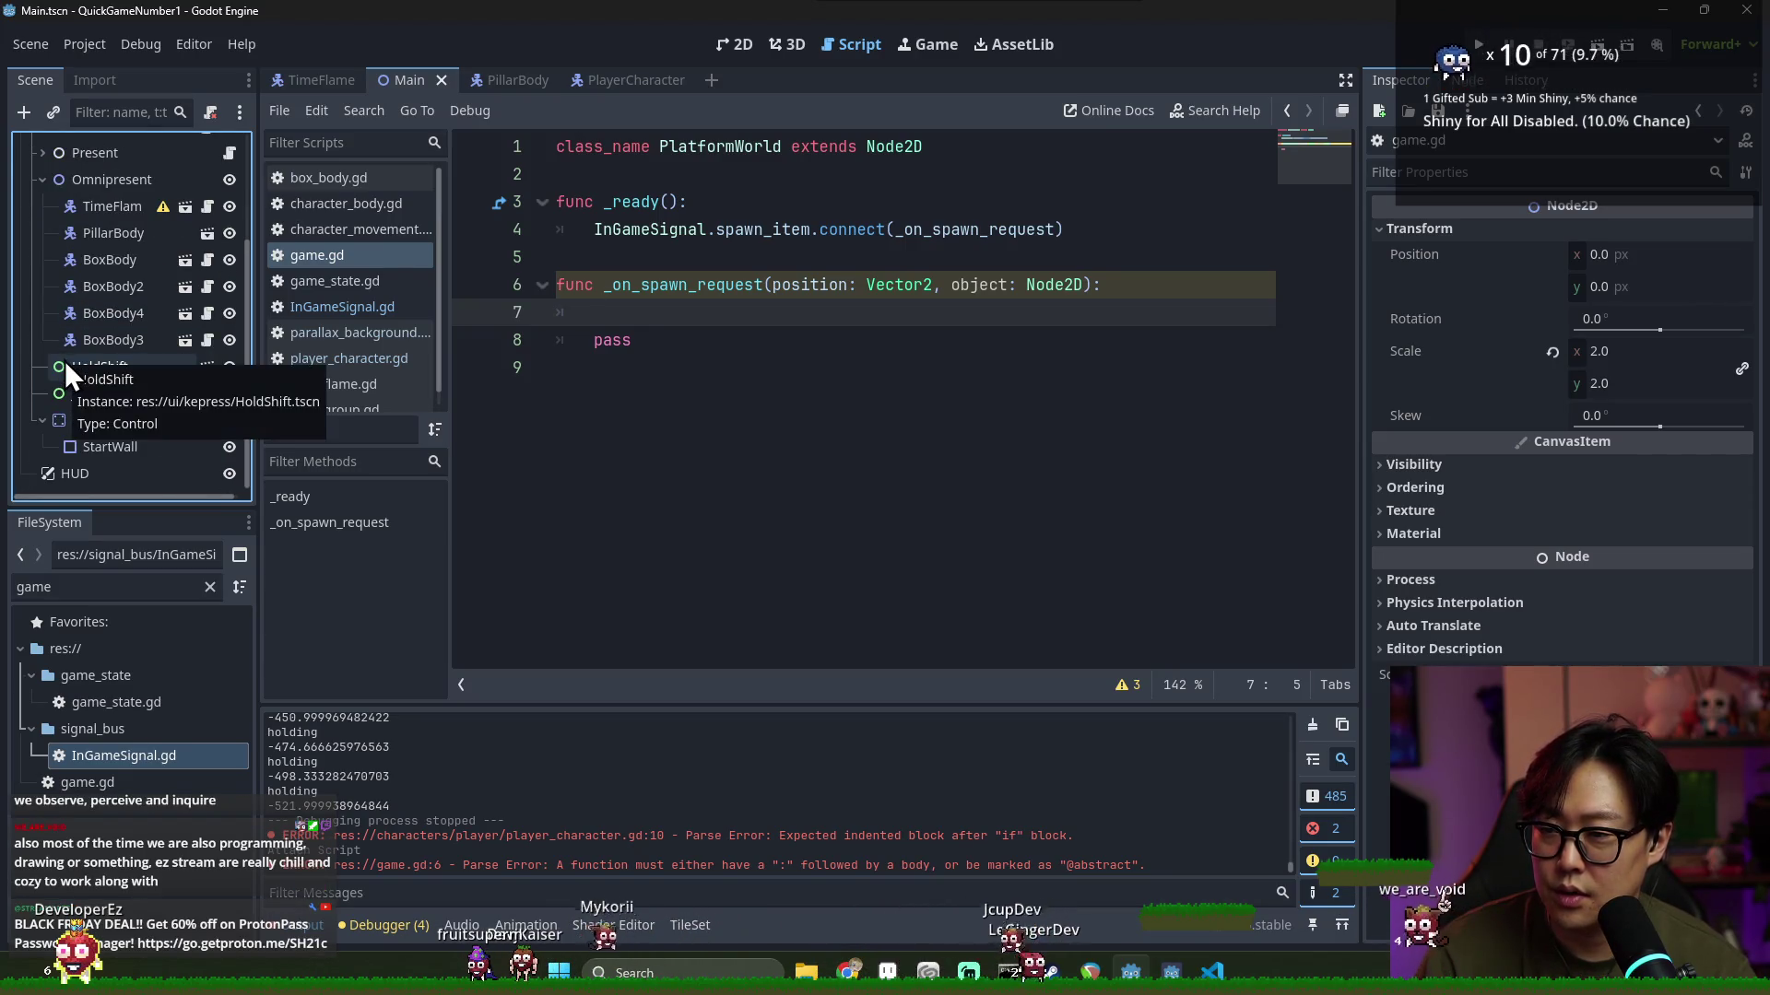
scroll(65, 362, up, 3)
click(41, 332)
mouse_move(124, 332)
mouse_down()
mouse_move(302, 309)
mouse_move(592, 174)
mouse_up()
click(704, 341)
text(omnipresent.)
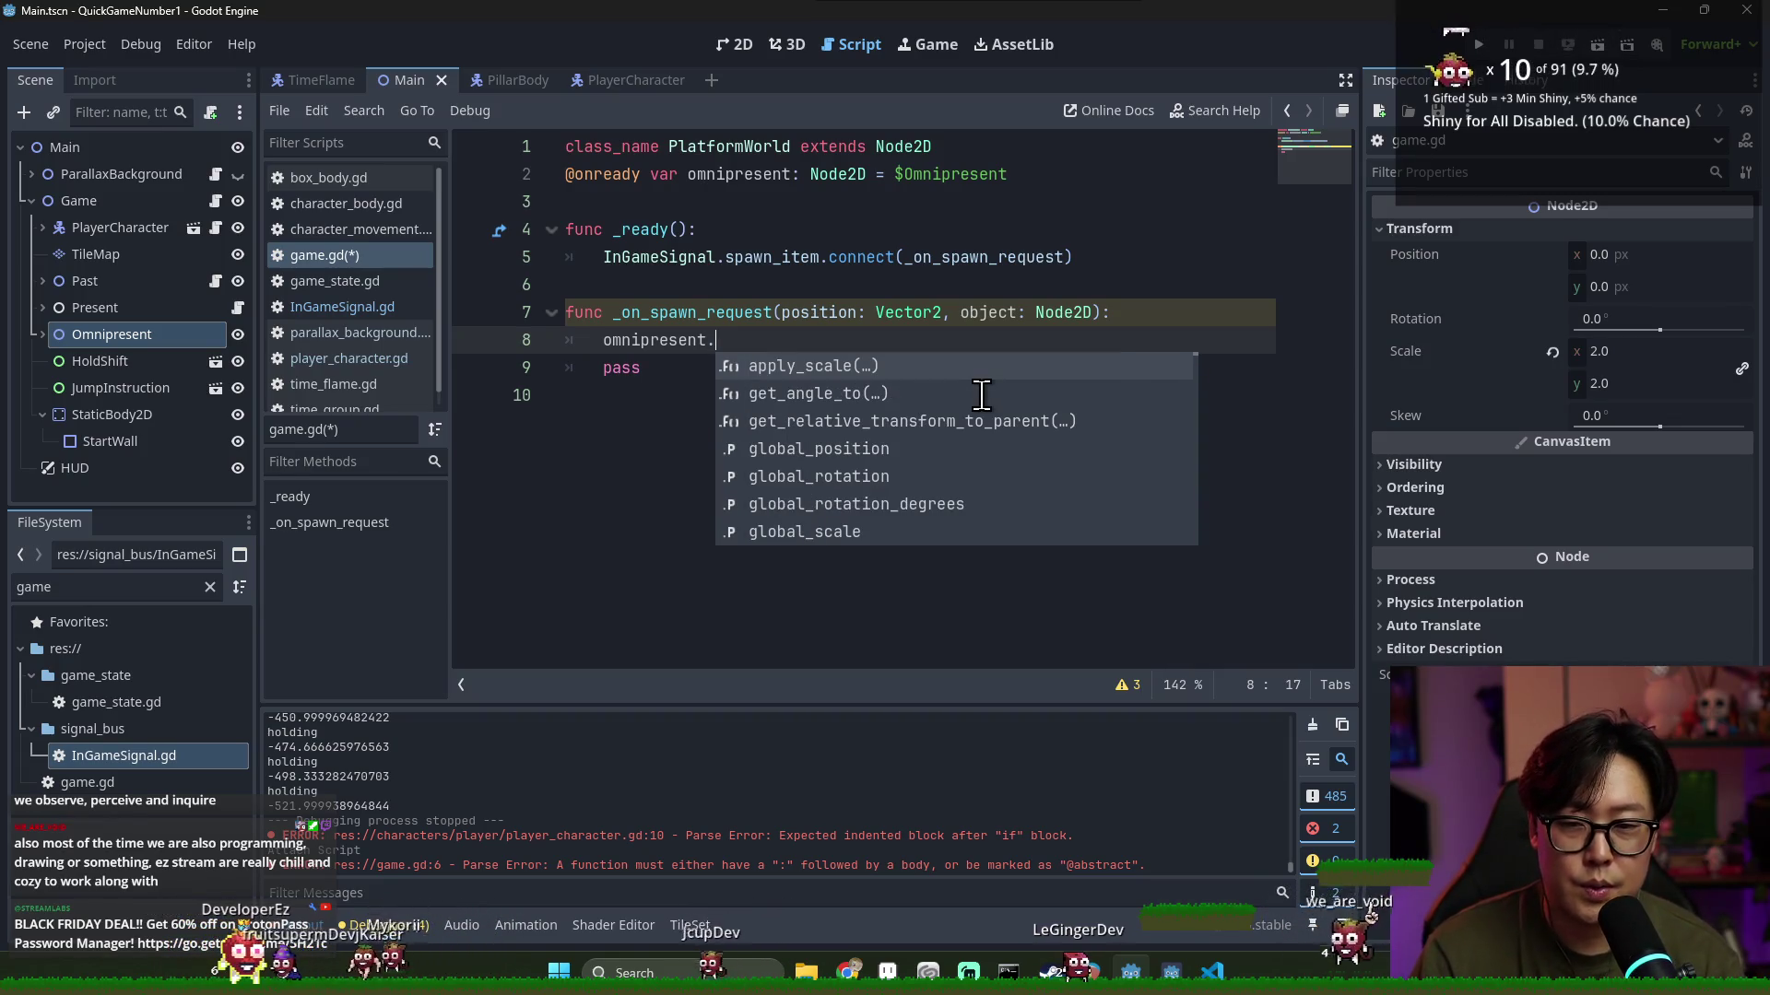
key(Escape)
Step: Add an if object.get_parent() check with a reparent() call beneath it
click(1126, 314)
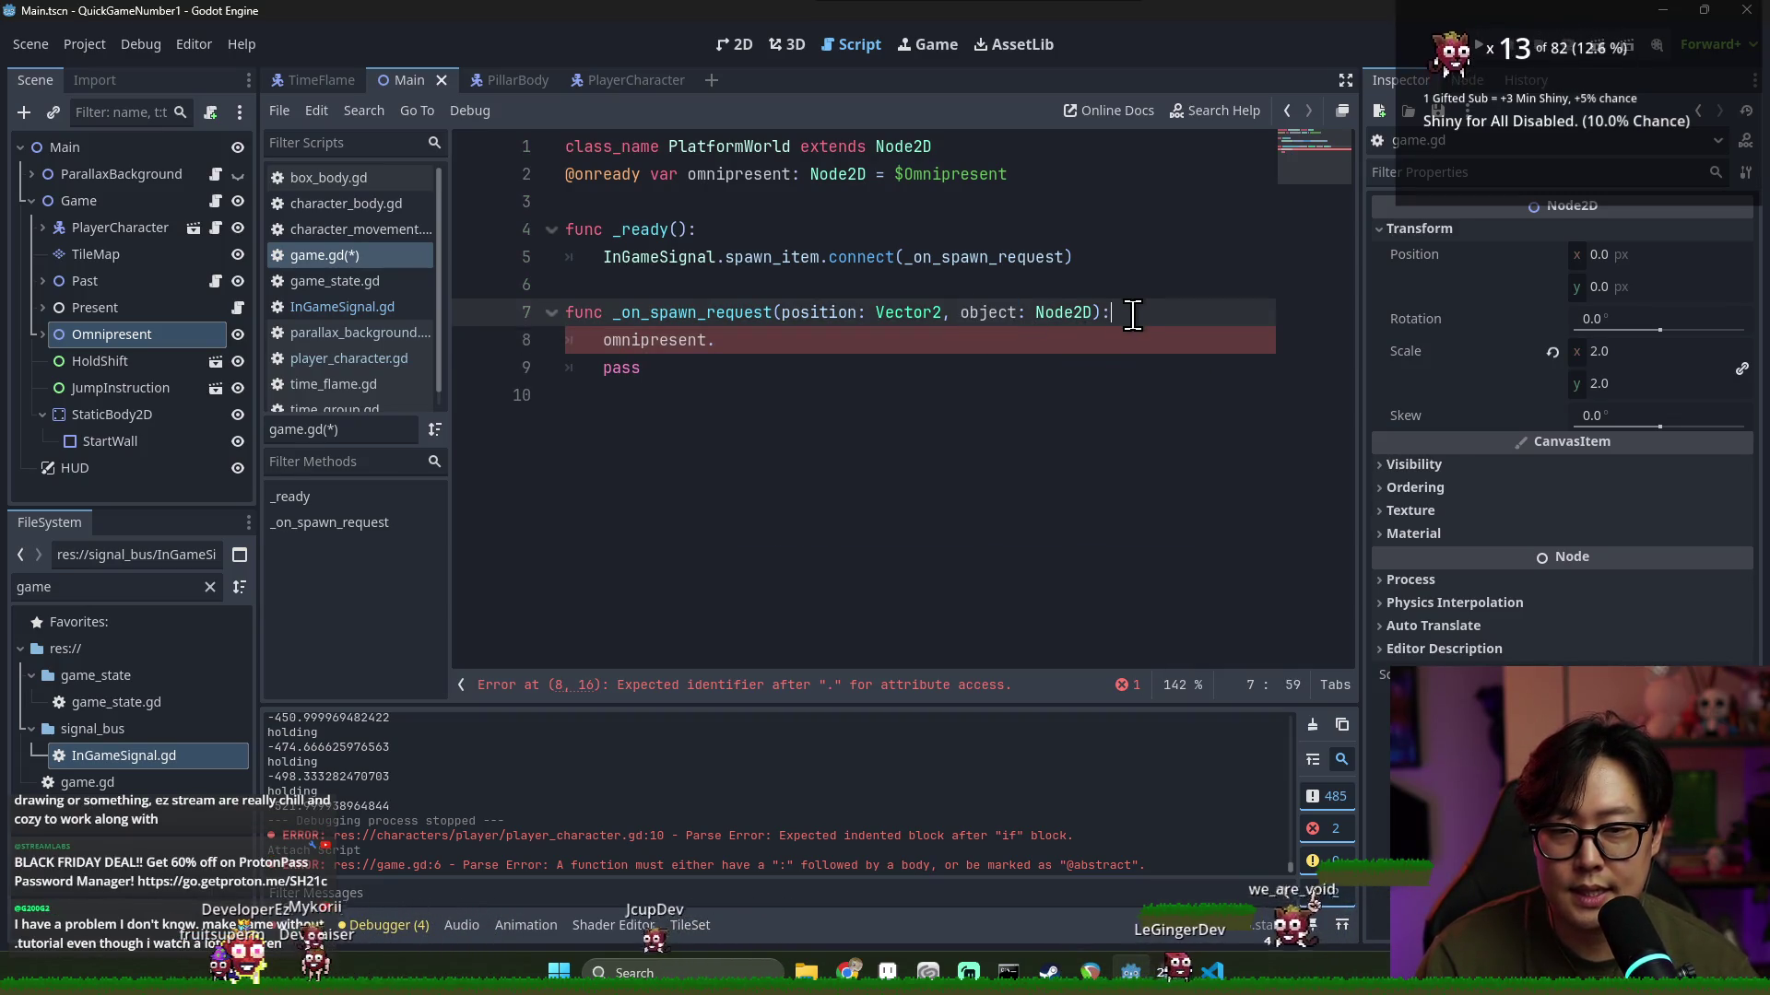
key(Return)
text(object.get)
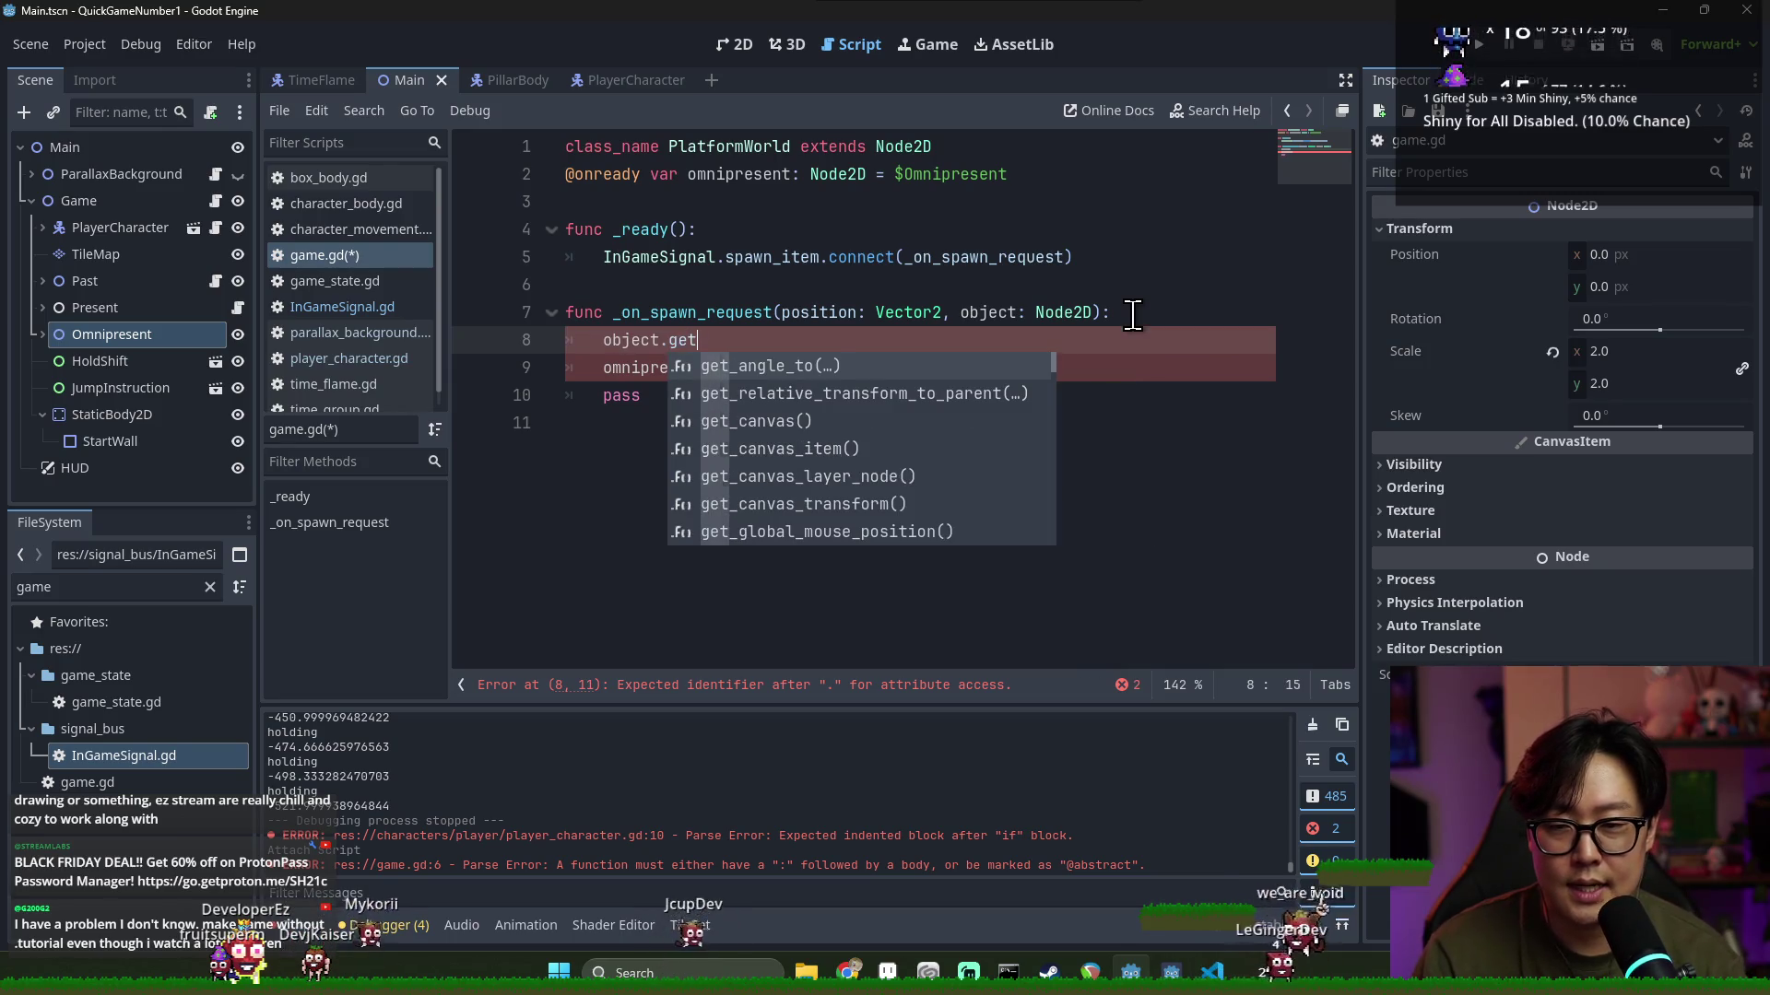
key(BackSpace)
key(BackSpace)
key(BackSpace)
text(has_paren)
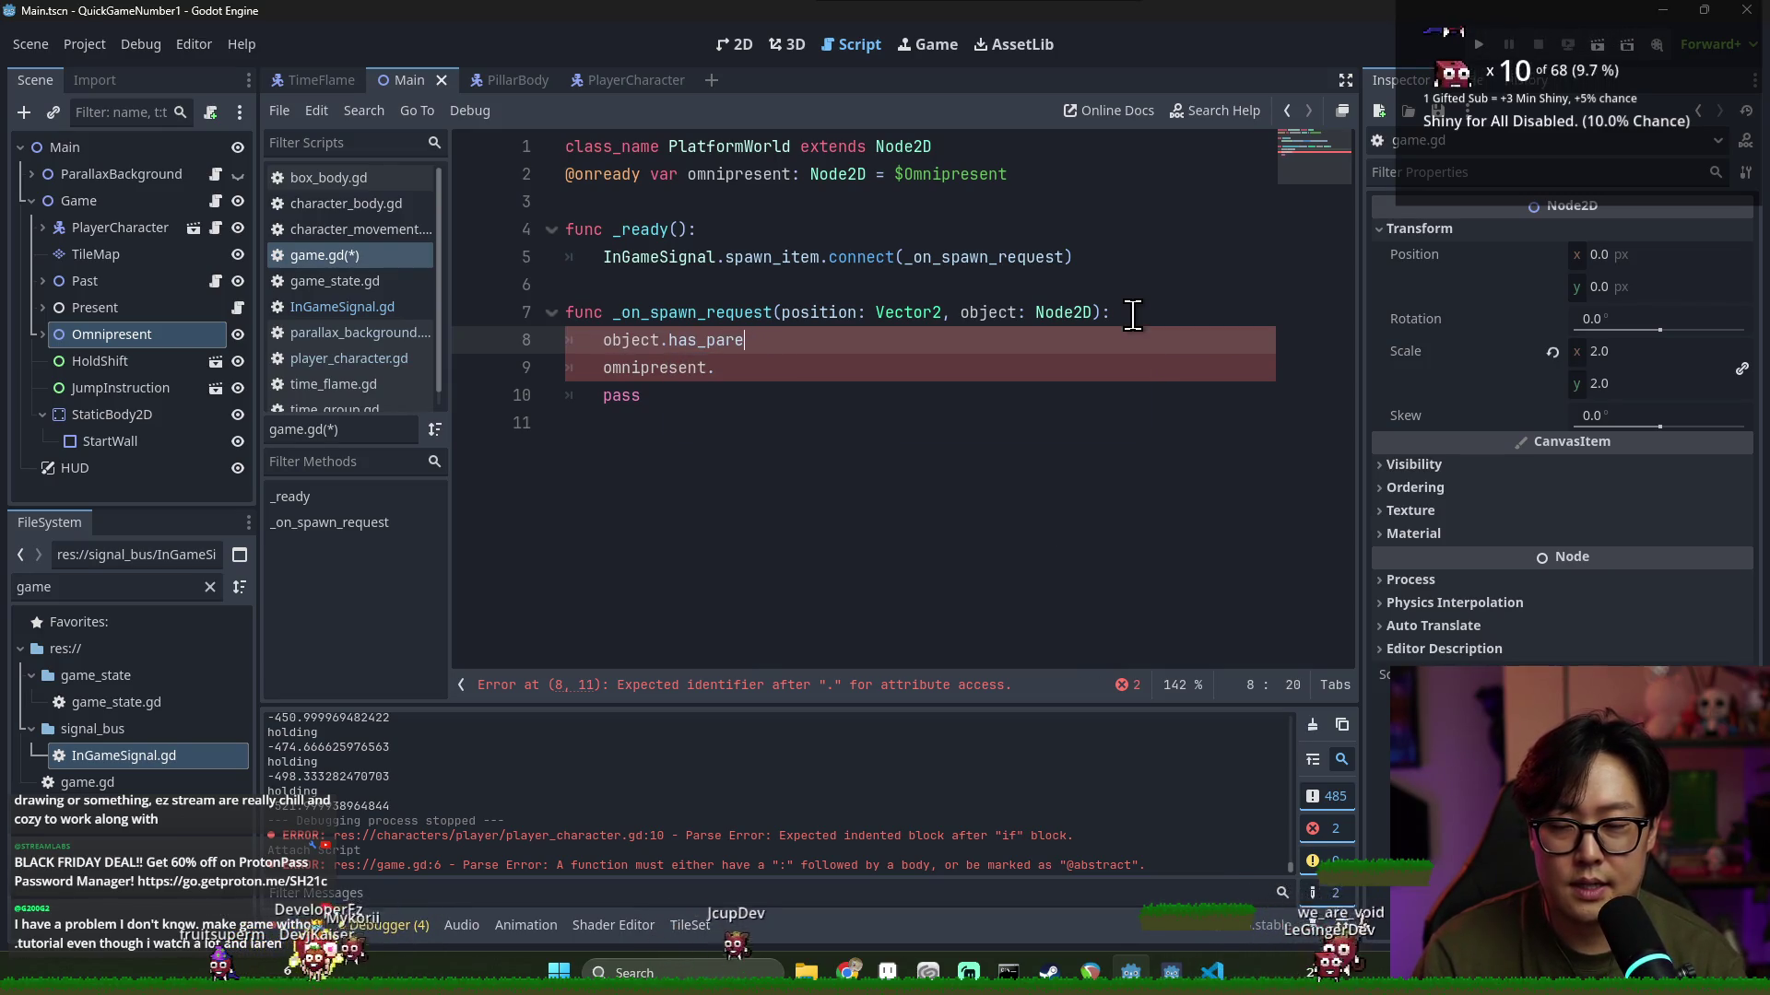
text(et_pare)
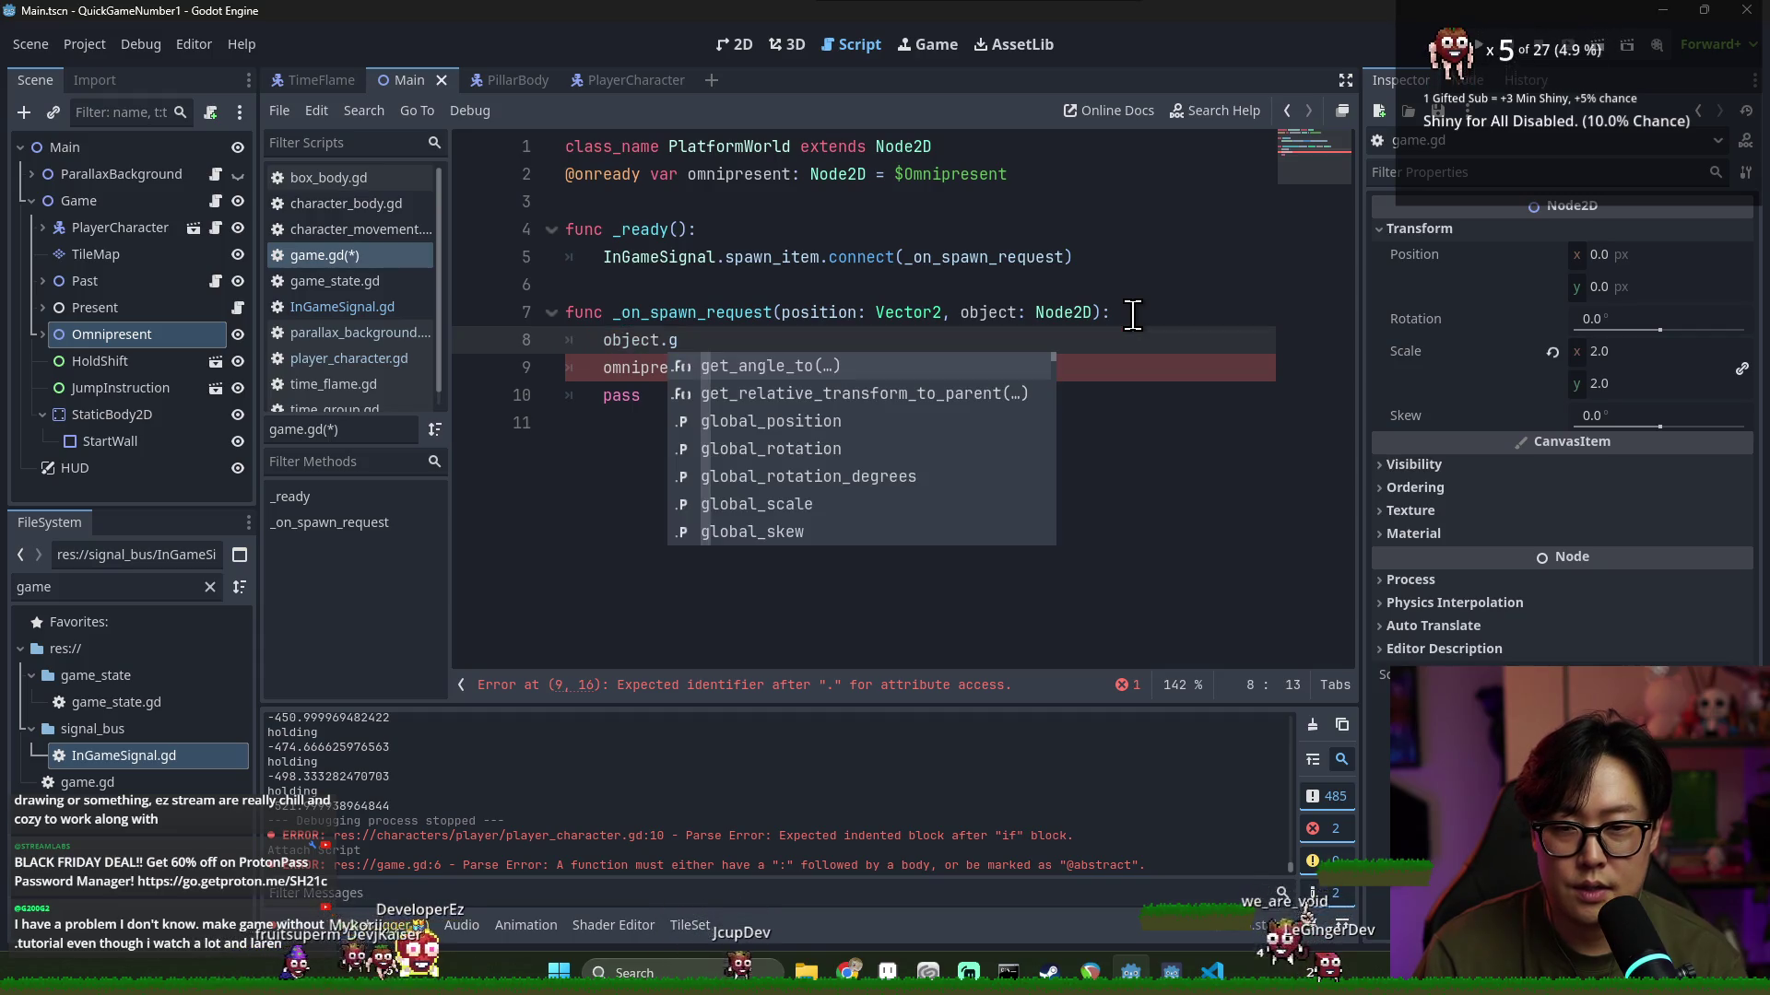
key(Return)
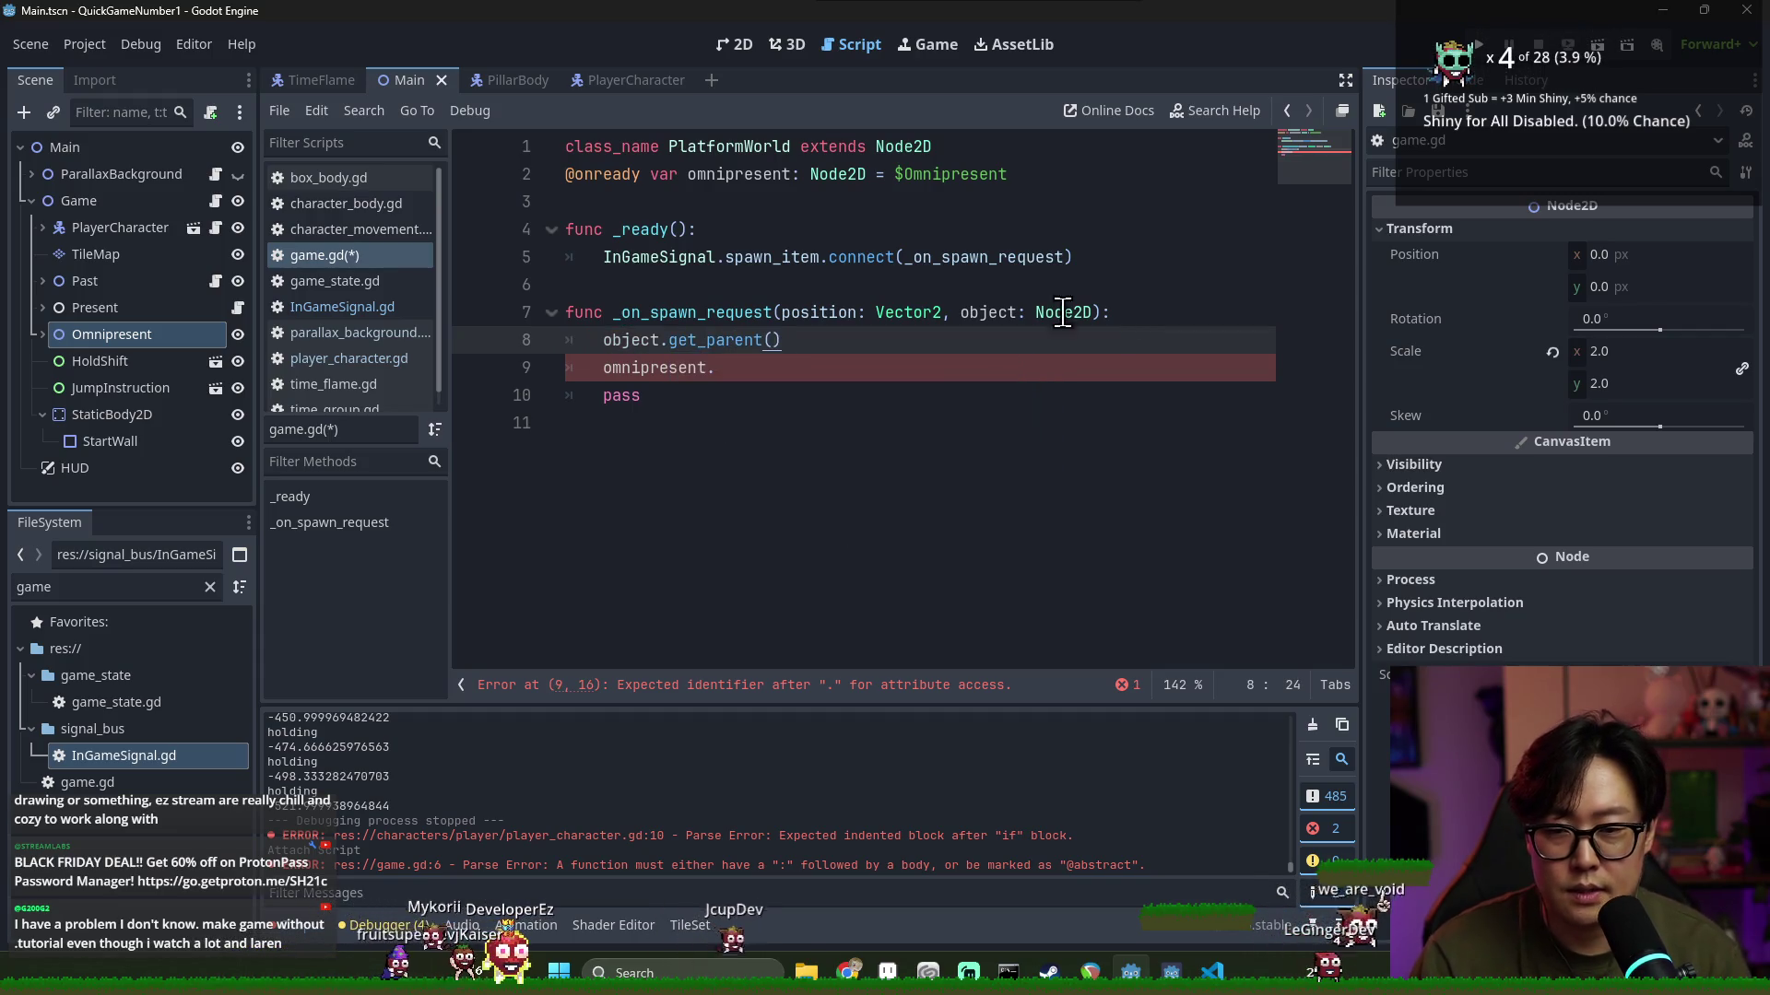
text(if)
click(847, 338)
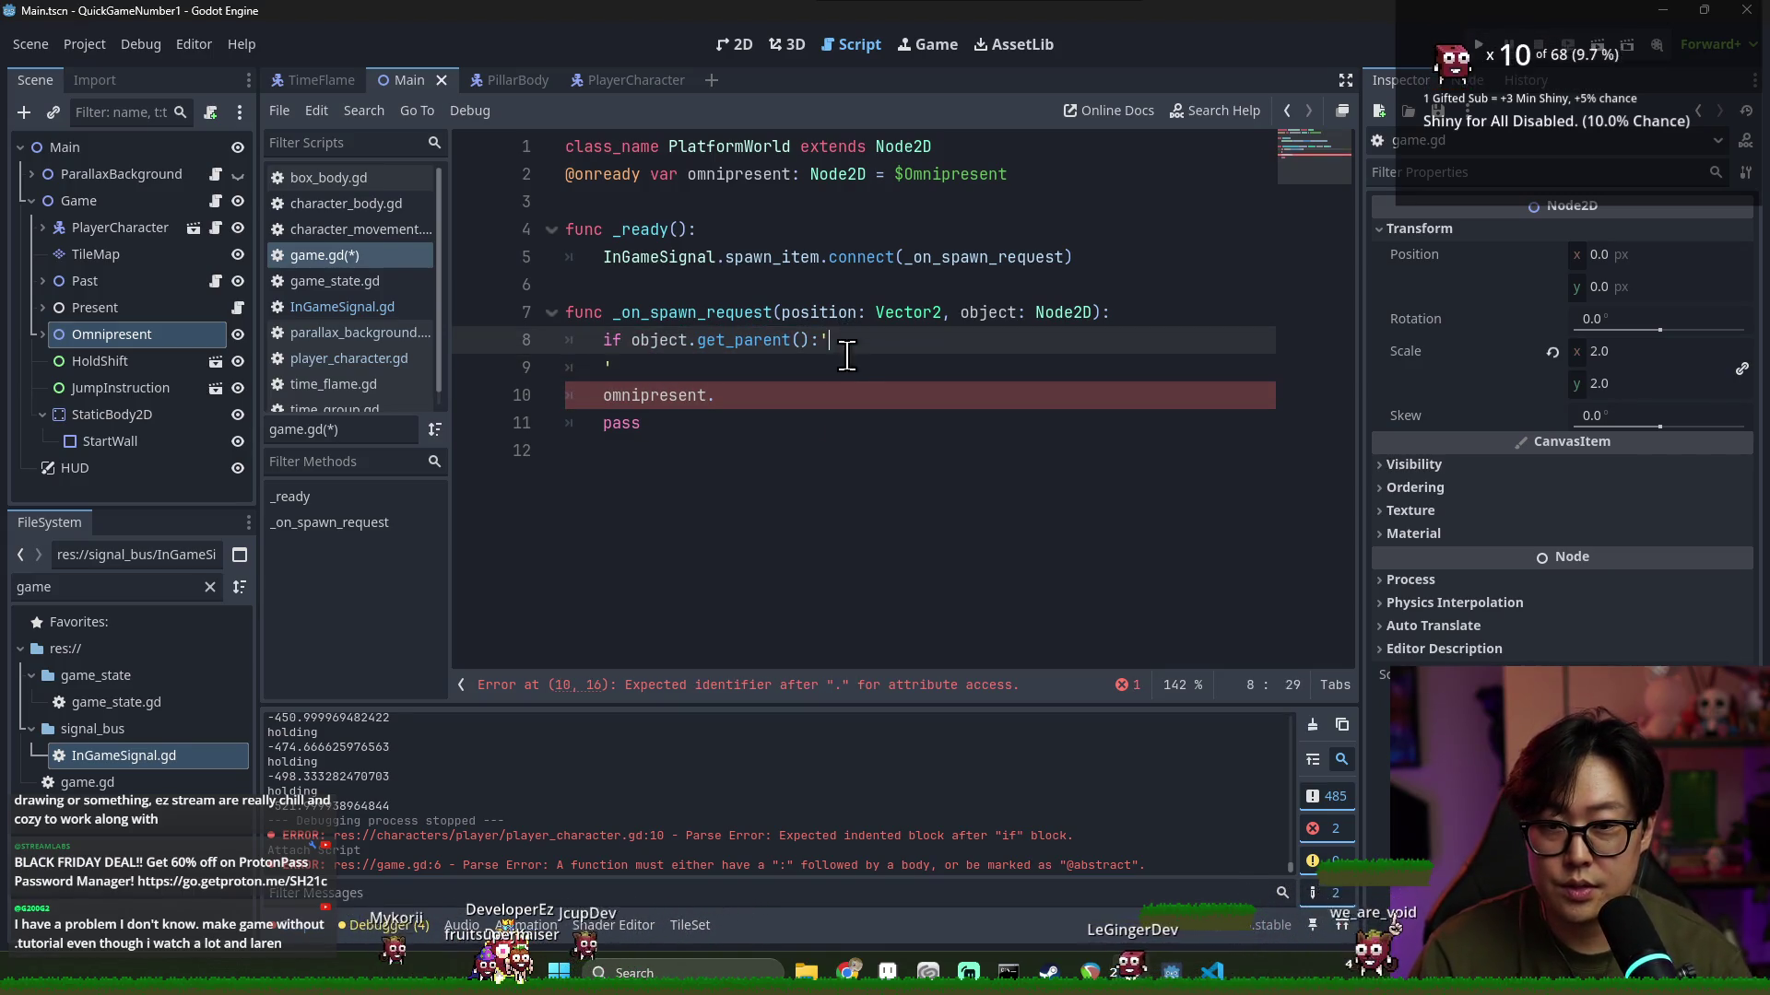
key(Return)
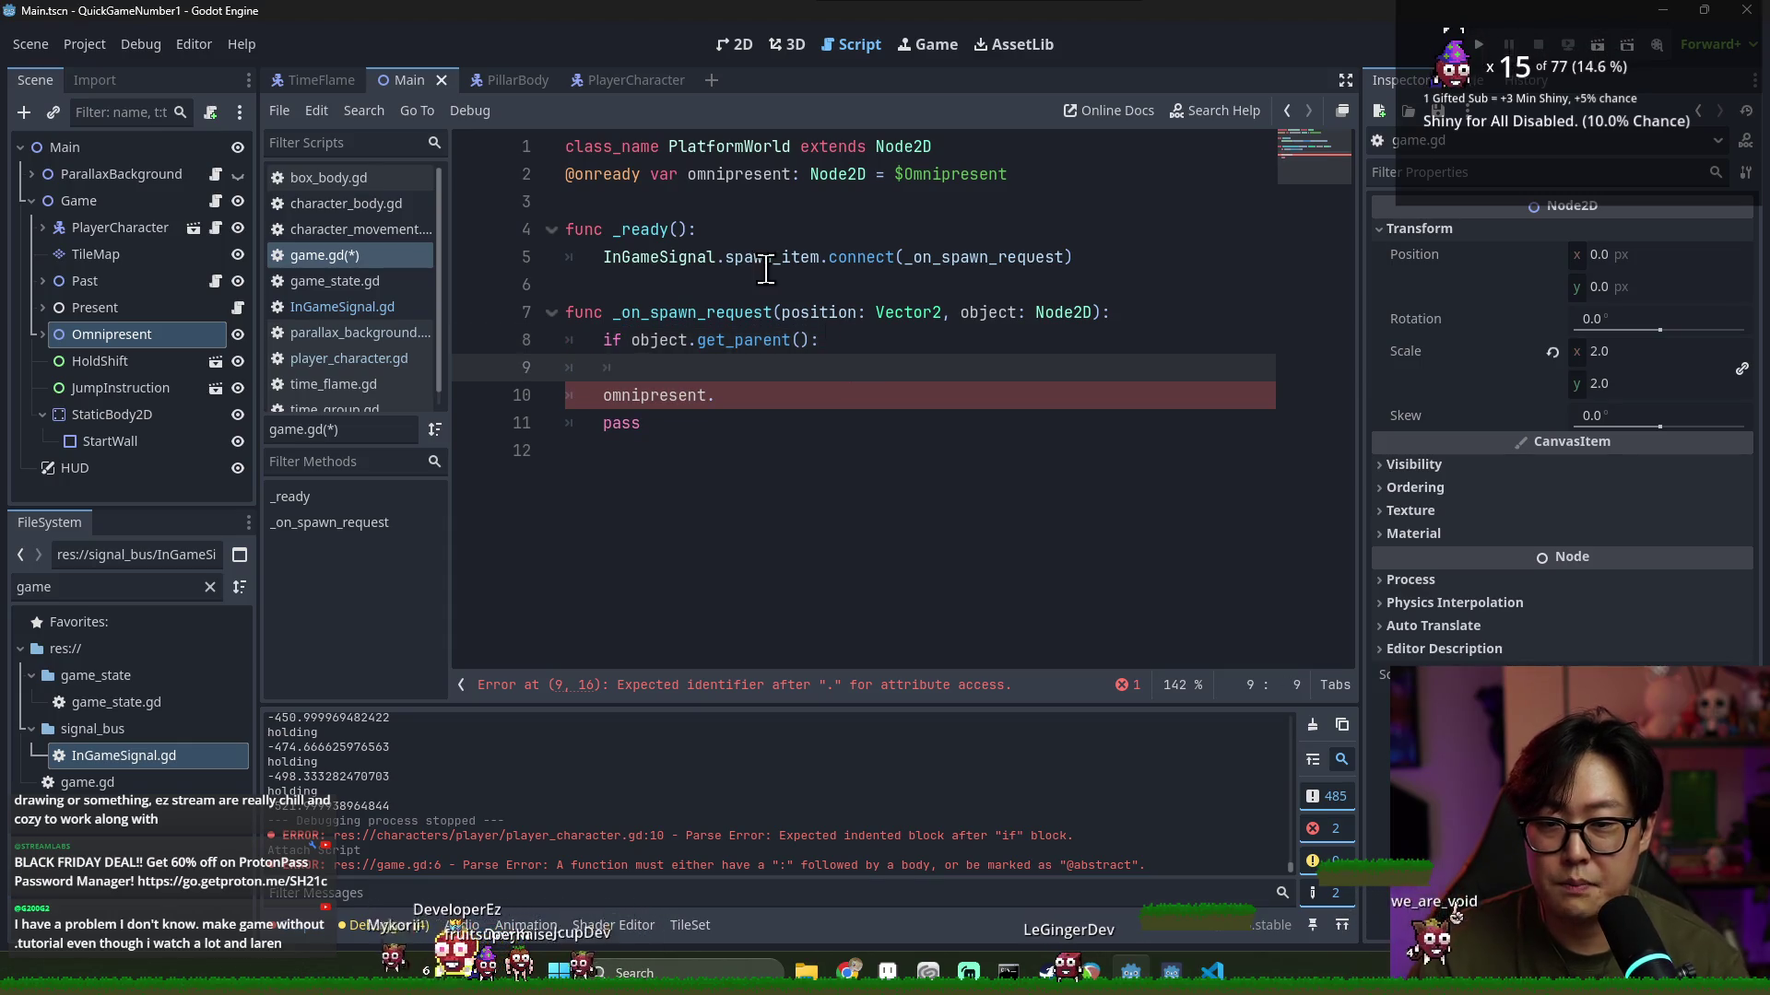
text(omnipresent.)
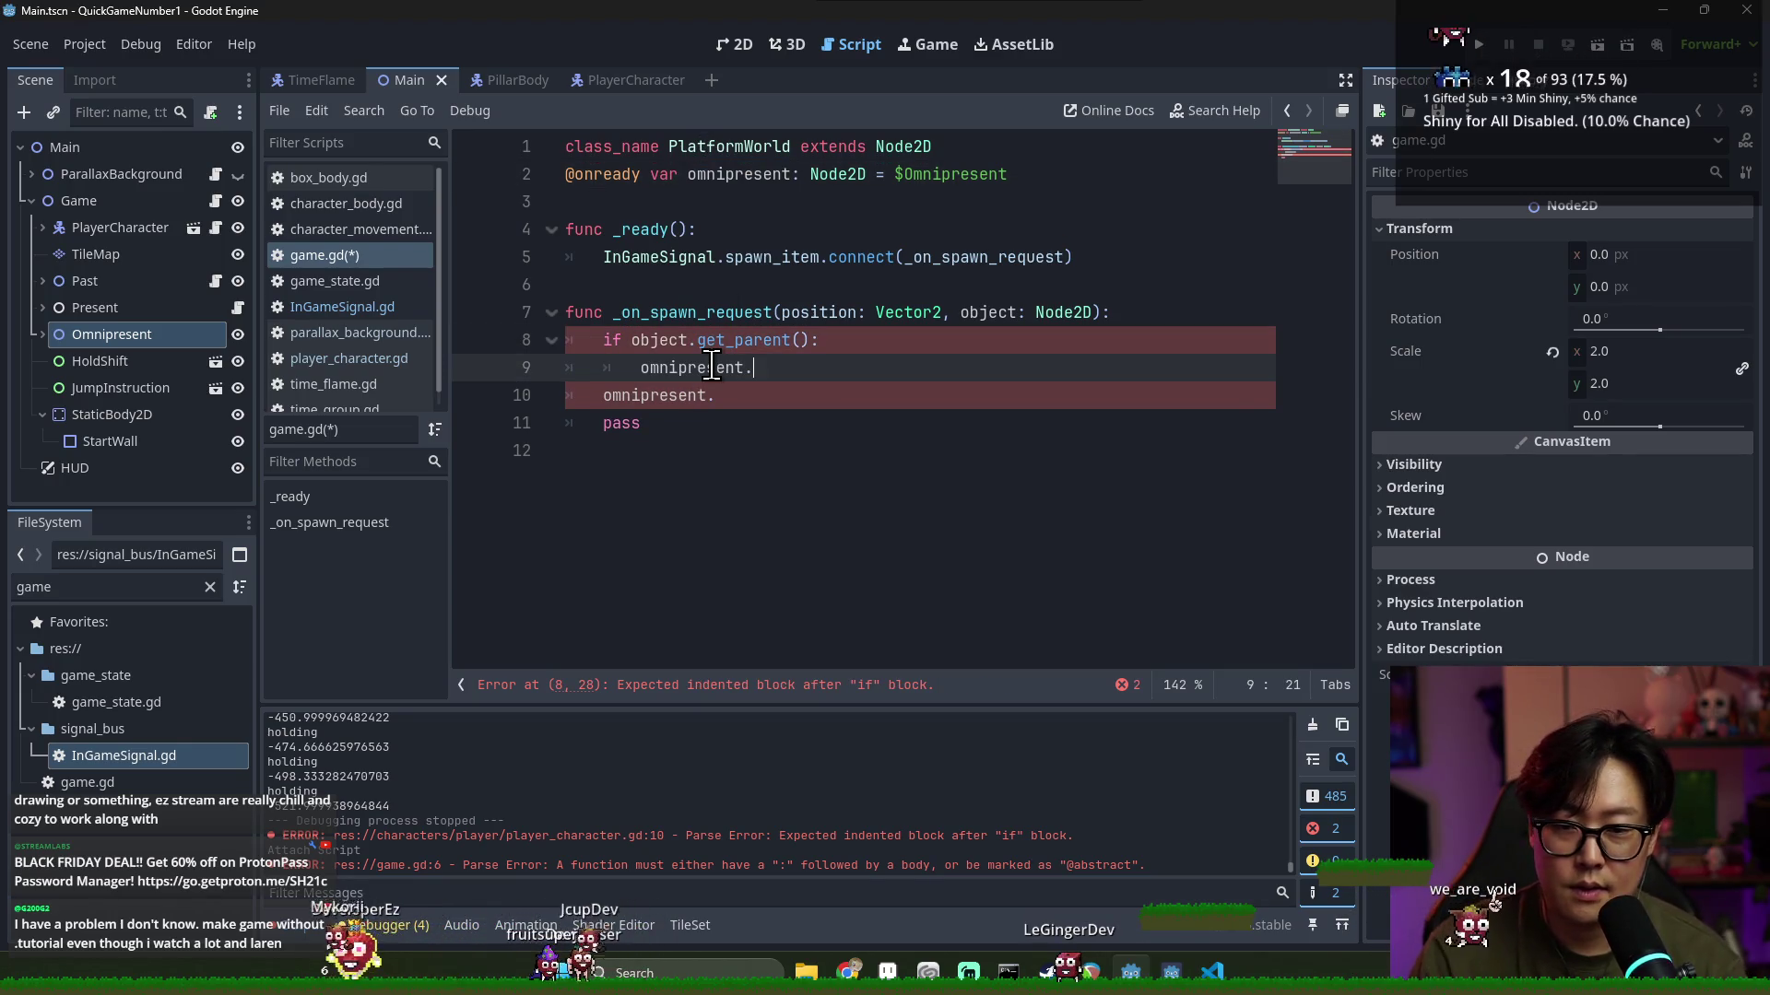
text(repa)
key(Return)
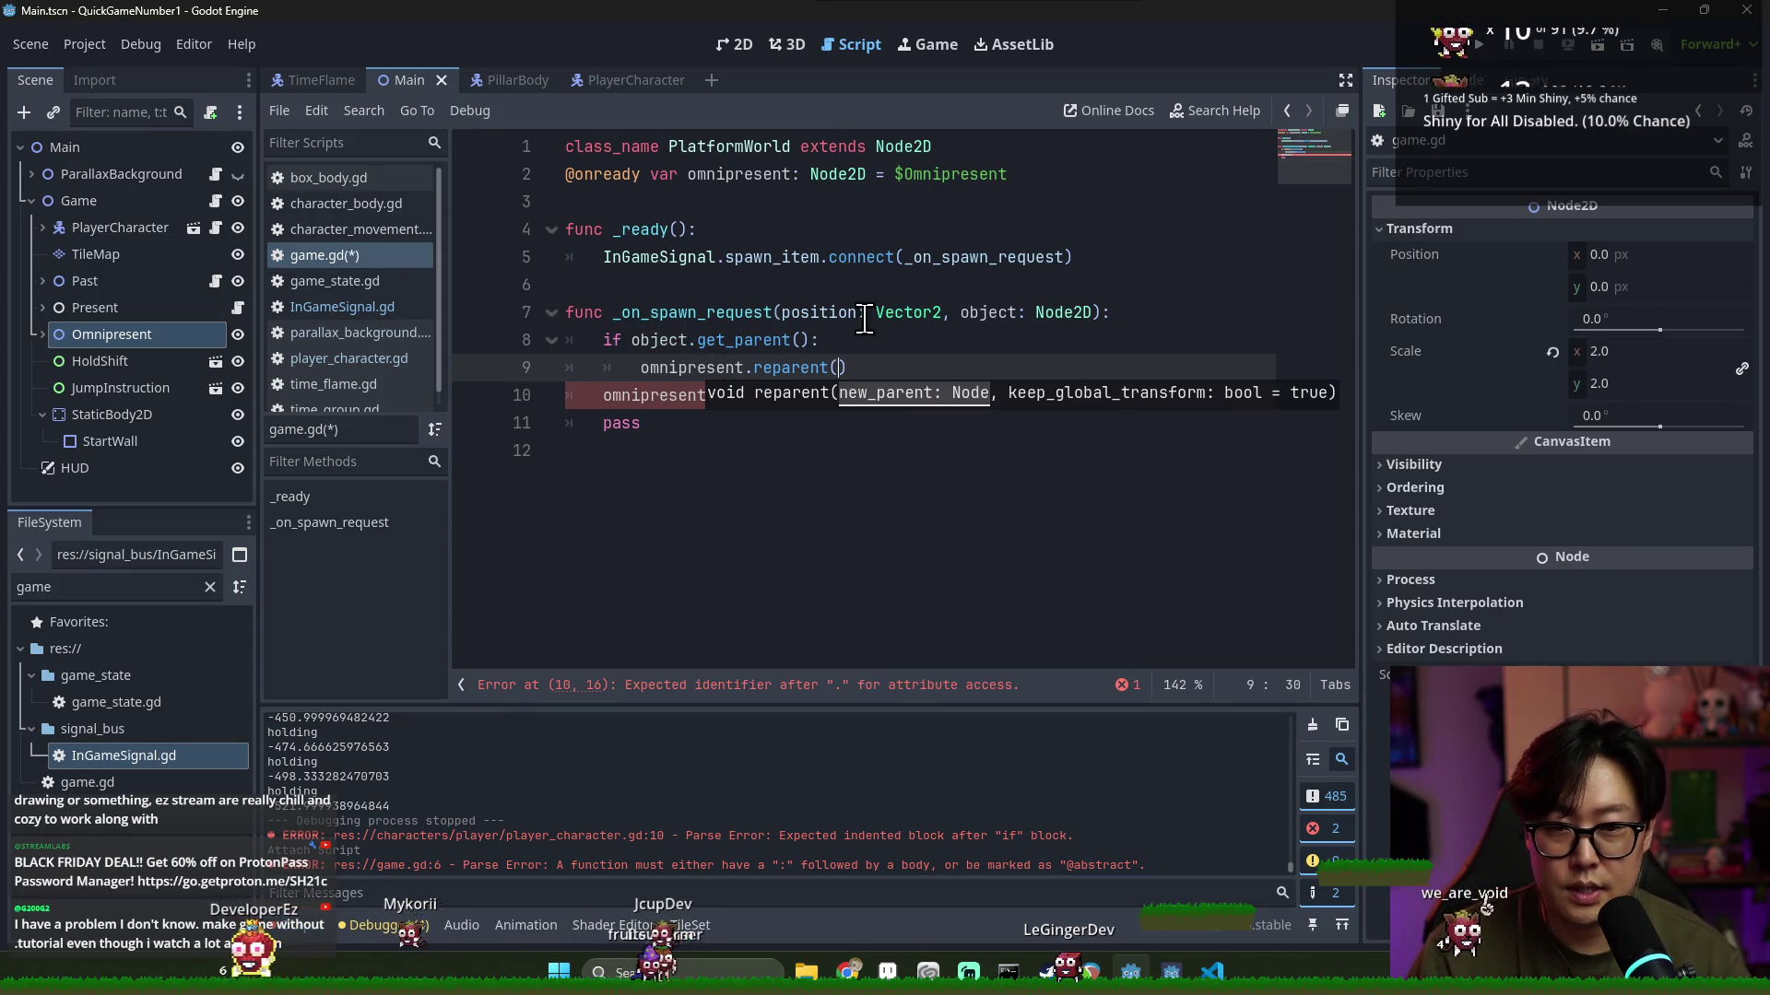
Step: Check the documentation for the reparent method
click(971, 314)
click(837, 368)
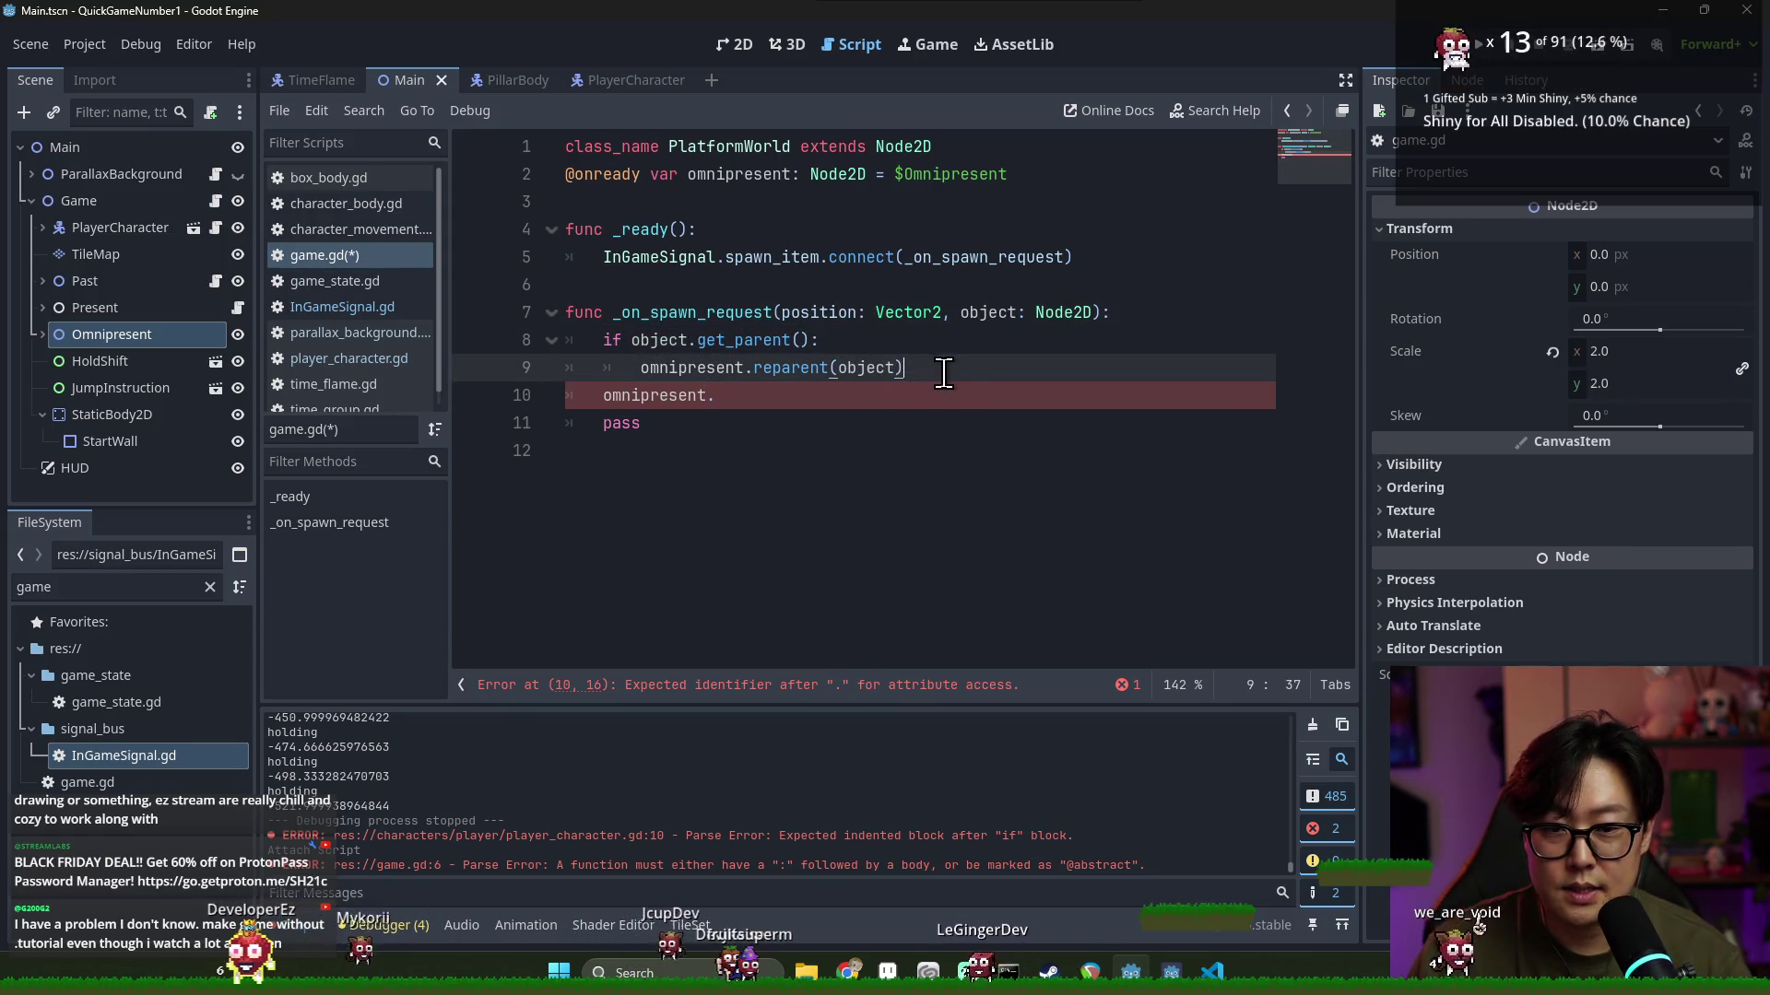
key(Return)
key(Return)
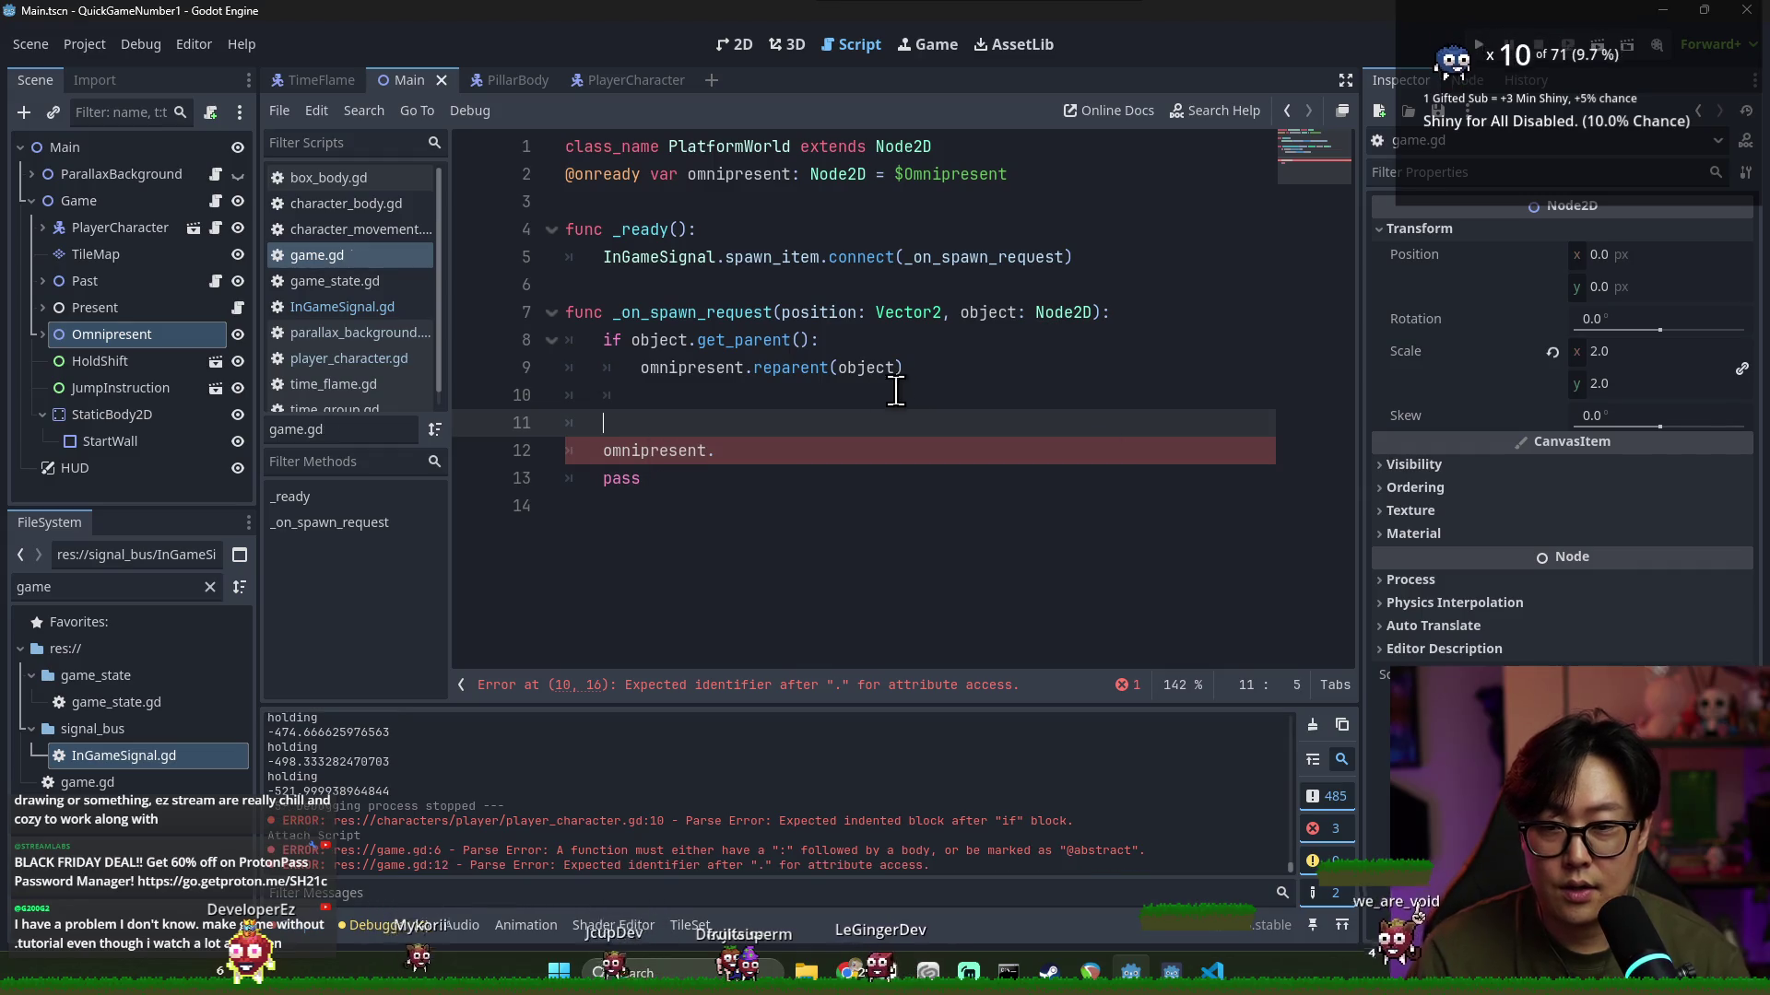
click(715, 368)
ctrl+click(772, 371)
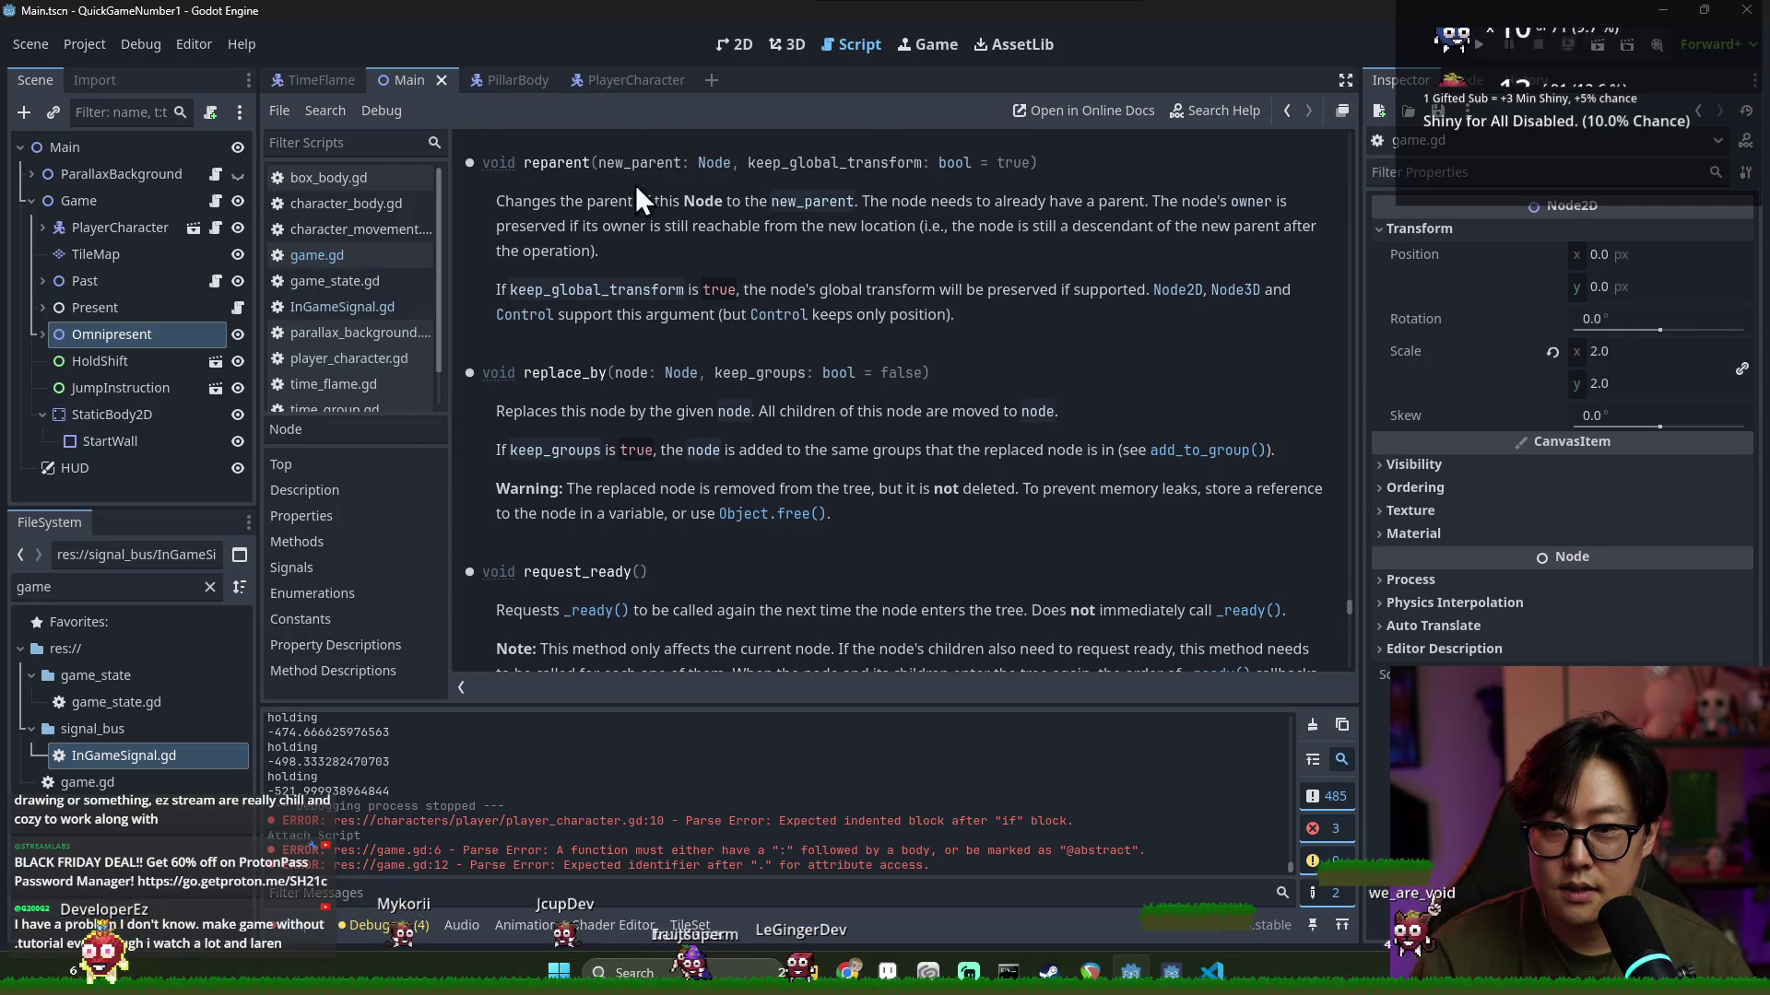
key(alt+Left)
Step: Rewrite the call as object.reparent(omnipresent) and remove the empty line
double_click(709, 368)
text(object)
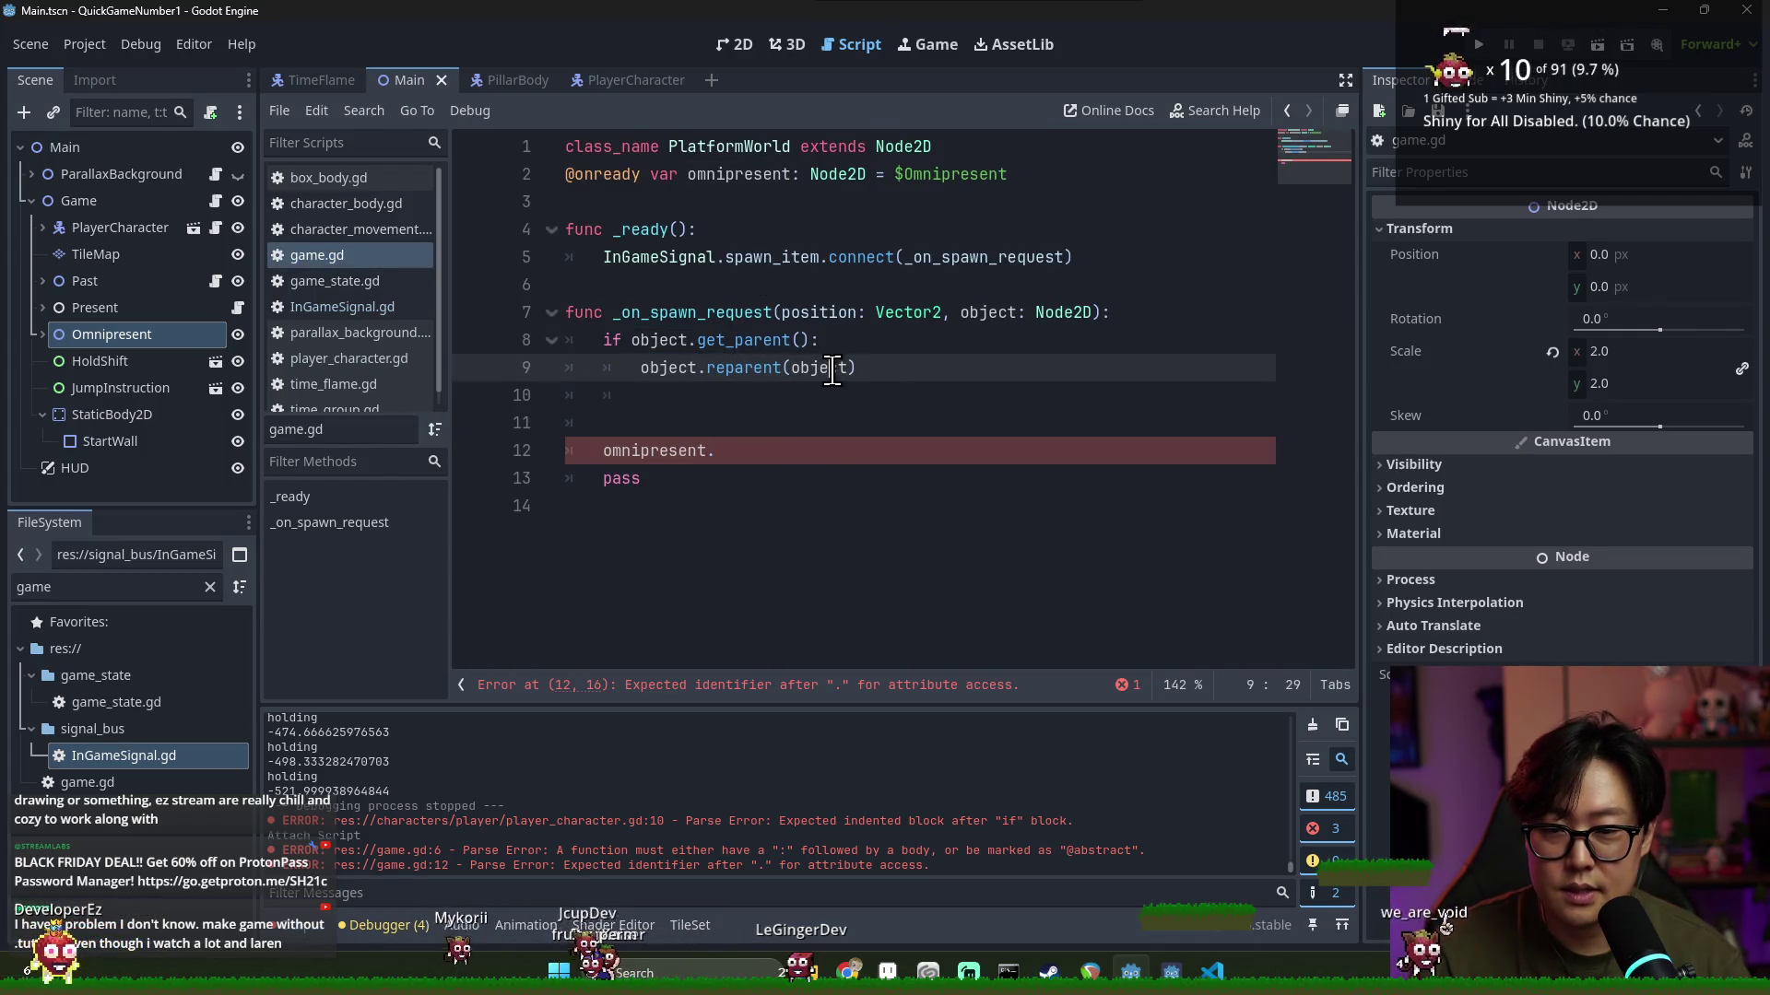
double_click(654, 450)
key(ctrl+c)
click(829, 367)
key(ctrl+v)
click(703, 430)
double_click(834, 368)
key(ctrl+v)
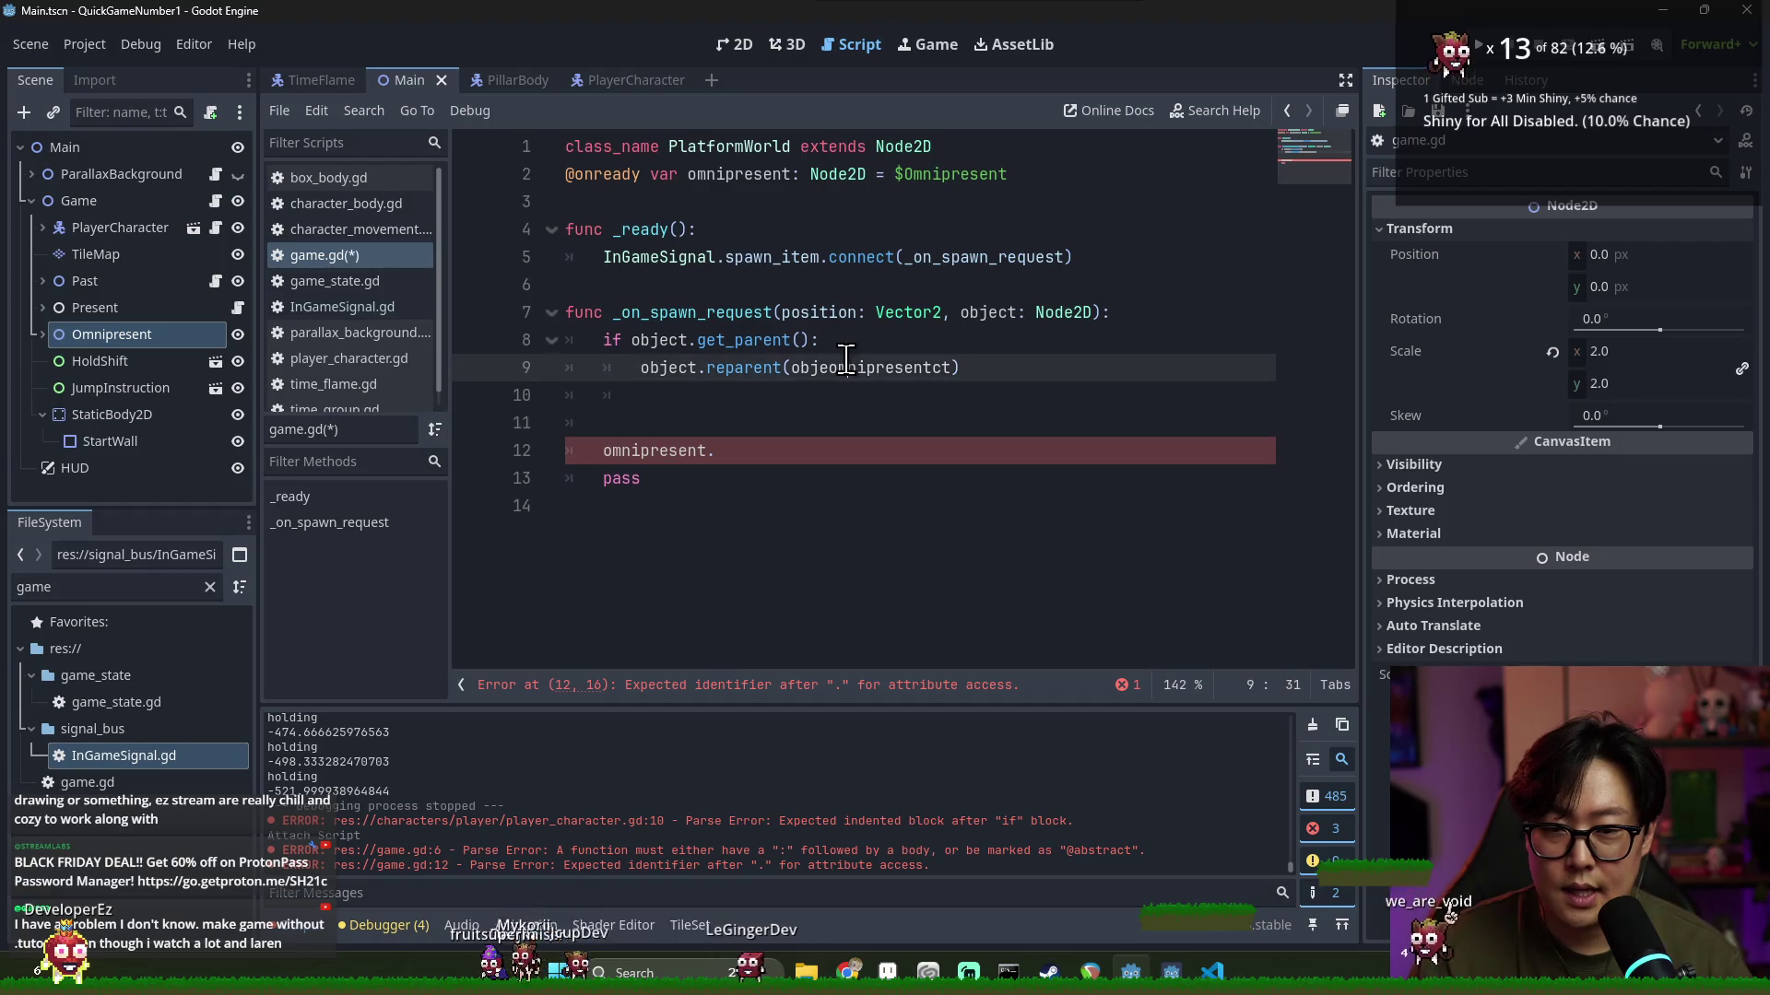
click(688, 419)
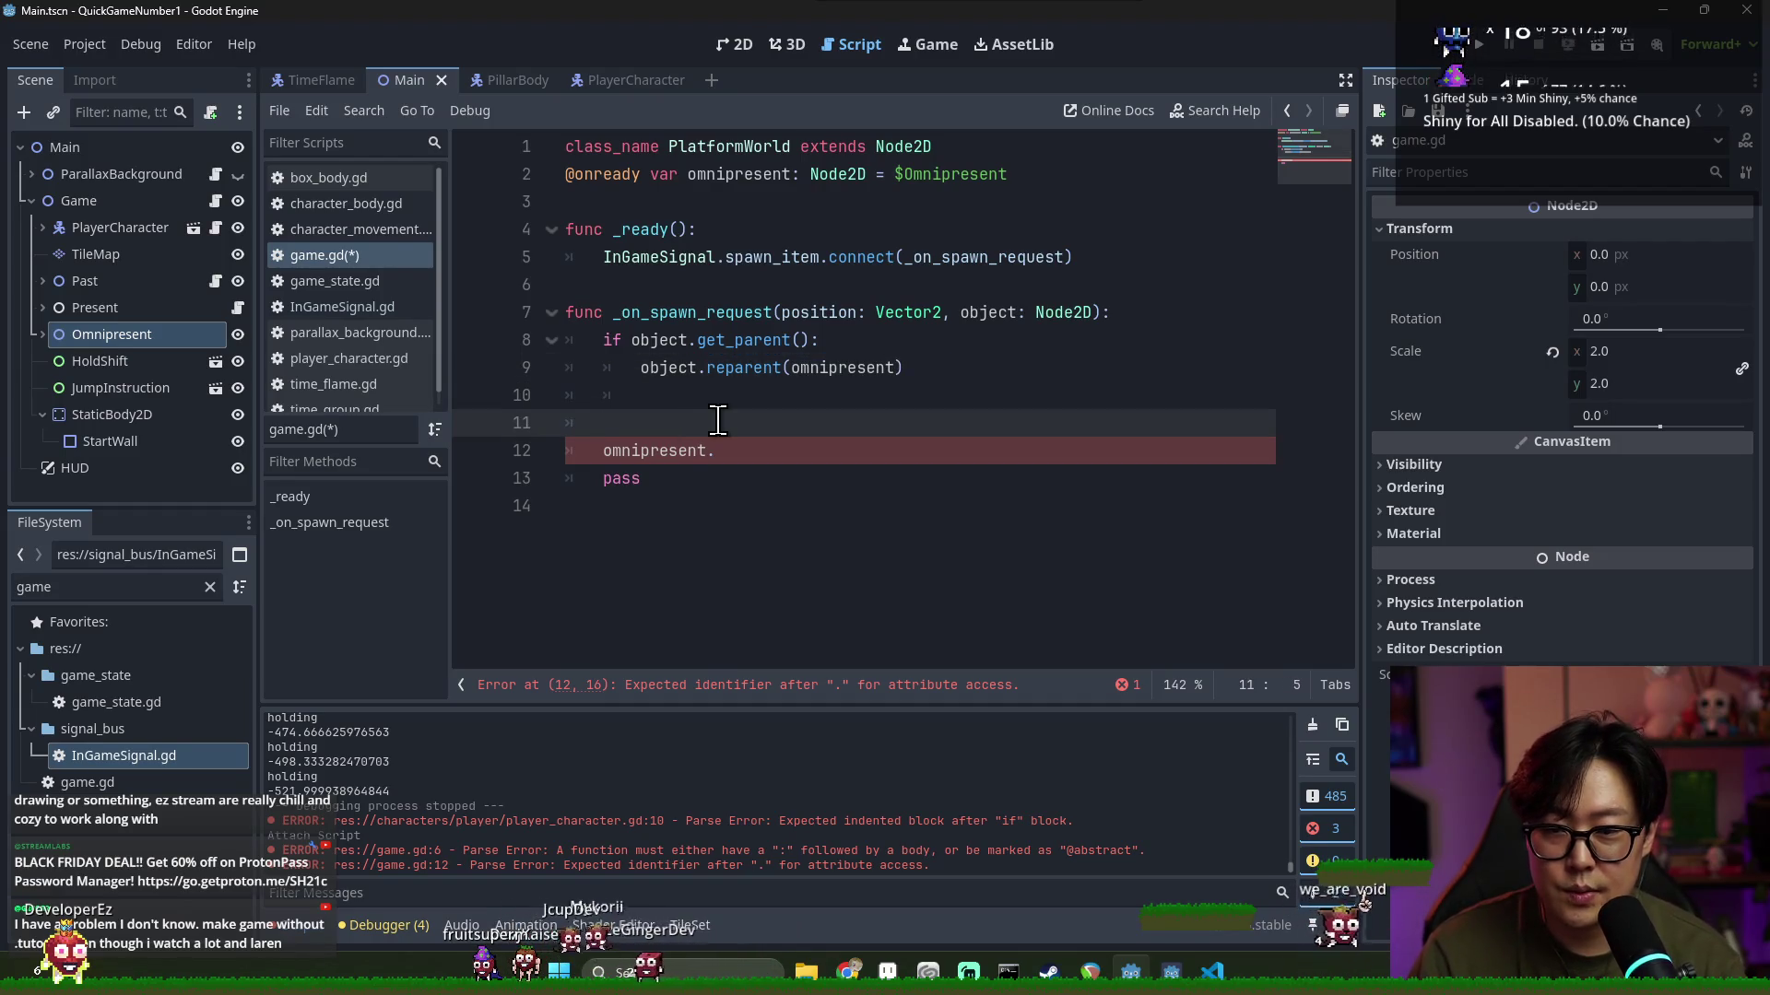
key(BackSpace)
key(BackSpace)
Step: Add an else branch calling omnipresent.add_child(object)
text(:)
key(Return)
text(omnipresent.adD_)
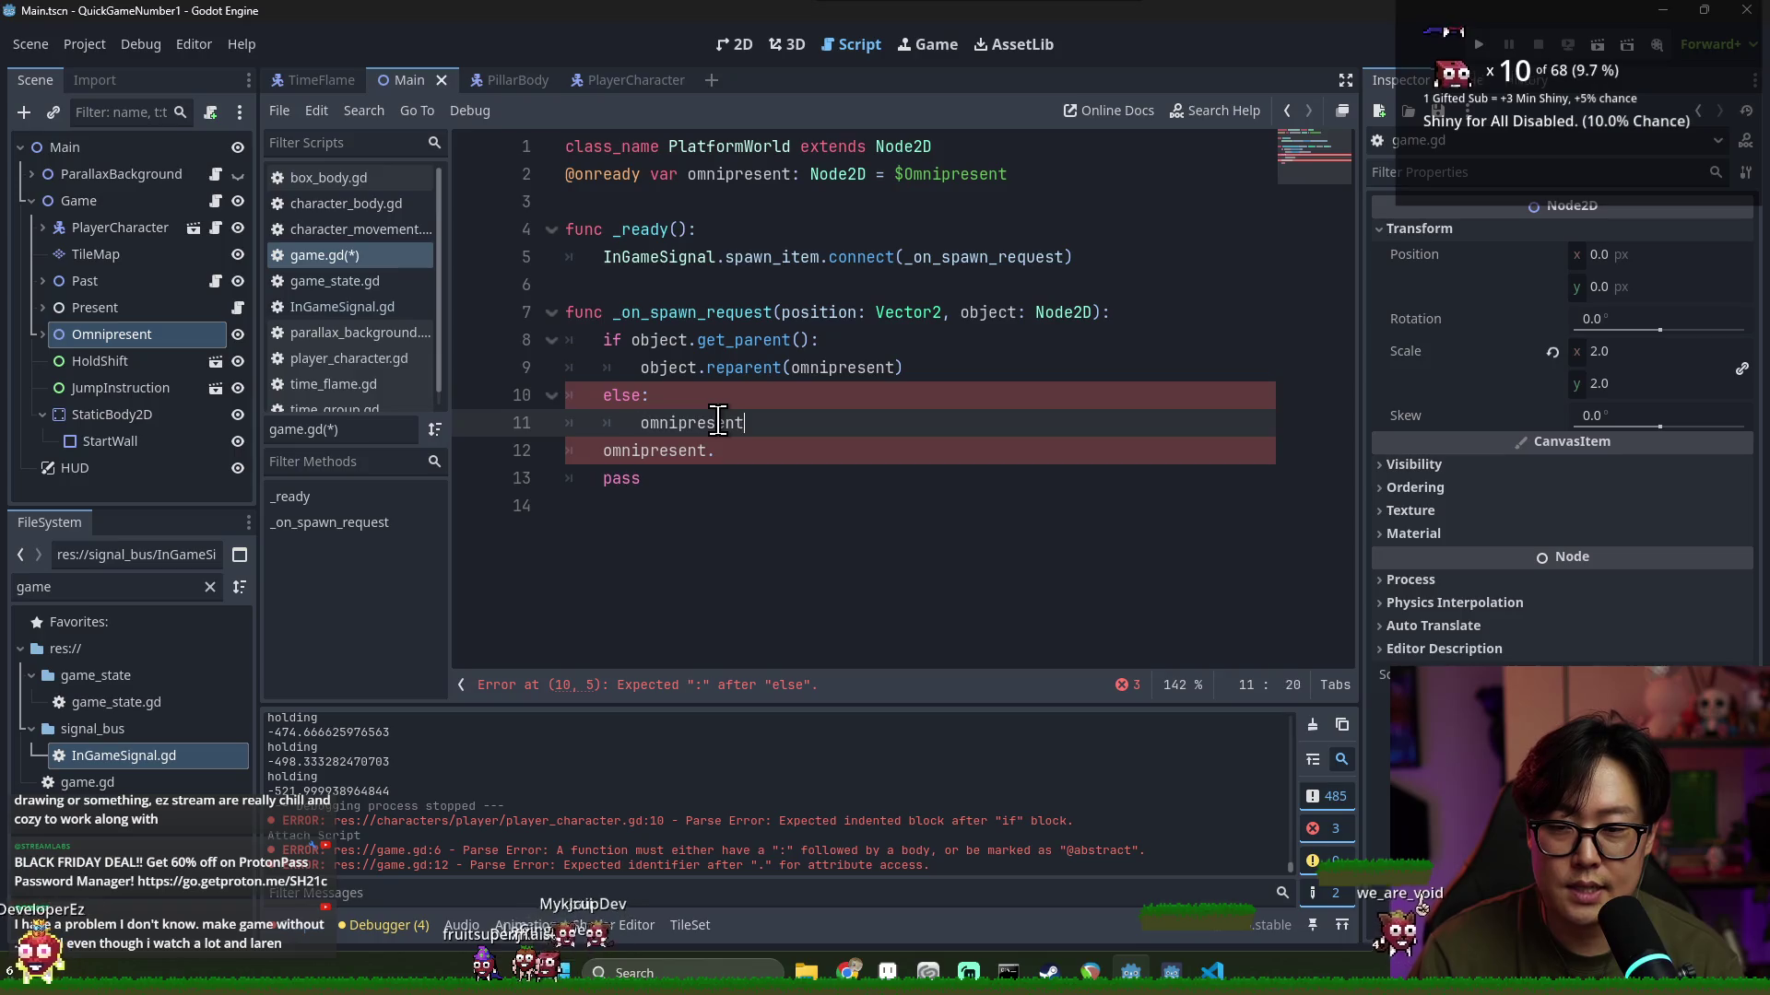
key(Return)
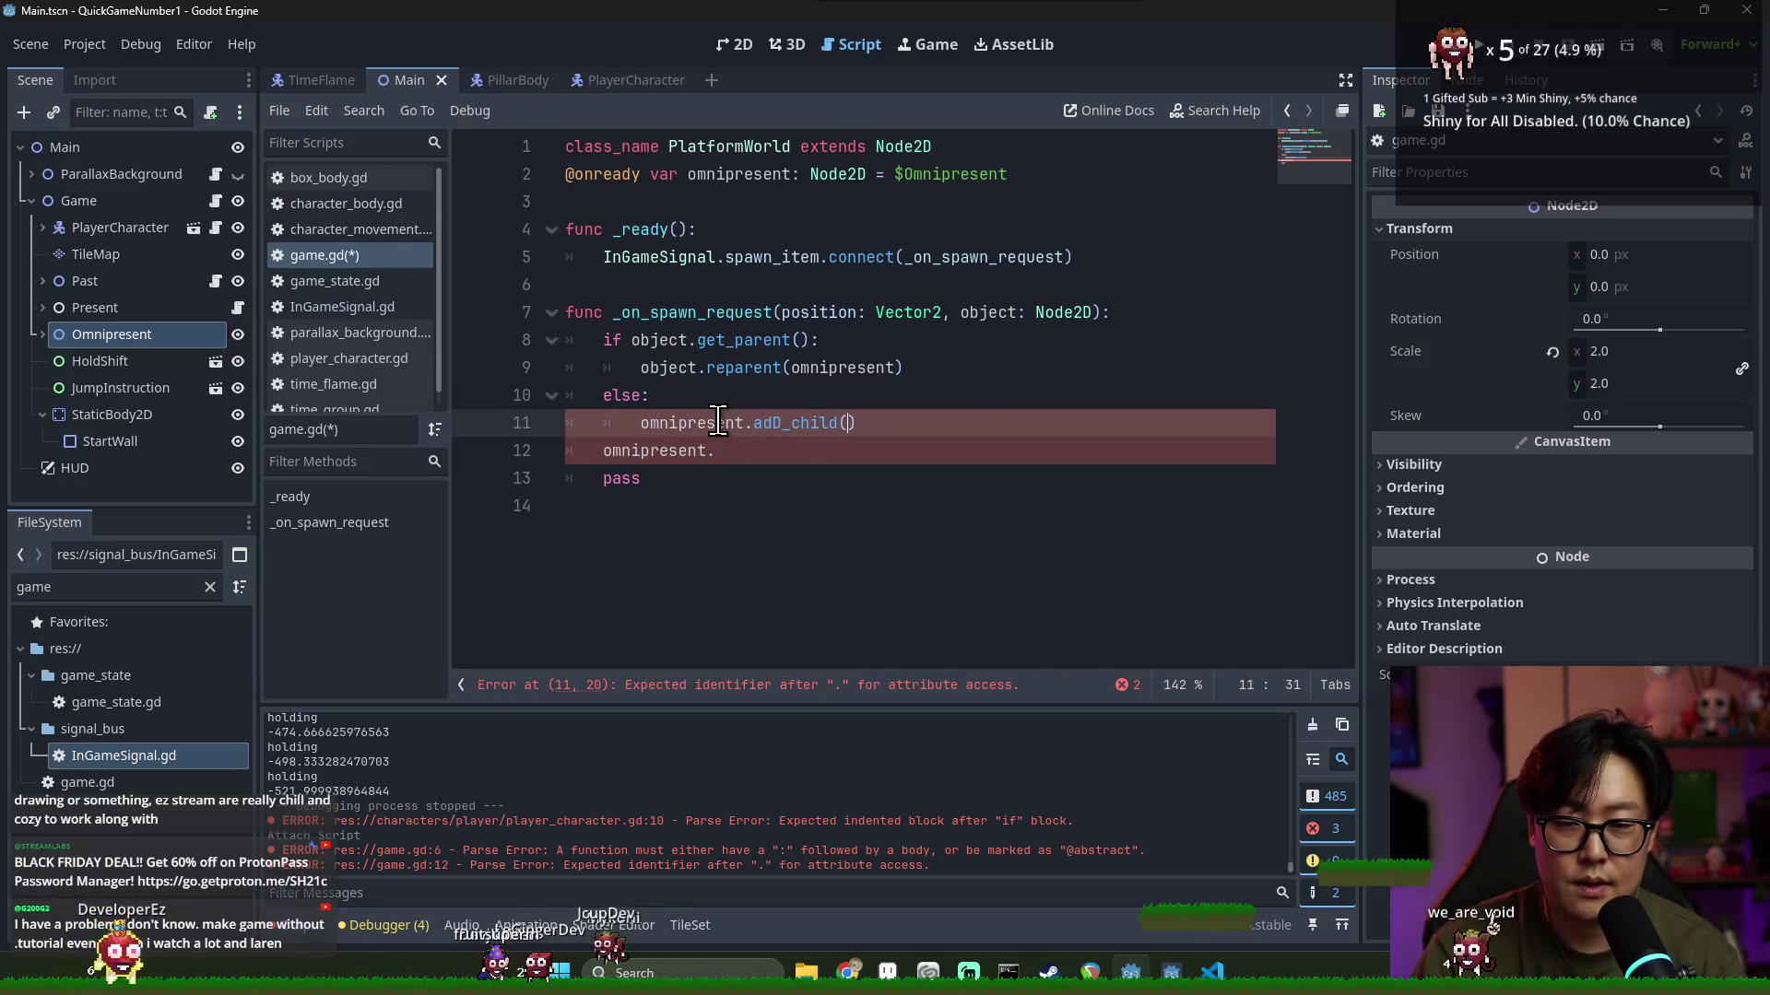
text(object)
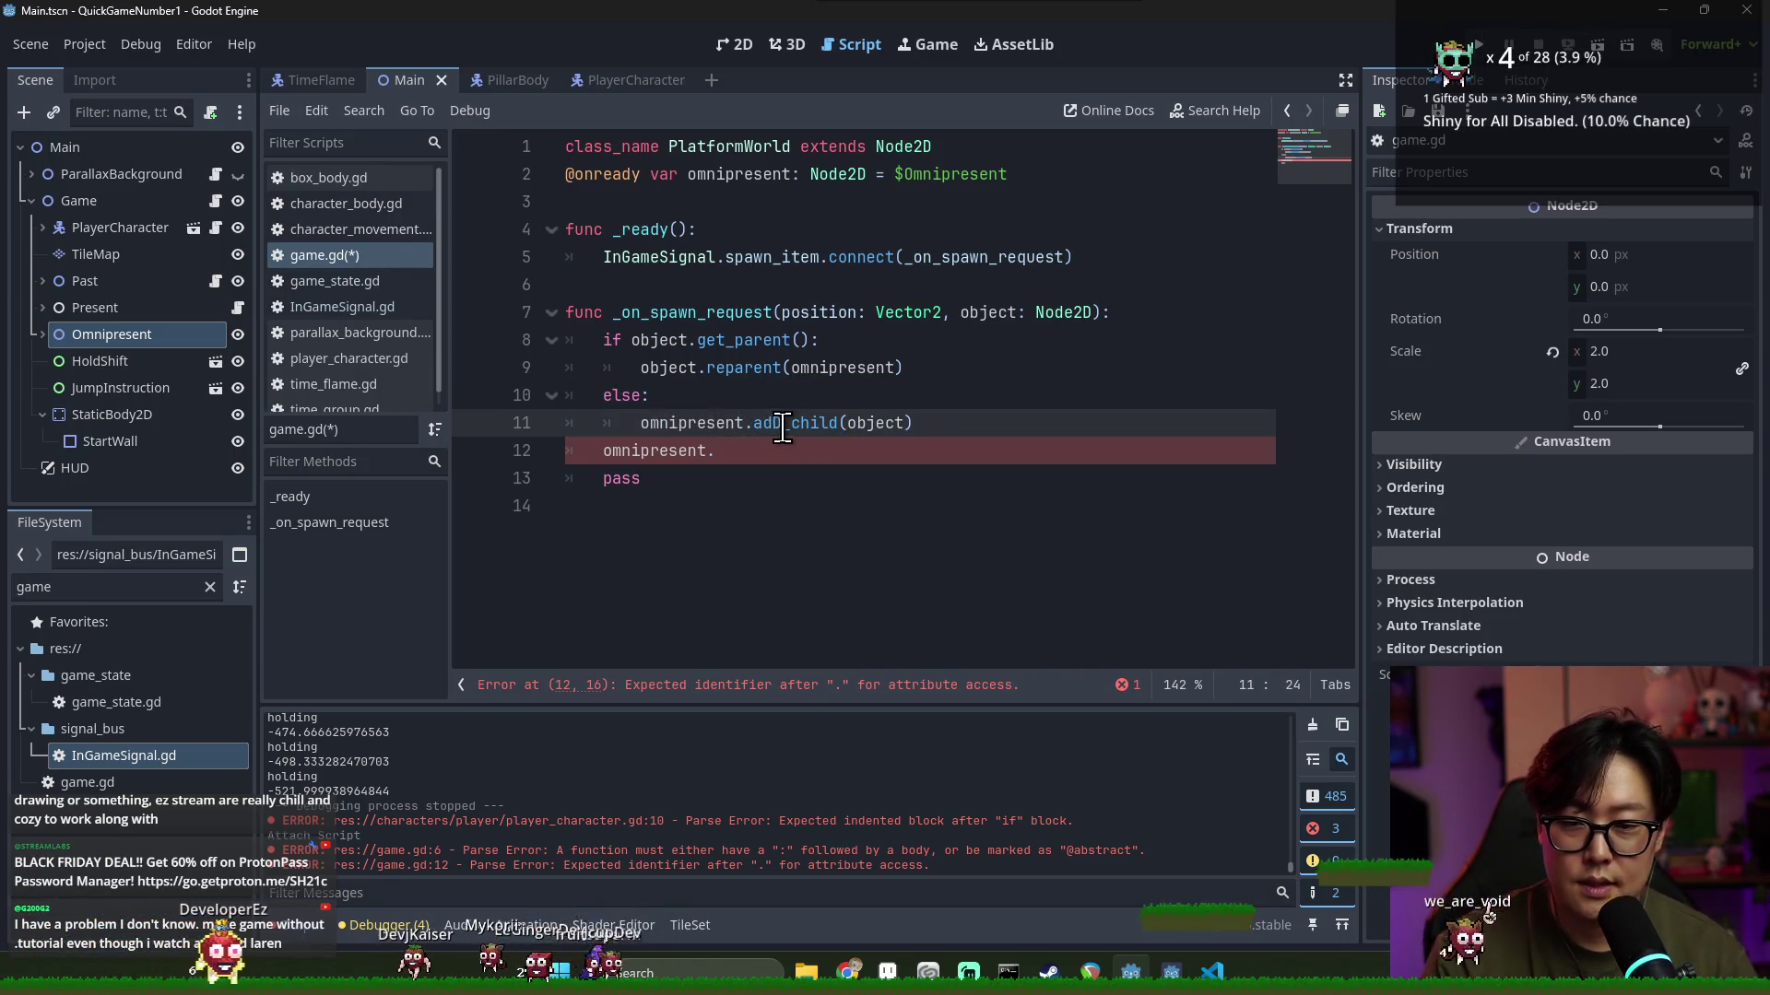
text(d)
click(960, 427)
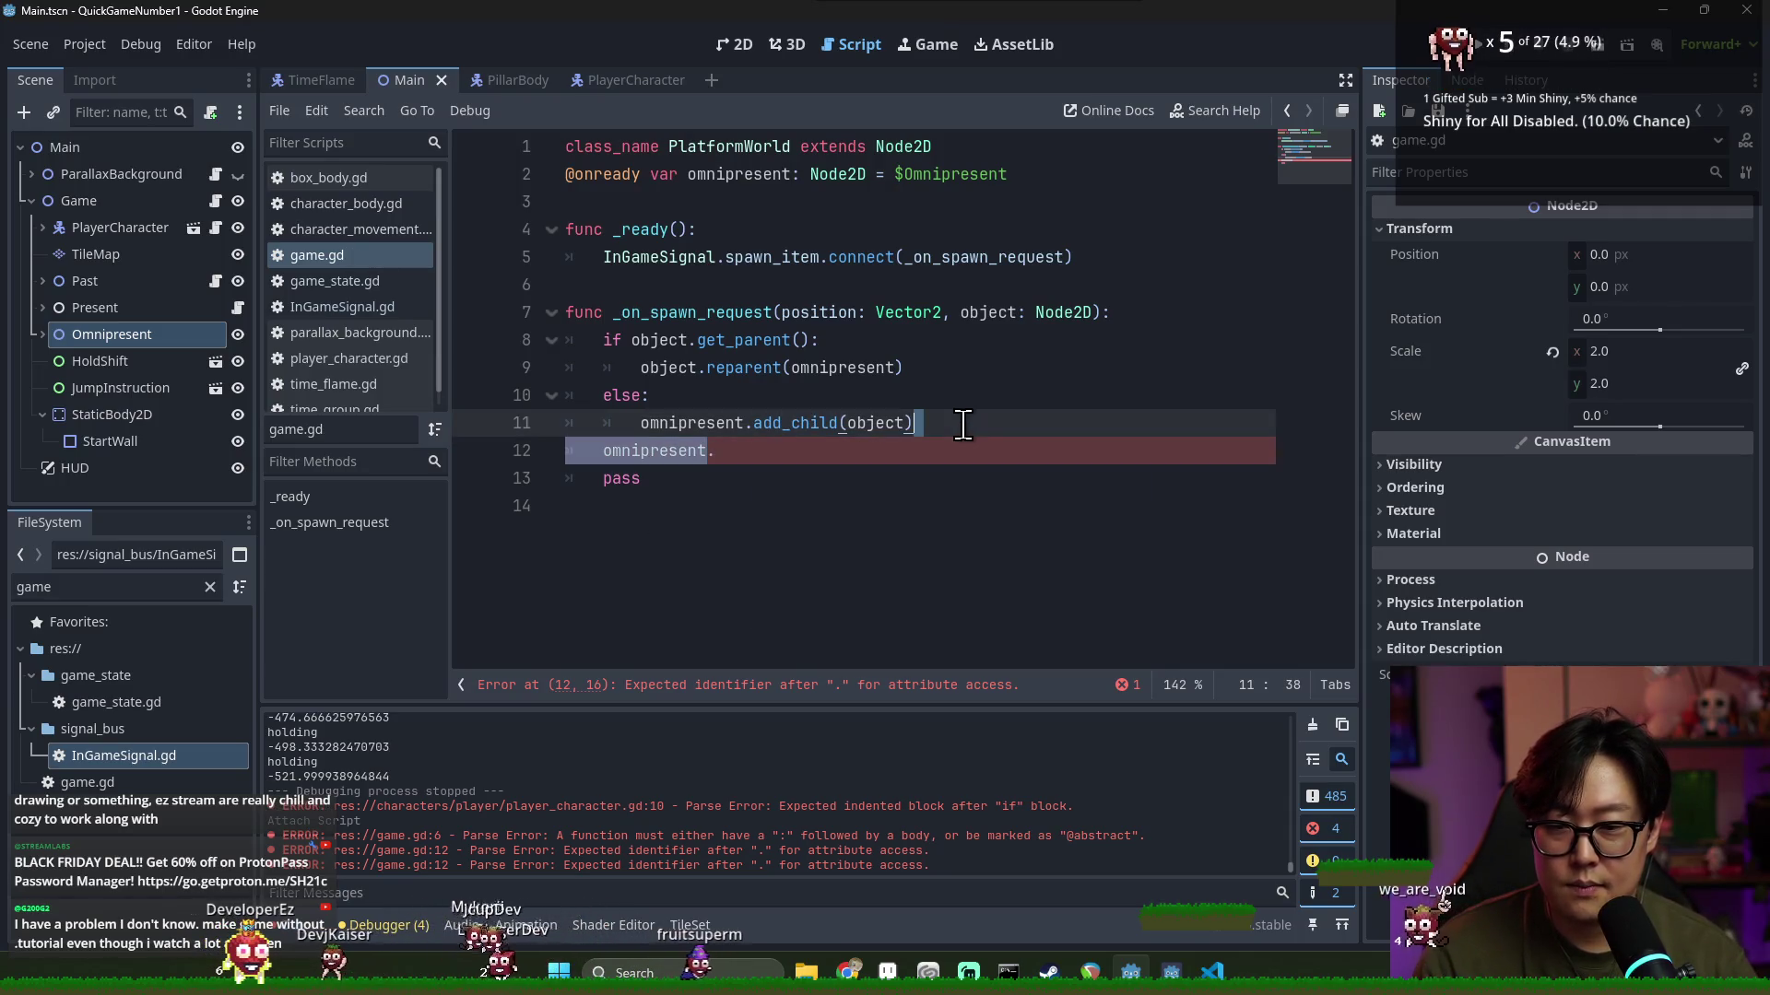
key(shift+Down)
key(shift+Left)
key(Delete)
Step: Add a position assignment below the if/else and delete the pass line
key(Return)
key(Return)
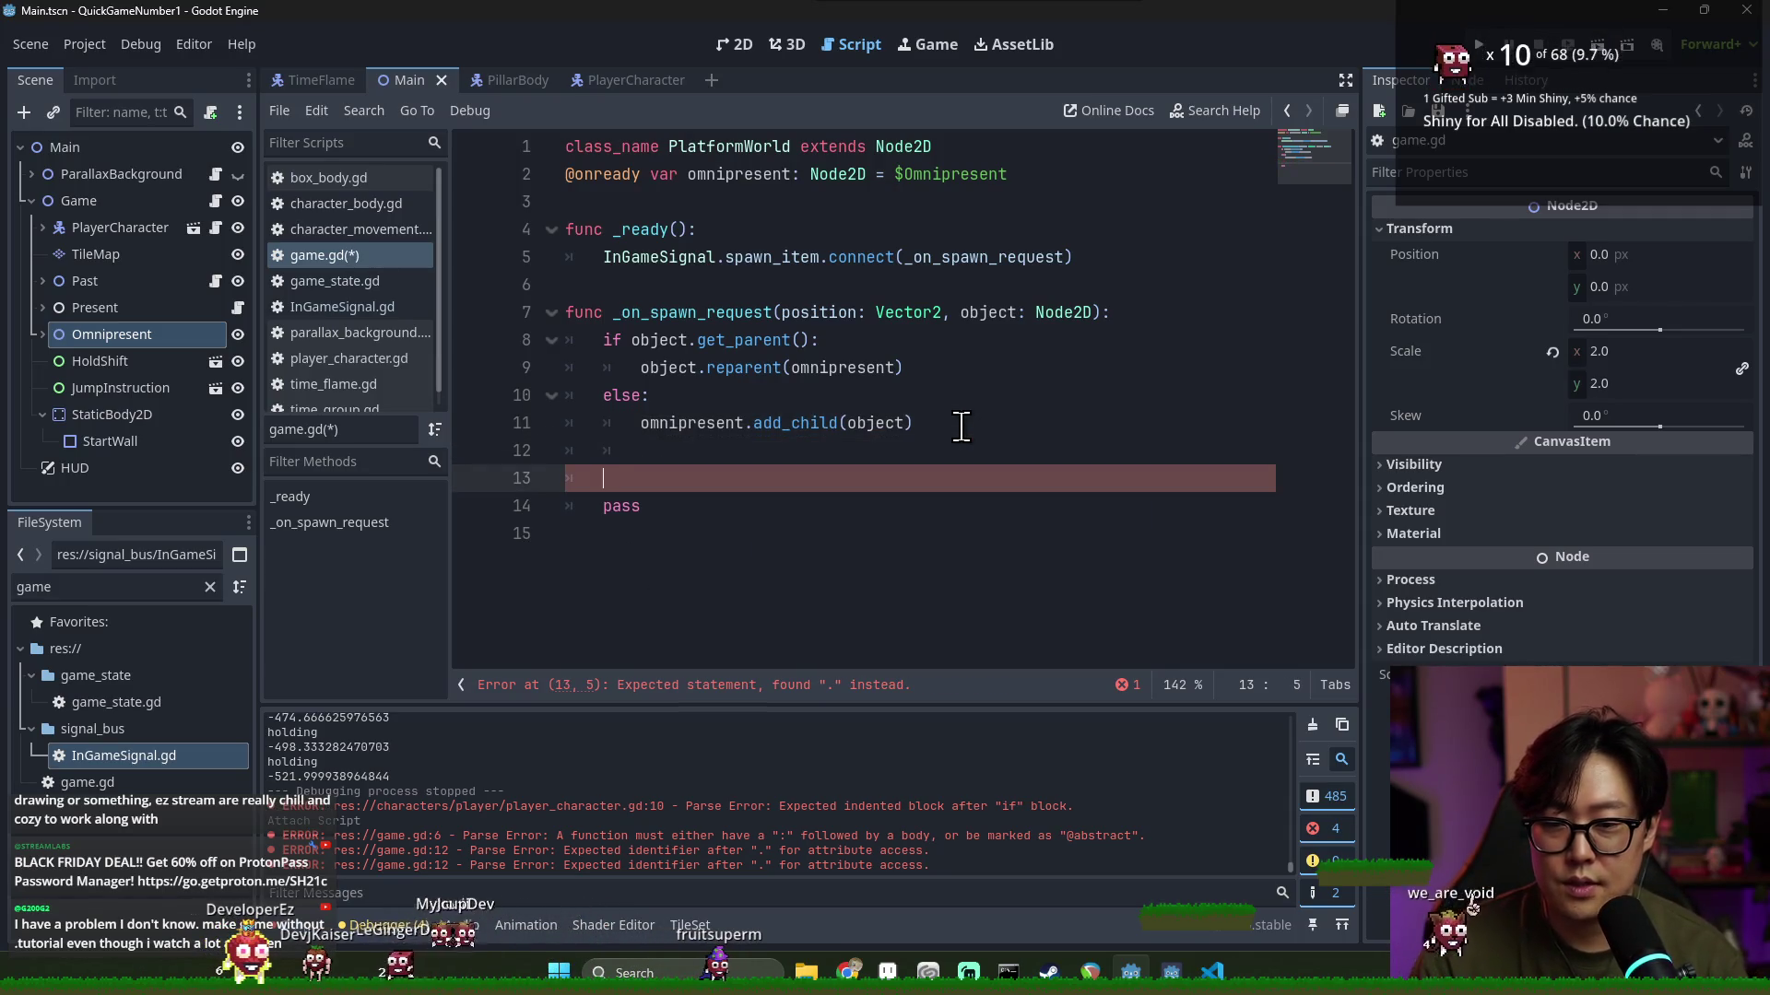
text(position = positi)
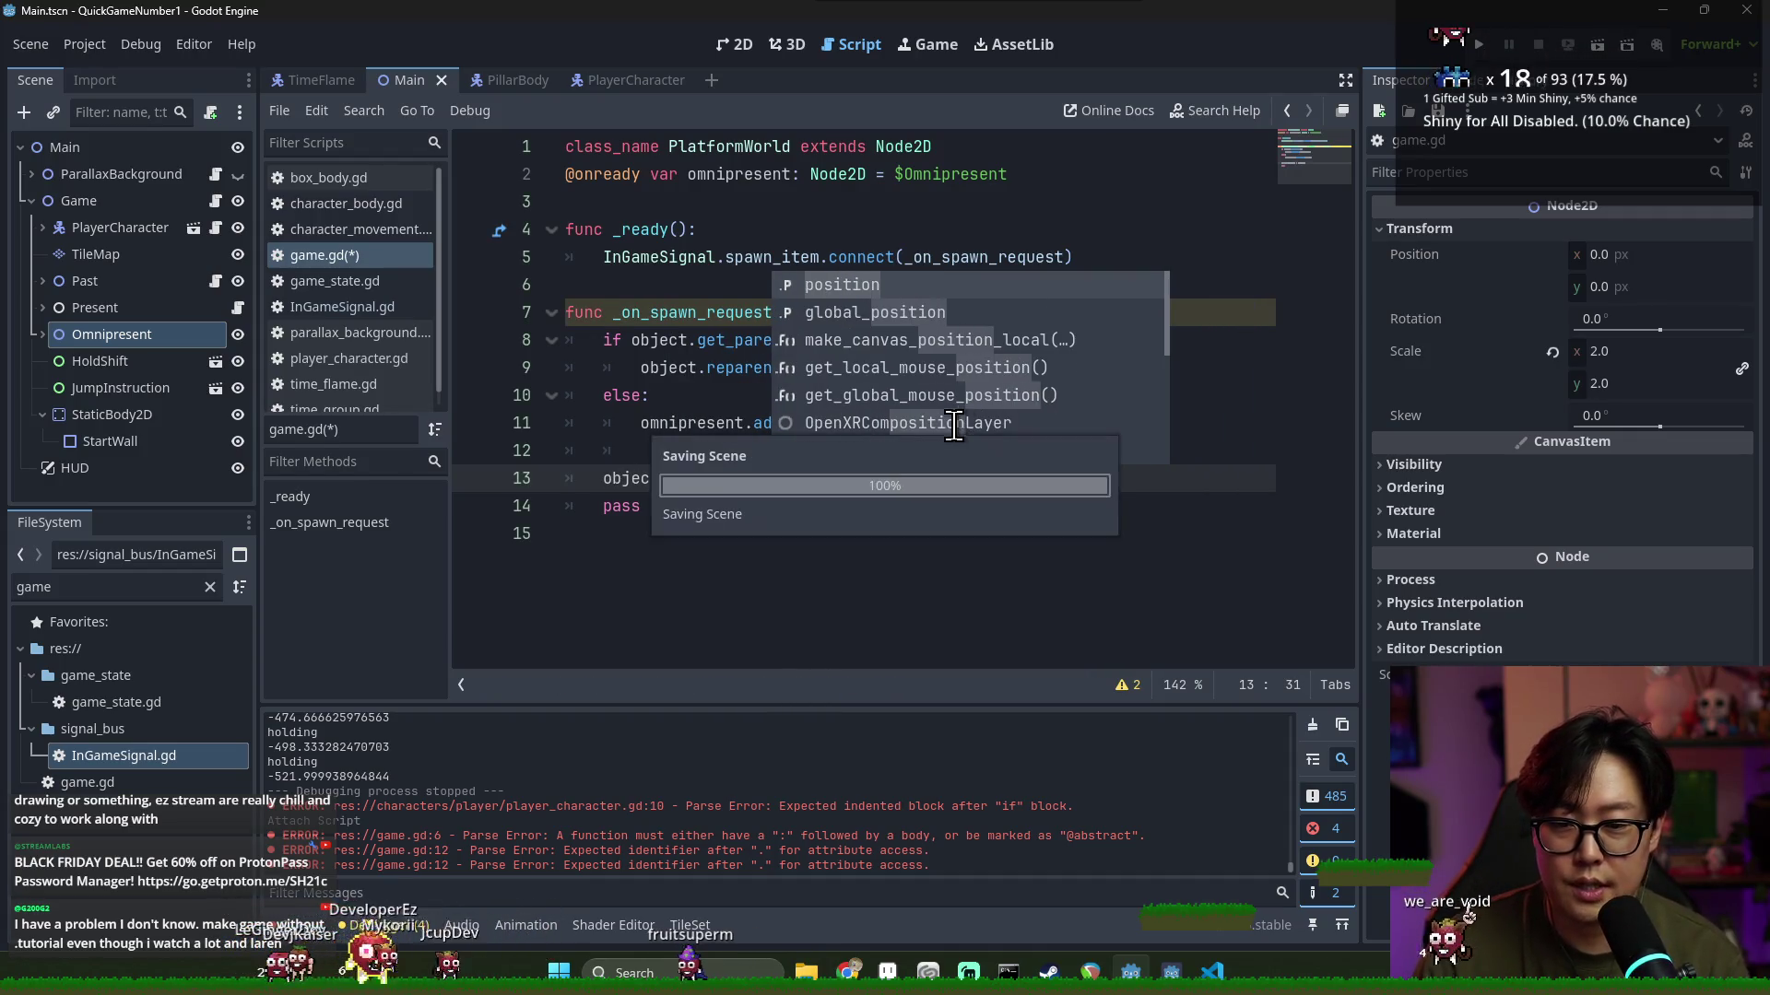
key(Return)
click(717, 520)
key(BackSpace)
key(BackSpace)
key(BackSpace)
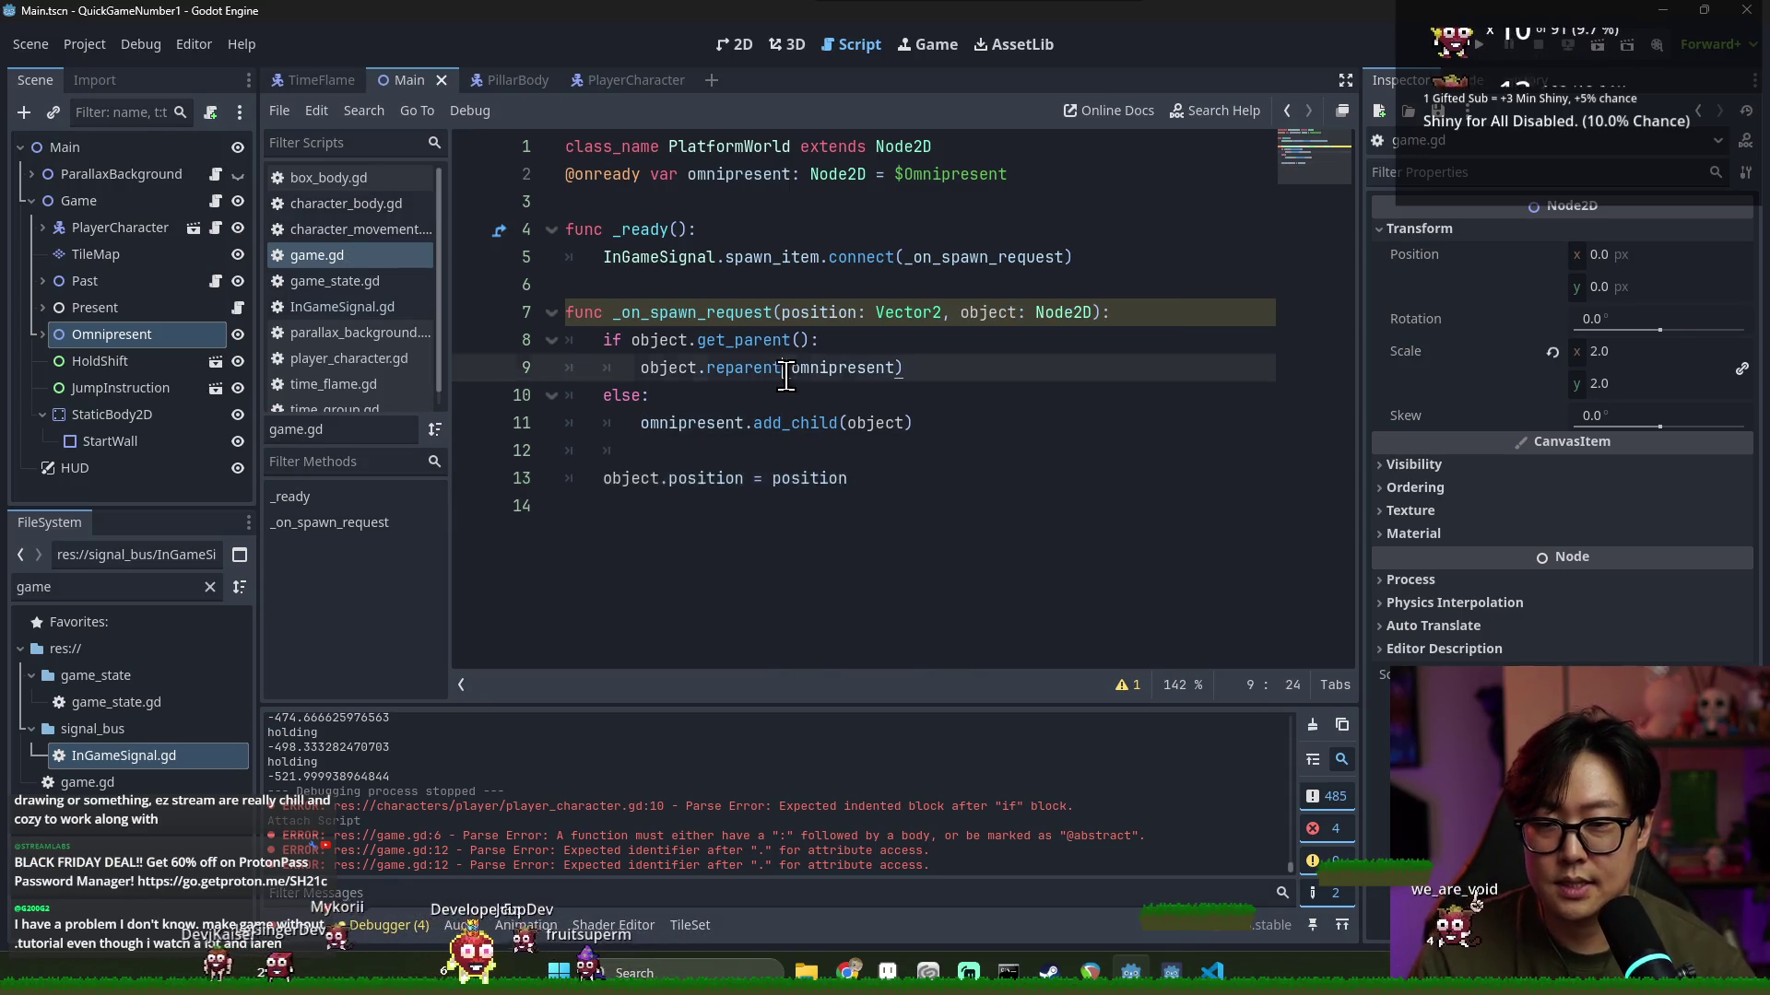
Step: Make it object.position = target_position, clear the output log, and open player_character.gd
click(834, 304)
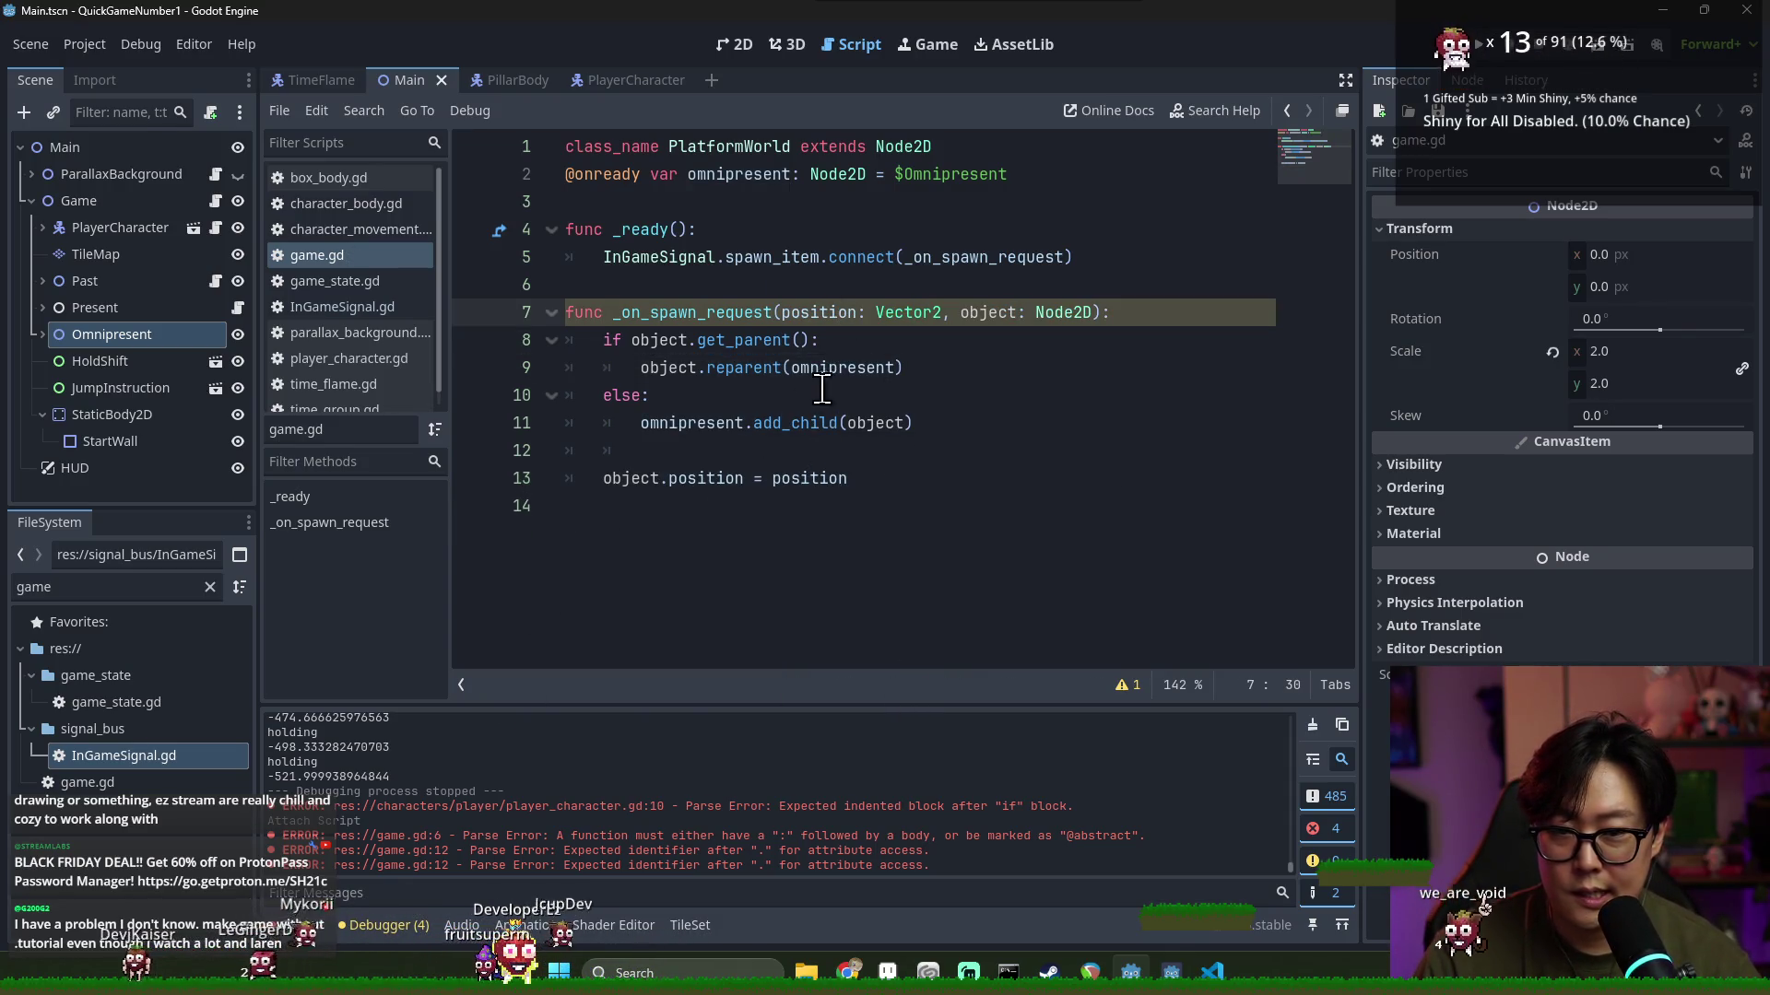
double_click(706, 478)
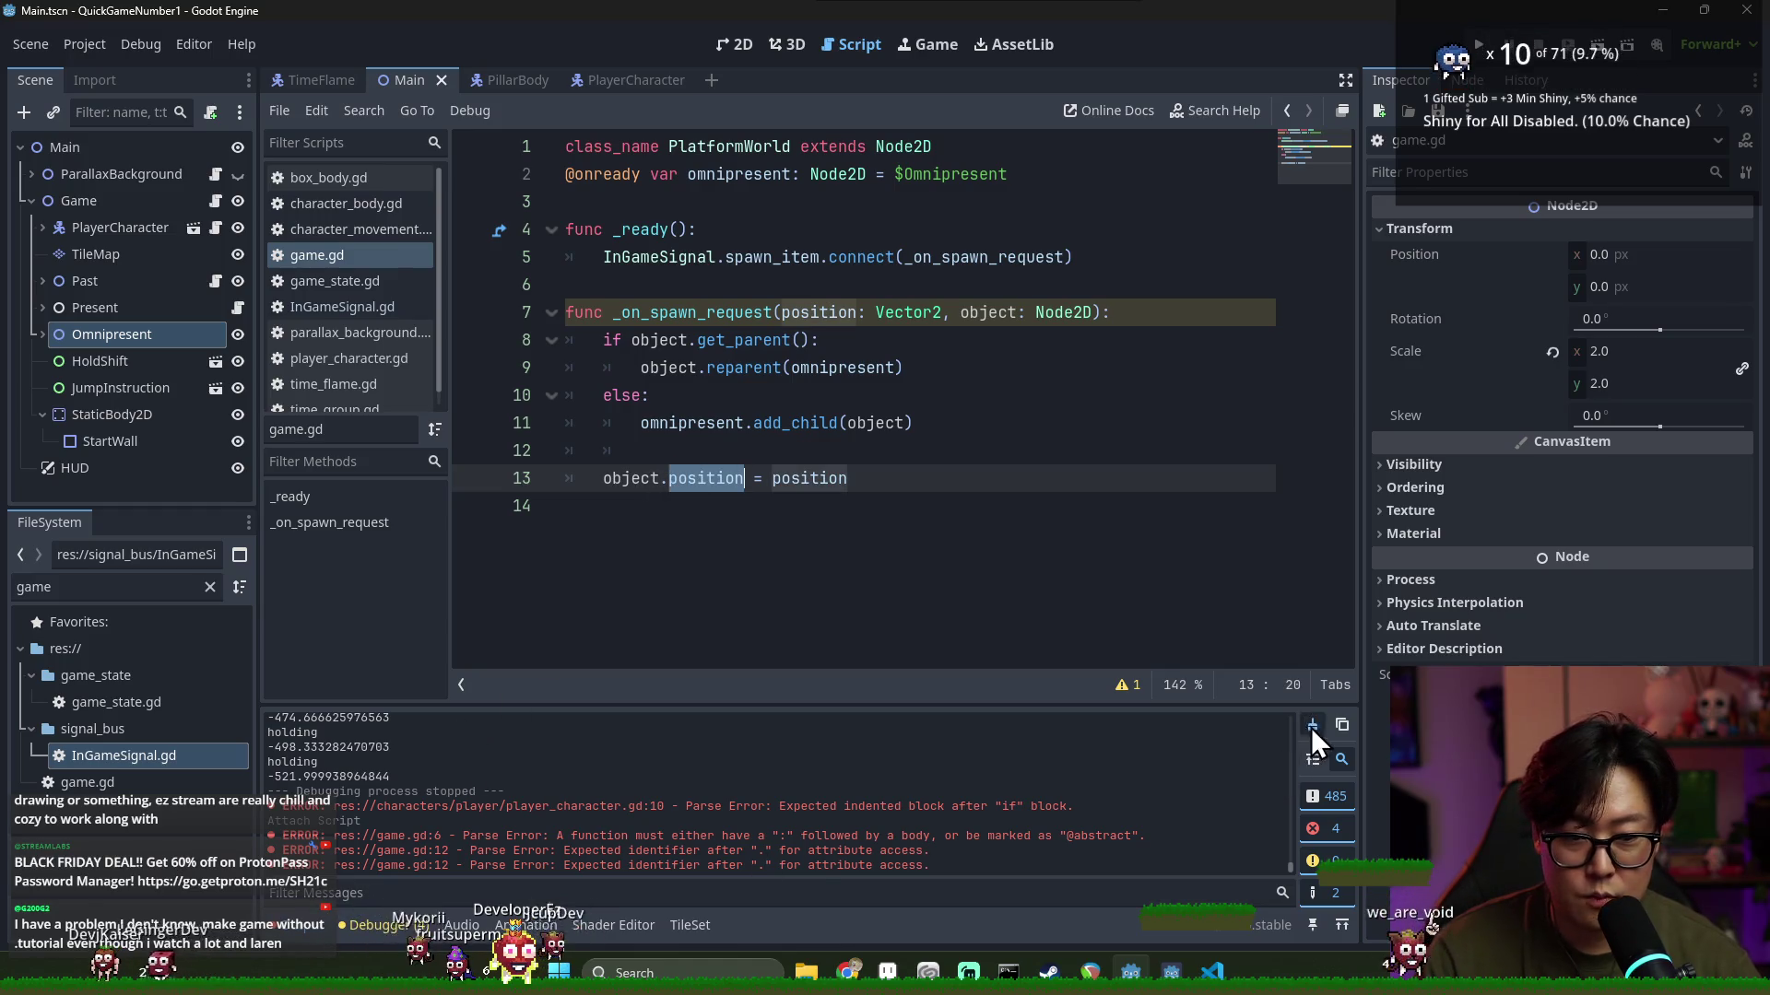
click(1312, 727)
click(1128, 686)
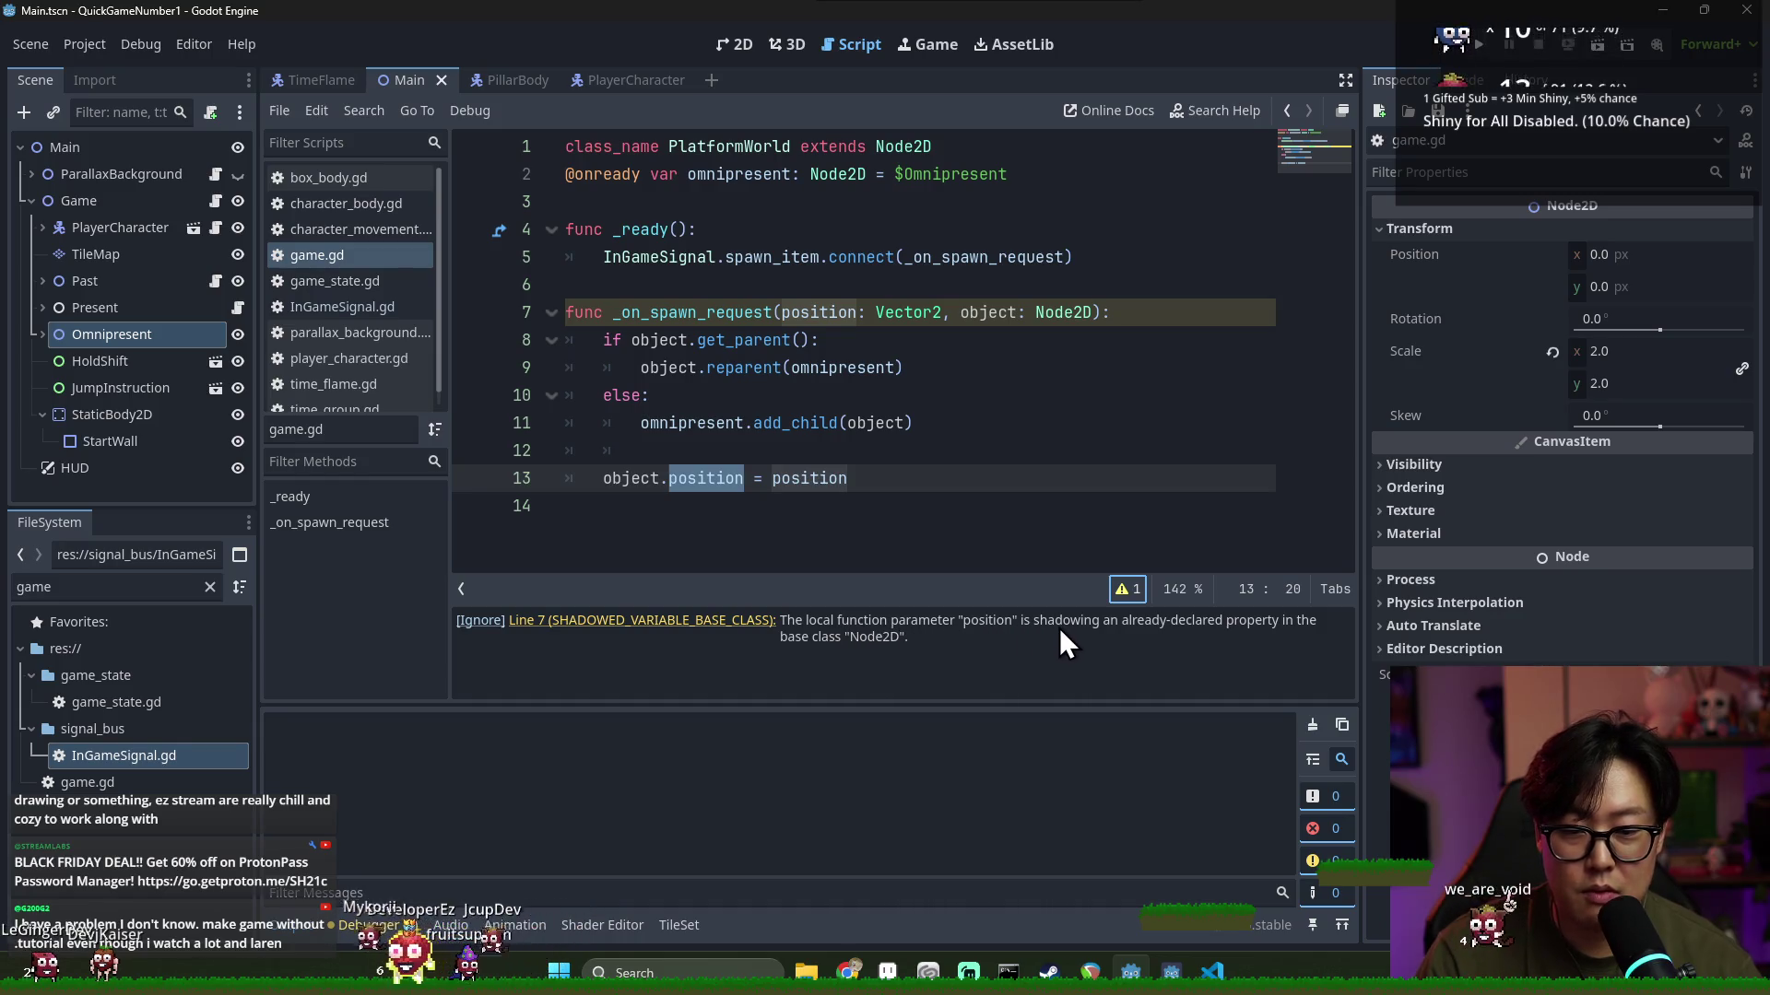
click(782, 313)
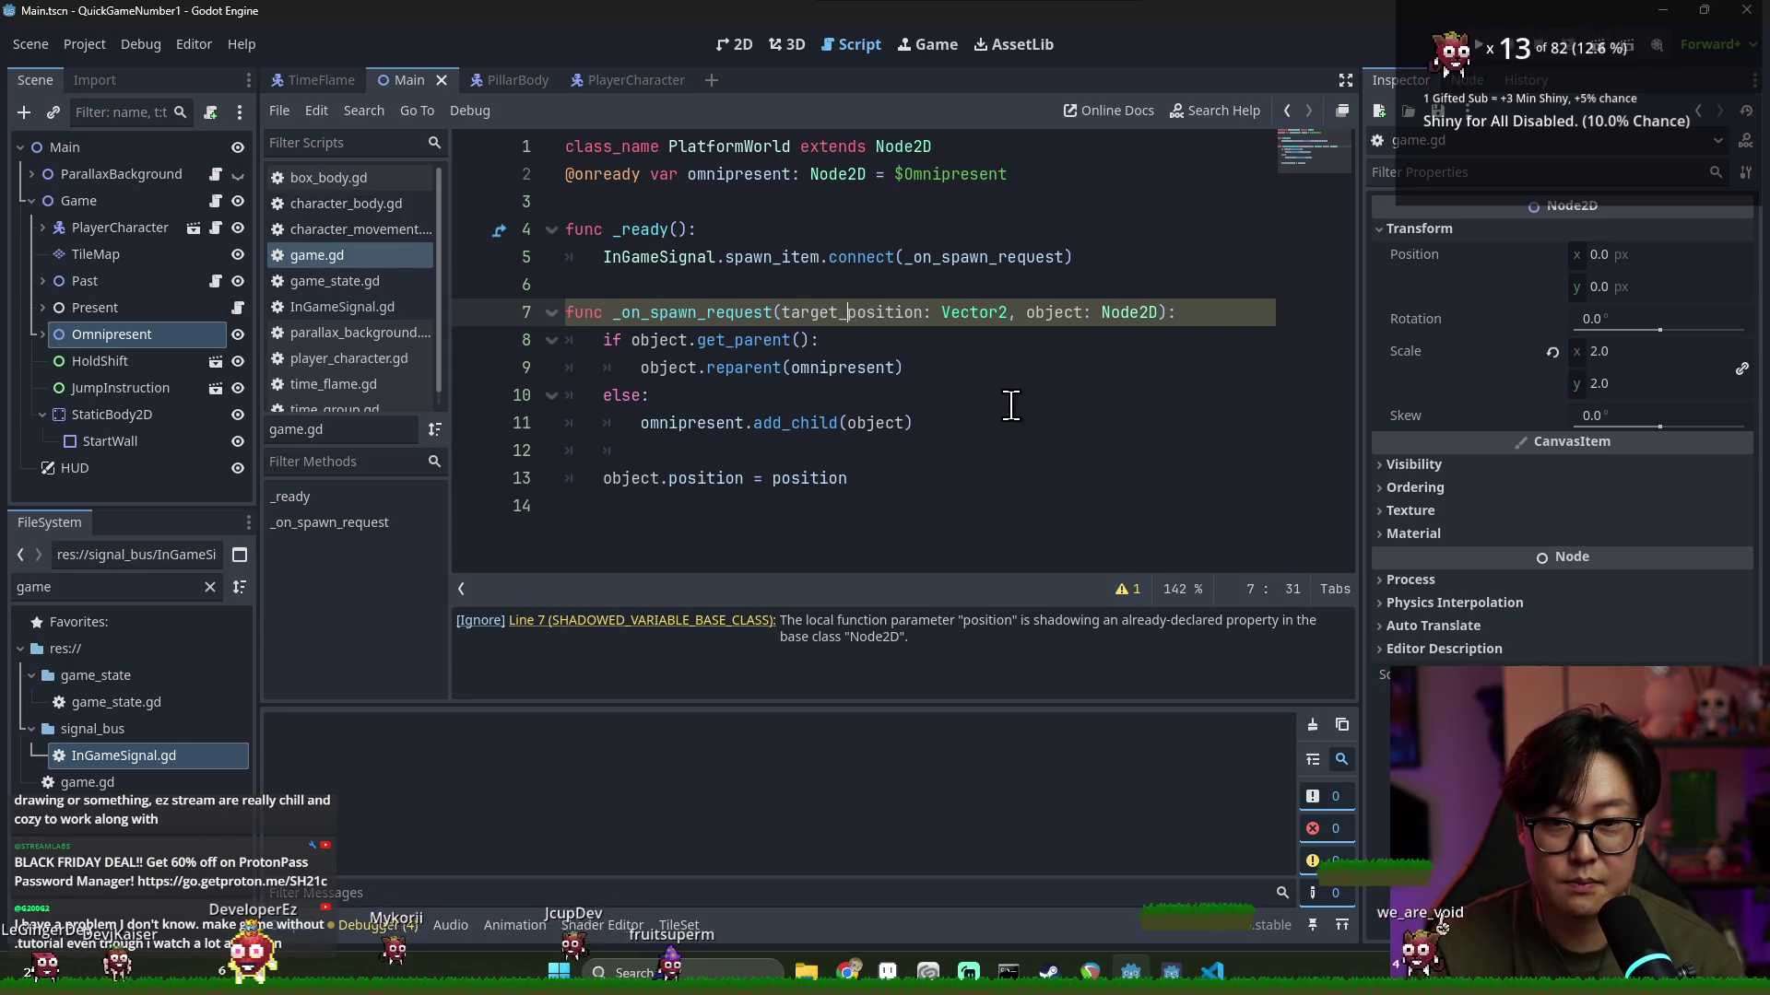
double_click(857, 313)
key(ctrl+c)
double_click(834, 478)
key(ctrl+v)
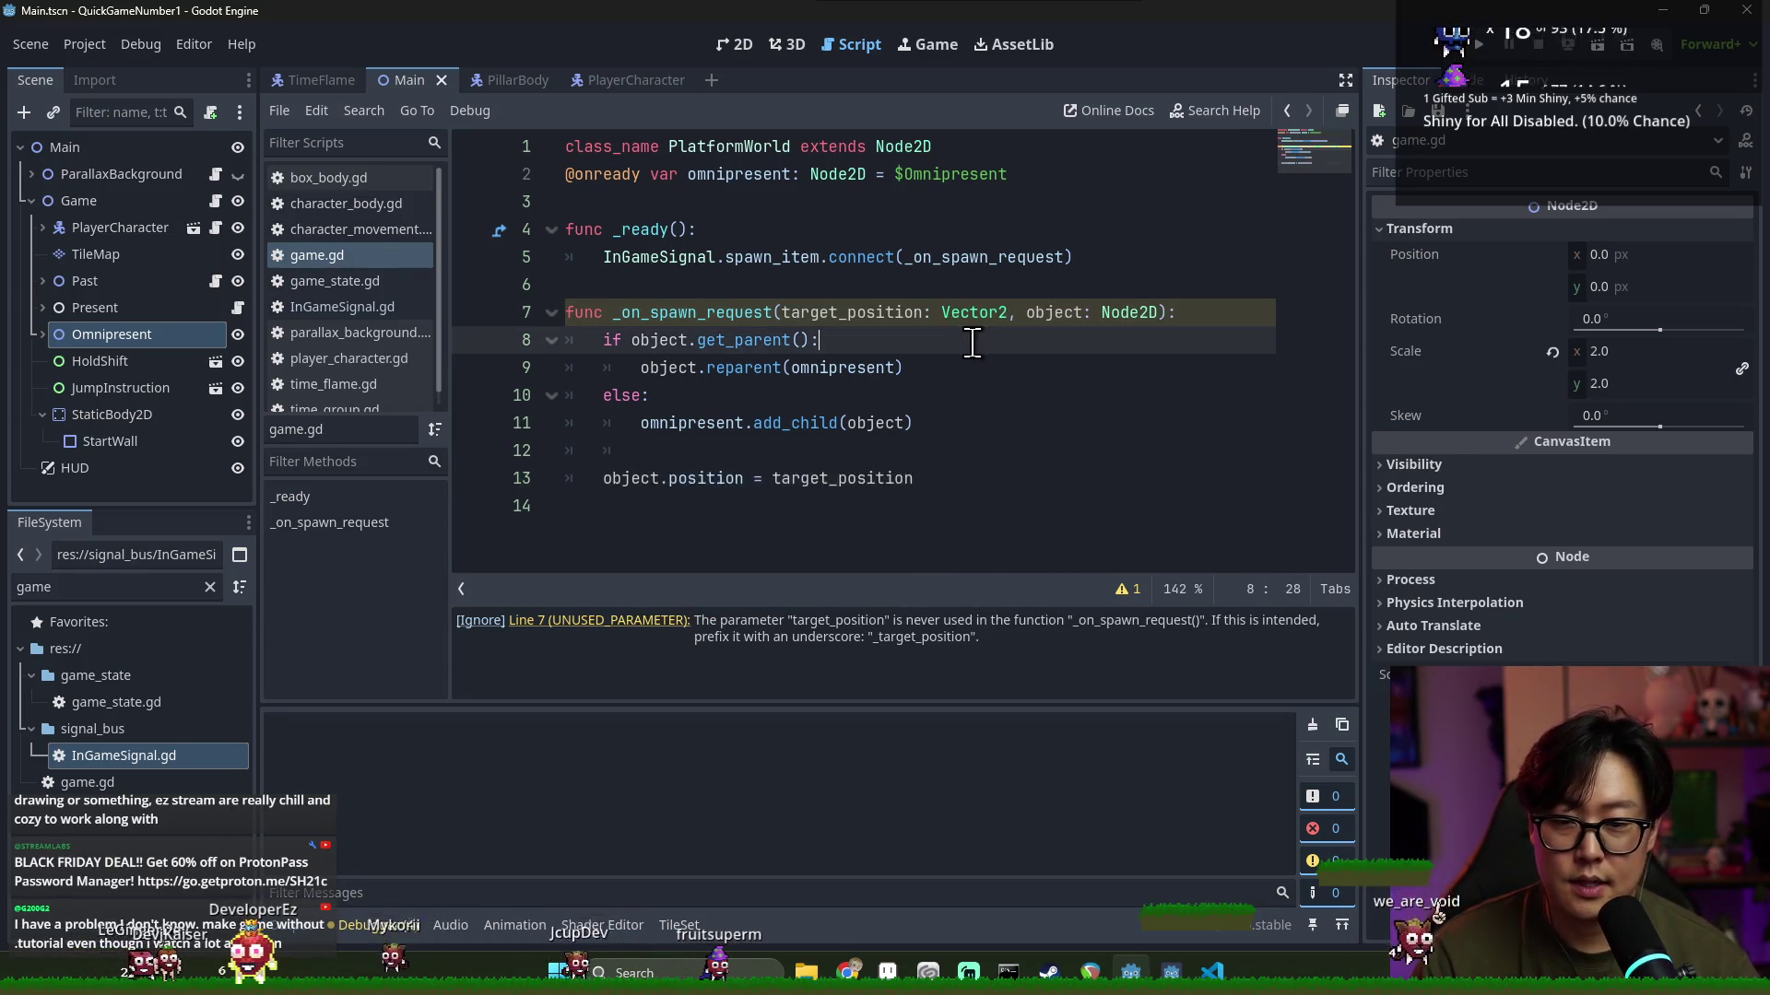
click(971, 340)
click(214, 228)
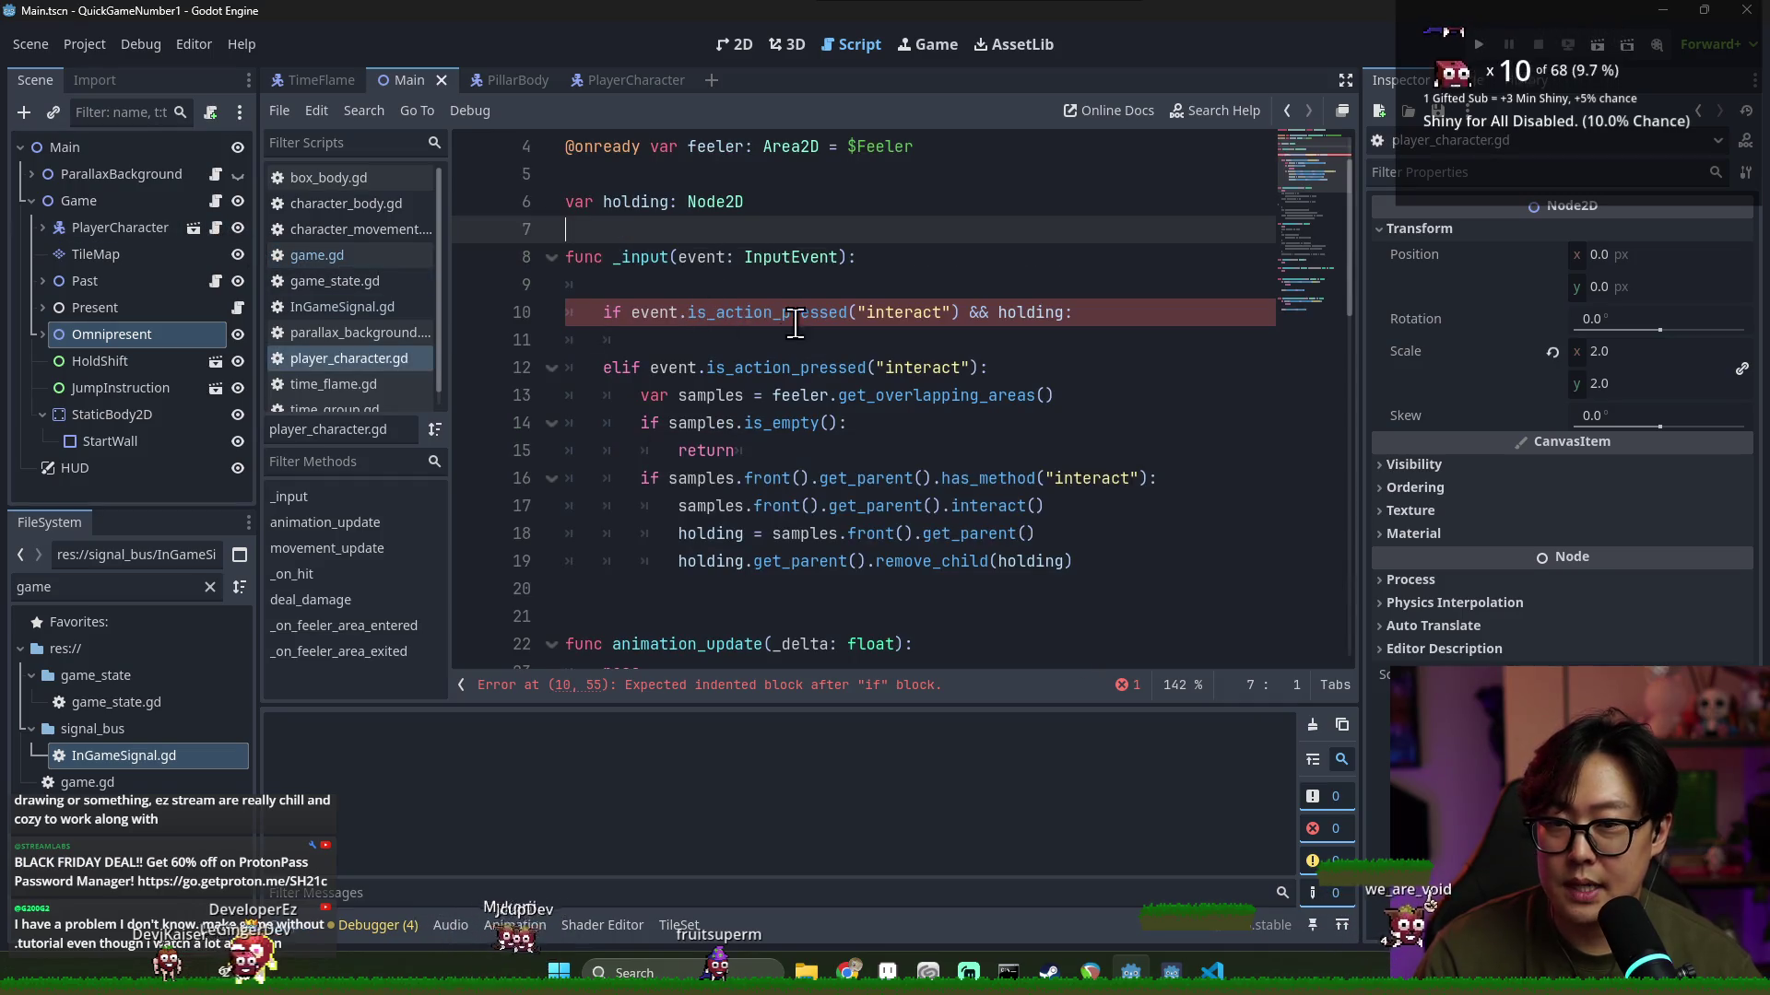
Step: Add an InGameSignal.spawn_item.emit() call in the drop branch on line 11
scroll(794, 322, down, 1)
double_click(930, 478)
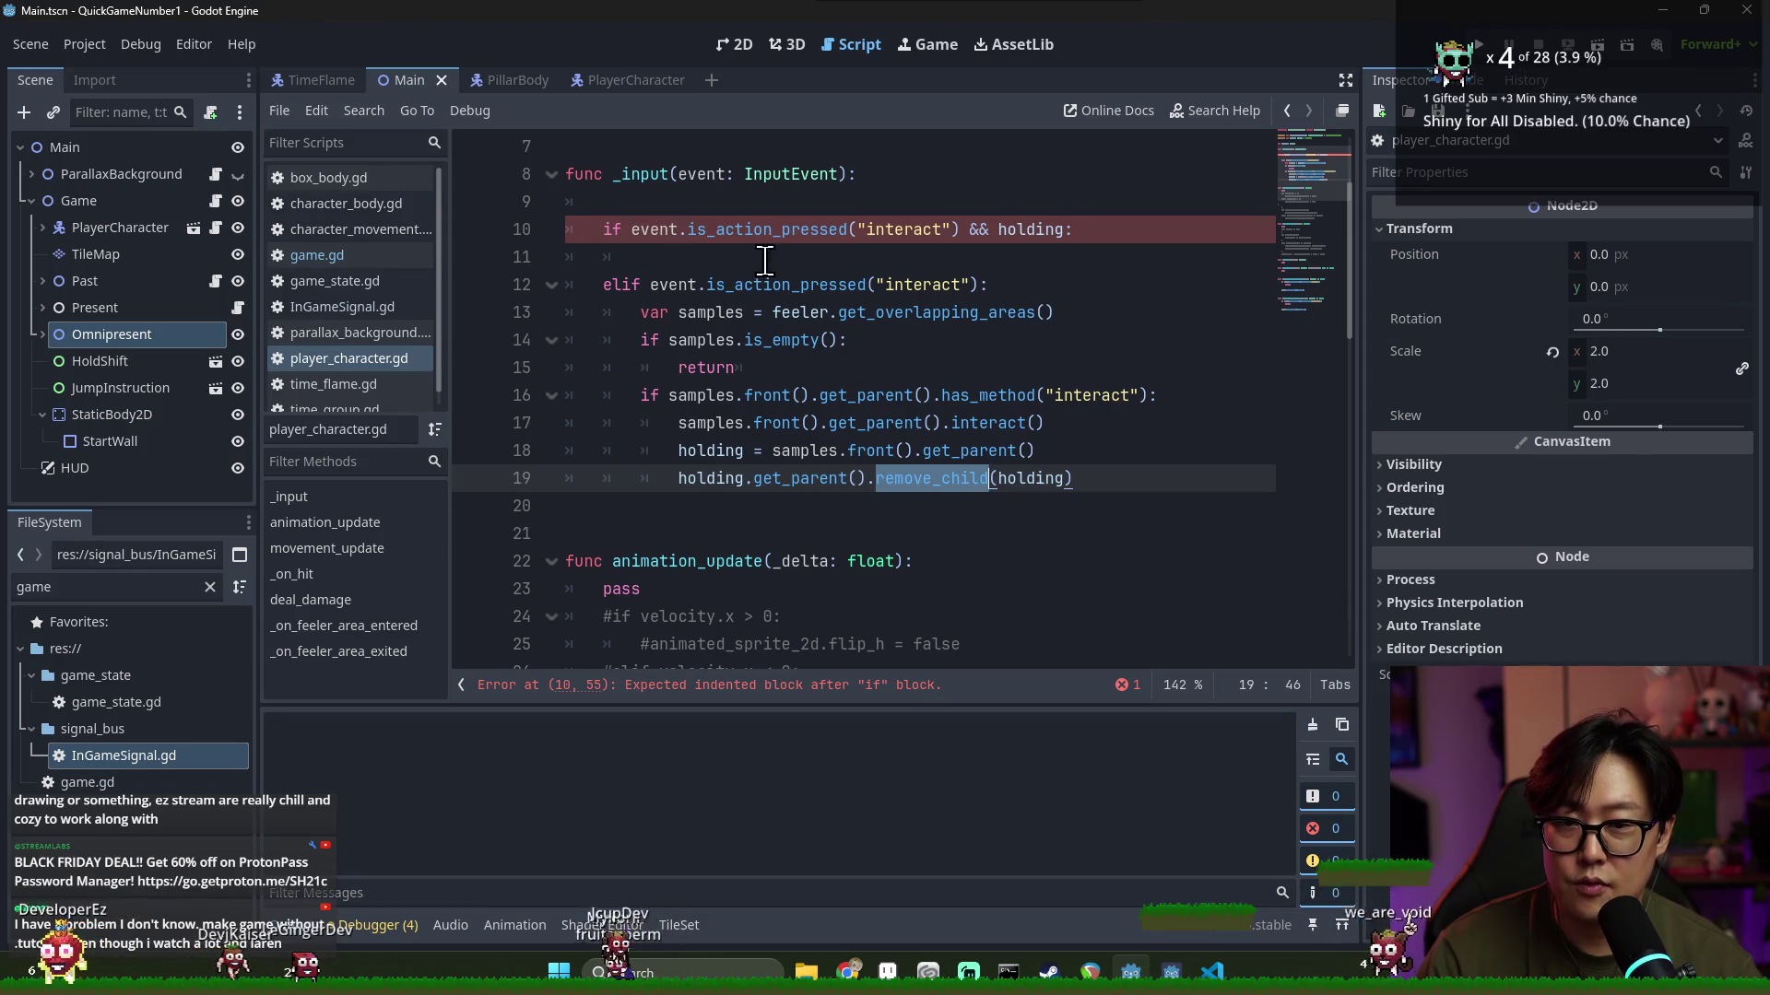
scroll(765, 261, up, 1)
click(796, 337)
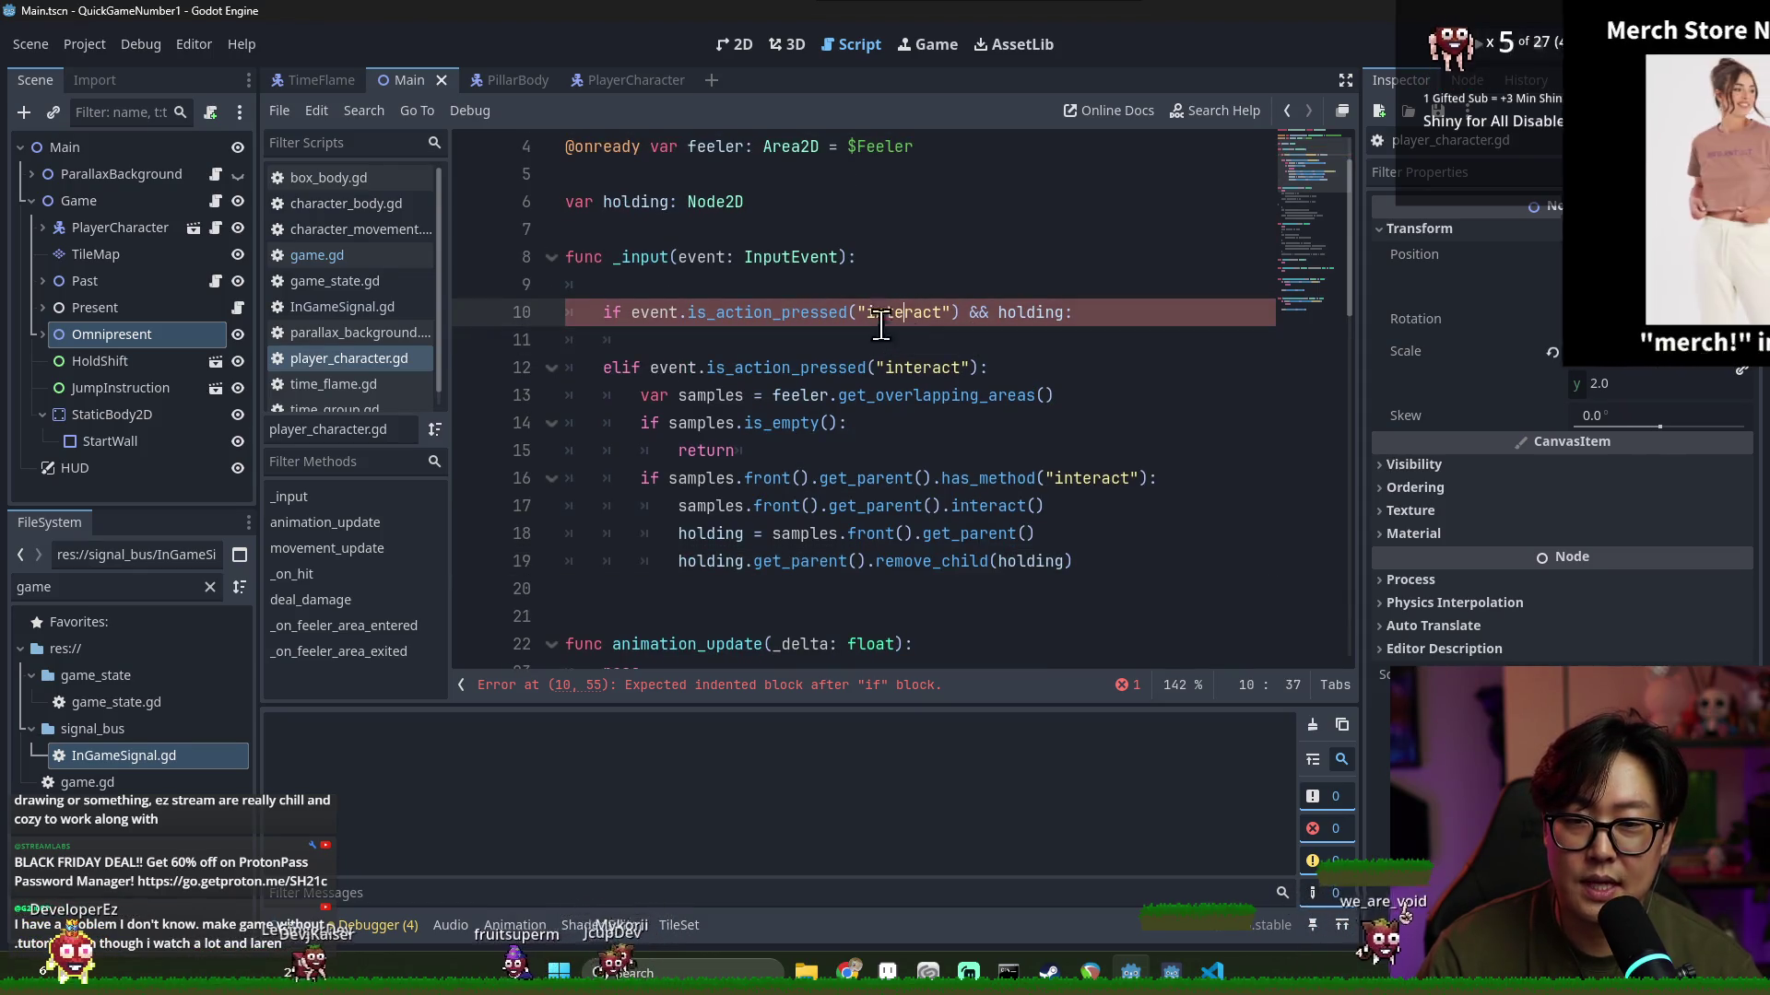
text(InG)
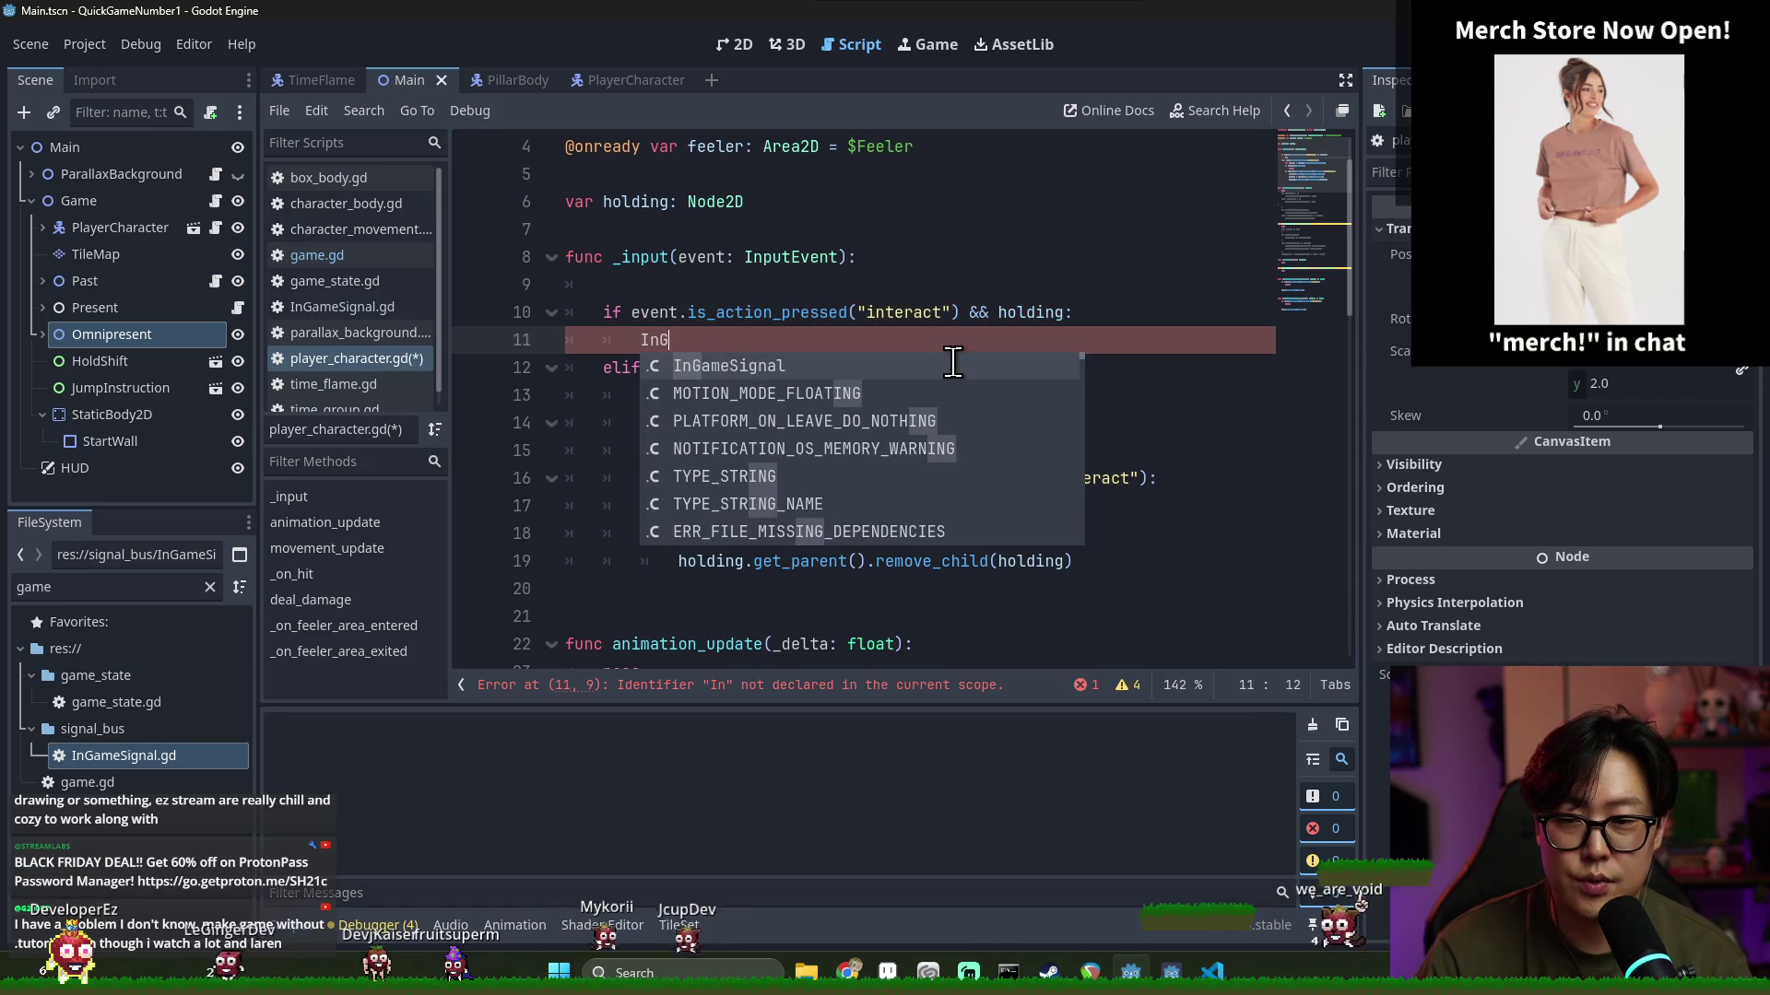
key(Return)
text(.)
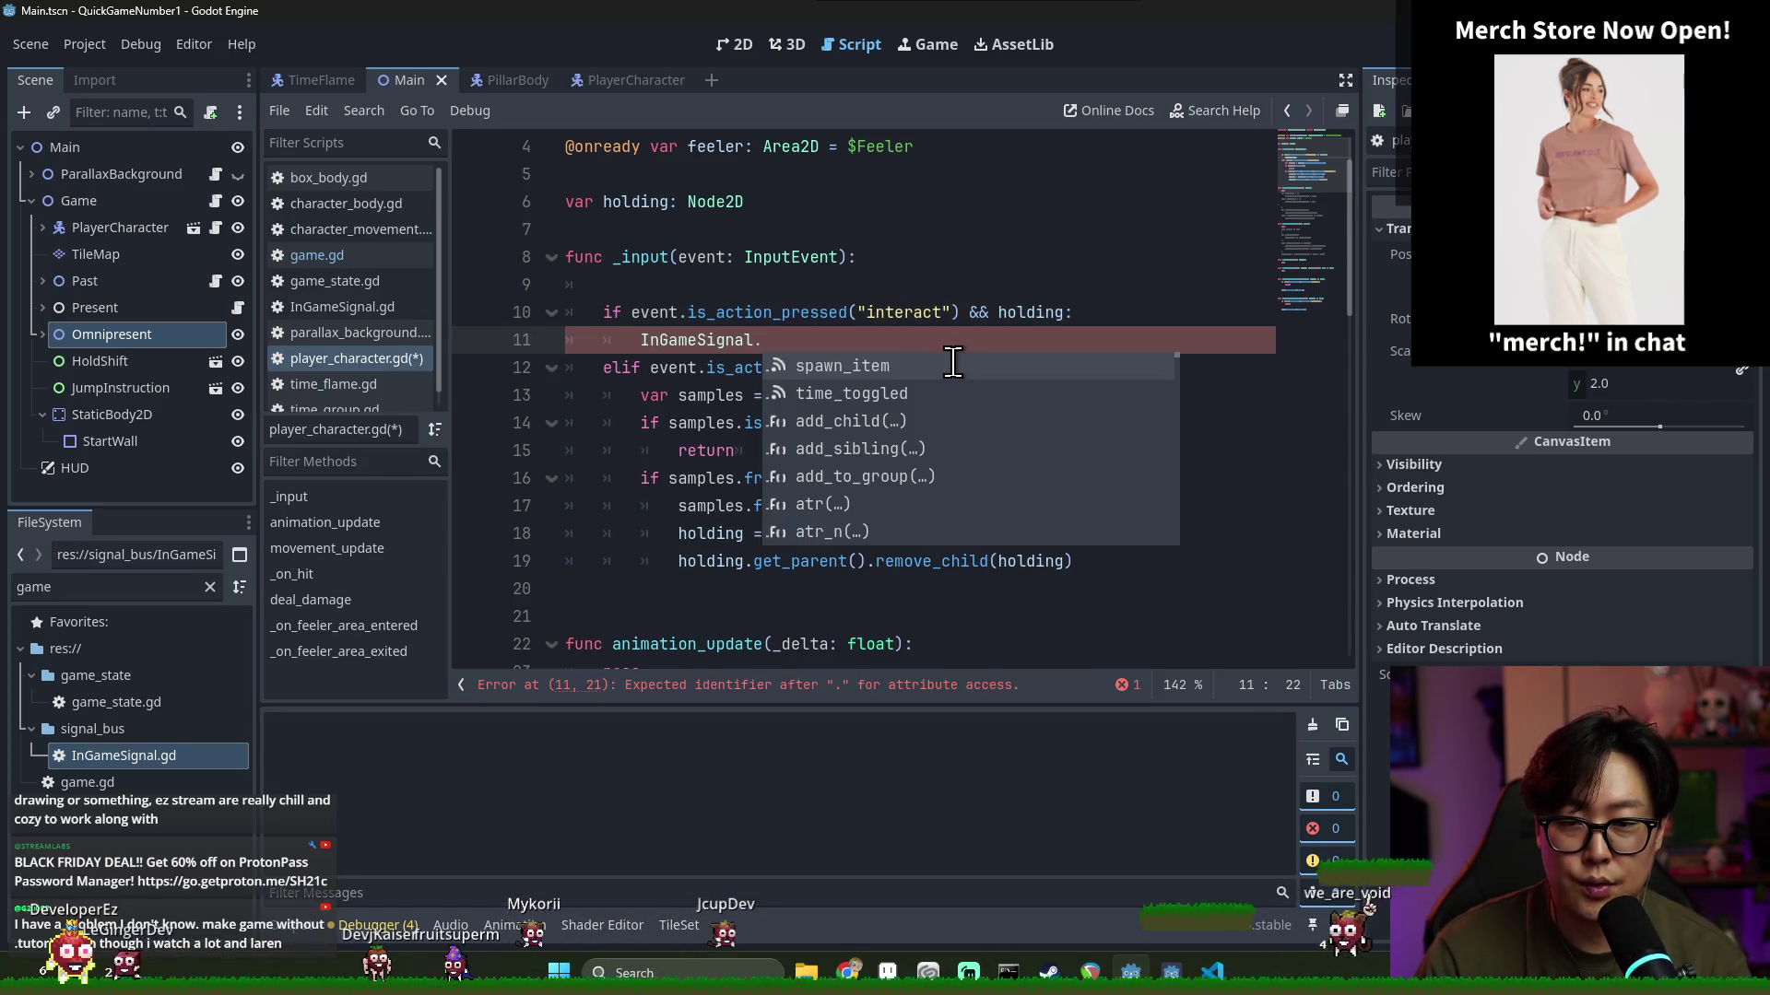
text(sp)
key(Return)
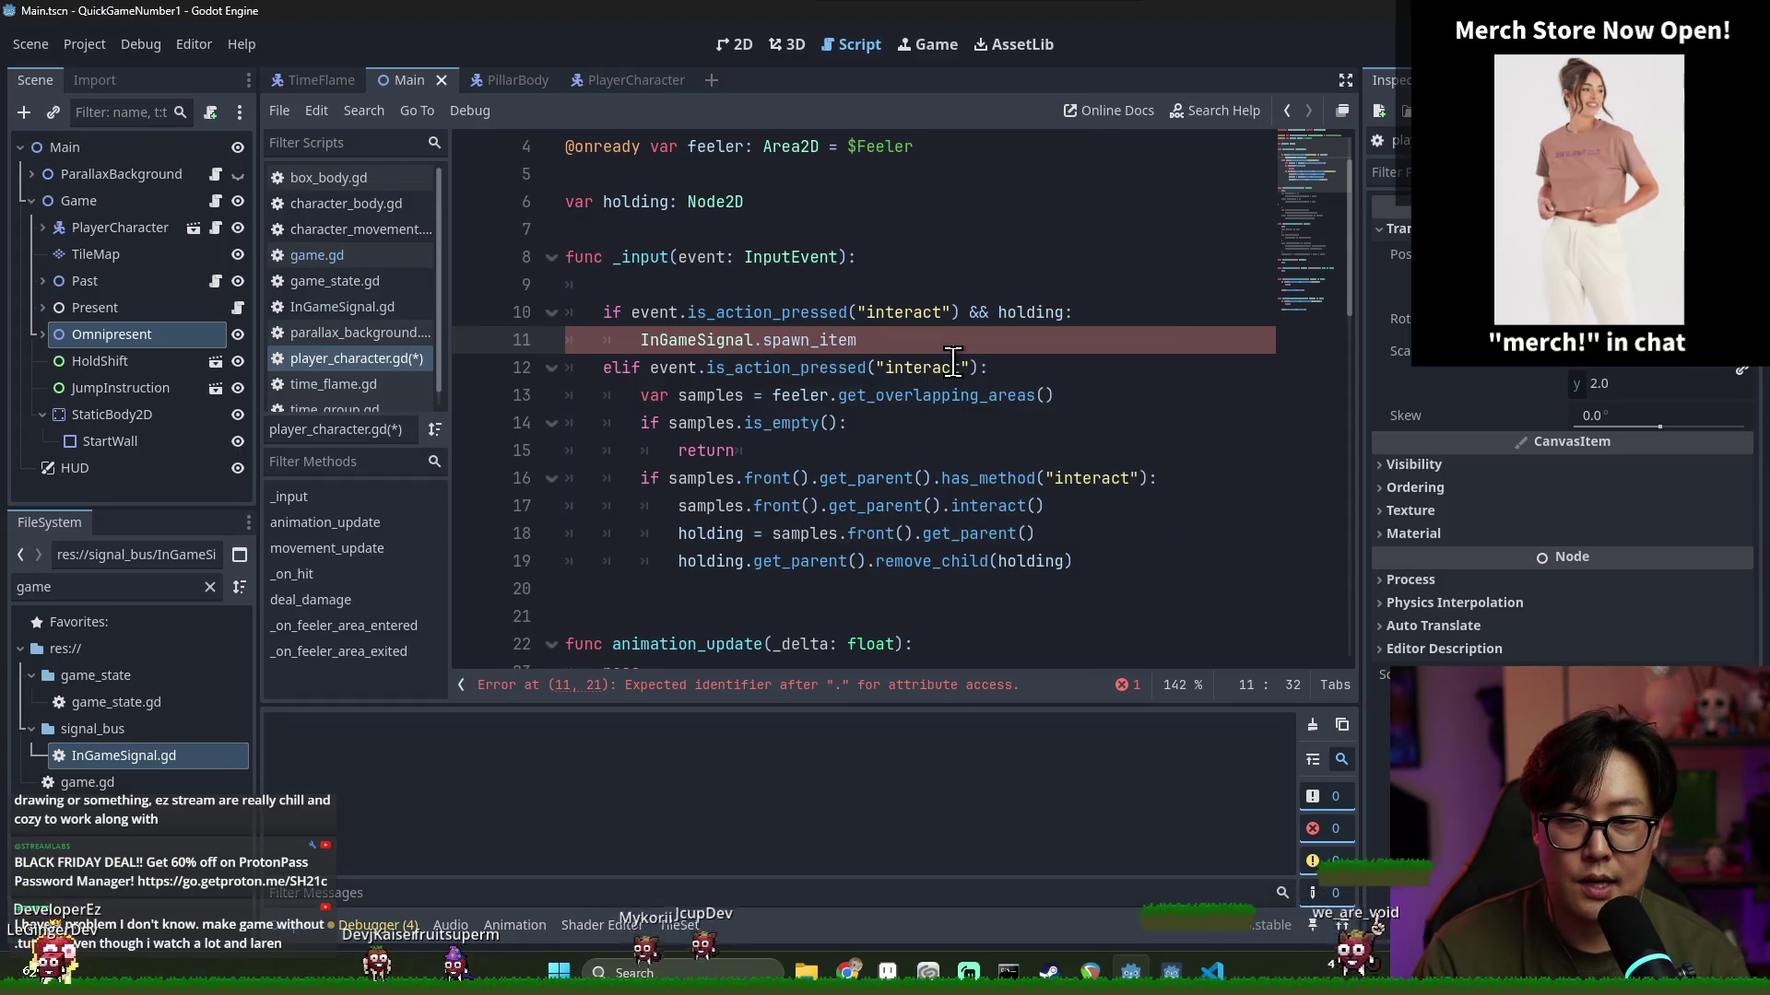
text(.em)
key(Return)
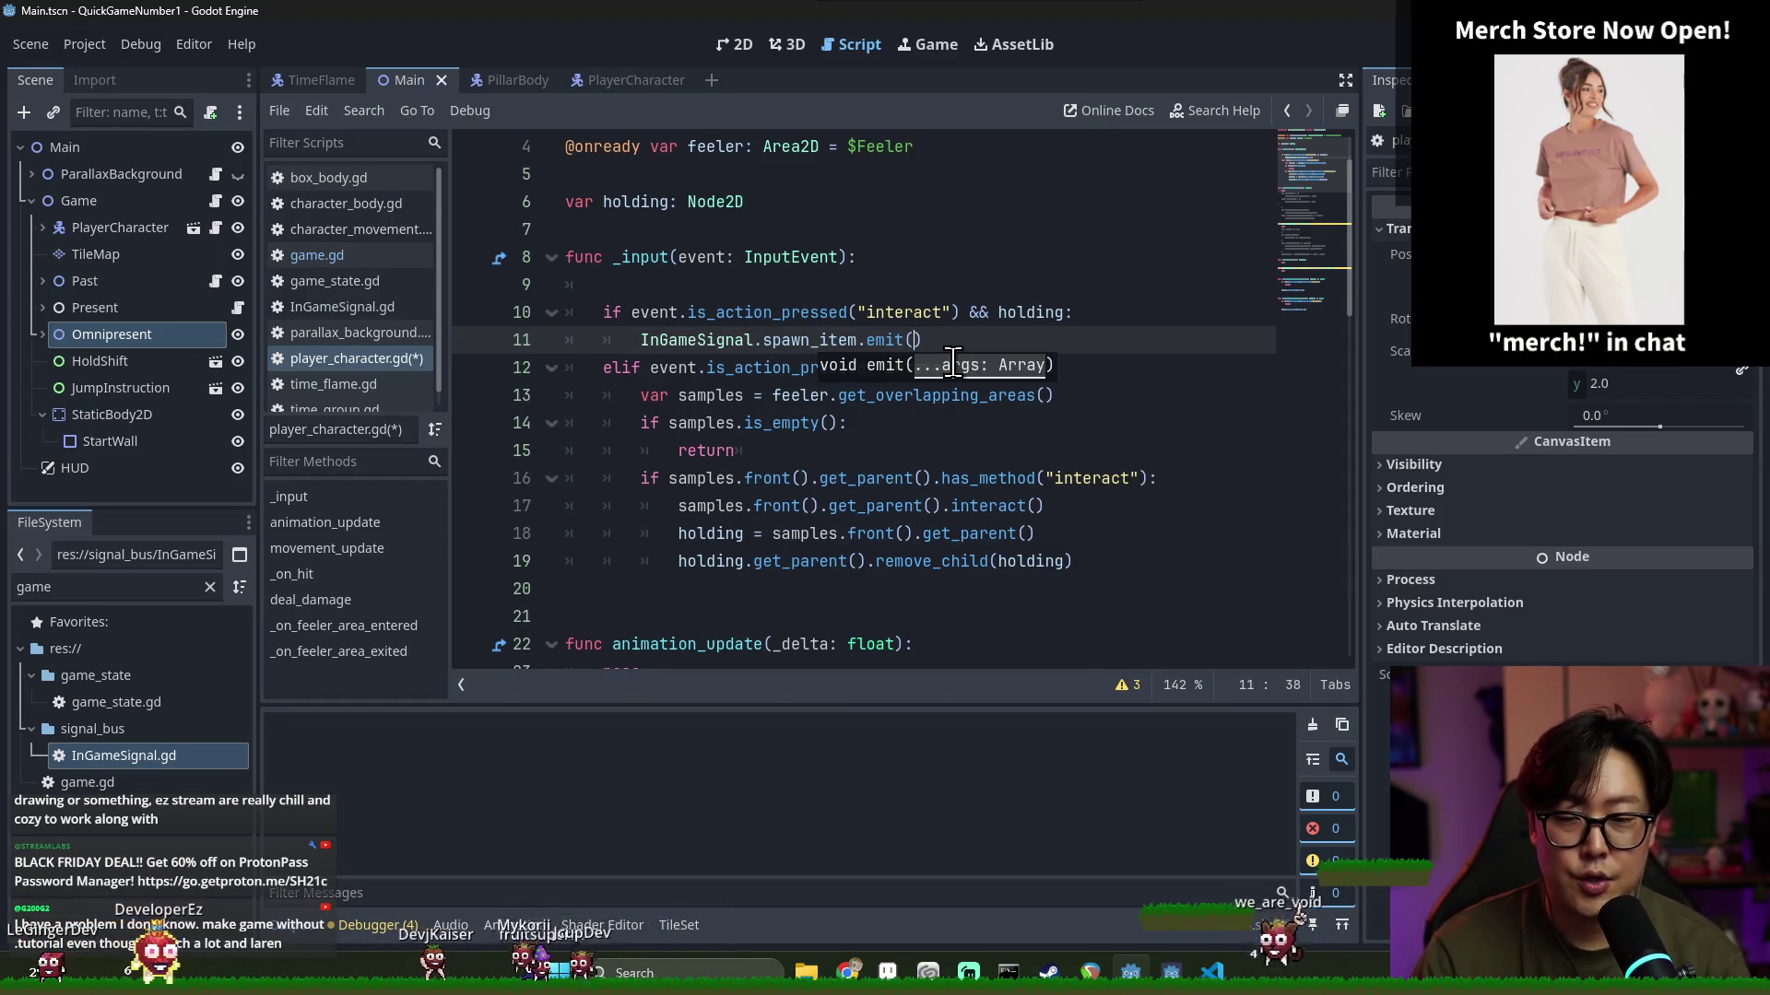
ctrl+click(823, 340)
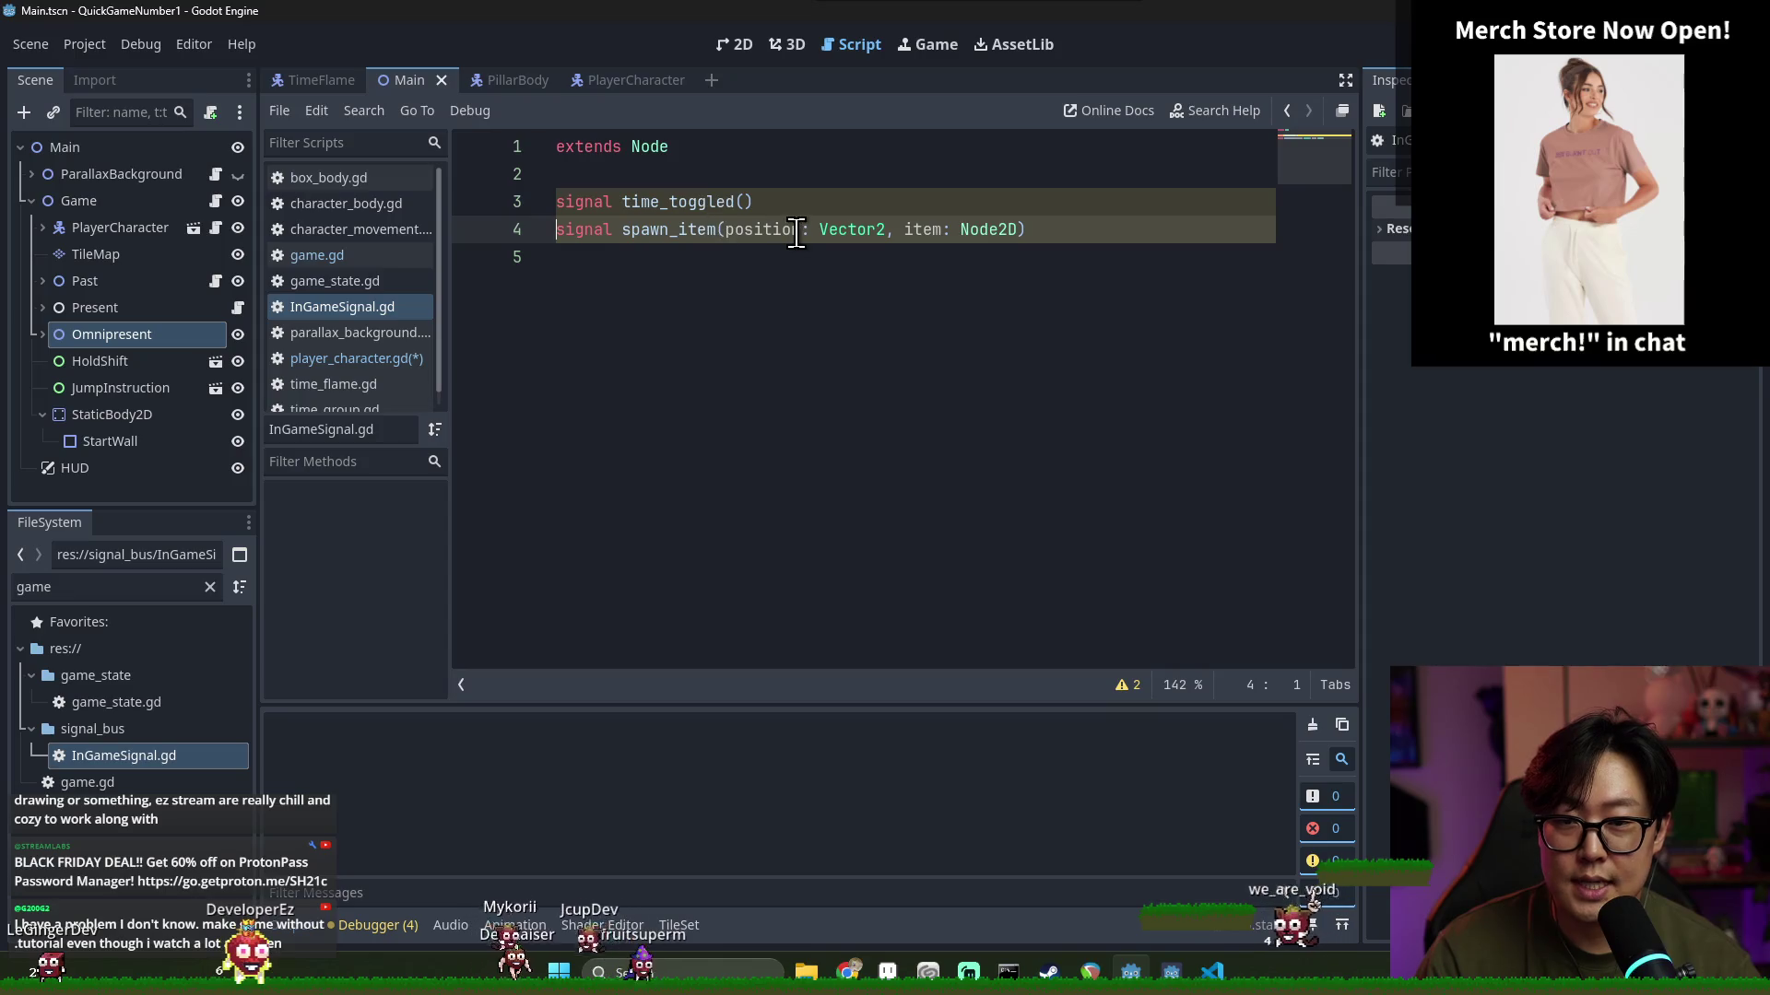
key(alt+Left)
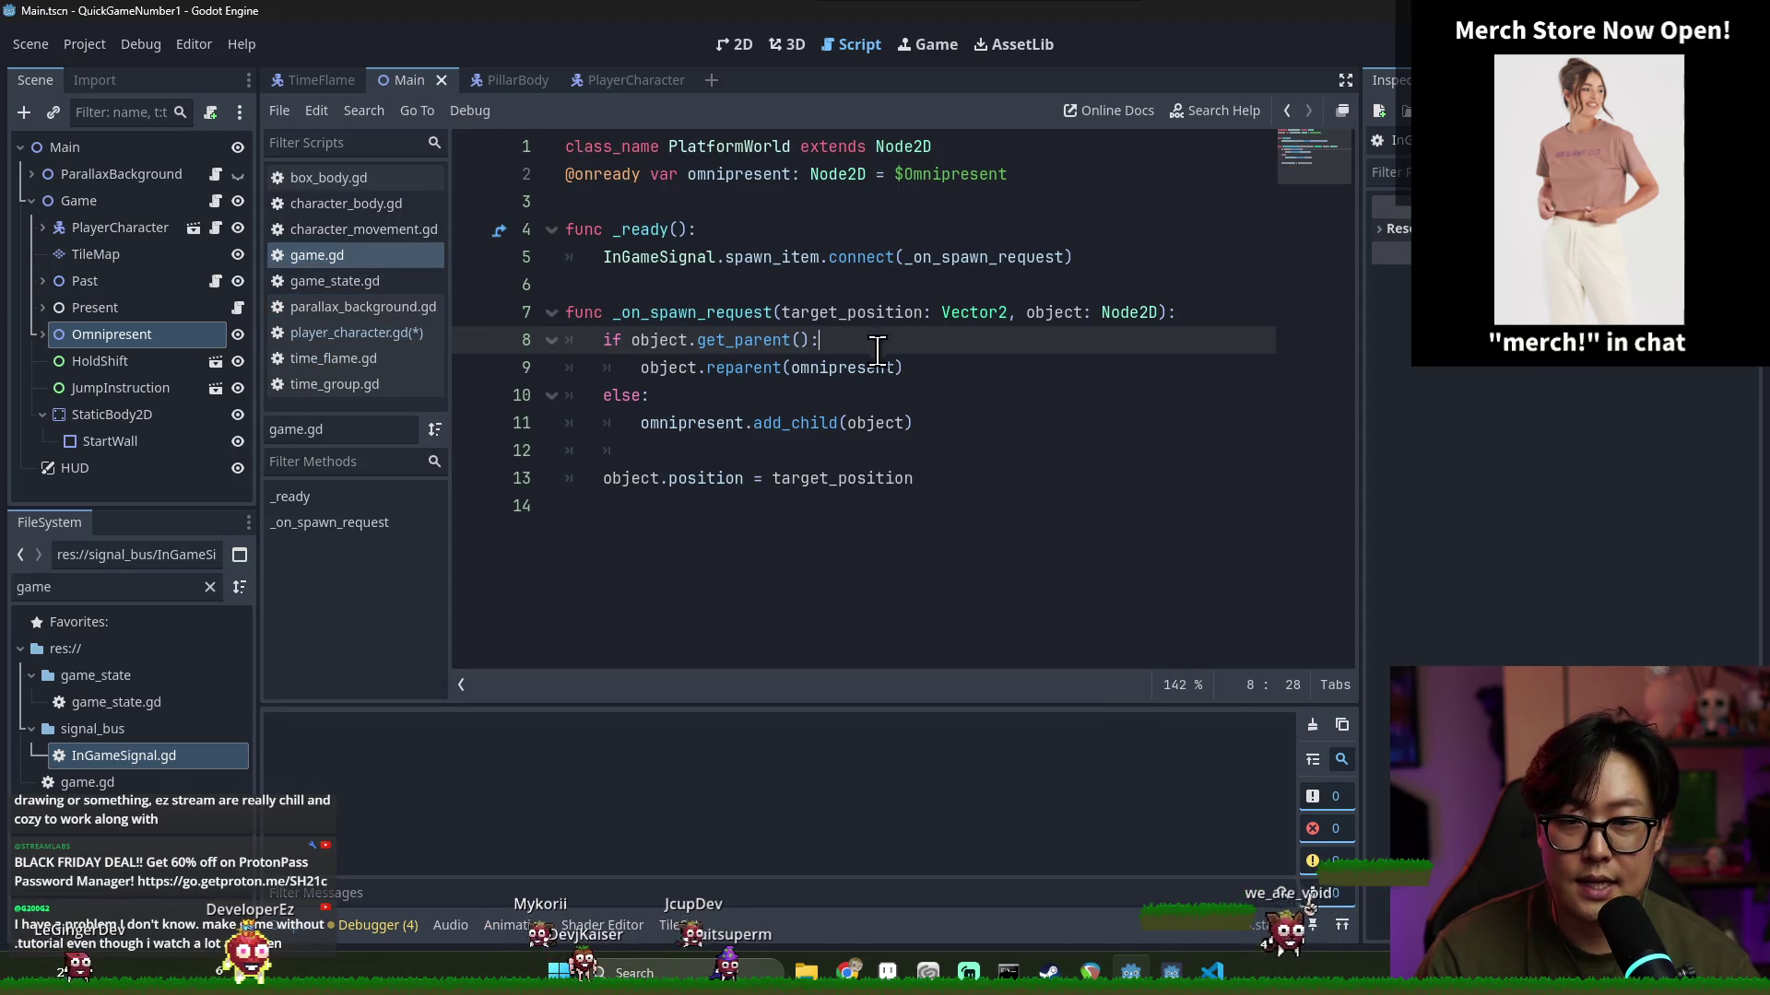
key(alt+Left)
Step: Pass position + Vector2(0,16) and holding as the emit arguments
text(pos)
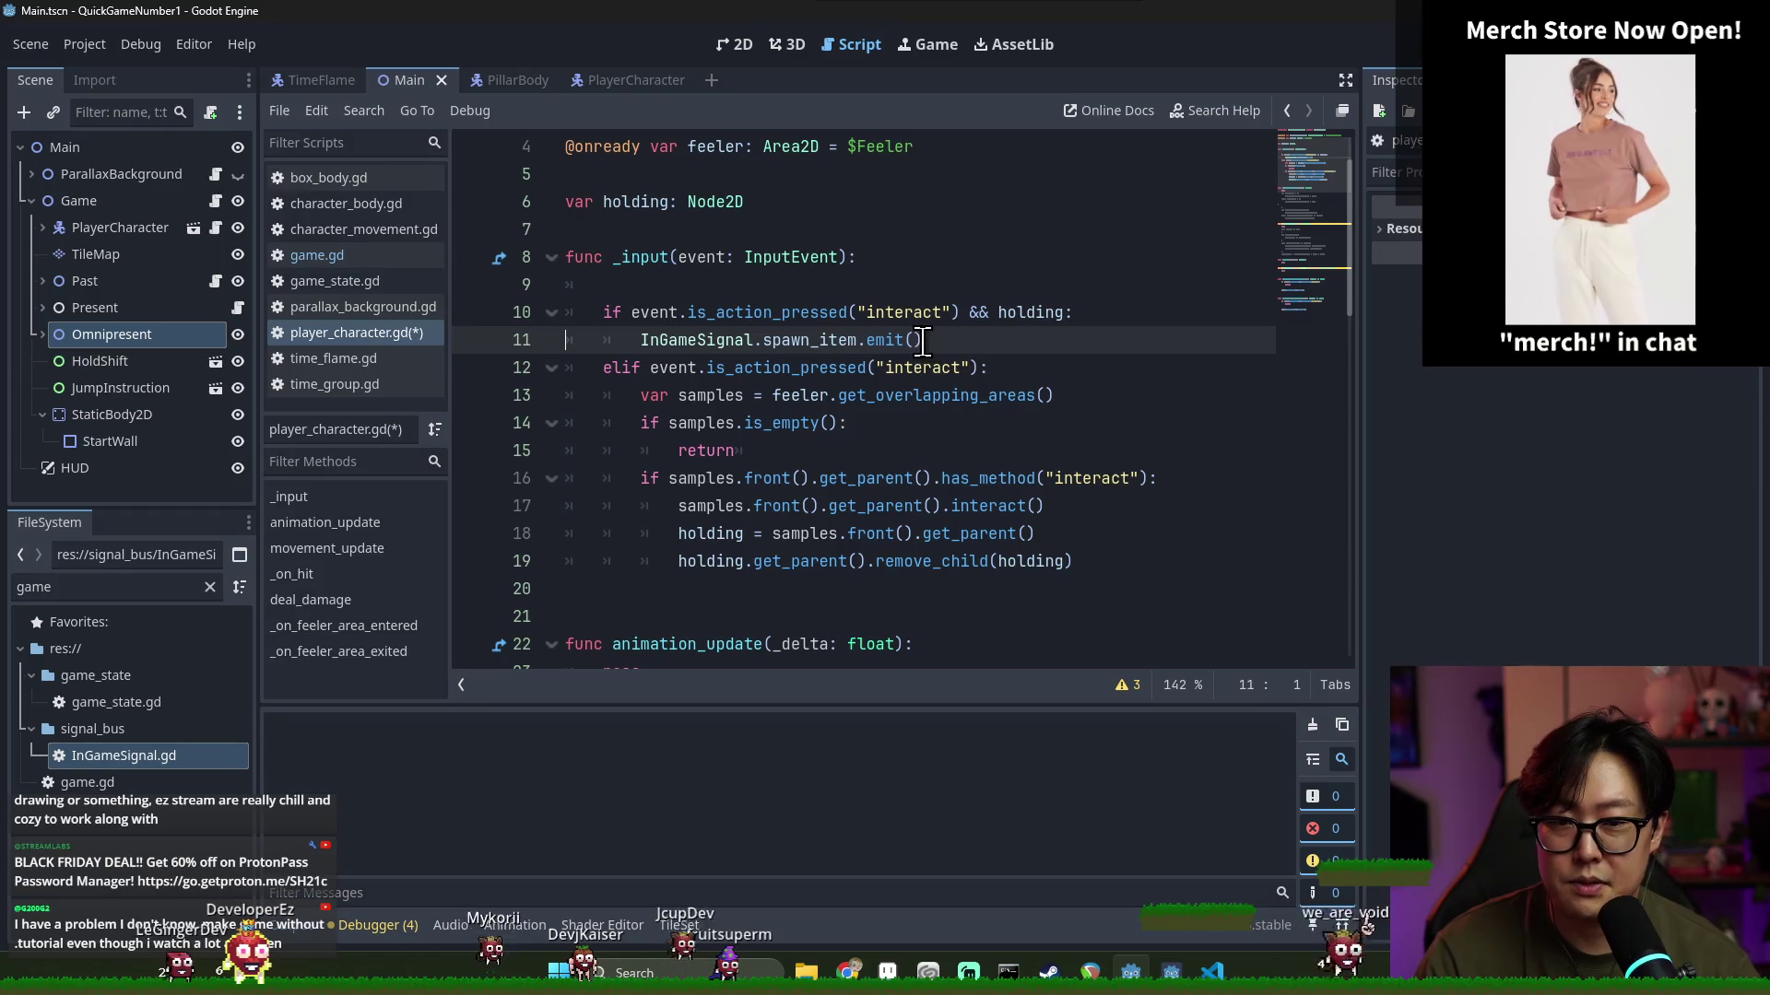
text(ition,)
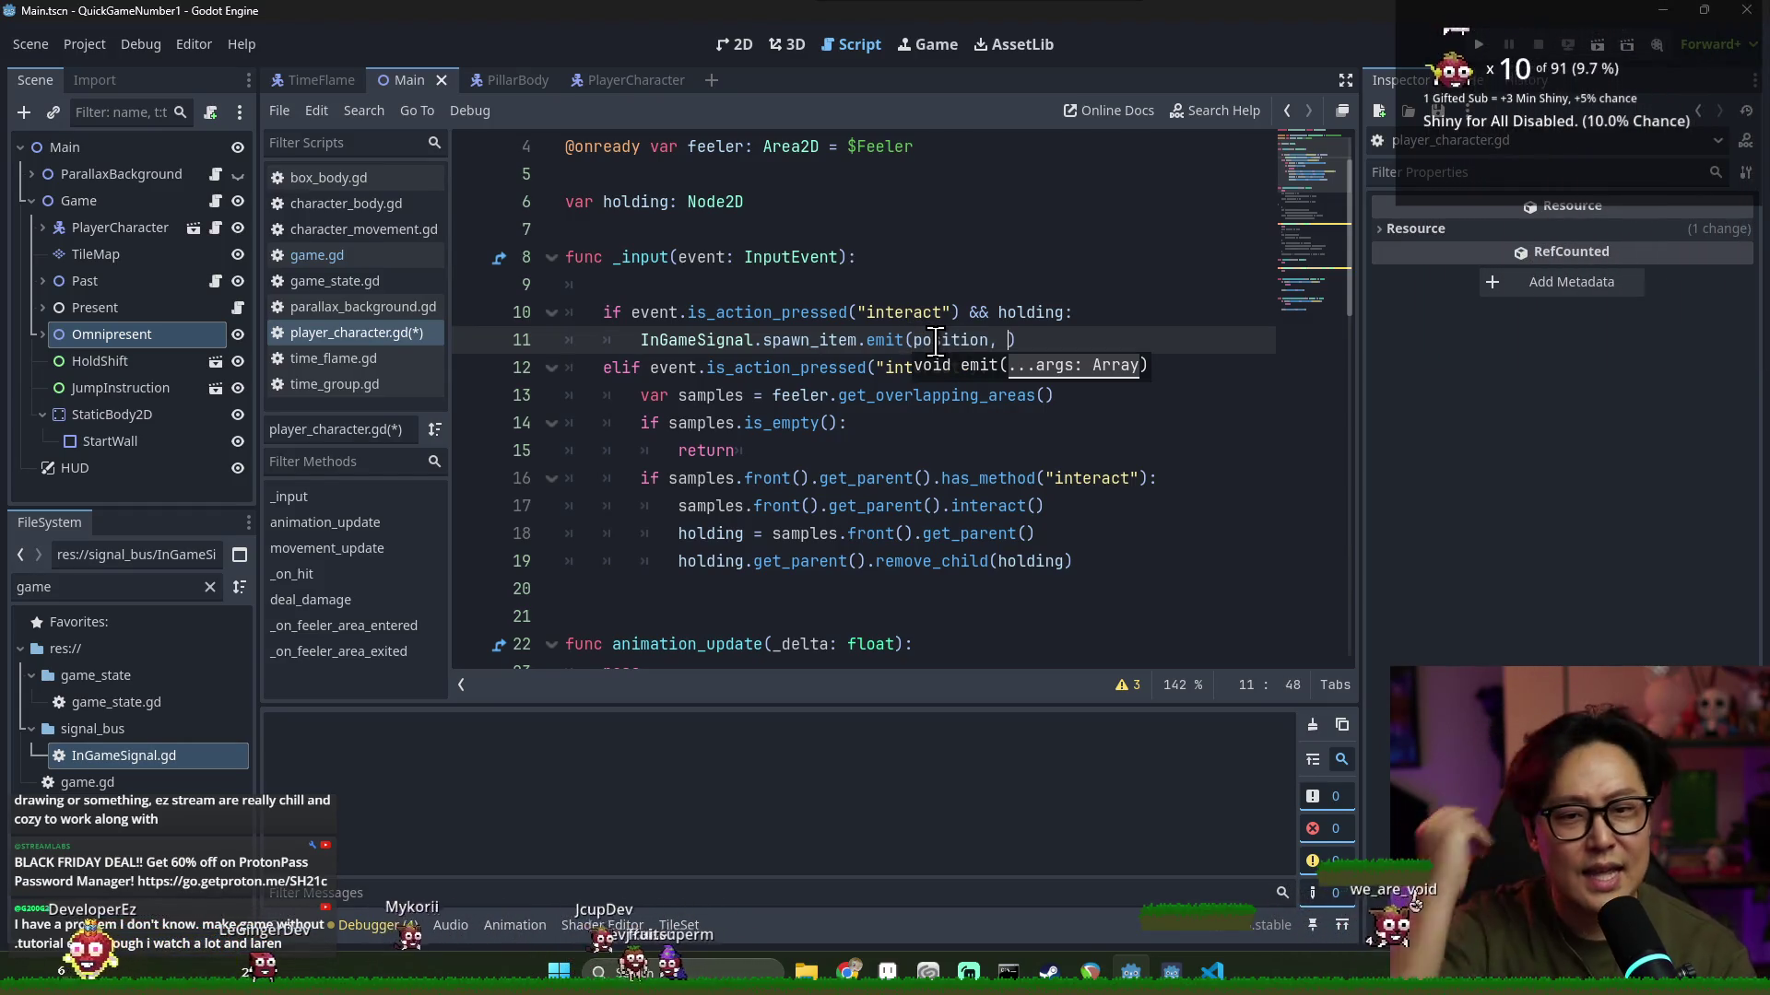
double_click(937, 339)
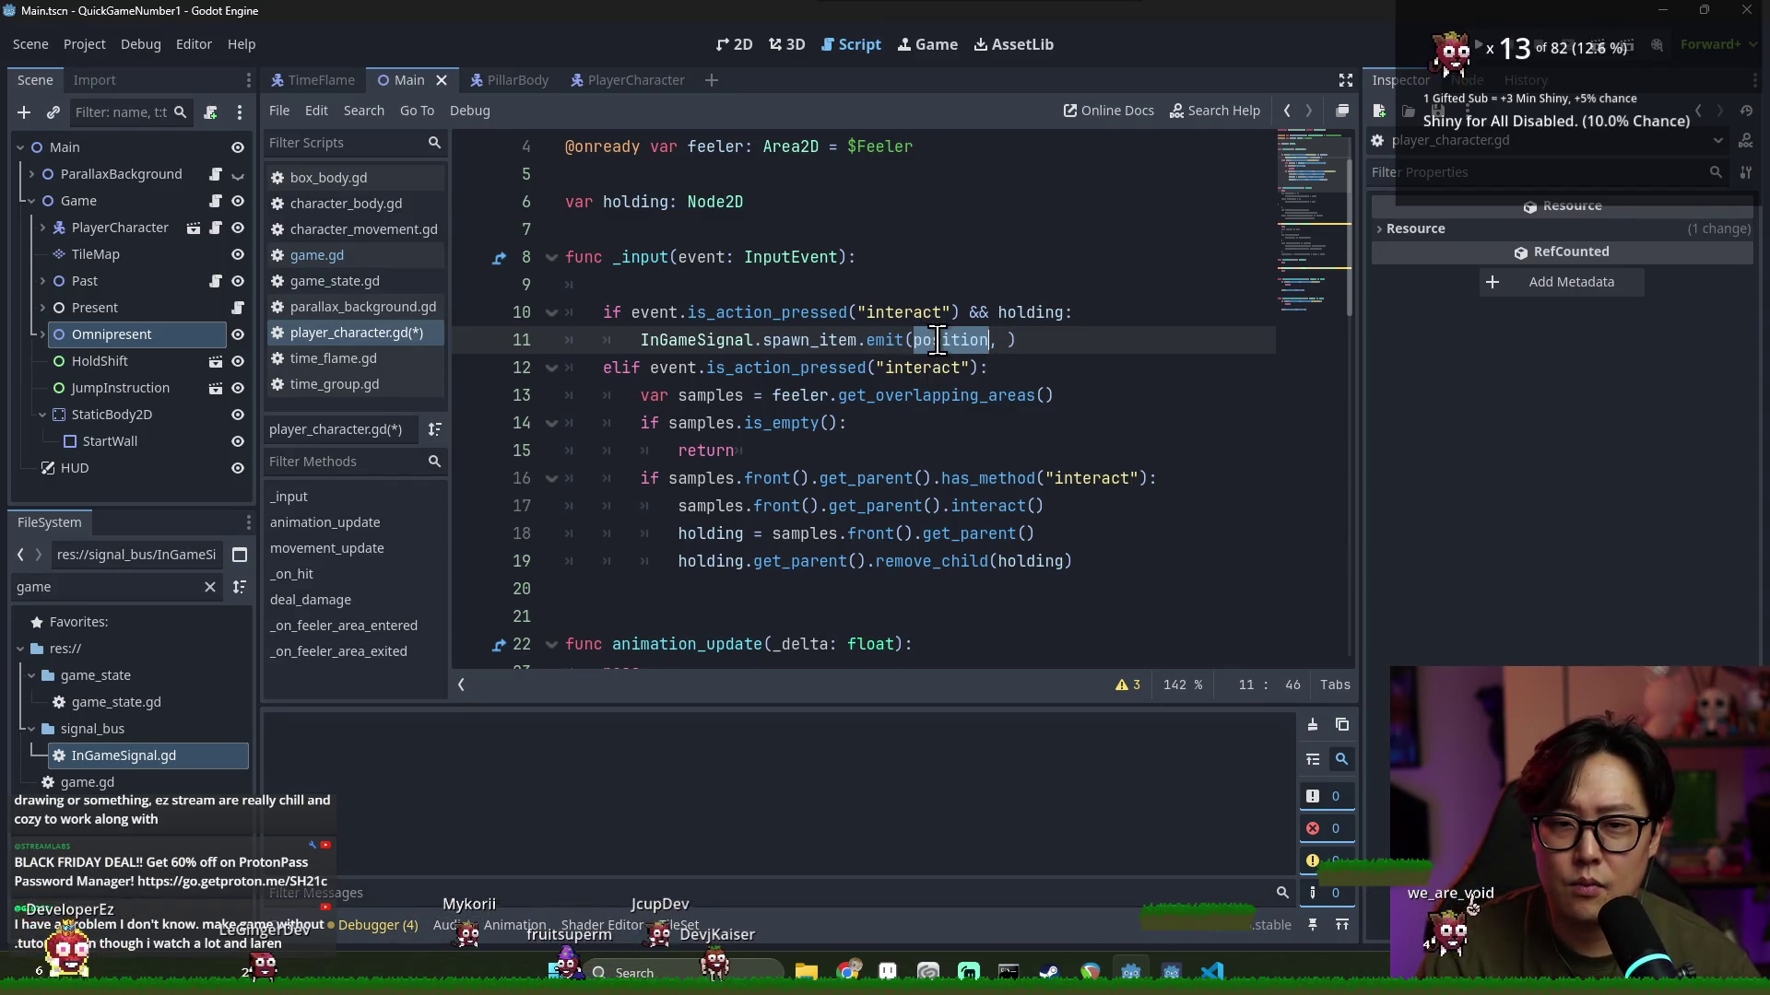
mouse_move(986, 343)
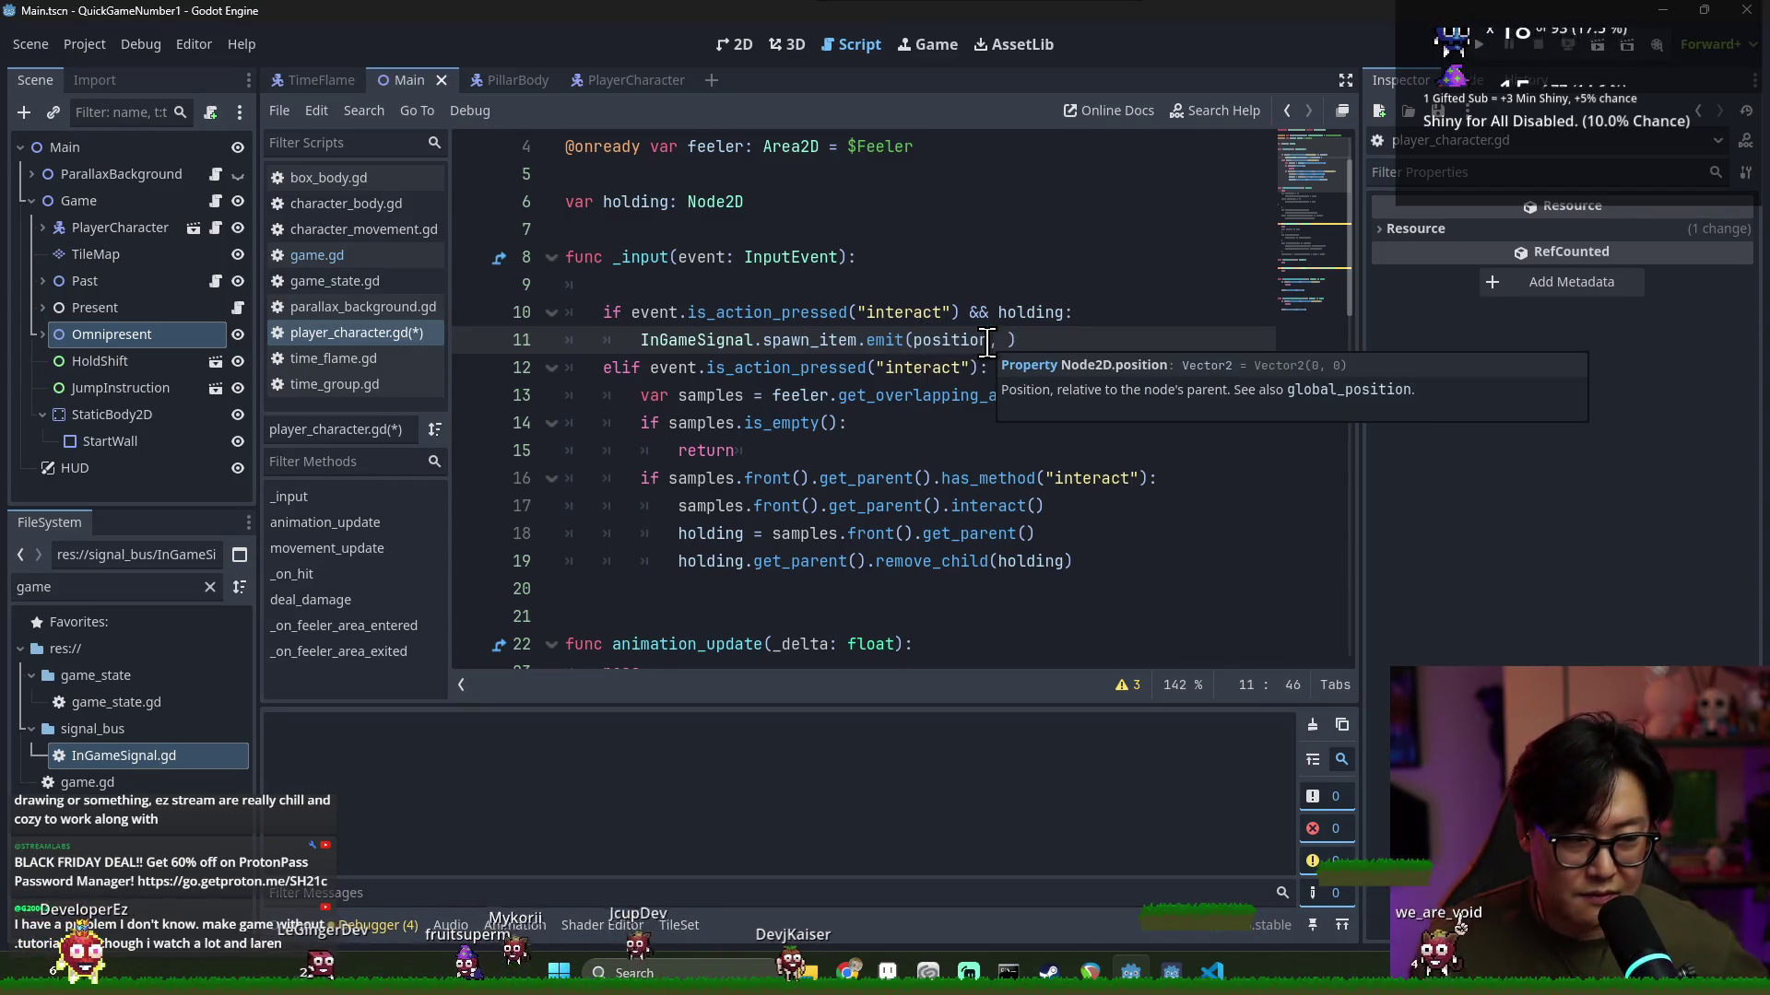
text(+)
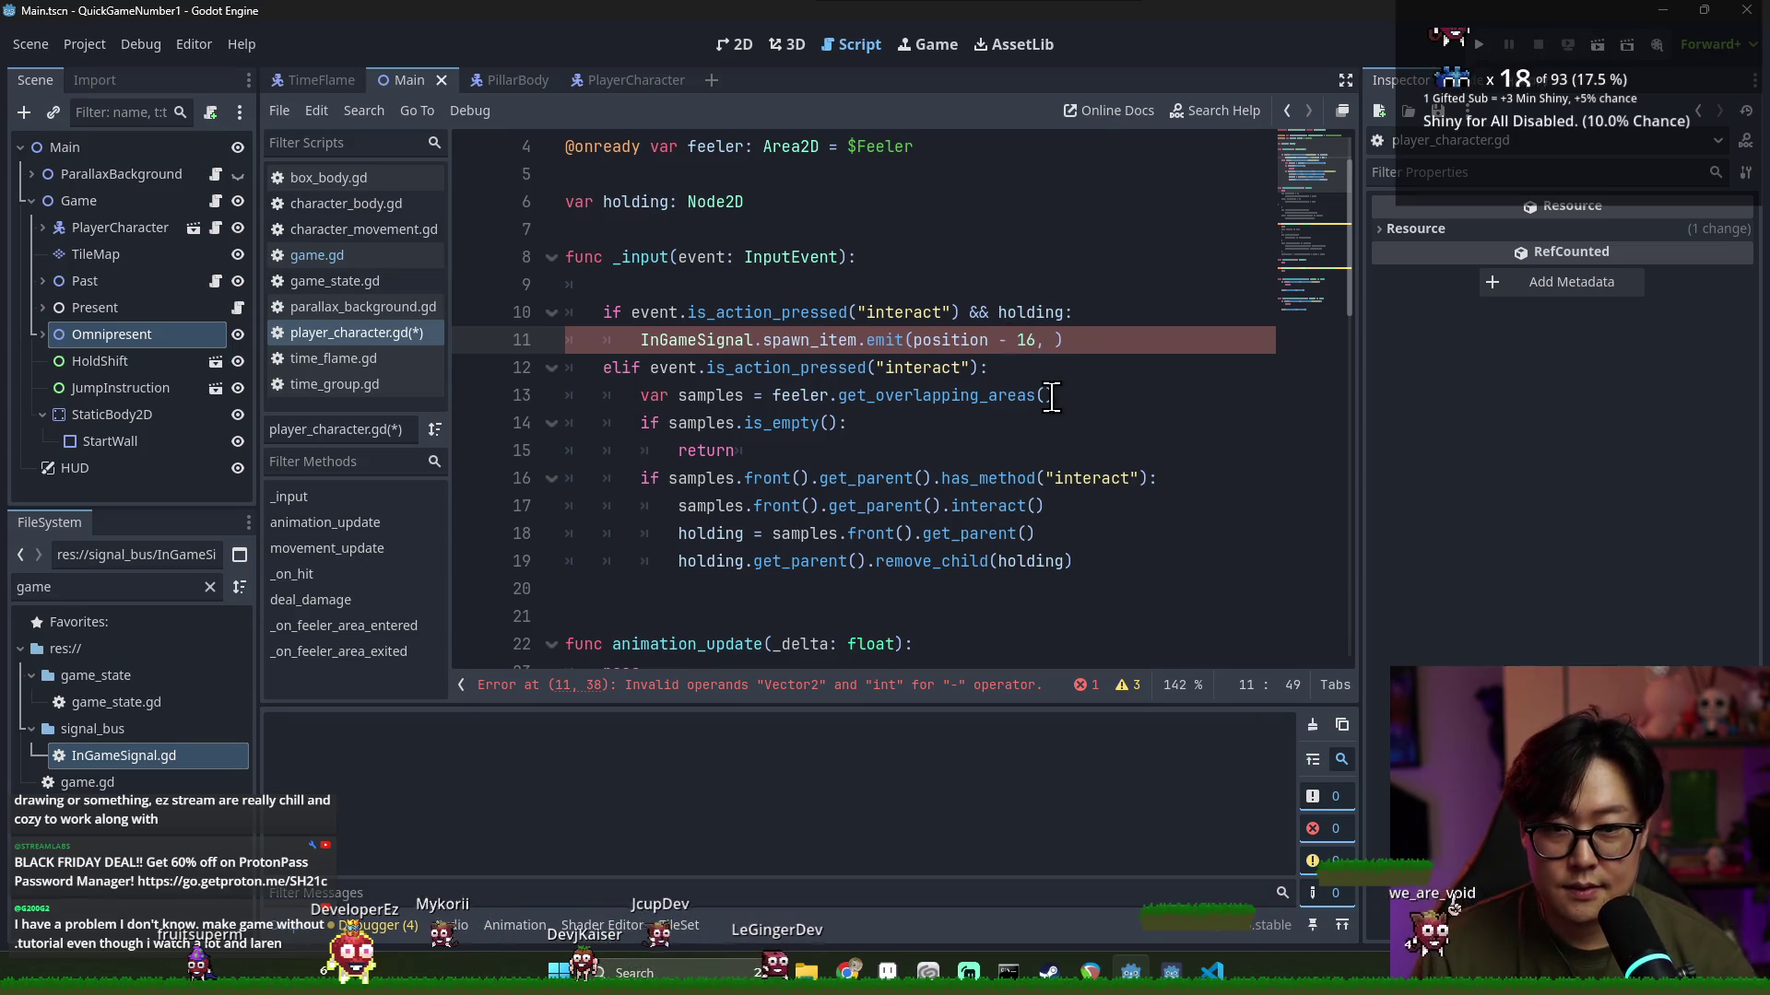
text(tor2(0,)
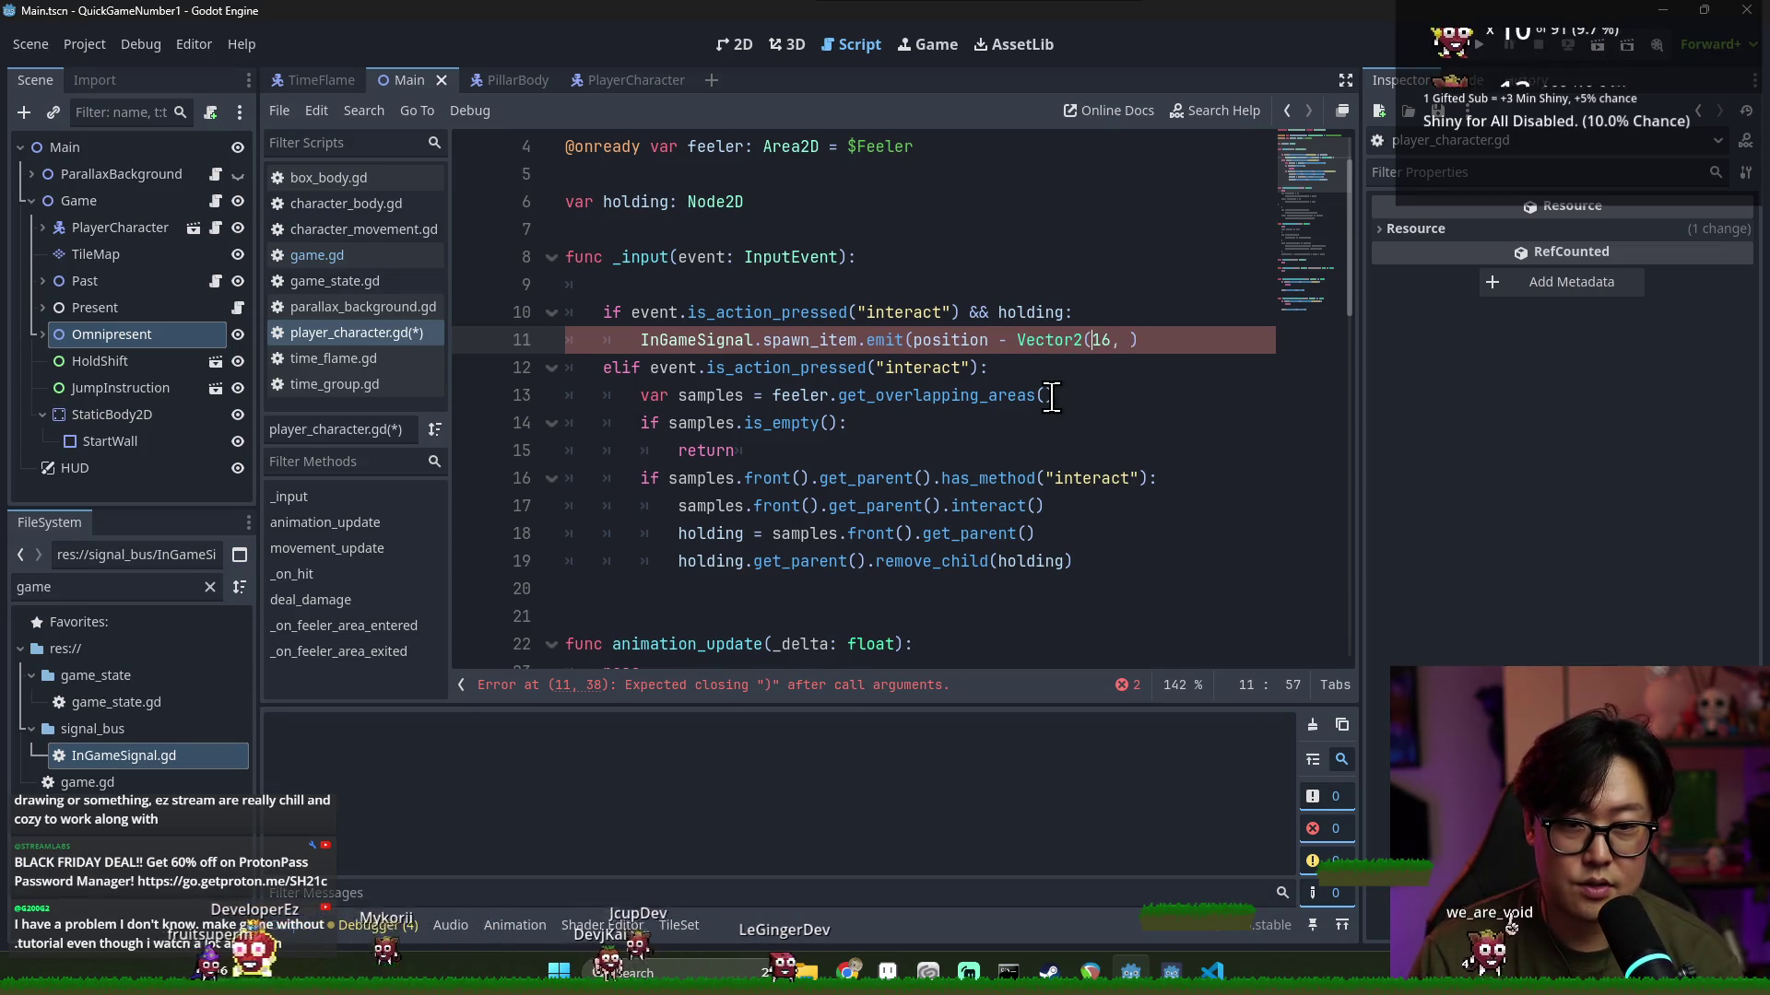
key(BackSpace)
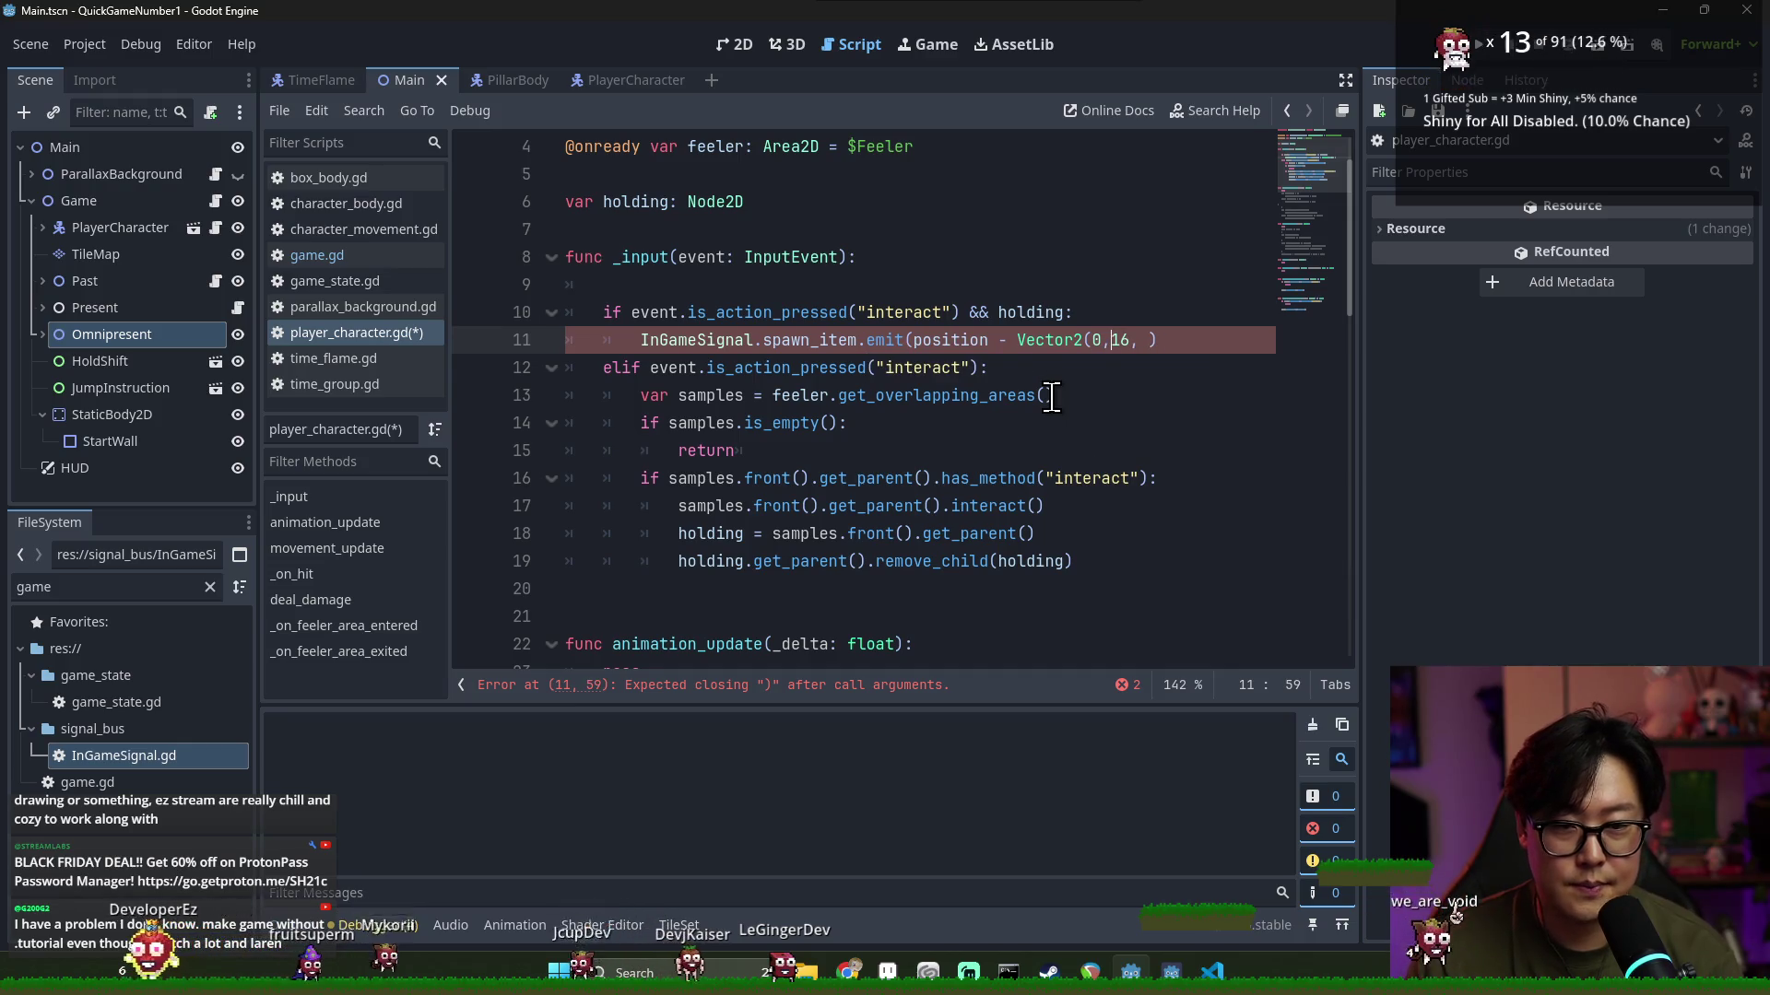
key(Right)
key(Right)
text())
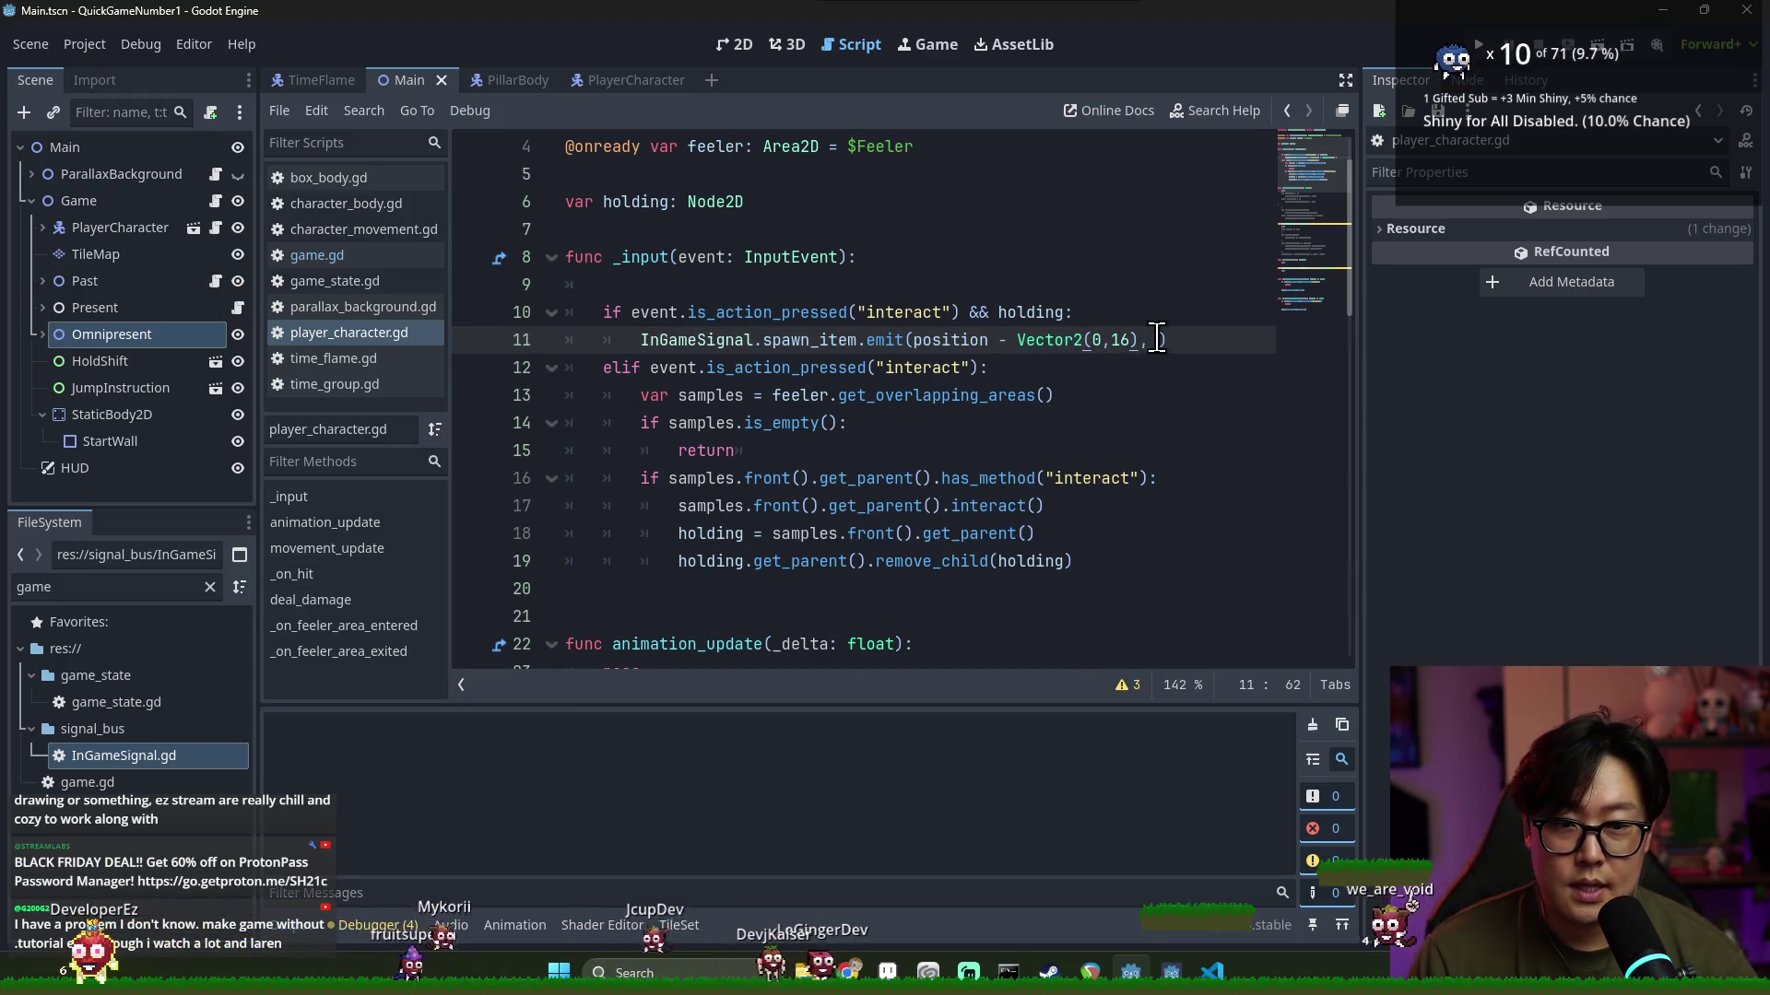
double_click(660, 208)
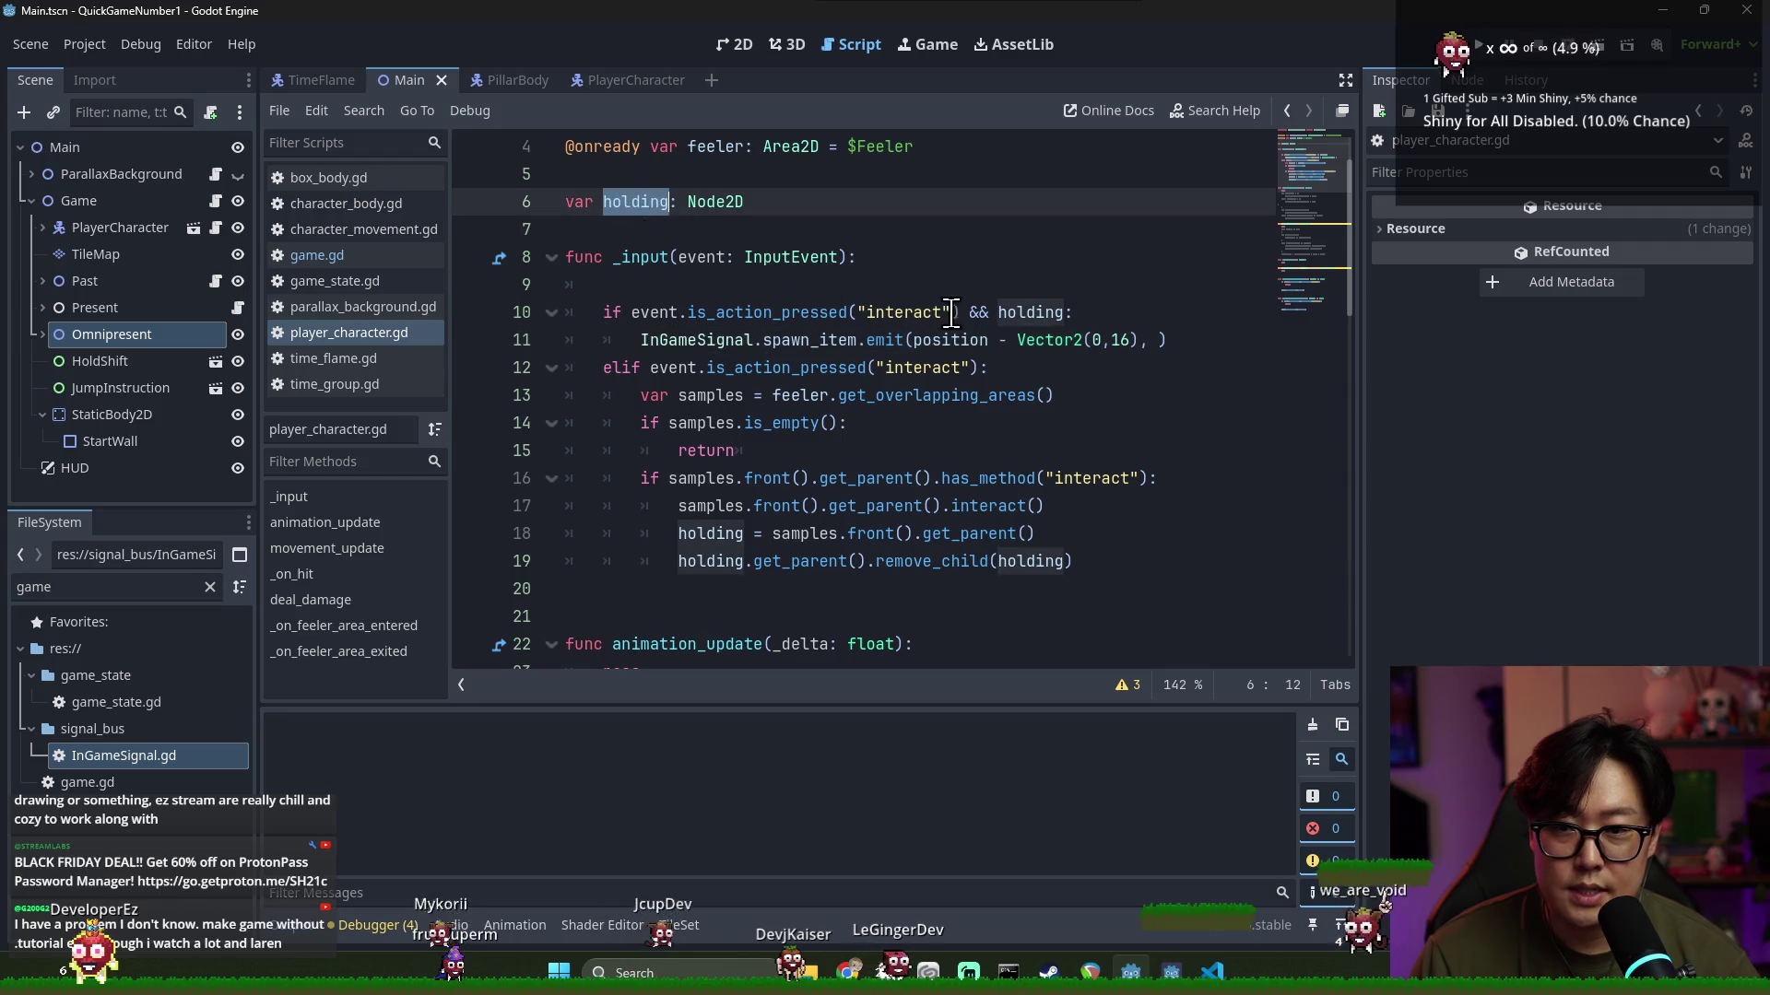
click(1154, 339)
text(holding)
Step: Add holding = null below the emit call, save, and run the game
key(Return)
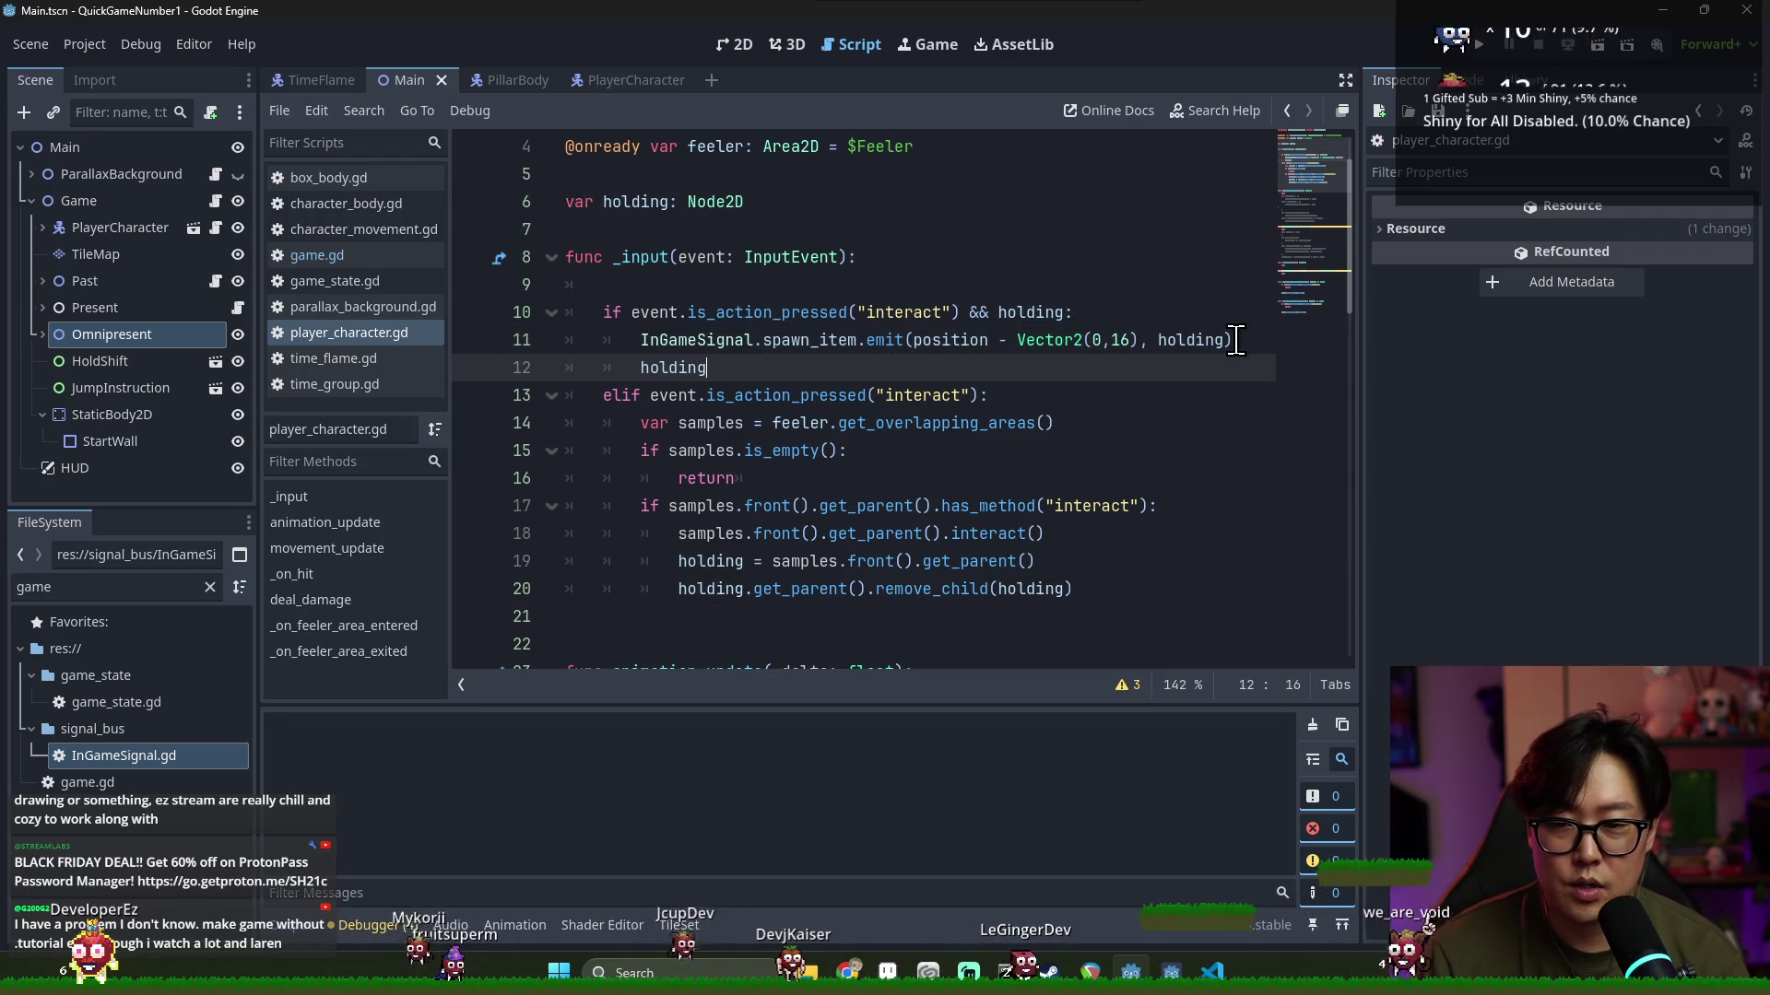
text(ll)
key(ctrl+s)
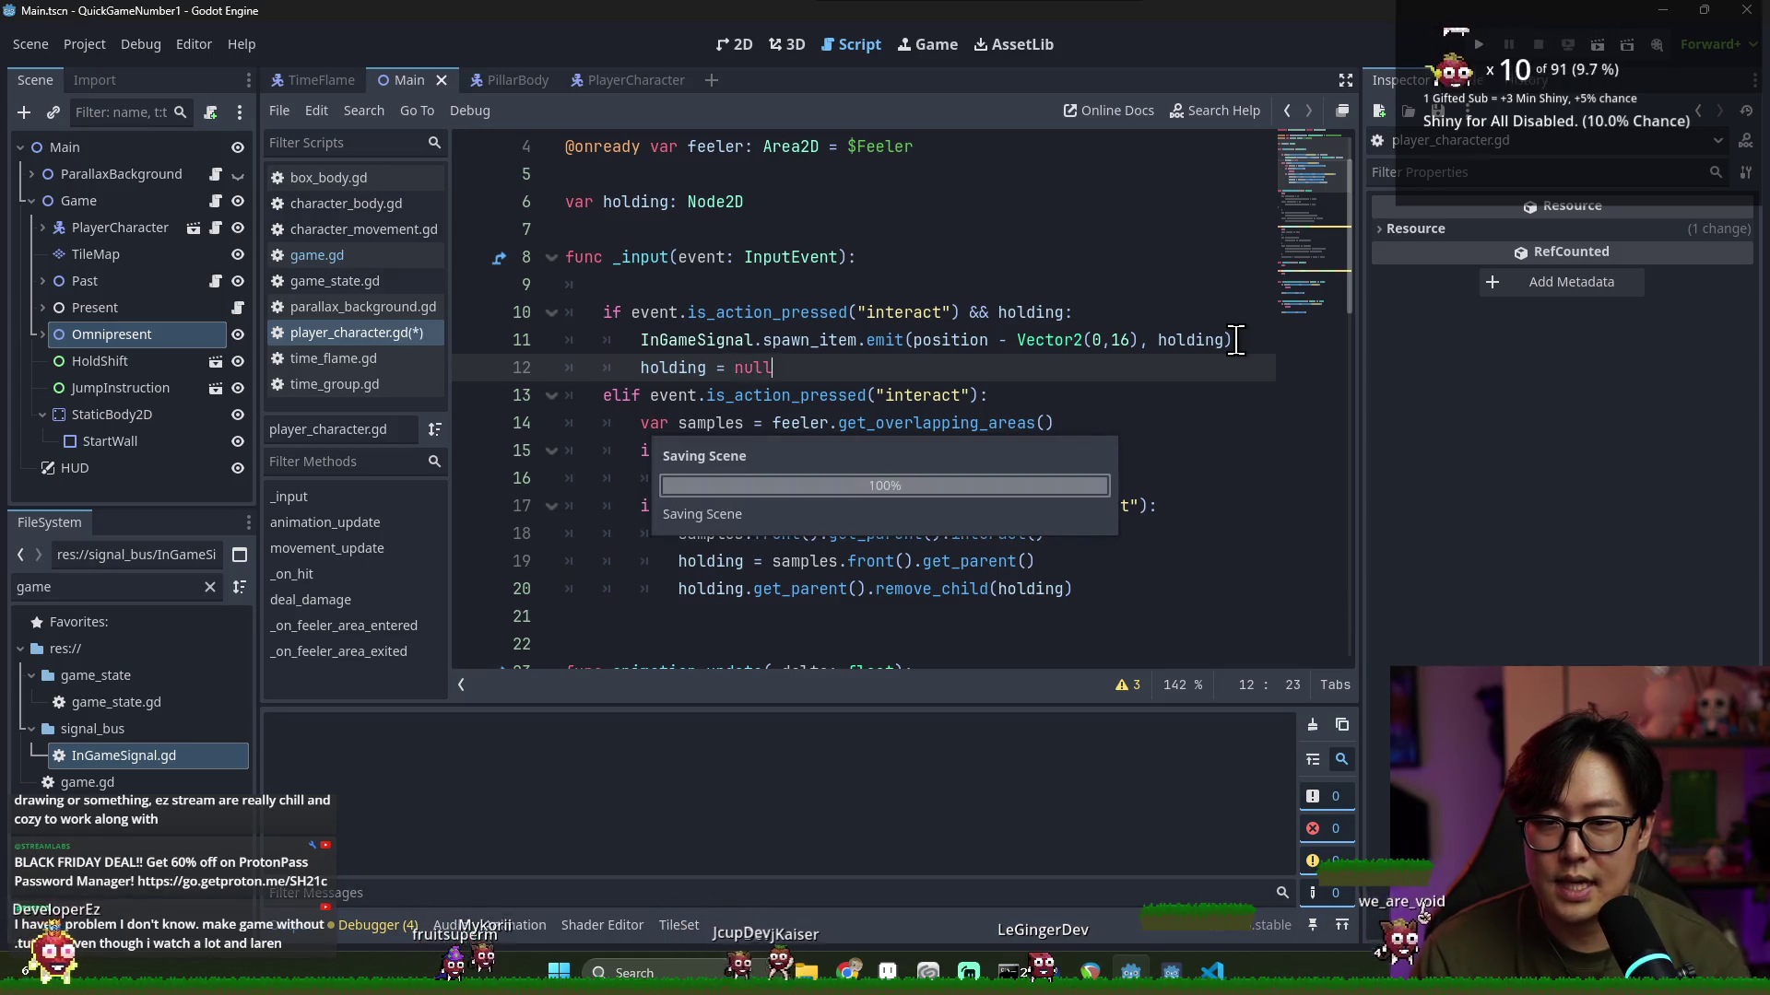
right_click(1235, 340)
key(Escape)
key(ctrl+s)
click(866, 257)
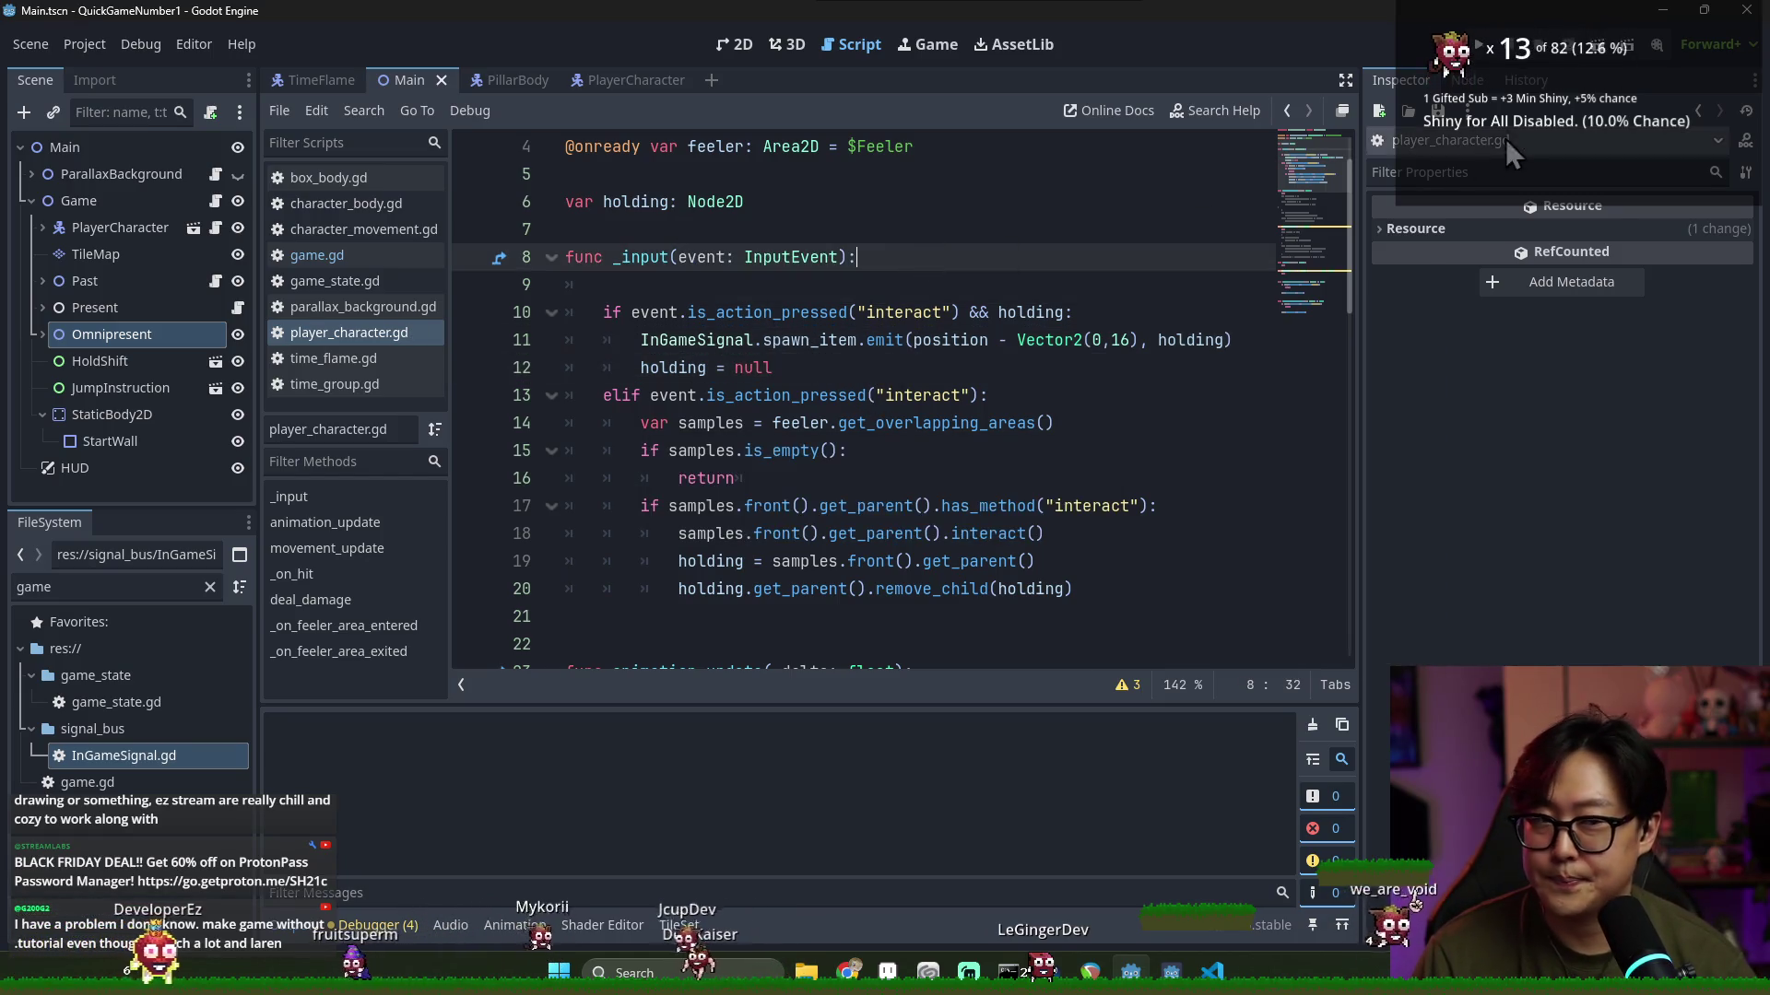
key(ctrl+s)
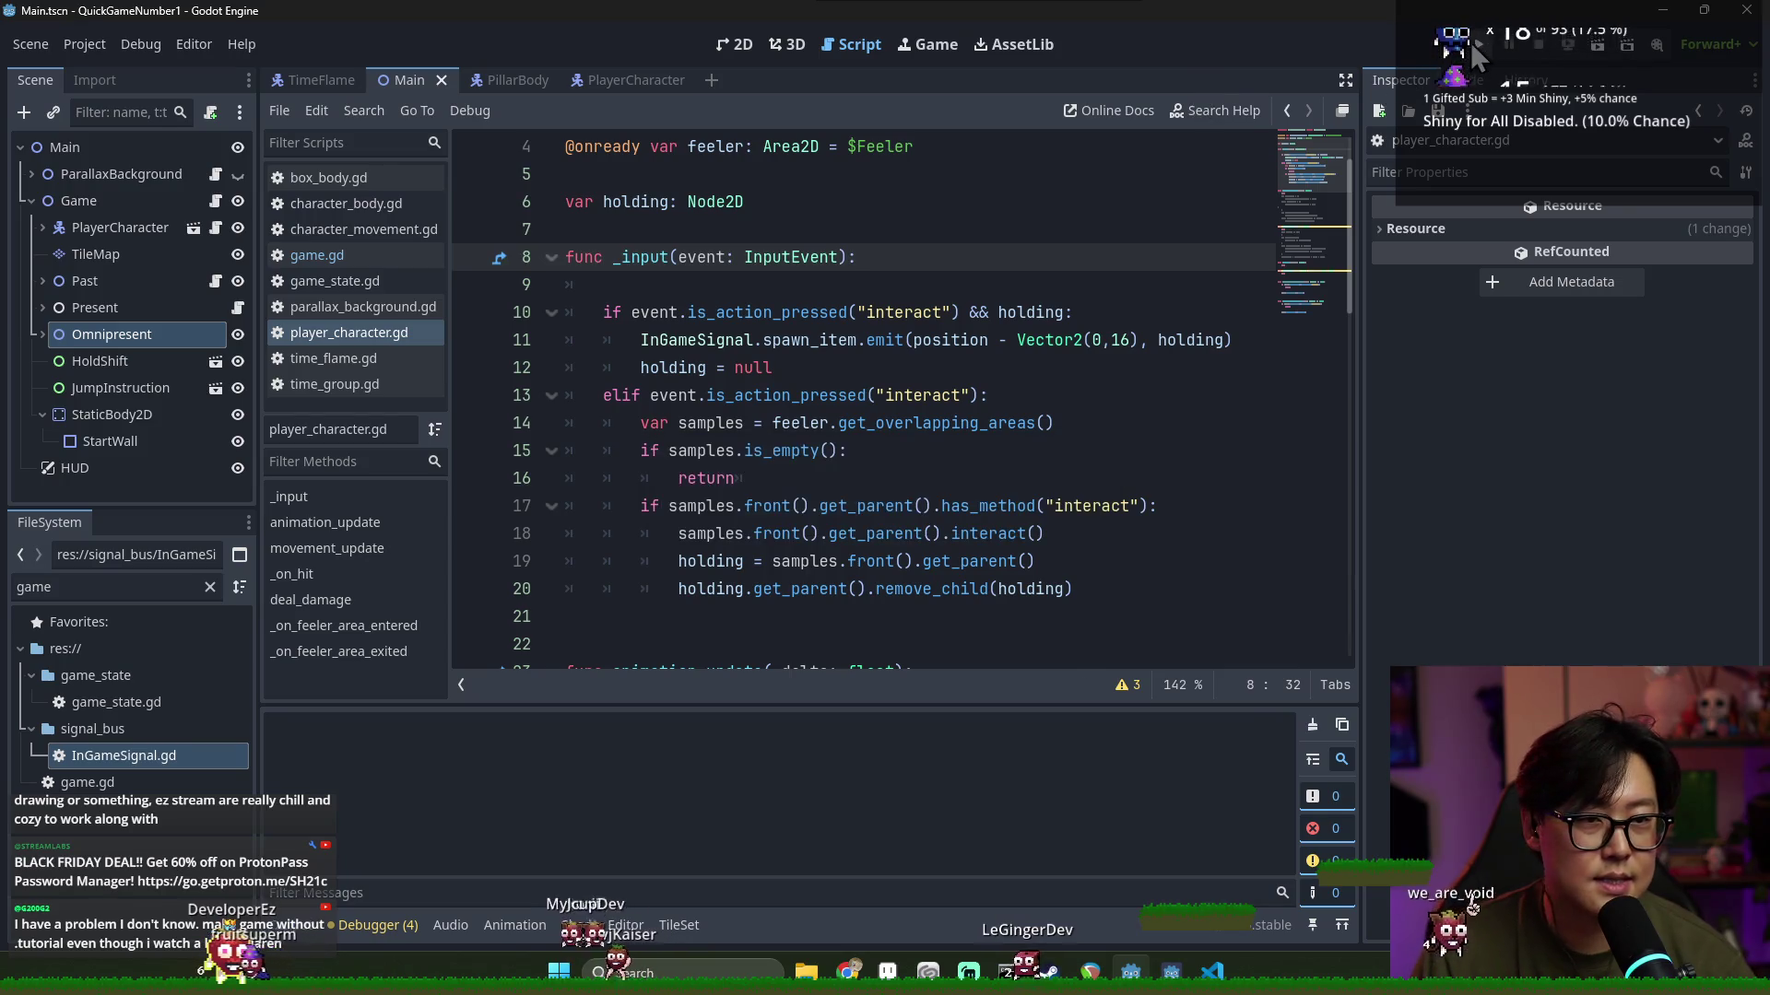
click(1475, 46)
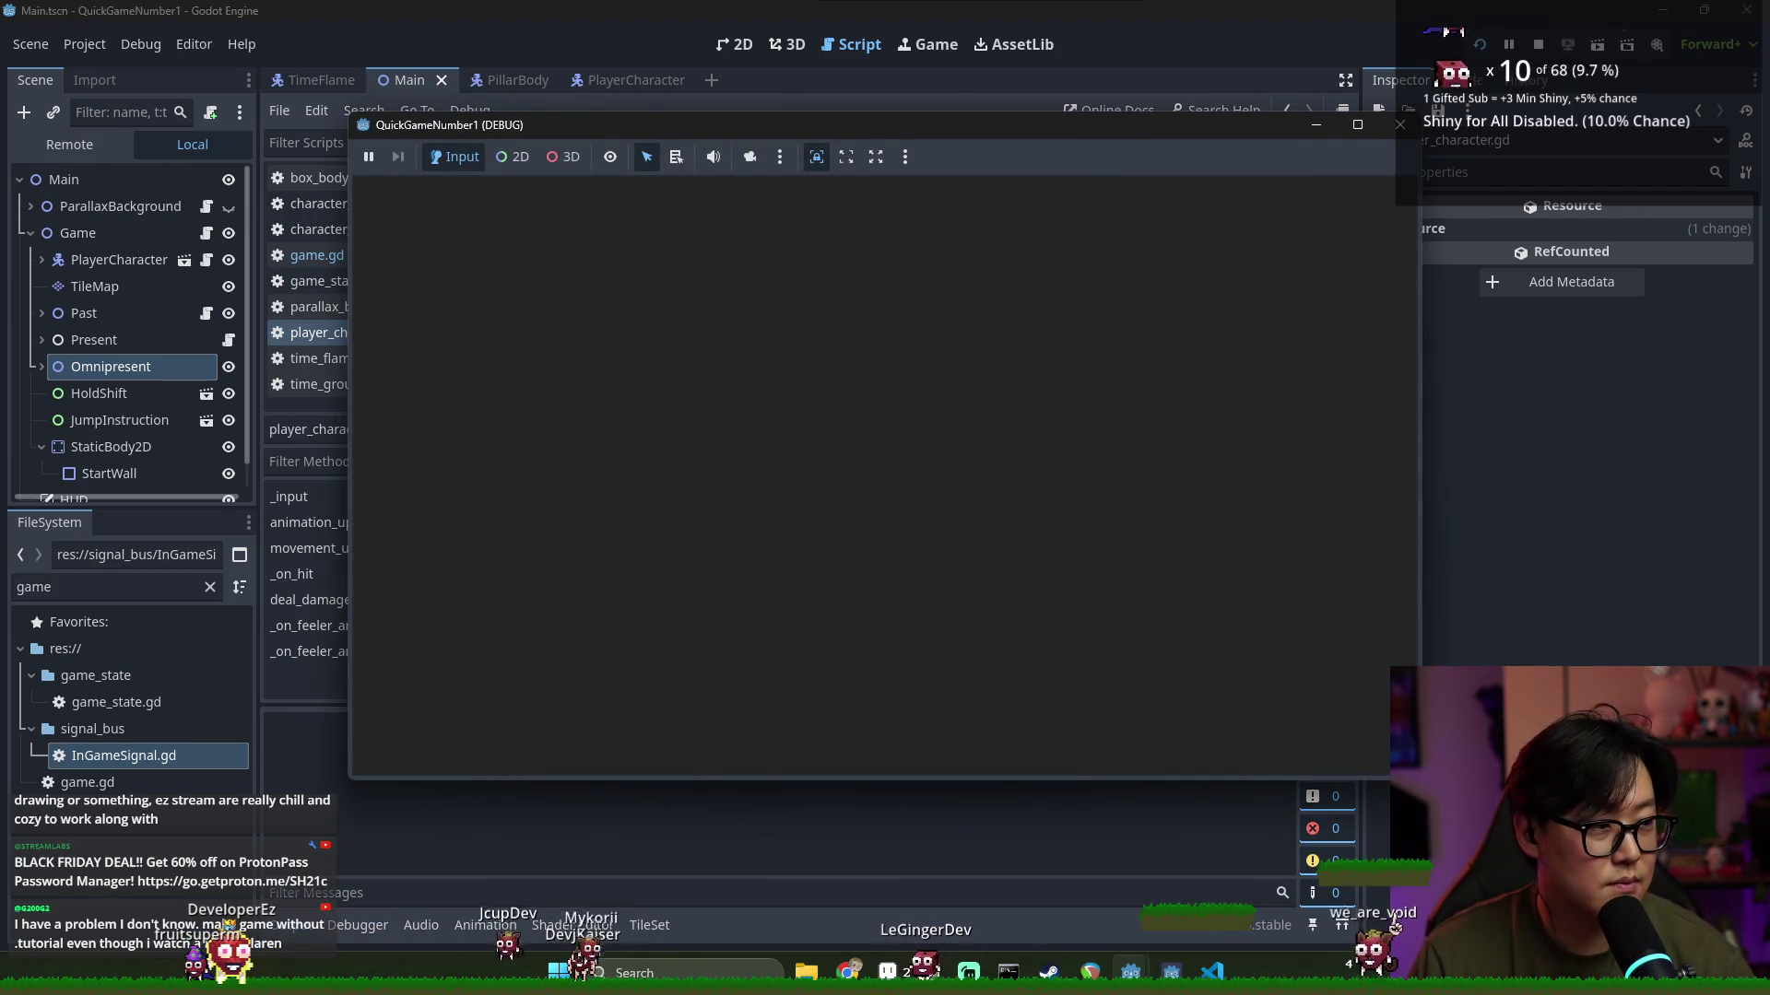
Step: Run and jump across the level toward the hourglass, switching time periods with Shift, then stop the game
key(Right)
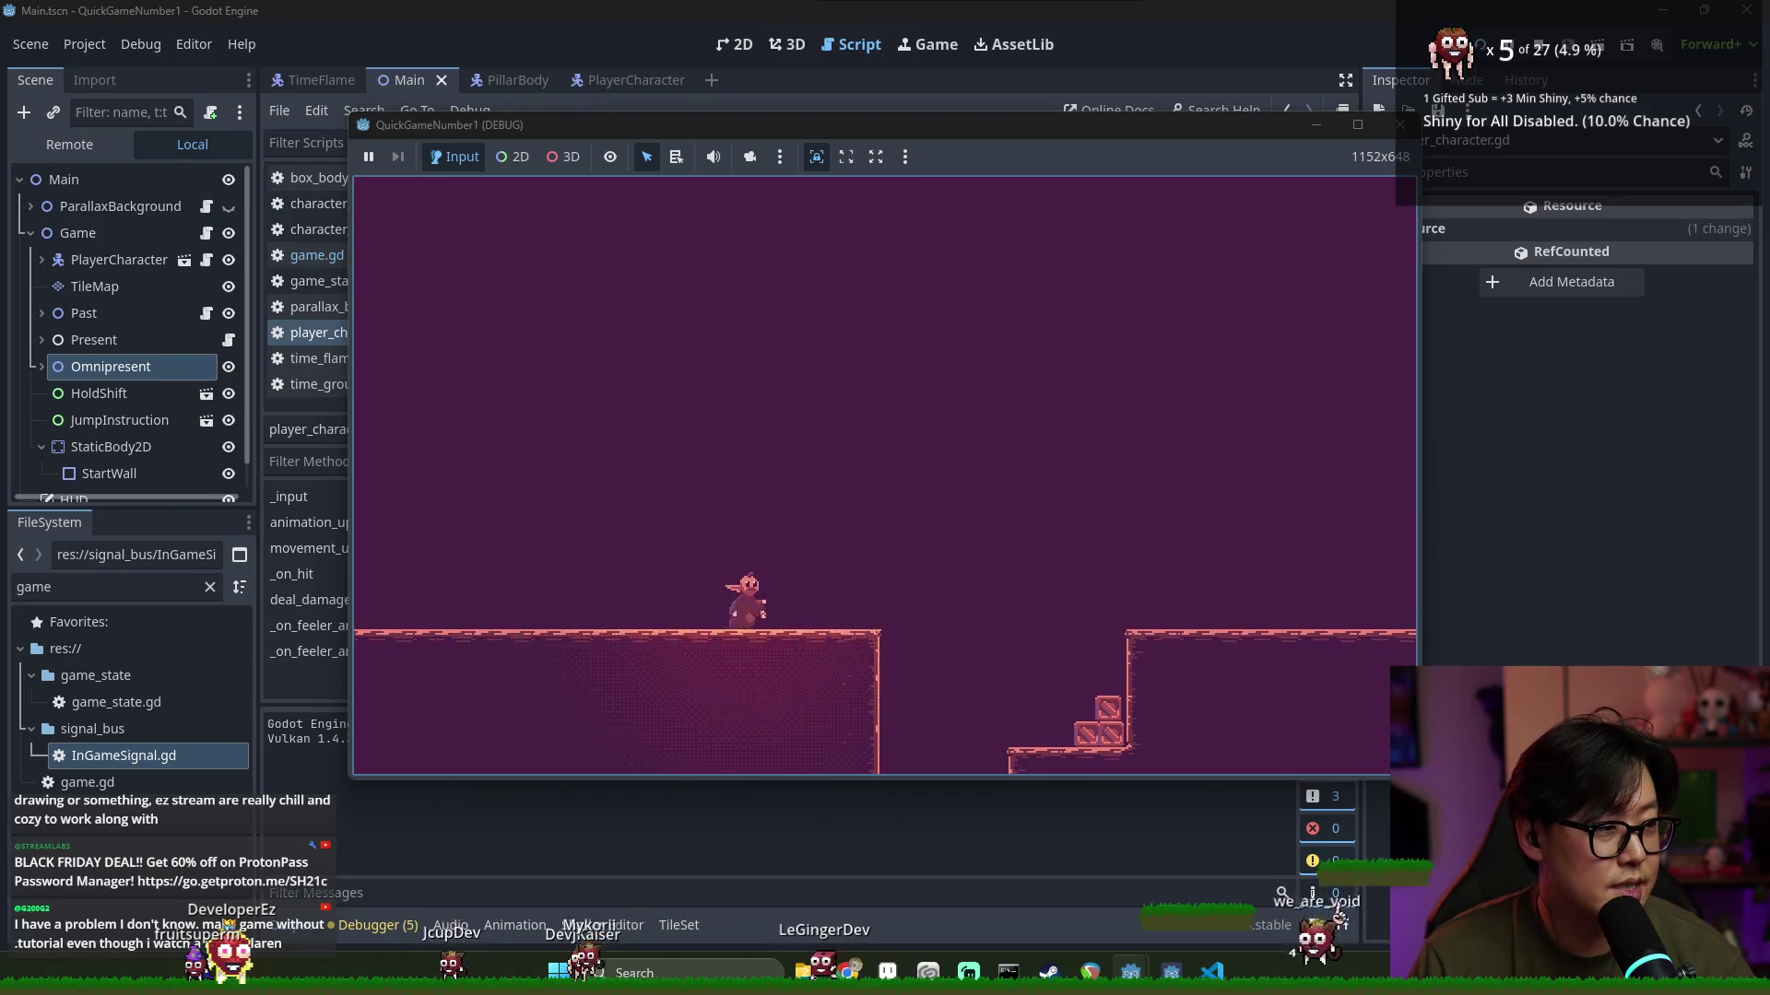
key(space)
key(Right)
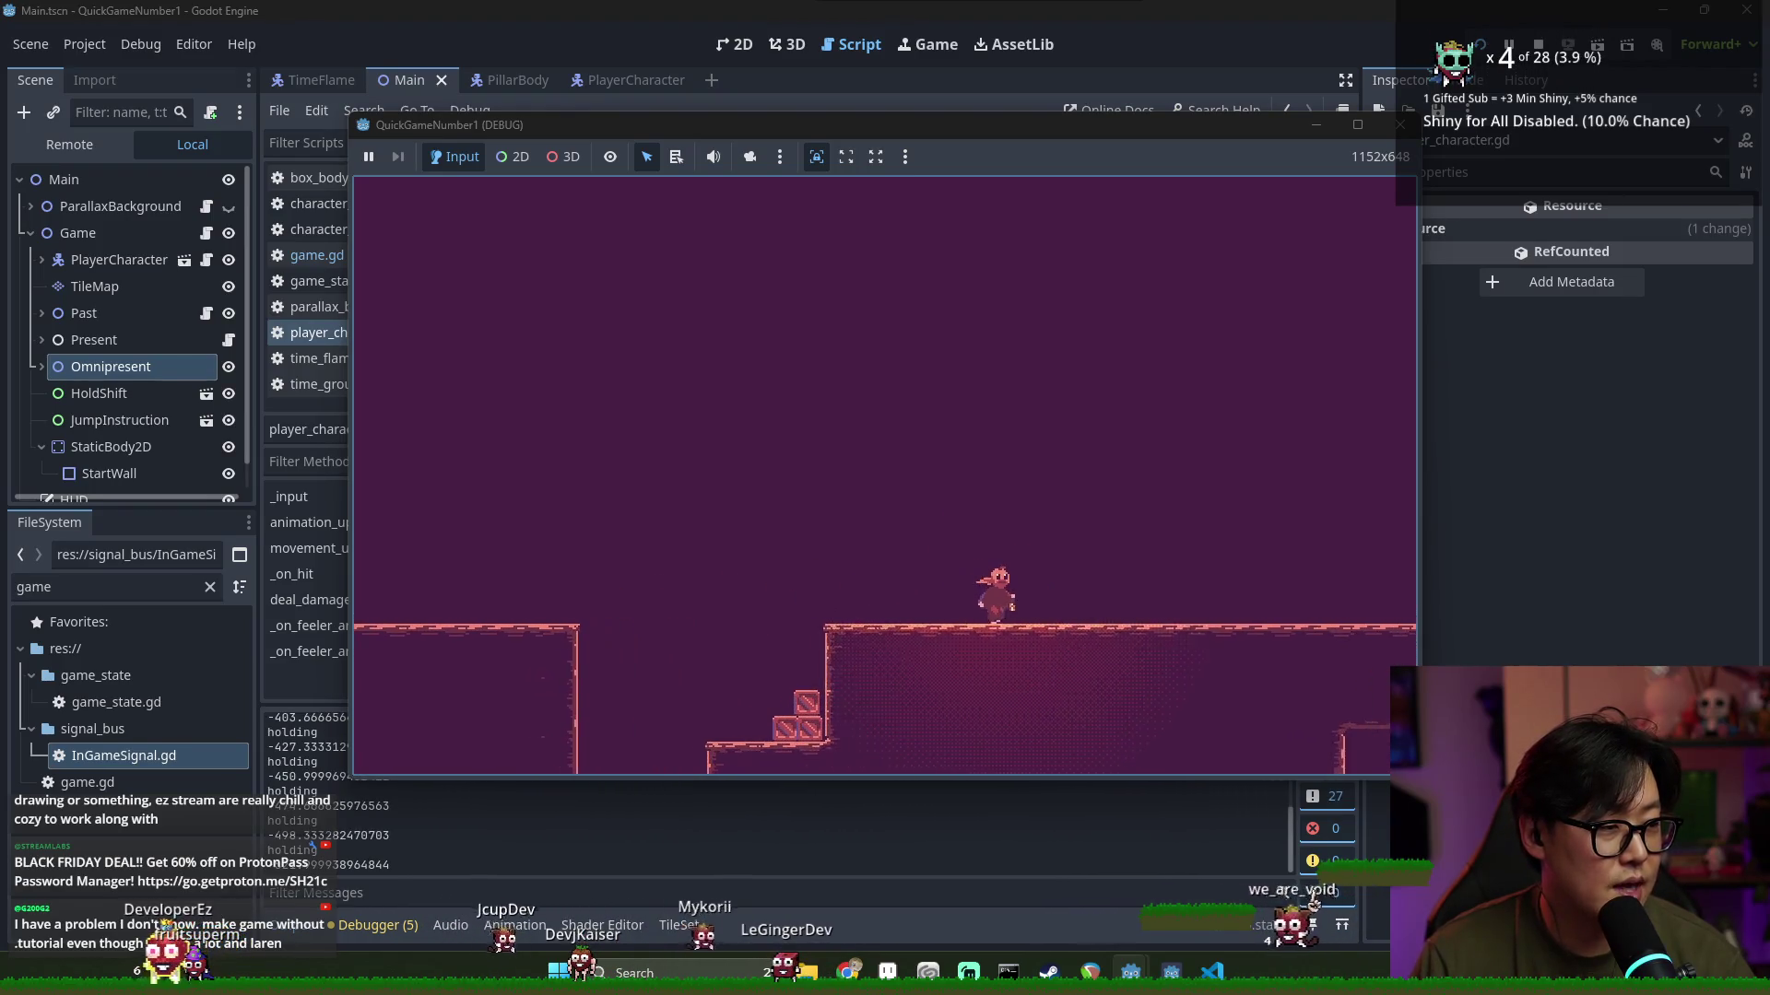
key(Right)
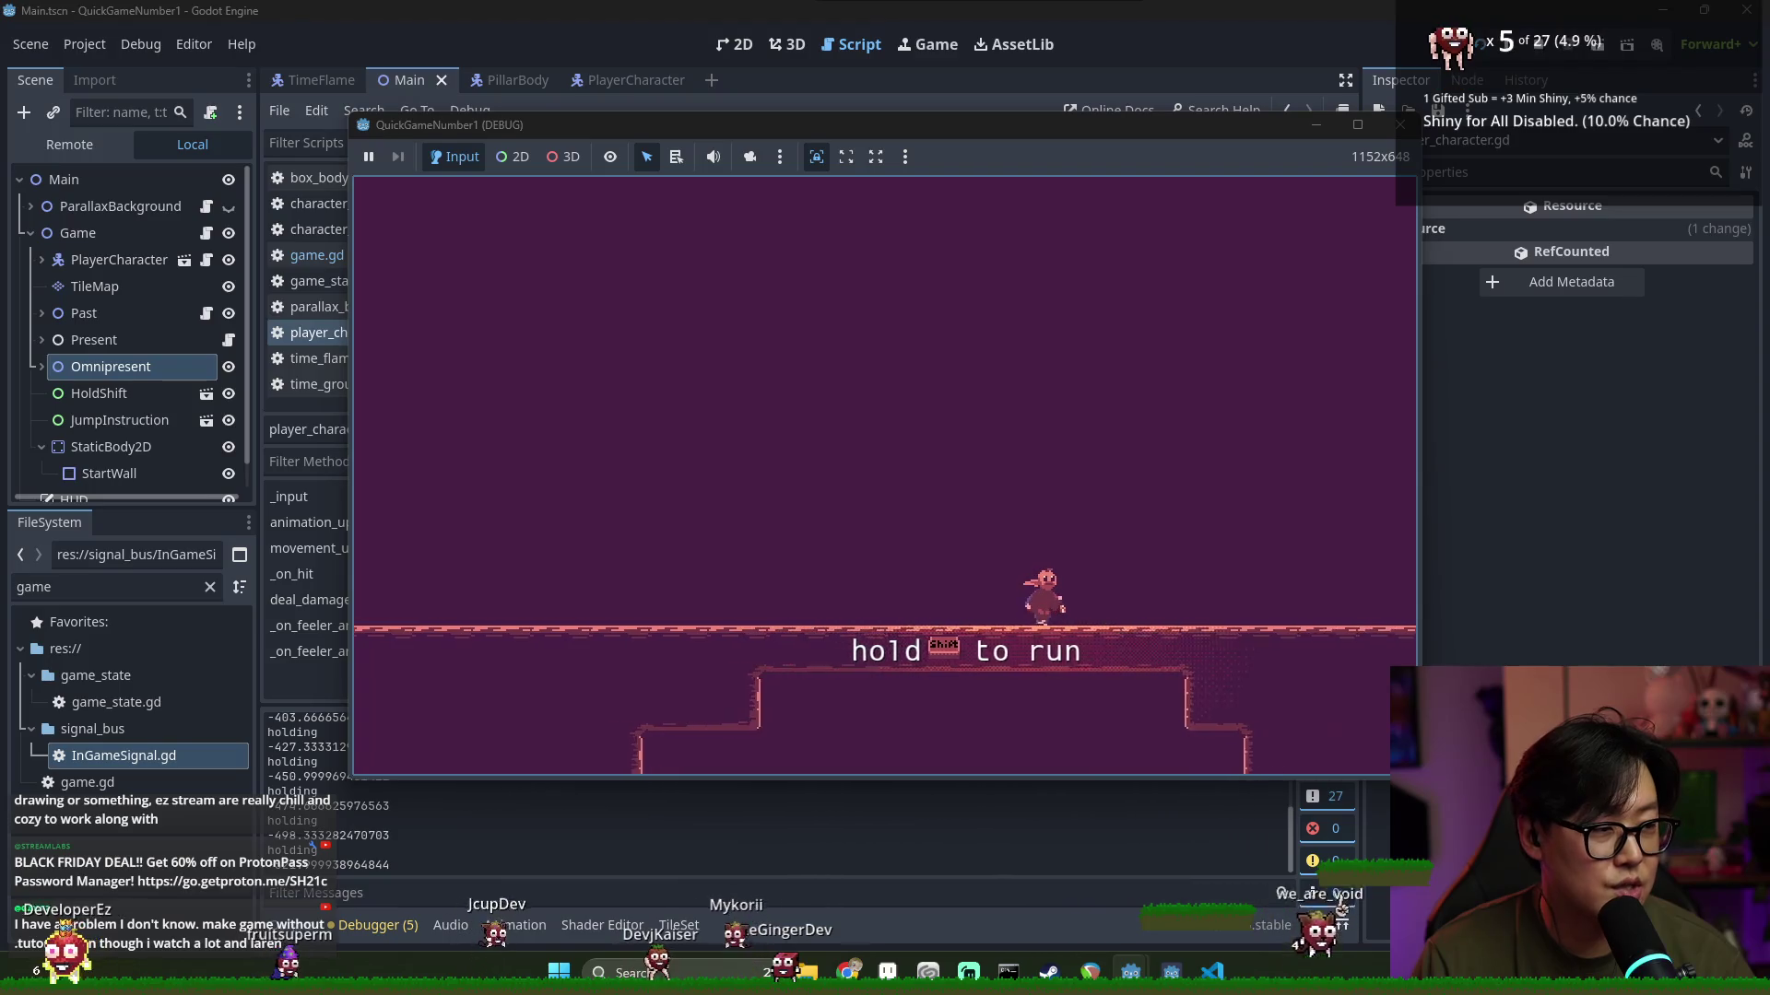
key(Left)
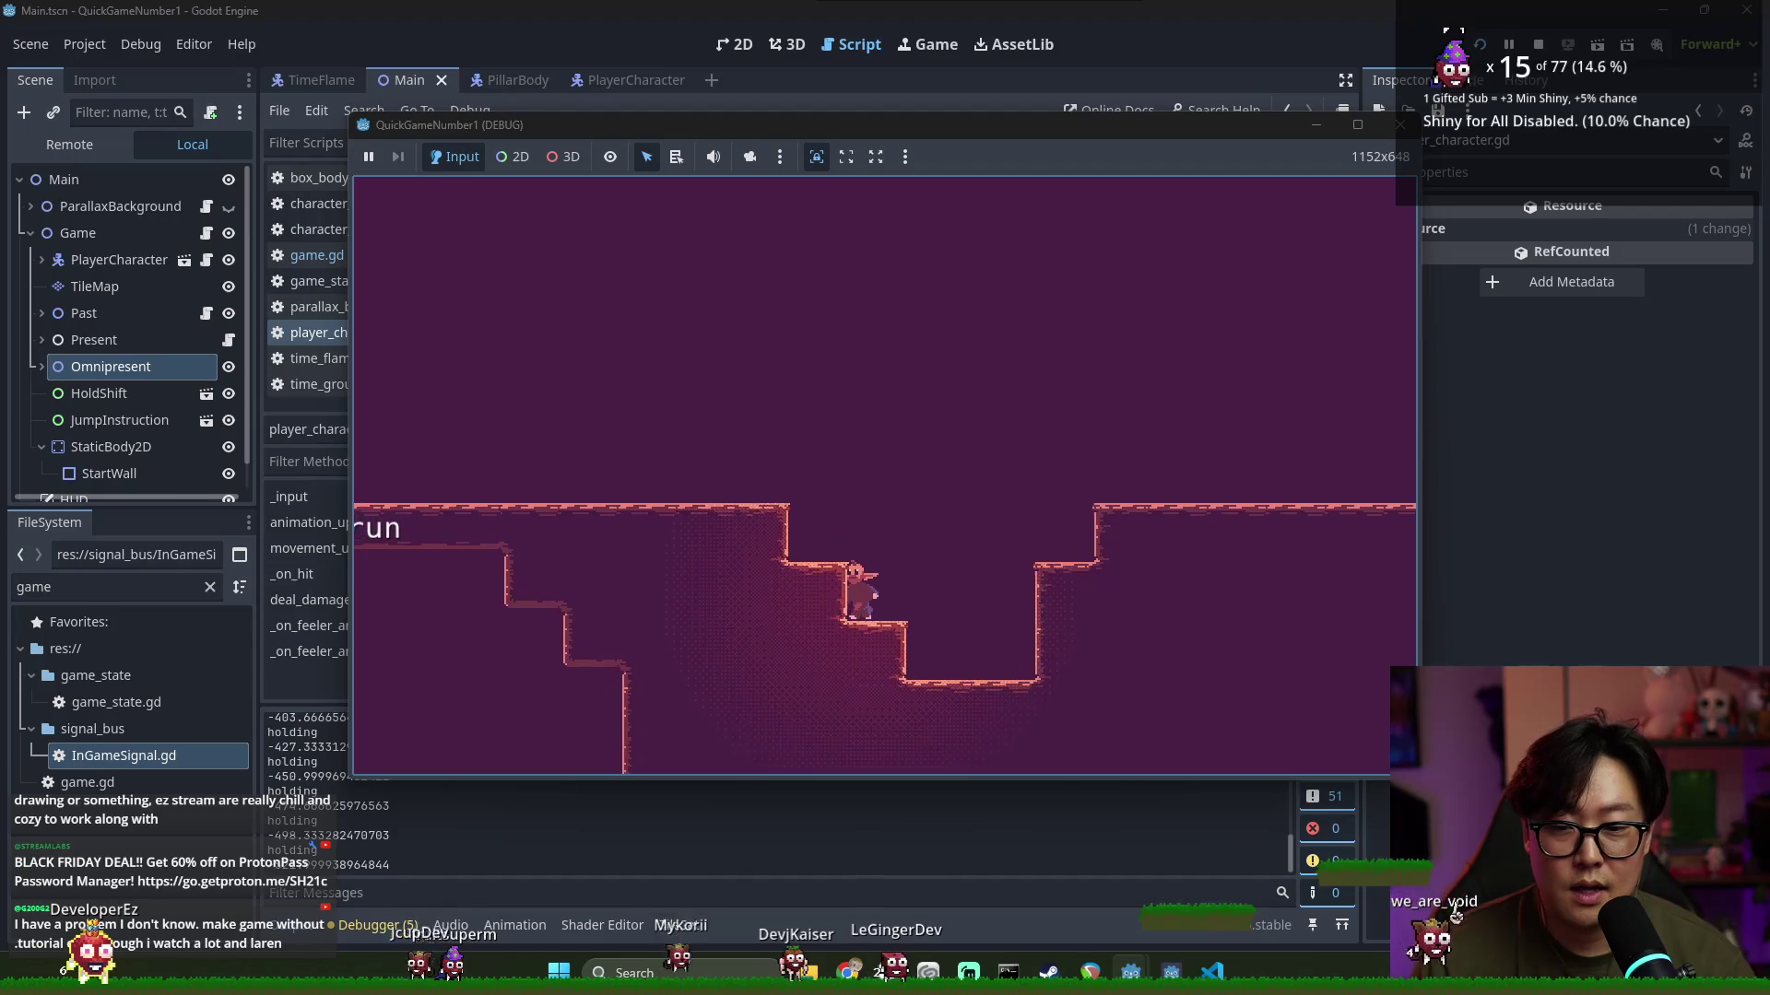
key(Right)
key(Right)
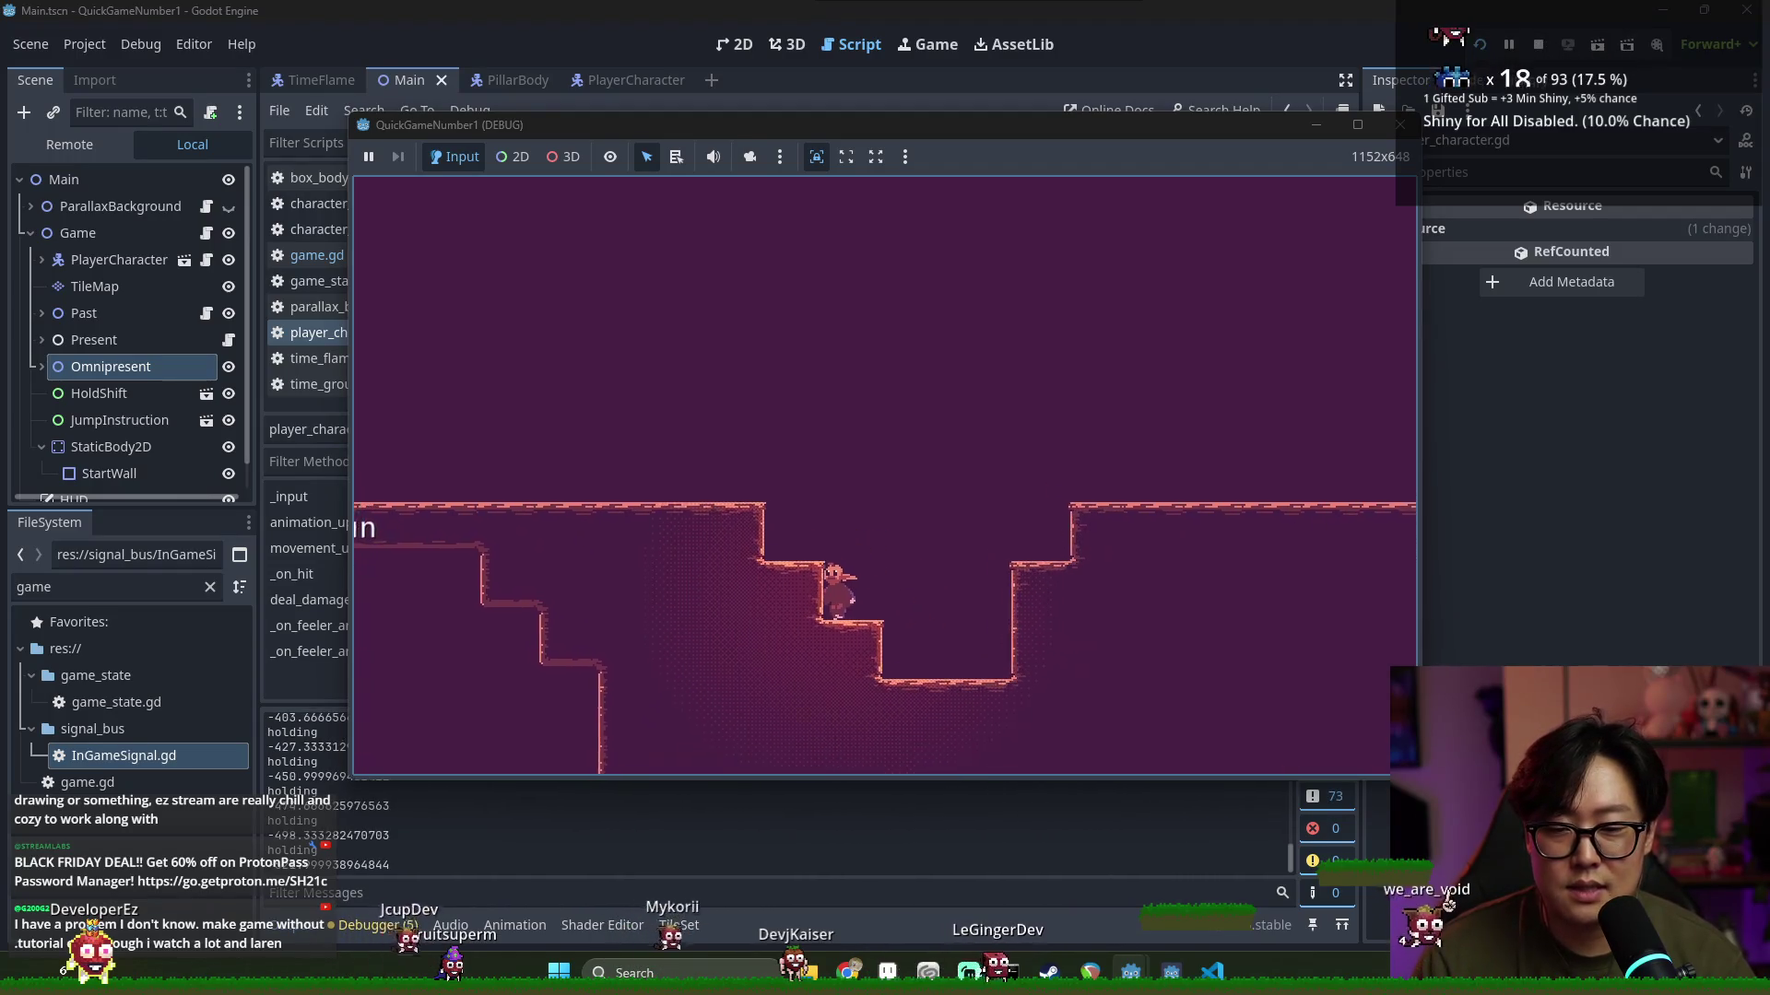
key(space)
key(Right)
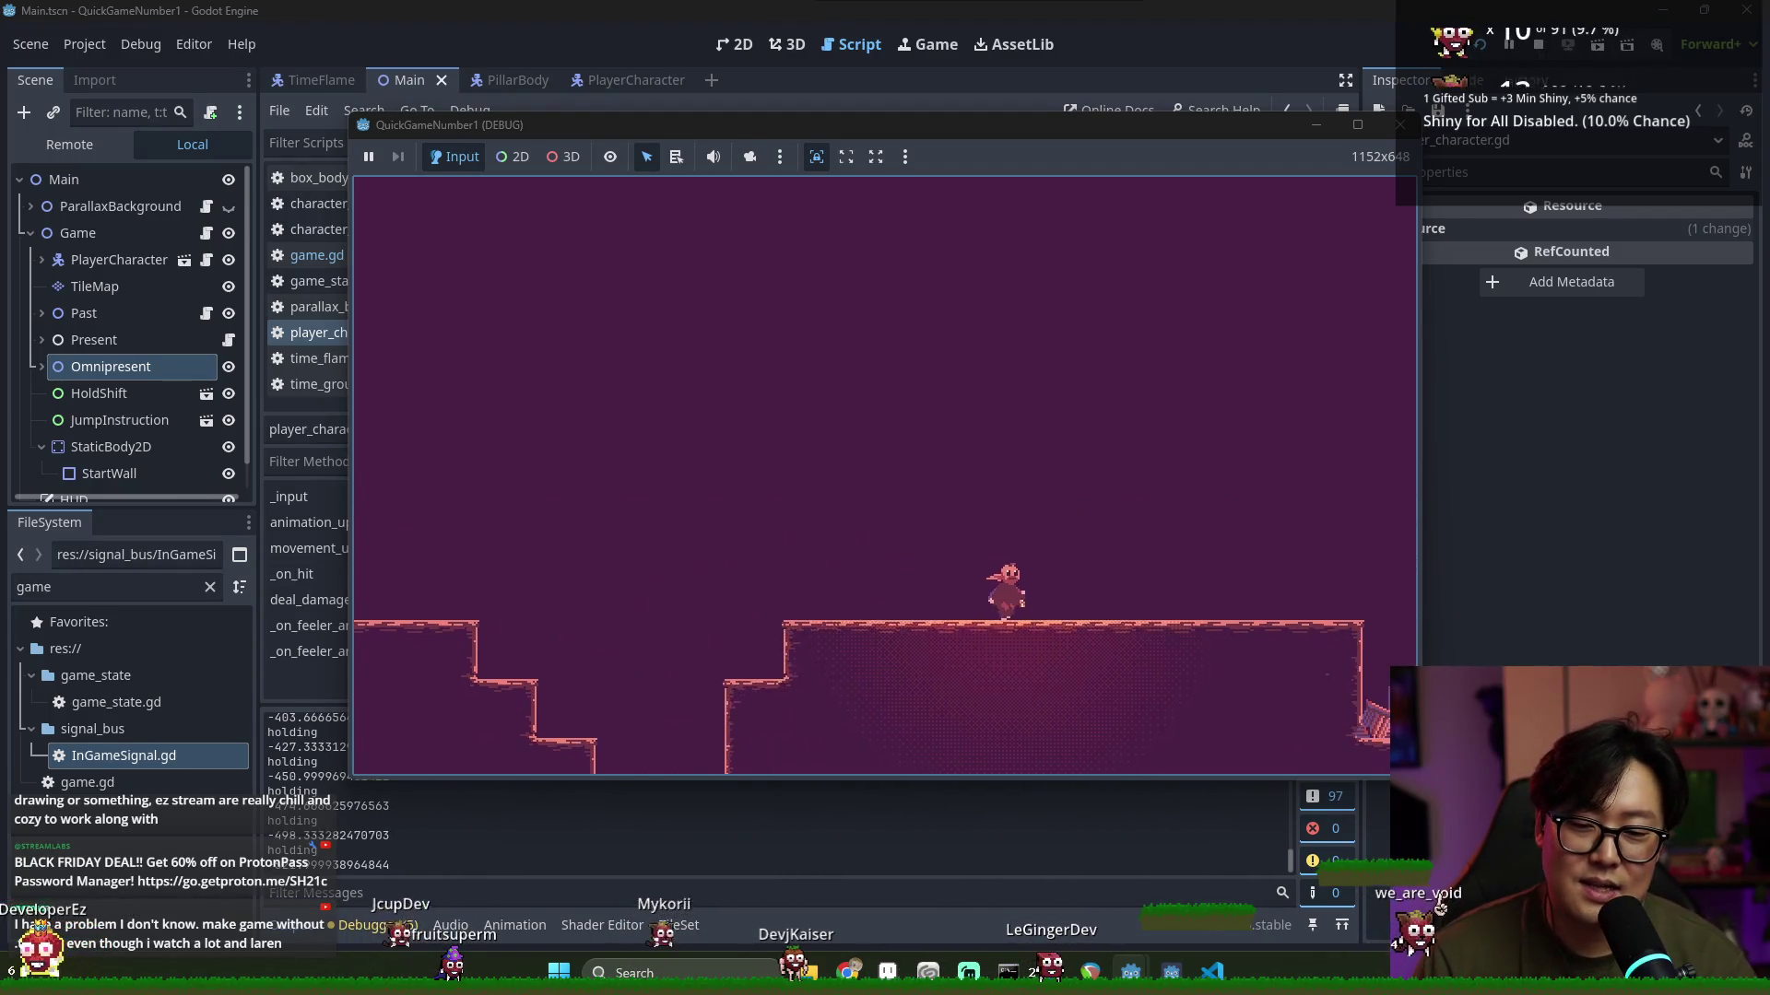
key(space)
key(Right)
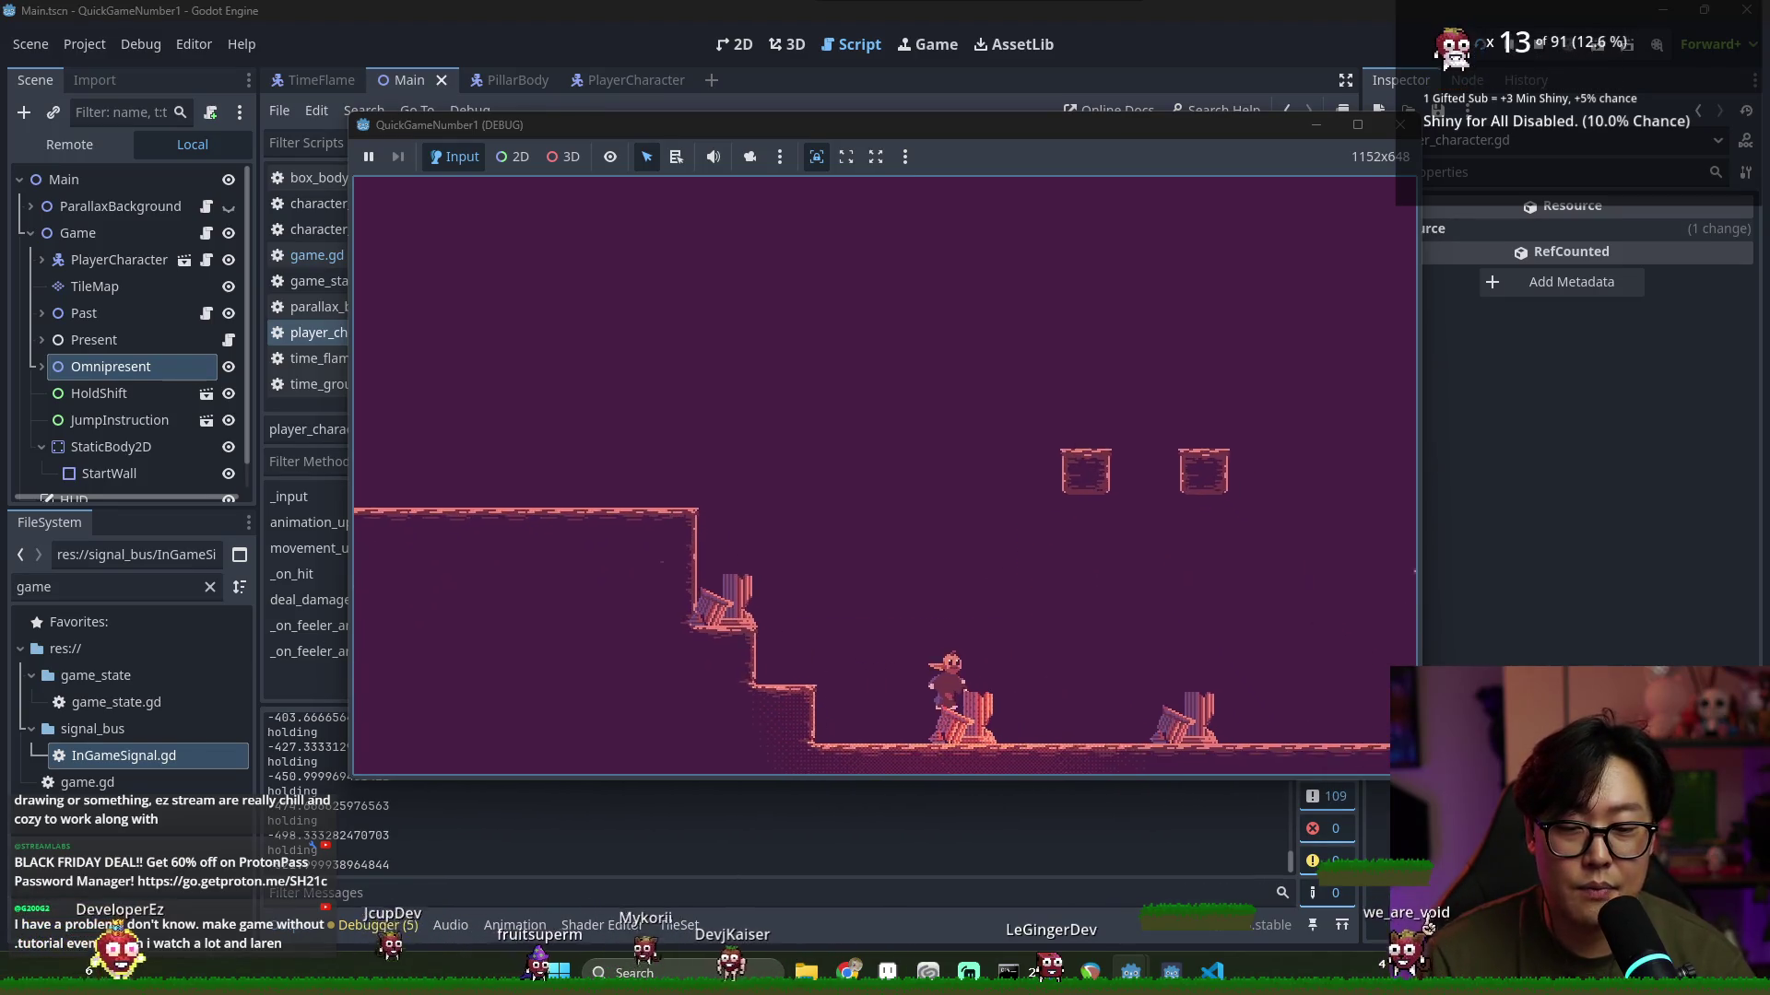
key(Right)
key(space)
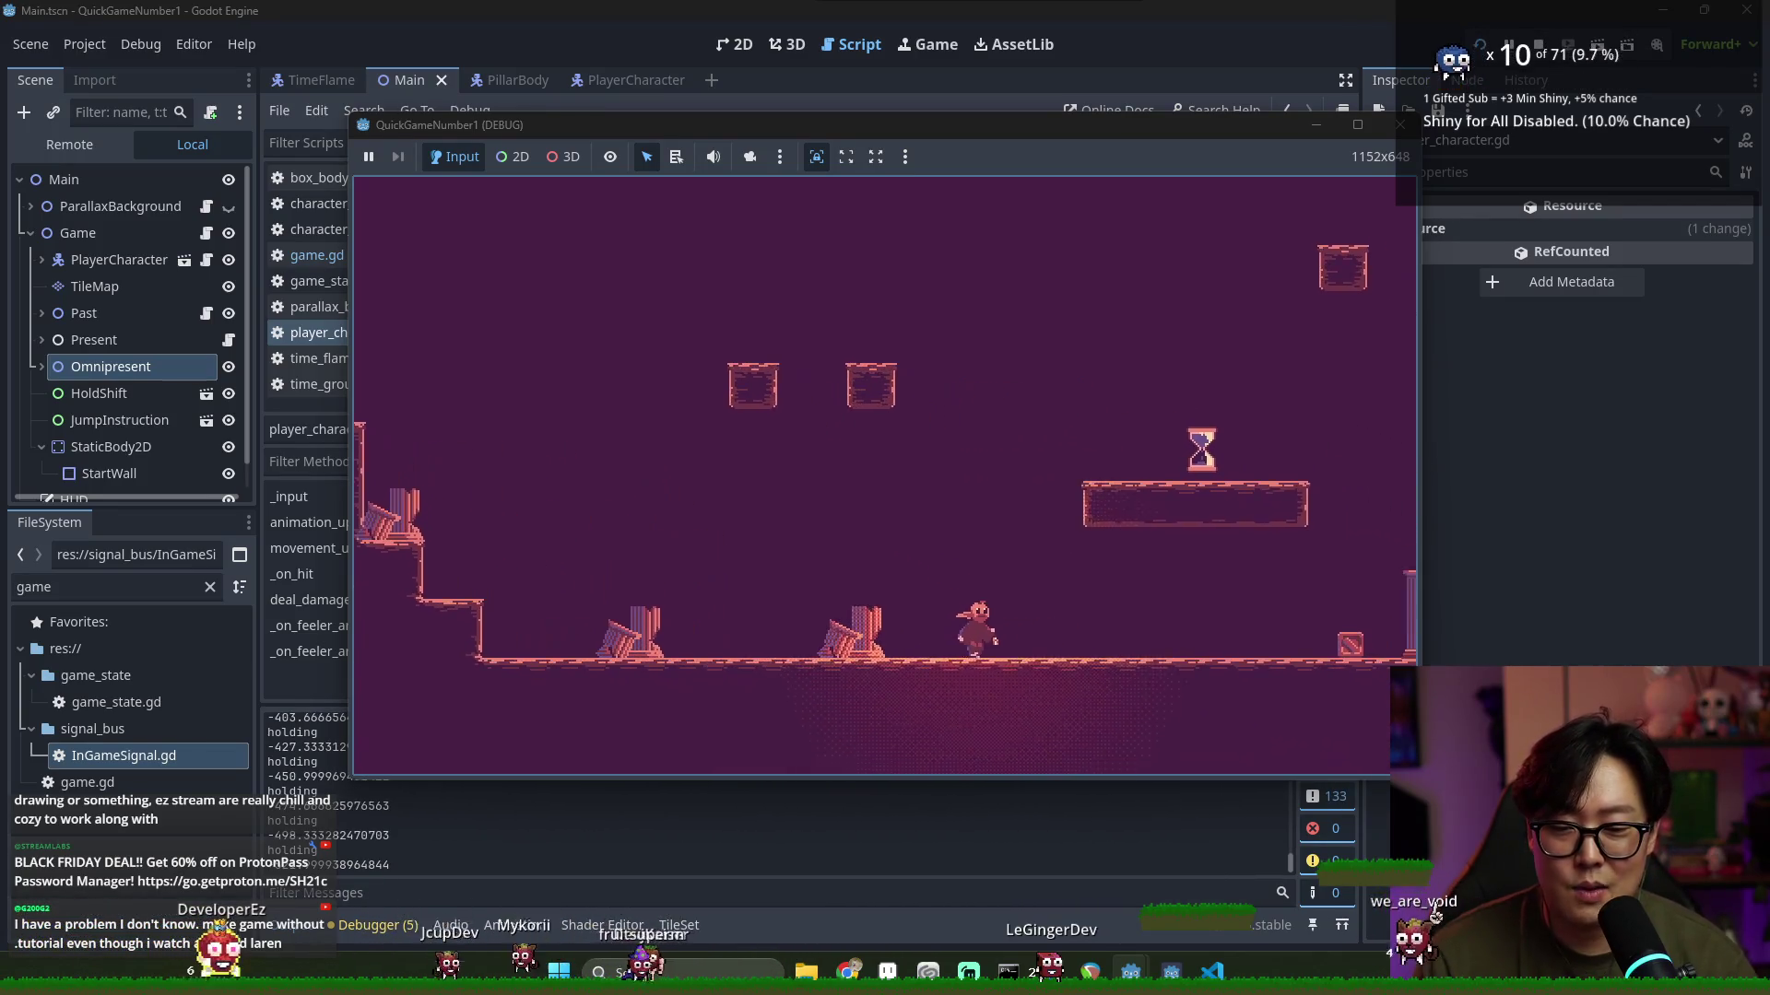
key(Right)
key(space)
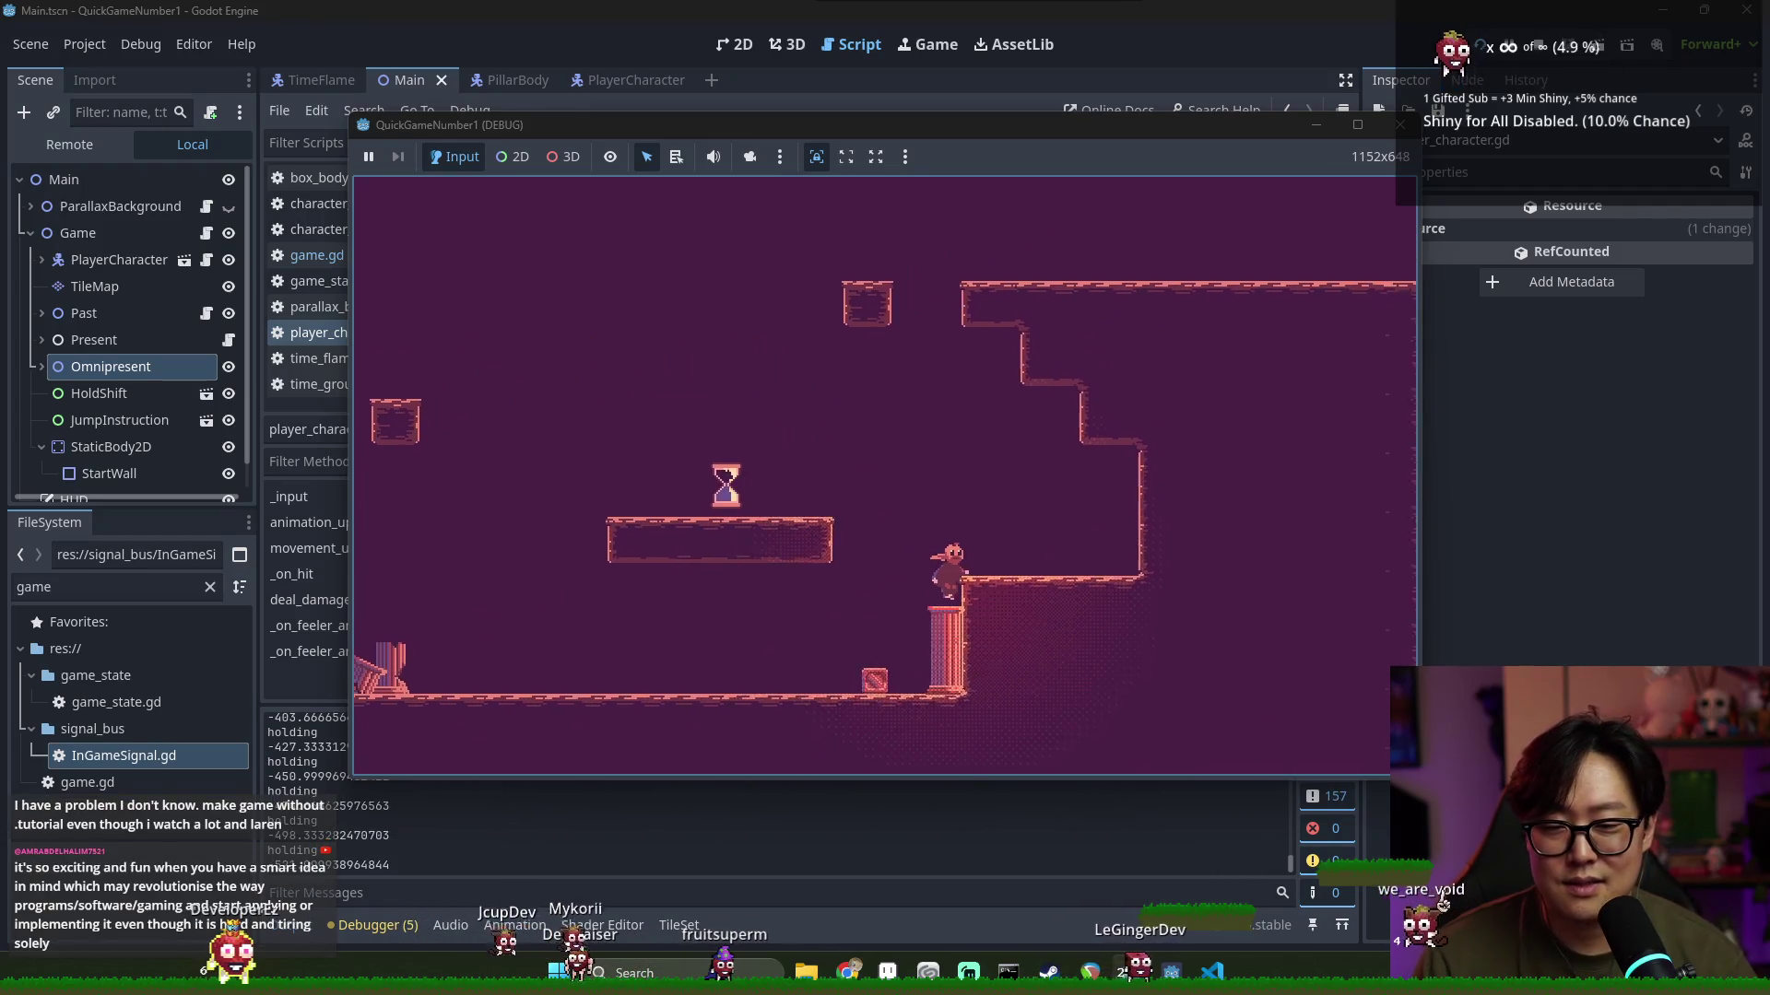
key(Left)
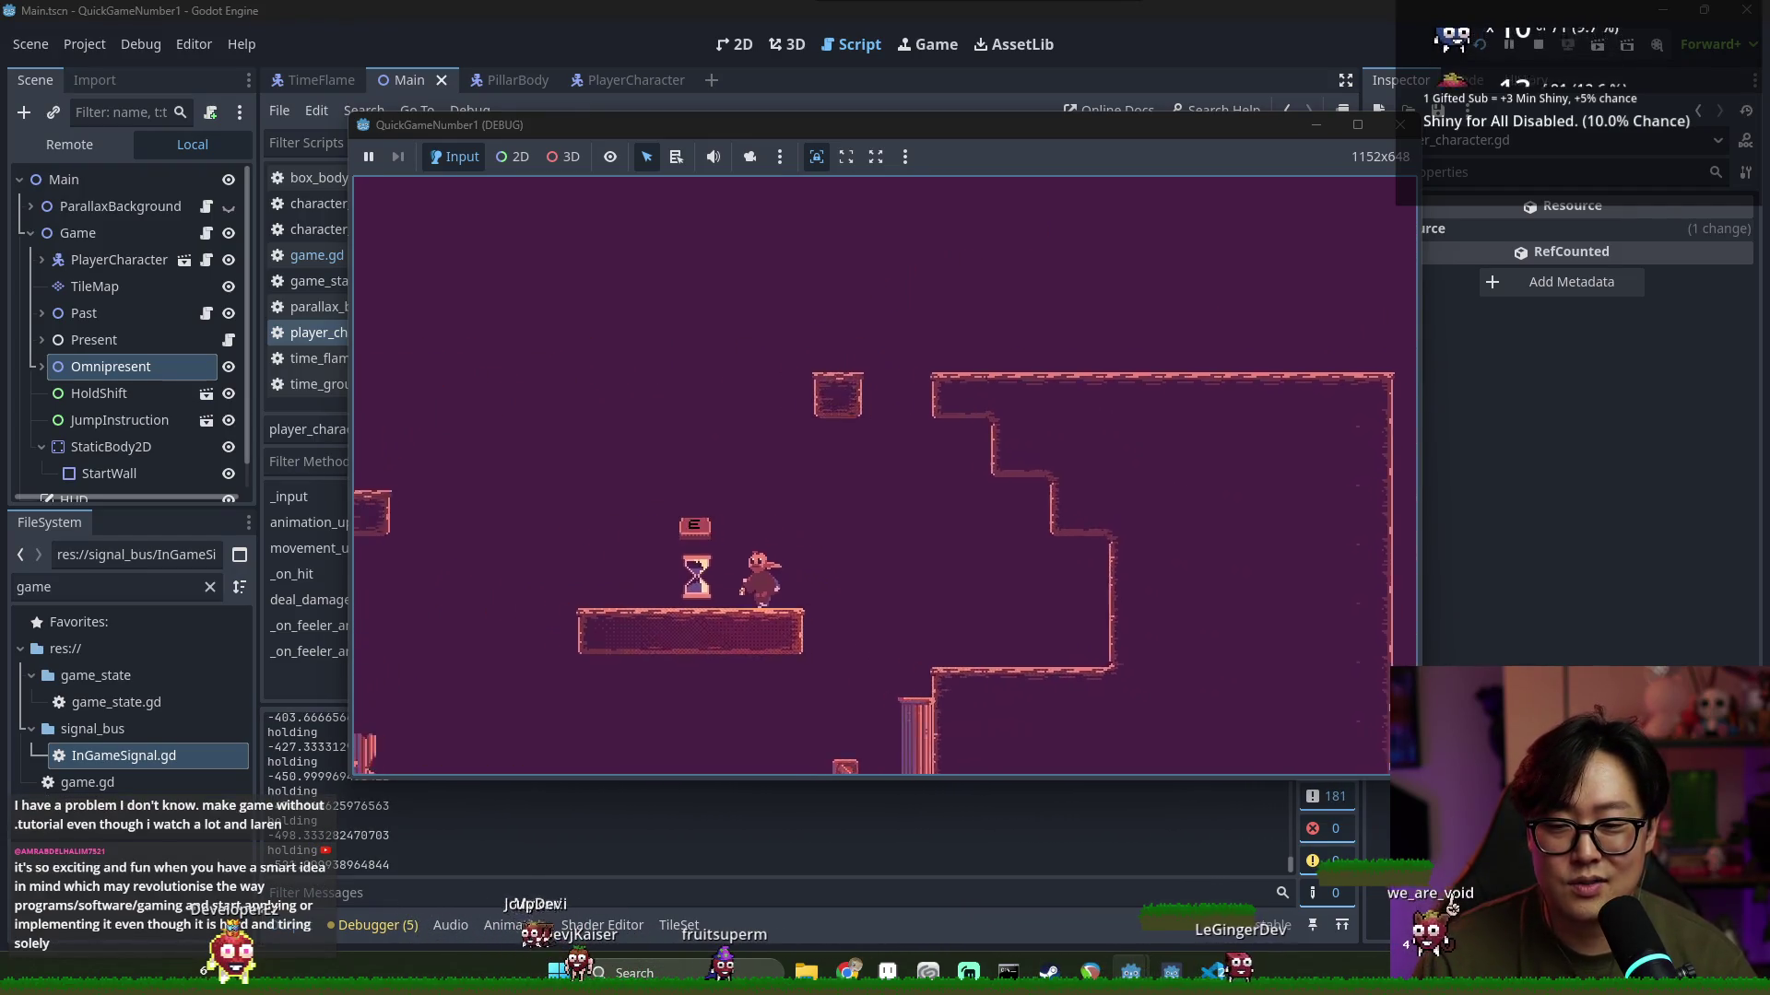
key(shift)
key(Right)
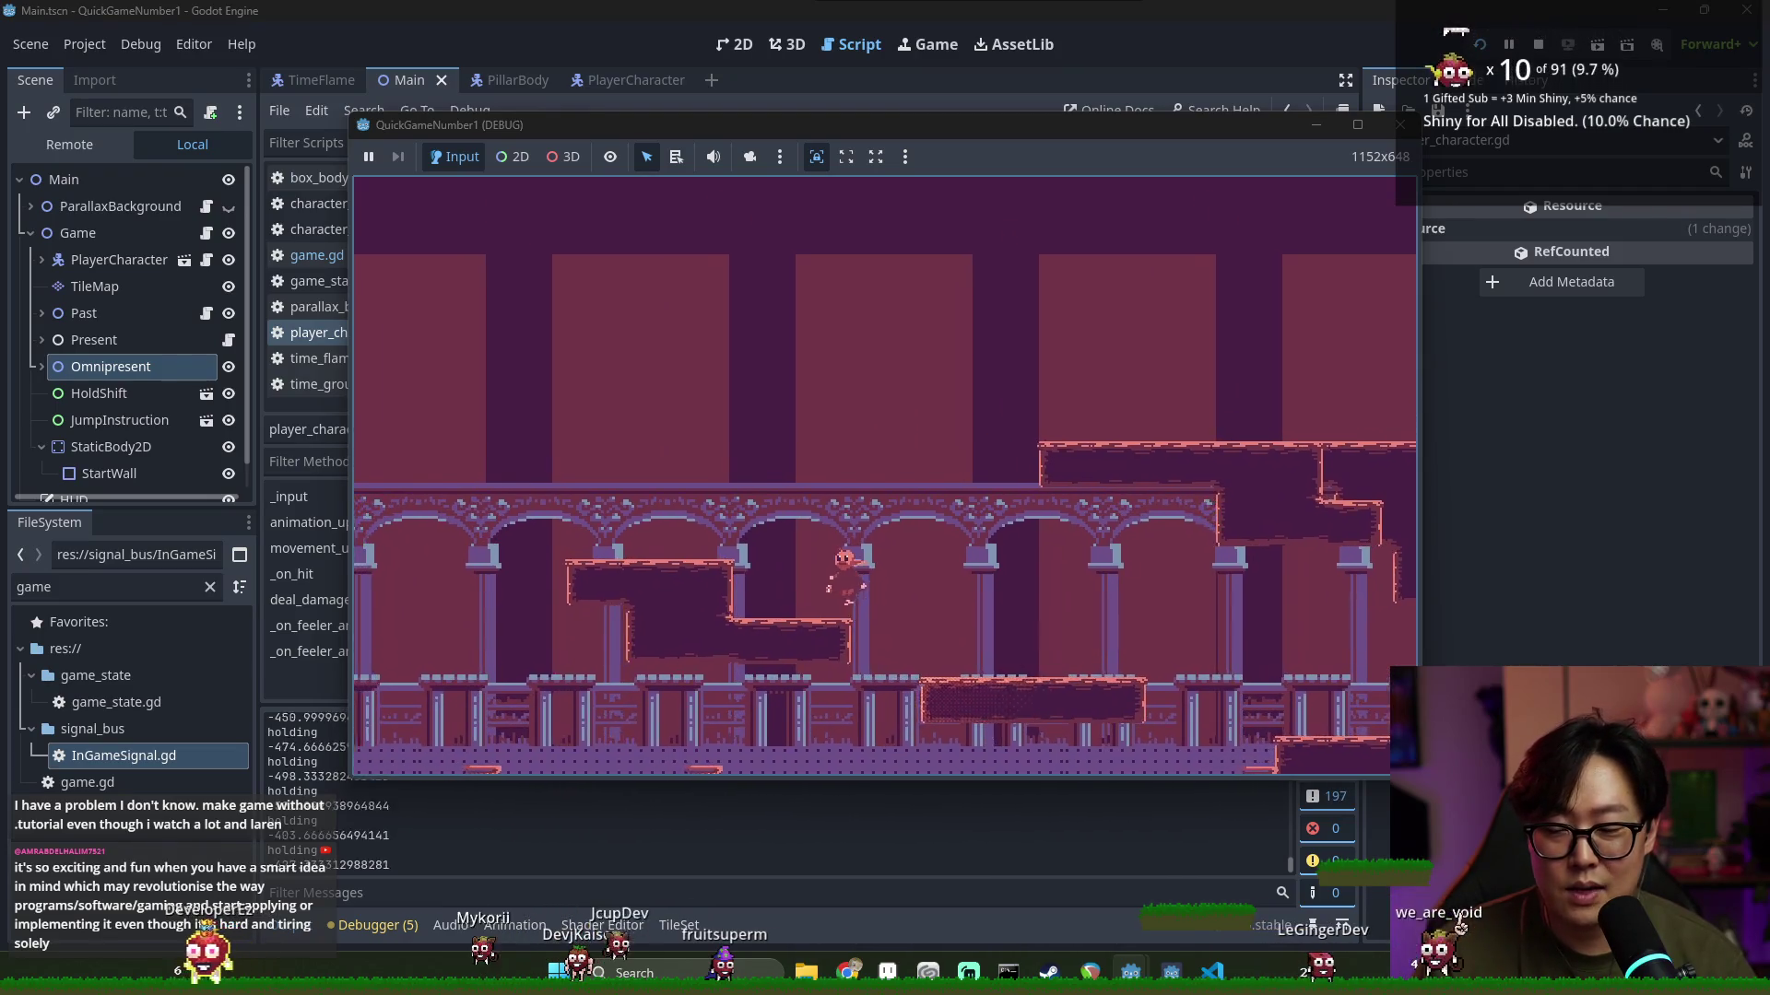
key(Right)
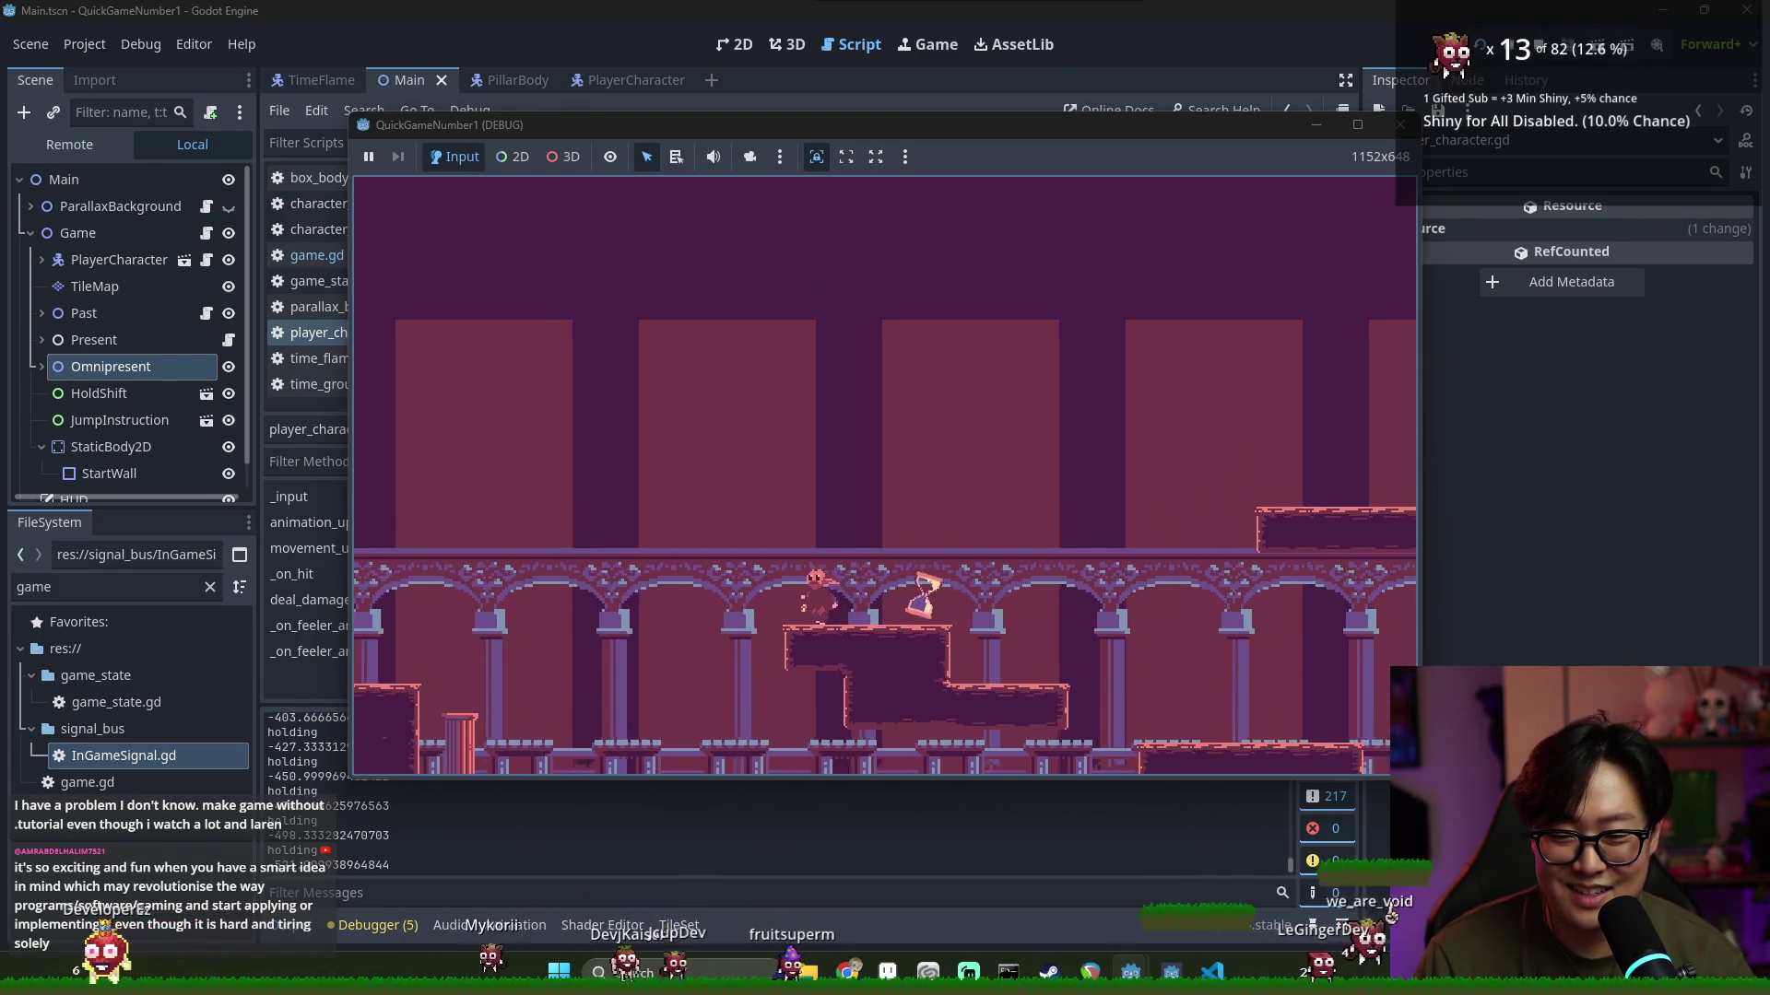
key(shift)
key(Right)
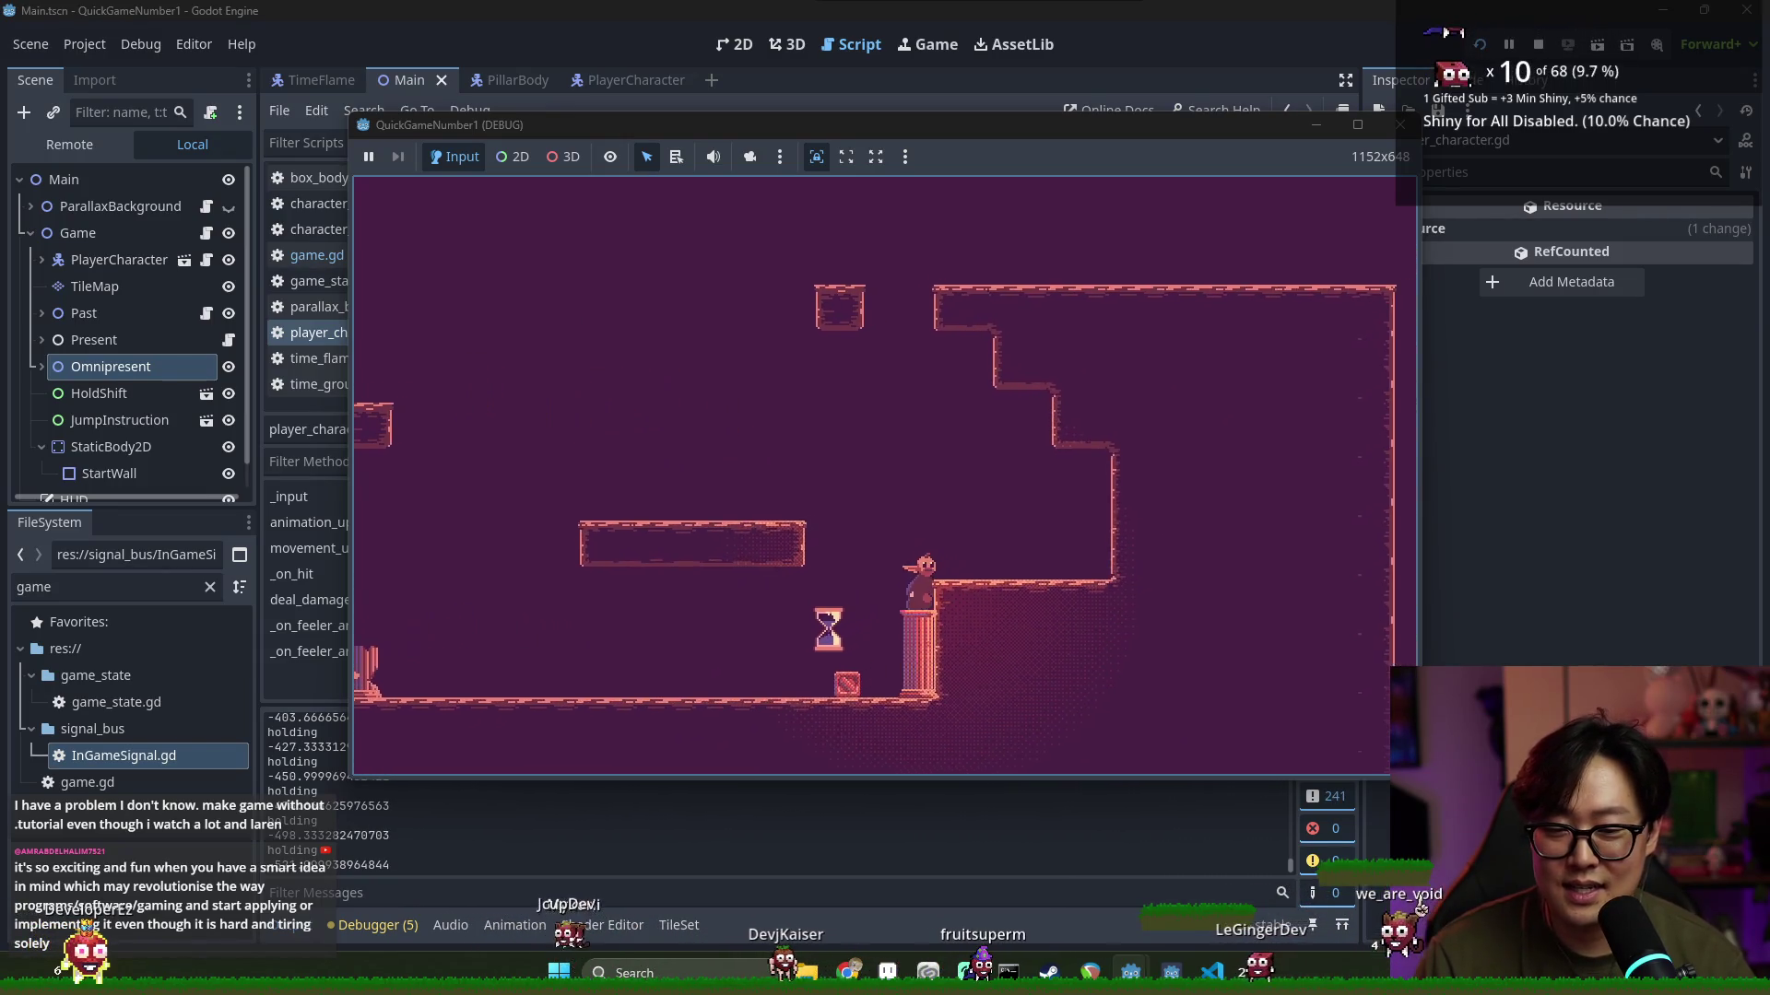
key(shift)
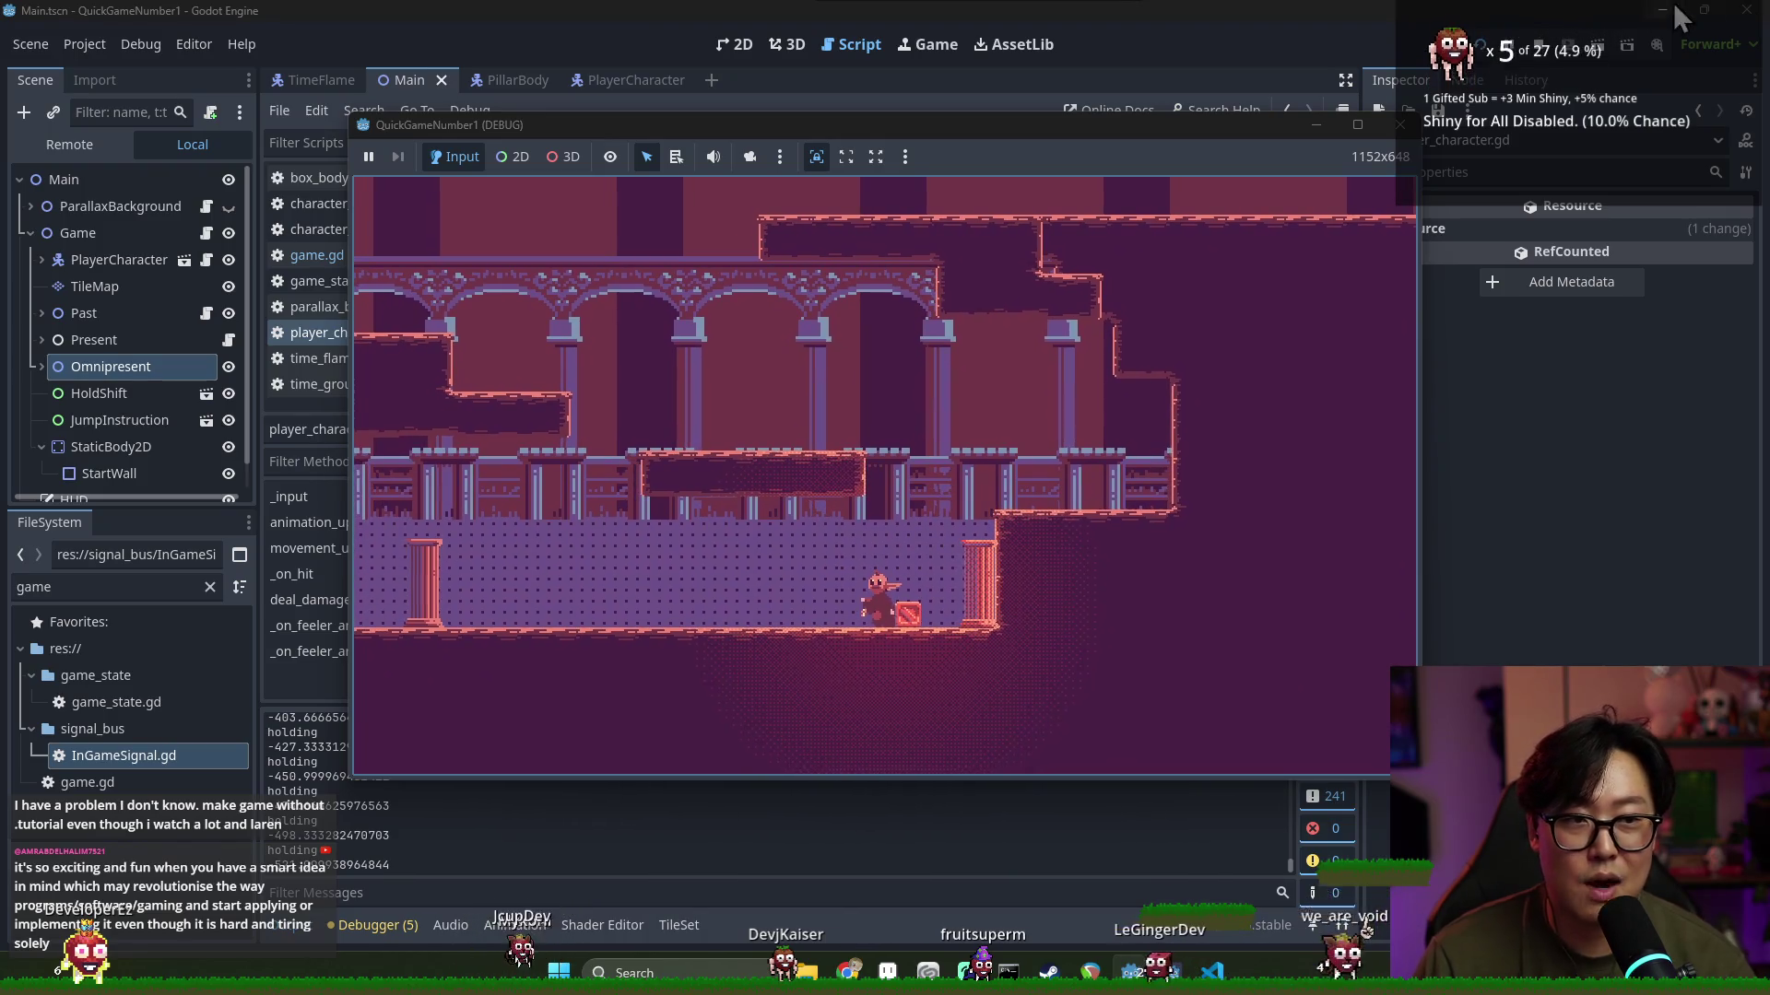
click(1537, 44)
Step: Review the drop branch in player_character.gd's _input: the null assignment, emit call and has_method check
click(876, 367)
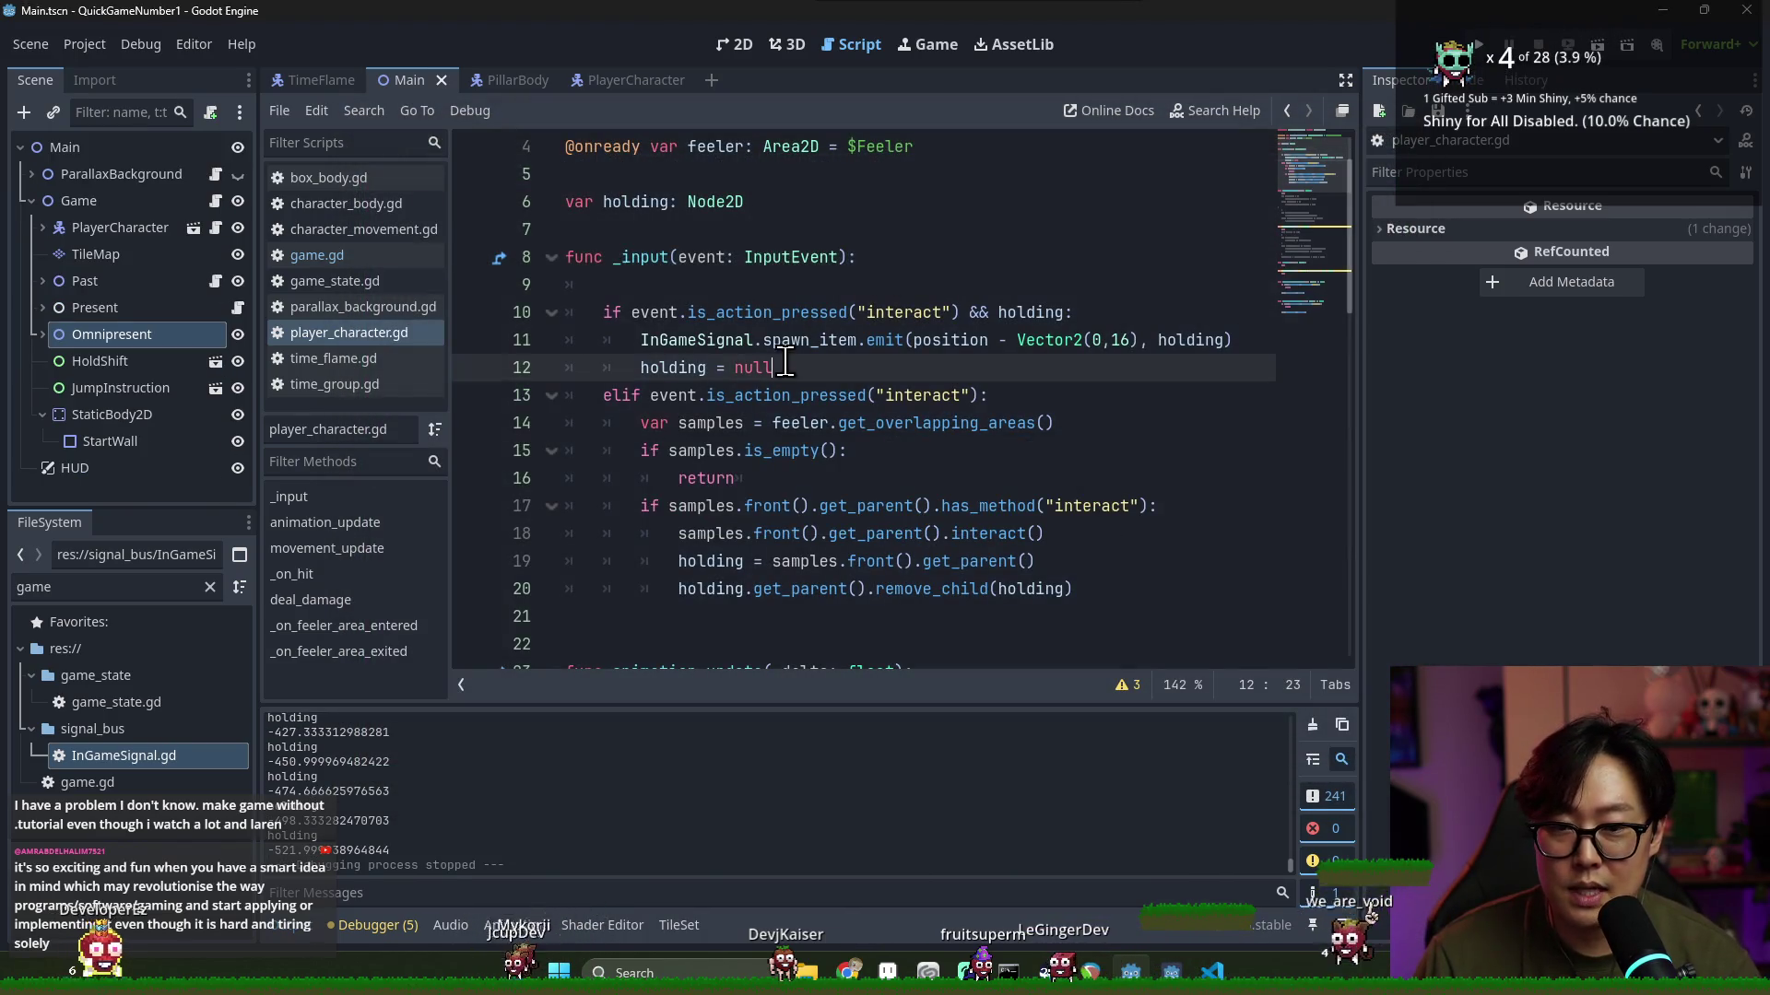
scroll(910, 449, down, 1)
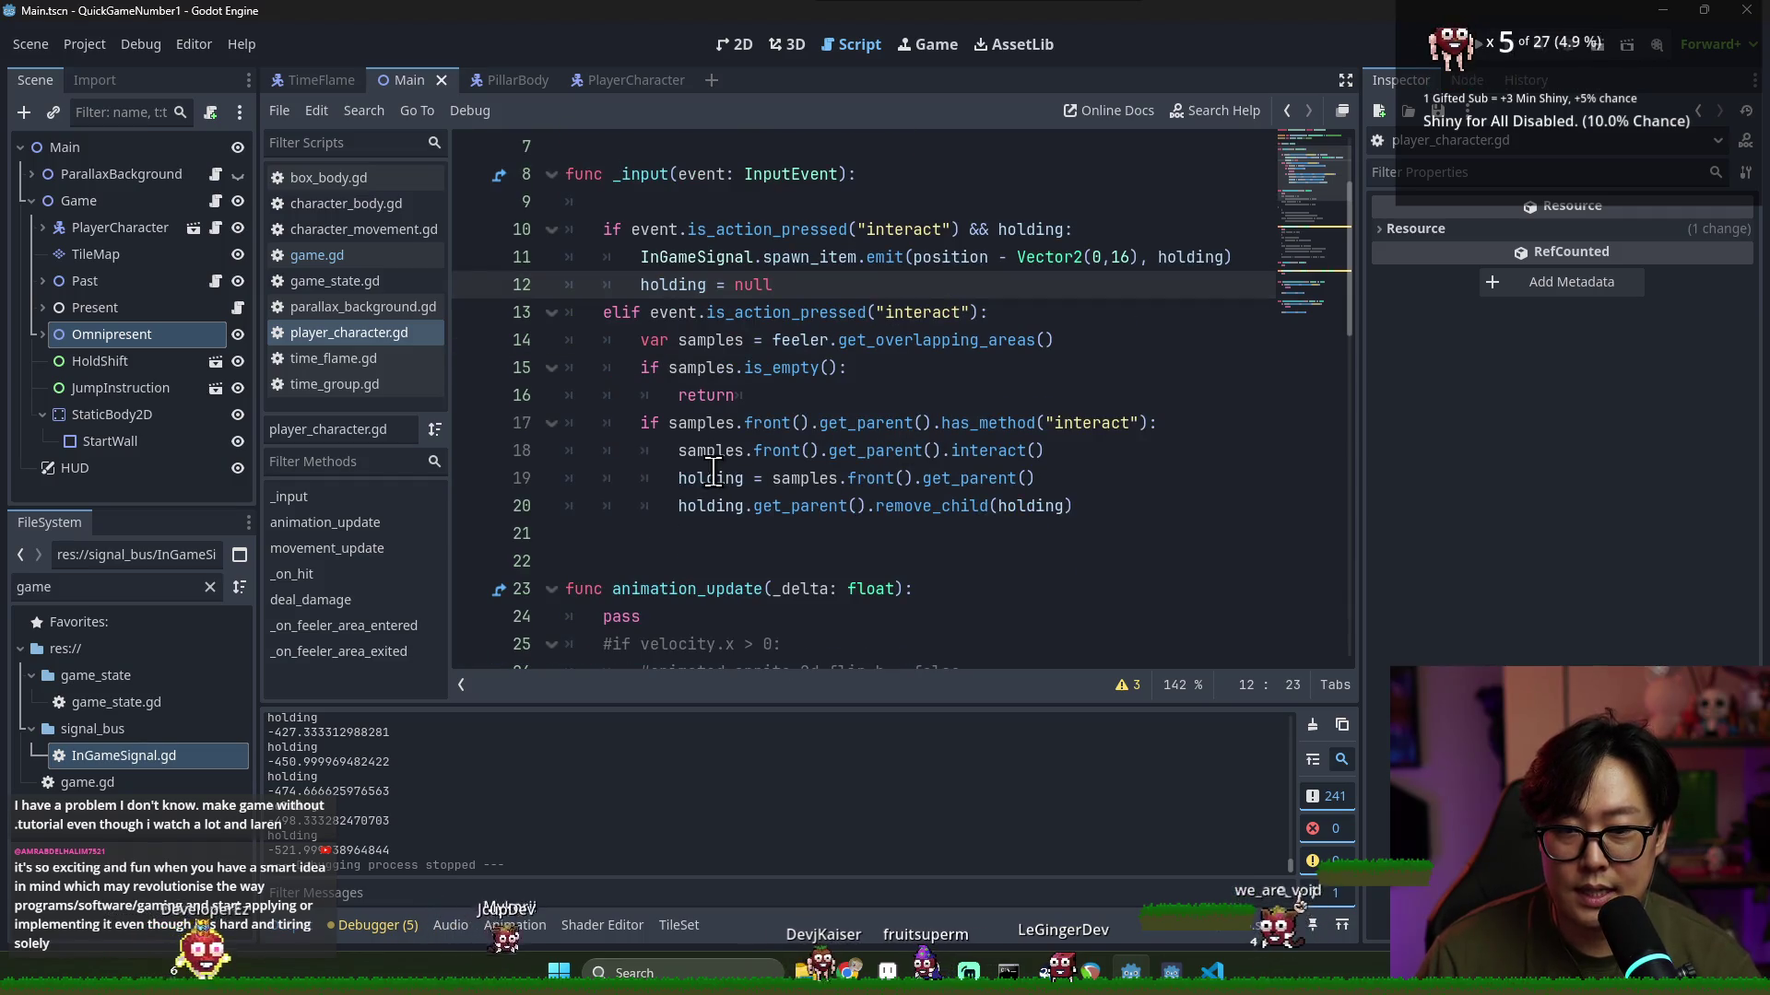
key(Left)
click(1226, 257)
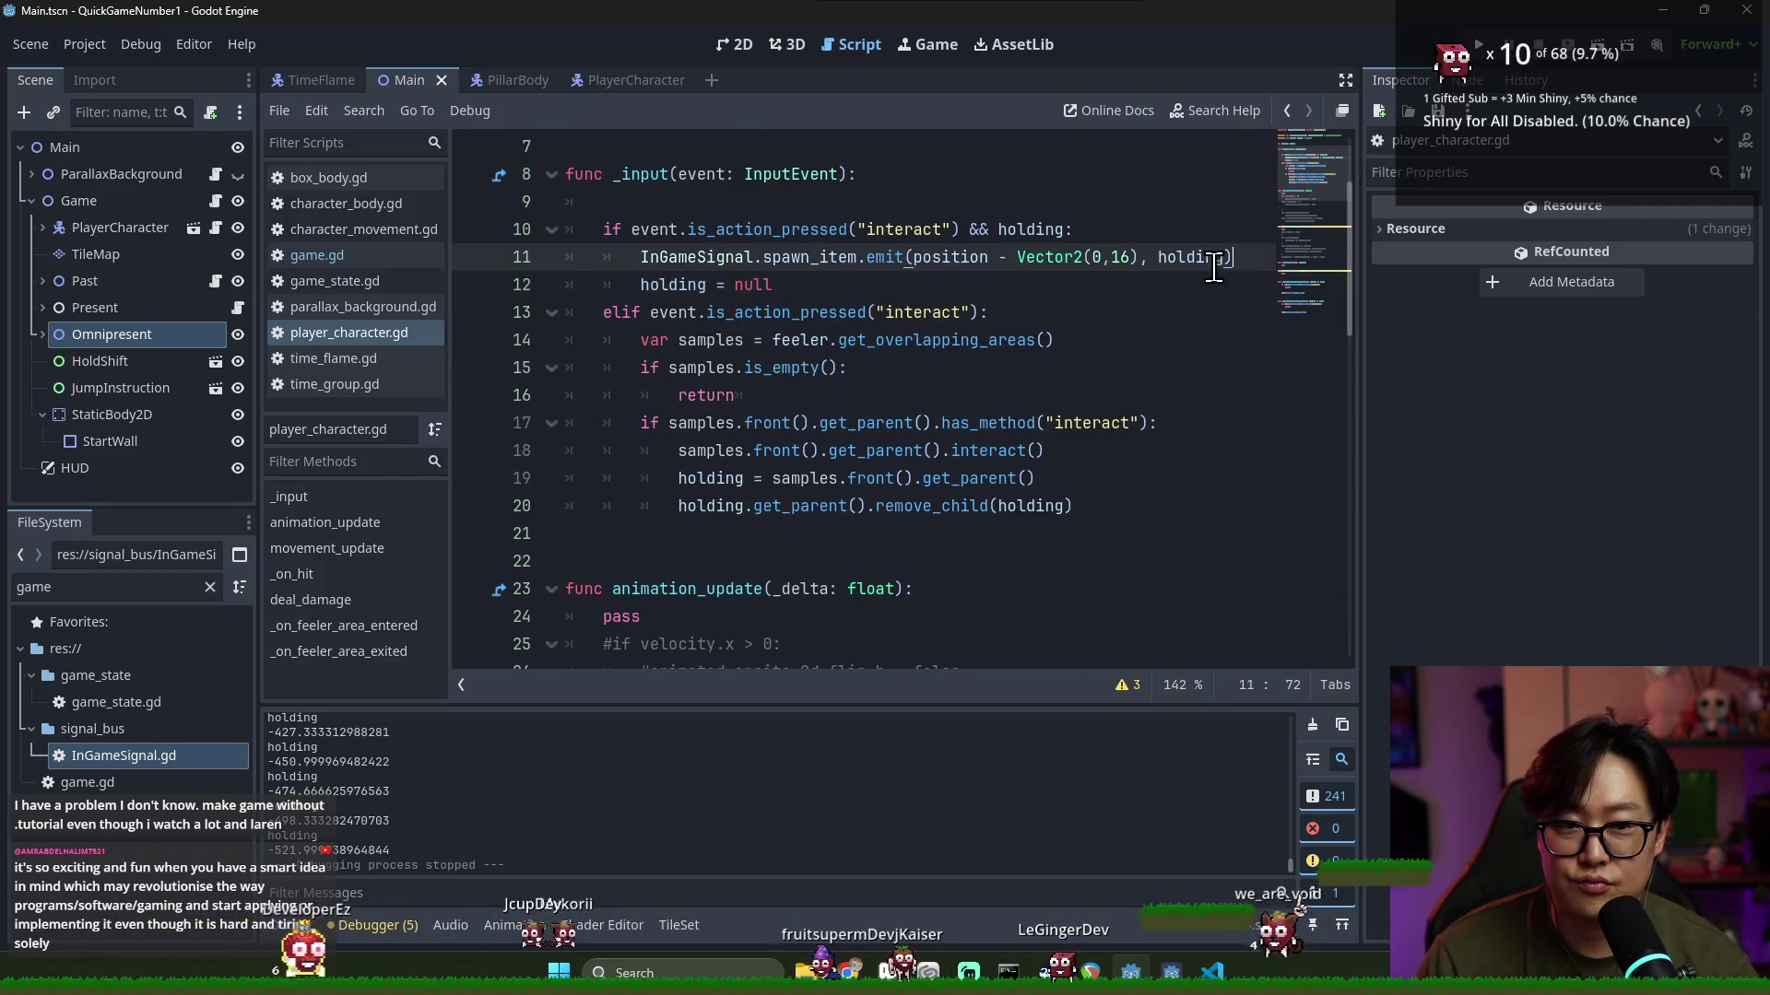
scroll(1018, 435, up, 1)
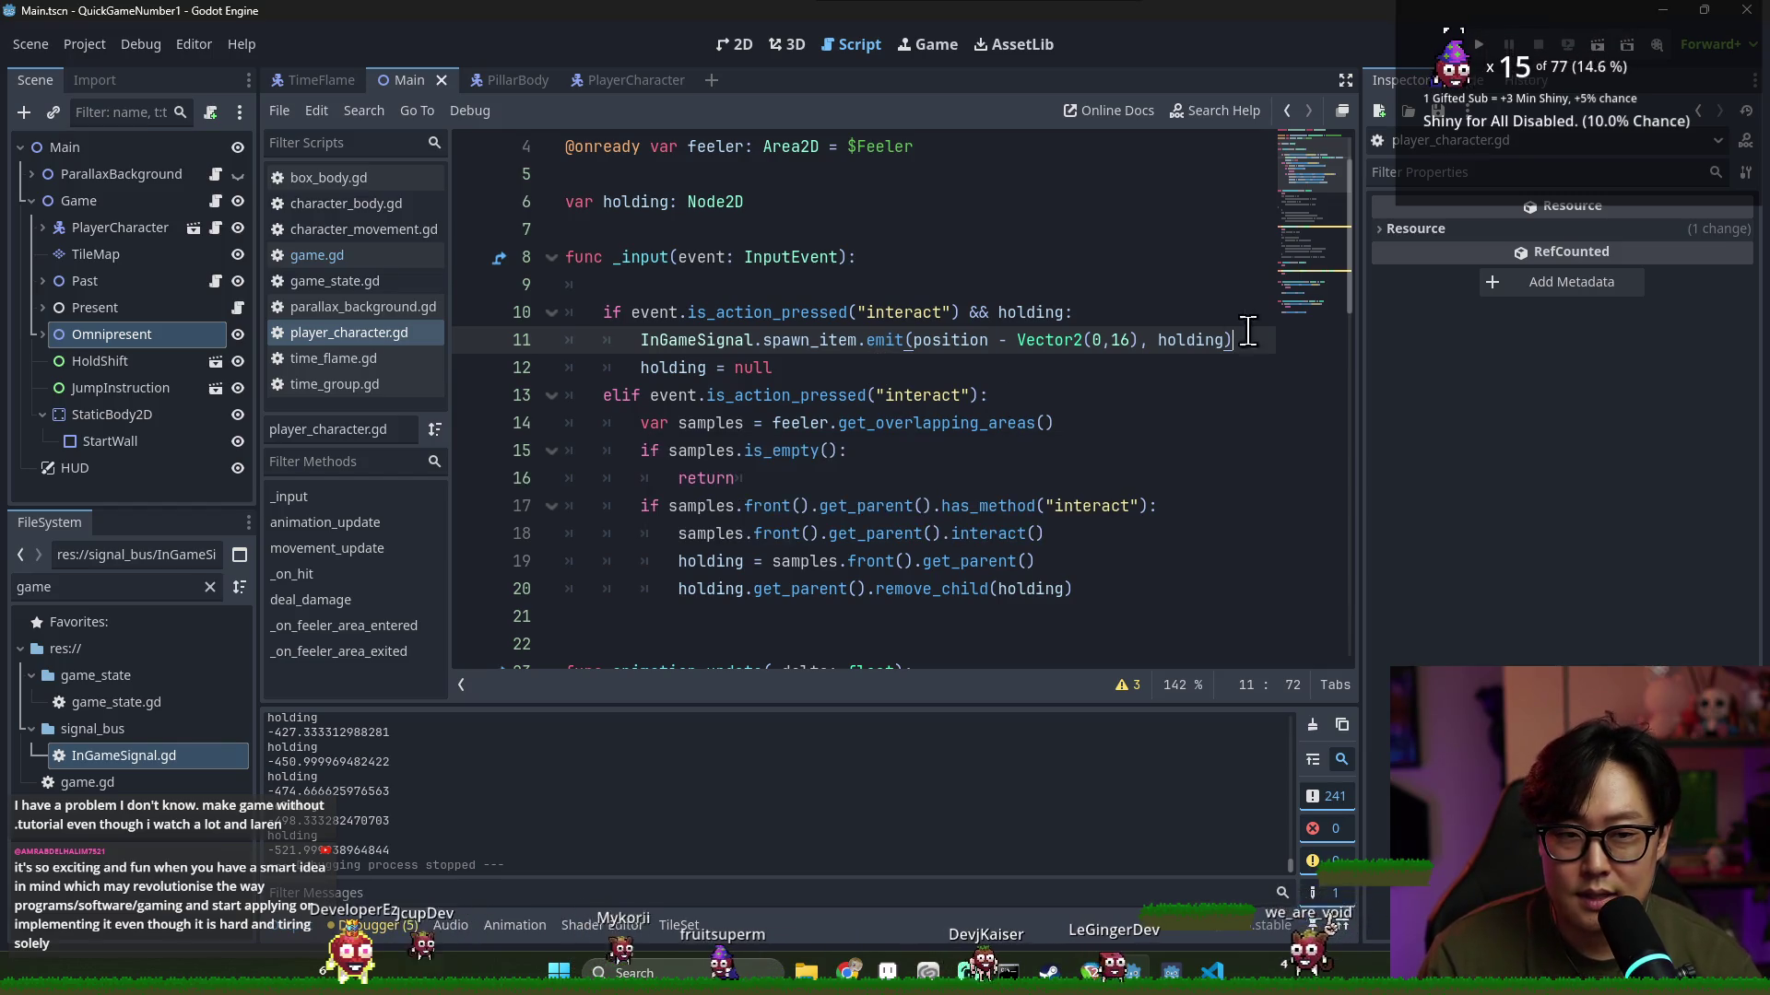
click(1008, 503)
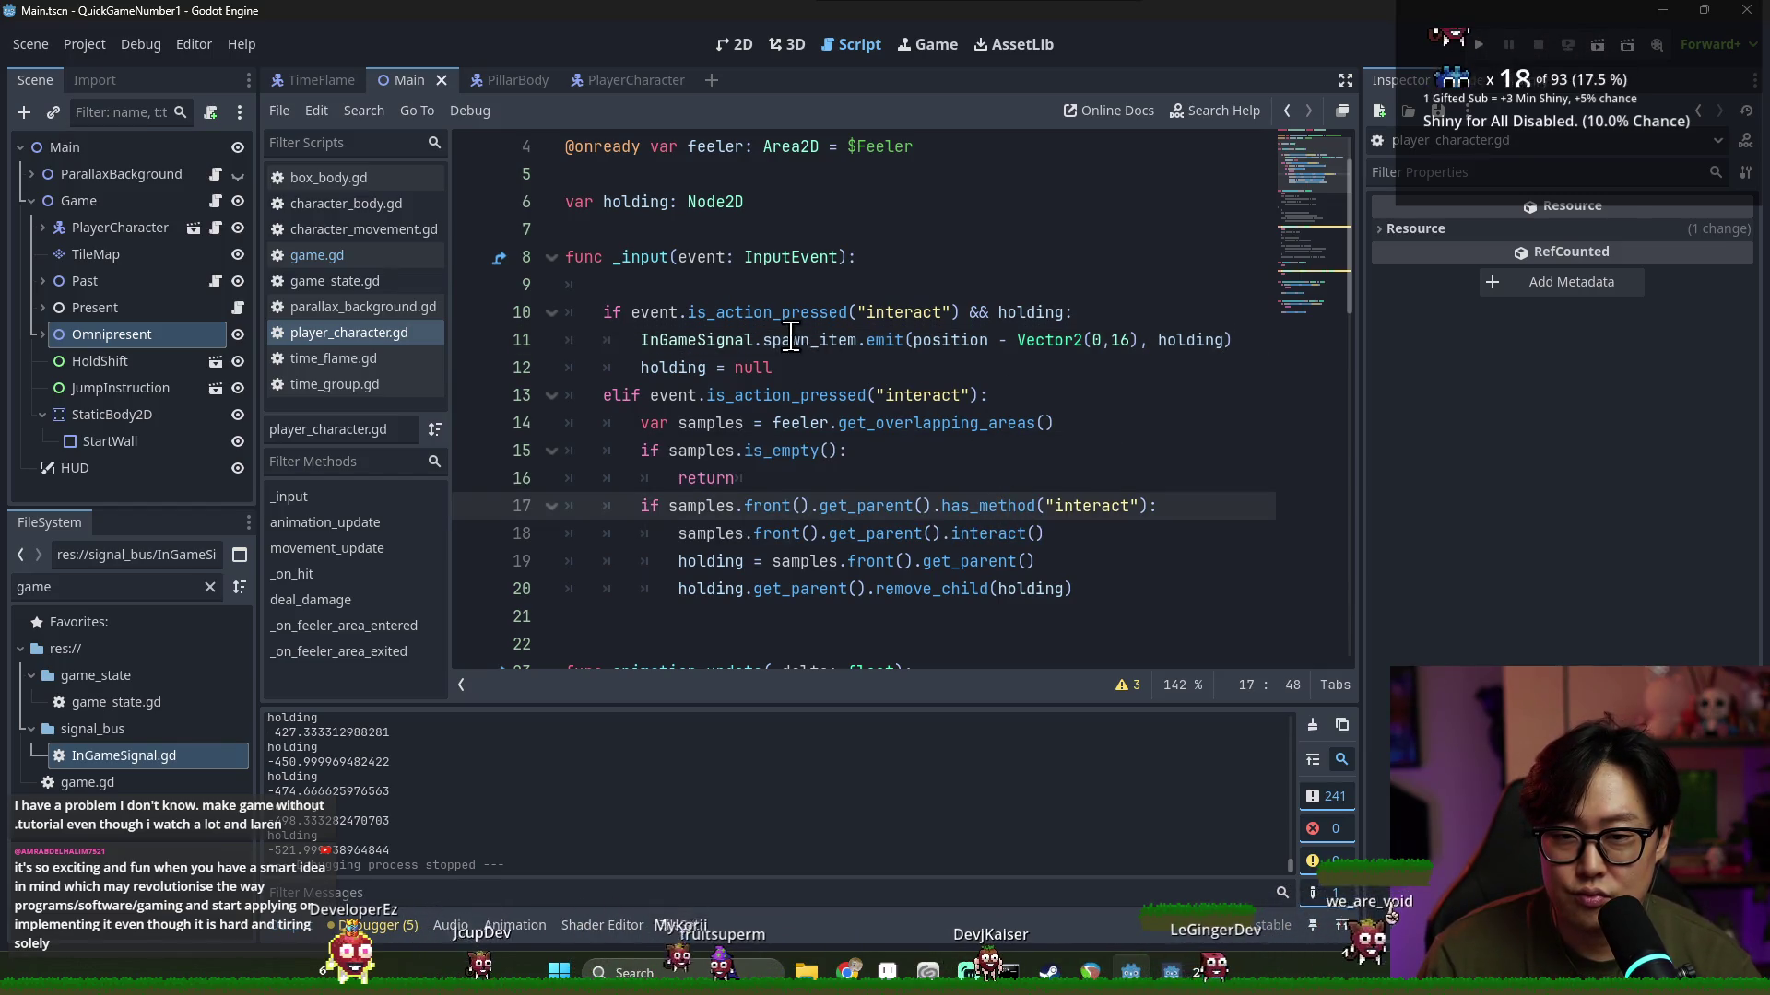
click(897, 331)
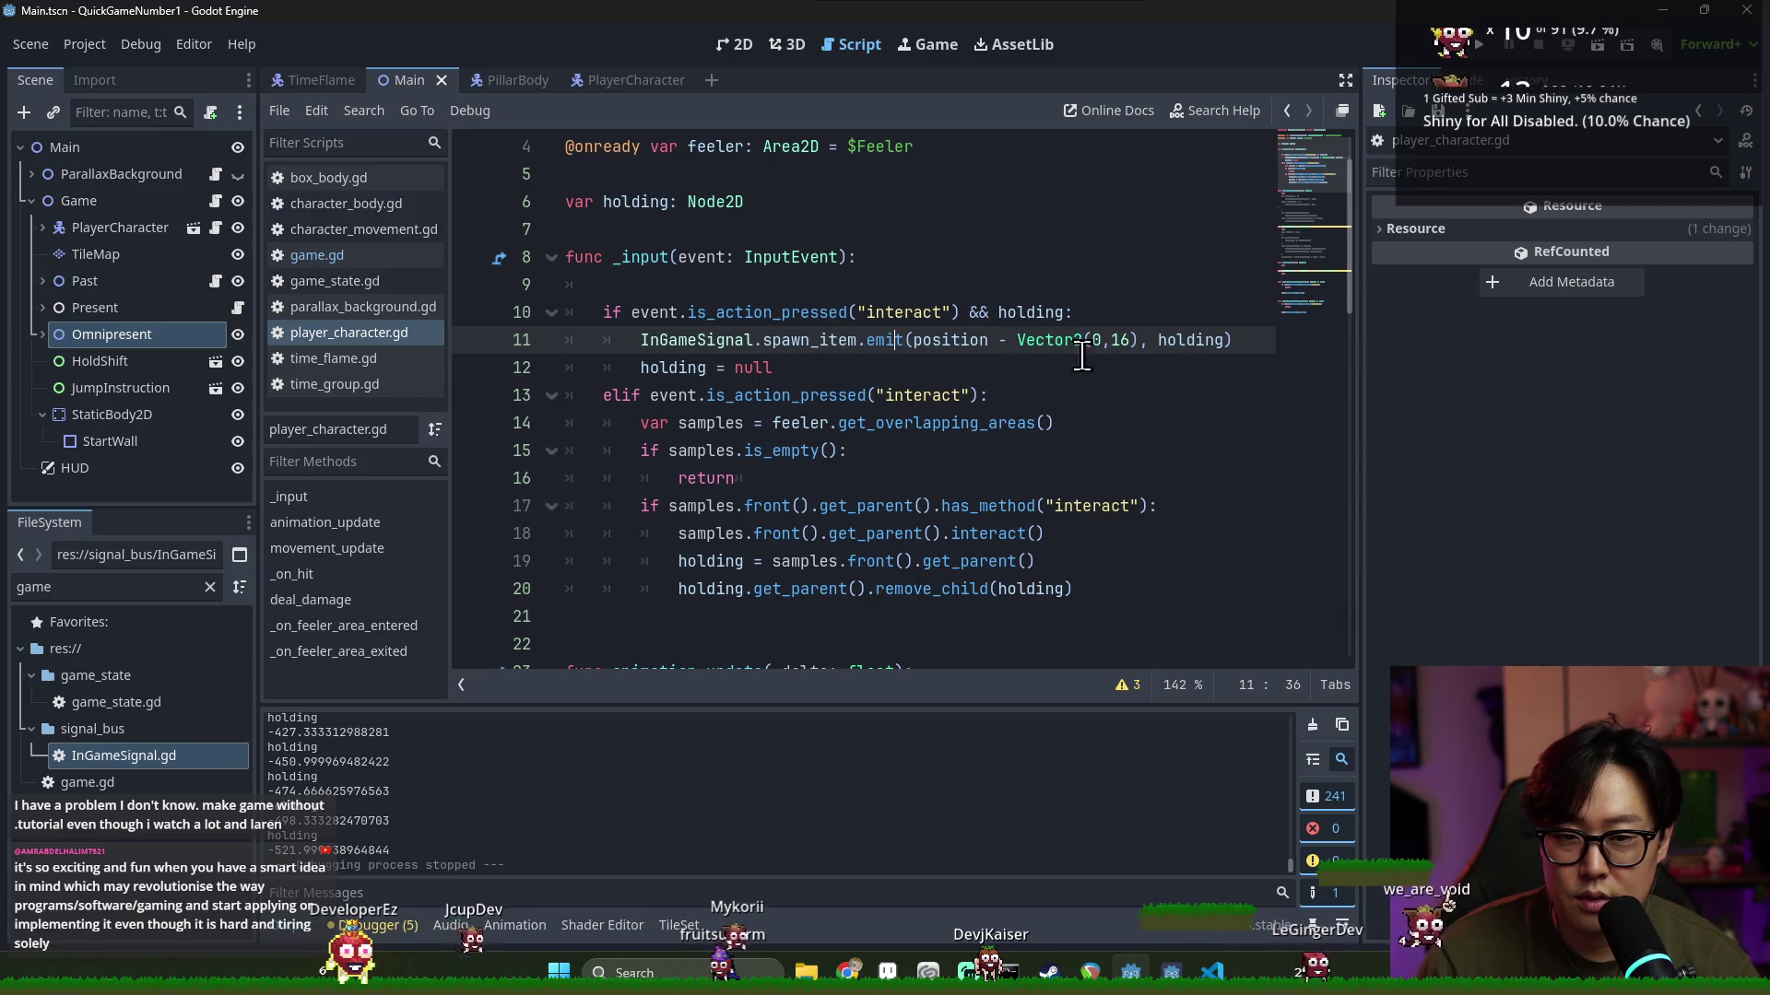
double_click(668, 368)
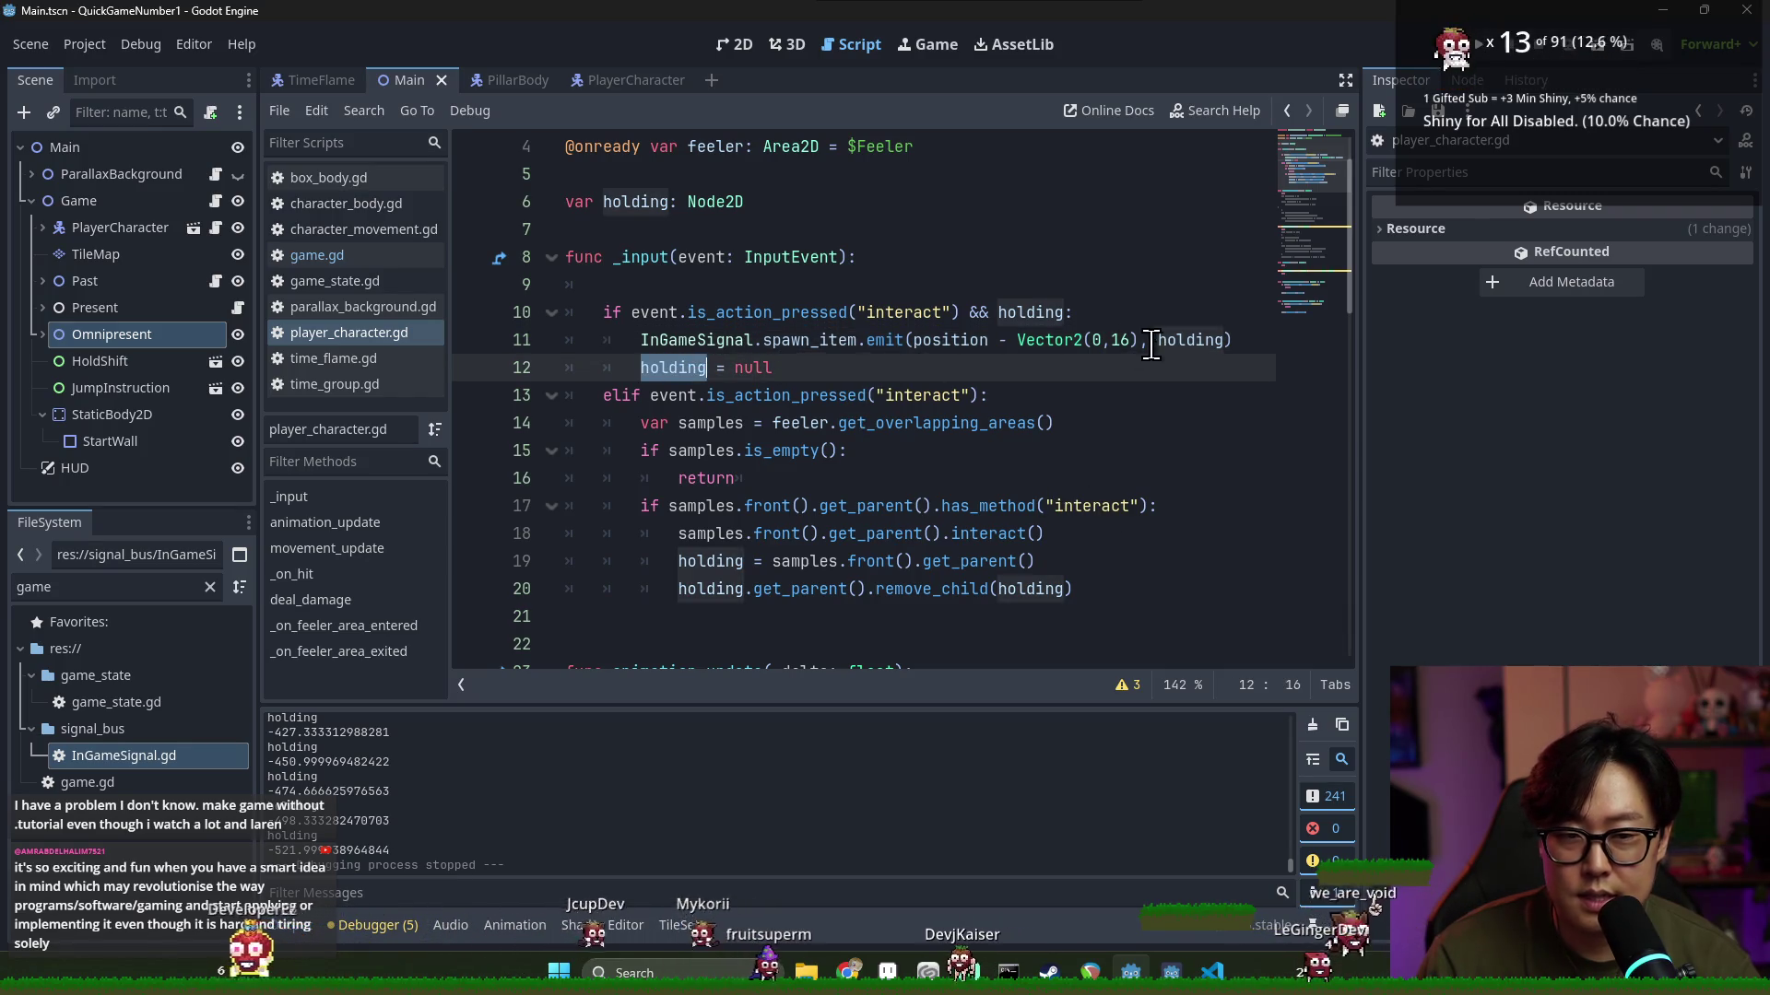
click(1246, 340)
click(1140, 311)
Step: Add a has_method("deactivate") condition line with a placeholder body and save the script
key(Return)
text(if holding.h)
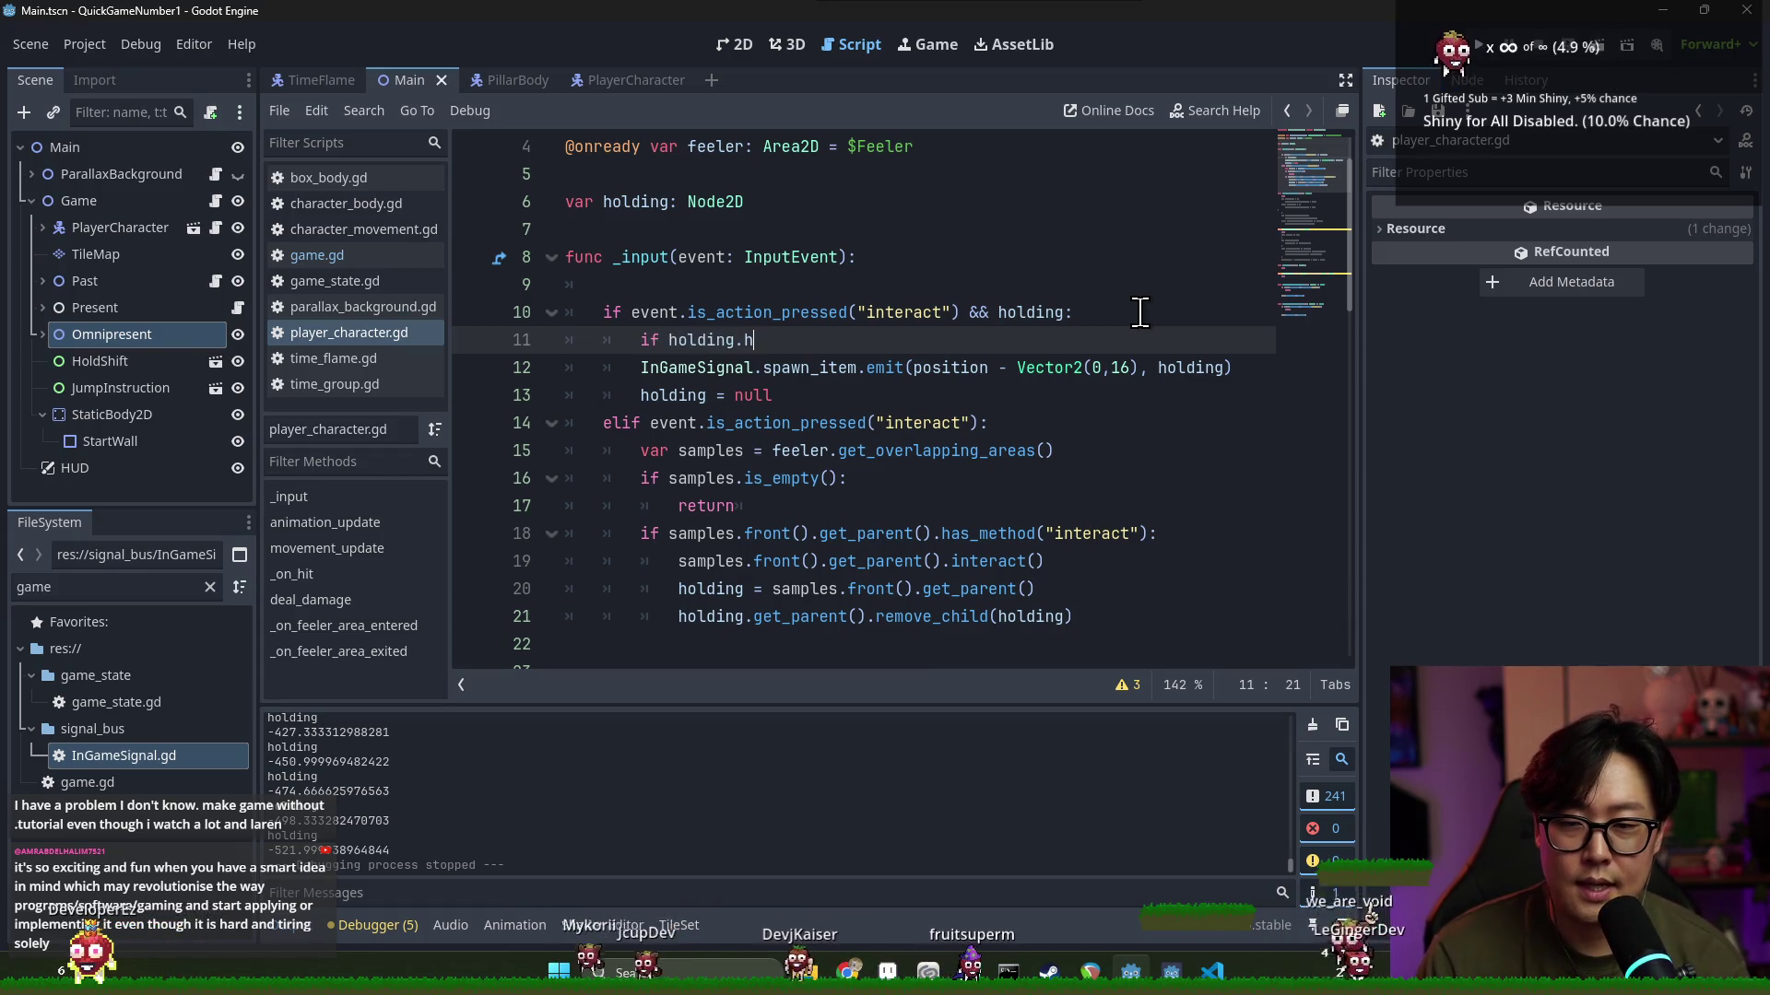
text("on_drop)
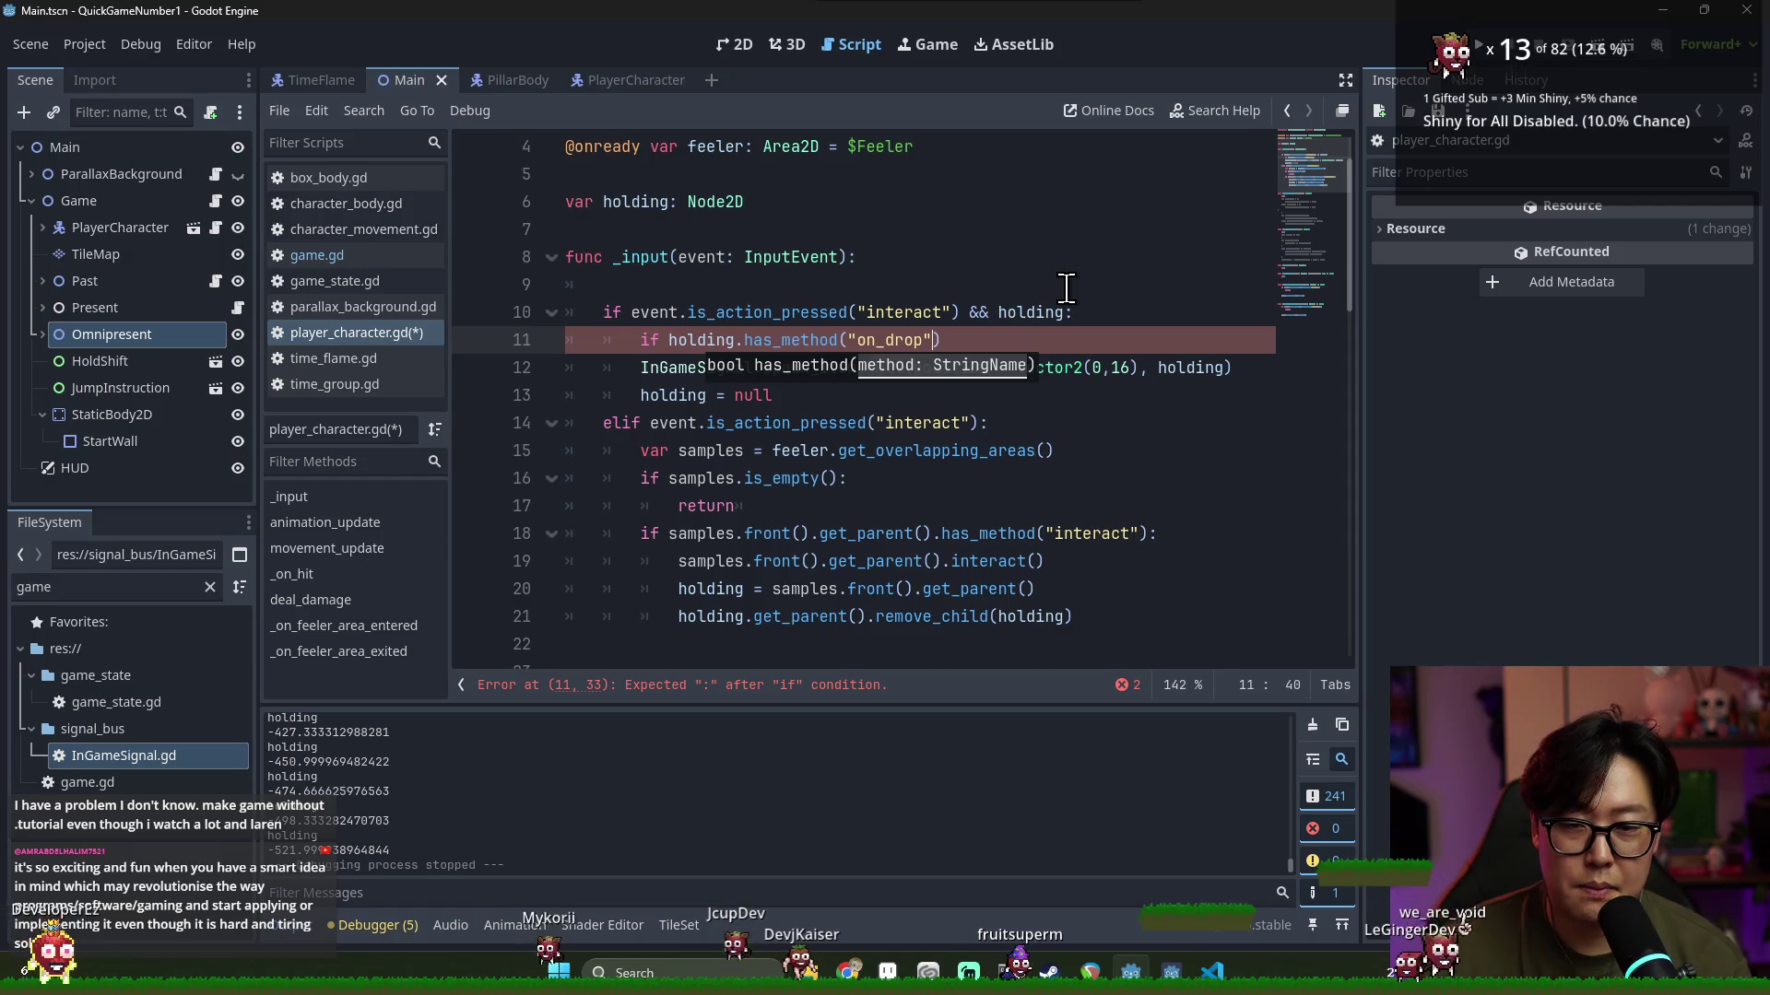
text(:)
key(Return)
text(pass)
key(ctrl+s)
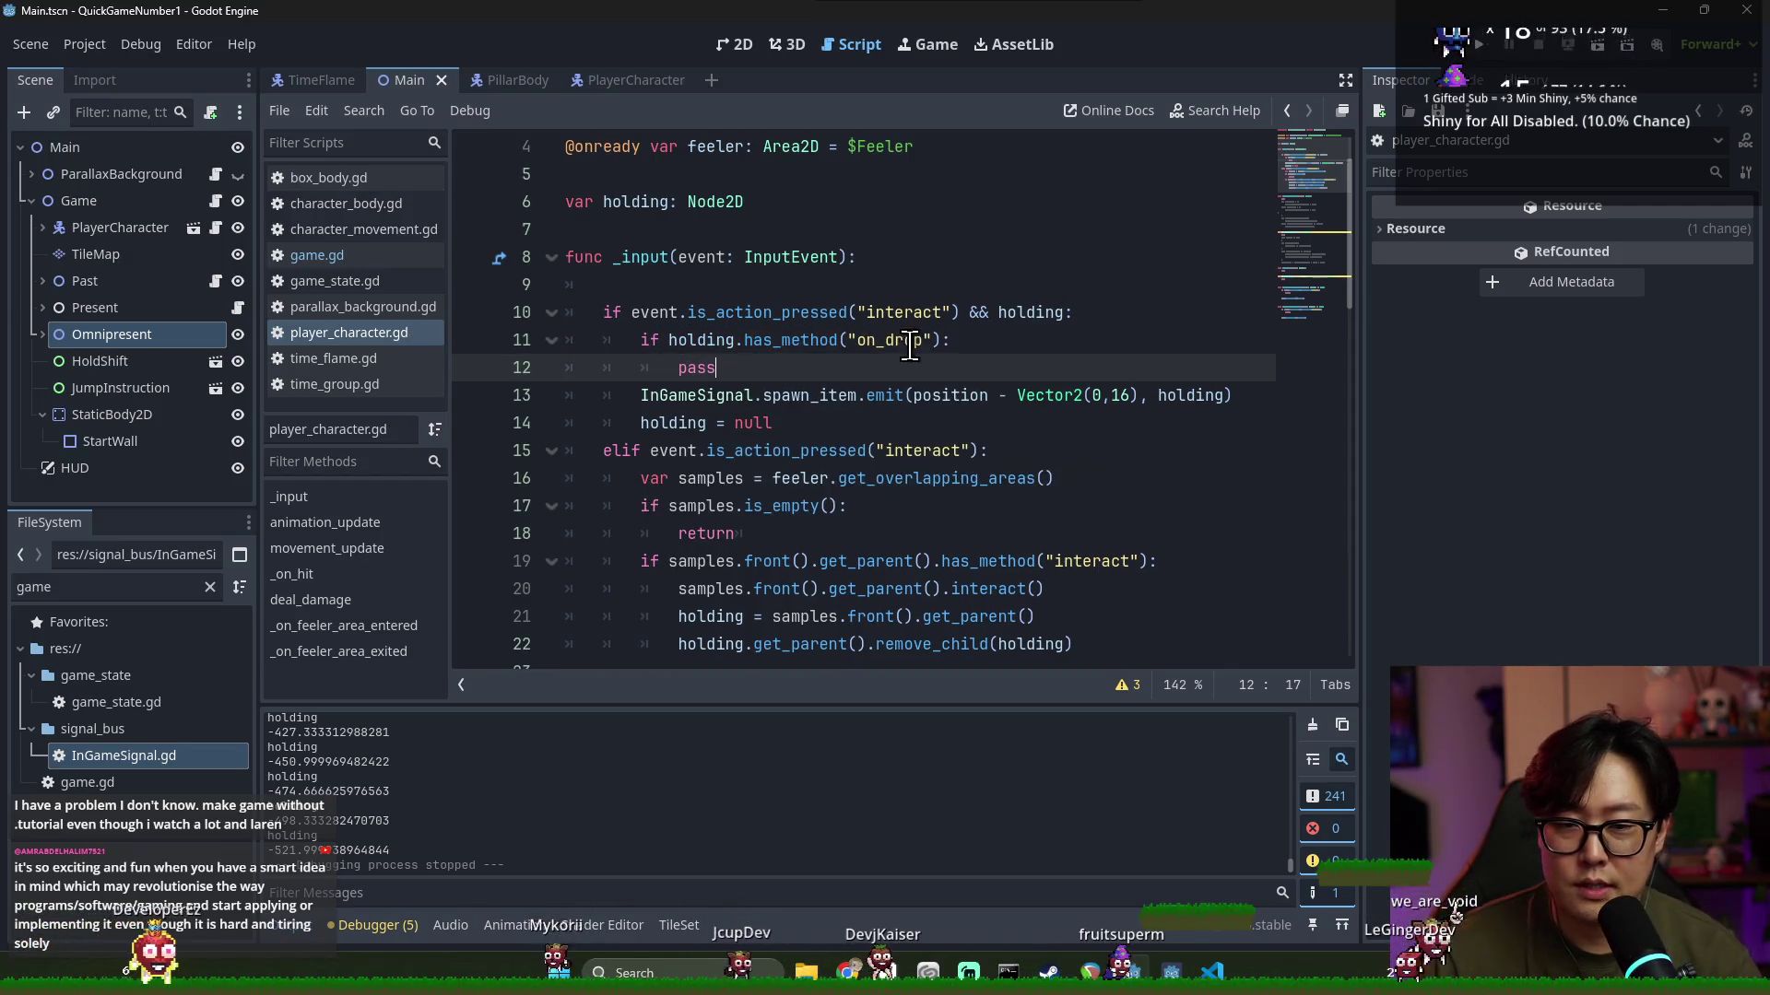
double_click(913, 340)
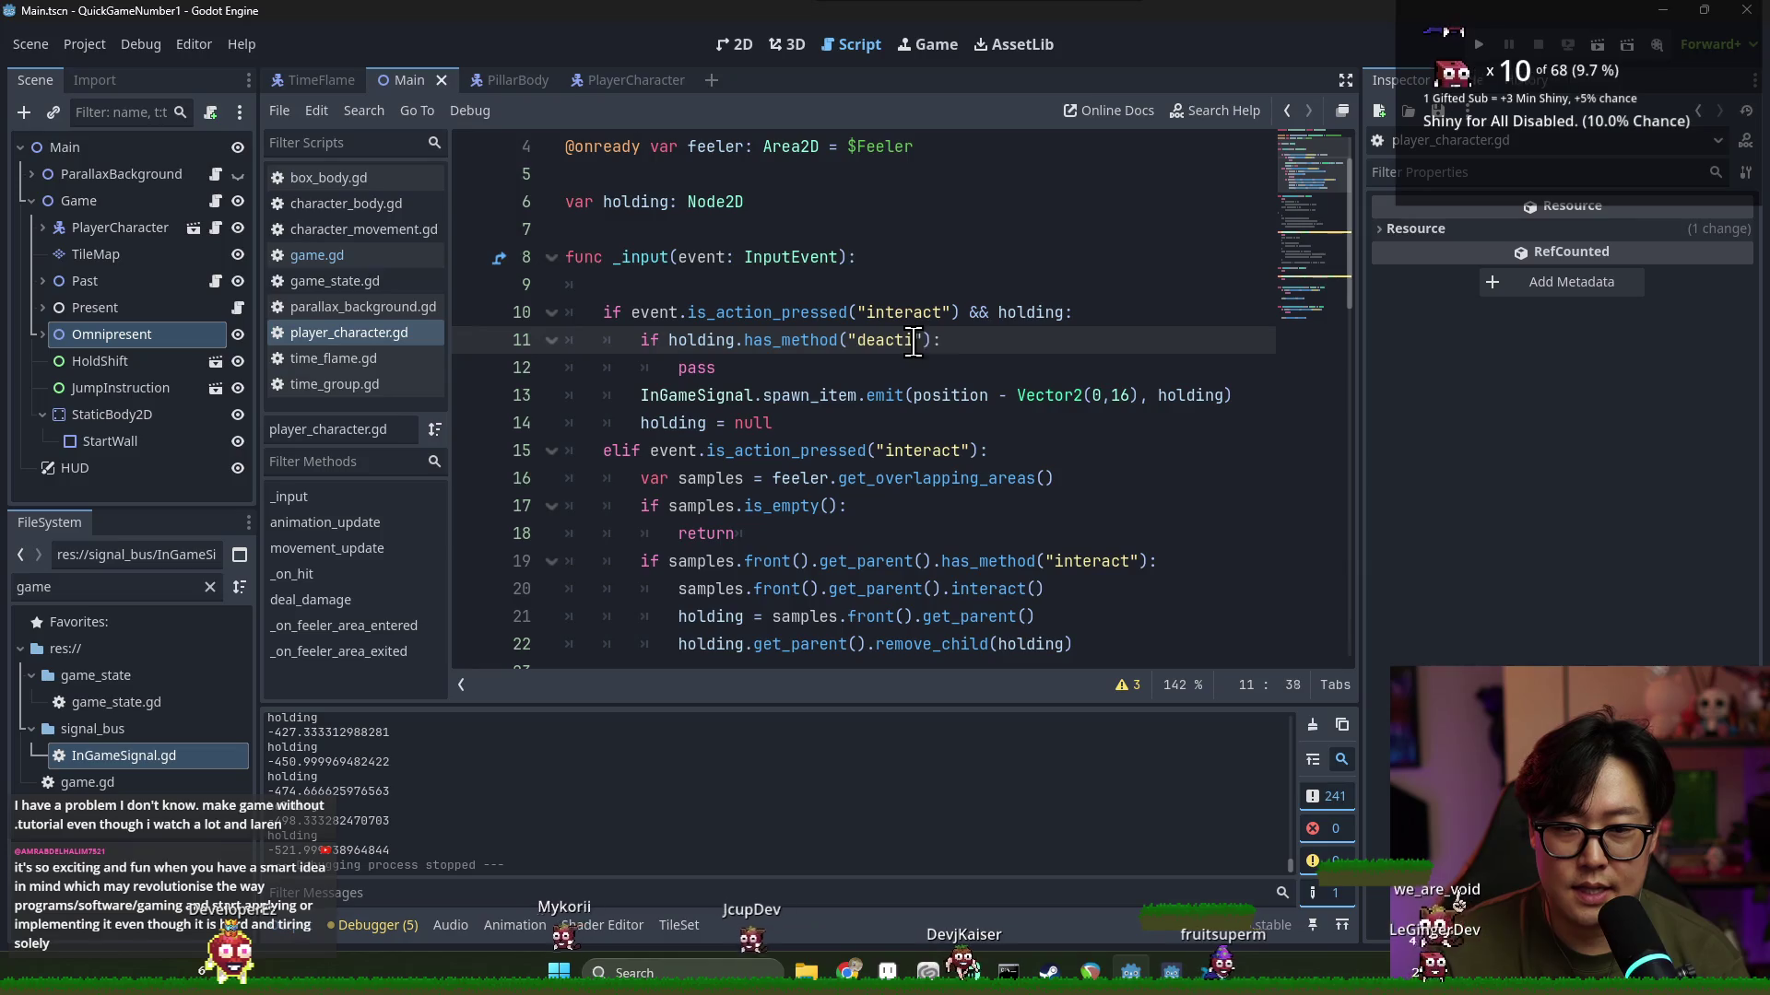
text(vate)
Step: Replace the placeholder with holding.deactivate() before the spawn_item emit line
click(861, 361)
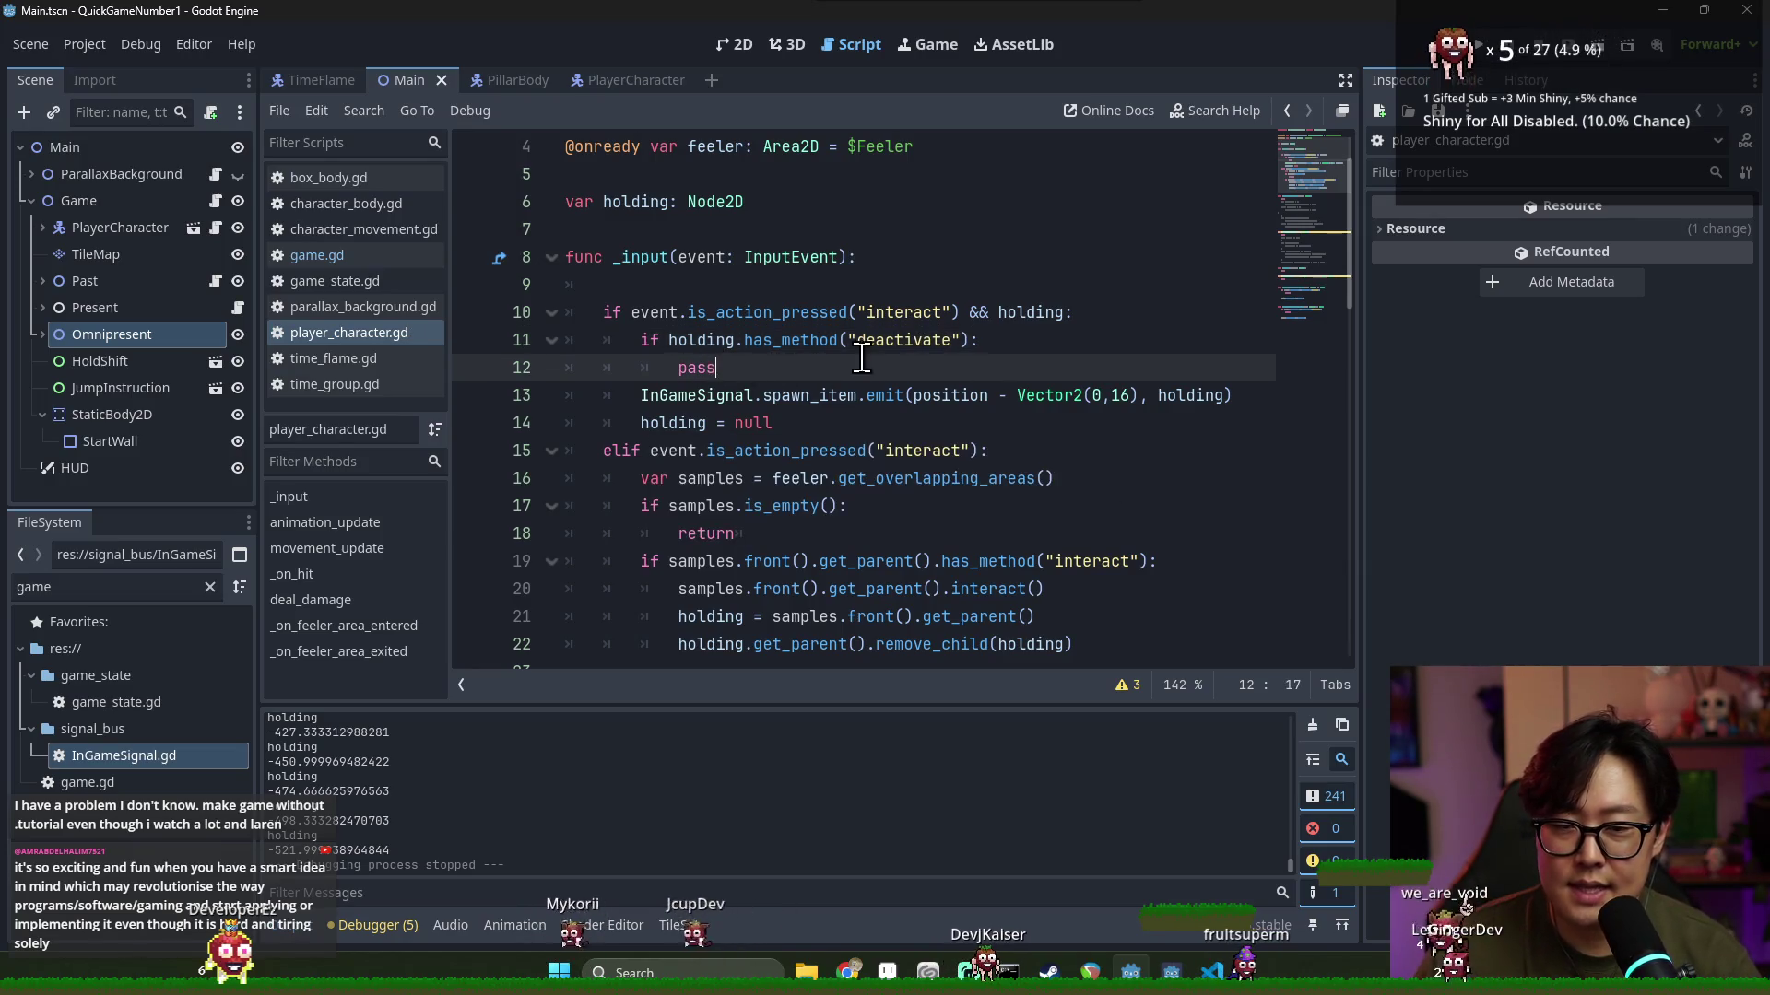
text(holding.deac)
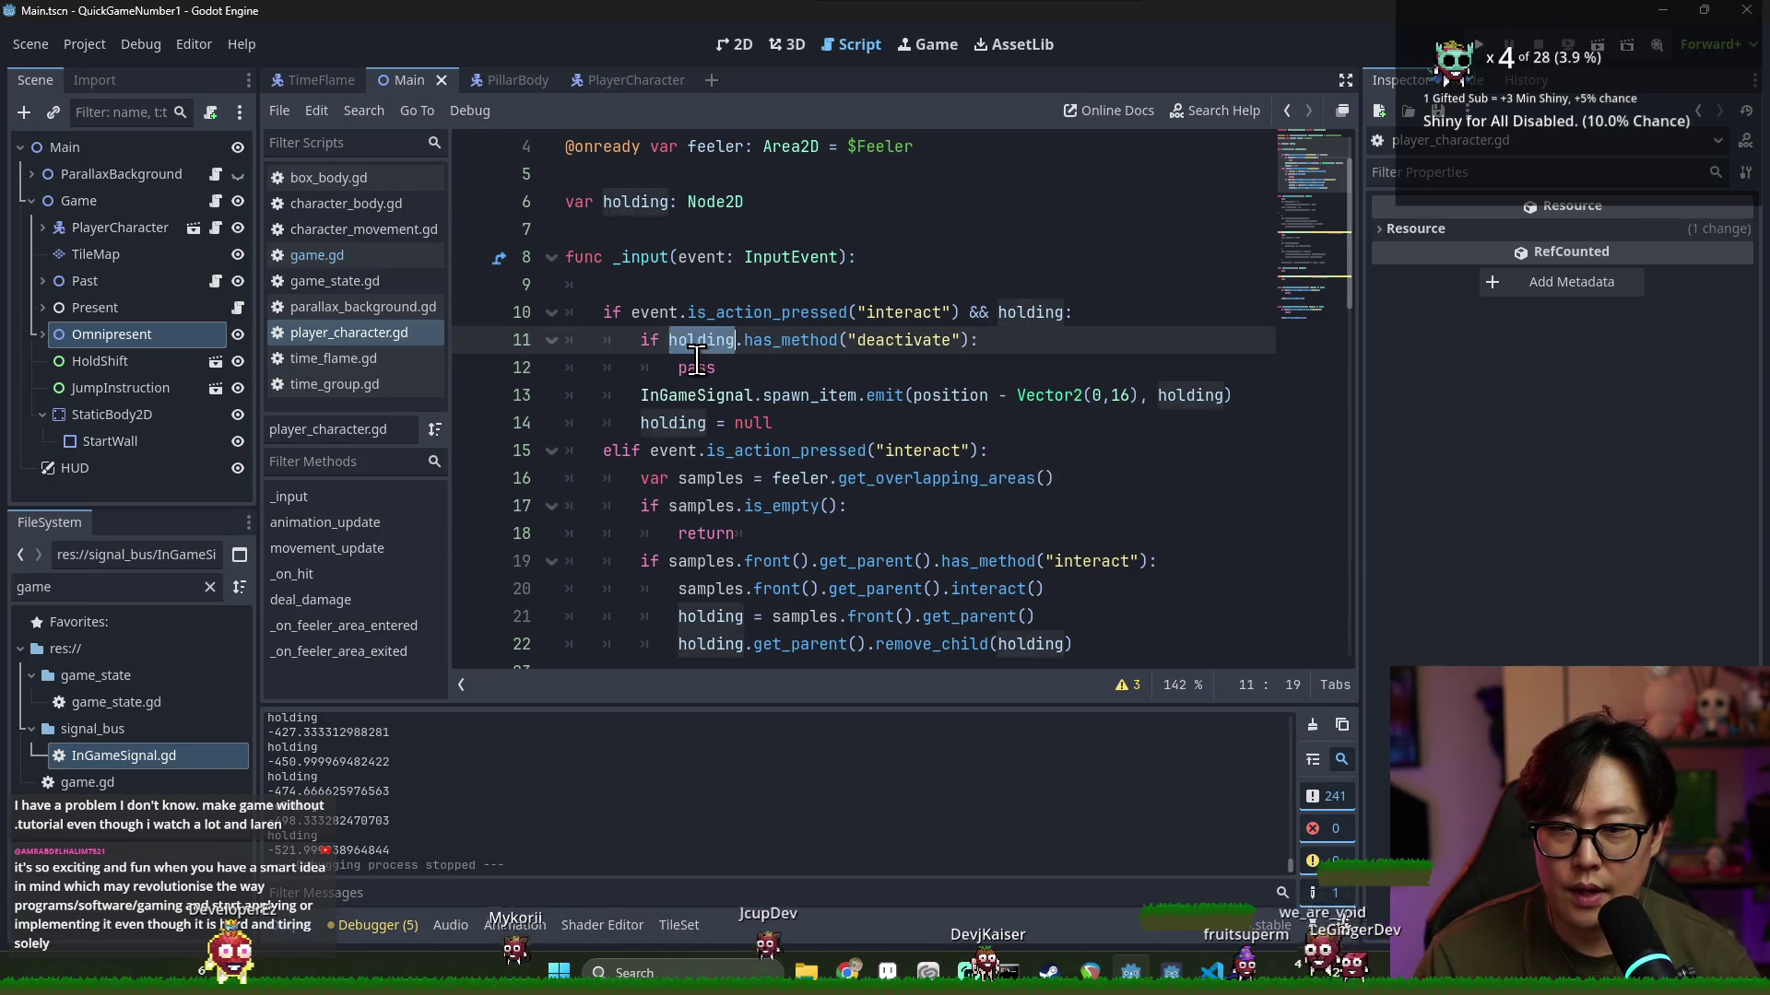
text(tivate())
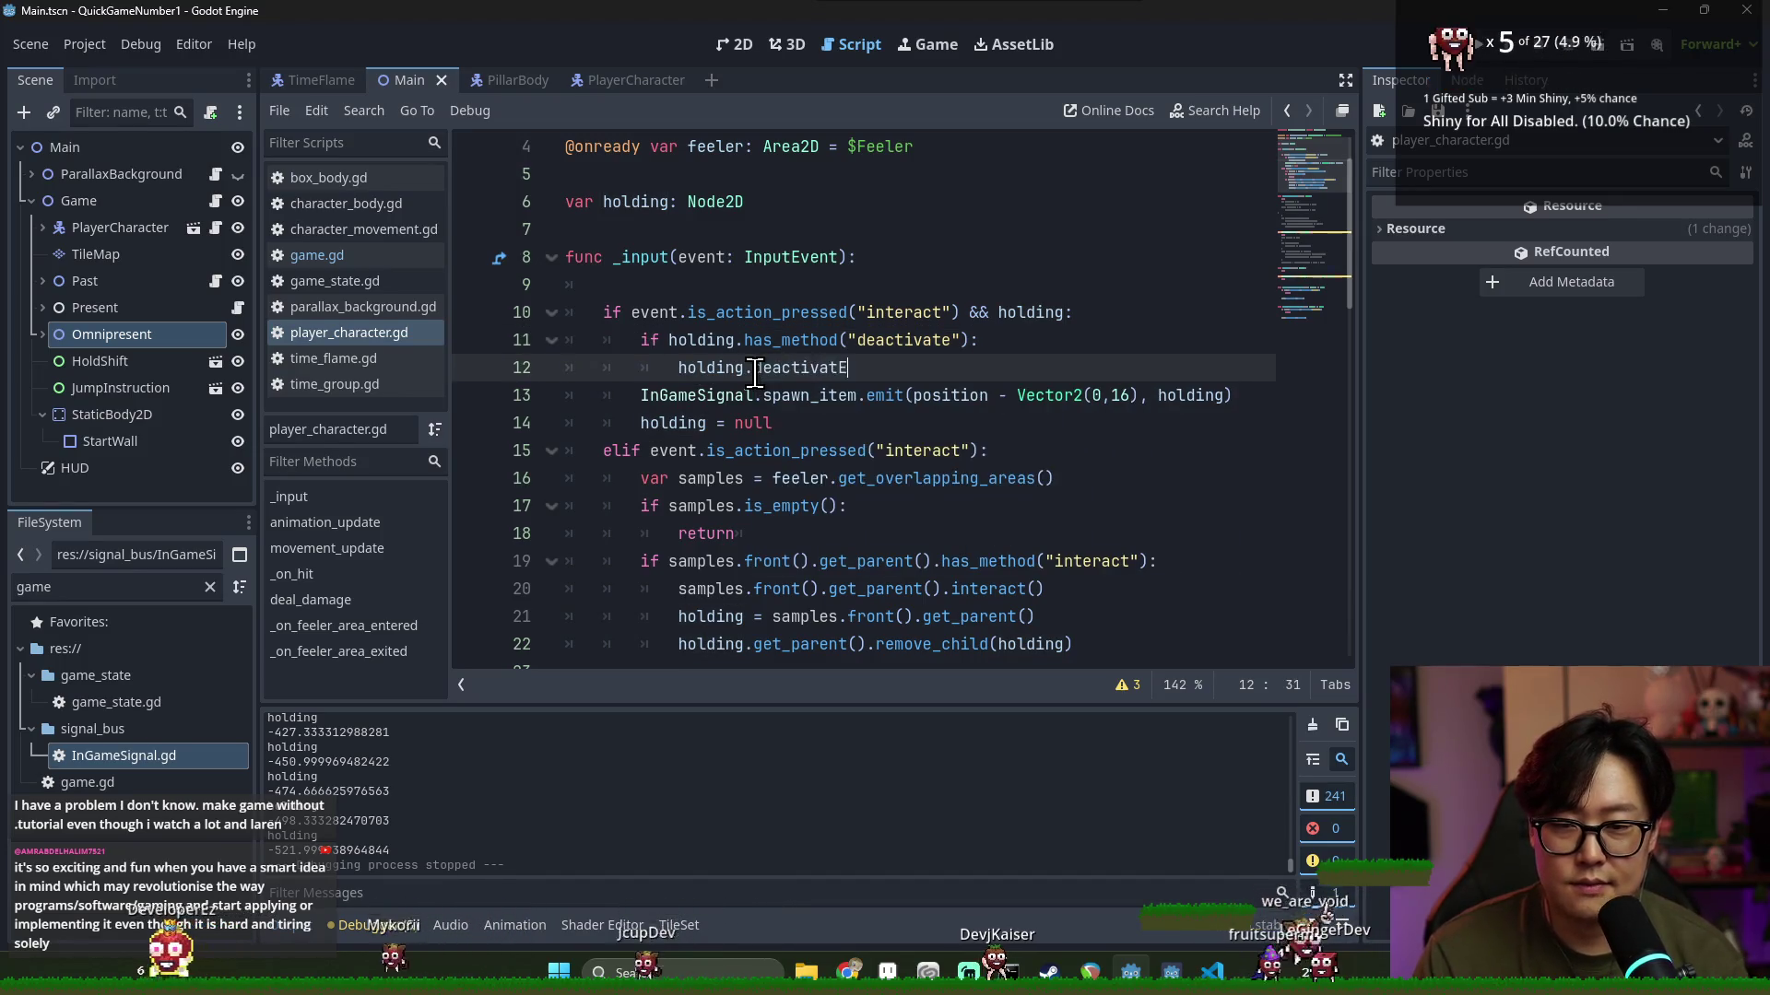
click(987, 507)
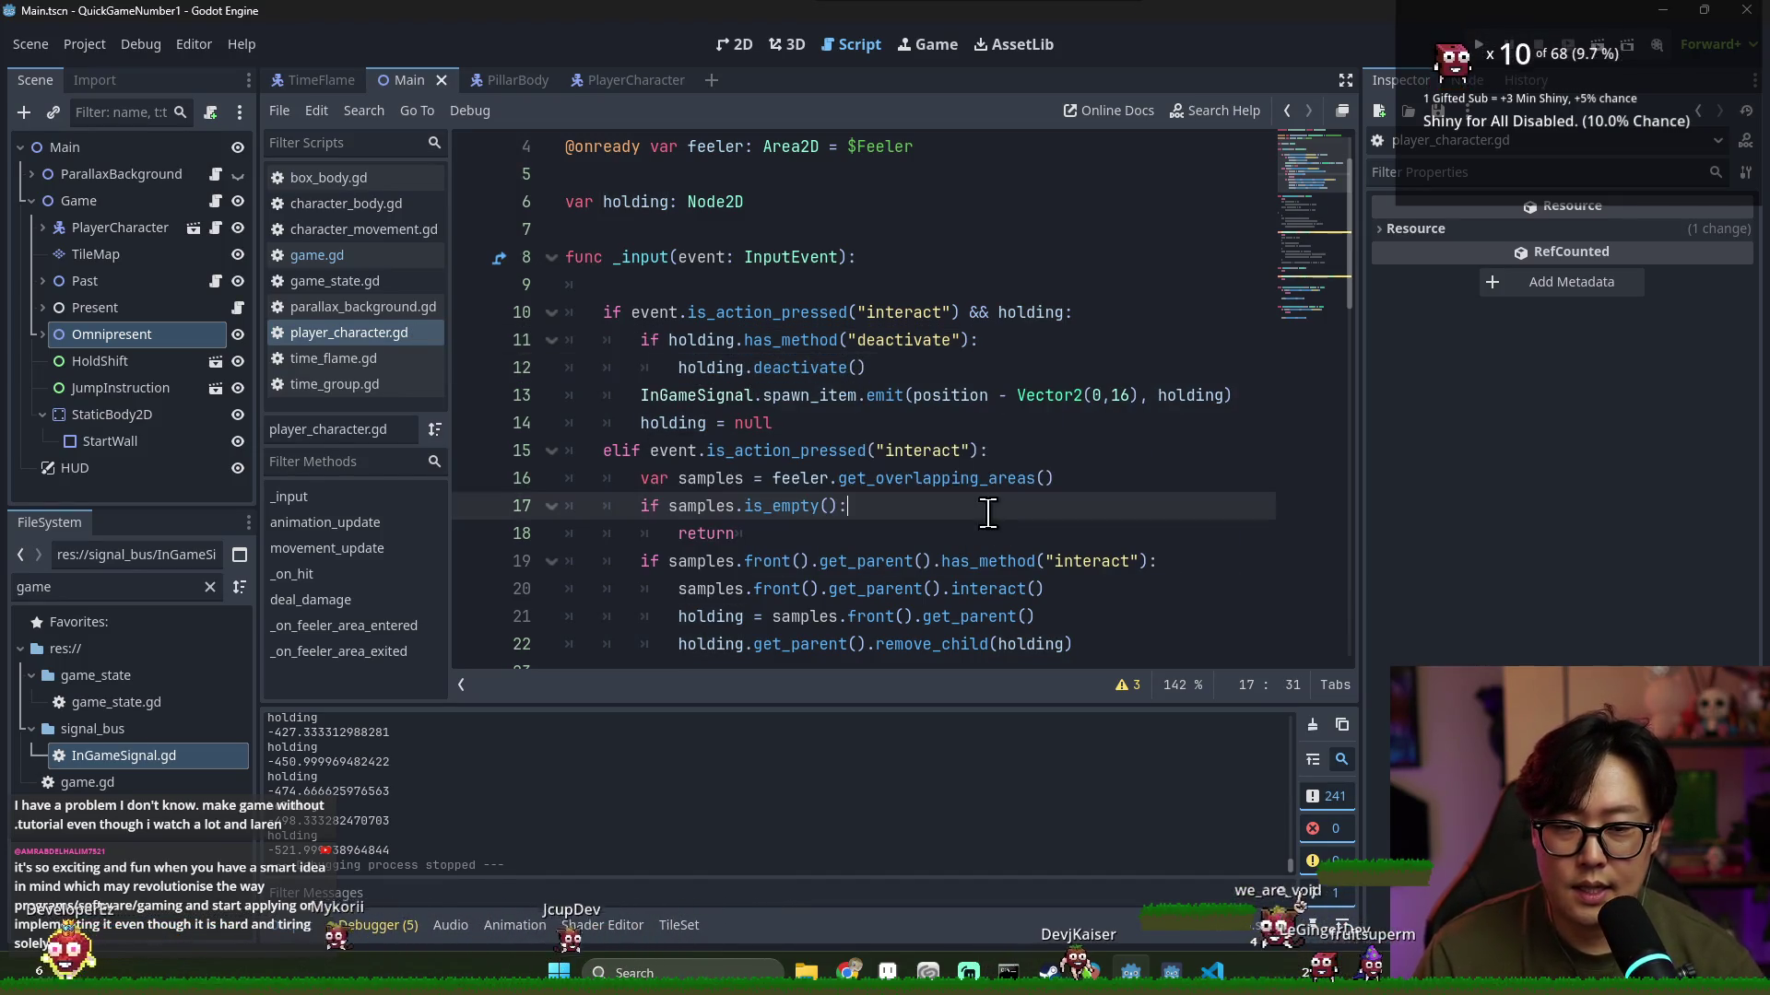
click(901, 396)
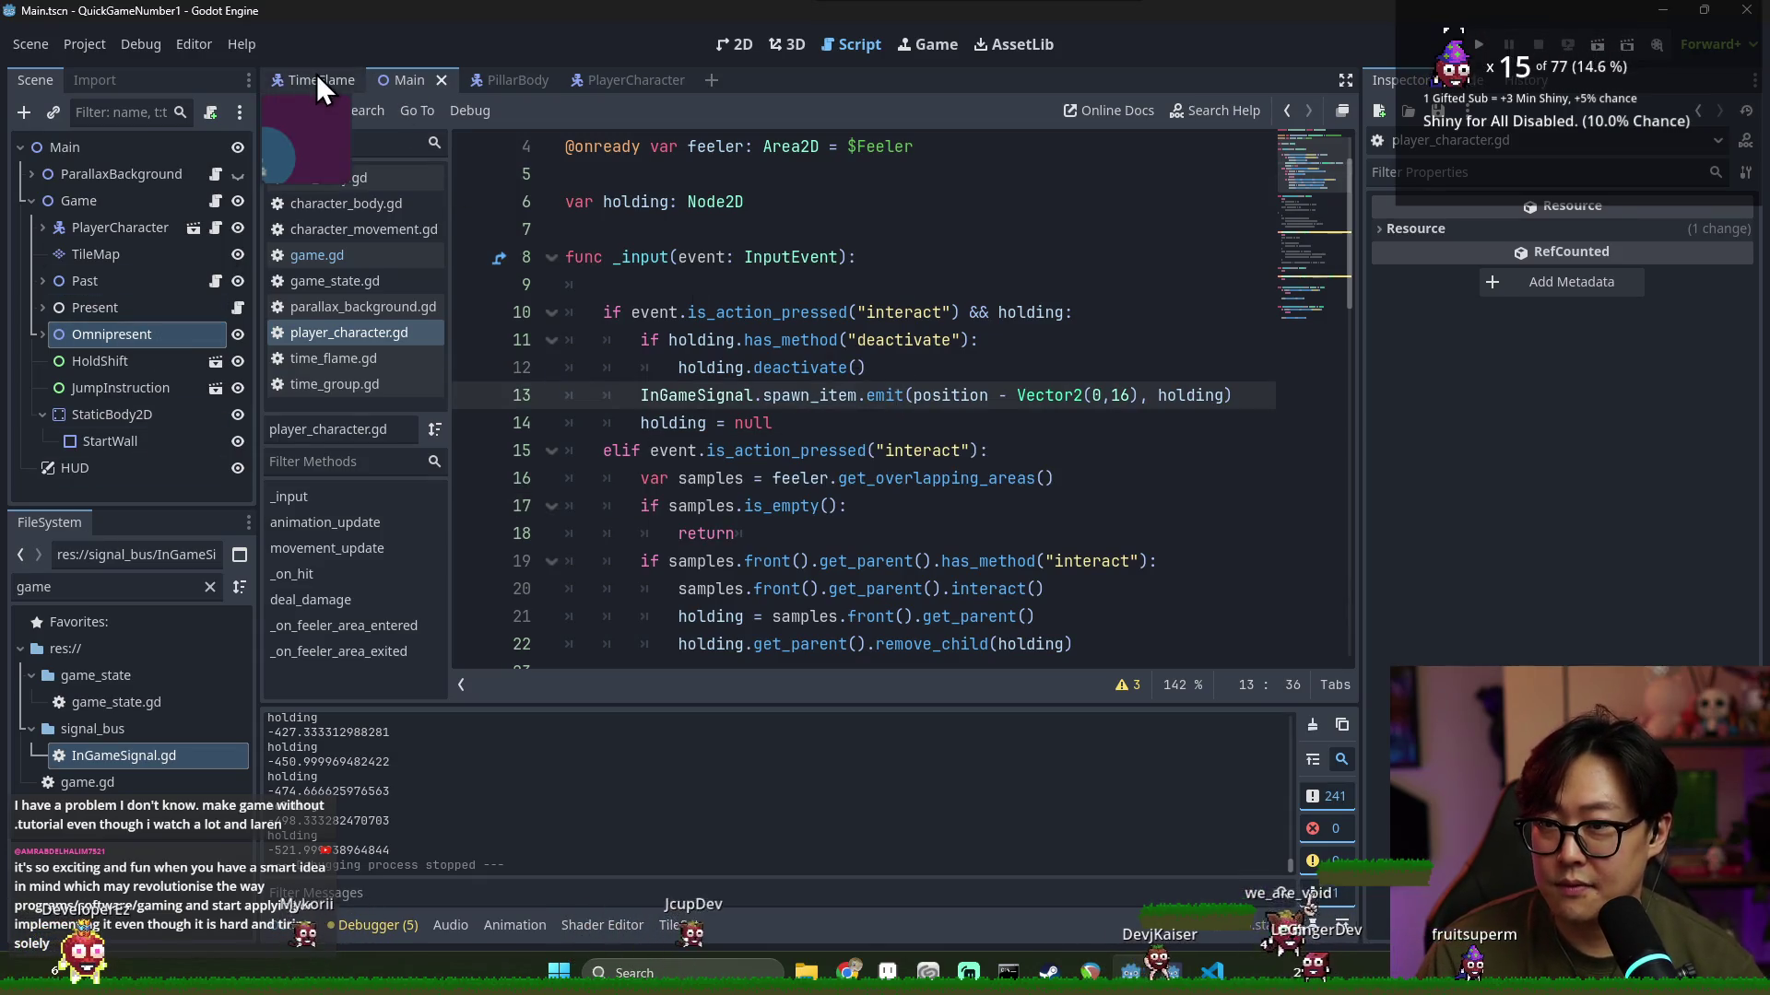
Step: In time_flame.gd, add a func deactivate(): stub with pass after interact()
click(317, 81)
key(ctrl+s)
scroll(814, 463, down, 1)
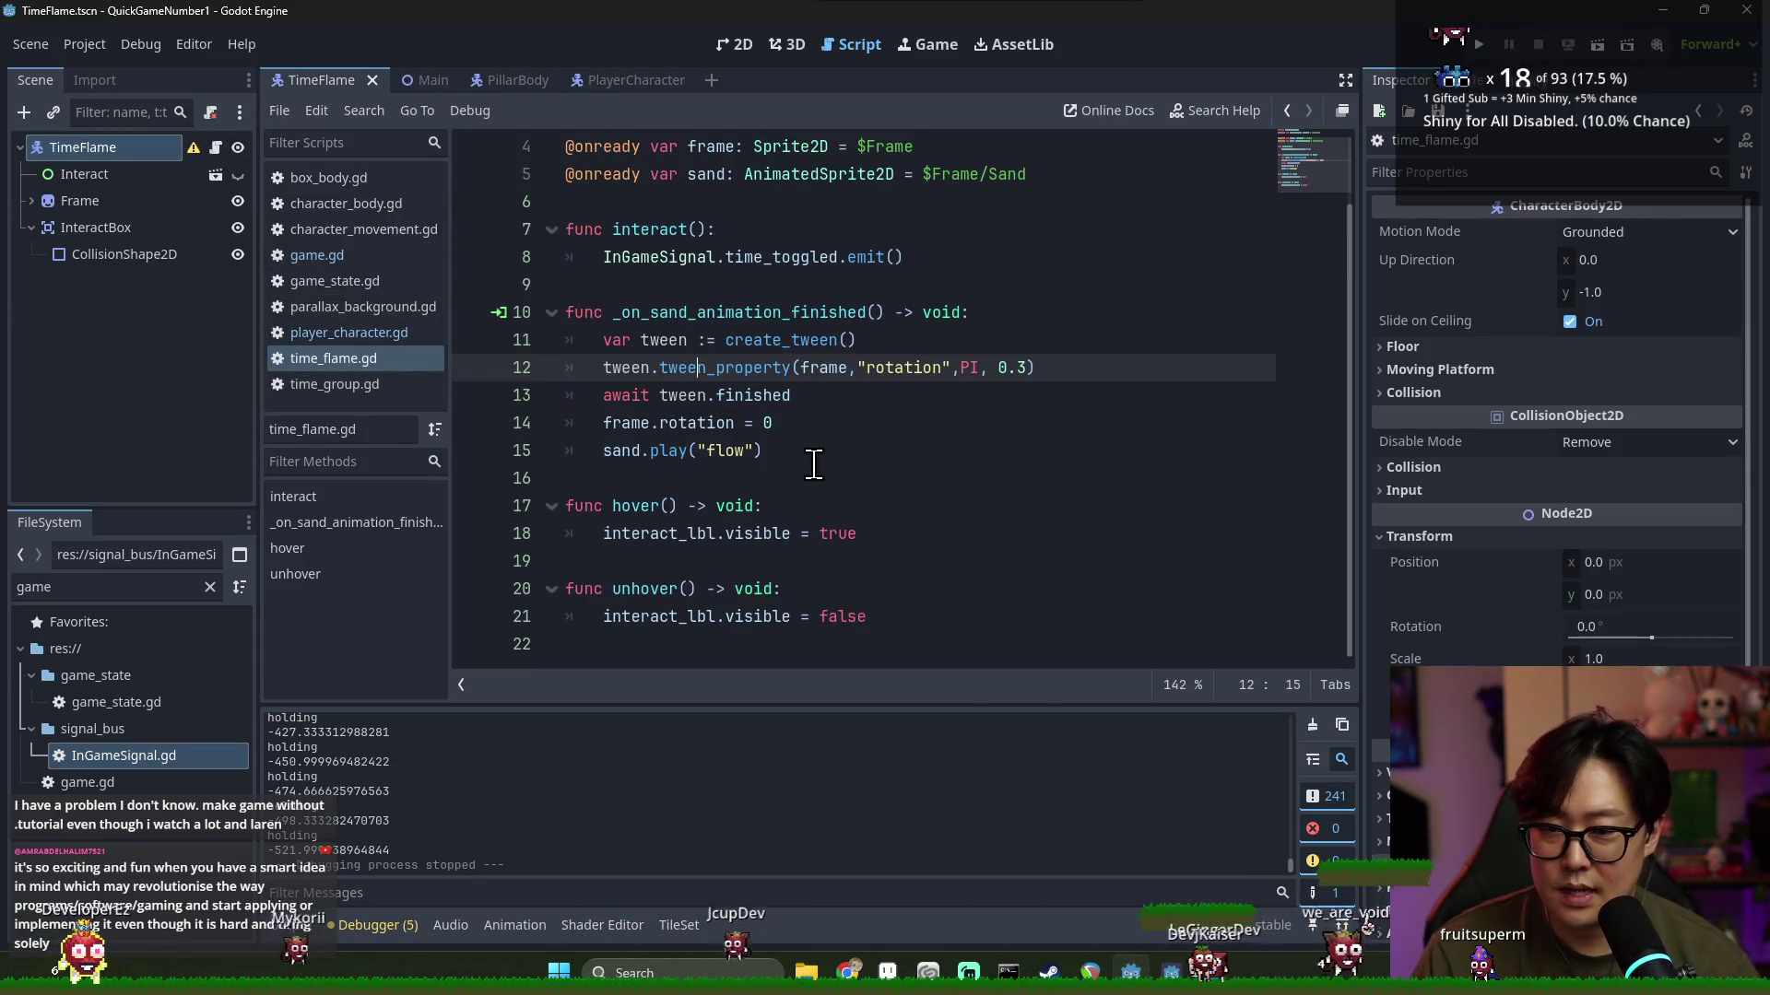
click(728, 286)
text(func d)
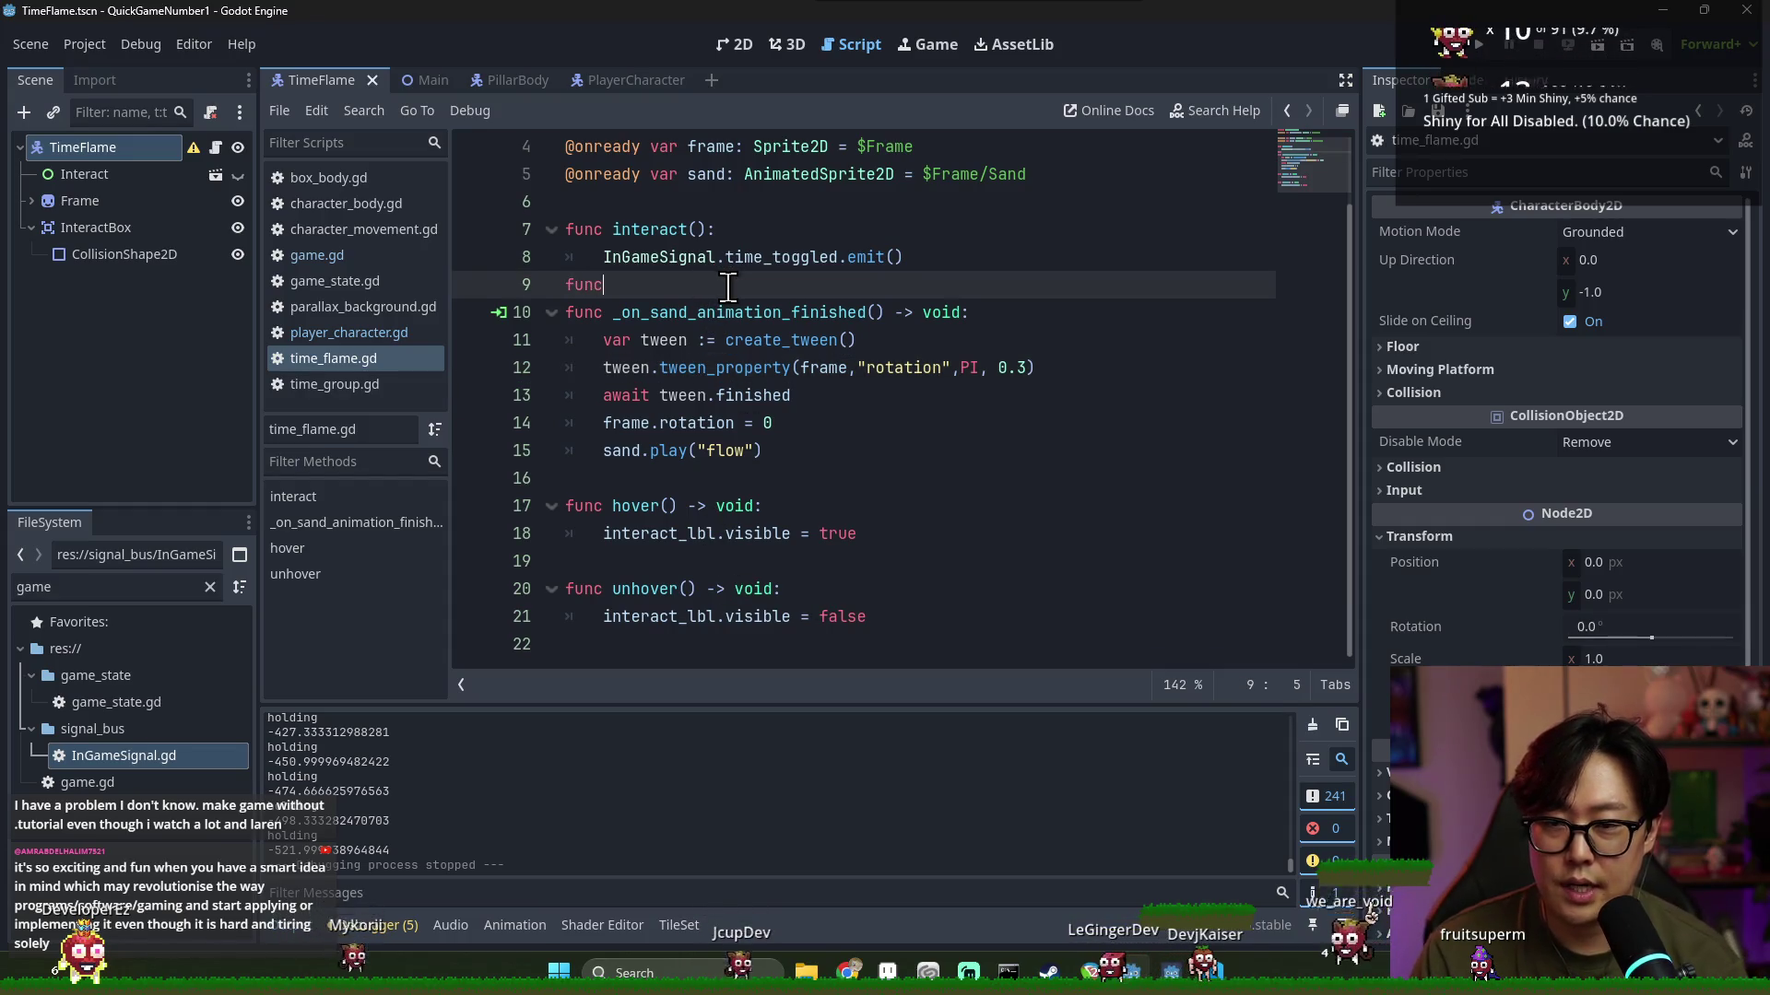
text(eactivate())
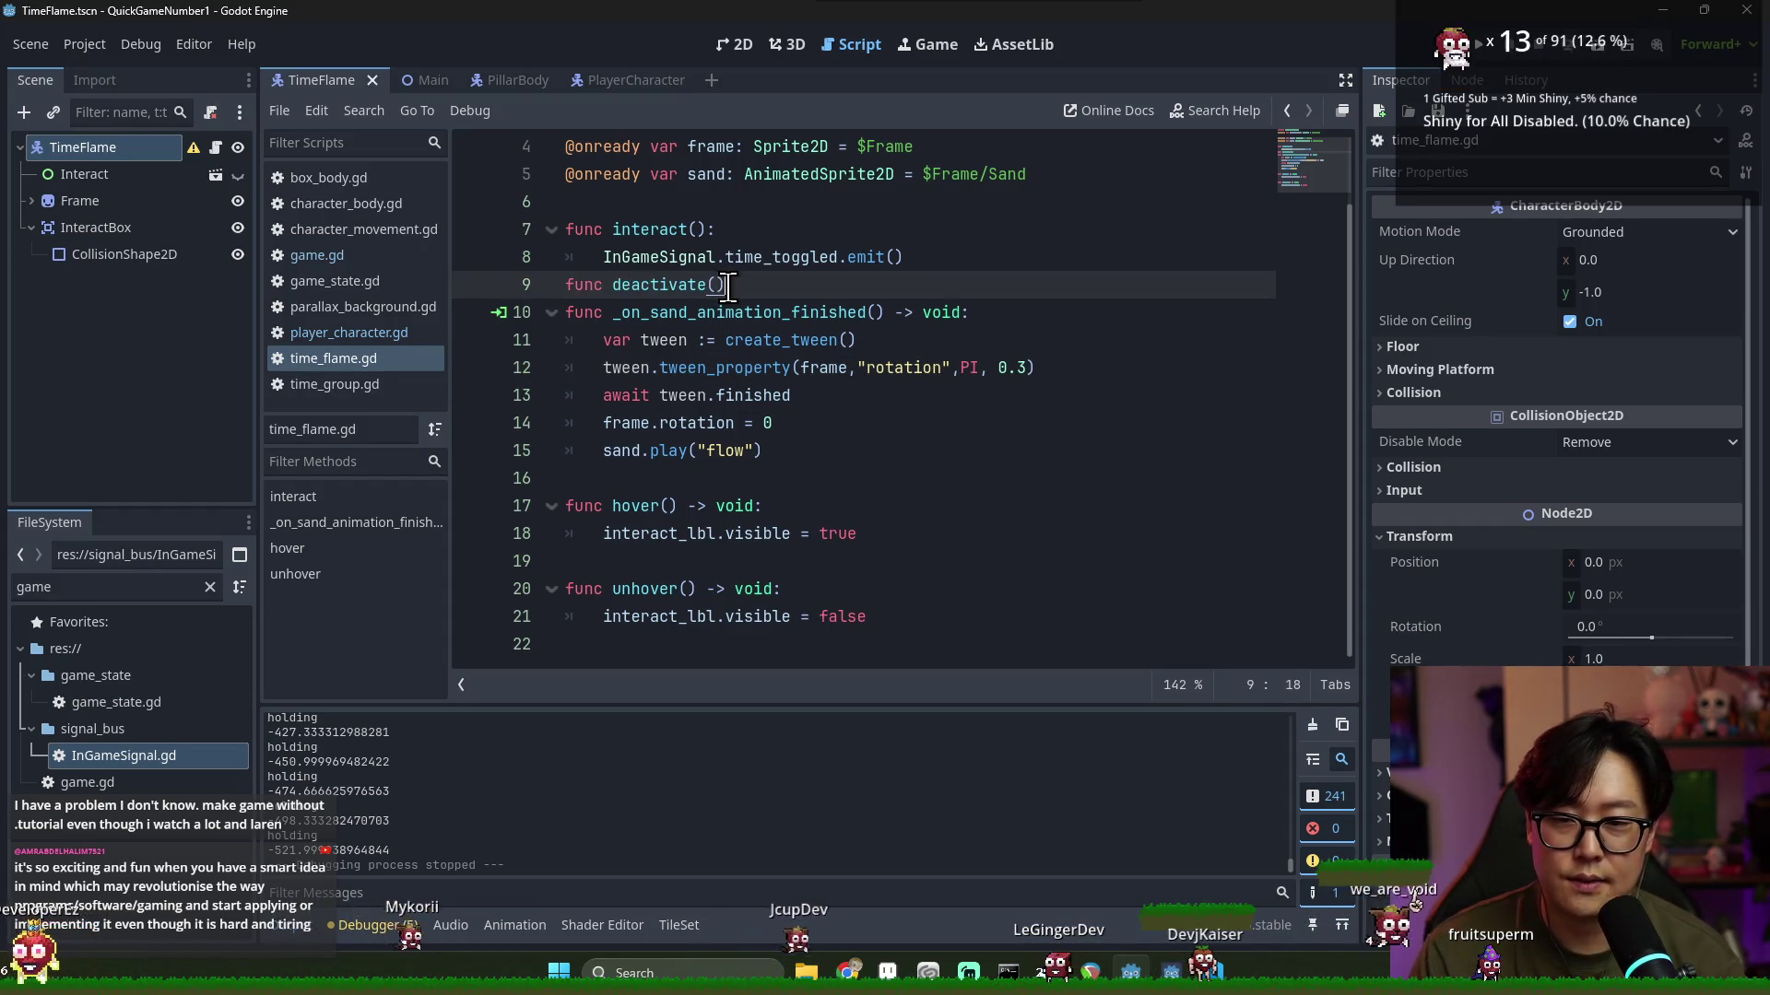
key(Return)
text(pass)
click(728, 286)
text(:)
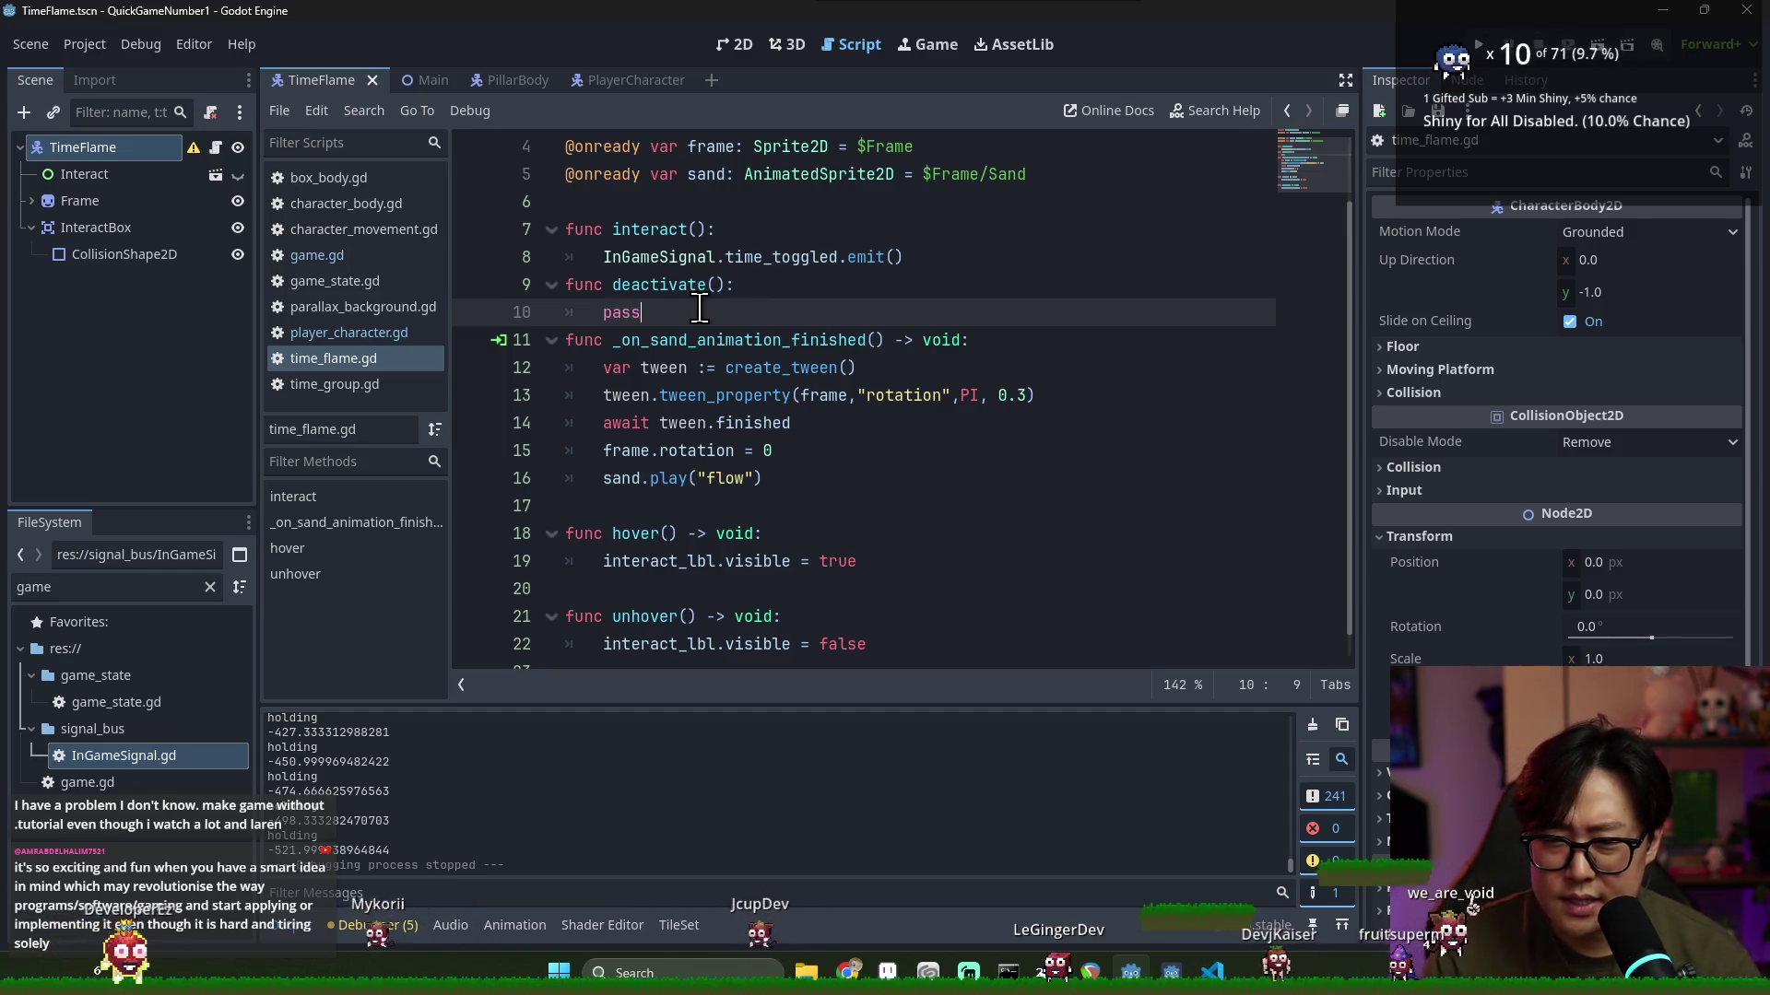
key(Down)
key(Return)
Step: Copy InGameSignal.time_toggled.emit() from interact() into deactivate(), tidy spacing, and run with F5
triple_click(672, 263)
key(ctrl+c)
double_click(621, 312)
key(ctrl+v)
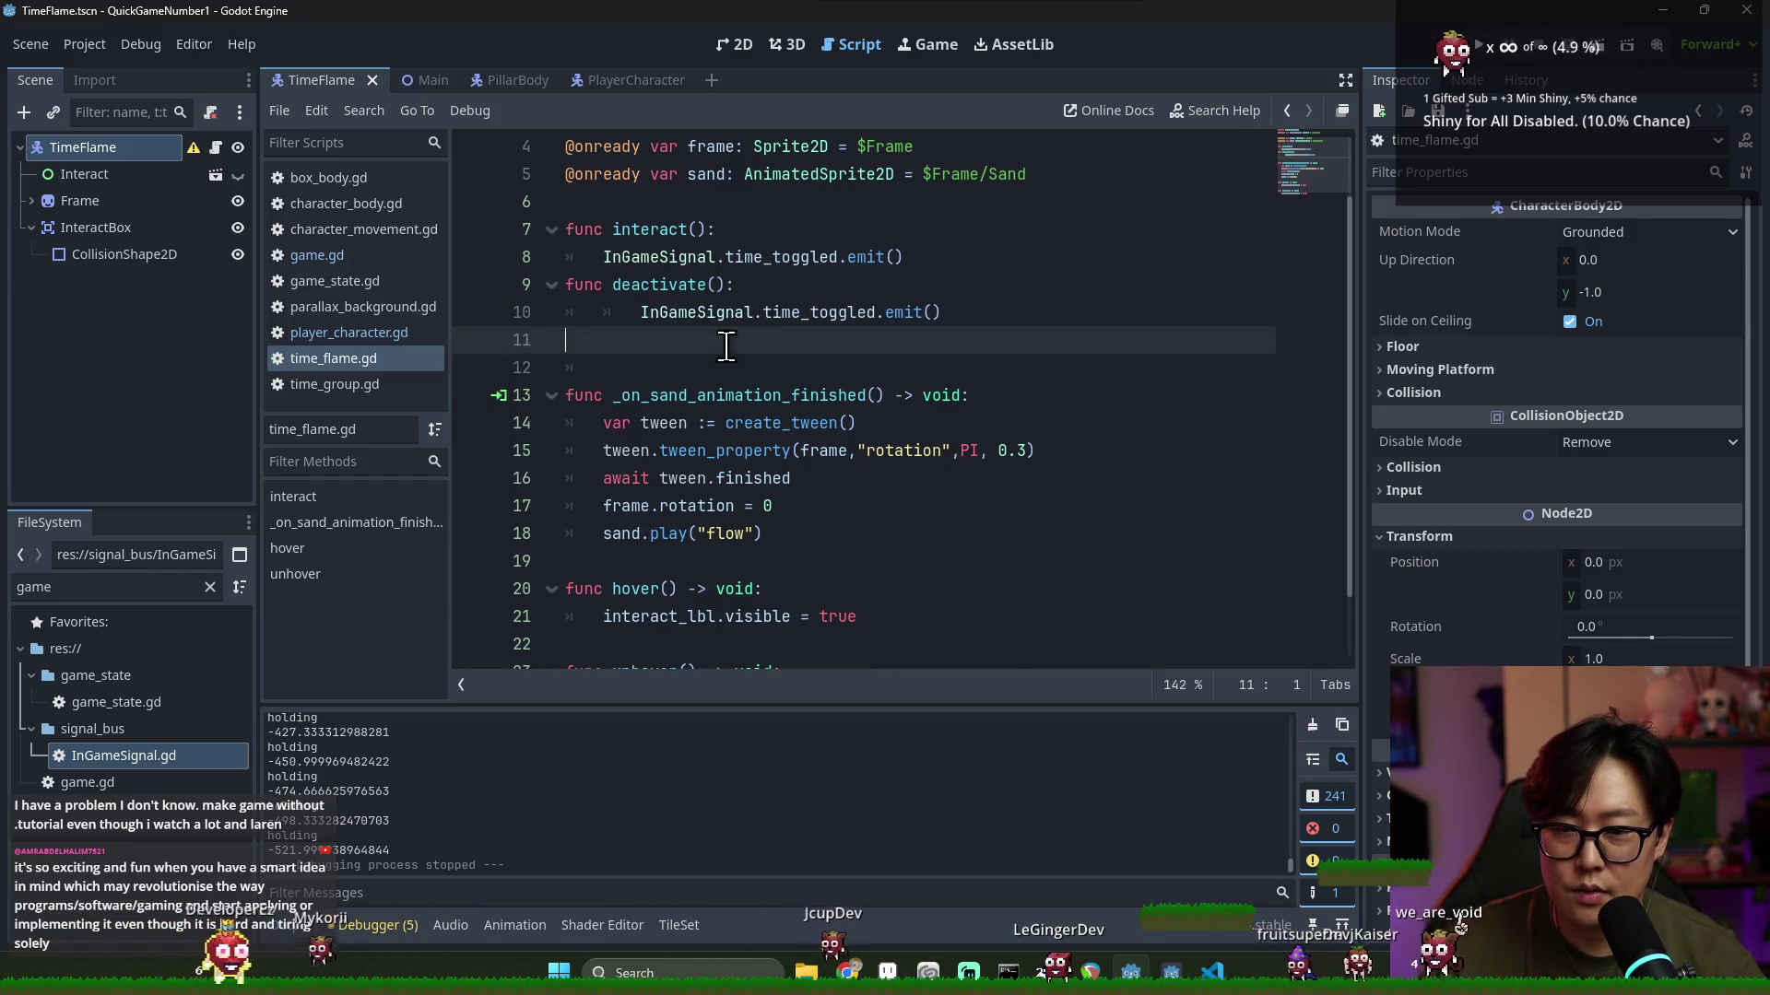
click(698, 318)
key(shift+Tab)
key(End)
key(Delete)
click(956, 261)
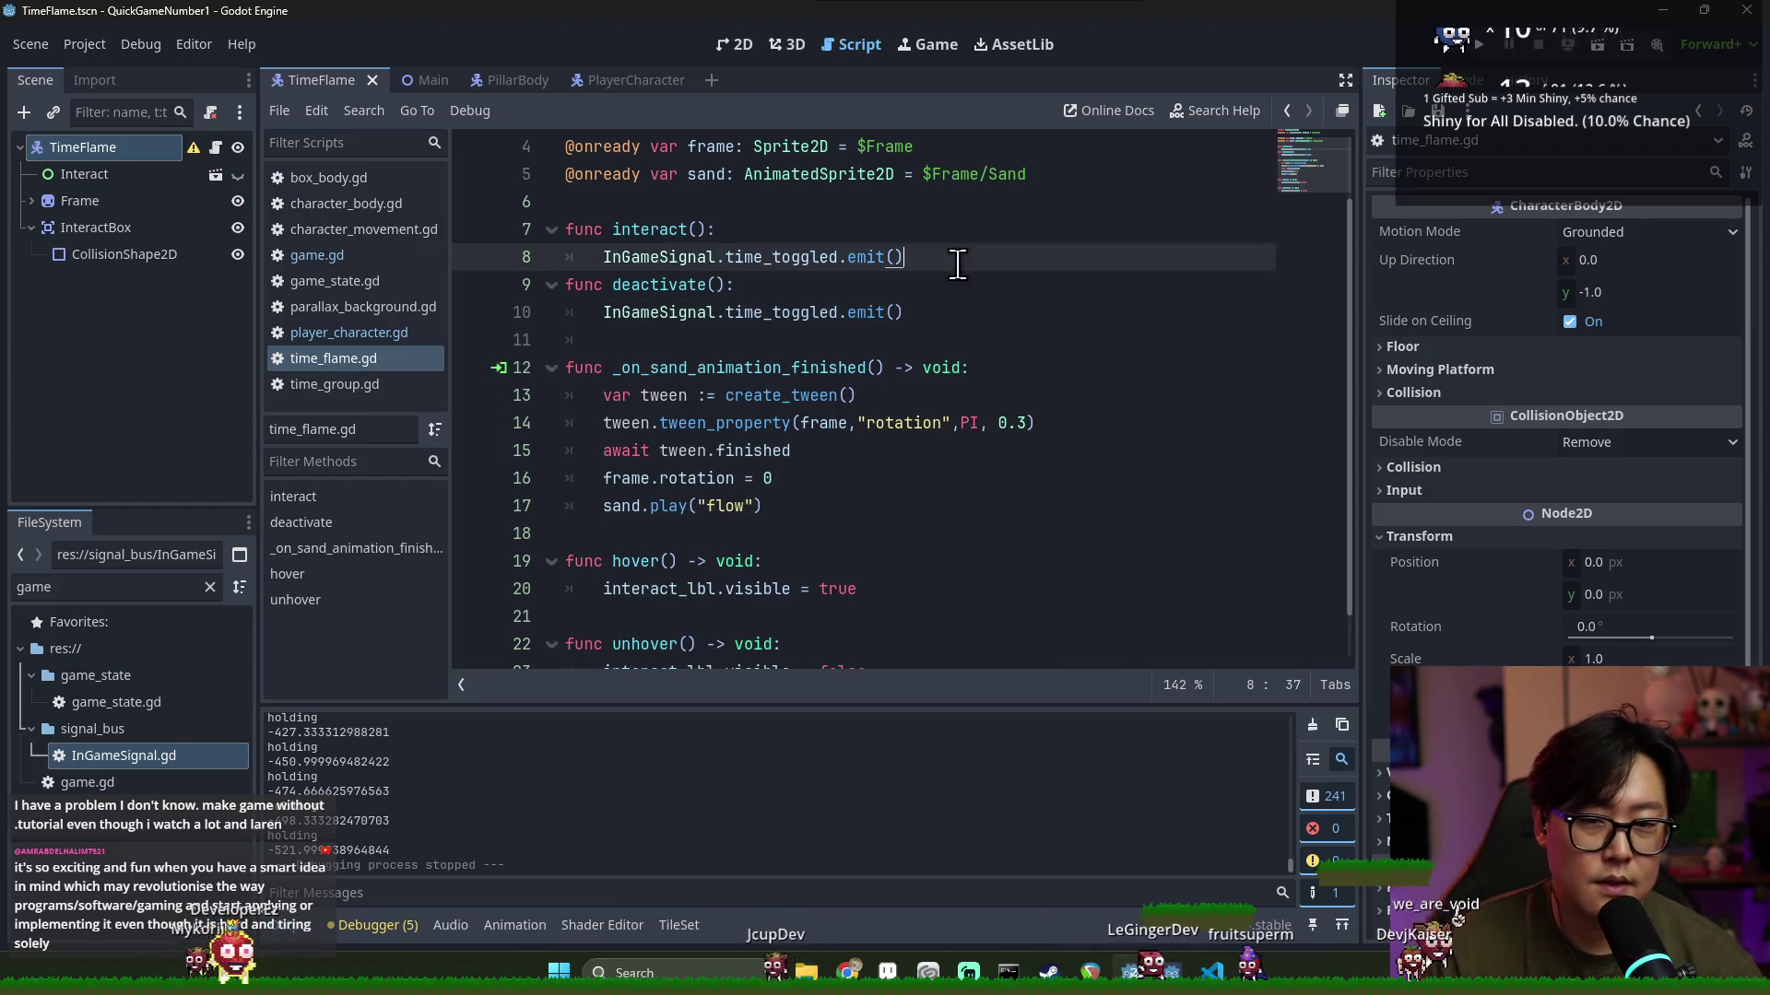
key(Return)
click(1021, 350)
key(F5)
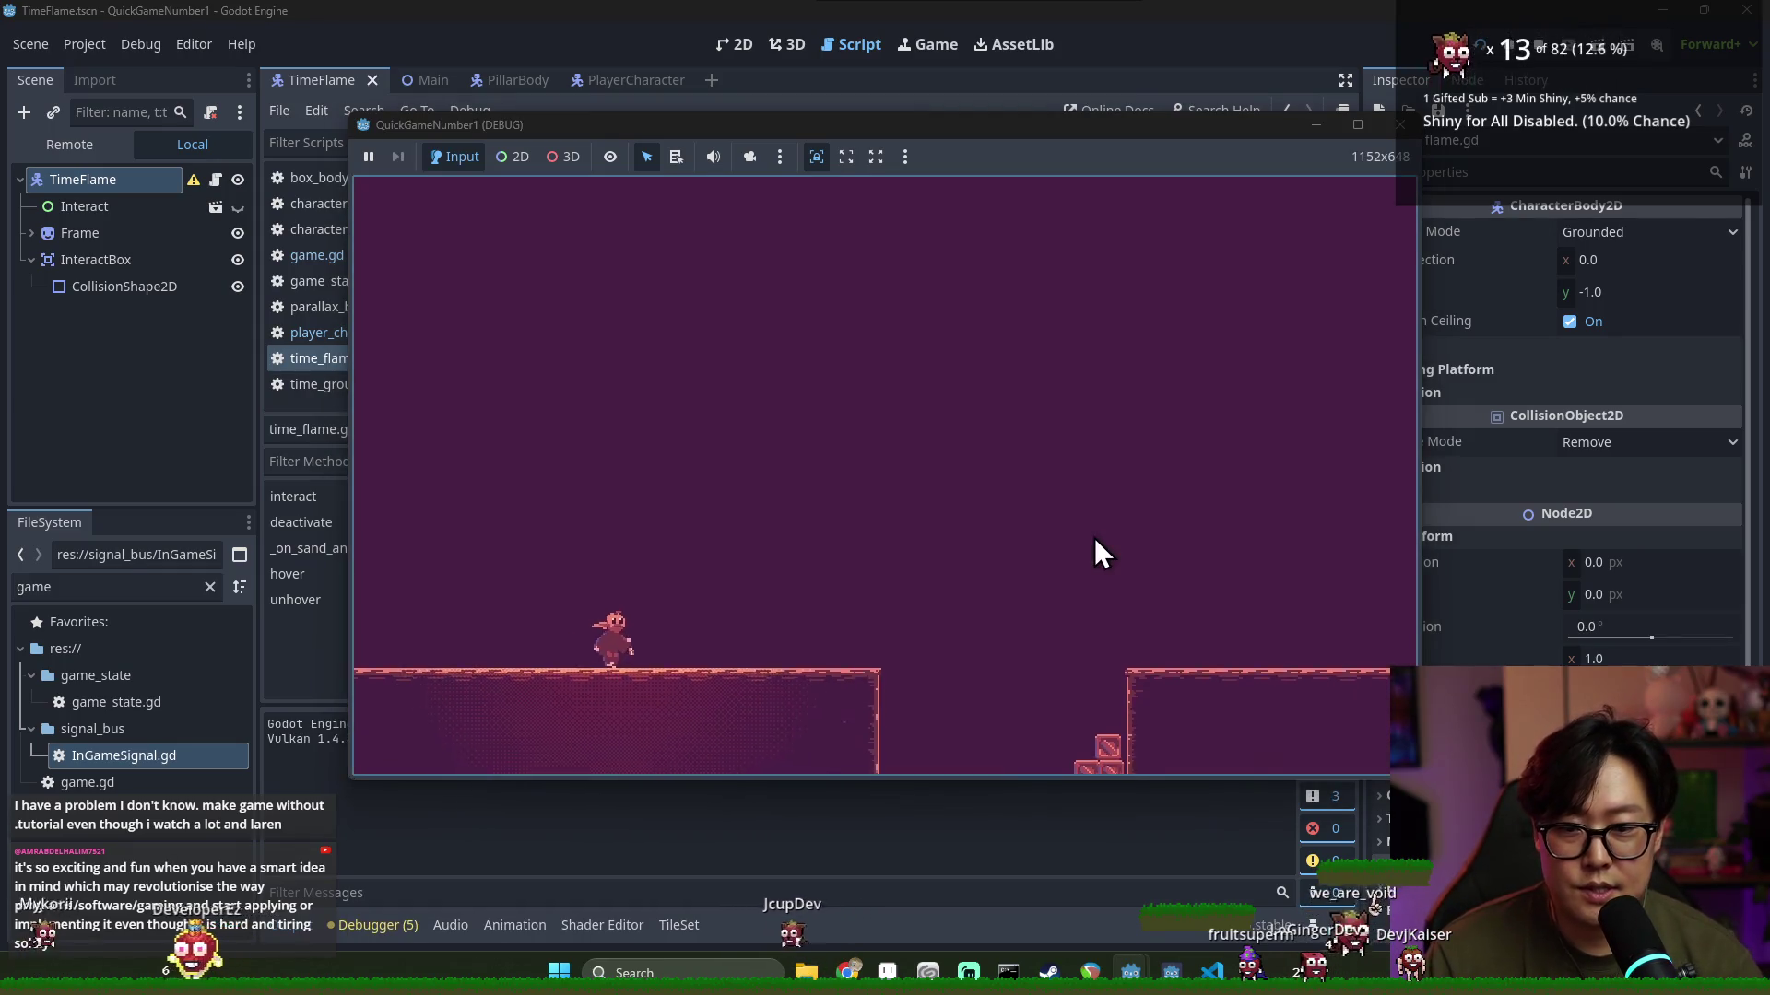
Step: Playtest the level, jumping onto the hourglass platform and toggling the time period with E
key(d)
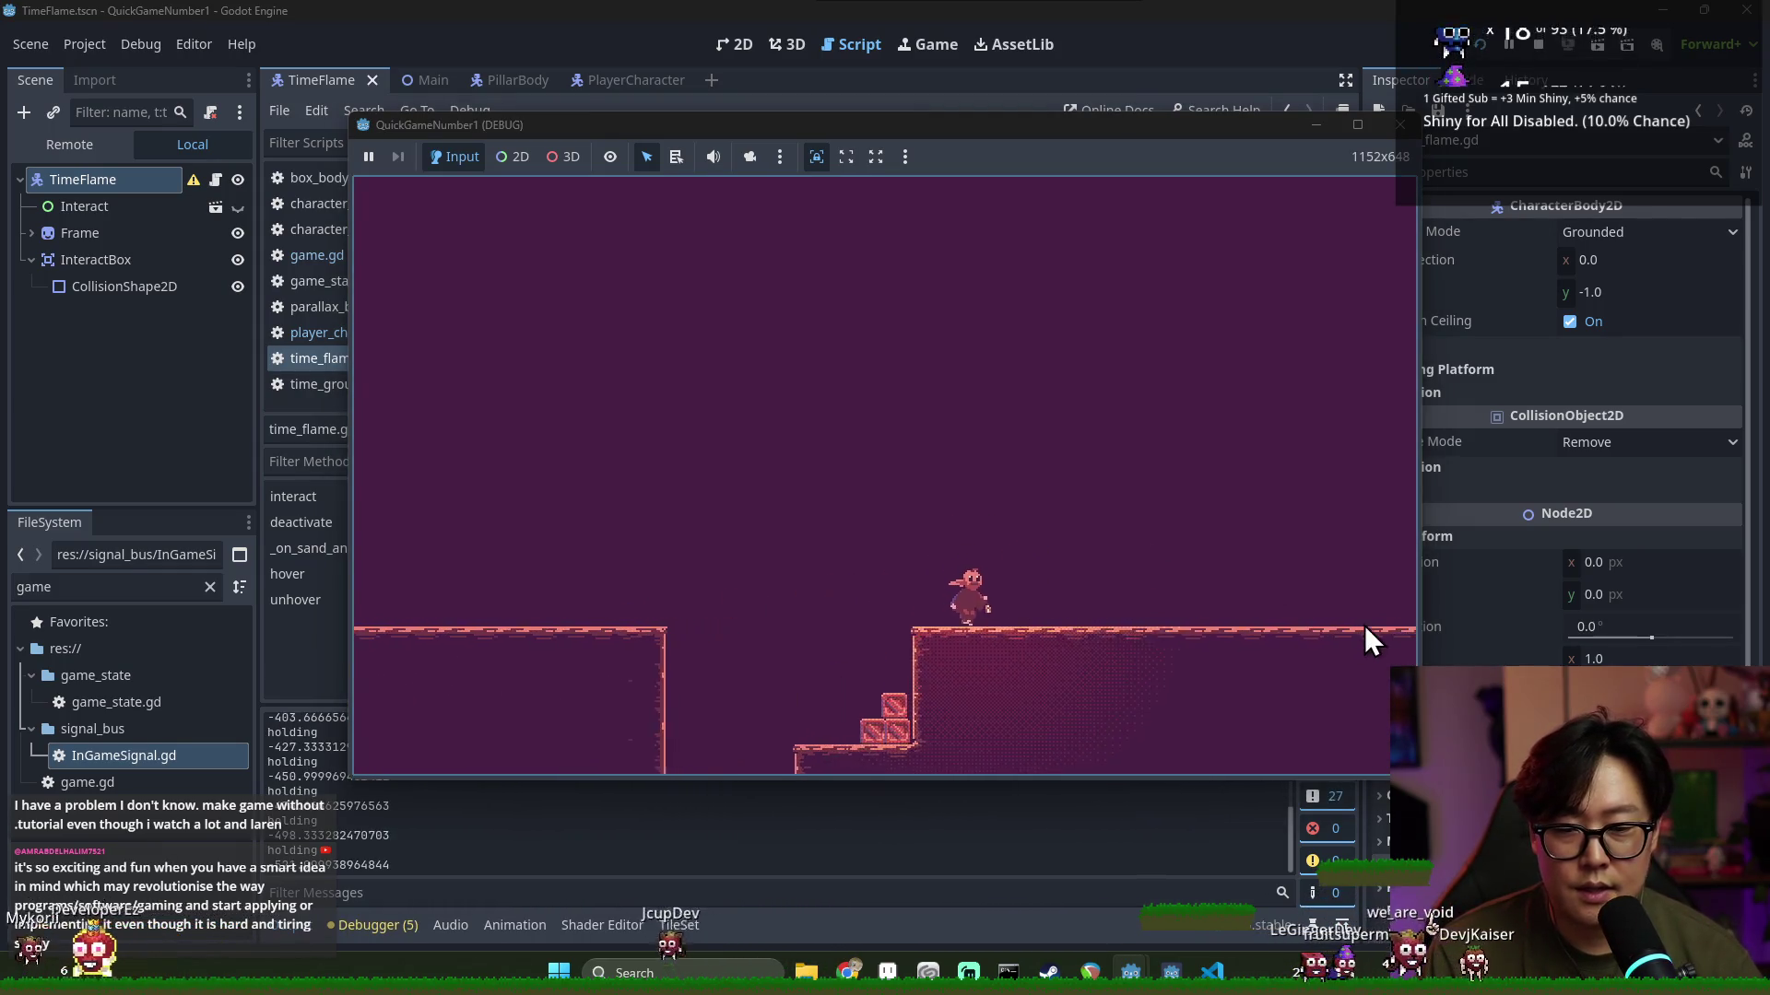
key(d)
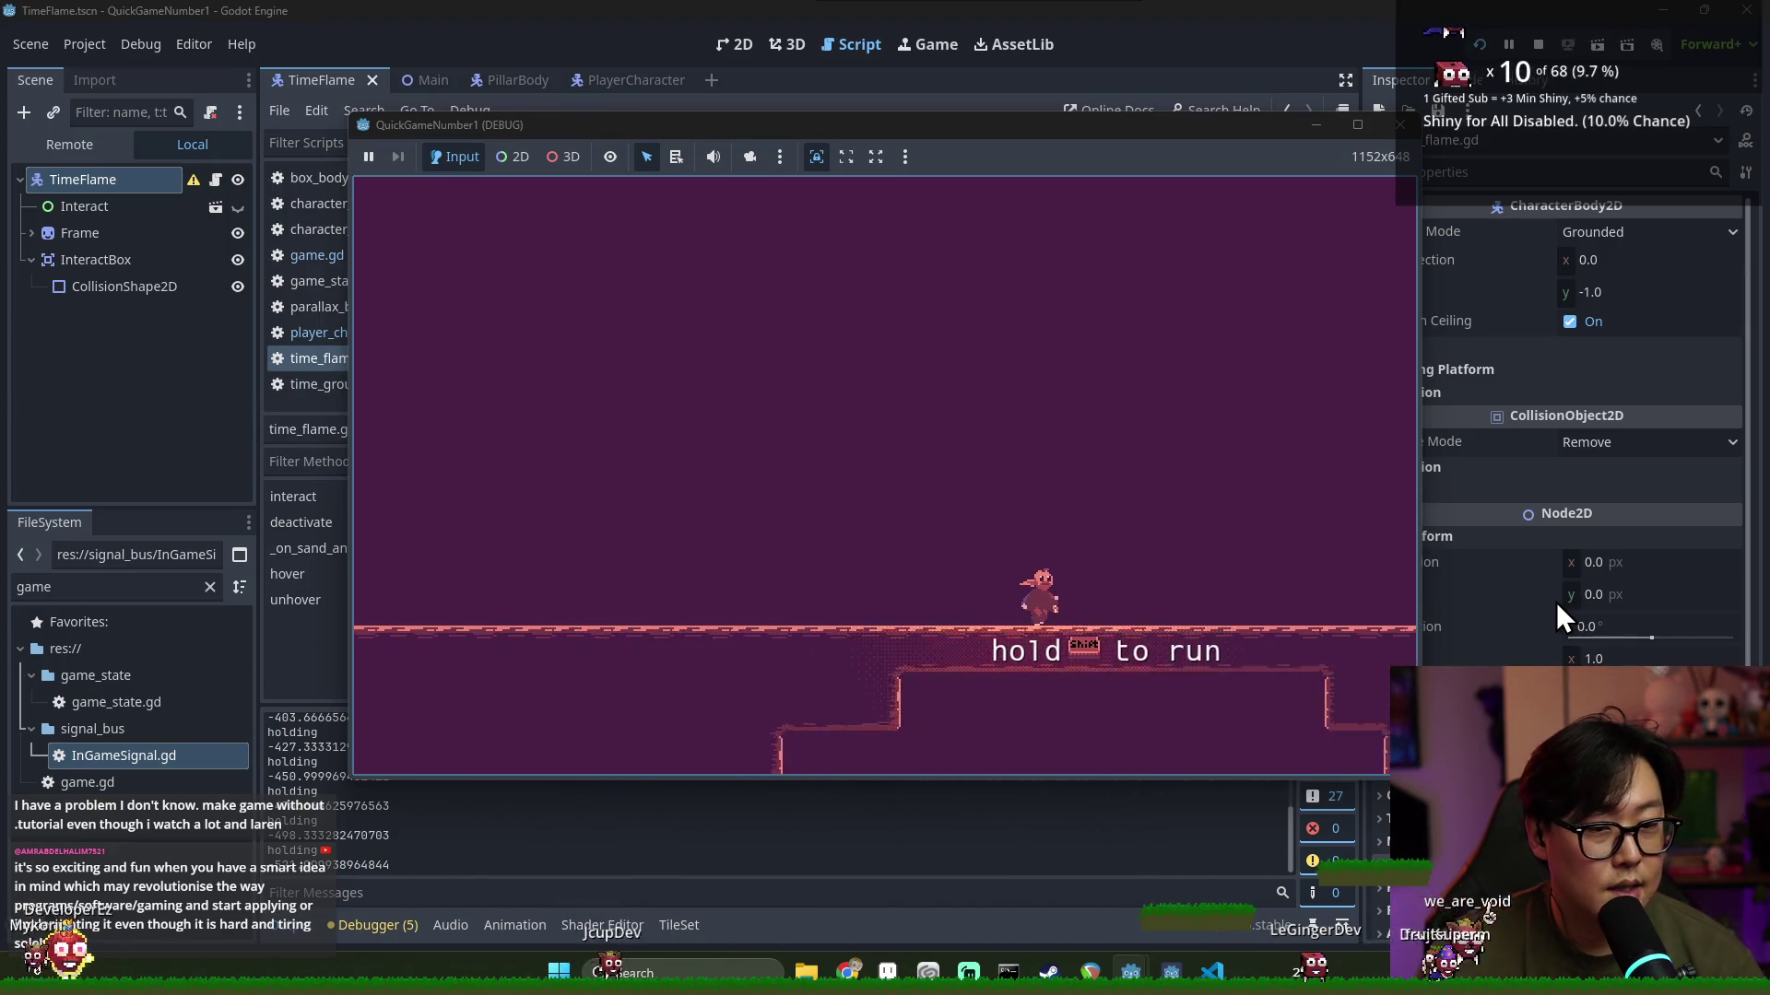
key(d)
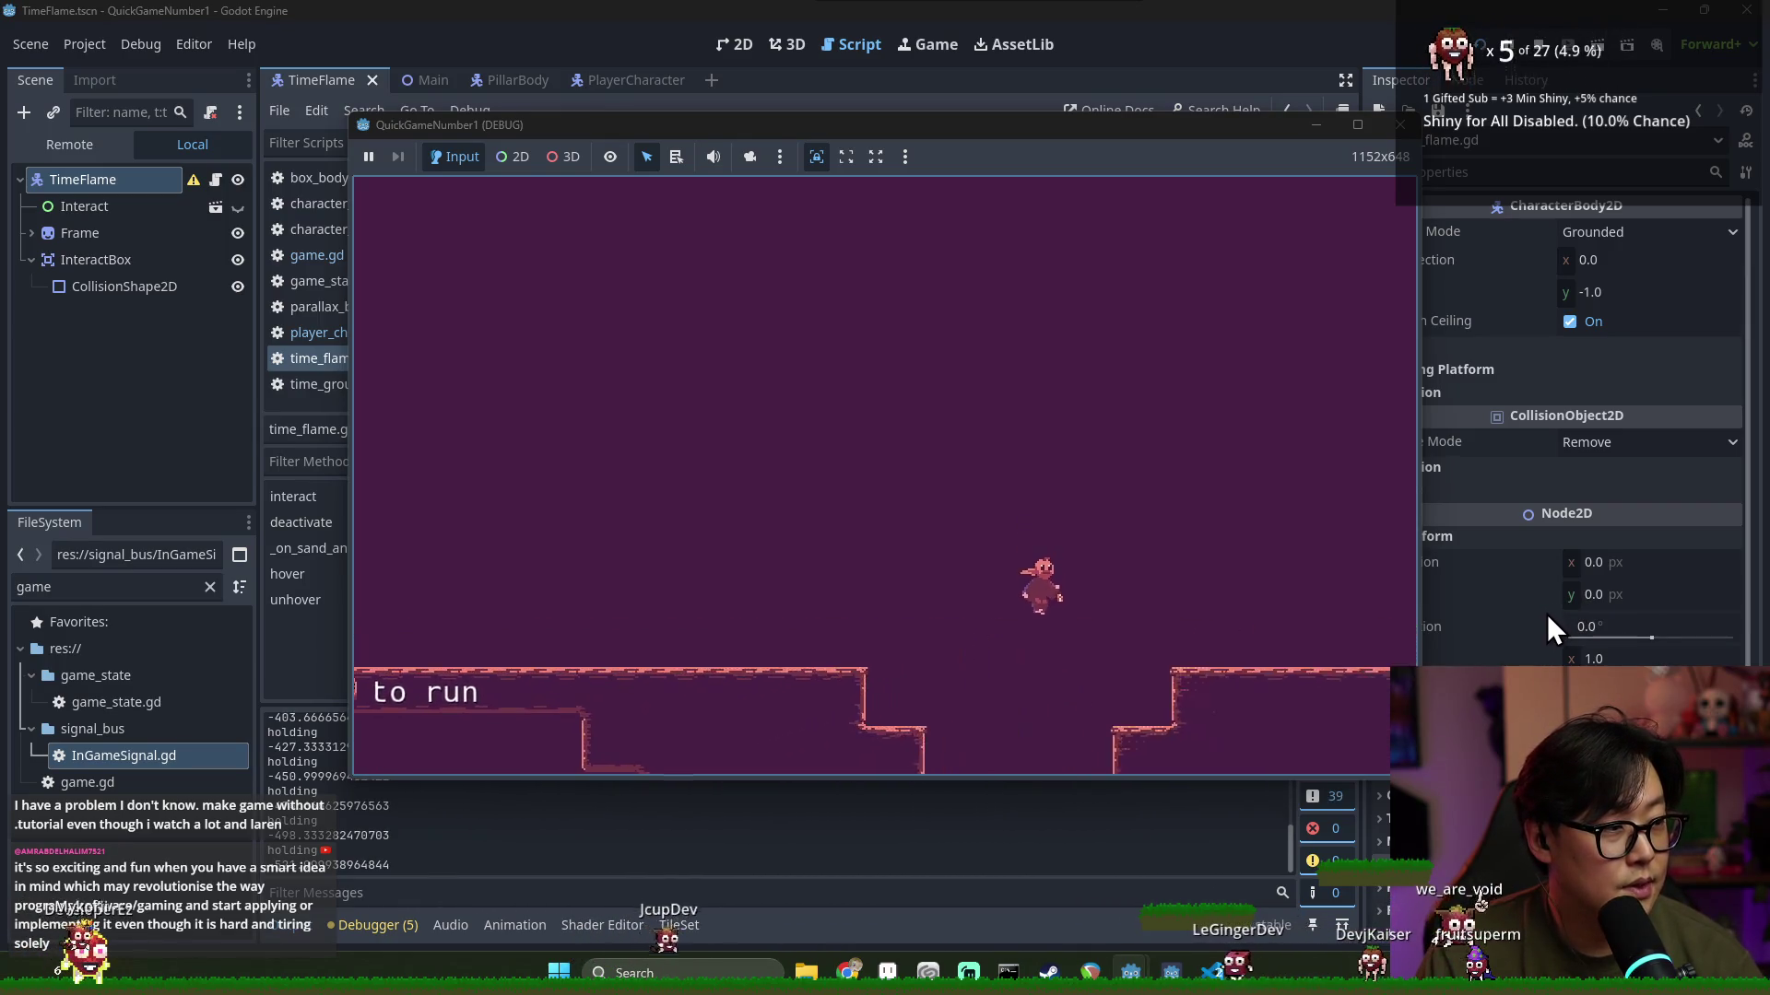
key(d)
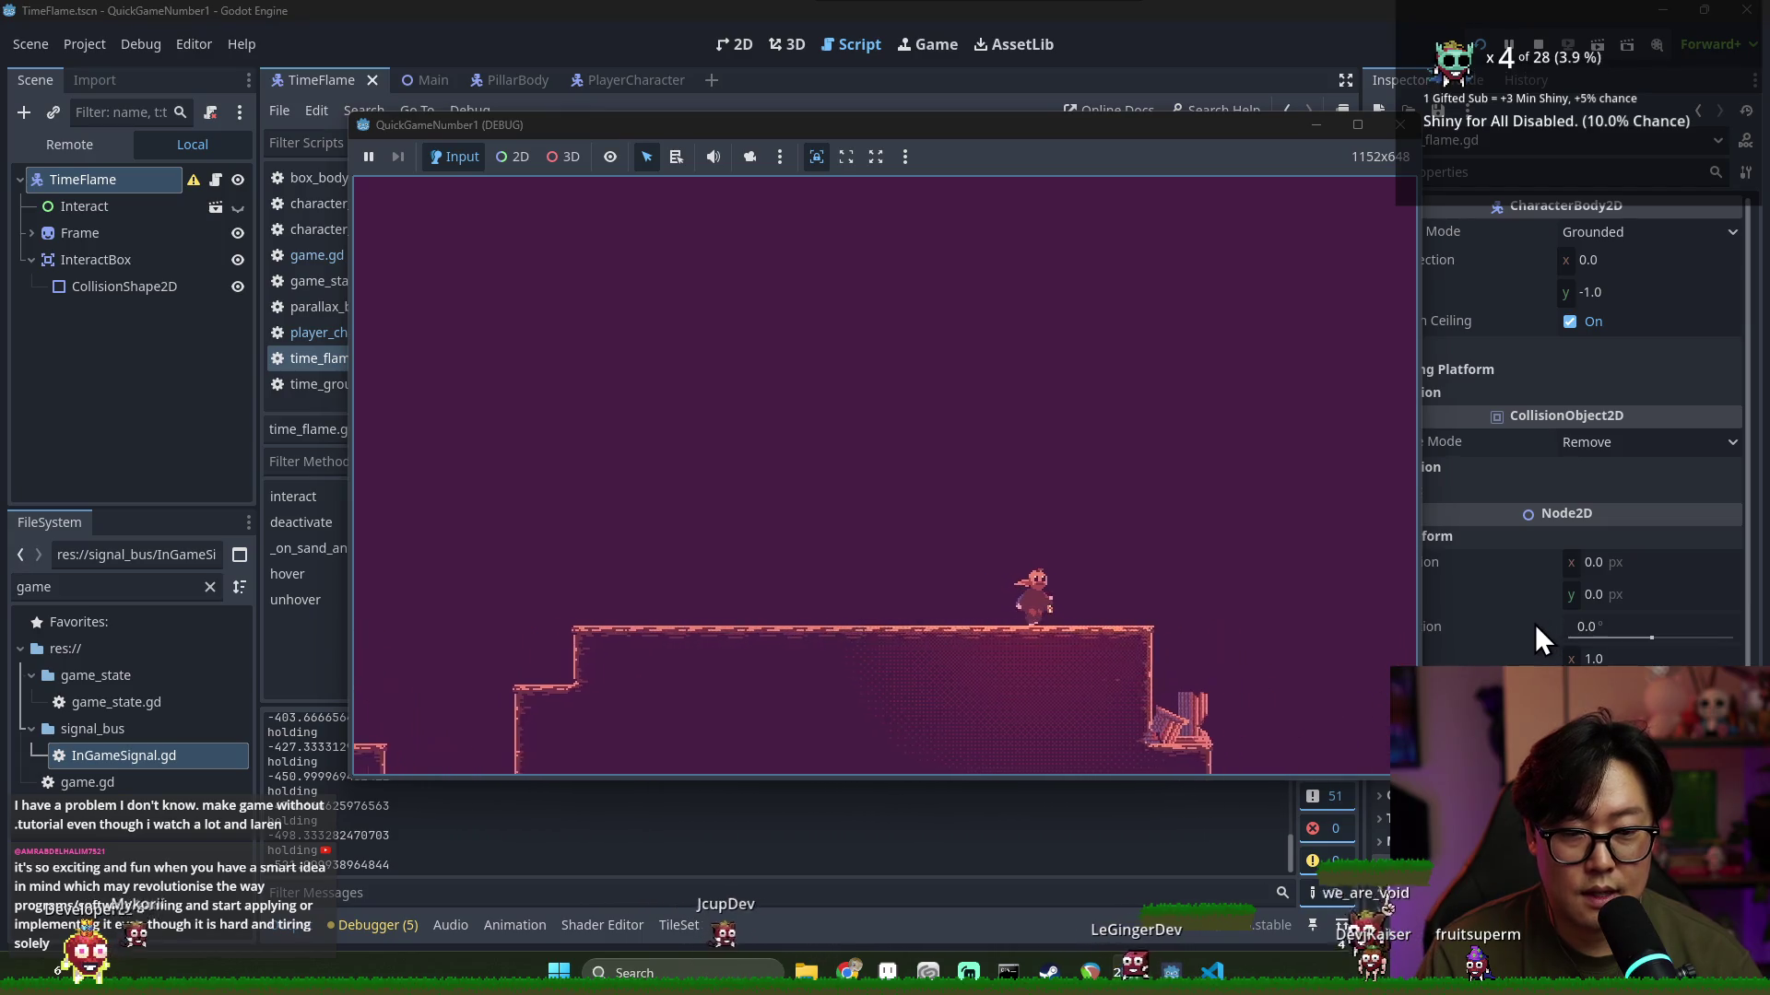
key(space)
key(d)
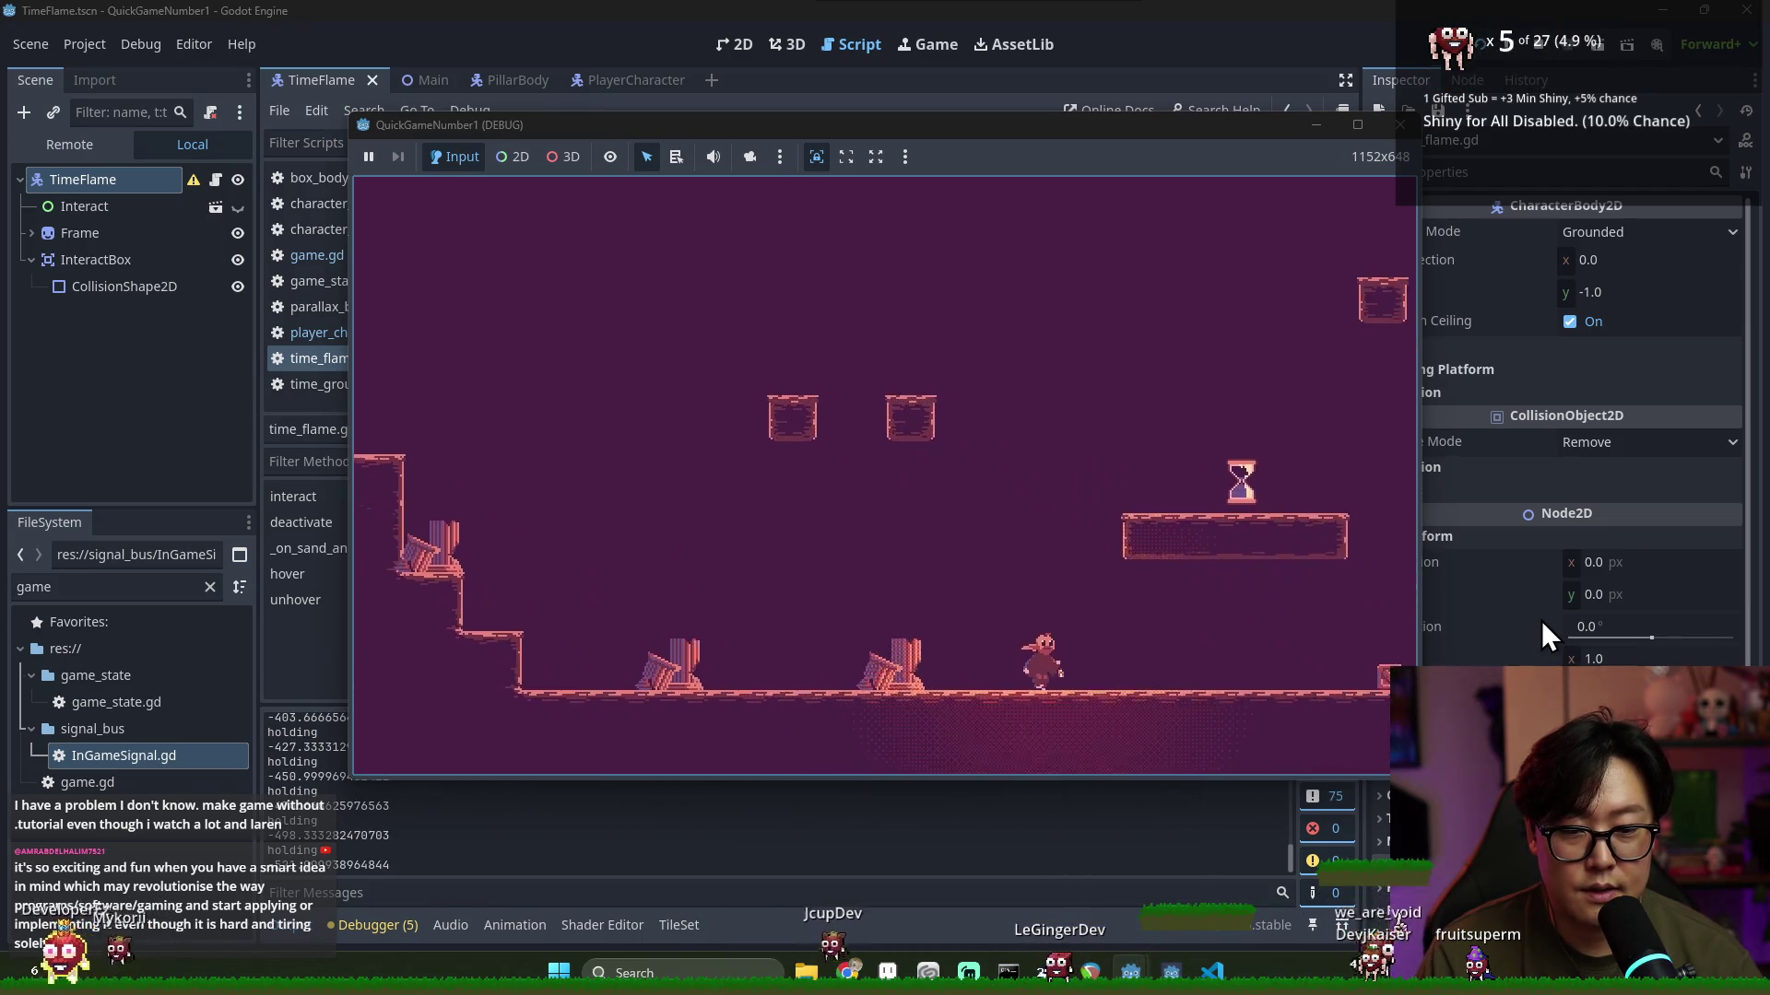
key(d)
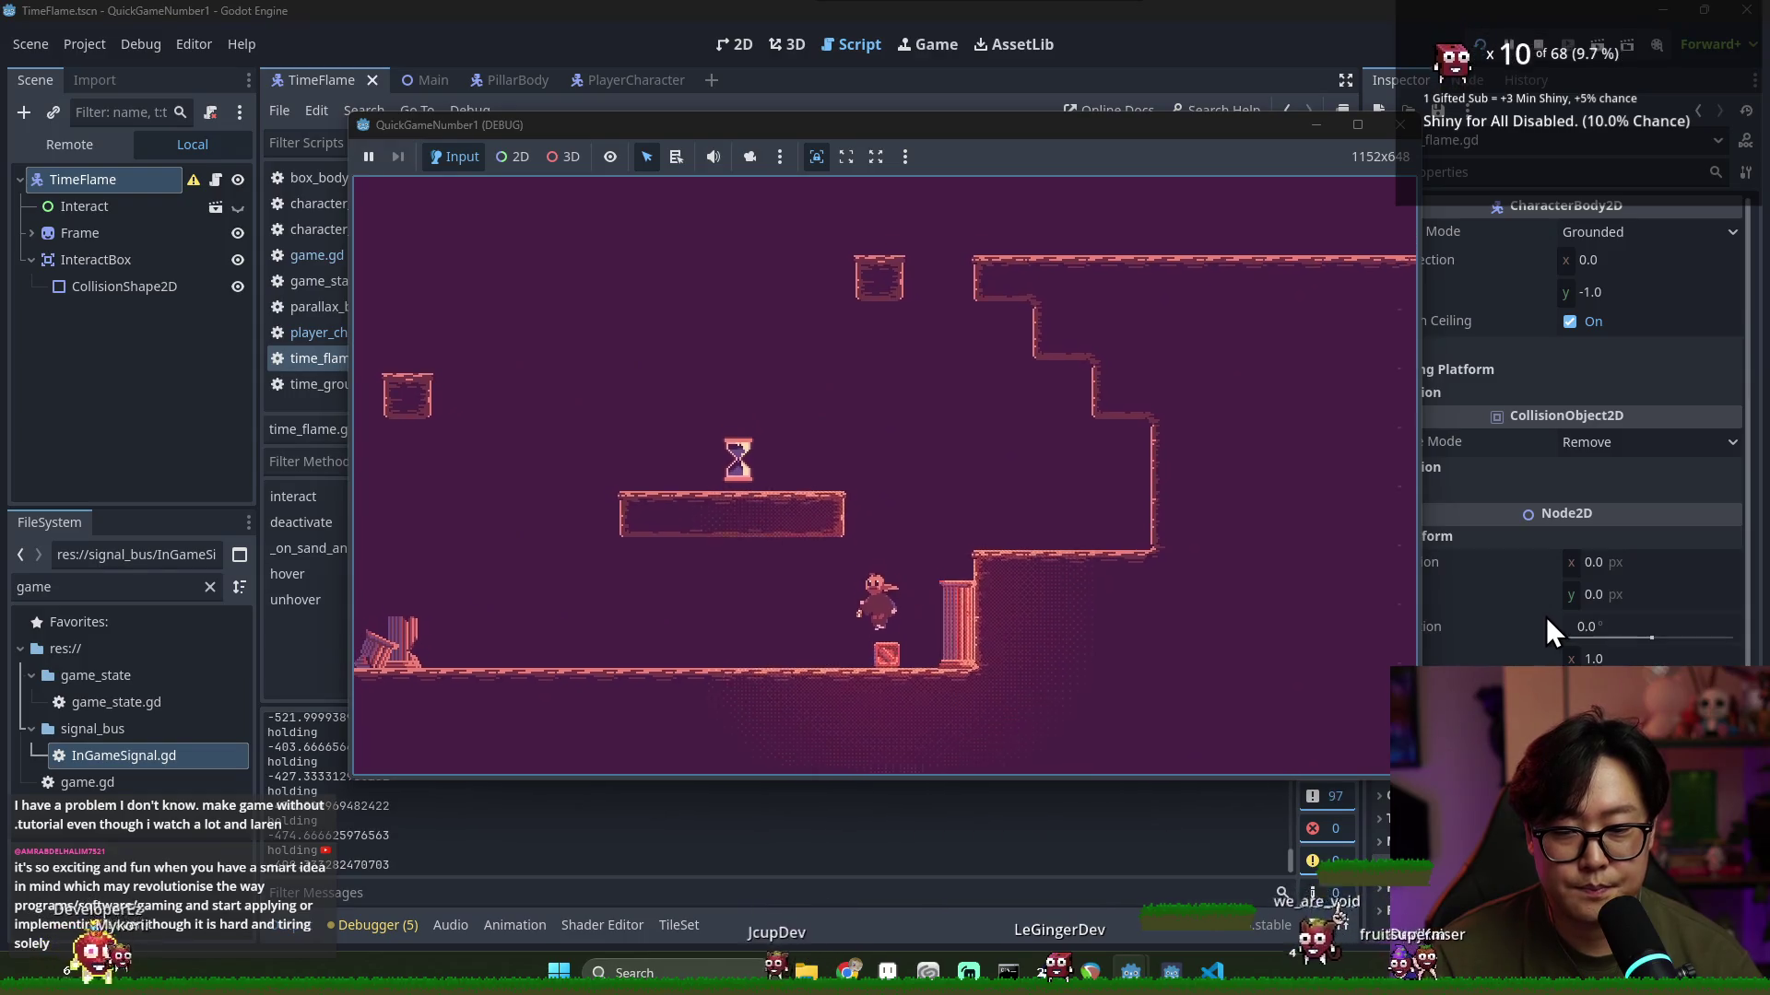
key(space)
key(a)
key(space)
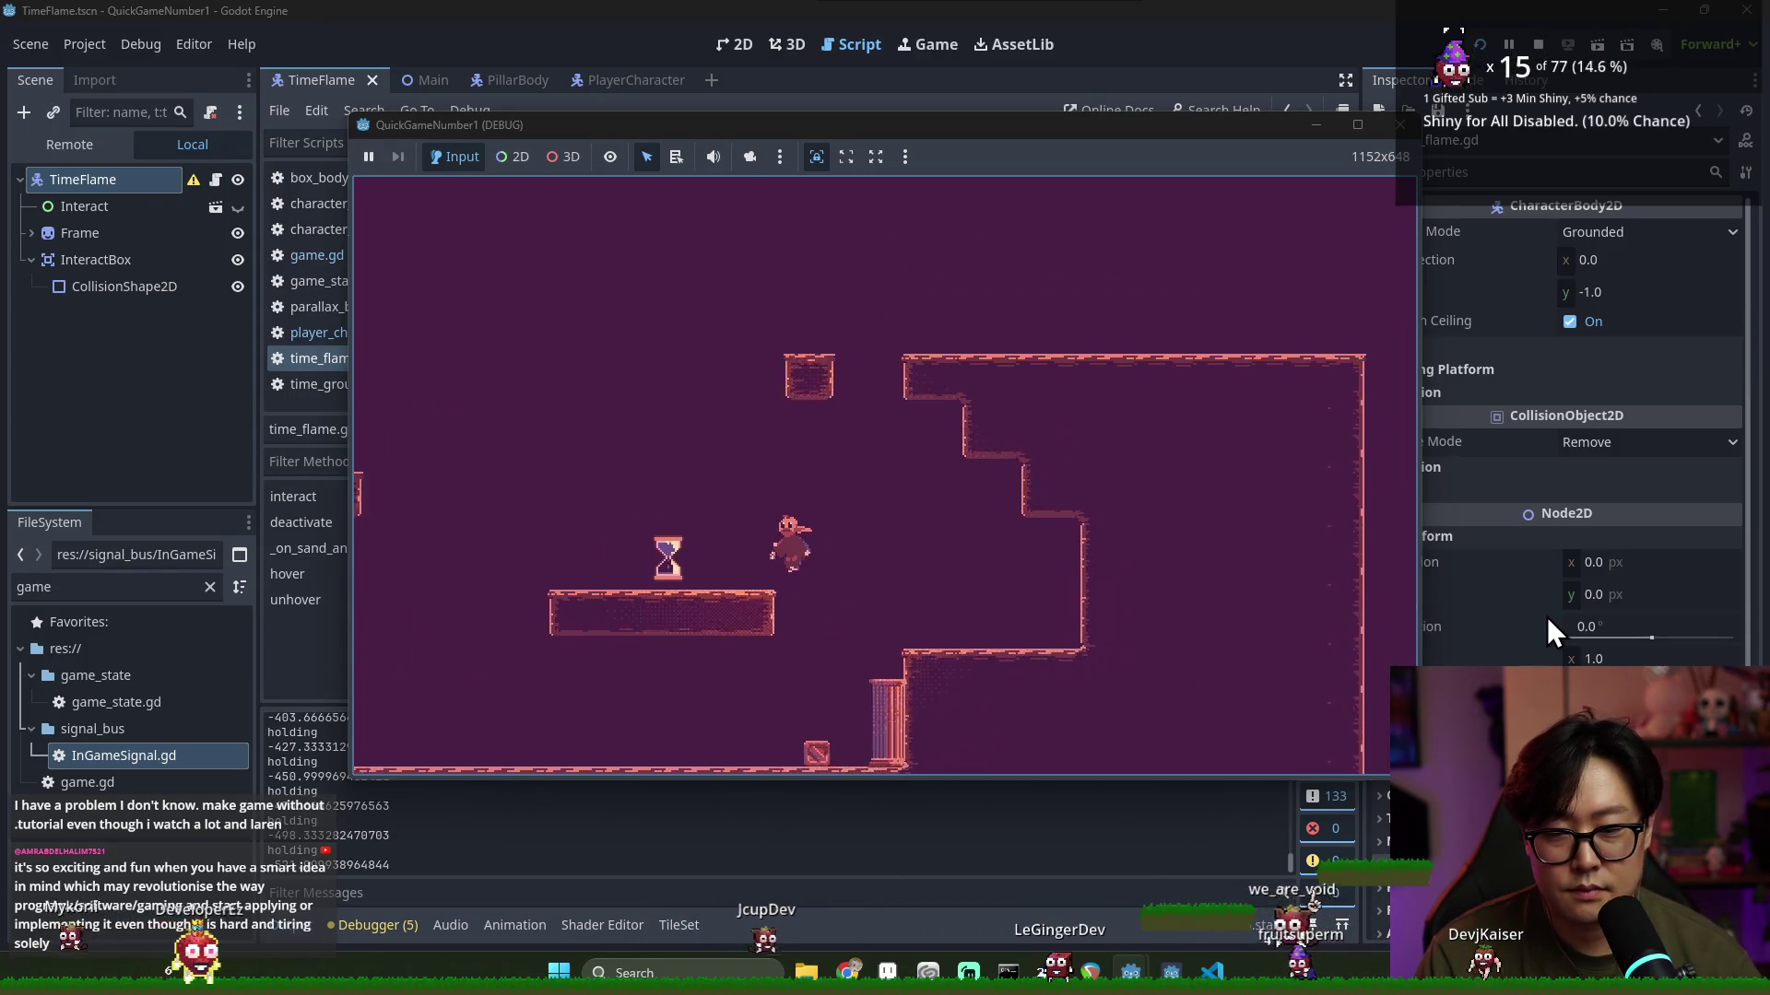
key(e)
key(a)
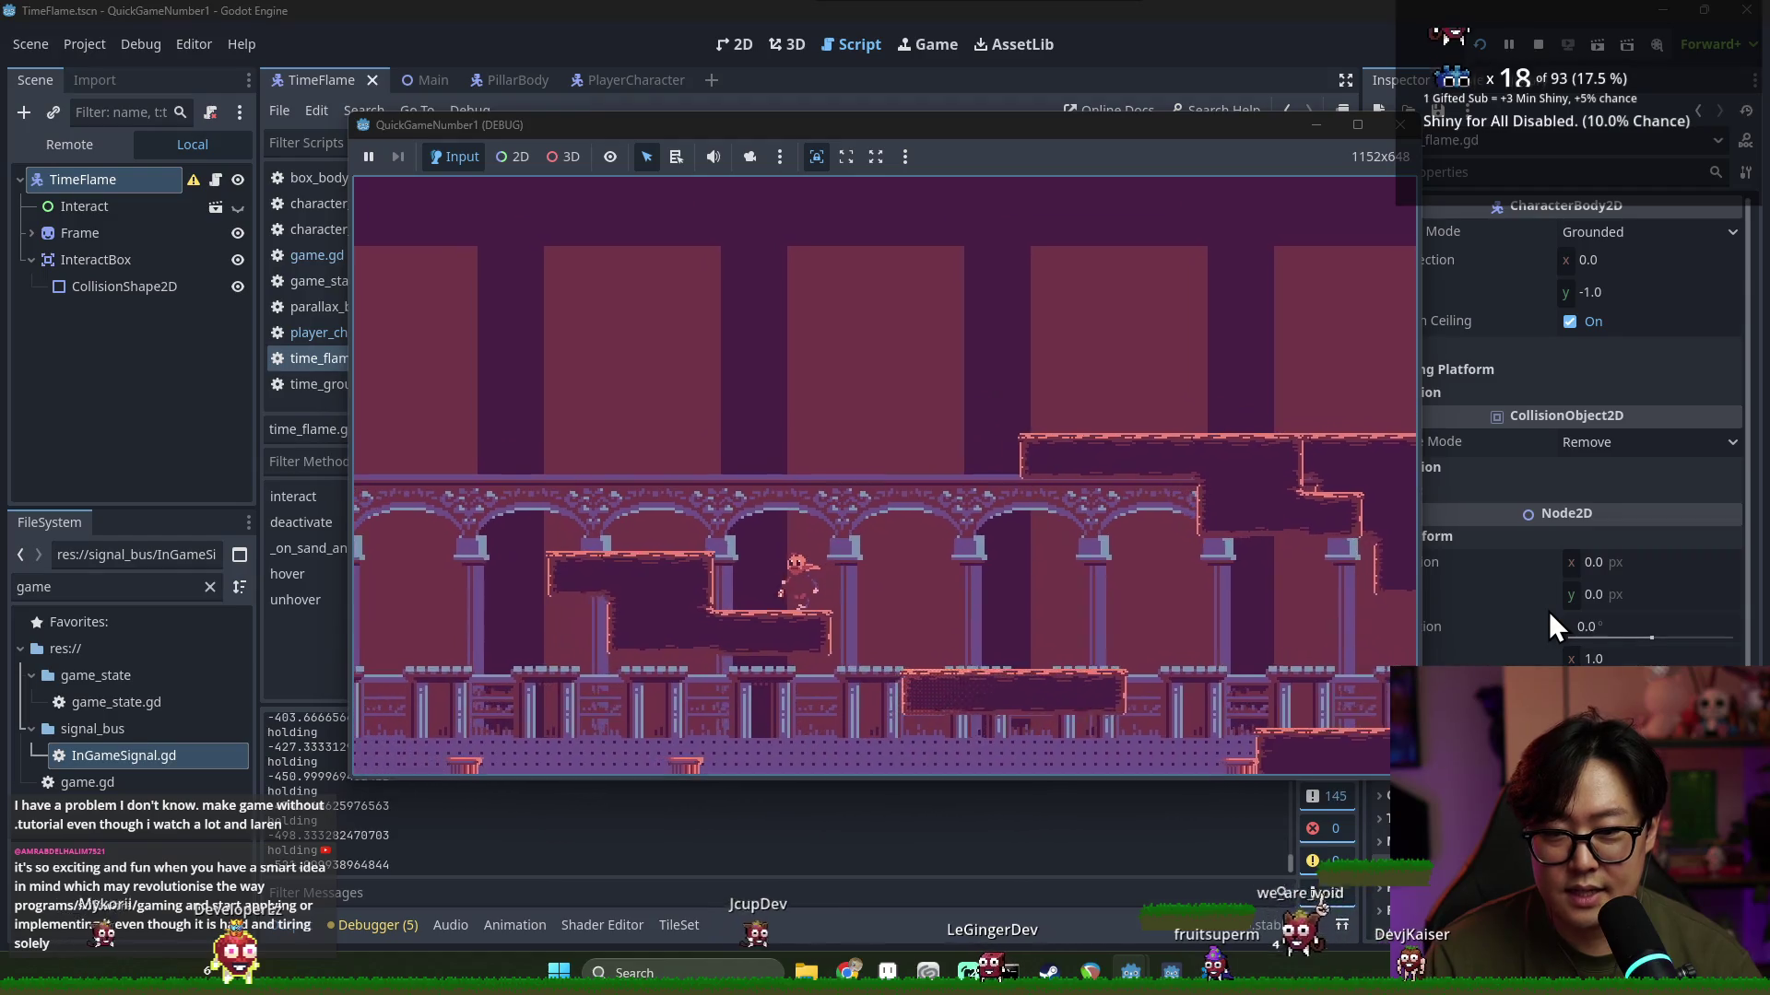
key(e)
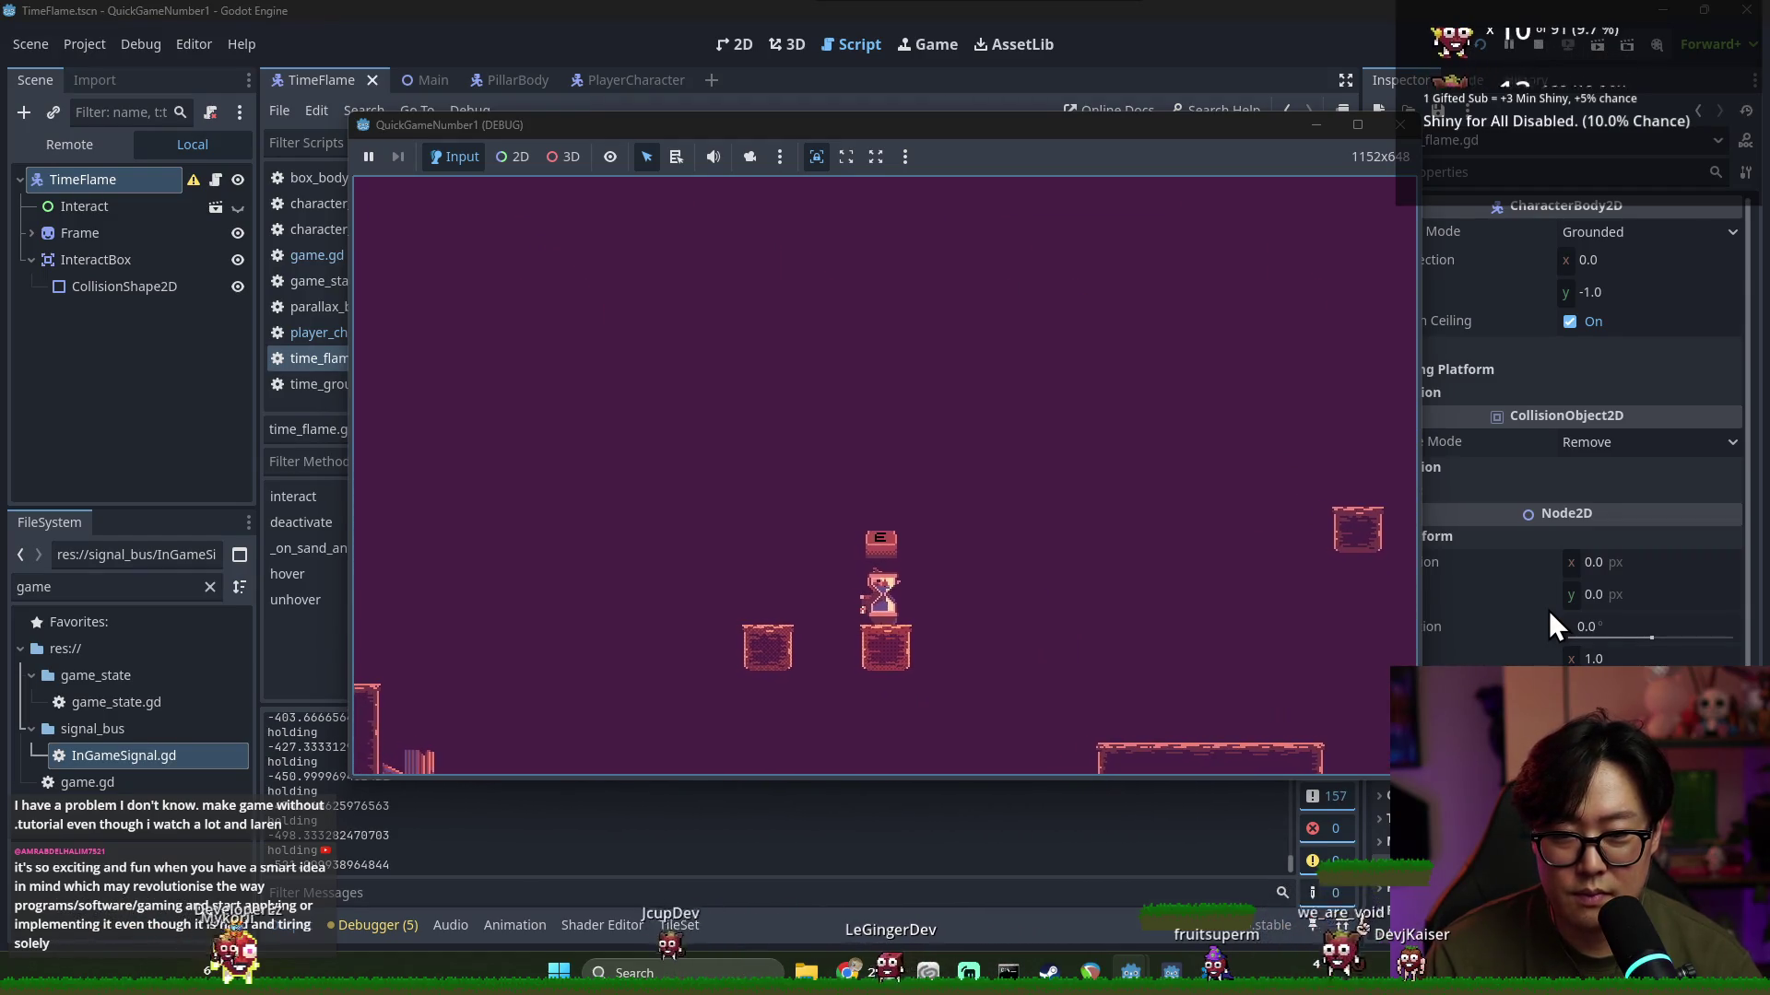
key(e)
key(d)
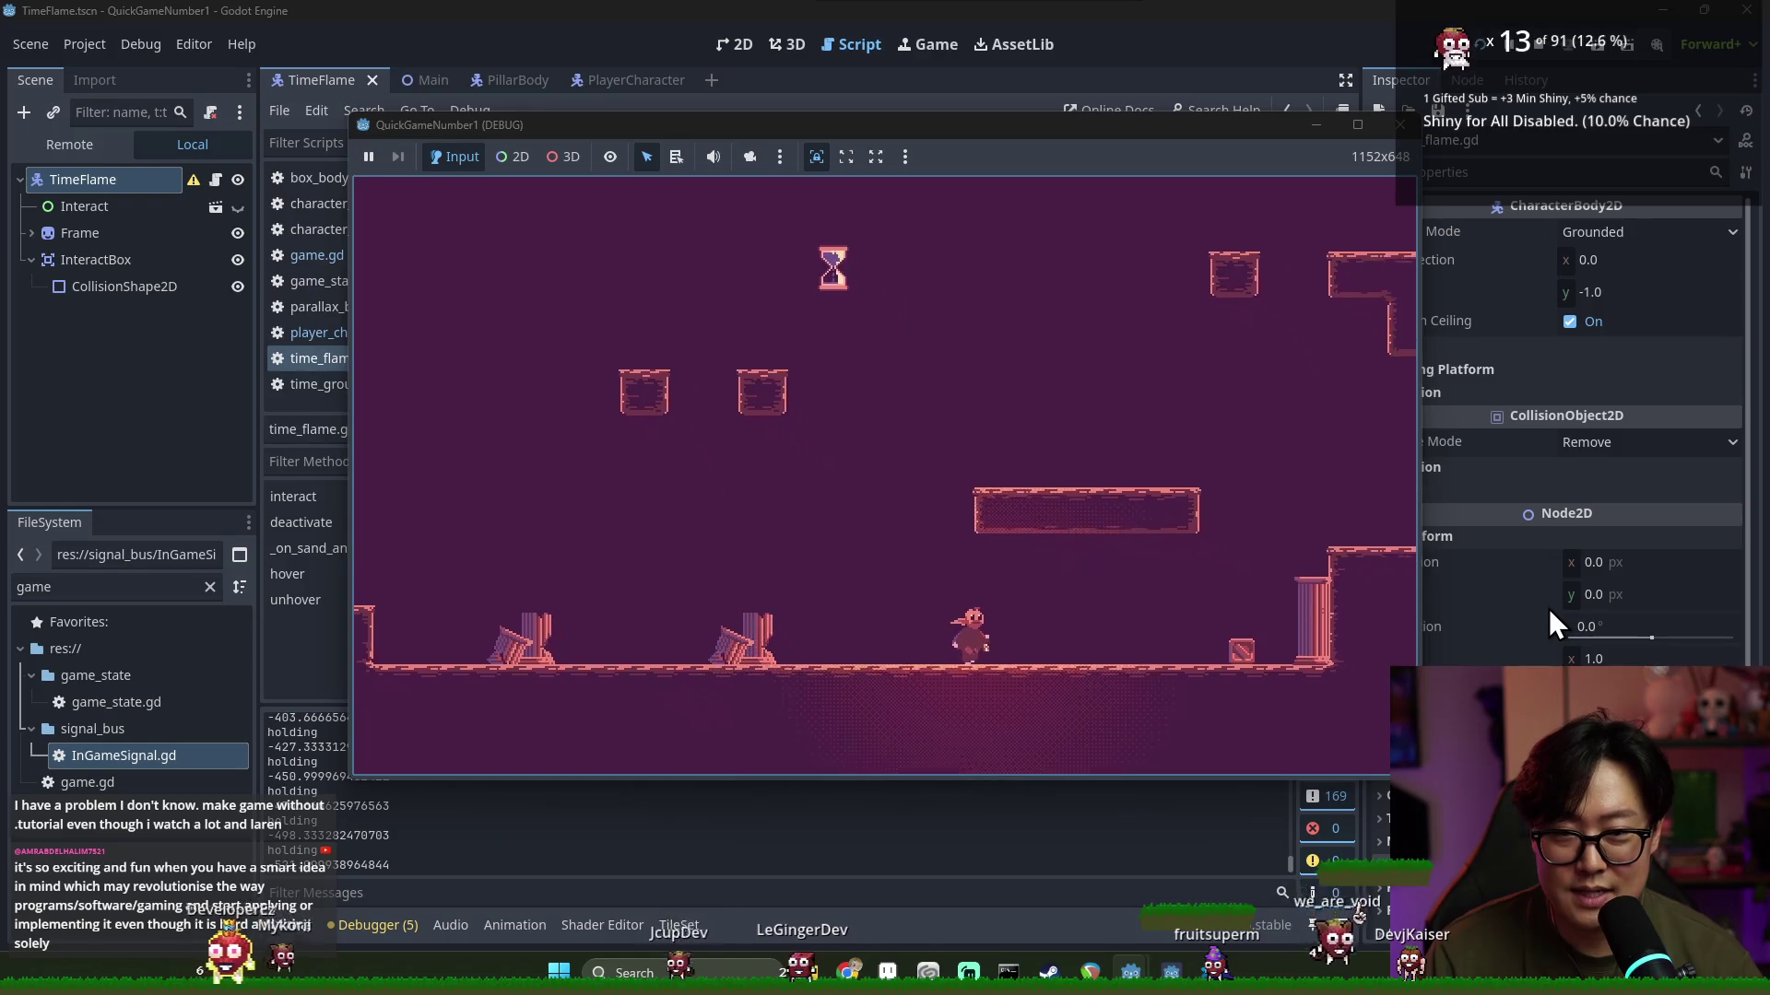
key(space)
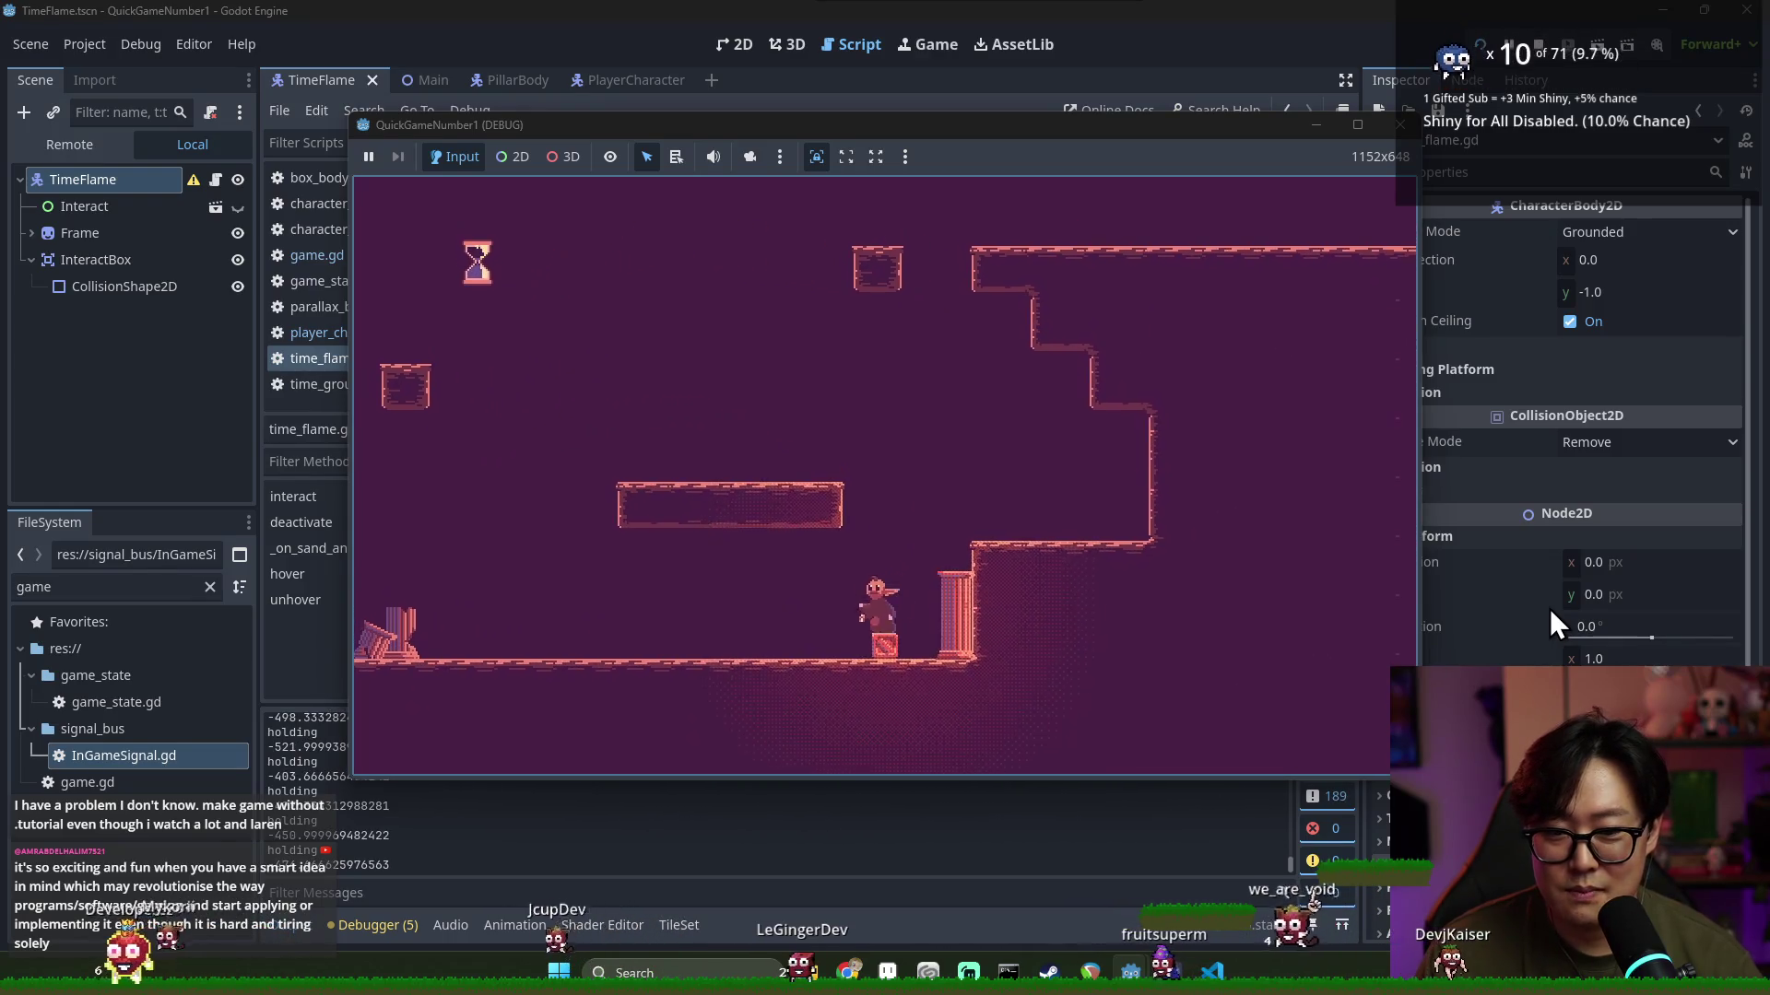
key(a)
key(space)
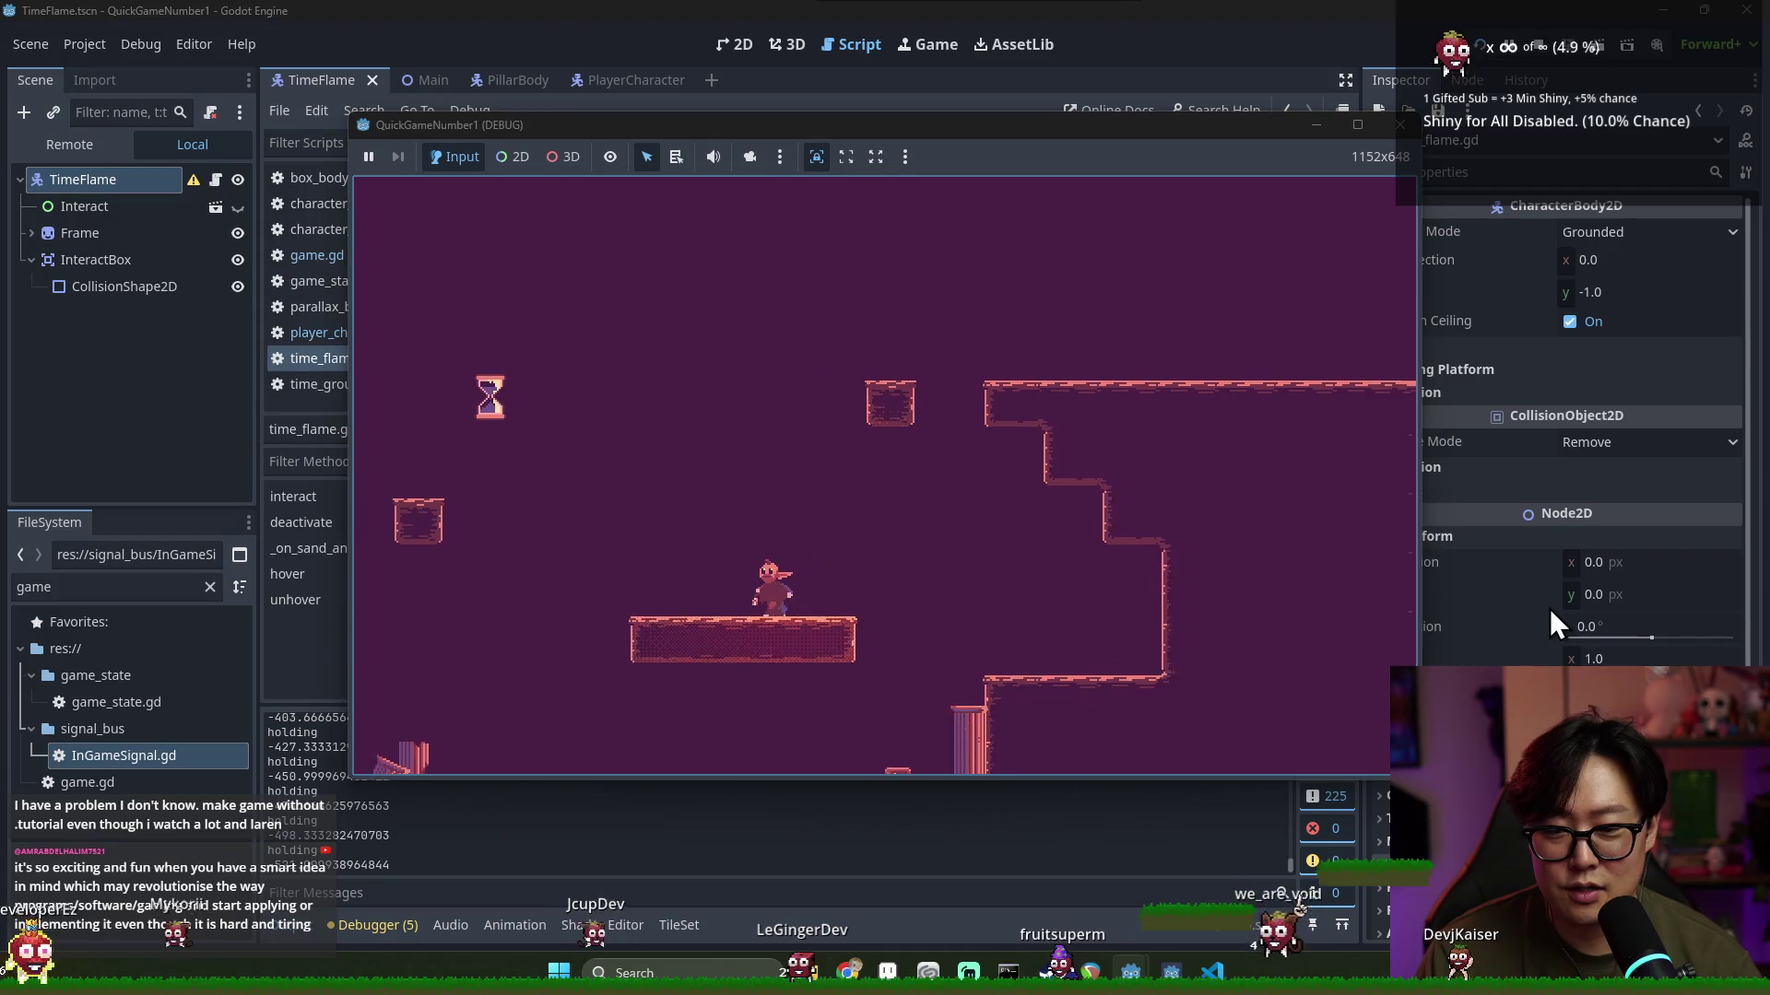
key(a)
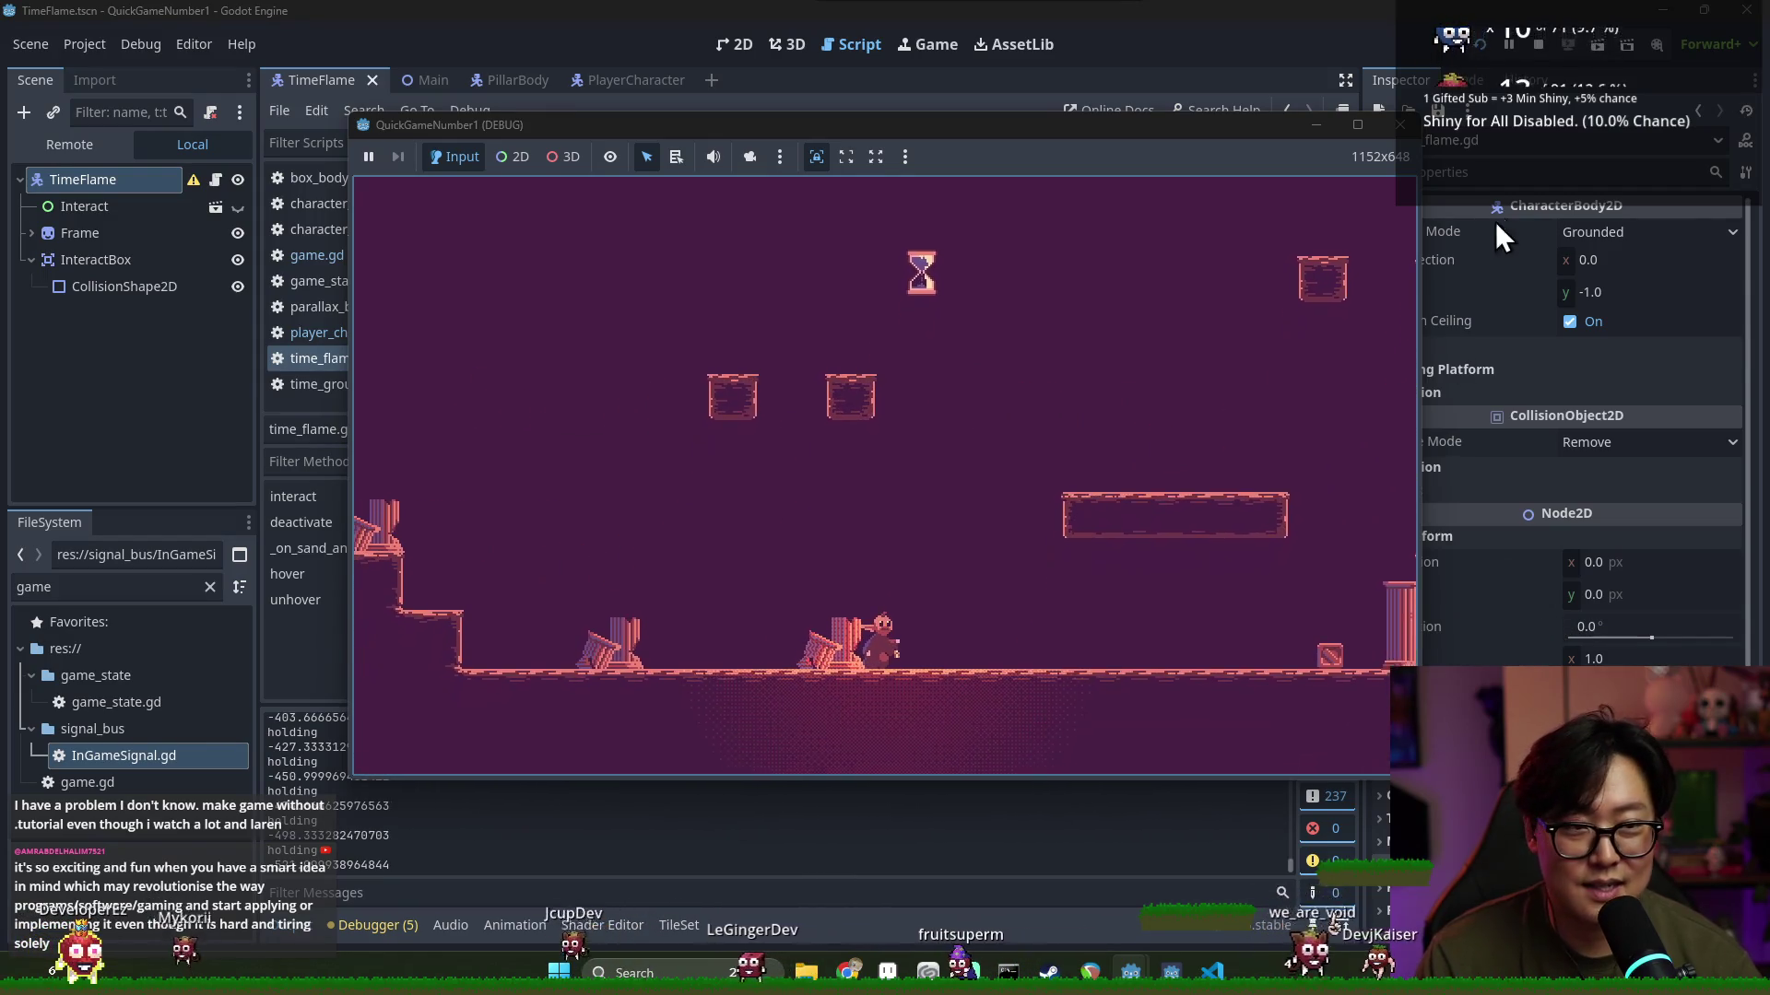
Step: Restart the game, run right briefly, then stop it with F8 and return to time_flame.gd
click(1537, 46)
key(F5)
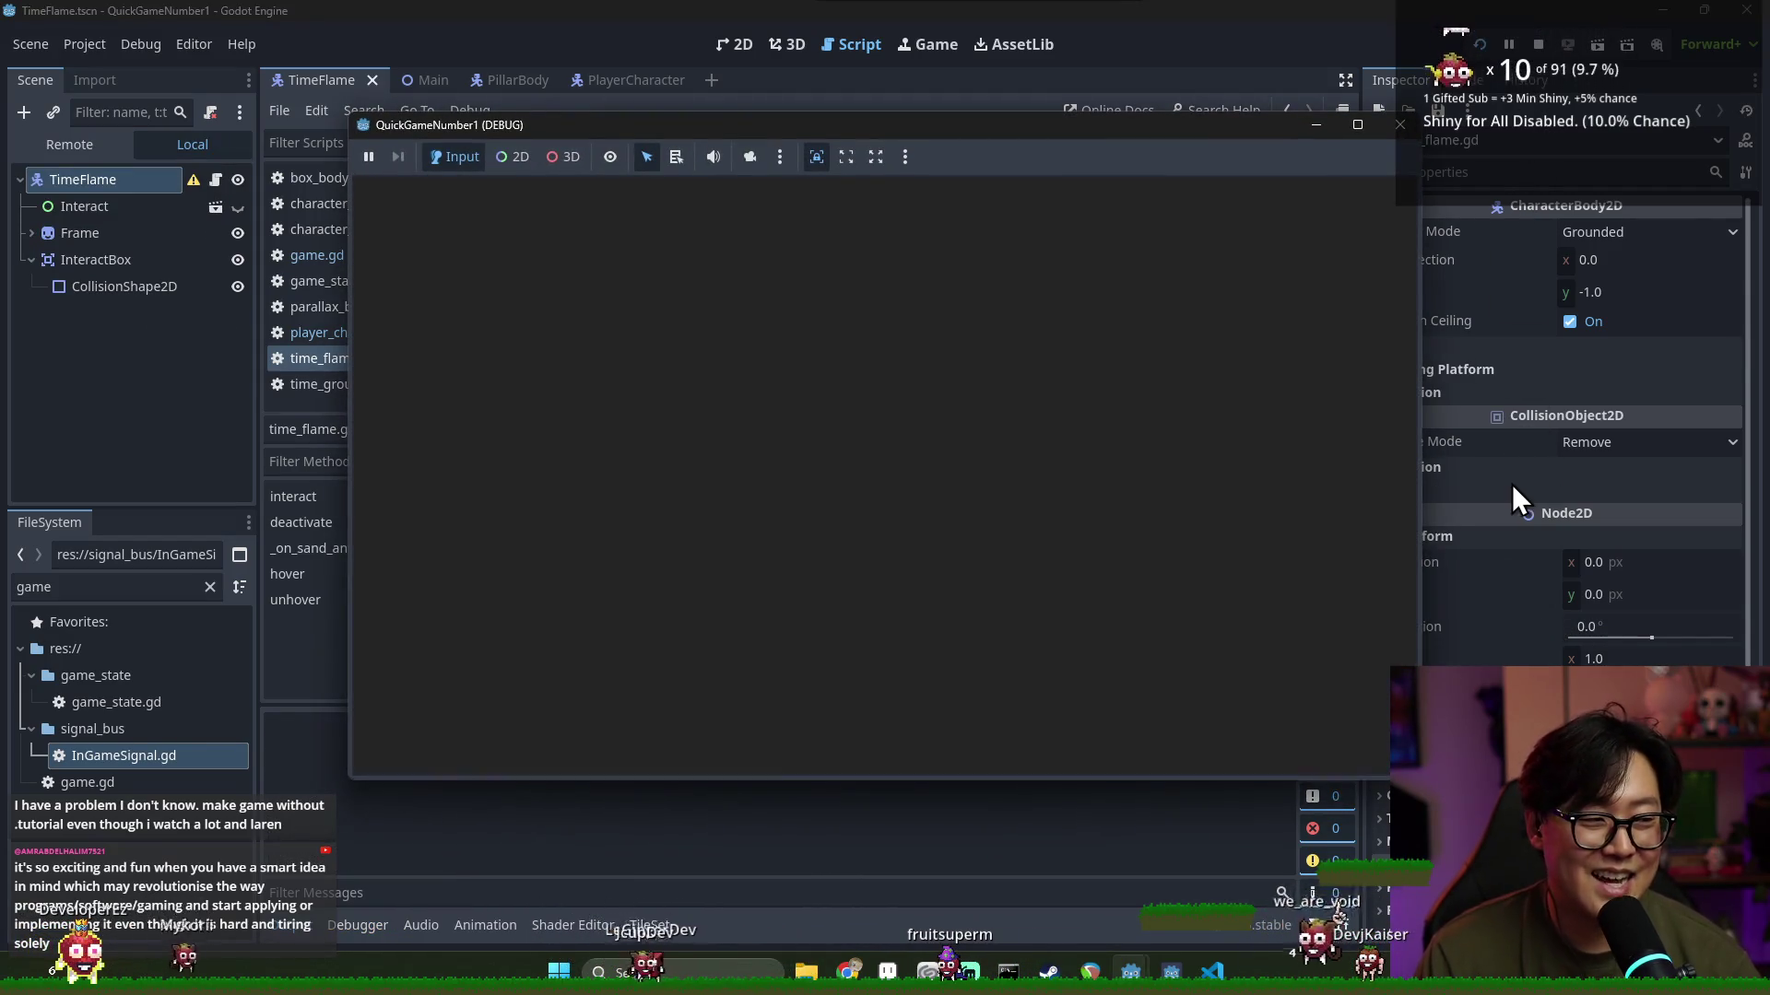
key(d)
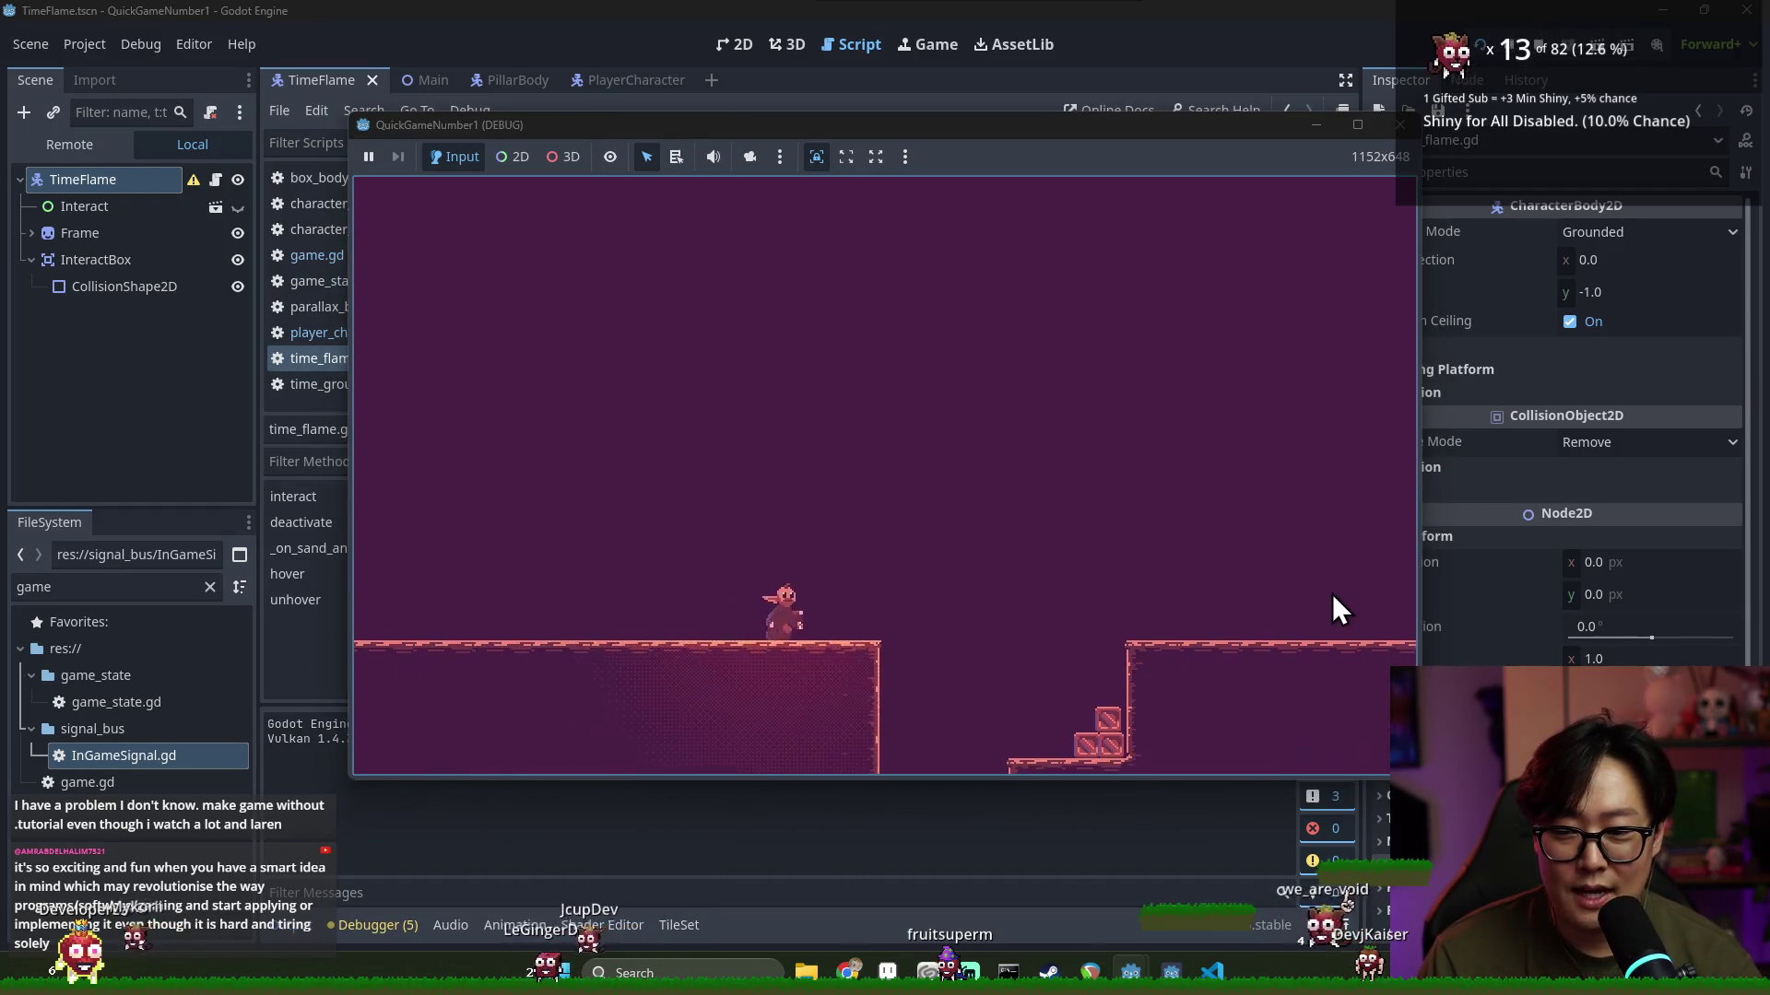
key(space)
key(d)
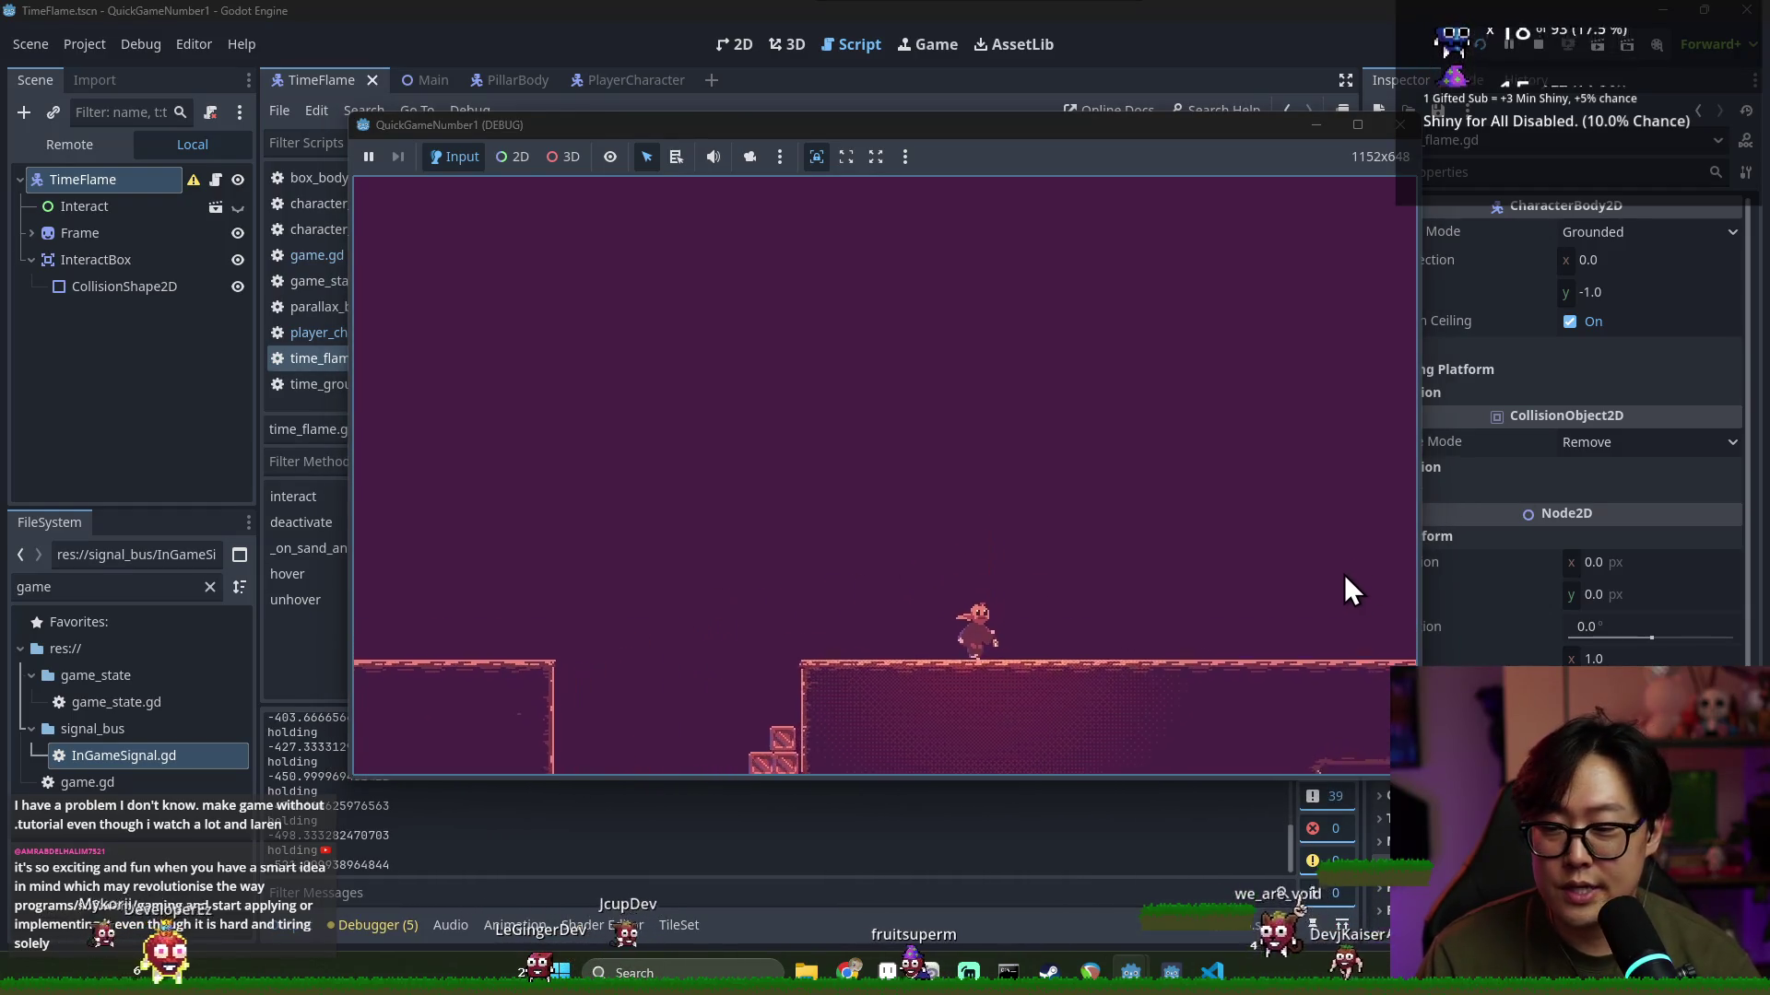
key(F8)
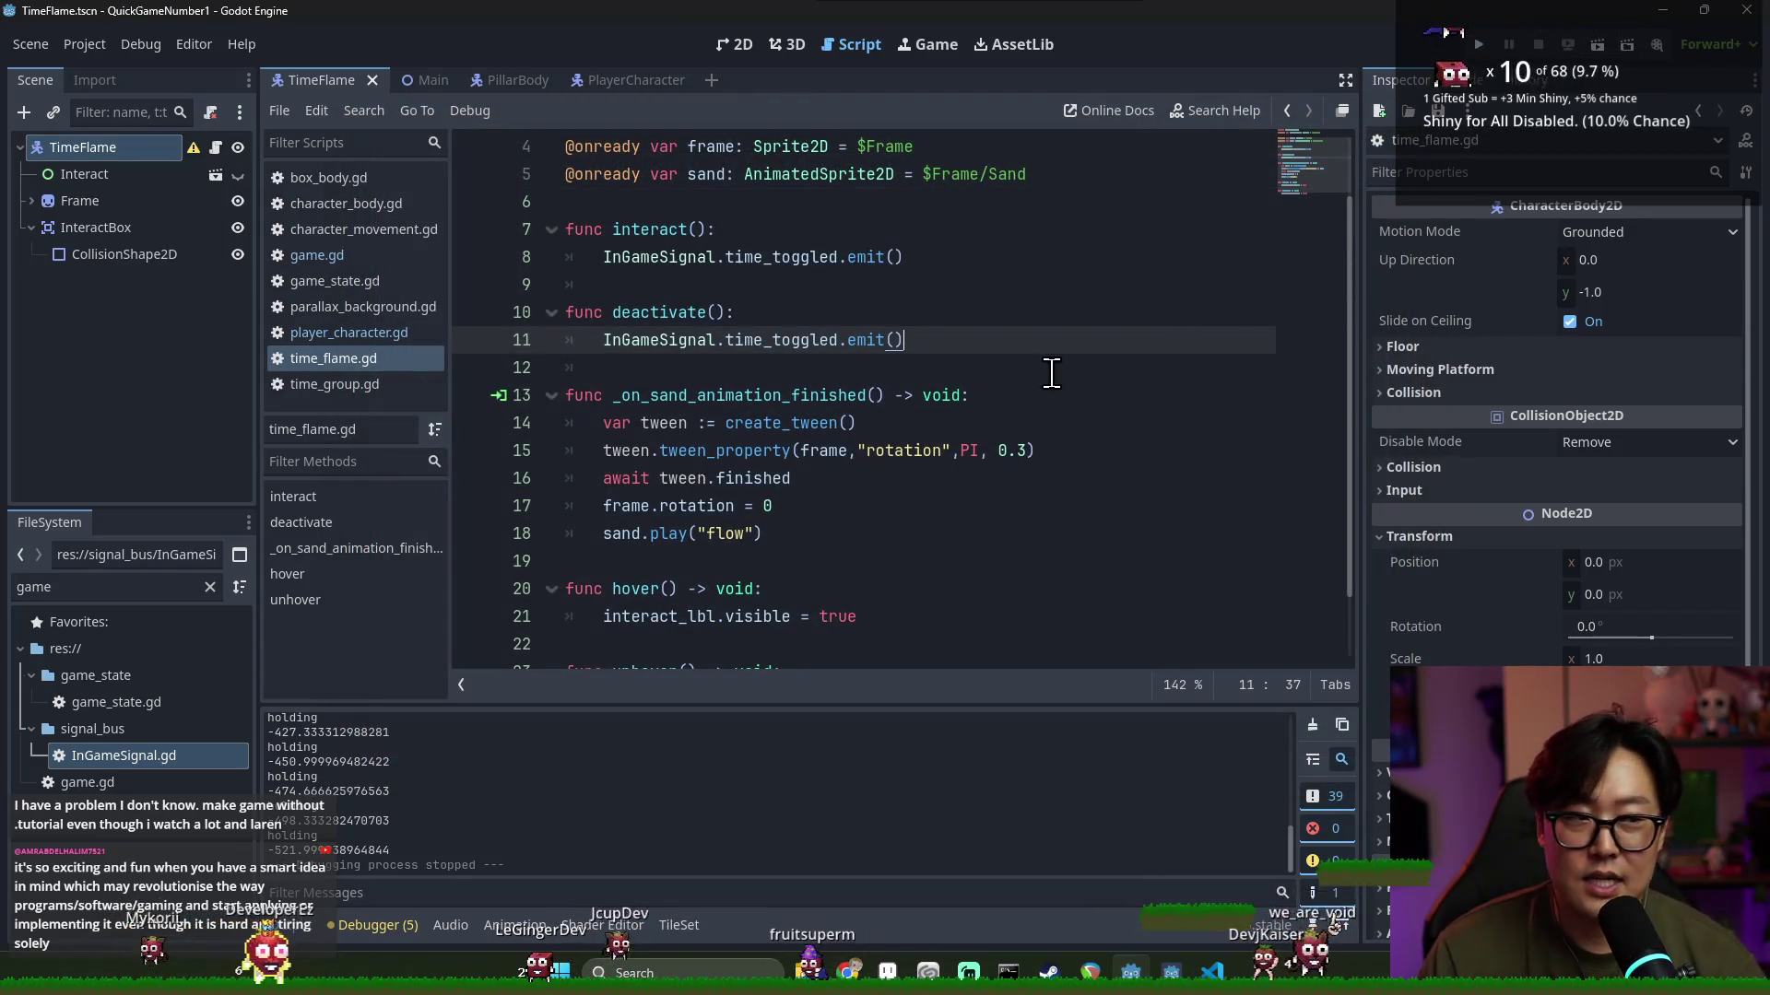
click(964, 369)
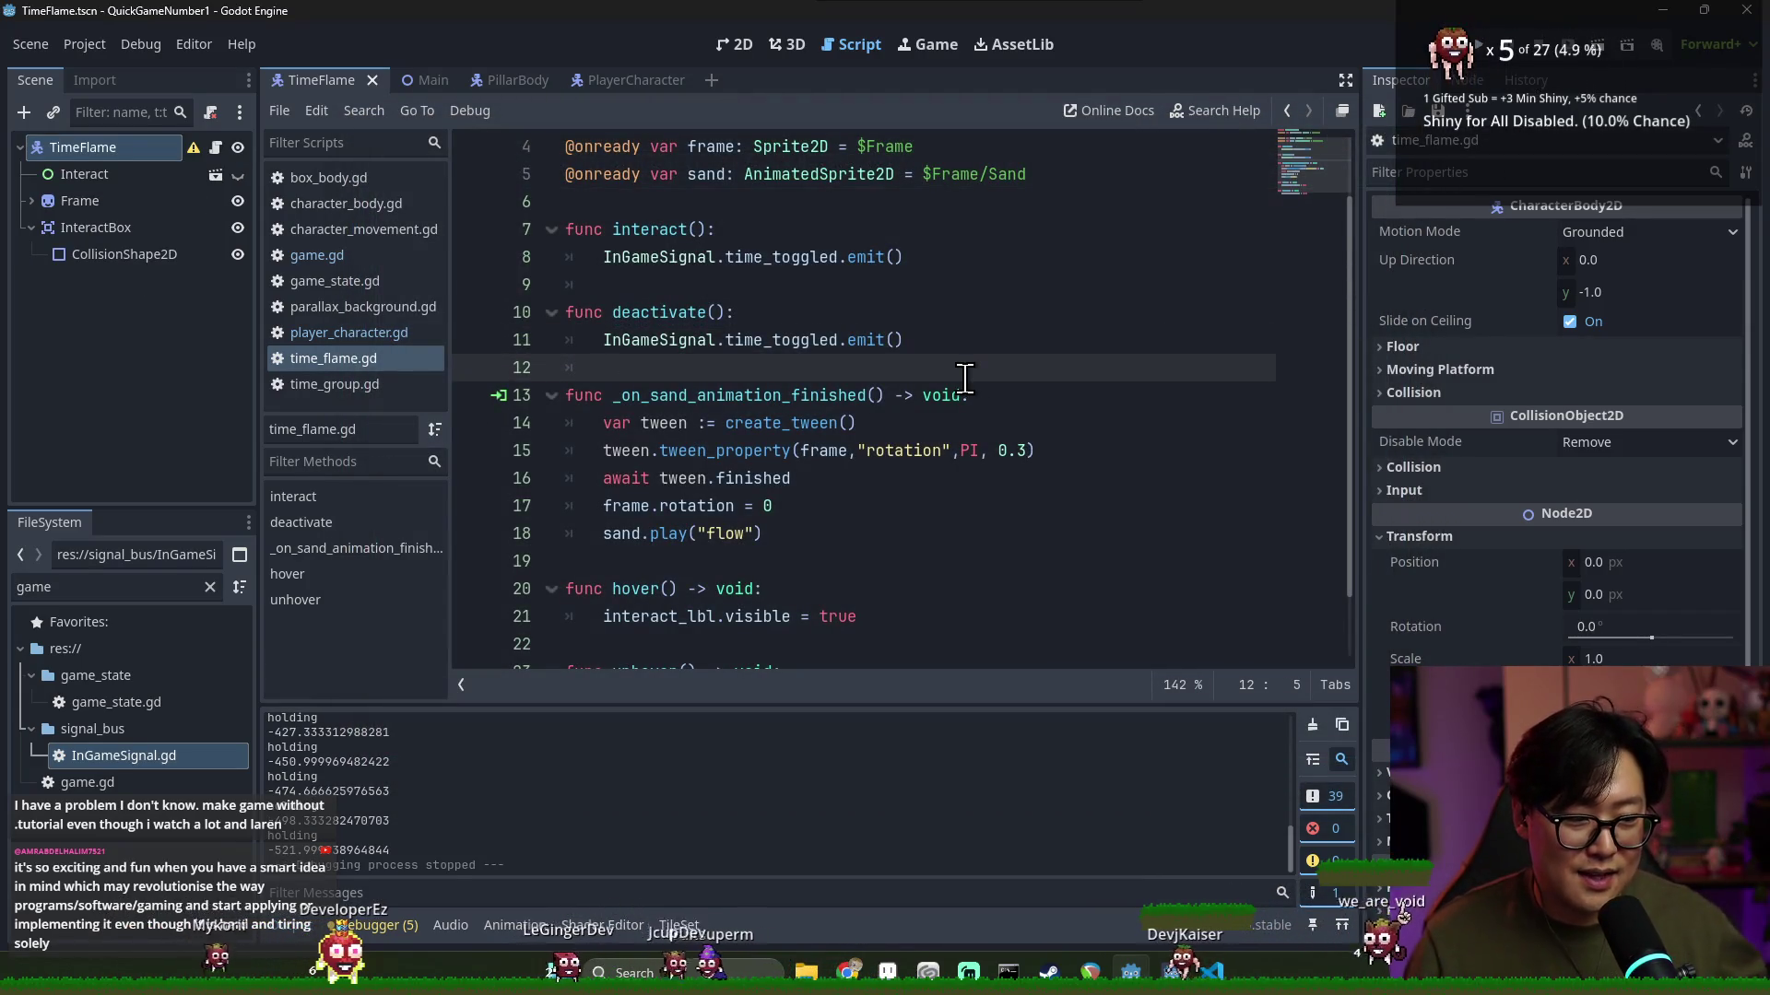
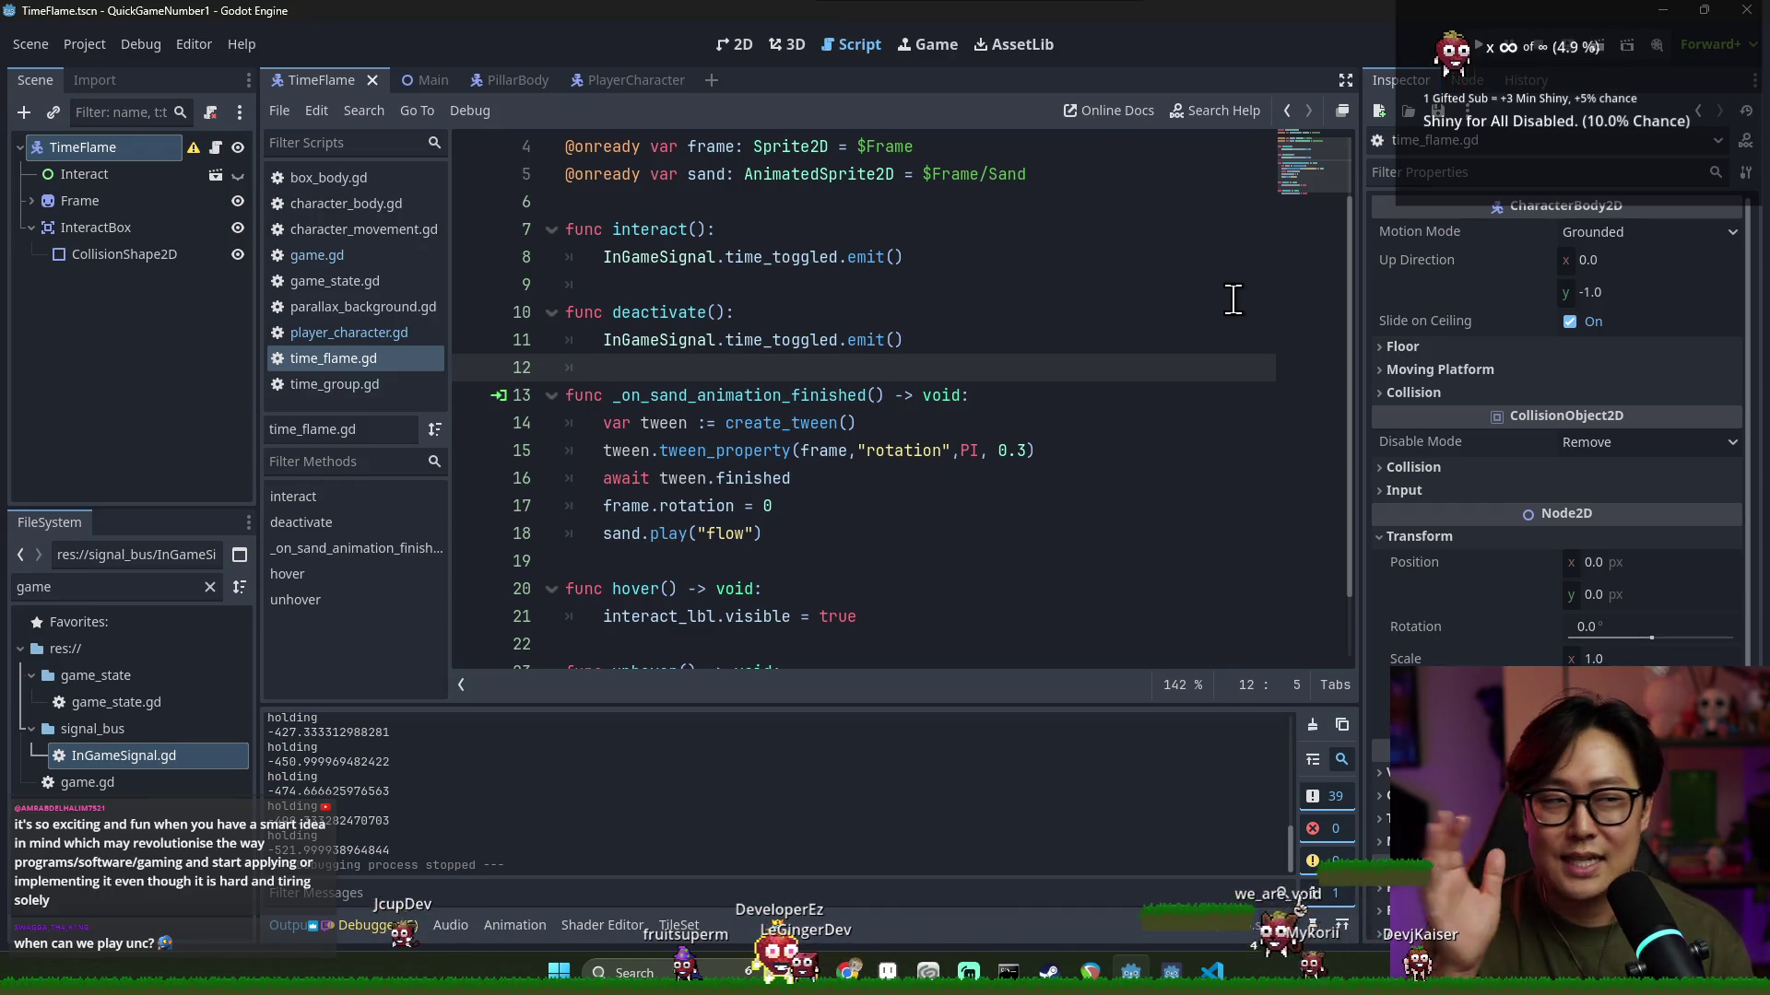
Step: Briefly show the 'Build Your First Playable Game in 30 Days' course page in Chrome, then return to Godot
mouse_move(1512, 246)
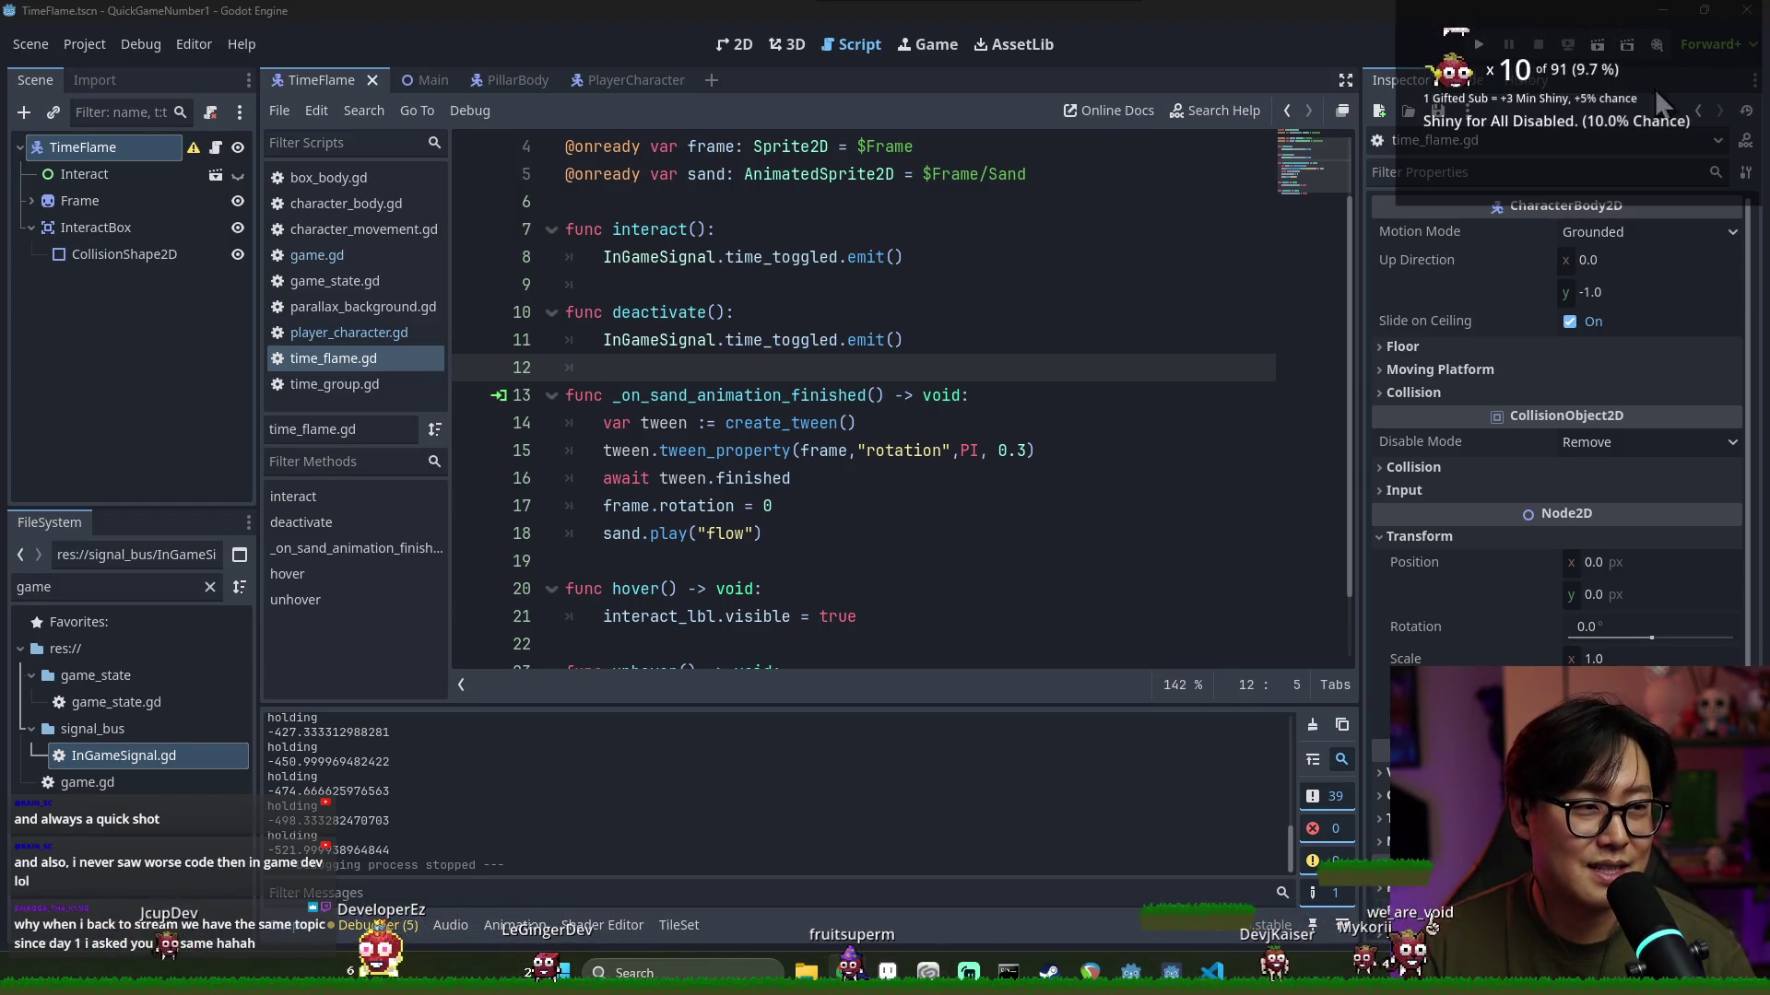
key(alt+Tab)
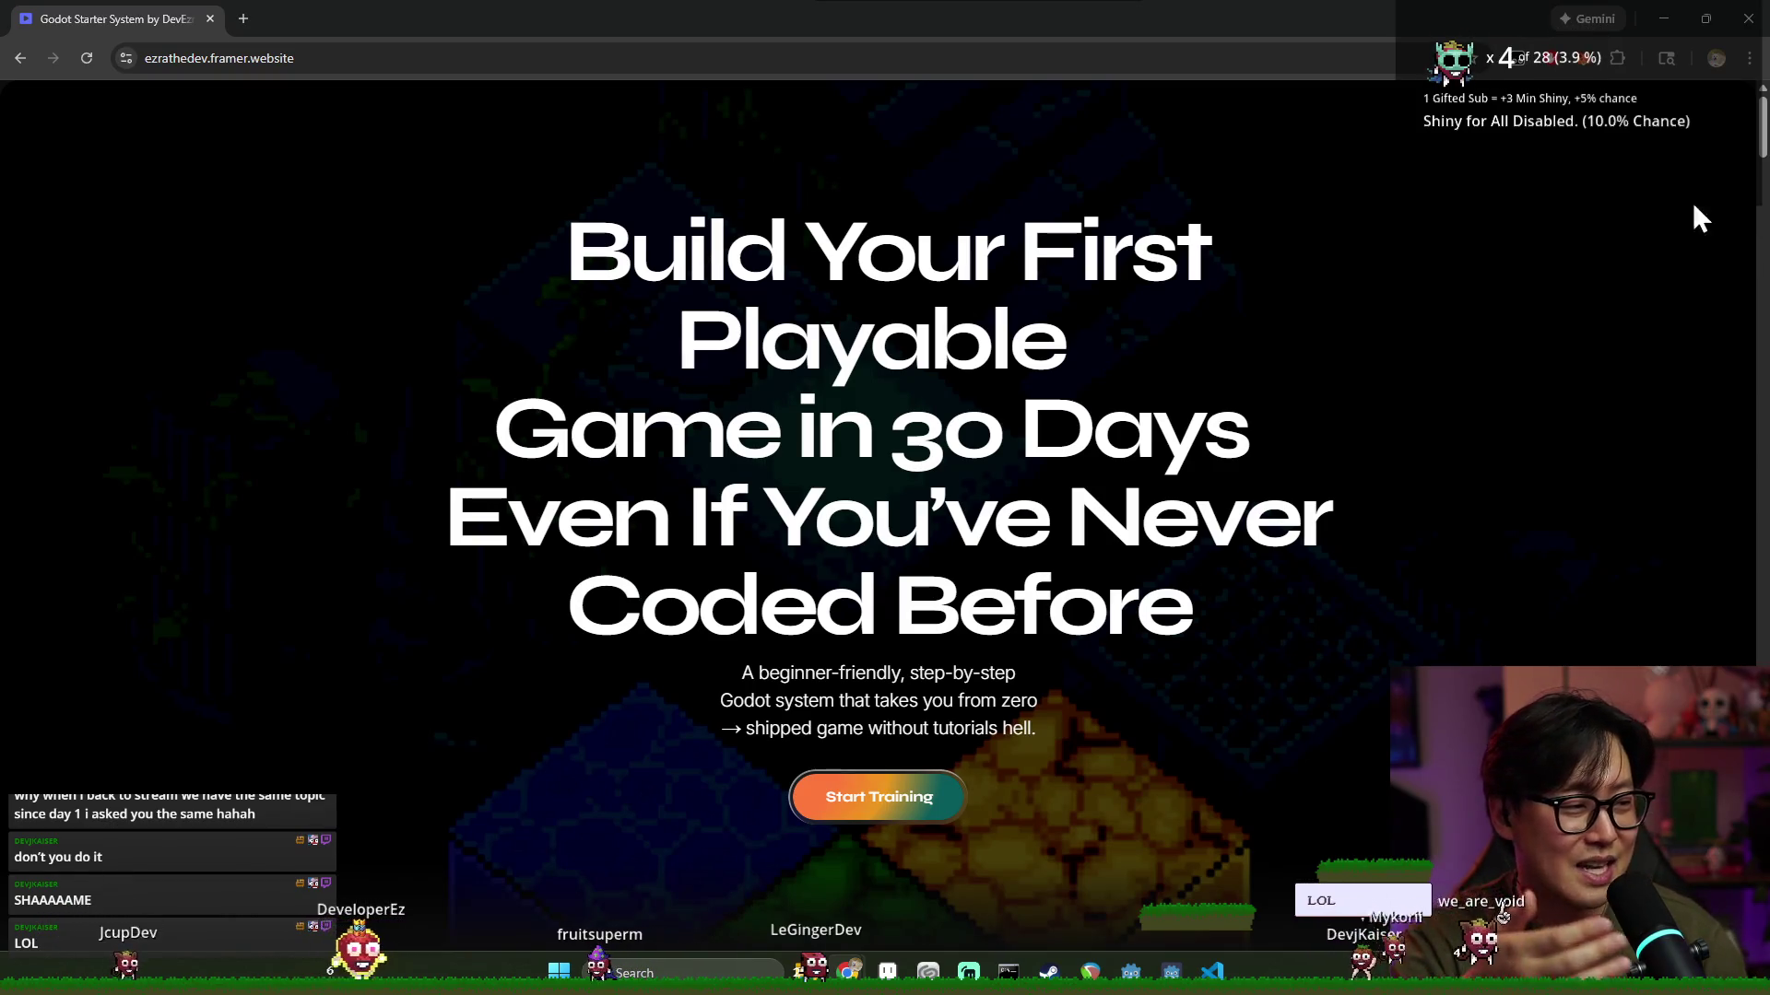
key(alt+Tab)
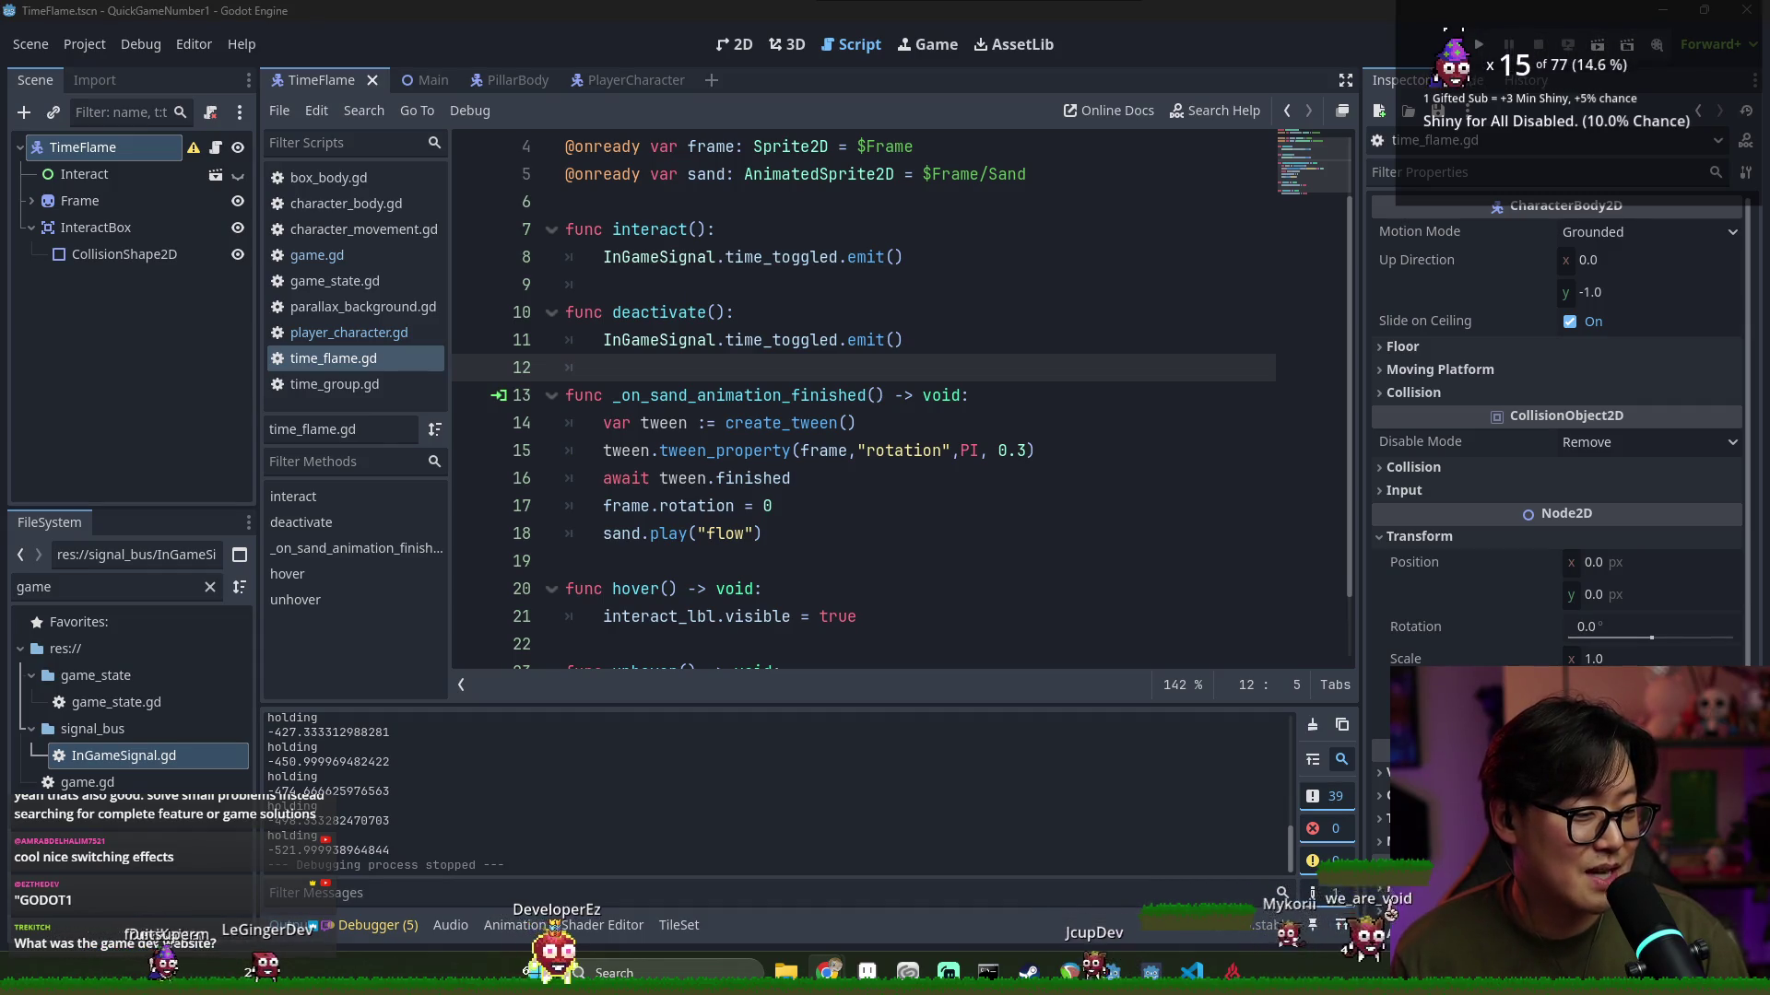
Step: Place the cursor at the end of the deactivate function line in time_flame.gd
click(909, 311)
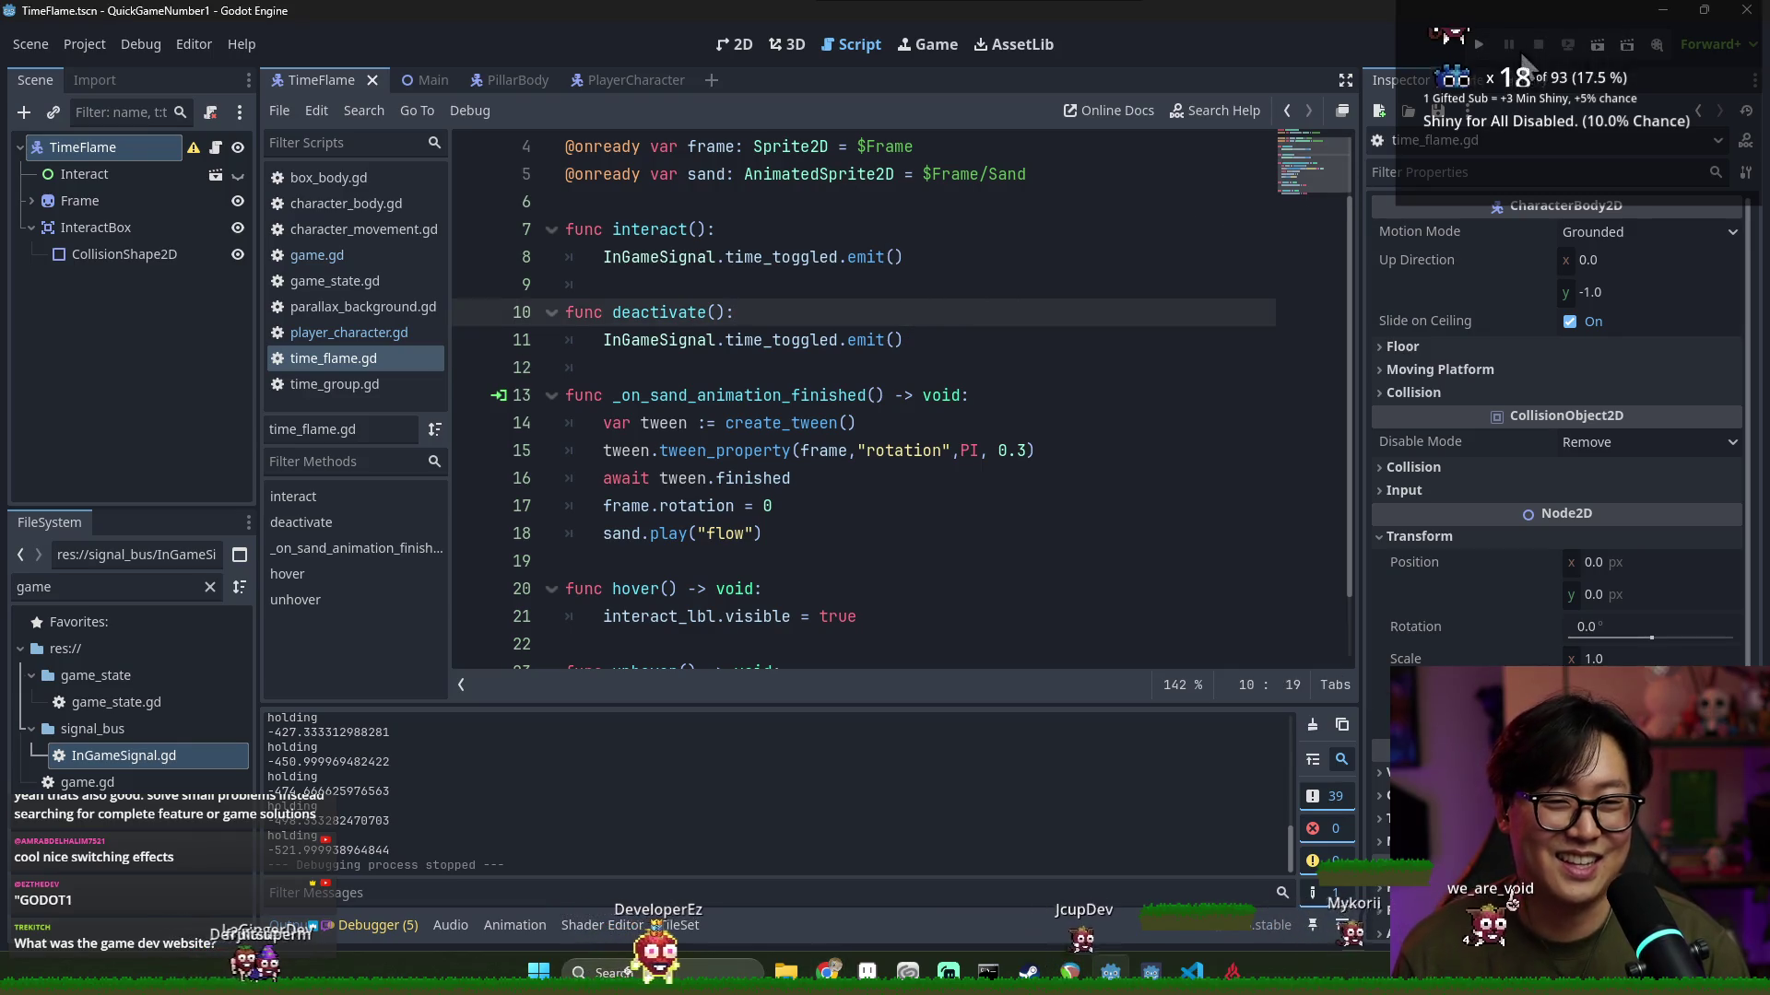
Step: Run the project and move and jump the player right across the ledges to the hourglass
click(1478, 46)
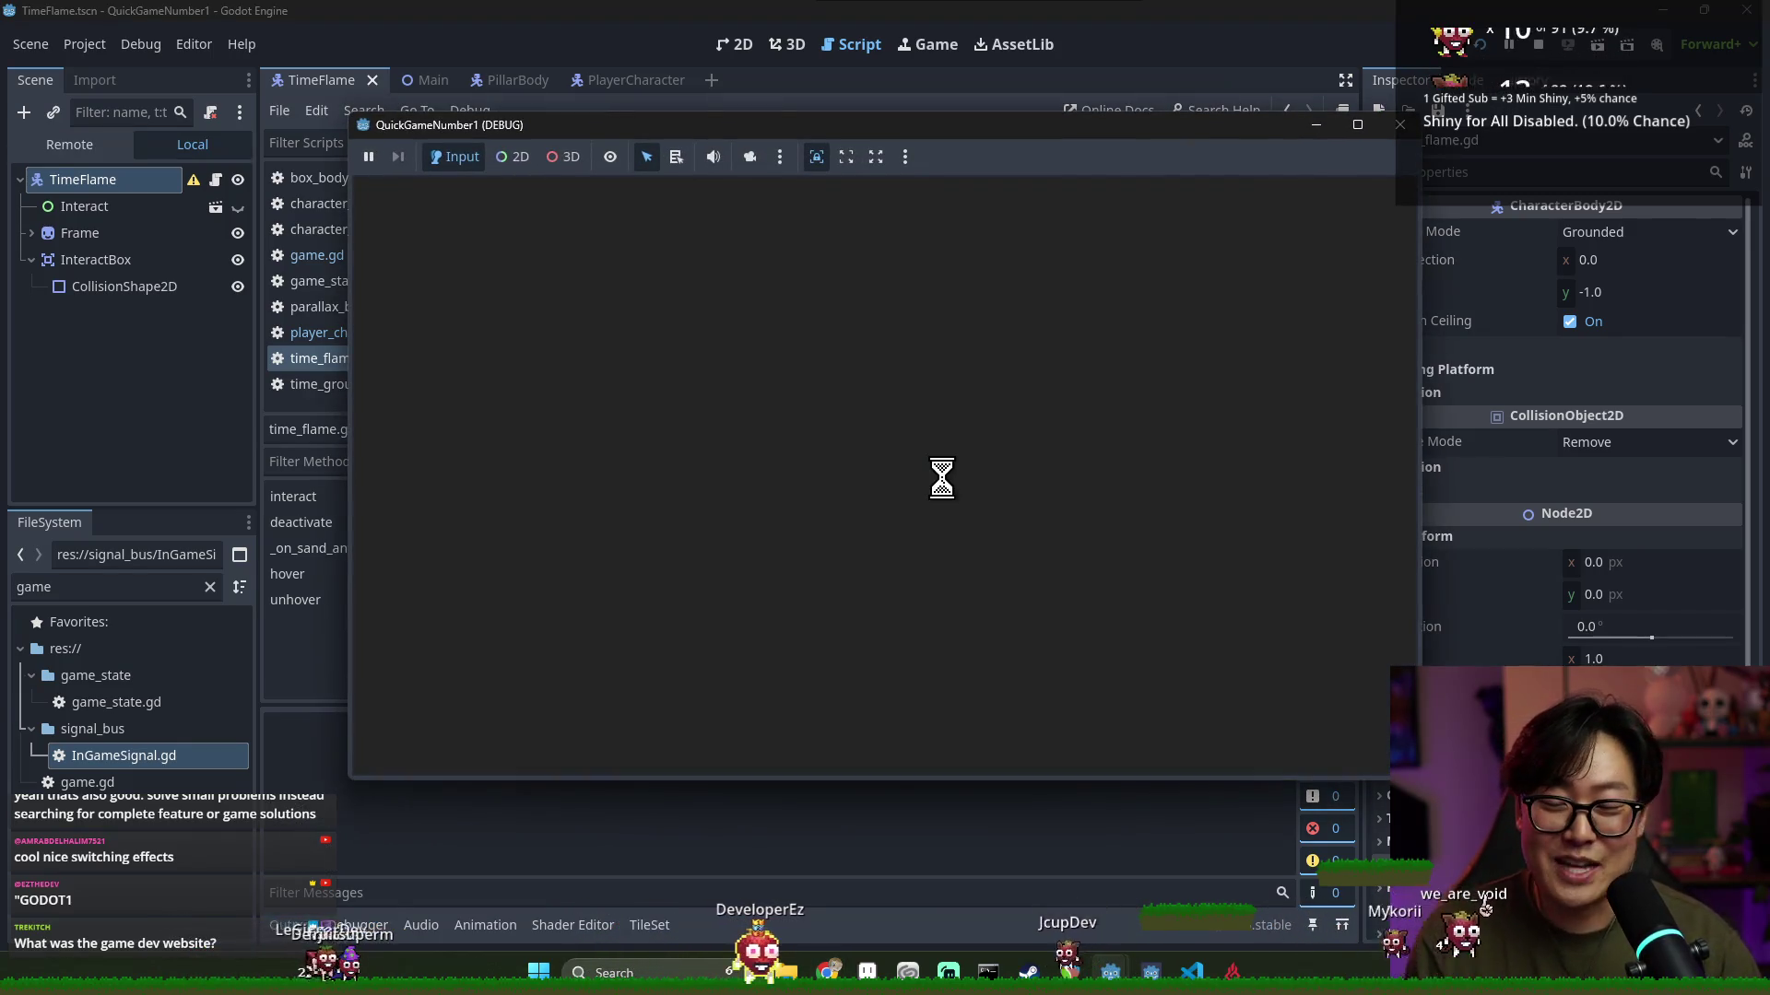
key(Right)
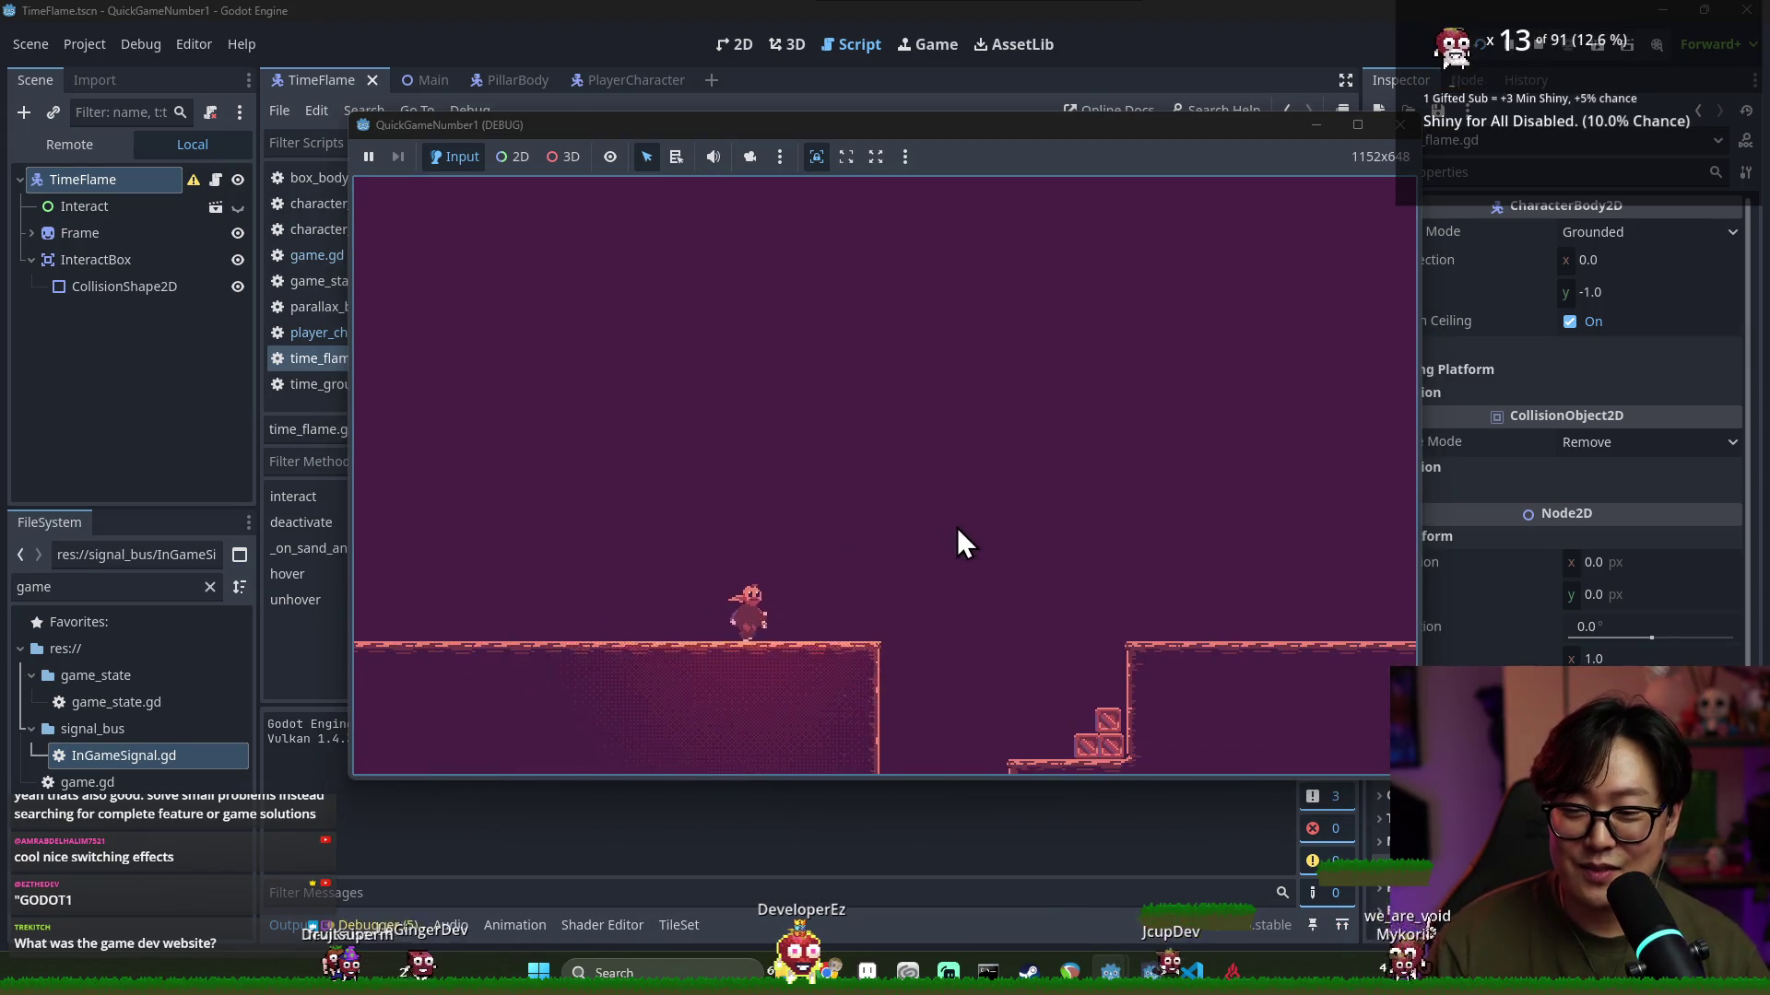
key(space)
key(space)
key(Right)
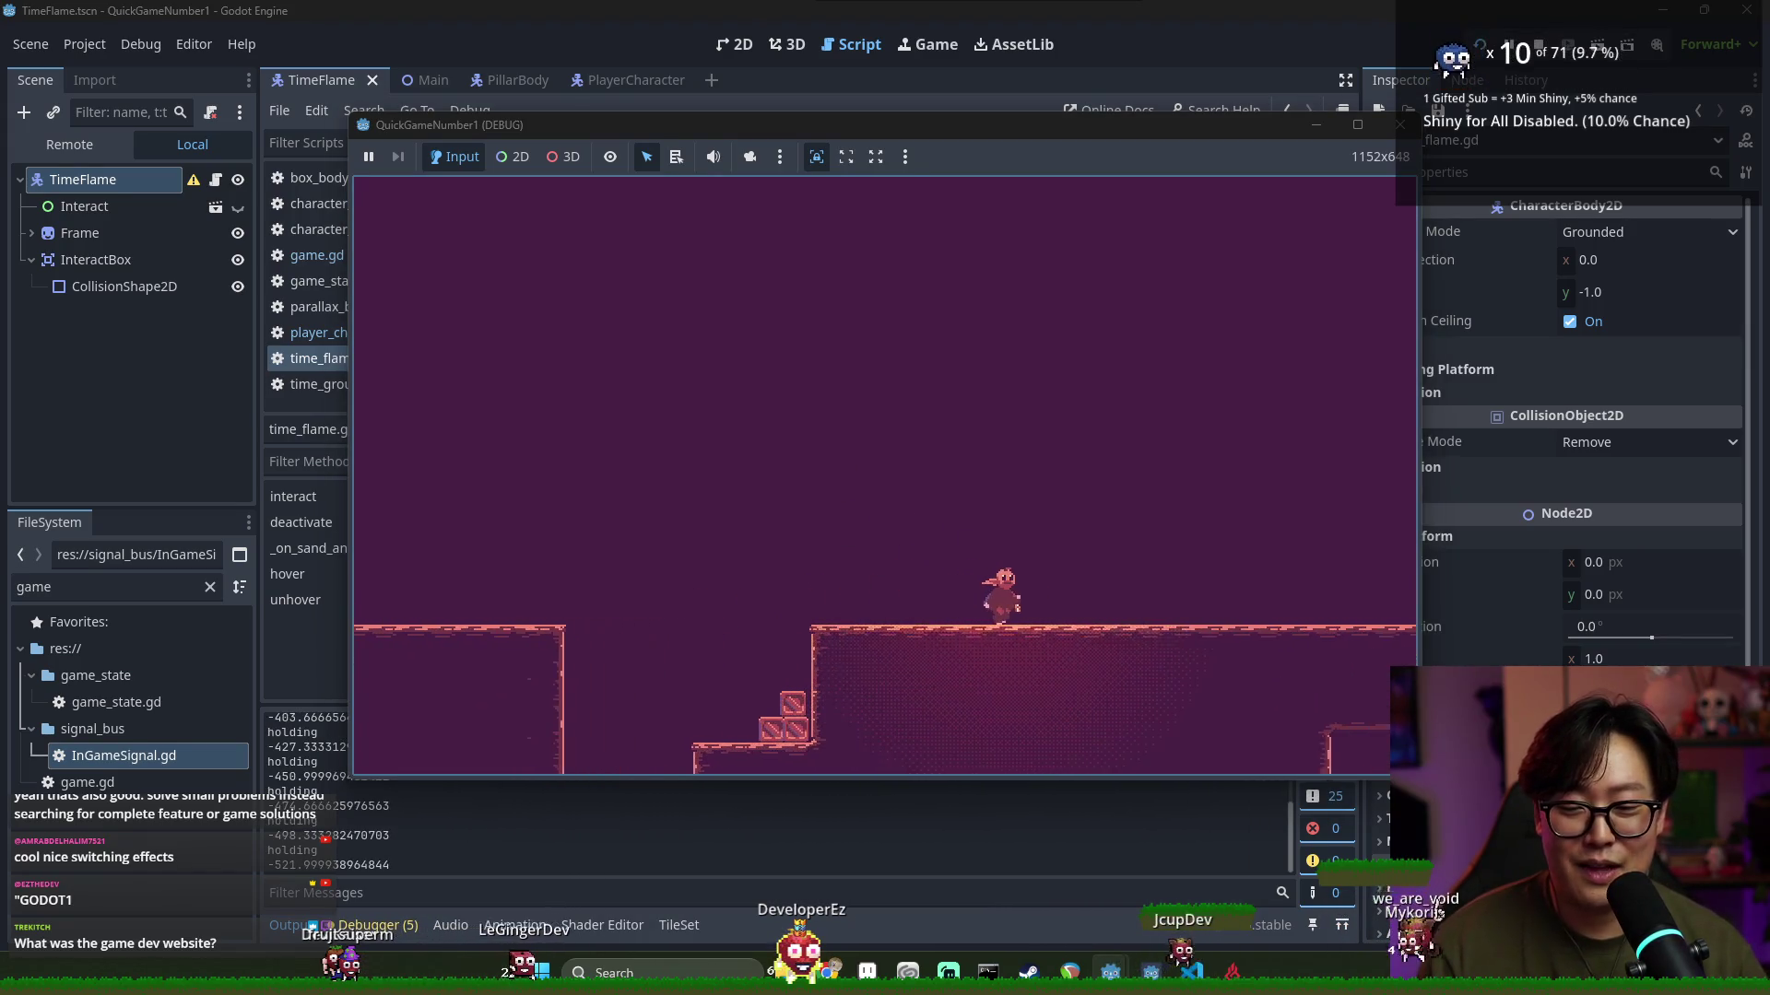
key(Right)
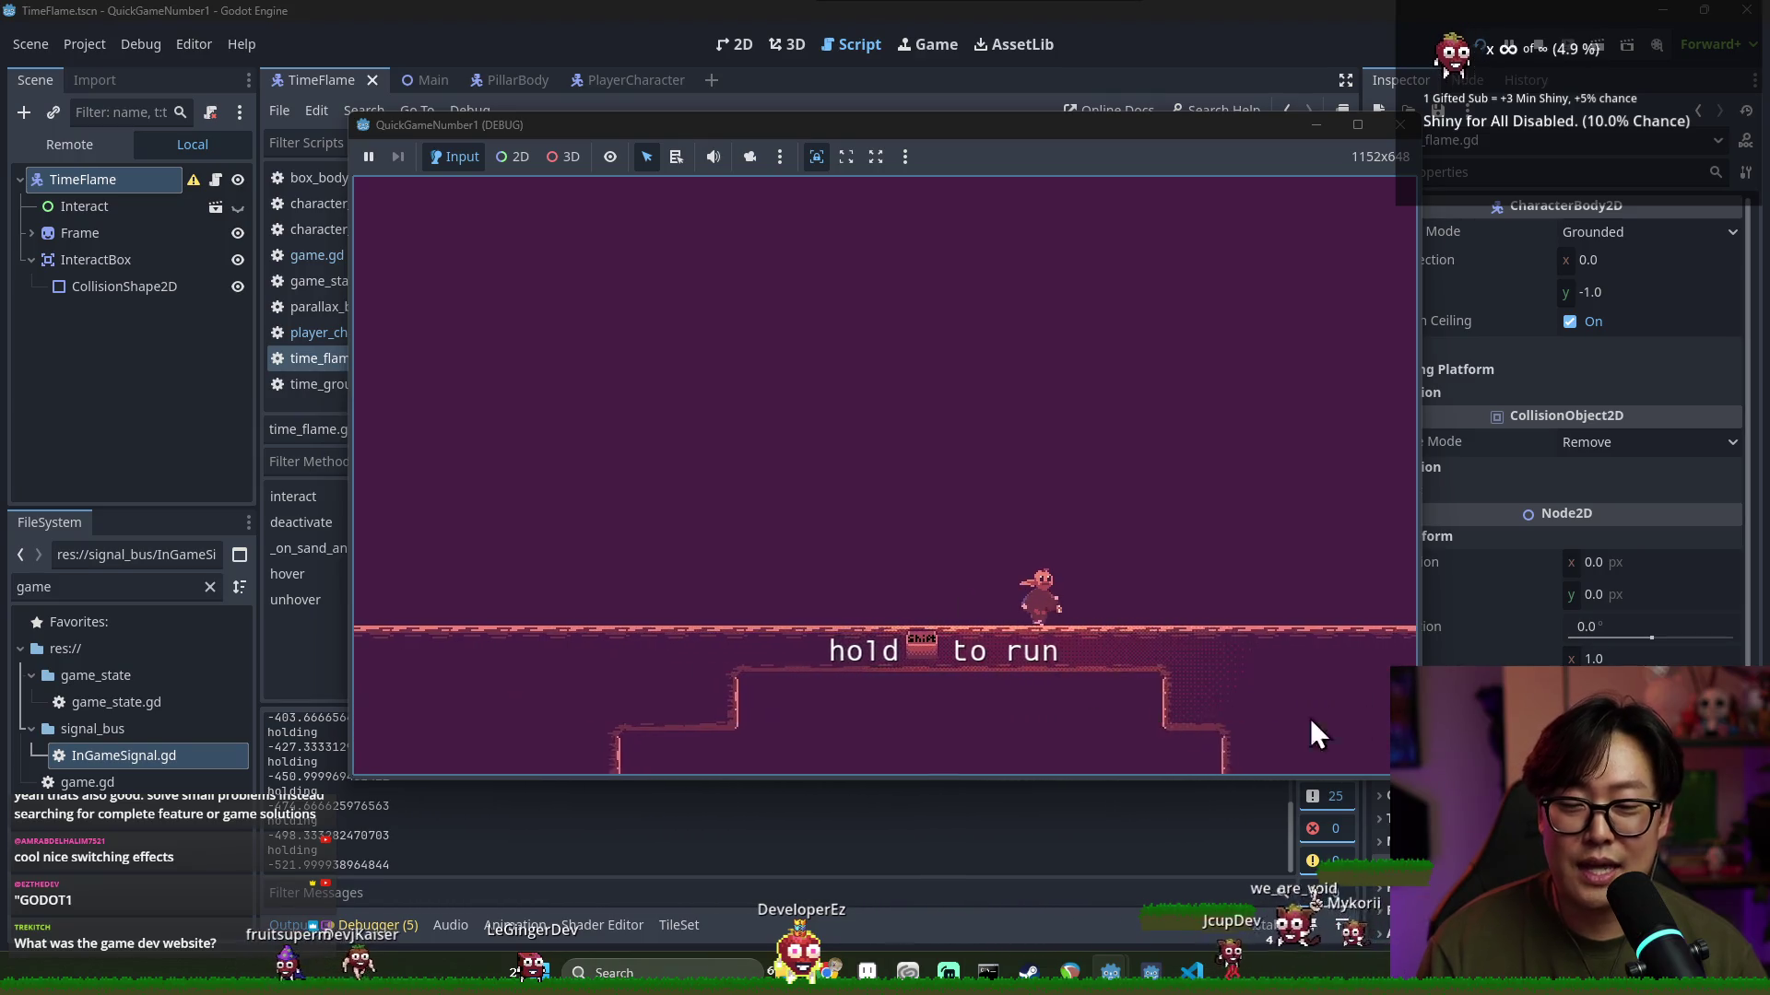
key(Right)
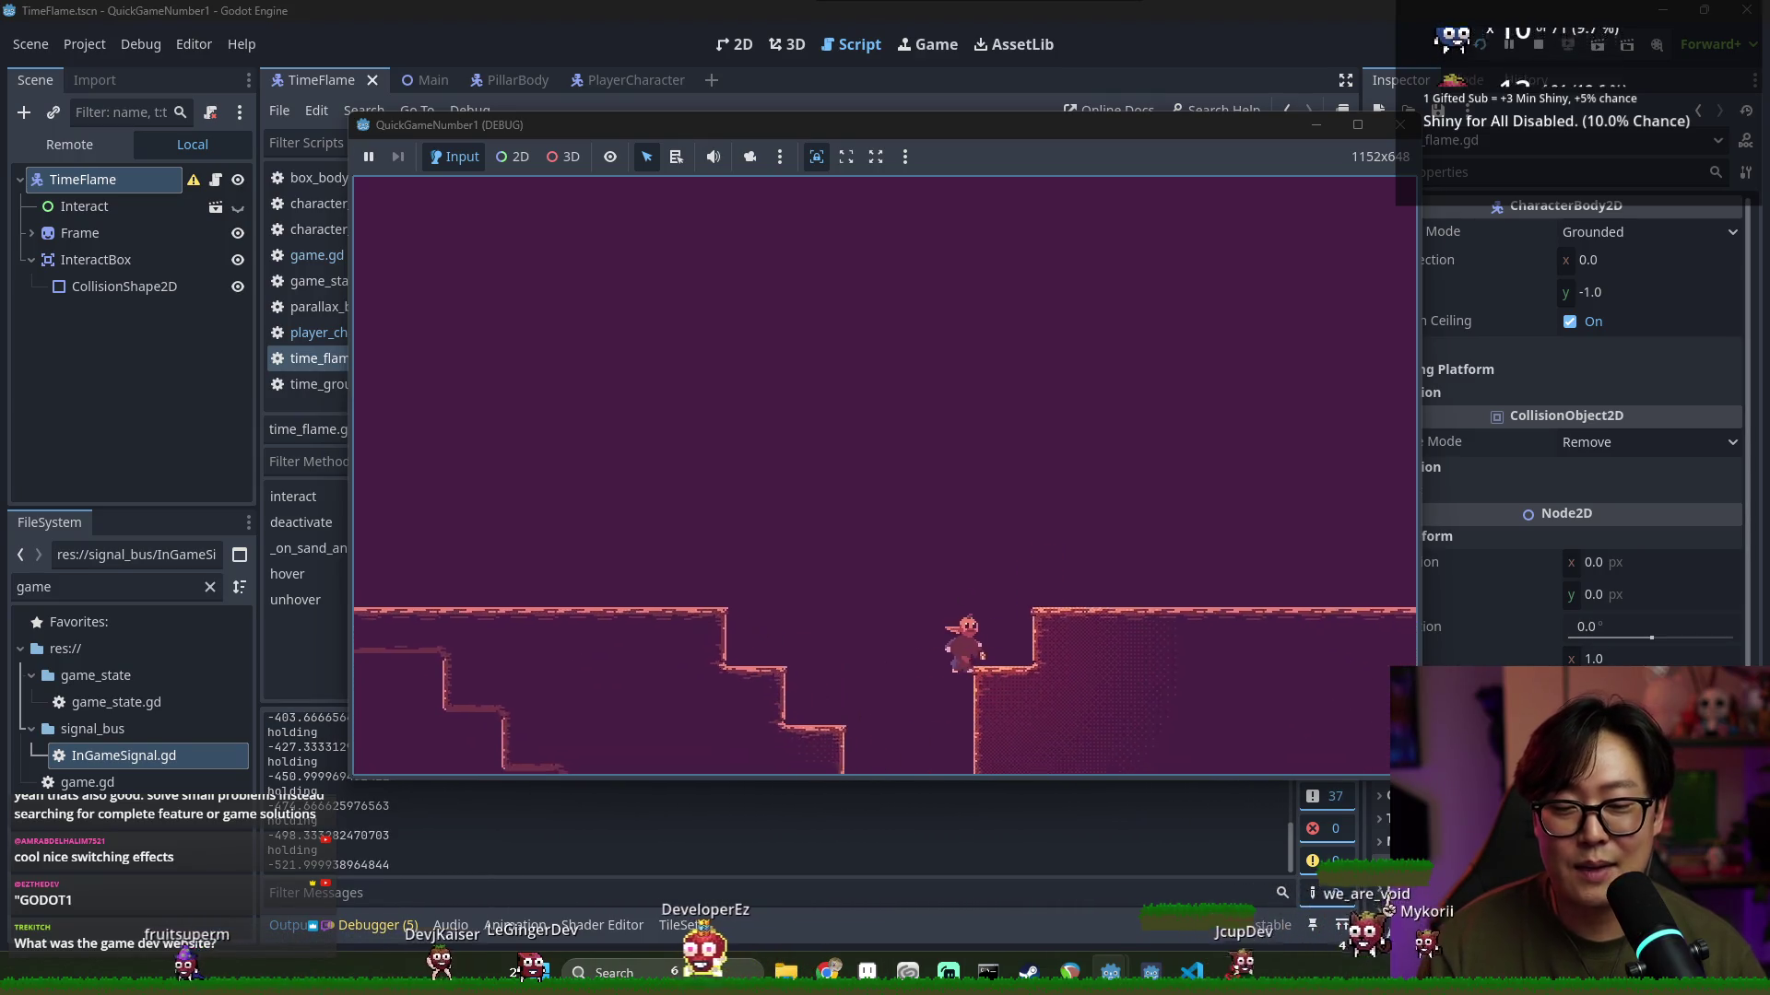
key(space)
key(Right)
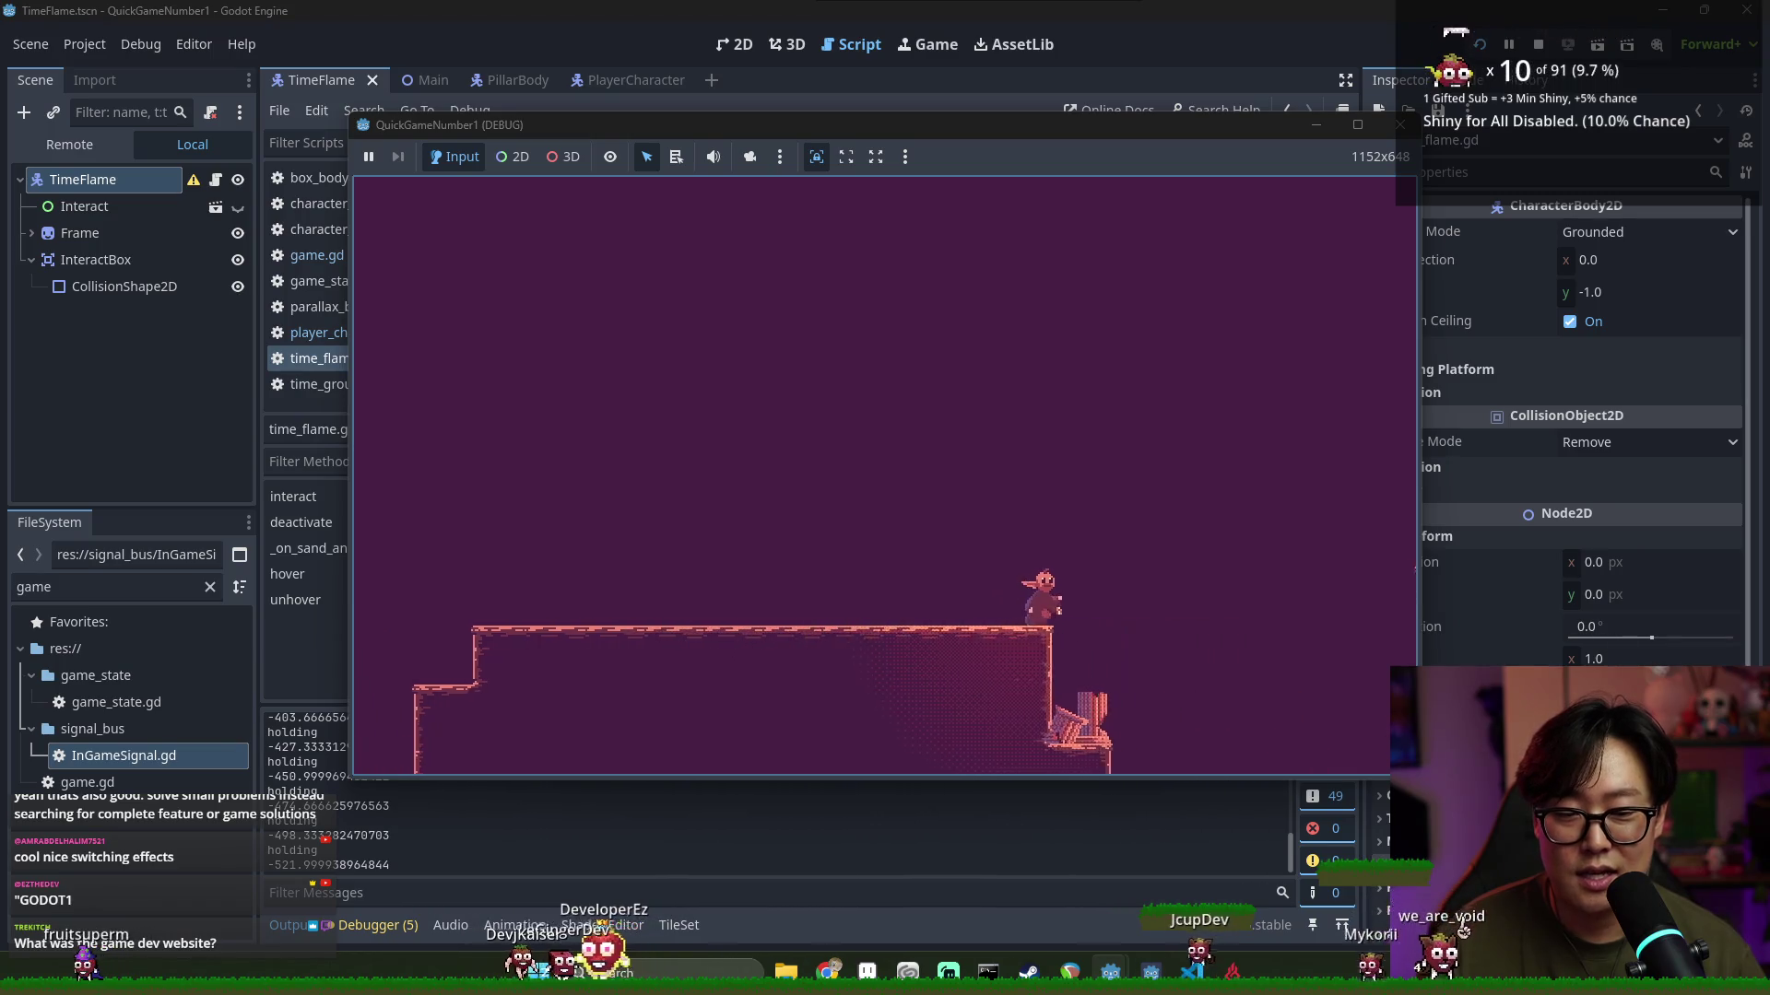
key(Right)
key(space)
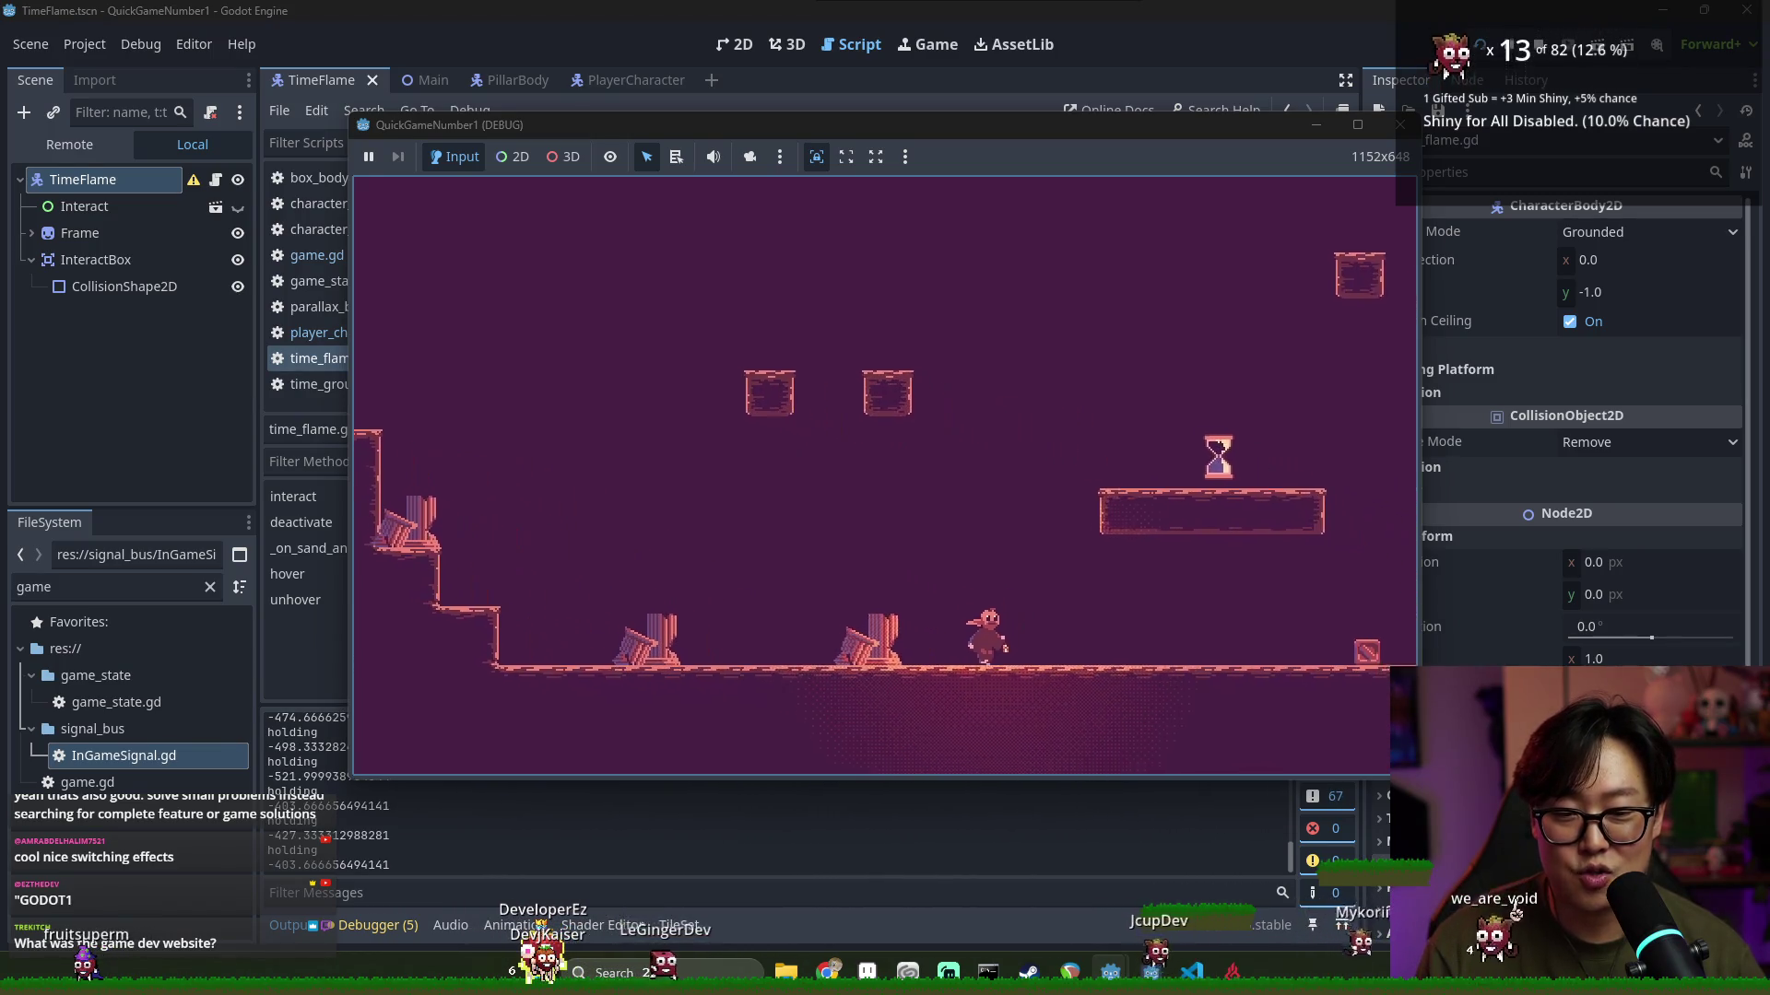
key(Right)
key(space)
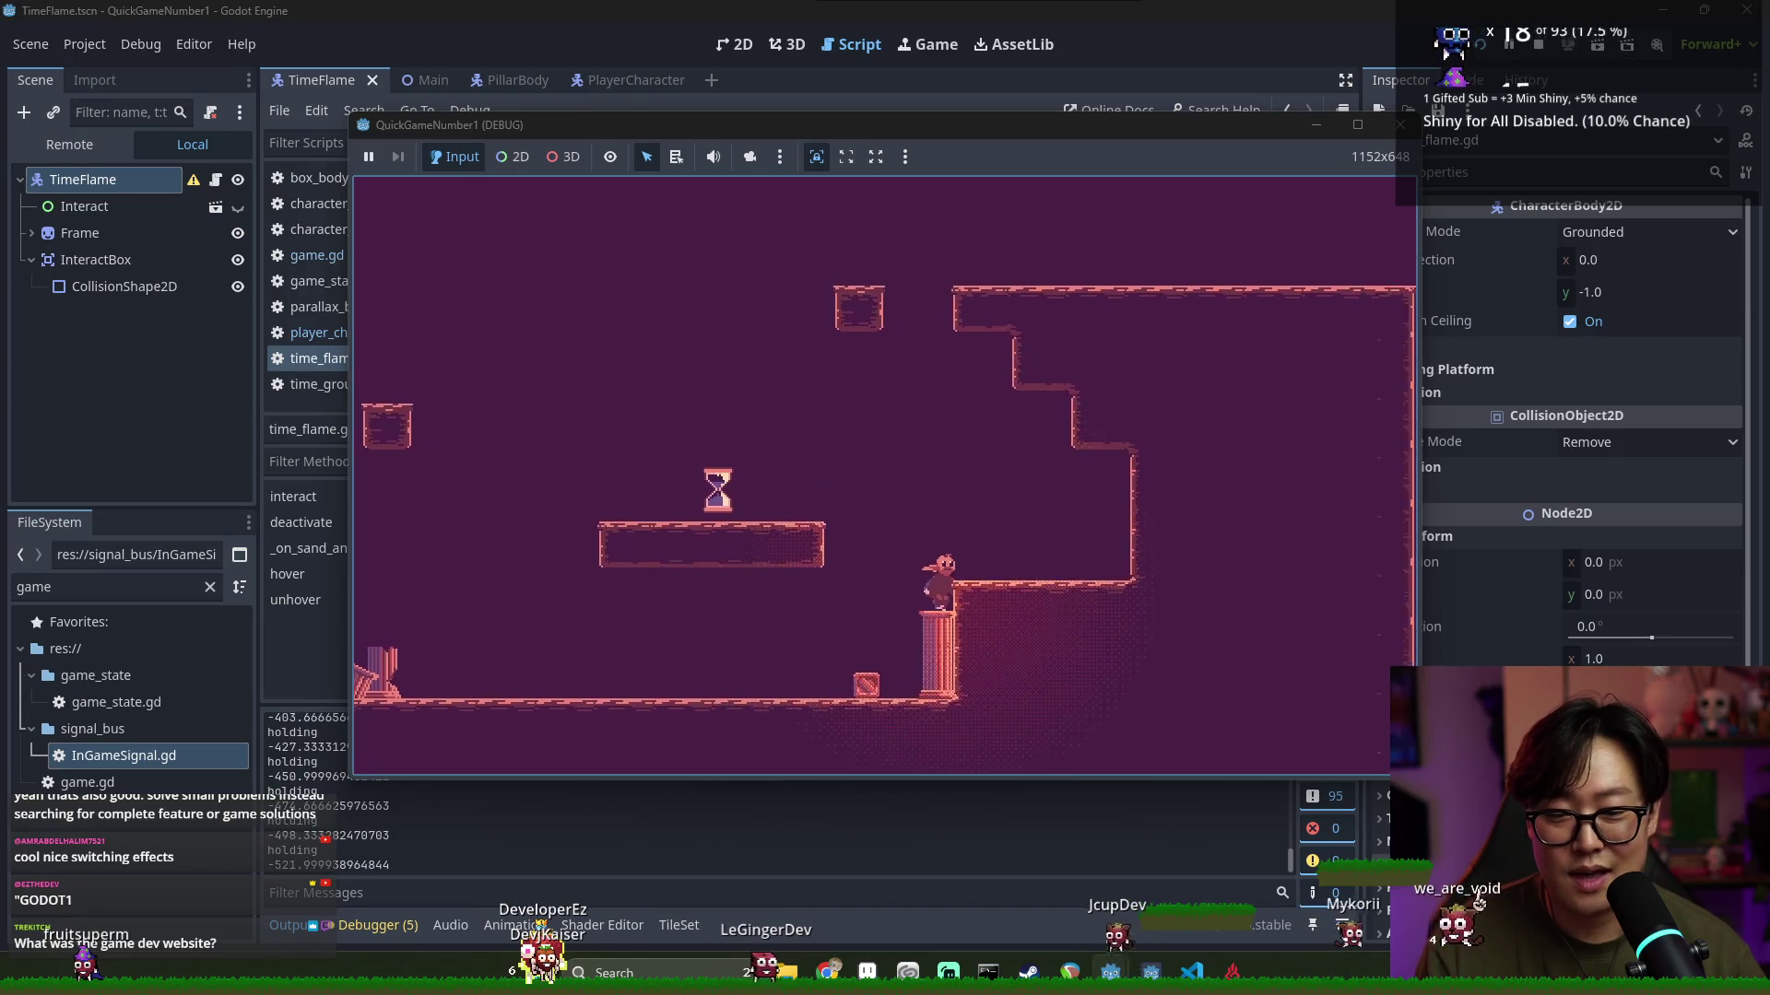
key(Left)
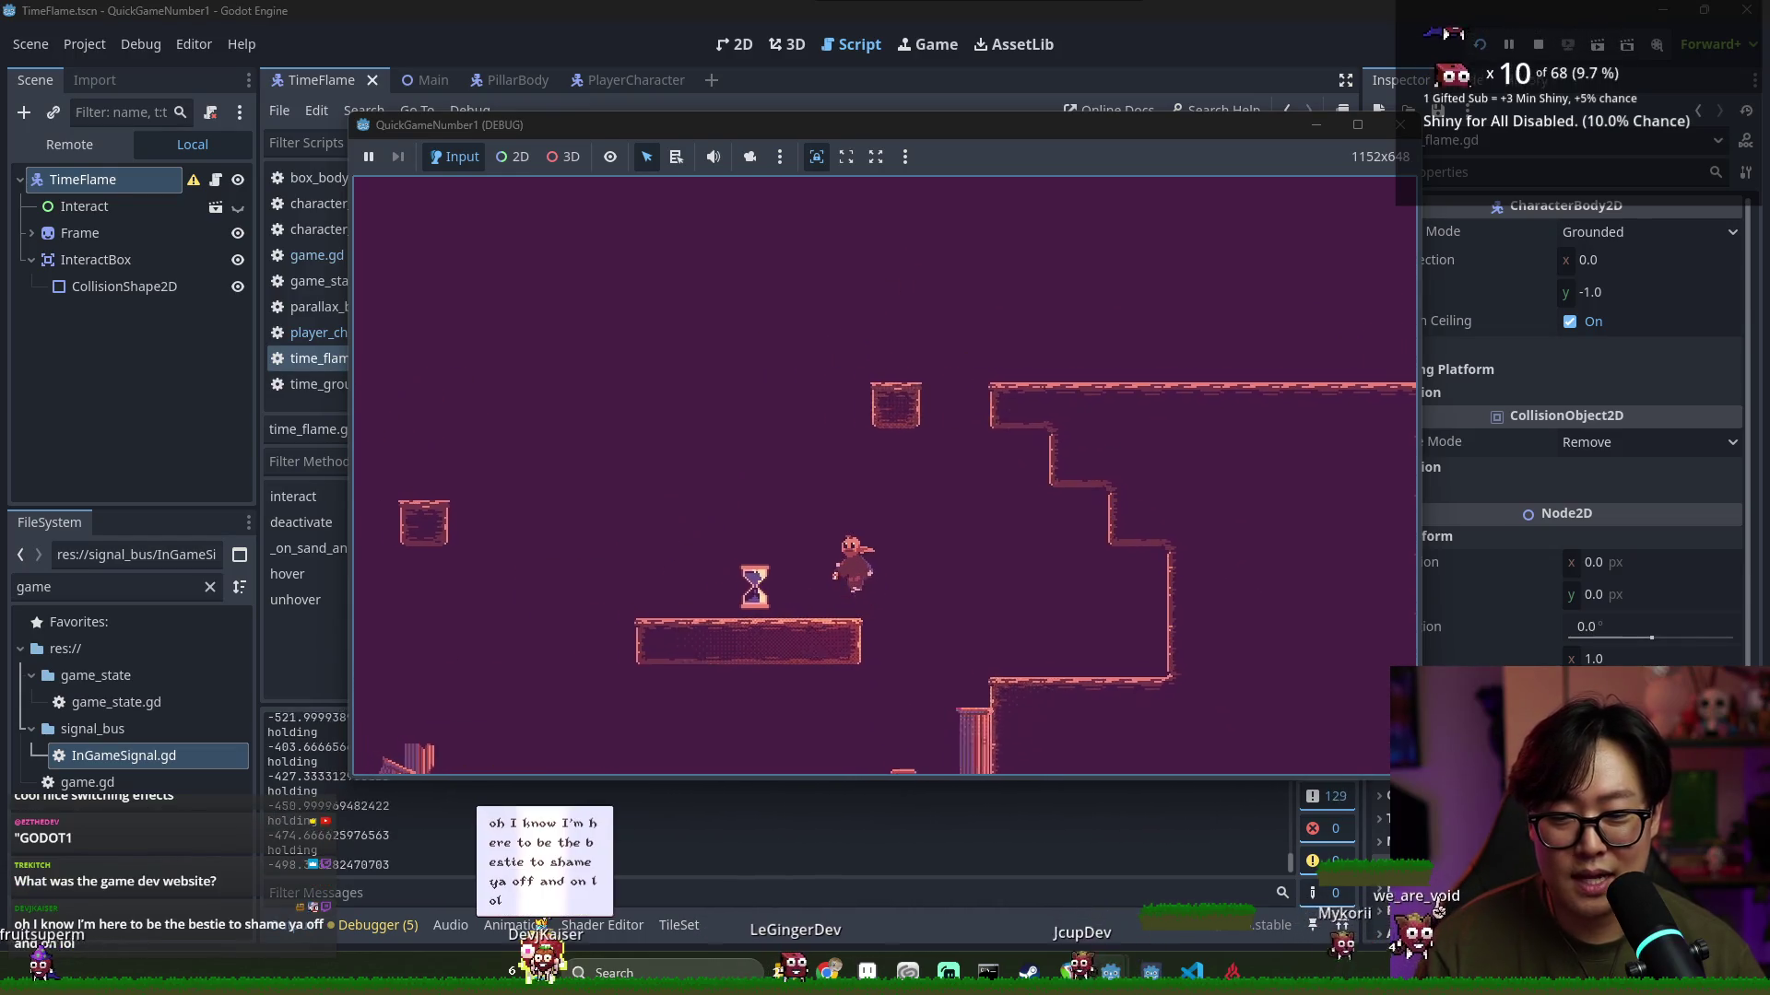
Step: Use the hourglass to toggle into the pillared era, then walk right to the crate and back left
key(e)
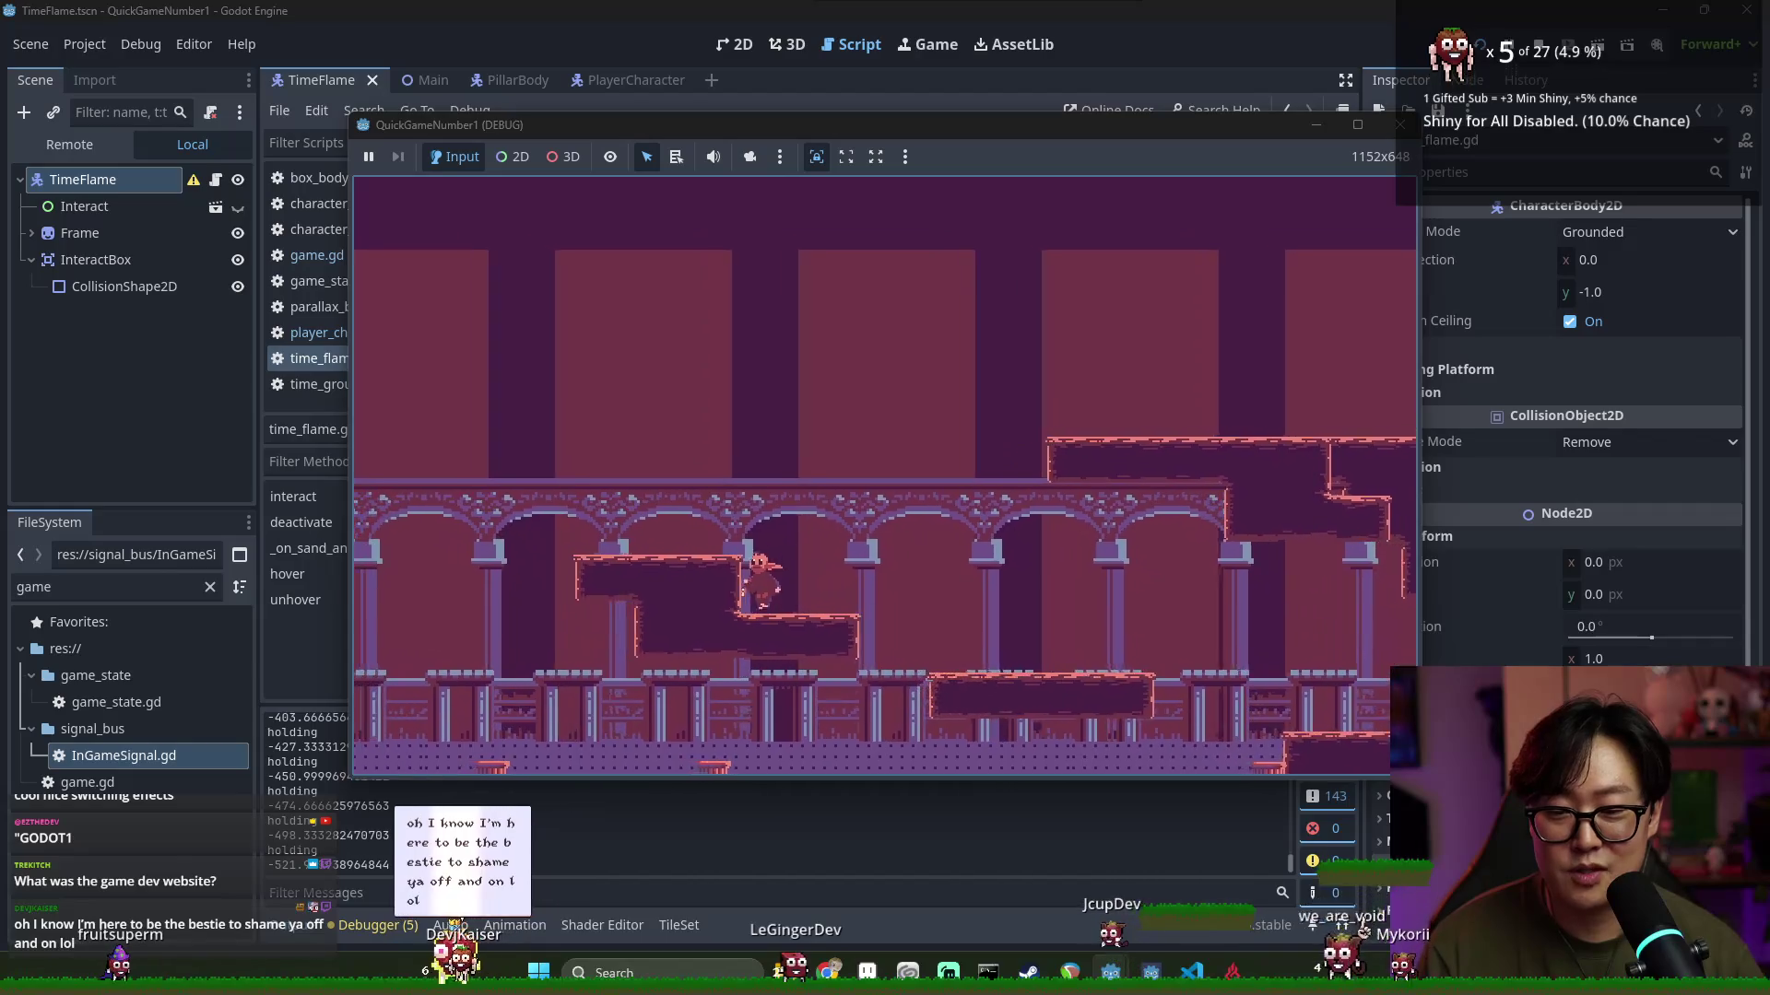
key(e)
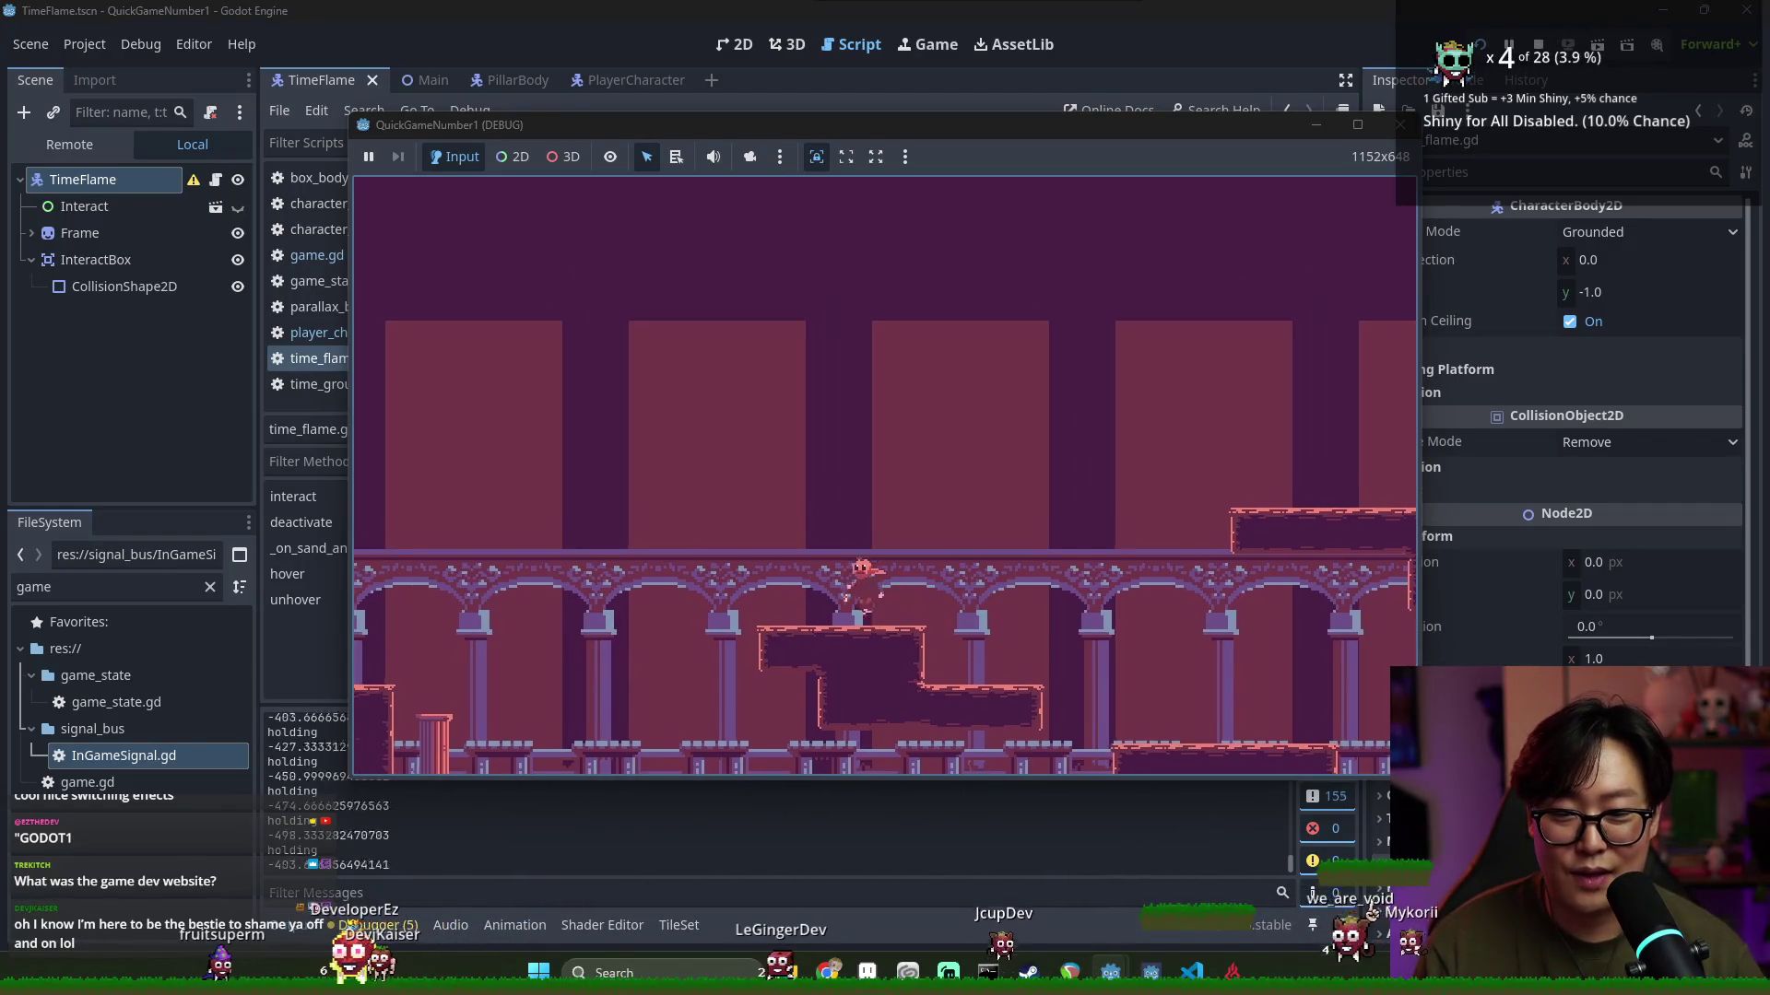
key(Right)
key(space)
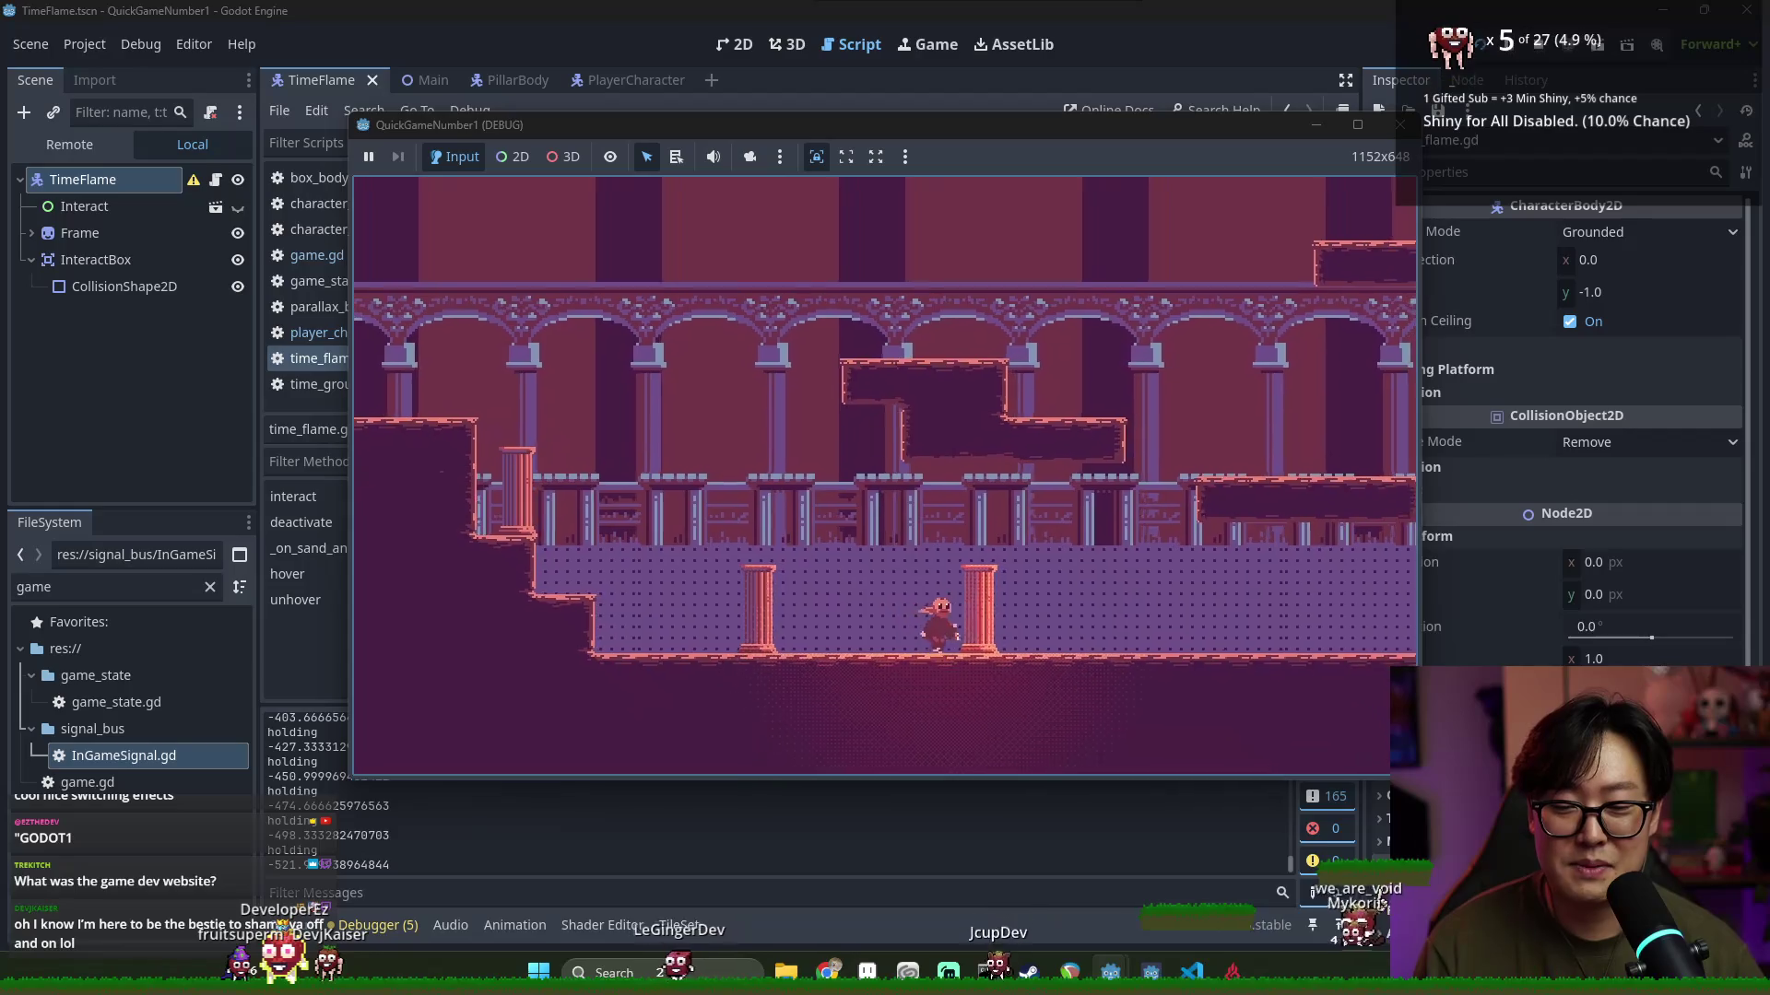
key(Left)
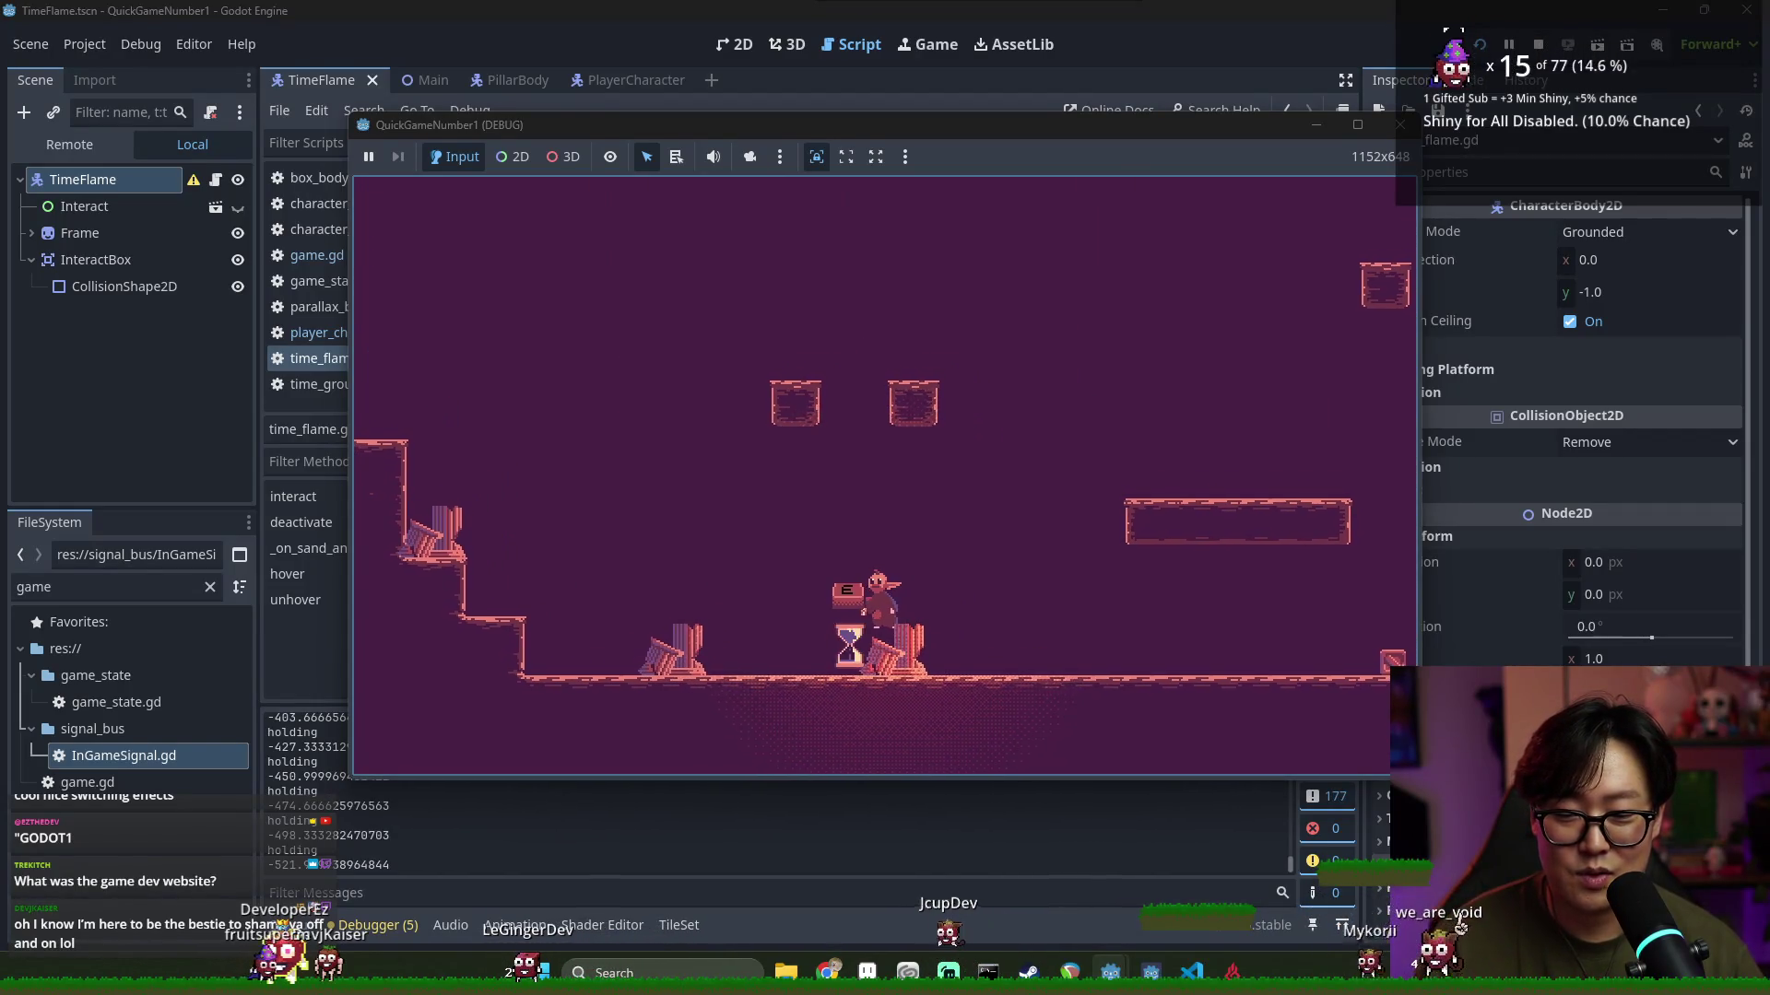
key(e)
key(Right)
key(Right)
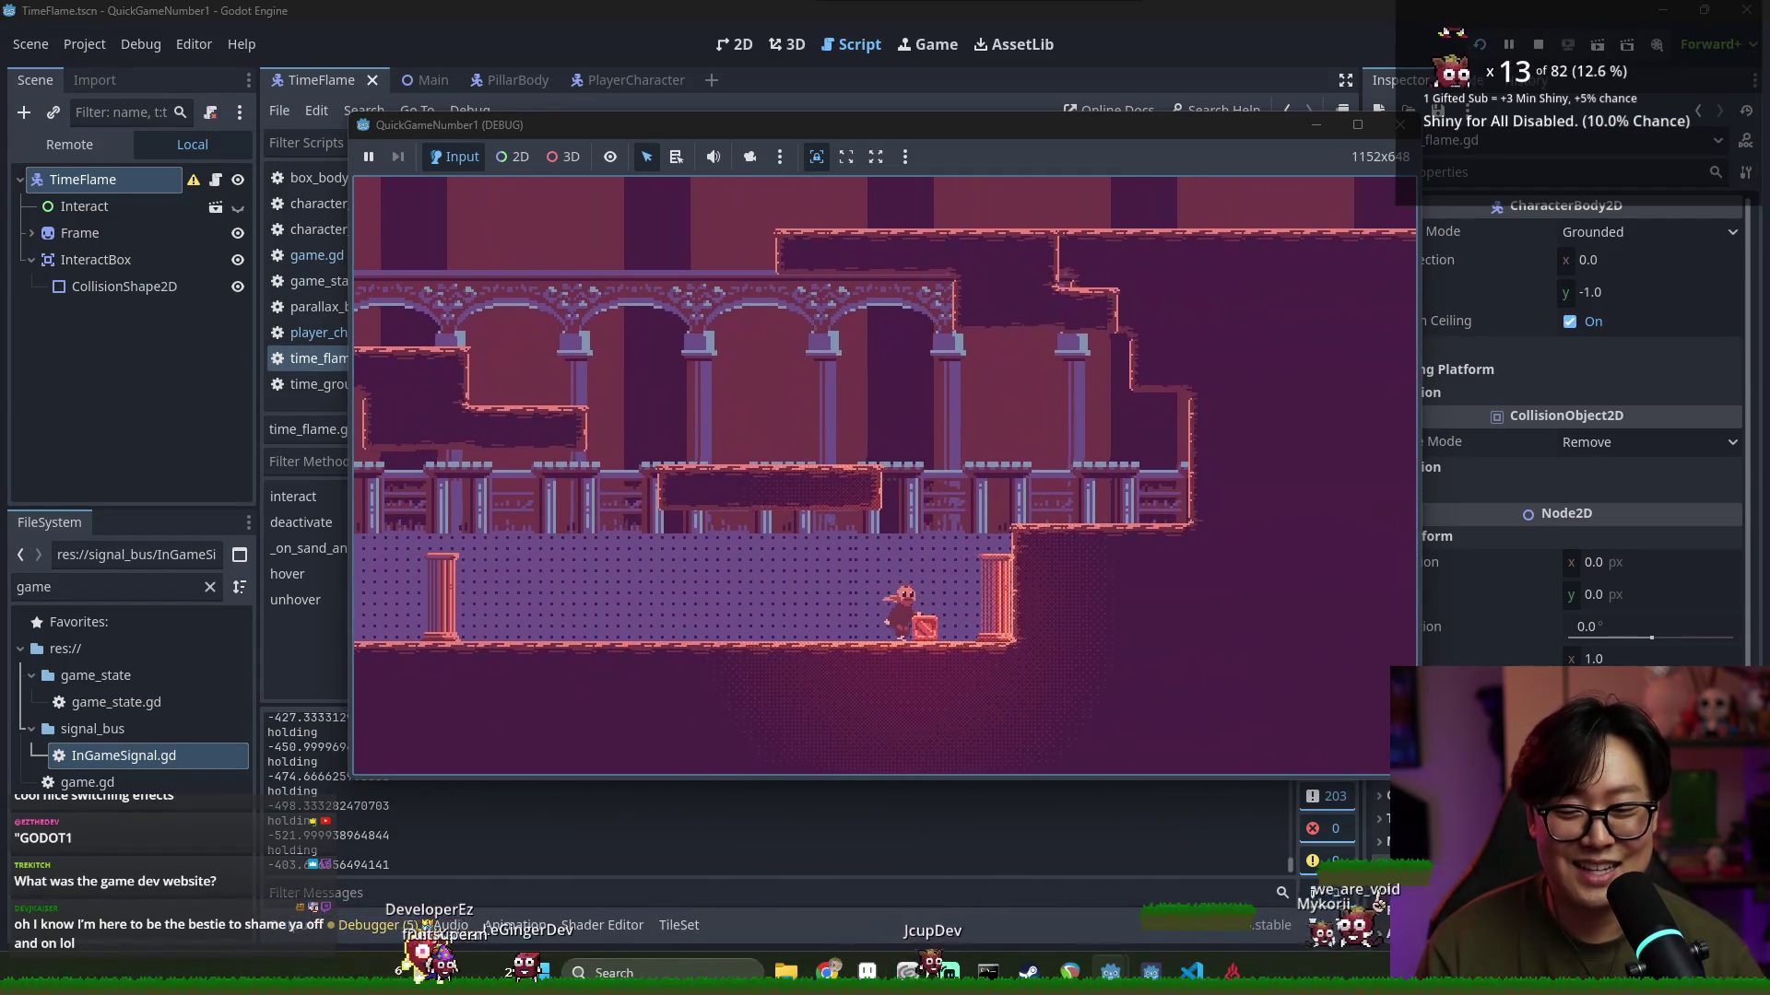
key(Right)
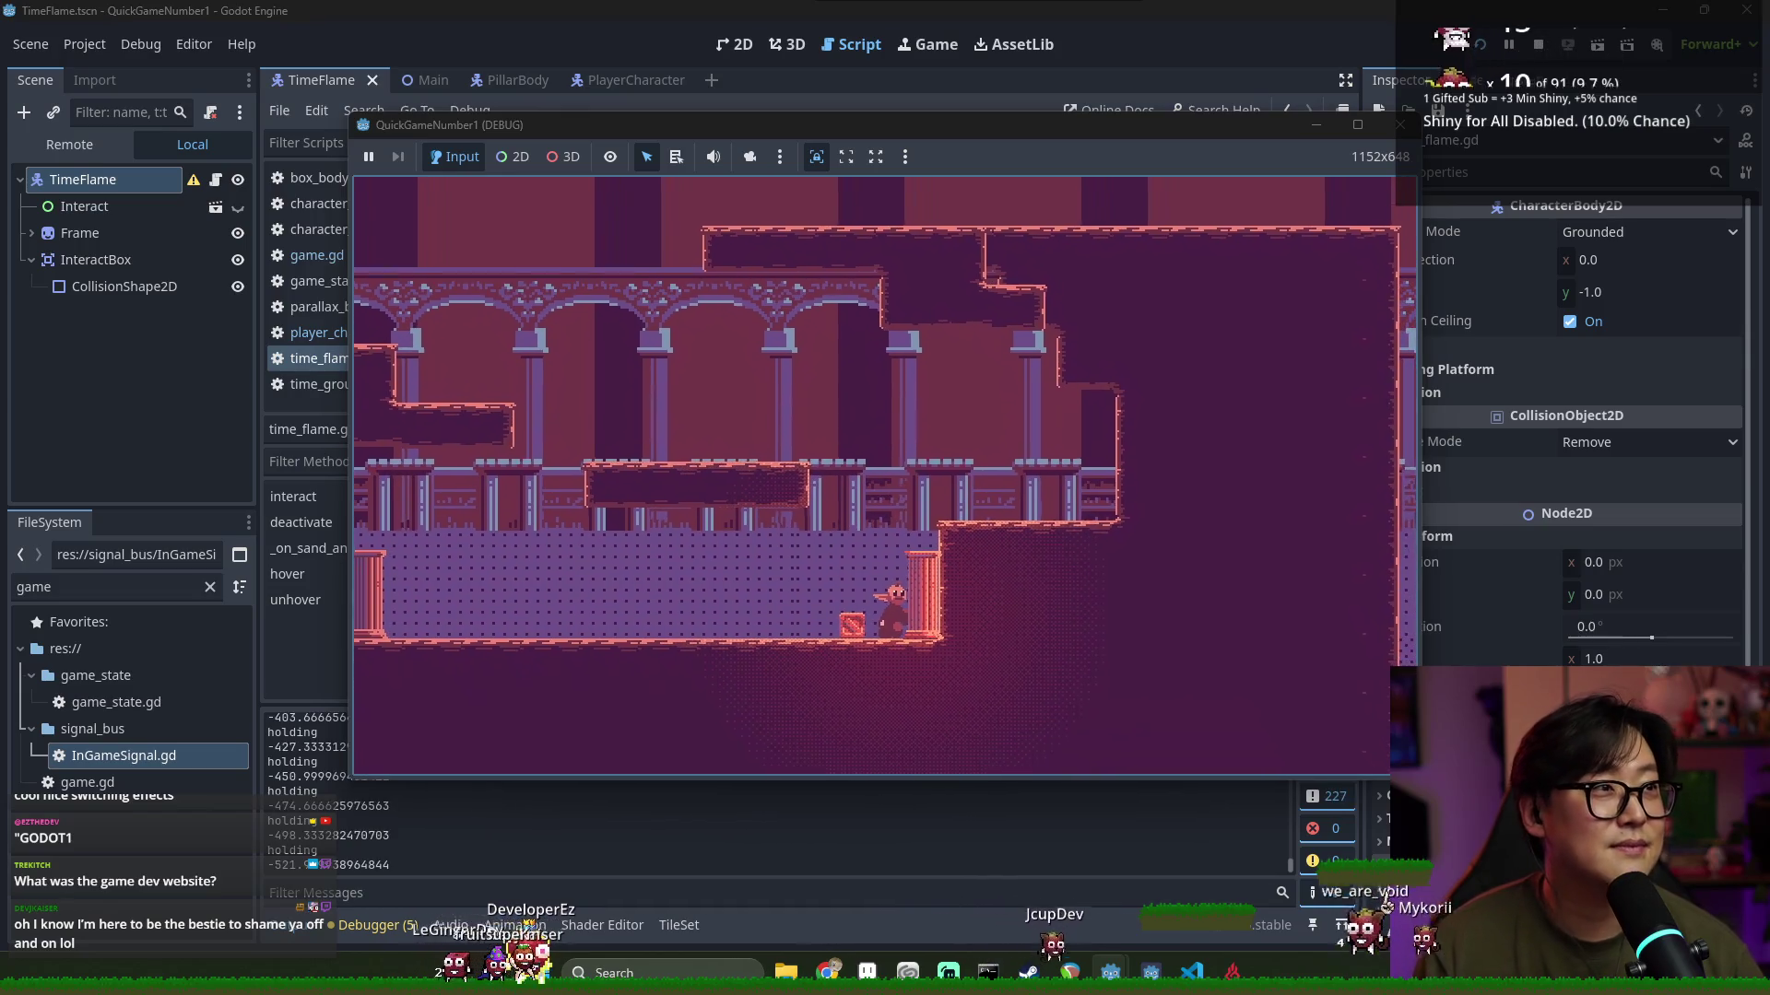
key(Left)
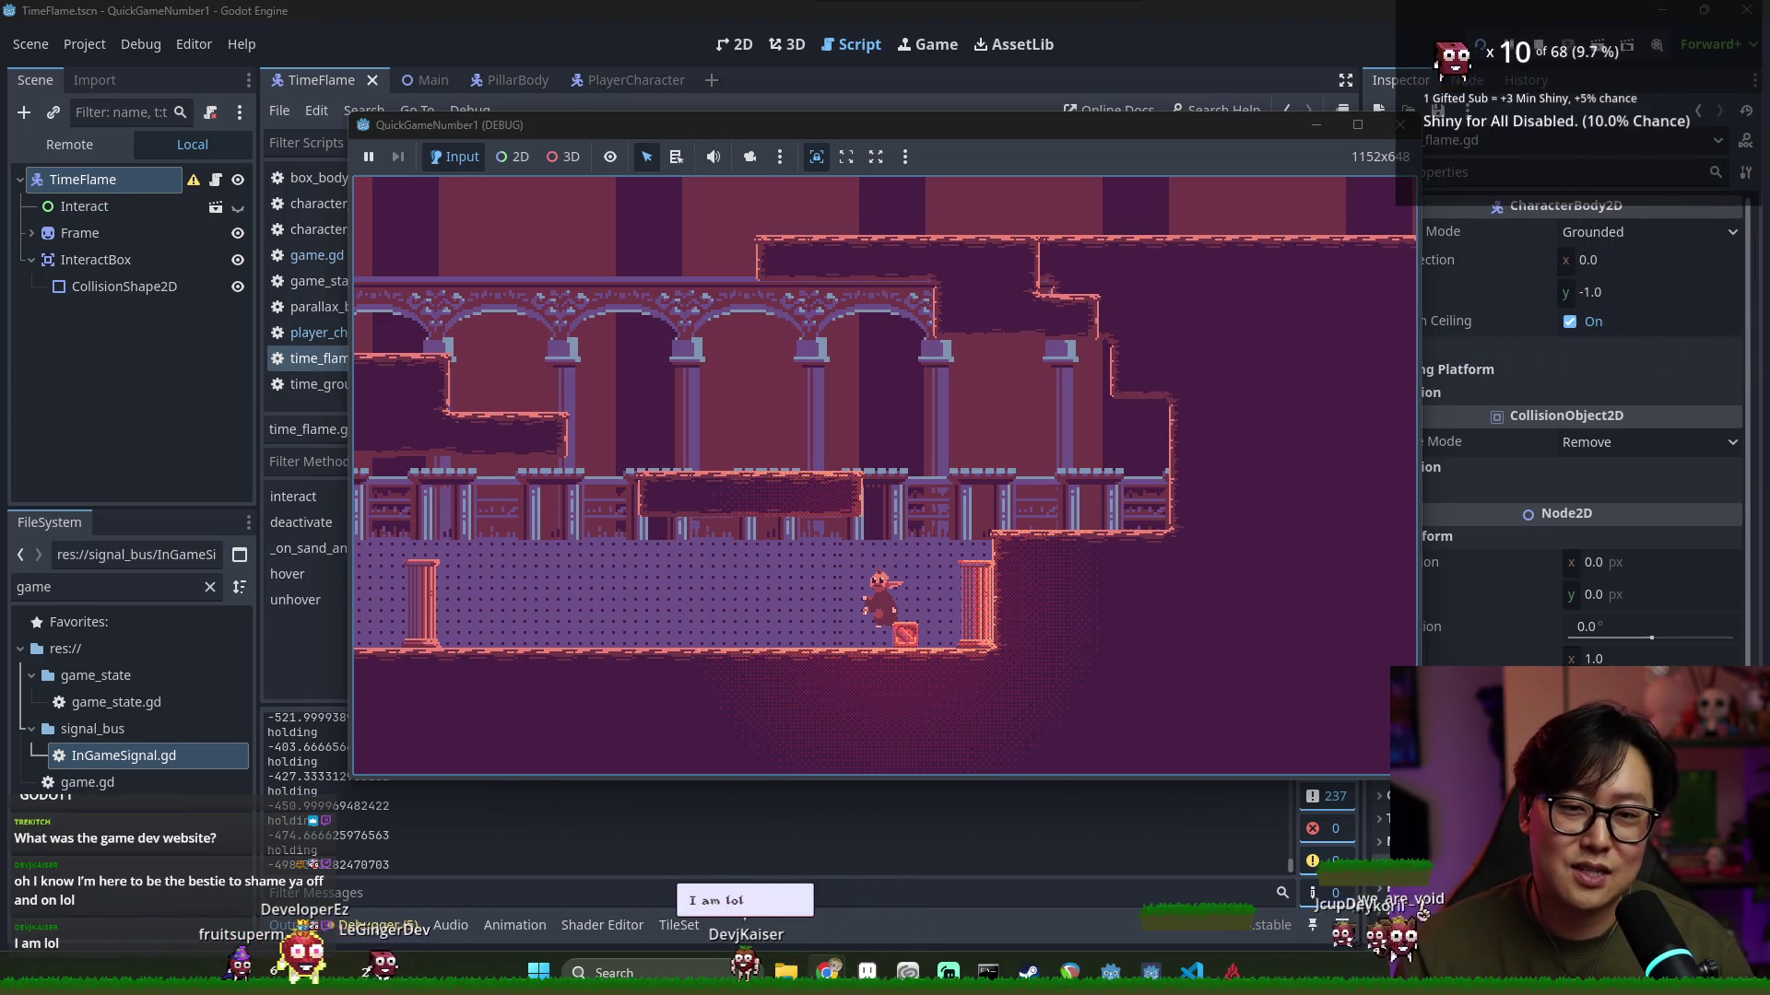
Step: Jump the character up the pillar and higher ledges, then drop back to a lower ledge
key(Right)
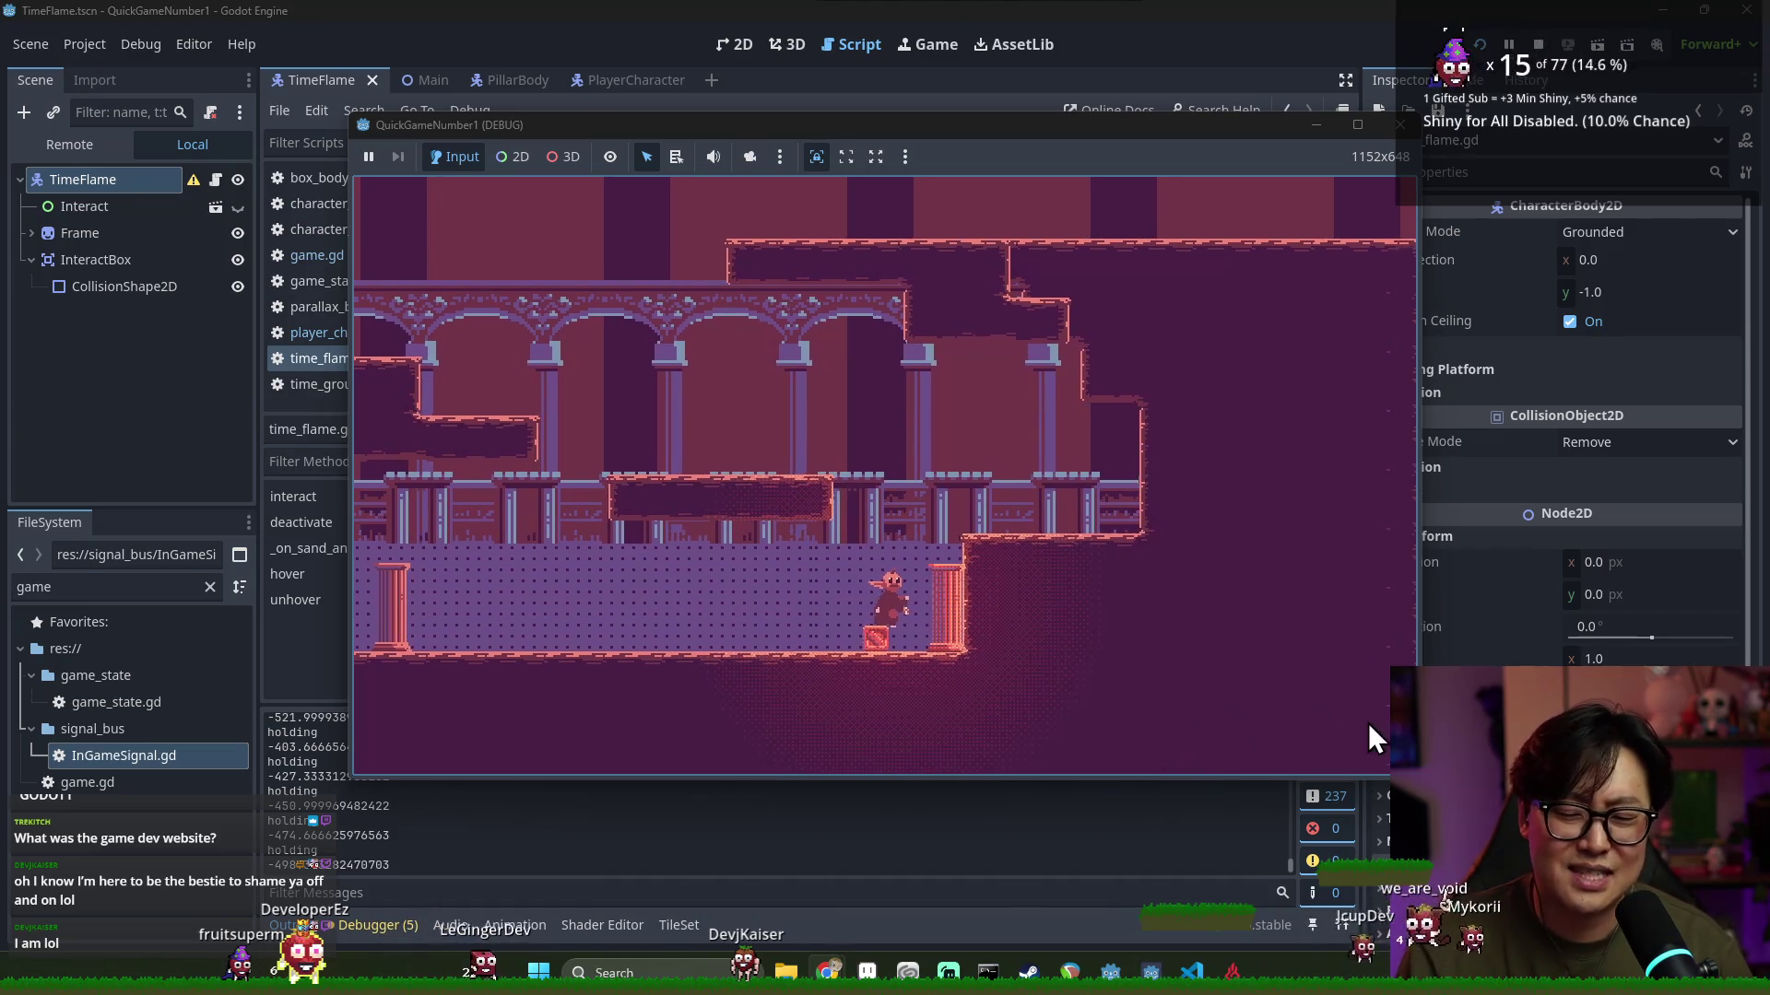
key(space)
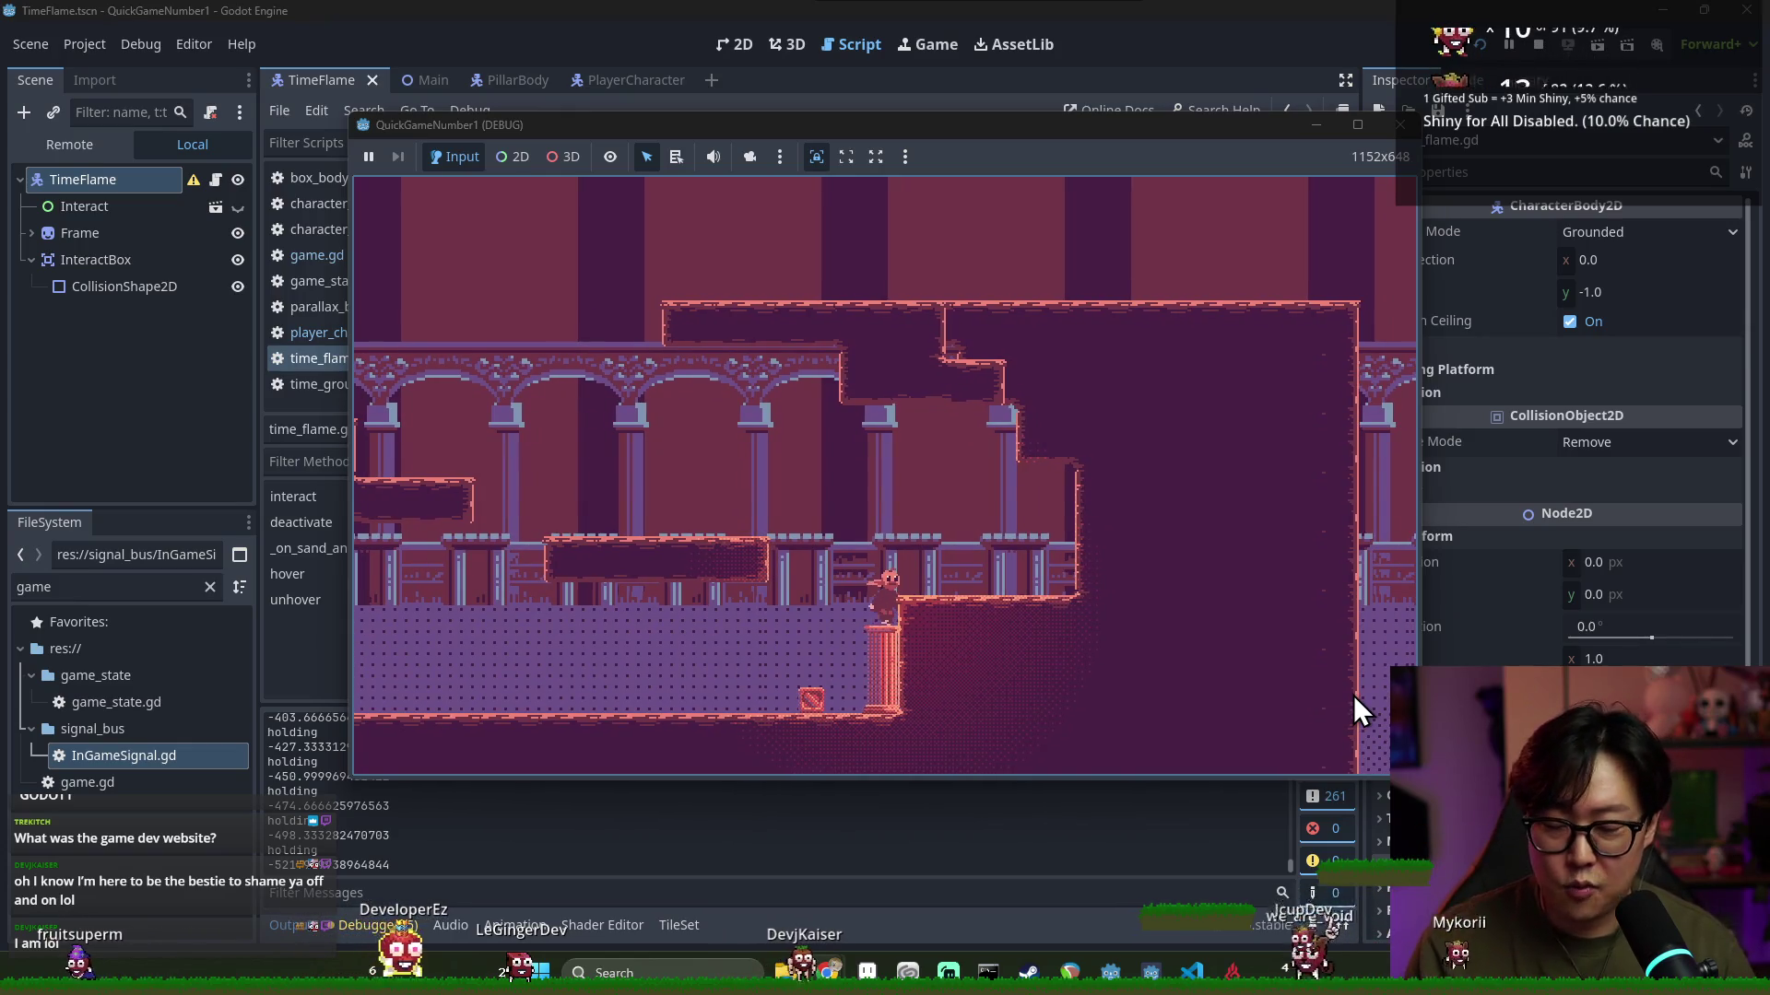
key(Left)
key(space)
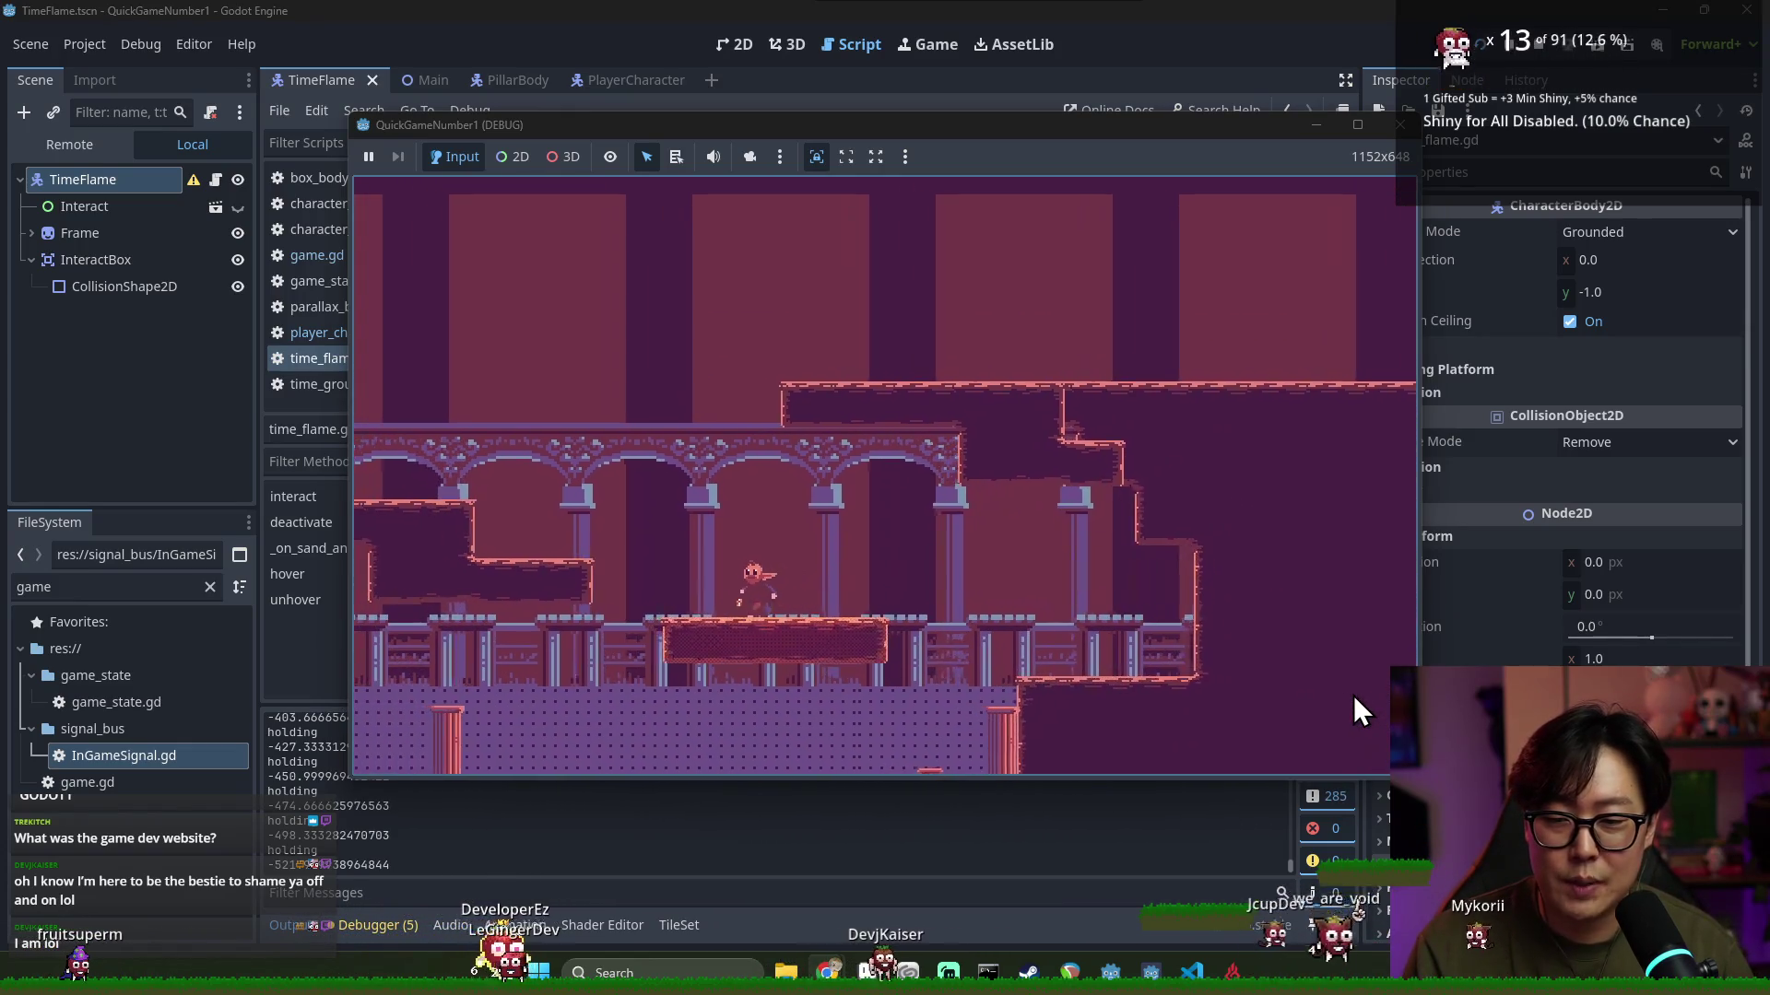
key(Right)
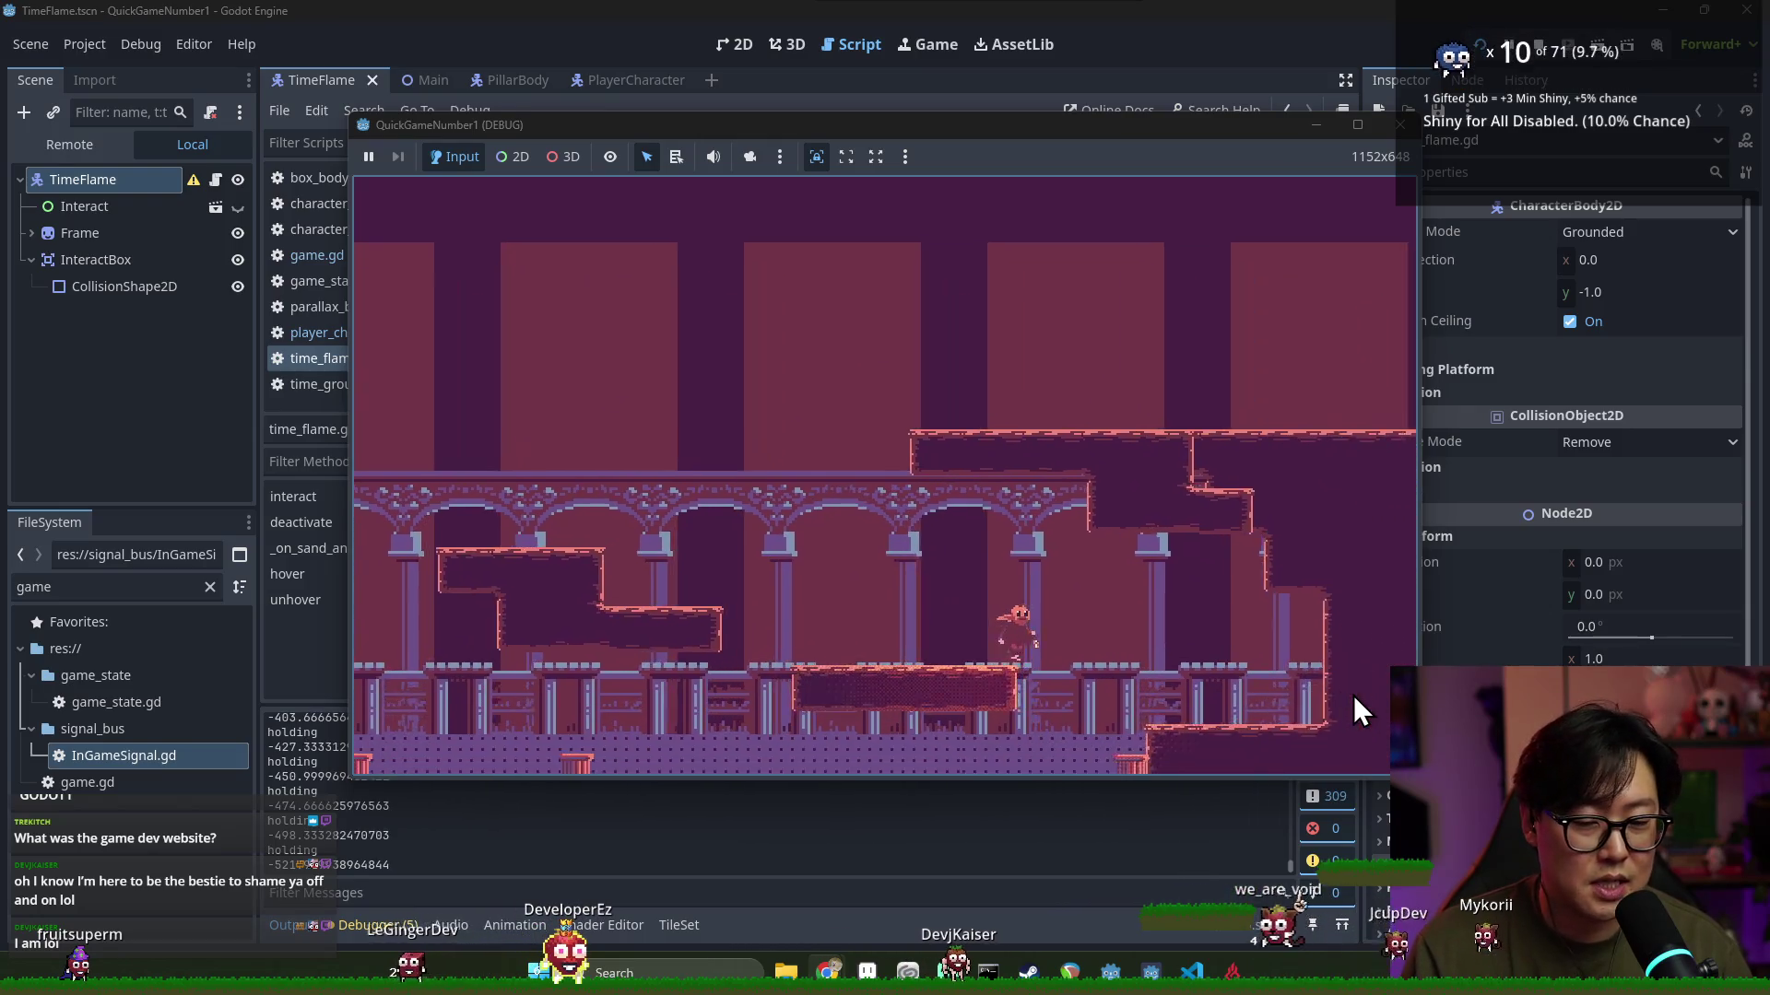
key(Left)
key(space)
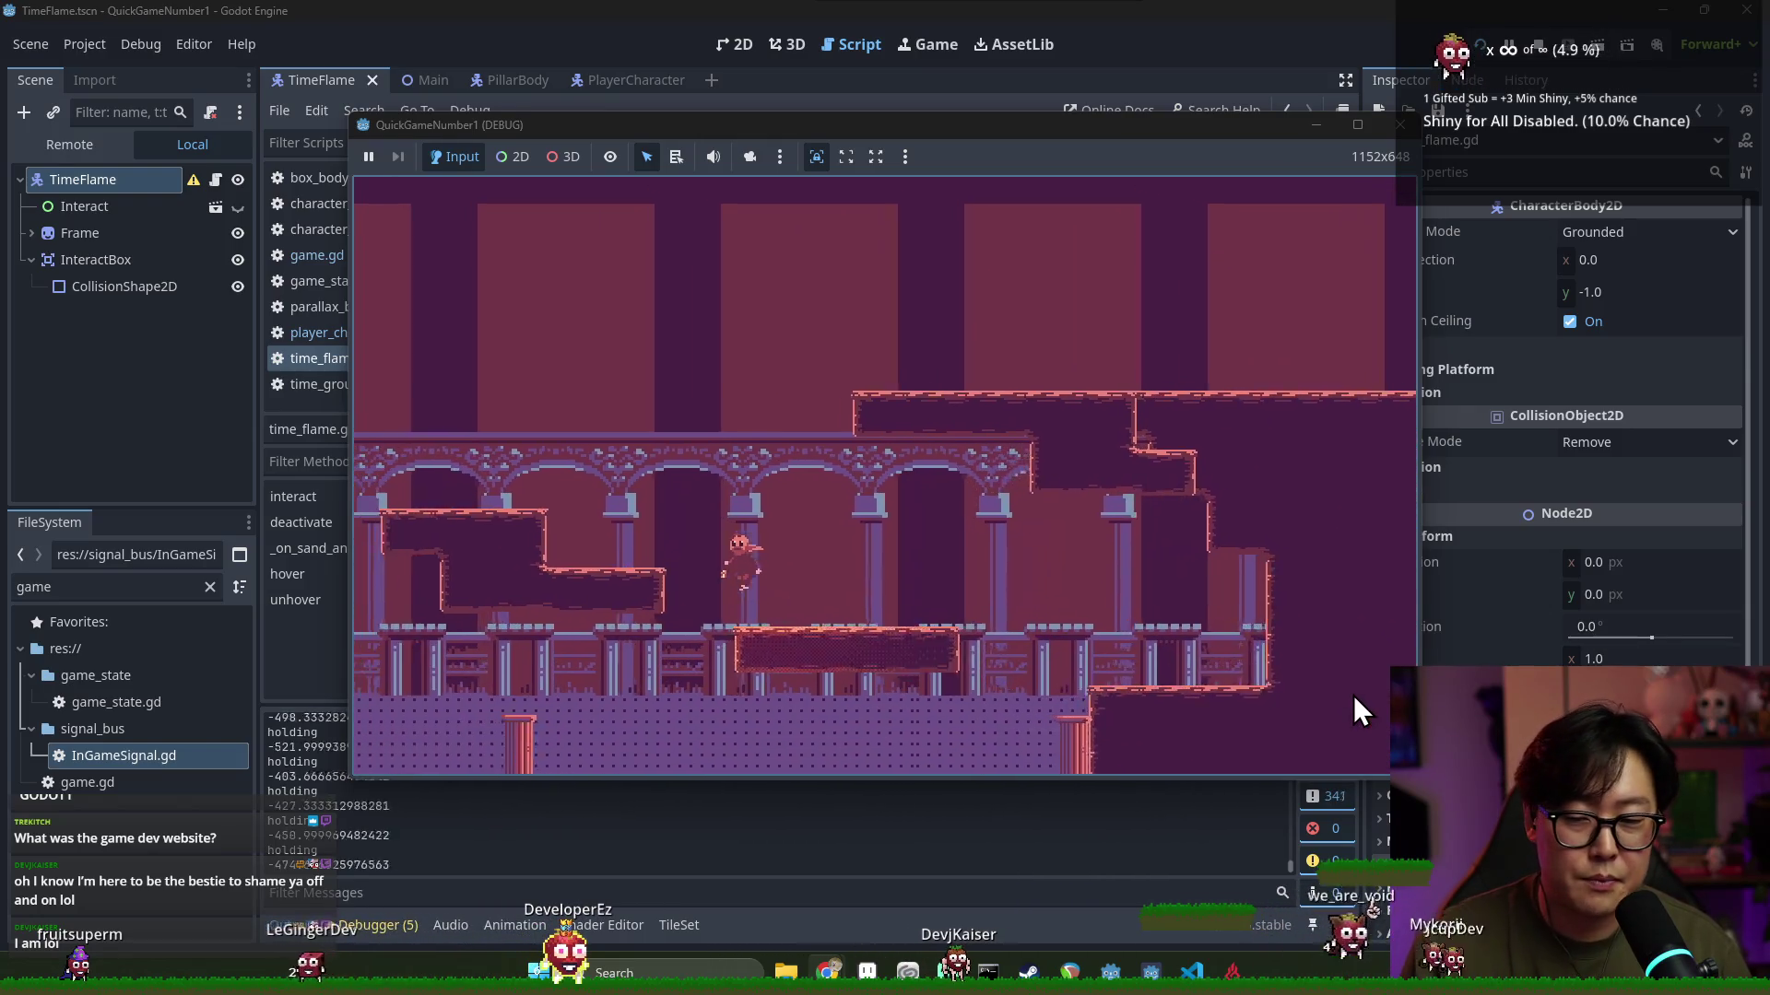
key(Right)
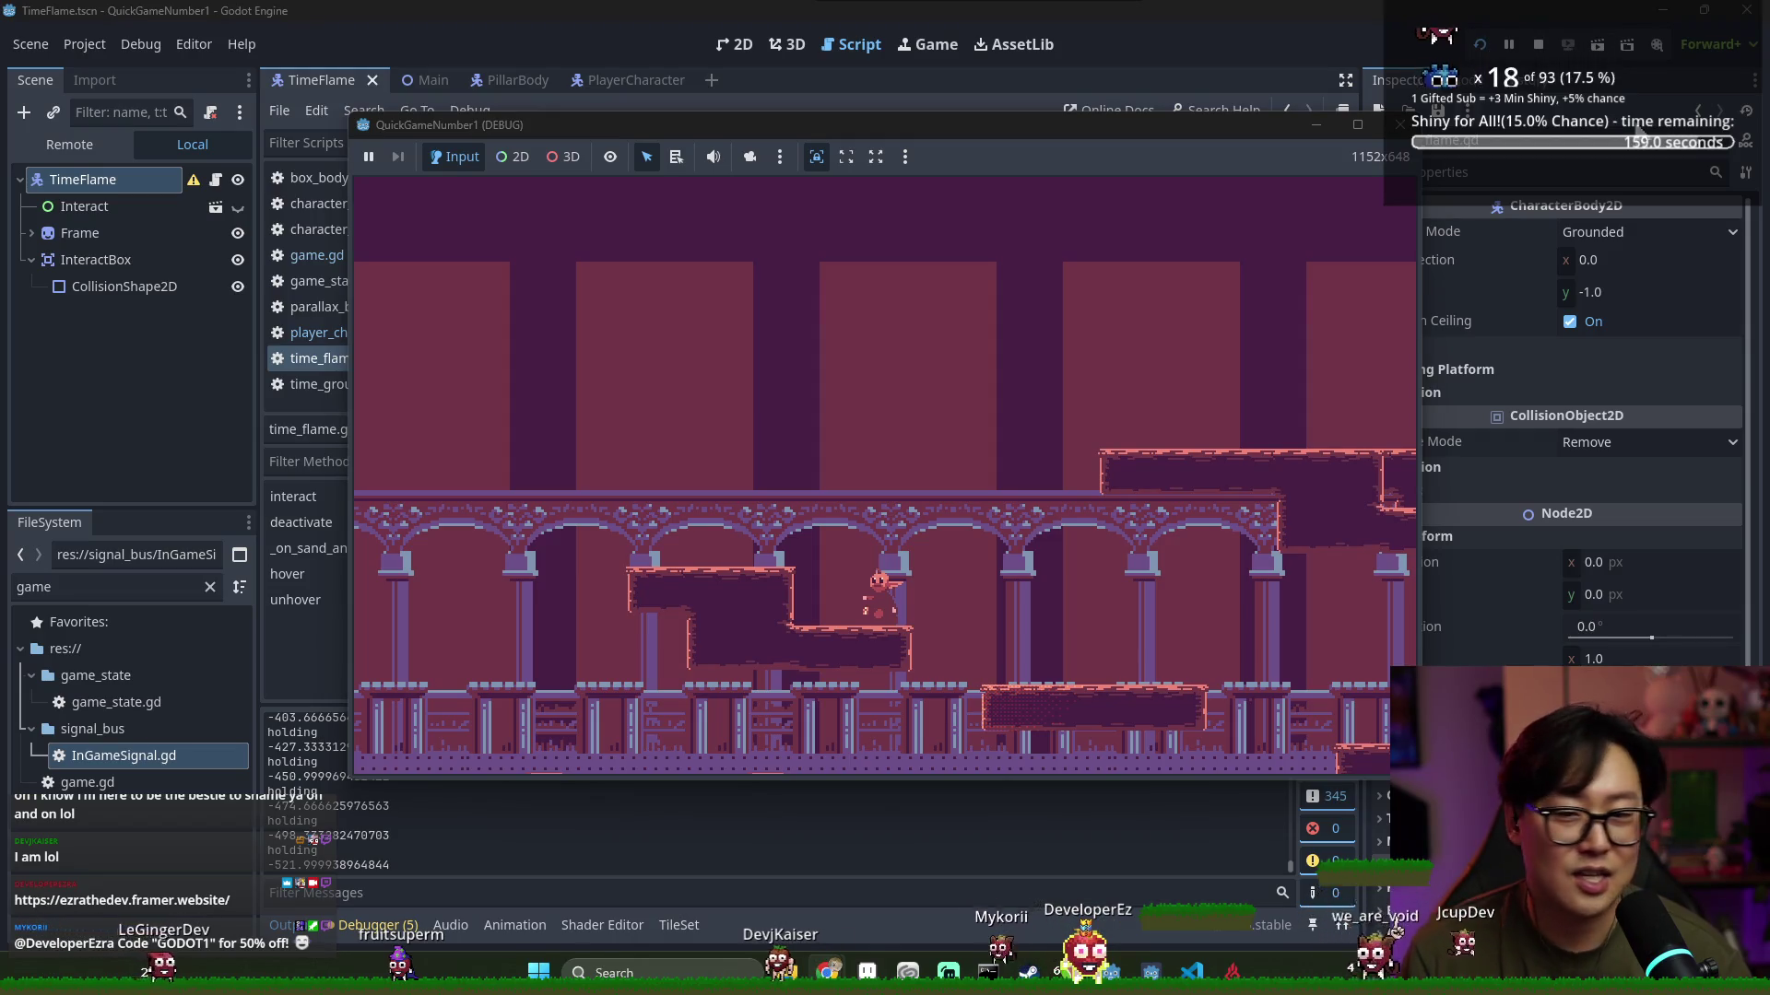
Step: Close the QuickGameNumber1 (DEBUG) game window
click(1182, 76)
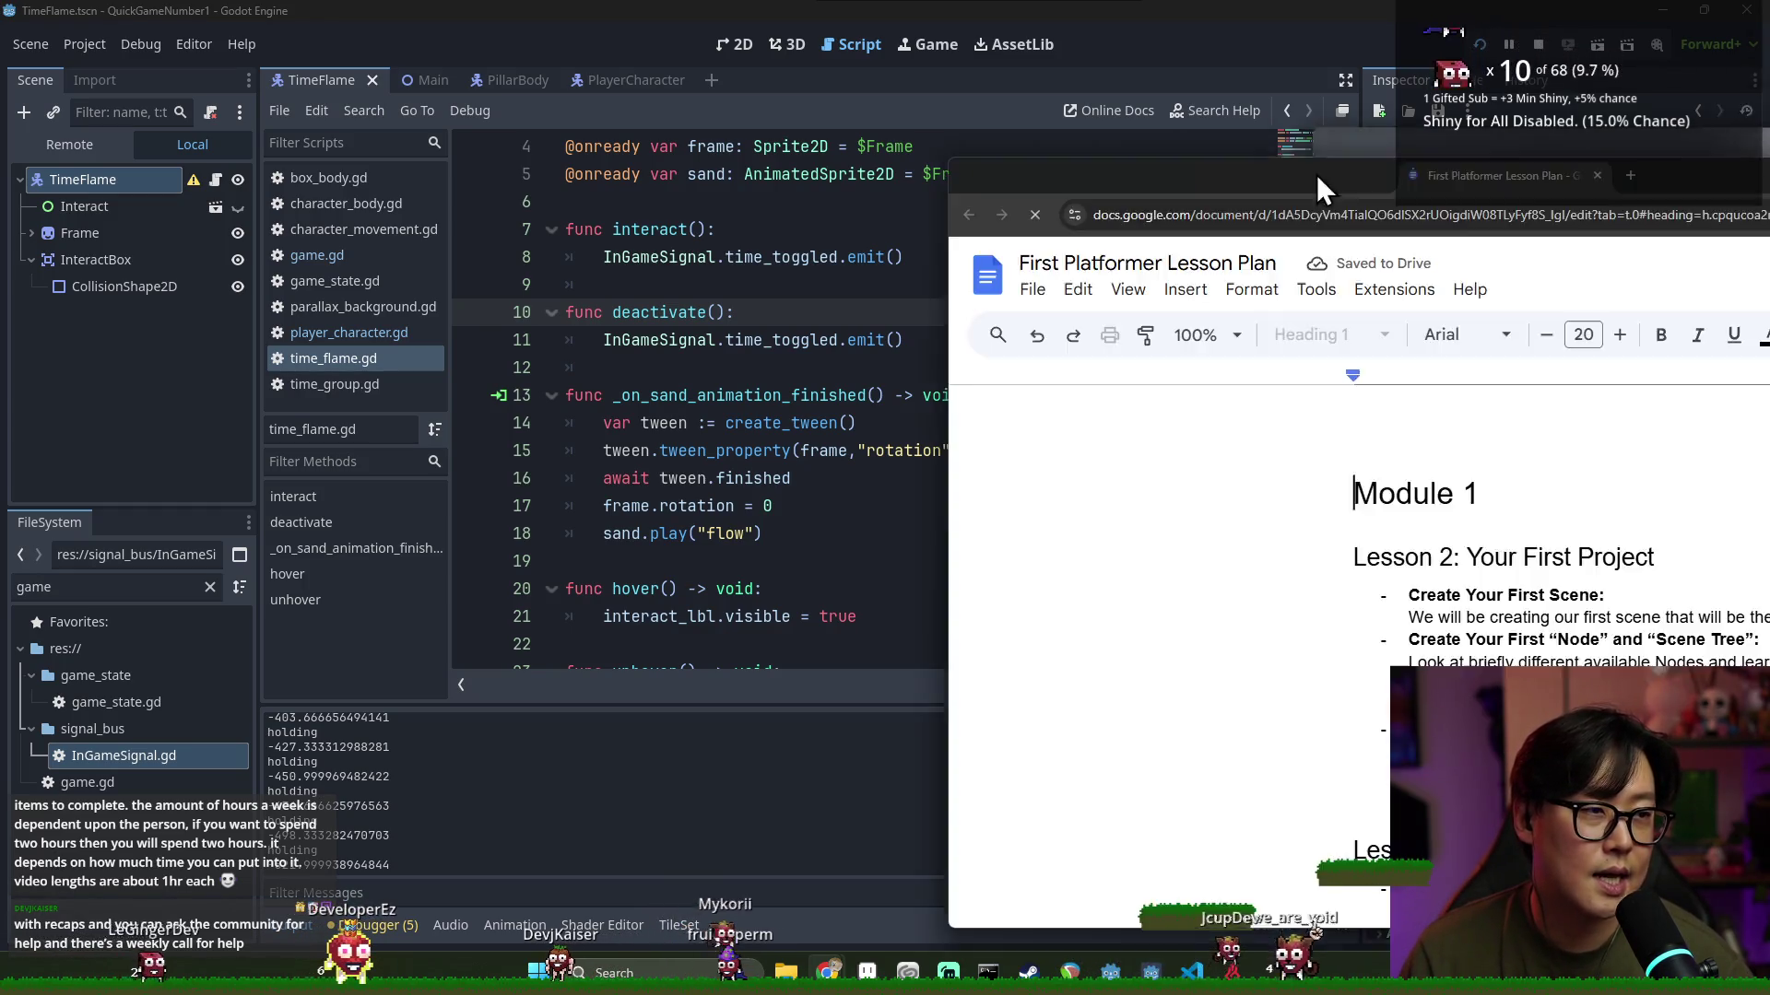
Step: Maximize the First Platformer Lesson Plan browser window over the Godot editor
mouse_move(1316, 174)
mouse_down()
mouse_move(833, 19)
mouse_move(445, 26)
mouse_up()
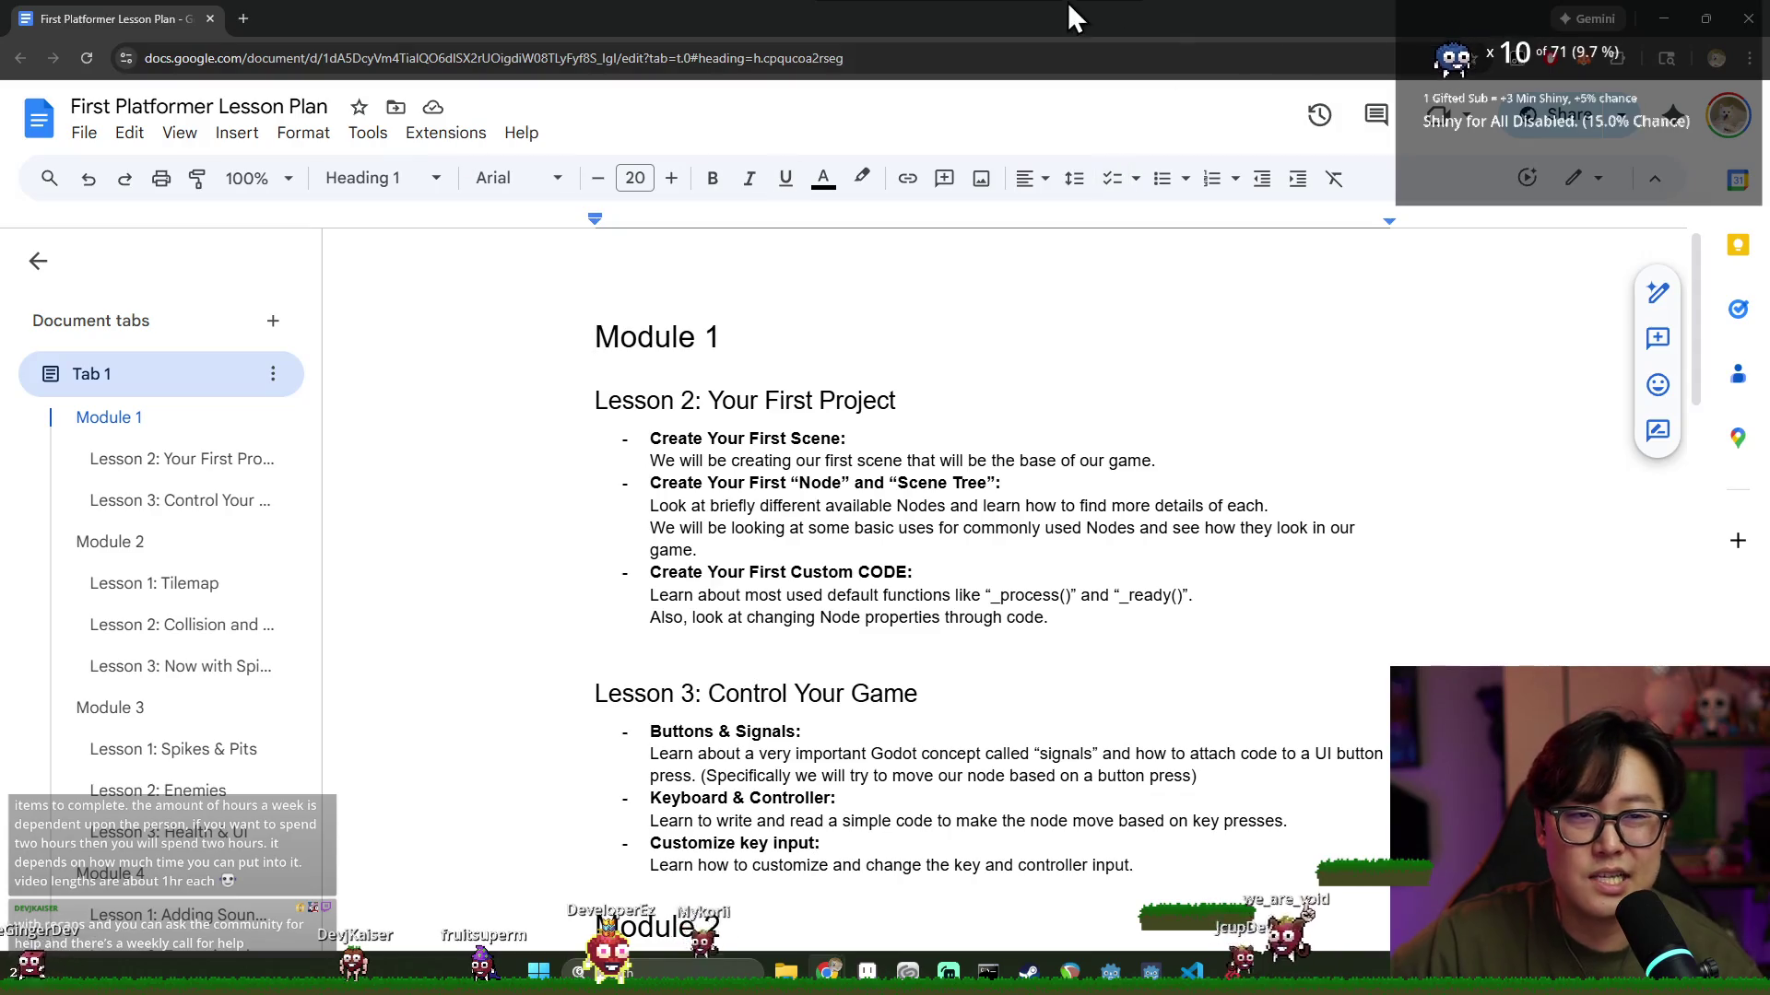
Step: Scroll the lesson plan and highlight the Lesson 2 heading and description
scroll(637, 407, down, 1)
drag(608, 309, 875, 322)
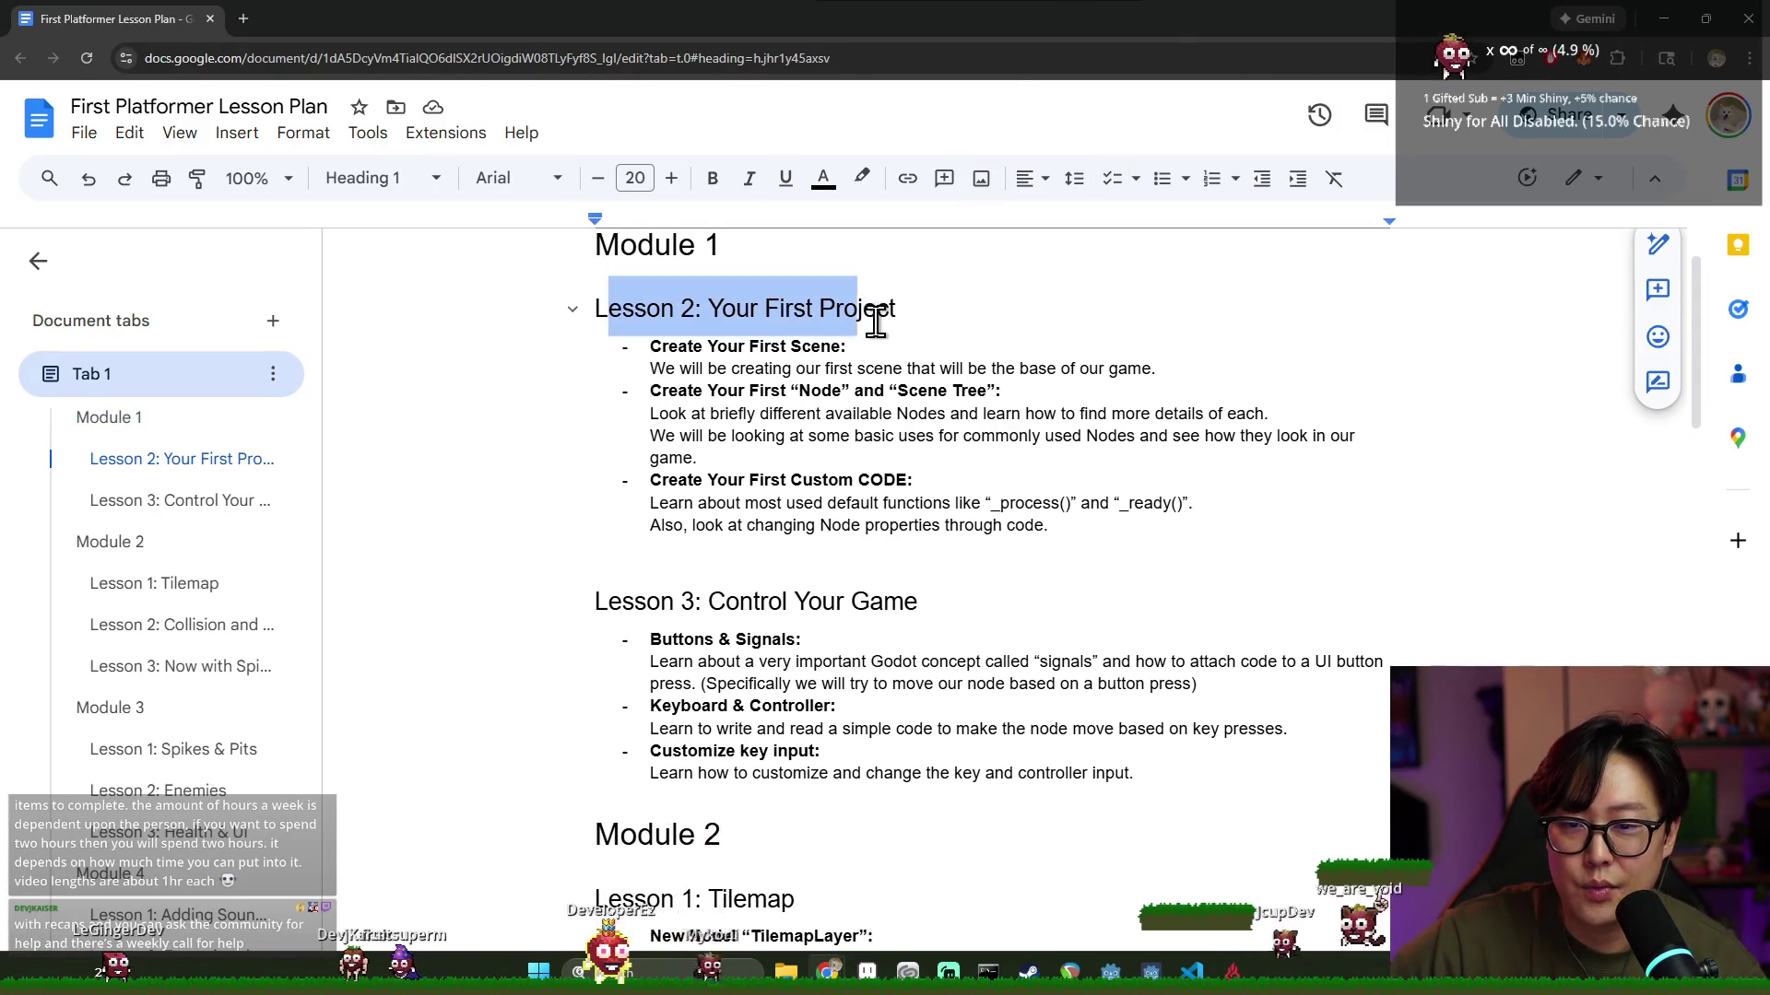
mouse_move(660, 308)
mouse_down()
mouse_move(790, 356)
mouse_move(849, 437)
mouse_up()
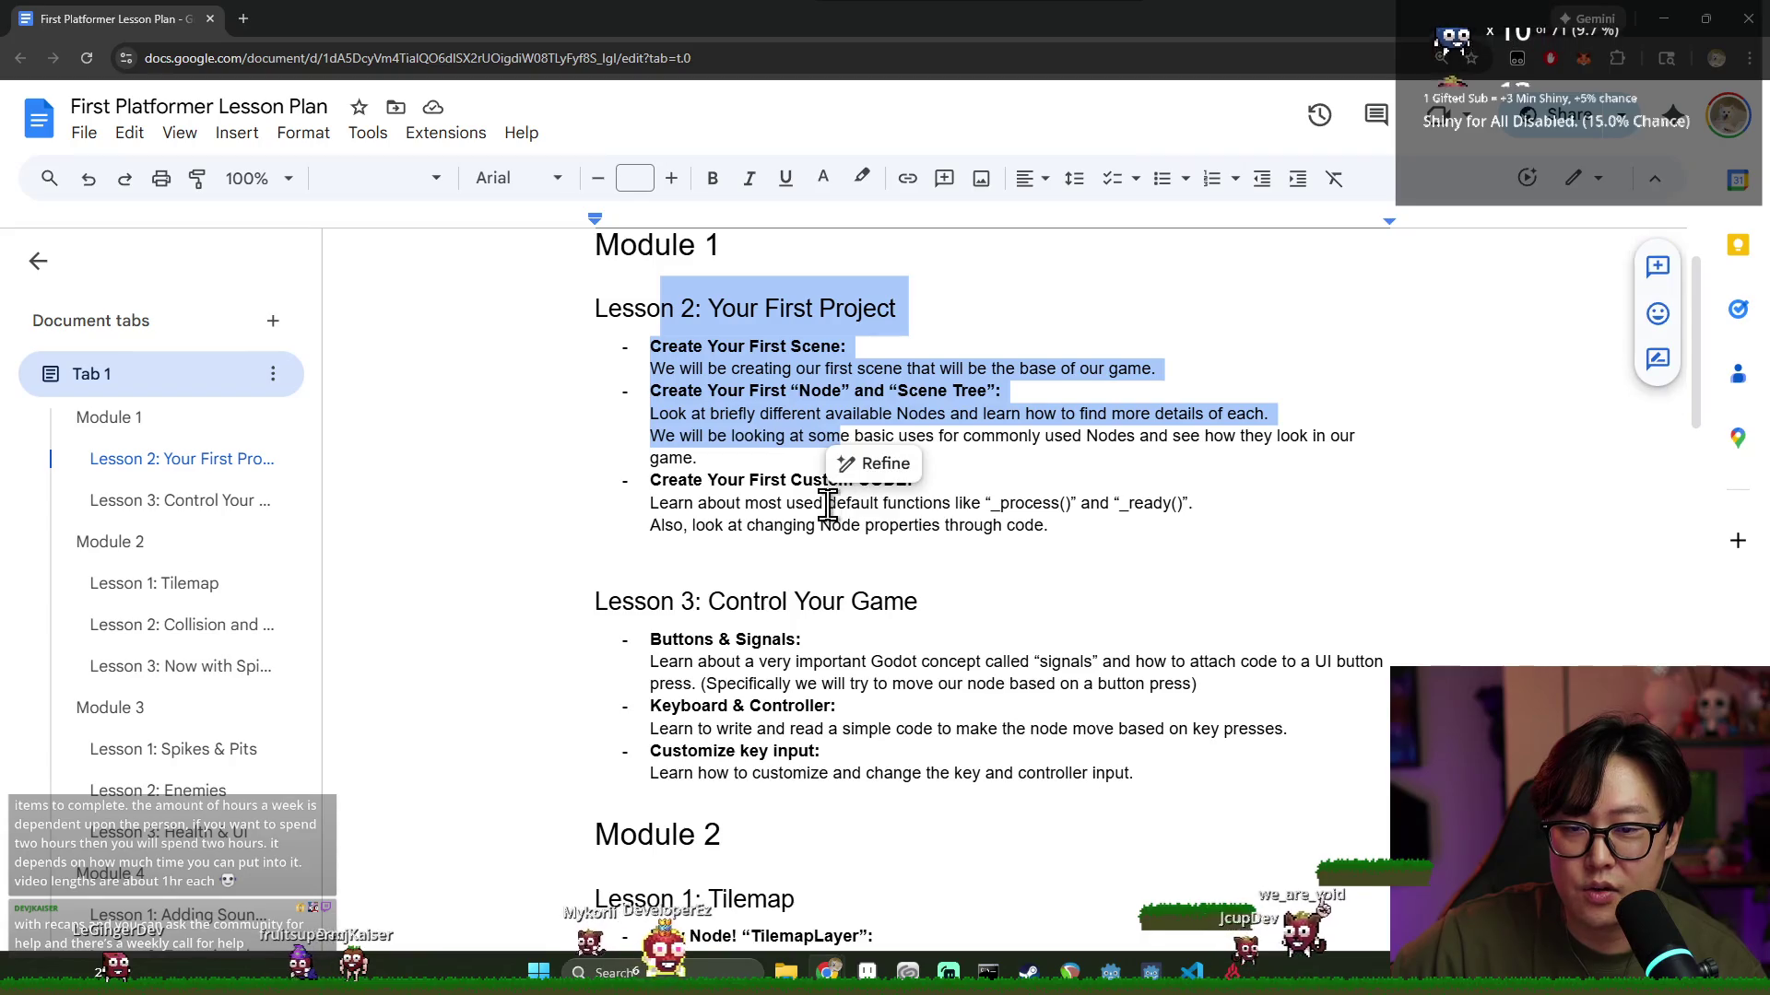
click(756, 372)
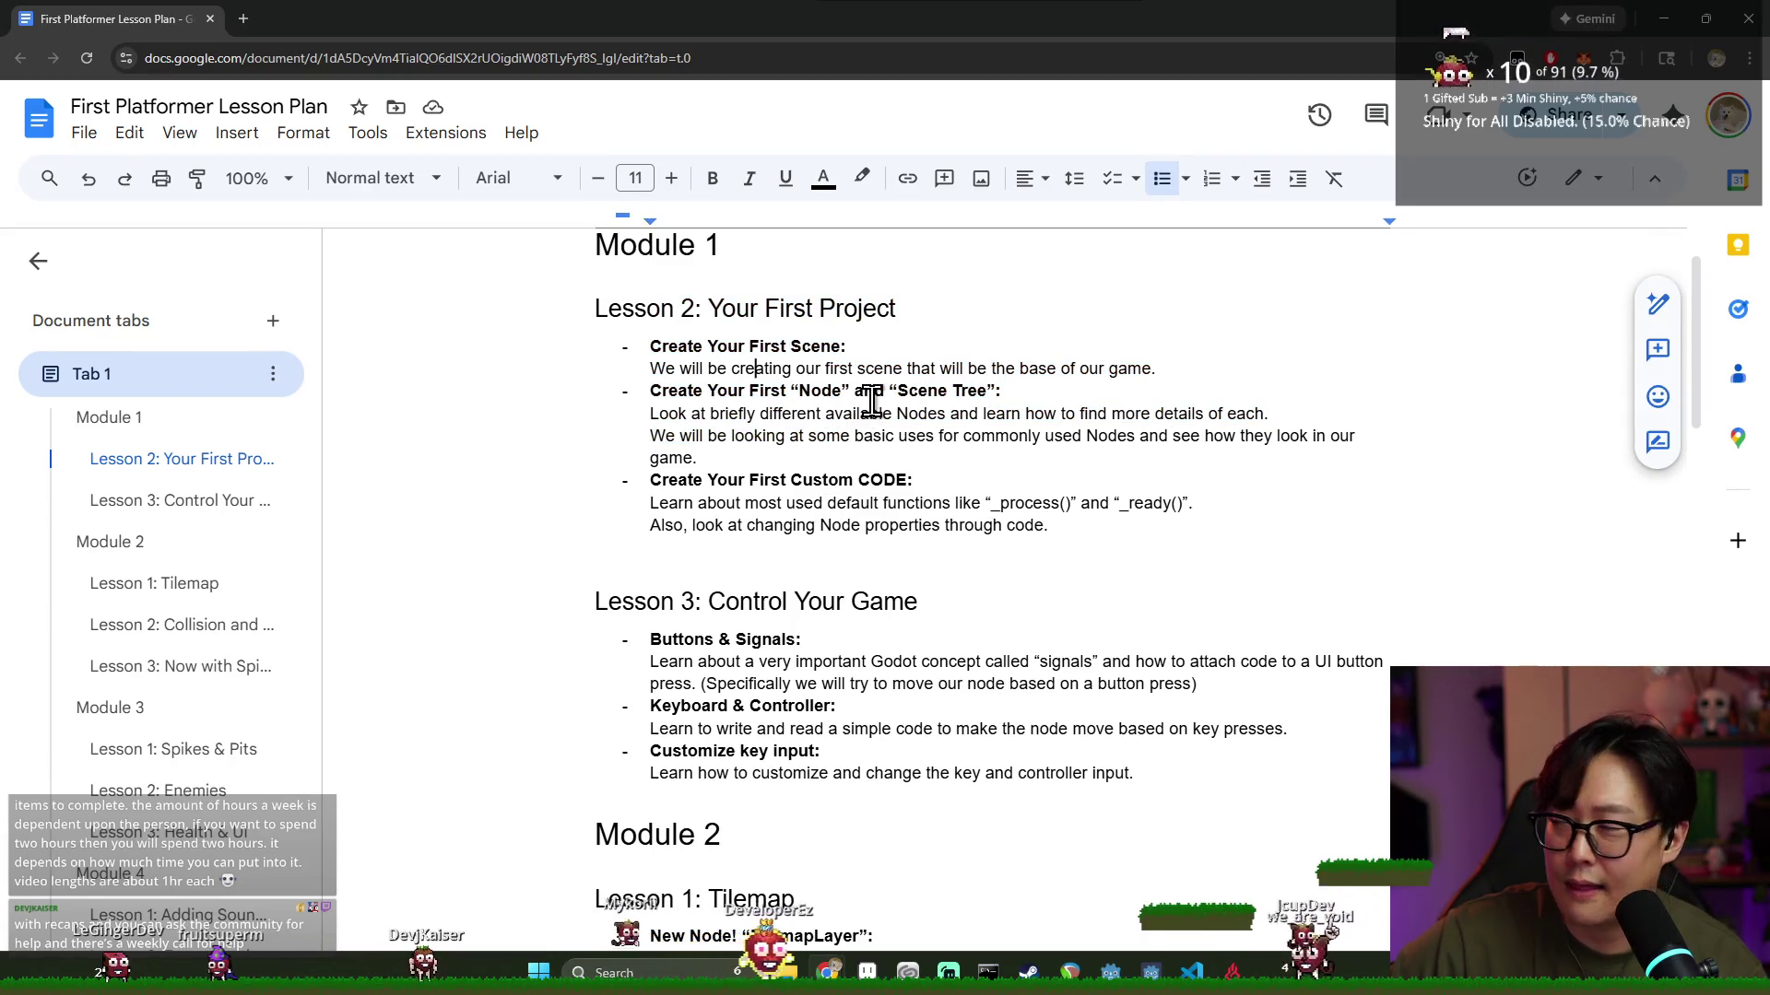
scroll(756, 339, down, 1)
drag(650, 298, 1012, 322)
click(889, 295)
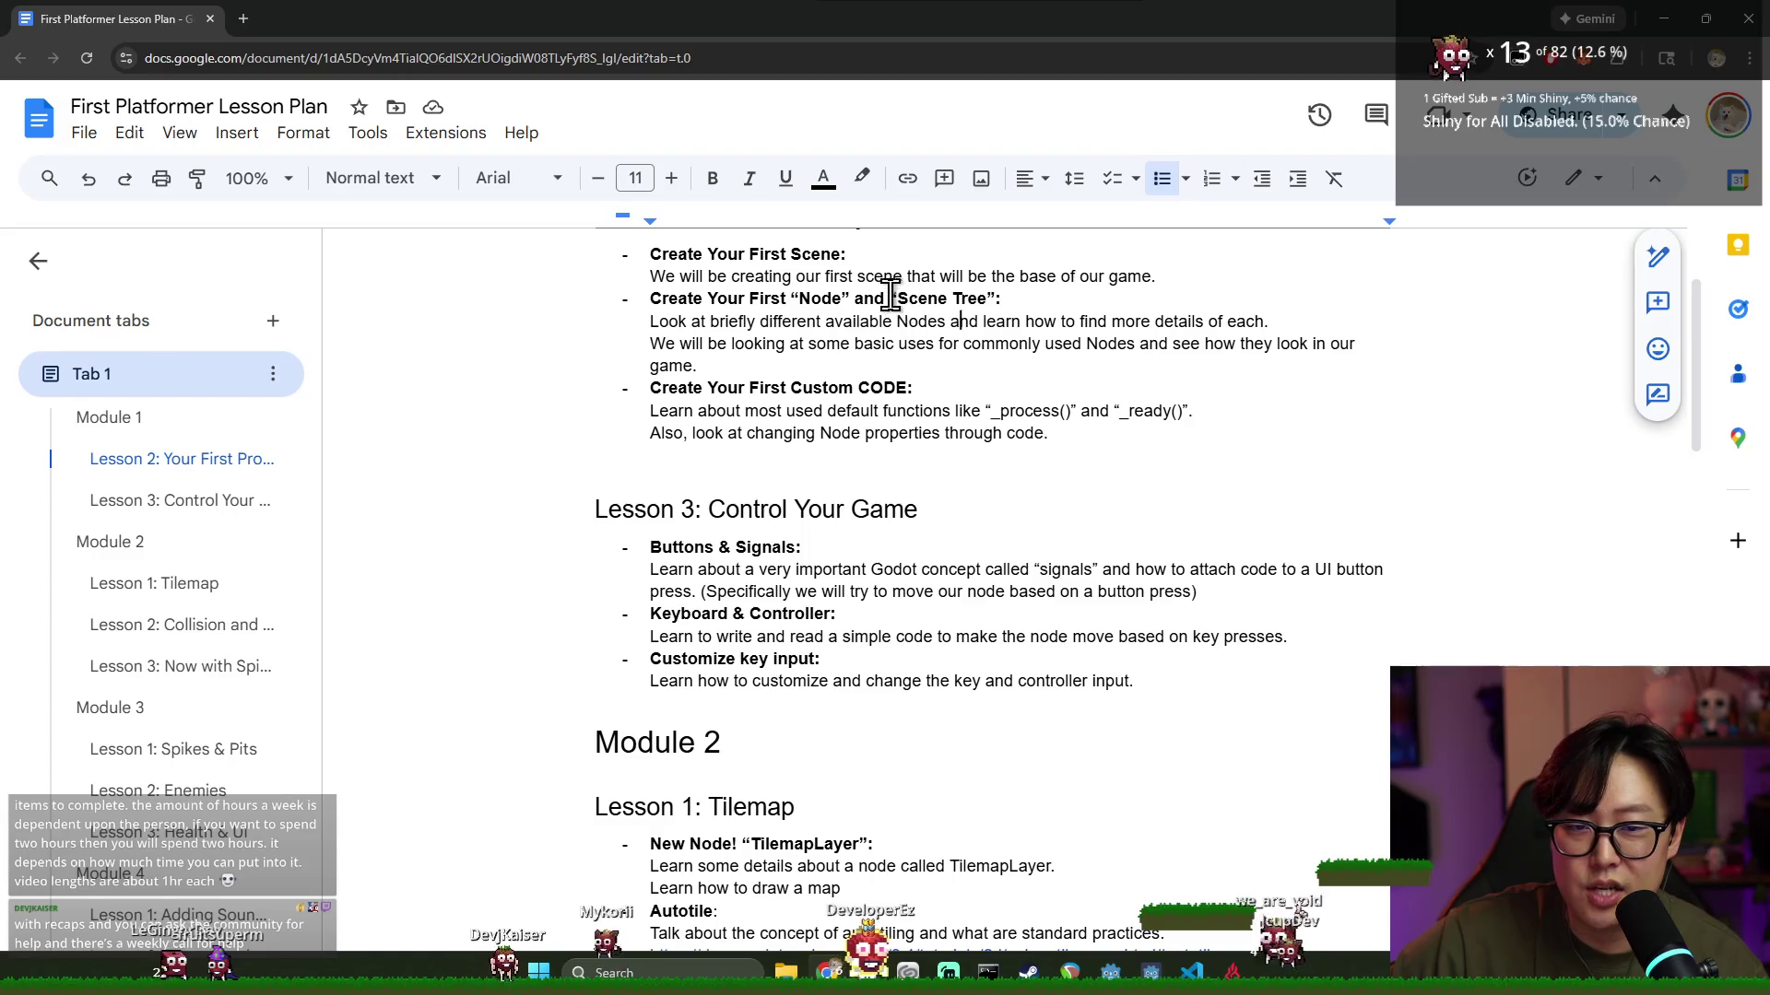
Step: Highlight the _process() and _ready() function names in the lesson text
scroll(940, 362, down, 2)
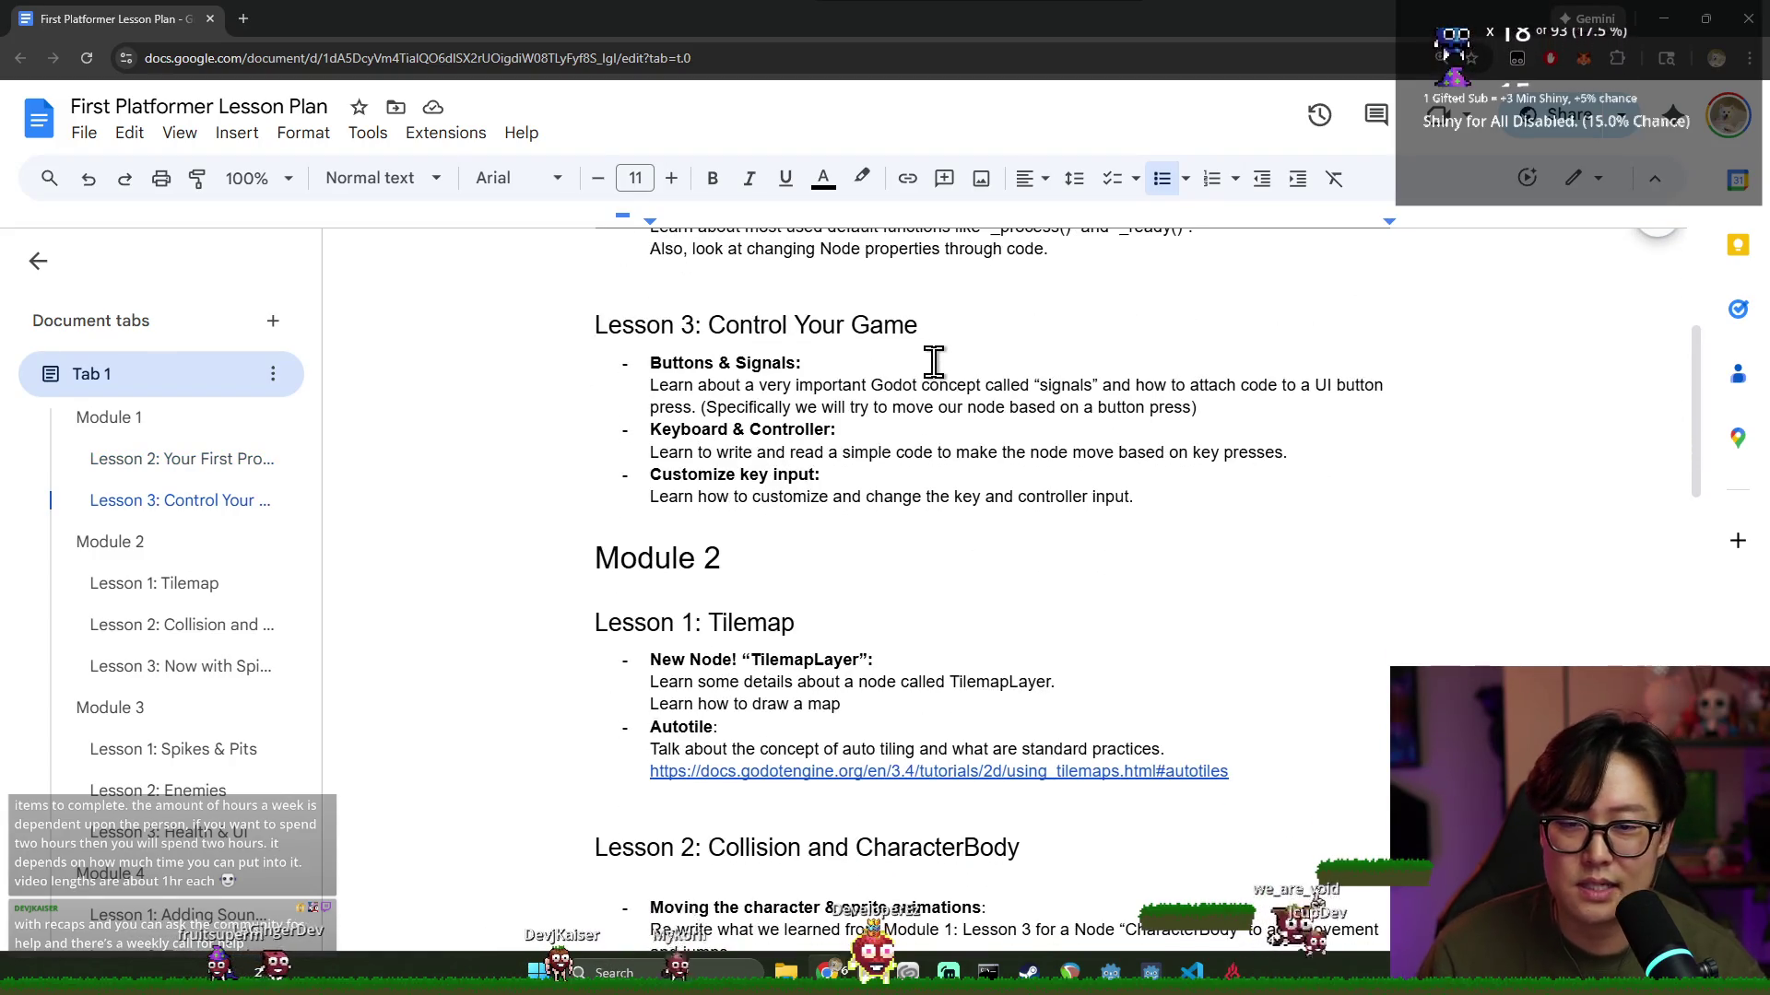
scroll(949, 358, up, 2)
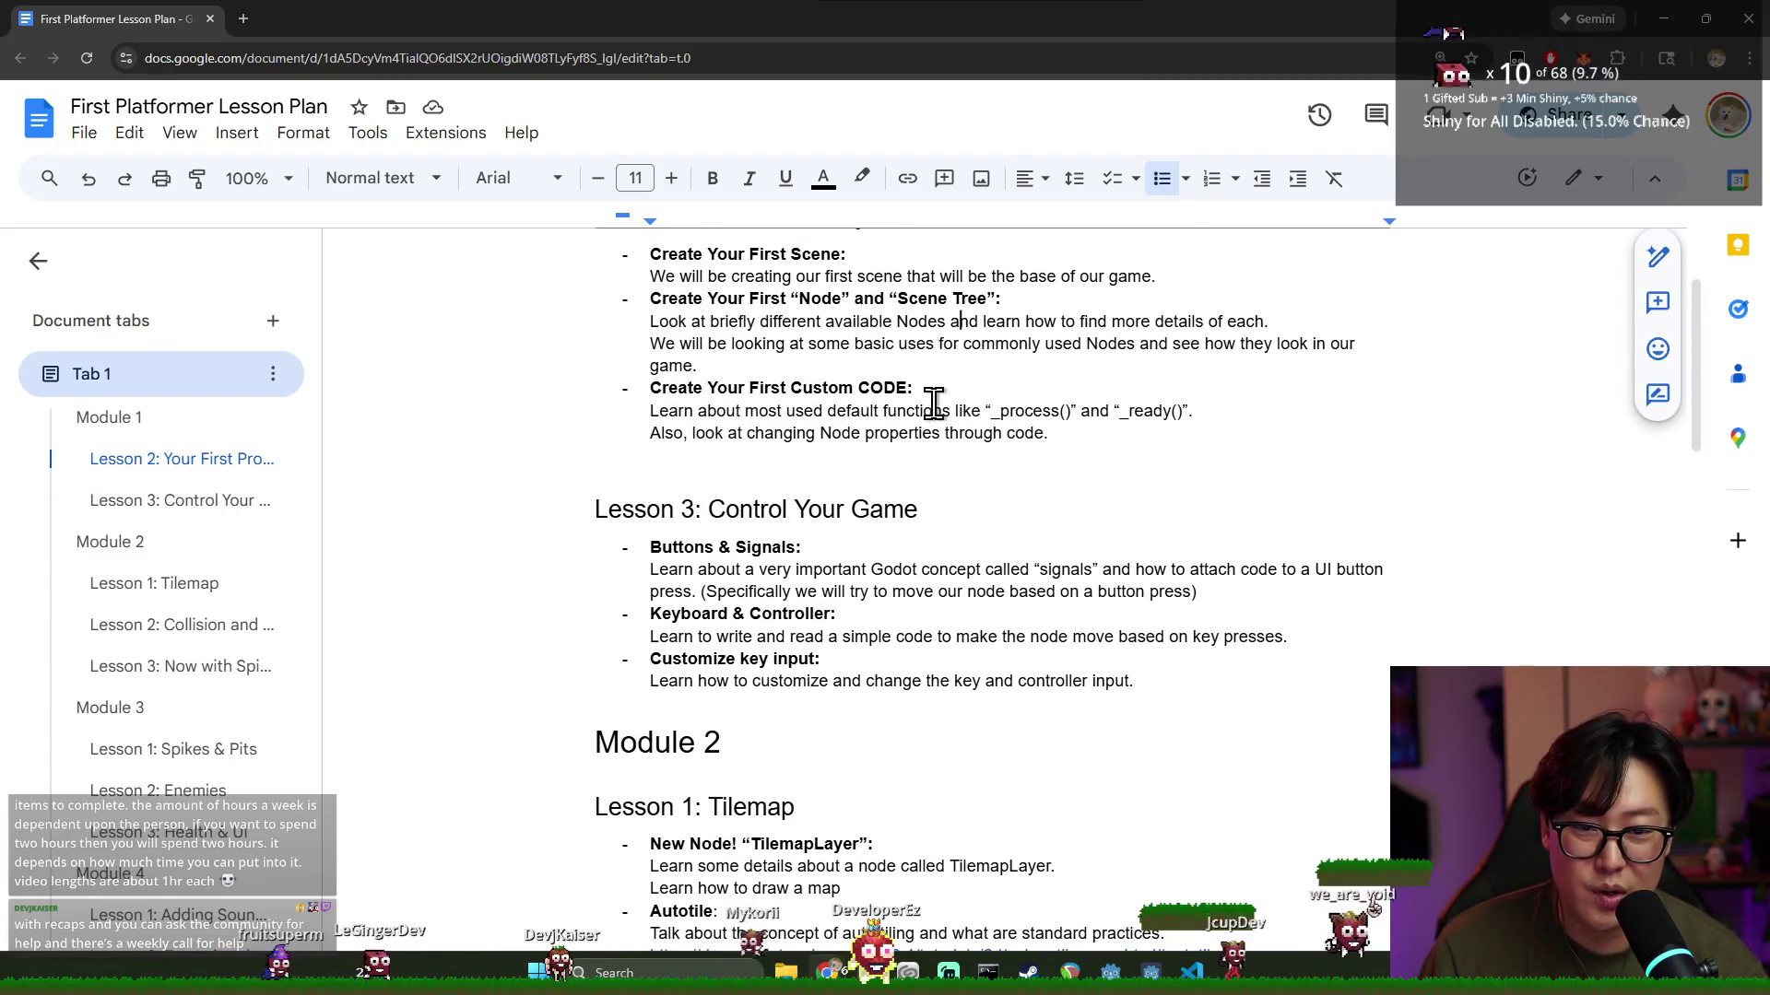
drag(933, 402, 1141, 418)
click(1140, 418)
drag(984, 411, 1071, 411)
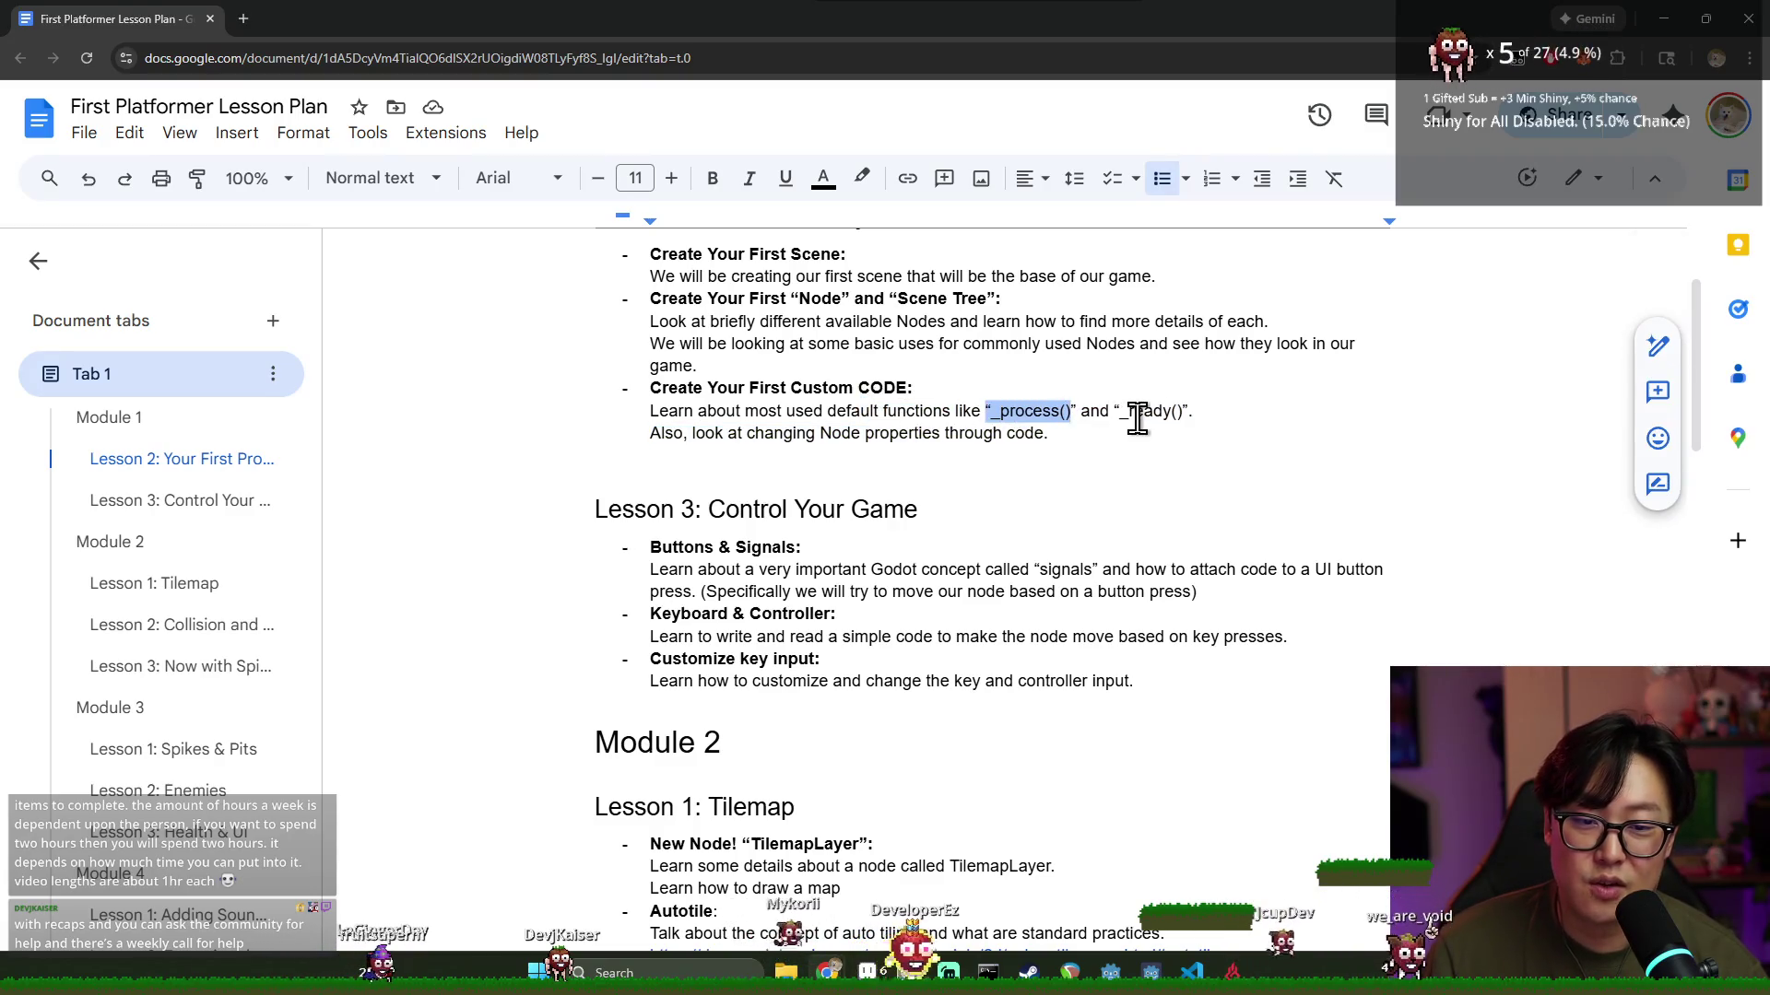
double_click(1137, 418)
Step: Highlight the Lesson 3: Control Your Game section, then the Lesson 1: Tilemap section
scroll(1161, 435, down, 2)
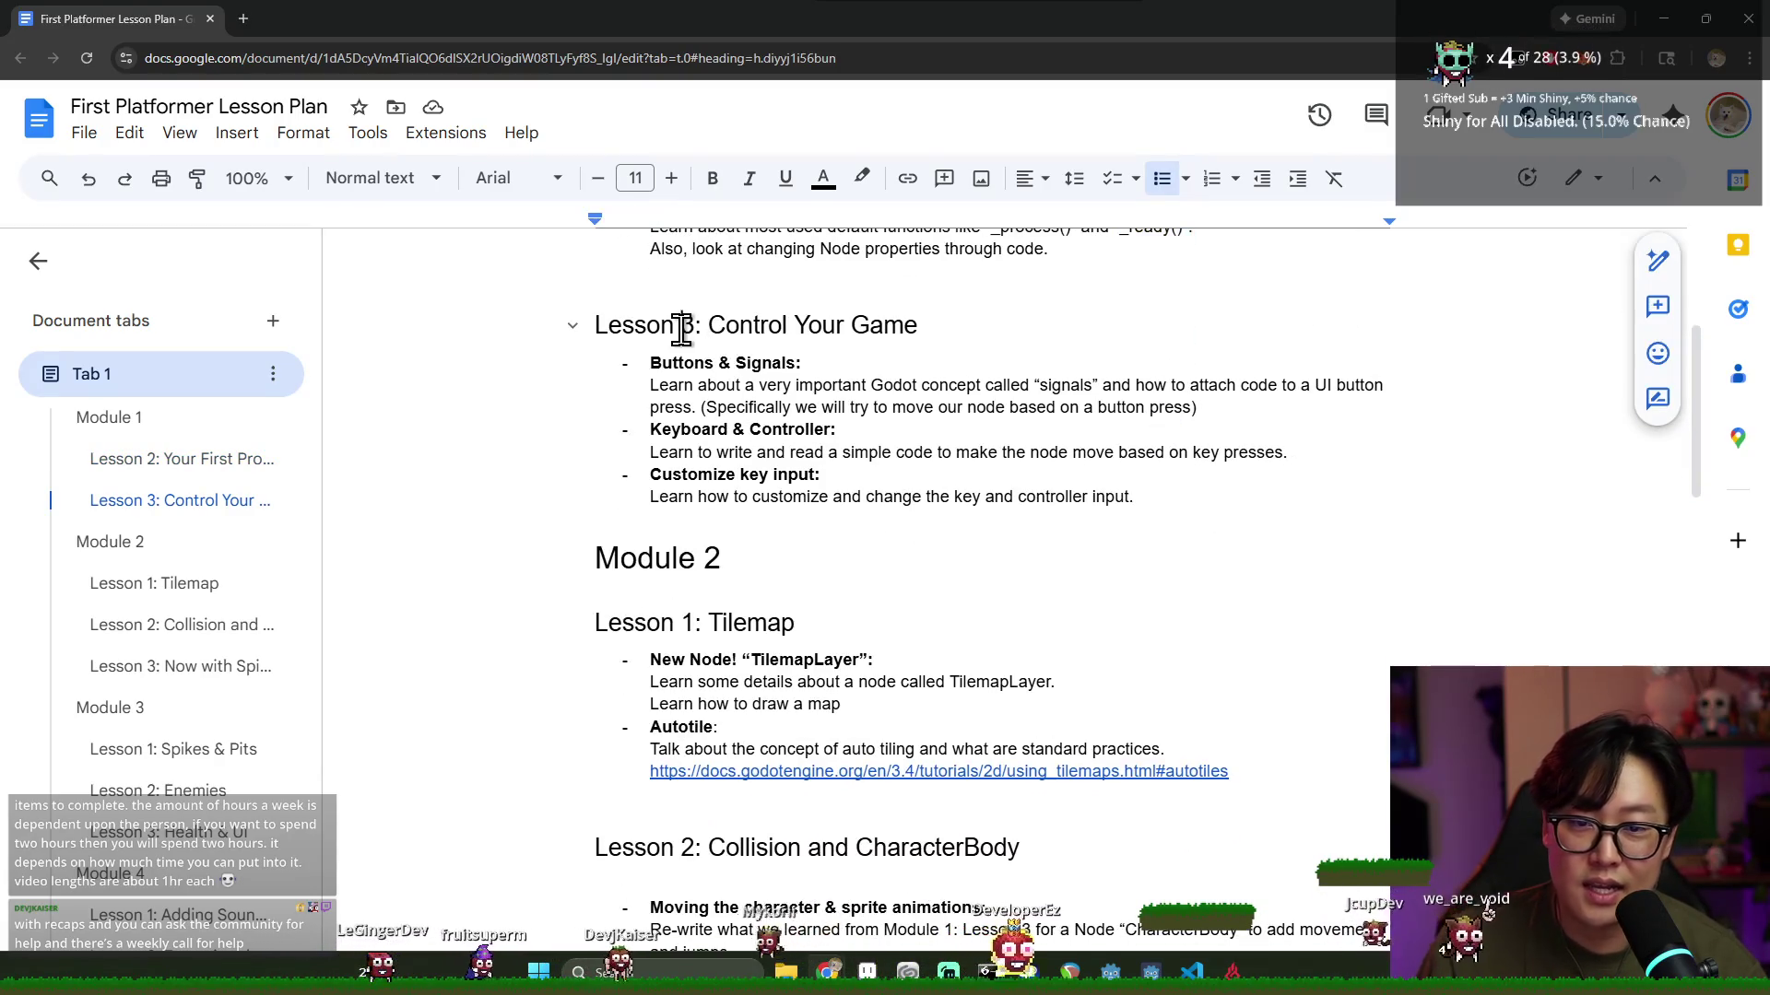
mouse_move(681, 329)
mouse_down()
mouse_move(901, 482)
mouse_move(916, 466)
mouse_up()
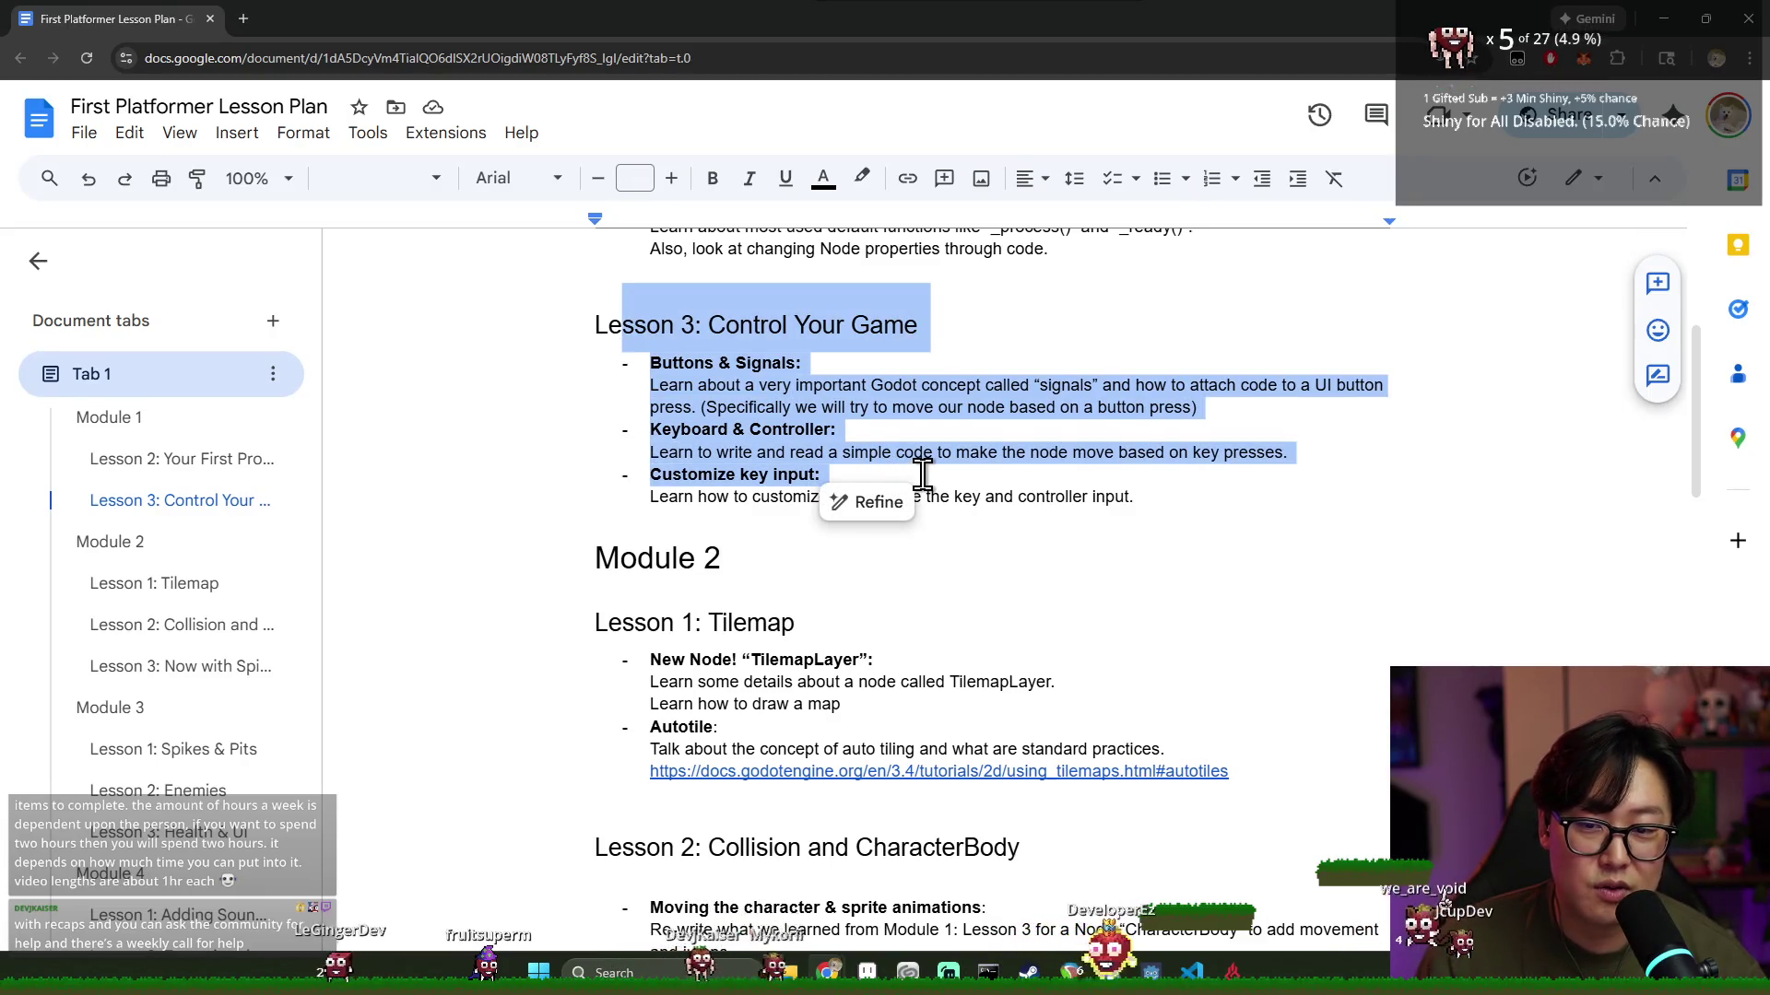
scroll(922, 474, down, 2)
scroll(885, 470, up, 2)
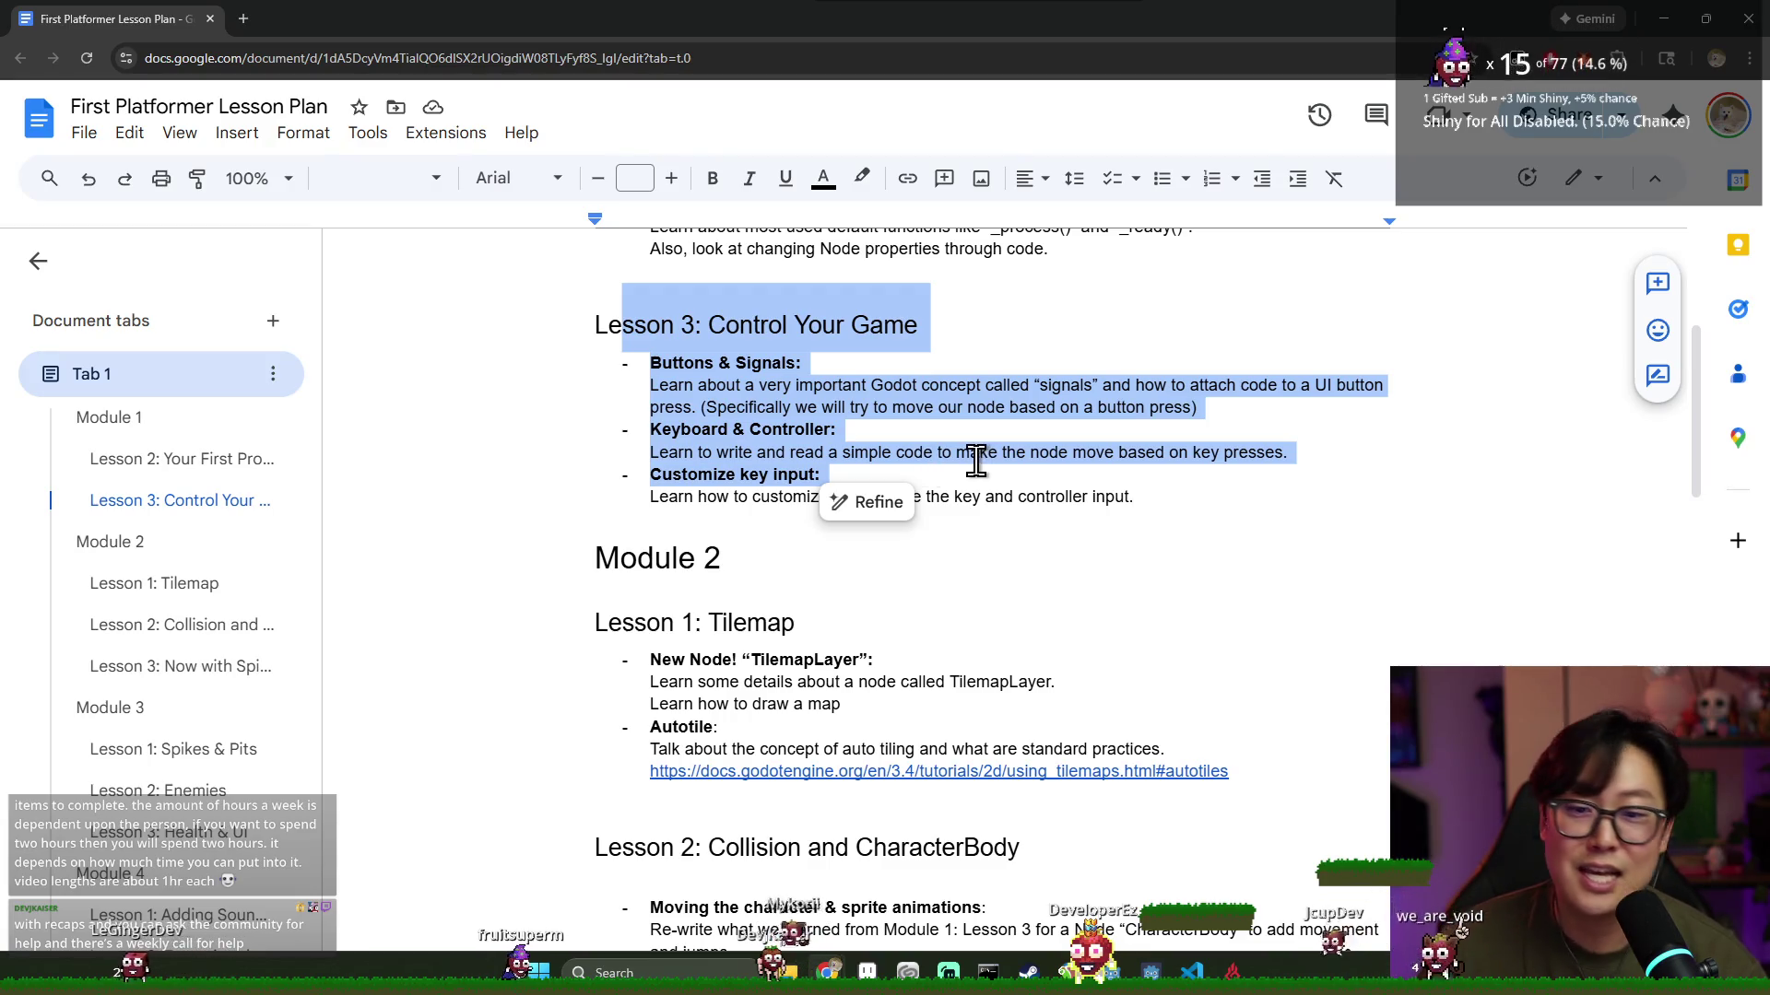
scroll(1000, 465, down, 2)
click(857, 544)
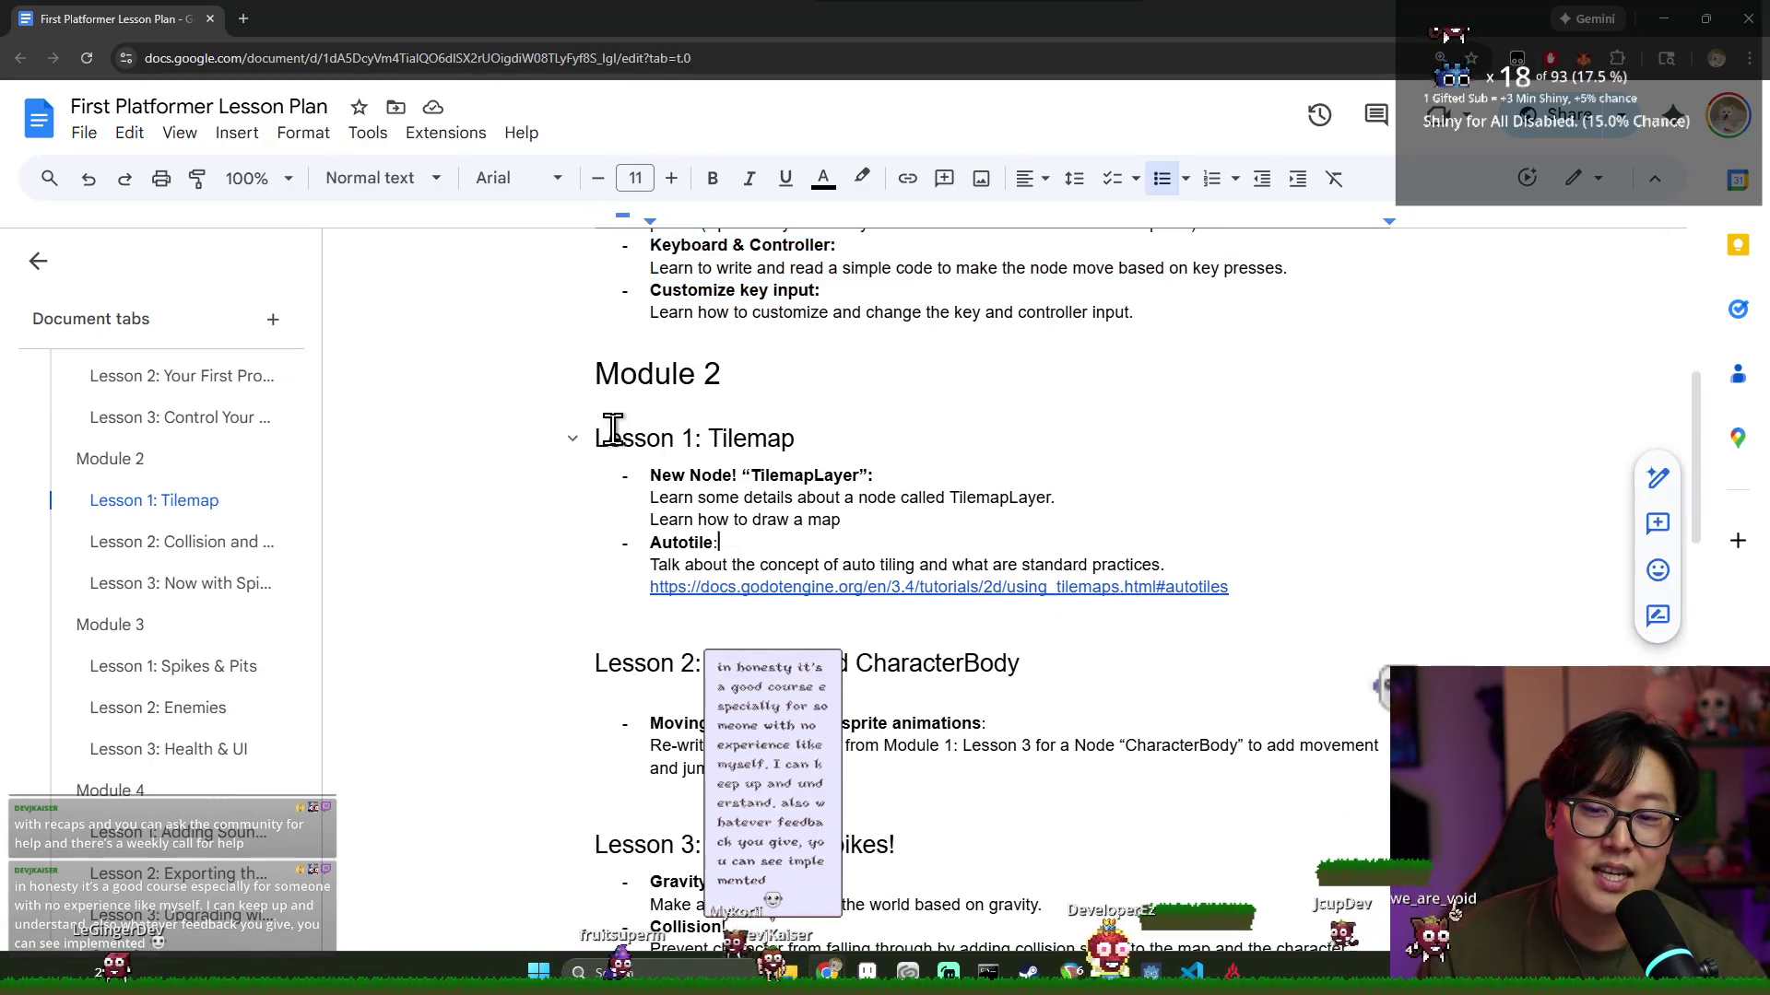
drag(613, 429, 1230, 590)
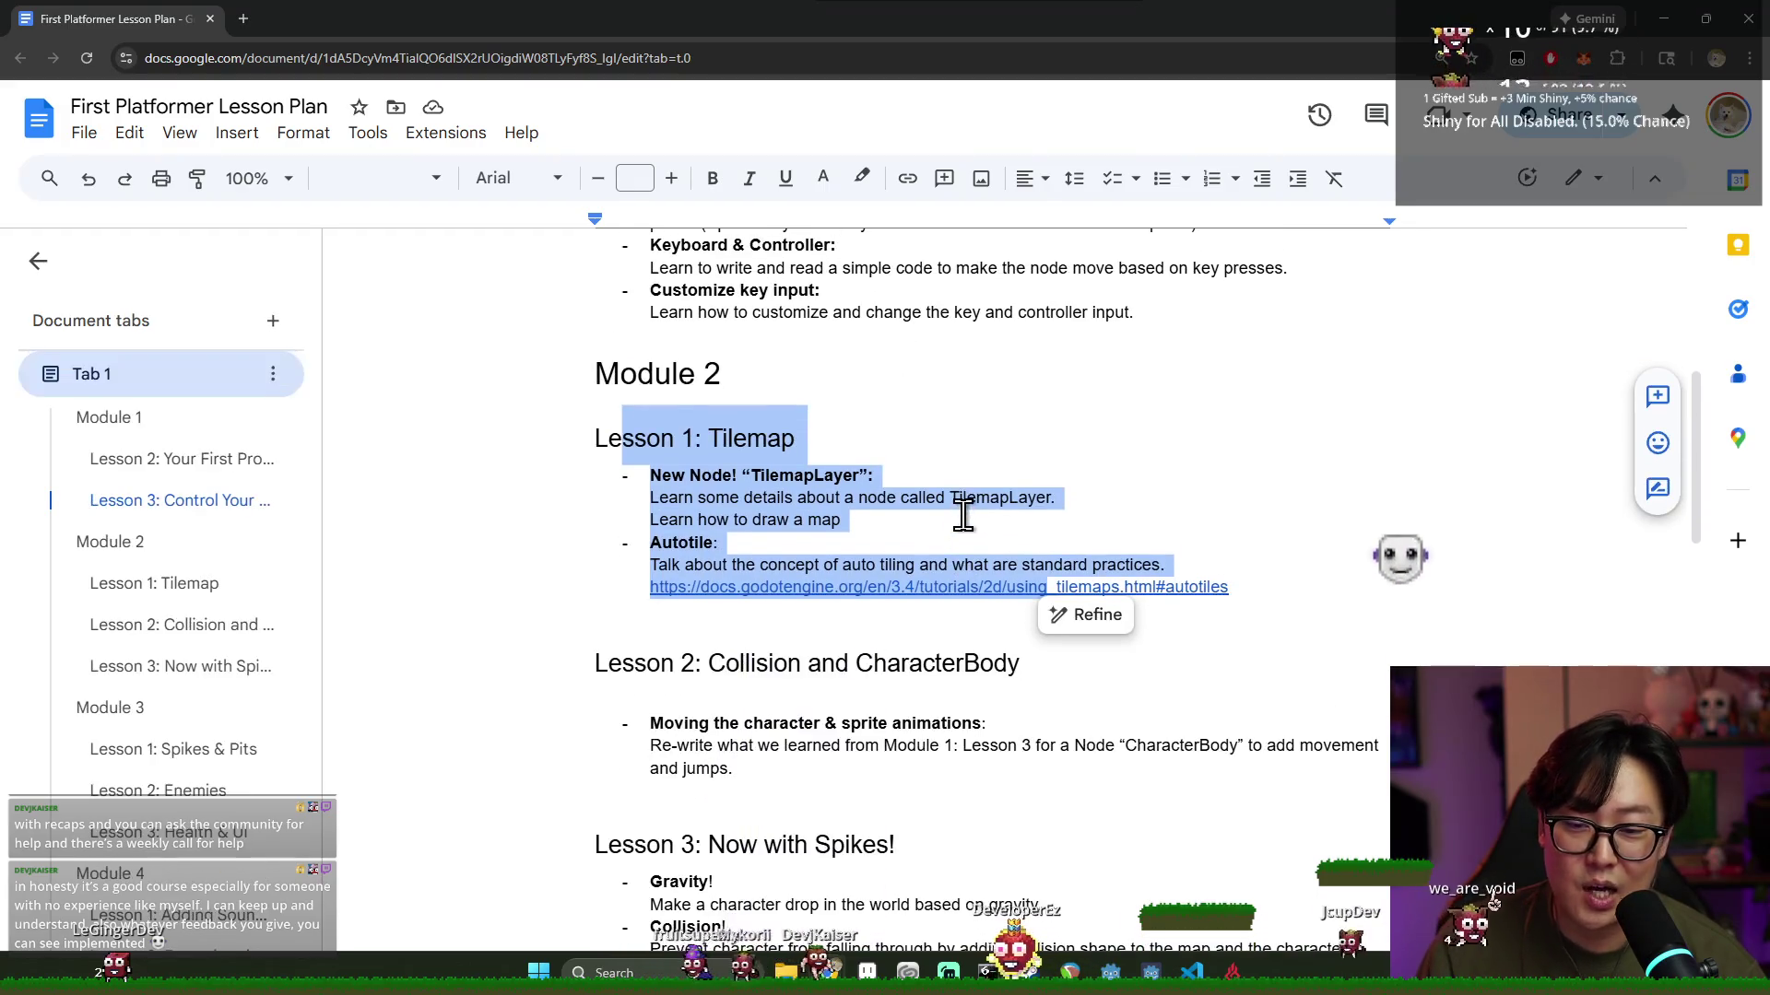
Step: Scroll further down and highlight the Lesson 3: Now with Spikes! section
scroll(963, 516, down, 2)
mouse_move(597, 470)
mouse_down()
mouse_move(710, 517)
mouse_move(1015, 578)
mouse_up()
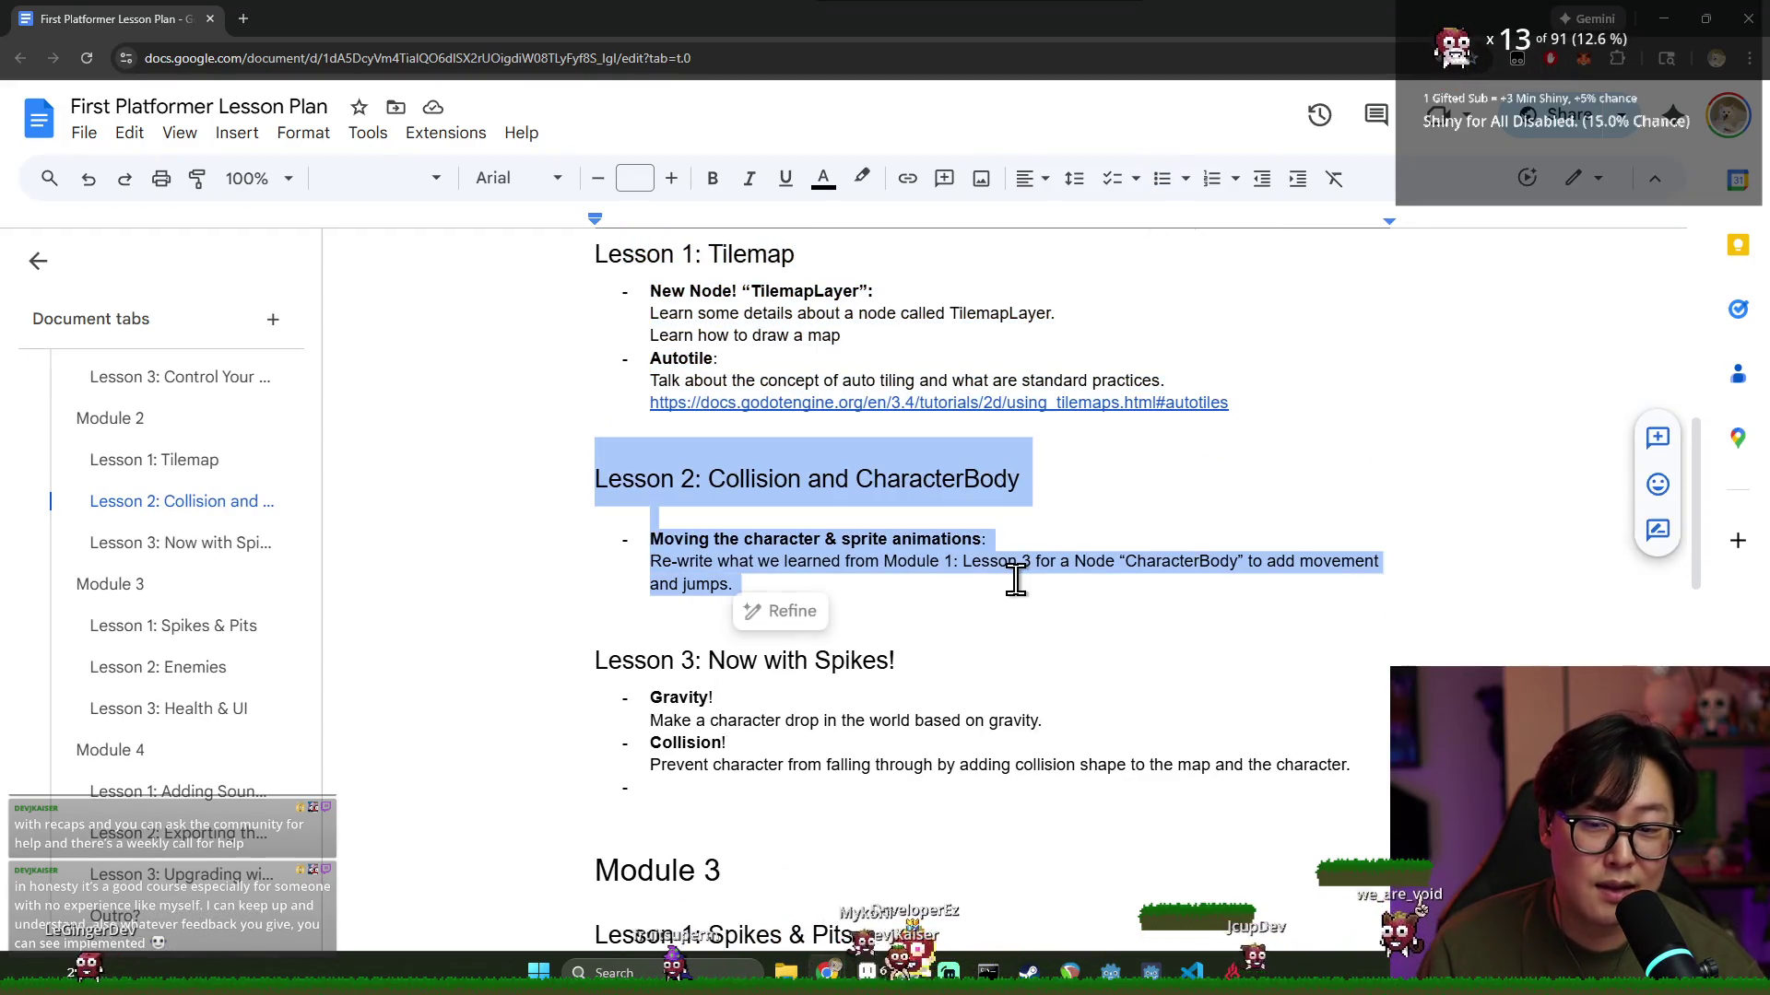
scroll(1018, 580, down, 1)
scroll(700, 461, up, 1)
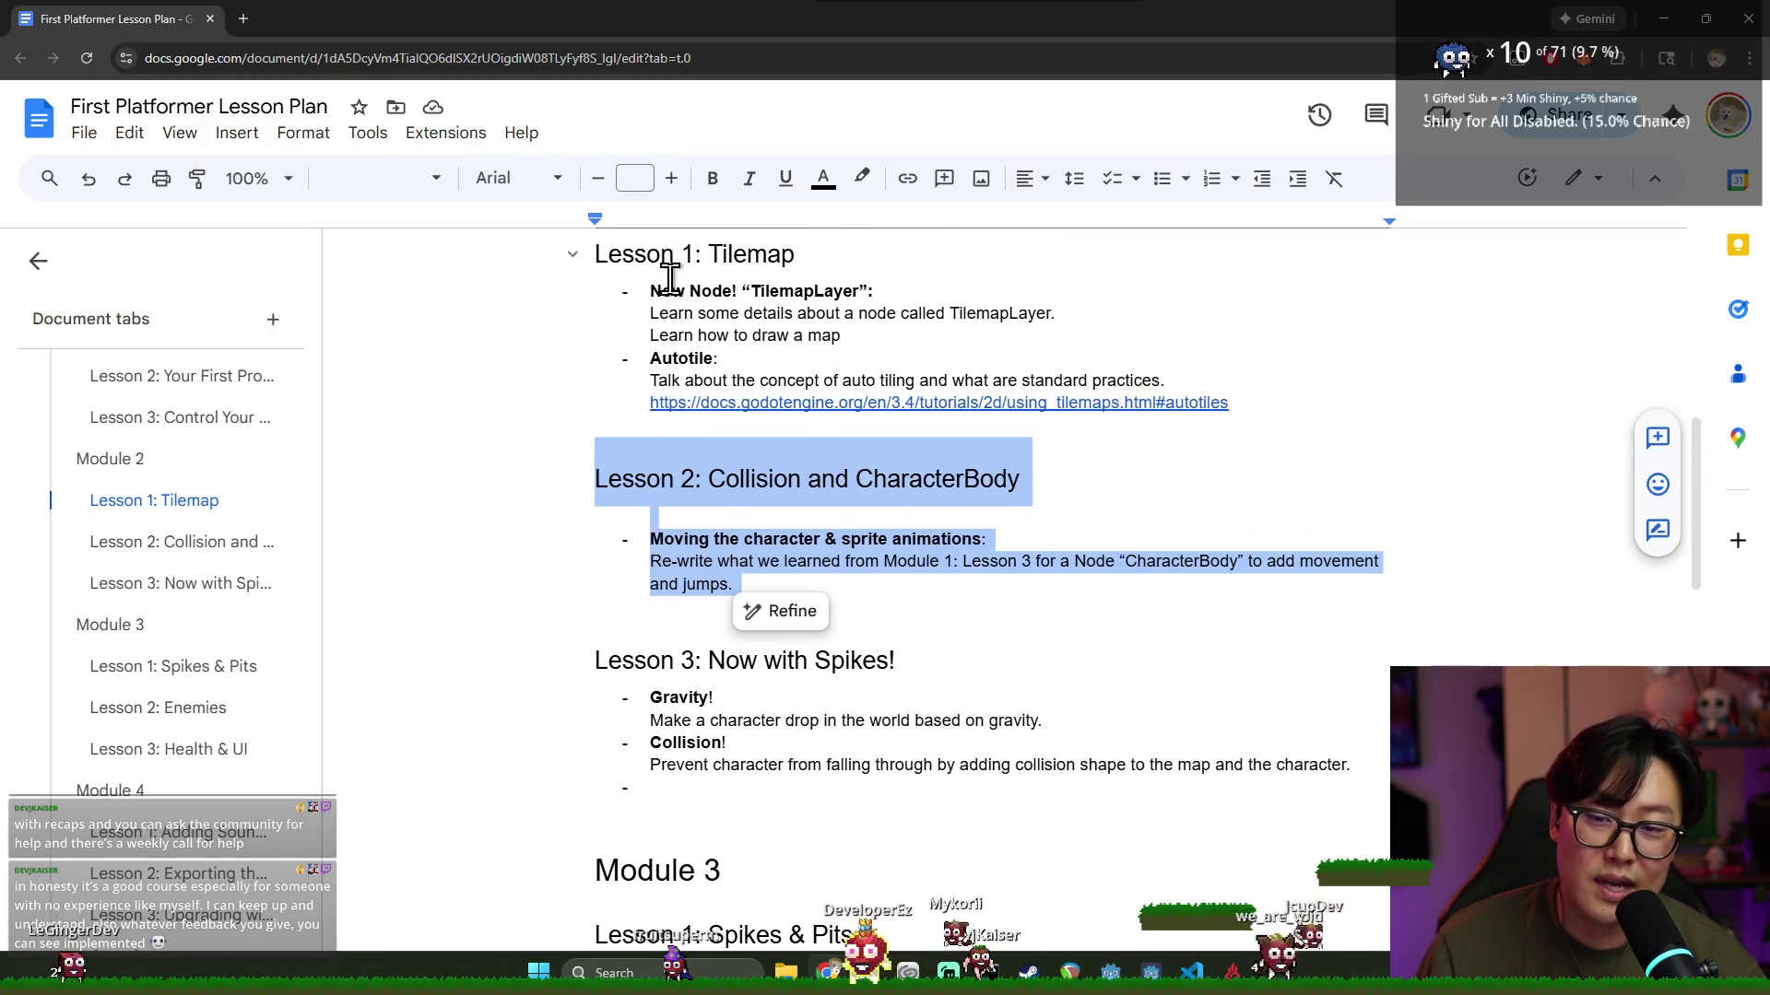
scroll(670, 278, down, 1)
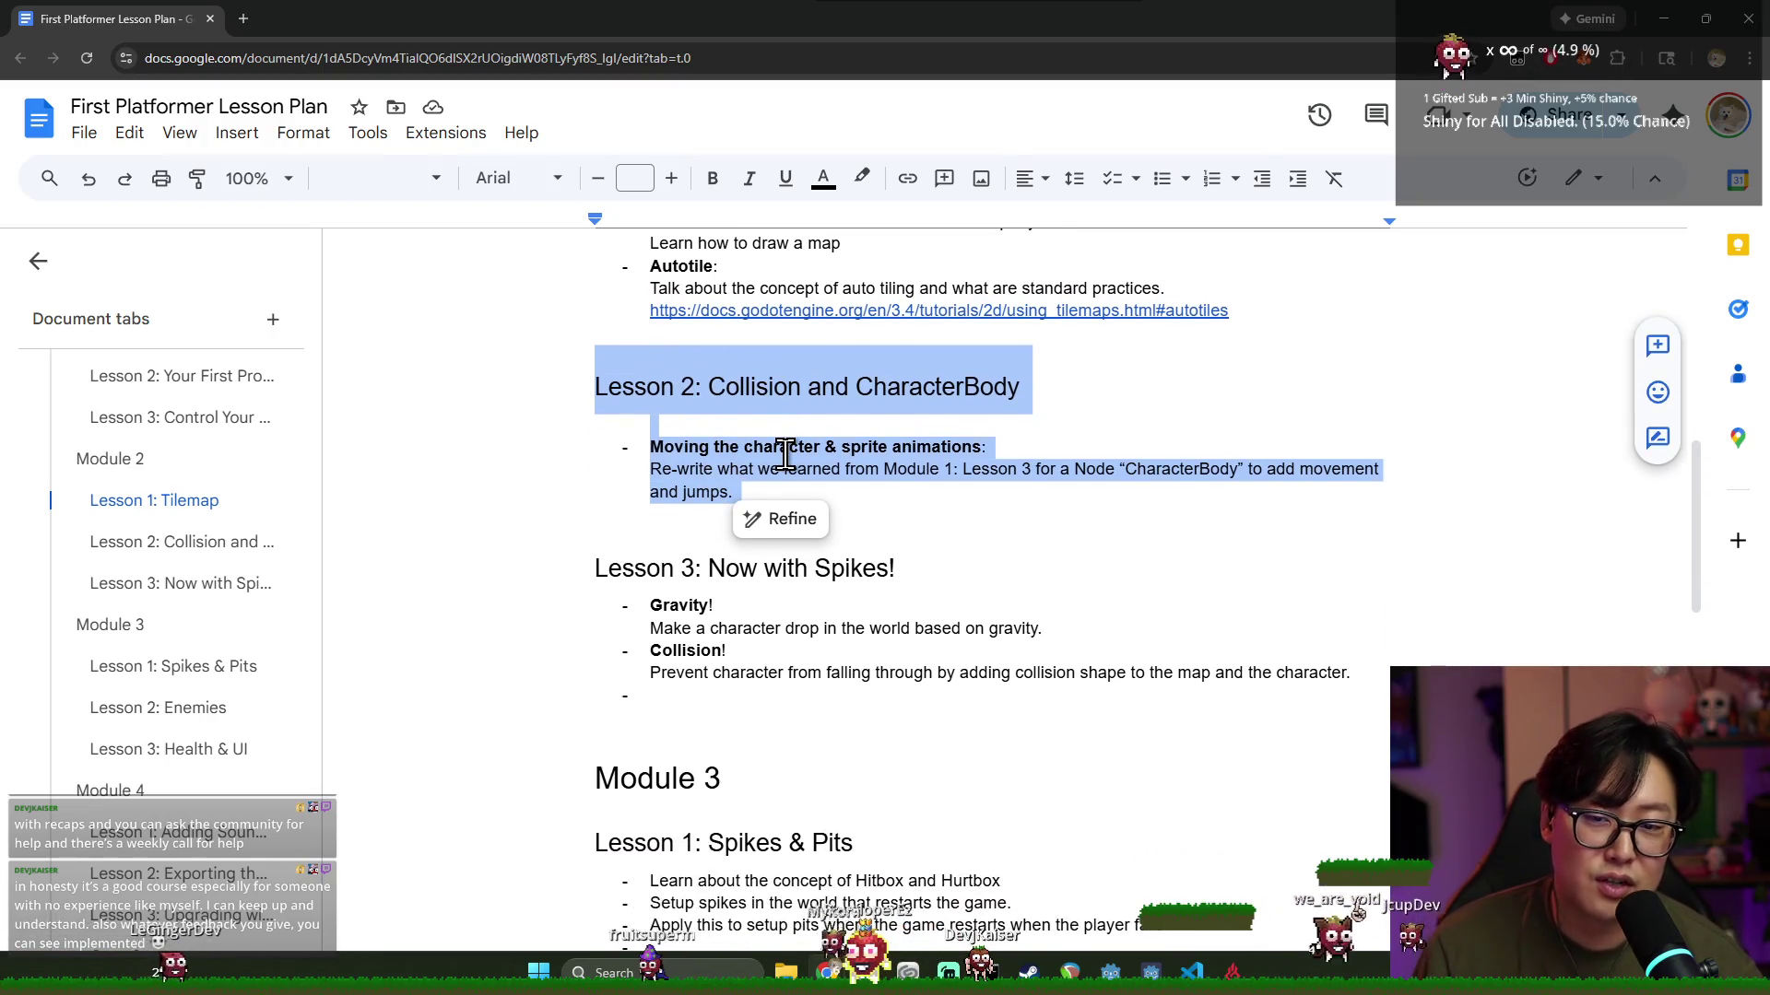
scroll(743, 502, down, 1)
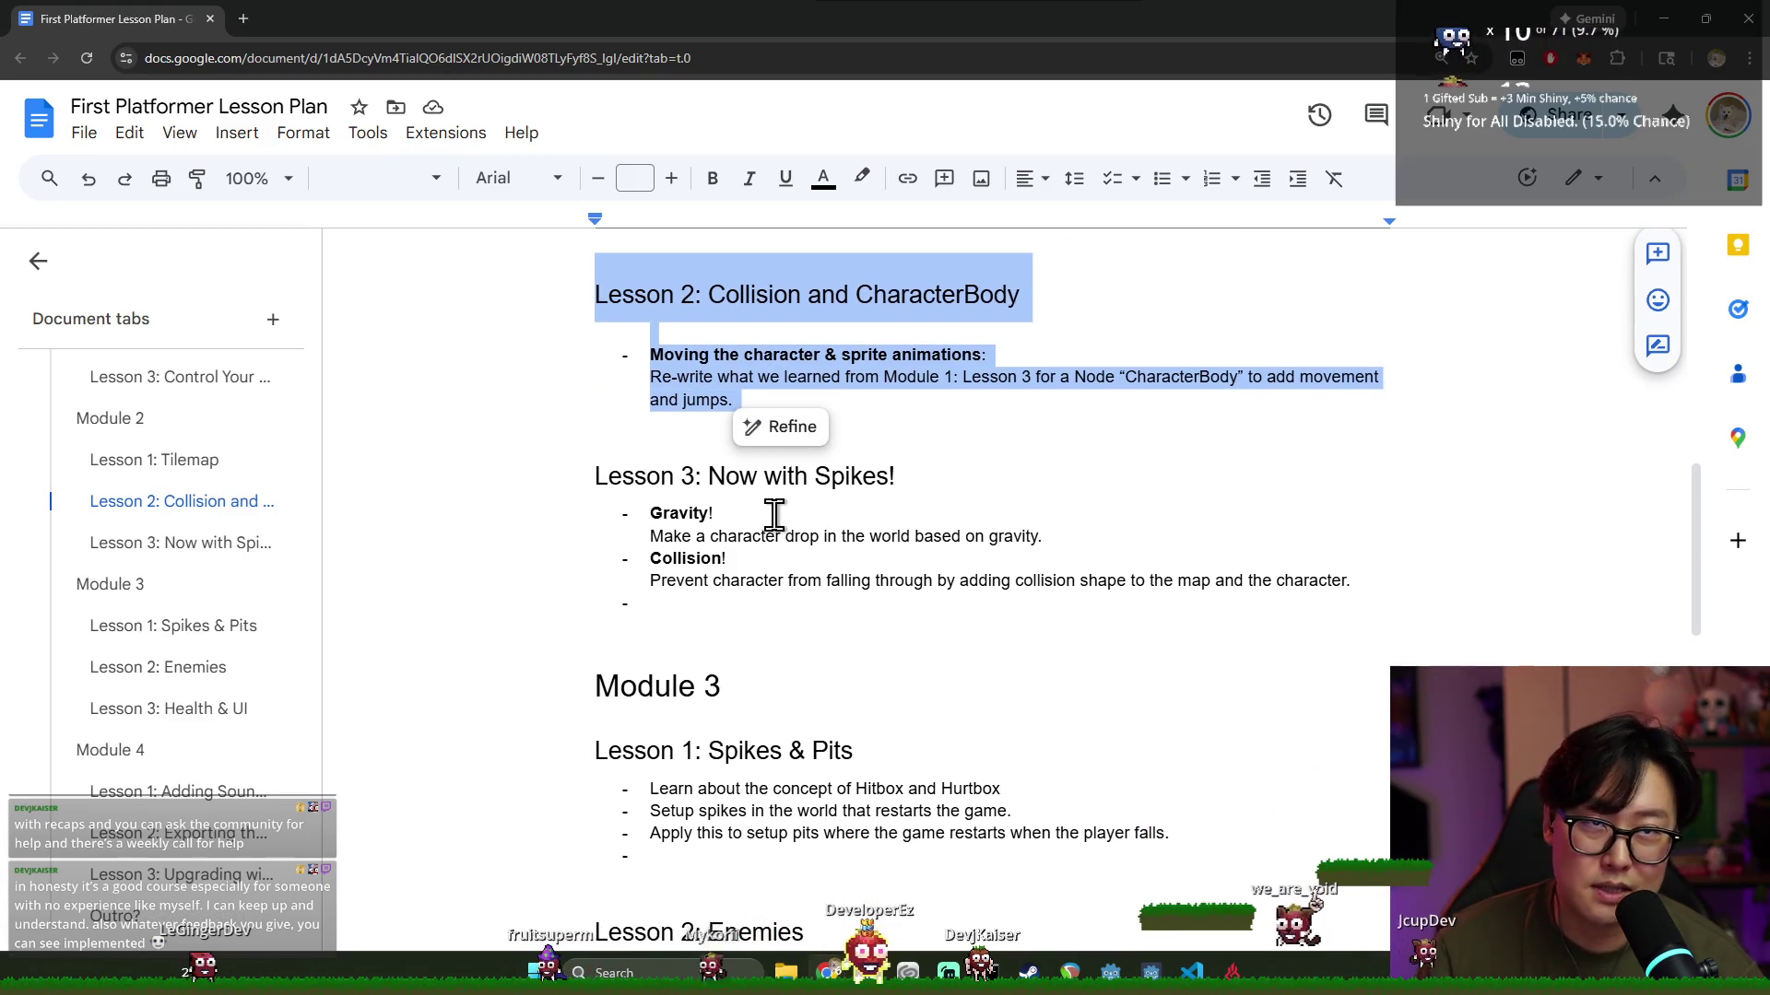
drag(608, 476, 800, 582)
scroll(822, 565, down, 1)
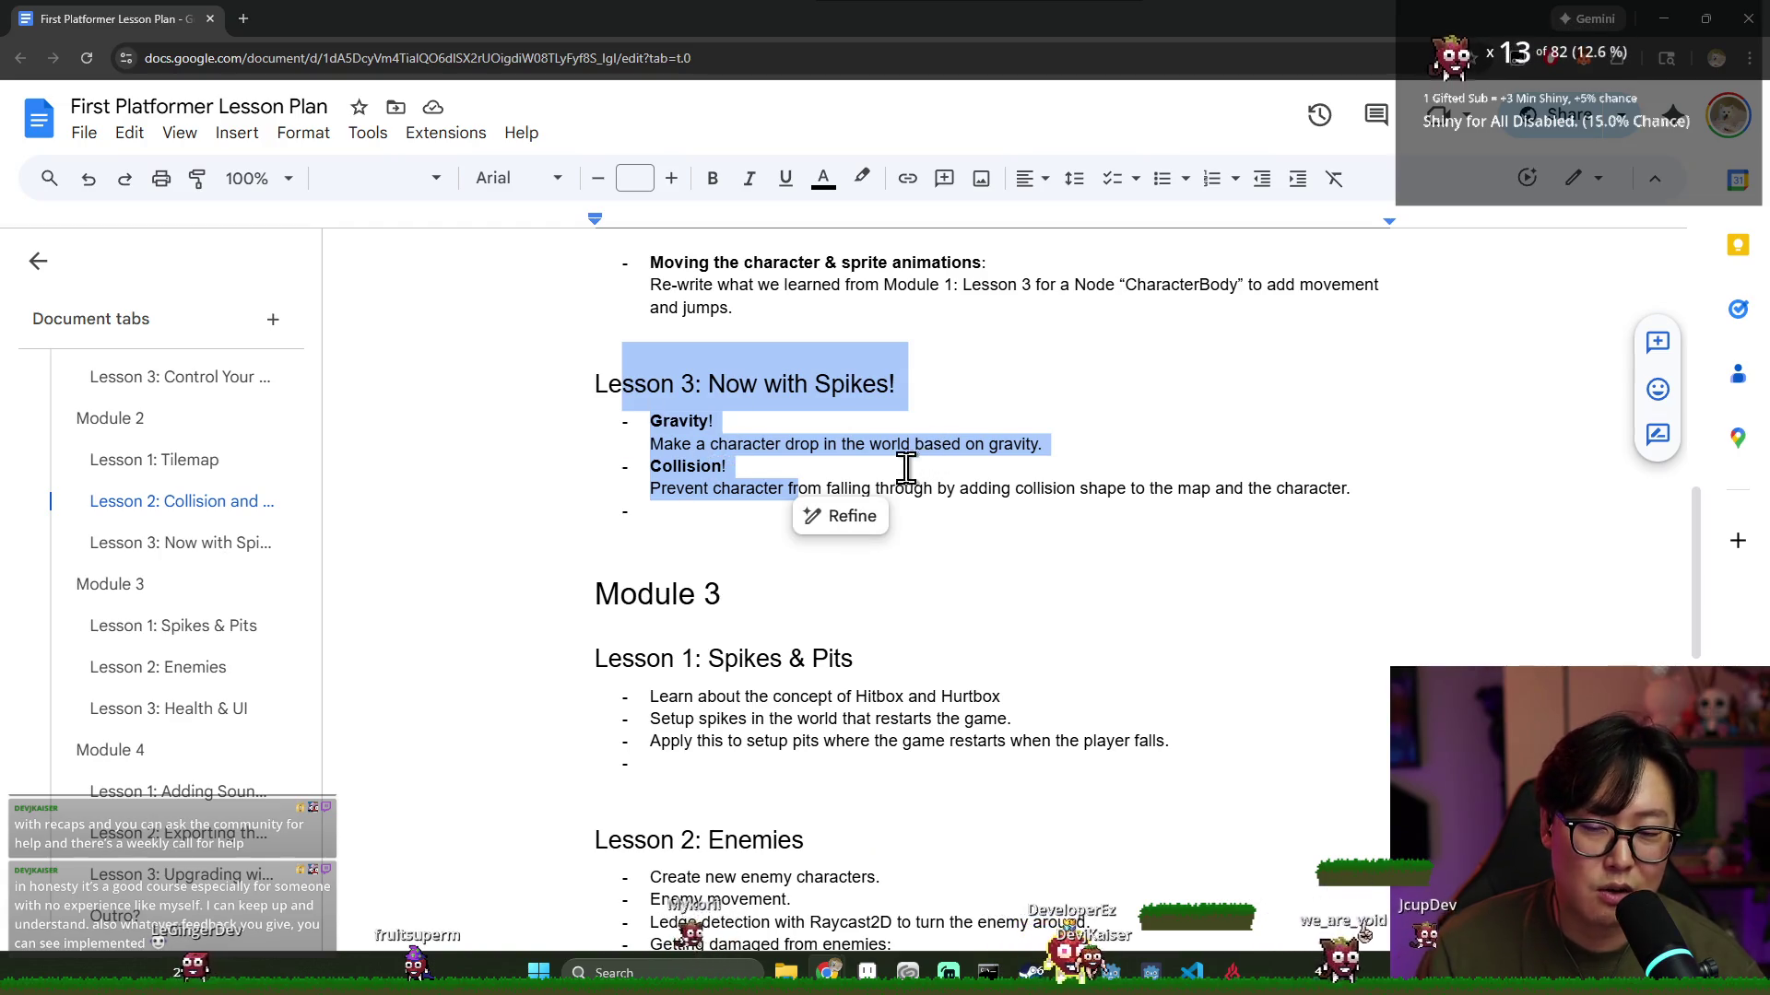
Step: Highlight the Gravity and Collision bullet and the Spikes & Pits lesson, then close the browser
click(1001, 489)
mouse_move(1023, 488)
mouse_down()
mouse_move(731, 425)
mouse_move(650, 444)
mouse_up()
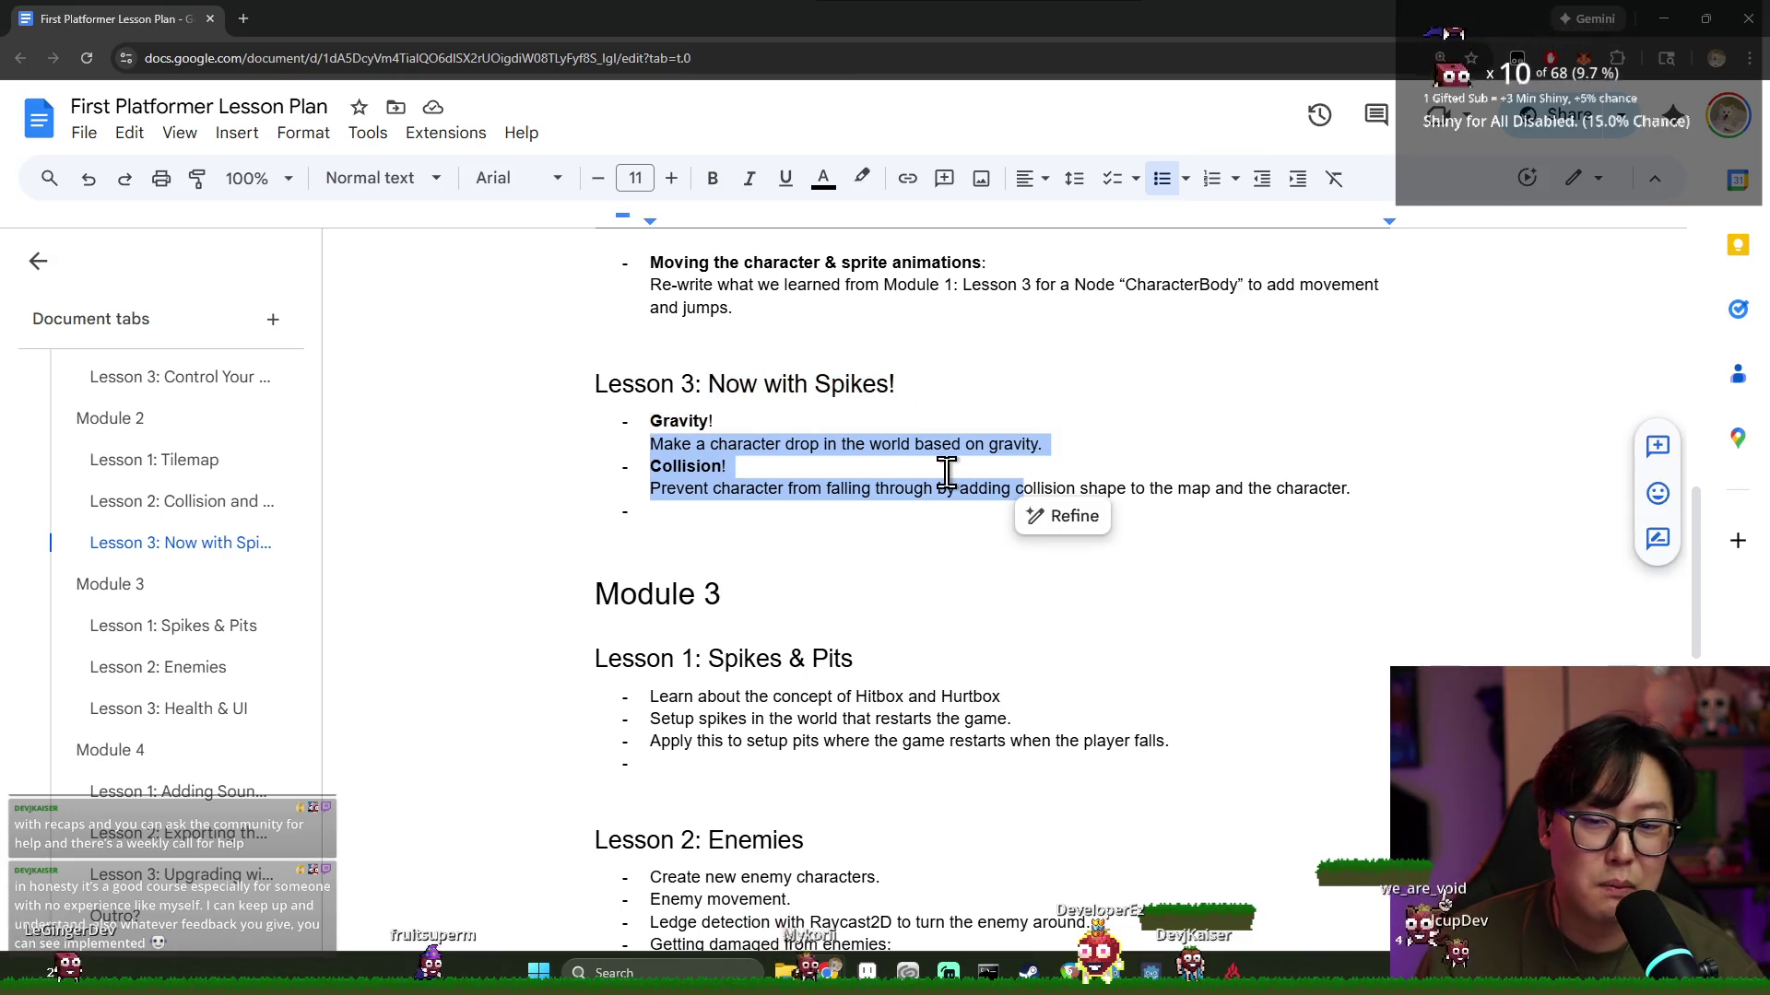
scroll(954, 498, down, 2)
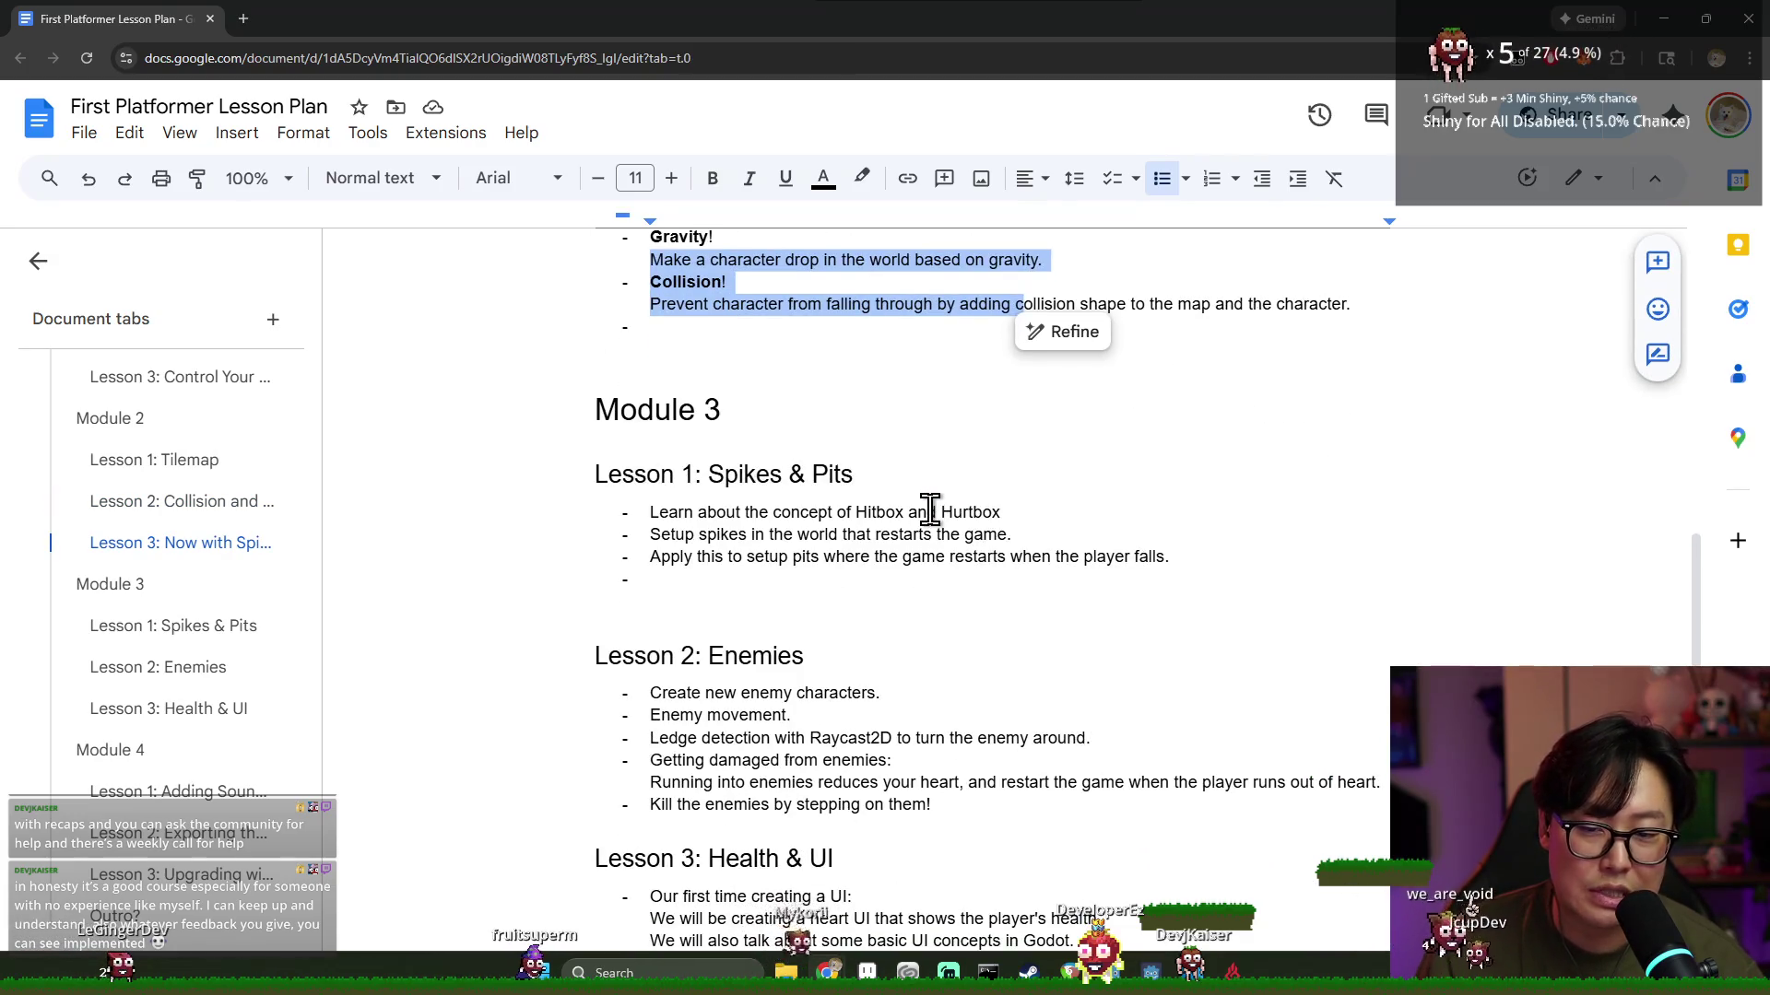
mouse_move(608, 474)
mouse_down()
mouse_move(861, 640)
mouse_move(885, 590)
mouse_move(841, 478)
mouse_up()
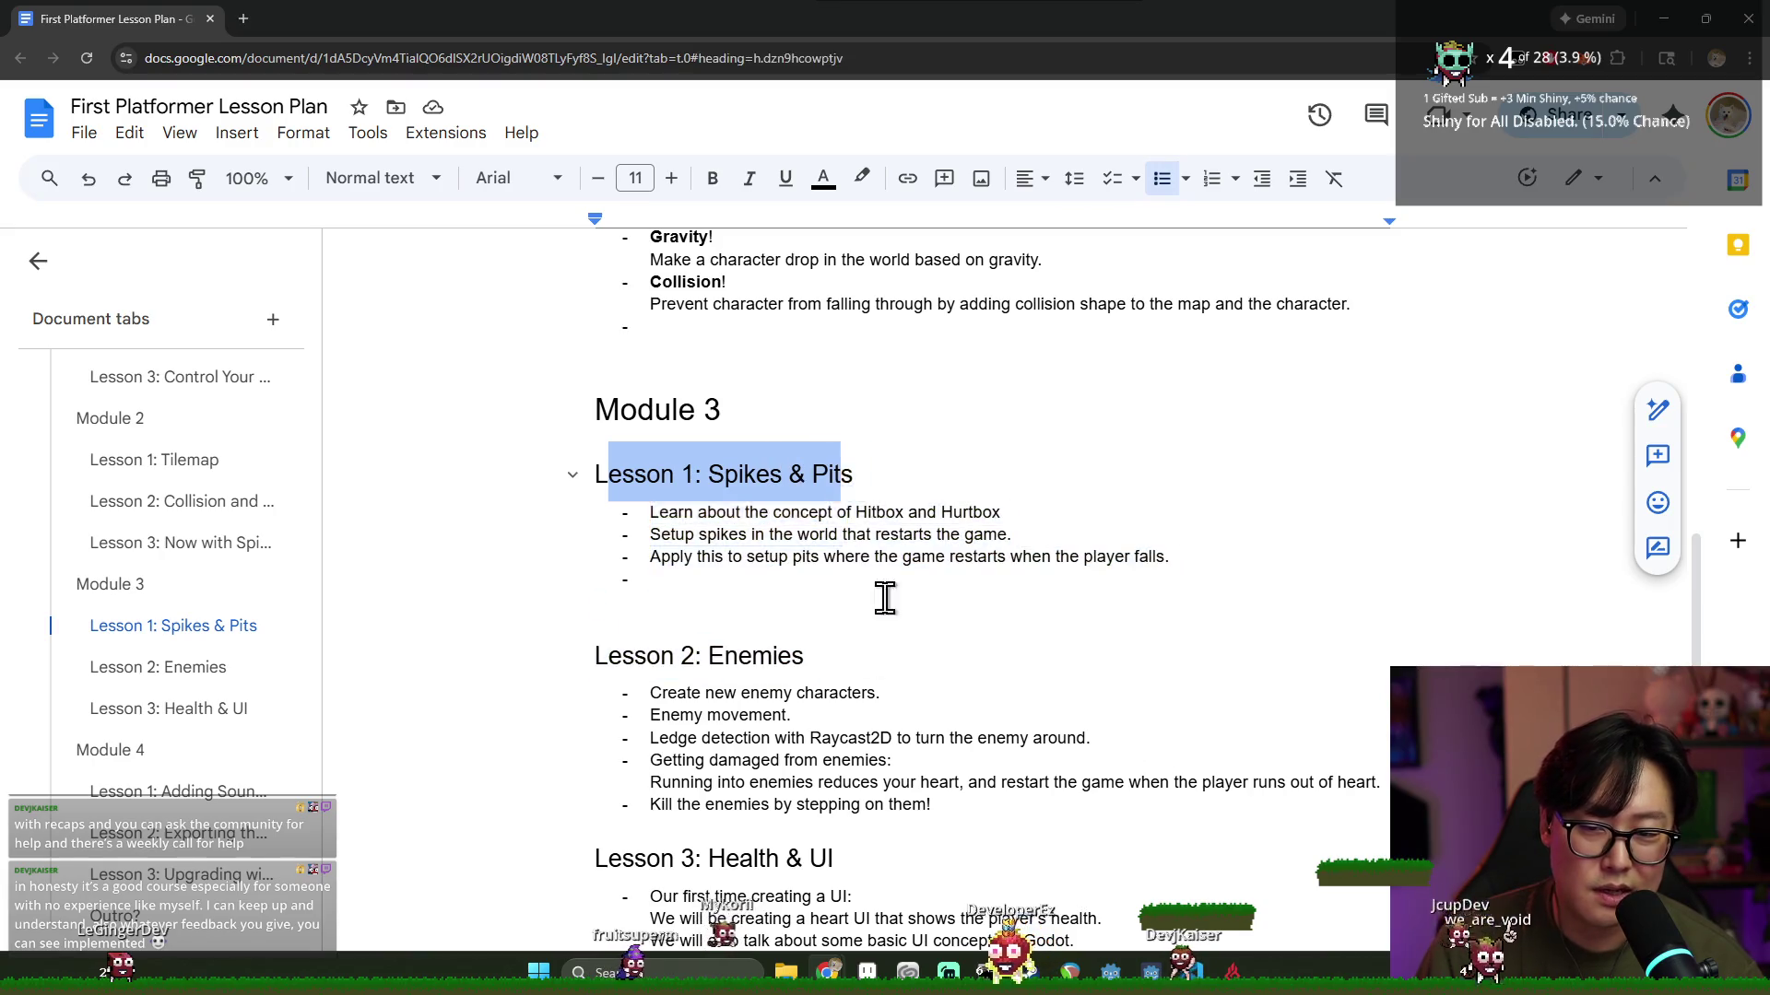
drag(885, 598, 882, 589)
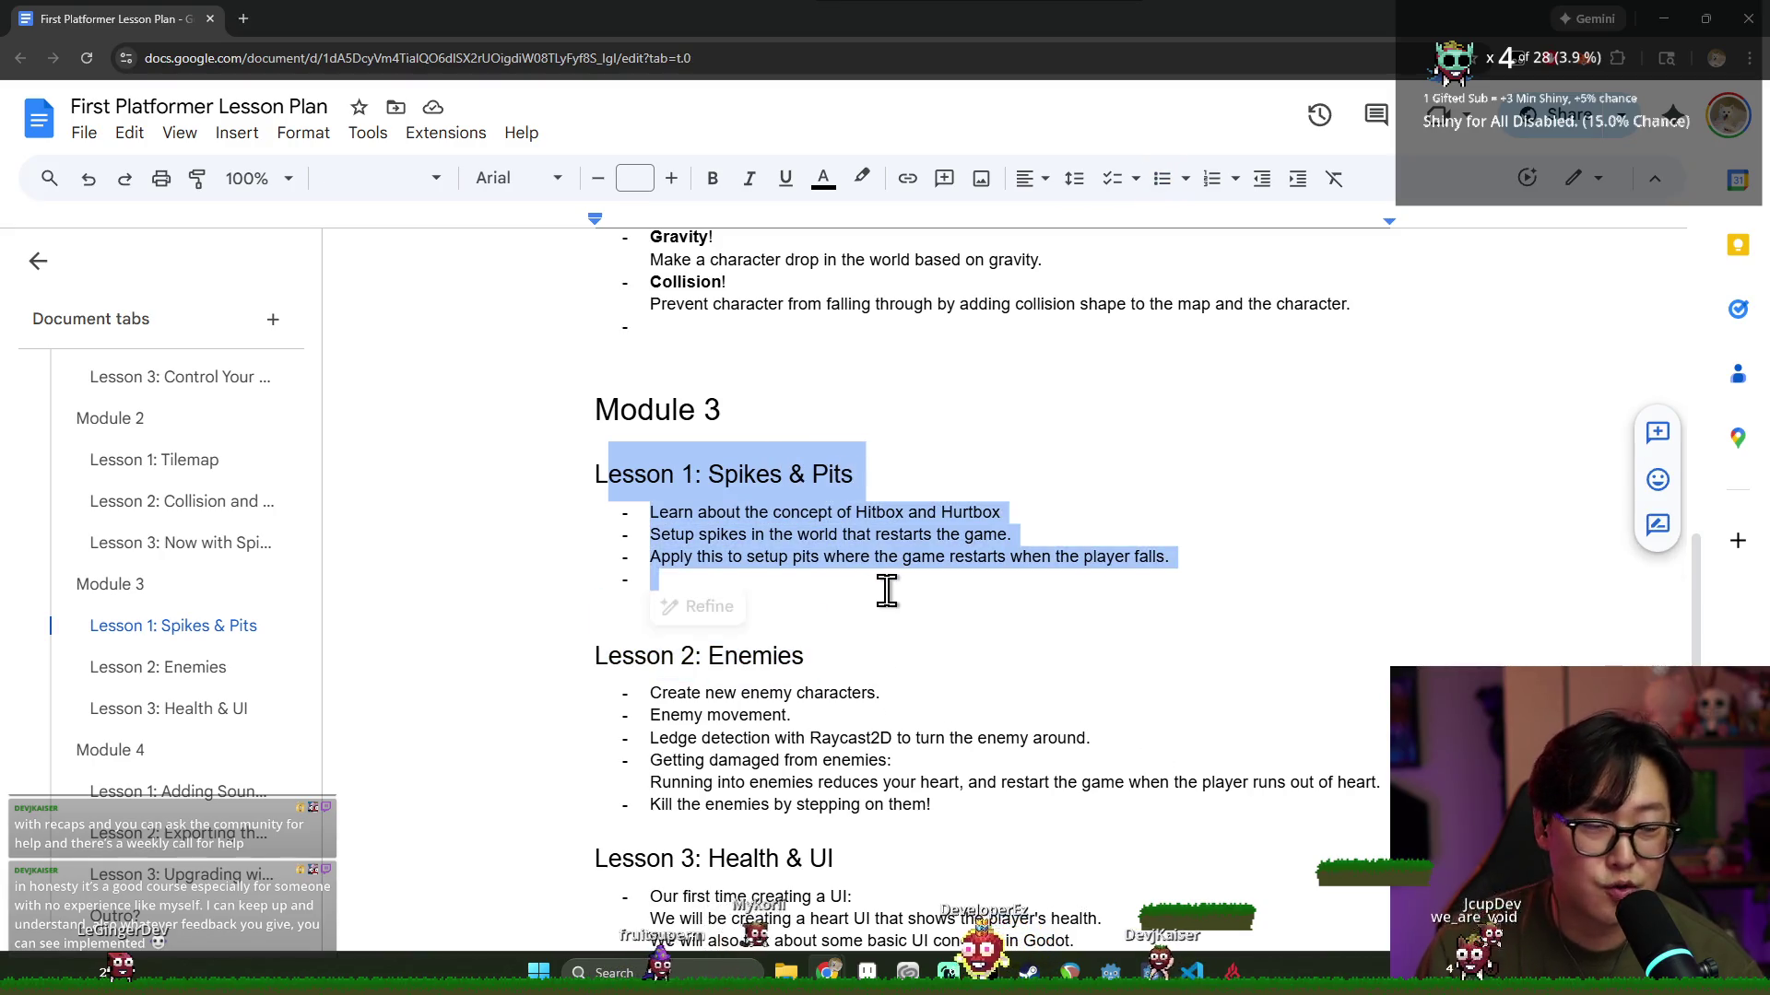
click(1757, 23)
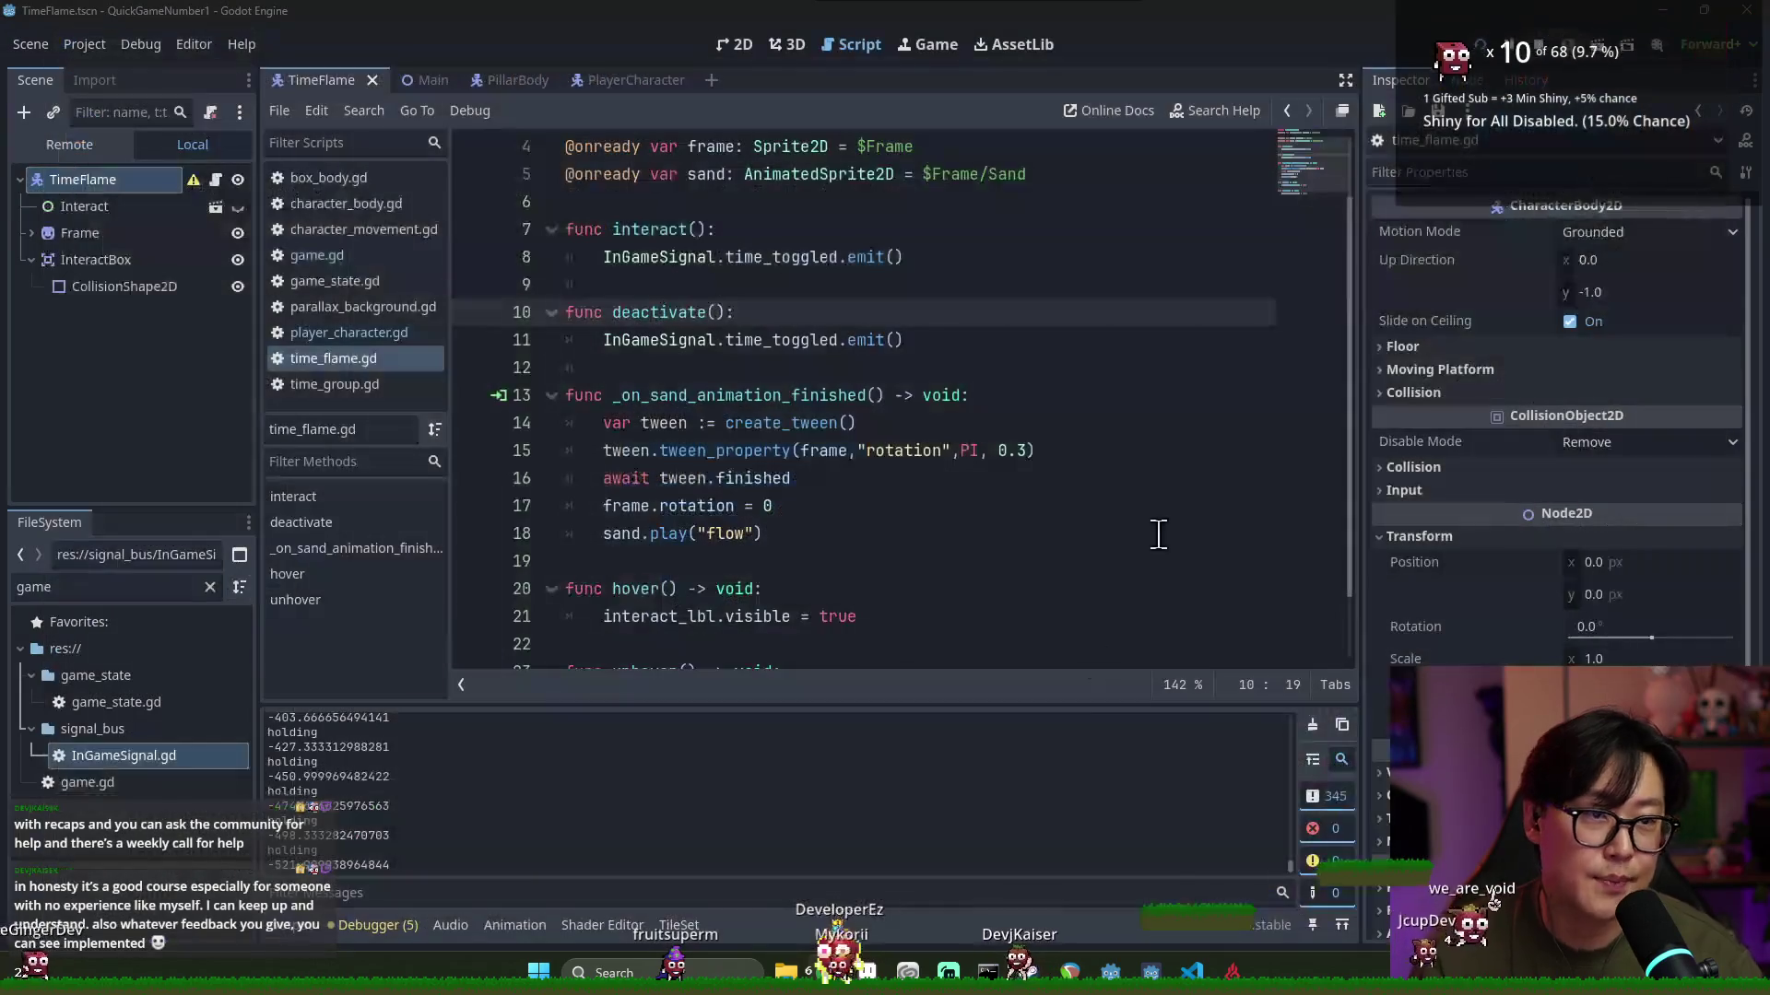
click(846, 479)
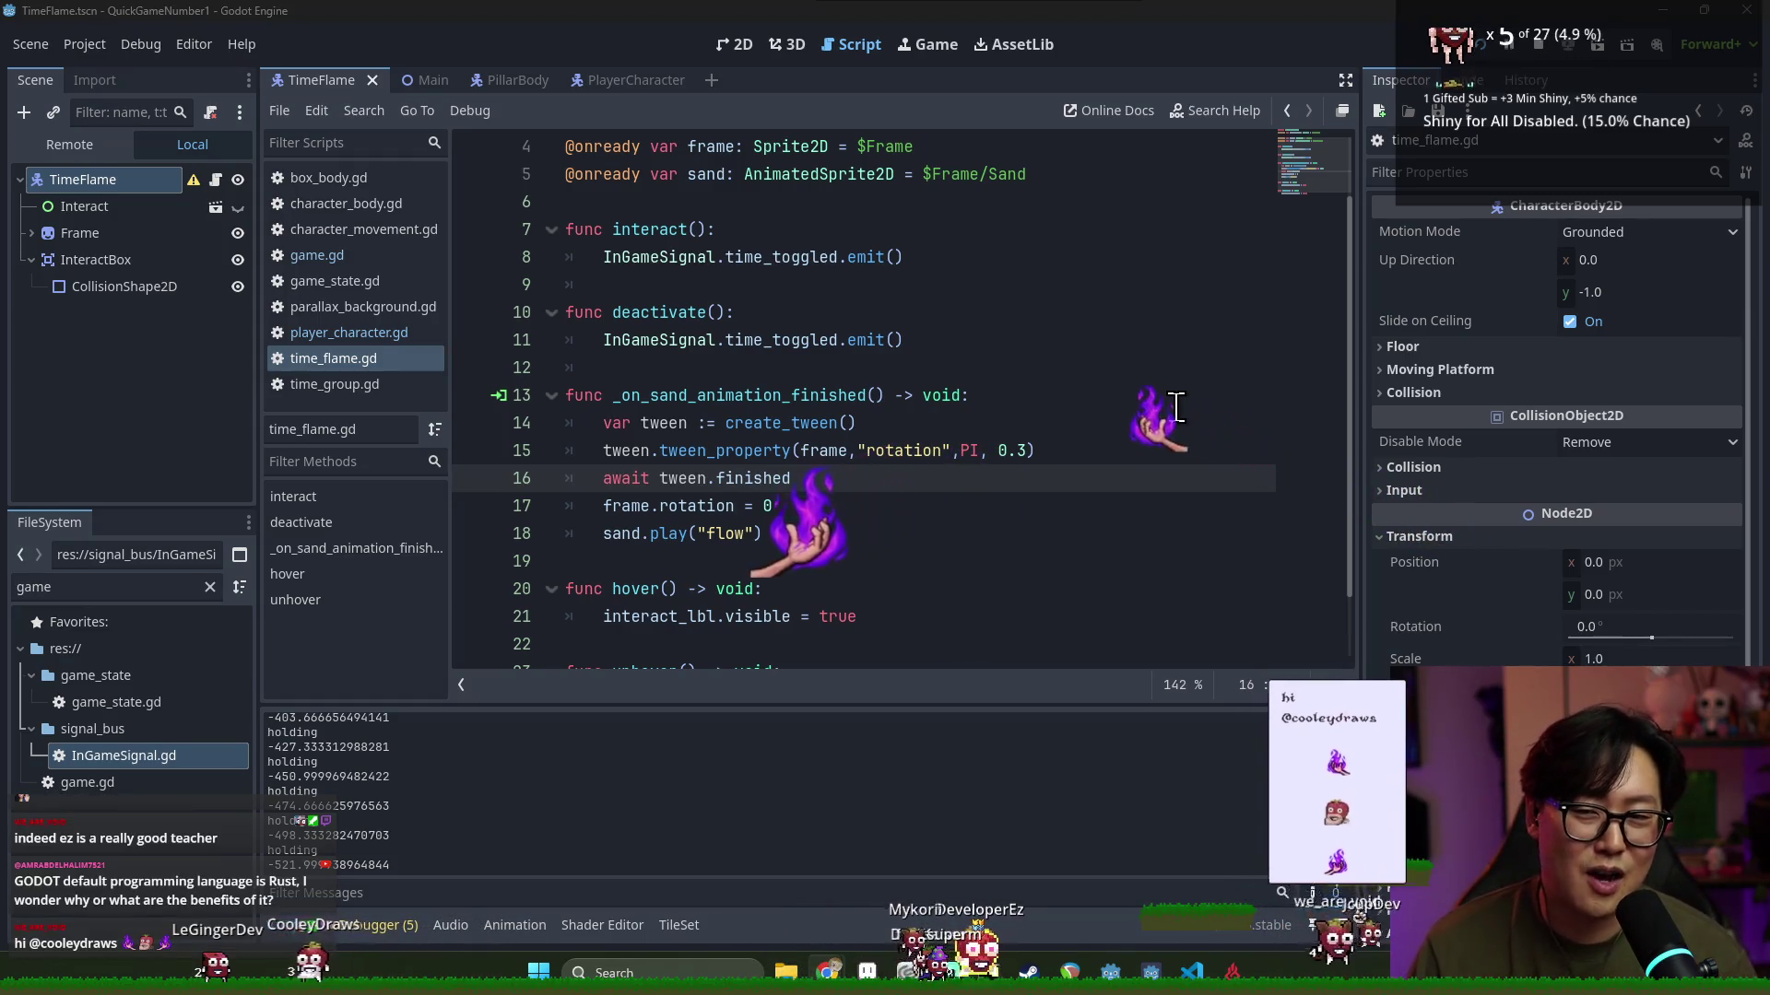
click(641, 230)
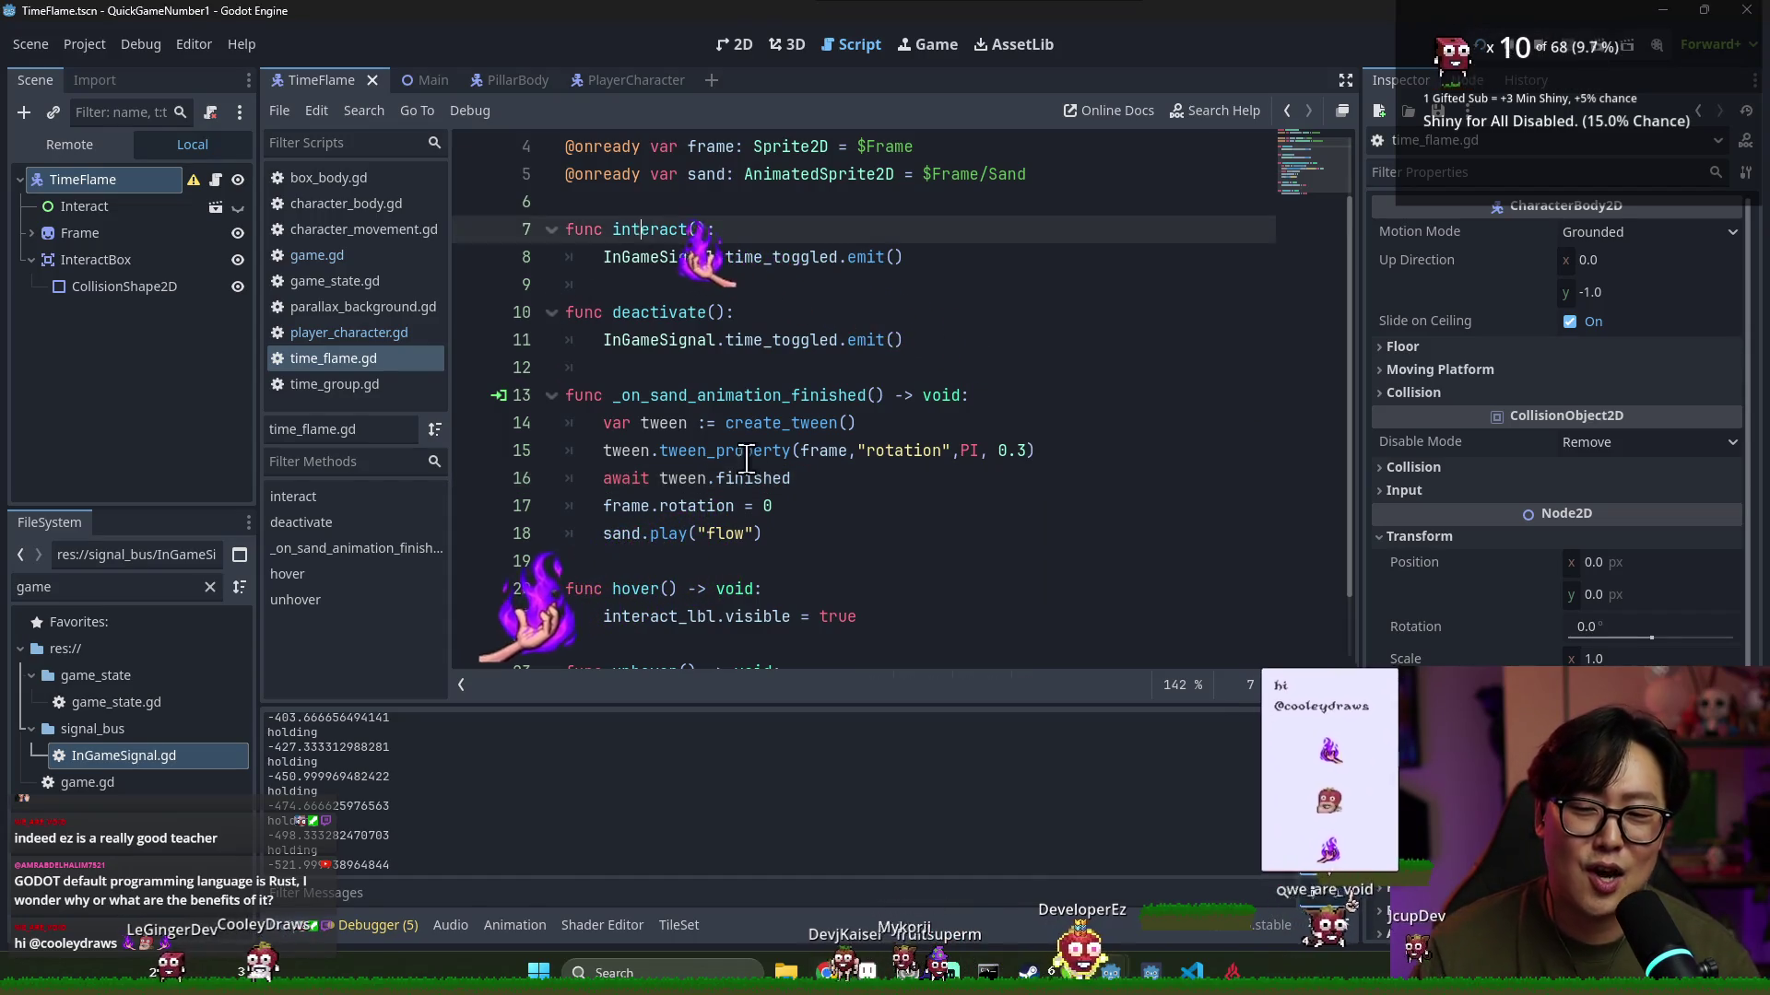
scroll(751, 452, down, 1)
drag(604, 340, 871, 349)
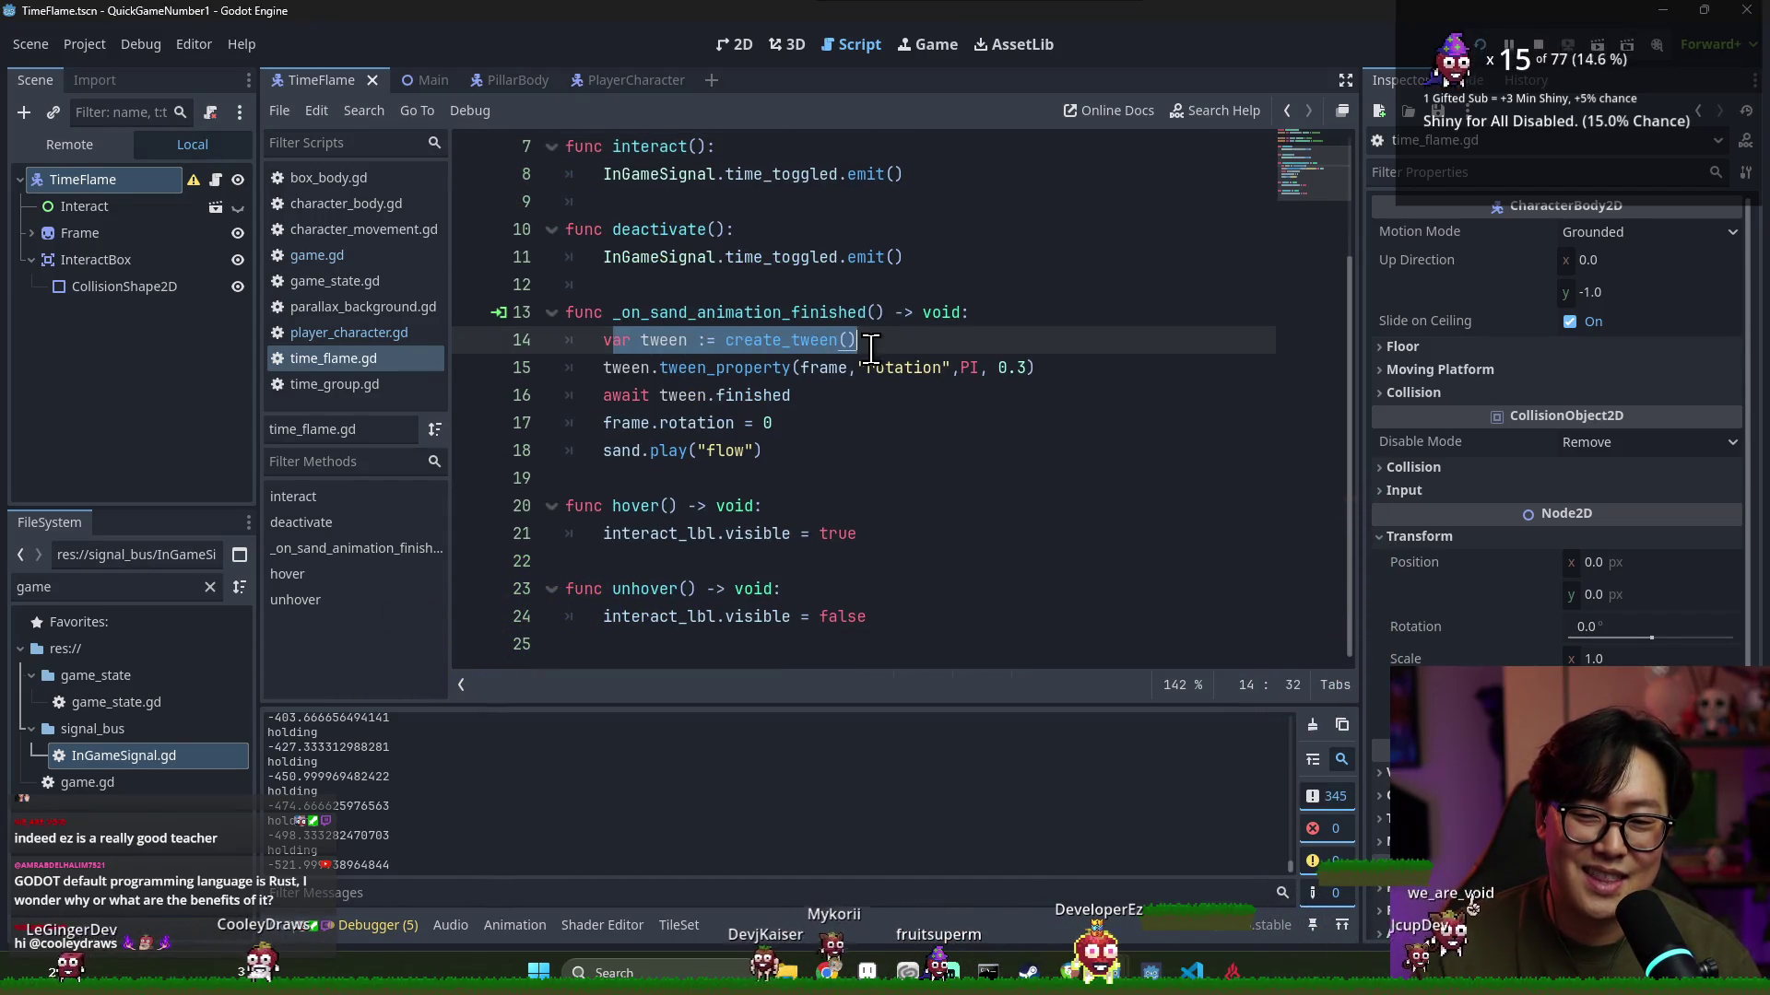
mouse_move(791, 350)
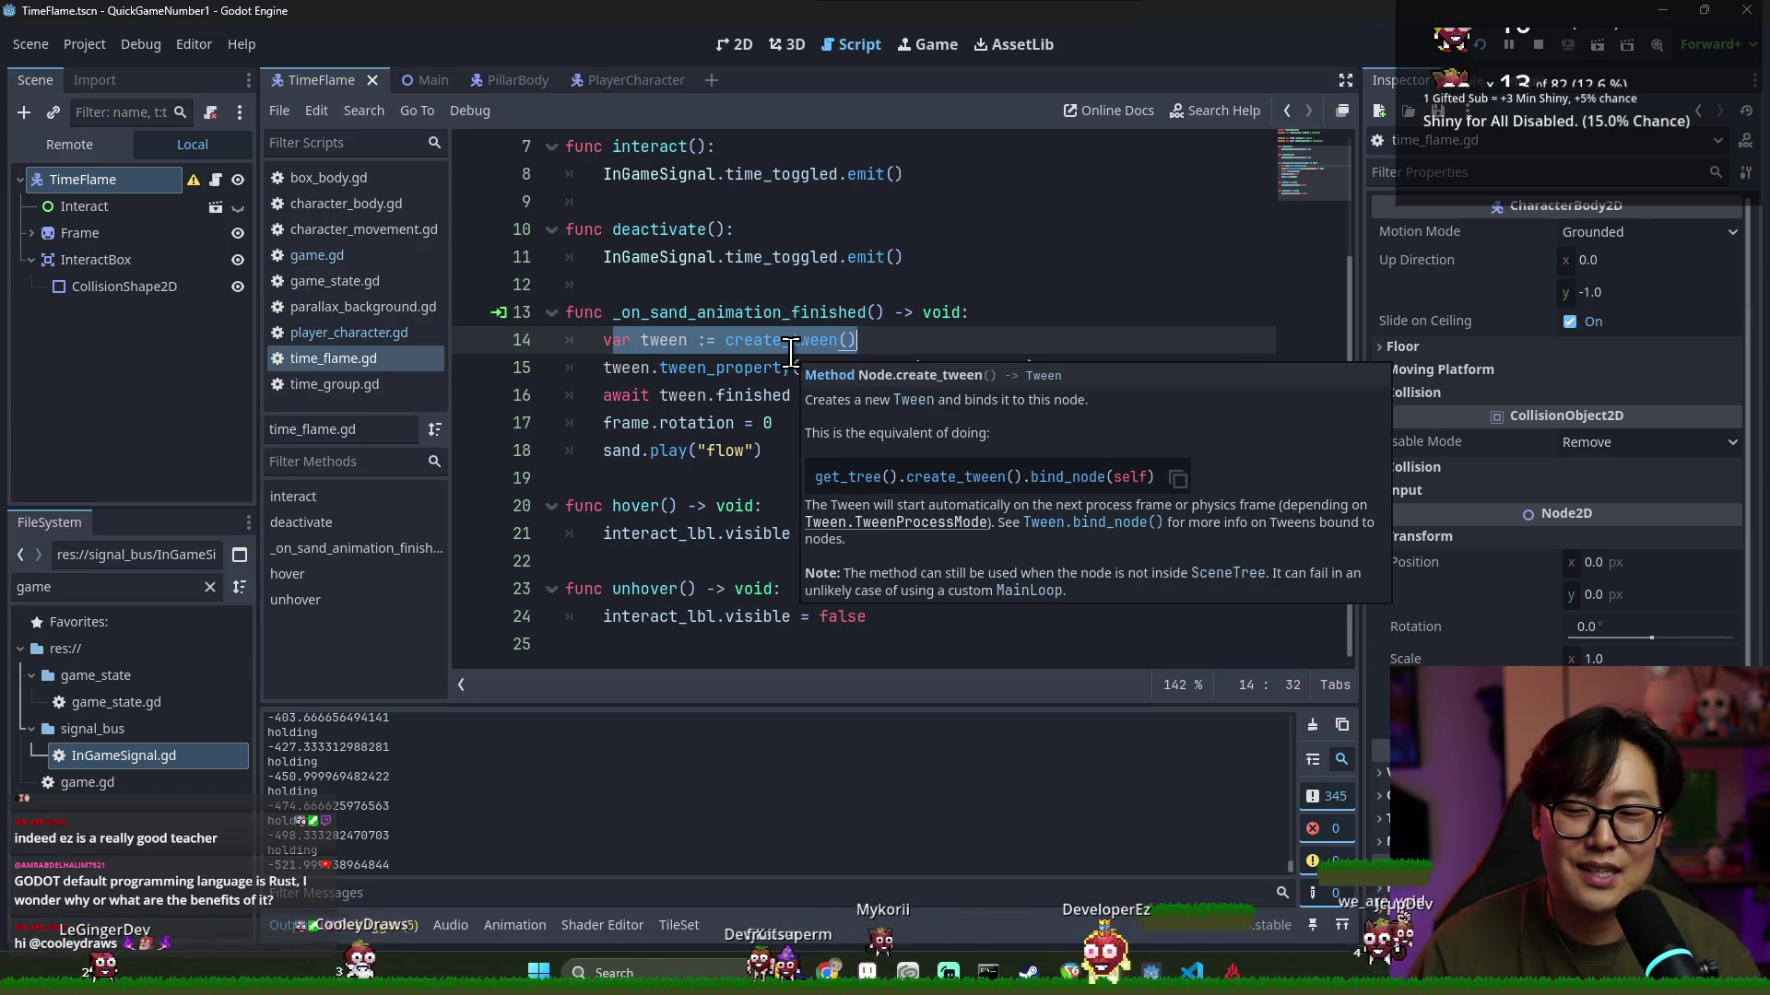
key(Left)
key(Left)
key(Left)
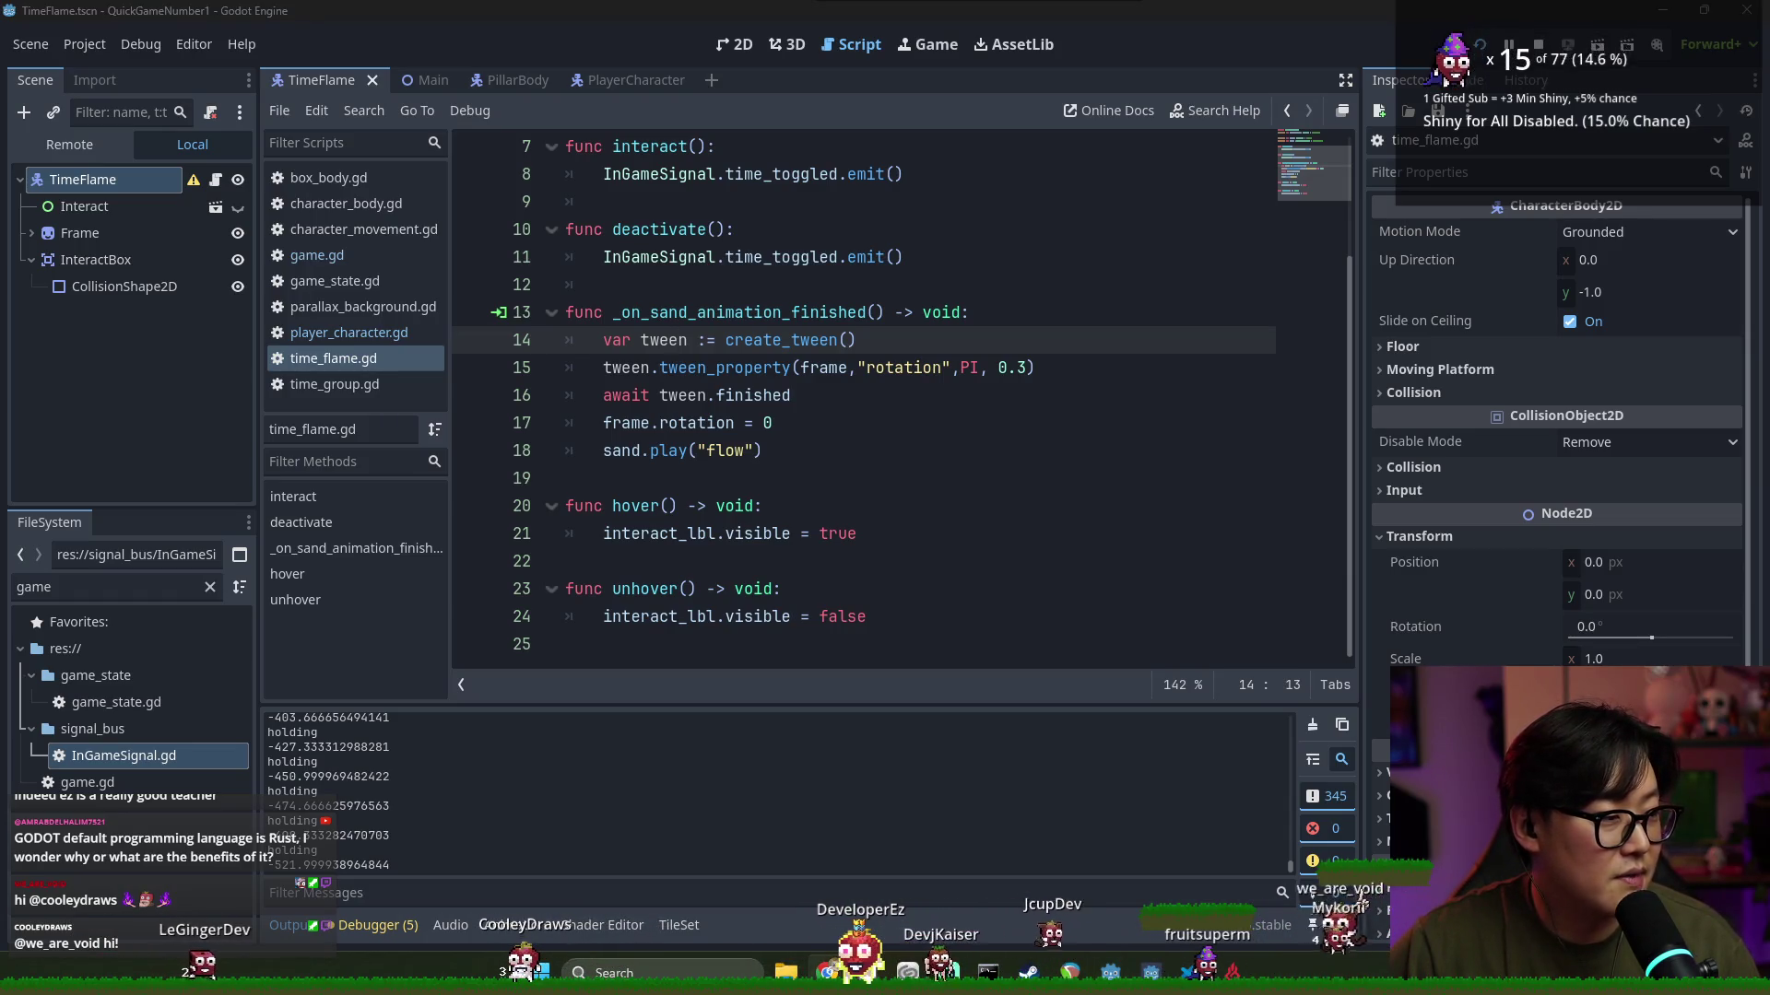
scroll(706, 272, up, 2)
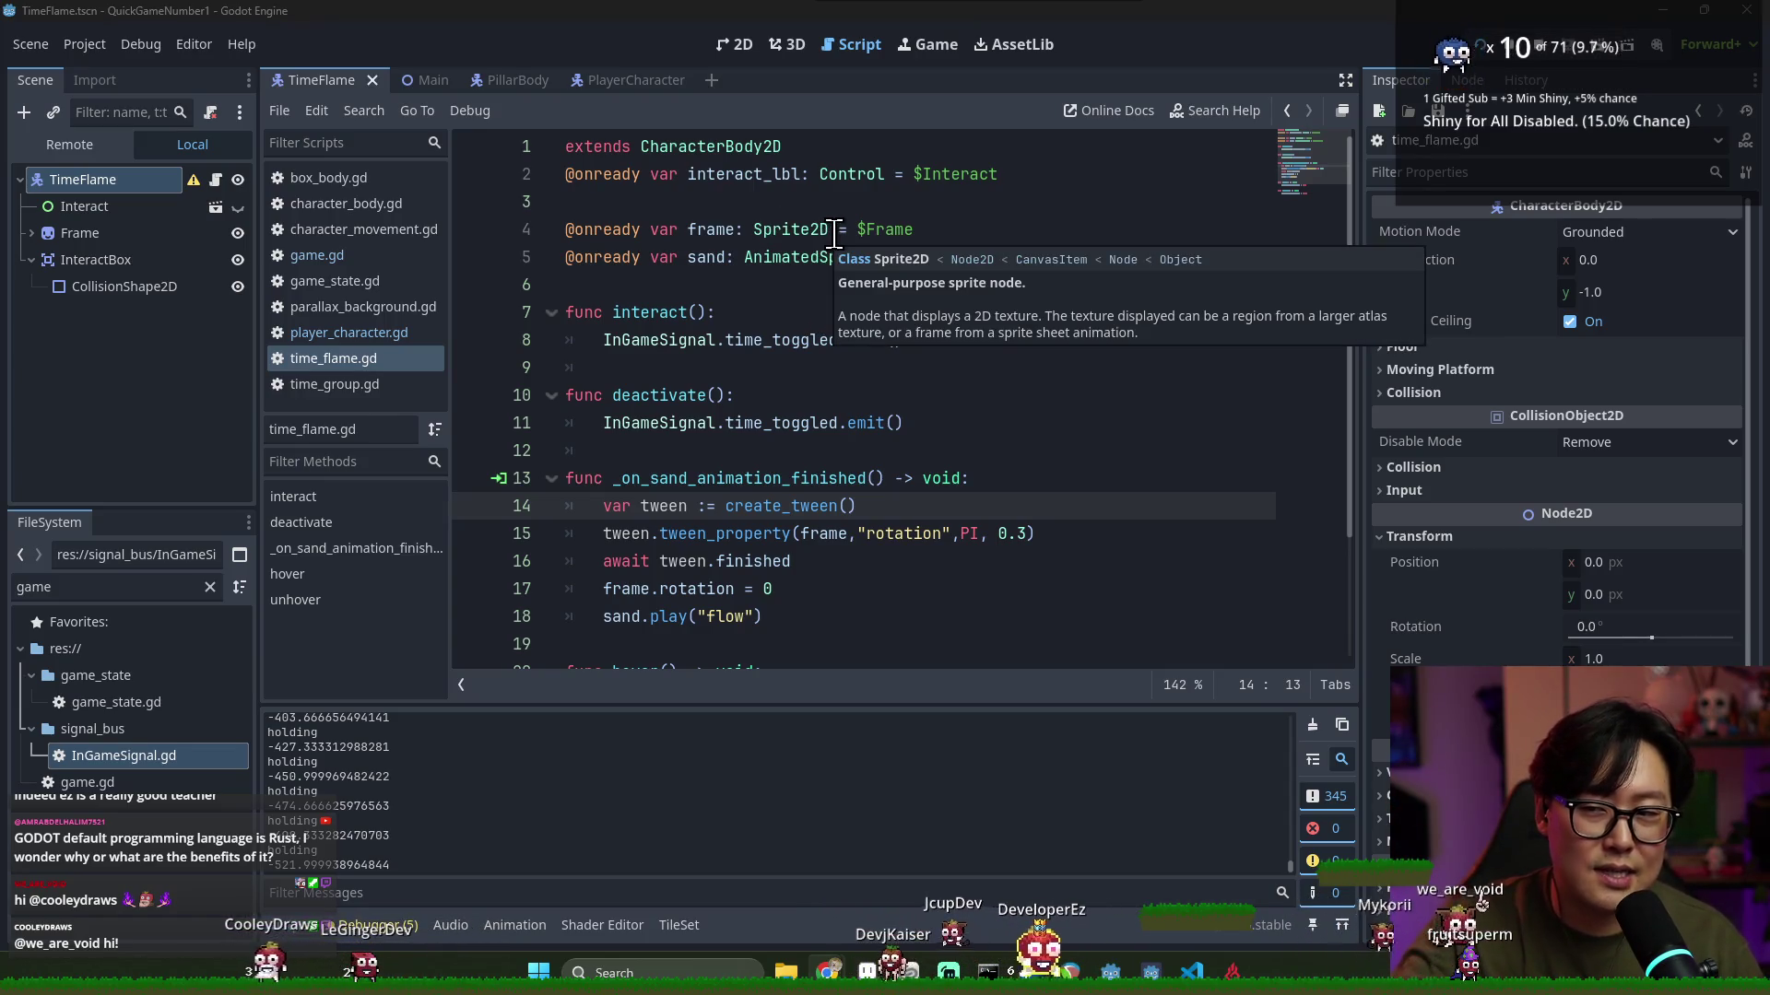
click(813, 258)
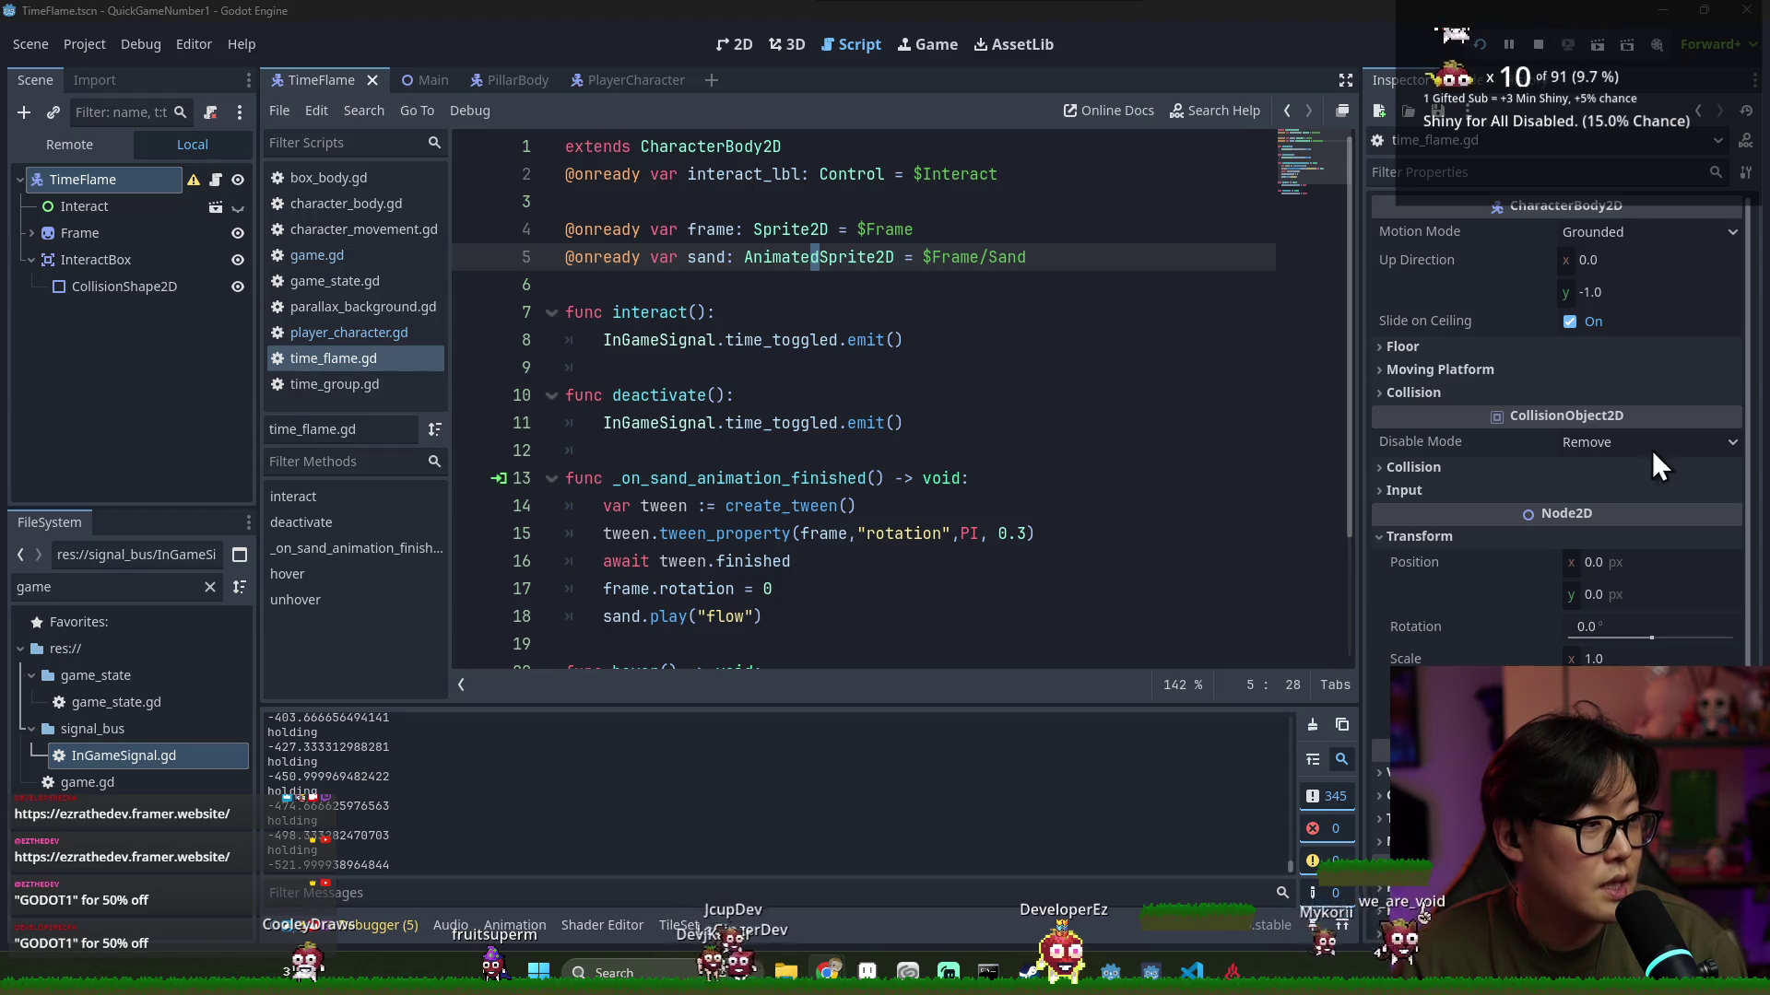
click(788, 506)
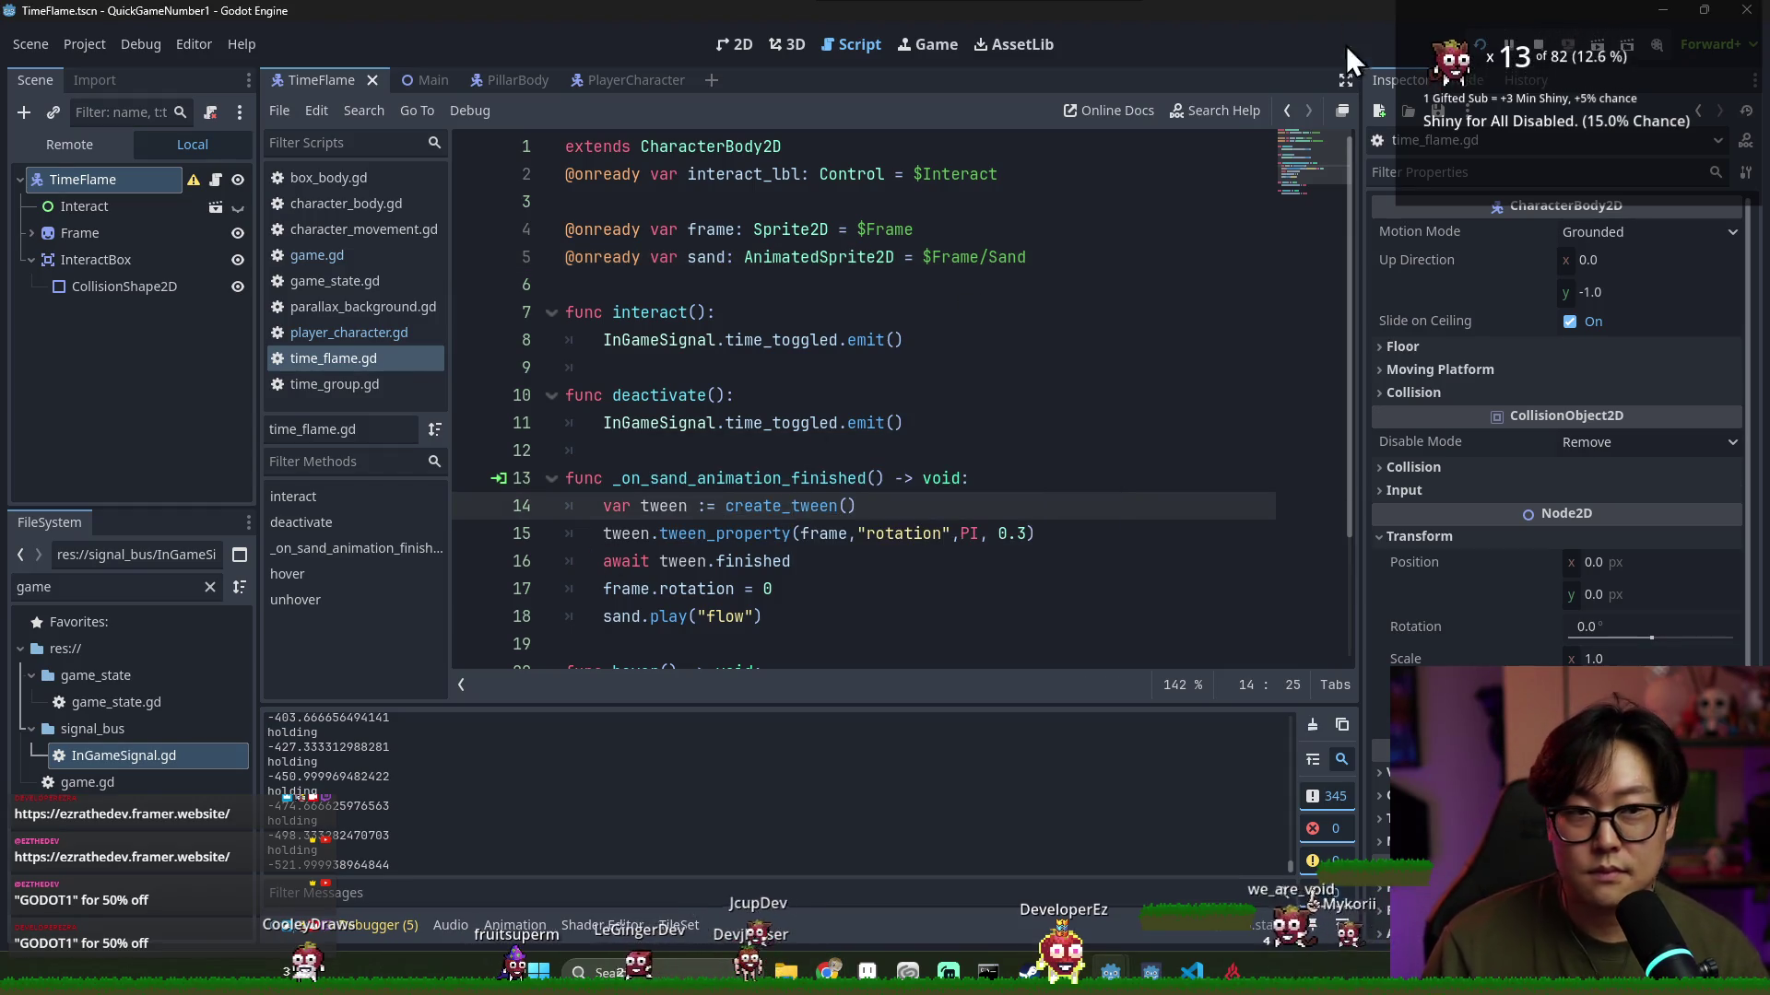
Step: Switch to Aseprite, zoom in and out on parallax_small_shelf, then close Aseprite
key(alt+Tab)
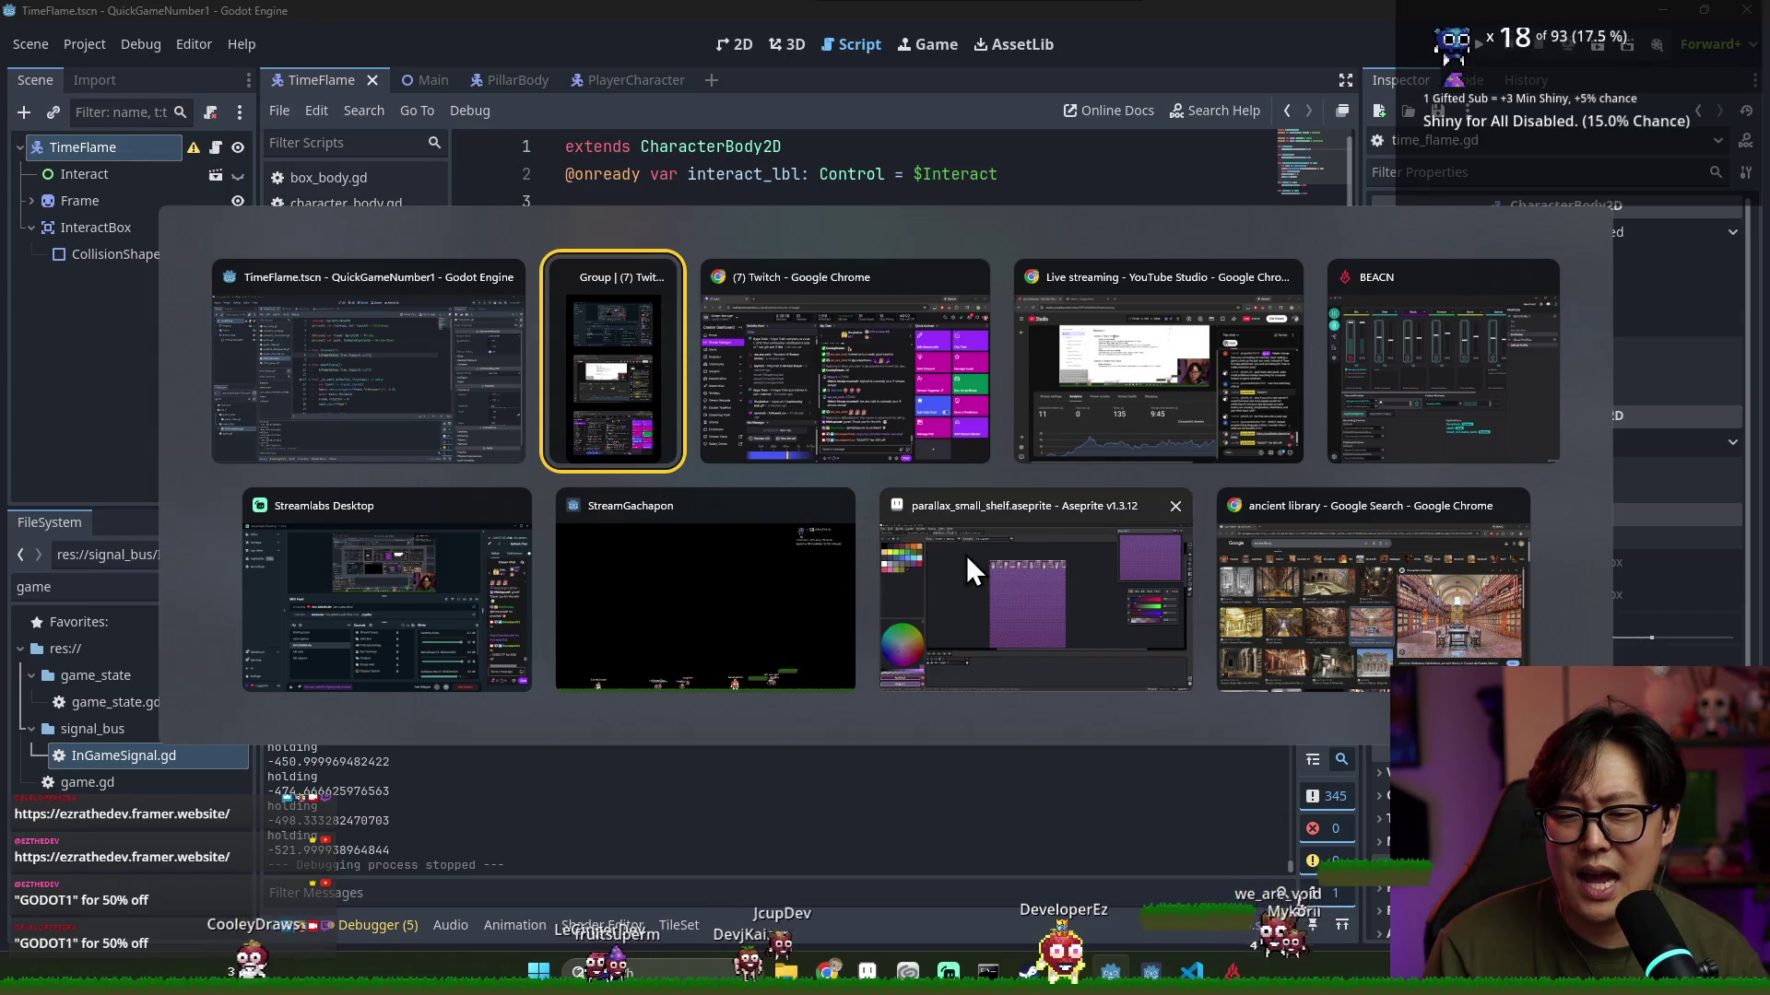
key(g)
scroll(727, 332, up, 2)
scroll(801, 348, down, 1)
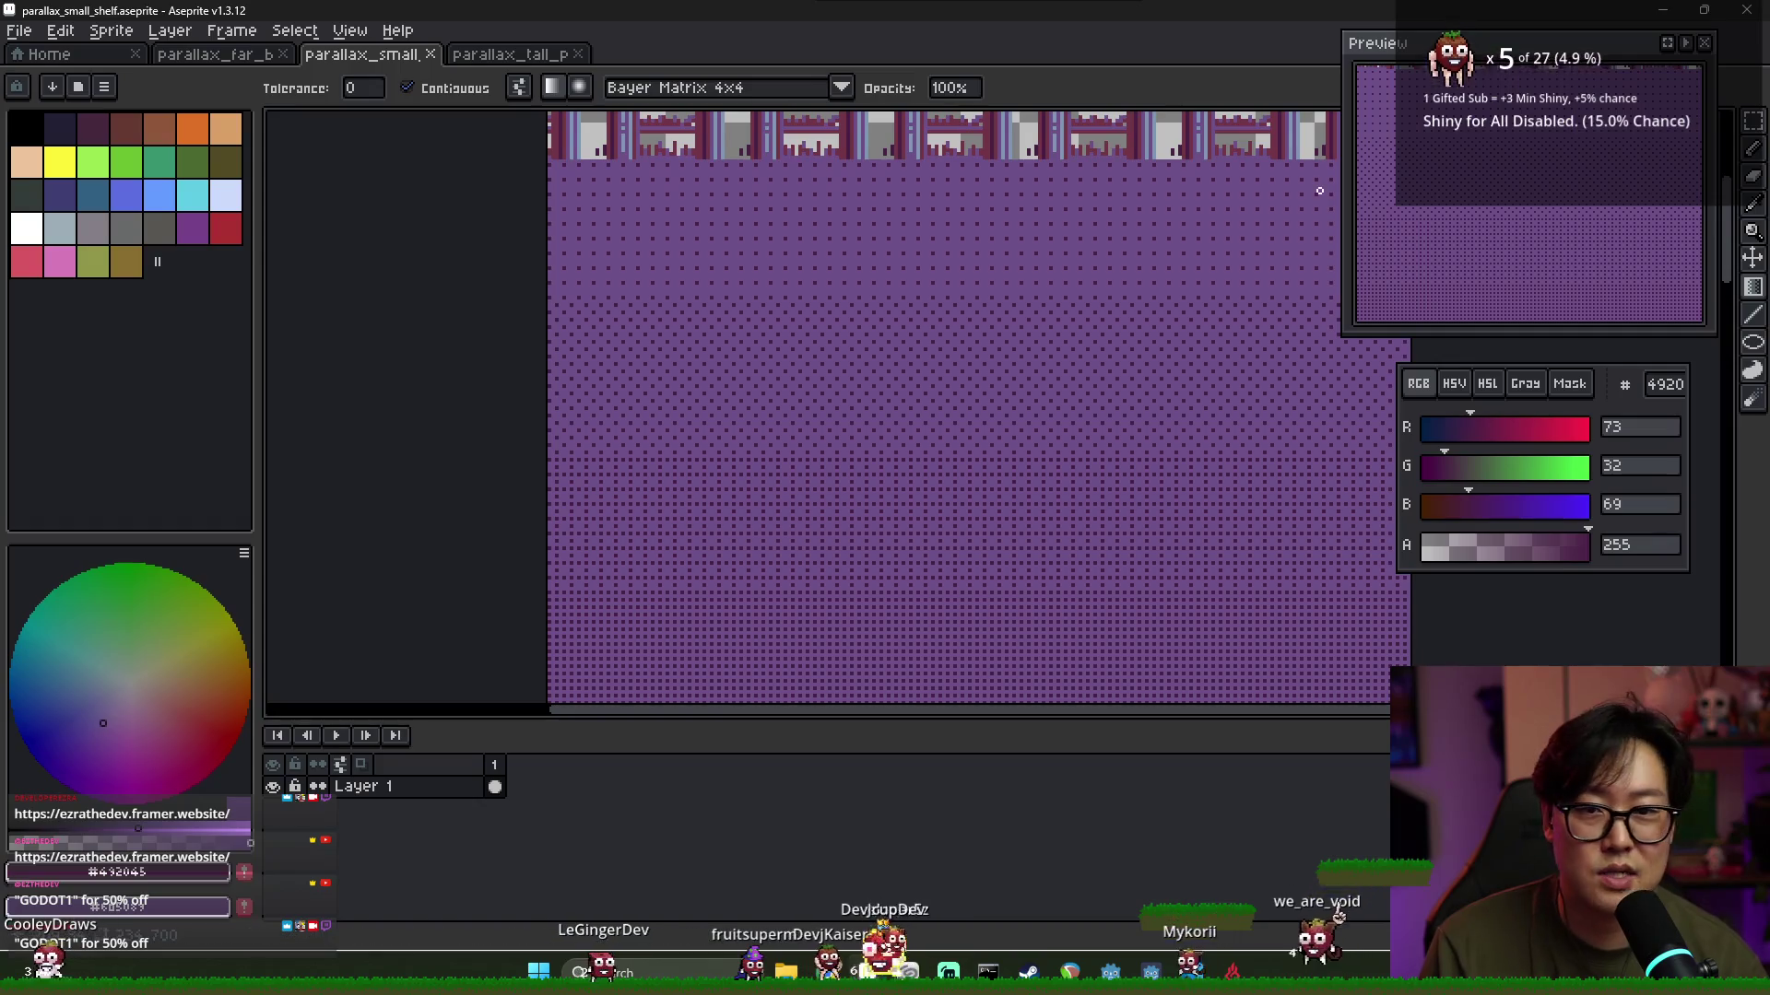
scroll(1017, 303, up, 1)
scroll(985, 320, down, 3)
scroll(922, 332, up, 3)
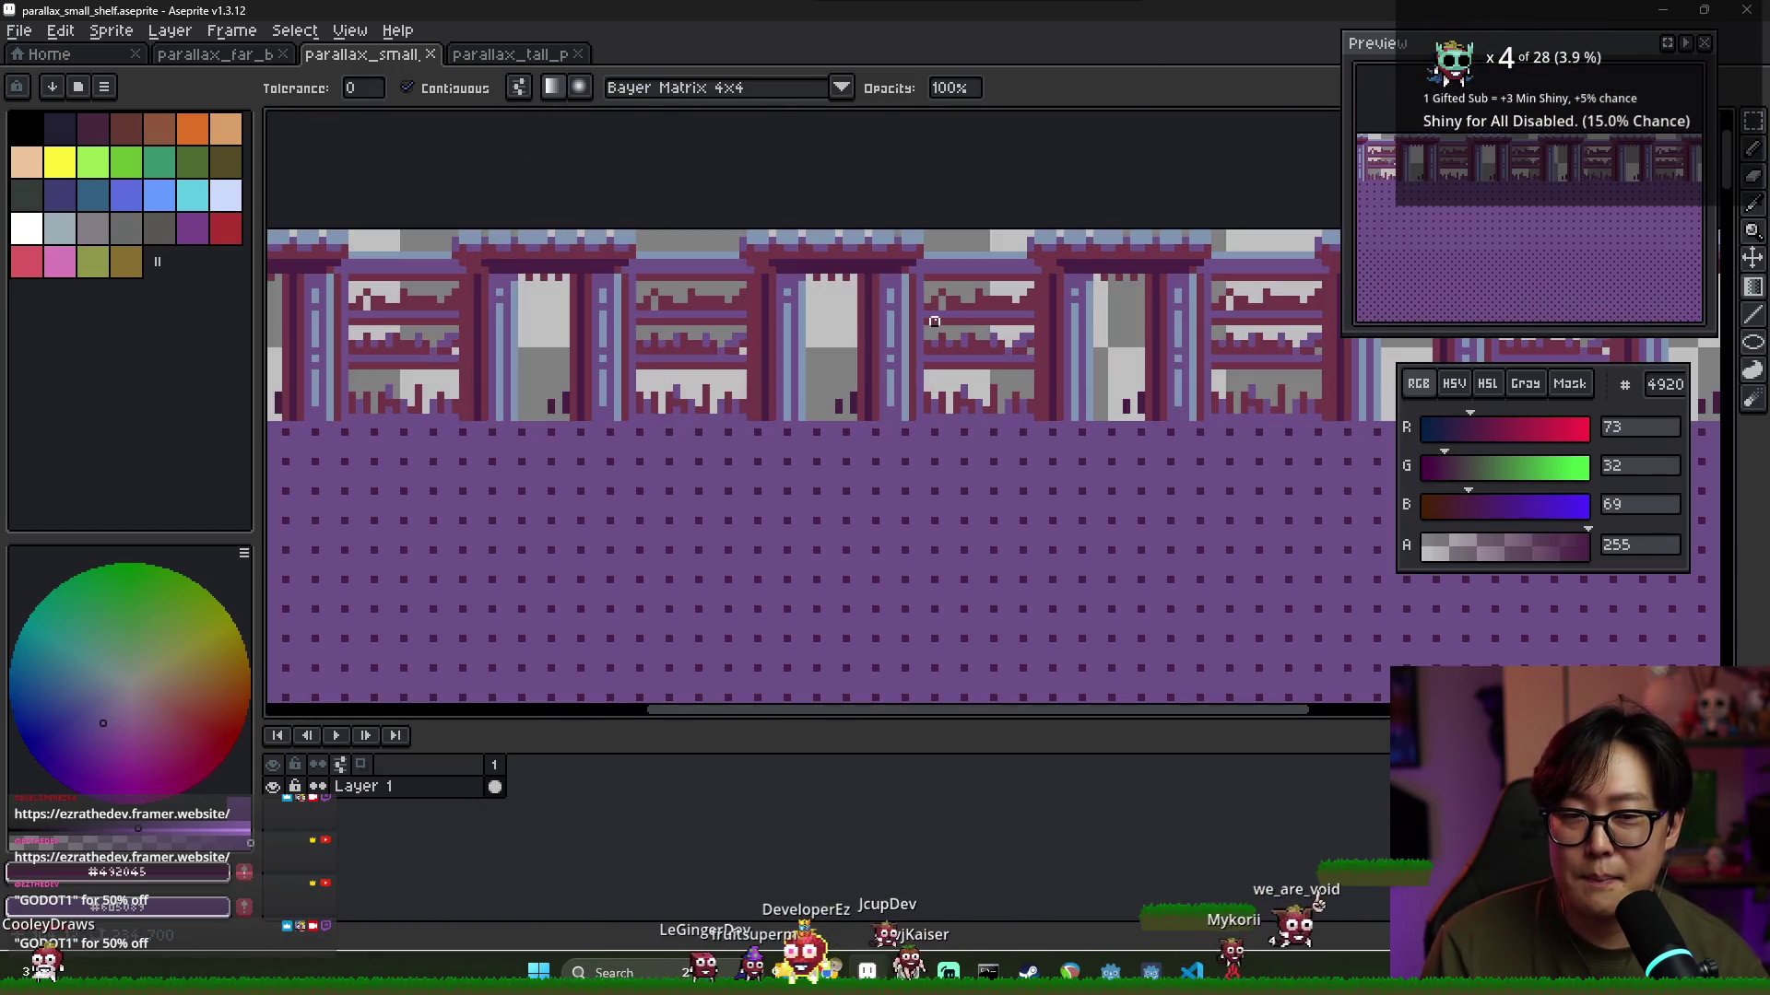
click(1745, 11)
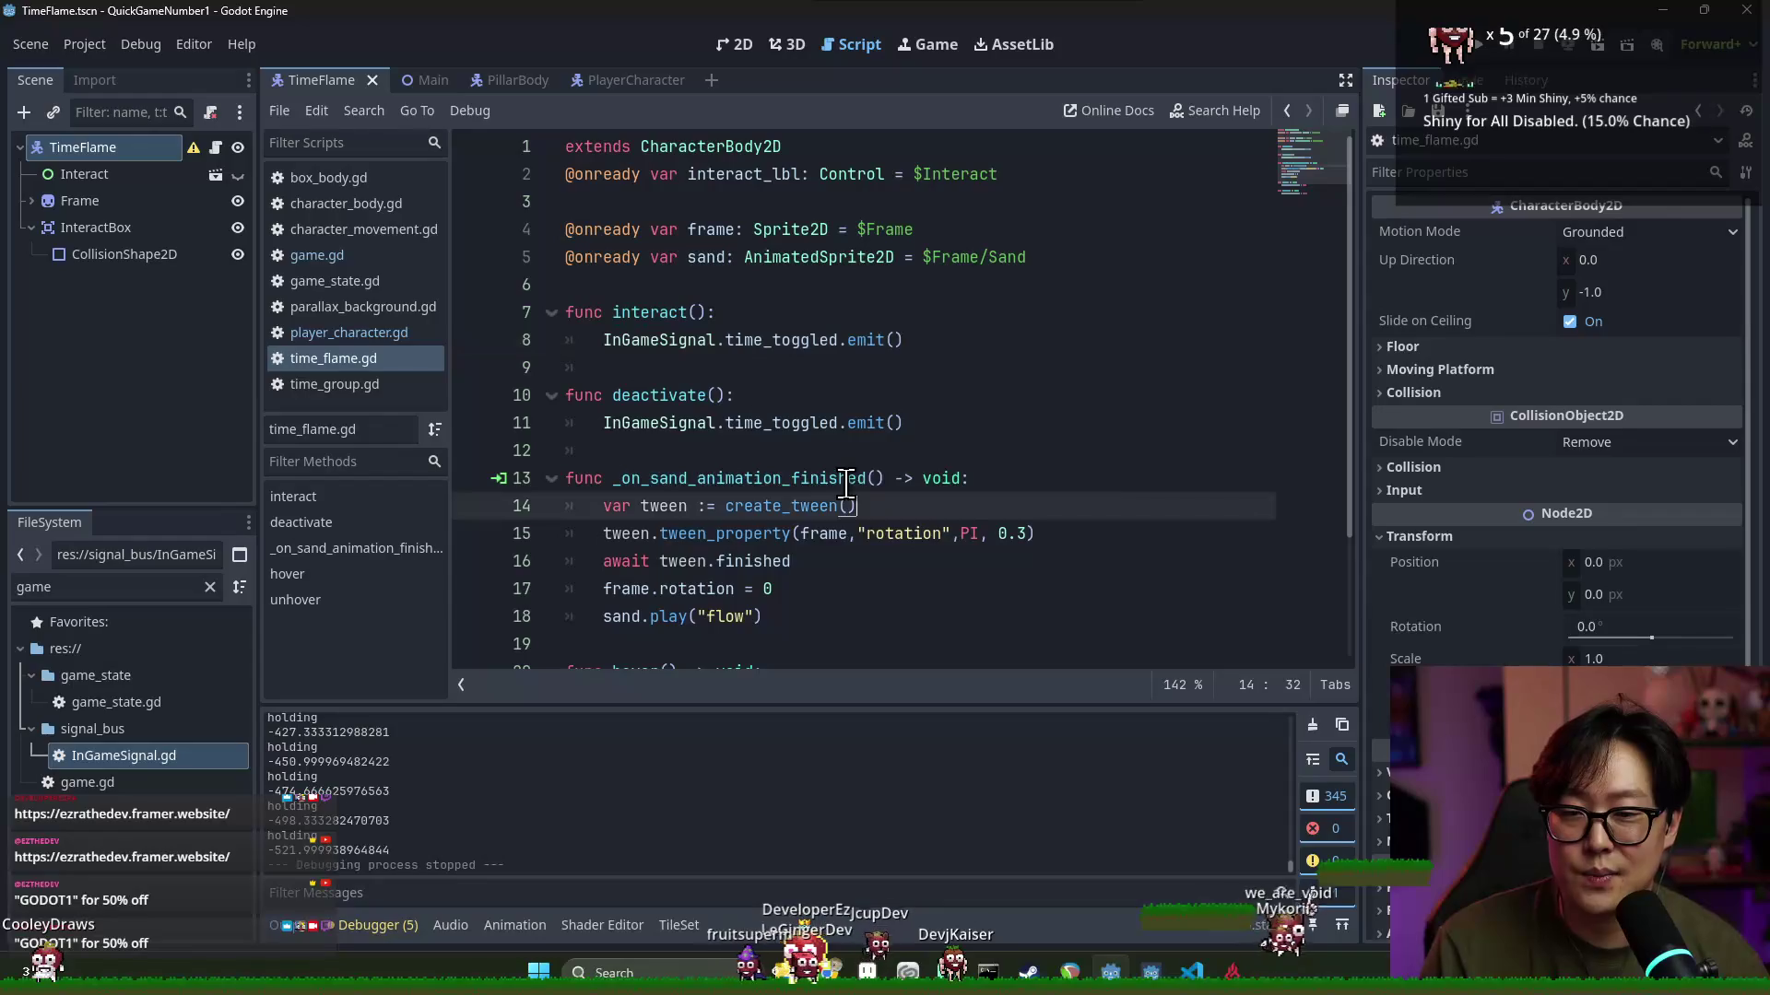
click(1480, 44)
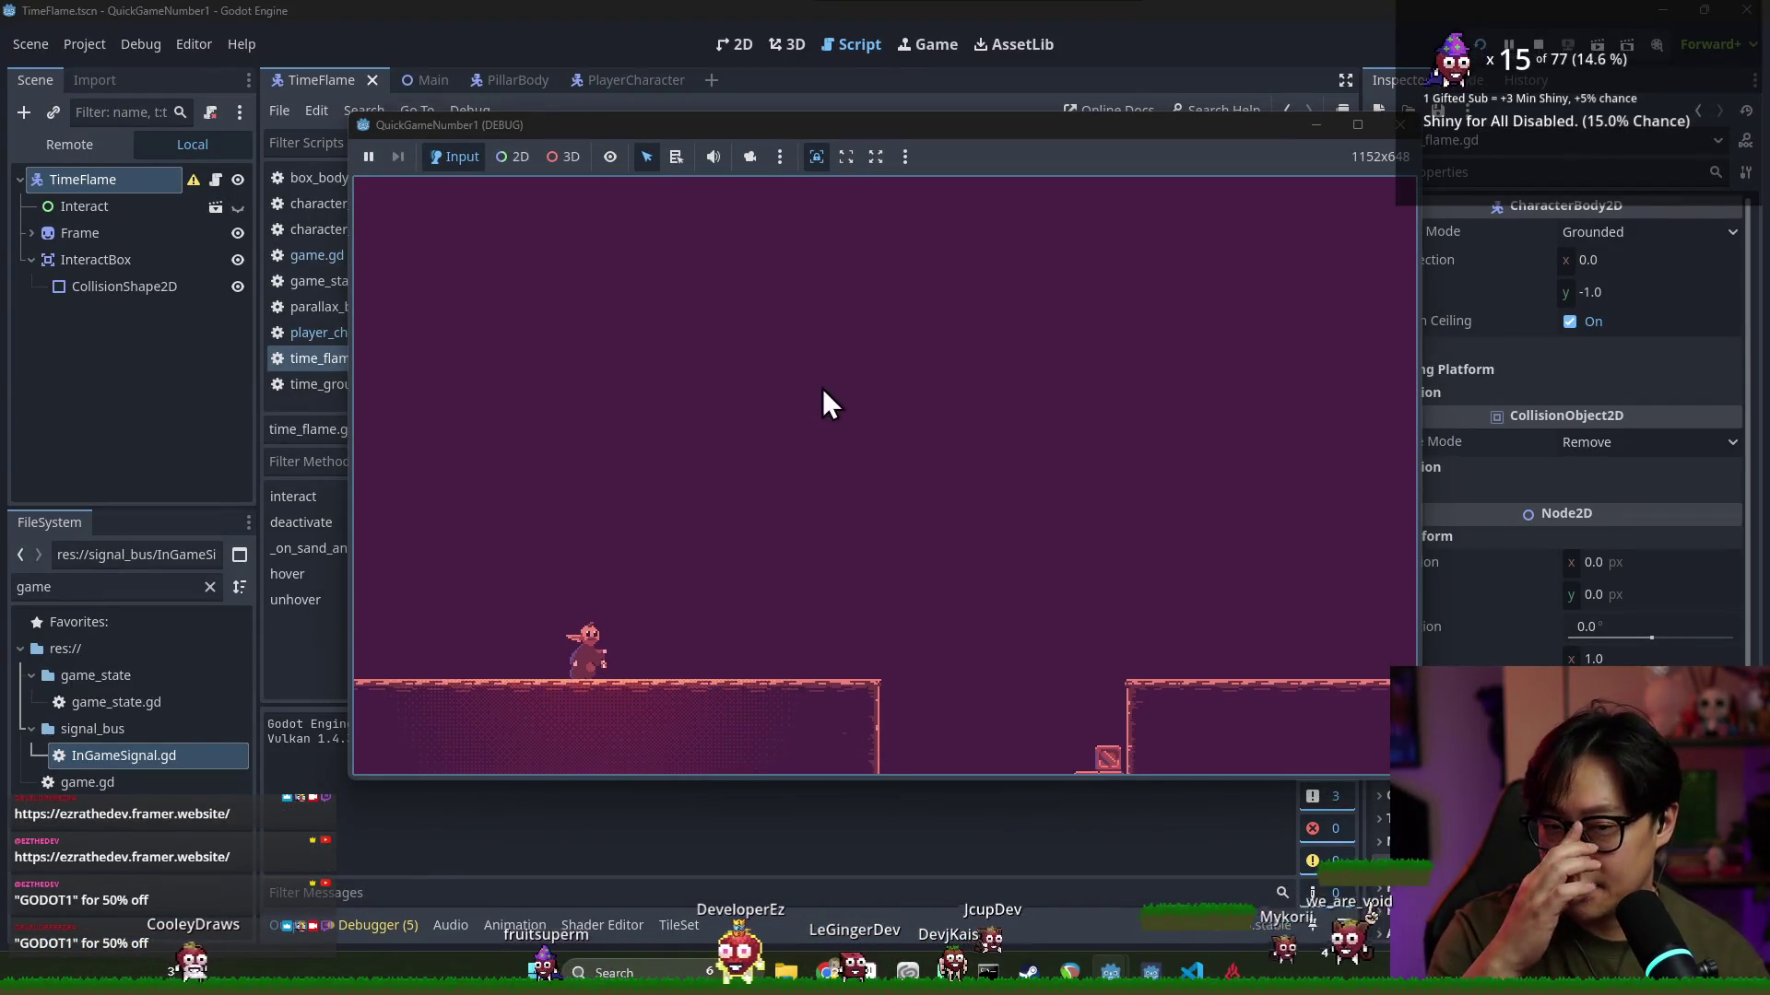
key(Right)
key(space)
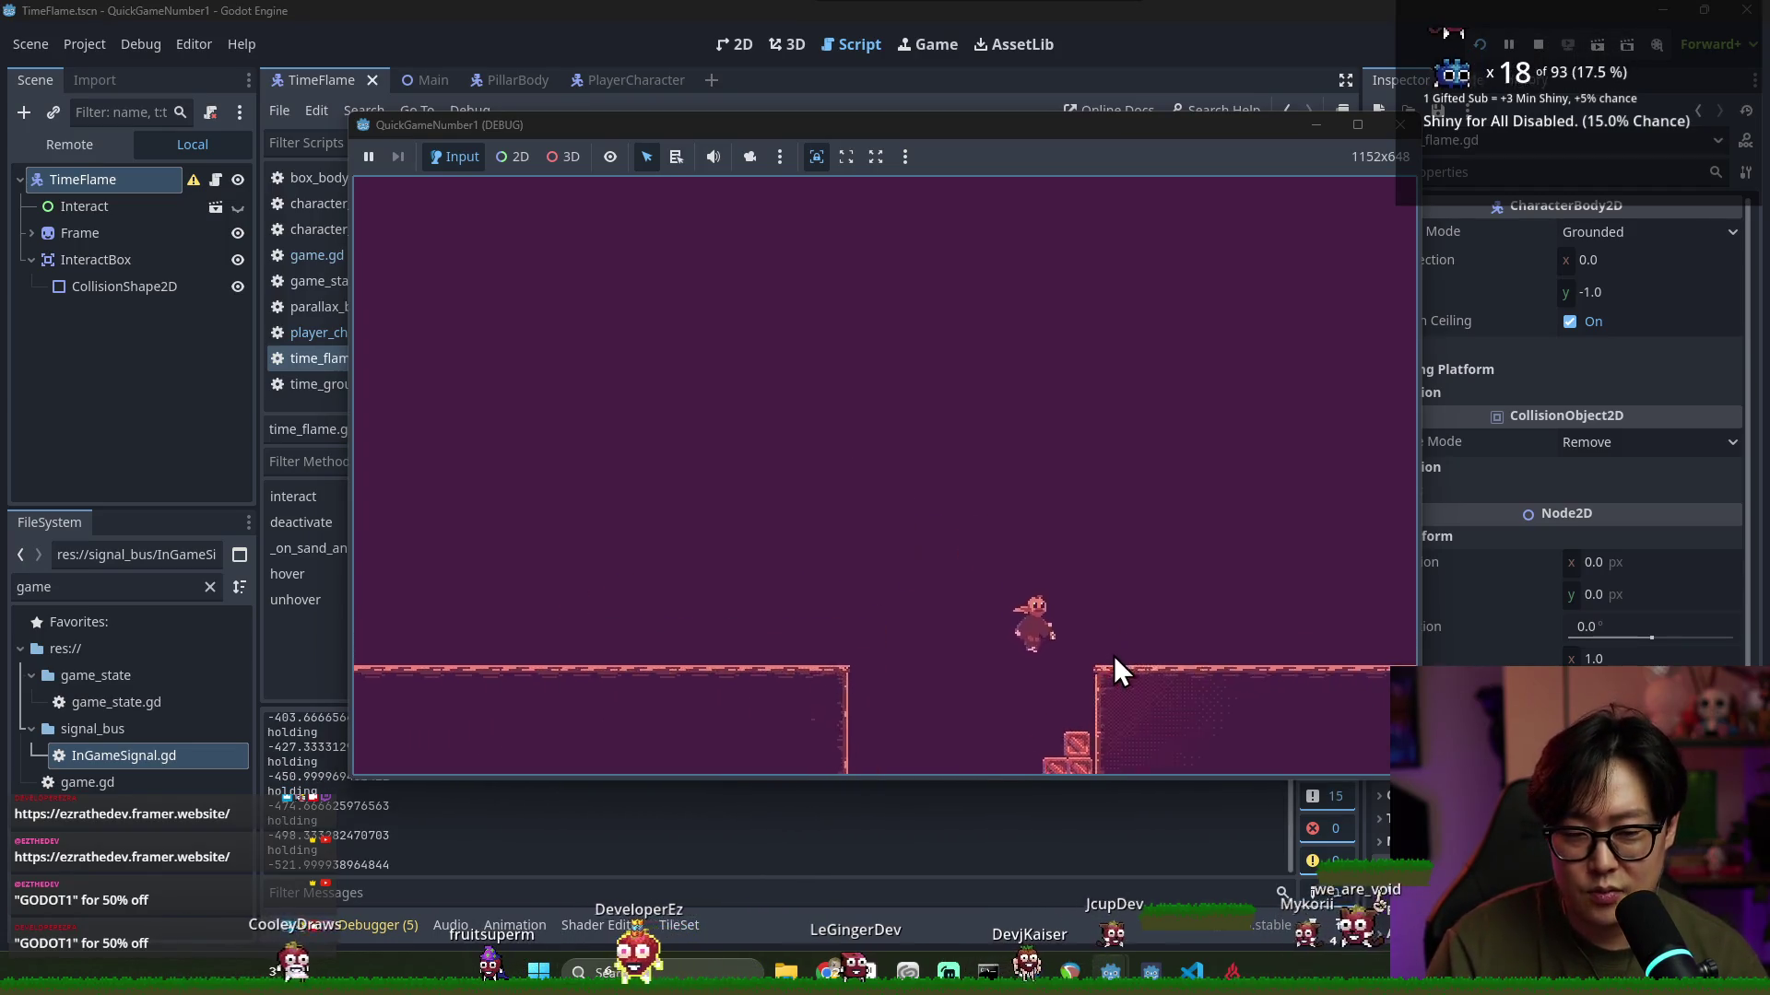
key(Right)
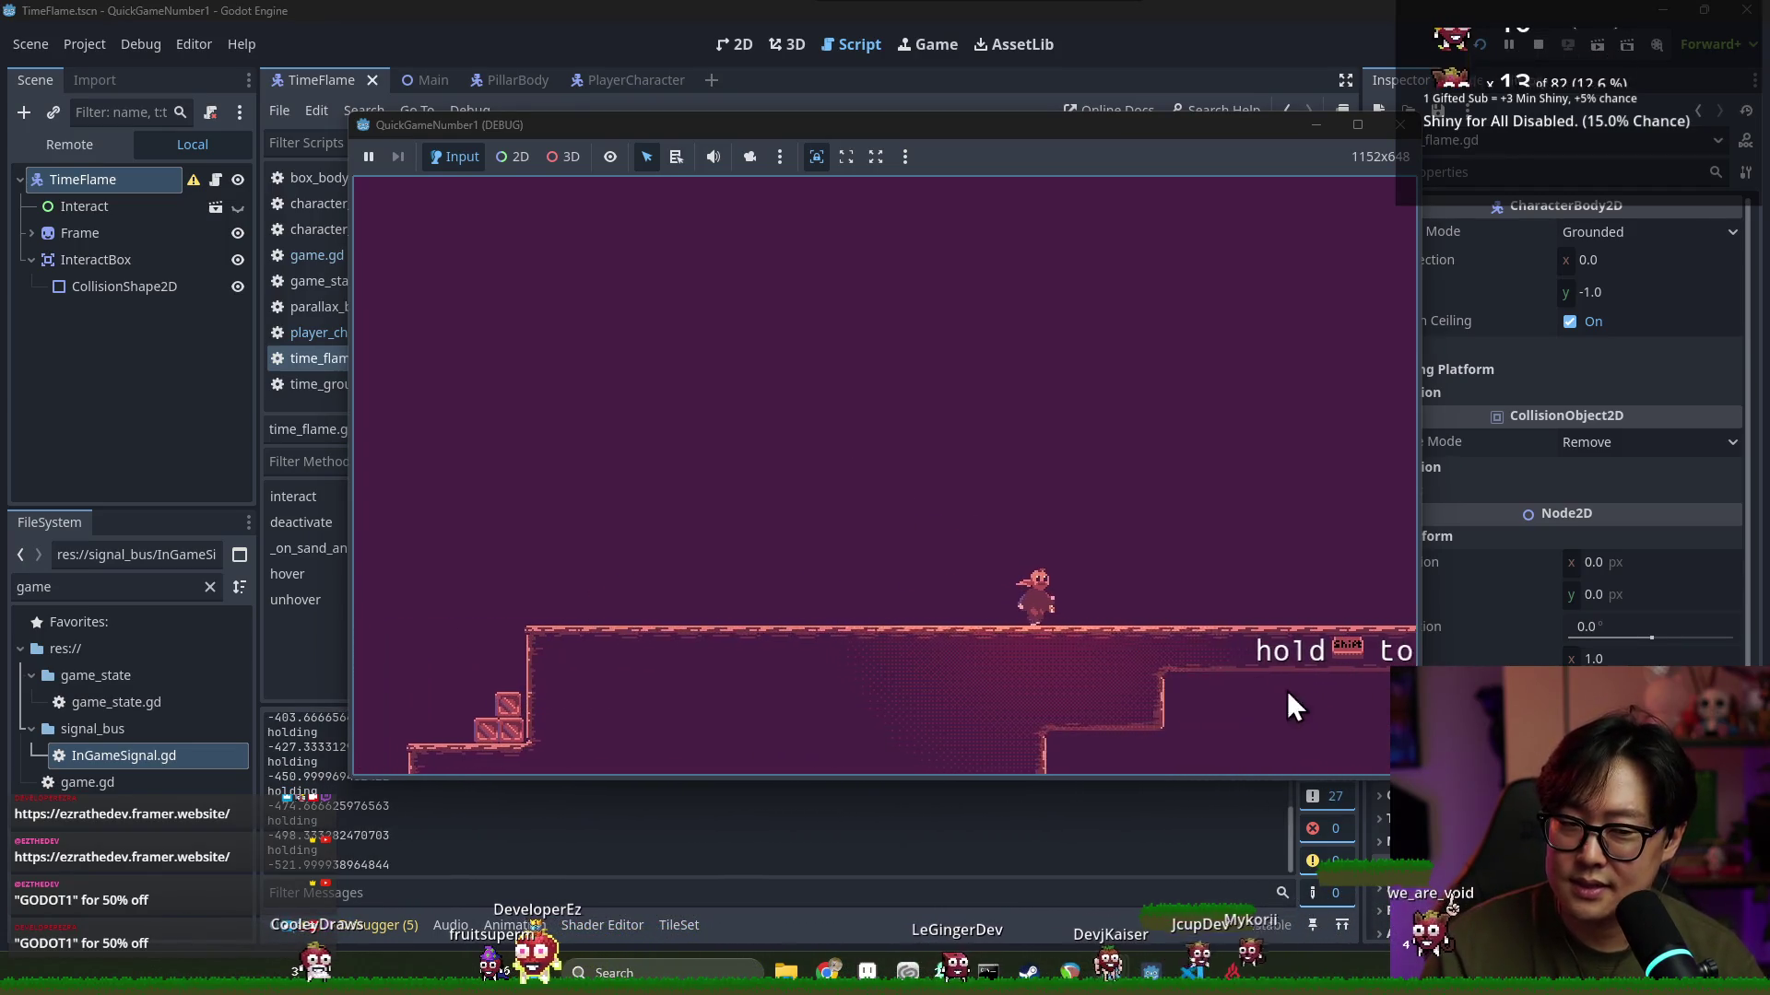
key(Right)
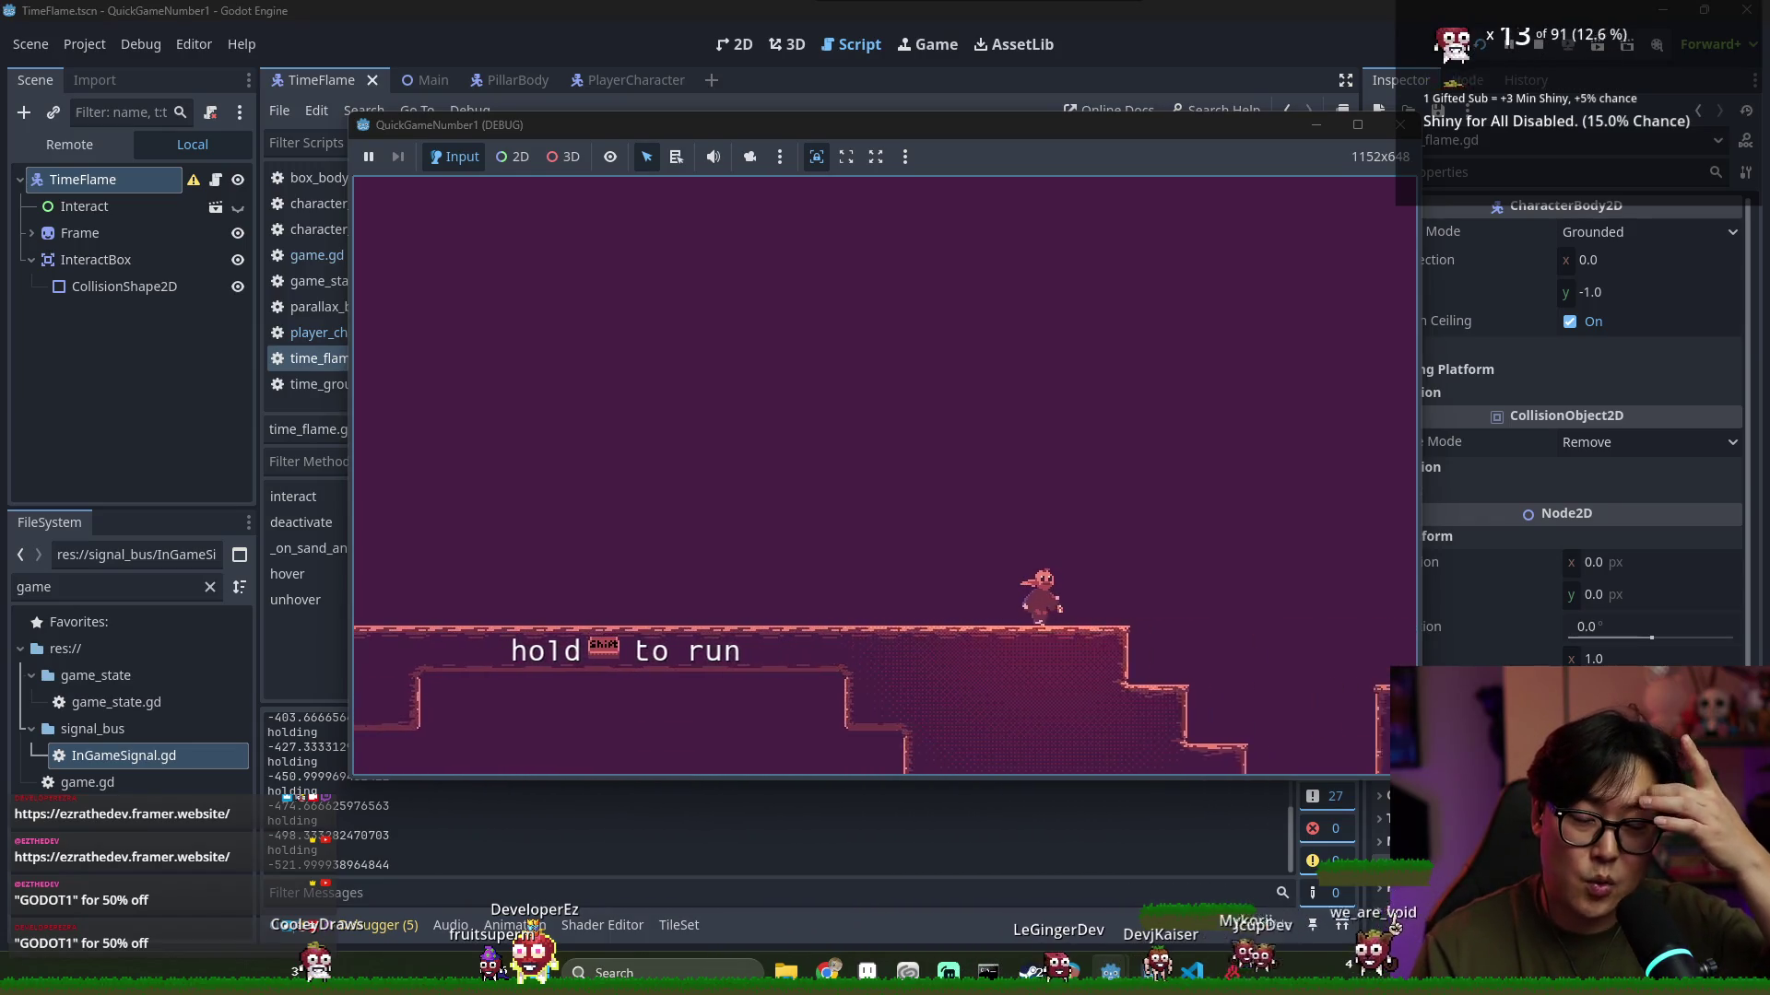
key(space)
key(Right)
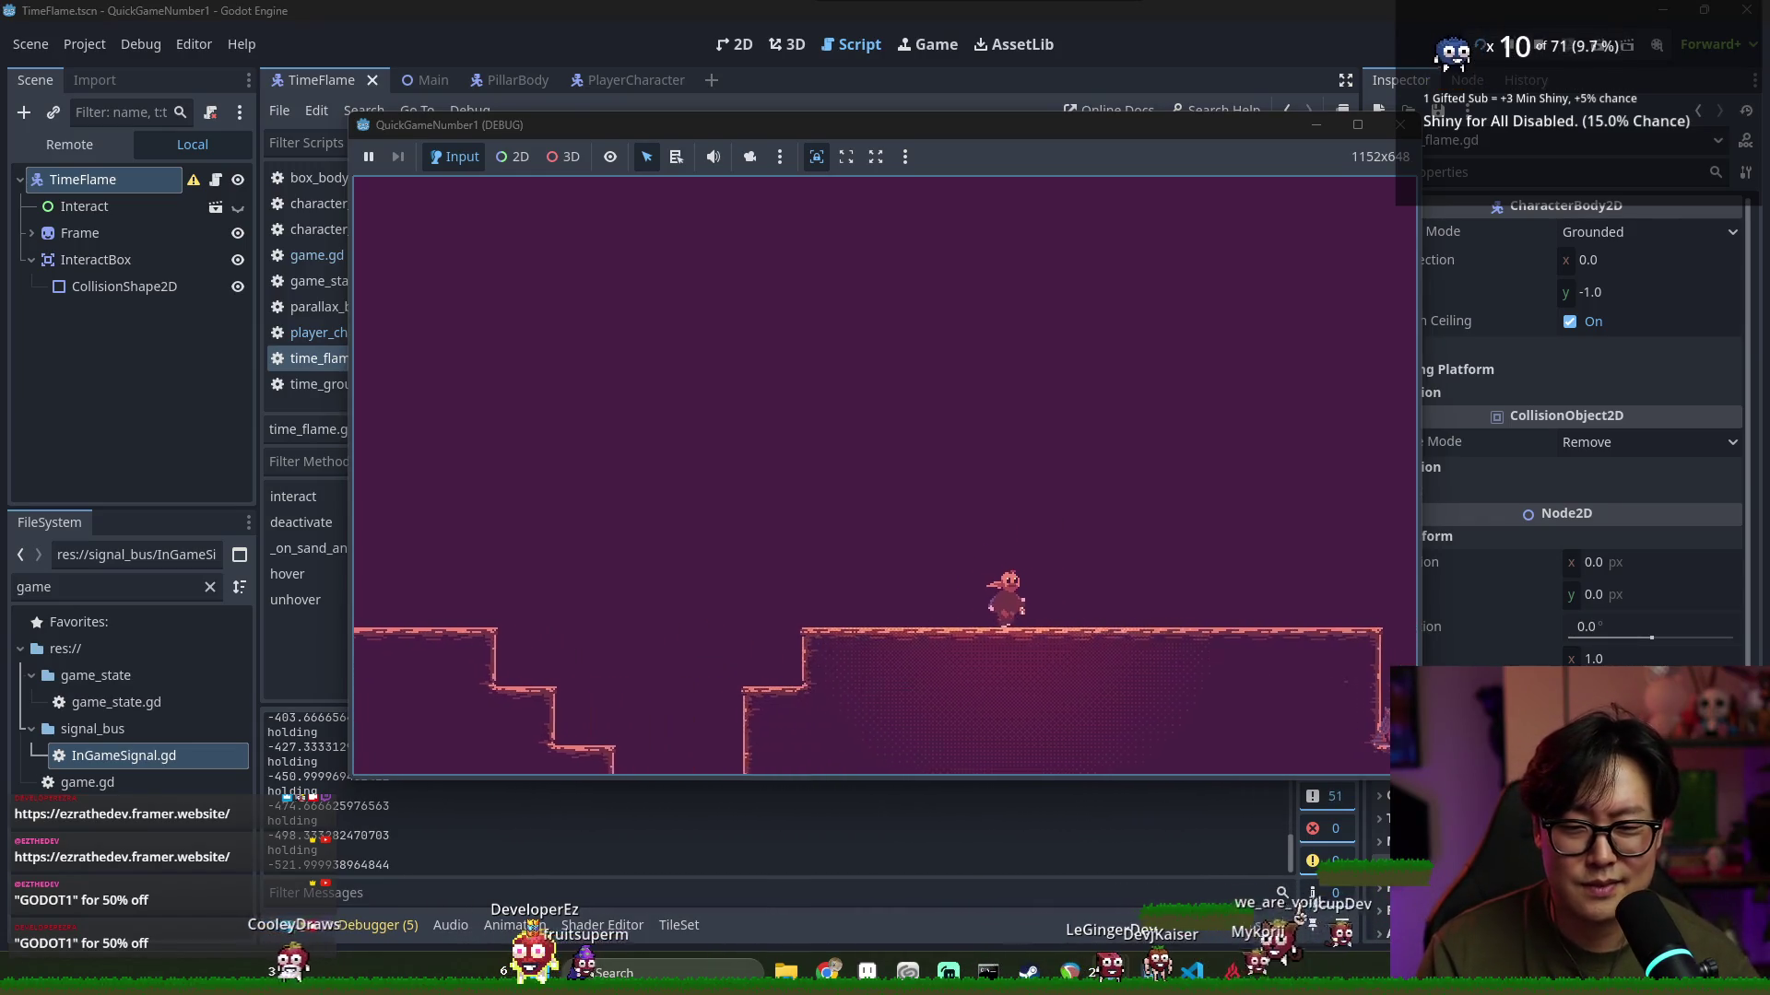
key(space)
key(Right)
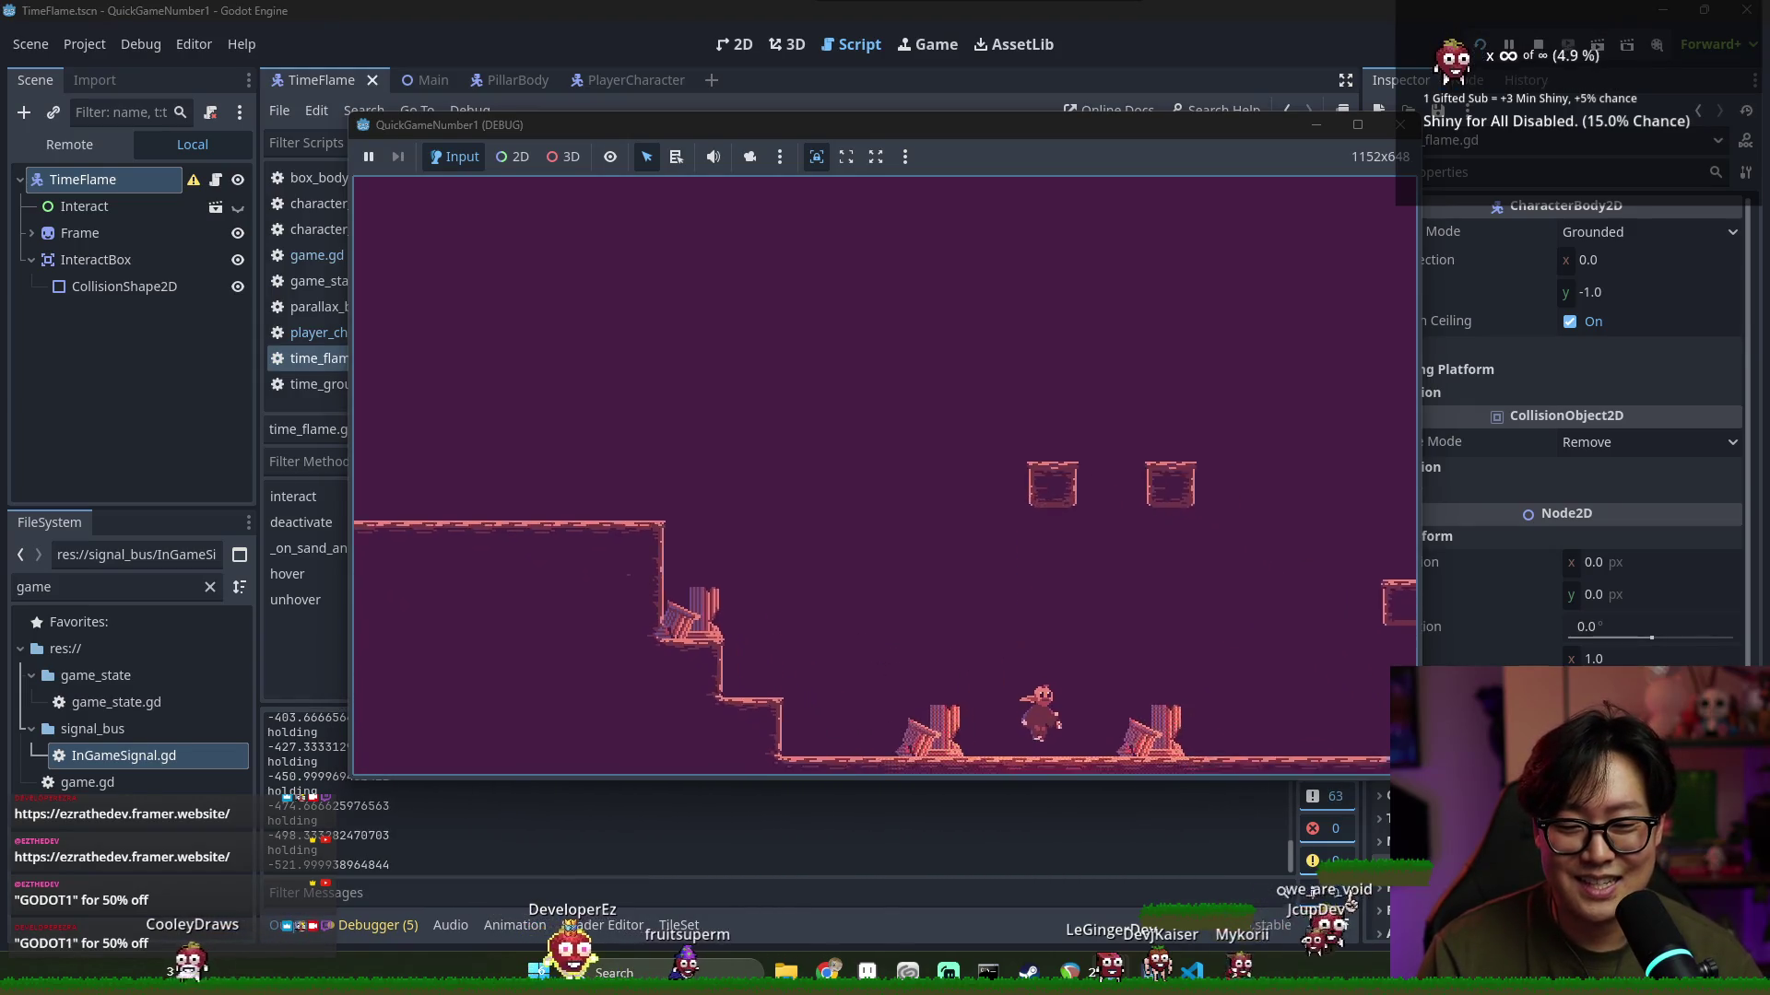
key(Right)
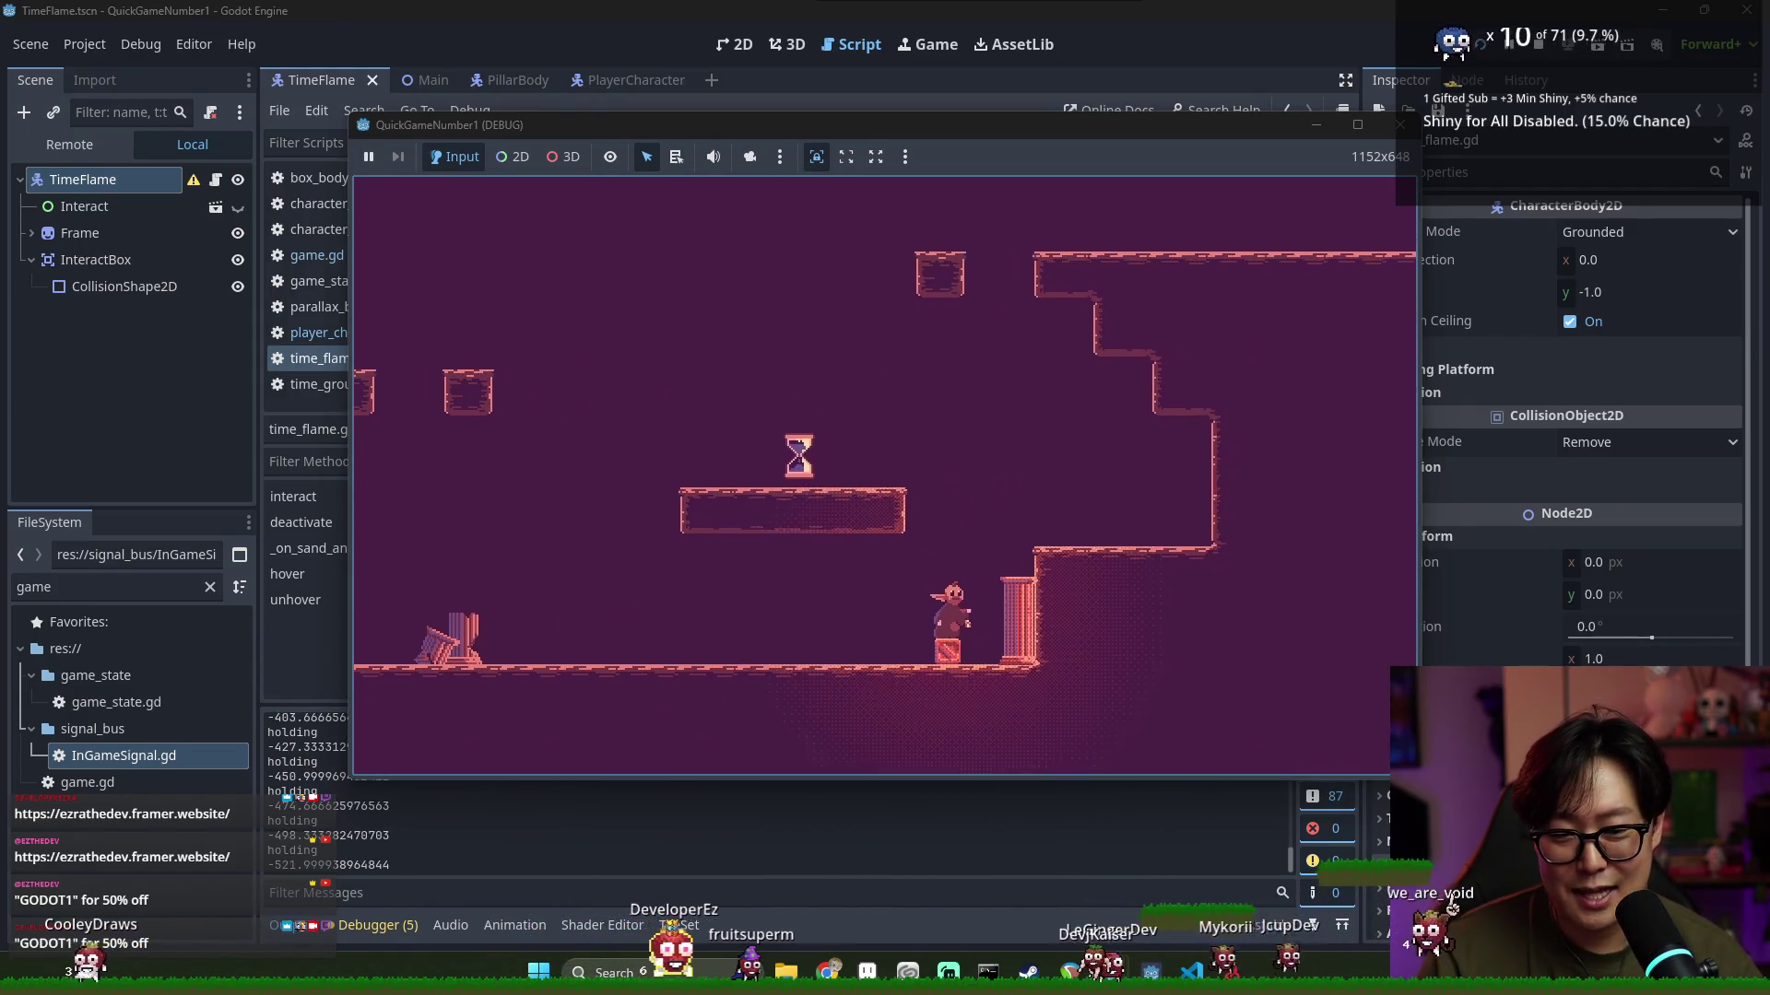
key(space)
key(Right)
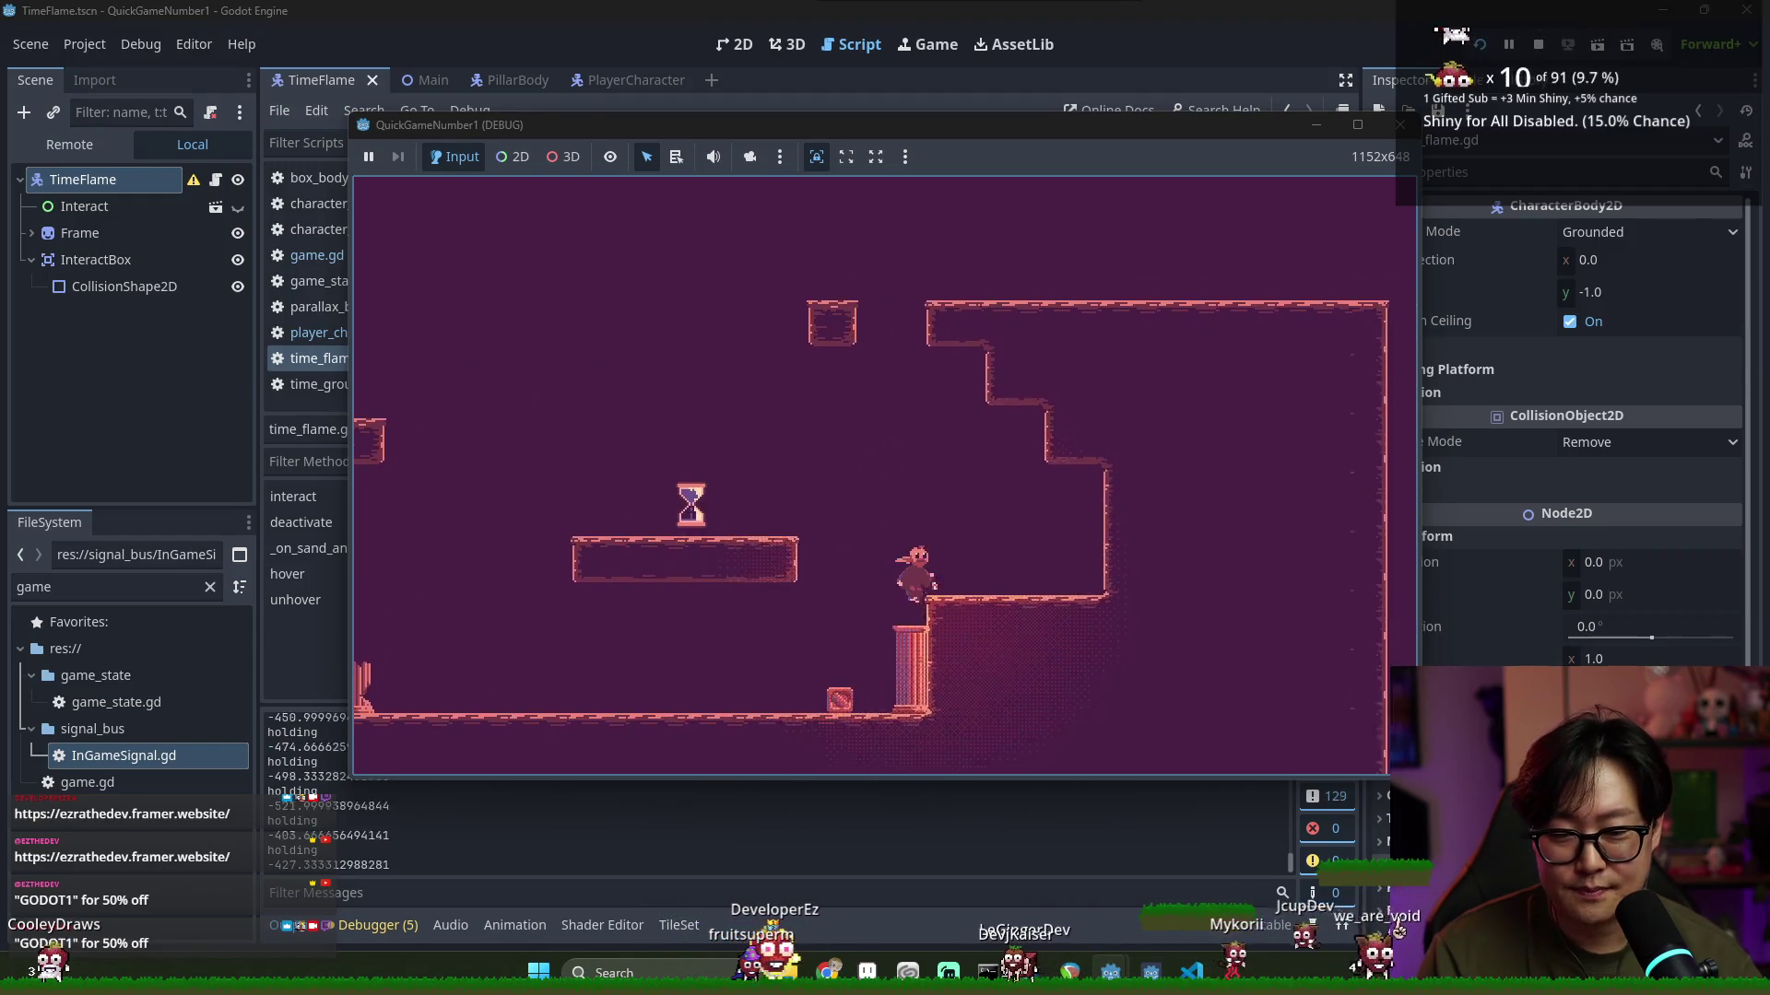
key(space)
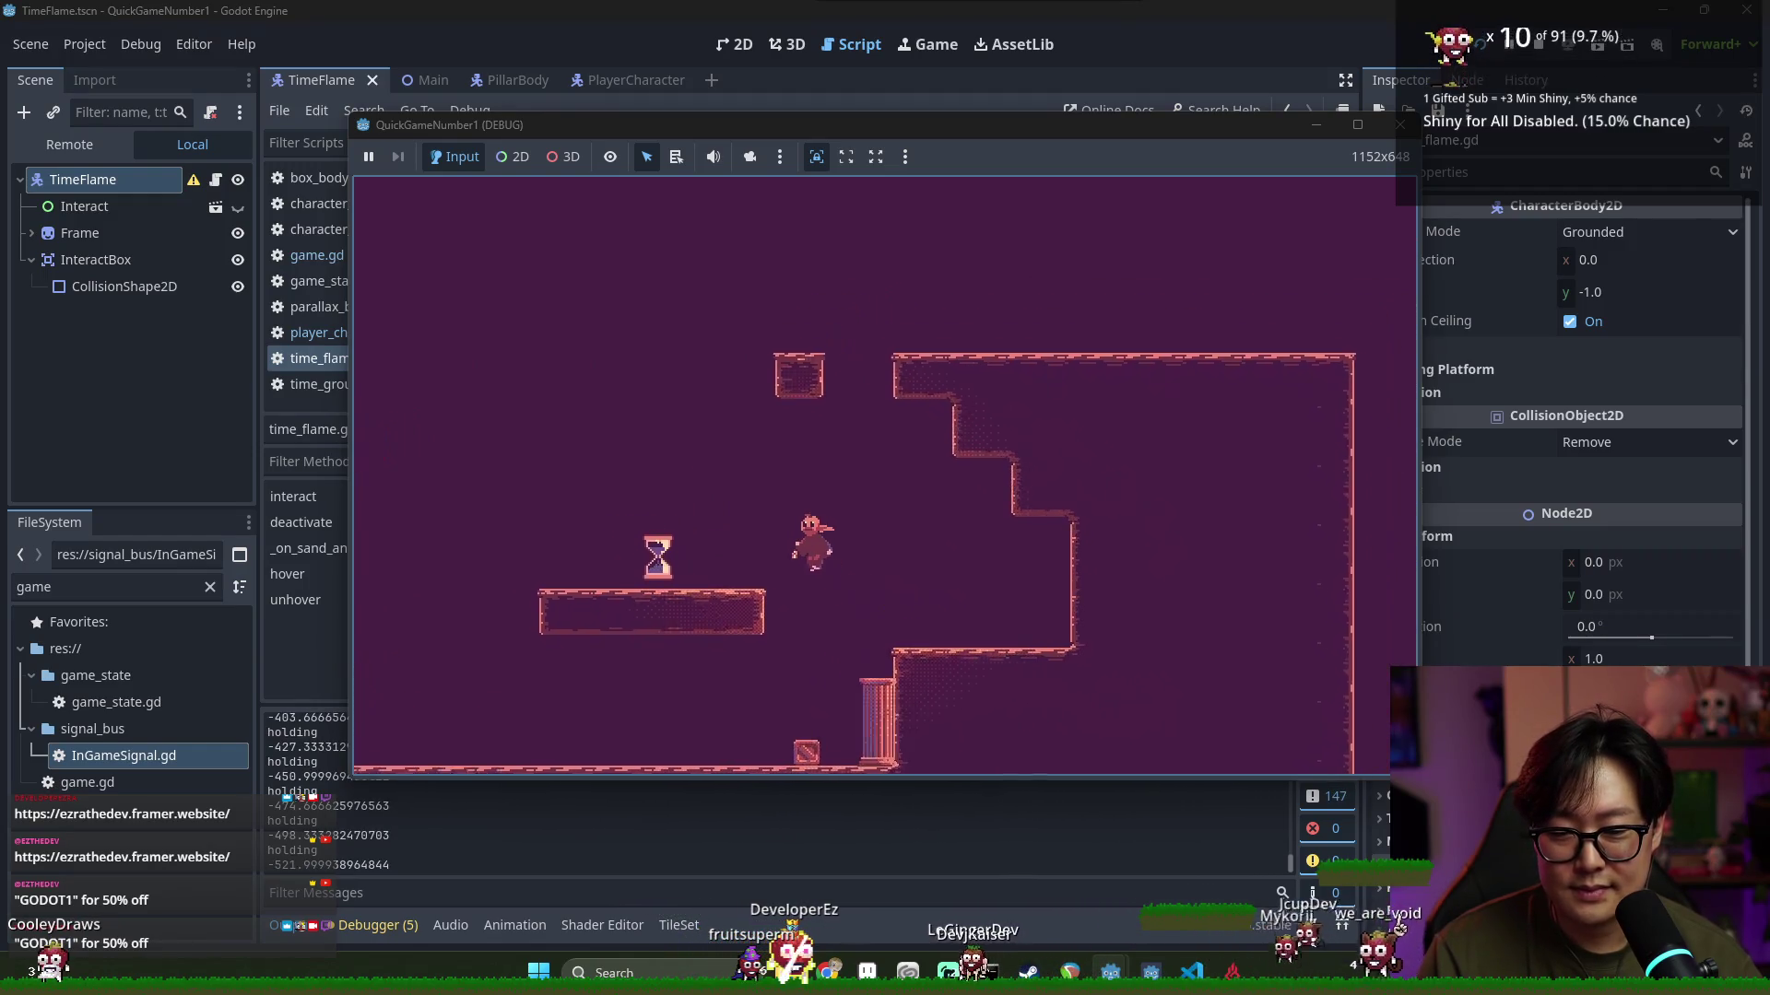
key(Left)
key(e)
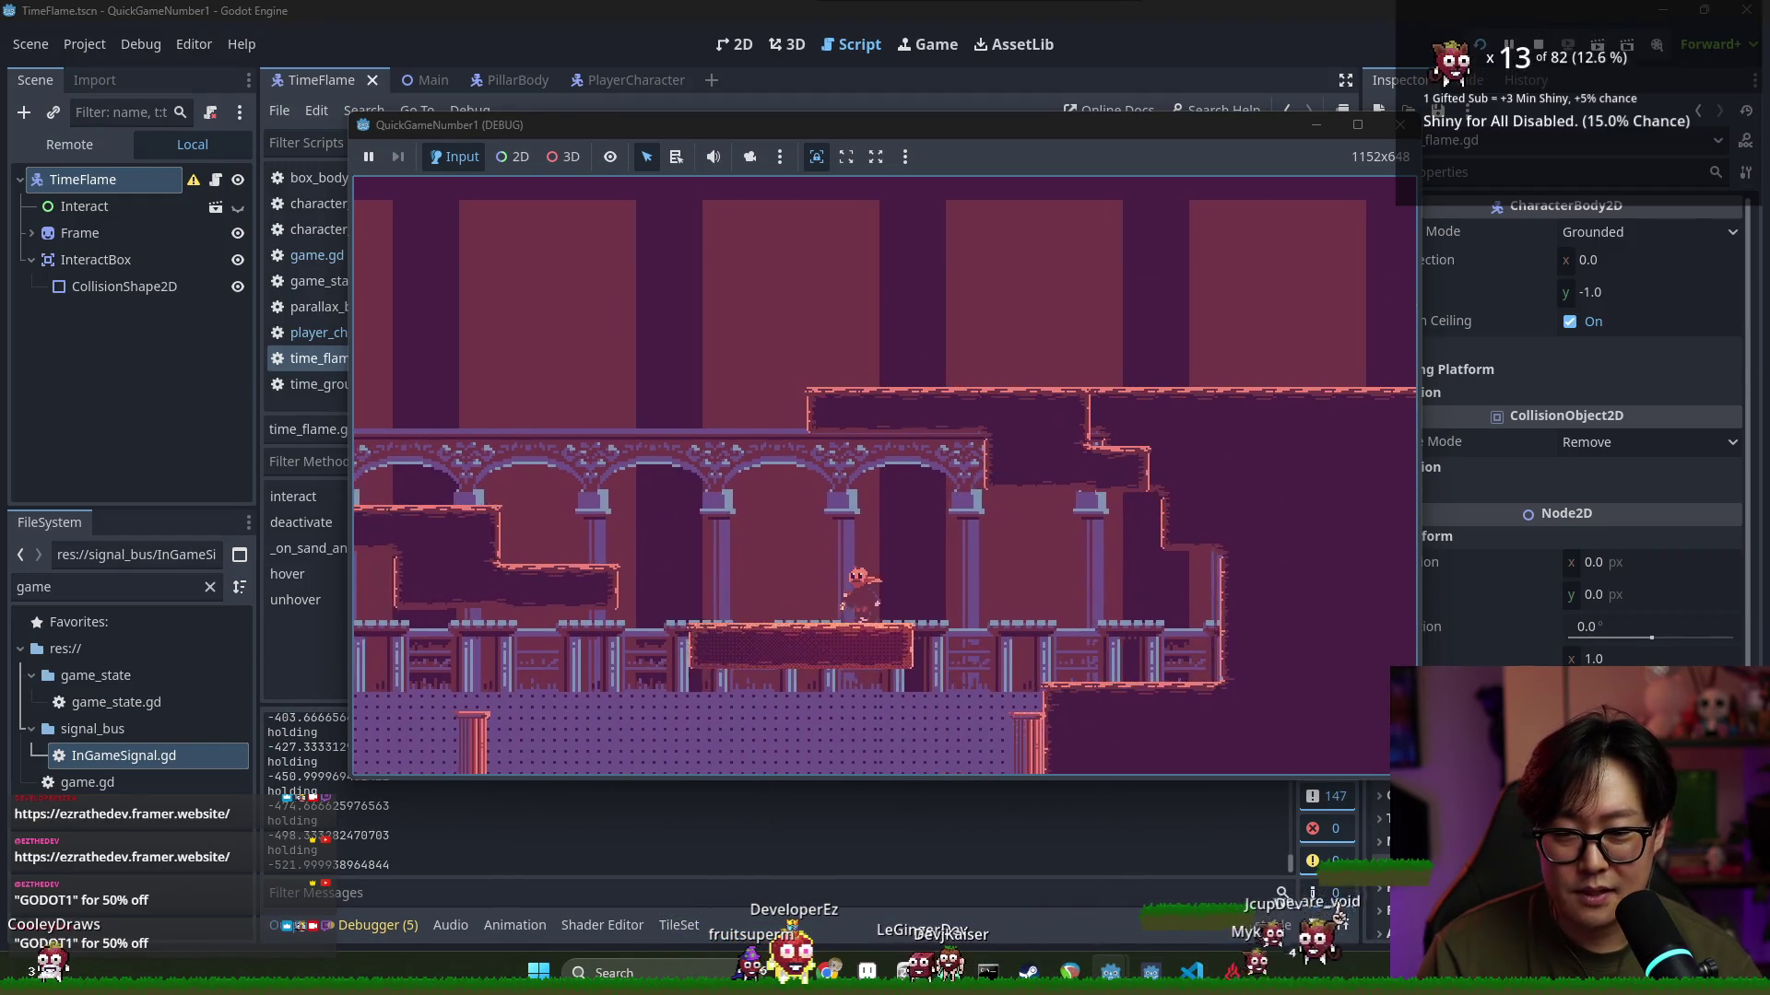
key(Left)
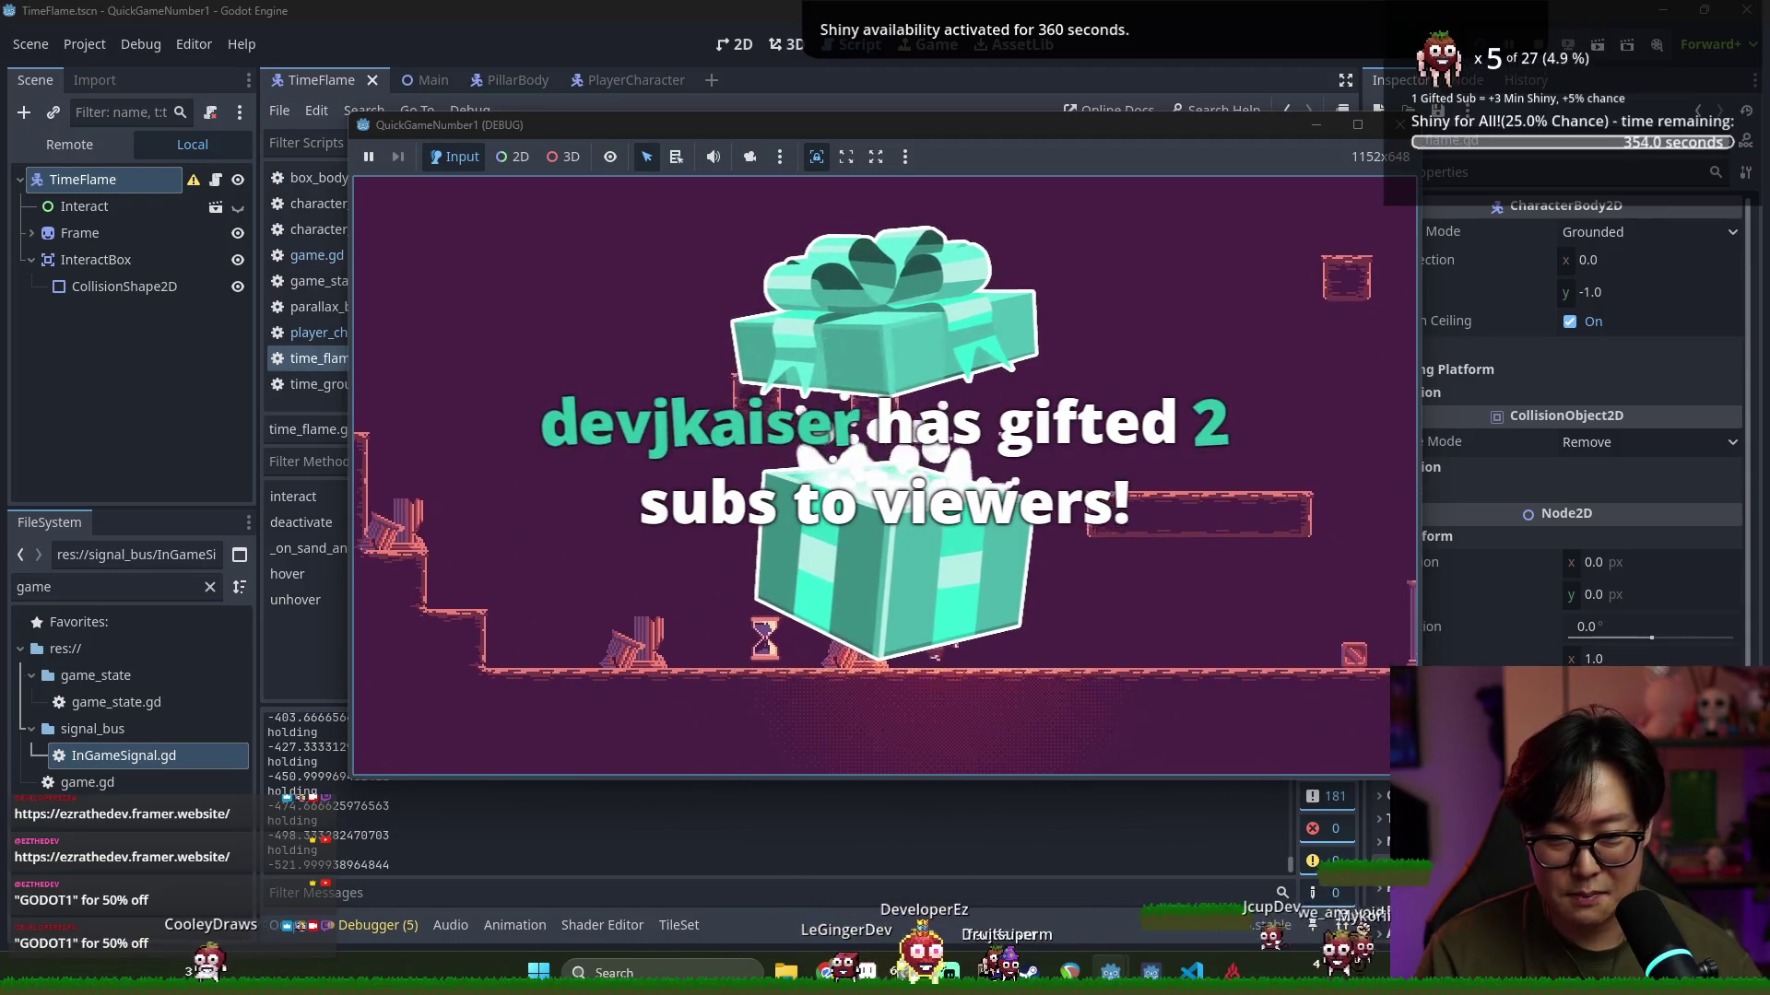
key(e)
key(e)
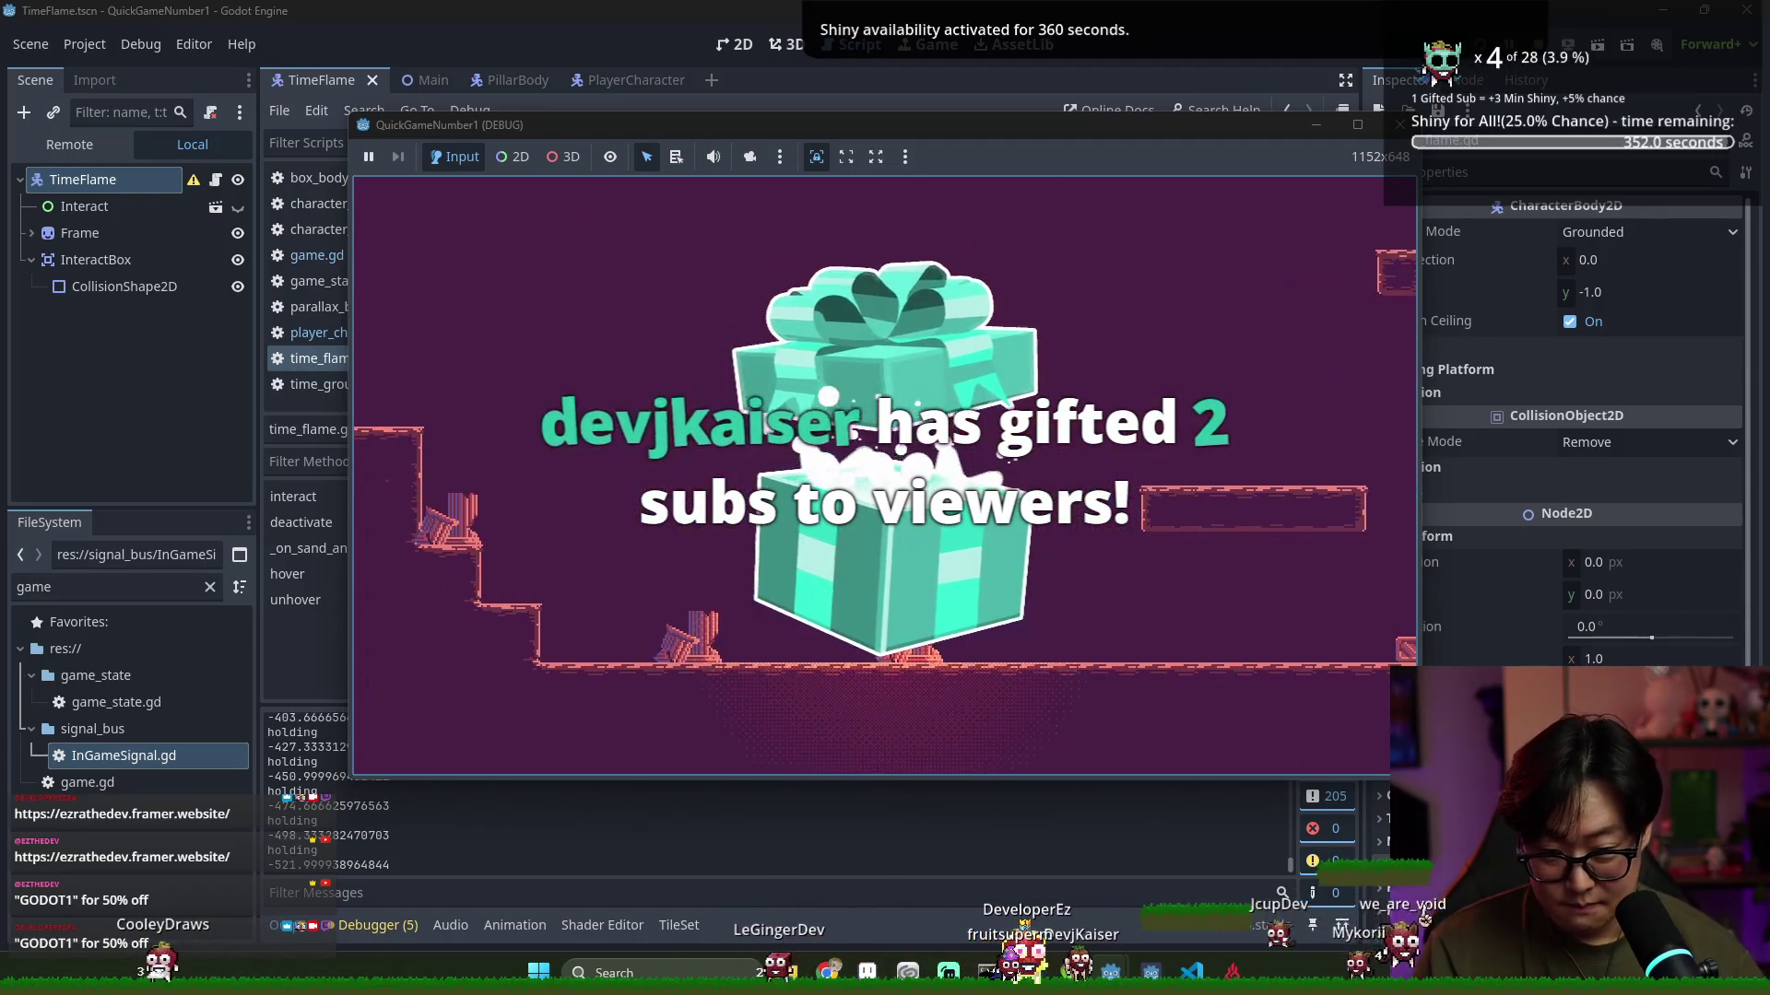
key(e)
key(e)
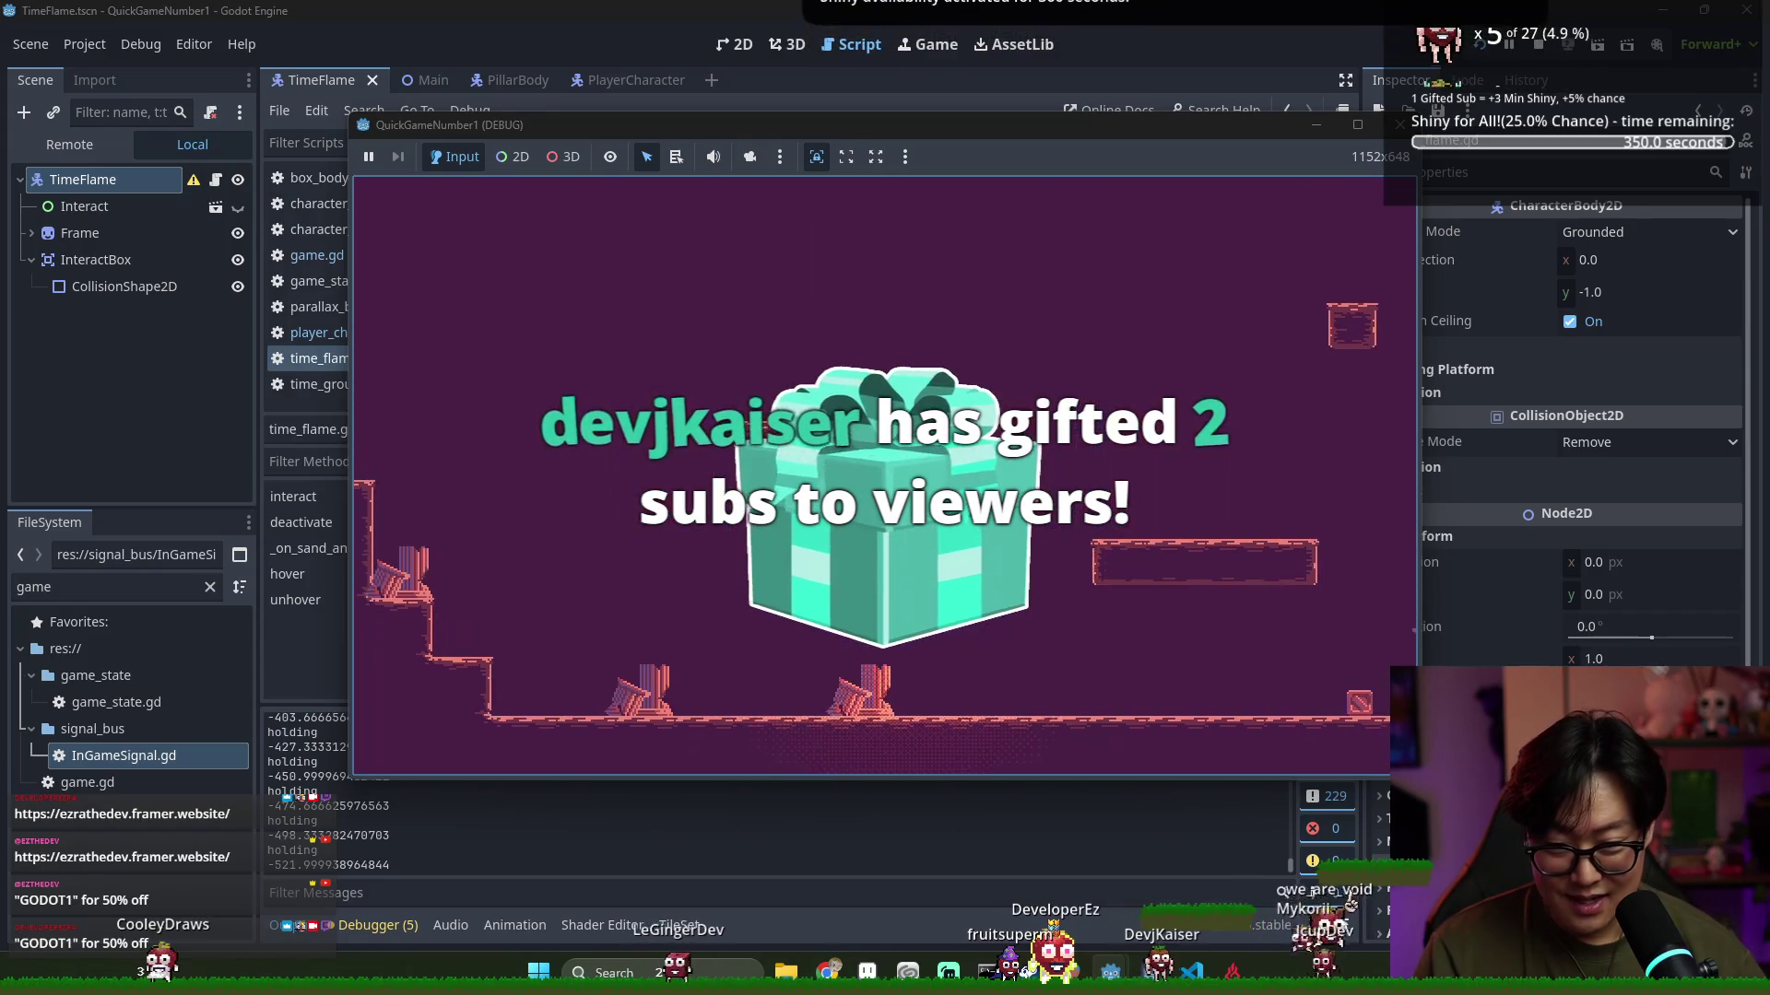
key(e)
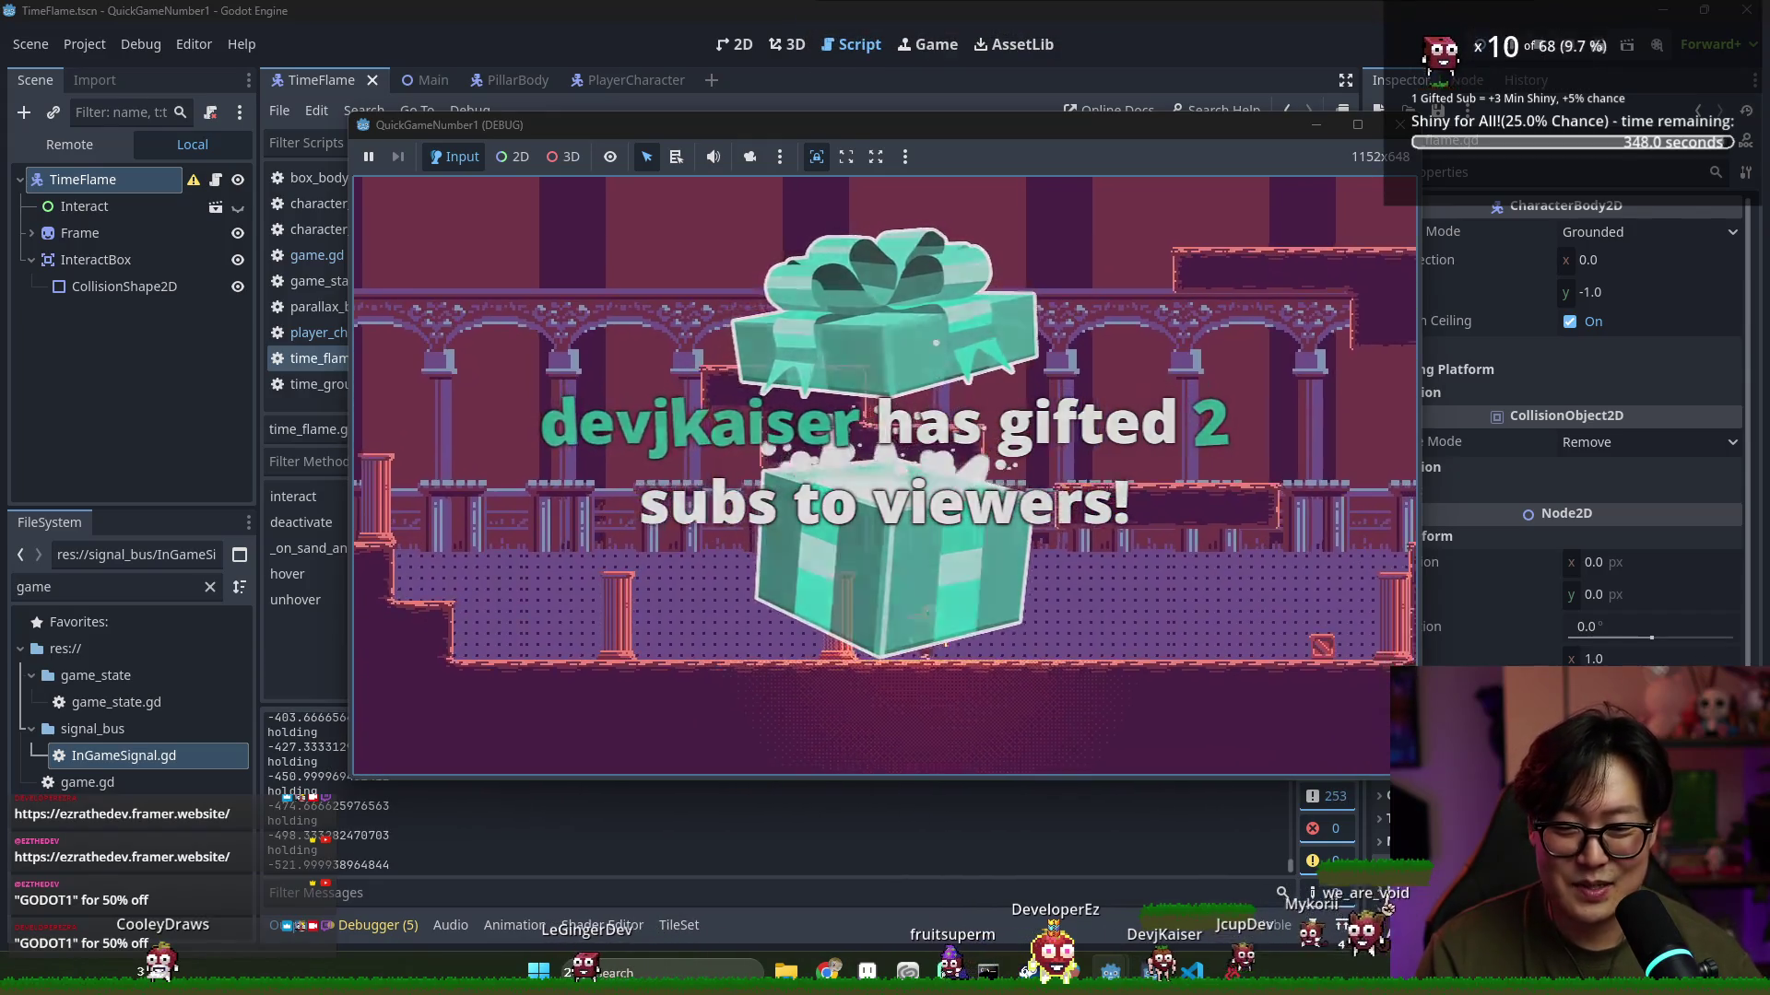
key(e)
key(e)
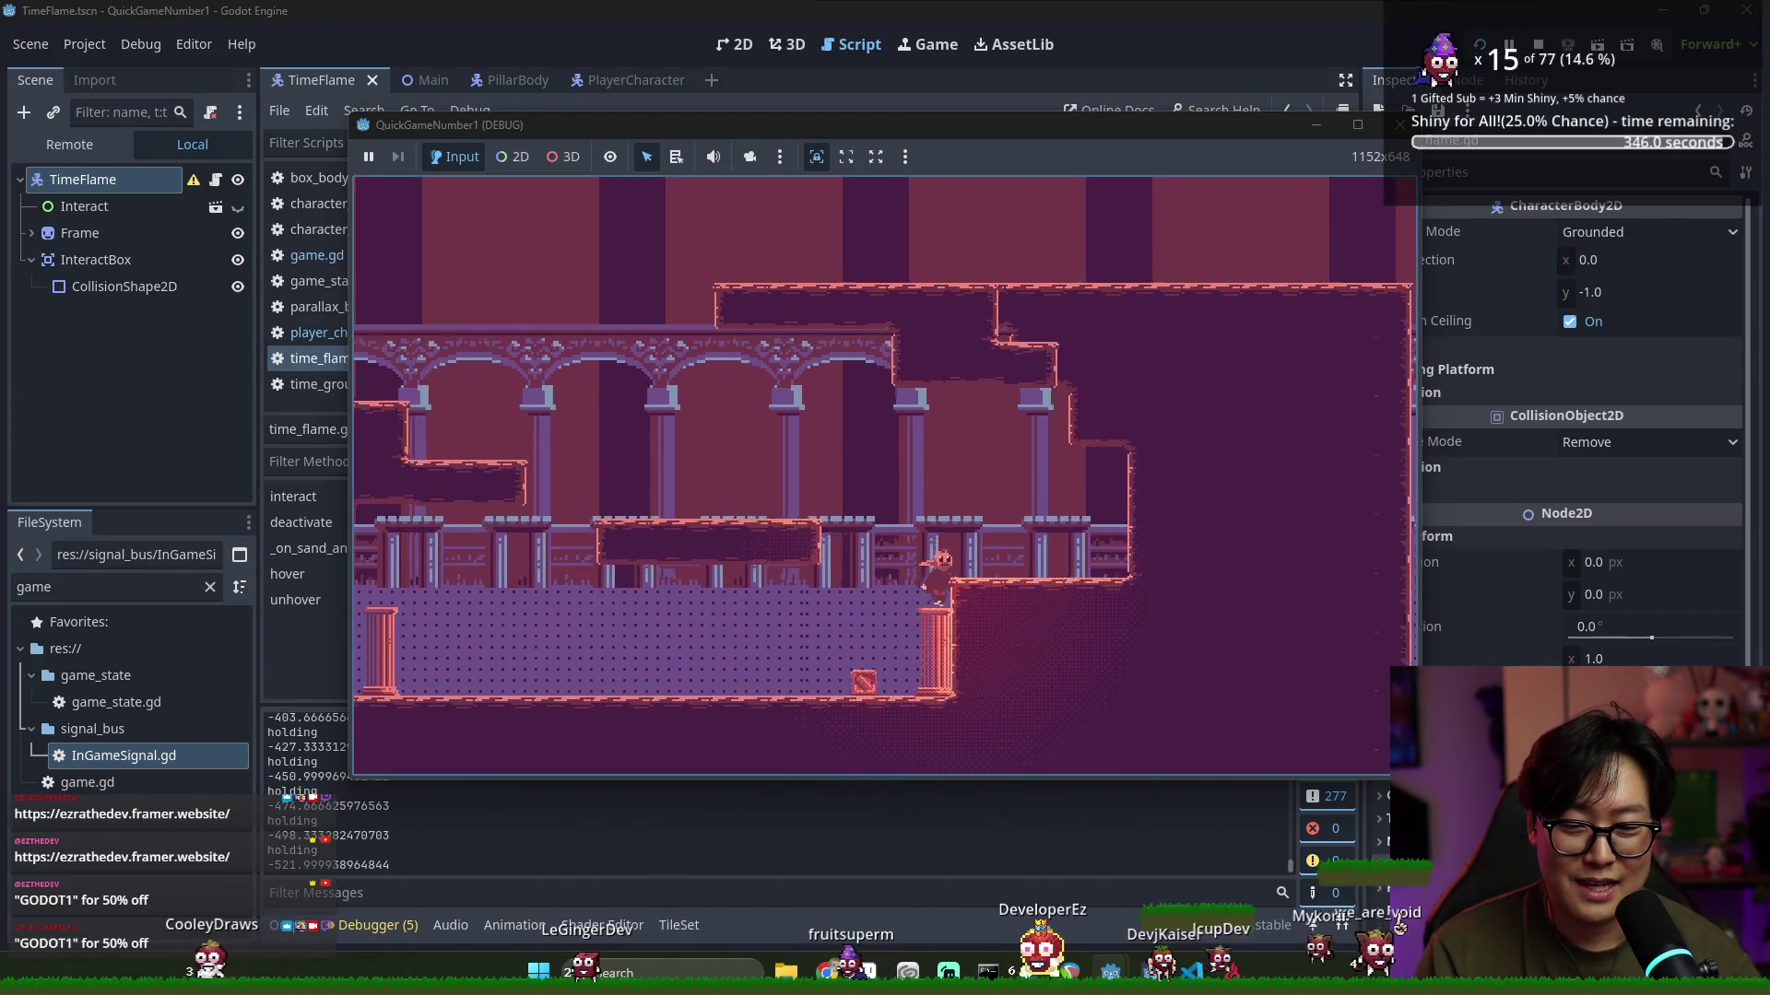
key(a)
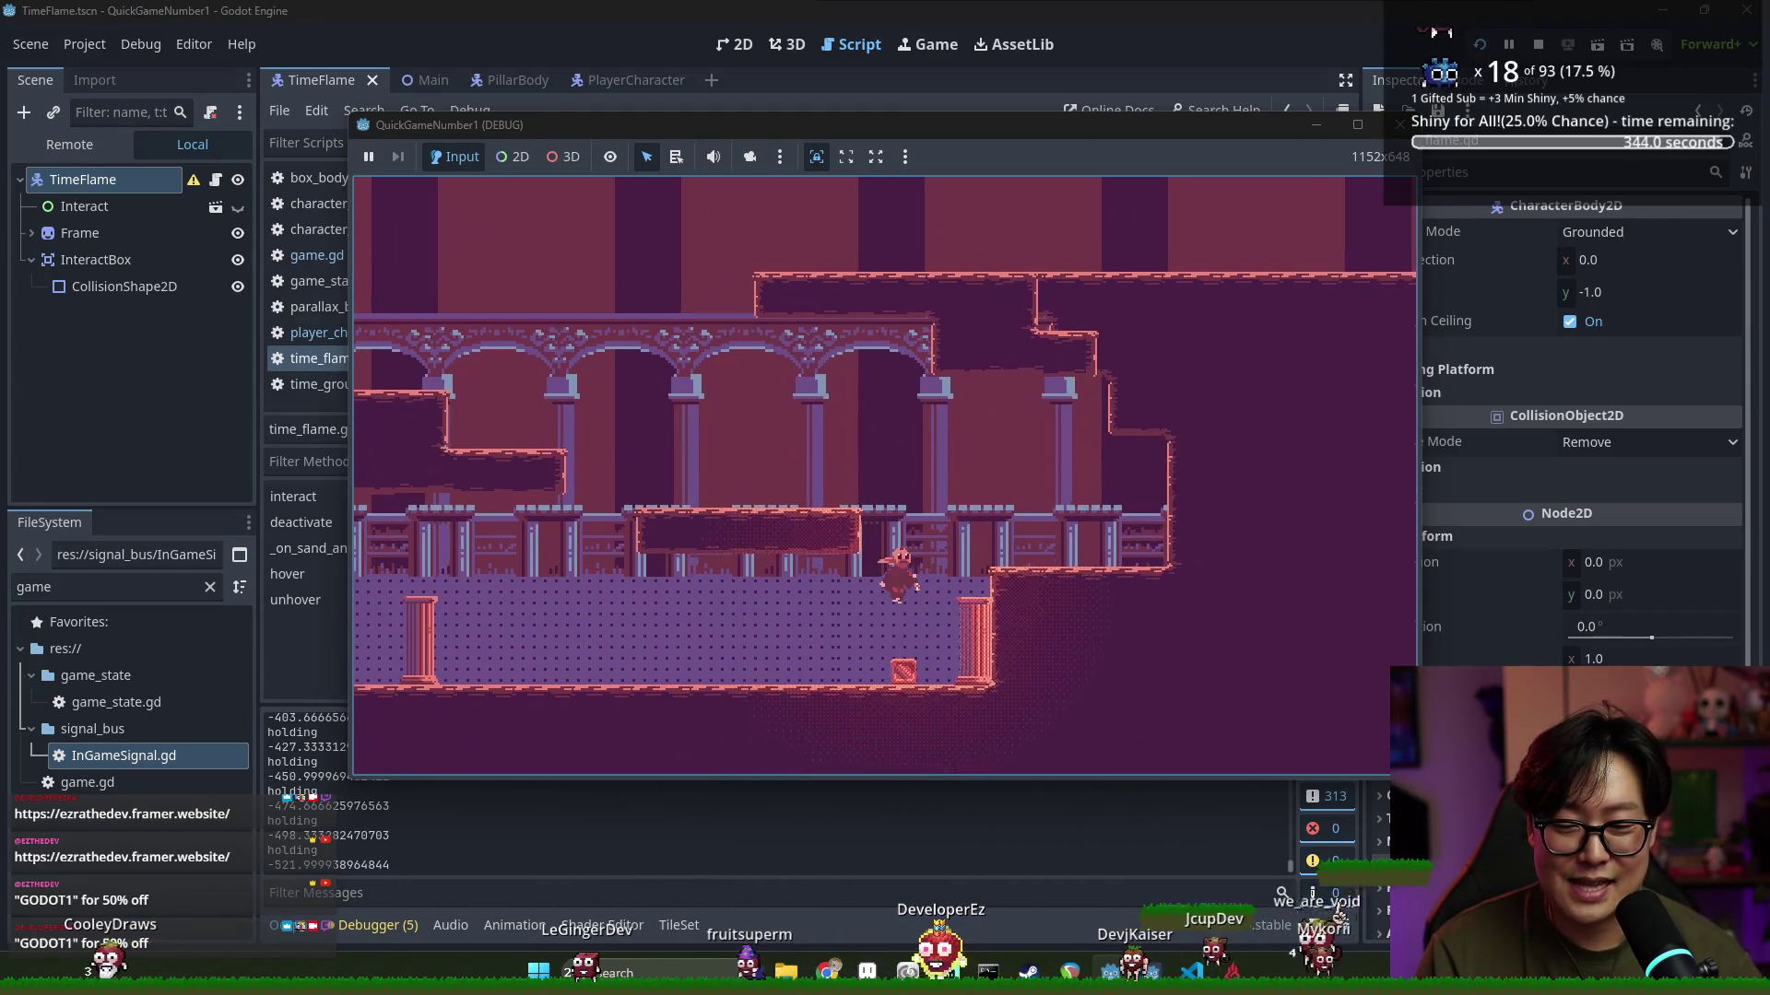
key(space)
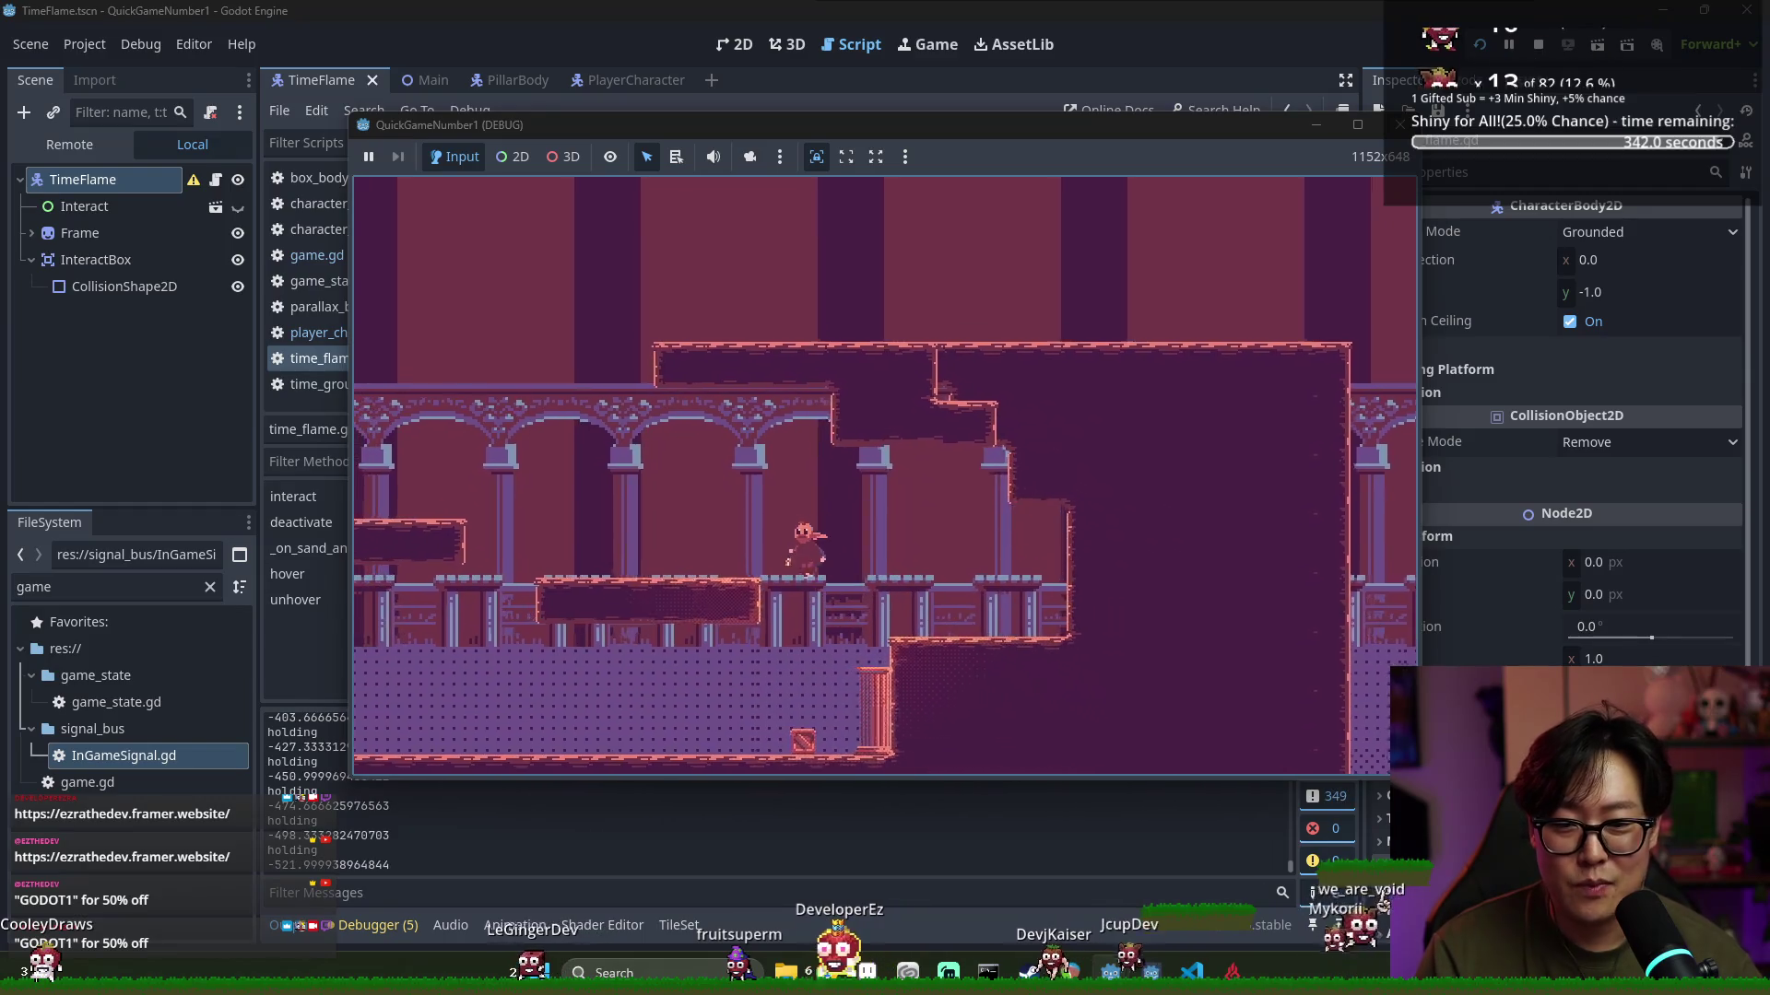
key(e)
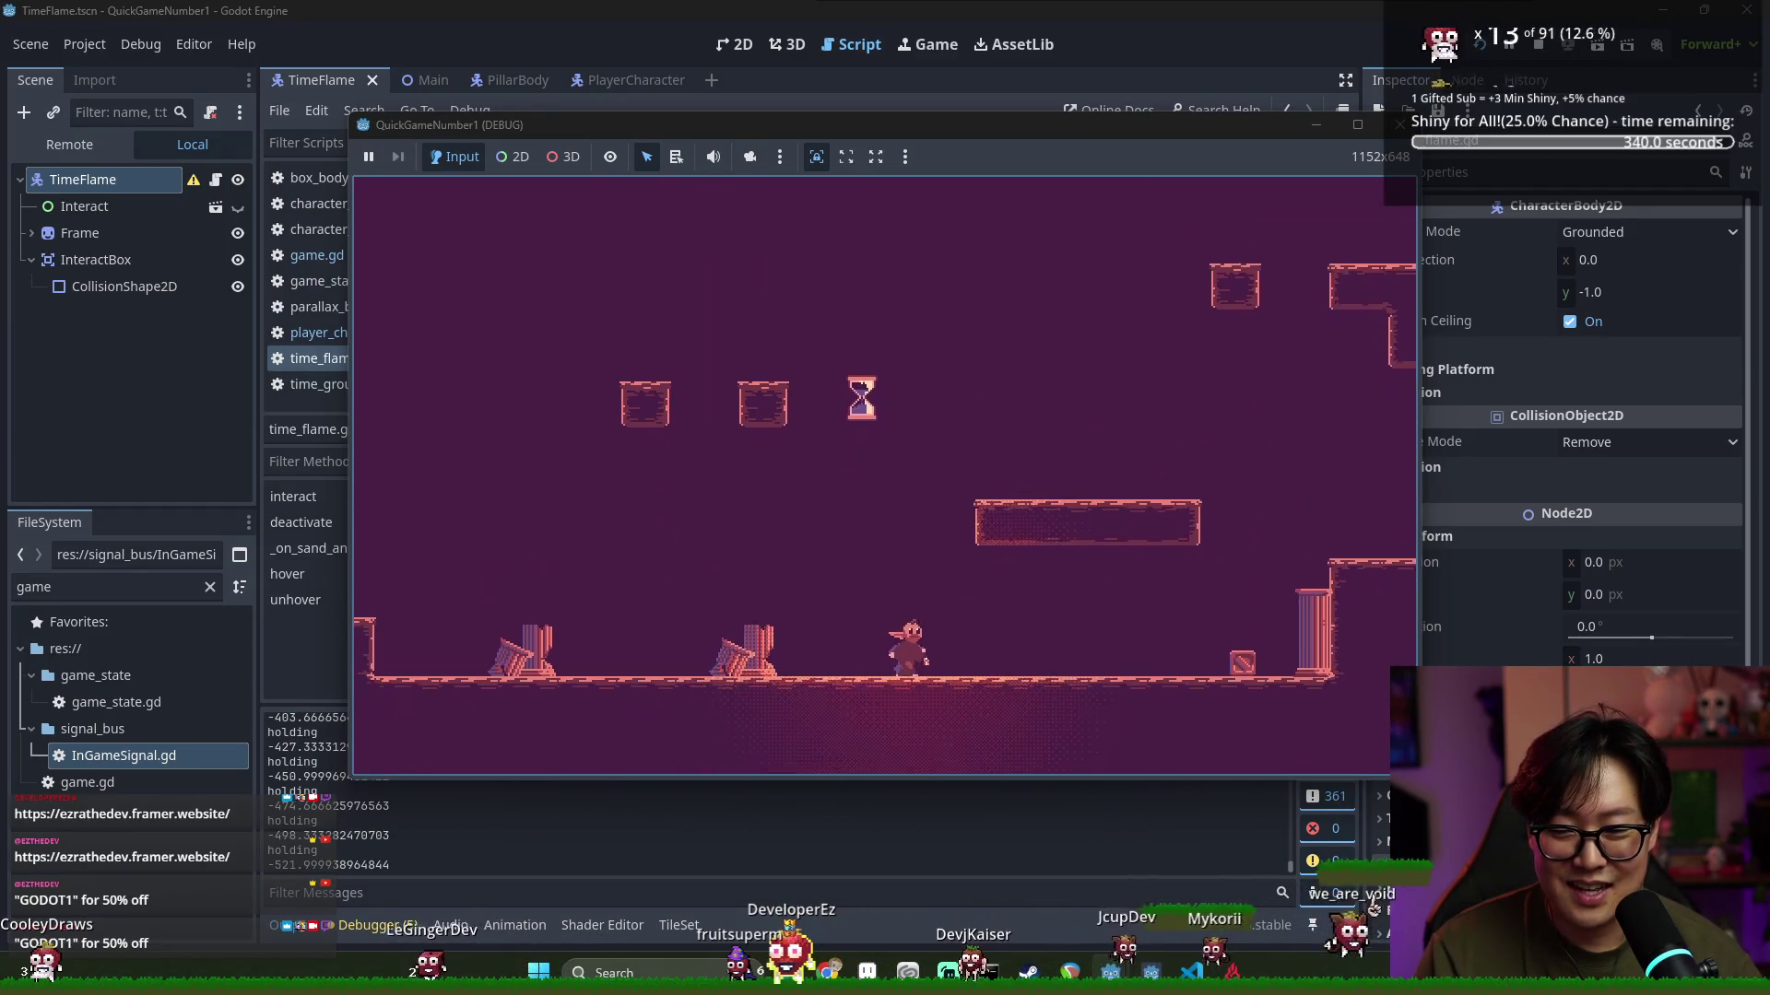
key(space)
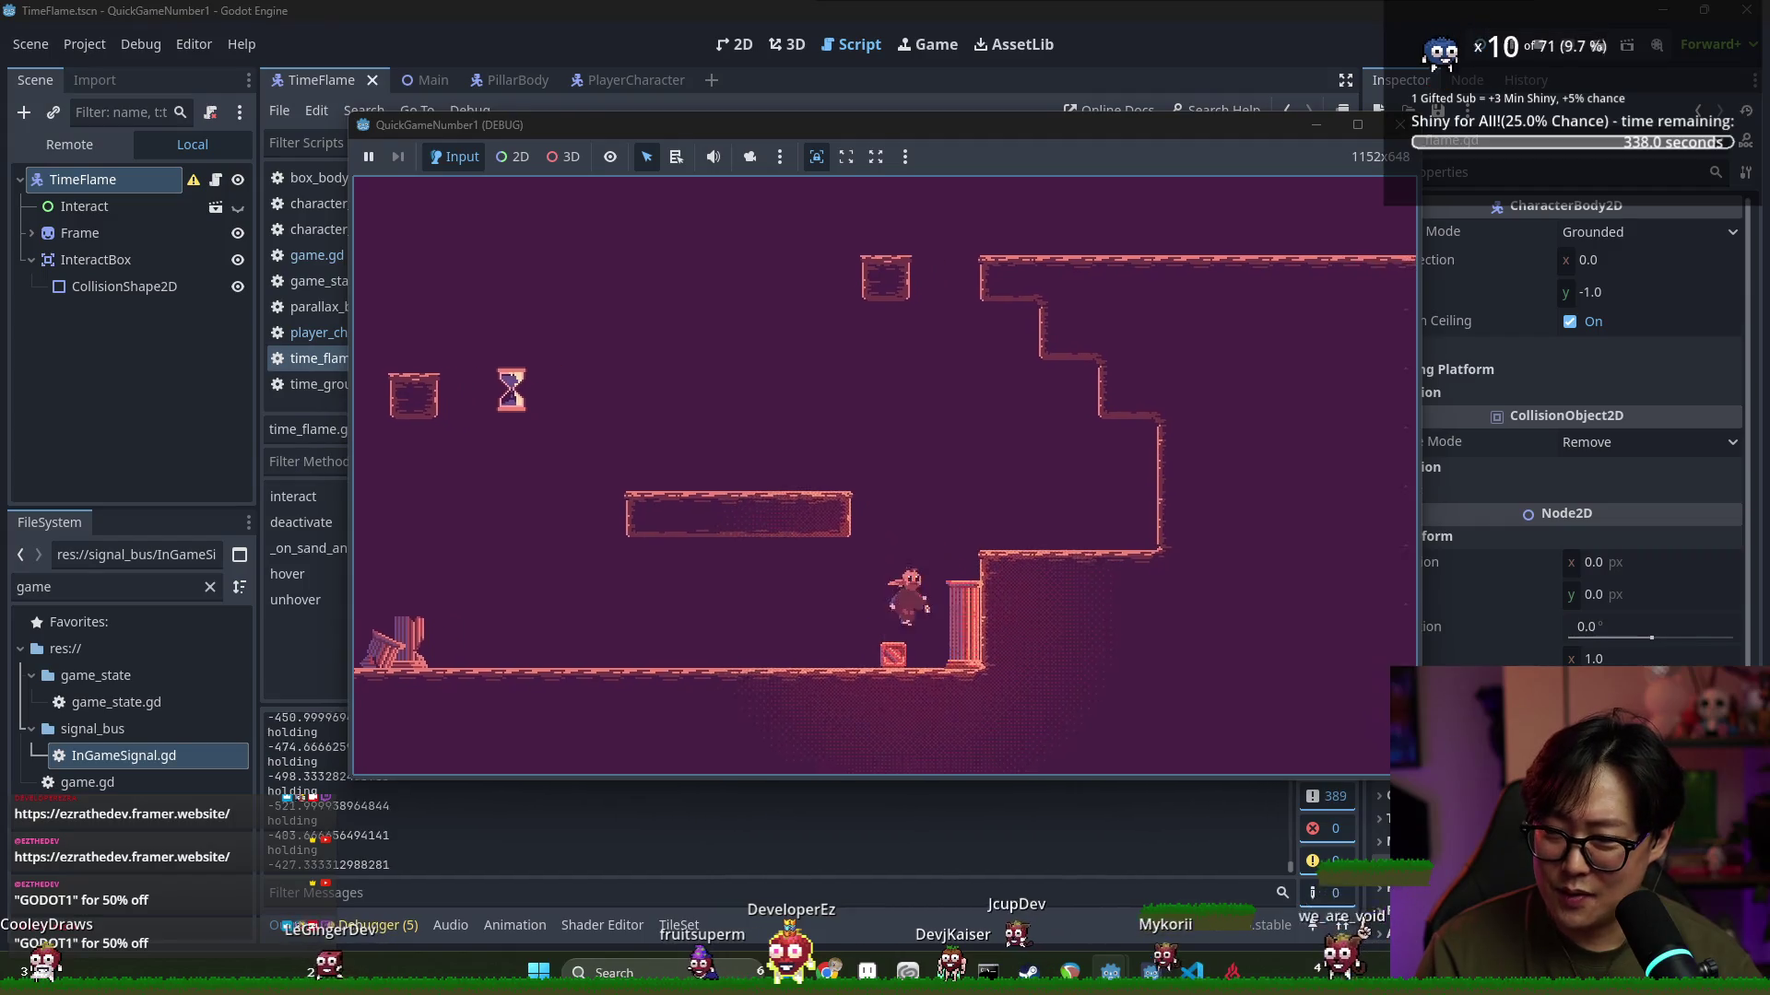
key(space)
key(a)
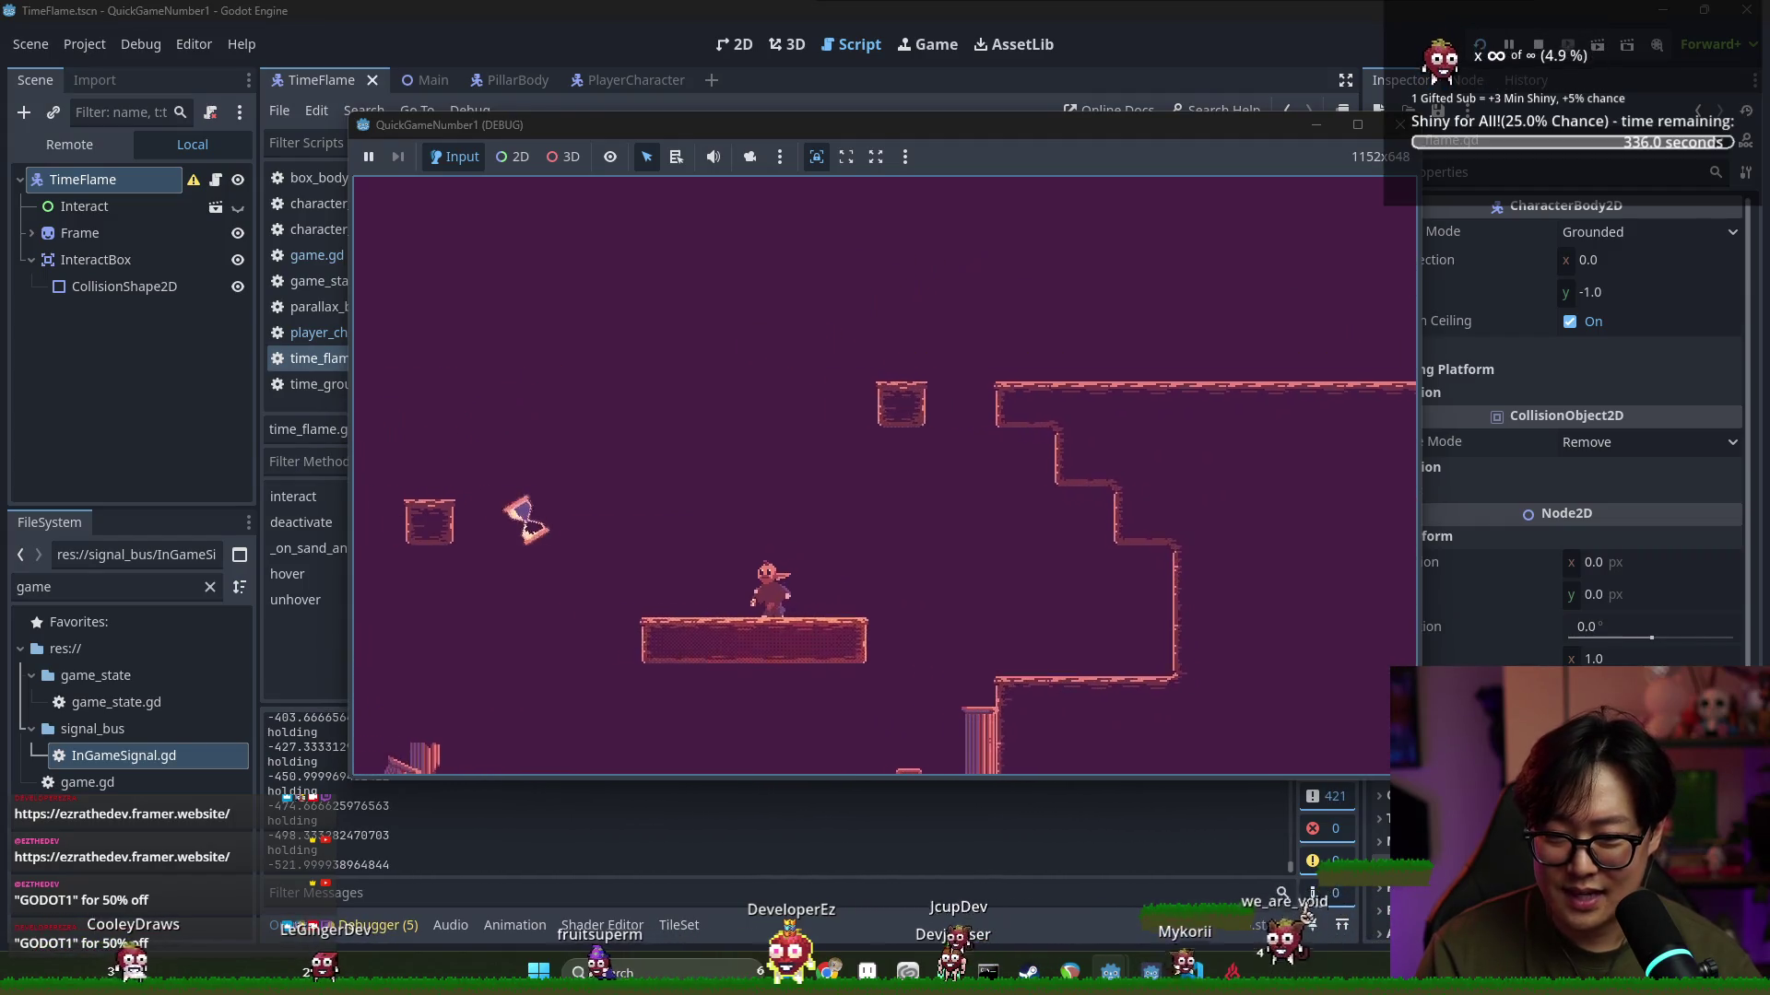
key(e)
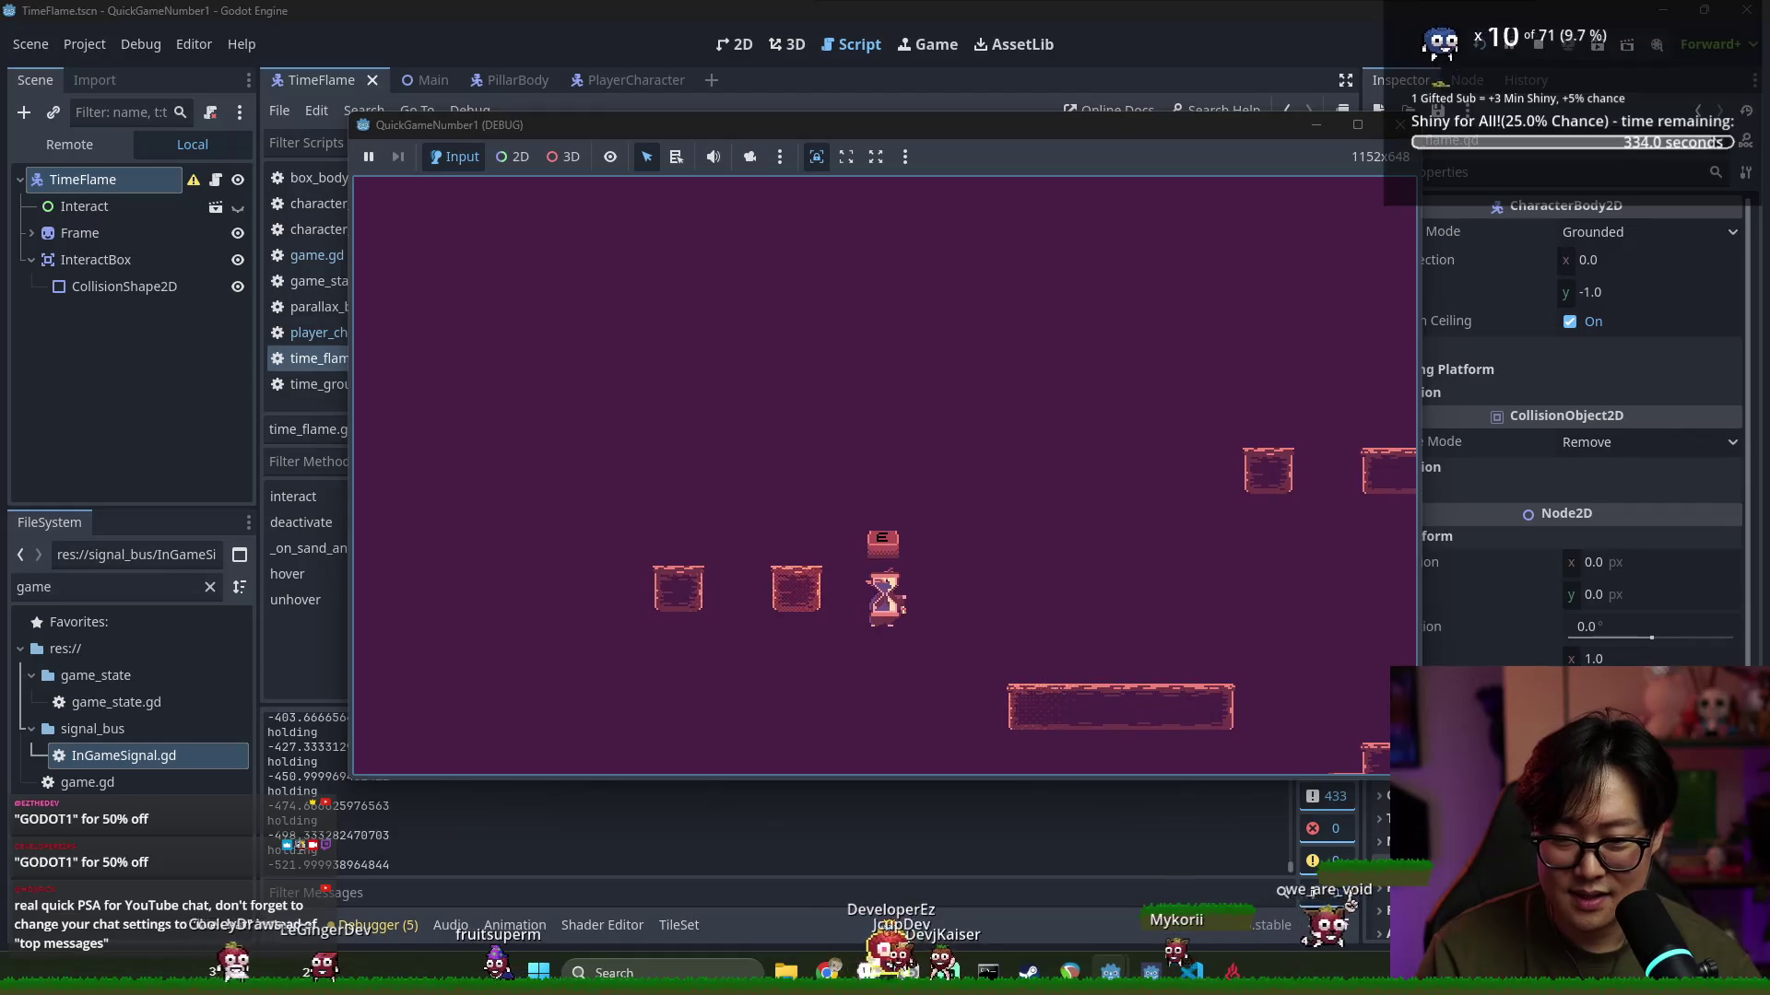
key(e)
key(d)
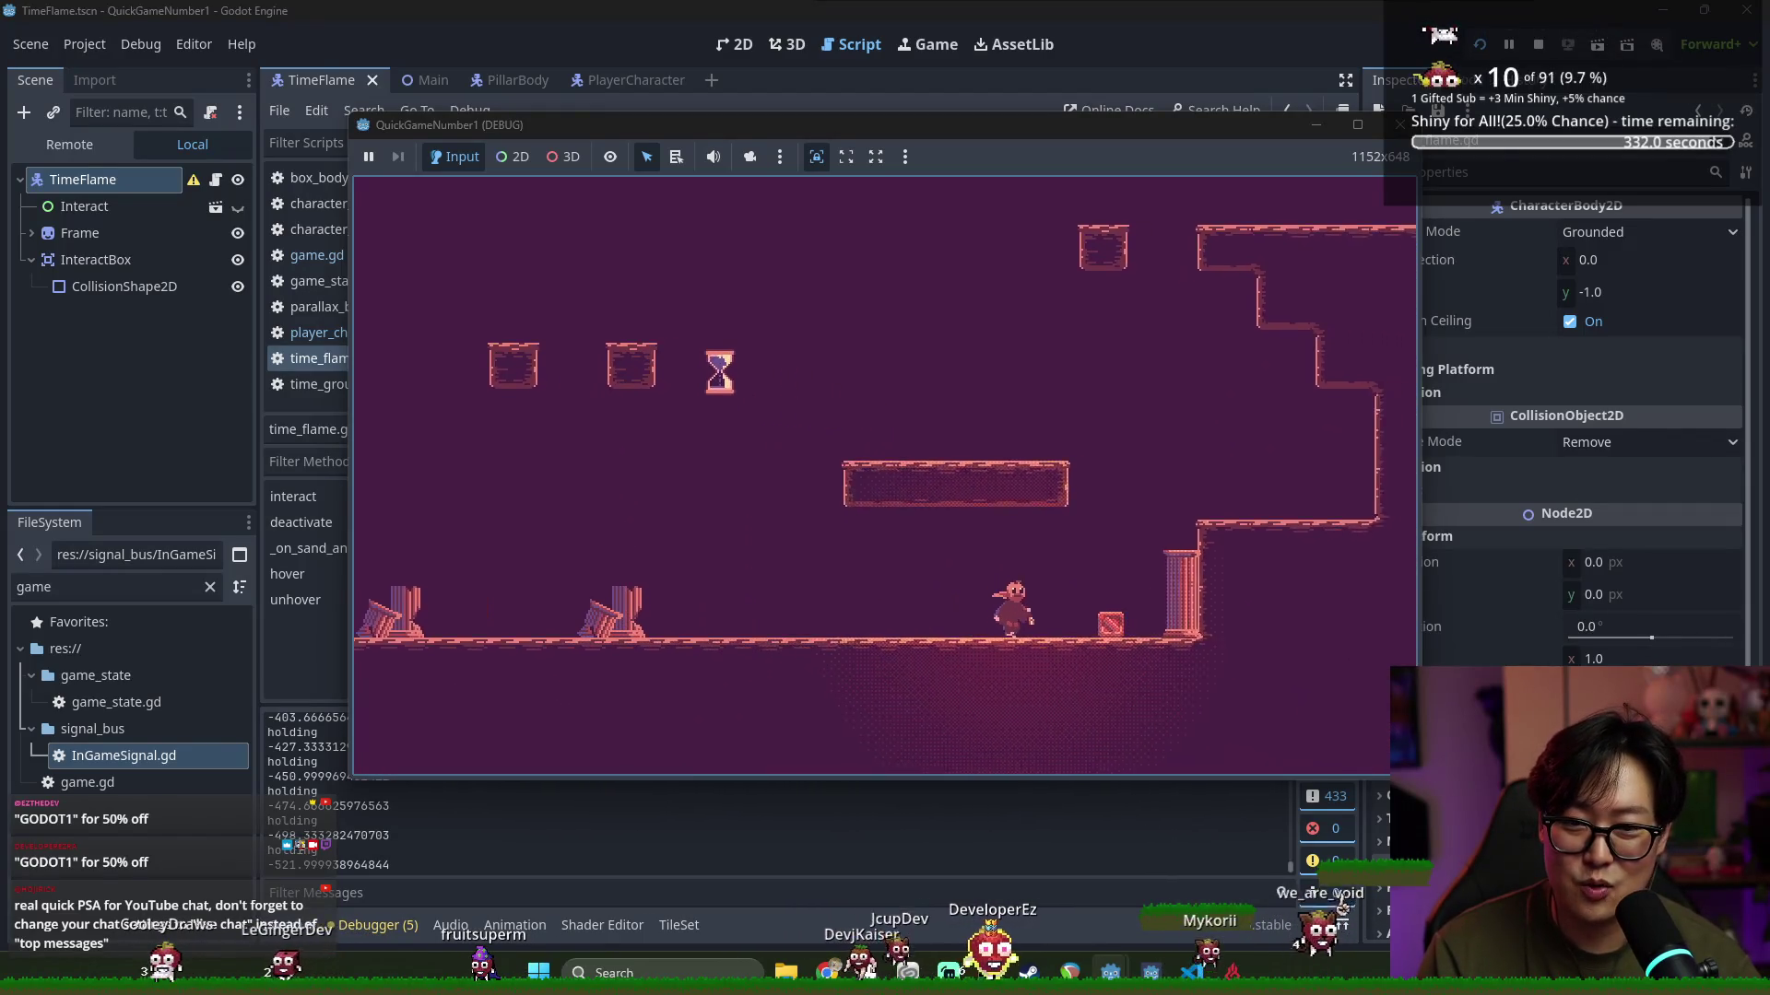
key(space)
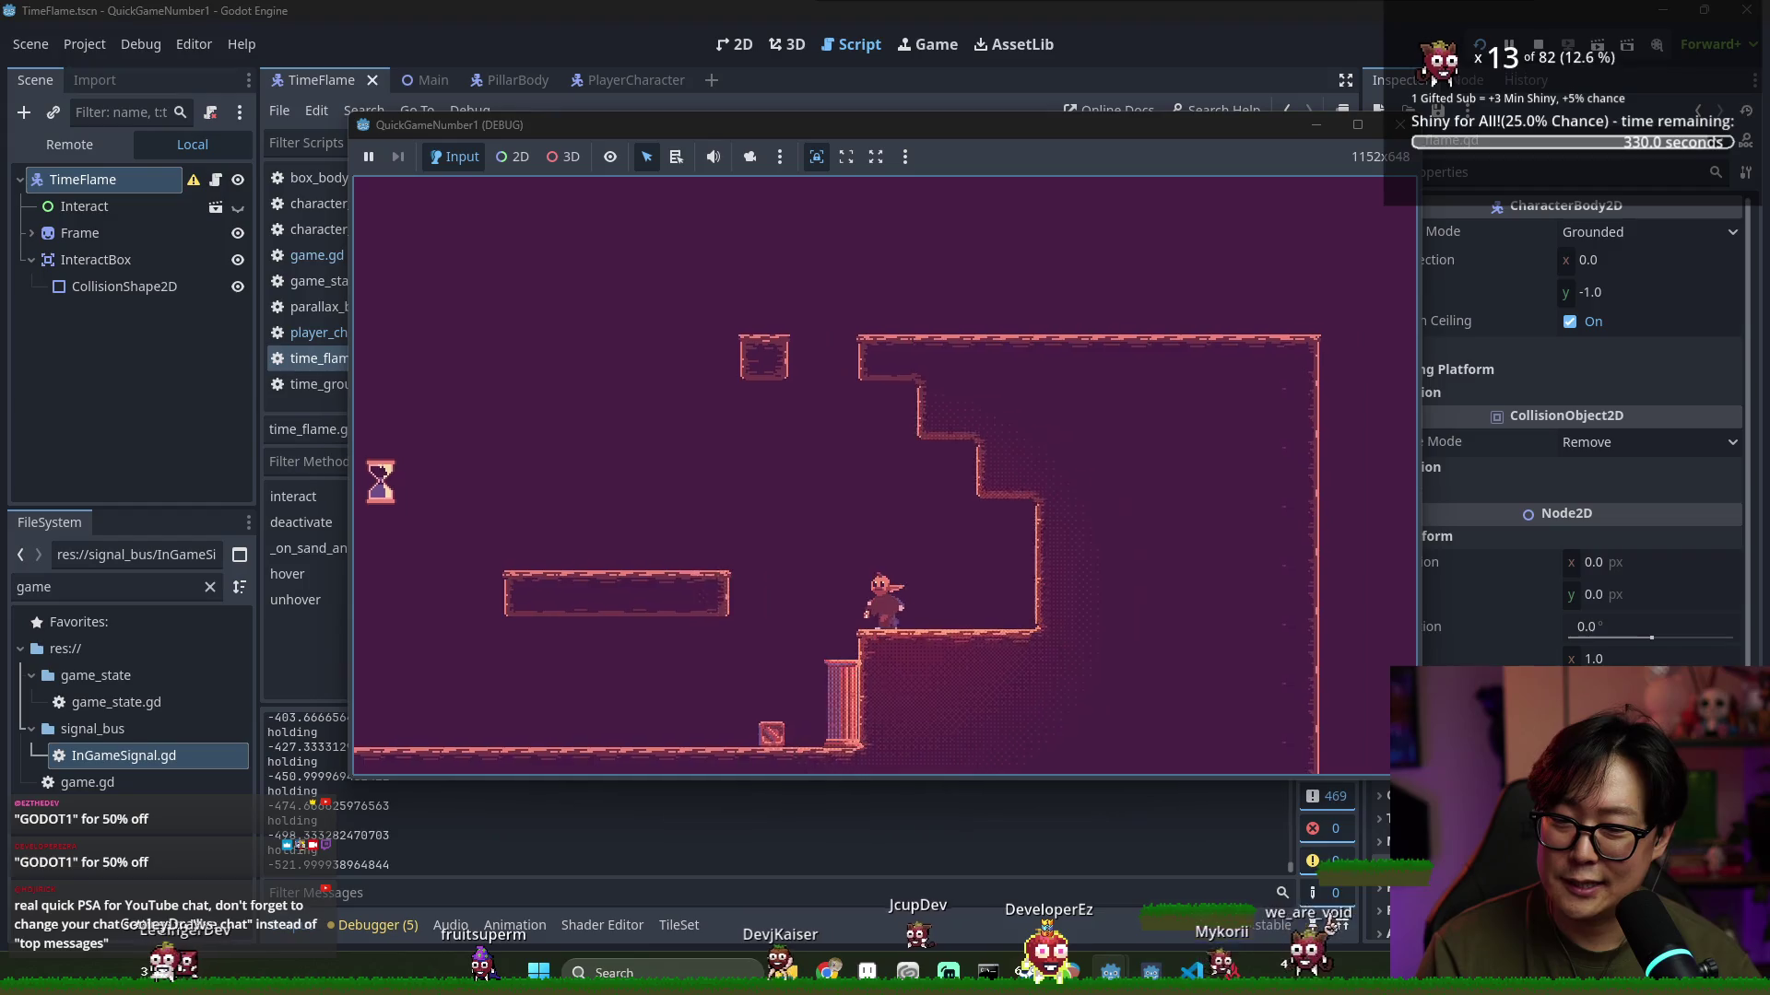
key(a)
key(e)
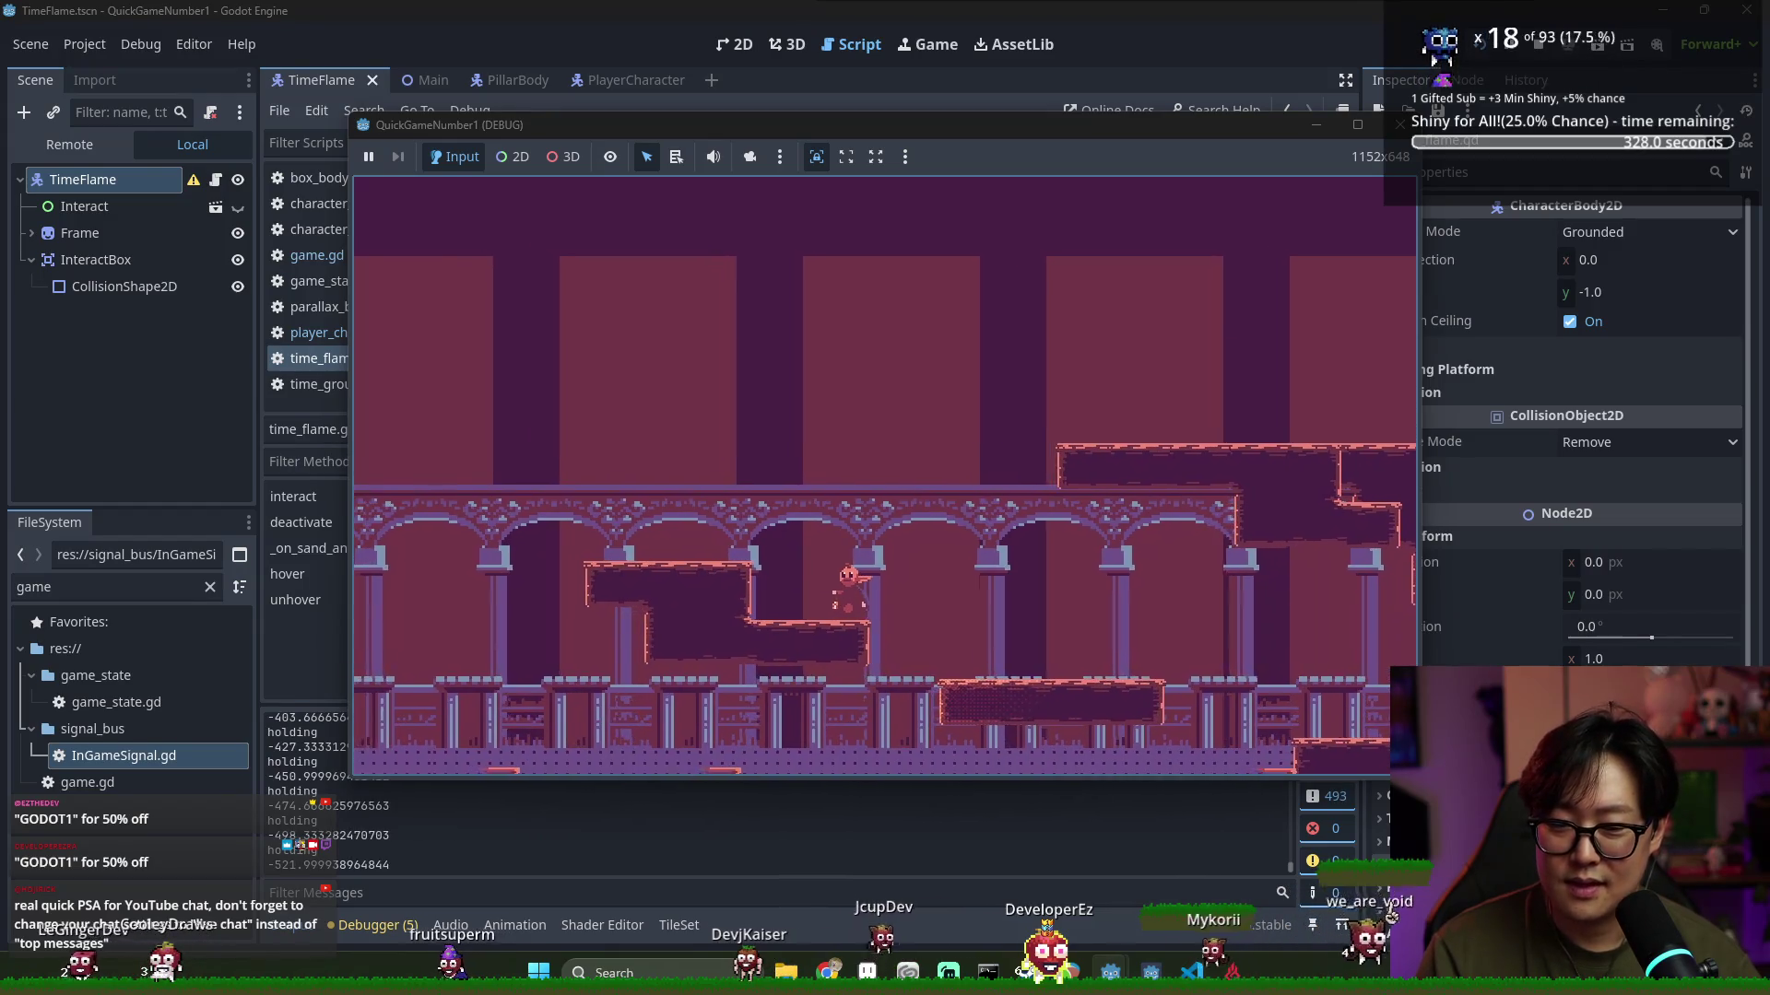
click(1071, 4)
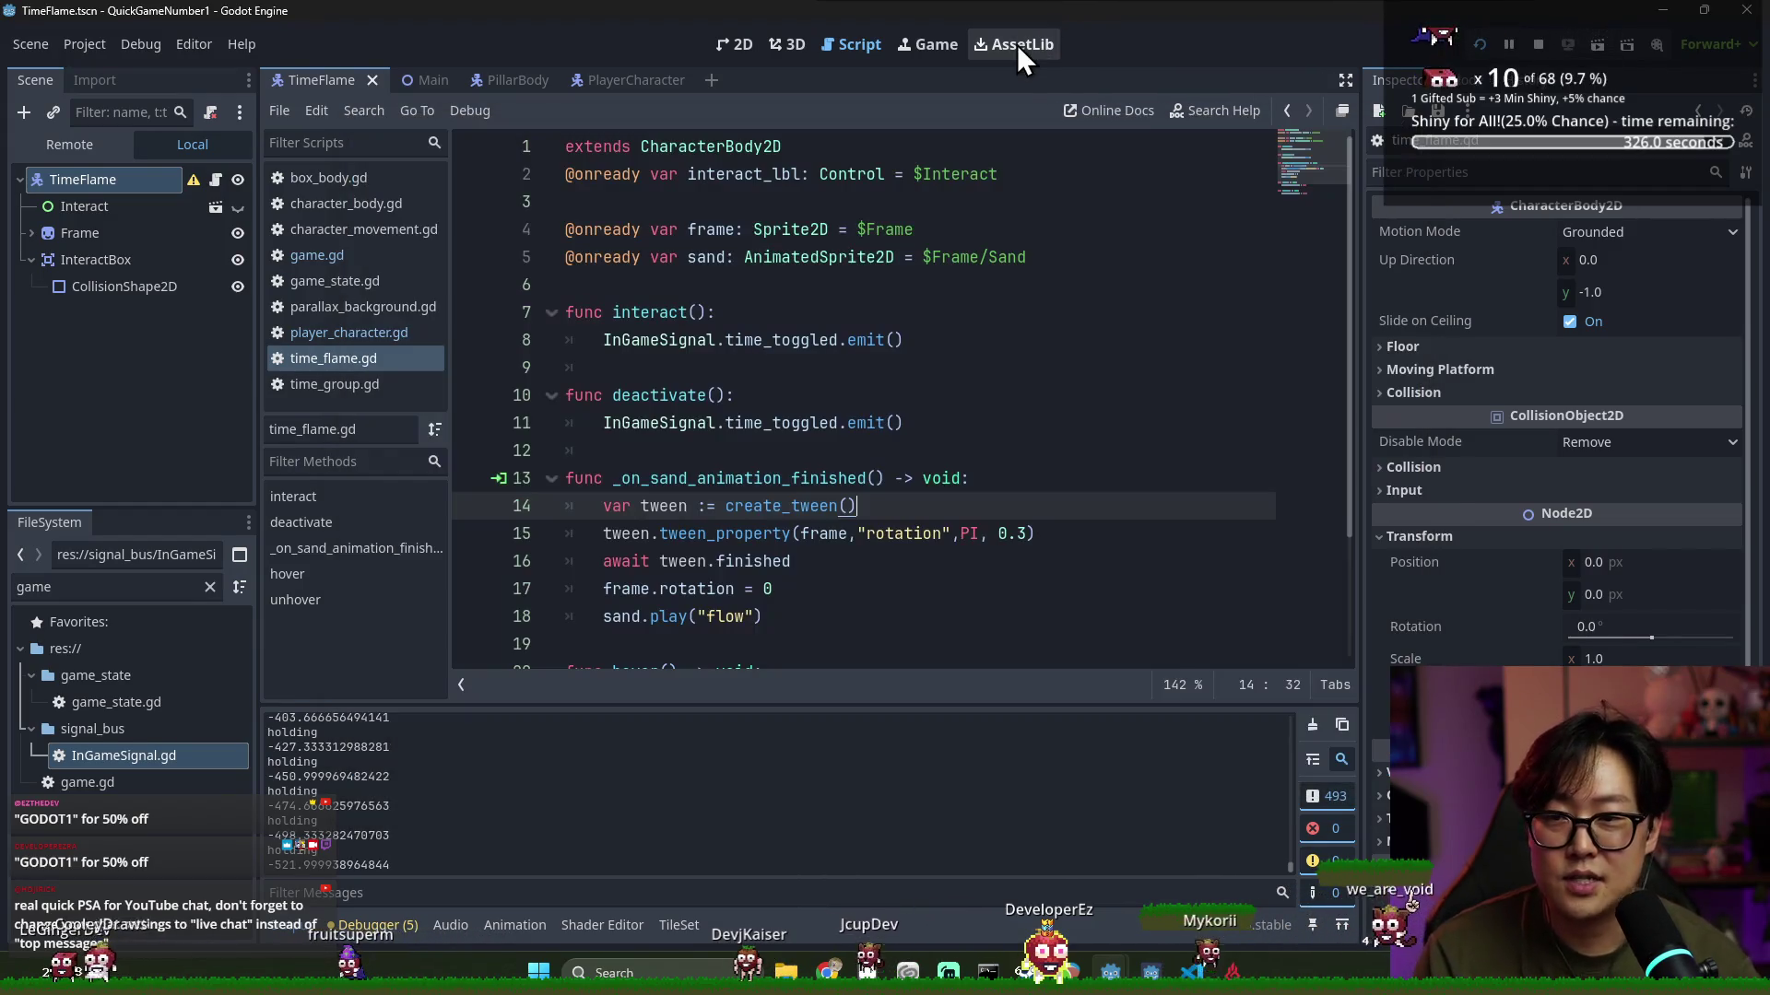
Step: Show the PlayerCharacter scene with player_character.gd and move the live chat popup over the editor
click(594, 80)
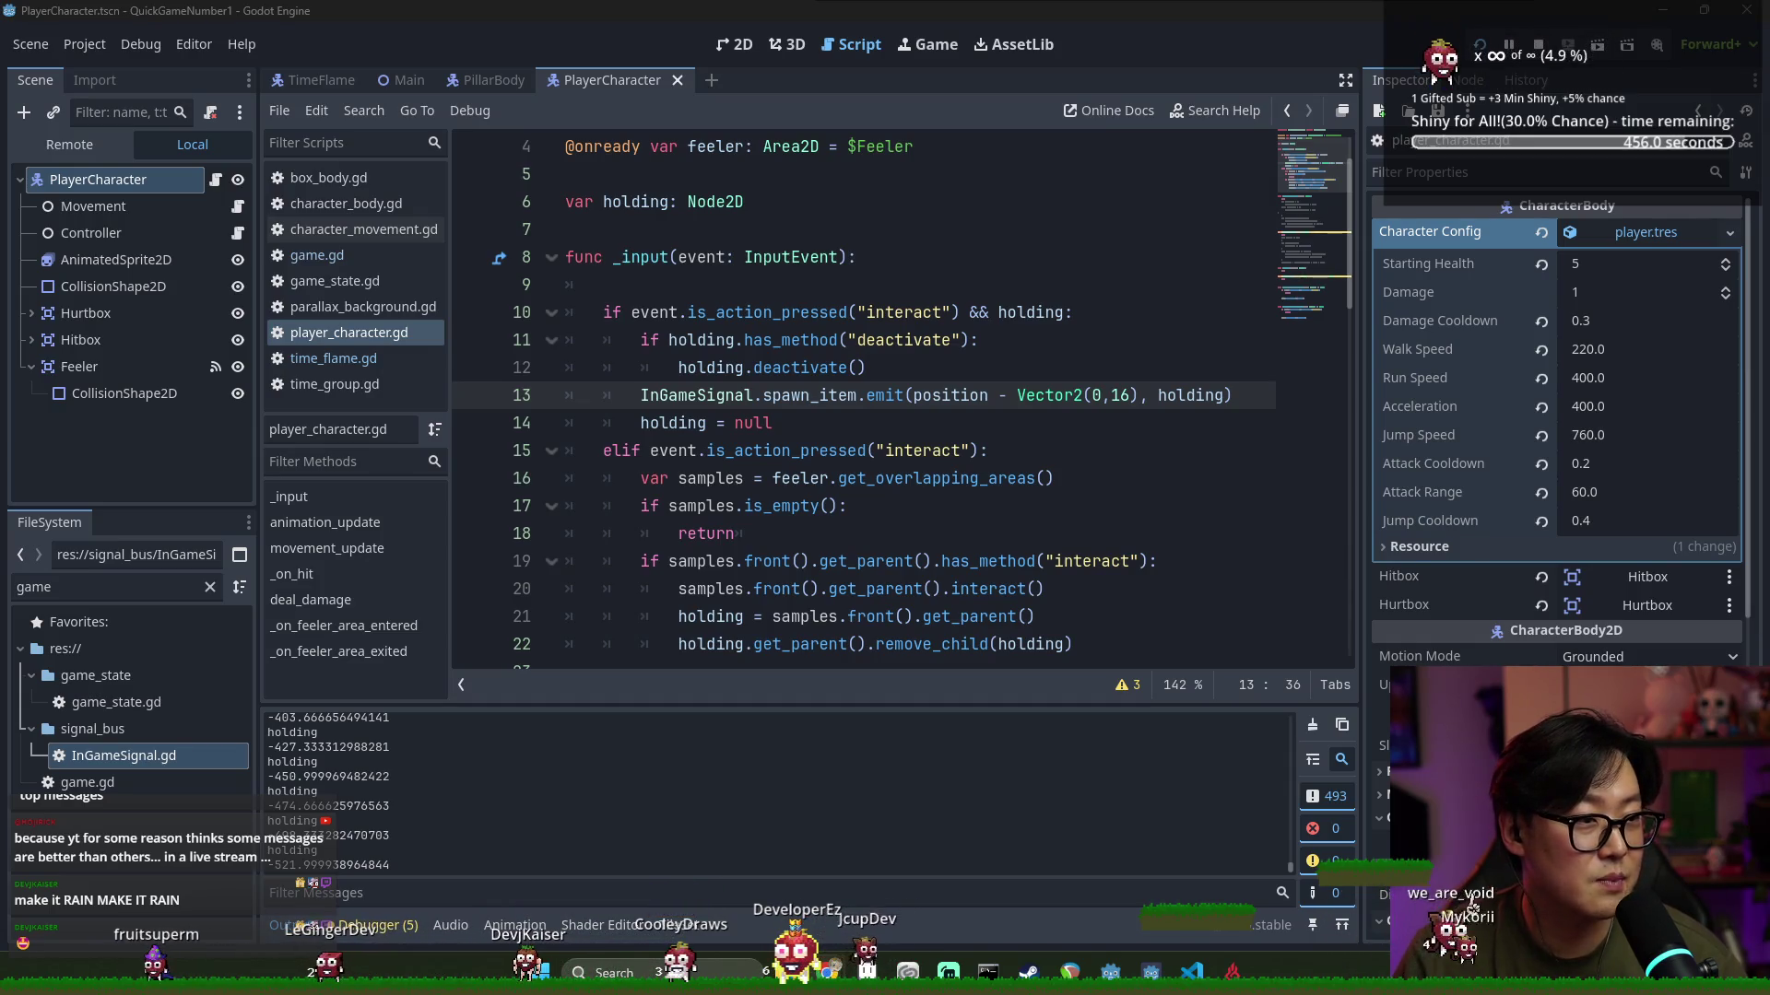
mouse_move(1426, 273)
mouse_down()
mouse_move(636, 124)
mouse_move(682, 152)
mouse_up()
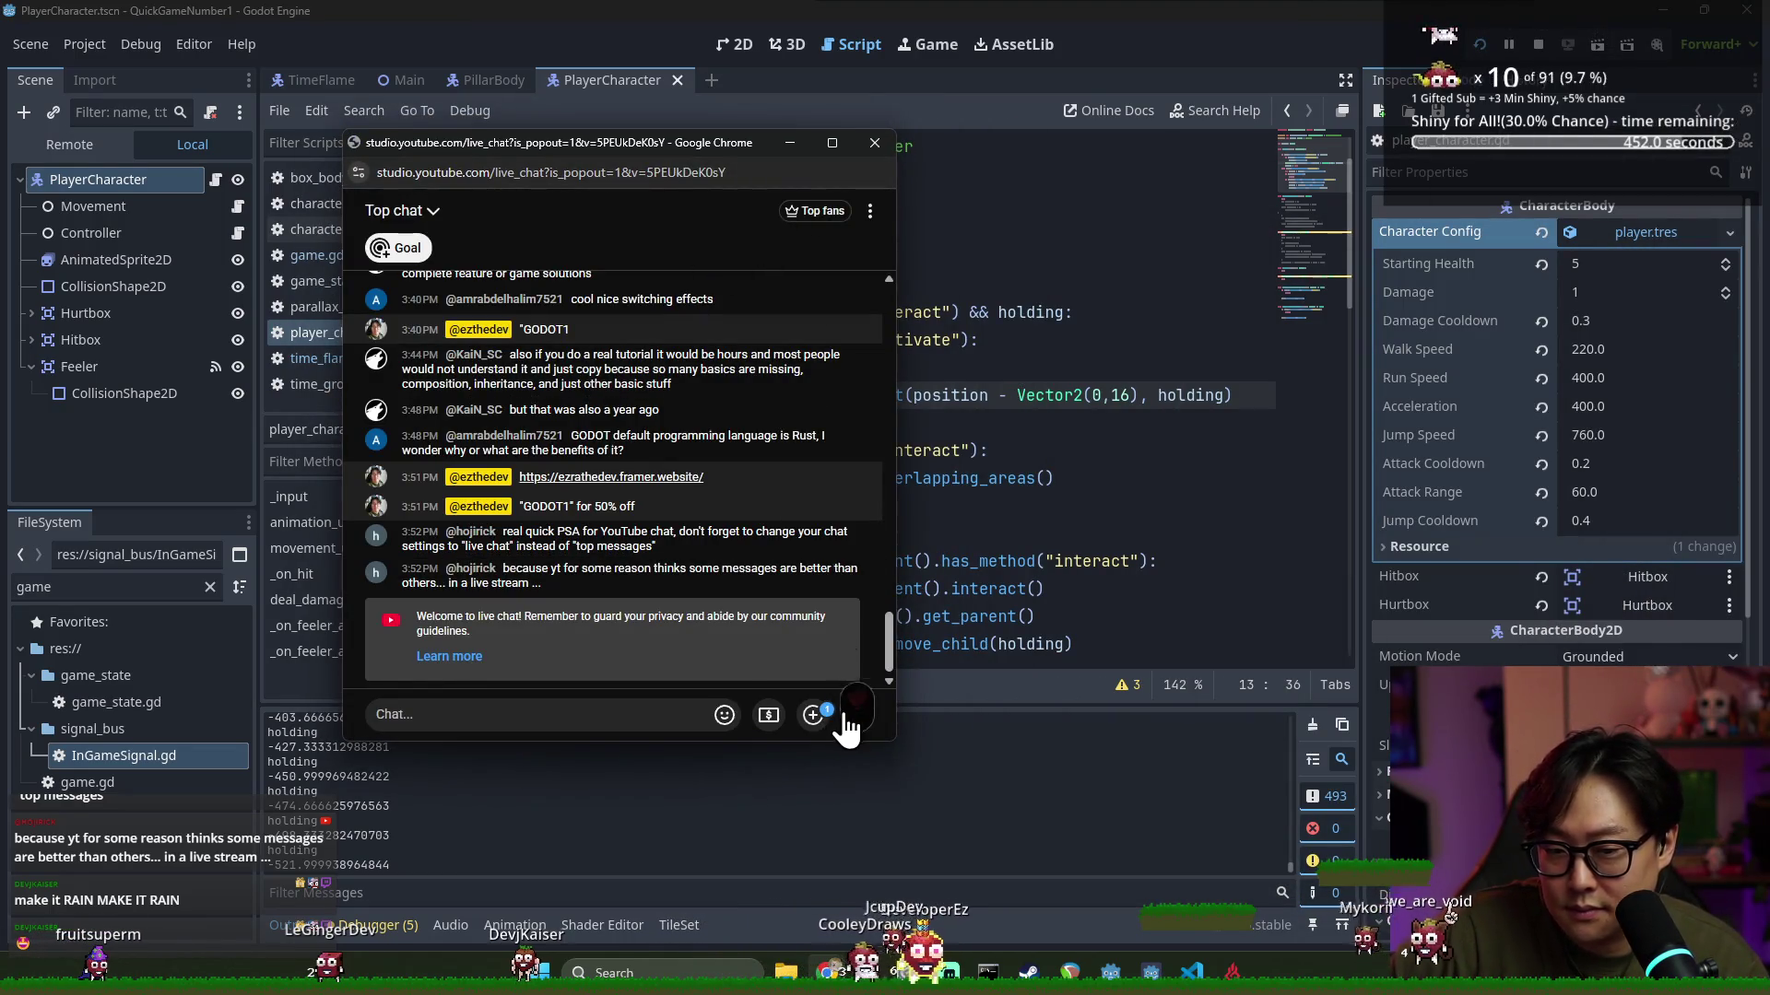
Step: Close the engagement panel, switch chat to Live chat, and move the popup aside to reveal the script
click(811, 717)
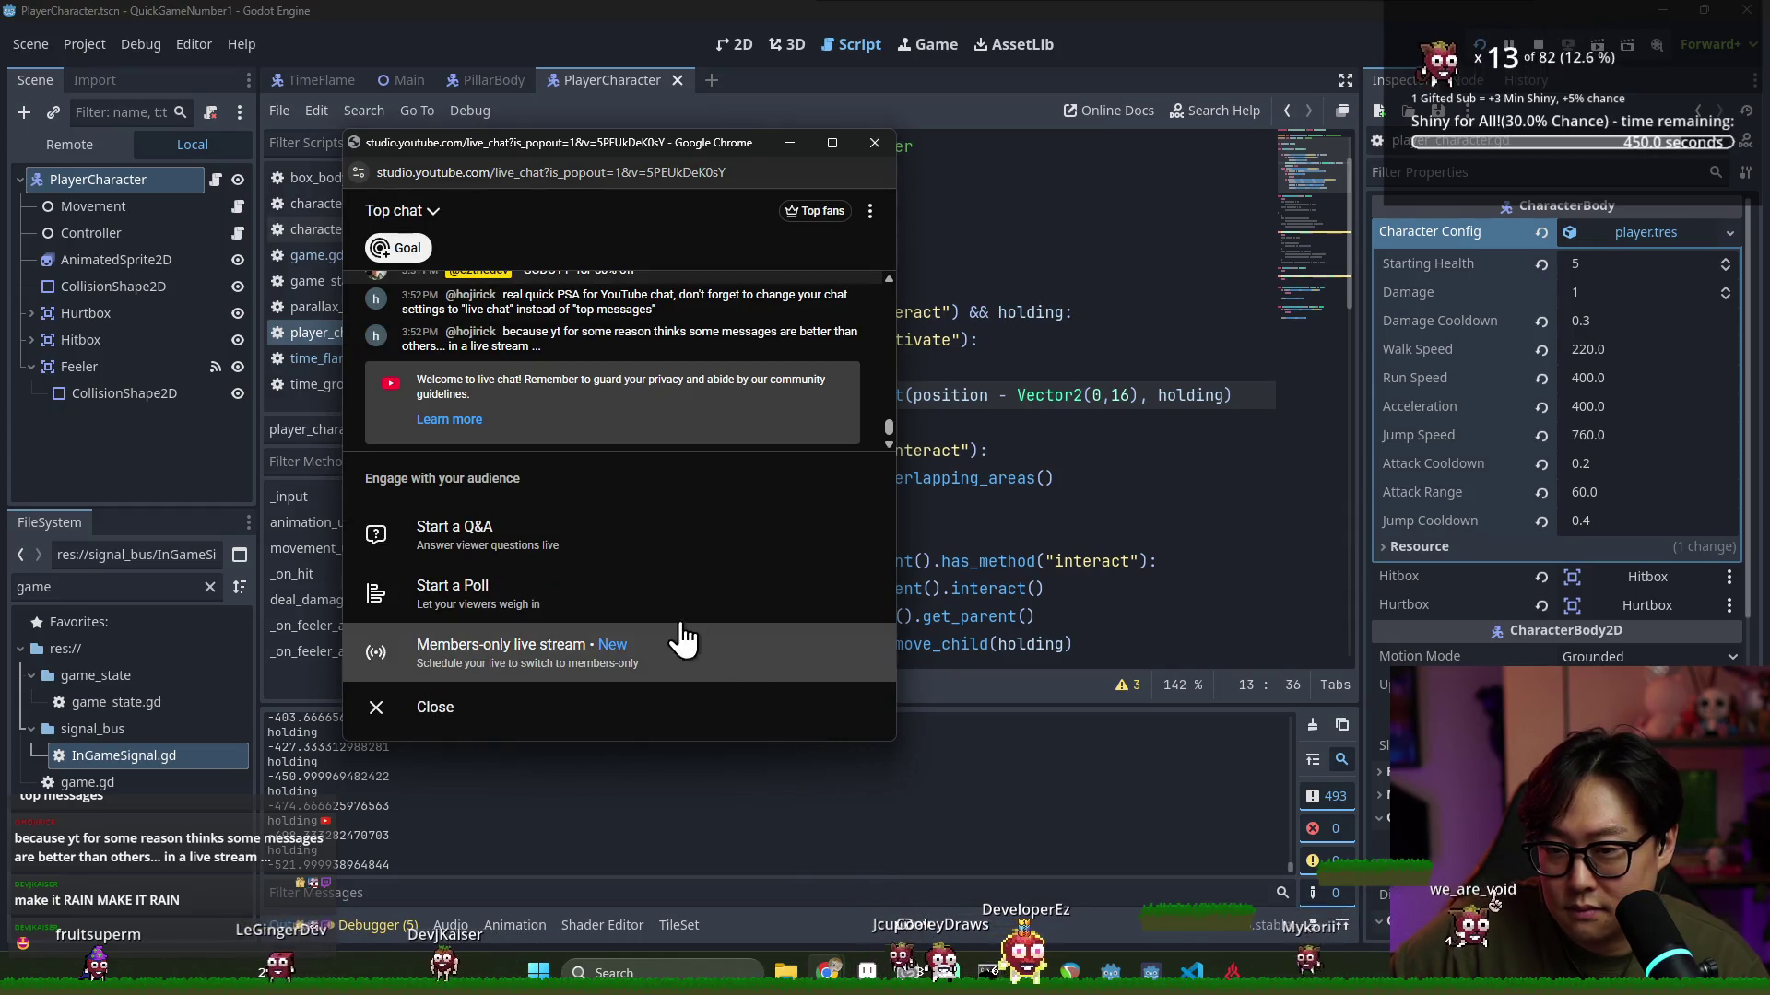
click(485, 719)
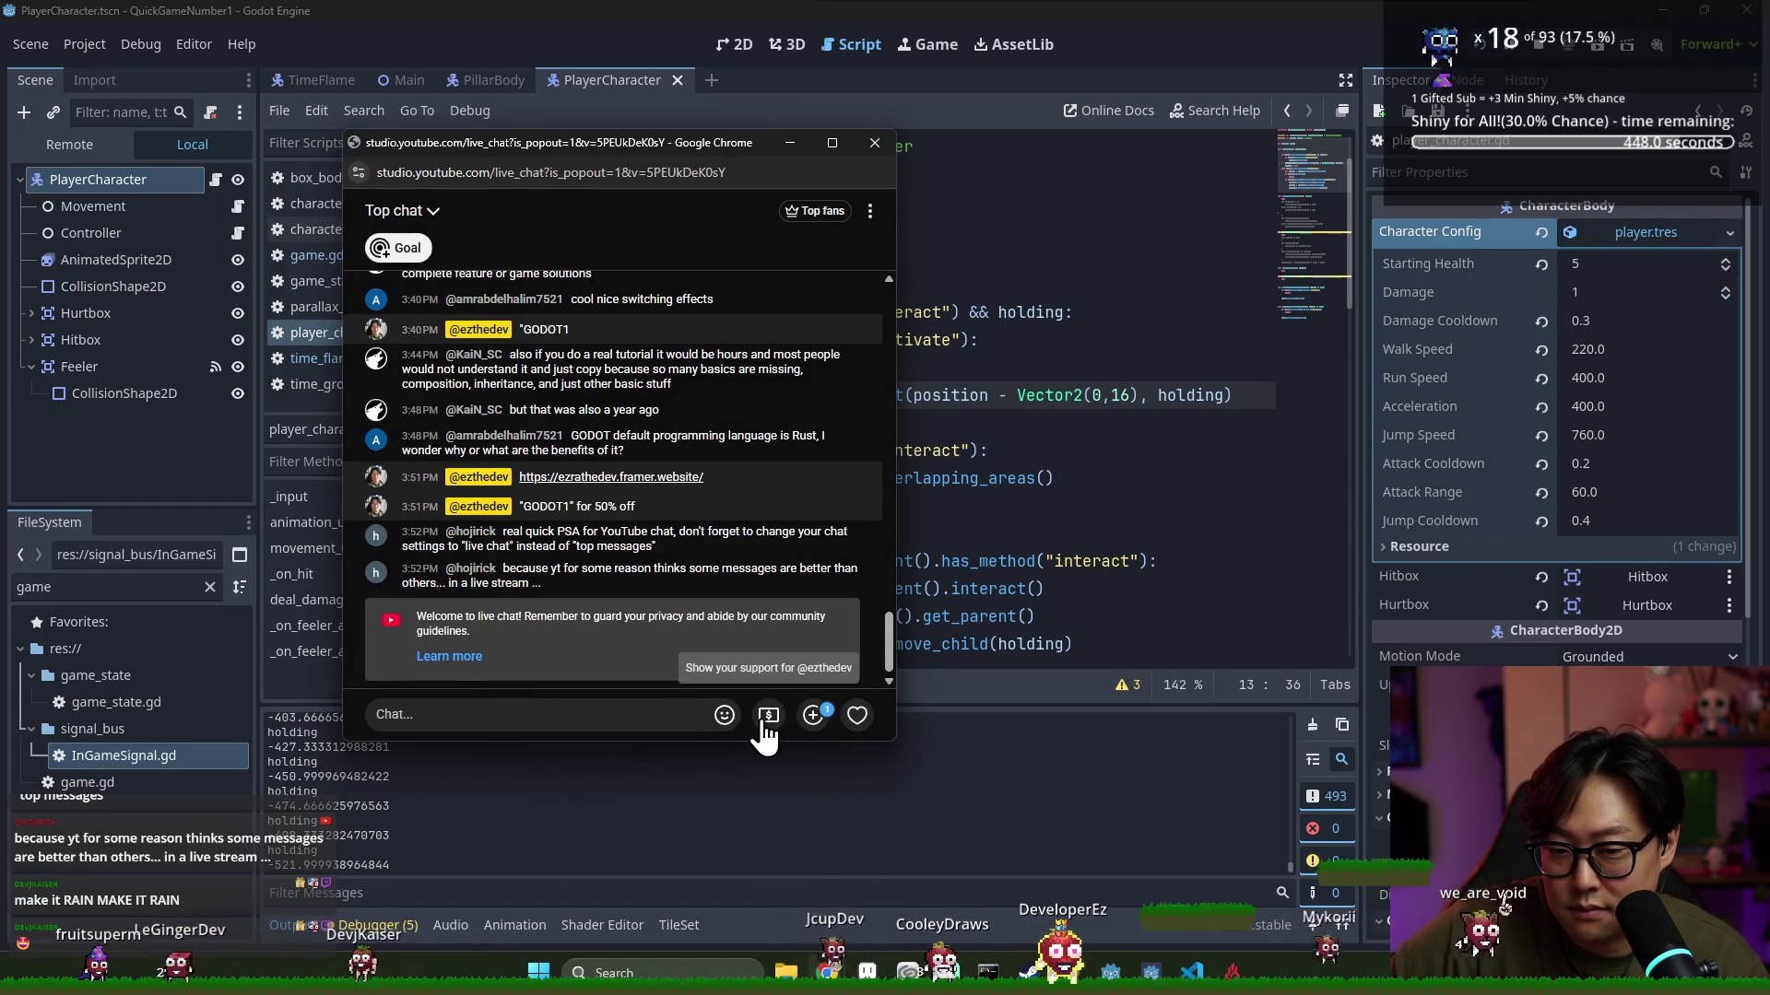
click(411, 217)
click(442, 286)
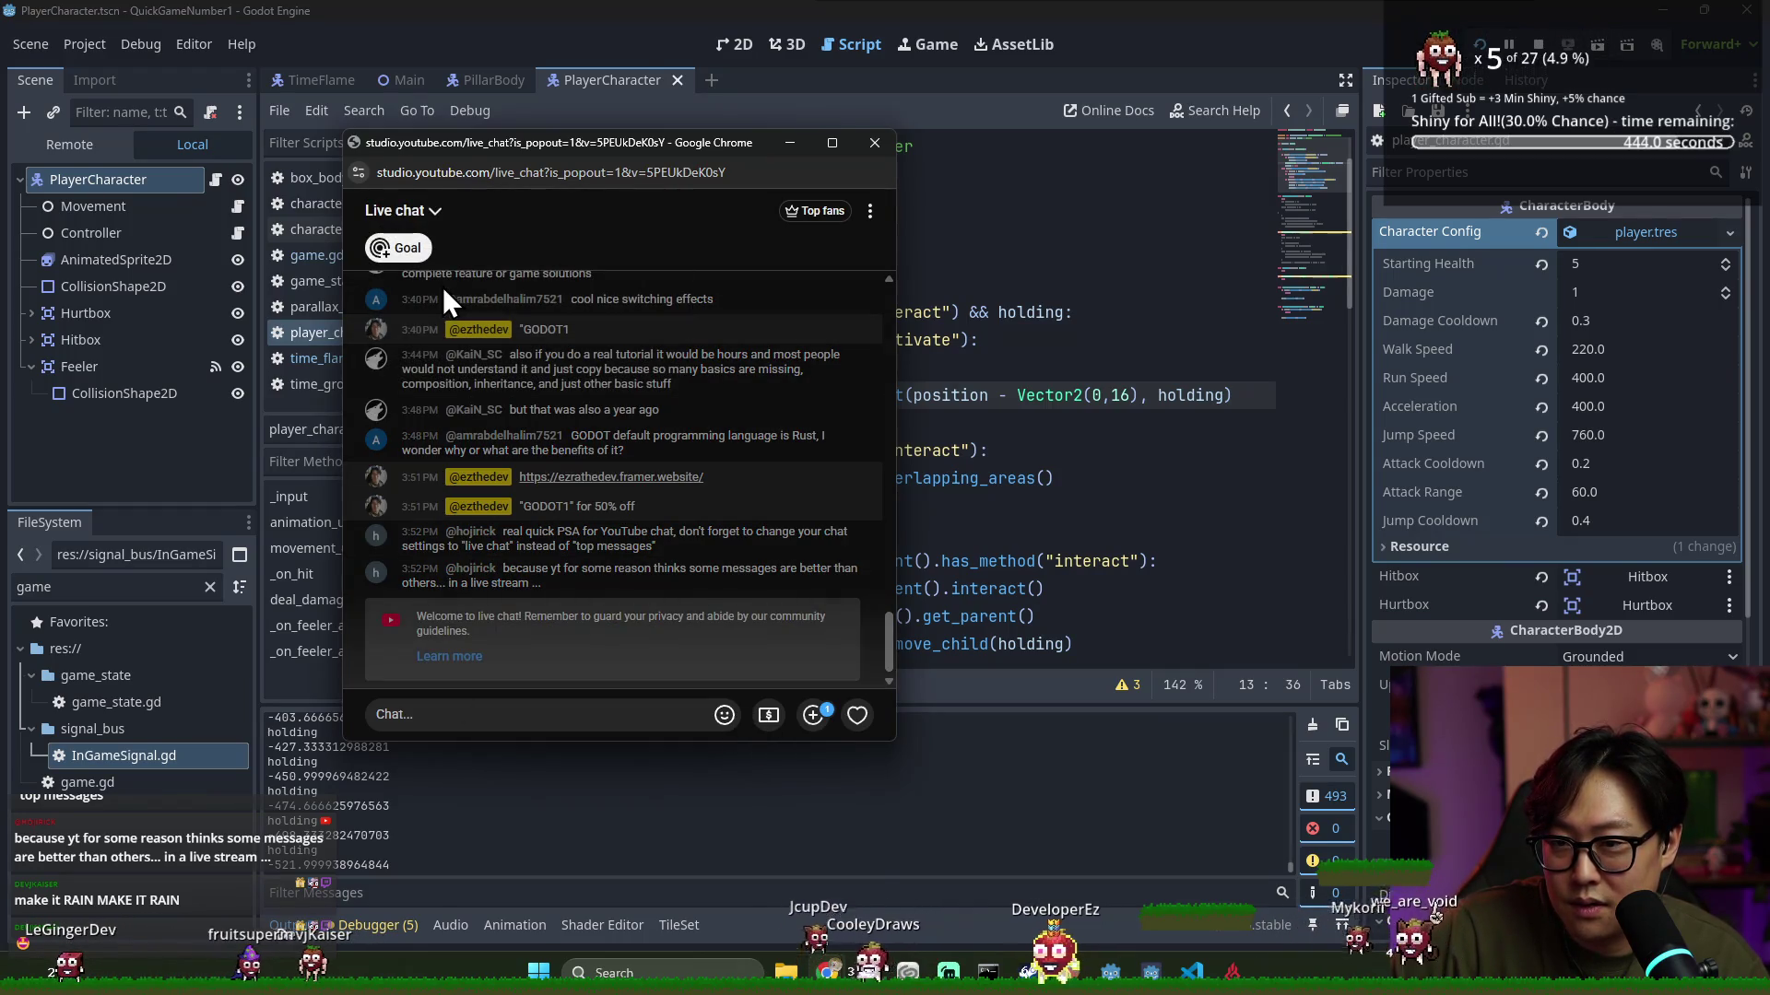
click(427, 212)
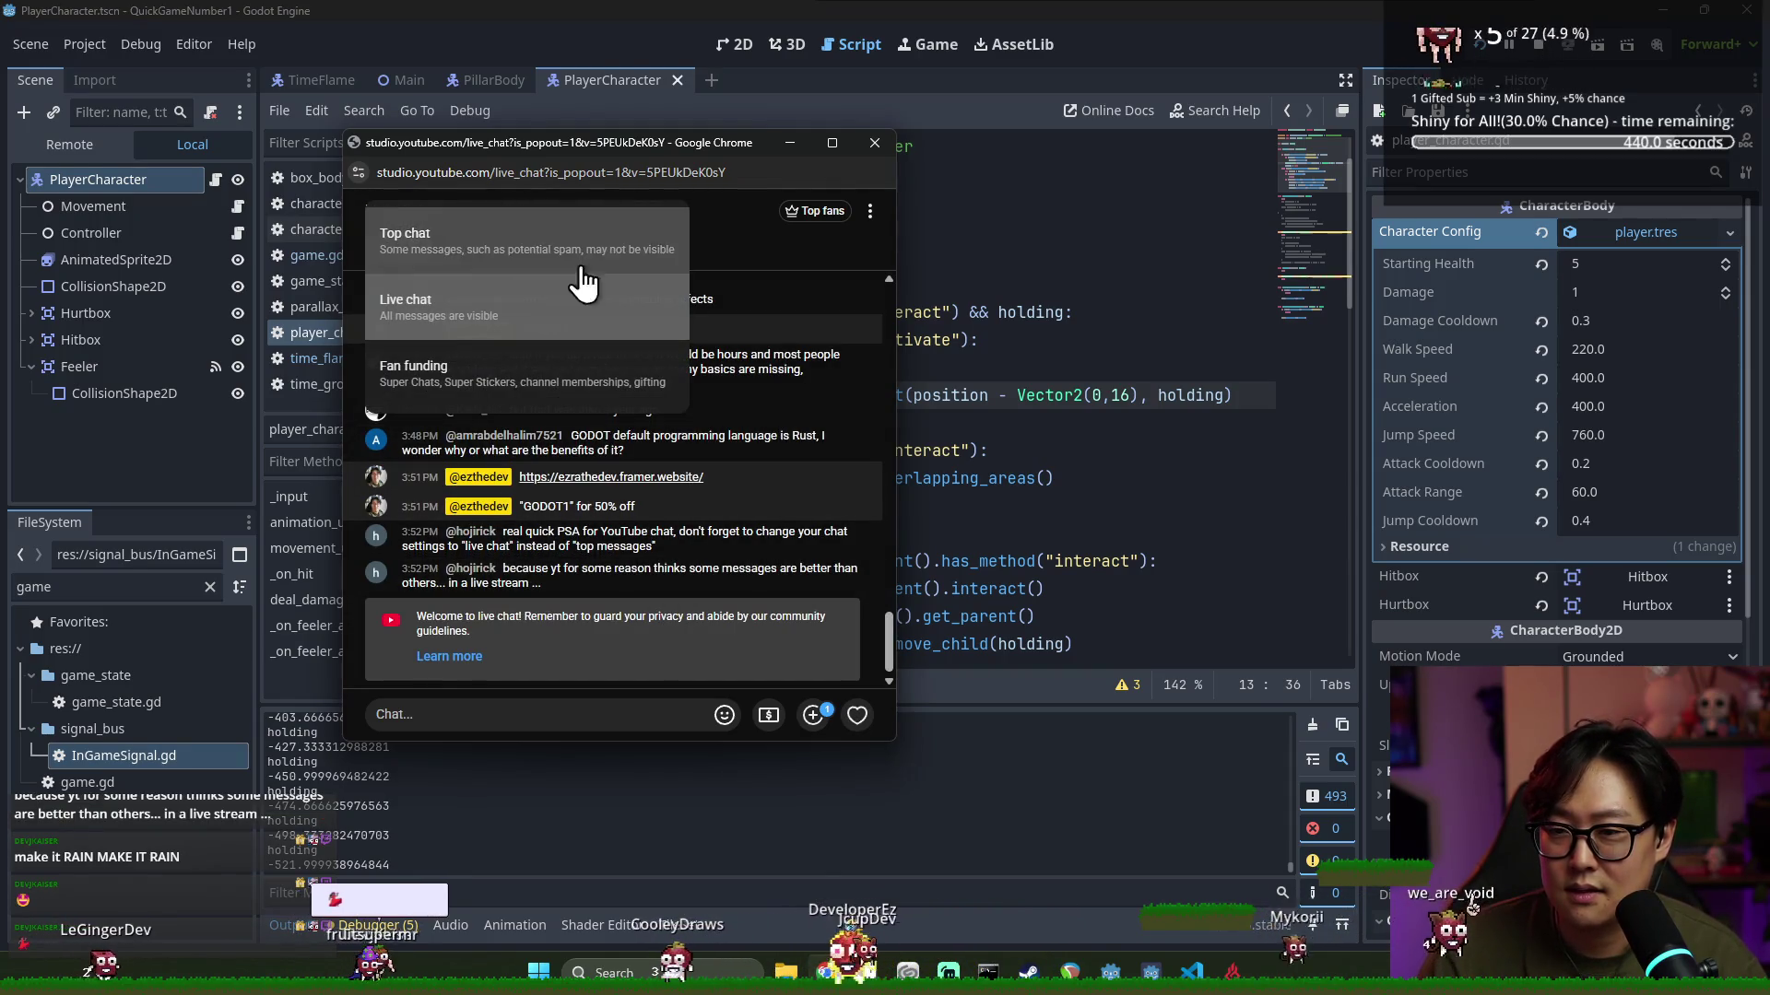
click(726, 238)
drag(736, 140, 1184, 158)
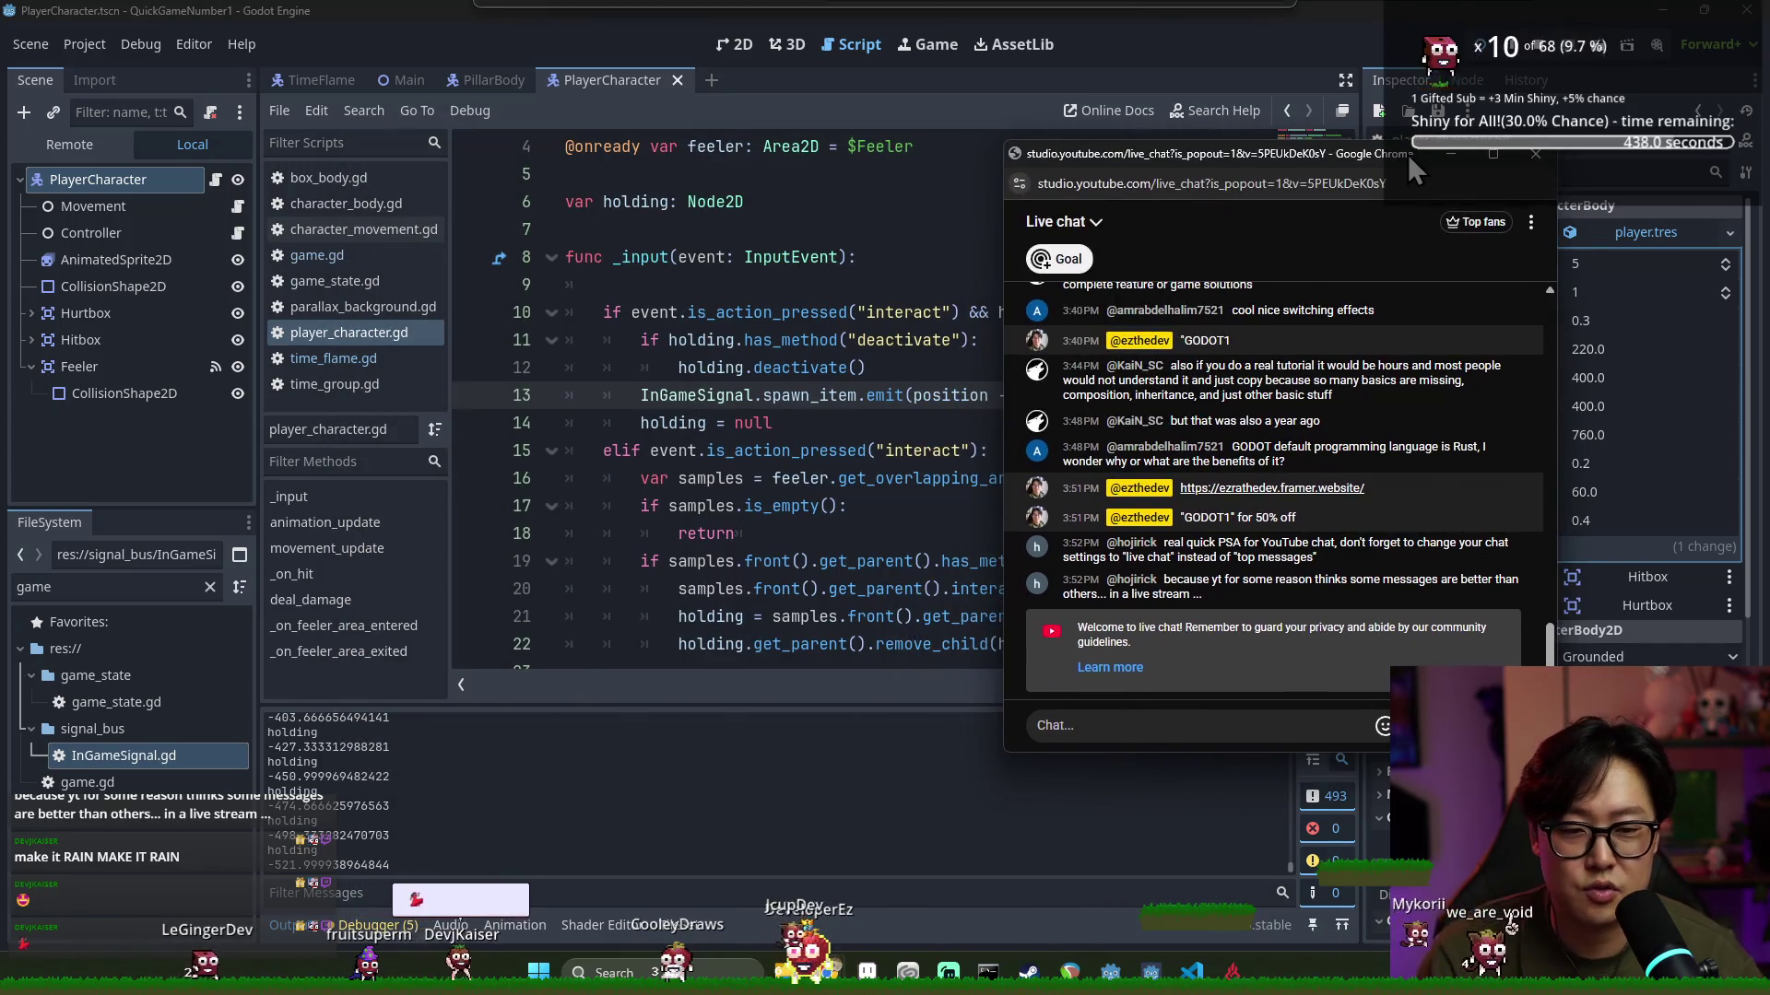
click(1402, 154)
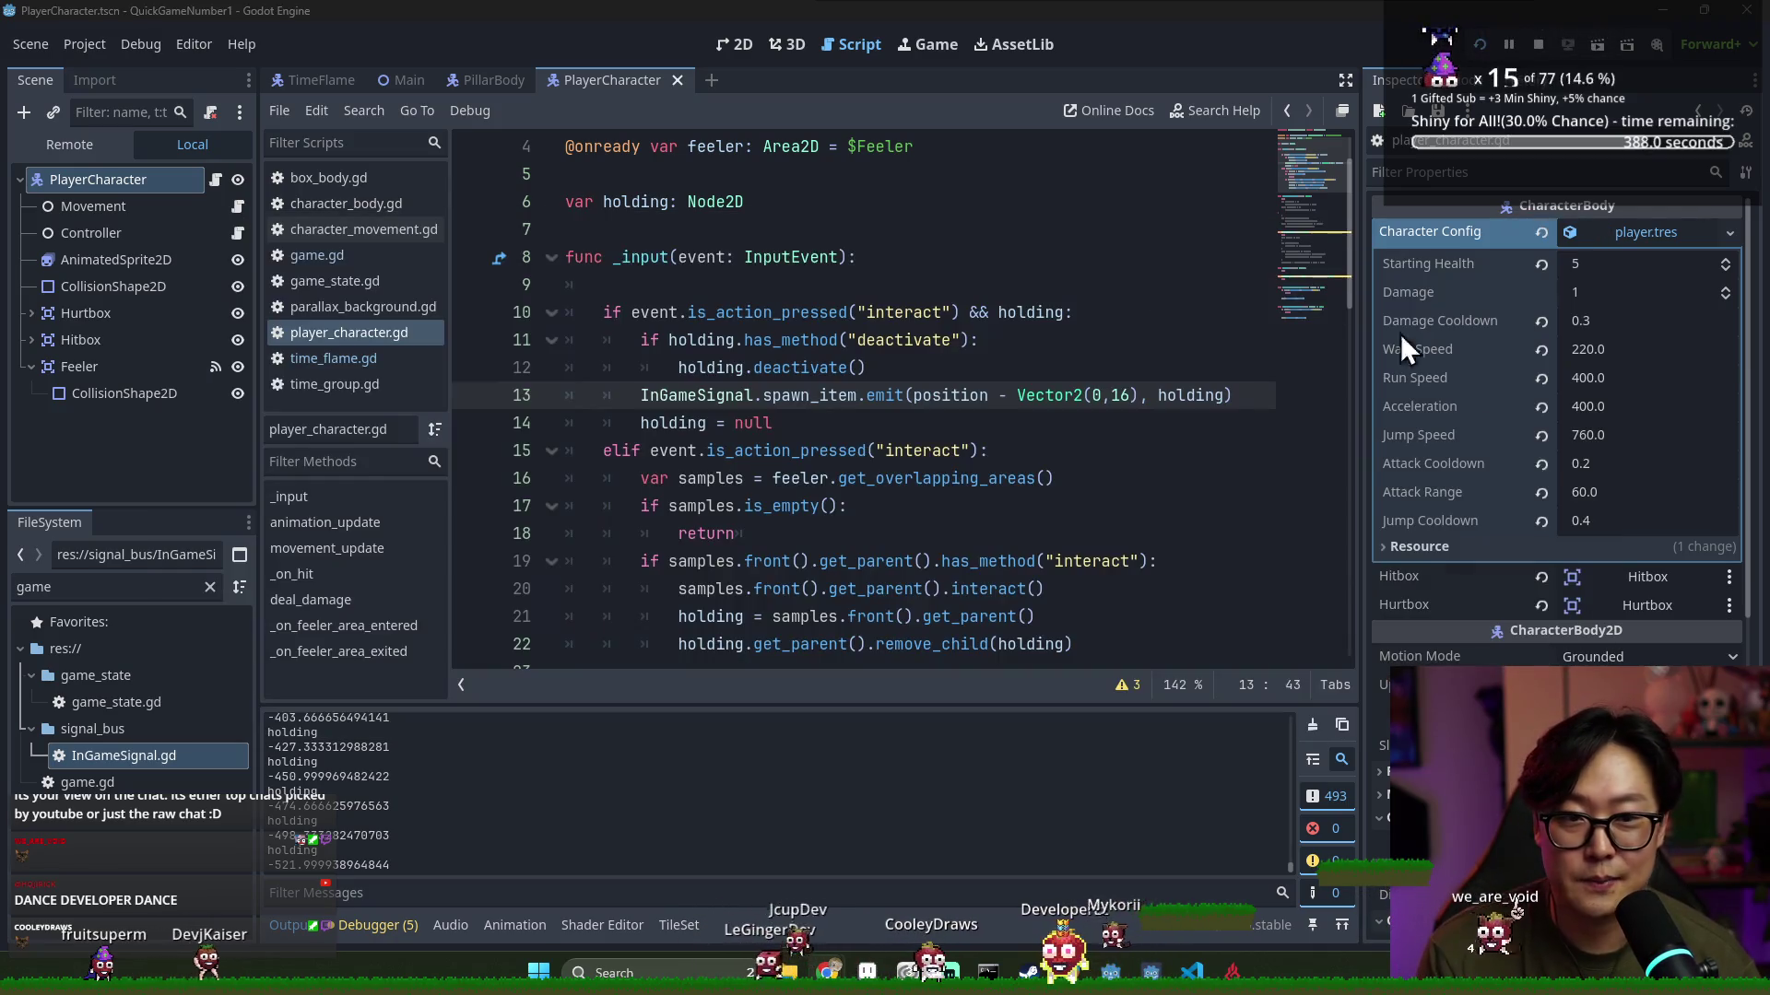
Step: Switch to the running QuickGameNumber1 game window
key(alt+Tab)
Step: Playtest the character by walking right off the ledge, back left, jumping, and moving left
click(1048, 359)
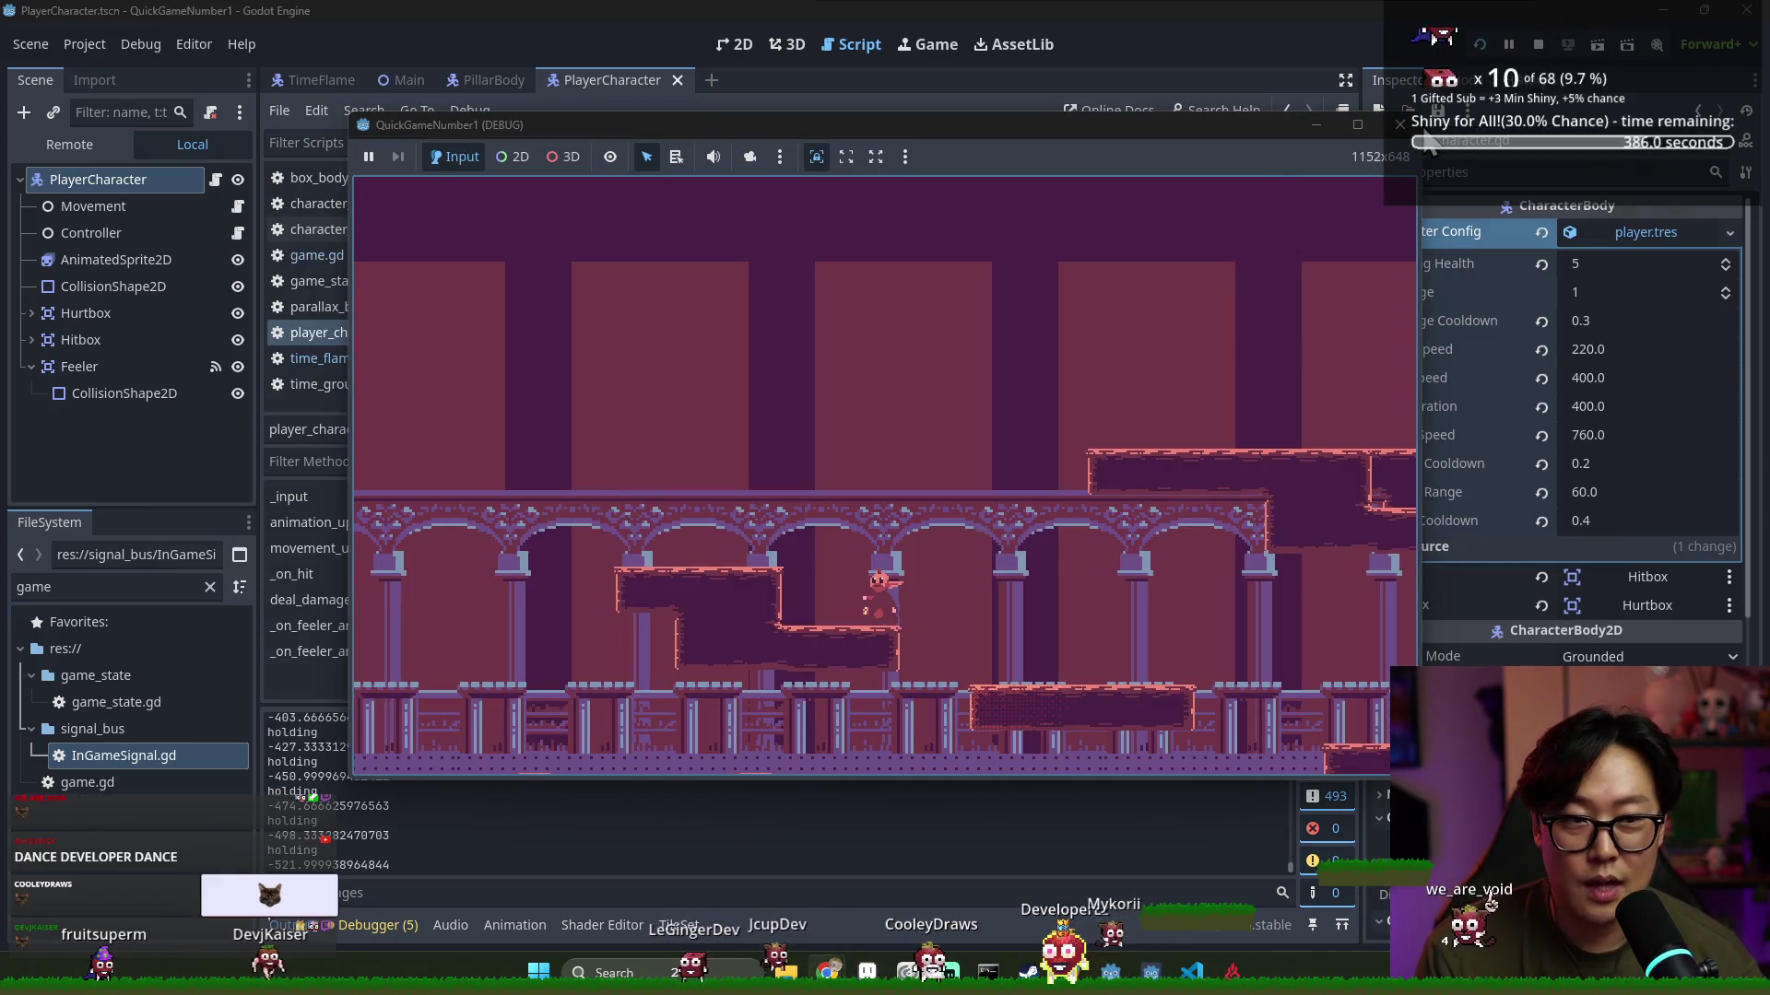
key(Right)
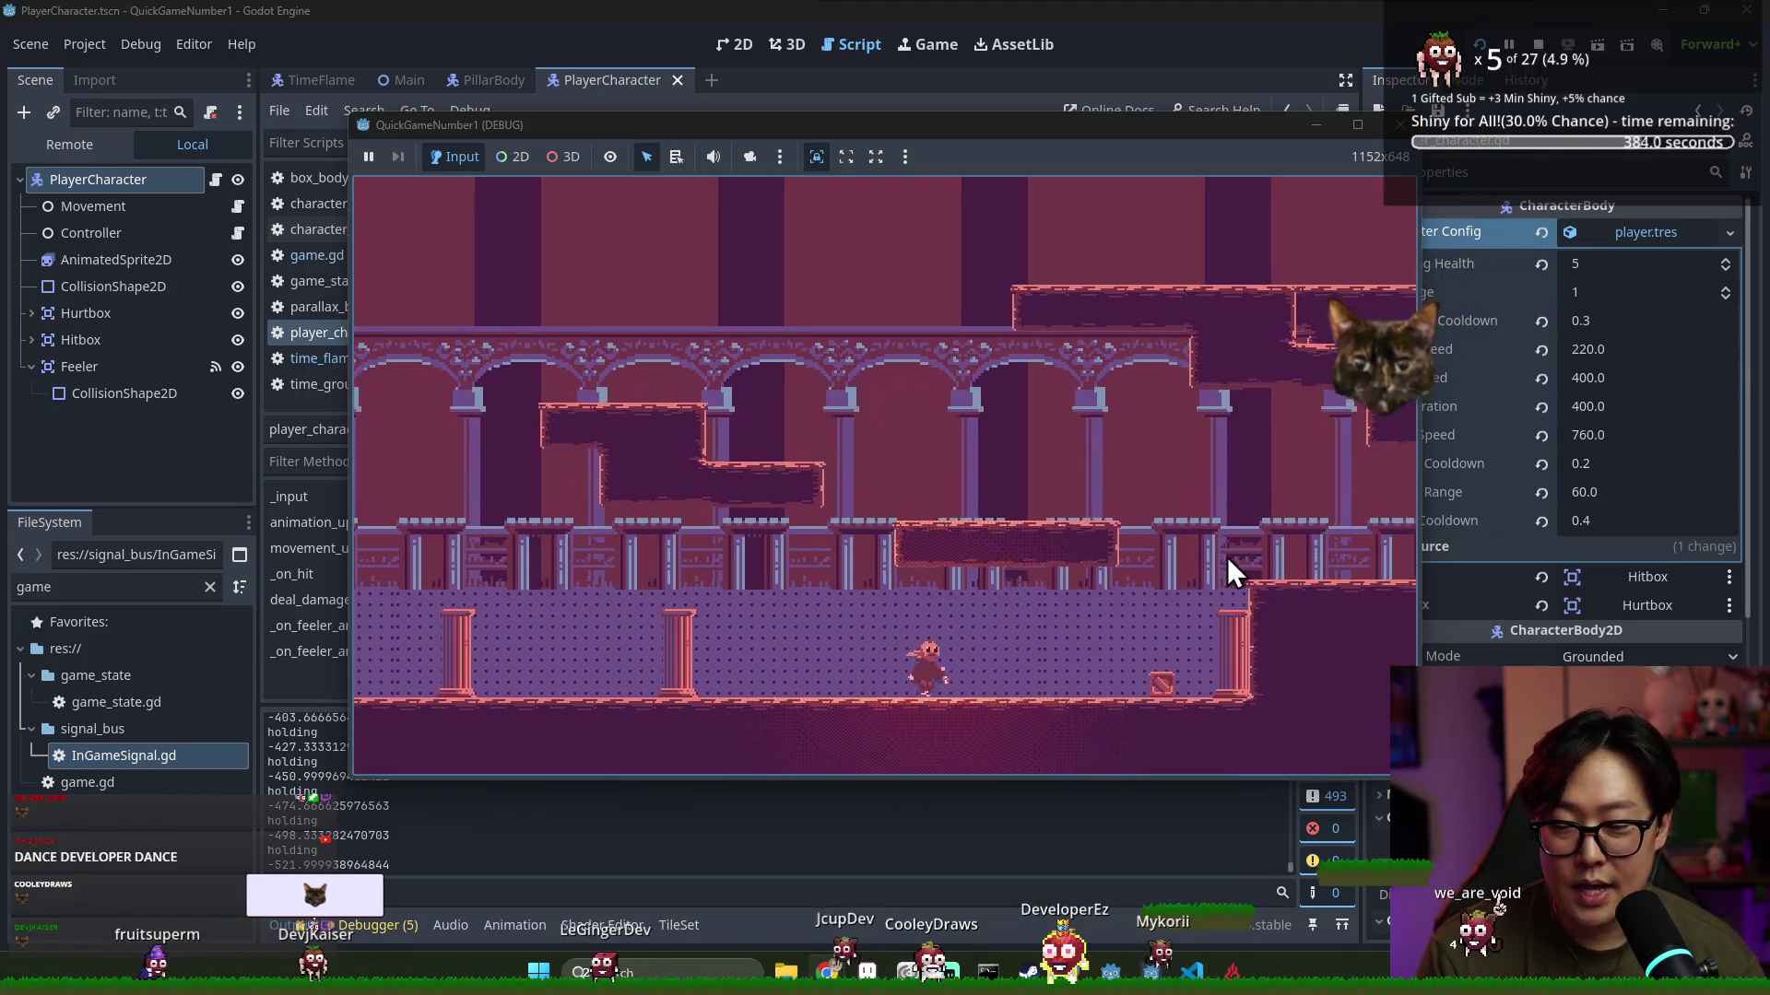
key(Left)
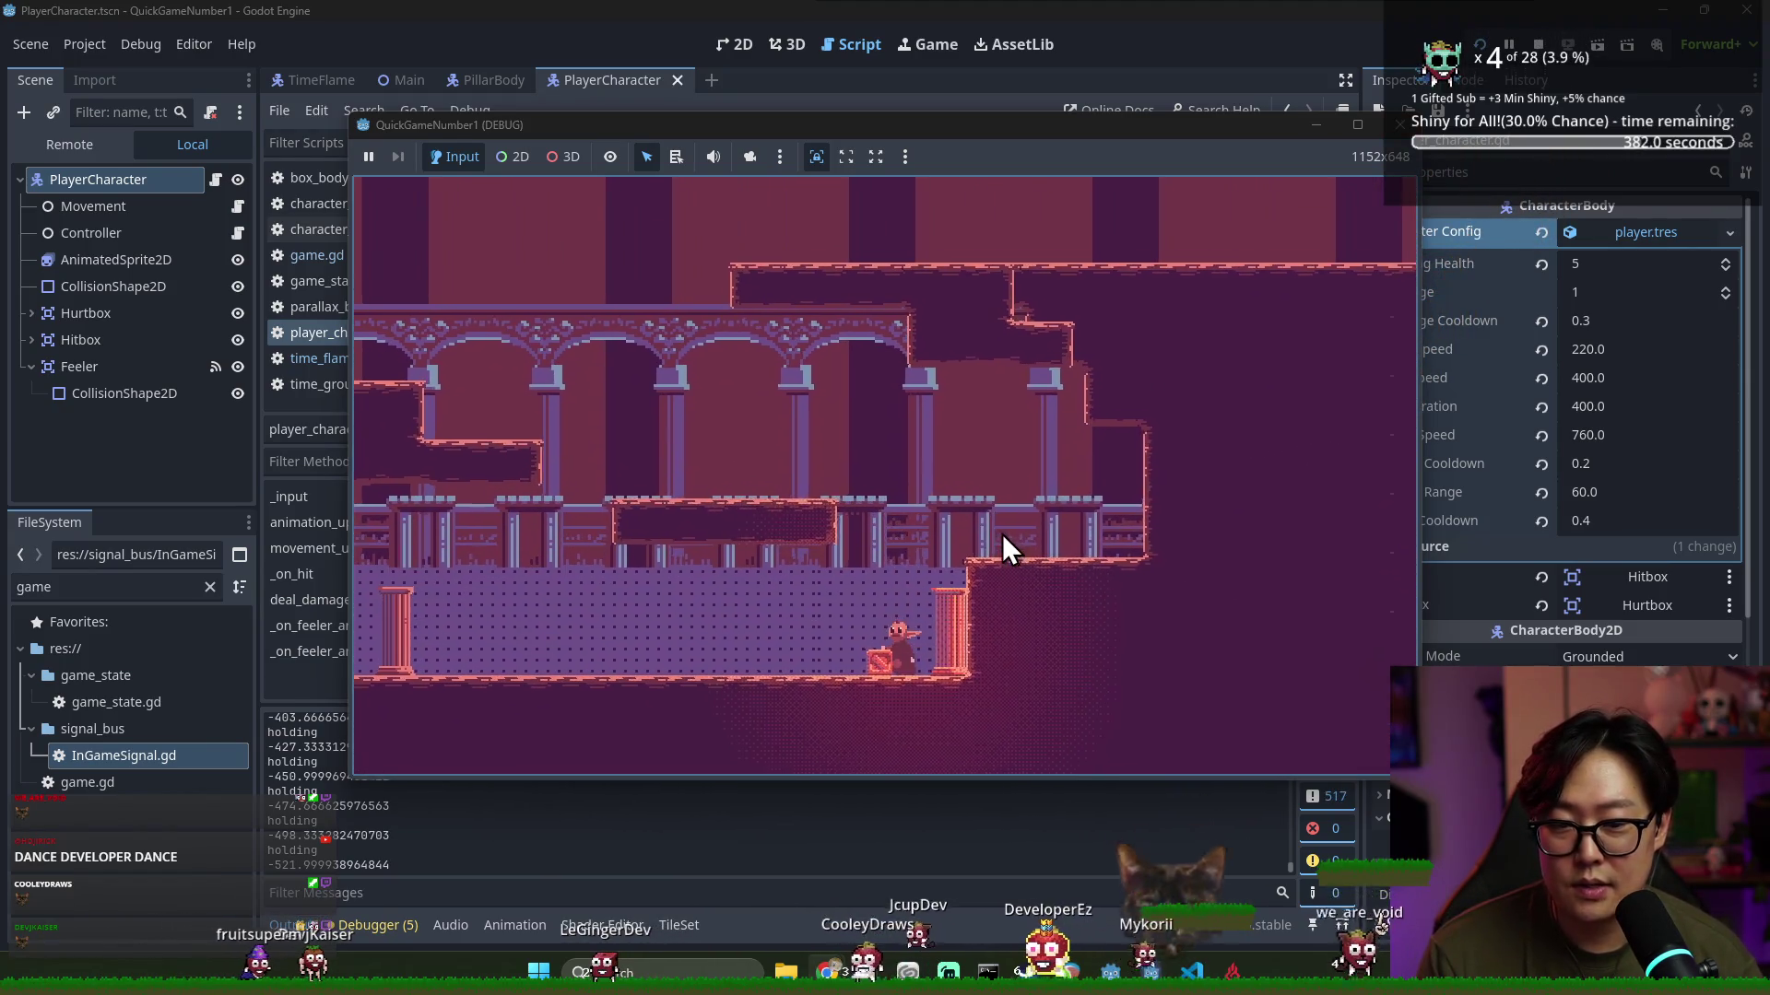
key(space)
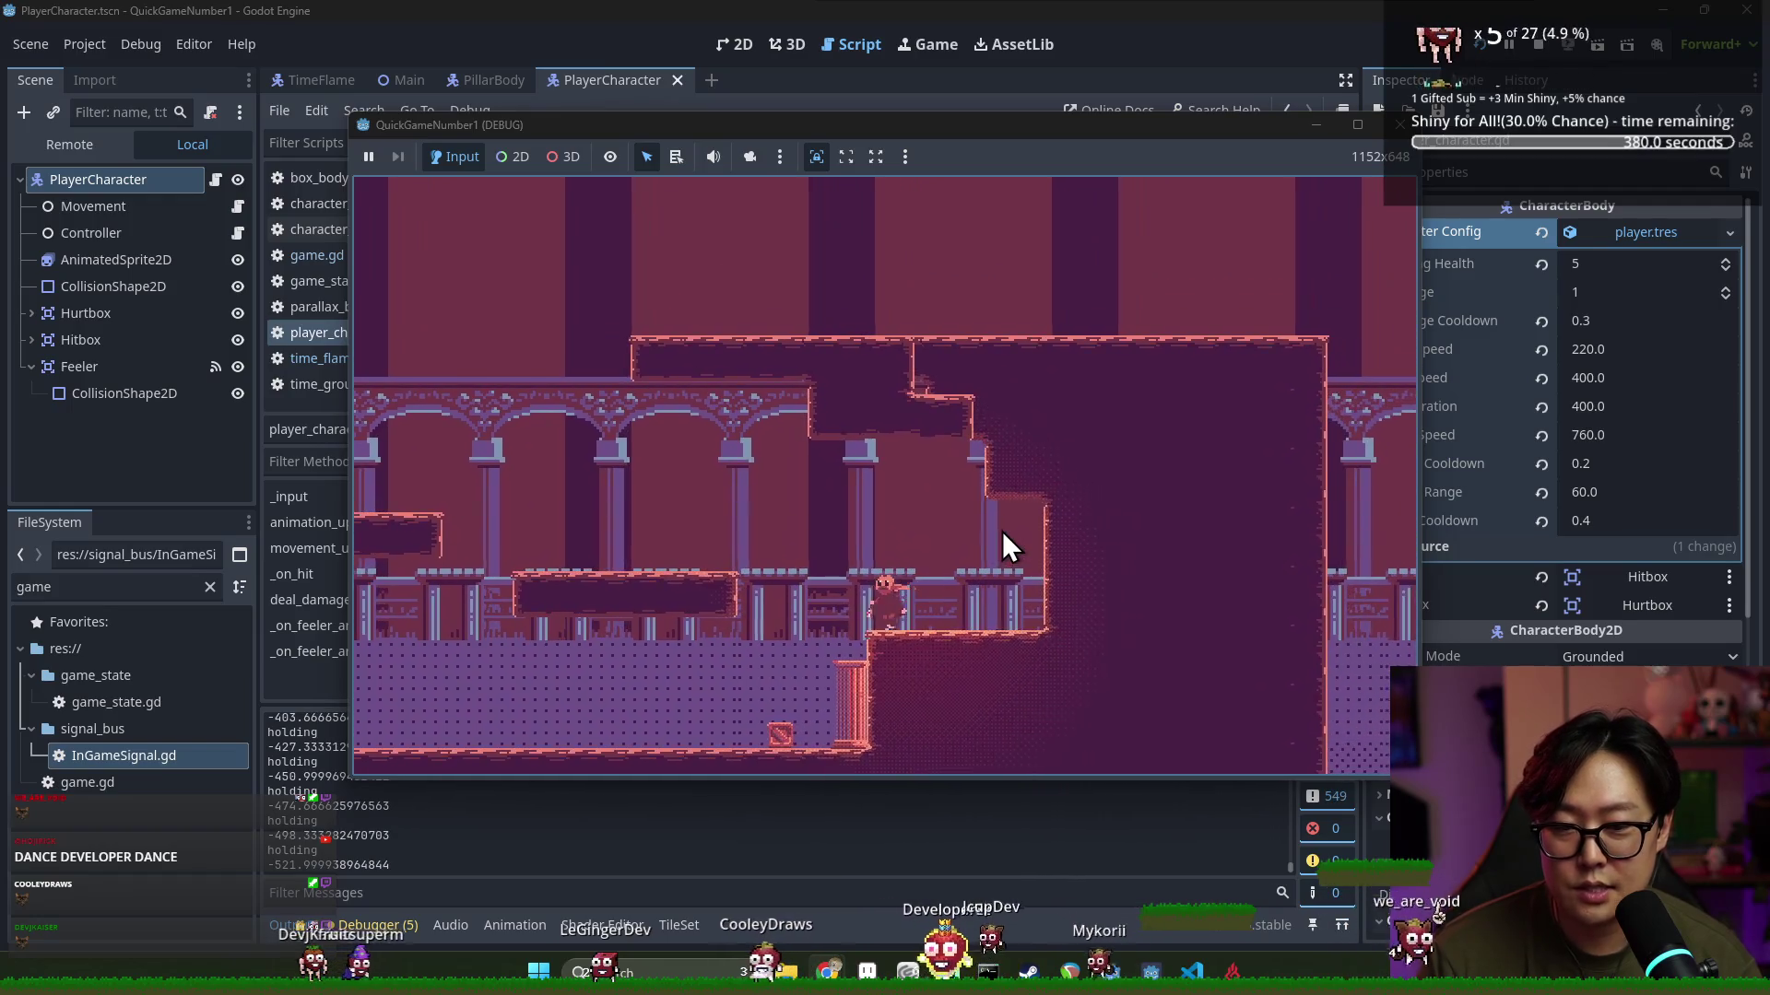
key(Left)
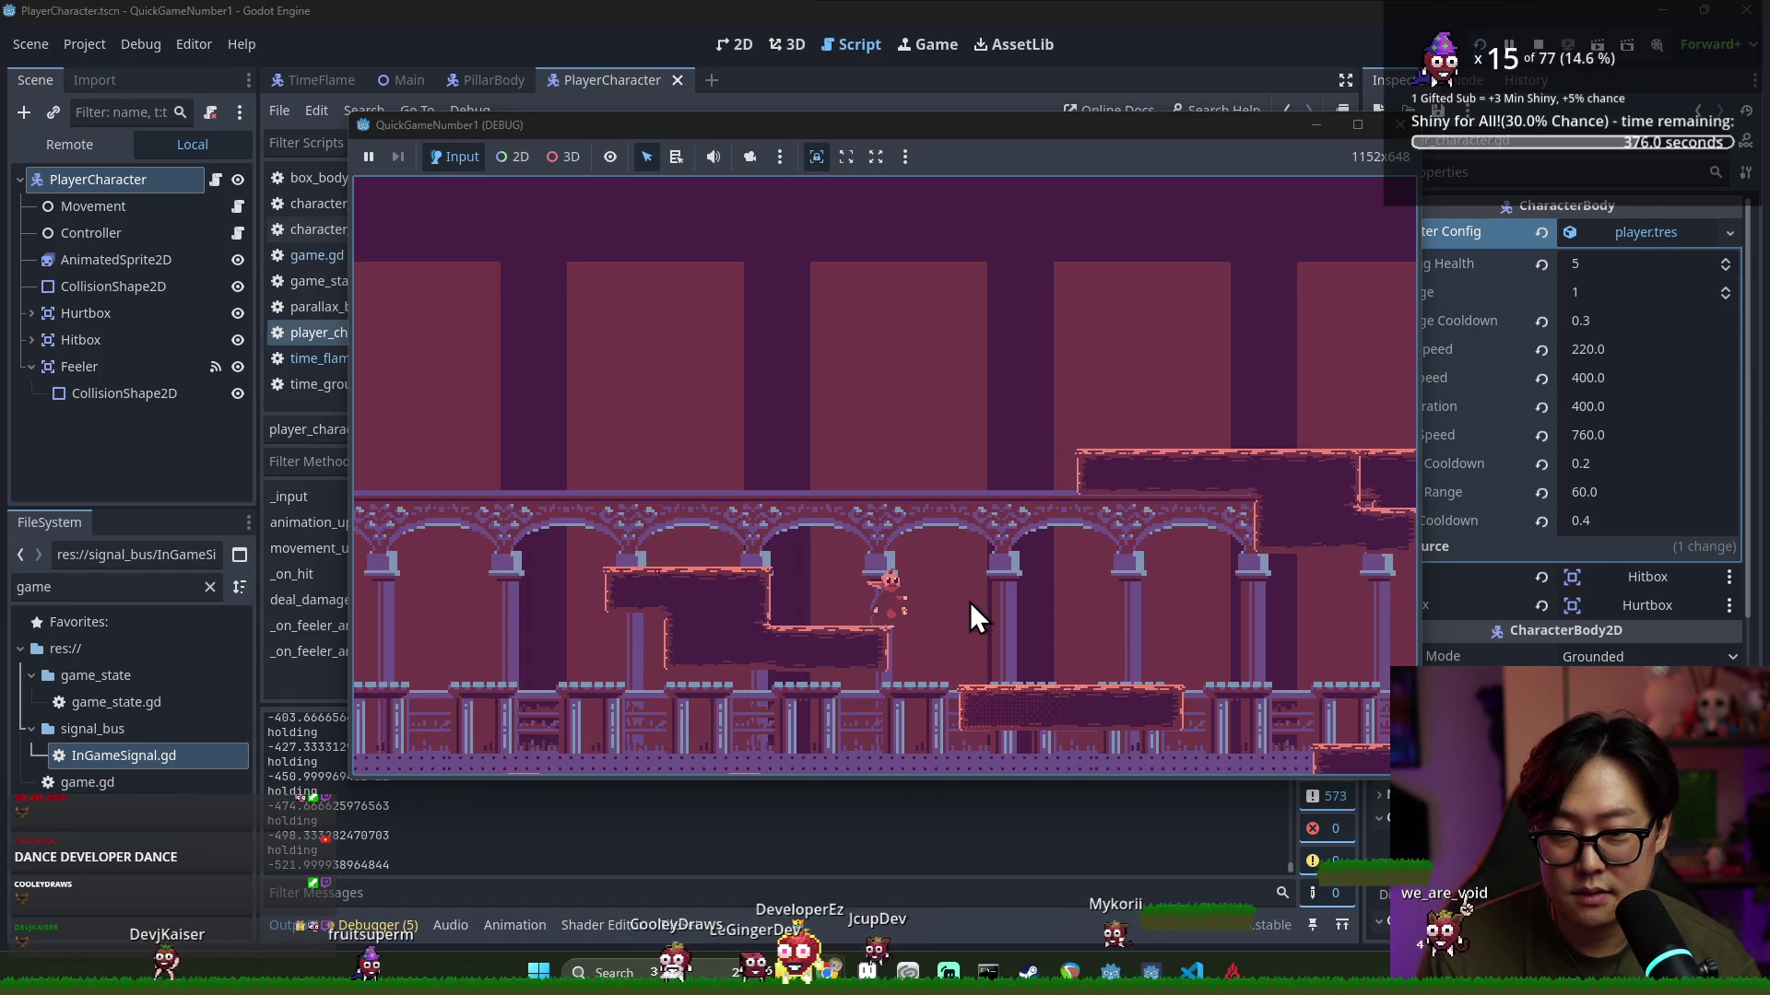
click(1032, 90)
Step: Open character_movement.gd from the Controller node and search the script for 'gr'
scroll(766, 323, down, 15)
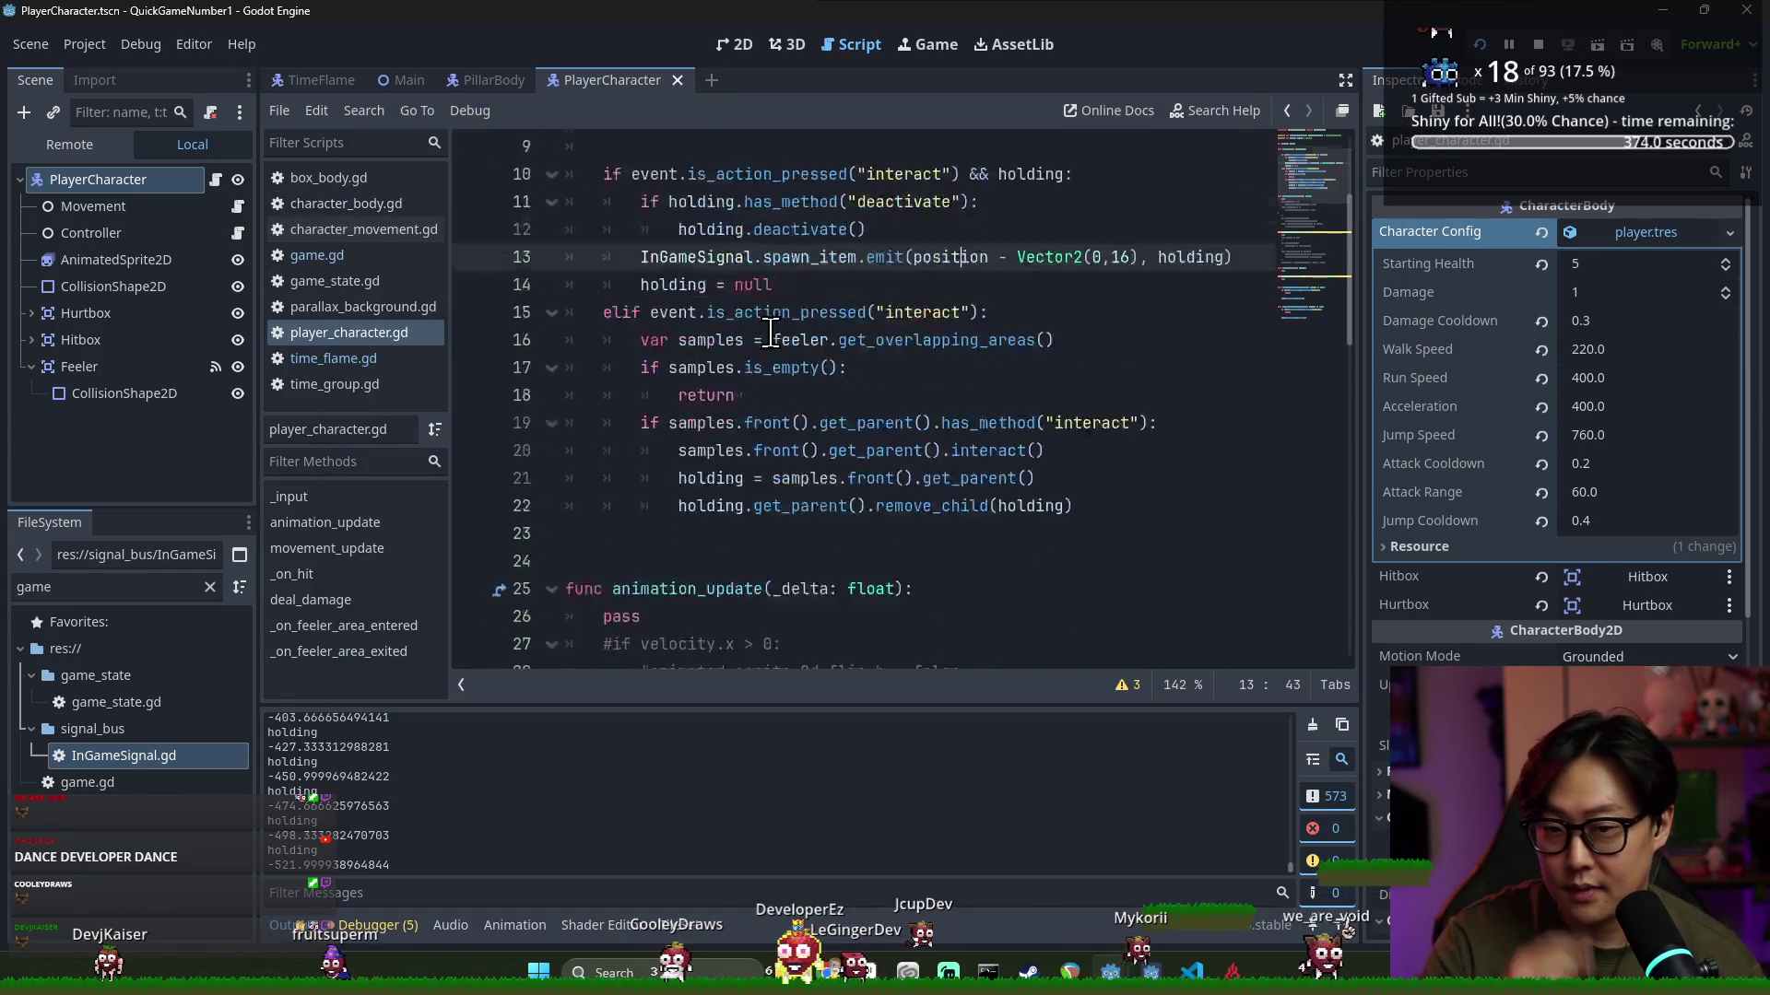
scroll(766, 322, down, 1)
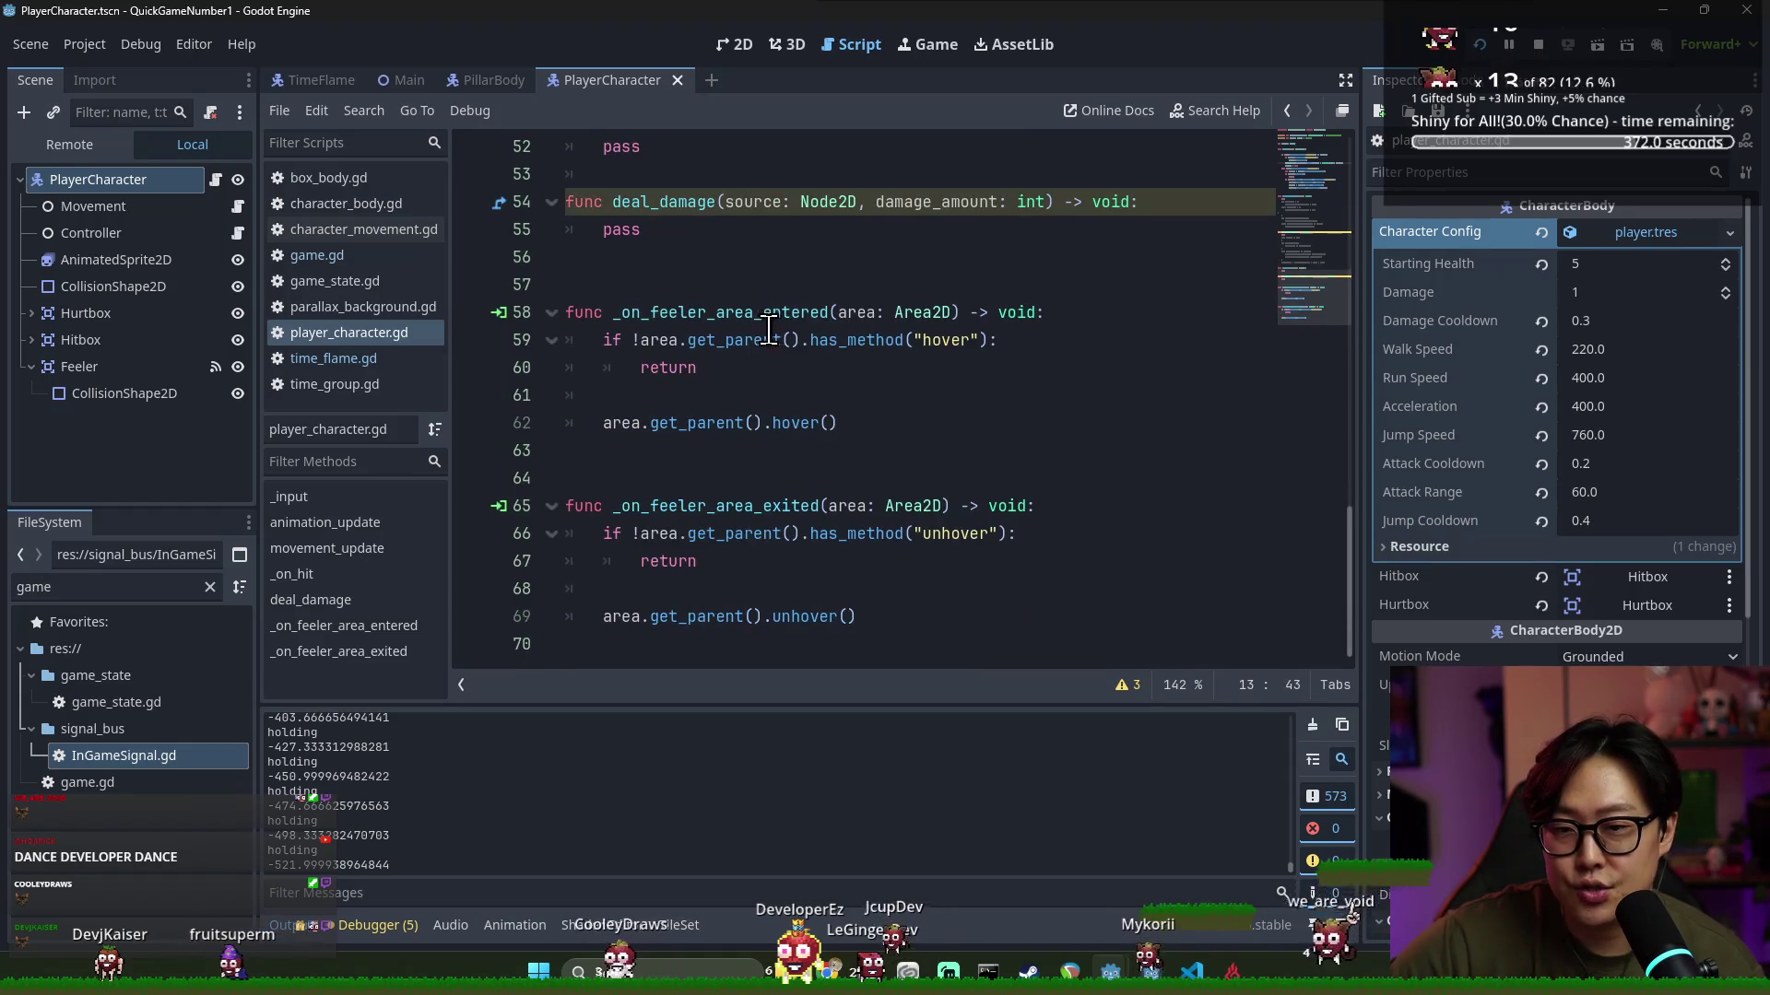
click(238, 206)
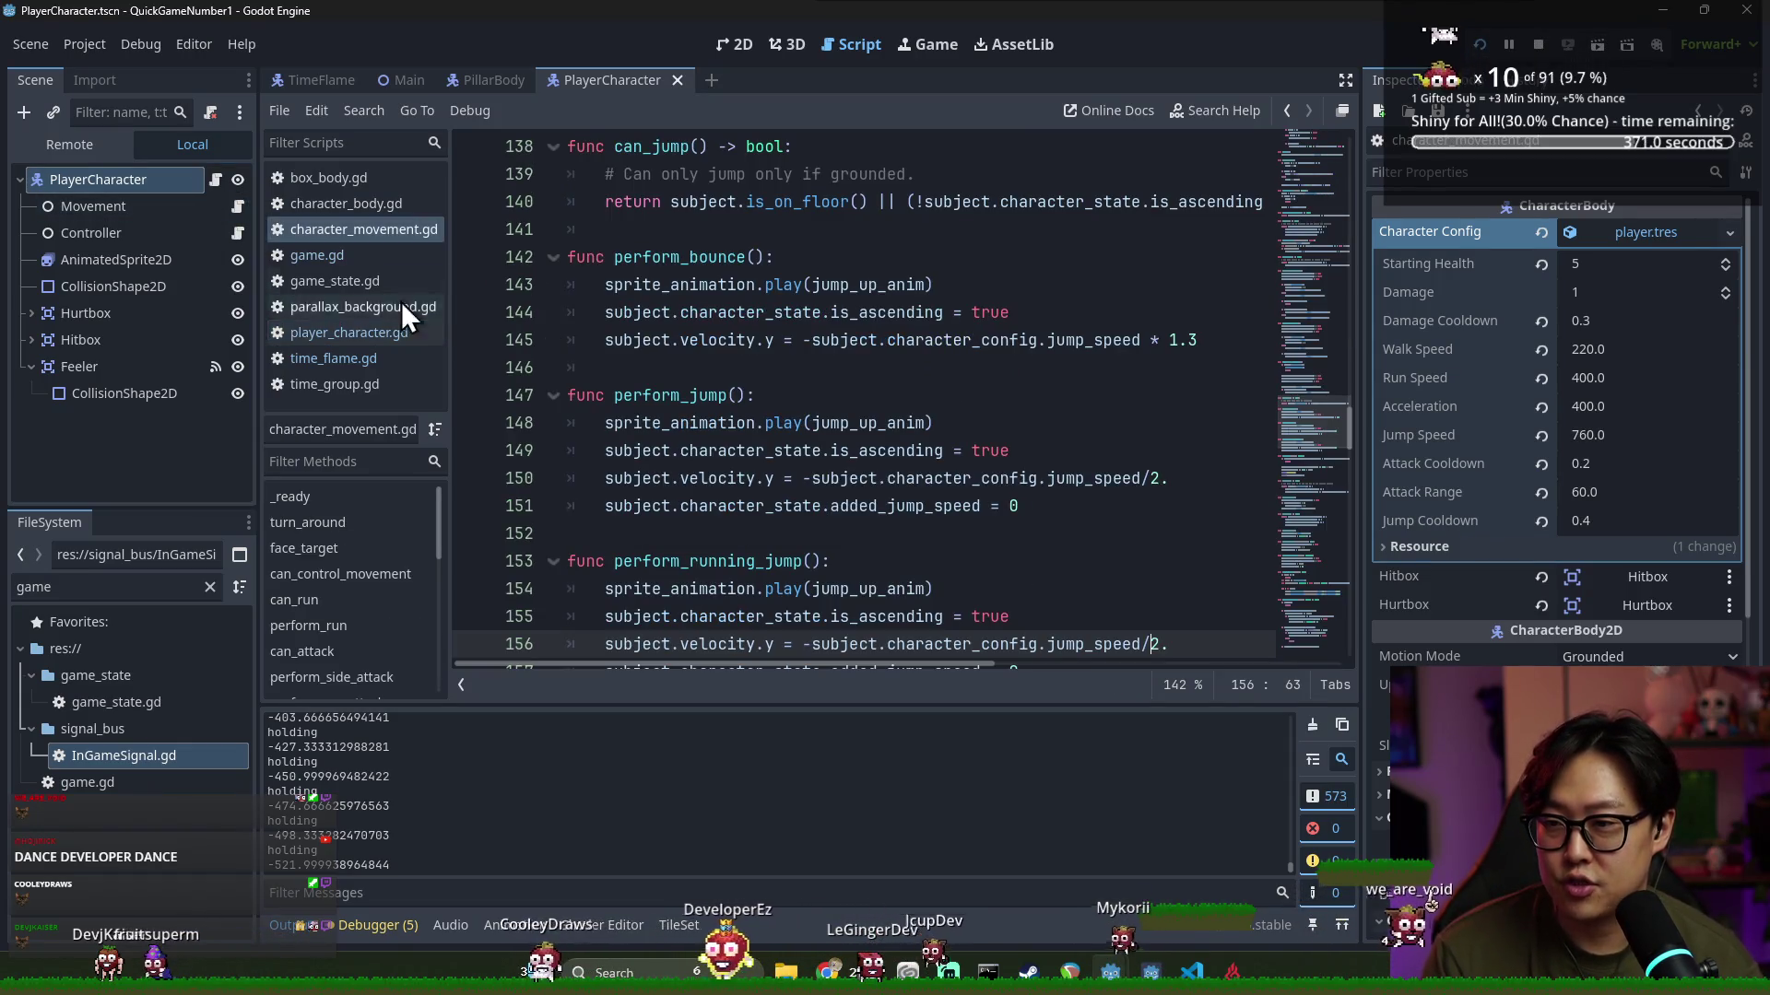
click(236, 230)
click(350, 255)
scroll(829, 388, down, 15)
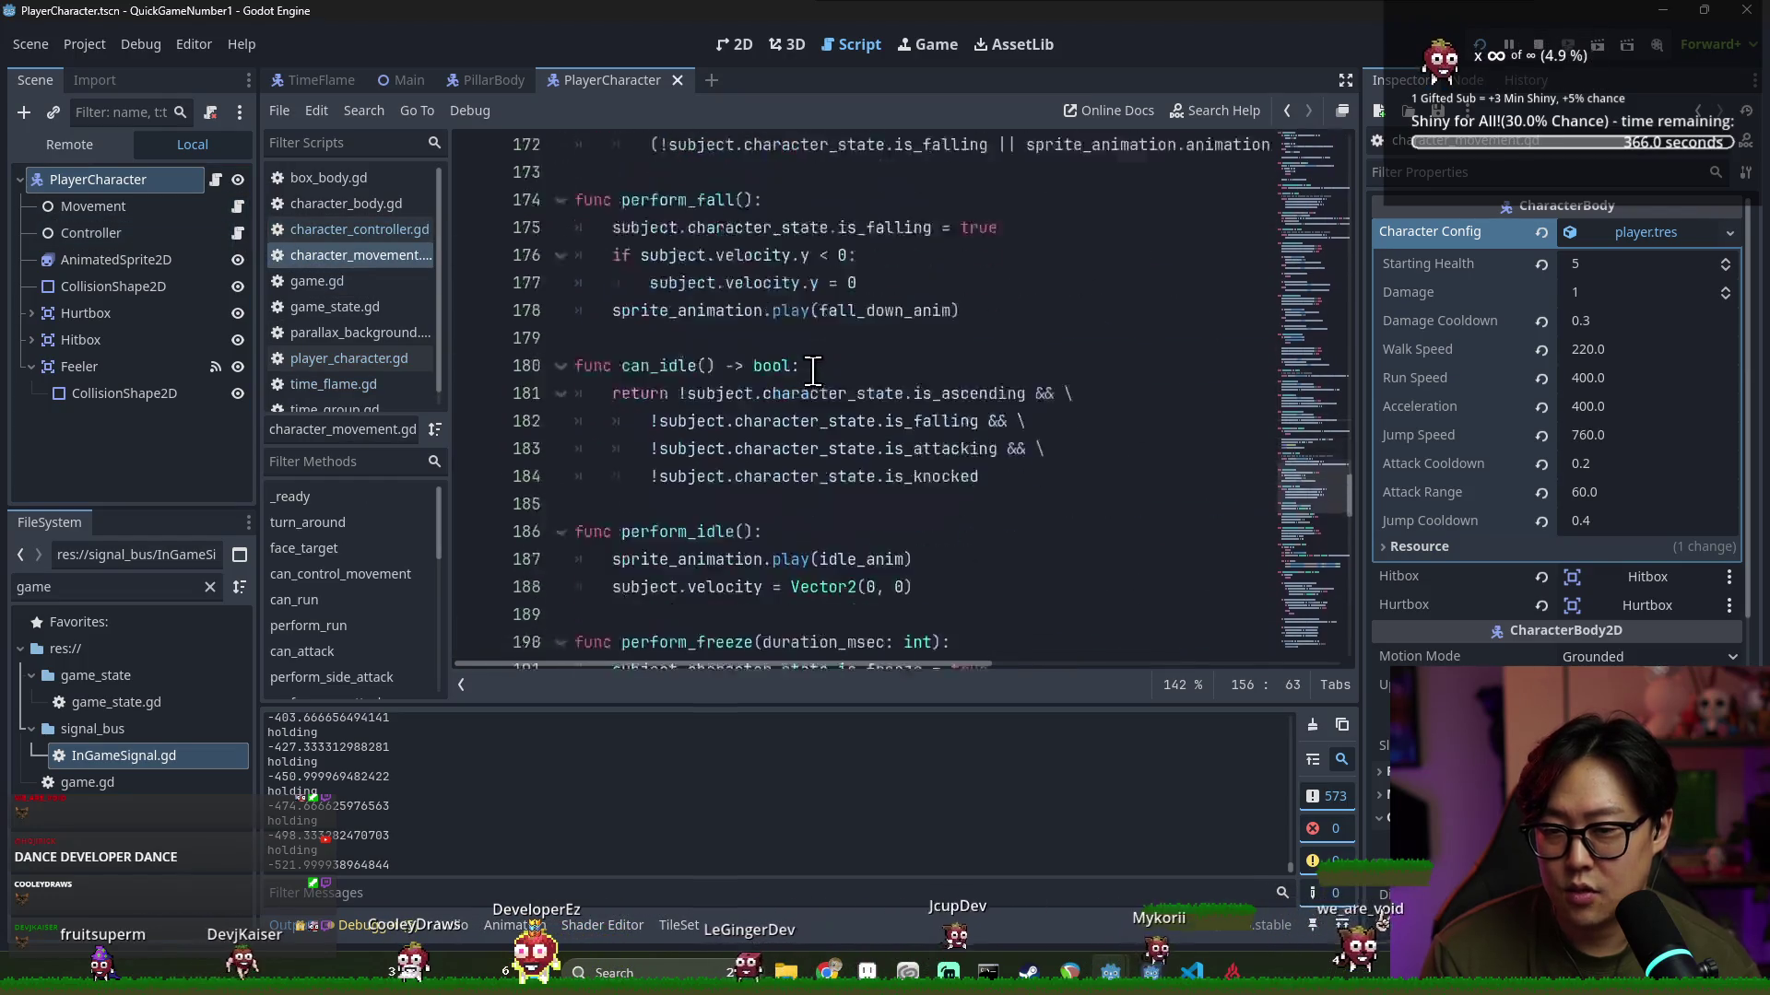
scroll(828, 388, up, 6)
click(760, 372)
key(ctrl+f)
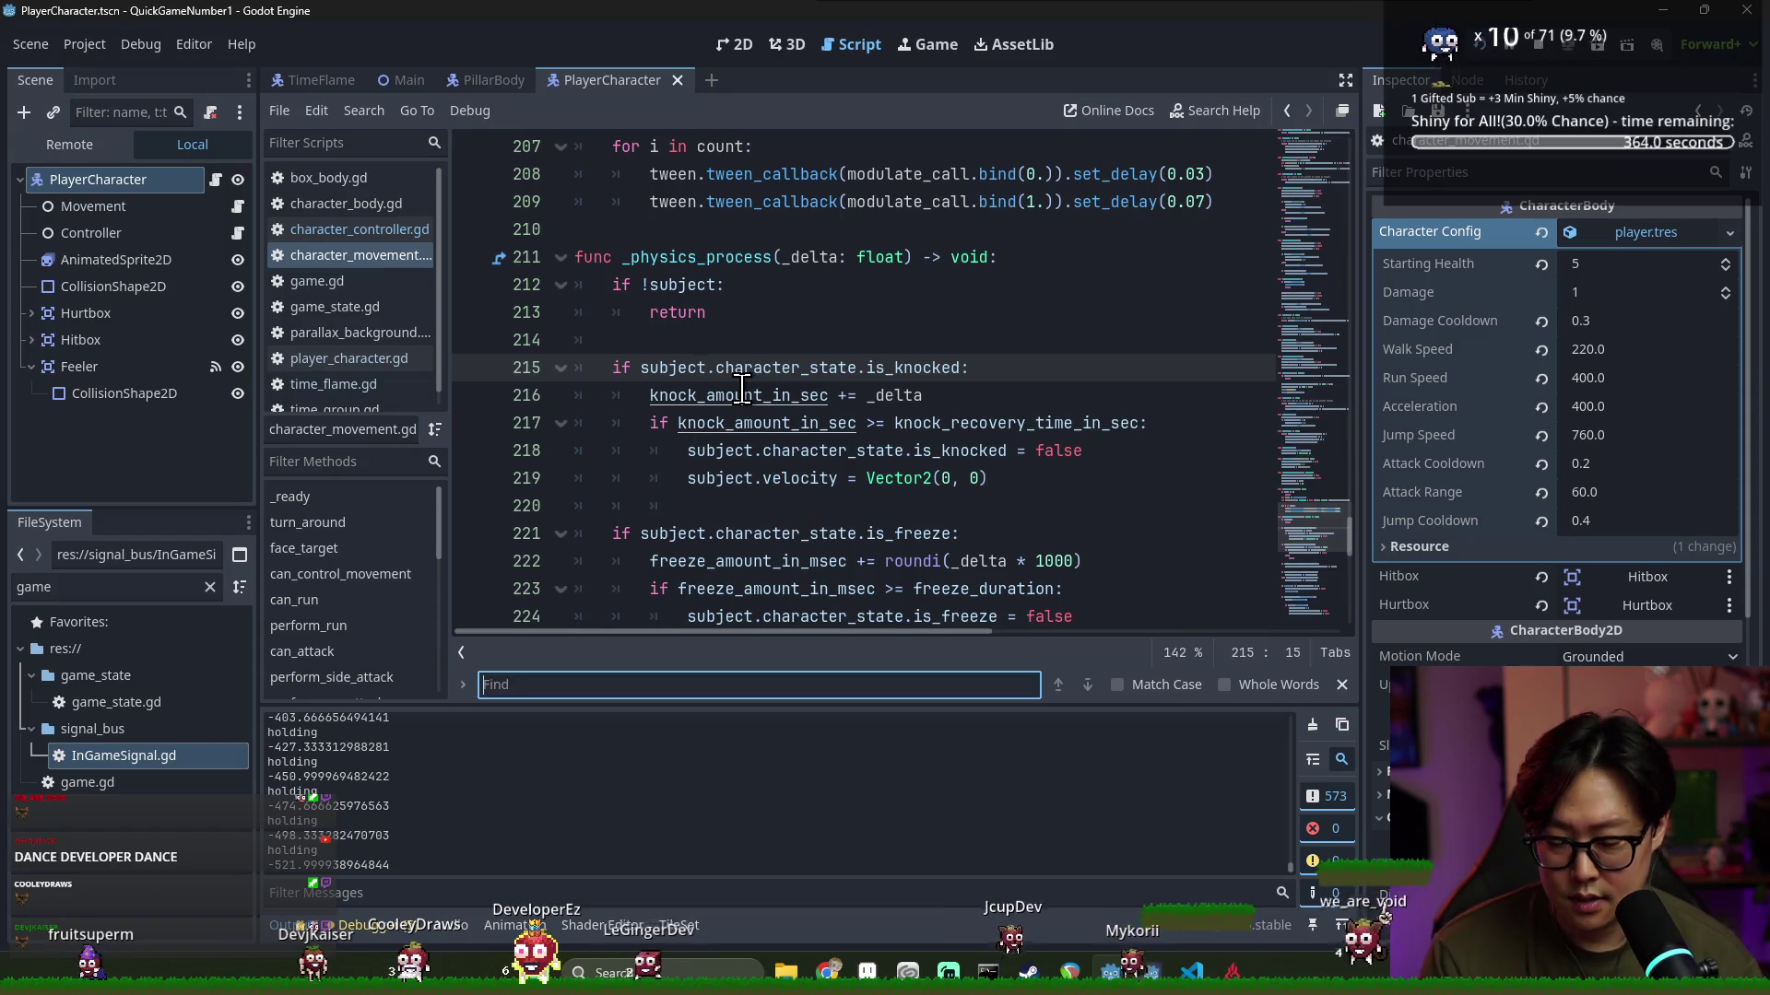
text(gravity)
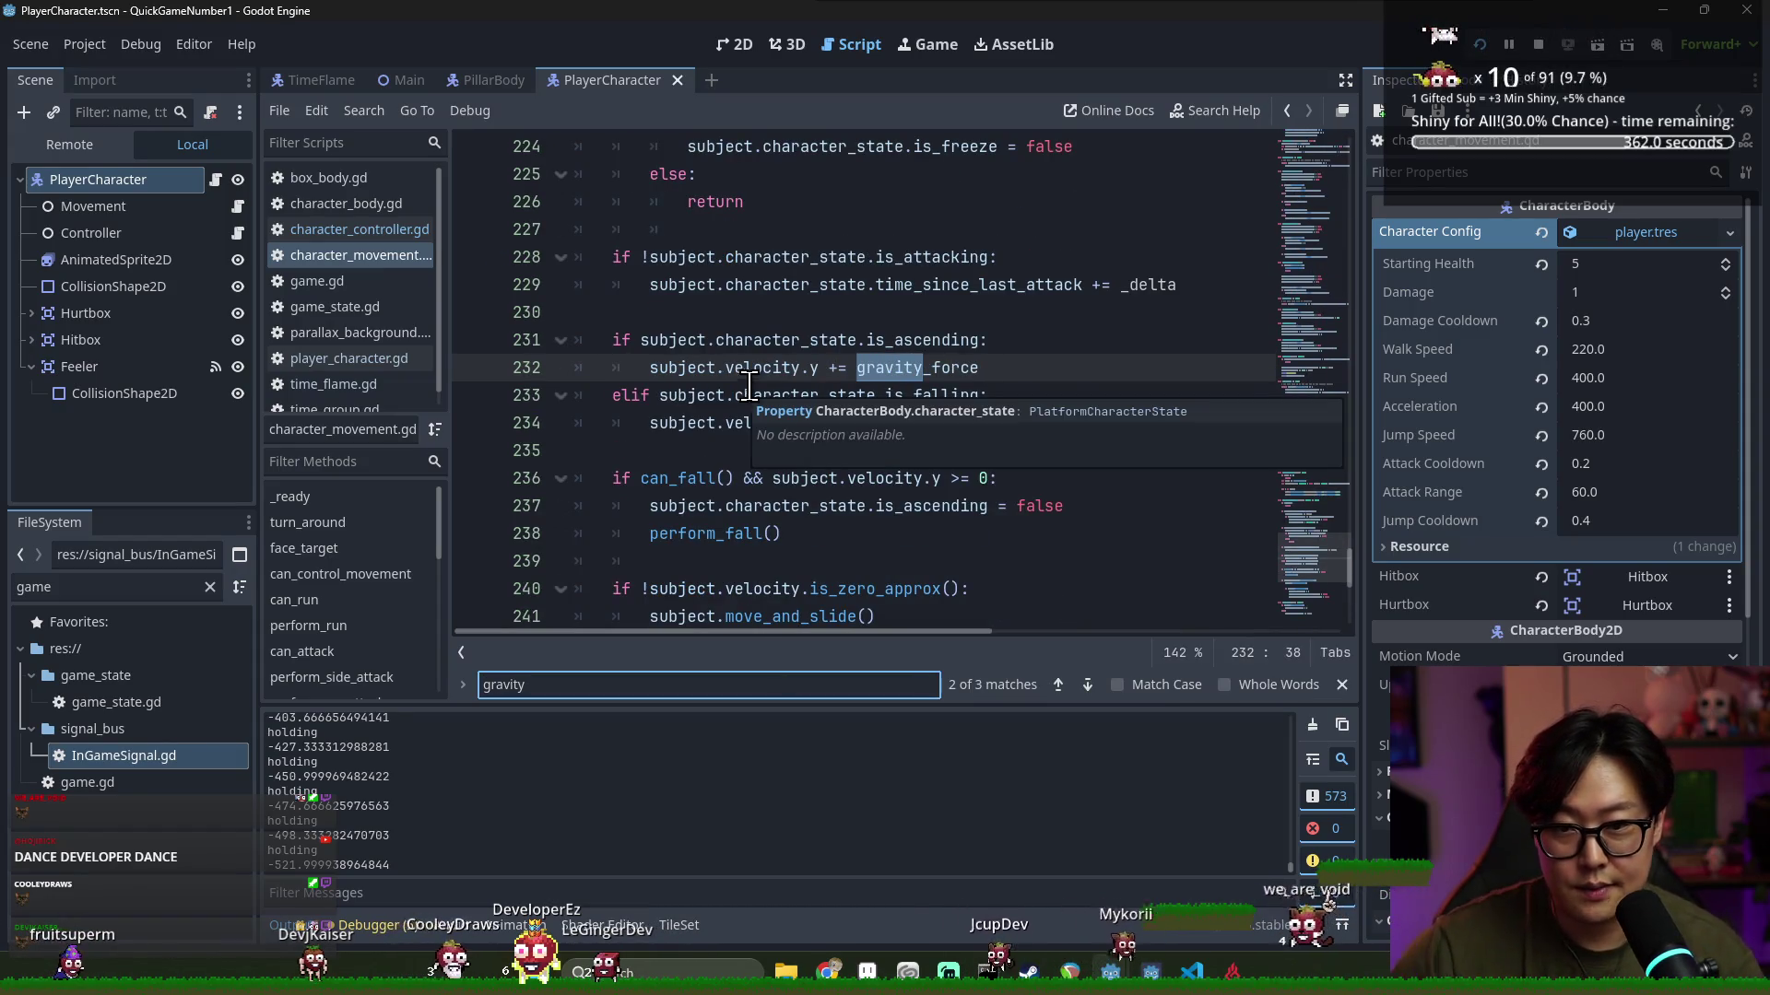
click(790, 340)
Step: Highlight the is_ascending and is_falling gravity branches on lines 231–234
double_click(921, 340)
double_click(929, 395)
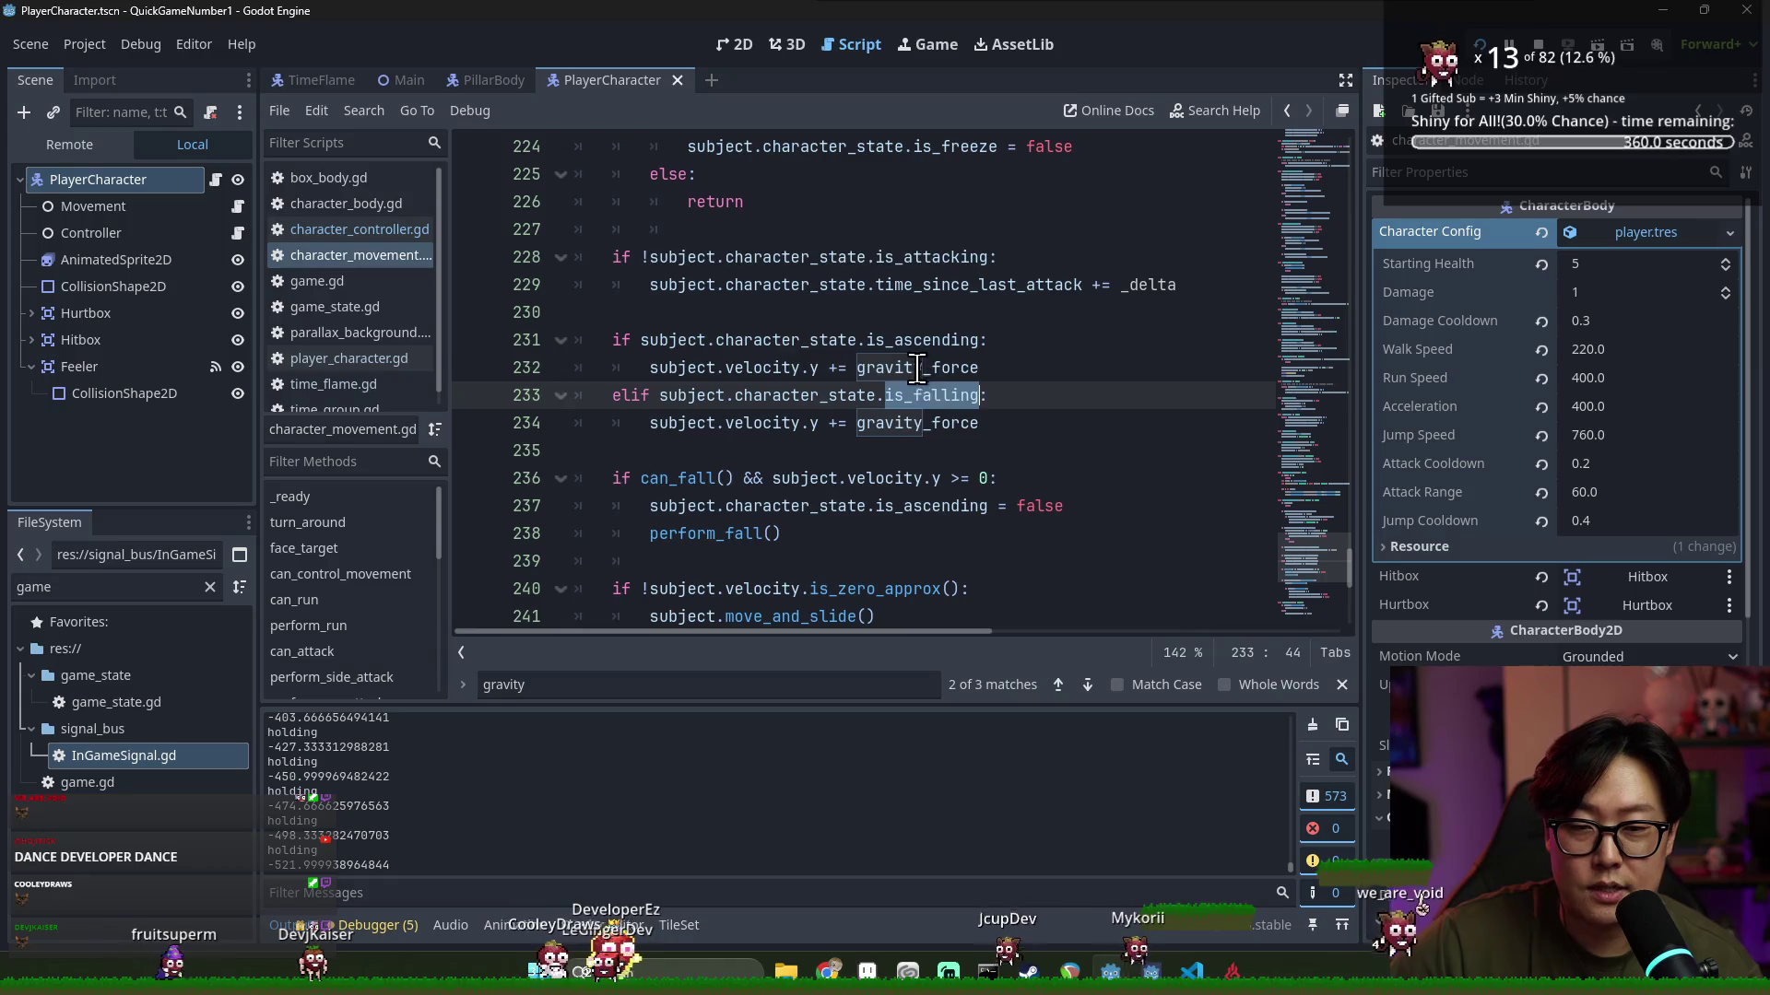
double_click(922, 368)
double_click(917, 341)
double_click(912, 365)
double_click(912, 340)
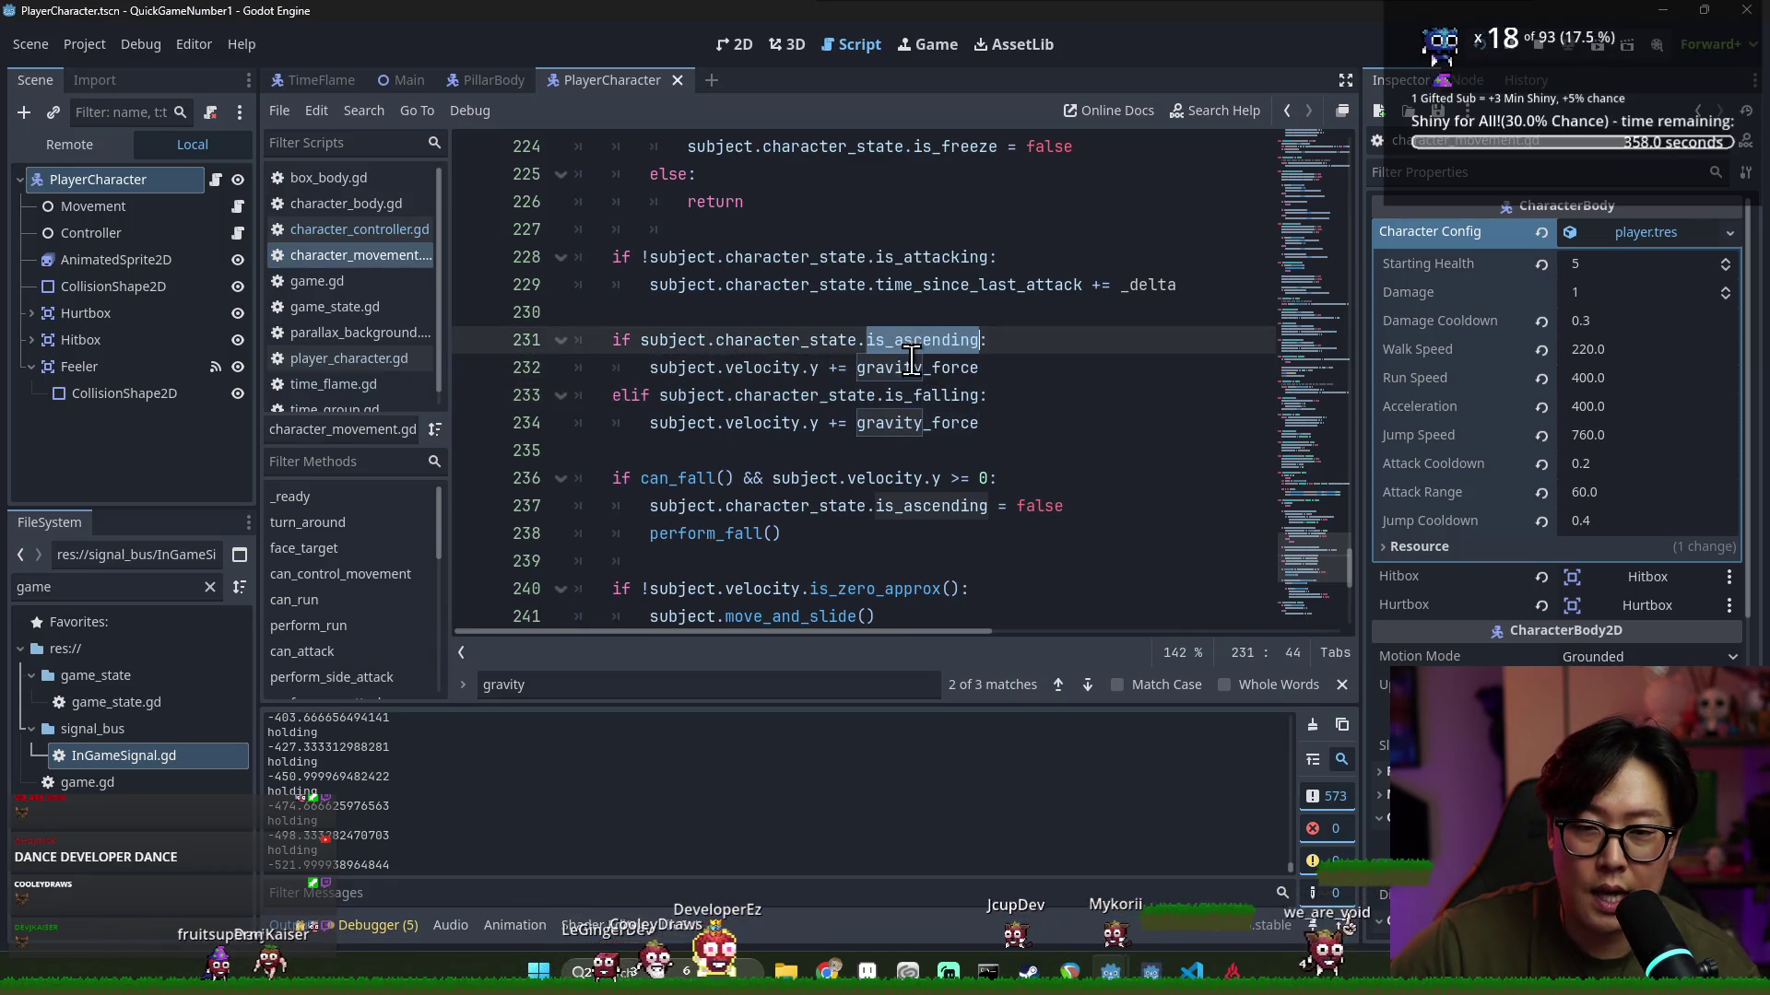
double_click(917, 368)
double_click(922, 395)
triple_click(924, 423)
double_click(921, 394)
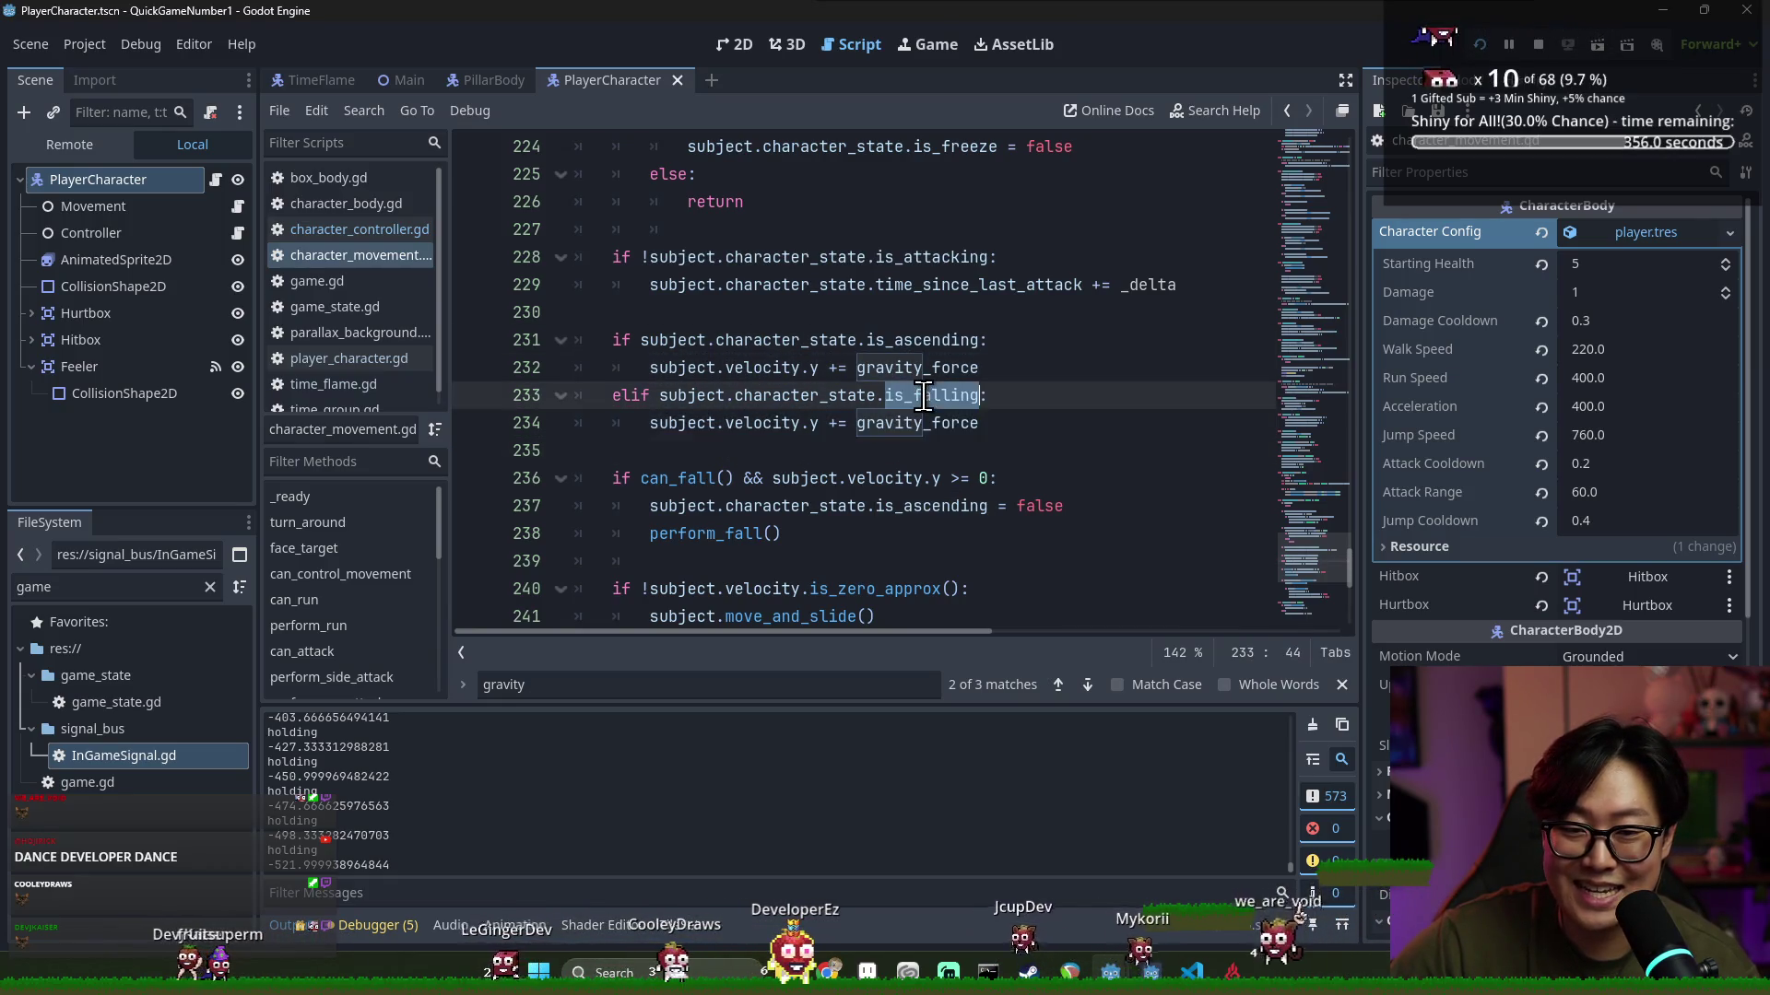
double_click(922, 423)
triple_click(925, 423)
double_click(919, 394)
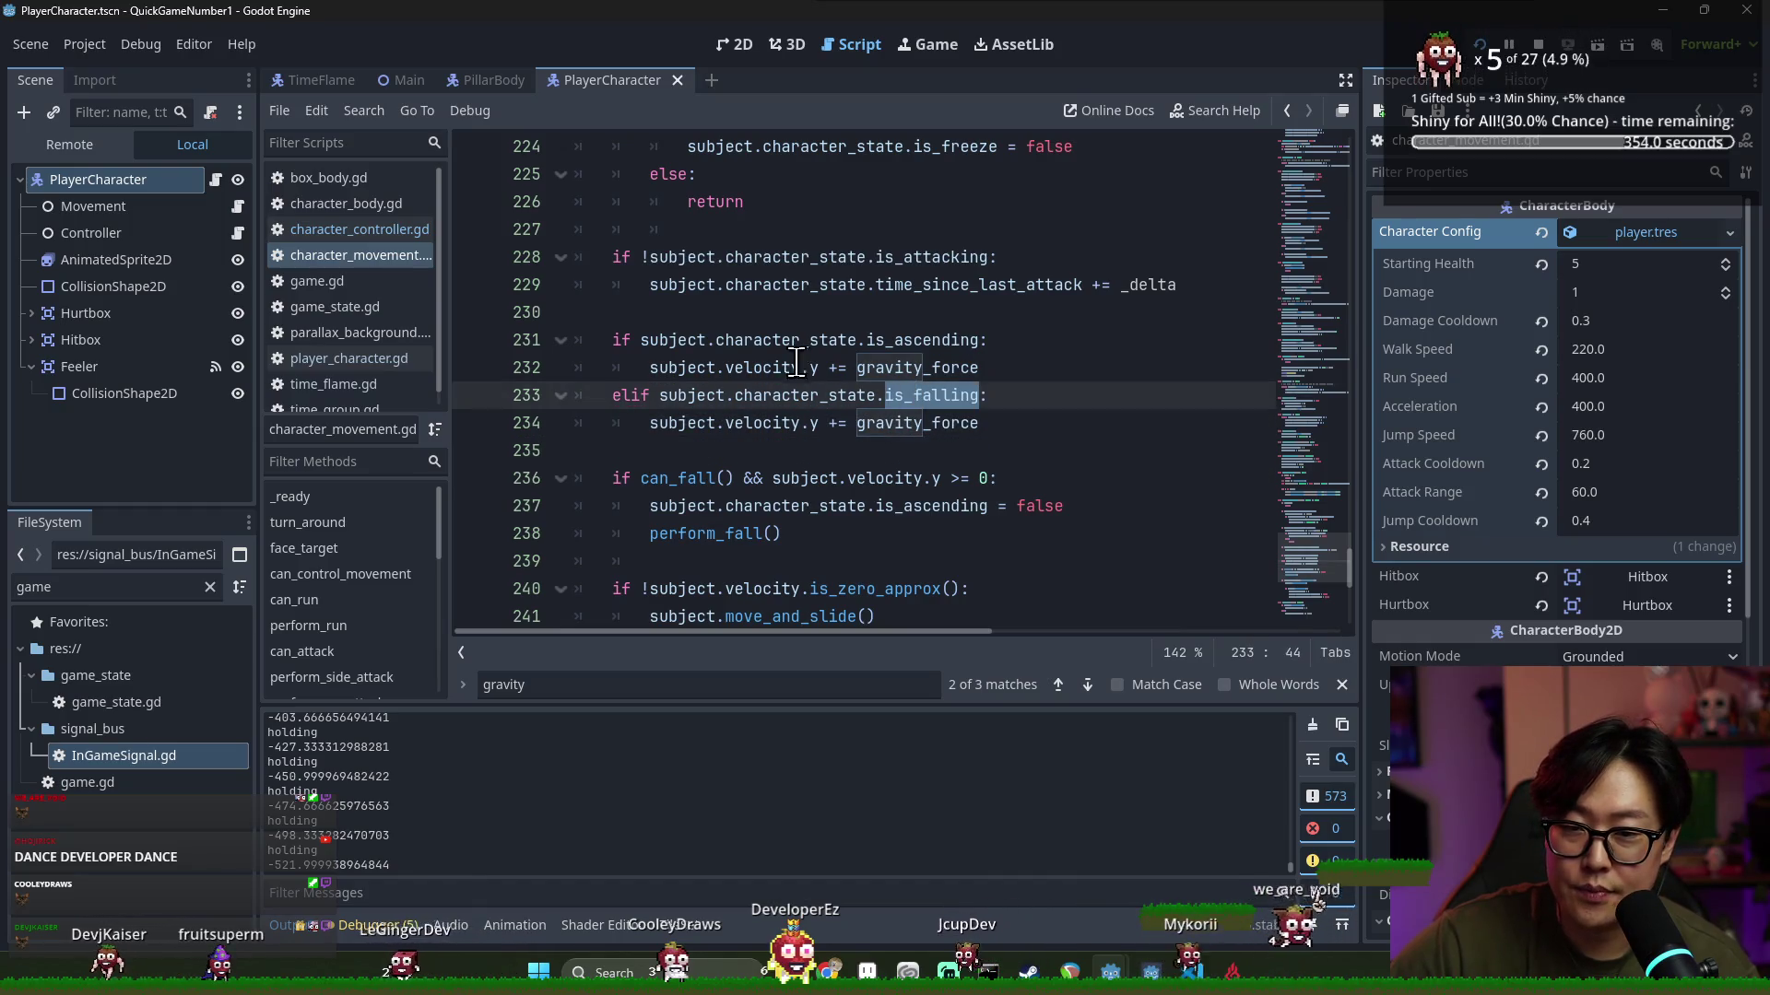
mouse_move(703, 340)
mouse_down()
mouse_move(979, 423)
mouse_move(934, 349)
mouse_move(959, 423)
mouse_up()
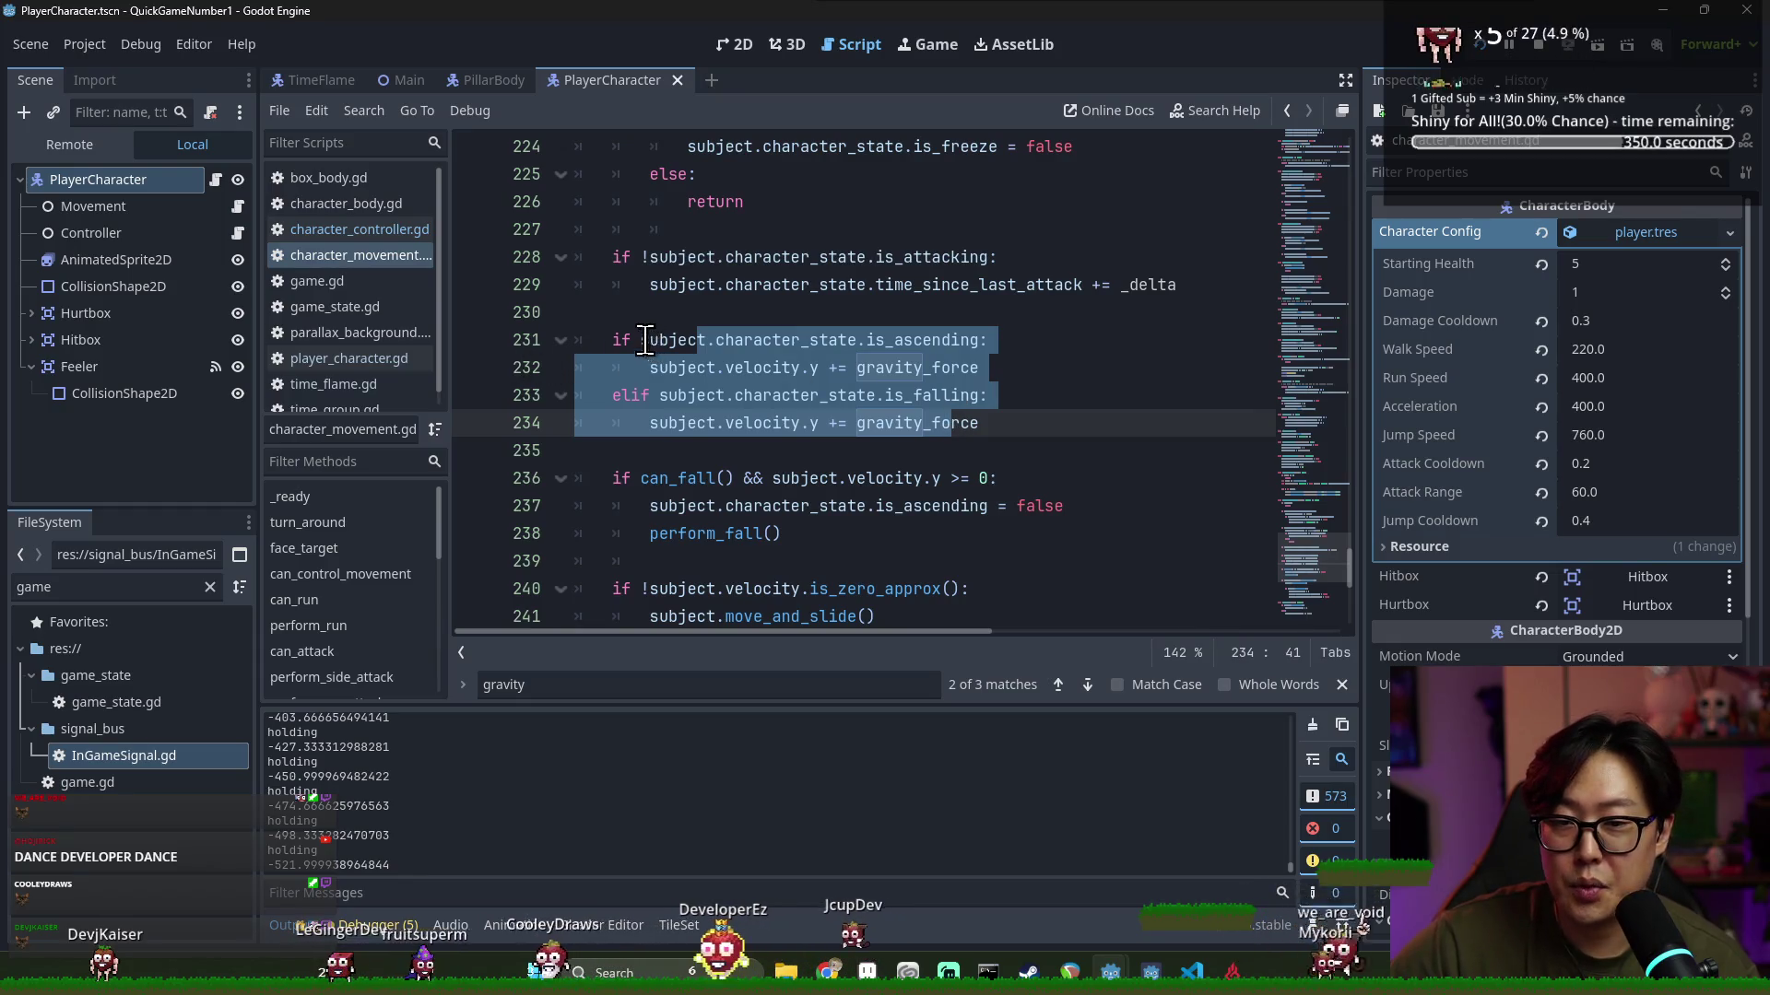
click(849, 321)
Step: Write the new floor check 'if !subject.is_on_floor():' above the gravity code
mouse_move(932, 343)
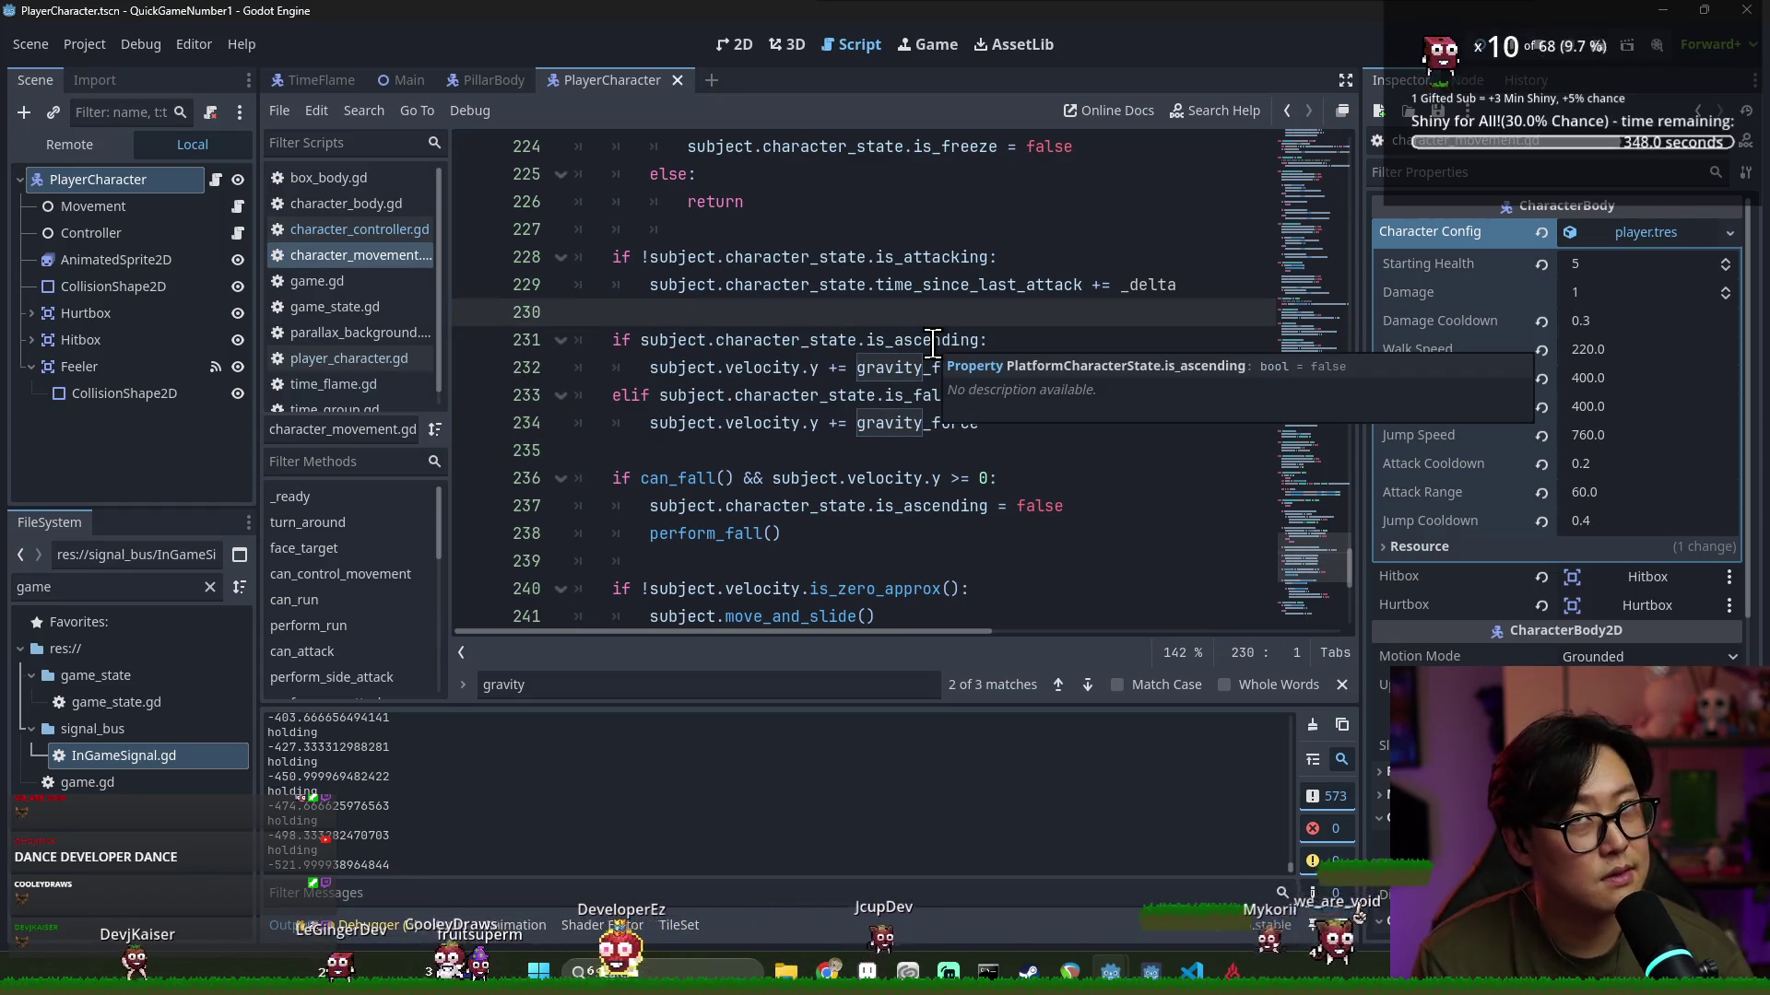
key(Tab)
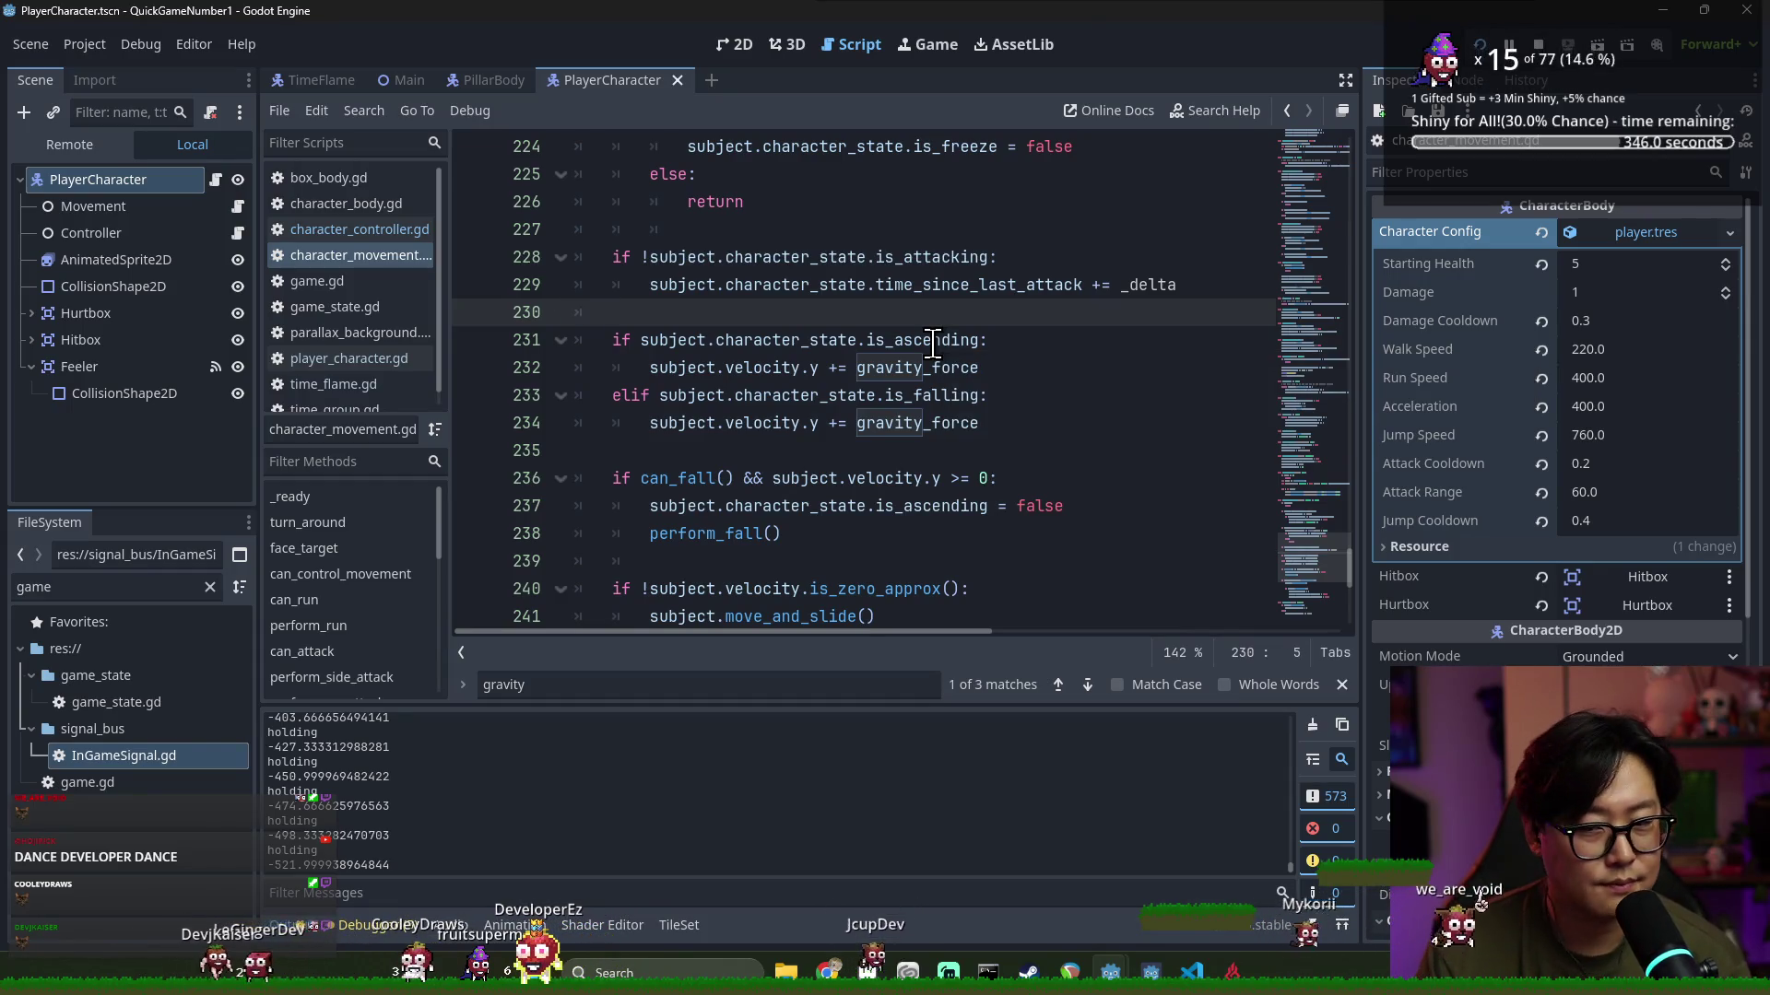
key(Return)
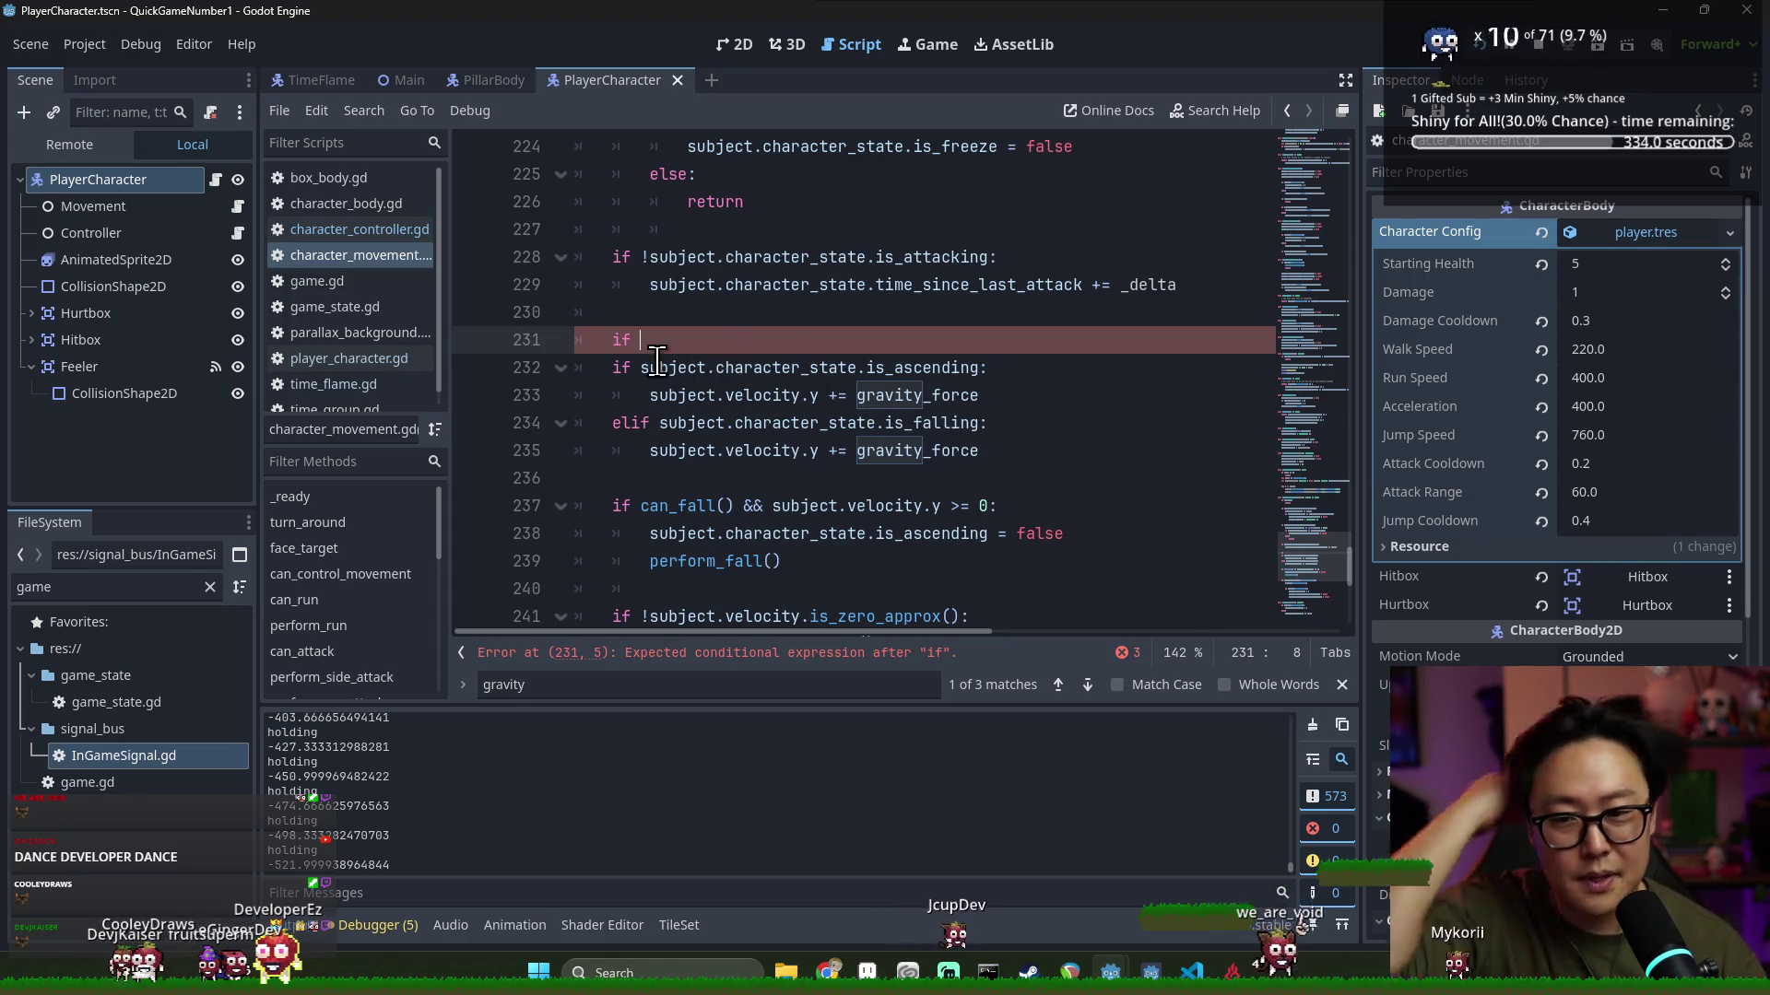
text(subject.is)
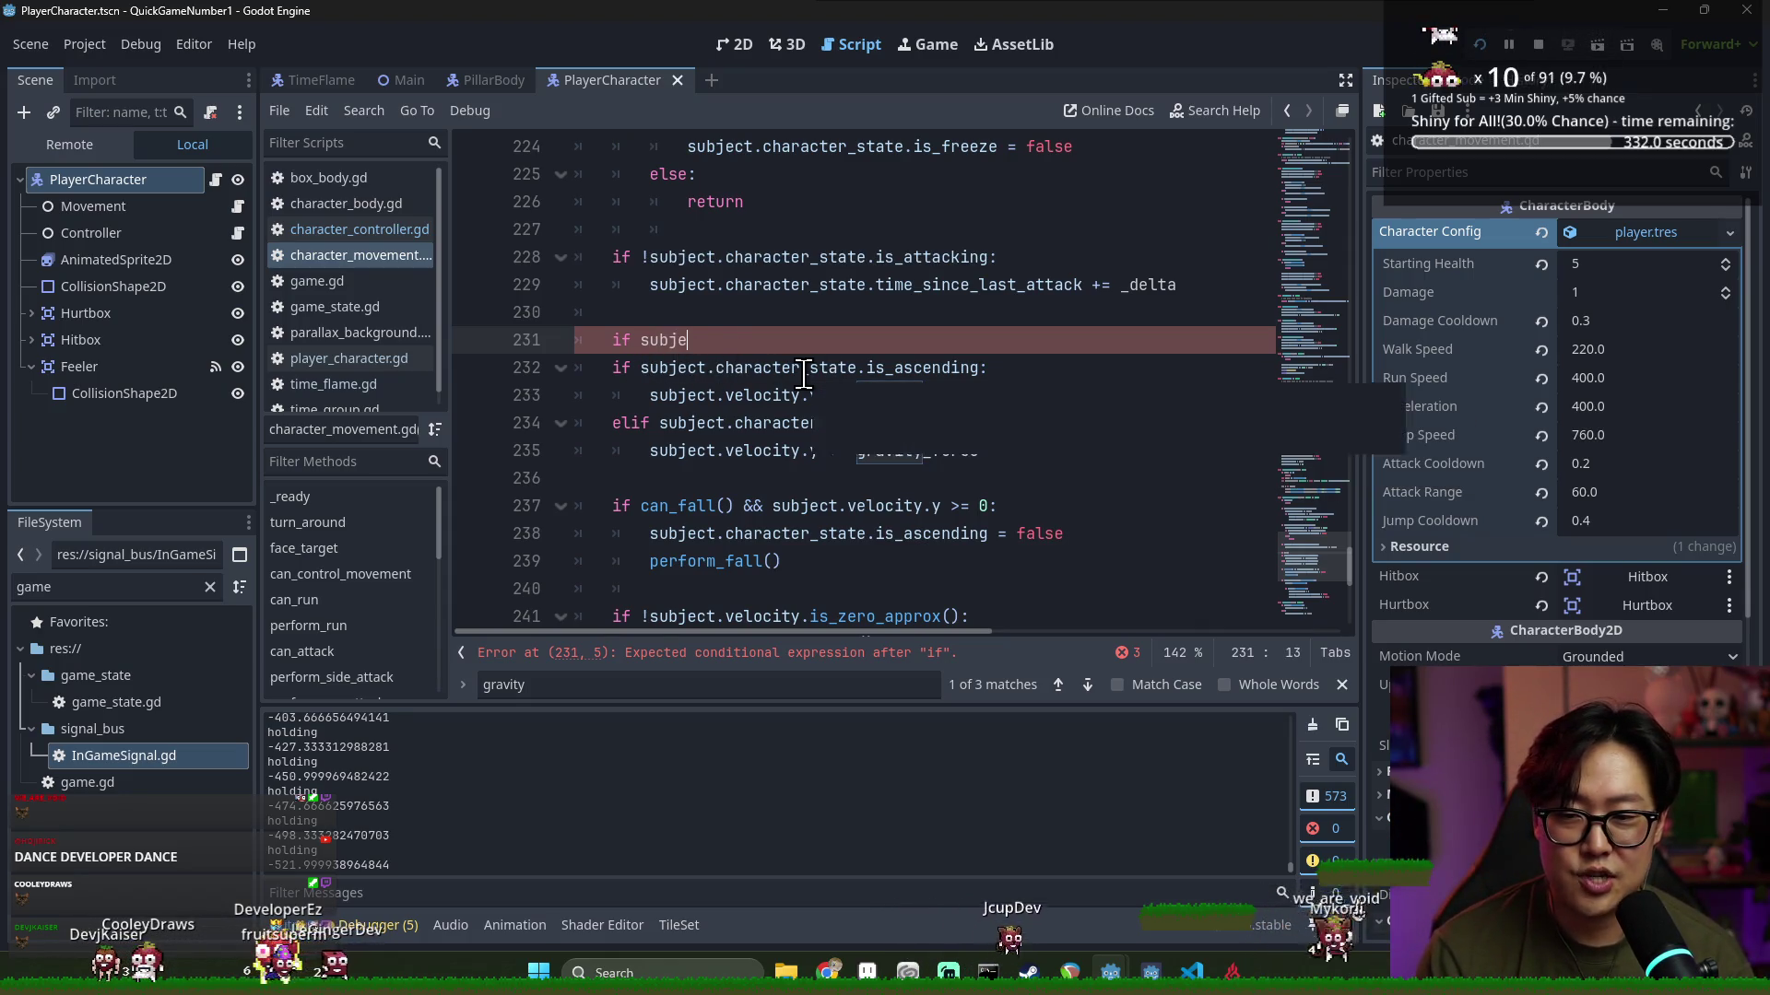
text(_on_fl)
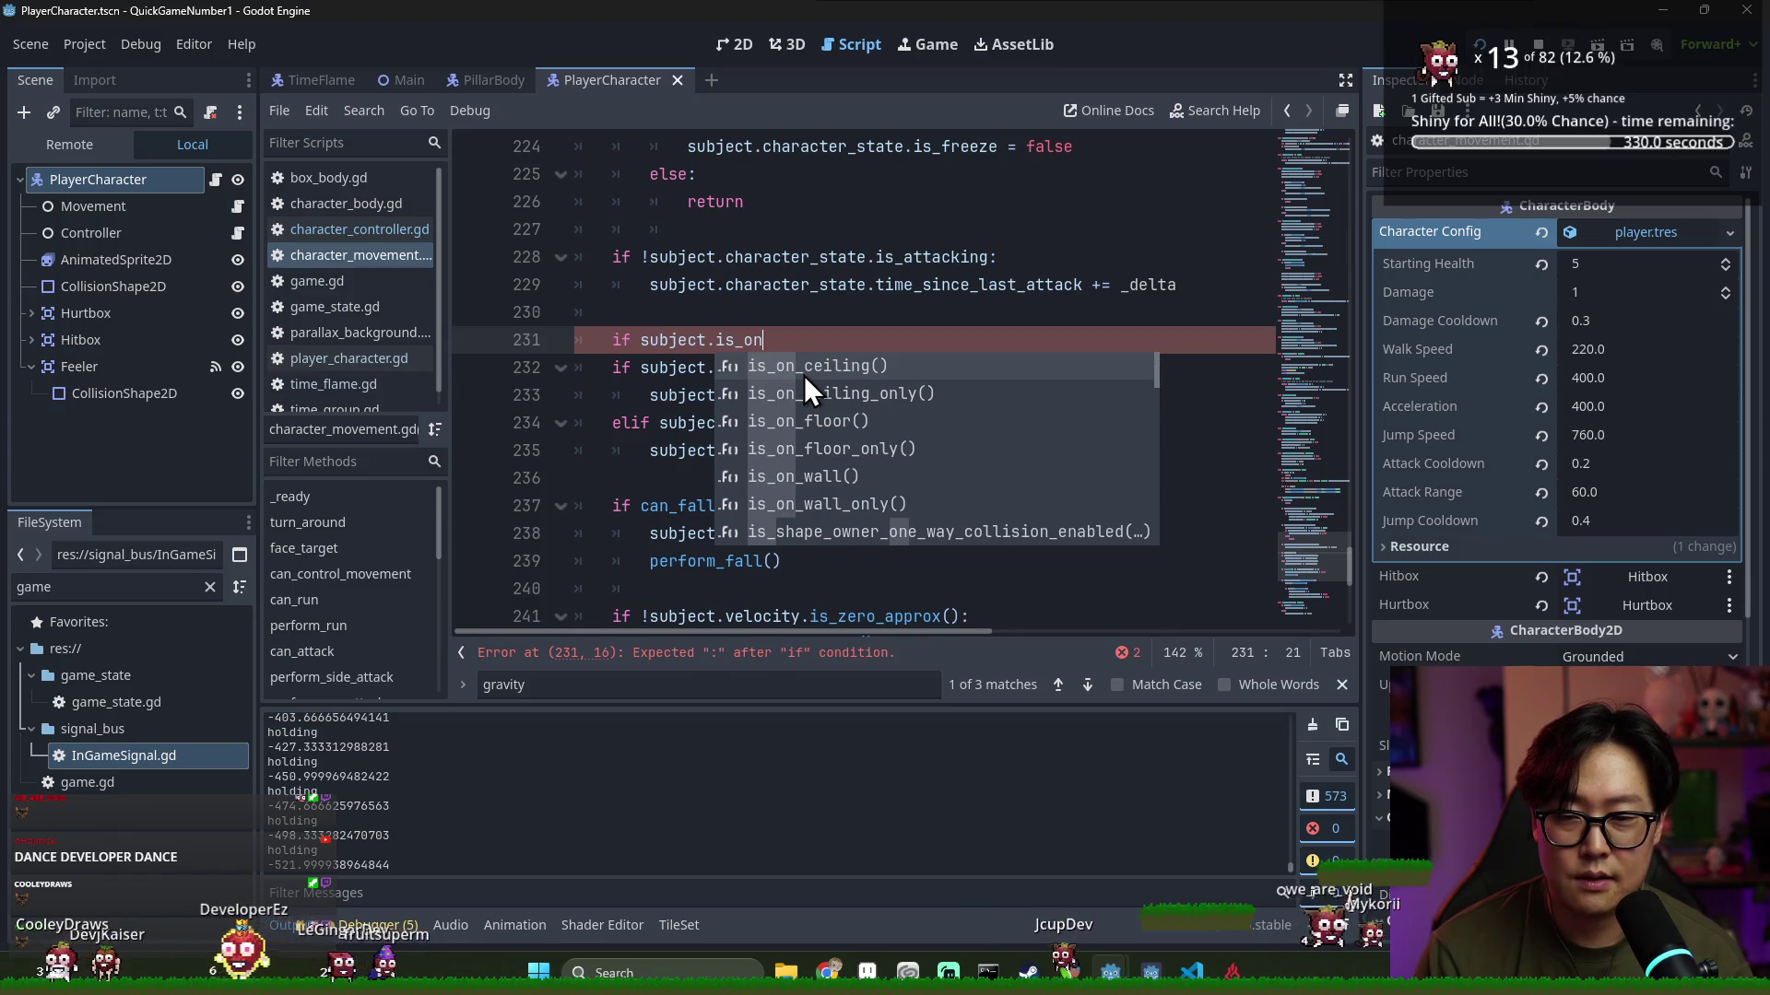
key(Return)
text(:)
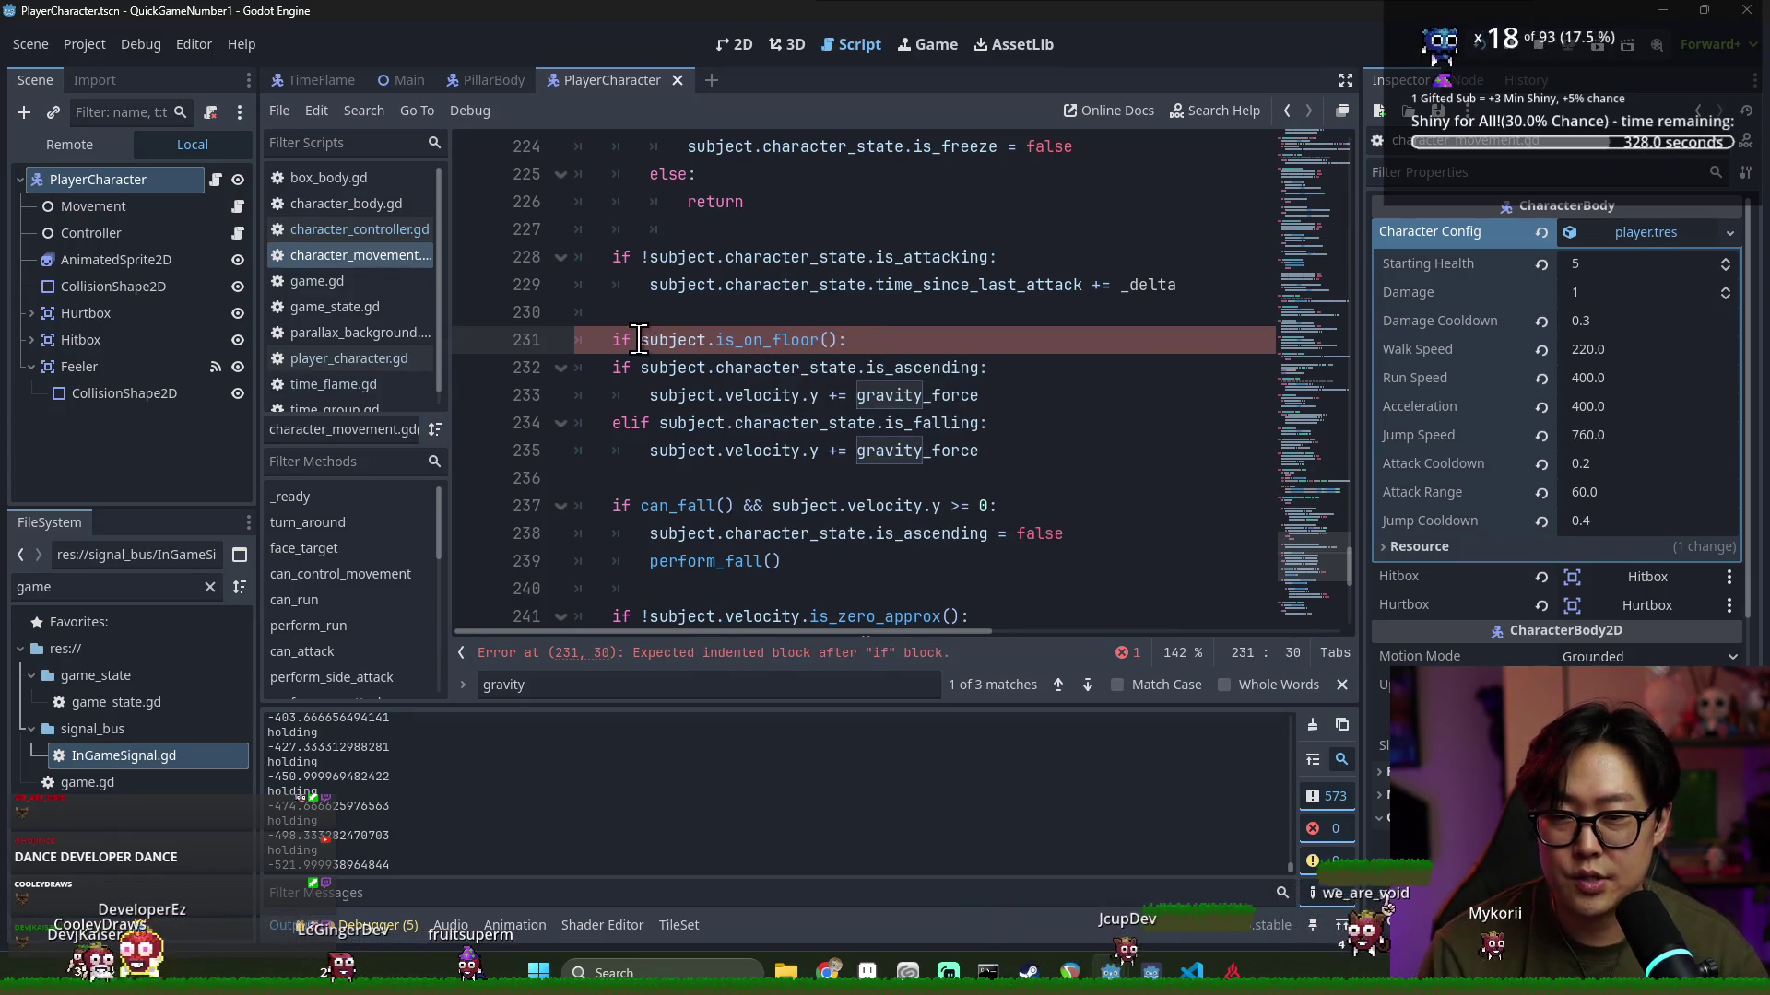
click(640, 340)
text(!)
Step: Remove the old ascending/falling branches so gravity_force is added under the floor check, then run the game
key(Down)
key(Down)
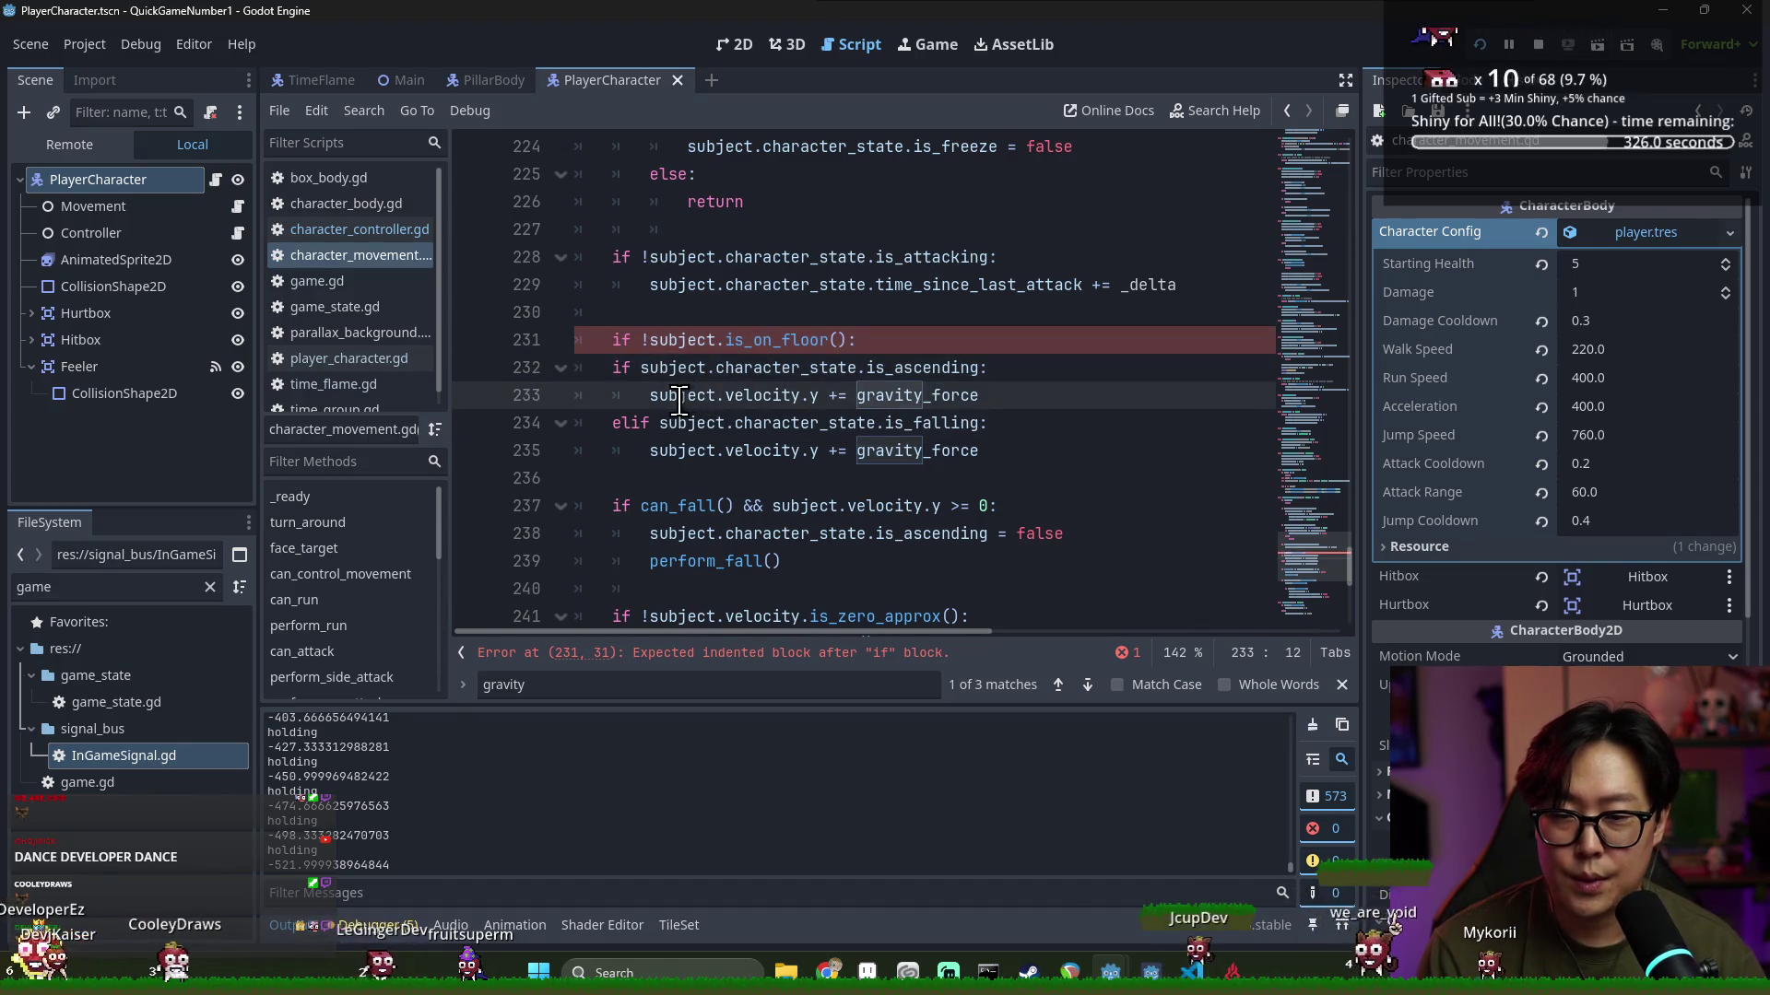
key(ctrl+shift+Right)
key(shift+End)
key(BackSpace)
key(ctrl+z)
key(alt+Up)
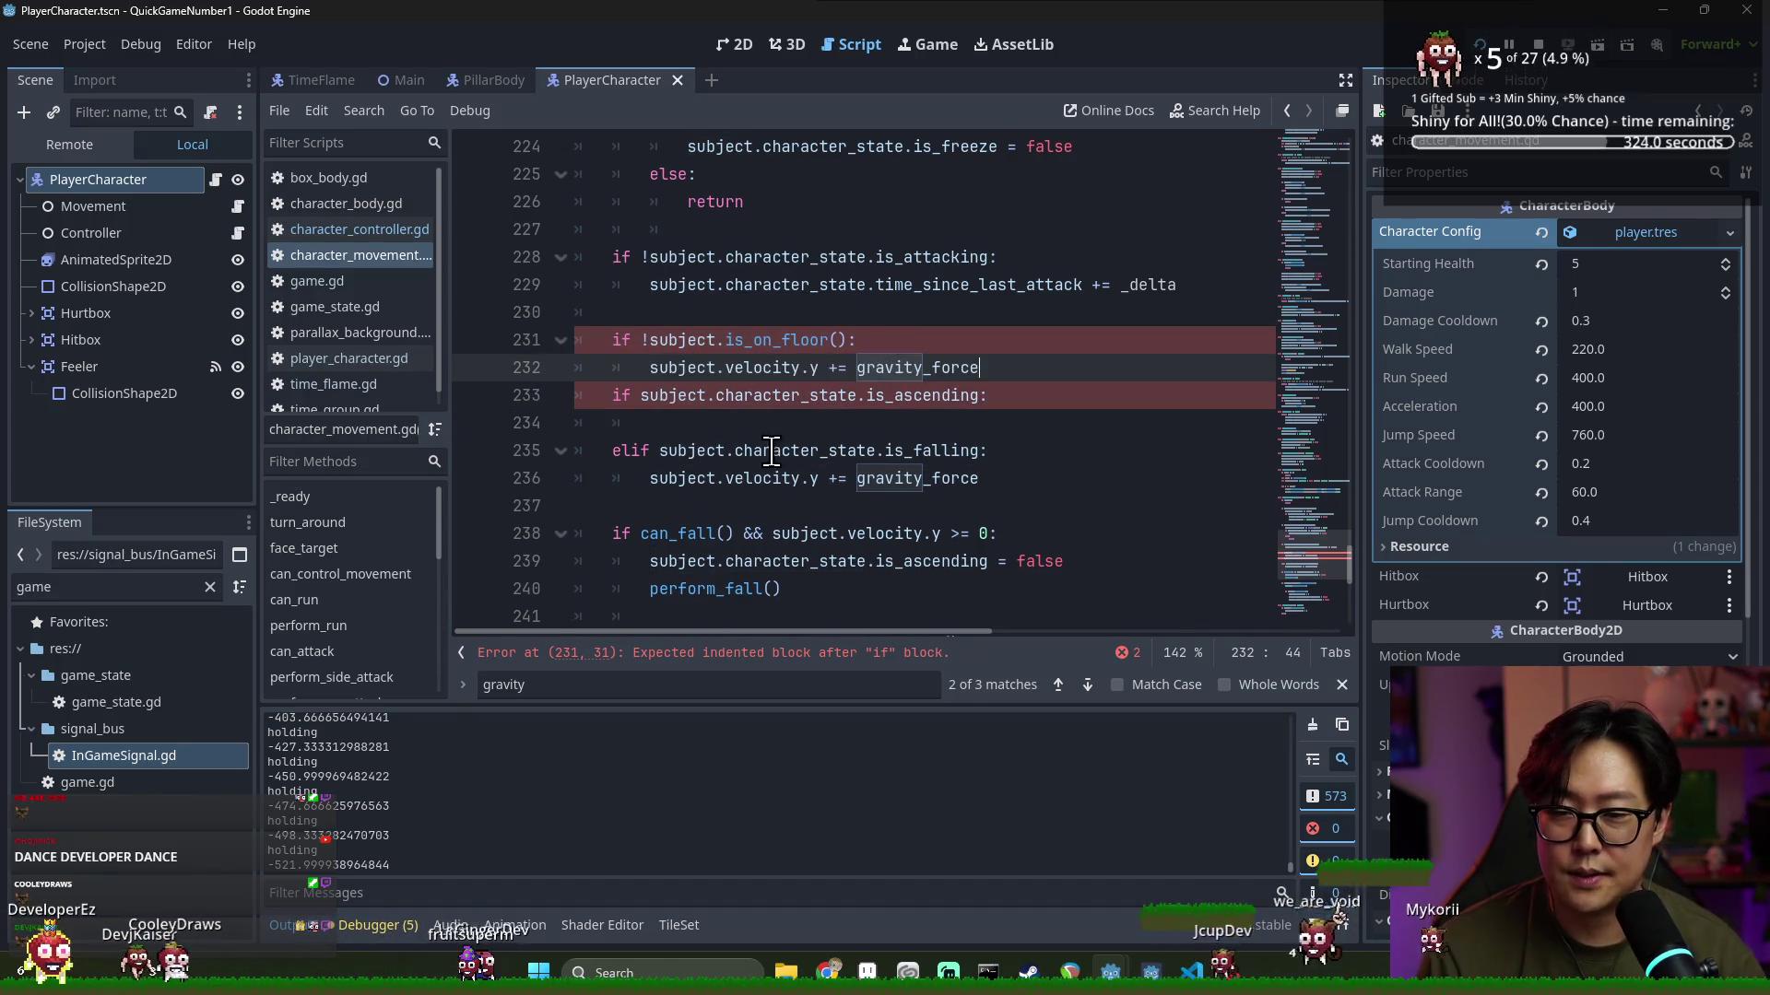
shift+click(1008, 477)
key(BackSpace)
click(1479, 44)
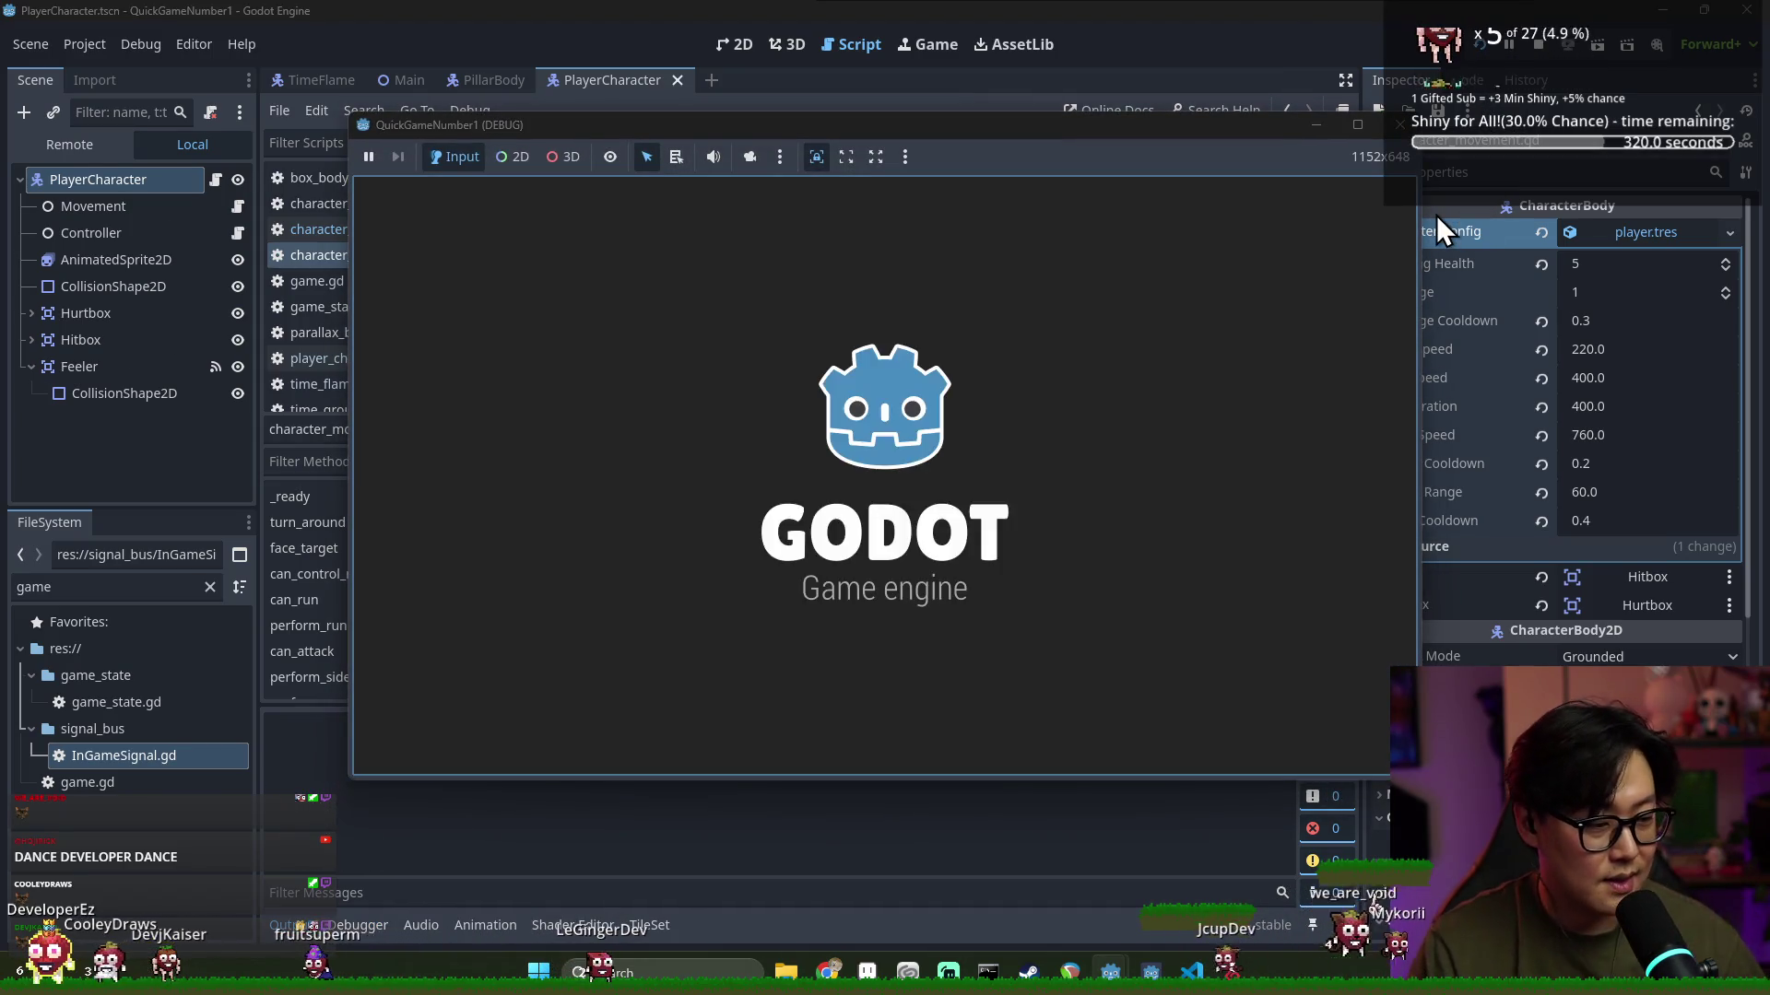
Step: Run and jump right across platforms and gaps onto the pillar and the hourglass platform
key(Right)
key(space)
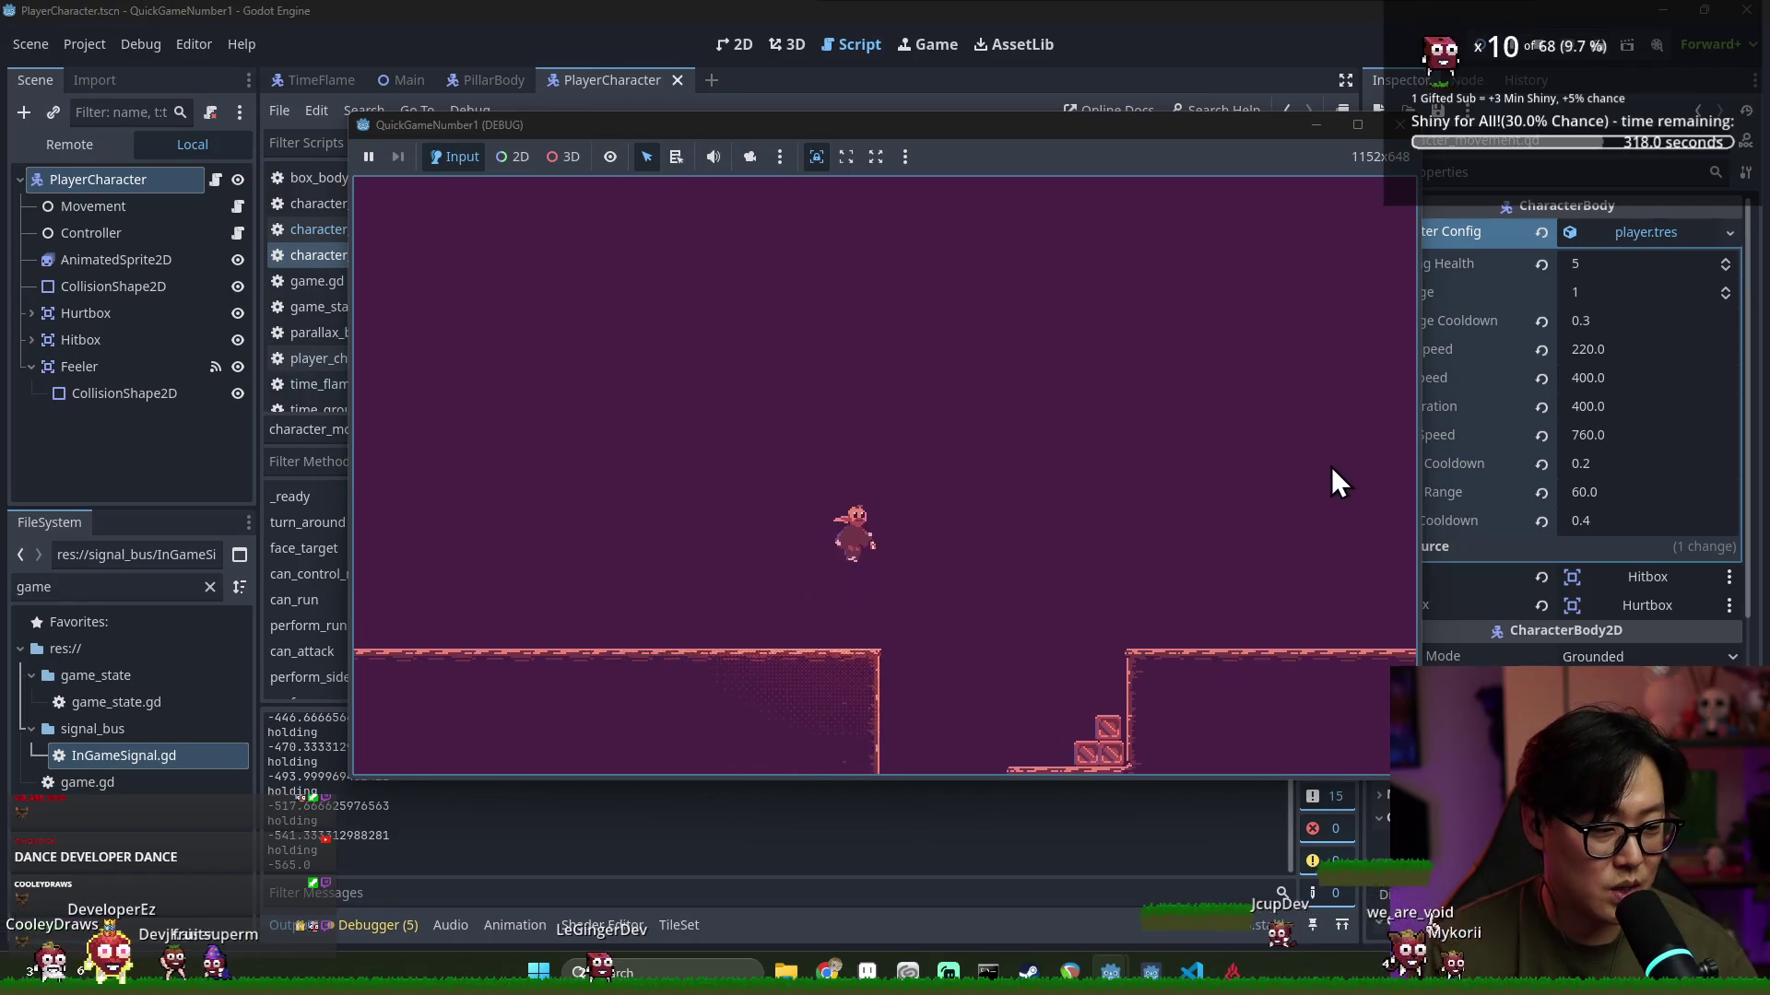
key(space)
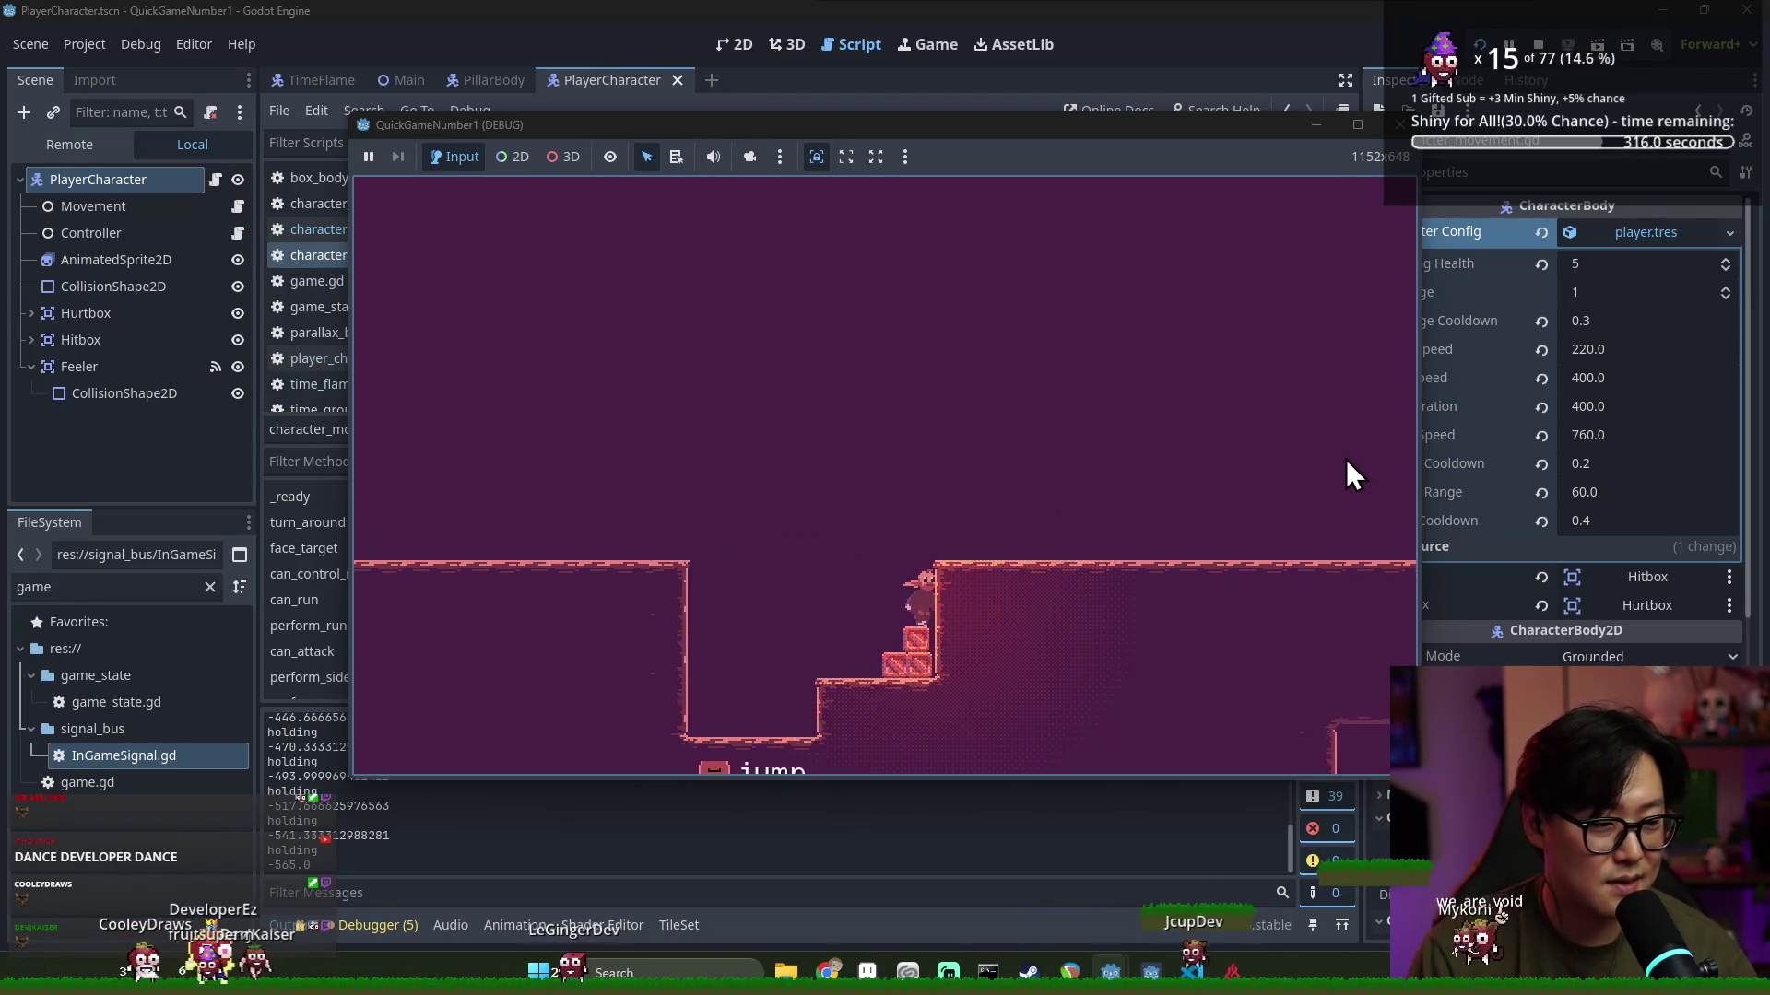
key(Right)
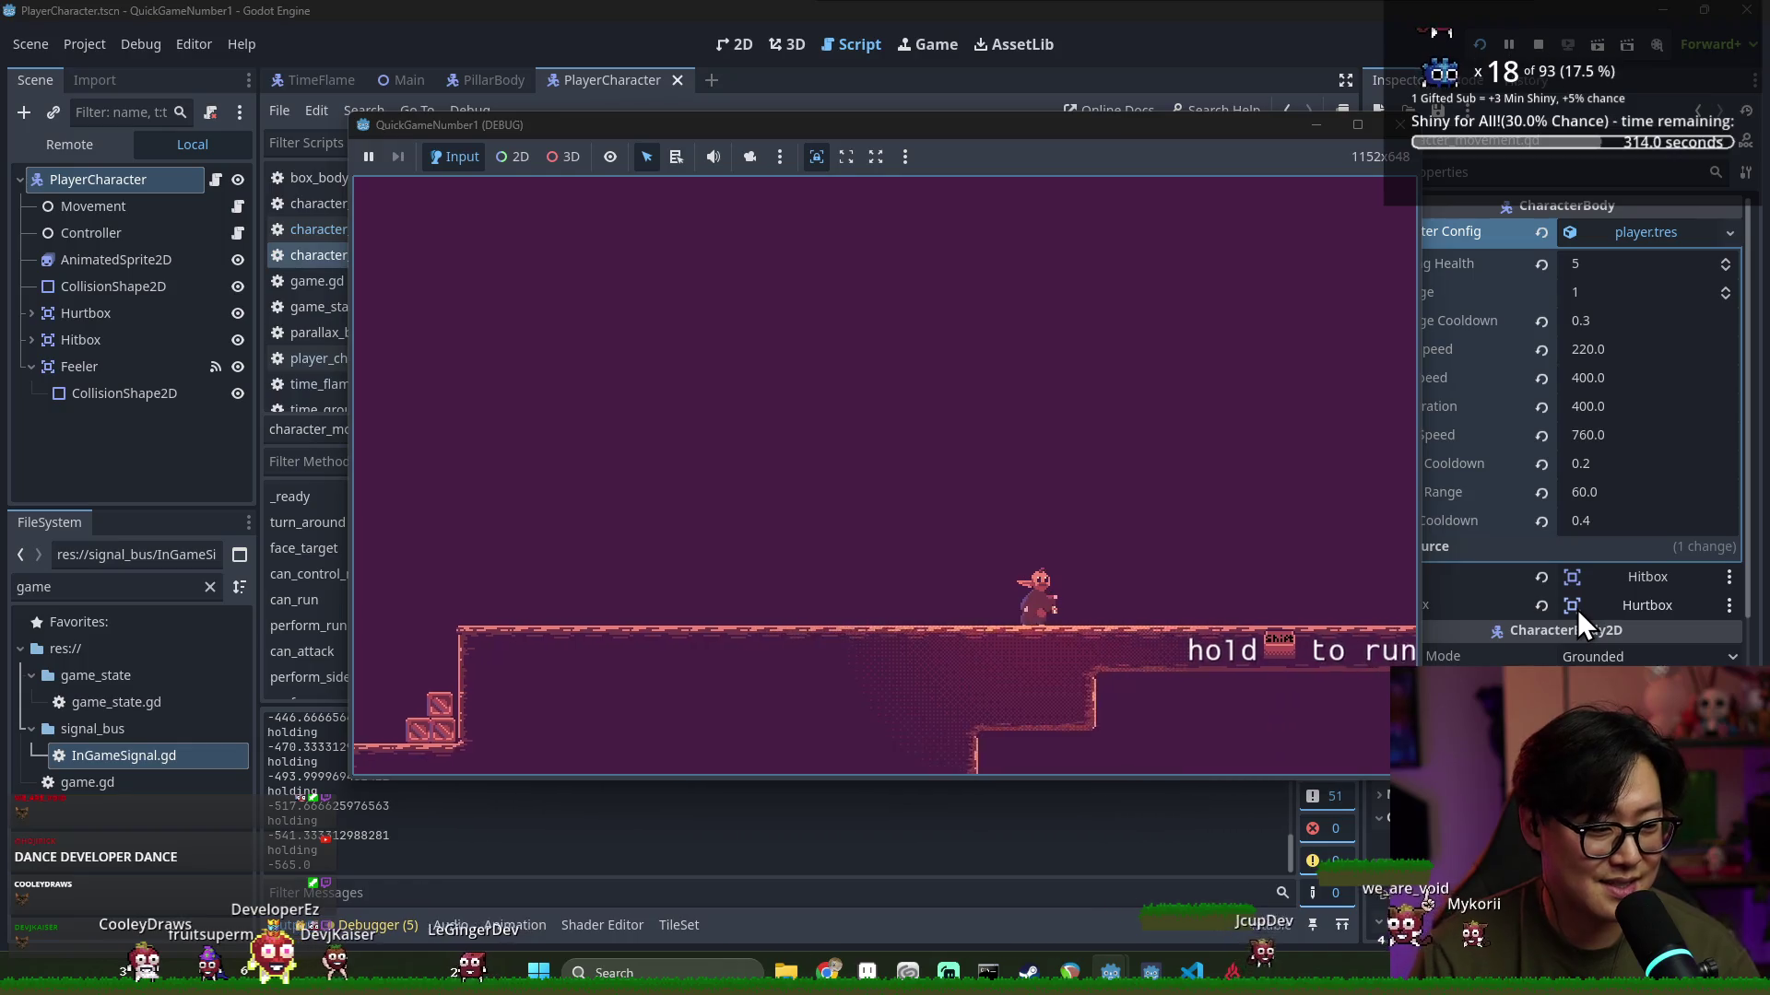
key(Right)
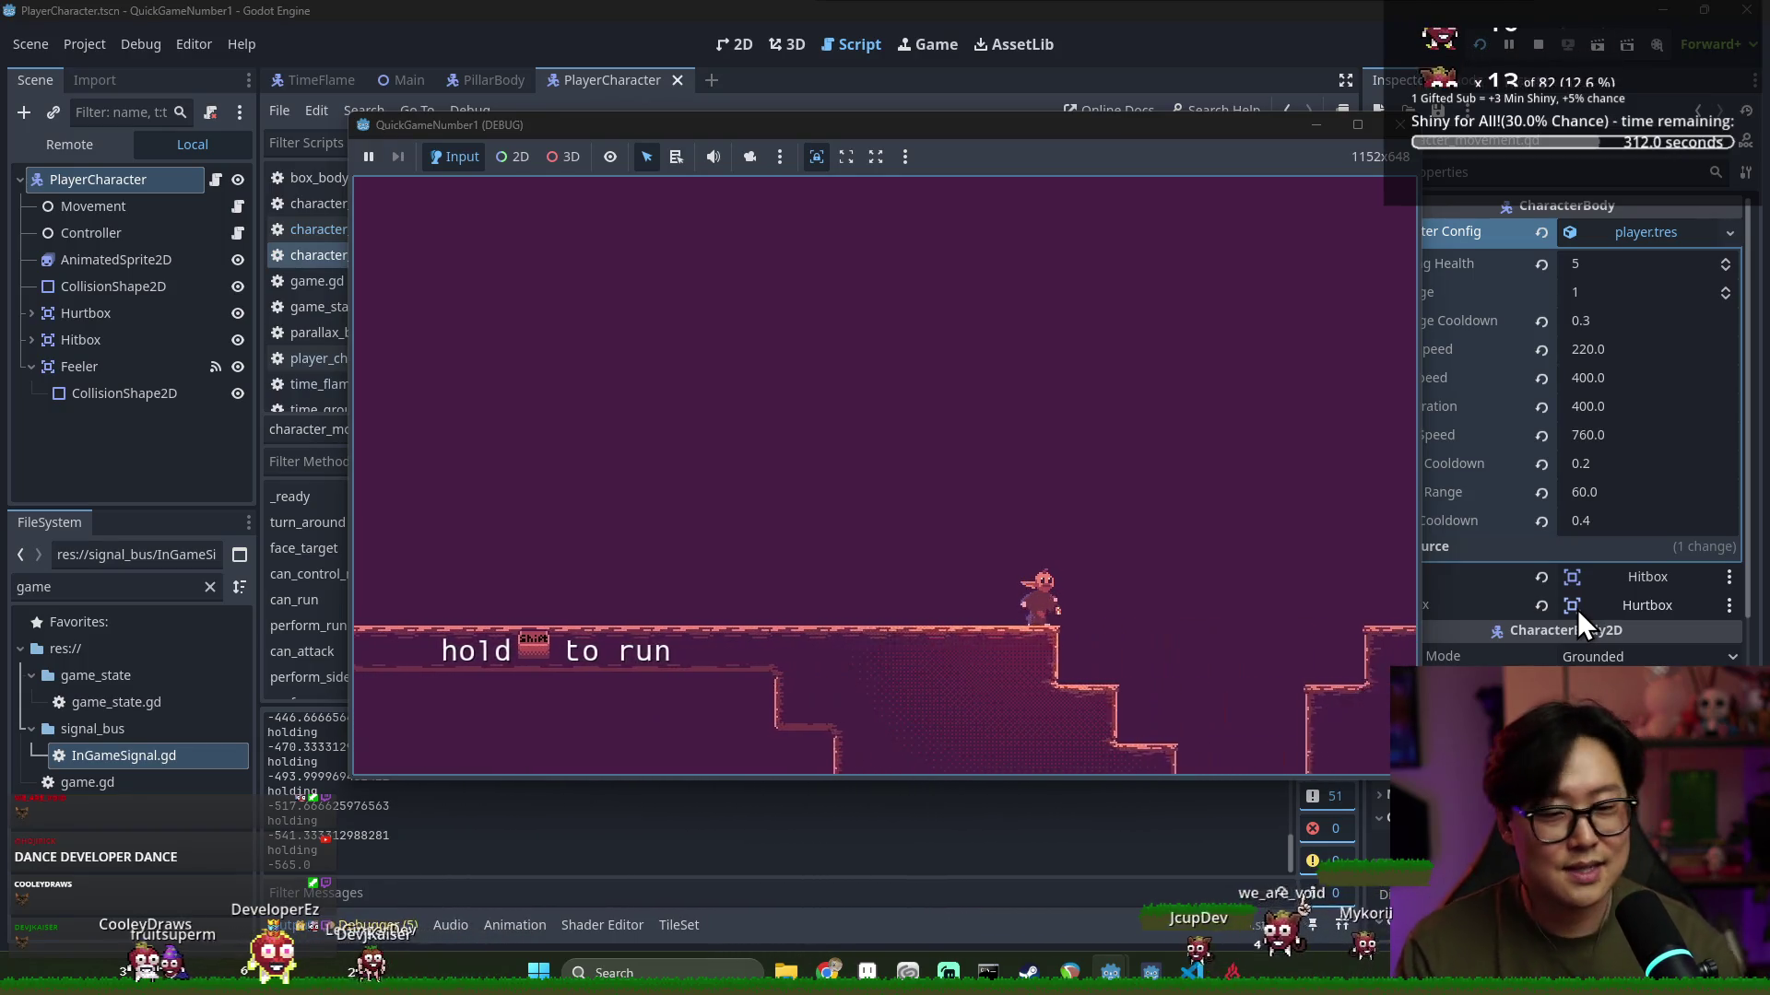
key(space)
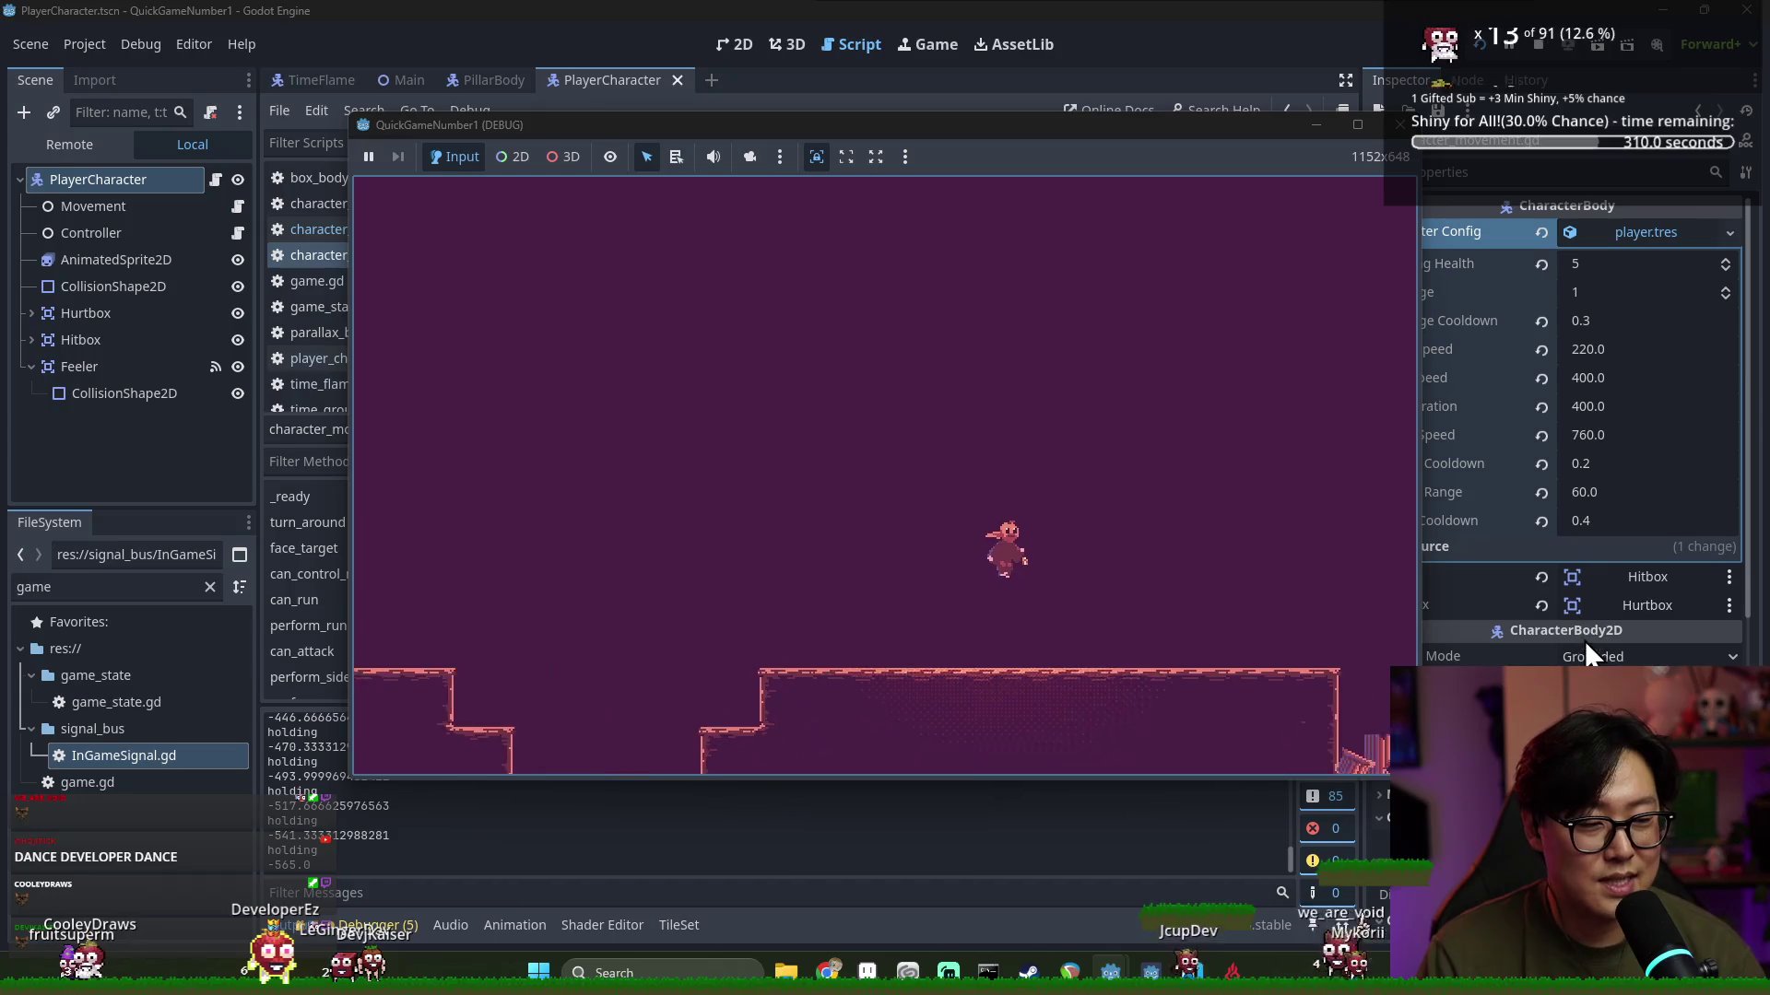
key(Right)
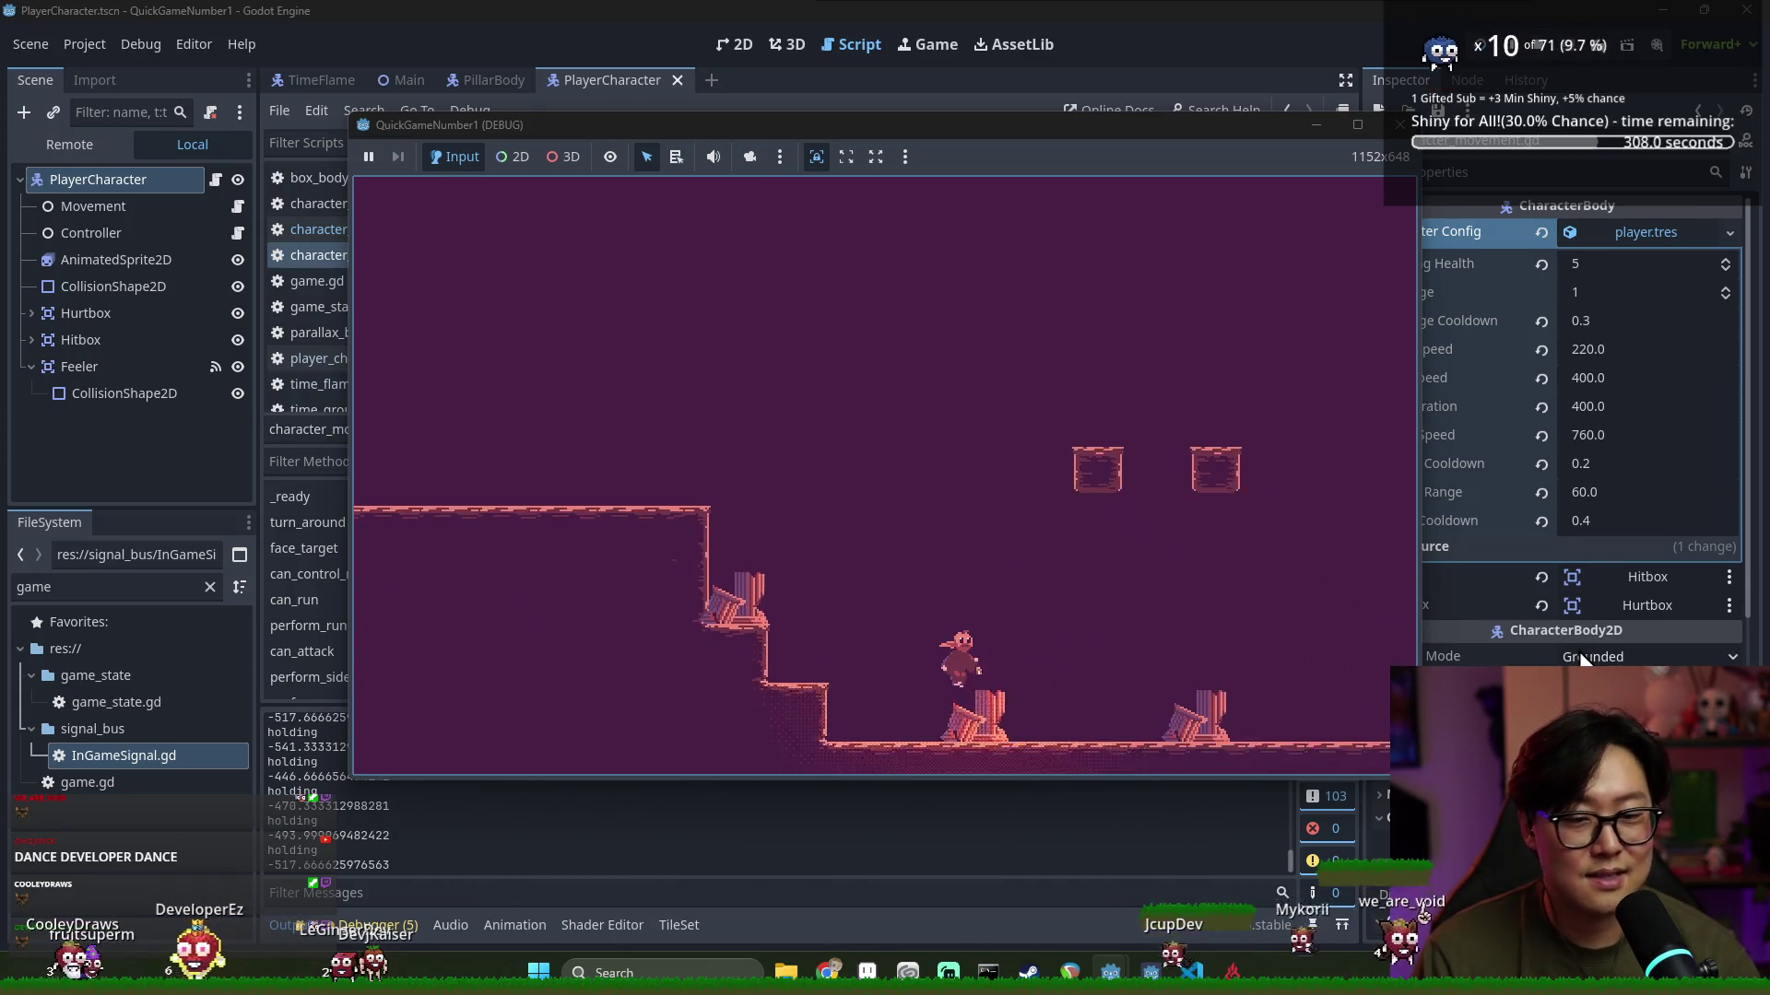
key(Right)
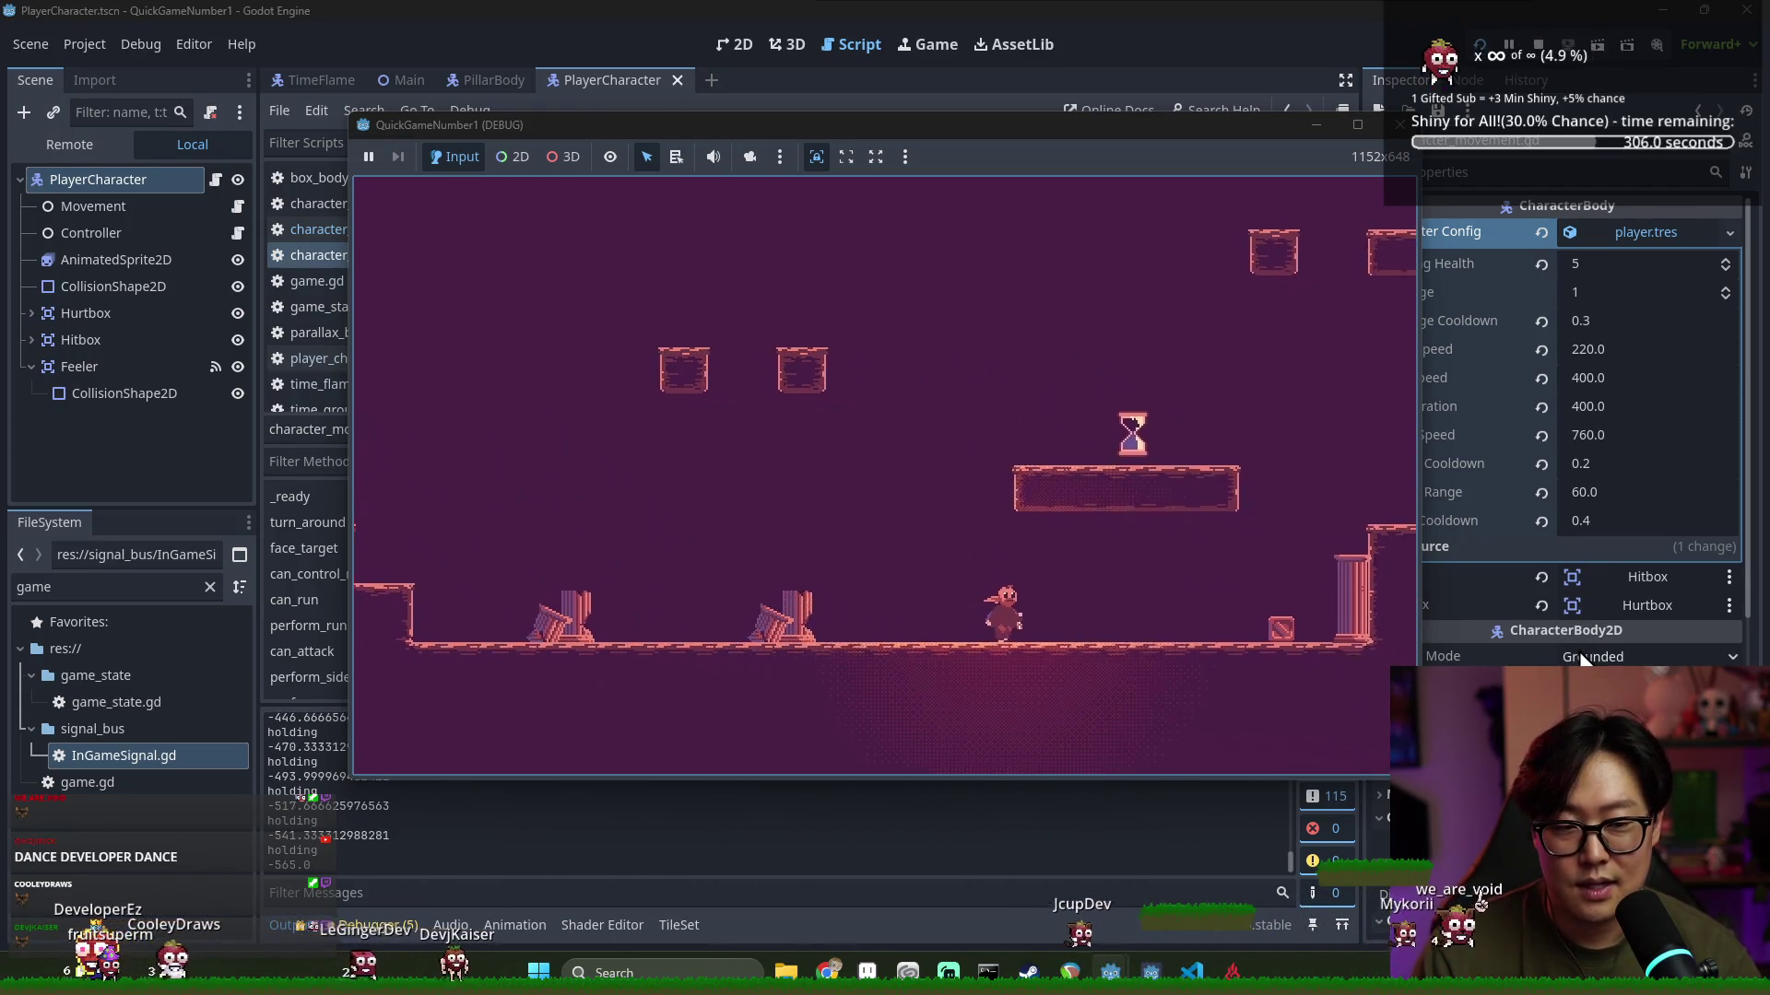
key(Left)
key(space)
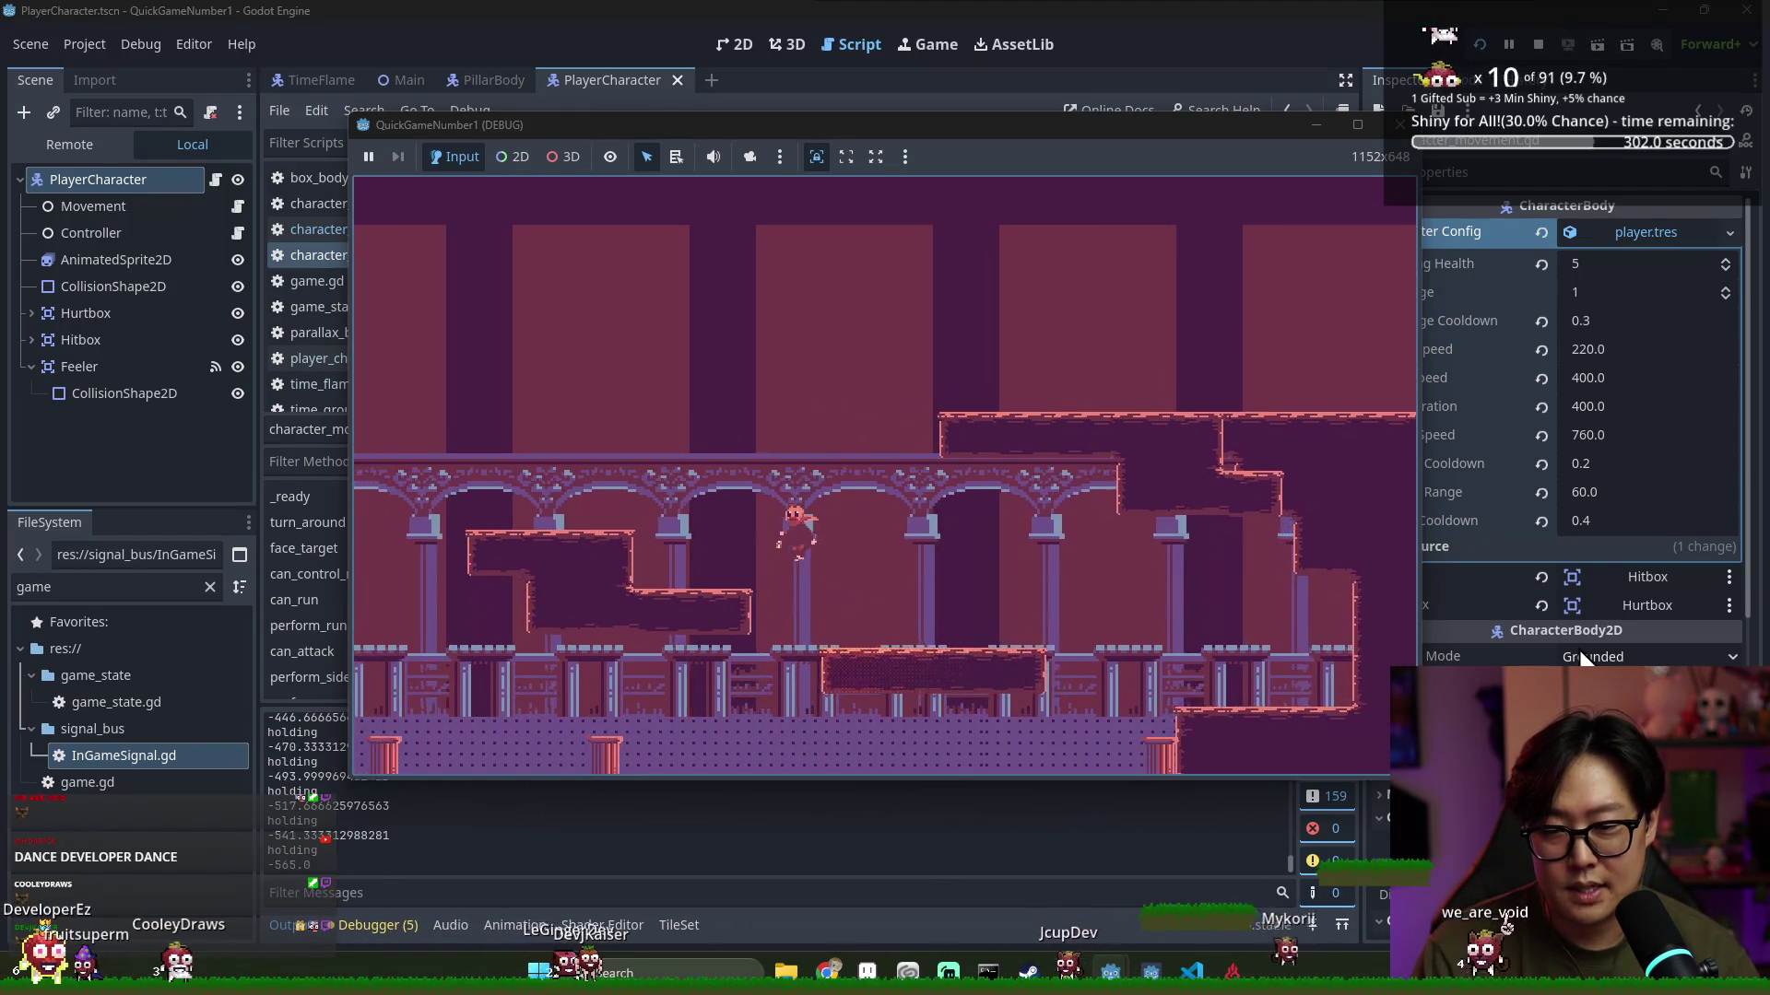
Step: Drop to the lower floor, jump onto the ledges by the pillar, reach the columned room, and stop the game
key(Right)
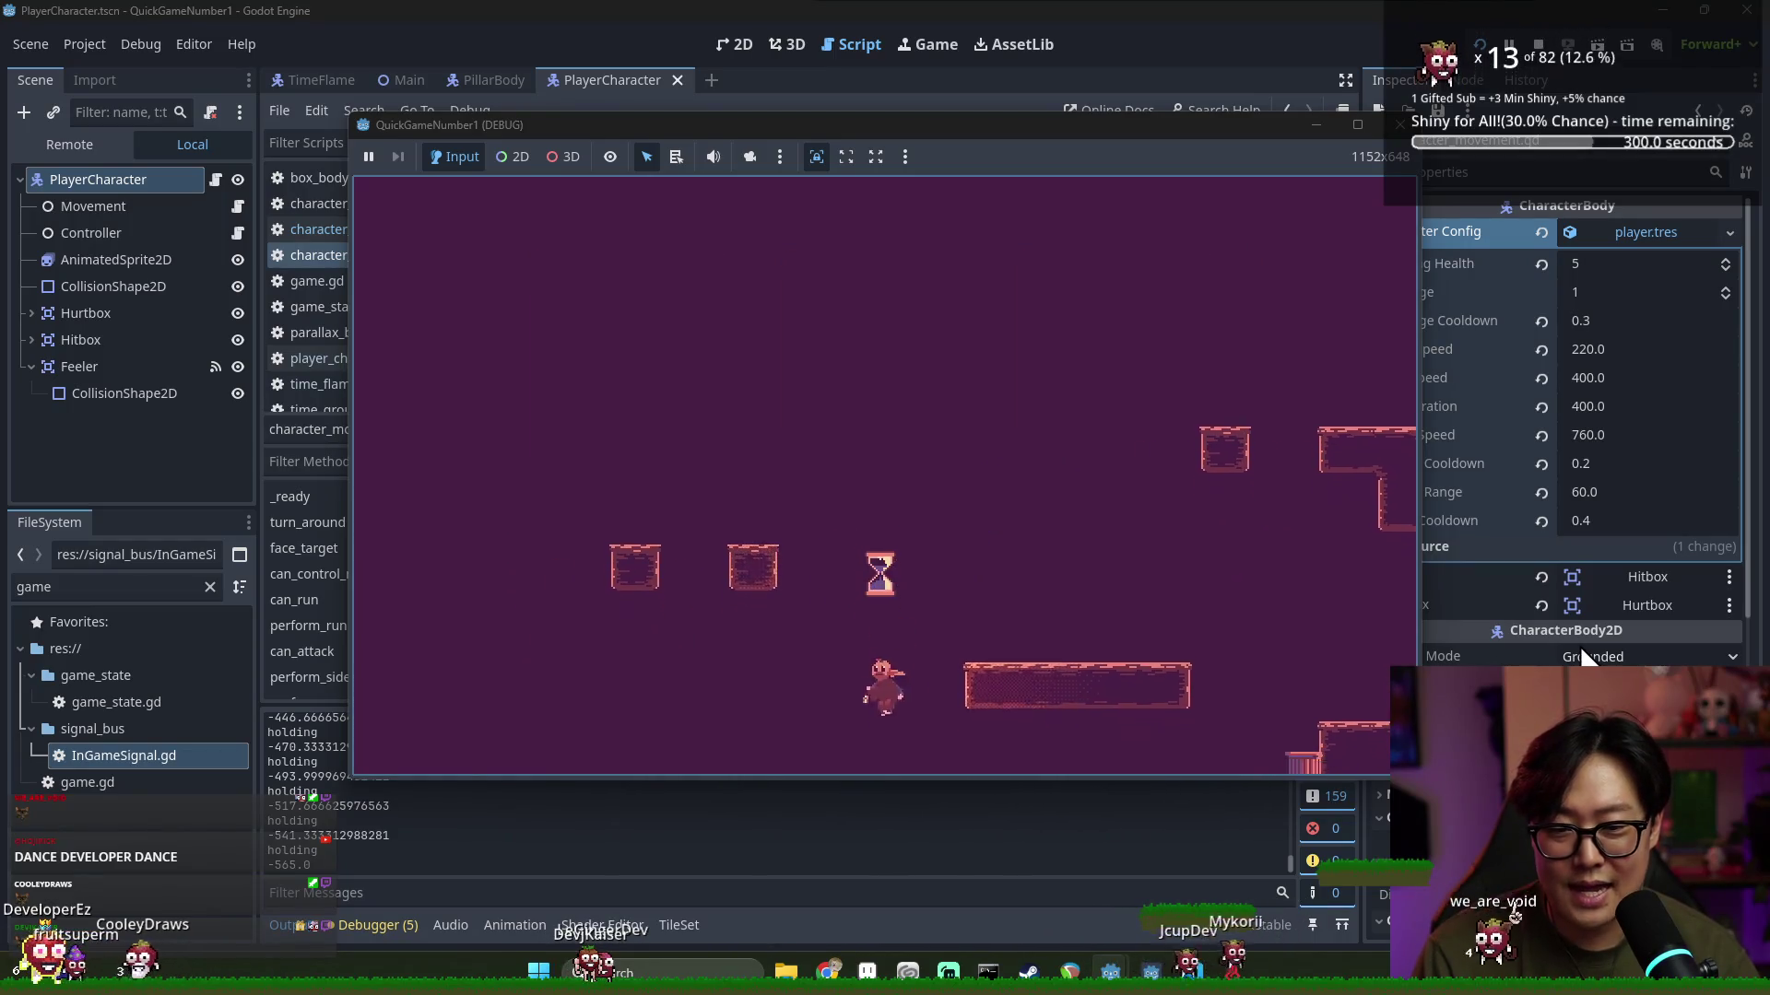
key(Right)
key(space)
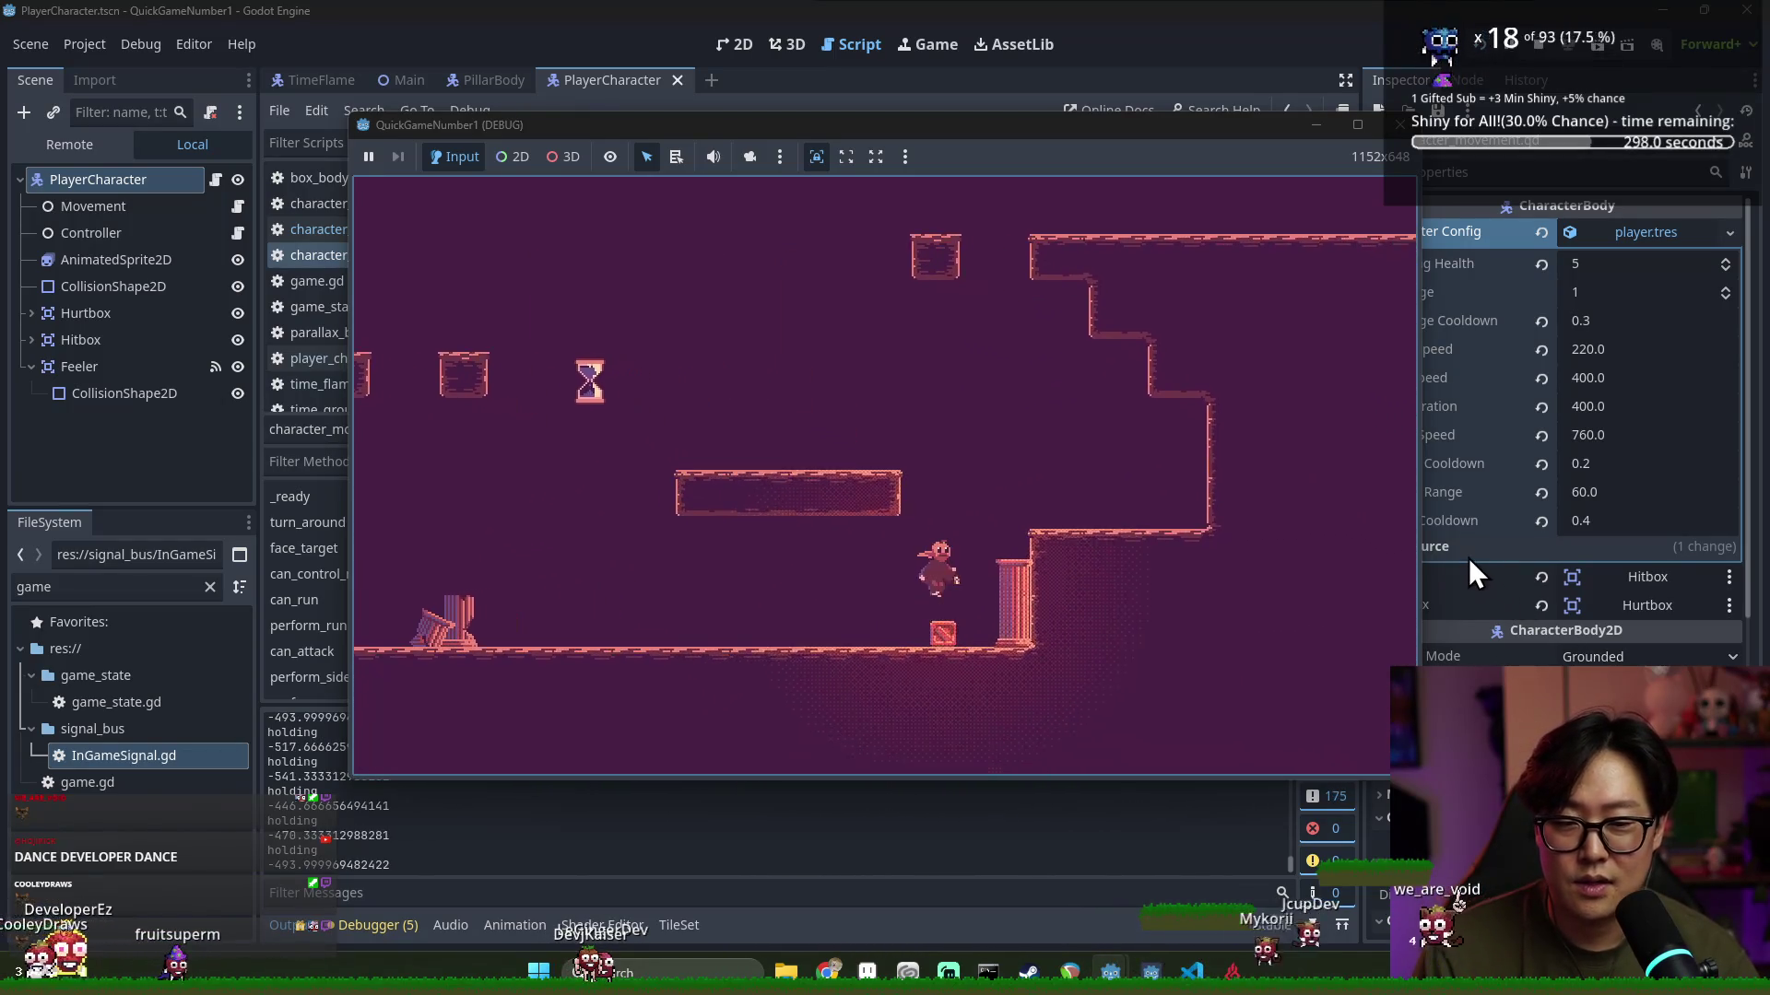
key(Left)
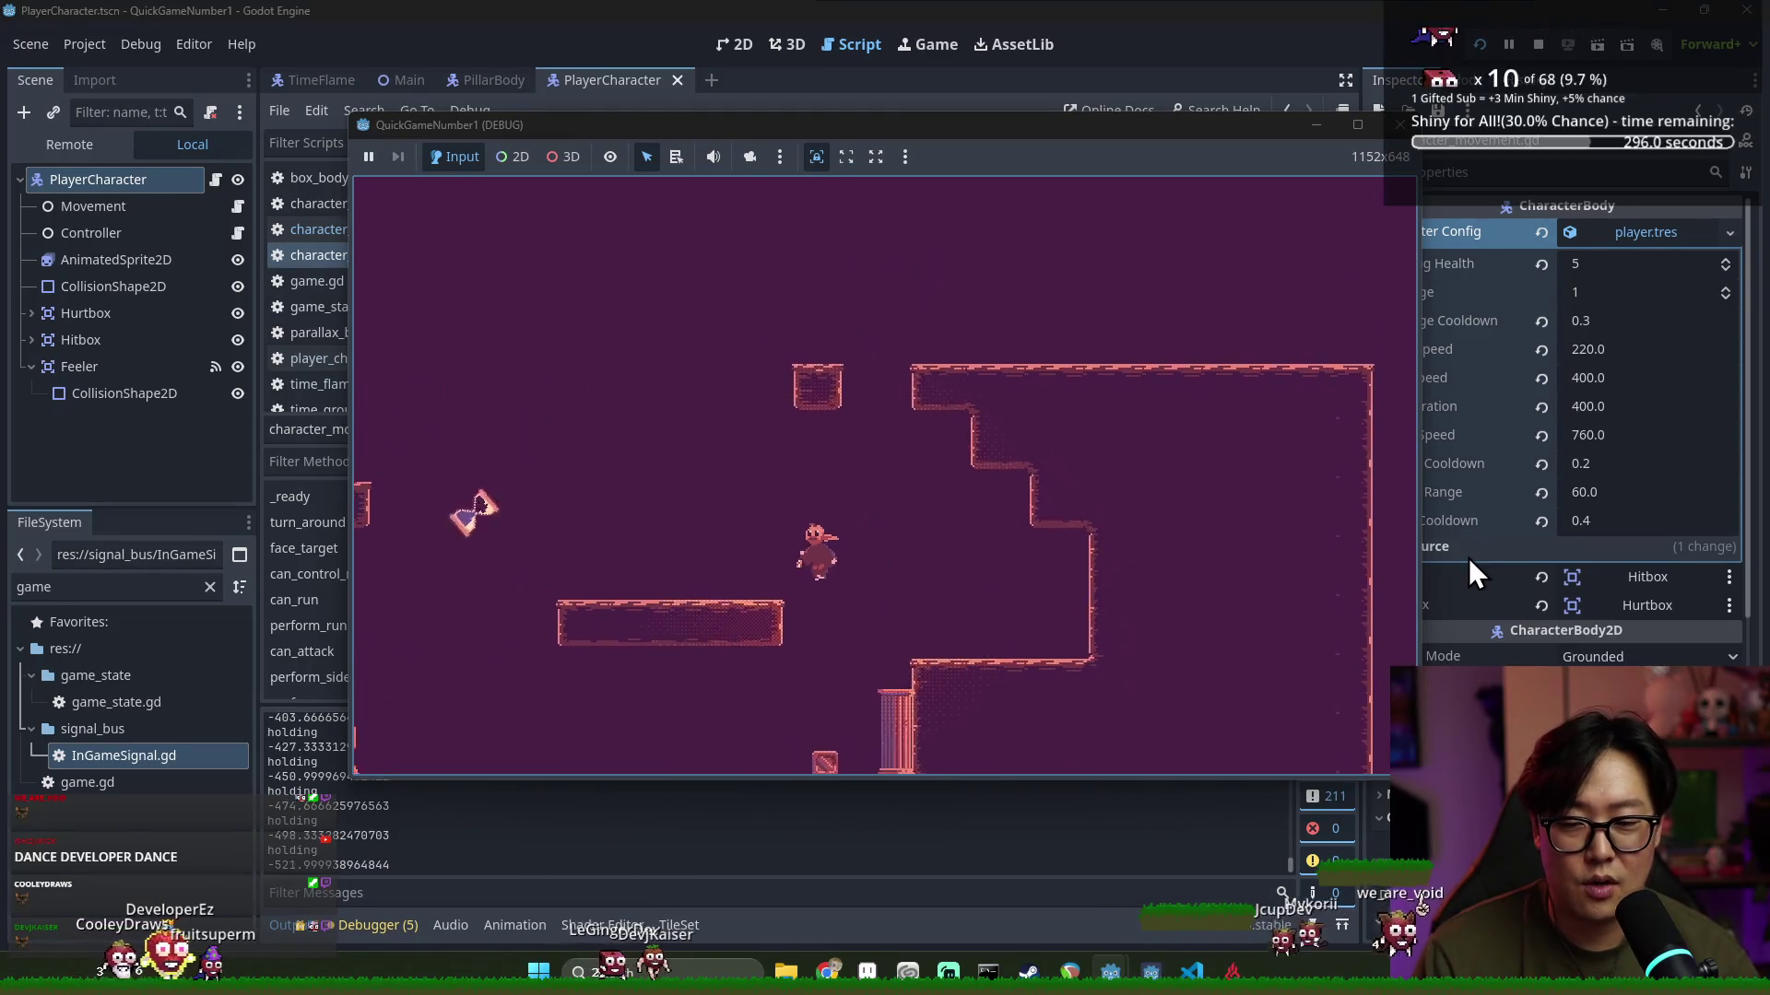
key(Right)
key(space)
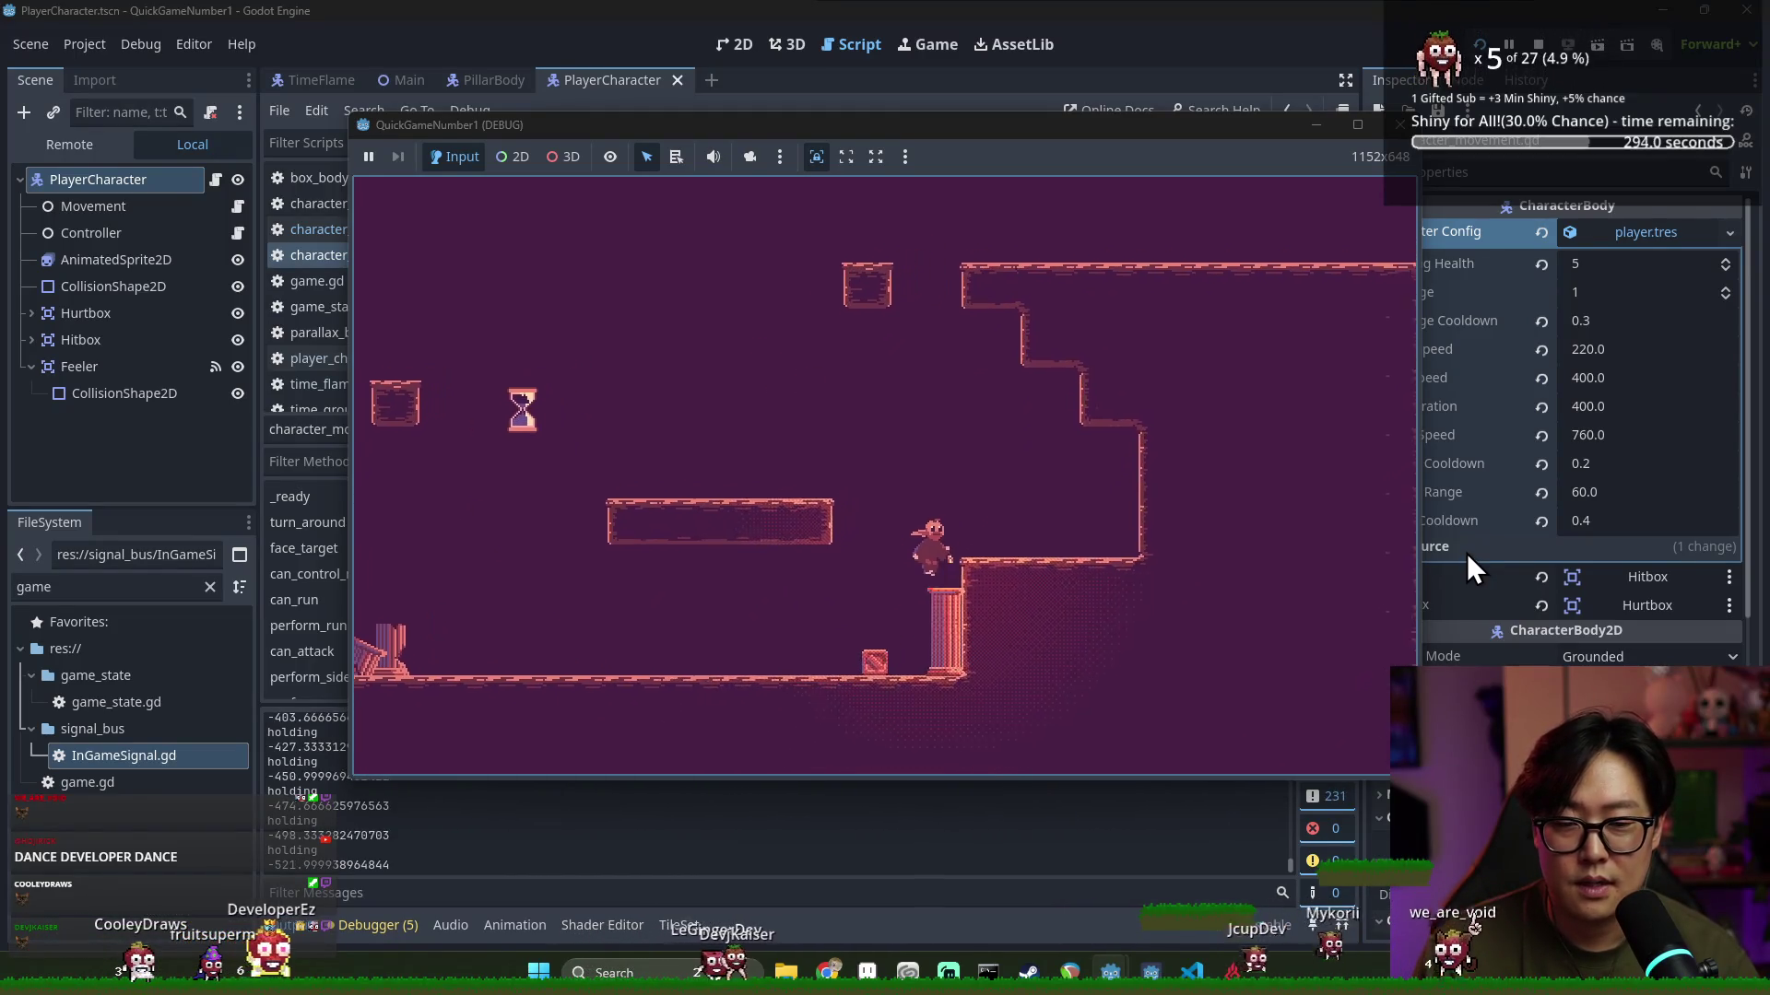
key(Right)
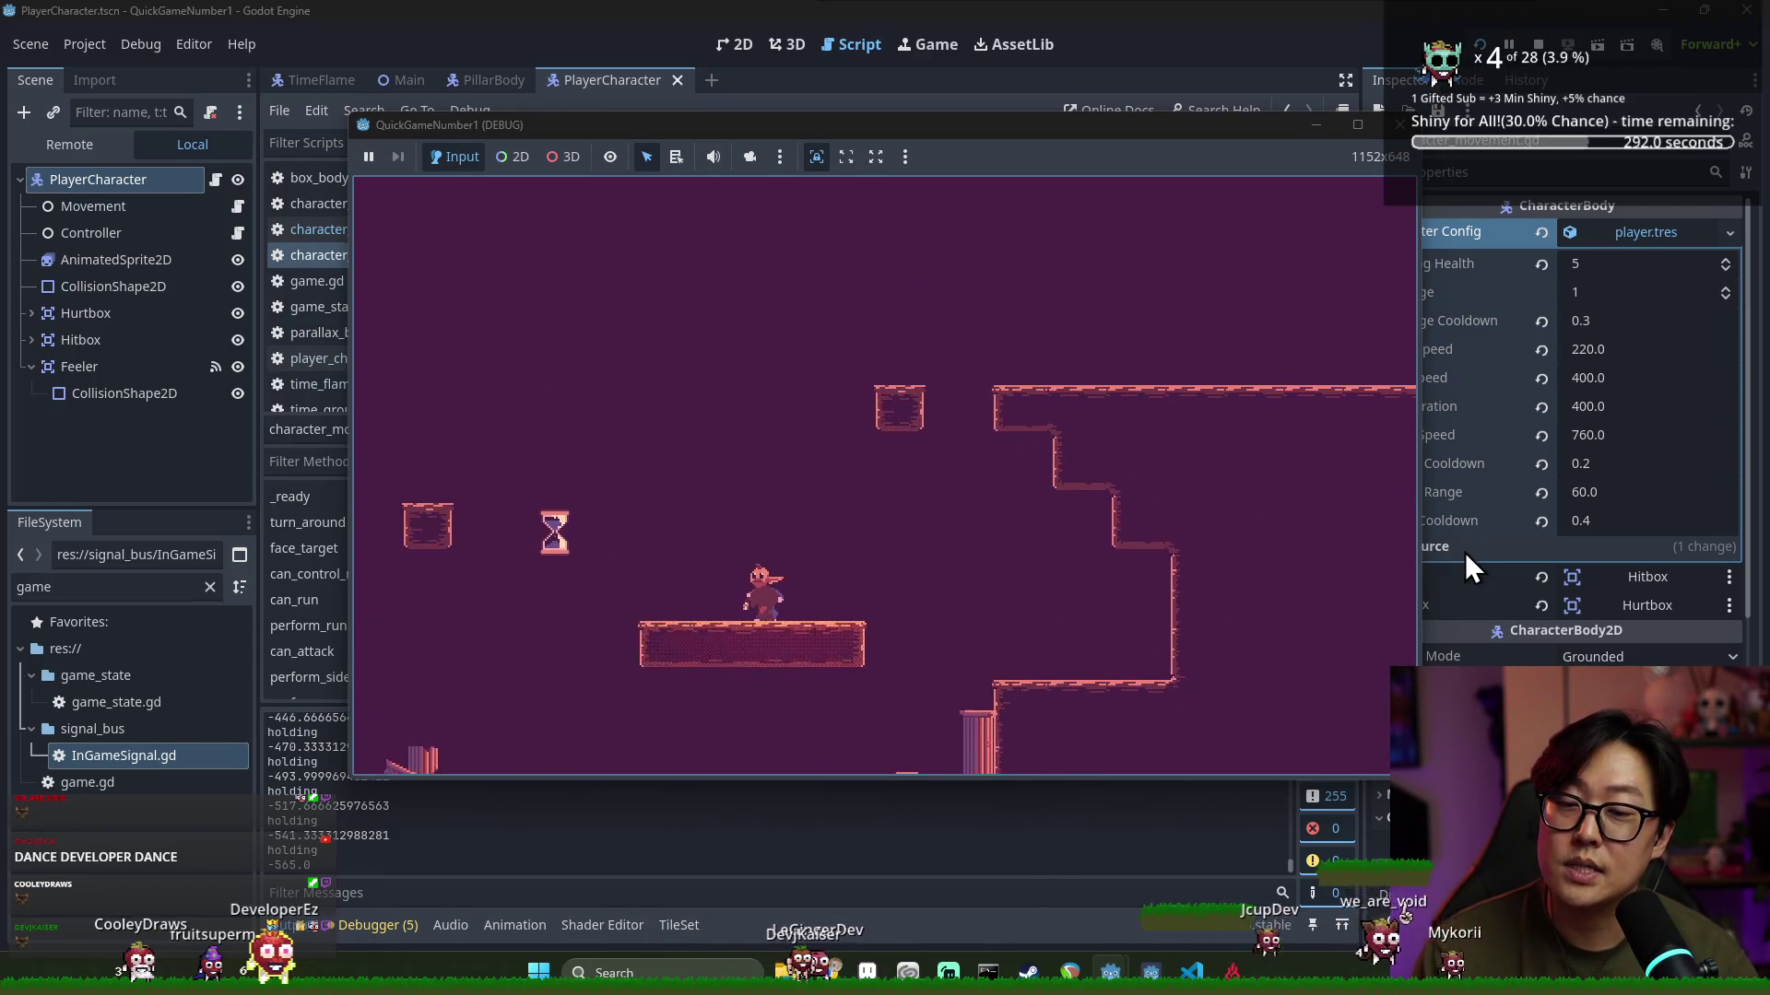
key(F8)
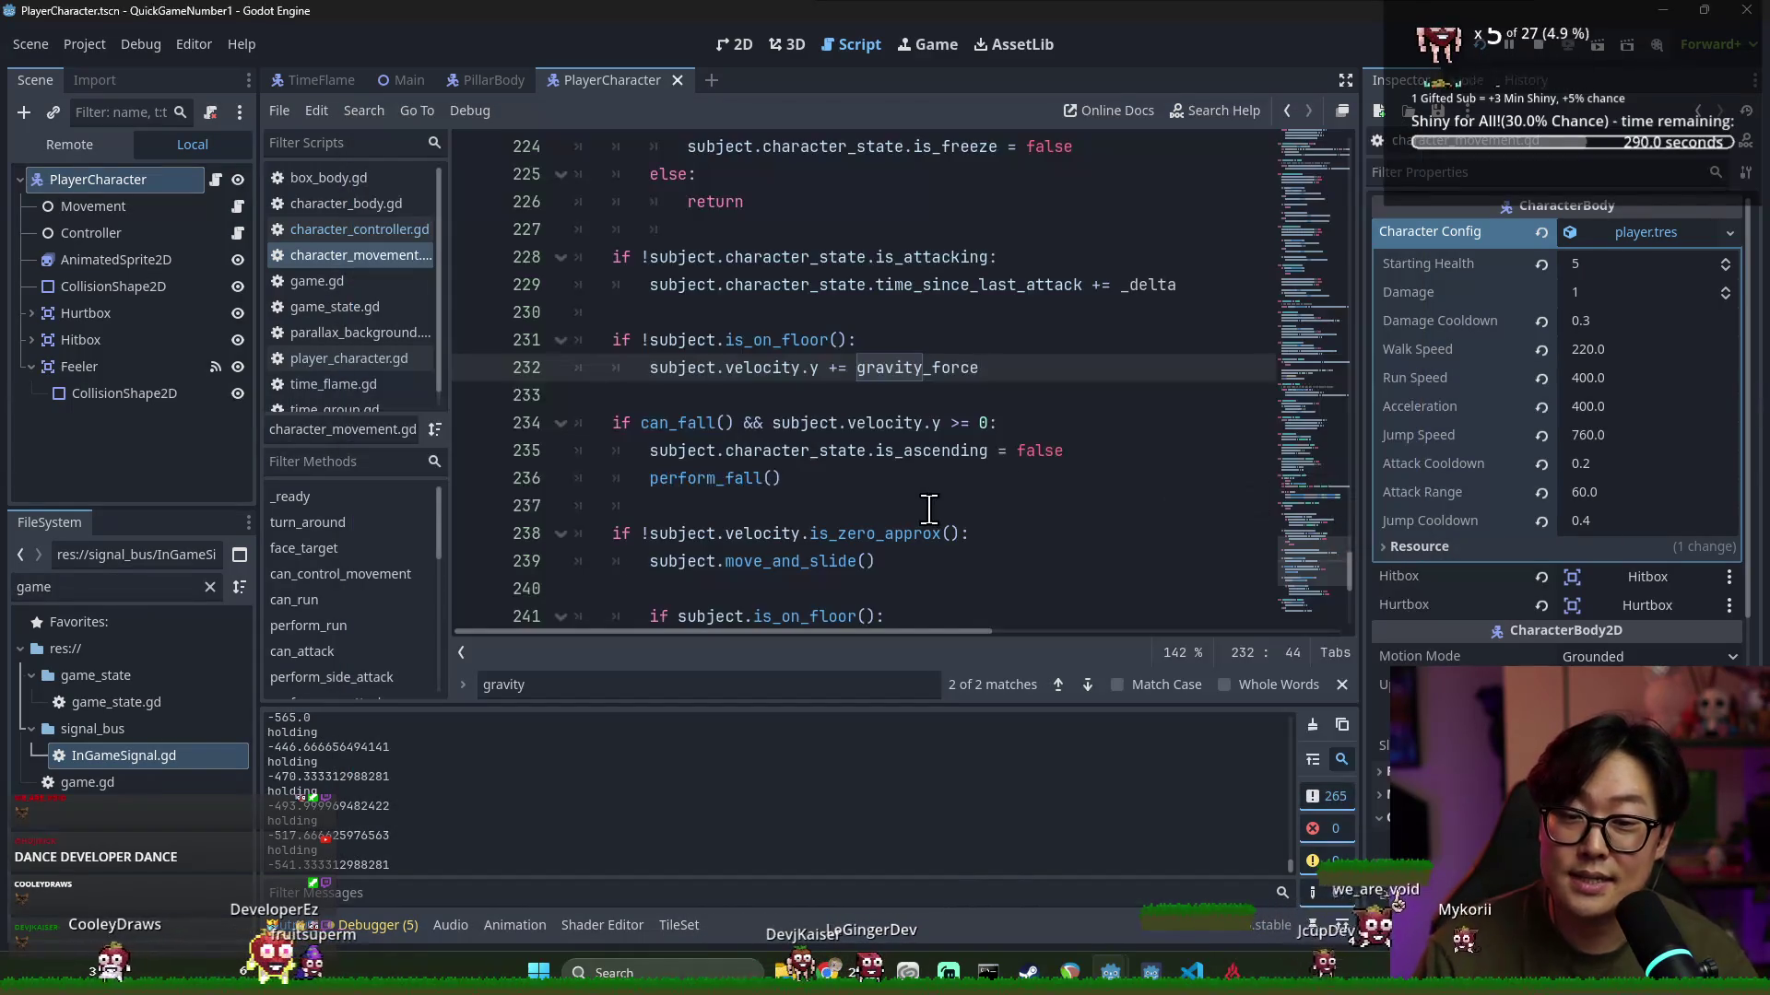
Step: Add breakpoints on lines 232 and 231, run, step over once, resume, and stop the debug session
click(466, 368)
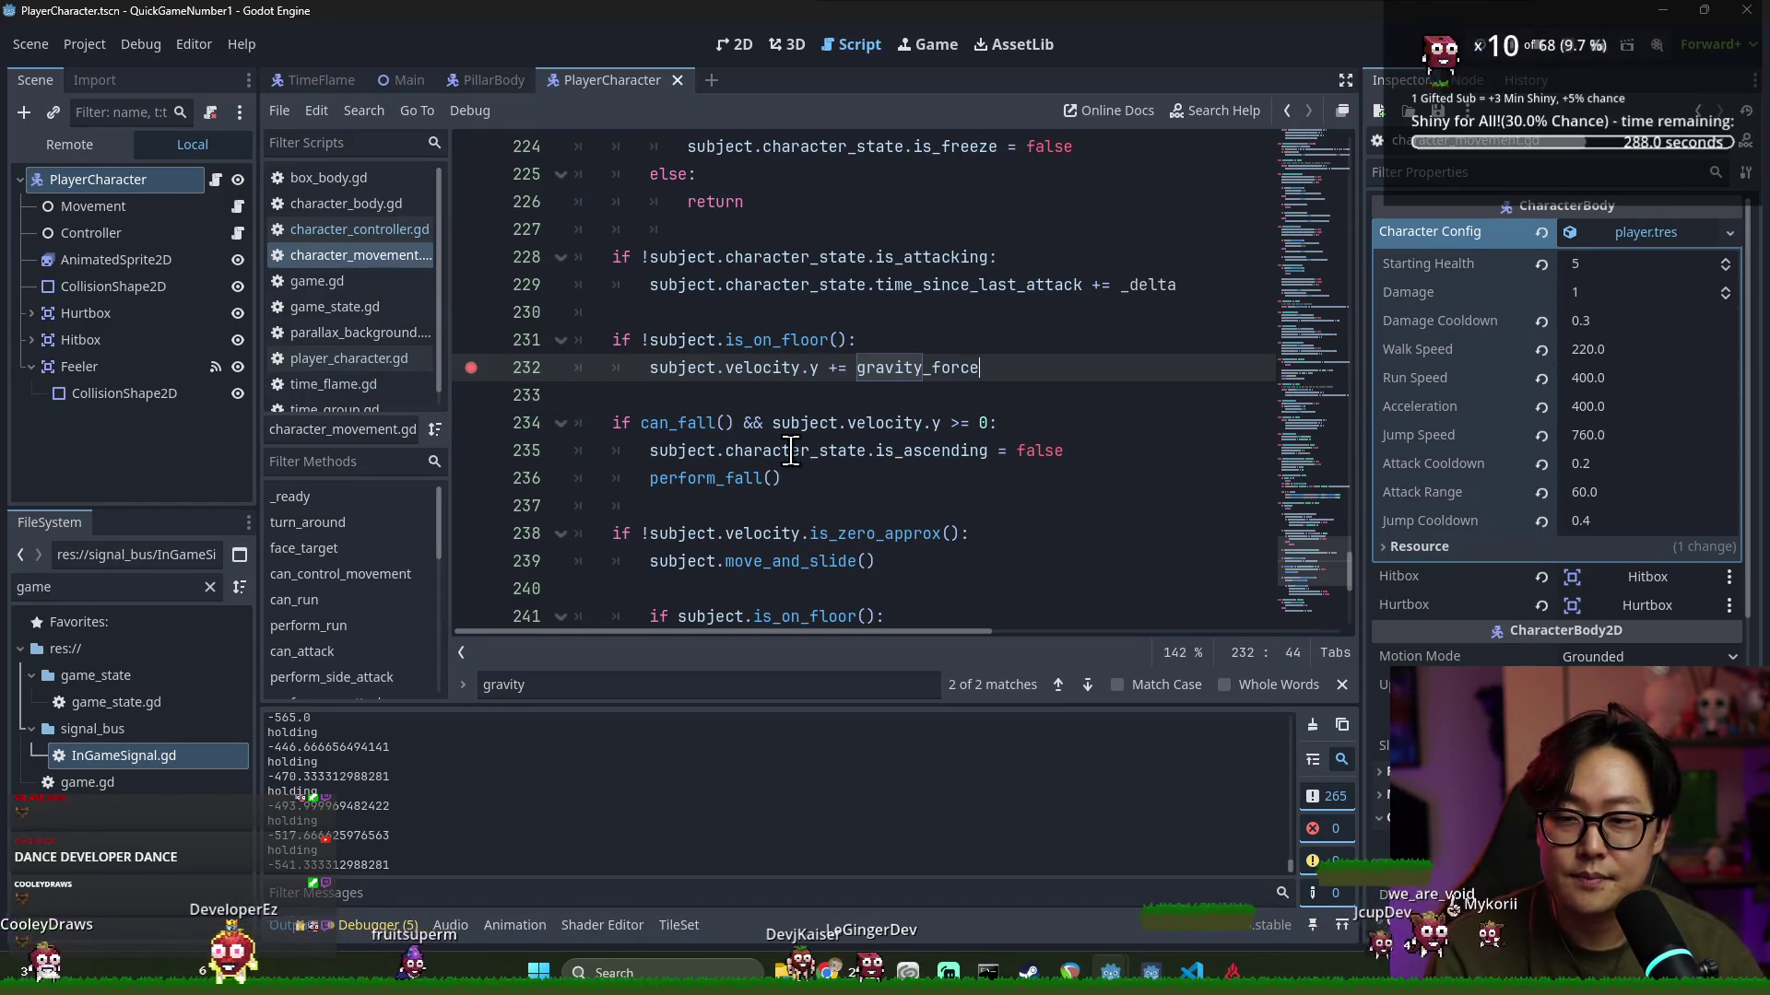
key(F5)
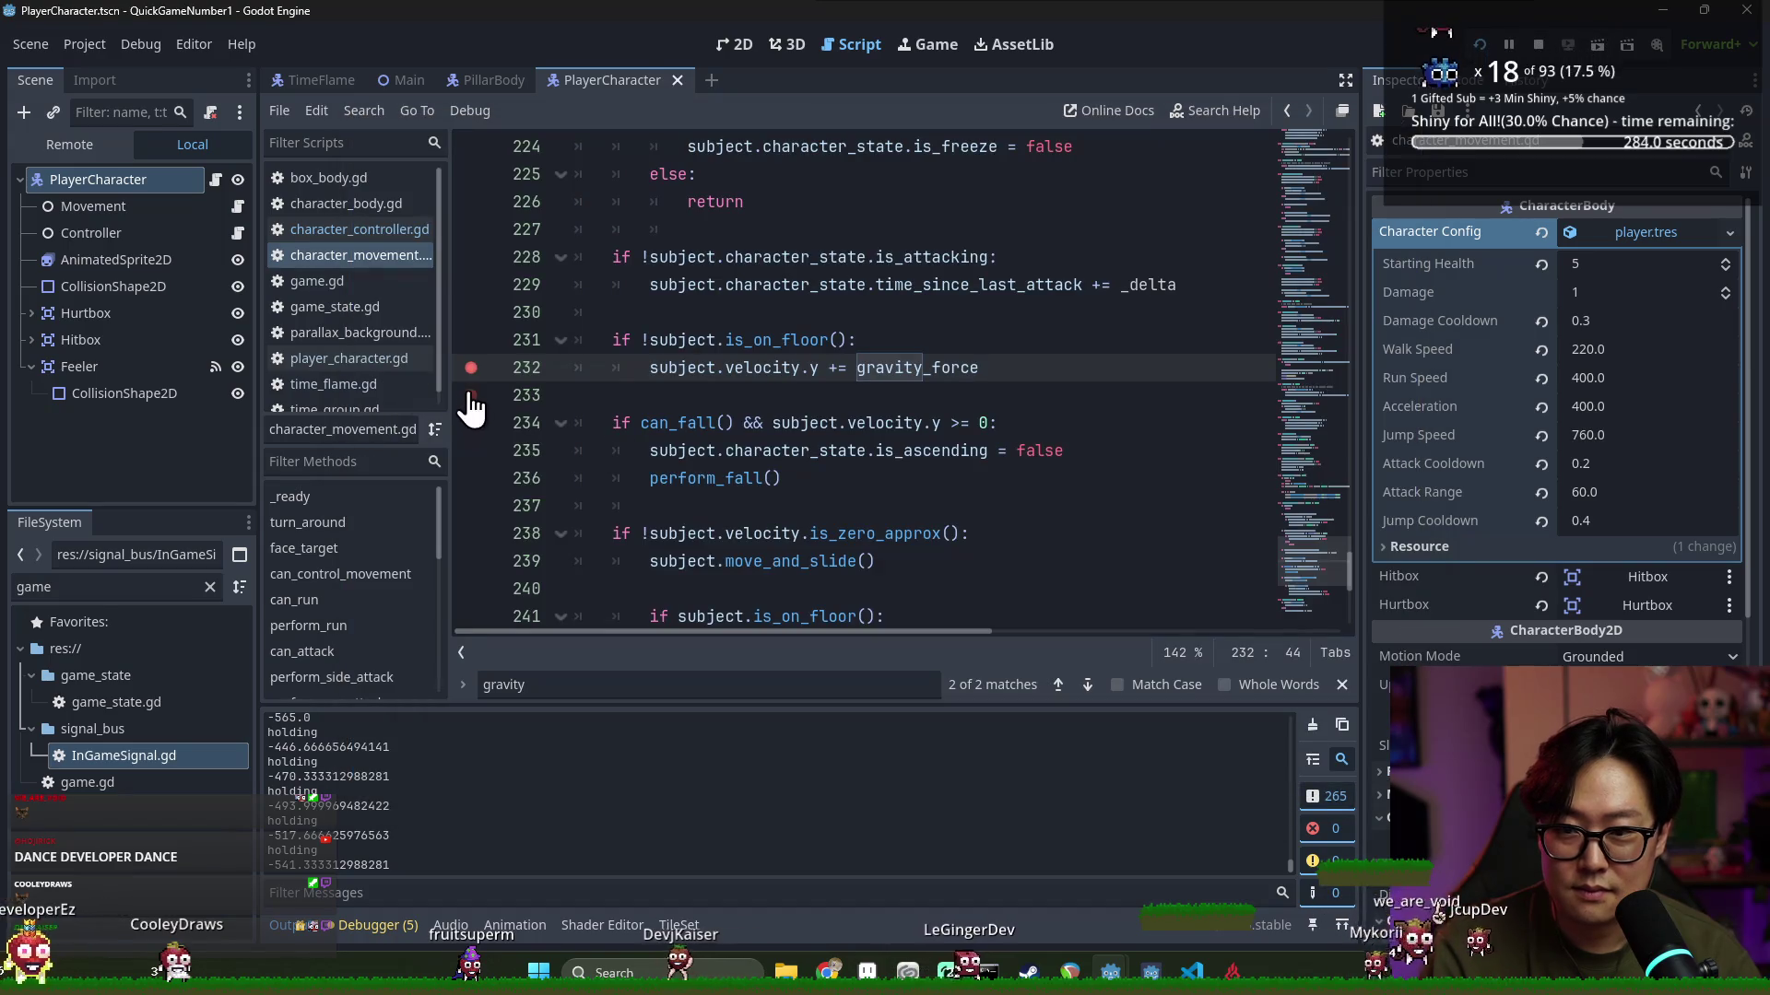
click(470, 340)
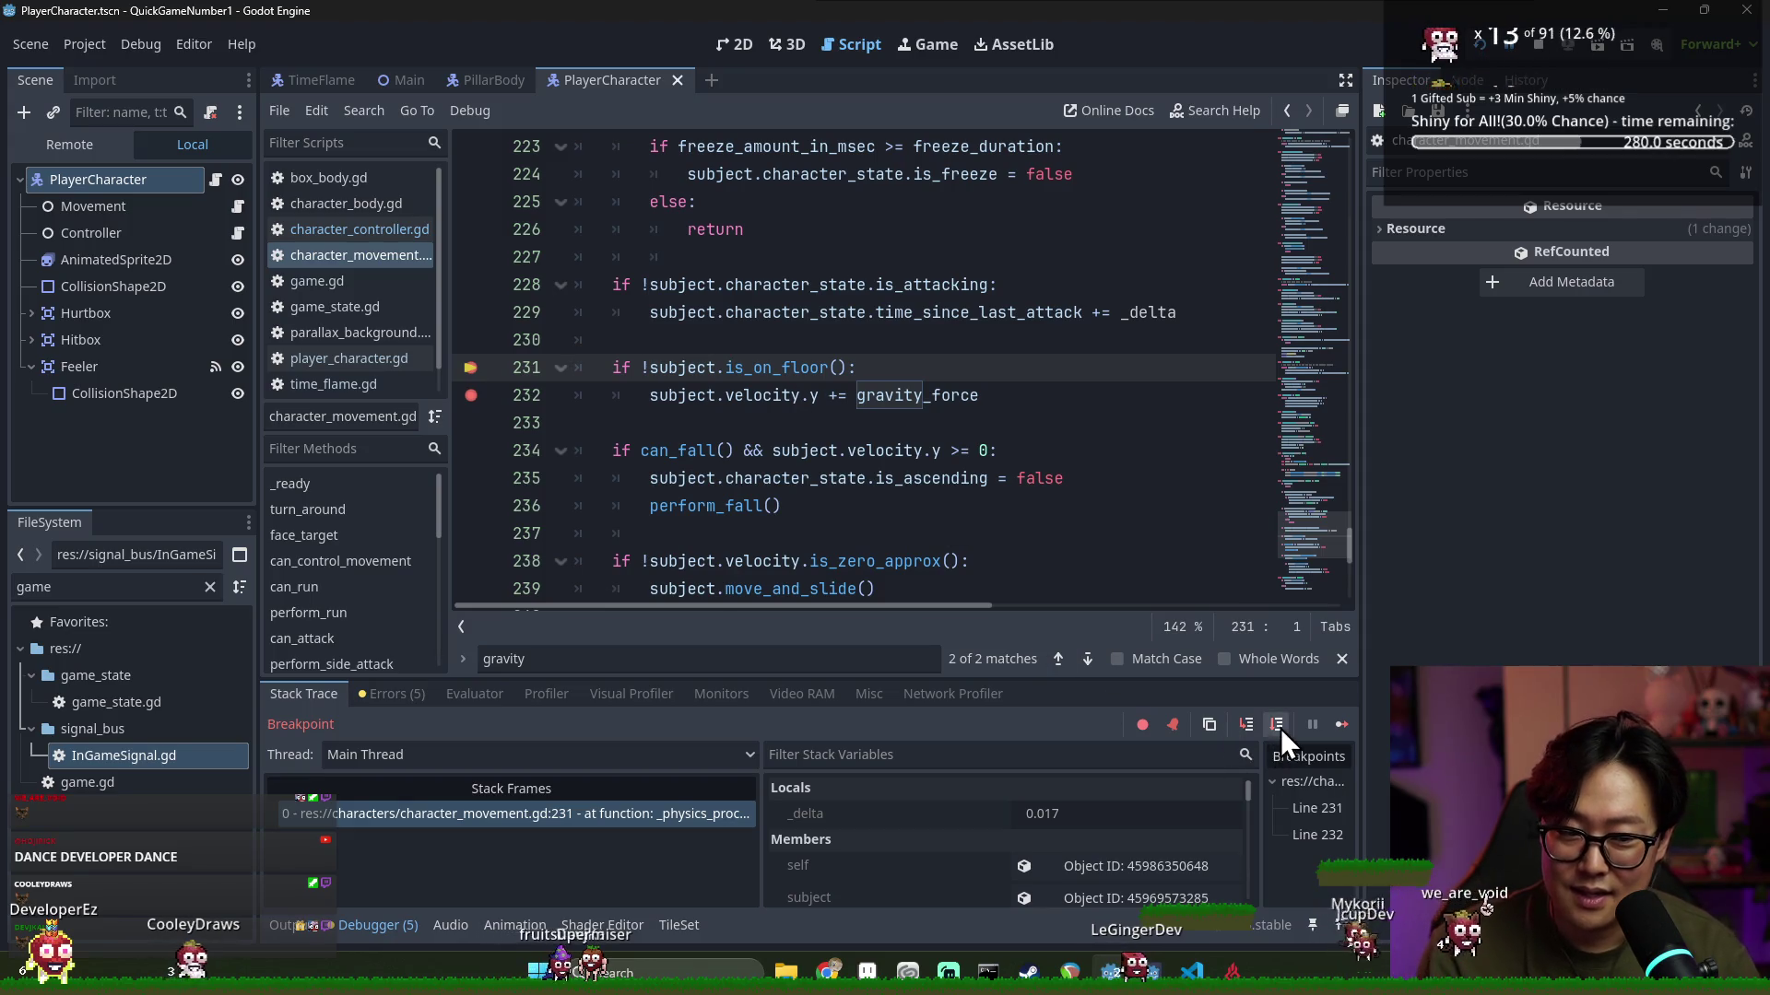
click(1278, 725)
key(F12)
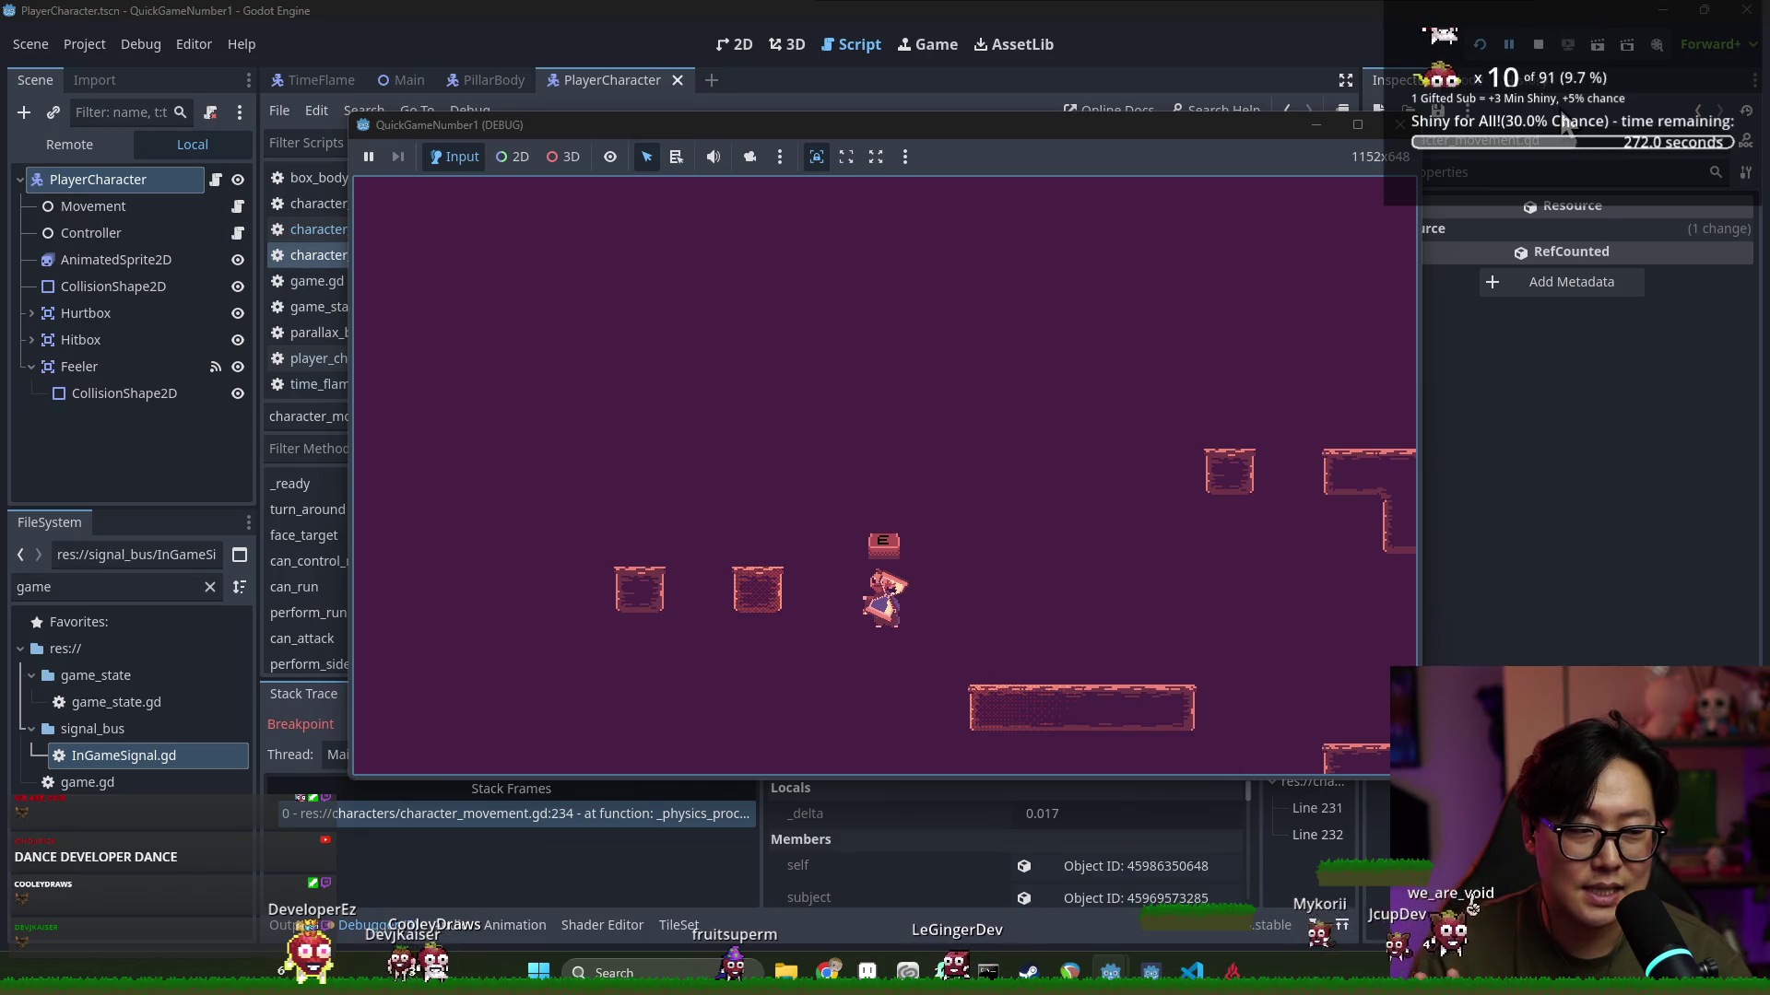
click(1539, 46)
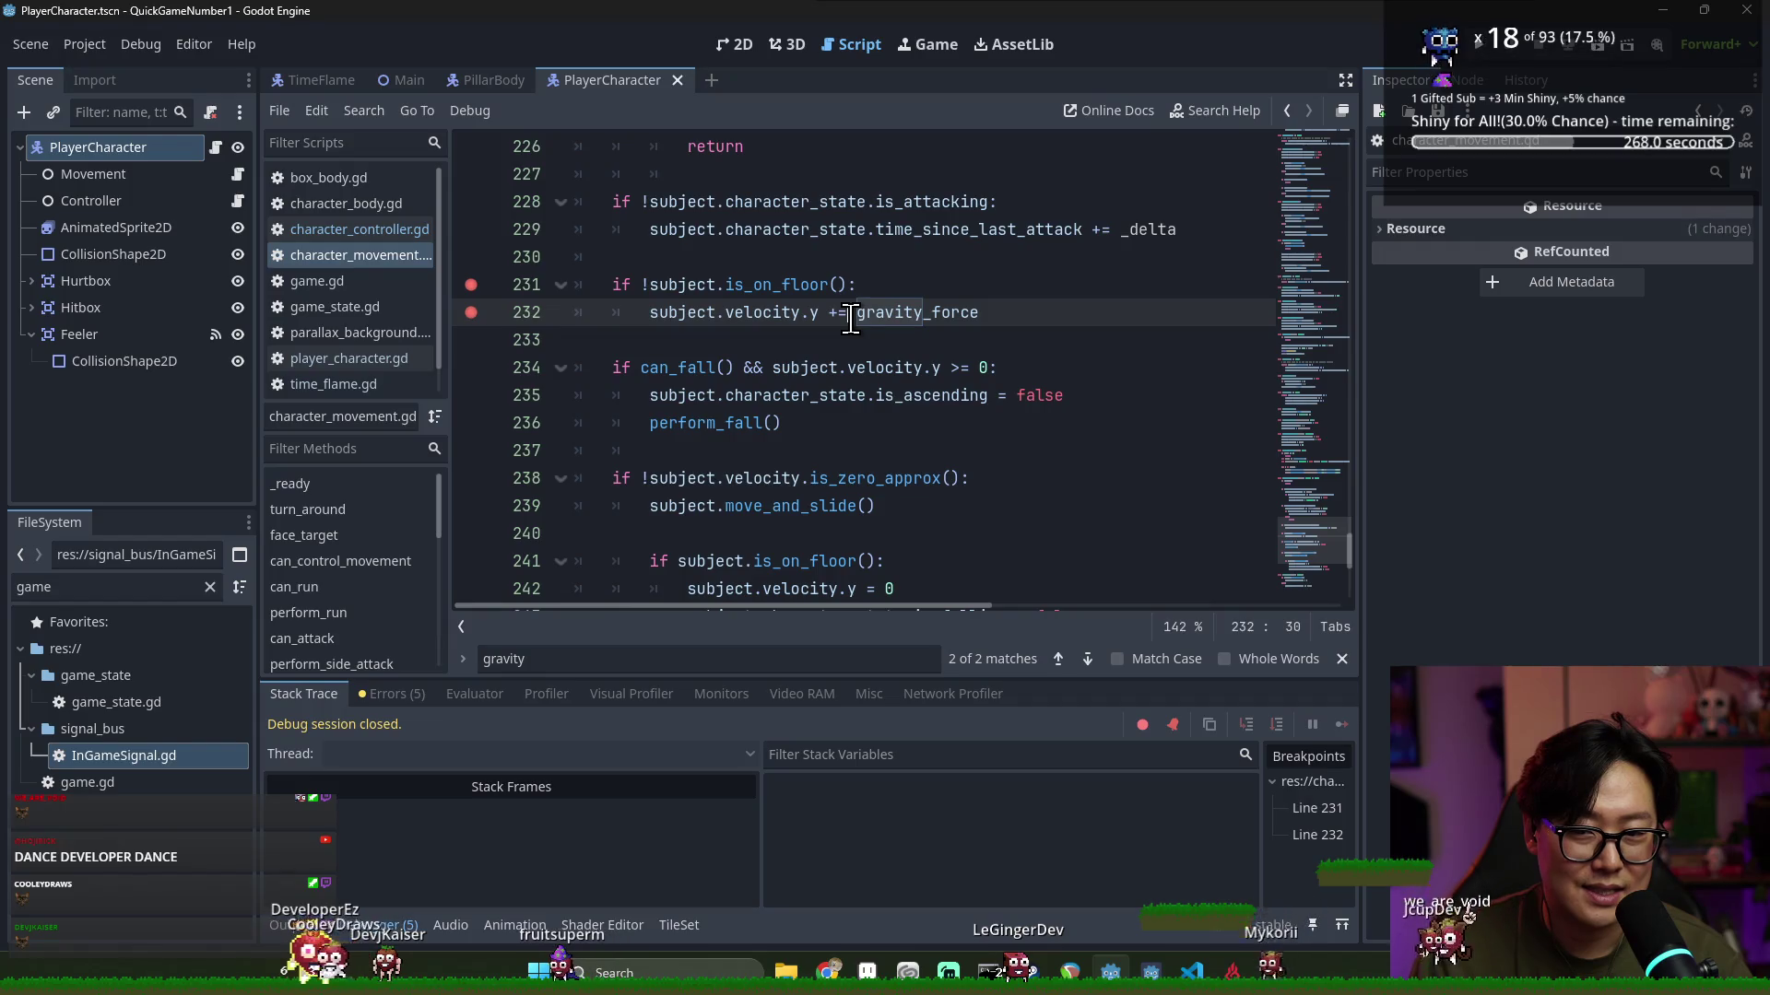
Step: Read the documentation tooltips for move_and_slide, velocity and is_on_floor
scroll(845, 353, down, 4)
scroll(845, 353, down, 2)
scroll(768, 300, up, 3)
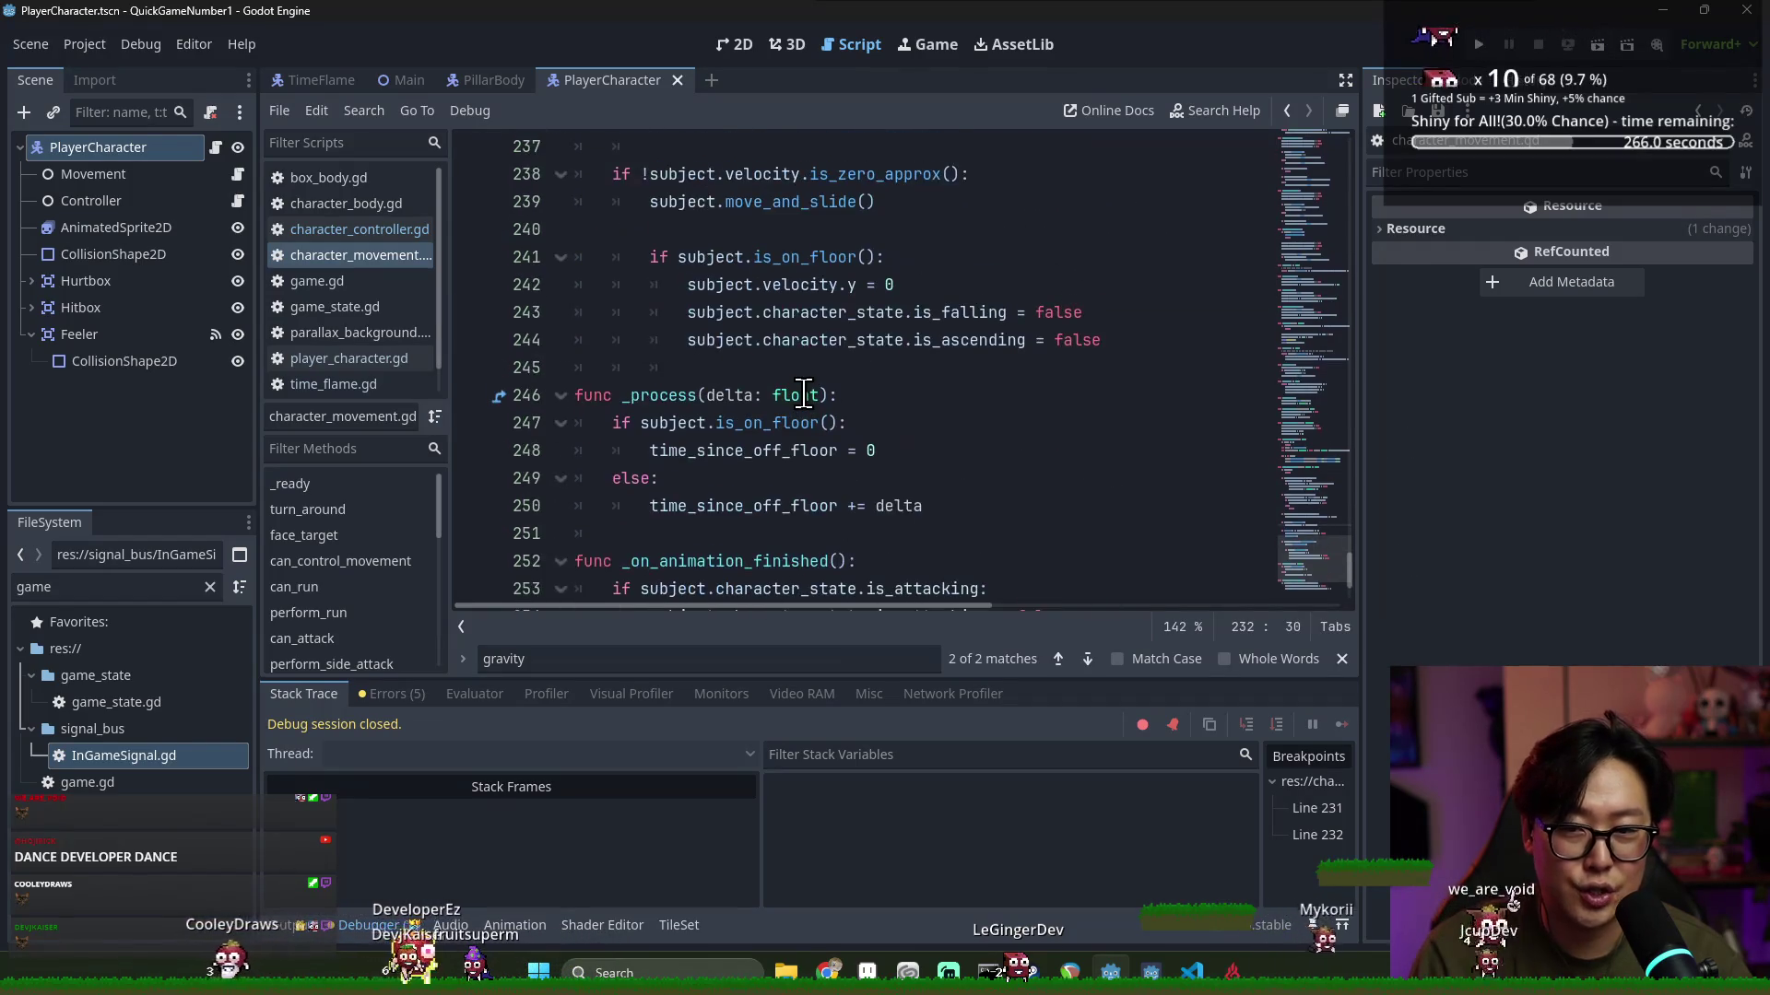
double_click(846, 291)
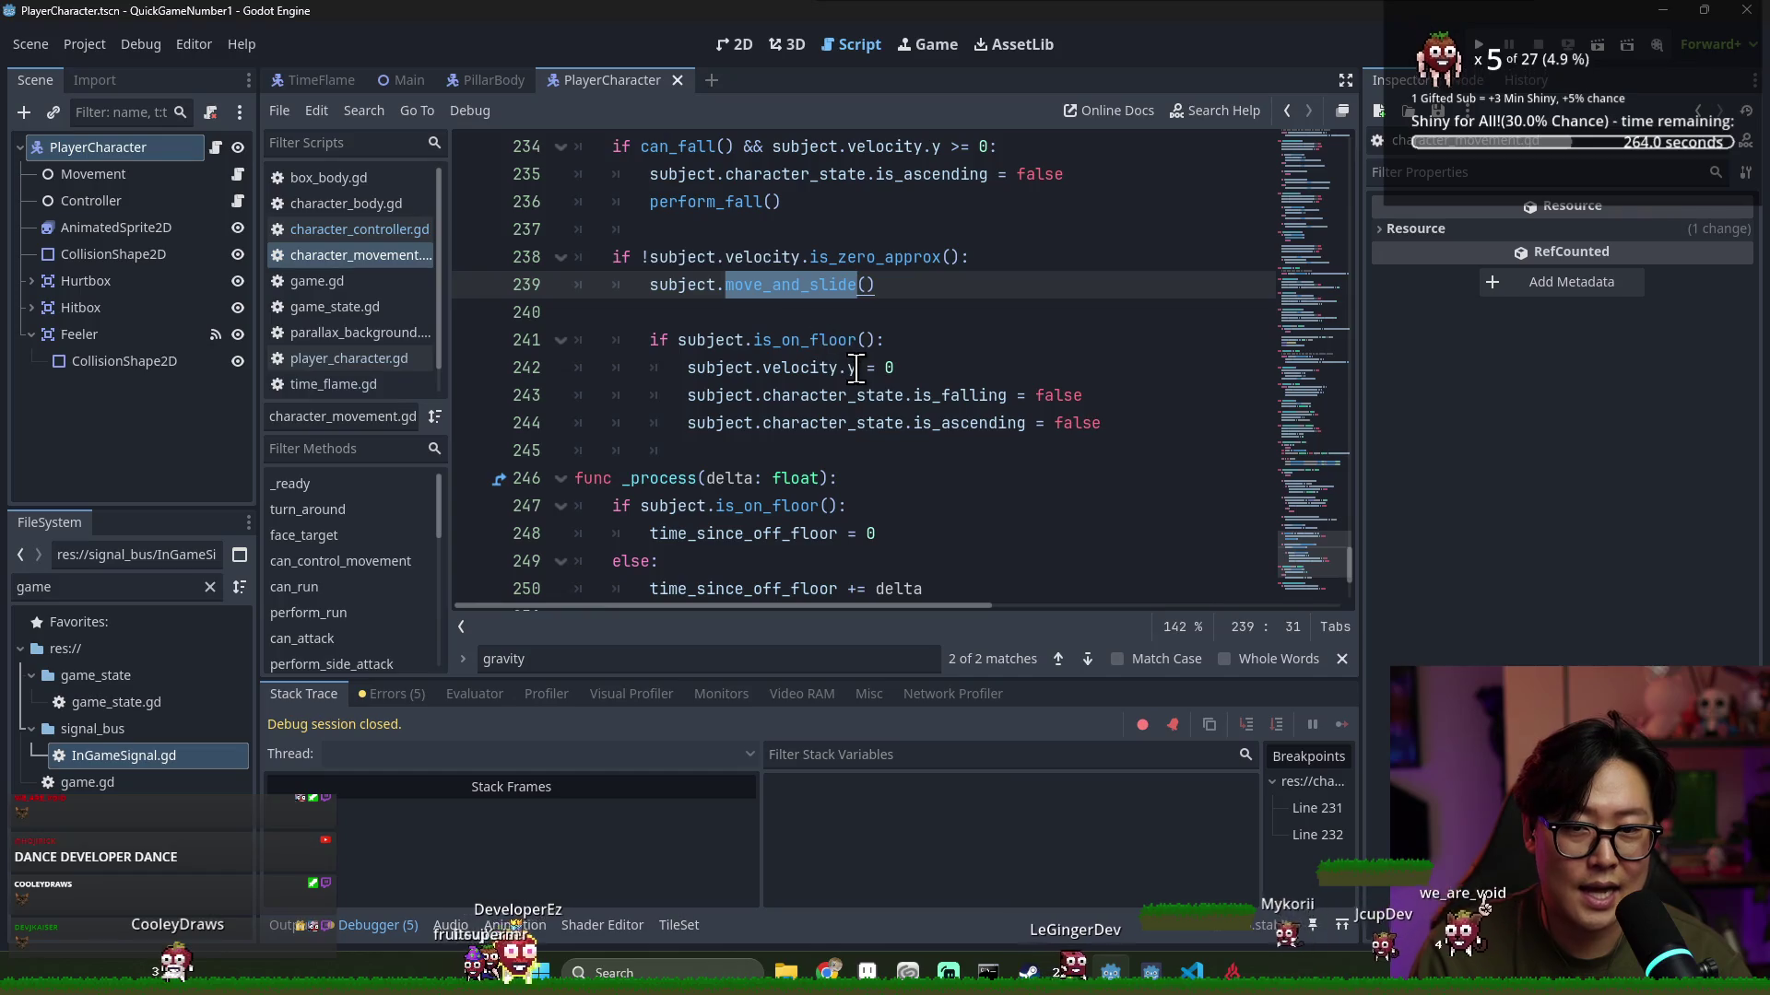
scroll(846, 376, up, 1)
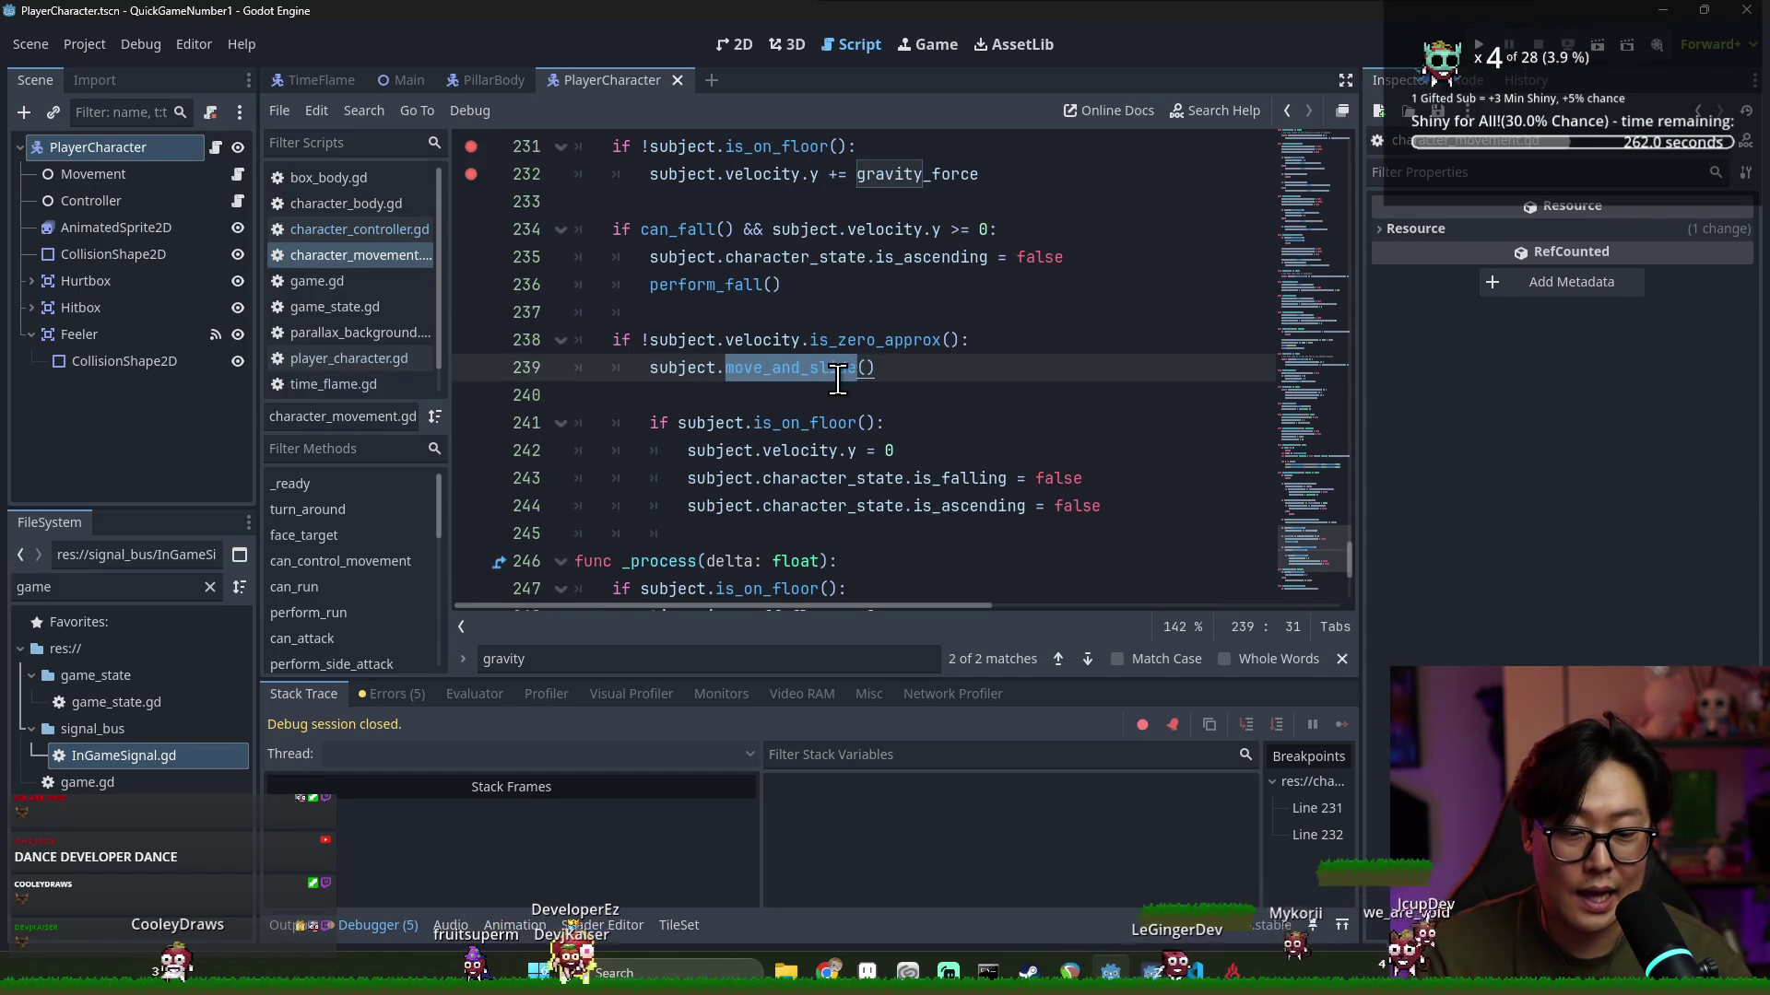
mouse_move(837, 378)
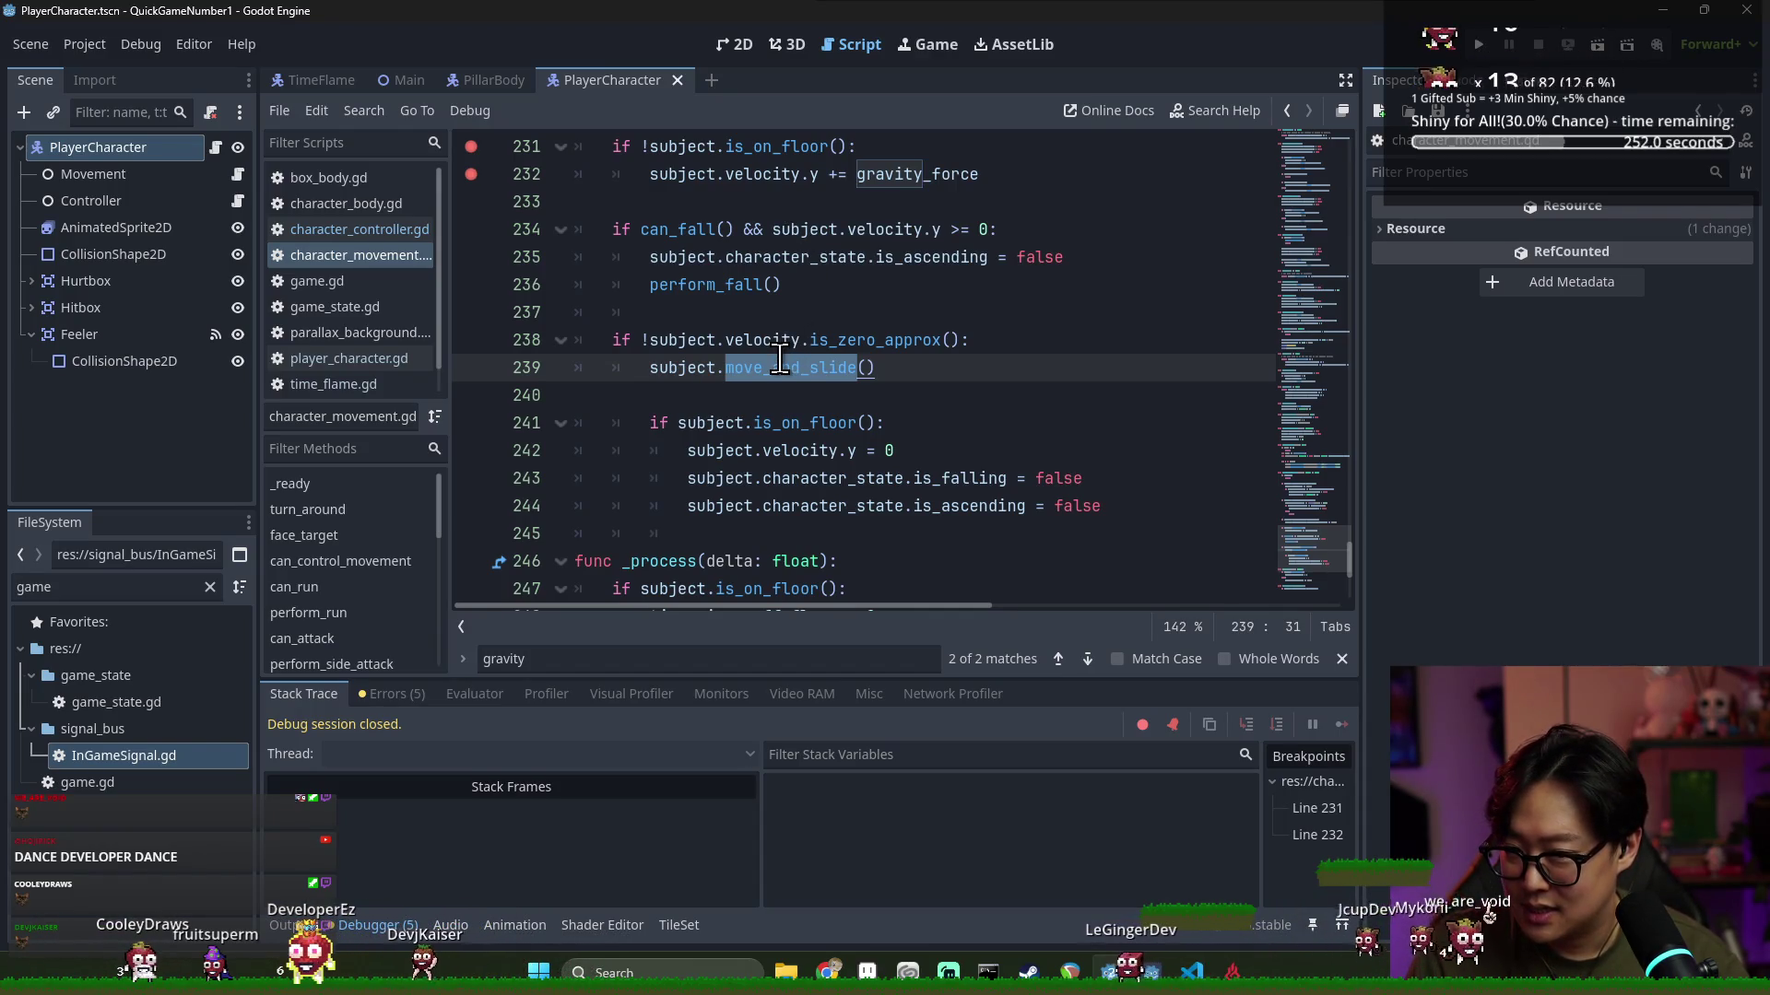
mouse_move(796, 348)
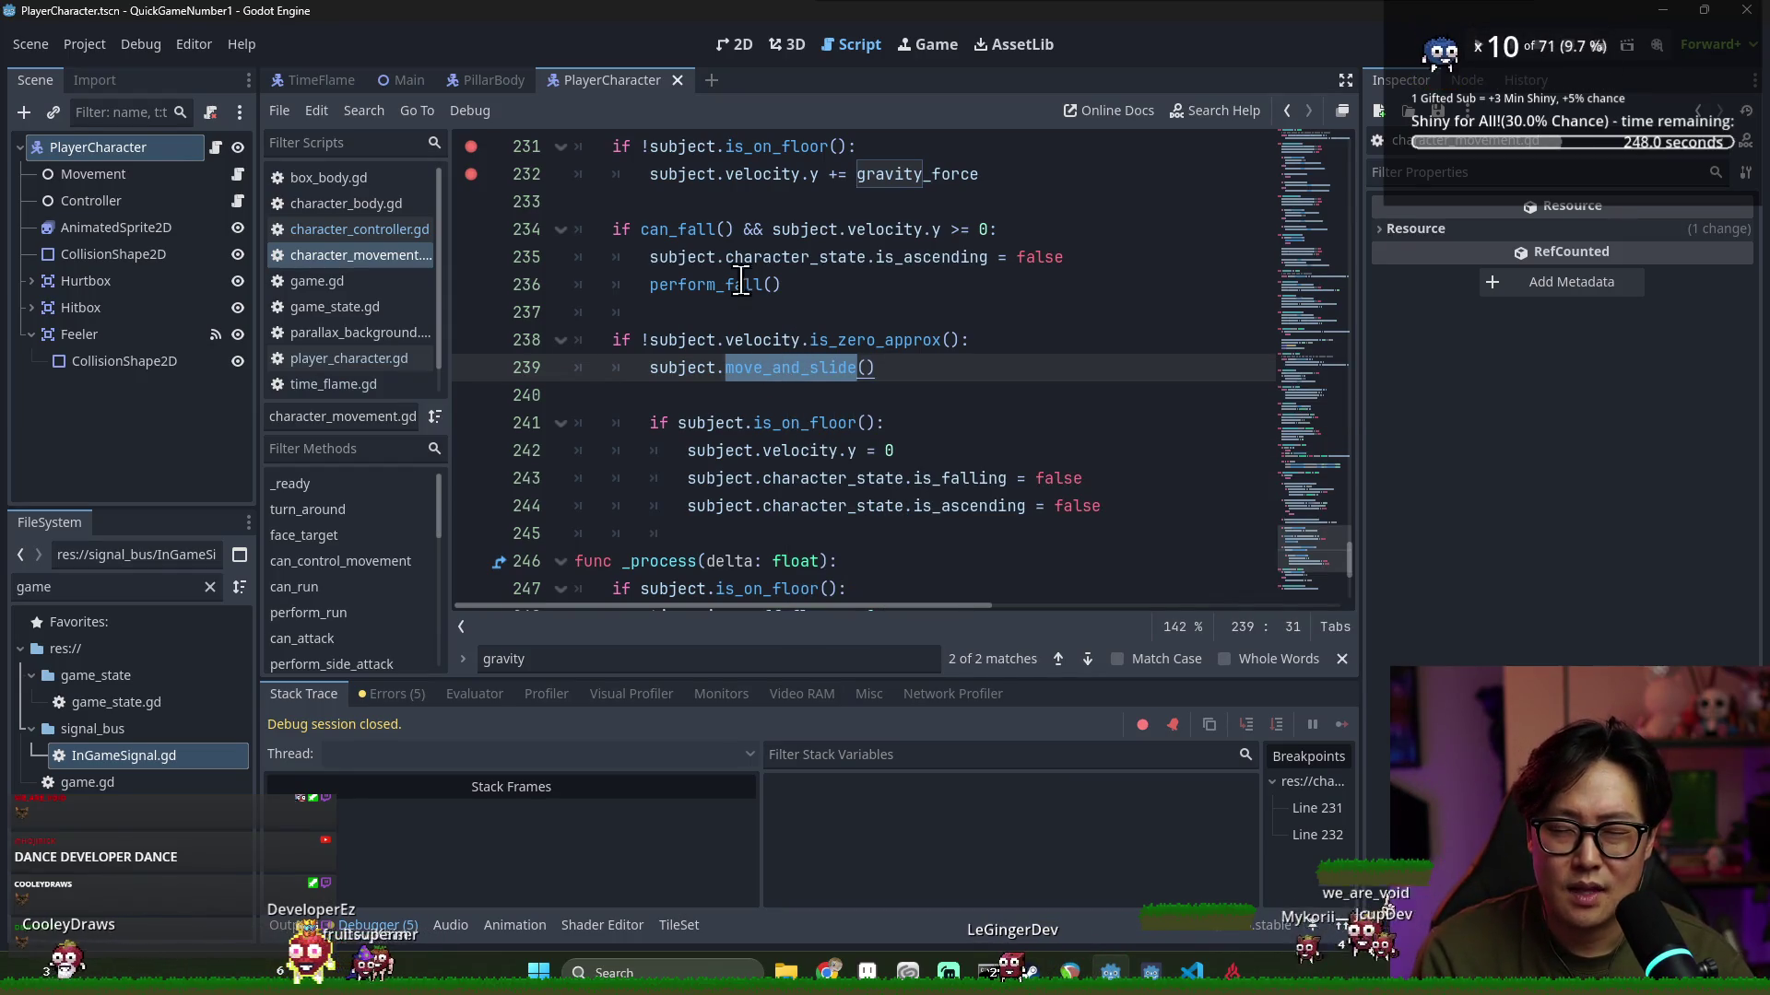
click(784, 147)
scroll(811, 277, up, 2)
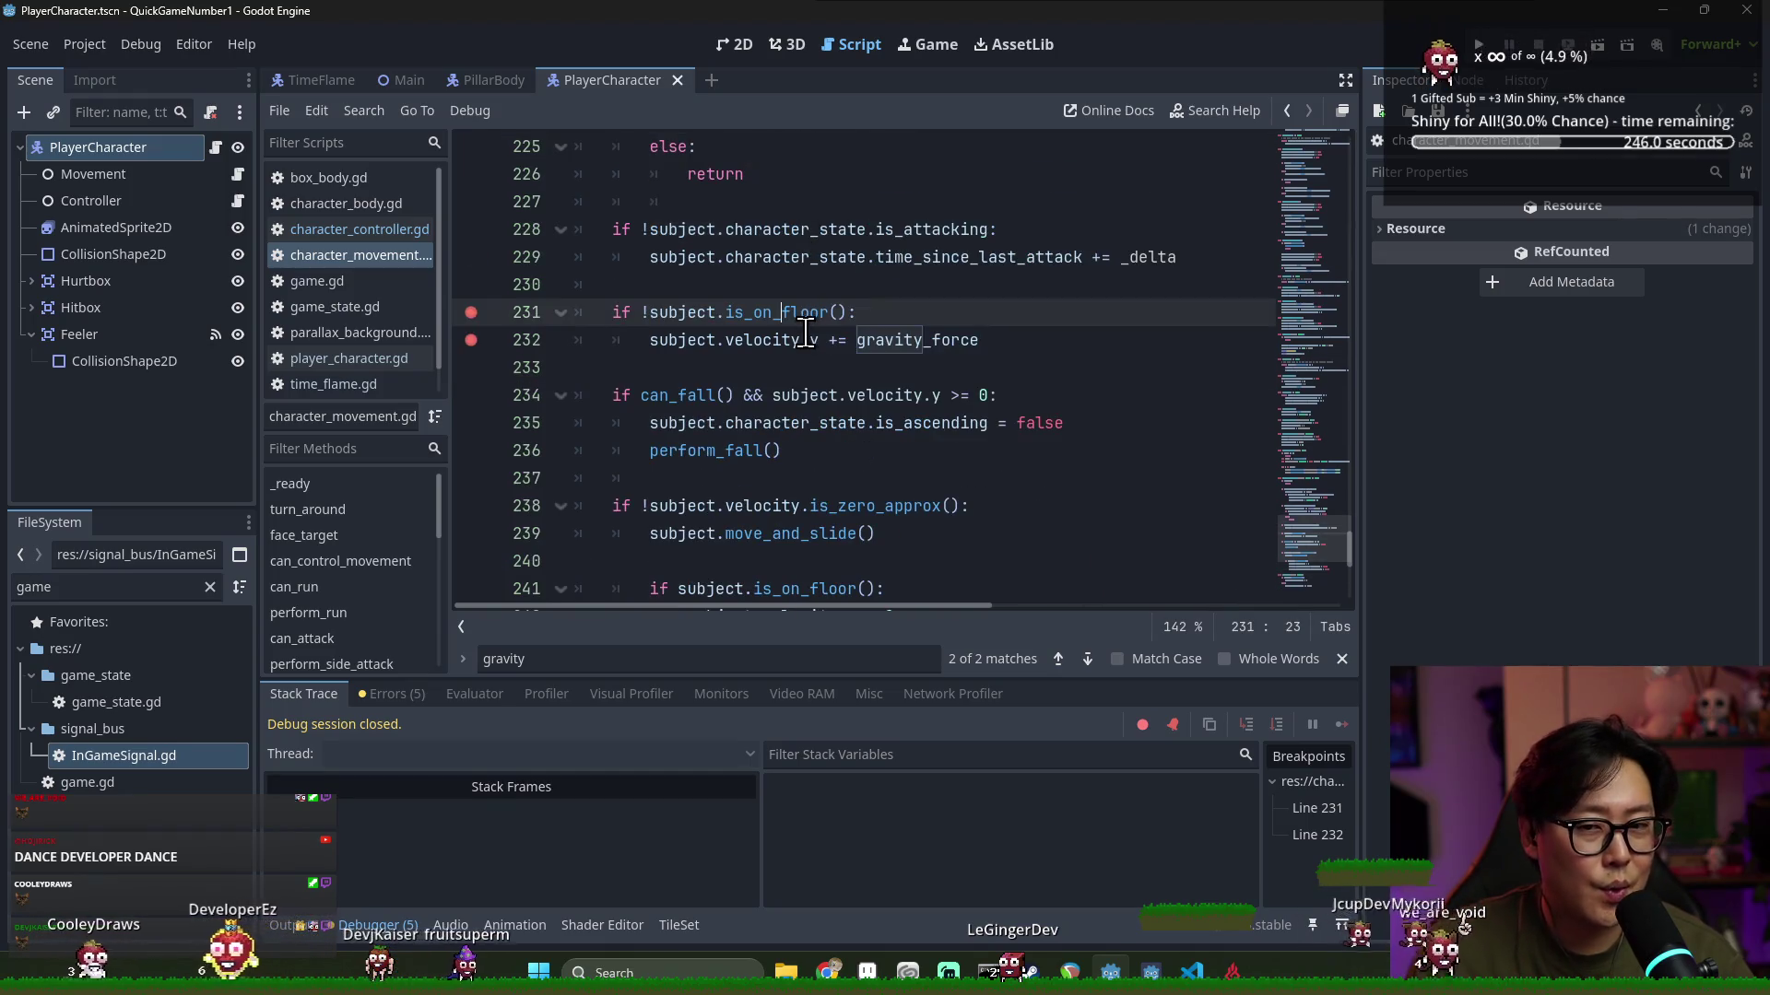
scroll(808, 318, down, 2)
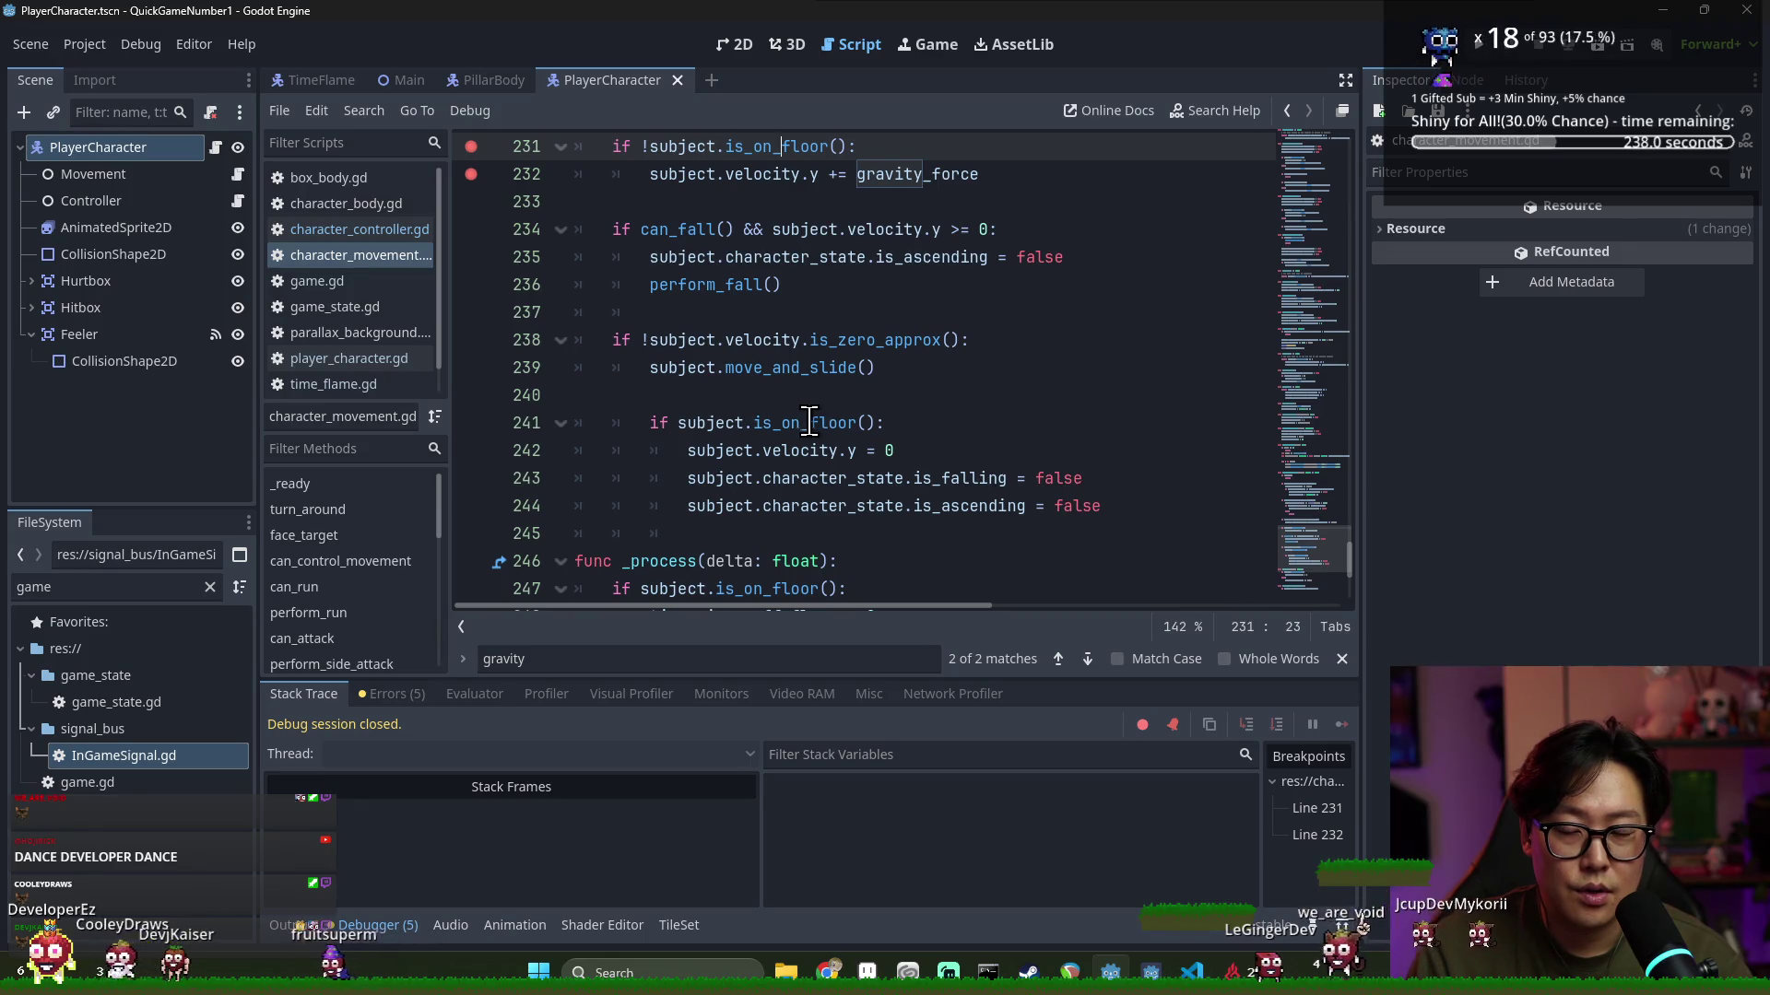
mouse_move(808, 422)
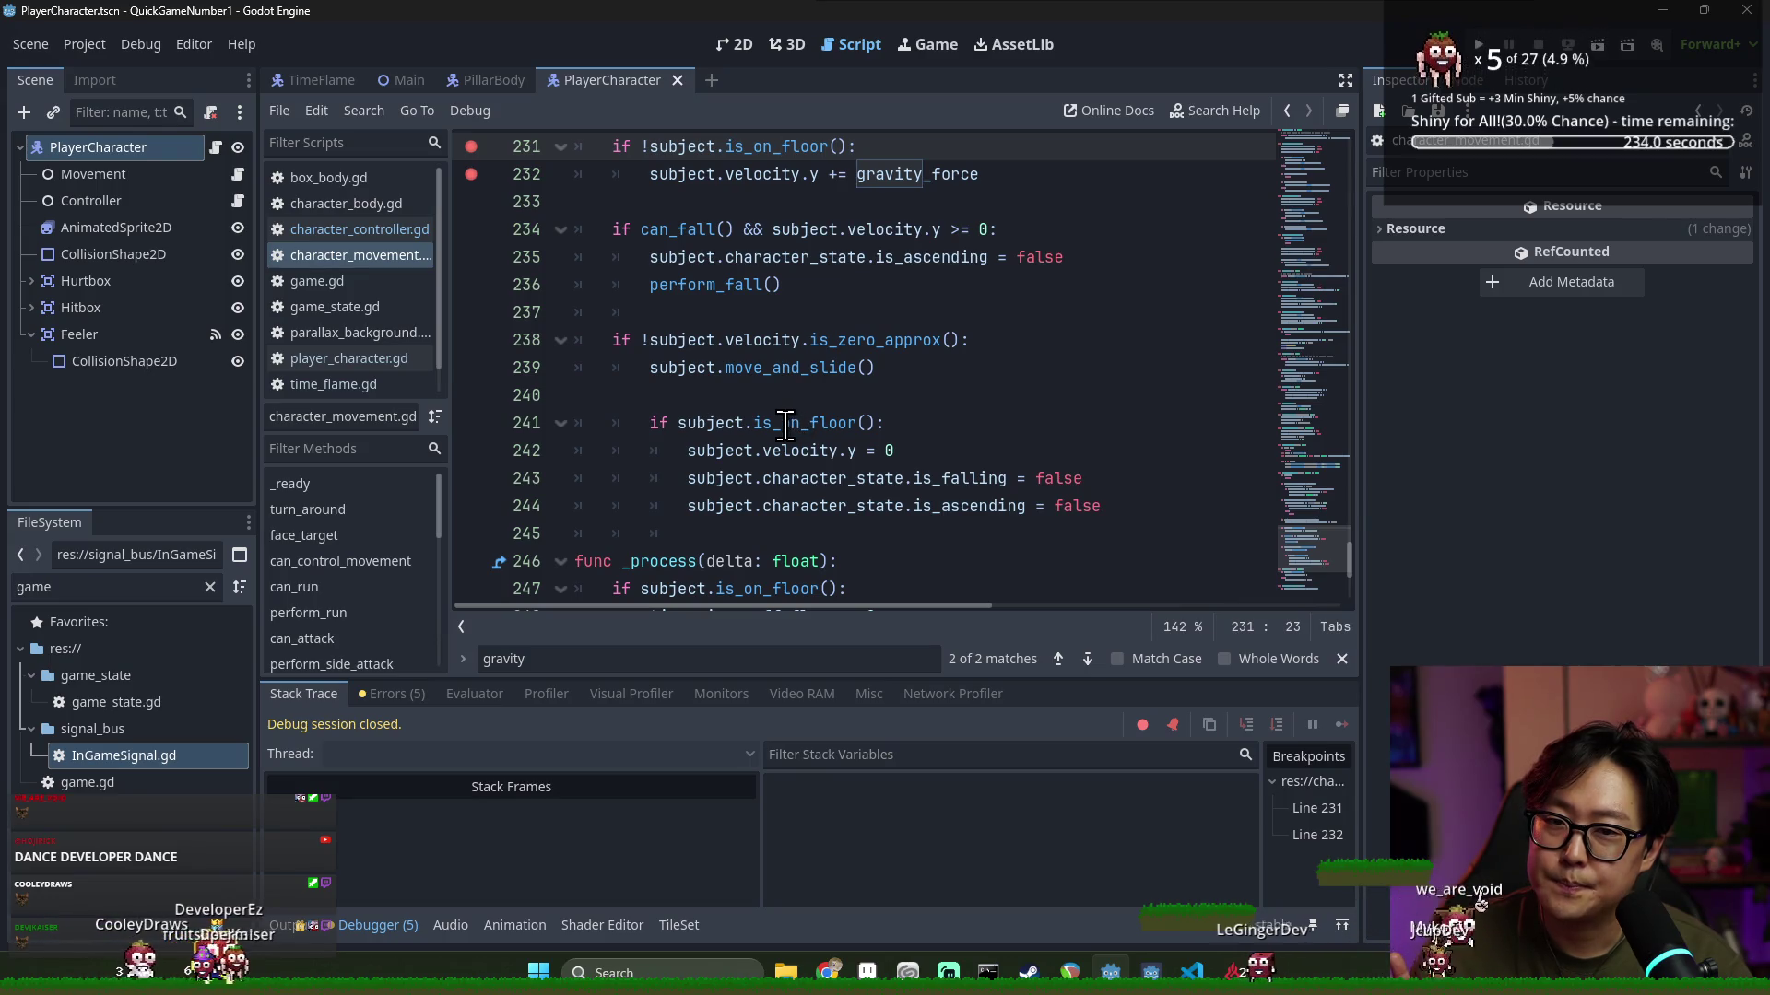
Step: Remove the breakpoints on lines 231 and 232
click(471, 146)
click(471, 173)
click(735, 257)
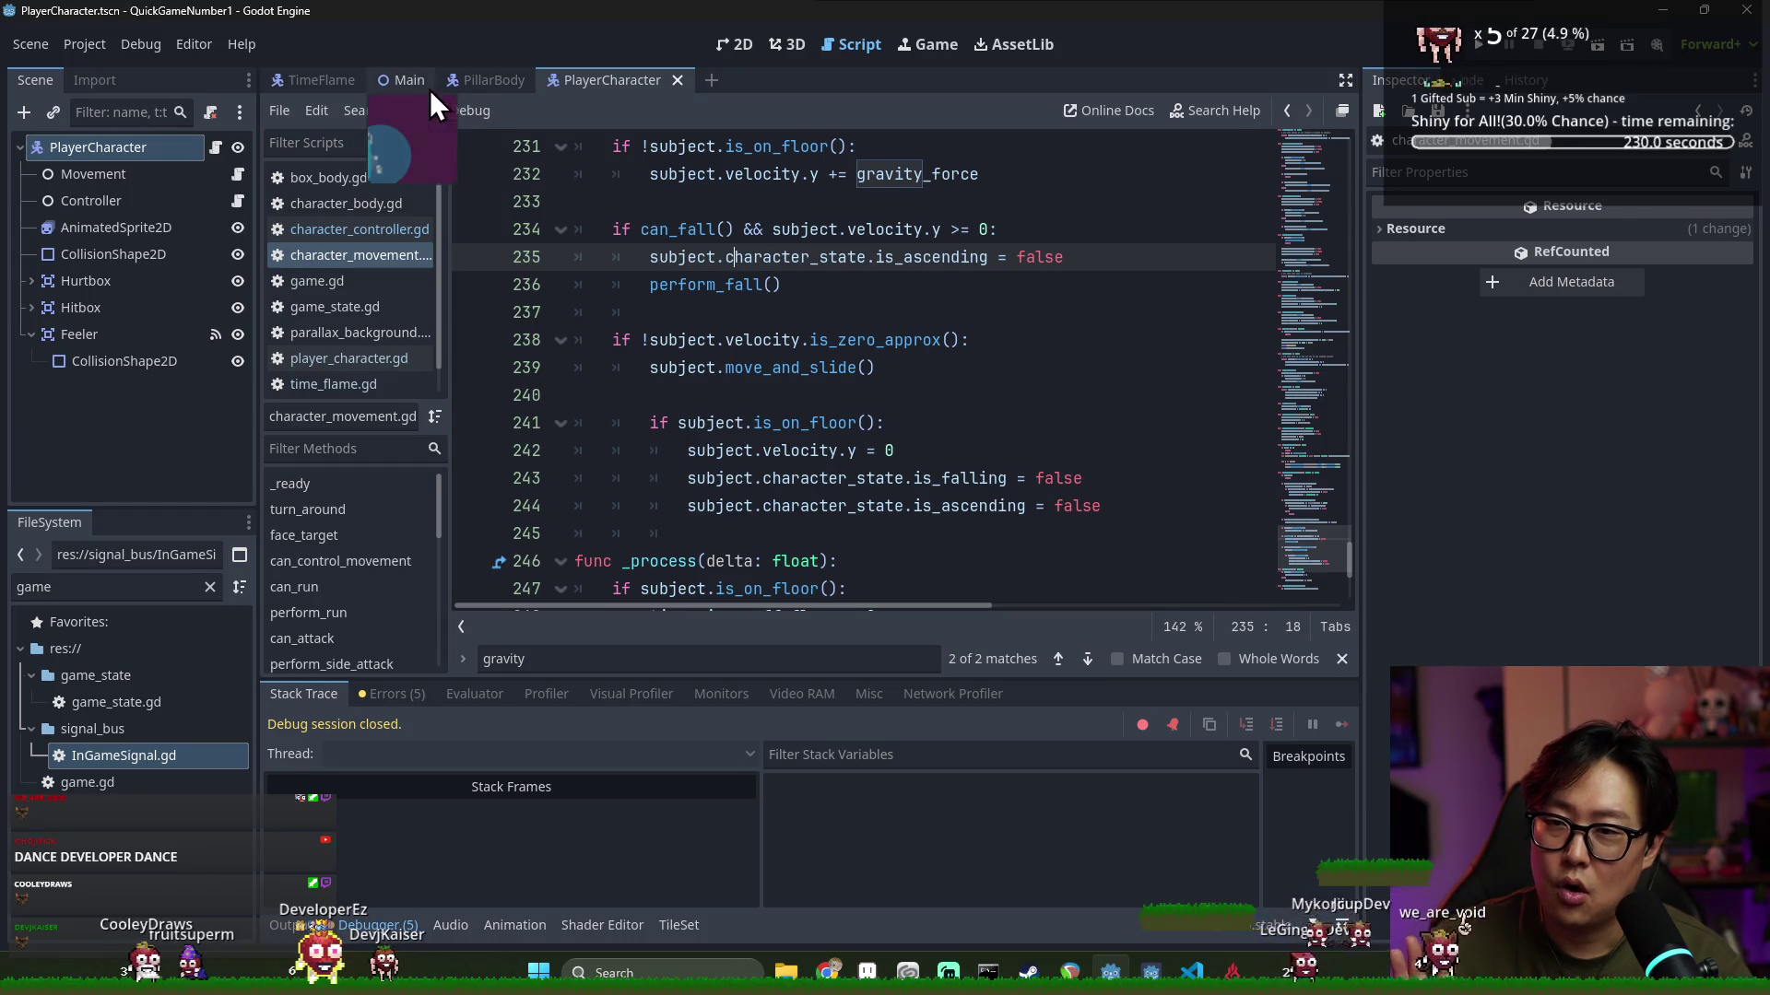